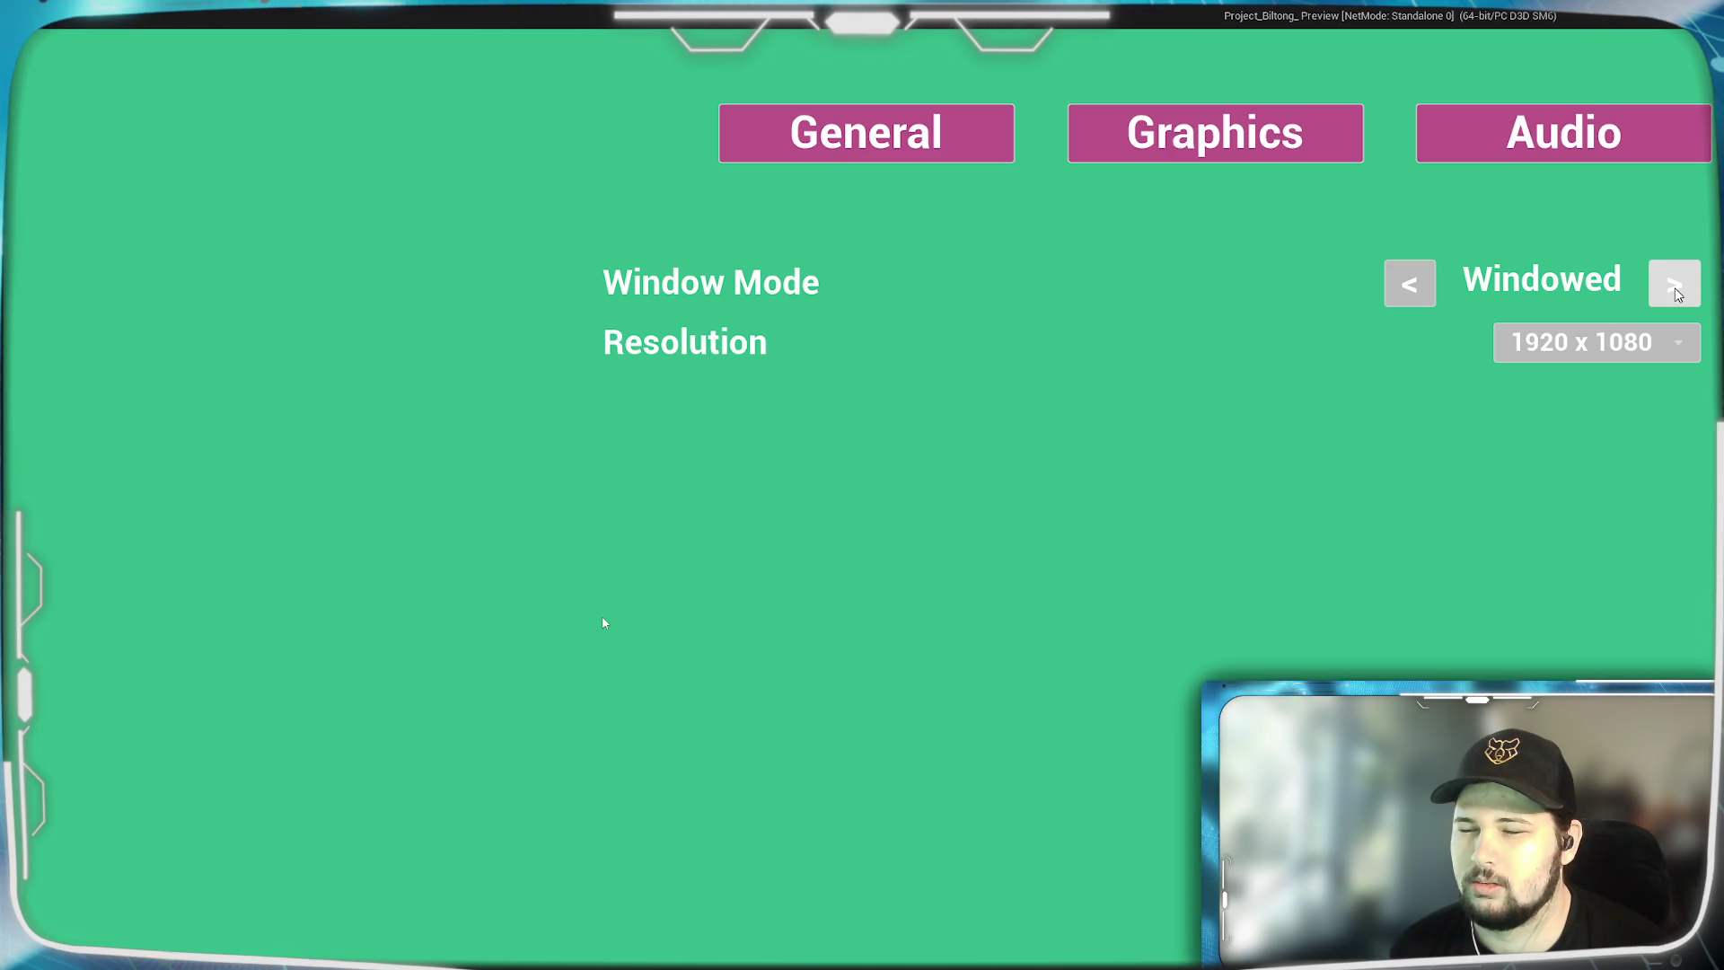
Switch Window Mode to Windowed Fullscreen in the preview, then discard that unsaved change when leaving.
left_click(1407, 286)
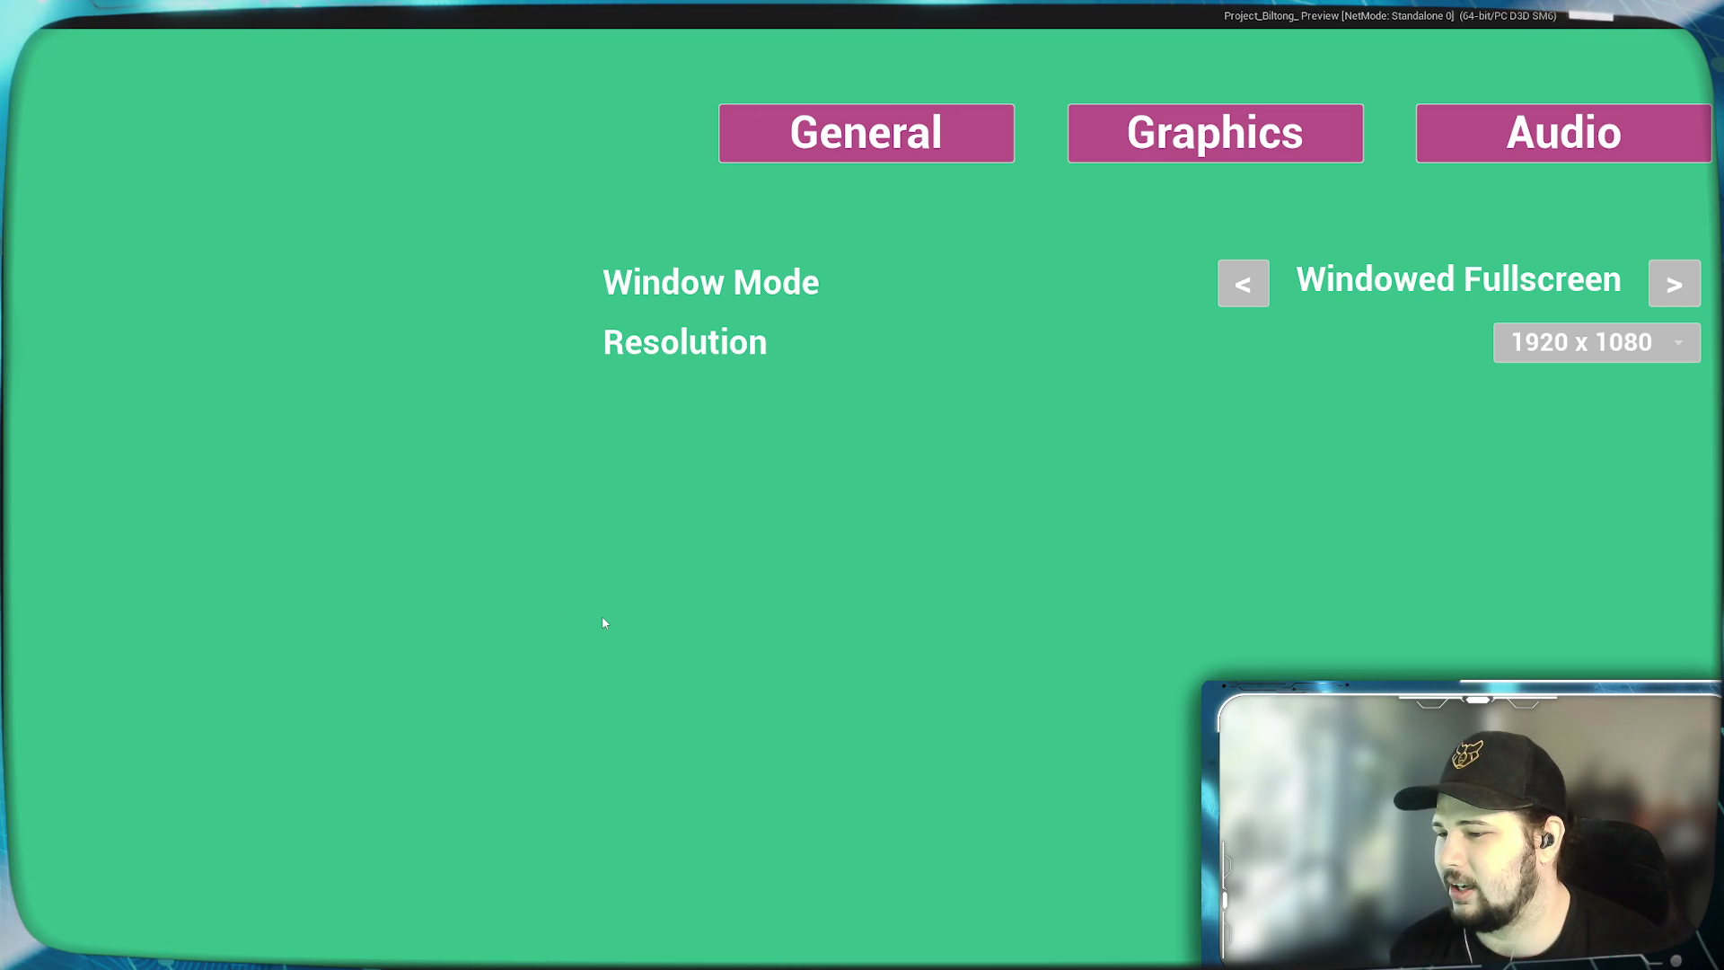
key("Escape")
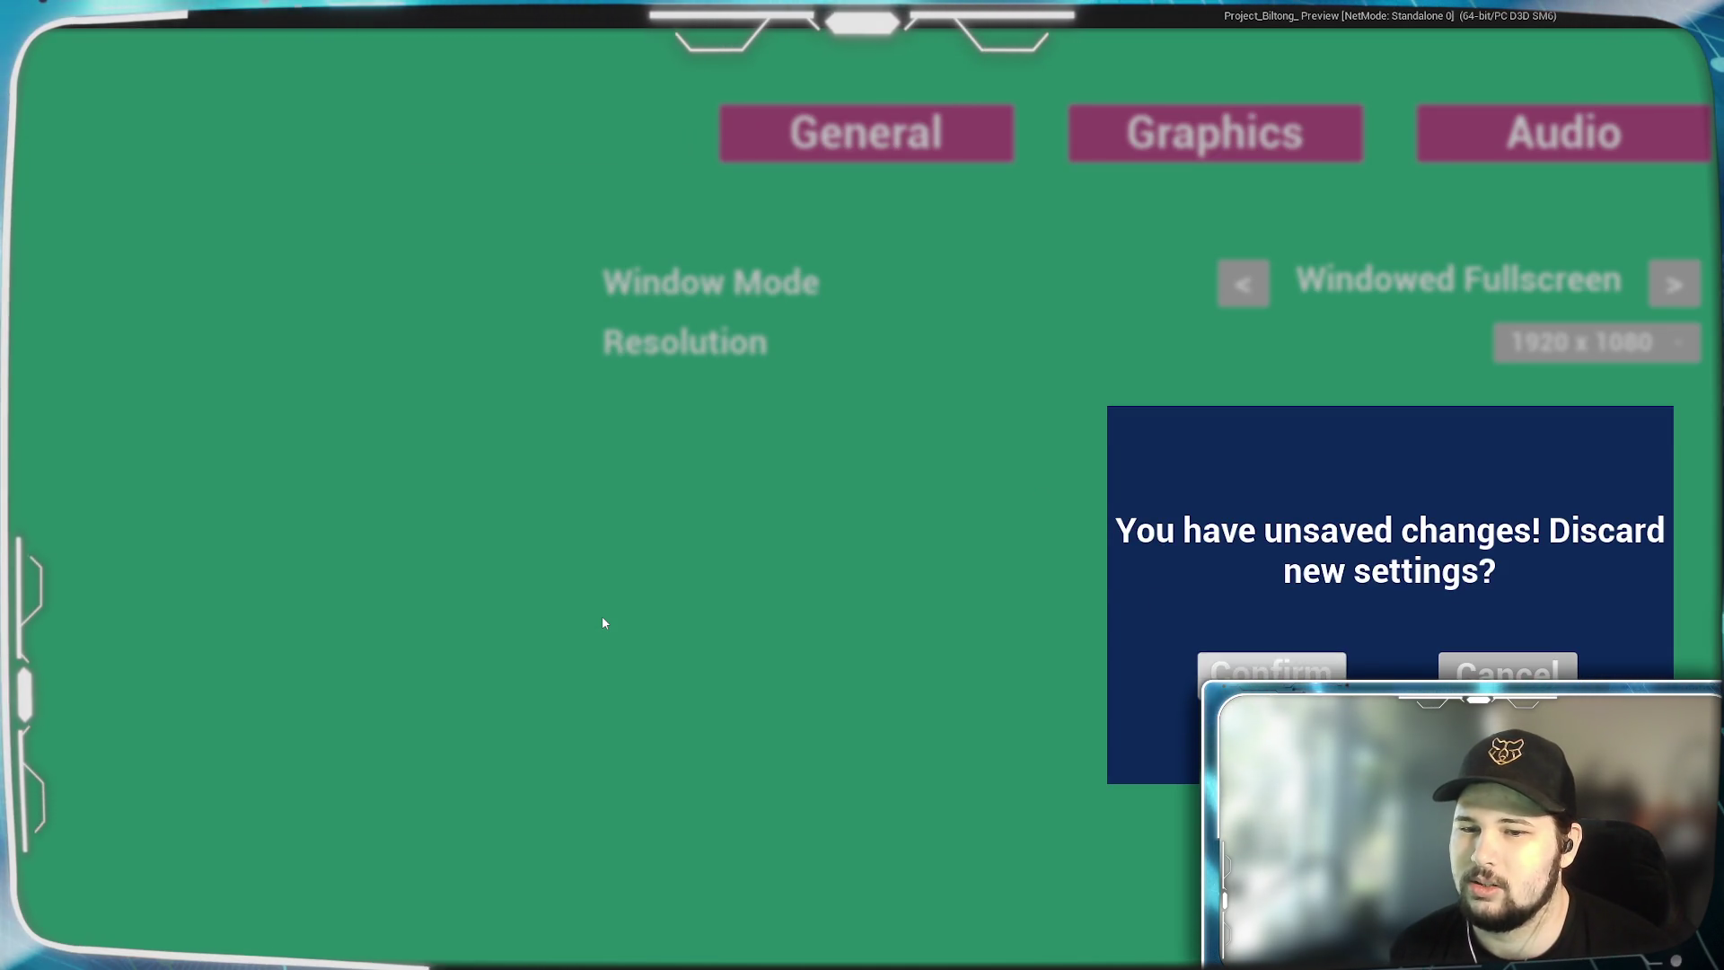
key("Return")
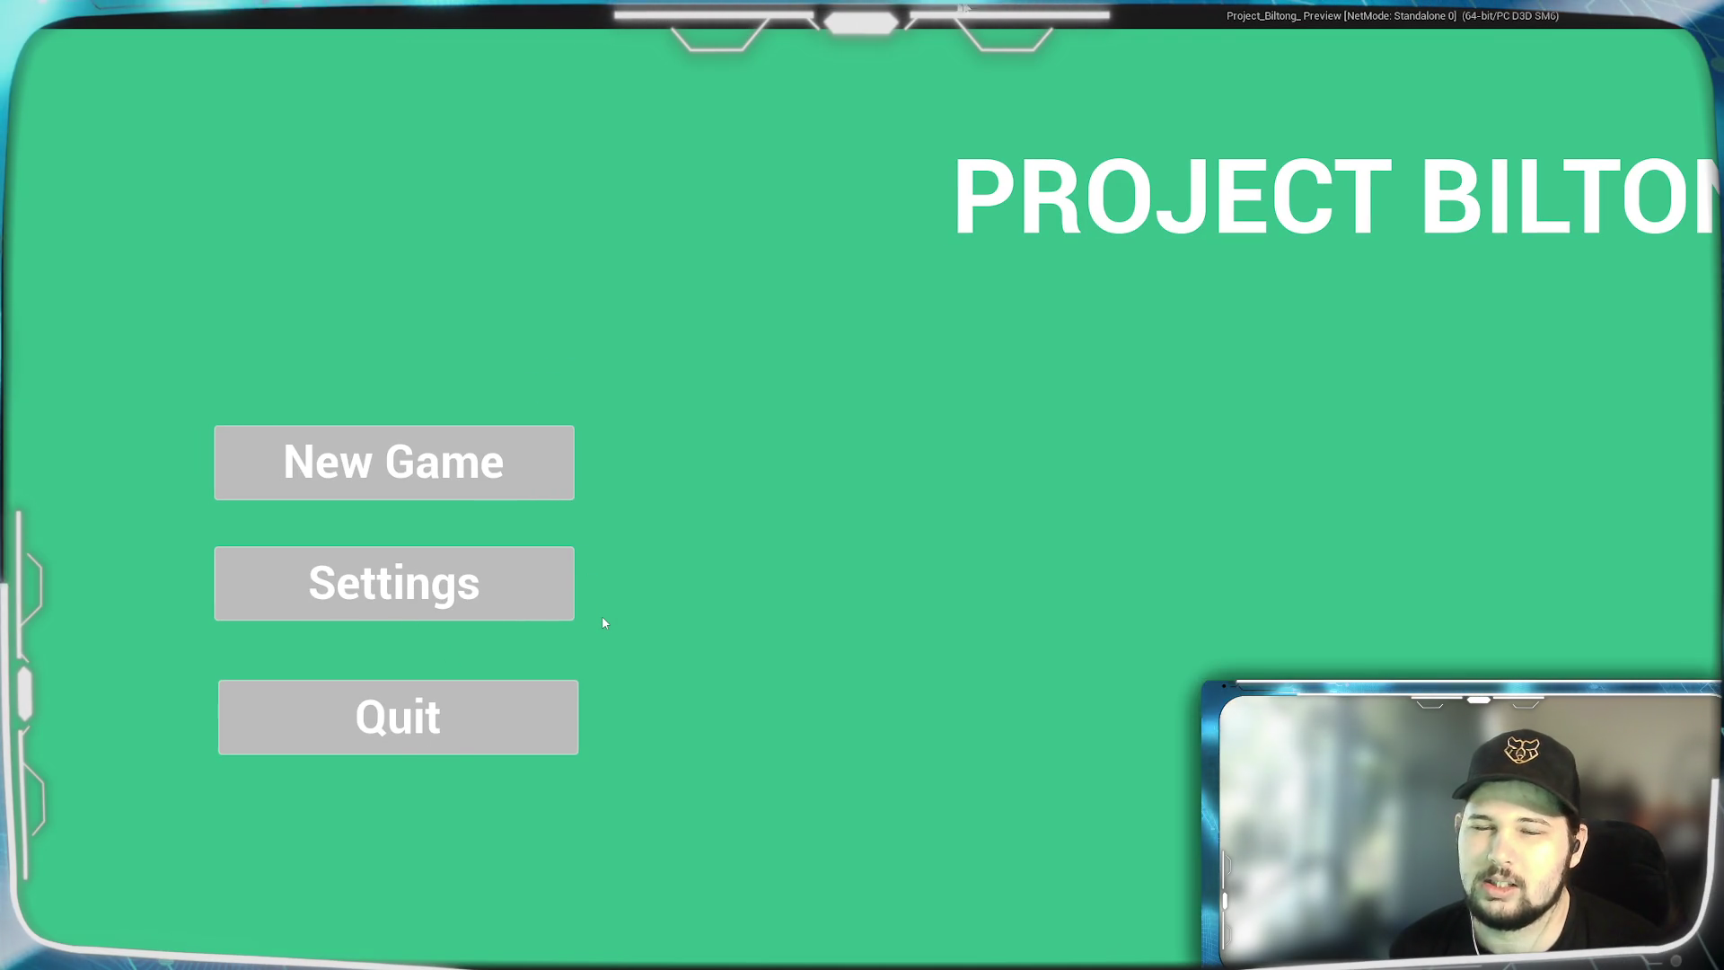
left_click(500, 725)
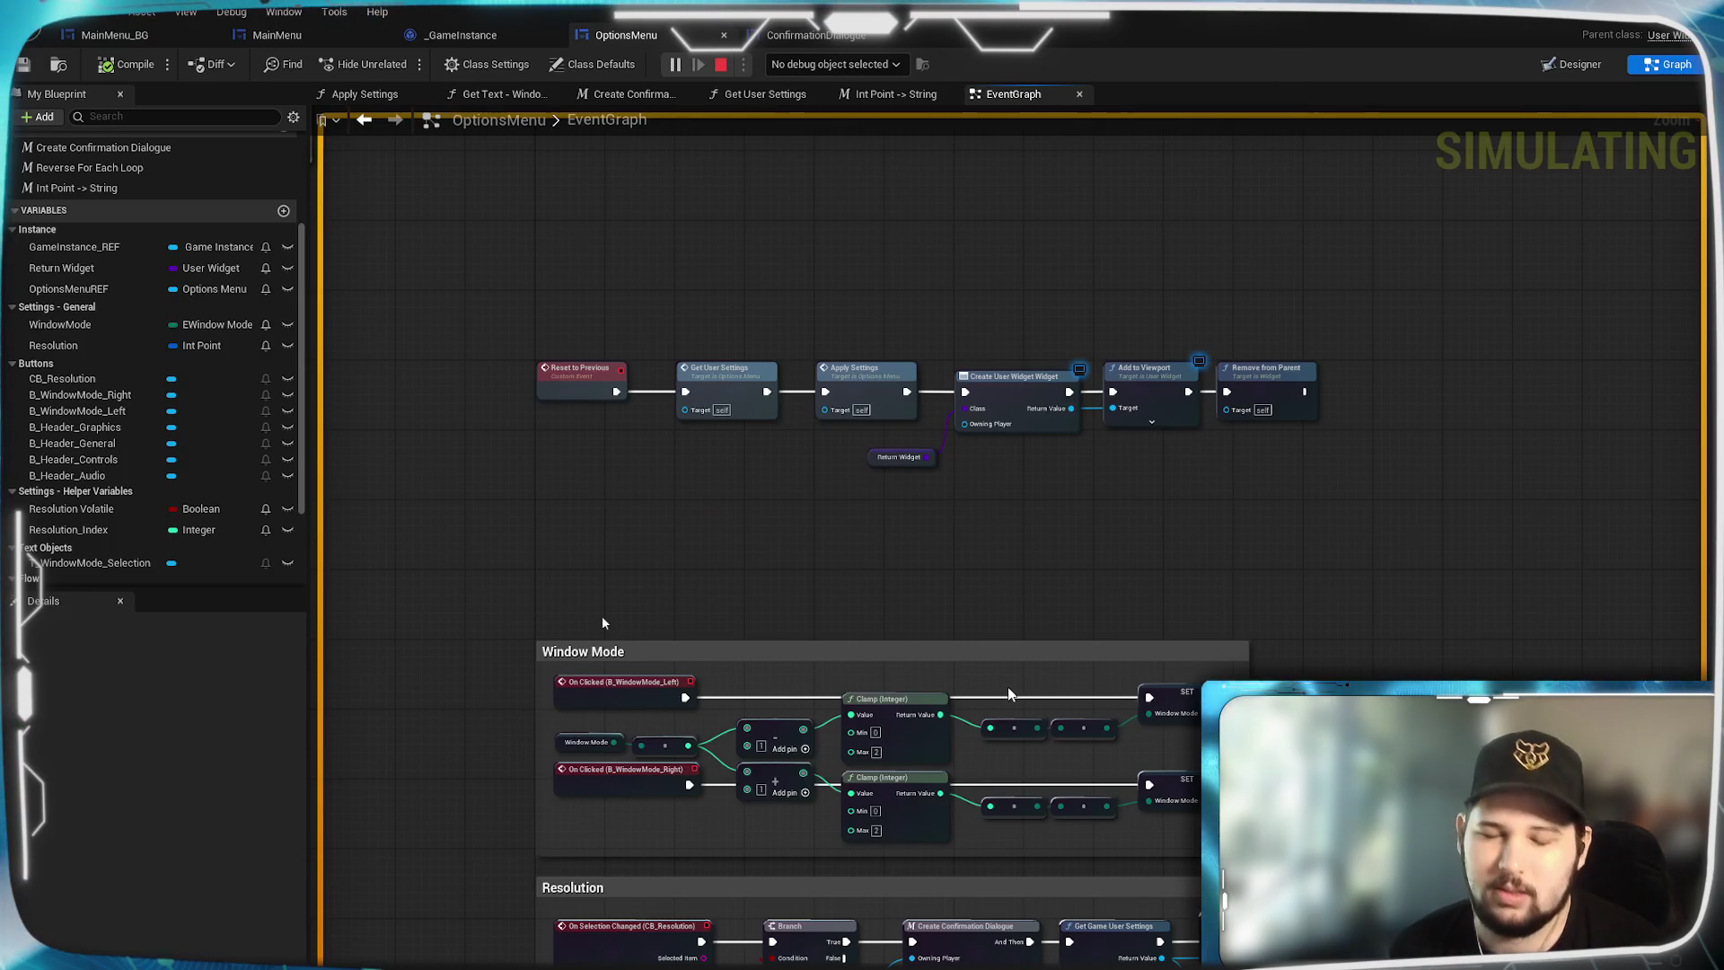
left_click_drag(736, 526, 734, 723)
left_click_drag(1045, 482, 976, 653)
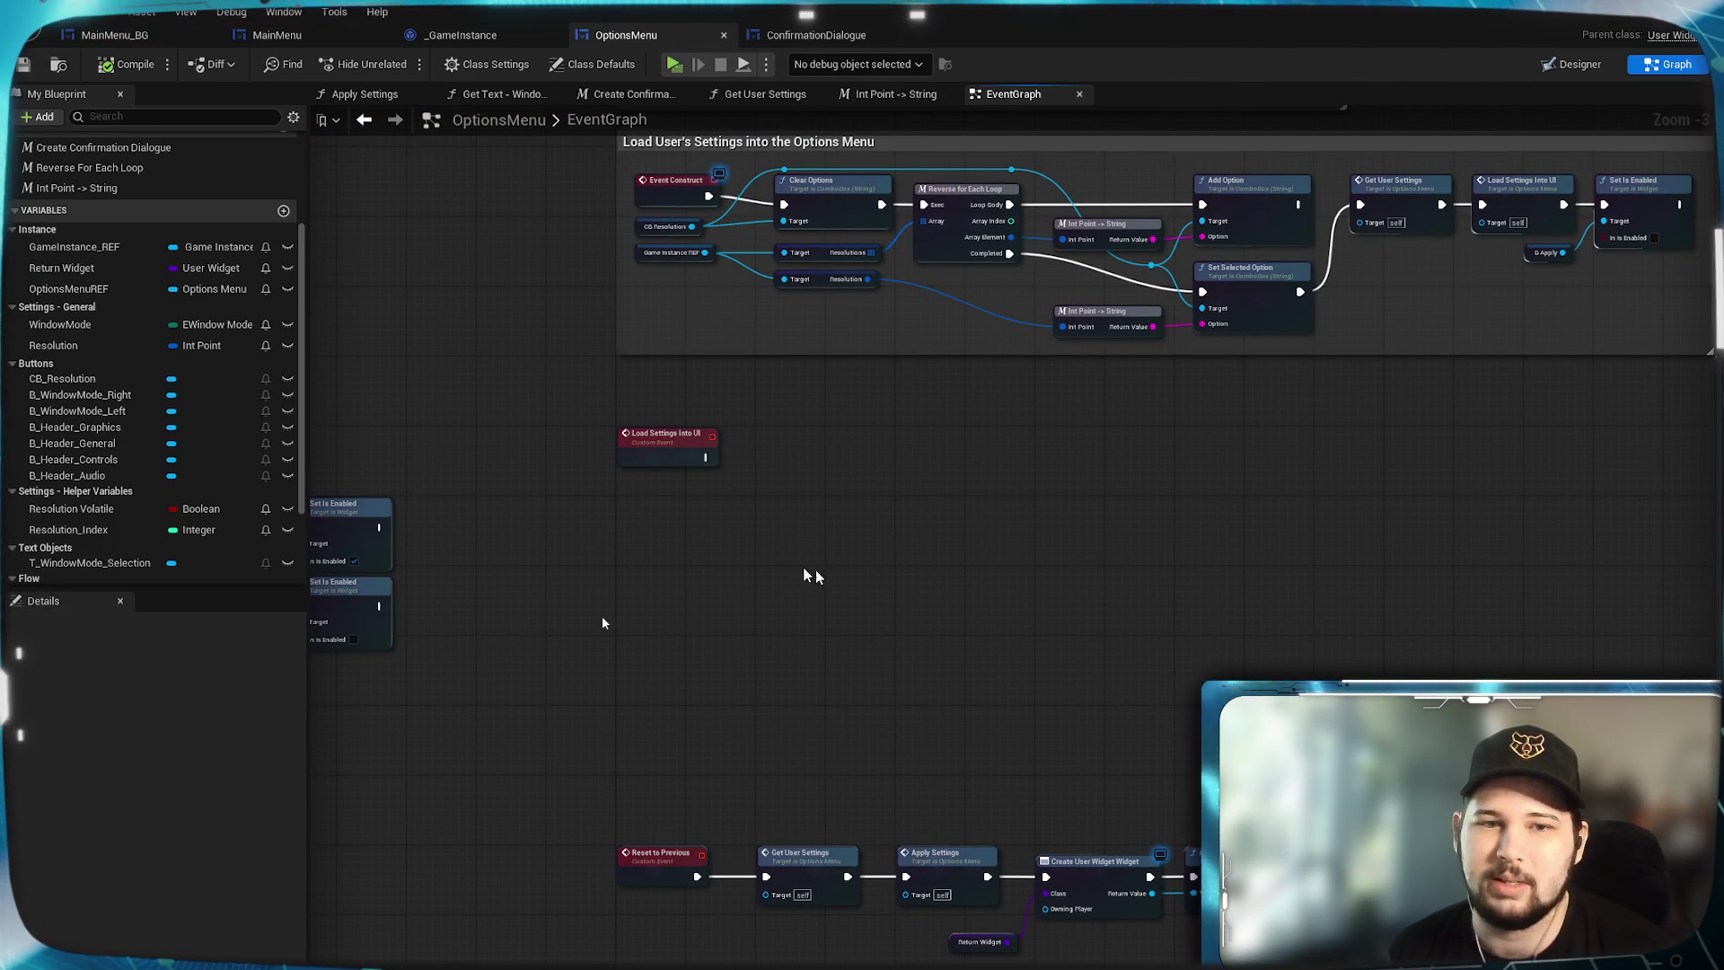
left_click_drag(815, 574, 1216, 589)
mouse_move(1047, 608)
left_mouse_down()
mouse_move(1374, 534)
mouse_move(1707, 516)
left_mouse_up()
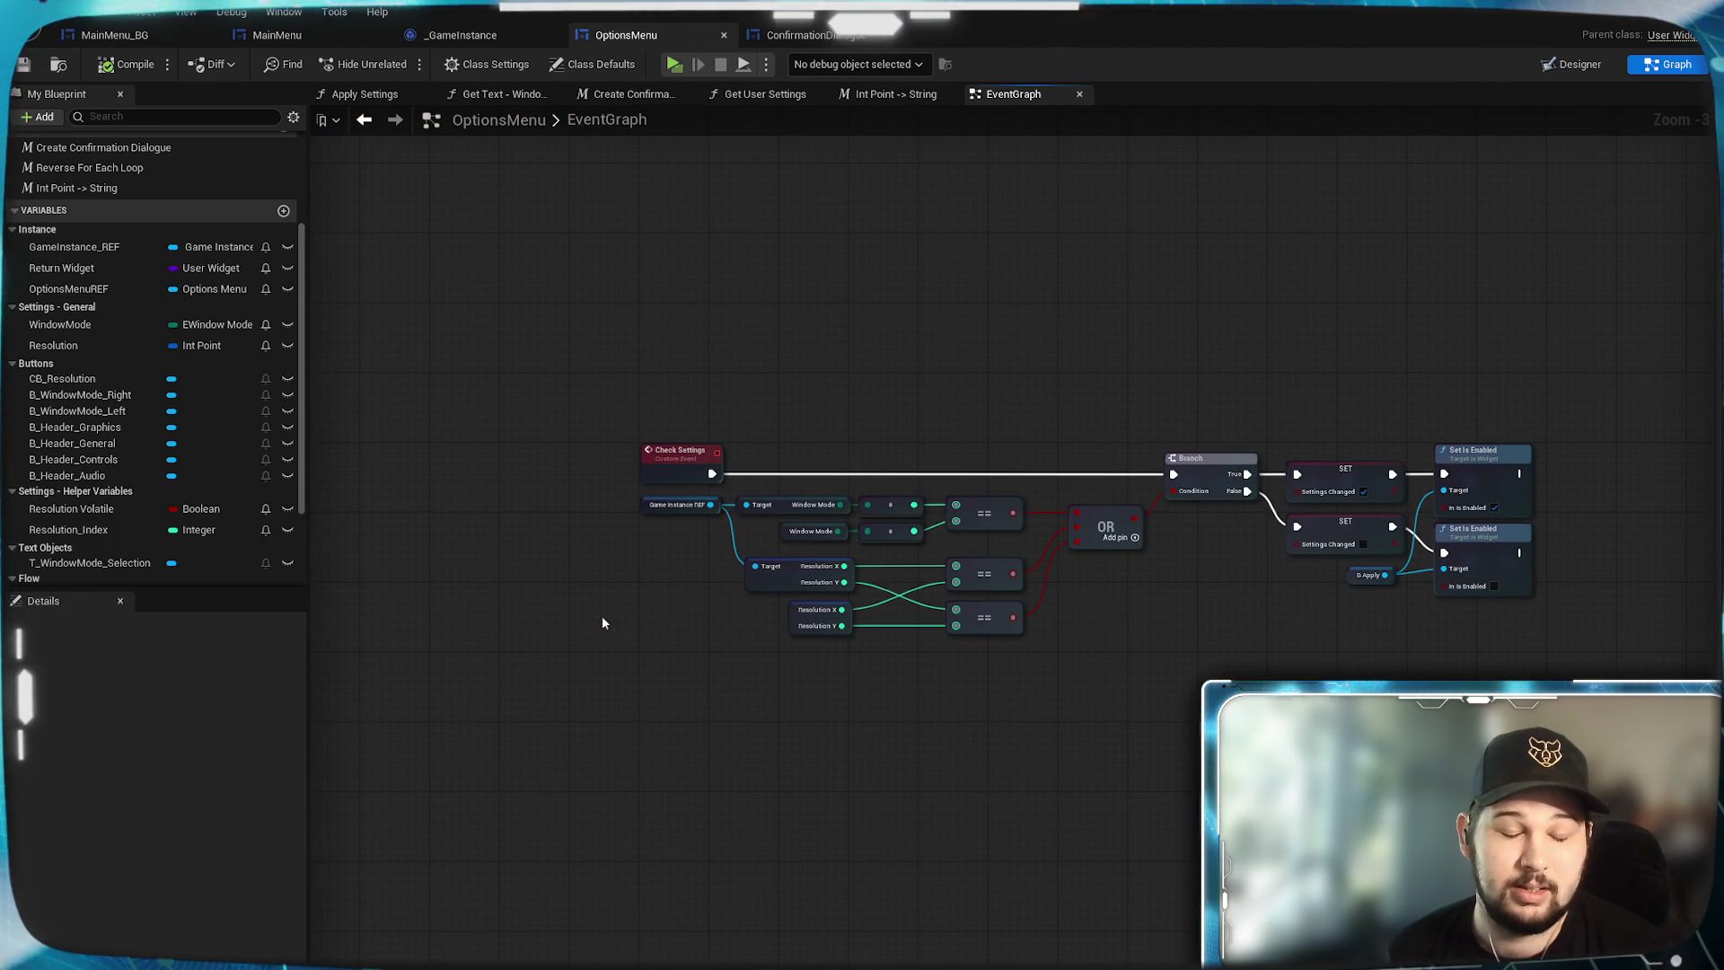
mouse_move(1447, 672)
left_mouse_down()
mouse_move(755, 742)
mouse_move(1188, 661)
left_mouse_up()
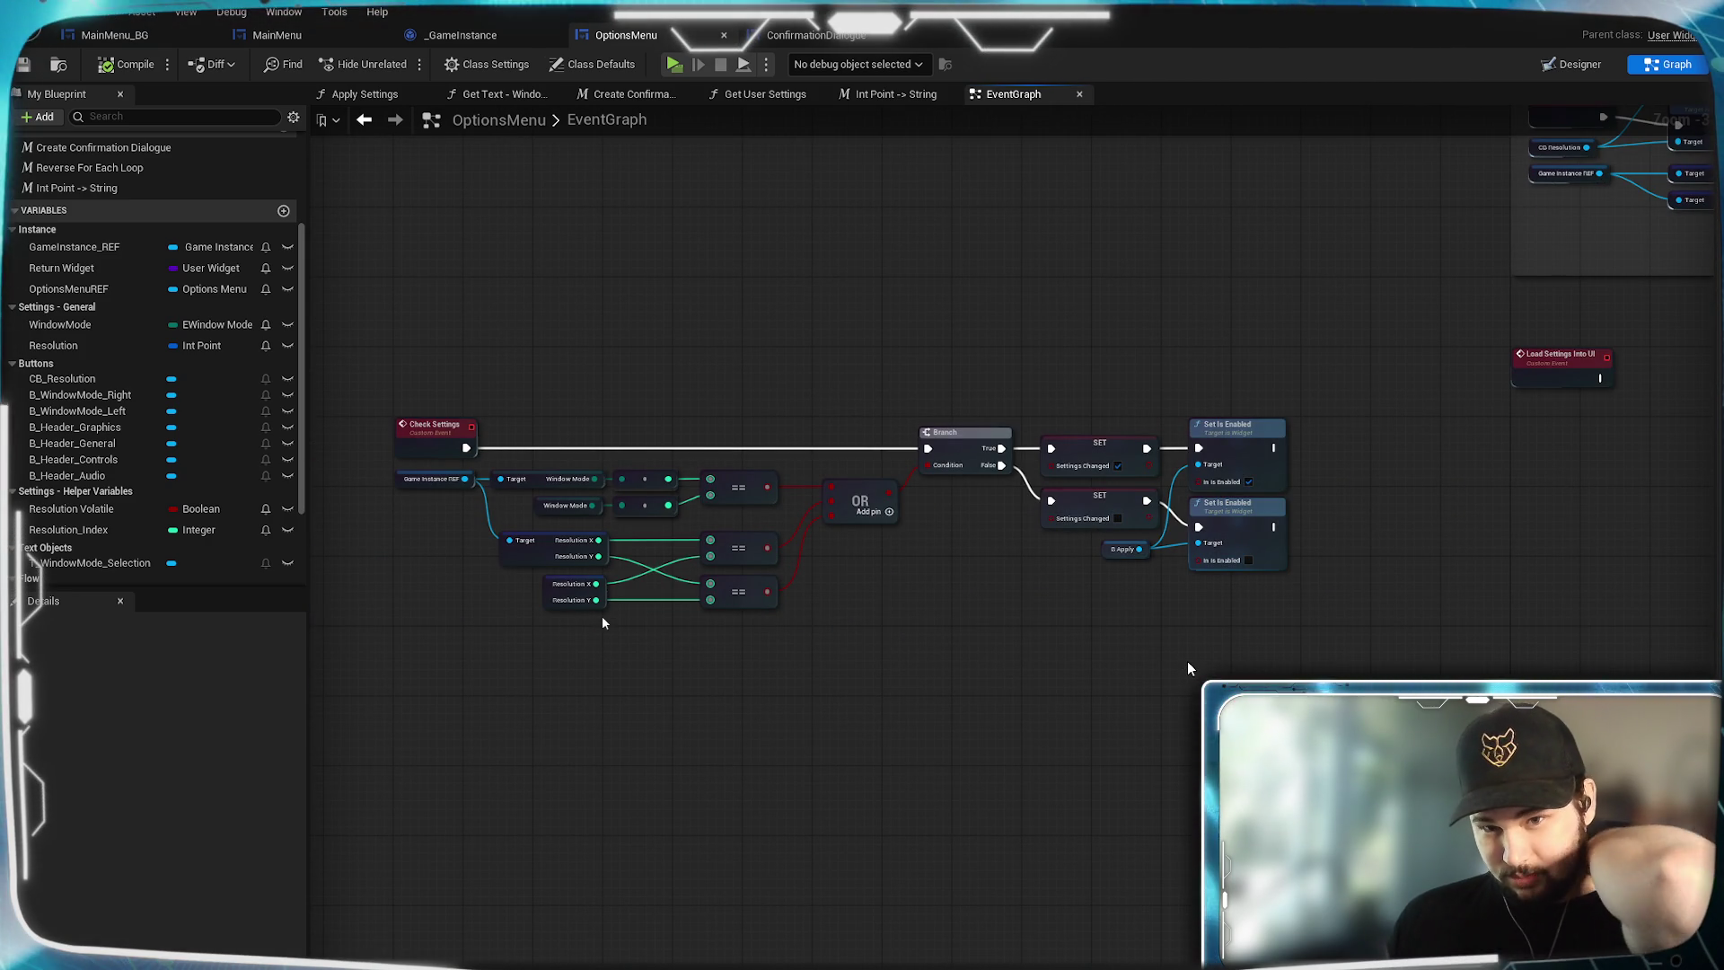
left_click_drag(1570, 628, 913, 681)
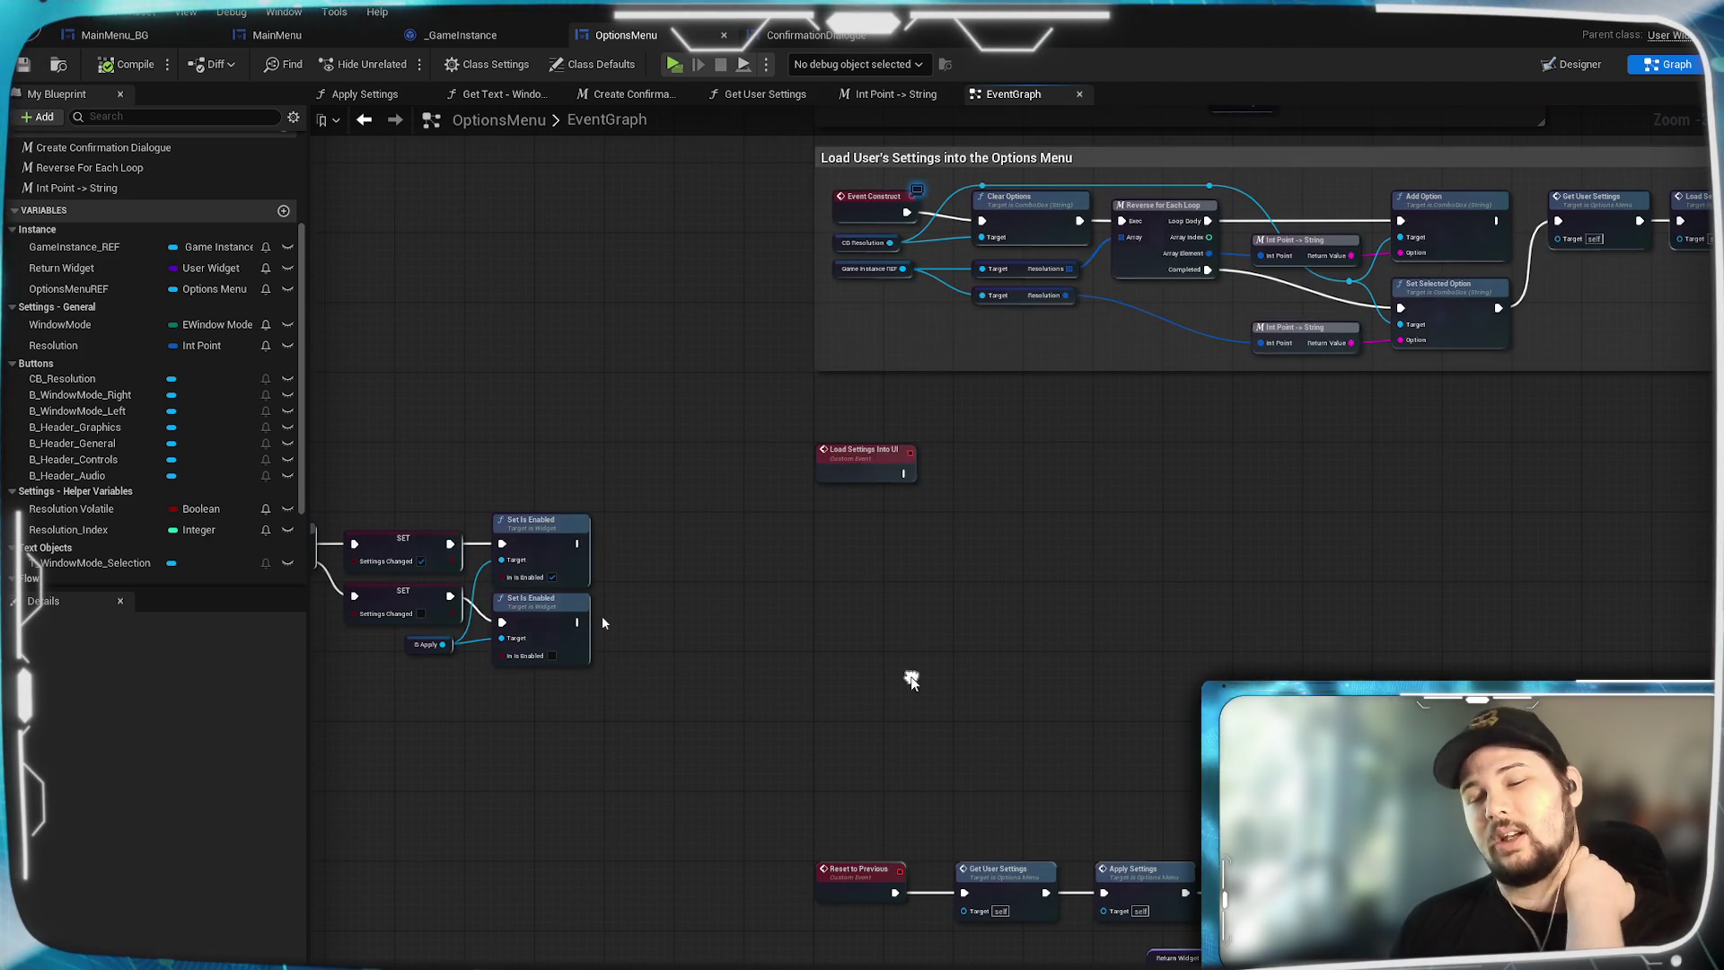
left_click_drag(1087, 526, 956, 849)
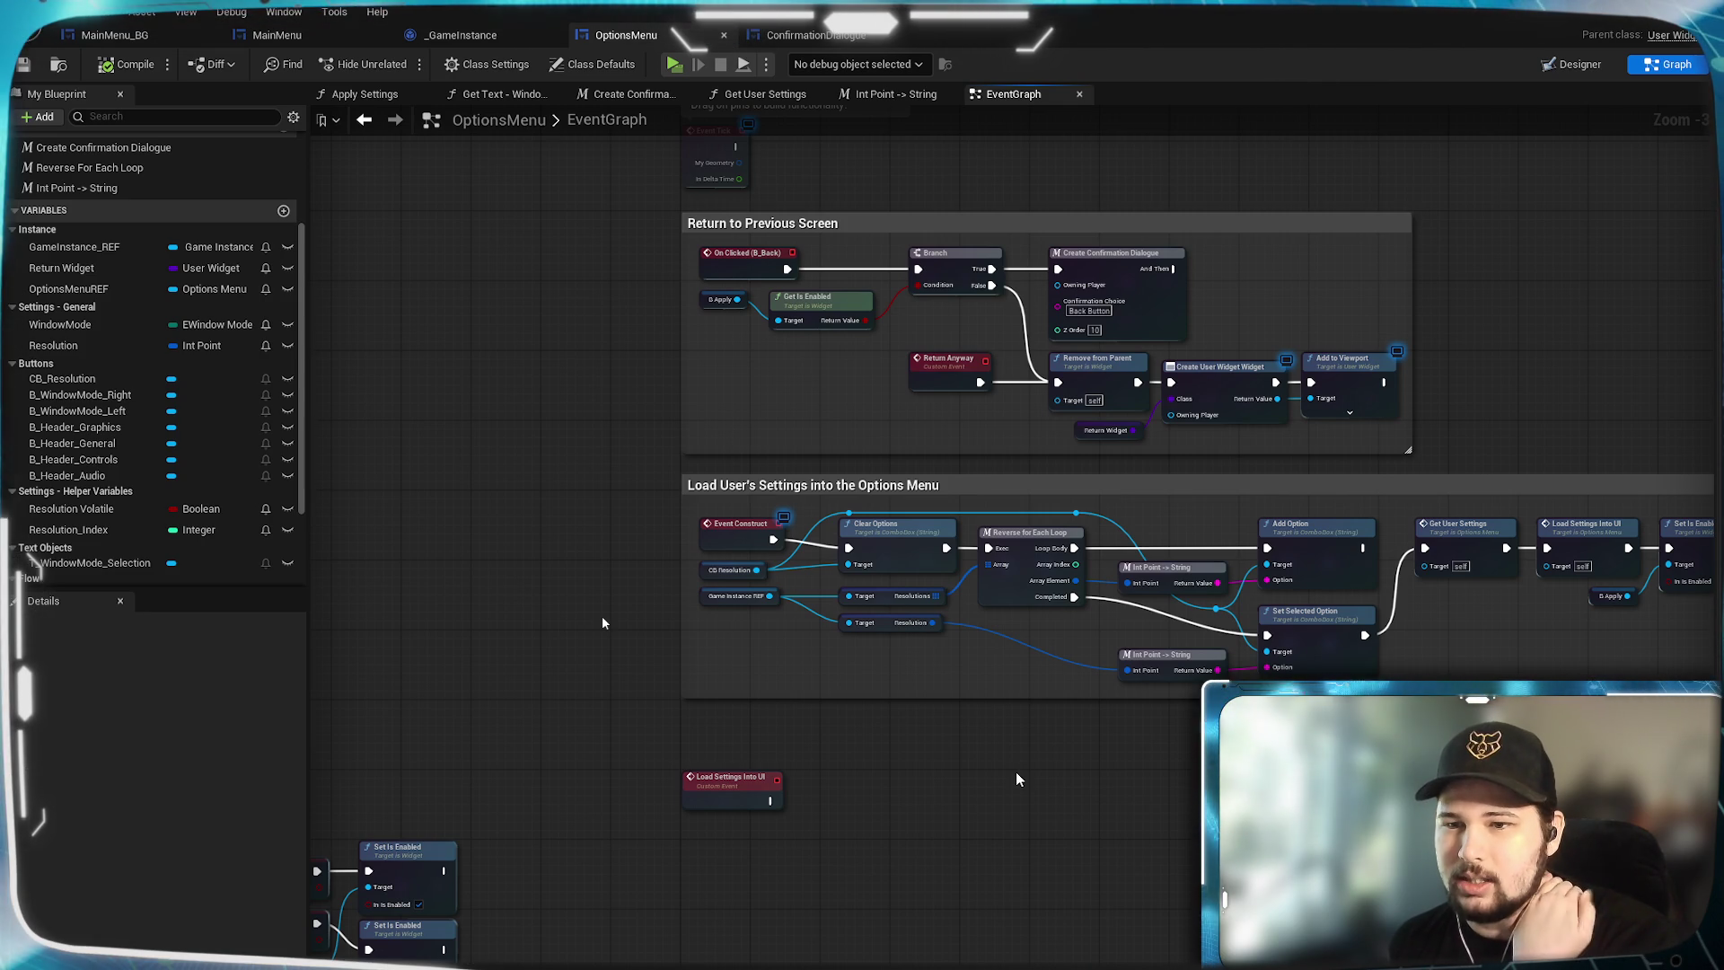
left_click_drag(1016, 773, 930, 740)
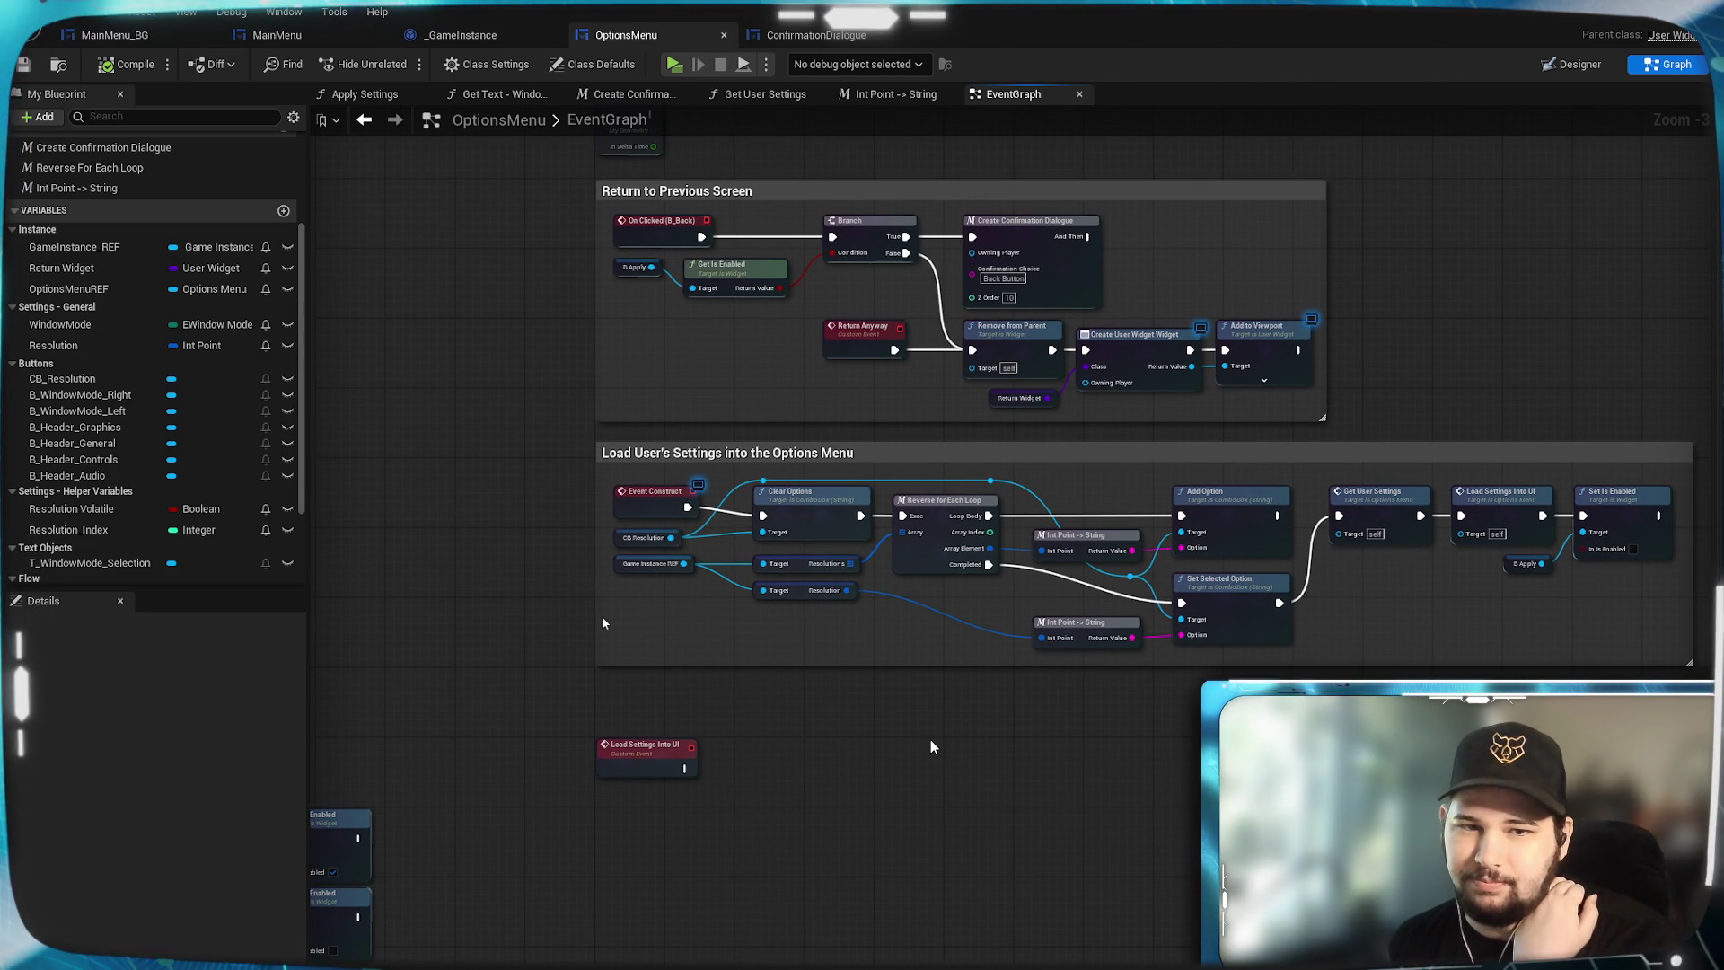
scroll(888, 629, "up", 2)
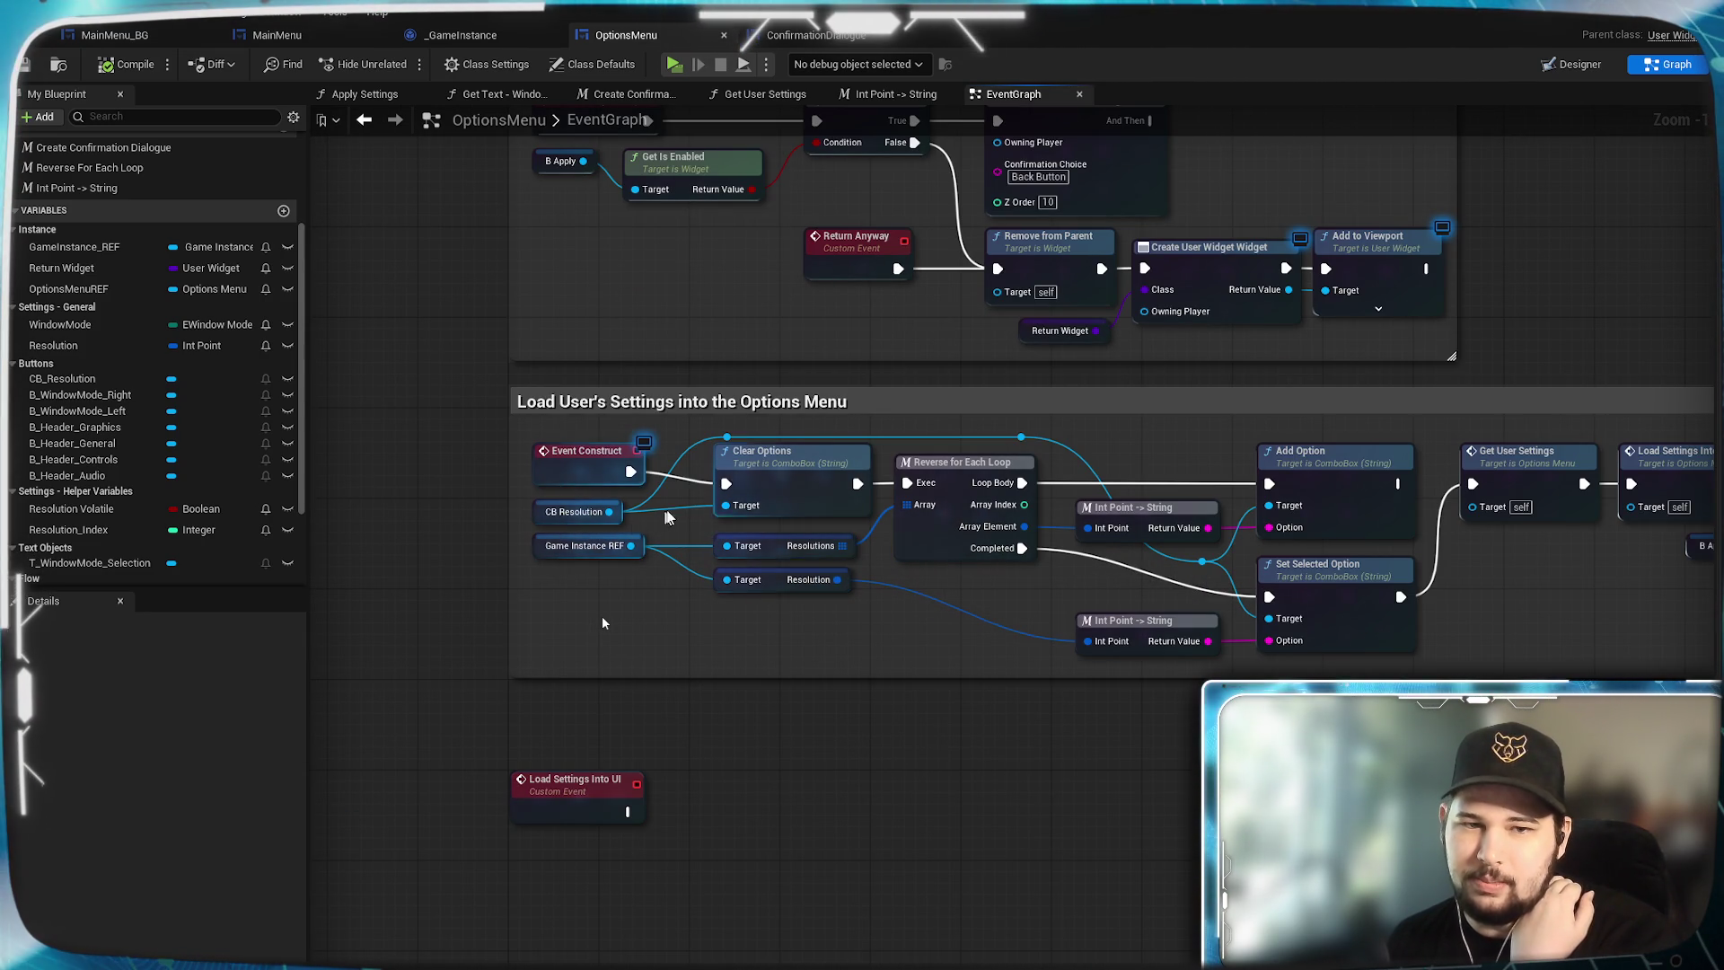
left_click_drag(1040, 726, 1039, 969)
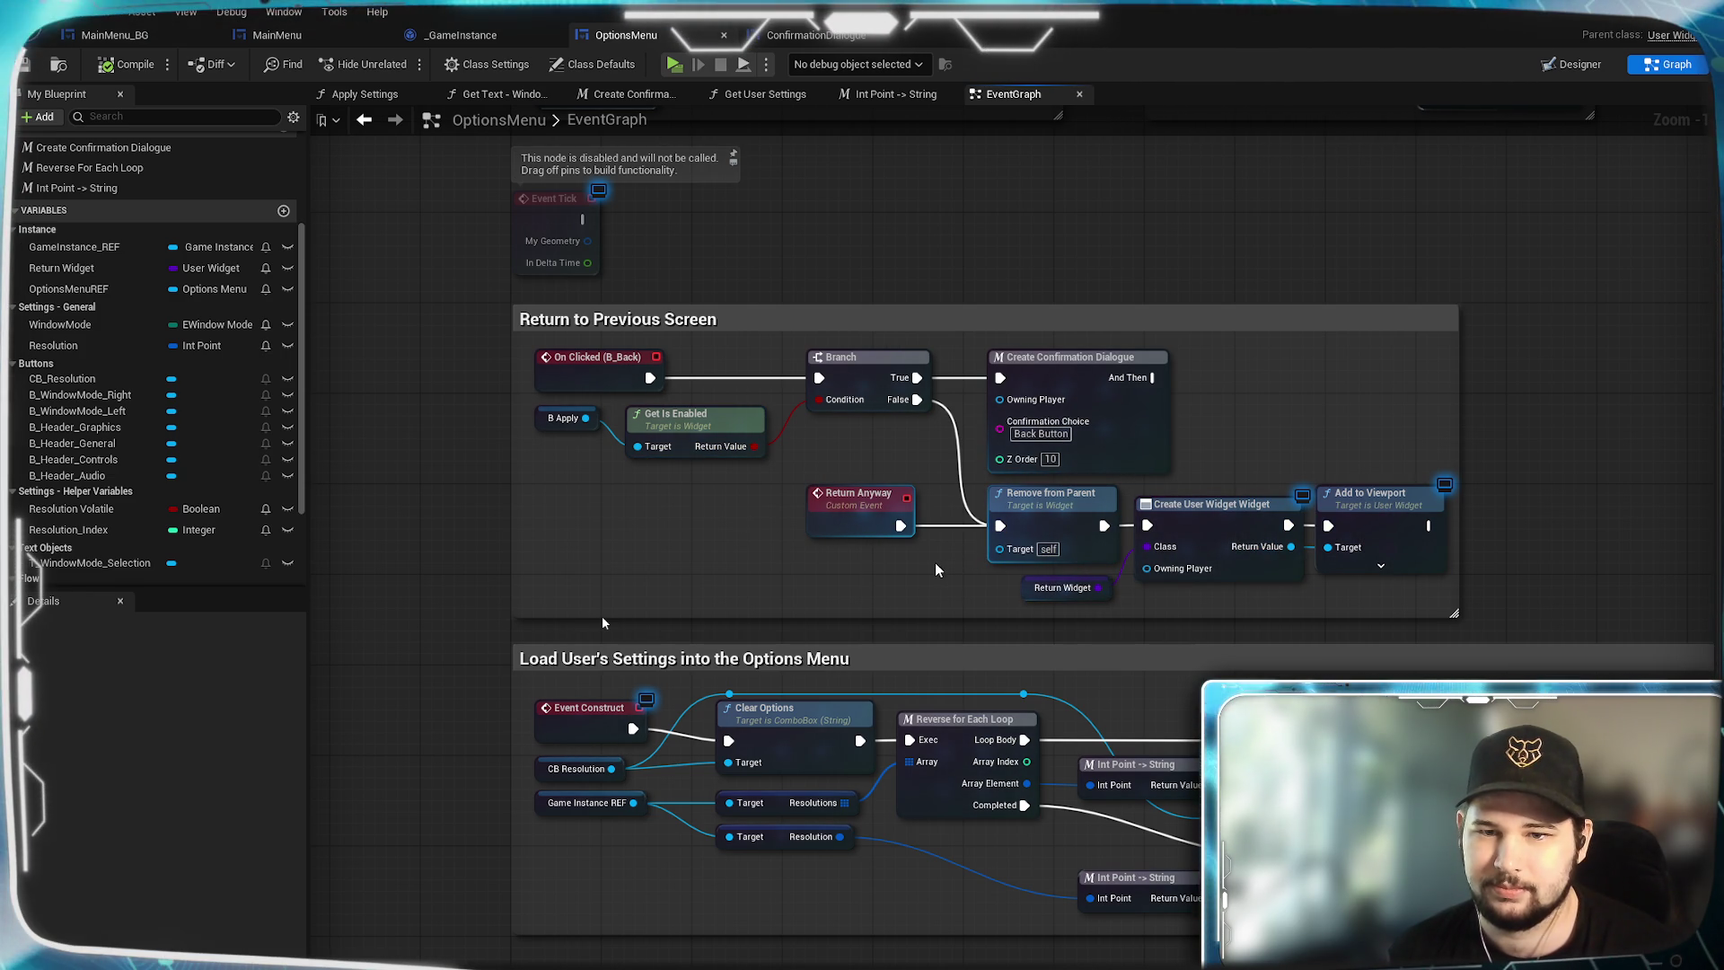
left_click_drag(831, 917, 877, 255)
mouse_move(990, 409)
left_mouse_down()
mouse_move(894, 786)
mouse_move(830, 945)
mouse_move(815, 360)
left_mouse_up()
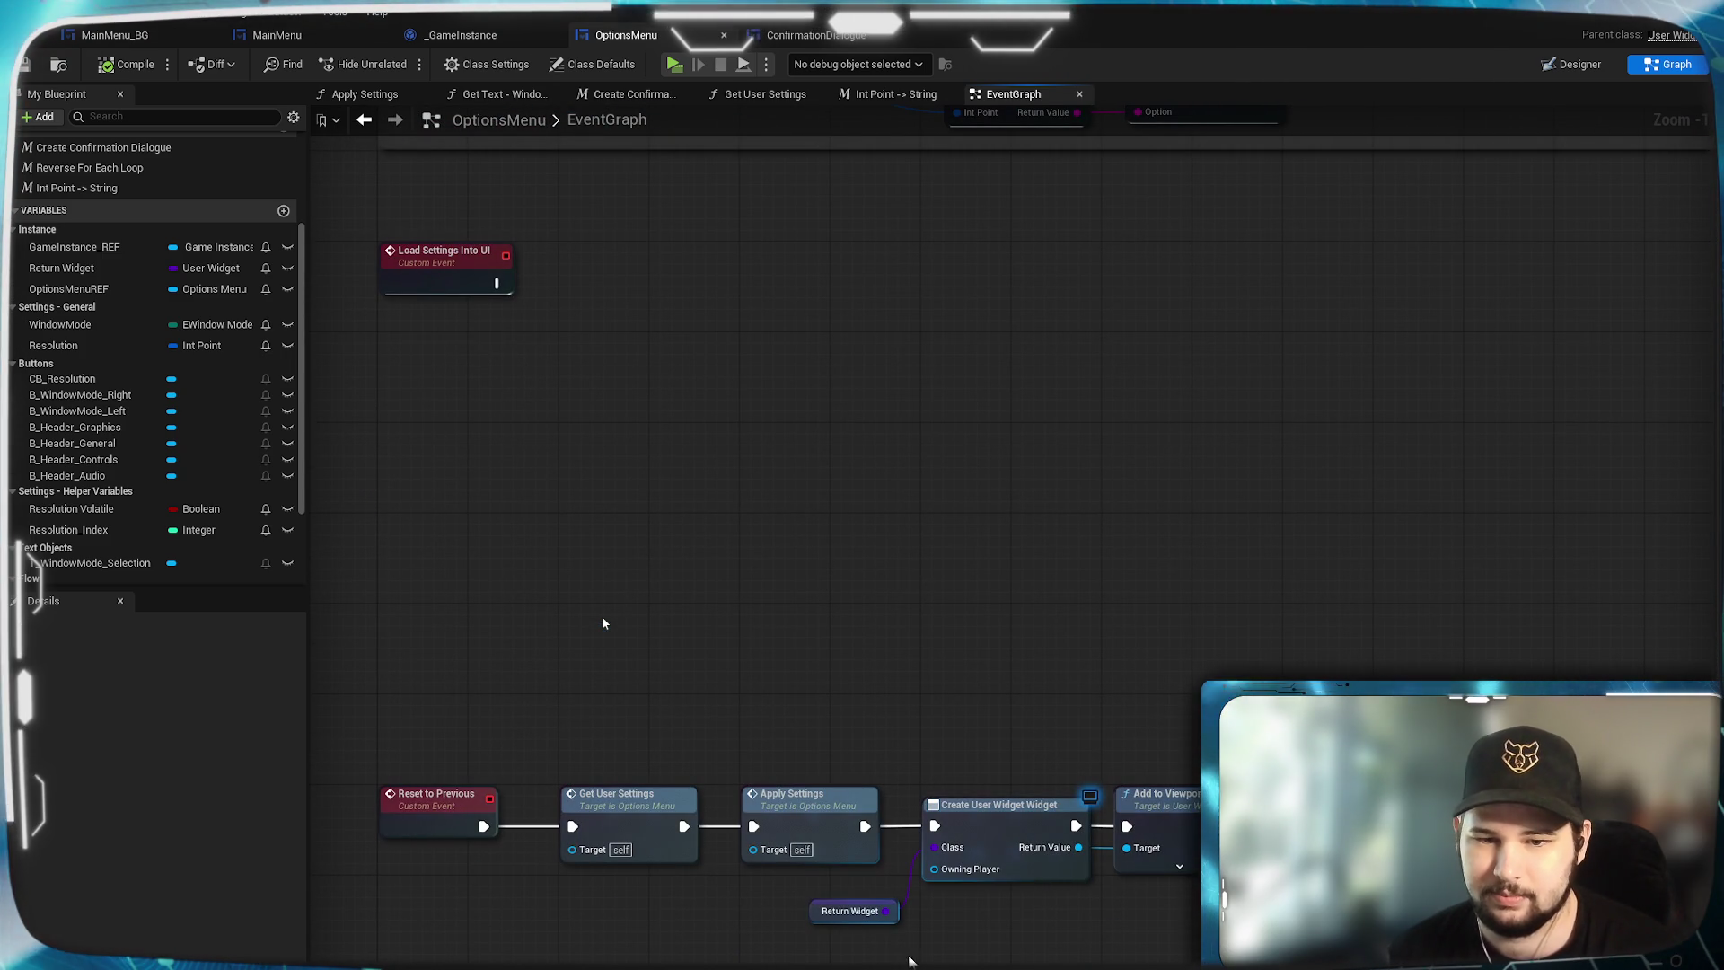
Replace the widget-recreating nodes after Apply Settings with a Return Anyway call.
mouse_move(1049, 805)
left_mouse_down()
mouse_move(920, 953)
mouse_move(1074, 920)
left_mouse_up()
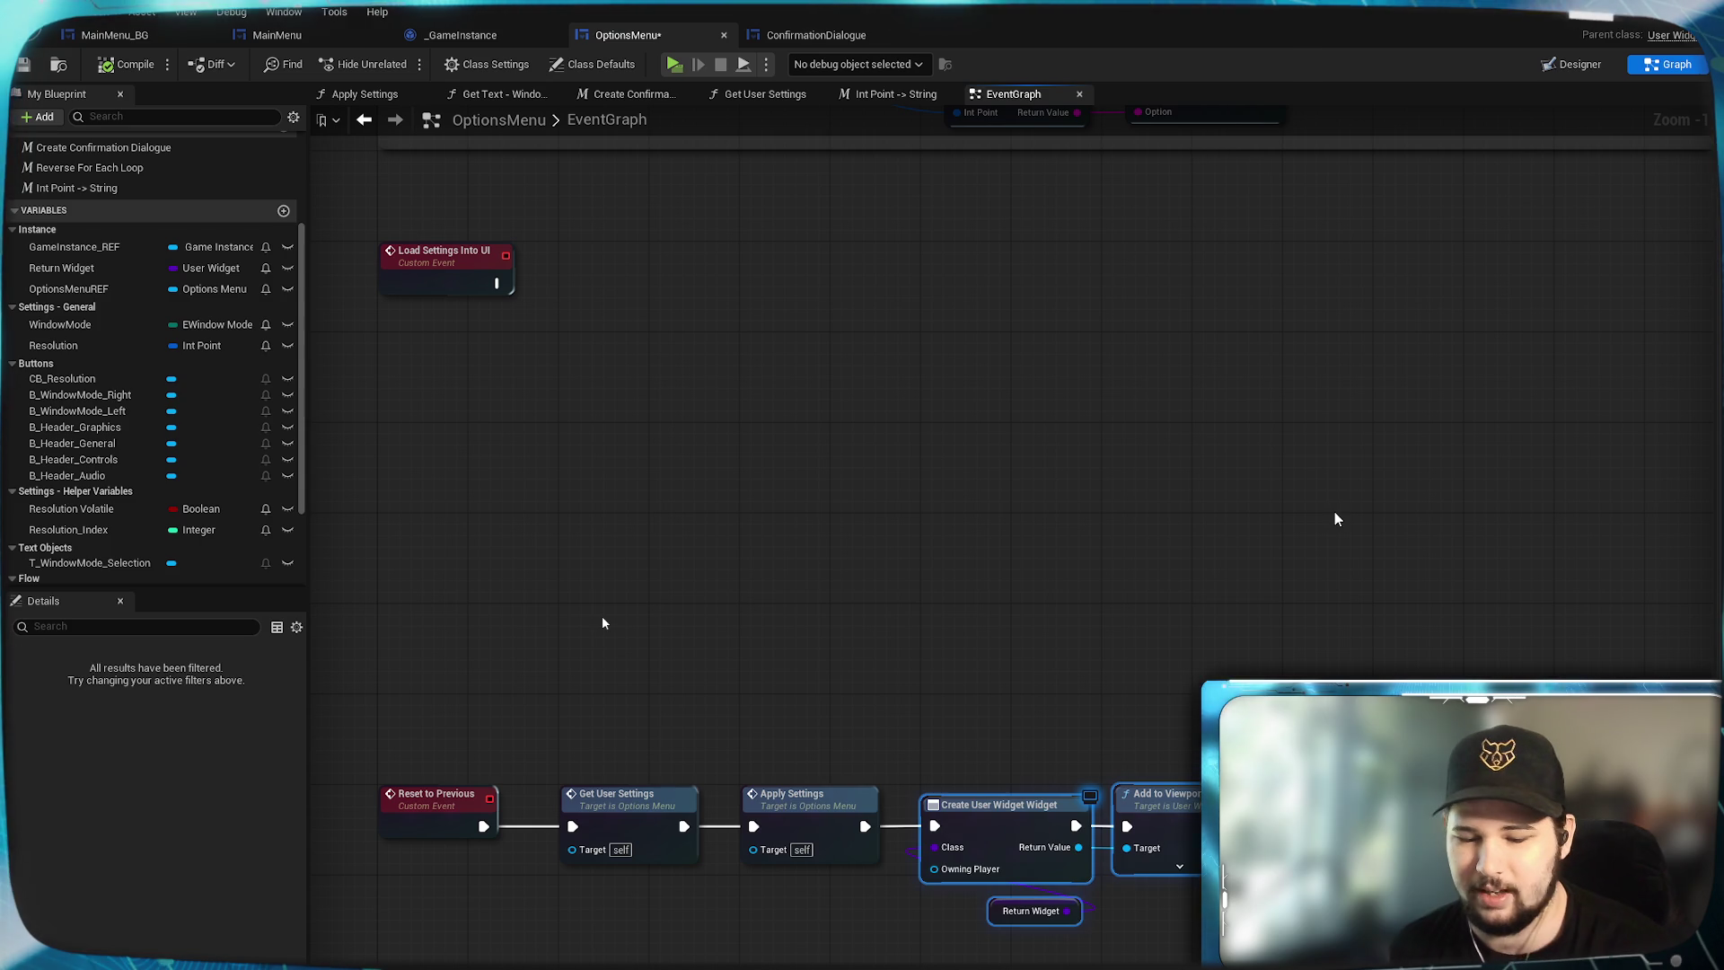
key("Delete")
left_click_drag(945, 825, 947, 827)
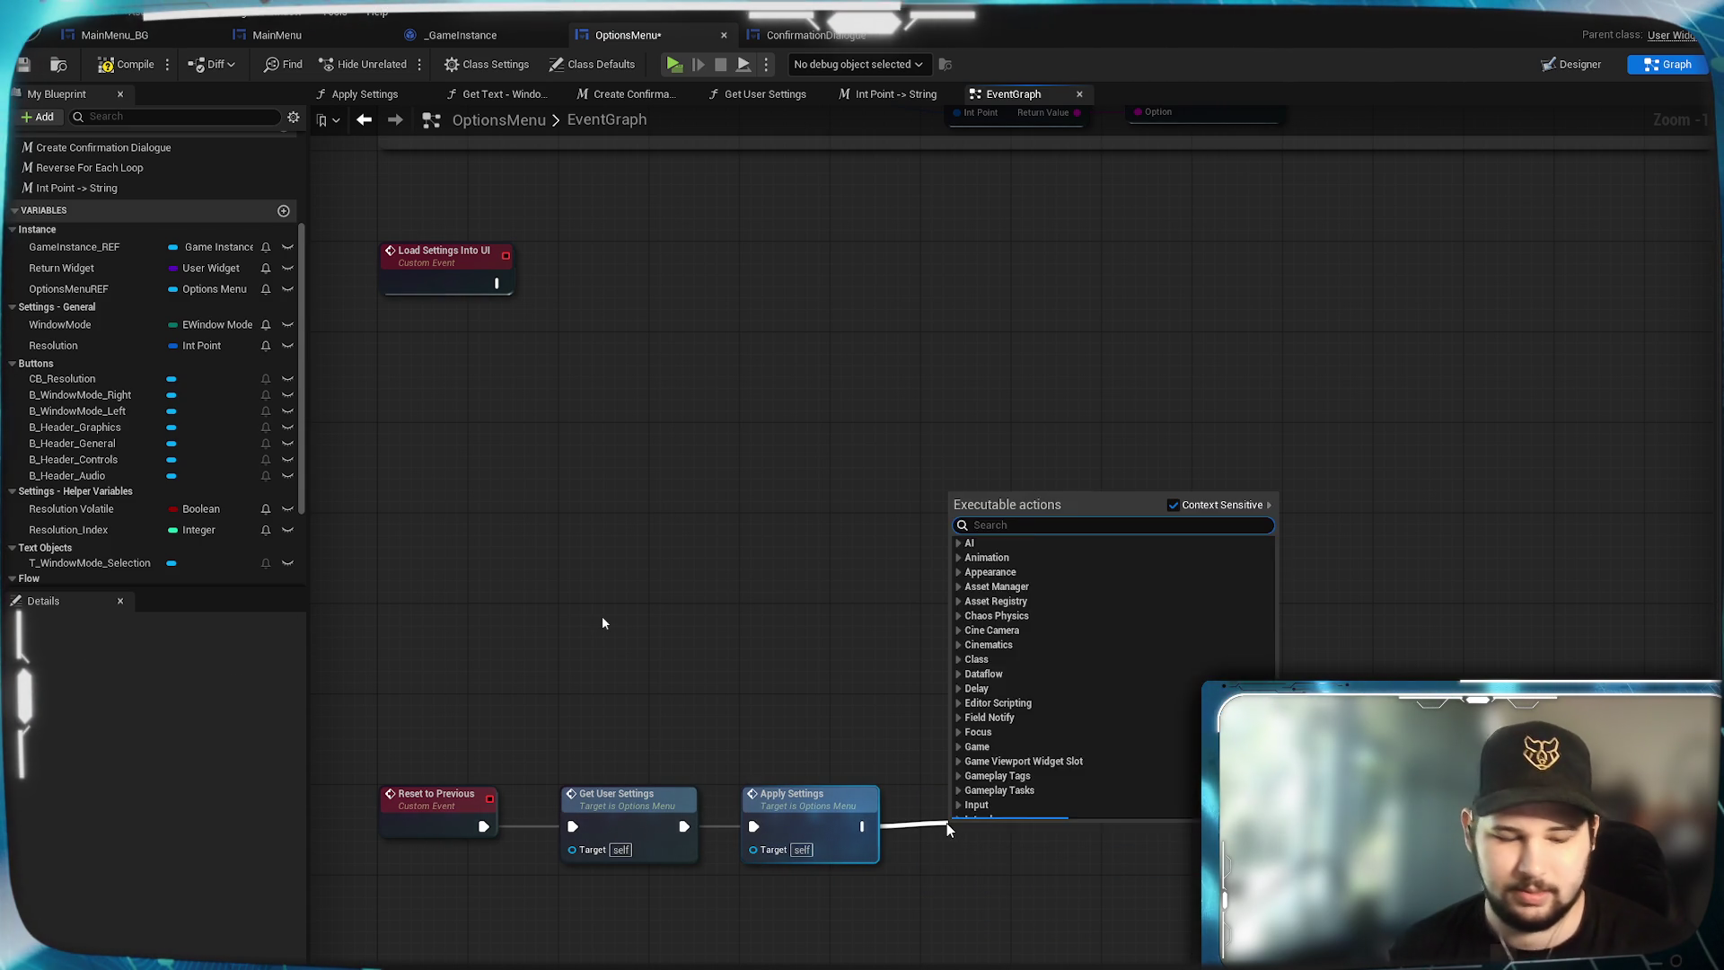
type("return")
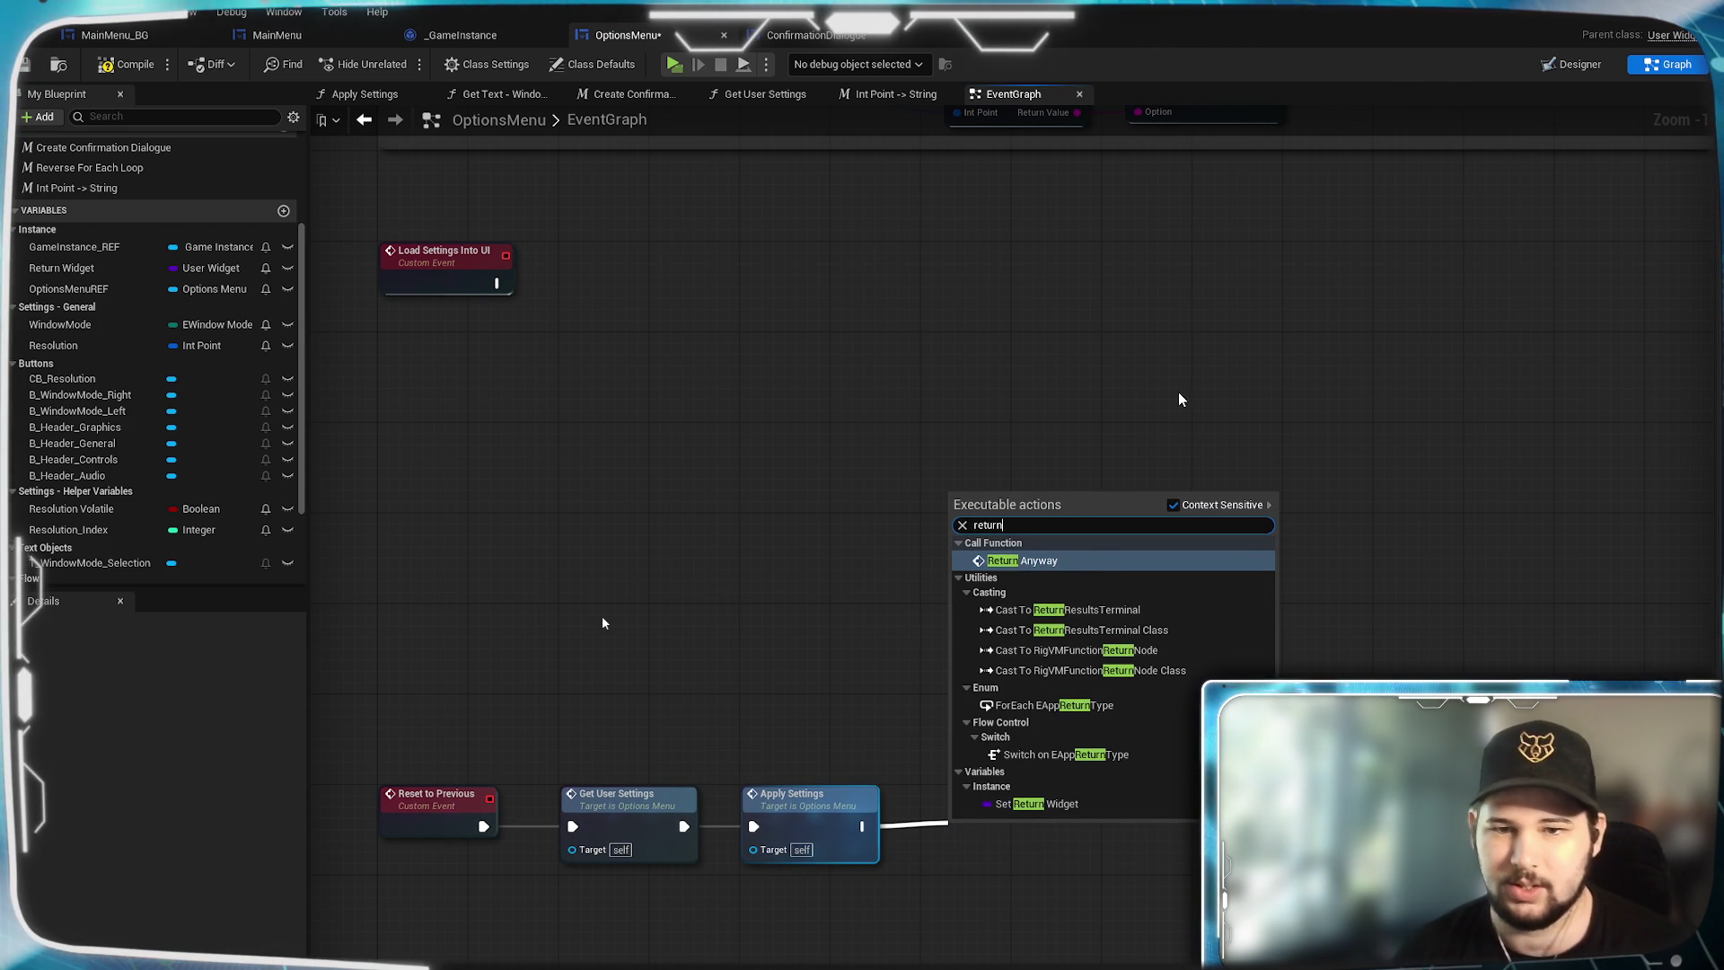
left_click(1086, 558)
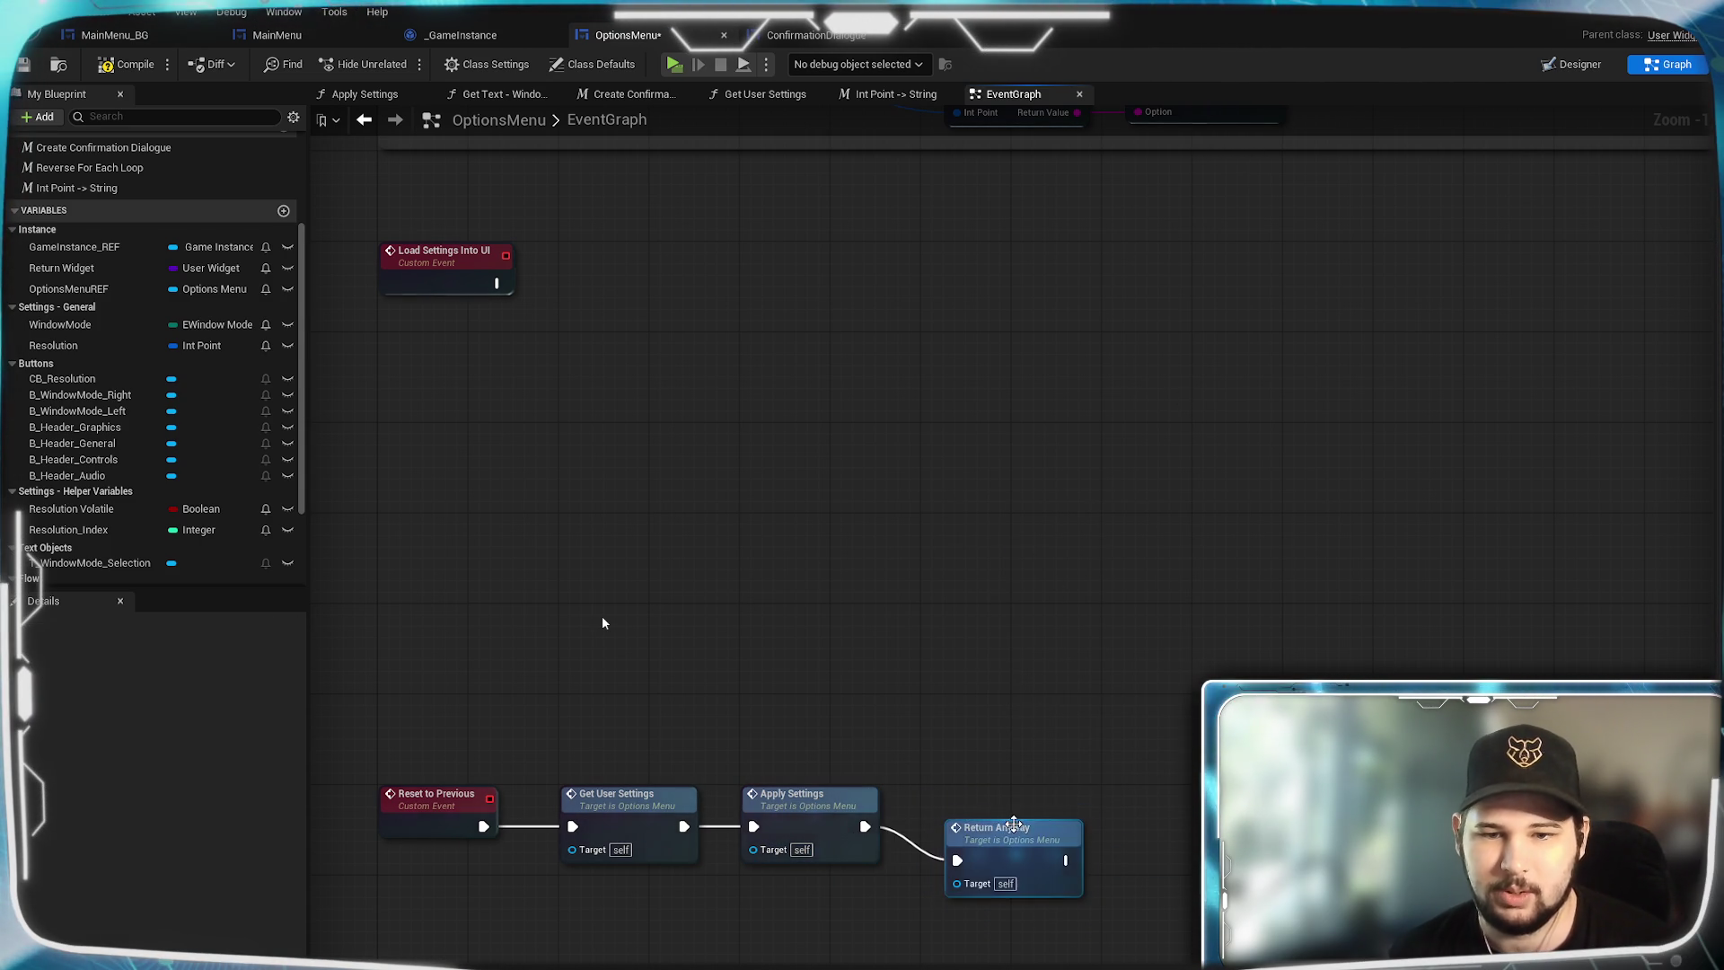
Line up Get User Settings, Apply Settings and Return Anyway in the Reset to Previous chain and save.
left_click_drag(1015, 828, 970, 794)
mouse_move(1069, 718)
left_mouse_down()
mouse_move(911, 865)
mouse_move(745, 867)
mouse_move(774, 831)
left_mouse_up()
left_click(1005, 765)
left_click_drag(1078, 724, 583, 956)
left_click_drag(611, 813, 571, 817)
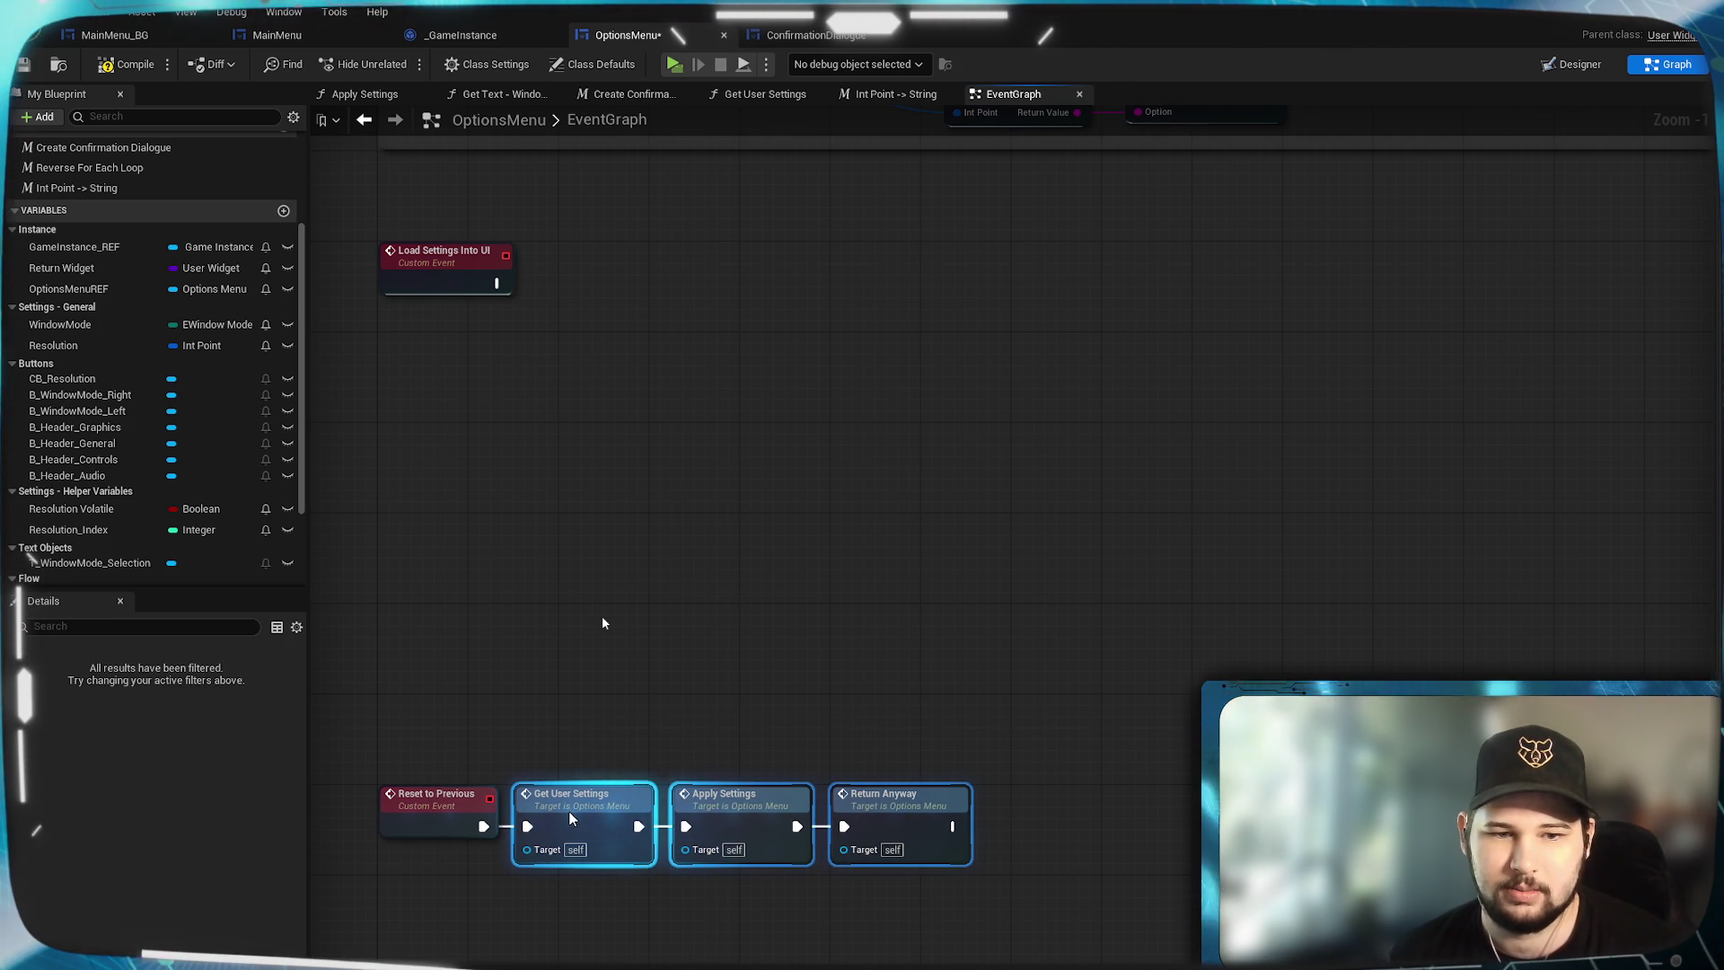
left_click(643, 586)
left_click_drag(730, 542, 932, 597)
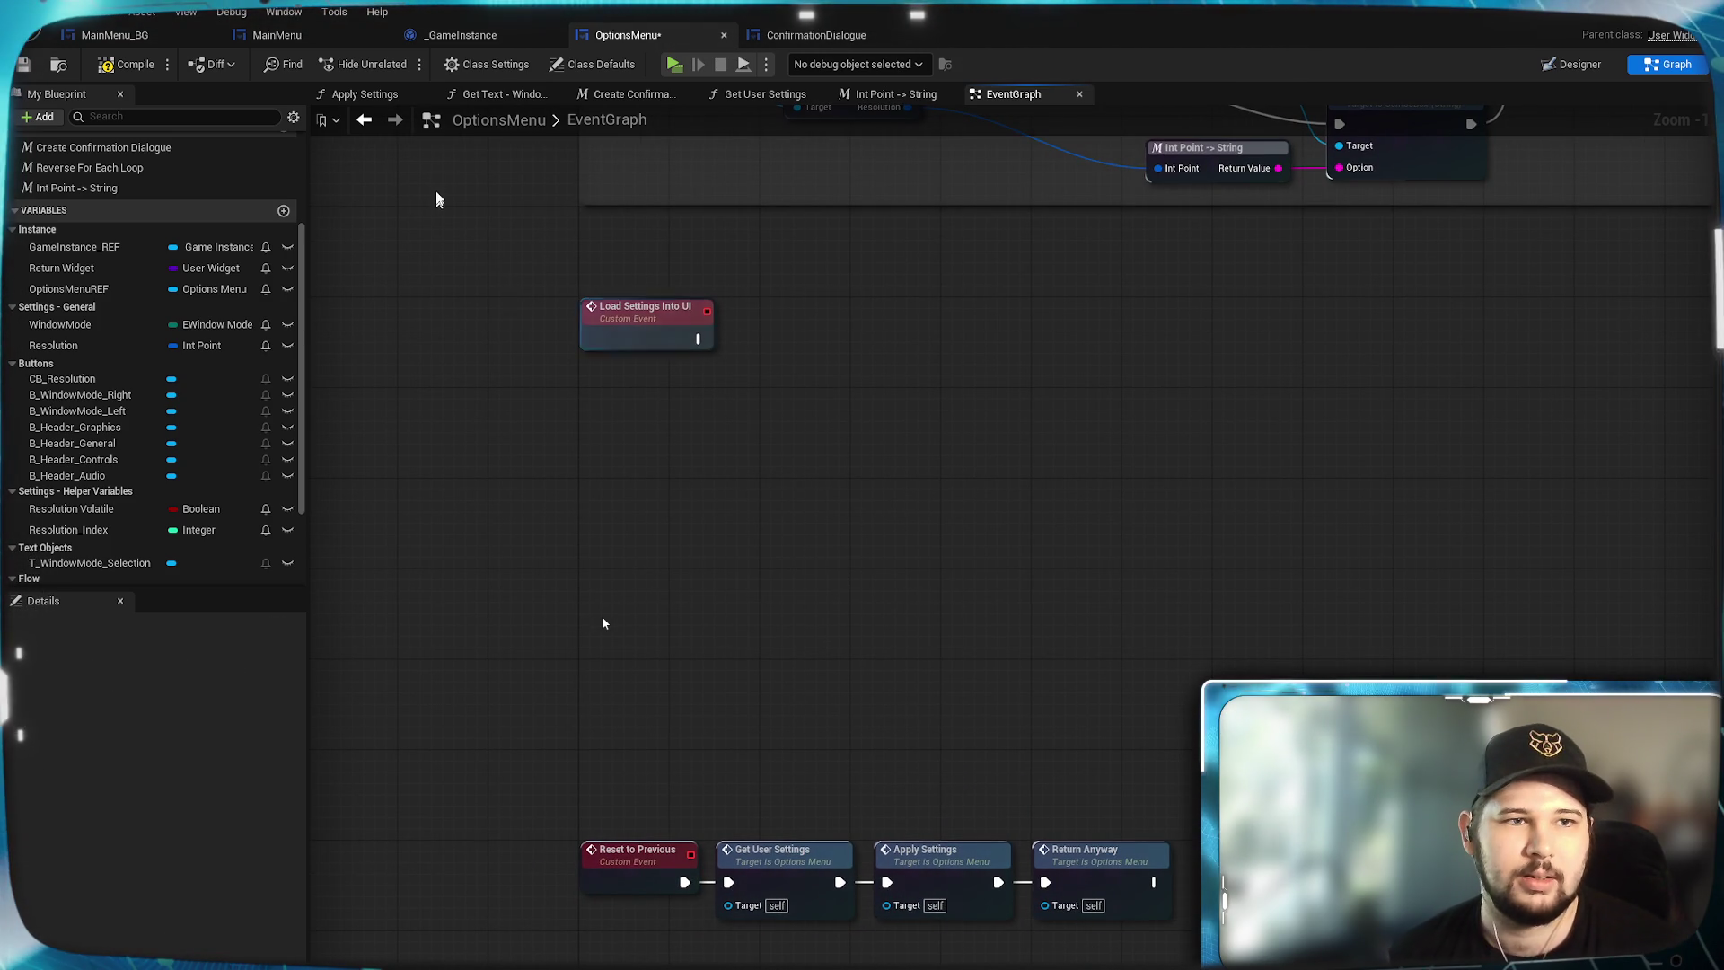
left_click(26, 65)
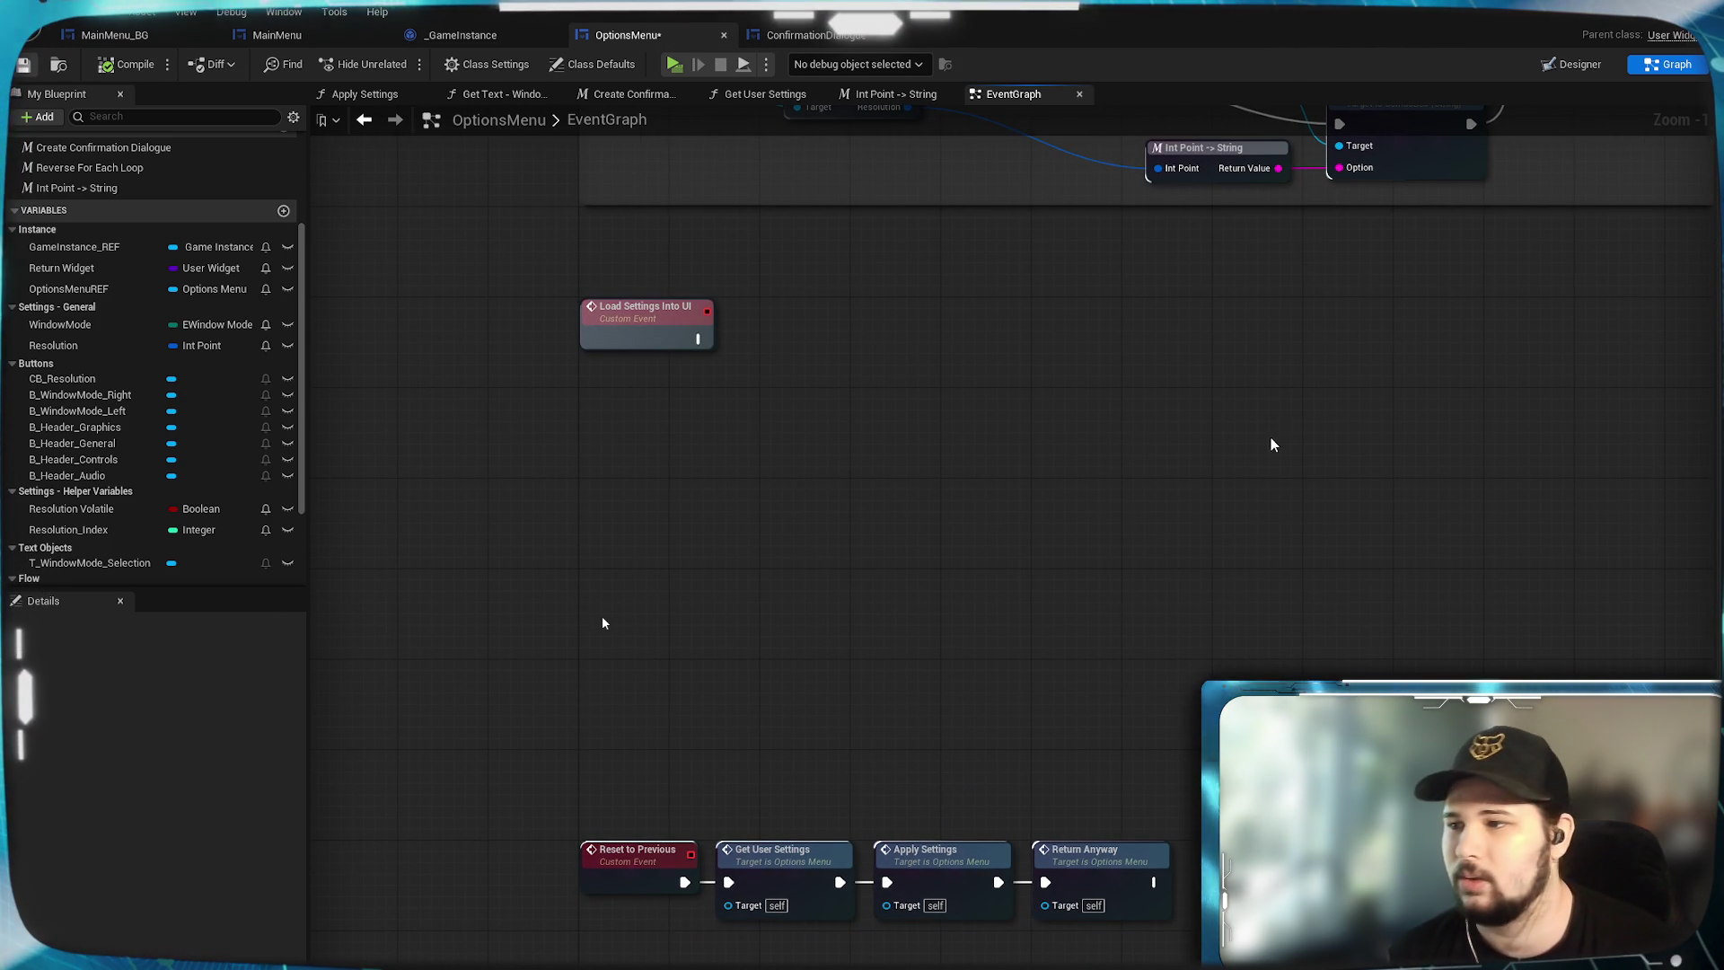
mouse_move(1316, 276)
left_mouse_down()
mouse_move(1009, 704)
mouse_move(1173, 704)
mouse_move(1158, 898)
mouse_move(1224, 969)
mouse_move(931, 743)
mouse_move(950, 781)
mouse_move(992, 433)
mouse_move(1032, 604)
mouse_move(1344, 281)
left_mouse_up()
left_click_drag(1470, 333, 1285, 255)
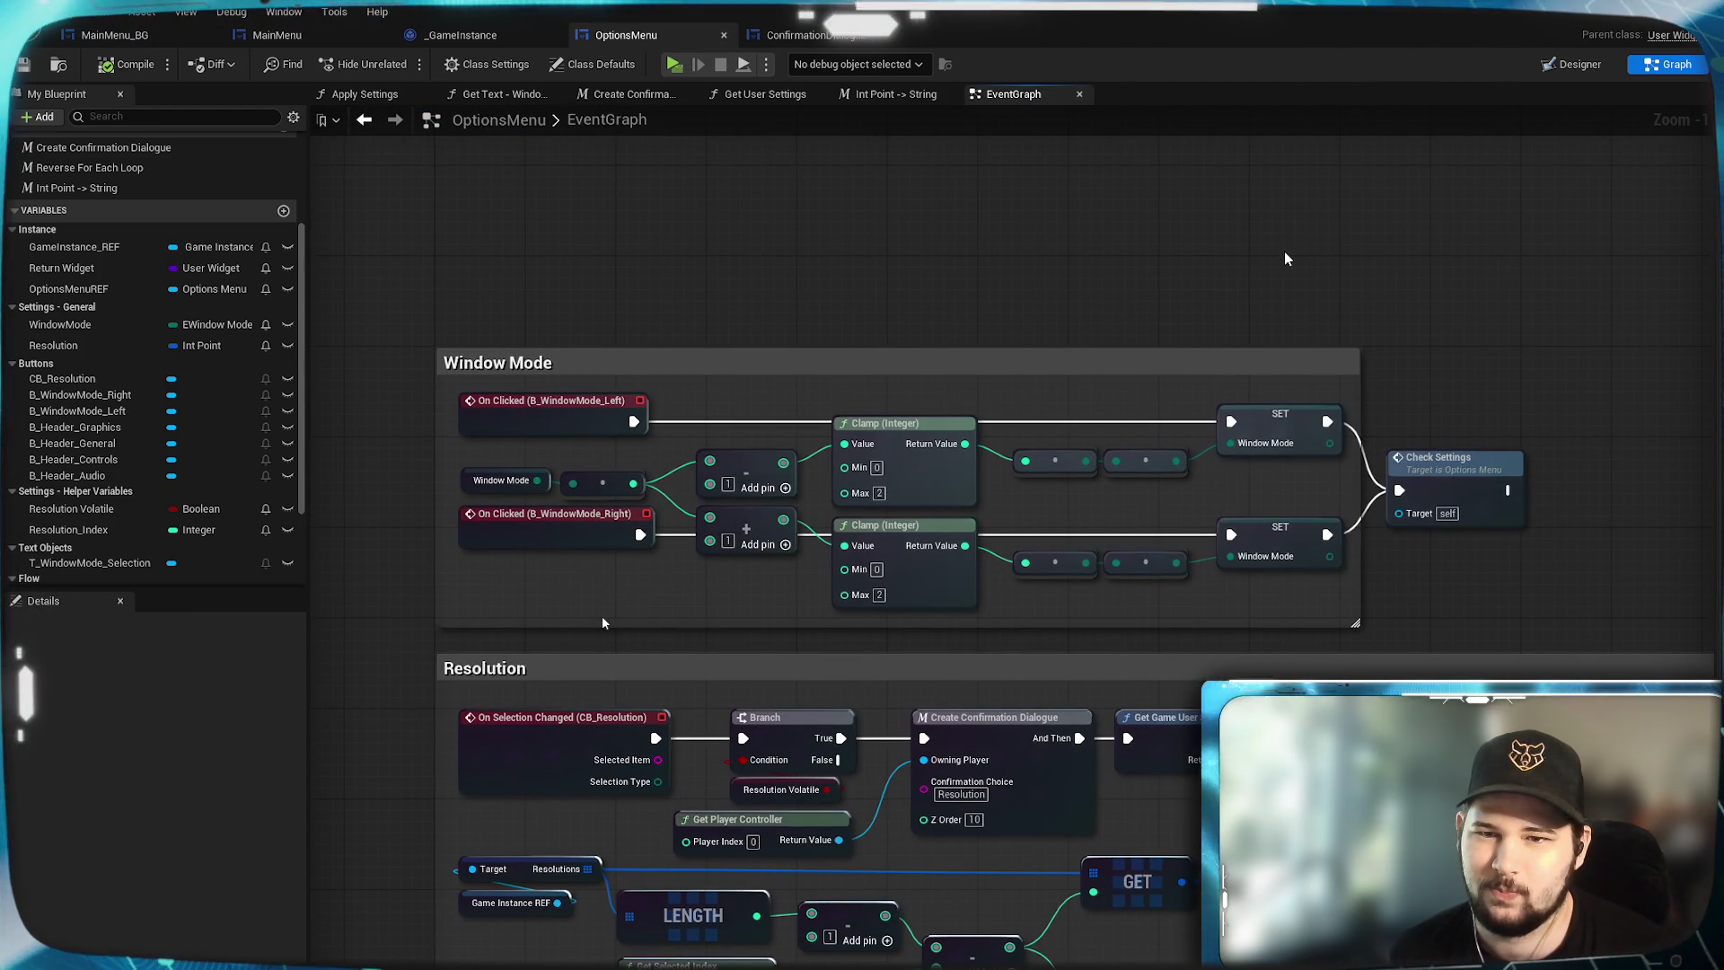
Add an Apply Settings call after the lower Window Mode setter, aligned with Check Settings, and compile.
mouse_move(1380, 321)
left_mouse_down()
mouse_move(701, 238)
mouse_move(1269, 413)
left_mouse_up()
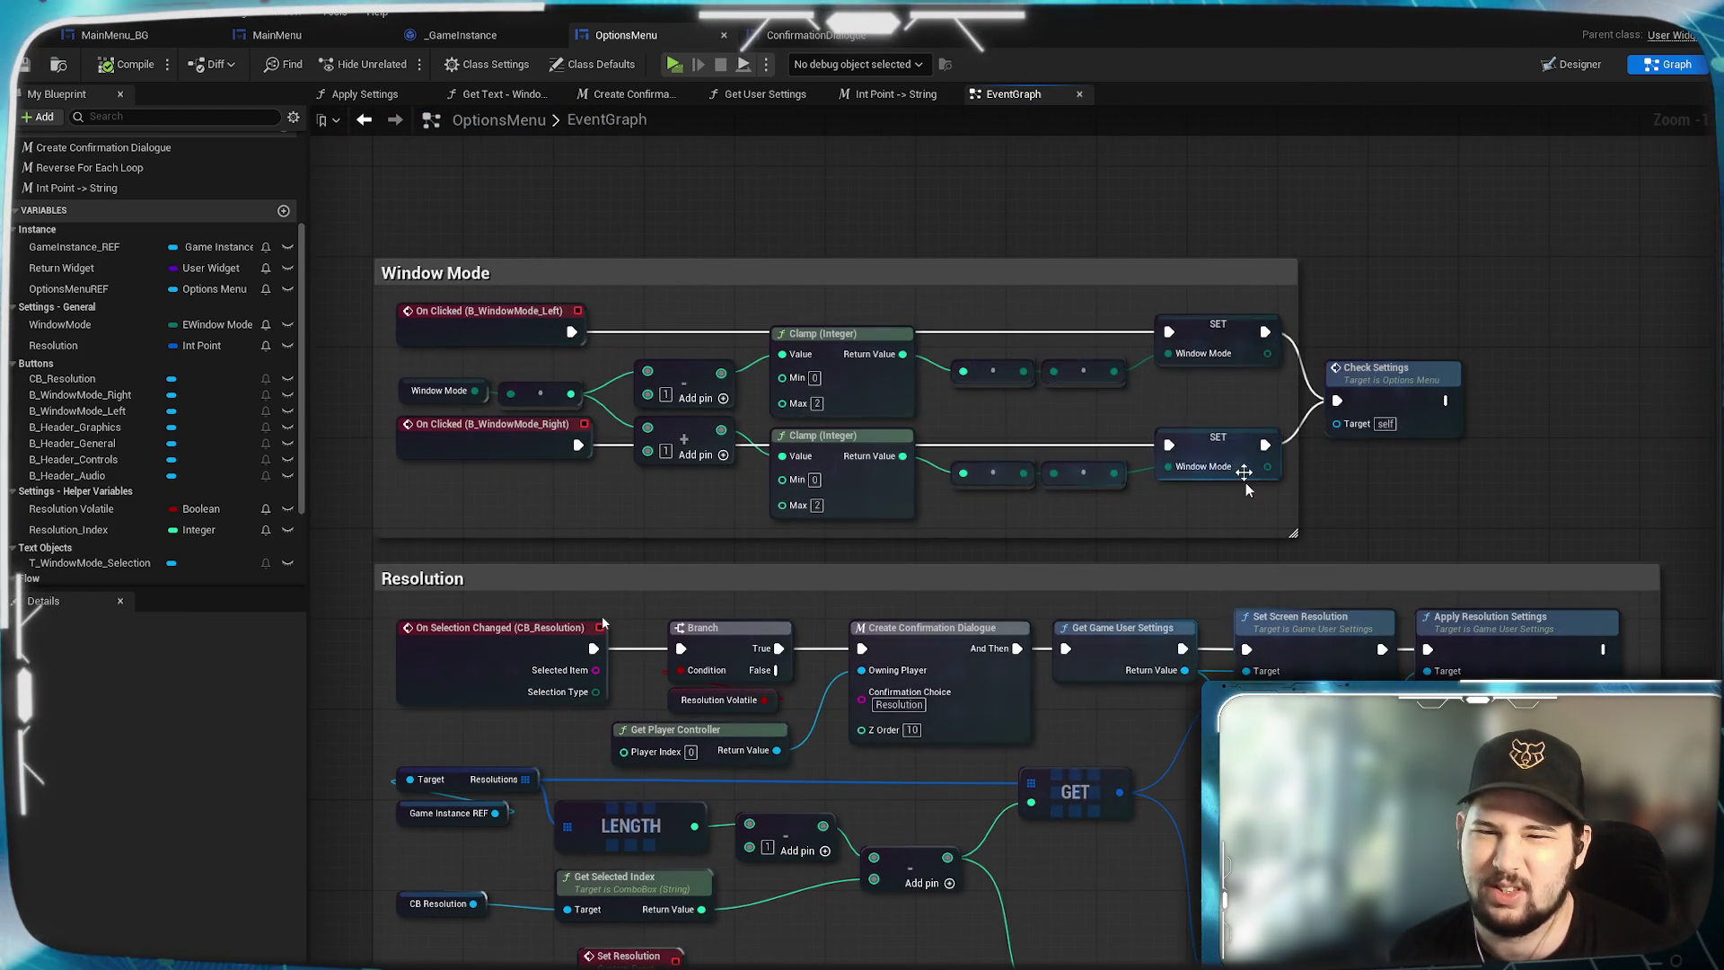
mouse_move(1246, 482)
left_mouse_down()
mouse_move(904, 386)
mouse_move(1058, 554)
mouse_move(1020, 528)
mouse_move(913, 353)
left_mouse_up()
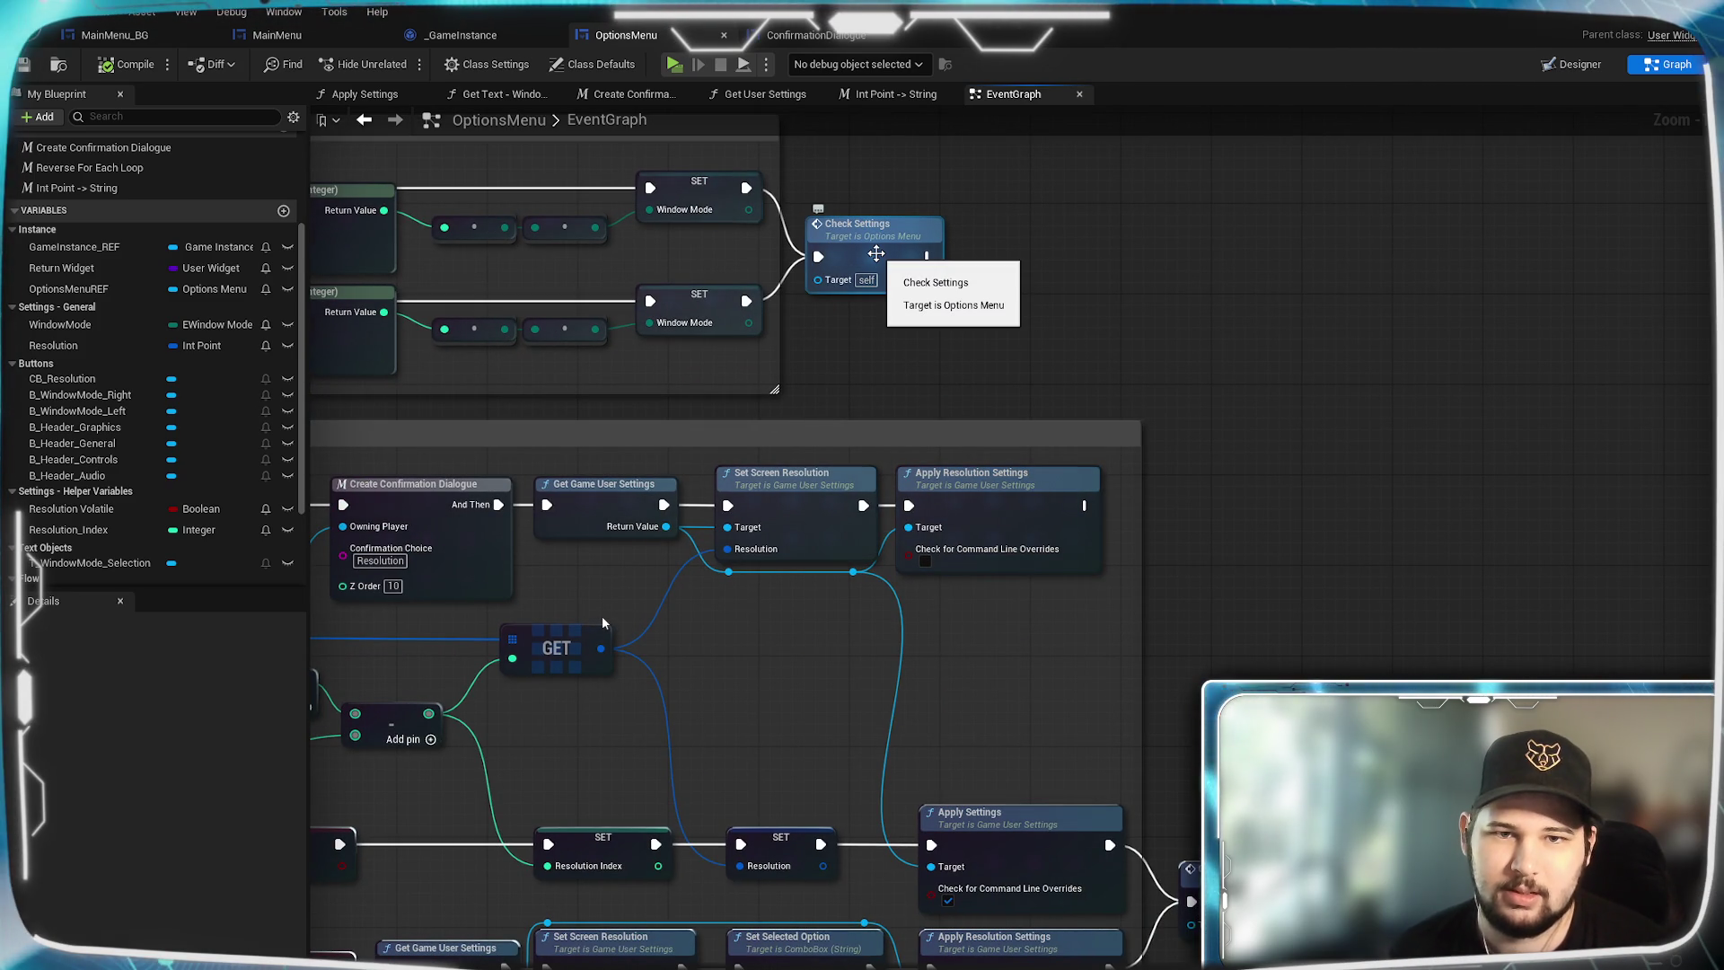
left_click_drag(876, 254, 1074, 267)
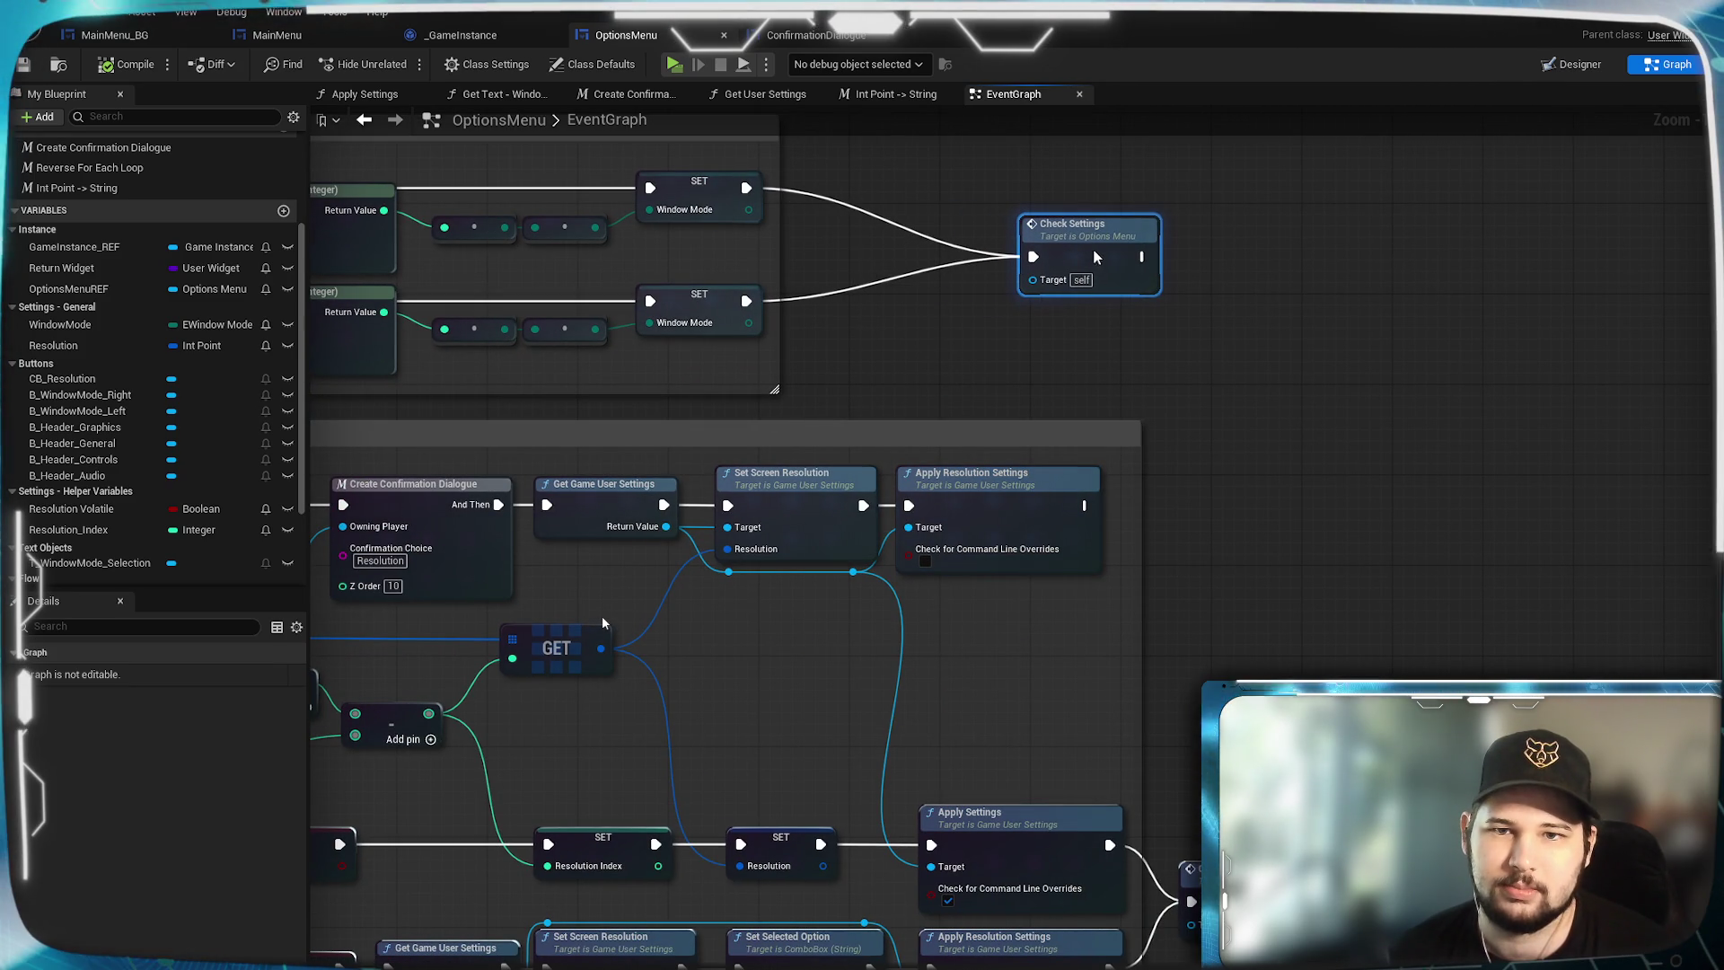
left_click(907, 359)
left_click_drag(793, 221, 1103, 374)
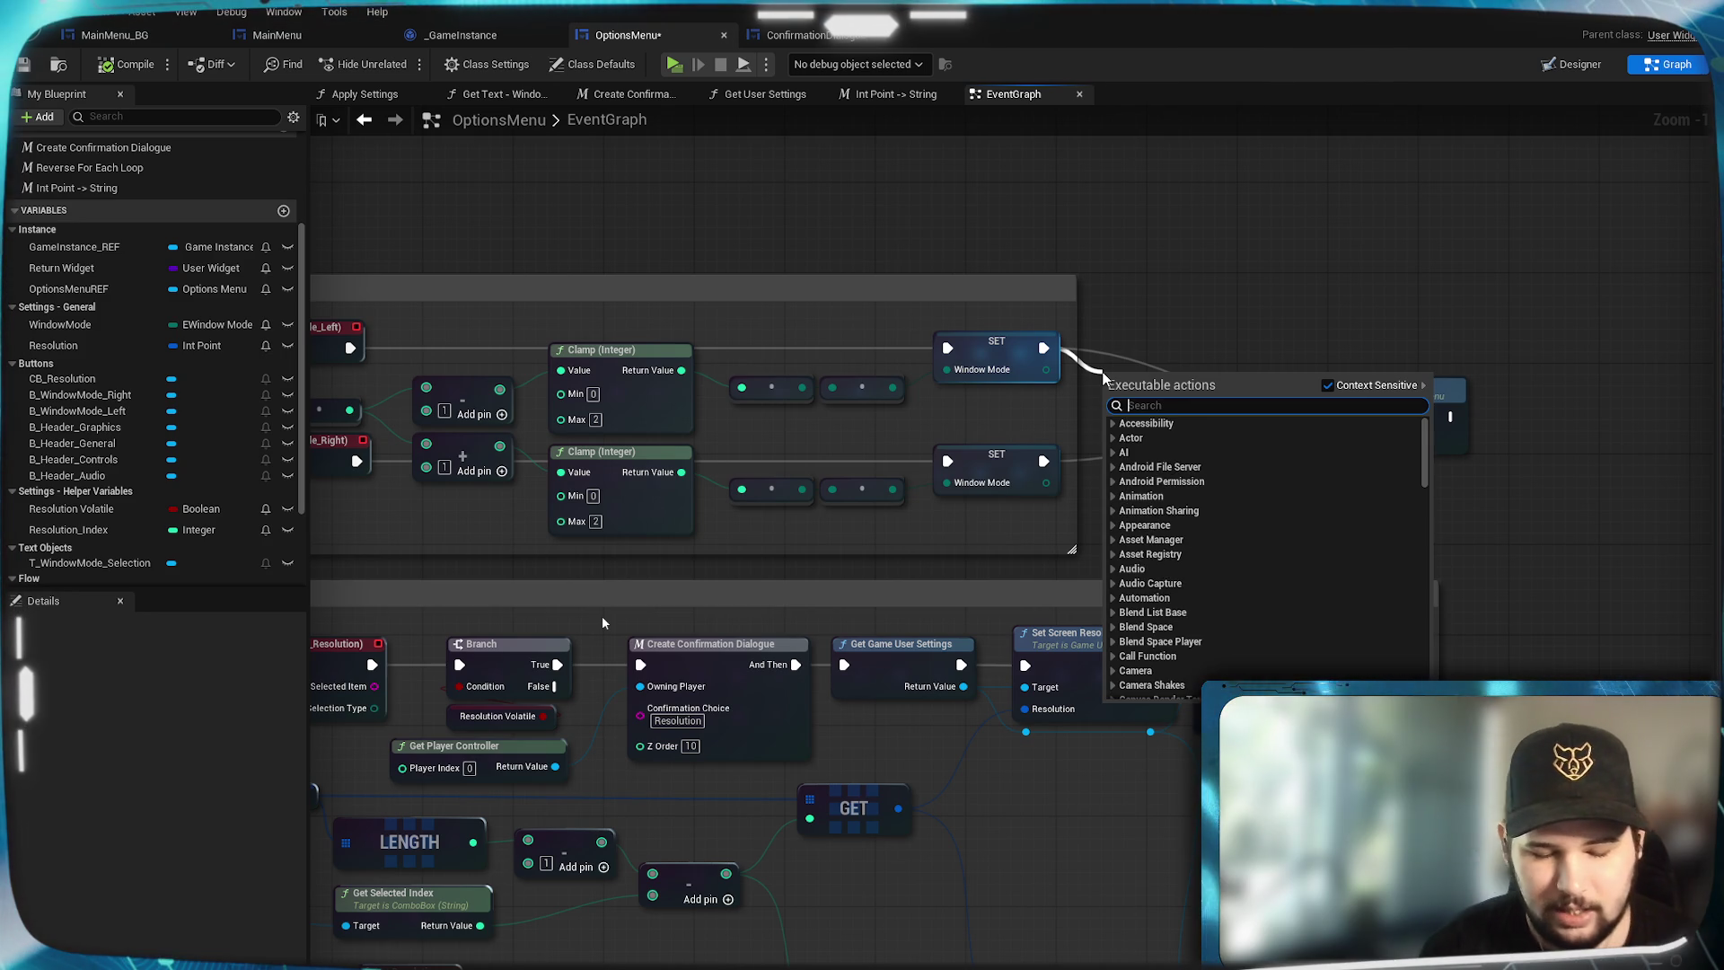
type("appl")
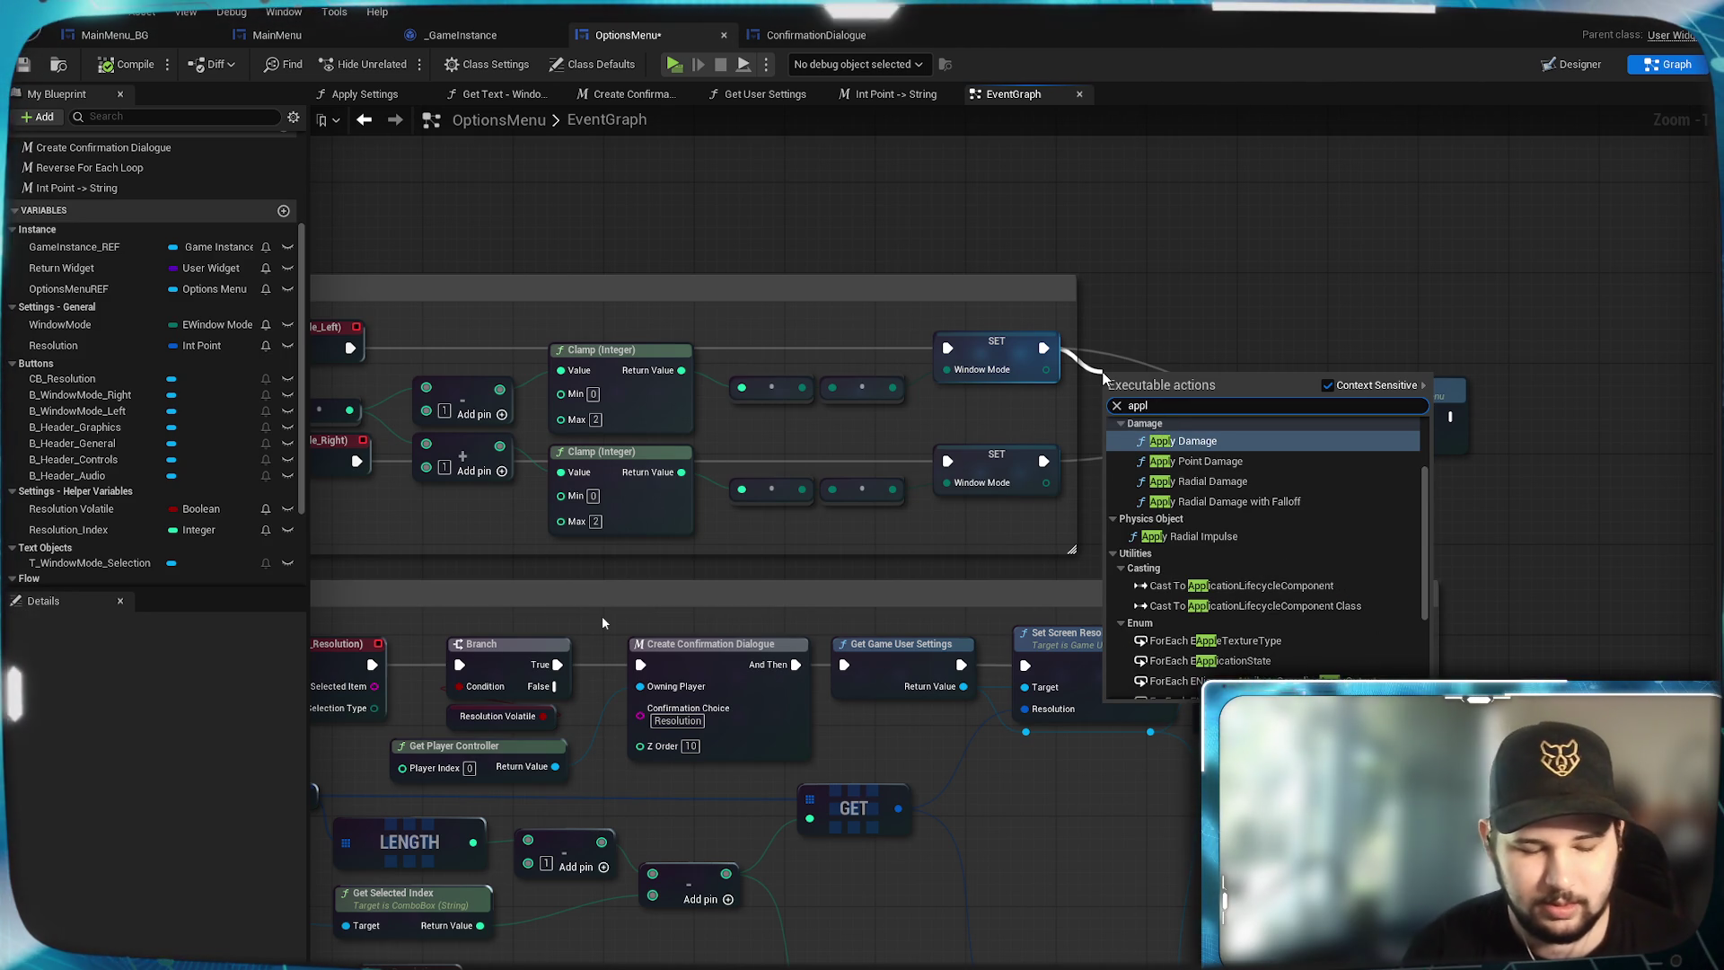
type("y set")
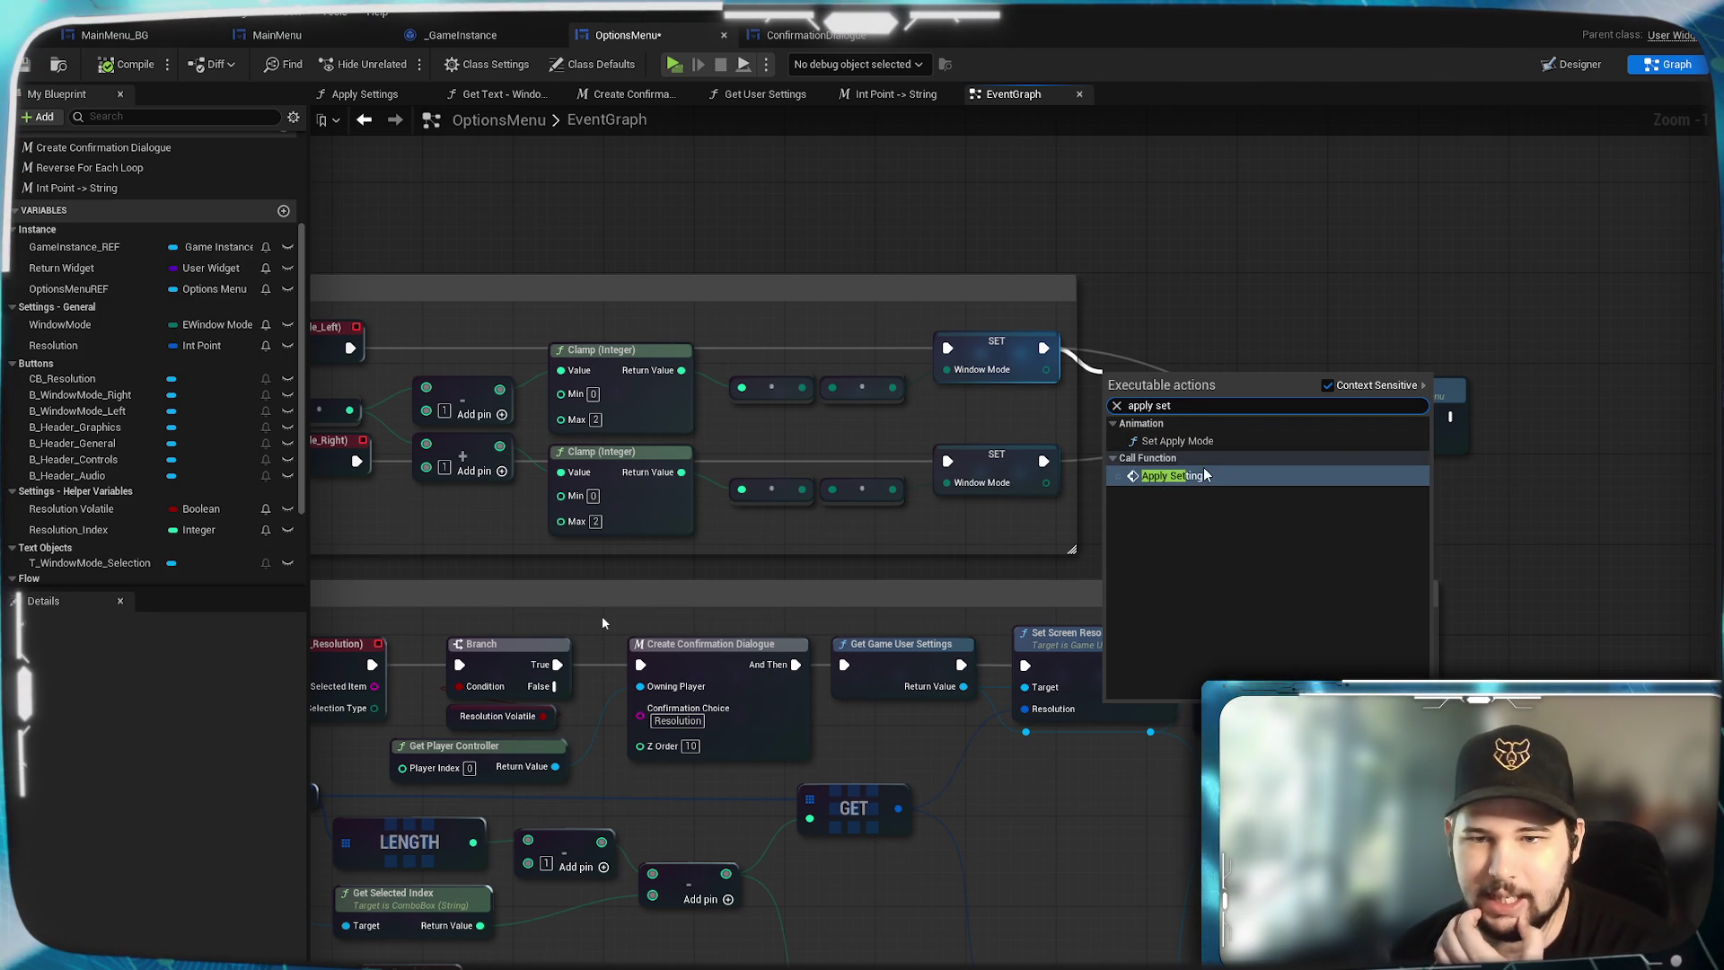
left_click(1201, 474)
mouse_move(1044, 460)
left_mouse_down()
mouse_move(1098, 440)
mouse_move(1116, 405)
mouse_move(1198, 396)
left_mouse_up()
left_click(1254, 260)
left_click(1231, 308)
left_click(125, 64)
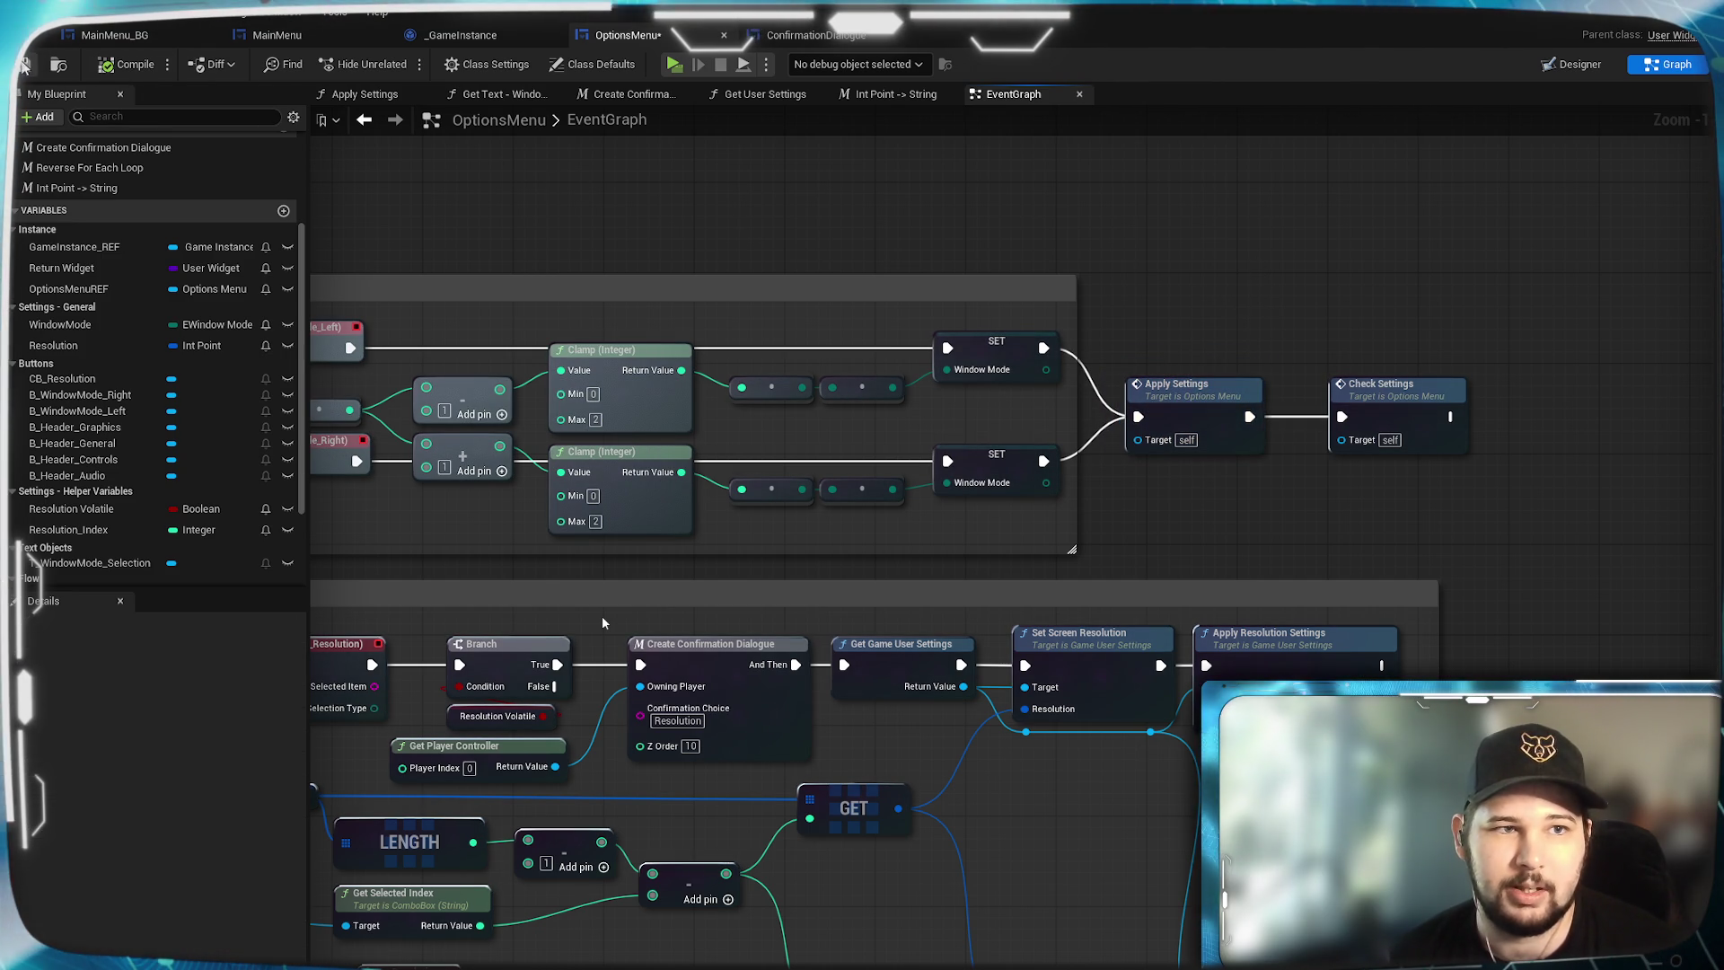
Review the Apply Settings function graph, return to EventGraph and start the game preview.
mouse_move(811, 207)
left_mouse_down()
mouse_move(1090, 512)
mouse_move(1128, 320)
mouse_move(1051, 242)
left_mouse_up()
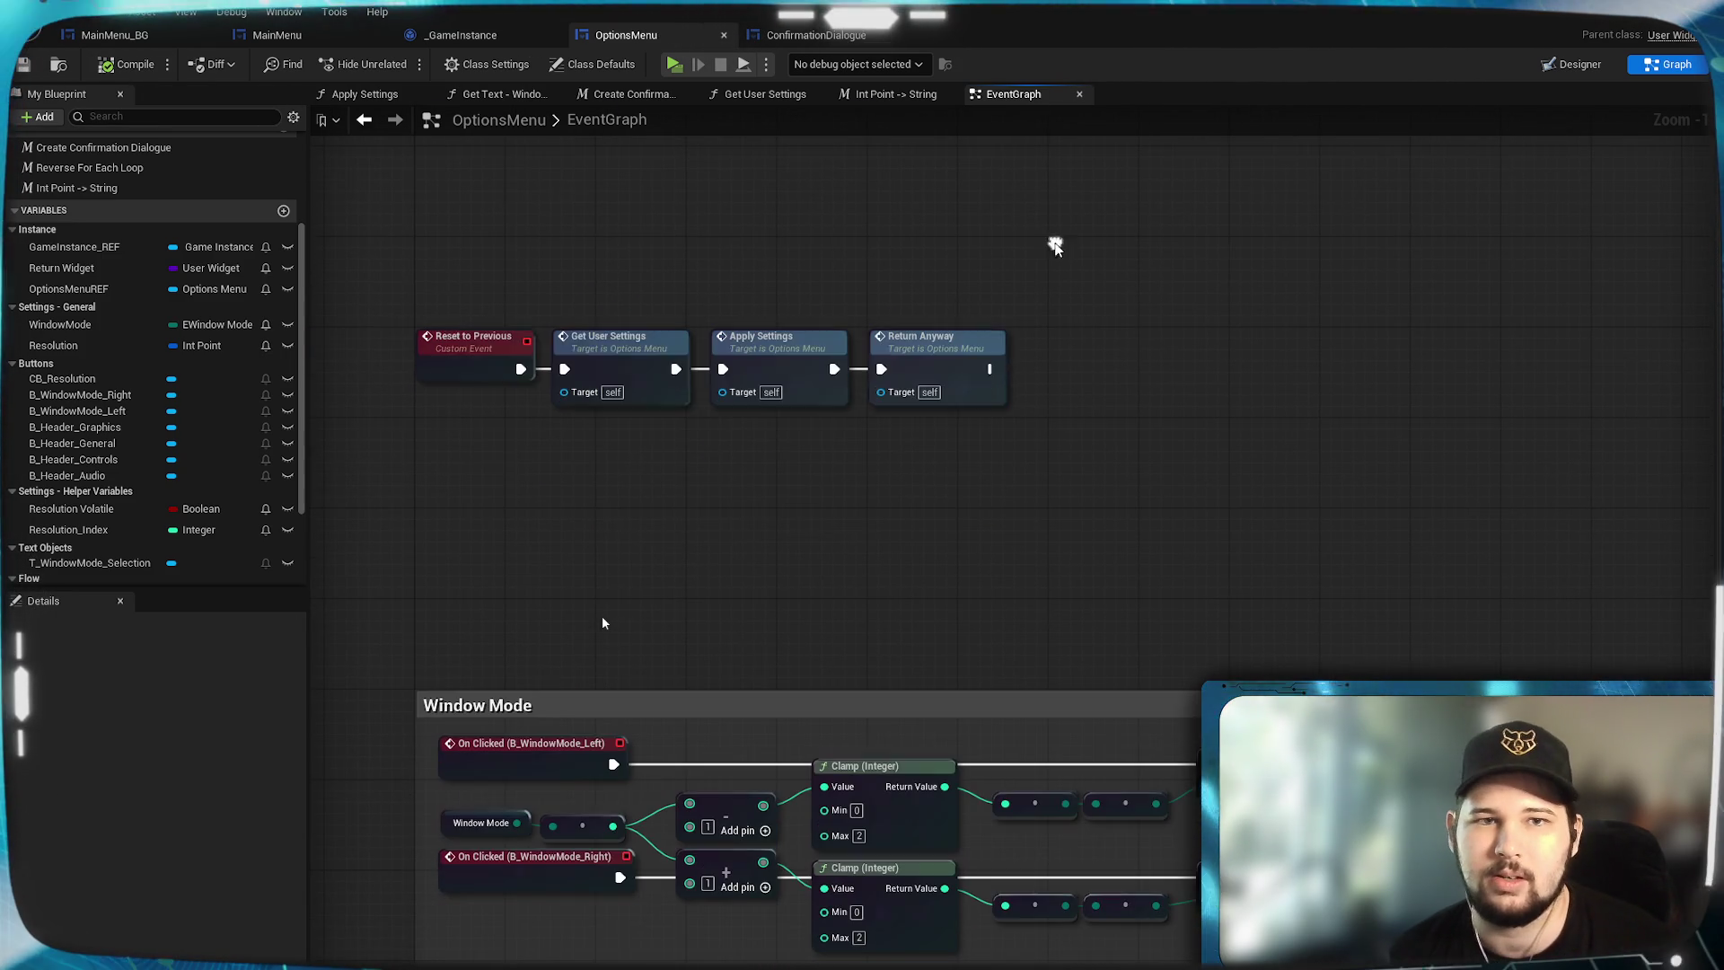
left_click(354, 95)
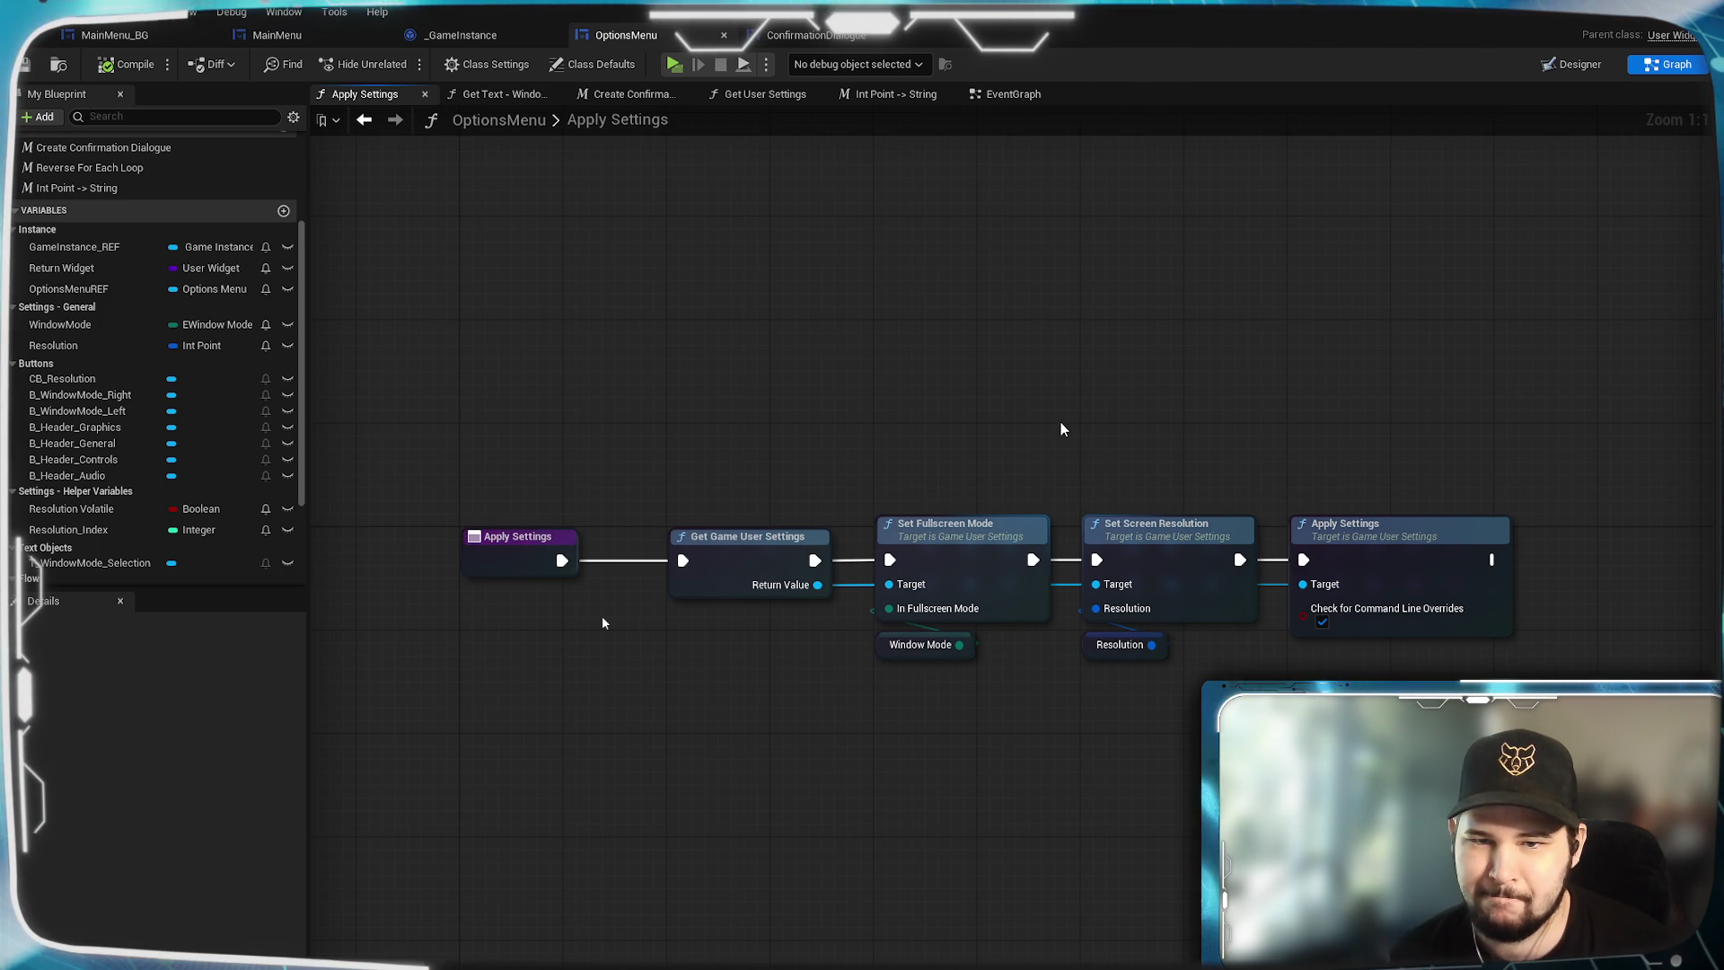
left_click(1016, 97)
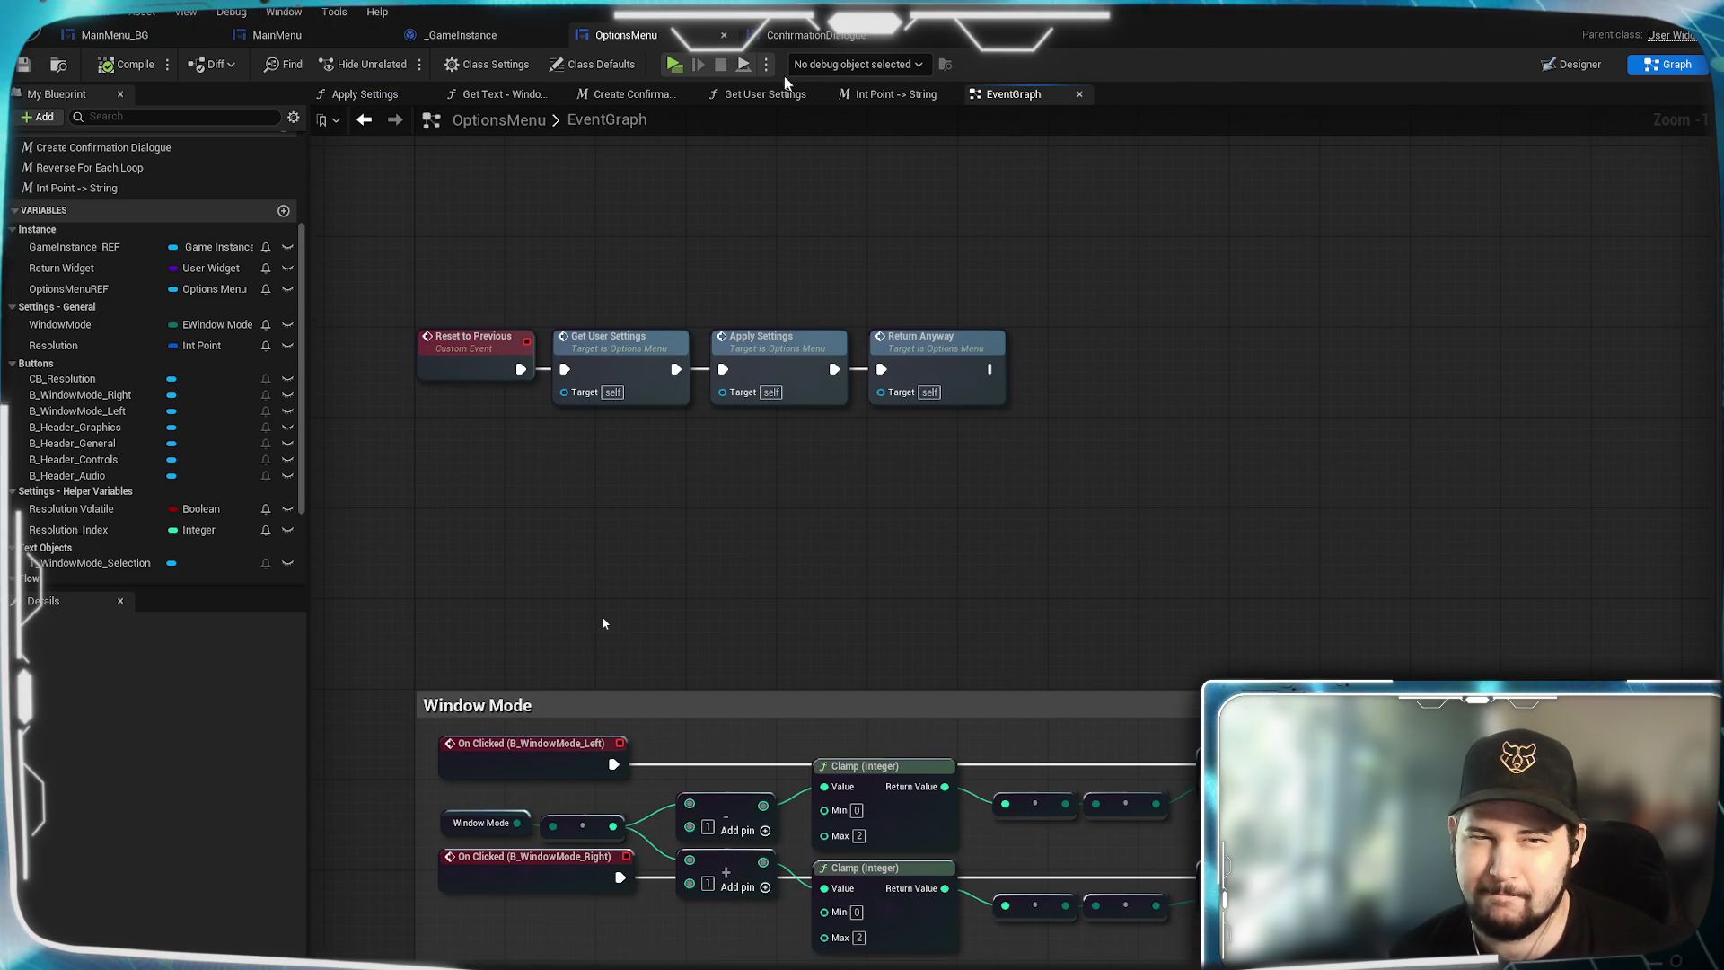
left_click(675, 63)
In the game's Settings screen, set Window Mode to Windowed and confirm resolution 1920 x 1080.
left_click(343, 572)
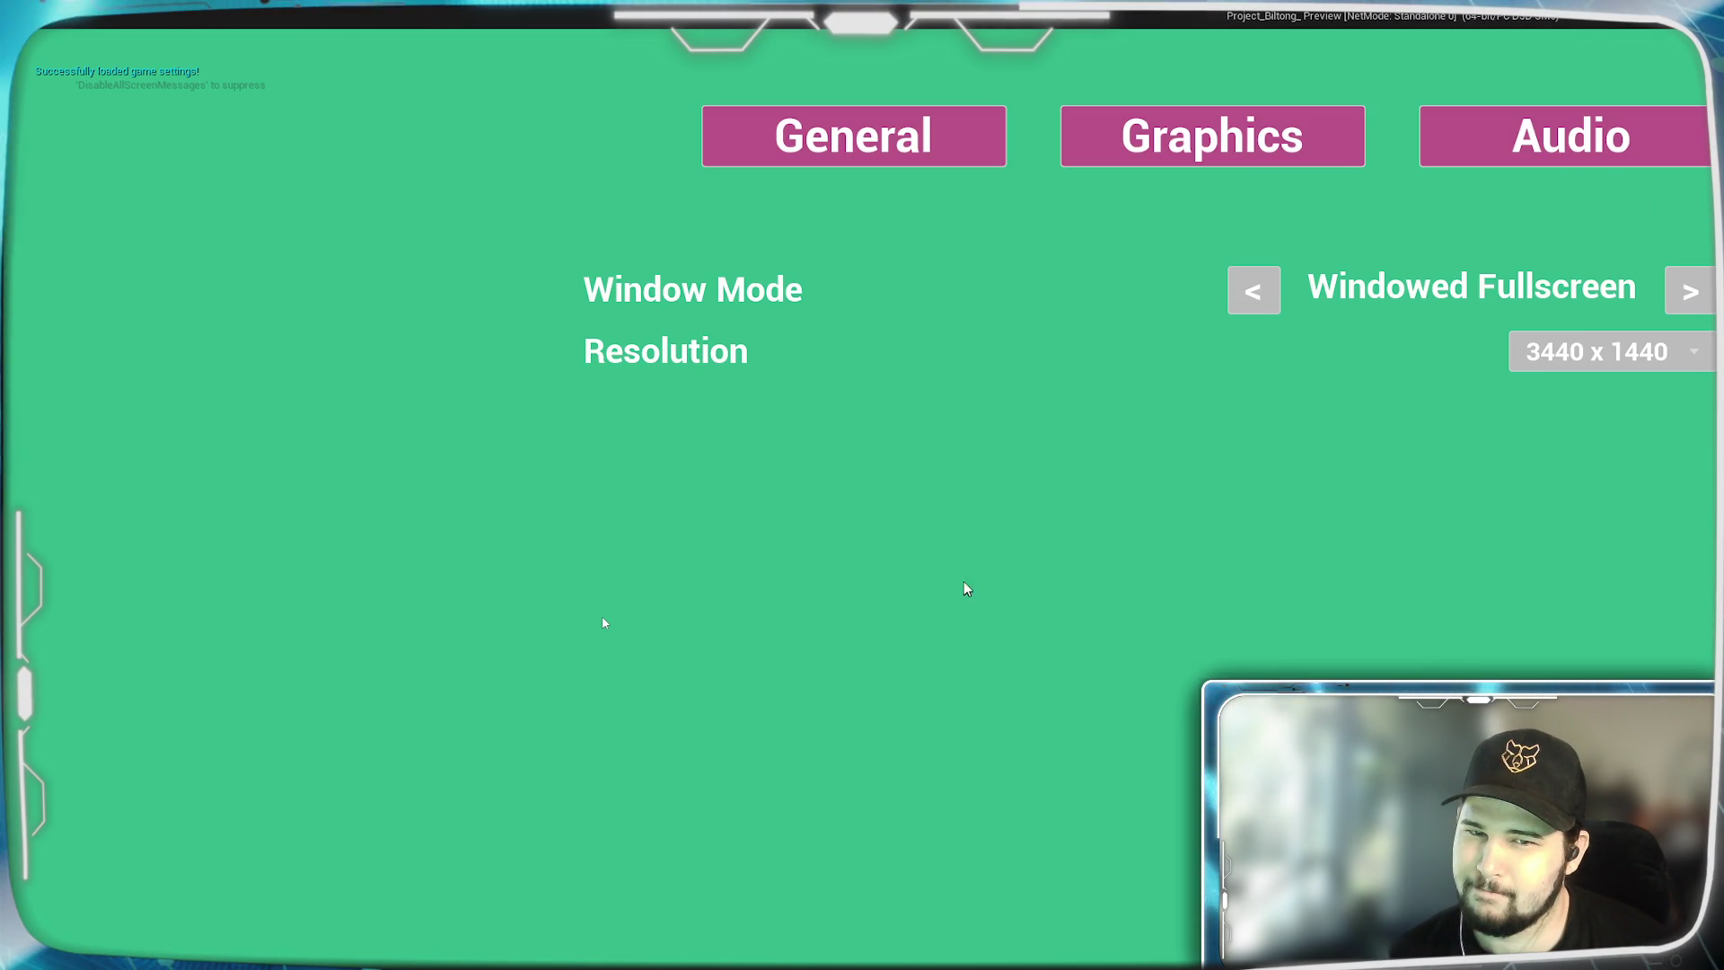
left_click(1706, 291)
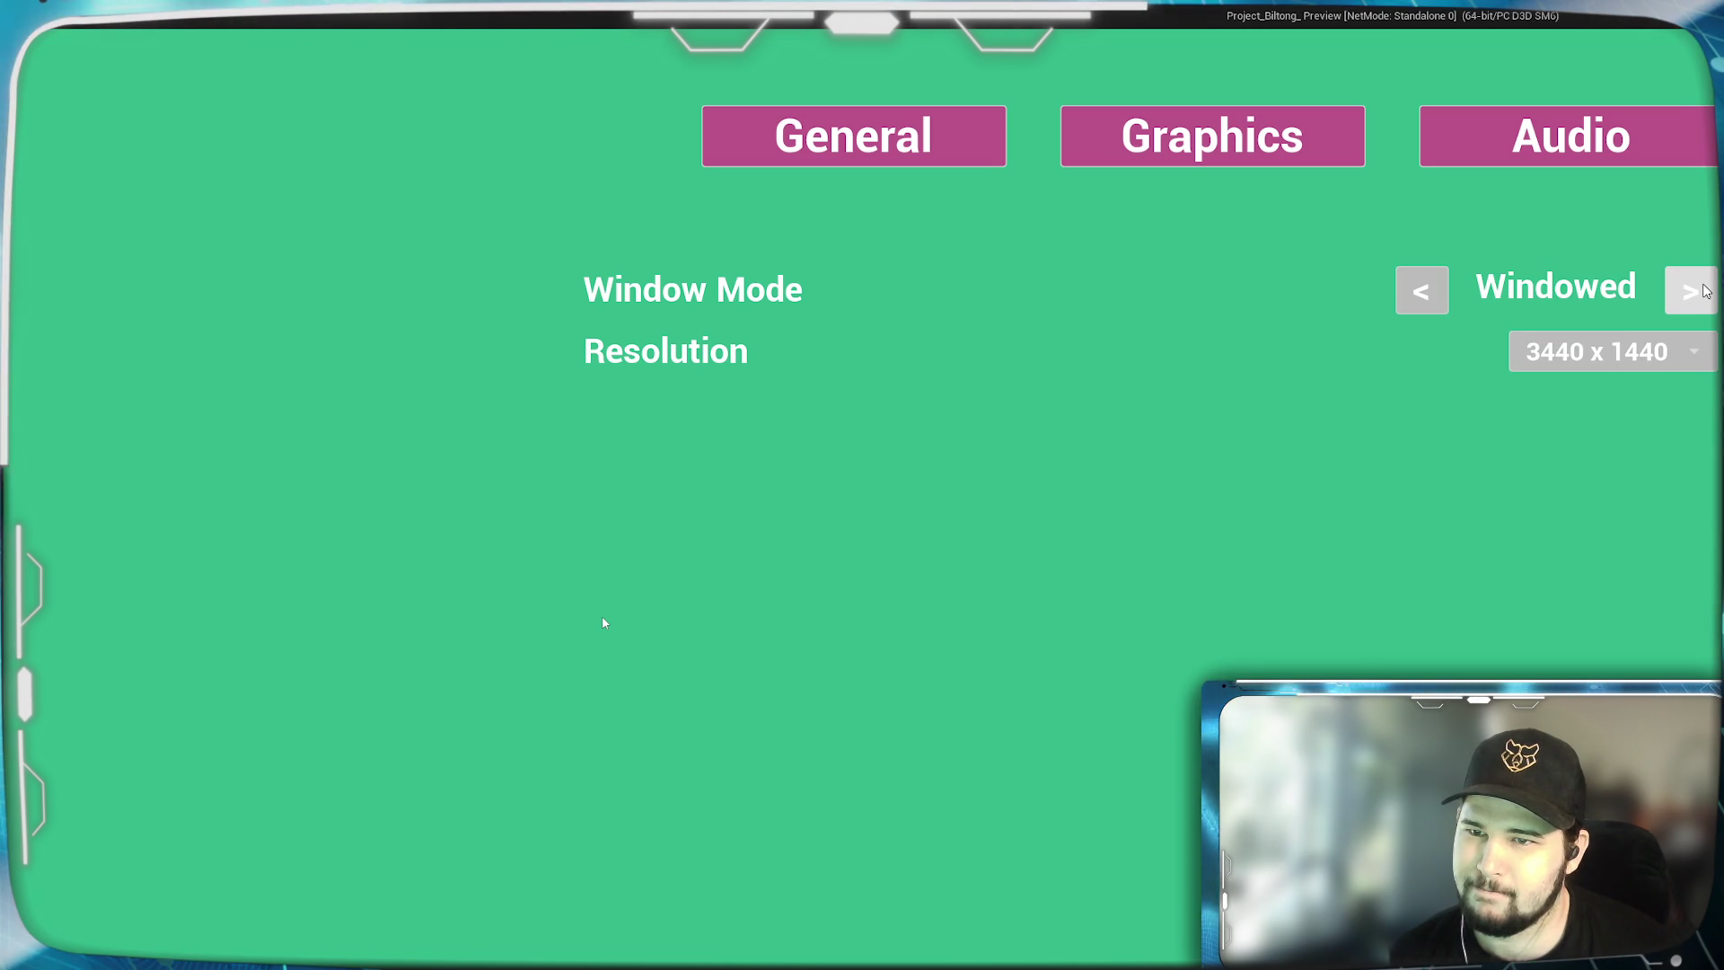
left_click(1545, 352)
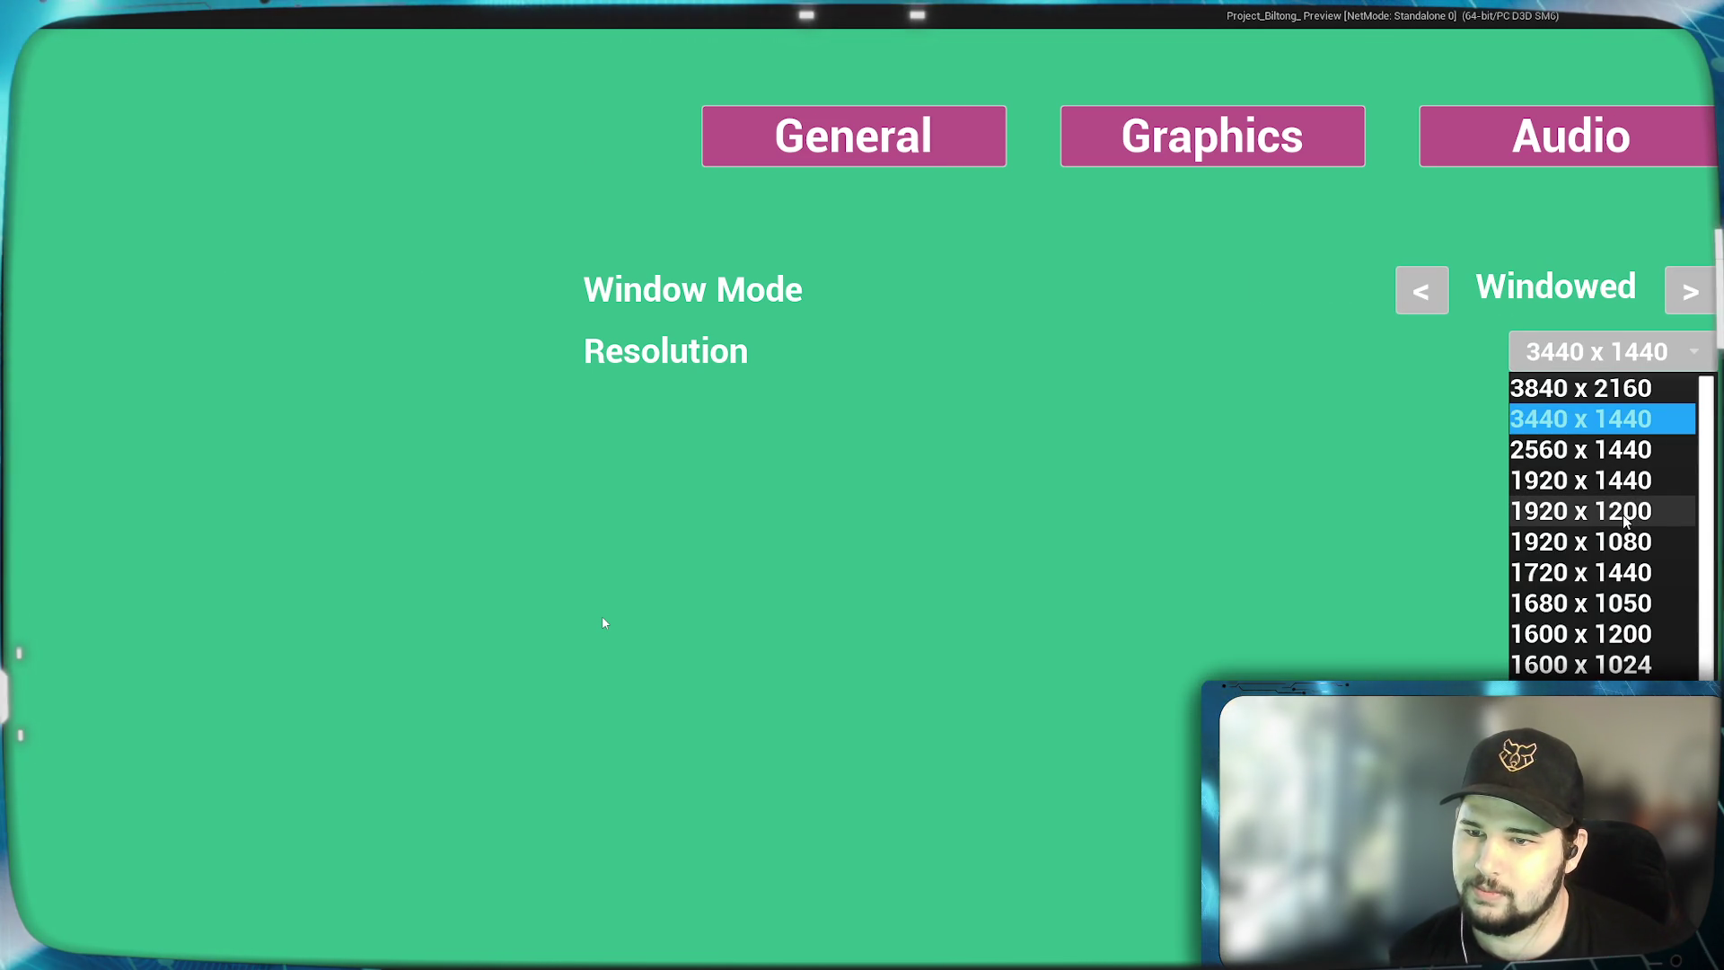
left_click(1620, 542)
left_click(1343, 633)
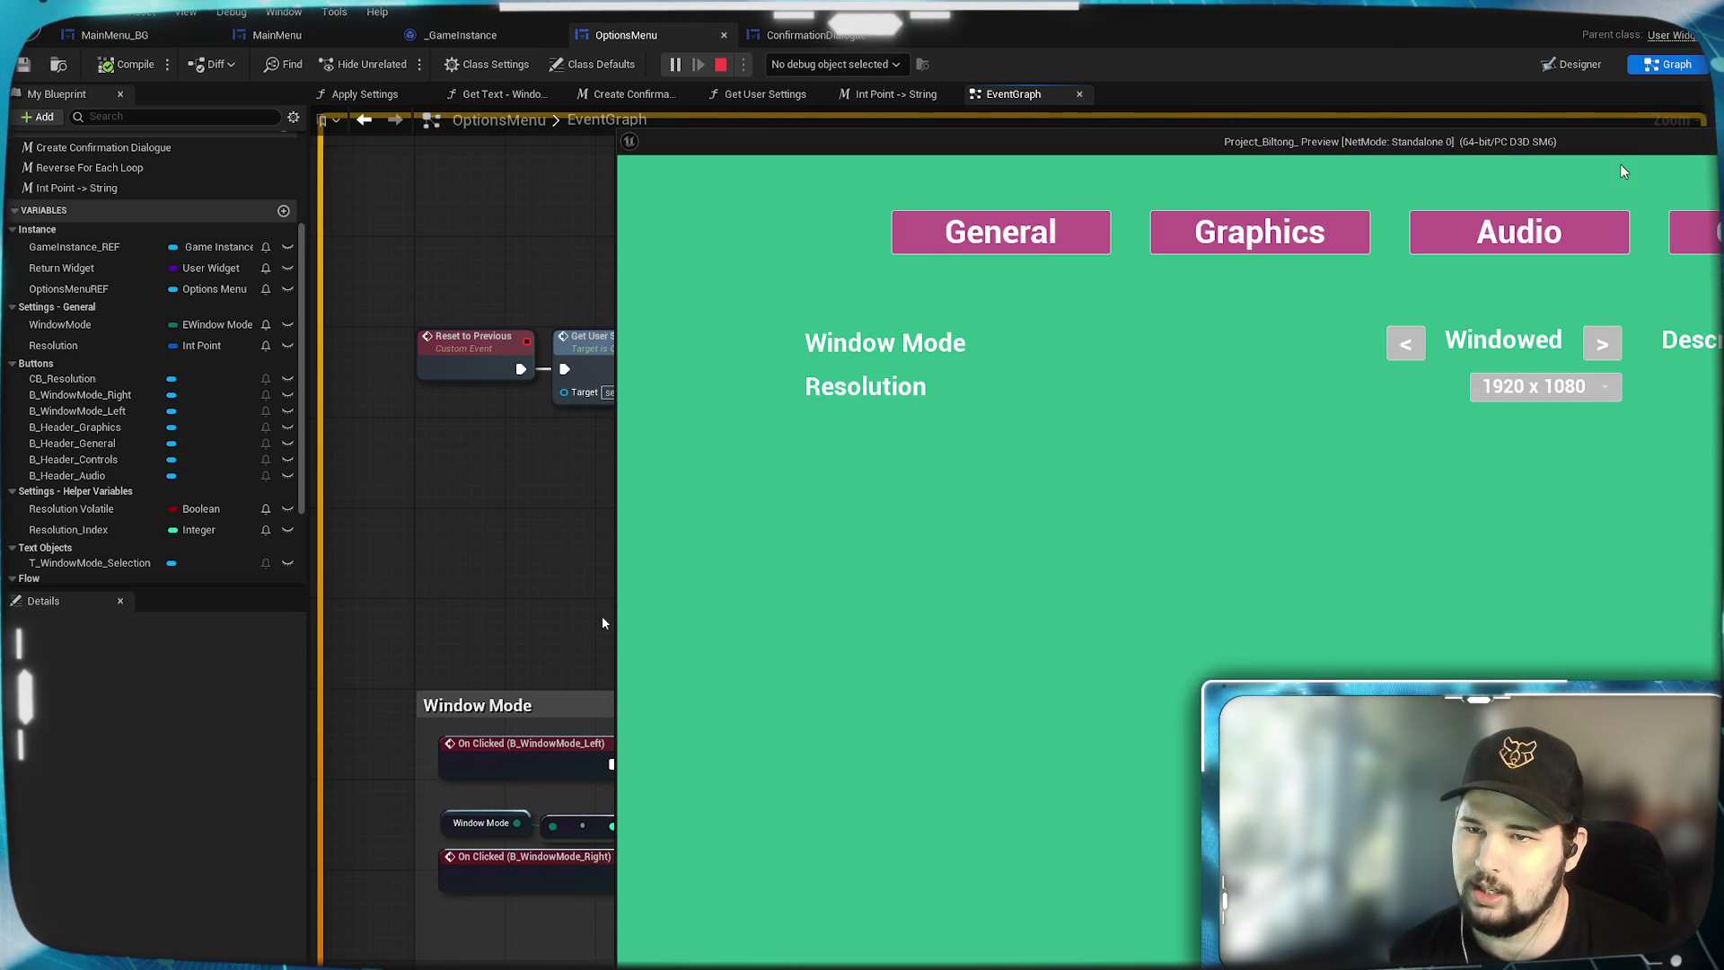
Move the preview window up-left and confirm resolution 1600 x 900.
left_click_drag(1620, 163, 1085, 121)
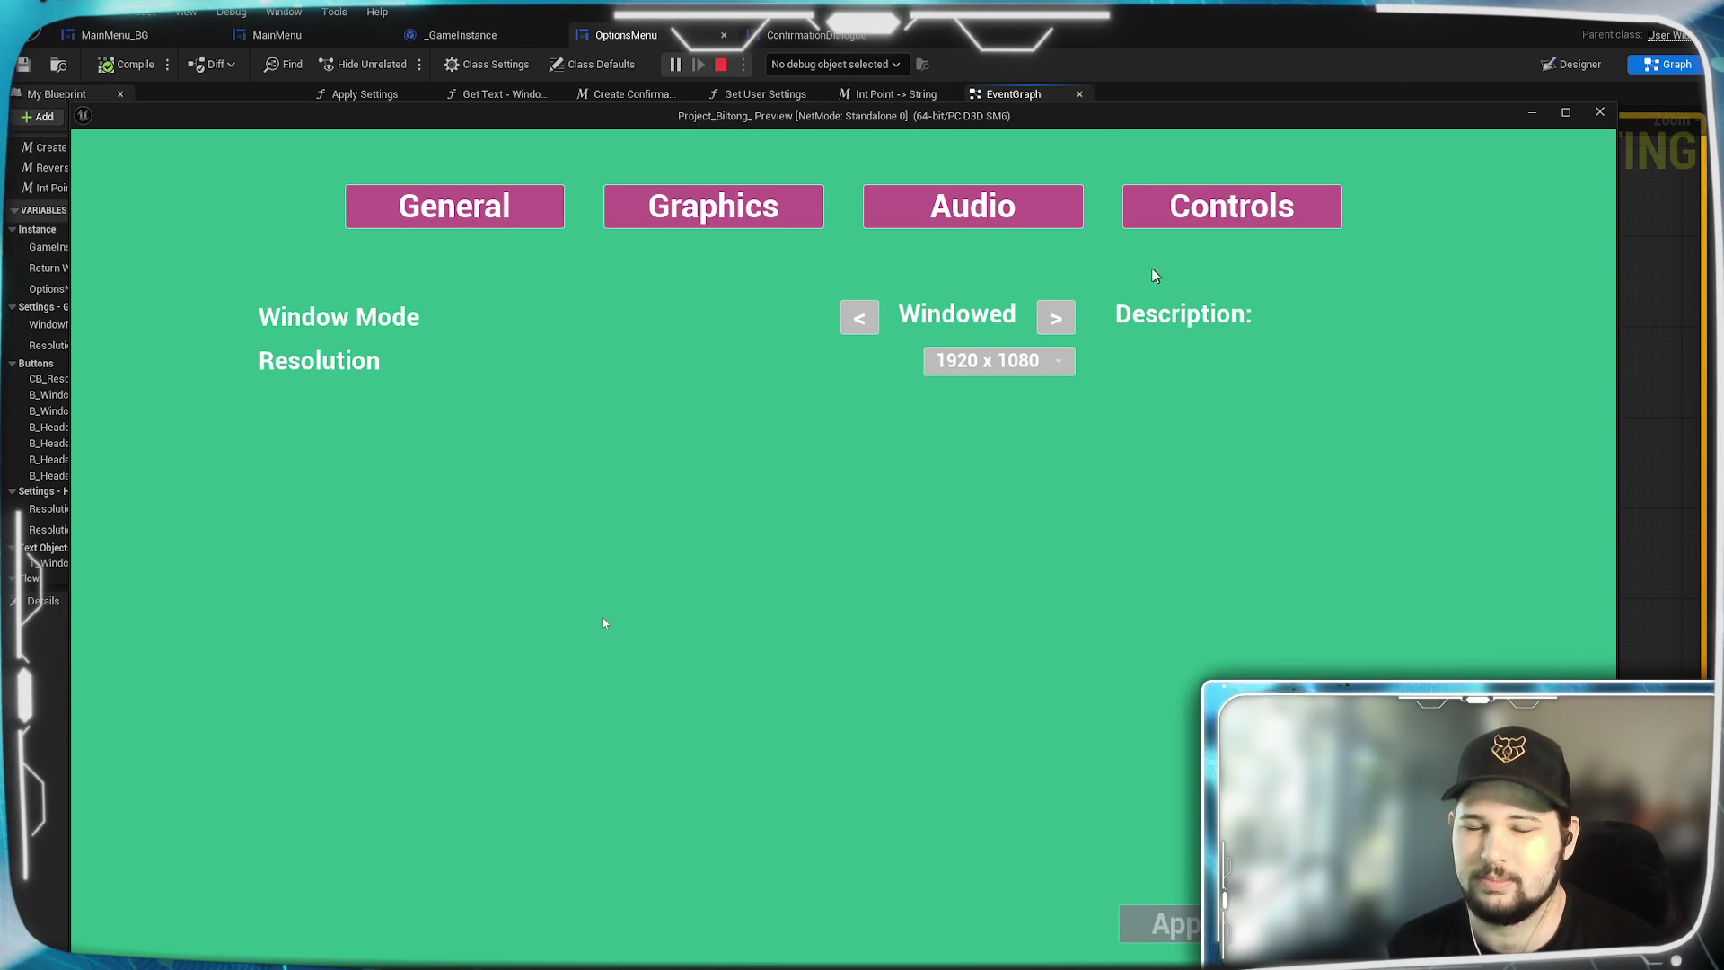
left_click_drag(1015, 126, 999, 95)
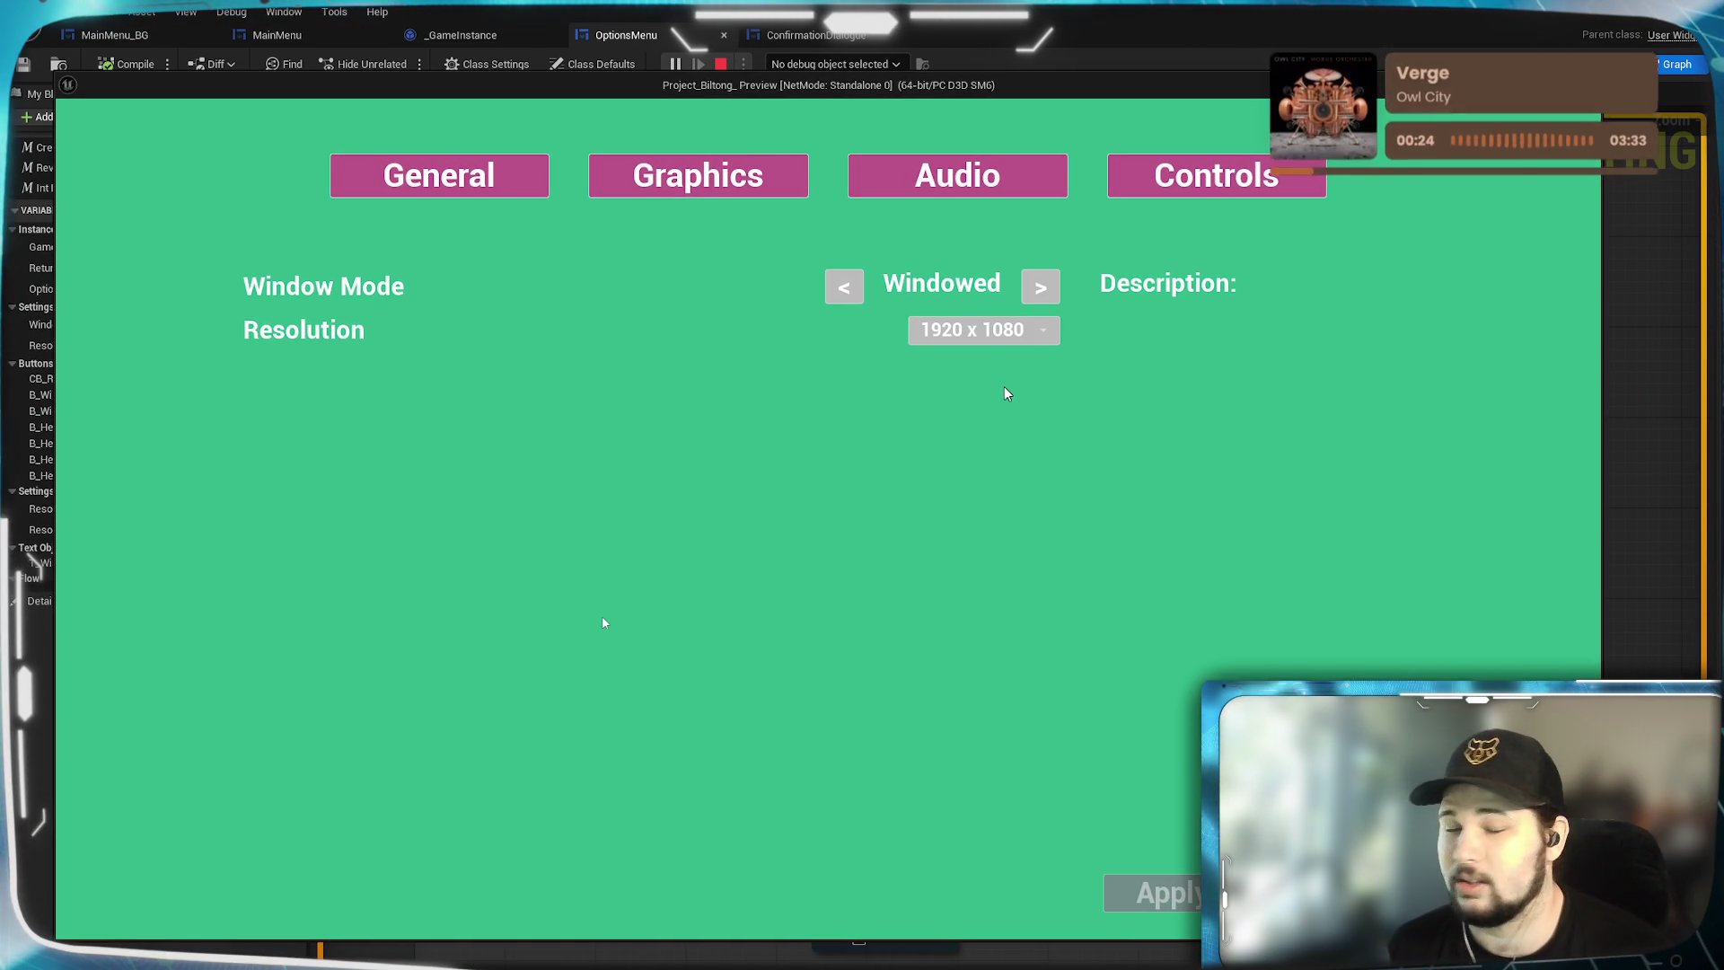
left_click(988, 330)
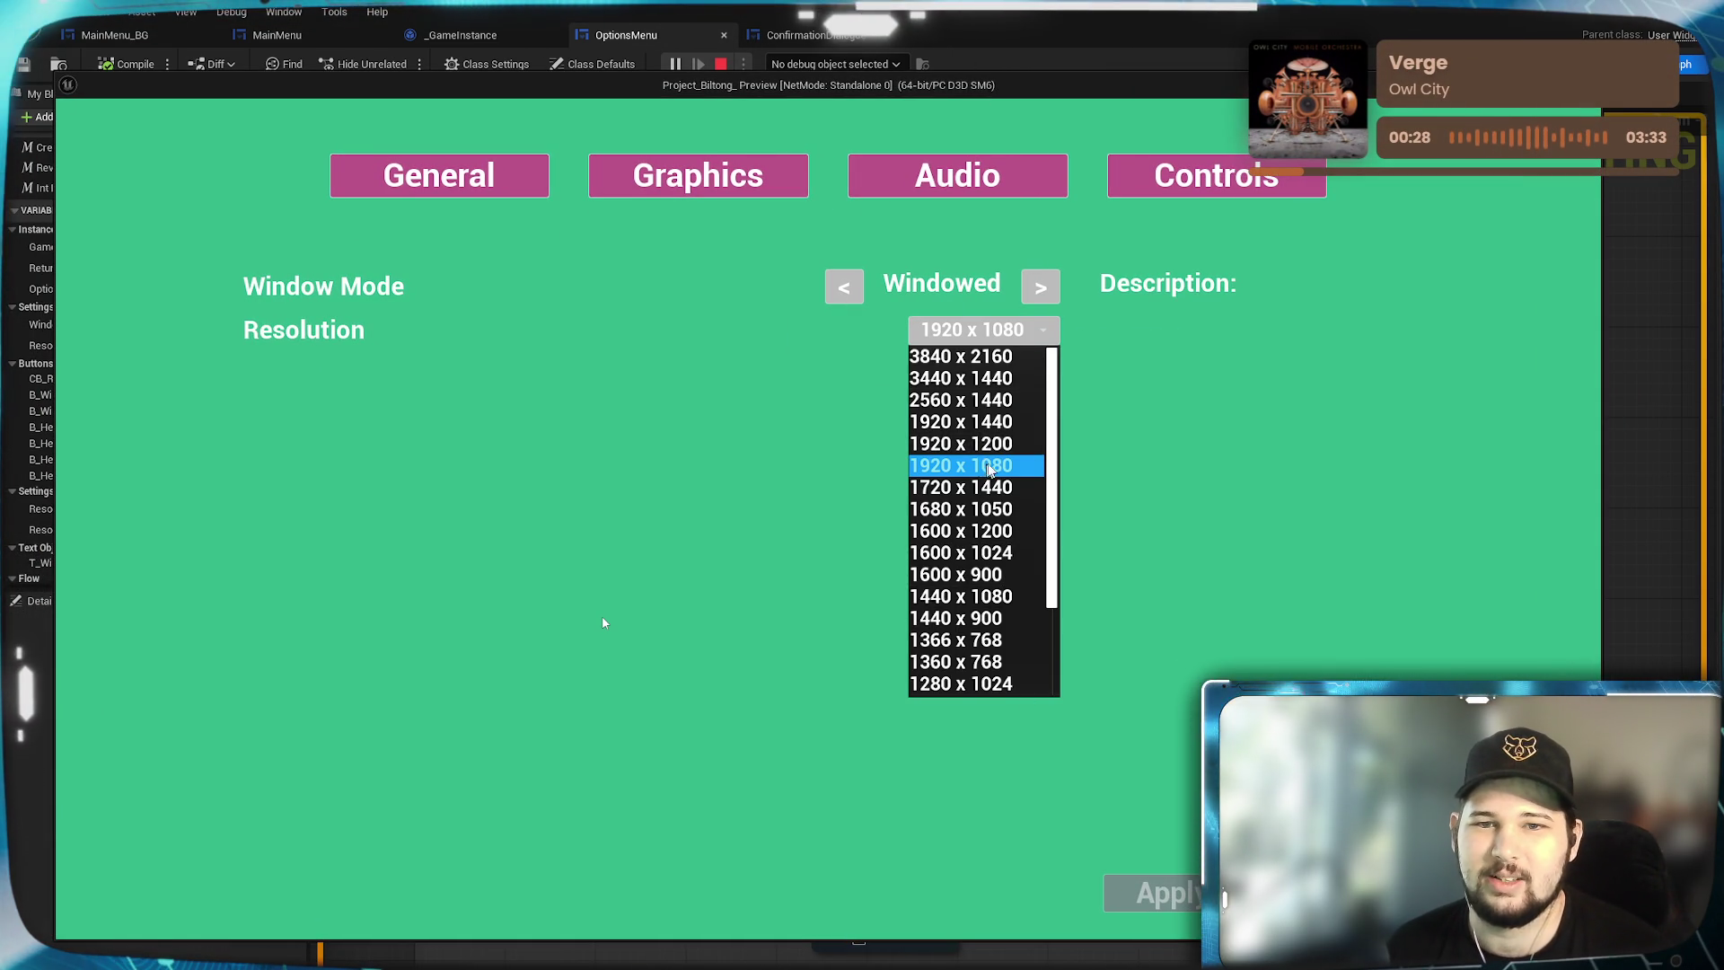
left_click(851, 278)
left_click(979, 331)
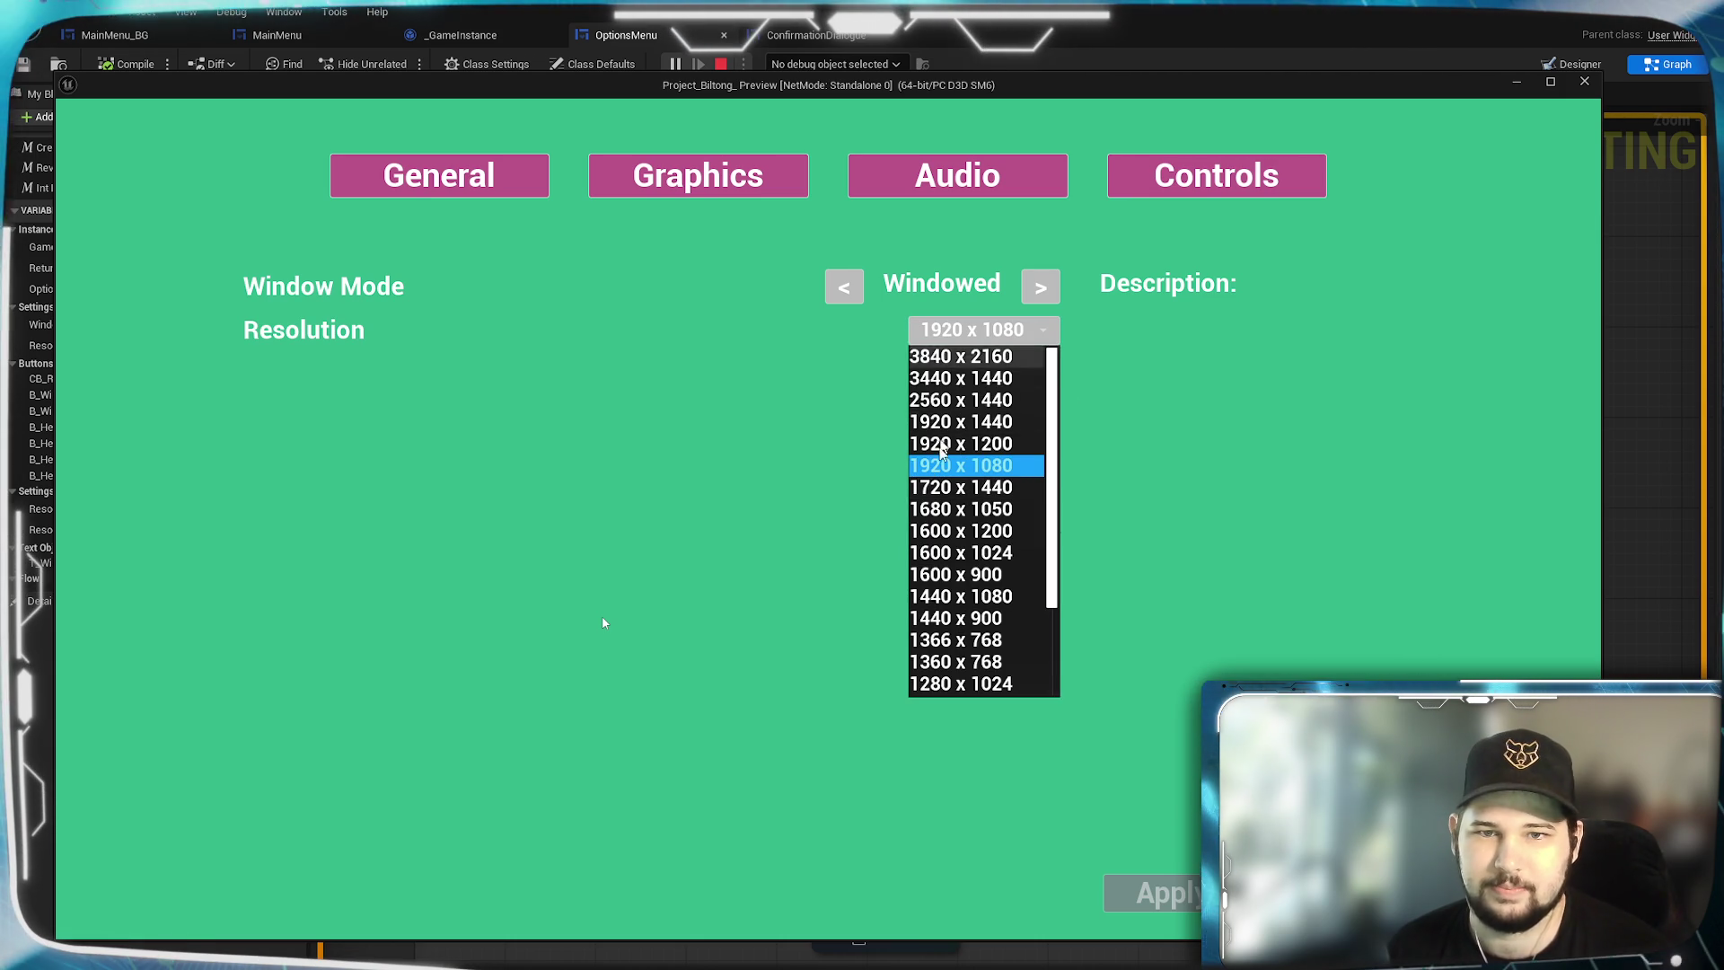
left_click(973, 582)
left_click(1358, 633)
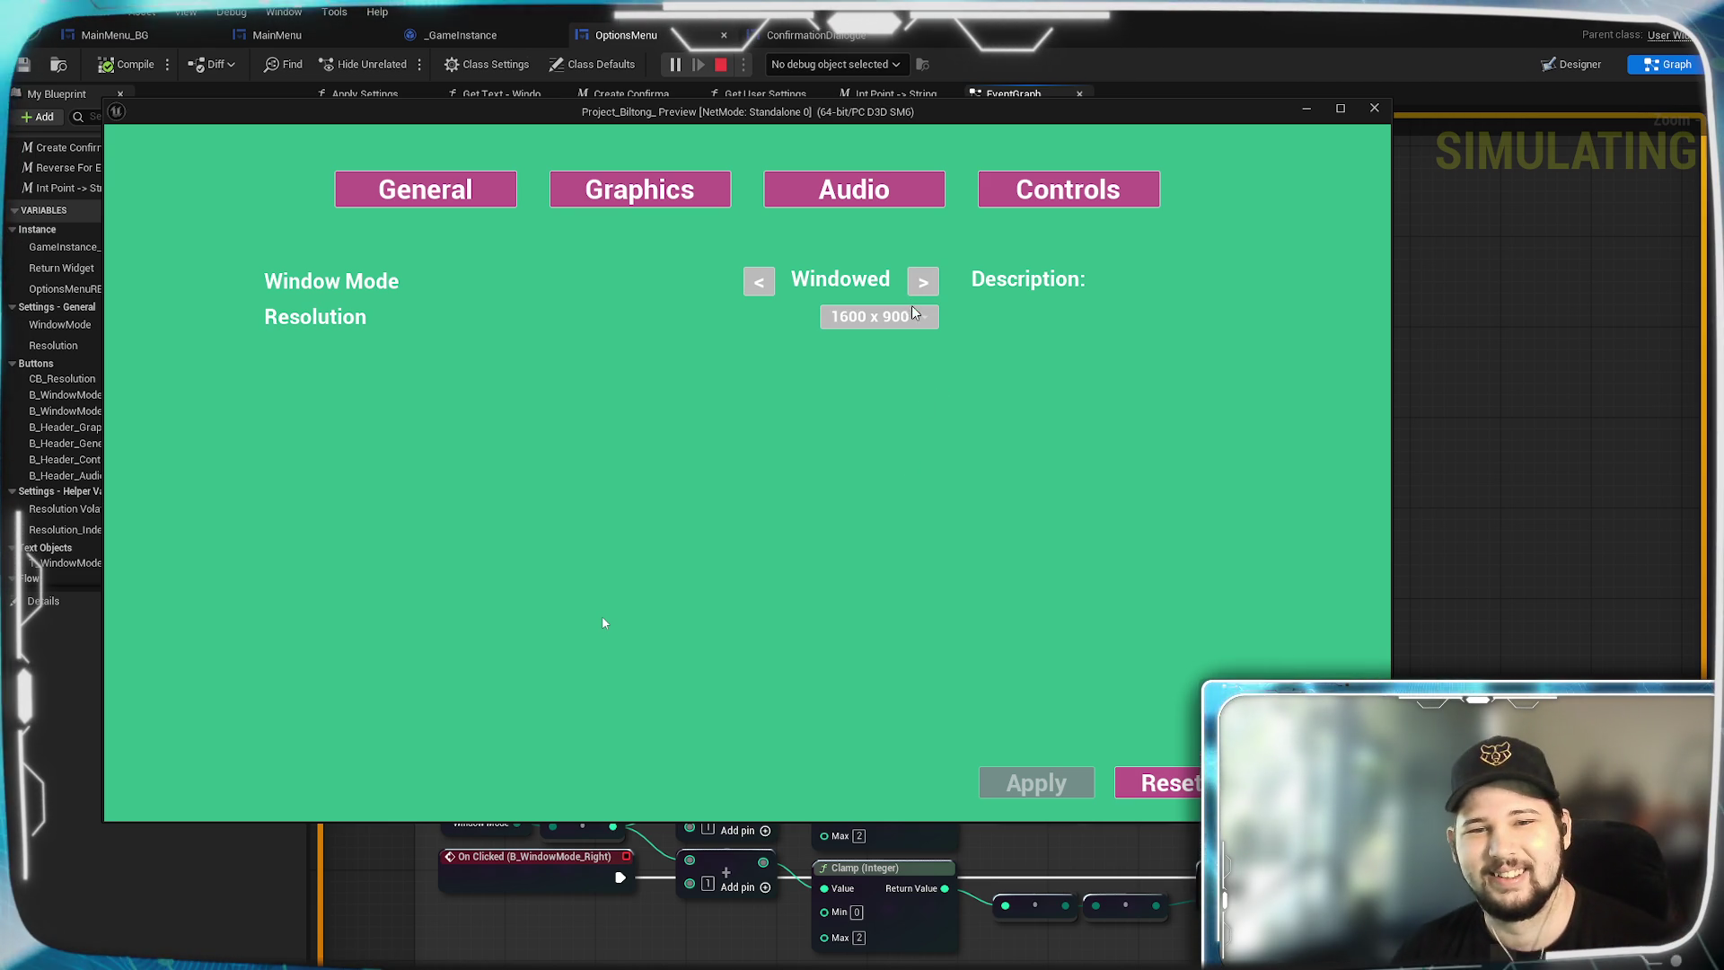
Confirm resolutions 1920 x 1200 and then 1360 x 768, then exit the game preview.
left_click(885, 316)
left_click(860, 409)
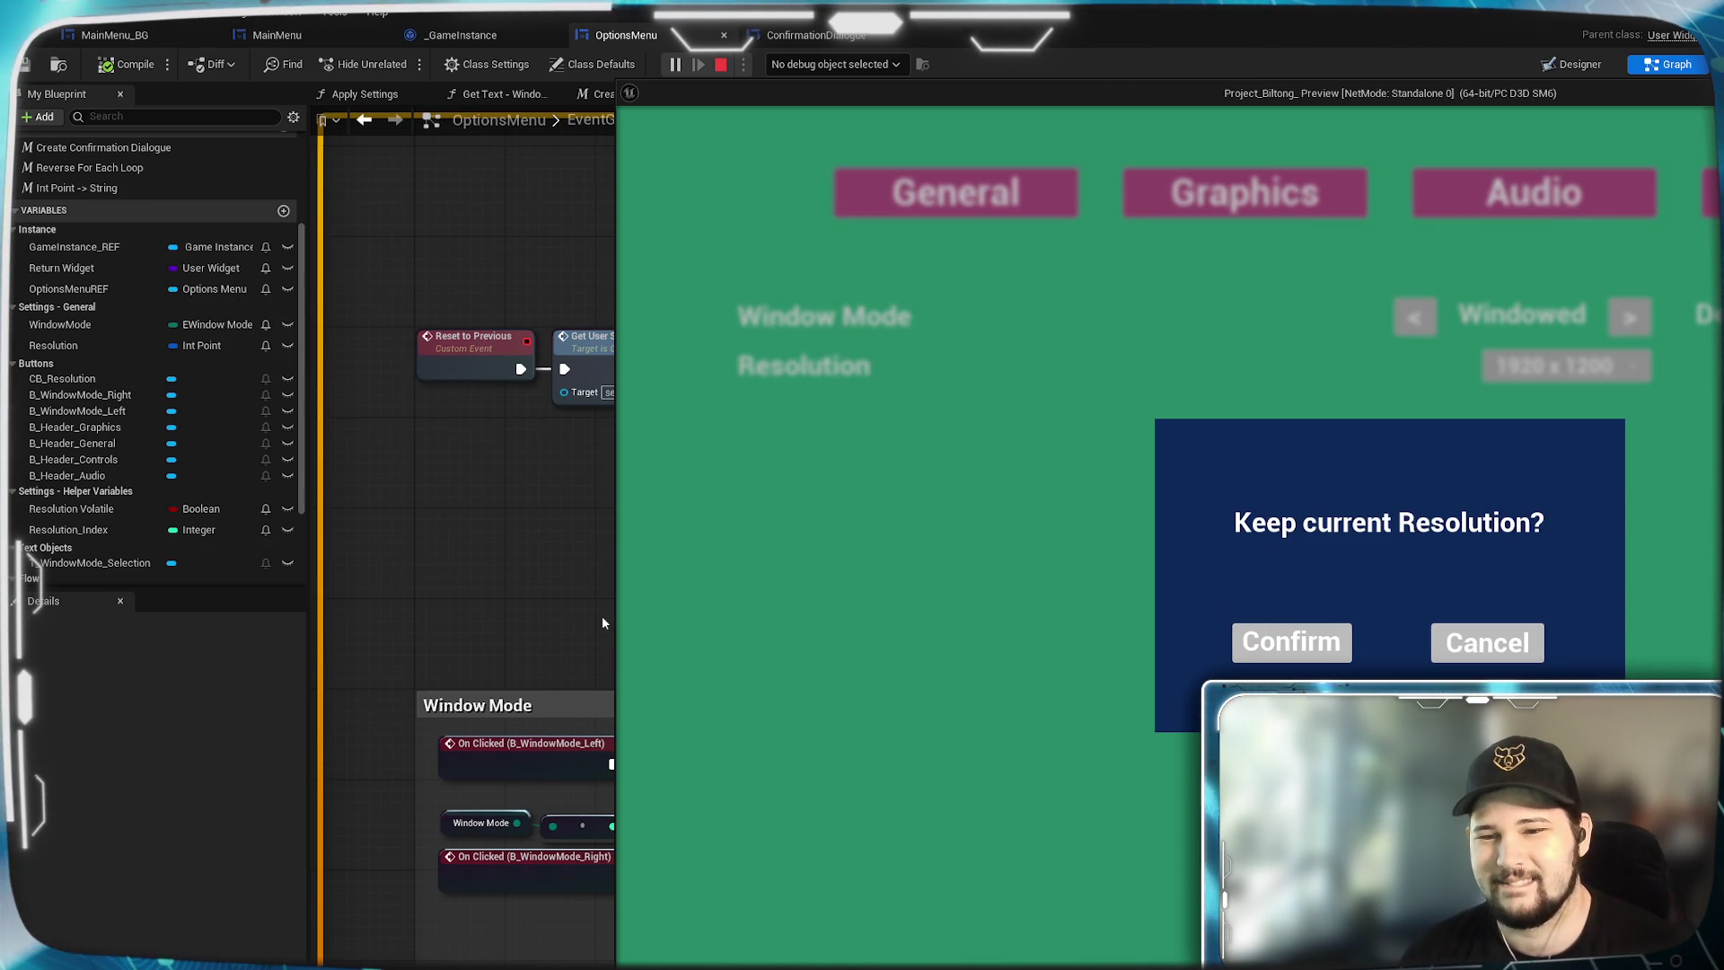
left_click(1293, 641)
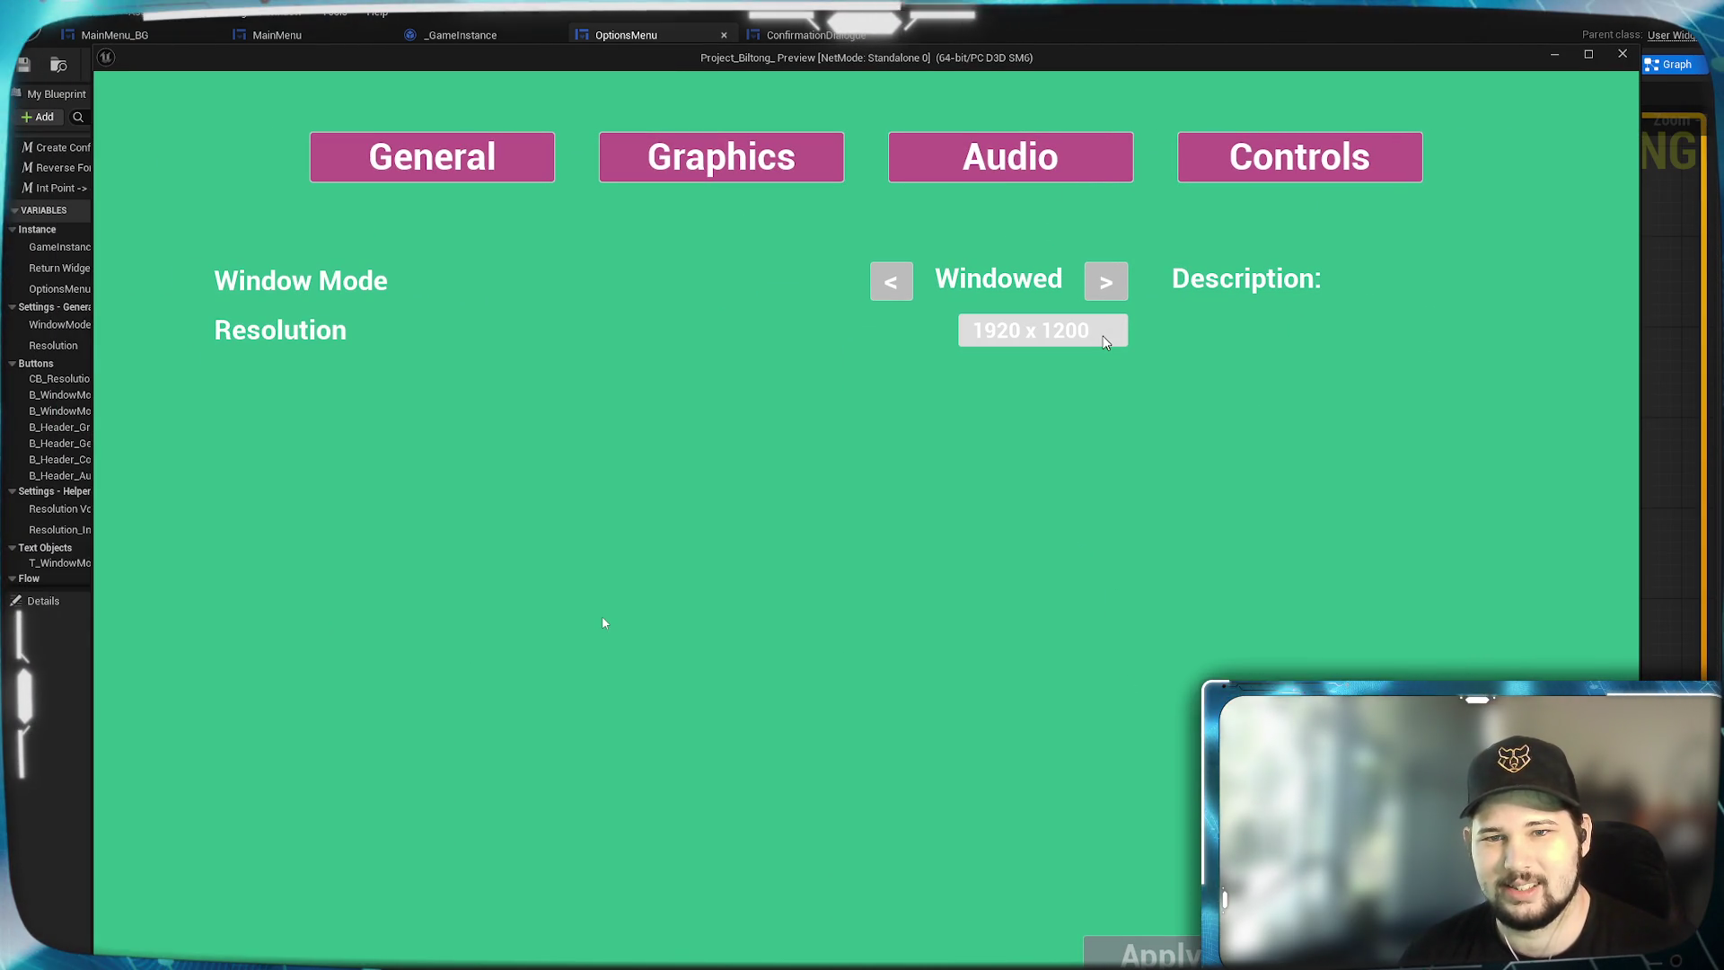
left_click(1094, 333)
left_click(1053, 699)
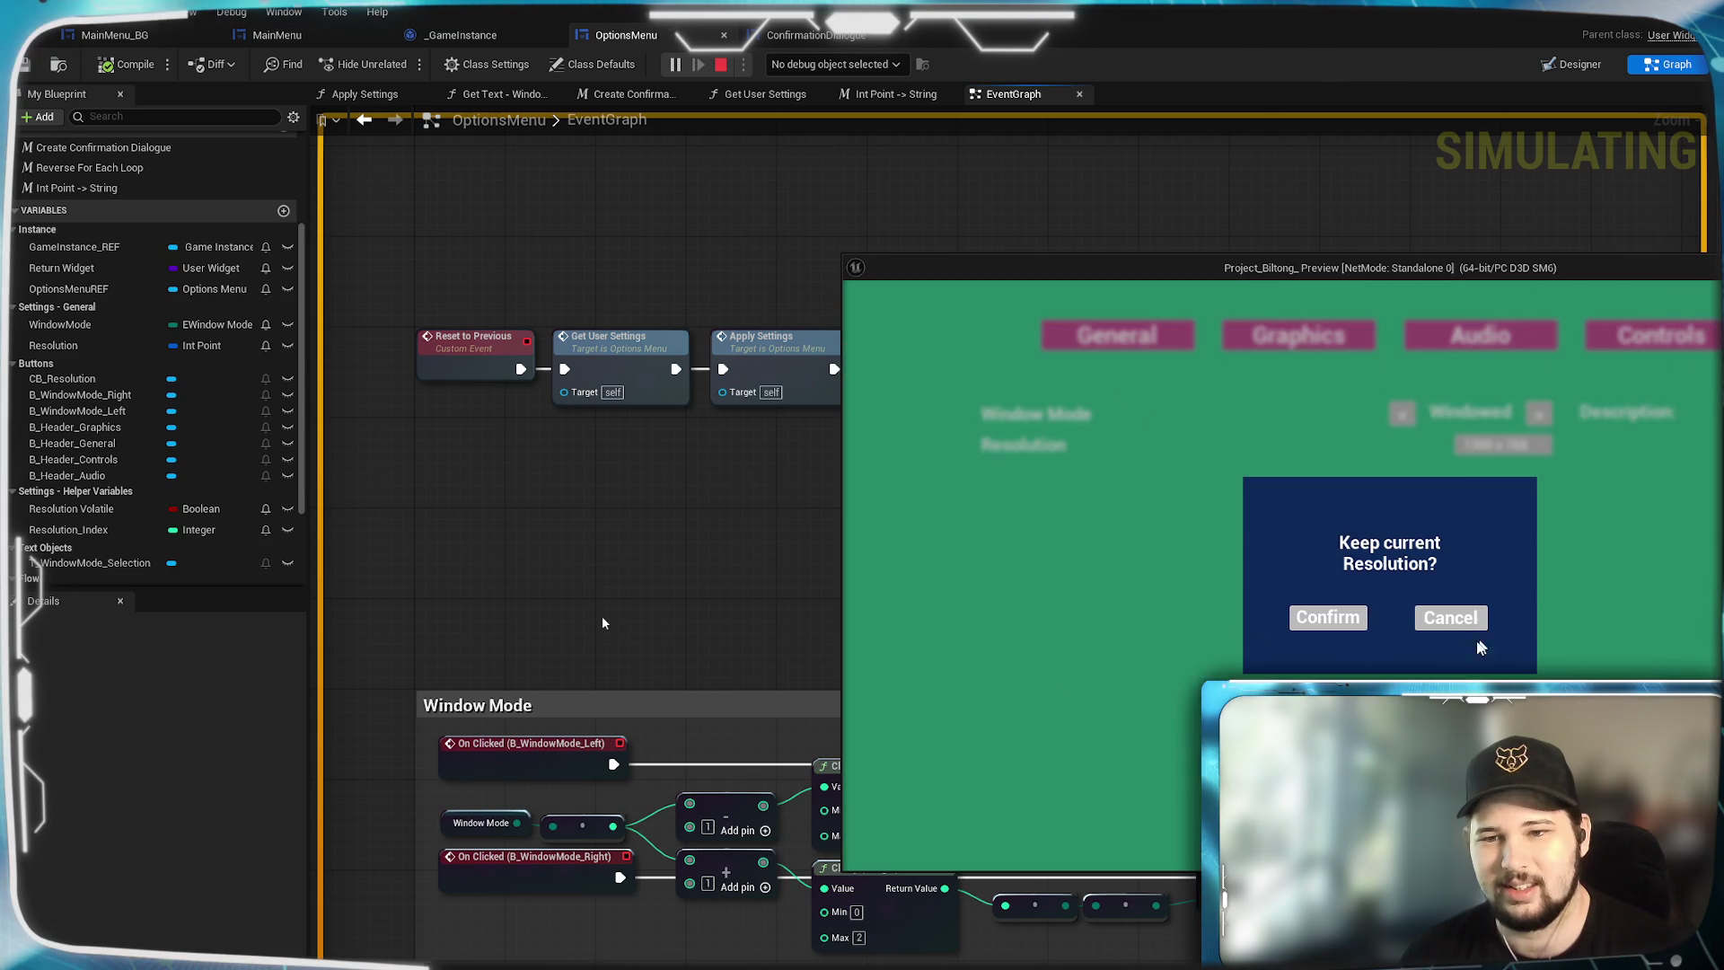
left_click(1327, 616)
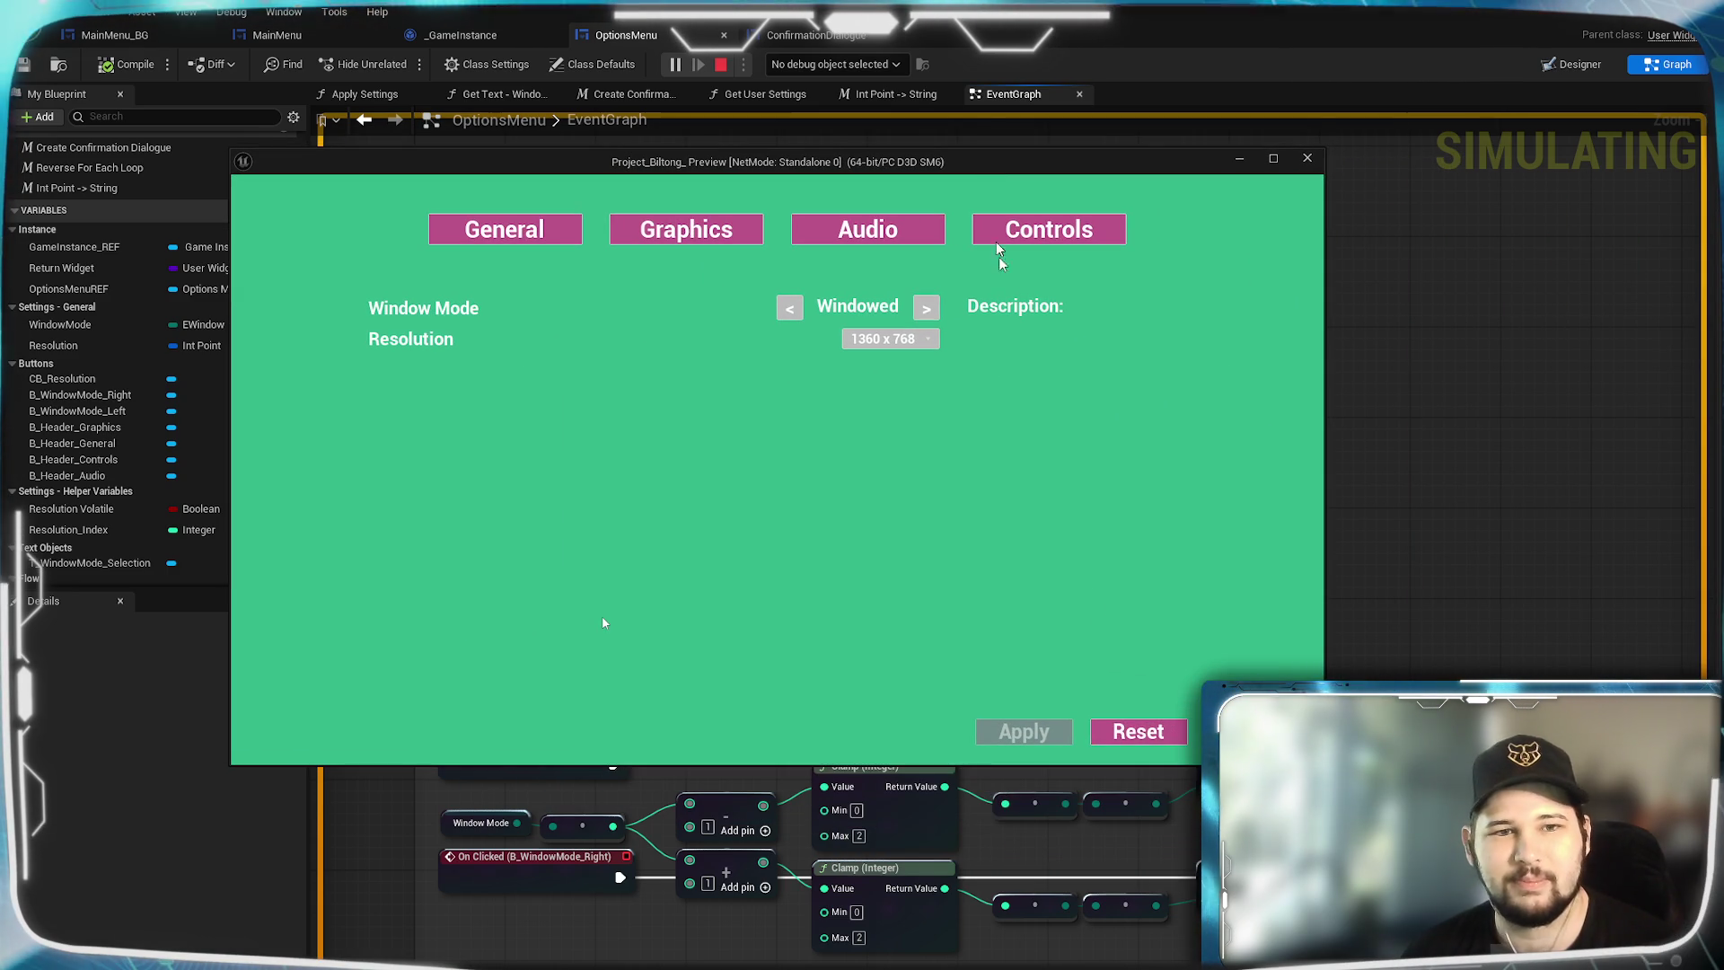
key("Escape")
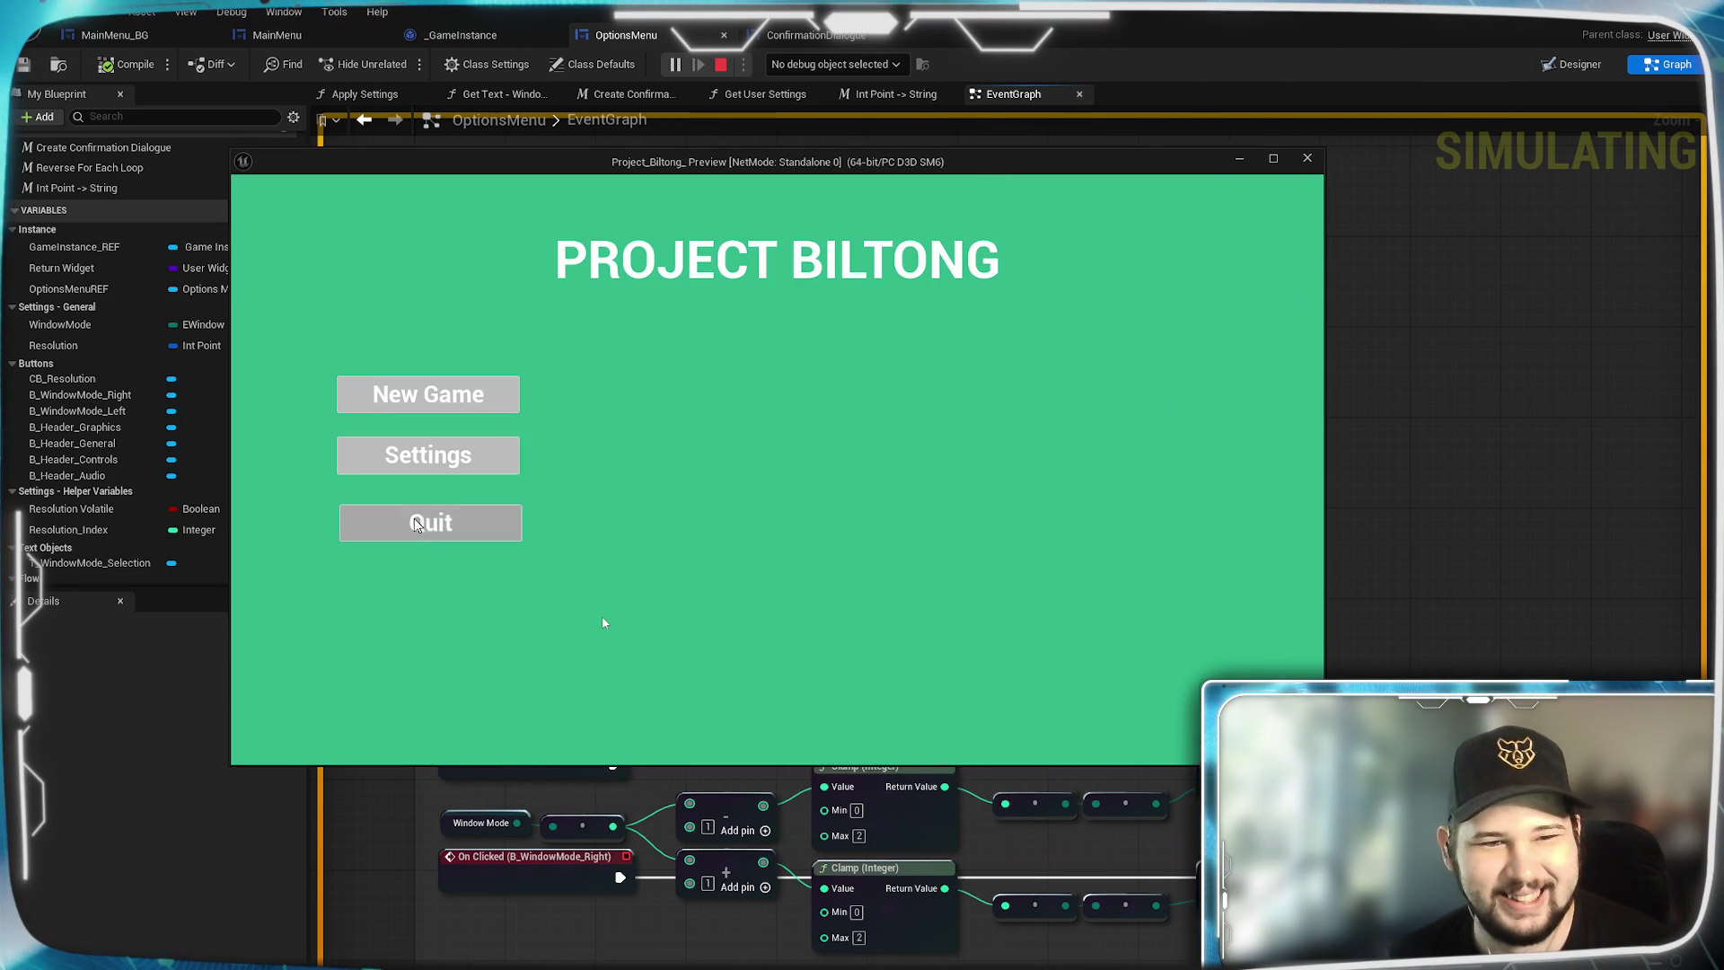
key("Escape")
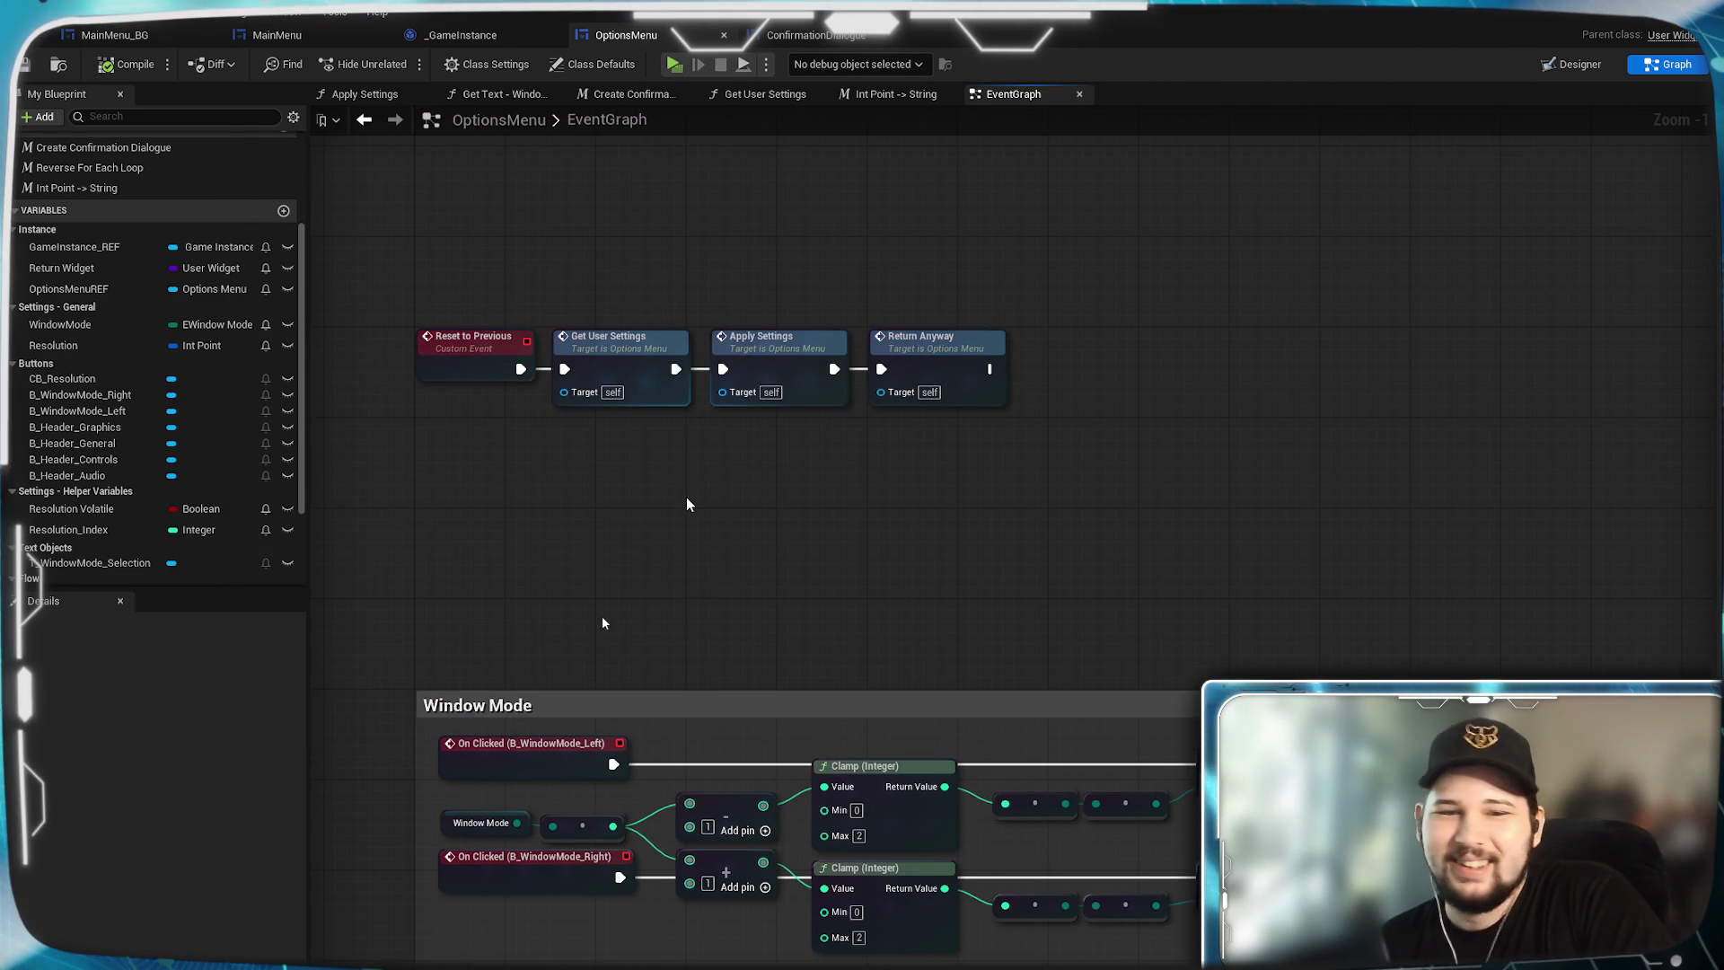
scroll(620, 530, "down", 4)
scroll(1290, 514, "up", 3)
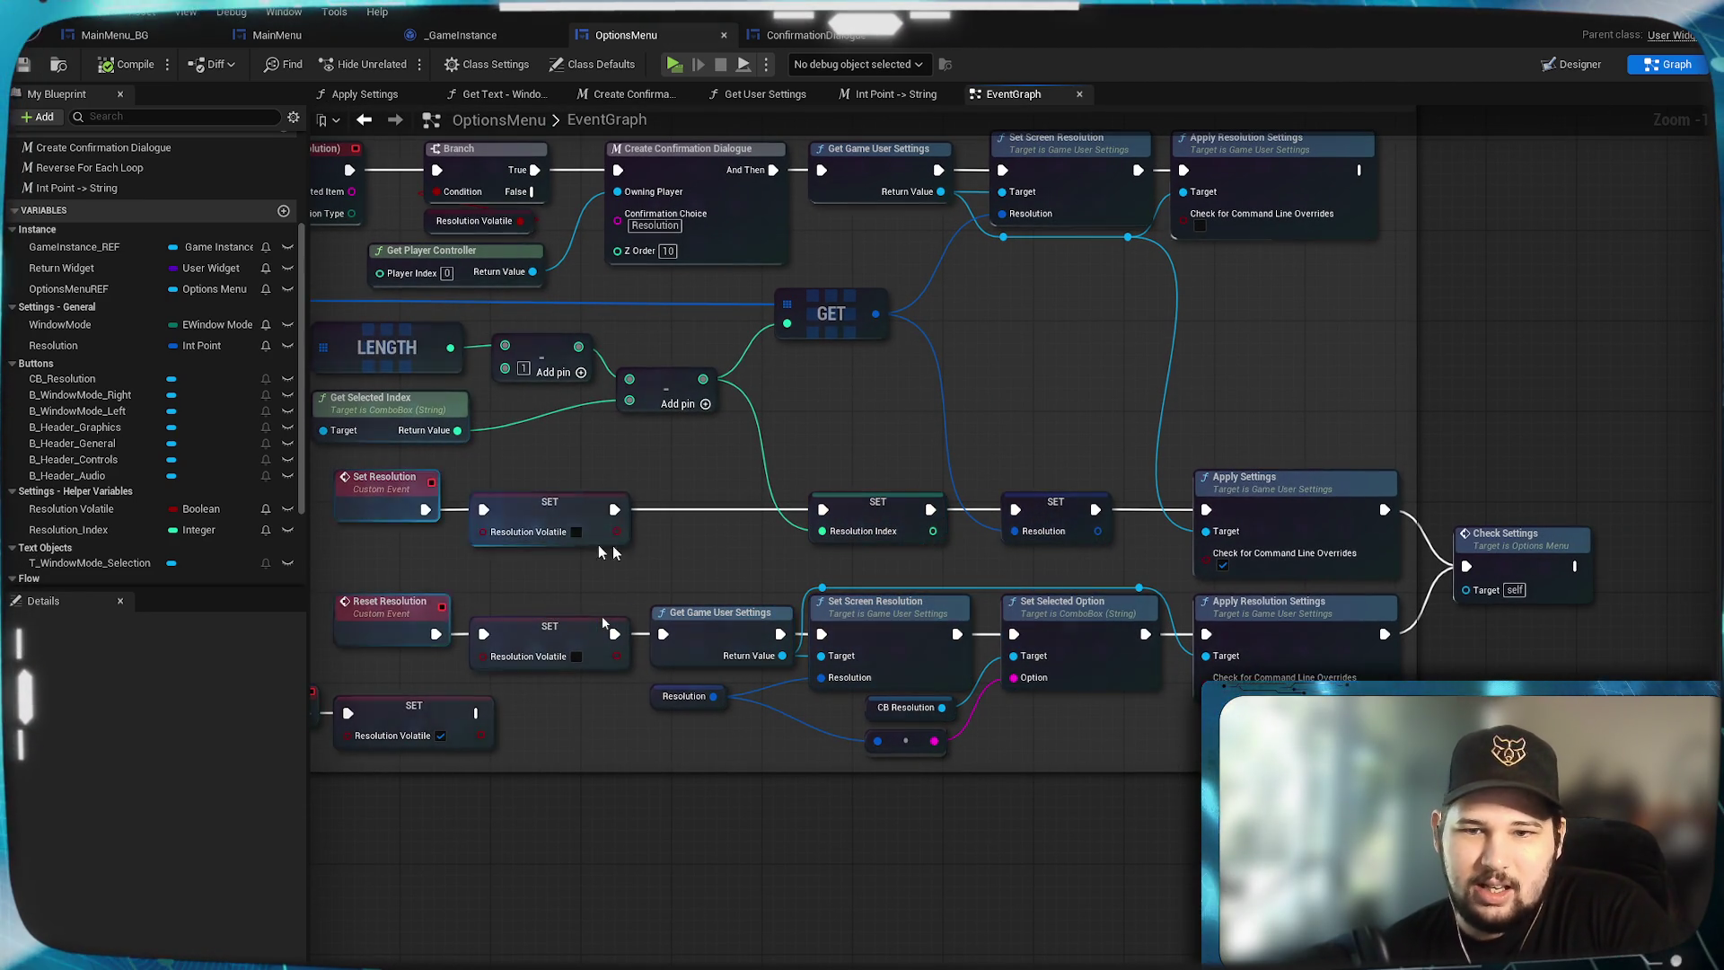
double_click(1478, 550)
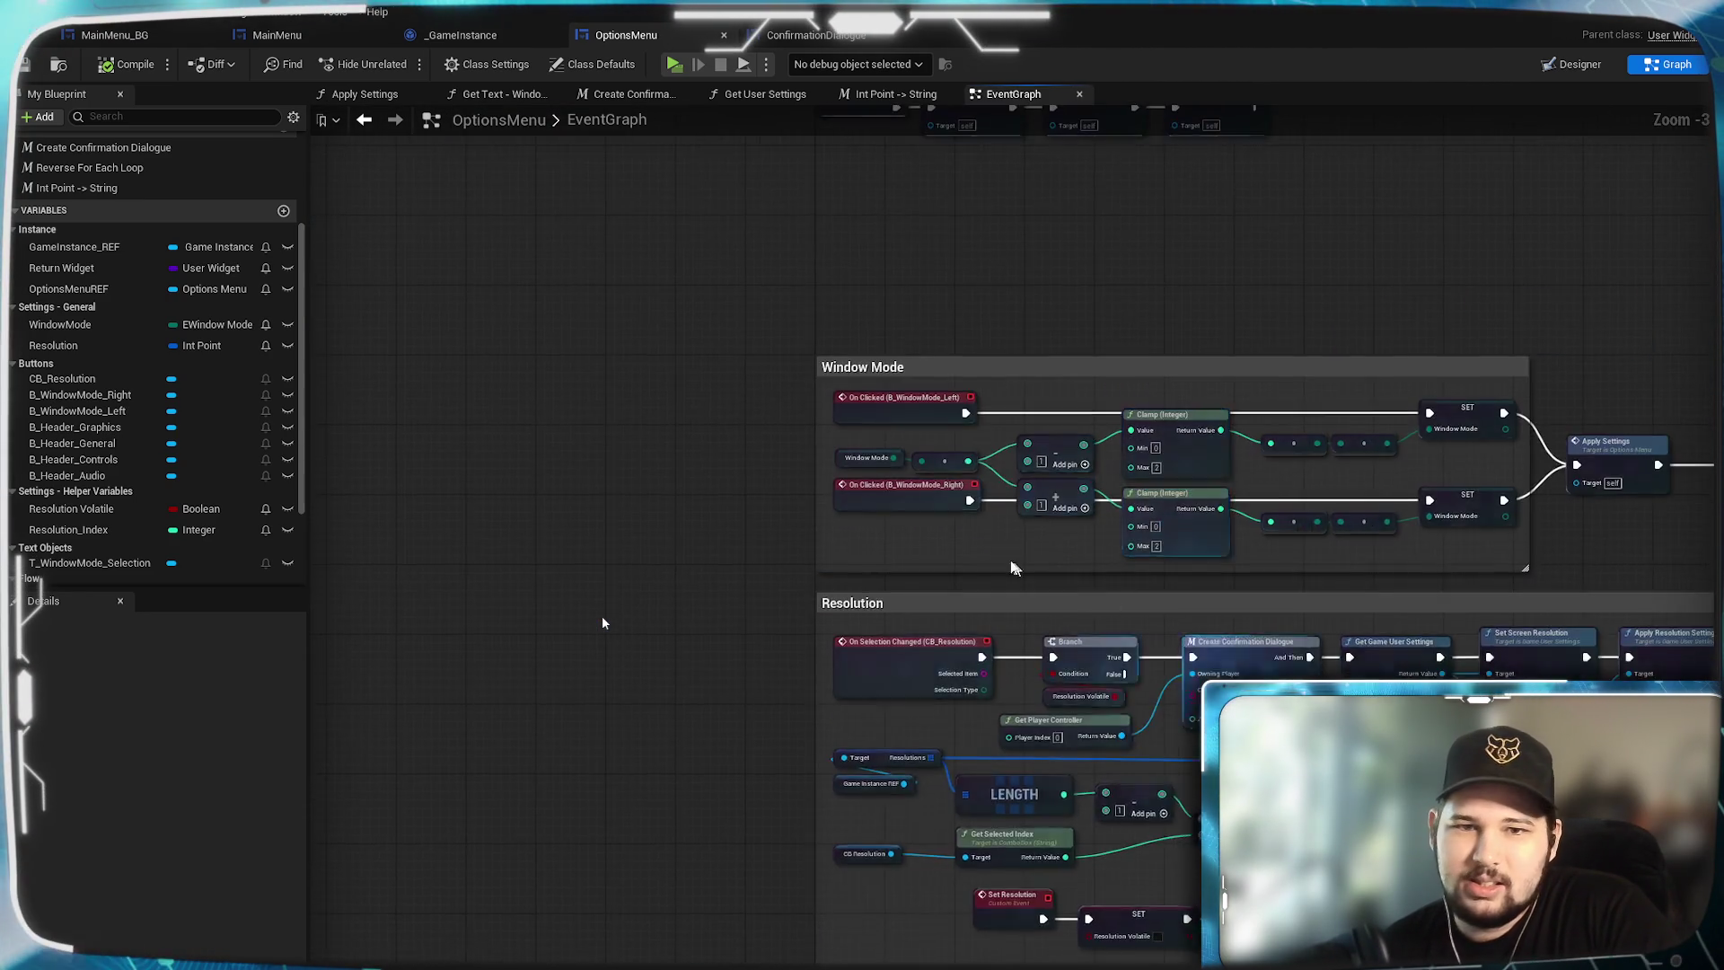
scroll(1089, 831, "up", 1)
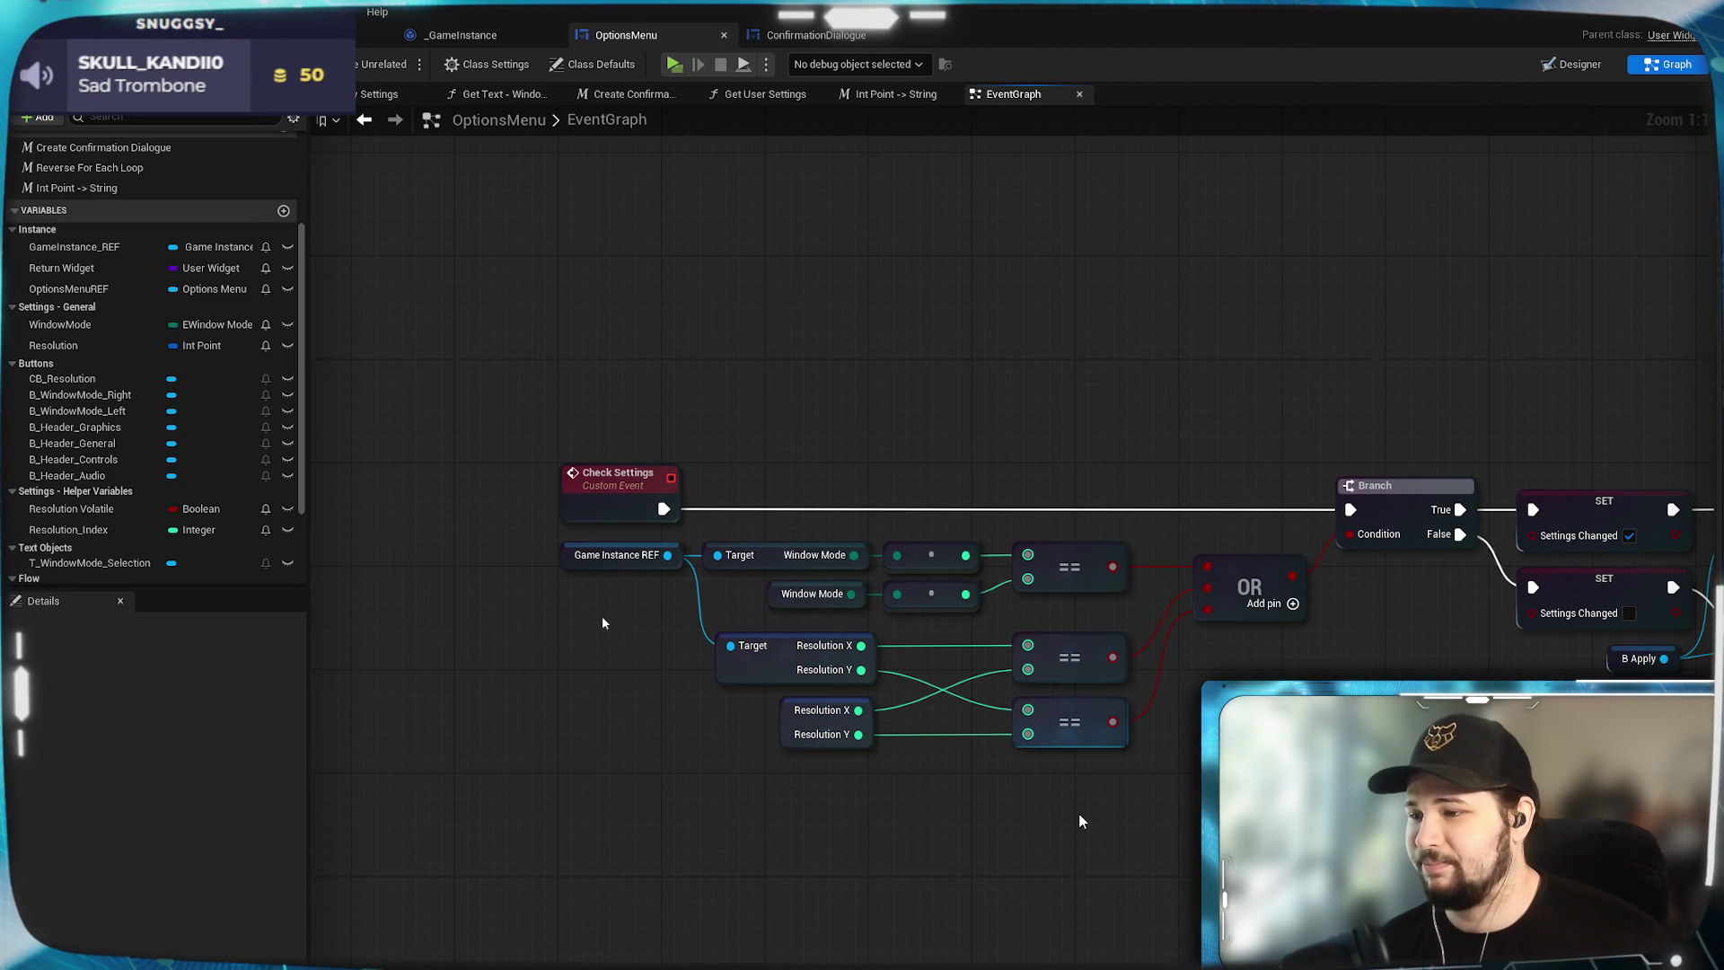
scroll(1078, 790, "down", 4)
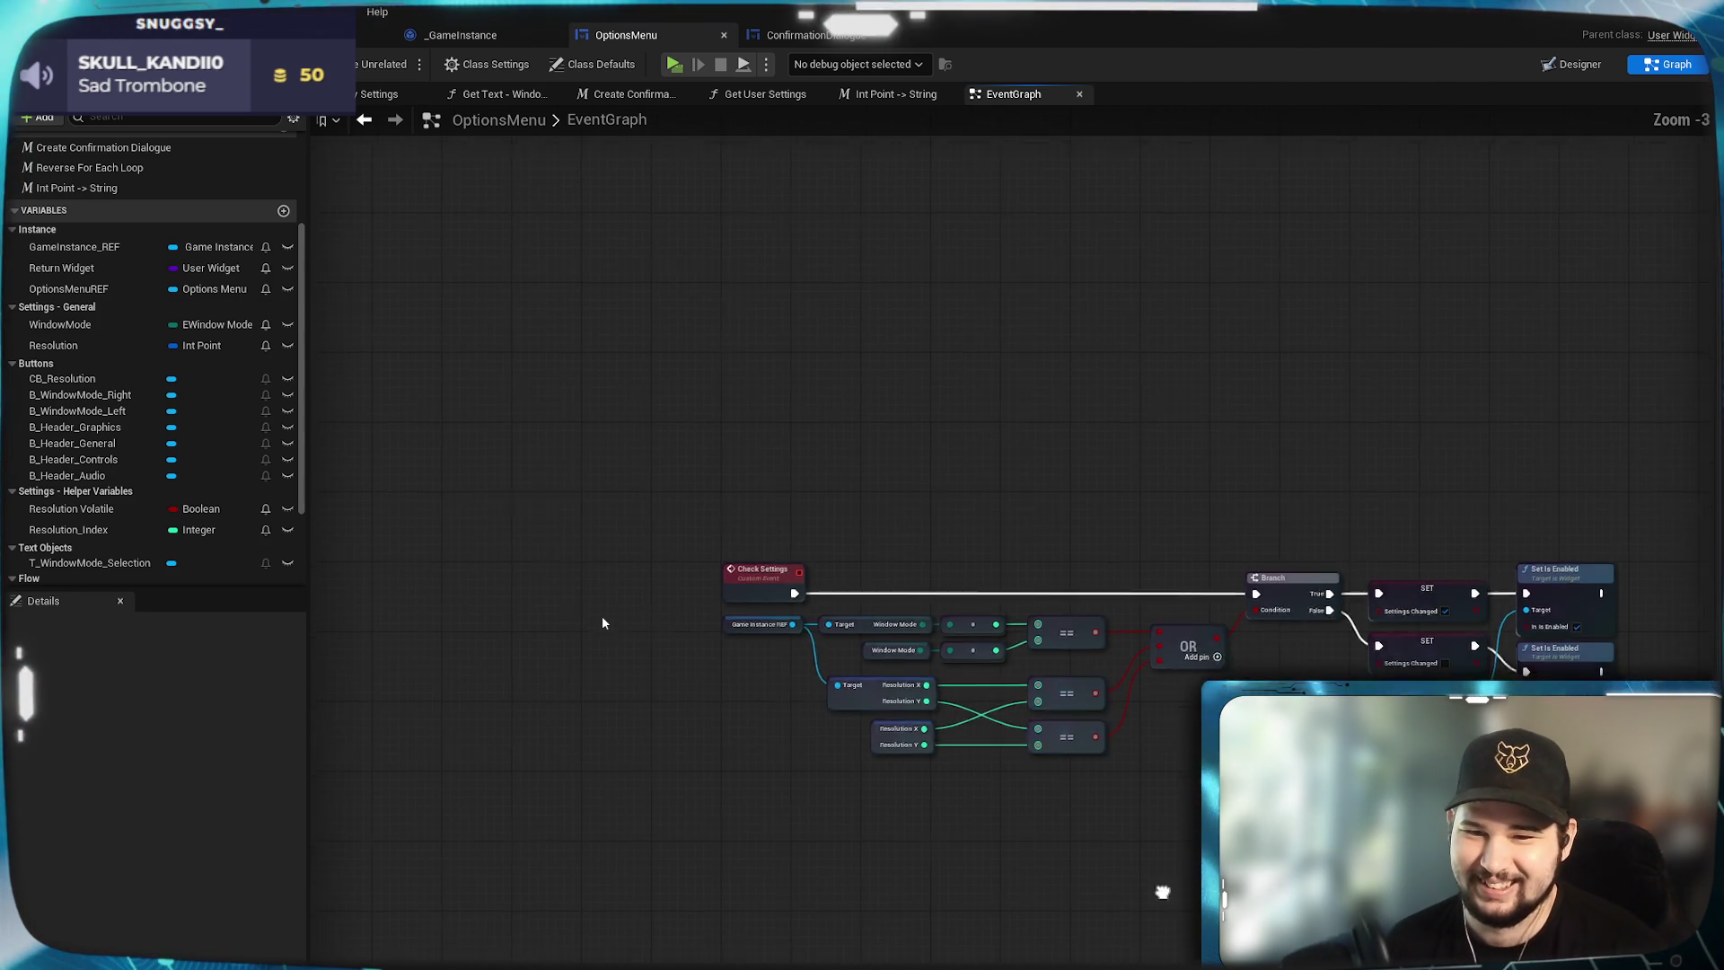
mouse_move(1163, 894)
left_mouse_down()
mouse_move(781, 551)
mouse_move(890, 749)
mouse_move(623, 397)
left_mouse_up()
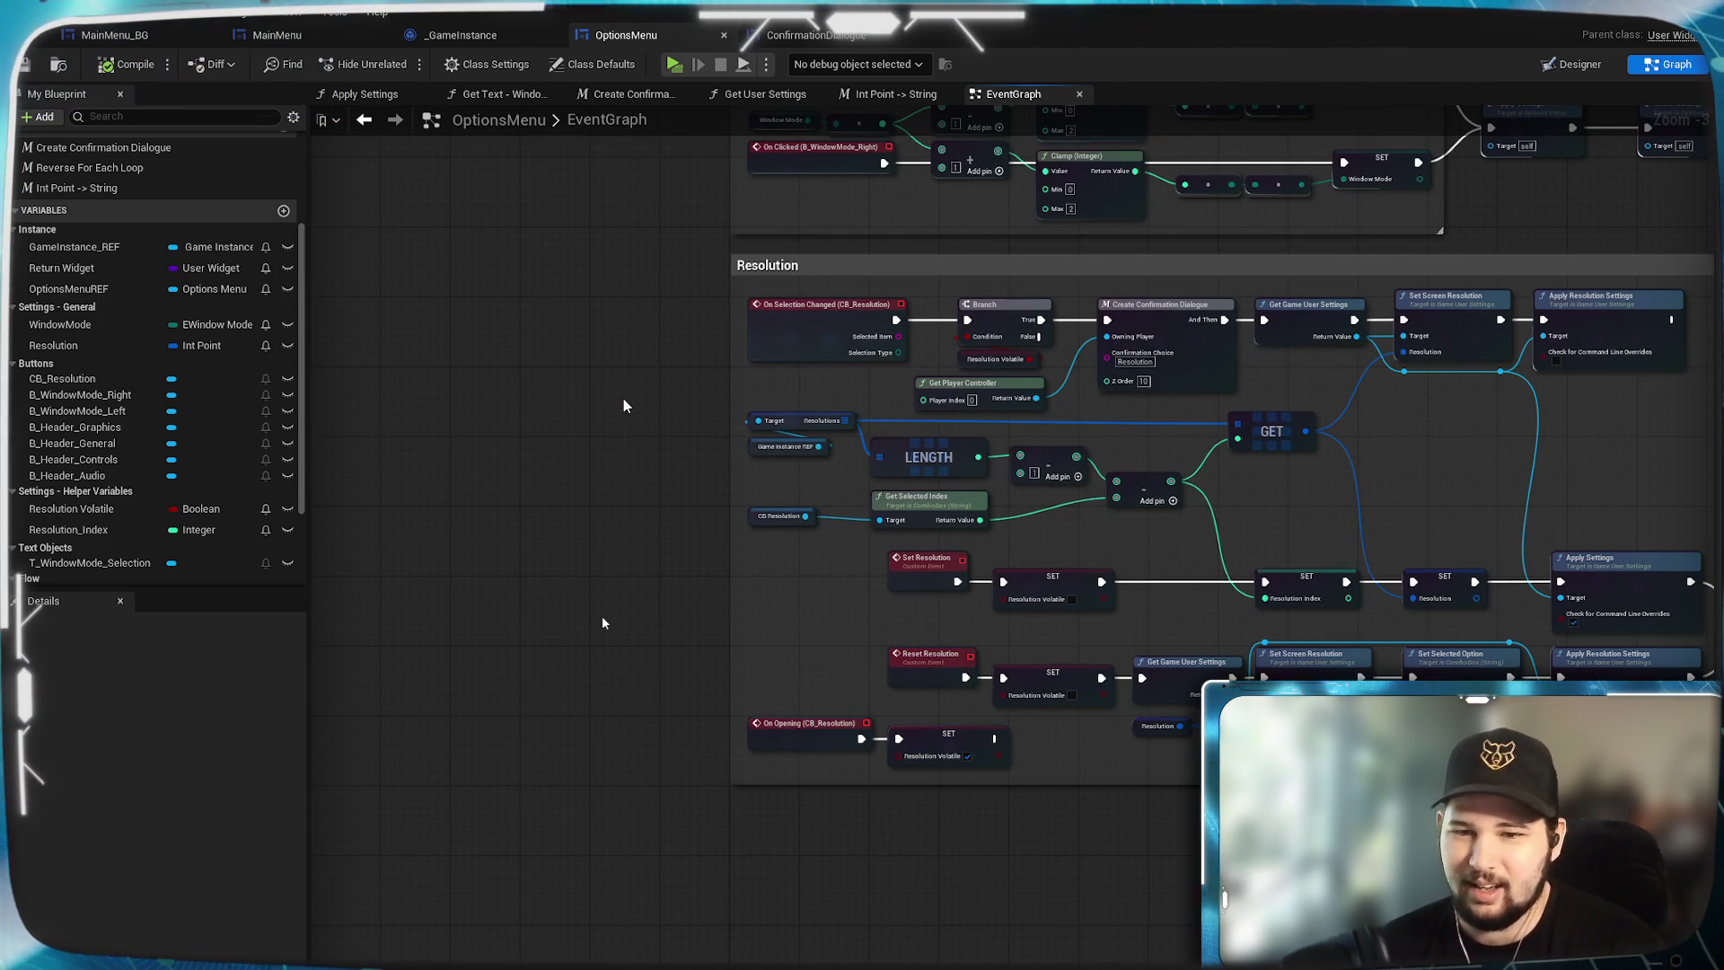
left_click_drag(704, 508, 553, 511)
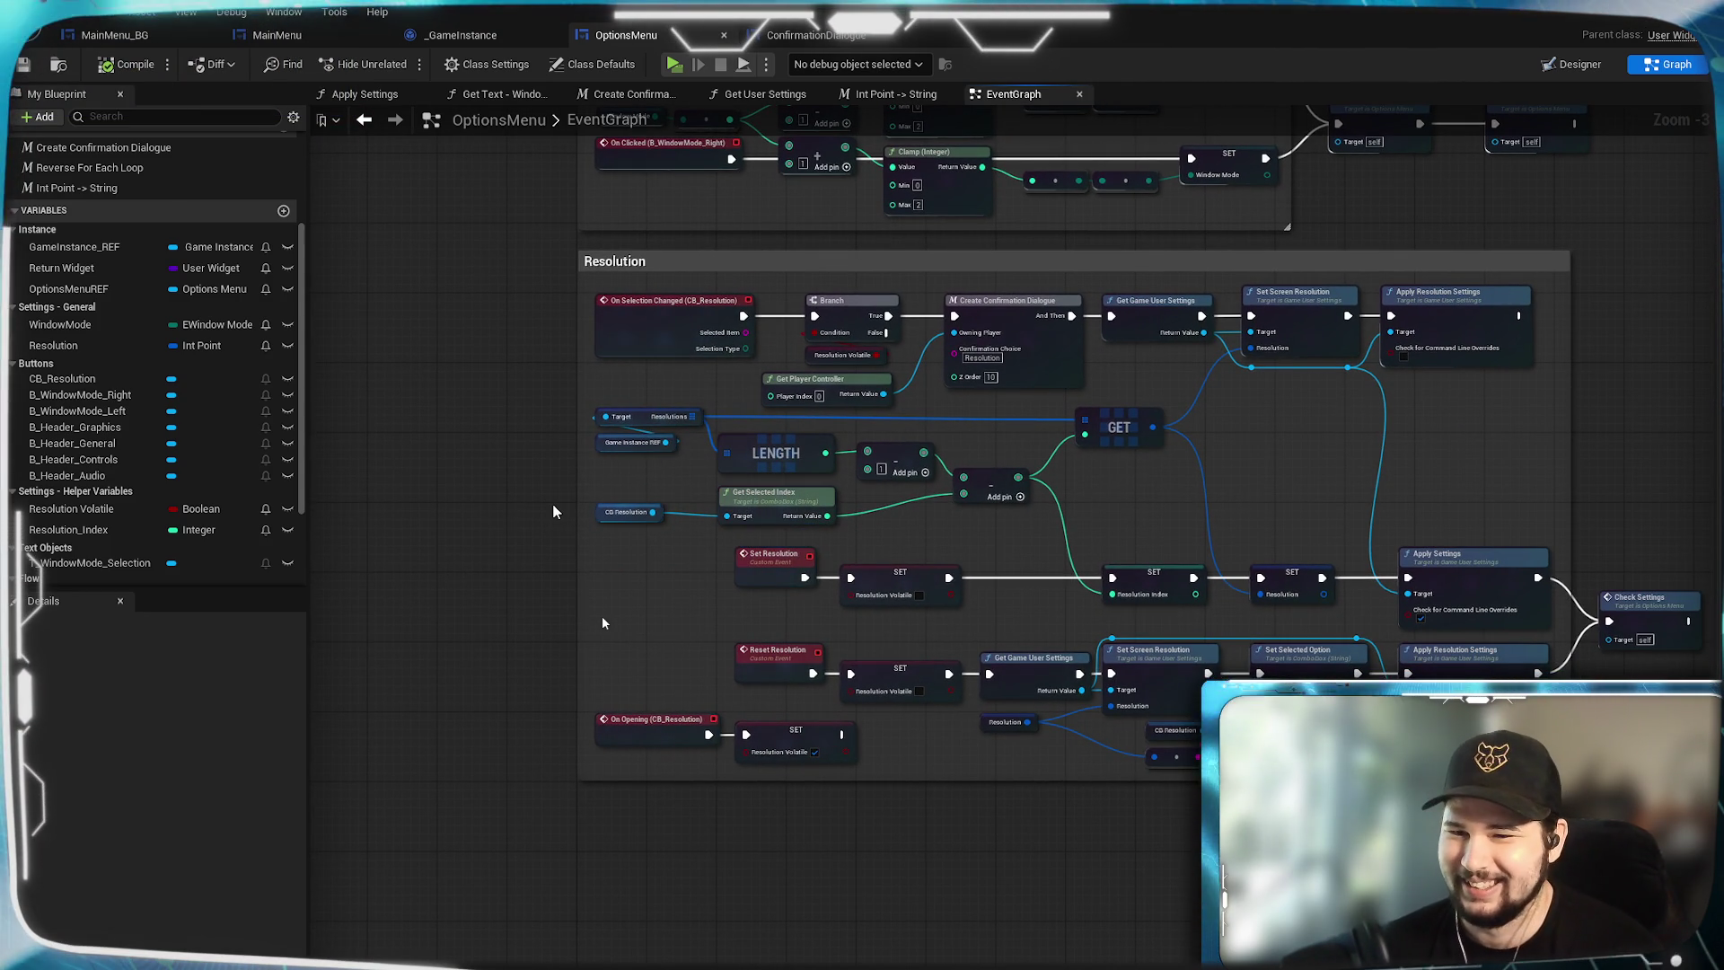
scroll(1443, 582, "up", 2)
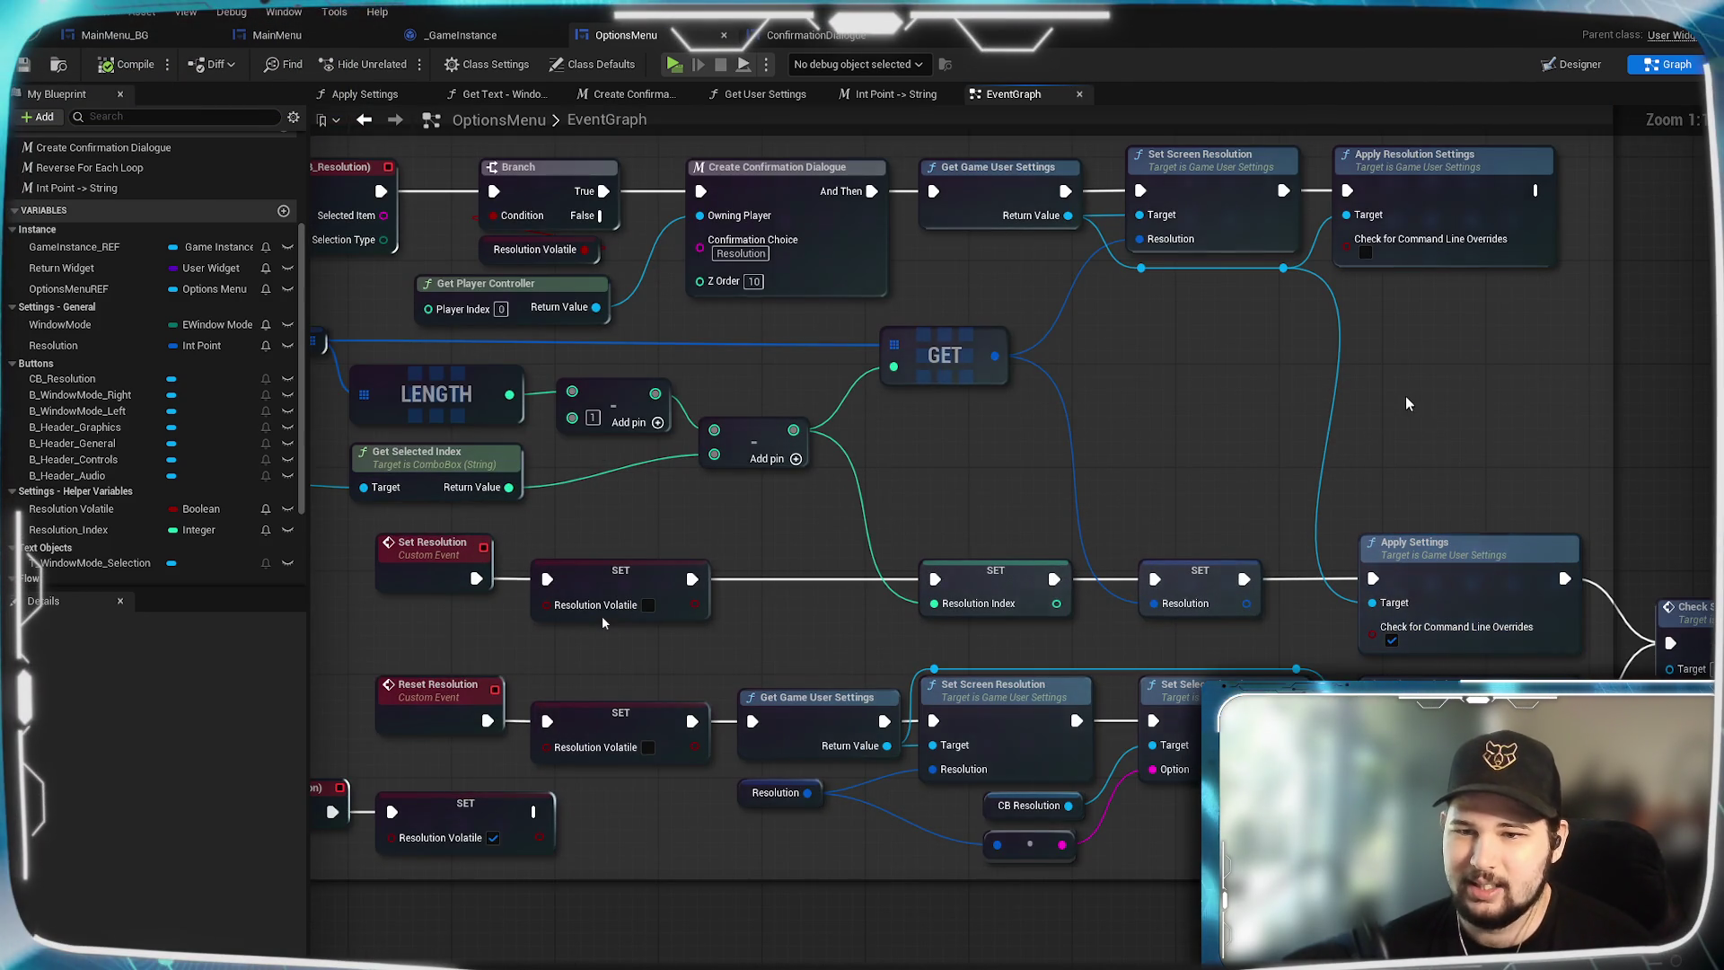
mouse_move(1405, 396)
left_mouse_down()
mouse_move(1405, 485)
mouse_move(1539, 965)
left_mouse_up()
left_click_drag(602, 621, 769, 969)
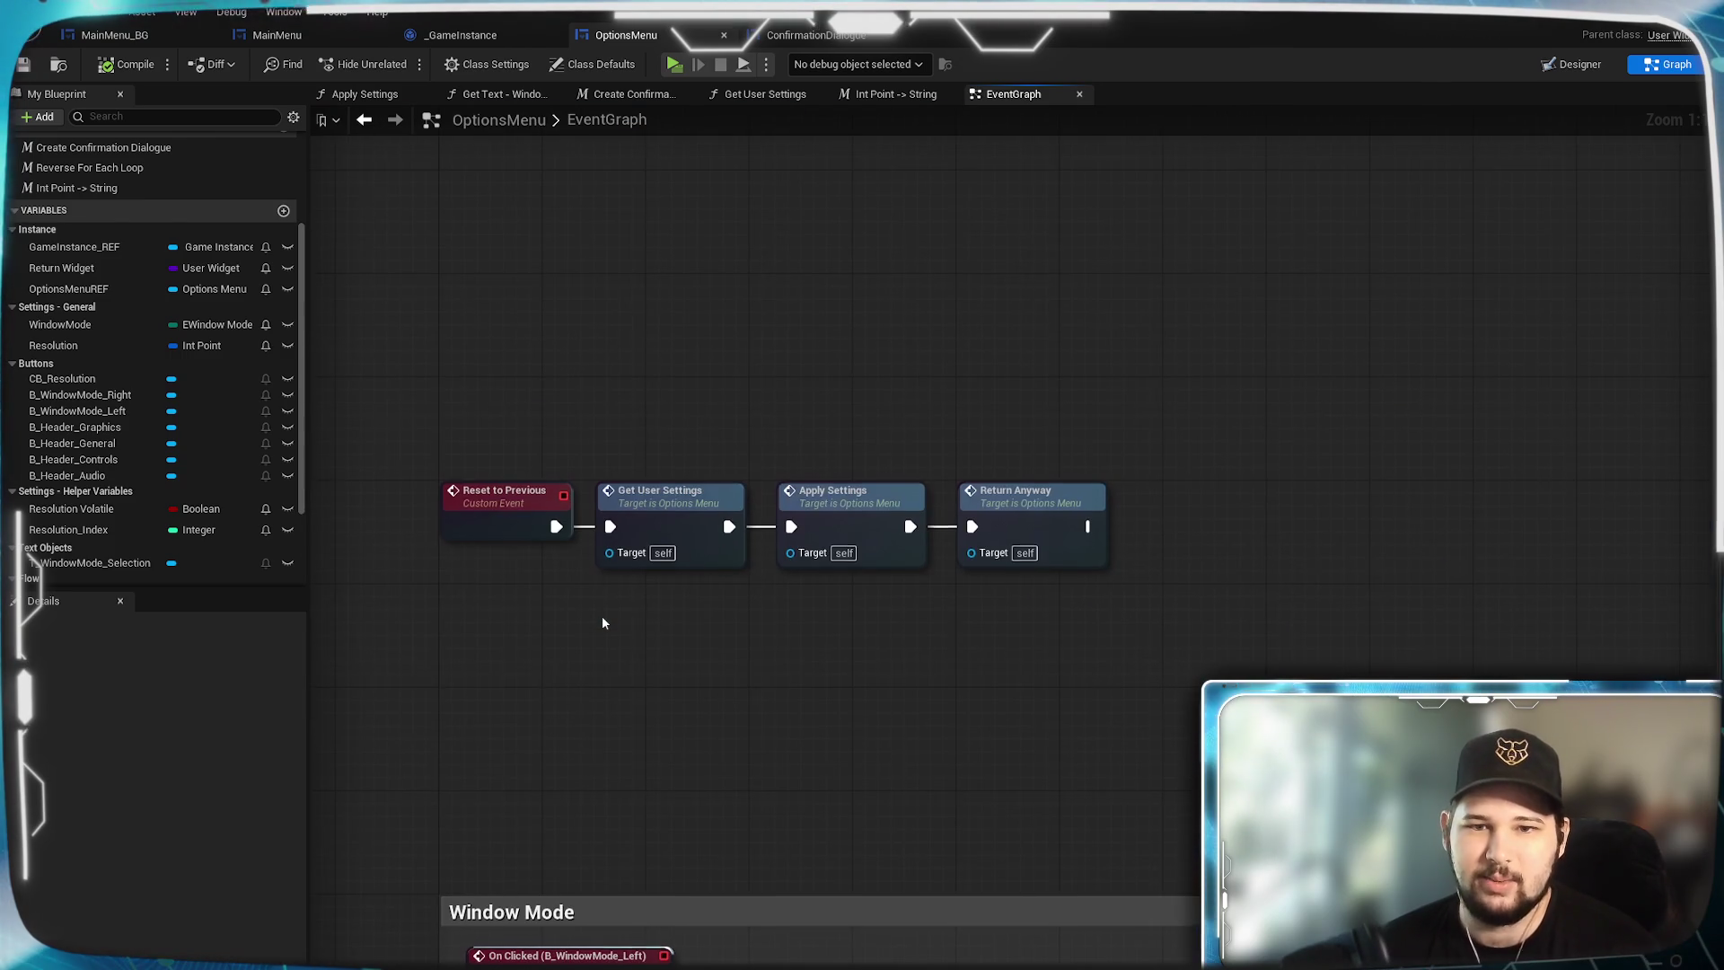
left_click_drag(602, 622, 592, 615)
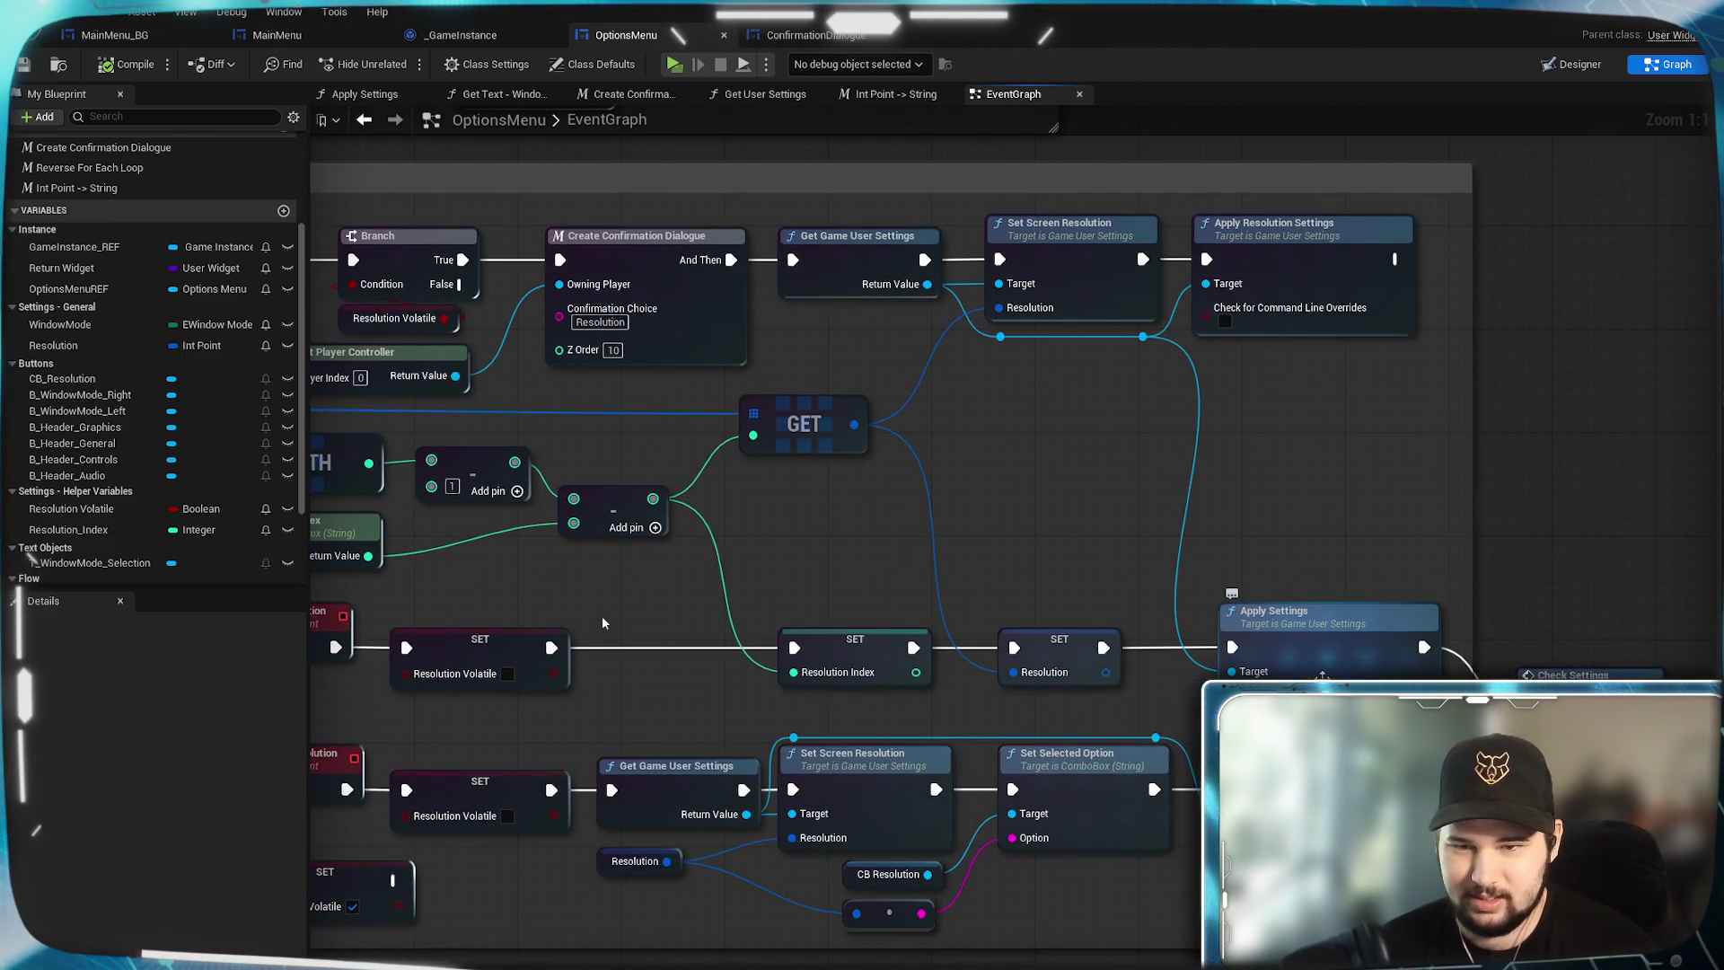
left_click(1318, 646)
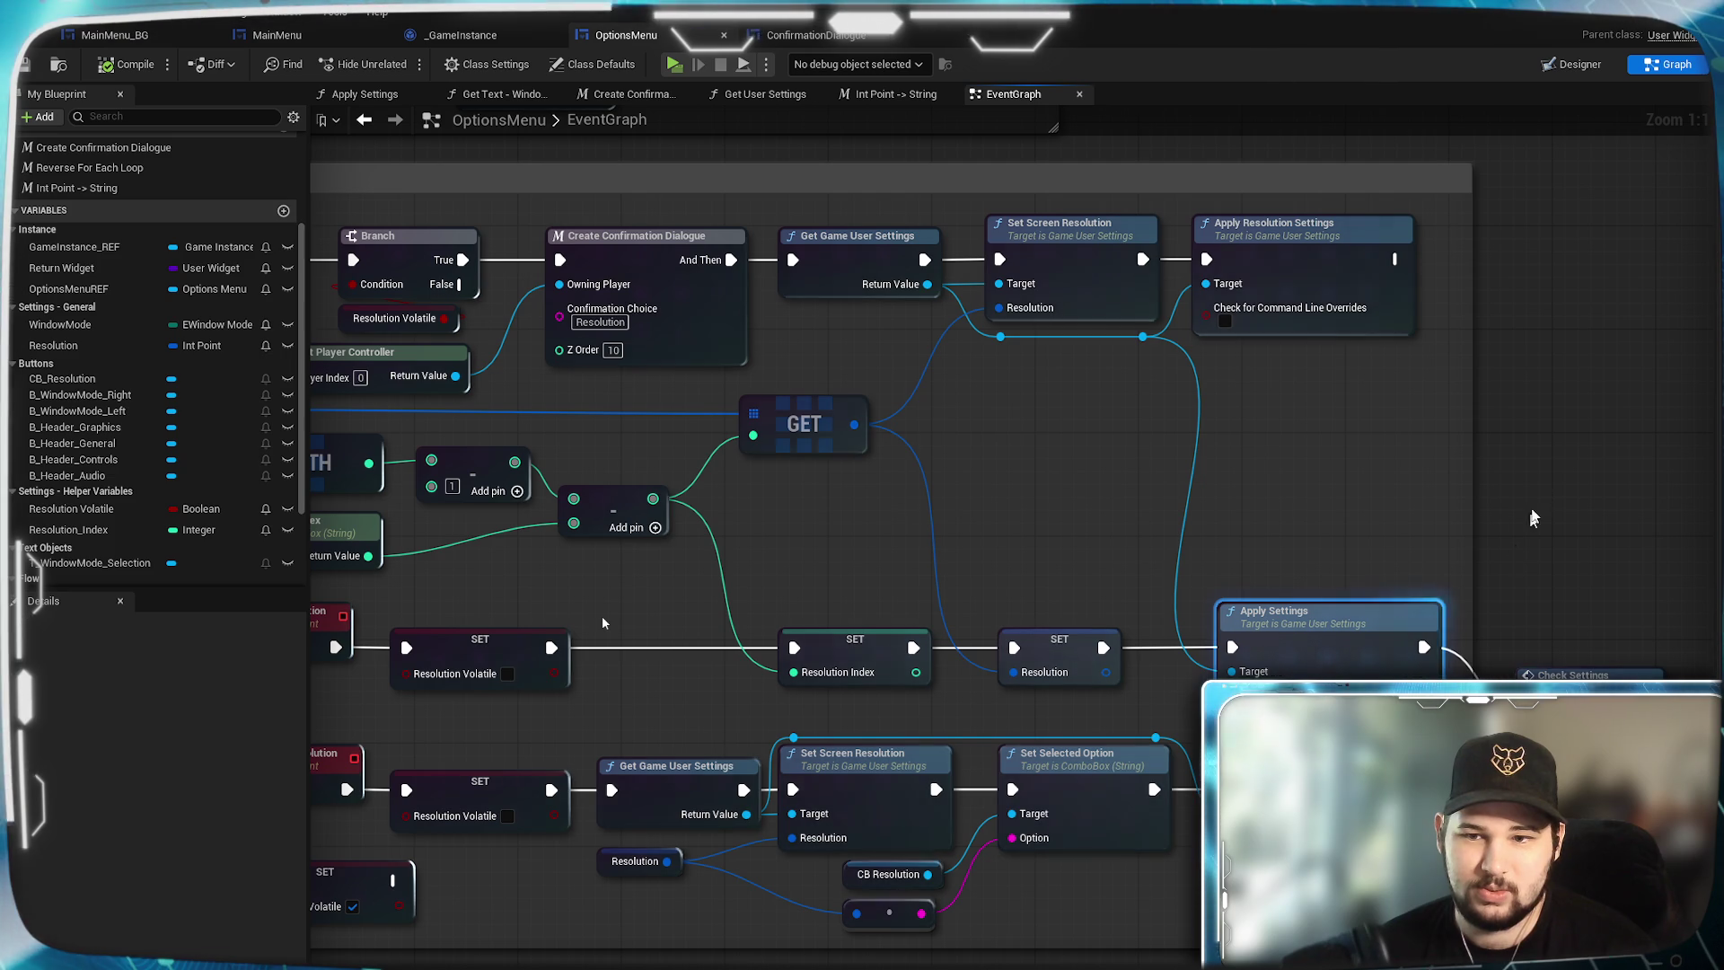
mouse_move(1125, 718)
left_mouse_down()
mouse_move(1421, 601)
mouse_move(693, 643)
left_mouse_up()
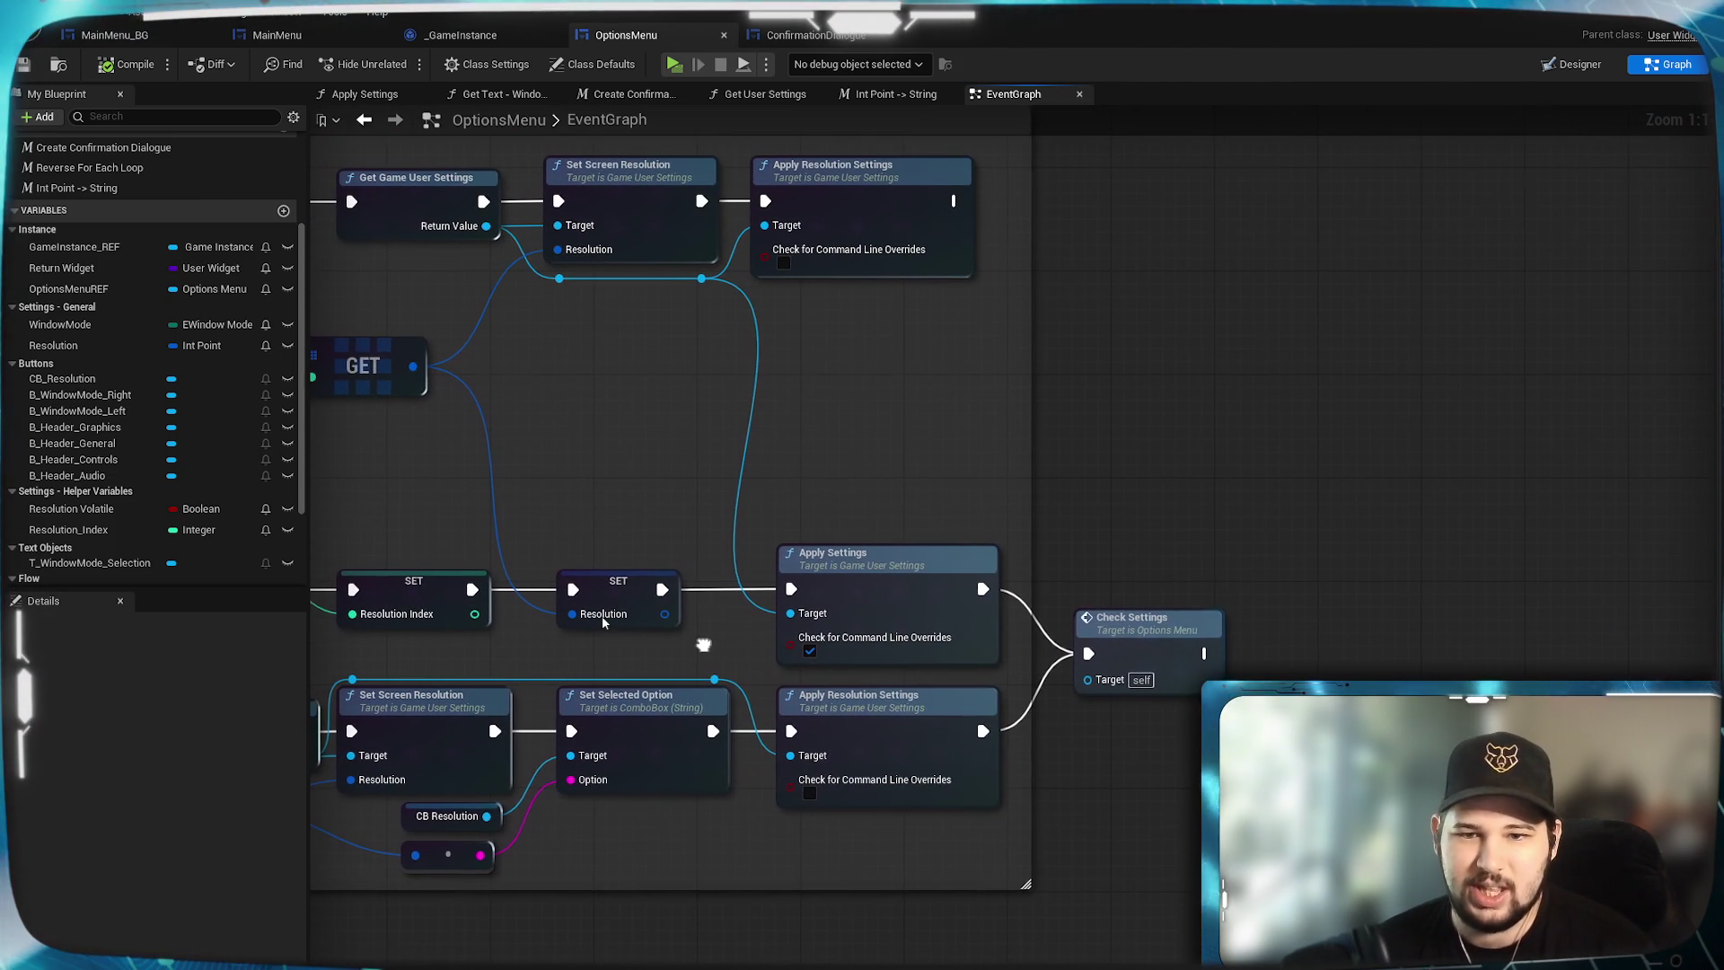
left_click_drag(950, 584, 1514, 749)
scroll(959, 835, "down", 5)
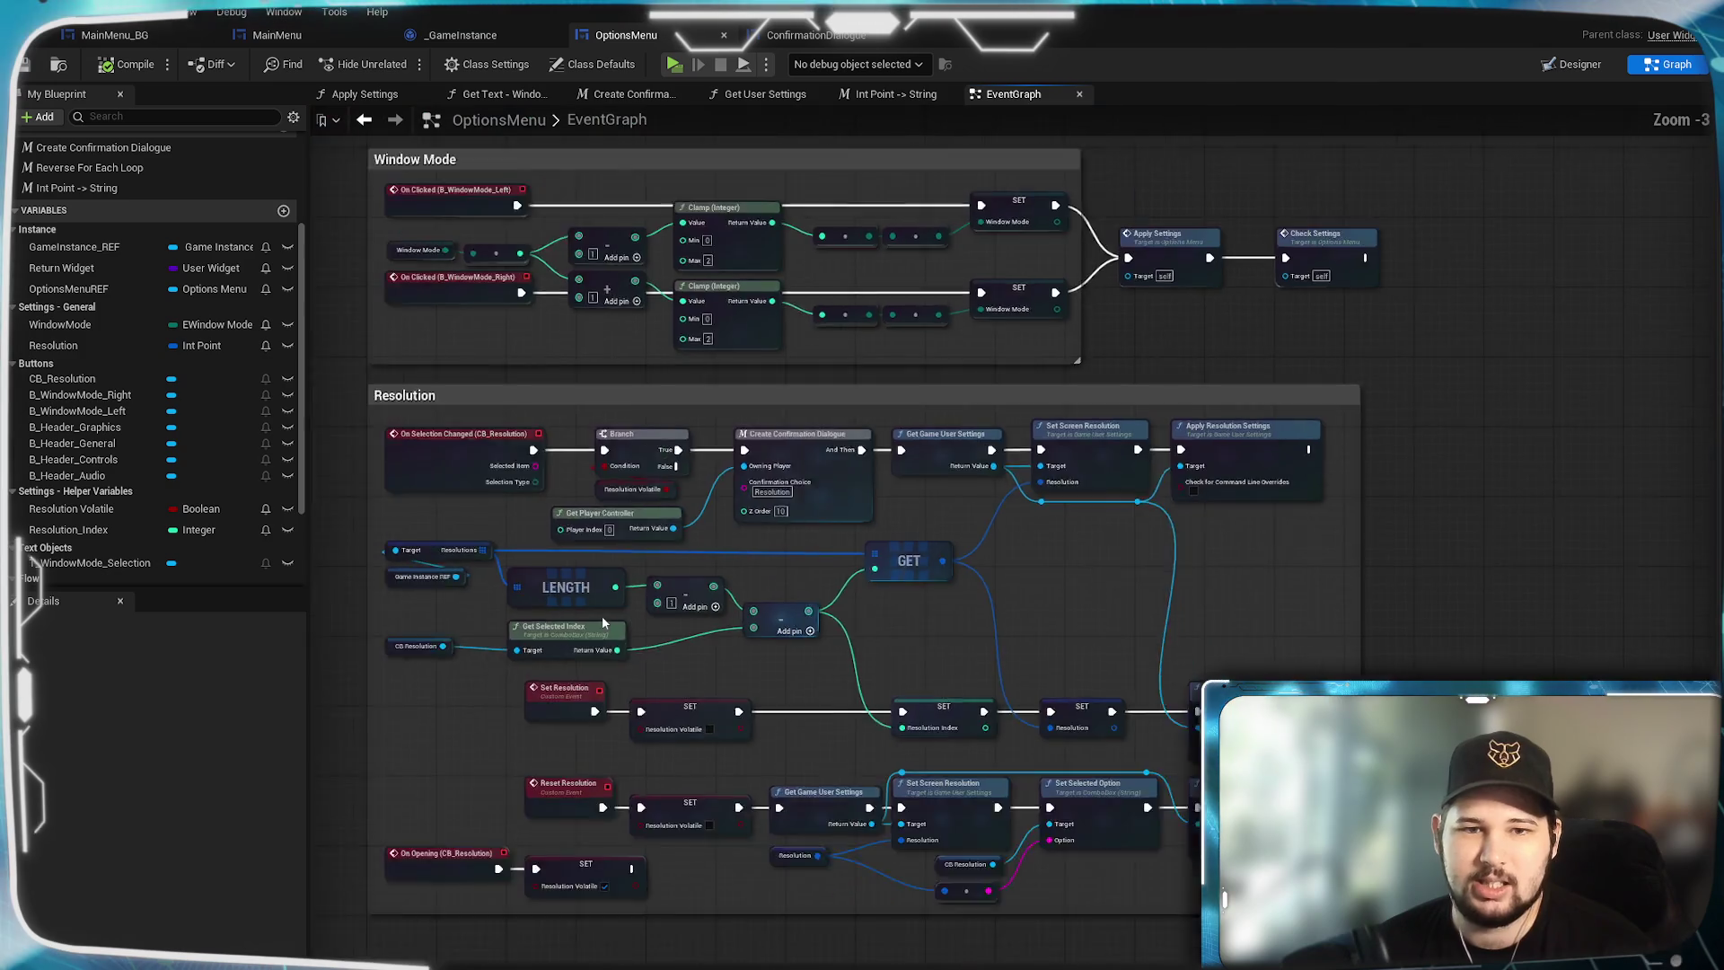
scroll(812, 607, "up", 5)
Wire the Check Settings Branch False output to the Set Is Enabled nodes, save, and relaunch the preview.
left_click_drag(812, 606, 1029, 520)
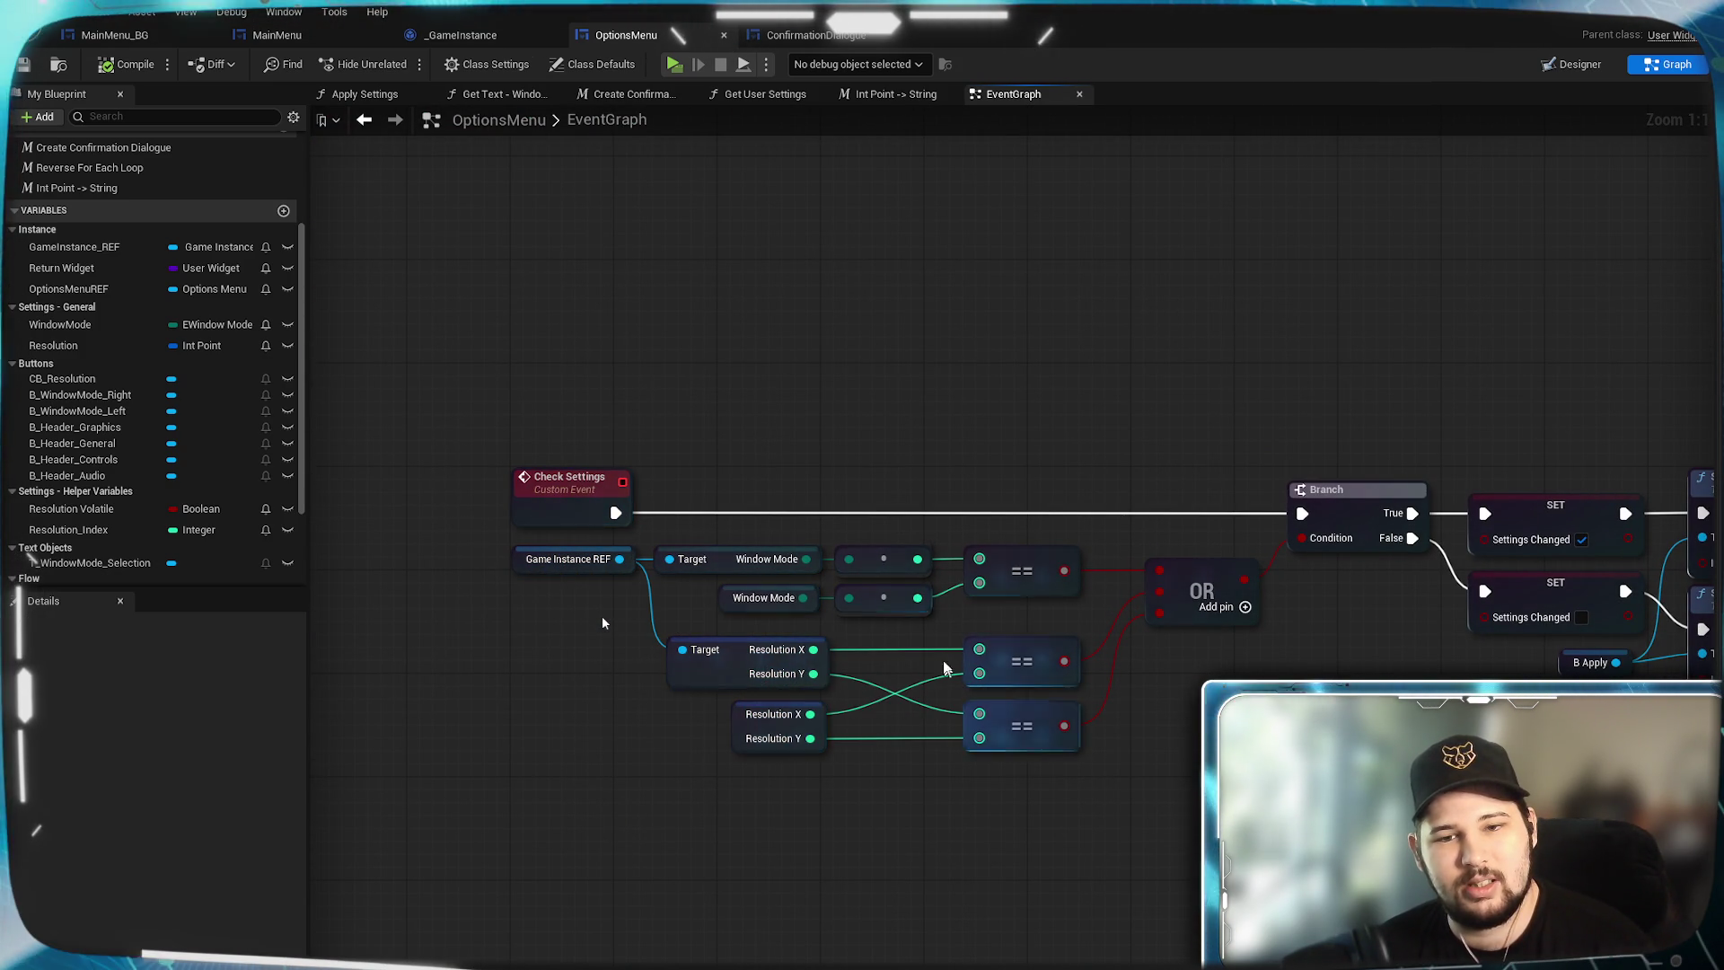
left_click_drag(880, 702, 709, 685)
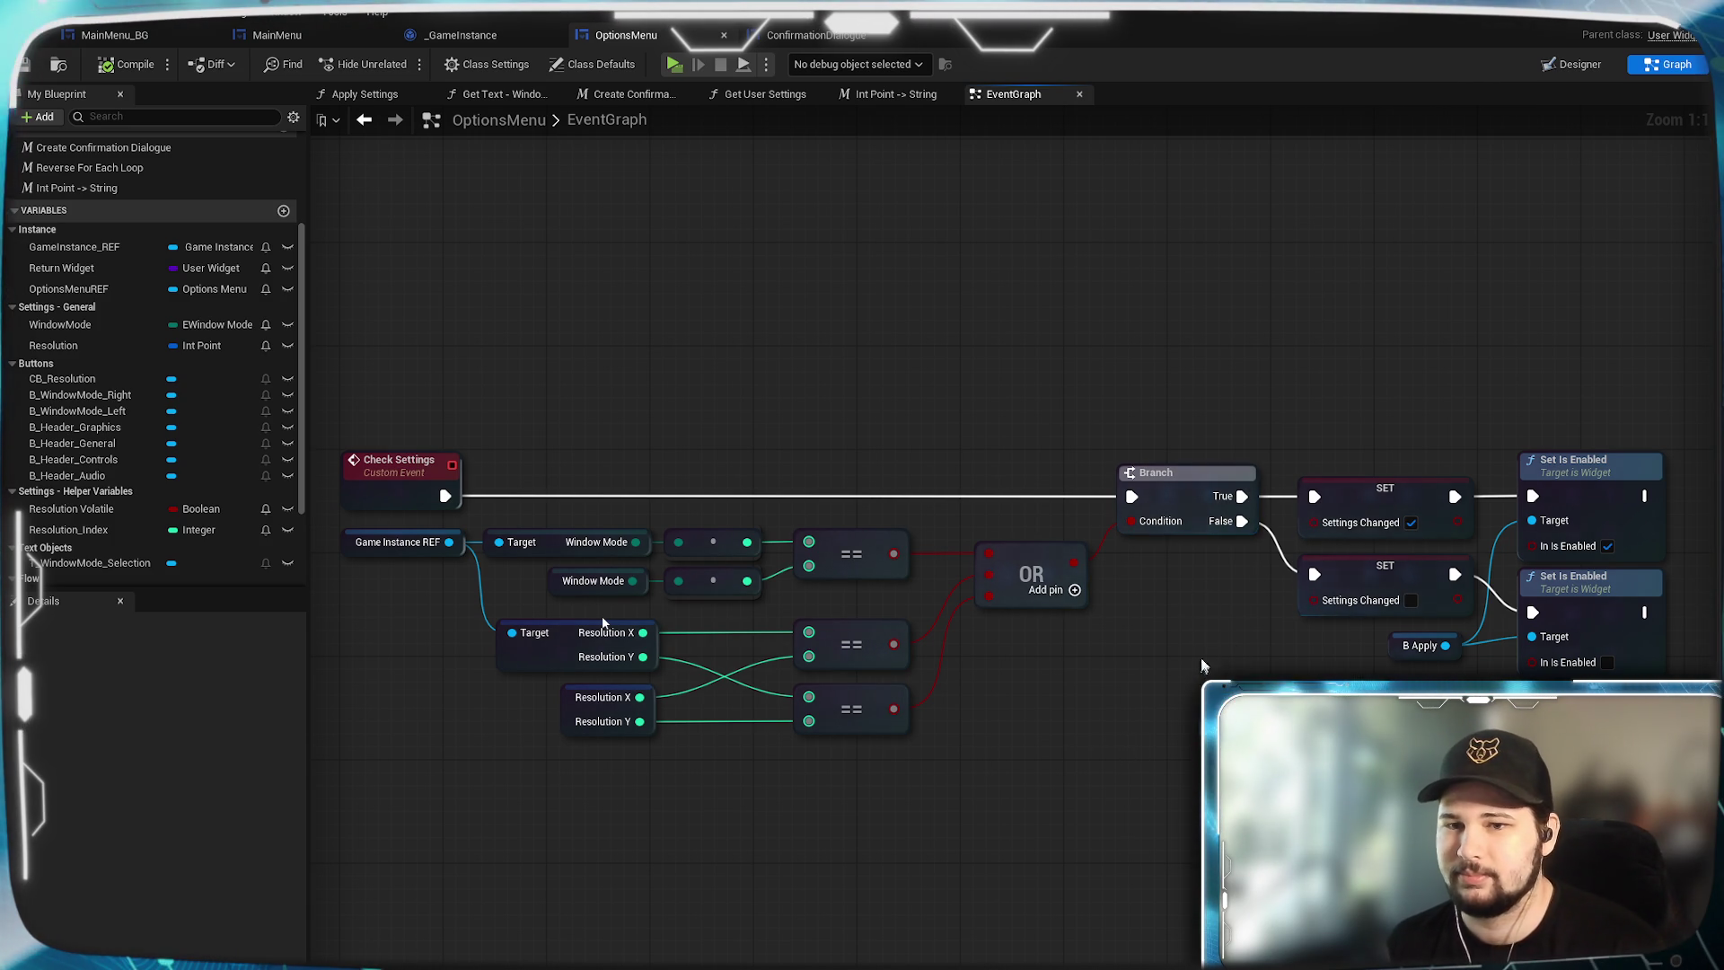
mouse_move(1242, 521)
left_mouse_down()
mouse_move(1304, 510)
mouse_move(1293, 589)
mouse_move(1316, 575)
left_mouse_up()
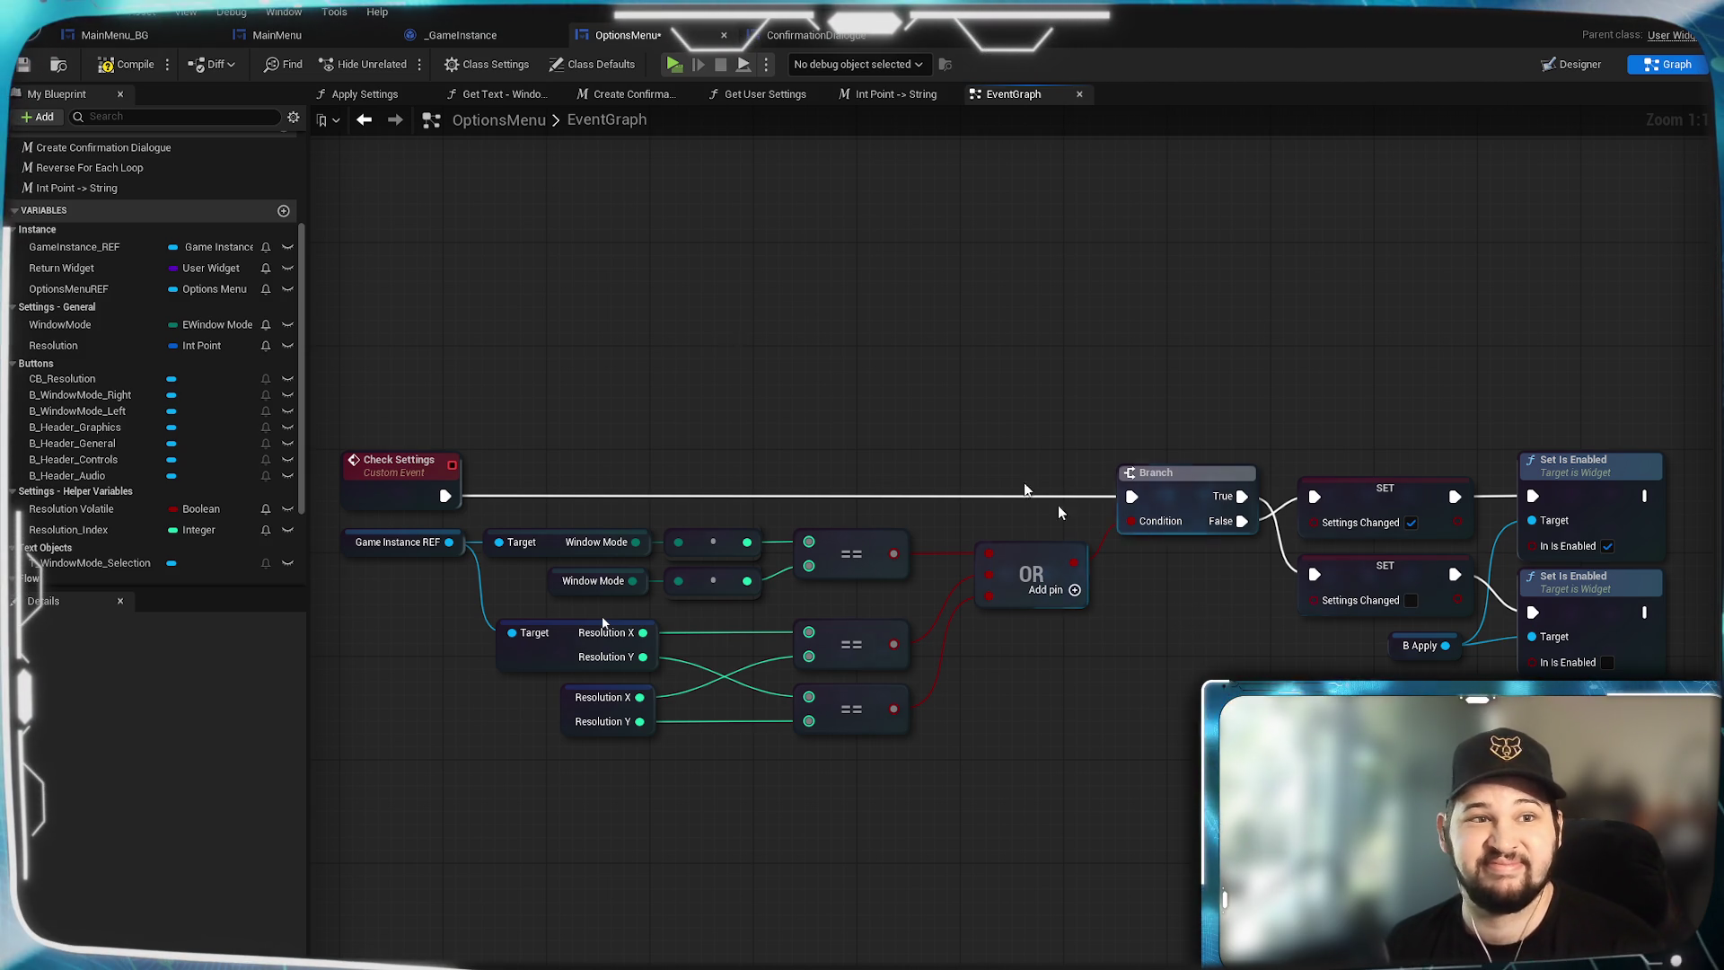
key("ctrl+s")
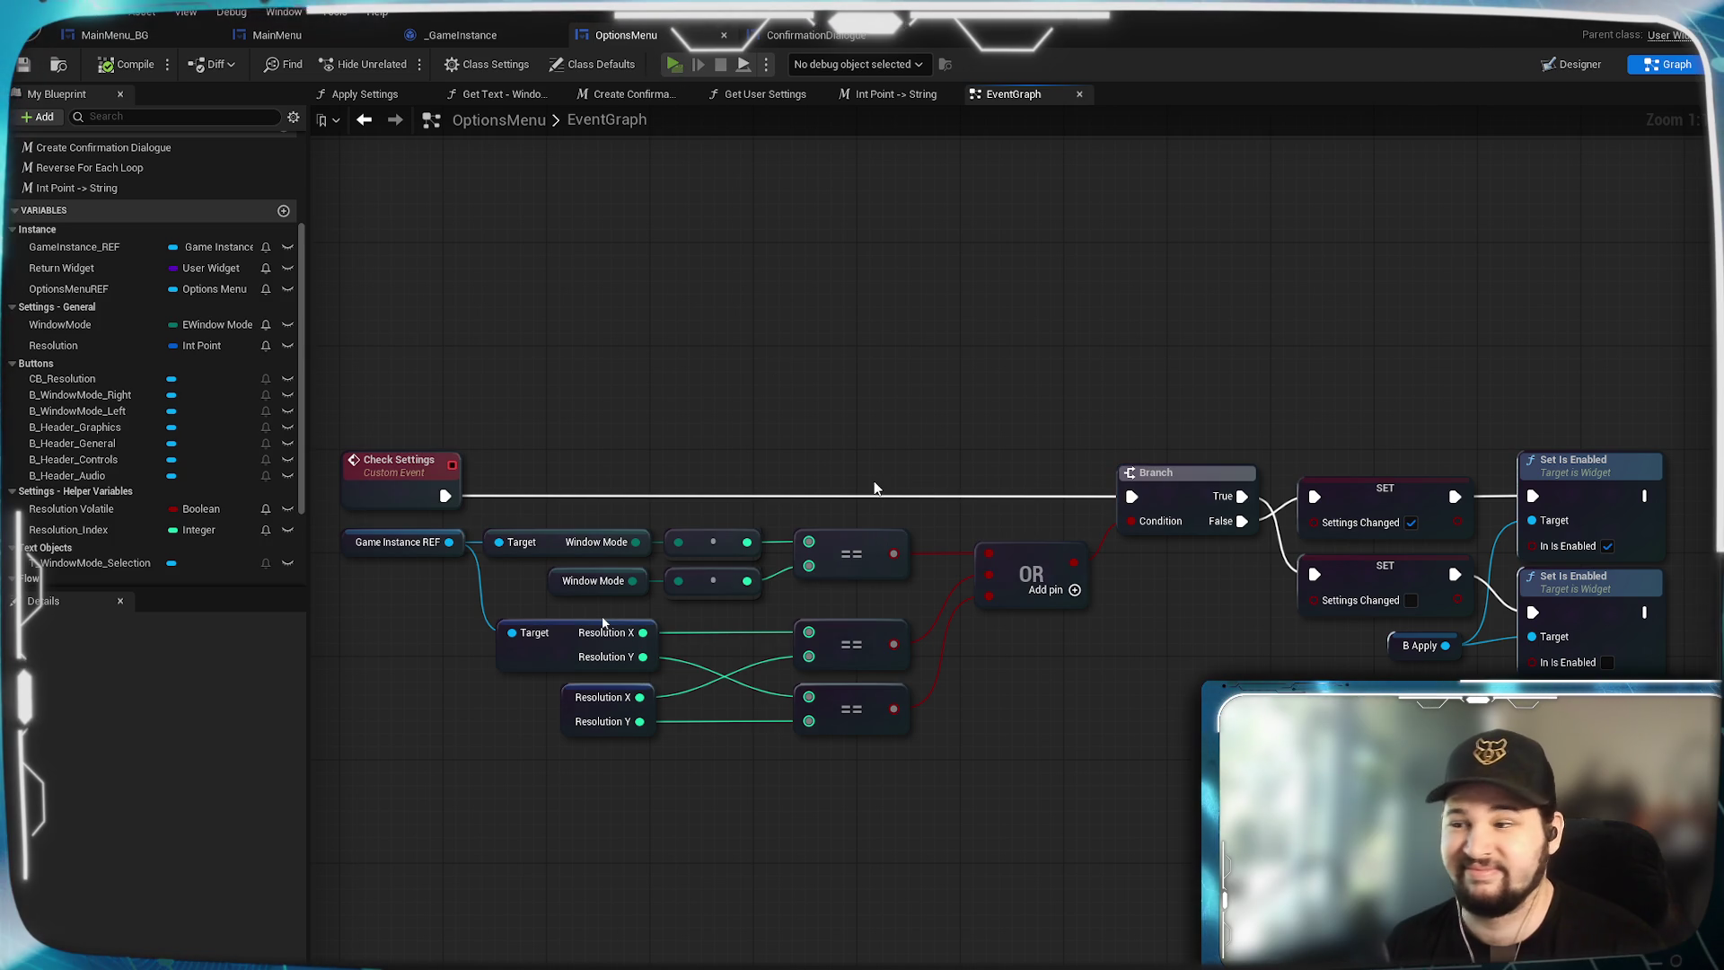
key("alt+p")
In the preview's Settings screen, confirm resolution 1920 x 1080, then 1600 x 900.
left_click(428, 455)
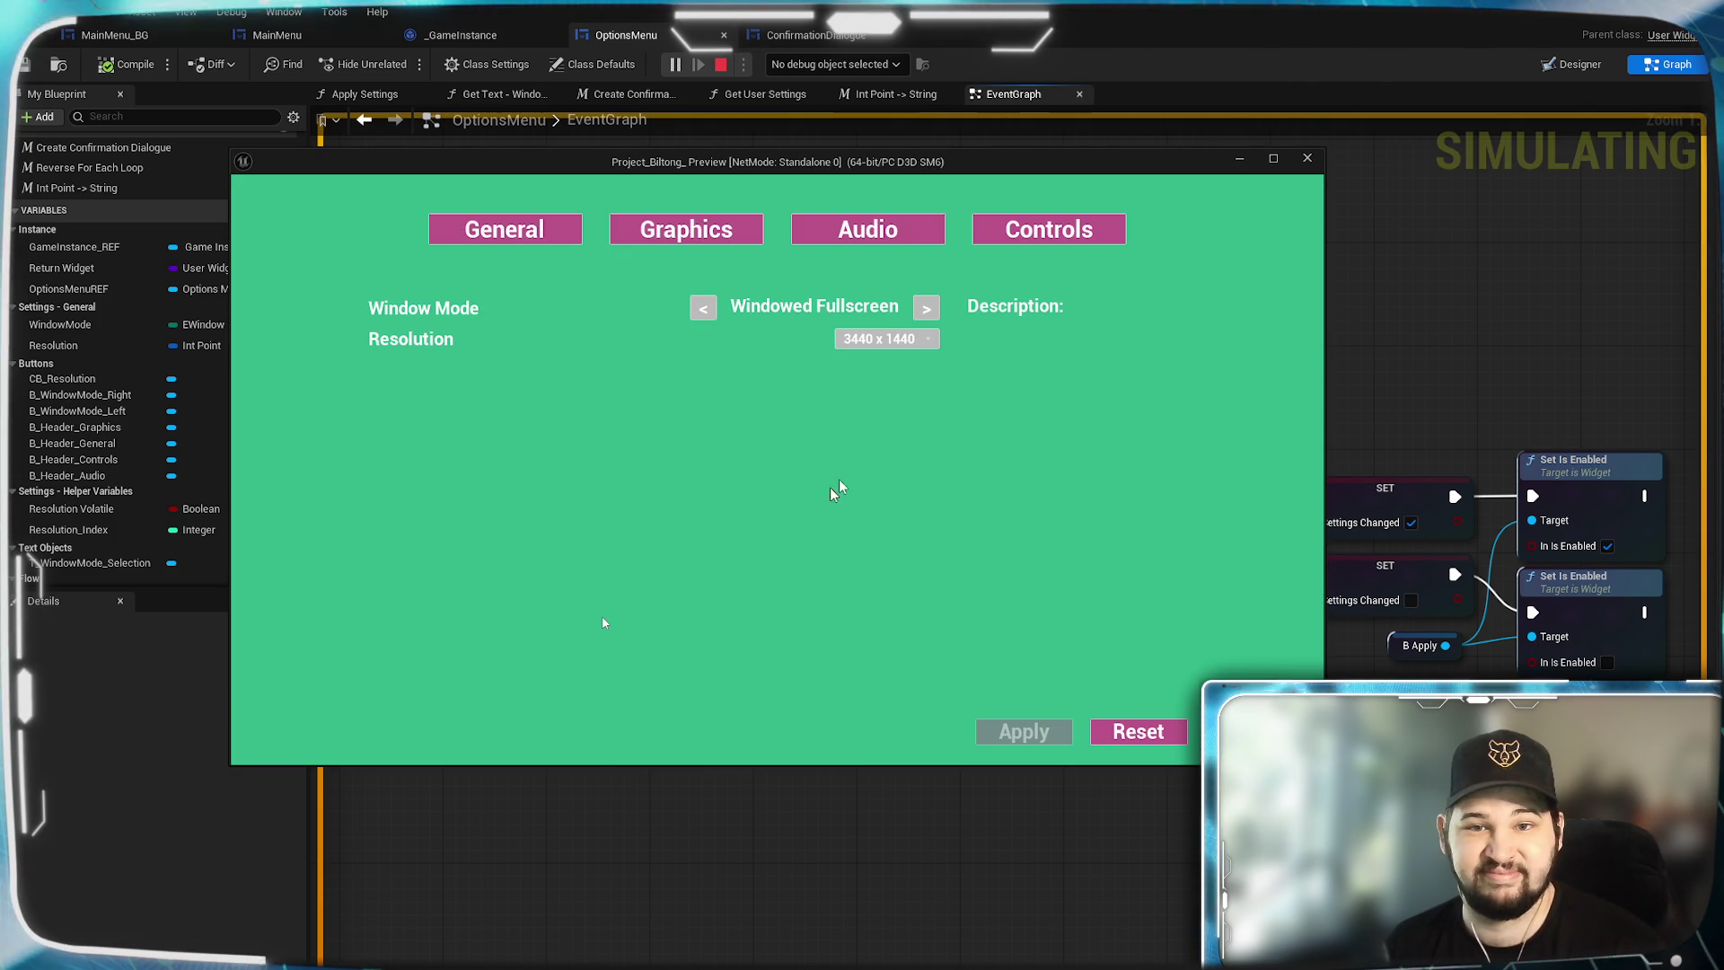
left_click(886, 339)
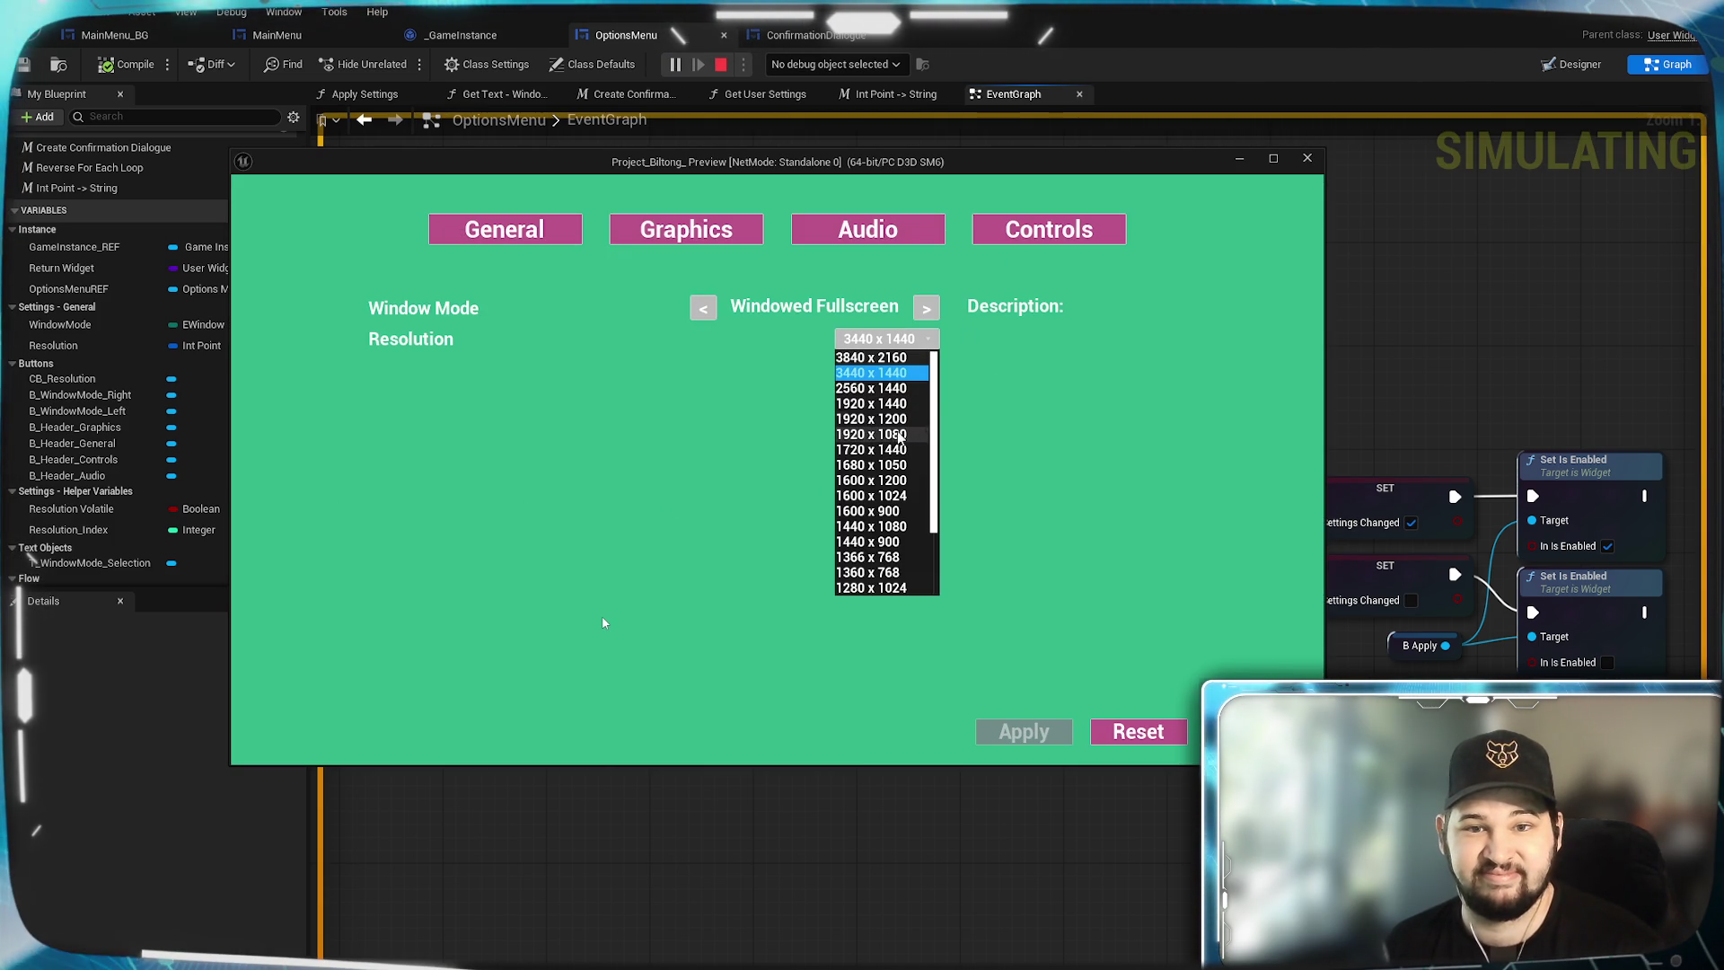
left_click(868, 434)
left_click(1301, 635)
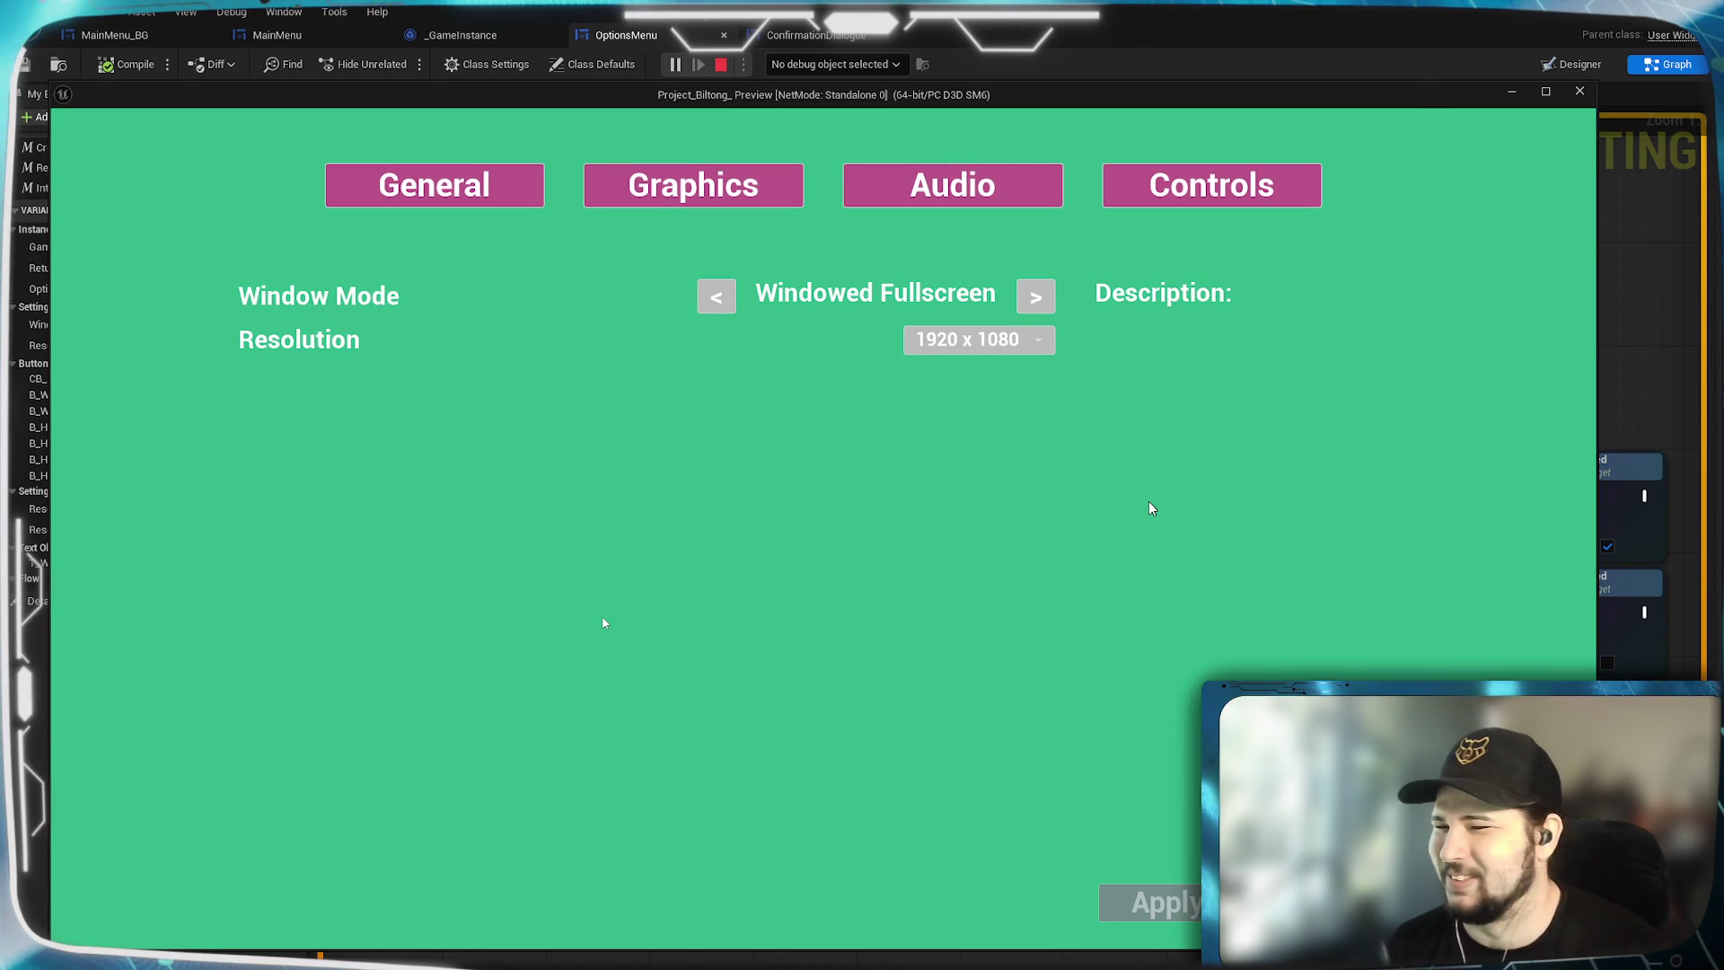
left_click(1015, 341)
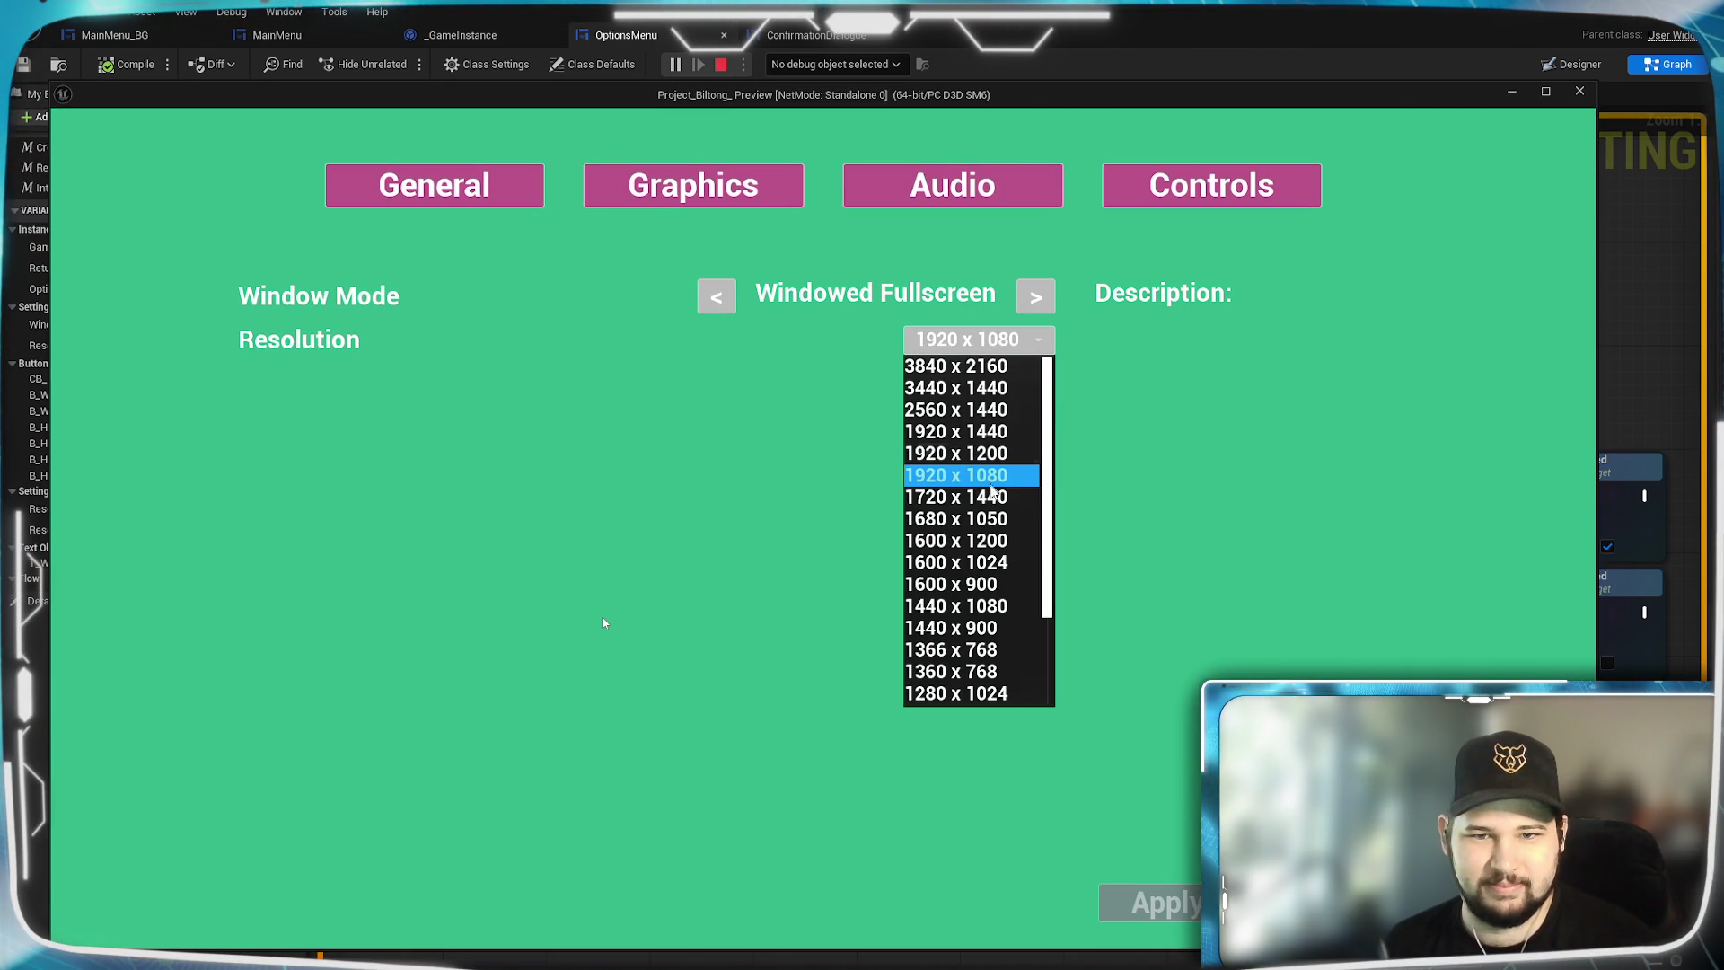
left_click(987, 584)
left_click(1317, 628)
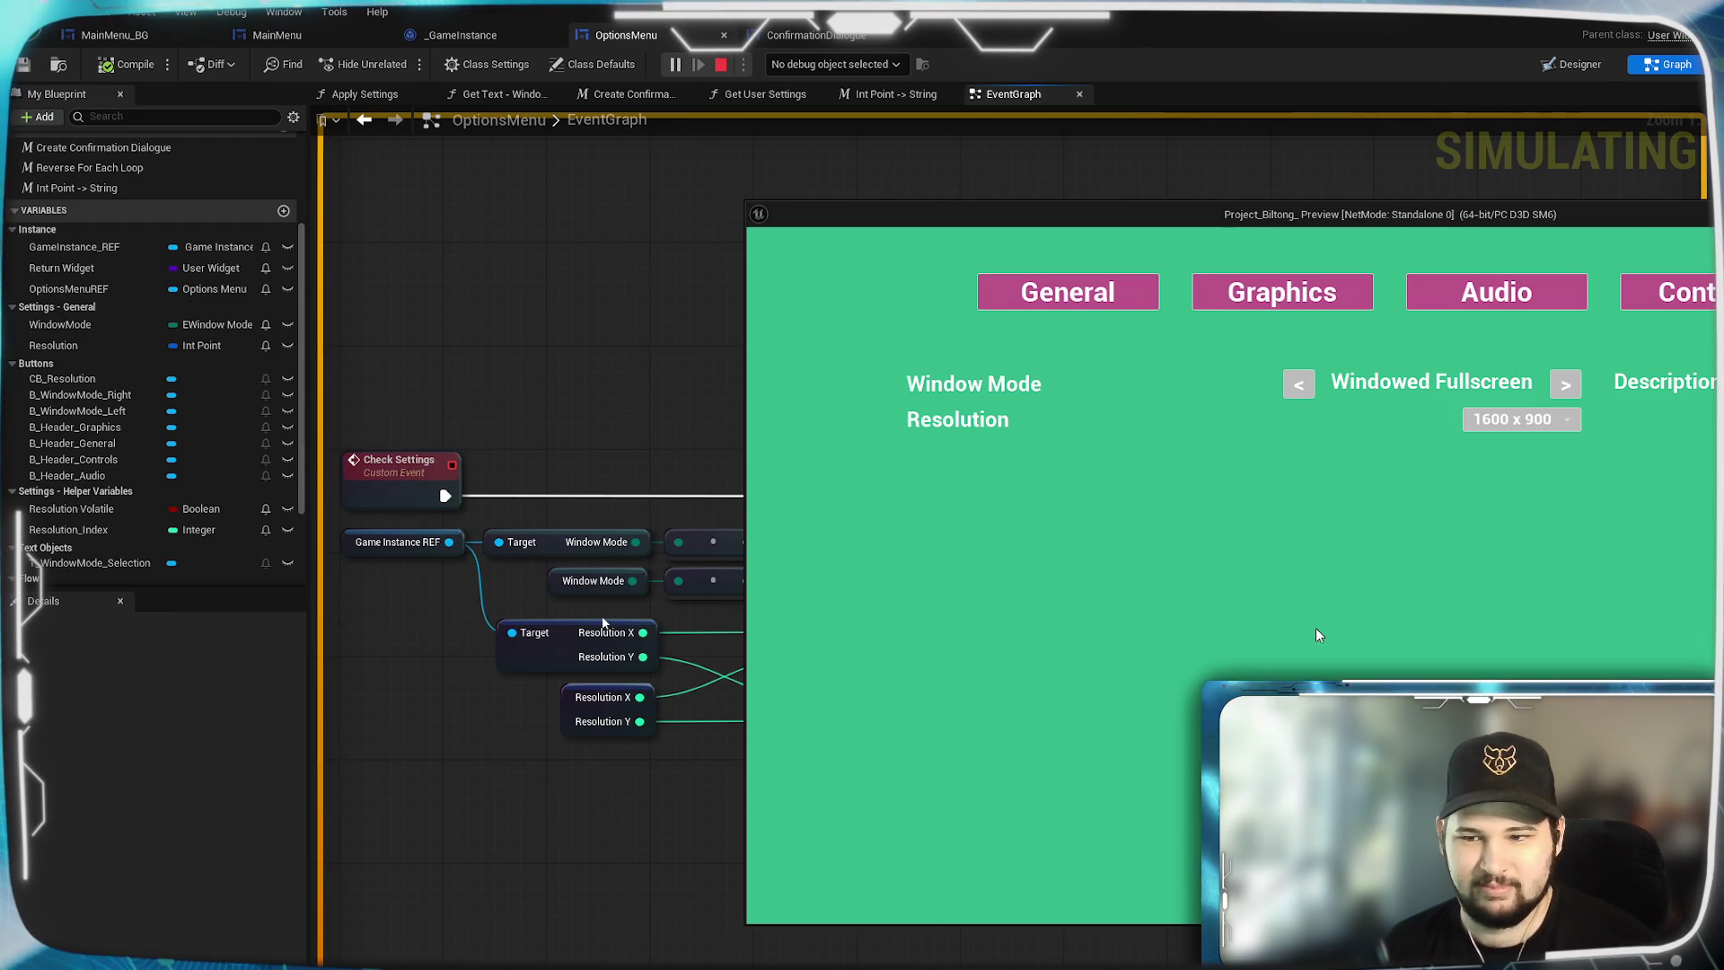
Check that 1600 x 900 is kept, go back to the main menu and quit the preview.
mouse_move(1622, 216)
left_mouse_down()
mouse_move(1009, 179)
mouse_move(1061, 120)
left_mouse_up()
left_click(993, 323)
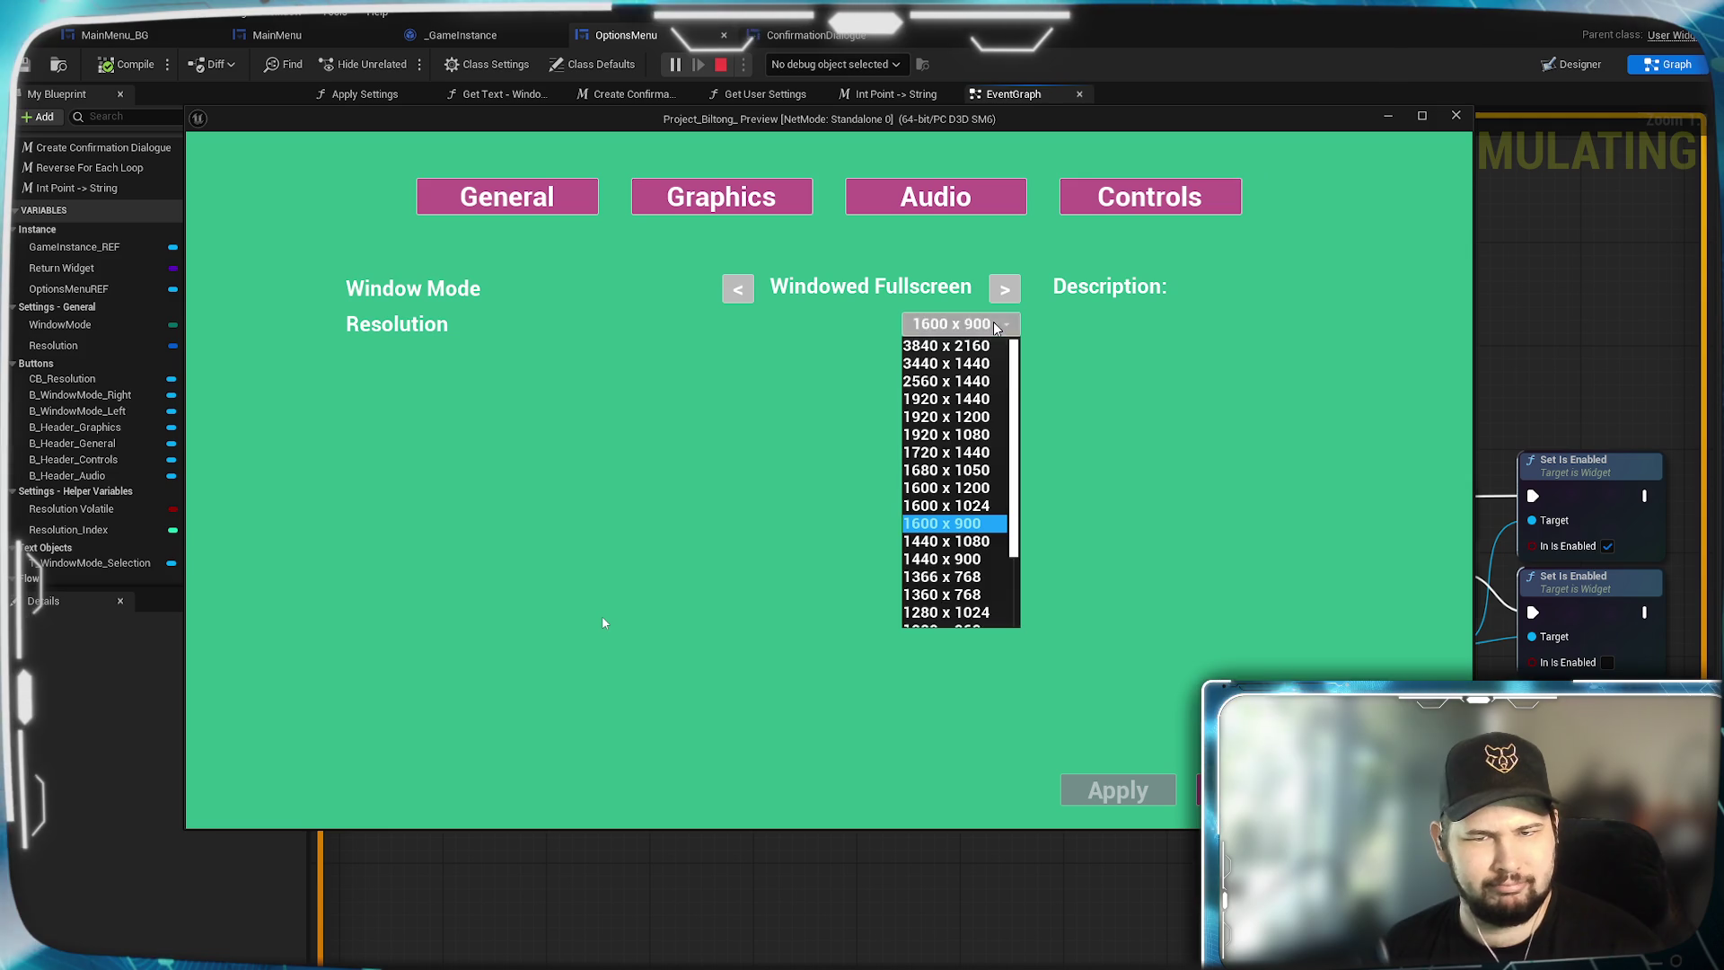
left_click(1183, 602)
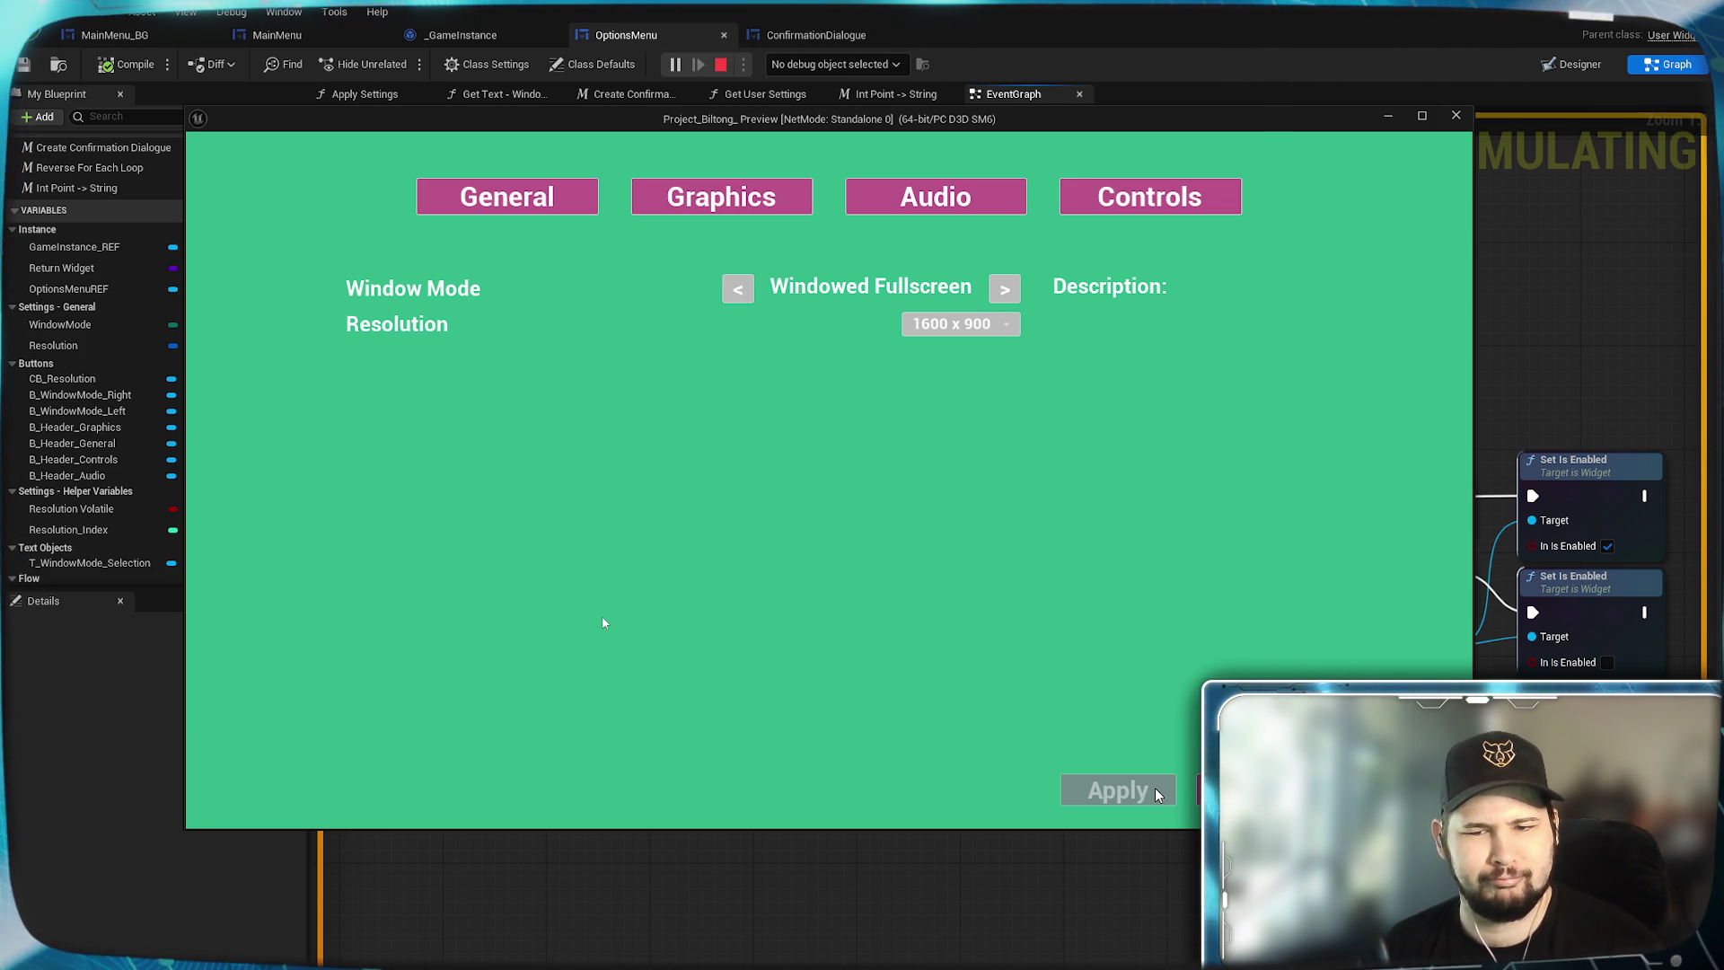
left_click(1222, 790)
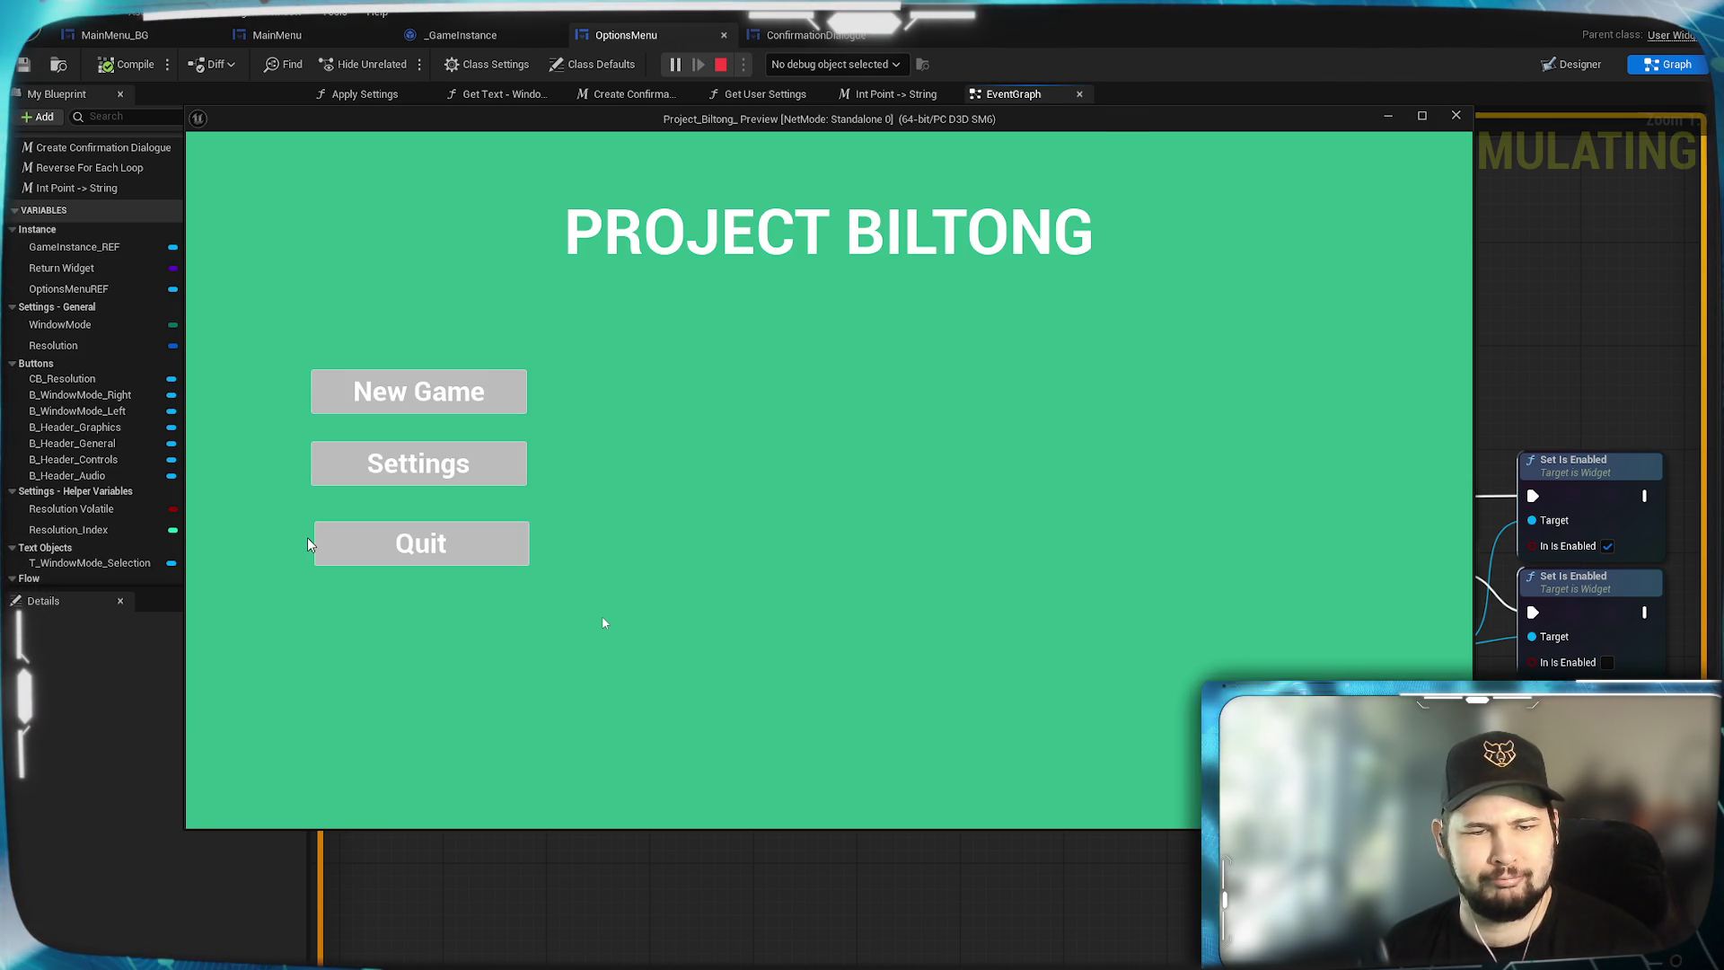
left_click(369, 545)
scroll(1141, 593, "down", 6)
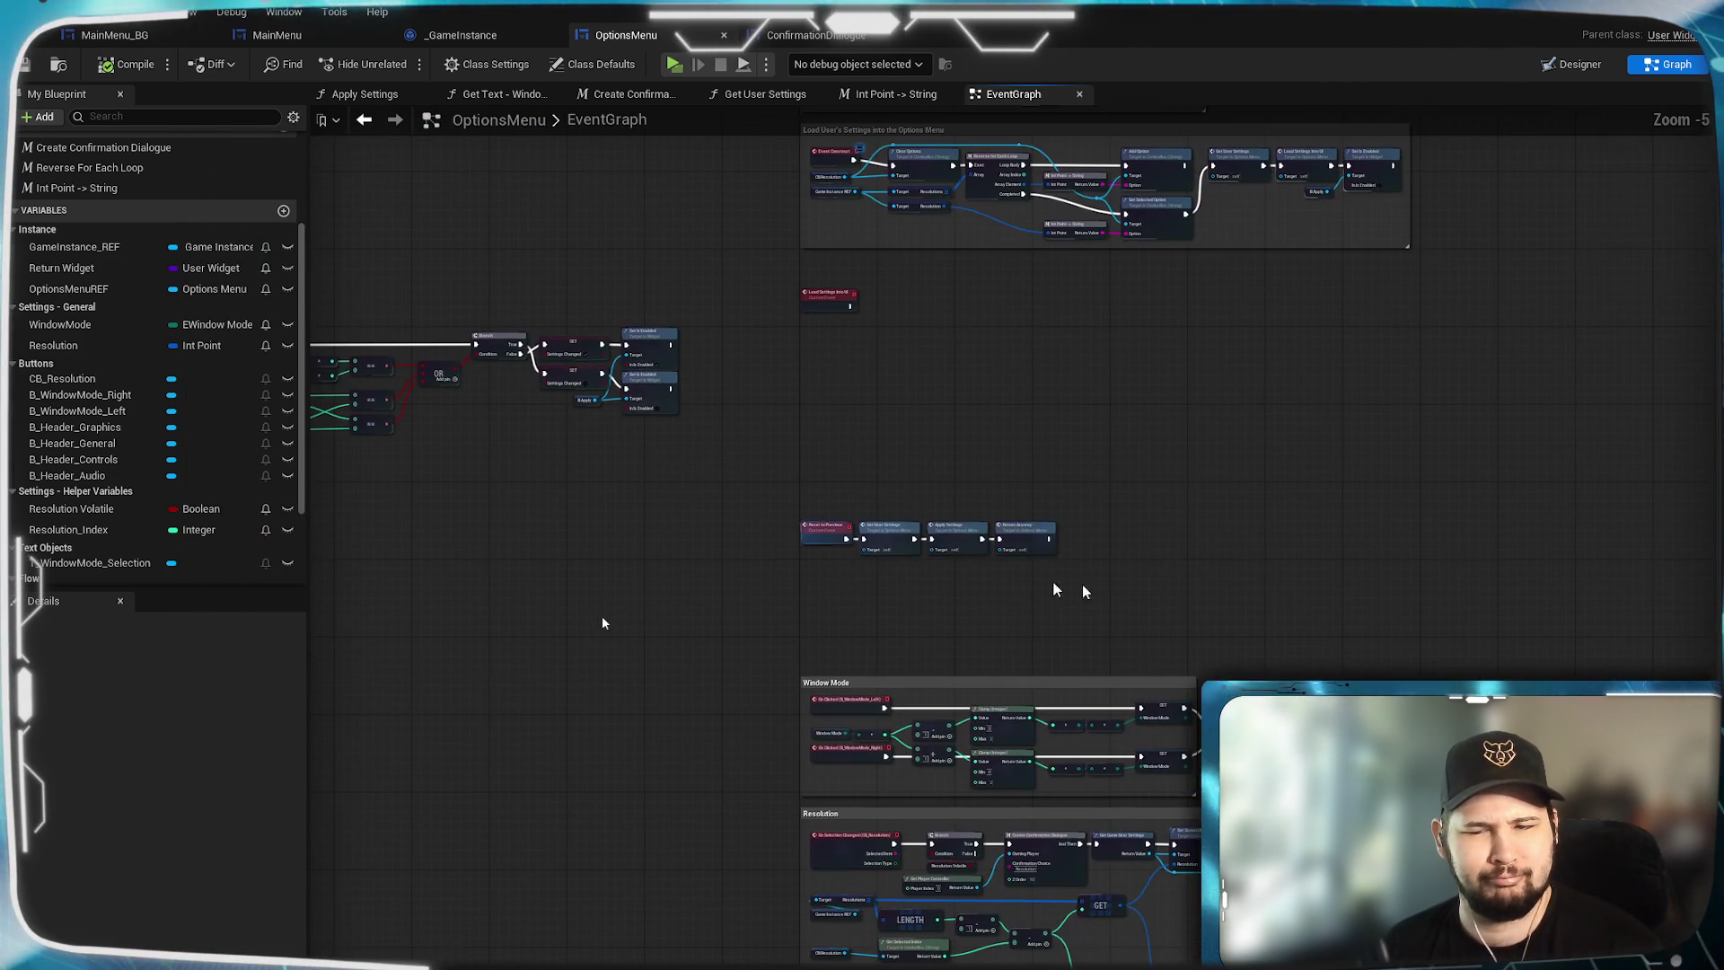
left_click(385, 94)
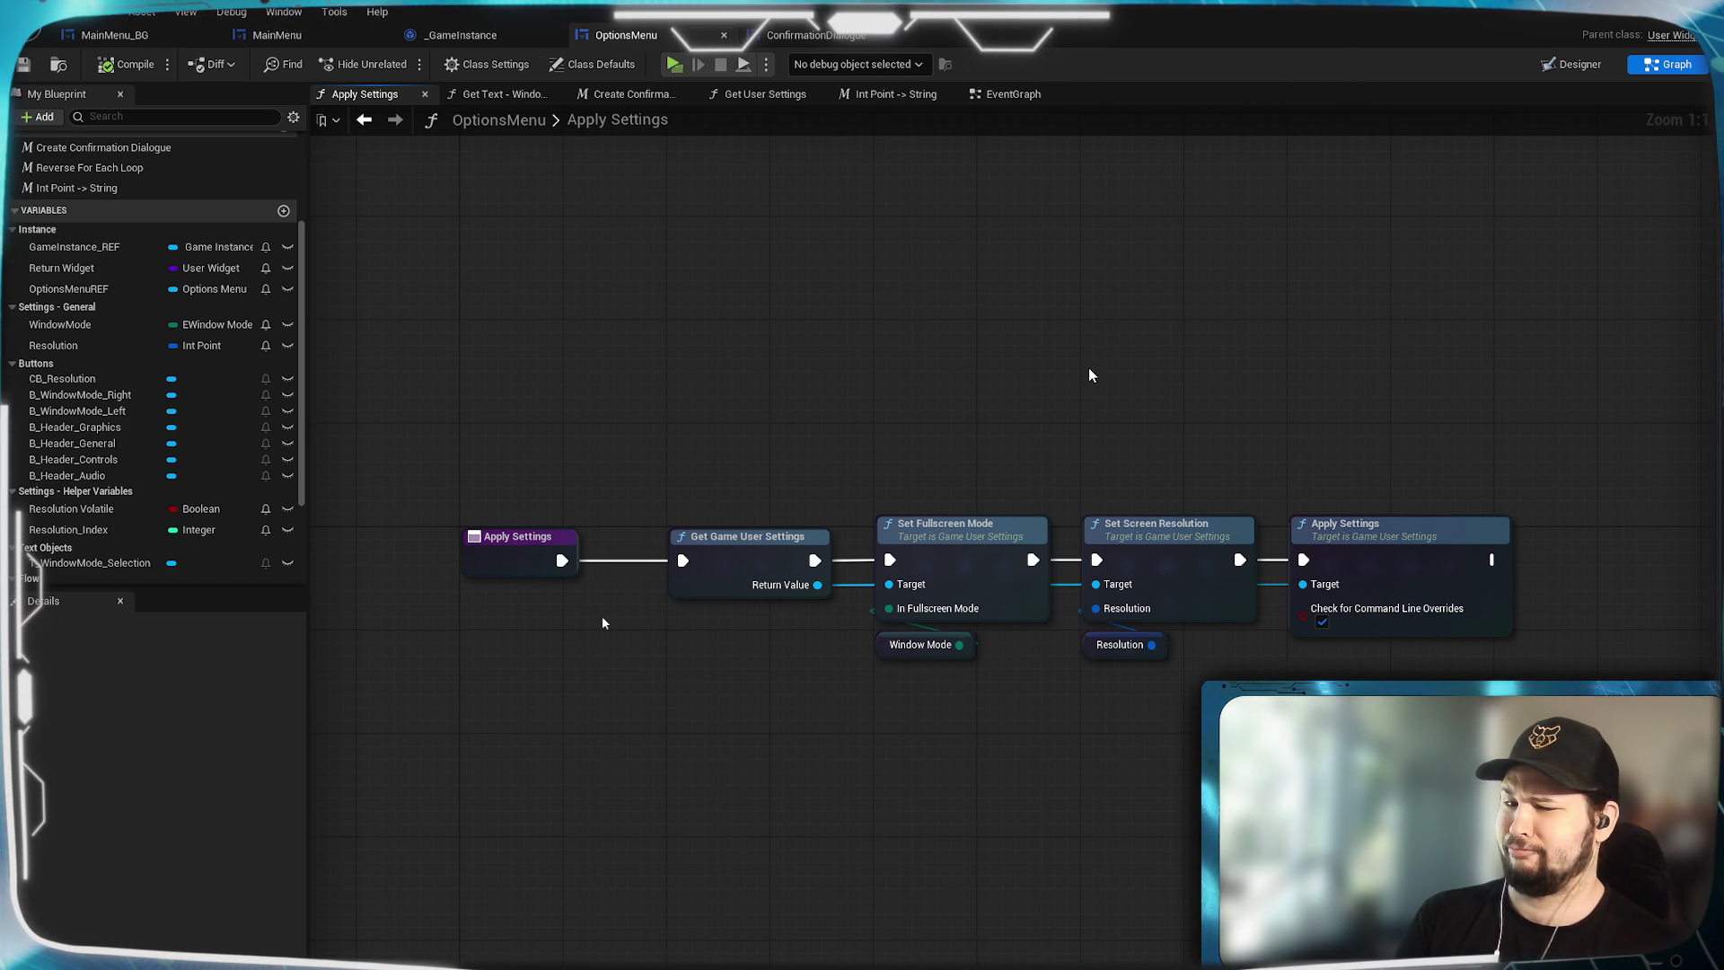
left_click(1013, 93)
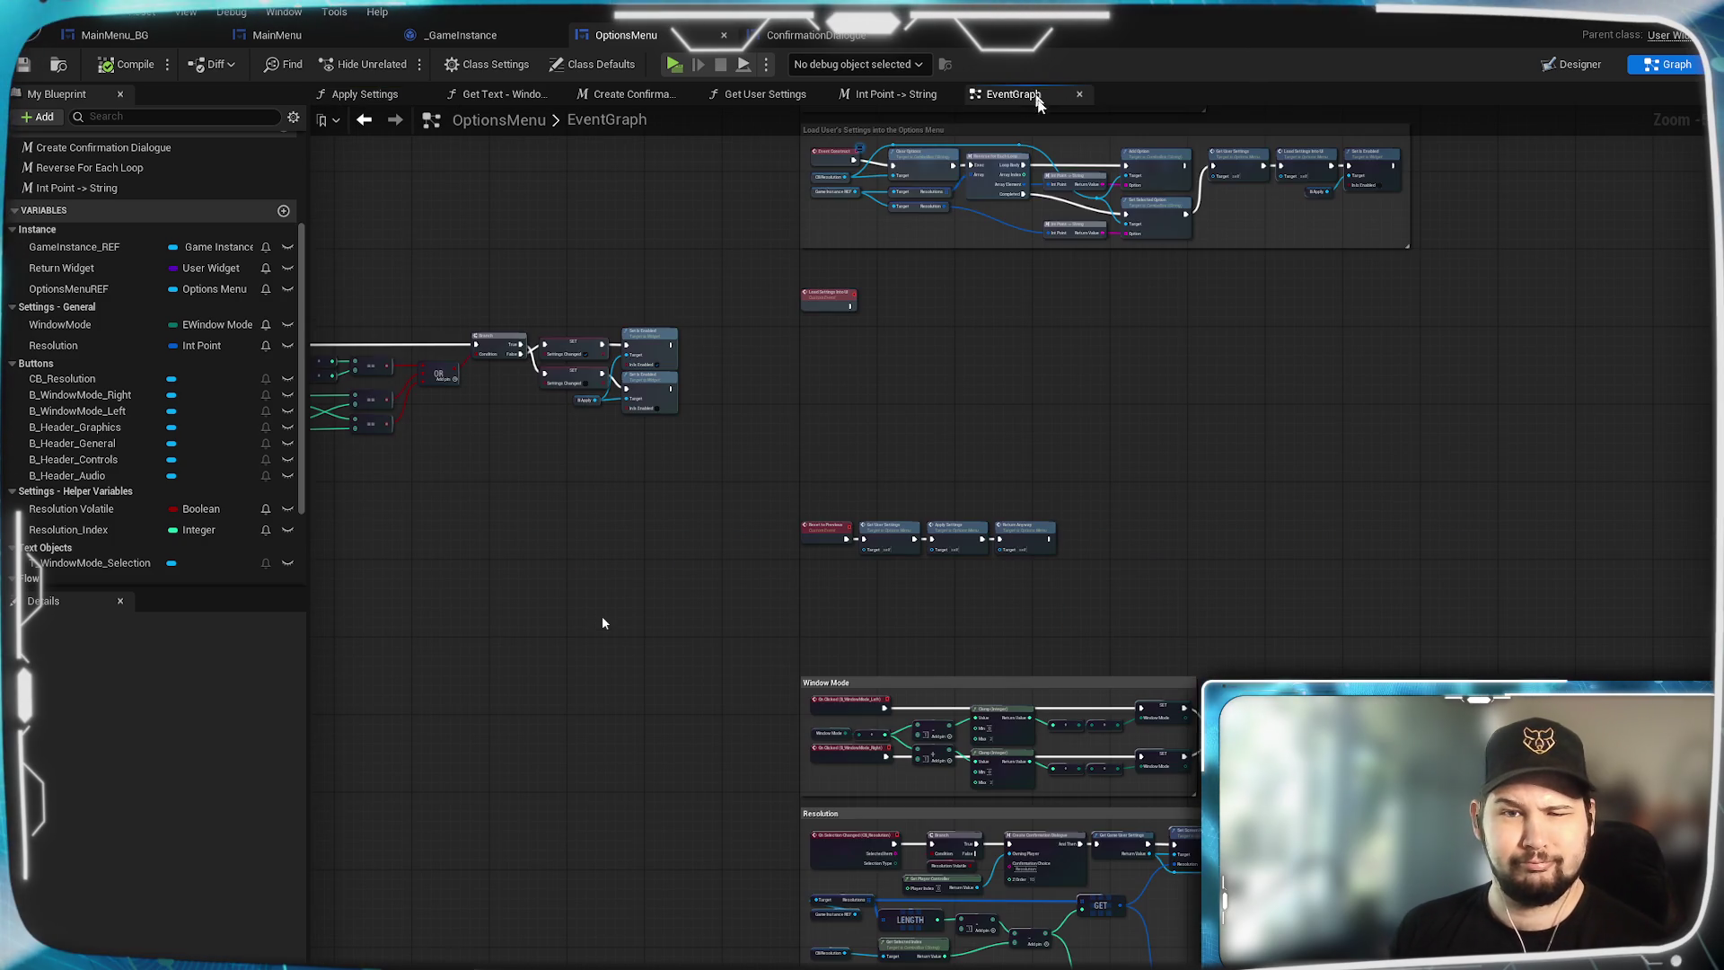
mouse_move(1074, 404)
left_mouse_down()
mouse_move(1400, 532)
mouse_move(1486, 830)
left_mouse_up()
scroll(1400, 532, "up", 5)
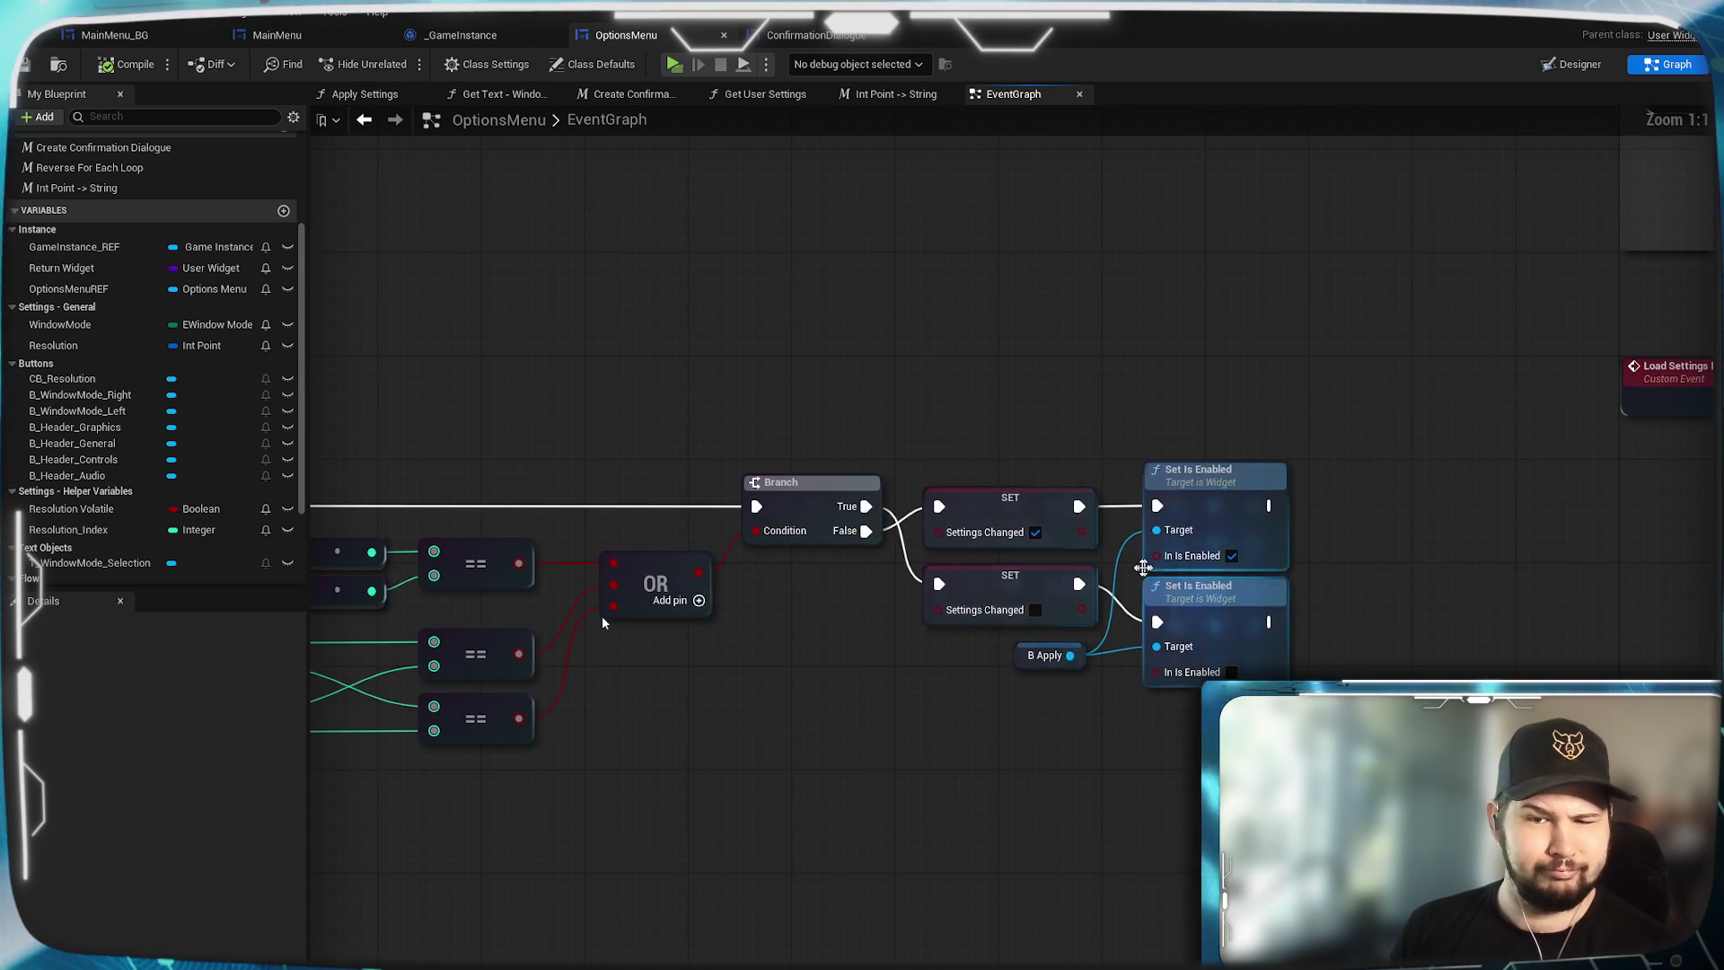
left_click_drag(826, 843, 847, 672)
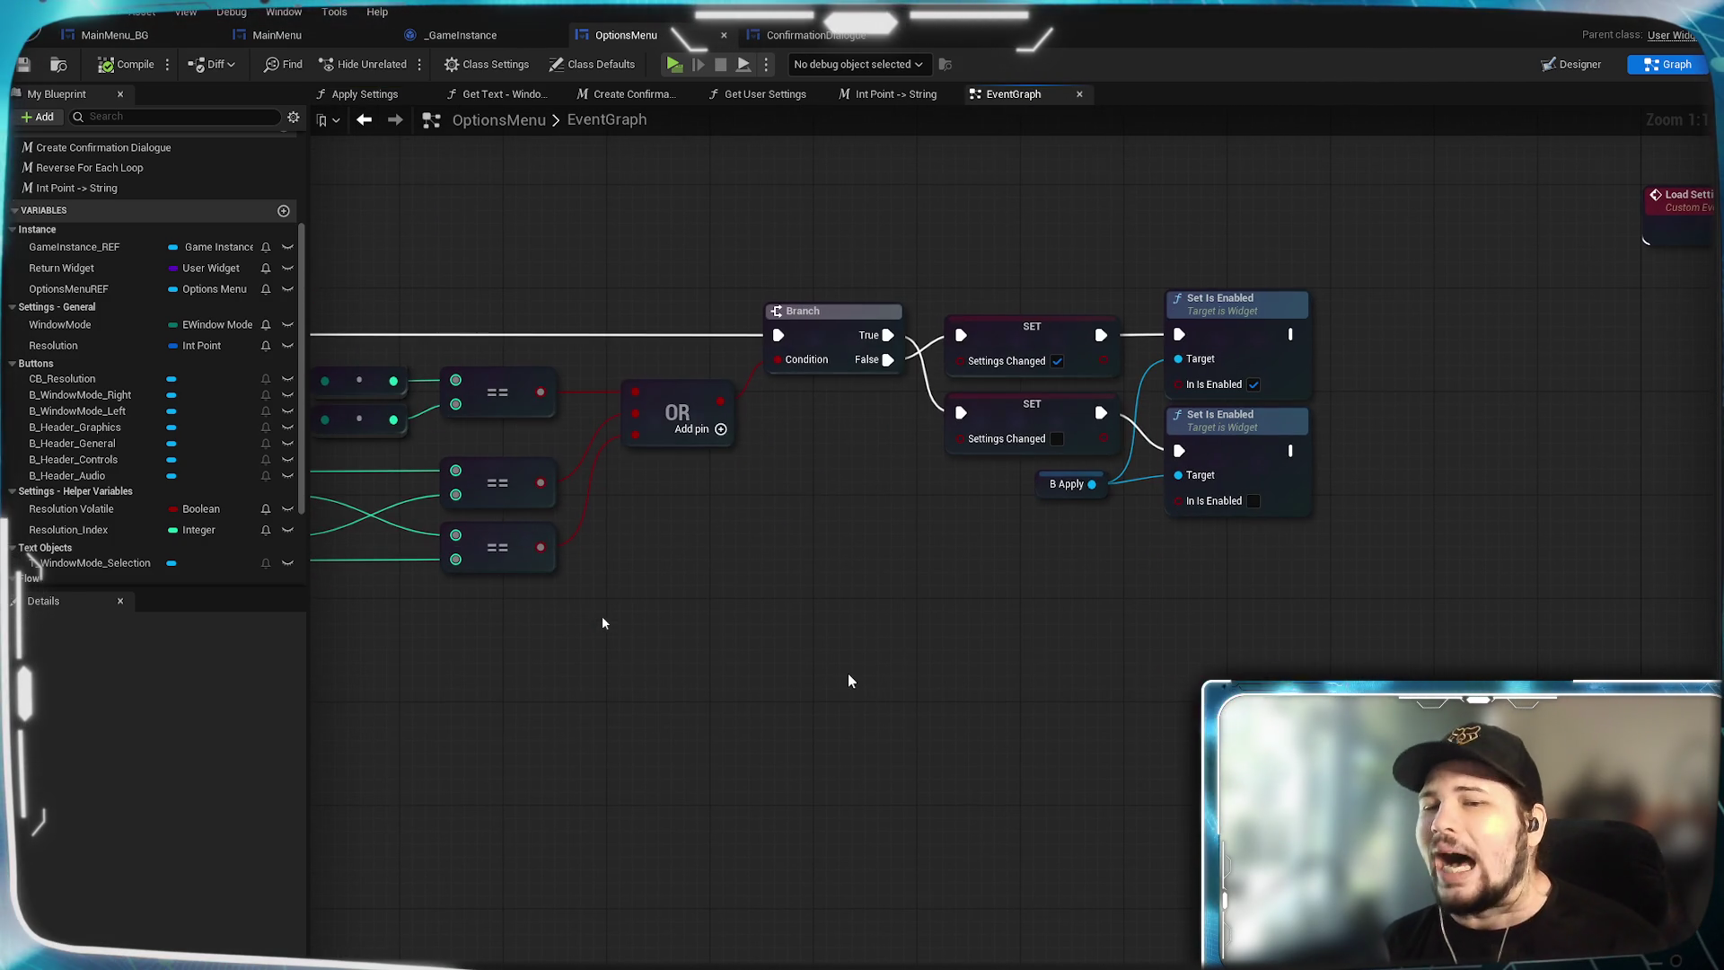
left_click_drag(751, 612, 946, 808)
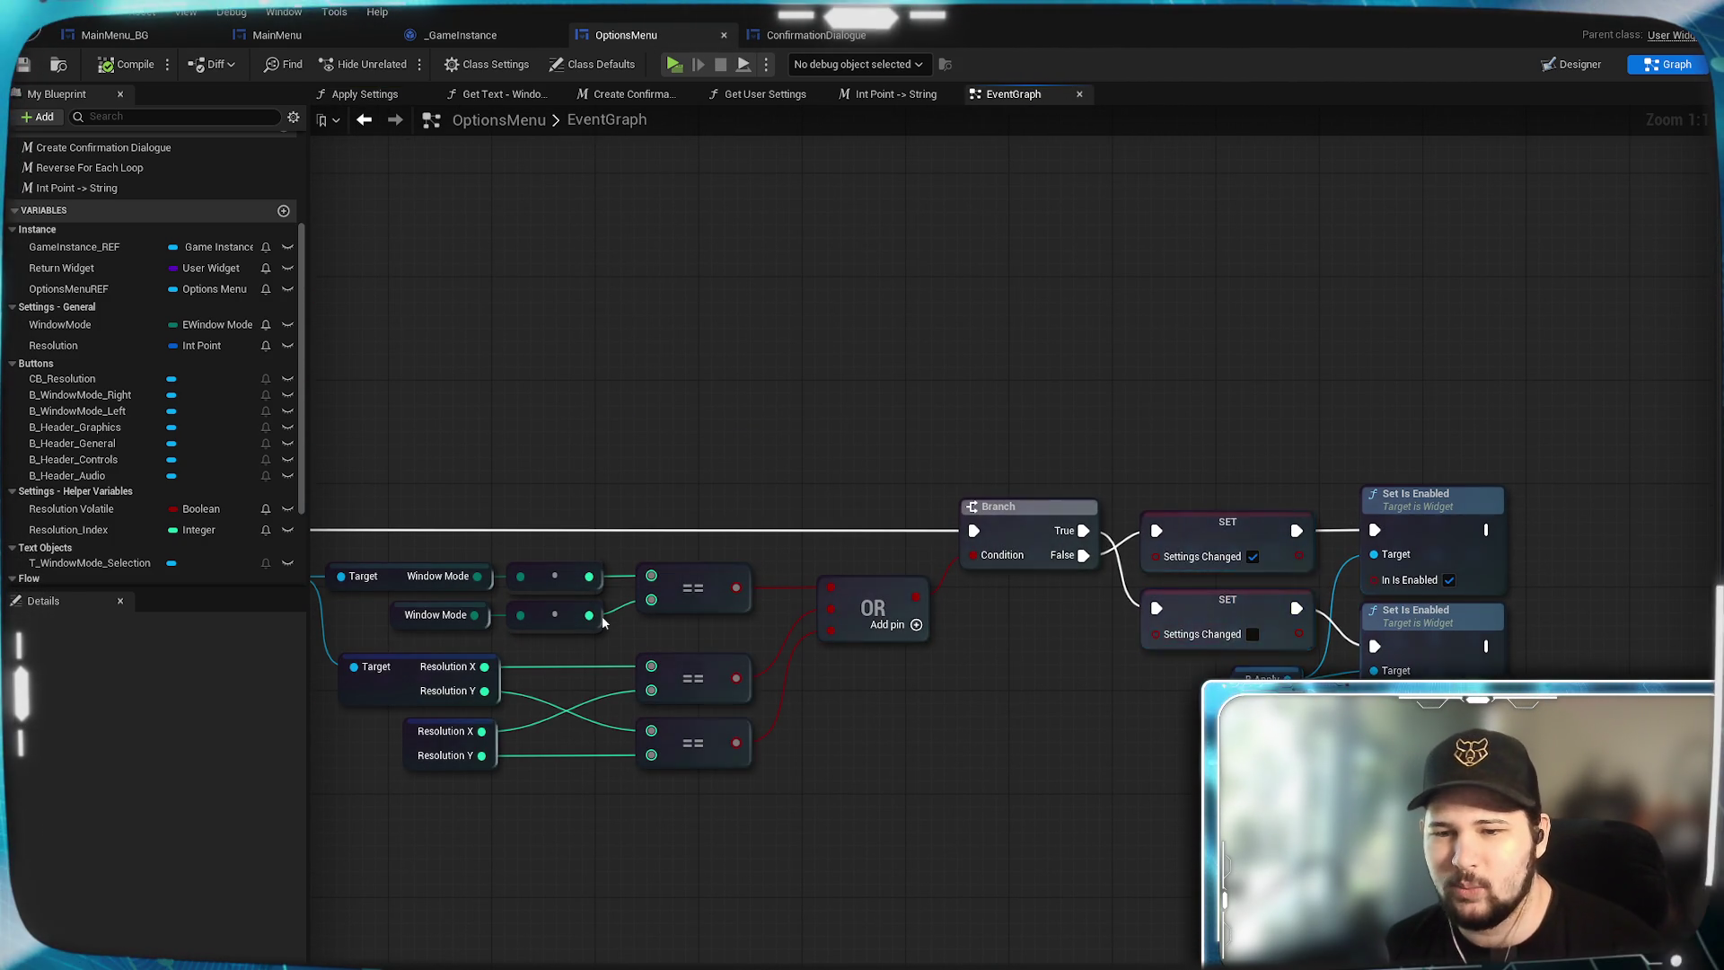
mouse_move(1193, 753)
left_mouse_down()
mouse_move(993, 740)
mouse_move(1136, 582)
left_mouse_up()
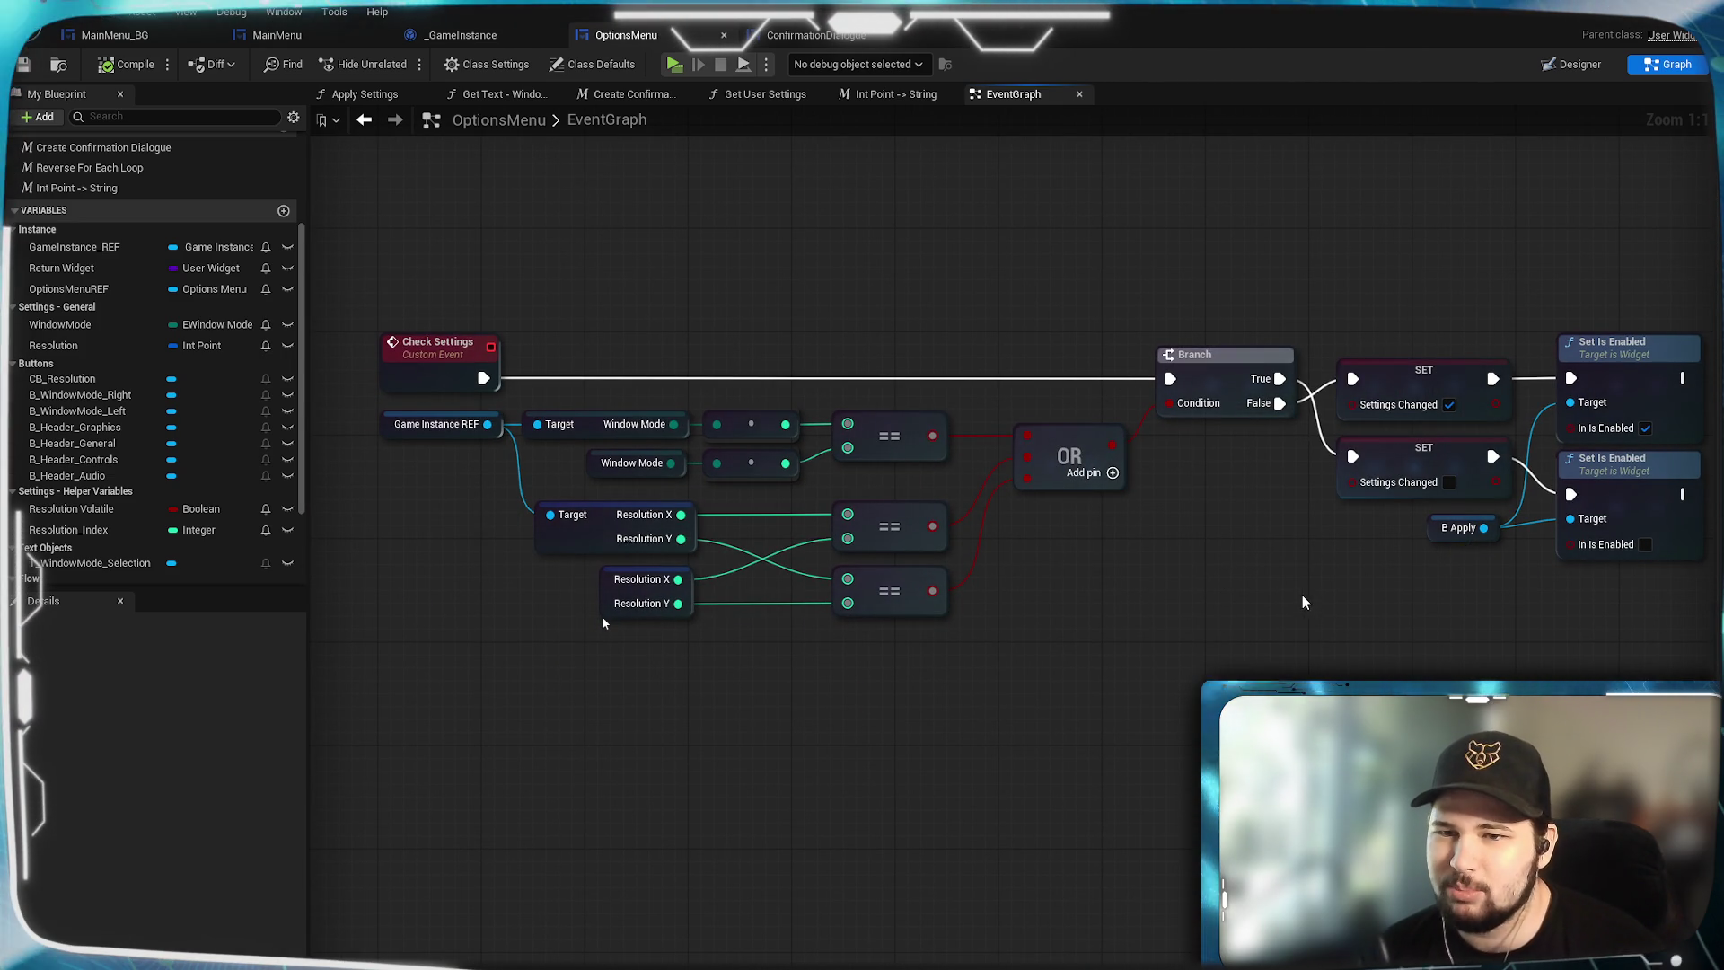
scroll(1301, 615, "down", 6)
scroll(977, 644, "up", 5)
mouse_move(1489, 664)
left_mouse_down()
mouse_move(977, 643)
mouse_move(827, 968)
left_mouse_up()
left_click_drag(602, 623, 611, 5)
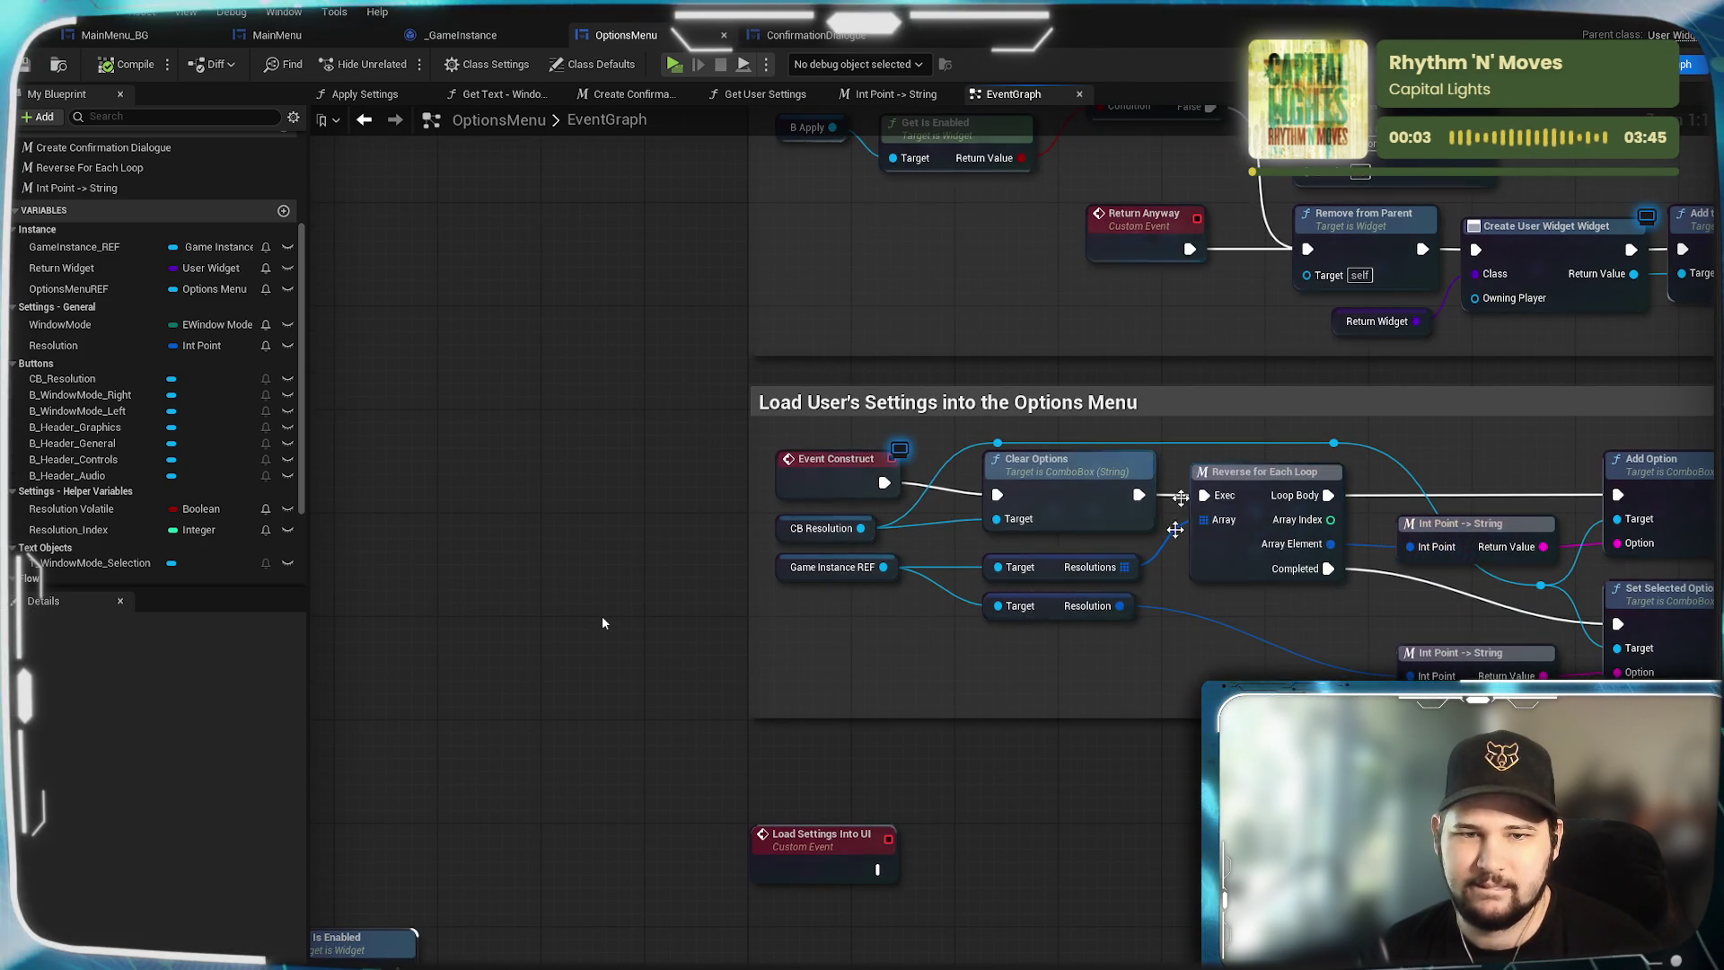
Add a SET Settings Changed node after Set Is Enabled in Load User's Settings, compile, and play.
left_click_drag(1628, 764, 1054, 745)
scroll(1054, 745, "down", 2)
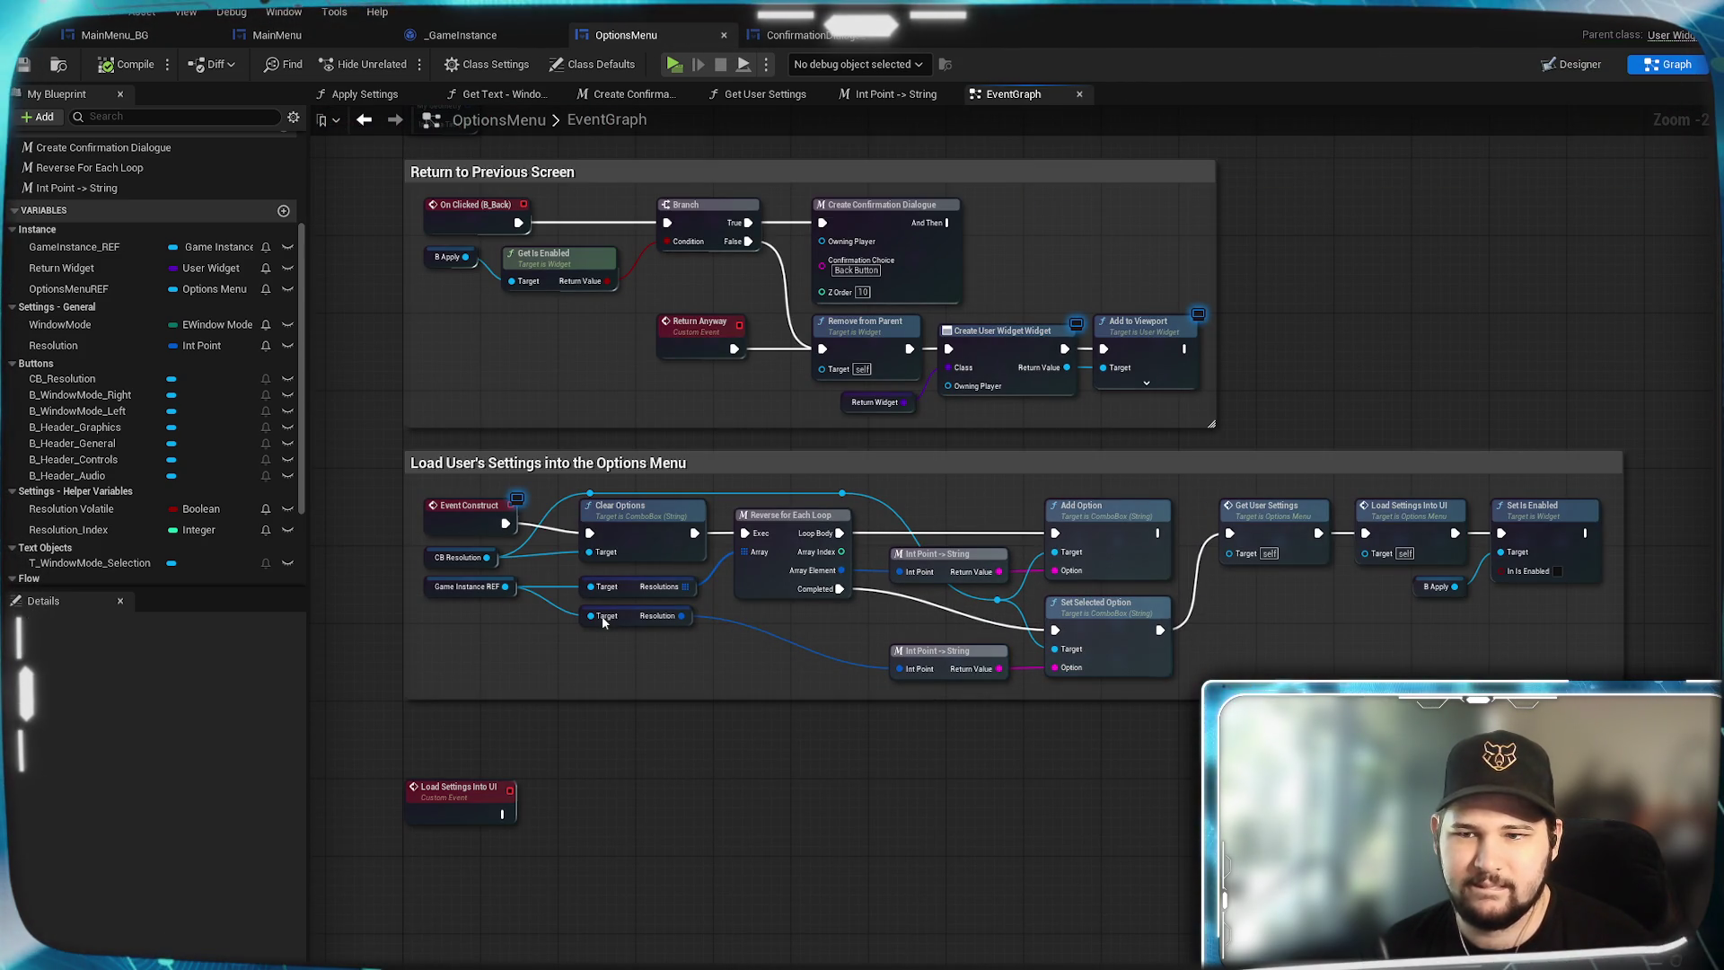
left_click_drag(1425, 653, 1125, 686)
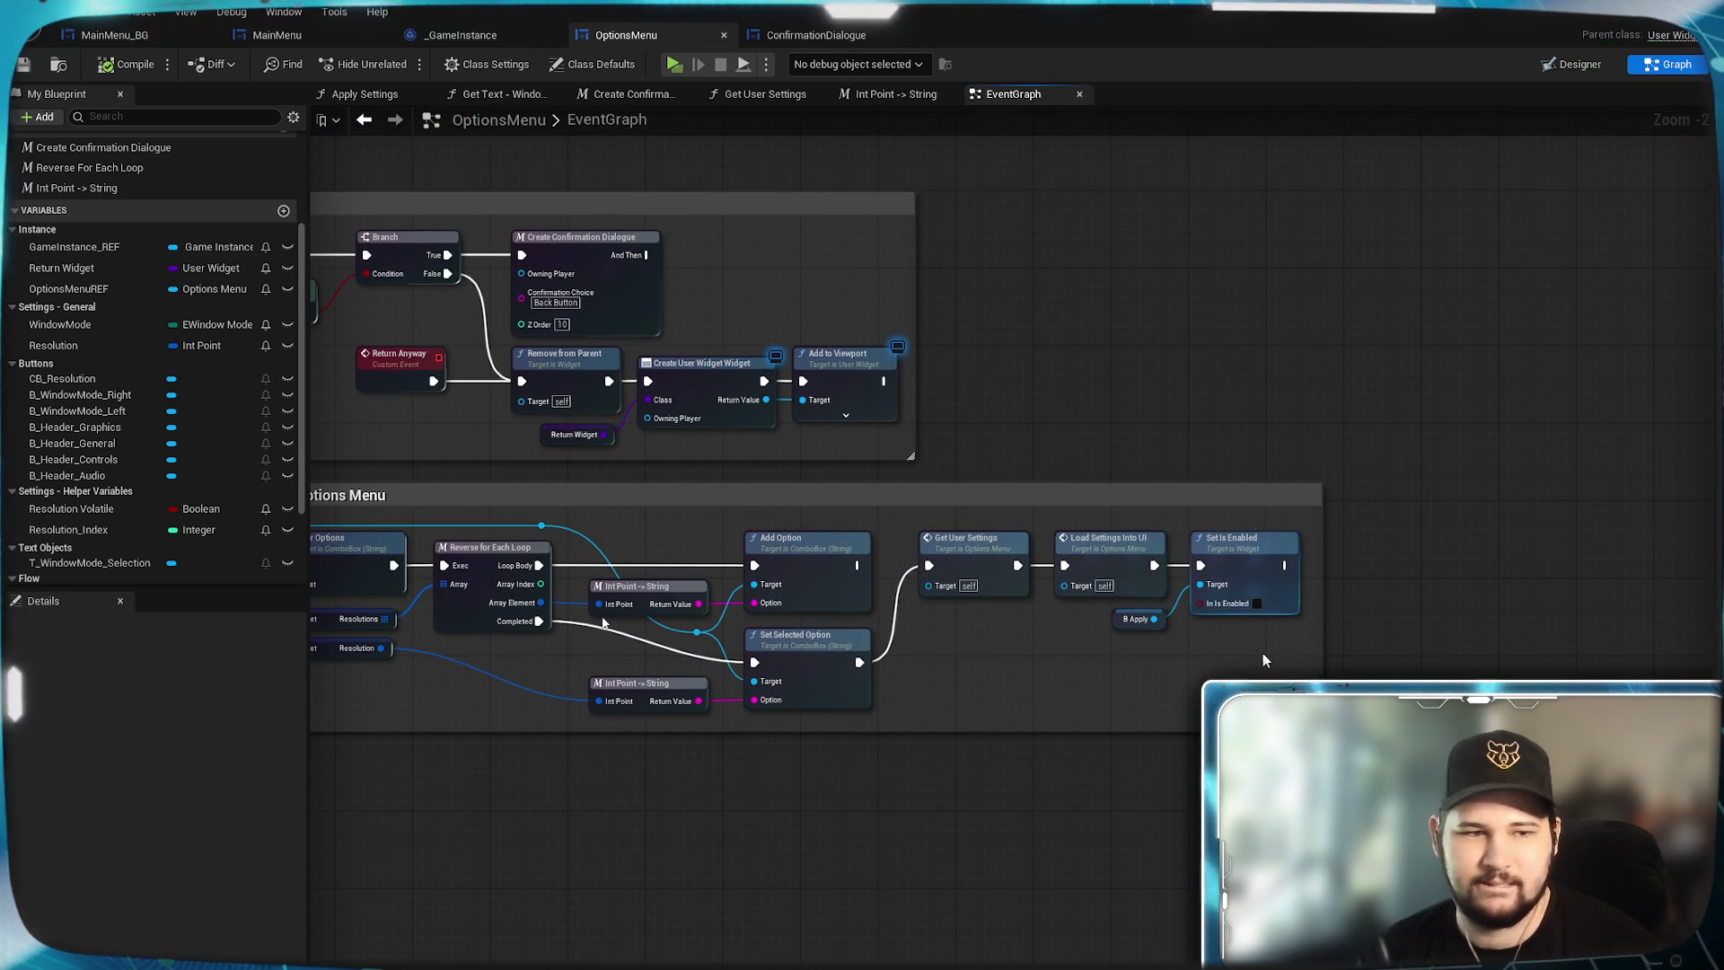
scroll(59, 518, "down", 3)
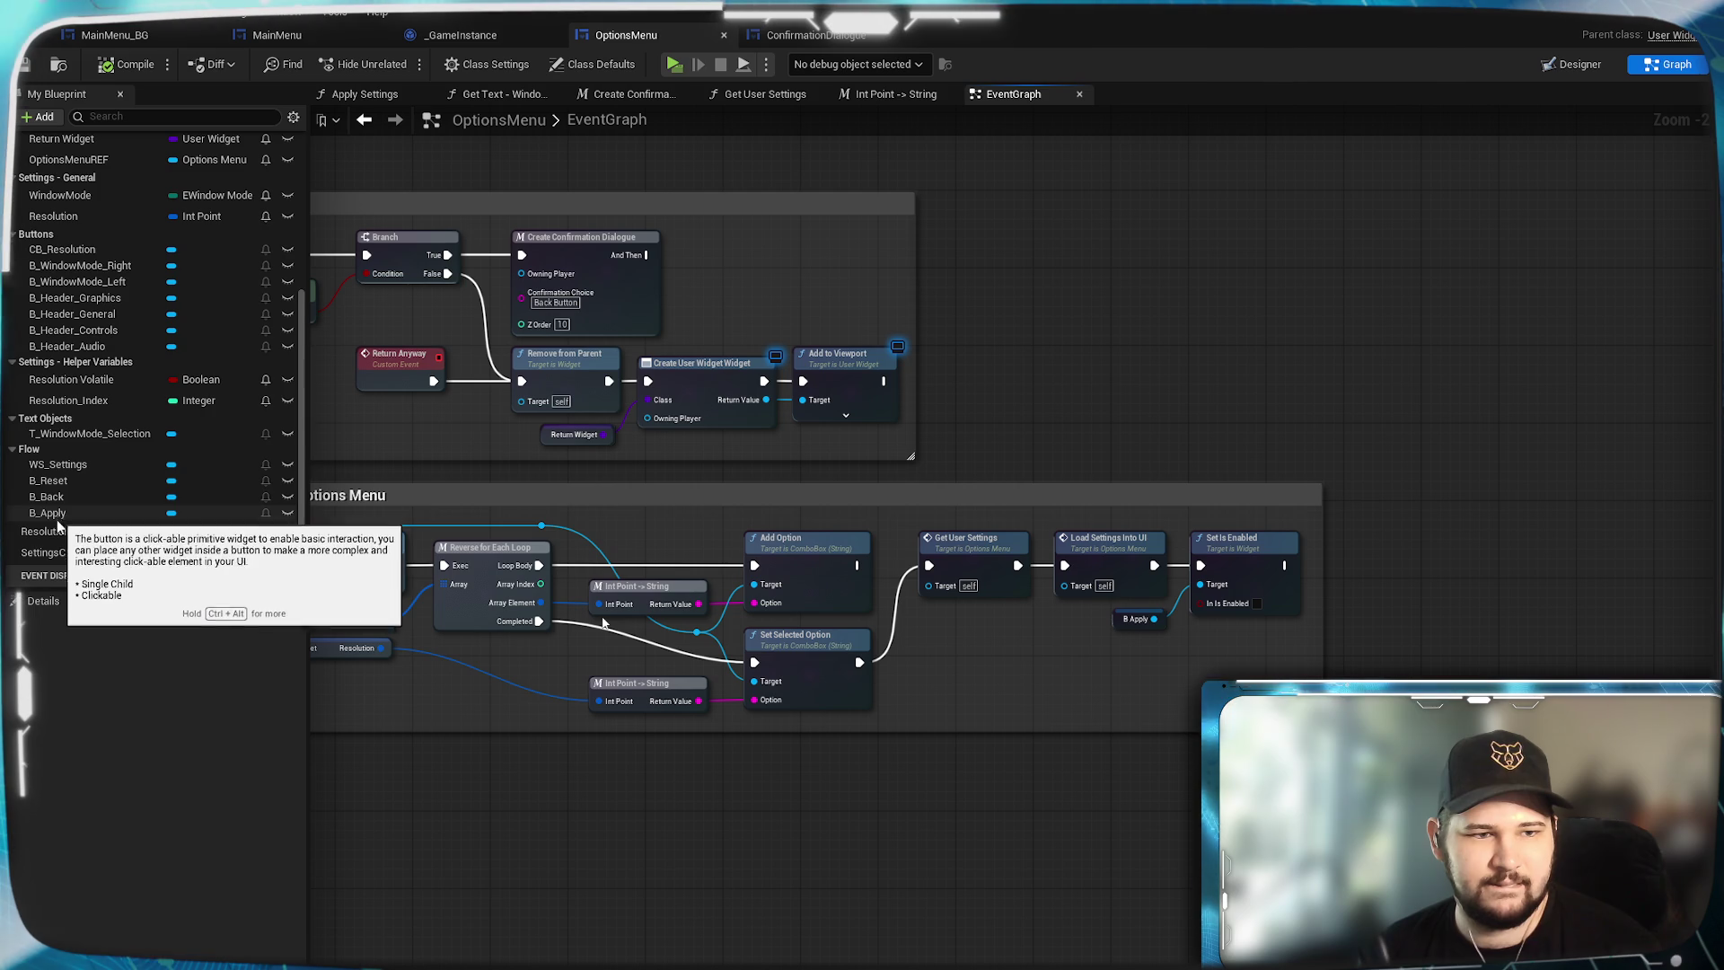
mouse_move(60, 553)
left_mouse_down()
mouse_move(1383, 620)
mouse_move(1388, 556)
mouse_move(1410, 593)
left_mouse_up()
key("Escape")
mouse_move(1287, 565)
left_mouse_down()
mouse_move(1383, 564)
mouse_move(1350, 561)
left_mouse_up()
left_click_drag(898, 539, 1437, 408)
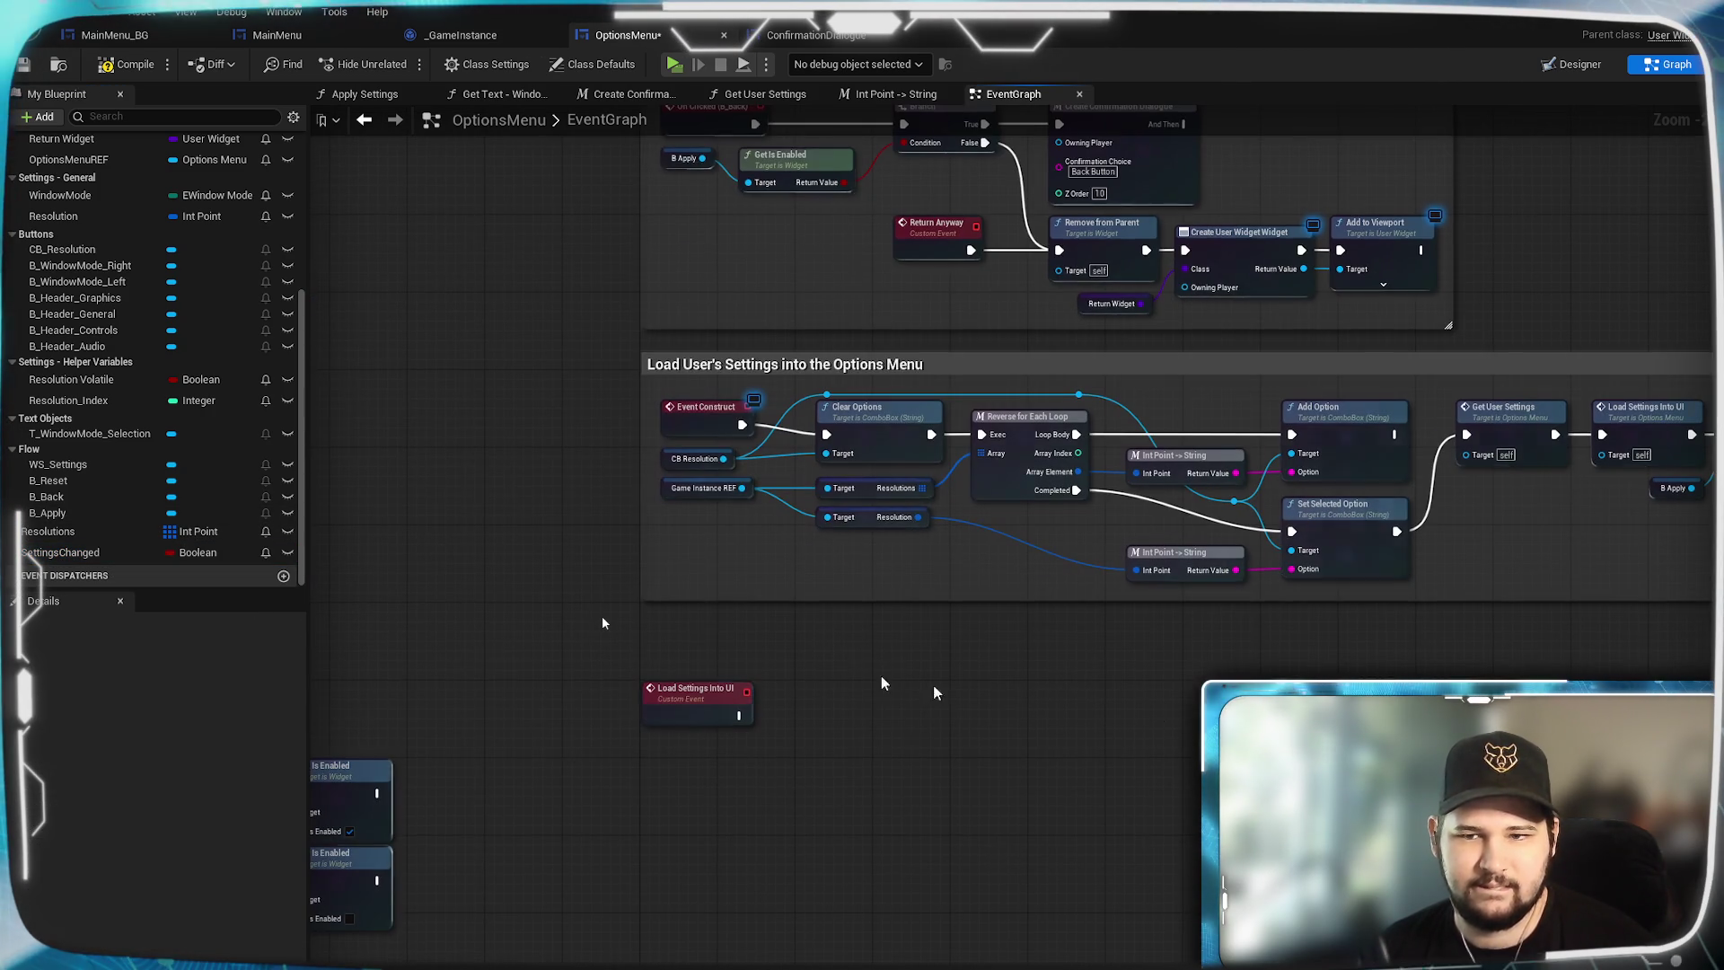
left_click(126, 64)
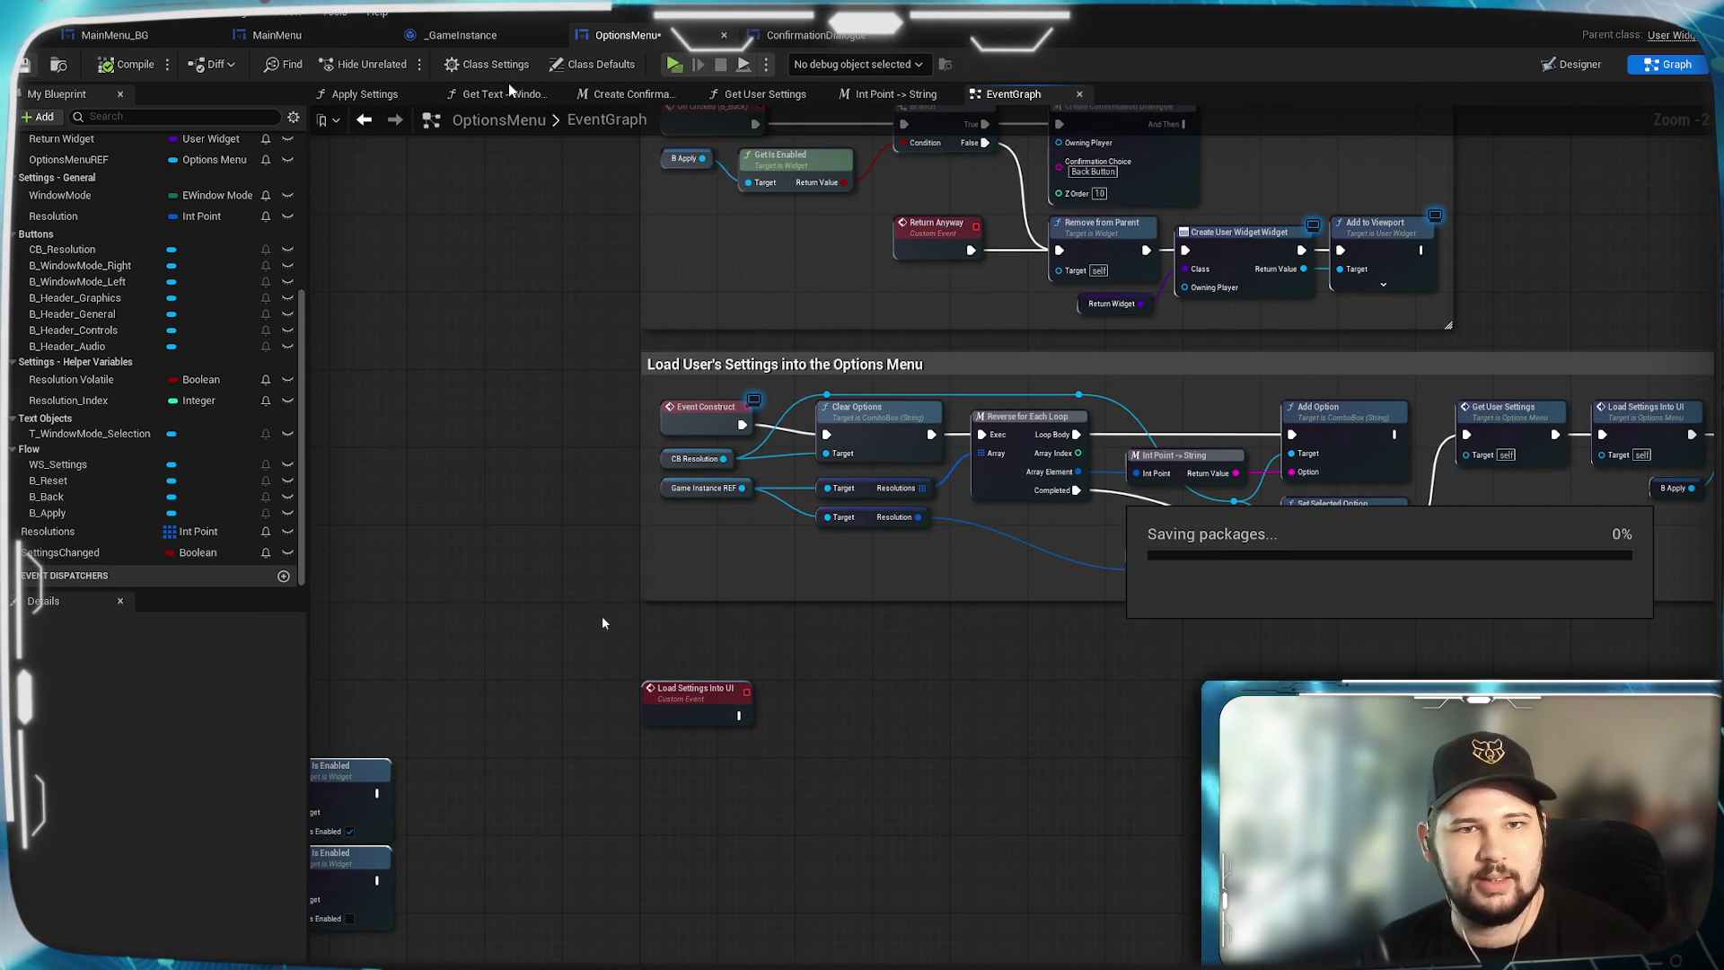
left_click(675, 64)
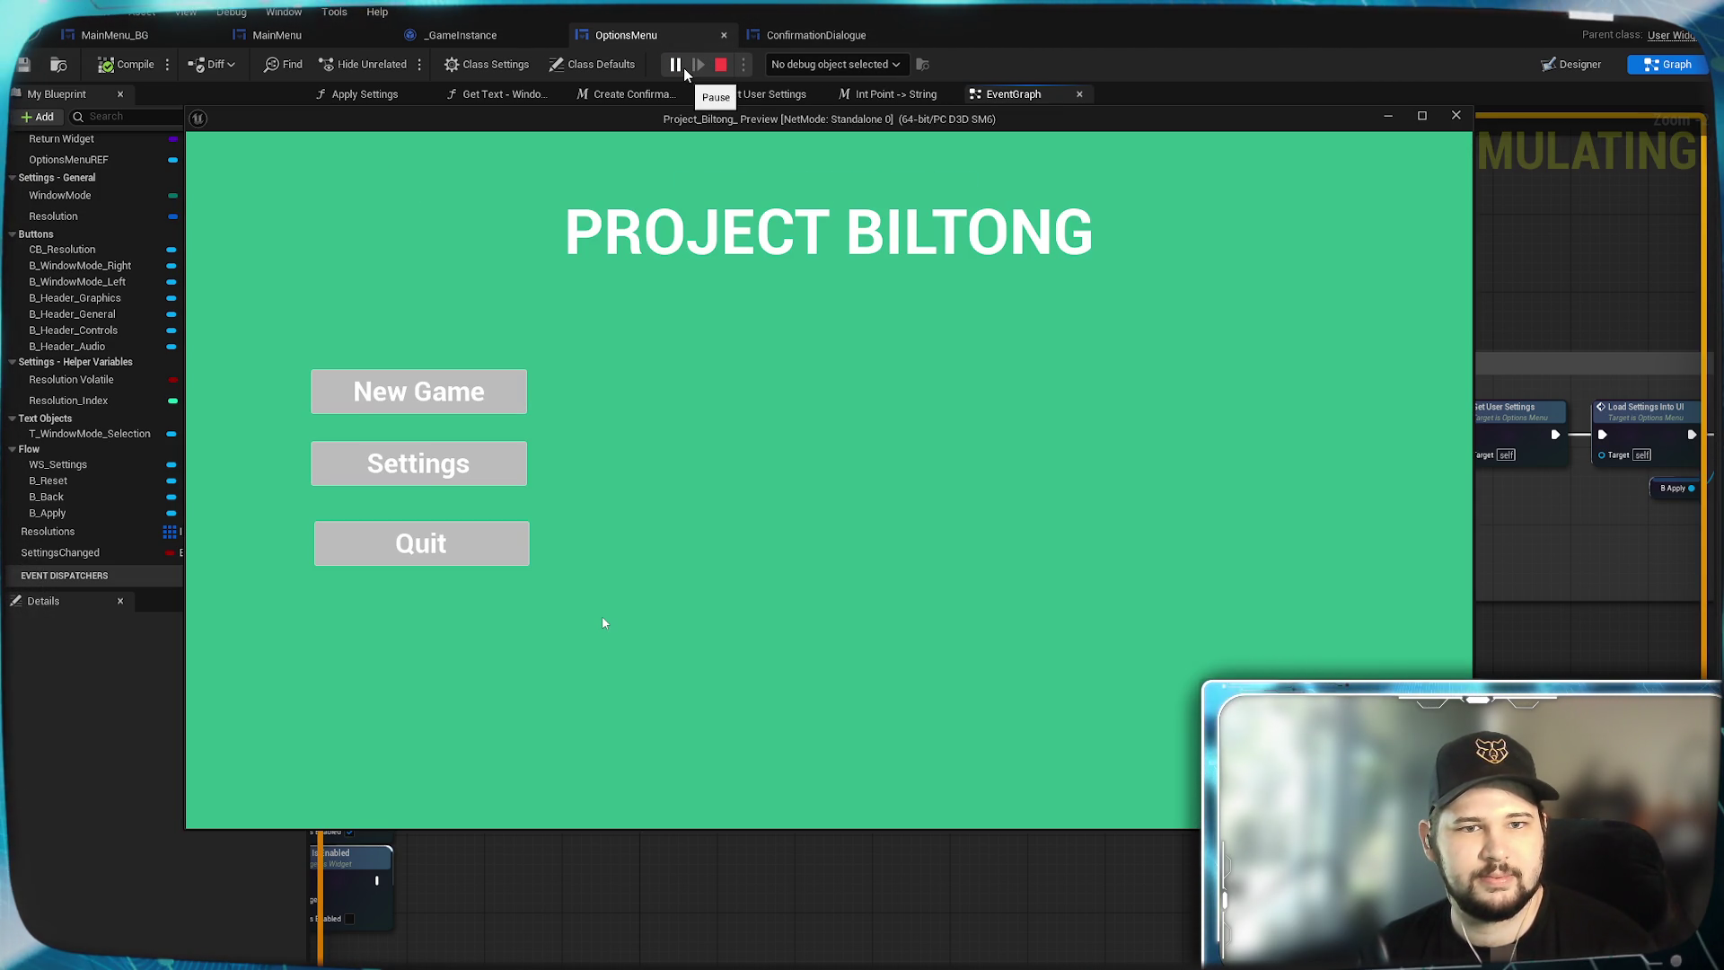
In the preview's Settings screen, confirm resolution 1600 x 1200, then 1920 x 1080.
left_click(419, 463)
left_click(957, 324)
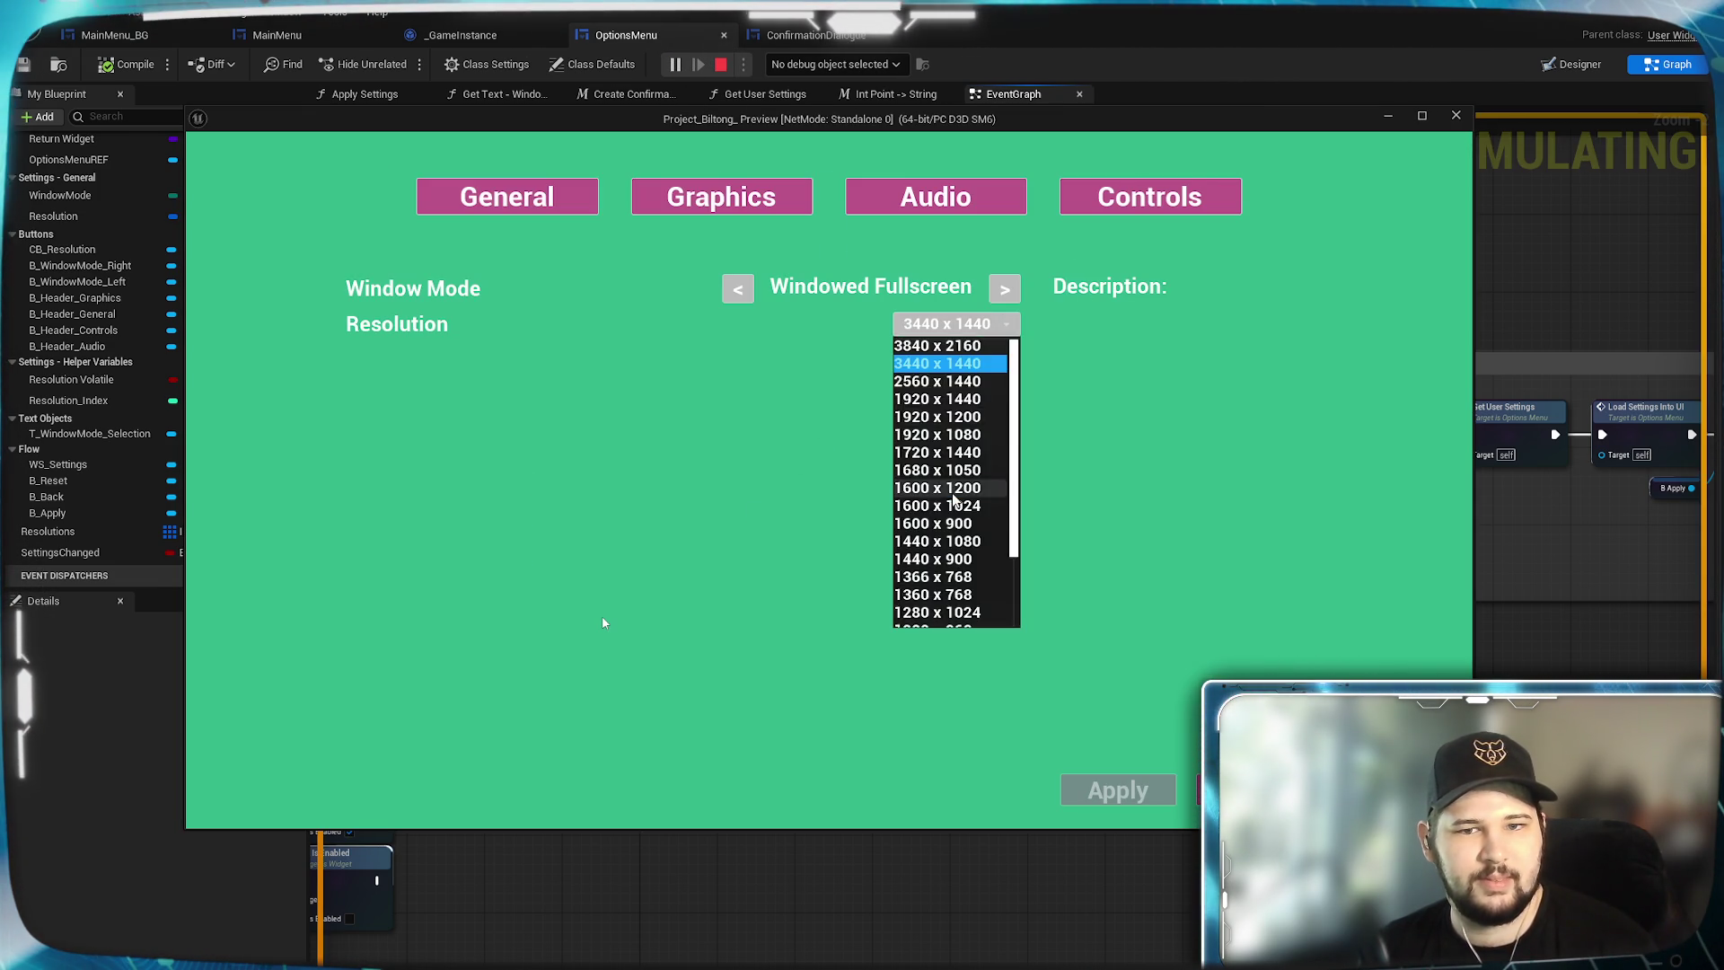
left_click(955, 473)
left_click(1295, 640)
mouse_move(1320, 93)
left_mouse_down()
mouse_move(970, 98)
mouse_move(588, 73)
left_mouse_up()
left_click(749, 361)
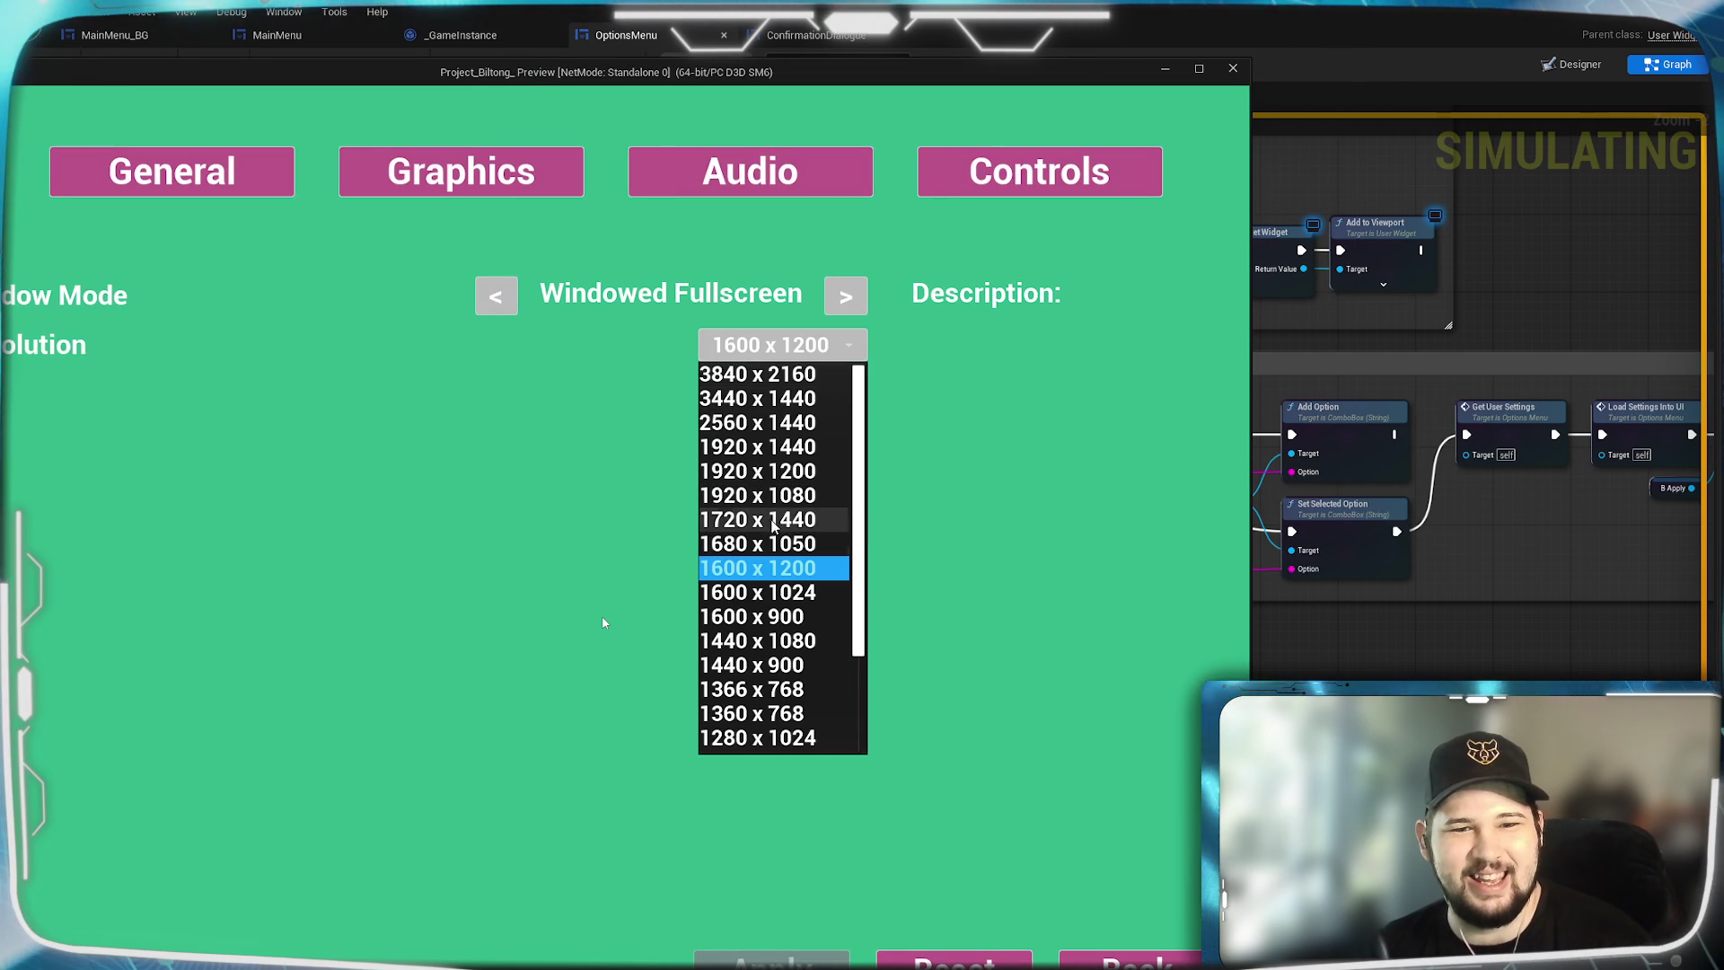
left_click(763, 493)
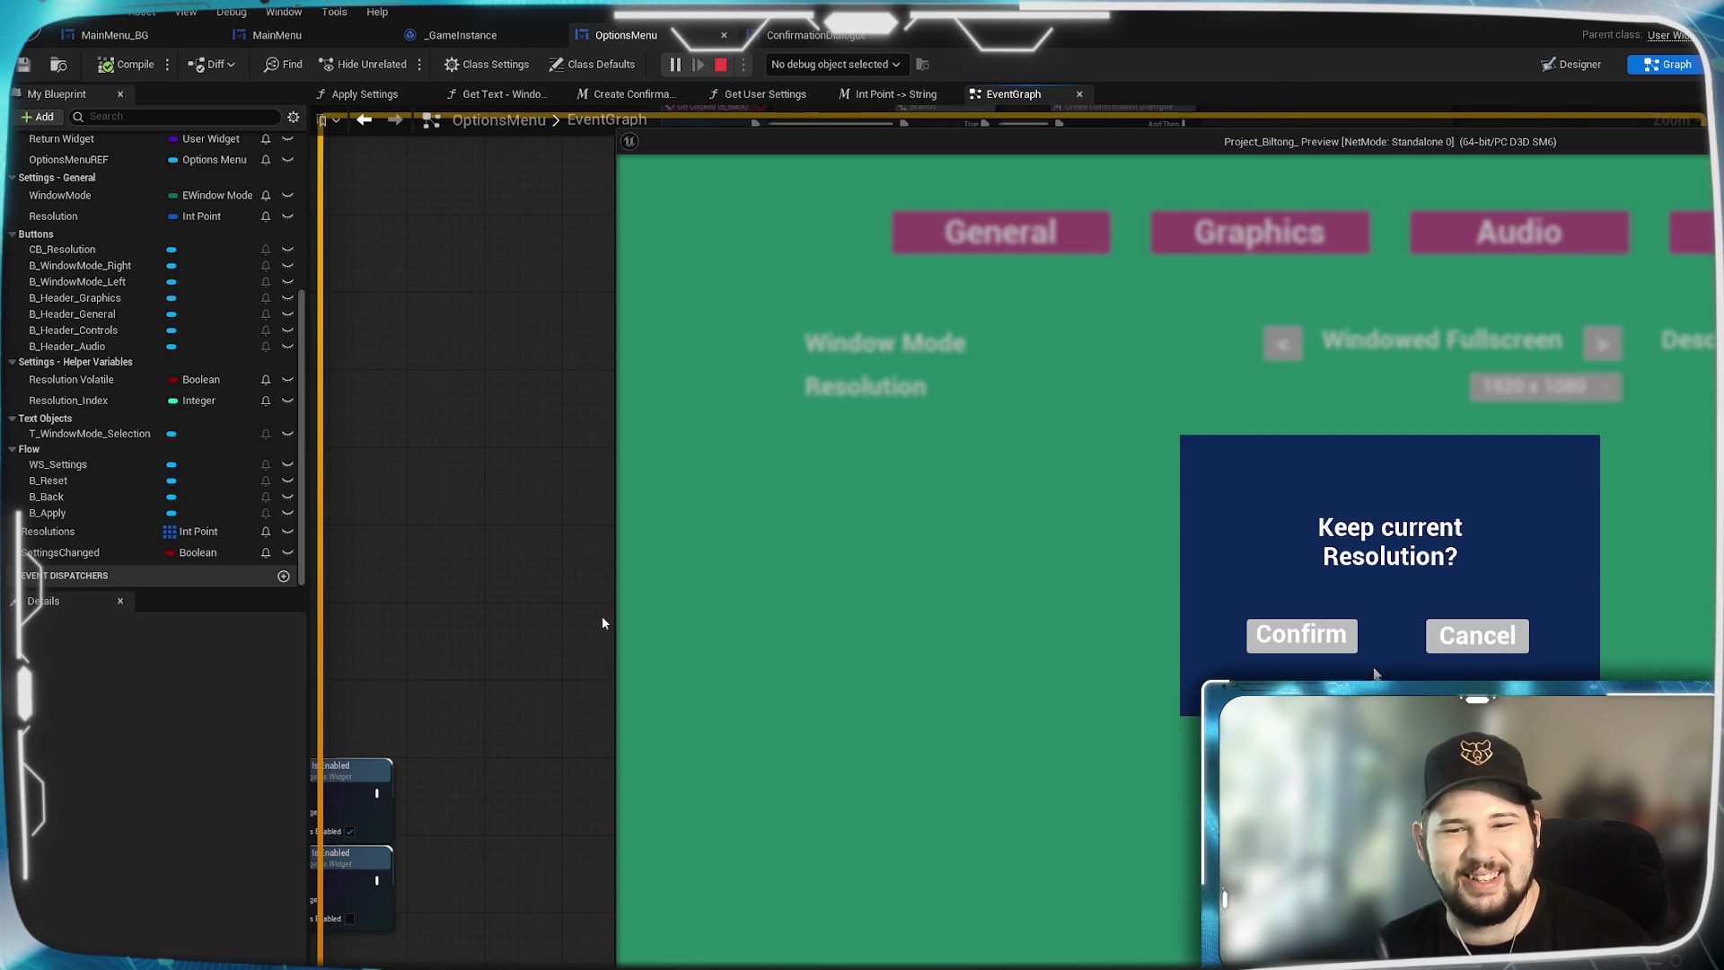
left_click(1335, 645)
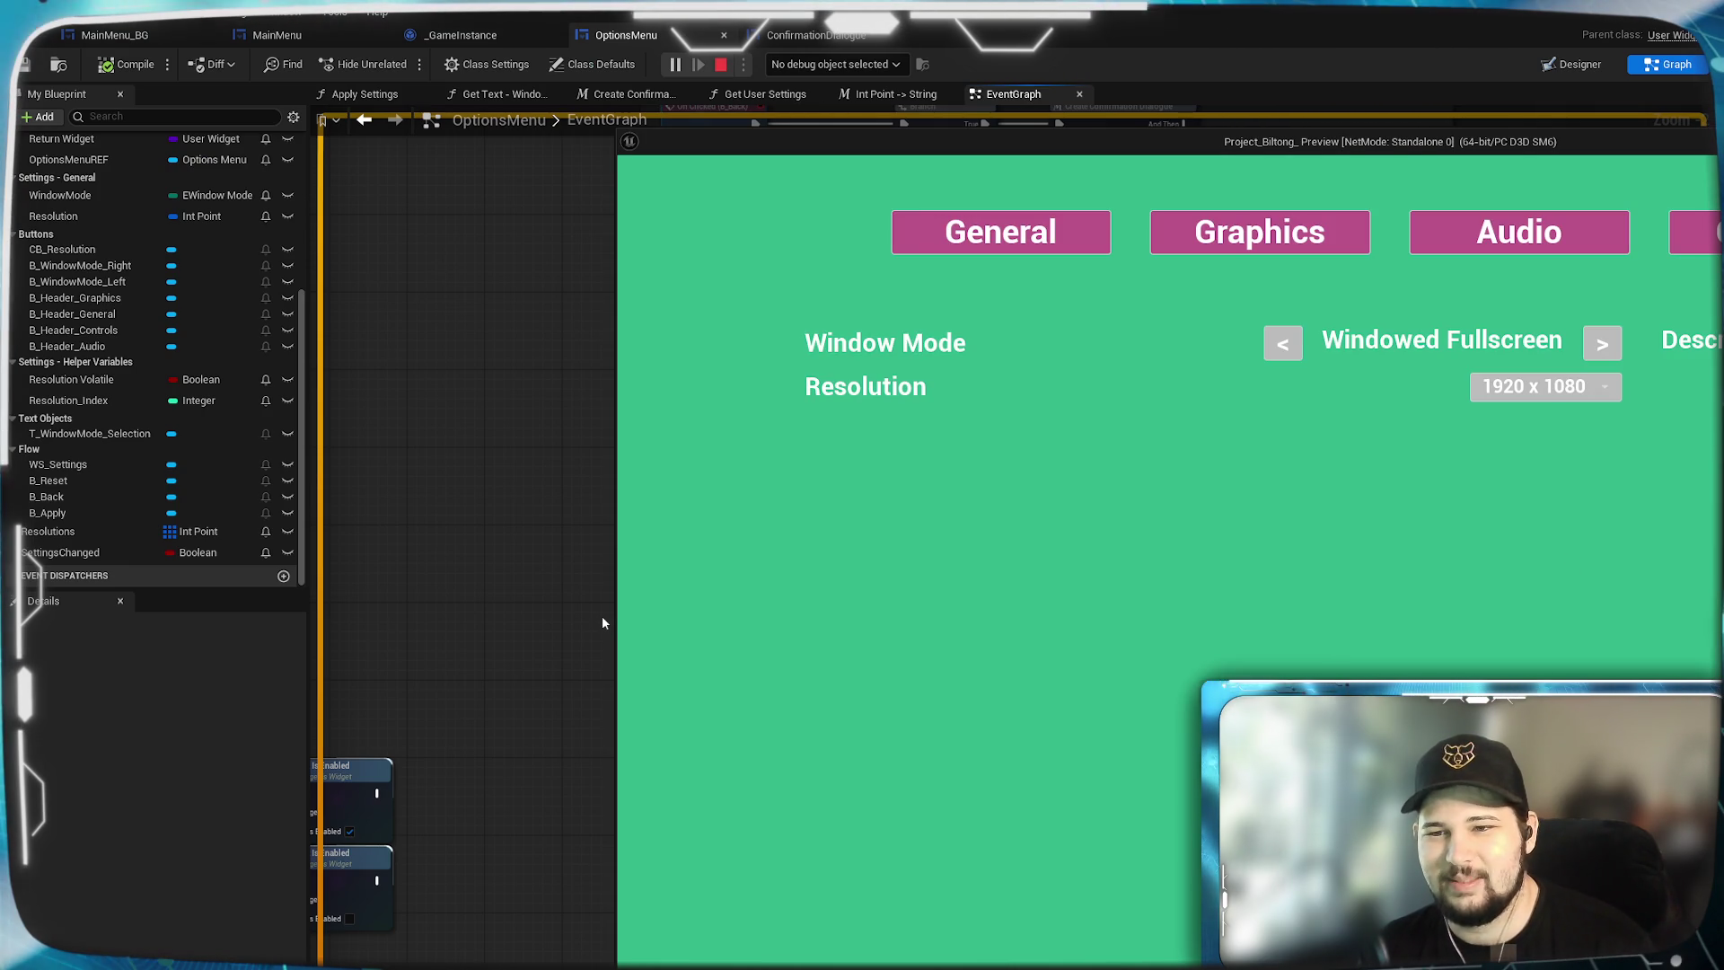
Switch Window Mode to Fullscreen and confirm resolution 1600 x 900.
left_click(1600, 345)
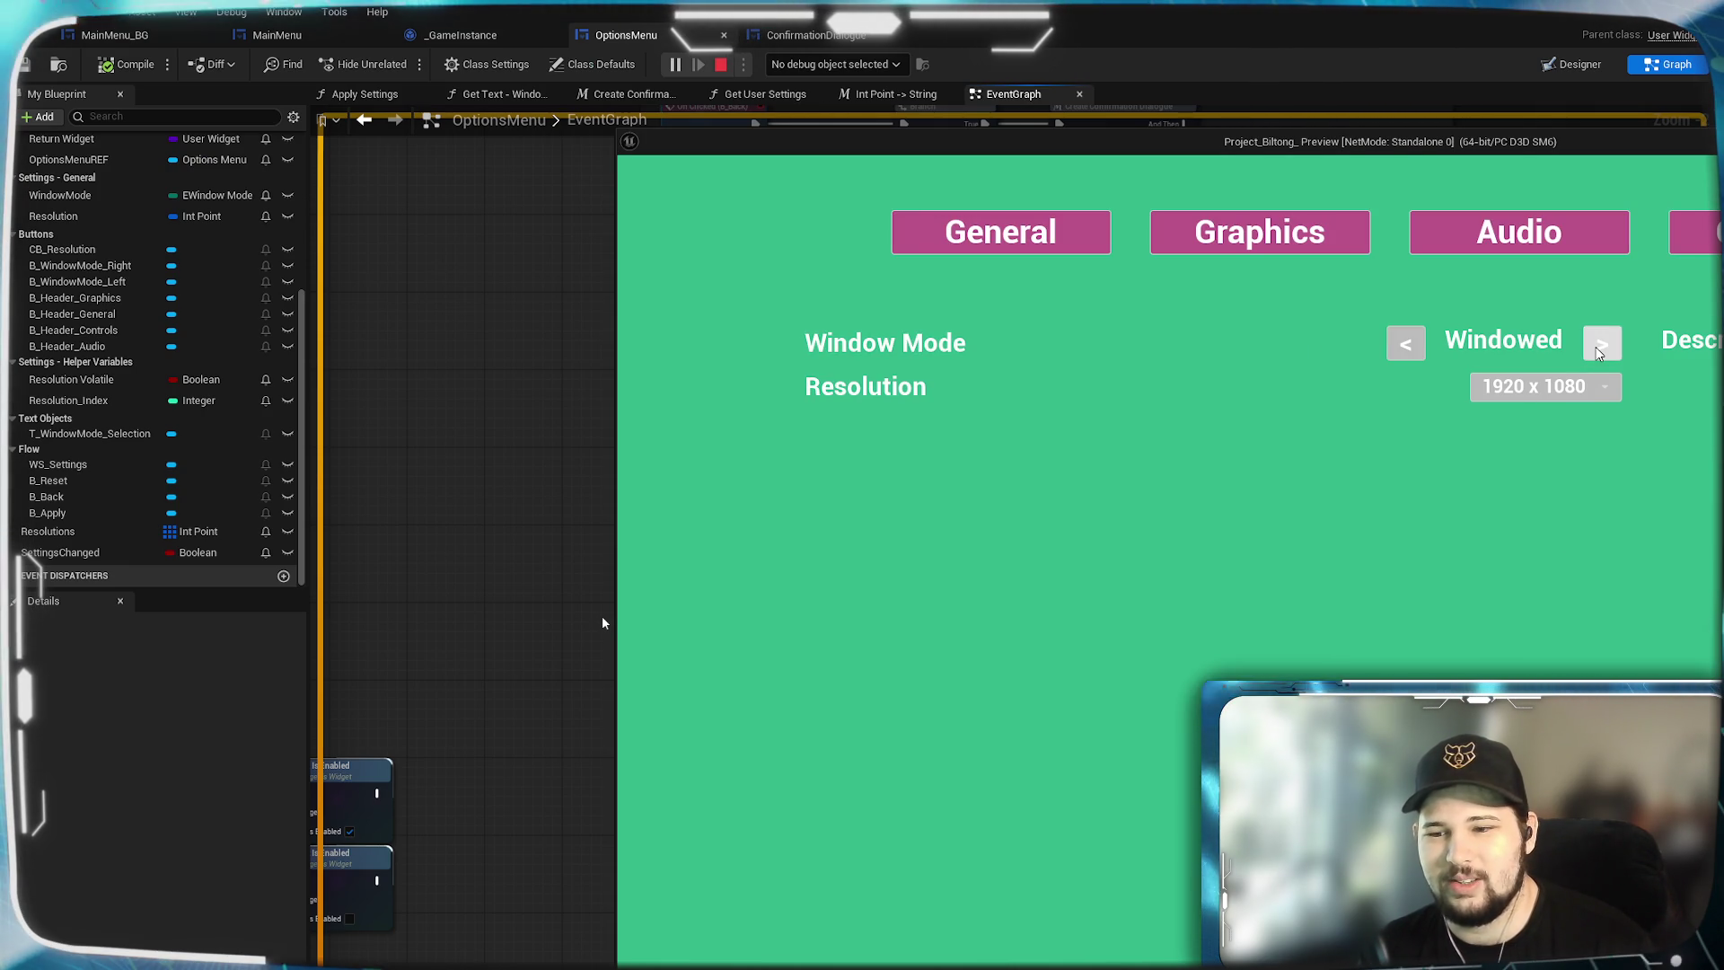
left_click(1394, 348)
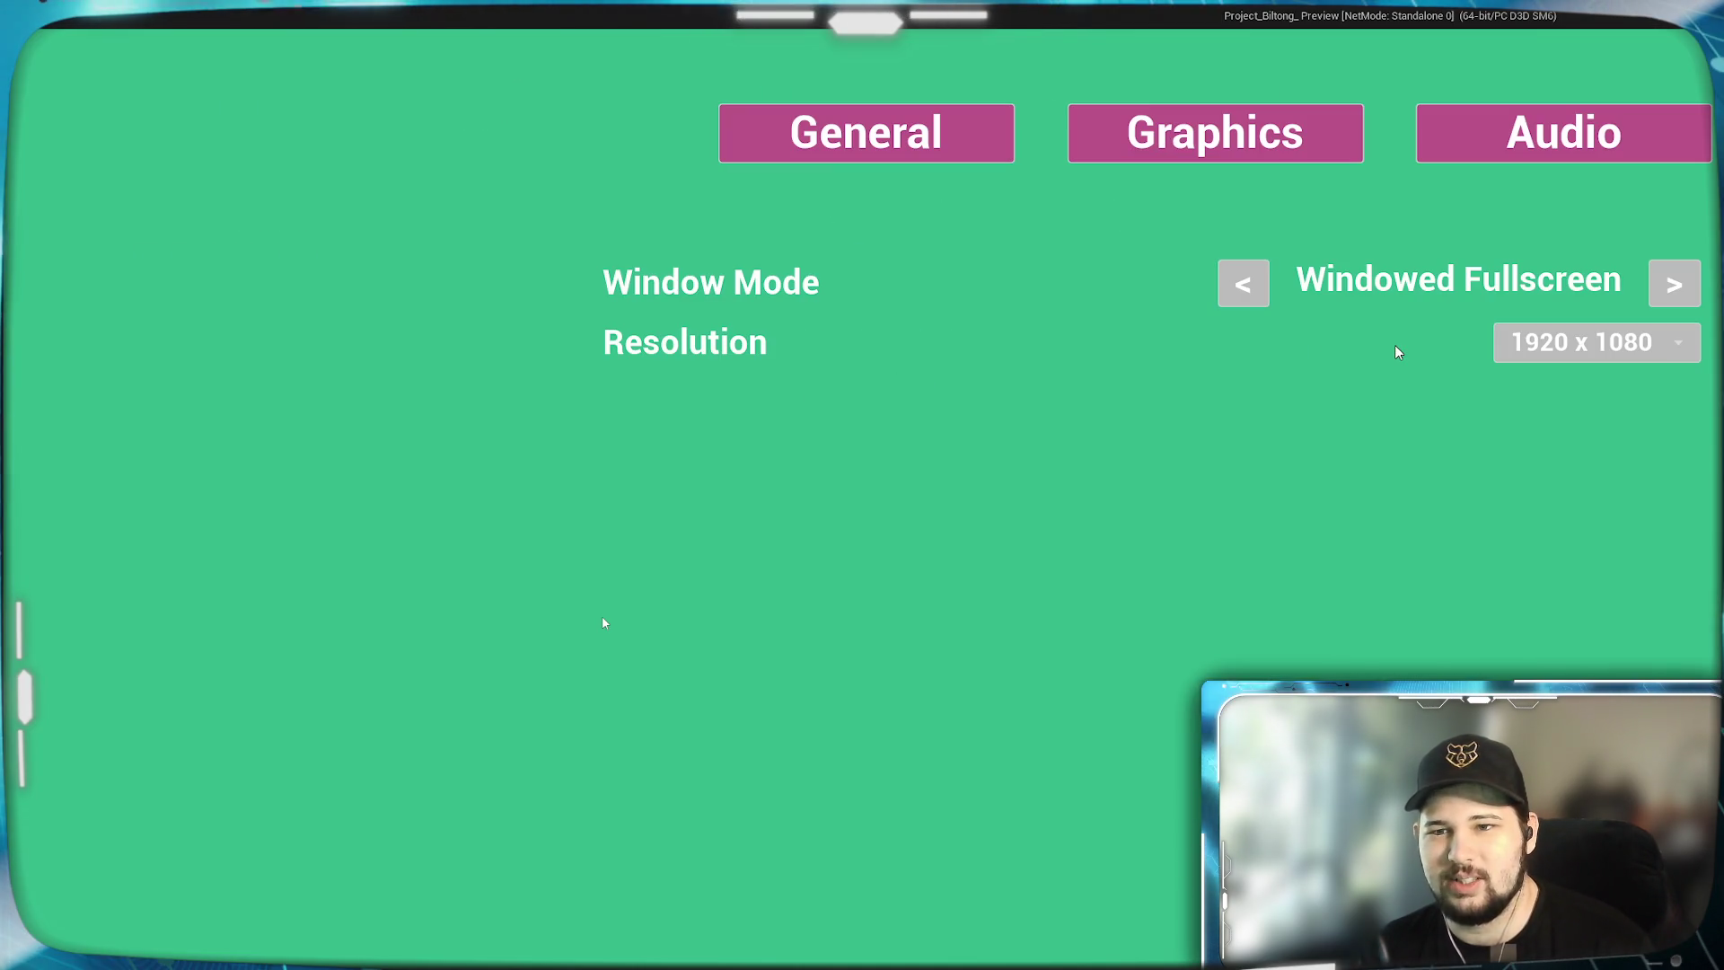
left_click(1252, 284)
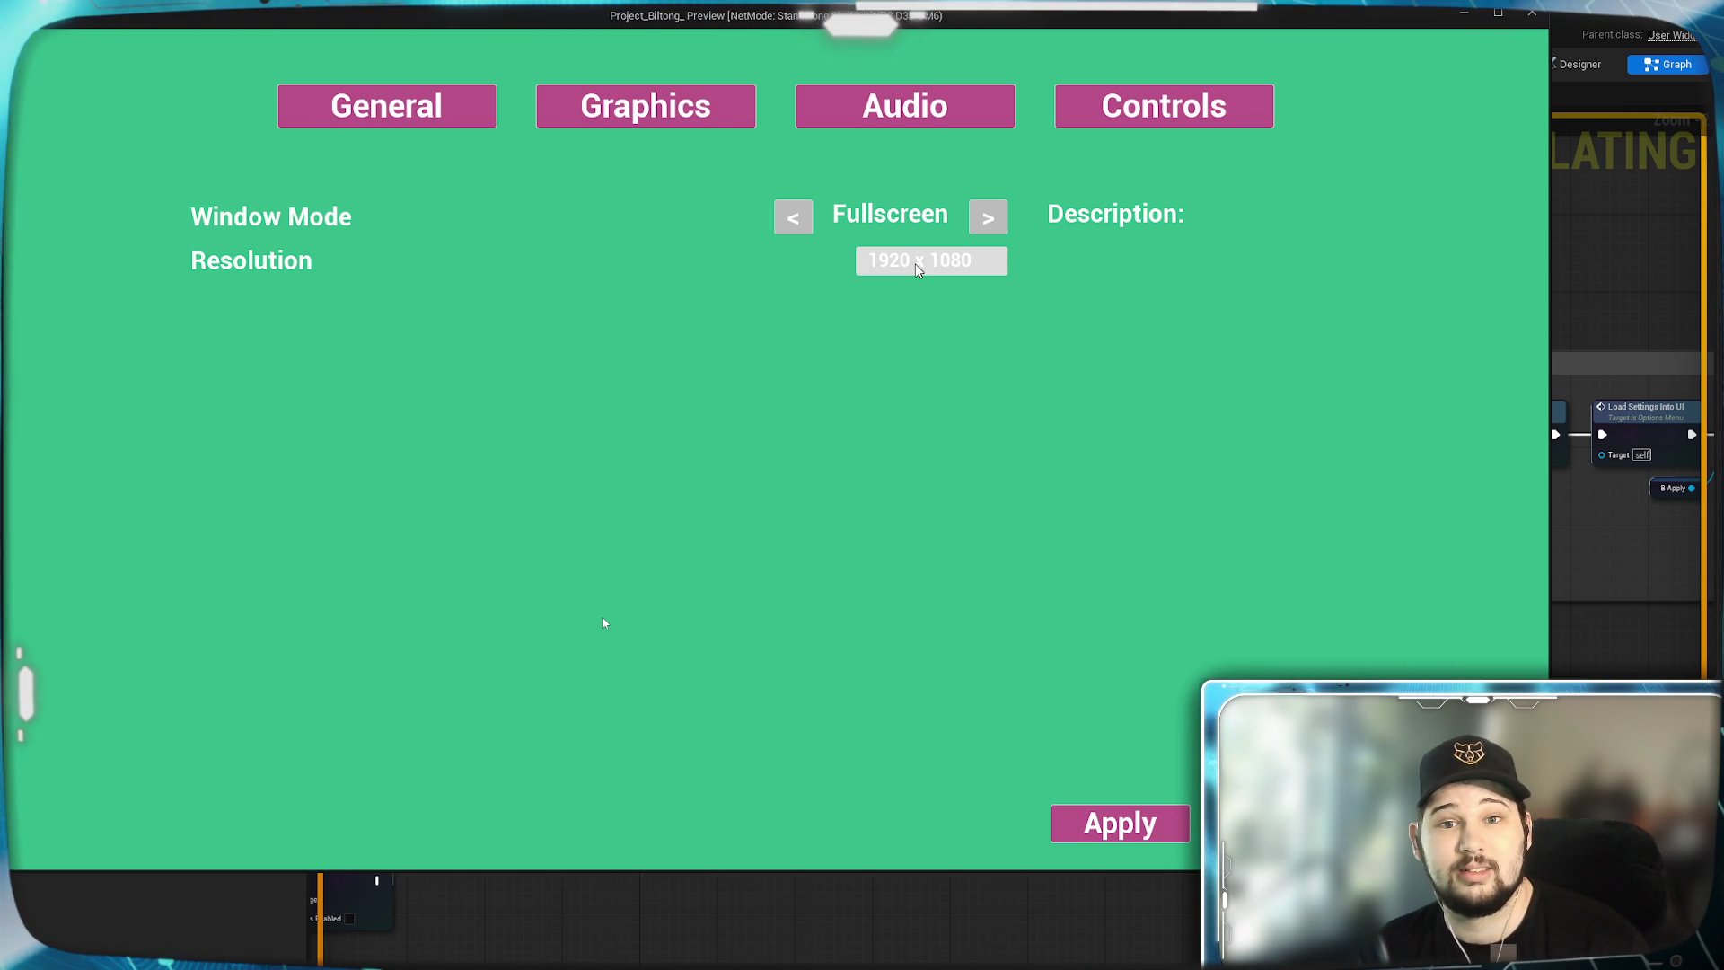
left_click(916, 268)
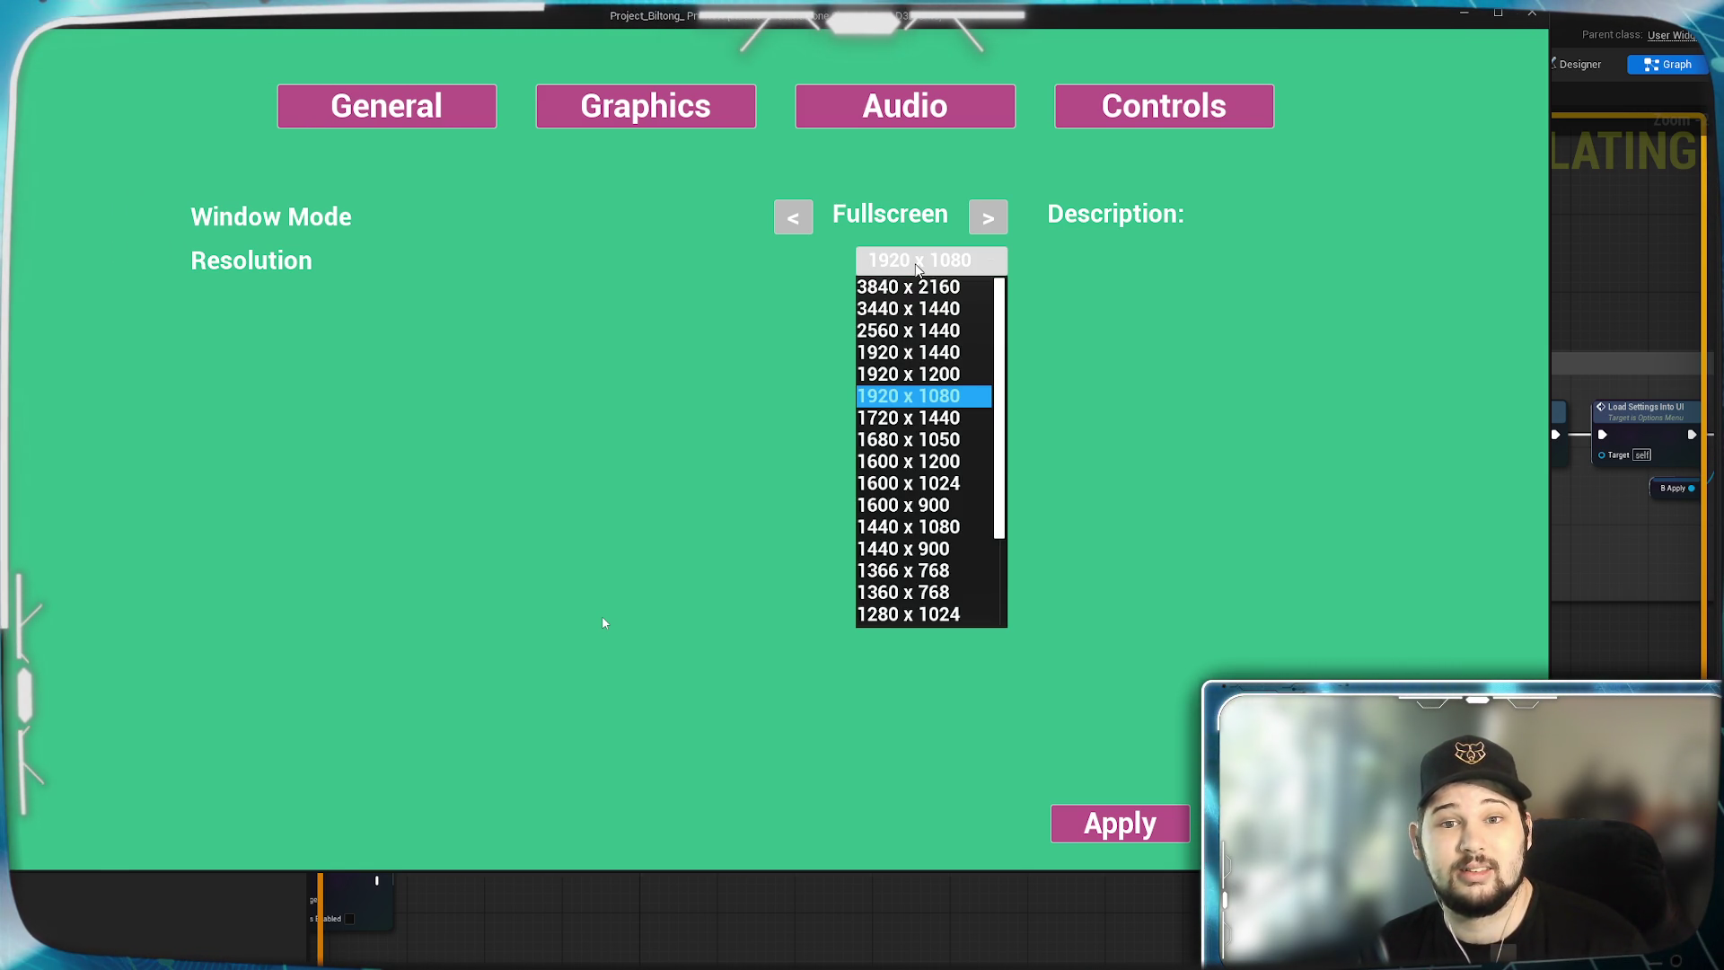
left_click(907, 504)
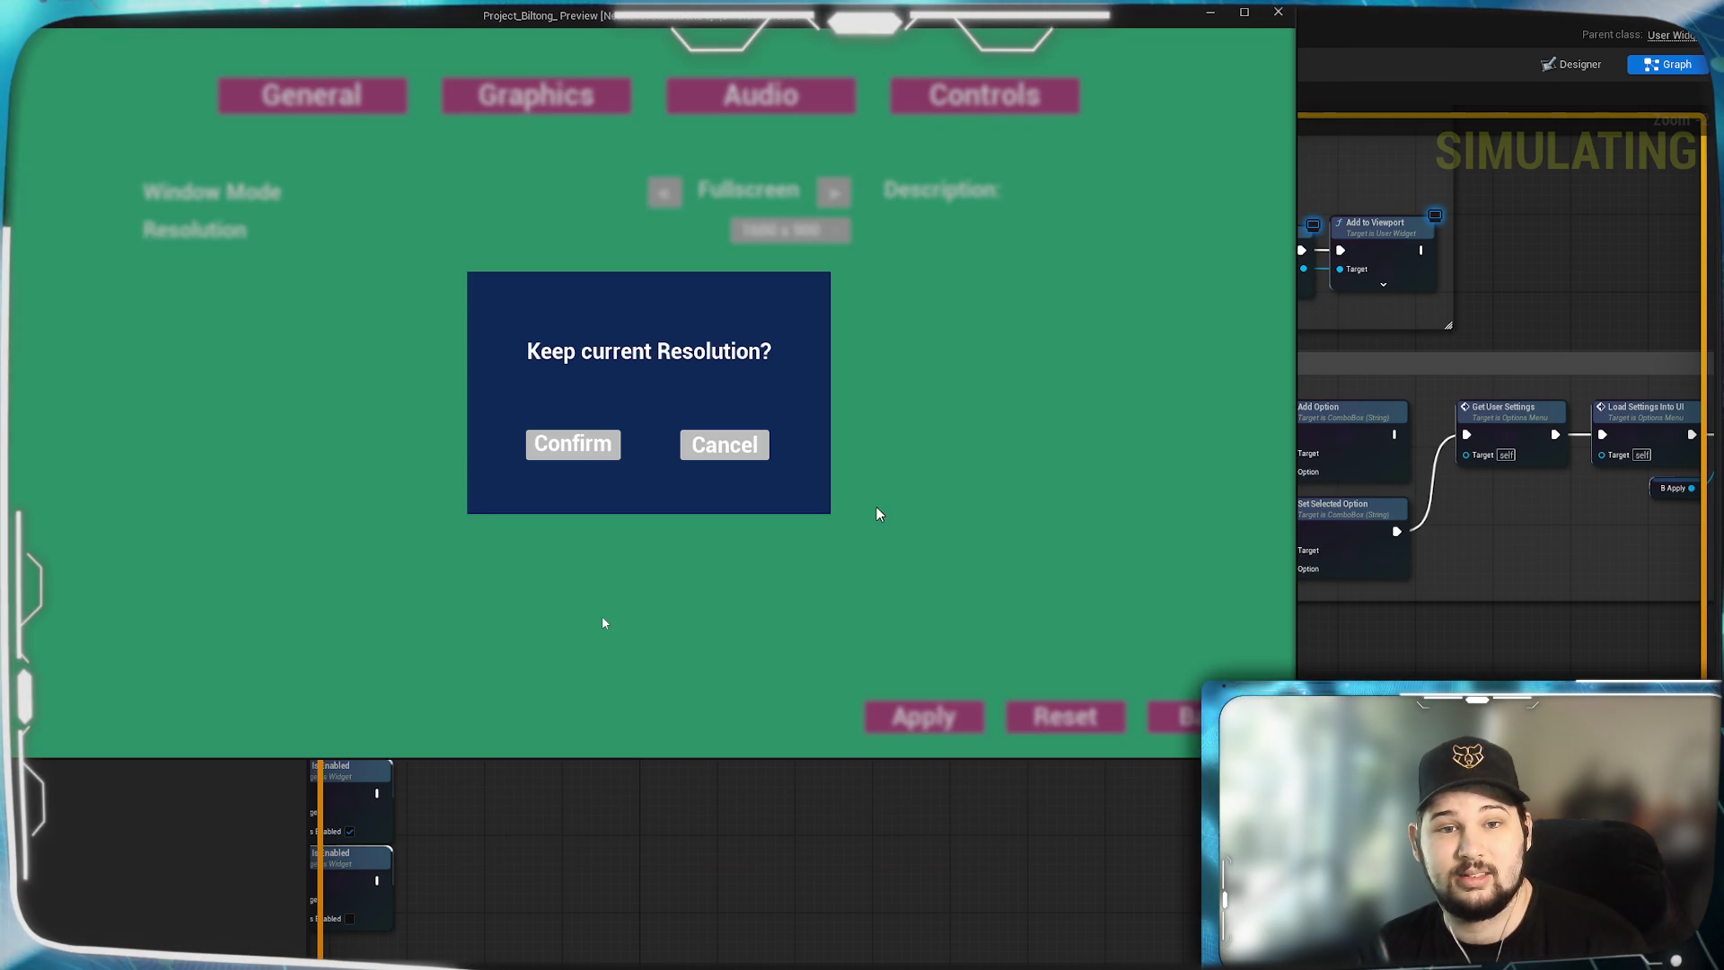
left_click(595, 461)
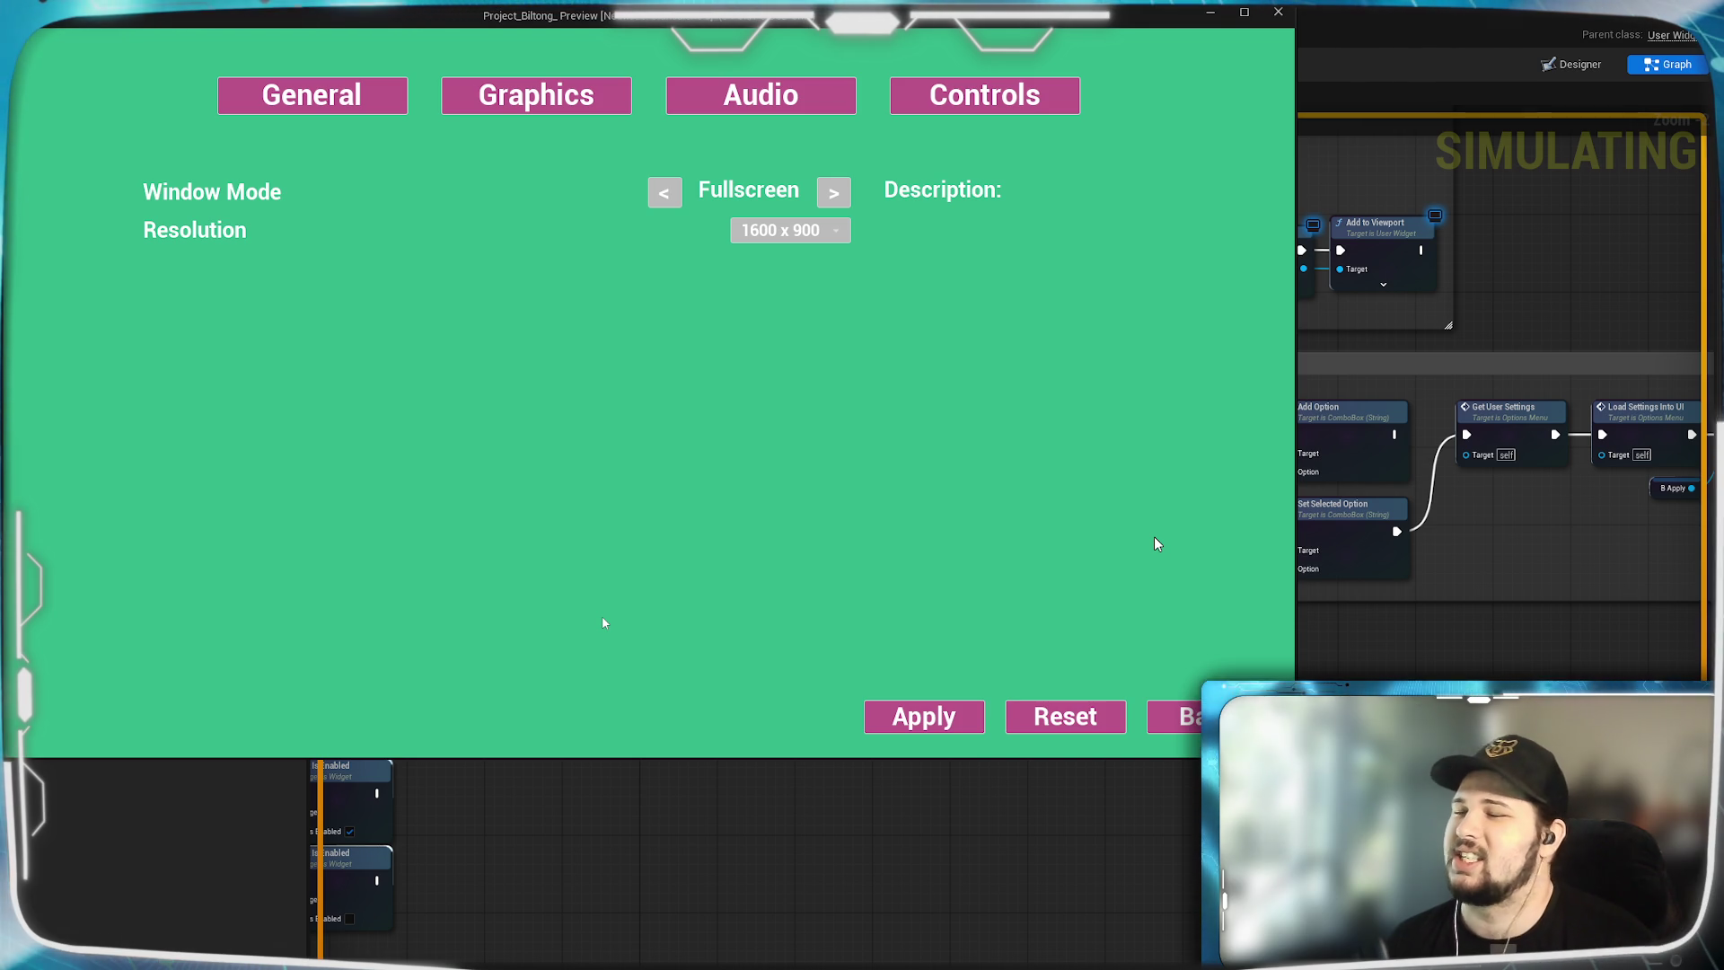
Leave the options menu, discard the unsaved settings, and quit the preview.
left_click(1176, 716)
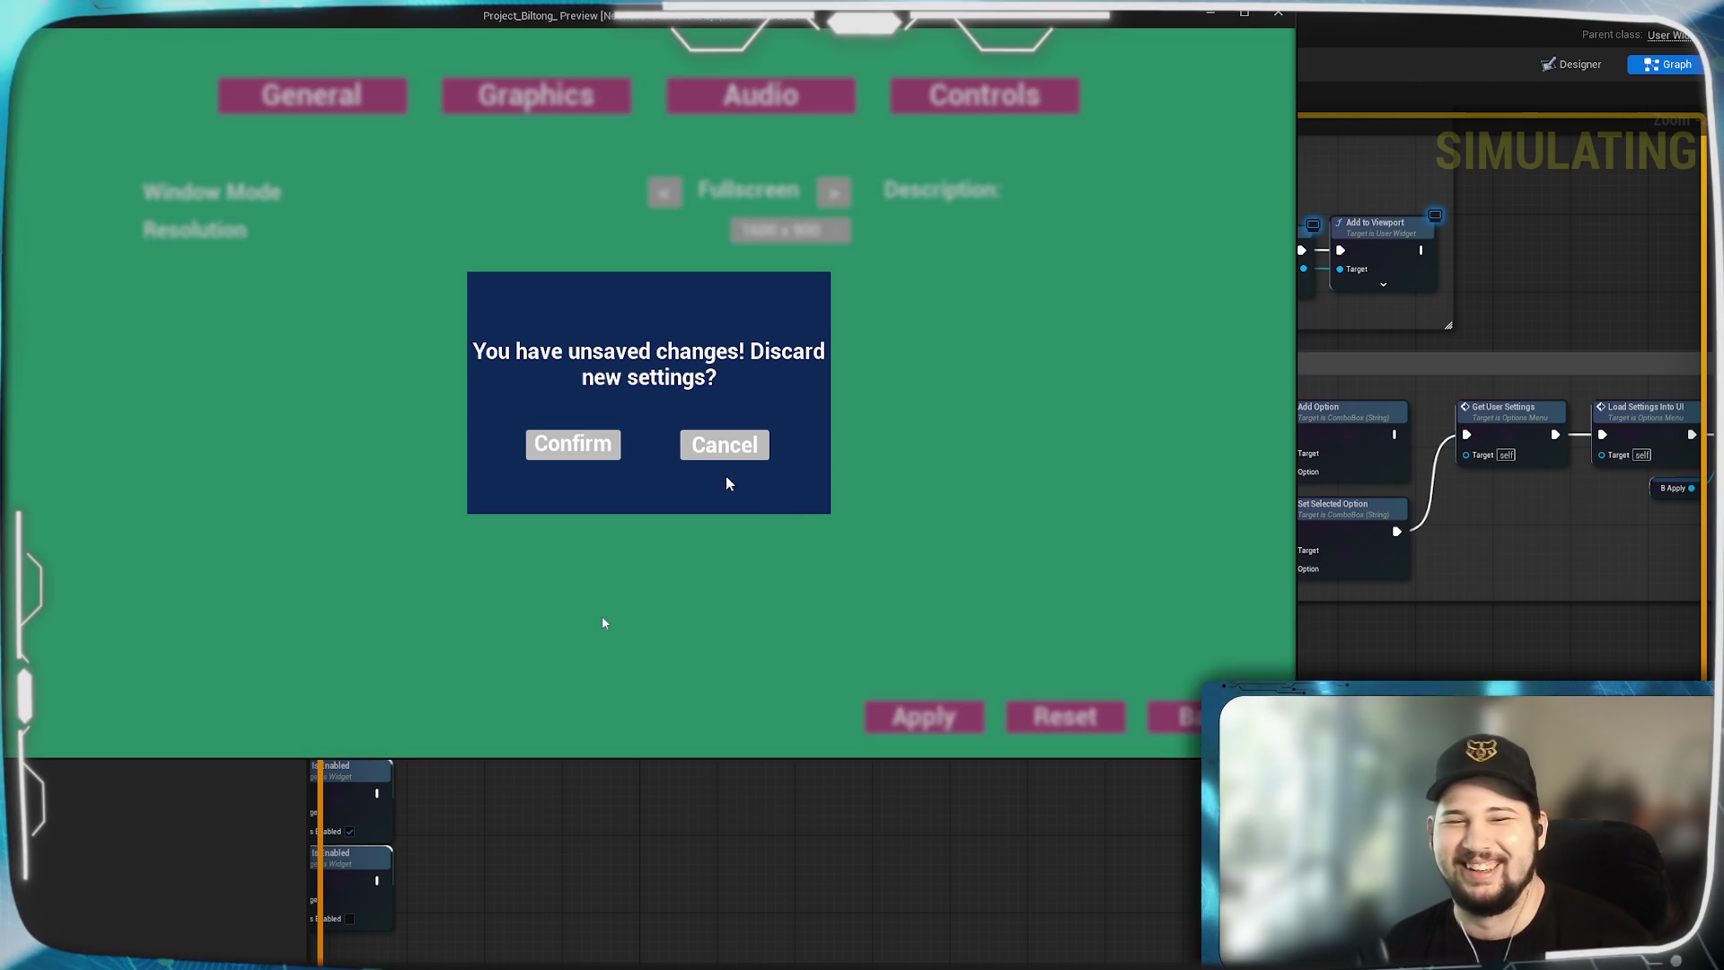
left_click(621, 444)
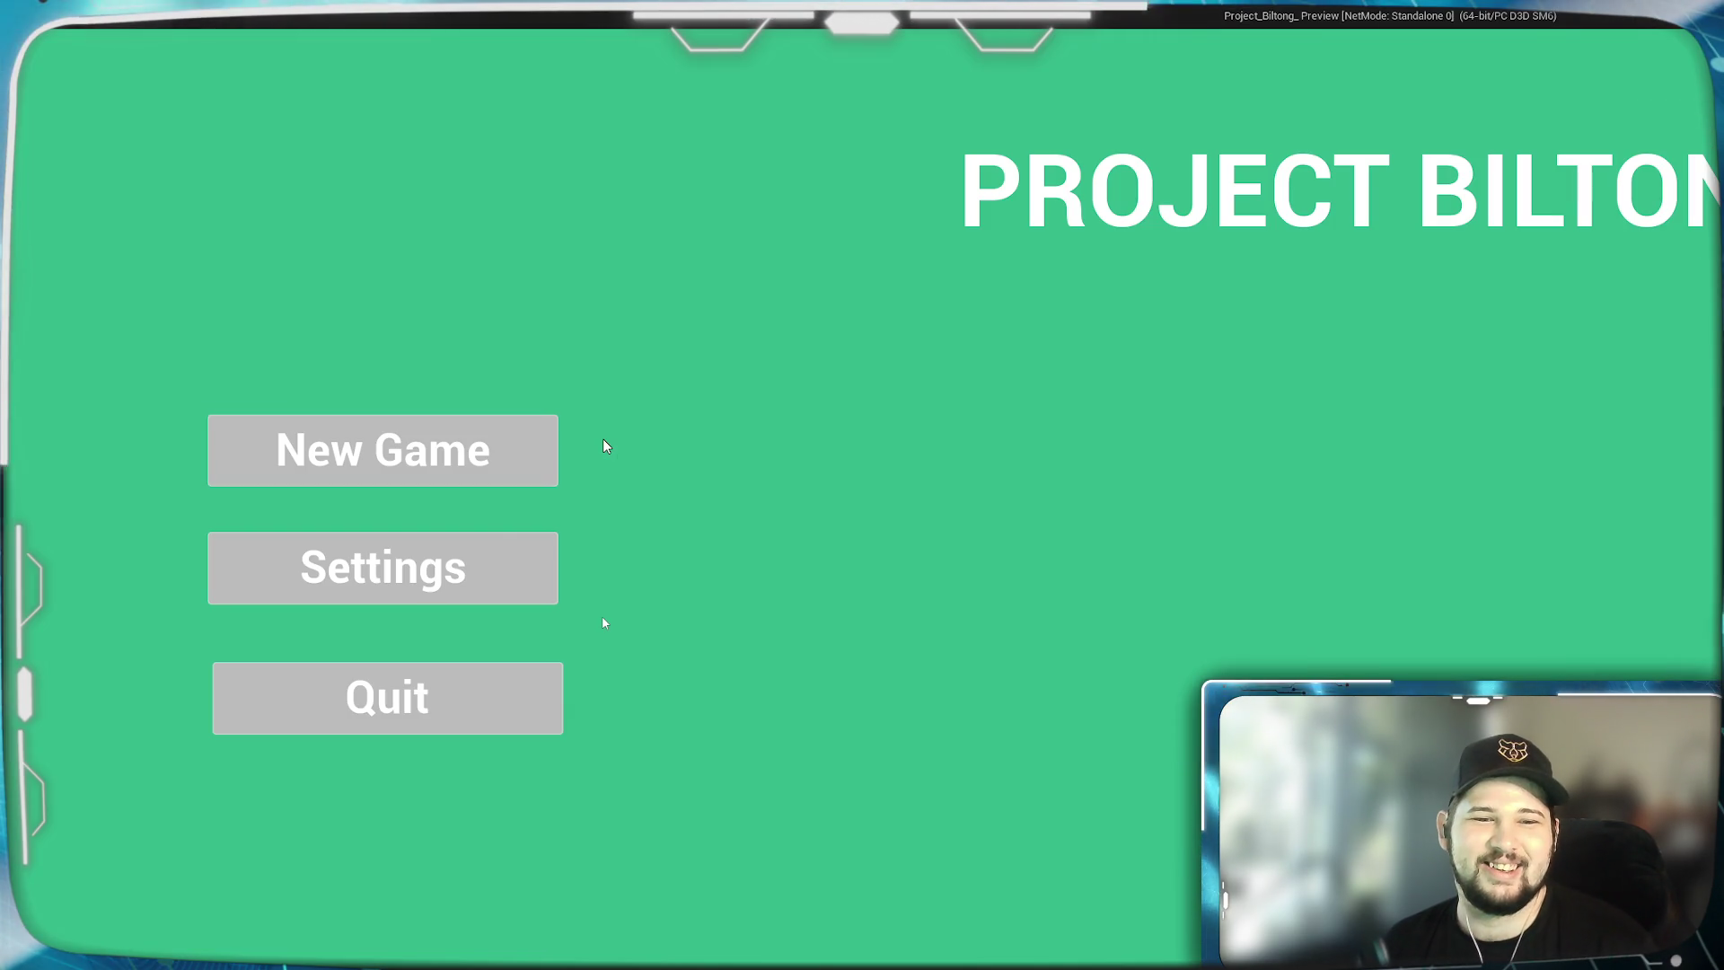
left_click(483, 700)
mouse_move(956, 795)
left_mouse_down()
mouse_move(999, 660)
mouse_move(918, 595)
left_mouse_up()
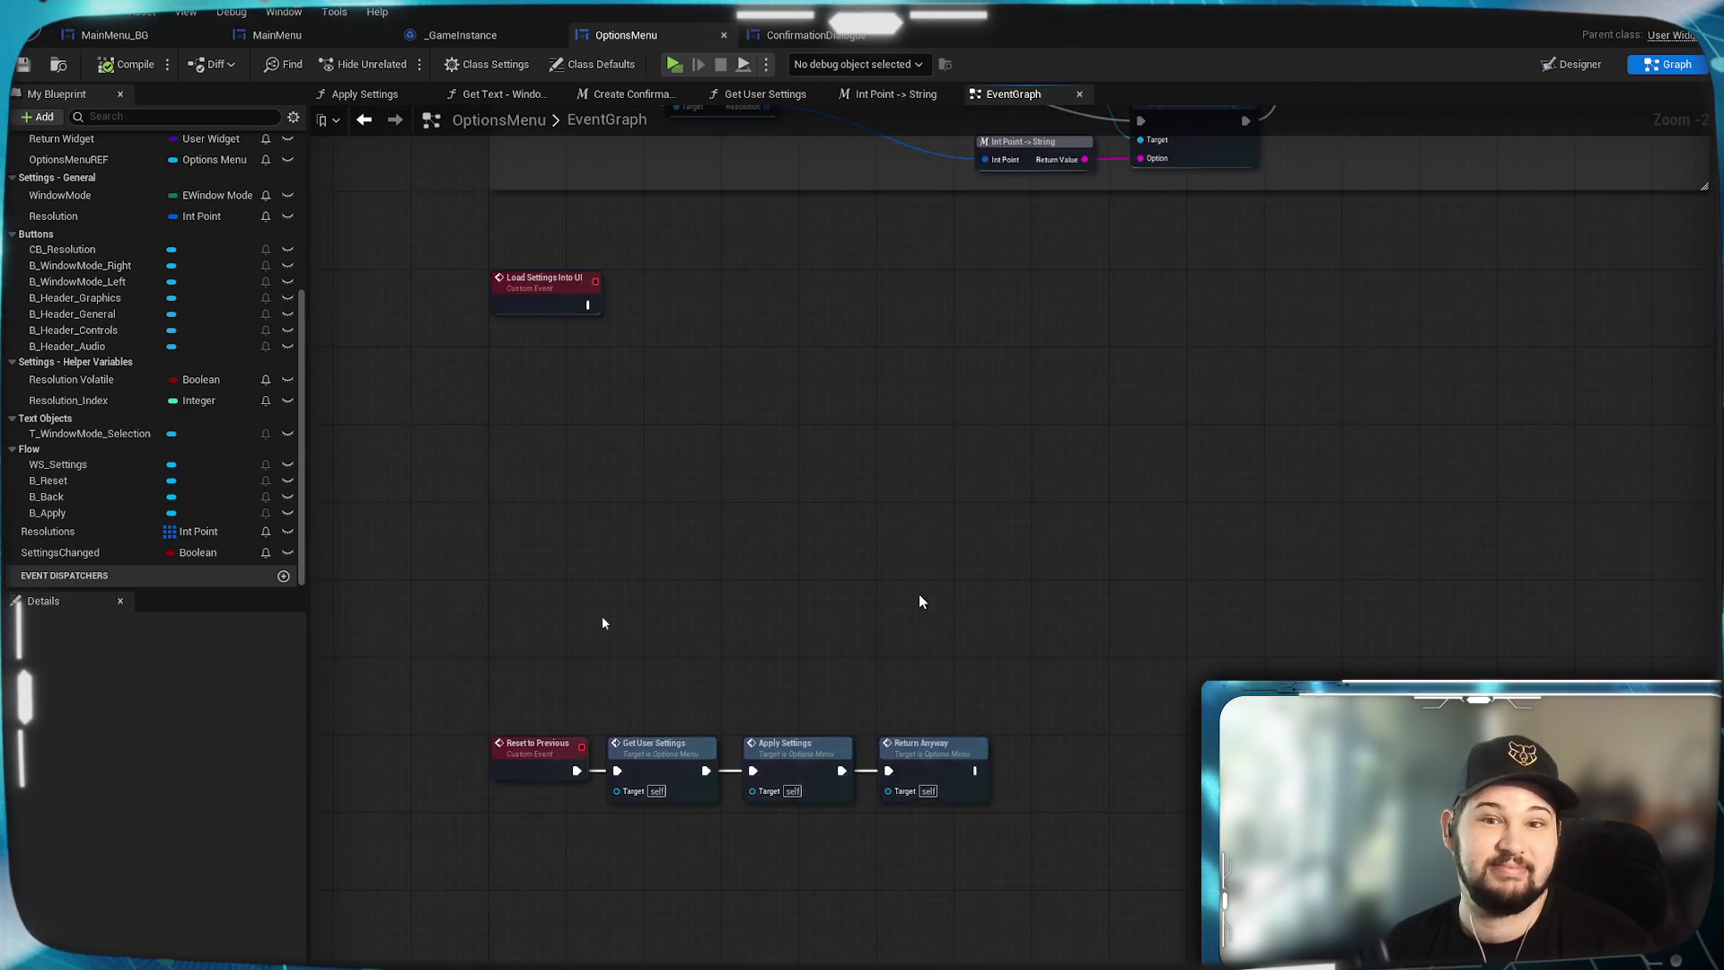
Align the SET, B Apply and Set Is Enabled nodes beside the Check Settings Branch outputs.
scroll(918, 595, "down", 5)
scroll(1141, 536, "up", 6)
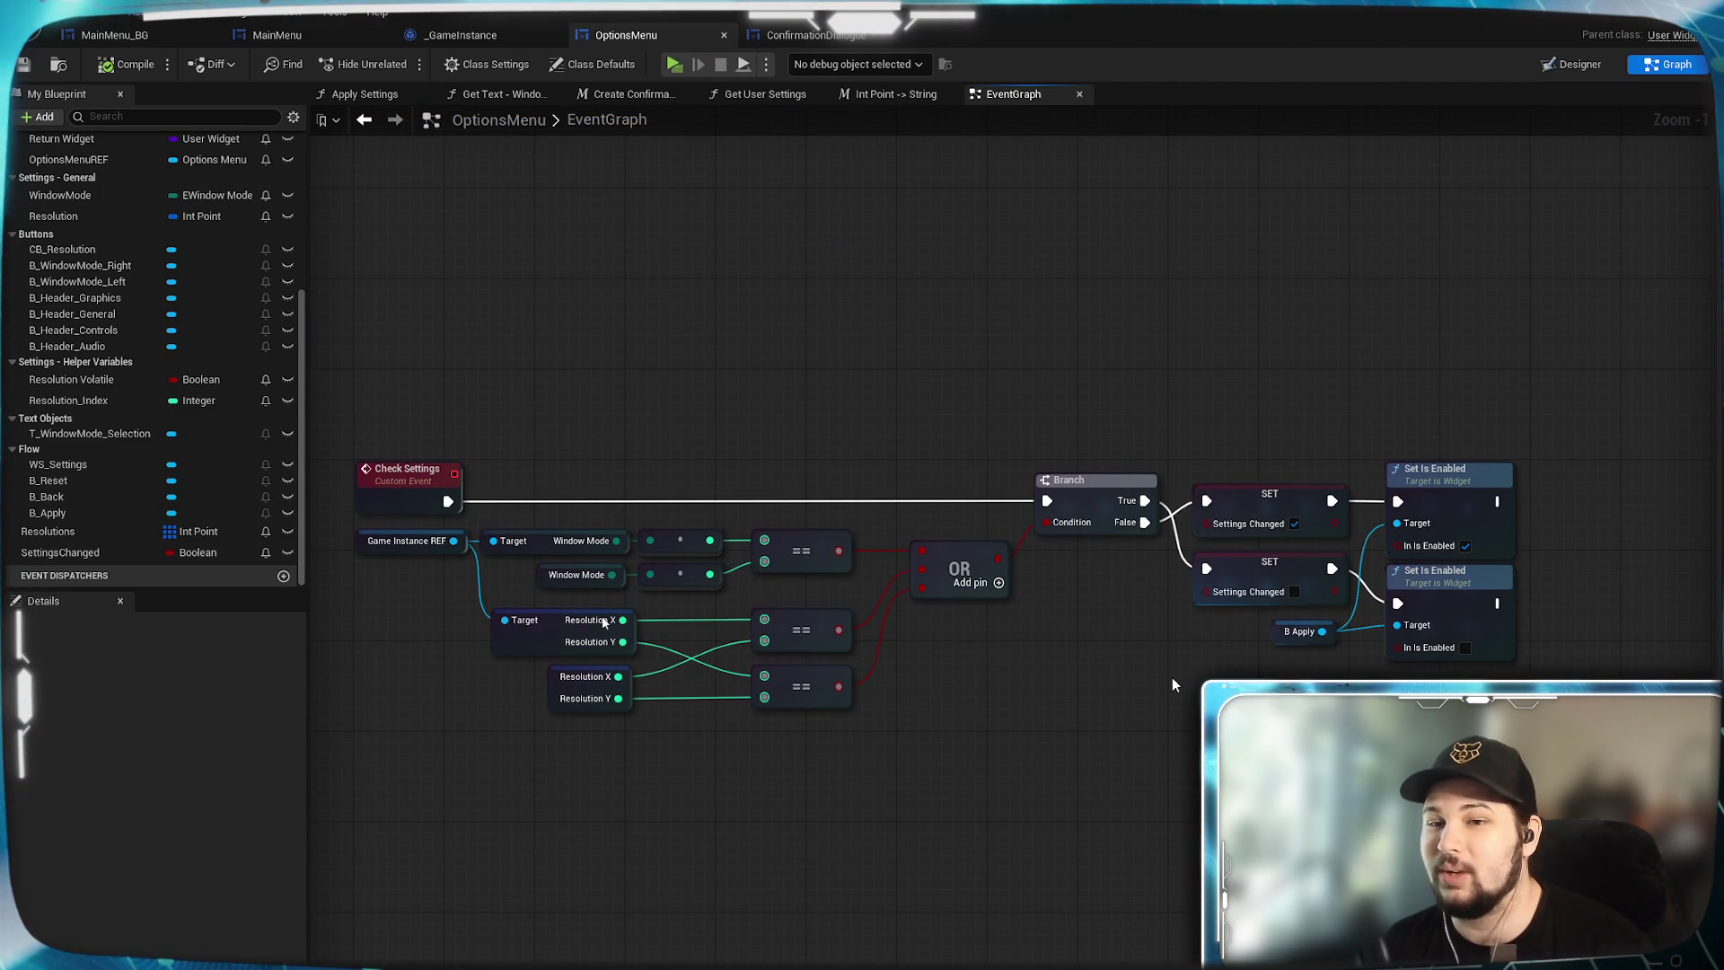
mouse_move(1475, 390)
left_mouse_down()
mouse_move(1366, 490)
mouse_move(1377, 663)
left_mouse_up()
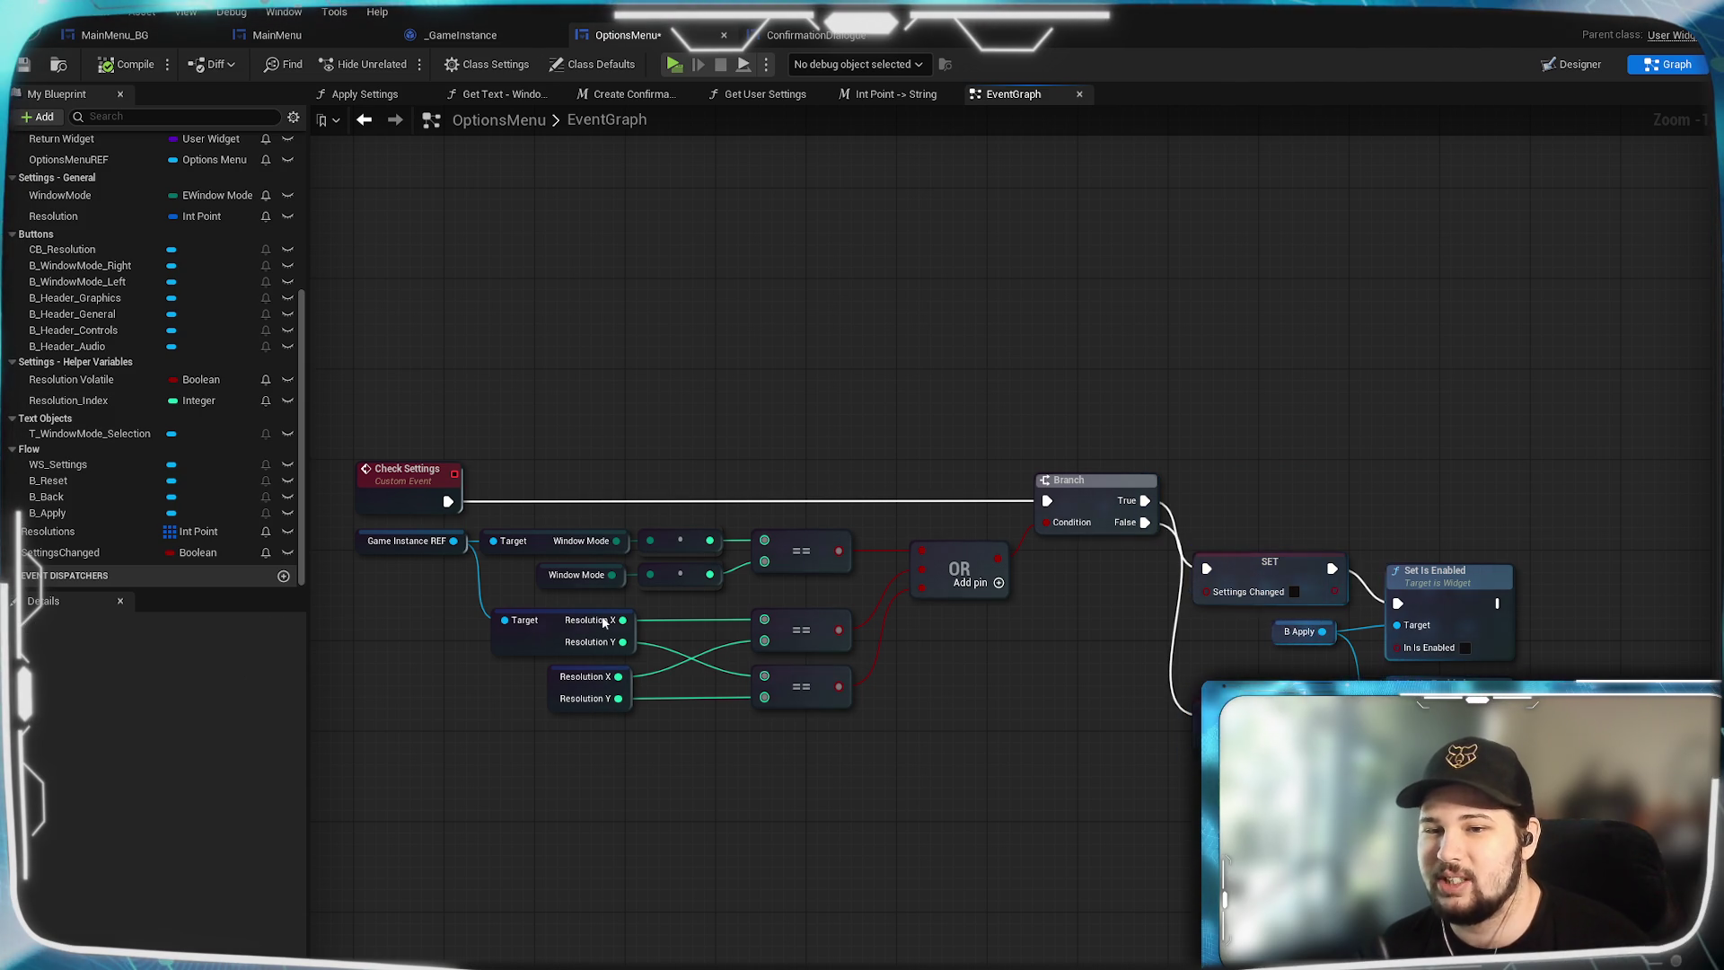
left_click_drag(1302, 632, 1307, 773)
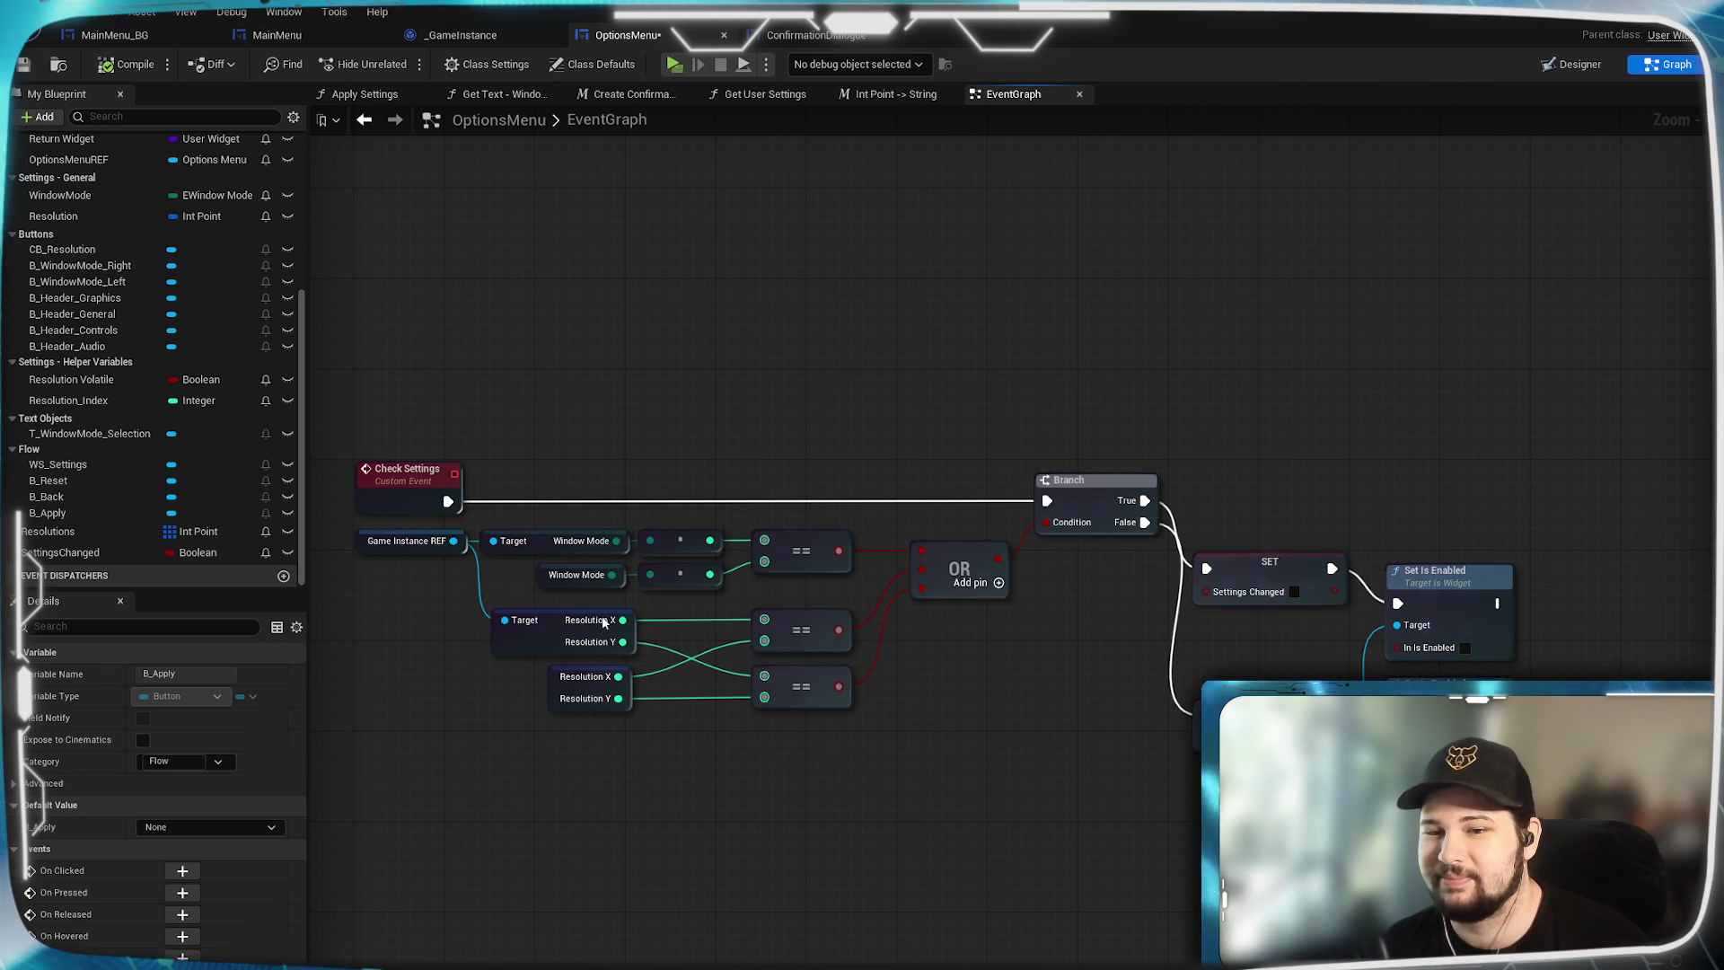
left_click_drag(1294, 575, 1294, 642)
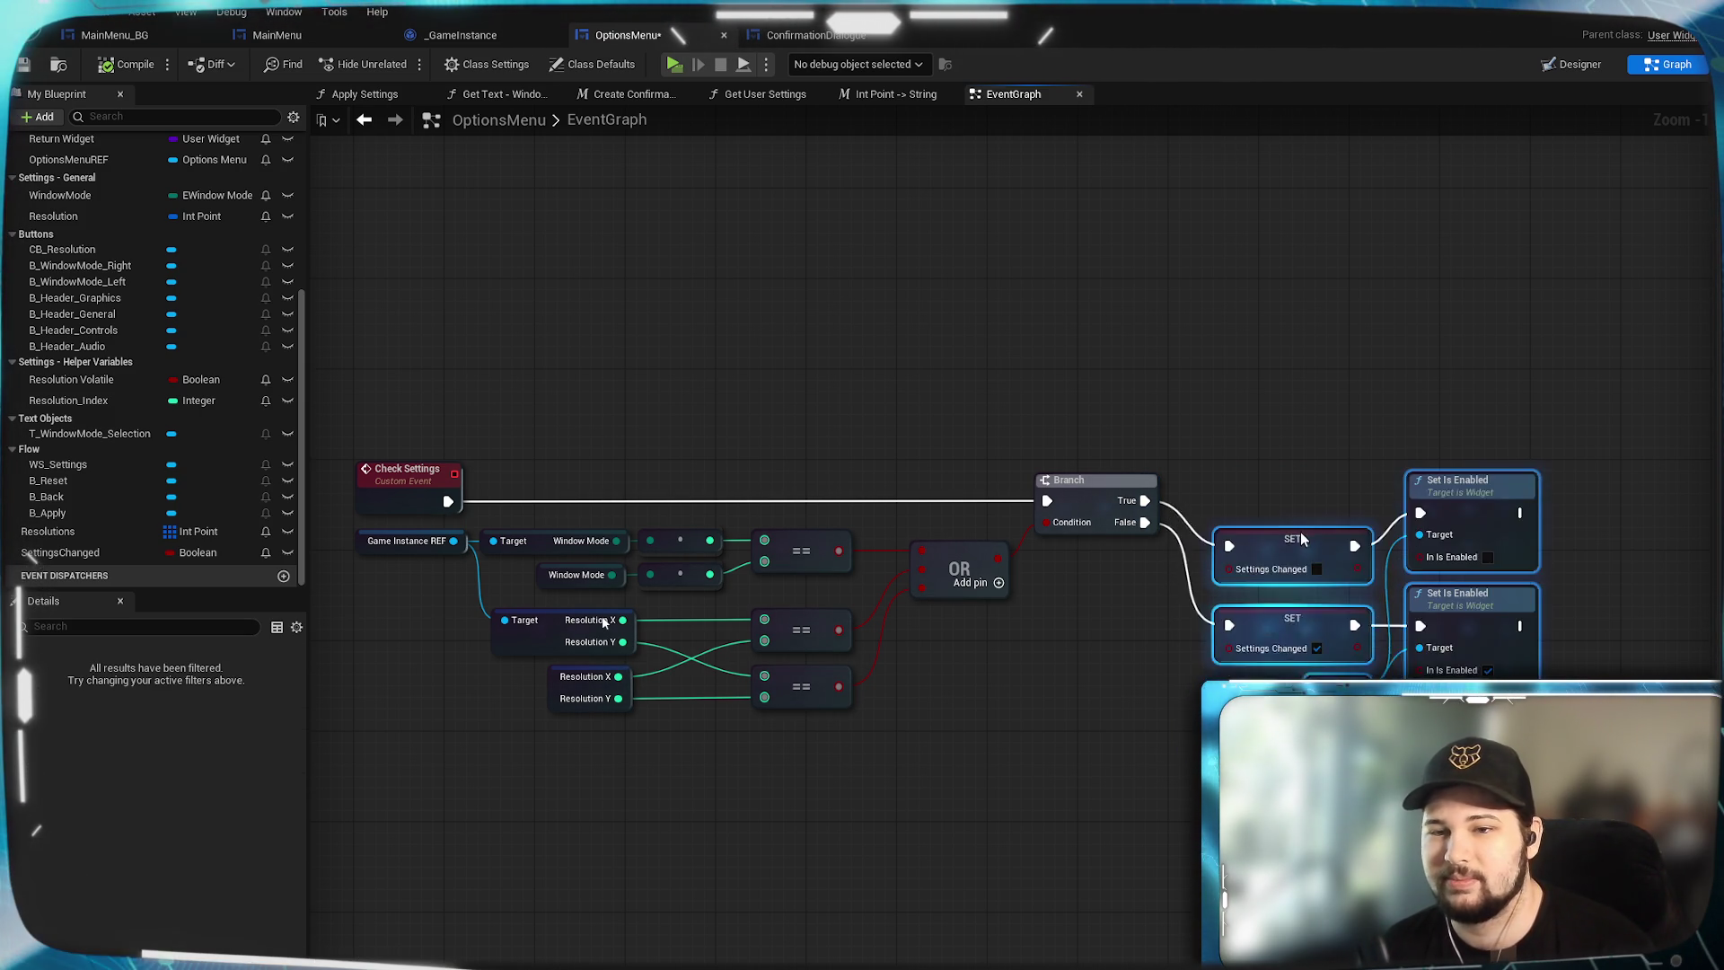
left_click_drag(1295, 504, 1295, 523)
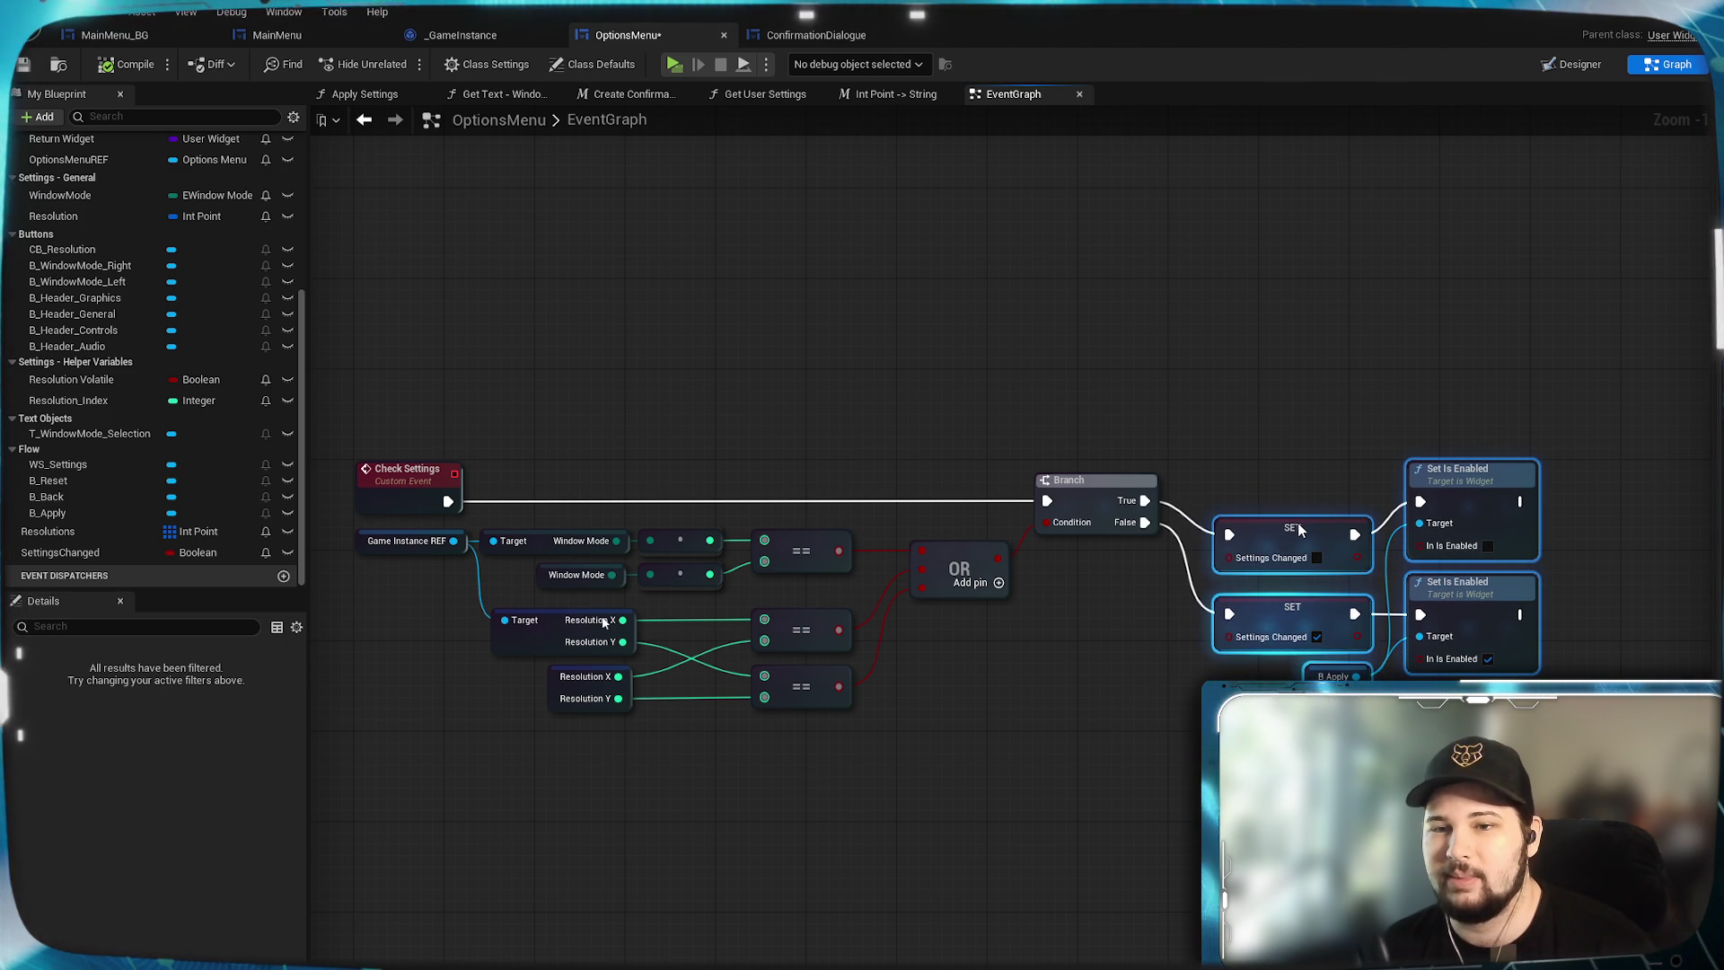
left_click_drag(1208, 687, 1374, 516)
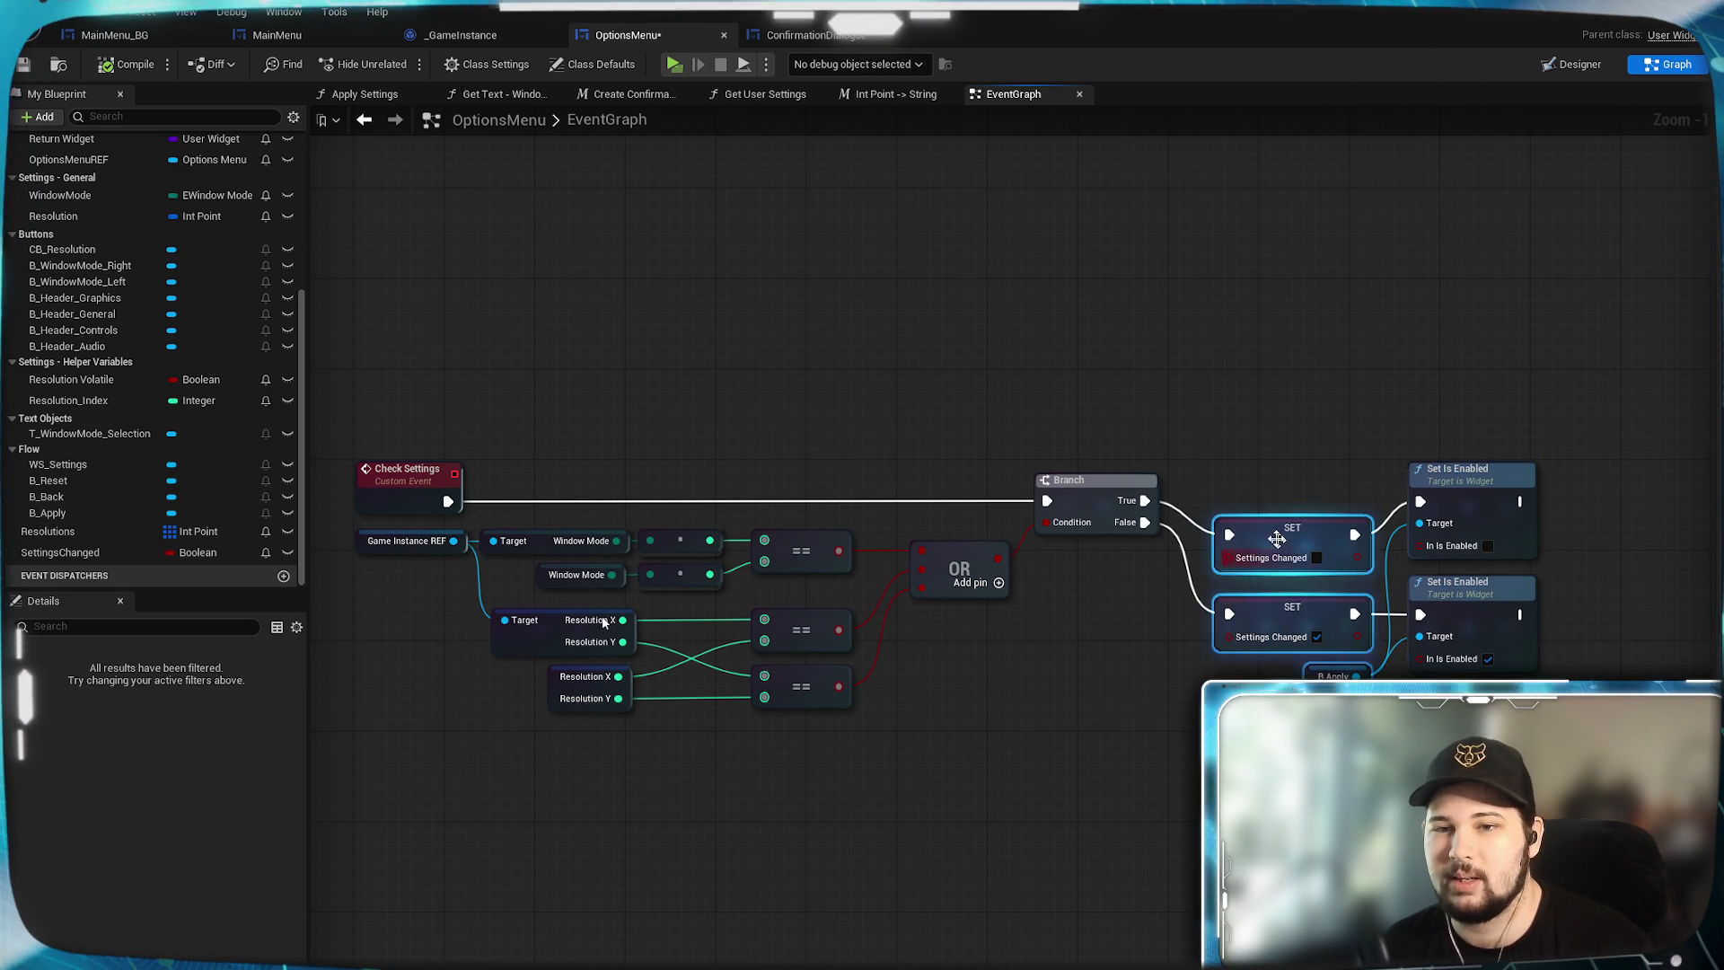
left_click_drag(1269, 533, 1269, 499)
left_click(1309, 401)
left_click_drag(1208, 709, 1545, 458)
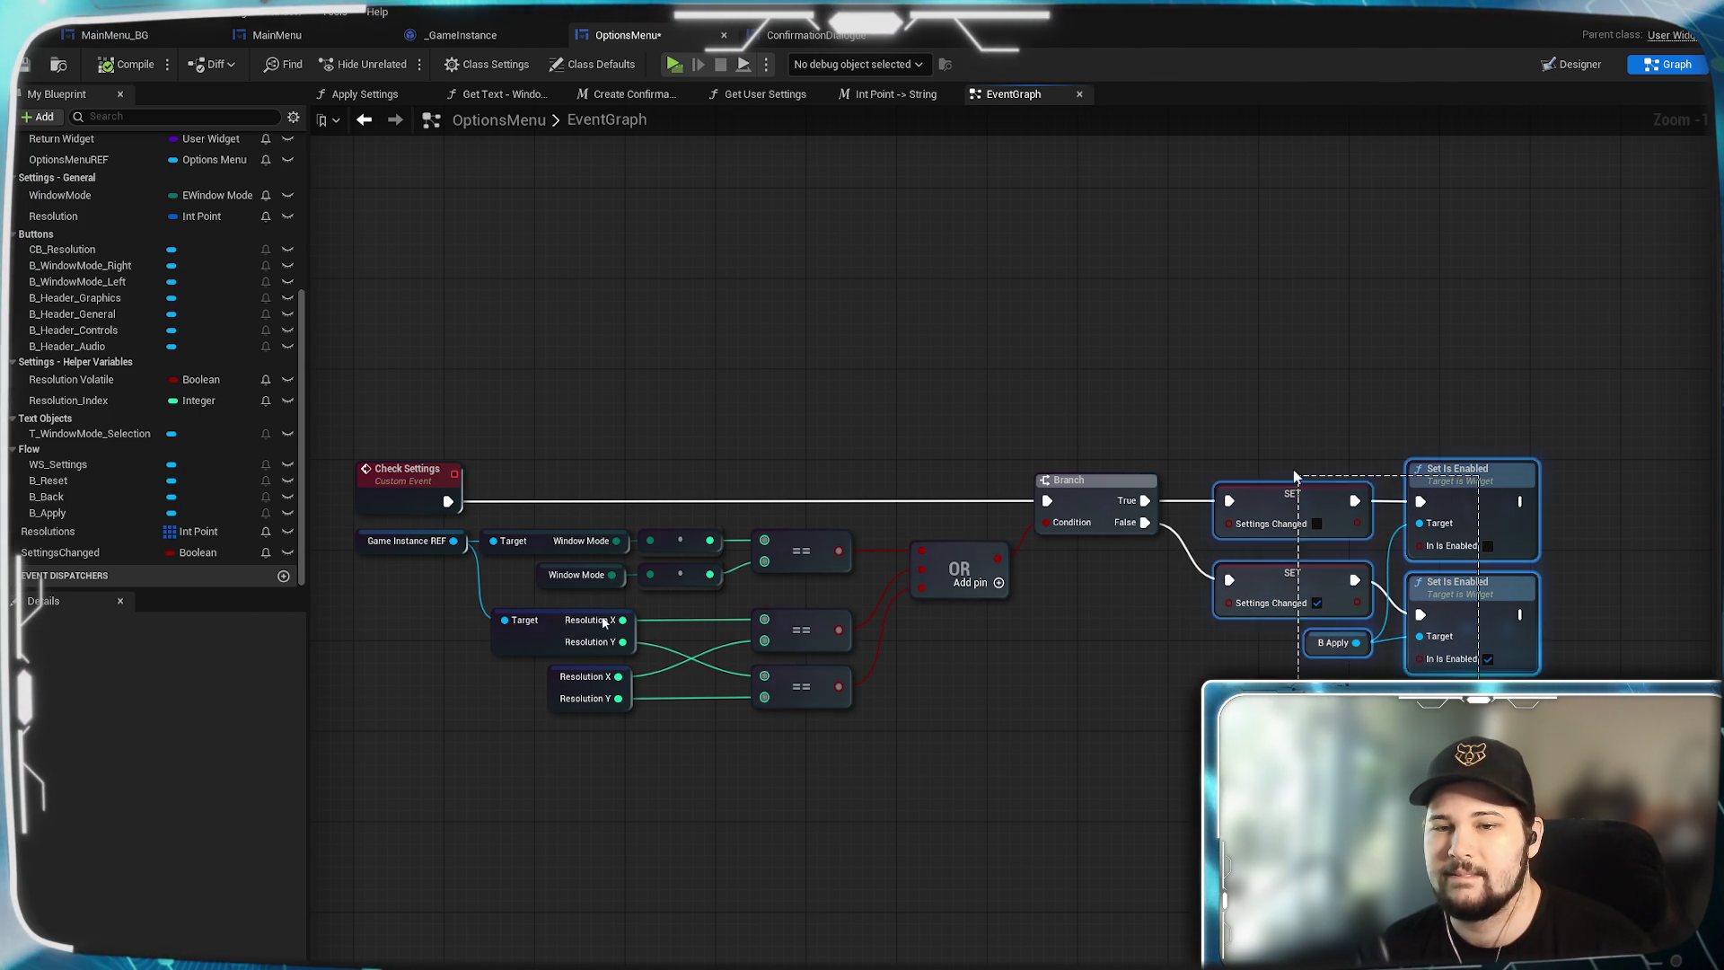
left_click_drag(1276, 498, 1253, 499)
left_click(1293, 392)
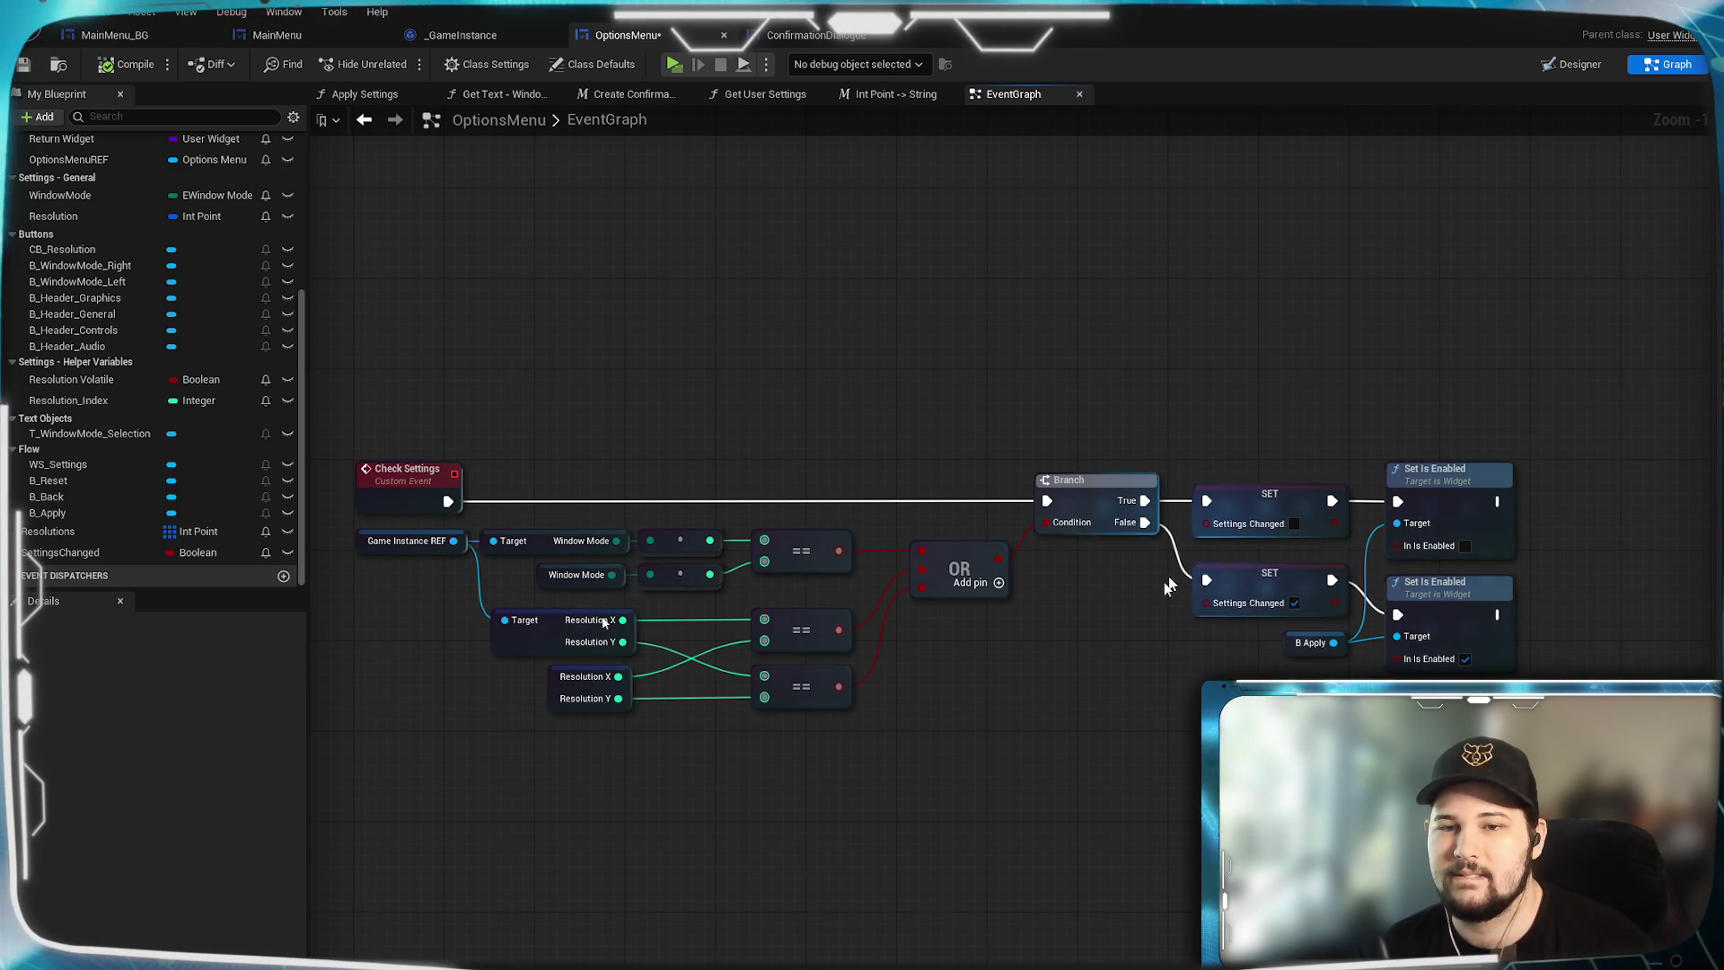
left_click_drag(1159, 626, 1230, 618)
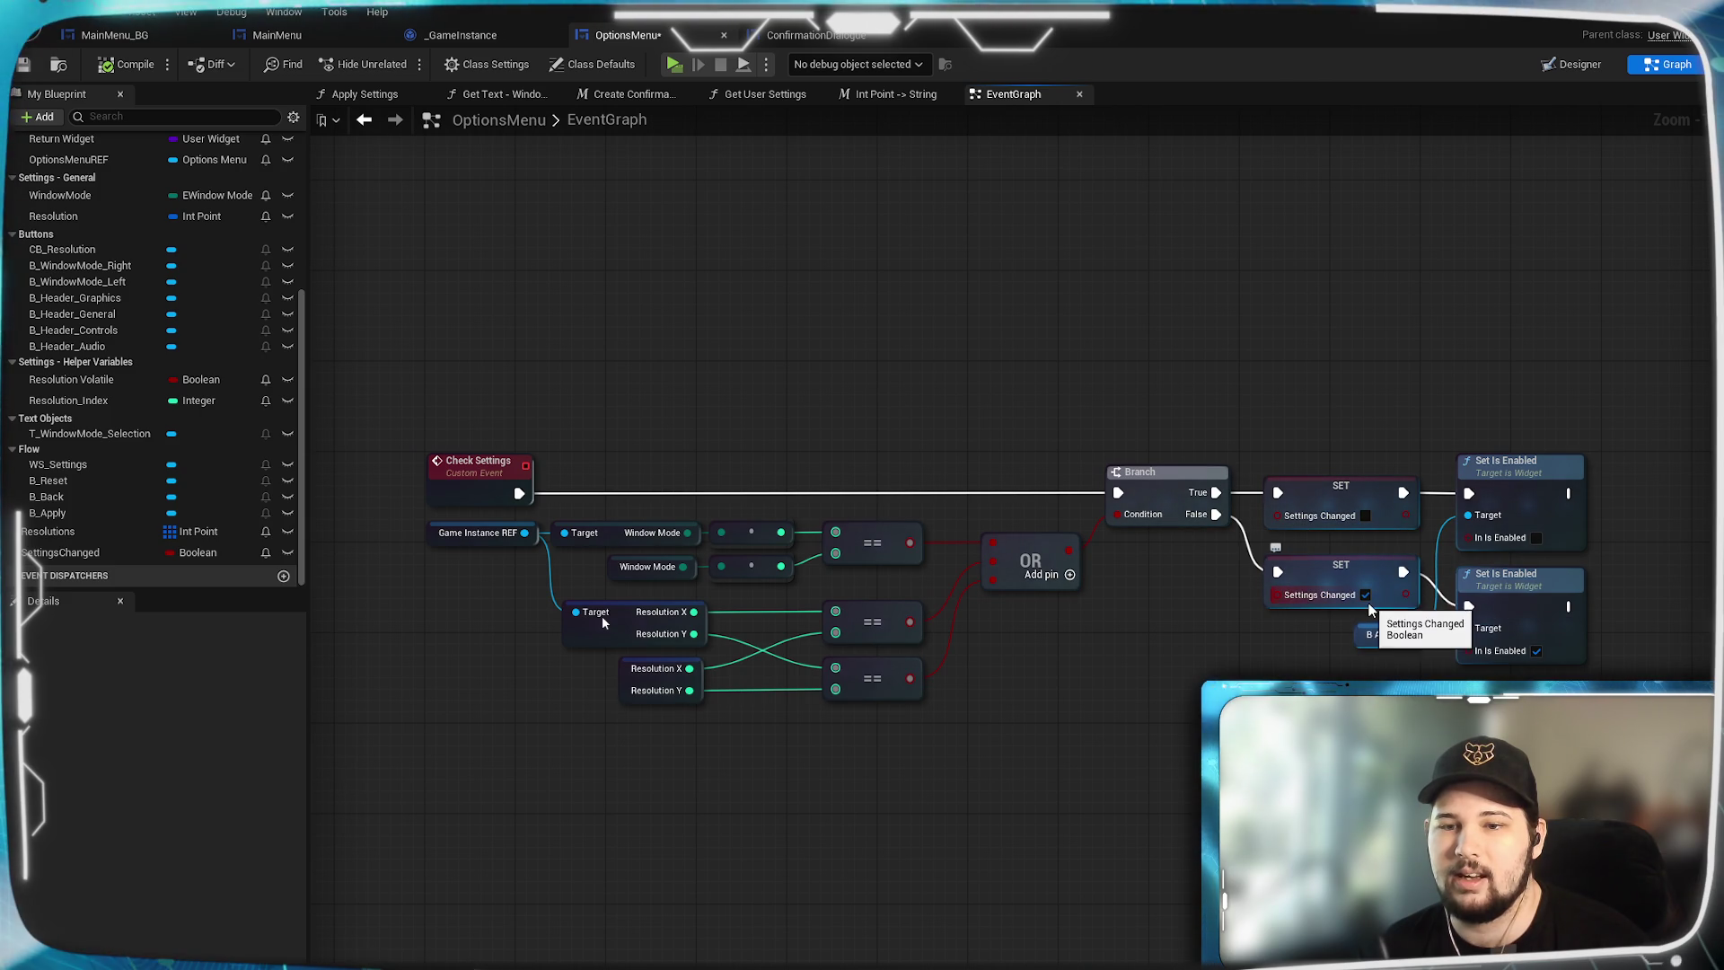
Tick Settings Changed on both SET nodes so each marks it true.
left_click(1366, 516)
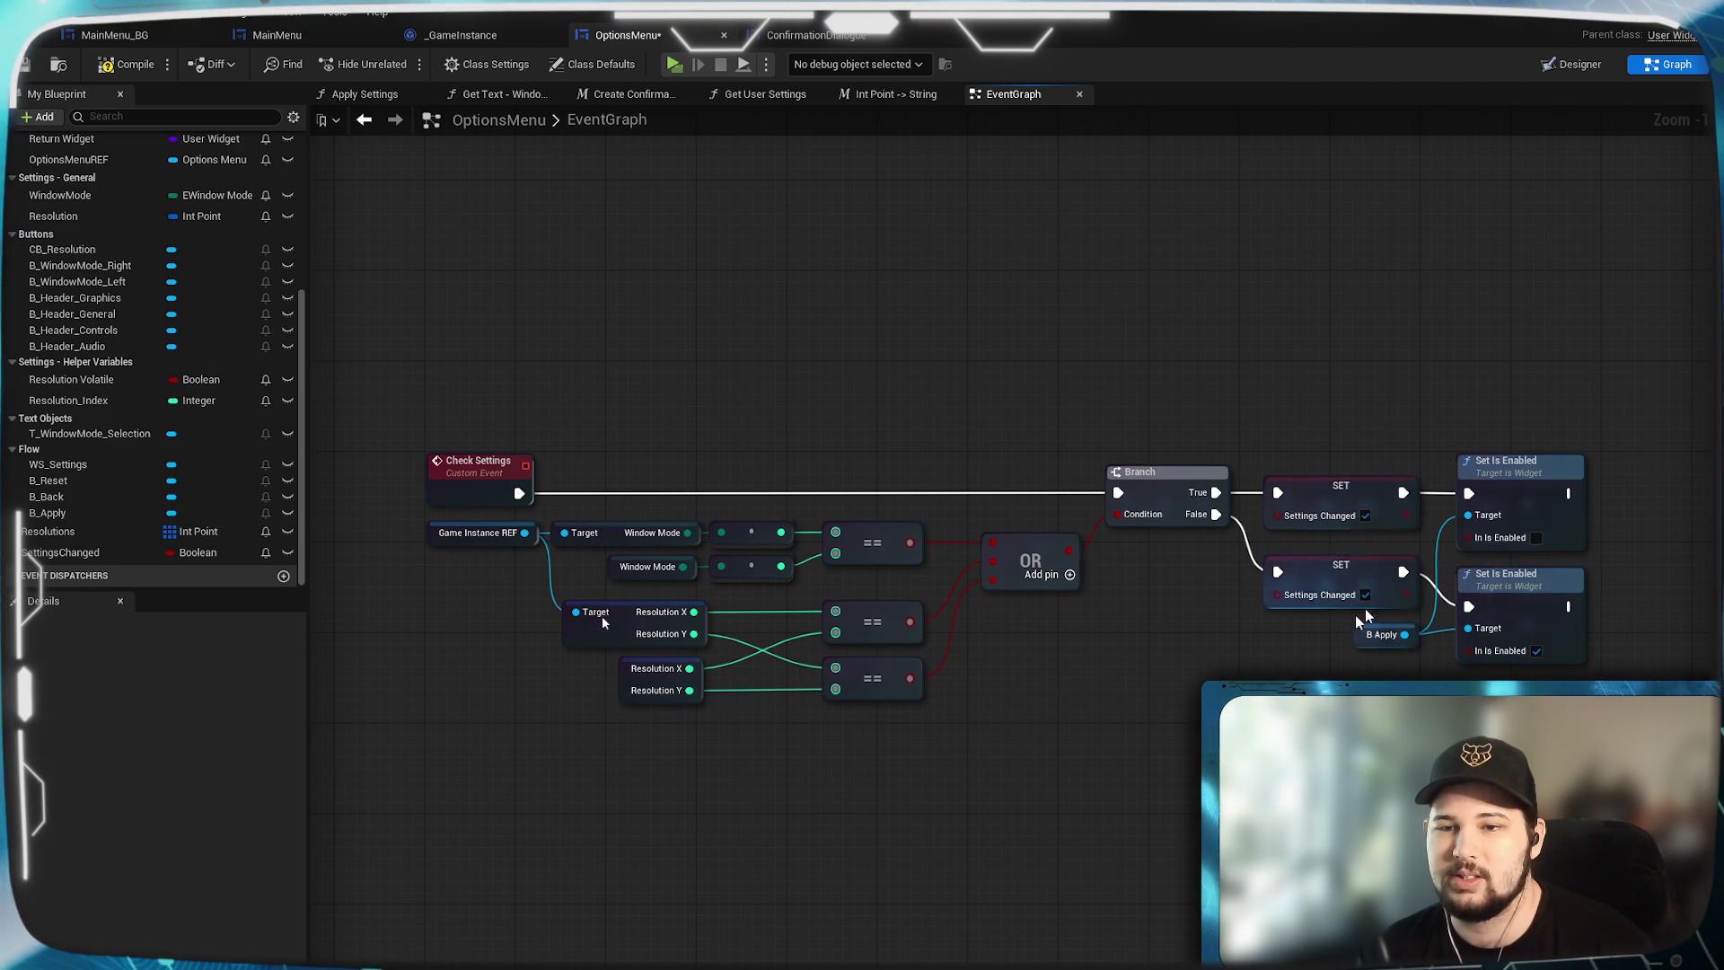
left_click(1366, 594)
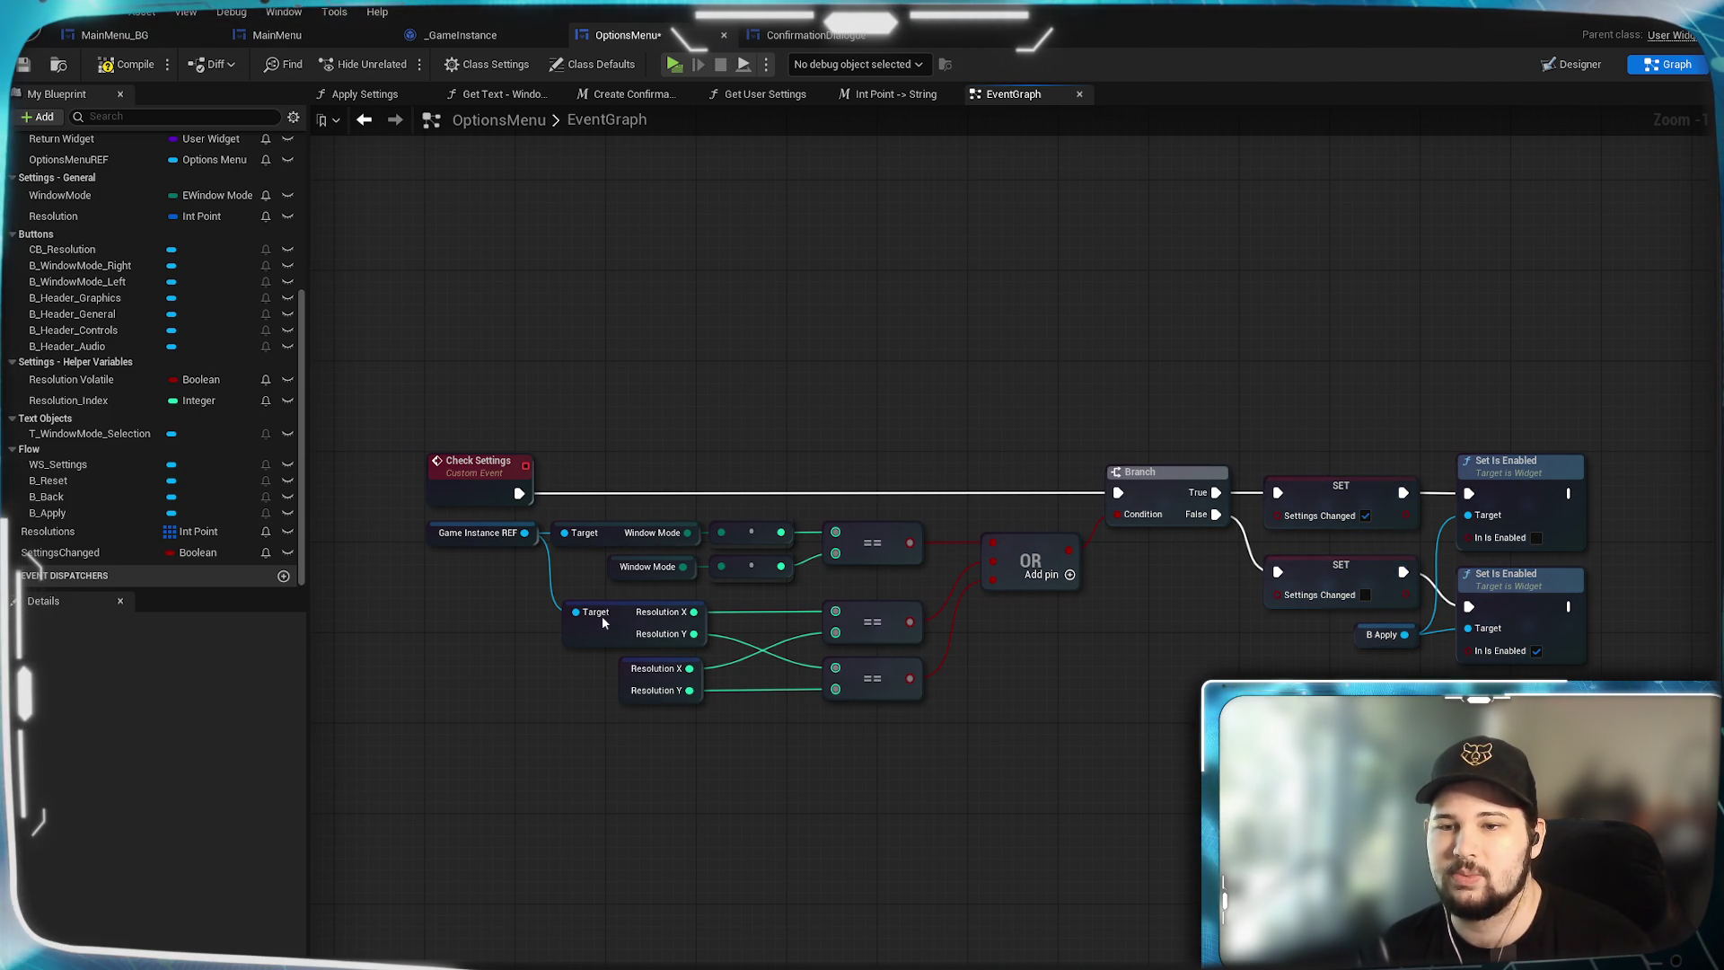
left_click(1365, 594)
Untick Settings Changed on the upper SET node, then review the Event Construct through Reset to Previous sections.
left_click(1366, 515)
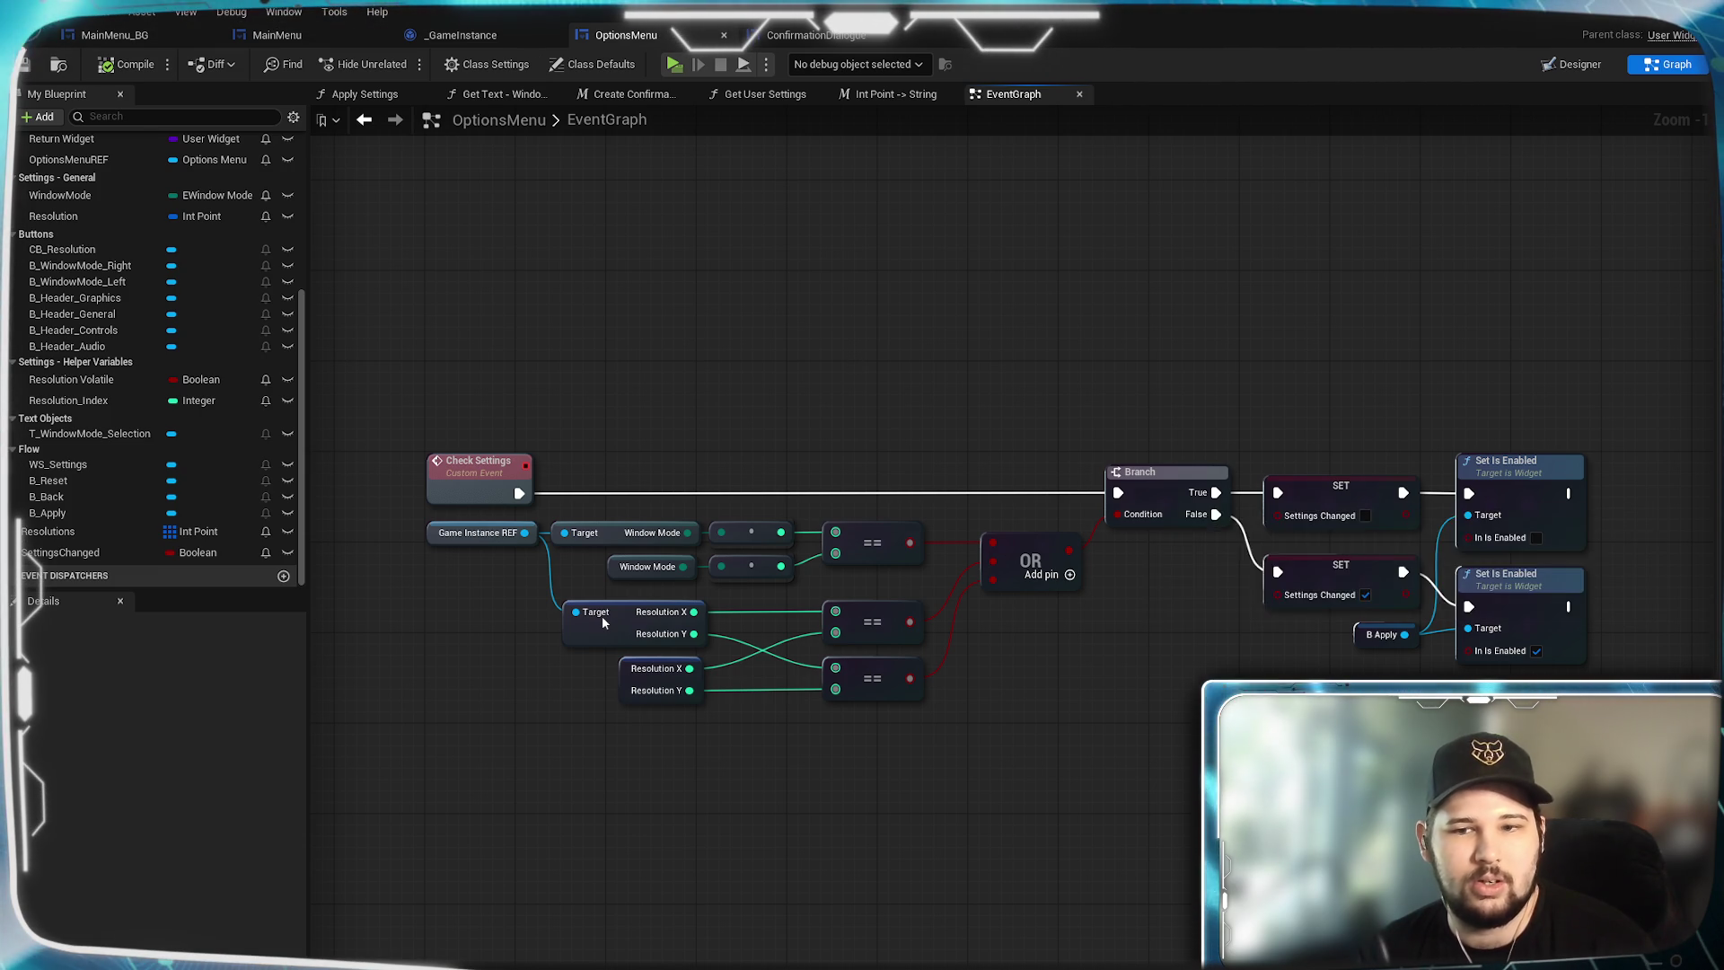
mouse_move(603, 623)
left_mouse_down()
mouse_move(866, 797)
mouse_move(1455, 616)
mouse_move(1118, 916)
mouse_move(925, 960)
mouse_move(1105, 961)
mouse_move(1167, 593)
mouse_move(1255, 647)
mouse_move(1172, 413)
mouse_move(1194, 193)
left_mouse_up()
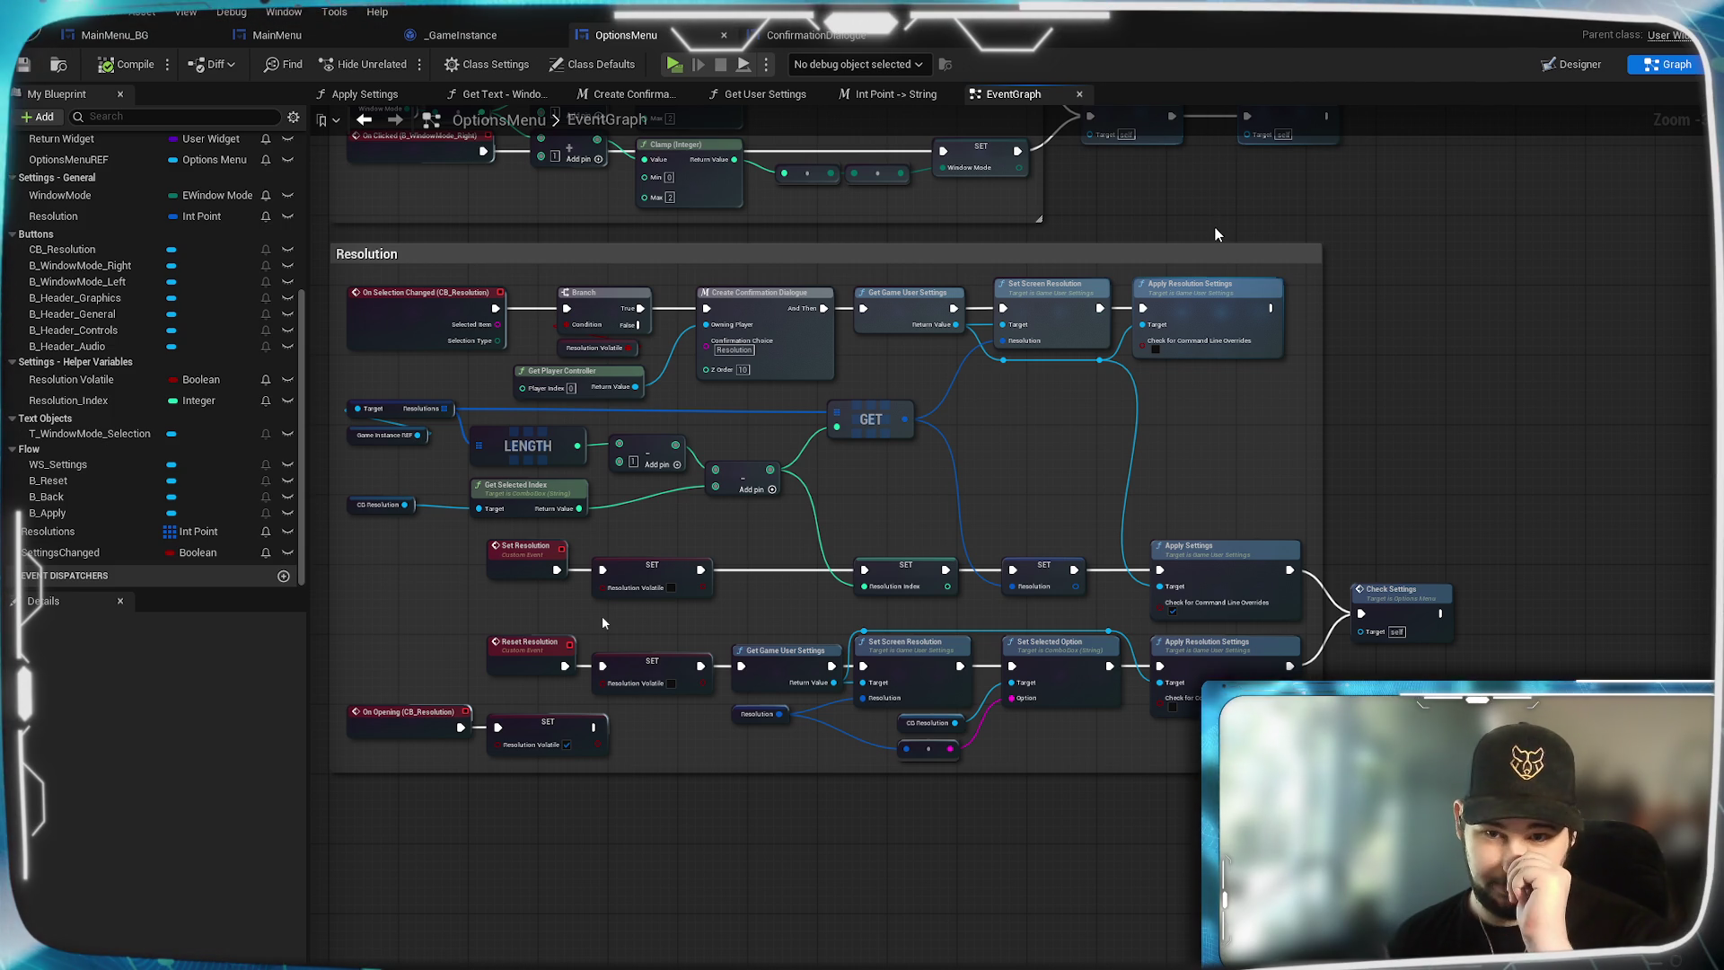
mouse_move(1155, 199)
left_mouse_down()
mouse_move(1021, 260)
mouse_move(1096, 453)
left_mouse_up()
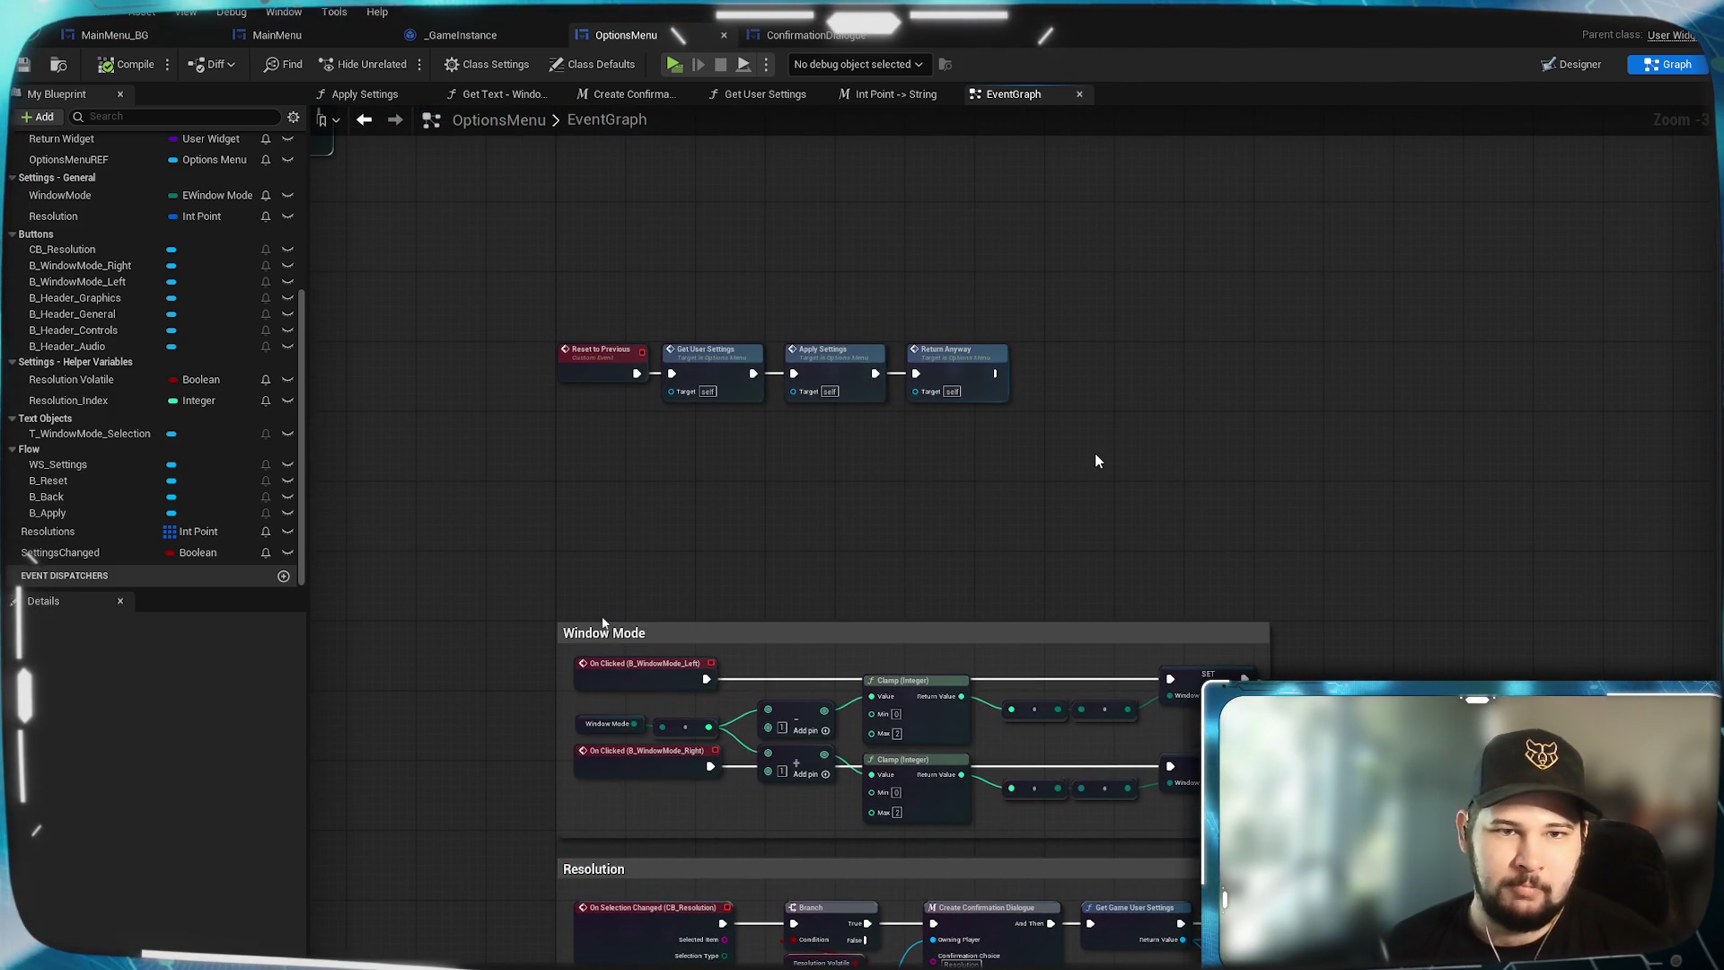
mouse_move(1179, 227)
left_mouse_down()
mouse_move(1189, 551)
mouse_move(1105, 640)
left_mouse_up()
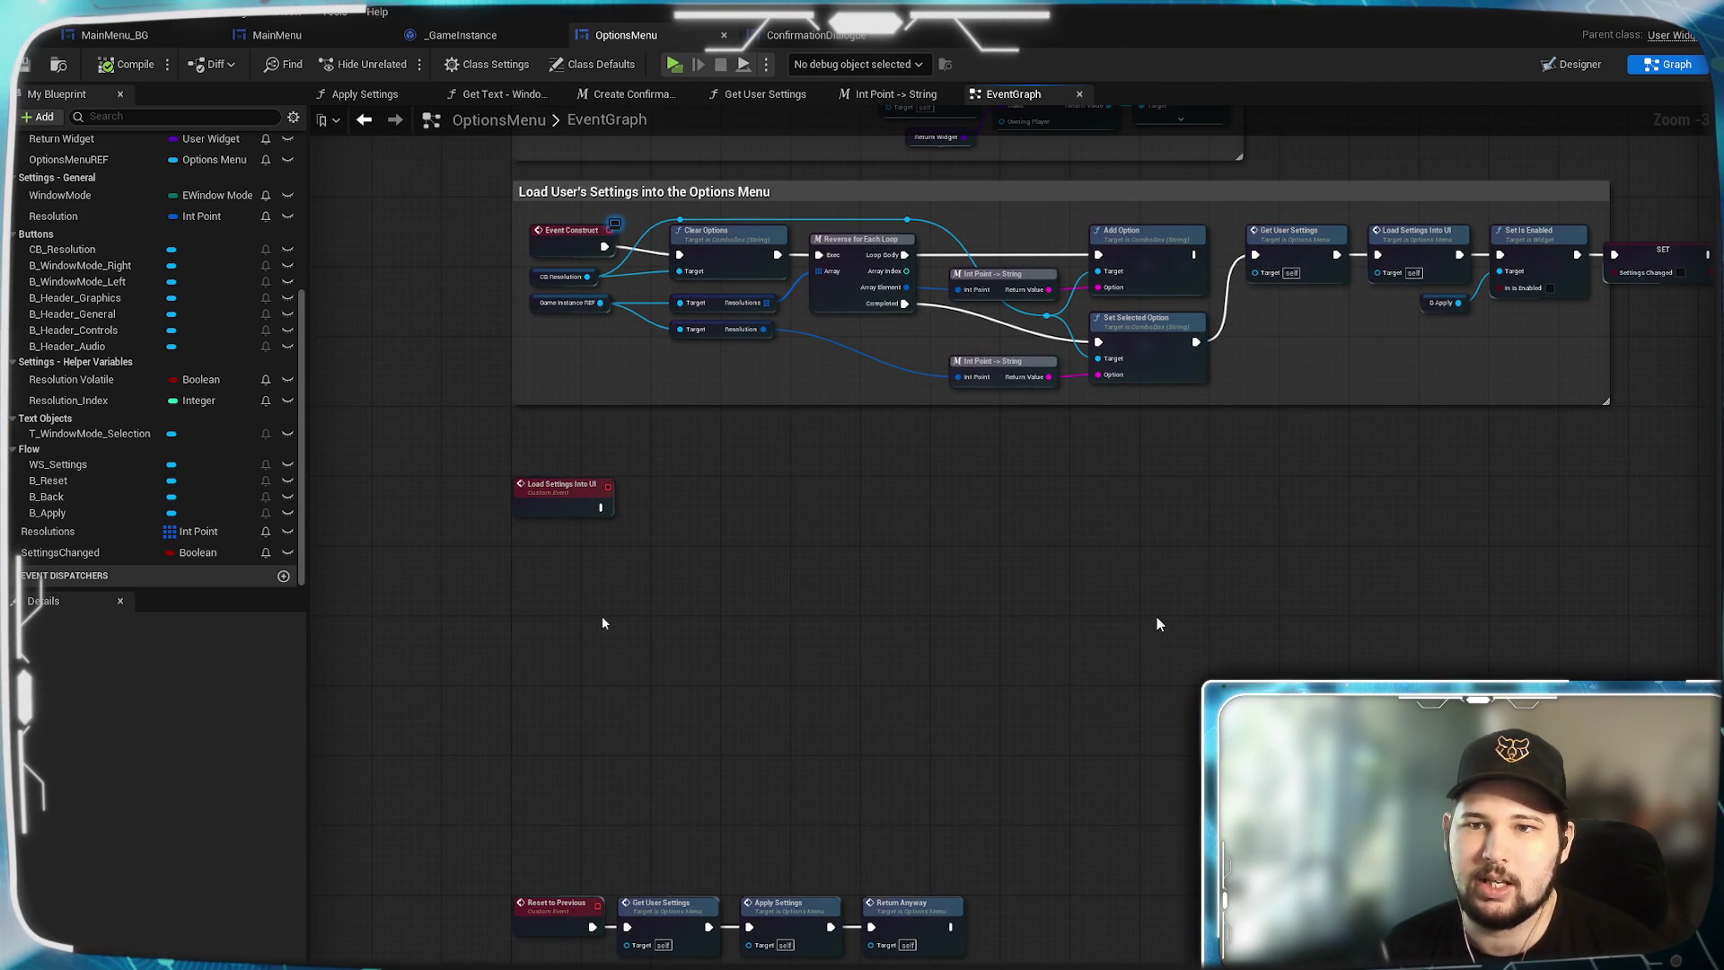
left_click_drag(1152, 574, 1142, 702)
Open the Get User Settings function graph and look over its nodes.
left_click(777, 95)
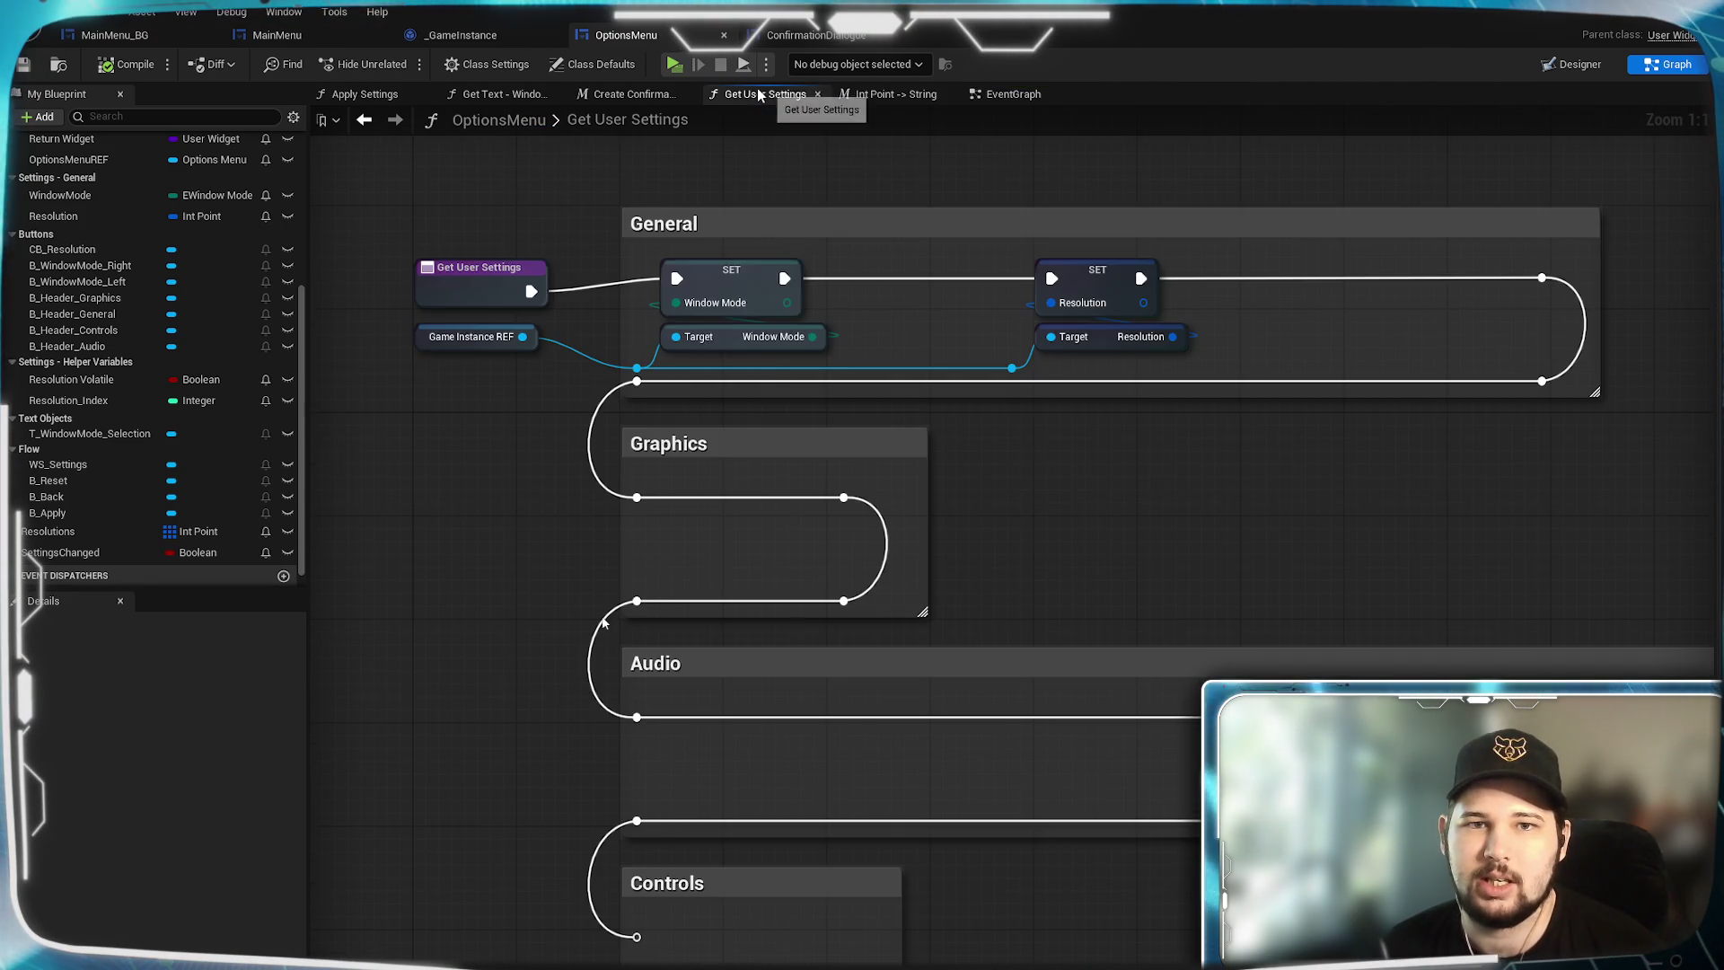
scroll(1029, 499, "down", 2)
scroll(1032, 503, "up", 2)
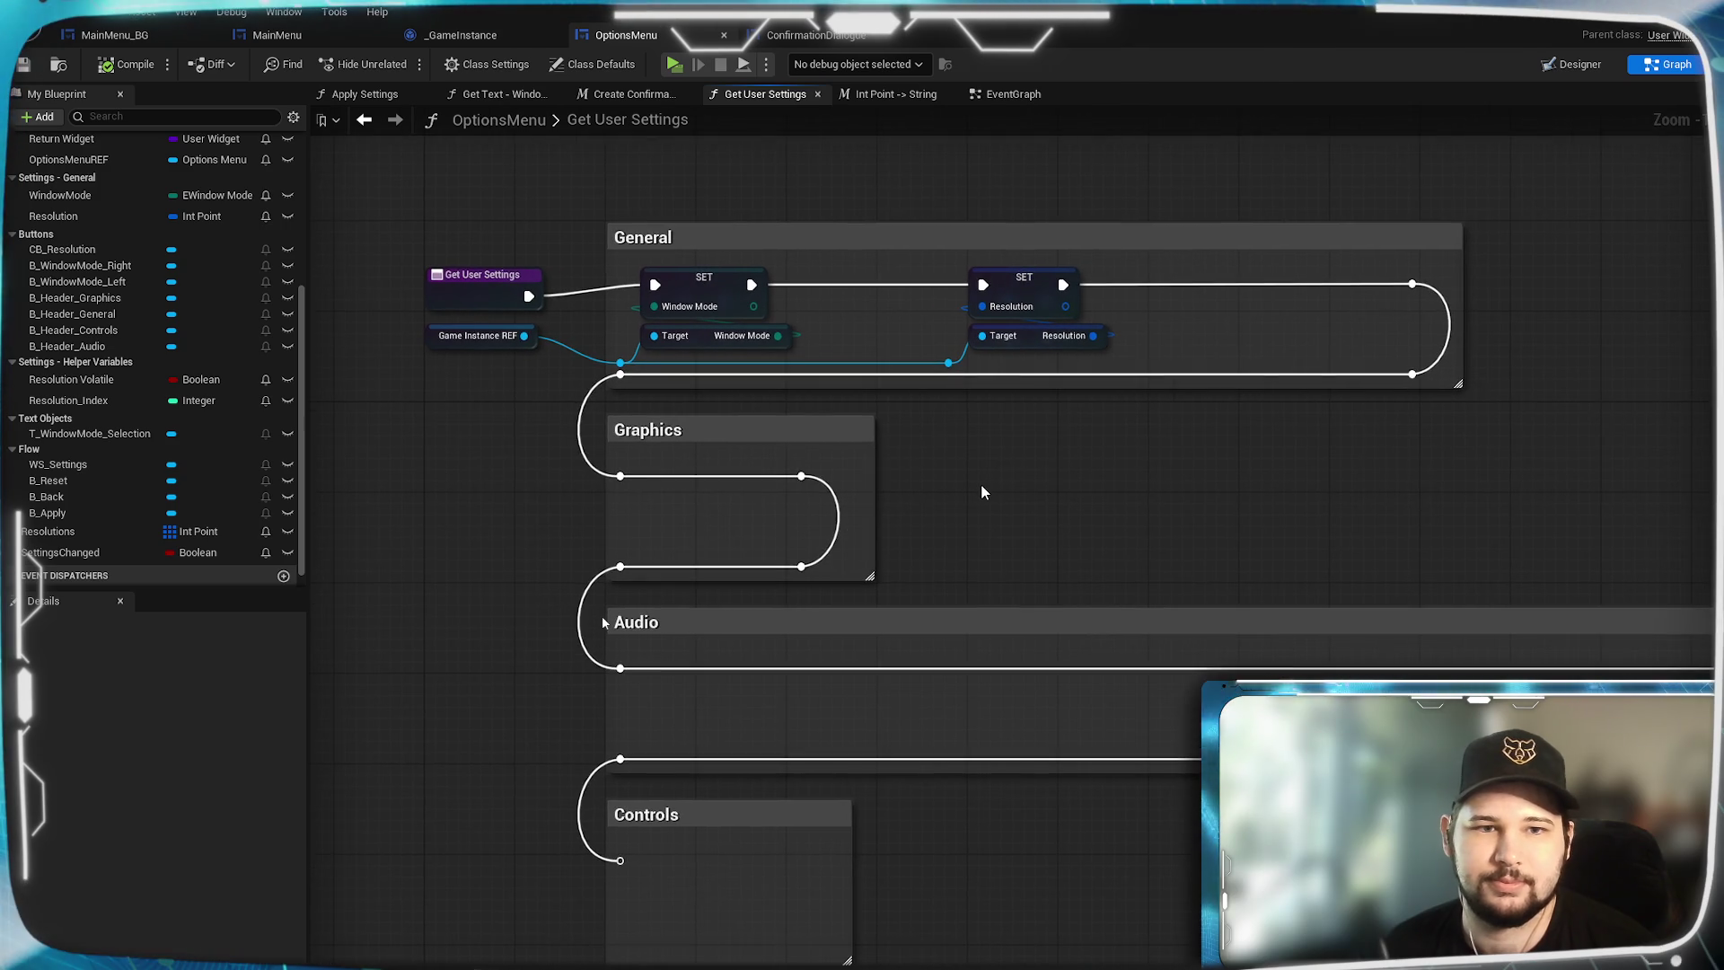
scroll(982, 492, "down", 2)
scroll(983, 492, "up", 2)
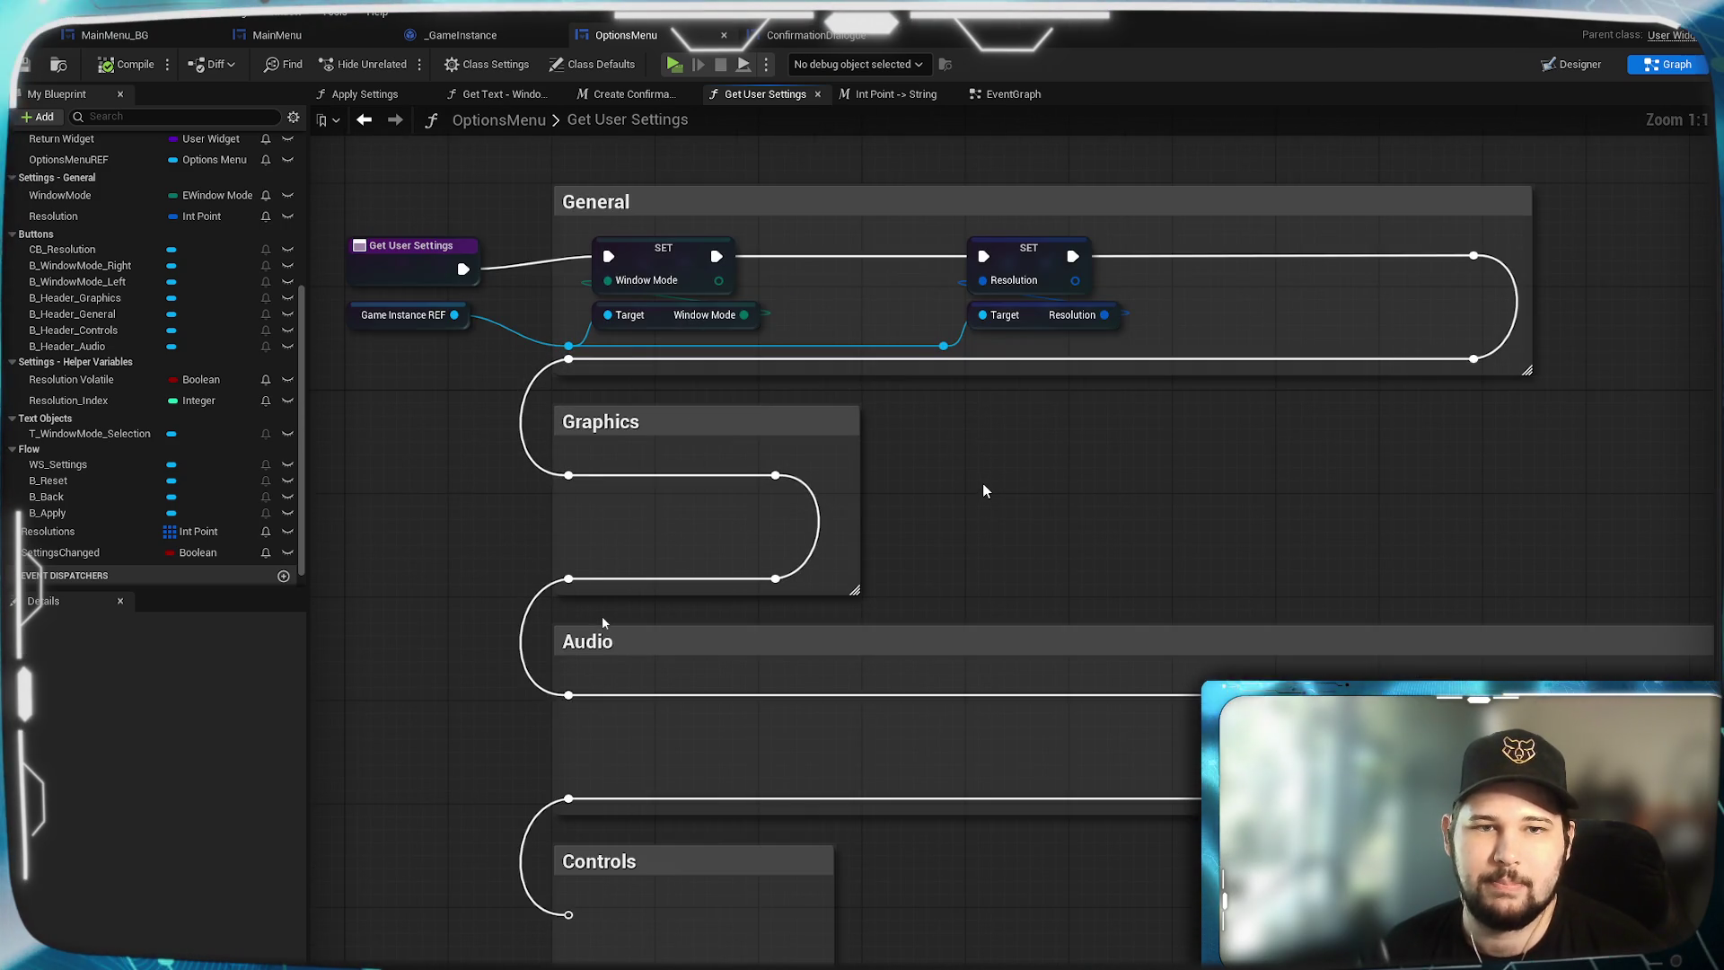
scroll(982, 492, "down", 1)
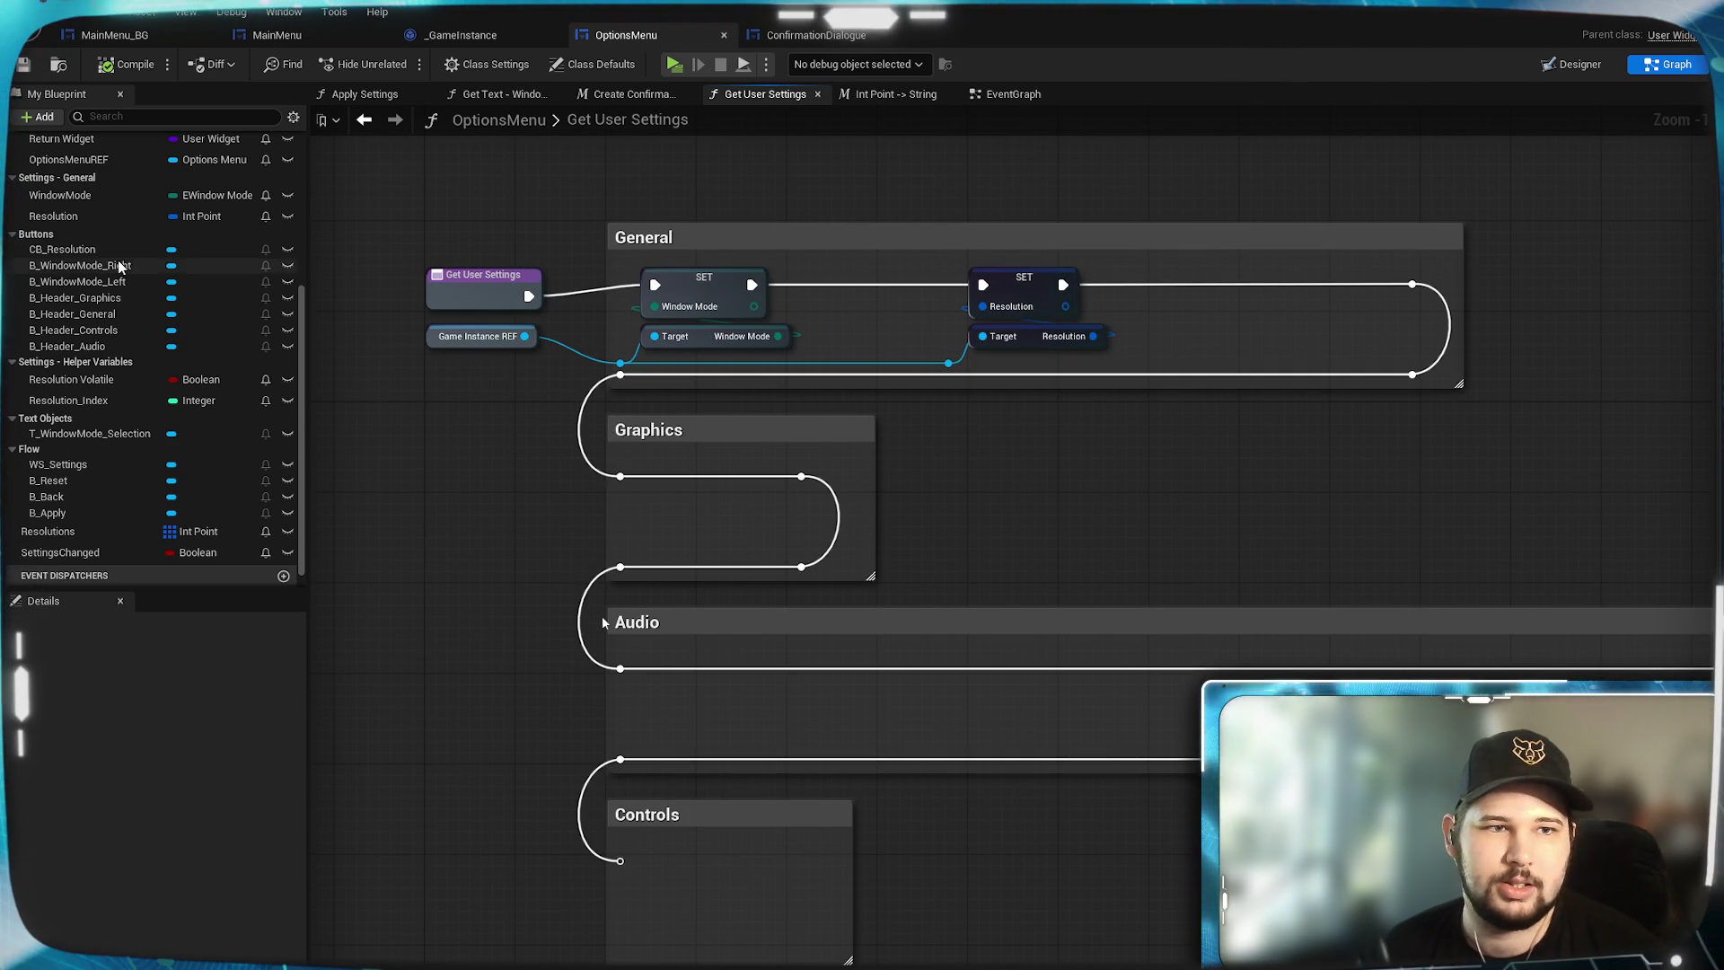
scroll(118, 261, "up", 5)
scroll(119, 261, "up", 2)
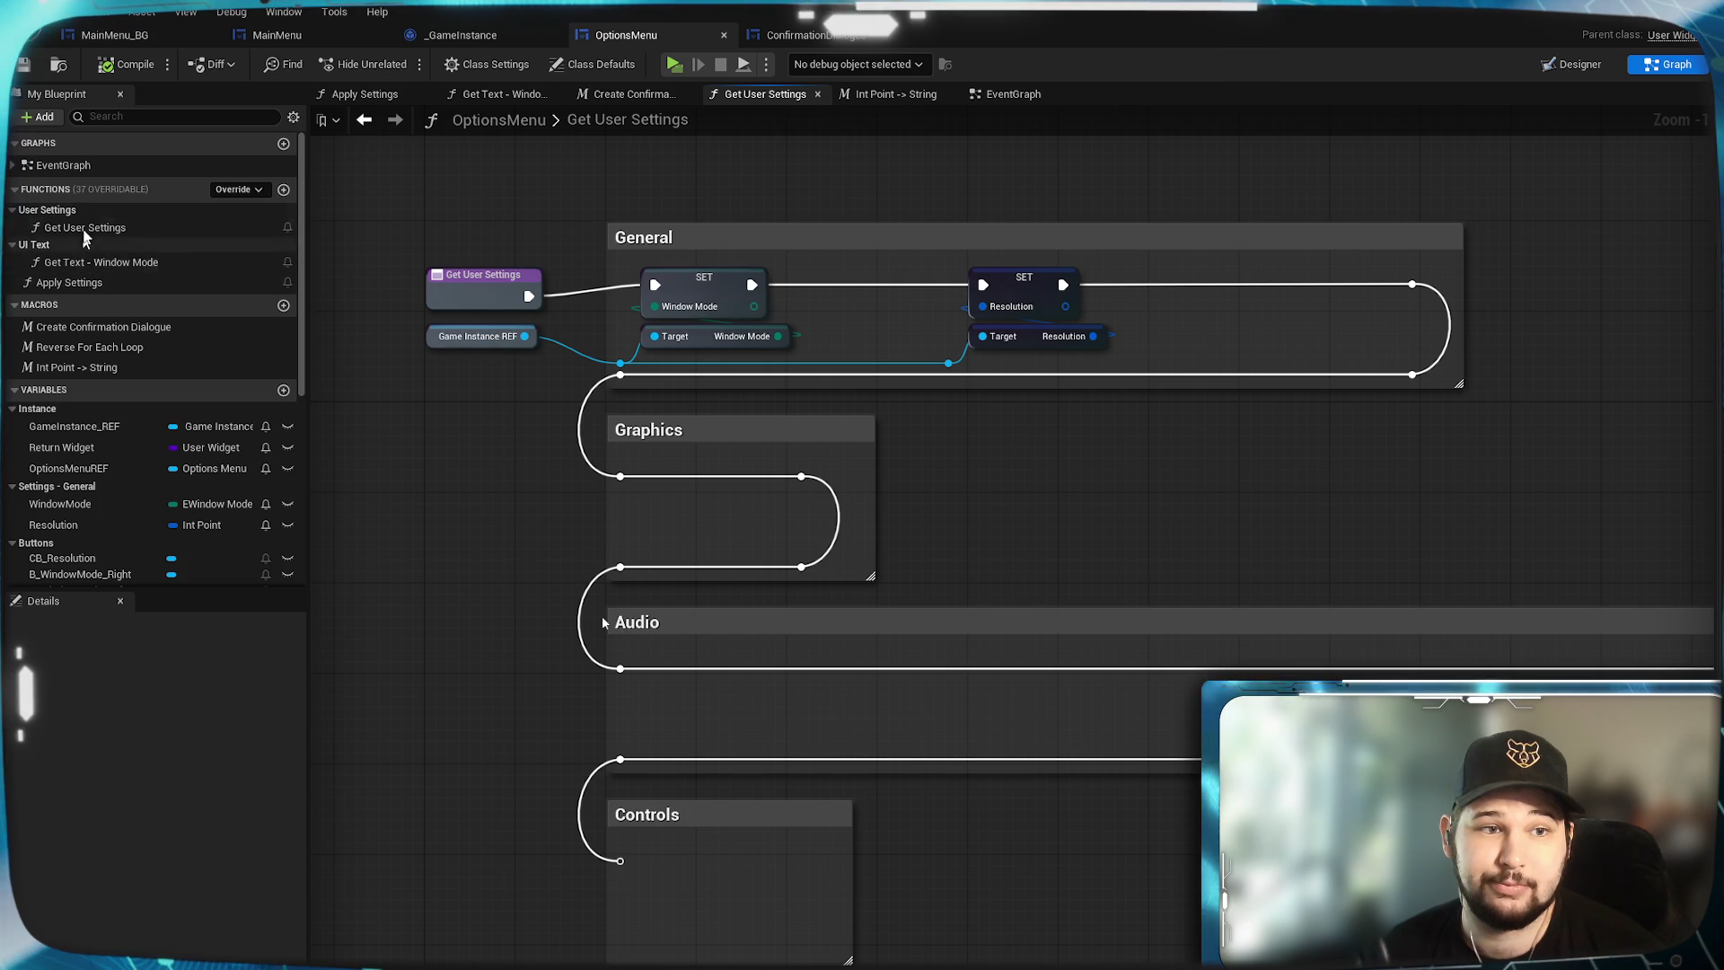
Duplicate Get User Settings and rename the copy to Save User Settings.
right_click(94, 230)
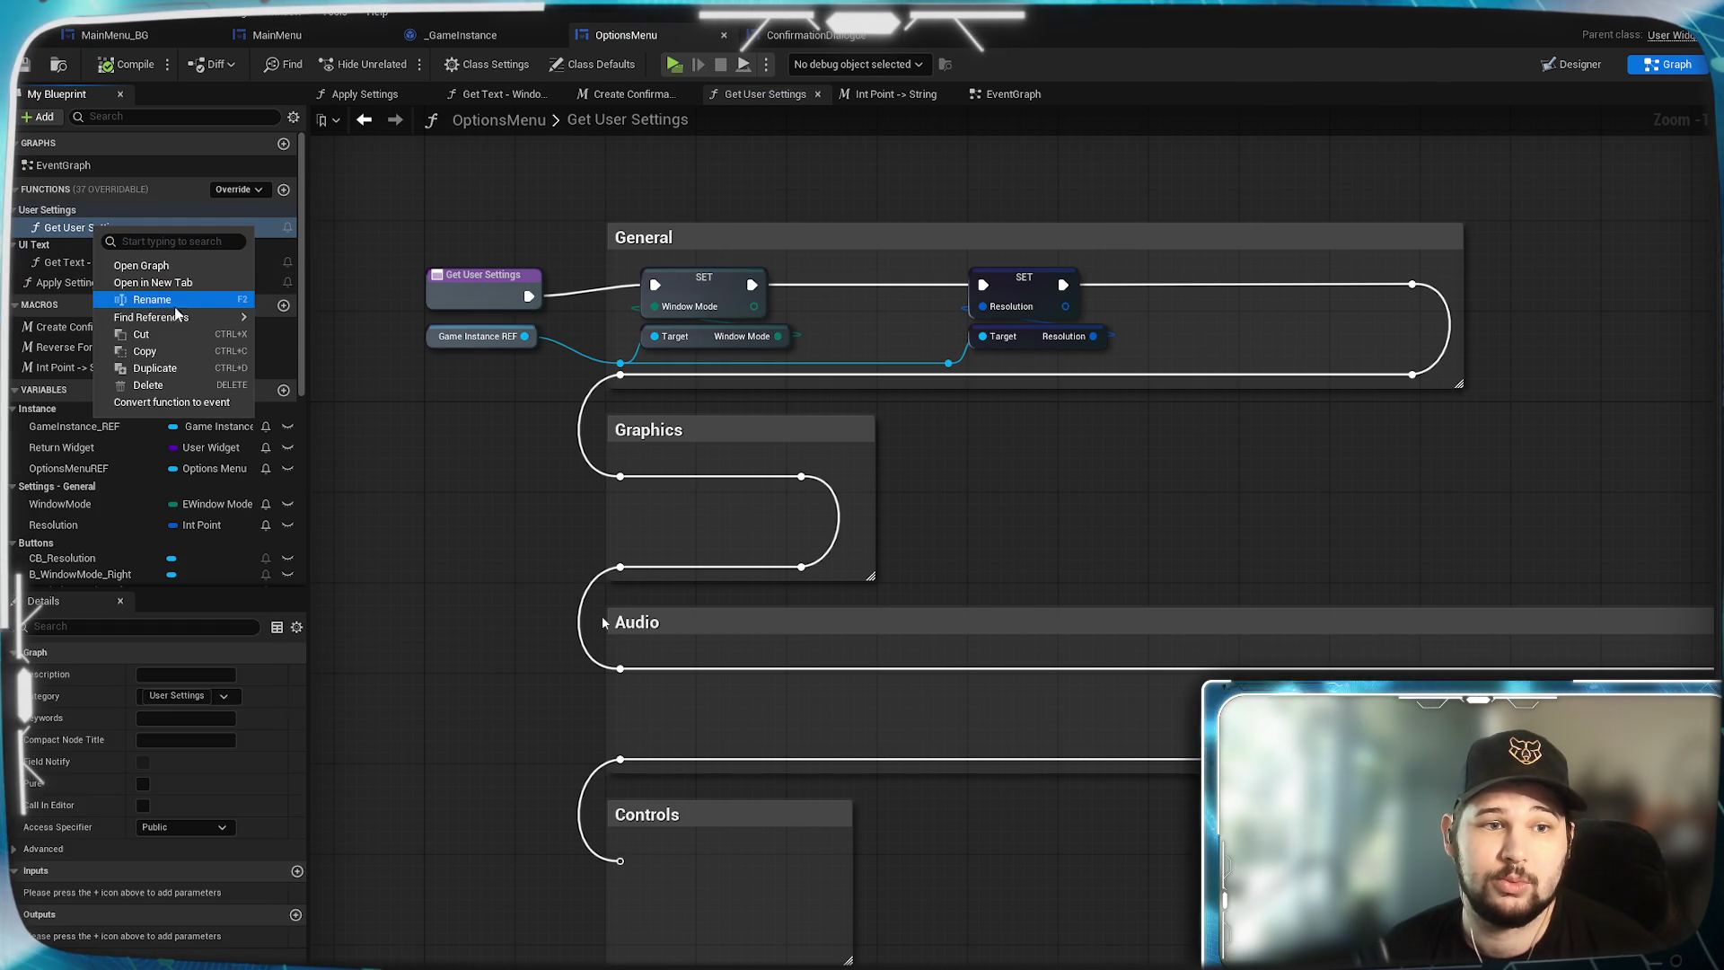
left_click(165, 370)
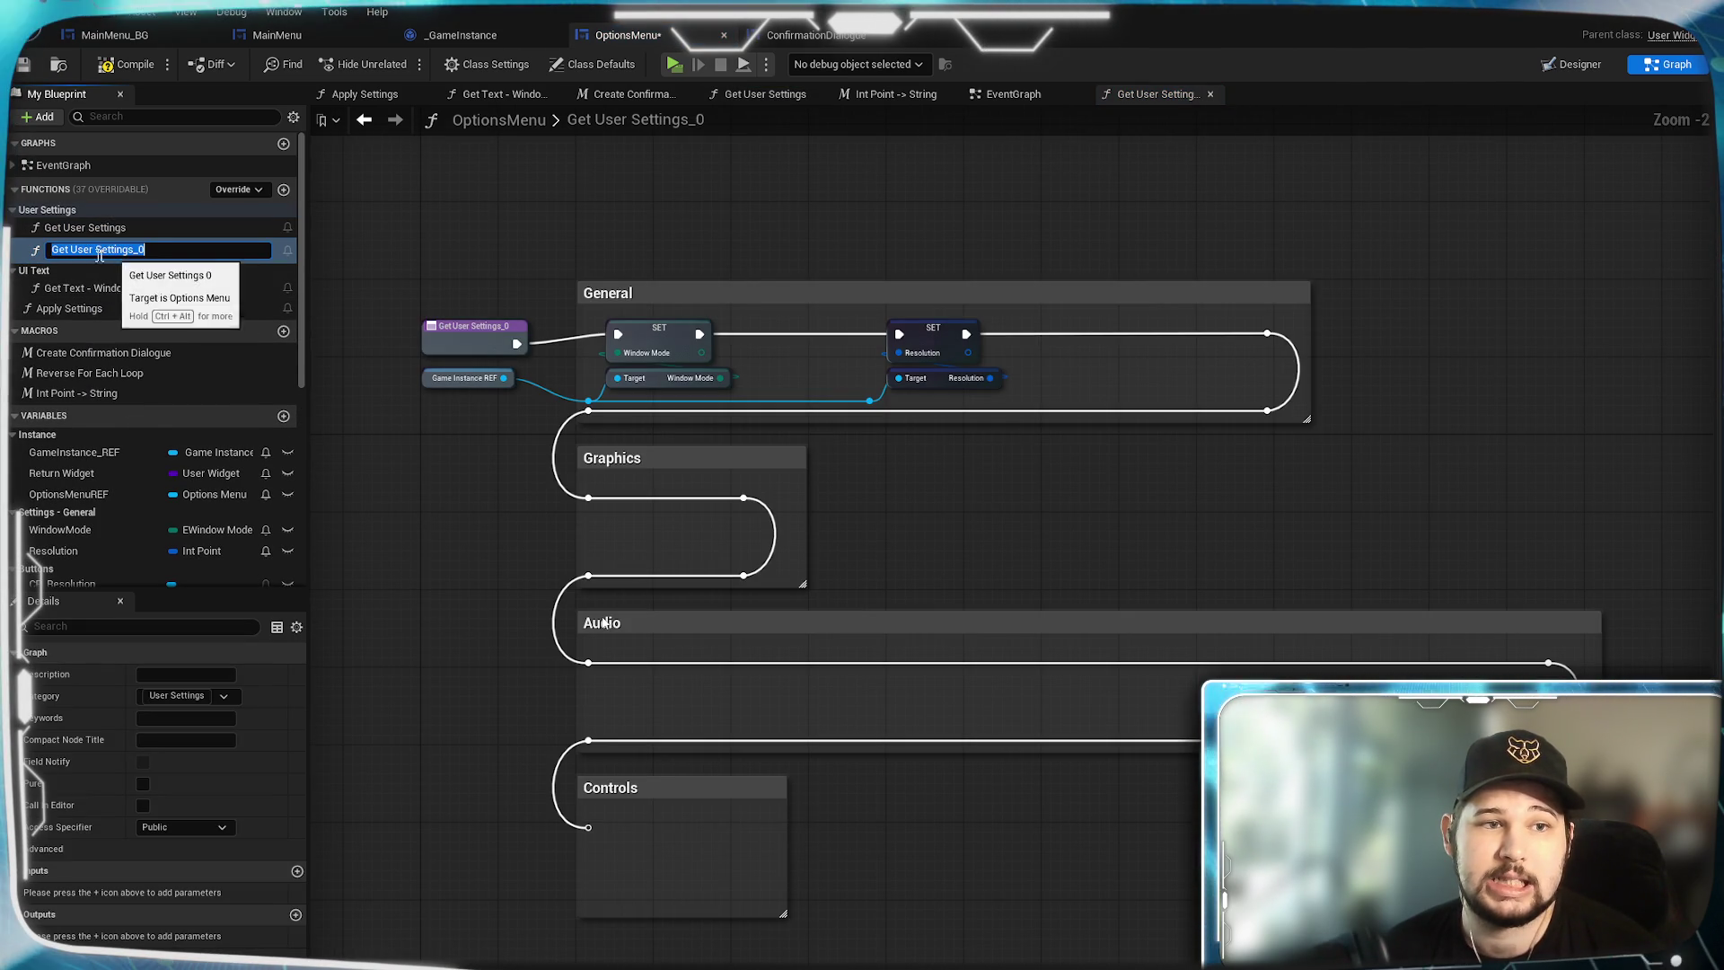
key("End")
key("BackSpace")
key("BackSpace")
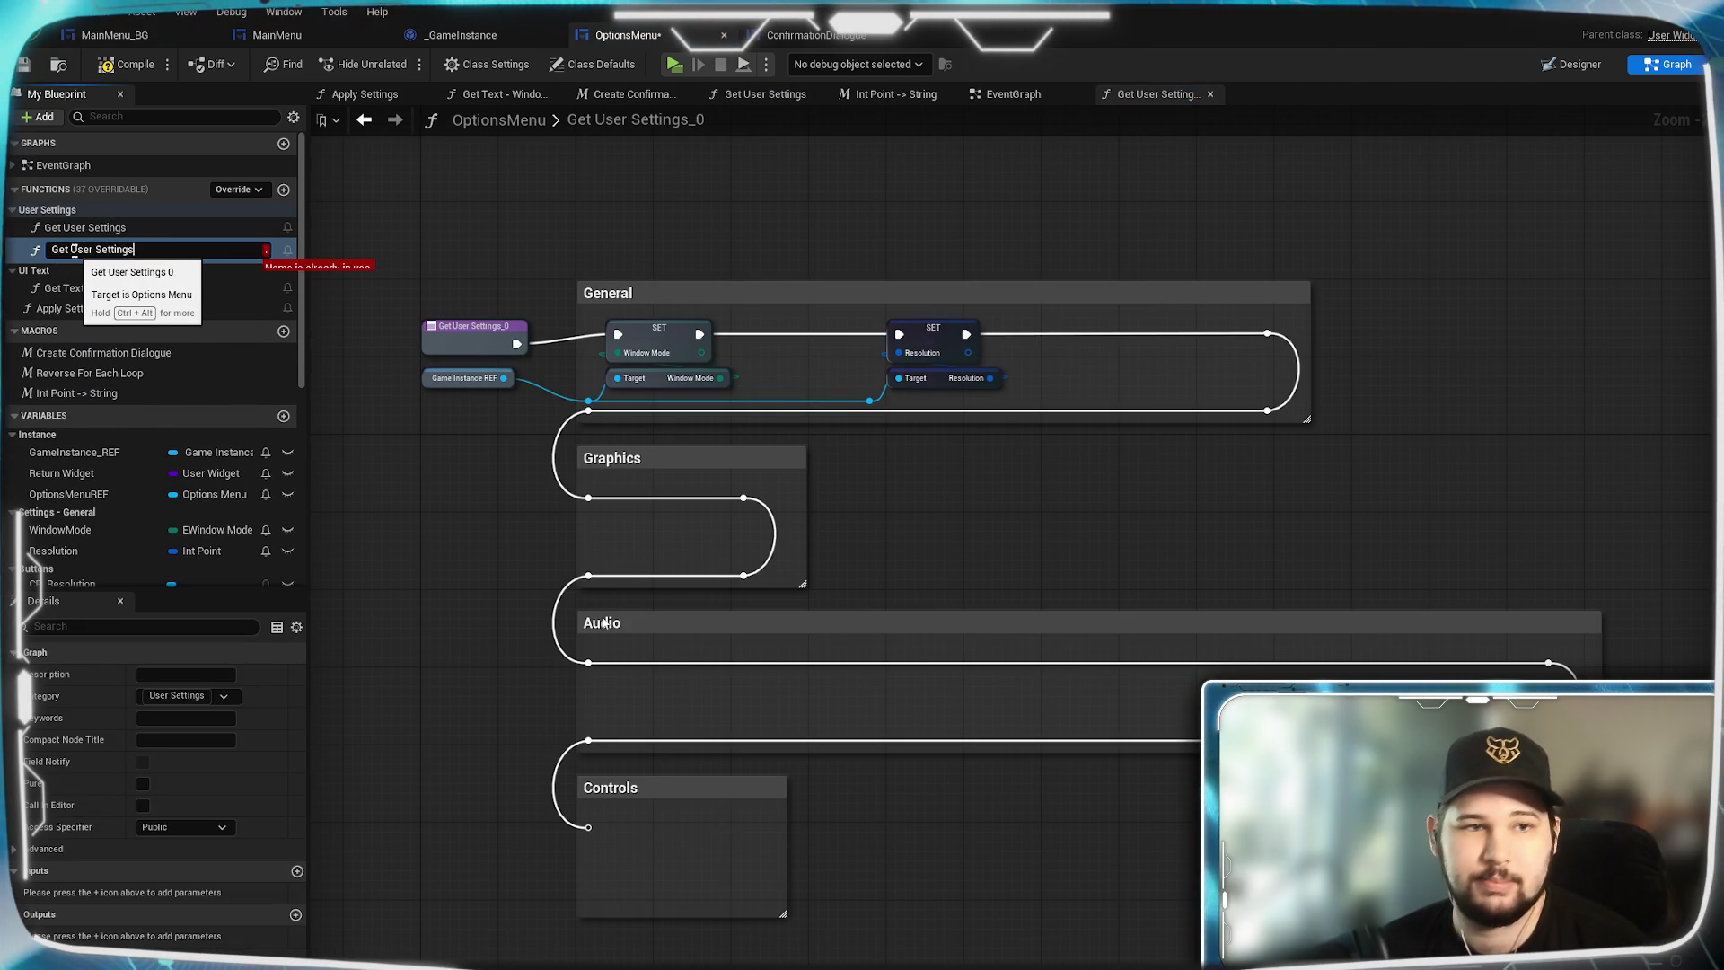
key("Home")
key("shift+Right")
key("shift+Right")
key("shift+Right")
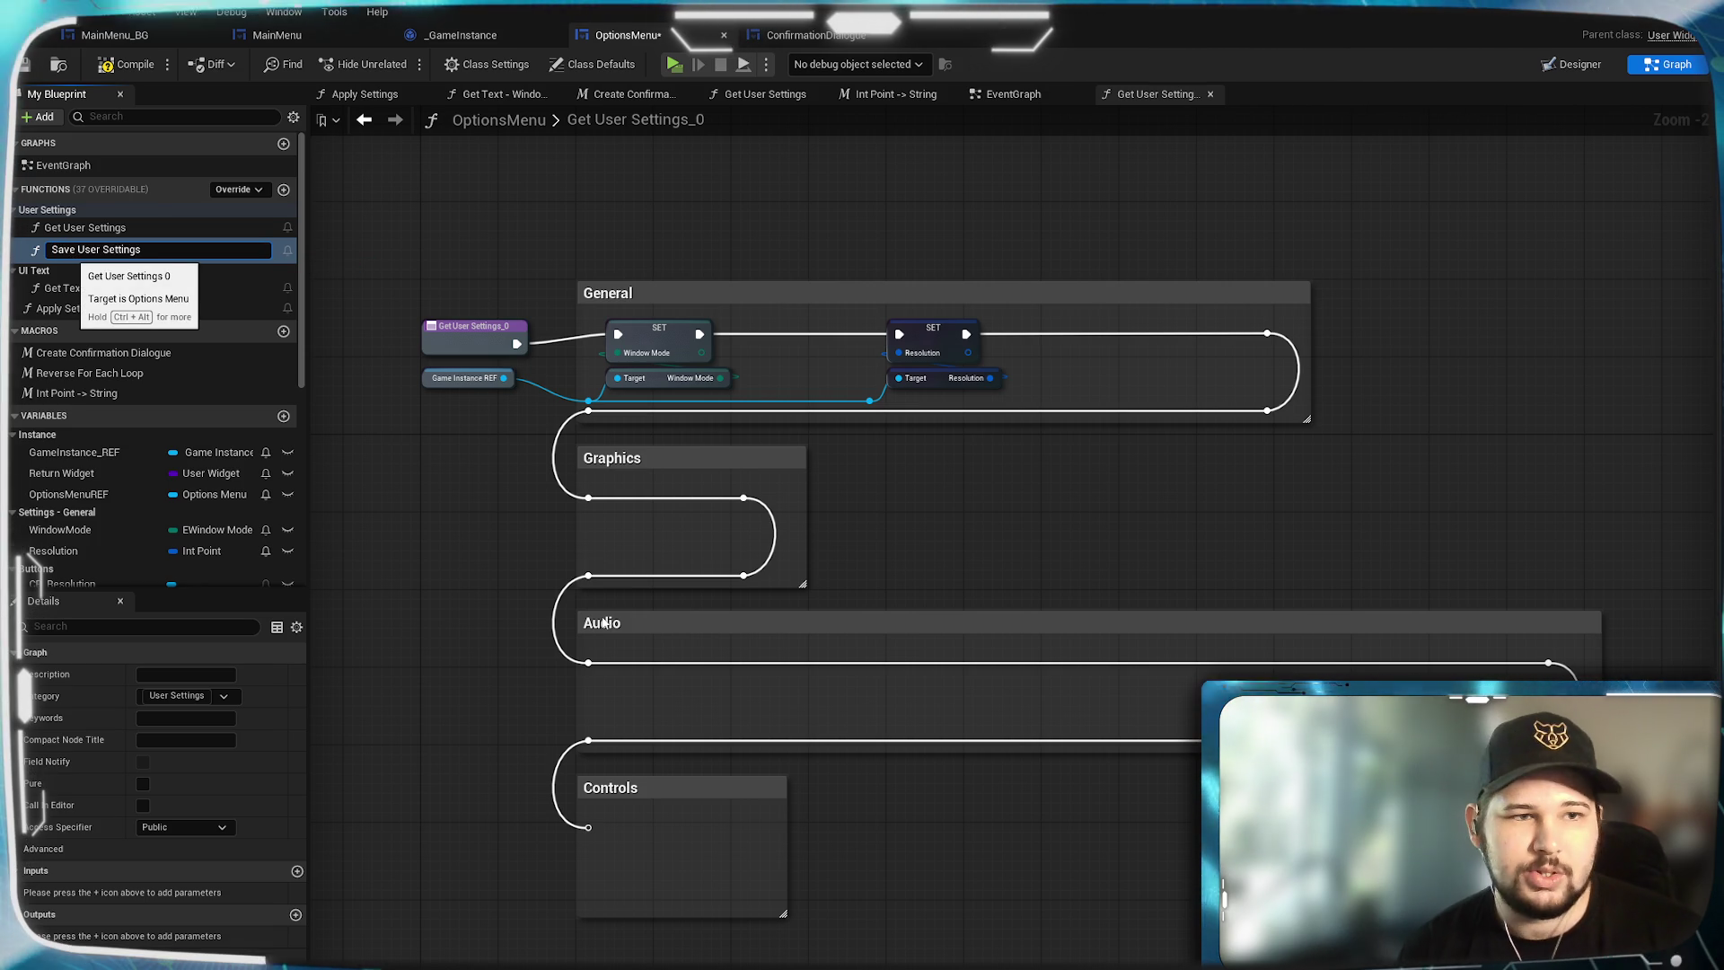
key("Return")
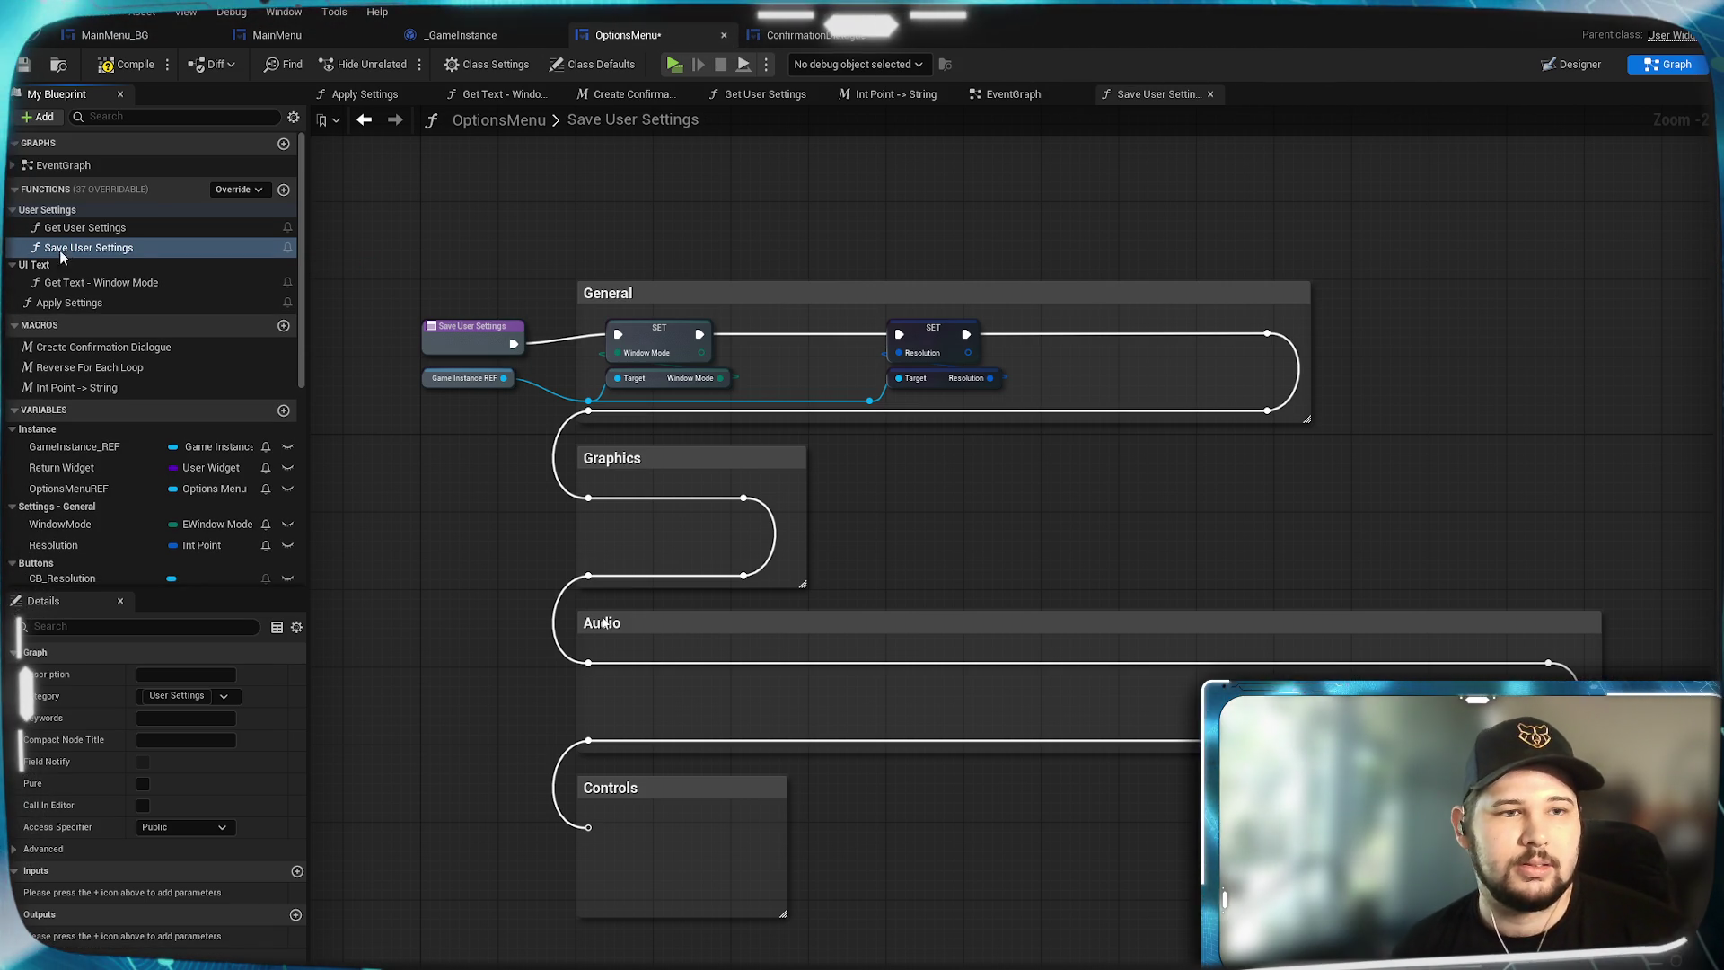
left_click(63, 252)
key("Return")
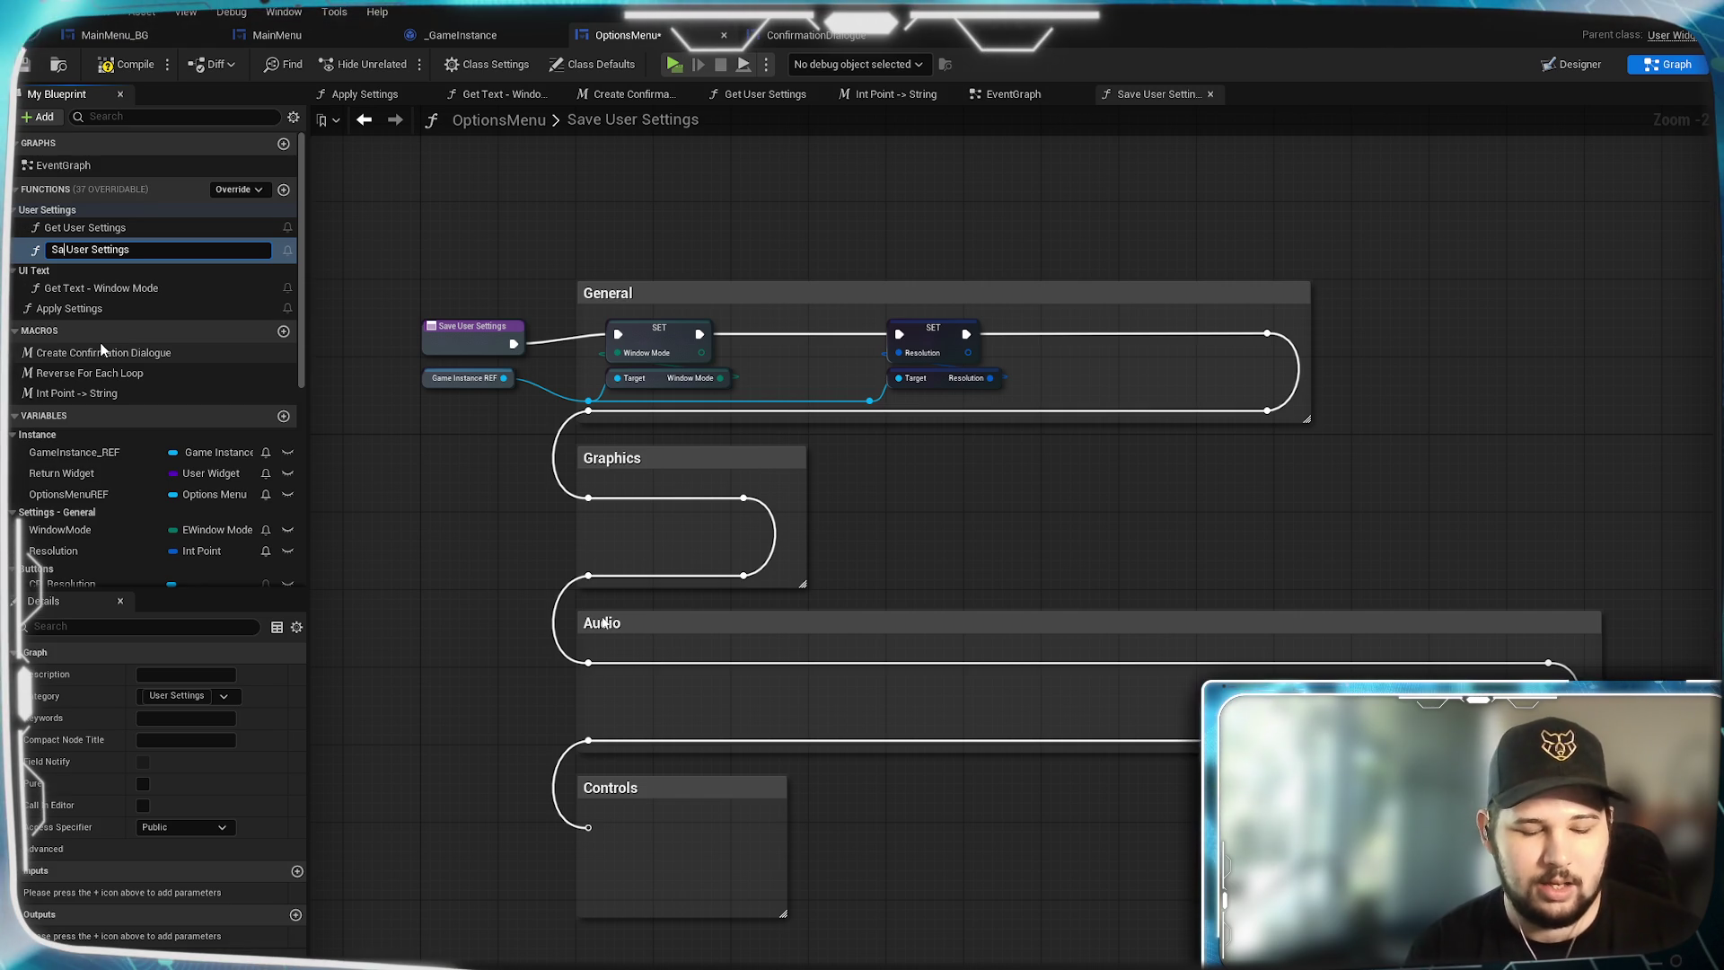
type("ve")
key("Return")
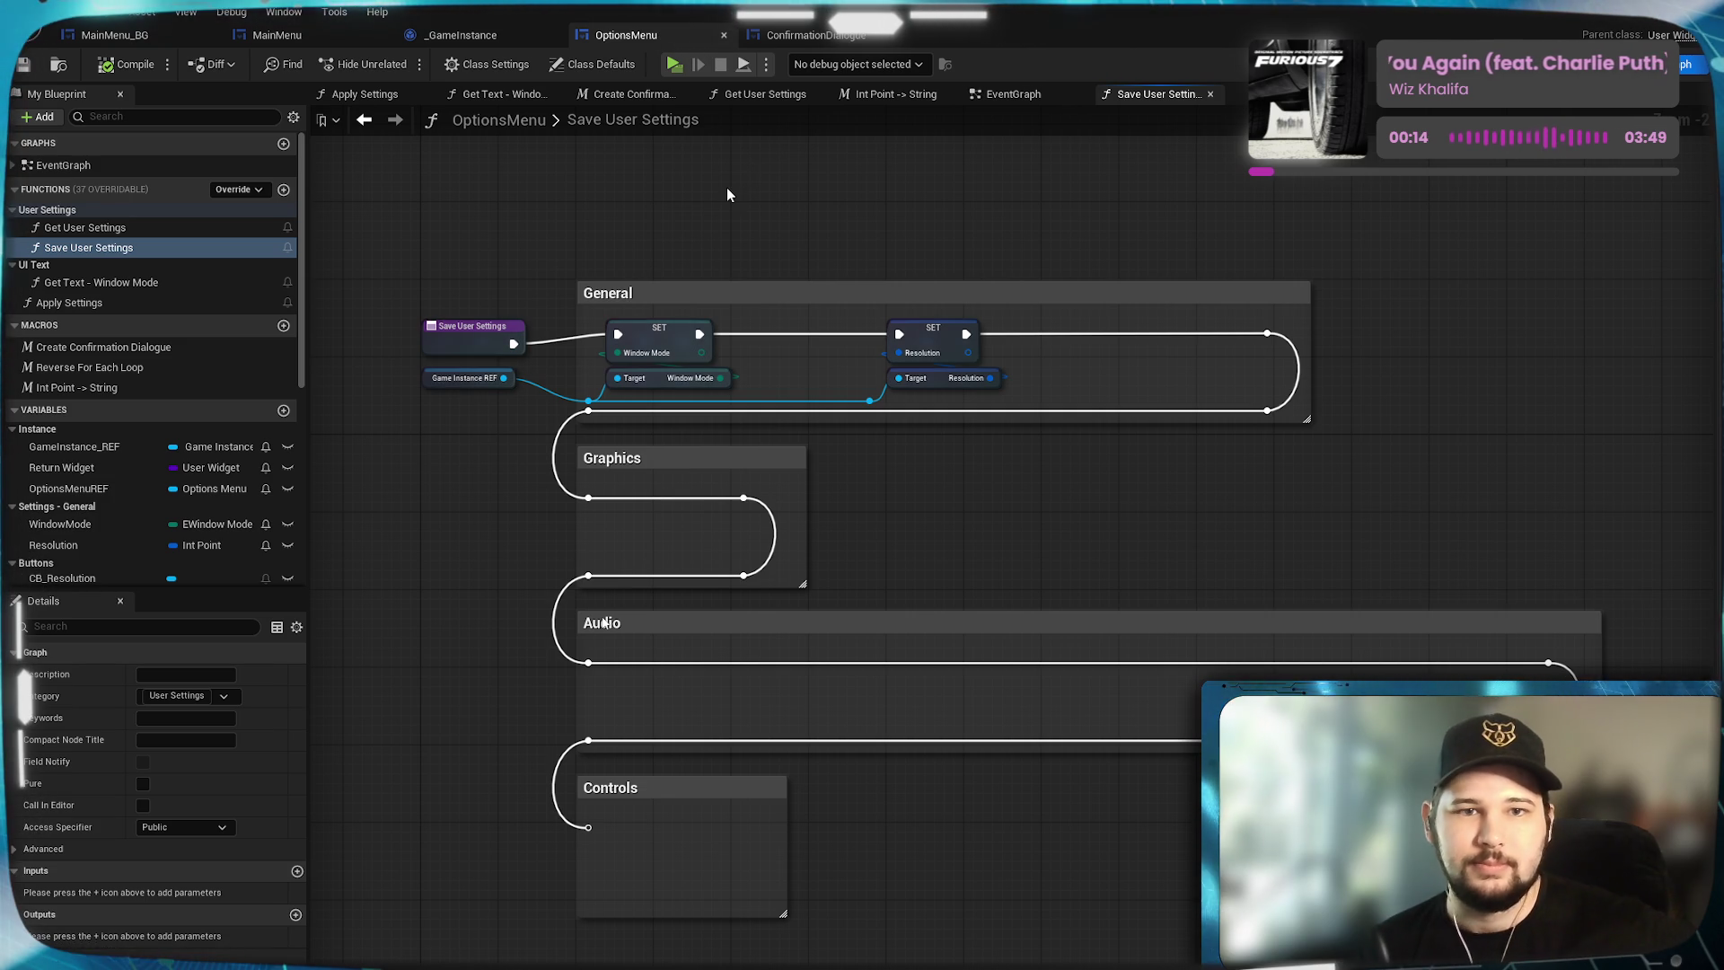
Add a Set Window Mode node on Game Instance REF above the General comment.
scroll(720, 195, "up", 2)
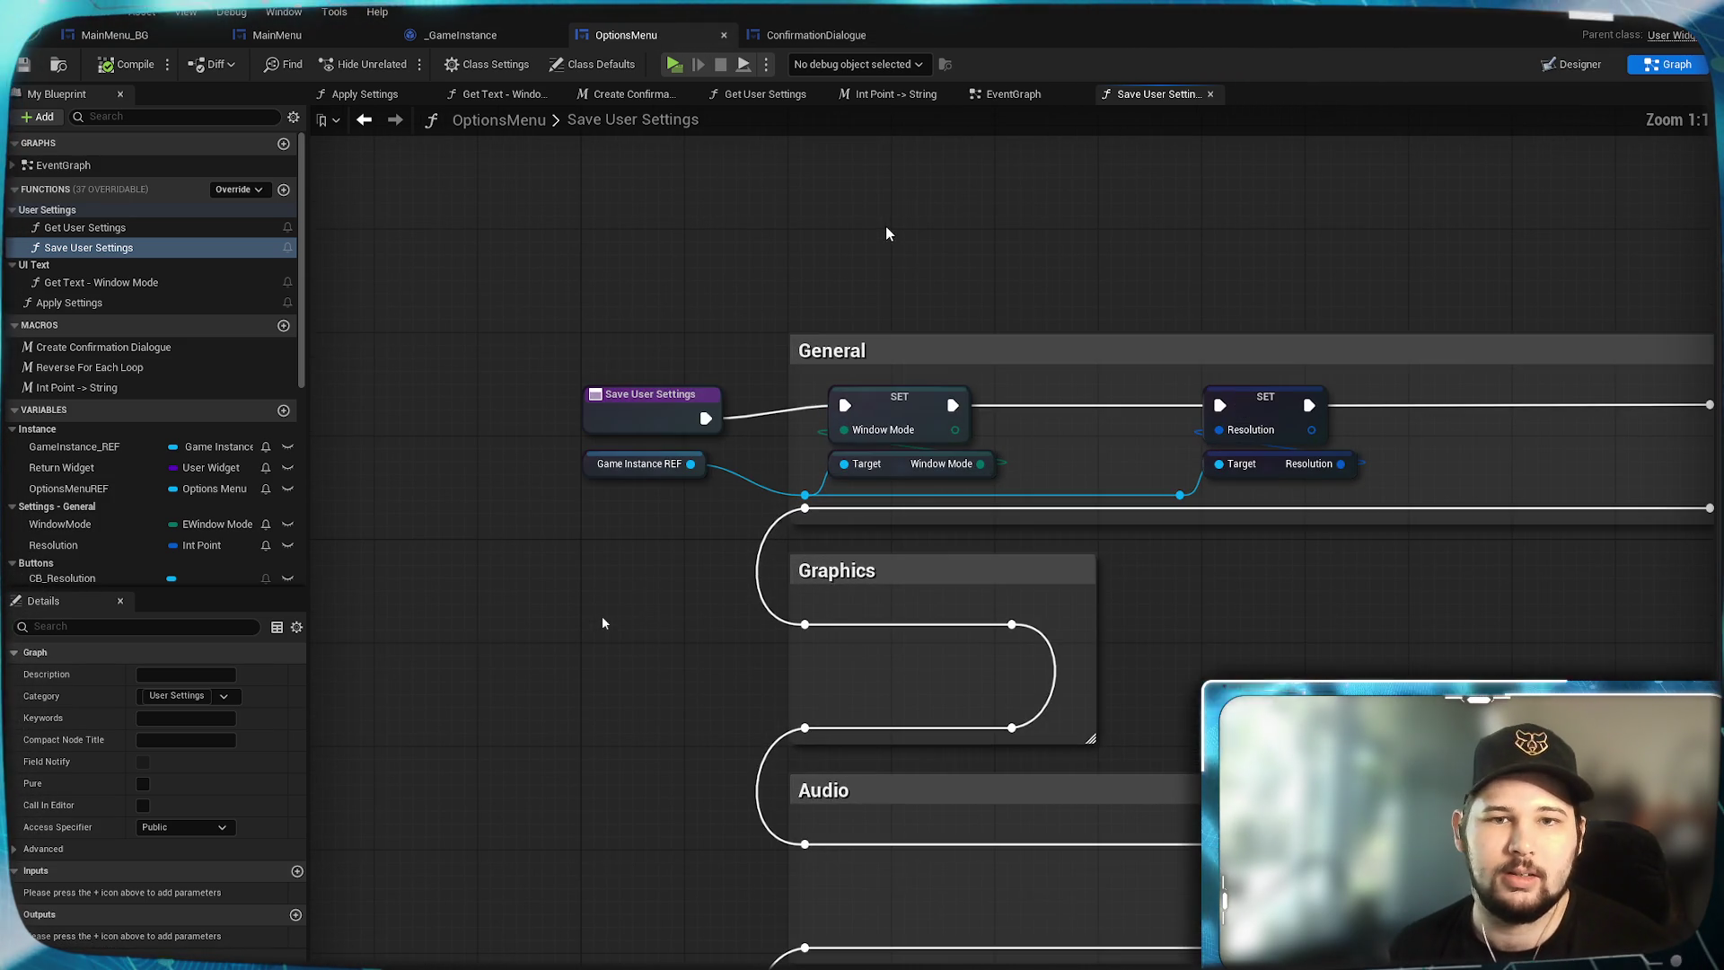
left_click_drag(880, 316, 820, 256)
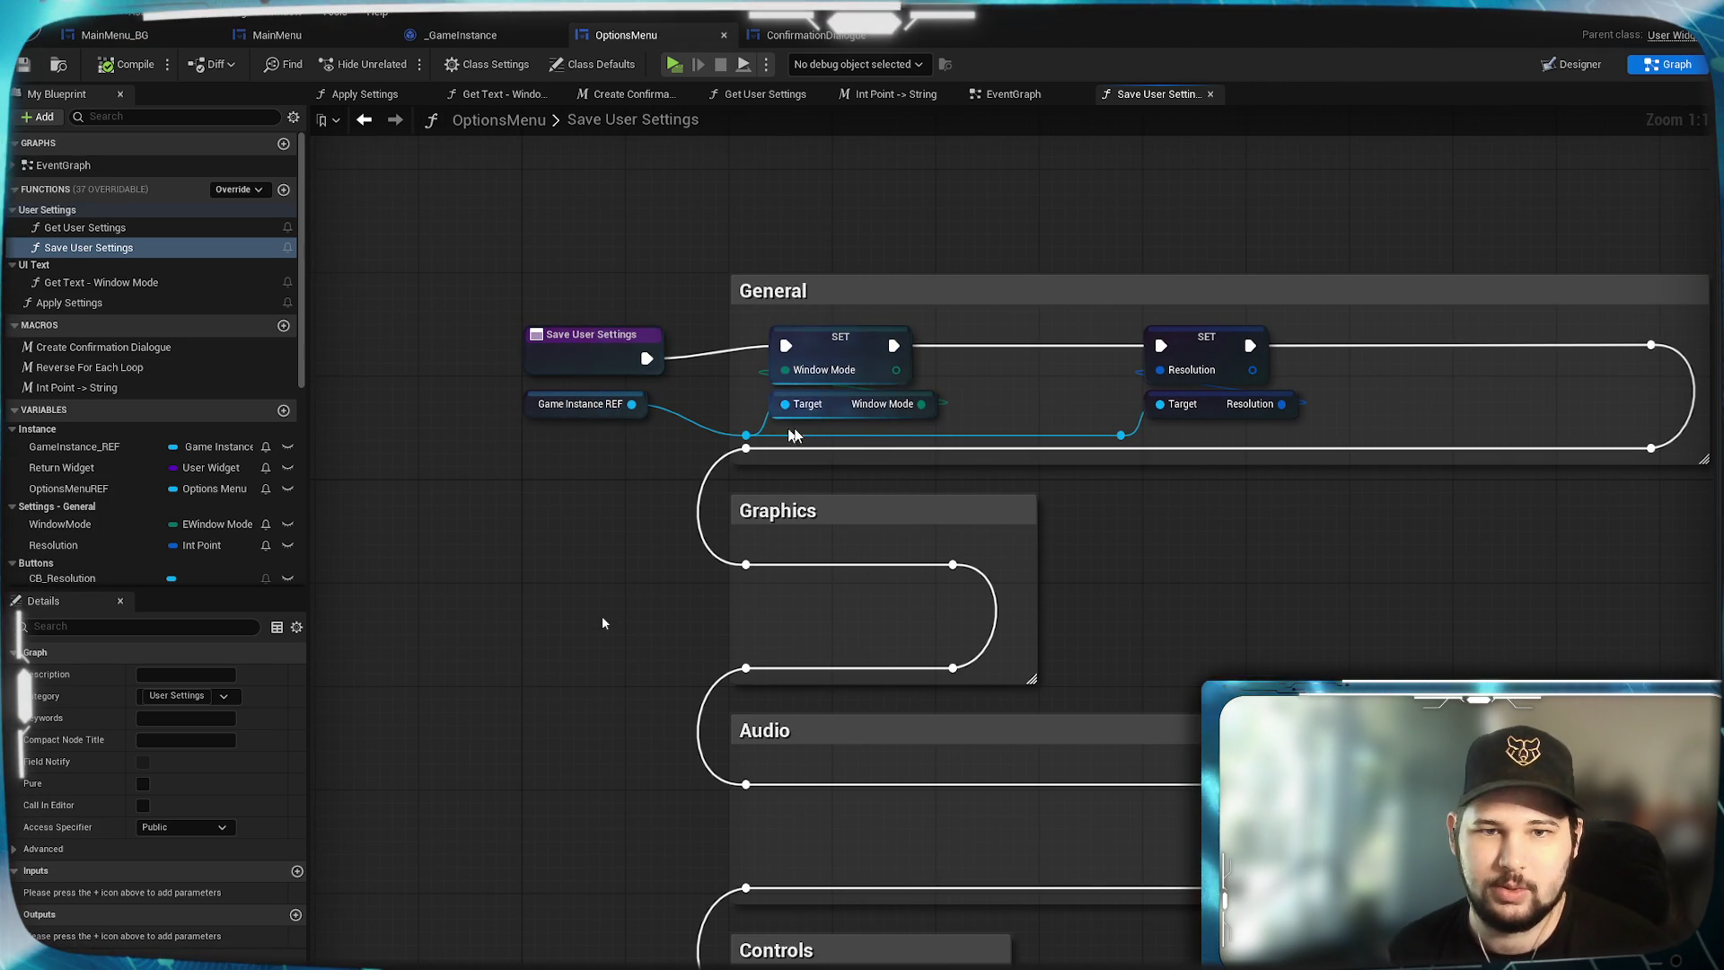
left_click_drag(631, 404, 636, 488)
type("set window")
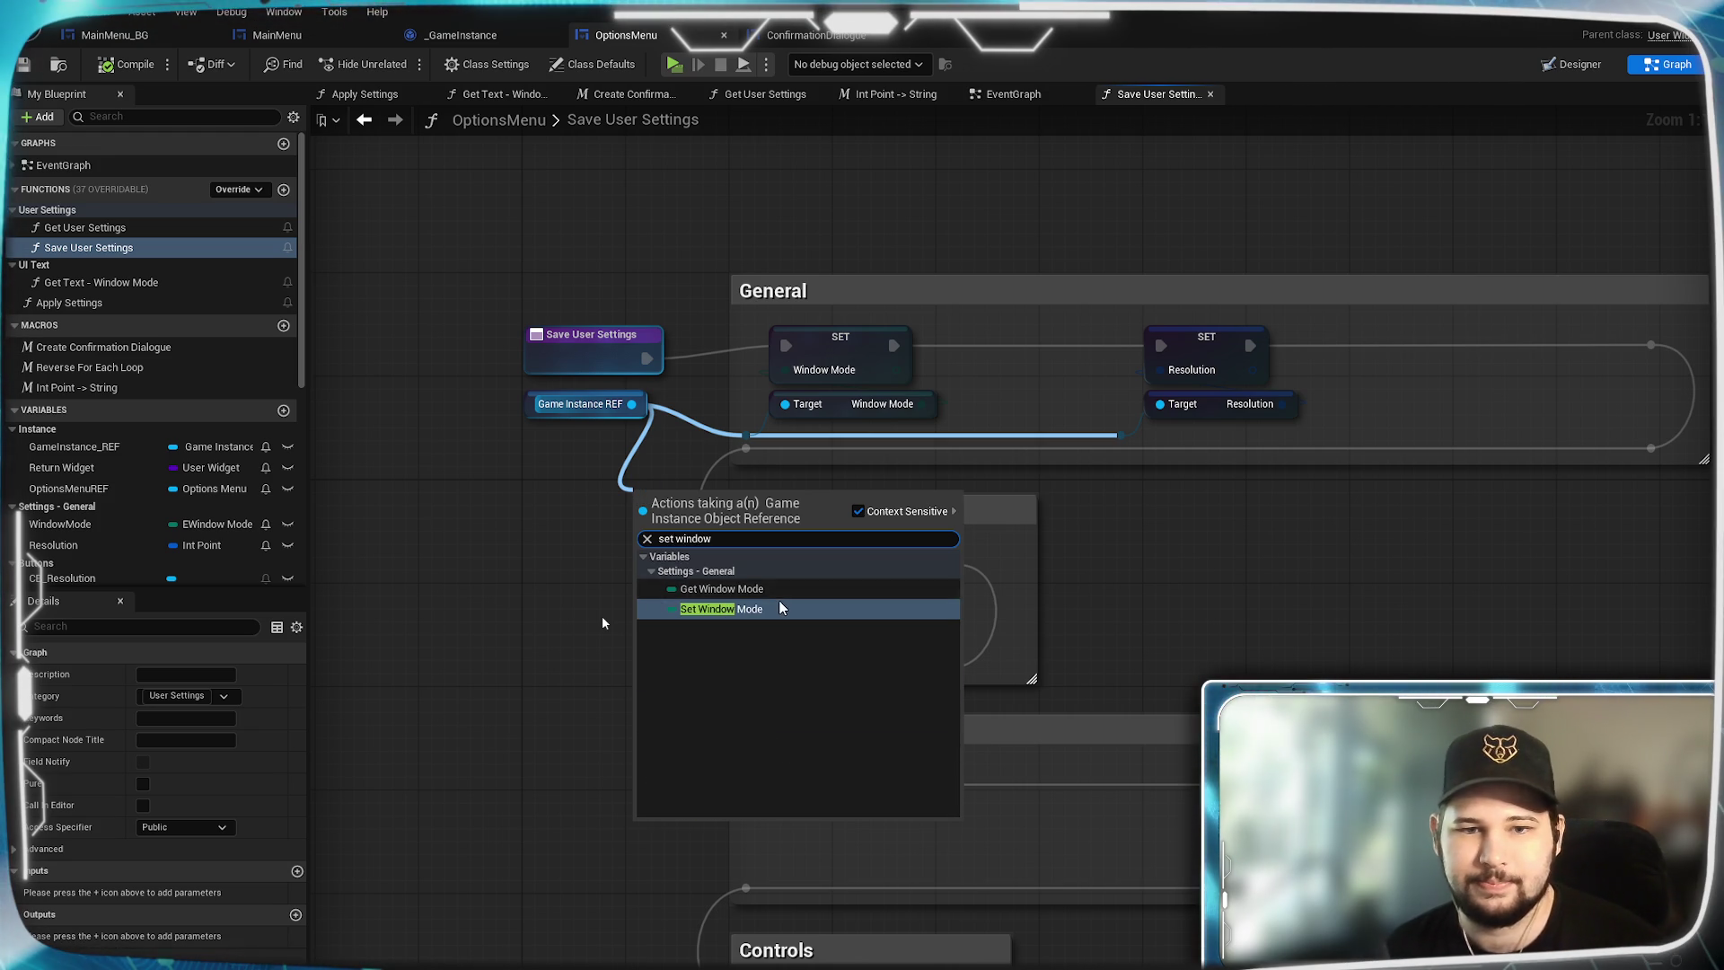
left_click(778, 608)
mouse_move(737, 493)
left_mouse_down()
mouse_move(903, 173)
mouse_move(864, 161)
left_mouse_up()
Replace the old Window Mode getter with a new WindowMode variable getter.
left_click_drag(840, 418, 815, 405)
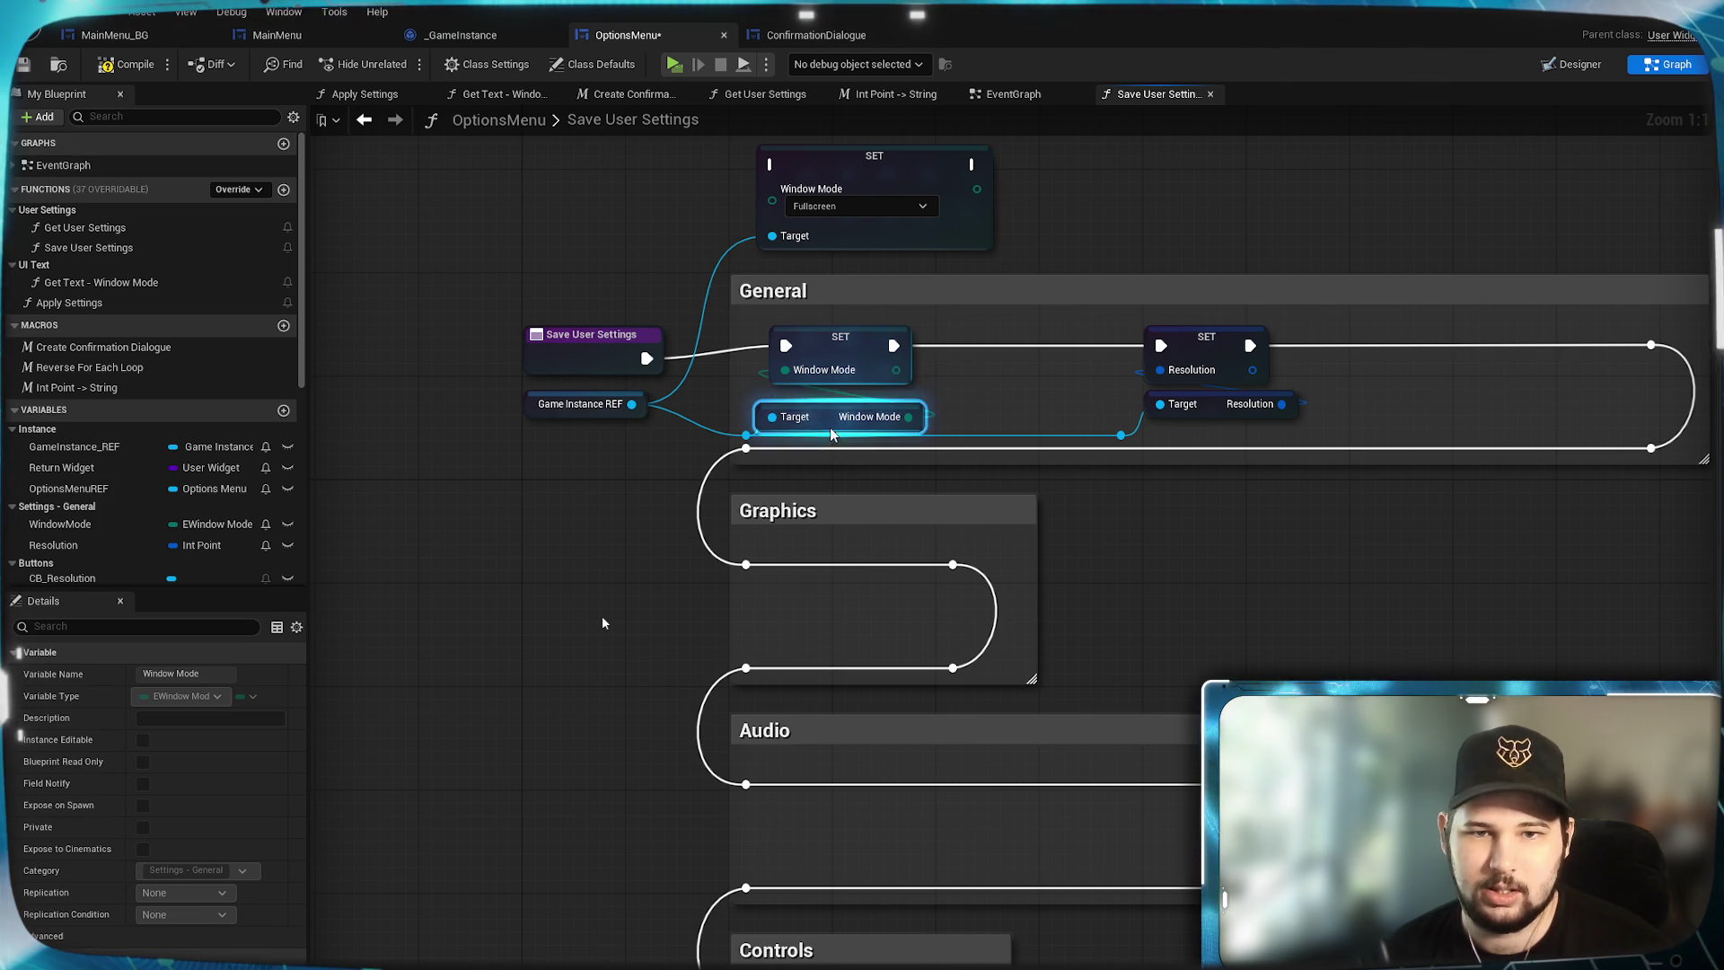
key("Delete")
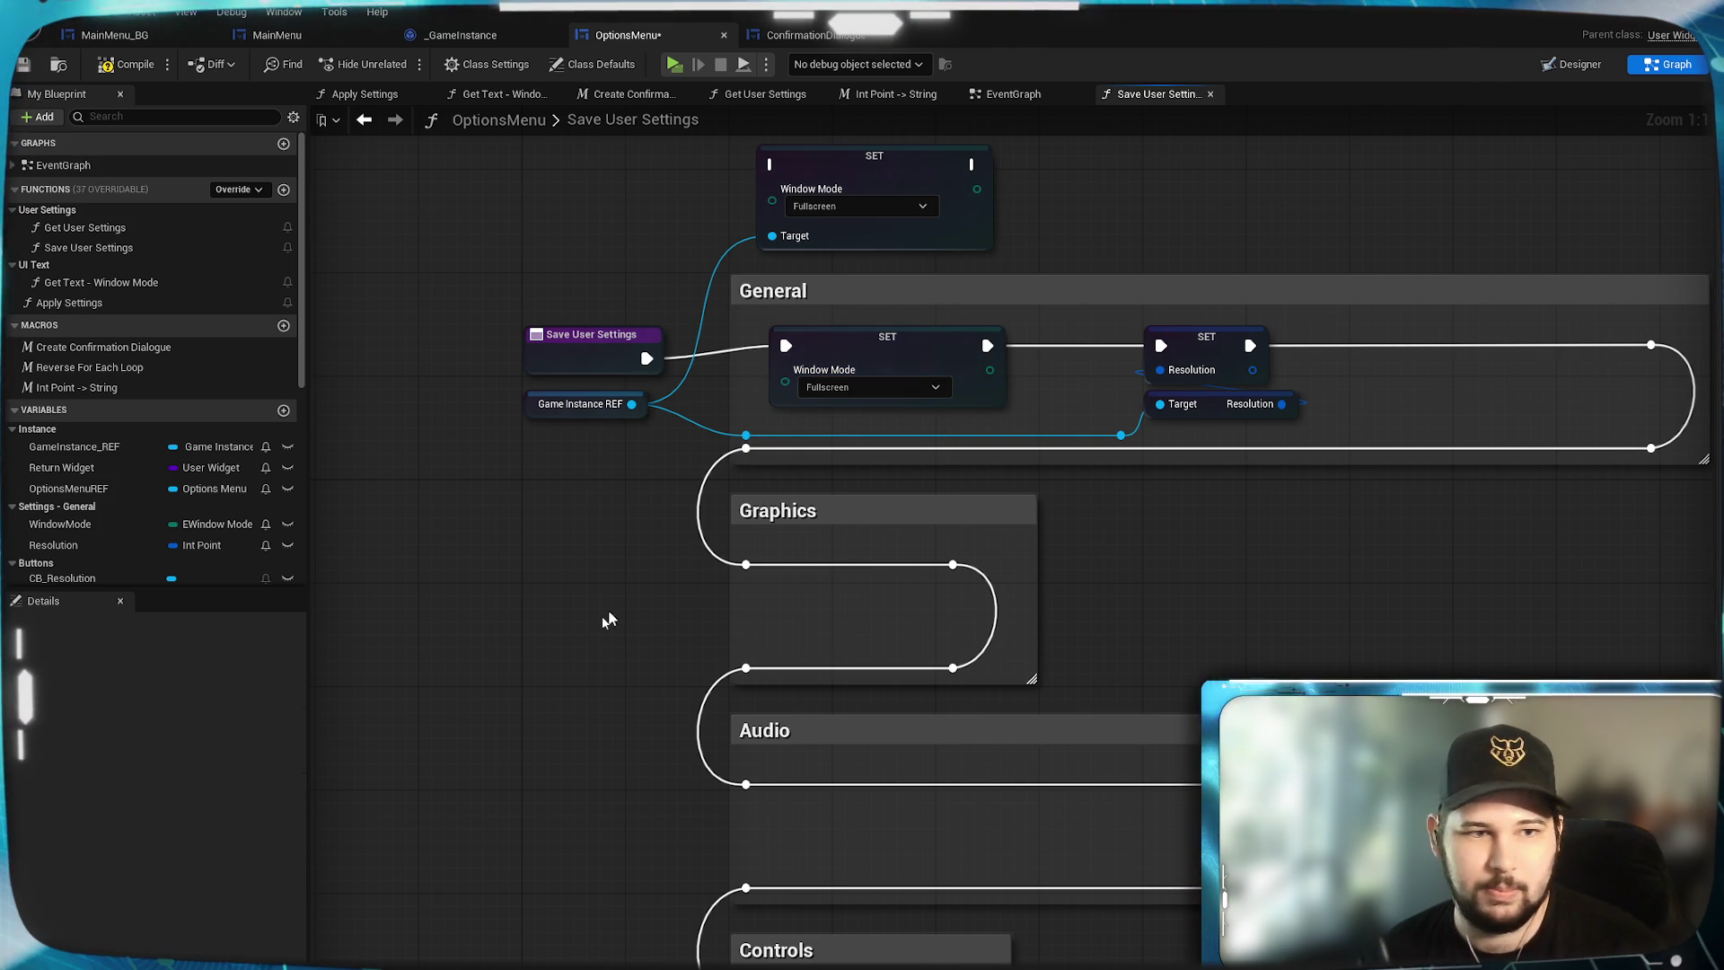
scroll(49, 437, "down", 3)
left_click_drag(56, 421, 802, 460)
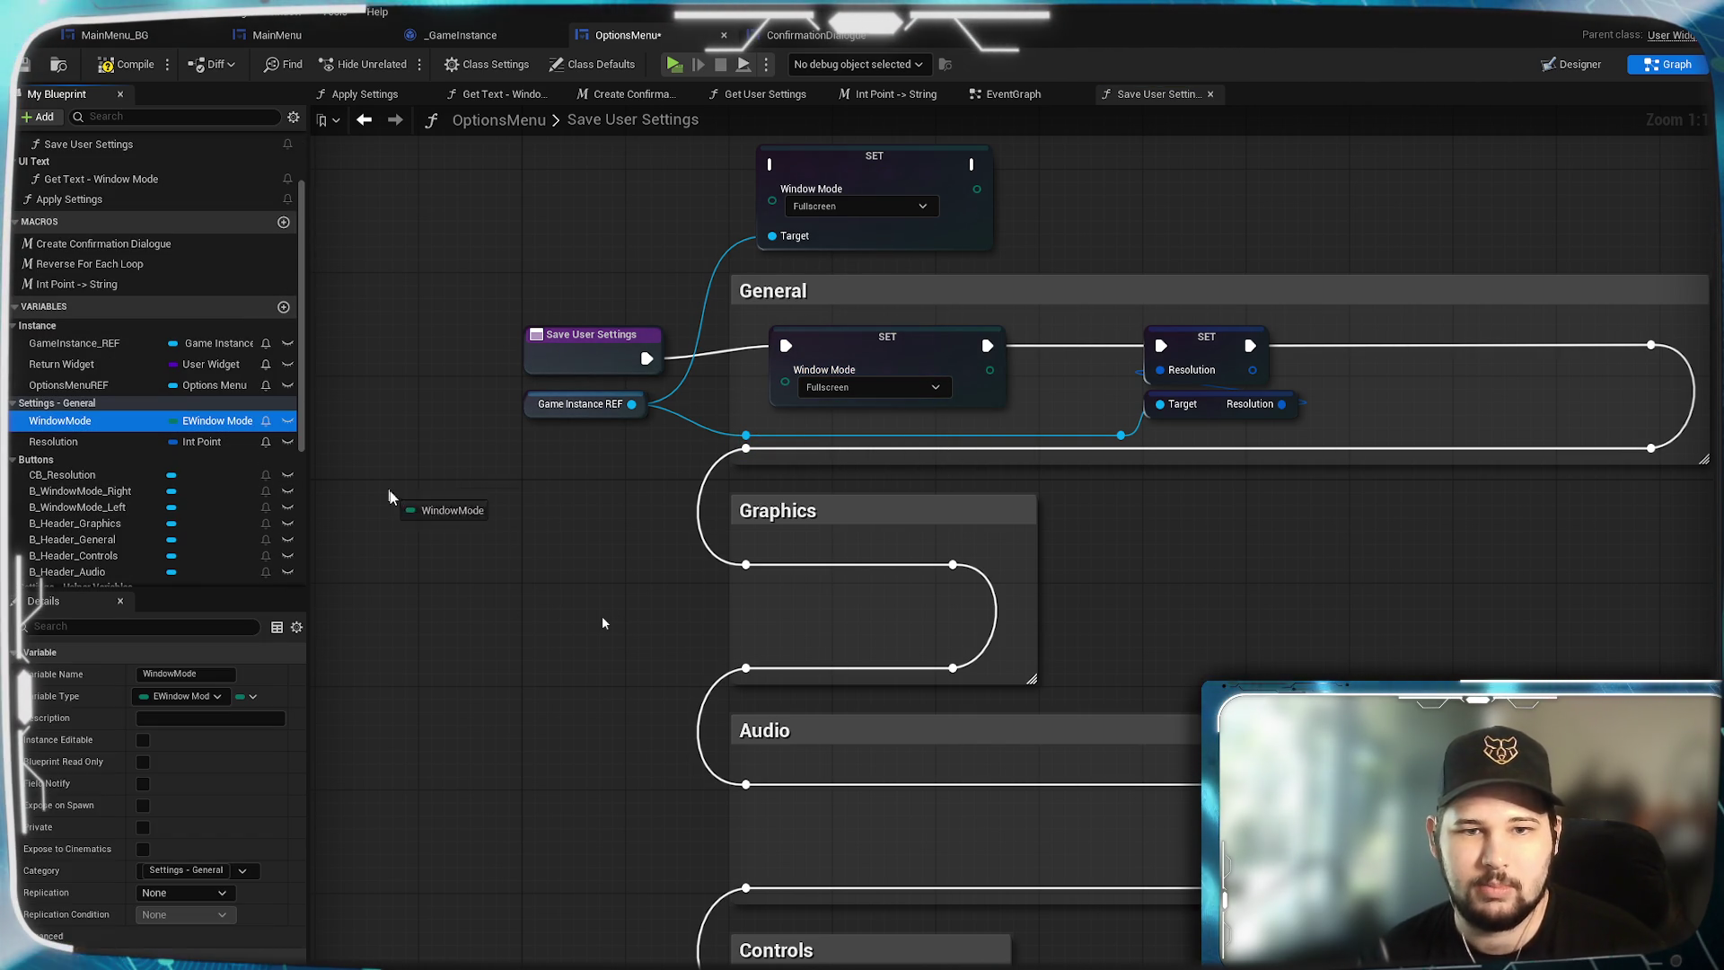
mouse_move(525, 636)
left_mouse_down()
mouse_move(437, 532)
mouse_move(808, 289)
mouse_move(709, 215)
mouse_move(837, 182)
mouse_move(874, 247)
left_mouse_up()
left_click(485, 561)
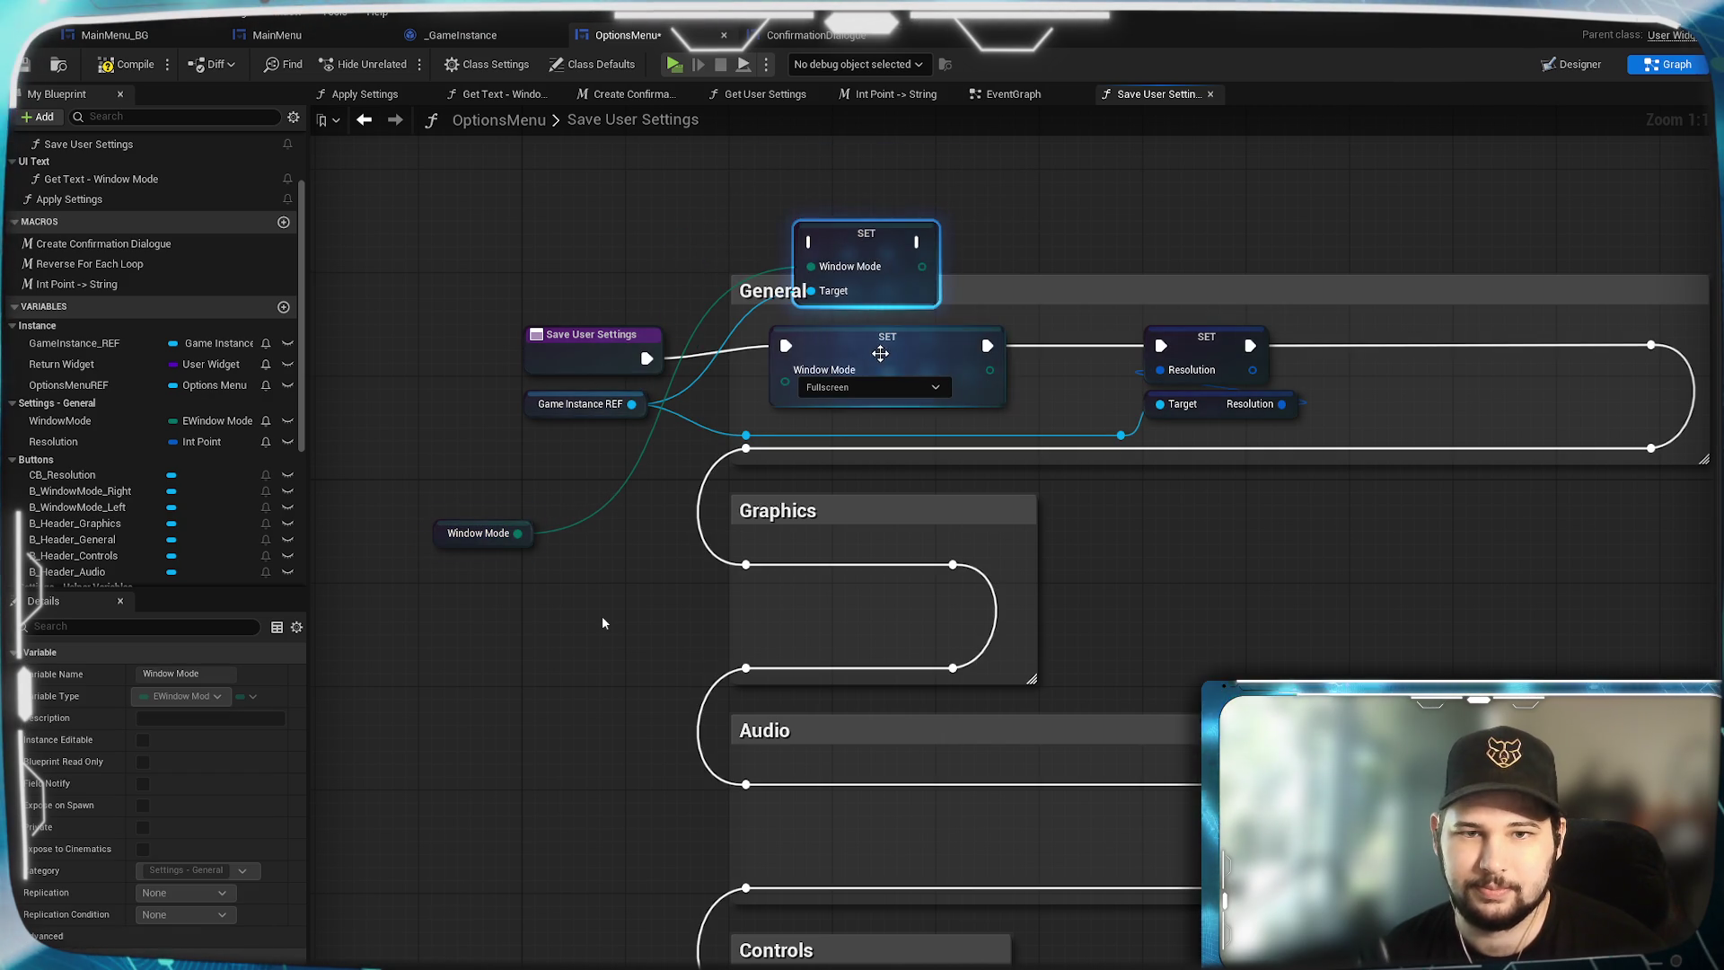
Wire Save User Settings into the Window Mode SET, then into the Resolution SET, and delete the old Fullscreen SET.
left_click_drag(733, 361, 723, 319)
left_click_drag(817, 249, 813, 242)
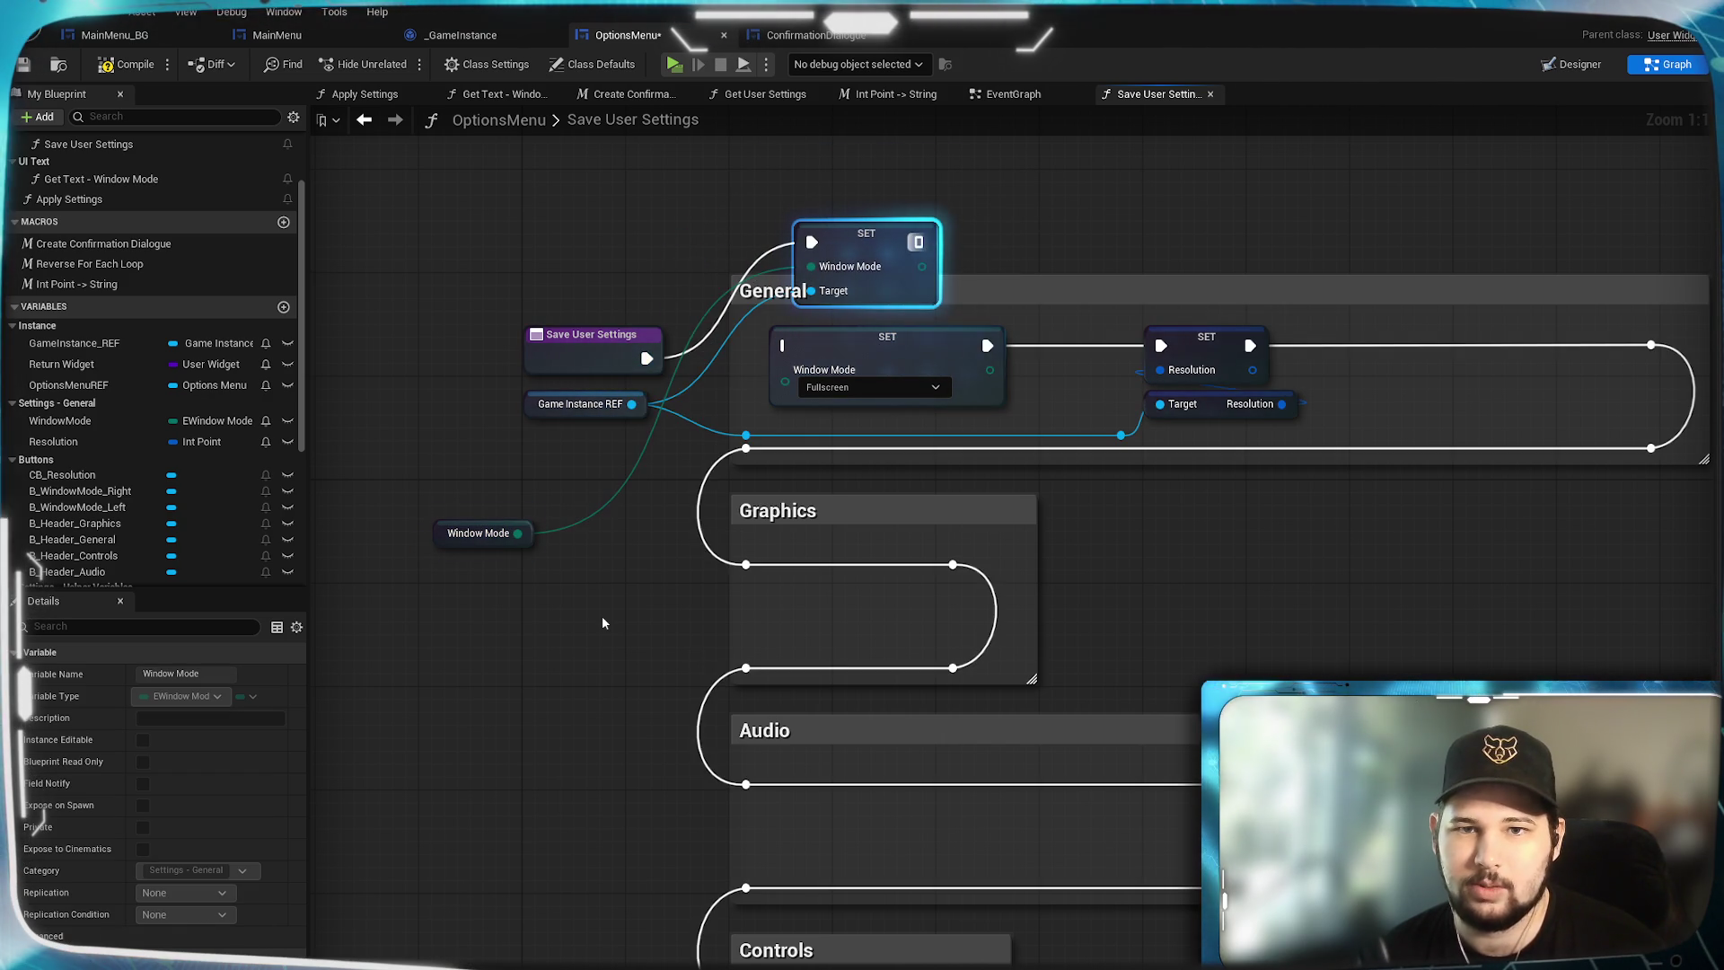
left_click_drag(920, 242, 1160, 346)
left_click(853, 357)
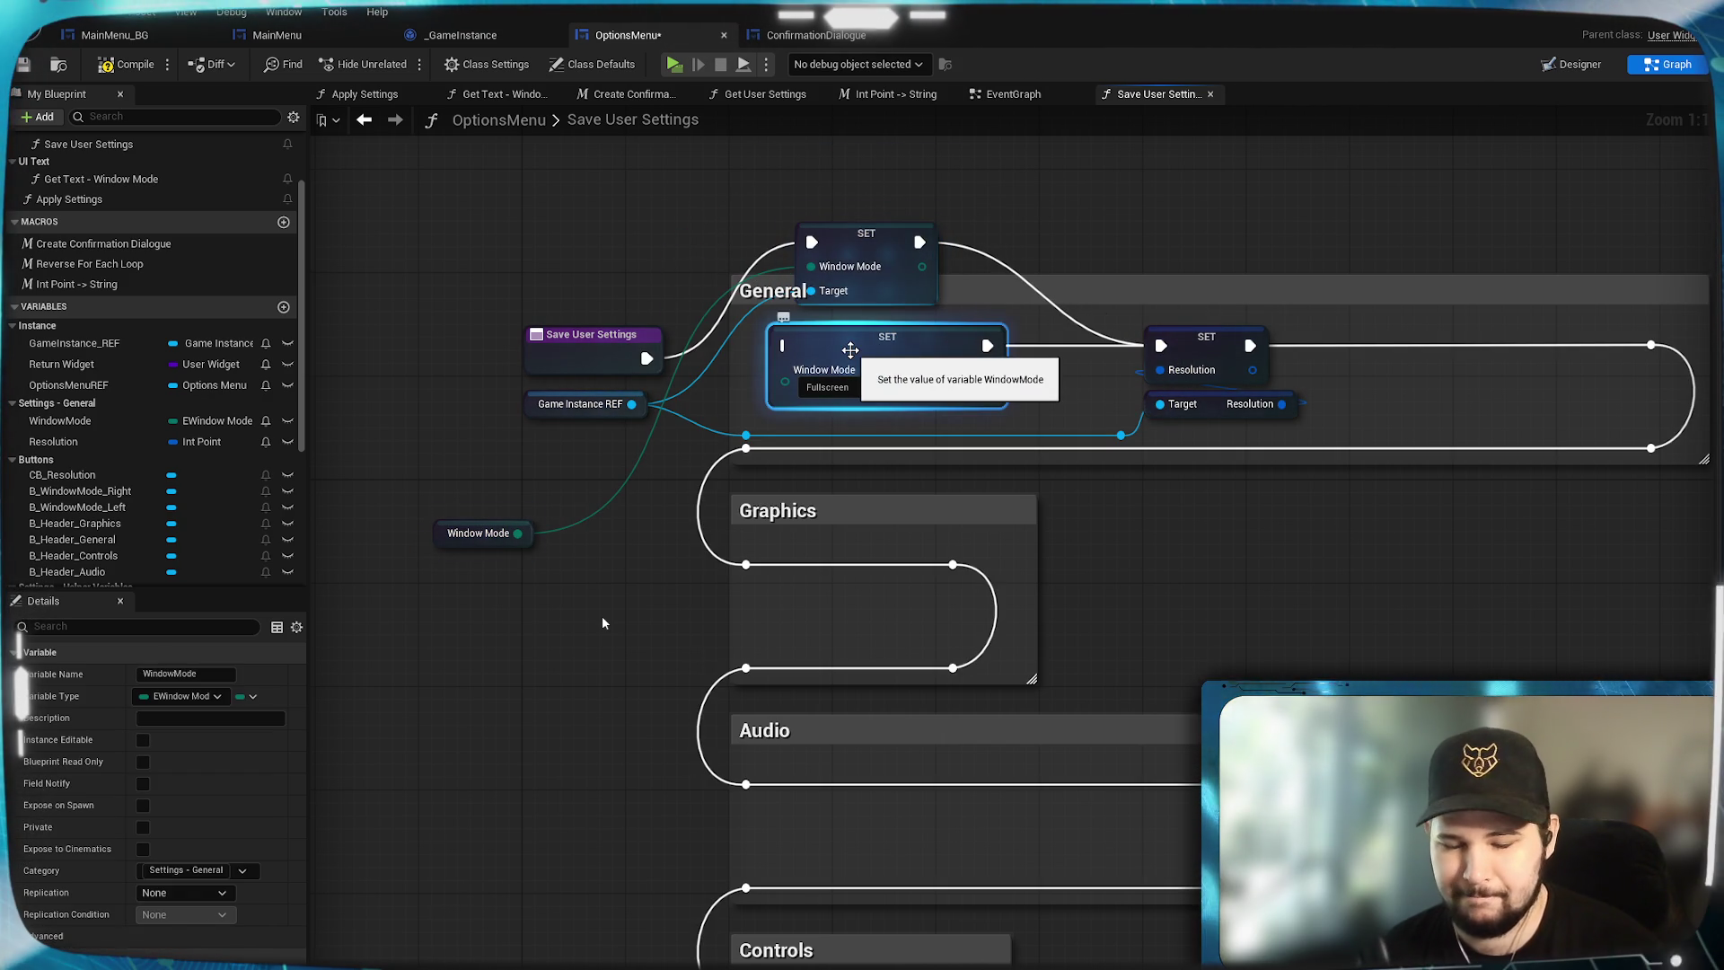
key("Delete")
left_click_drag(866, 233, 840, 336)
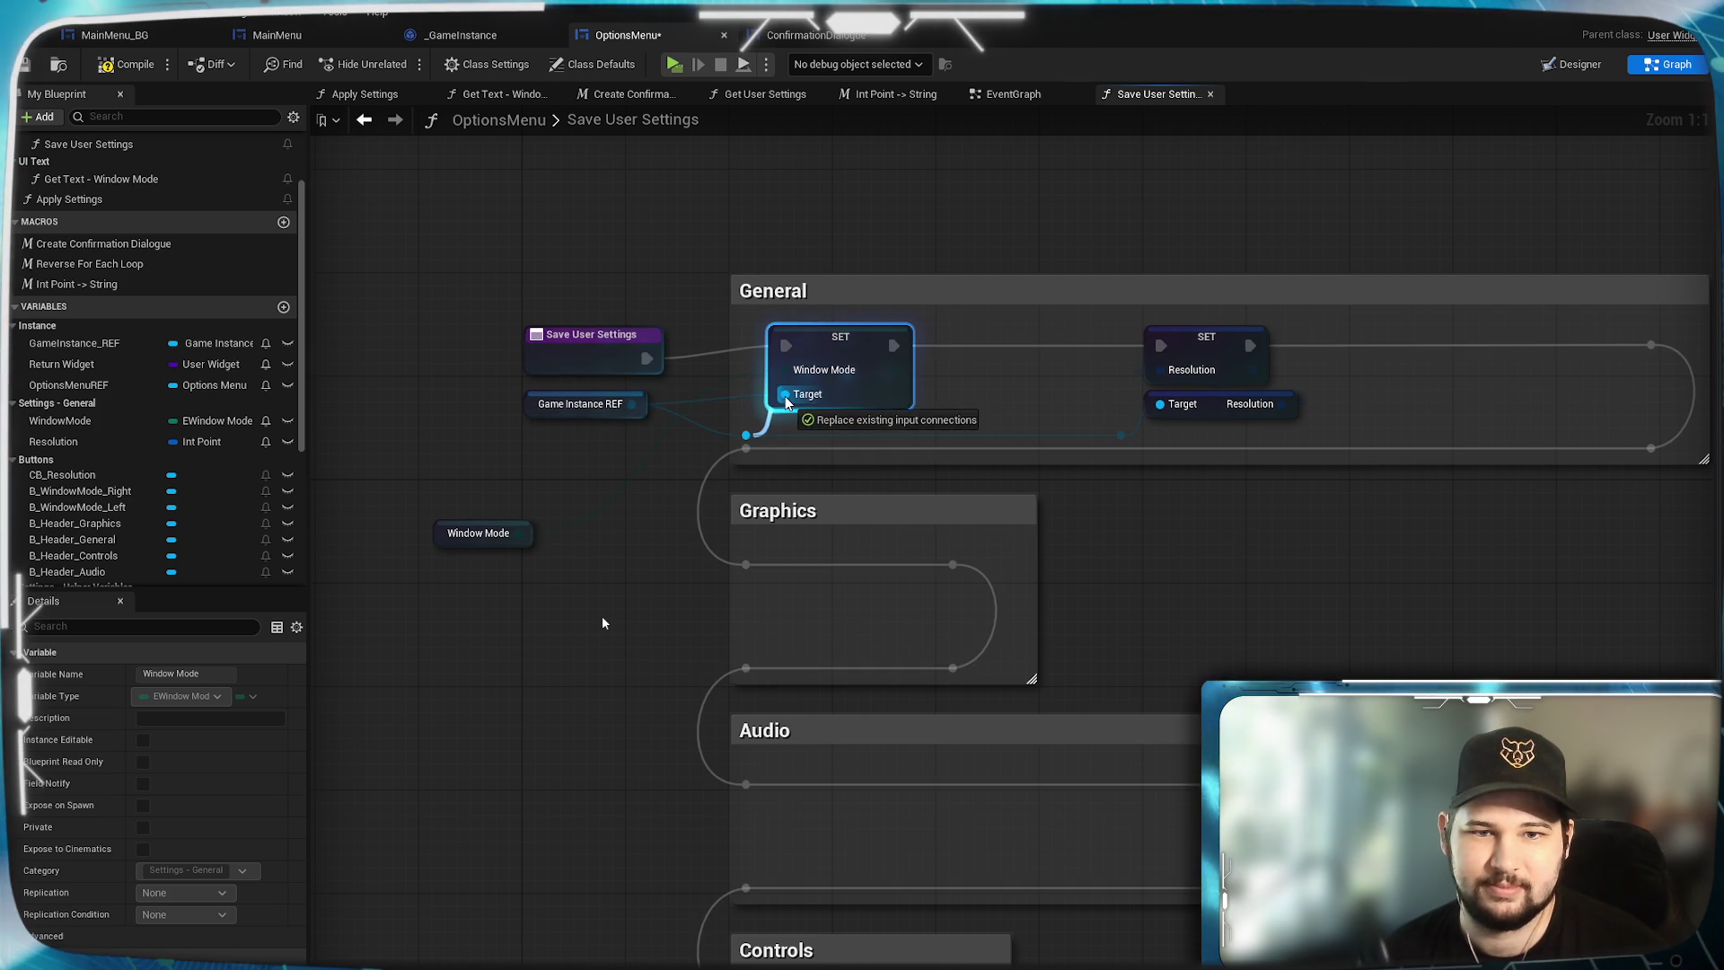
left_click_drag(843, 343, 844, 356)
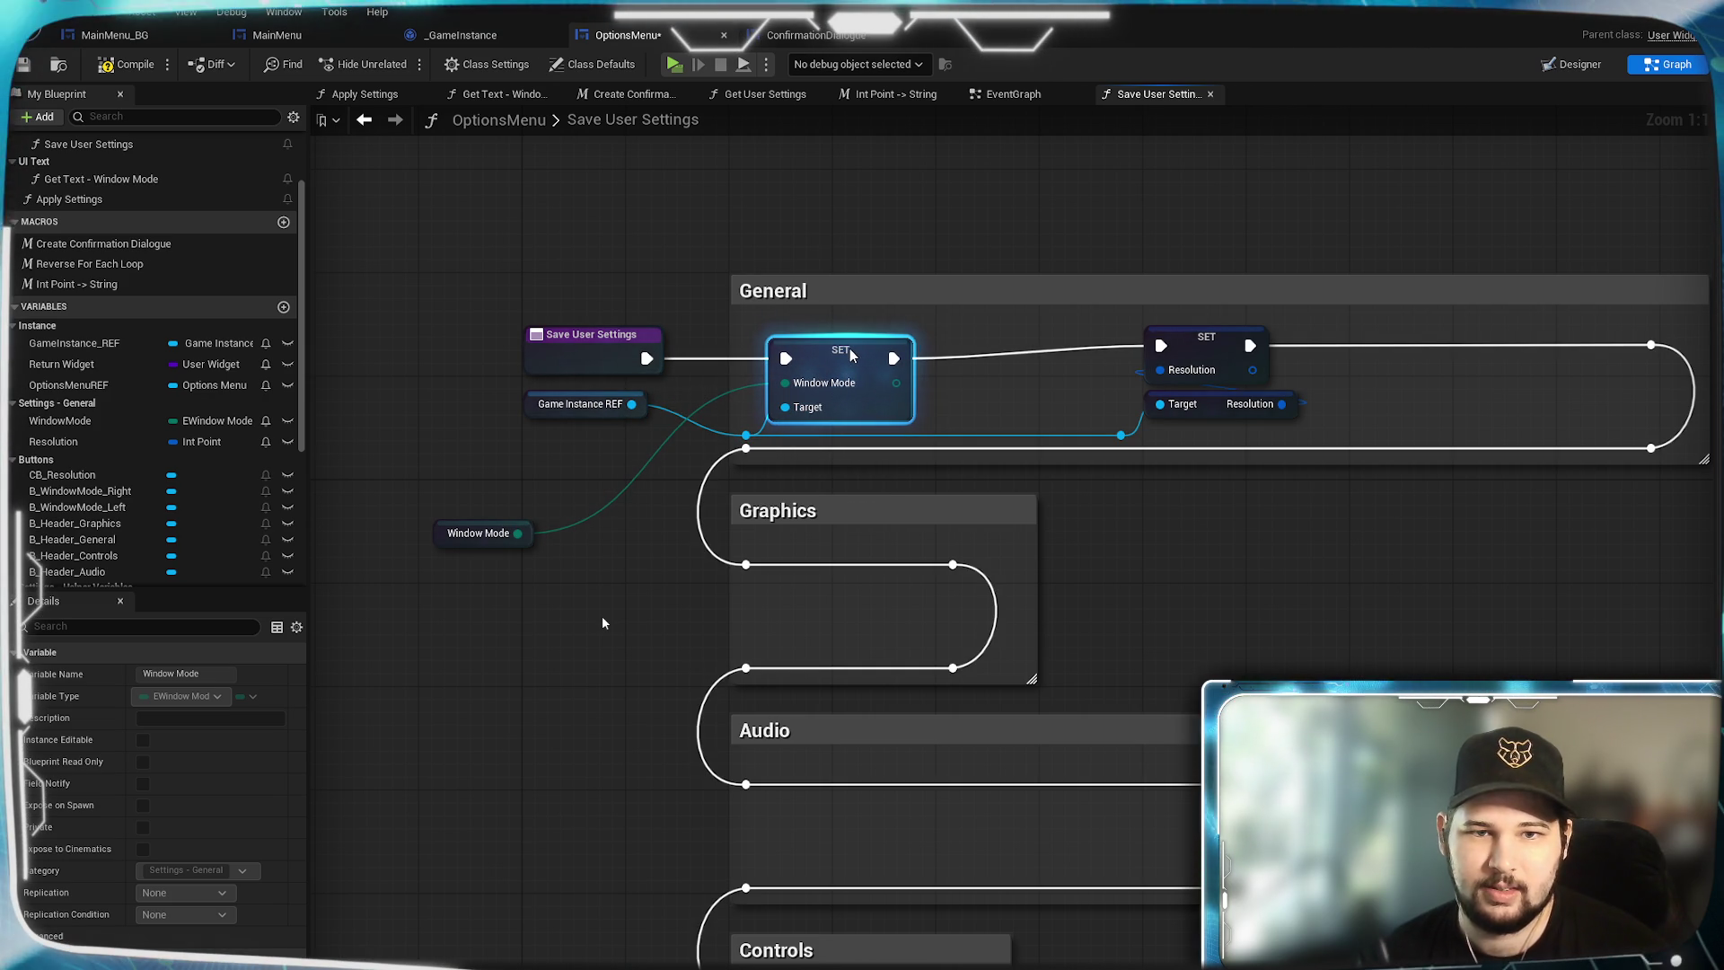
left_click(633, 557)
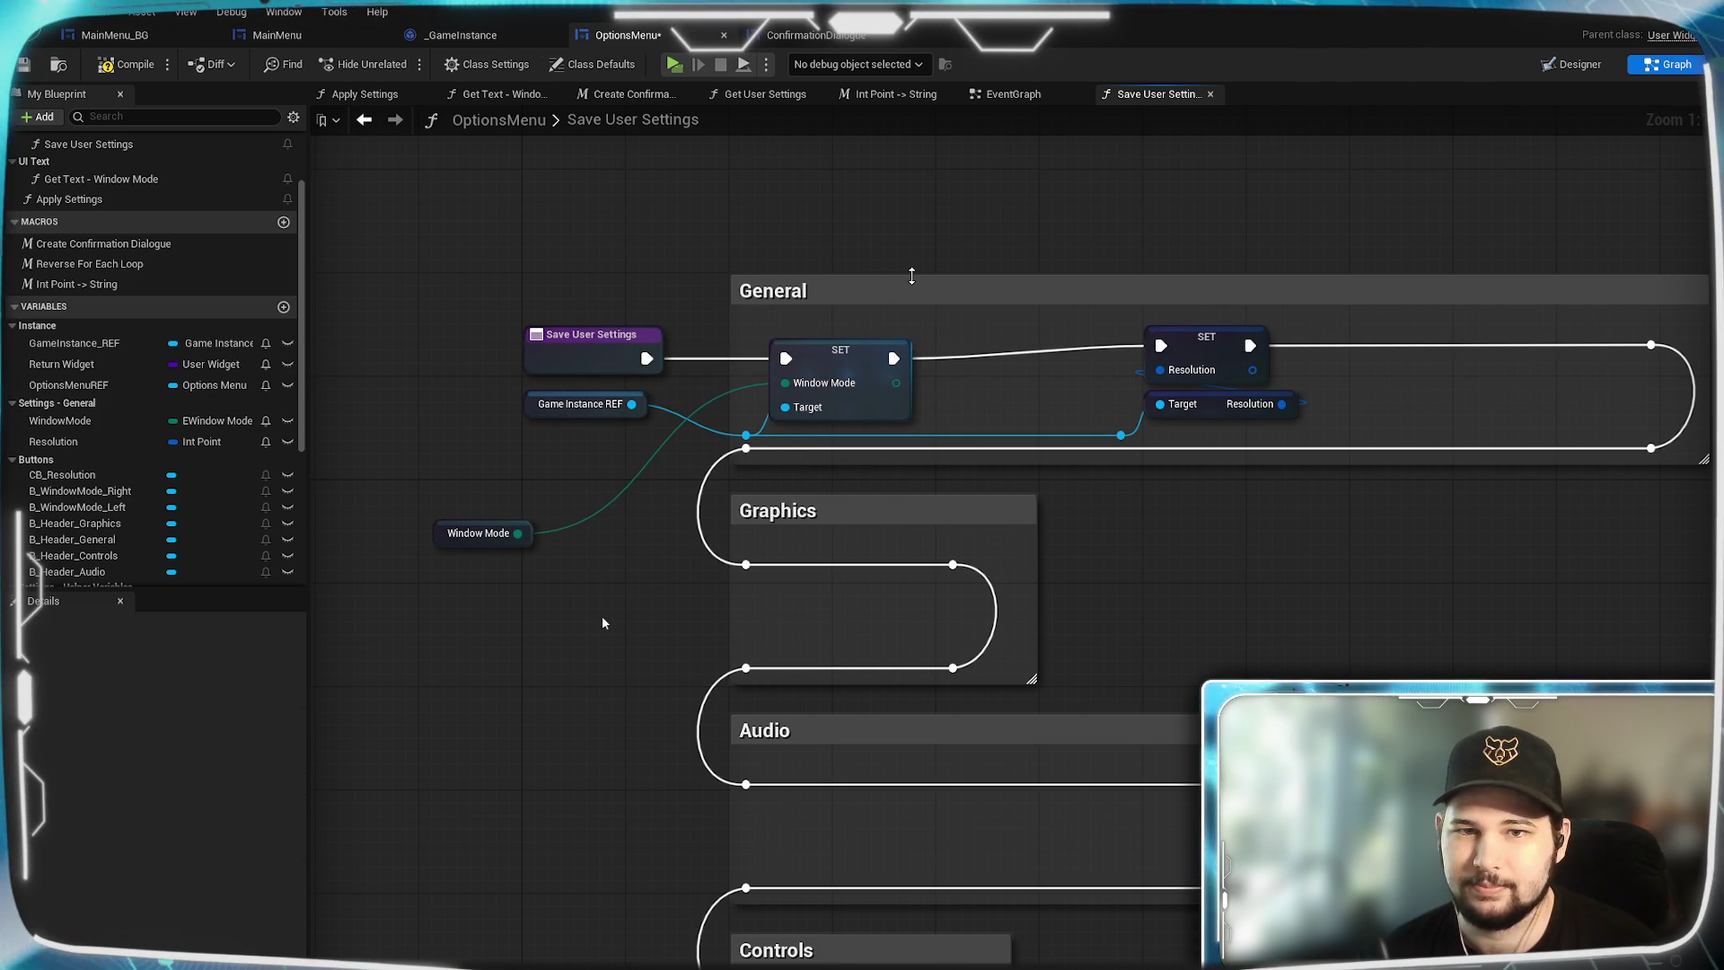
Resize the General comment and move the Window Mode getter inside it.
left_click_drag(911, 277, 908, 284)
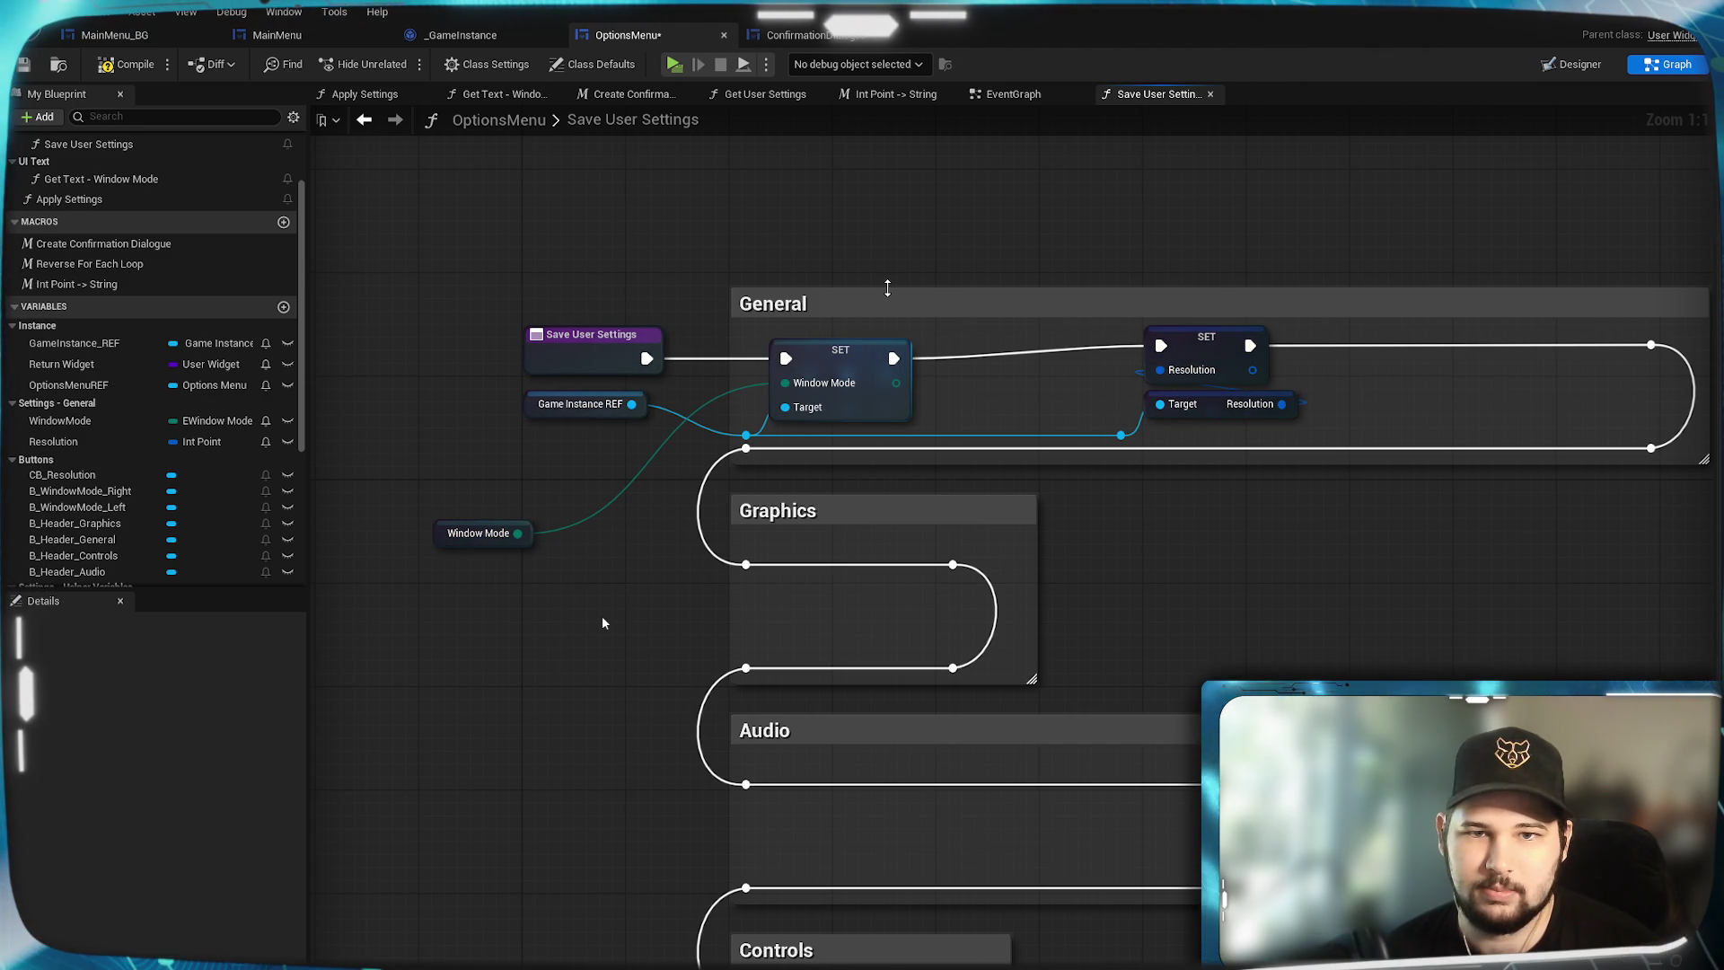
left_click_drag(887, 288, 886, 273)
mouse_move(516, 544)
left_mouse_down()
mouse_move(868, 320)
mouse_move(922, 254)
left_mouse_up()
left_click(1130, 530)
mouse_move(1129, 530)
left_mouse_down()
mouse_move(1200, 588)
mouse_move(1103, 602)
left_mouse_up()
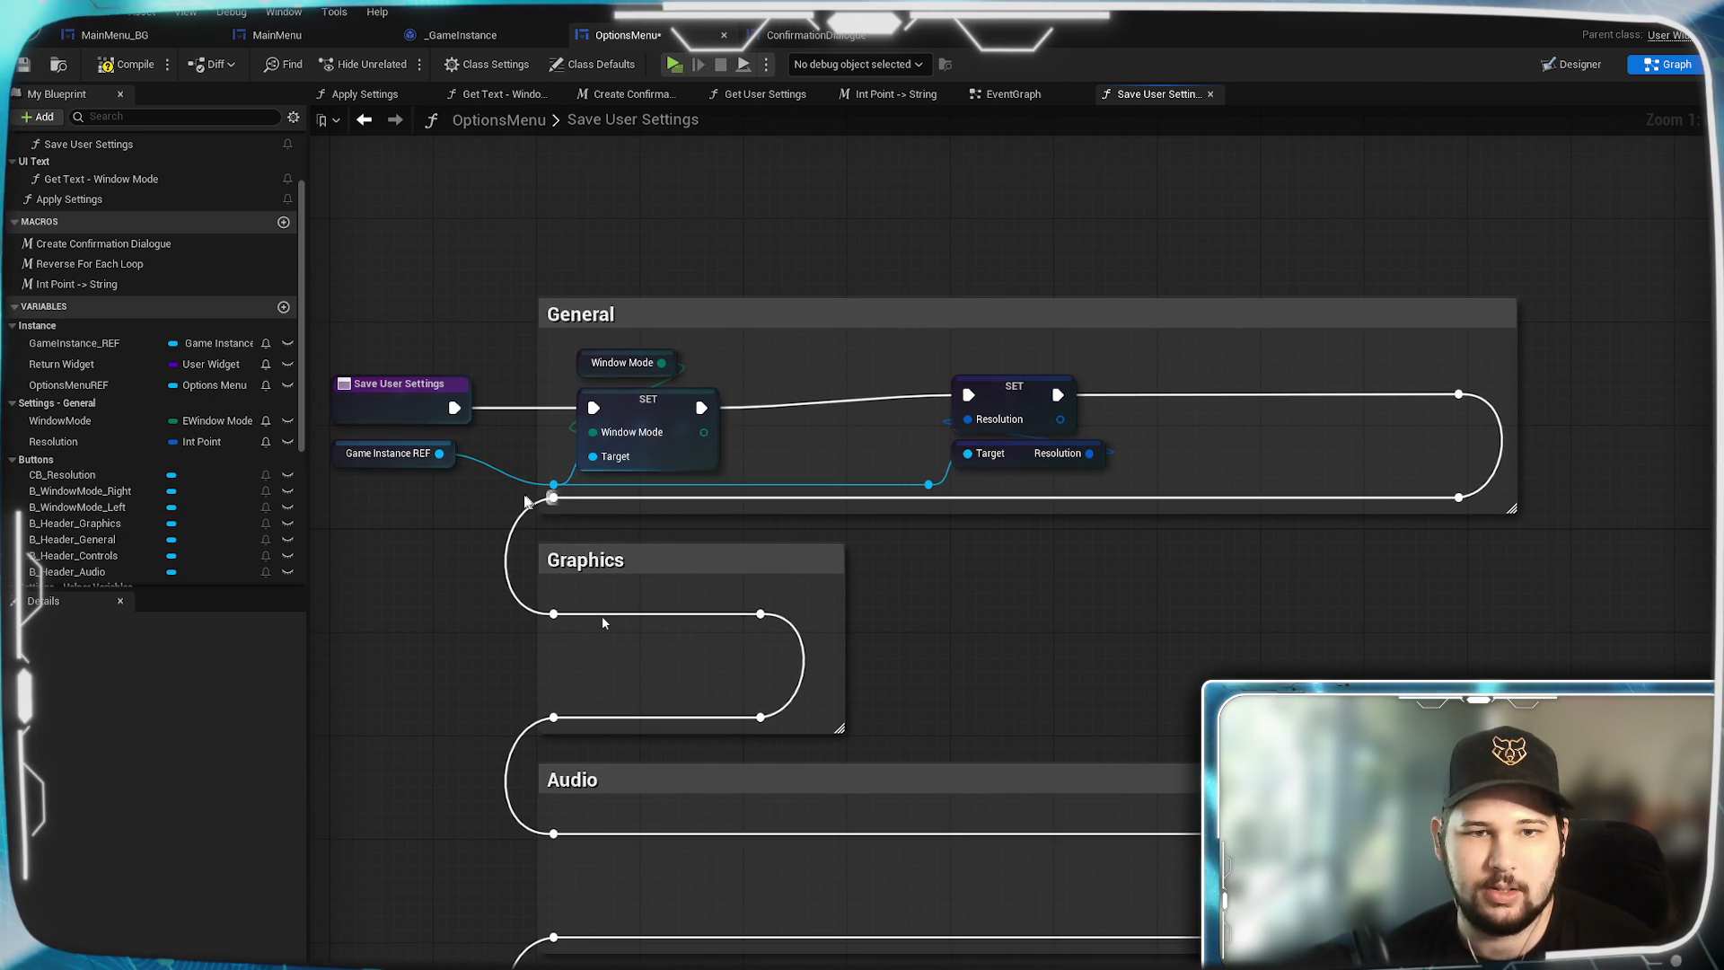
Add a Set Resolution node on Game Instance REF fed by a Resolution getter.
left_click_drag(928, 485, 1114, 423)
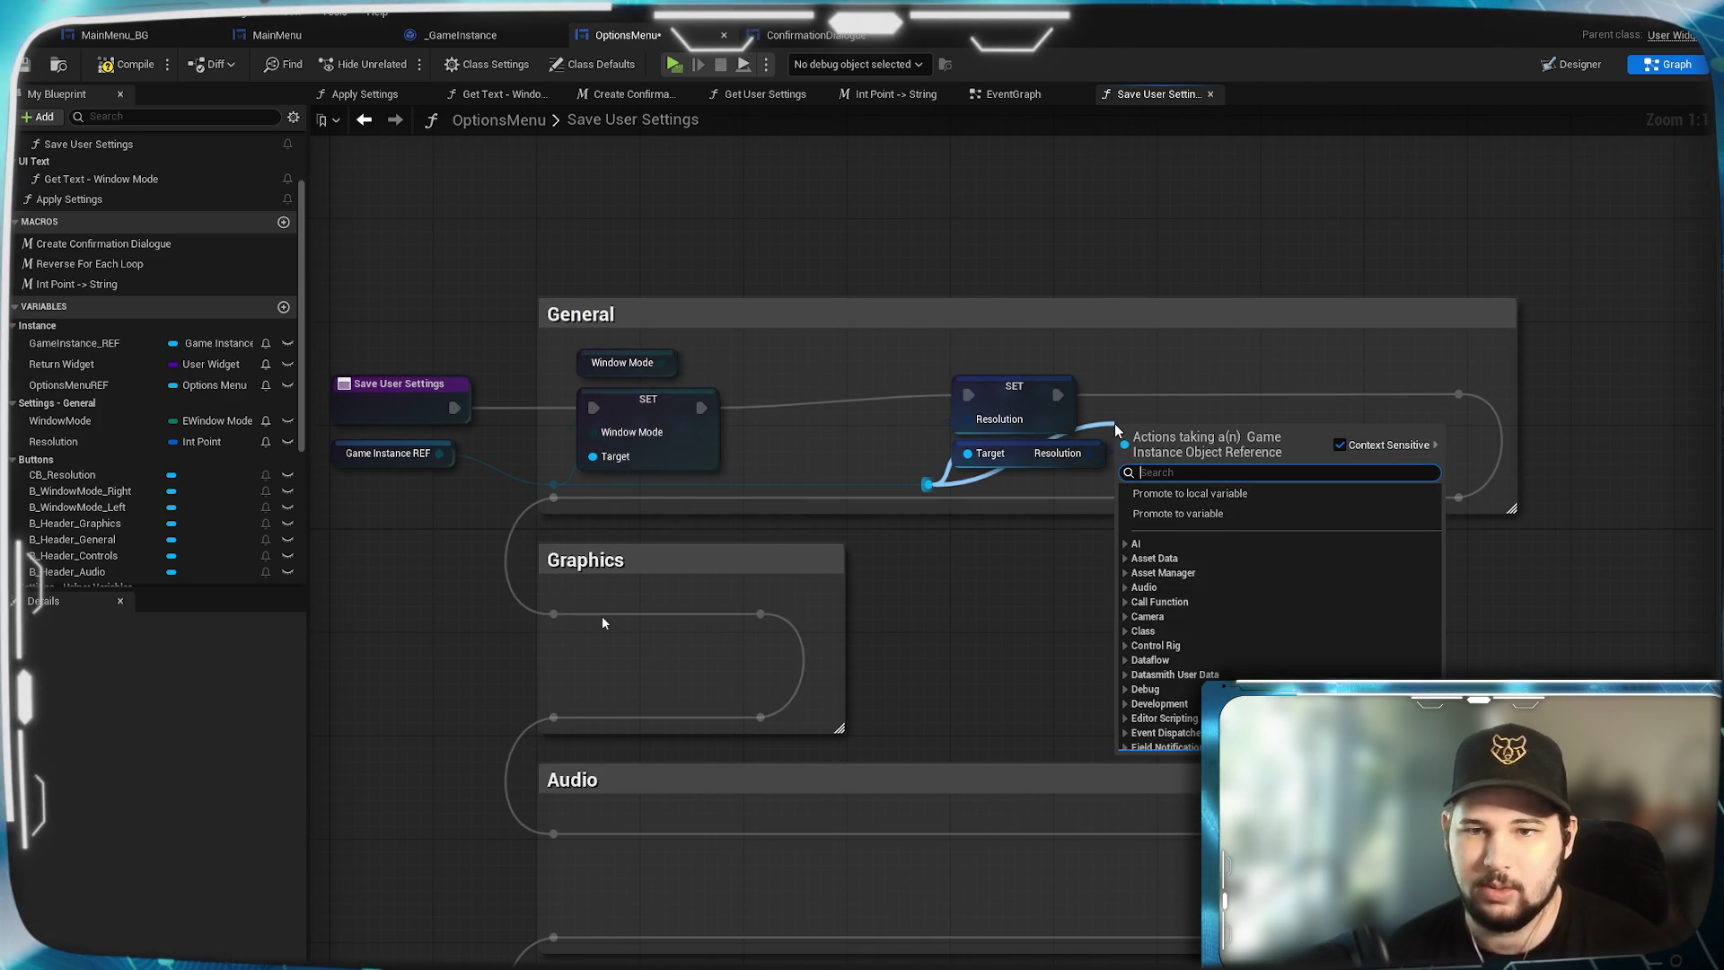
type("set resolut")
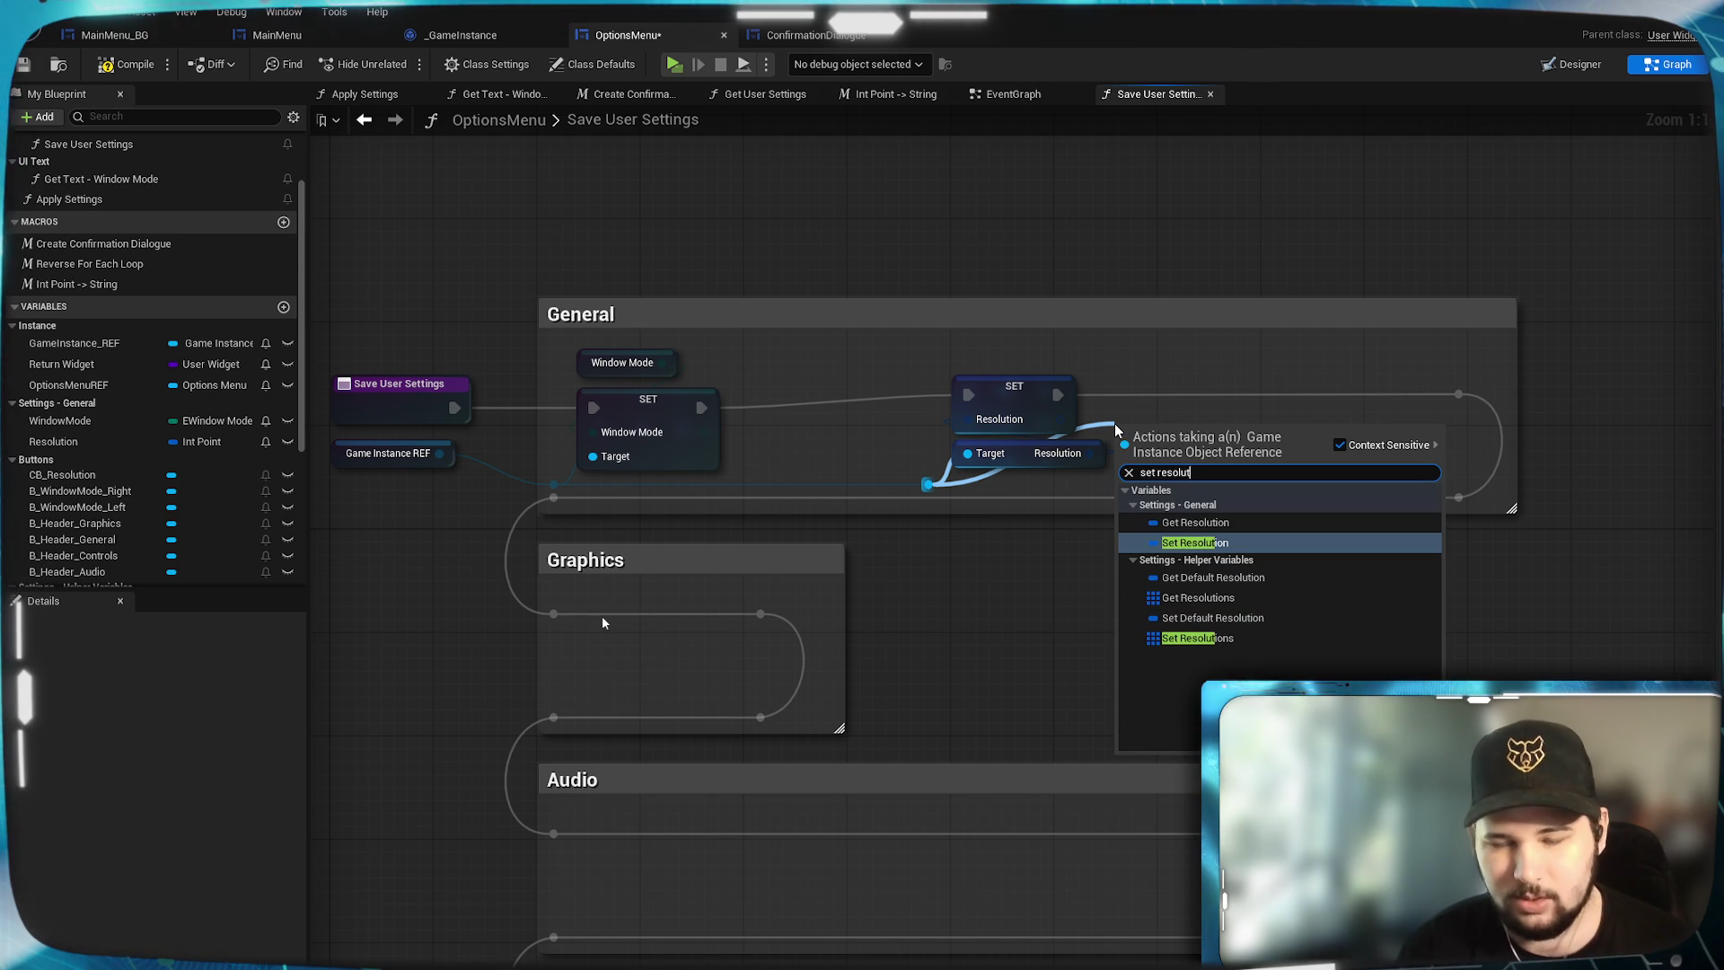
left_click(1243, 542)
mouse_move(1220, 413)
left_mouse_down()
mouse_move(1241, 391)
mouse_move(1235, 404)
left_mouse_up()
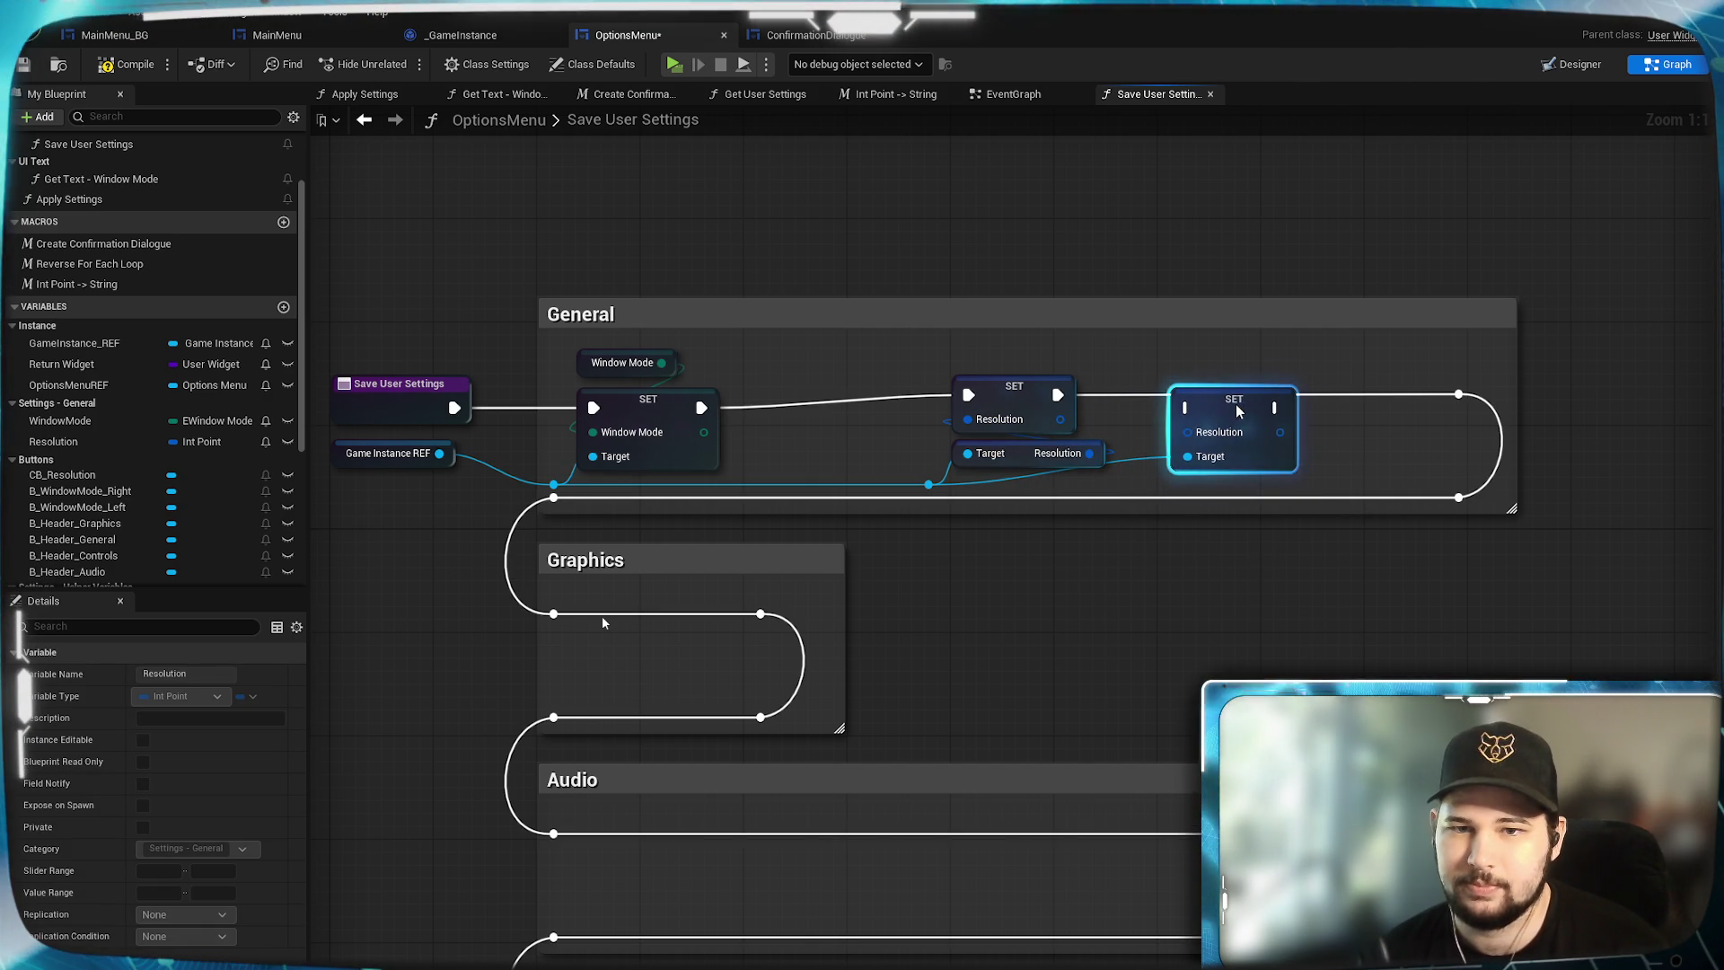
left_click_drag(54, 441, 937, 573)
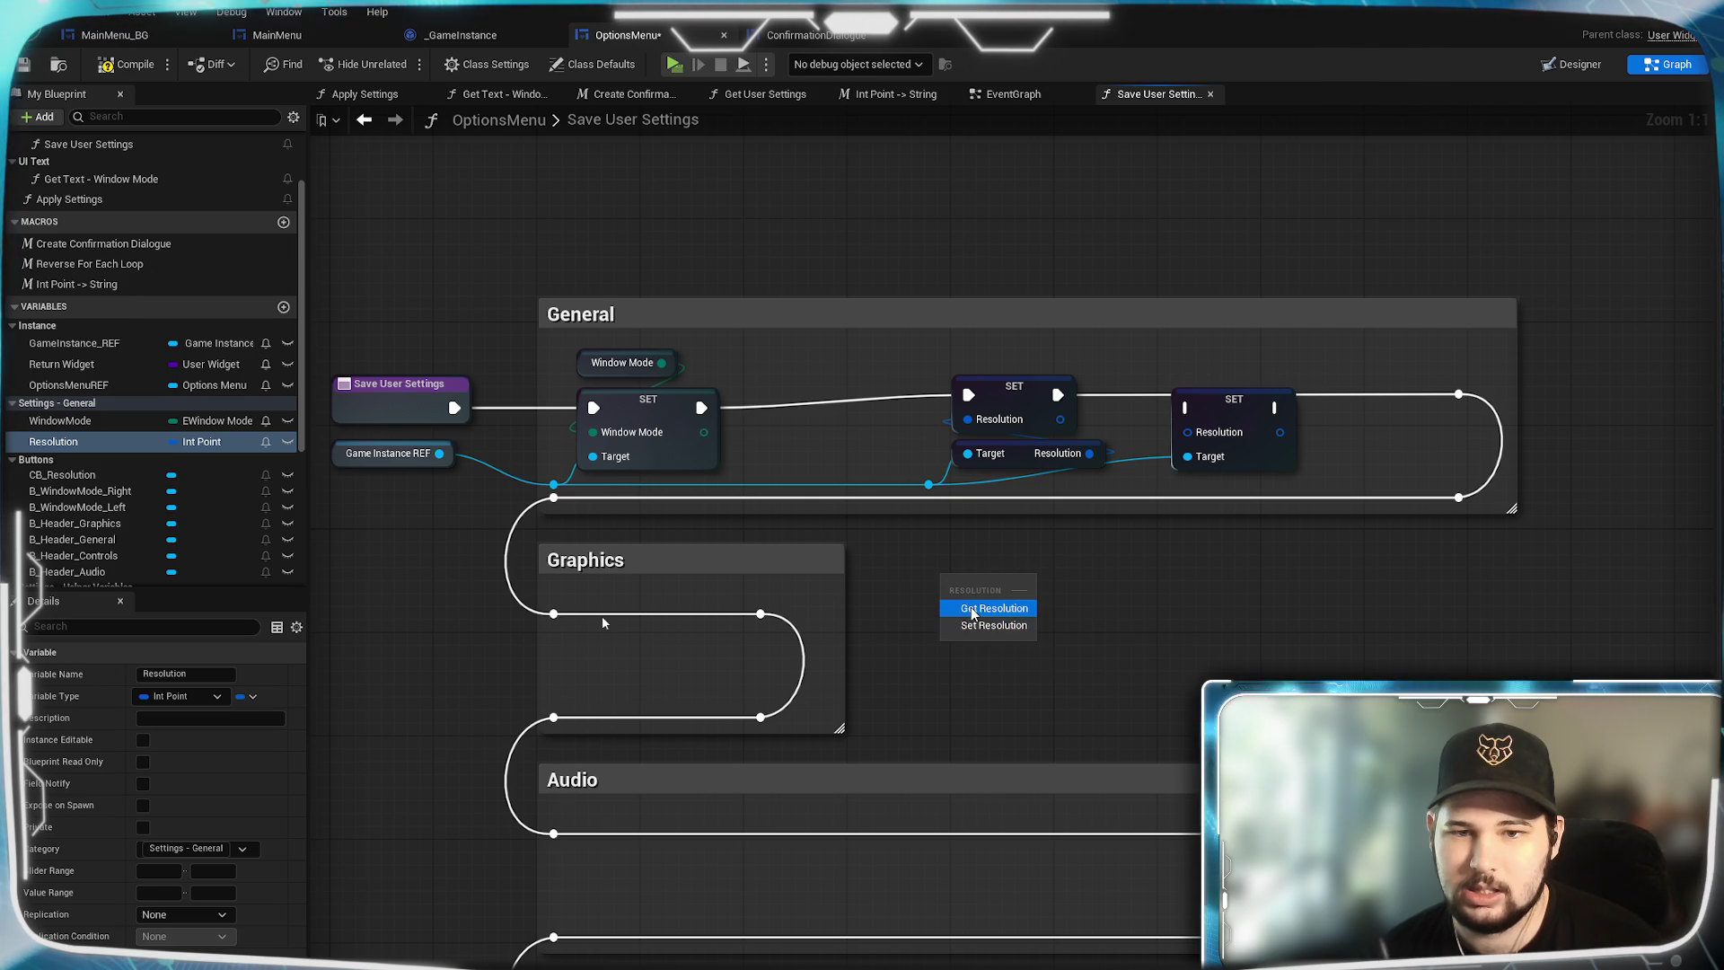
left_click(966, 615)
left_click_drag(1010, 583, 1188, 434)
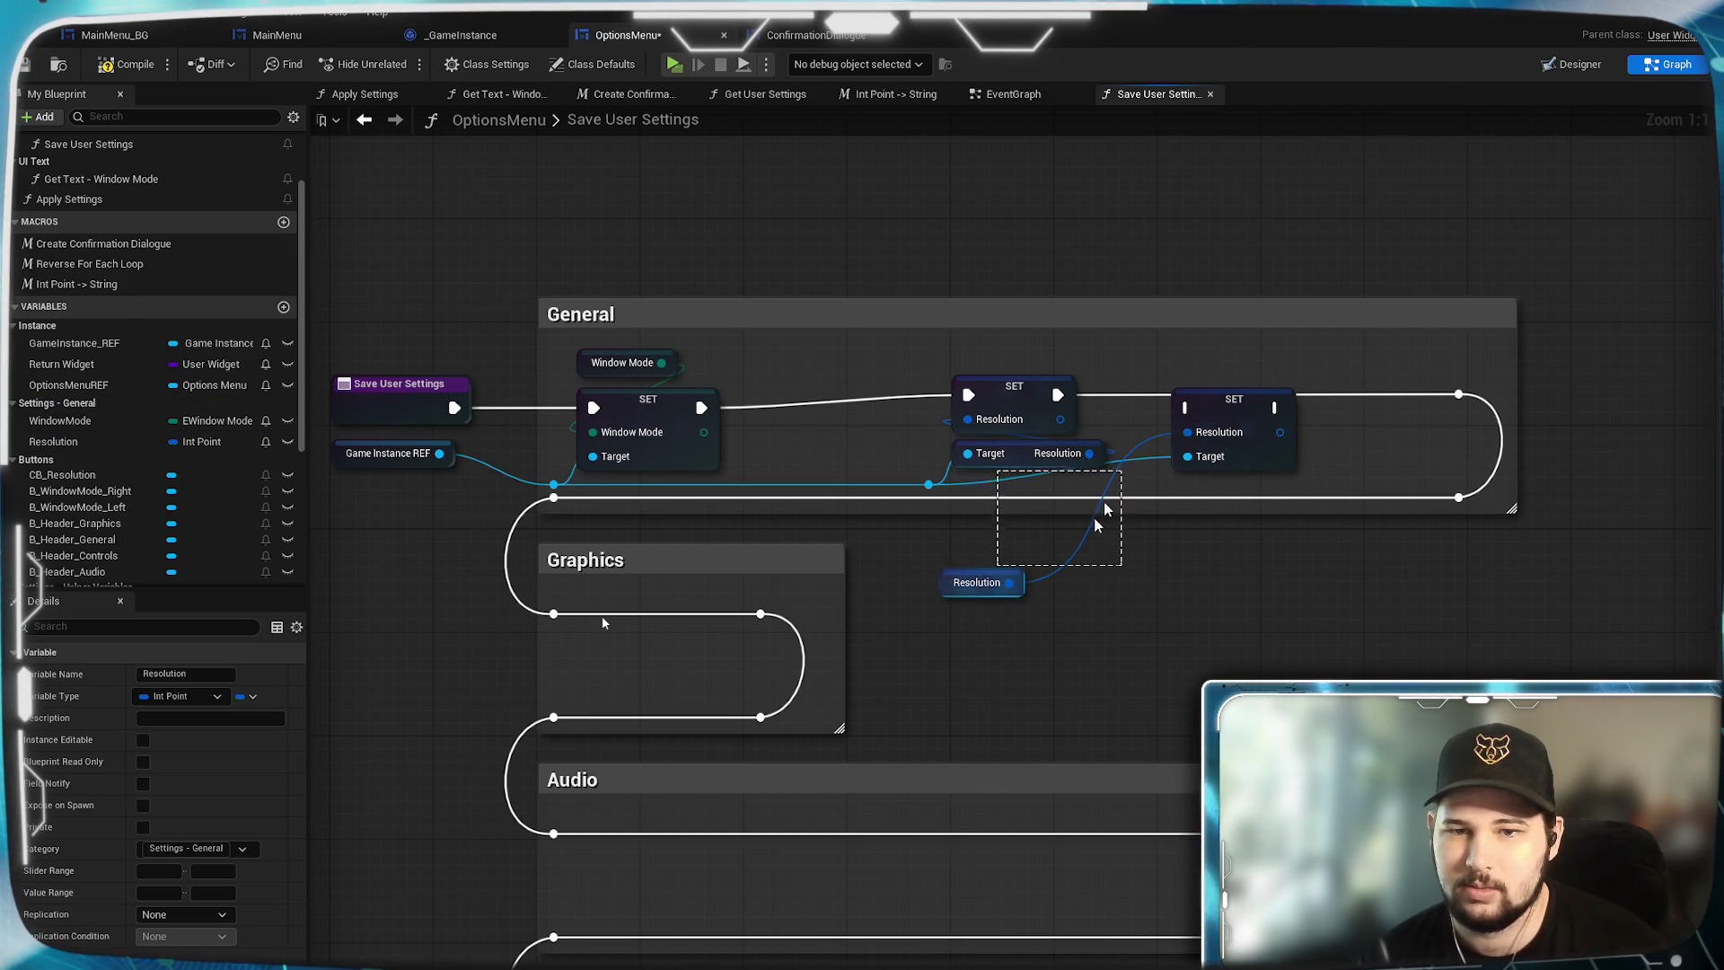
left_click_drag(1100, 517, 999, 567)
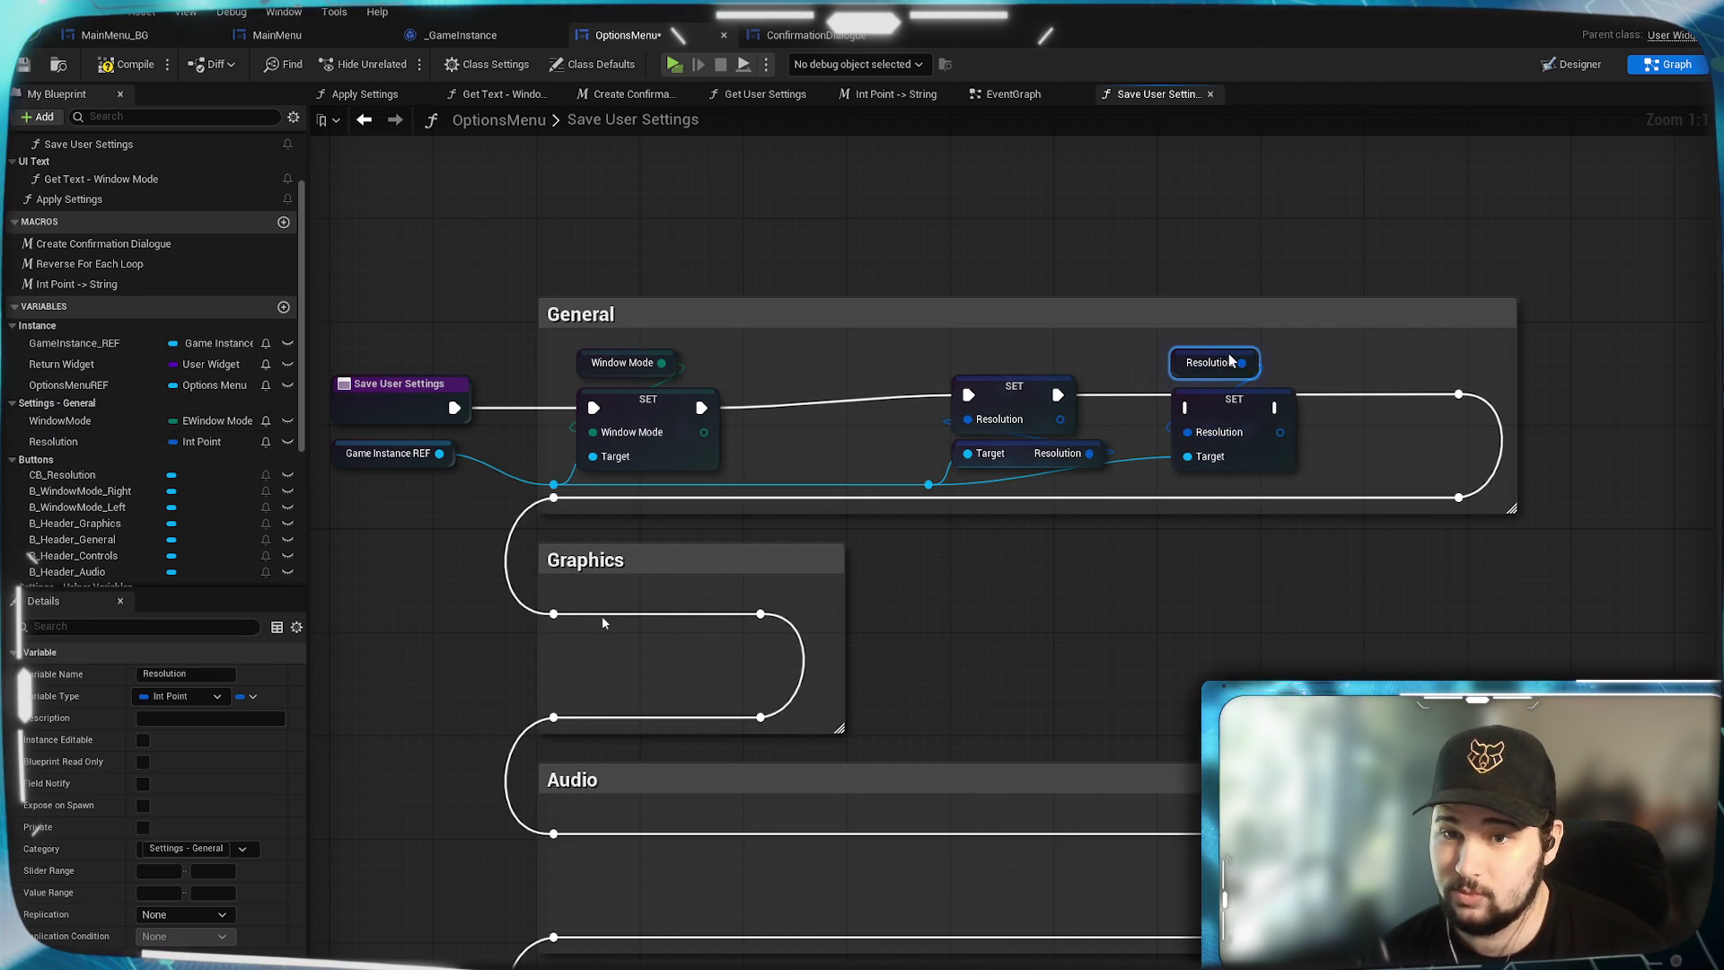
Delete the extra Resolution setter and its getter.
left_click(1142, 509)
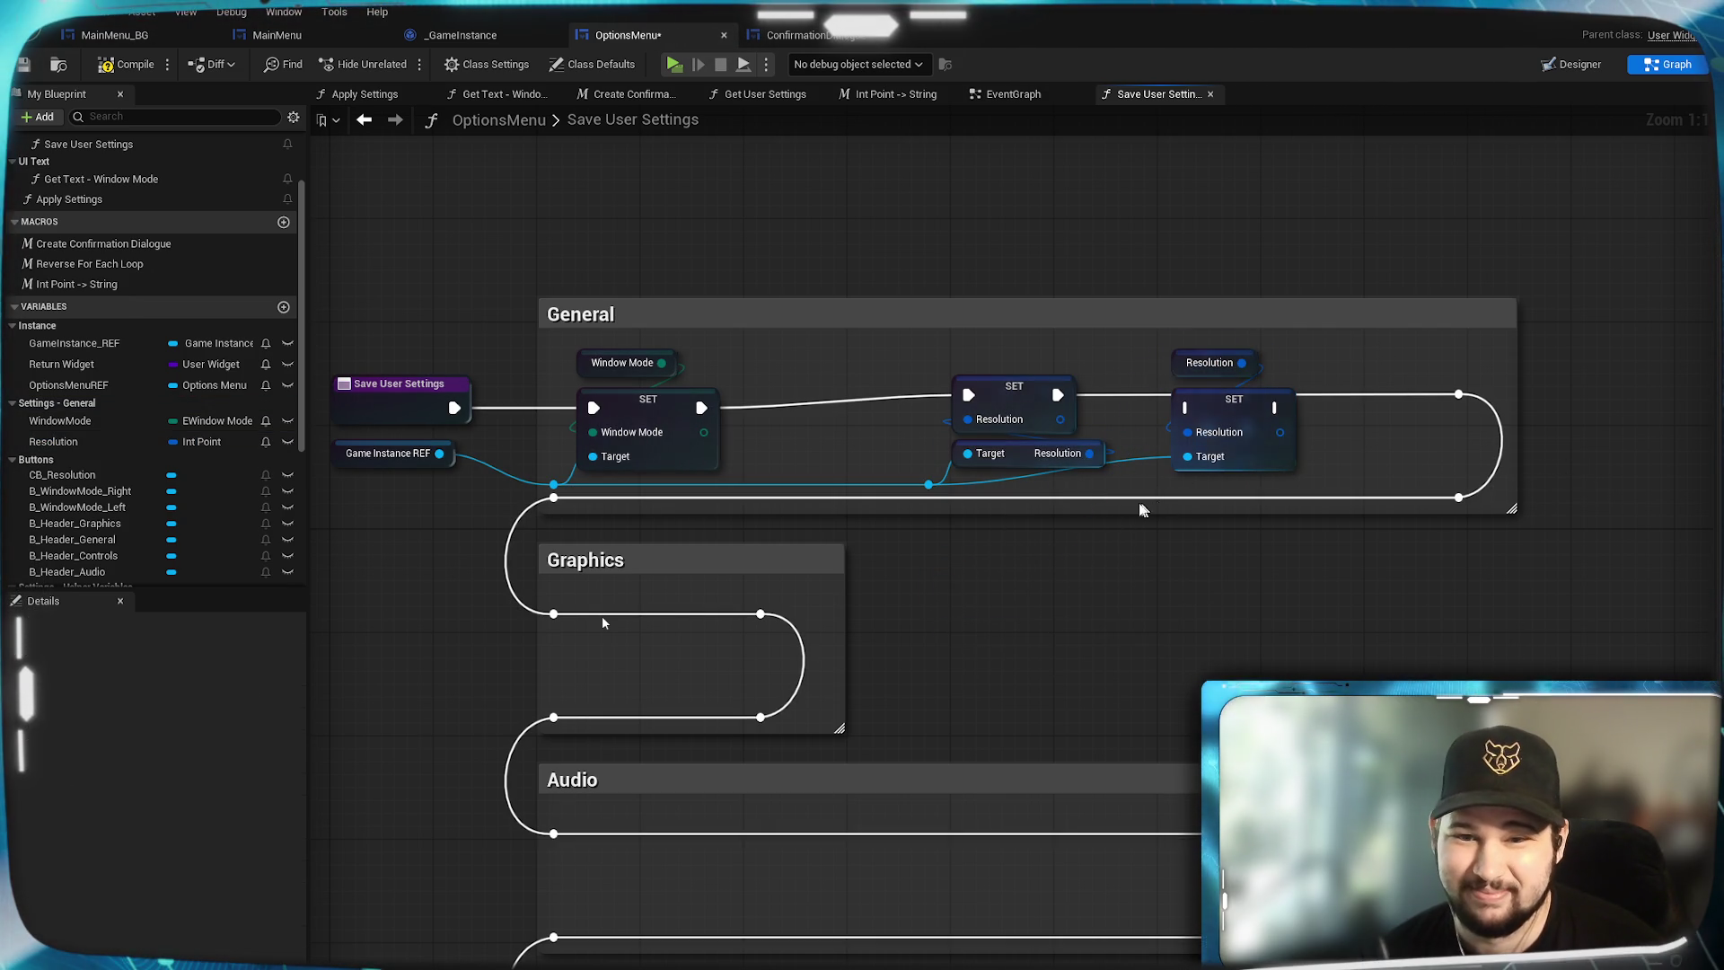
left_click(1012, 367)
left_click(1012, 453, "ctrl")
key("Delete")
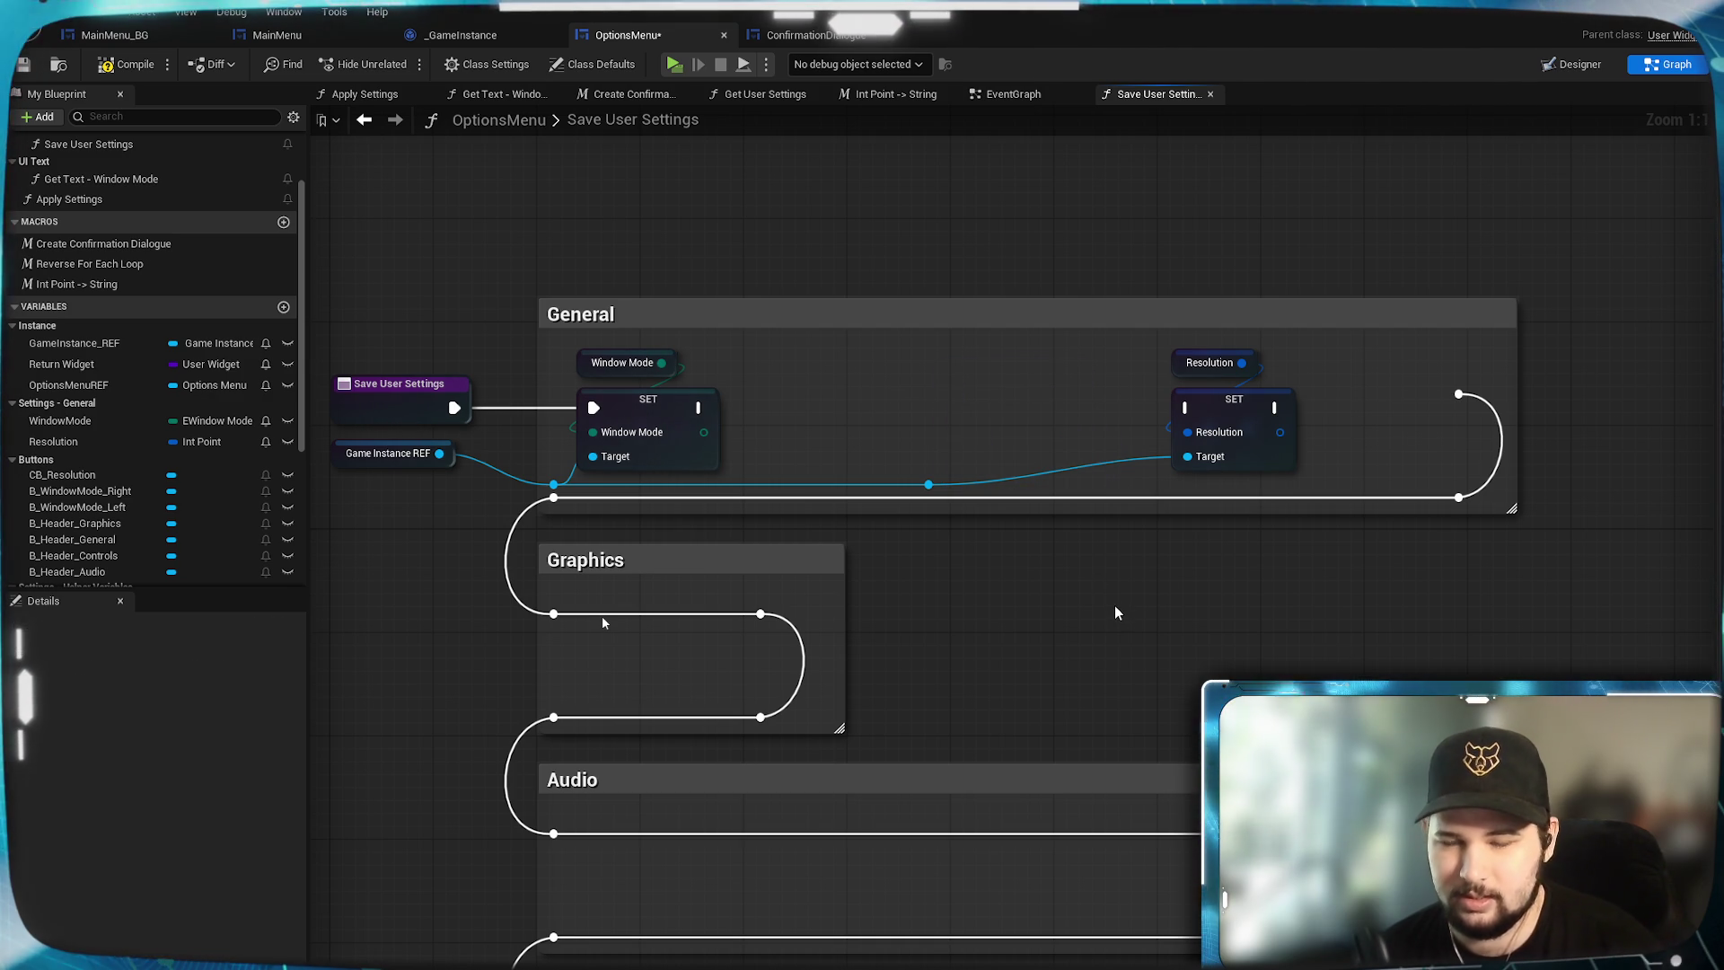
Chain Window Mode SET into Resolution SET, straighten the reroute knot, and compile.
mouse_move(698, 407)
left_mouse_down()
mouse_move(1475, 406)
mouse_move(1457, 396)
left_mouse_up()
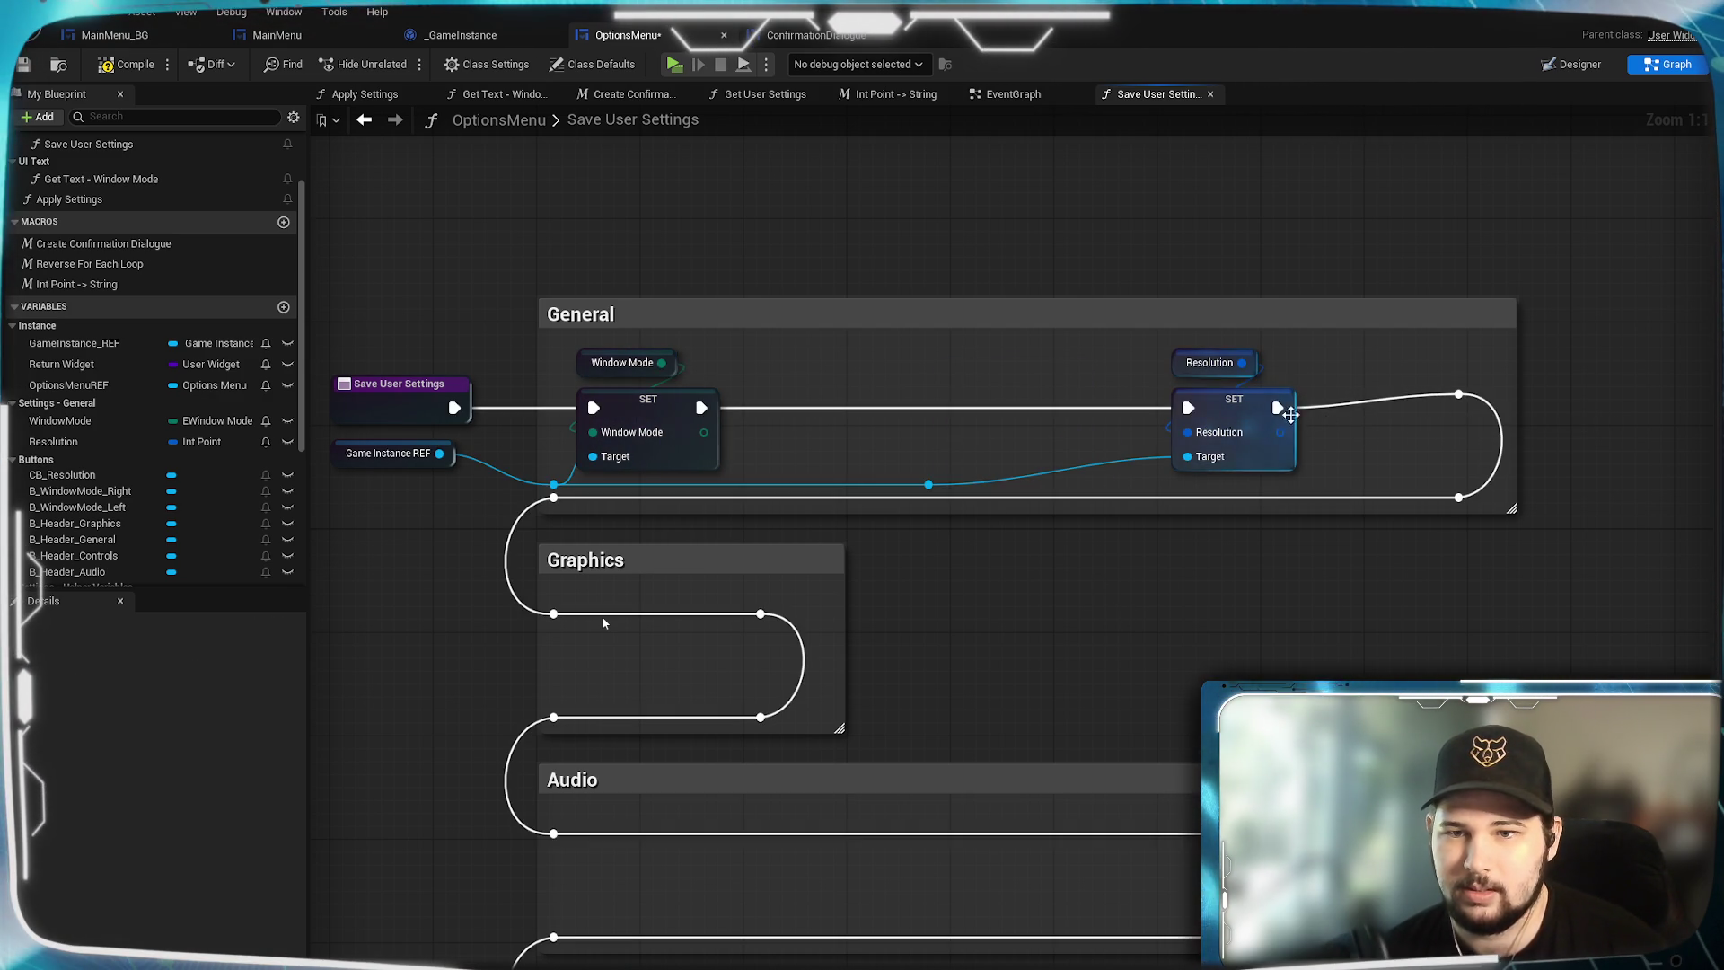
left_click_drag(1241, 412, 1021, 413)
left_click(1208, 363, "ctrl")
left_click(1076, 606)
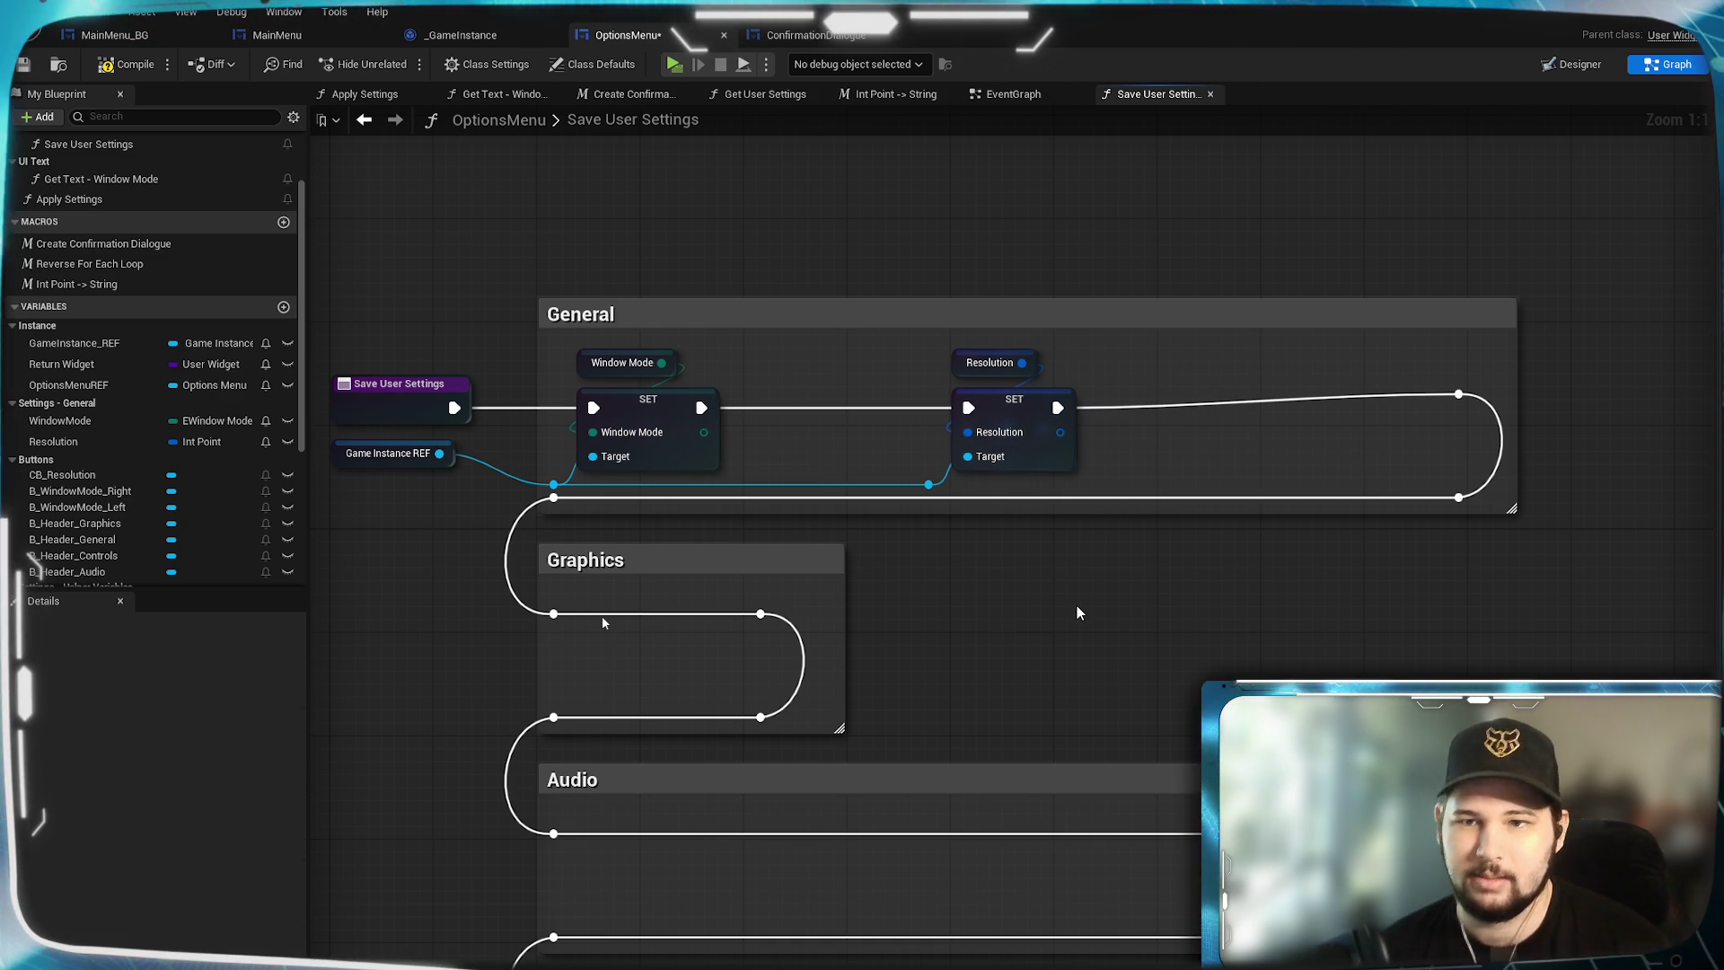
left_click(1457, 406)
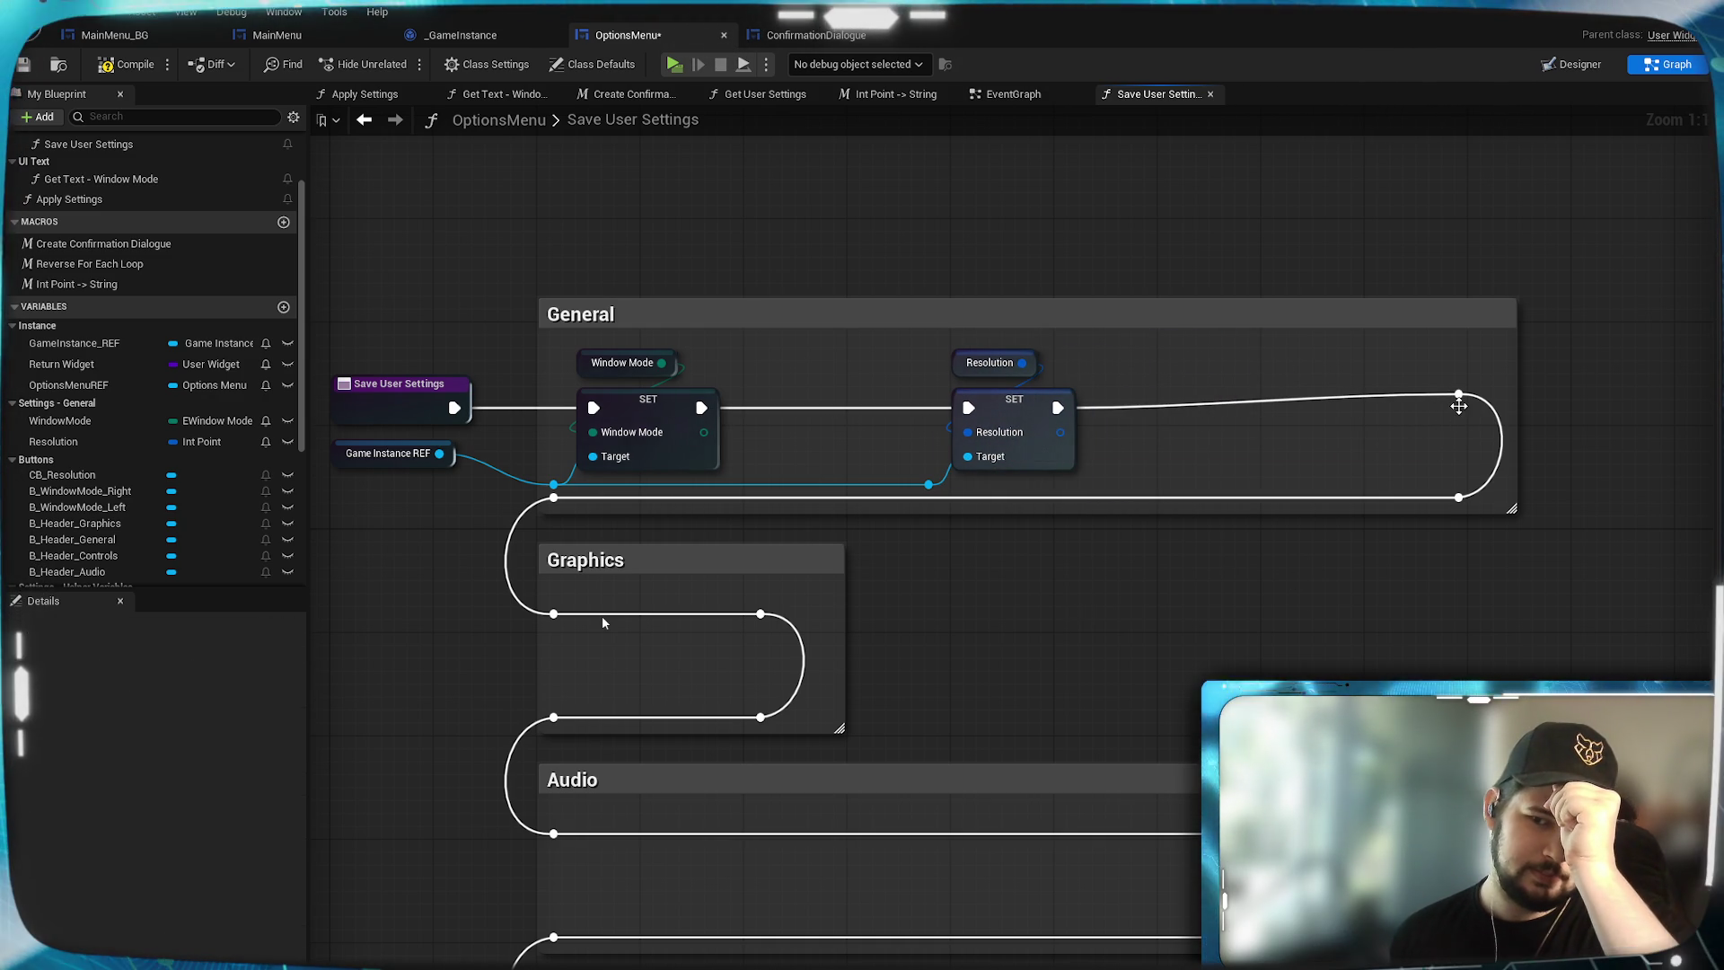
key("q")
left_click(1374, 627)
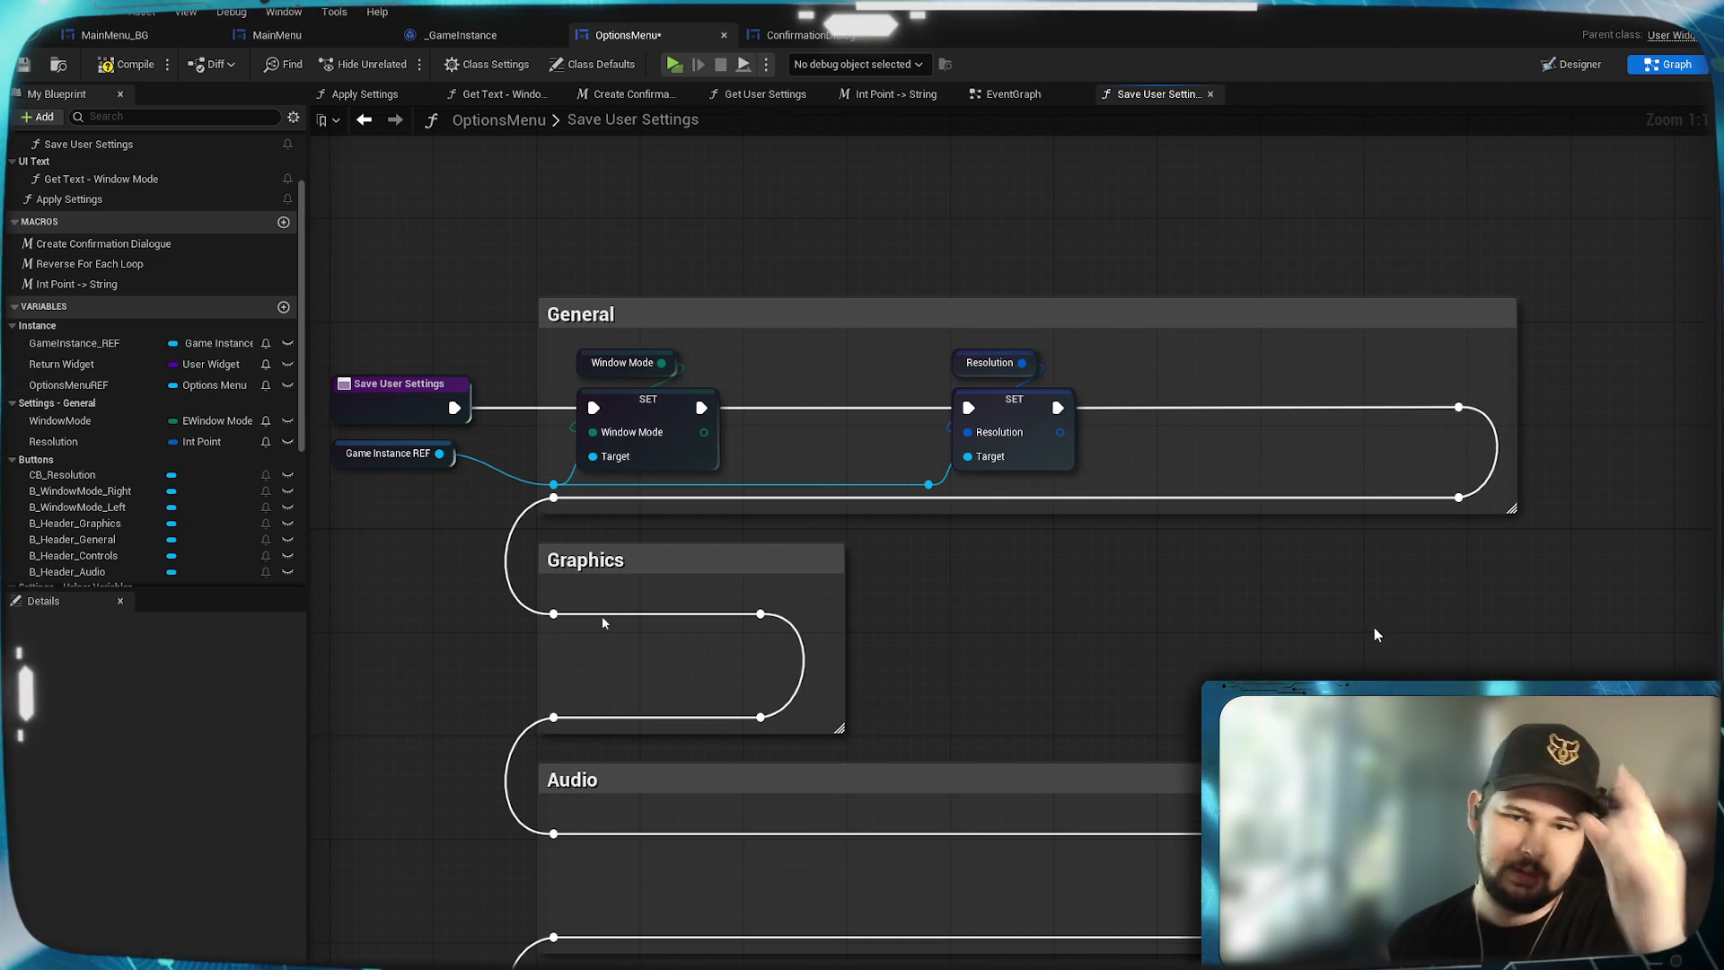
Save the OptionsMenu blueprint and look over its Audio and Controls sections.
left_click(24, 64)
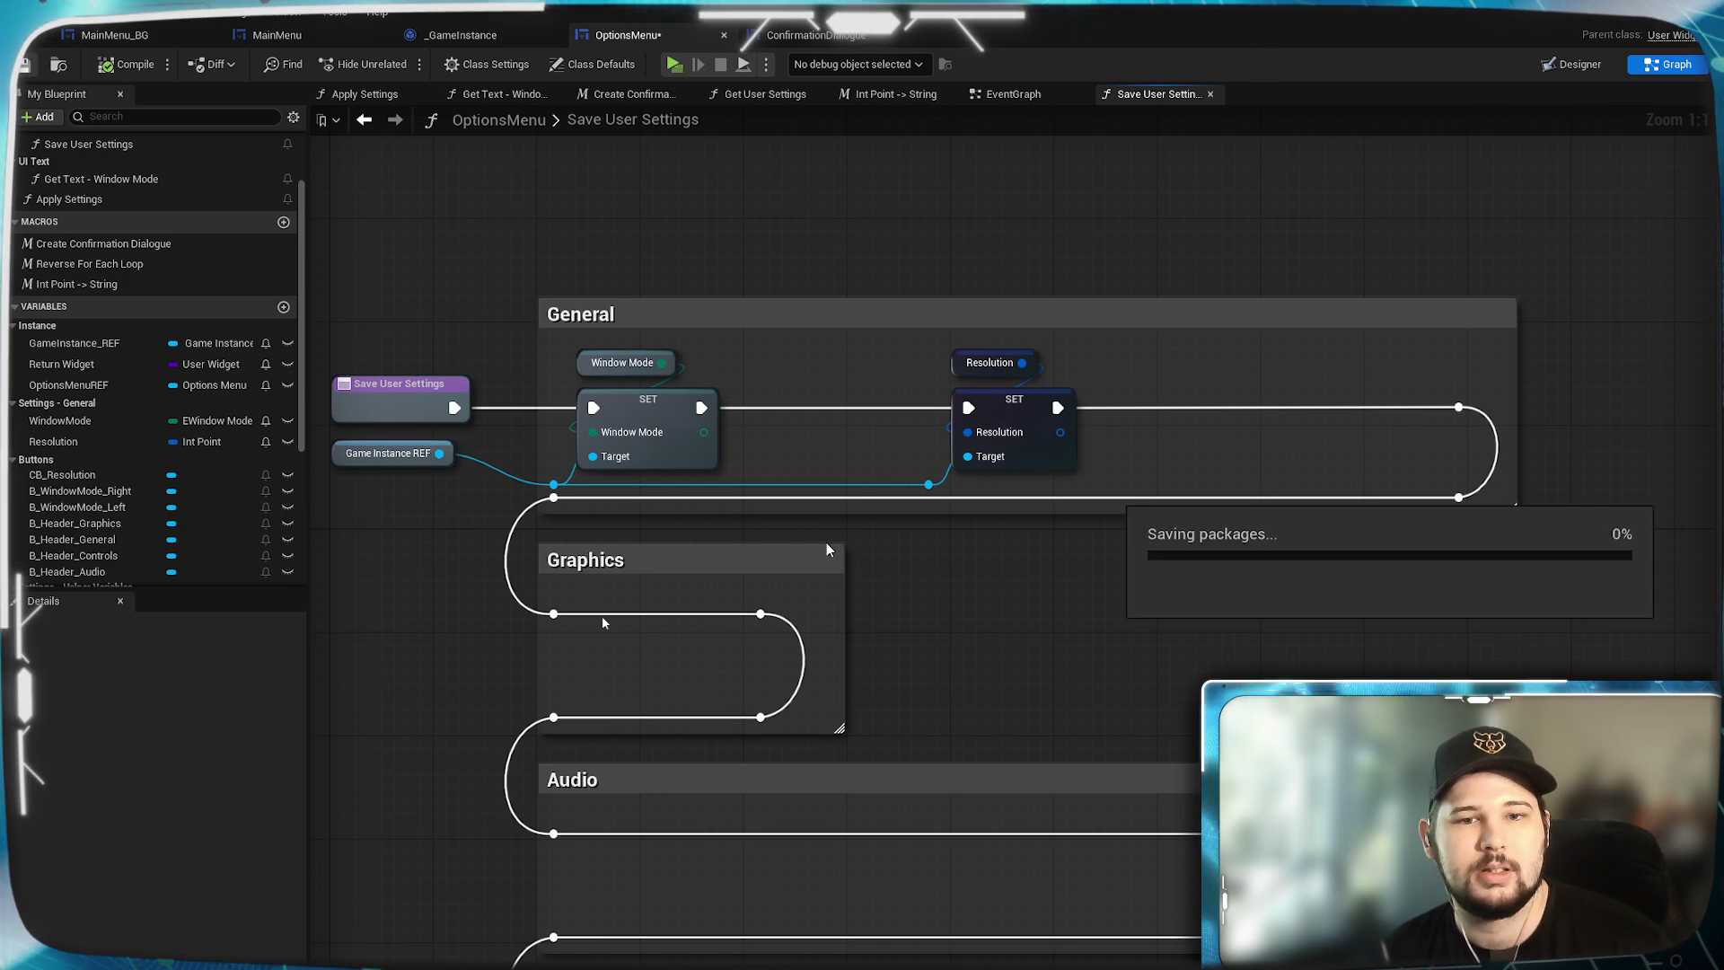
left_click_drag(1224, 693, 1258, 490)
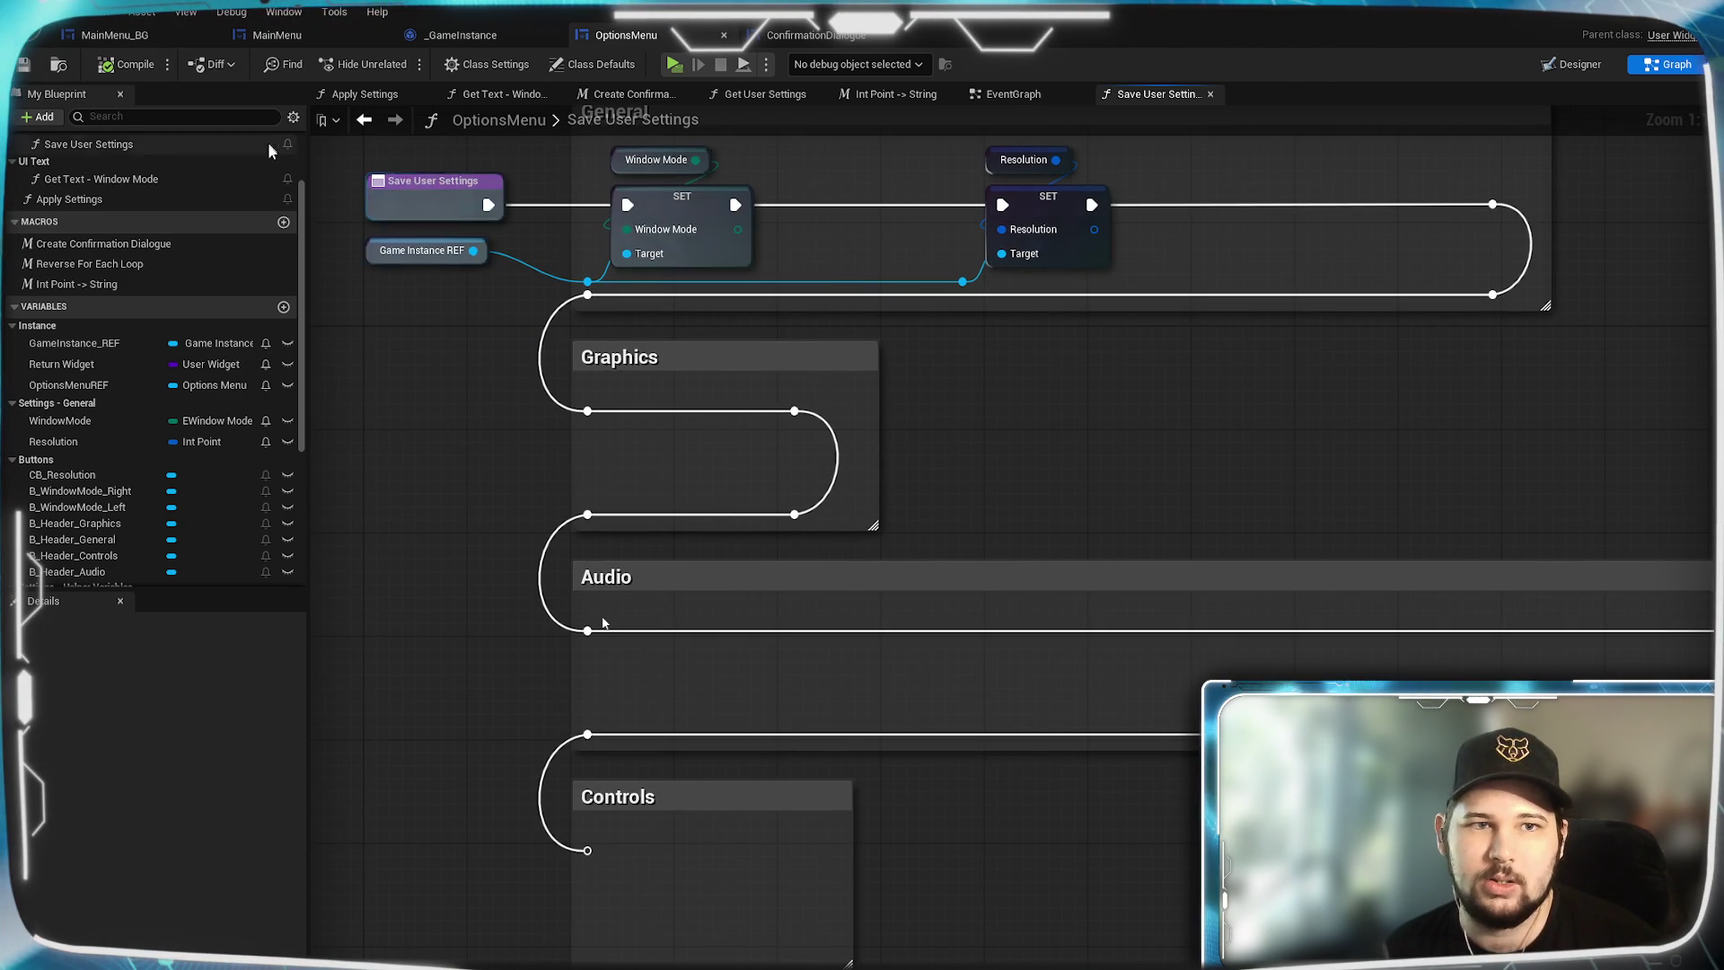
left_click_drag(1125, 396, 1154, 499)
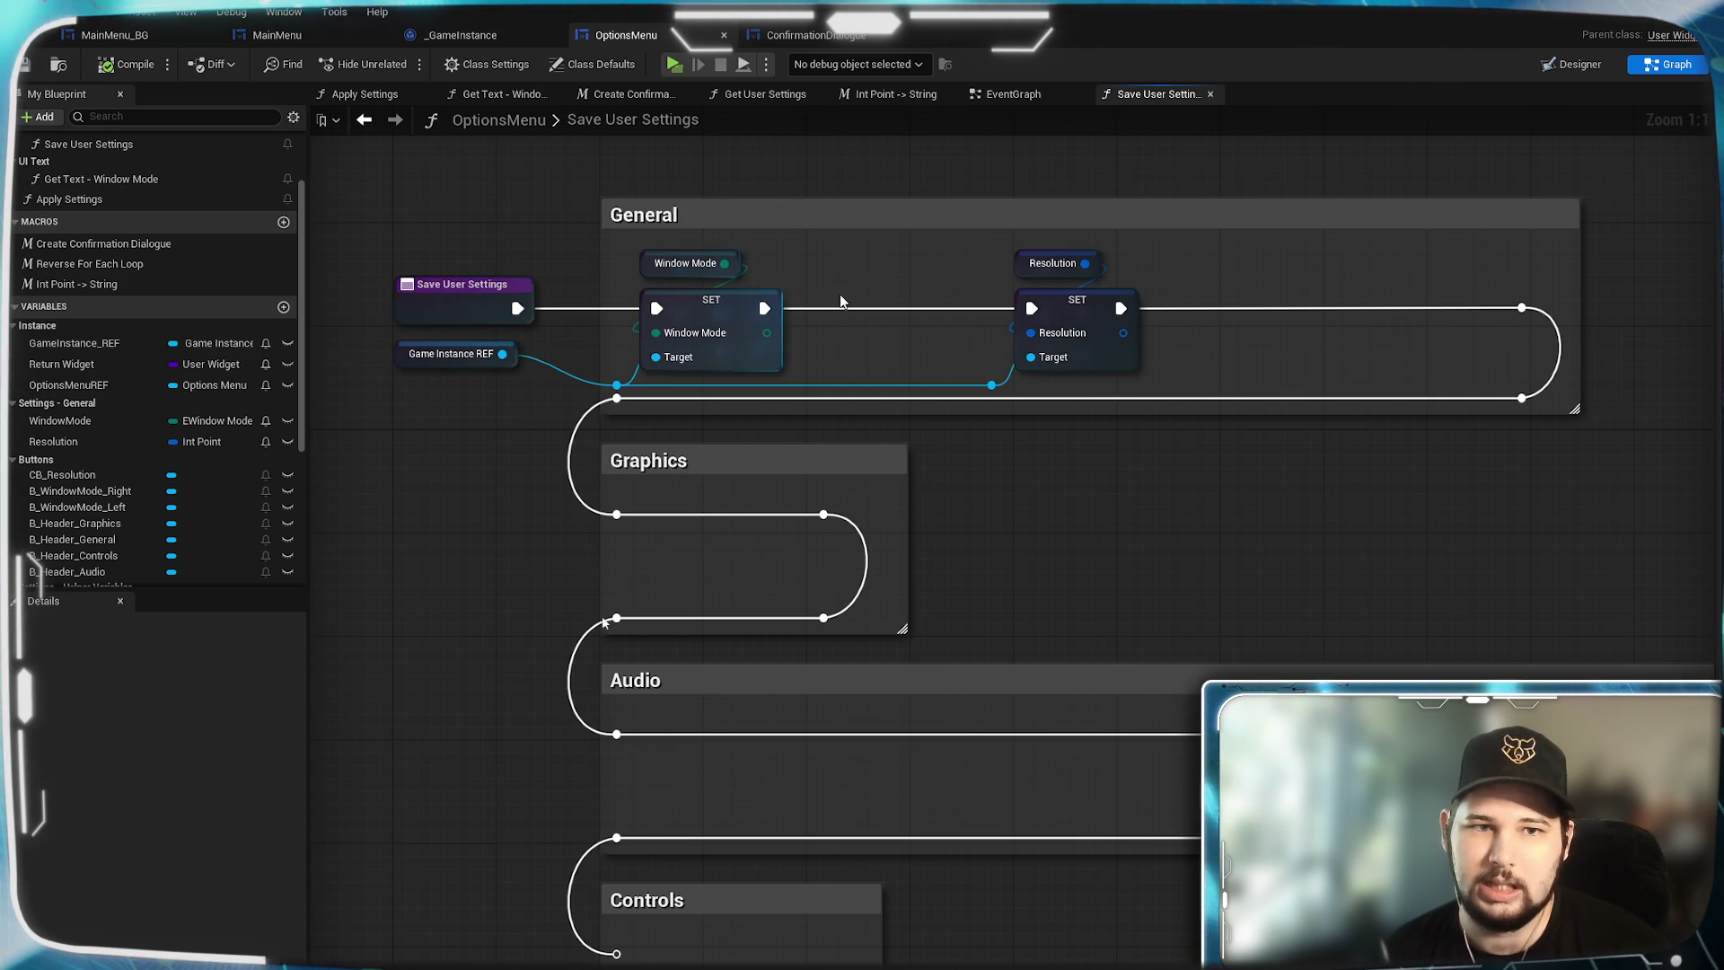
Inspect the Save Settings and Load Settings chains in the _GameInstance EventGraph.
left_click(505, 33)
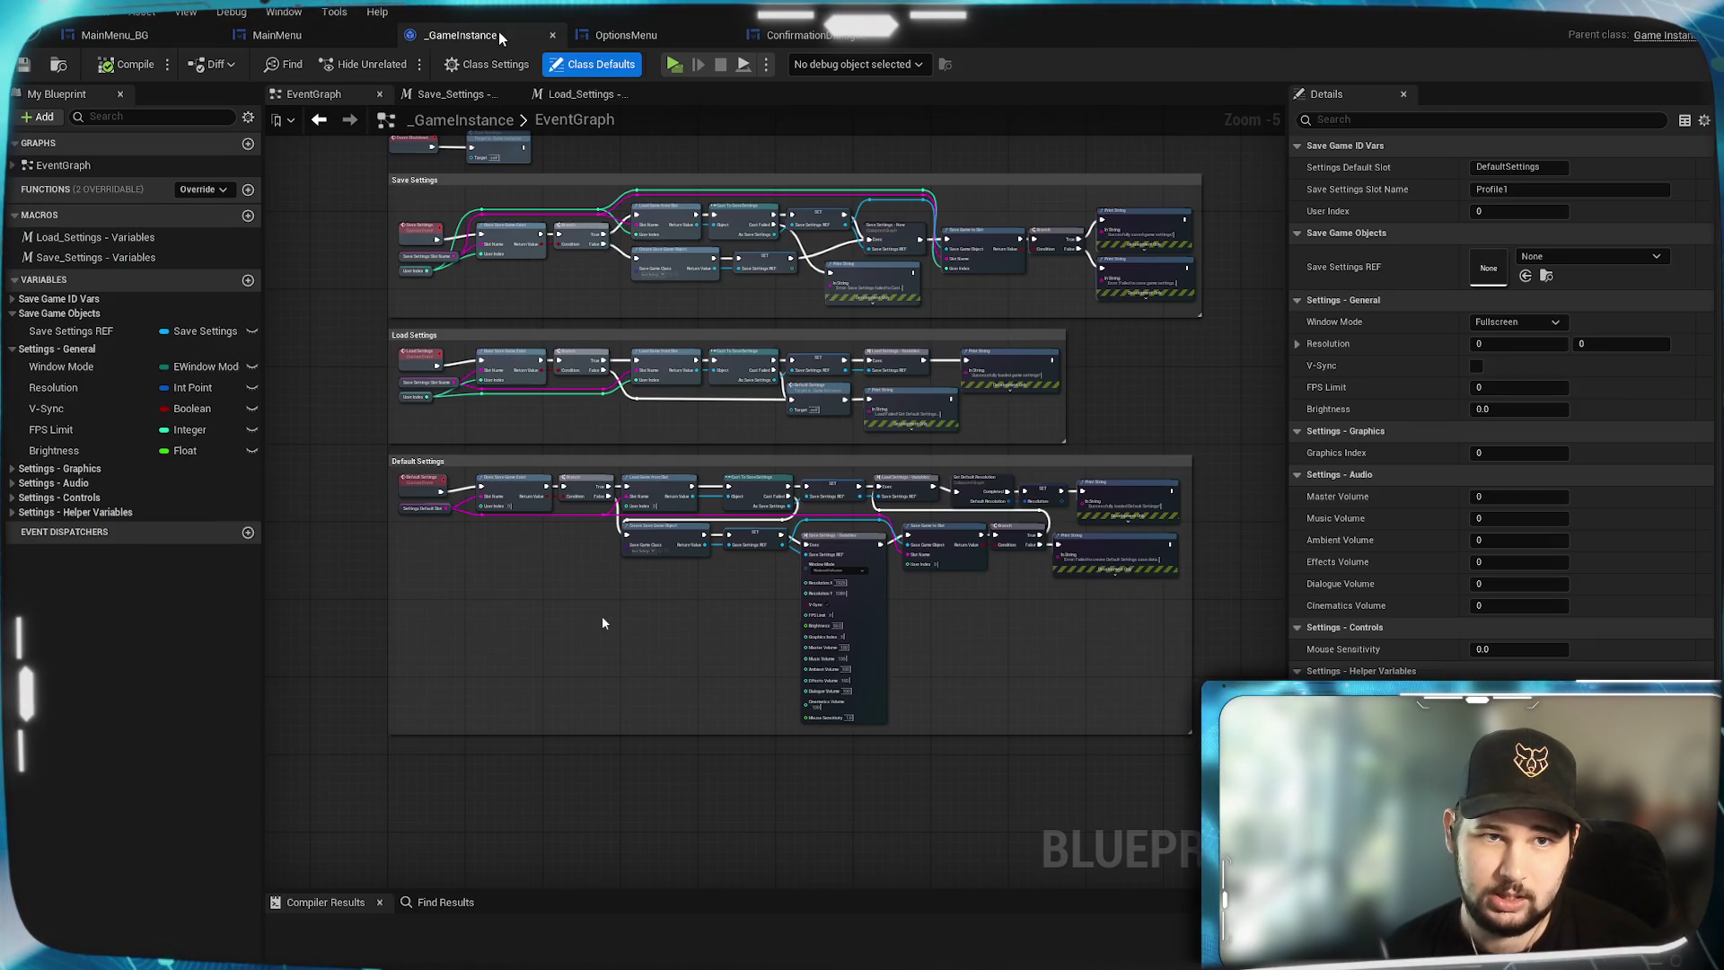
scroll(477, 494, "up", 5)
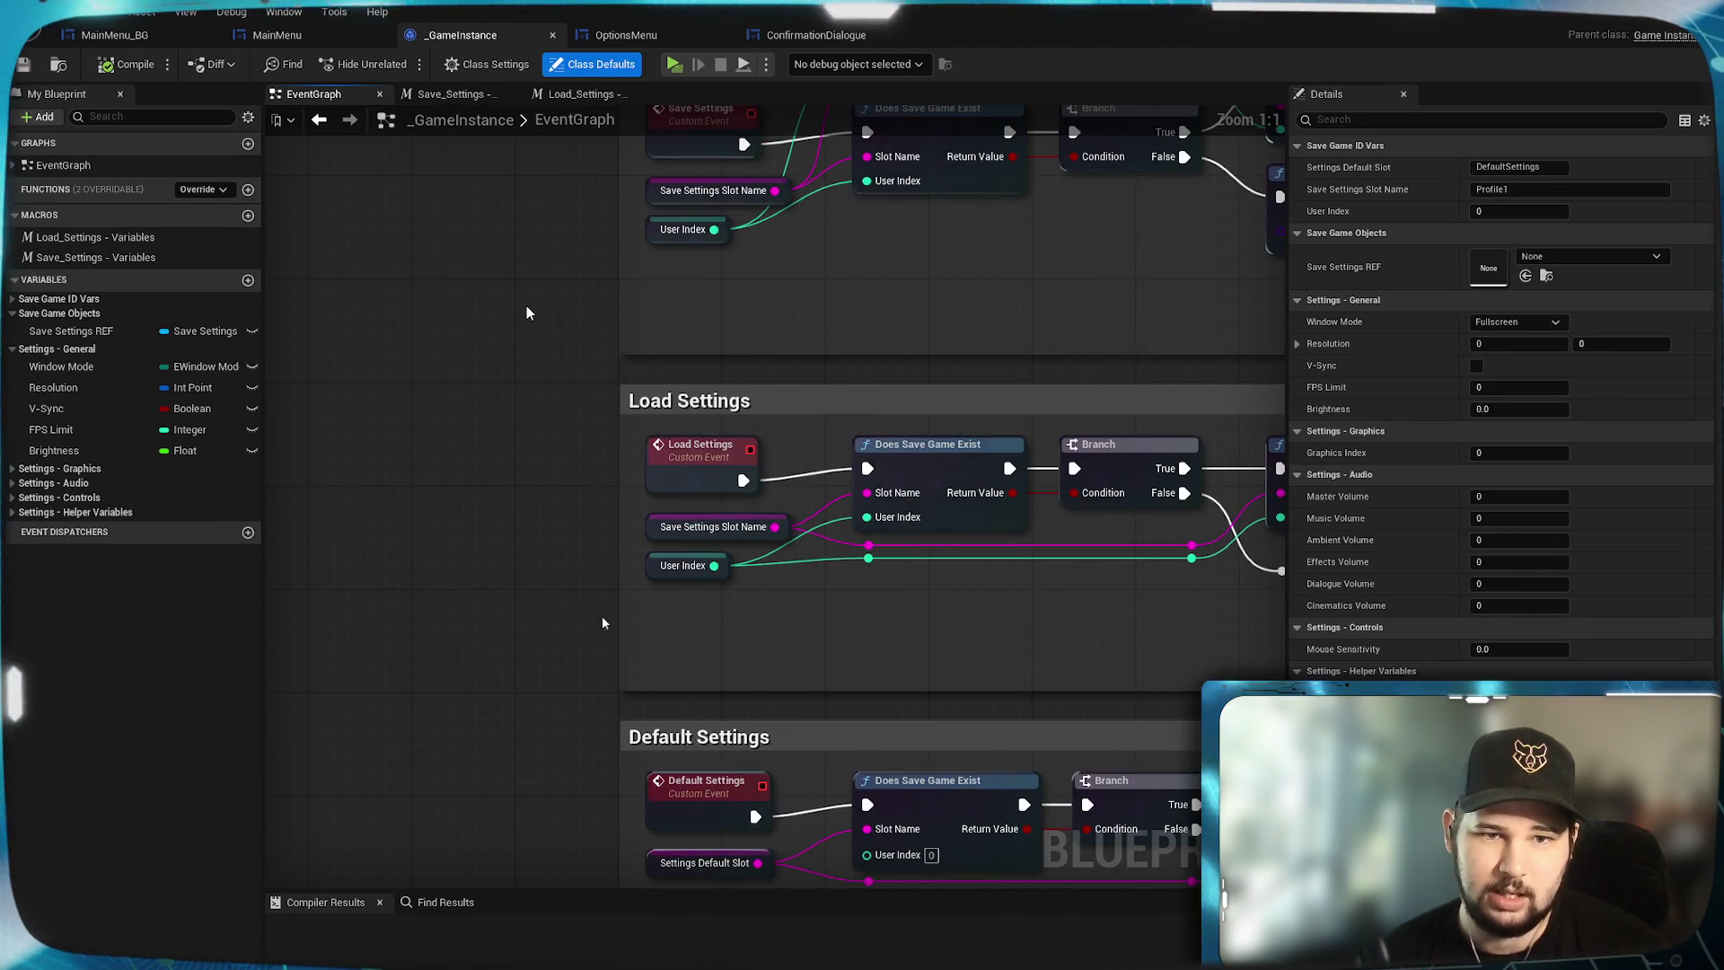
left_click_drag(526, 305, 456, 505)
scroll(961, 468, "down", 2)
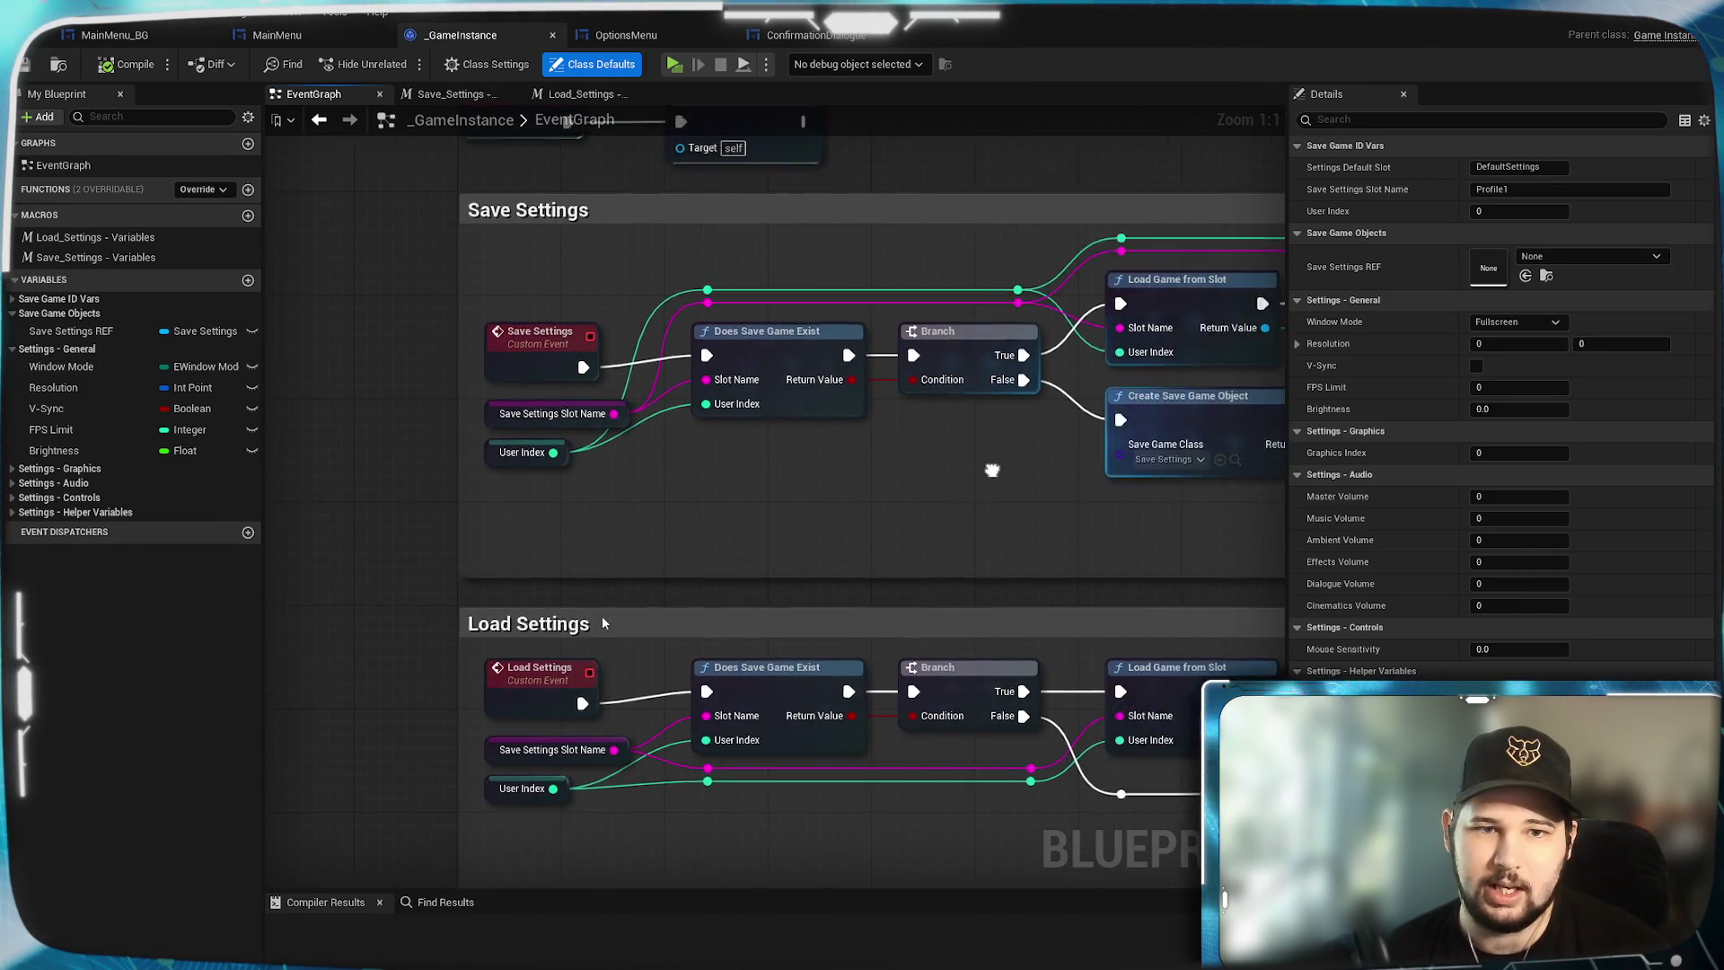
mouse_move(992, 469)
left_mouse_down()
mouse_move(764, 527)
mouse_move(934, 573)
mouse_move(389, 527)
mouse_move(503, 413)
mouse_move(1070, 504)
left_mouse_up()
scroll(735, 491, "up", 1)
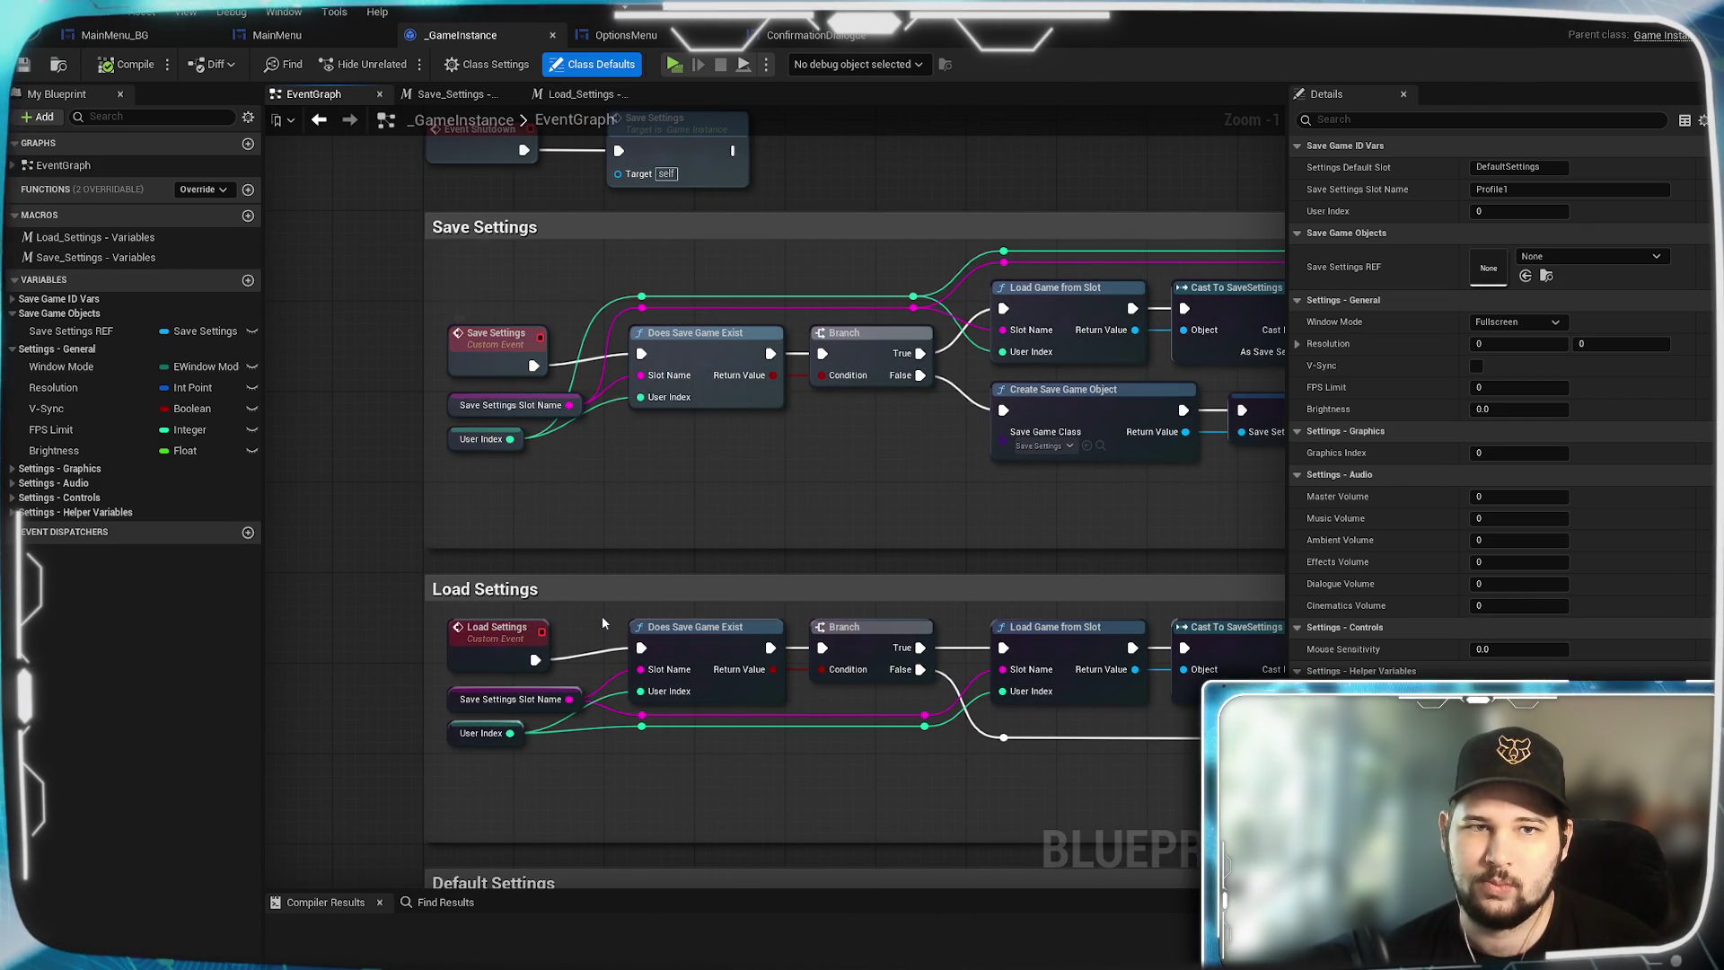
Add a Game Instance Save Settings call after the Controls section in Save User Settings.
left_click(662, 38)
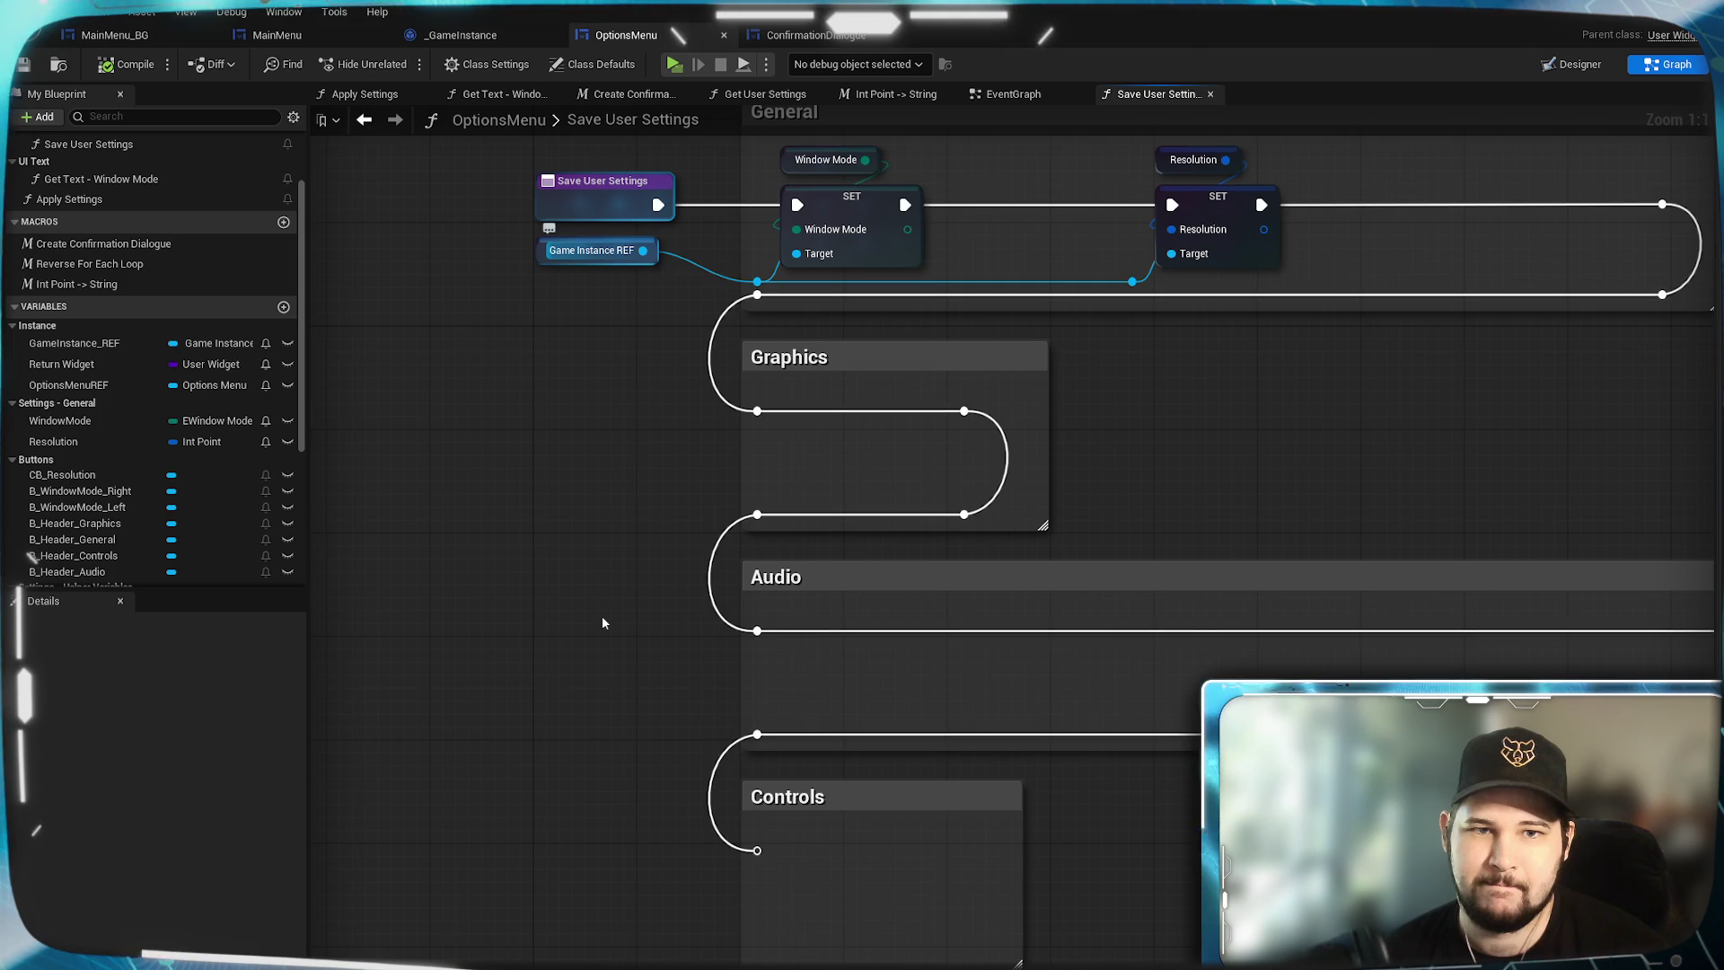
left_click_drag(643, 251, 609, 692)
type("save sett")
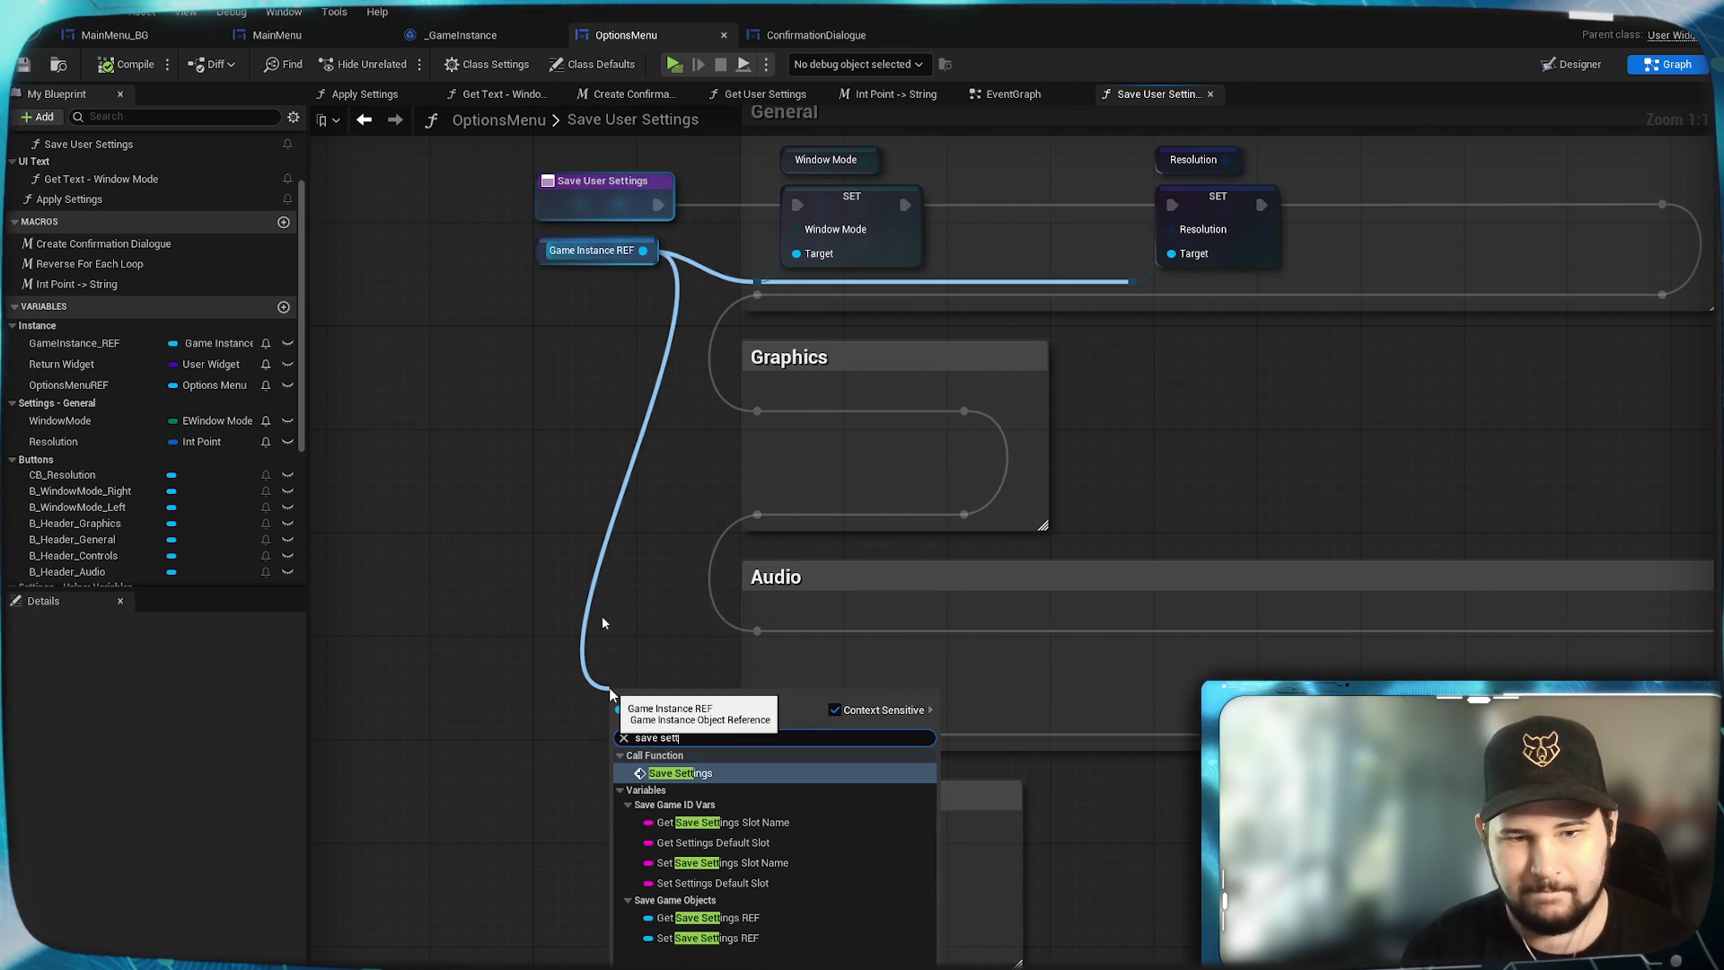
left_click(720, 773)
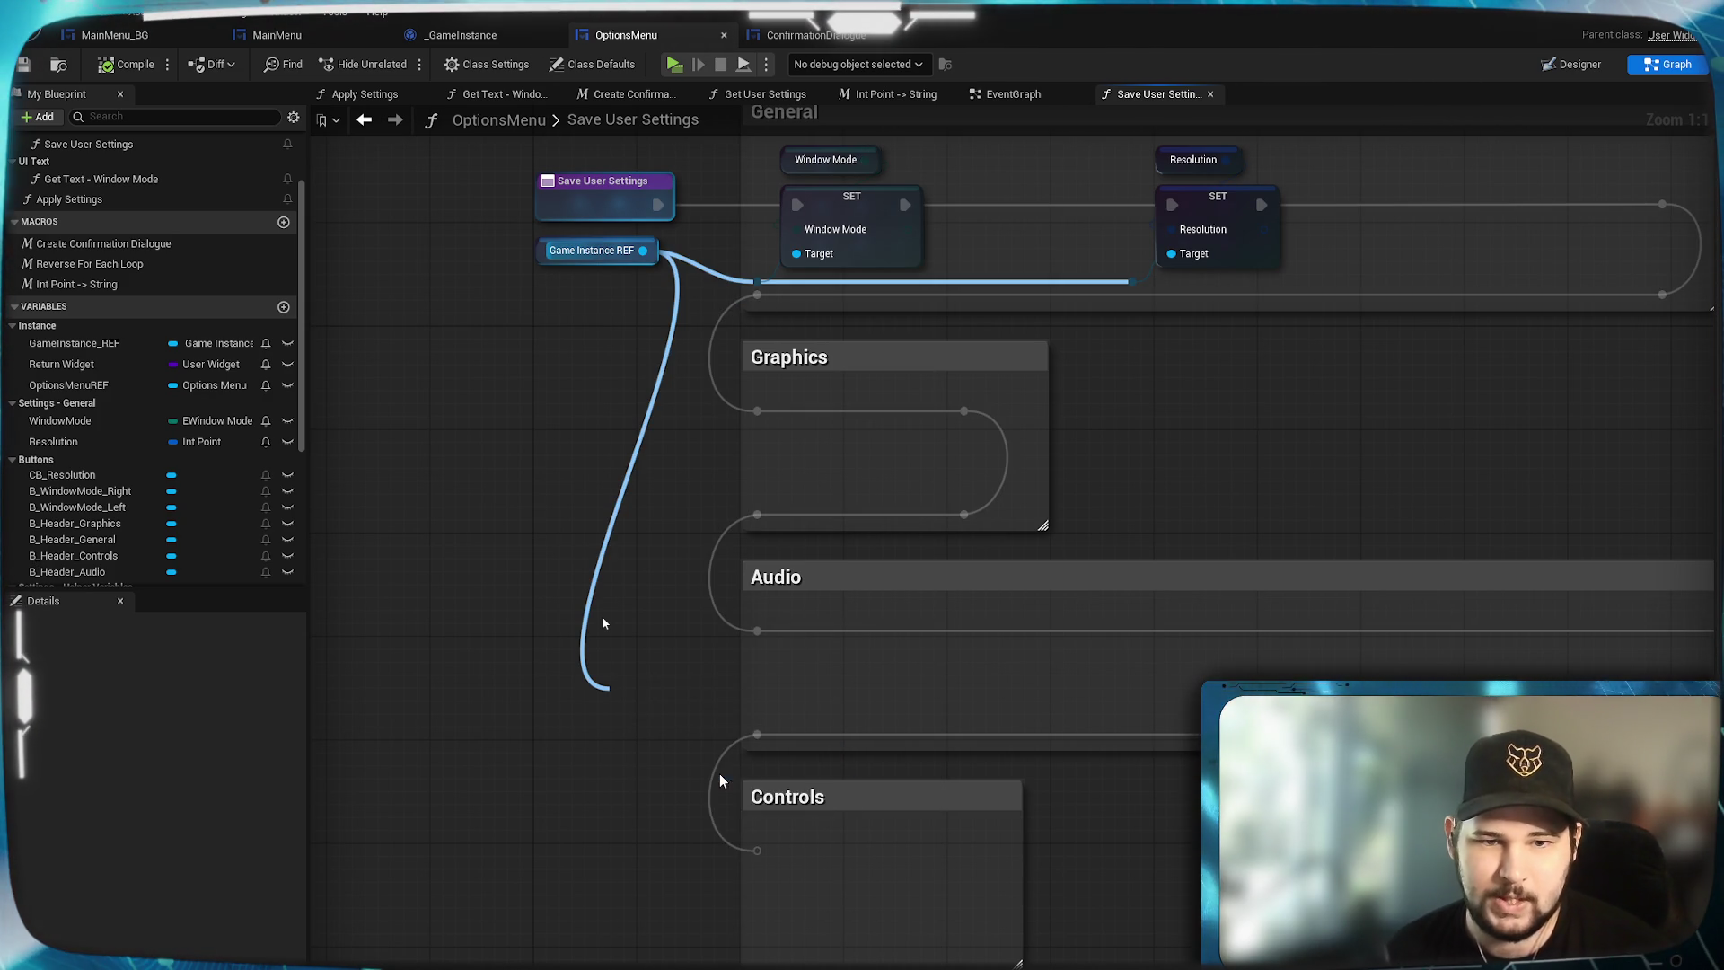
mouse_move(689, 726)
left_mouse_down()
mouse_move(880, 862)
mouse_move(1142, 850)
left_mouse_up()
mouse_move(757, 851)
left_mouse_down()
mouse_move(1074, 870)
mouse_move(1067, 850)
left_mouse_up()
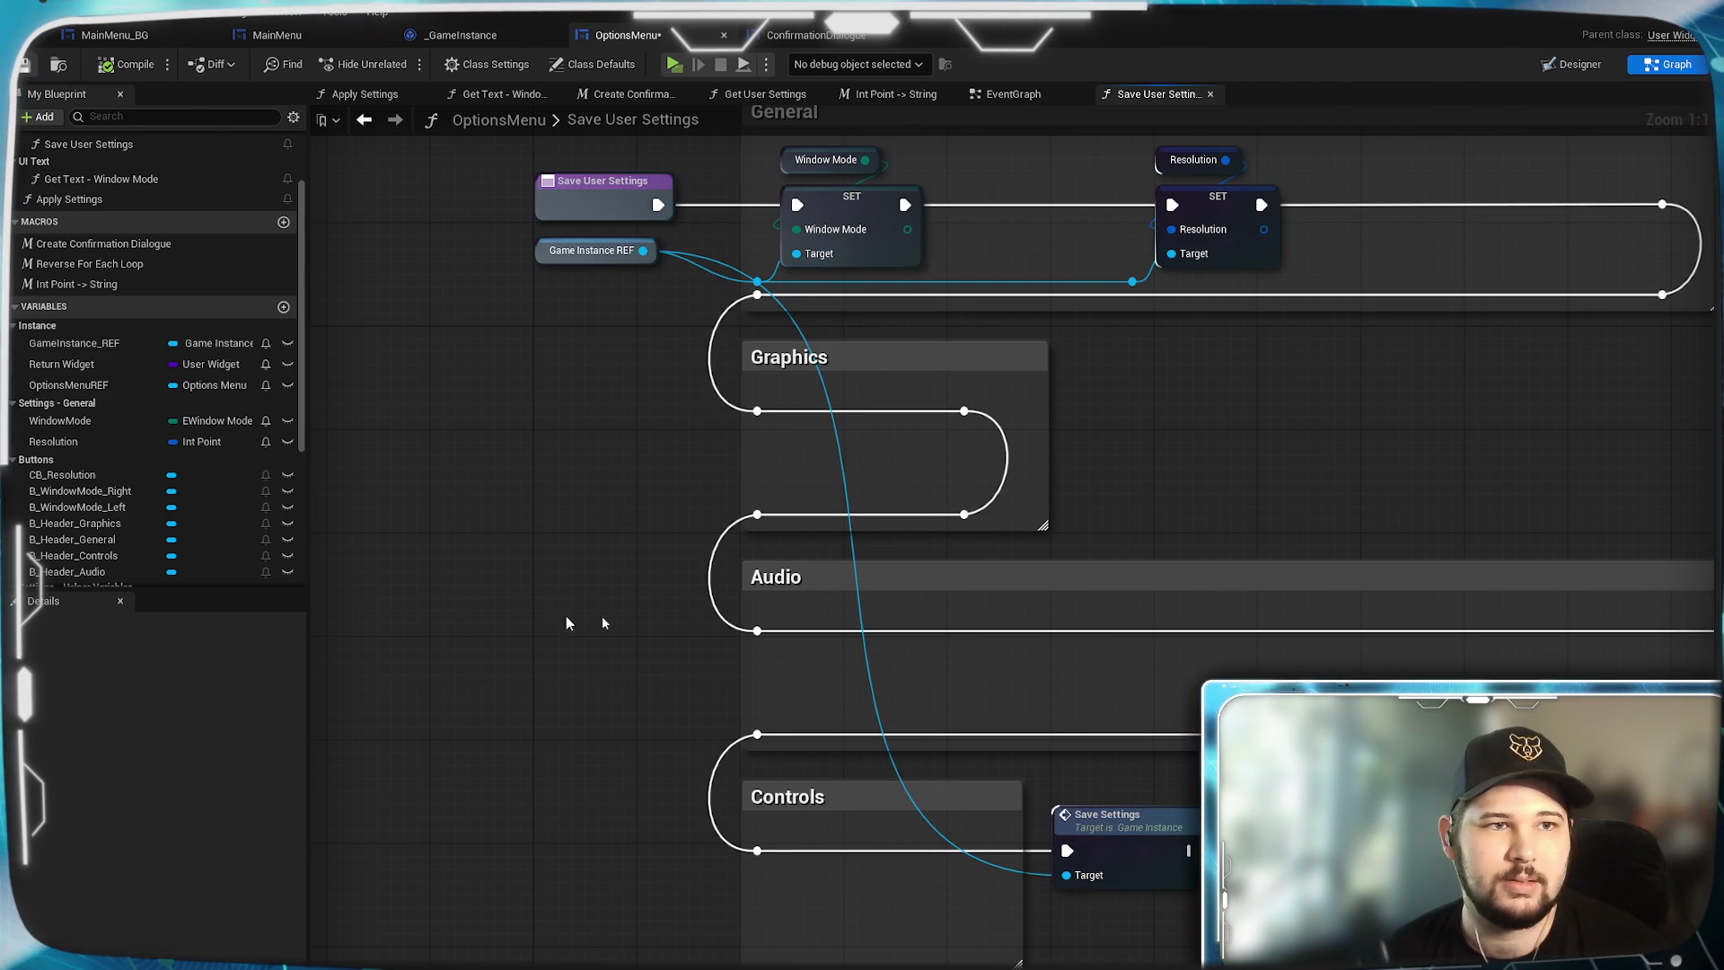
Save the OptionsMenu blueprint and run a quick play-test.
key("ctrl+s")
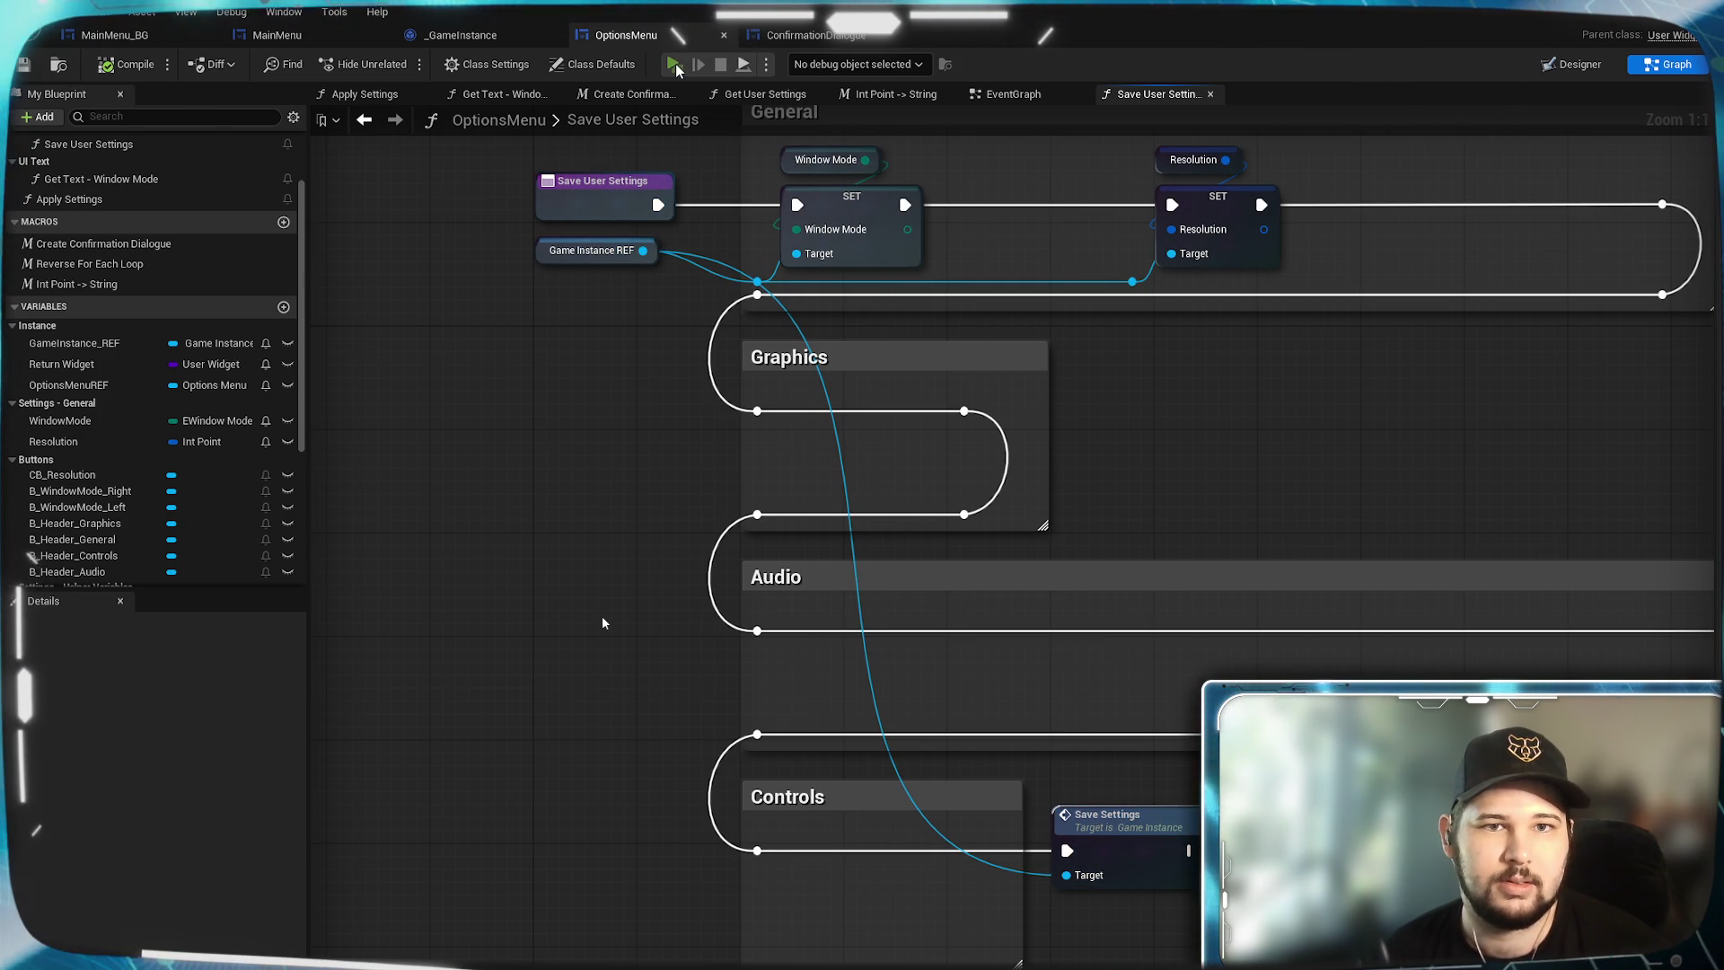
left_click(676, 63)
left_click(465, 697)
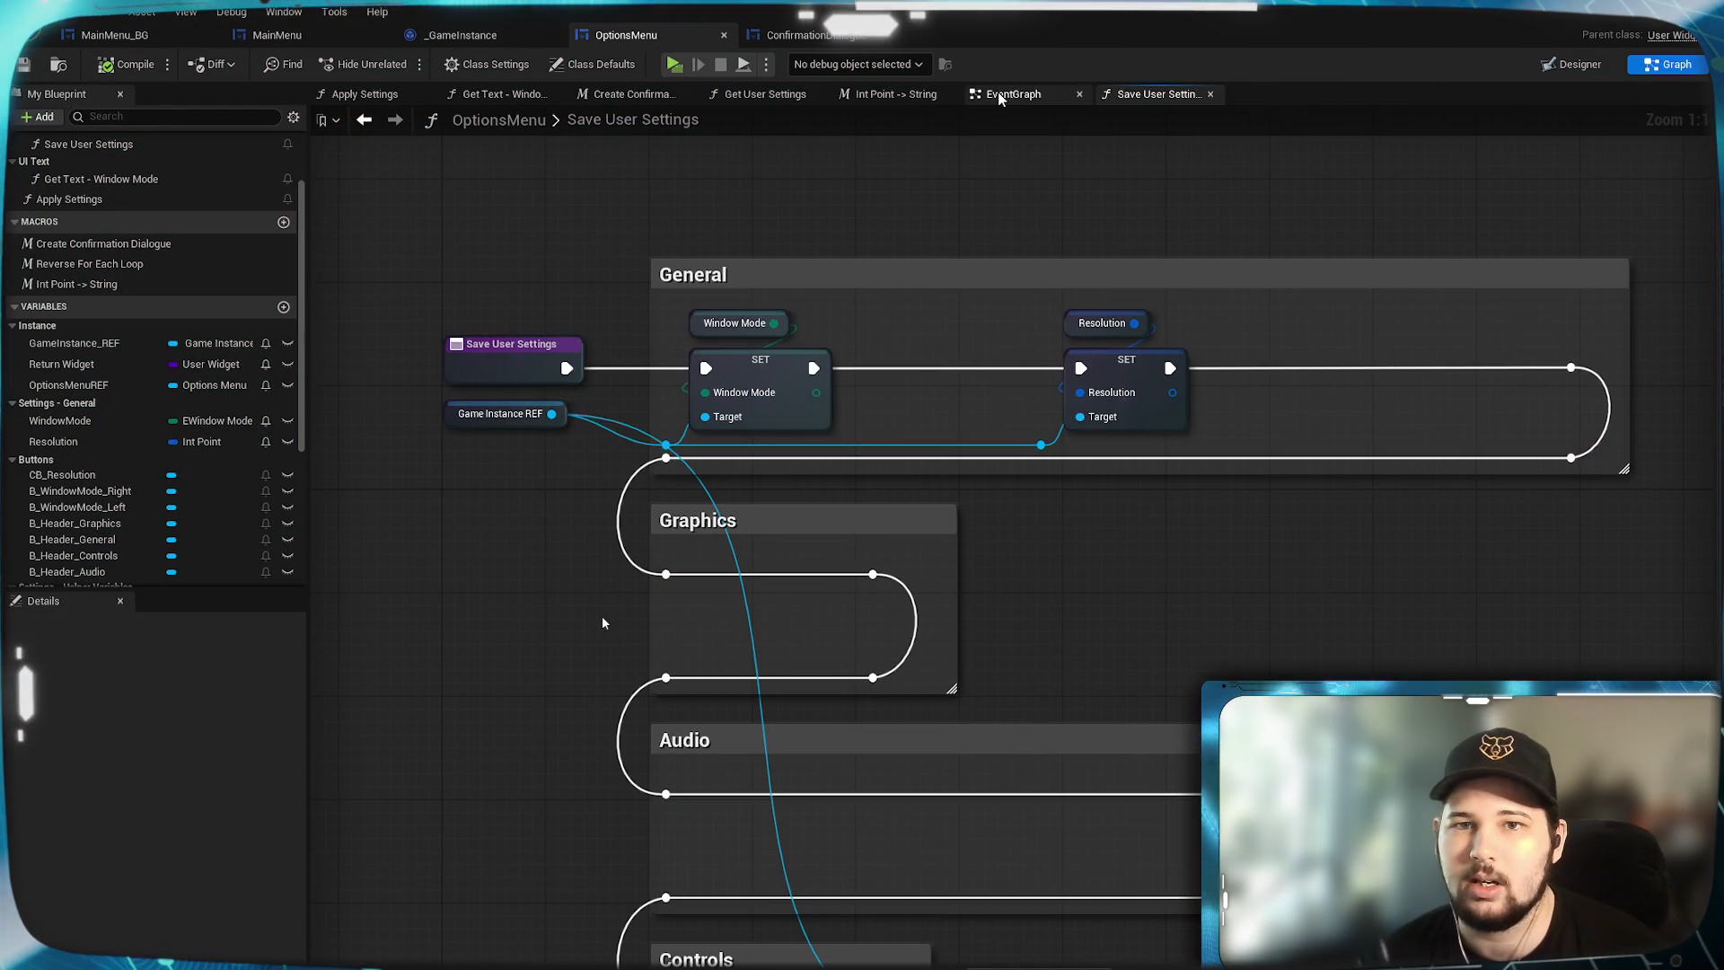
View the OptionsMenu EventGraph's Load Settings Into UI and Reset to Previous events.
left_click(998, 92)
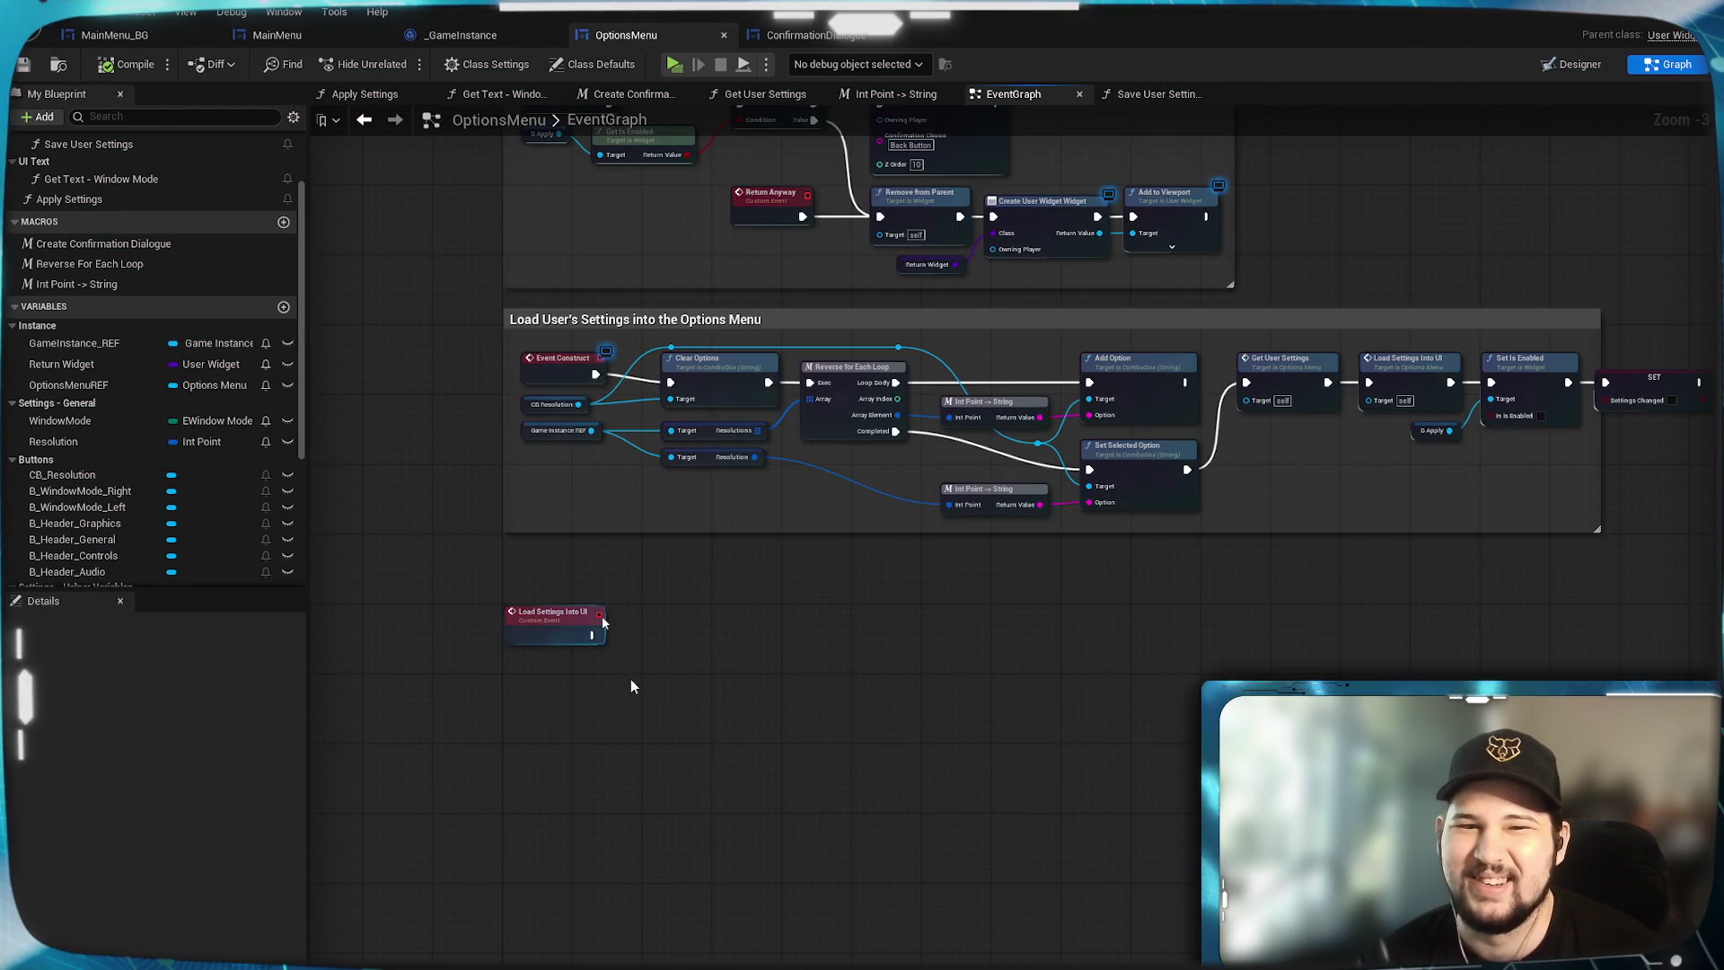
mouse_move(781, 667)
left_mouse_down()
mouse_move(822, 514)
mouse_move(1095, 595)
left_mouse_up()
scroll(985, 610, "up", 1)
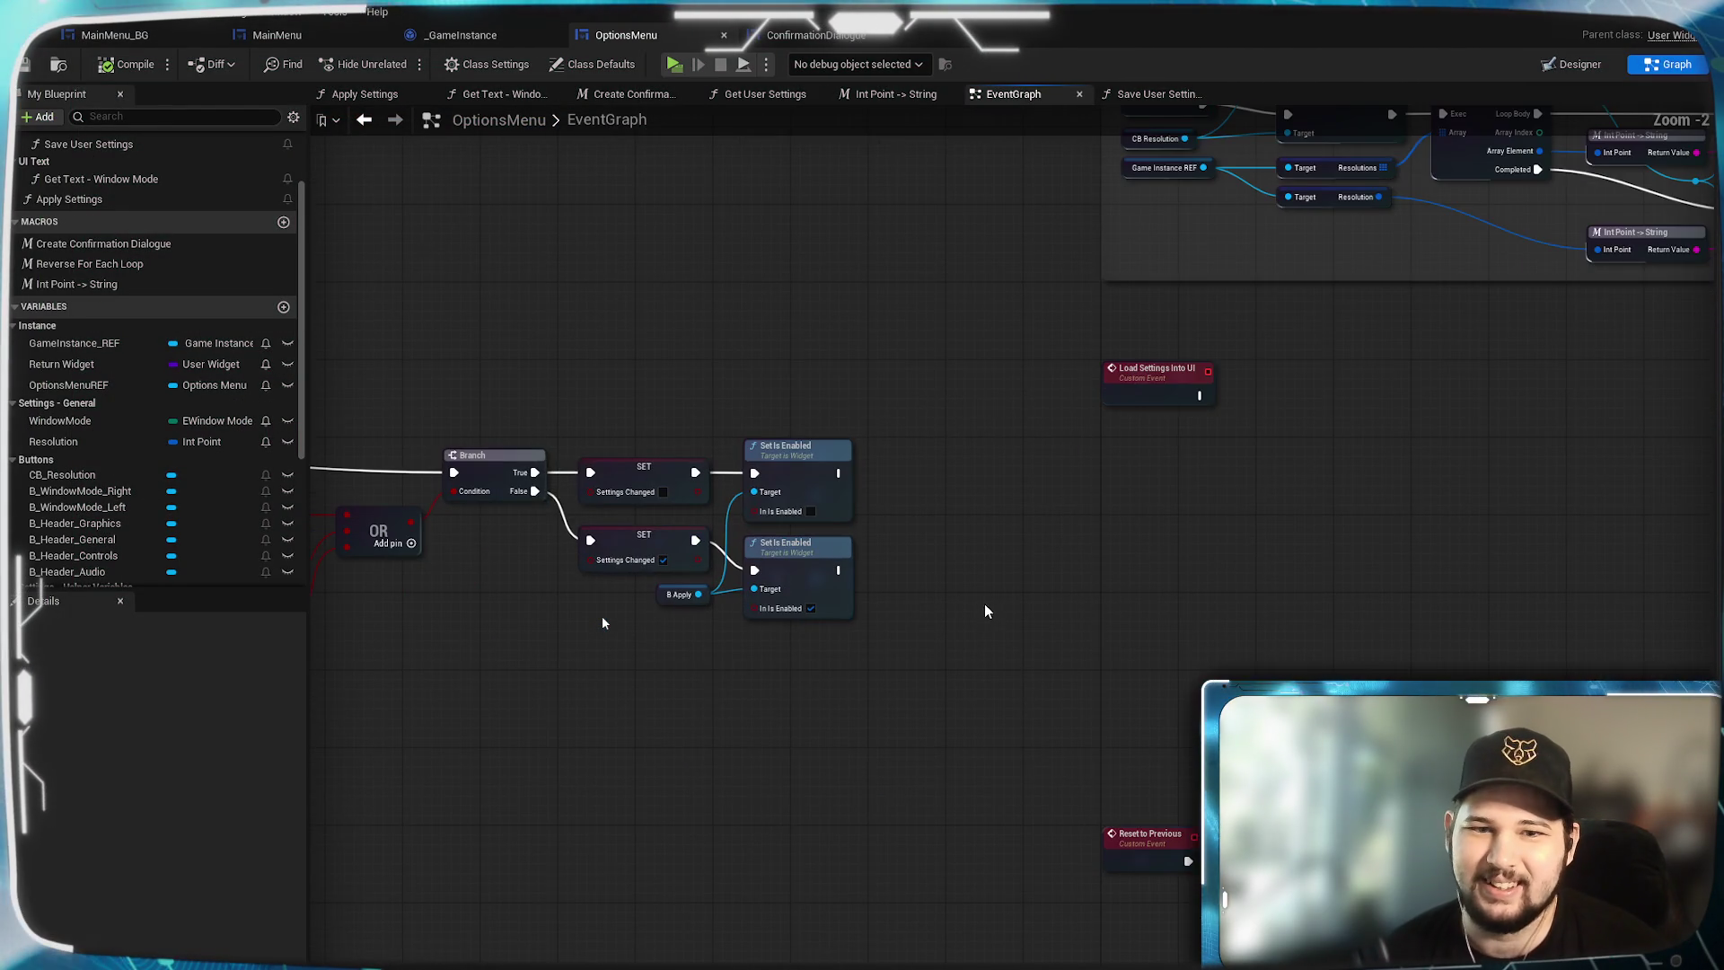
left_click_drag(1203, 638, 892, 405)
left_click_drag(1055, 388, 912, 444)
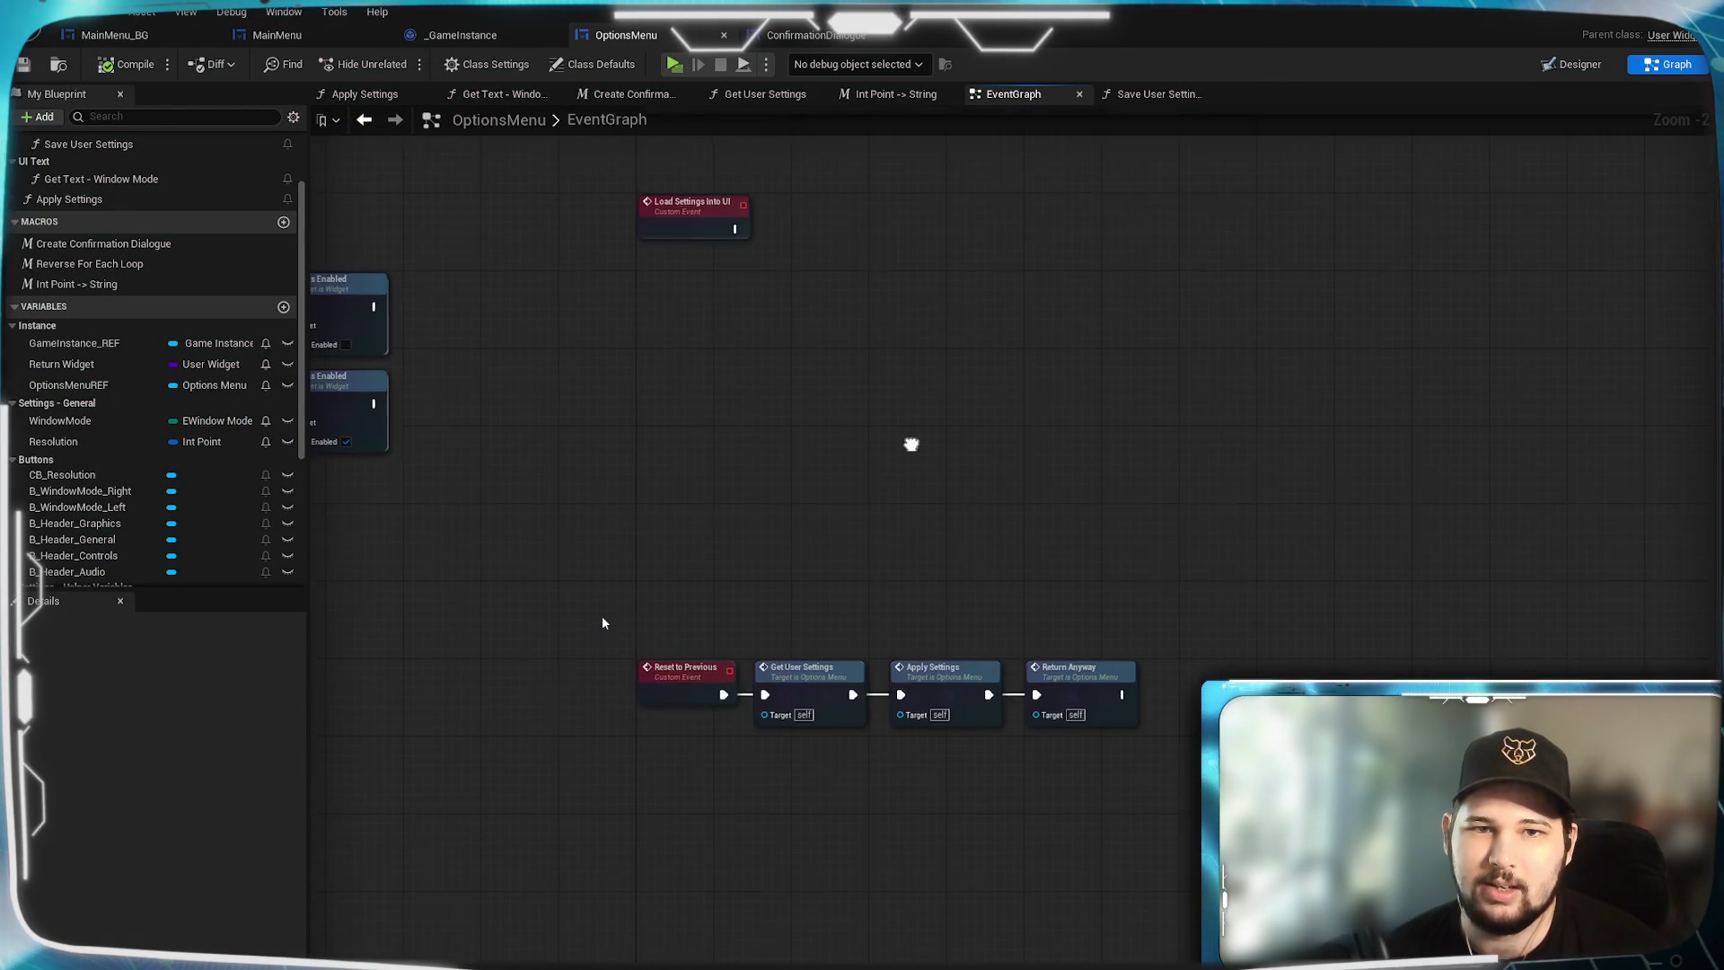
Select the Apply button in Designer and create its On Clicked (B_Apply) event.
left_click(1574, 64)
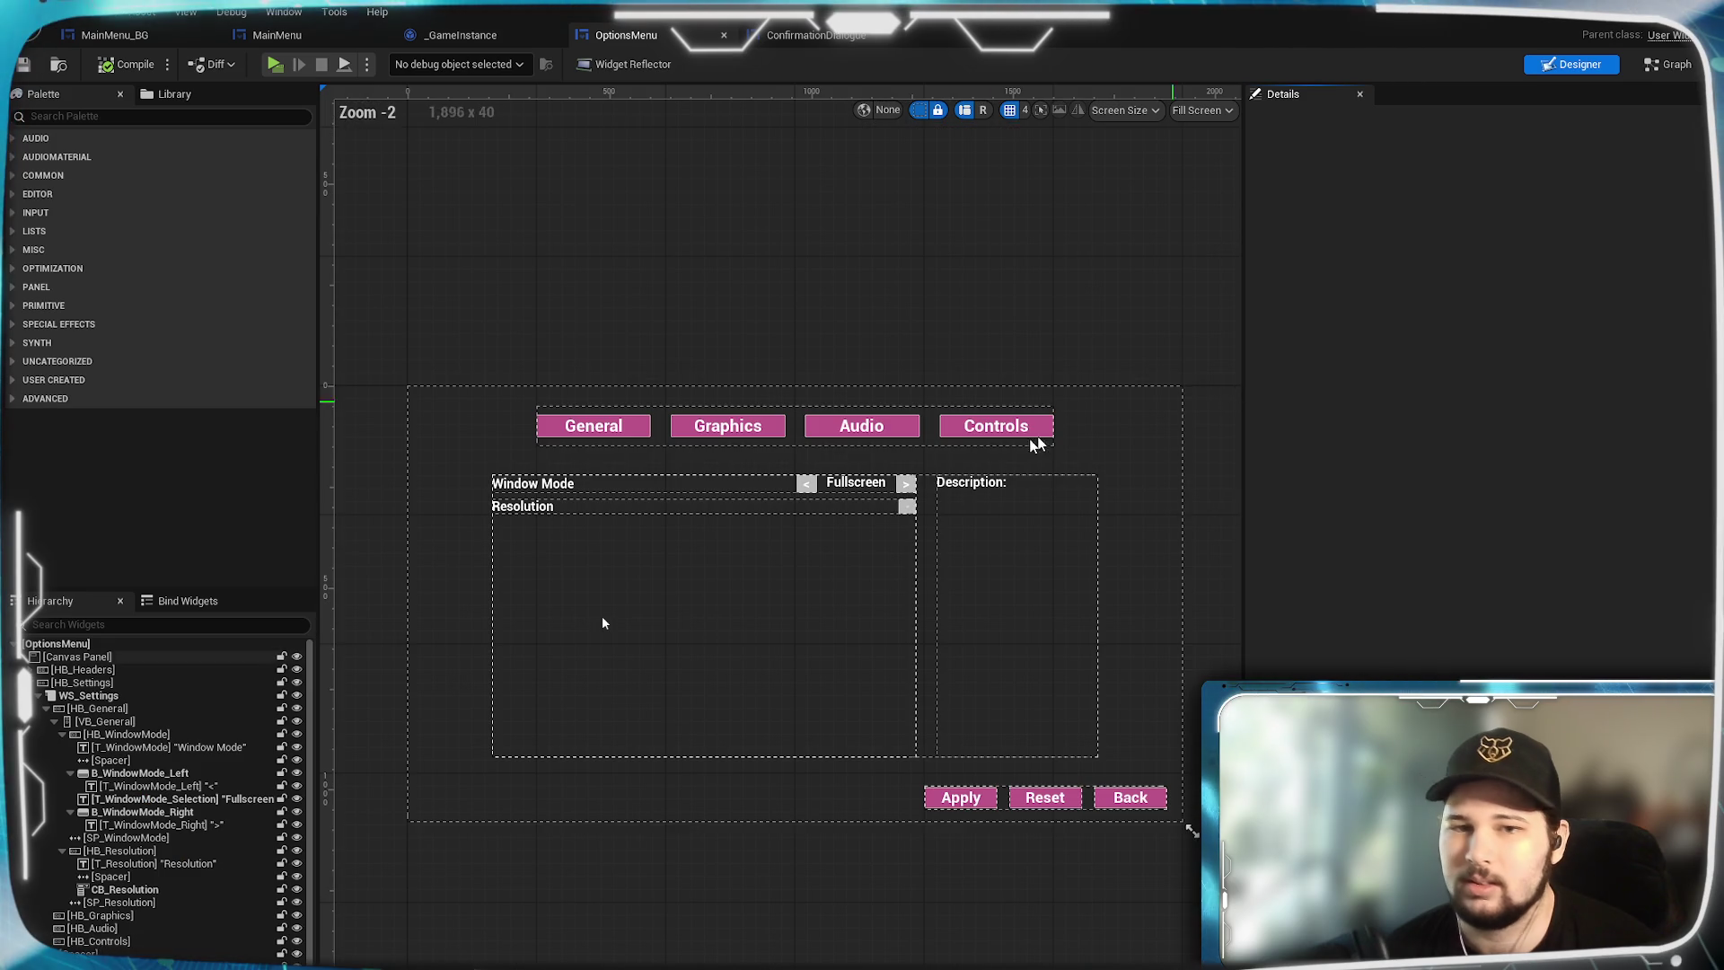
left_click(961, 797)
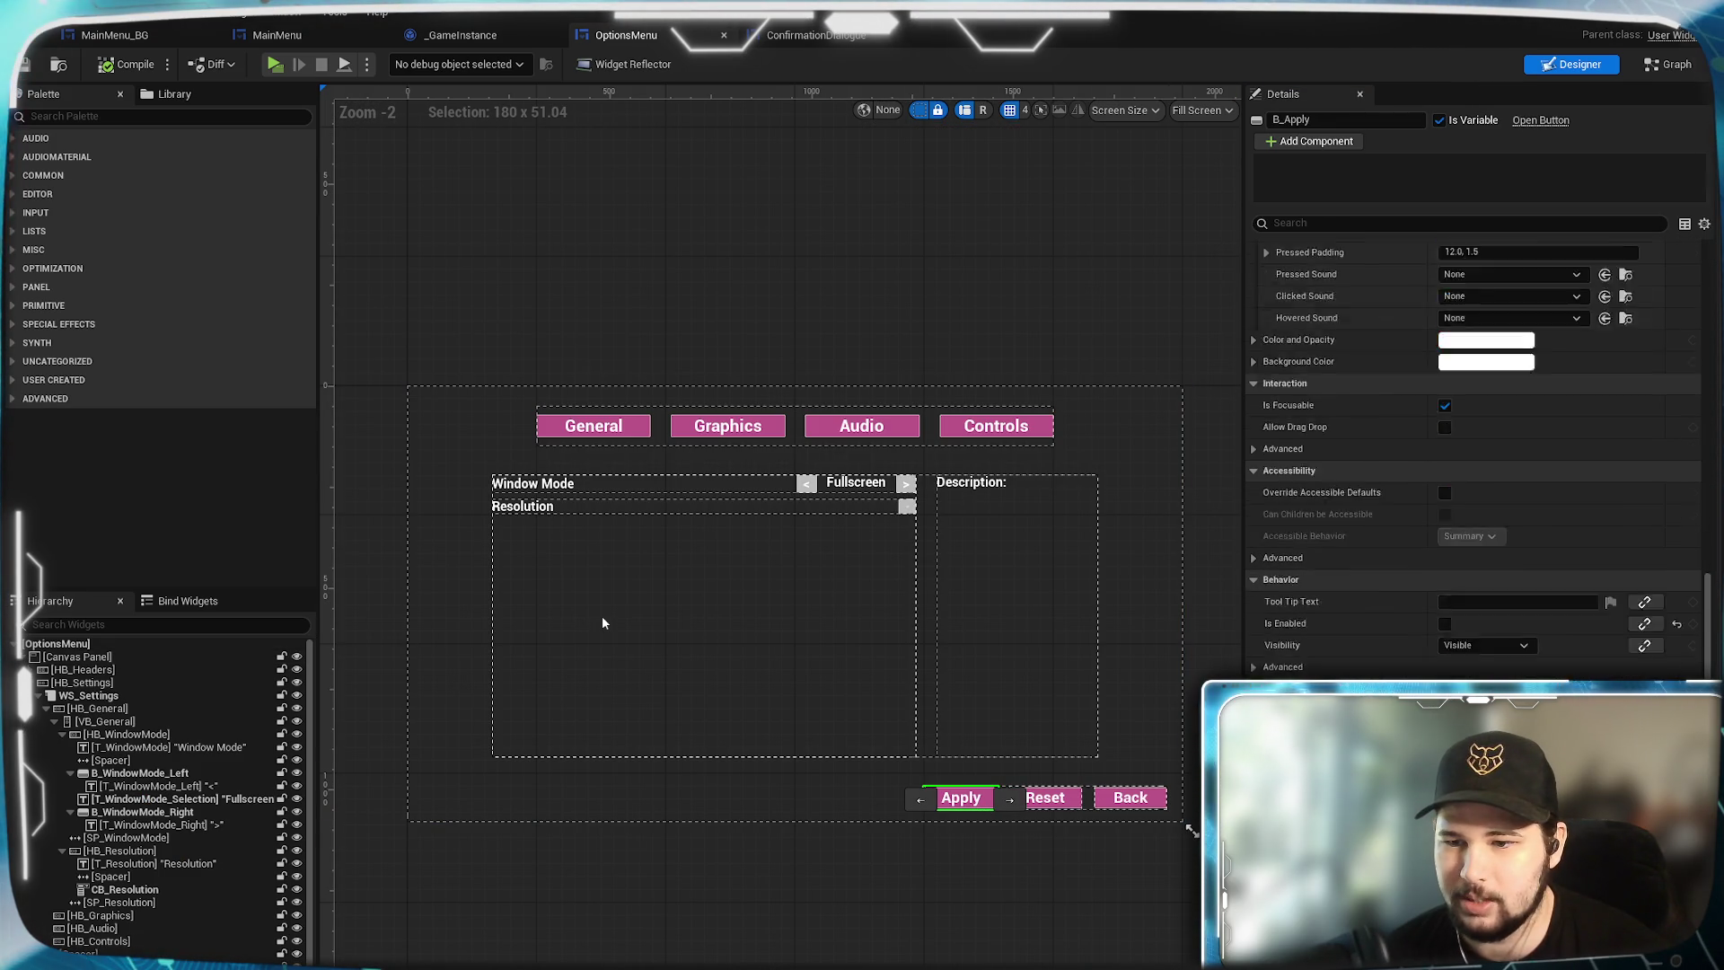
double_click(603, 622)
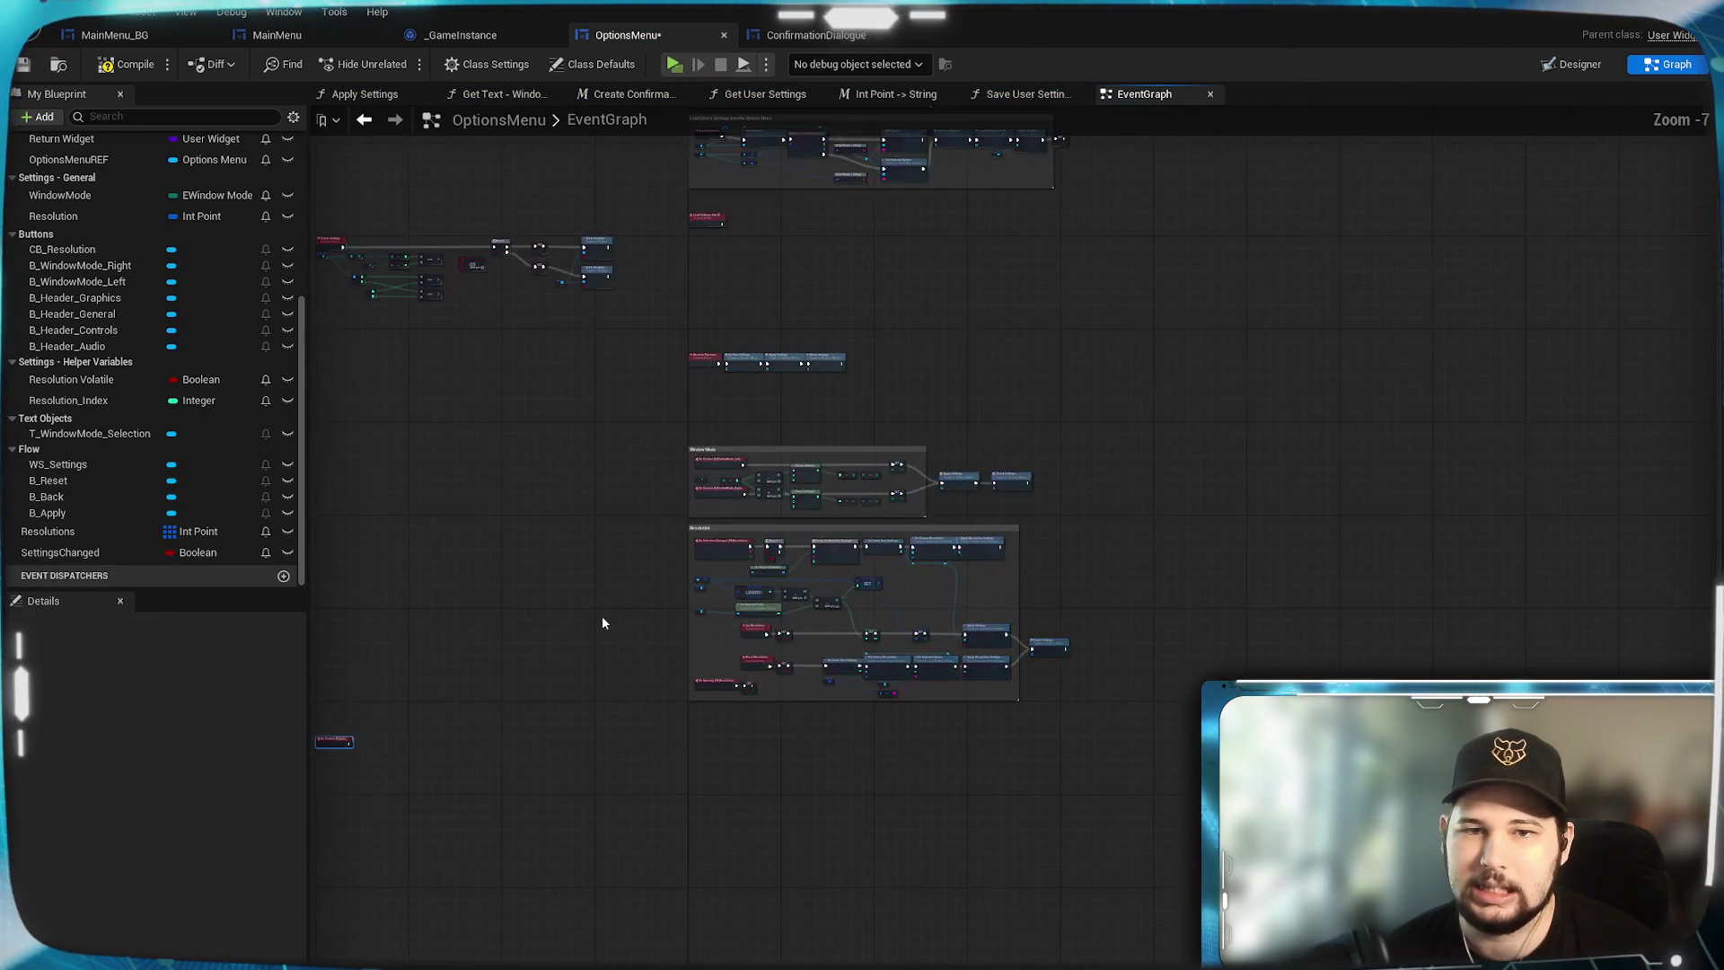
Move On Clicked (B_Apply) under Load Settings Into UI and survey the event groups.
scroll(1102, 674, "up", 5)
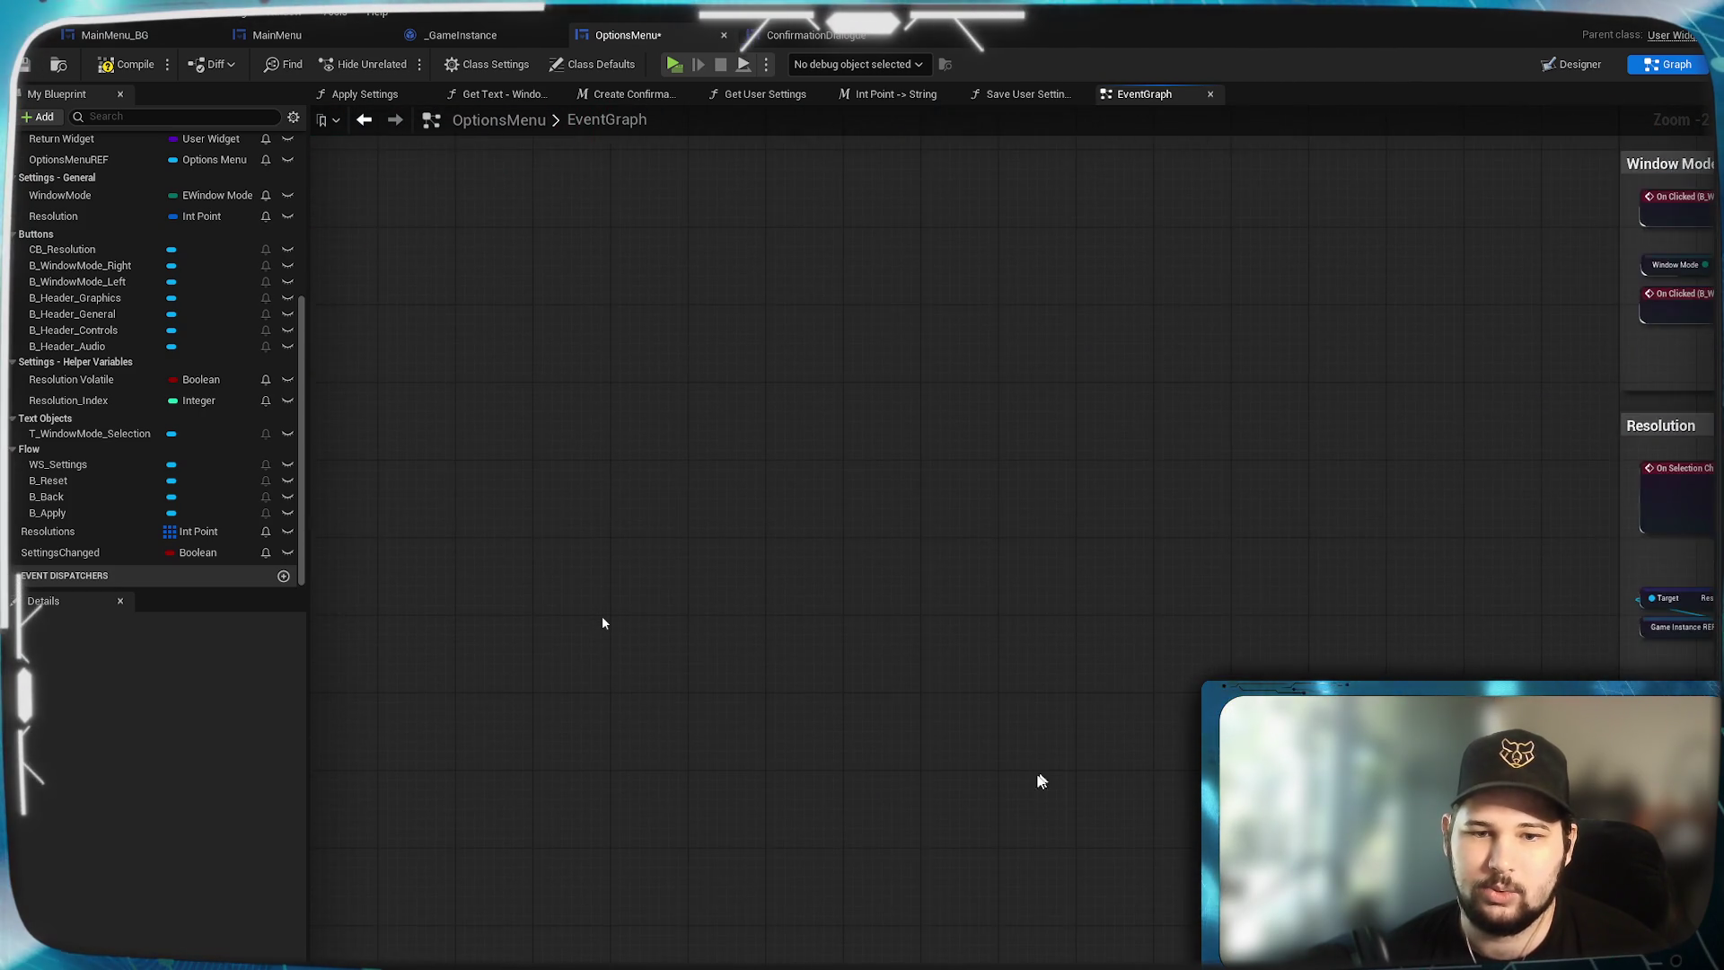
scroll(1040, 780, "down", 4)
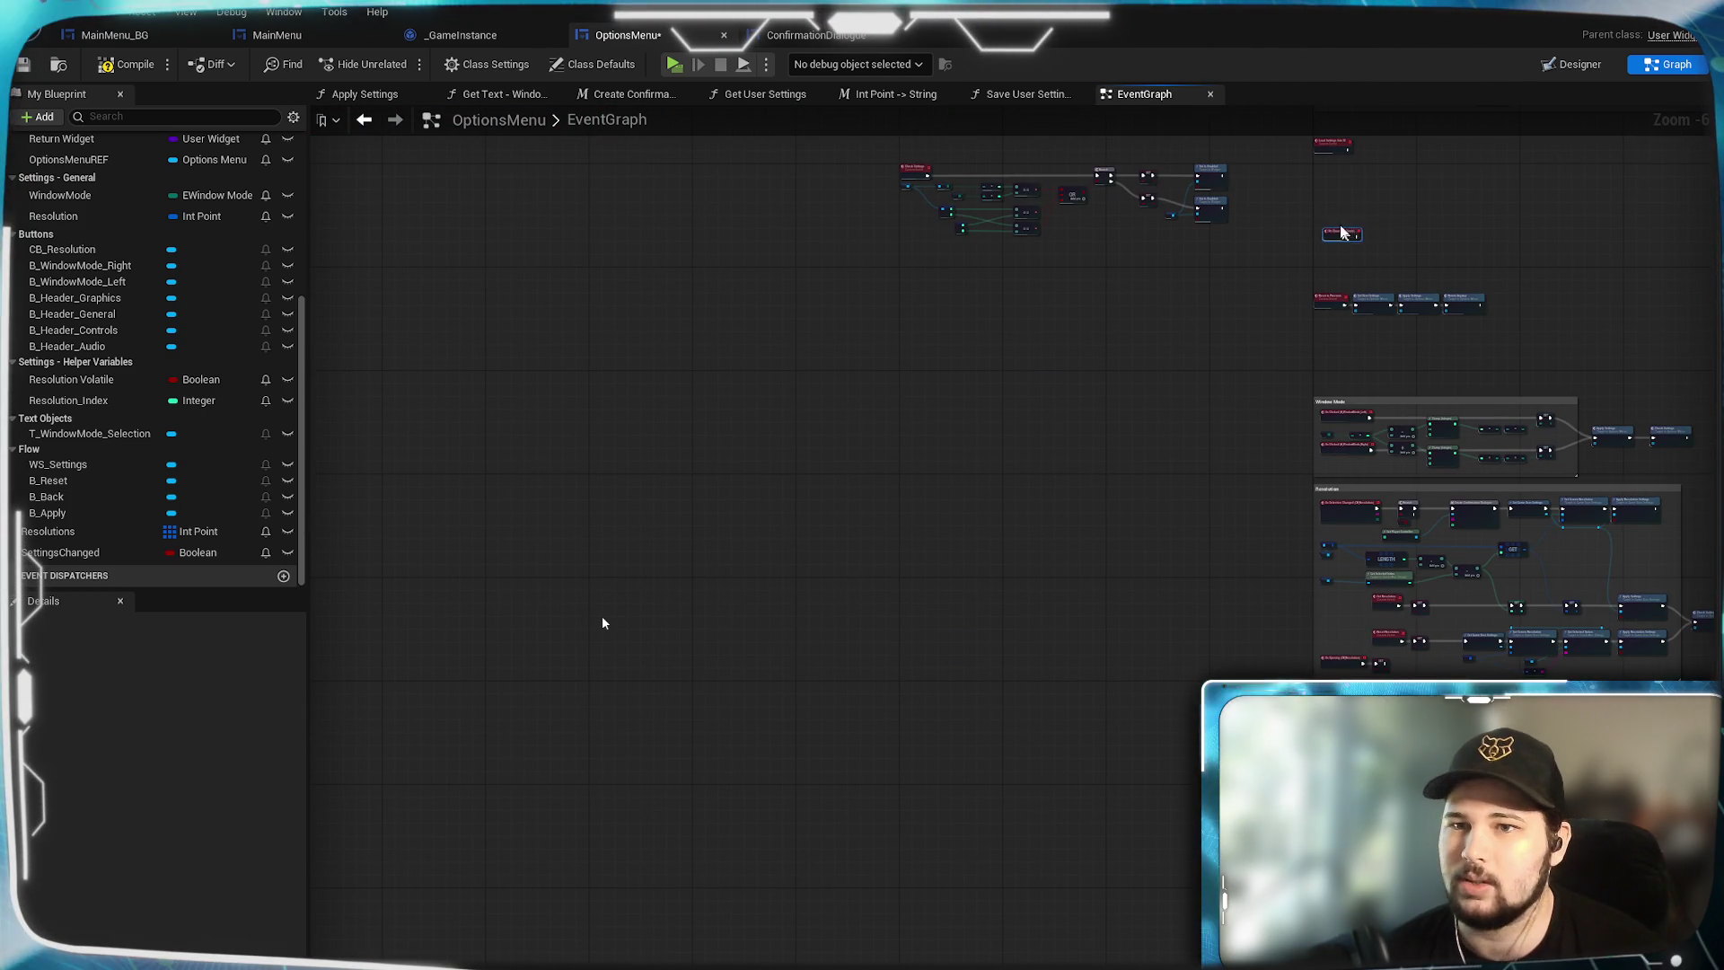
scroll(1201, 589, "up", 7)
left_click_drag(826, 757, 822, 648)
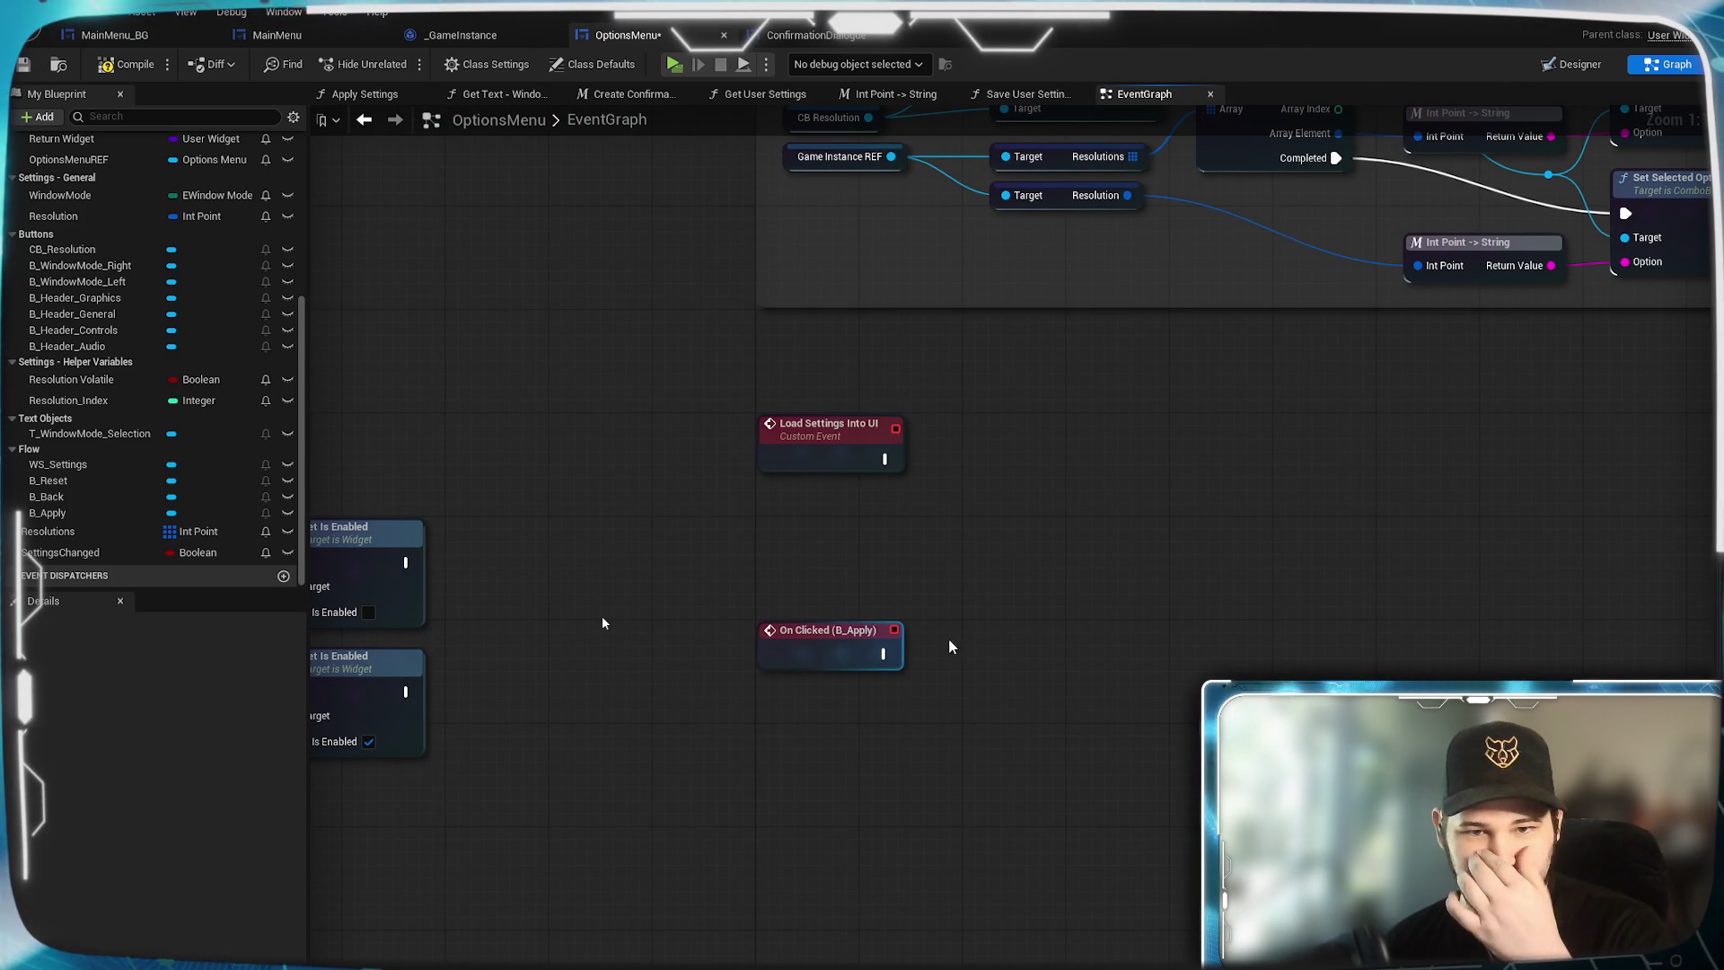
left_click_drag(1149, 398, 970, 753)
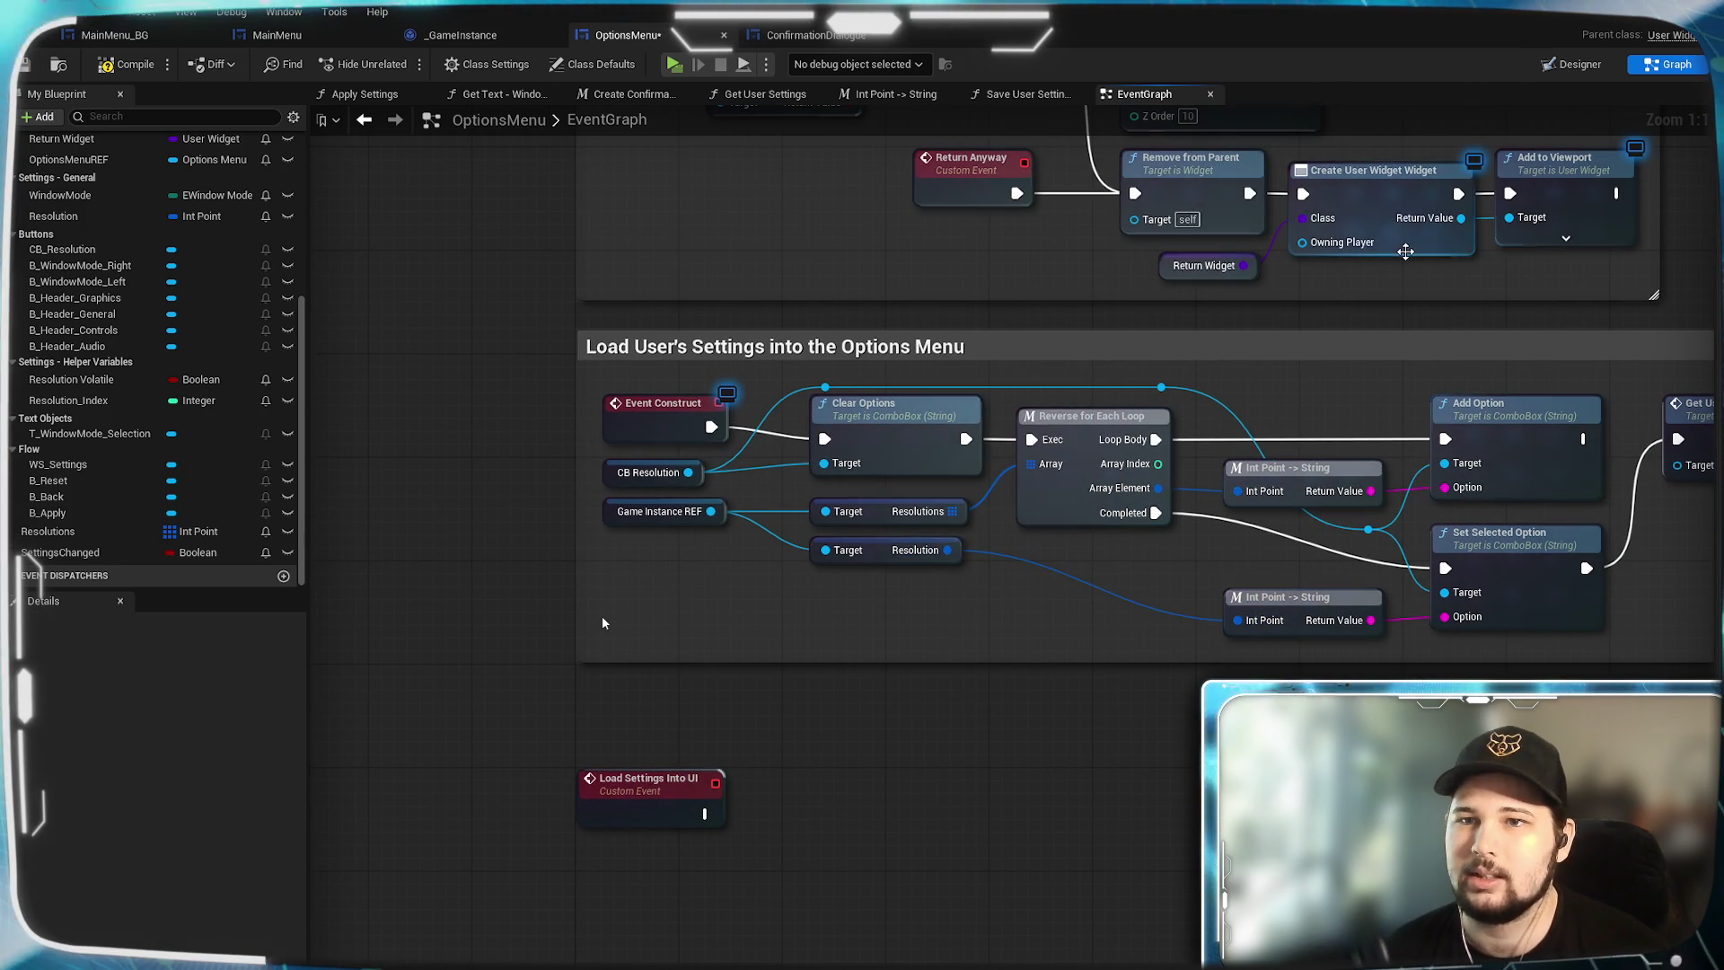
left_click_drag(1360, 315, 1309, 438)
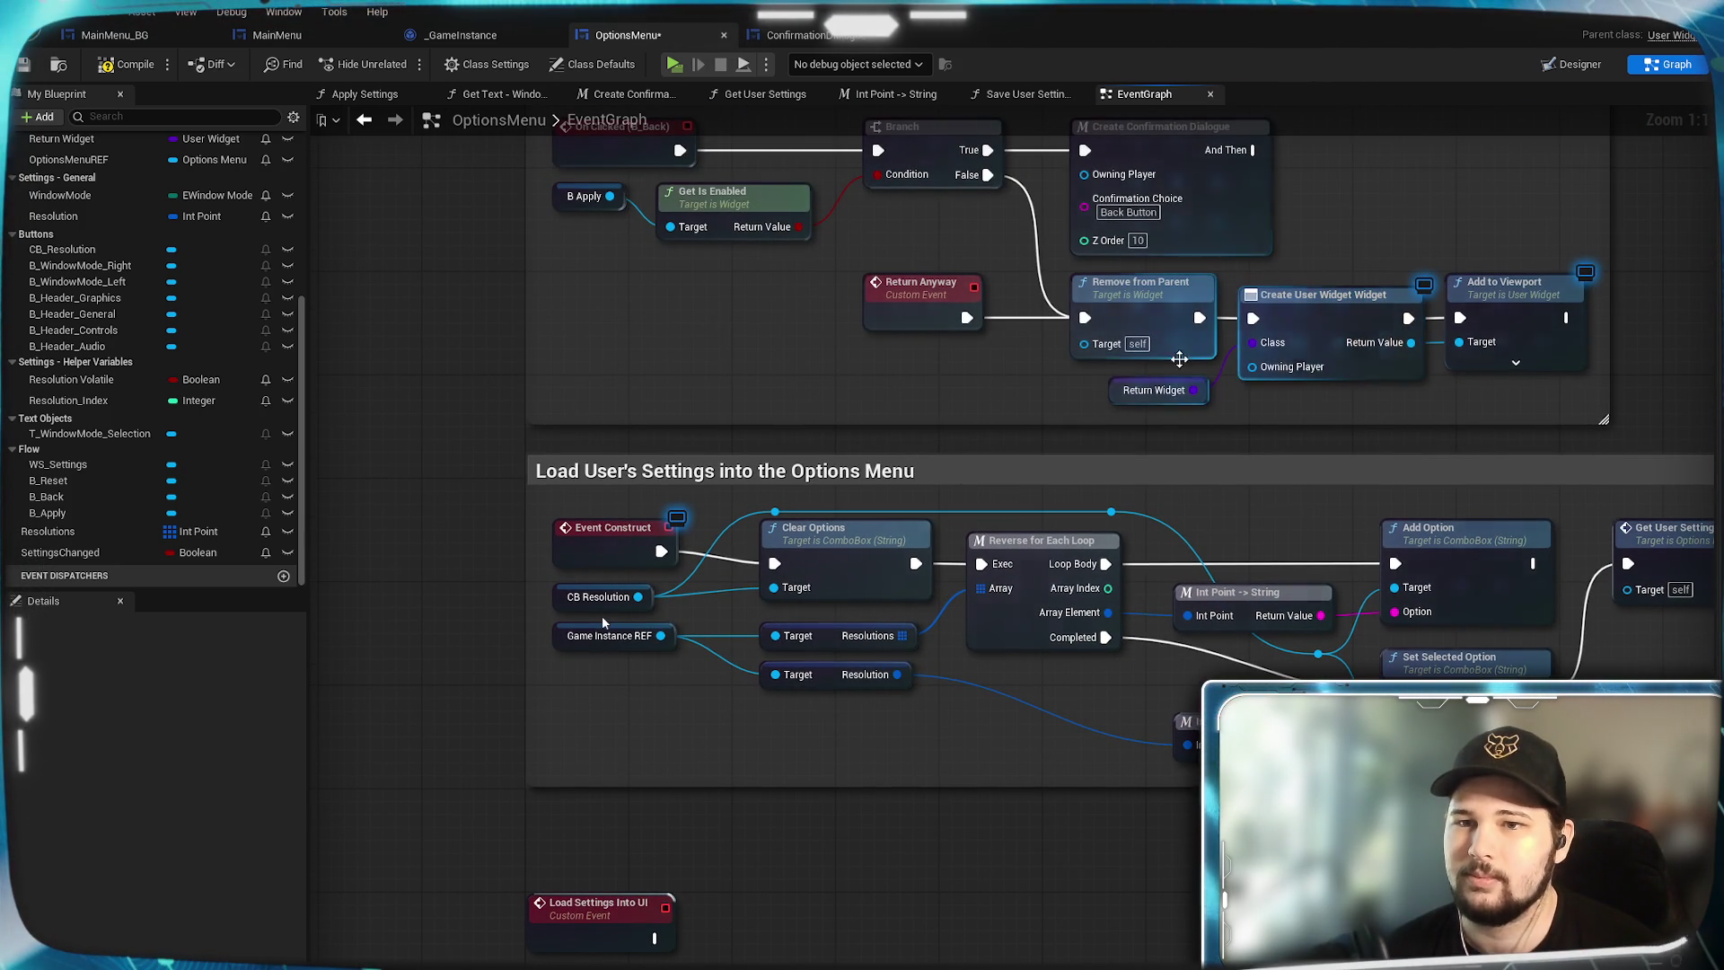
left_click_drag(968, 752, 968, 968)
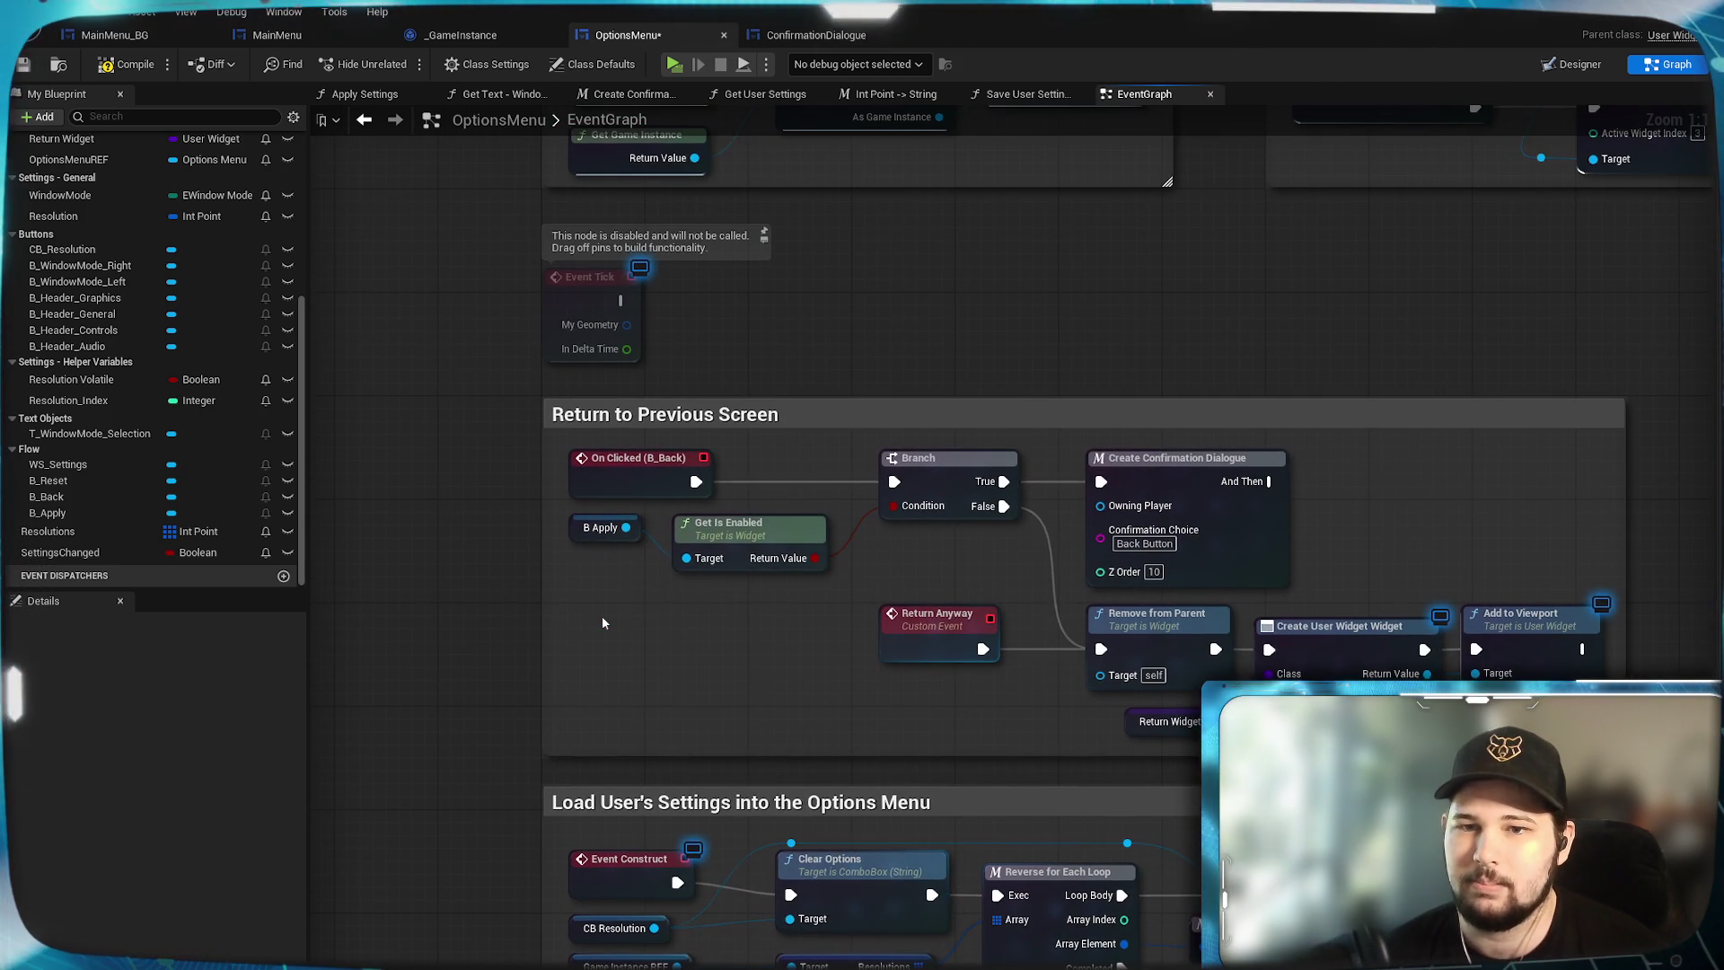
left_click_drag(602, 622, 654, 376)
left_click_drag(808, 719, 1042, 235)
Paste a Create Confirmation Dialogue node after B_Apply's click, choice 'Apply Button', and compile.
key("ctrl+v")
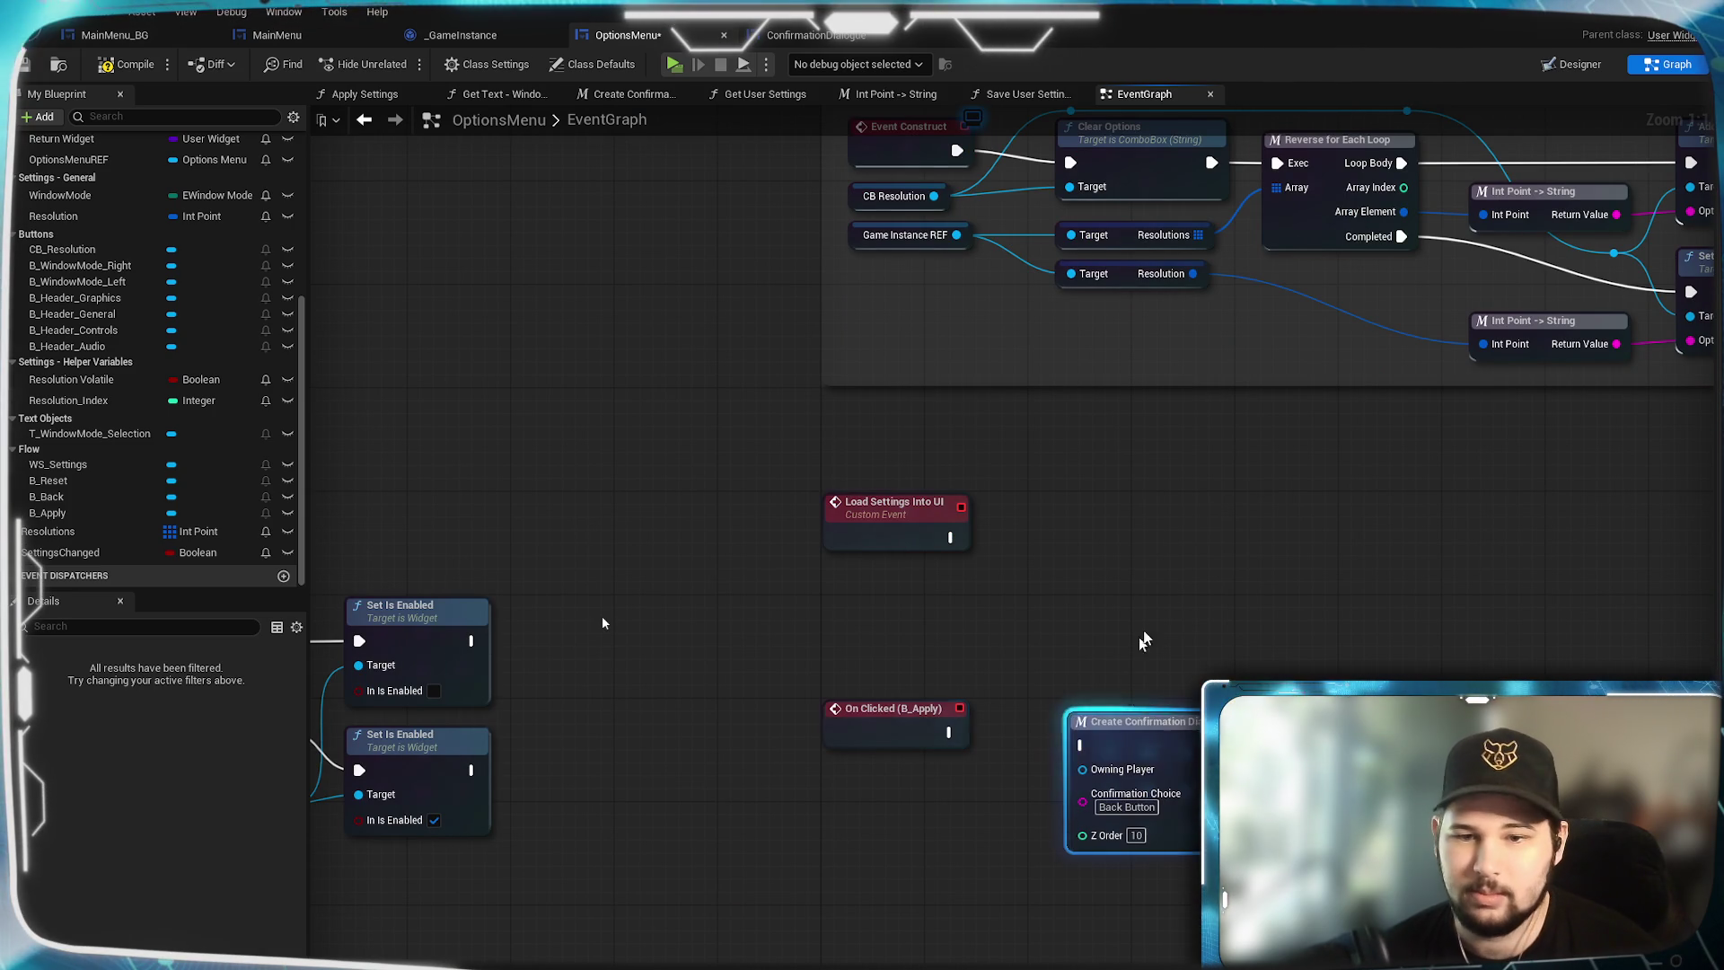
mouse_move(949, 732)
left_mouse_down()
mouse_move(1083, 746)
mouse_move(1089, 709)
left_mouse_up()
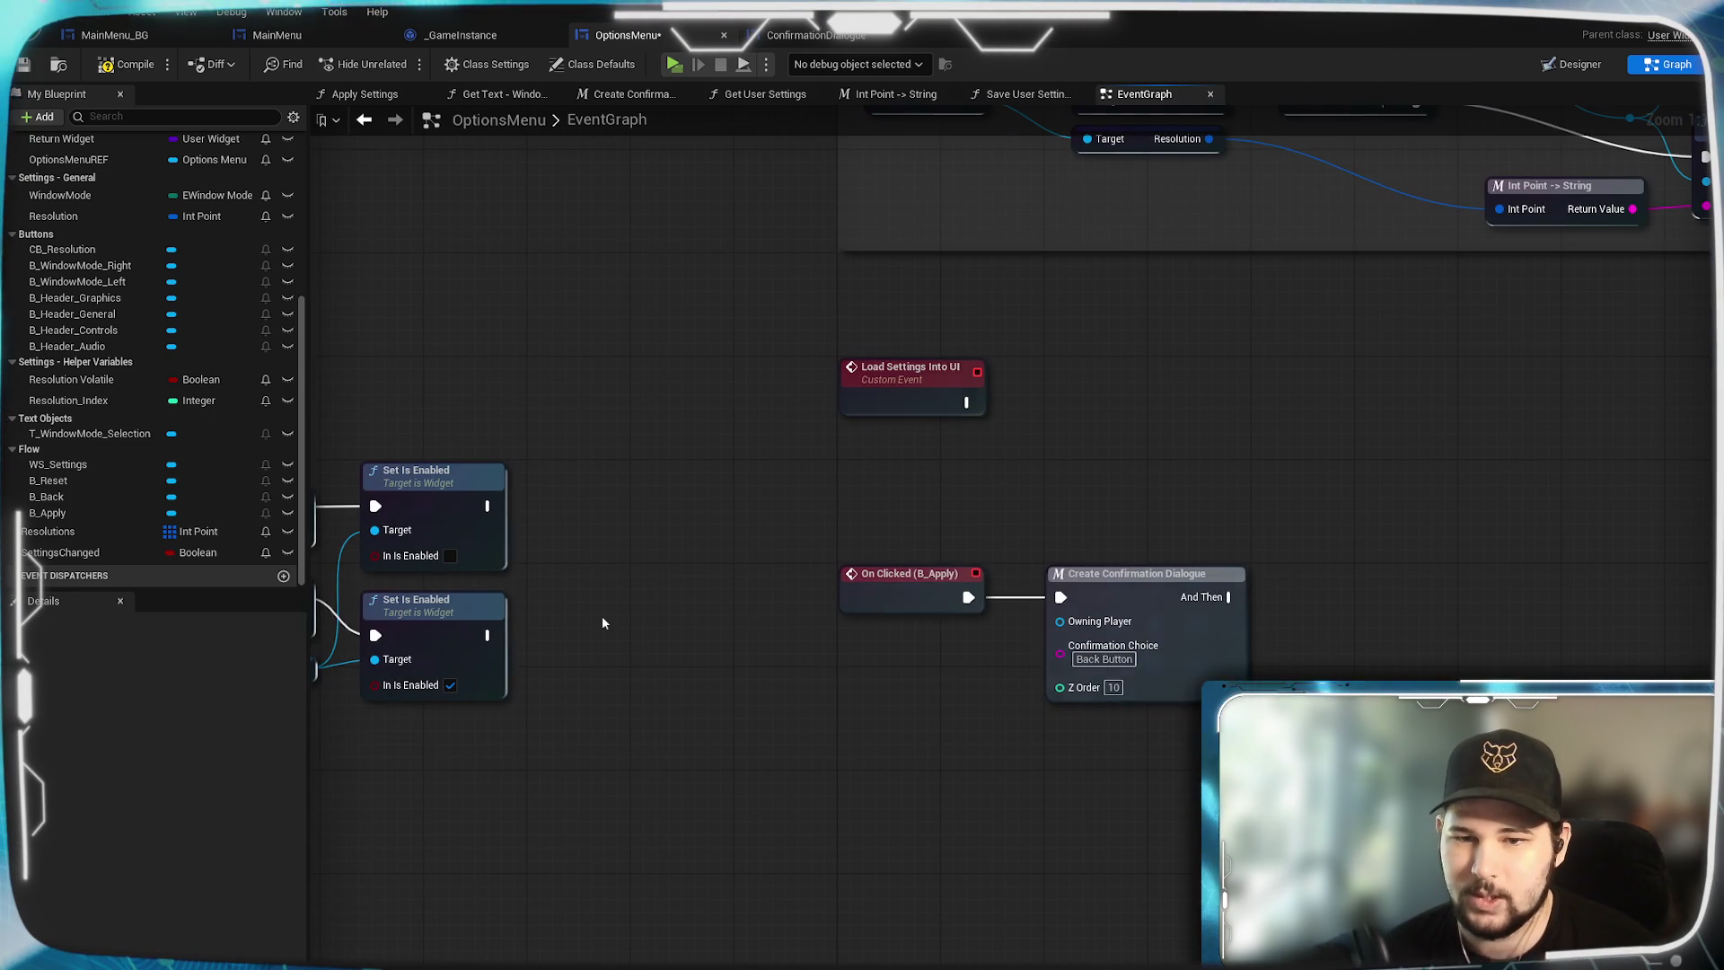
left_click_drag(1173, 860, 1189, 724)
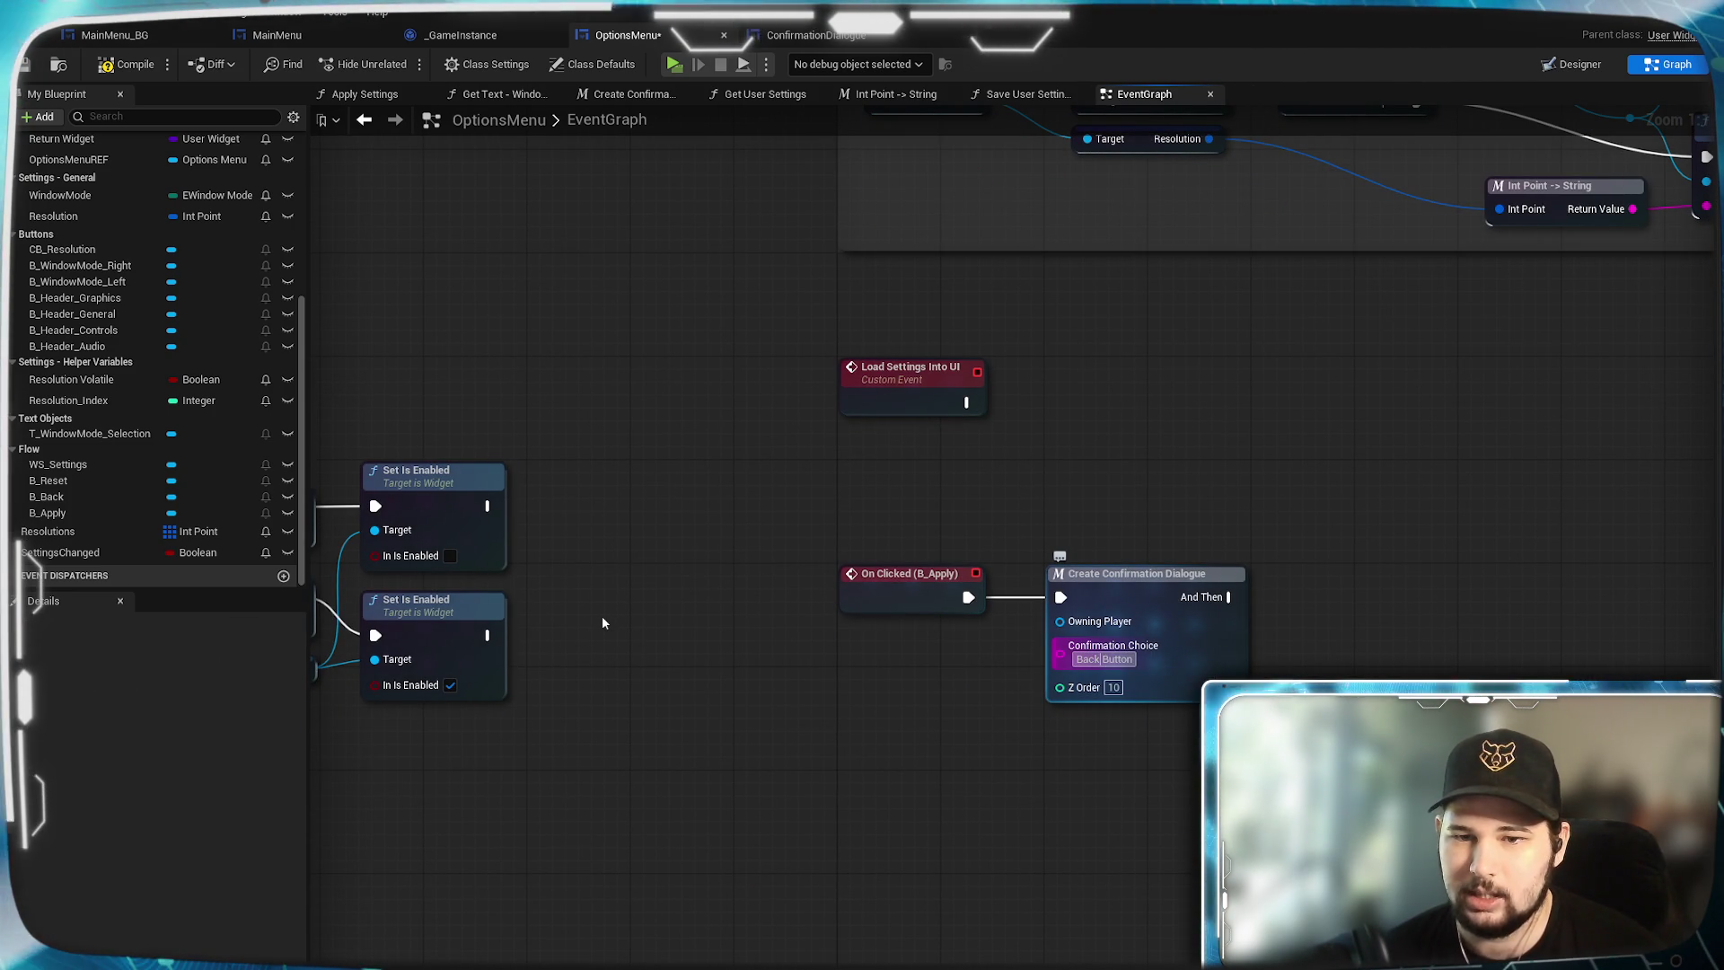
type("Apply Button")
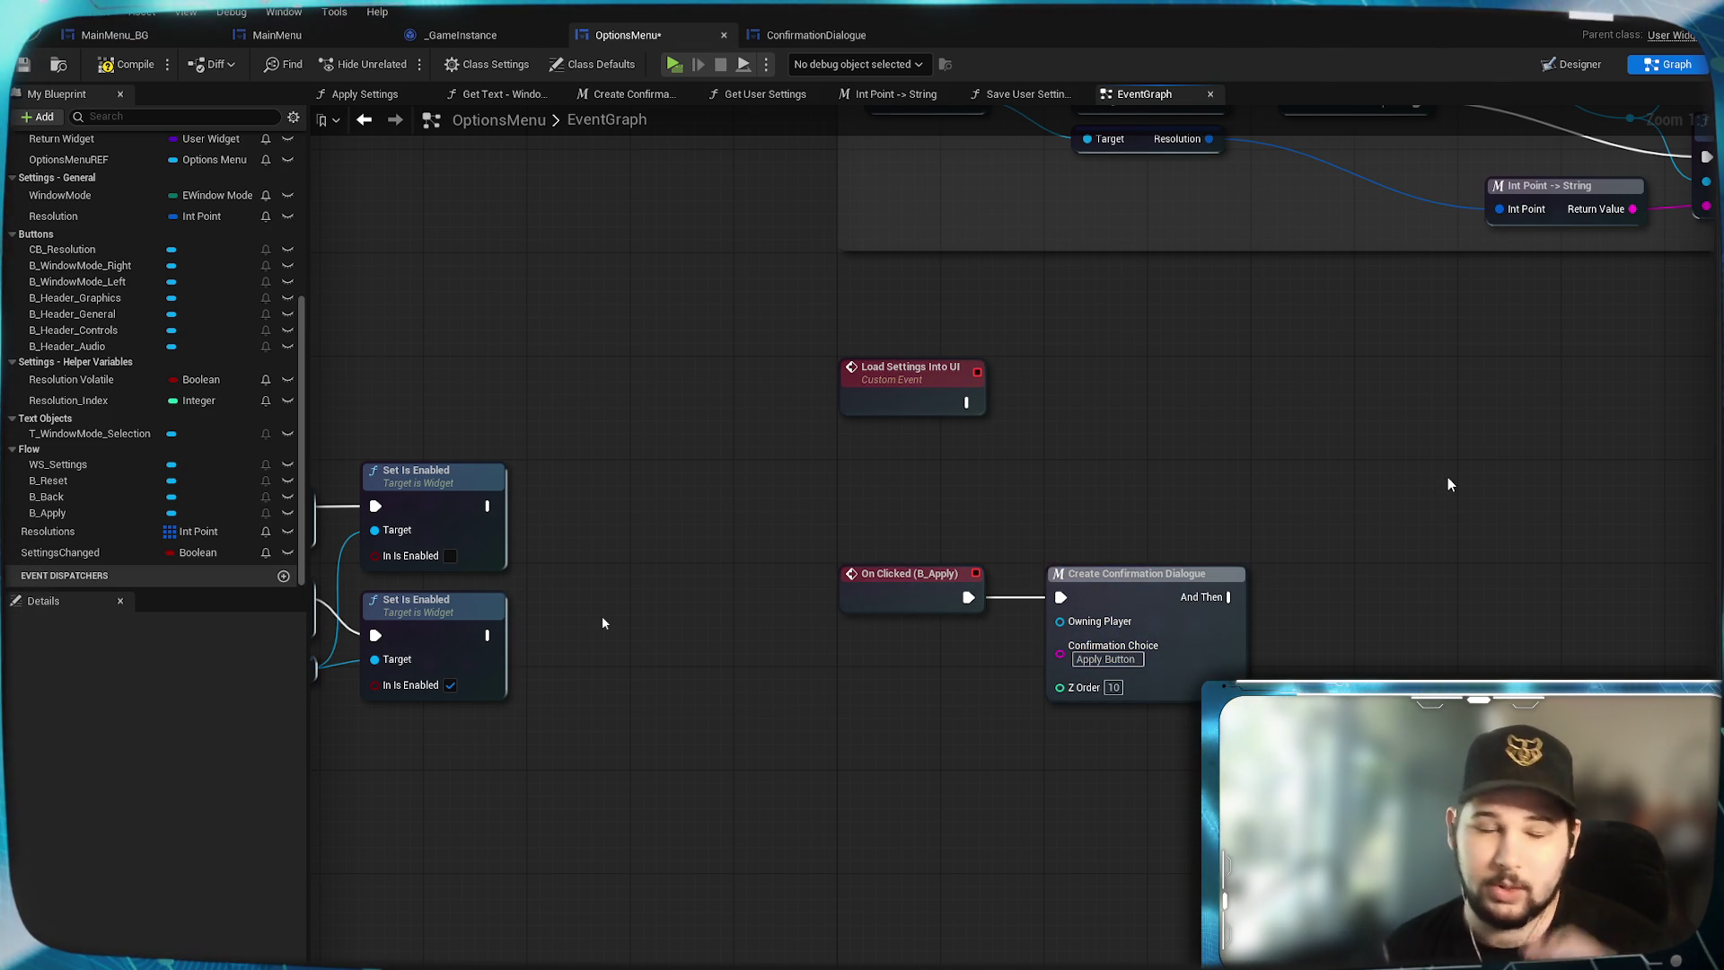
left_click(119, 63)
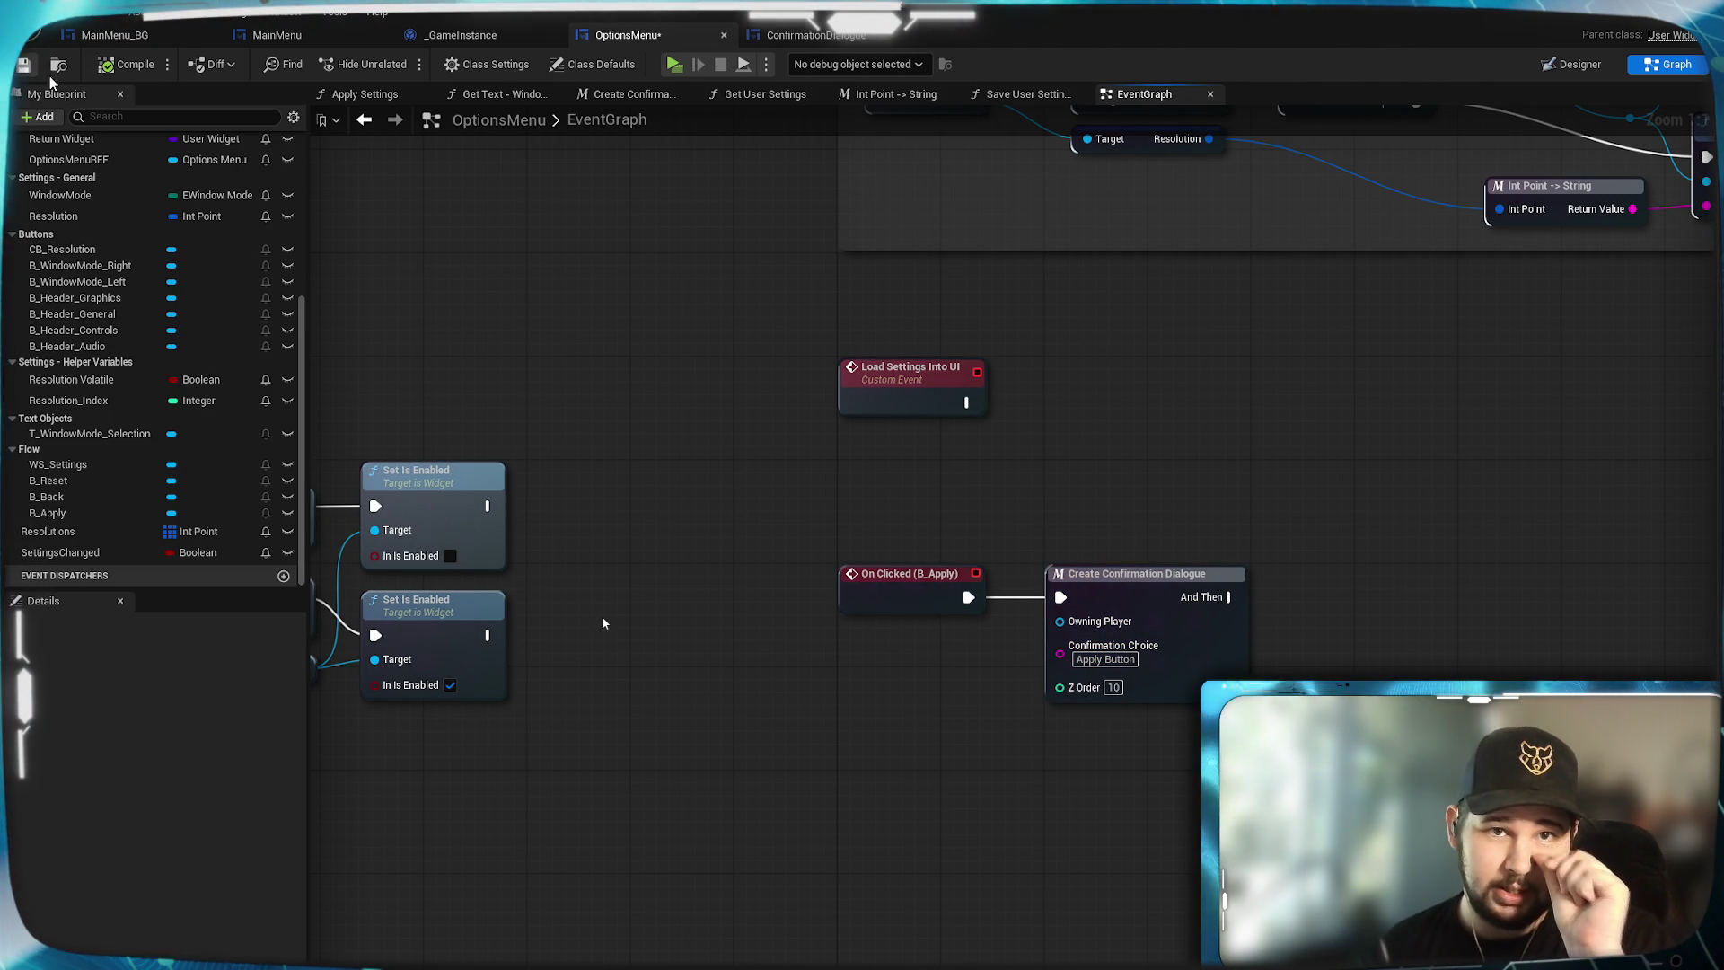
Review the B_Confirm switch logic in ConfirmationDialogue, then save the OptionsMenu blueprint.
left_click(831, 36)
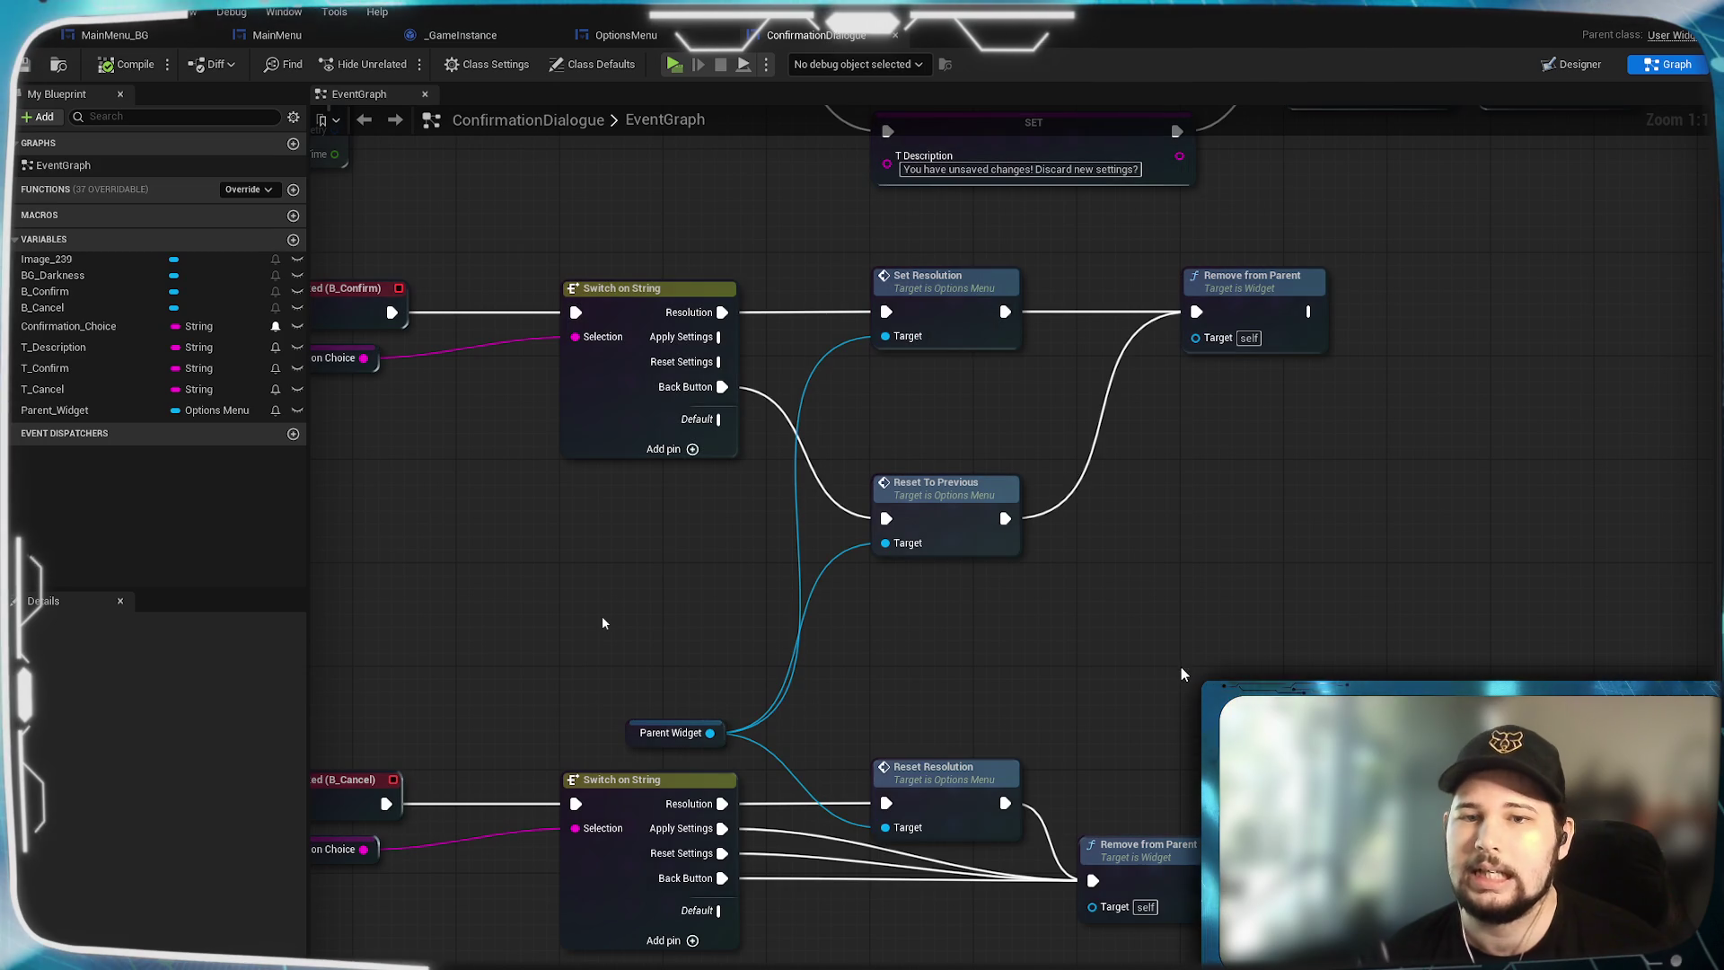
mouse_move(721, 645)
left_mouse_down()
mouse_move(942, 485)
mouse_move(914, 517)
mouse_move(1004, 780)
left_mouse_up()
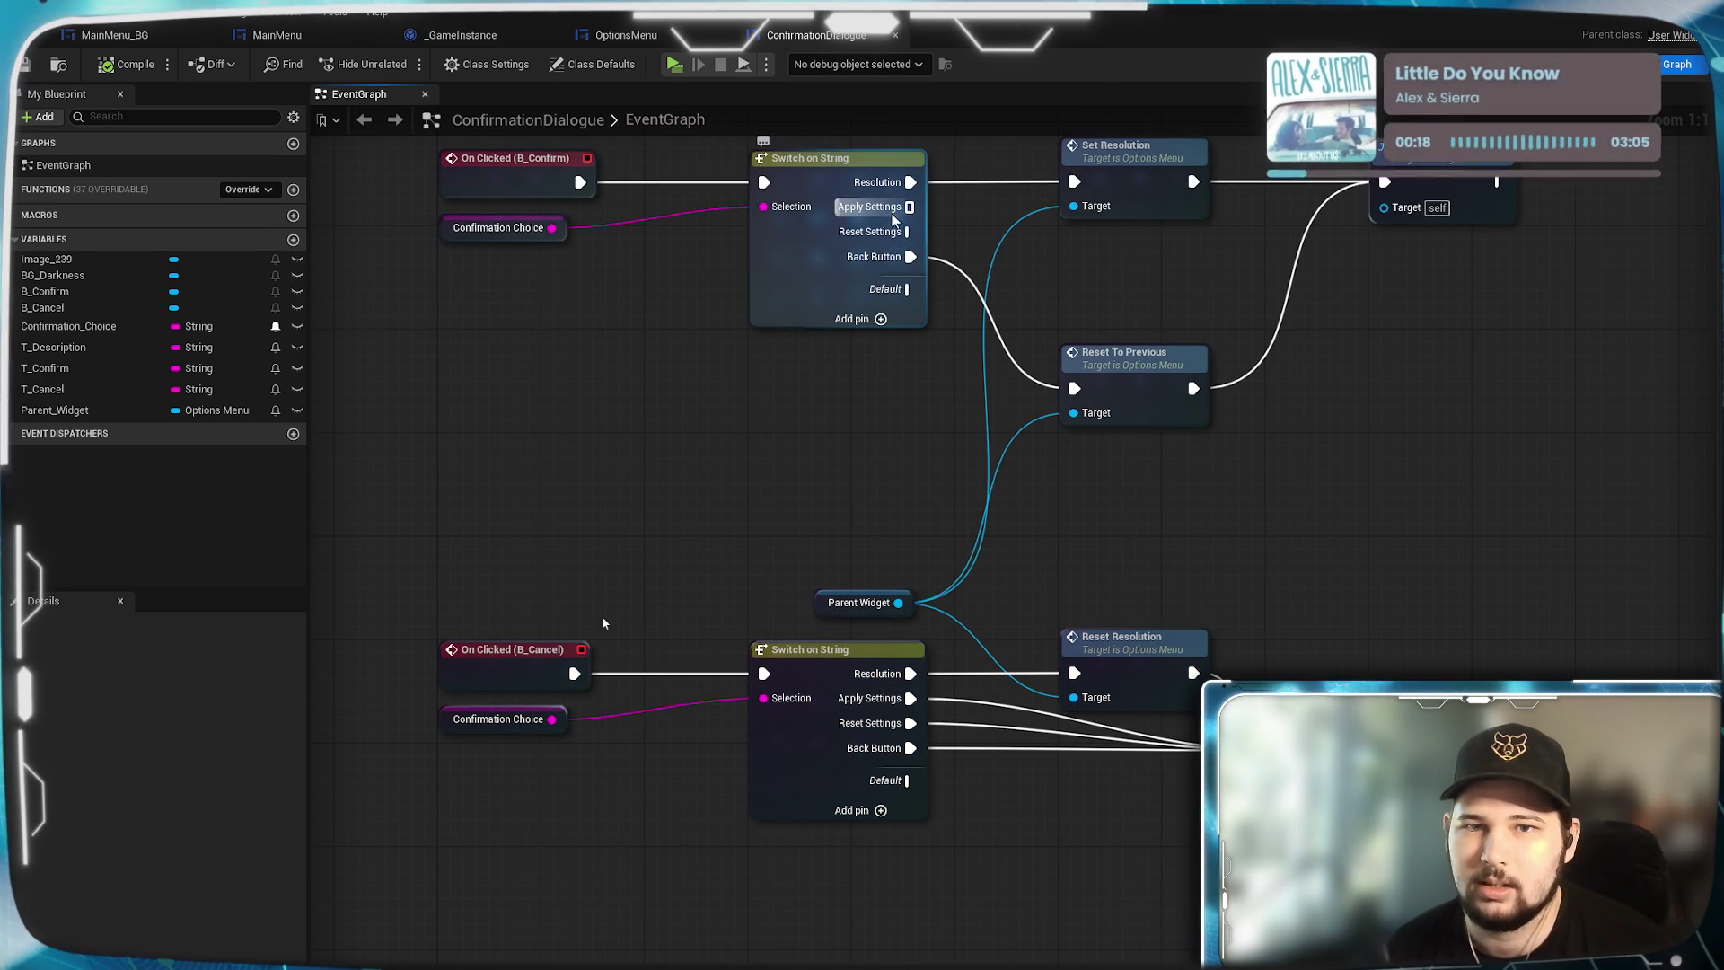
key("ctrl+Tab")
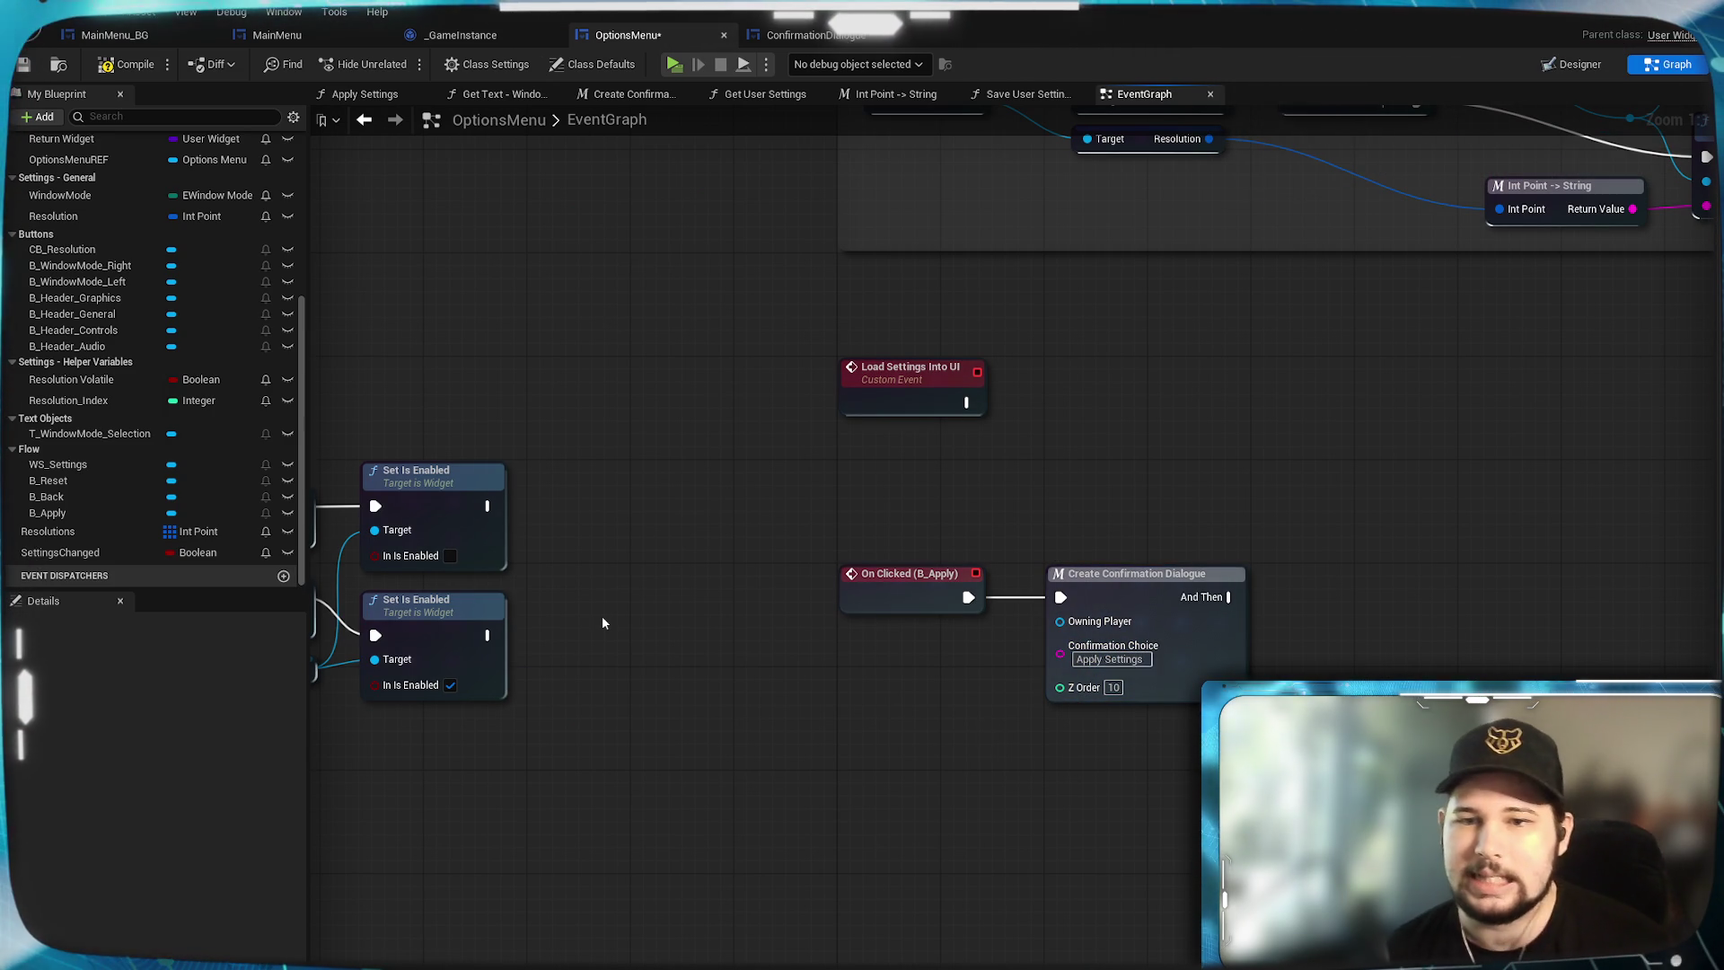
key("ctrl+s")
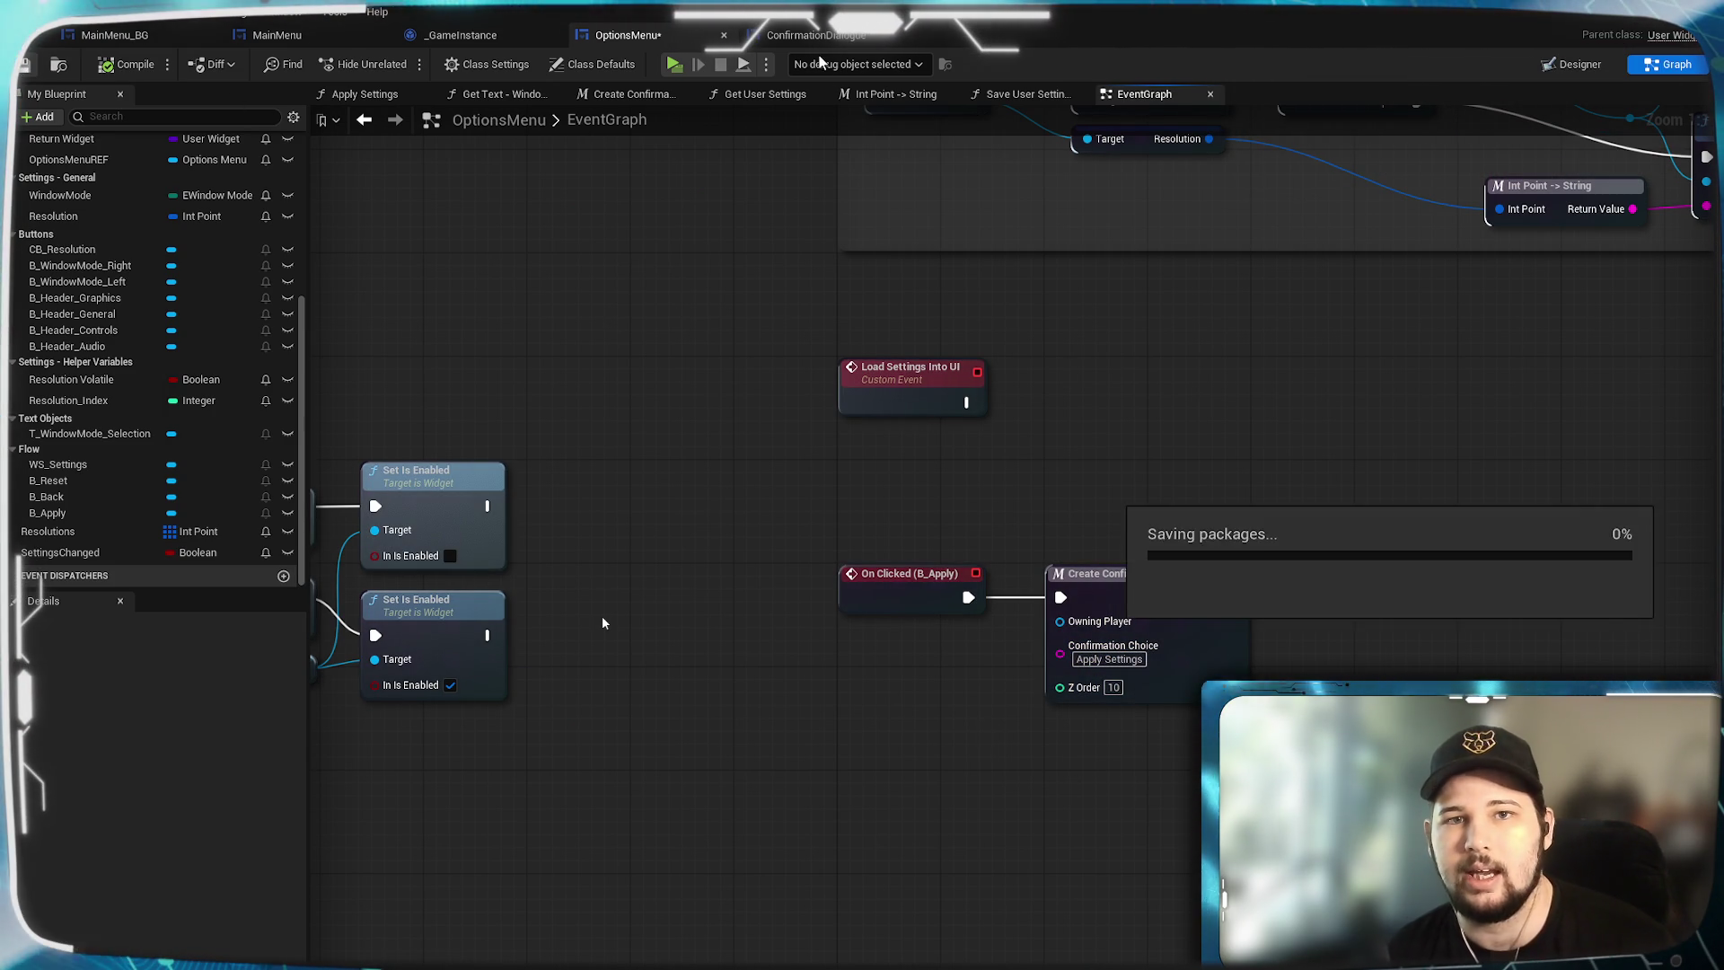
Inspect the Event Construct switch and begin, then cancel, adding a node from Apply Settings.
left_click(806, 35)
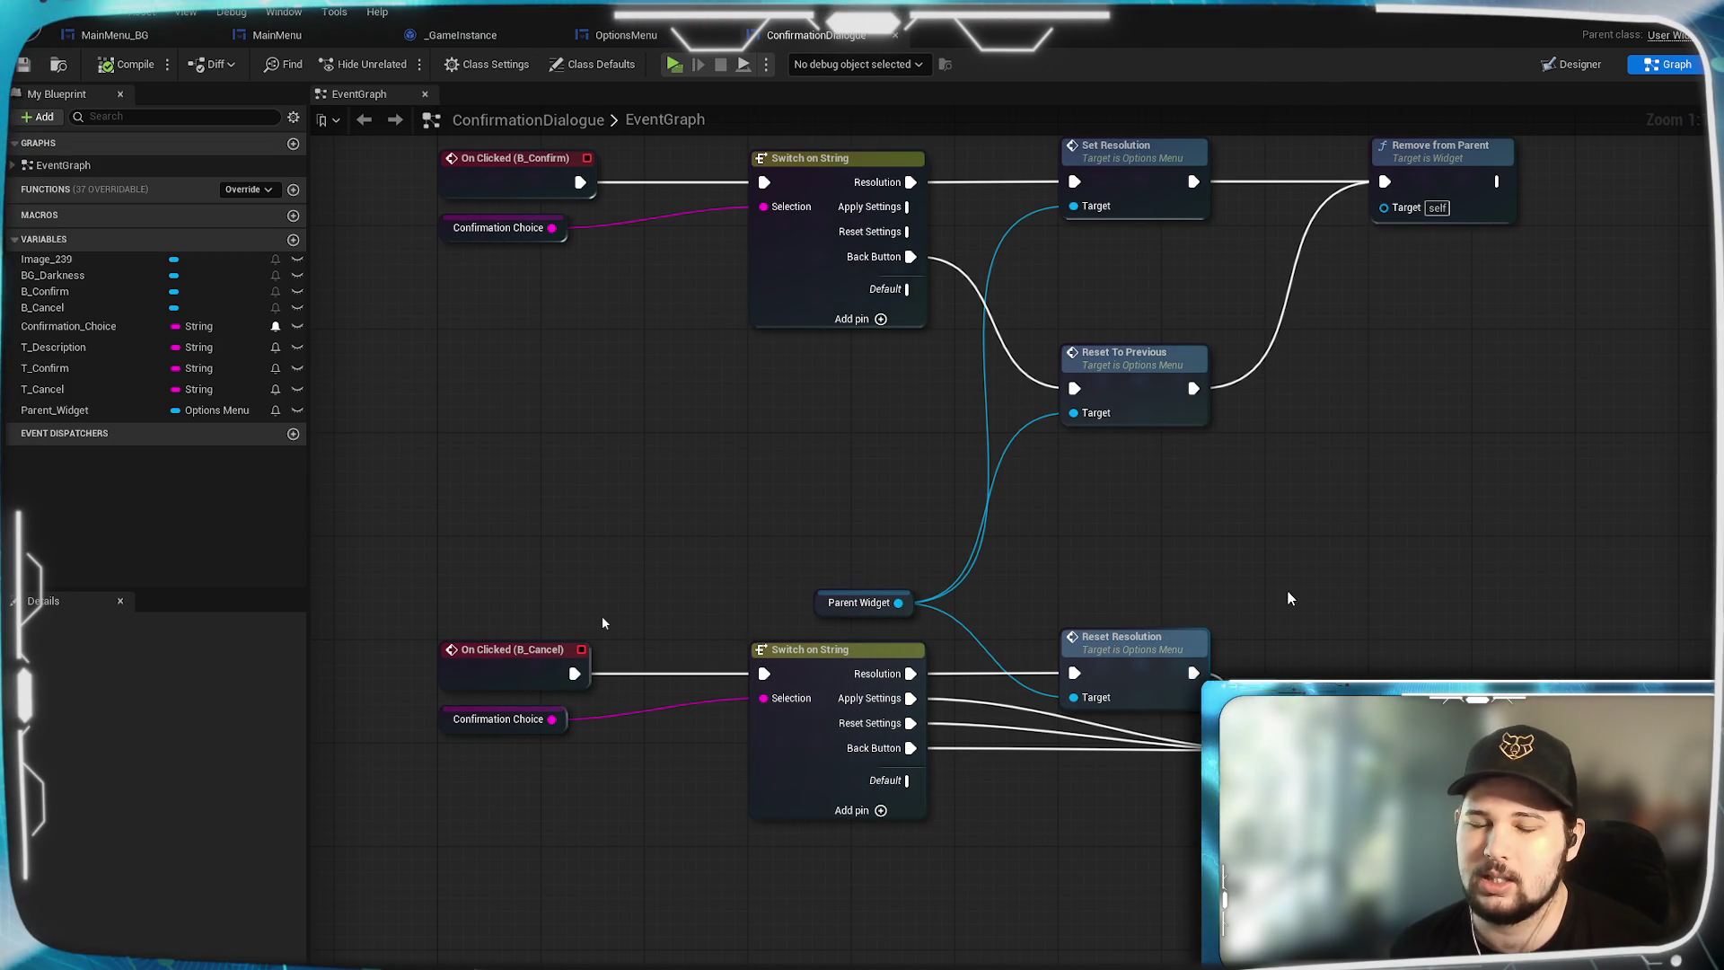
mouse_move(1064, 648)
left_mouse_down()
mouse_move(1027, 566)
mouse_move(1035, 692)
left_mouse_up()
left_click_drag(939, 619, 905, 856)
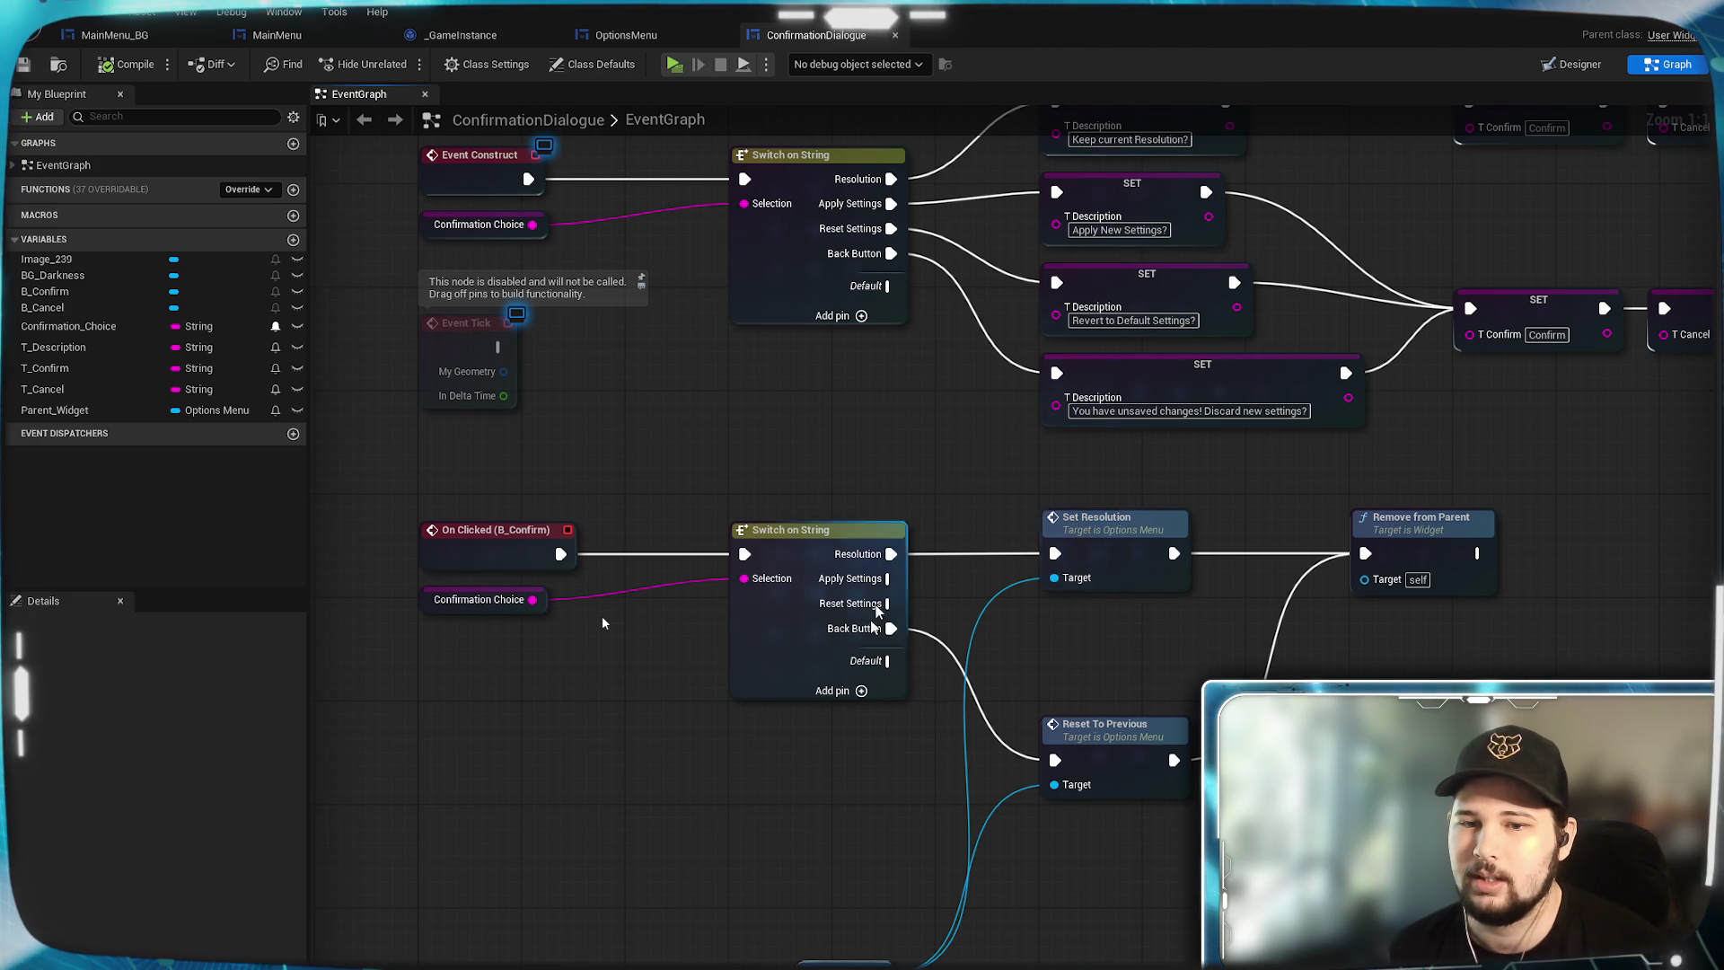
left_click_drag(888, 579, 1078, 639)
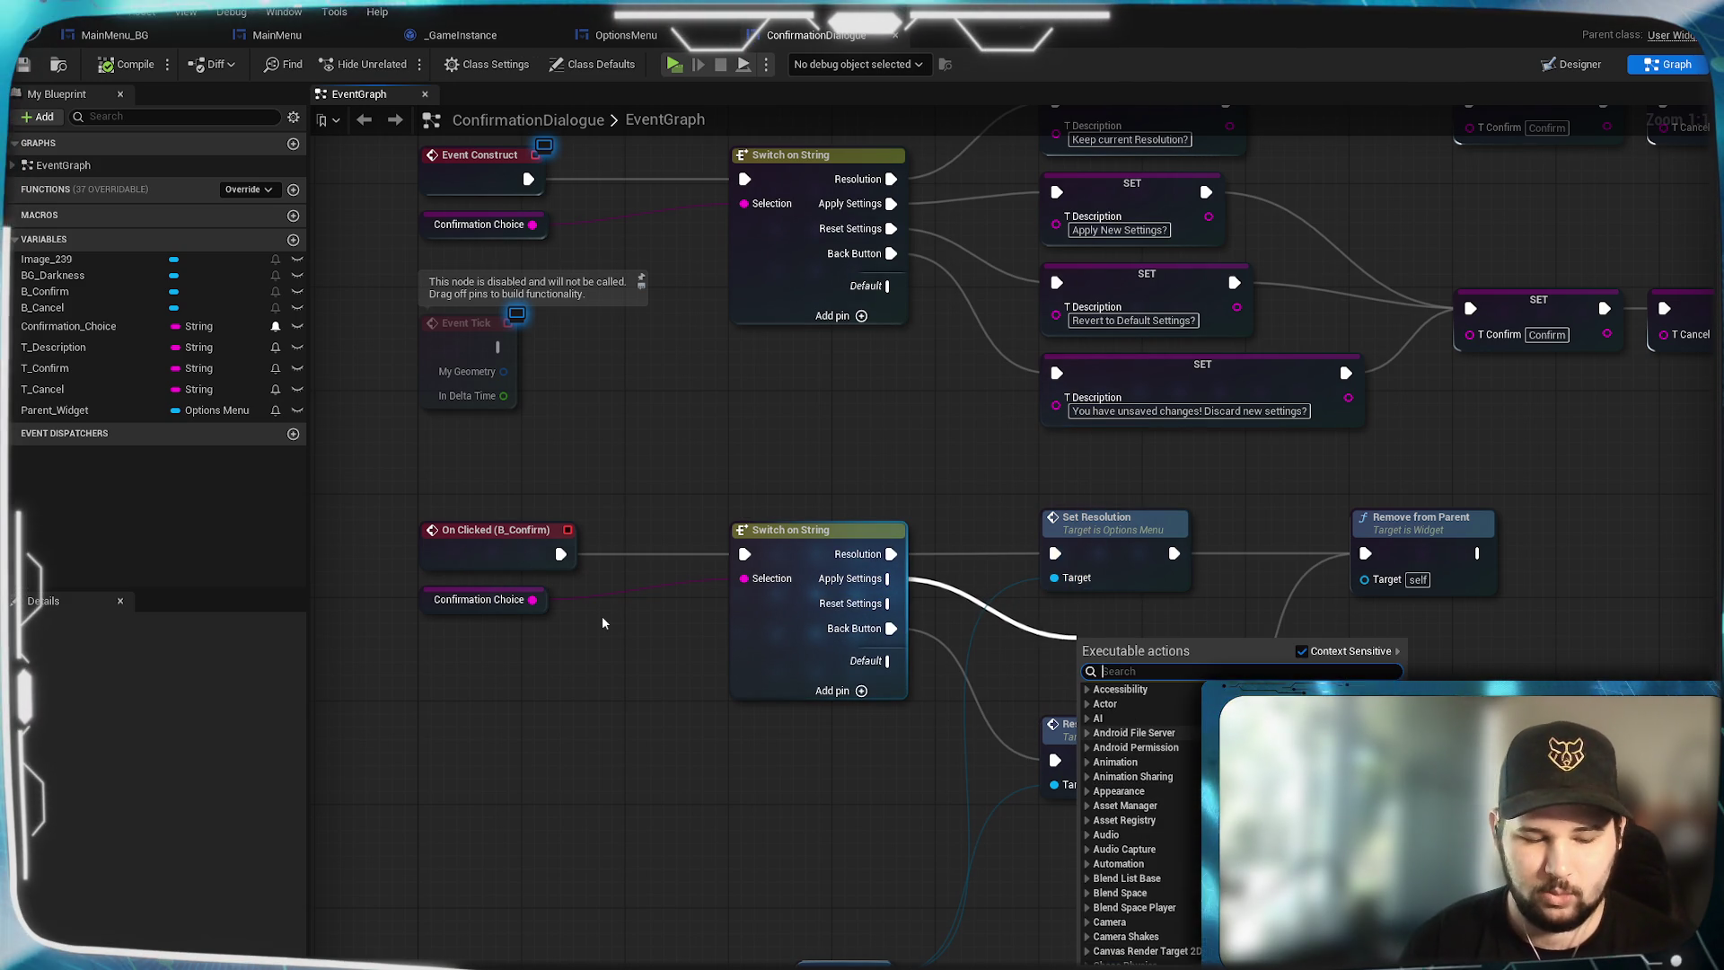
type("save")
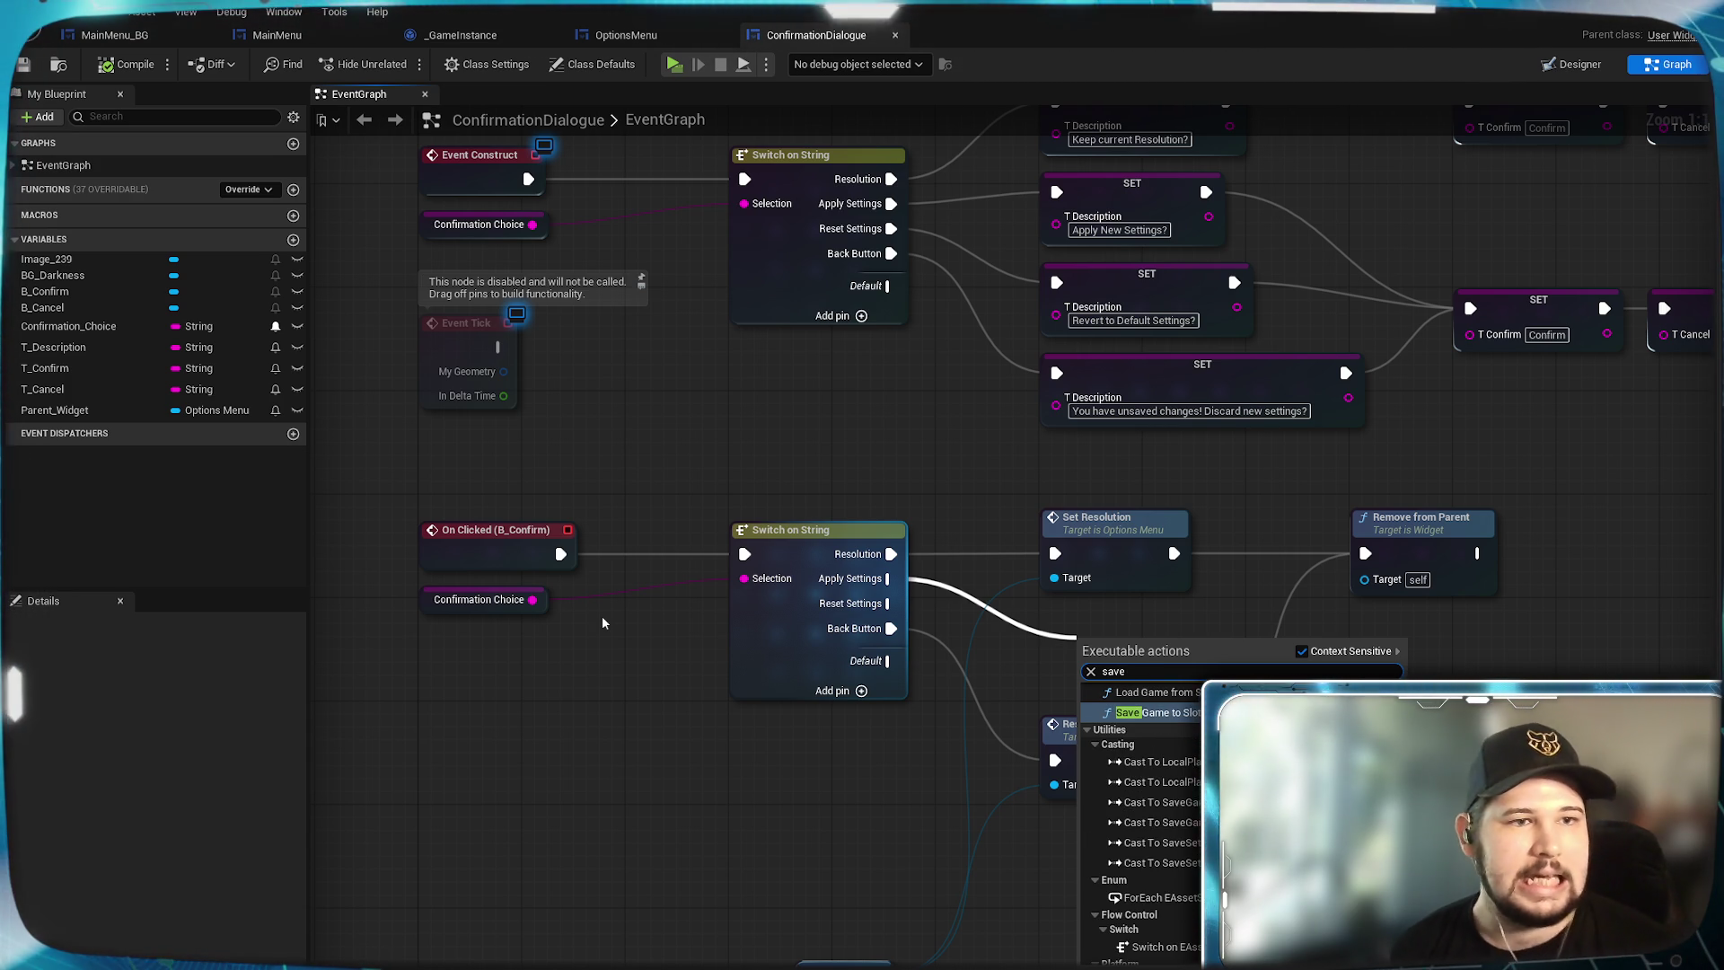
left_click(1024, 676)
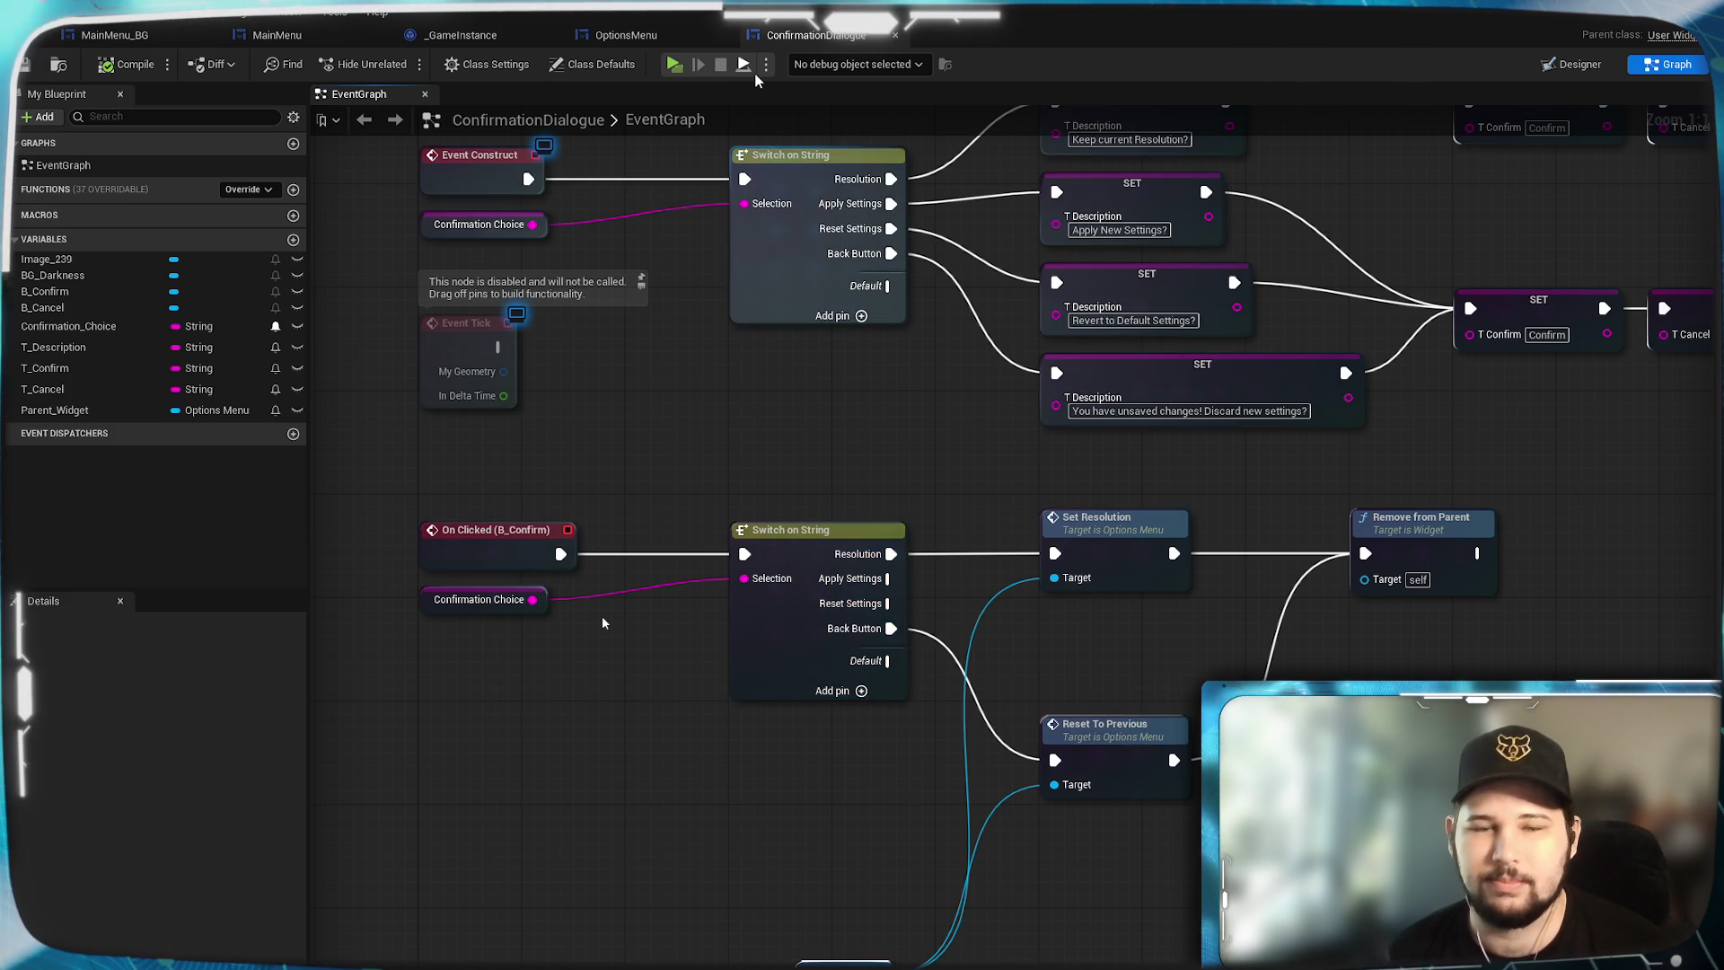
left_click(653, 41)
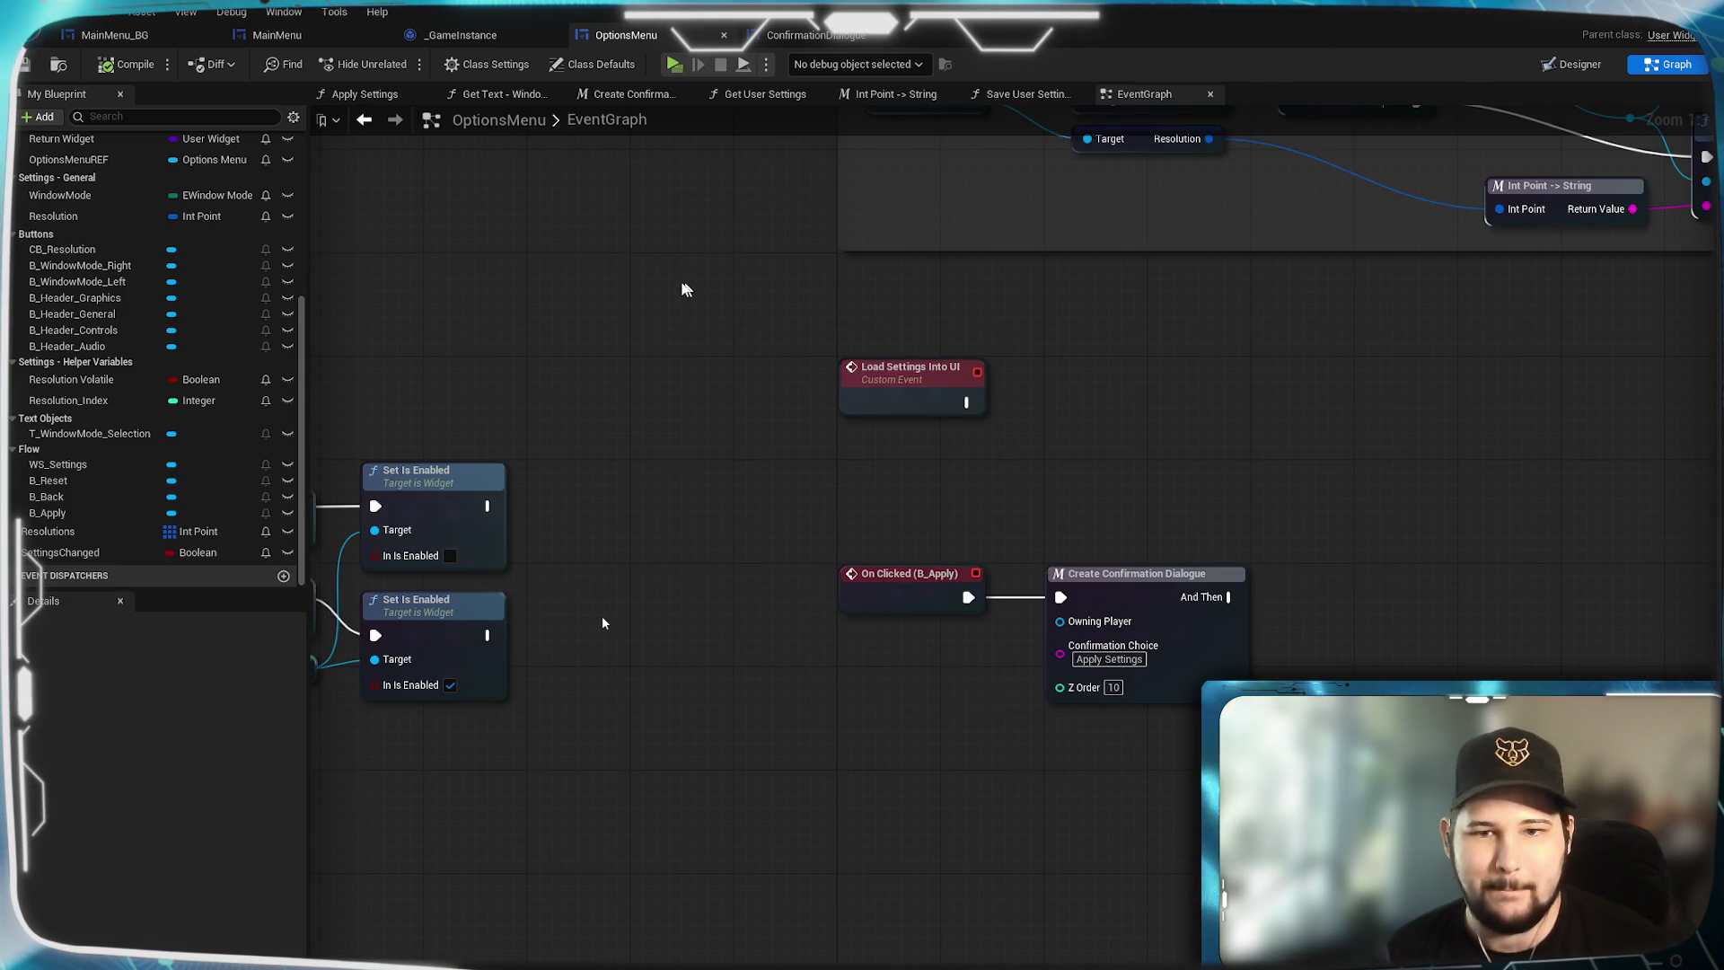
scroll(93, 261, "up", 6)
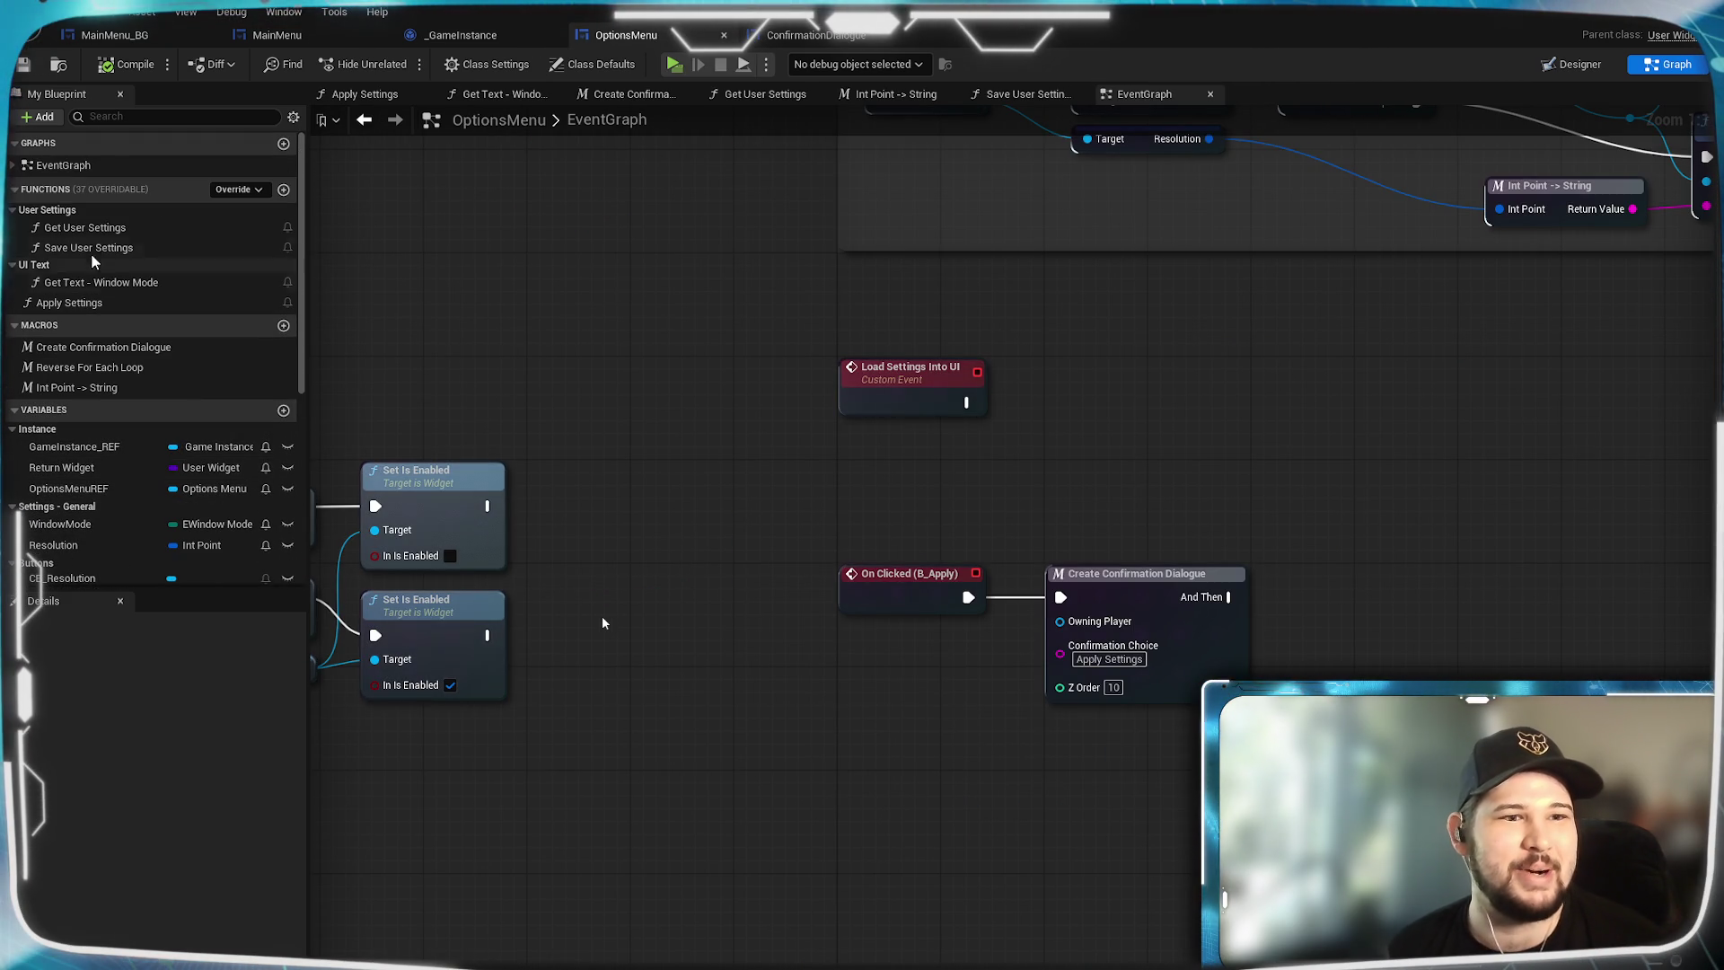
key("ctrl+Tab")
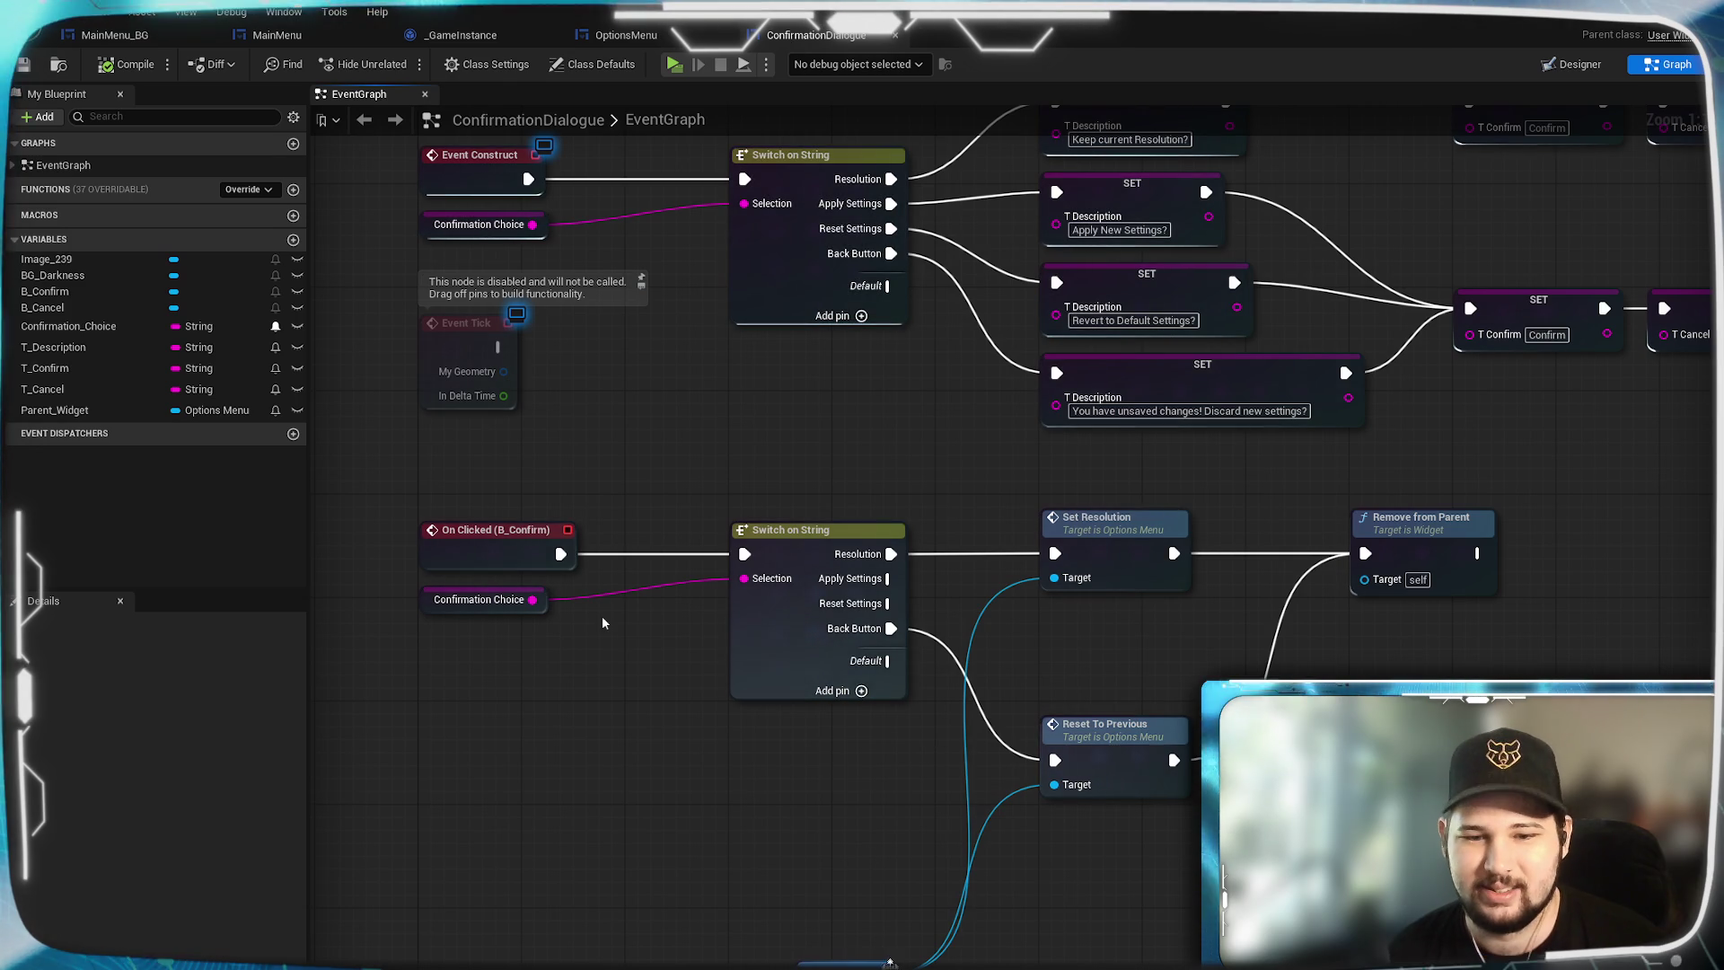
Call Save User Settings on Parent Widget between Apply Settings and Remove from Parent.
left_click_drag(1054, 577, 1058, 654)
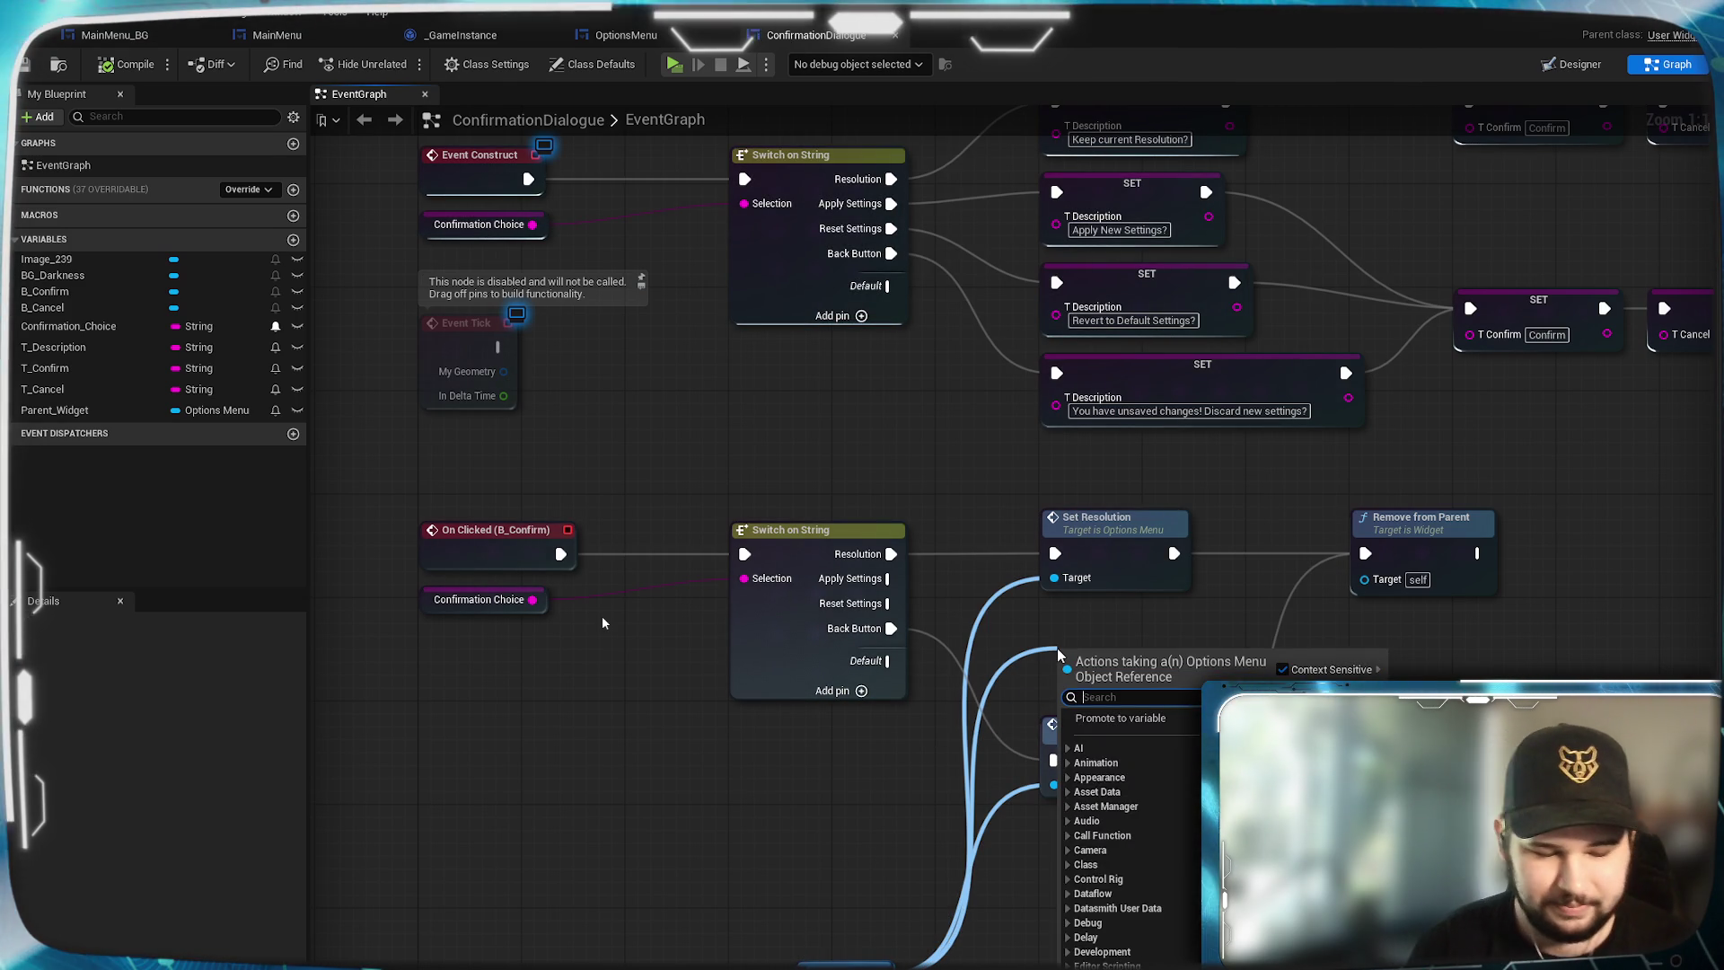
type("save")
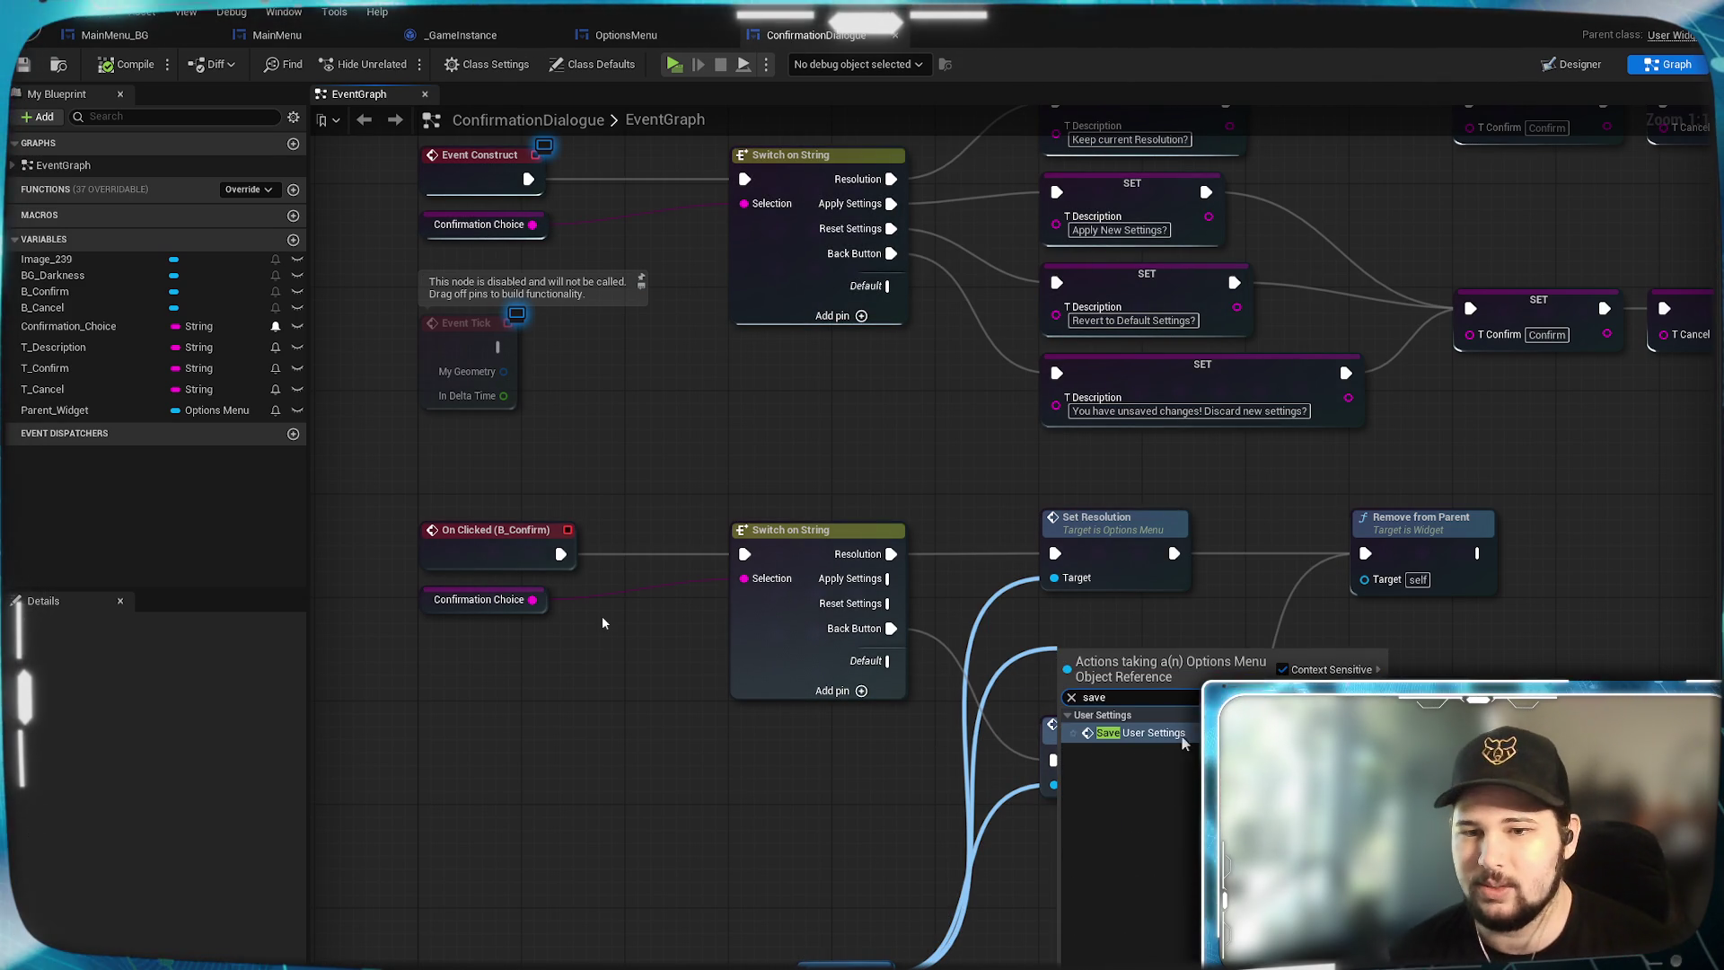
left_click(1182, 734)
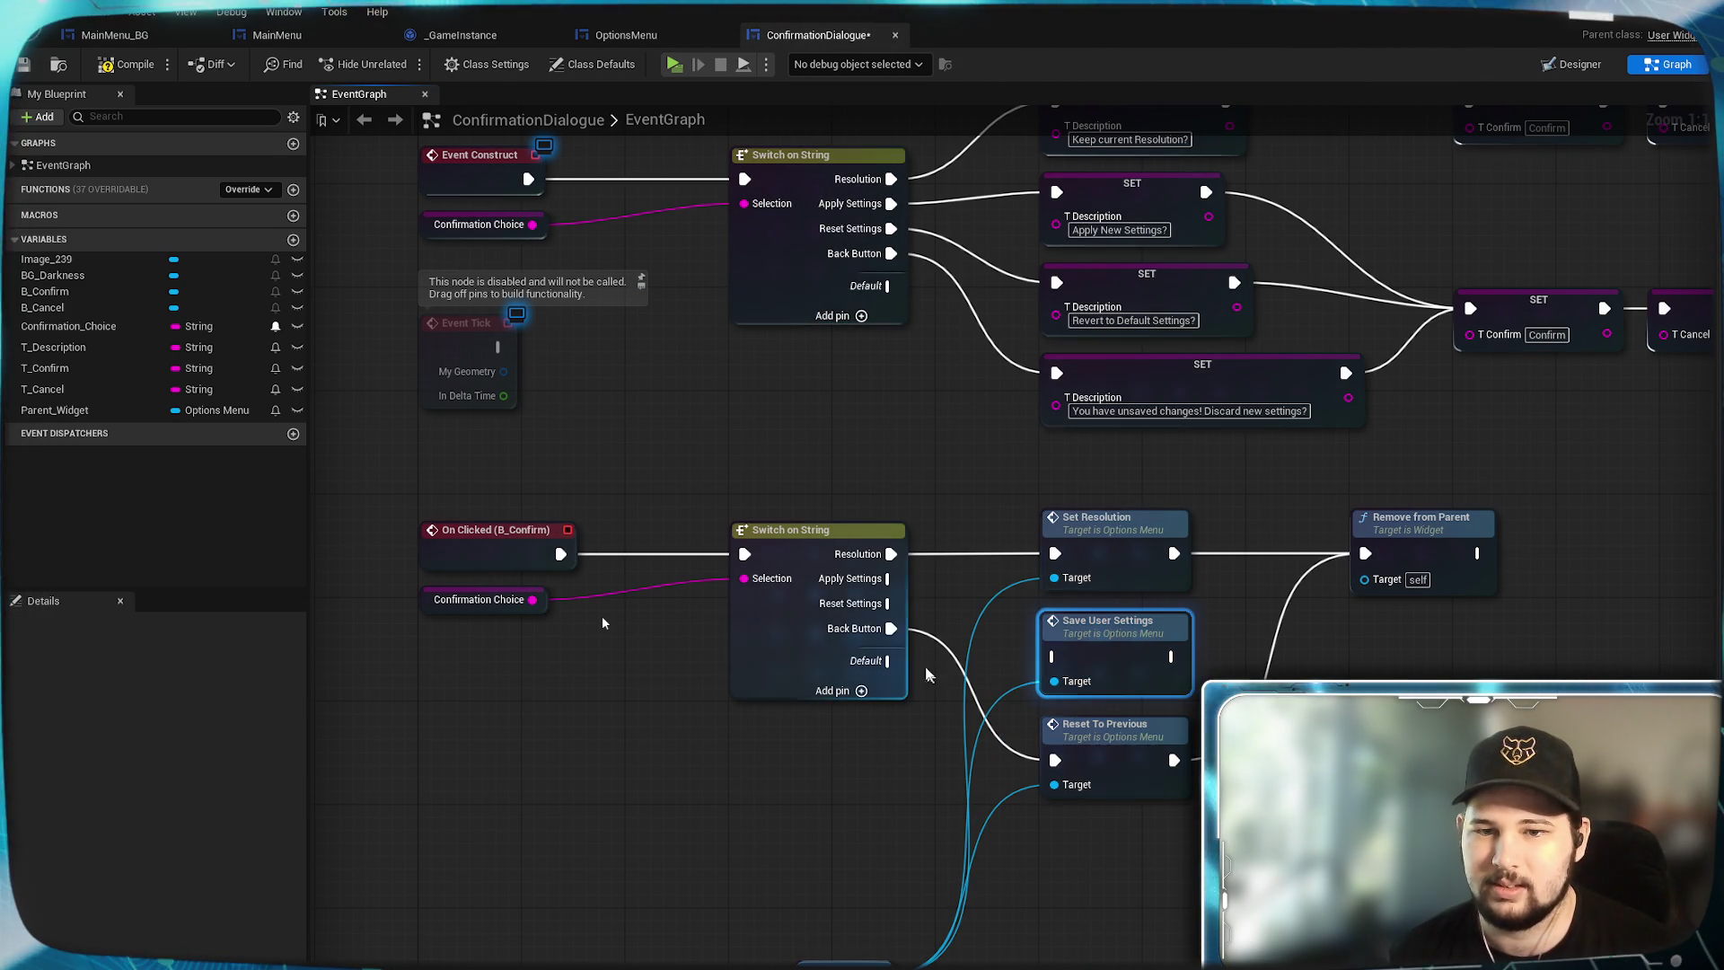
left_click_drag(890, 578, 1054, 658)
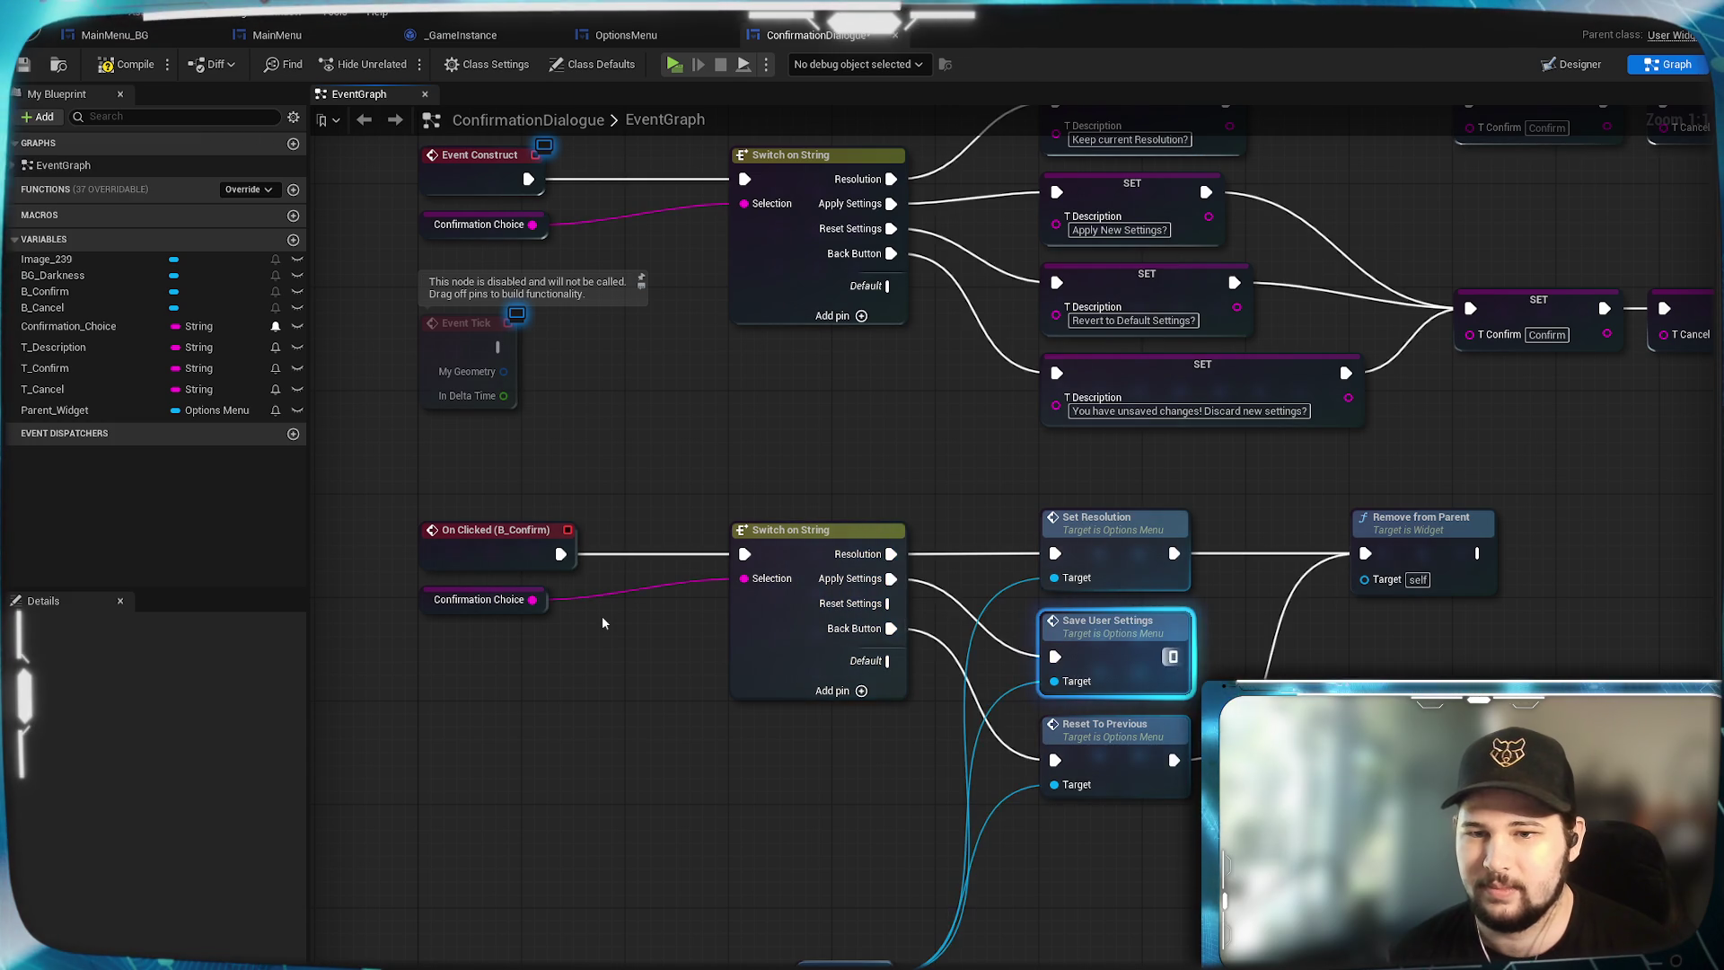
left_click_drag(1174, 656, 1365, 553)
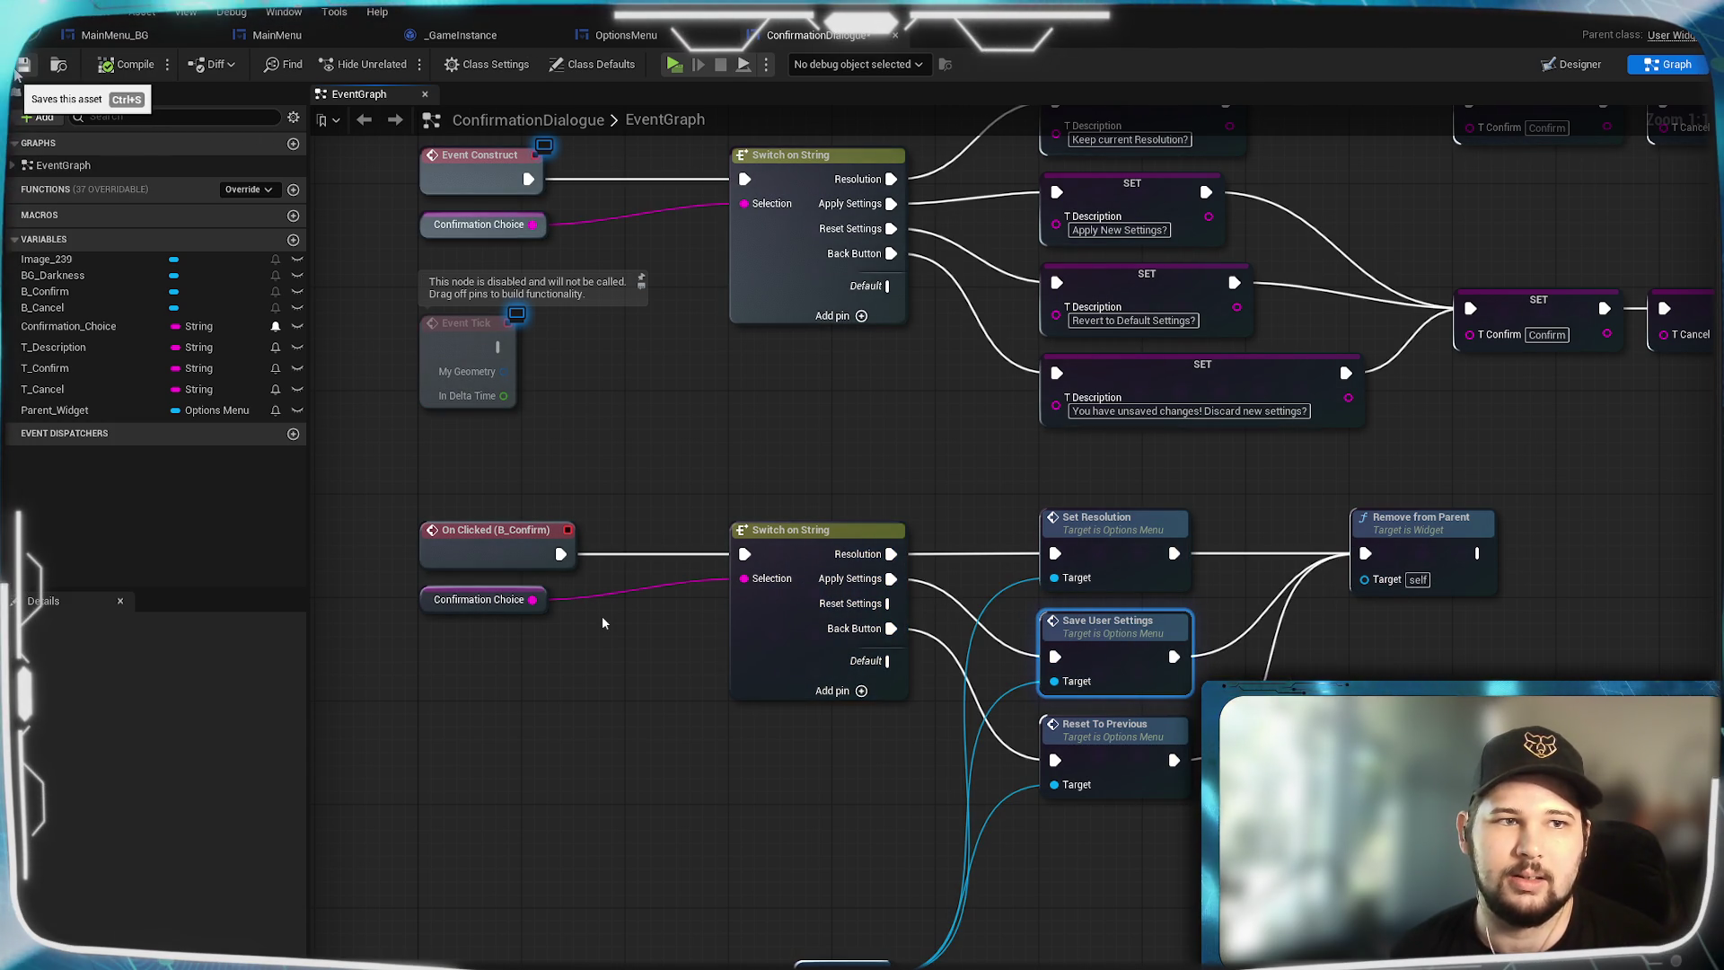
left_click(782, 466)
Add a SettingsChanged setter after Save Settings in the Save User Settings function.
scroll(900, 451, "down", 5)
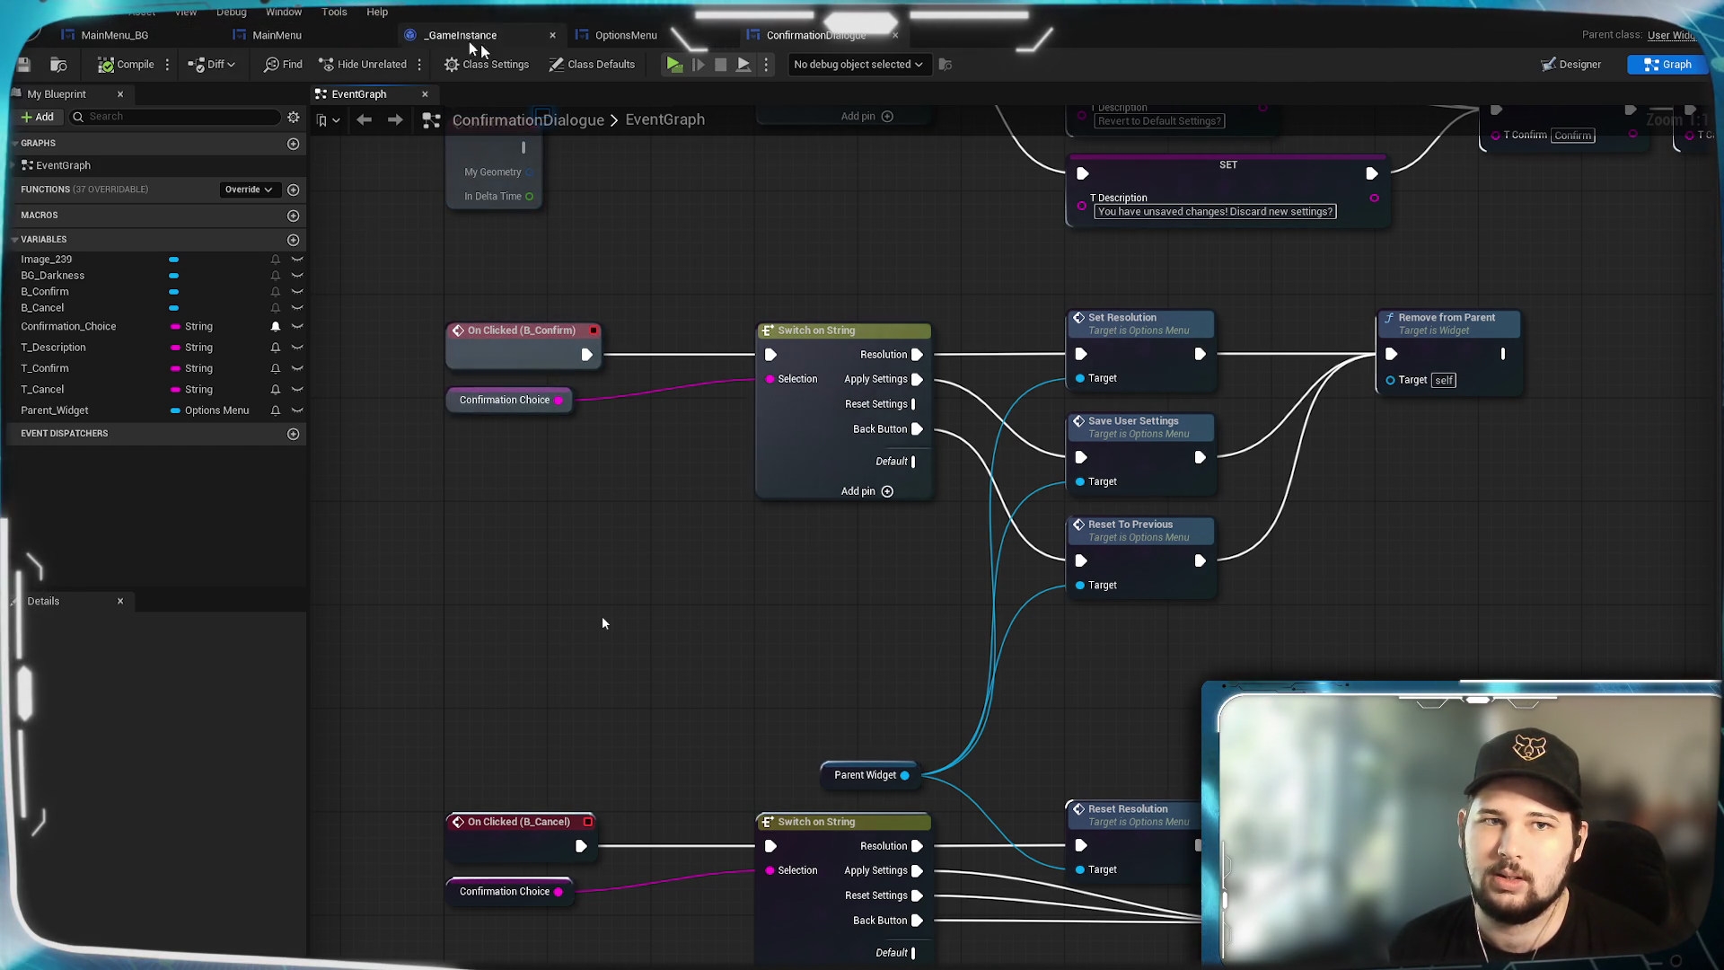
left_click(626, 35)
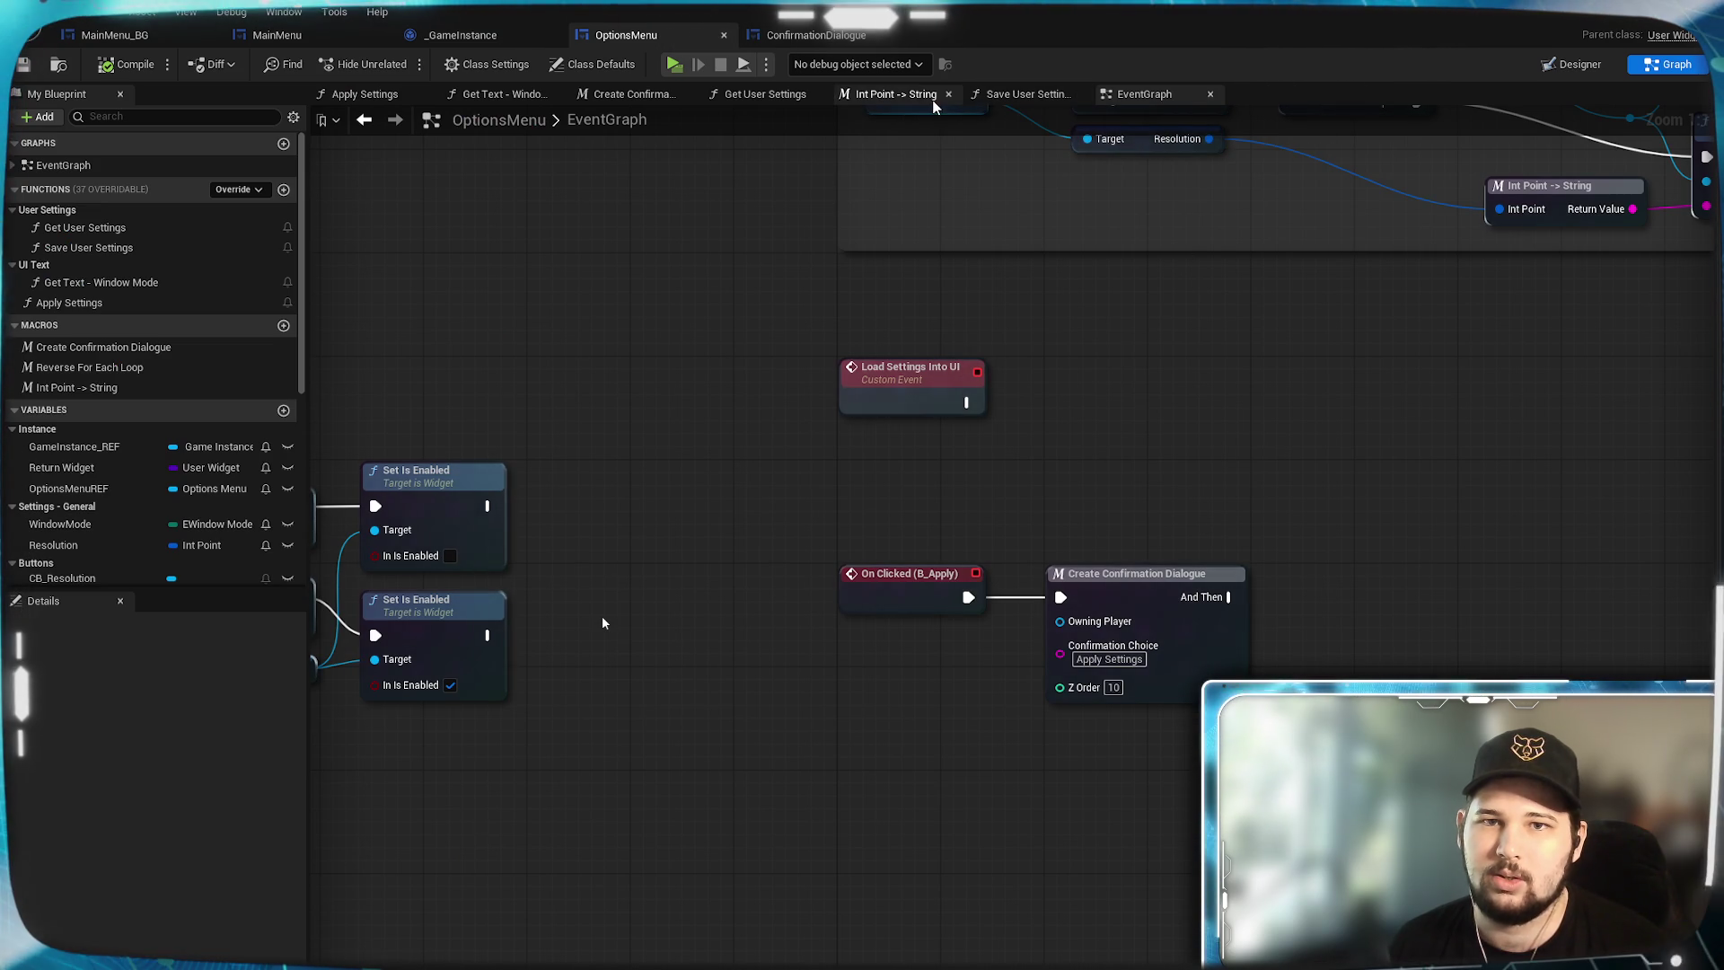
left_click(1024, 93)
mouse_move(1065, 572)
left_mouse_down()
mouse_move(1057, 346)
mouse_move(996, 205)
left_mouse_up()
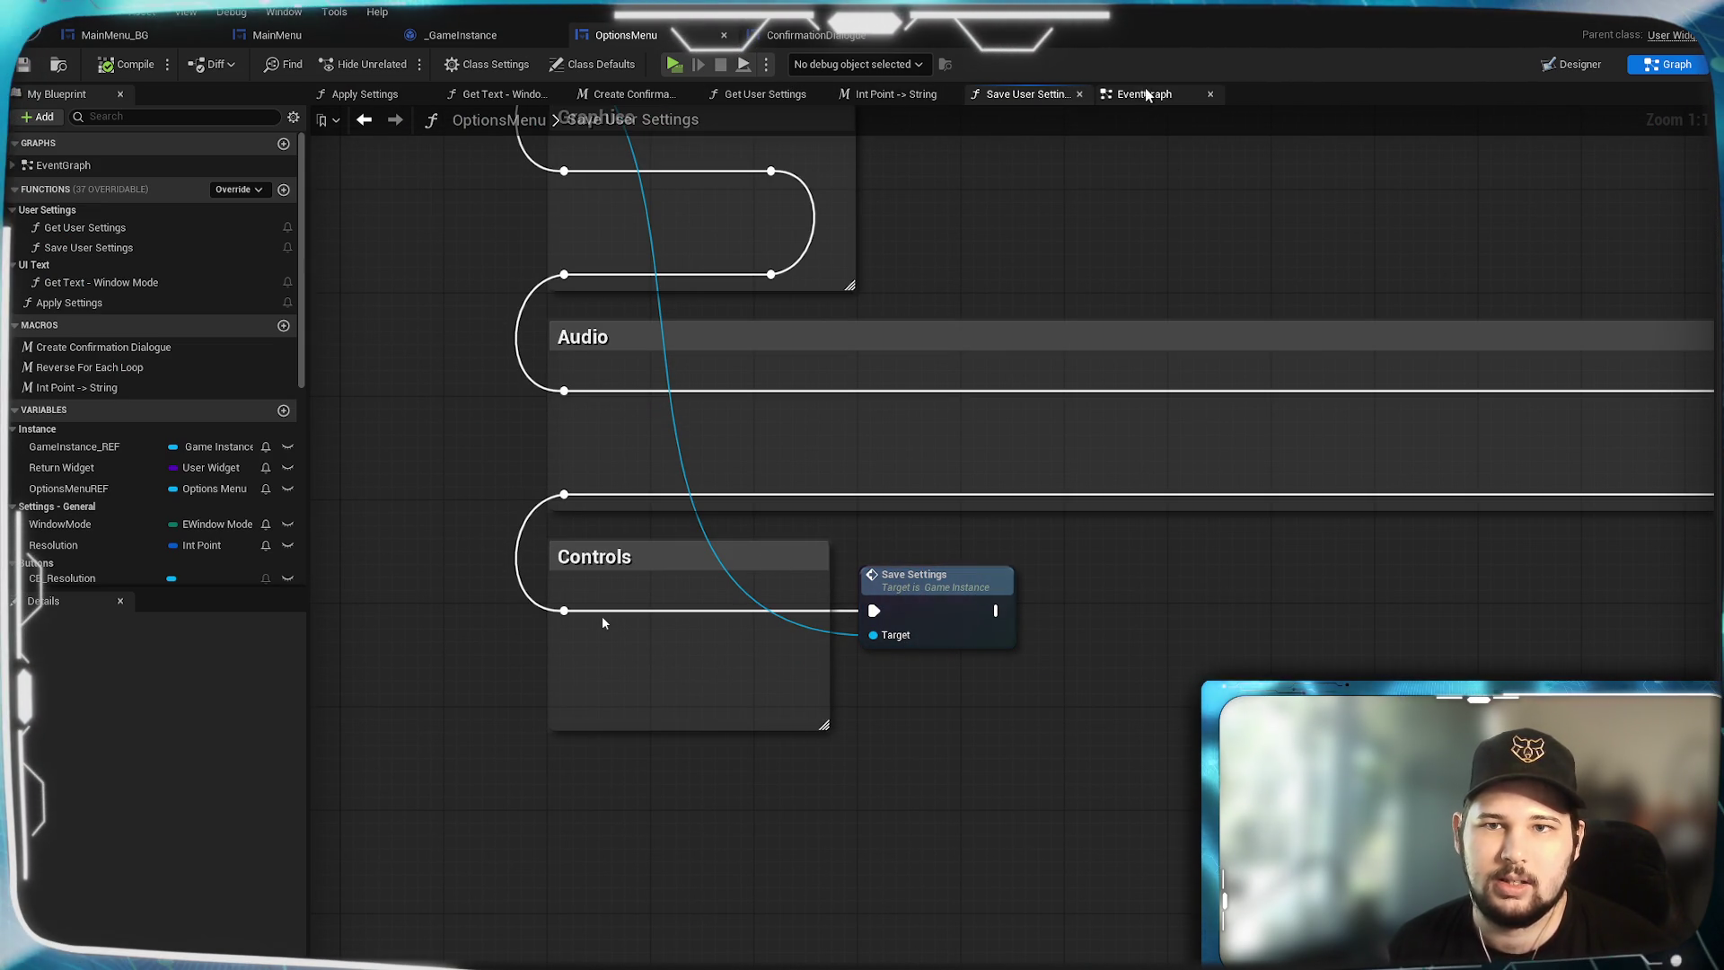
scroll(154, 557, "down", 6)
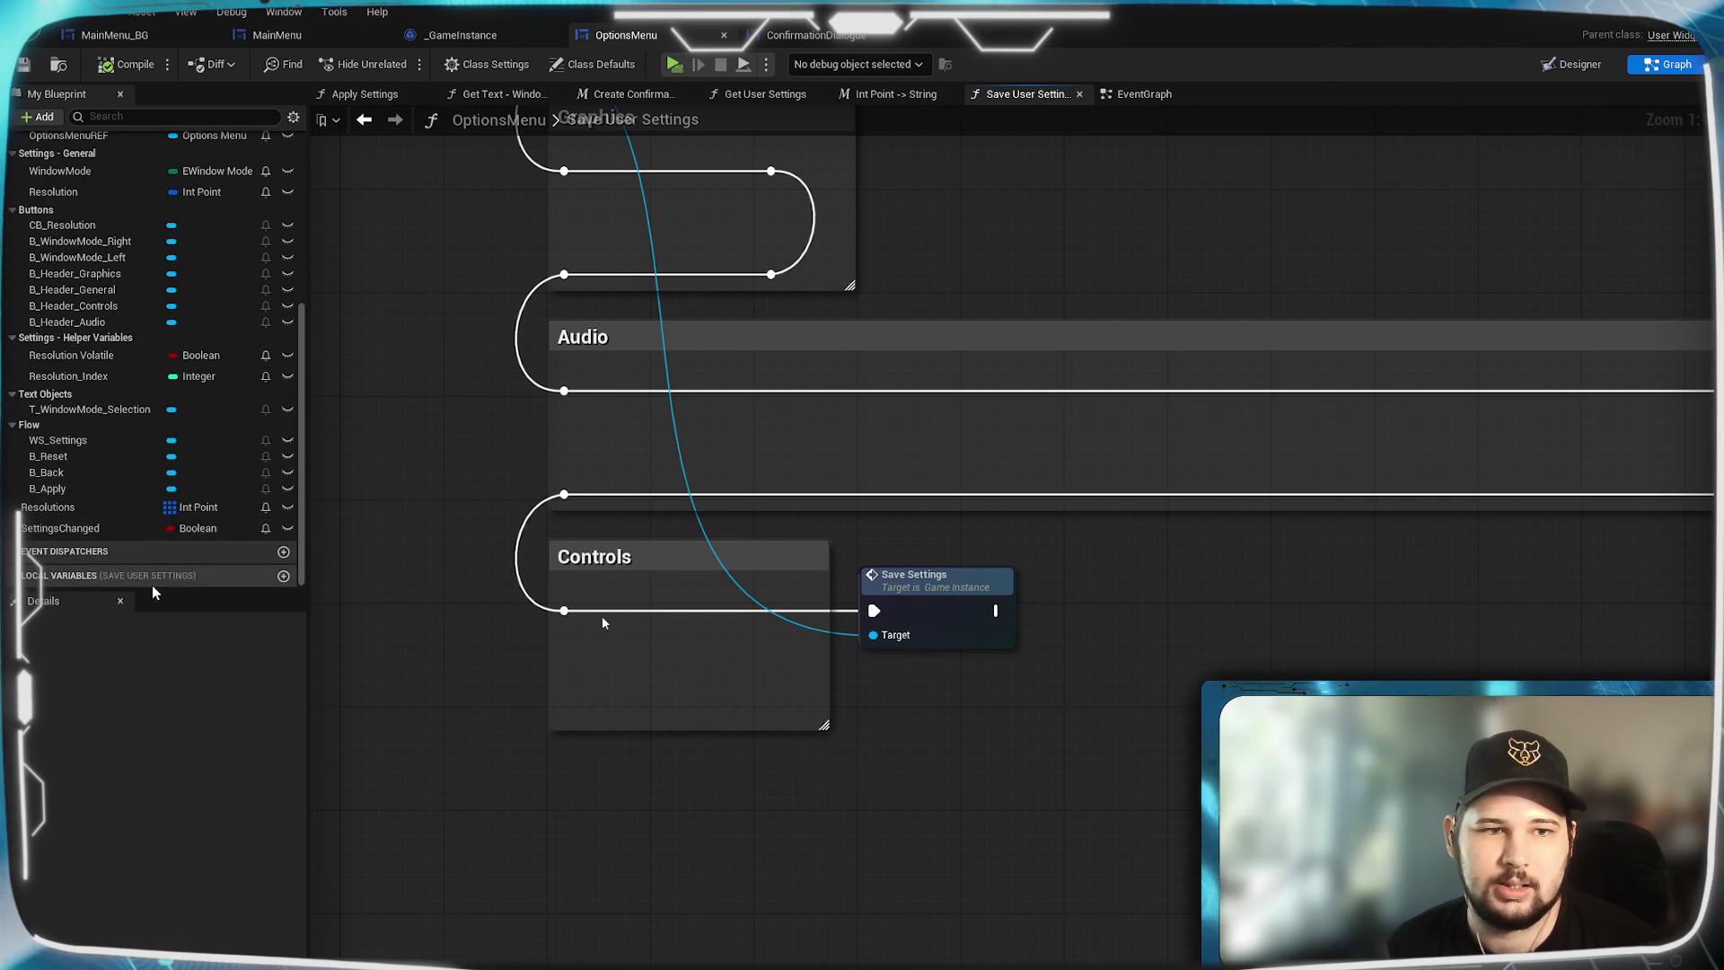
left_click_drag(61, 528, 1085, 625)
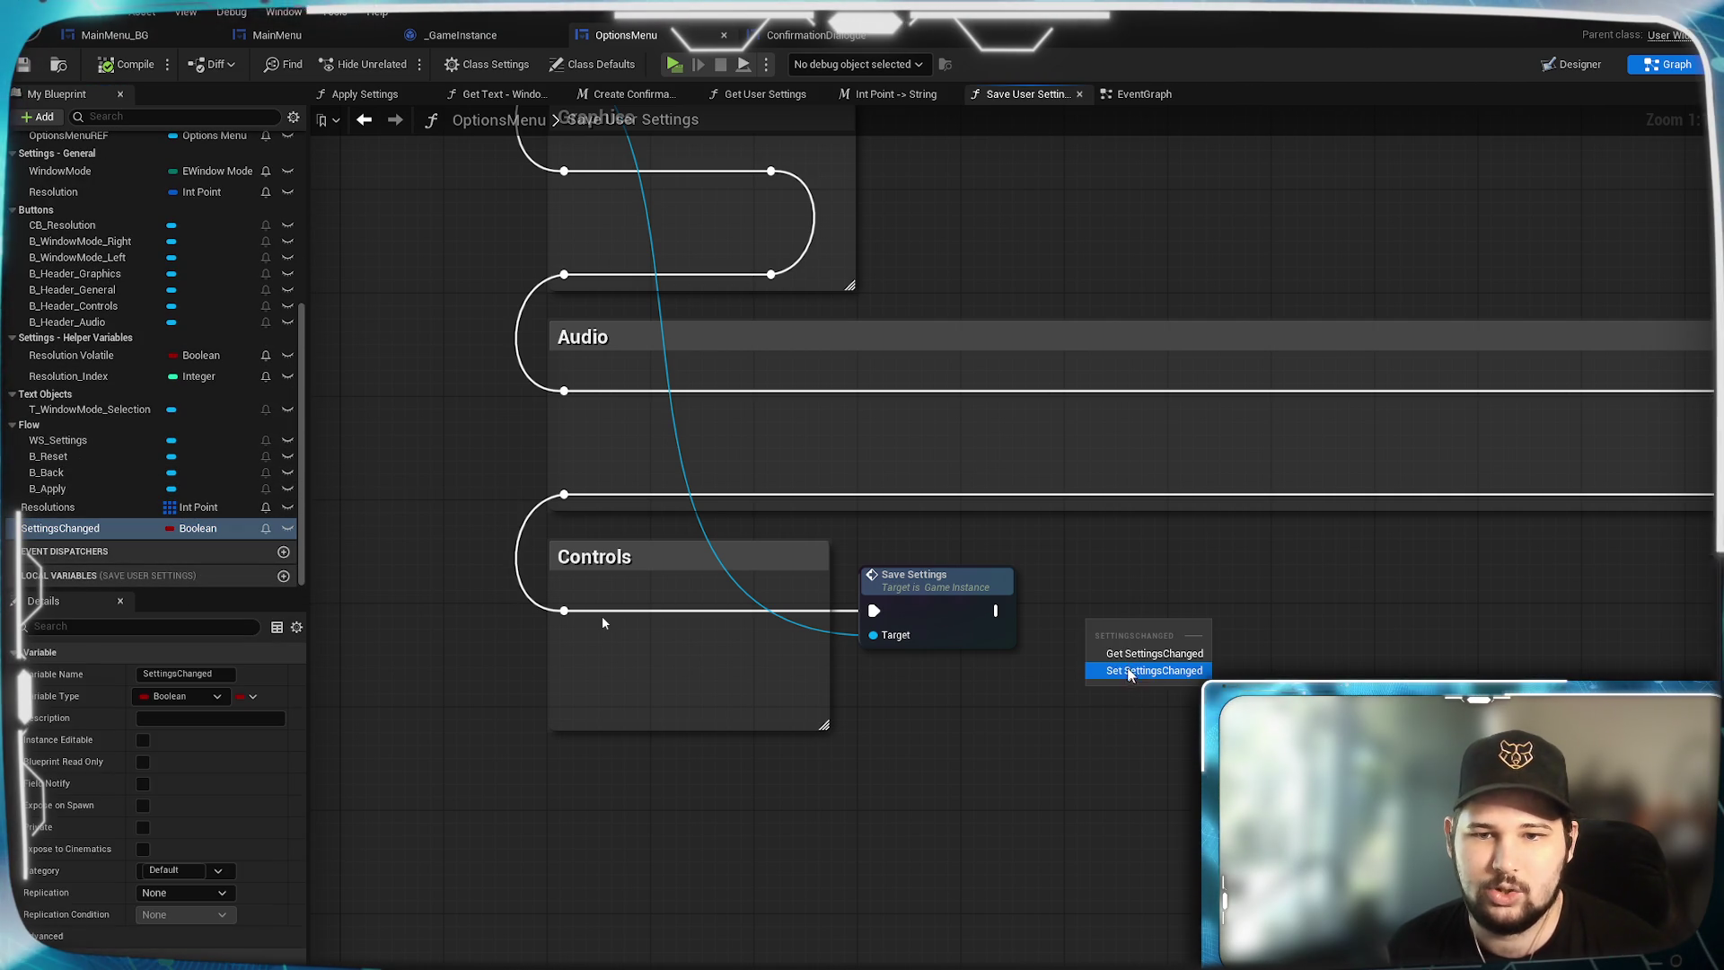
left_click(1155, 670)
mouse_move(995, 611)
left_mouse_down()
mouse_move(1086, 639)
mouse_move(1102, 620)
mouse_move(1075, 601)
left_mouse_up()
left_click_drag(1075, 755, 1020, 856)
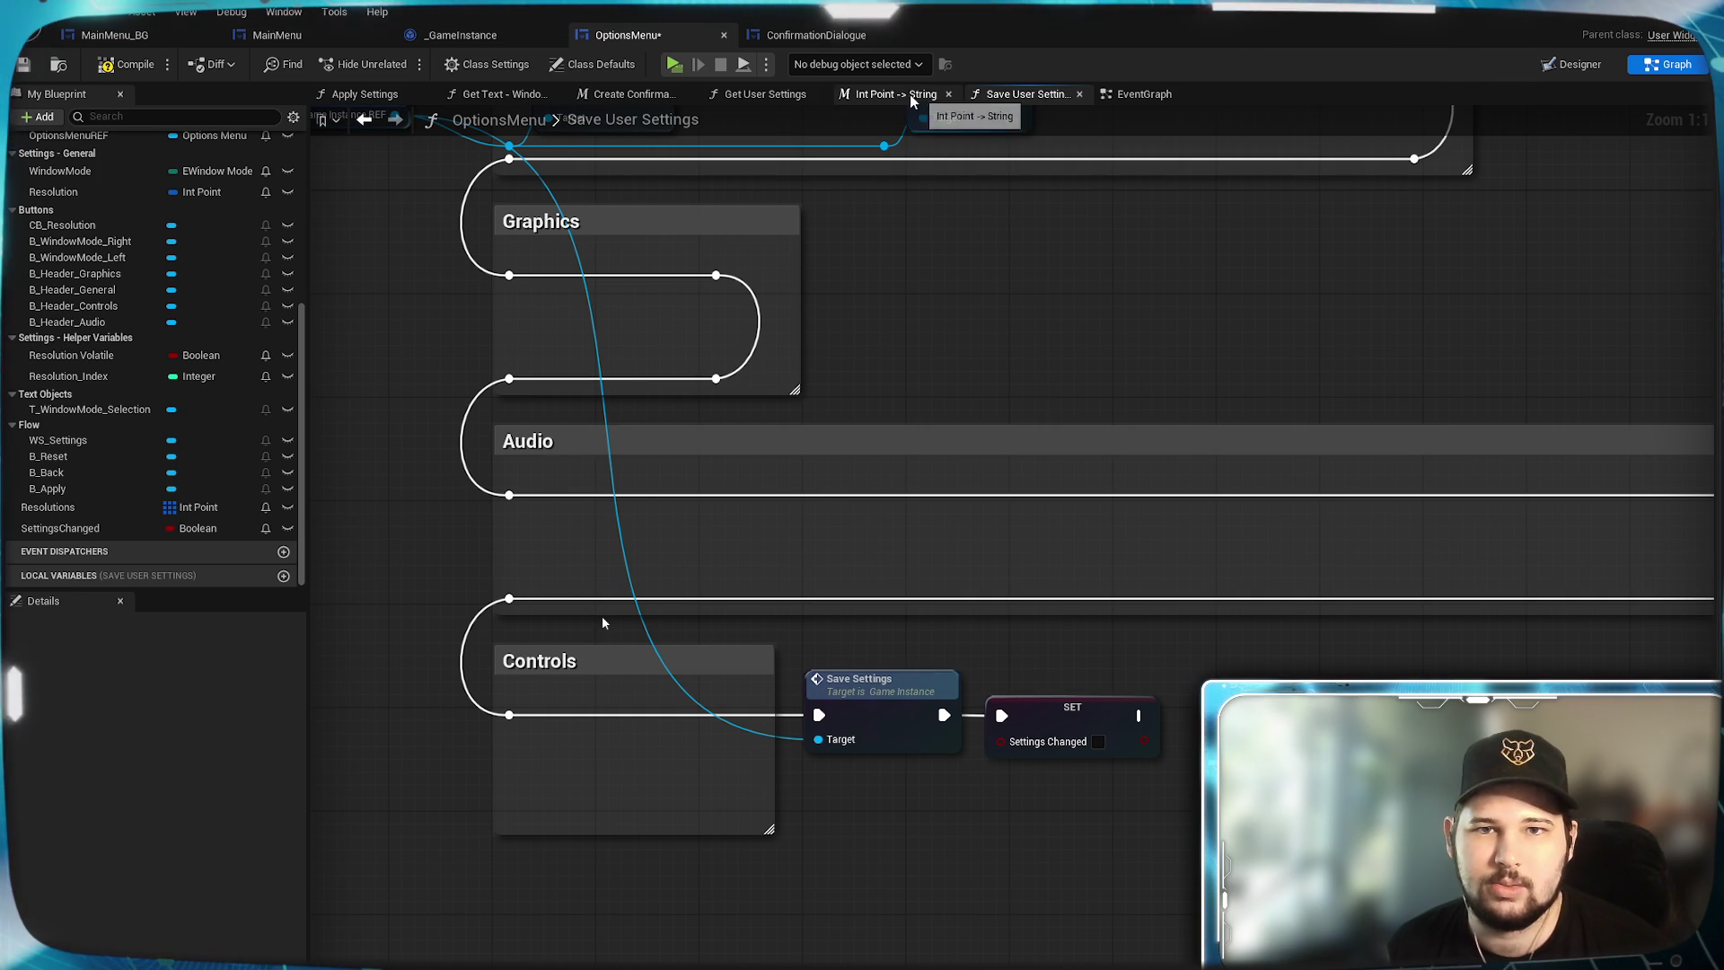
Paste Set Is Enabled with B Apply after the SET node, save, and launch the preview.
left_click(1142, 93)
mouse_move(603, 623)
left_mouse_down()
mouse_move(1021, 797)
mouse_move(1175, 731)
mouse_move(1024, 517)
left_mouse_up()
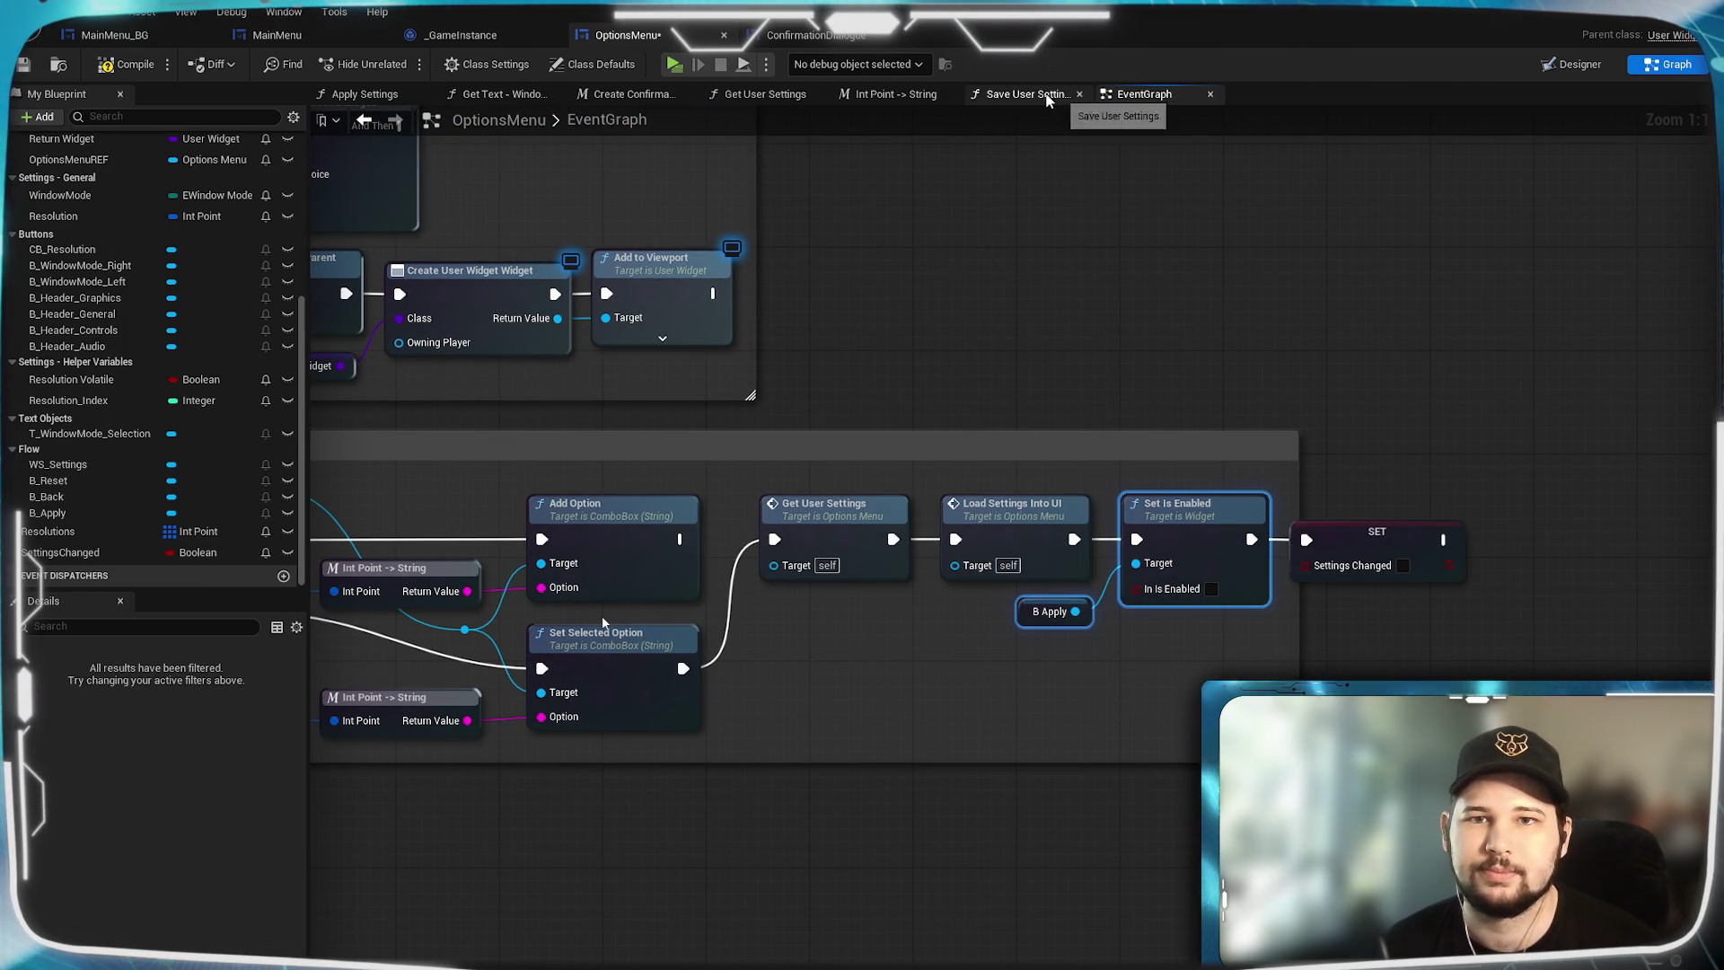
left_click(1028, 93)
mouse_move(1191, 849)
left_mouse_down()
mouse_move(909, 716)
mouse_move(860, 589)
left_mouse_up()
key("ctrl+v")
mouse_move(1084, 691)
left_mouse_down()
mouse_move(1025, 631)
mouse_move(1032, 601)
left_mouse_up()
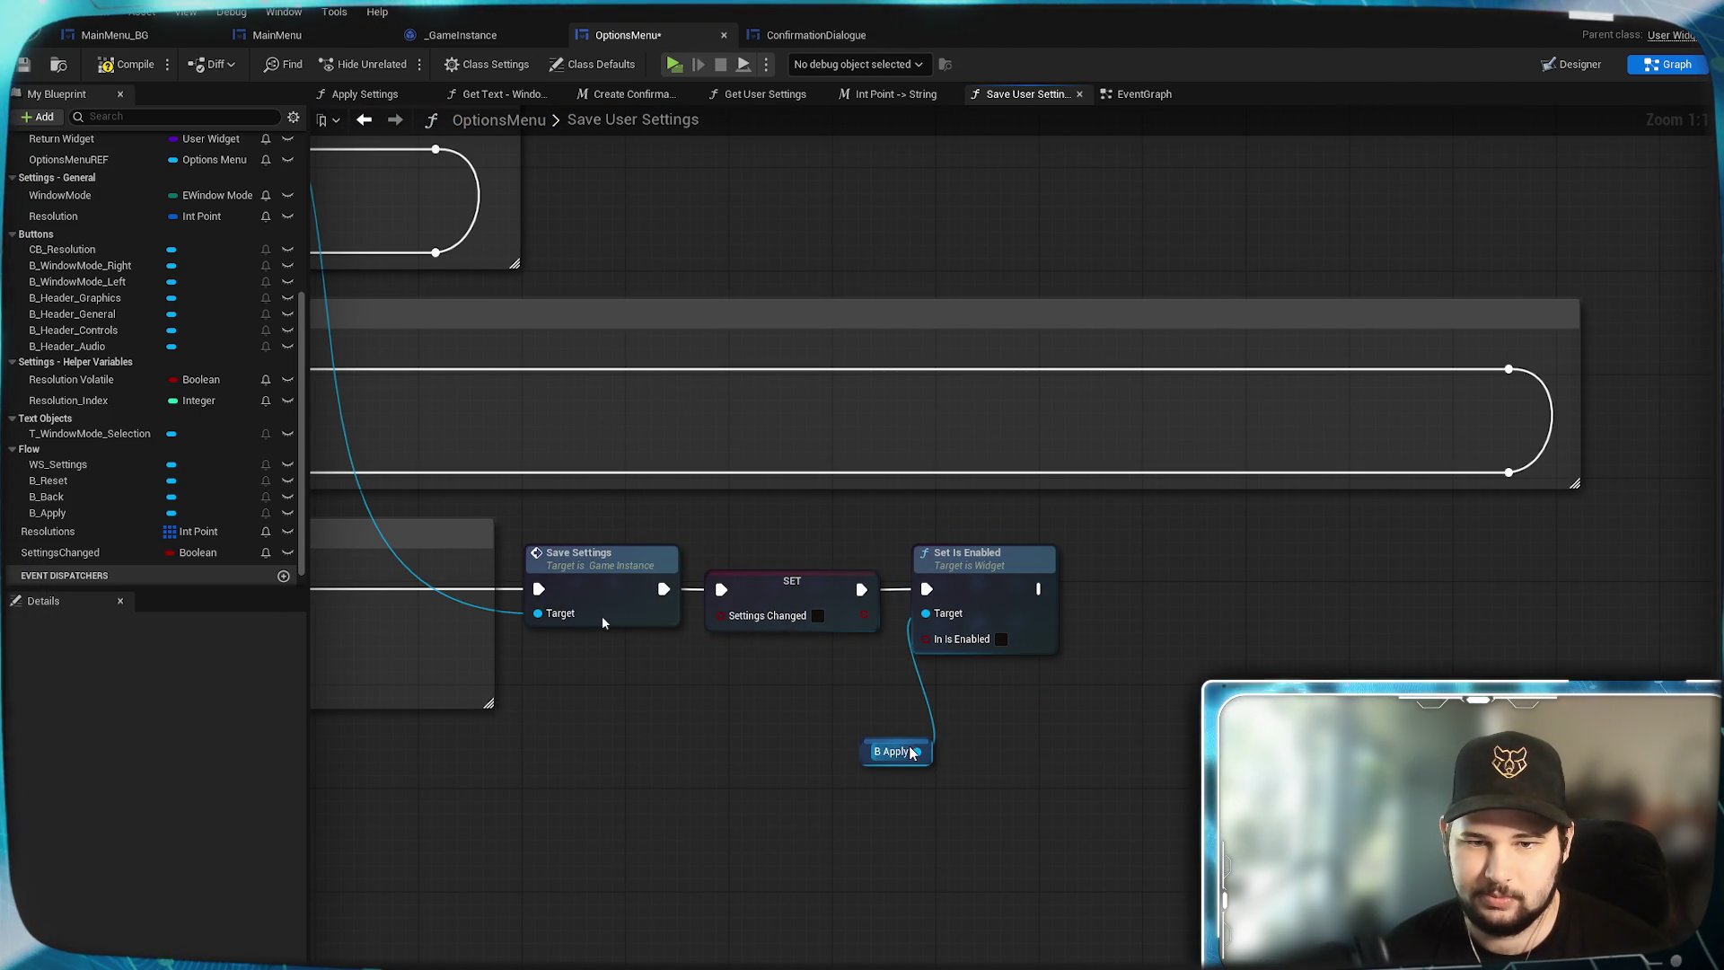
left_click_drag(921, 746, 868, 656)
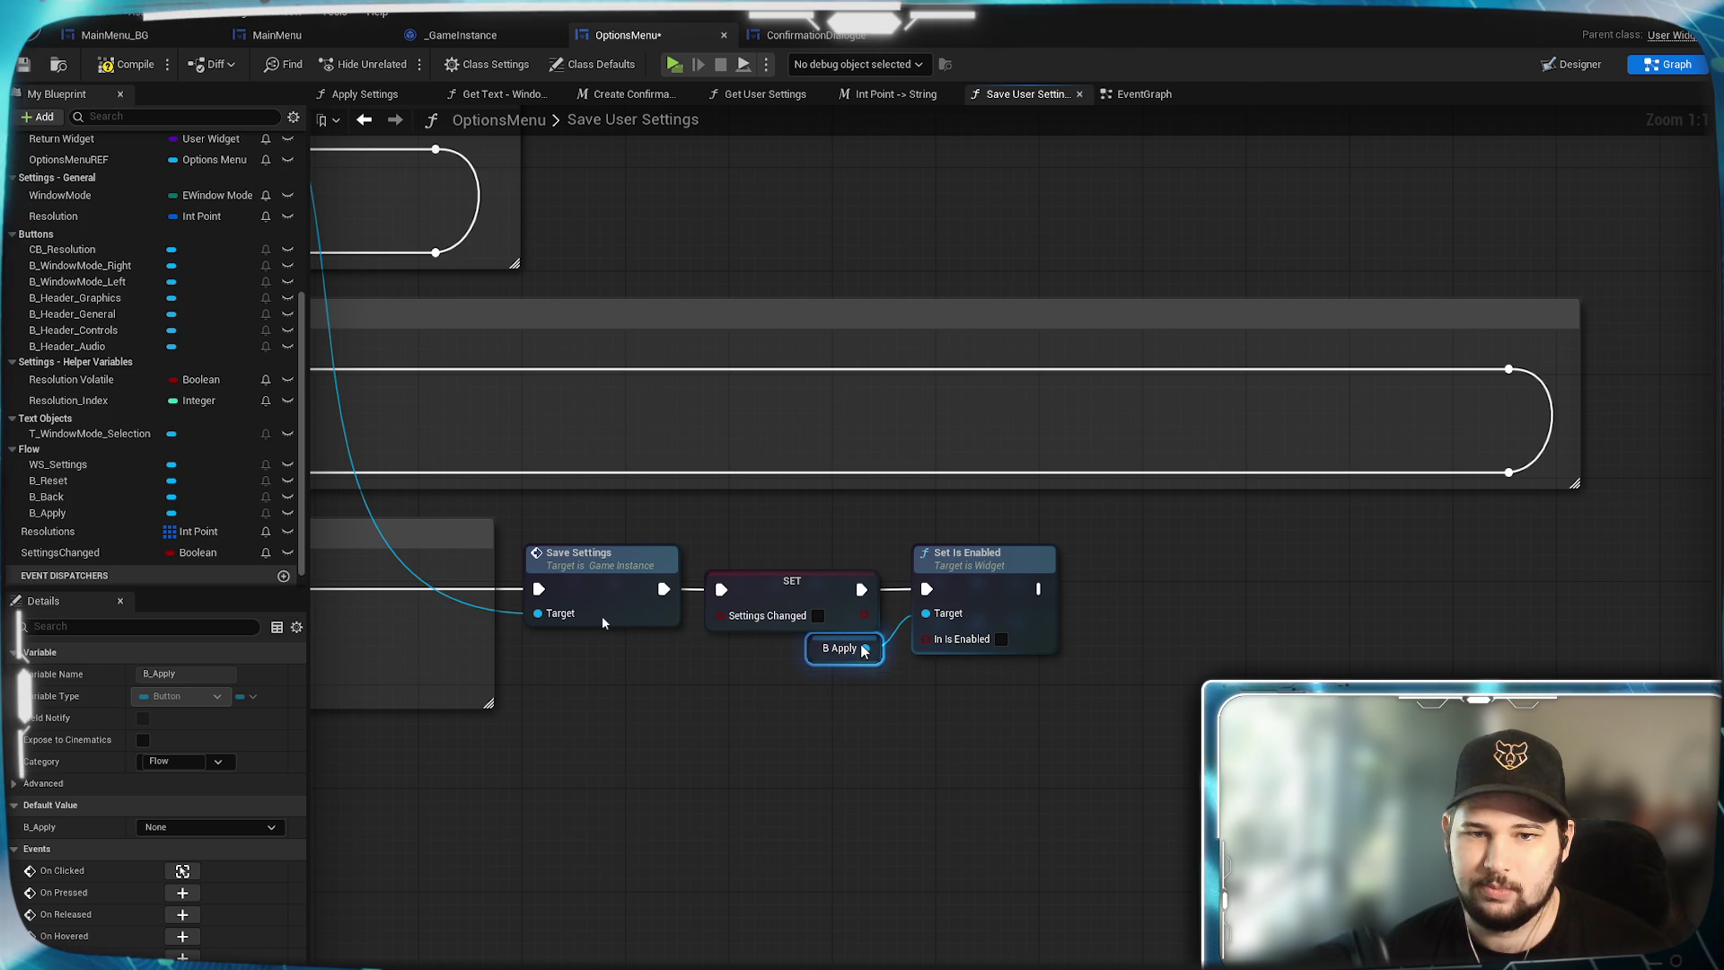
left_click(867, 682)
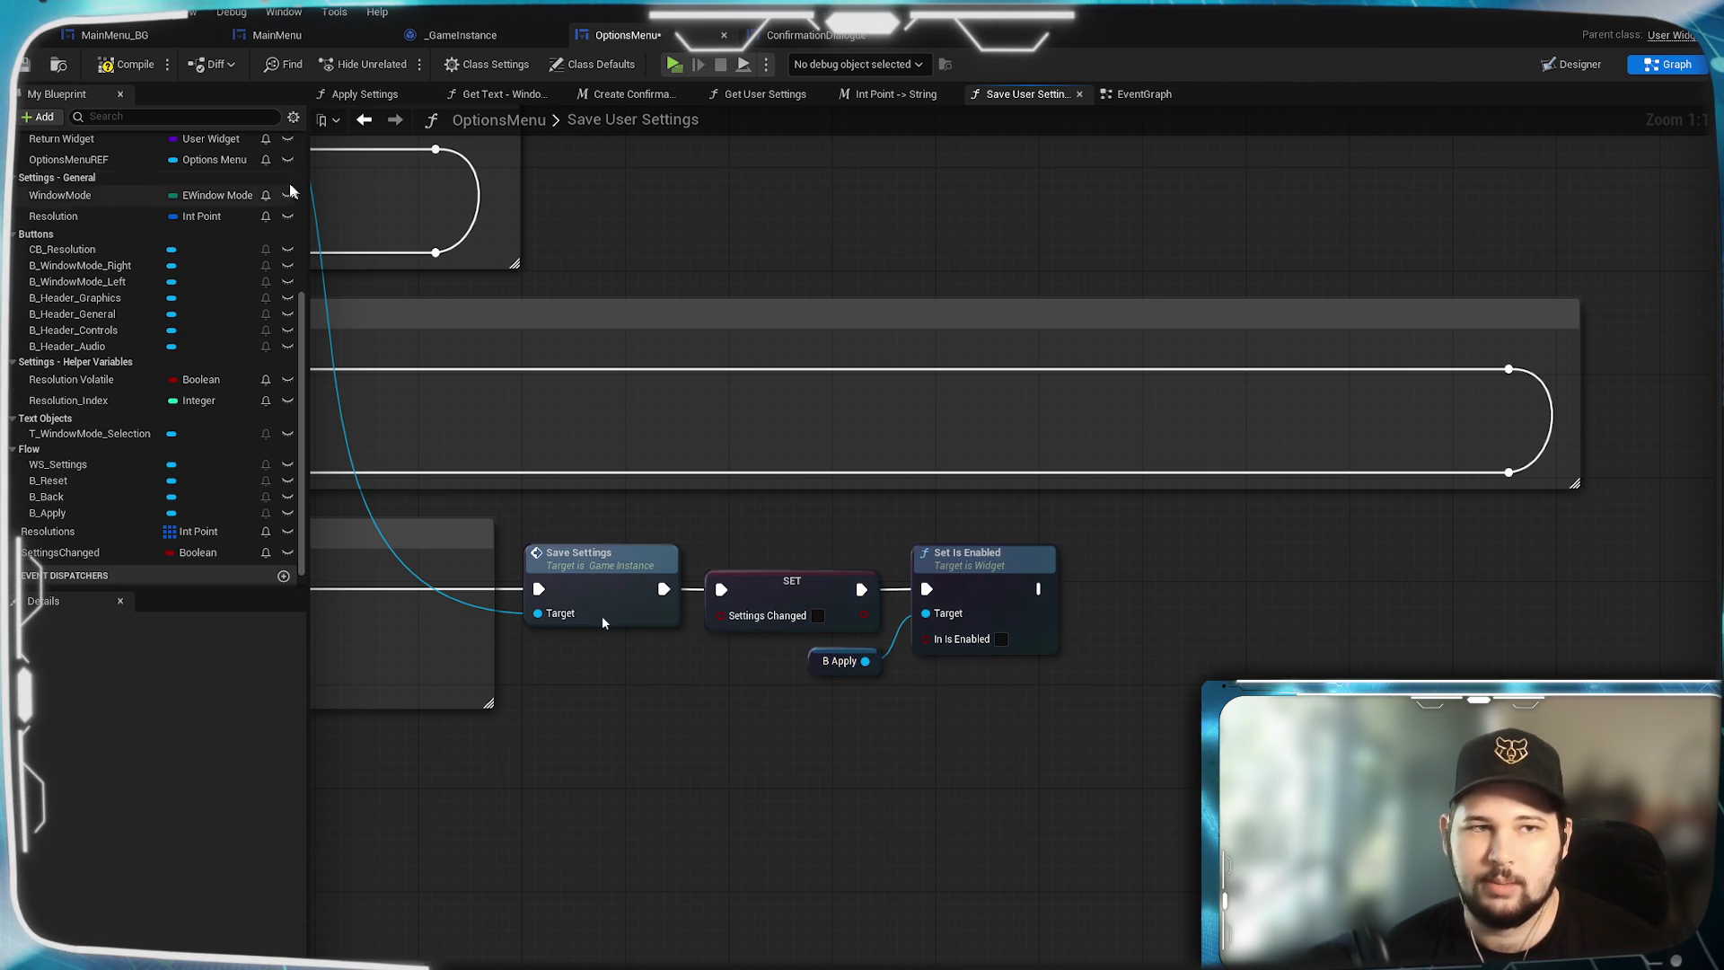
key("ctrl+s")
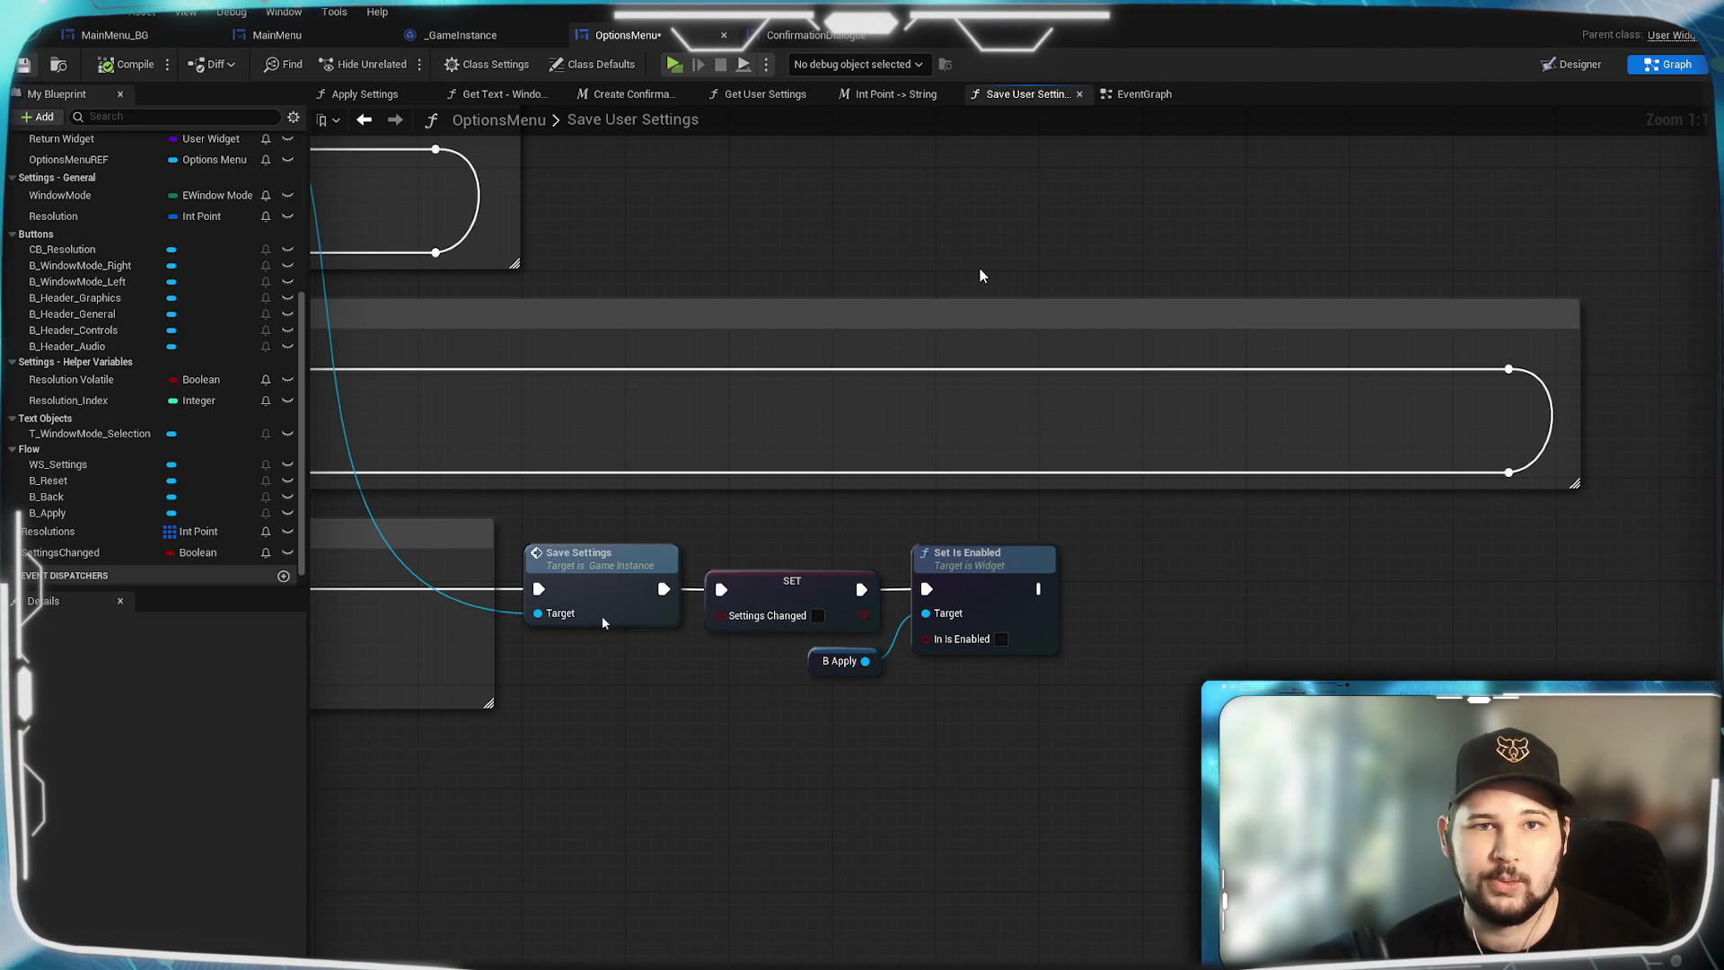
left_click(672, 65)
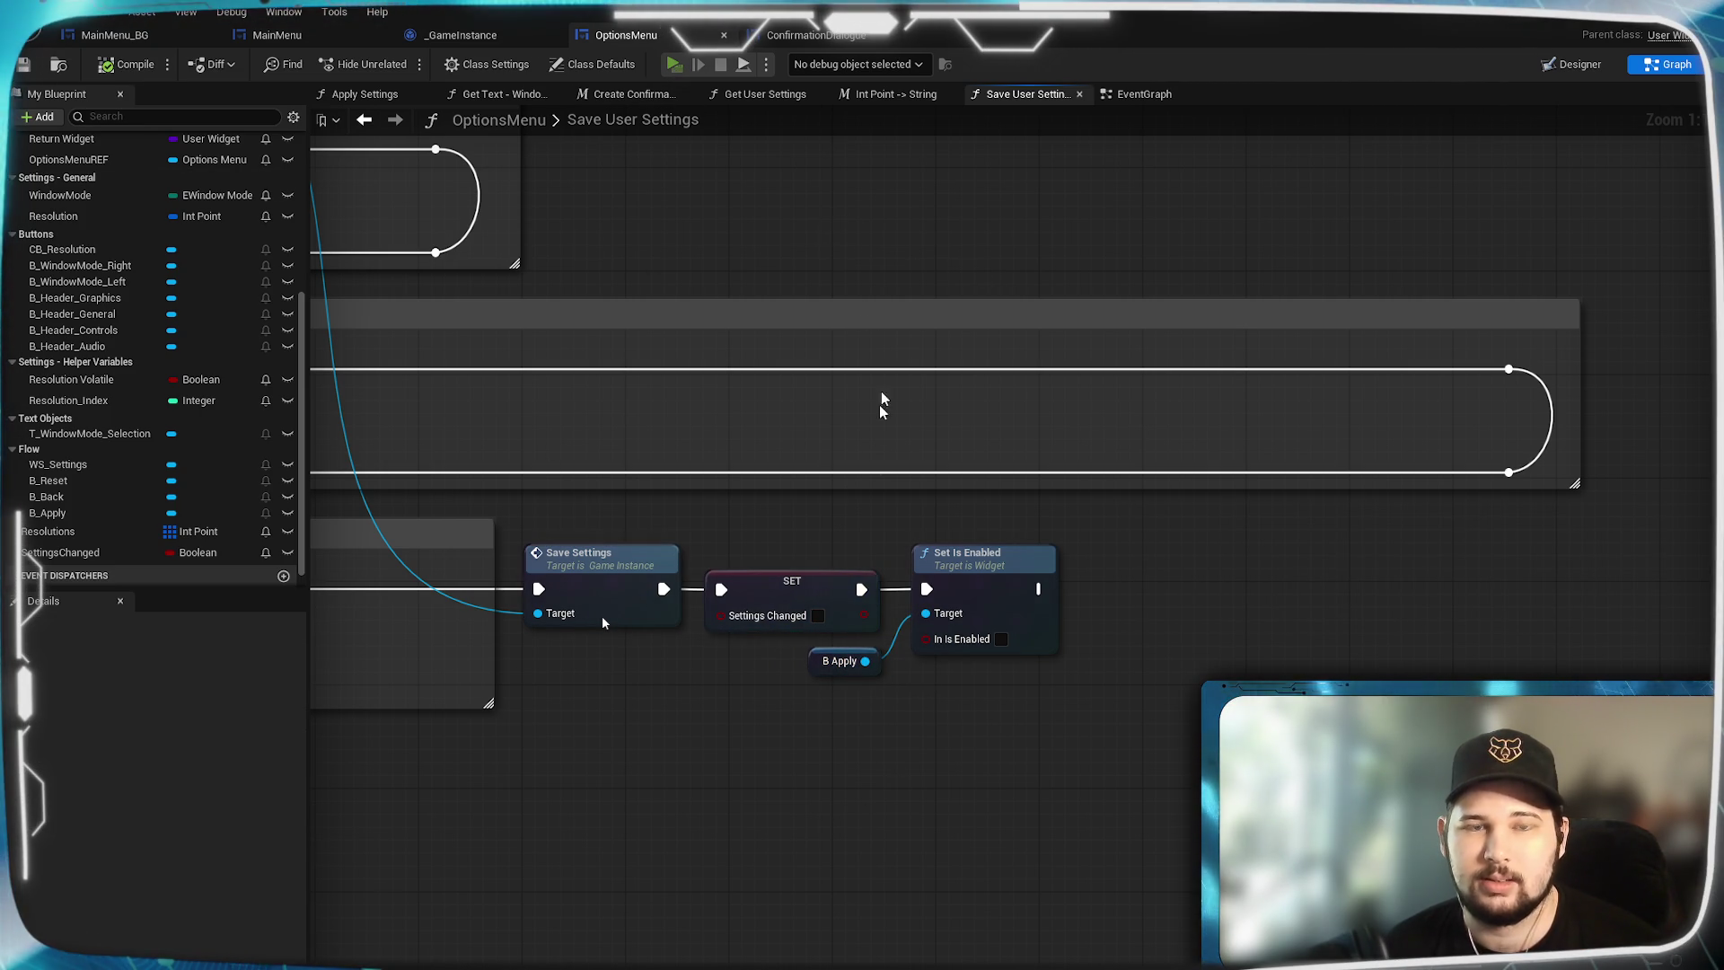
In the running game's Settings screen, choose Windowed mode at 1920 x 1080 resolution.
left_click(381, 565)
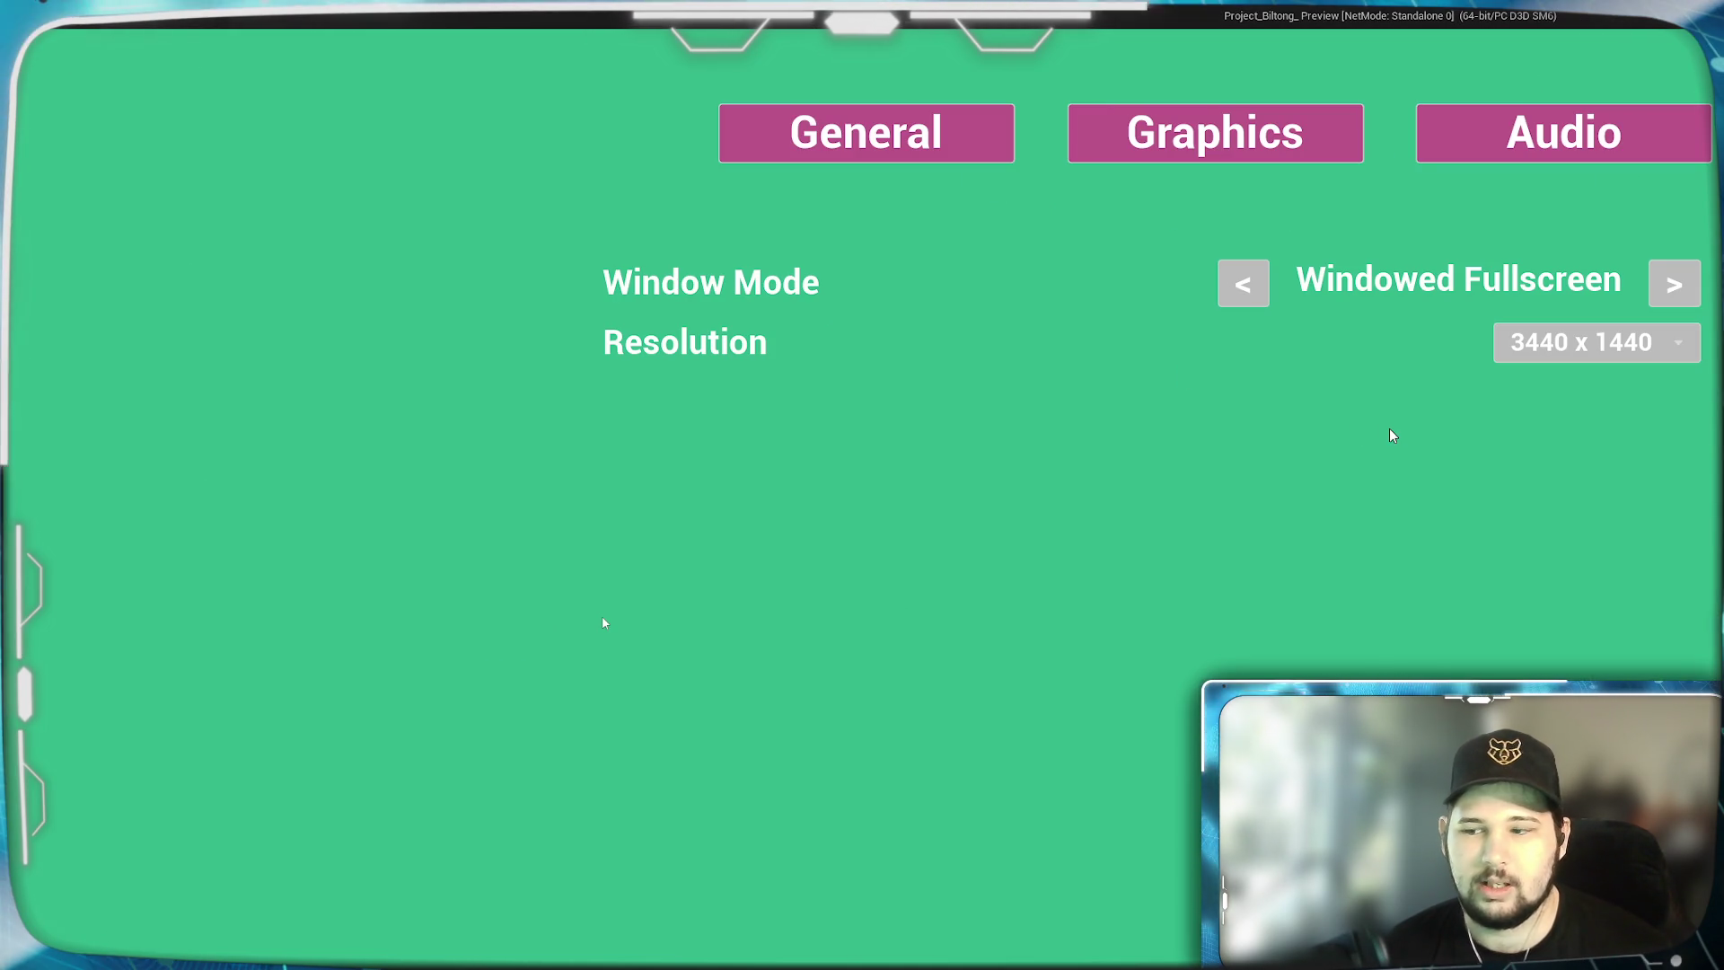
left_click(1675, 285)
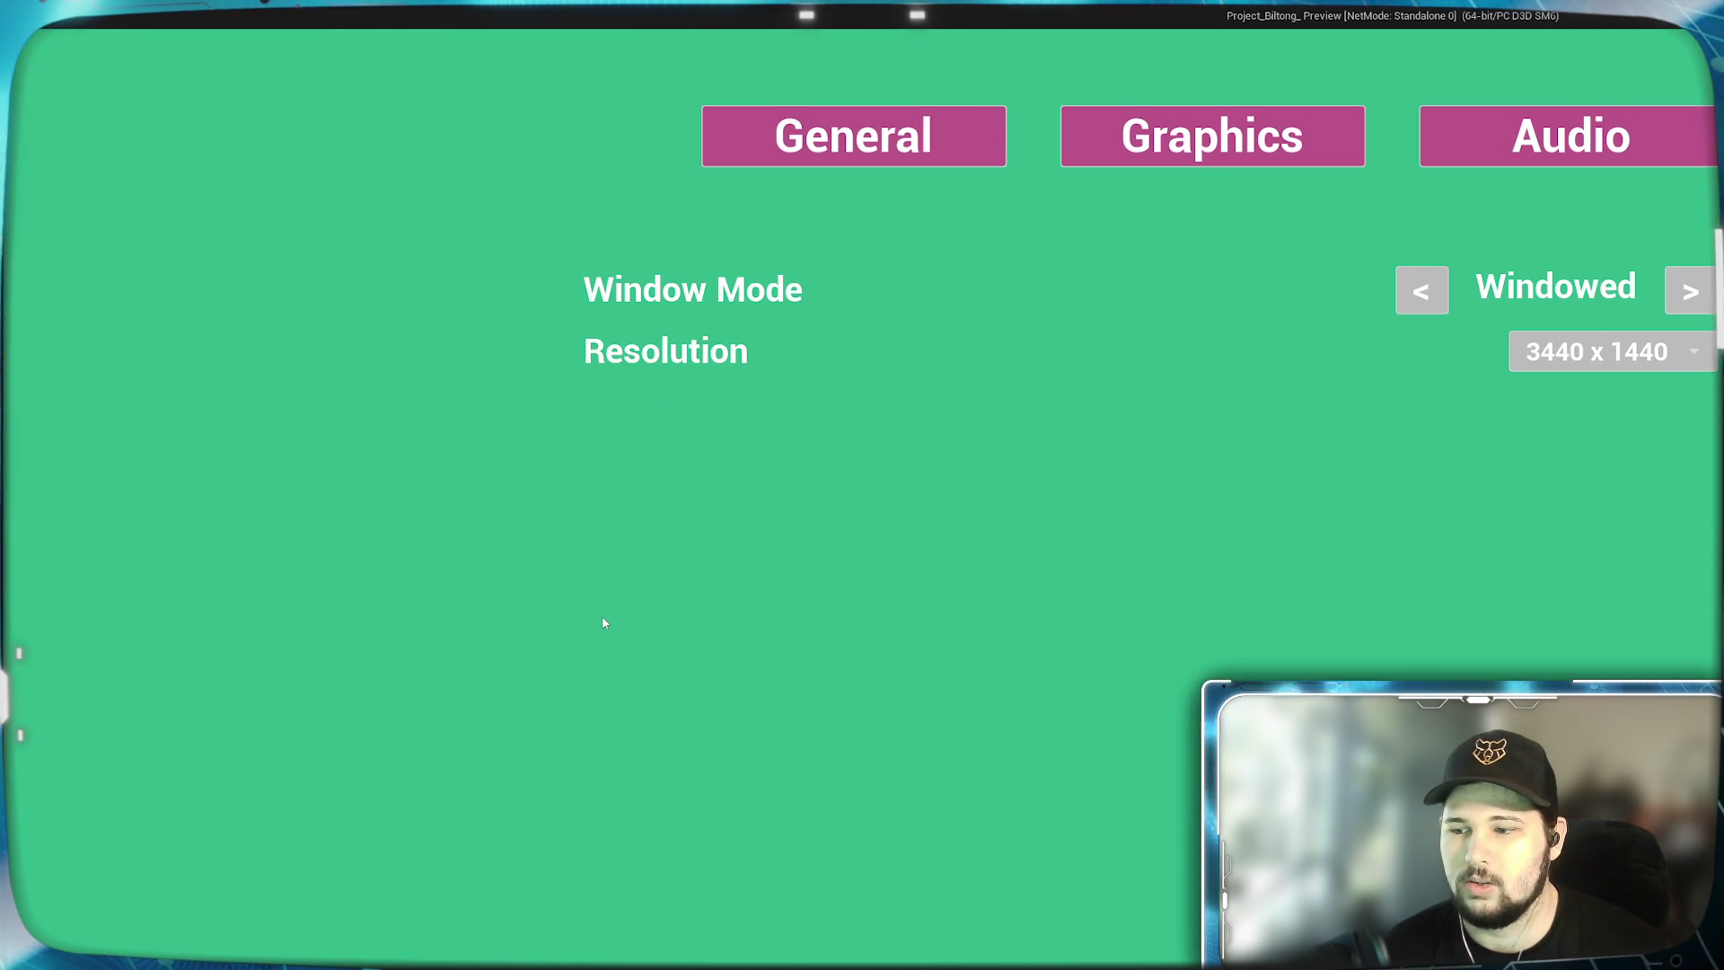
left_click(1167, 439)
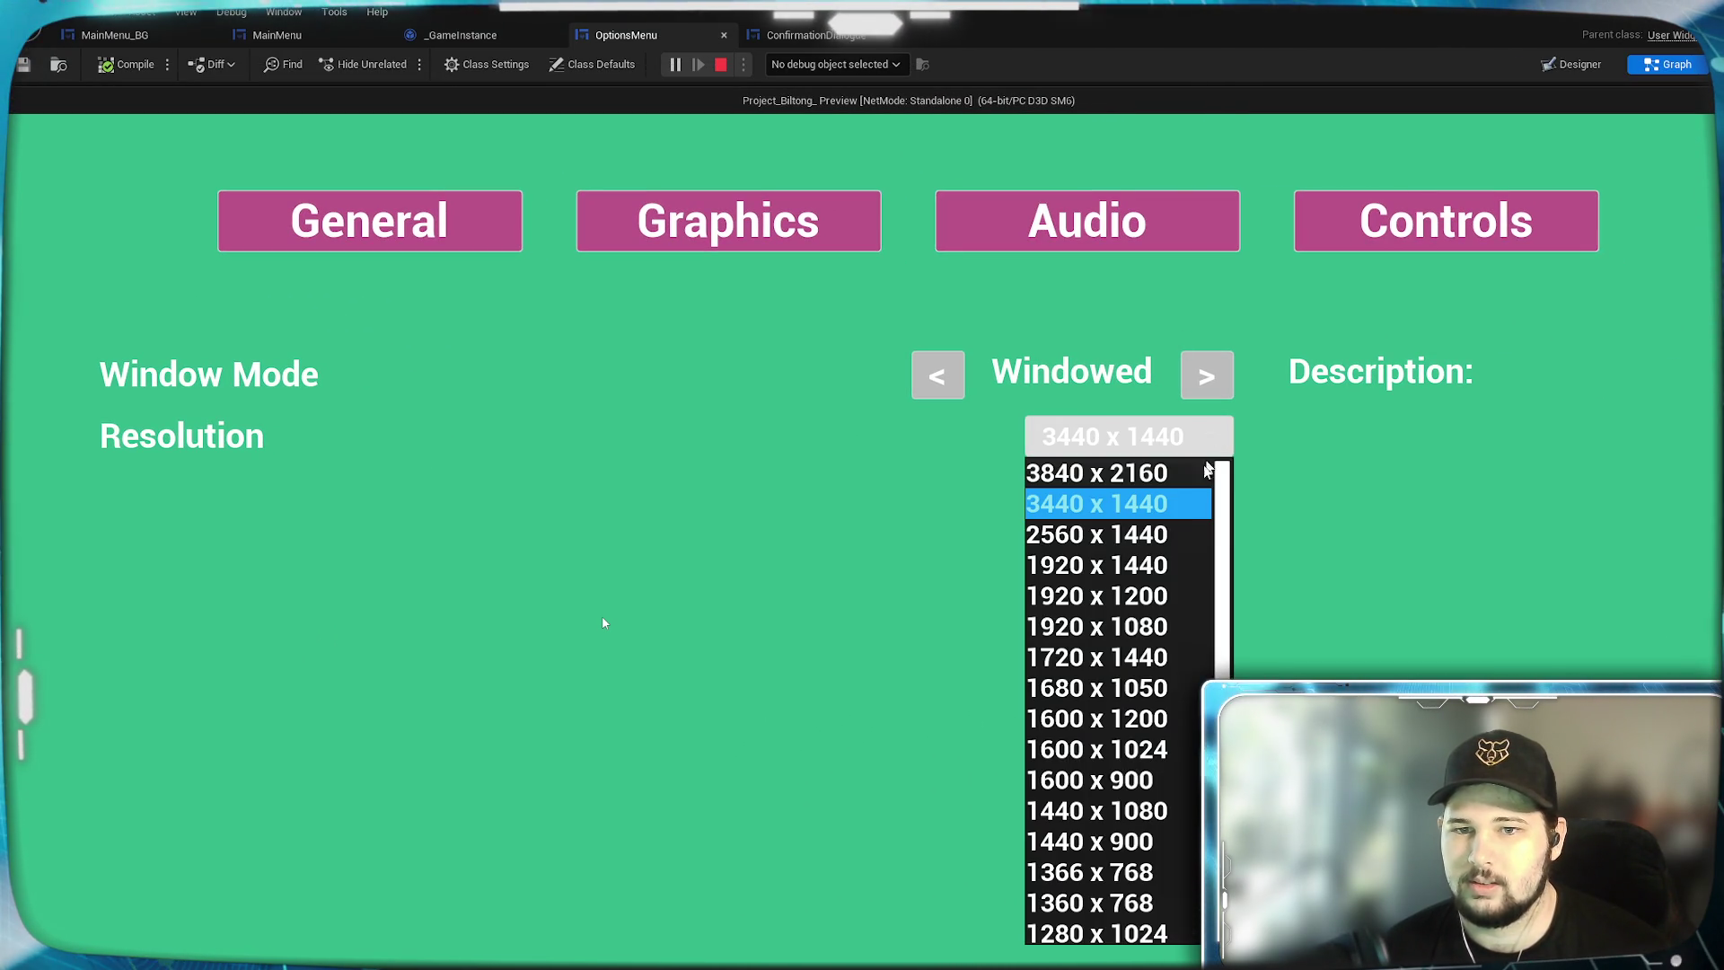
left_click(1100, 627)
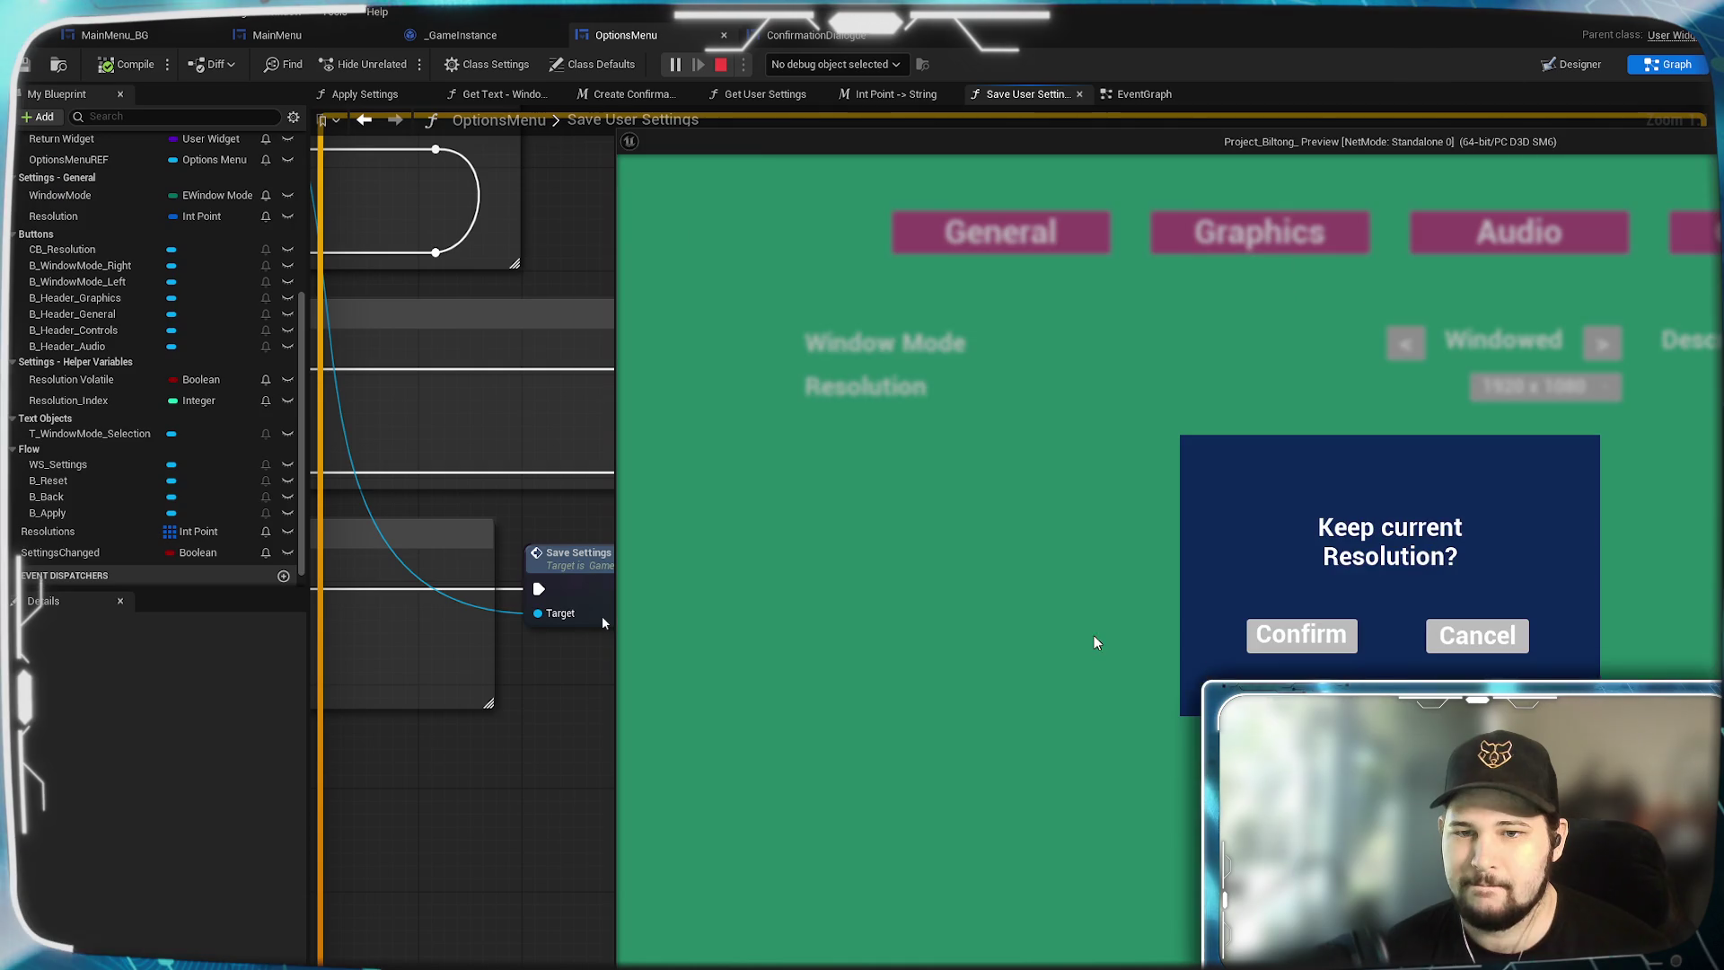
left_click(1342, 651)
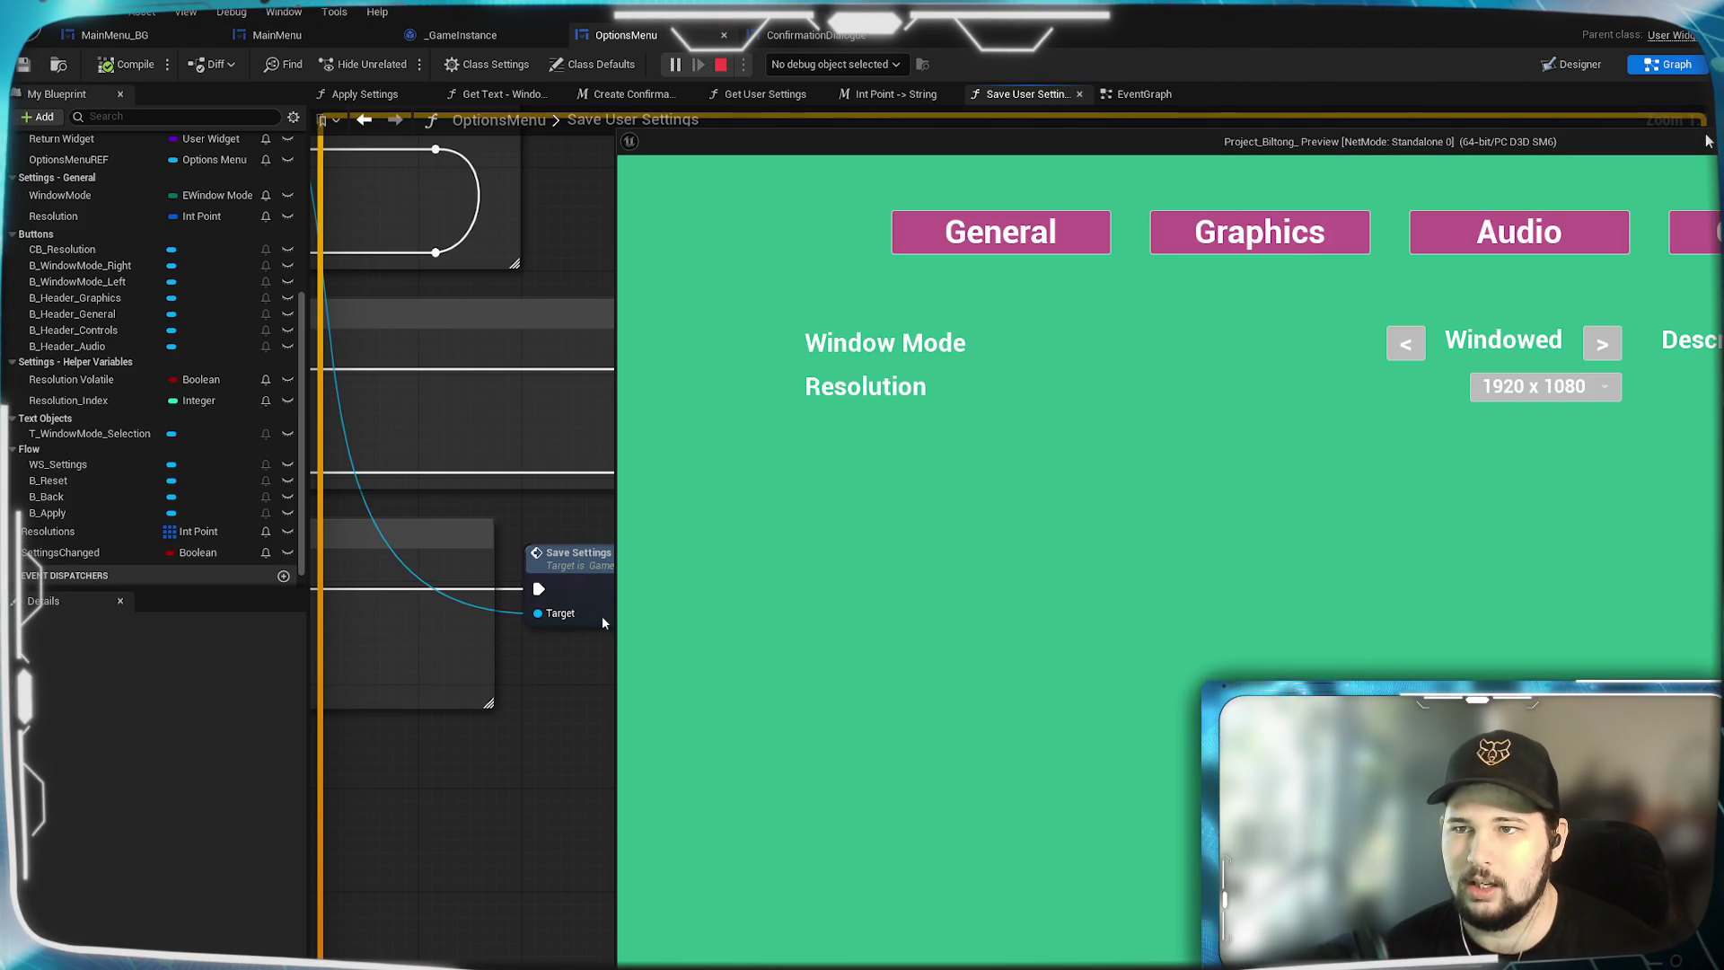
left_click_drag(1704, 137, 1172, 74)
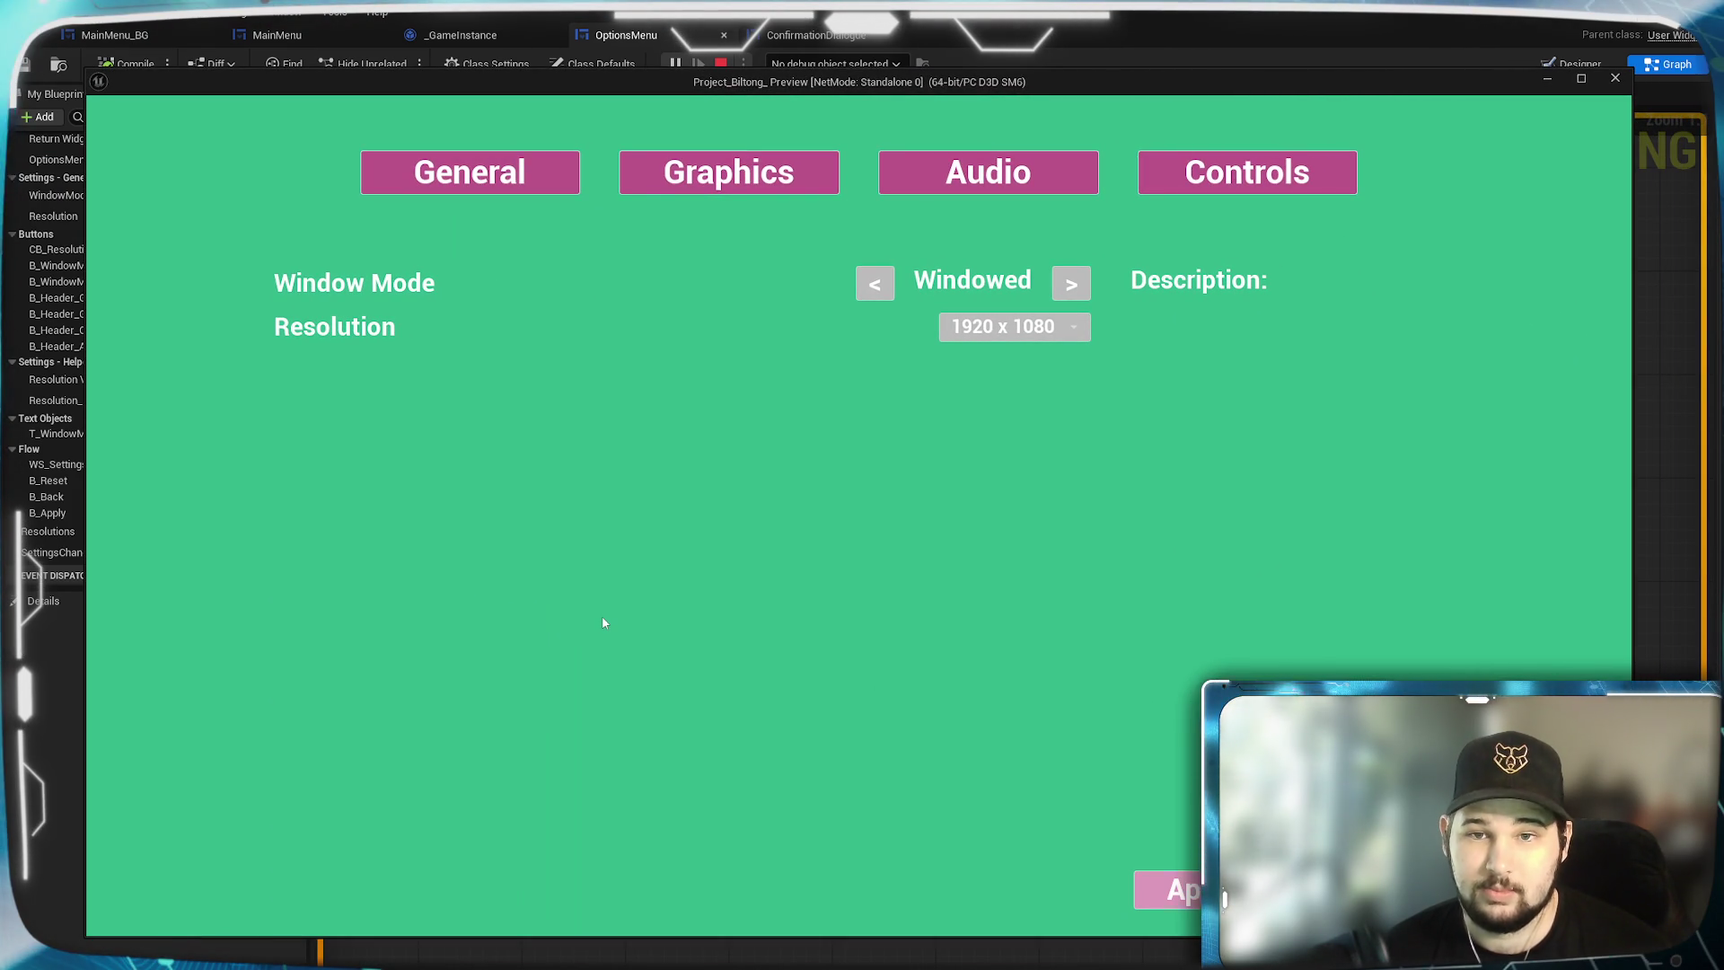
Apply the settings, cancel once, then confirm so Apply greys out, and quit the game.
left_click(1239, 889)
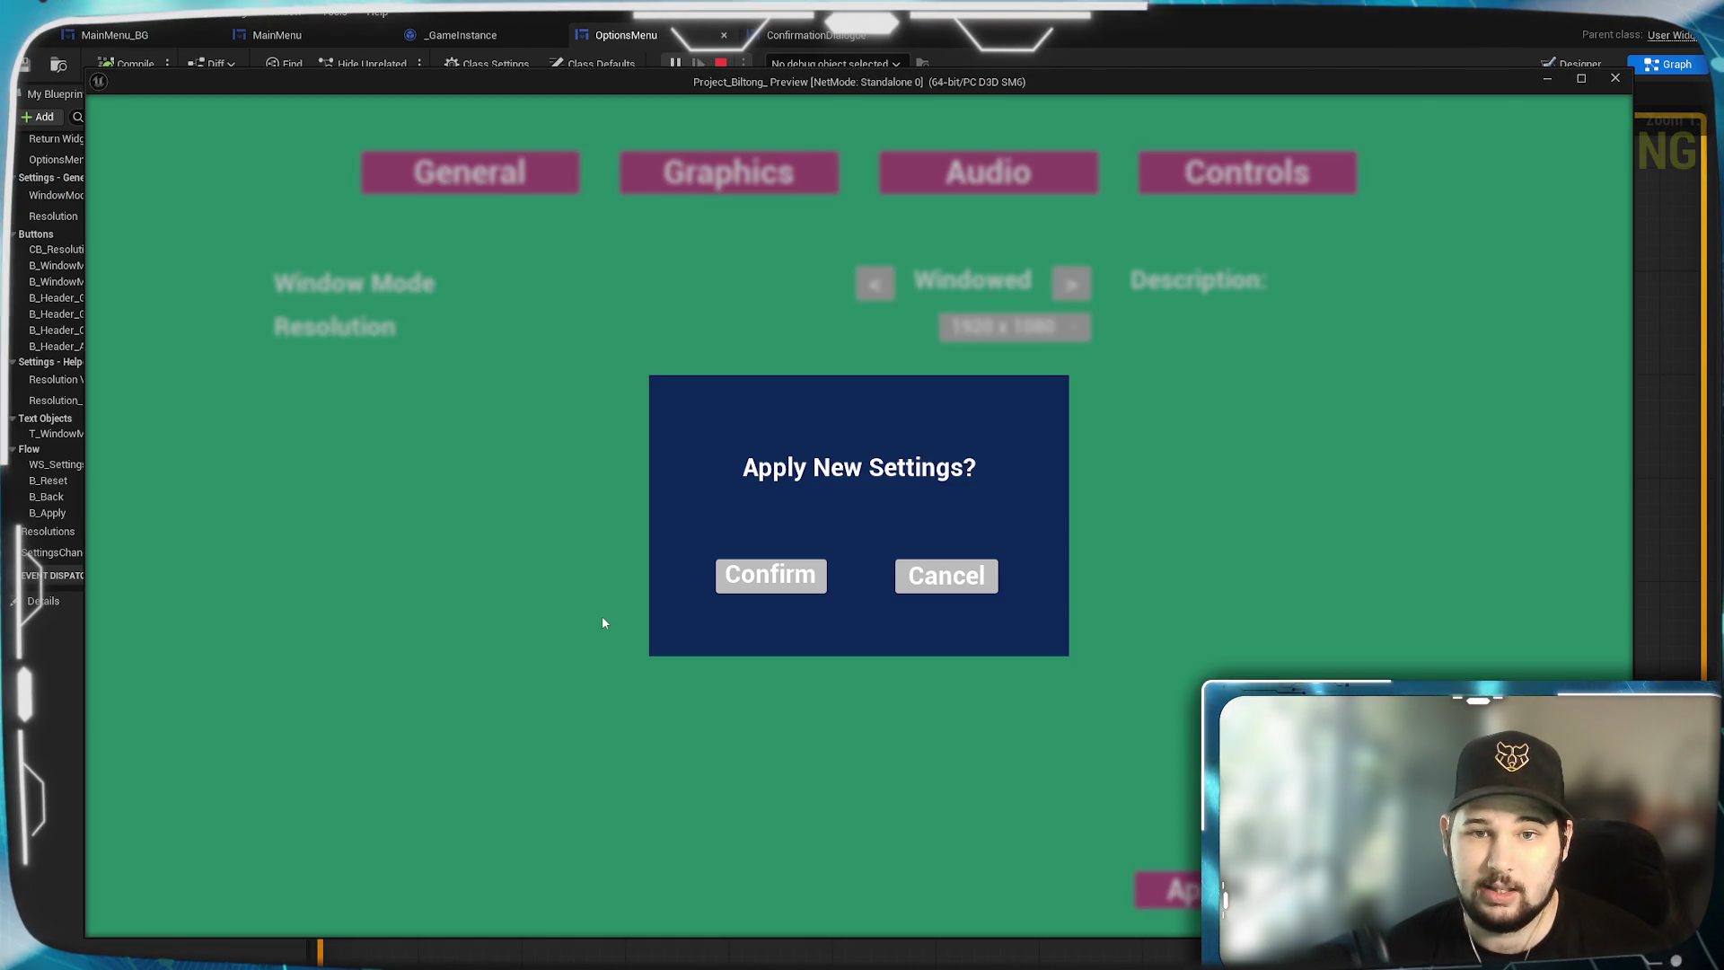
left_click(916, 575)
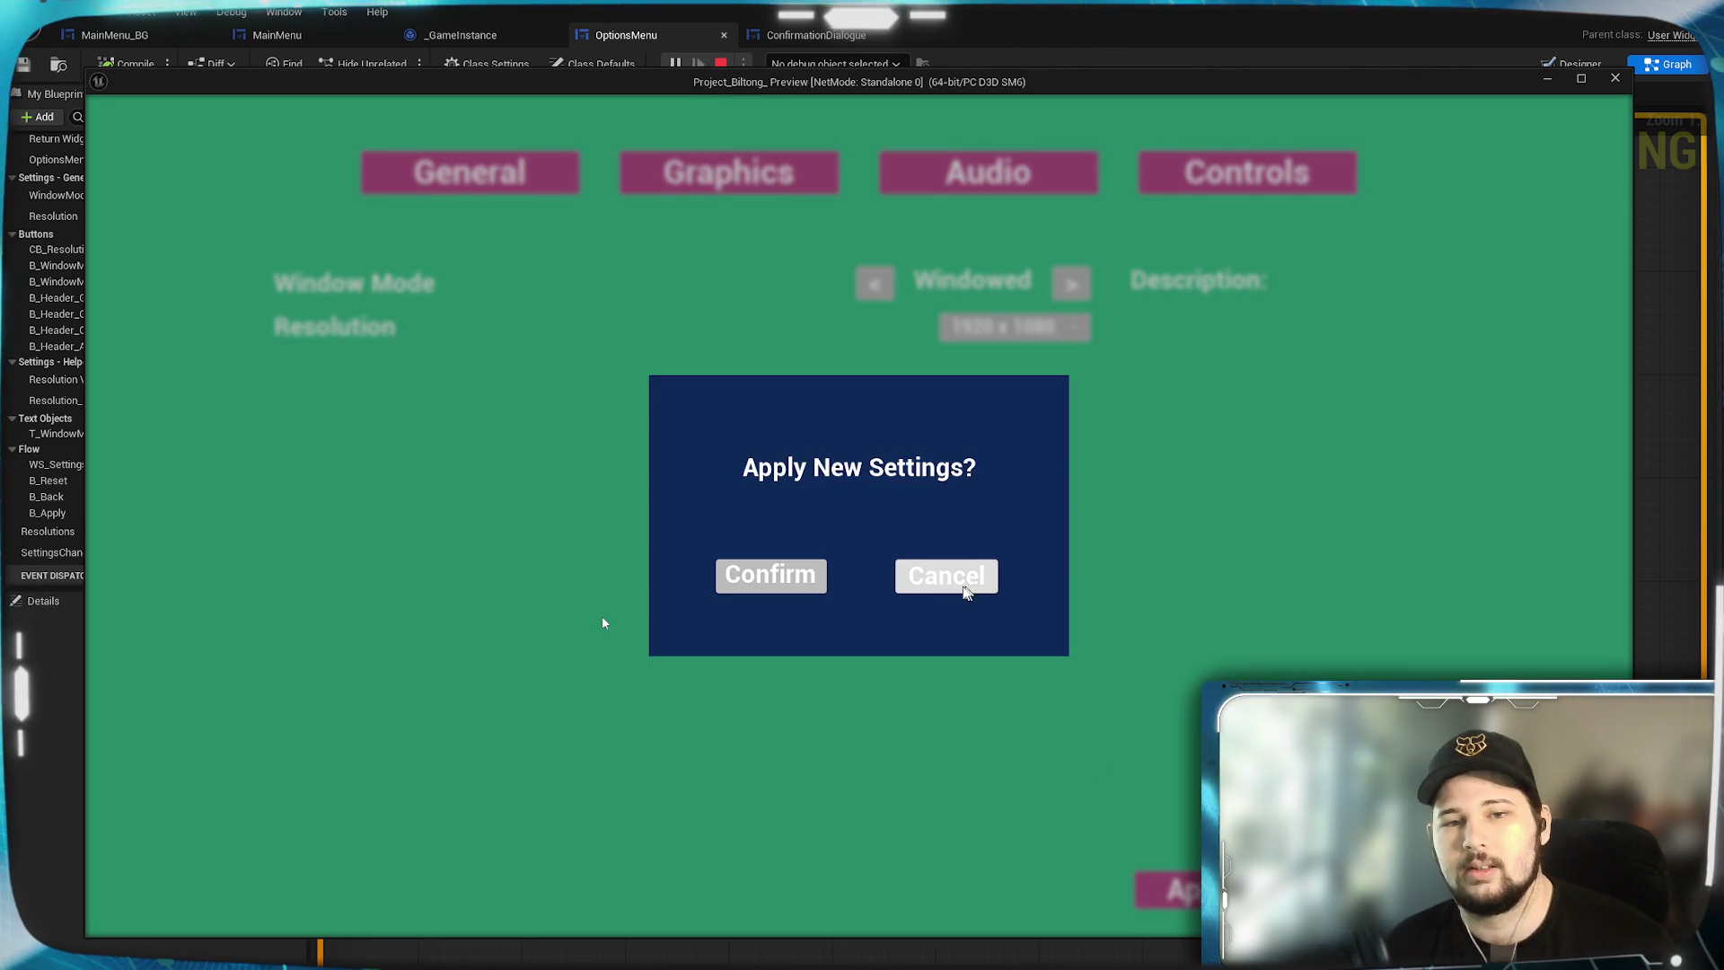
left_click(793, 584)
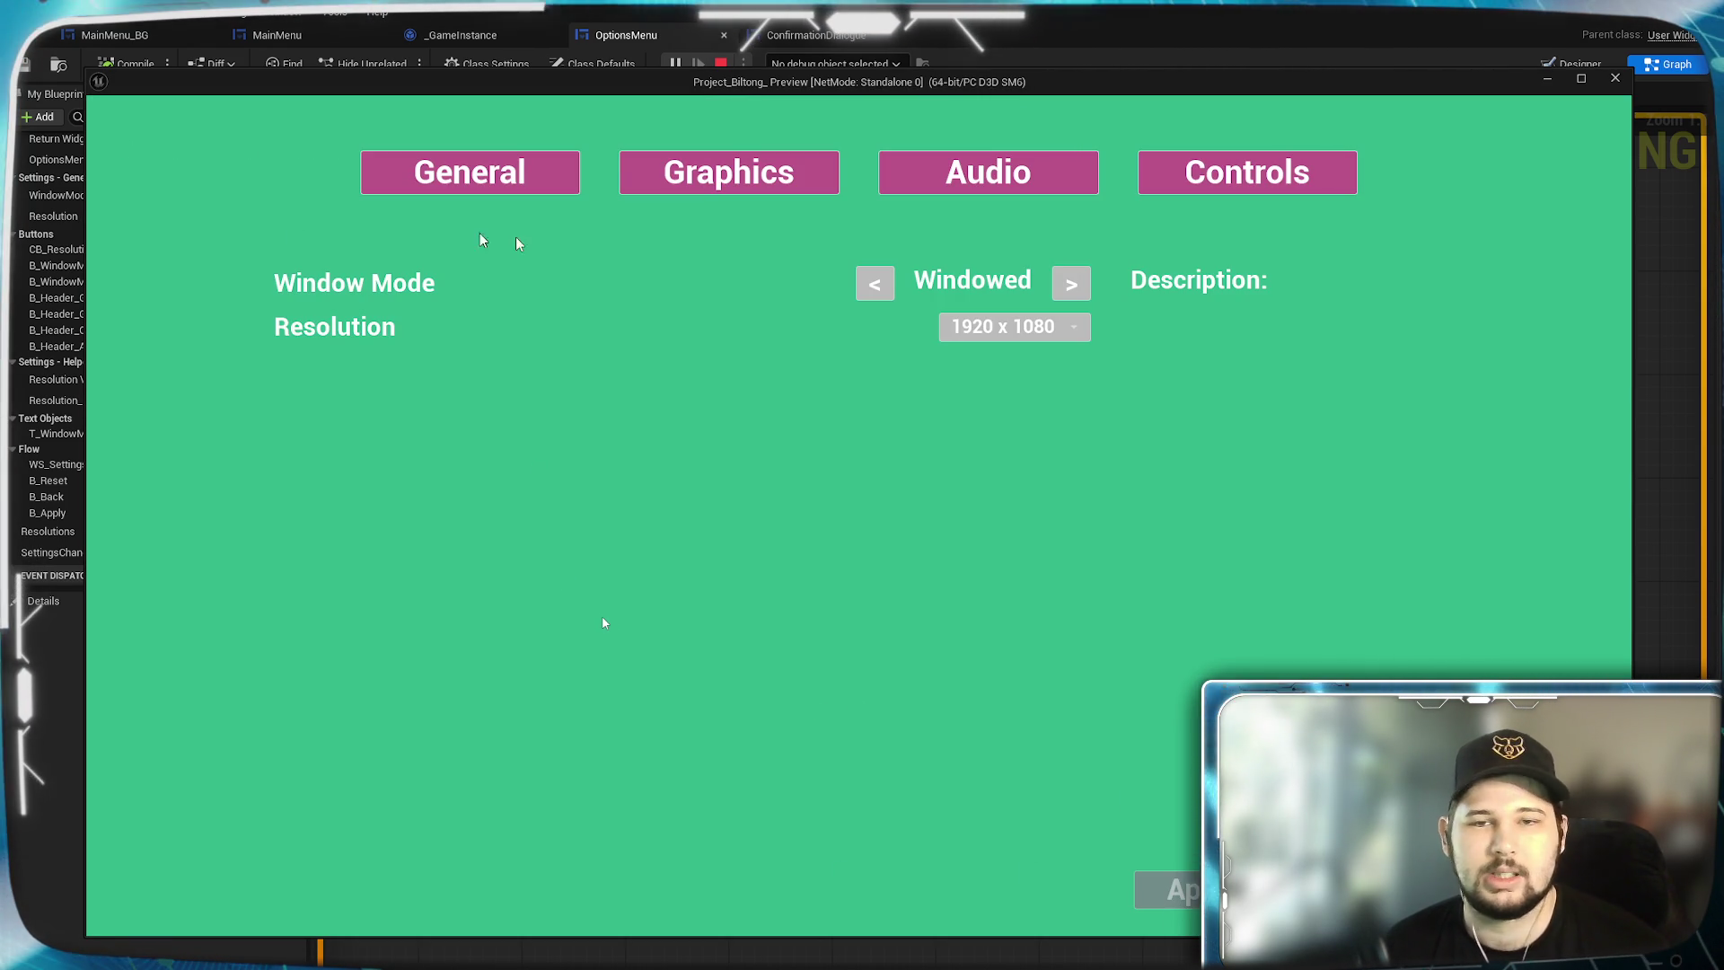
mouse_move(1048, 81)
left_mouse_down()
mouse_move(968, 78)
mouse_move(1094, 111)
mouse_move(1056, 96)
left_mouse_up()
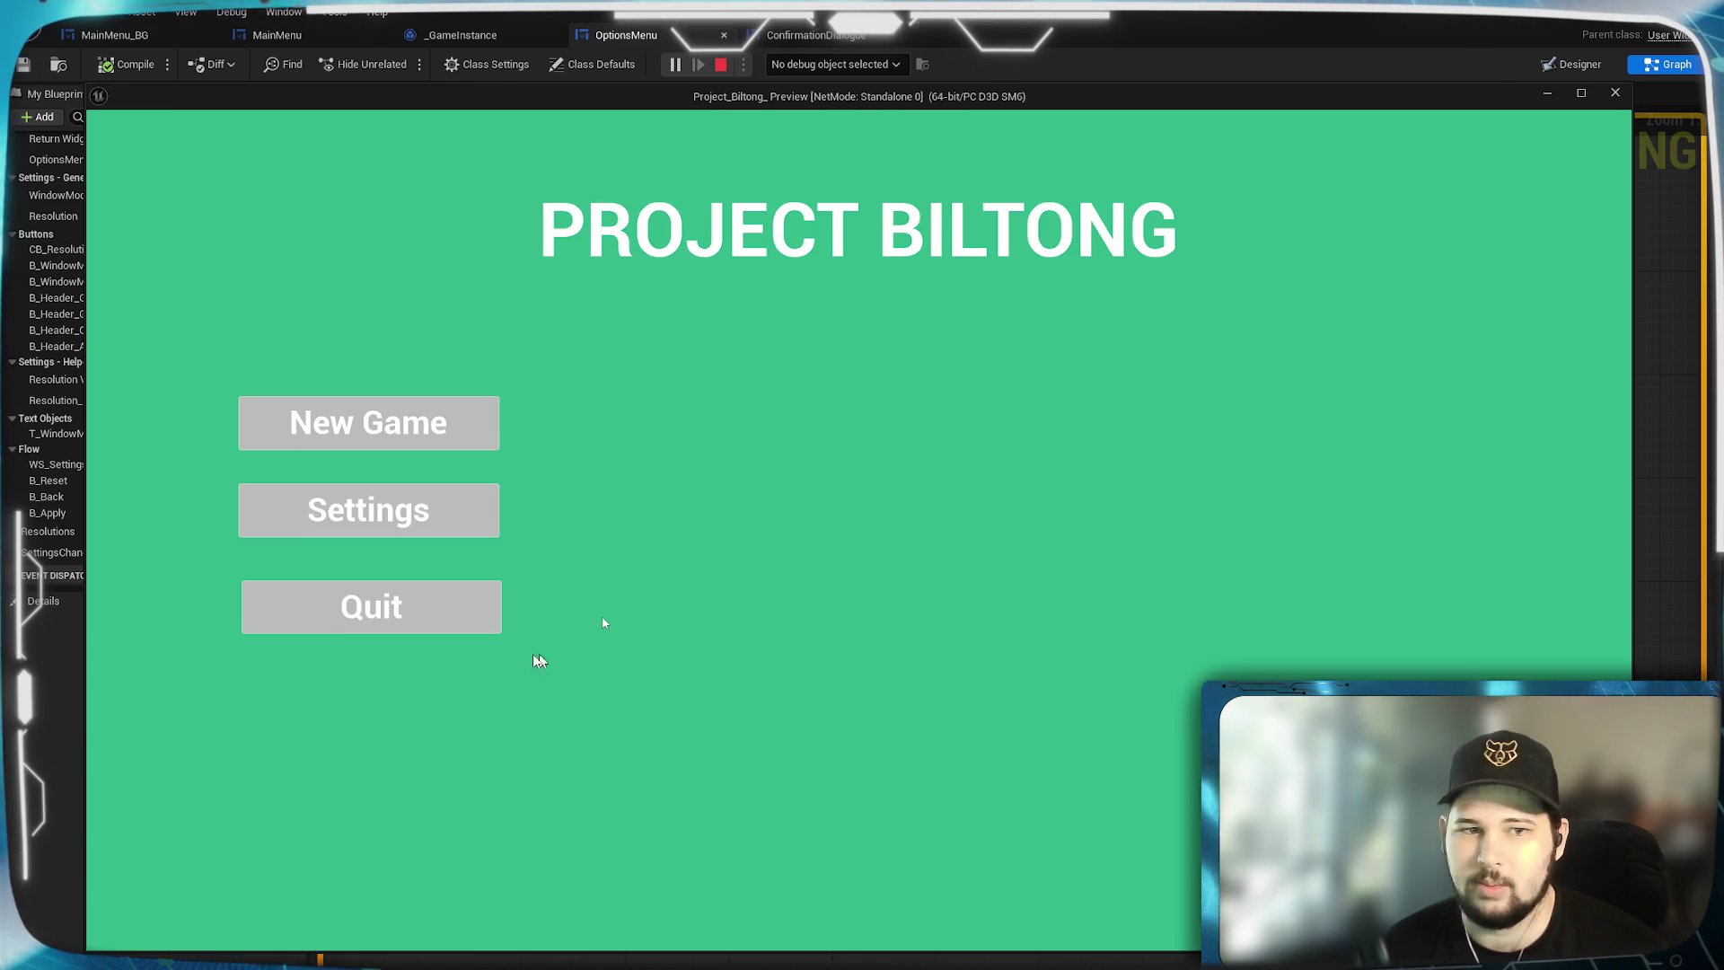
left_click(368, 607)
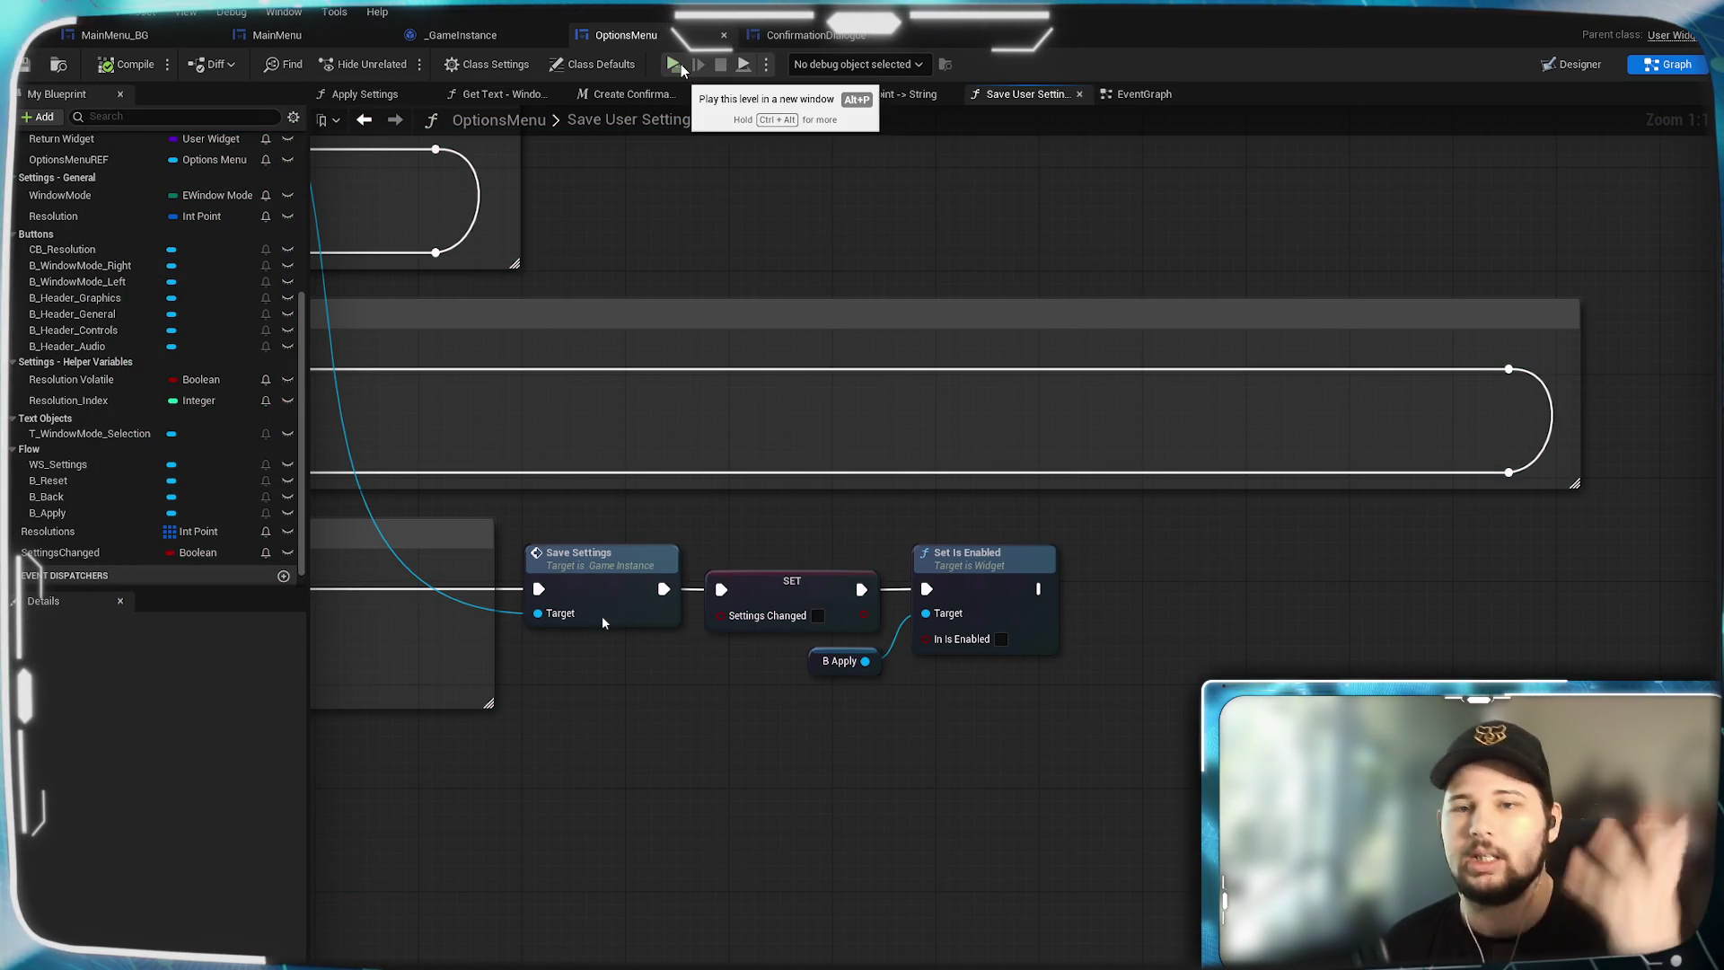
Relaunch the game and pick 3840 x 2160 in Settings without applying it.
left_click(681, 64)
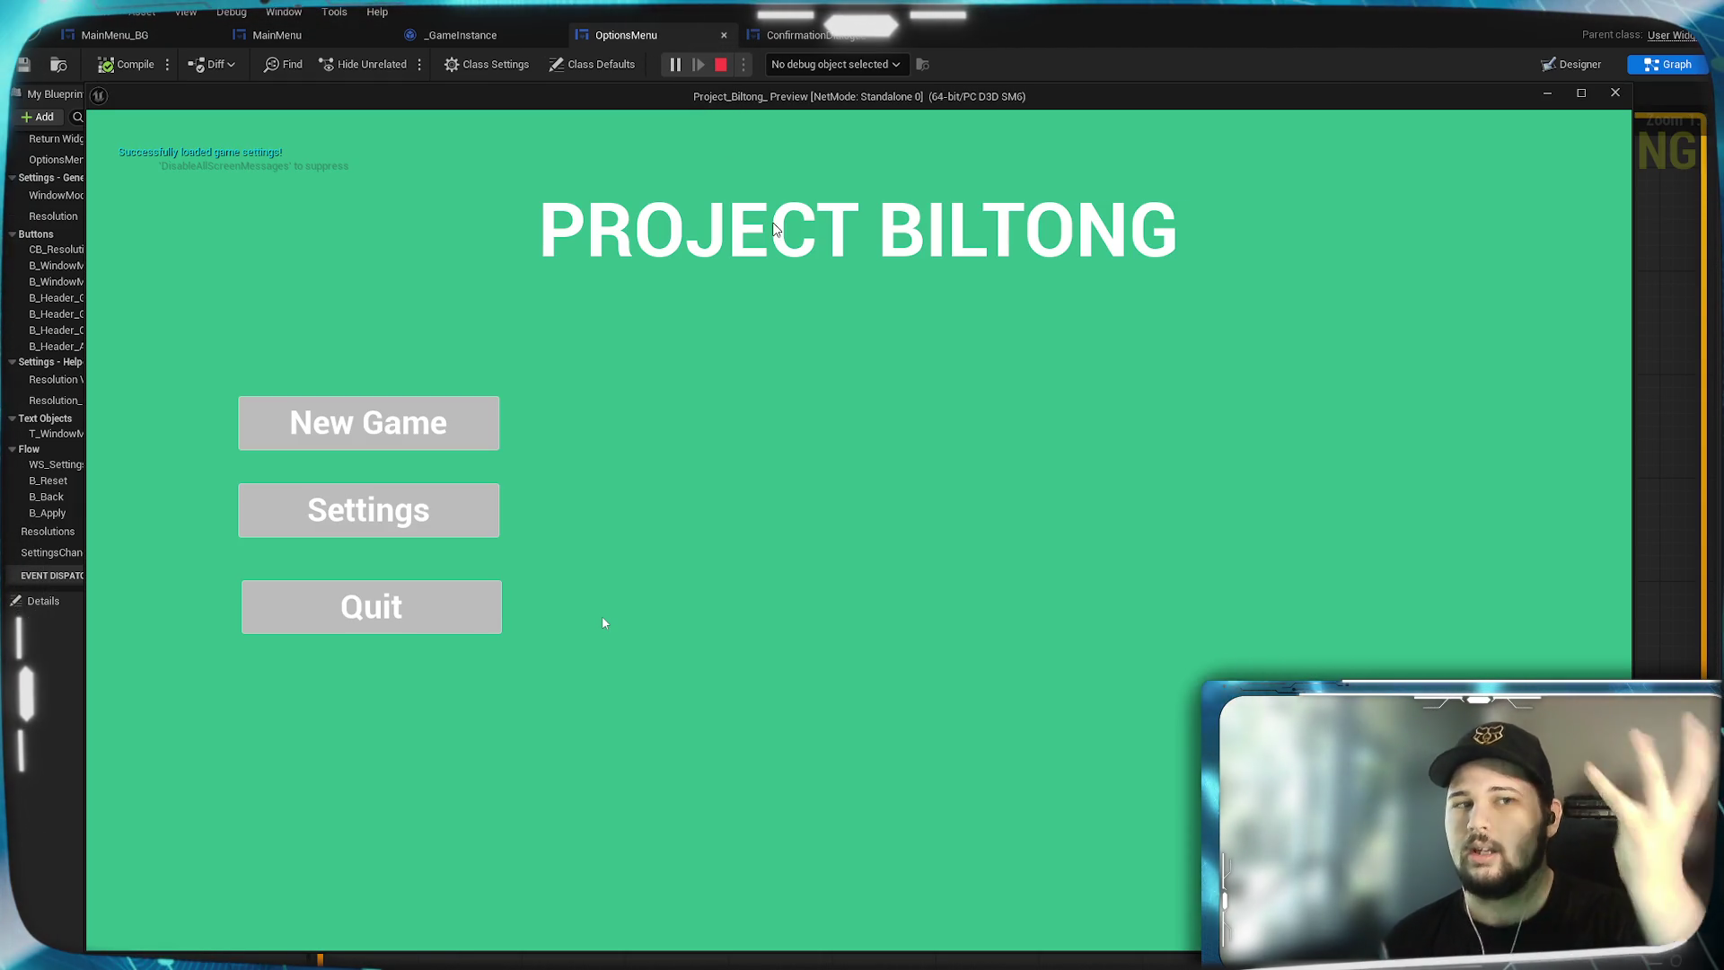
left_click(445, 505)
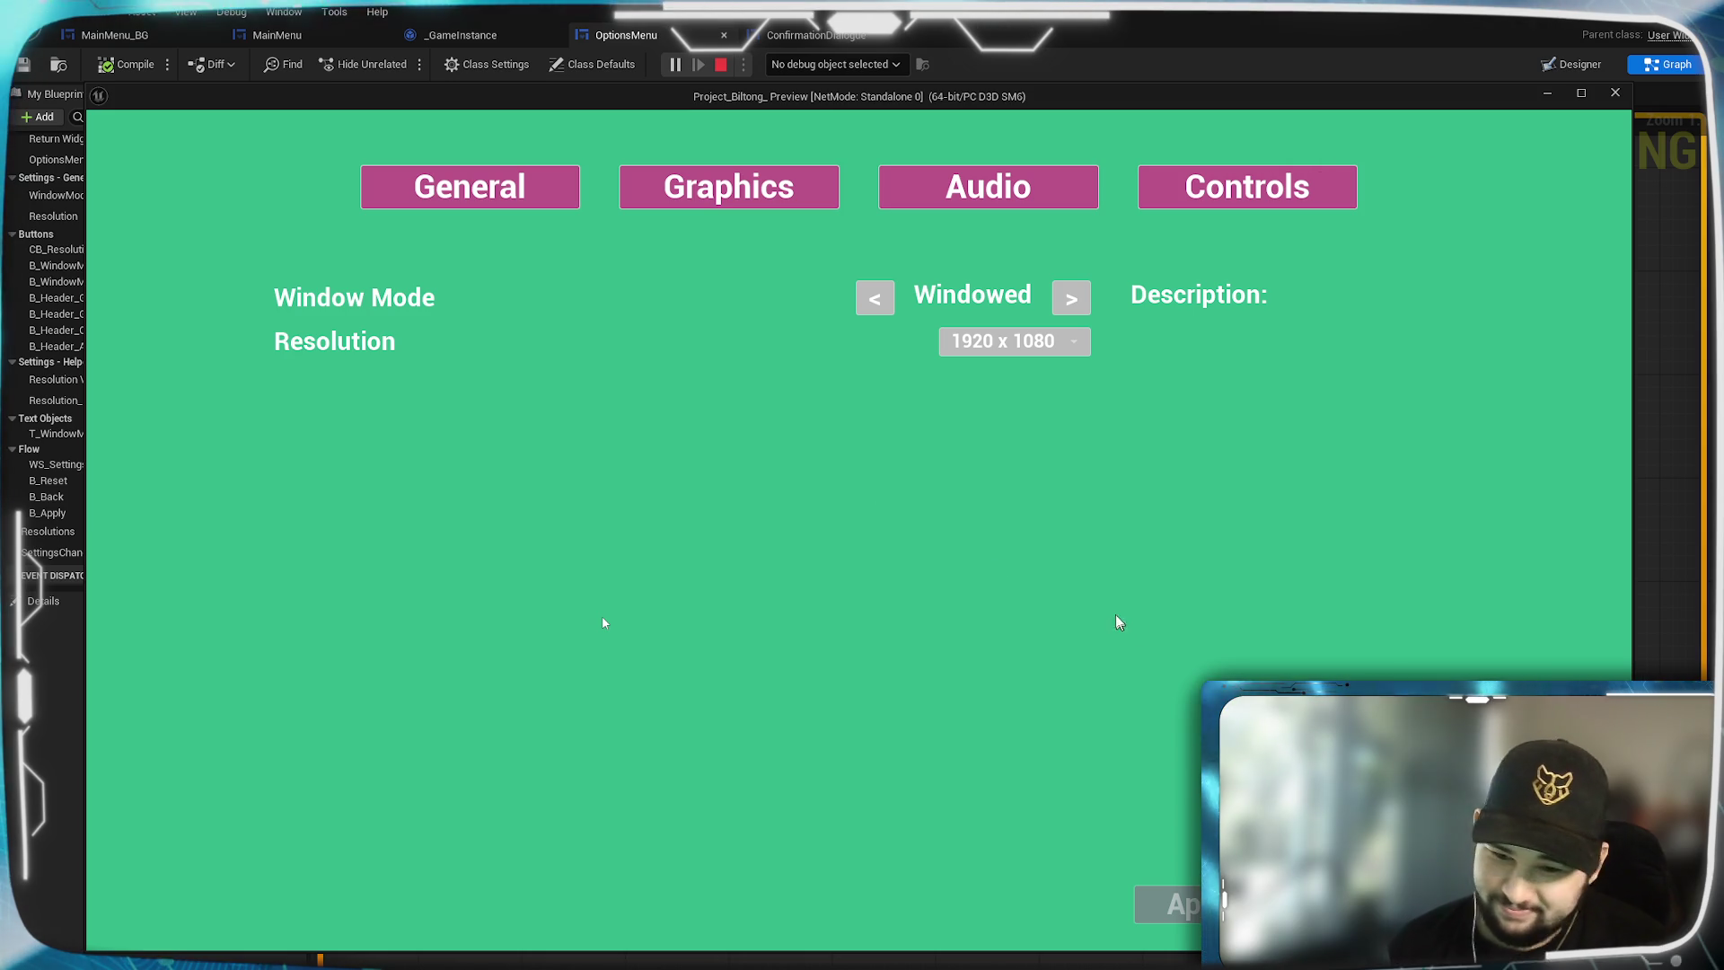
left_click(1077, 347)
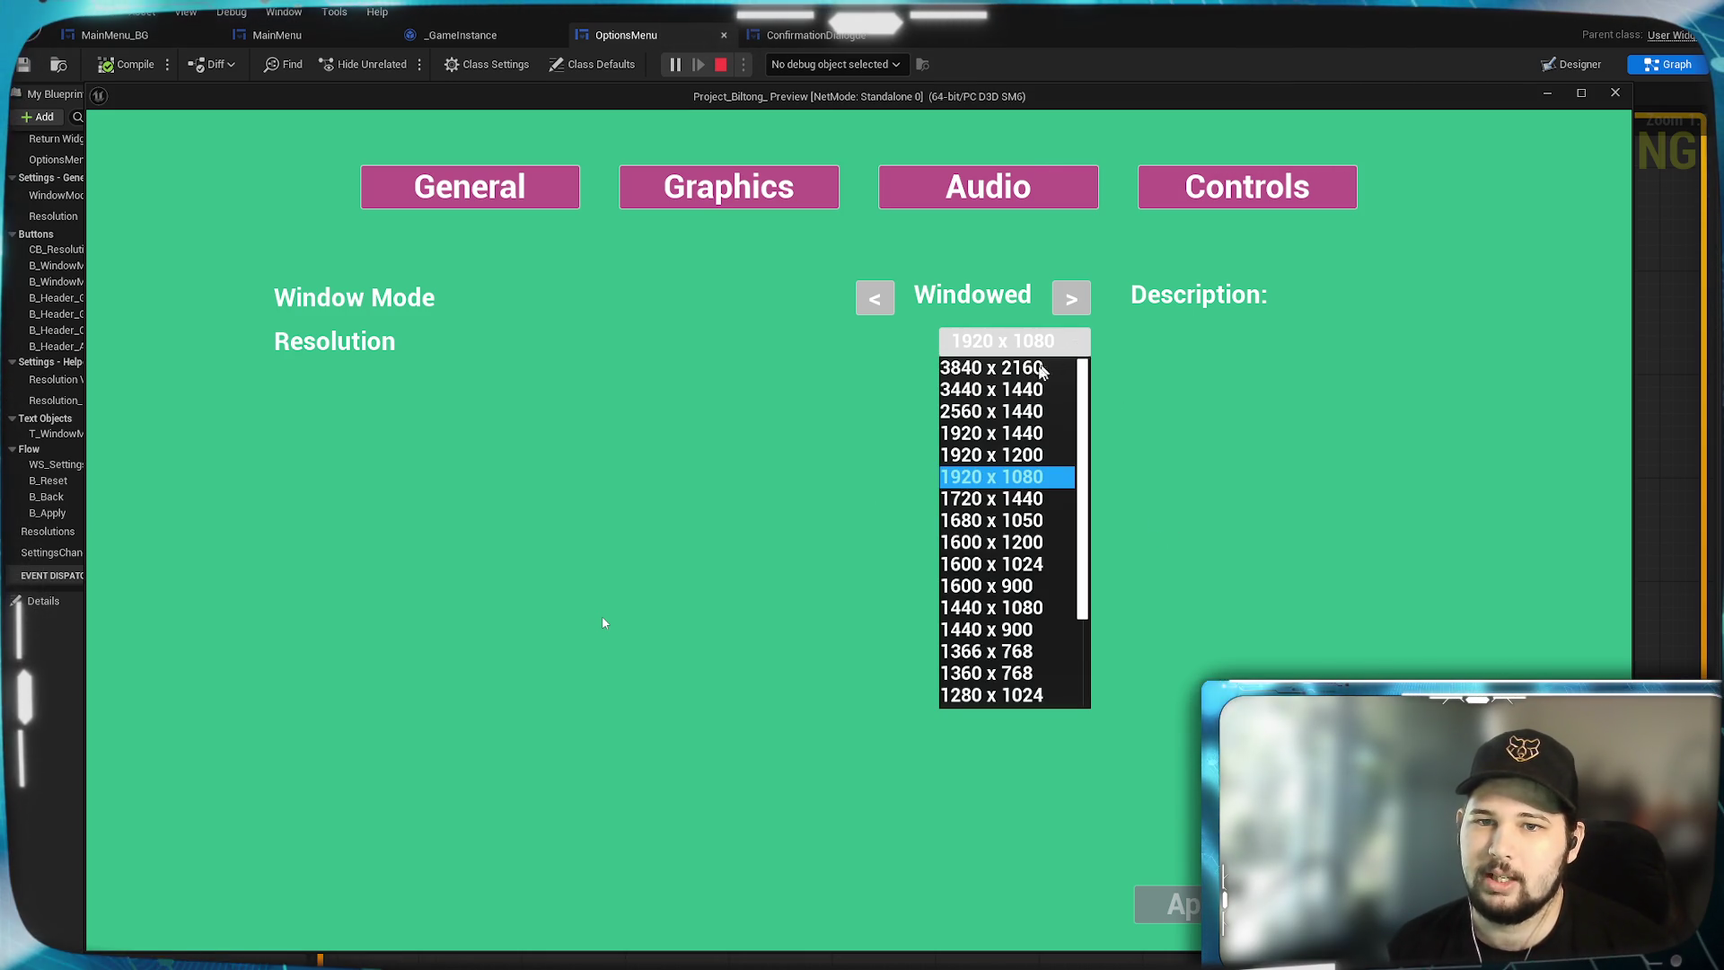
left_click(1040, 369)
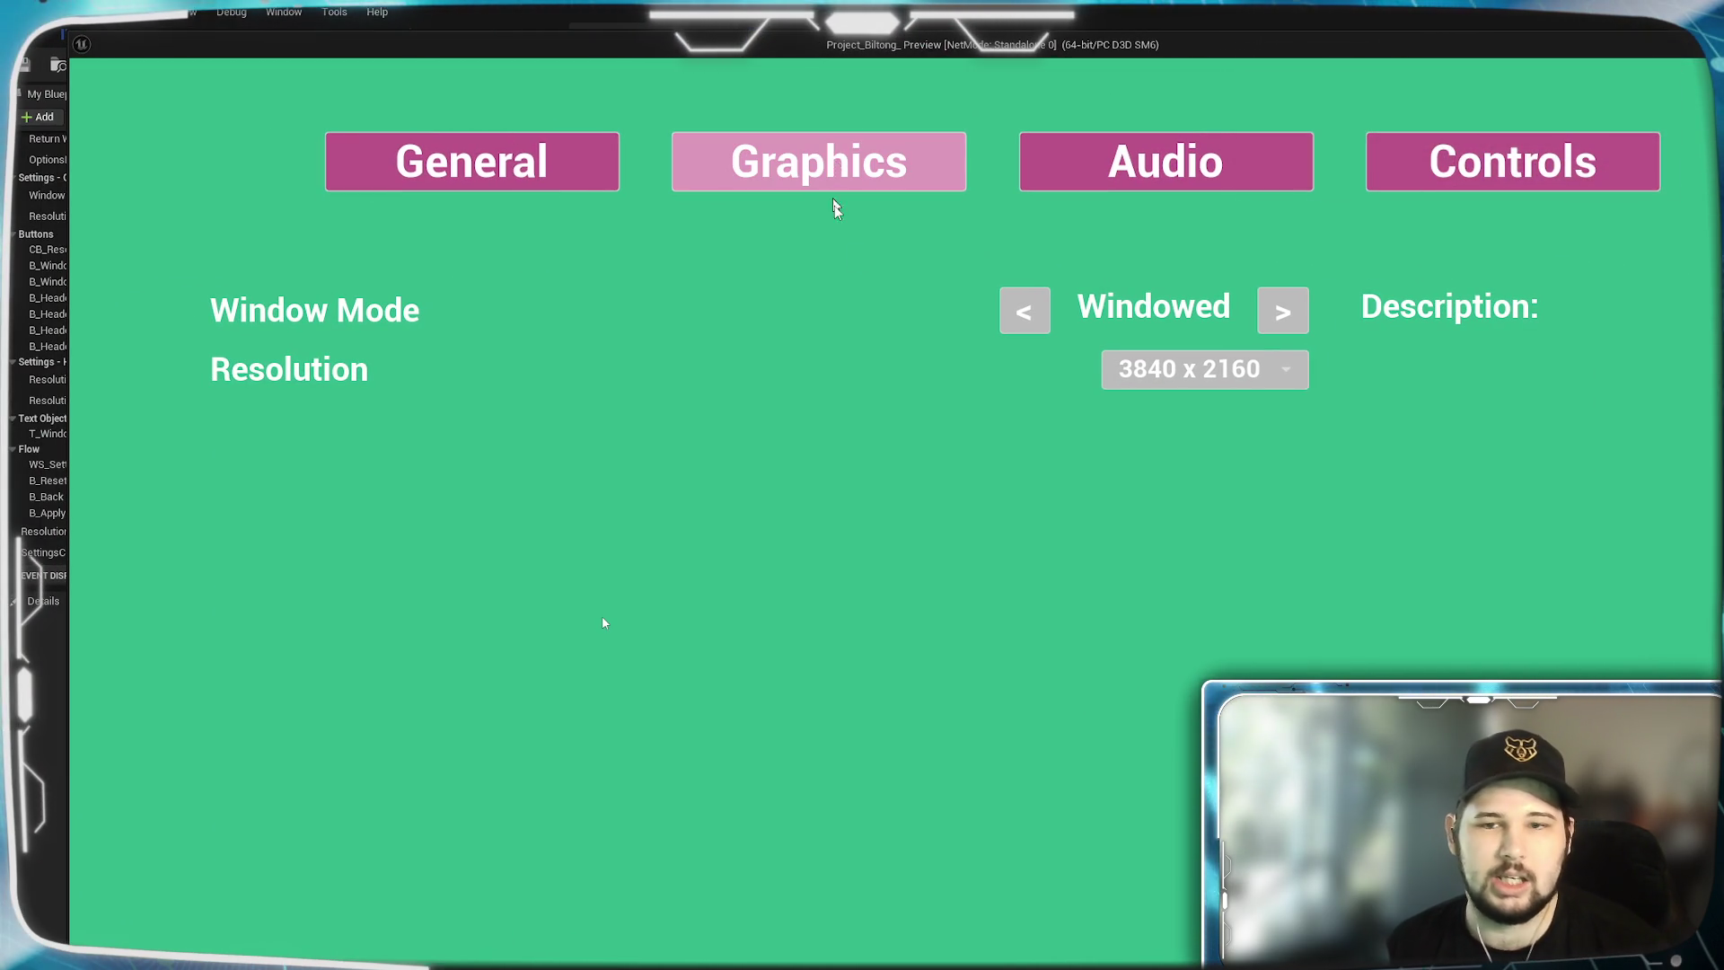
Stop the preview, play again, and check Settings still shows Windowed 1920 x 1080.
key("Escape")
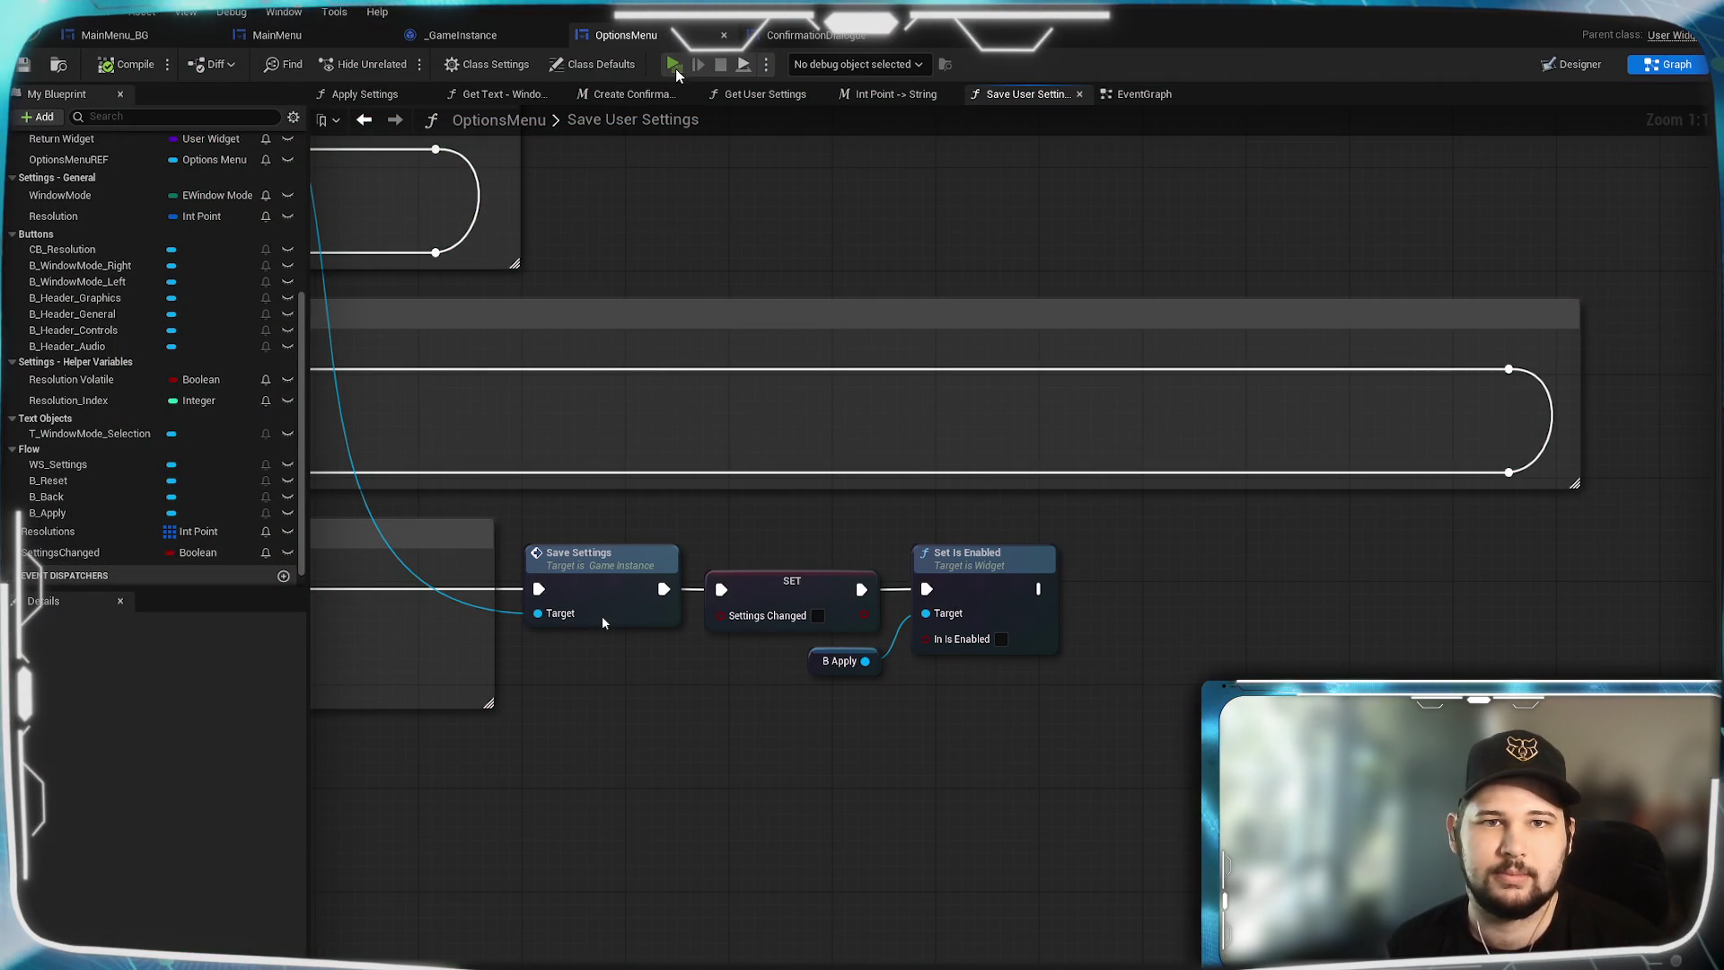
left_click(675, 69)
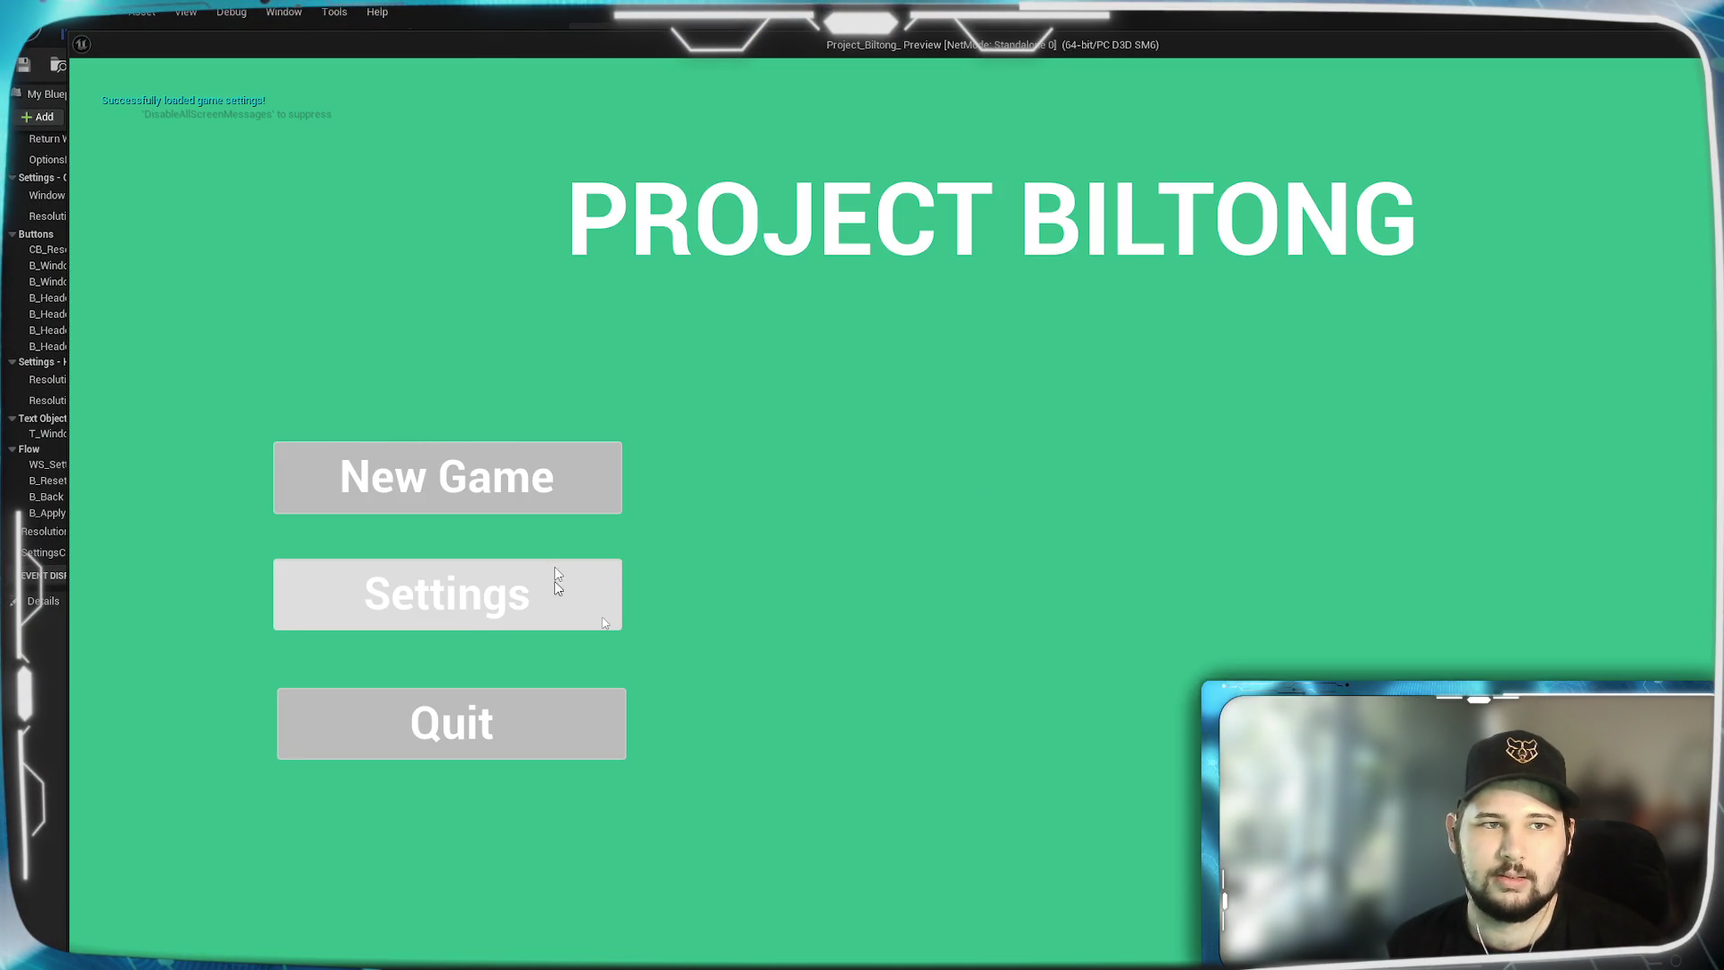
left_click(428, 609)
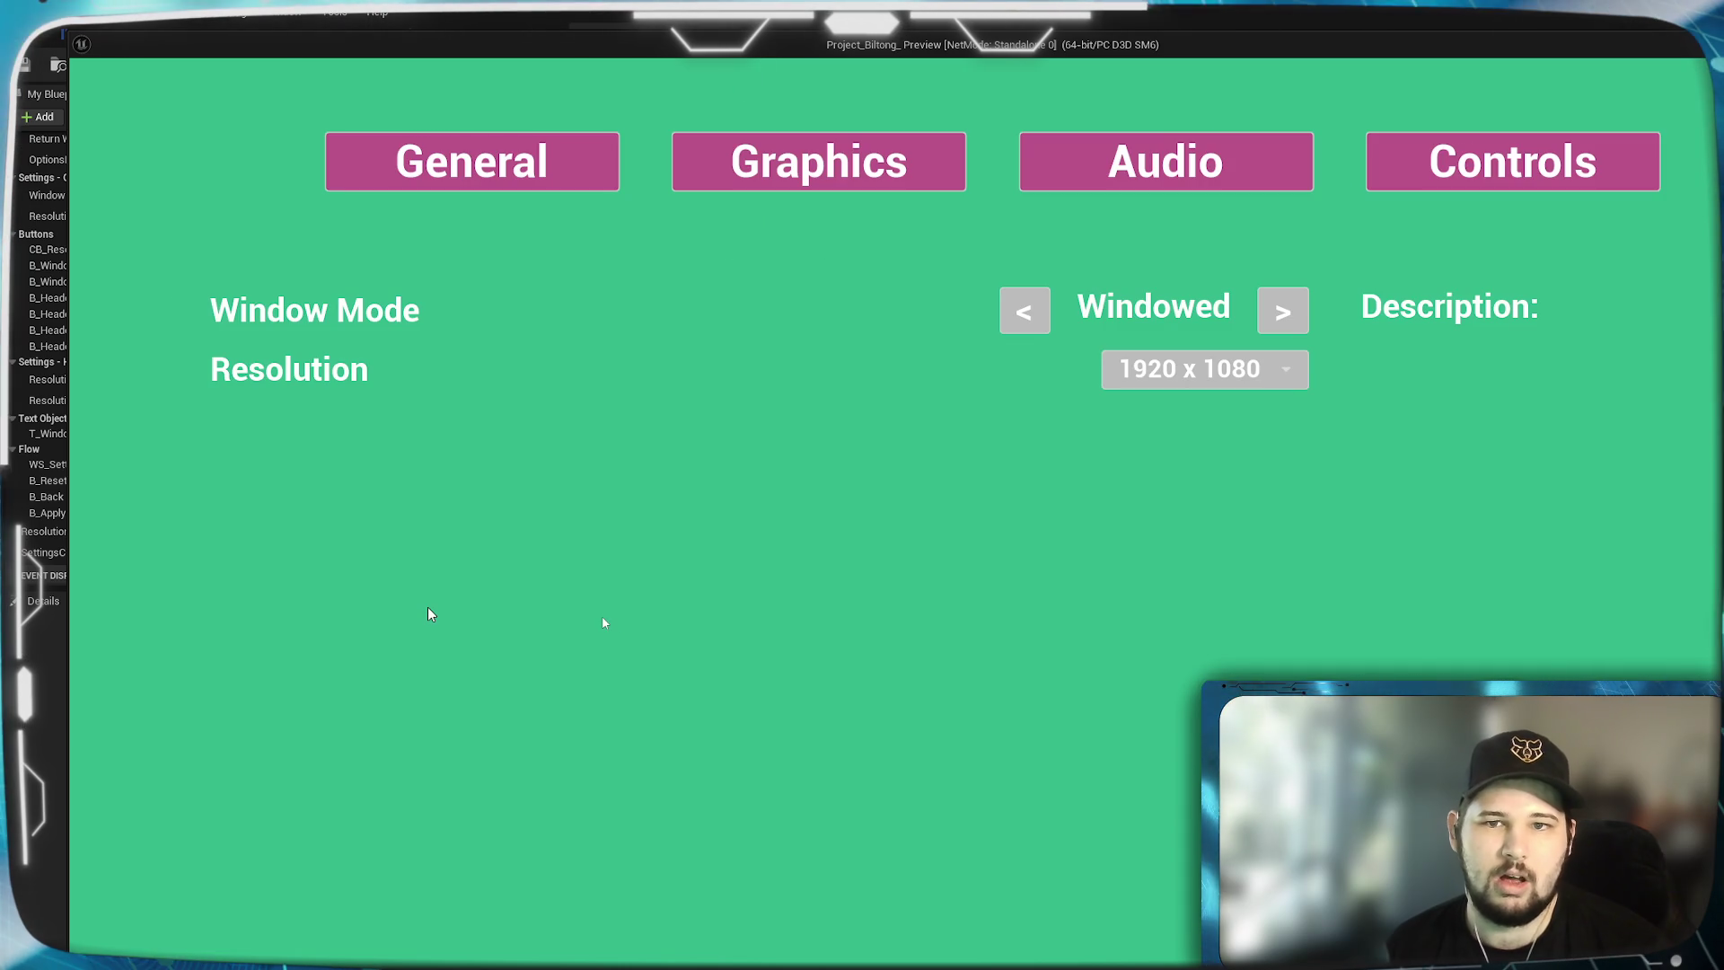
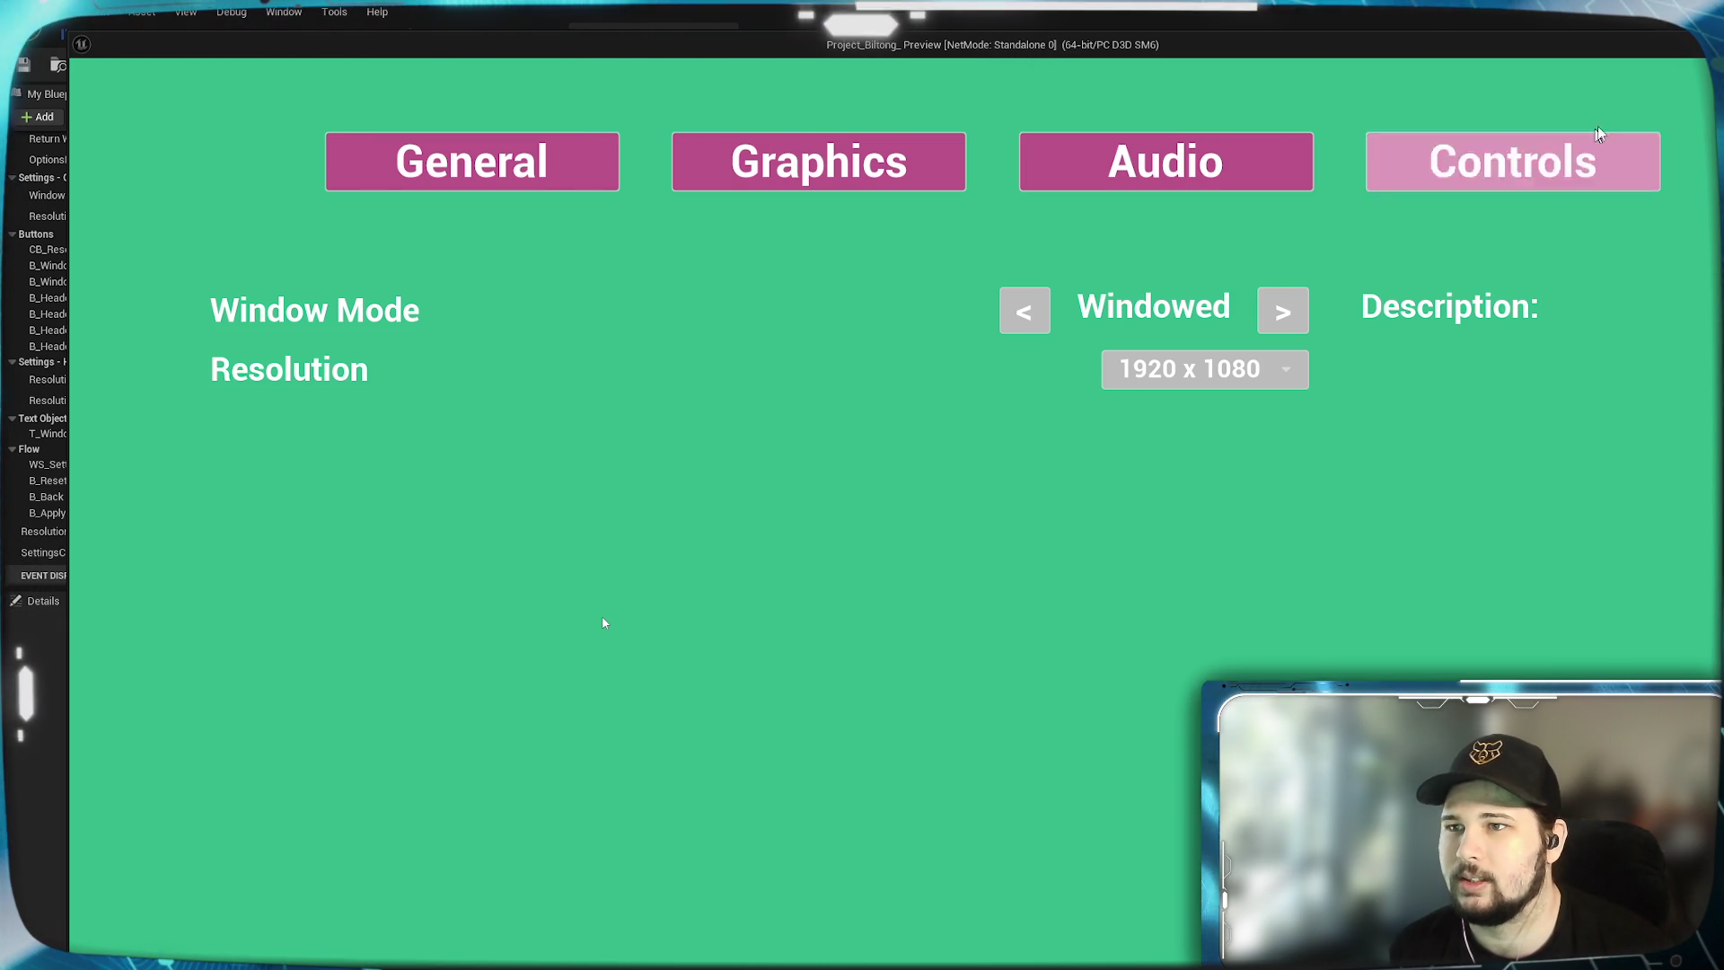
Leave the in-game settings and stop Play-In-Editor, returning to the Save User Settings graph.
mouse_move(1613, 54)
left_mouse_down()
mouse_move(1389, 92)
mouse_move(1603, 64)
mouse_move(1574, 45)
left_mouse_up()
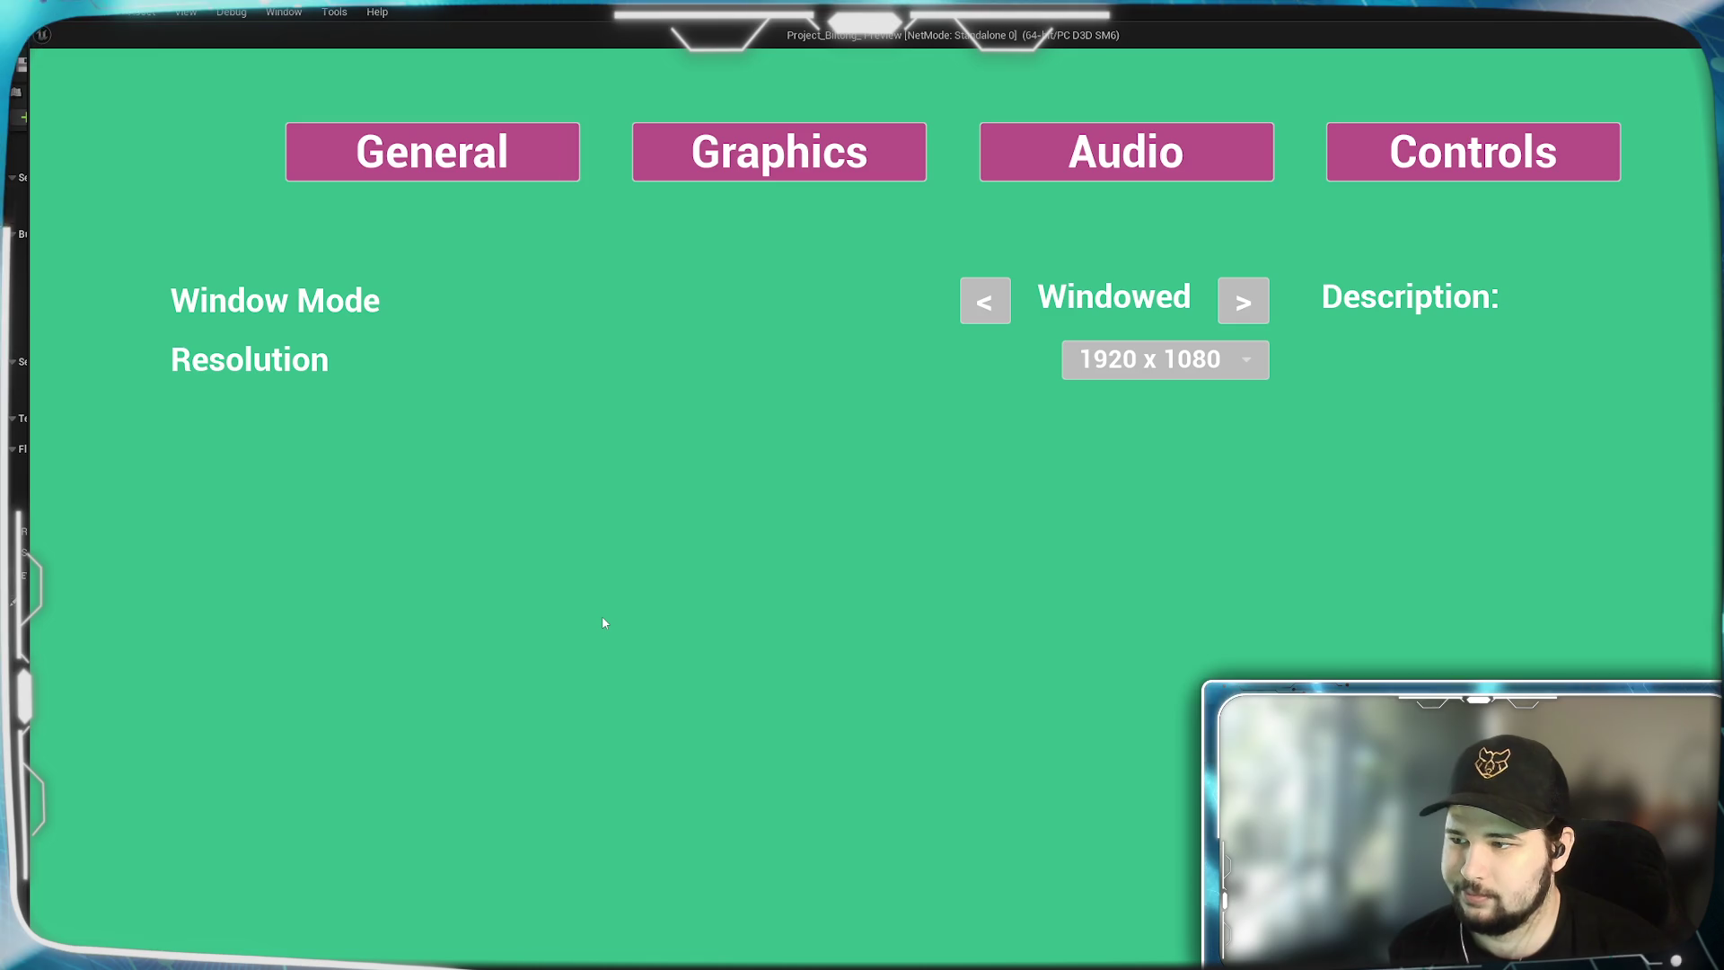
key("Escape")
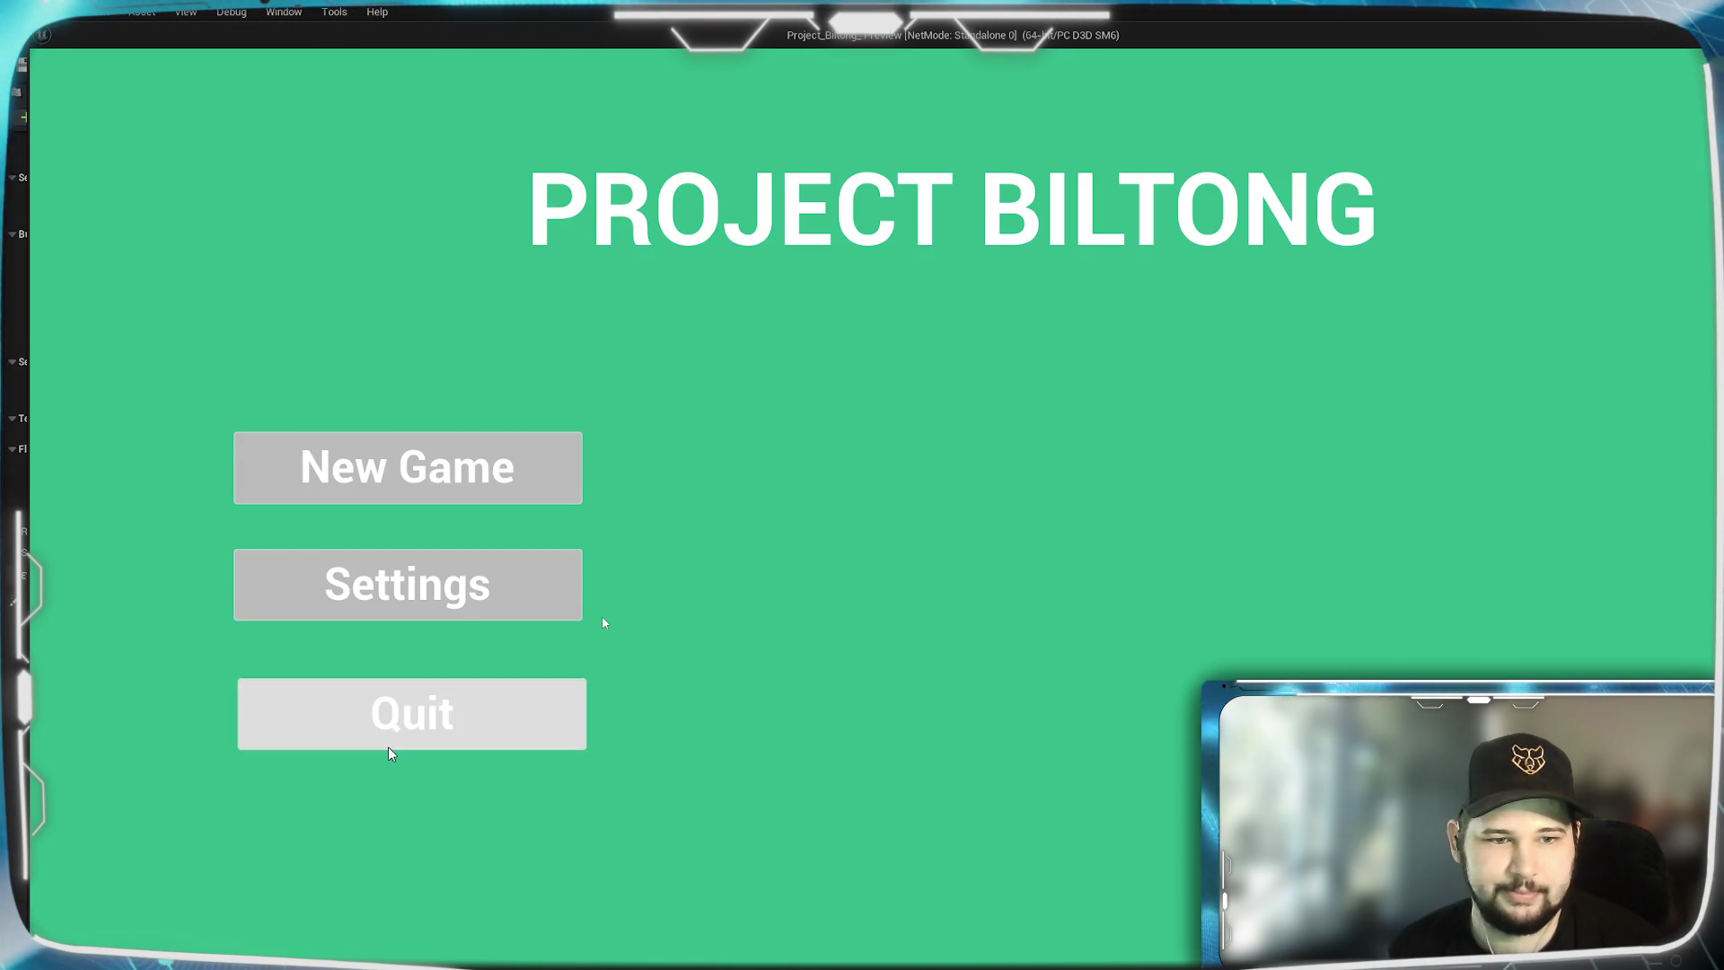
left_click(388, 753)
scroll(1096, 800, "down", 5)
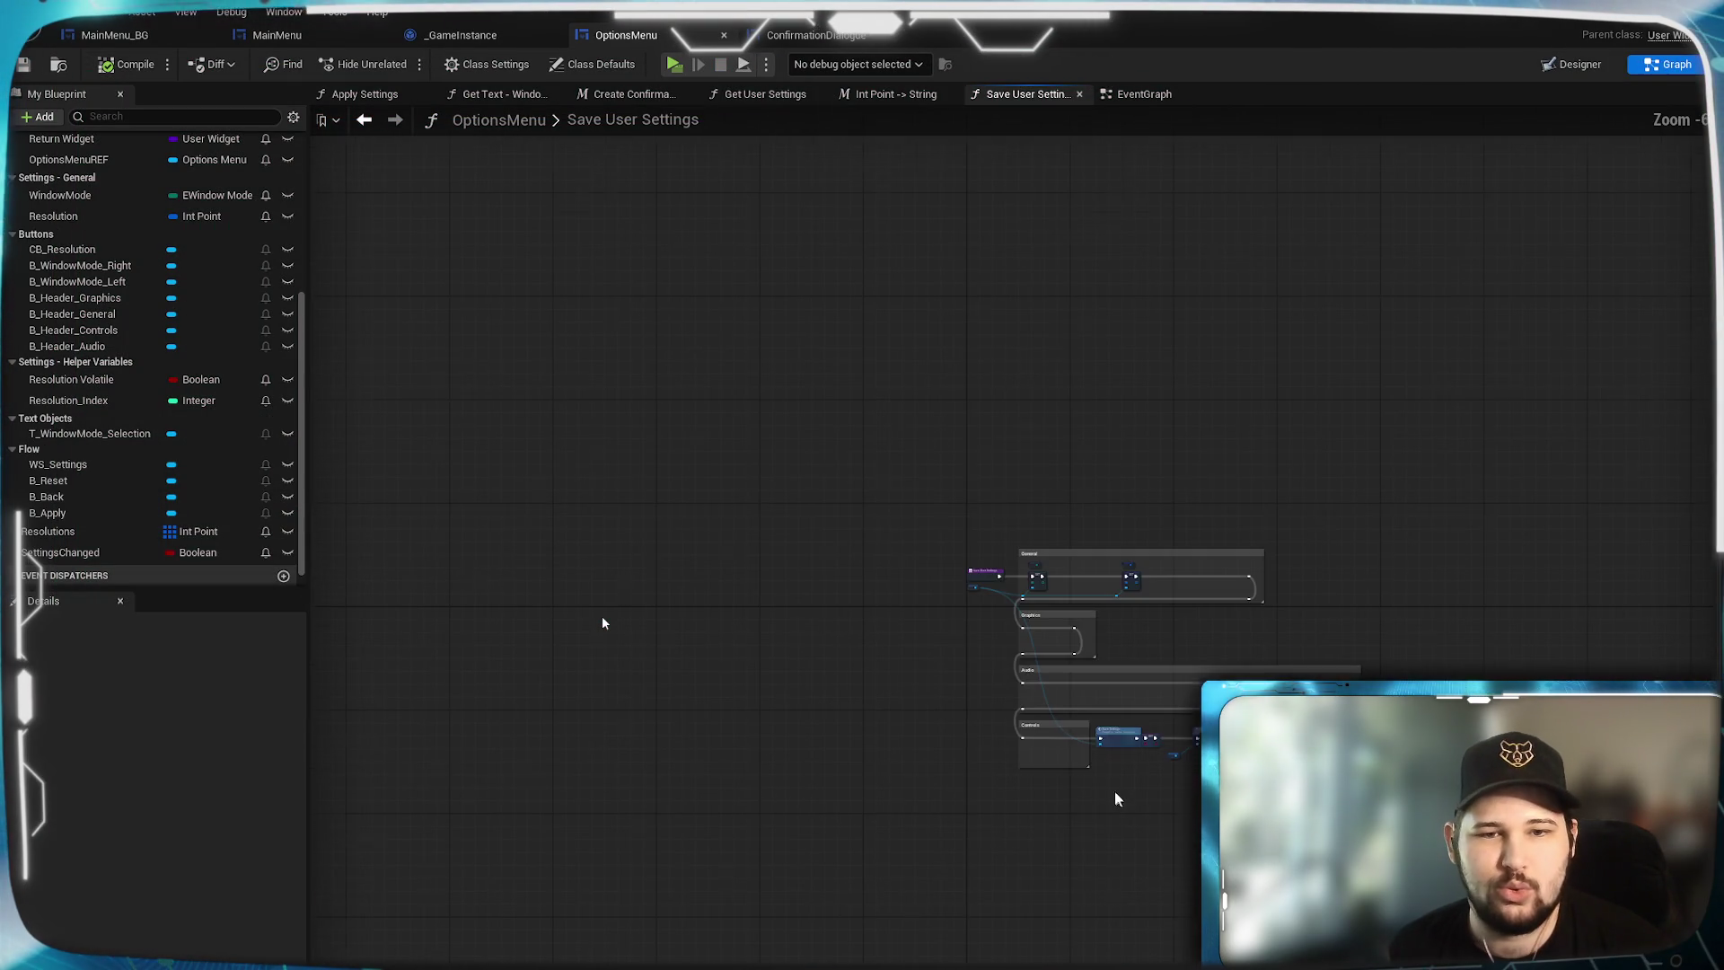
Switch to the OptionsMenu EventGraph and pan to the header-click sections.
scroll(1188, 612, "up", 5)
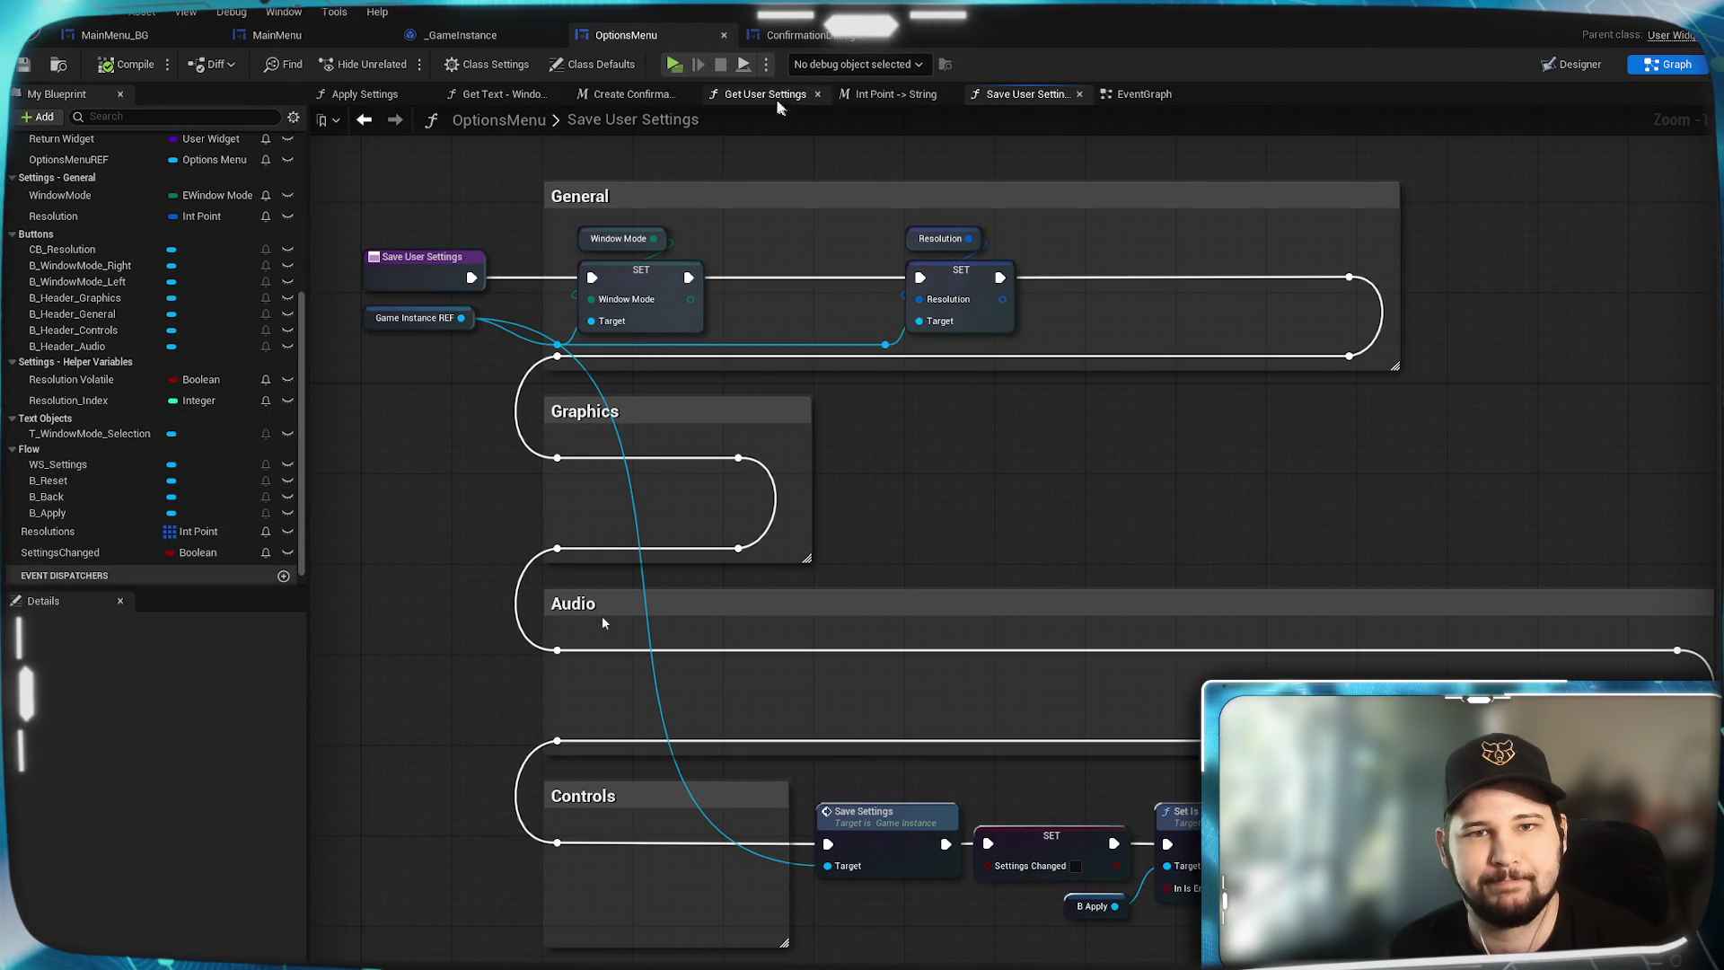
left_click(1143, 94)
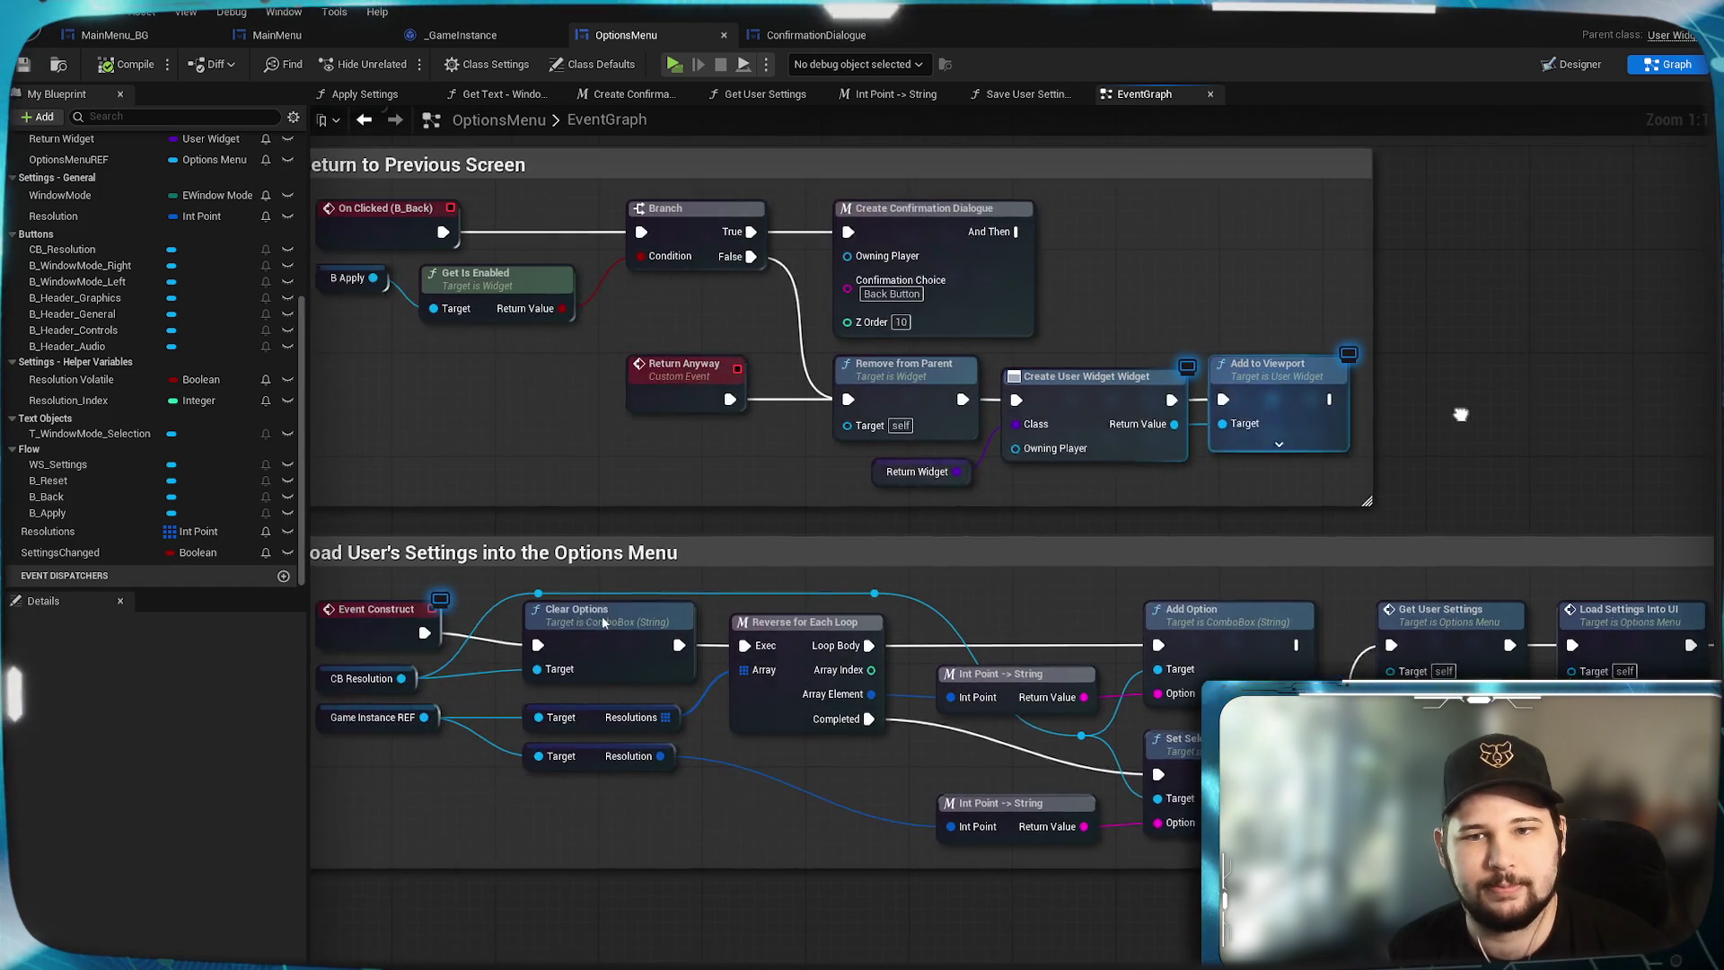
scroll(1460, 414, "down", 1)
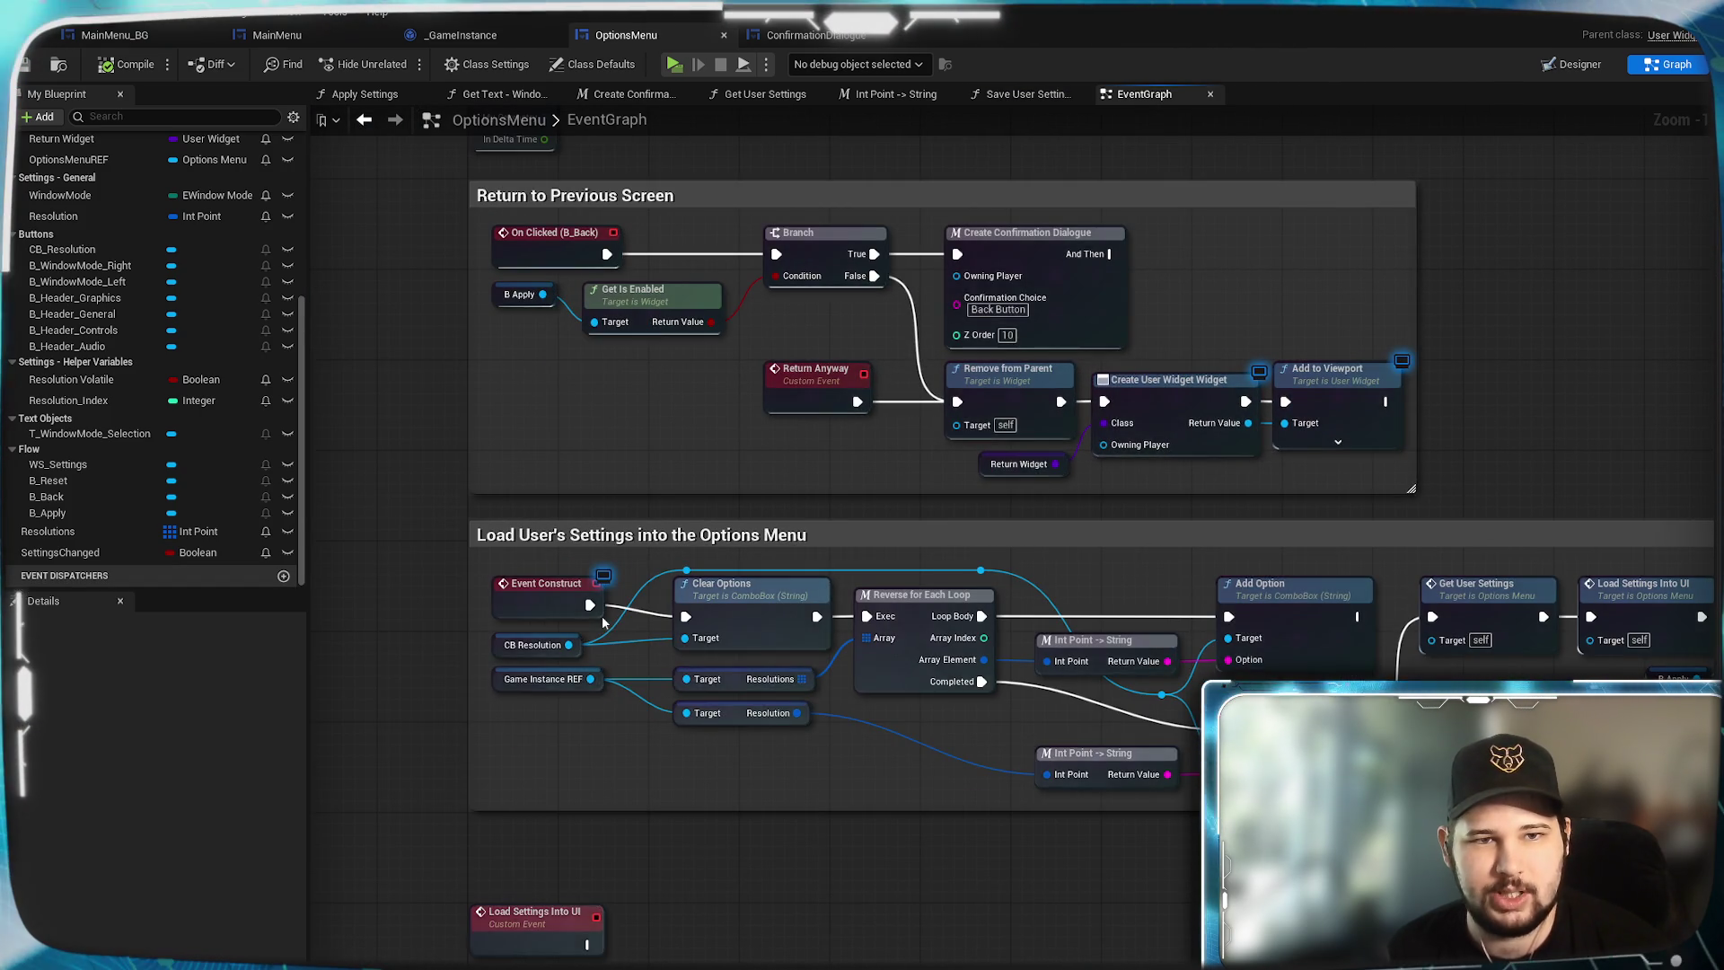
mouse_move(603, 621)
left_mouse_down()
mouse_move(960, 660)
mouse_move(1404, 241)
mouse_move(1247, 549)
mouse_move(1431, 285)
mouse_move(1439, 365)
left_mouse_up()
scroll(1243, 542, "down", 4)
scroll(1285, 146, "up", 2)
scroll(1277, 531, "up", 3)
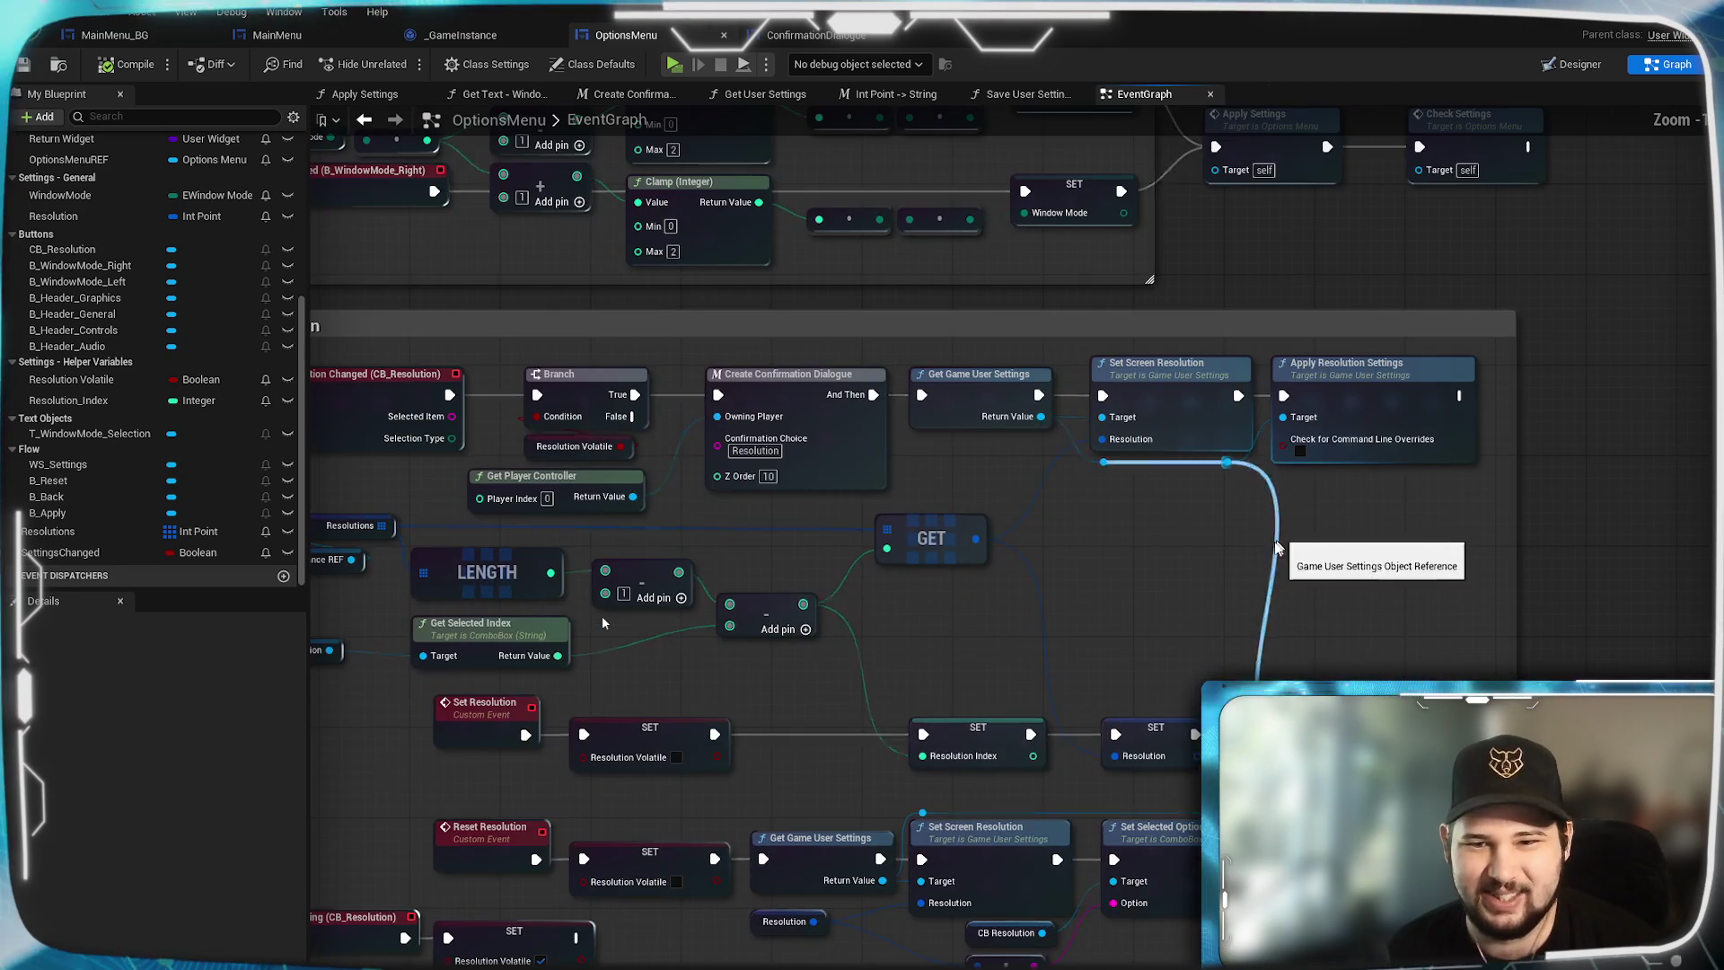
Survey the Resolution, Load User's Settings and Return groups, then paste Apply Settings beside SET Settings Changed.
left_click_drag(1215, 554, 1264, 563)
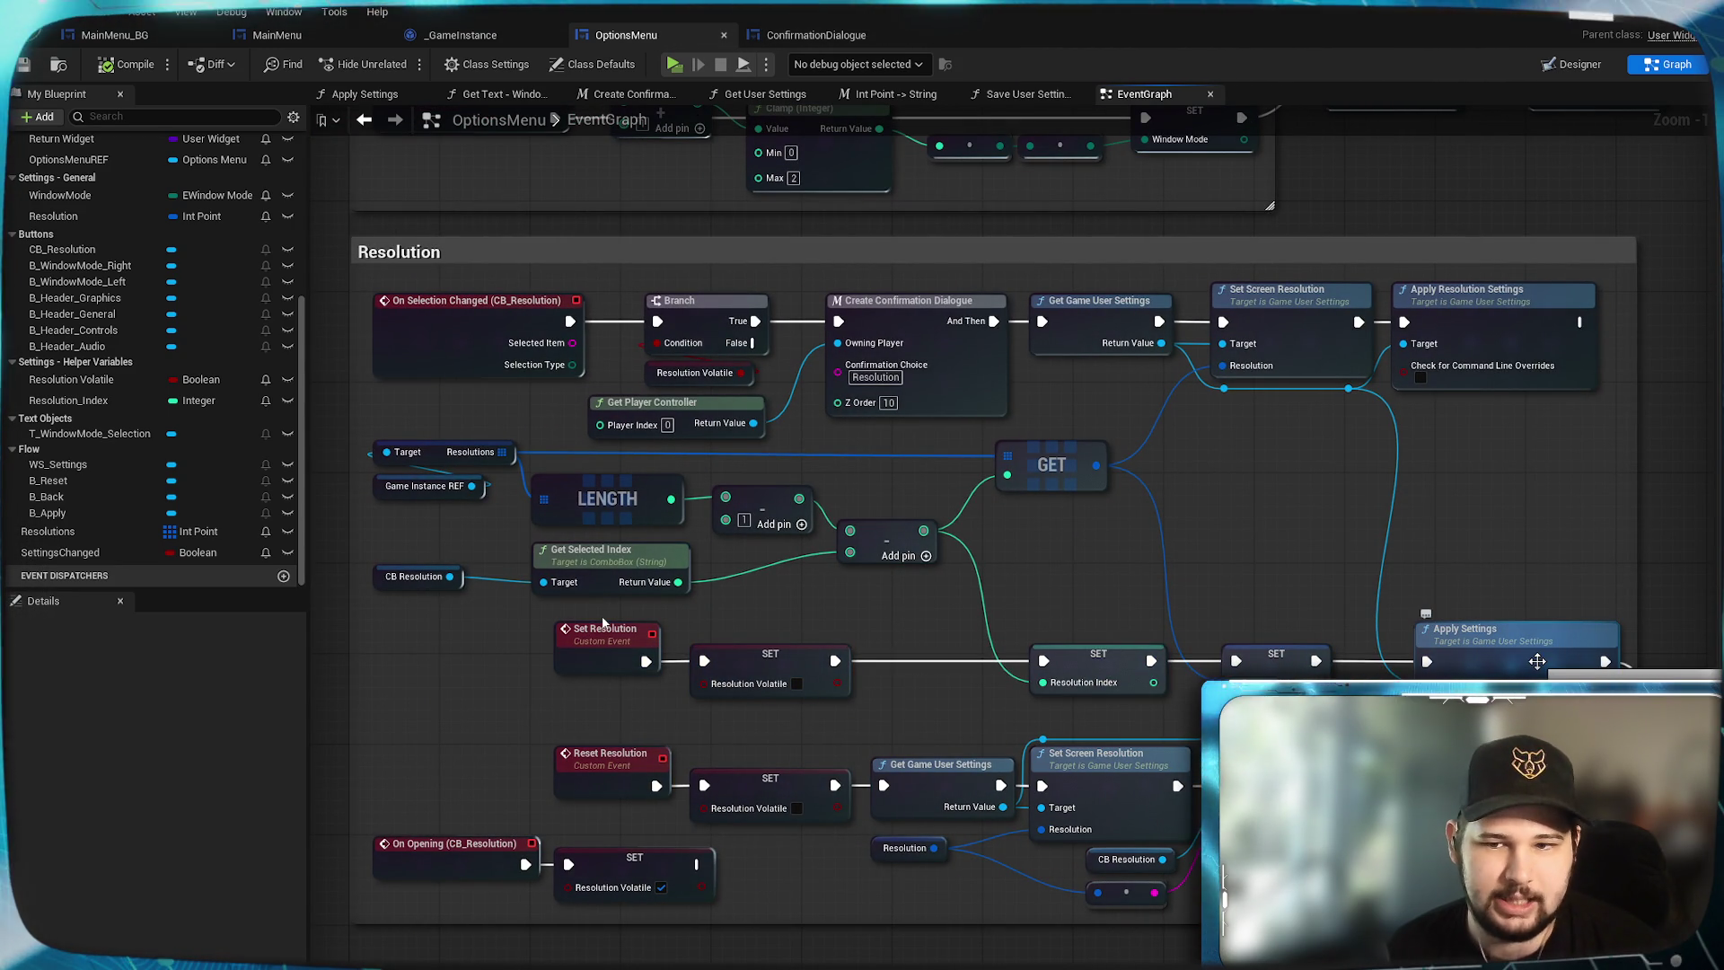
left_click_drag(1537, 662, 1222, 611)
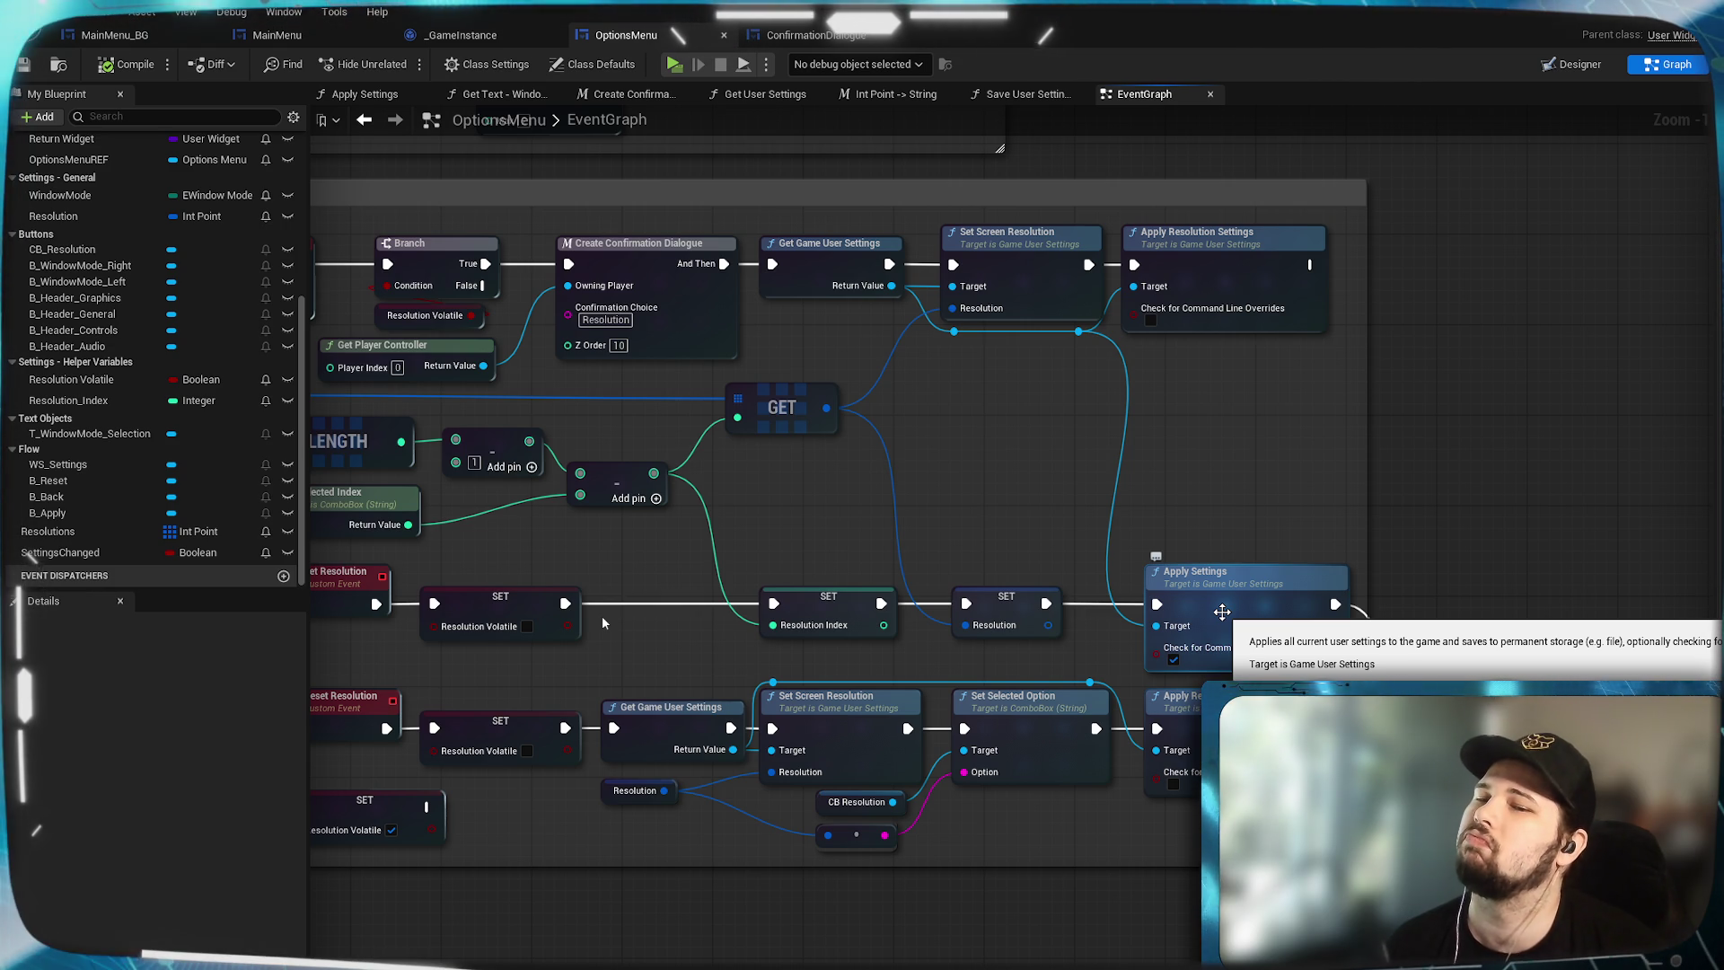
left_click_drag(1222, 612, 1215, 532)
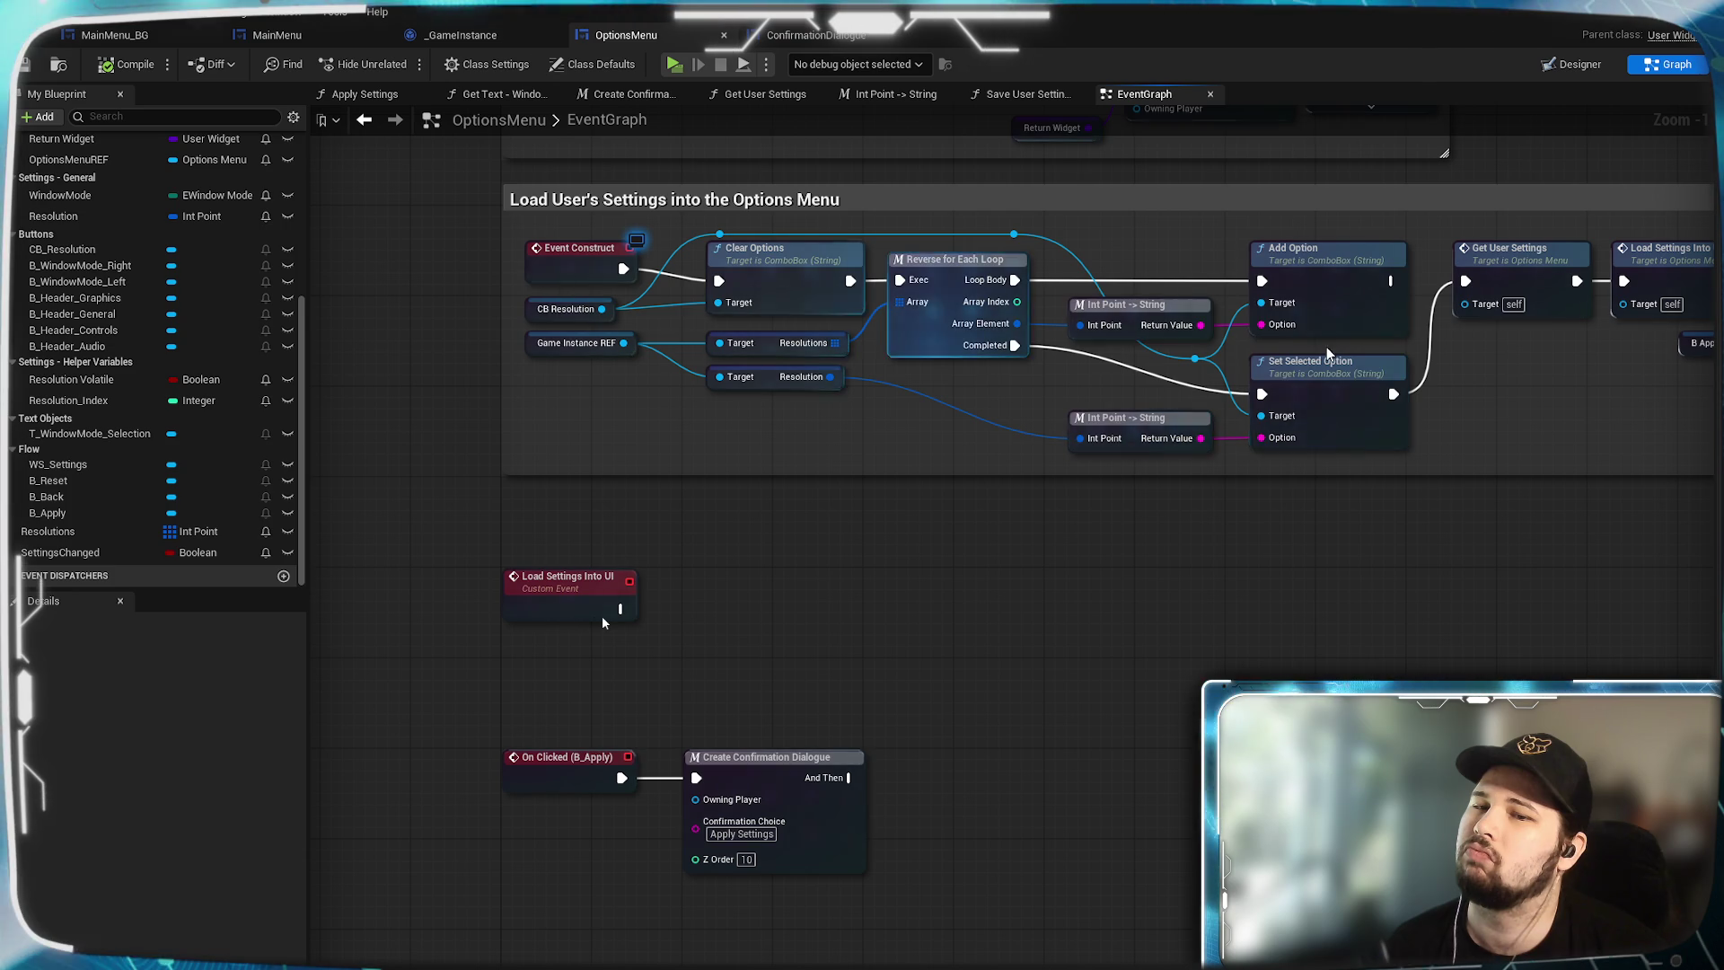
left_click_drag(1327, 378, 1352, 473)
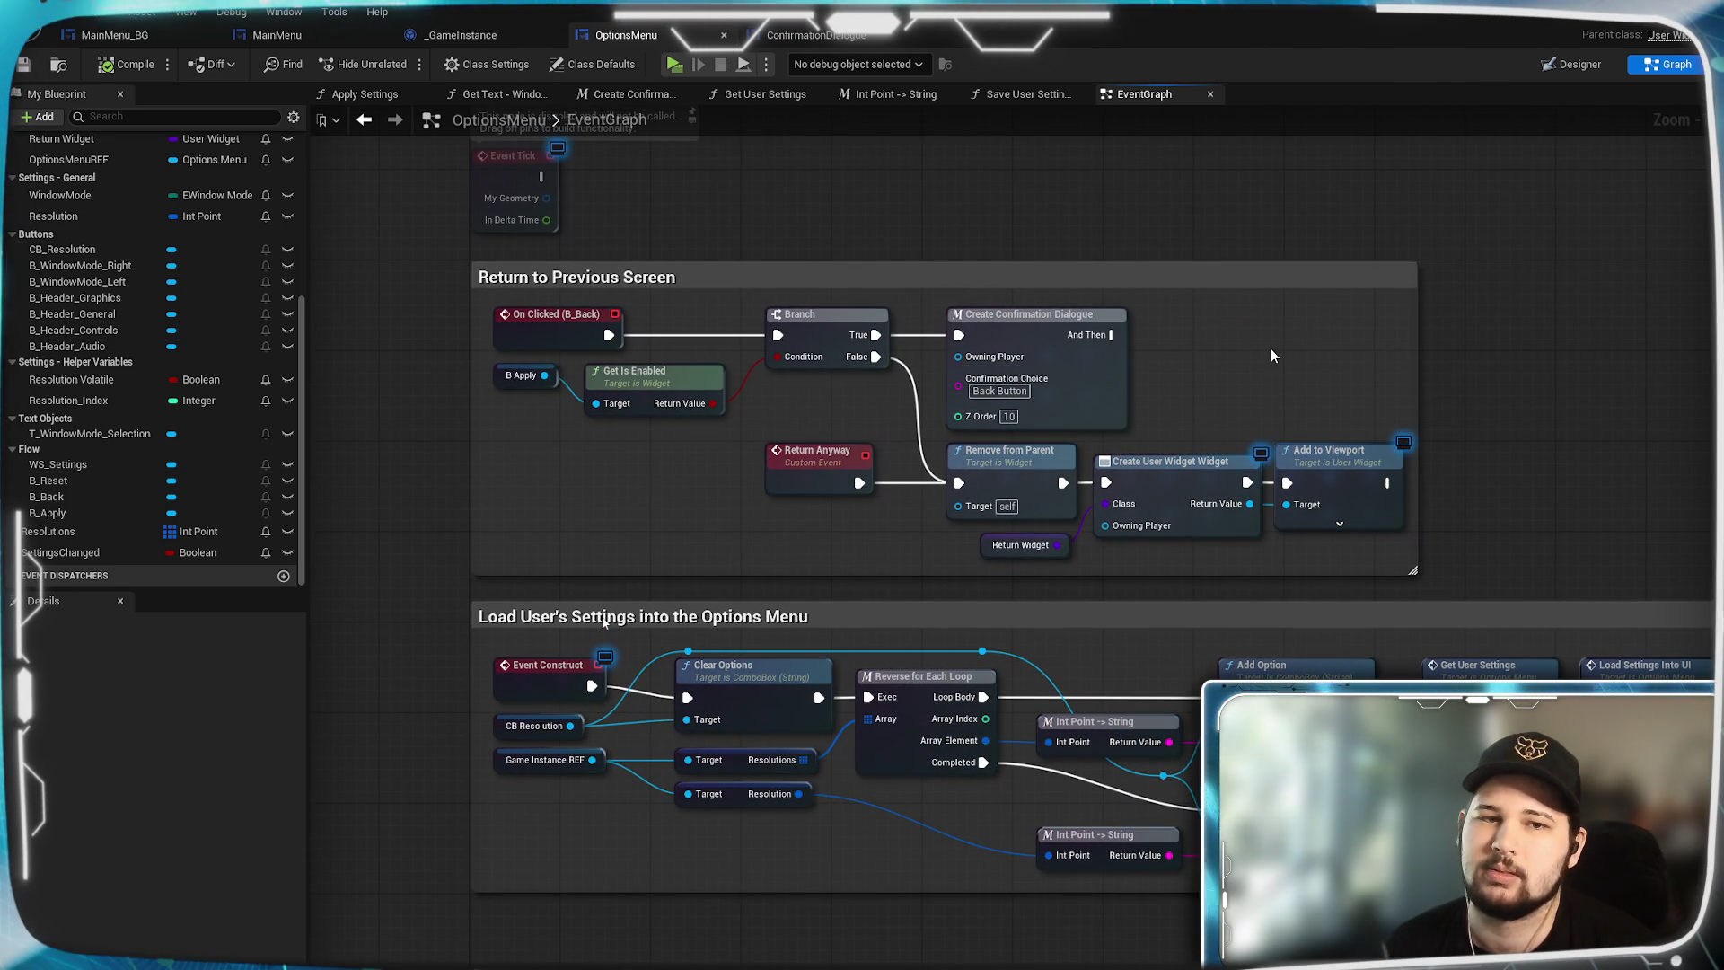
mouse_move(1270, 357)
left_mouse_down()
mouse_move(1319, 838)
mouse_move(1234, 653)
mouse_move(743, 813)
left_mouse_up()
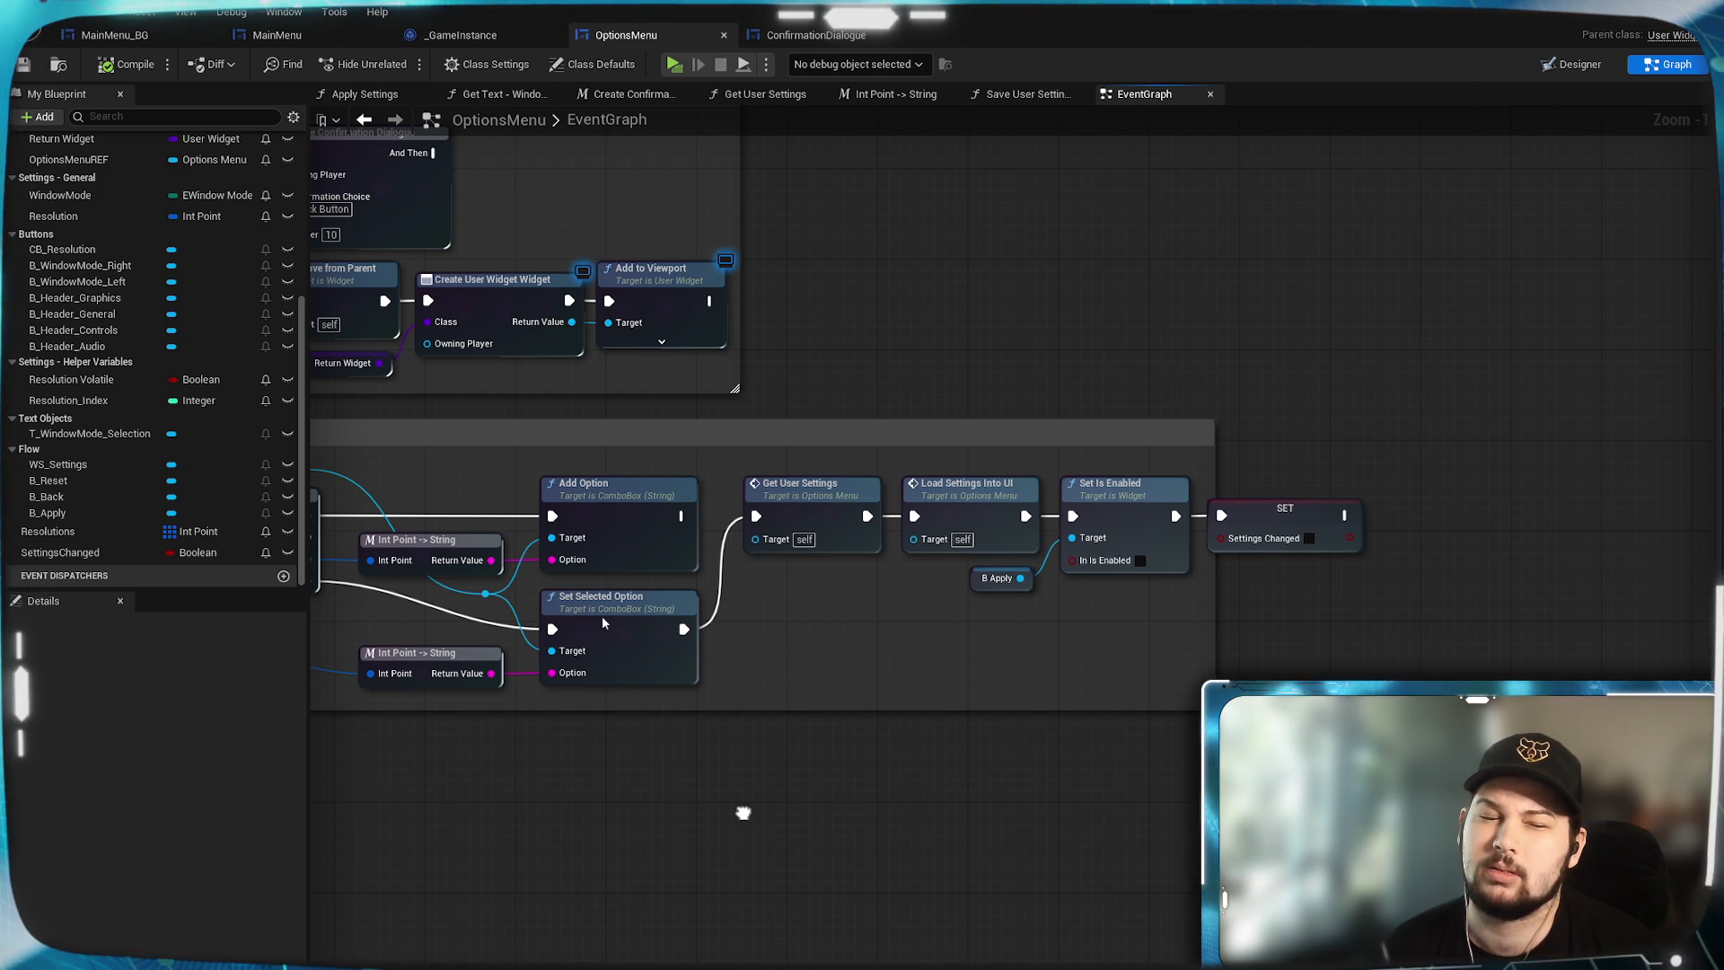
mouse_move(743, 812)
left_mouse_down()
mouse_move(1435, 732)
mouse_move(1390, 732)
left_mouse_up()
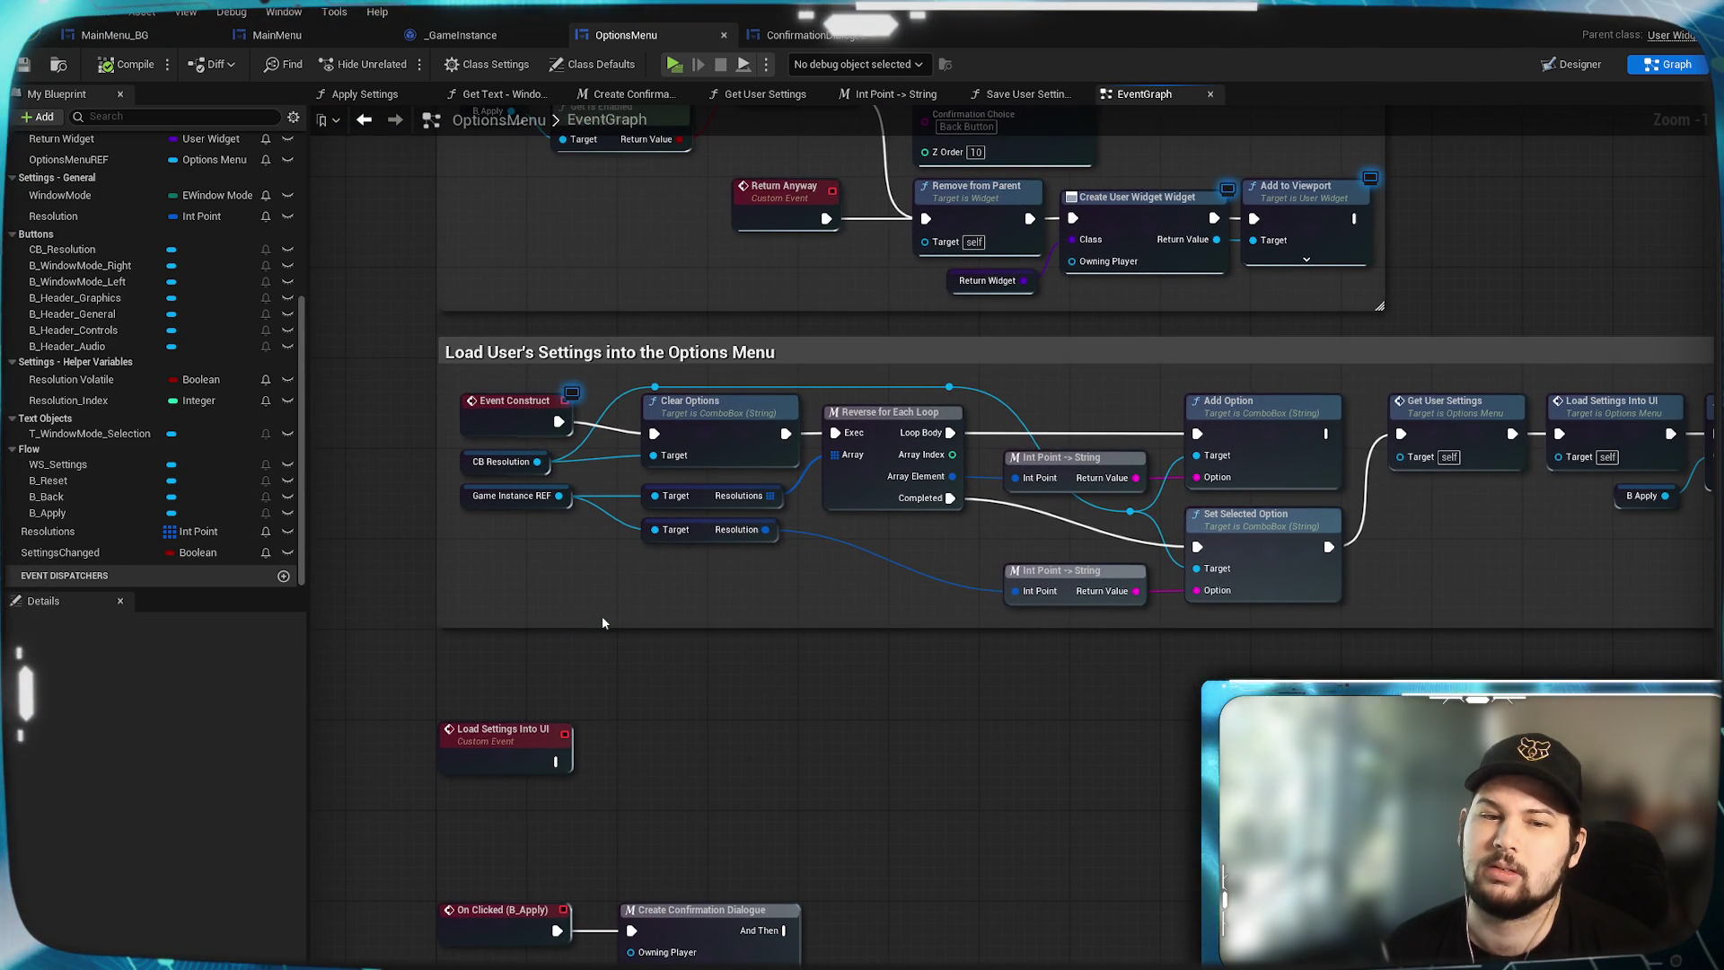
mouse_move(603, 622)
left_mouse_down()
mouse_move(1189, 637)
mouse_move(1208, 579)
left_mouse_up()
left_click_drag(1442, 889, 1453, 607)
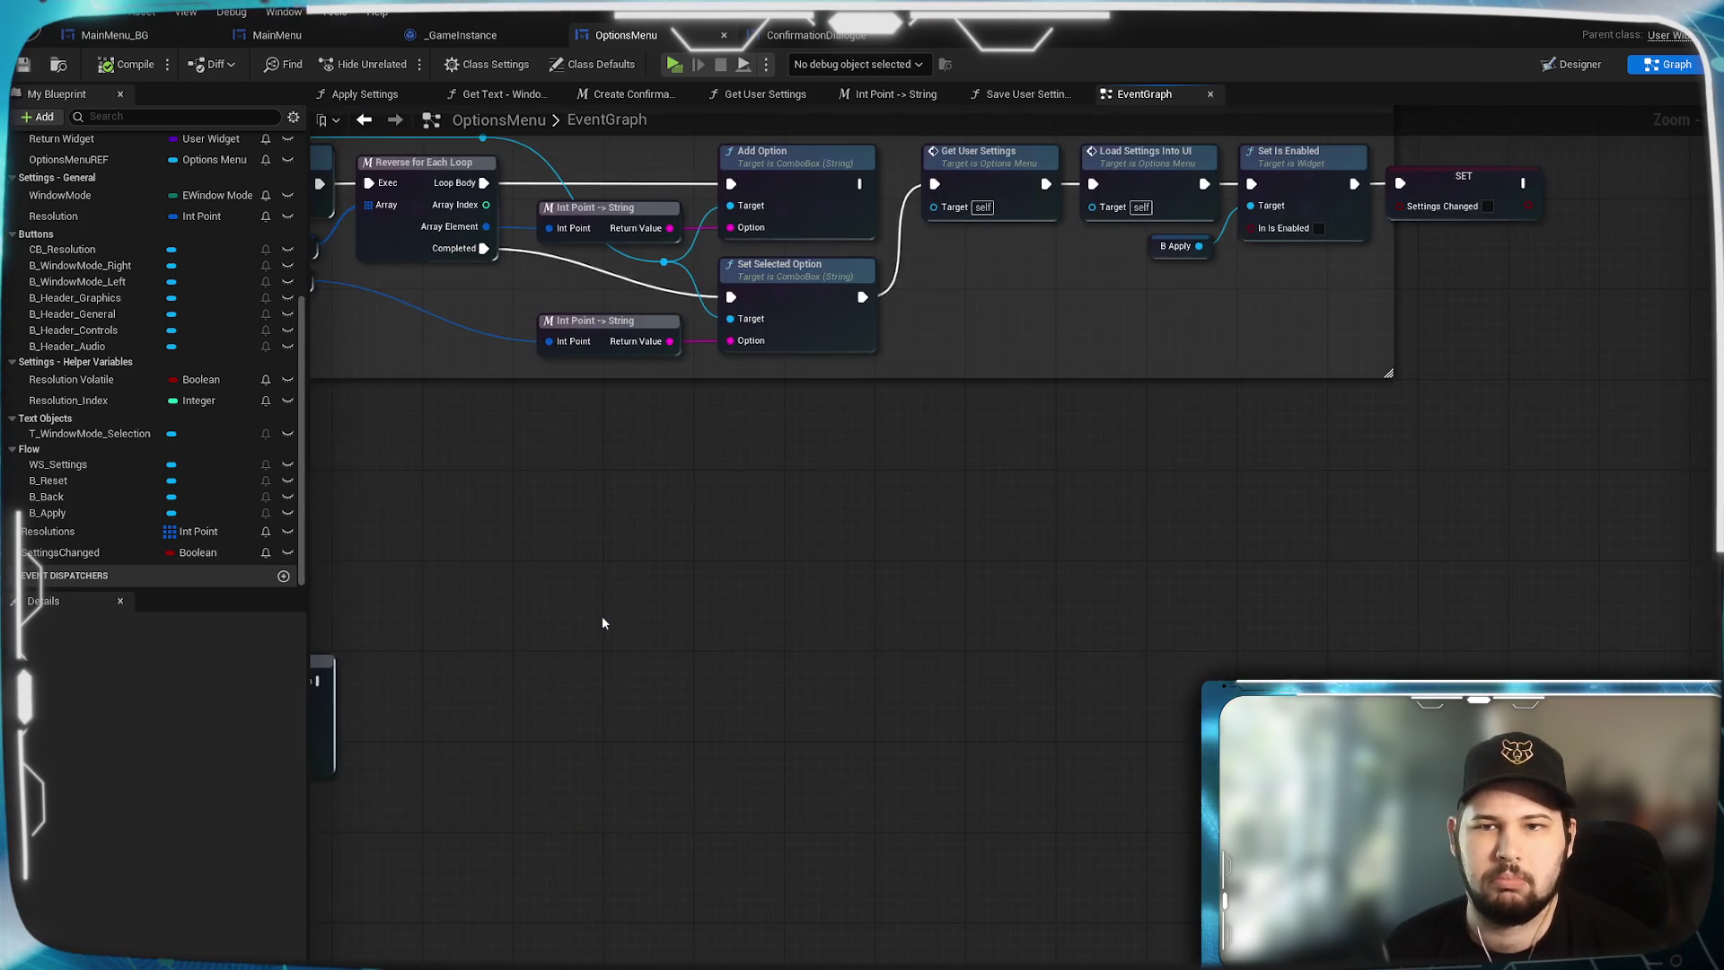
key("ctrl+v")
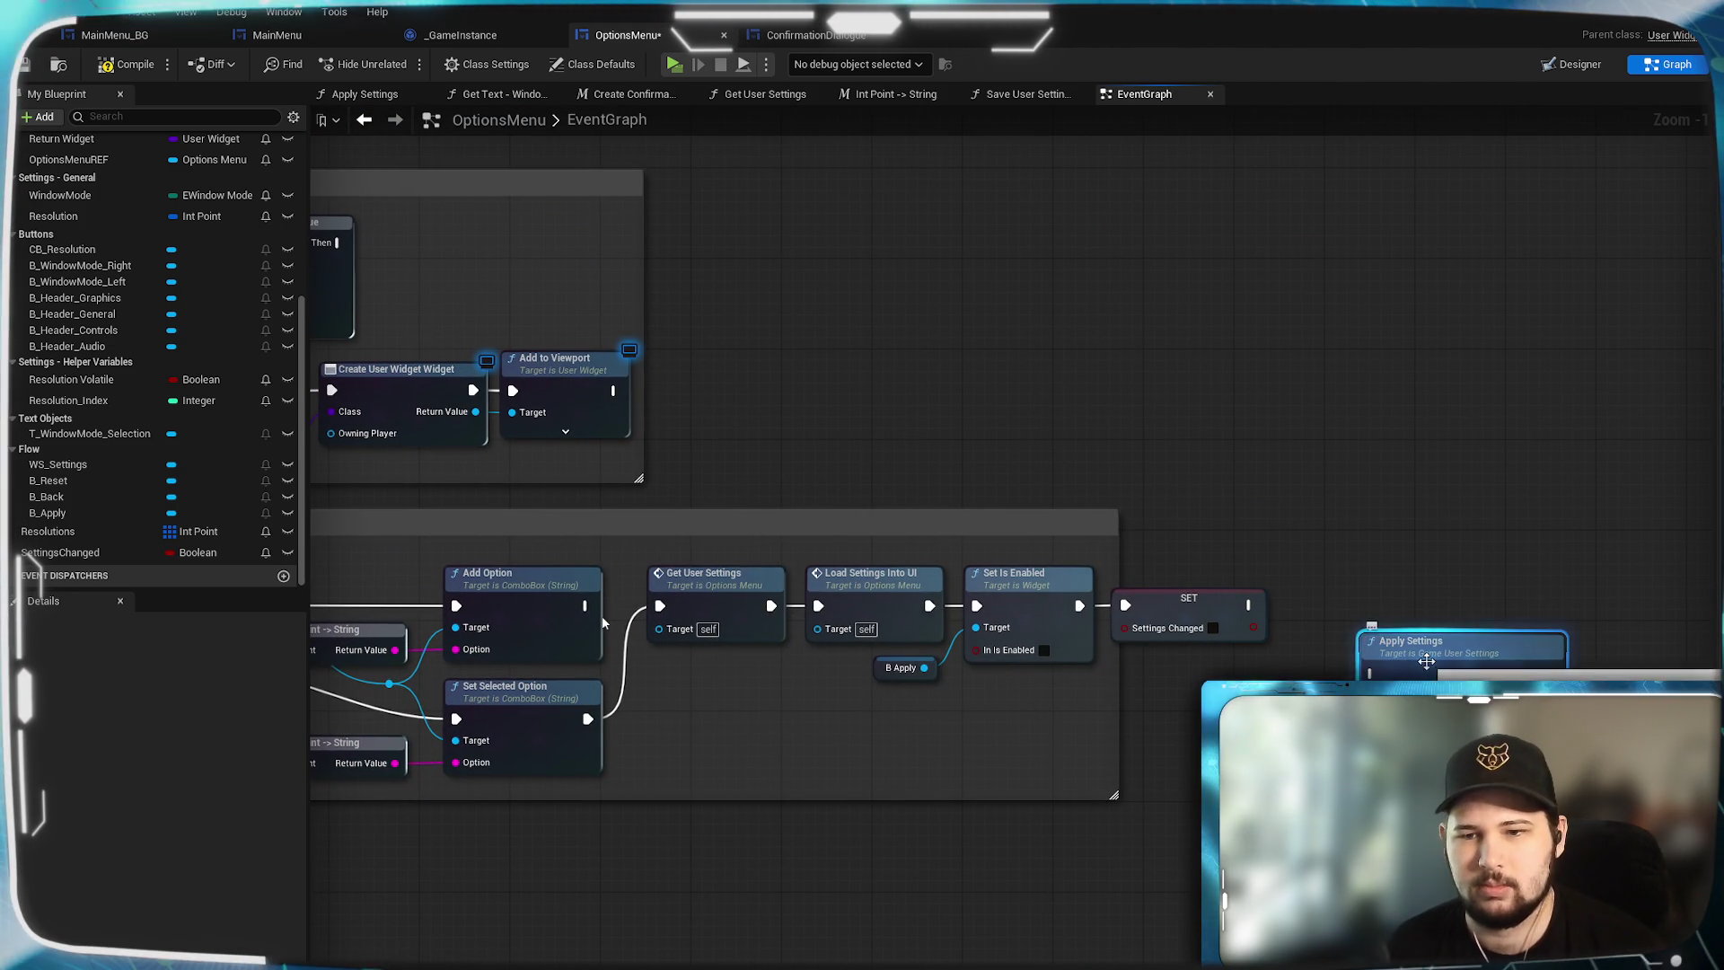
Wire the pasted Apply Settings after SET Settings Changed and compile, getting a missing-Target error.
left_click_drag(1418, 654, 1354, 591)
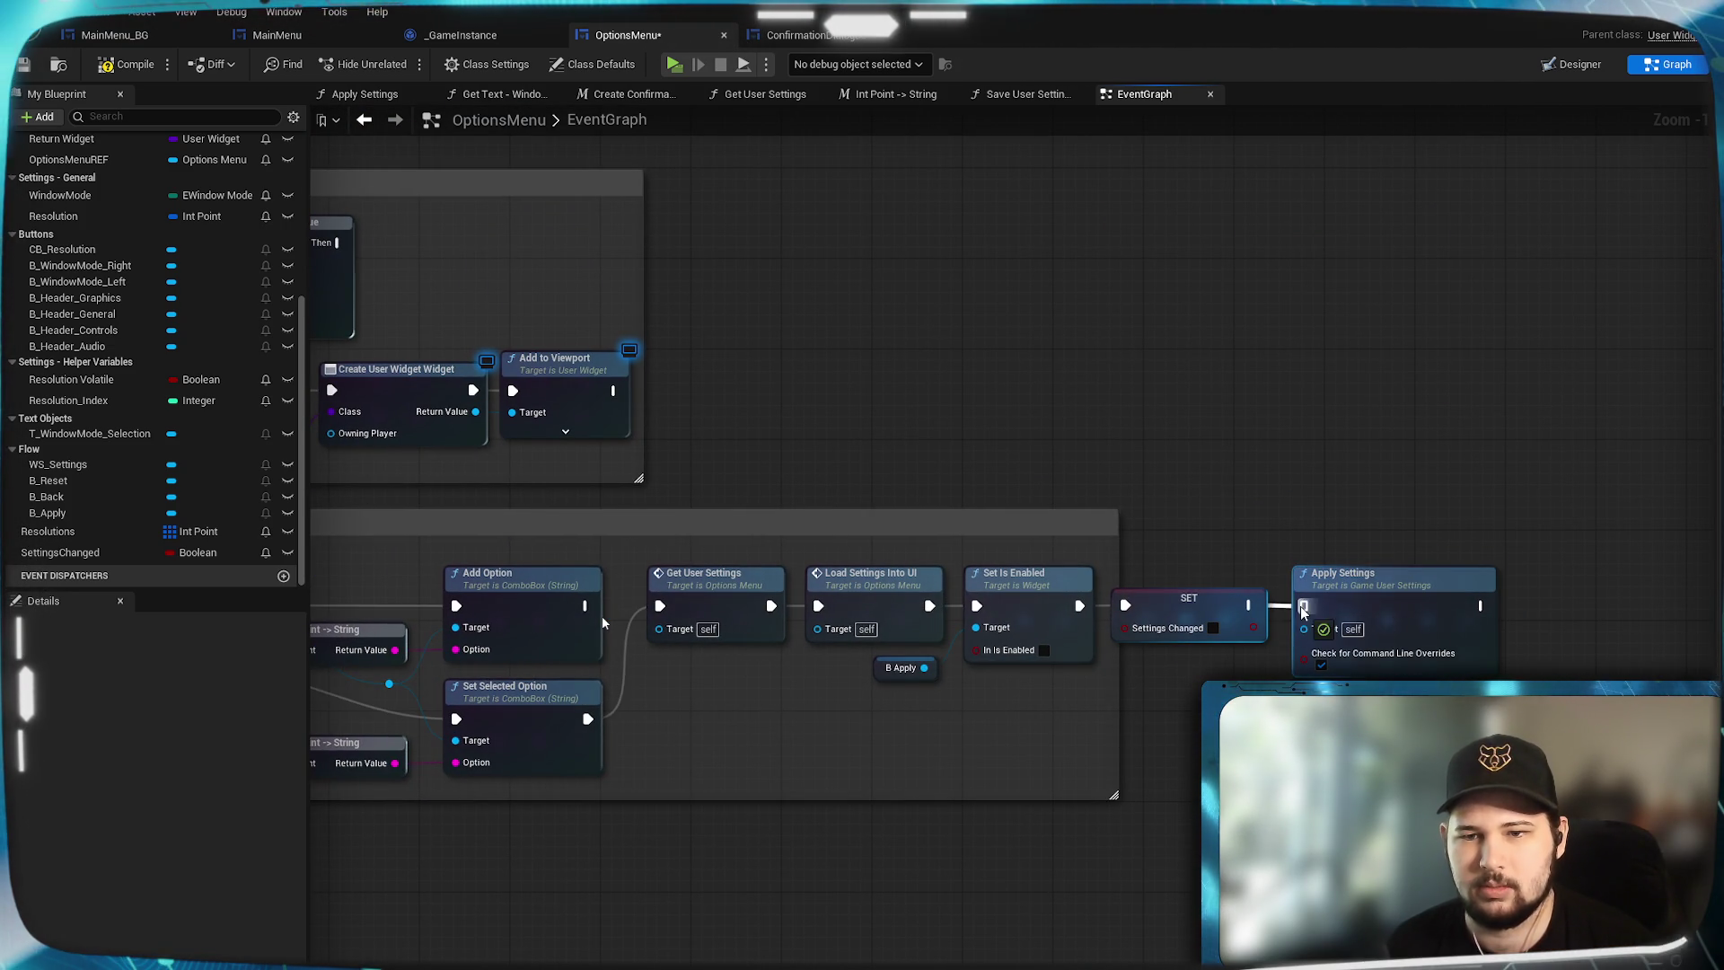
left_click_drag(1251, 605, 1305, 605)
left_click(126, 64)
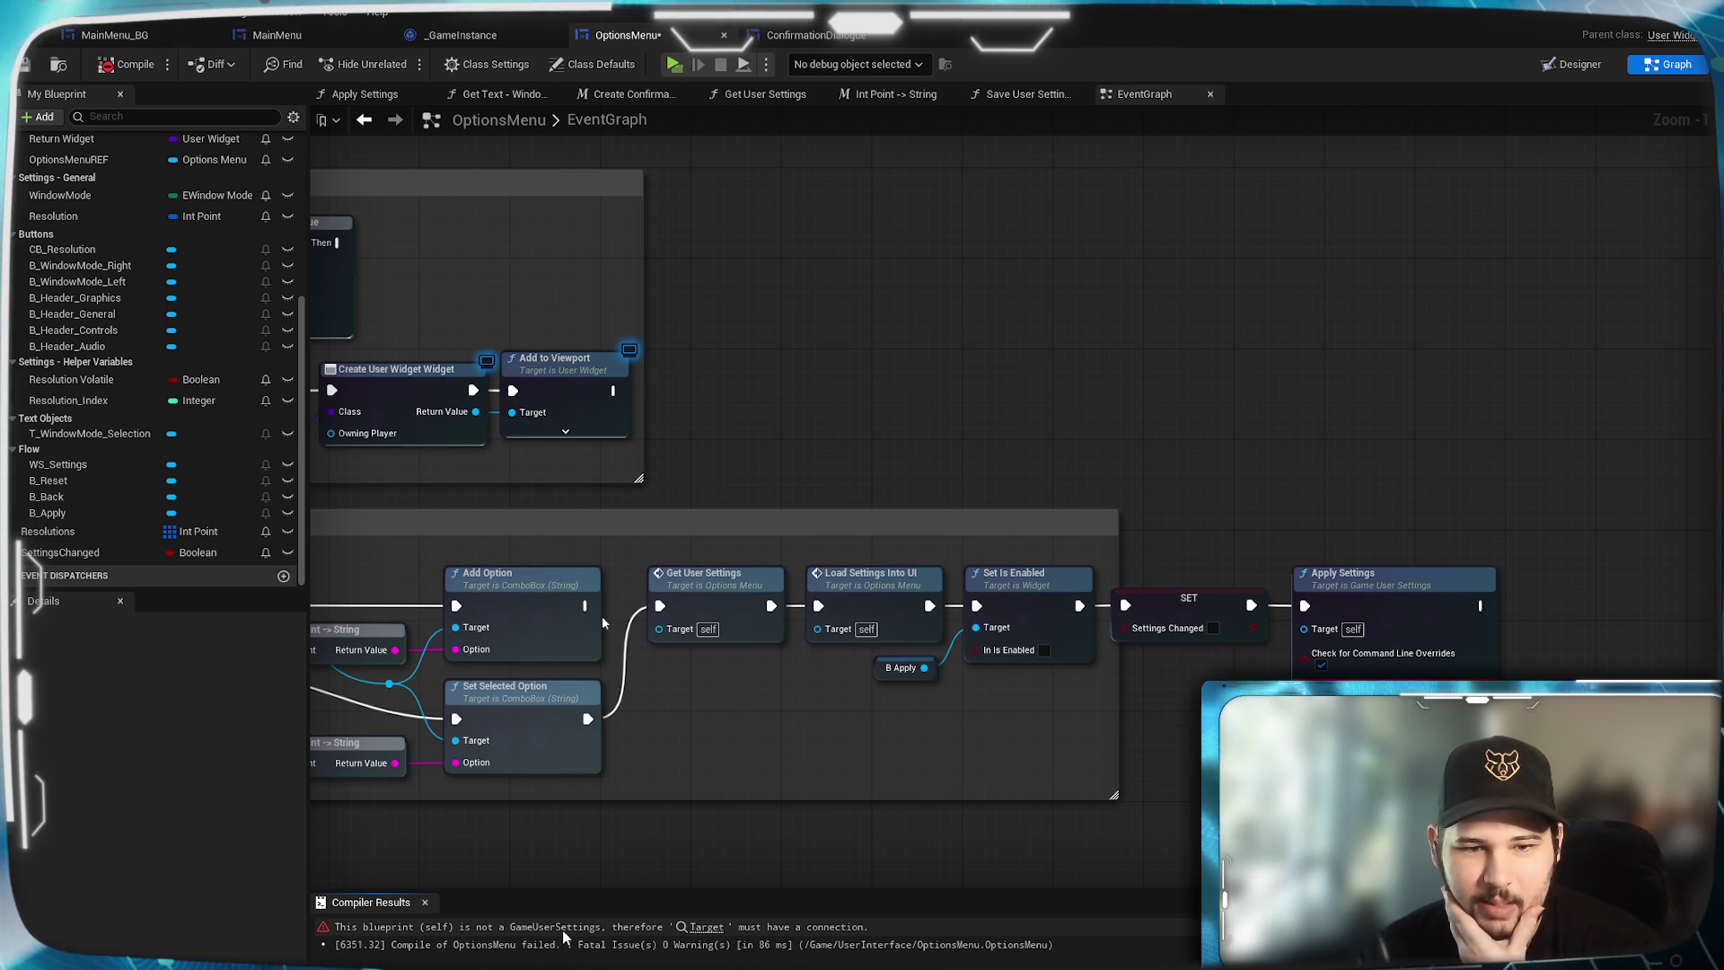
scroll(1457, 176, "down", 4)
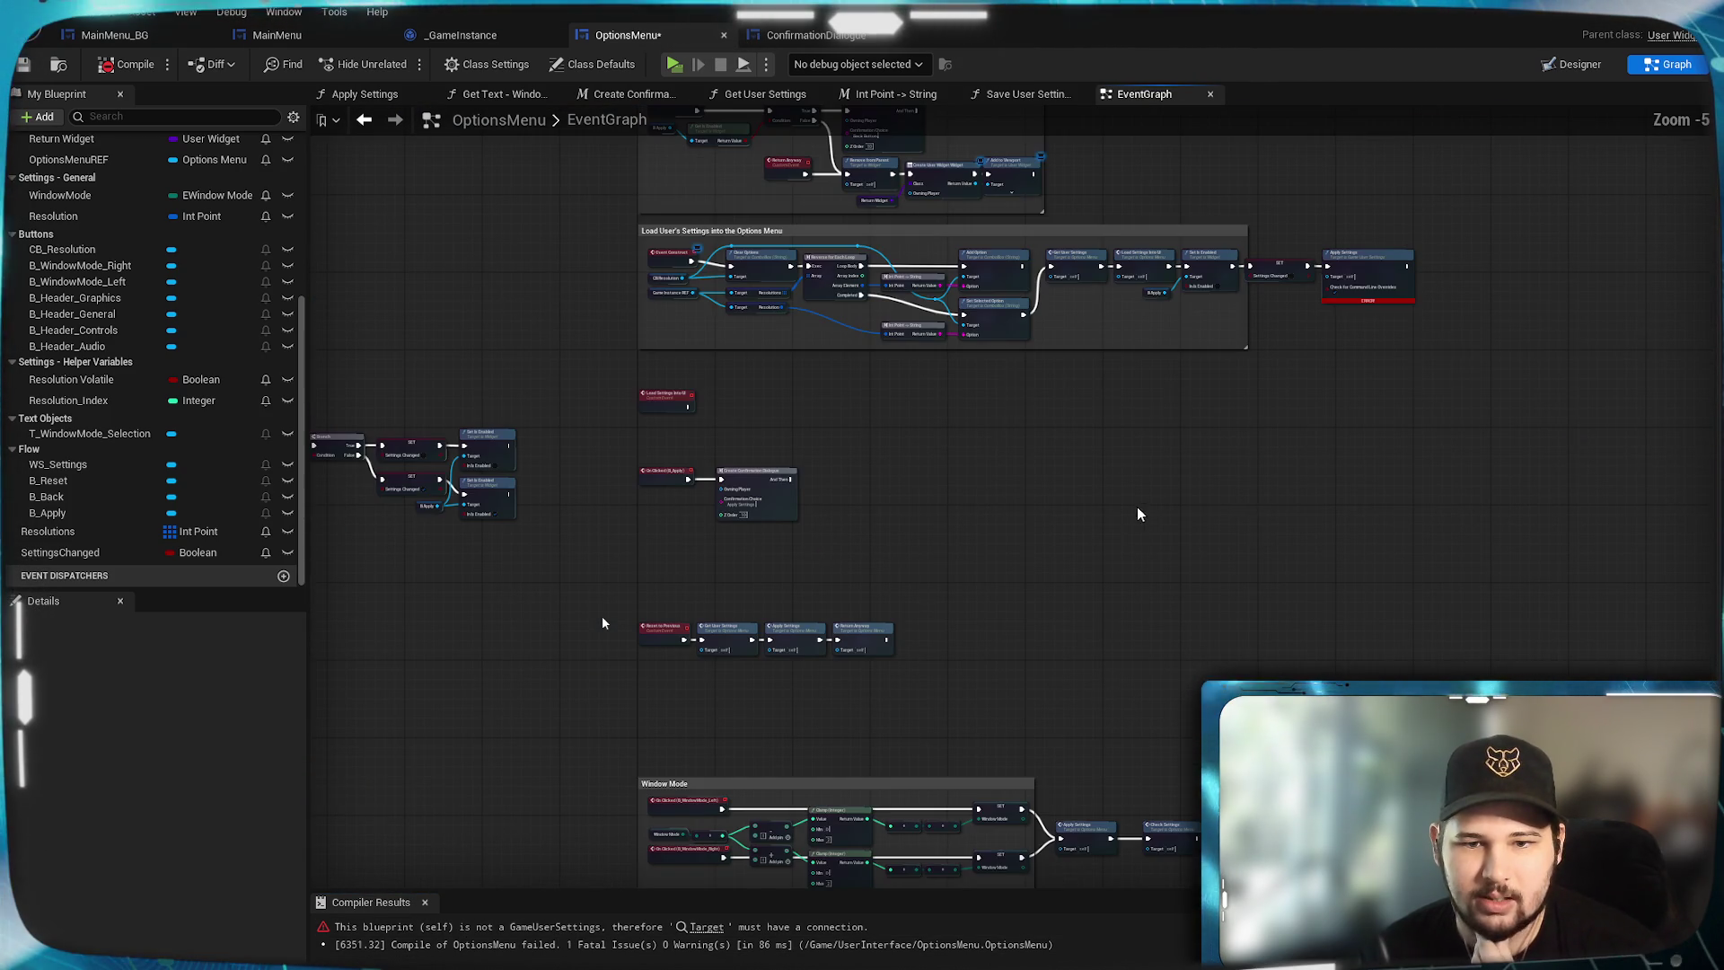
scroll(1089, 442, "up", 3)
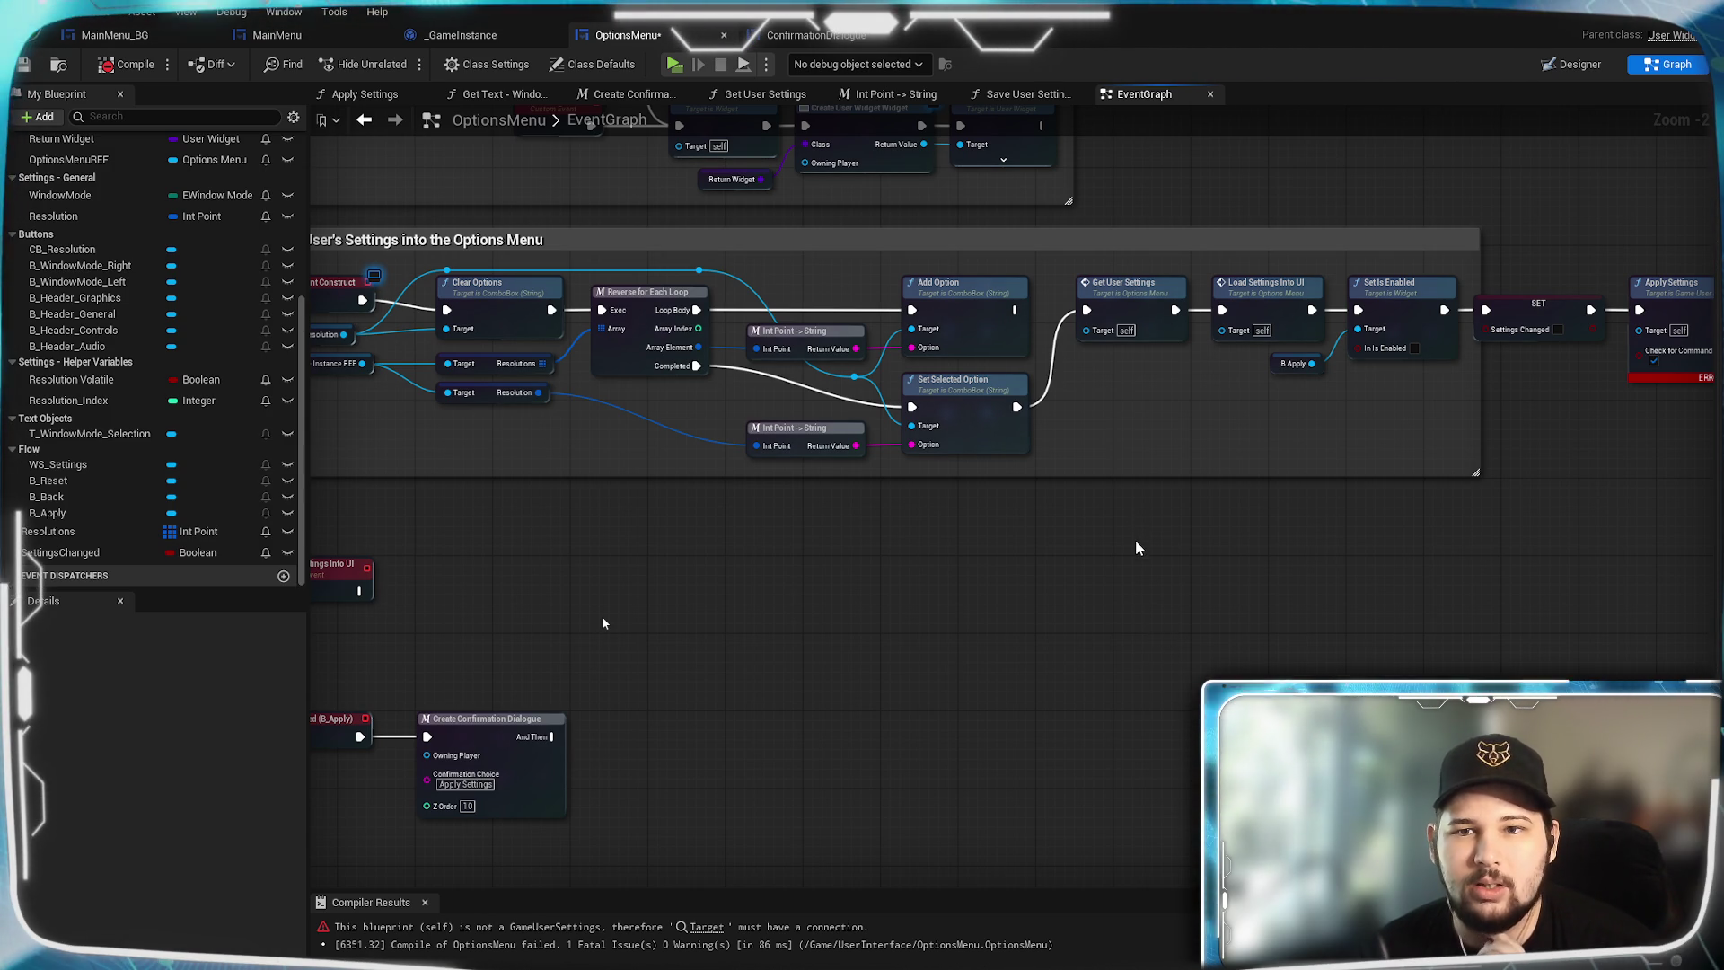
Pan up to the top settings section and move the On Clicked (B_Apply) nodes lower.
mouse_move(1135, 547)
left_mouse_down()
mouse_move(1234, 637)
mouse_move(1378, 641)
mouse_move(893, 728)
mouse_move(807, 726)
left_mouse_up()
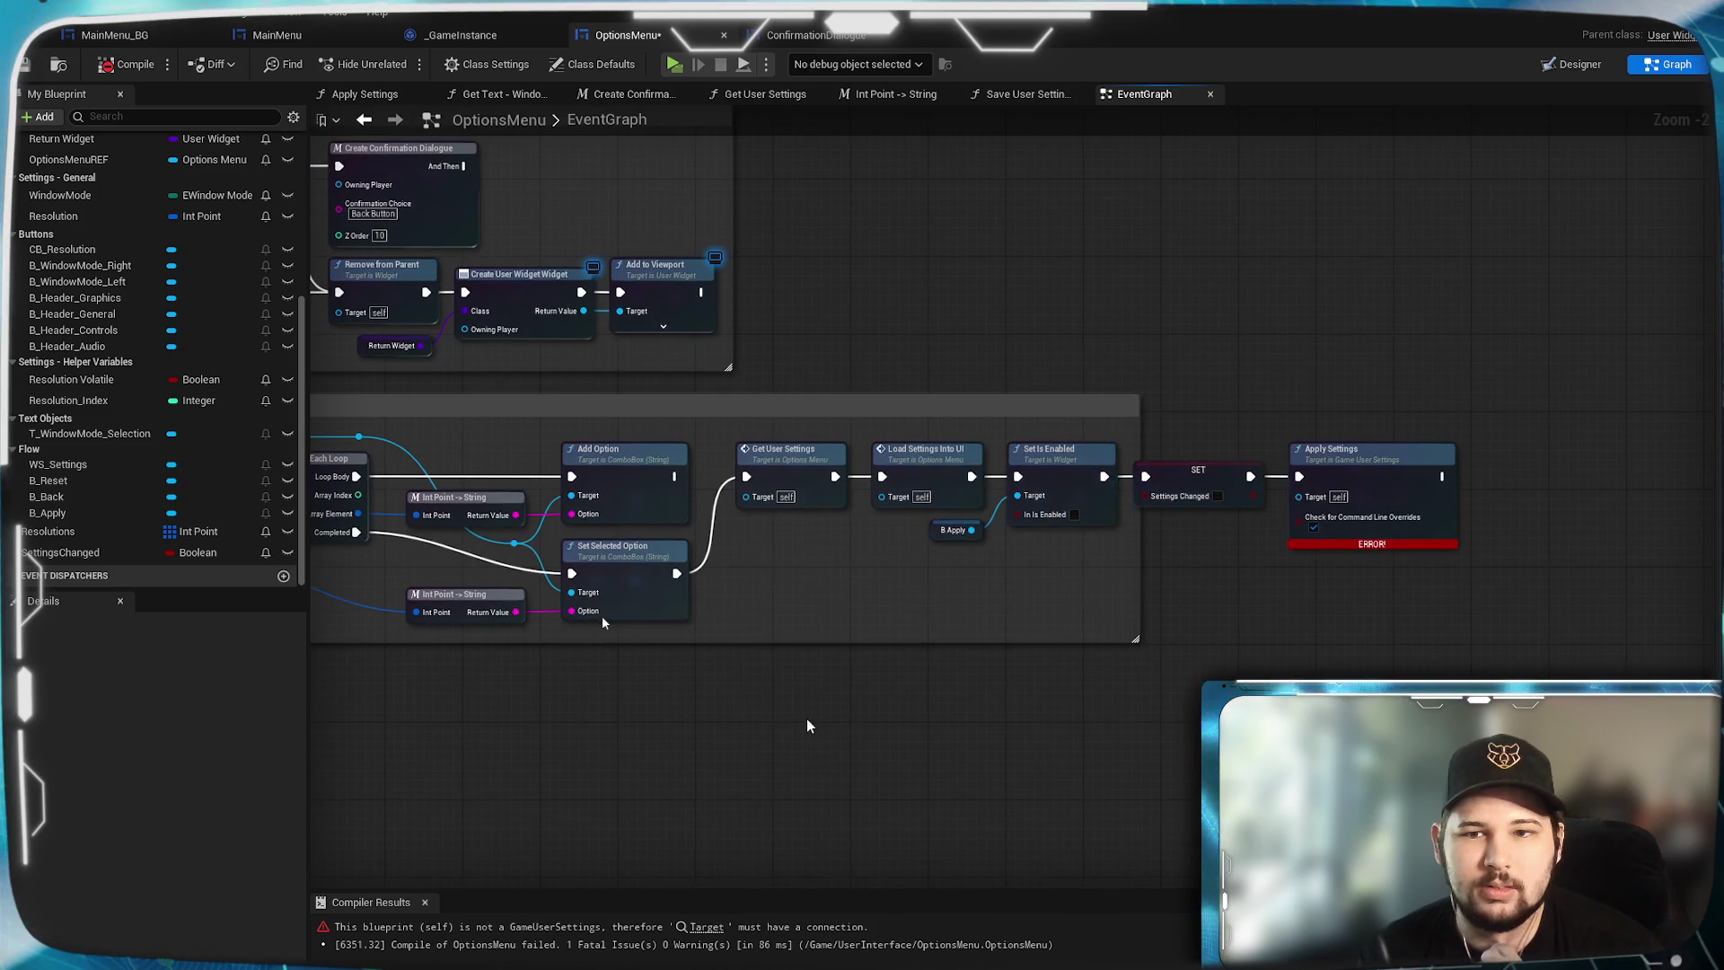
mouse_move(603, 623)
left_mouse_down()
mouse_move(1004, 261)
mouse_move(961, 200)
mouse_move(602, 622)
left_mouse_up()
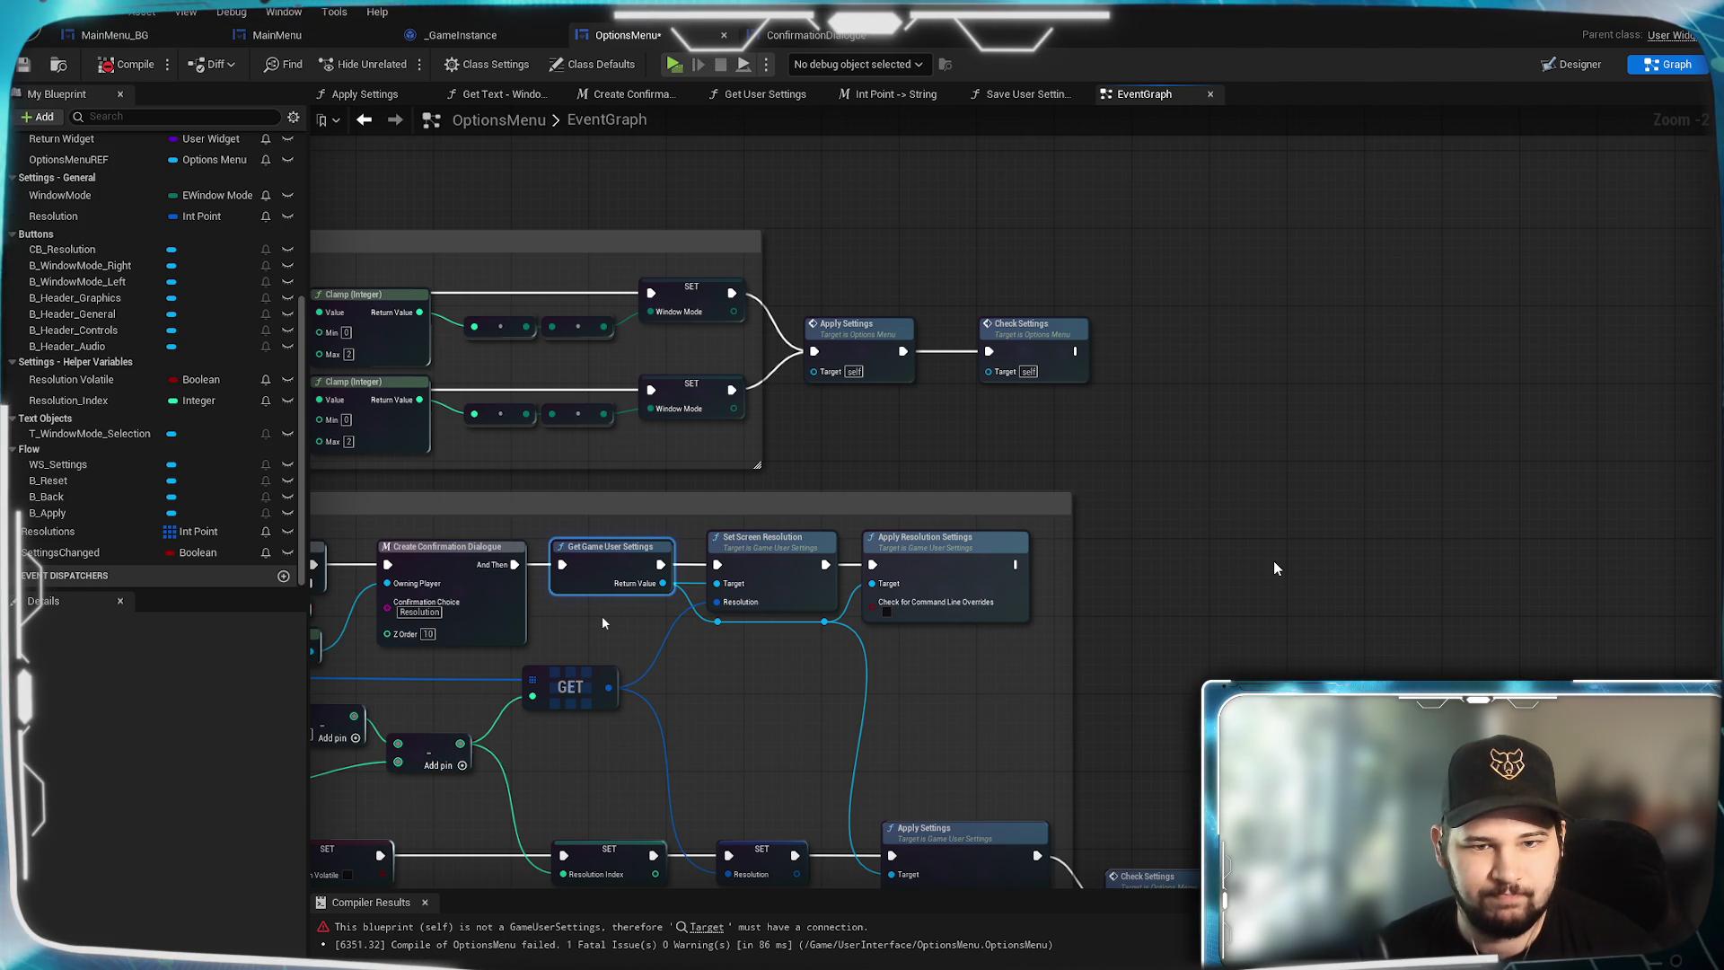
mouse_move(1241, 551)
left_mouse_down()
mouse_move(1158, 431)
mouse_move(1072, 525)
mouse_move(1241, 643)
left_mouse_up()
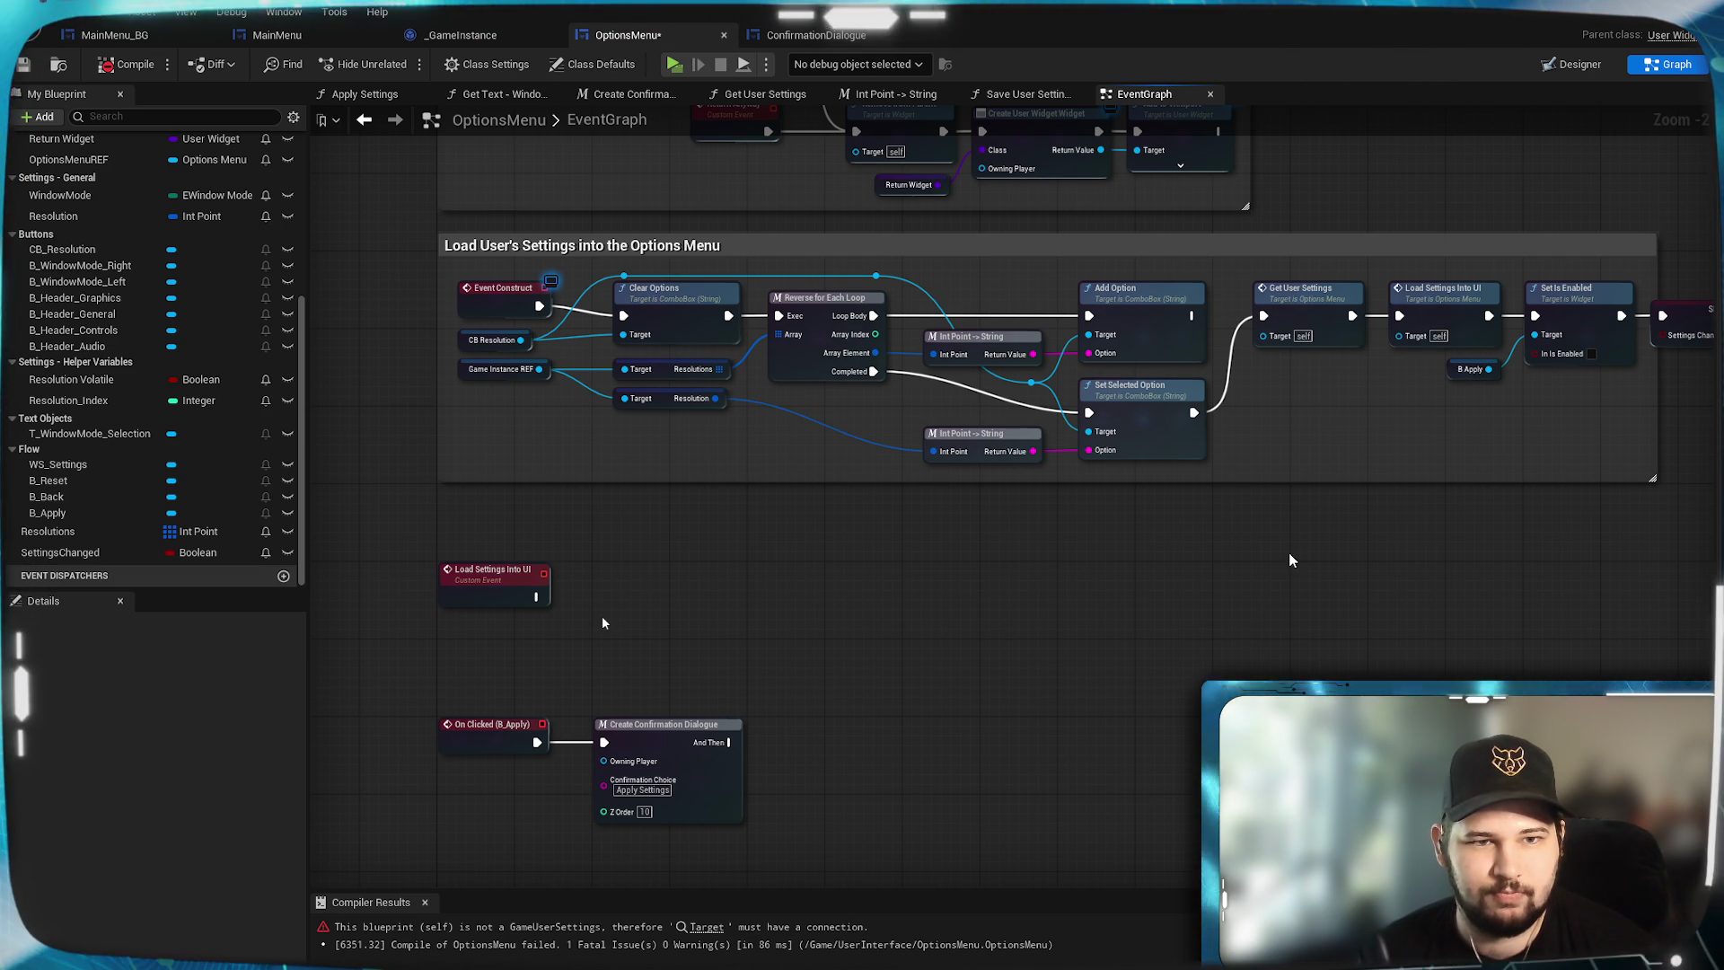
left_click_drag(1290, 552, 1211, 579)
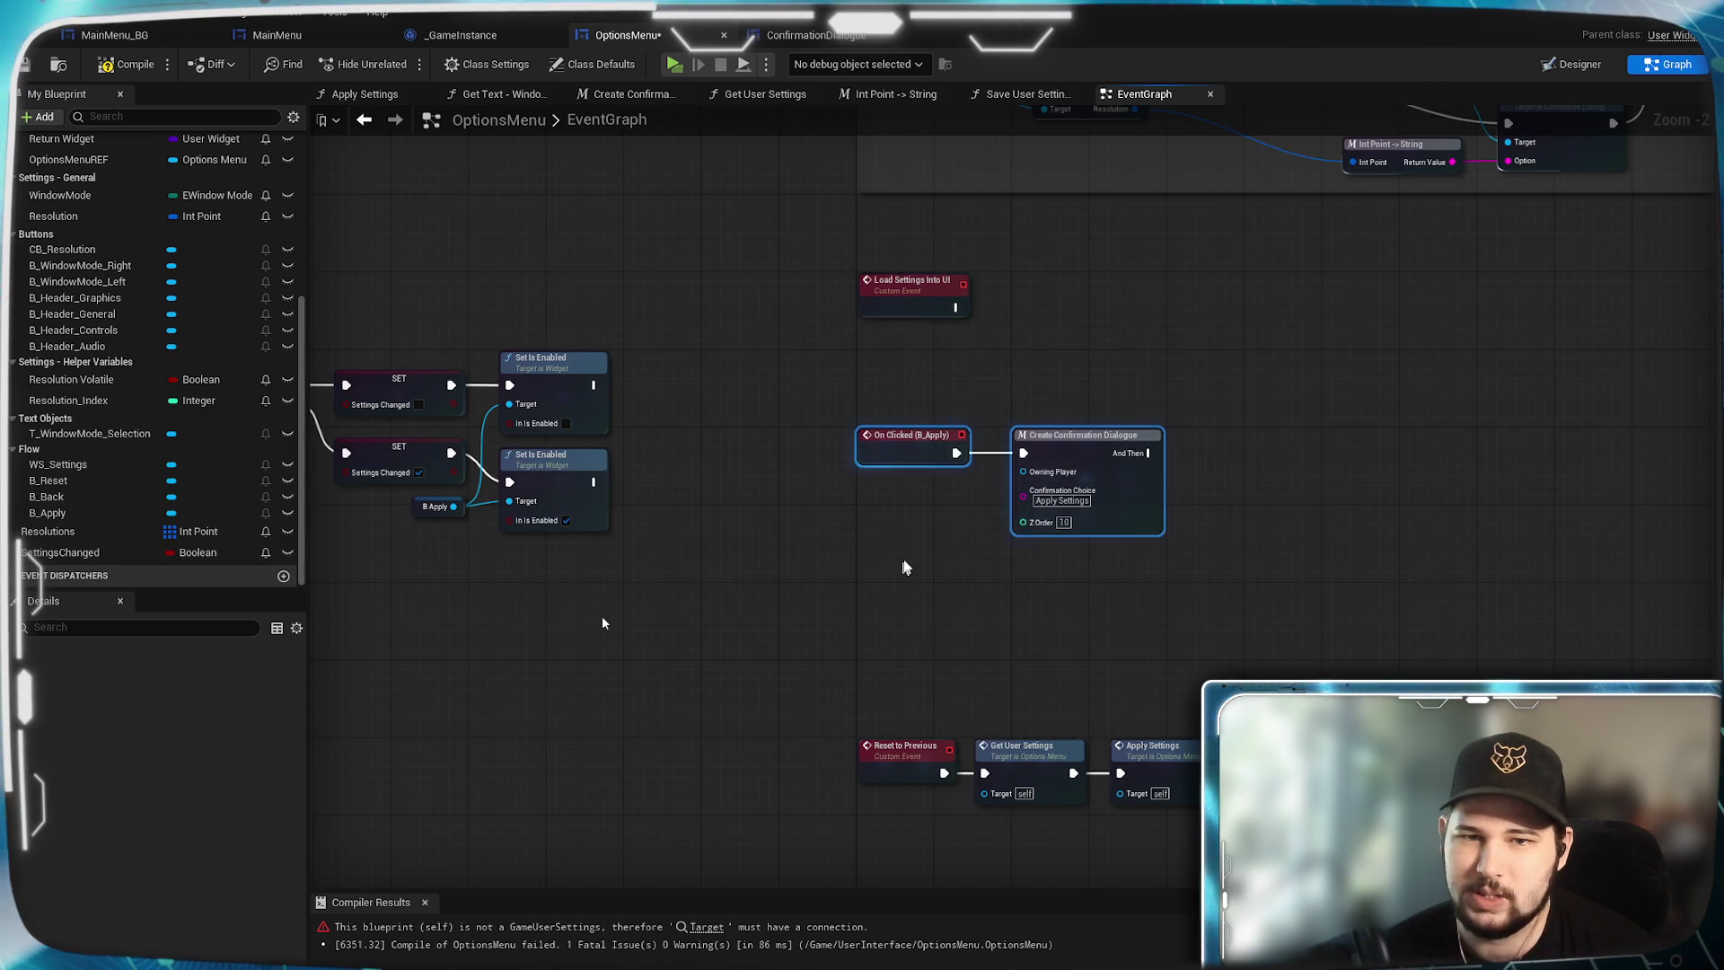
mouse_move(907, 463)
left_mouse_down()
mouse_move(907, 643)
mouse_move(904, 598)
mouse_move(908, 613)
left_mouse_up()
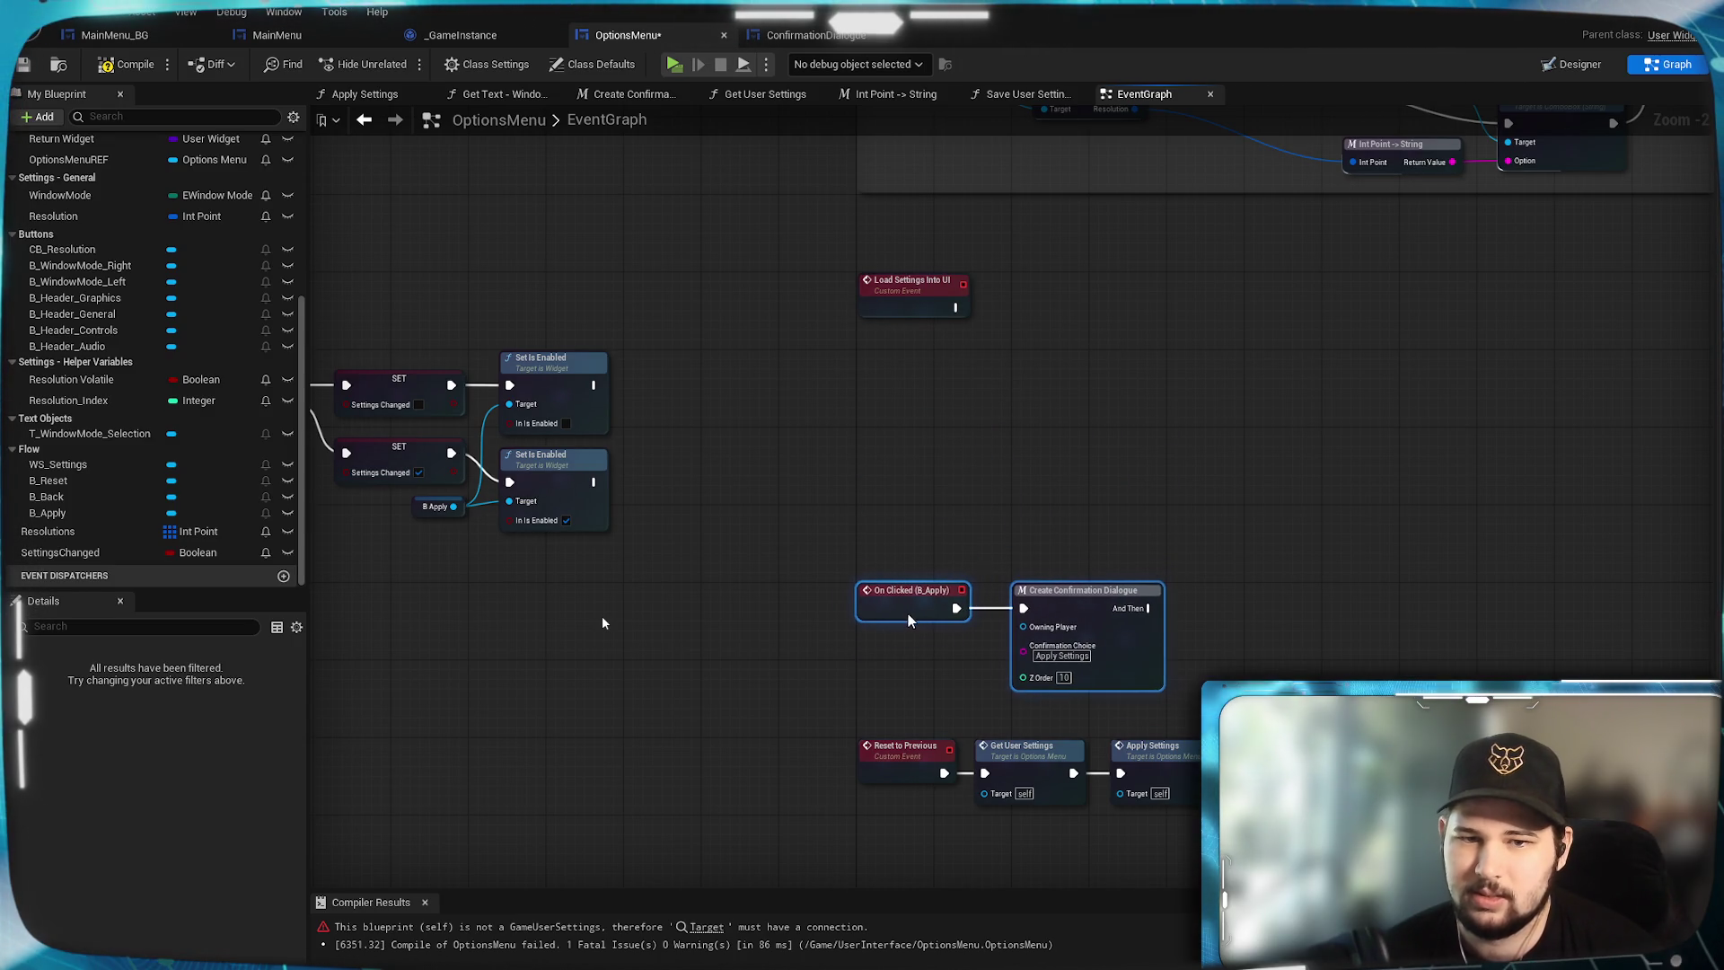
Inspect the Apply Settings and Get Text - Window Mode function graphs, then return to the EventGraph.
left_click(1069, 463)
scroll(1069, 468, "down", 3)
scroll(1149, 366, "down", 2)
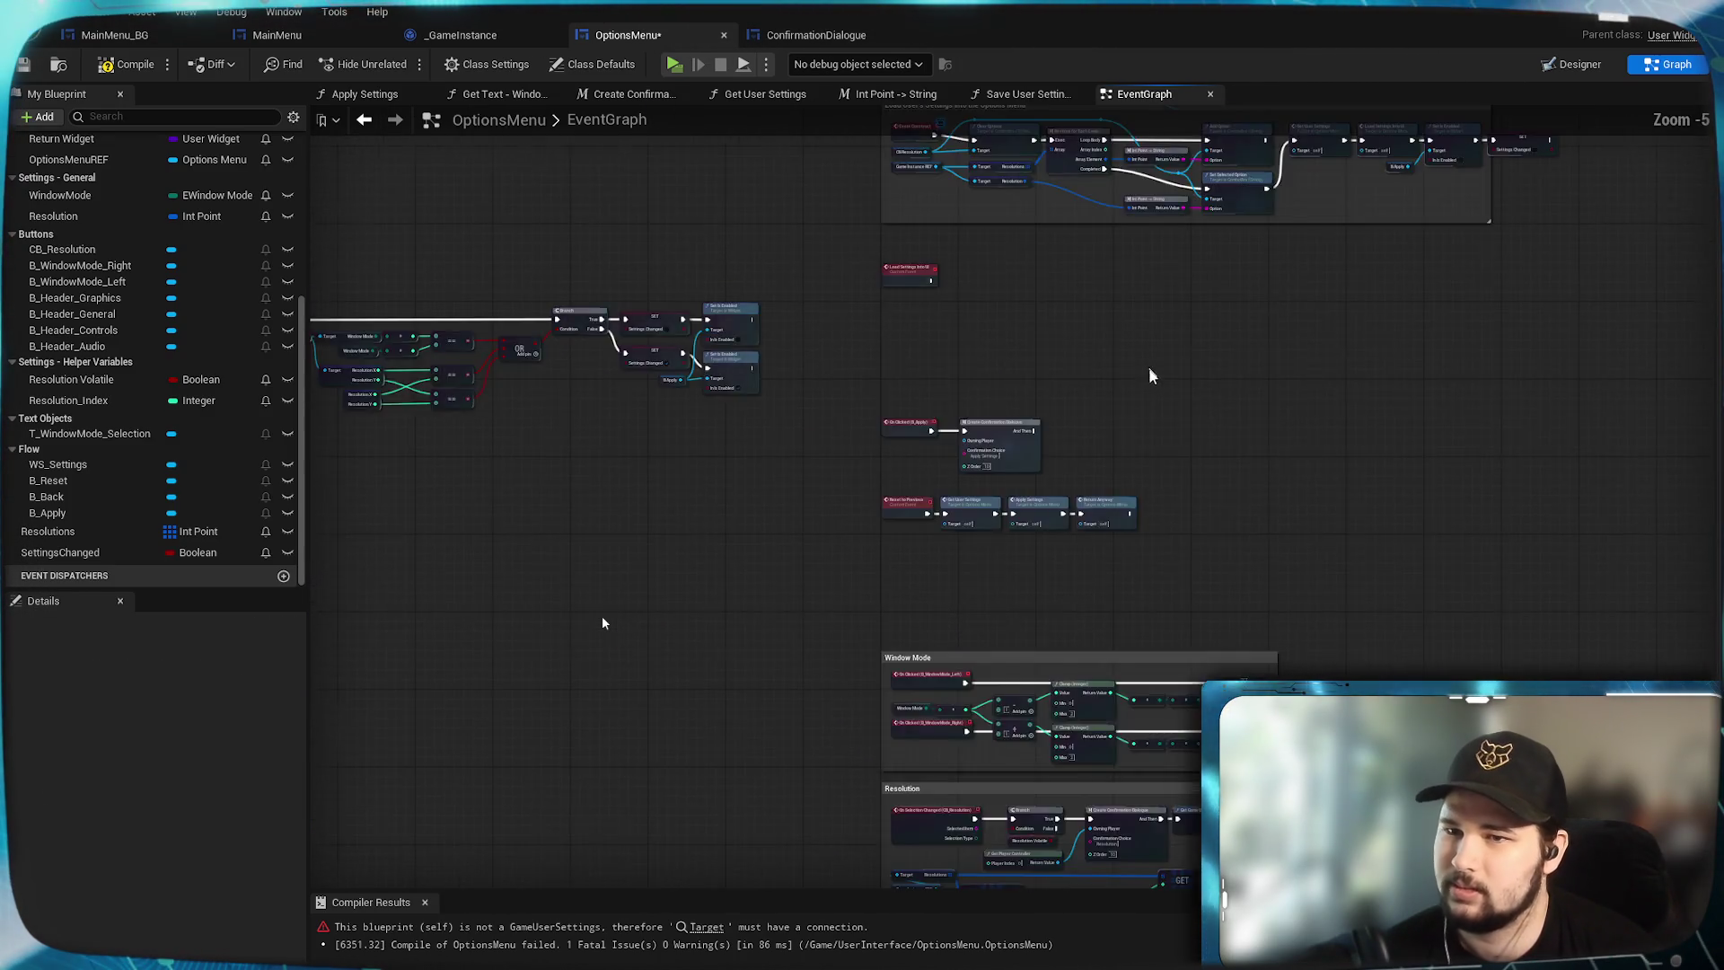
scroll(1347, 510, "up", 3)
mouse_move(1379, 580)
left_mouse_down()
mouse_move(1064, 510)
mouse_move(1165, 568)
mouse_move(1194, 539)
left_mouse_up()
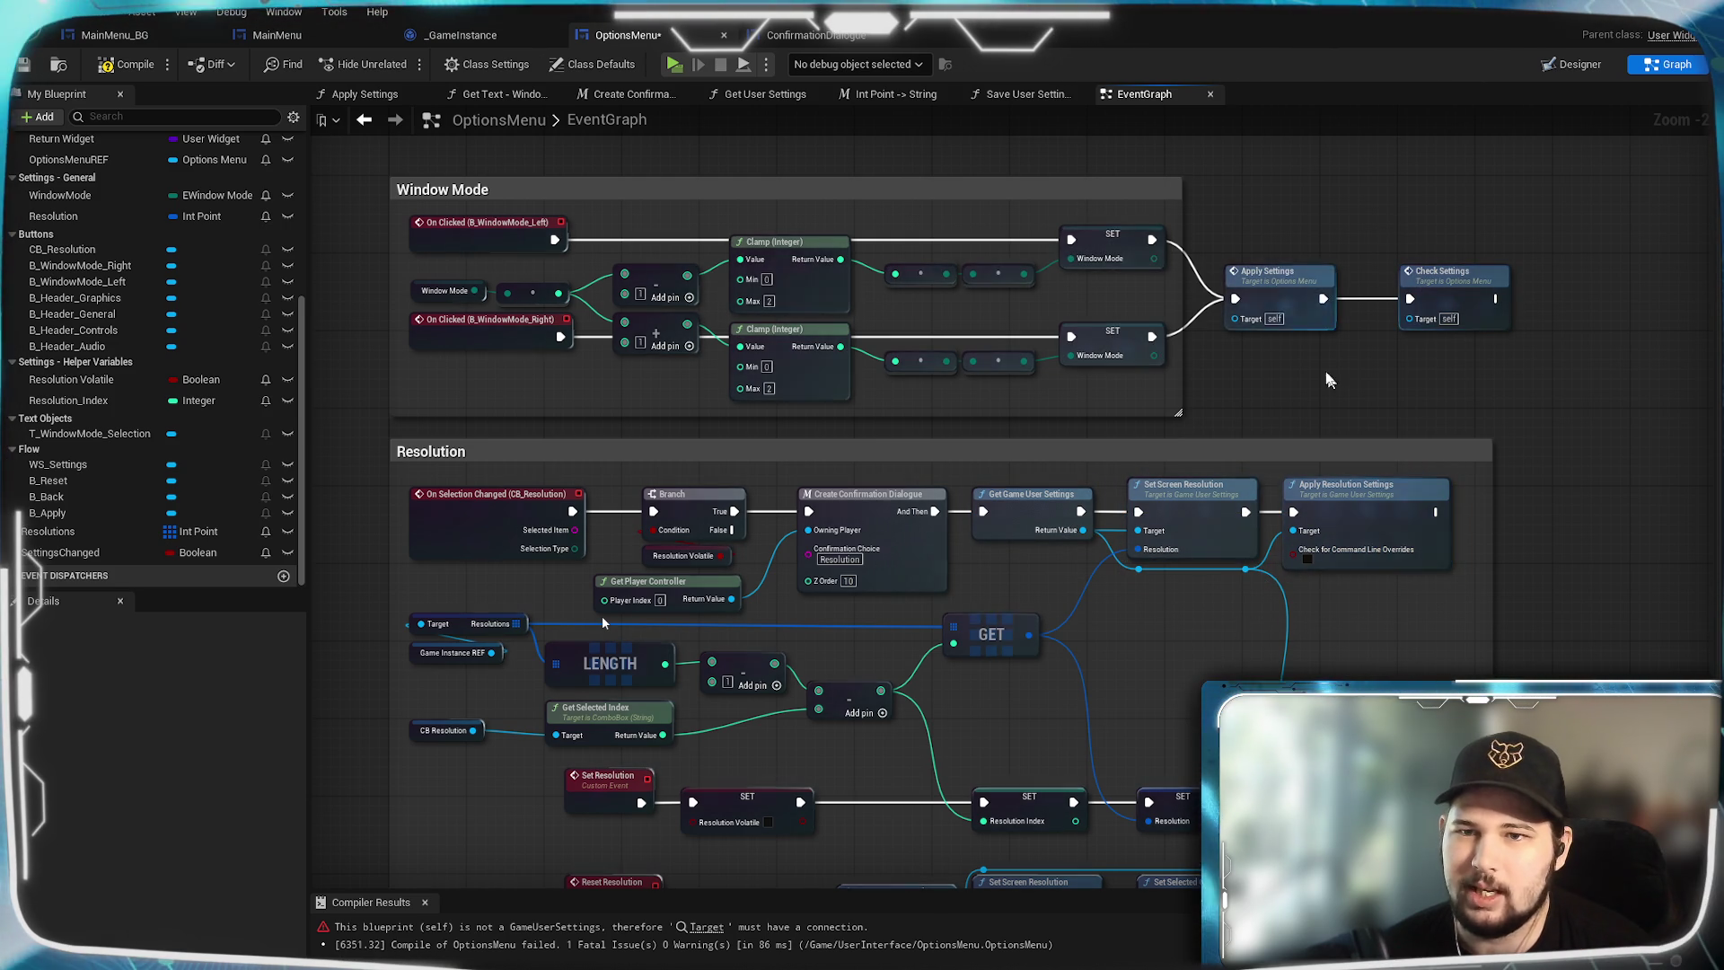
double_click(1281, 289)
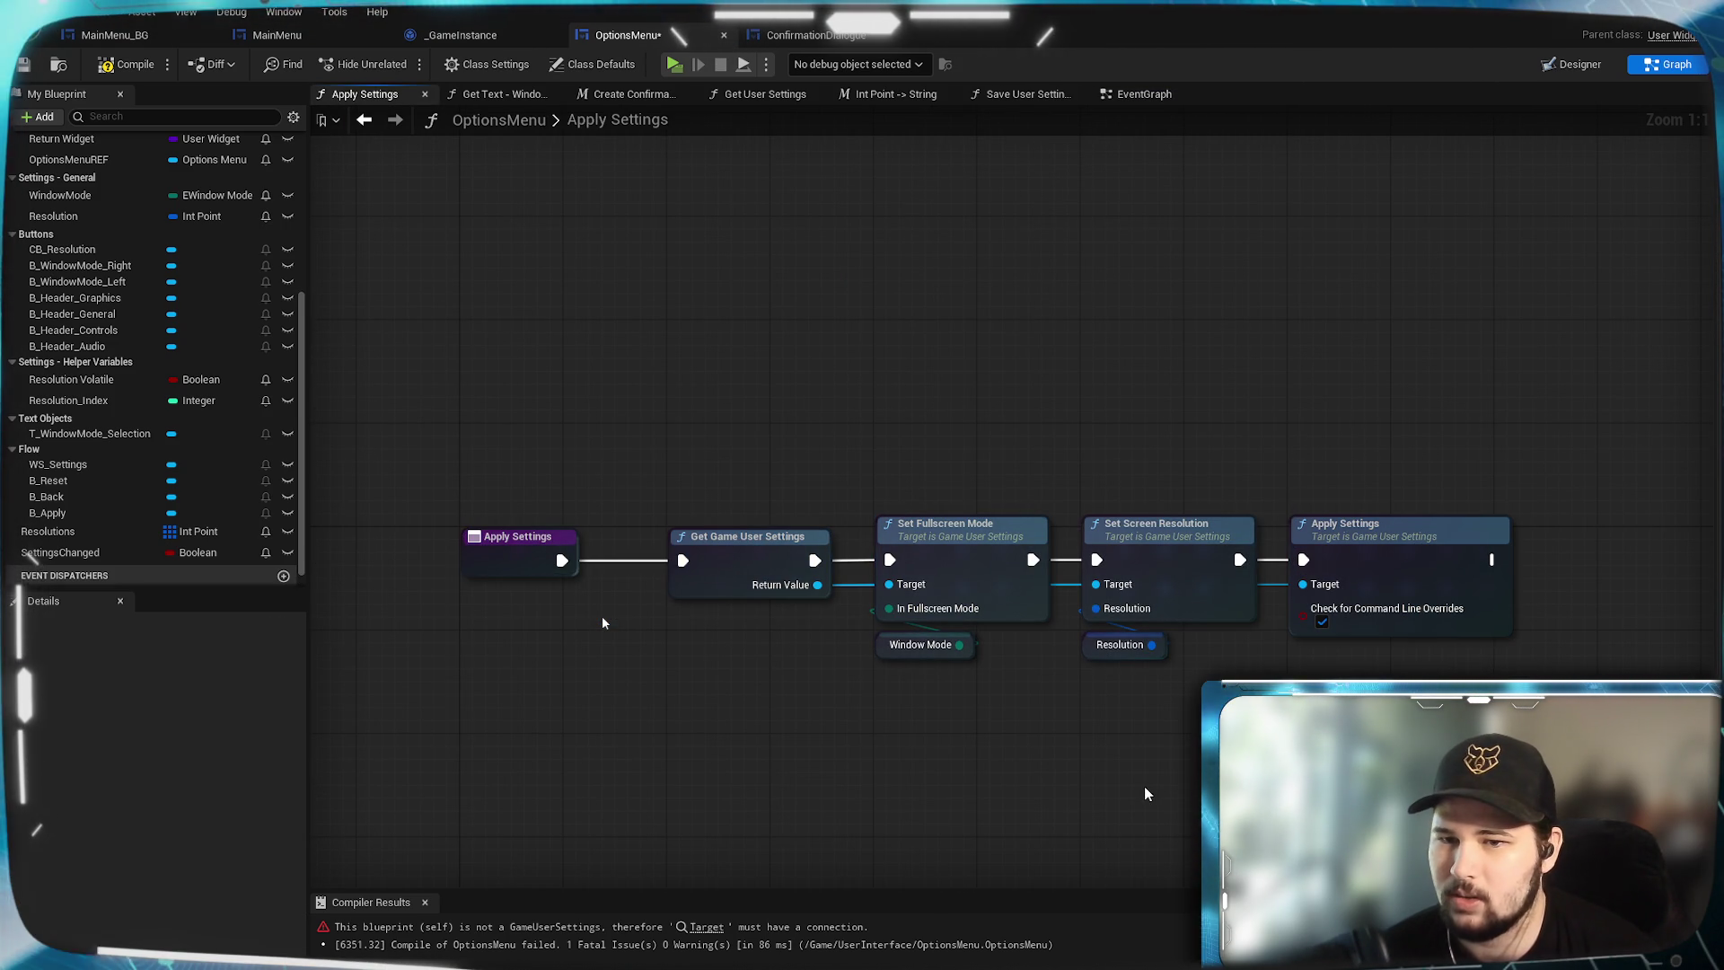
left_click(485, 100)
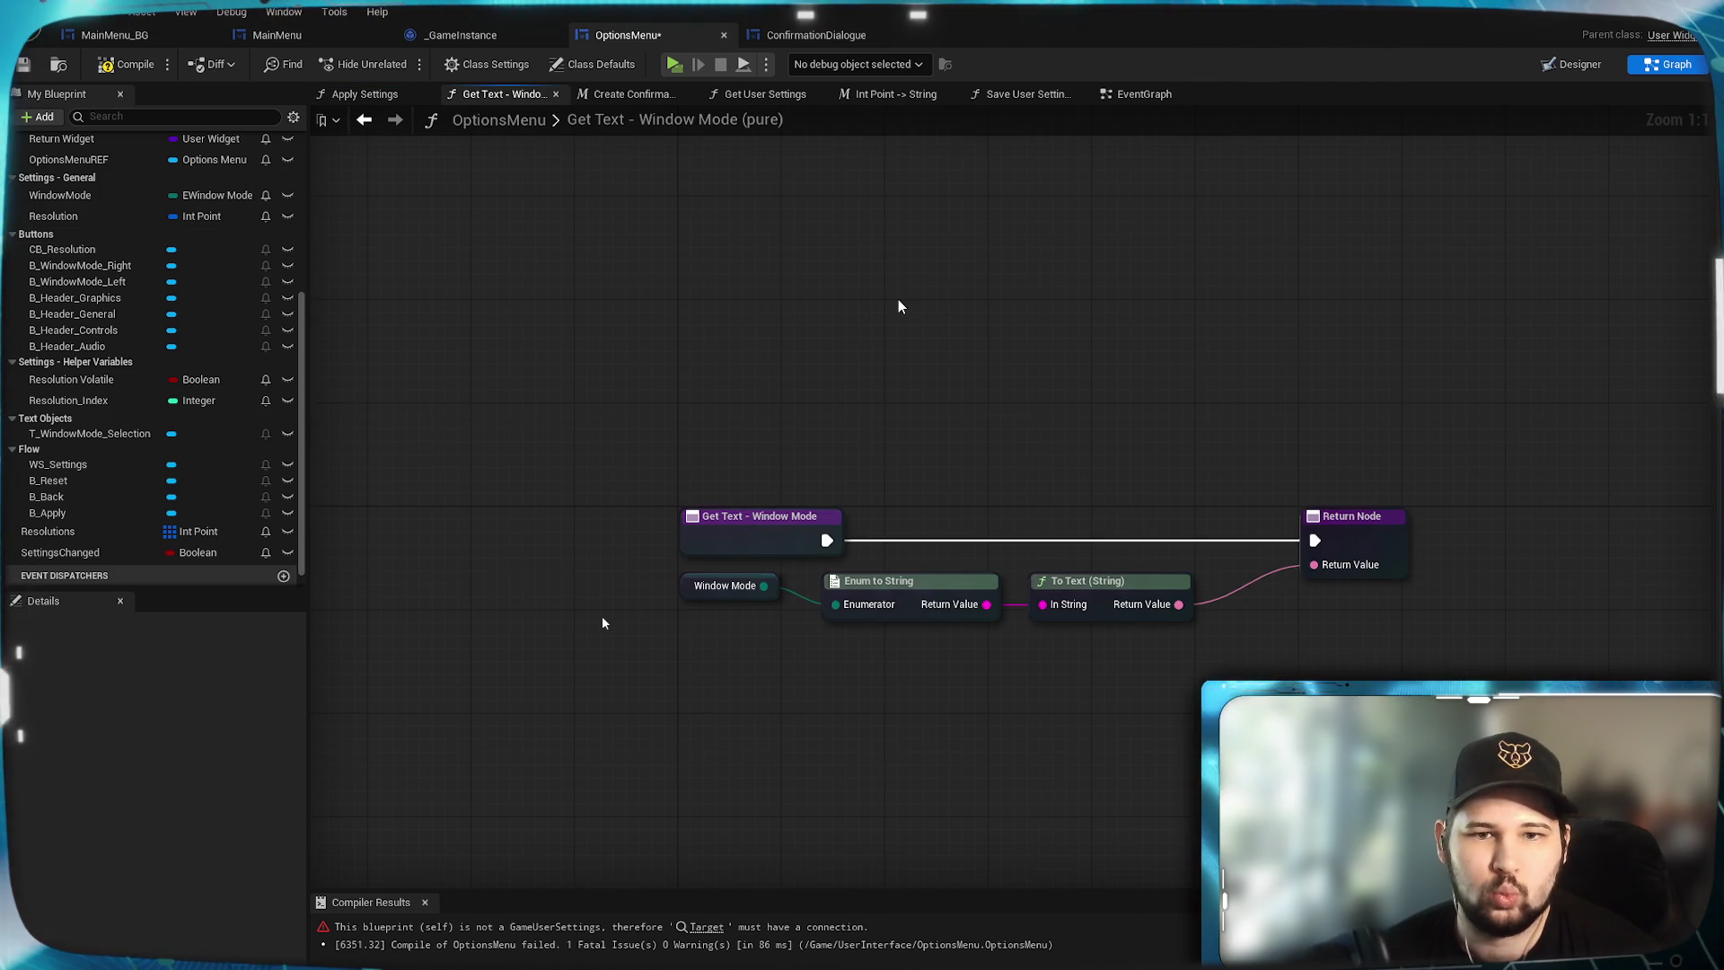
left_click(1128, 95)
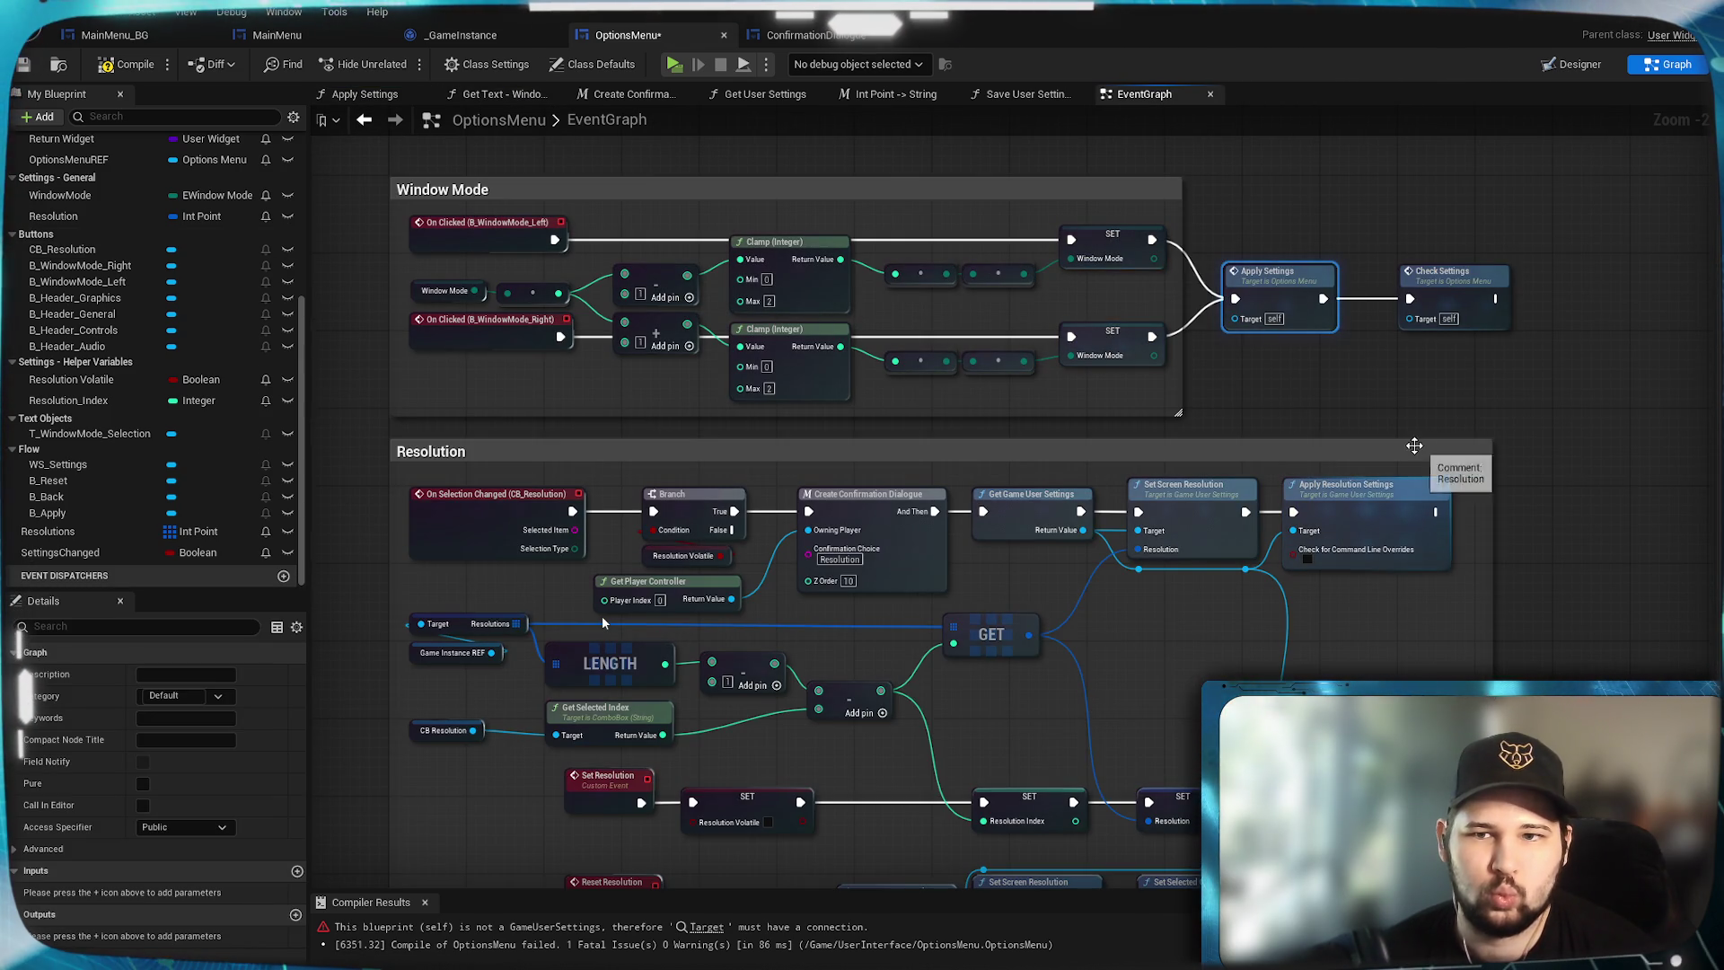
Add the OptionsMenu's own Apply Settings call, found by searching 'apply', after the SET node.
mouse_move(1319, 457)
left_mouse_down()
mouse_move(1215, 442)
mouse_move(1347, 593)
mouse_move(1127, 646)
mouse_move(1151, 417)
mouse_move(1189, 410)
left_mouse_up()
type("apply")
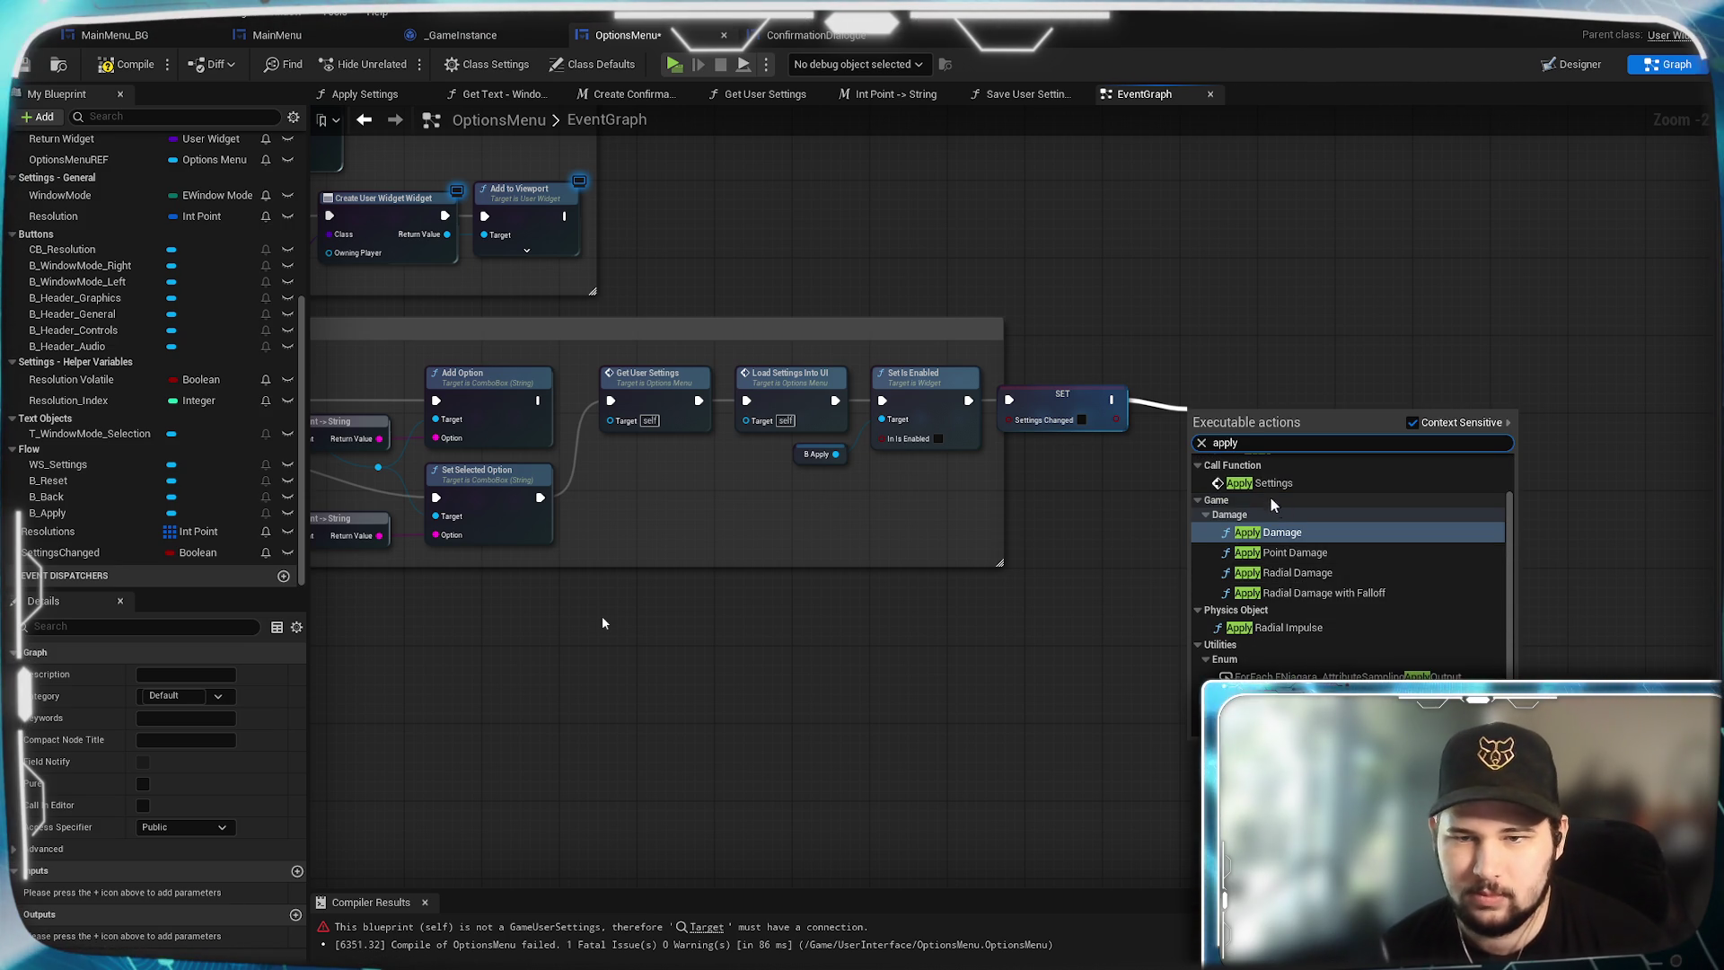
left_click(1261, 483)
left_click_drag(1204, 397, 1200, 386)
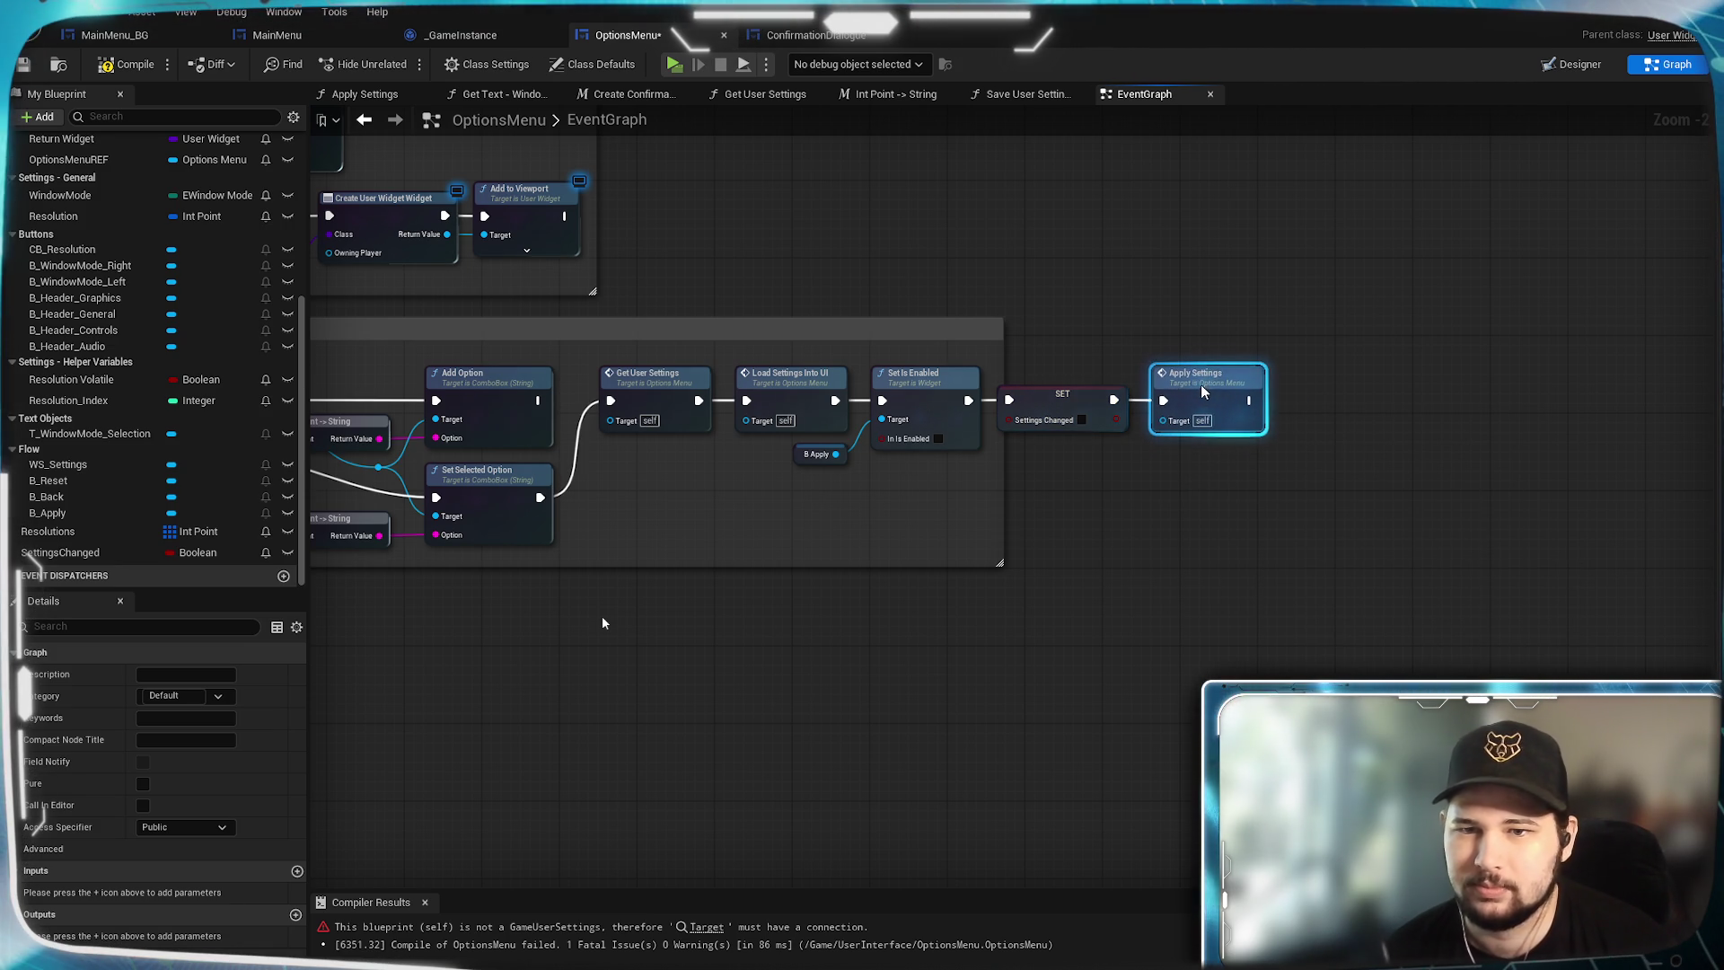
Compile without errors, start a test play, and open the in-game Settings screen.
left_click(127, 64)
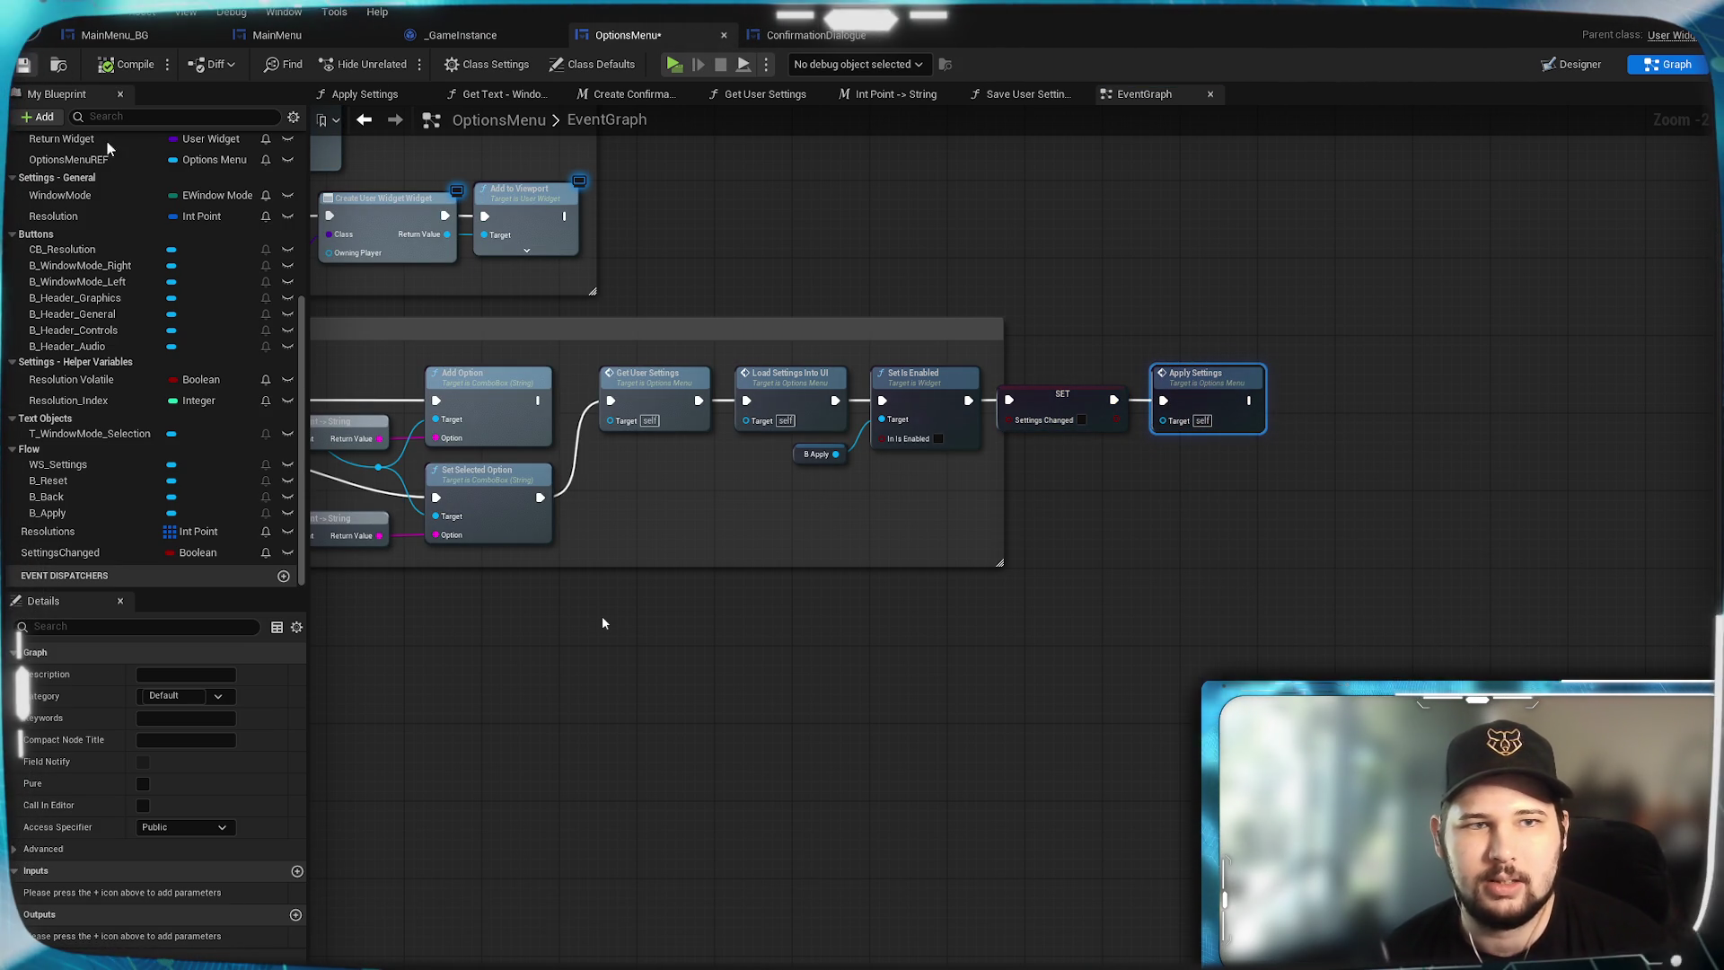
left_click(675, 67)
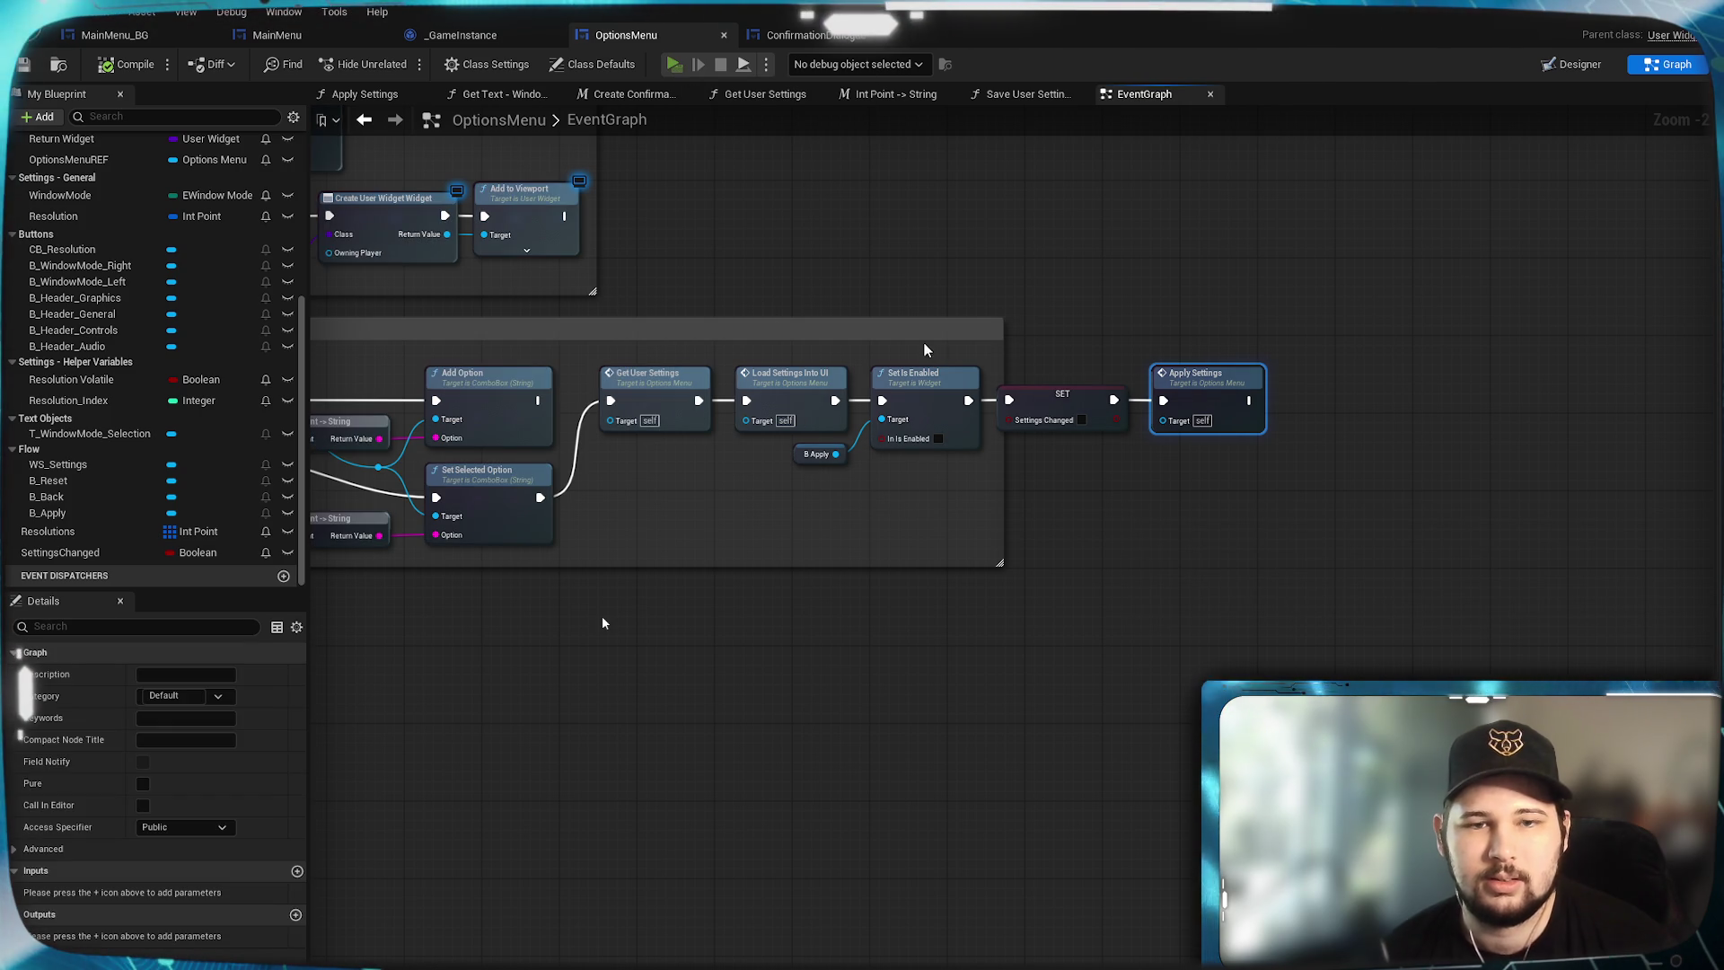
left_click(907, 480)
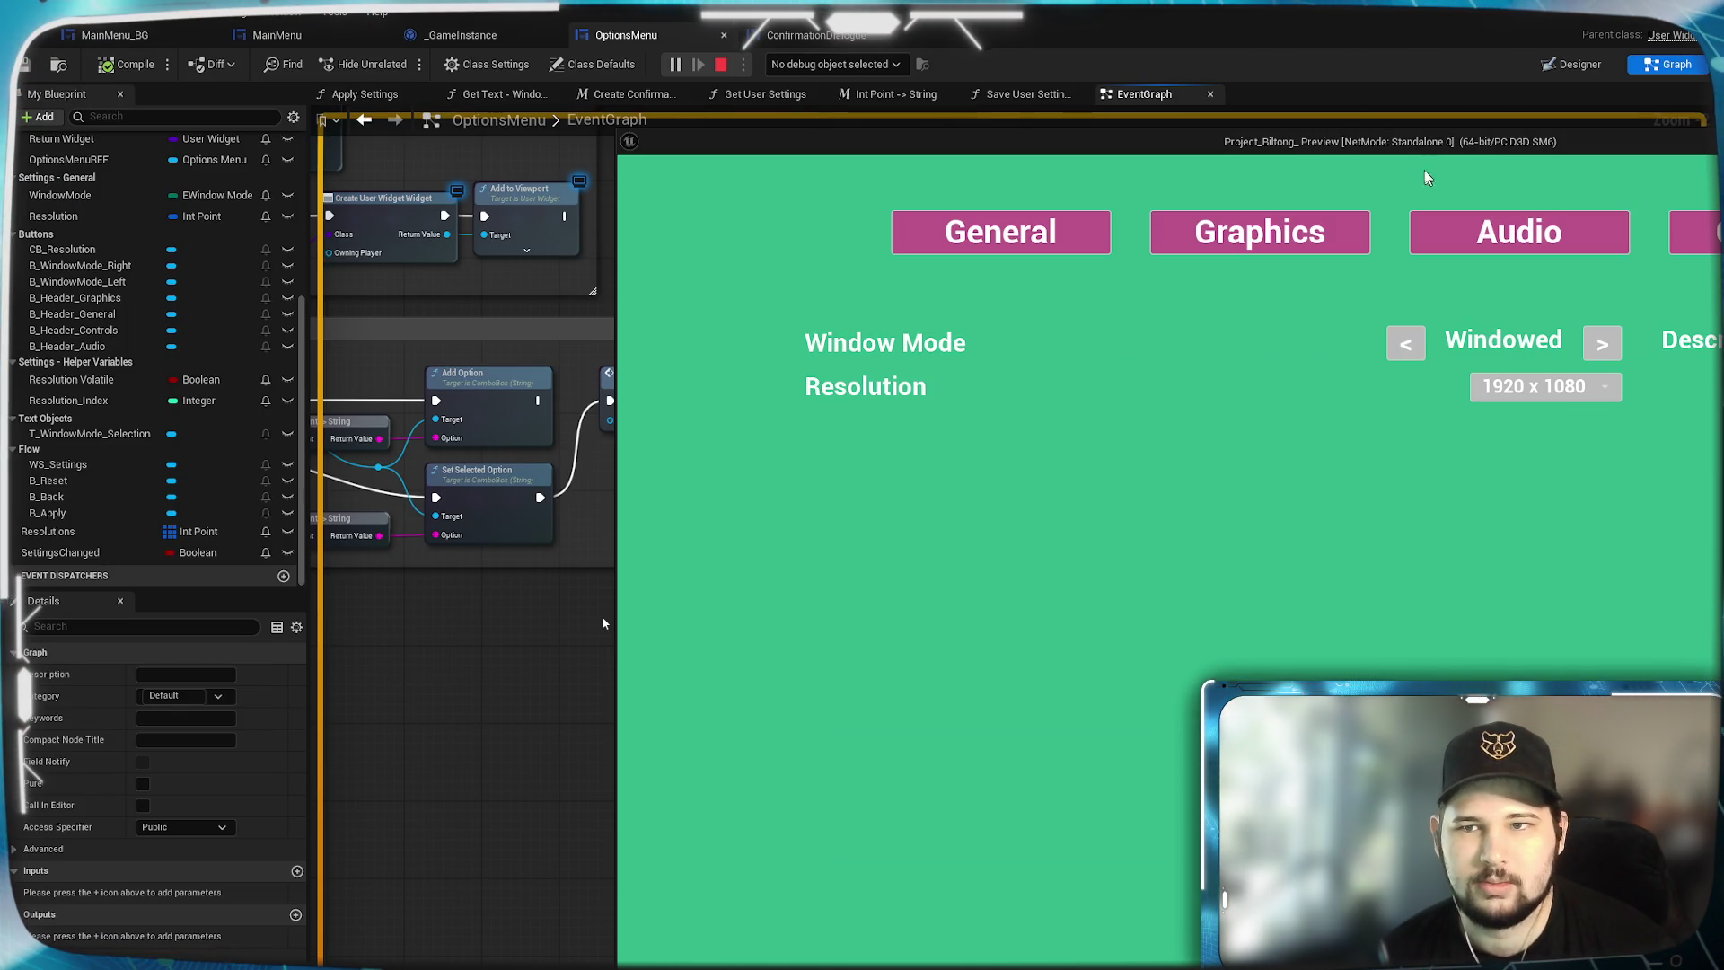
Stop the test play, relaunch it with Alt+P, and quit from the game's main menu.
left_click_drag(1474, 154, 921, 126)
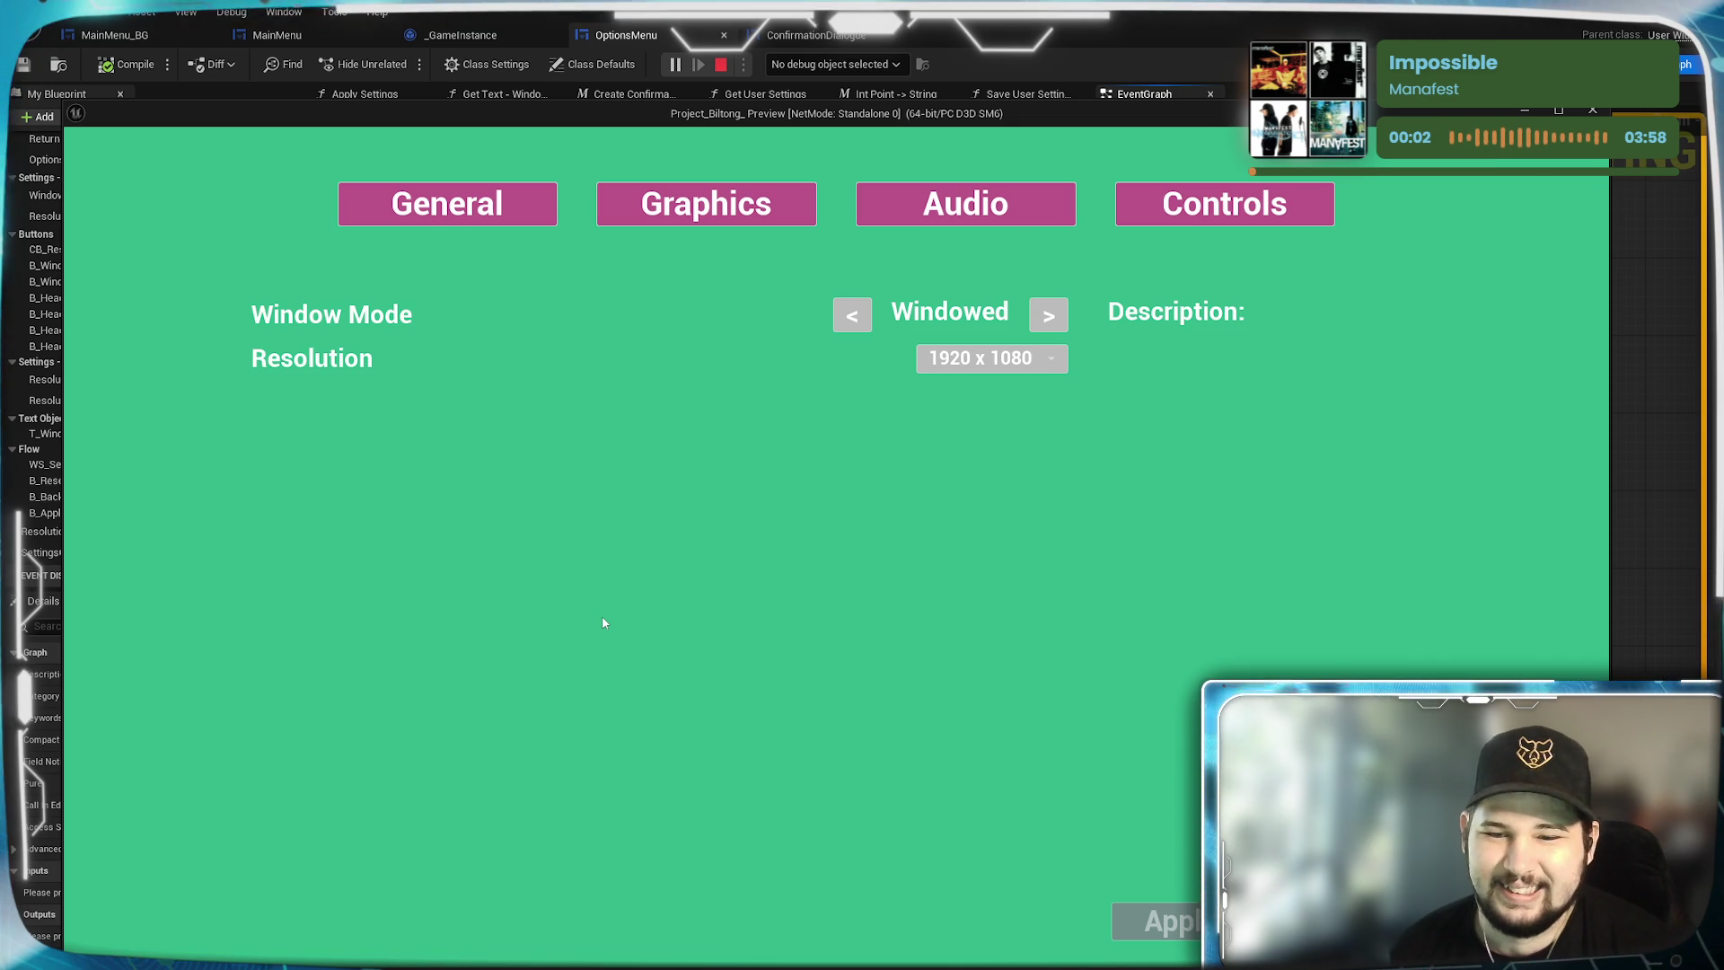
key("Escape")
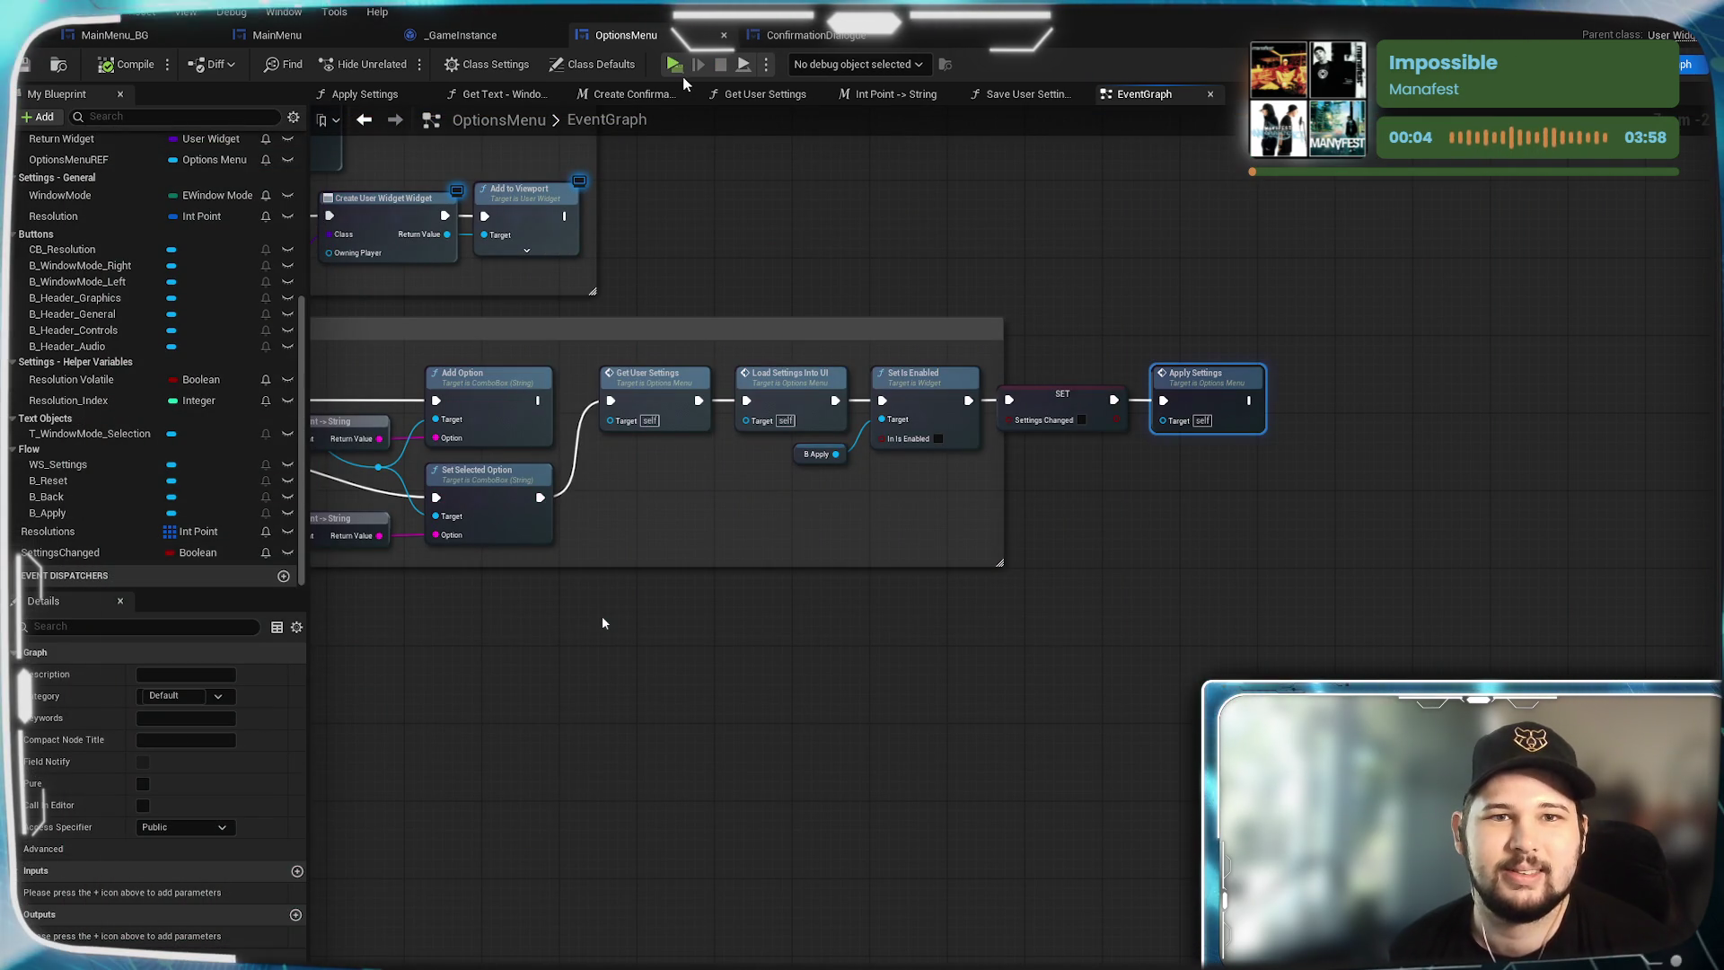
key("alt+p")
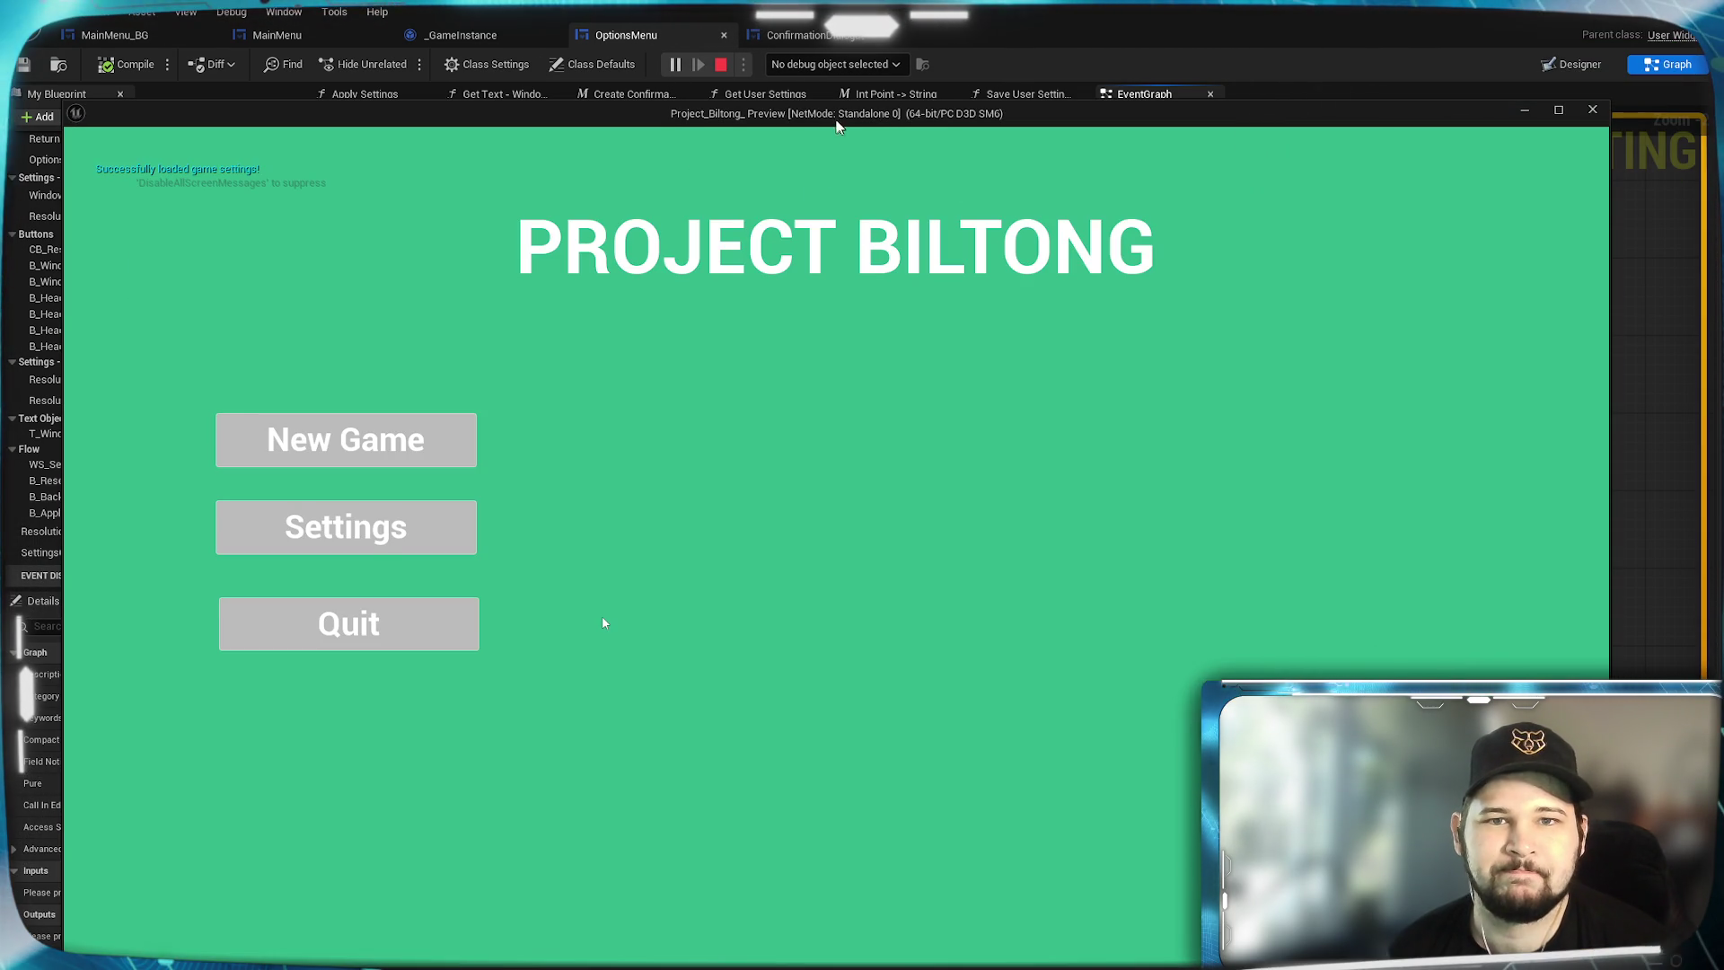
mouse_move(836, 126)
left_mouse_down()
mouse_move(935, 126)
mouse_move(909, 102)
left_mouse_up()
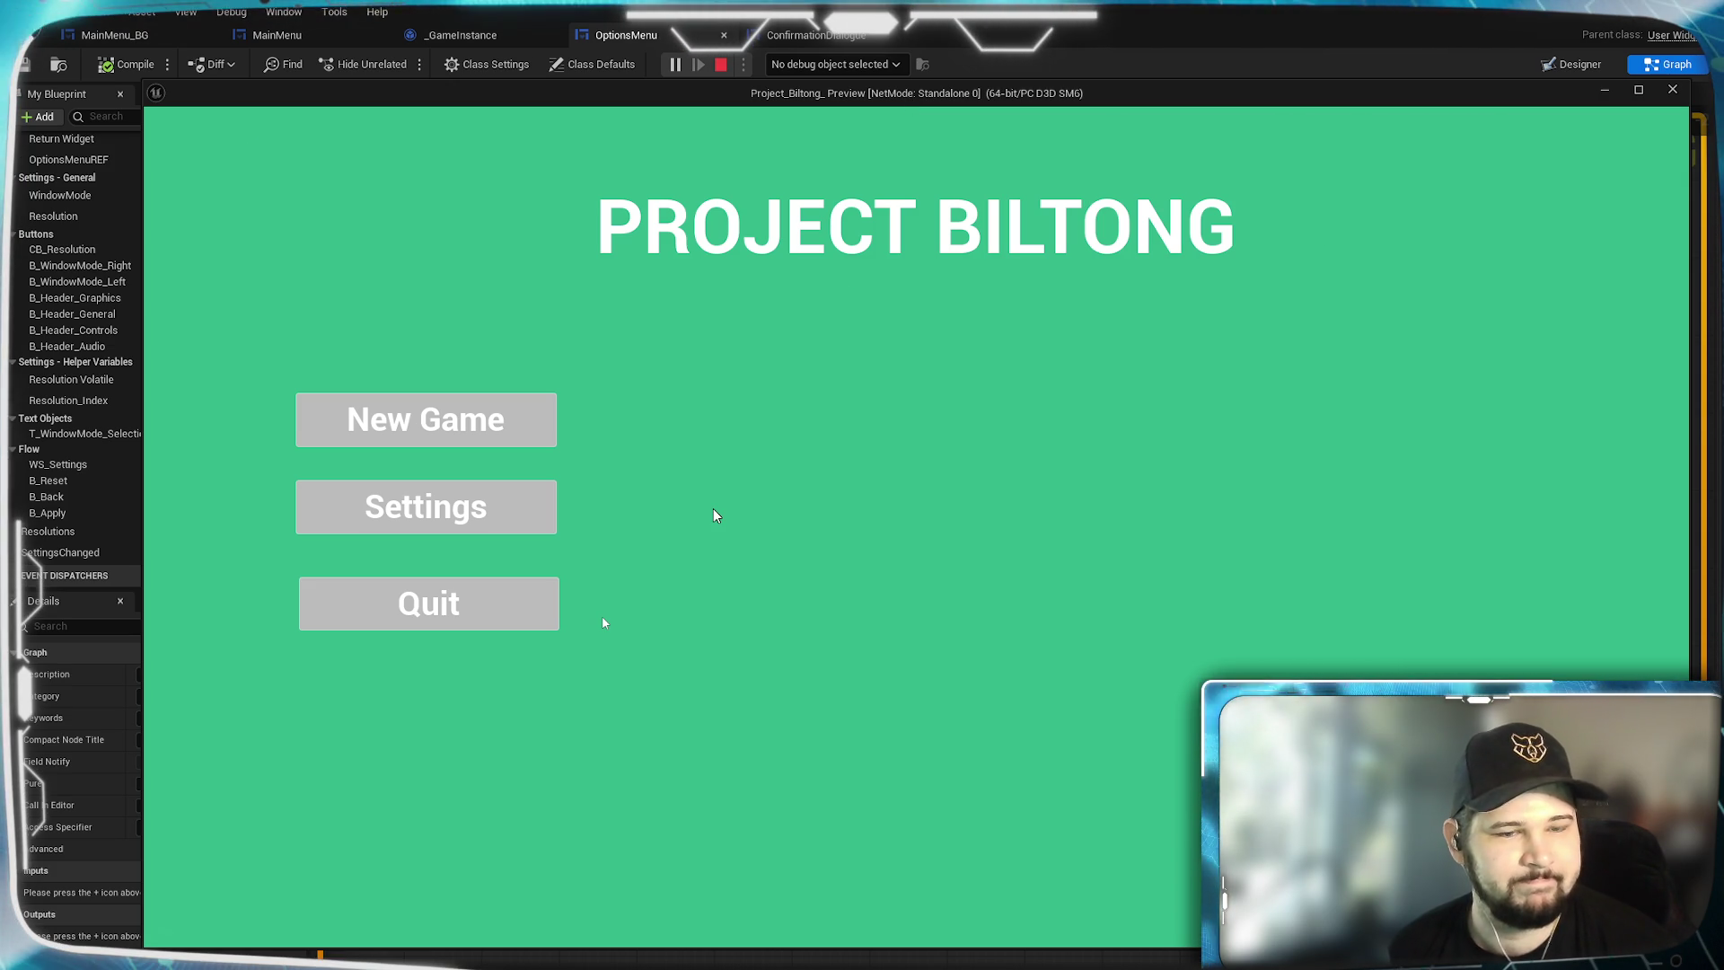
left_click(539, 611)
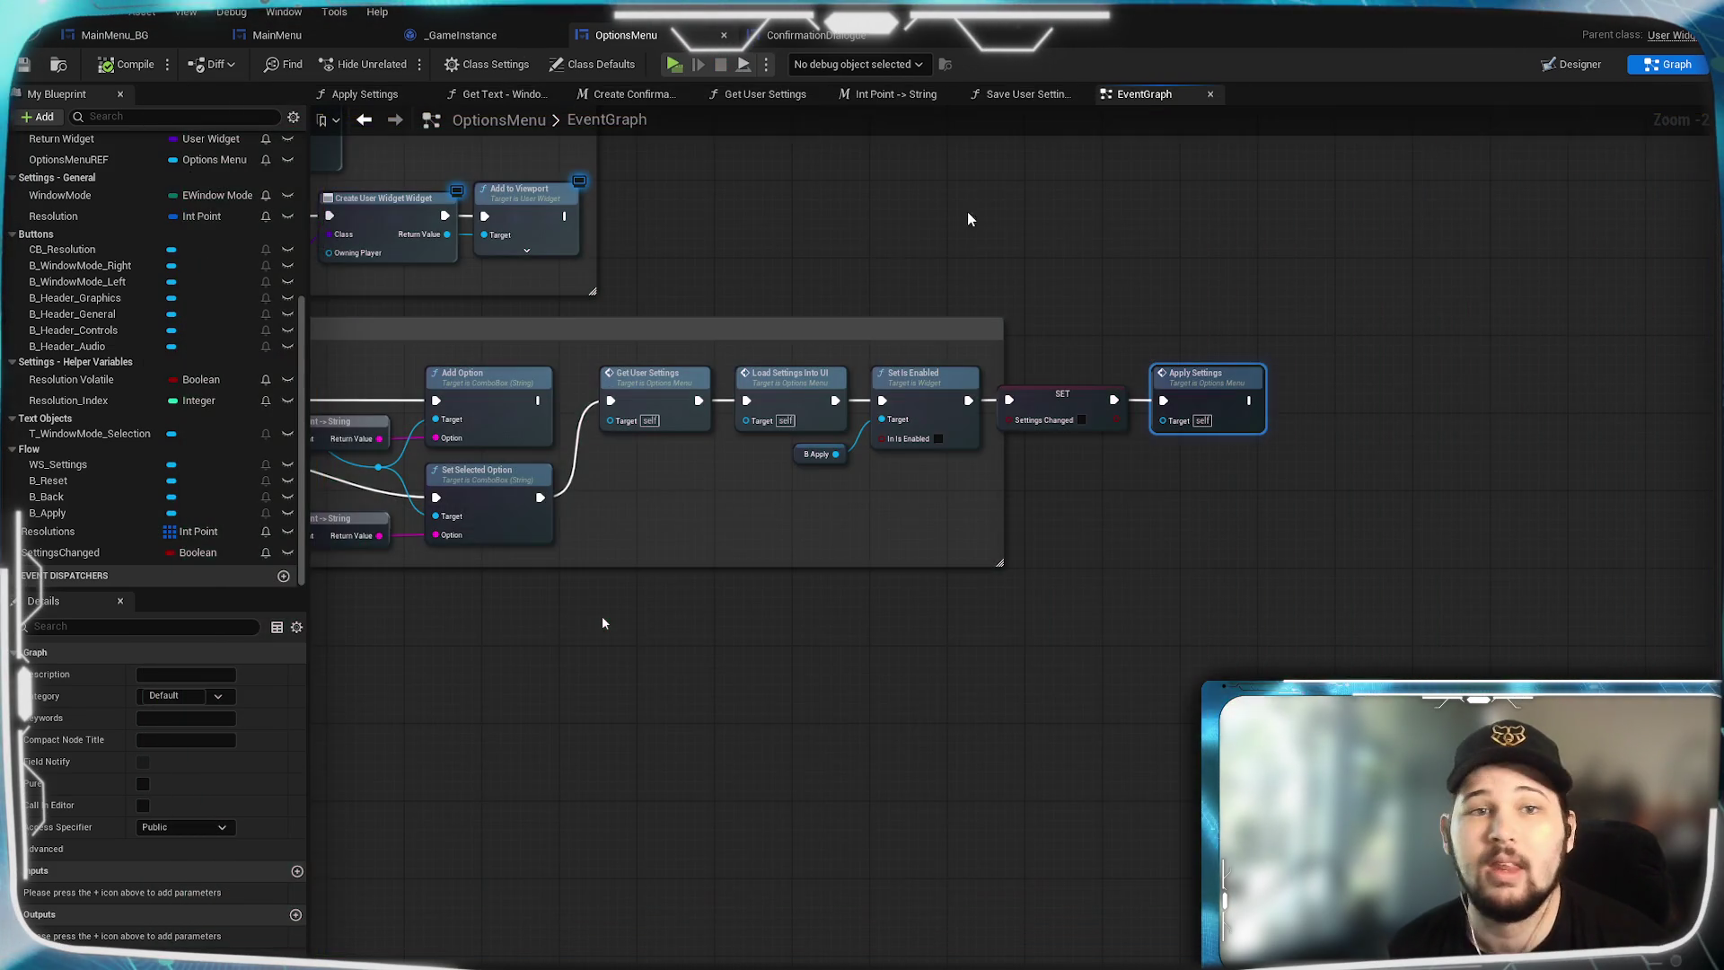
In _GameInstance, inspect the Load Settings print nodes and the Load/Default Settings event groups.
left_click(505, 35)
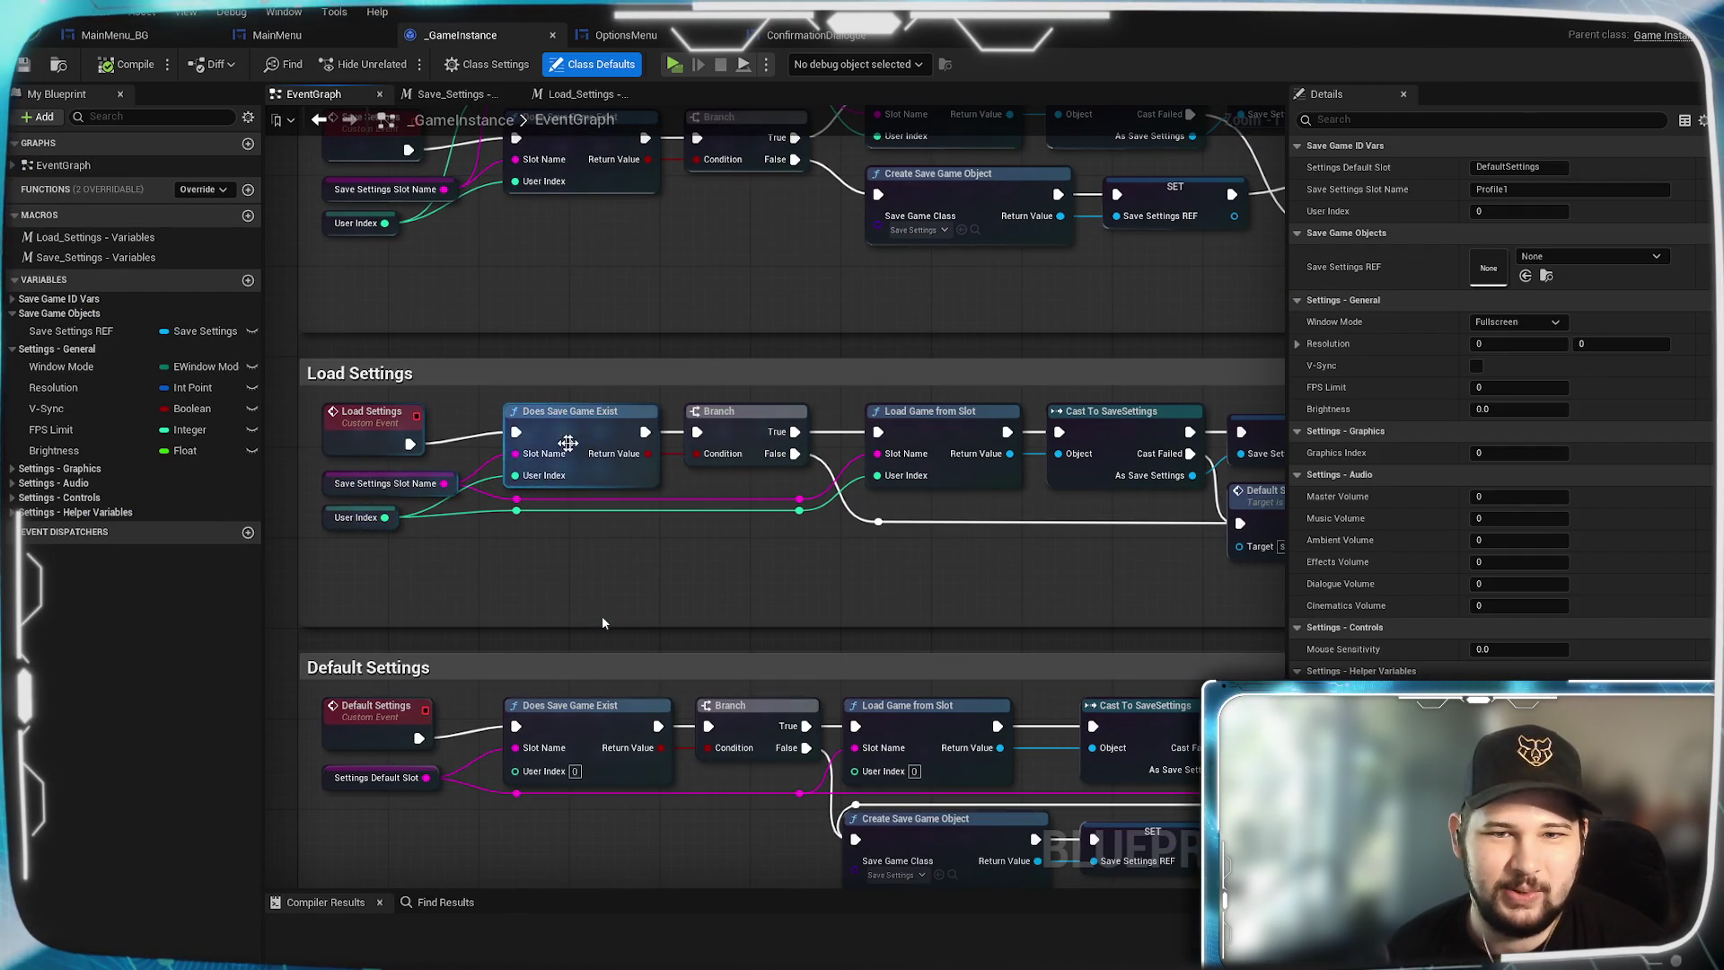
mouse_move(955, 456)
left_mouse_down()
mouse_move(636, 566)
mouse_move(674, 539)
mouse_move(595, 549)
left_mouse_up()
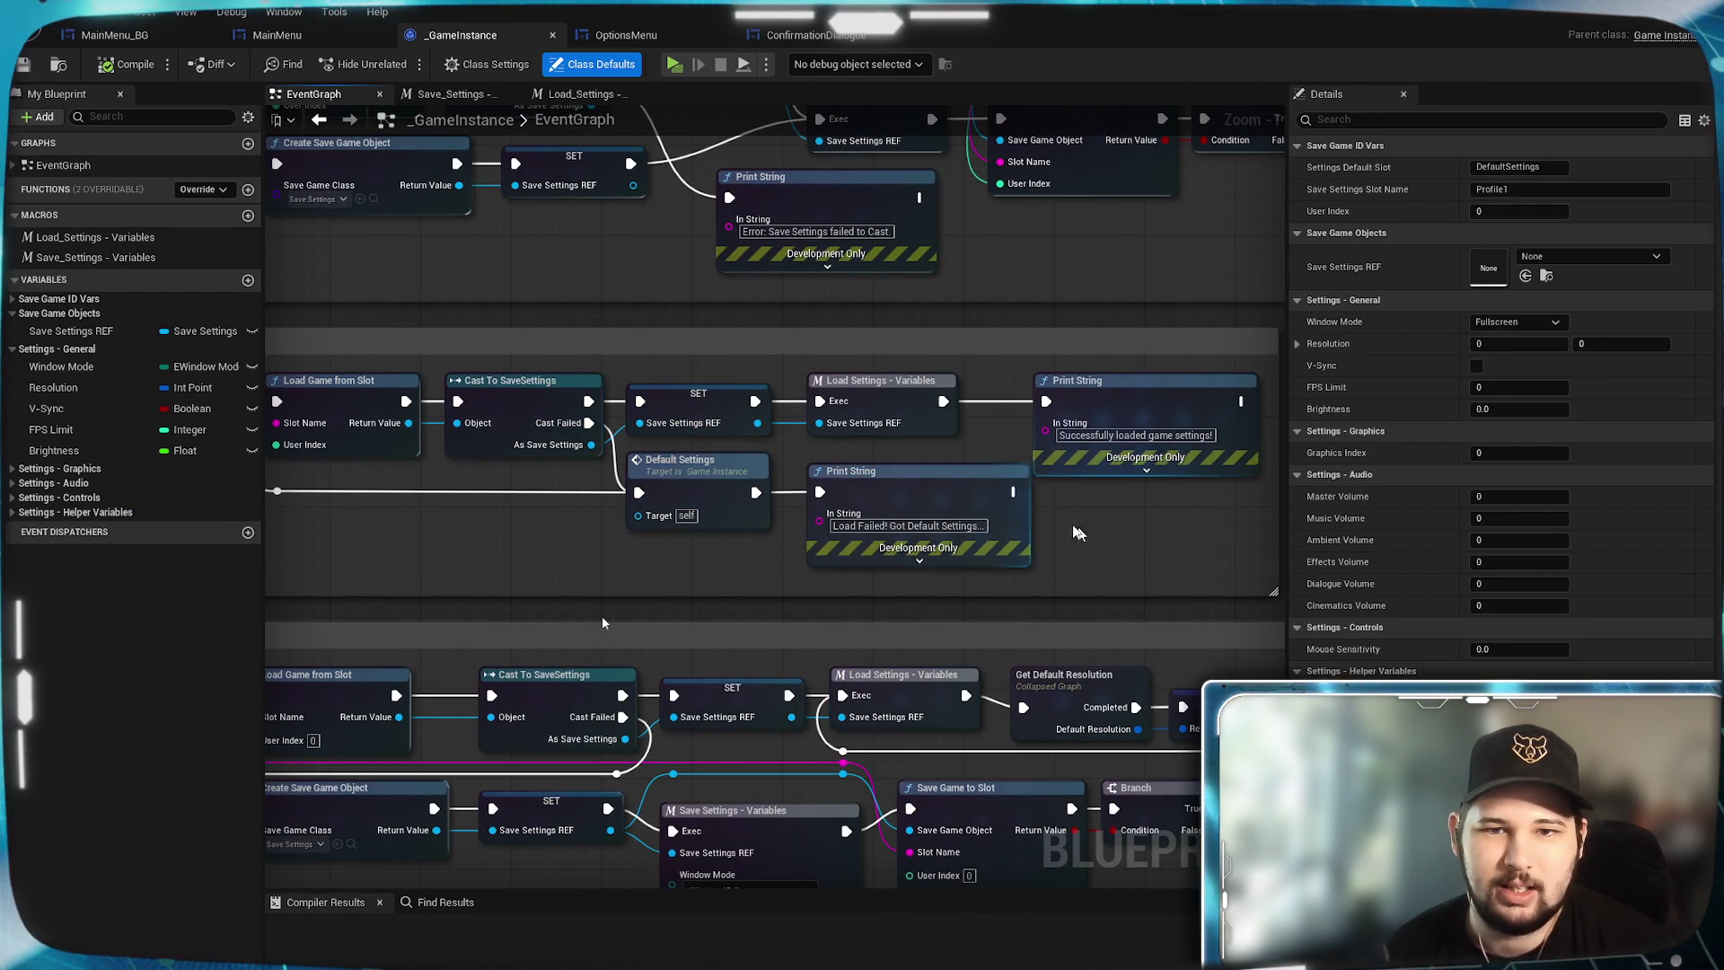
mouse_move(1159, 407)
left_mouse_down()
mouse_move(1176, 407)
mouse_move(1157, 407)
left_mouse_up()
mouse_move(757, 540)
left_mouse_down()
mouse_move(1167, 521)
mouse_move(759, 514)
left_mouse_up()
left_click_drag(431, 354, 542, 467)
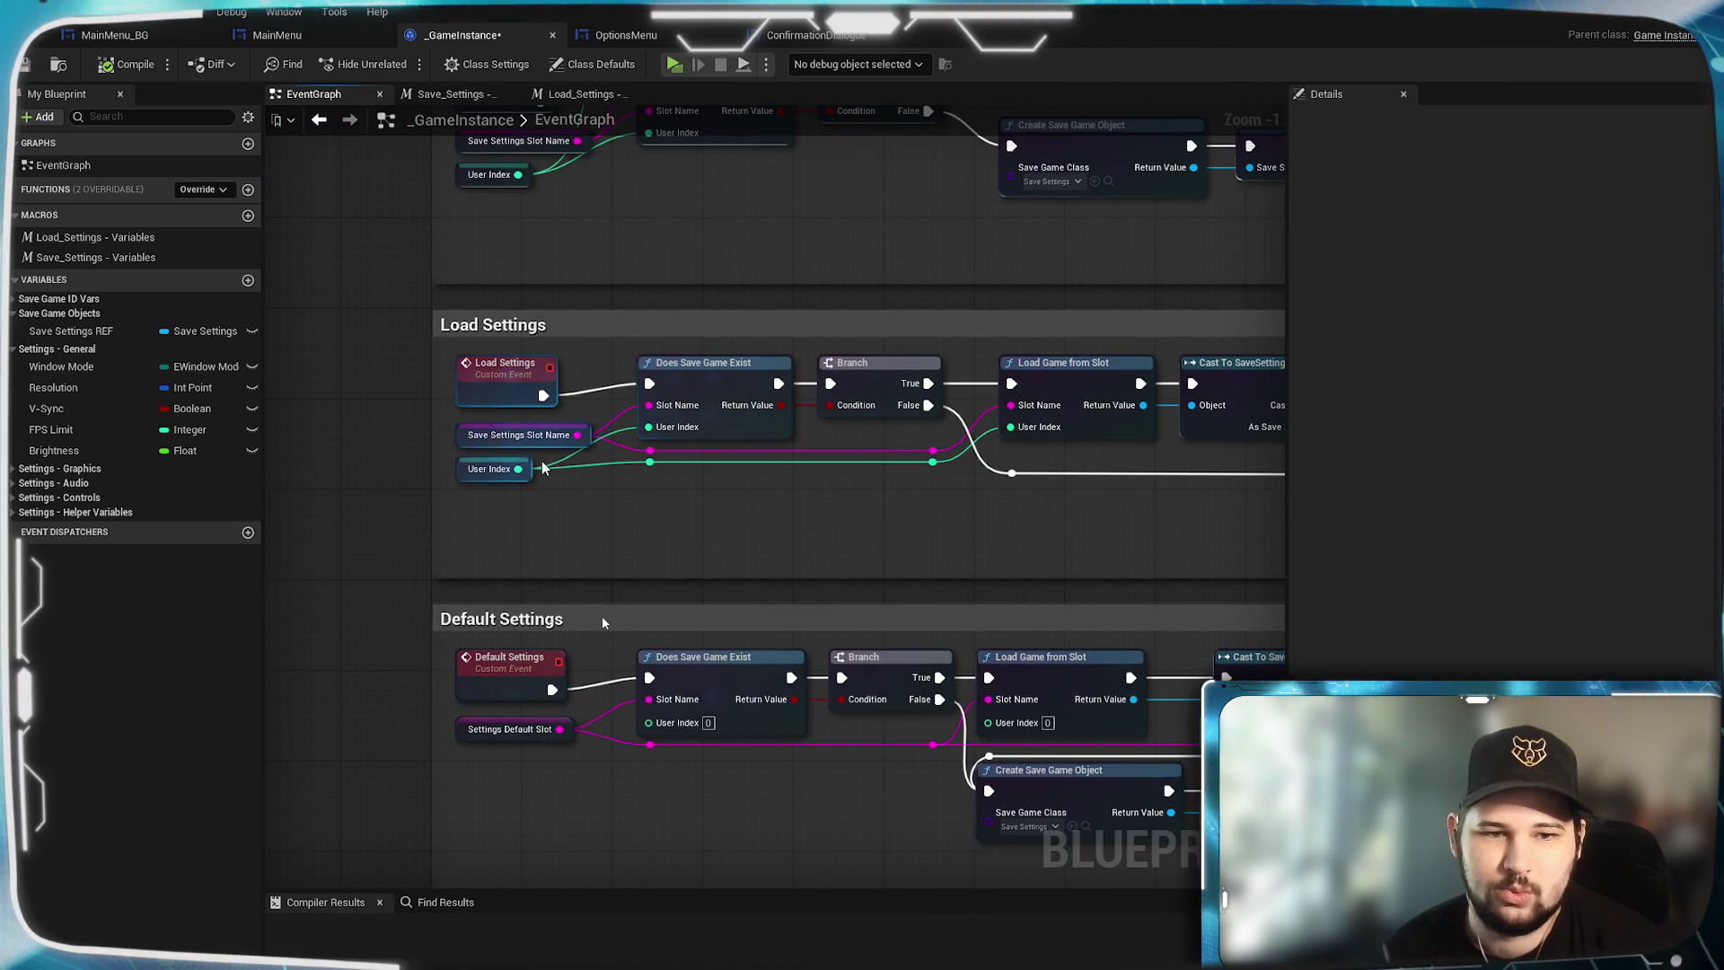
scroll(528, 509, "down", 2)
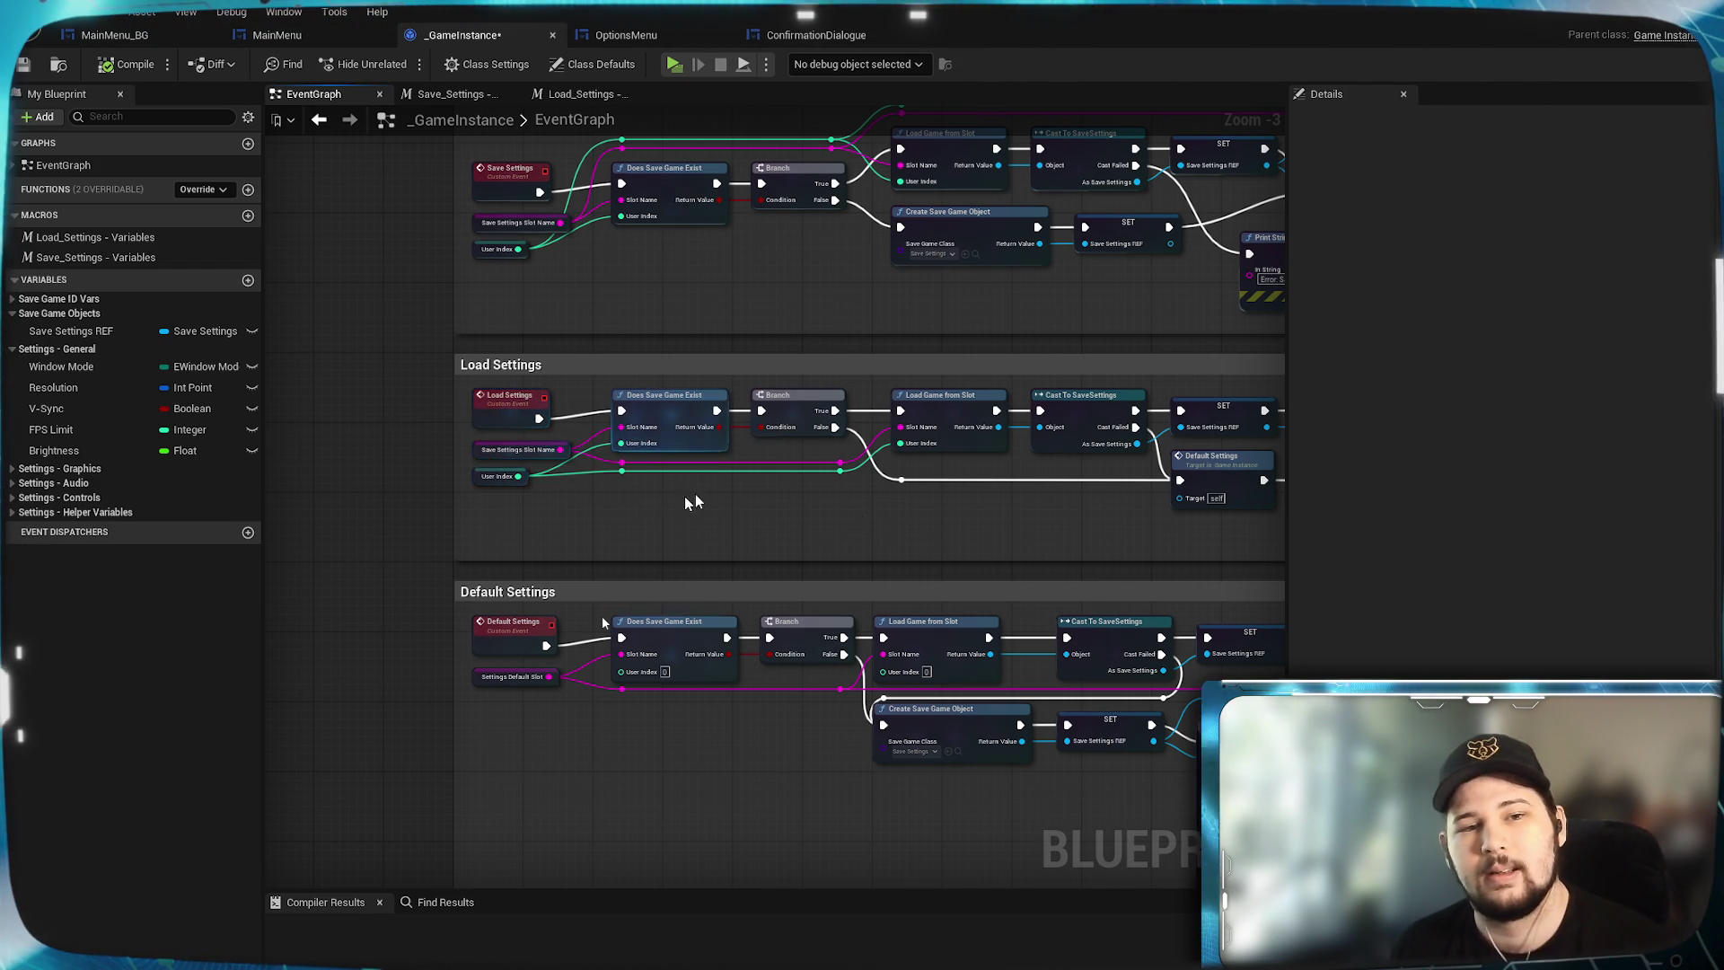
Pan across the rest of the Load Settings logic and save all modified assets.
mouse_move(693, 493)
left_mouse_down()
mouse_move(674, 531)
mouse_move(913, 510)
left_mouse_up()
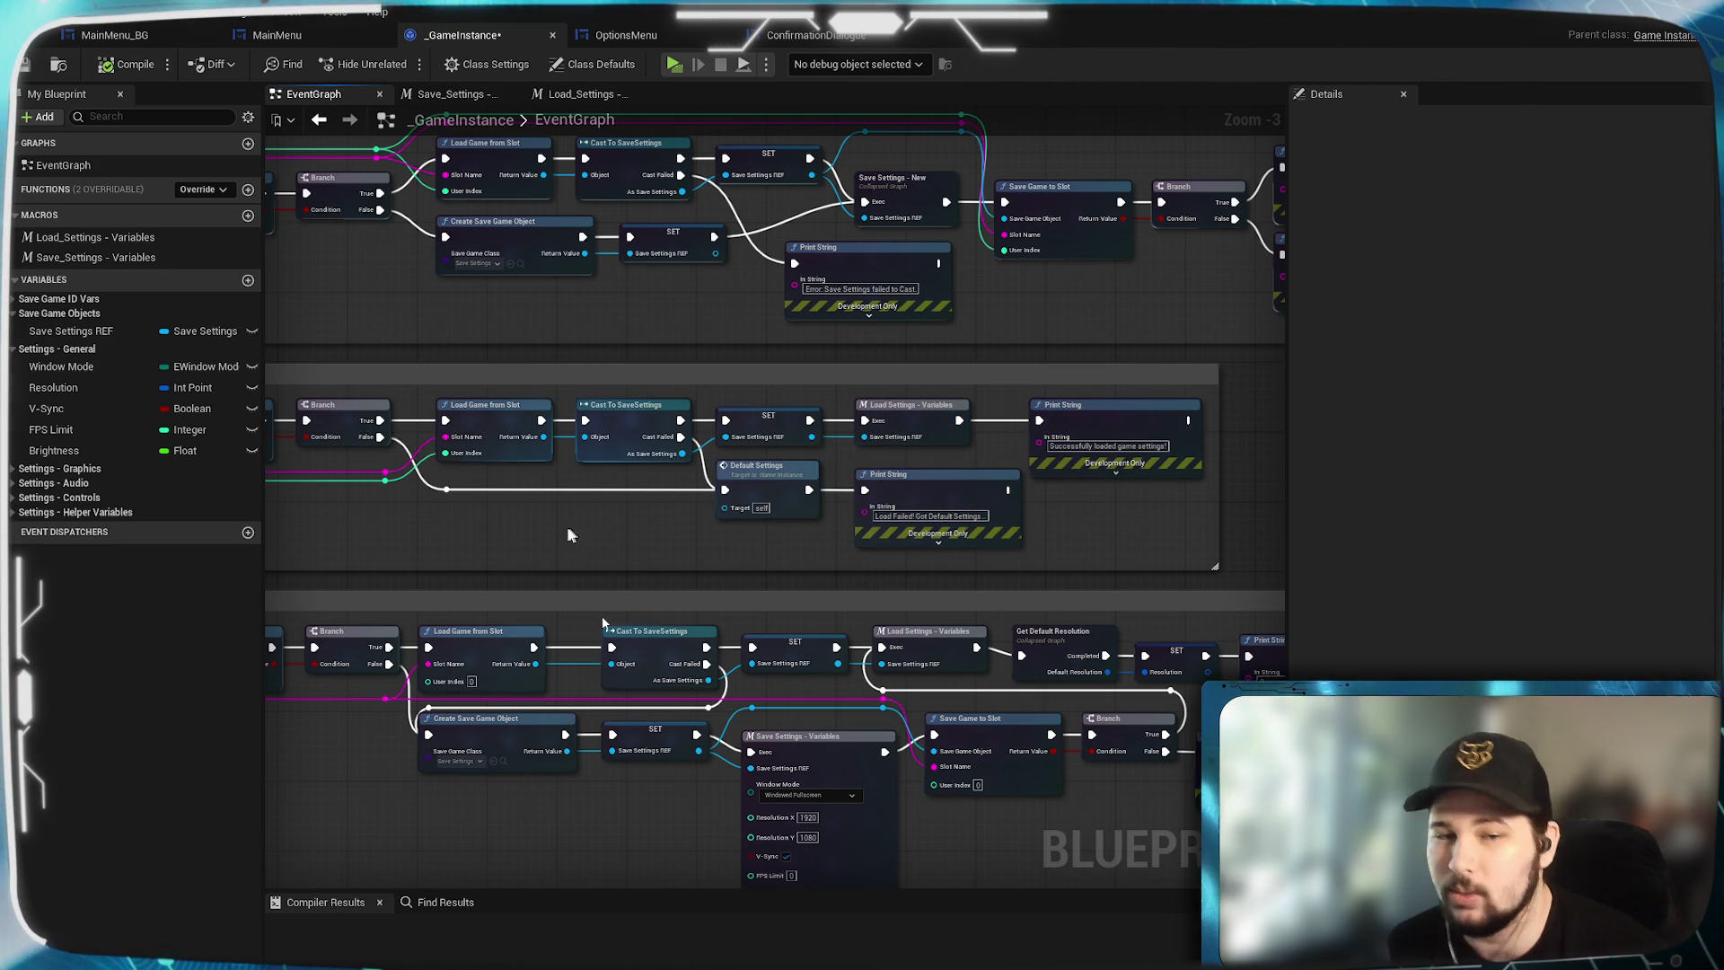
scroll(719, 526, "up", 1)
scroll(889, 494, "up", 1)
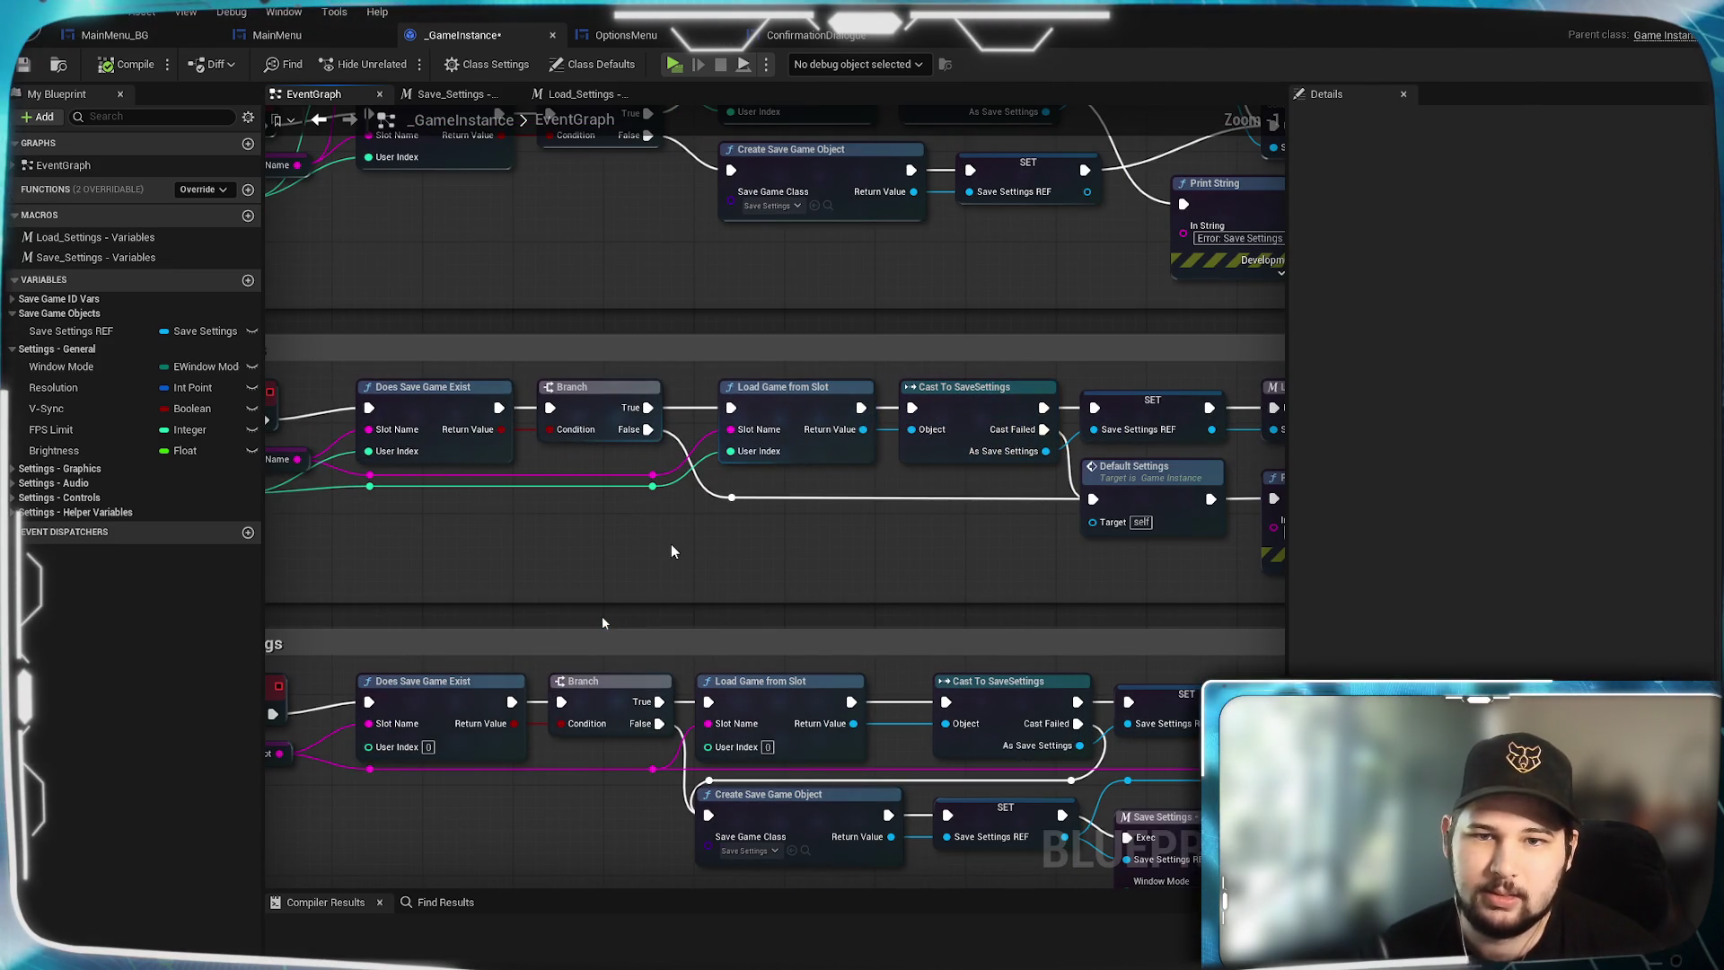
mouse_move(667, 554)
left_mouse_down()
mouse_move(907, 573)
mouse_move(461, 571)
mouse_move(970, 535)
mouse_move(805, 523)
left_mouse_up()
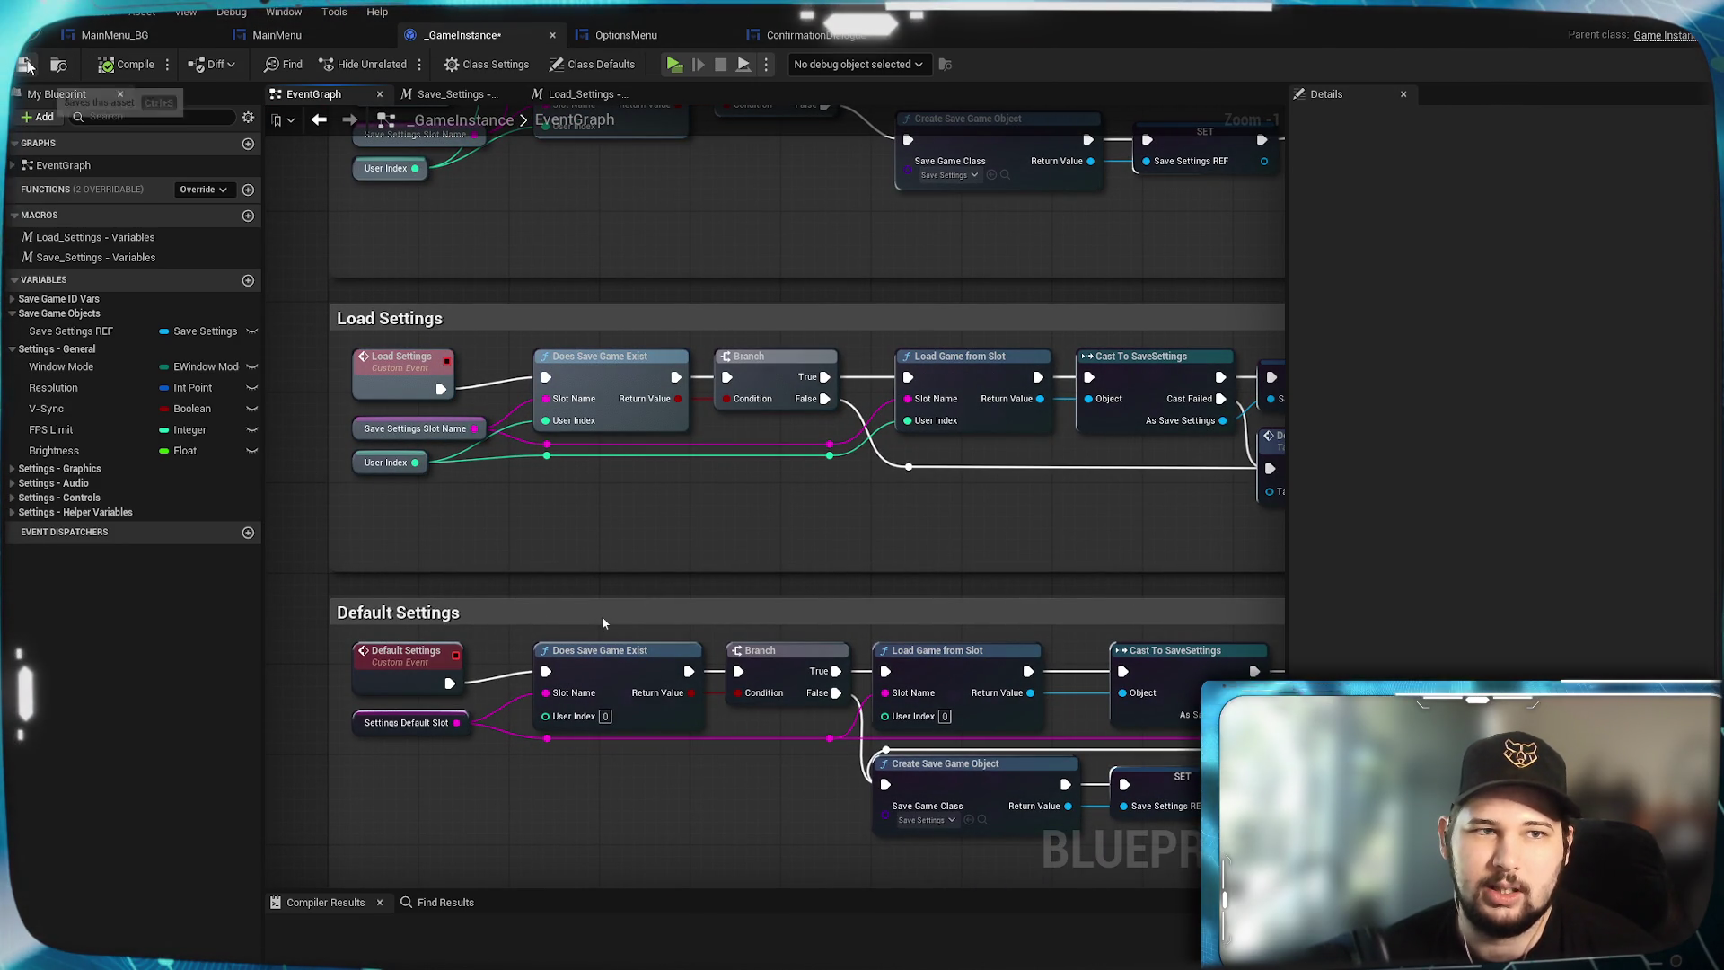
key("ctrl+s")
left_click(298, 35)
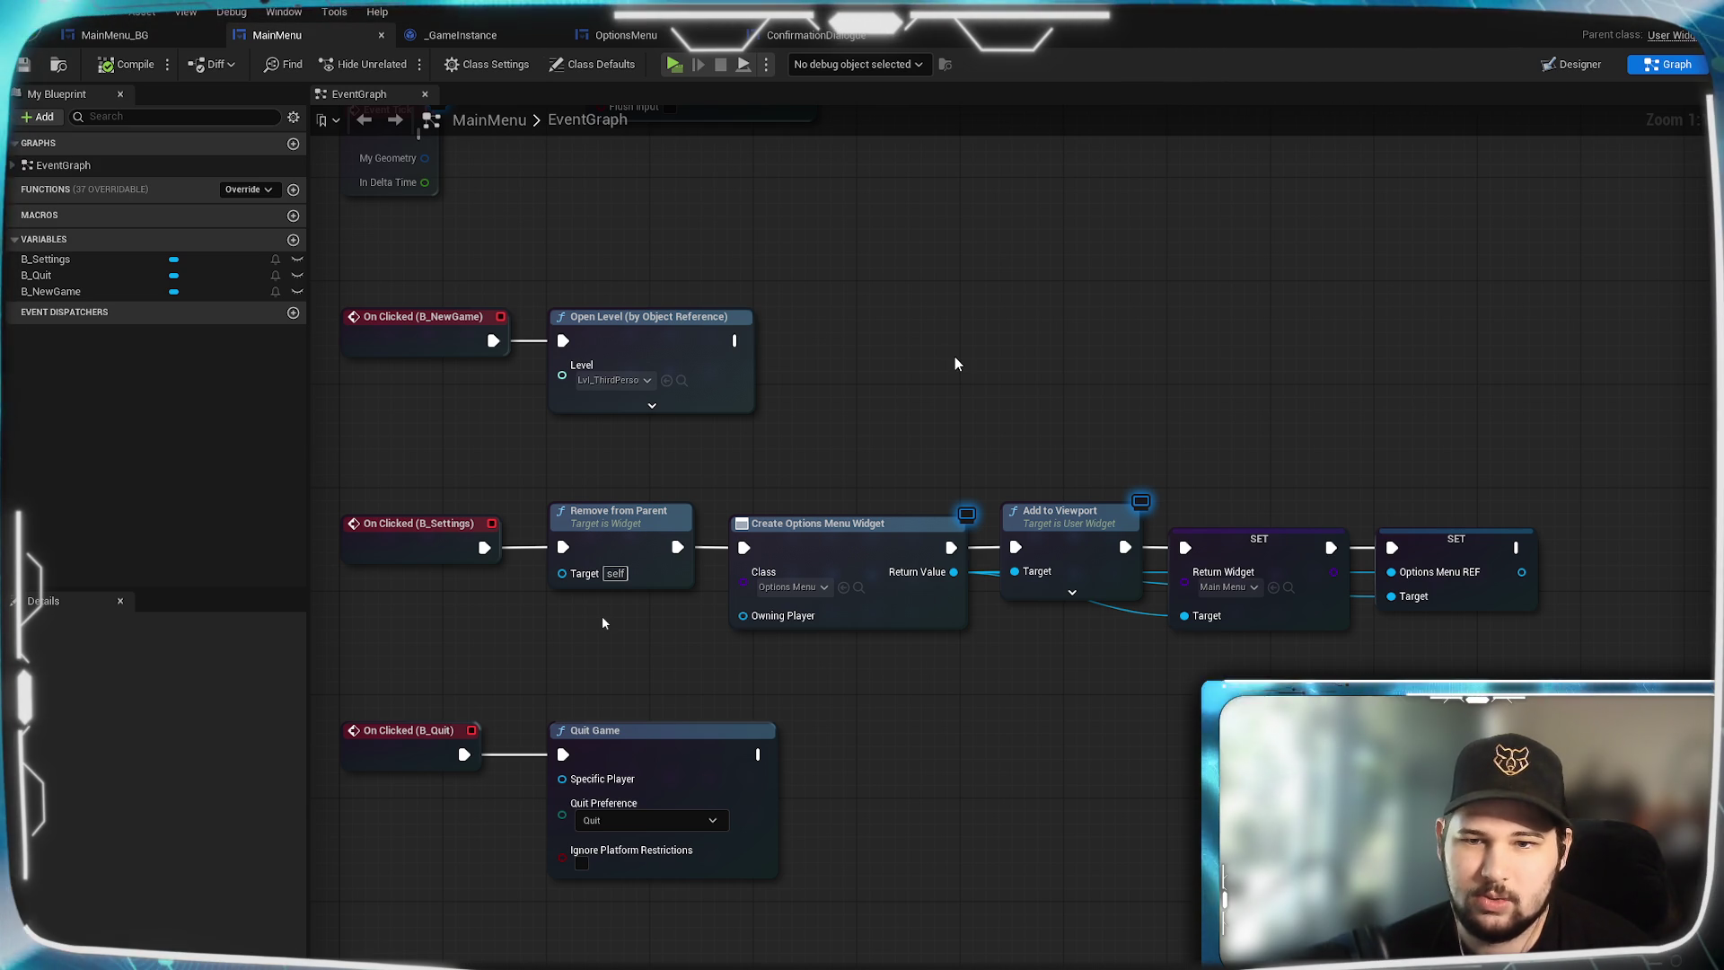
Frame the MainMenu Create Options Menu chain and reveal Event Construct and Event Pre Construct above.
scroll(955, 359, "down", 2)
mouse_move(955, 363)
left_mouse_down()
mouse_move(1005, 592)
mouse_move(880, 281)
left_mouse_up()
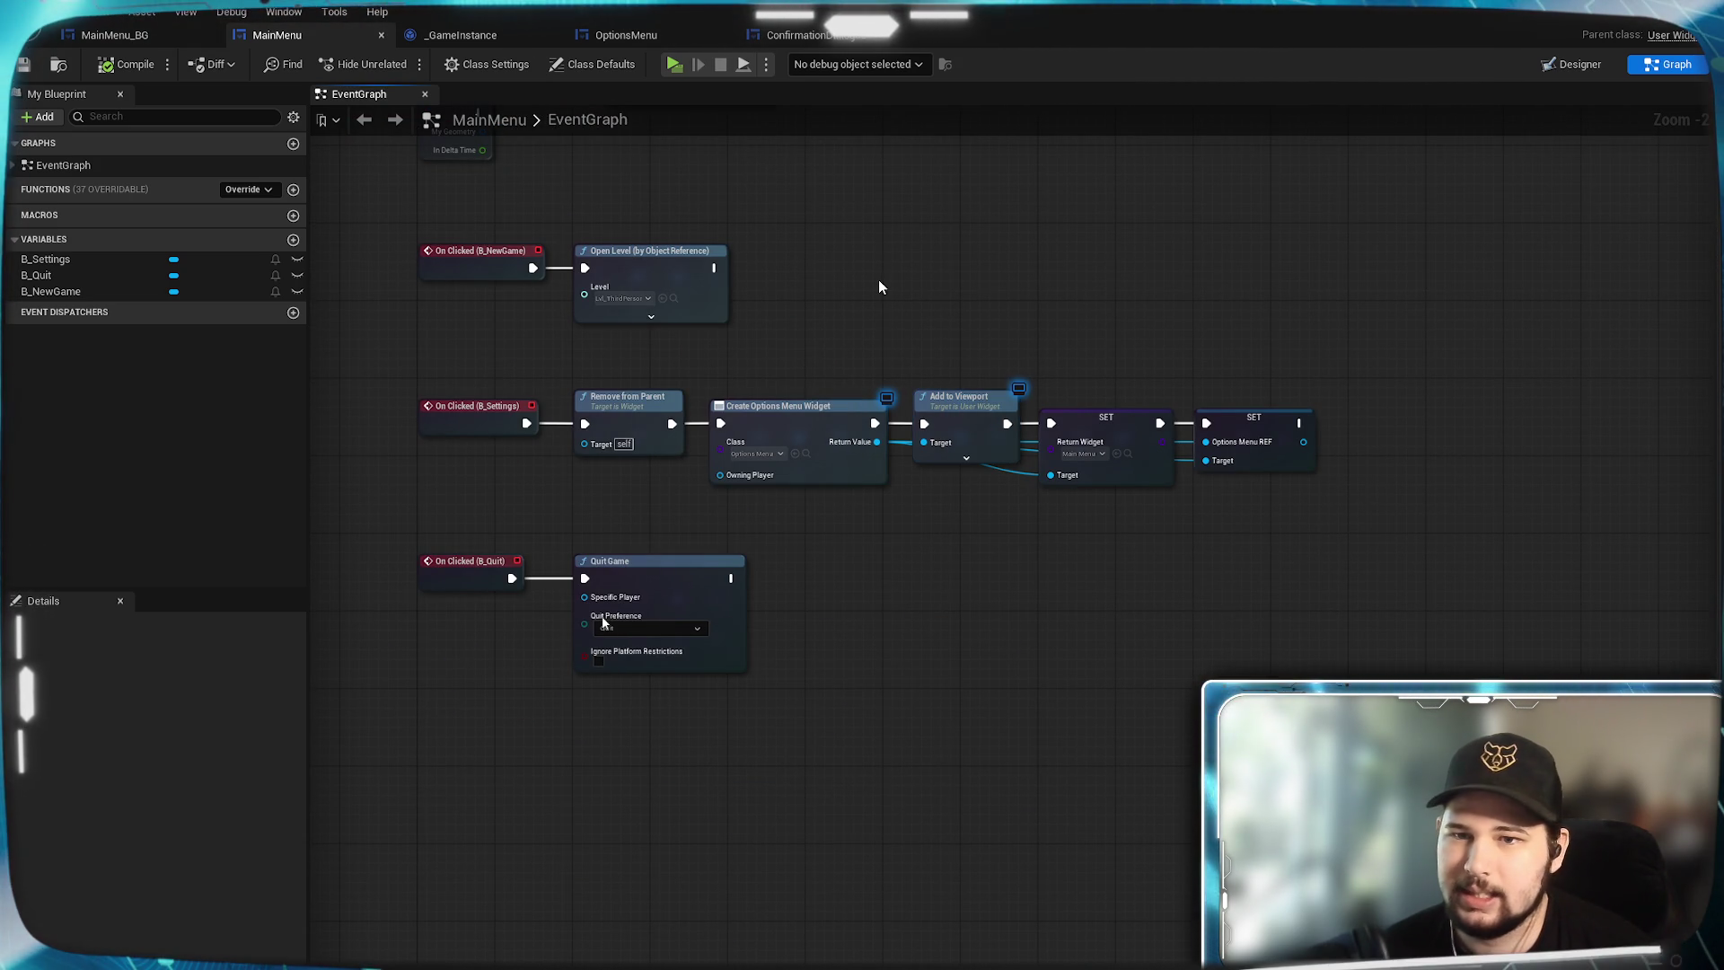
scroll(1200, 371, "up", 2)
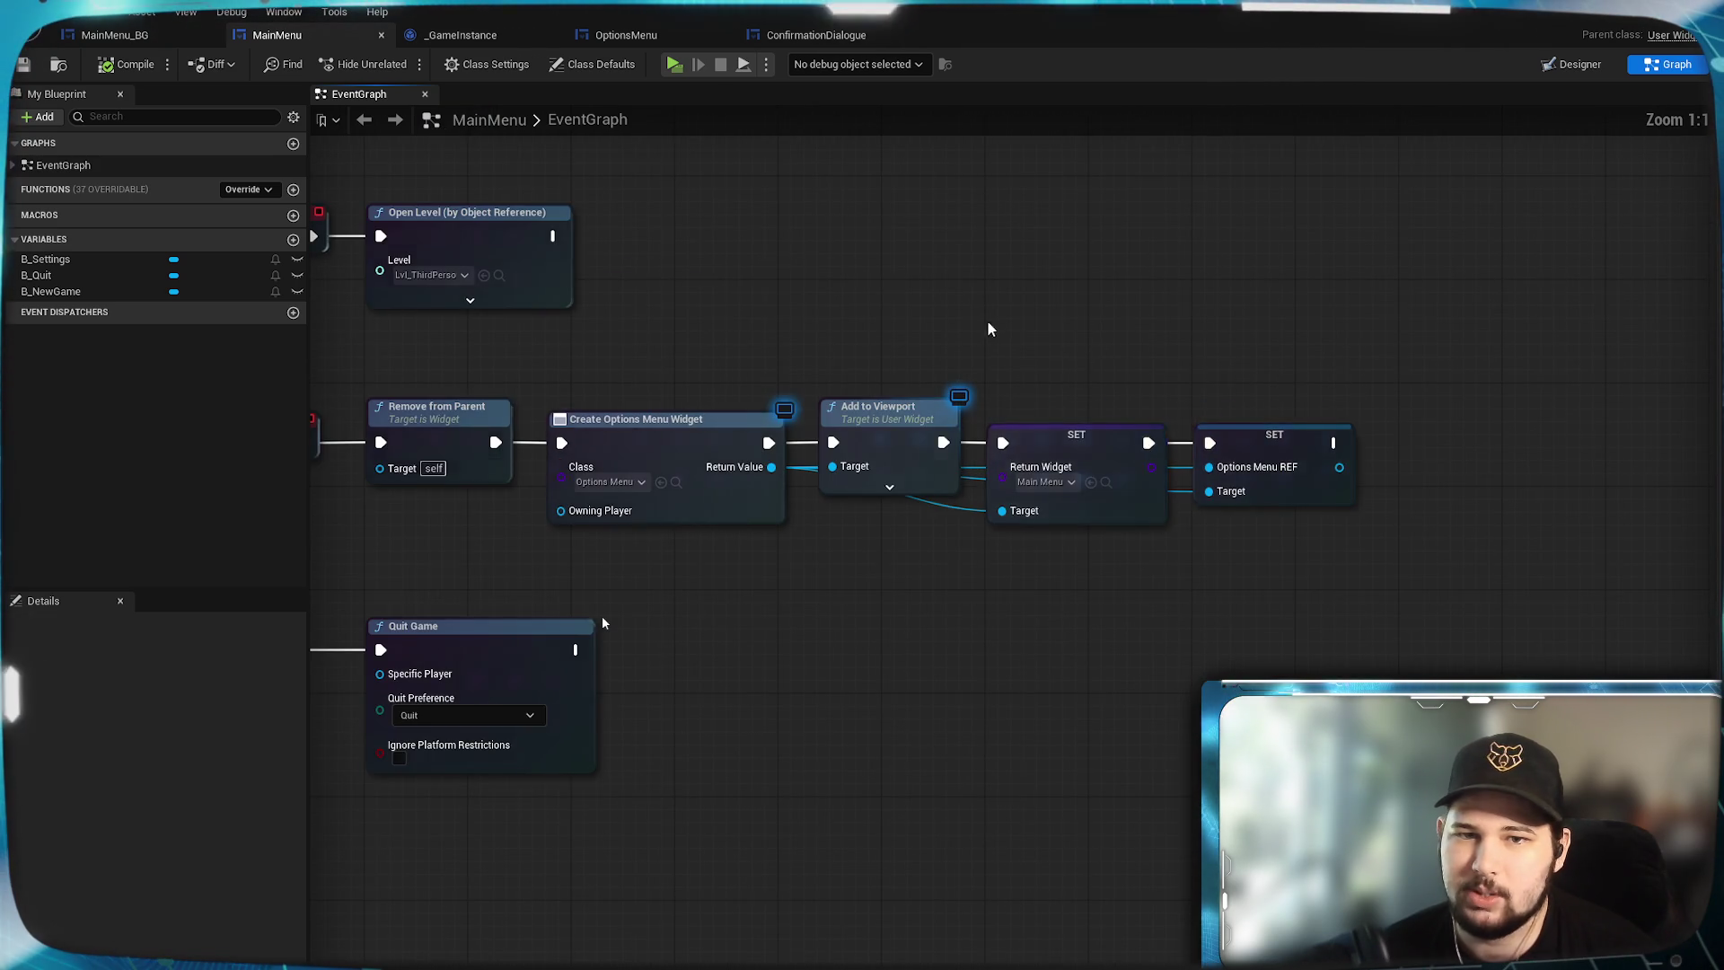
mouse_move(989, 335)
left_mouse_down()
mouse_move(1347, 347)
mouse_move(870, 729)
left_mouse_up()
scroll(870, 730, "down", 4)
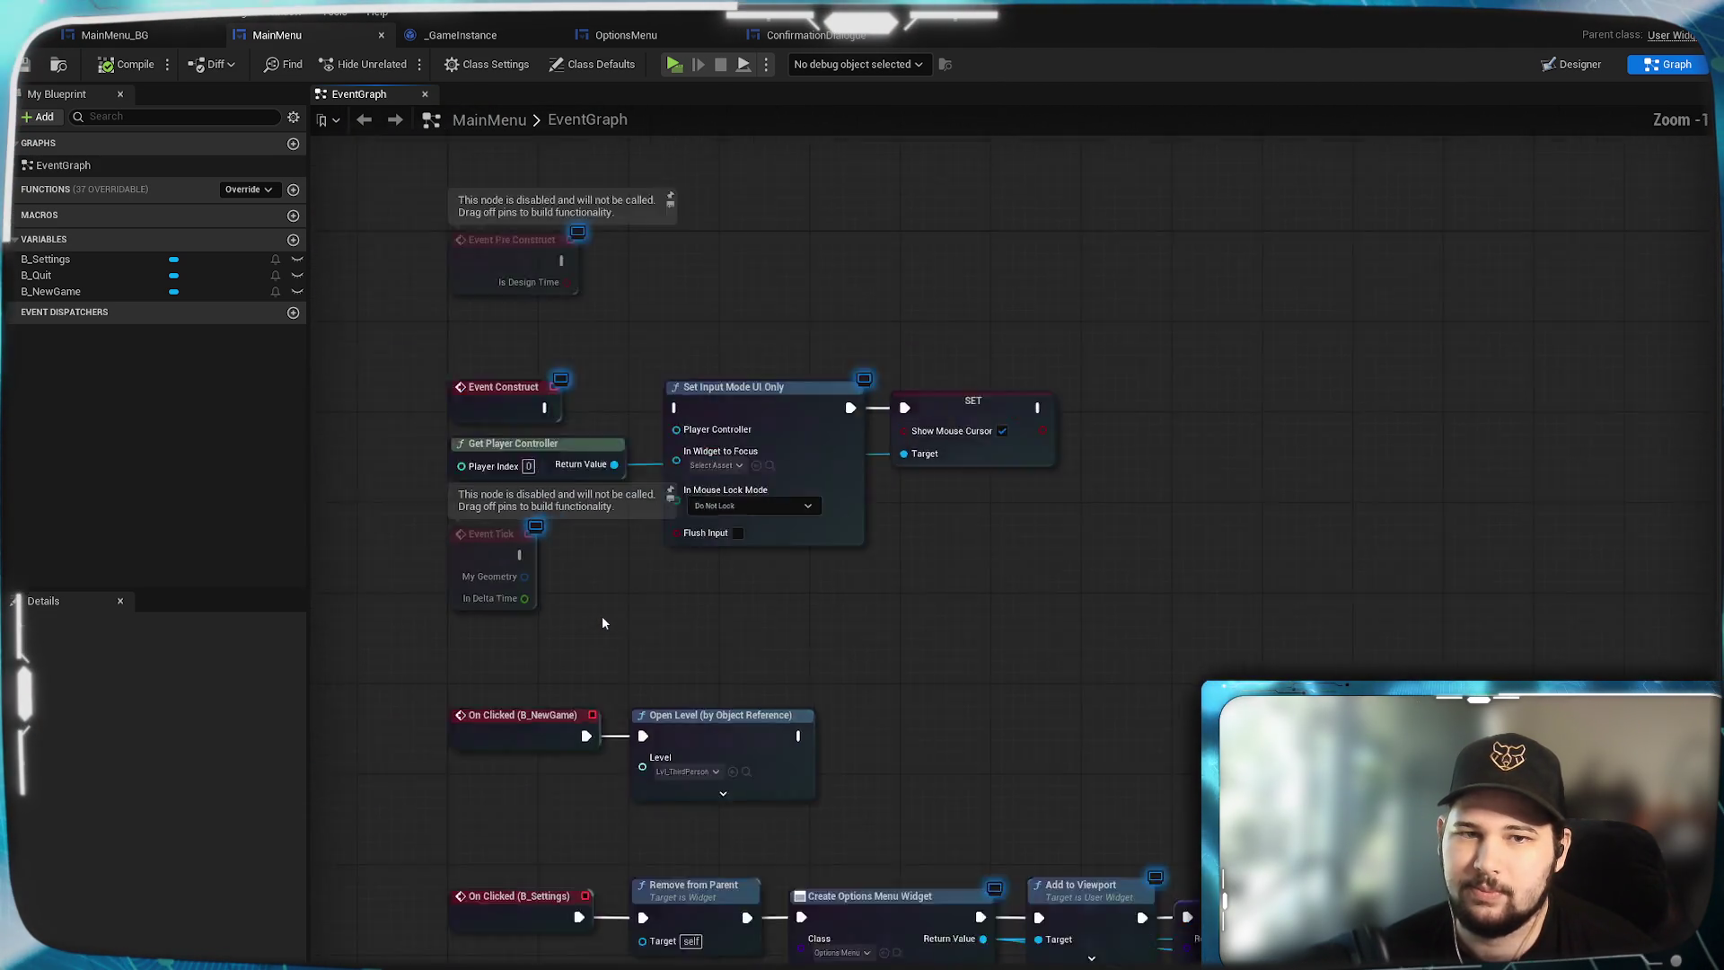
scroll(1205, 585, "up", 4)
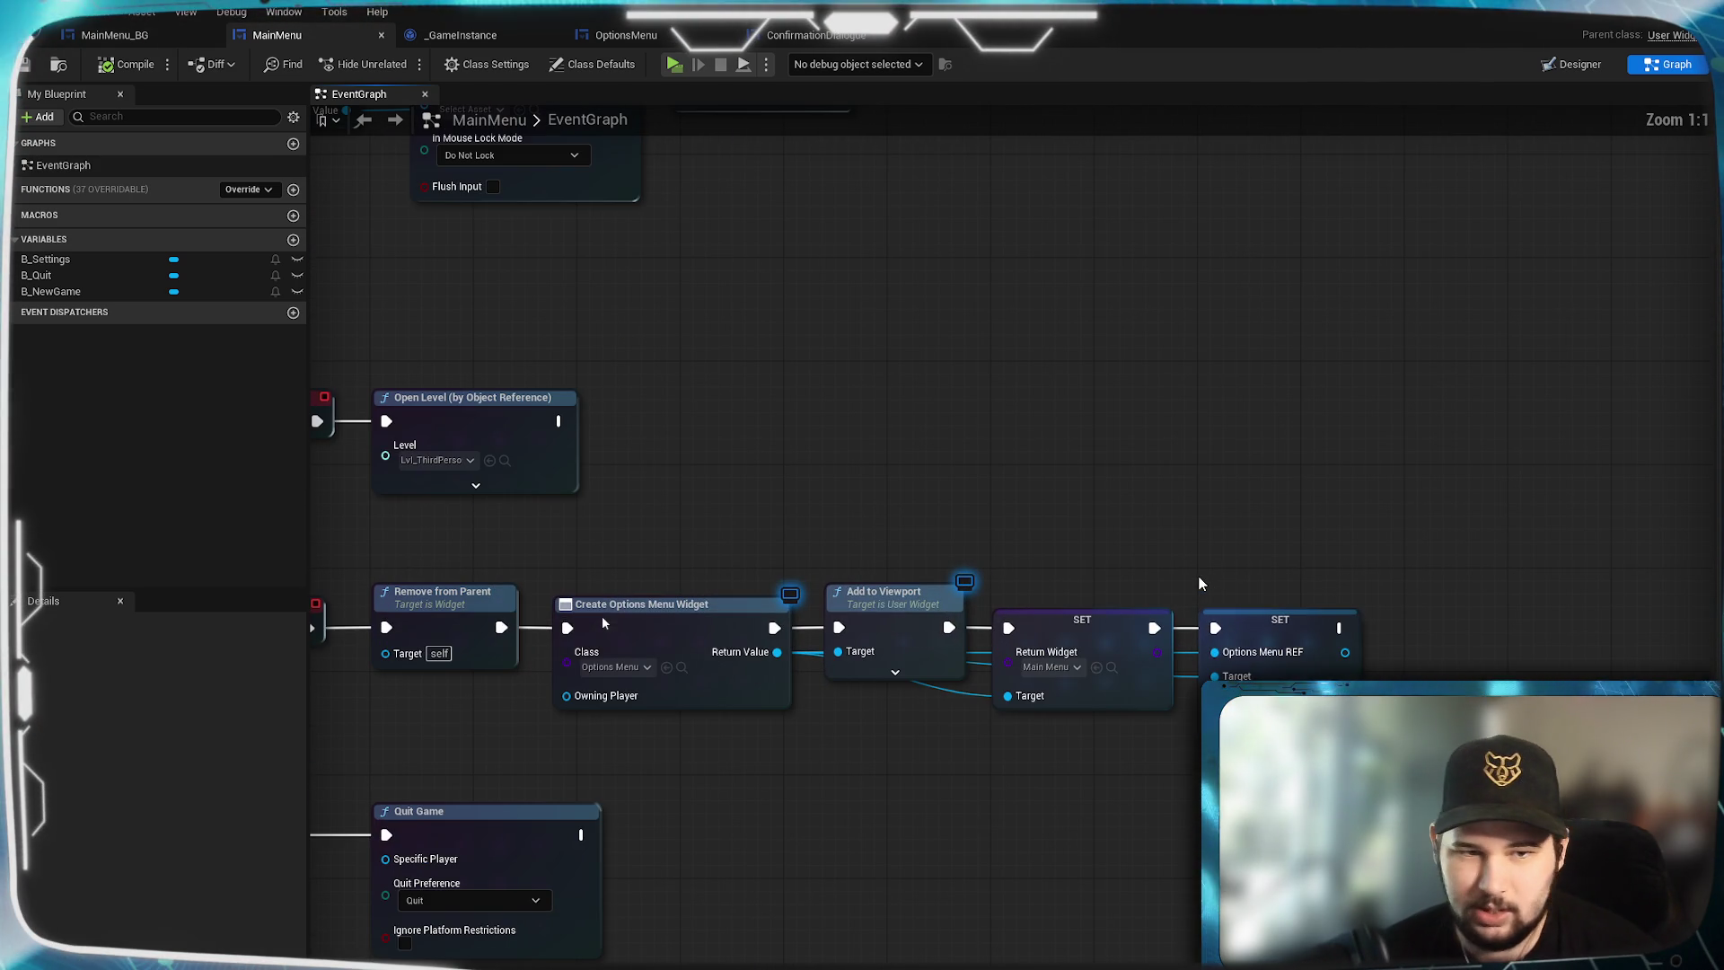
mouse_move(1017, 516)
left_mouse_down()
mouse_move(970, 431)
mouse_move(1013, 419)
mouse_move(1293, 527)
mouse_move(1201, 455)
mouse_move(1268, 449)
left_mouse_up()
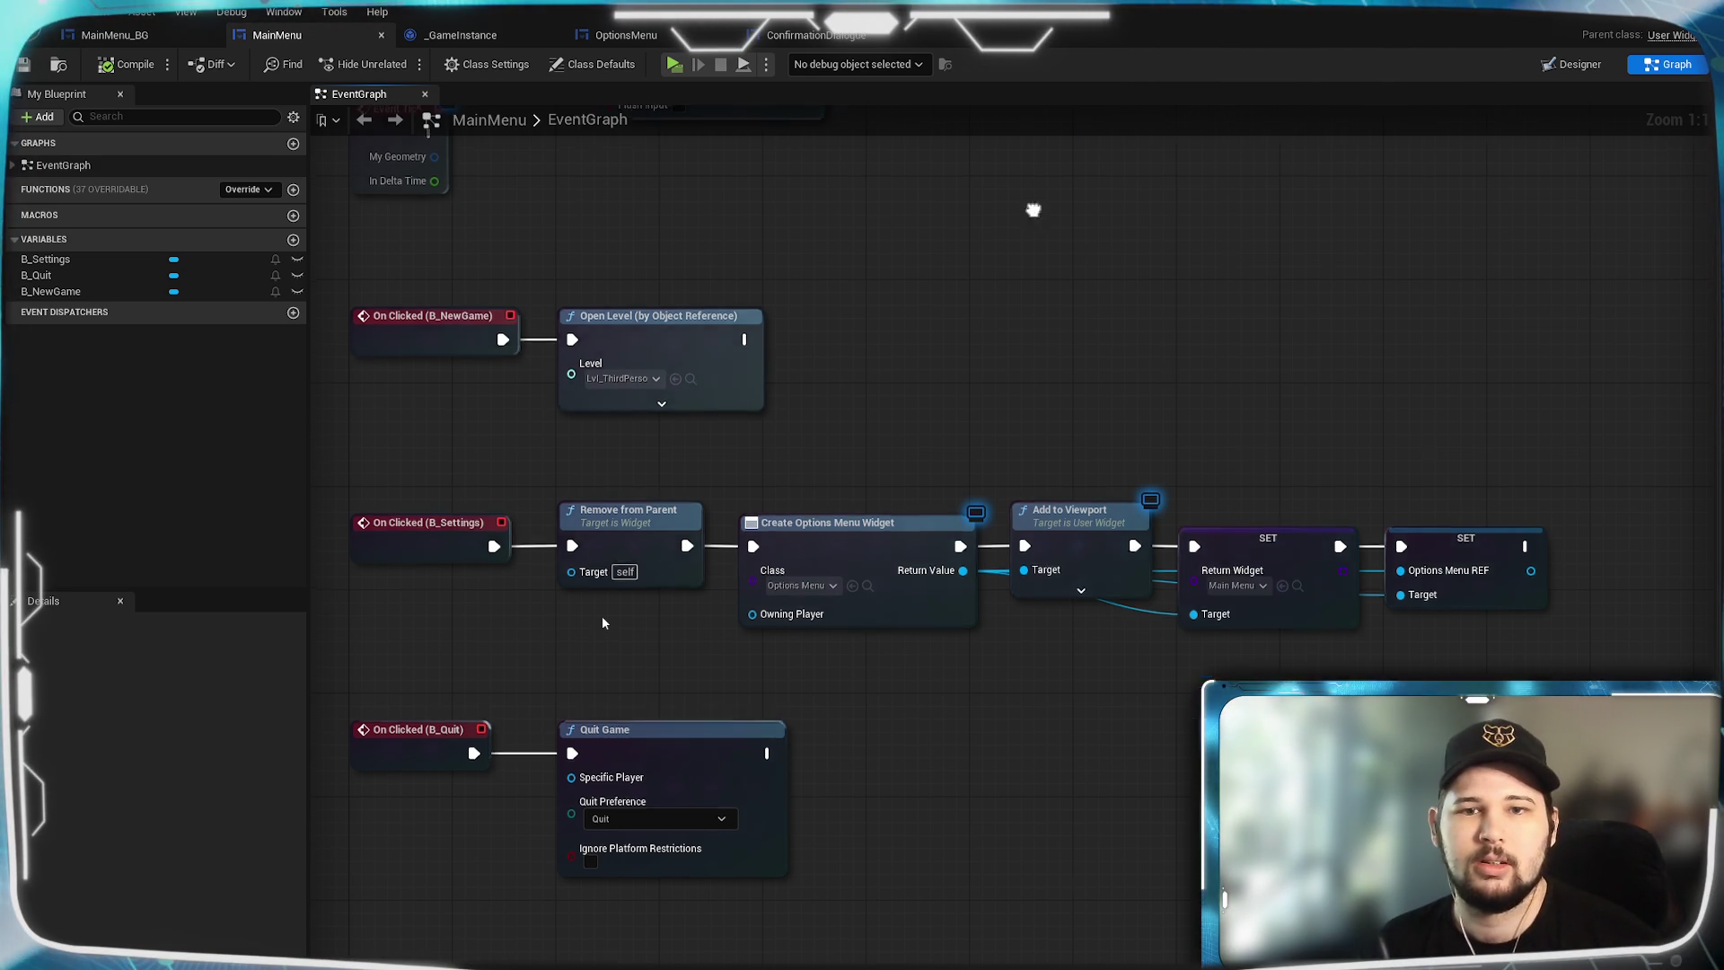
left_click_drag(1031, 208, 1035, 493)
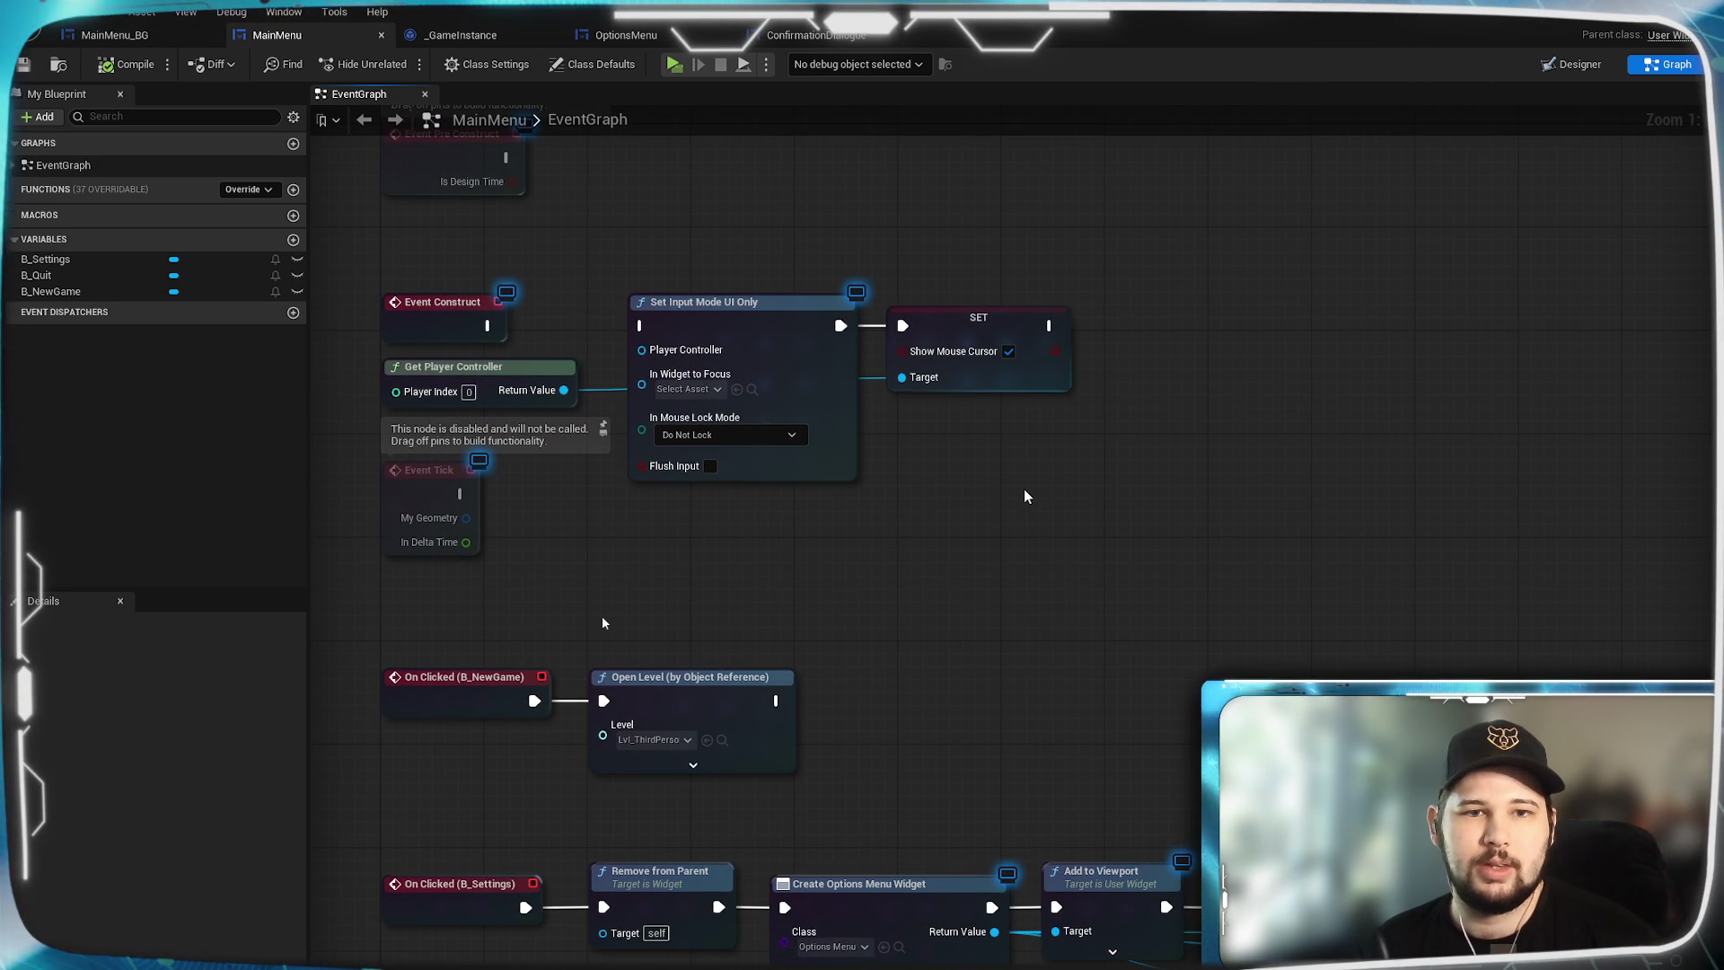
left_click_drag(1010, 491, 1193, 590)
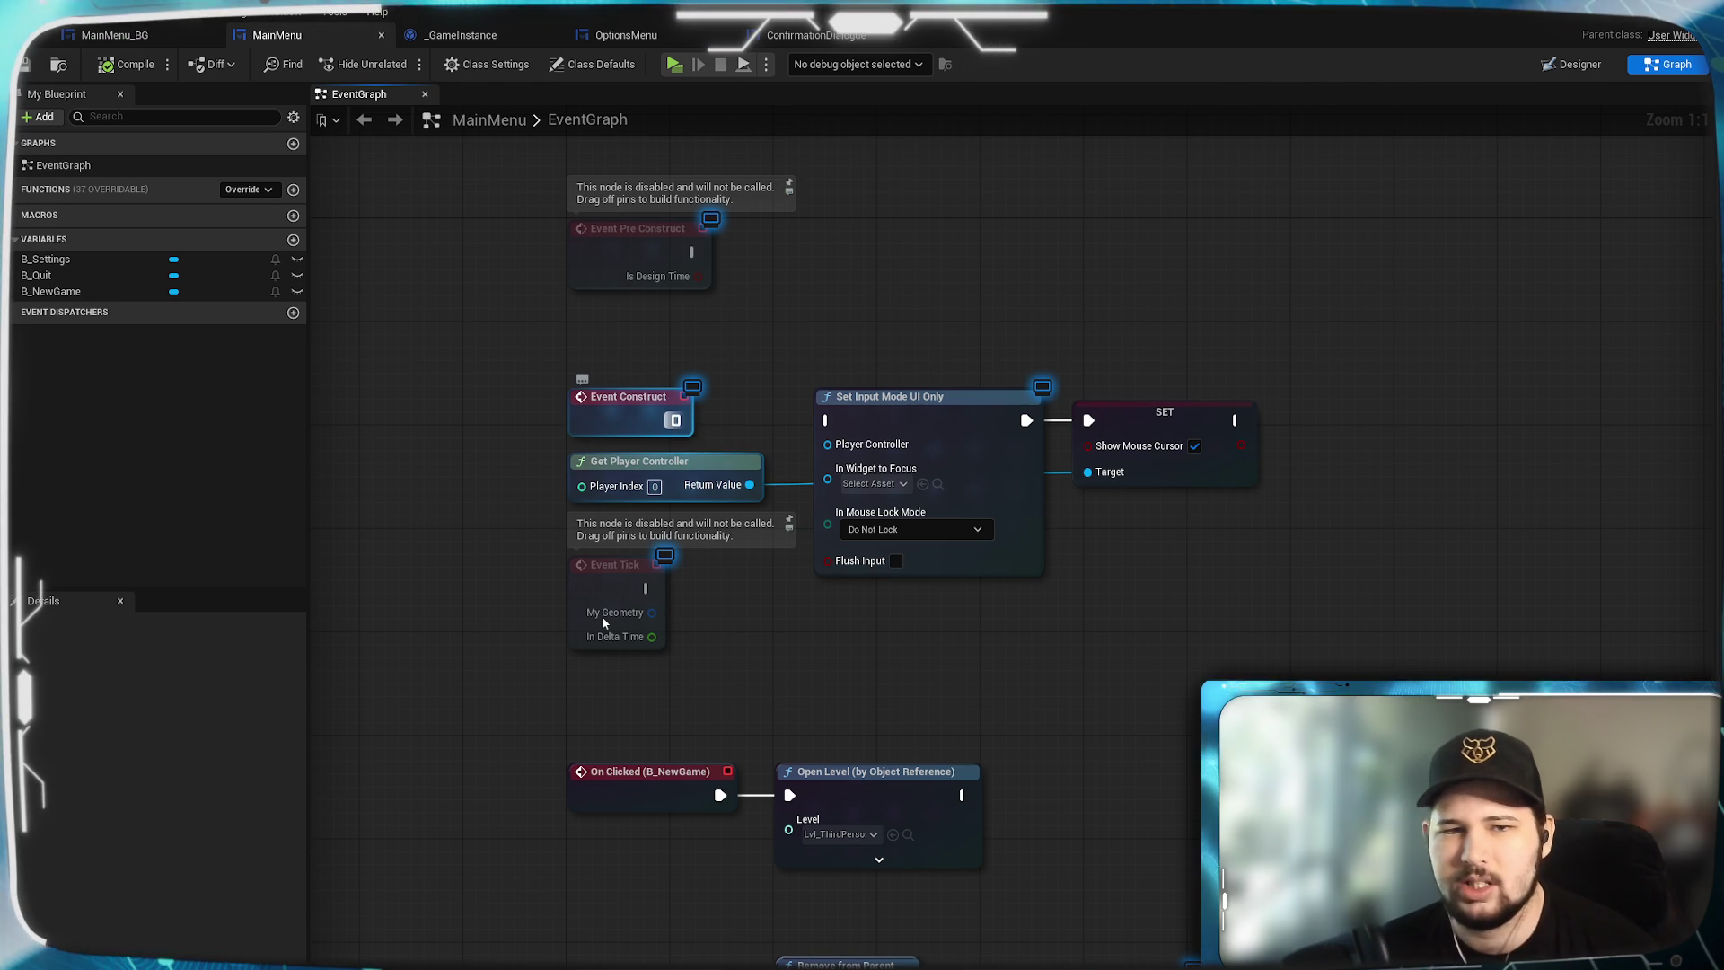
Check the Event Construct to Set Input Mode UI Only link, then break that exec wire.
mouse_move(676, 420)
left_mouse_down()
mouse_move(847, 449)
mouse_move(828, 420)
left_mouse_up()
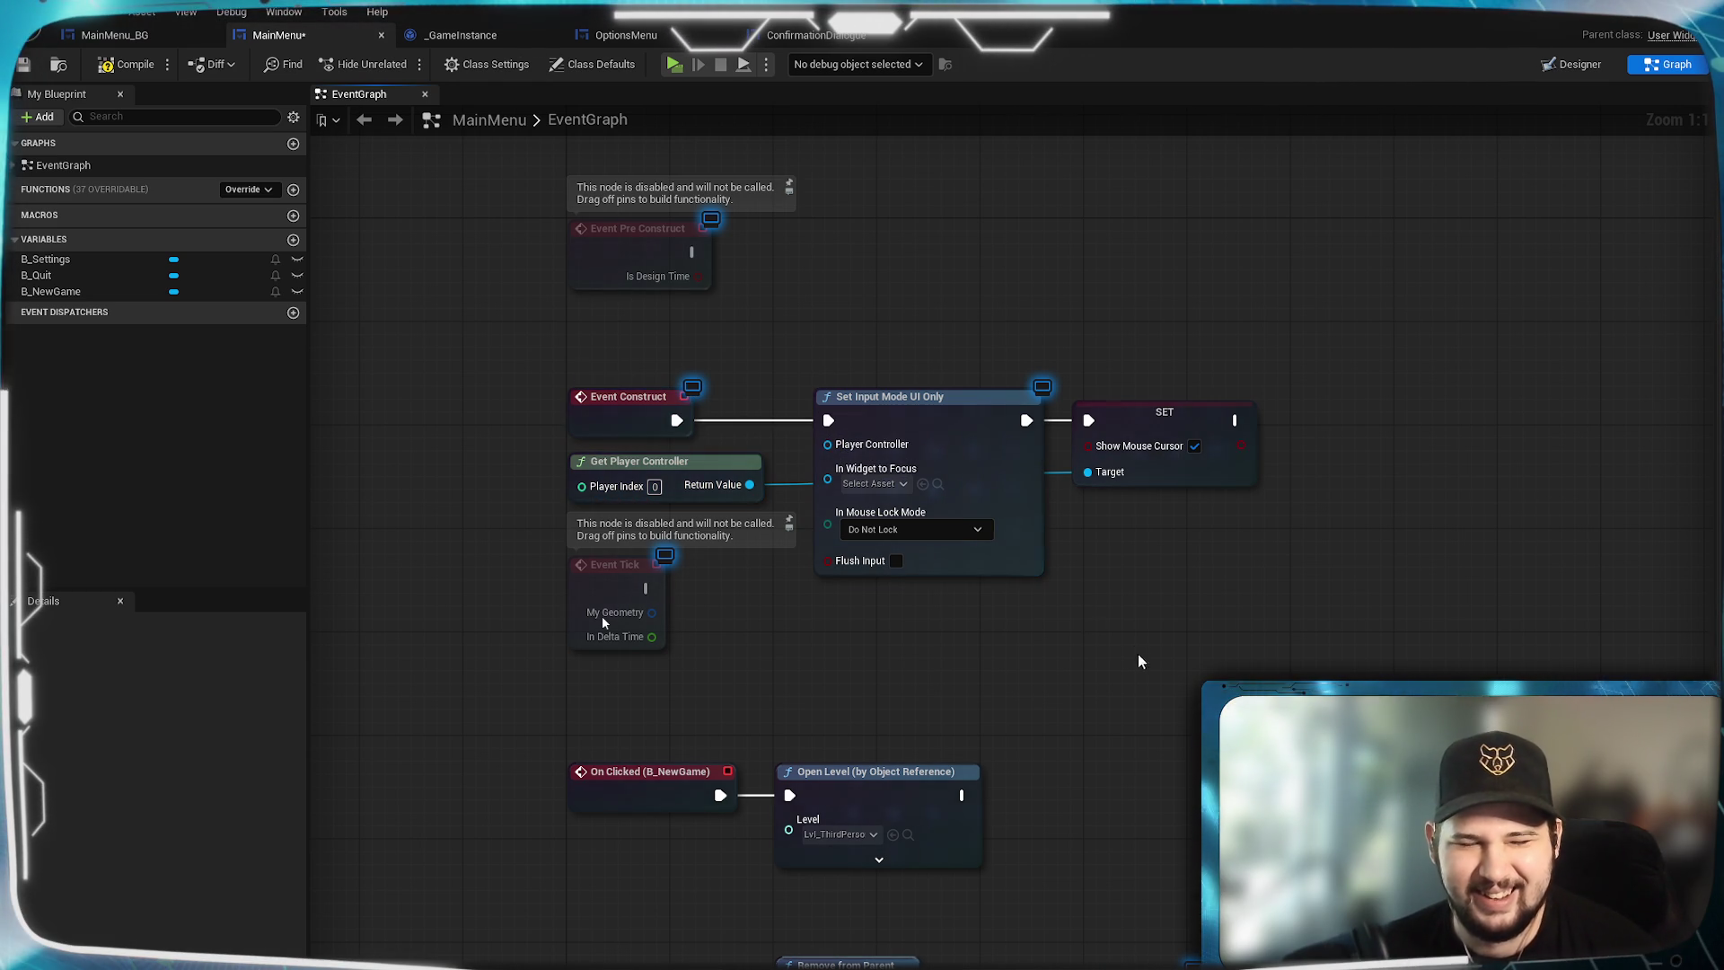
mouse_move(1062, 631)
left_mouse_down()
mouse_move(1027, 596)
mouse_move(1031, 631)
left_mouse_up()
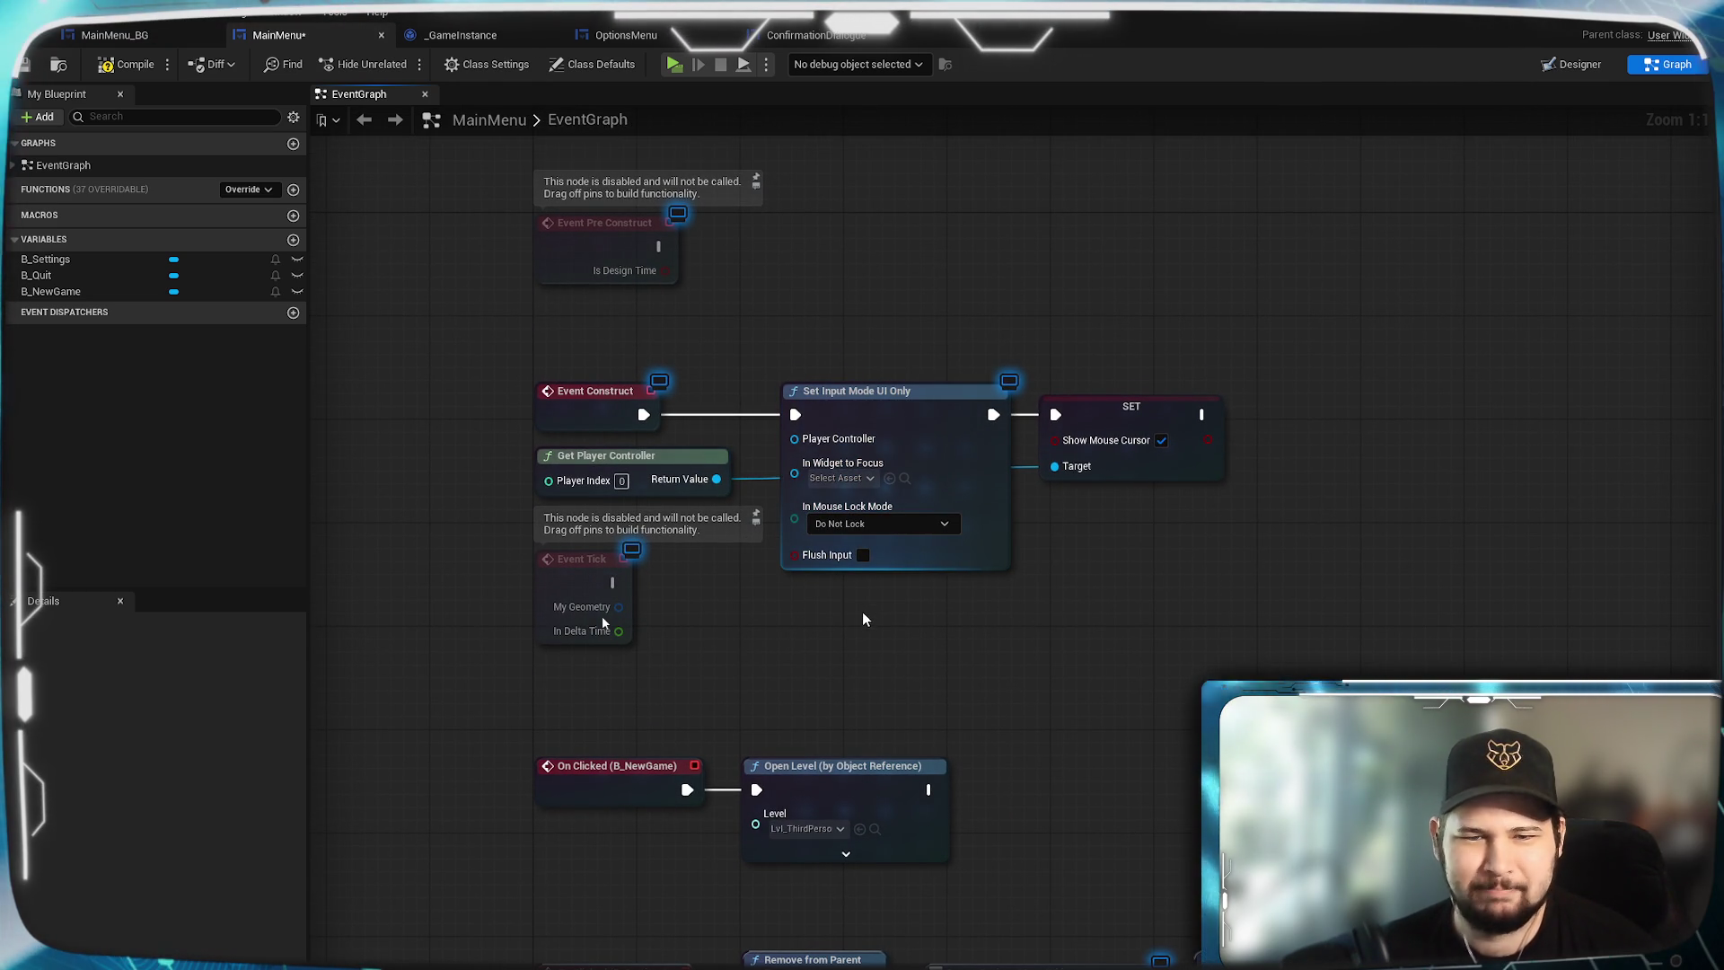
left_click(844, 478)
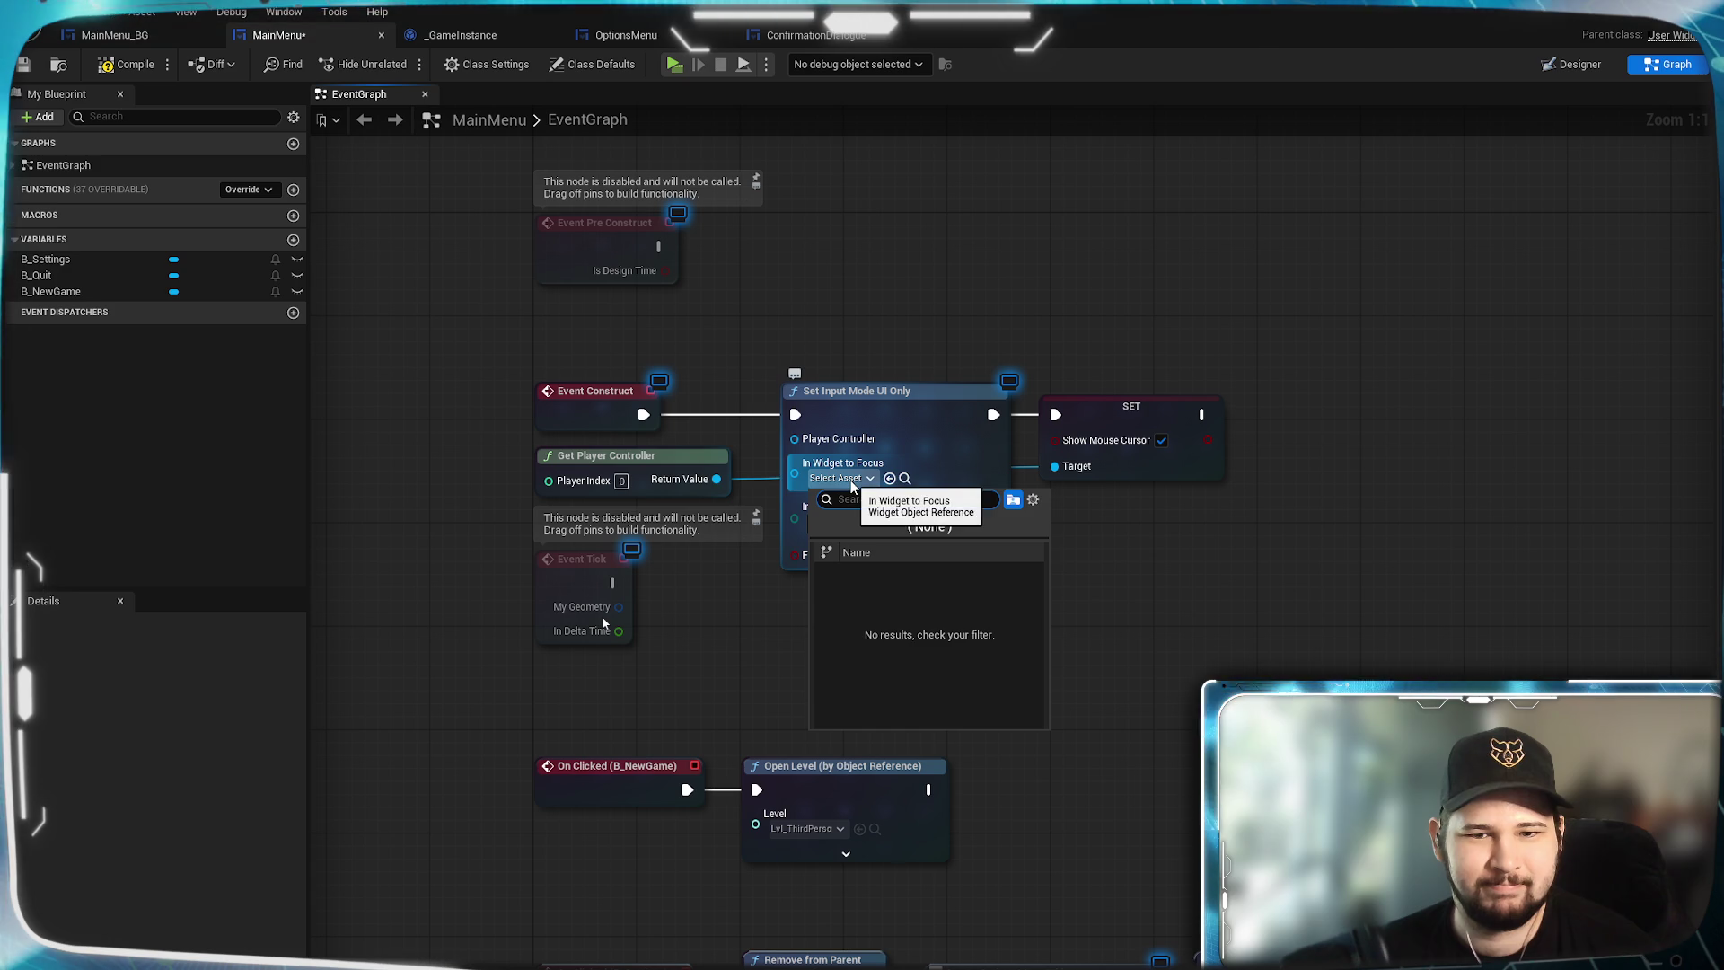
left_click(1302, 646)
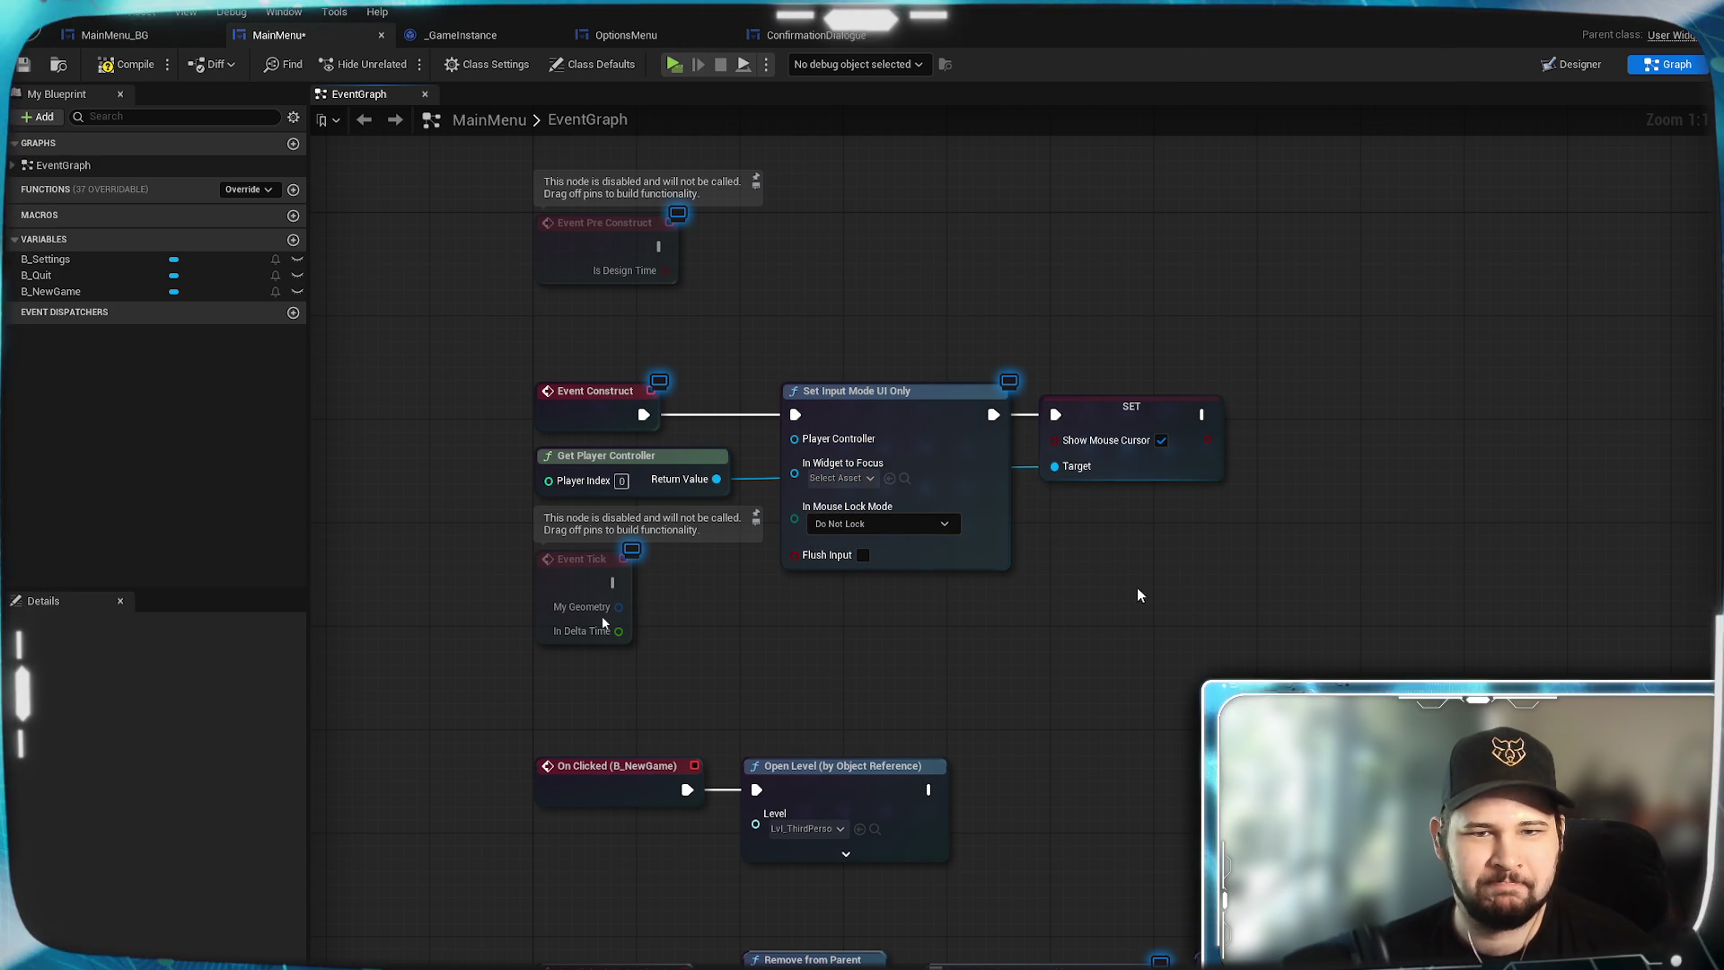
left_click_drag(1138, 743, 1020, 323)
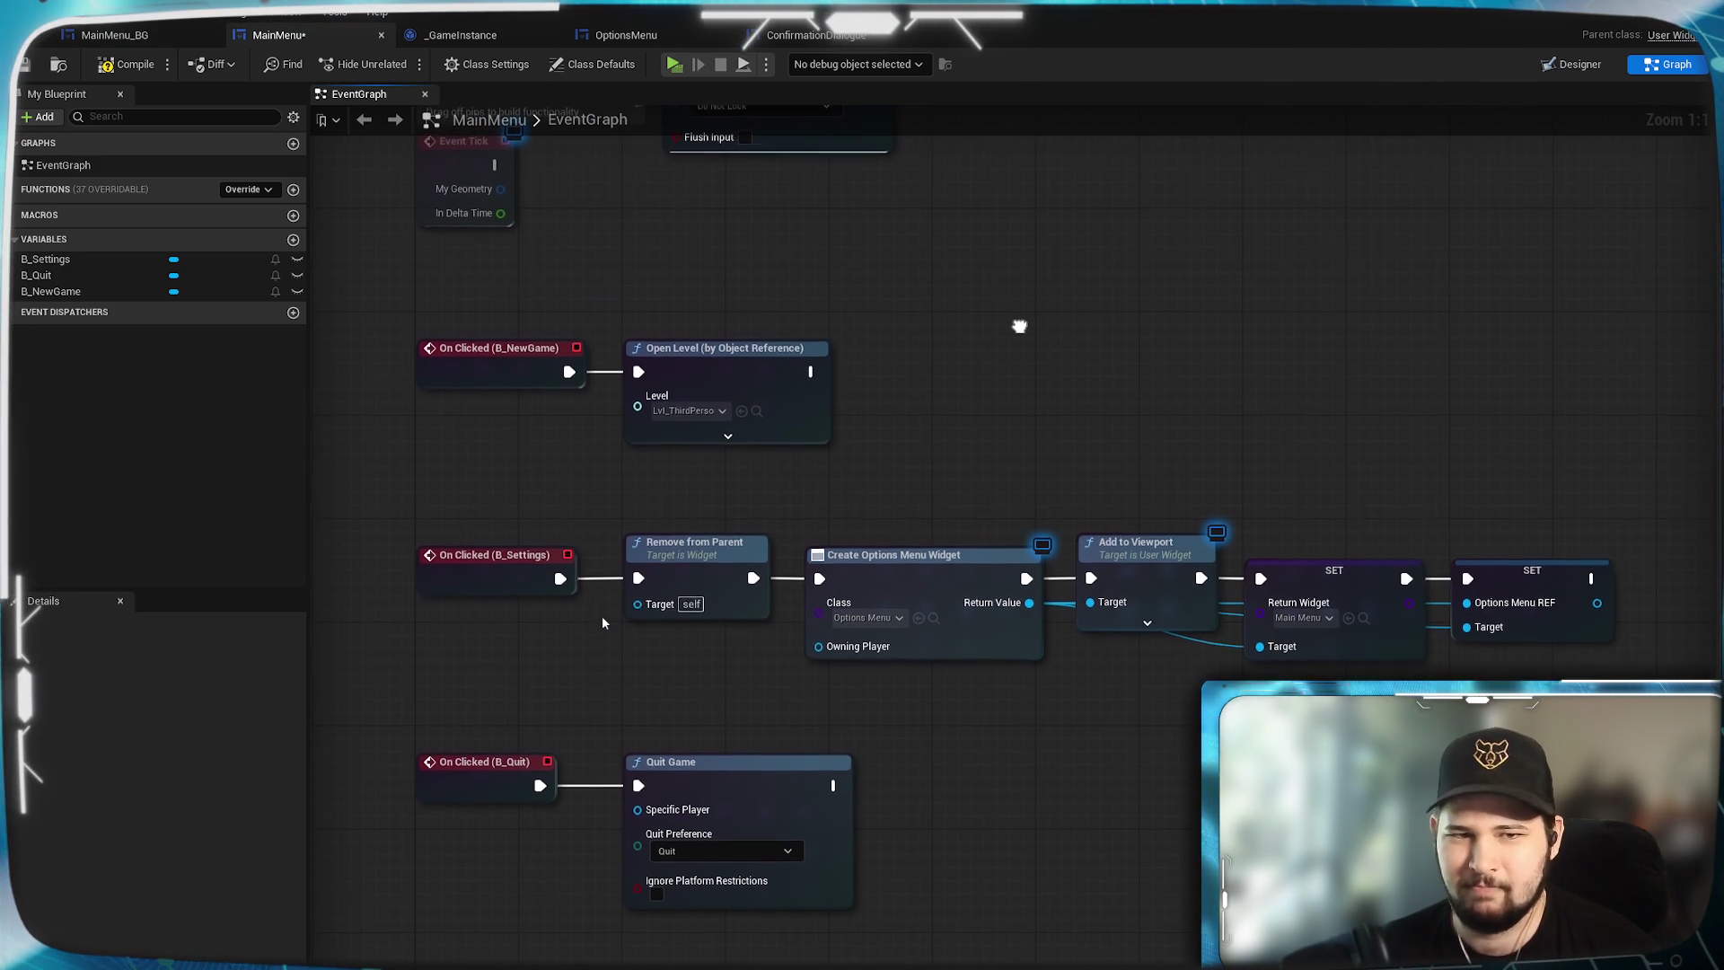
mouse_move(1020, 322)
left_mouse_down()
mouse_move(1114, 830)
mouse_move(1064, 753)
mouse_move(1045, 687)
mouse_move(1074, 772)
mouse_move(1057, 684)
left_mouse_up()
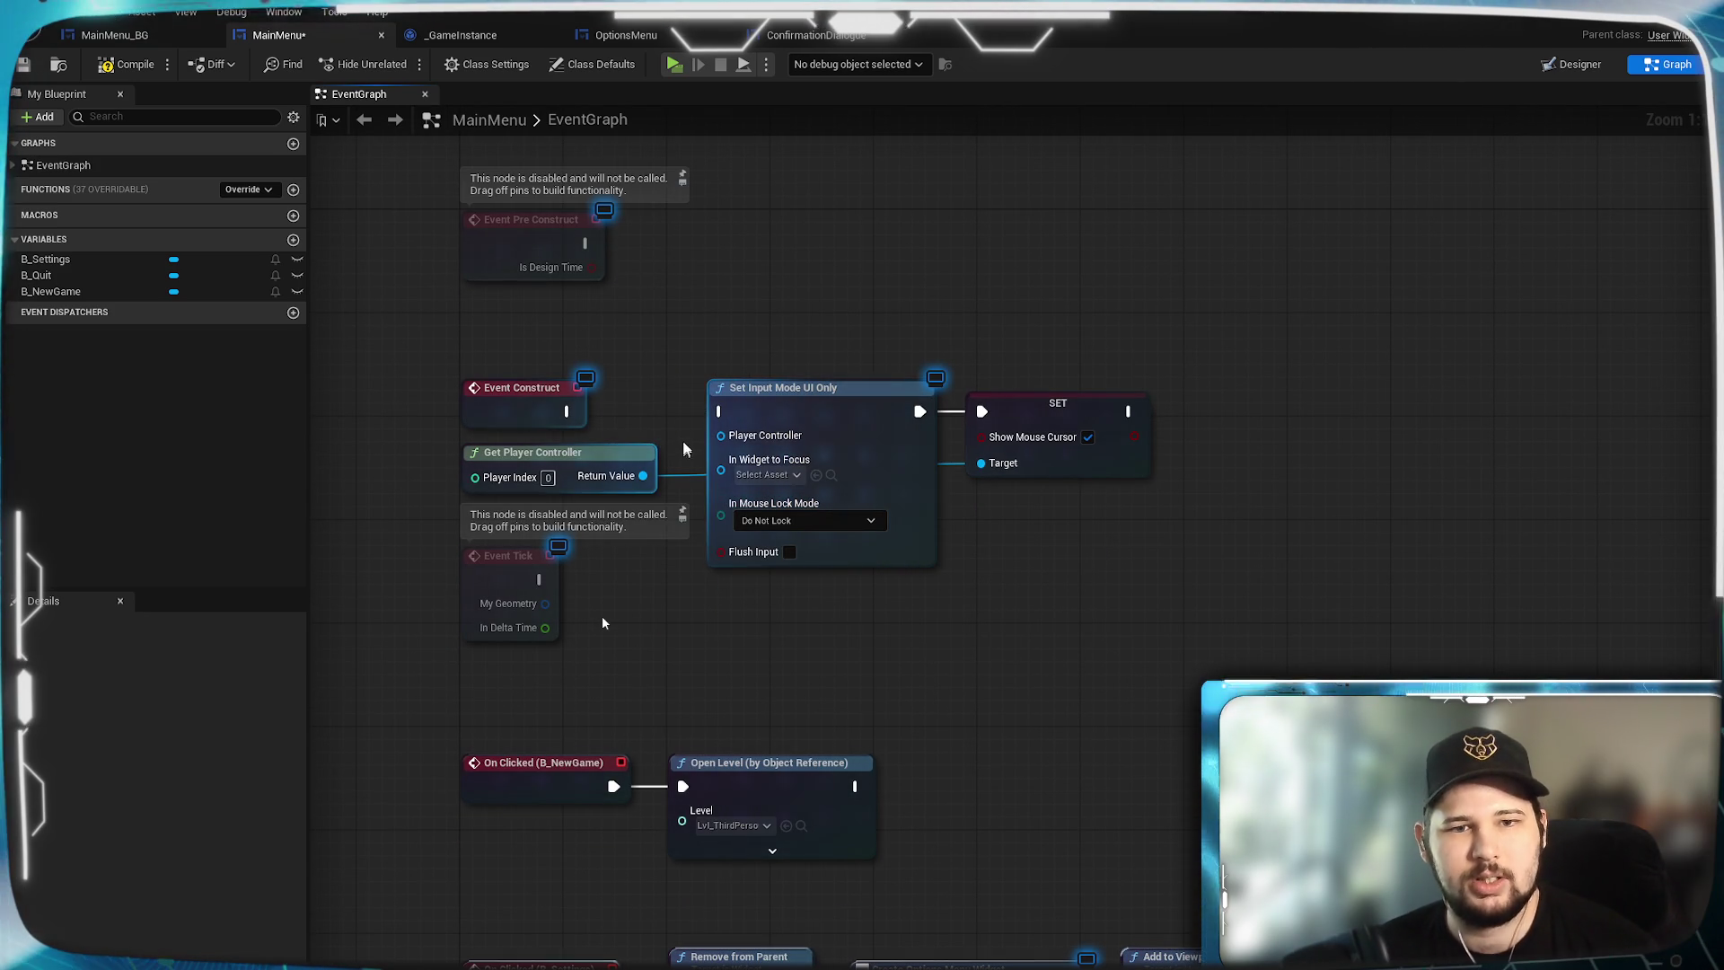
left_click(721, 411, "alt")
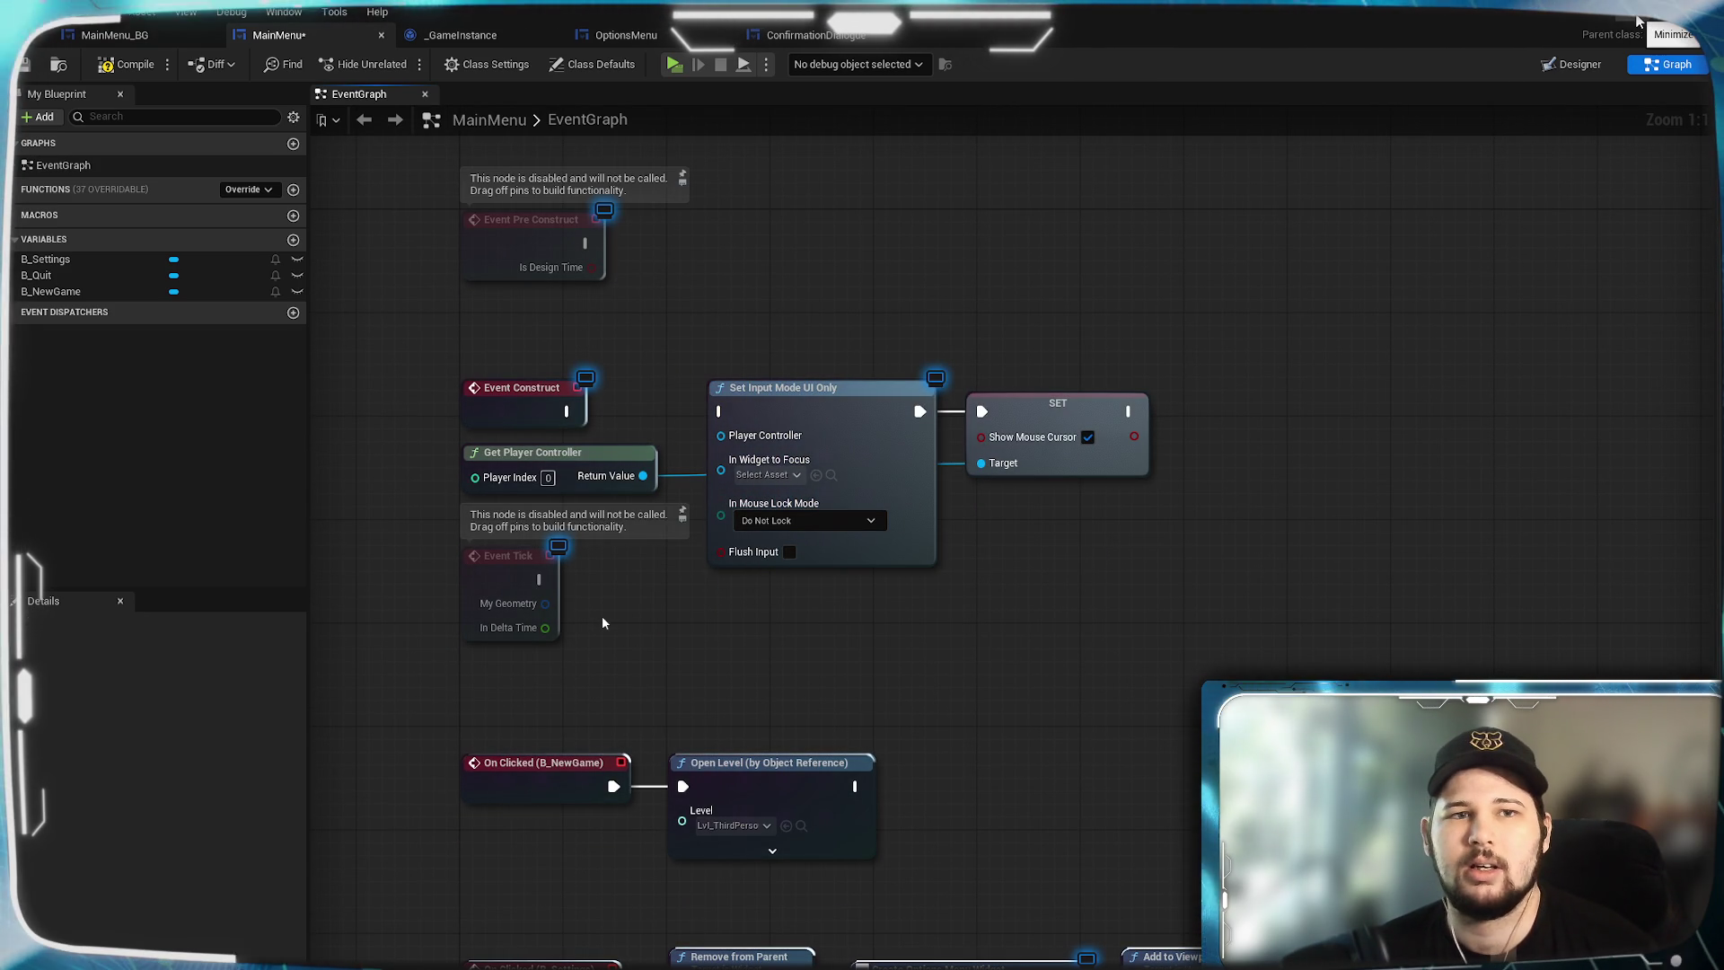
Minimize the widget editor, open the Level Blueprint from the Blueprints dropdown, and pan its BeginPlay chain.
left_click(1636, 21)
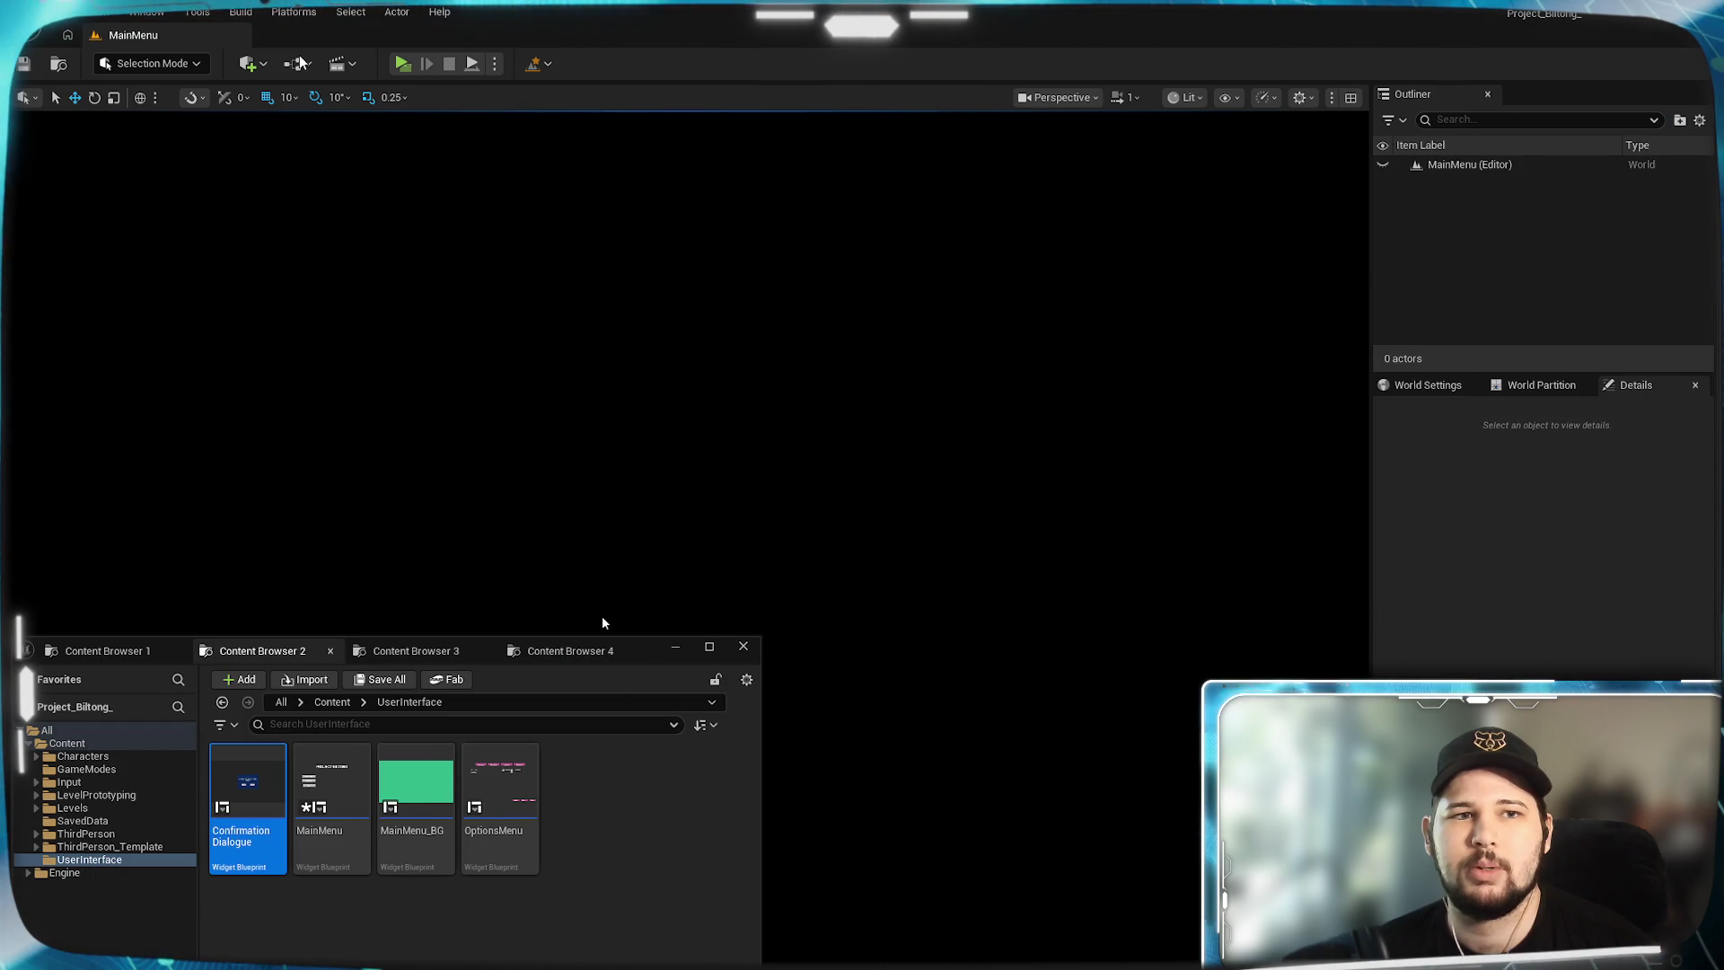
left_click(295, 64)
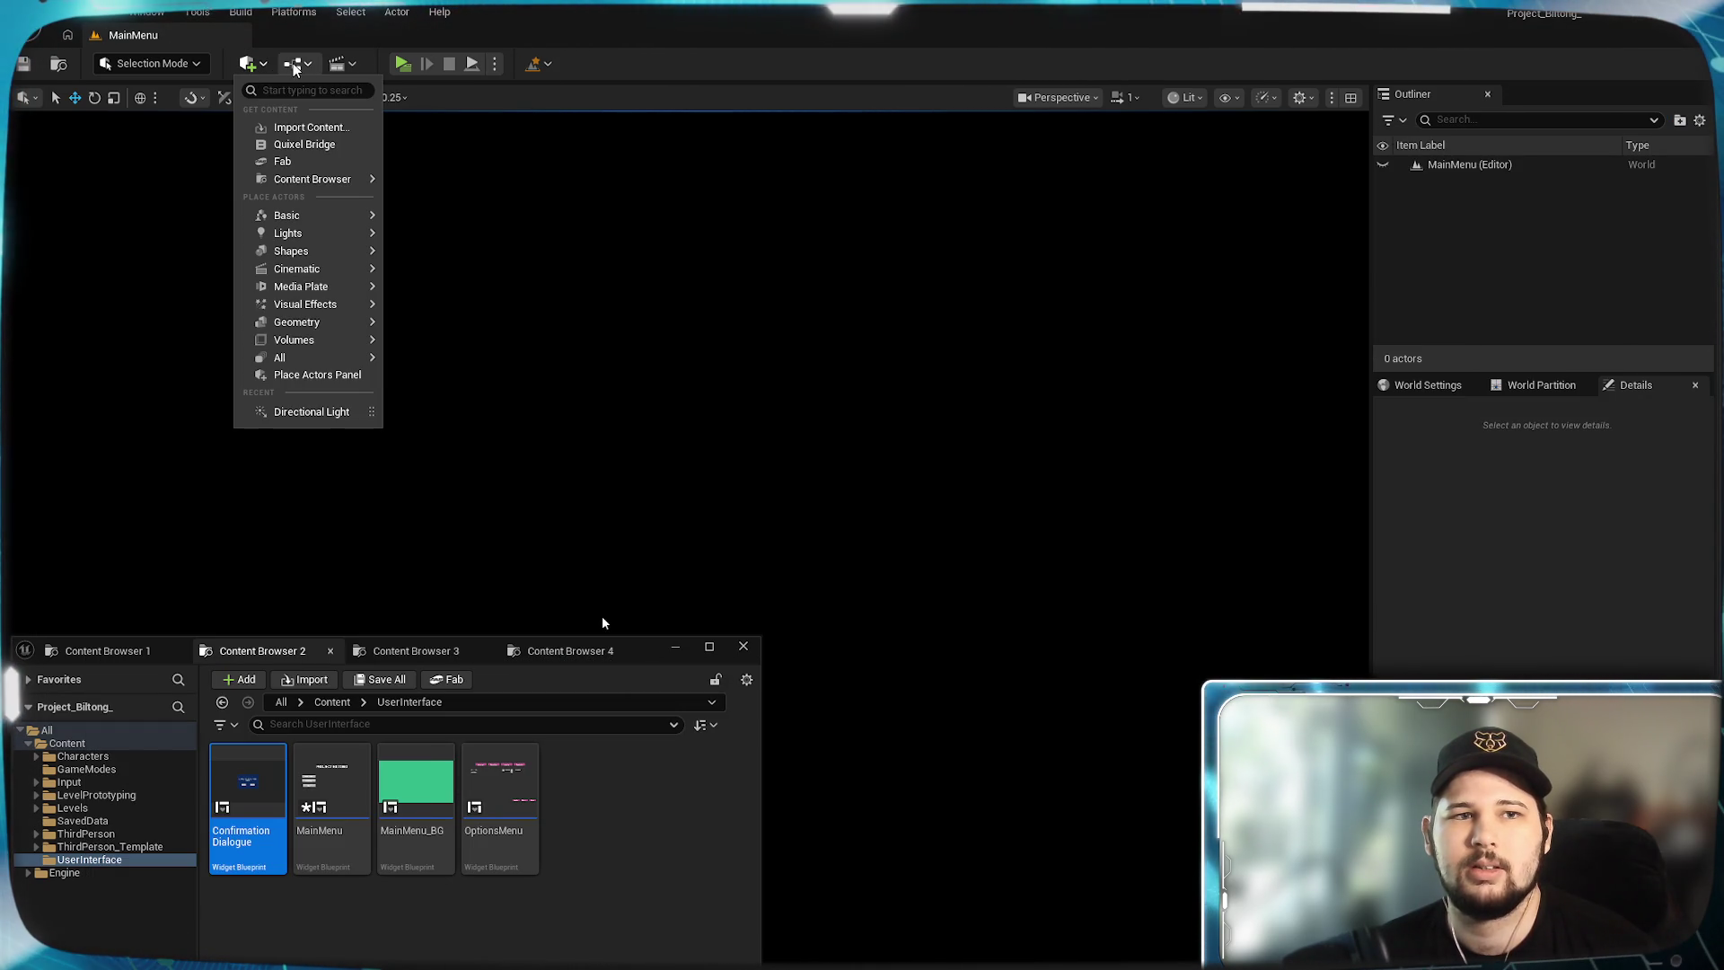
left_click(303, 67)
left_click(304, 66)
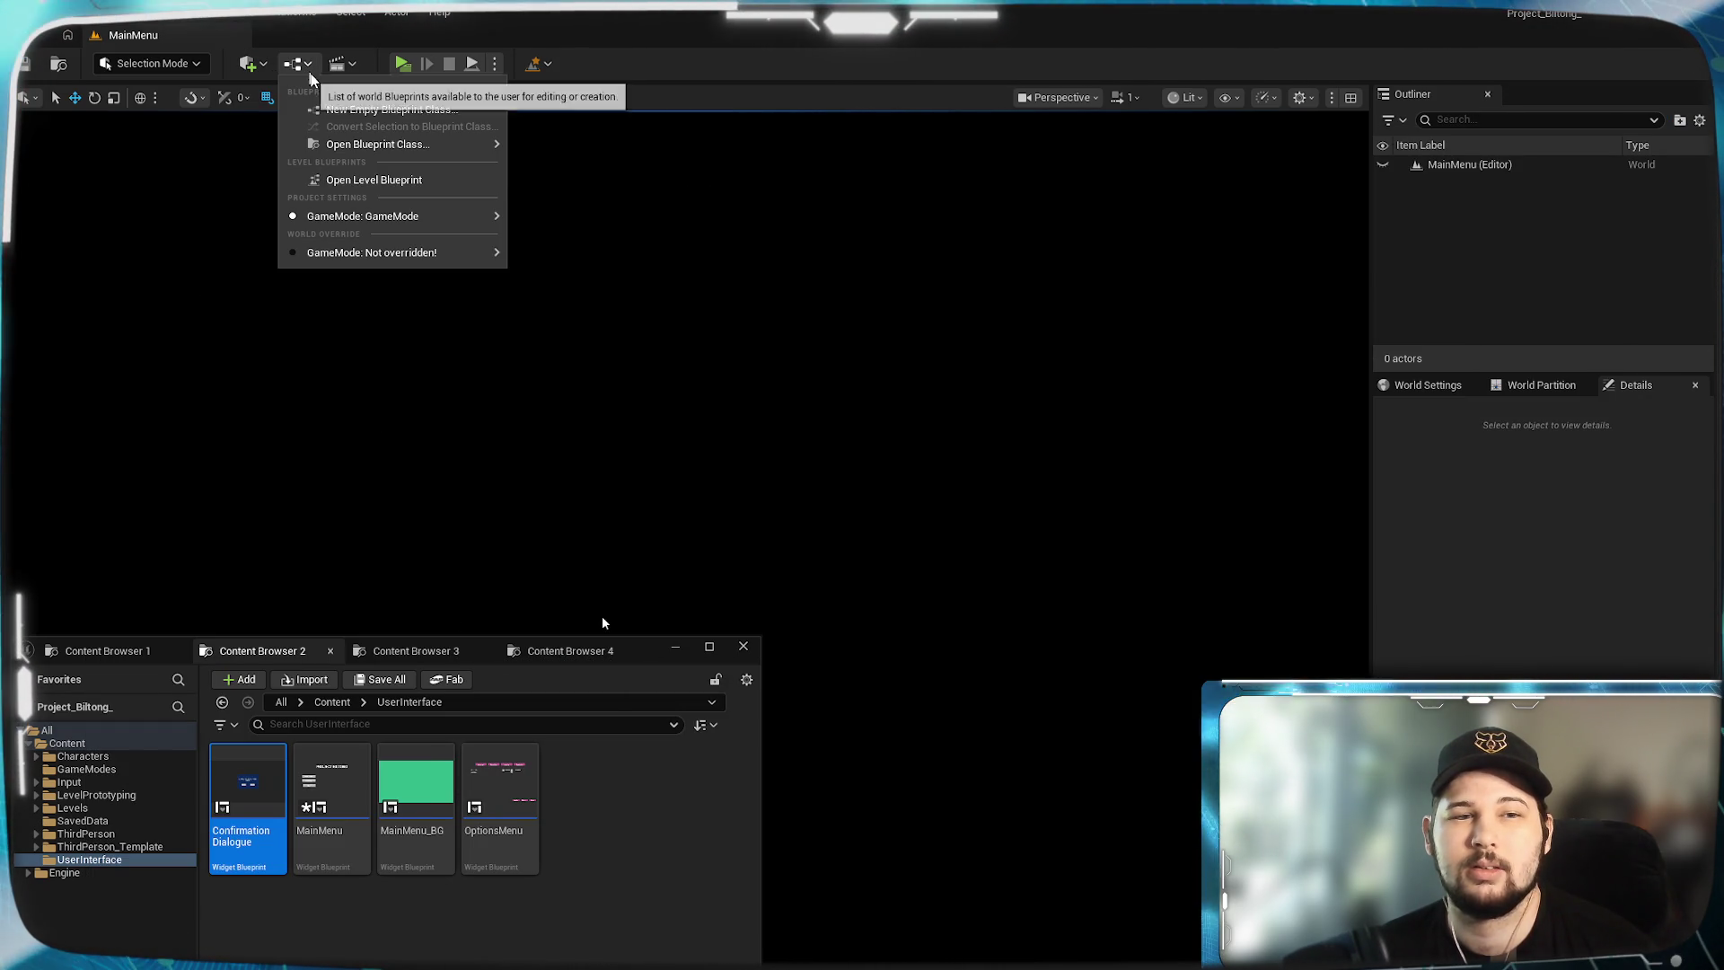
left_click(354, 181)
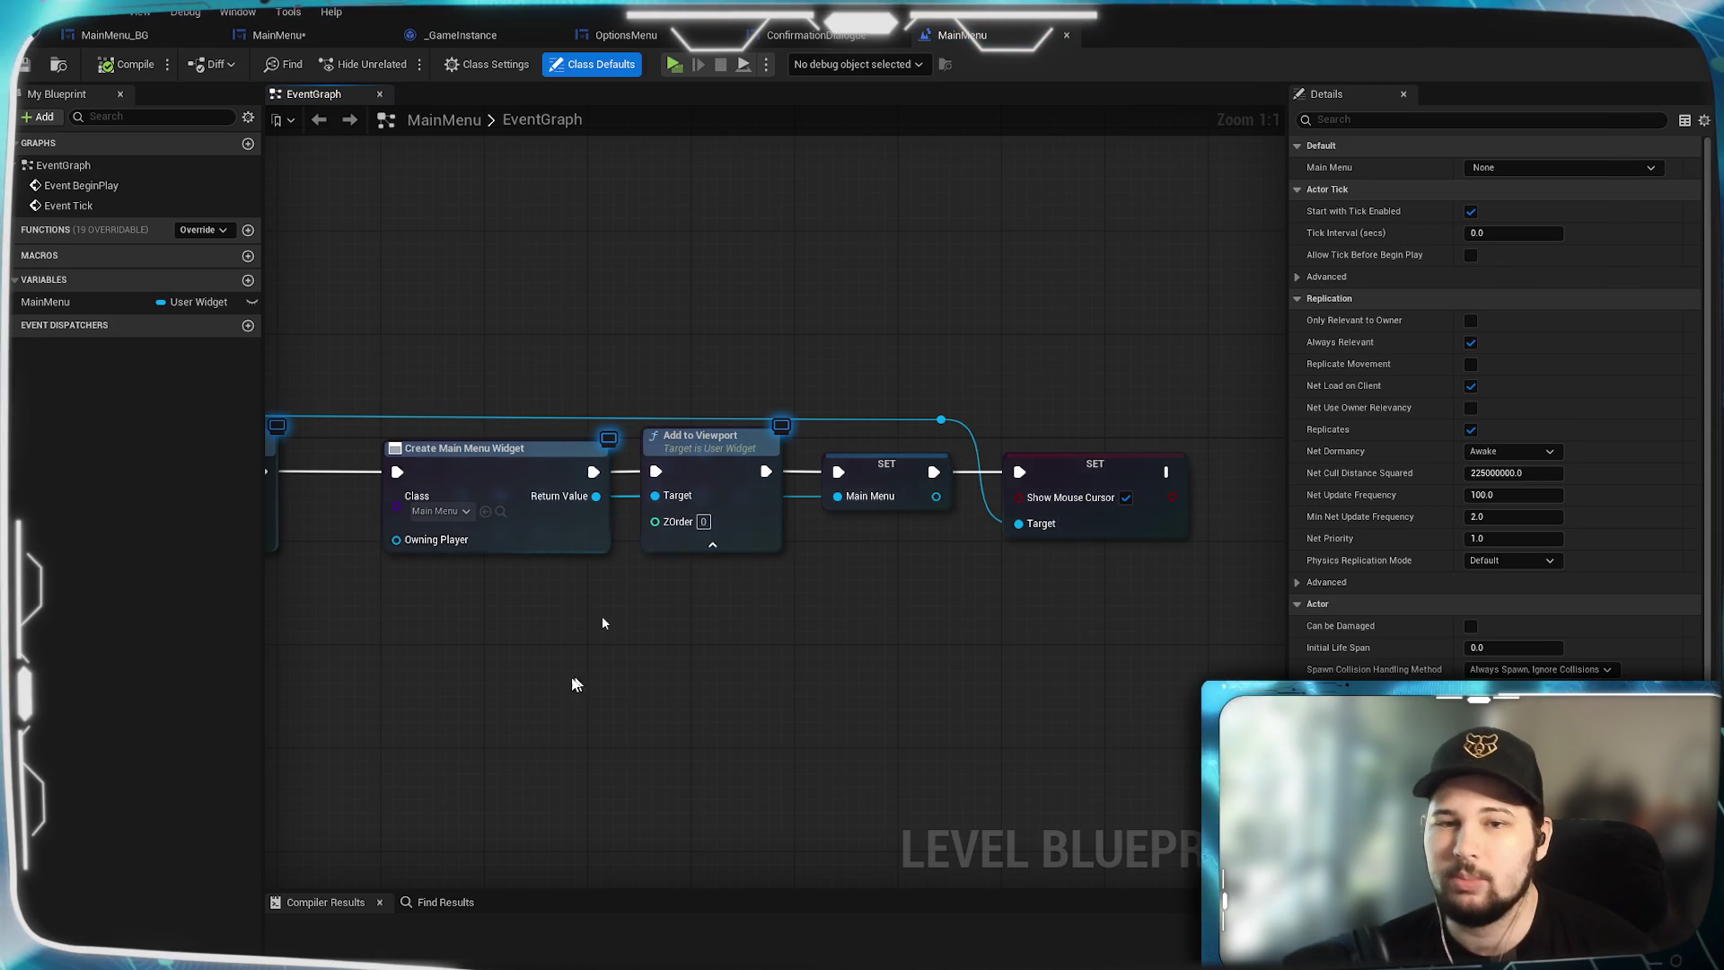
scroll(1010, 632, "down", 2)
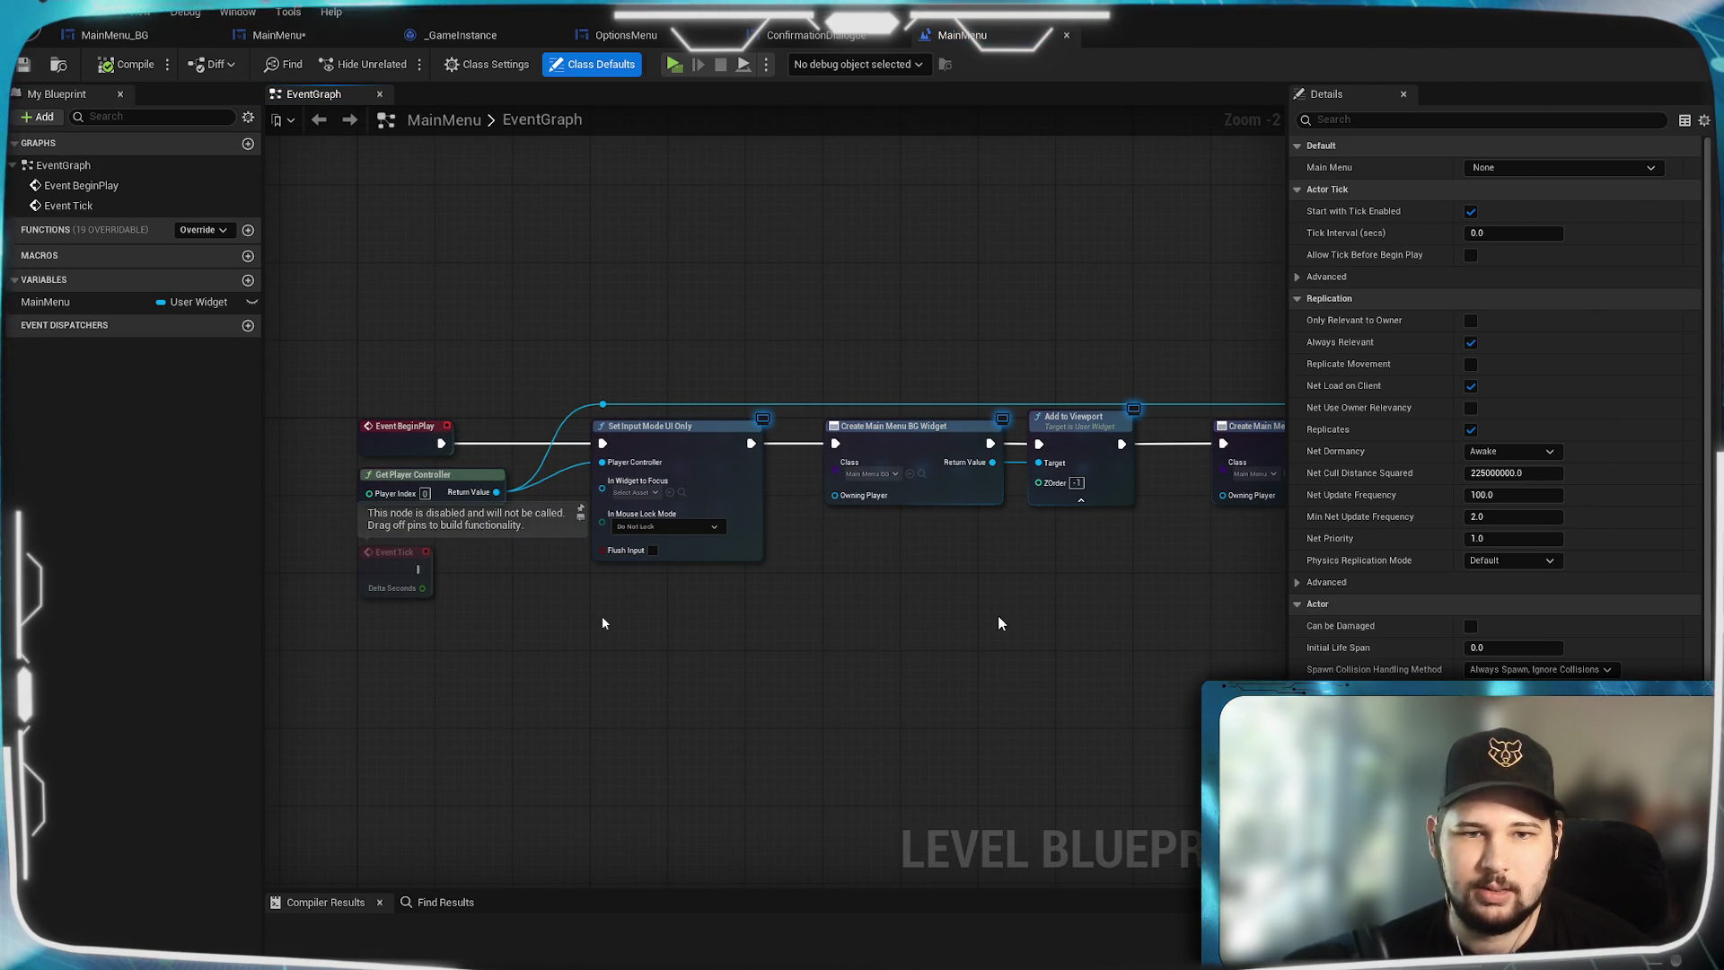
mouse_move(986, 606)
left_mouse_down()
mouse_move(651, 628)
mouse_move(835, 609)
left_mouse_up()
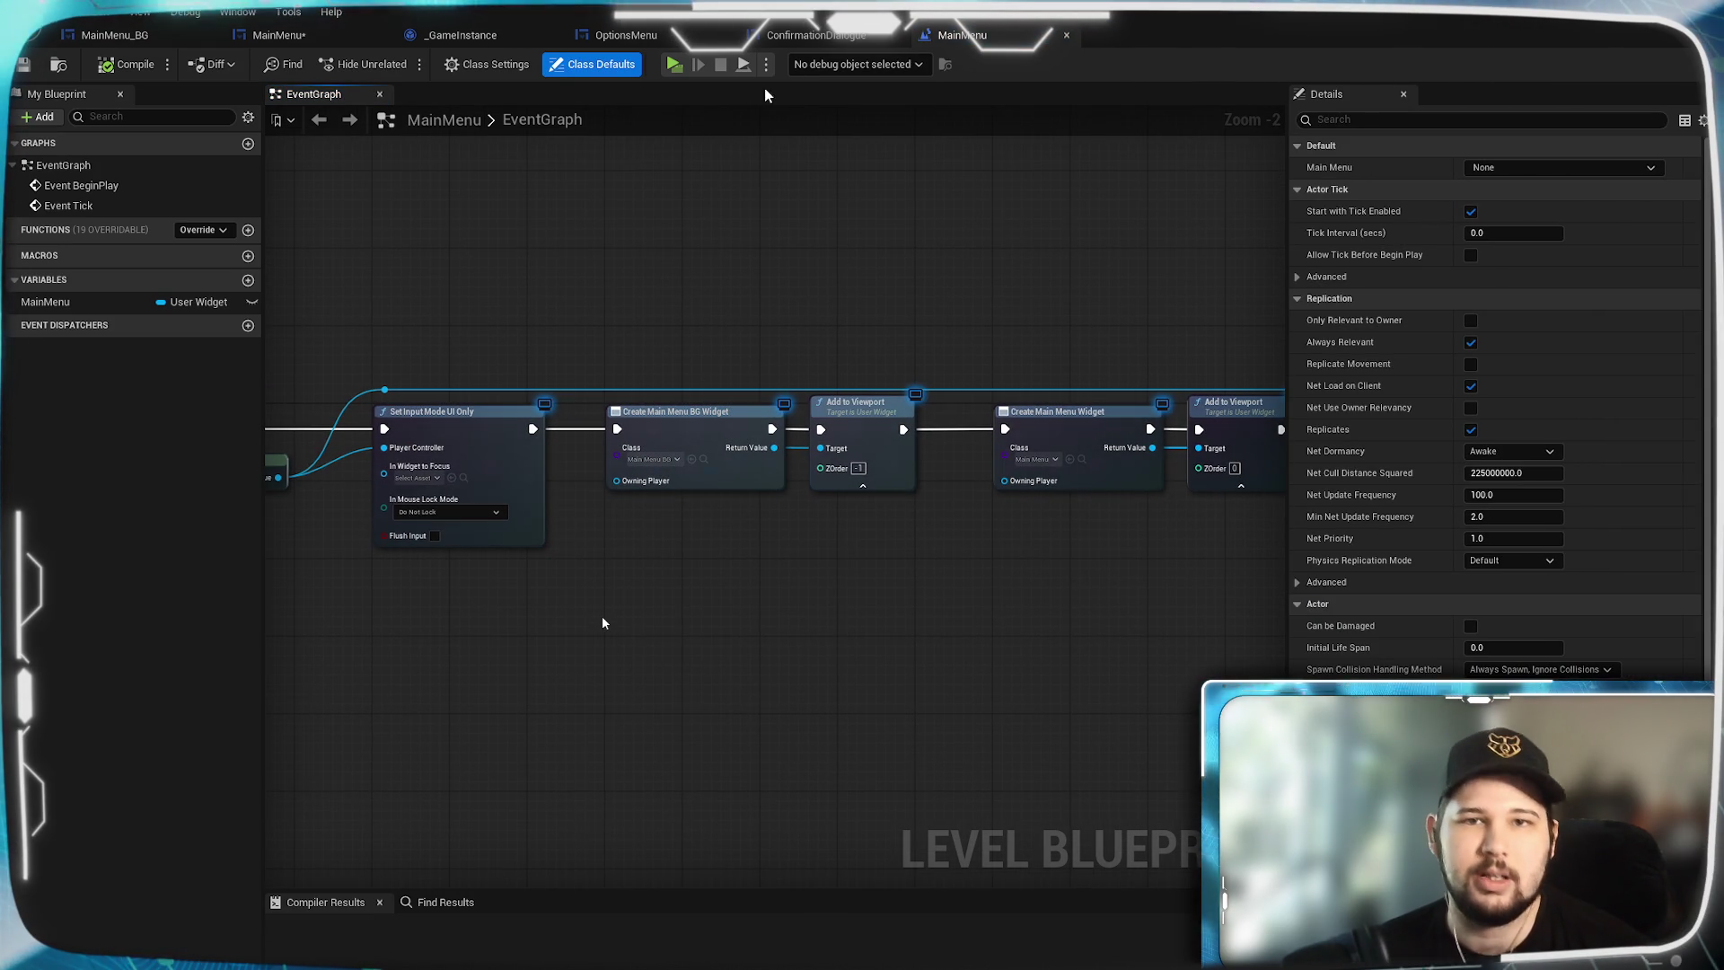
Delete Get Player Controller, Set Input Mode UI Only and SET from MainMenu, then compile.
left_click(626, 35)
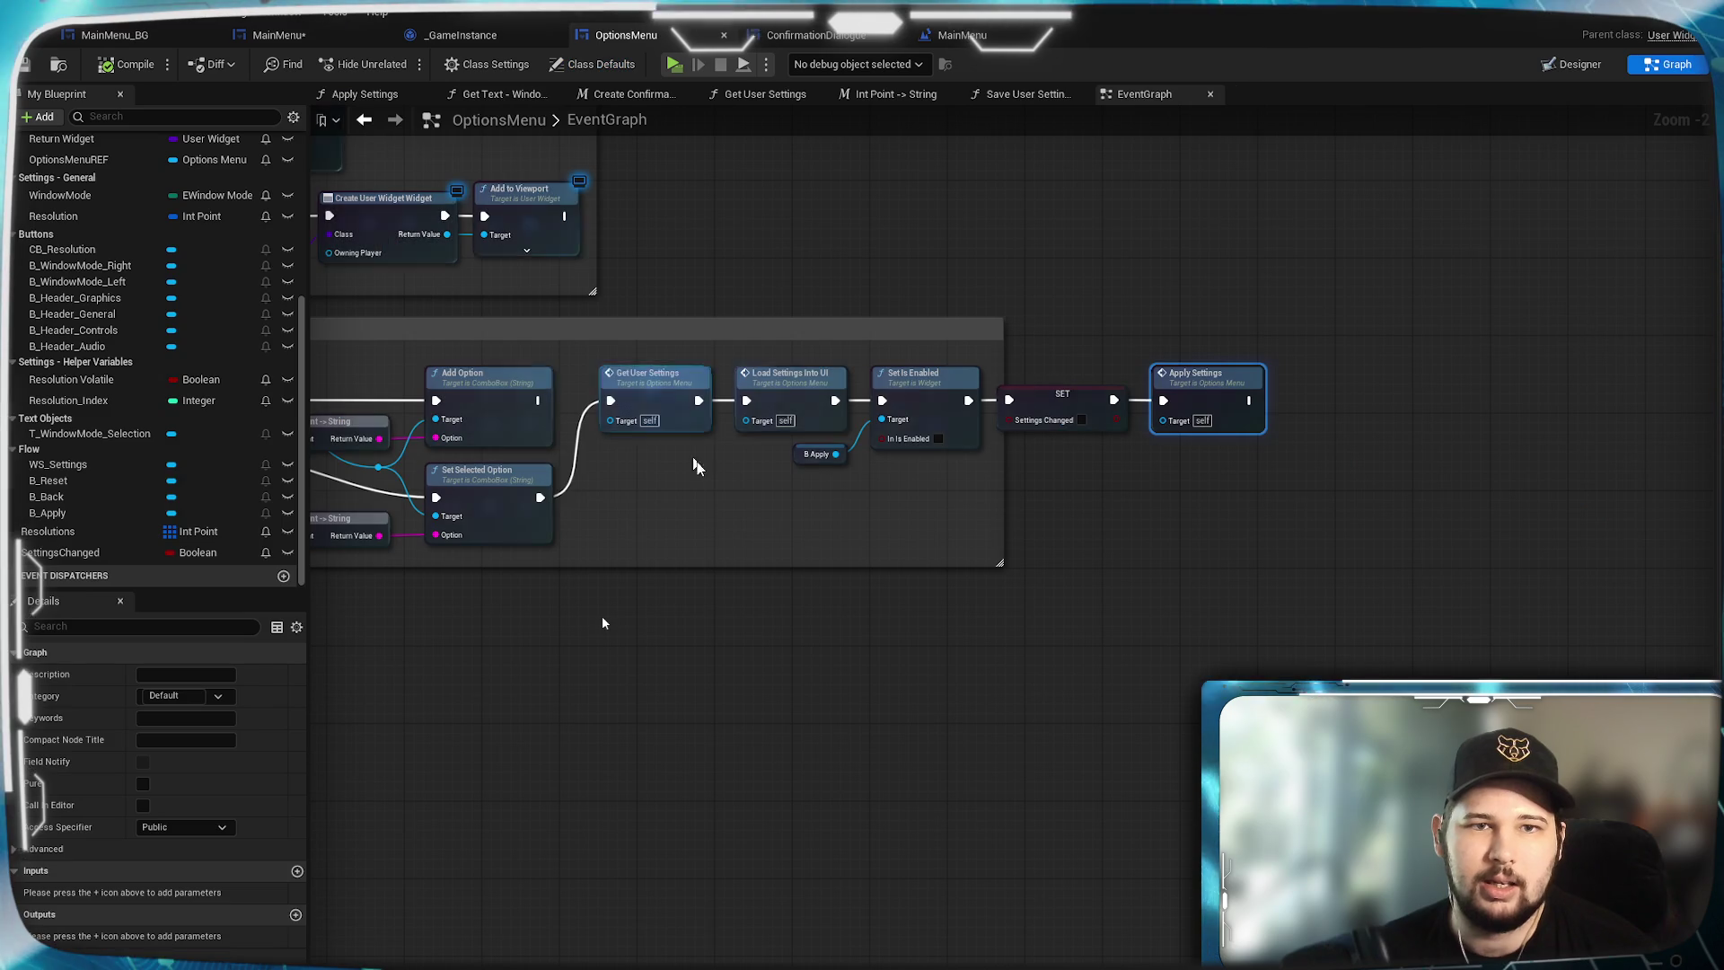
left_click(279, 35)
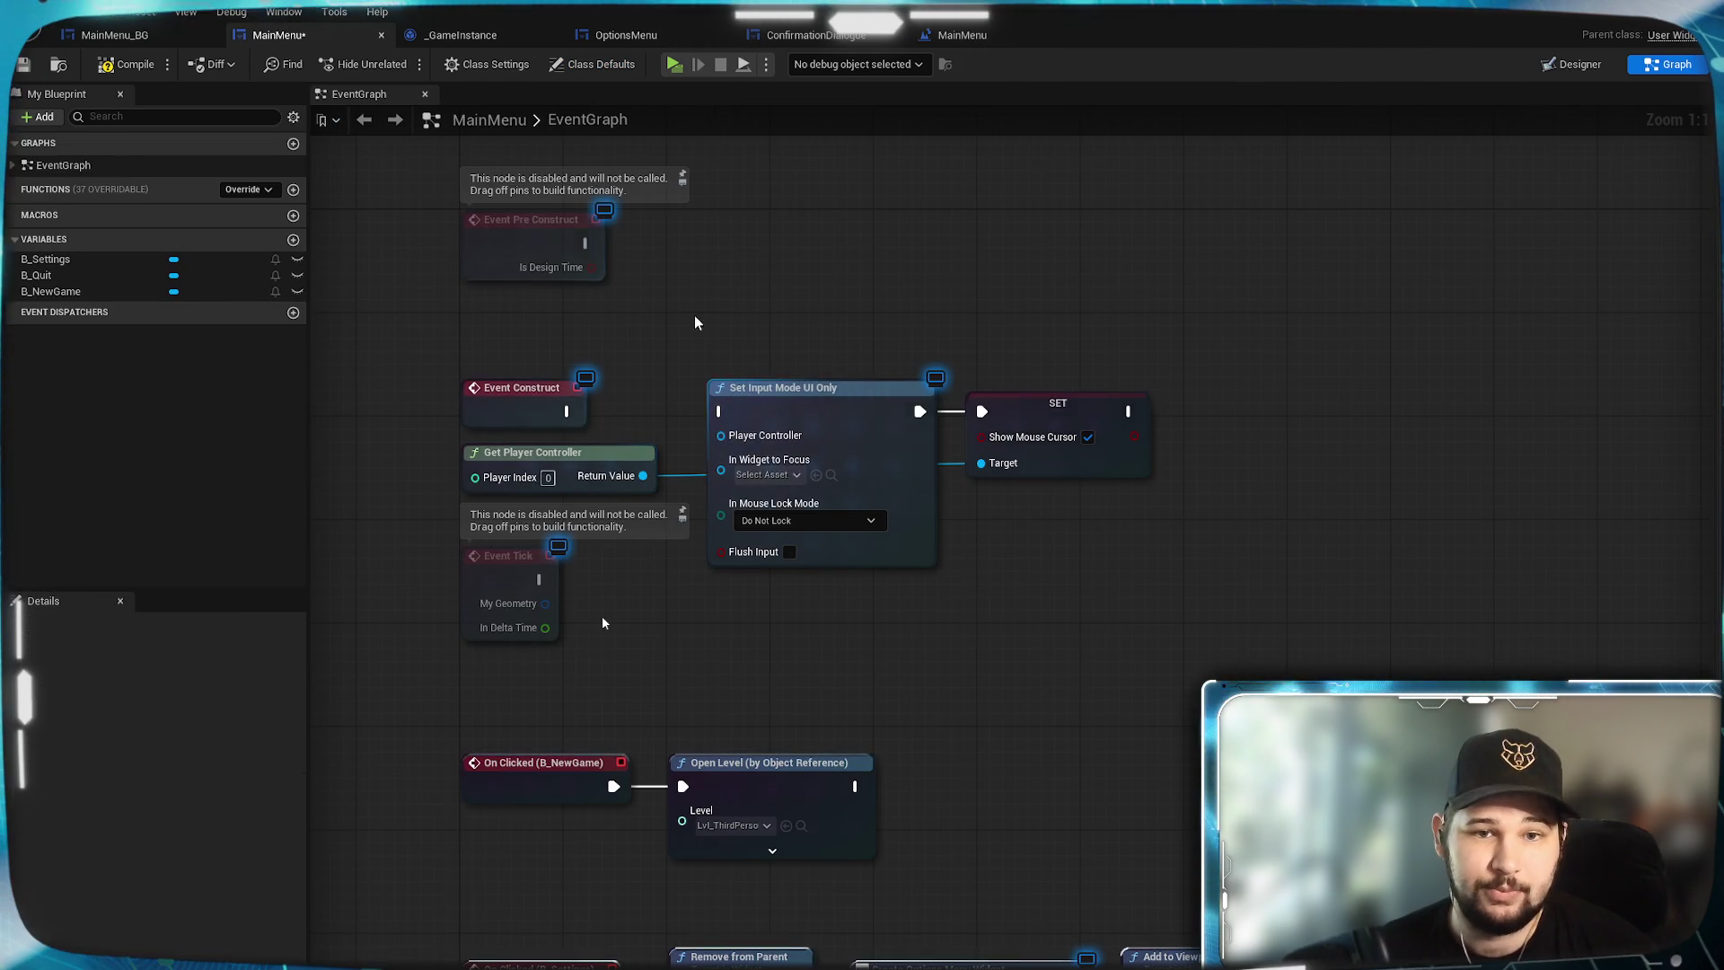
left_click_drag(696, 322, 766, 299)
mouse_move(1189, 301)
left_mouse_down()
mouse_move(847, 455)
mouse_move(655, 451)
mouse_move(678, 452)
left_mouse_up()
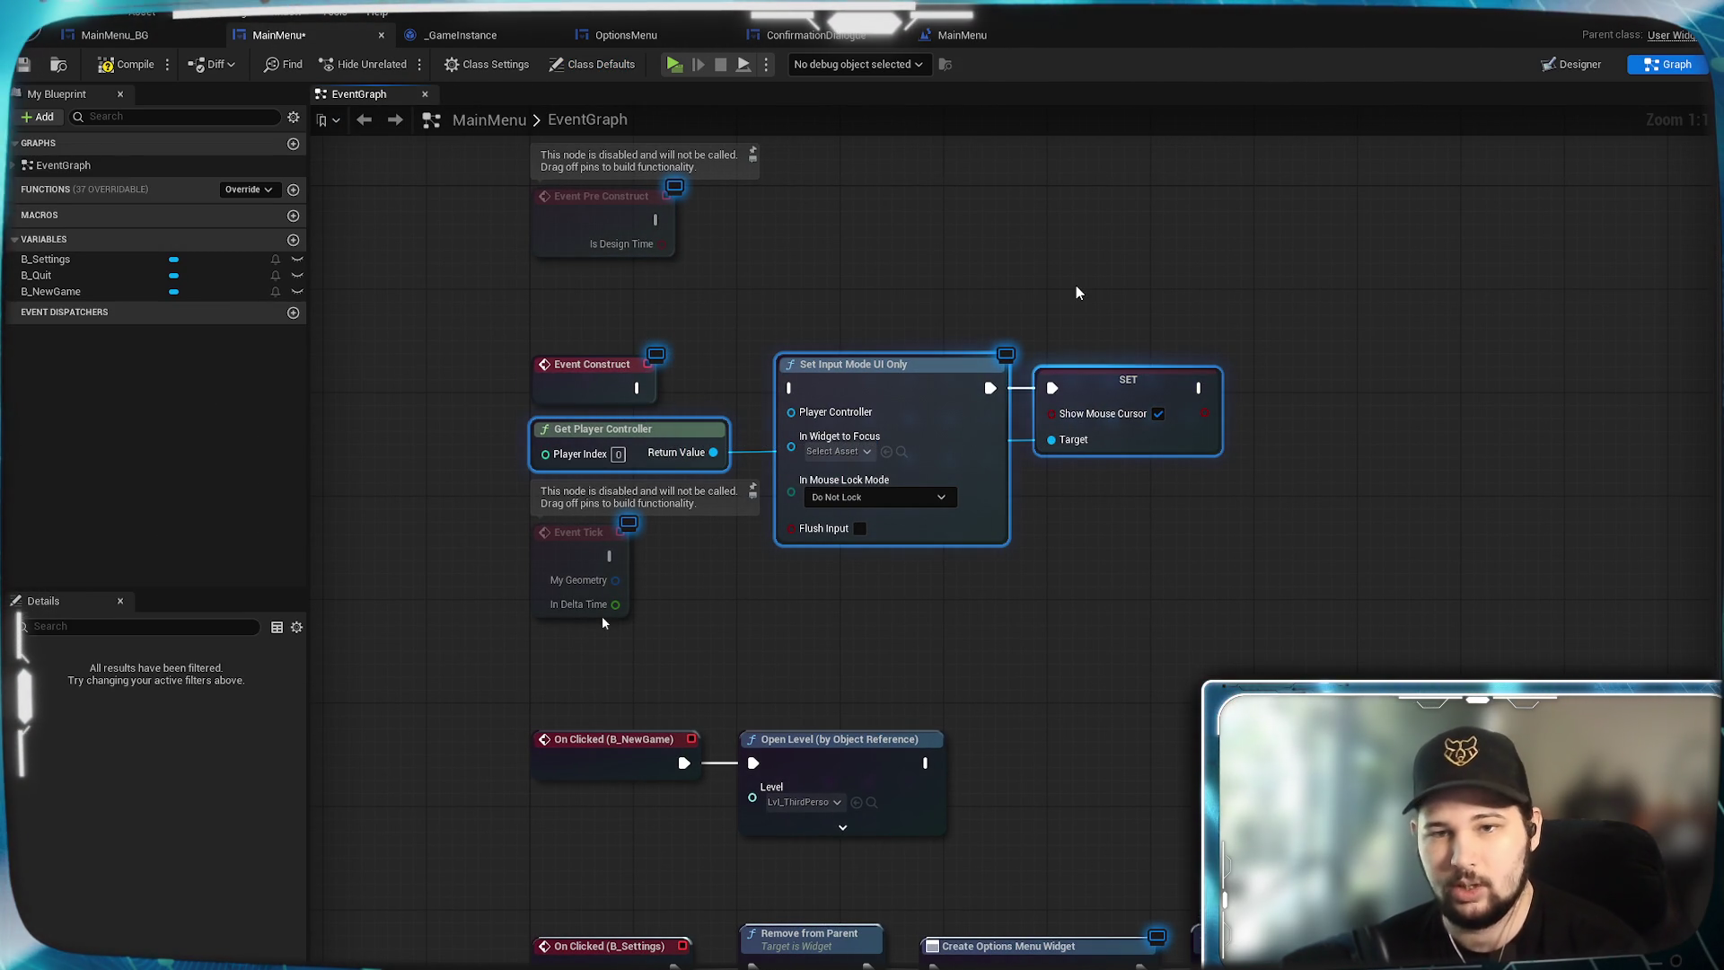
key("Delete")
left_click(126, 65)
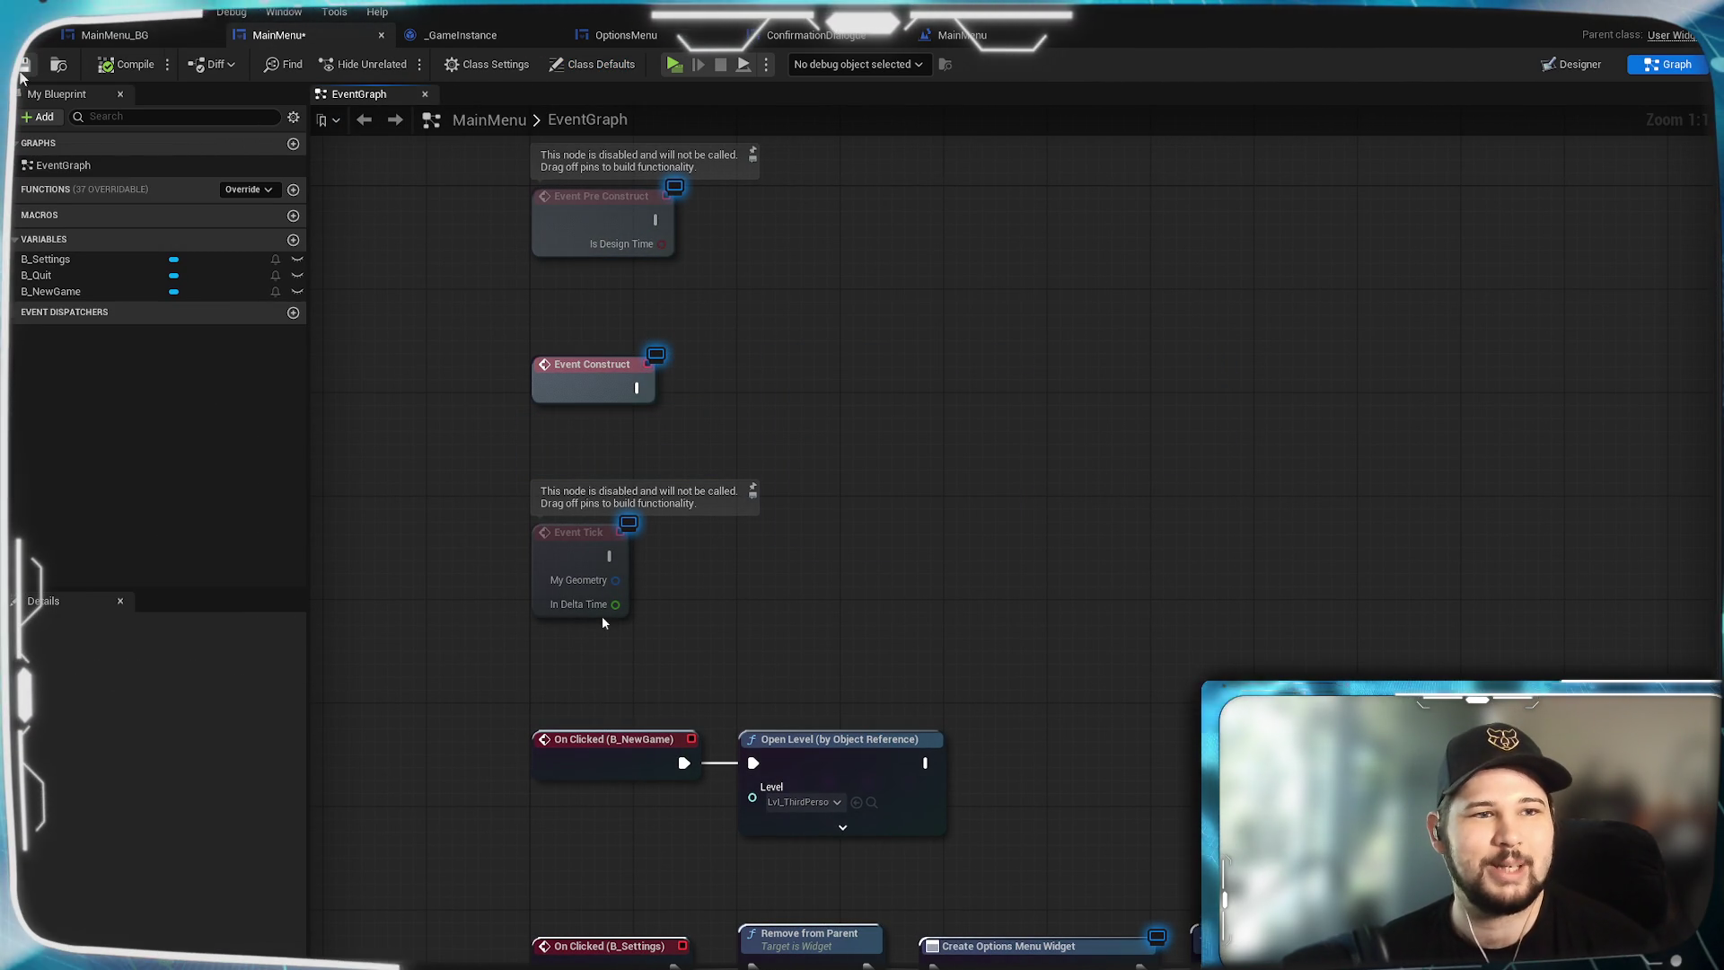
Delete the same input-mode and cursor nodes from MainMenu_BG's graph and save it.
left_click(151, 35)
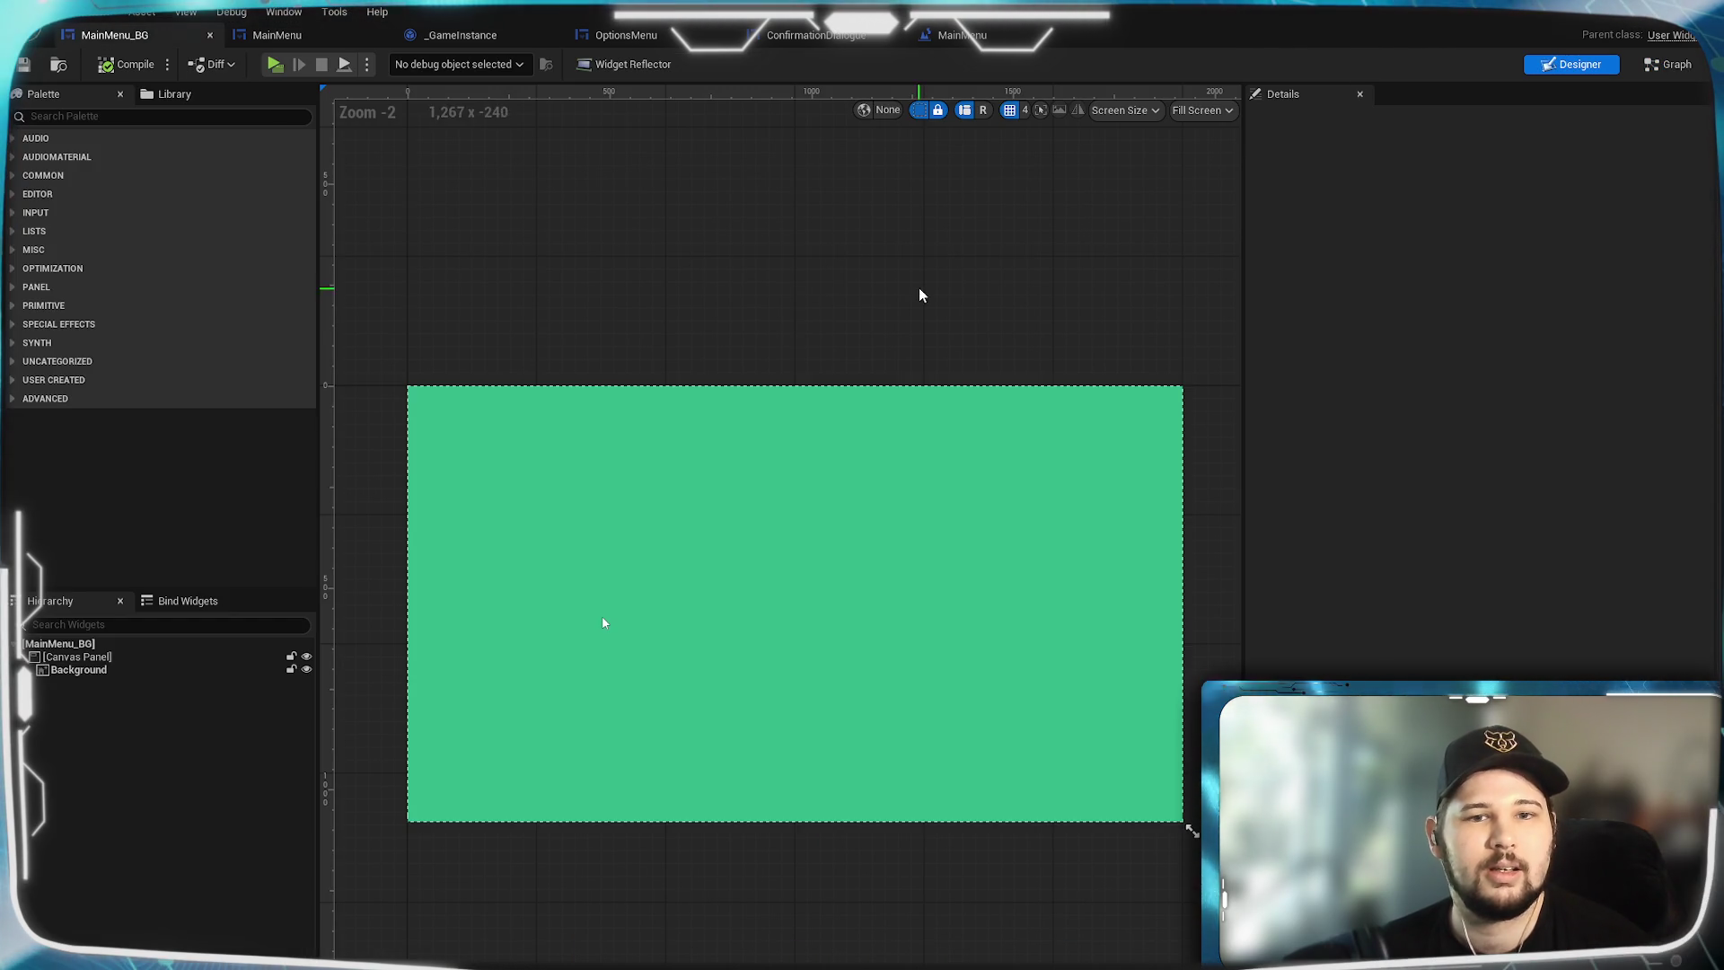
left_click(1668, 64)
key("ctrl+v")
mouse_move(1149, 337)
left_mouse_down()
mouse_move(1139, 390)
mouse_move(732, 503)
left_mouse_up()
key("Delete")
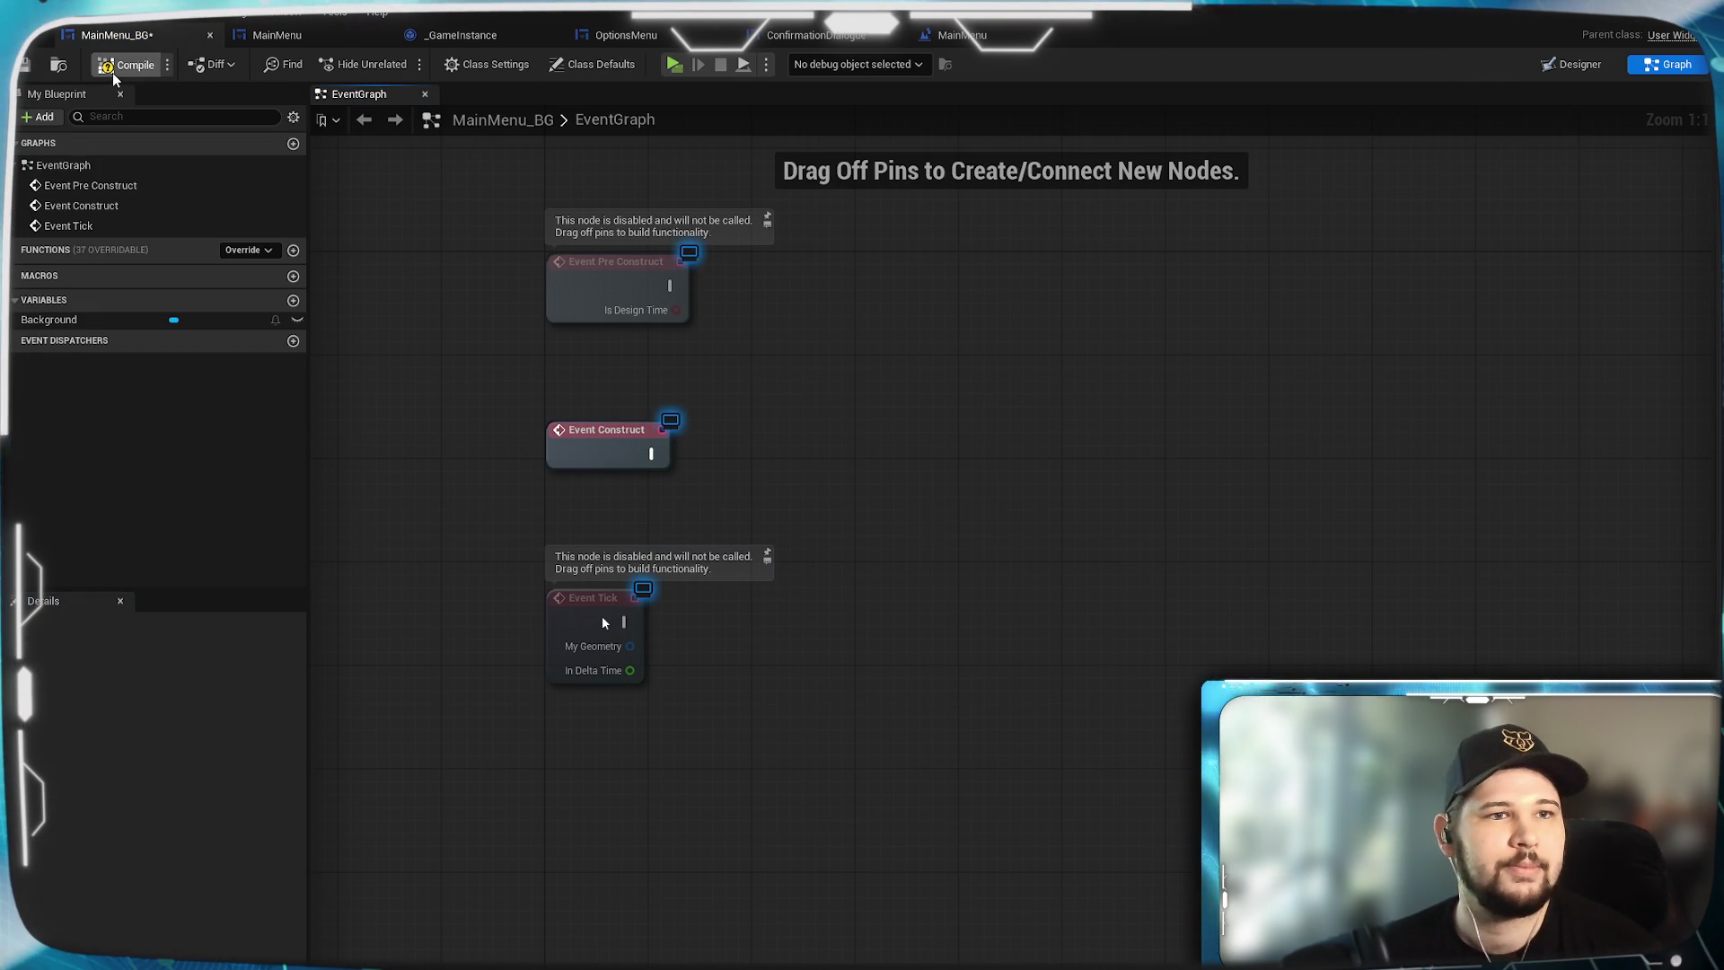
key("ctrl+s")
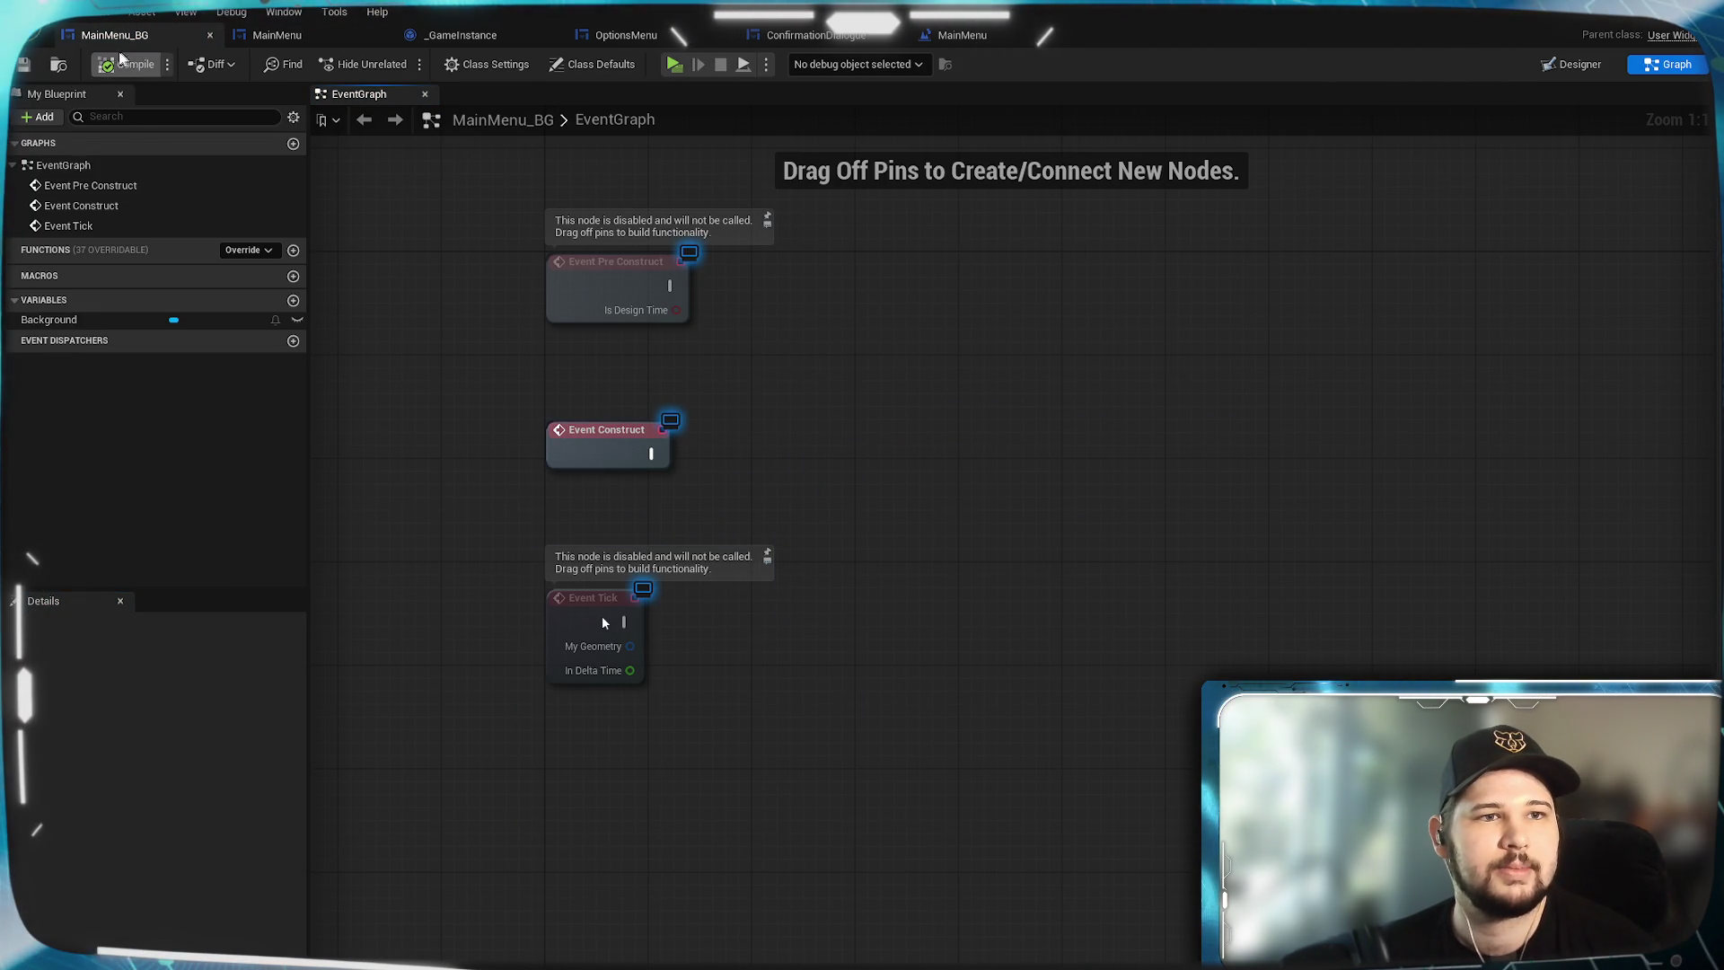
Pan the MainMenu Level Blueprint from Event BeginPlay through widget creation to SET Show Mouse Cursor.
left_click(956, 33)
mouse_move(693, 553)
left_mouse_down()
mouse_move(891, 562)
mouse_move(877, 604)
mouse_move(1011, 615)
left_mouse_up()
left_click_drag(389, 584, 835, 600)
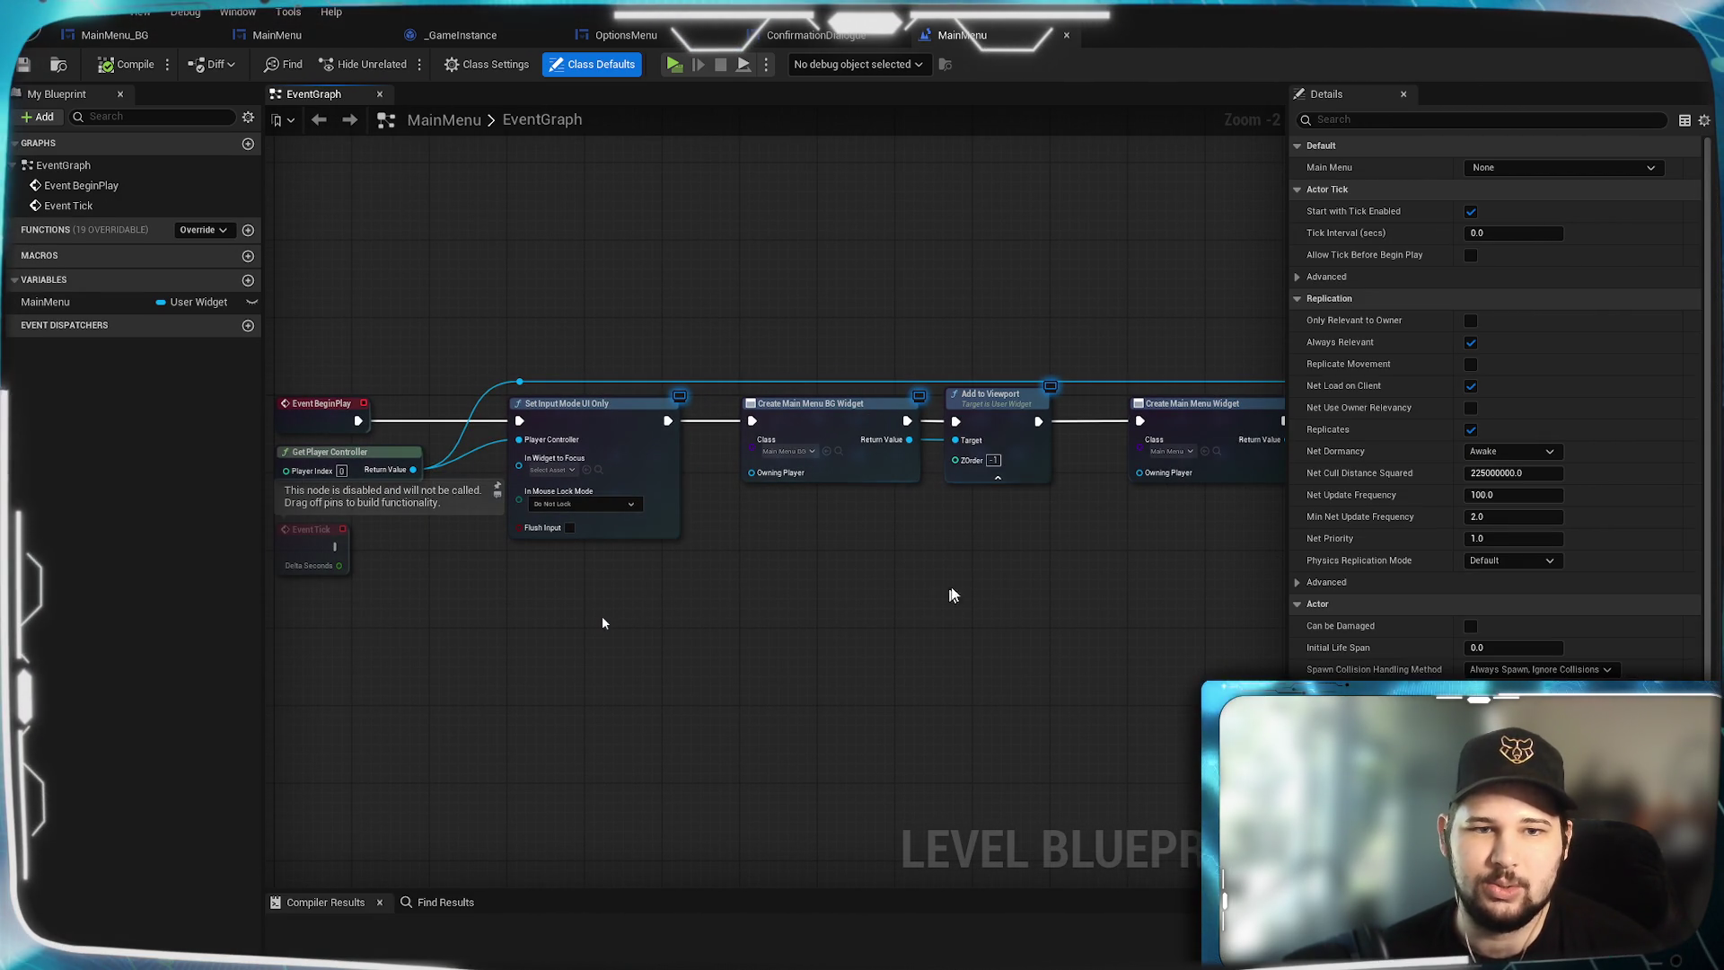
mouse_move(1056, 596)
left_mouse_down()
mouse_move(546, 620)
mouse_move(912, 596)
left_mouse_up()
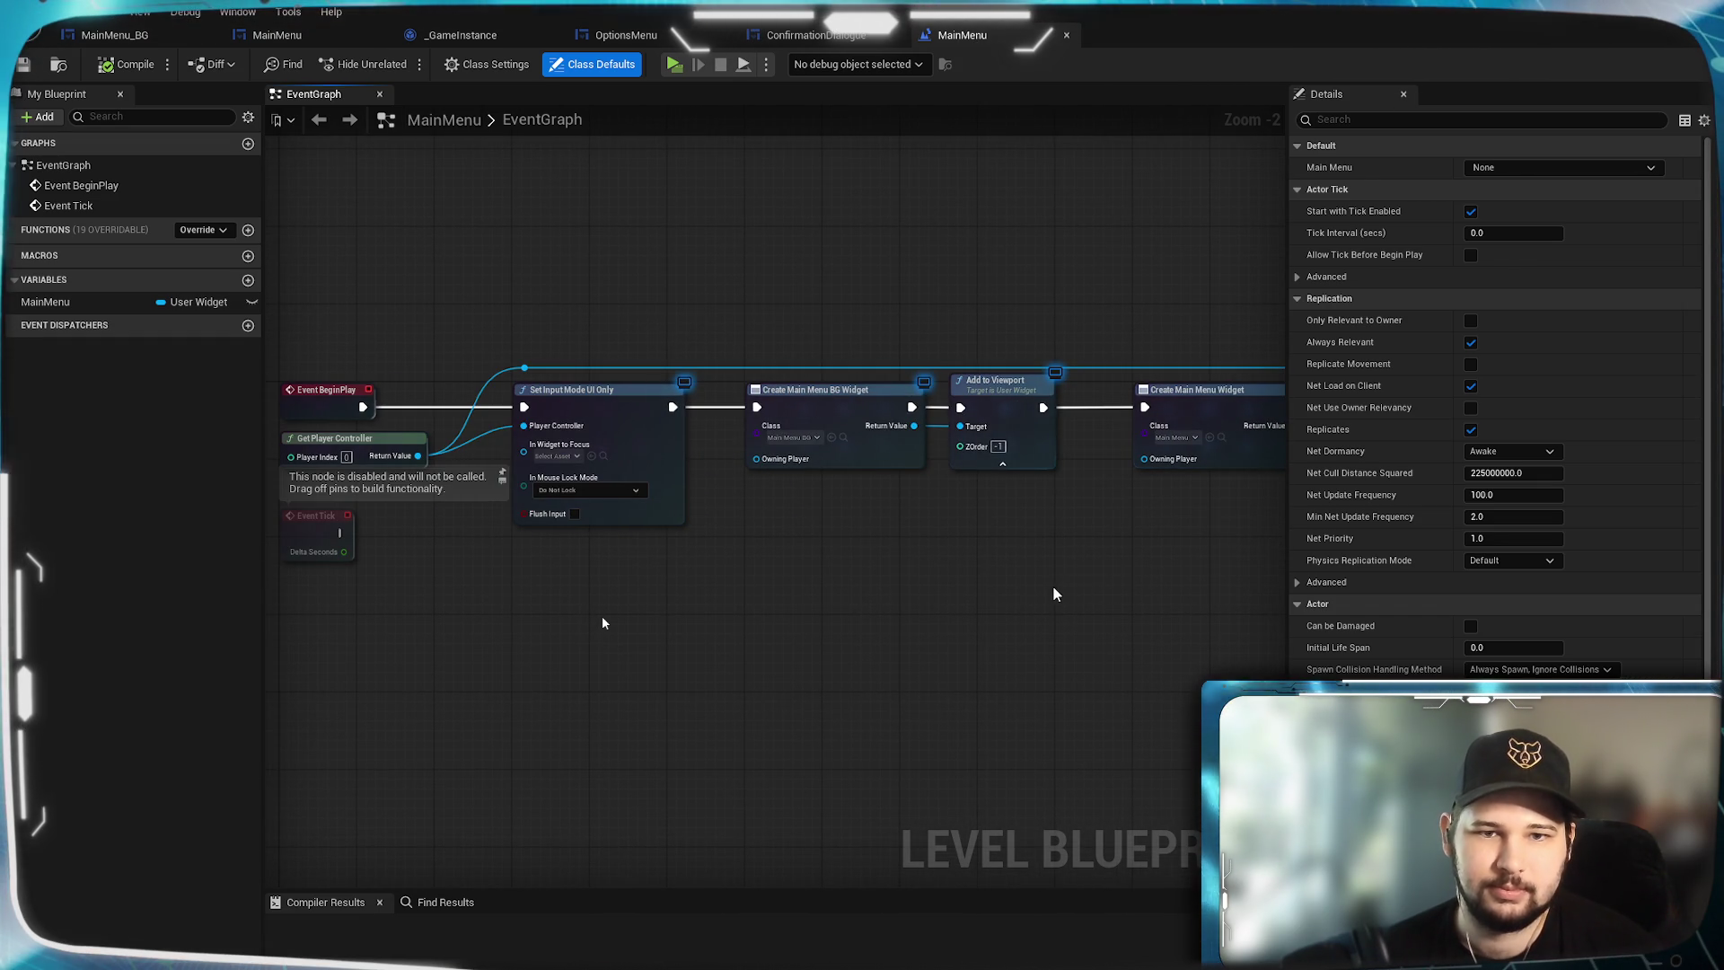
left_click_drag(1051, 589, 704, 585)
left_click_drag(977, 548, 808, 550)
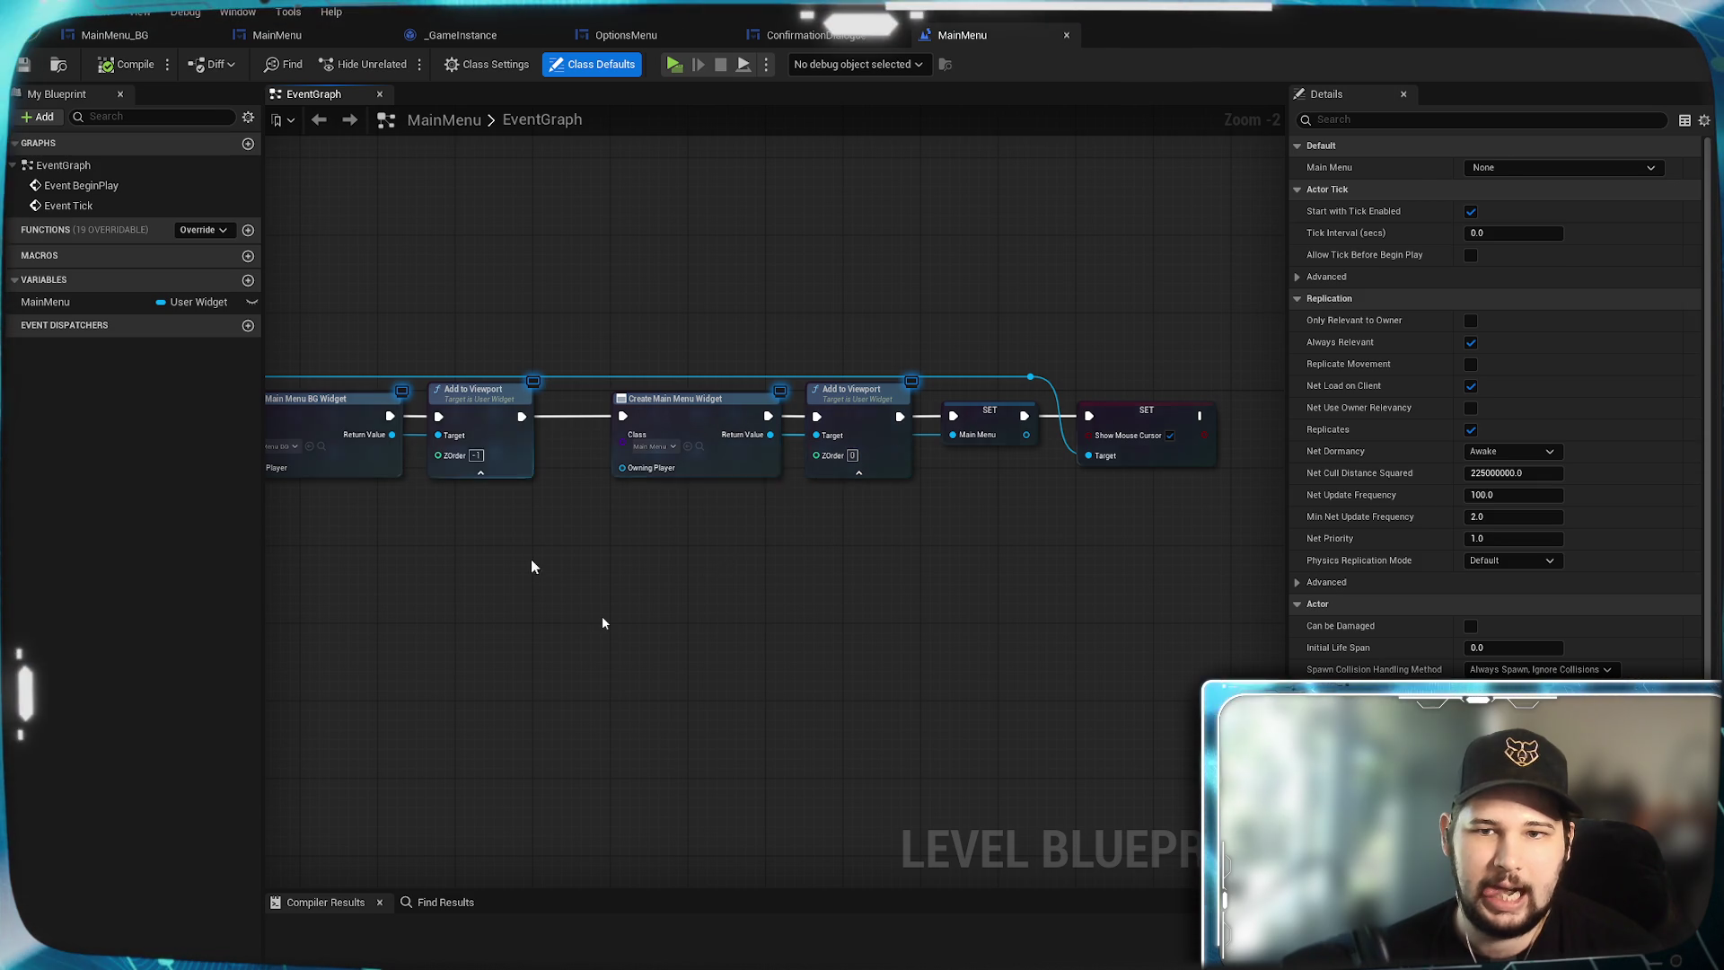
mouse_move(531, 559)
left_mouse_down()
mouse_move(1069, 556)
mouse_move(655, 543)
left_mouse_up()
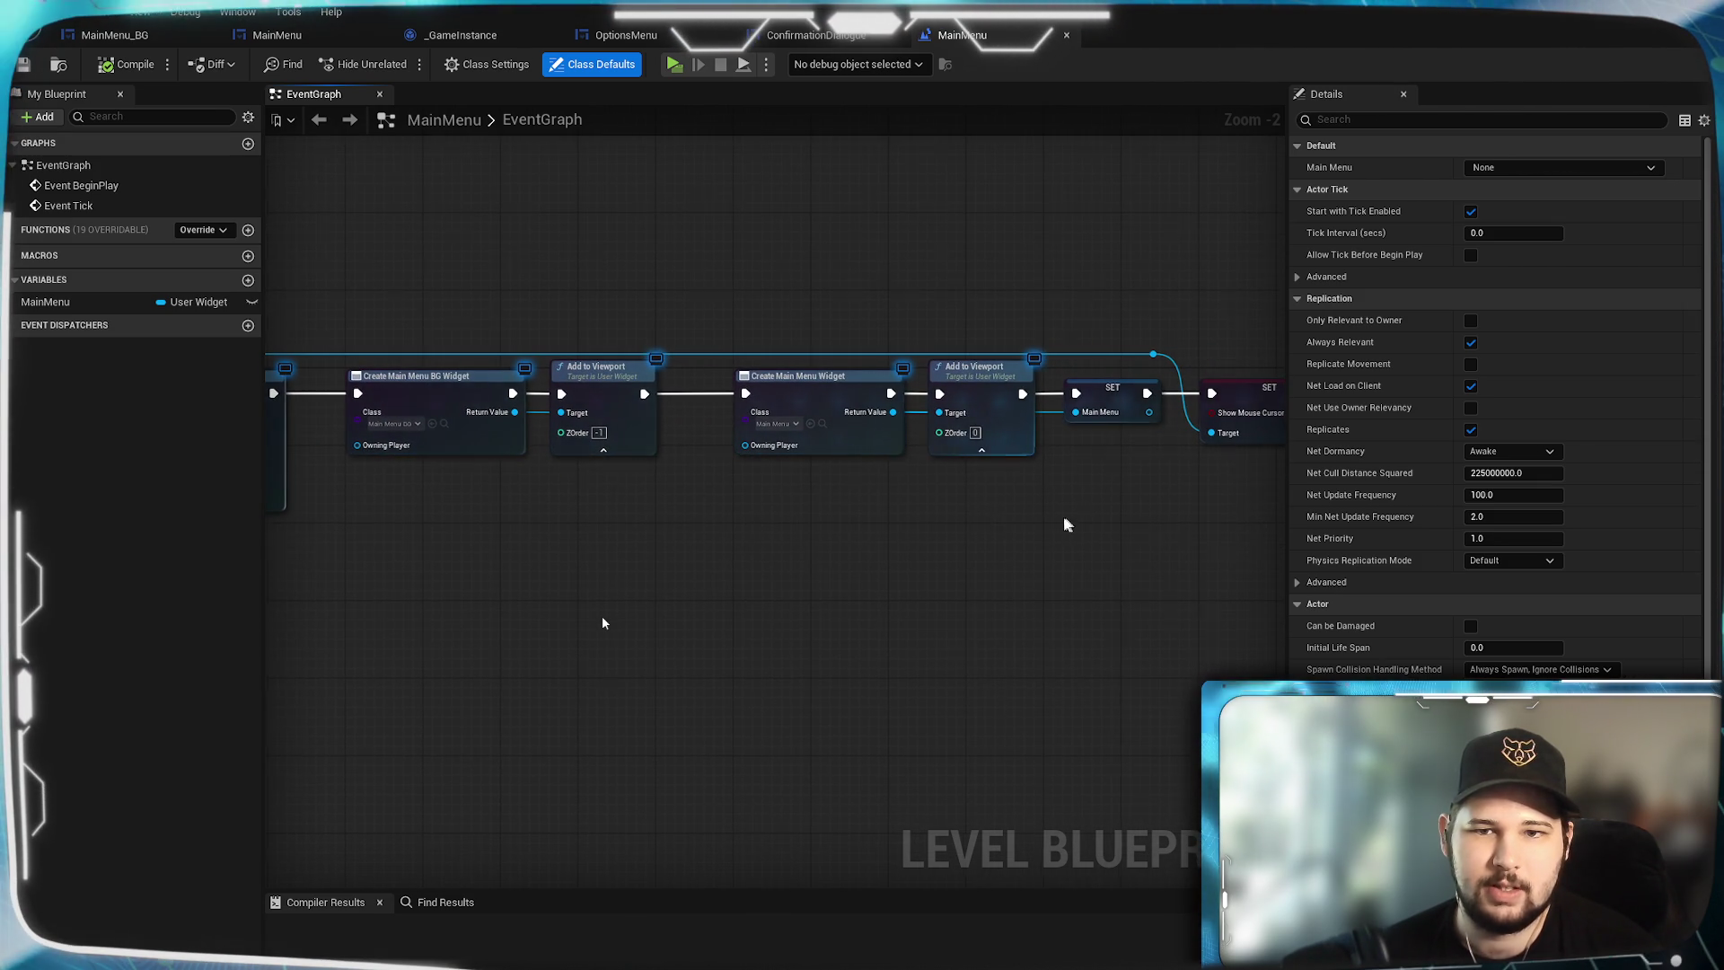
left_click_drag(1063, 519, 593, 544)
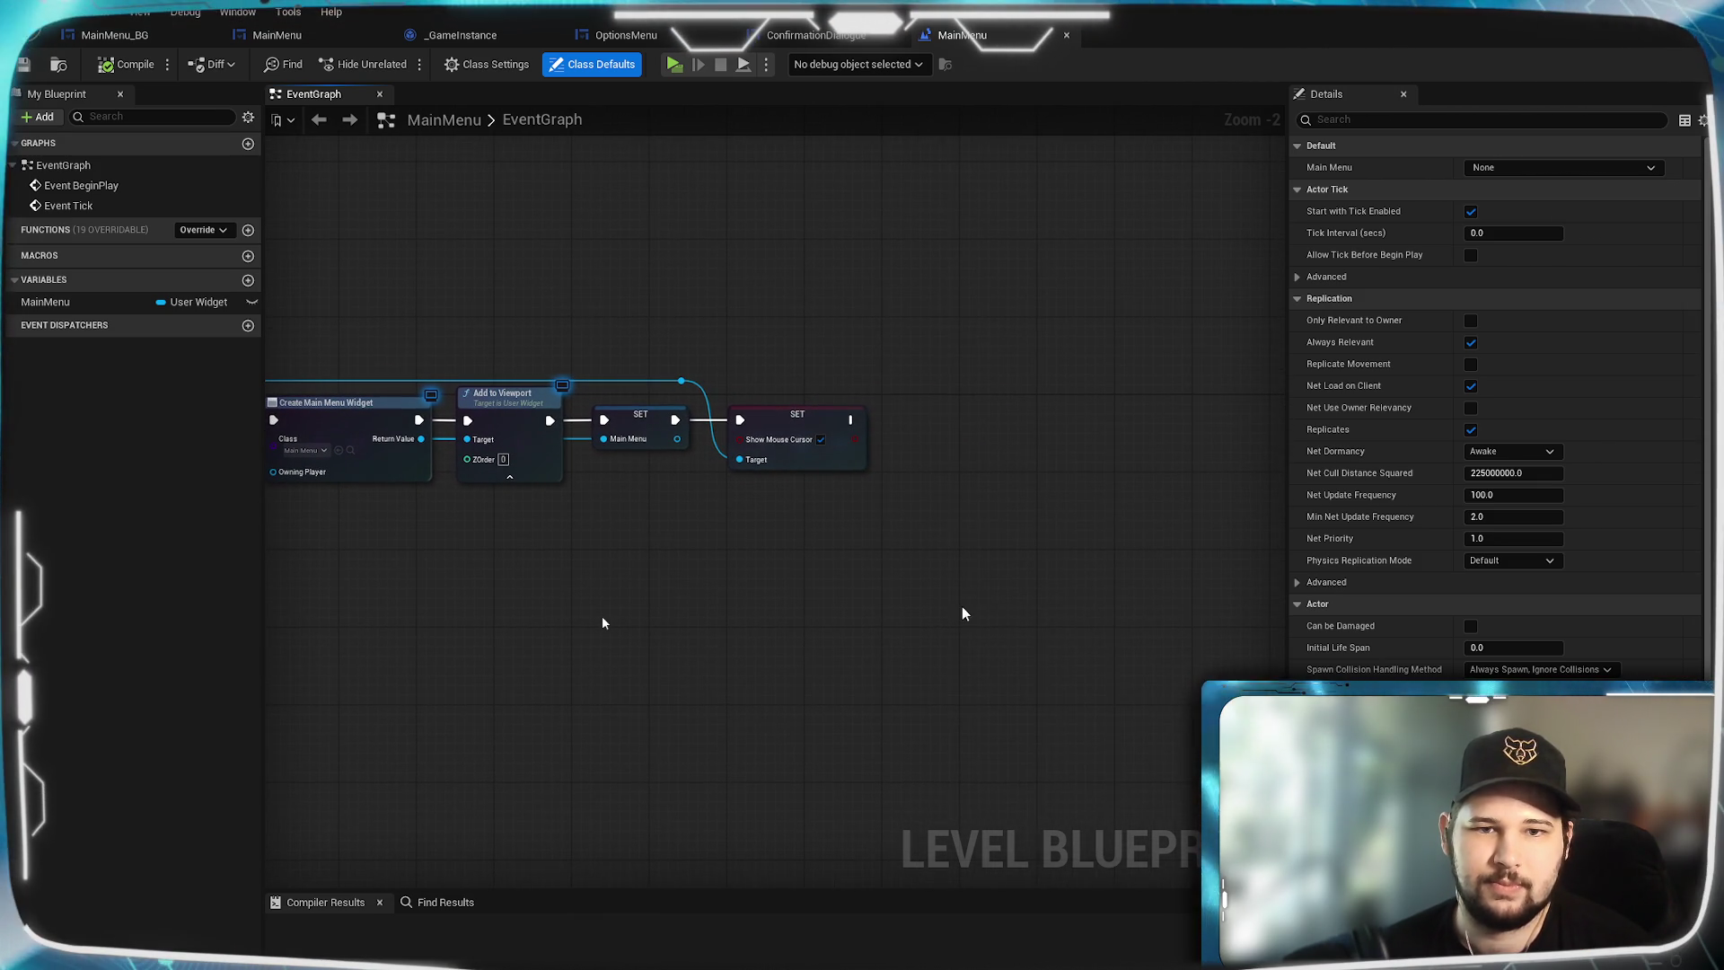
Add a Get Game Instance node just below the Show Mouse Cursor SET node.
right_click(961, 606)
type("get game")
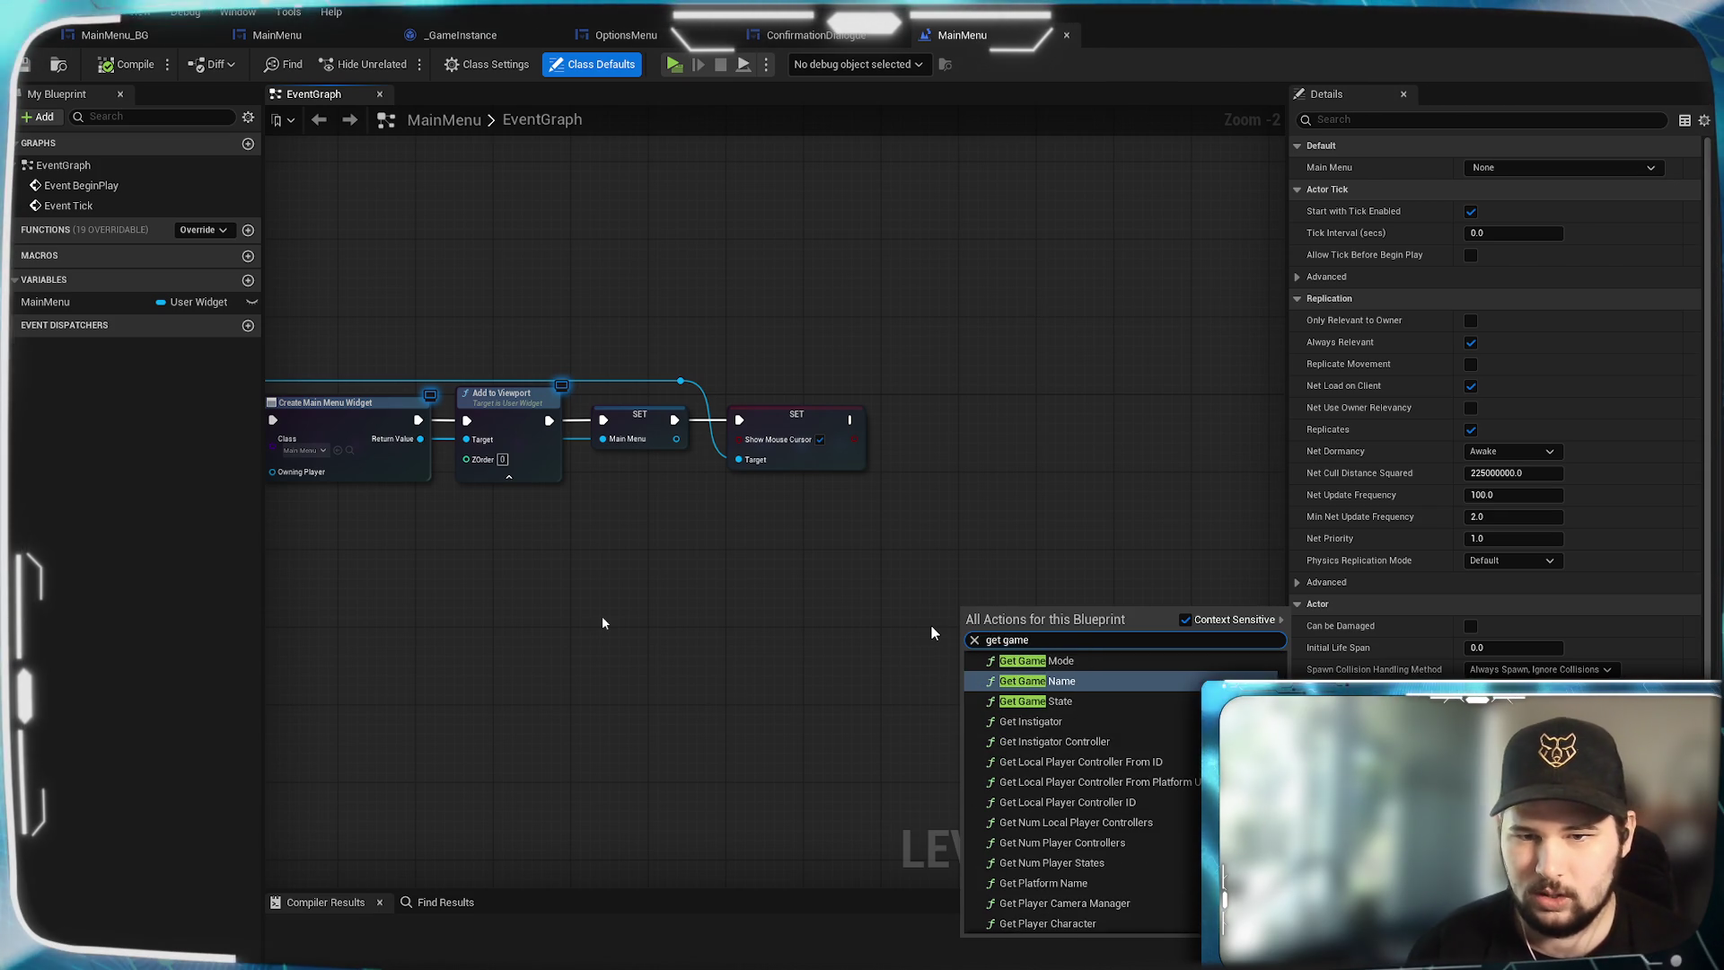
type(" ins")
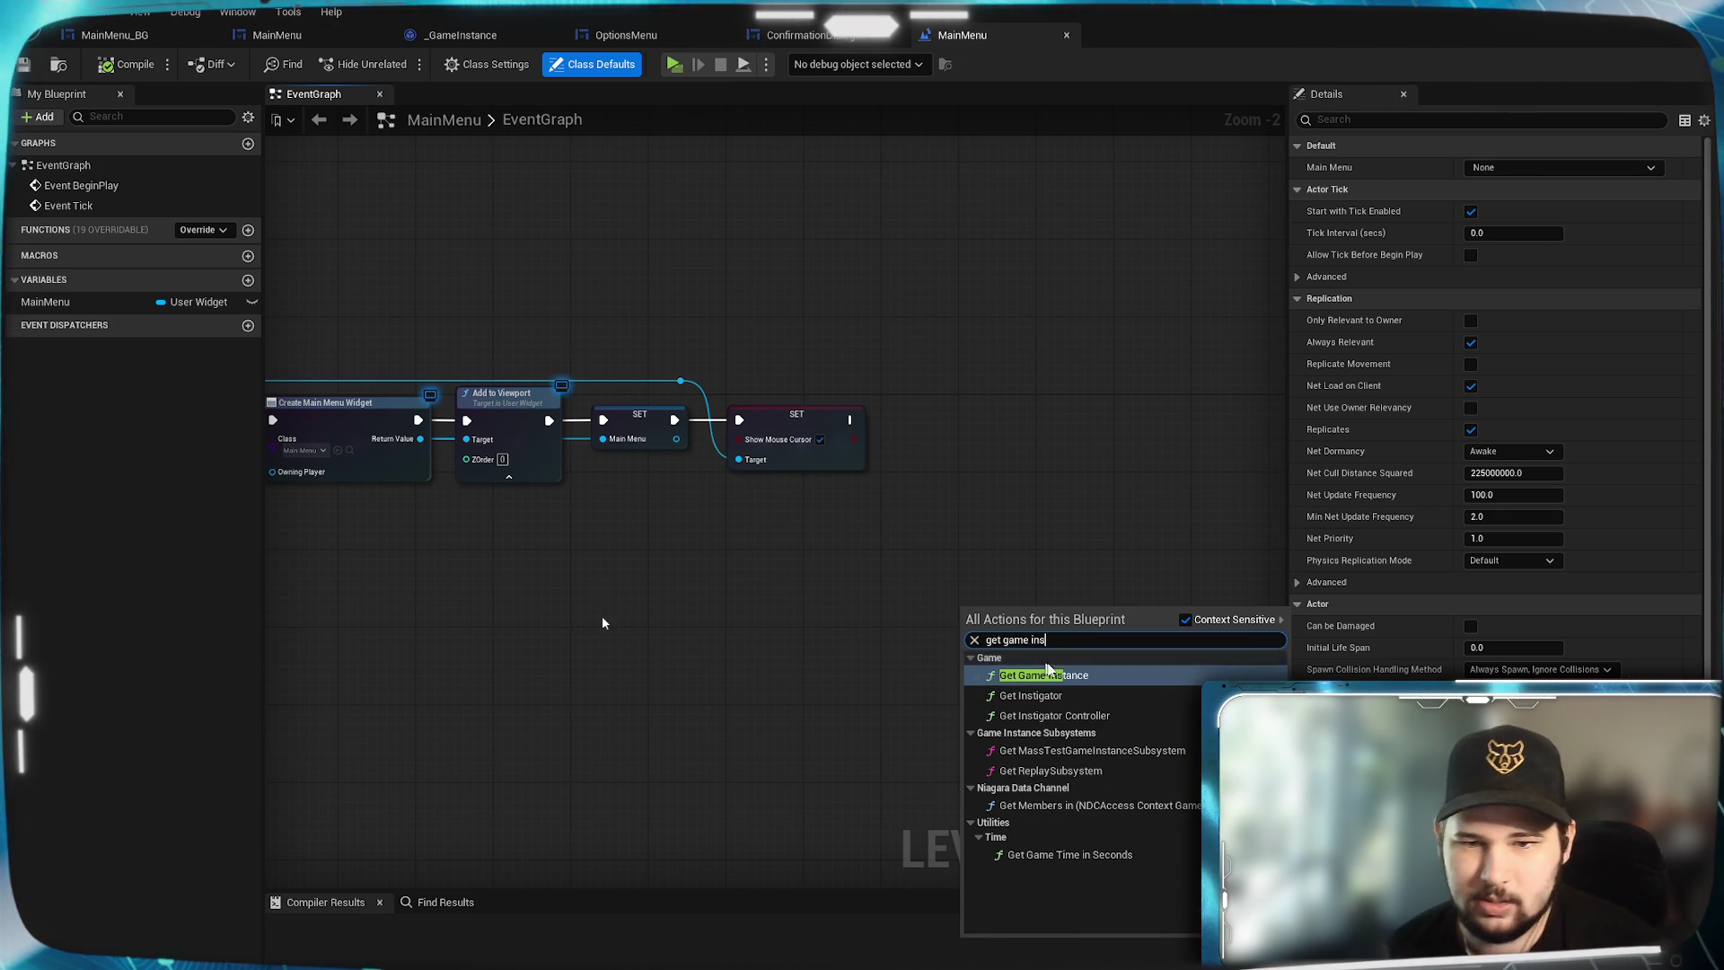
left_click(1078, 676)
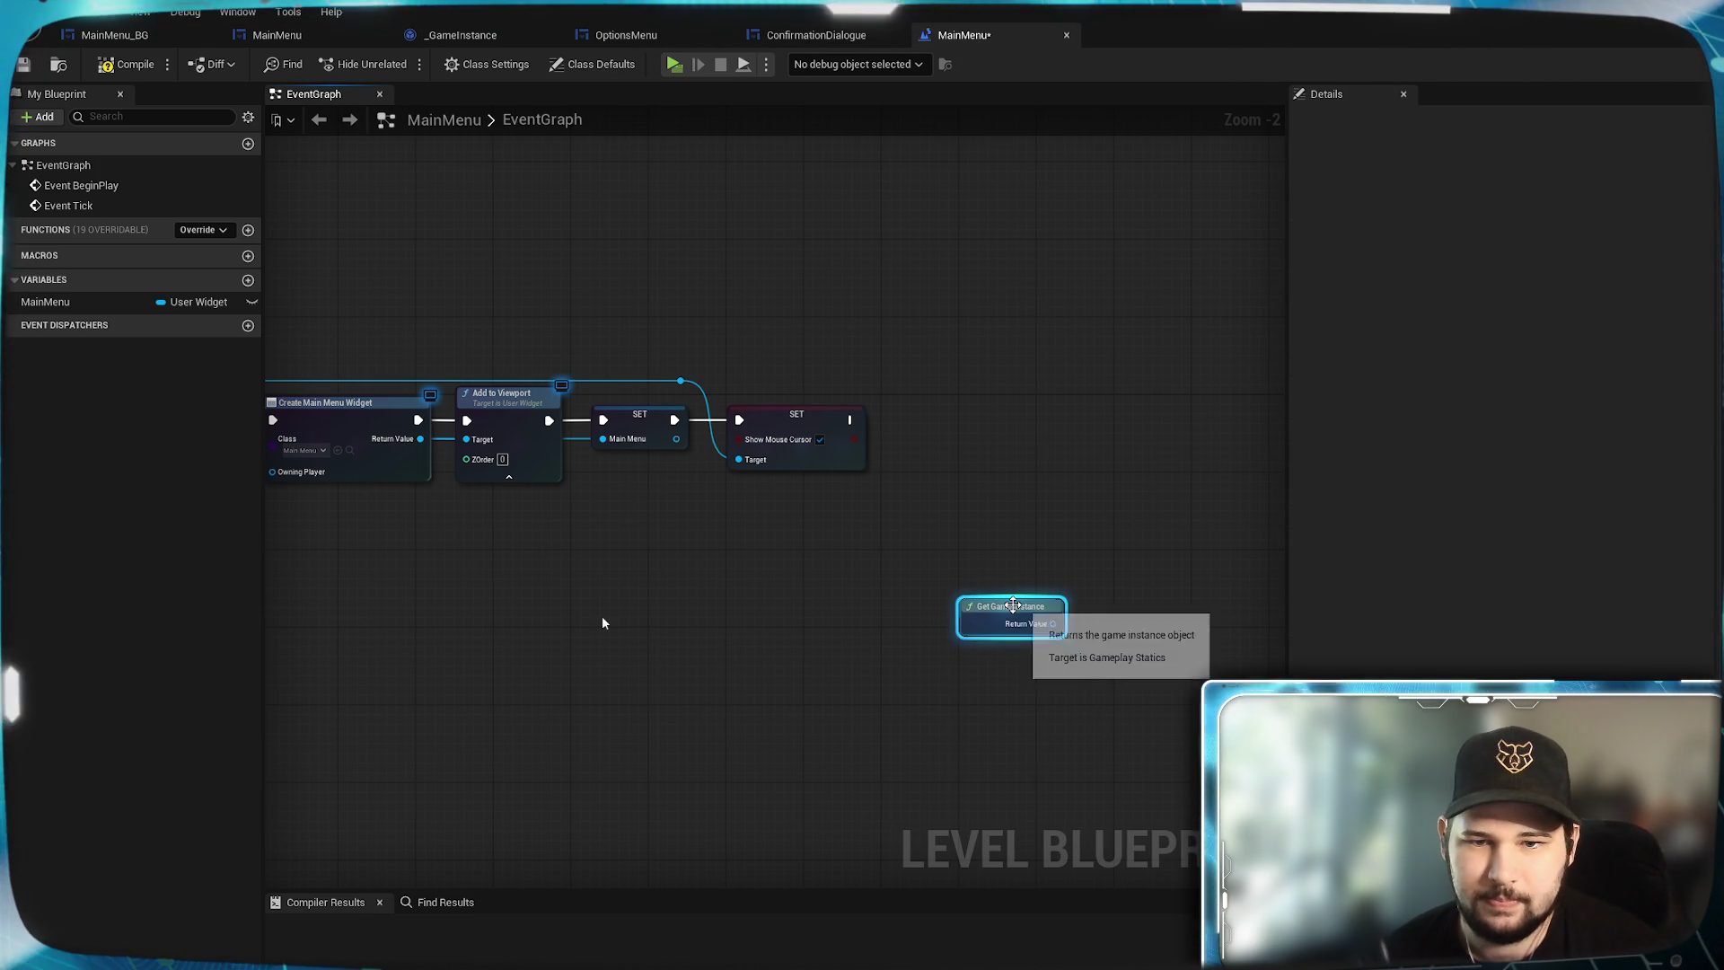
left_click_drag(1009, 609, 815, 493)
left_click(886, 624)
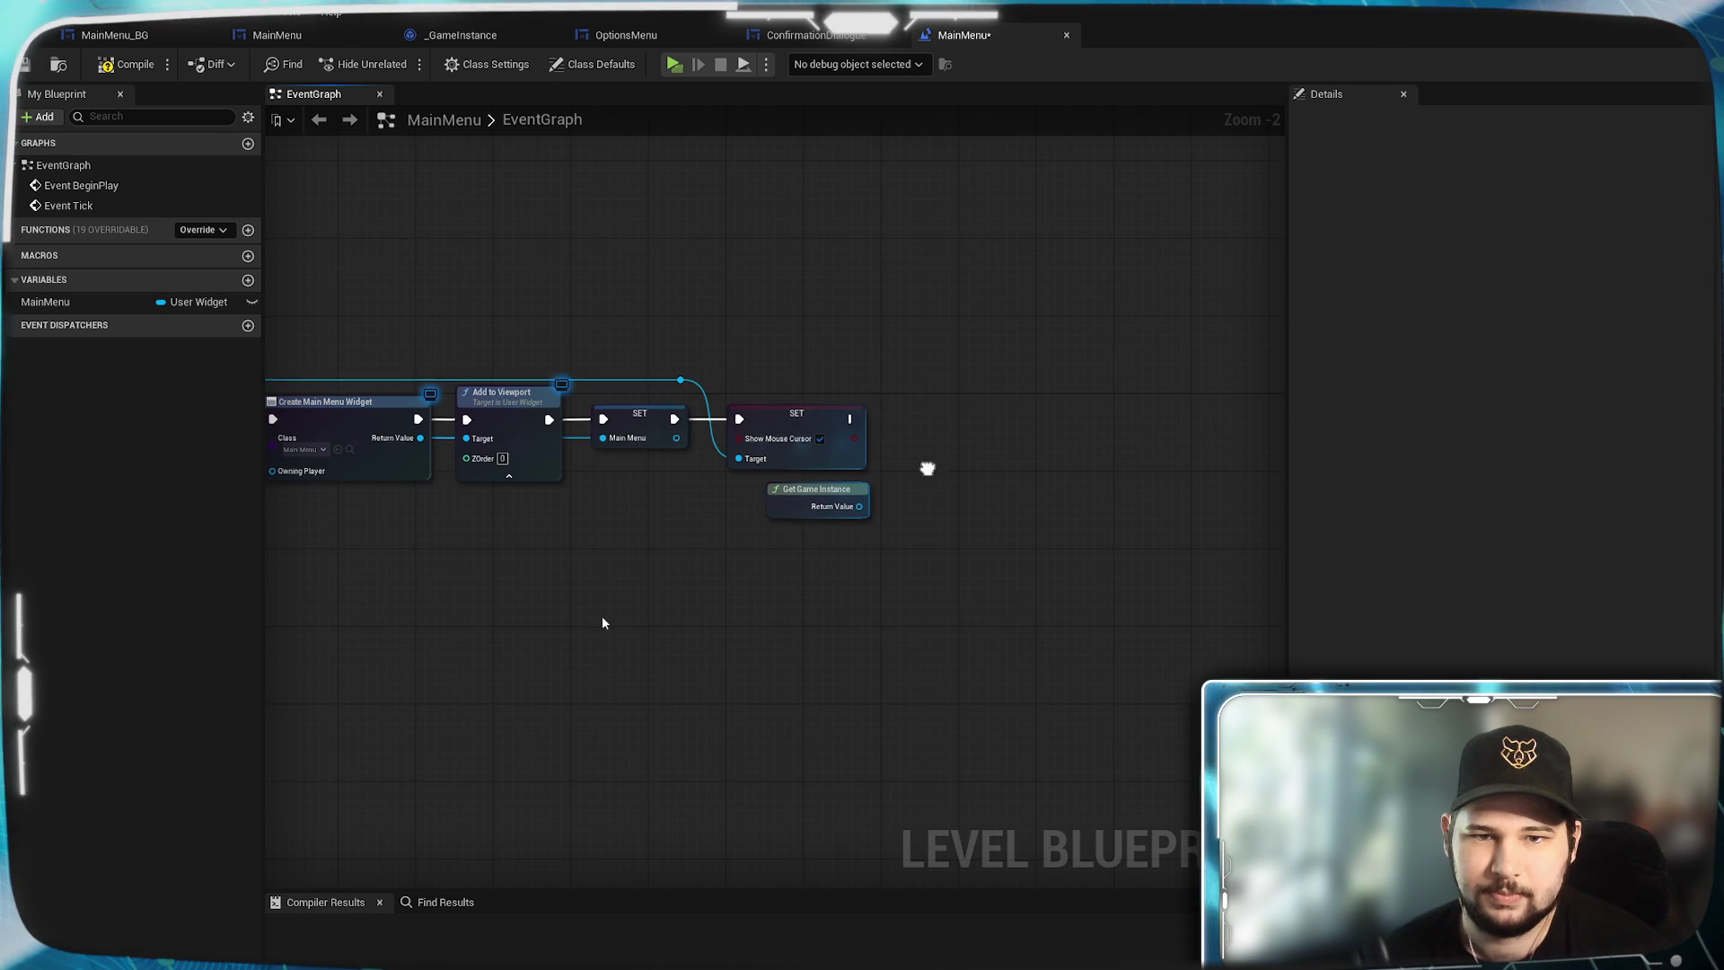
scroll(887, 590, "up", 3)
left_click_drag(864, 523, 824, 563)
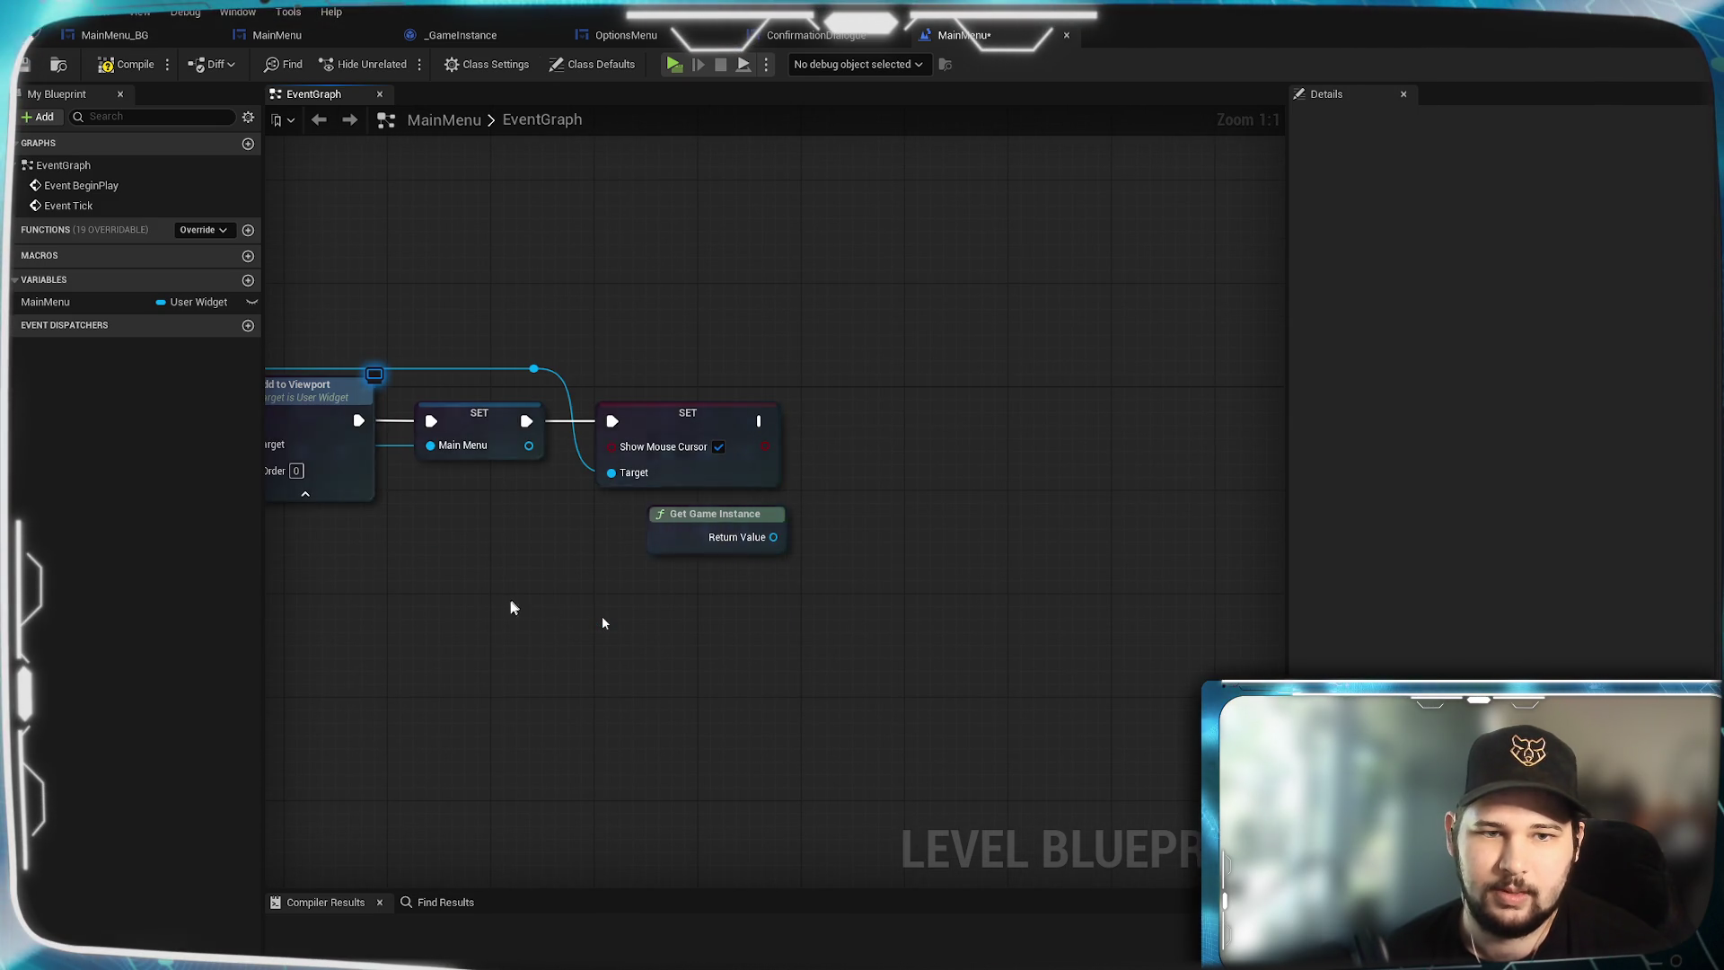
scroll(512, 608, "down", 2)
mouse_move(569, 676)
left_mouse_down()
mouse_move(462, 677)
mouse_move(1320, 630)
mouse_move(359, 628)
left_mouse_up()
scroll(896, 596, "up", 2)
left_click_drag(896, 596, 804, 473)
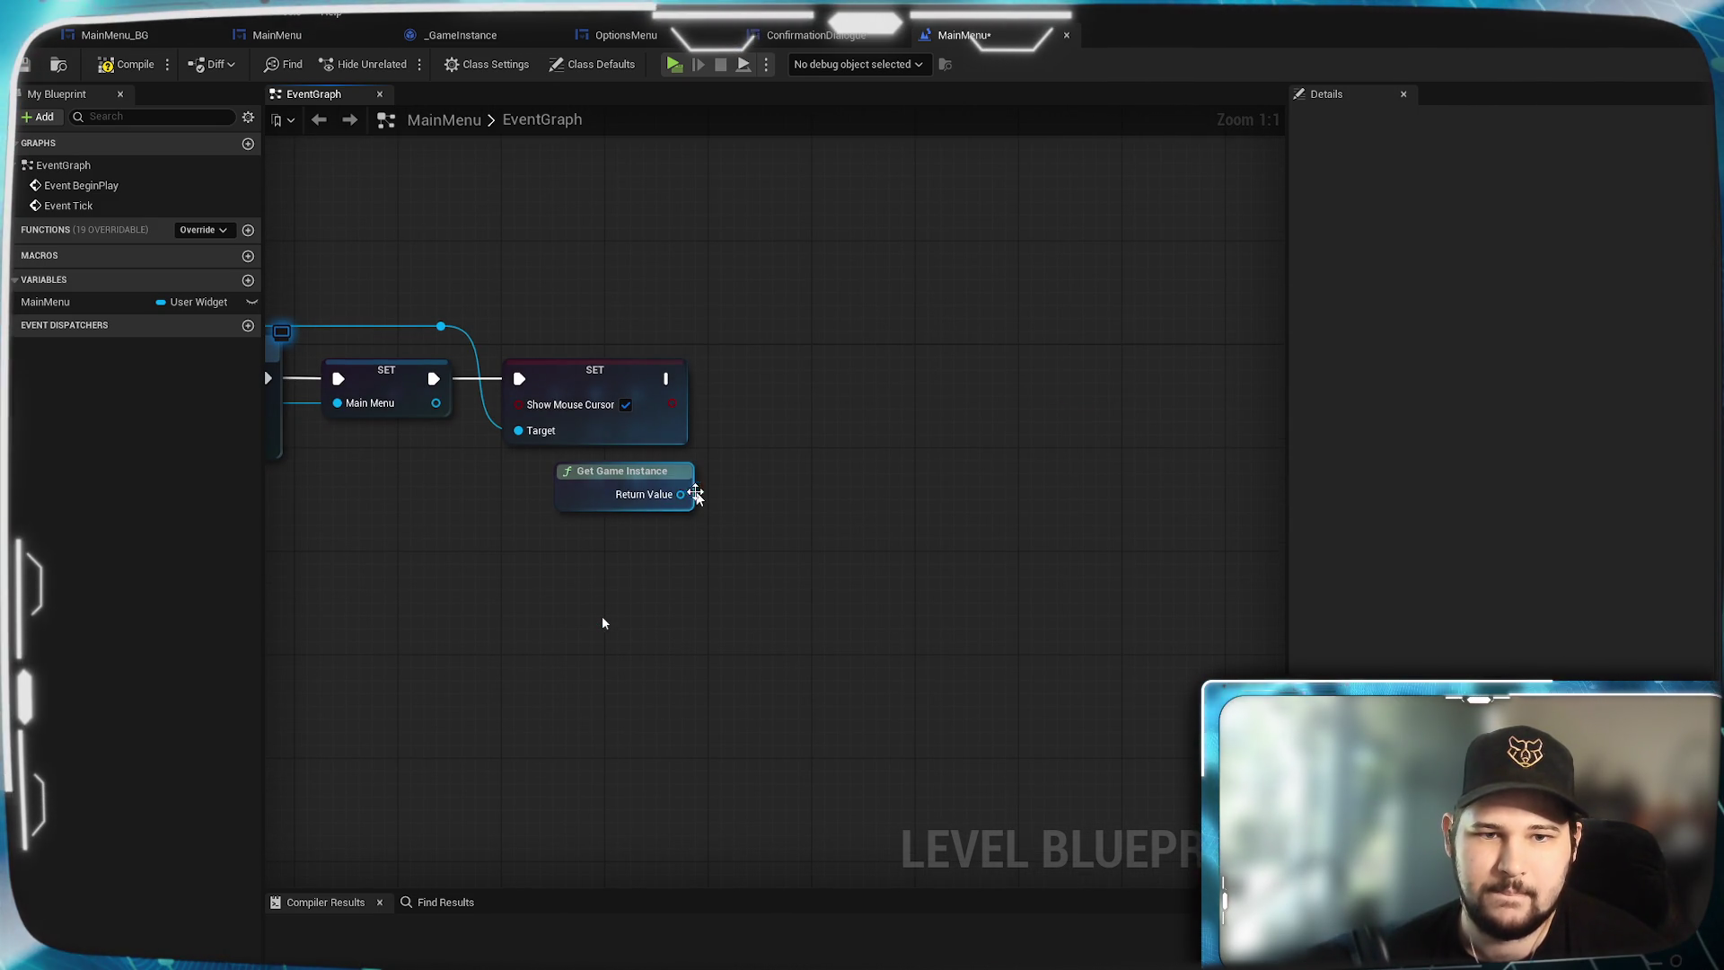
Add an Is Valid check on Get Game Instance's Return Value, placed right after the SET node.
mouse_move(689, 499)
left_mouse_down()
mouse_move(805, 474)
mouse_move(787, 455)
left_mouse_up()
type("is va")
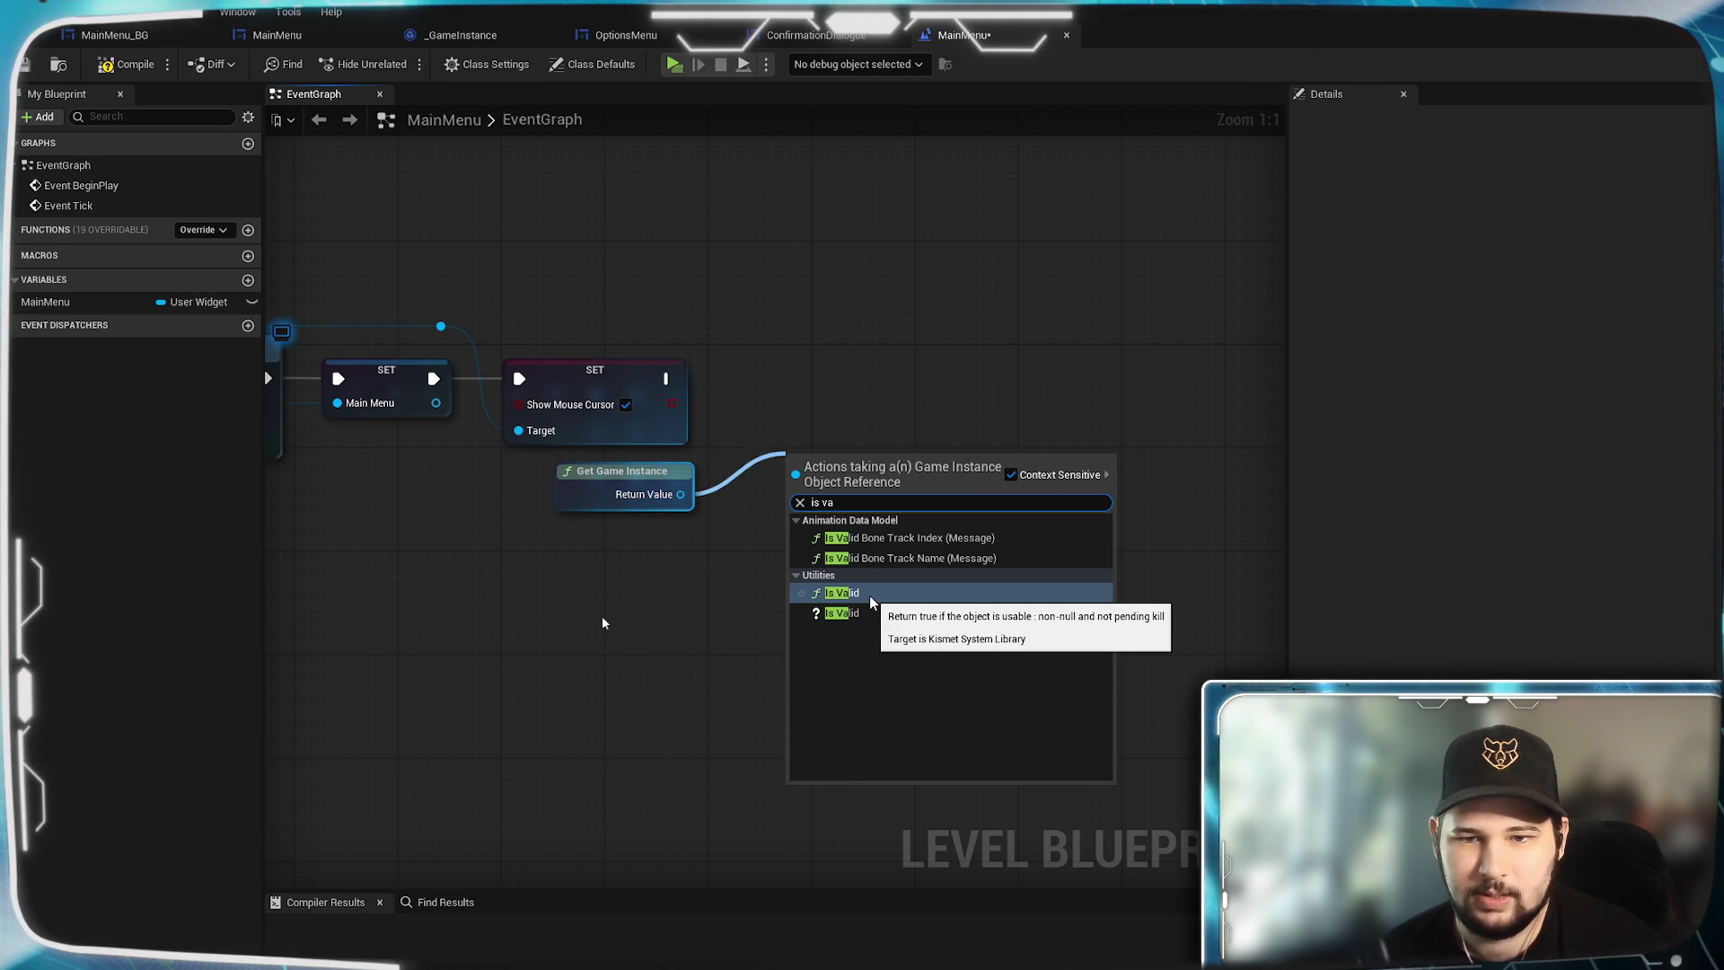
left_click(859, 618)
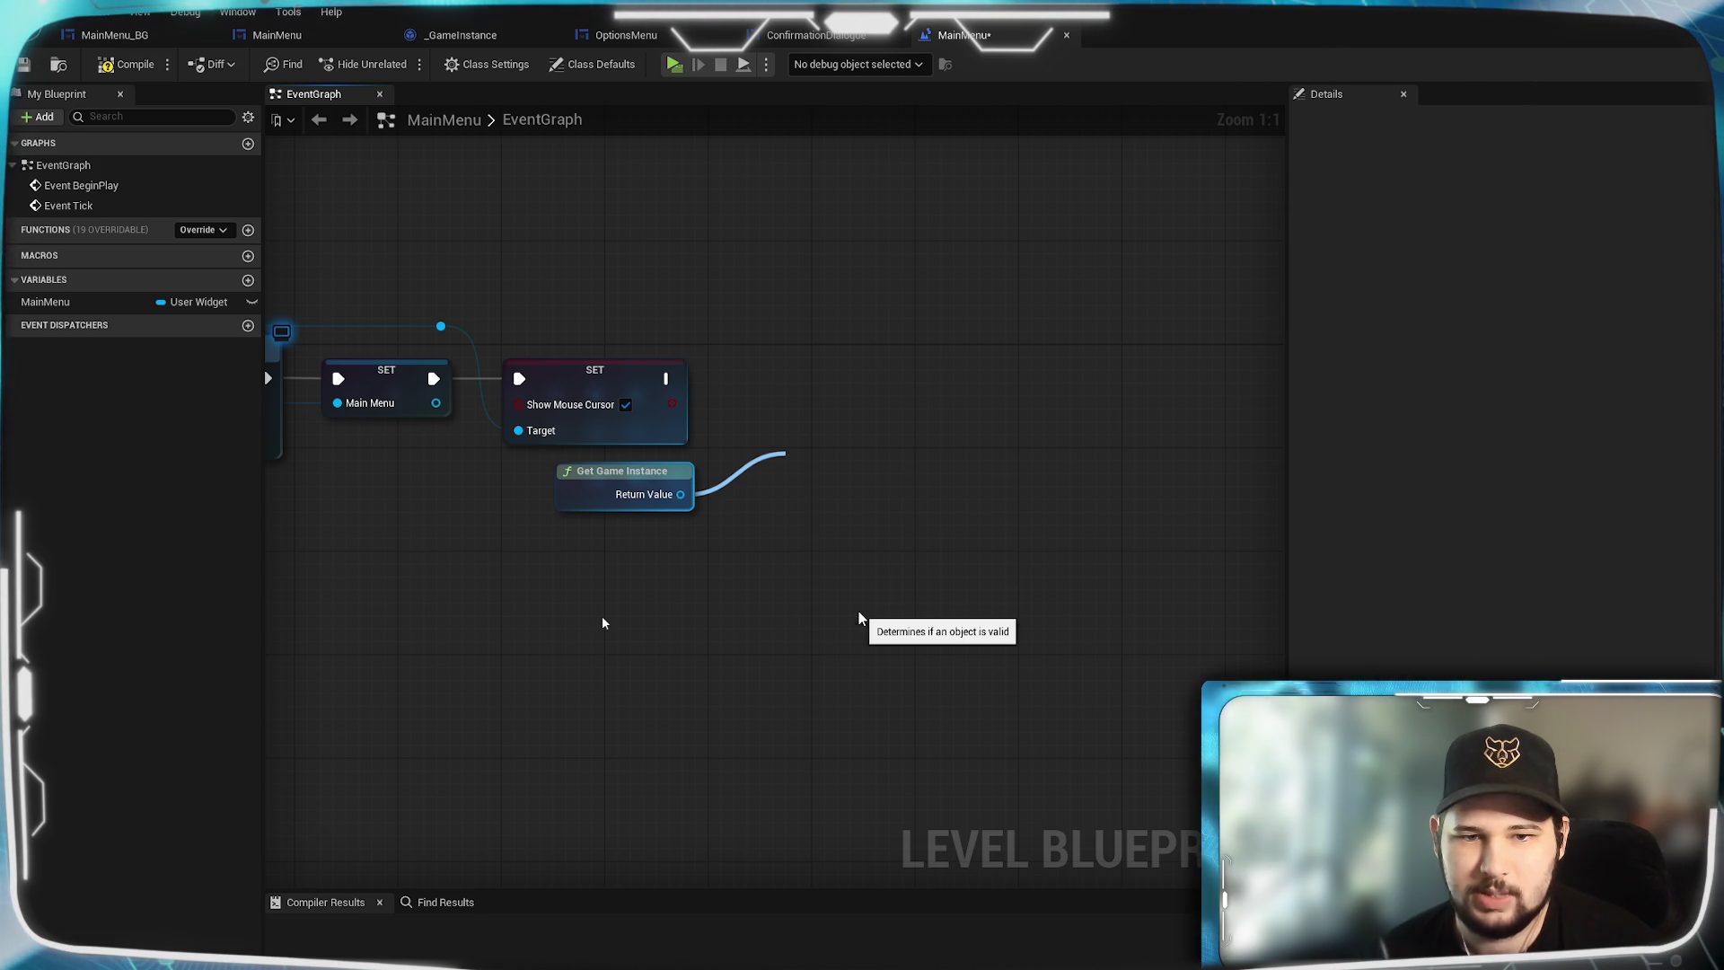
mouse_move(851, 462)
left_mouse_down()
mouse_move(827, 363)
mouse_move(765, 399)
left_mouse_up()
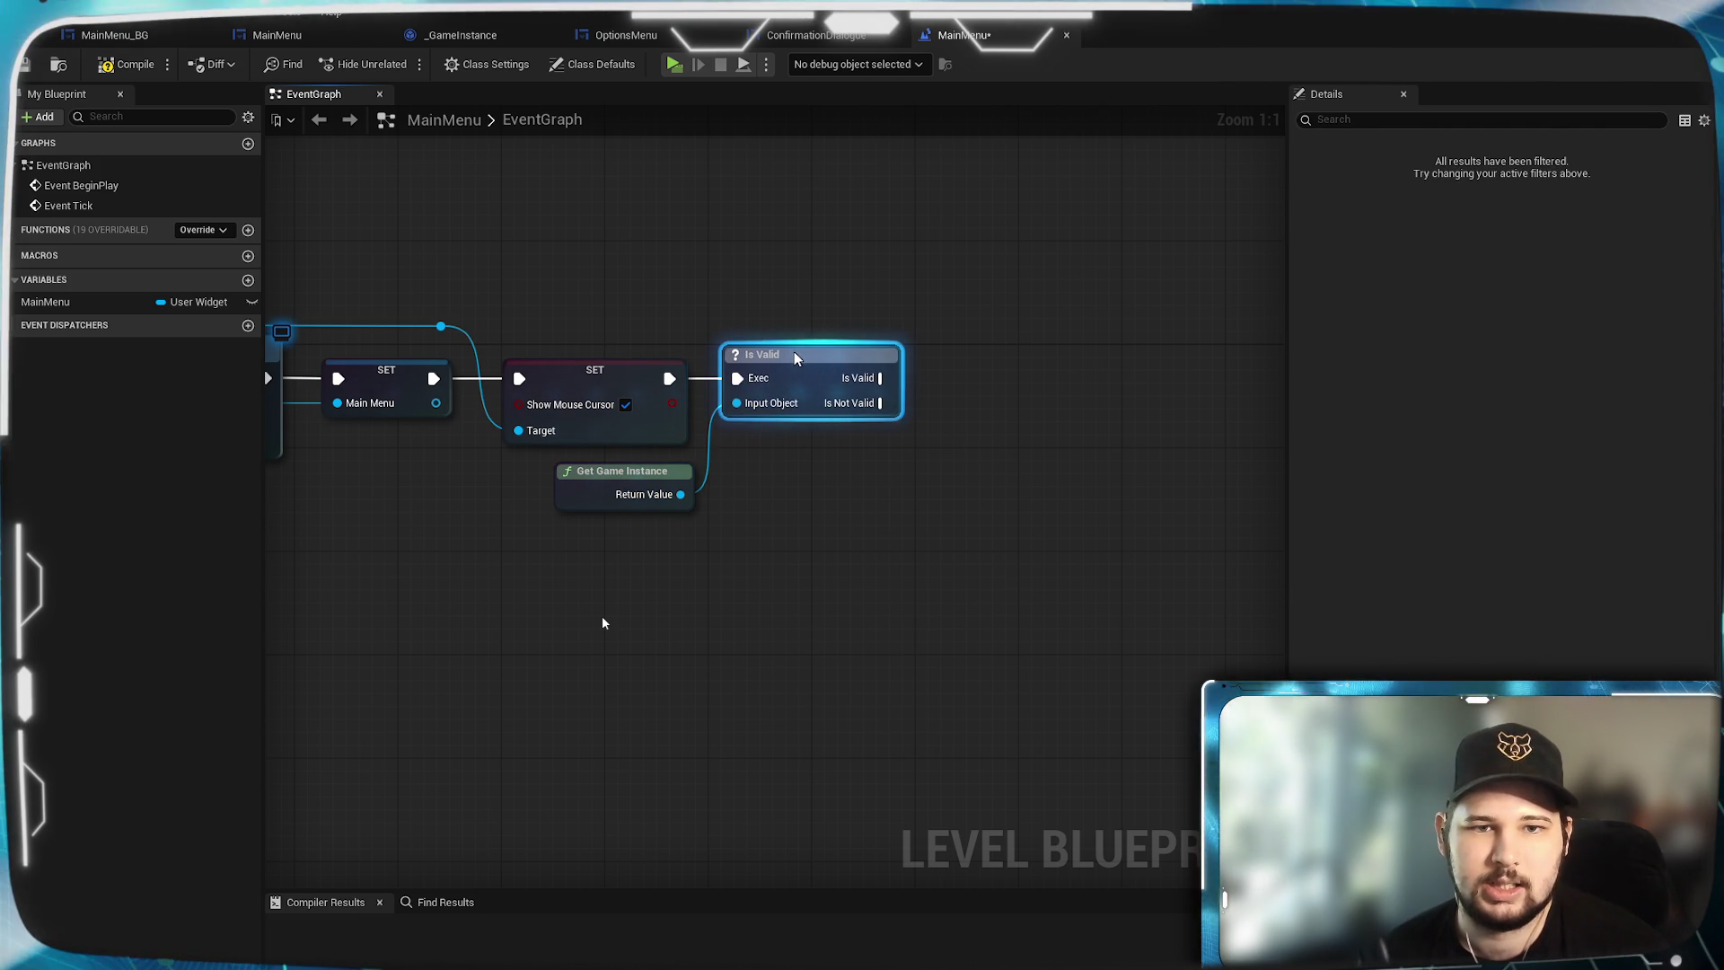
left_click(668, 523)
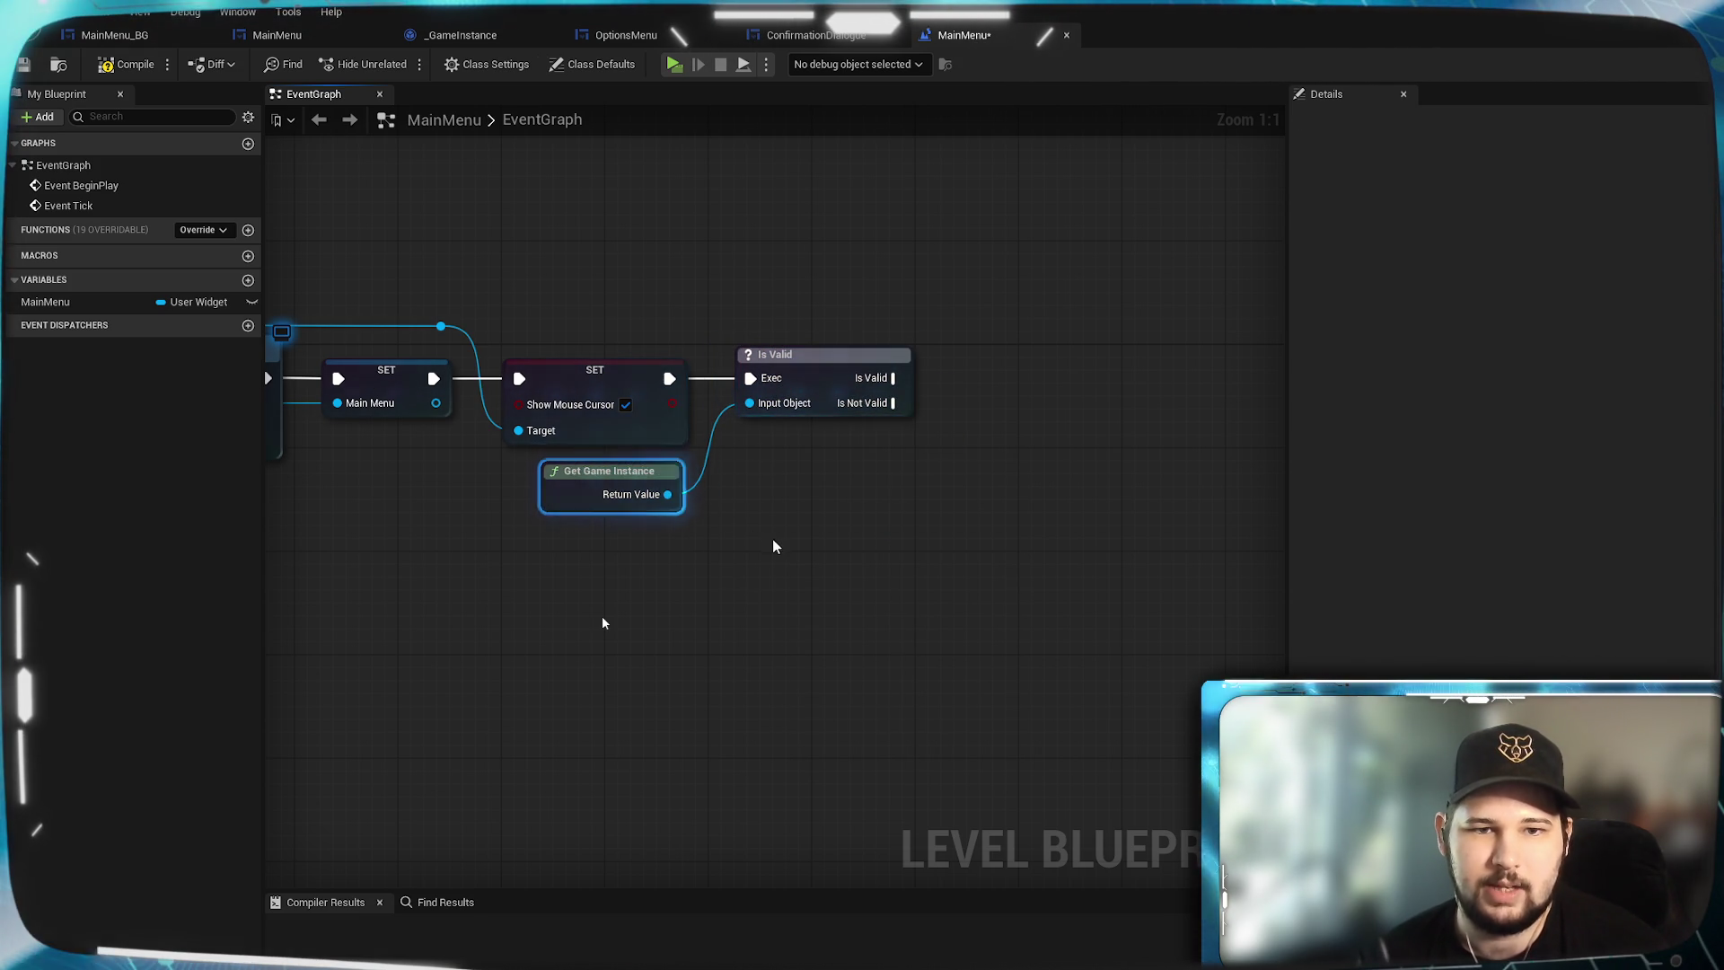
Save the MainMenu level blueprint.
left_click(24, 72)
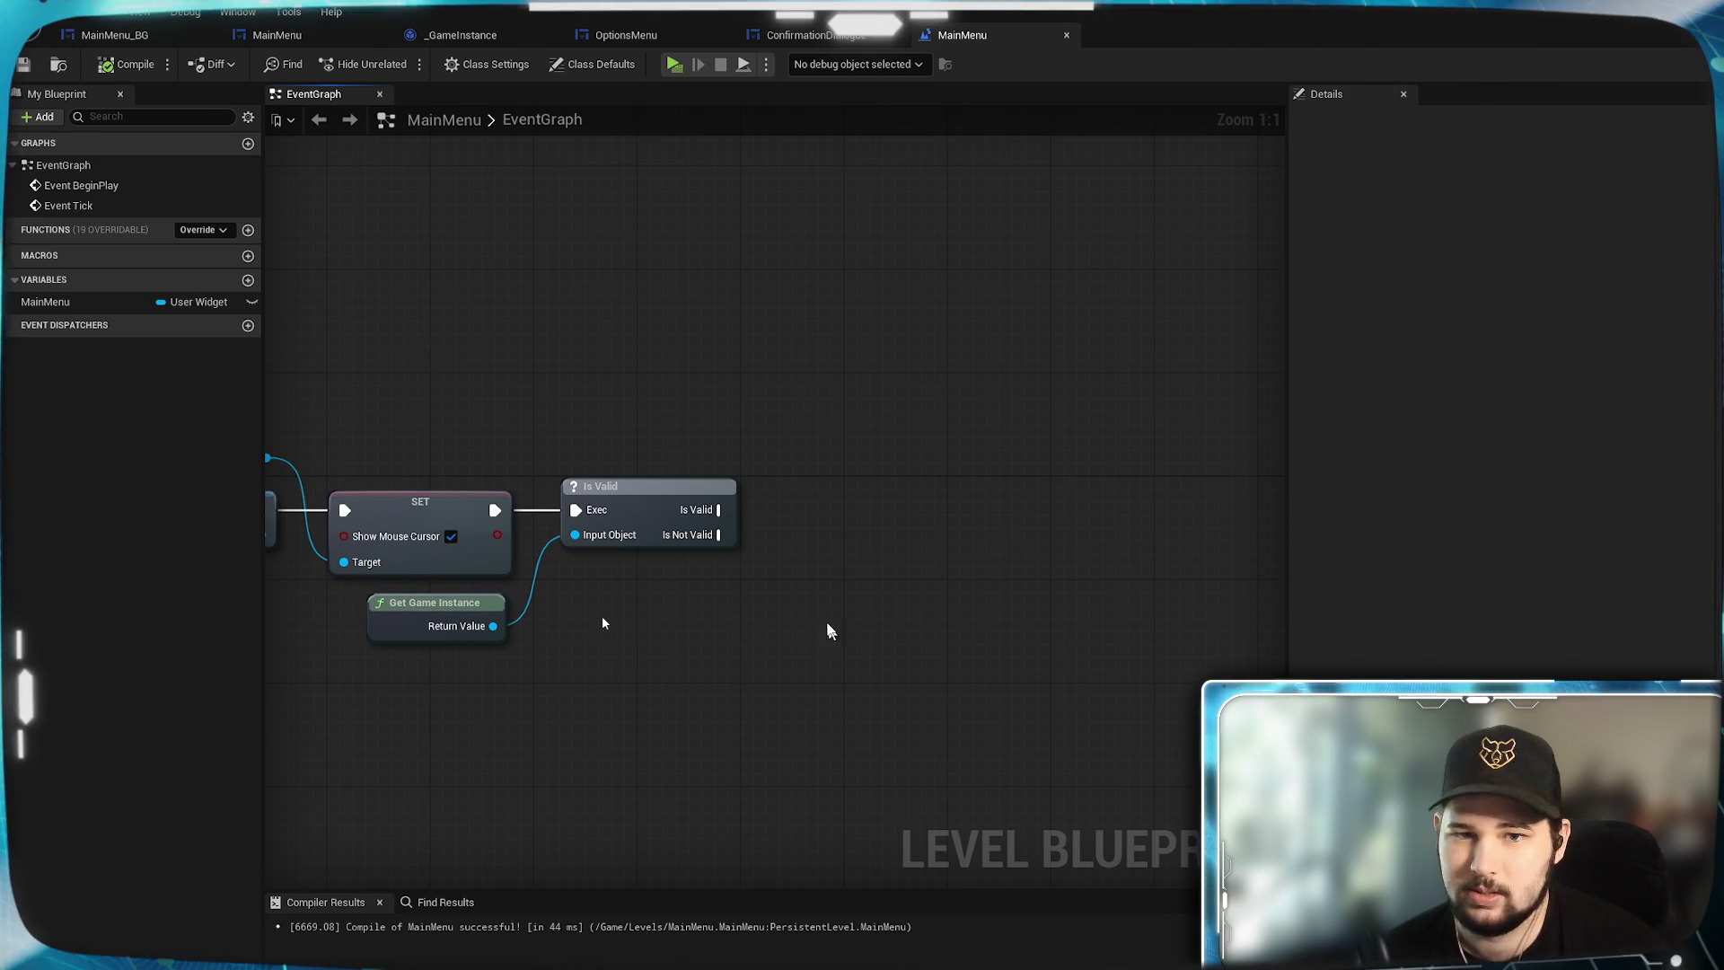
mouse_move(823, 616)
left_mouse_down()
mouse_move(808, 462)
mouse_move(777, 584)
left_mouse_up()
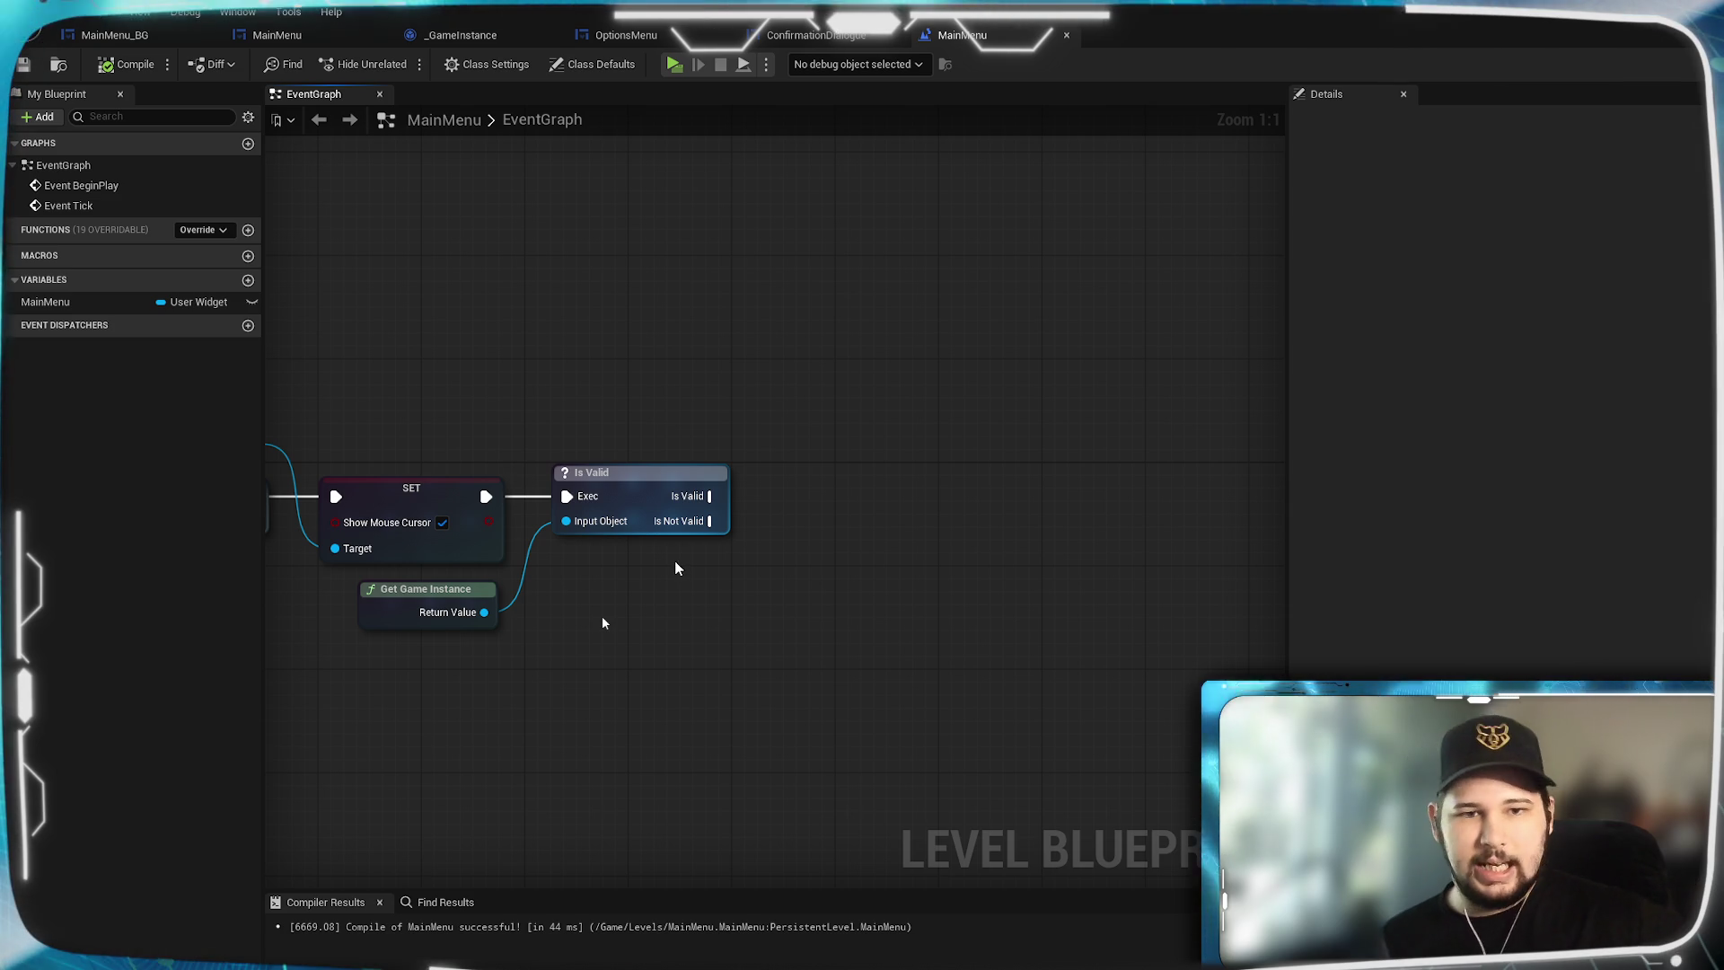
mouse_move(1077, 482)
left_mouse_down()
mouse_move(919, 655)
mouse_move(854, 431)
mouse_move(673, 527)
left_mouse_up()
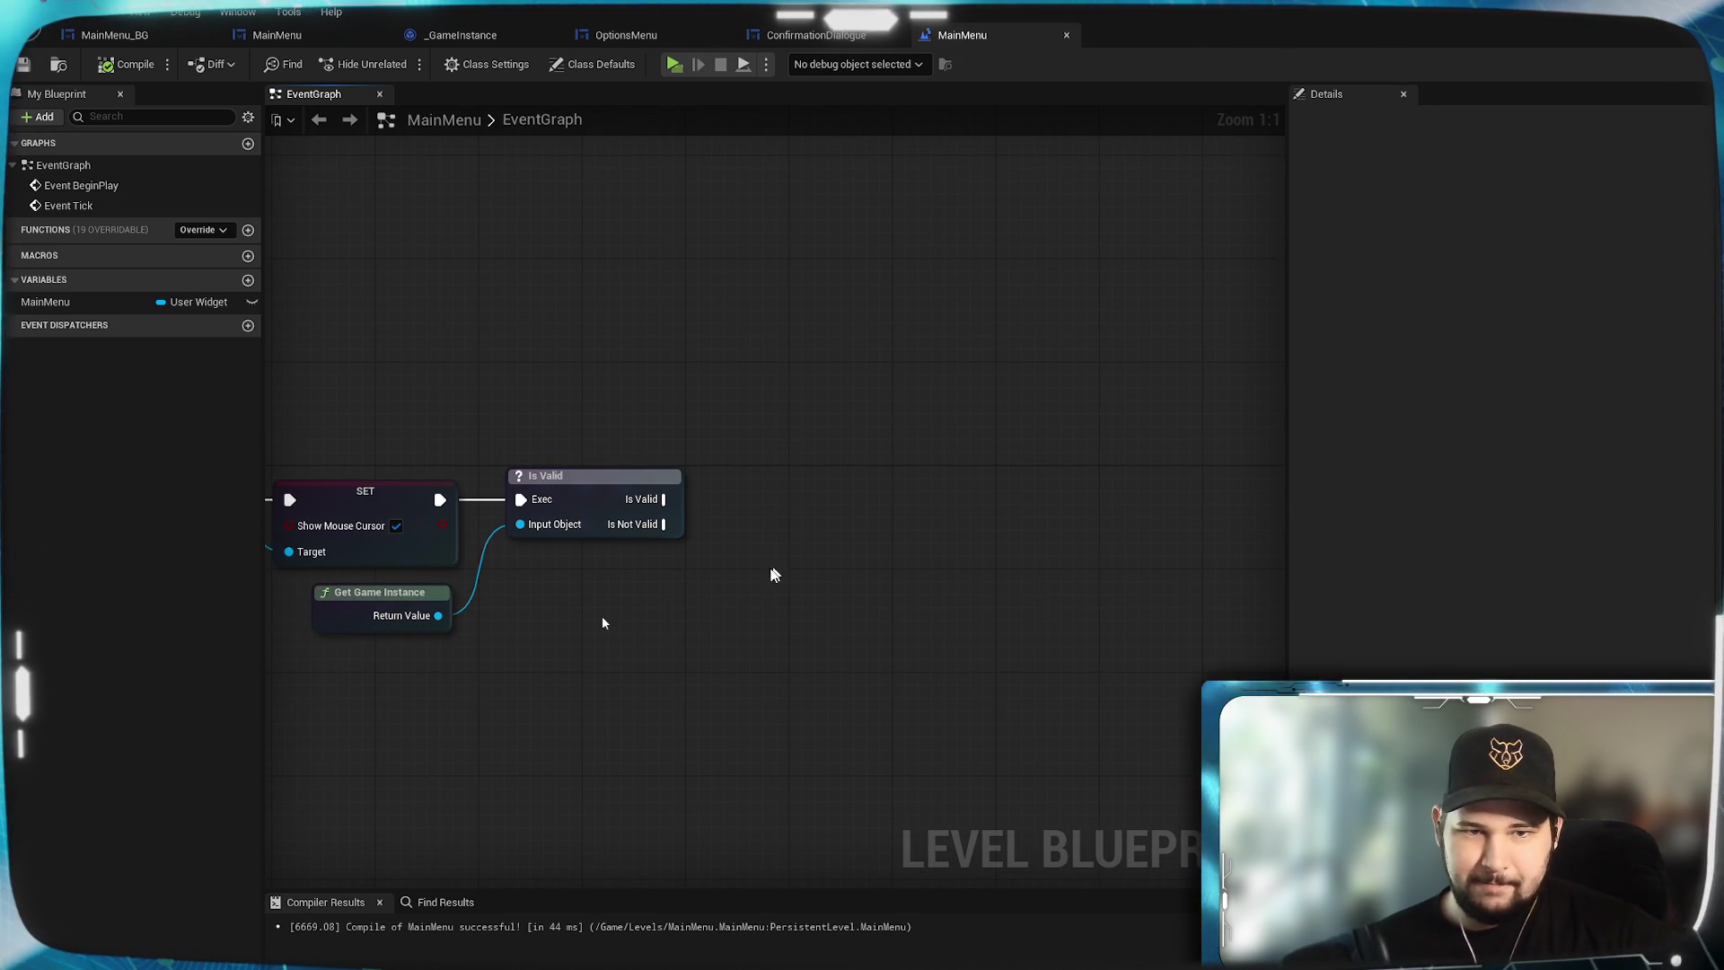
Add a Get Window Mode node from Get Game Instance, with Context Sensitive off, beside Is Valid.
left_click_drag(438, 615, 648, 627)
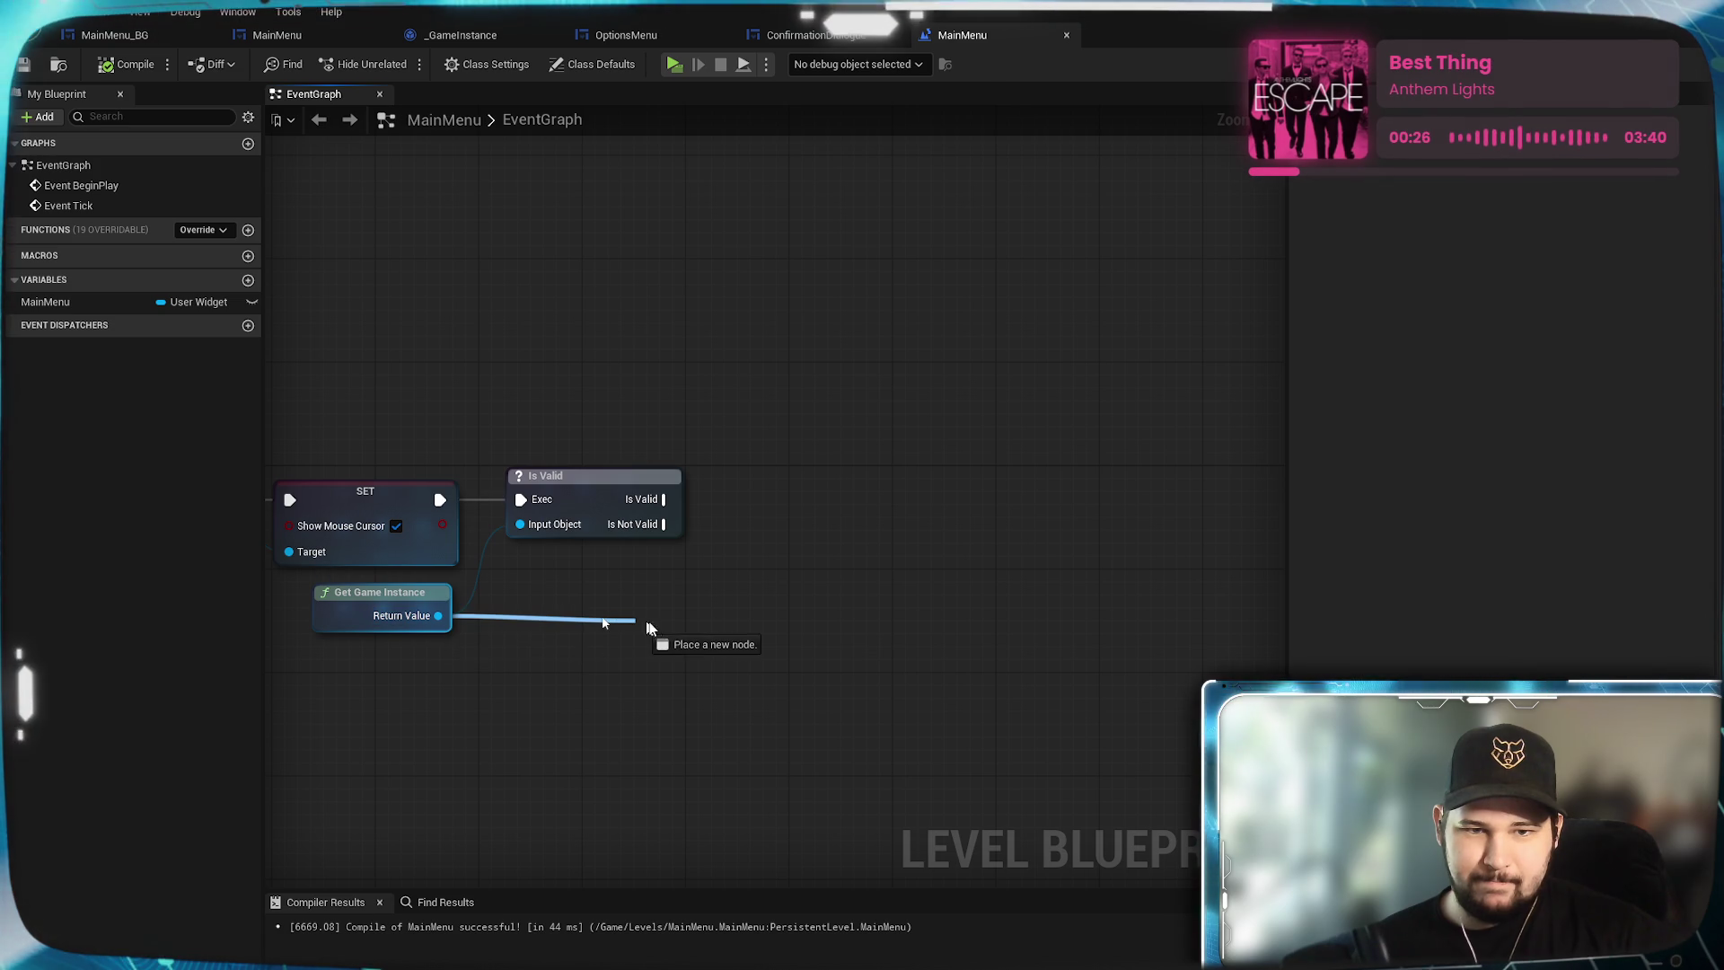
type("get")
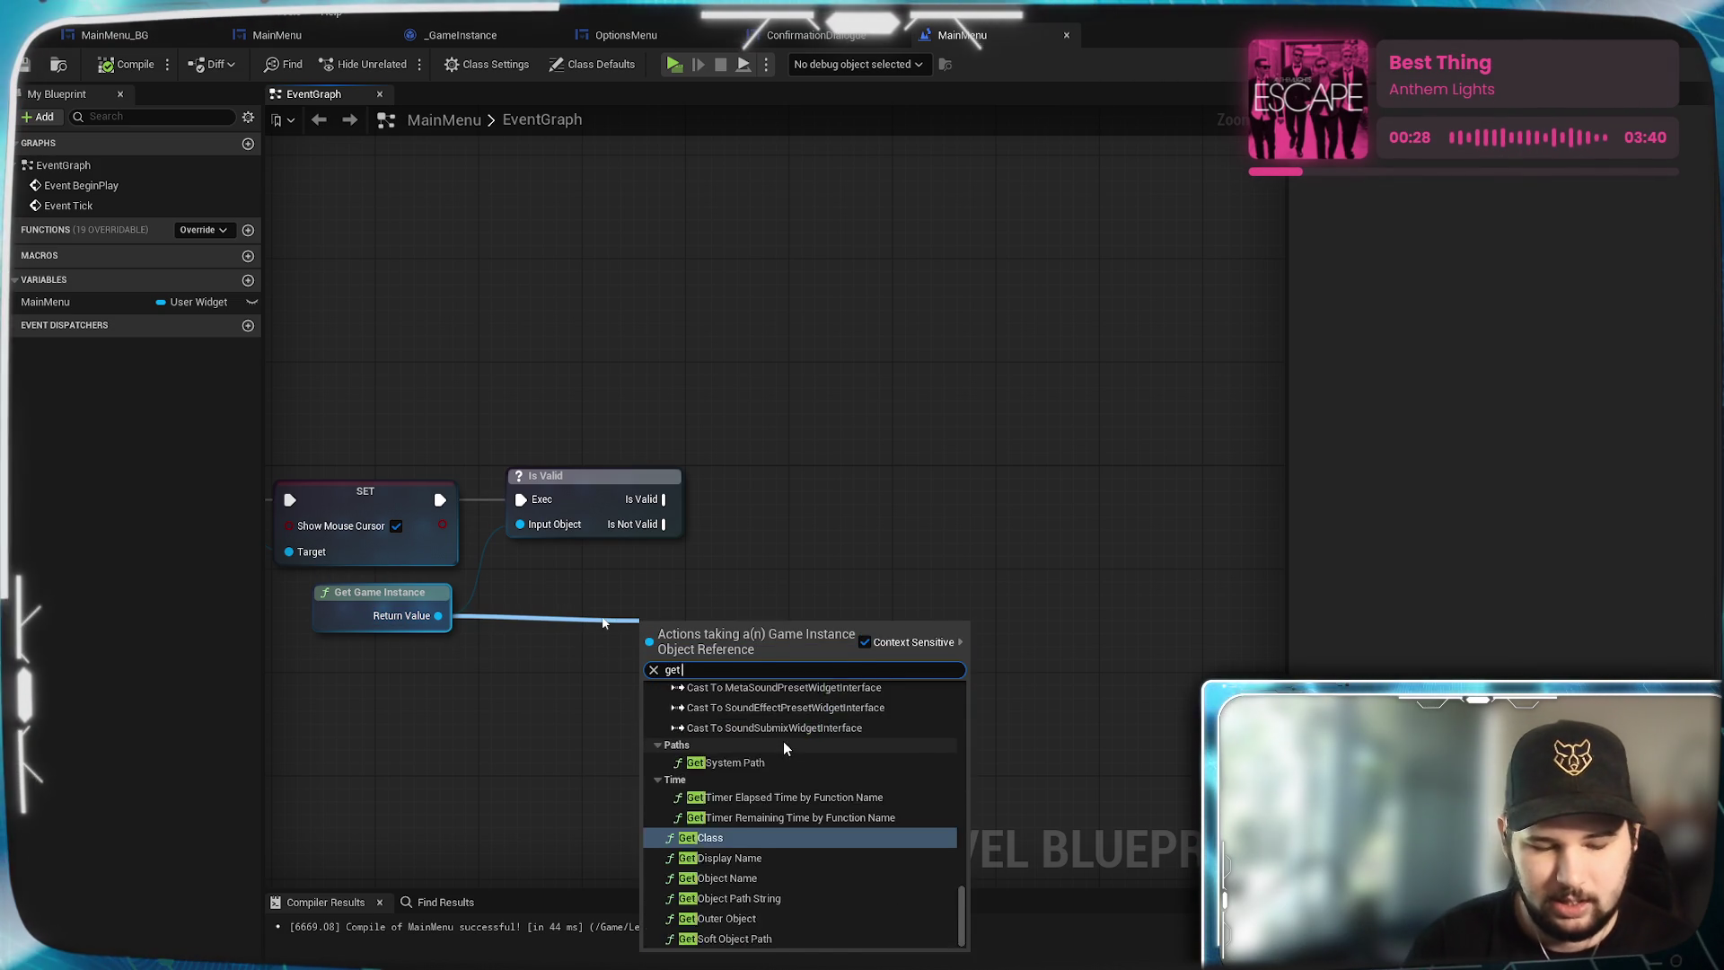
type(" gindow")
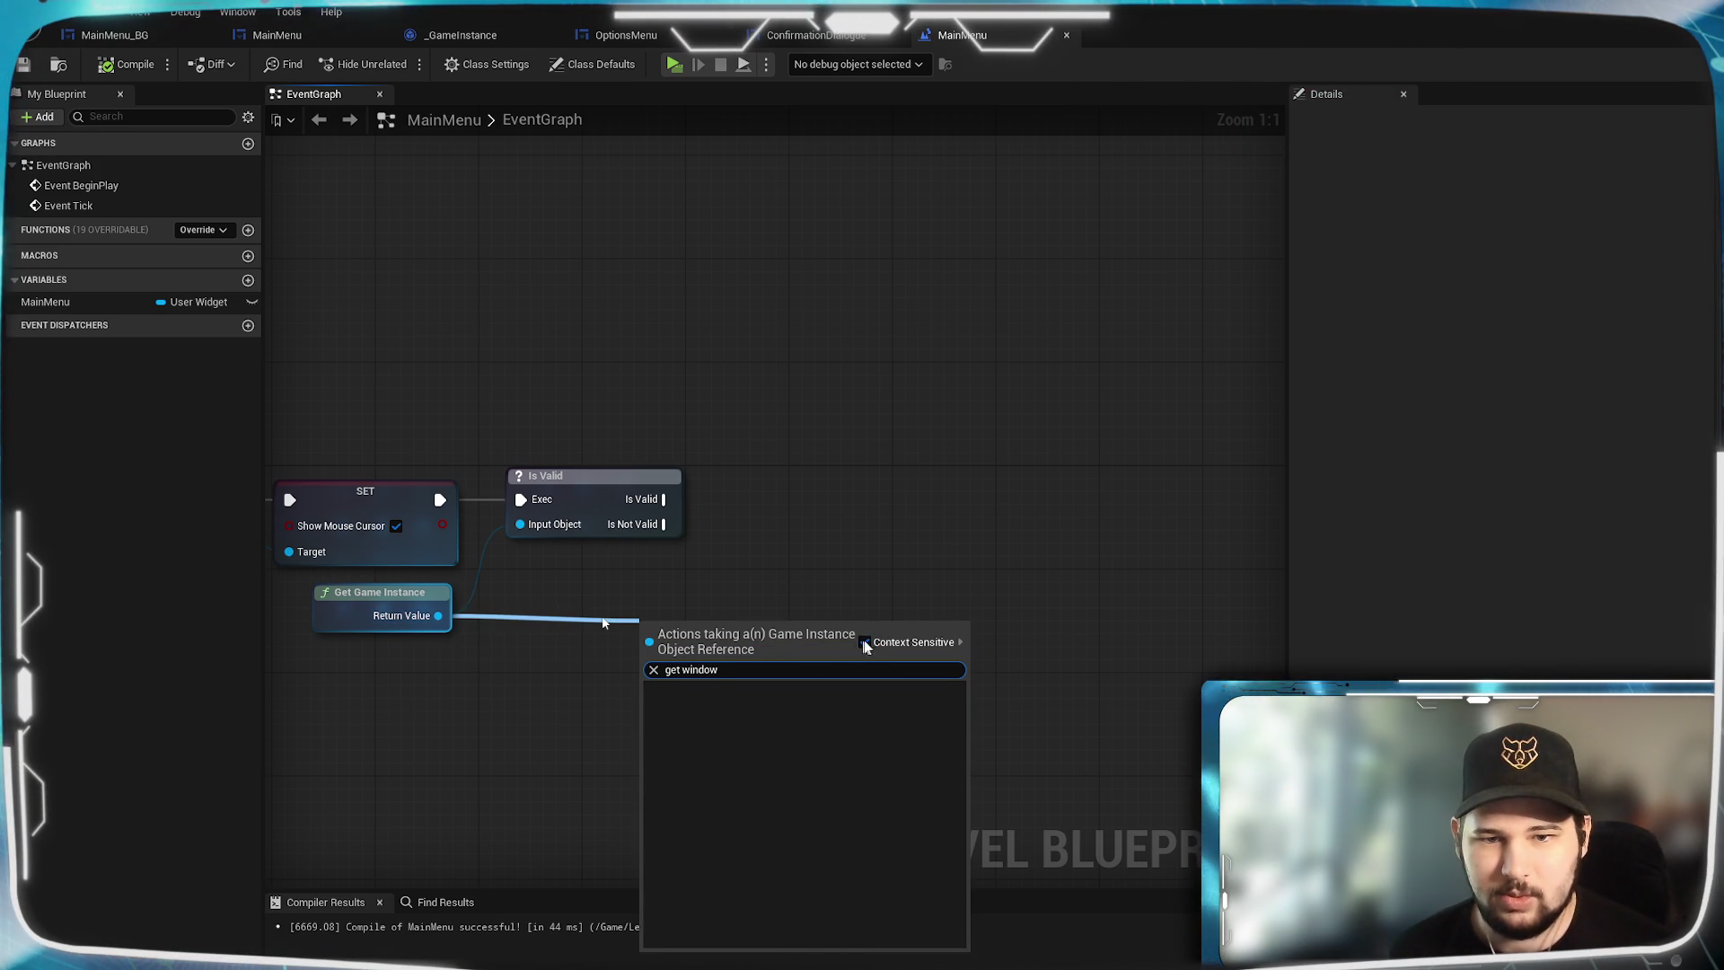
left_click(864, 643)
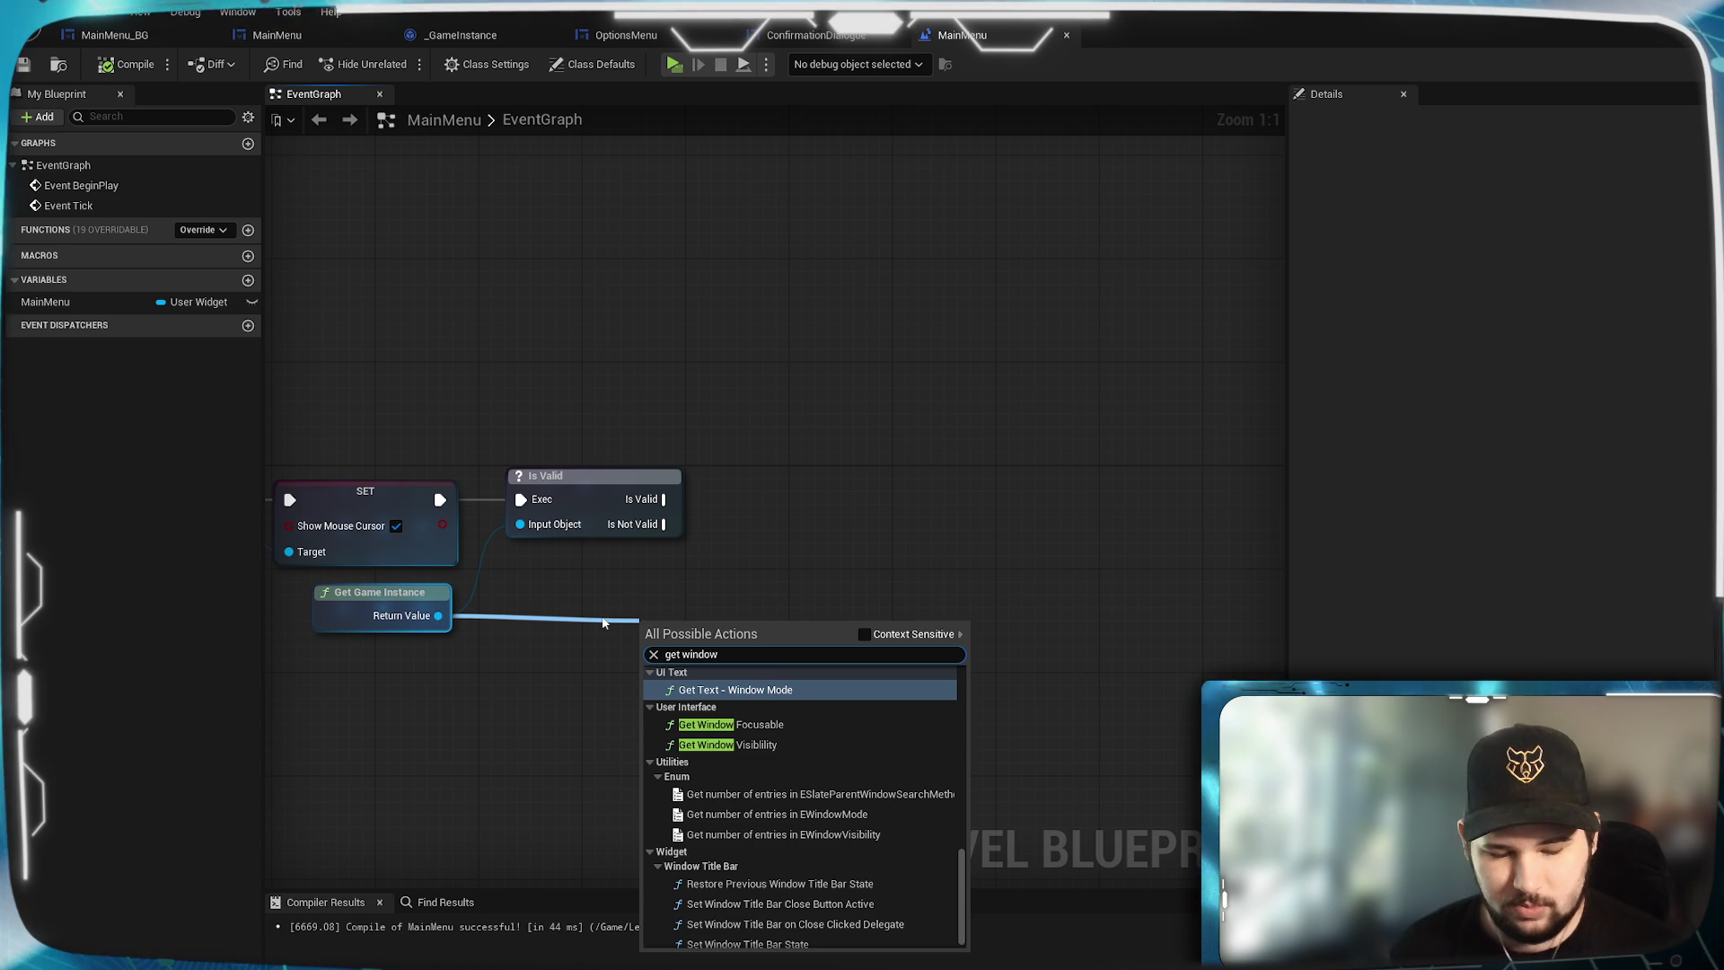
type(" mode")
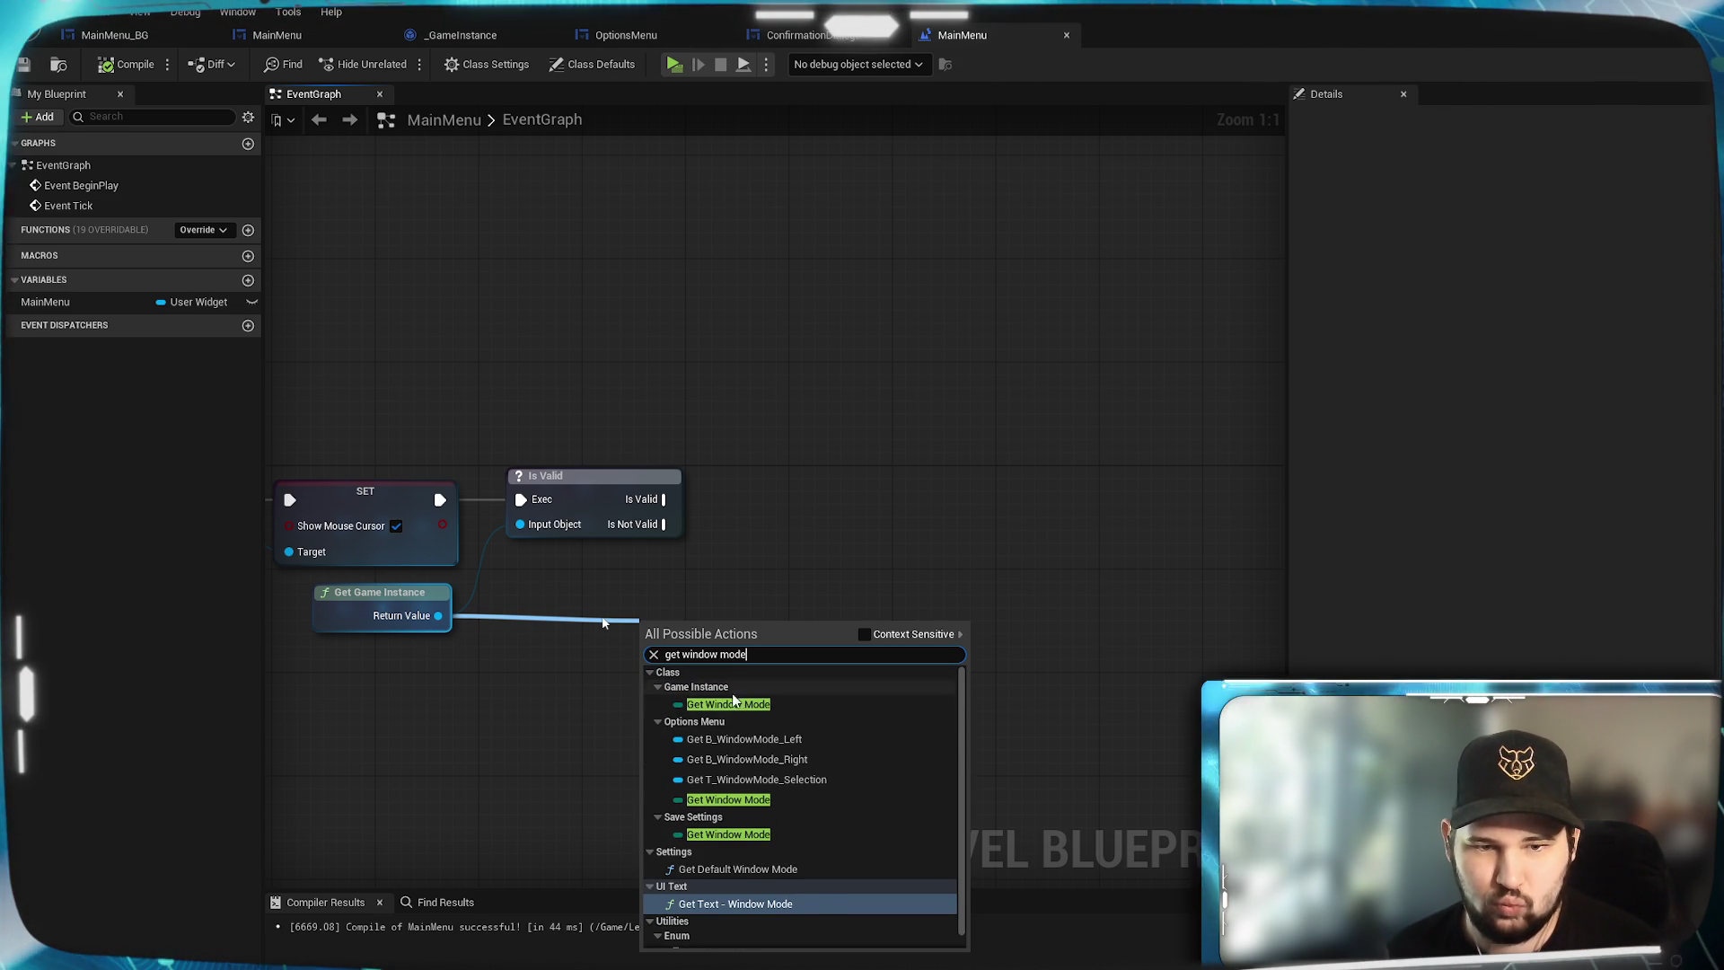
left_click(748, 689)
left_click(757, 768)
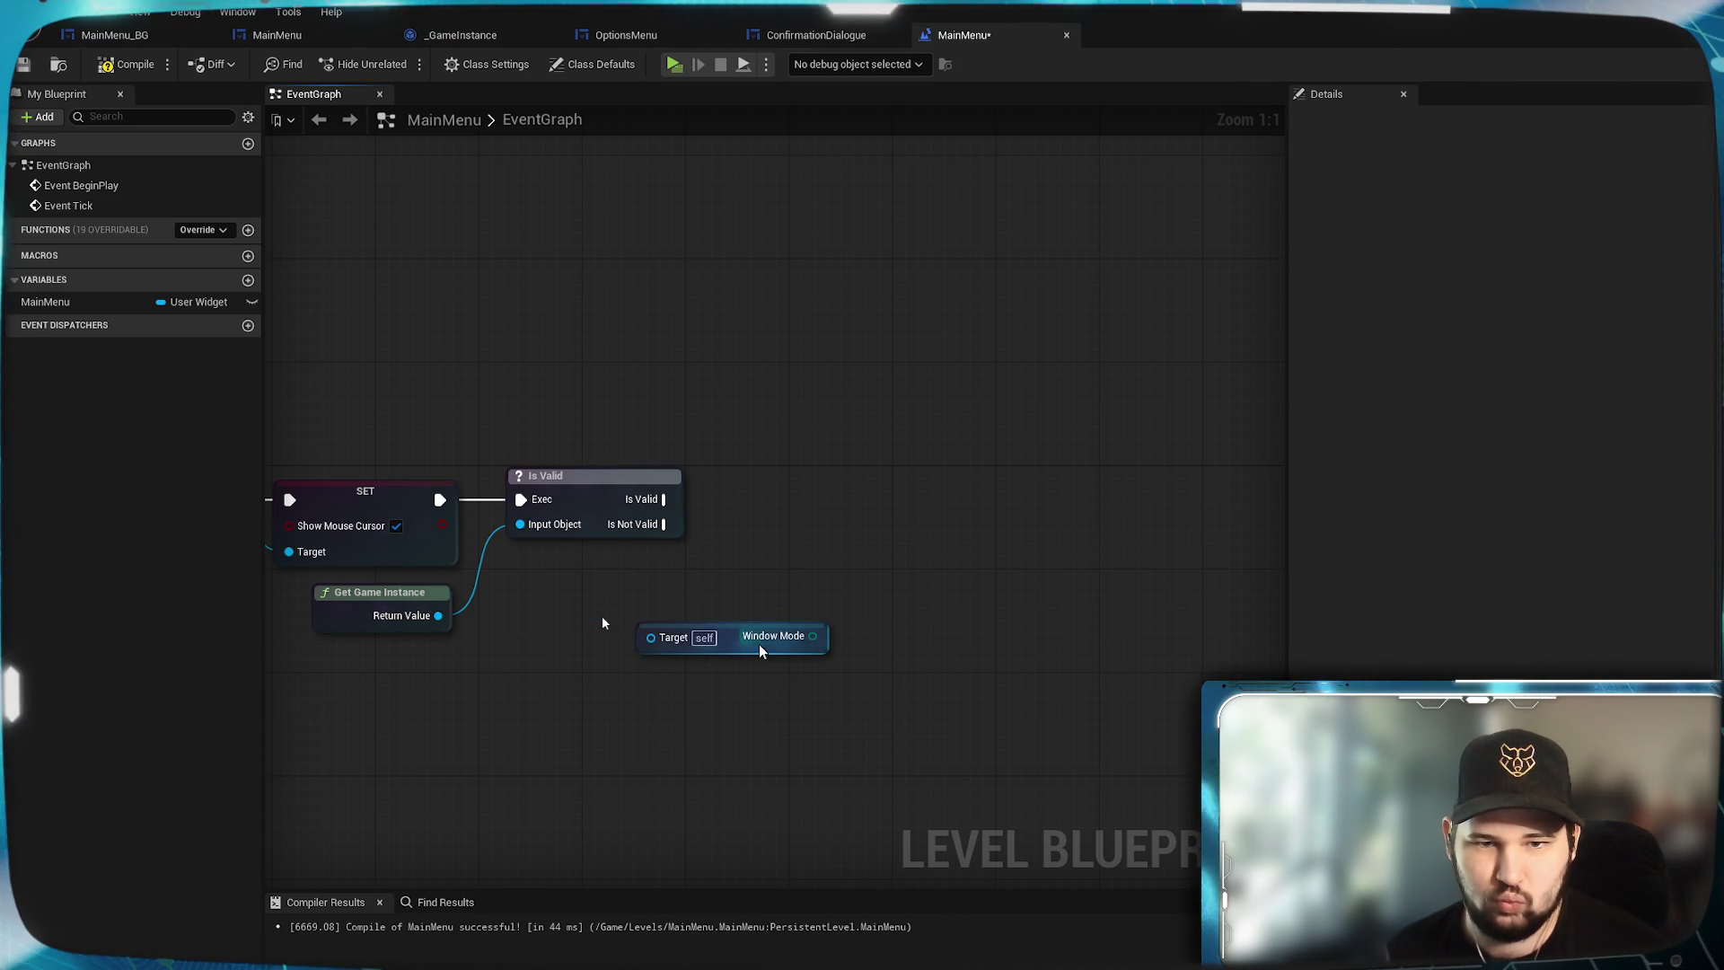
left_click_drag(756, 644, 887, 607)
left_click(643, 709)
Review the Event BeginPlay chain and compare it with the OptionsMenu event graph.
left_click_drag(648, 716, 1116, 572)
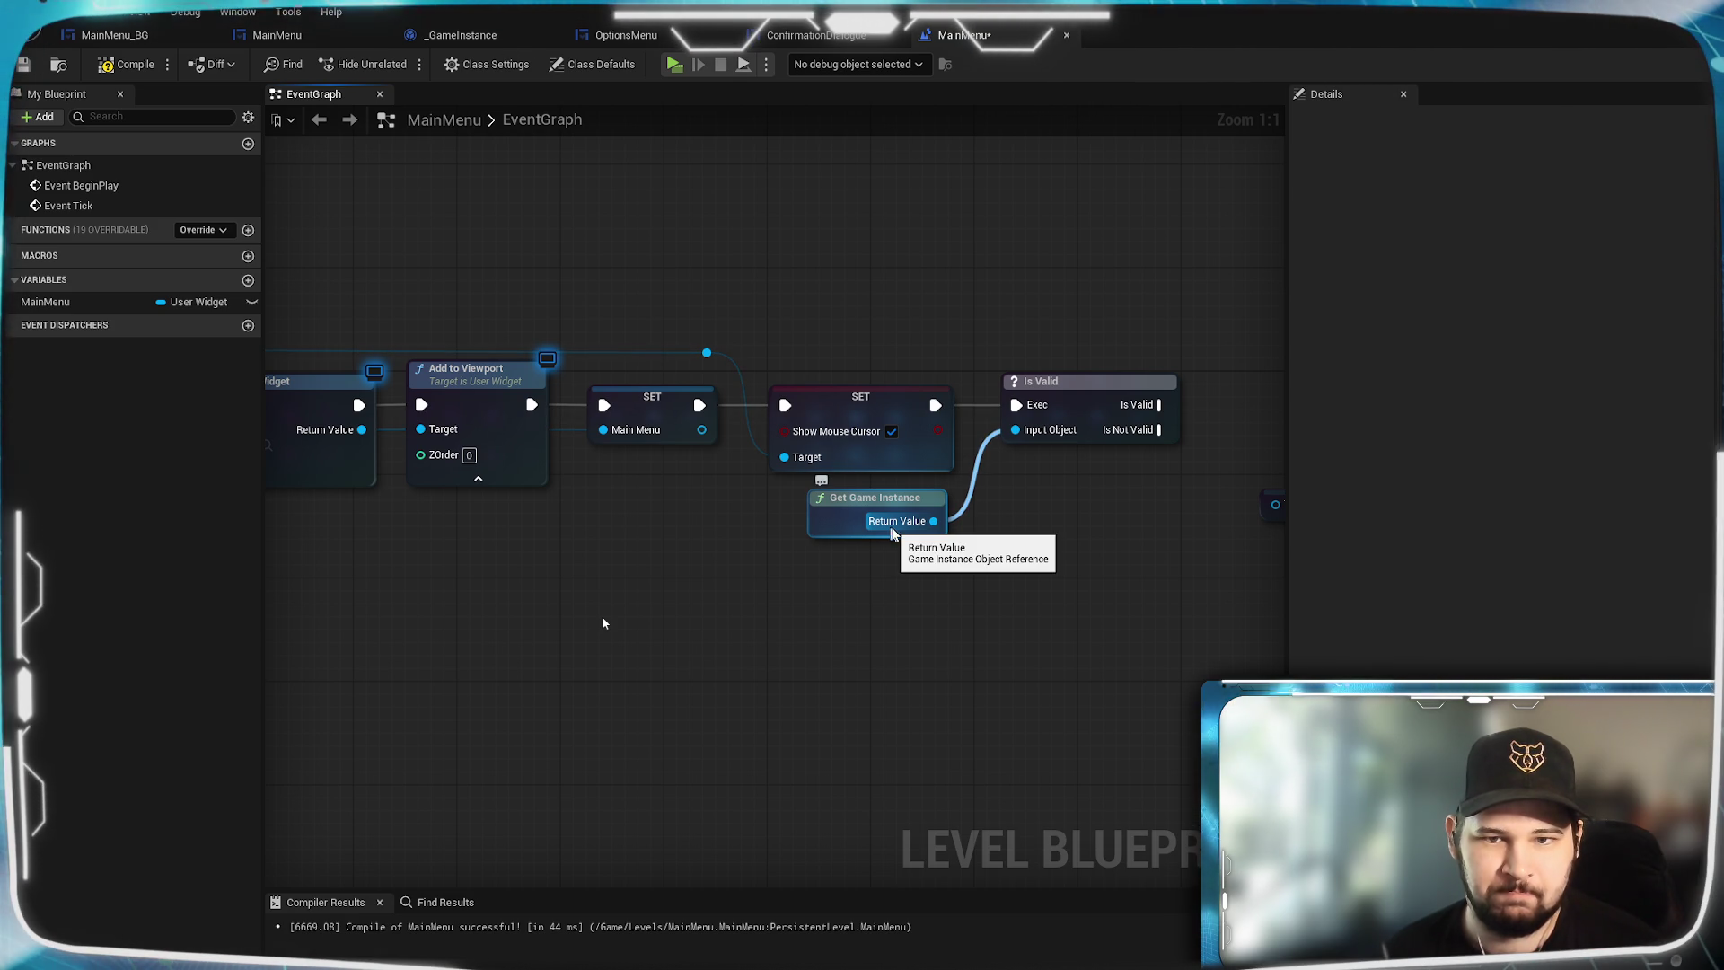
left_click_drag(1068, 539, 864, 575)
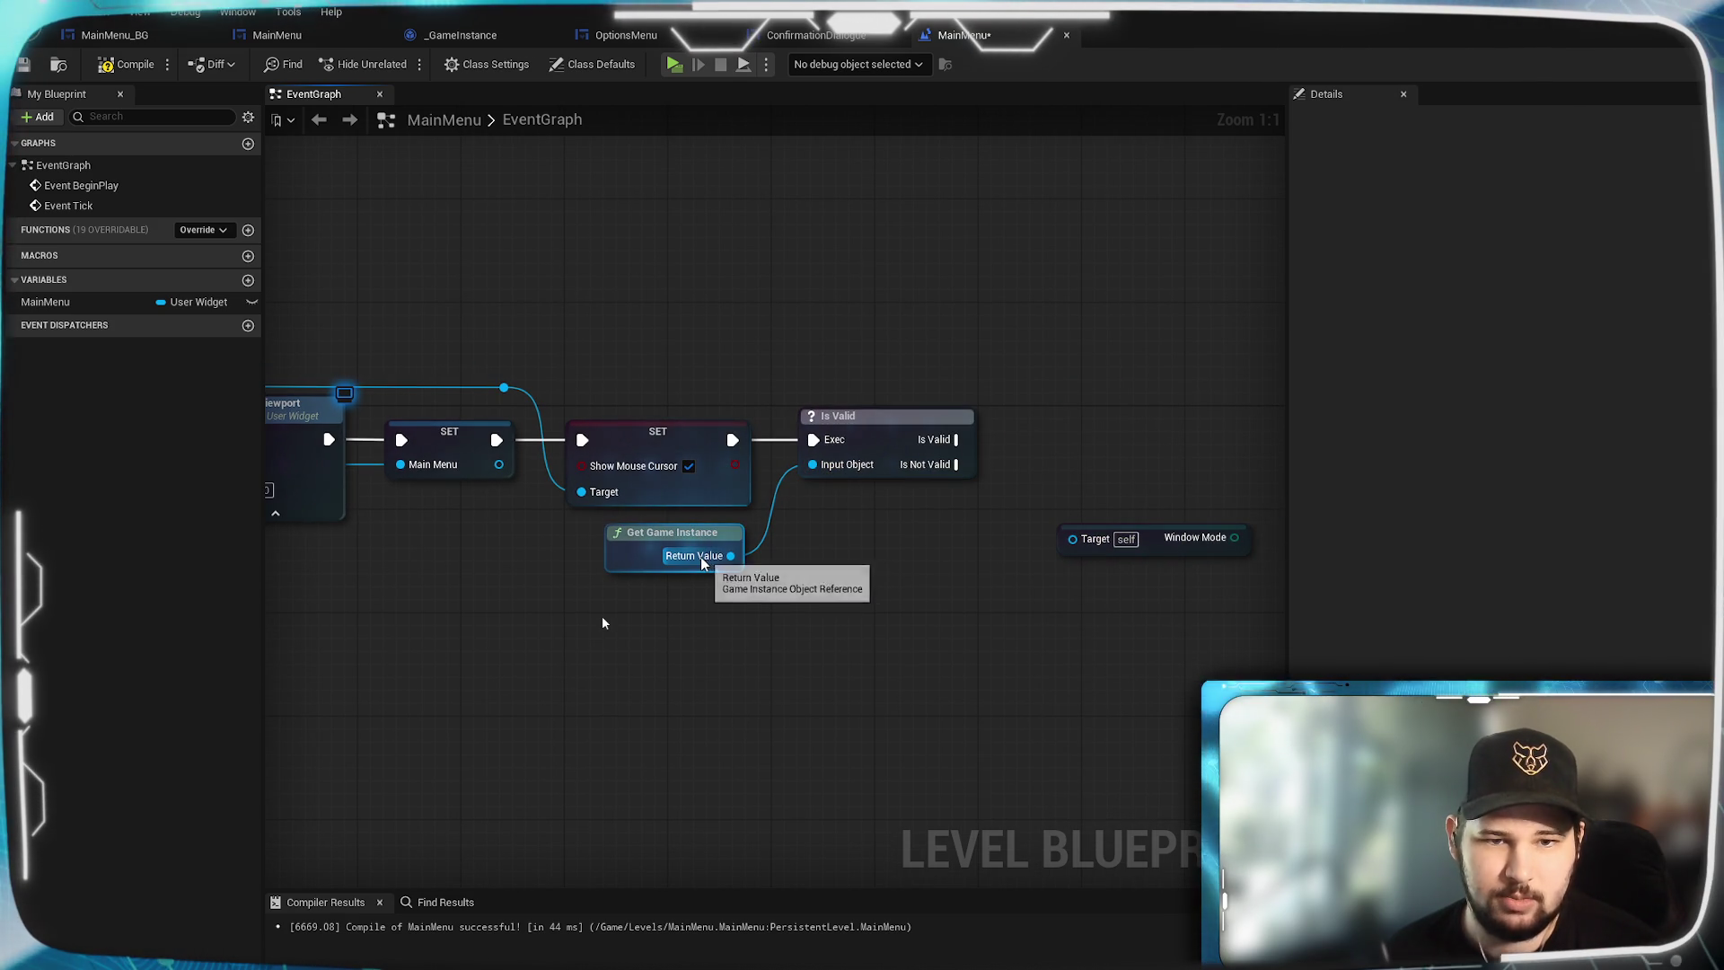
left_click_drag(489, 247, 967, 239)
mouse_move(797, 270)
left_mouse_down()
mouse_move(851, 279)
mouse_move(792, 317)
mouse_move(915, 570)
mouse_move(915, 266)
left_mouse_up()
left_click(598, 34)
scroll(808, 449, "up", 3)
scroll(917, 353, "up", 2)
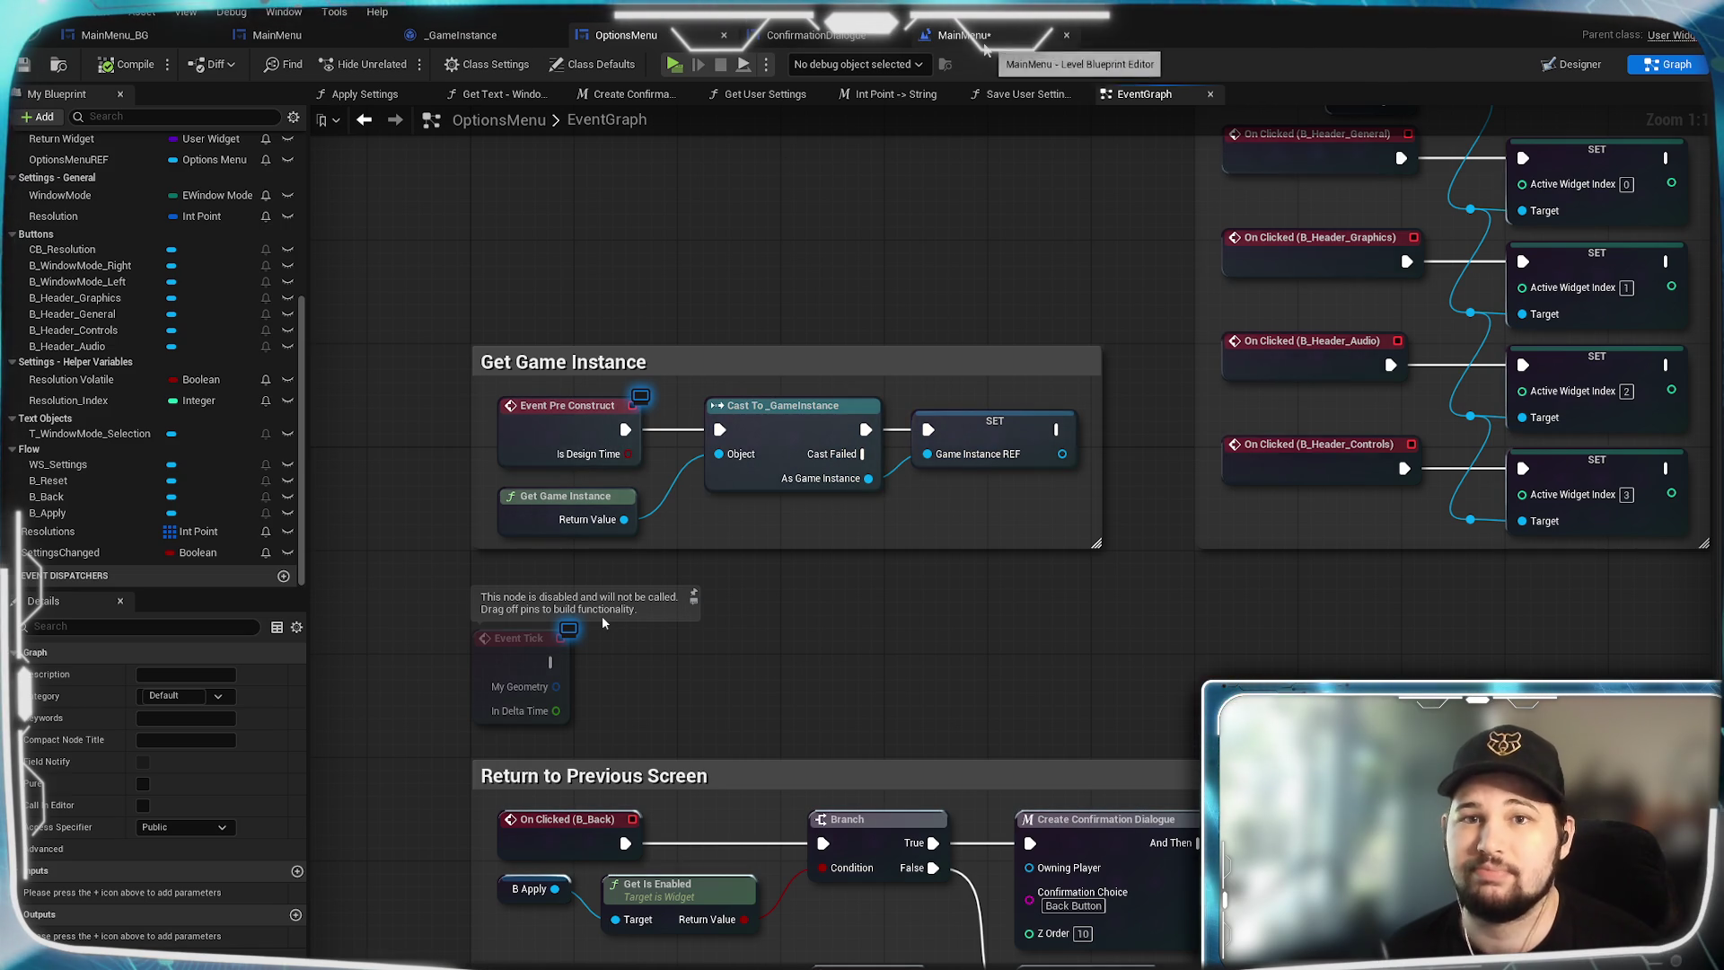
left_click(963, 35)
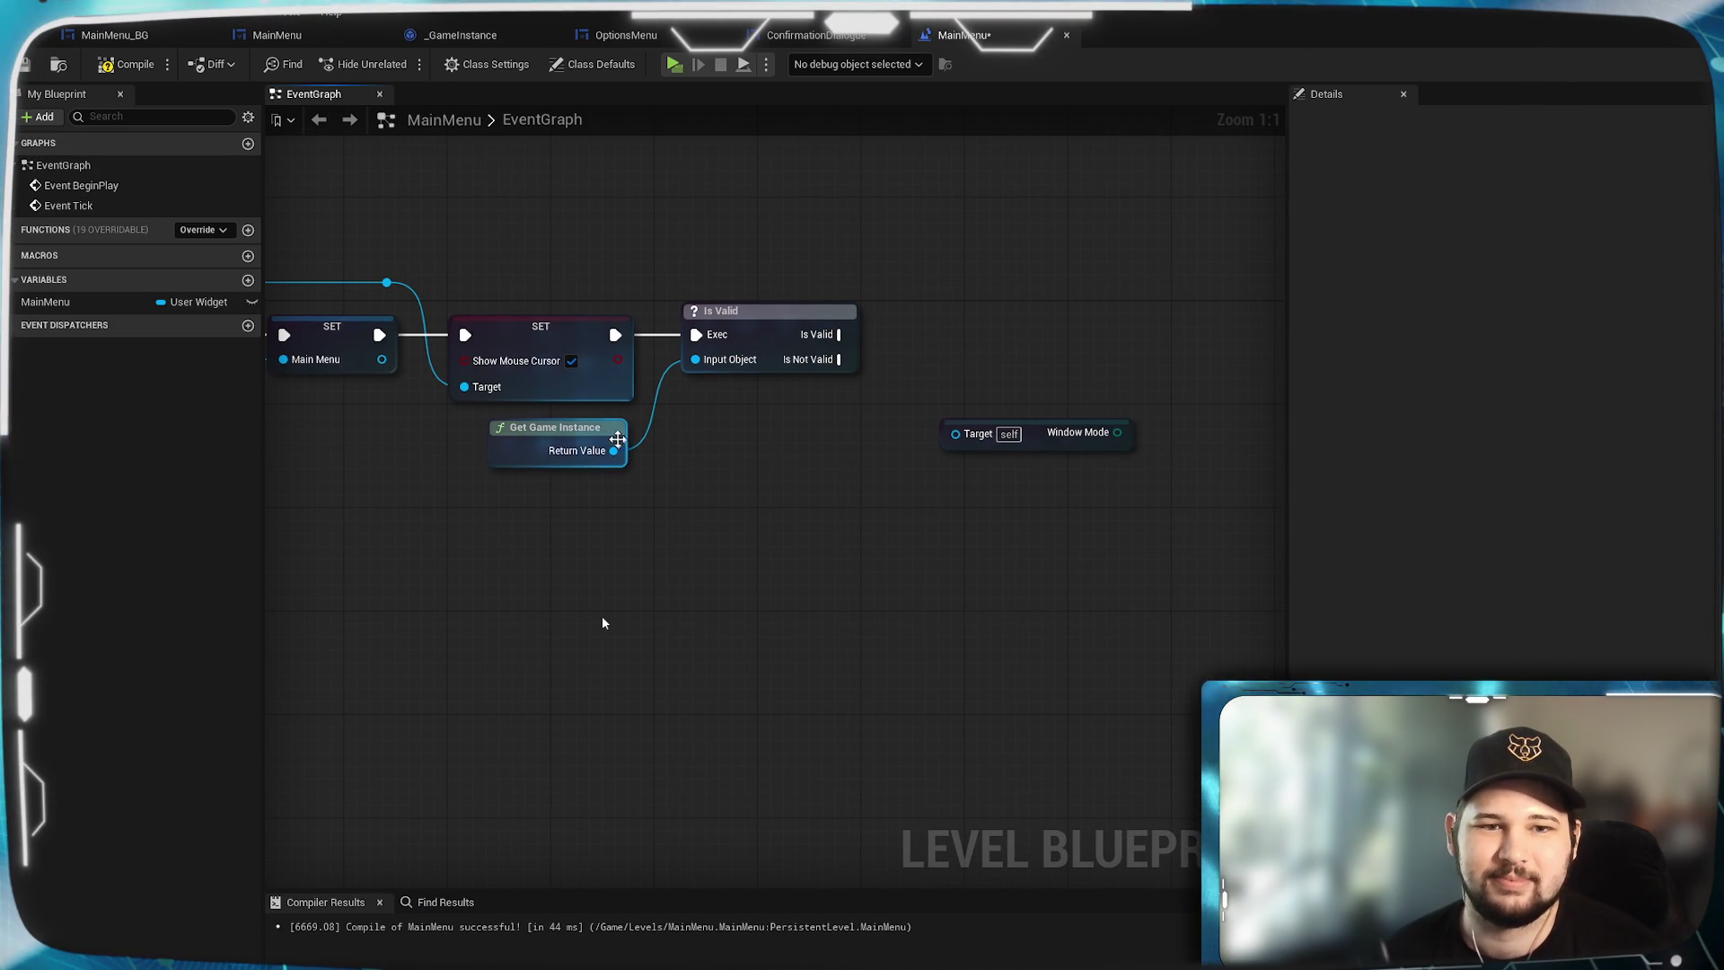
Reposition Get Game Instance beside the SET node and pull a new connection from its Return Value.
left_click_drag(593, 428, 567, 570)
mouse_move(756, 313)
left_mouse_down()
mouse_move(787, 314)
mouse_move(754, 311)
left_mouse_up()
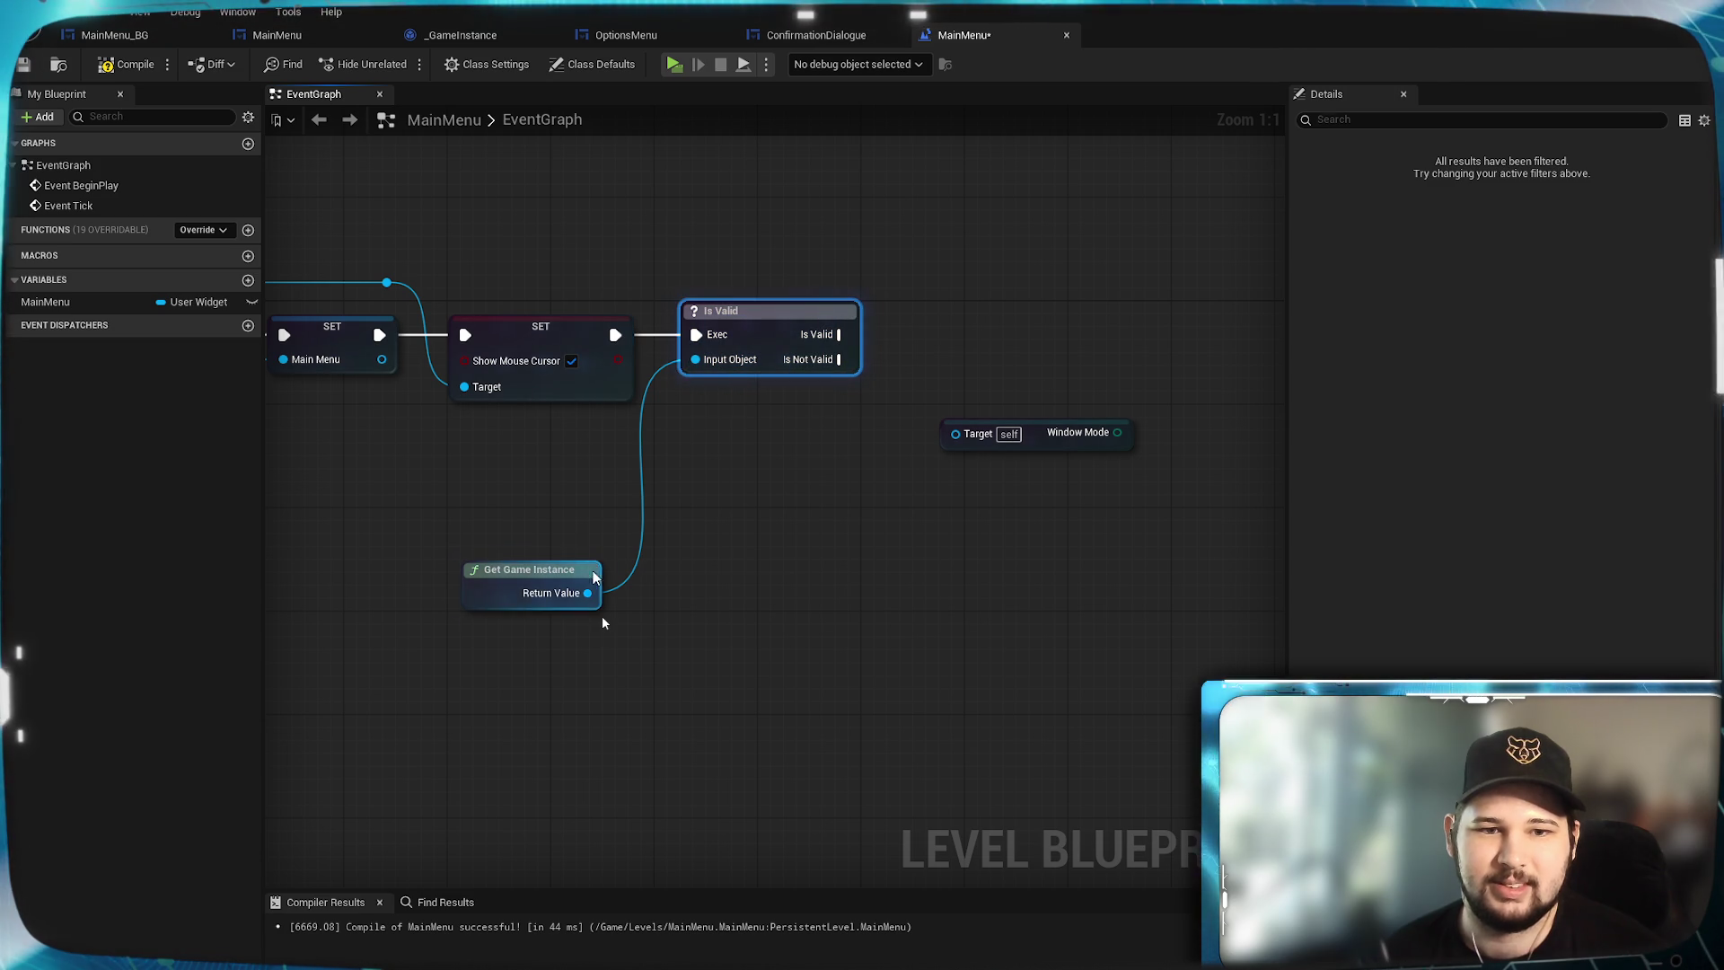
left_click_drag(539, 569, 565, 428)
left_click(815, 501)
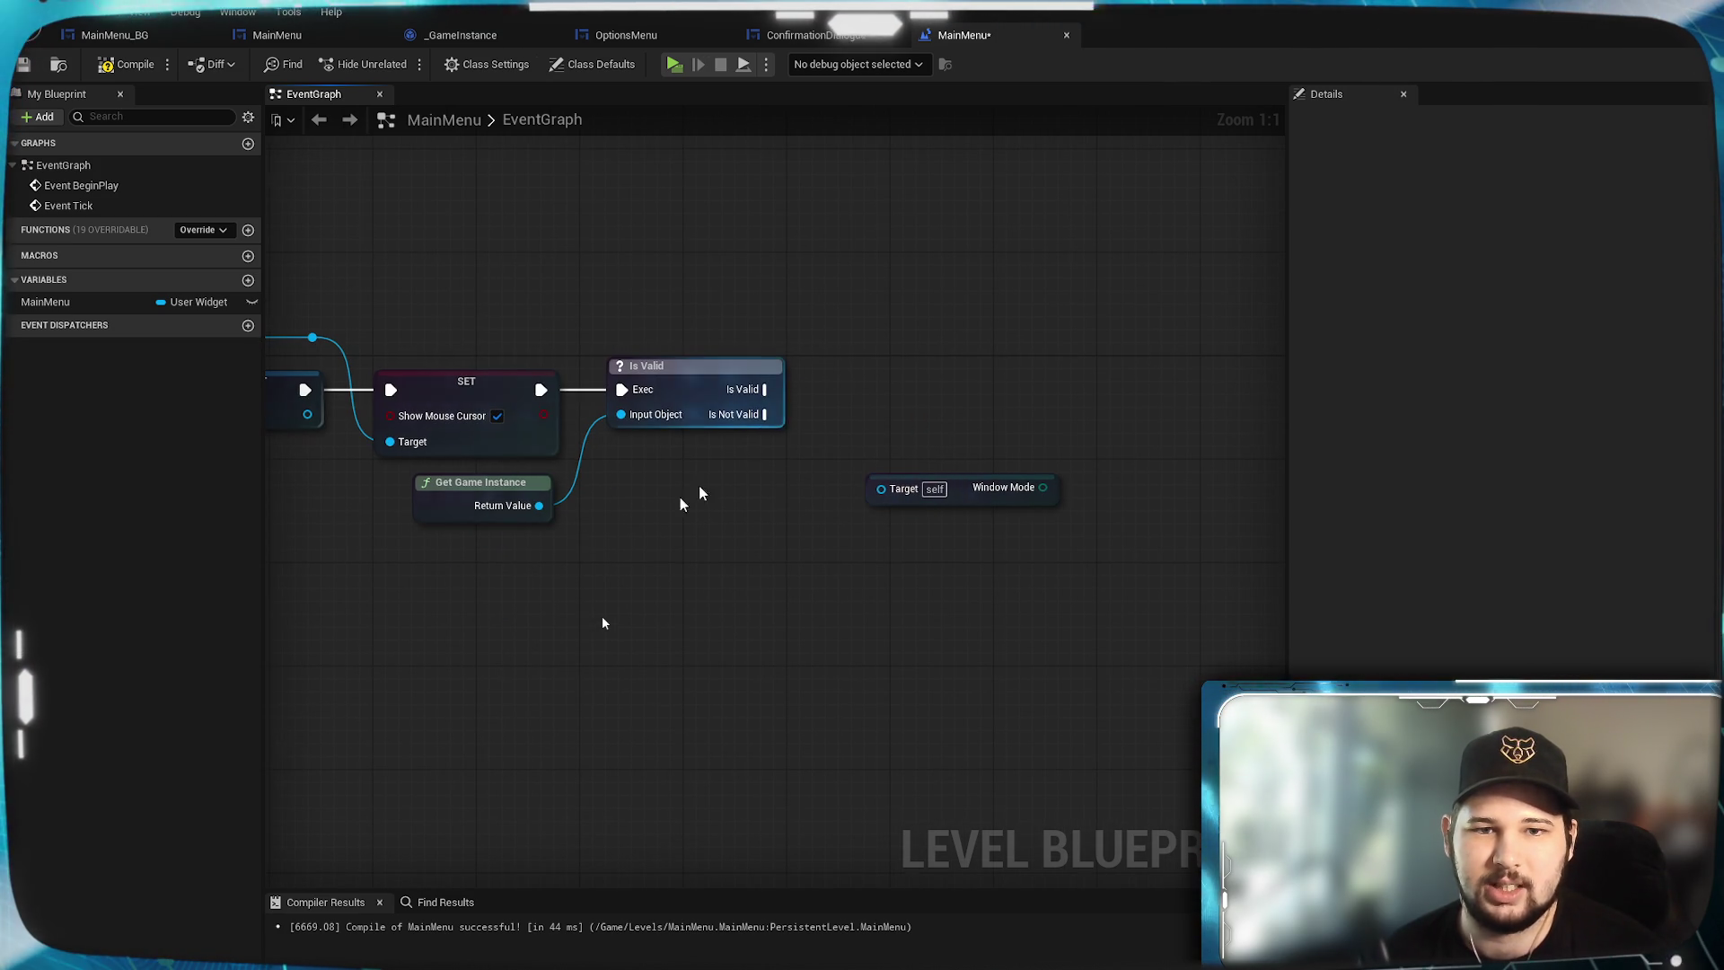
left_click_drag(539, 506, 661, 507)
Add a Cast To GameInstance node, compare with OptionsMenu's cast, and delete it as the wrong class.
type("cast")
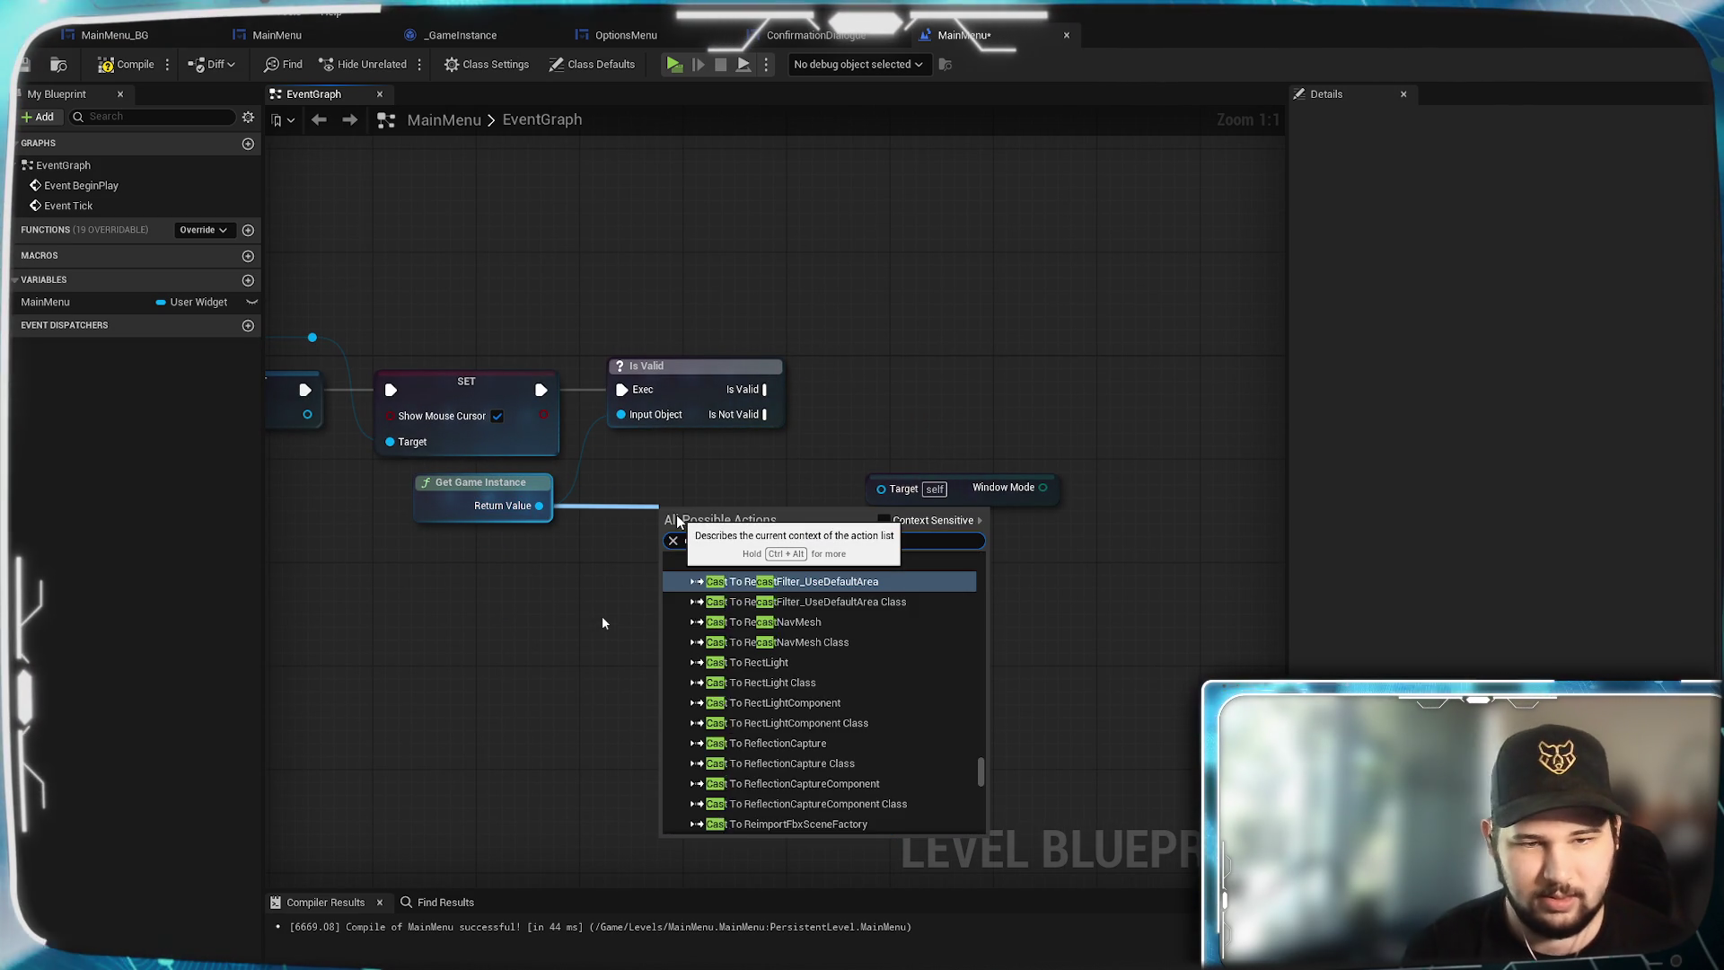
type(" to game")
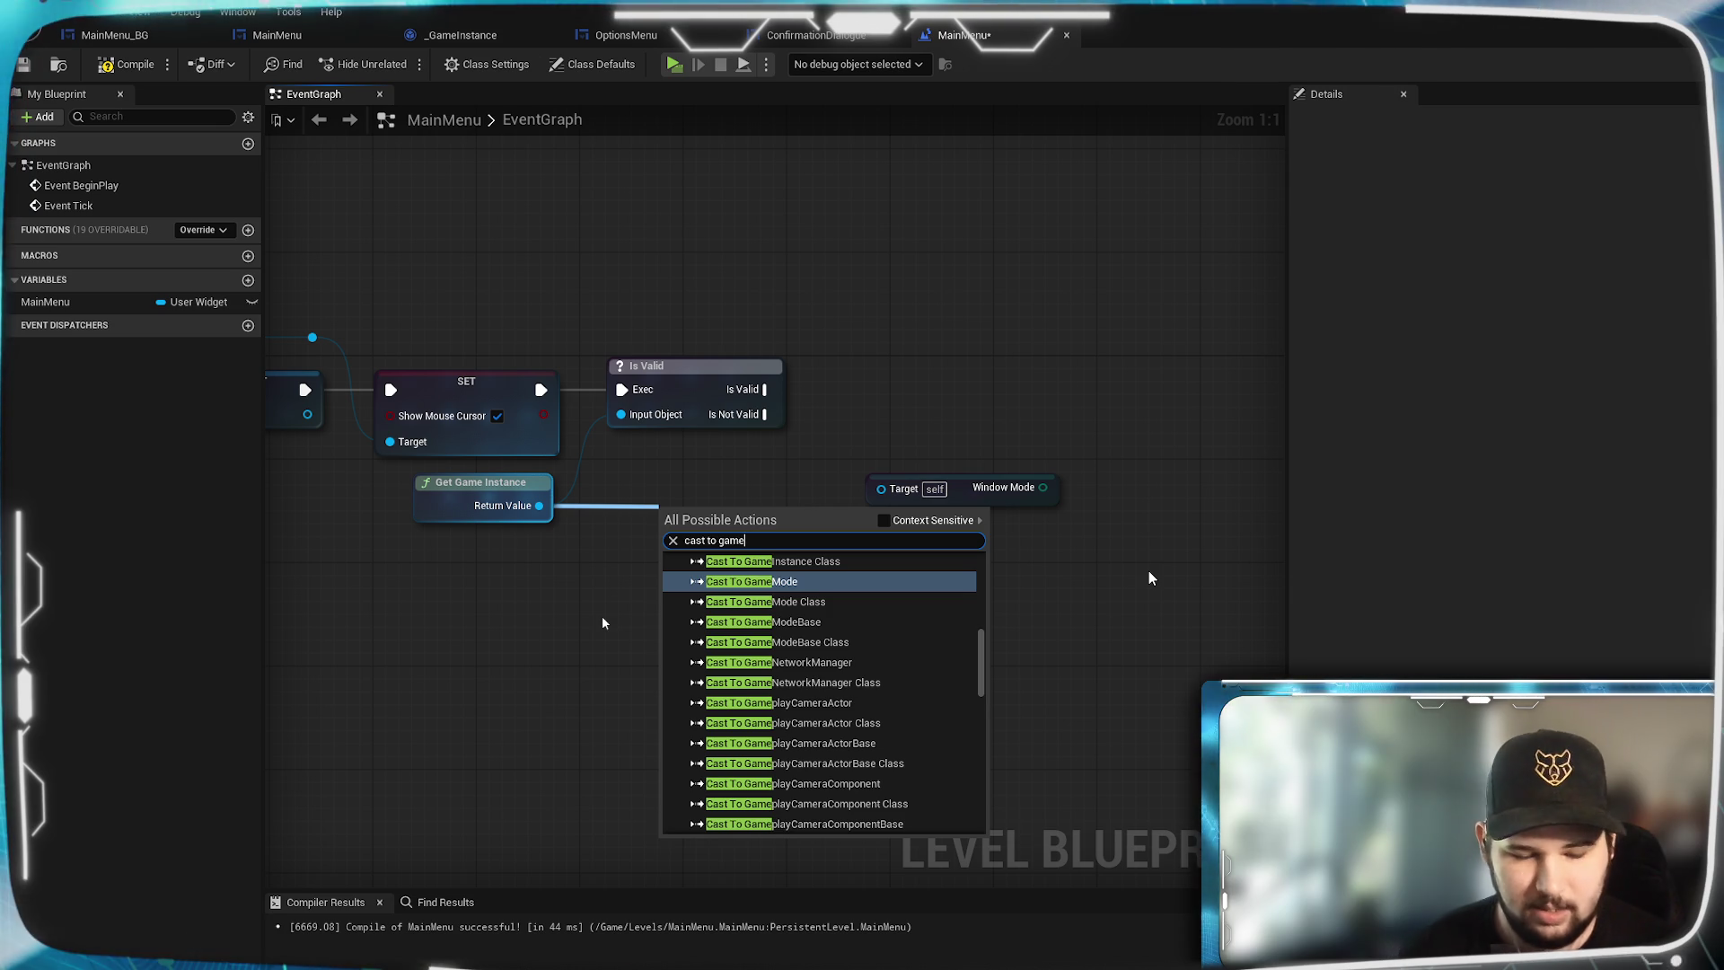
type("in")
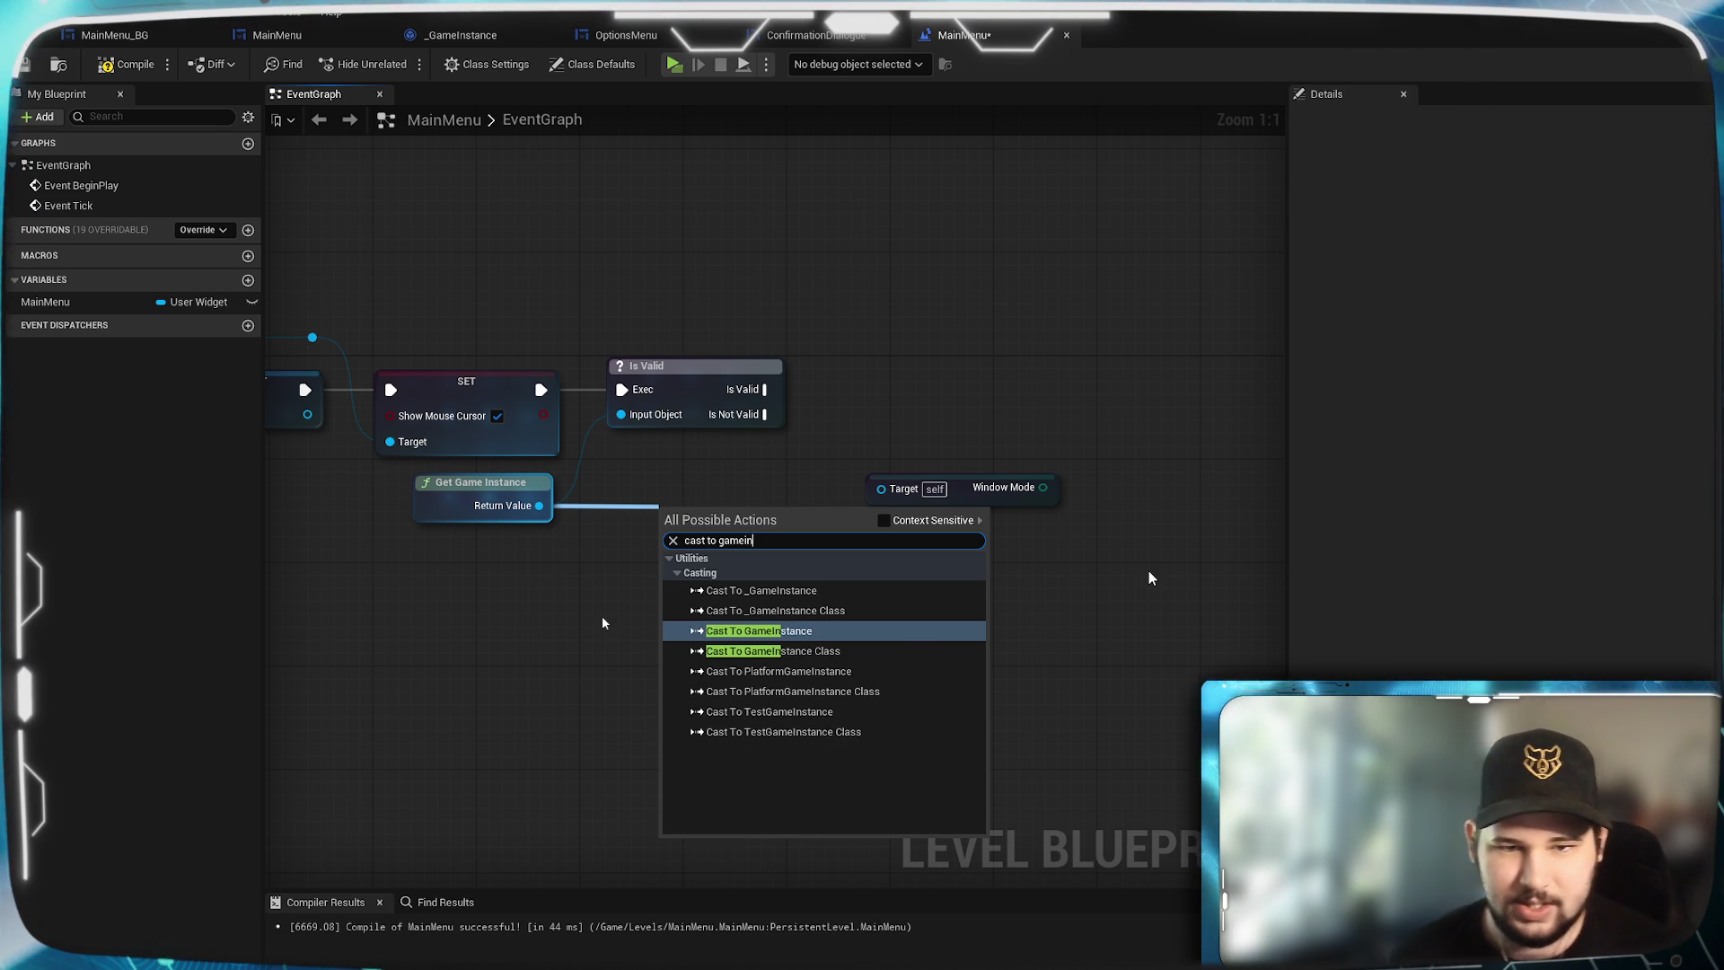
left_click(801, 630)
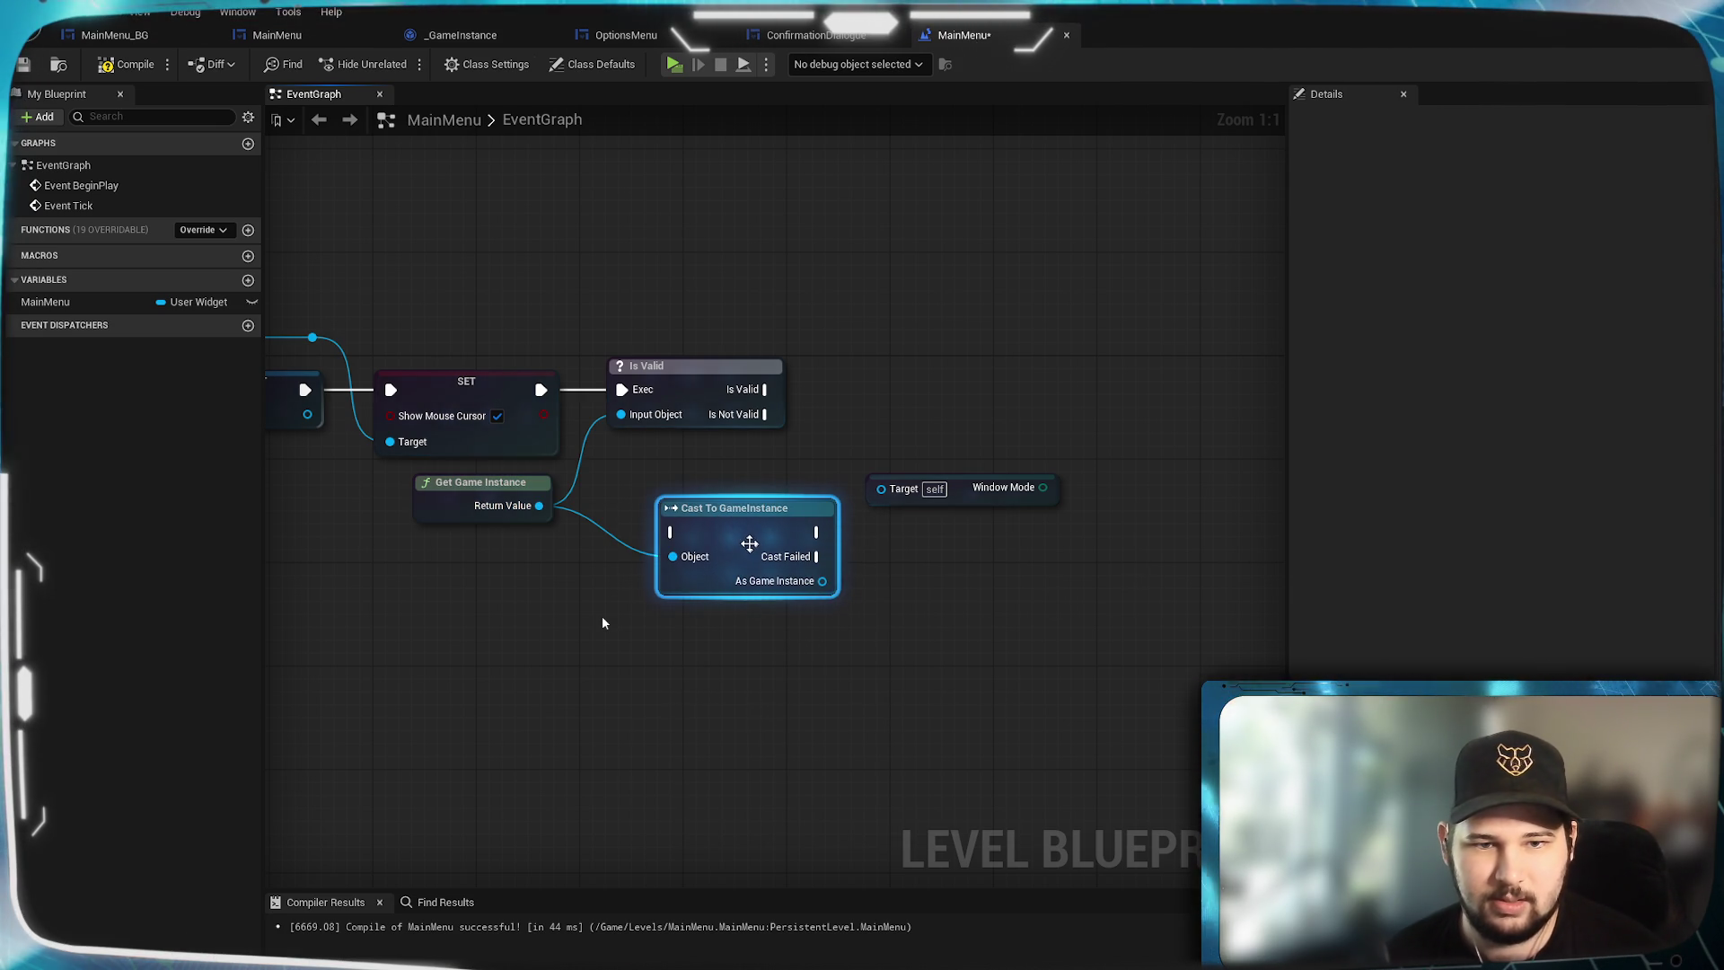
left_click(624, 40)
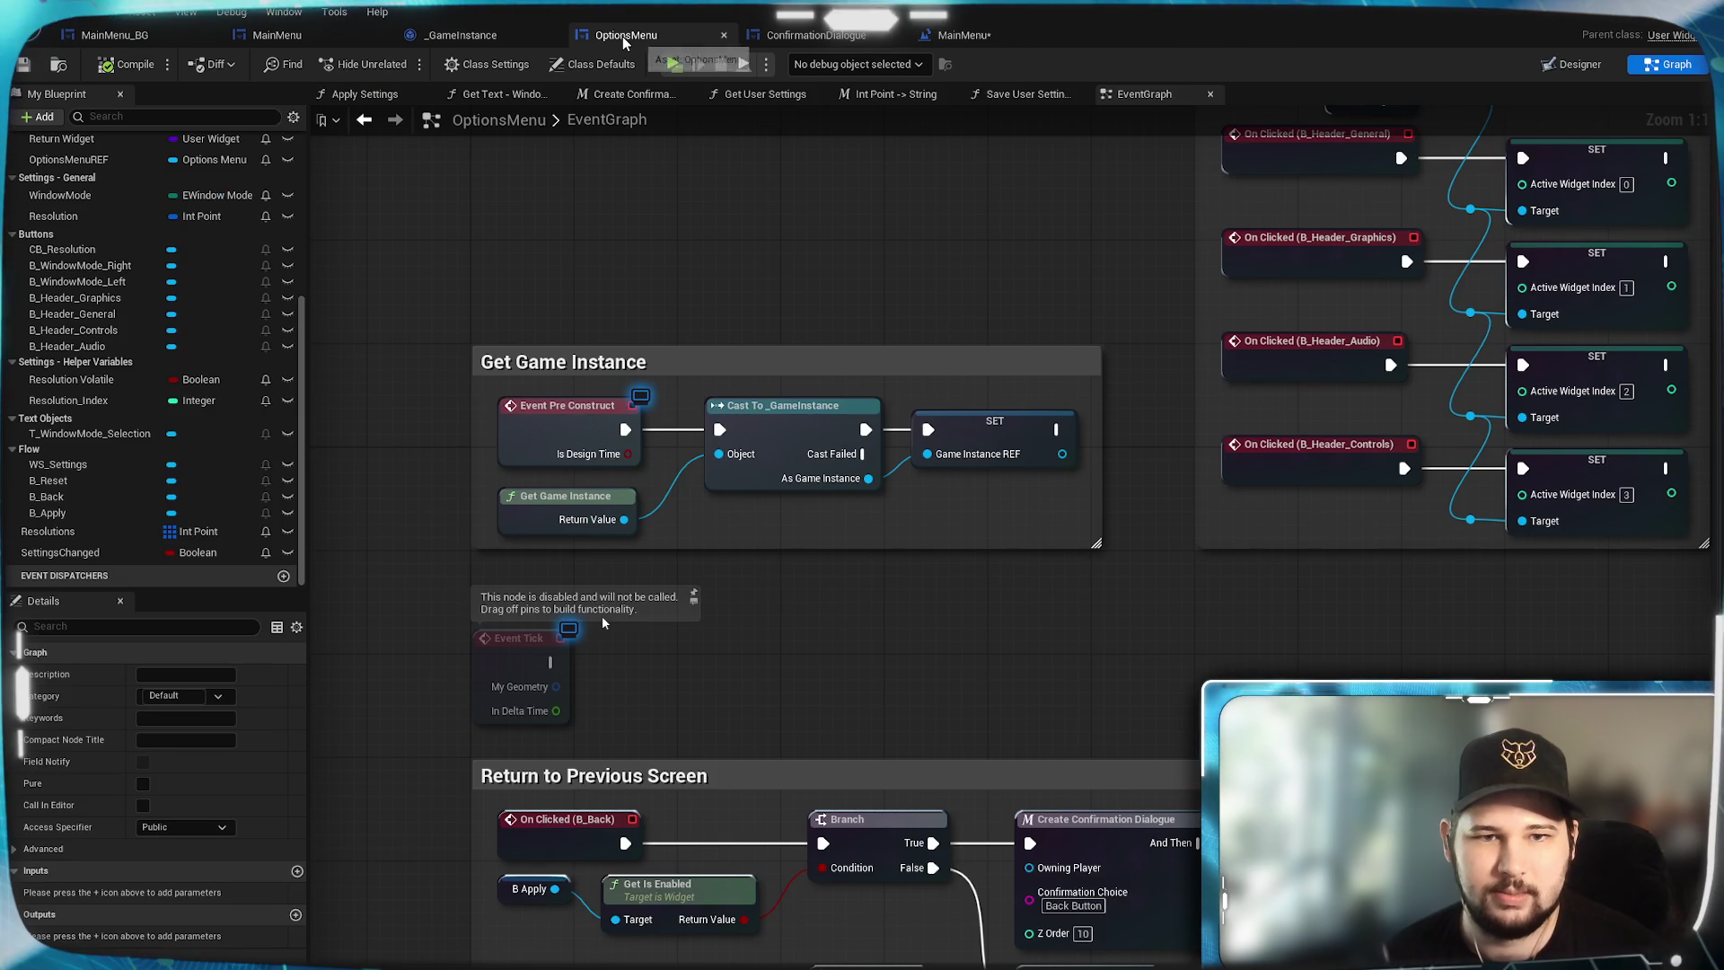
left_click(963, 40)
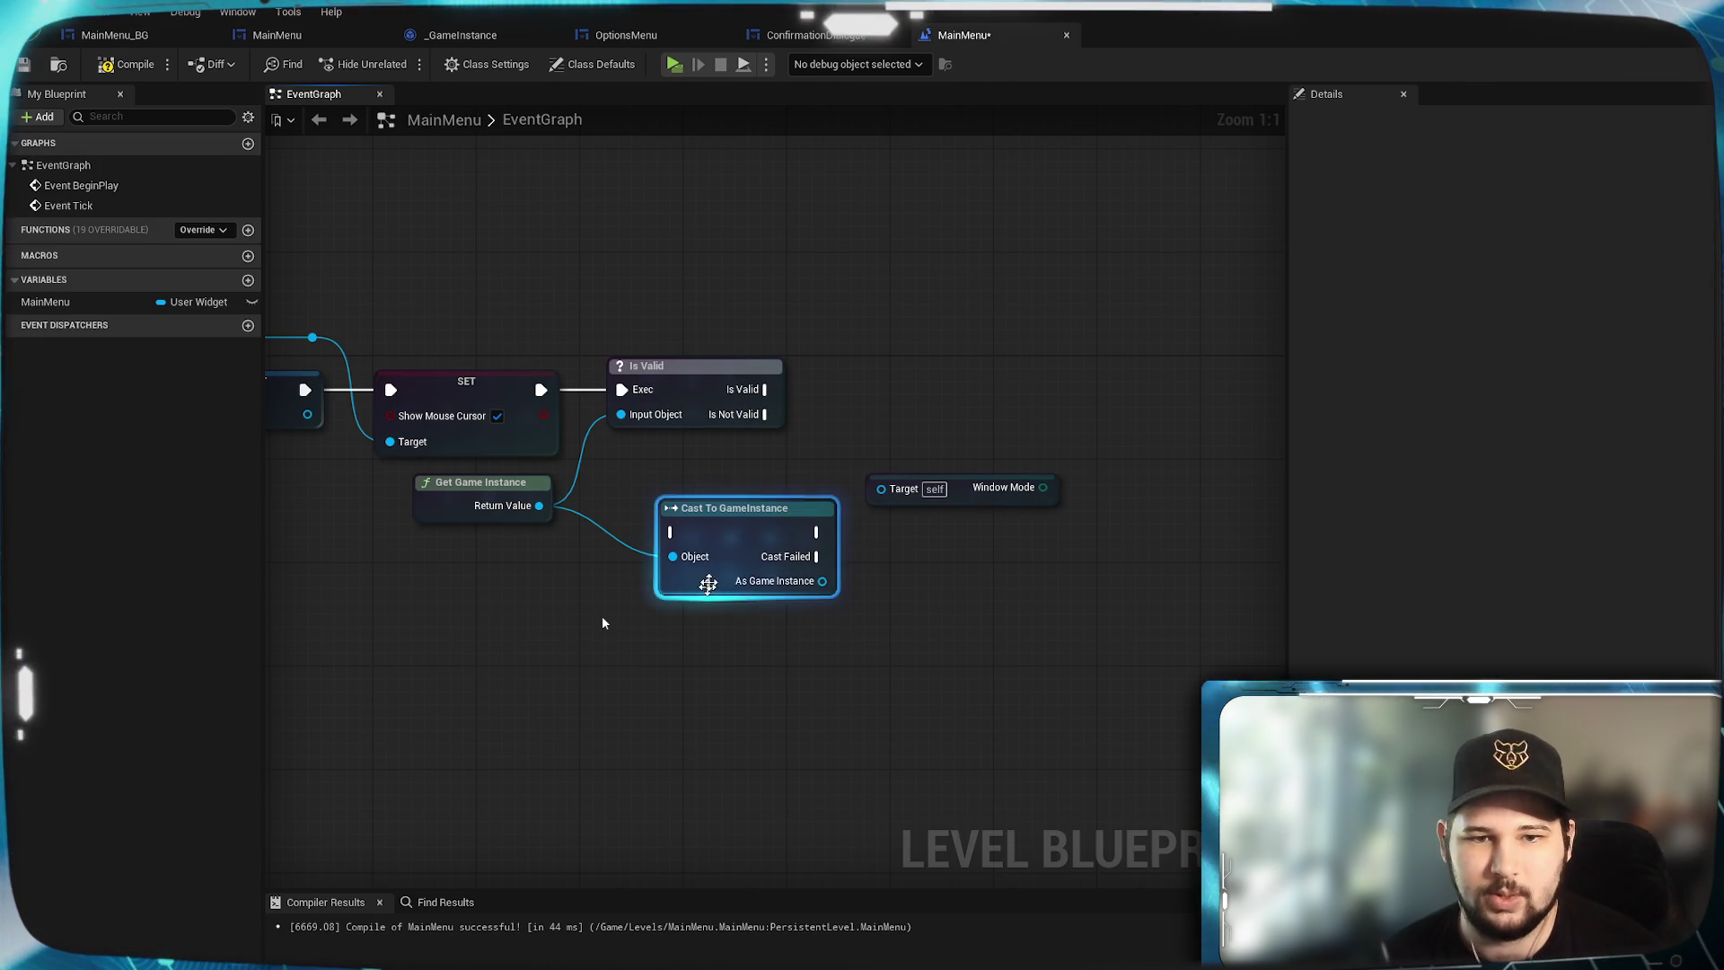
key("Delete")
Add Cast To _GameInstance from Return Value and run it after the Is Valid check succeeds.
left_click_drag(539, 506, 646, 513)
type("cast tio")
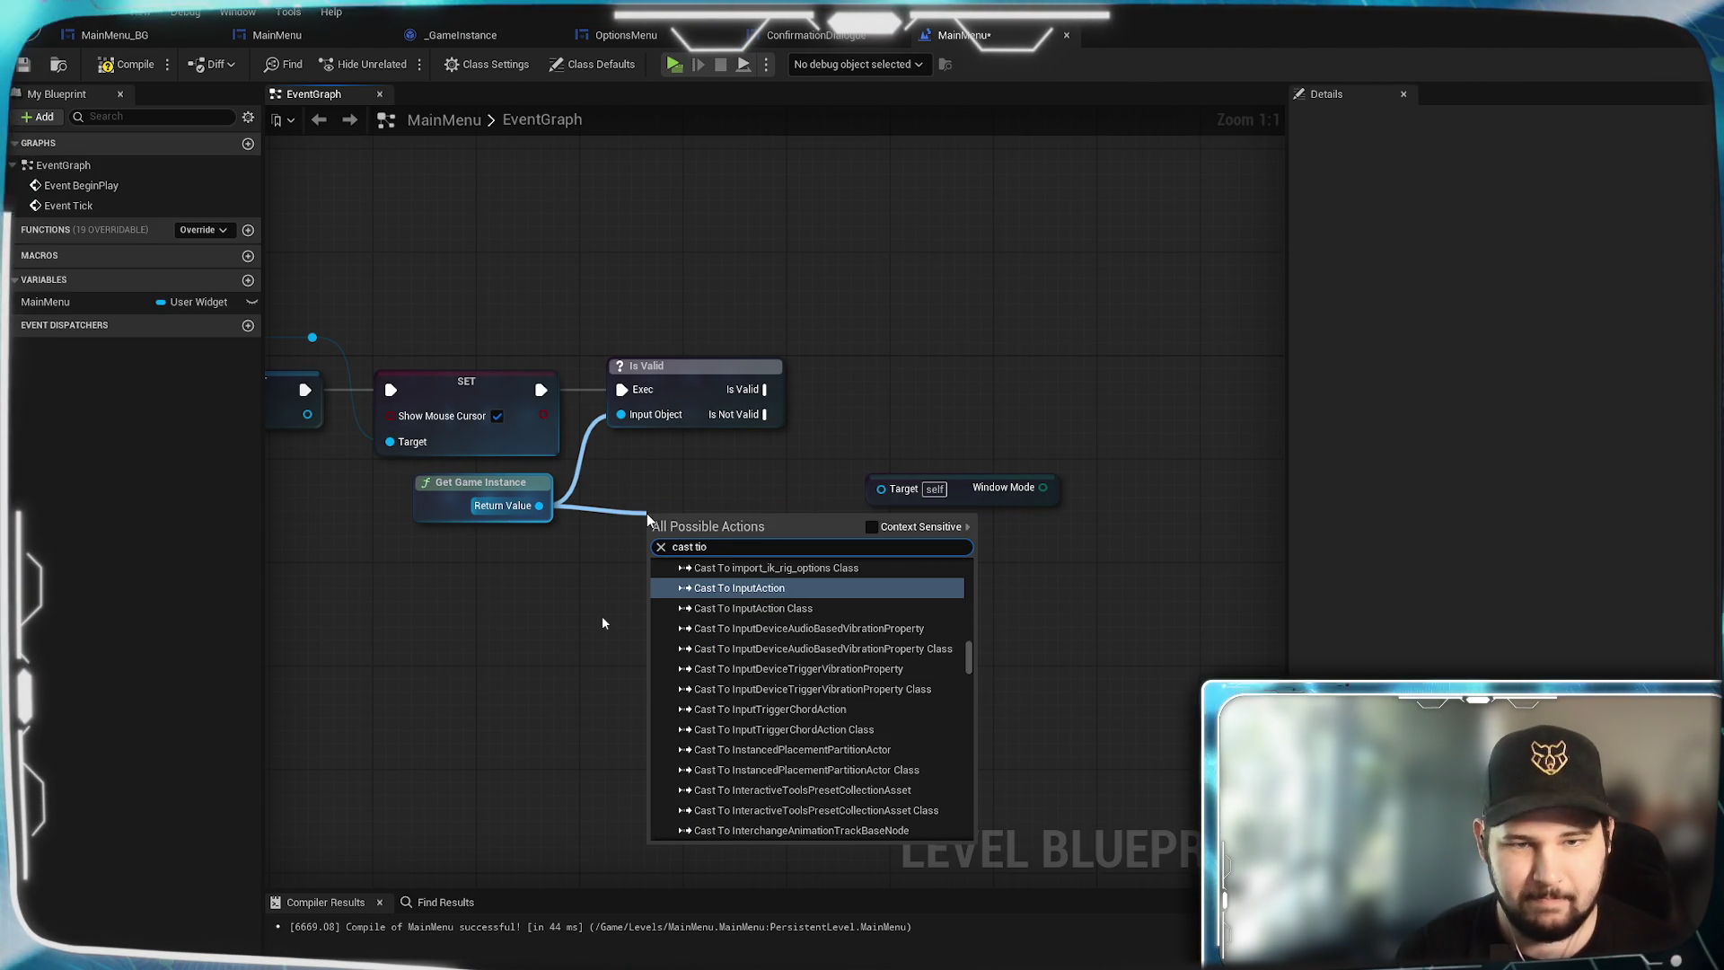
key("BackSpace")
key("BackSpace")
type("o _")
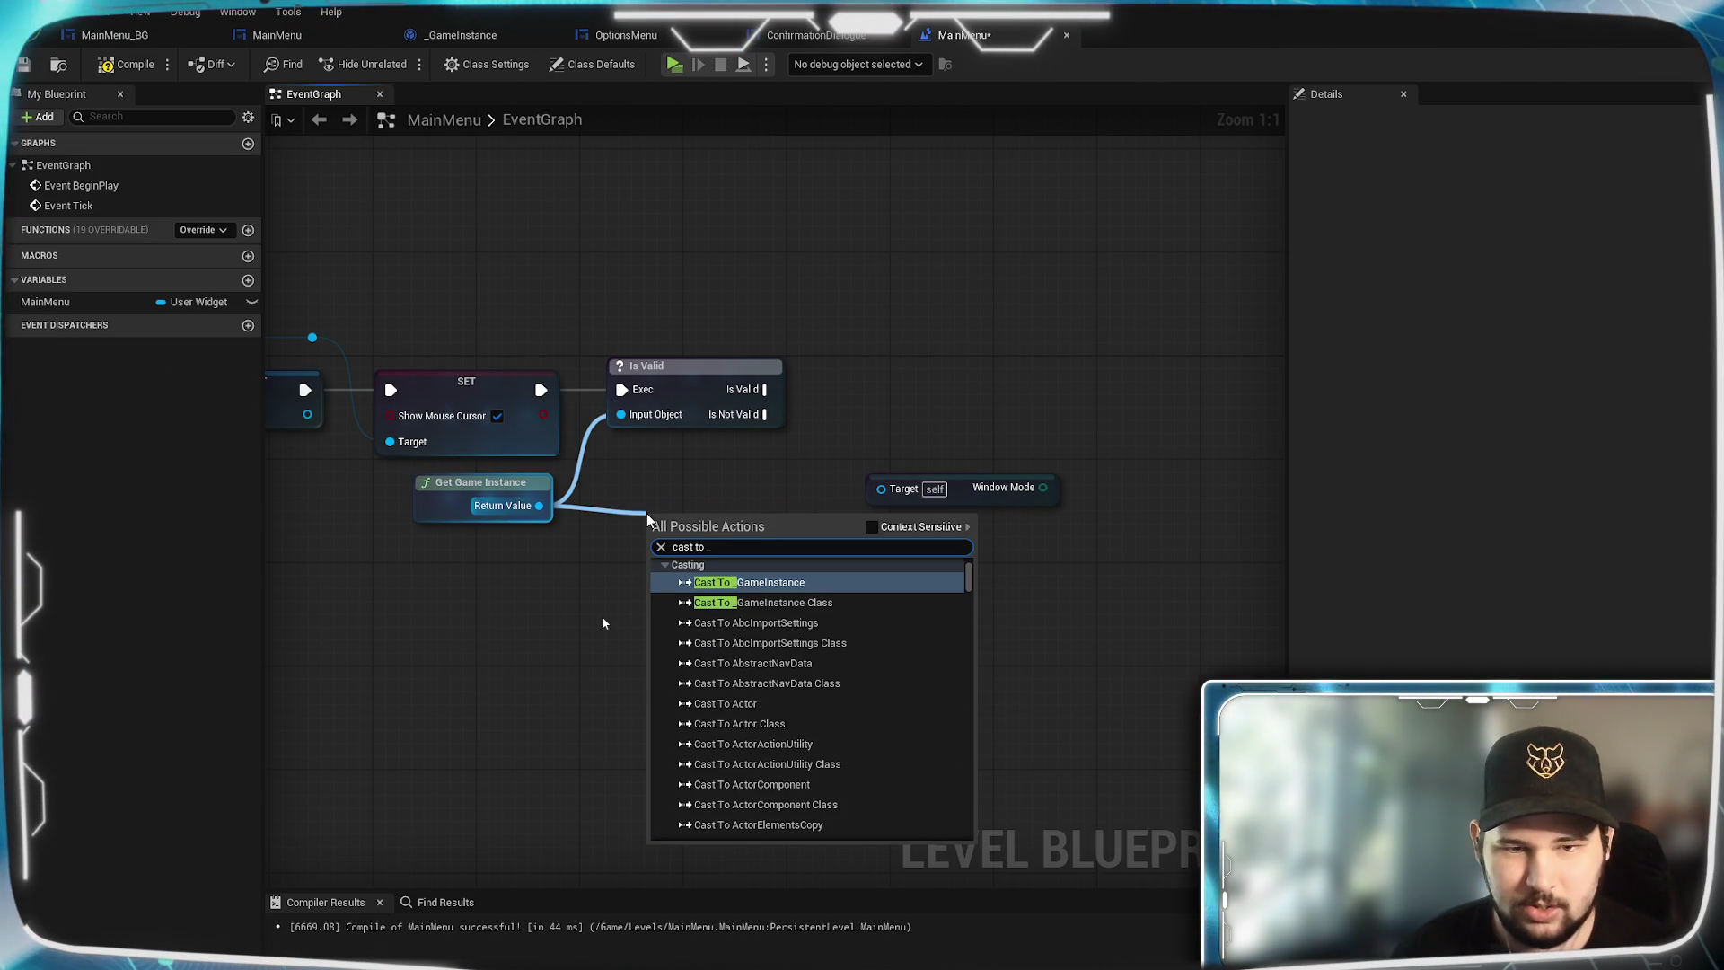
left_click(828, 585)
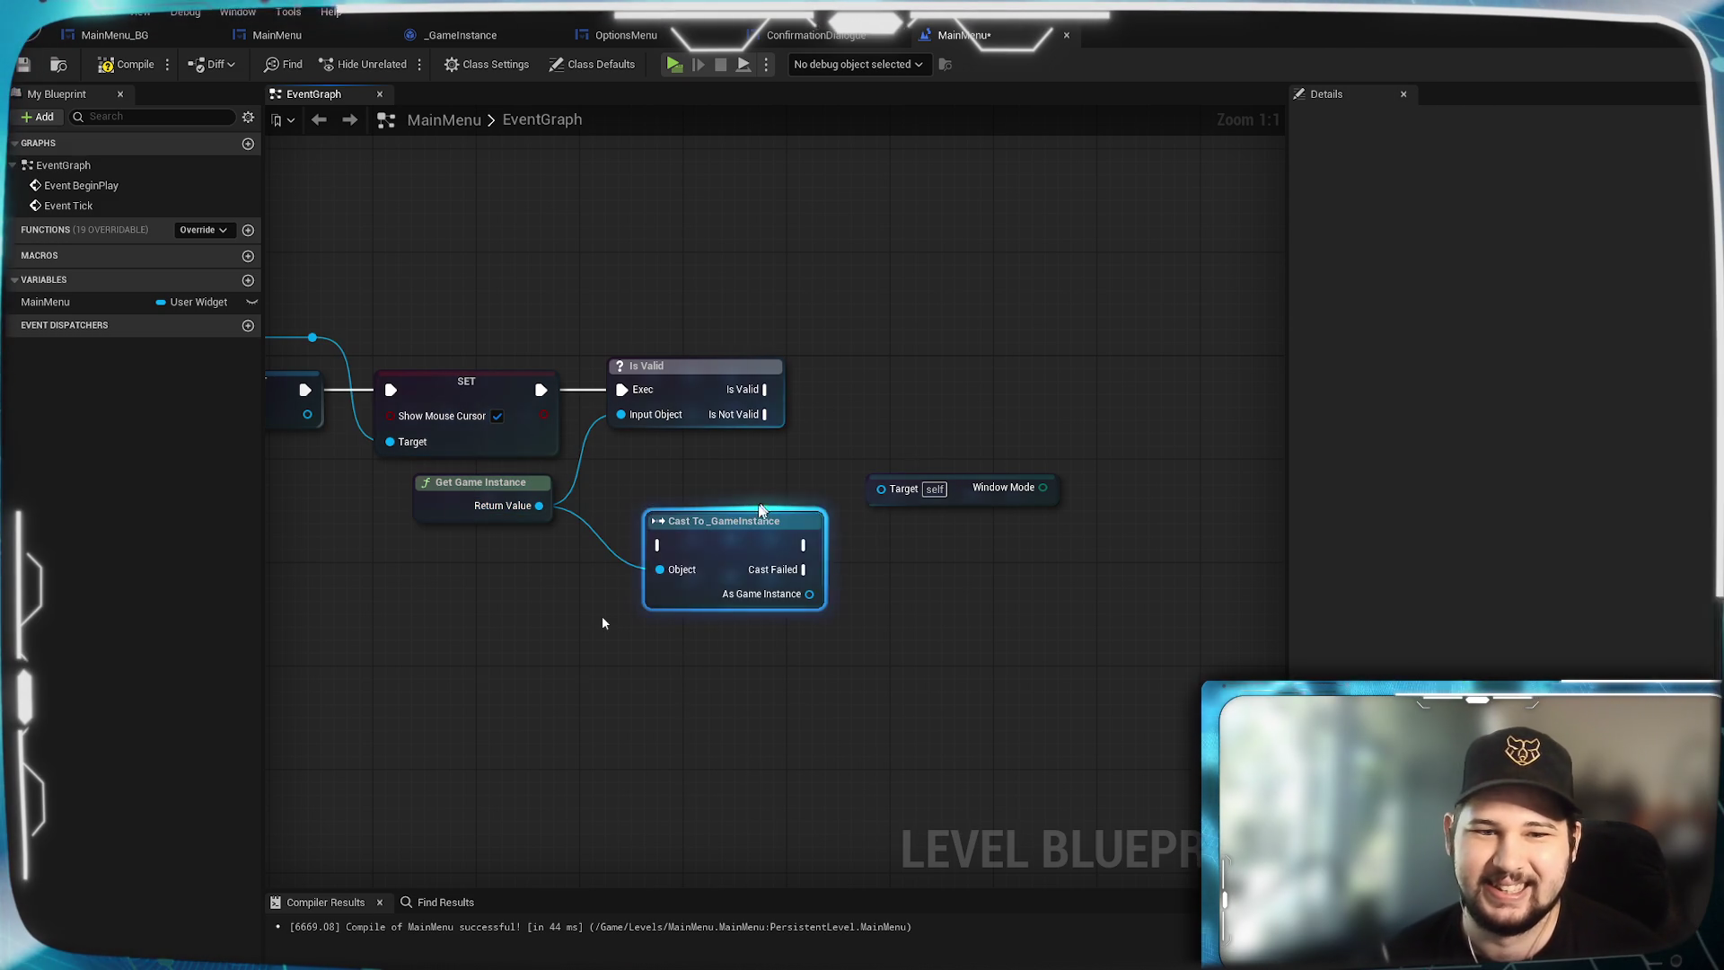
mouse_move(719, 529)
left_mouse_down()
mouse_move(924, 409)
mouse_move(923, 383)
left_mouse_up()
left_click_drag(768, 389, 892, 401)
left_click(794, 526)
mouse_move(1002, 499)
left_mouse_down()
mouse_move(606, 559)
mouse_move(653, 595)
mouse_move(740, 601)
mouse_move(449, 607)
mouse_move(682, 574)
mouse_move(691, 588)
left_mouse_up()
Add a Get Resolution node from As Game Instance, placed under Get Window Mode.
left_click(829, 662)
left_click_drag(582, 497, 888, 647)
type("get resolution")
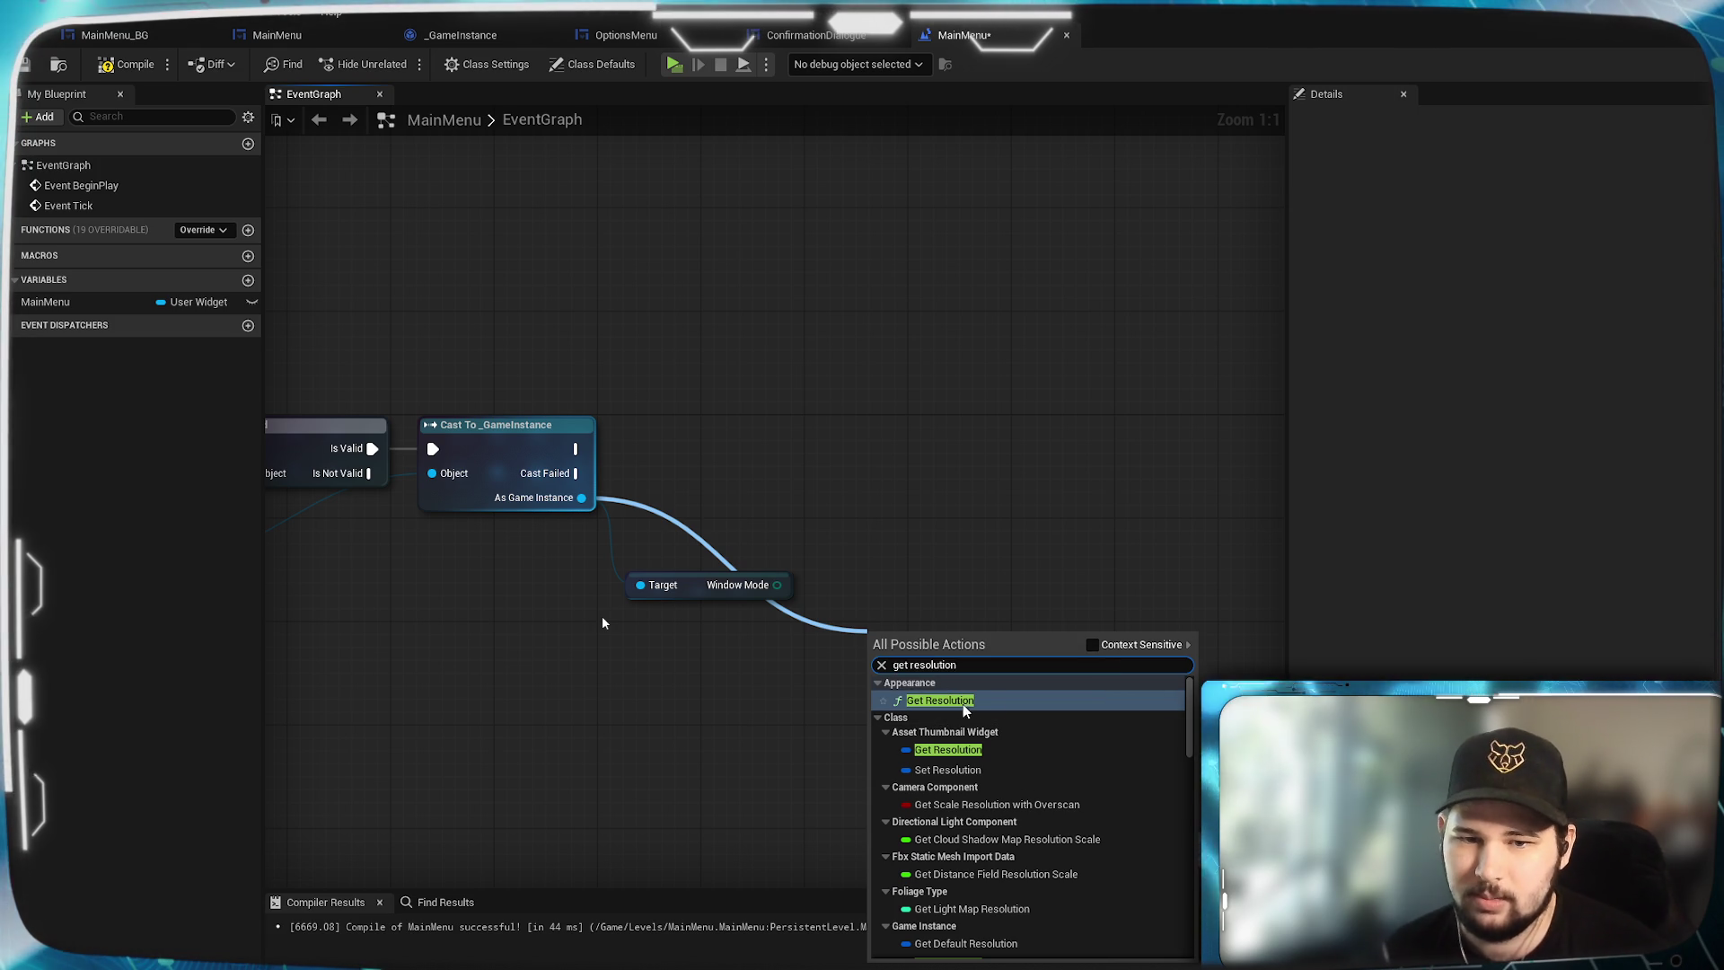
scroll(993, 738, "down", 3)
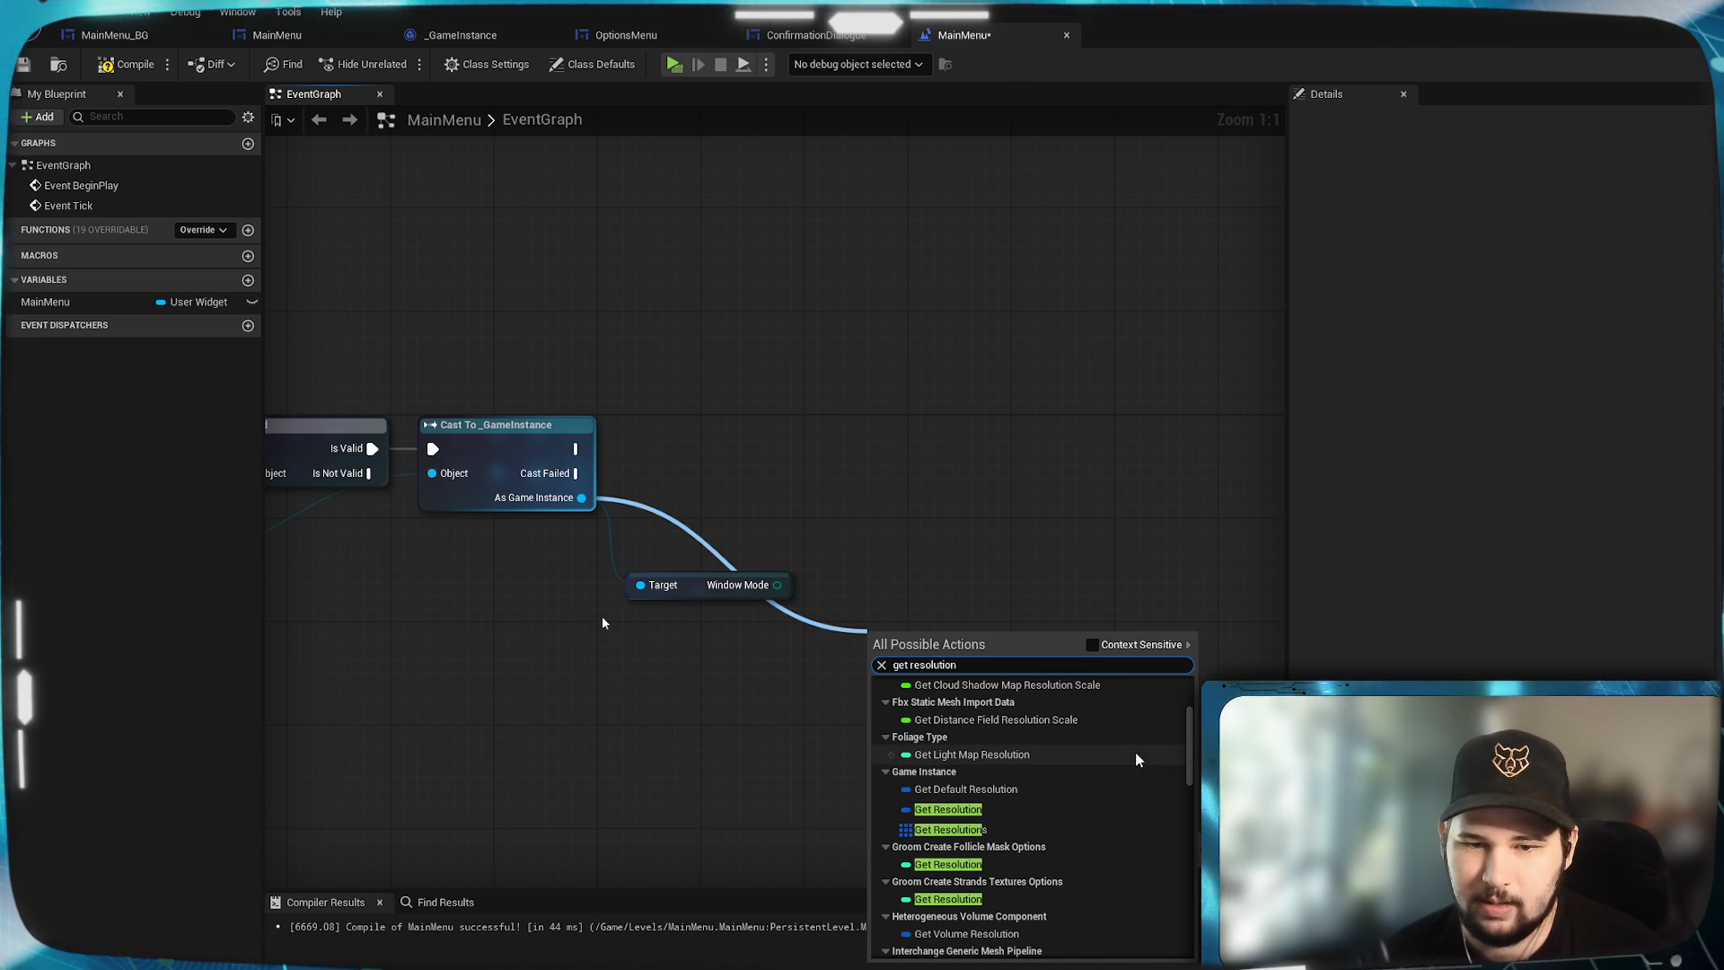
left_click(995, 810)
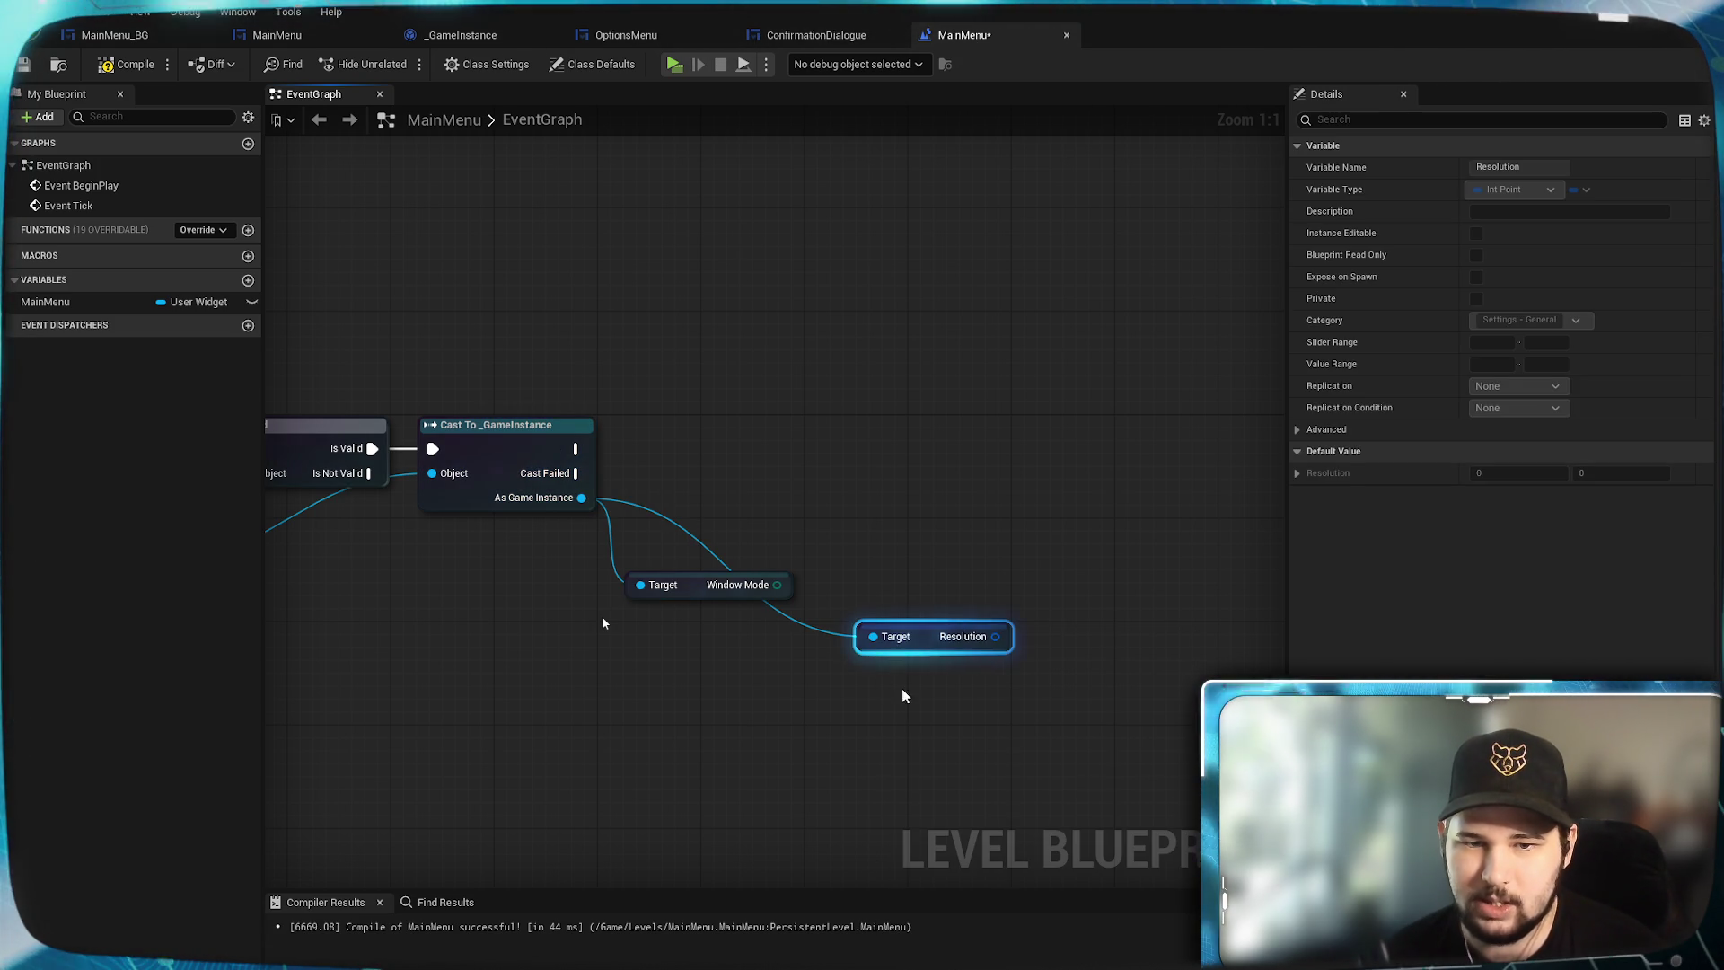
left_click_drag(921, 642, 684, 636)
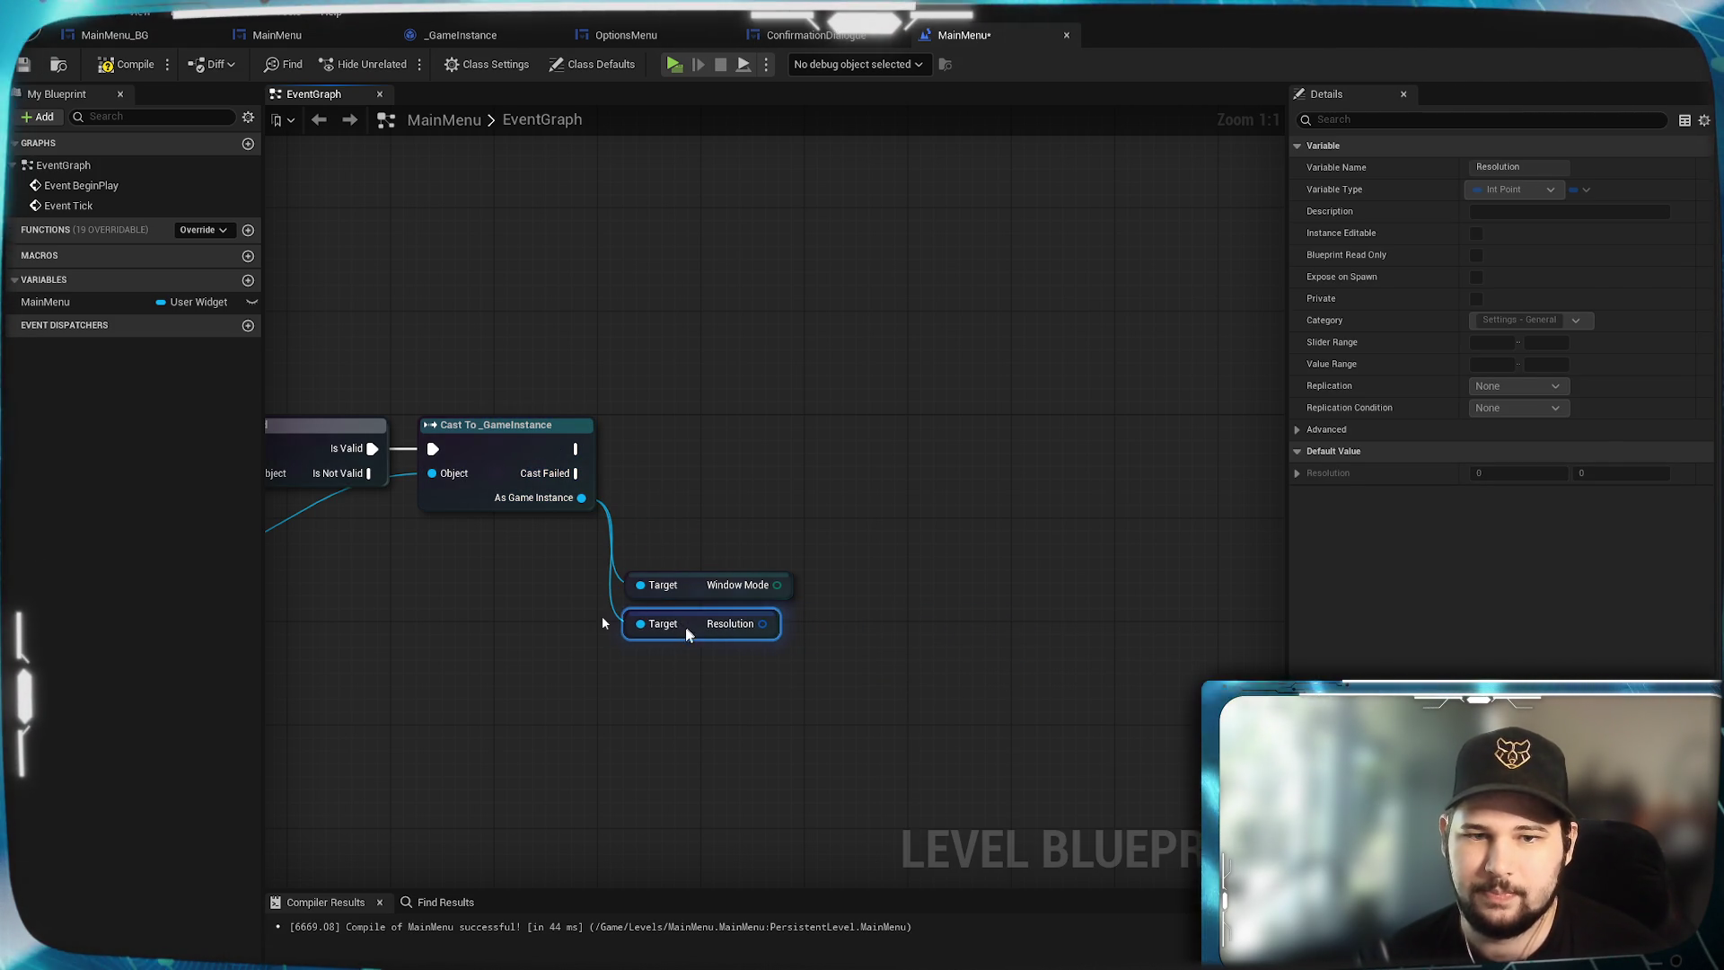
left_click(857, 709)
mouse_move(706, 497)
left_mouse_down()
mouse_move(644, 488)
mouse_move(651, 449)
left_mouse_up()
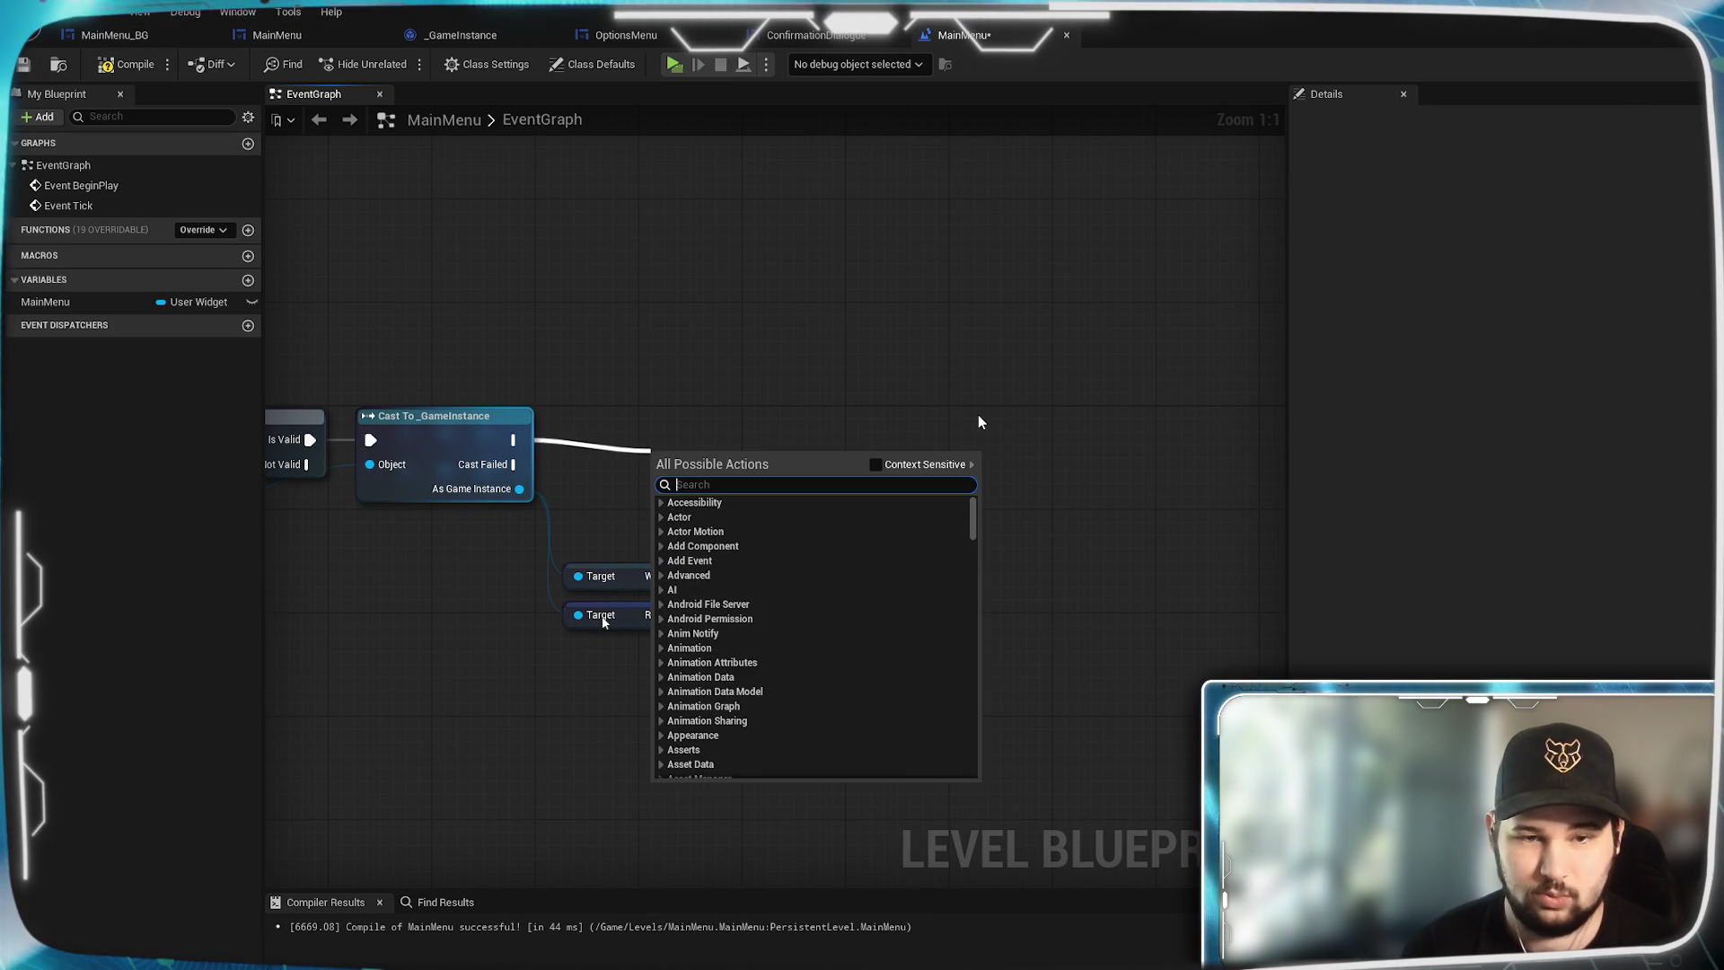
Add a Get User Settings node connected after the Cast To _GameInstance node.
type("get game")
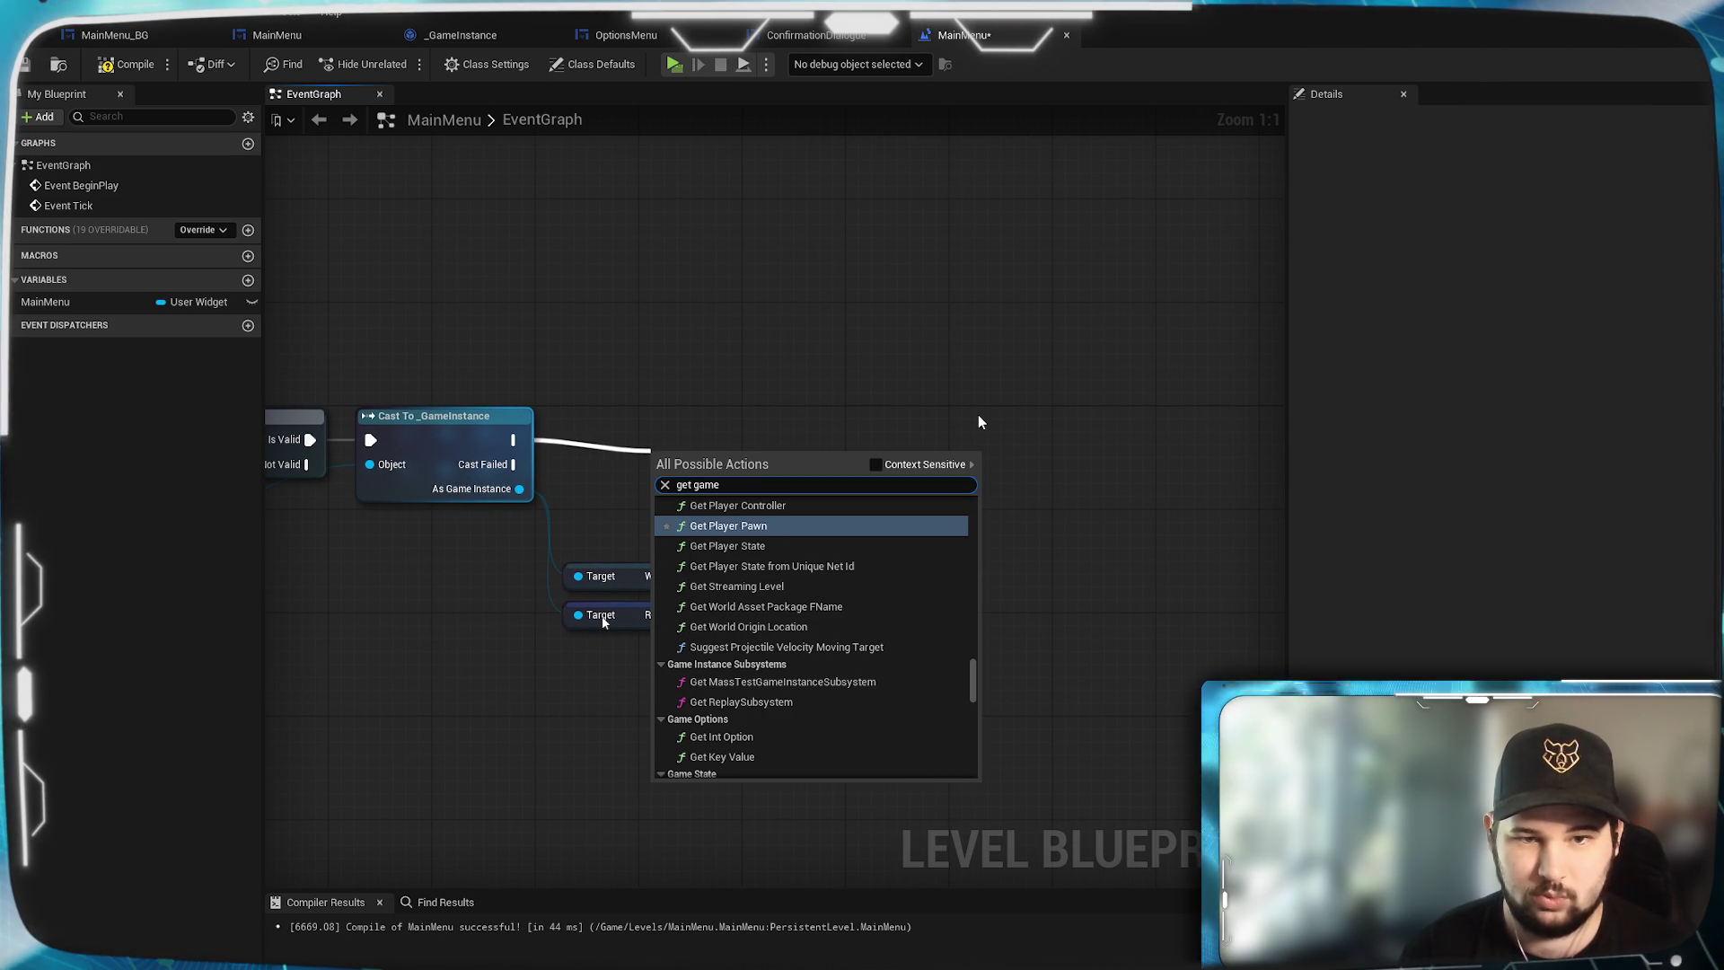
key("BackSpace")
key("BackSpace")
key("BackSpace")
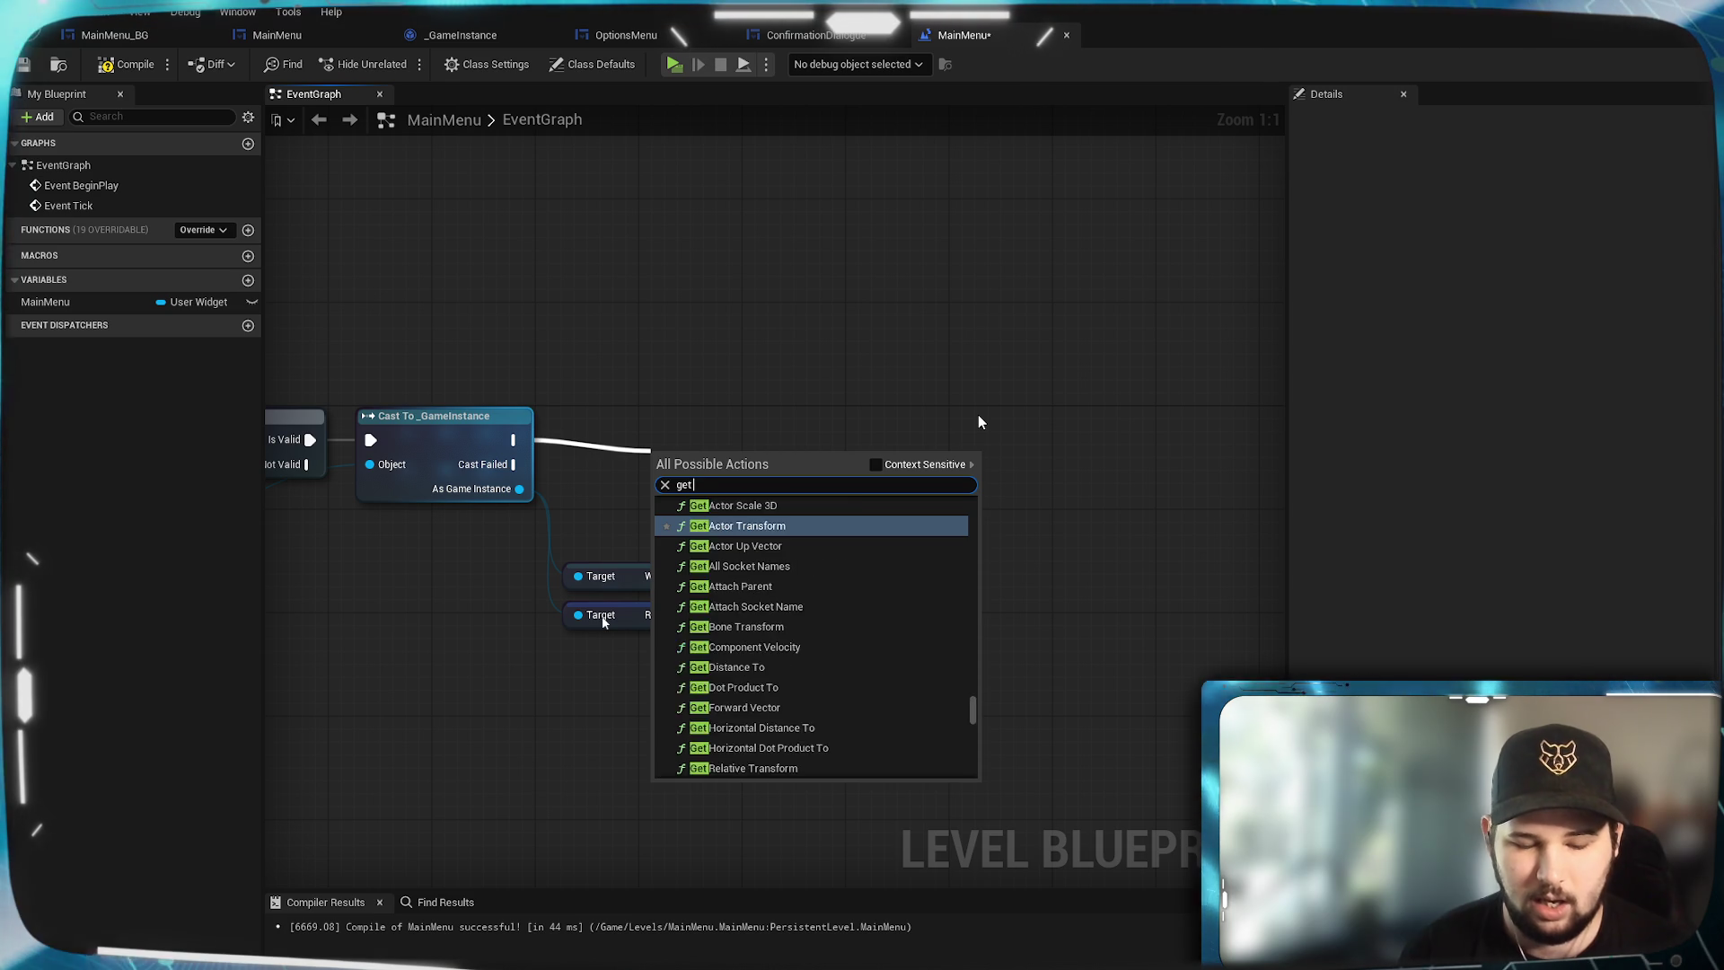
type("user")
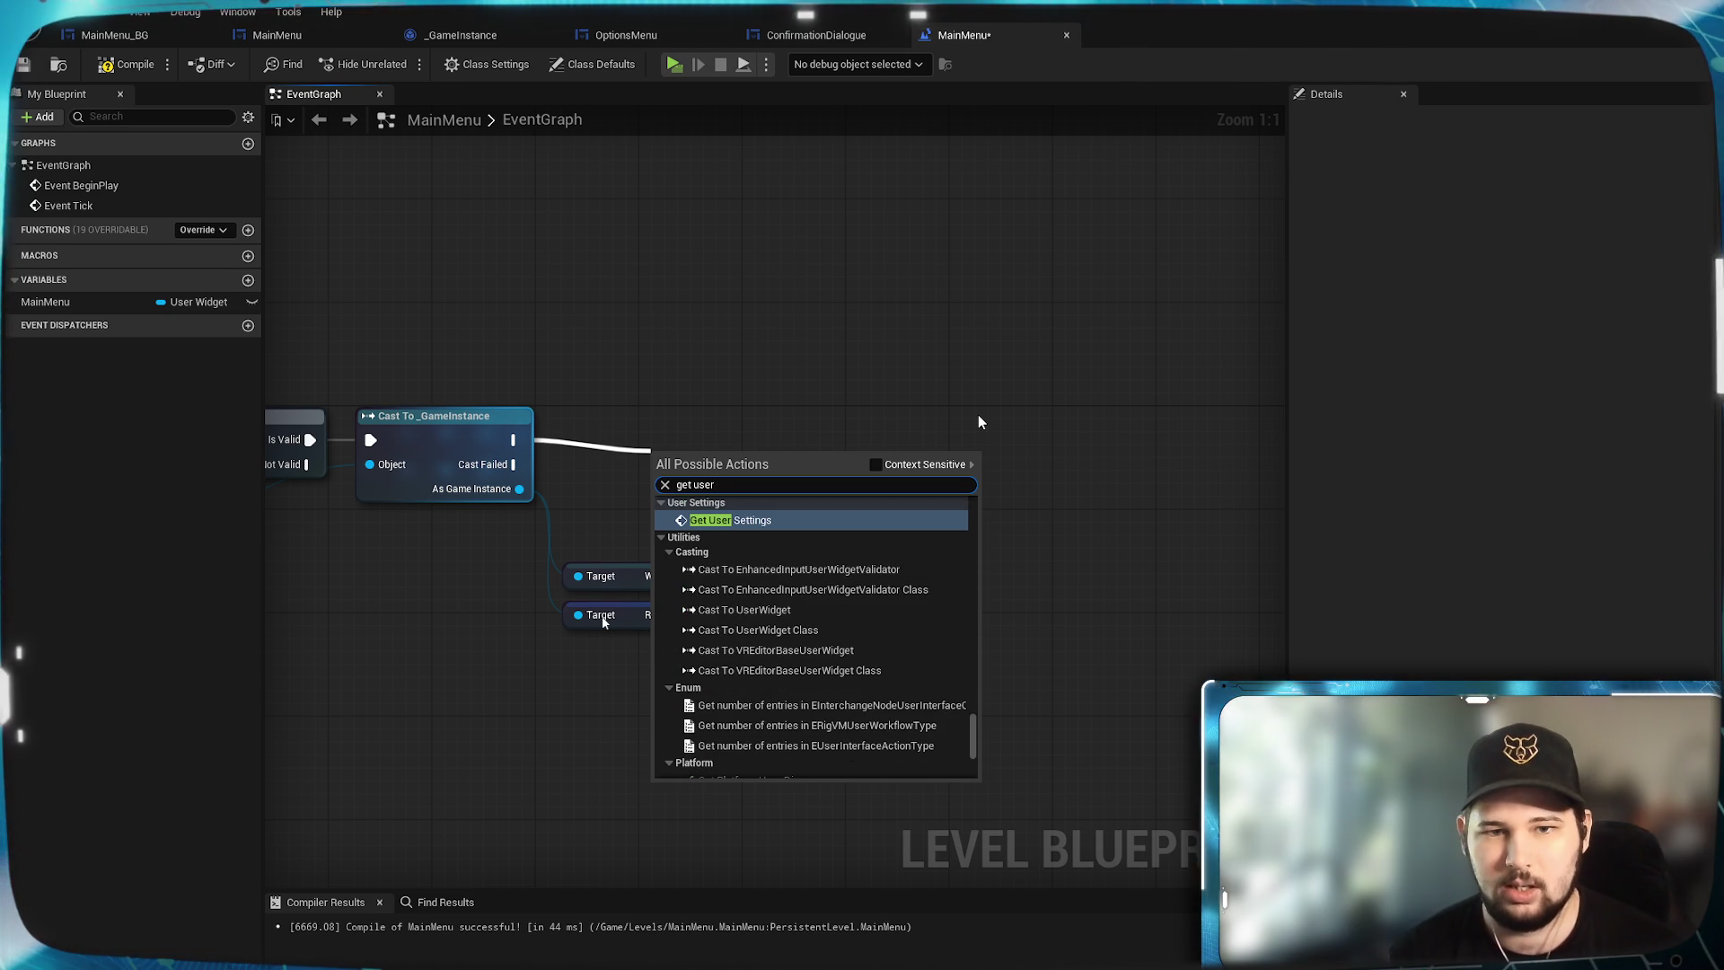
key("Return")
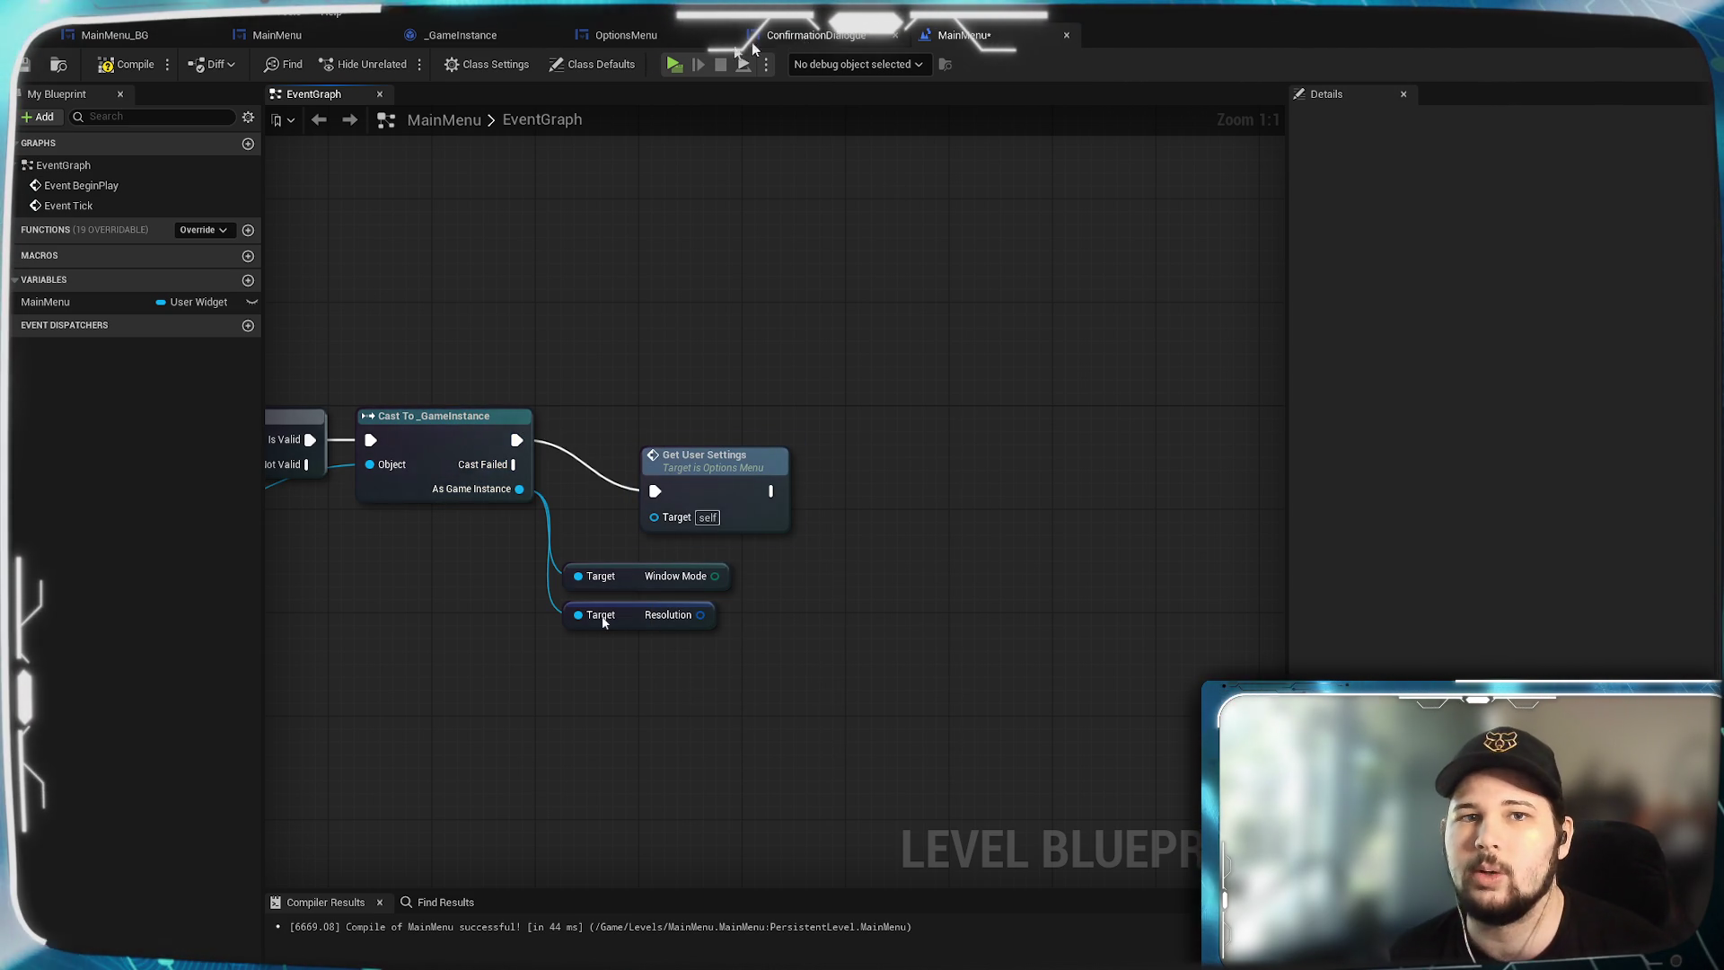
Select the Apply Settings function's game-user-settings node chain in OptionsMenu, then return to MainMenu.
left_click(626, 35)
scroll(604, 621, "up", 2)
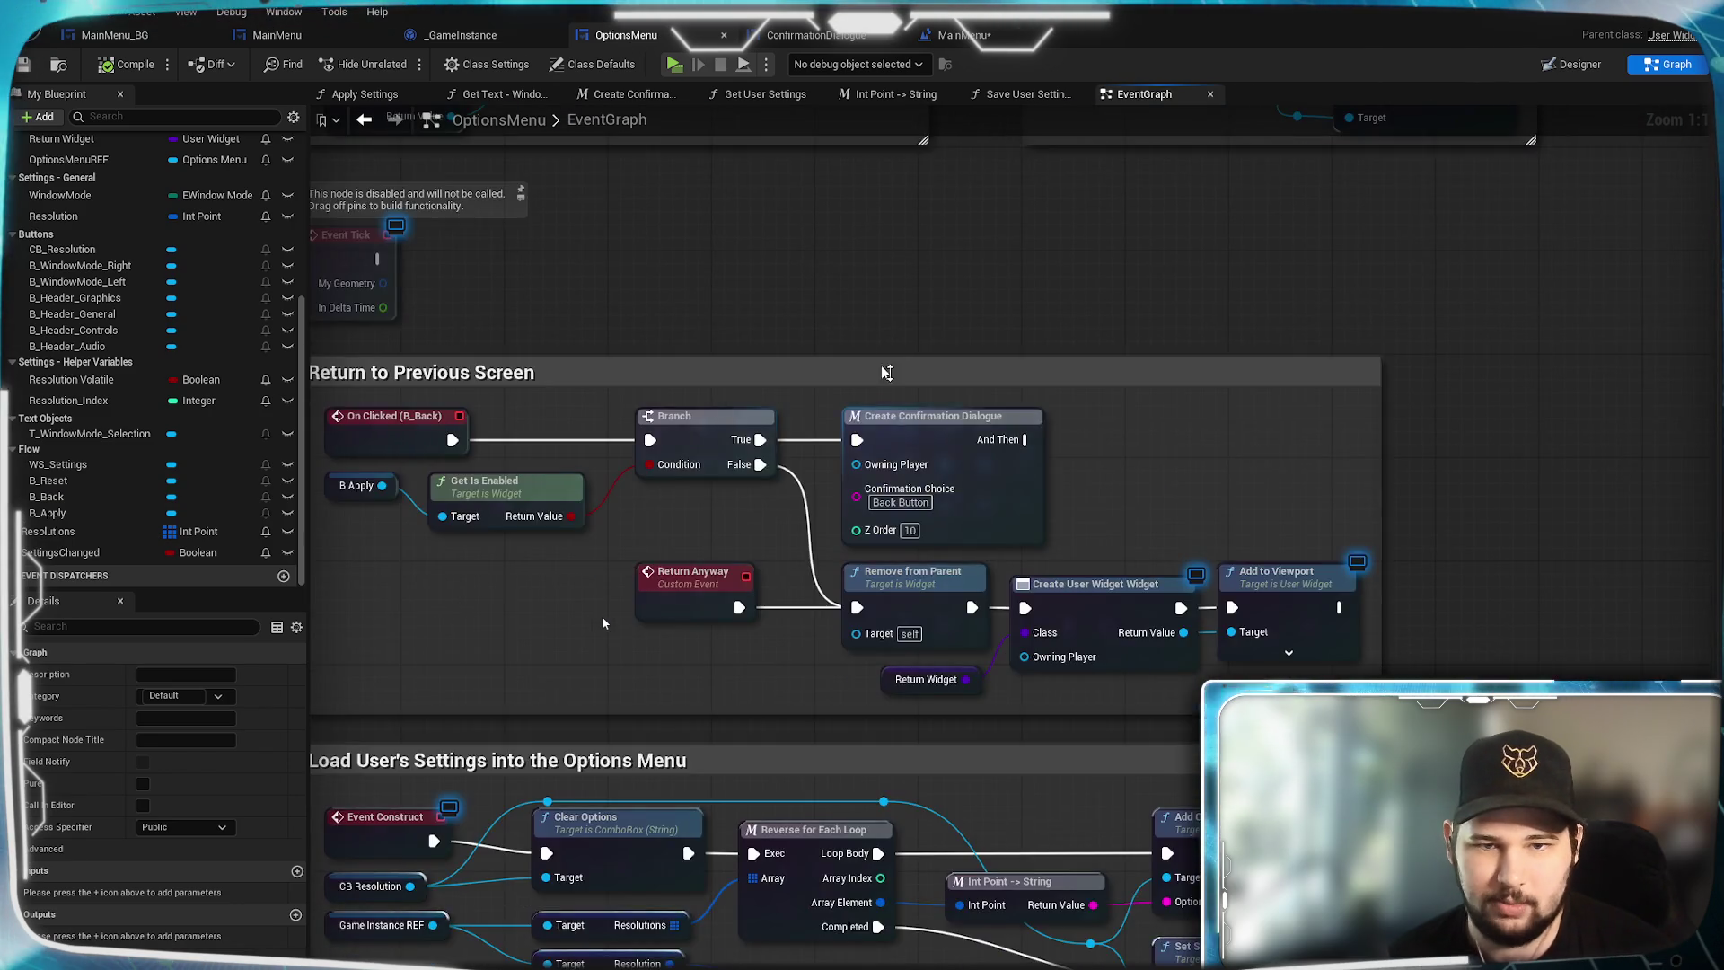
scroll(603, 621, "down", 10)
scroll(603, 622, "up", 2)
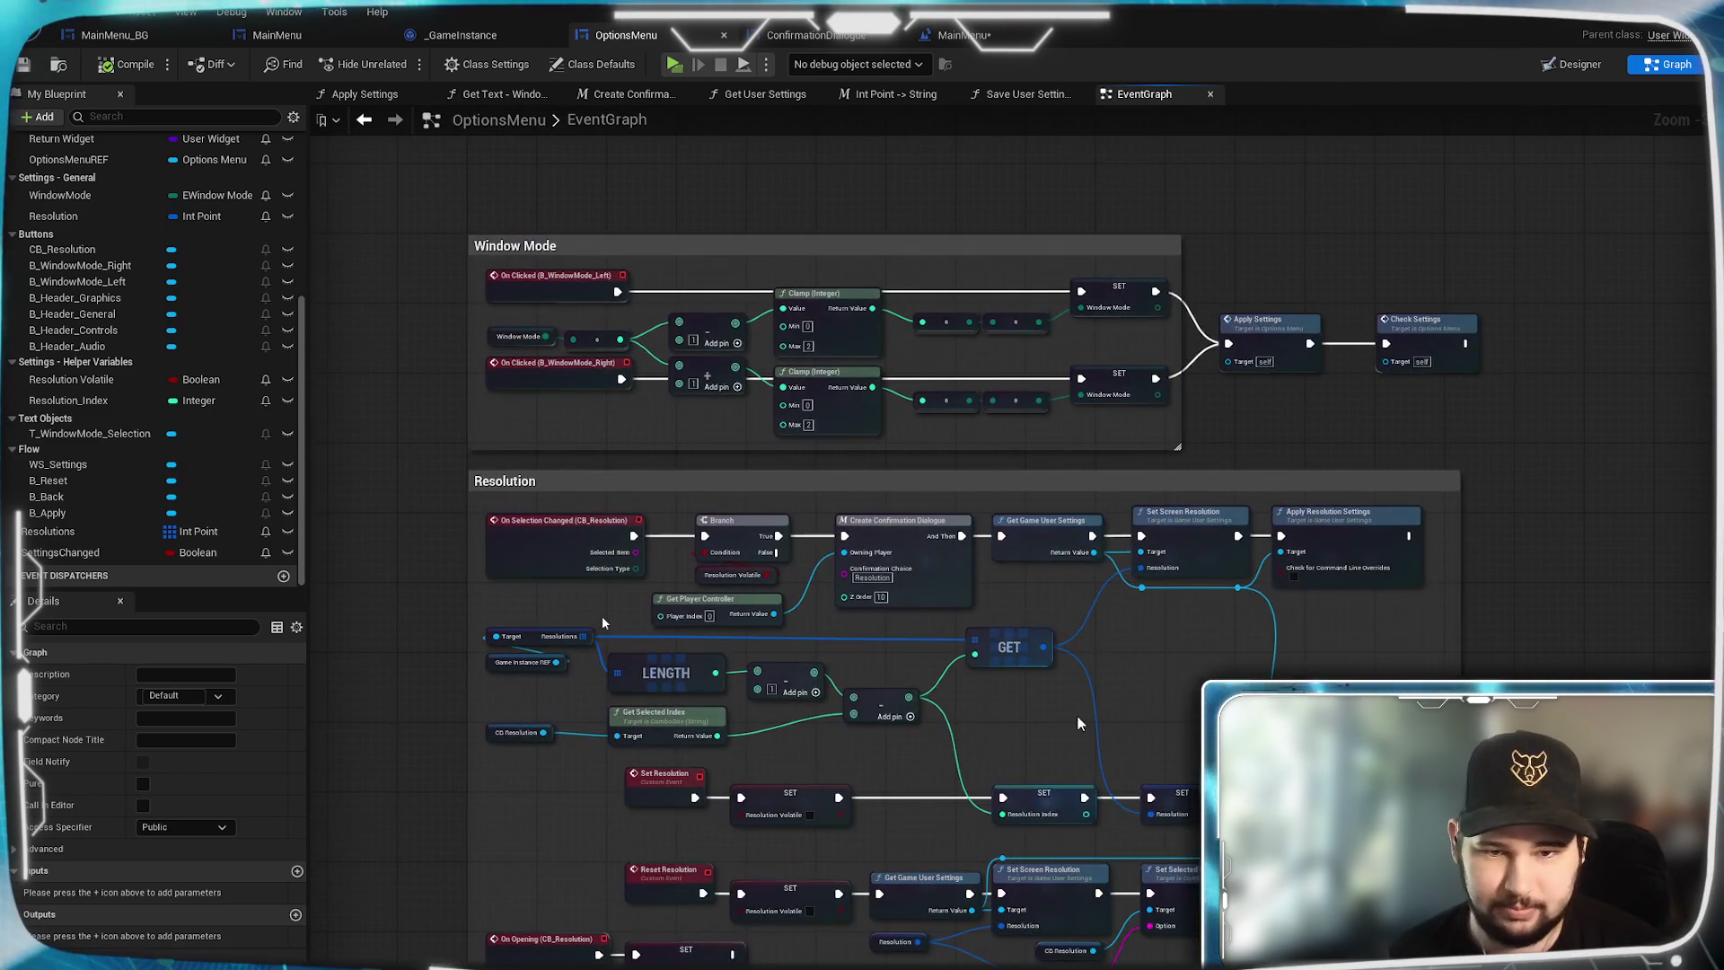
scroll(1194, 688, "up", 2)
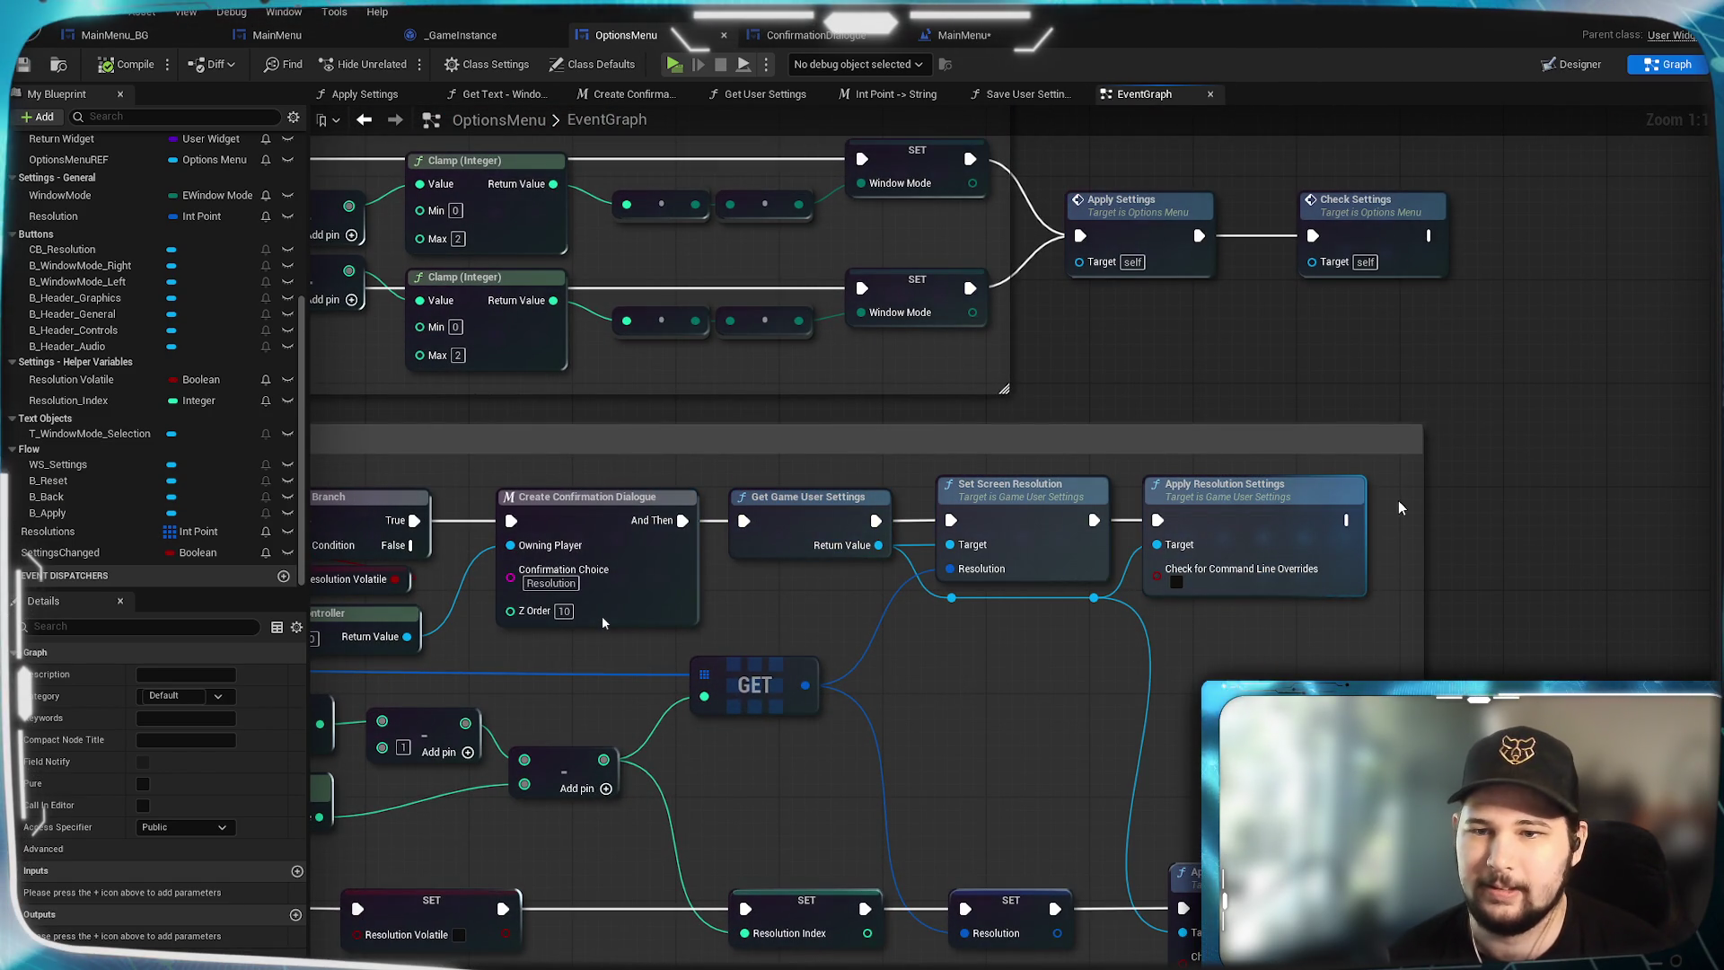
mouse_move(943, 718)
left_mouse_down()
mouse_move(950, 372)
mouse_move(1076, 371)
mouse_move(1033, 718)
left_mouse_up()
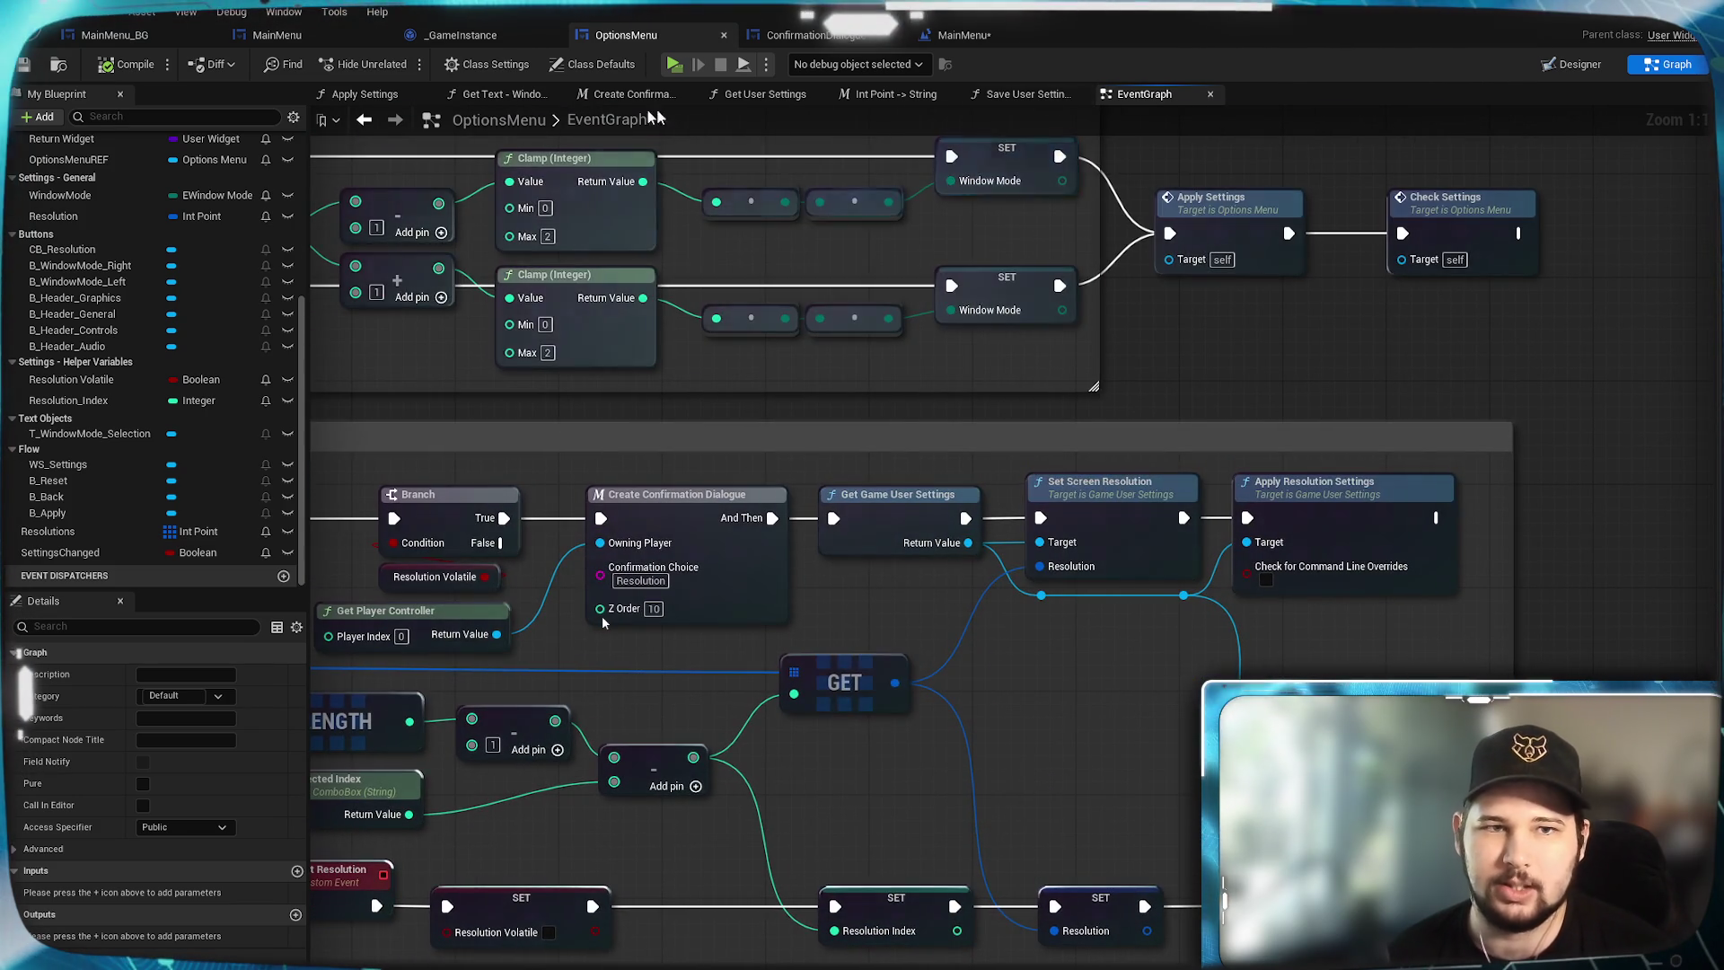
left_click(364, 94)
left_click_drag(941, 397, 850, 342)
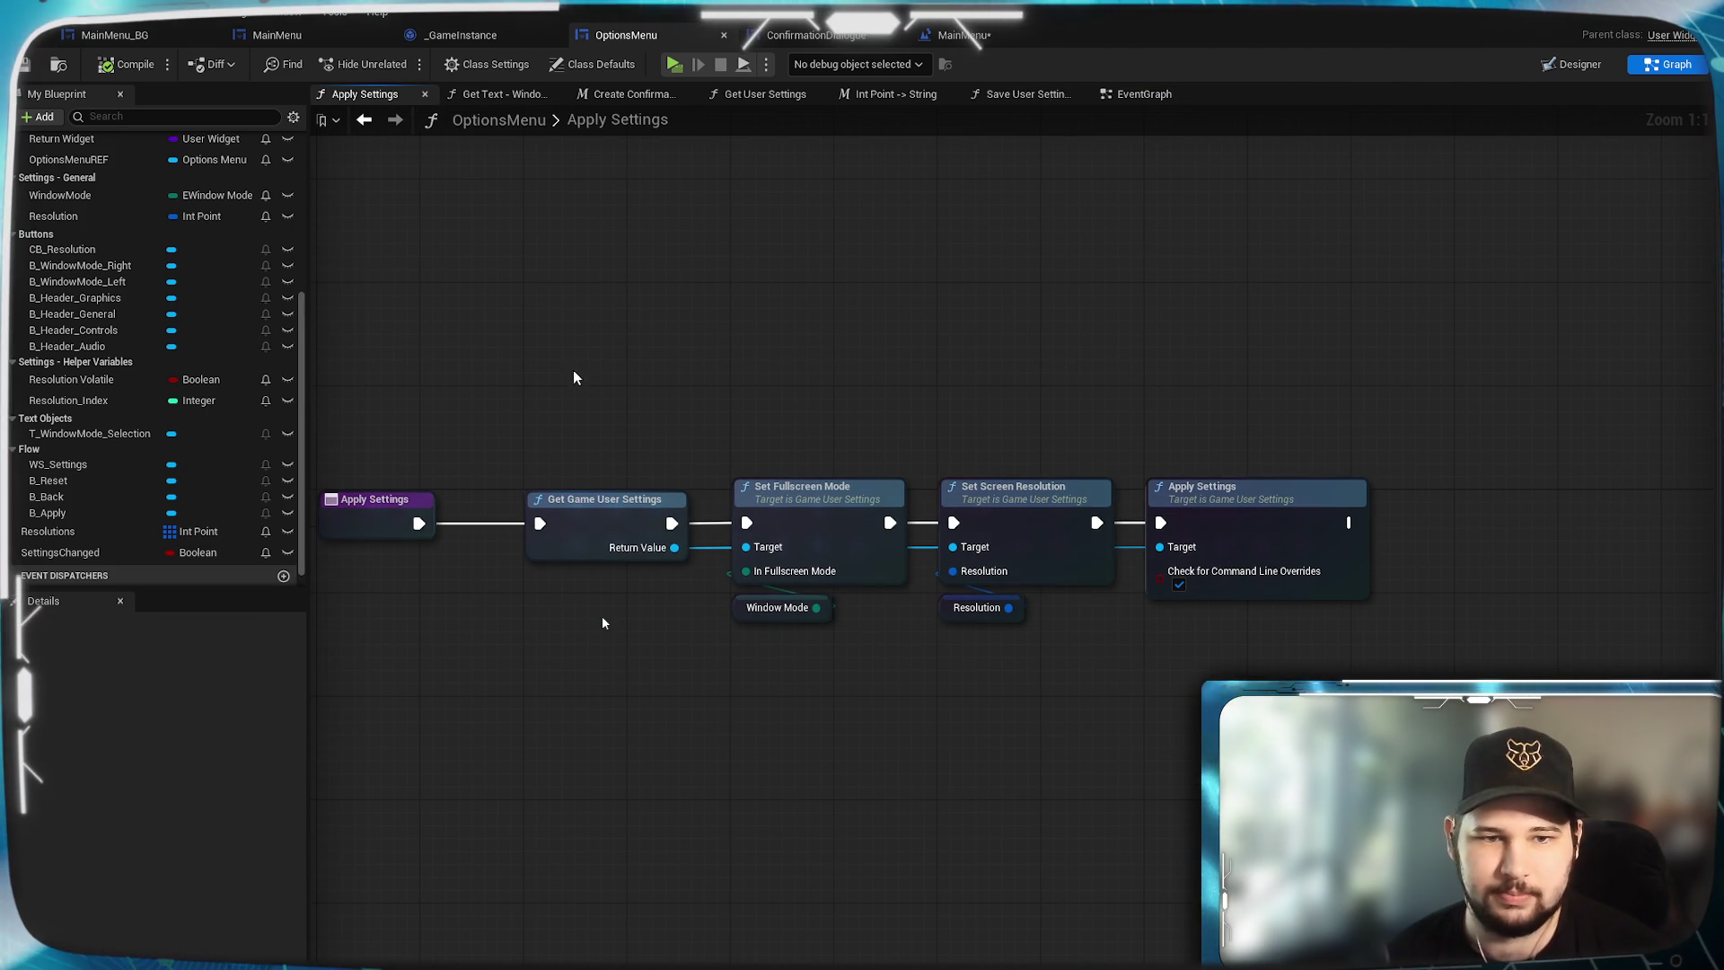
left_click_drag(577, 374, 1278, 751)
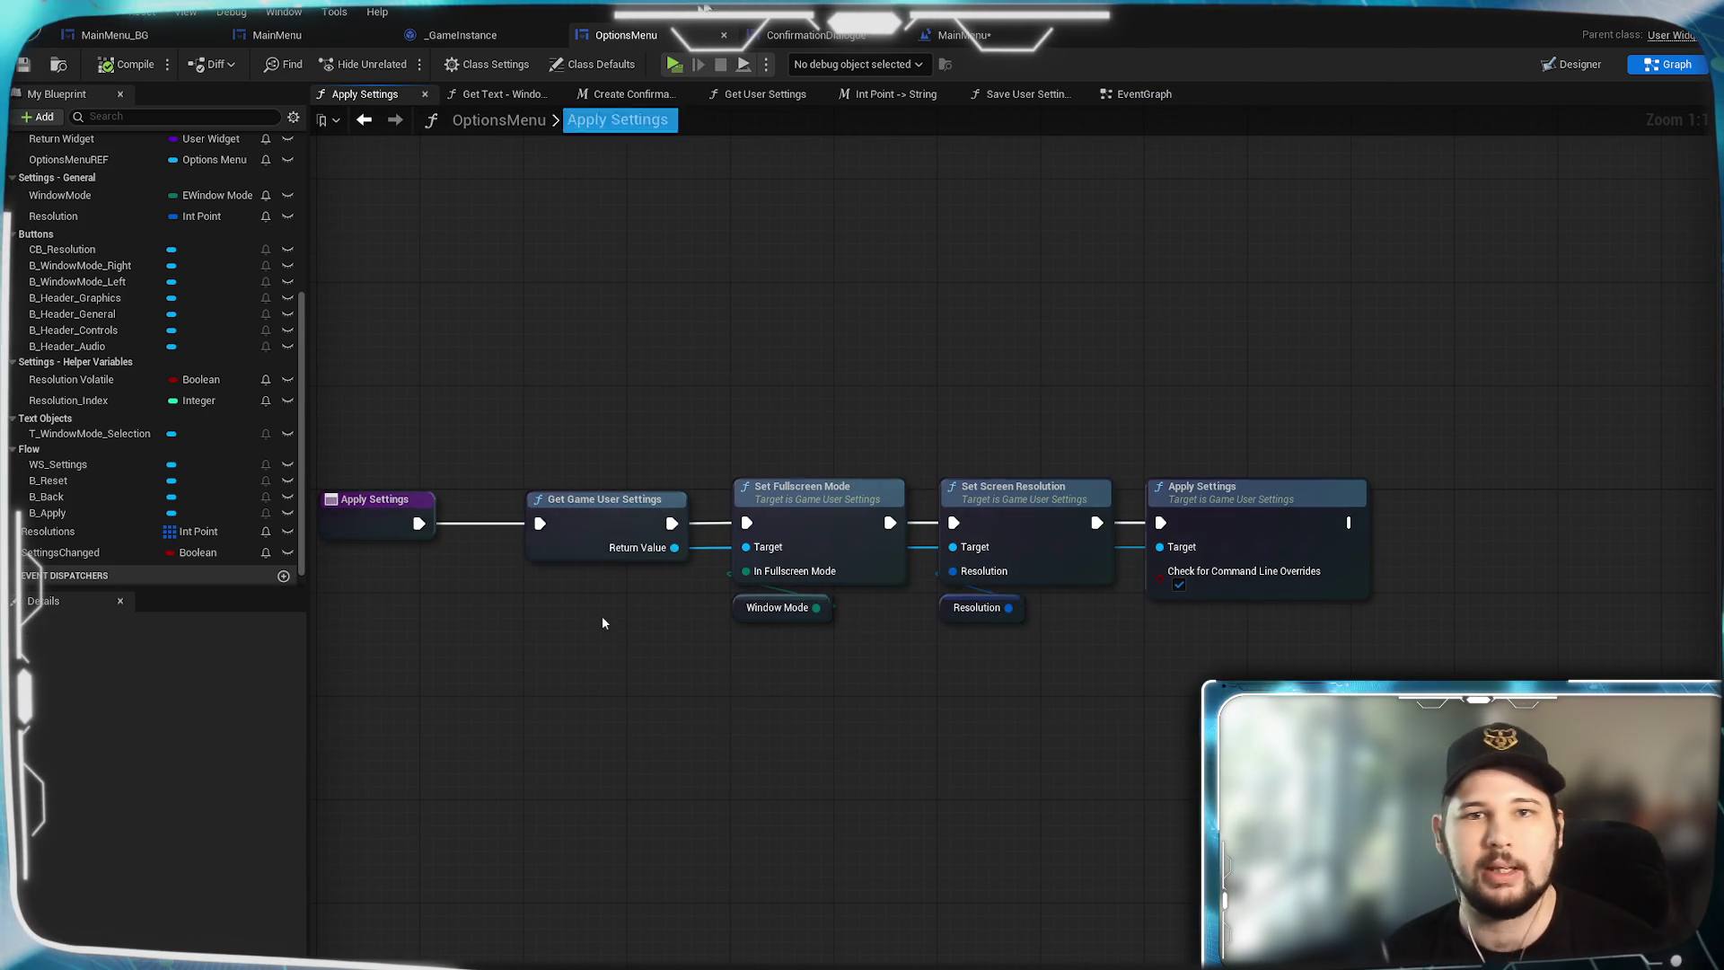
left_click(1142, 93)
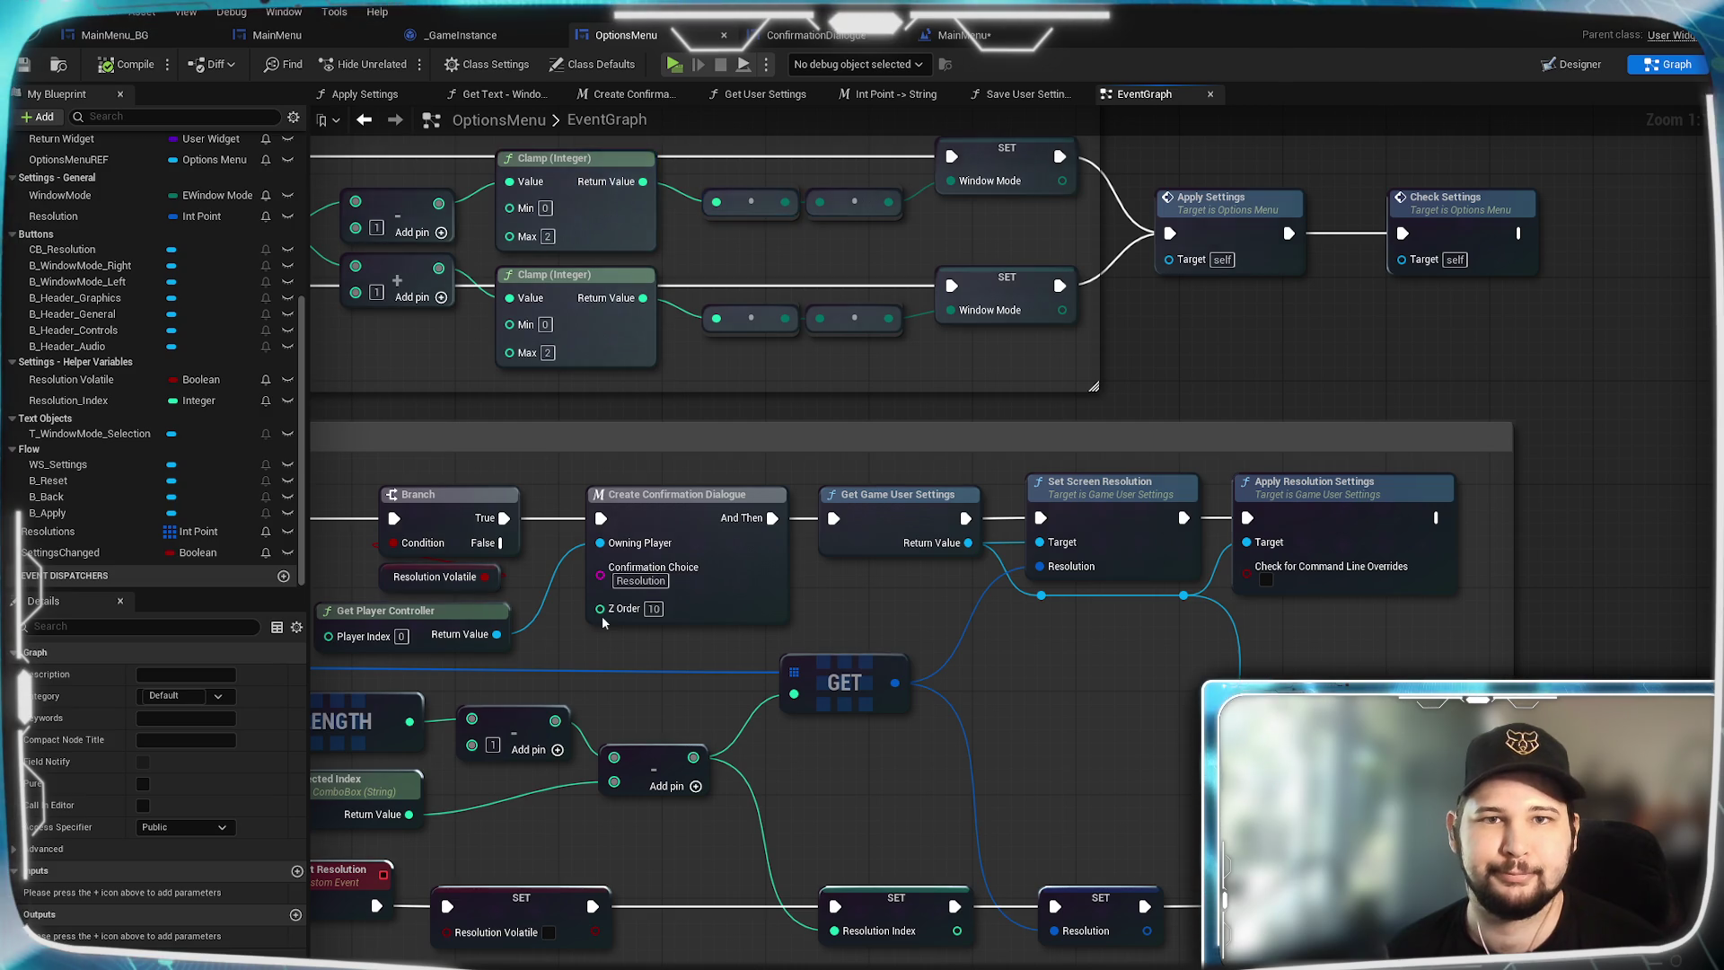
left_click(957, 35)
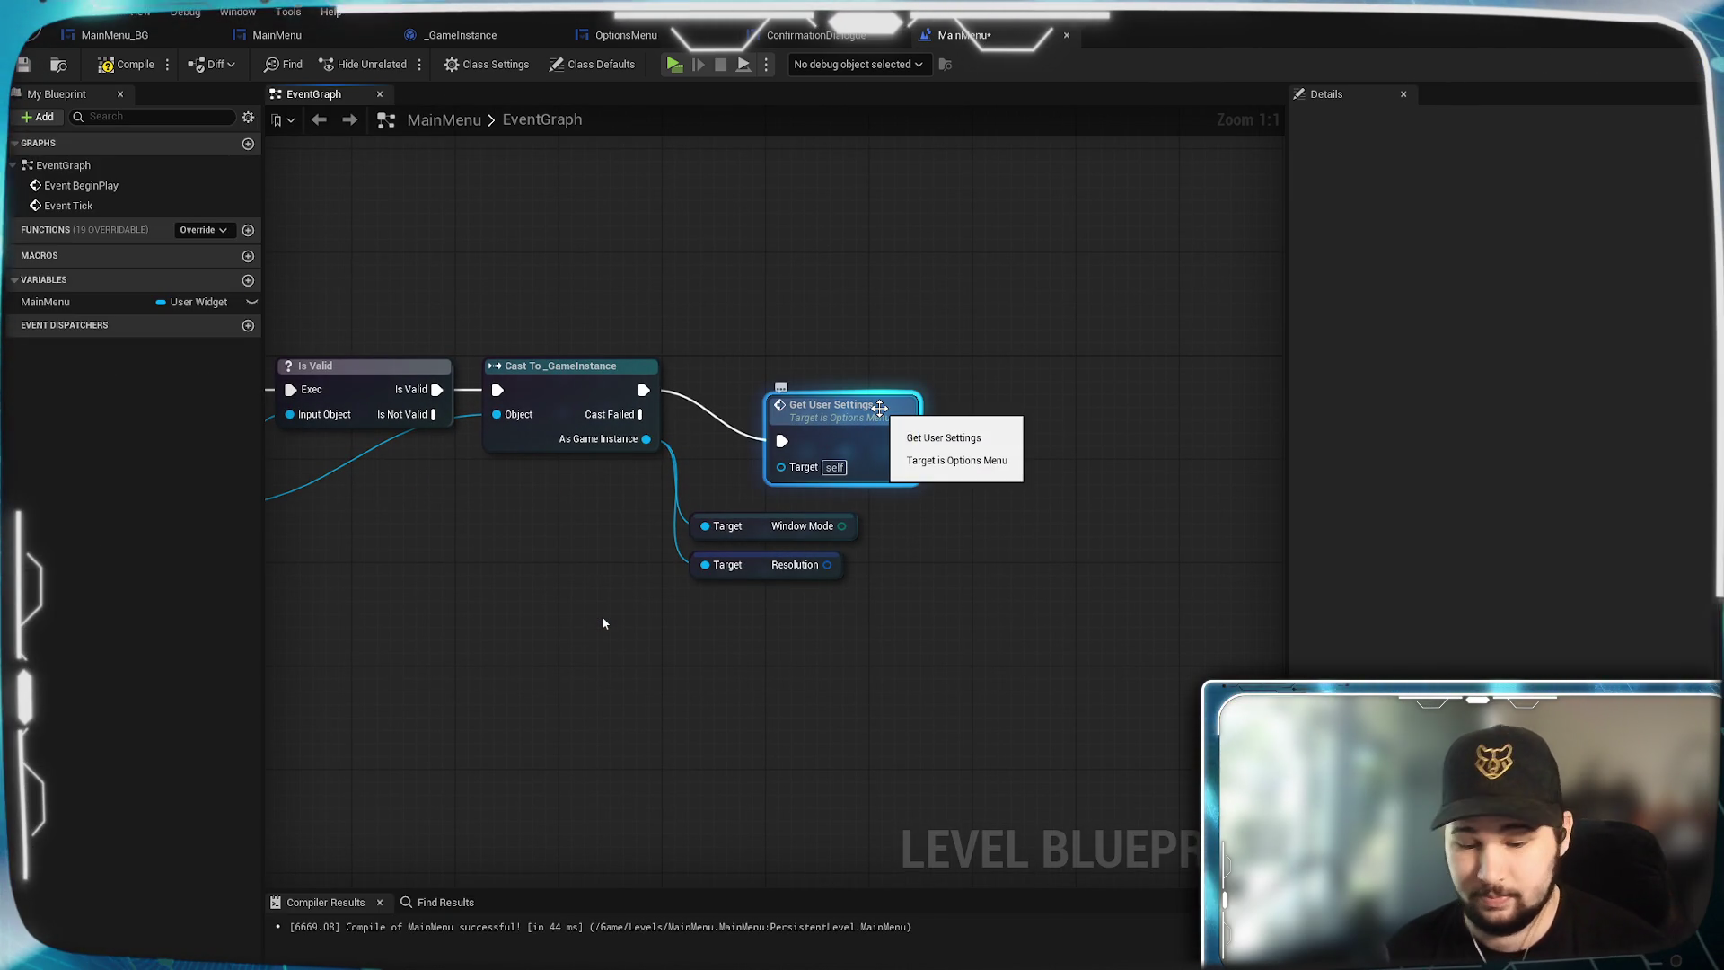
Replace Get User Settings with the pasted settings node chain, placed right of the cast.
key("Delete")
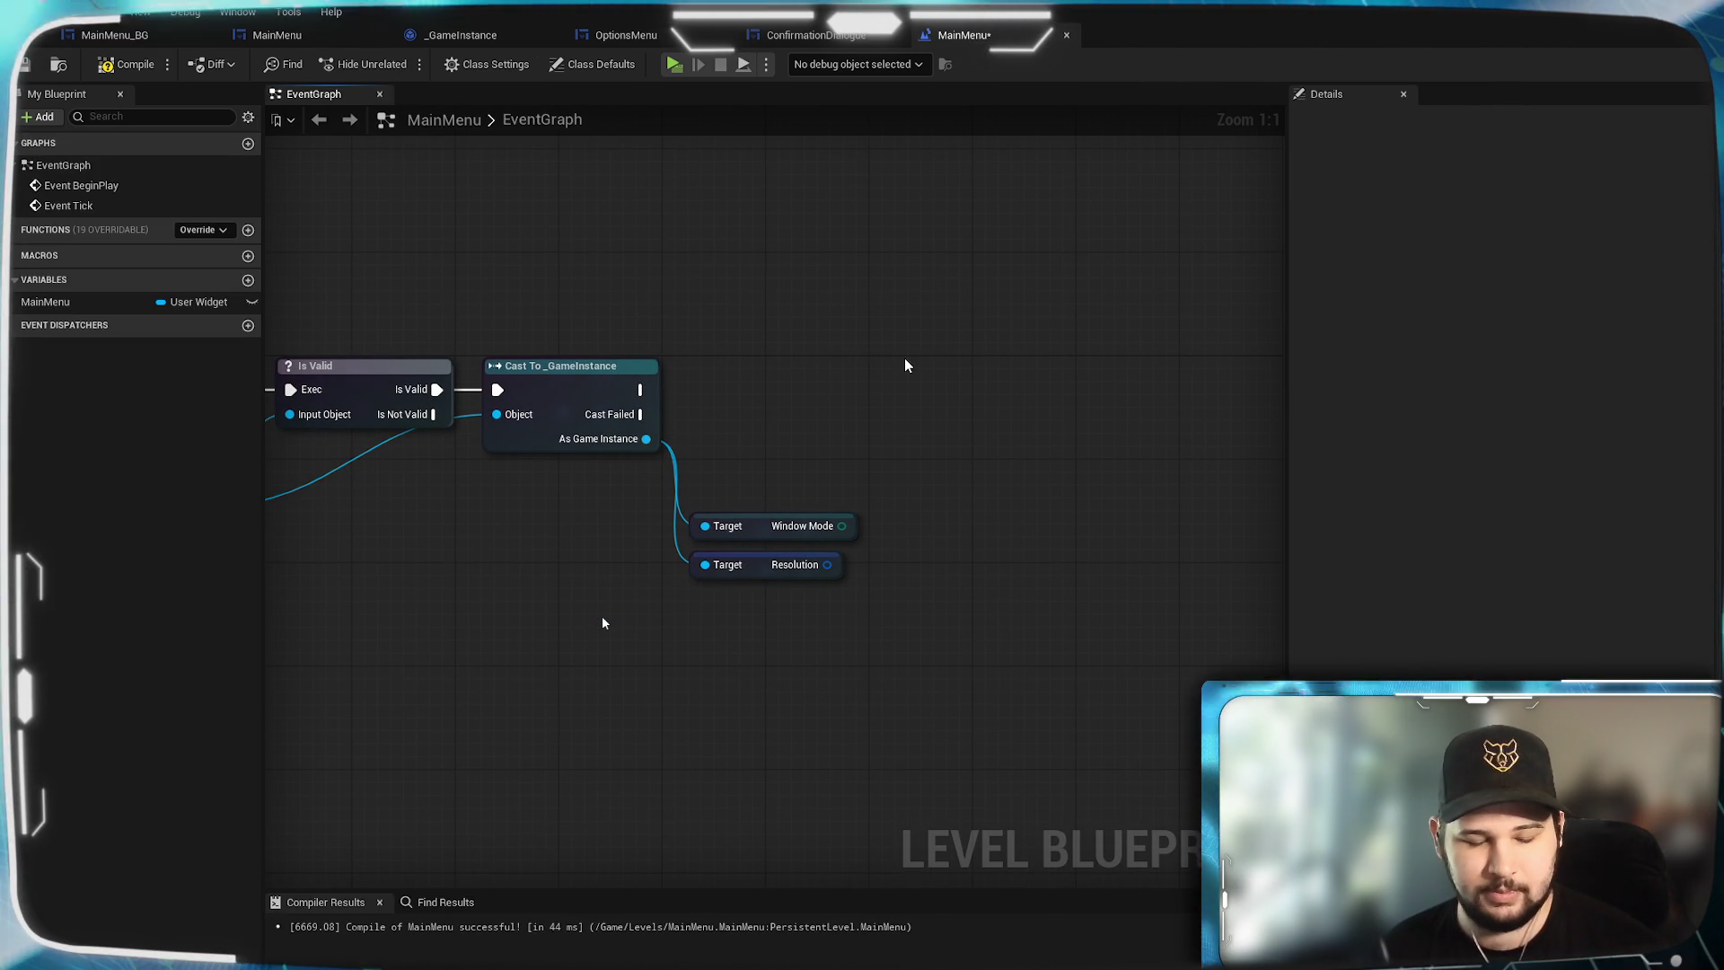
key("ctrl+v")
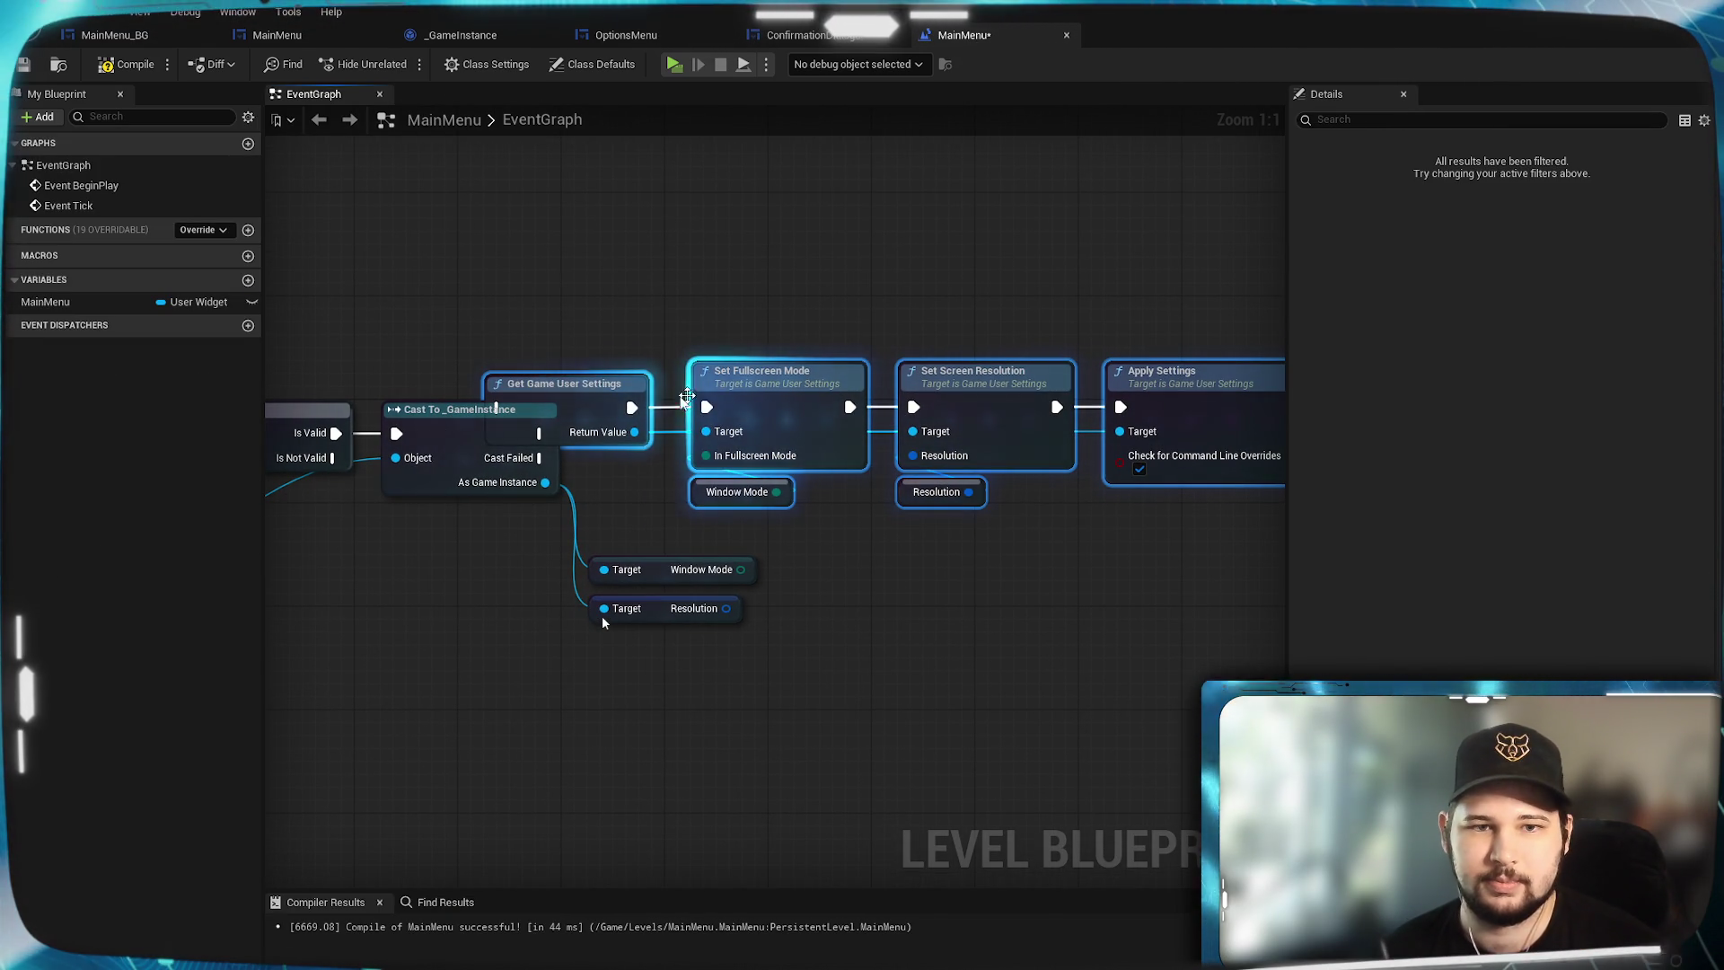
left_click_drag(629, 391, 732, 418)
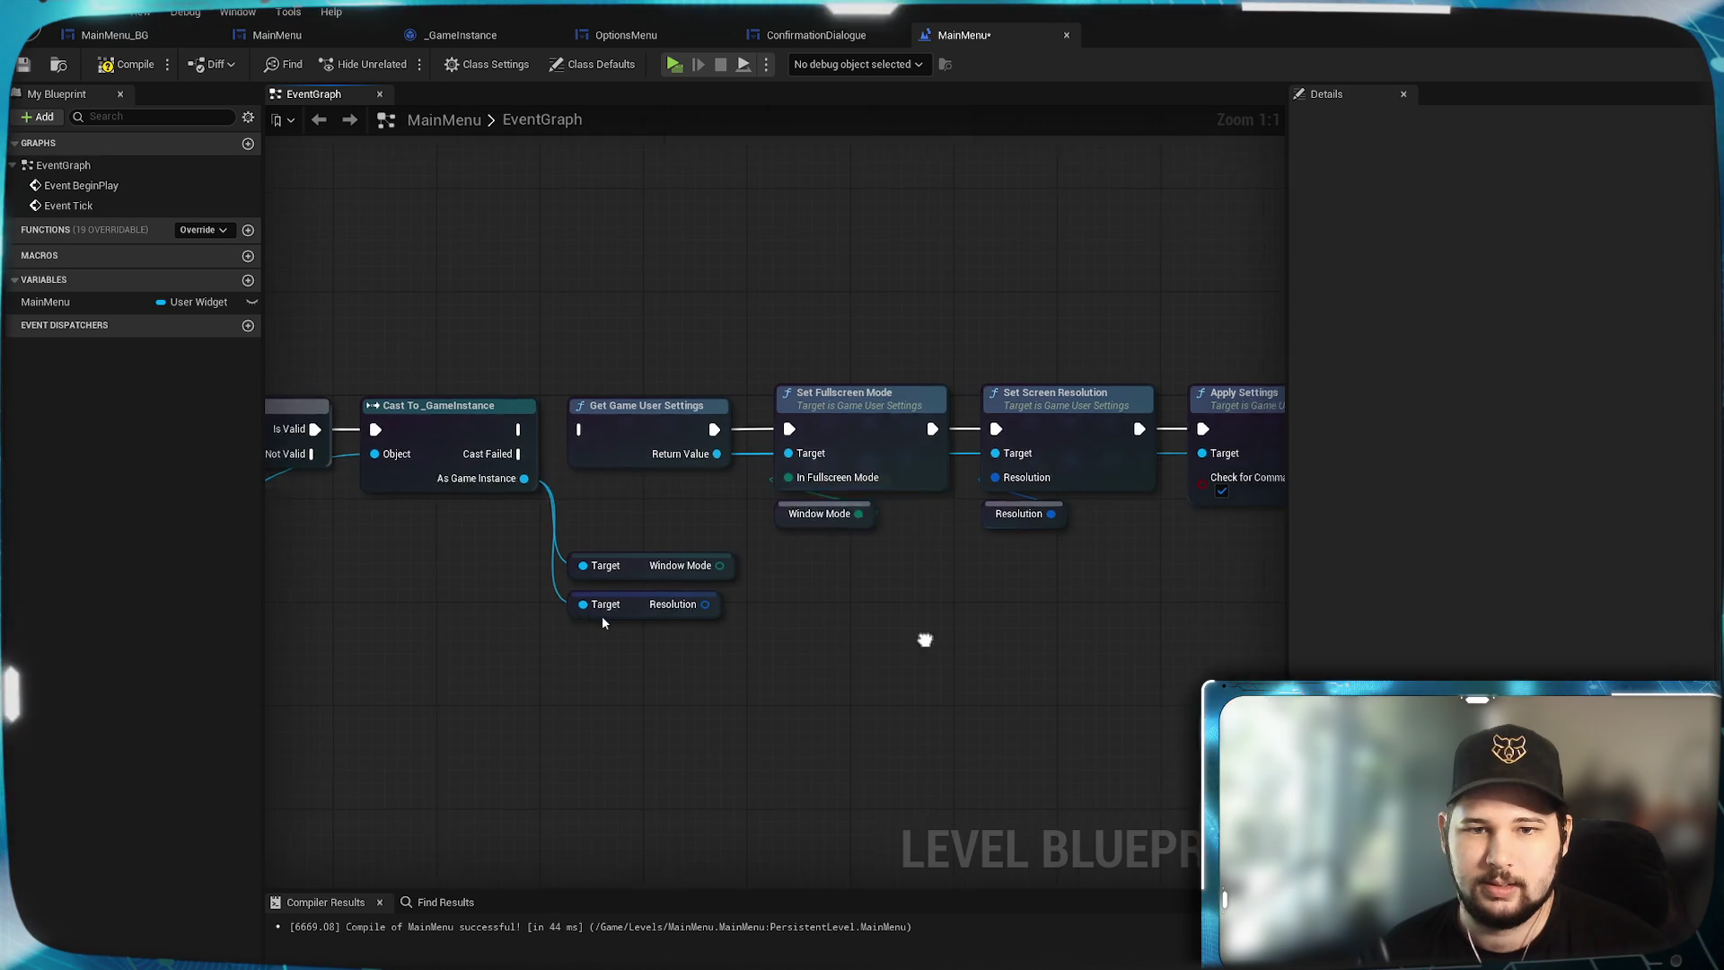
Delete the duplicate Window Mode and Resolution getters and wire Resolution into Set Screen Resolution.
left_click_drag(999, 558, 684, 440)
key("Delete")
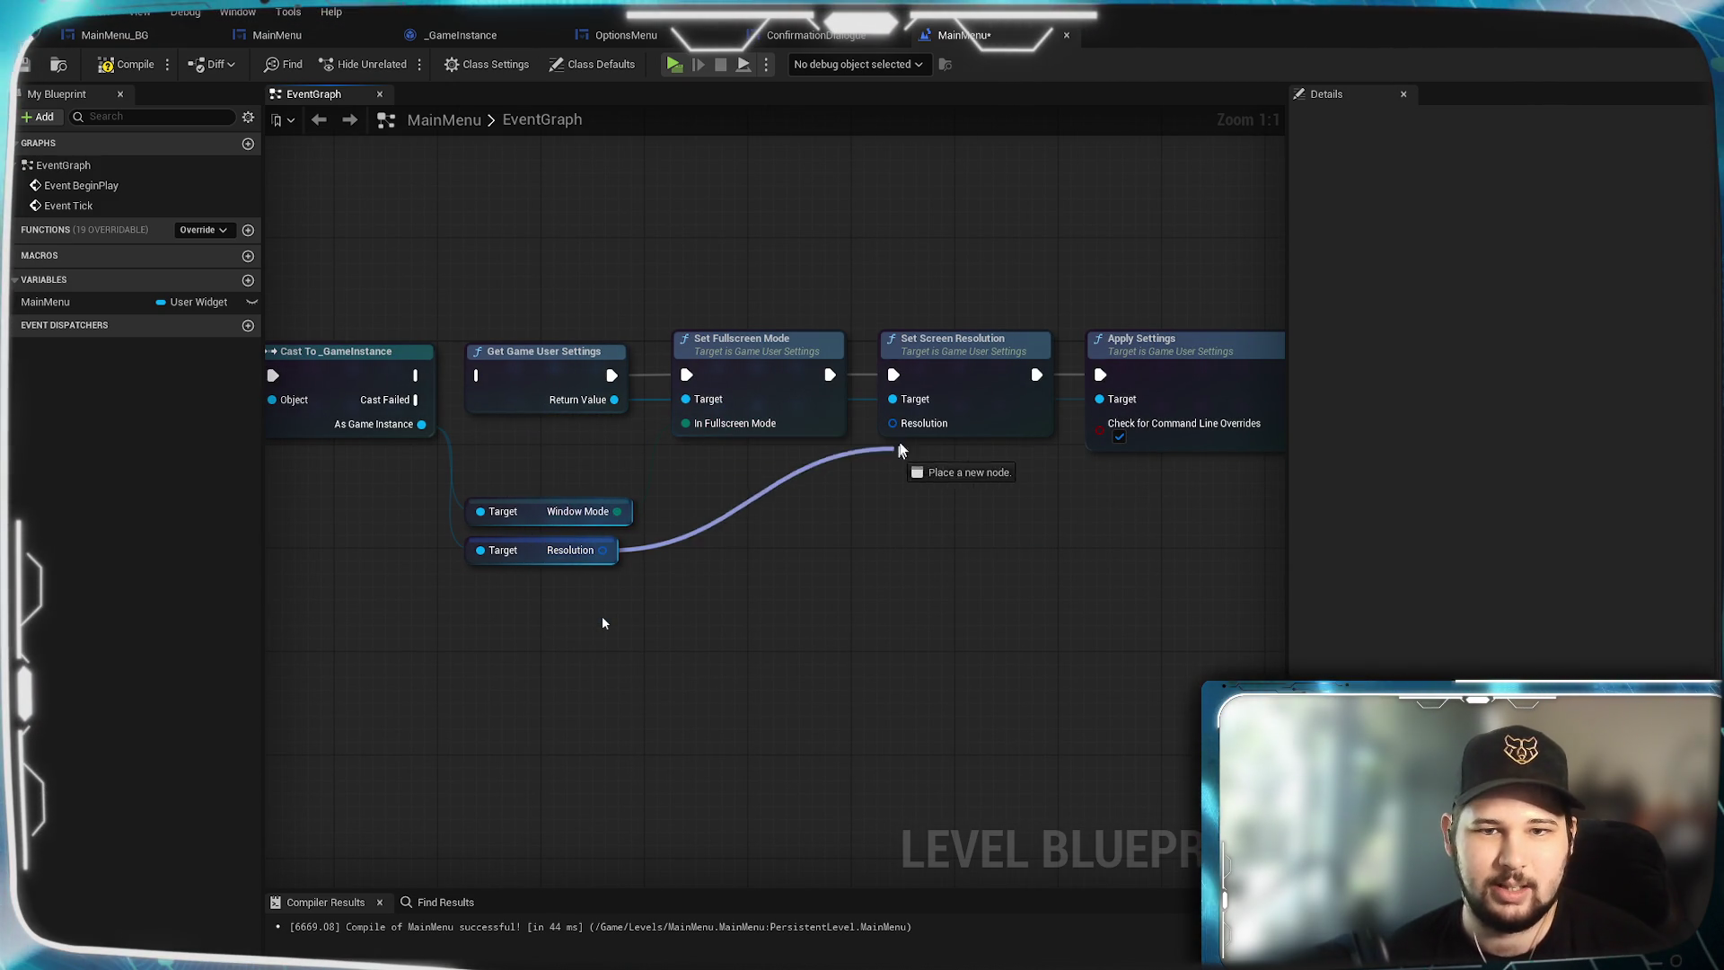
left_click_drag(901, 450, 896, 430)
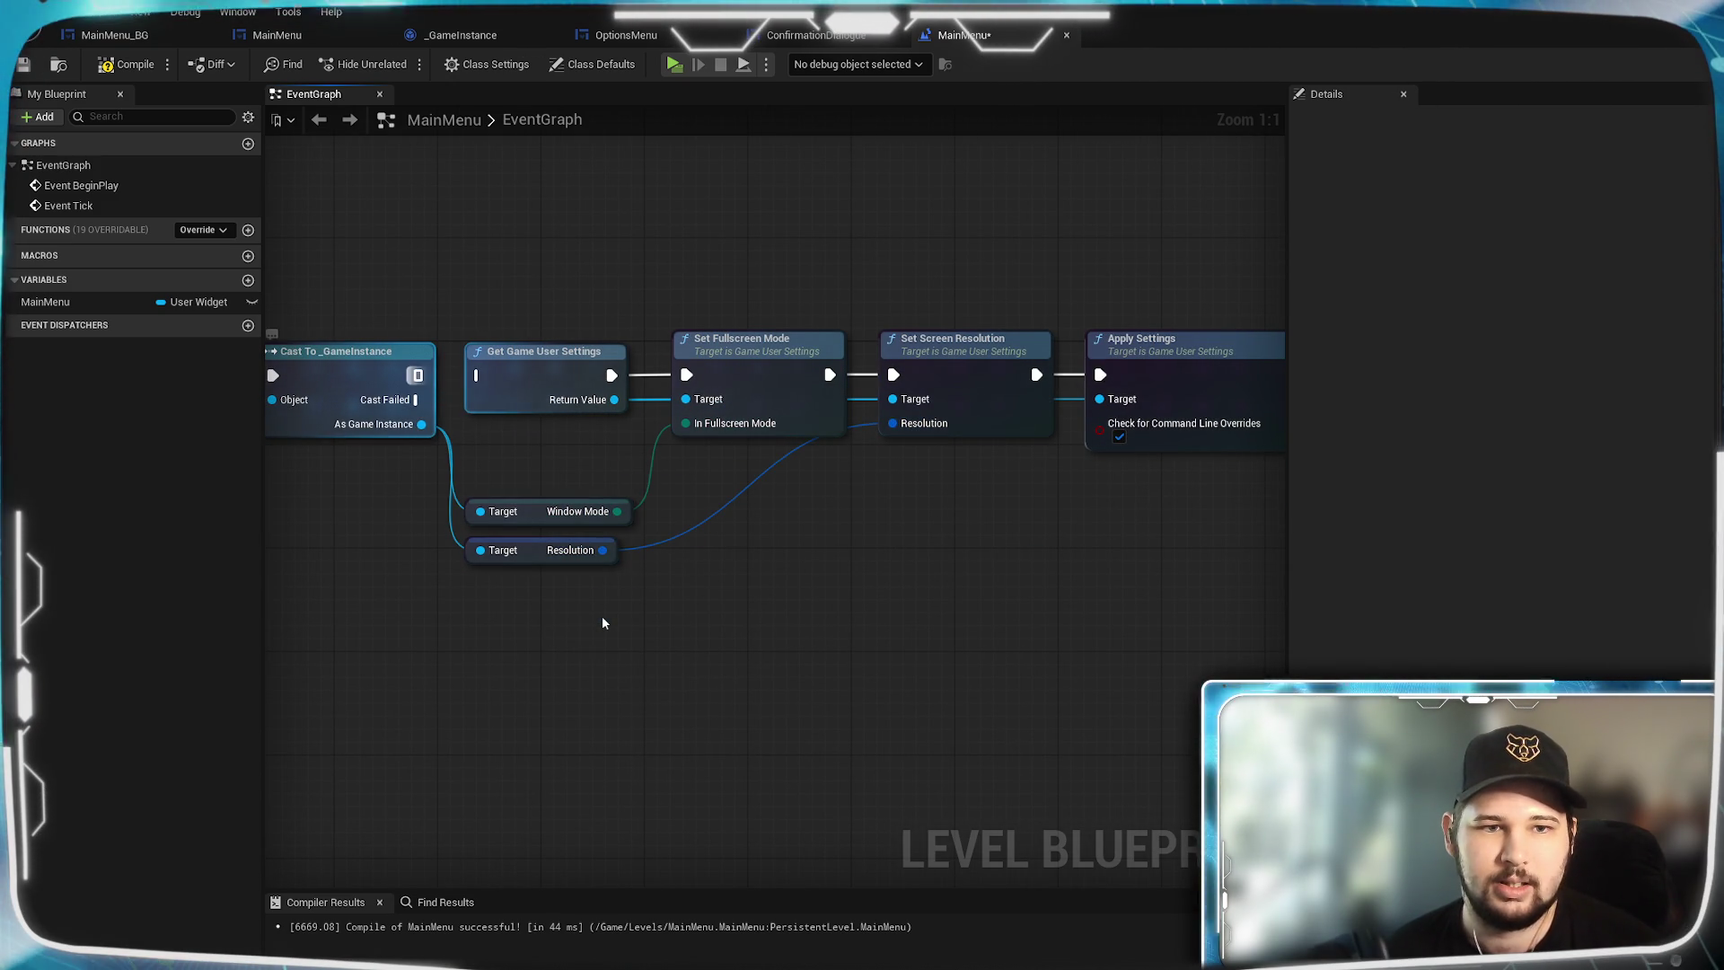
mouse_move(552, 454)
left_mouse_down()
mouse_move(375, 500)
mouse_move(572, 518)
left_mouse_up()
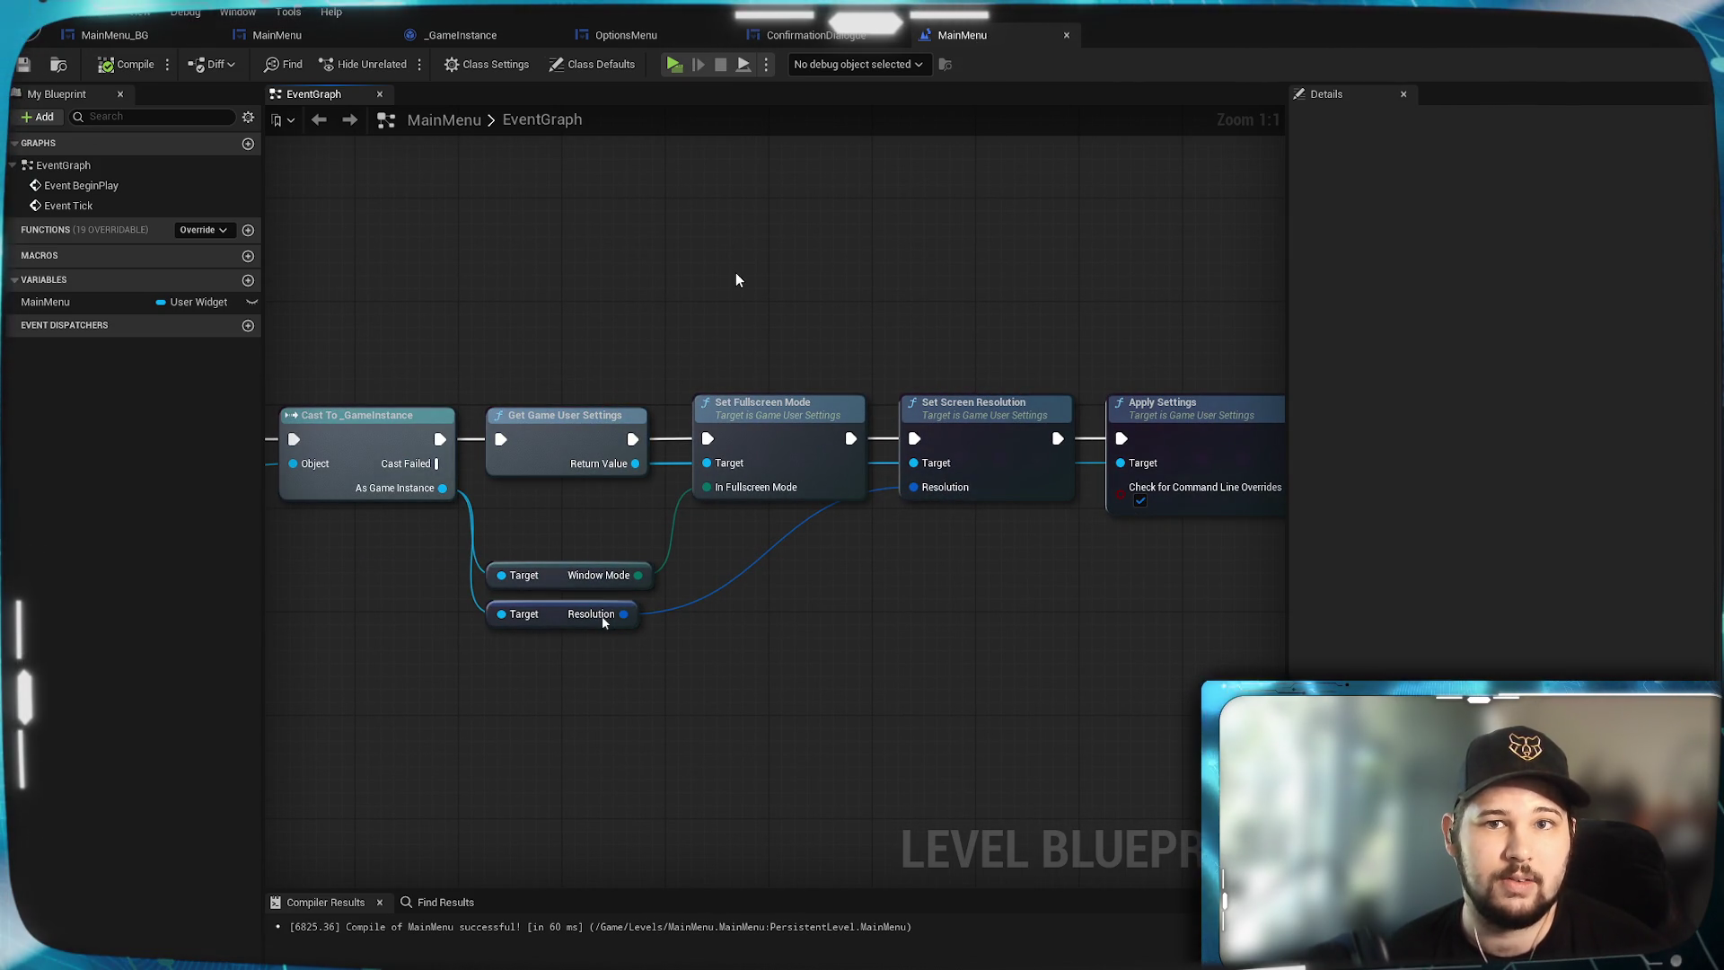
mouse_move(735, 277)
left_mouse_down()
mouse_move(674, 307)
mouse_move(907, 307)
mouse_move(873, 350)
mouse_move(911, 627)
left_mouse_up()
scroll(674, 307, "down", 3)
mouse_move(603, 623)
left_mouse_down()
mouse_move(913, 585)
mouse_move(666, 119)
left_mouse_up()
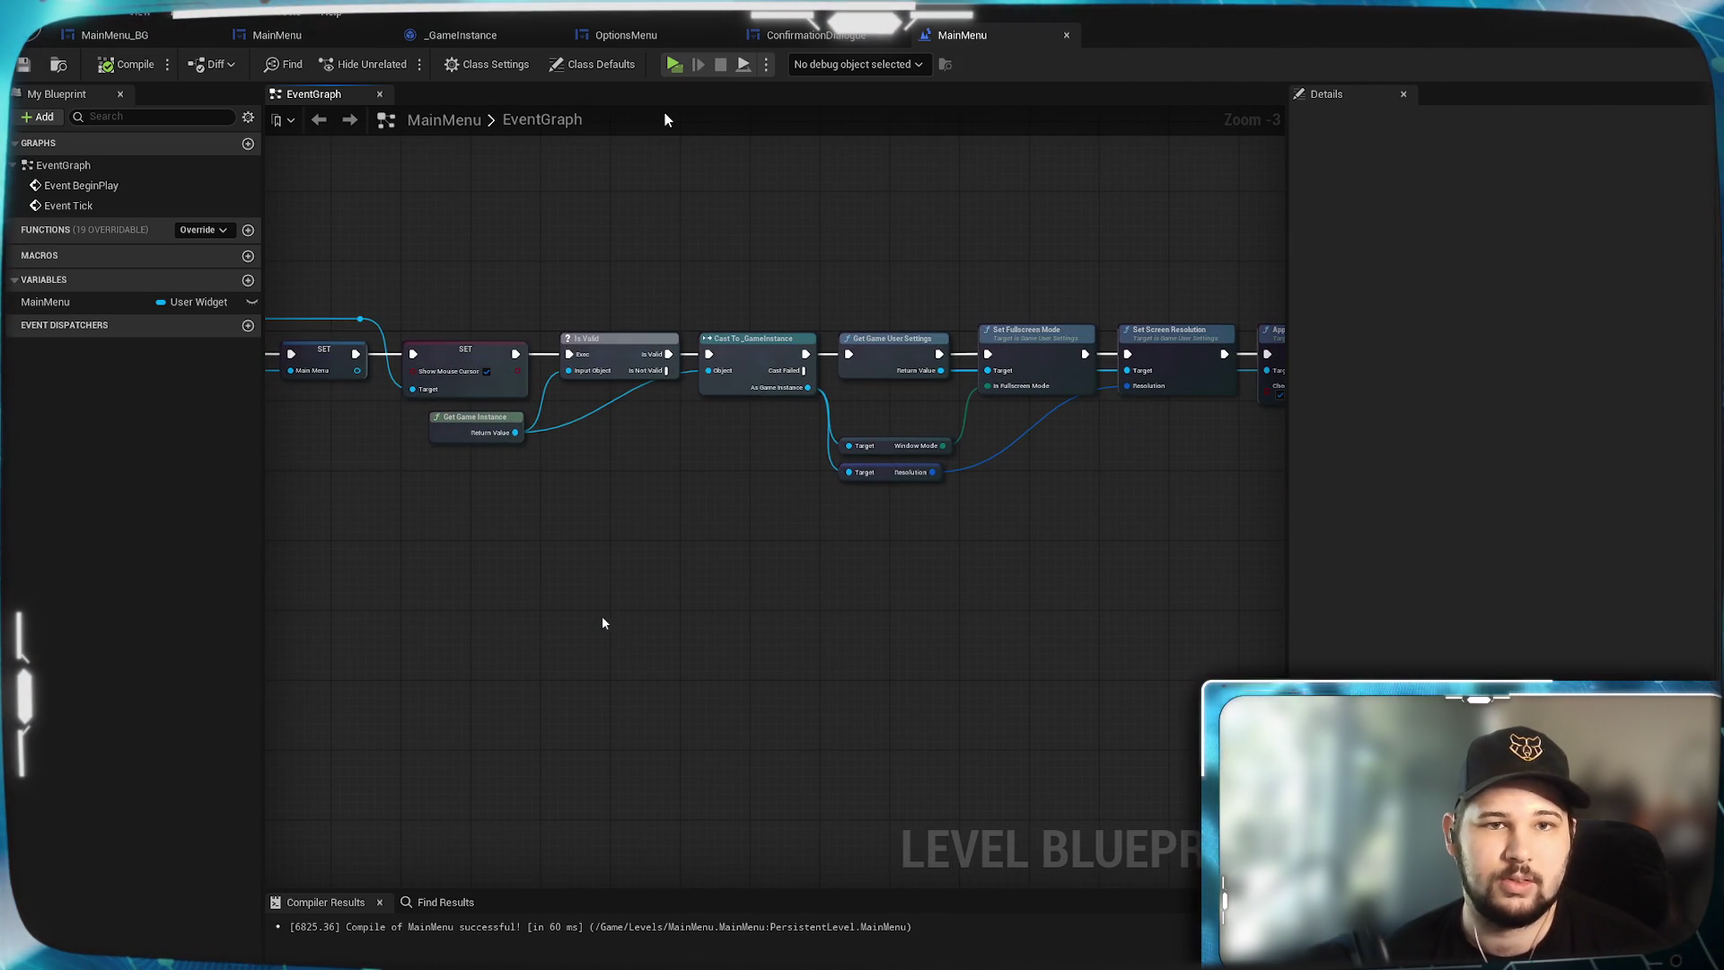
Play the game, open Settings, and cycle Window Mode through Windowed Fullscreen, Fullscreen and back to Windowed.
key("alt+p")
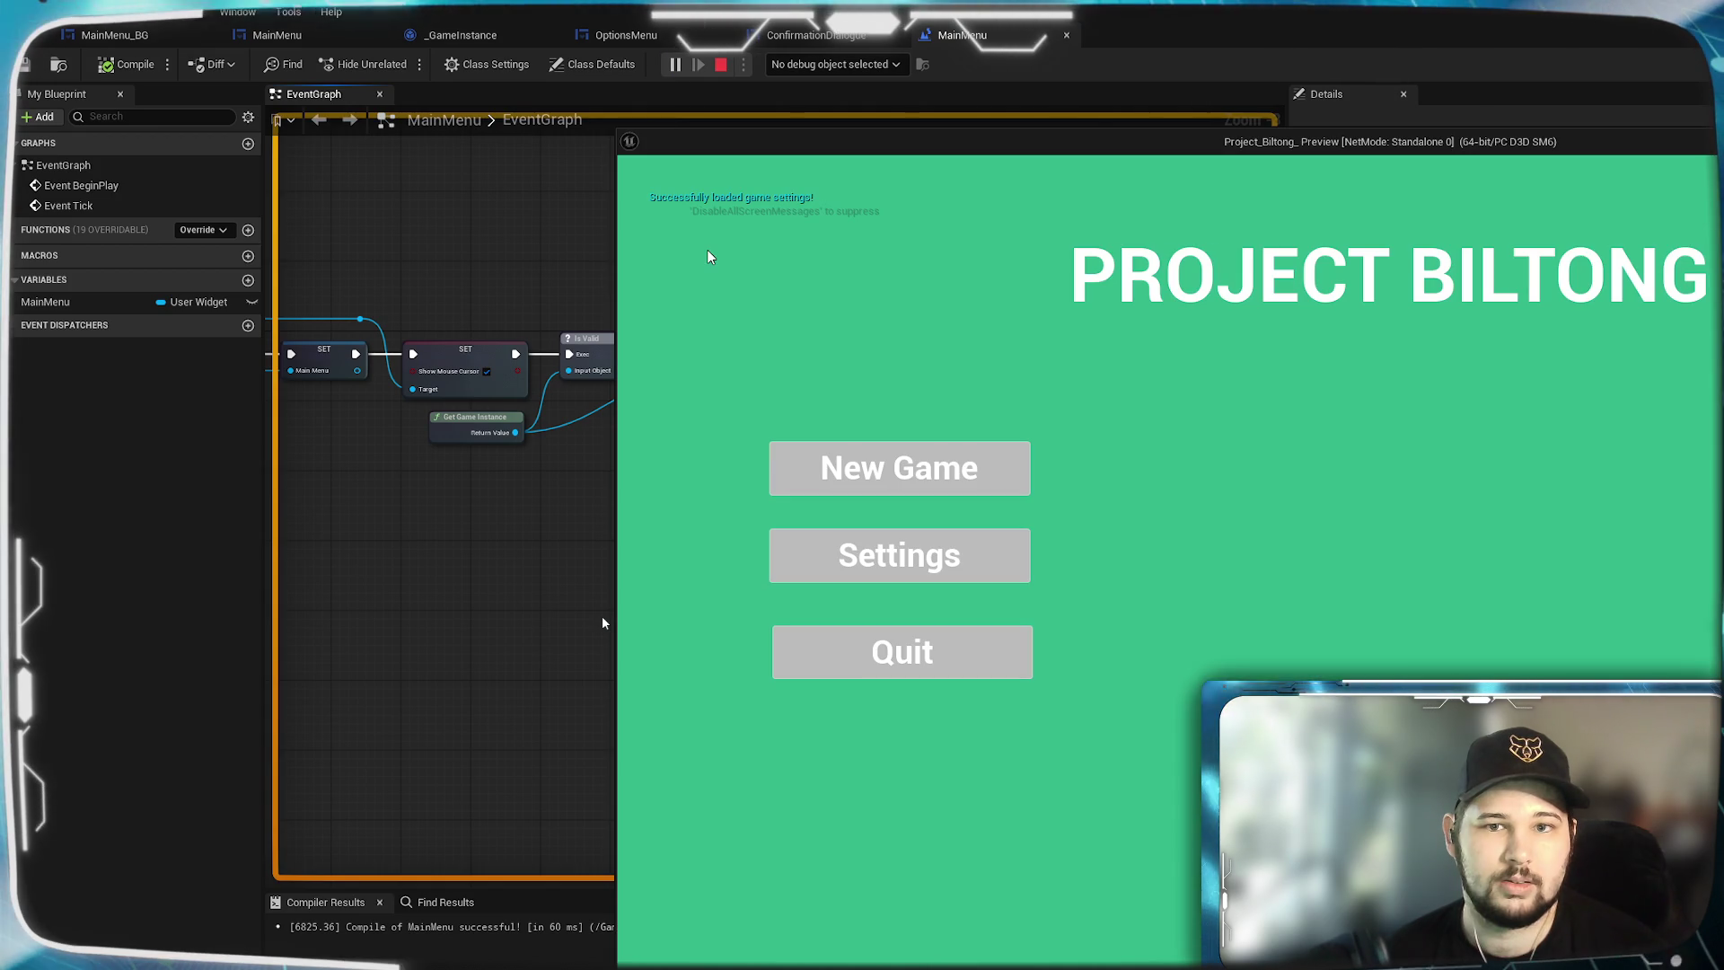
mouse_move(855, 143)
left_mouse_down()
mouse_move(376, 109)
mouse_move(392, 72)
mouse_move(370, 89)
left_mouse_up()
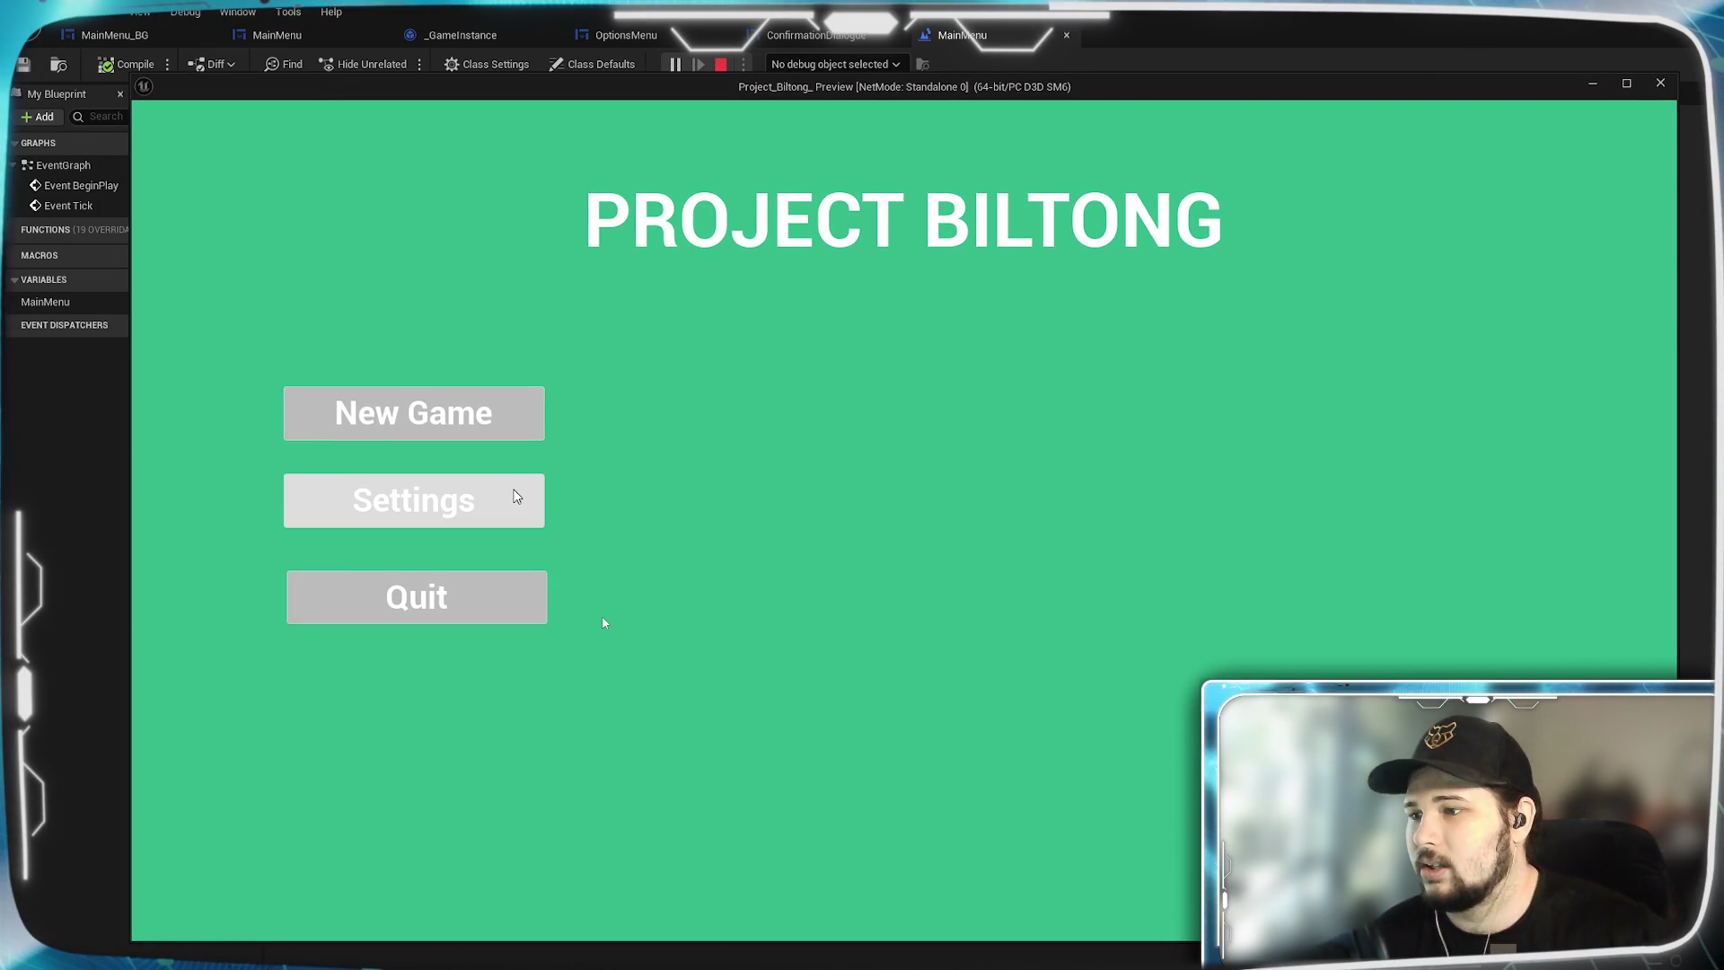
left_click(506, 492)
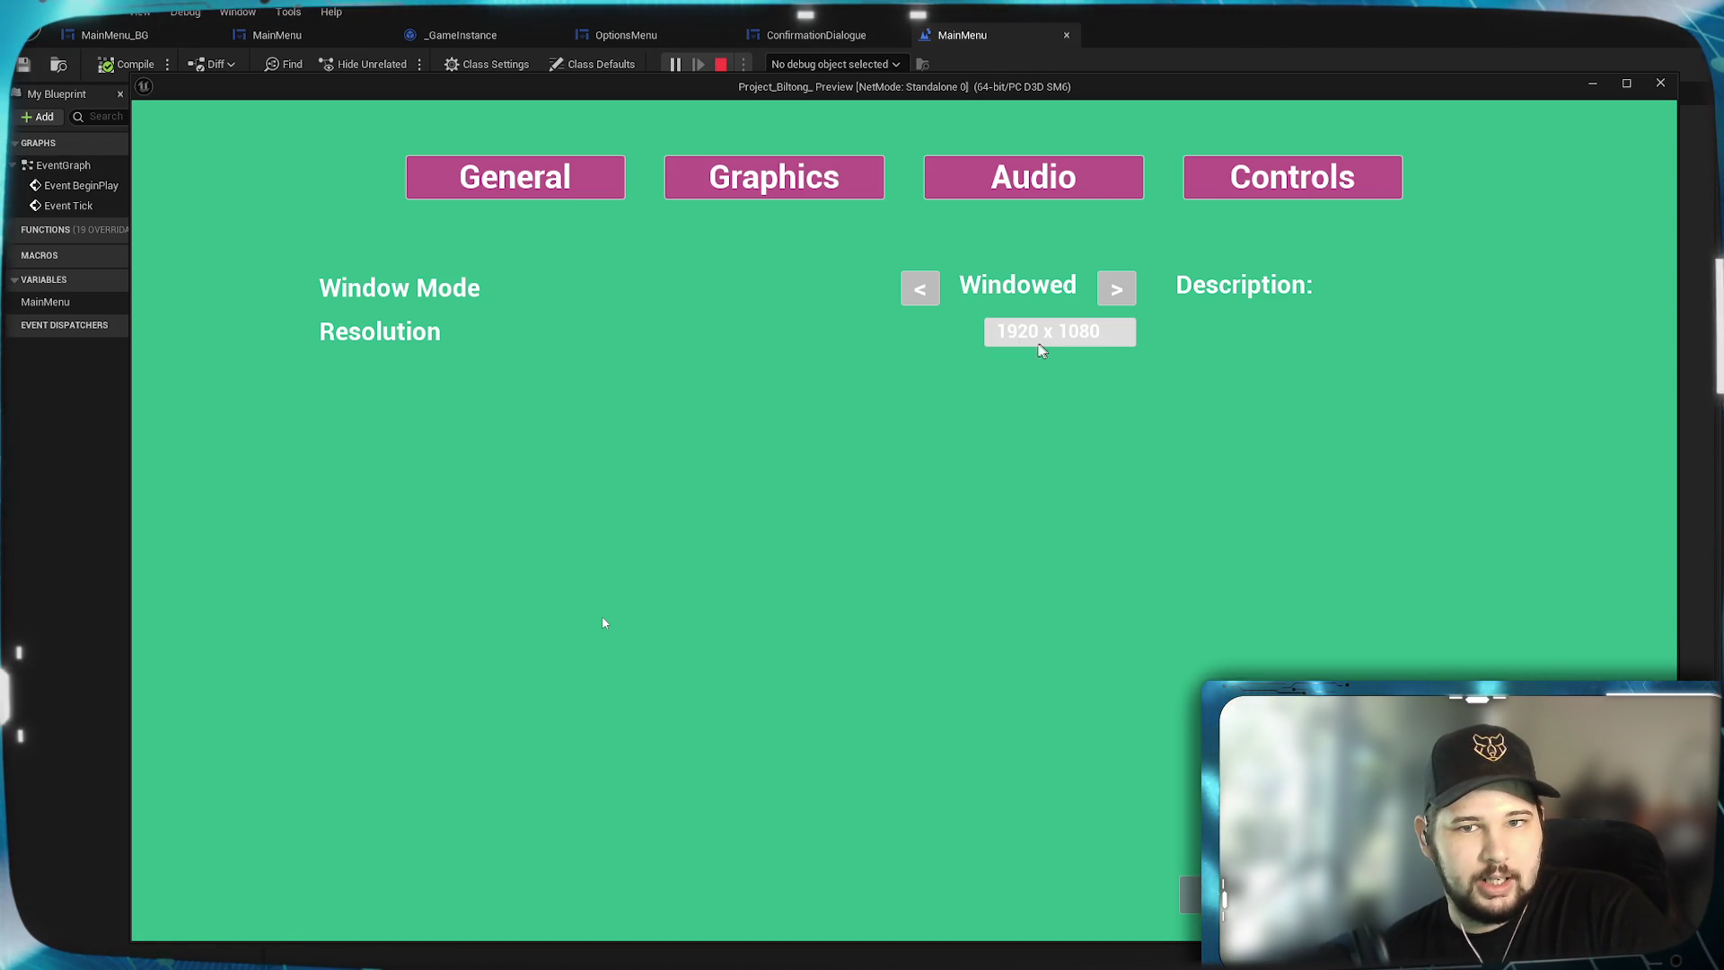
left_click(919, 289)
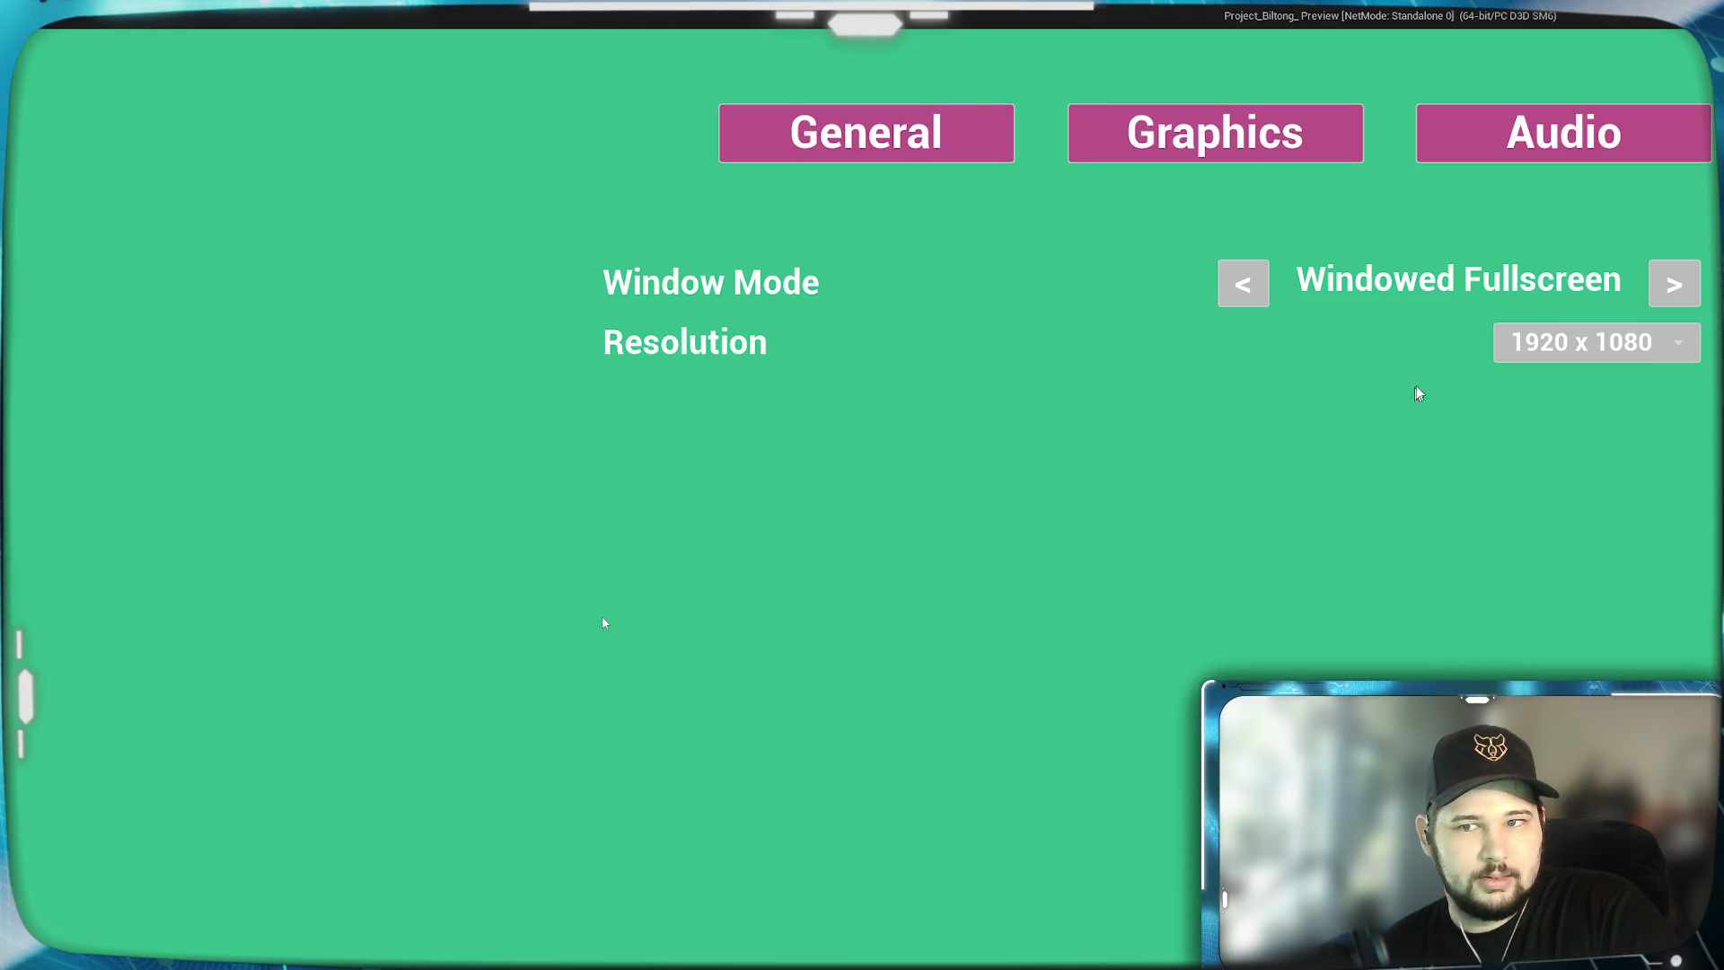
left_click(1244, 284)
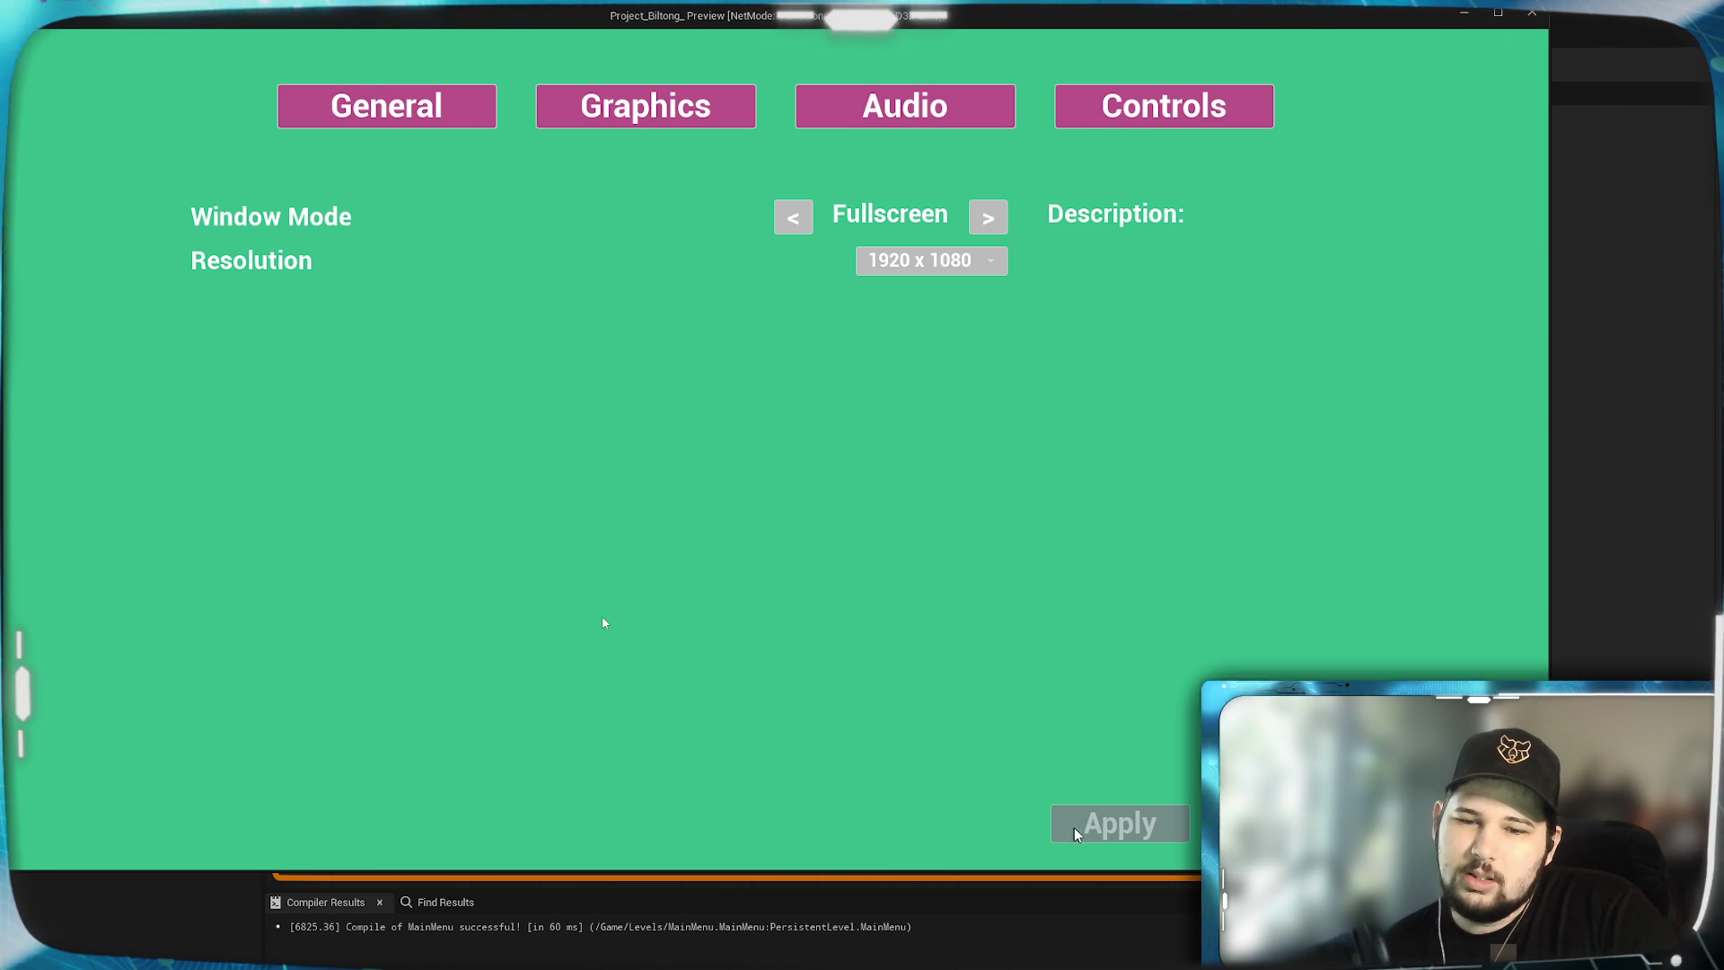
left_click(988, 217)
left_click(1675, 284)
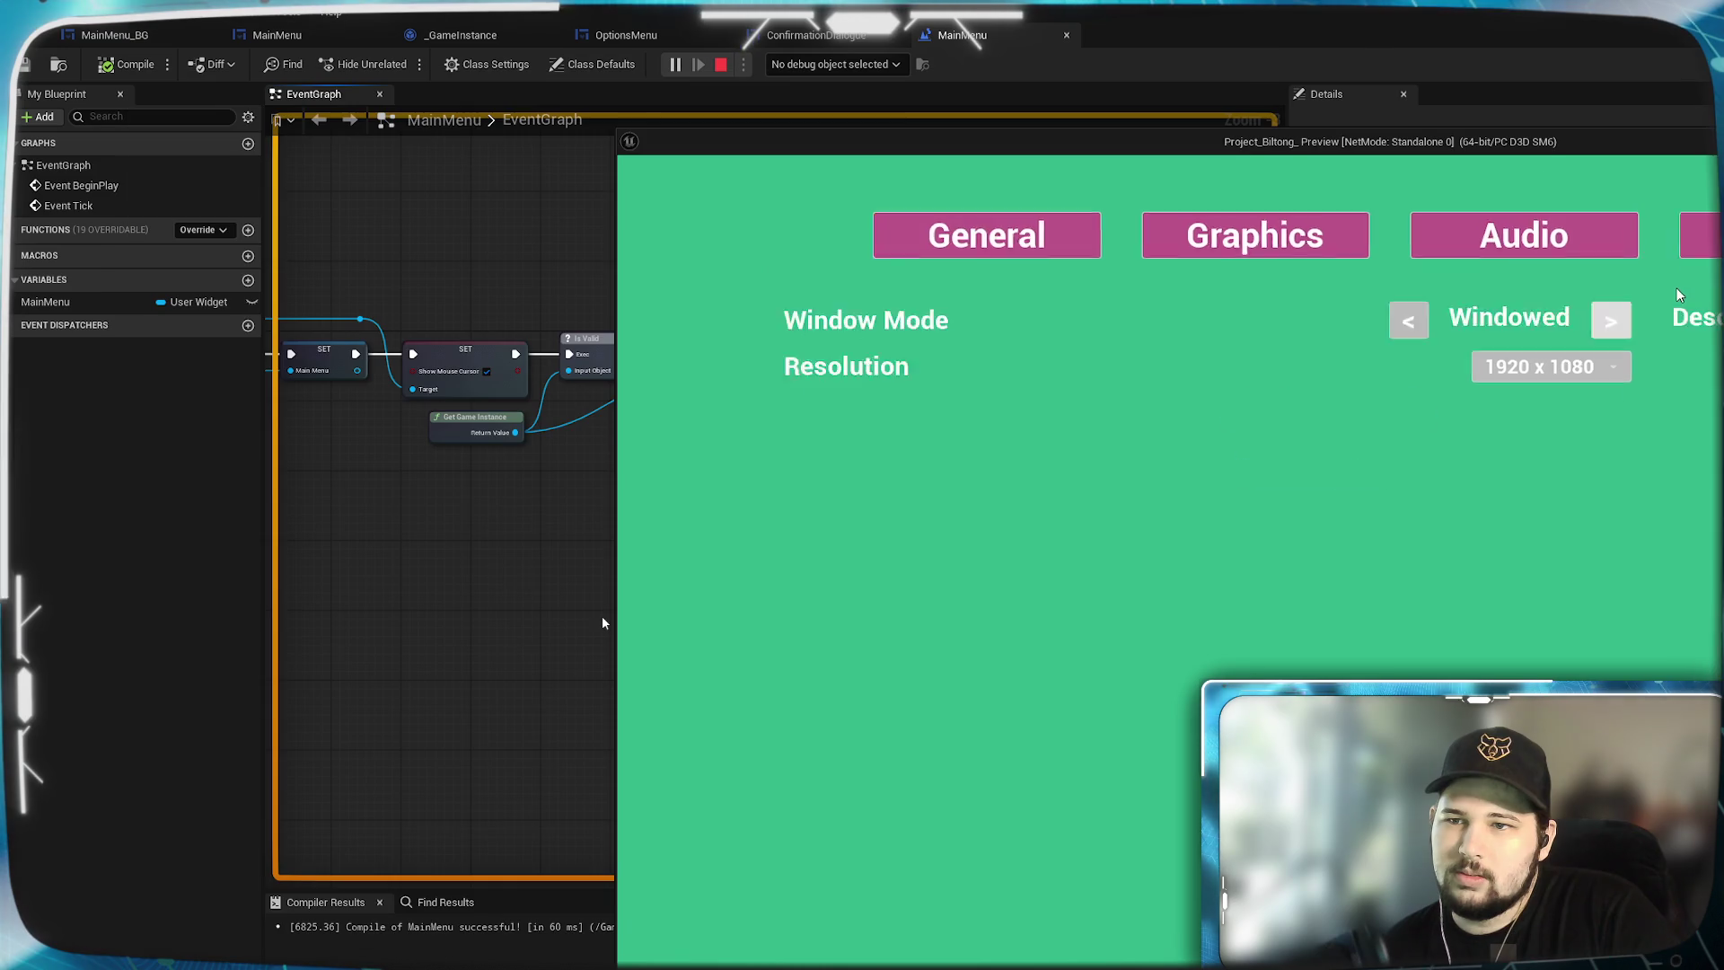
Return to the game's main menu and quit the preview.
left_click_drag(1519, 137, 1072, 58)
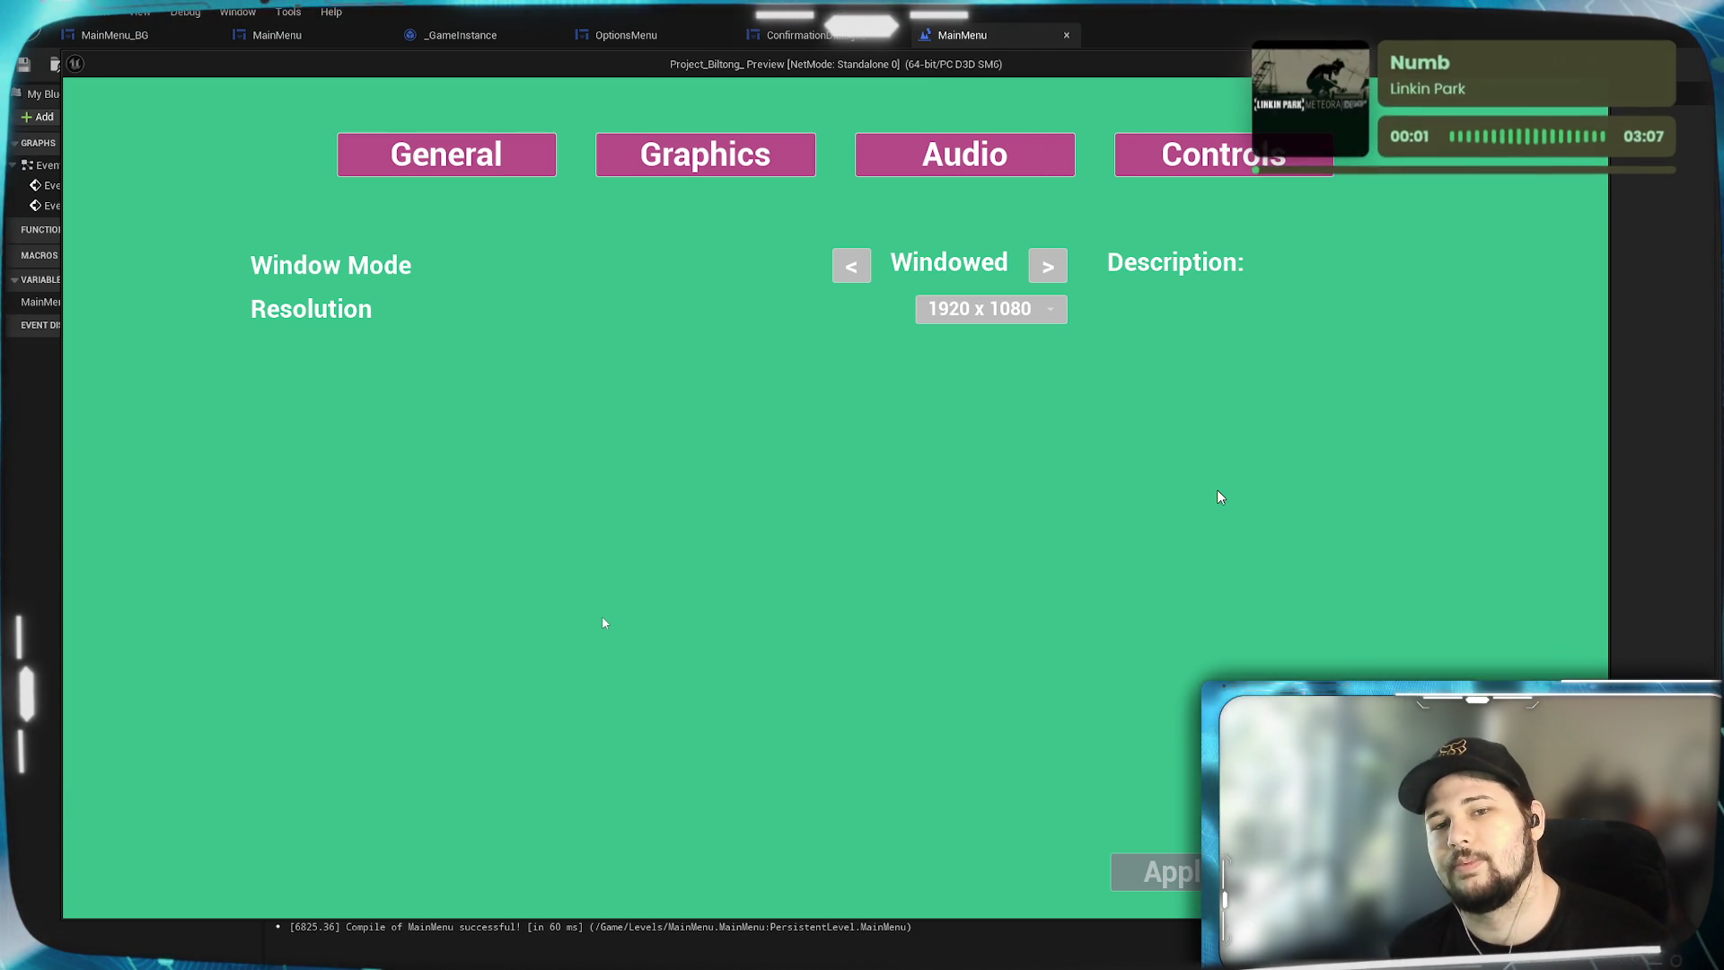
key("Escape")
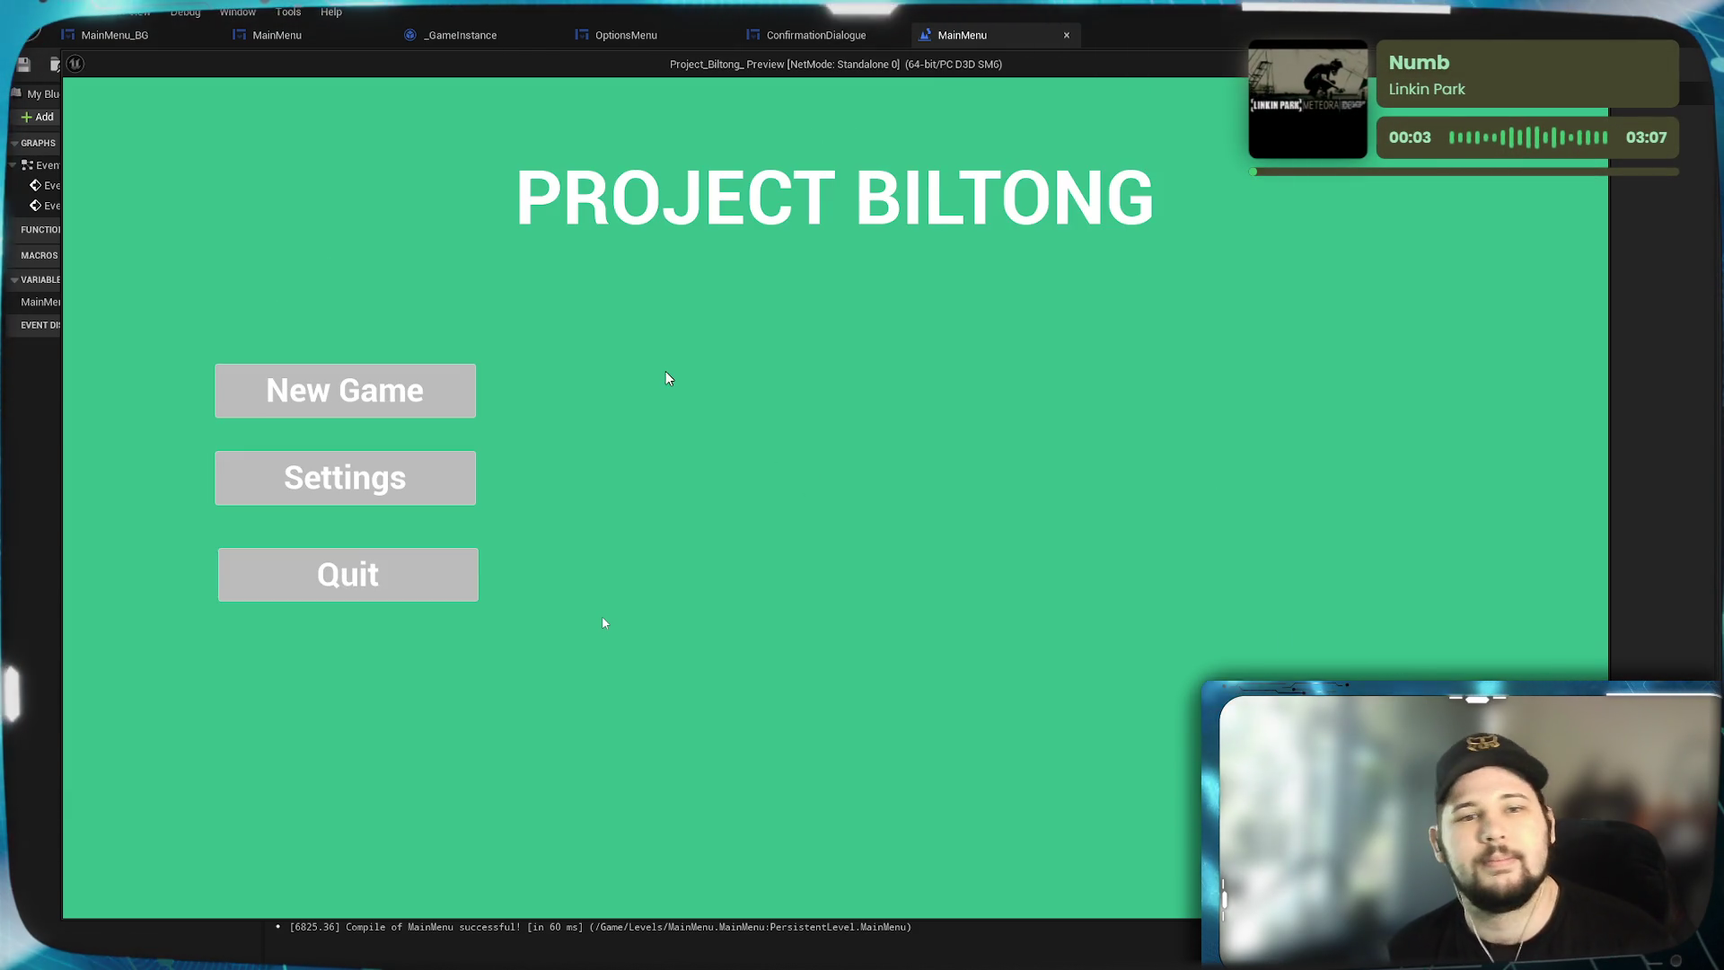
left_click(455, 577)
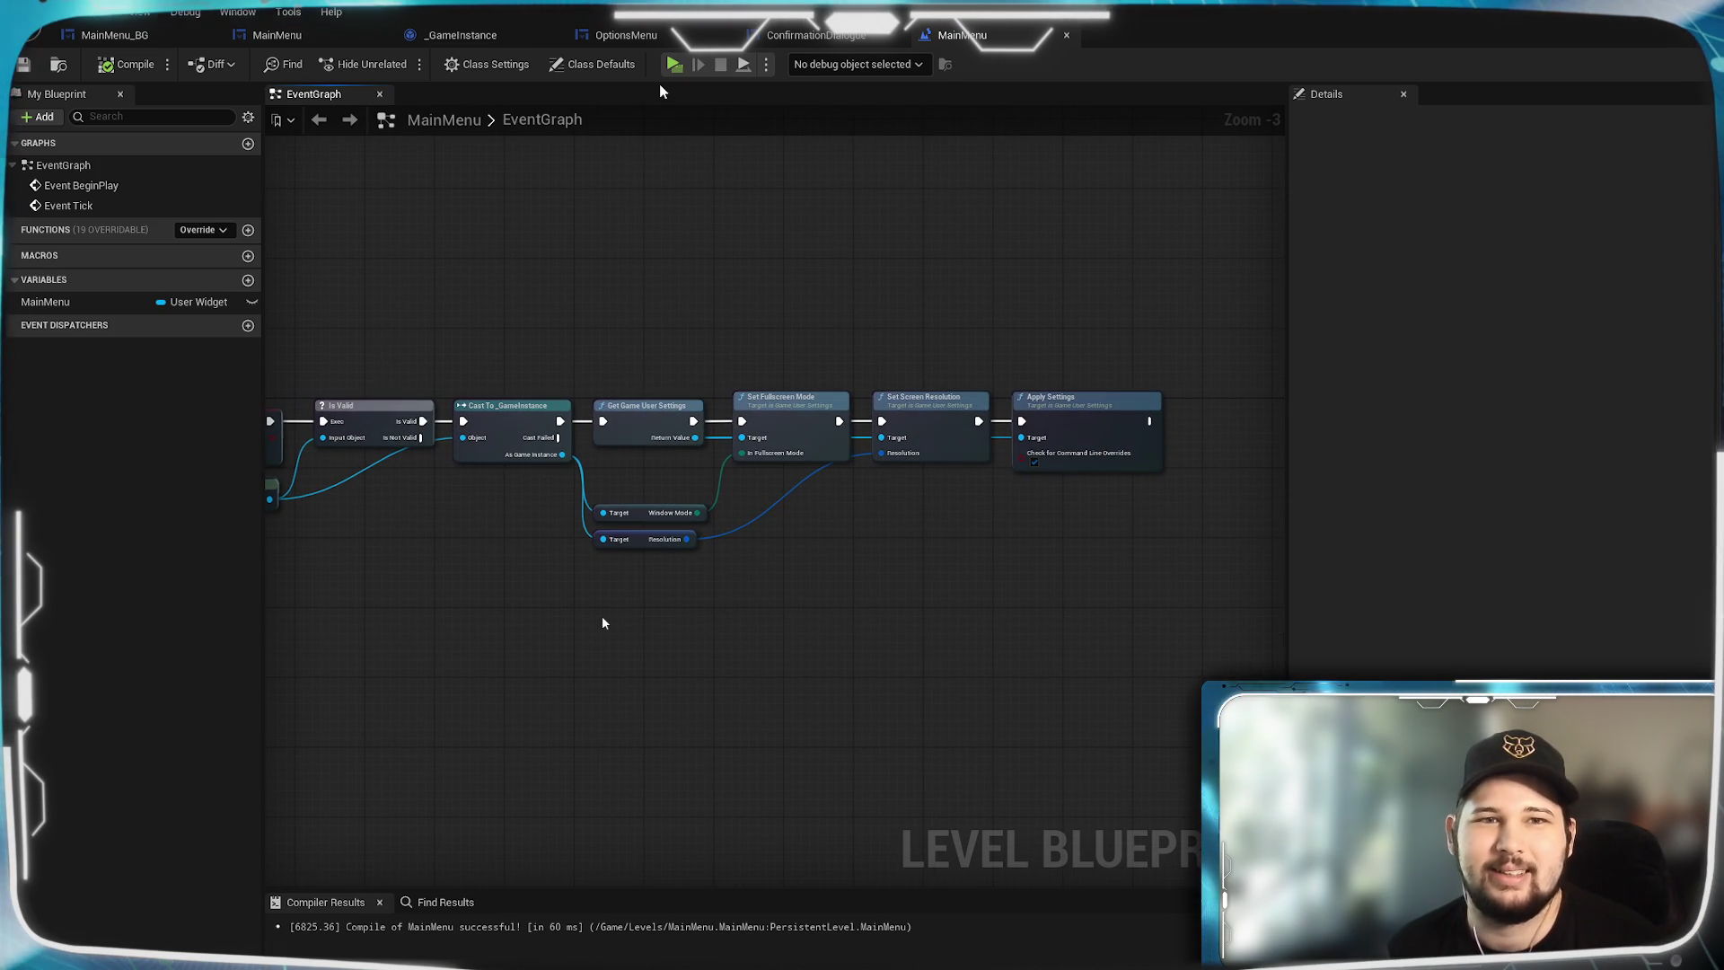
Pan the OptionsMenu event graph to the Apply Settings node and open its function graph.
left_click(621, 35)
scroll(1034, 450, "down", 5)
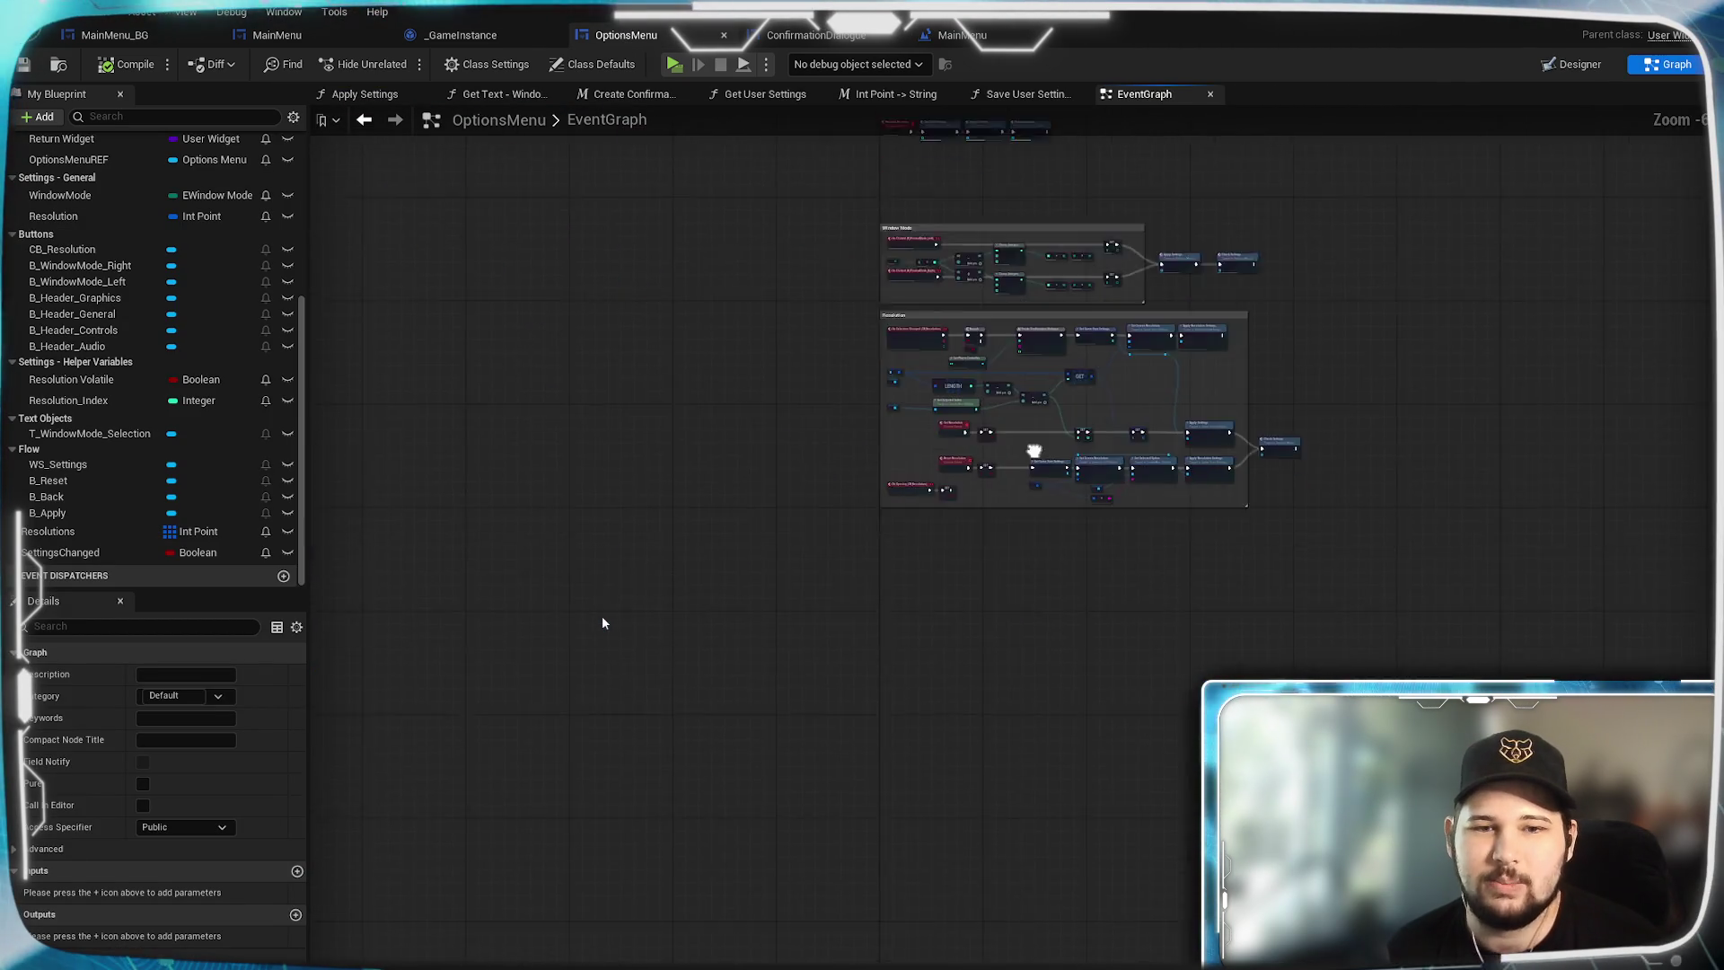
scroll(1034, 449, "up", 4)
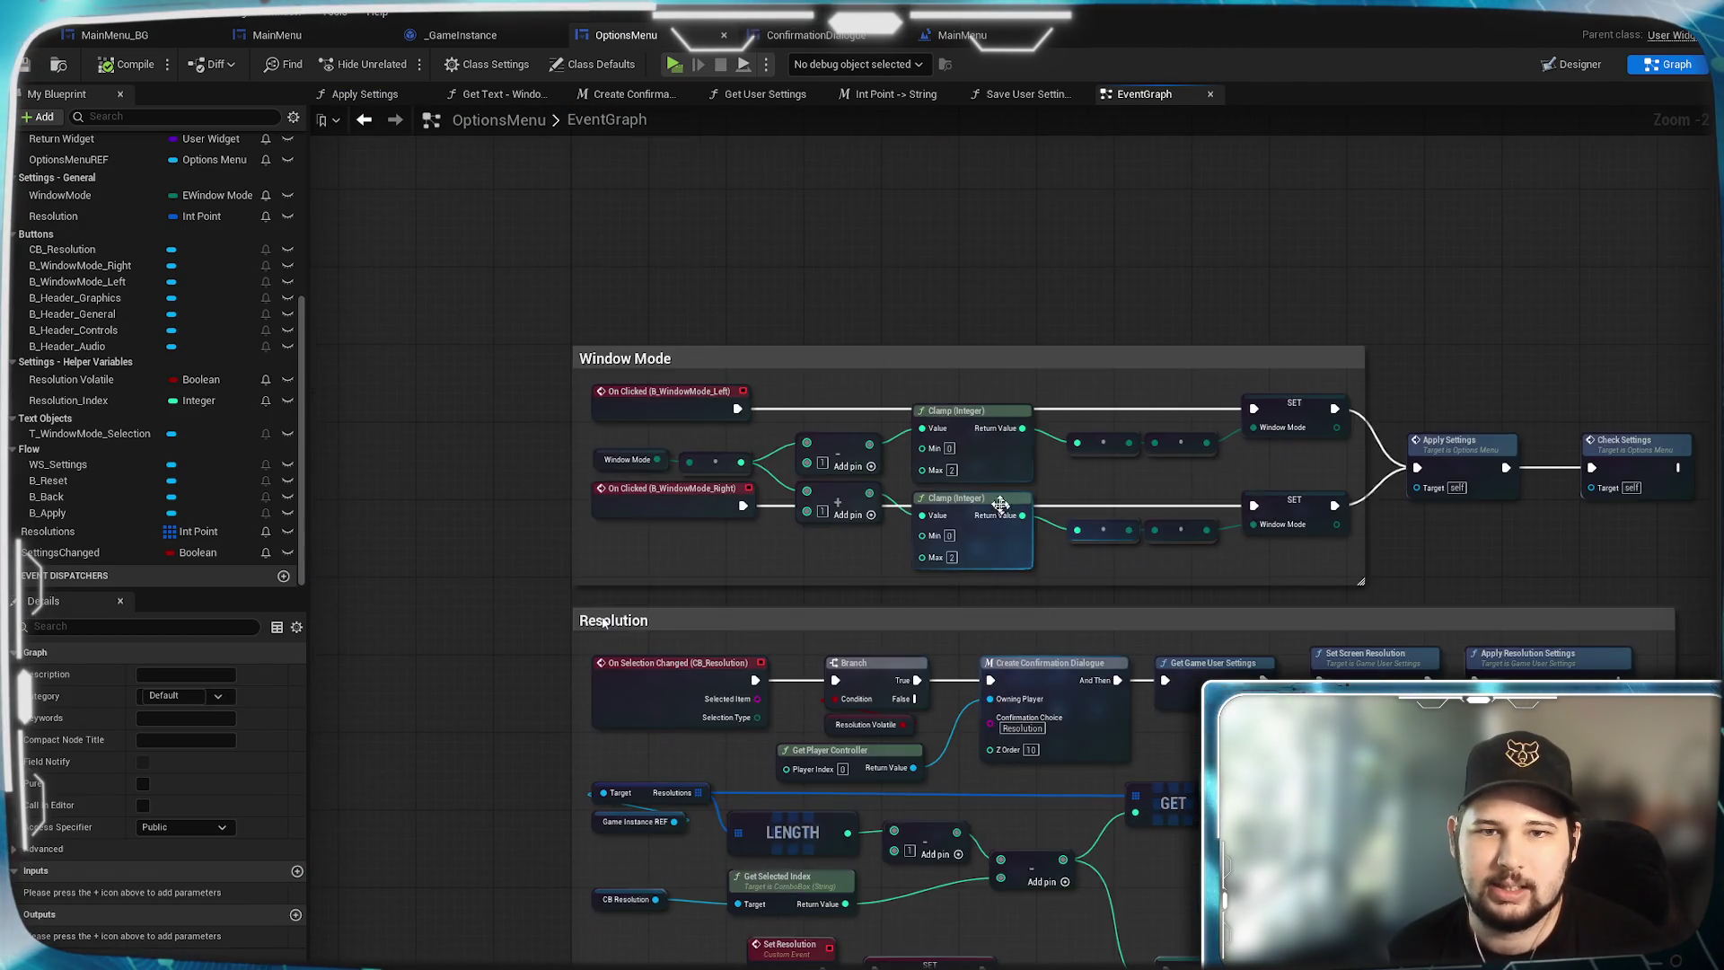
scroll(1000, 503, "up", 2)
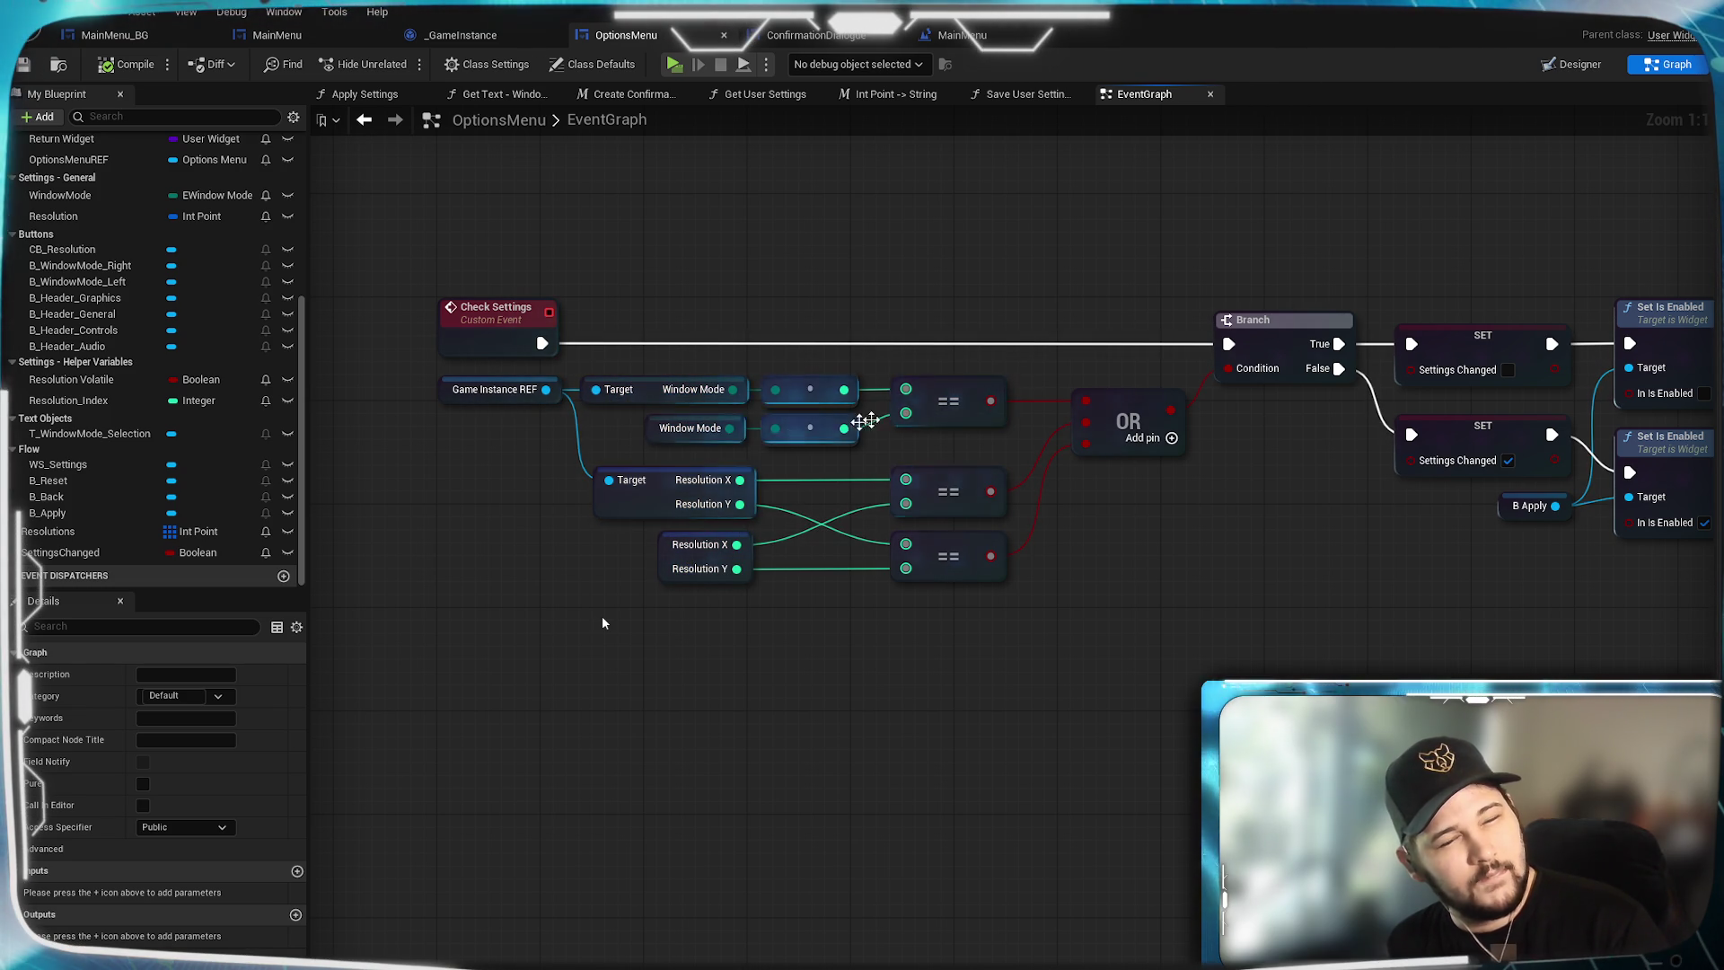
left_click(1145, 676)
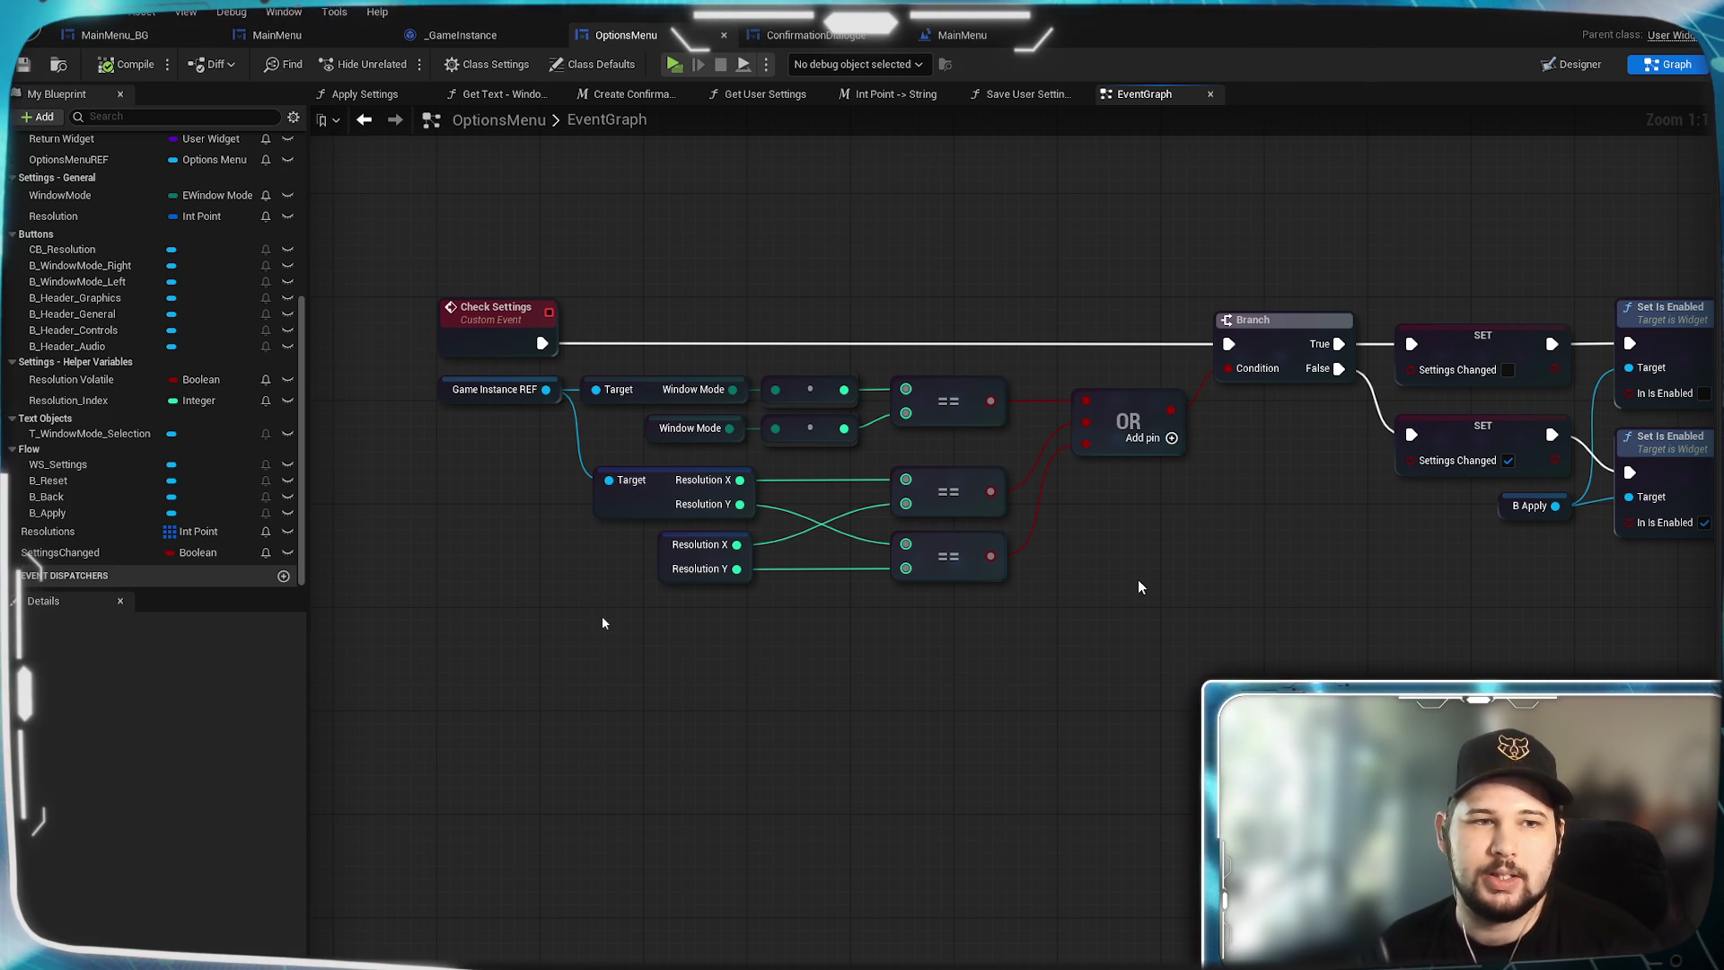
scroll(167, 463, "up", 3)
scroll(166, 464, "down", 5)
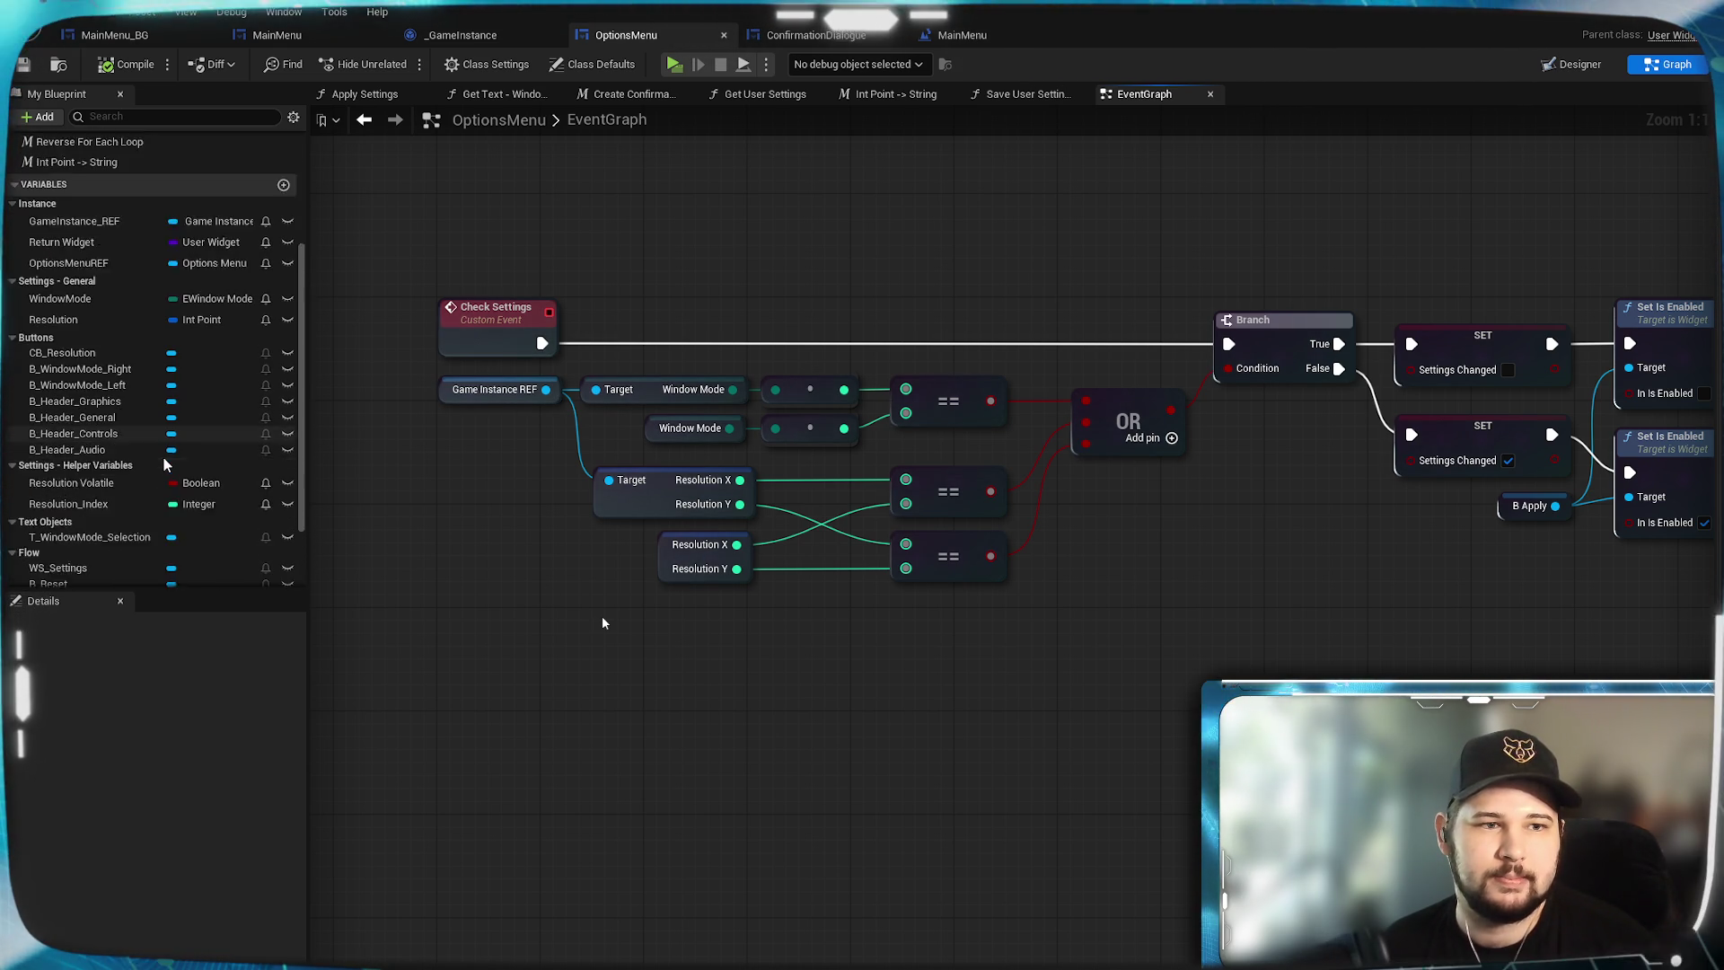
mouse_move(1260, 694)
left_mouse_down()
mouse_move(1140, 718)
mouse_move(724, 354)
left_mouse_up()
scroll(1139, 719, "down", 3)
scroll(724, 354, "up", 3)
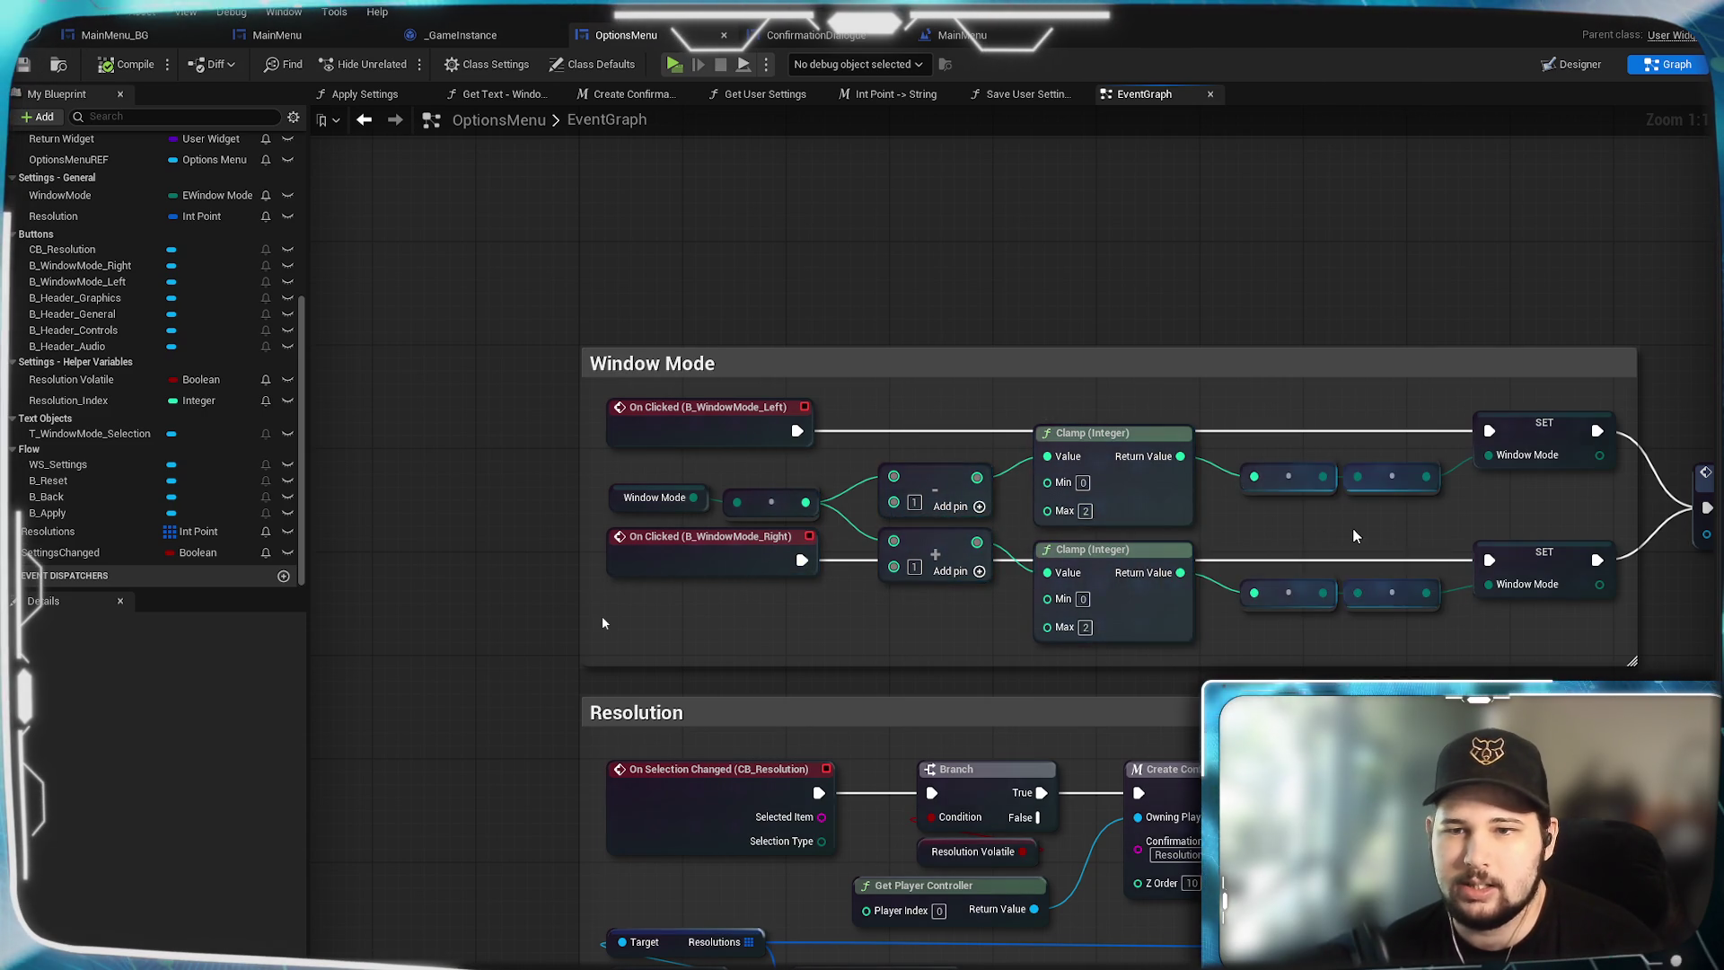
mouse_move(1330, 524)
left_mouse_down()
mouse_move(1267, 493)
mouse_move(1227, 540)
left_mouse_up()
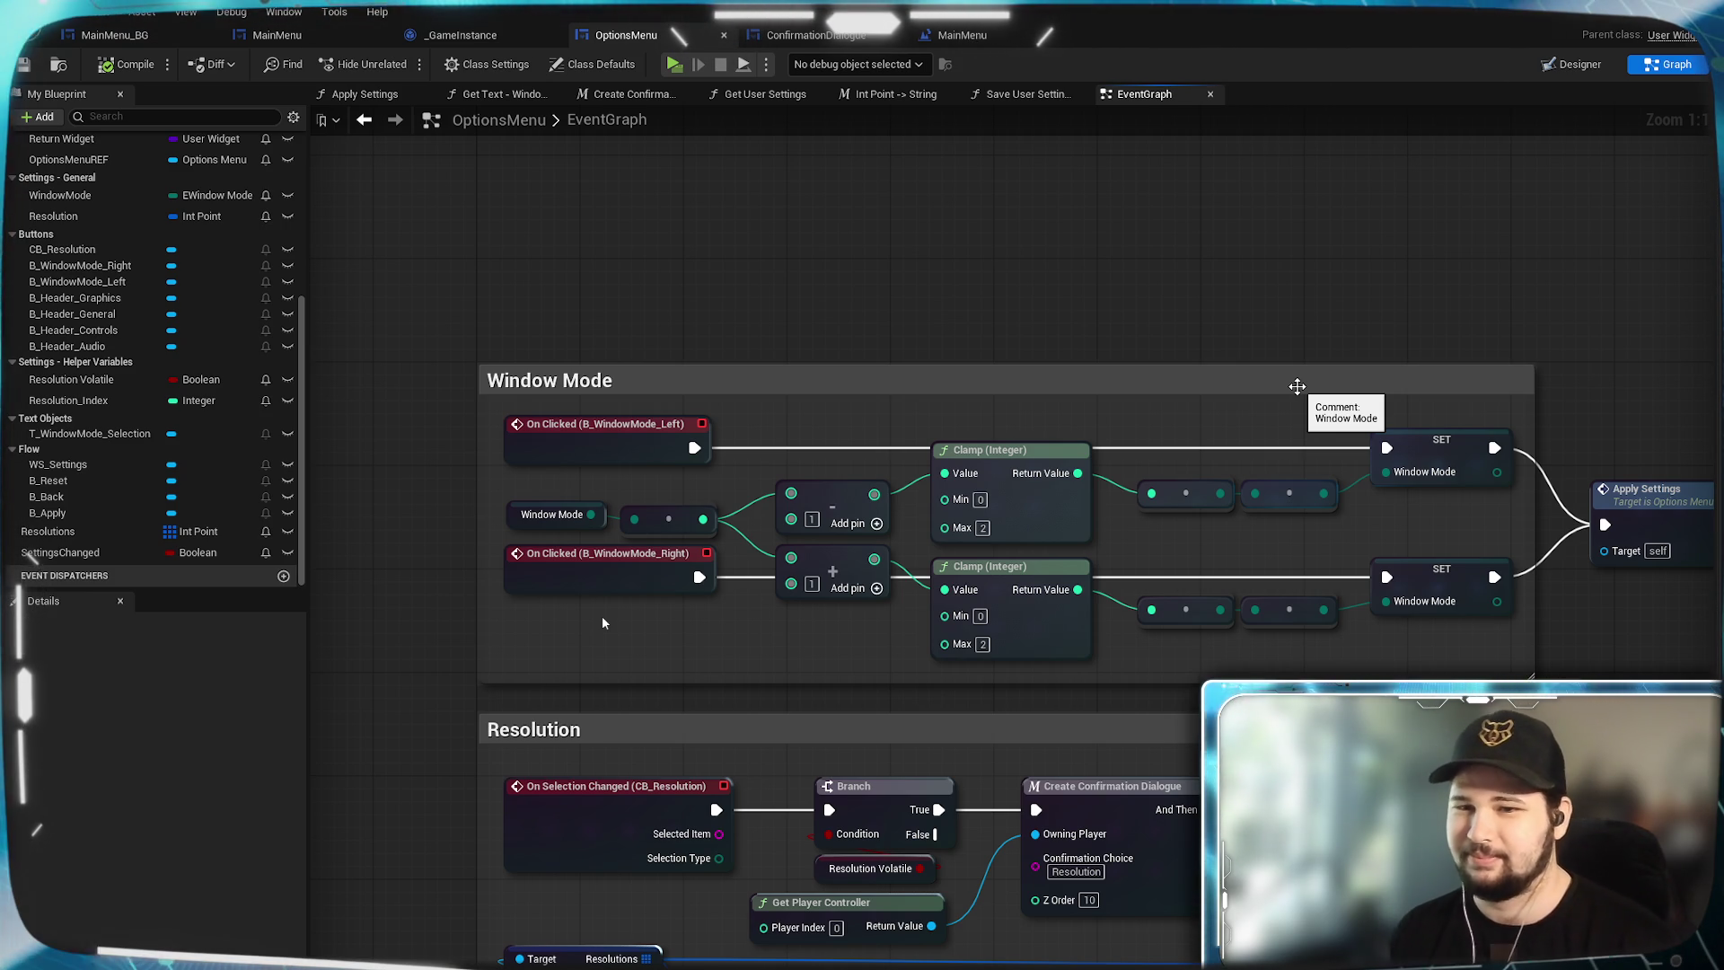
double_click(1634, 530)
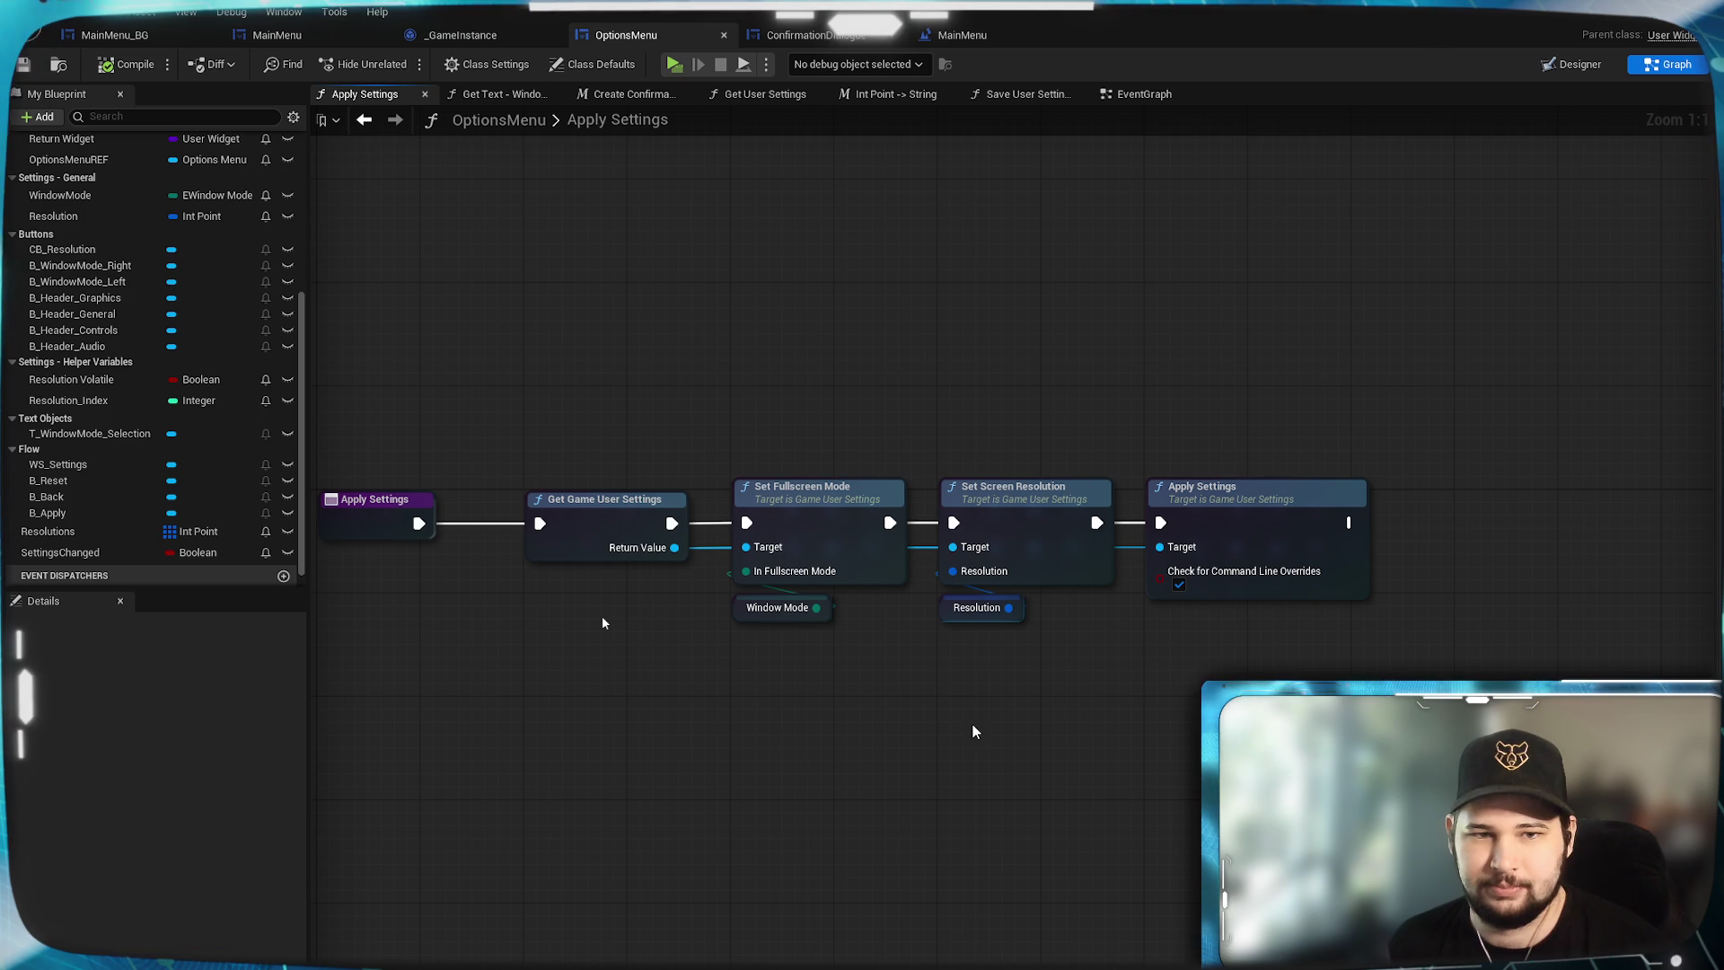
Inspect the Get Game User Settings node, then return to the OptionsMenu event graph after glancing at _GameInstance.
left_click_drag(386, 467, 473, 559)
left_click(473, 559)
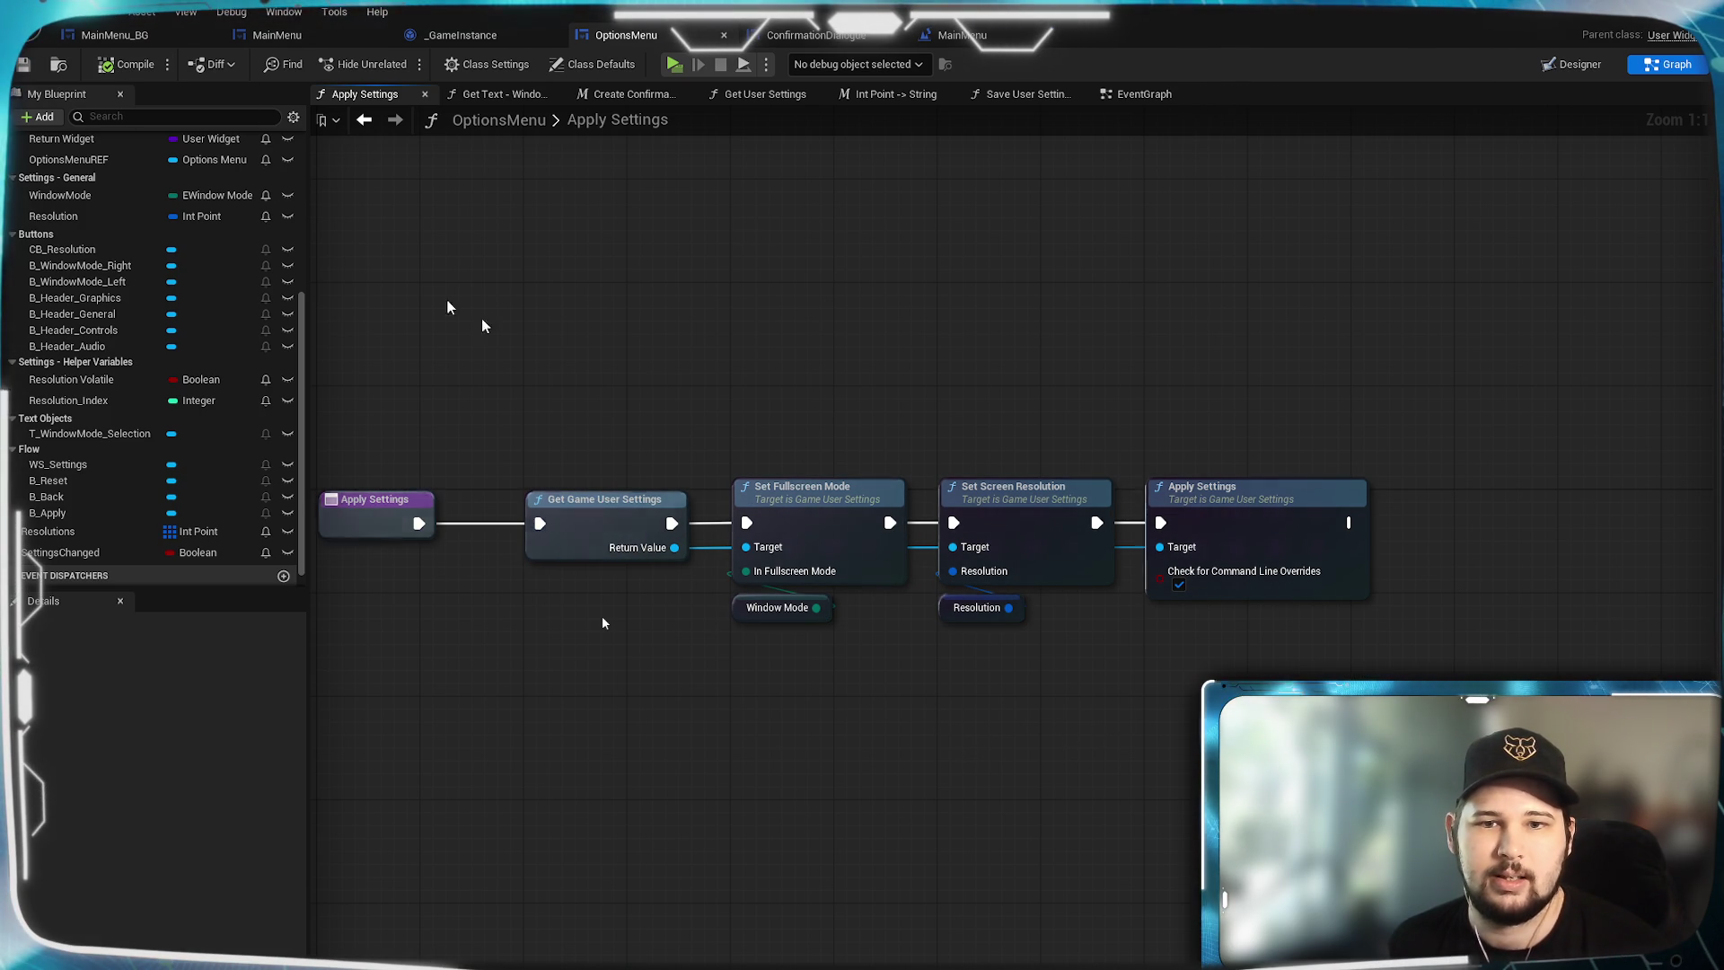
left_click(591, 490)
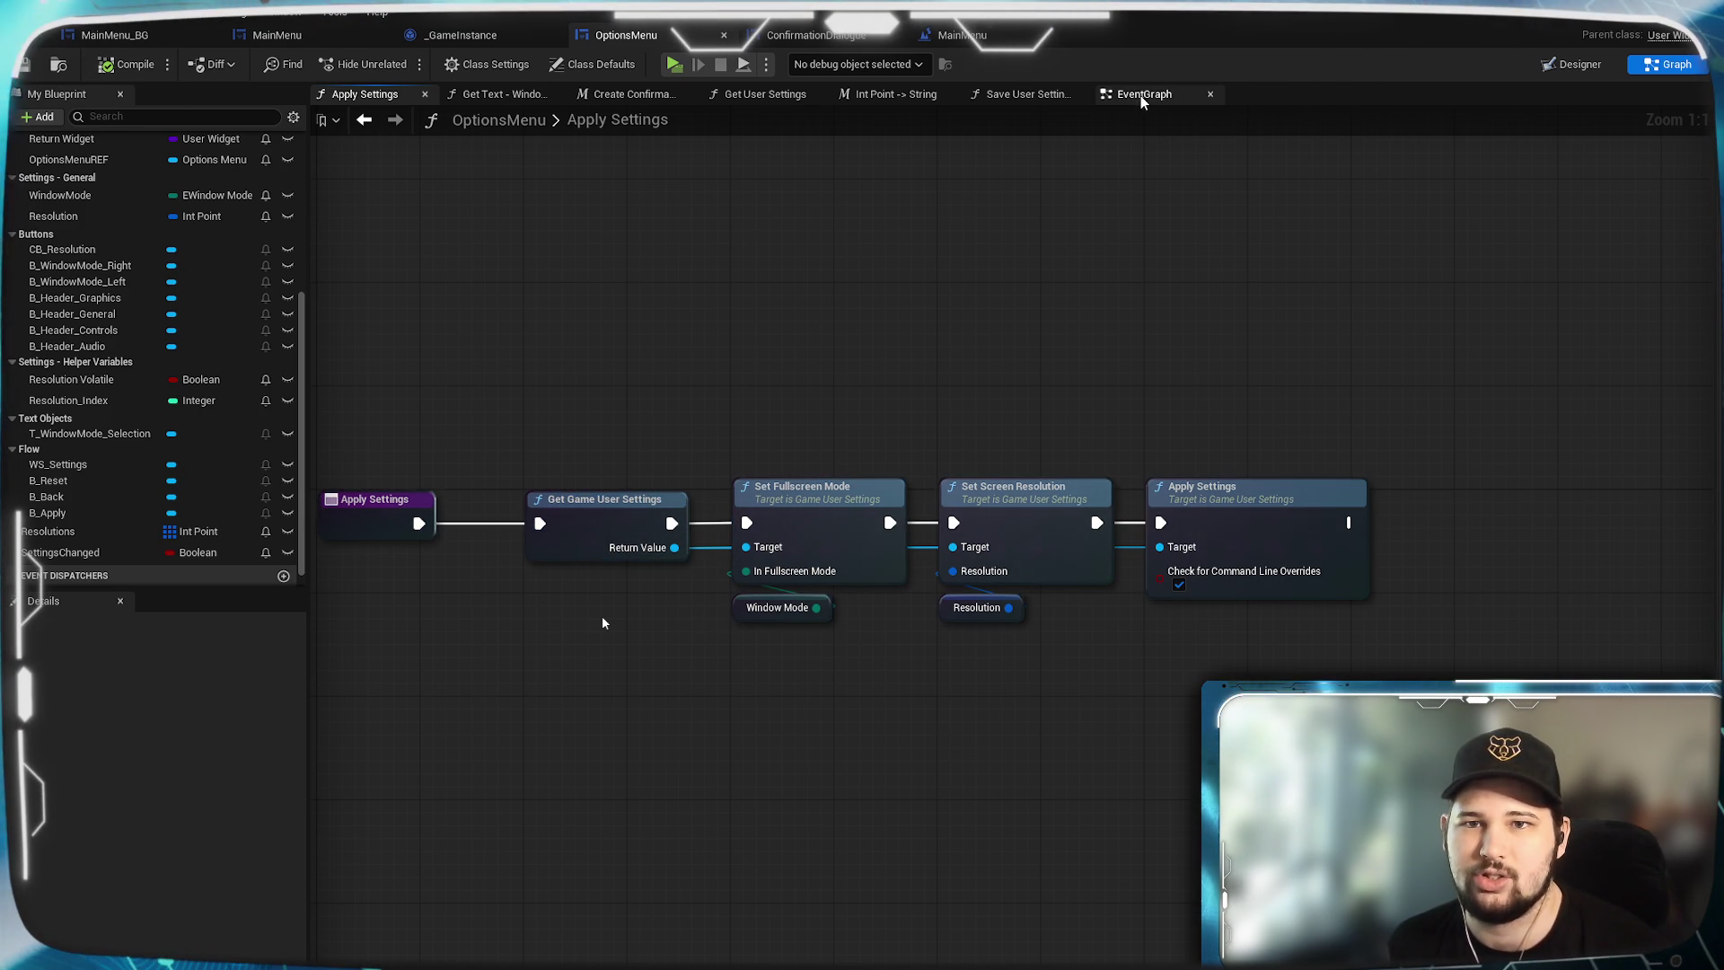
left_click(1166, 95)
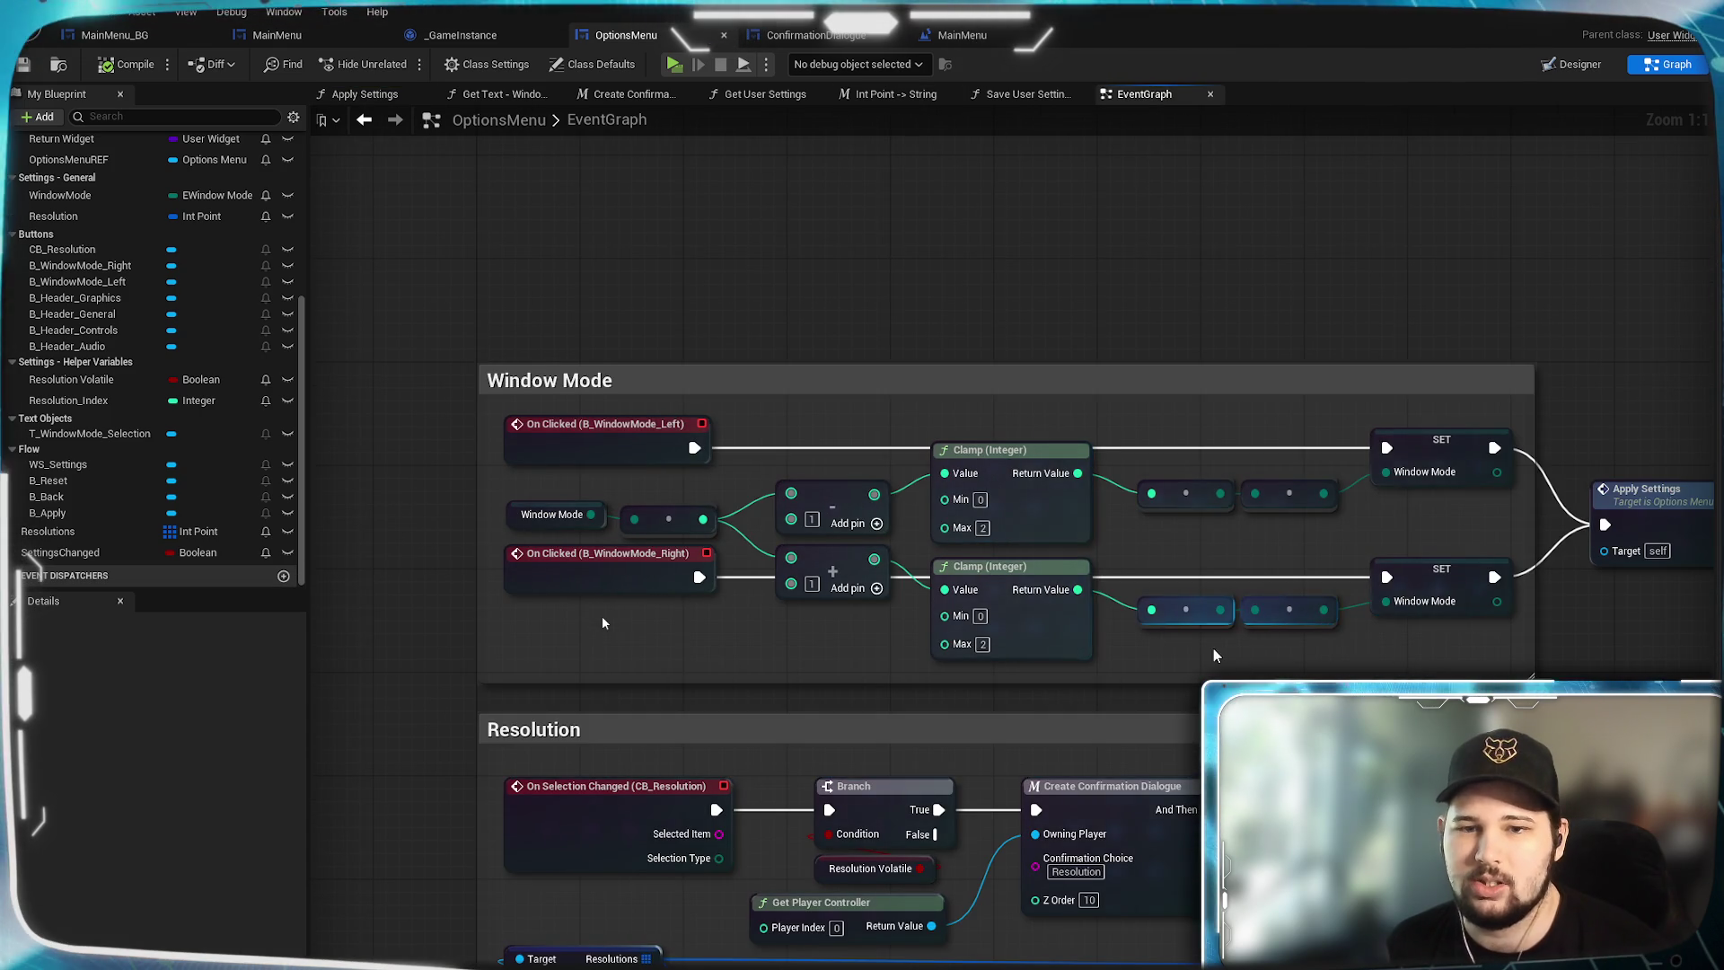
left_click_drag(1215, 648, 1065, 652)
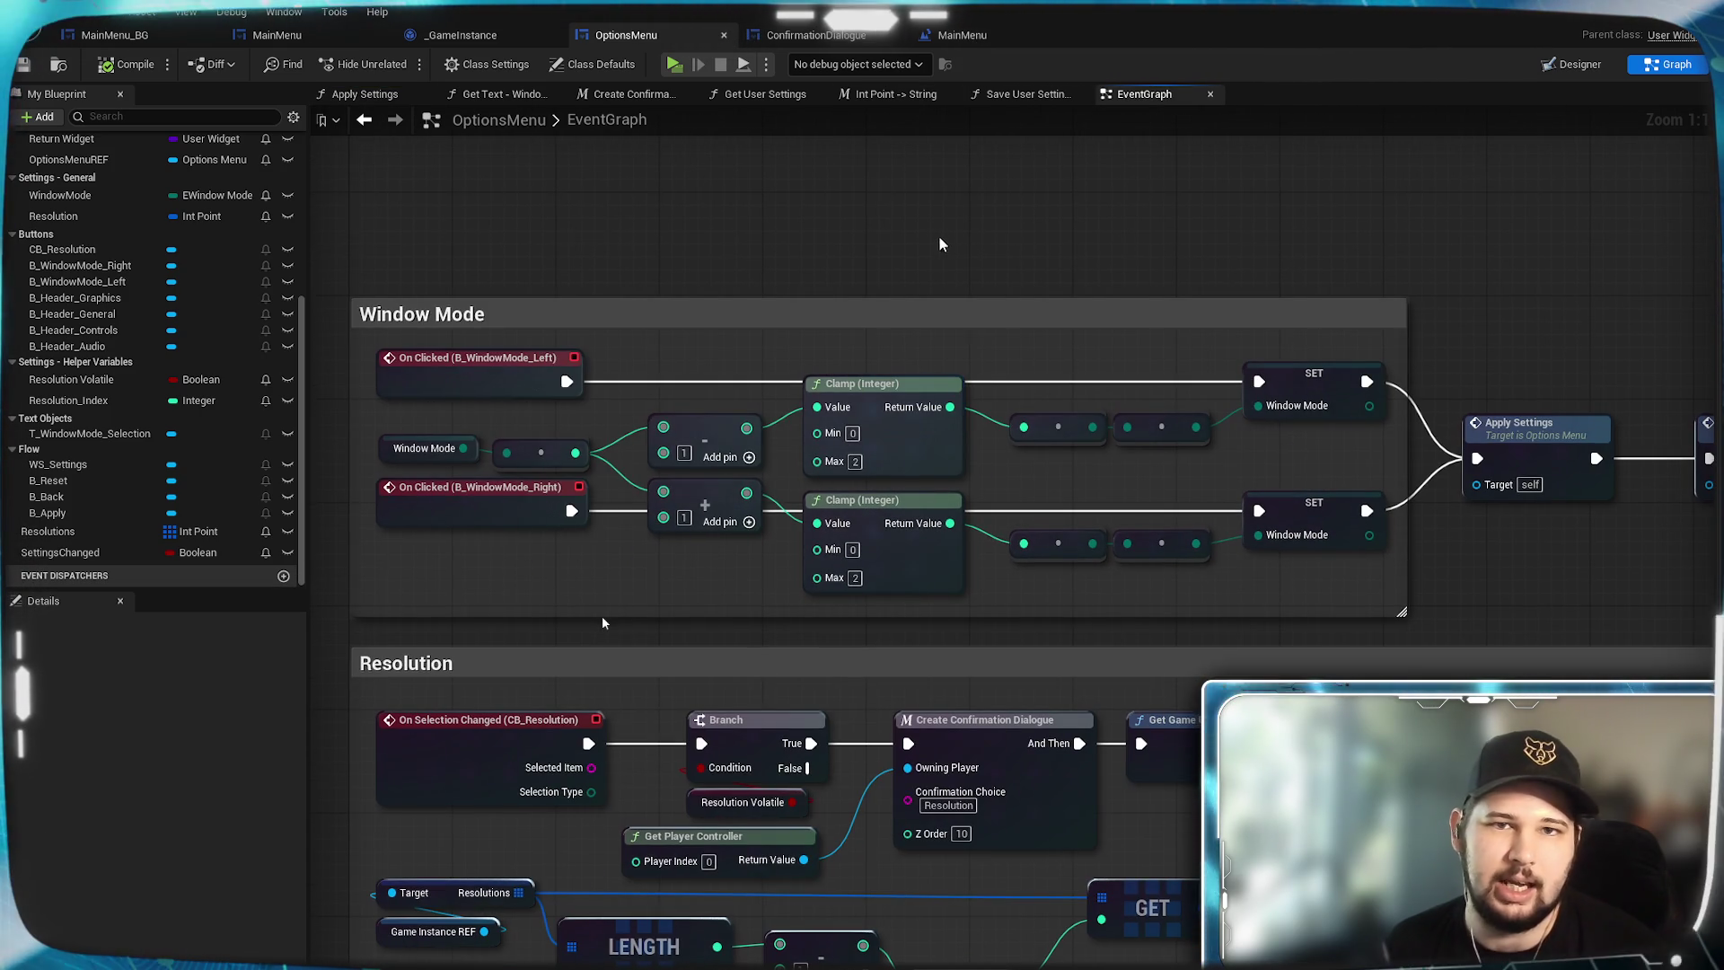
left_click(472, 38)
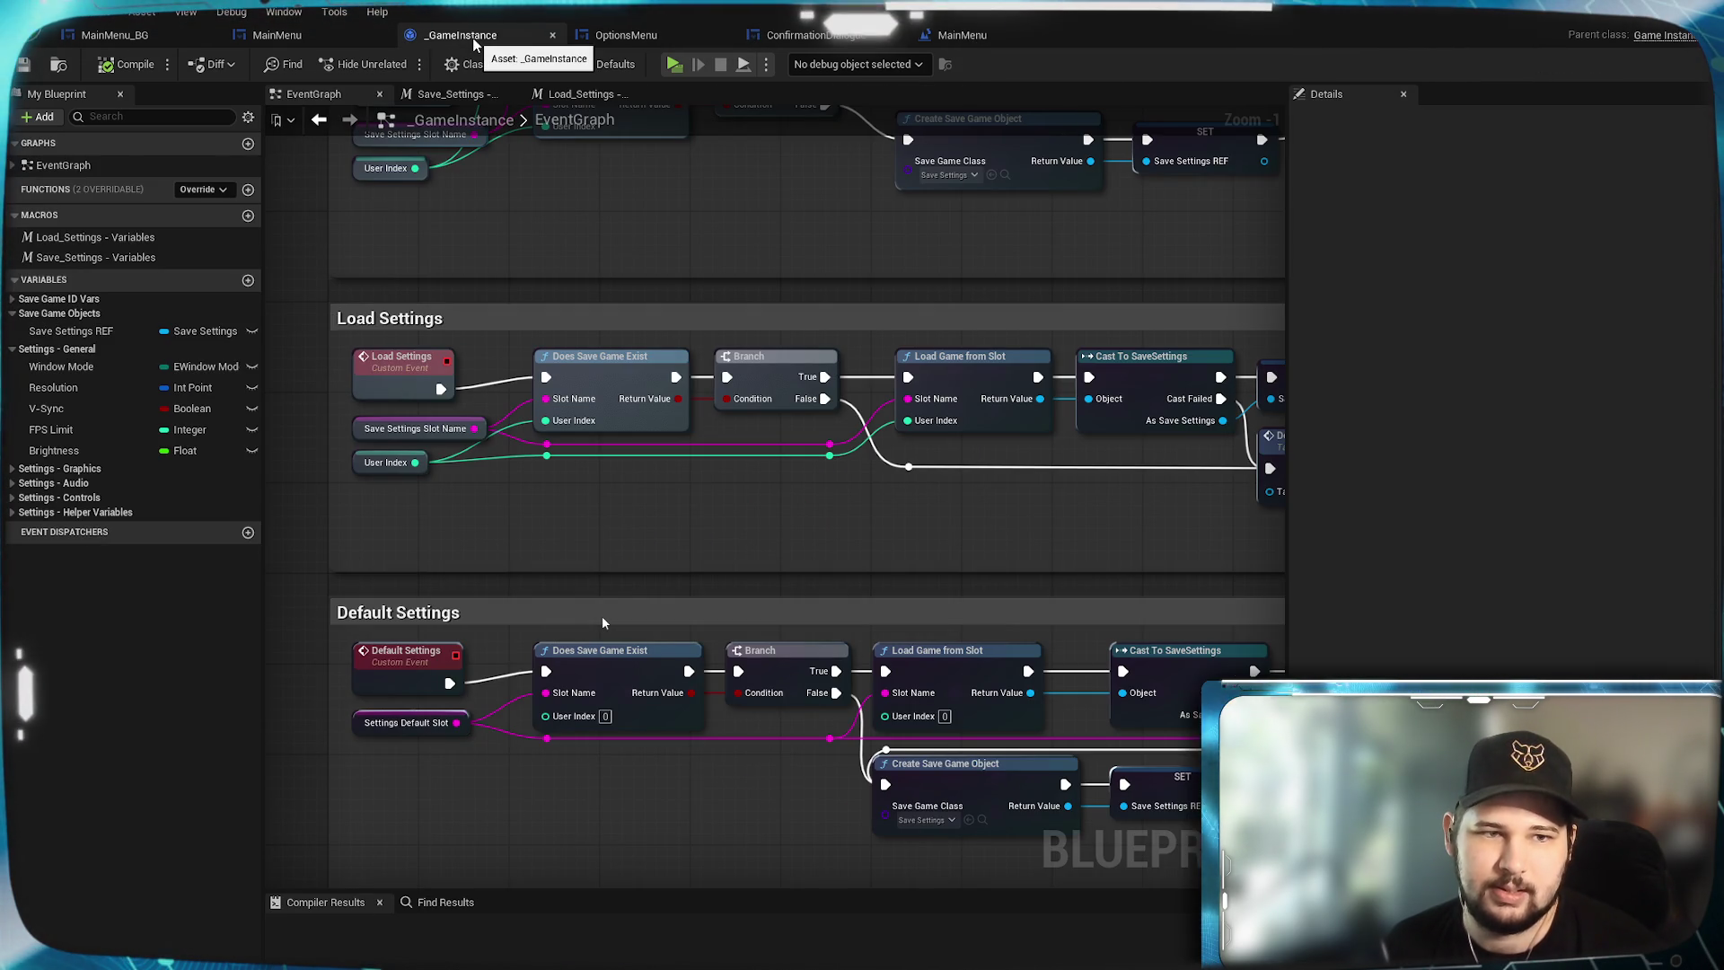
left_click(636, 36)
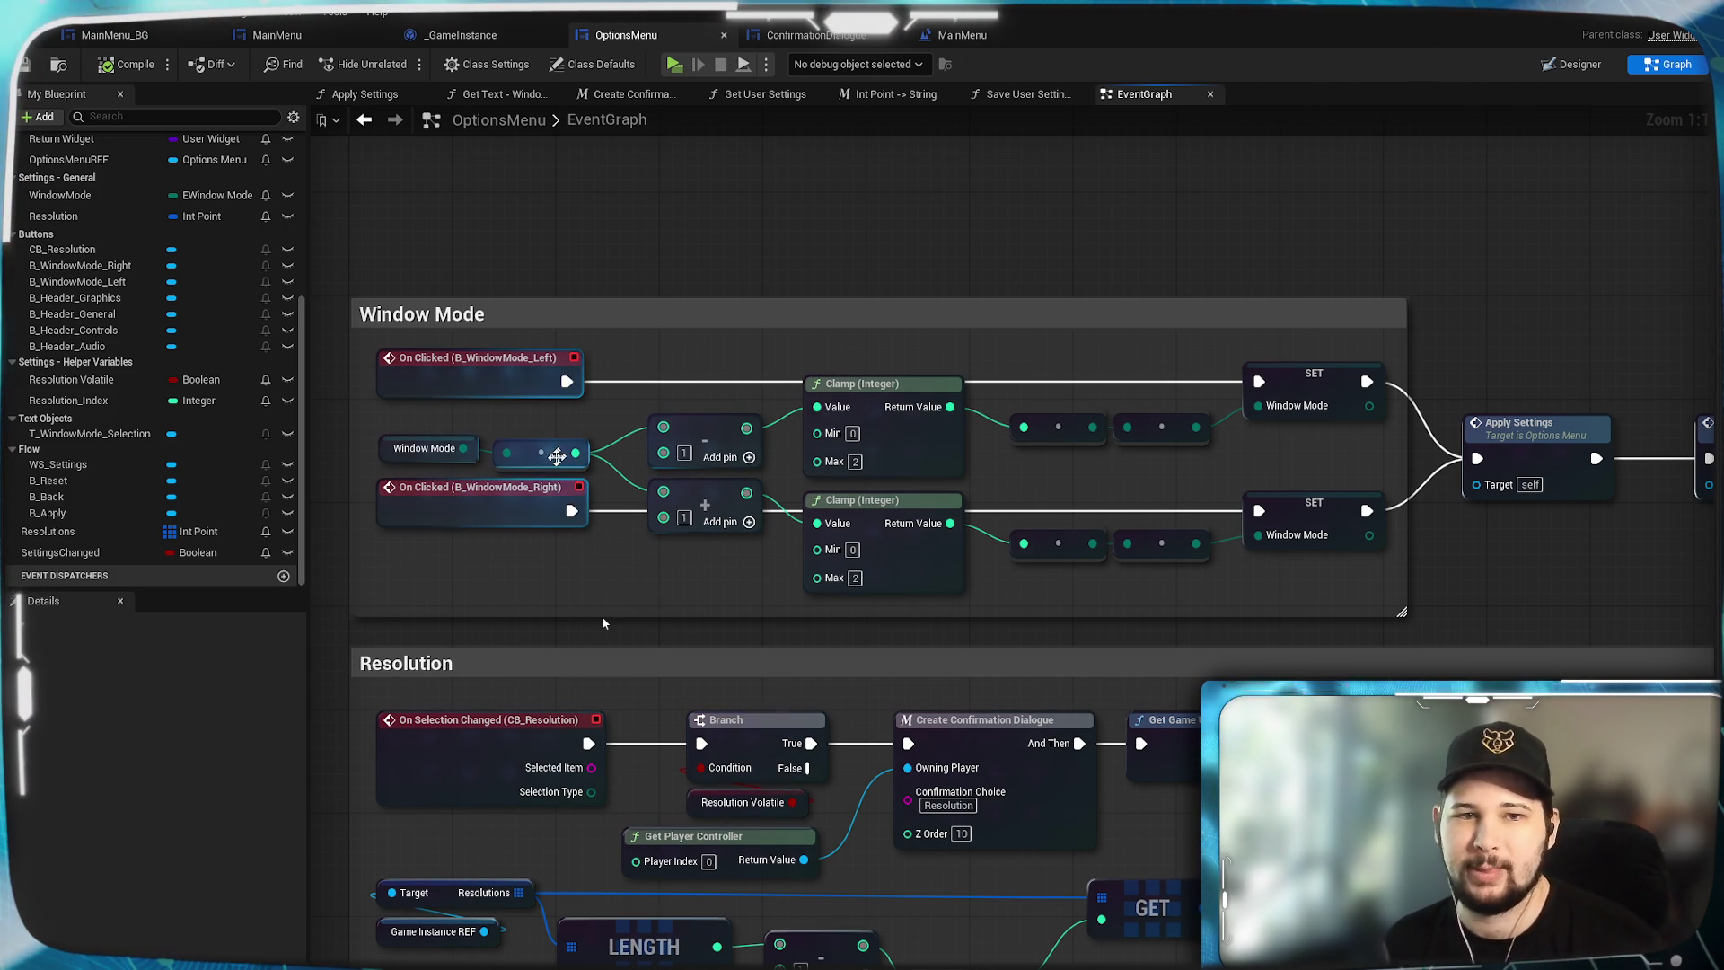
Move Check Settings next to Apply Settings and bring the Window Mode and Resolution sections into view.
left_click_drag(1515, 554, 1060, 564)
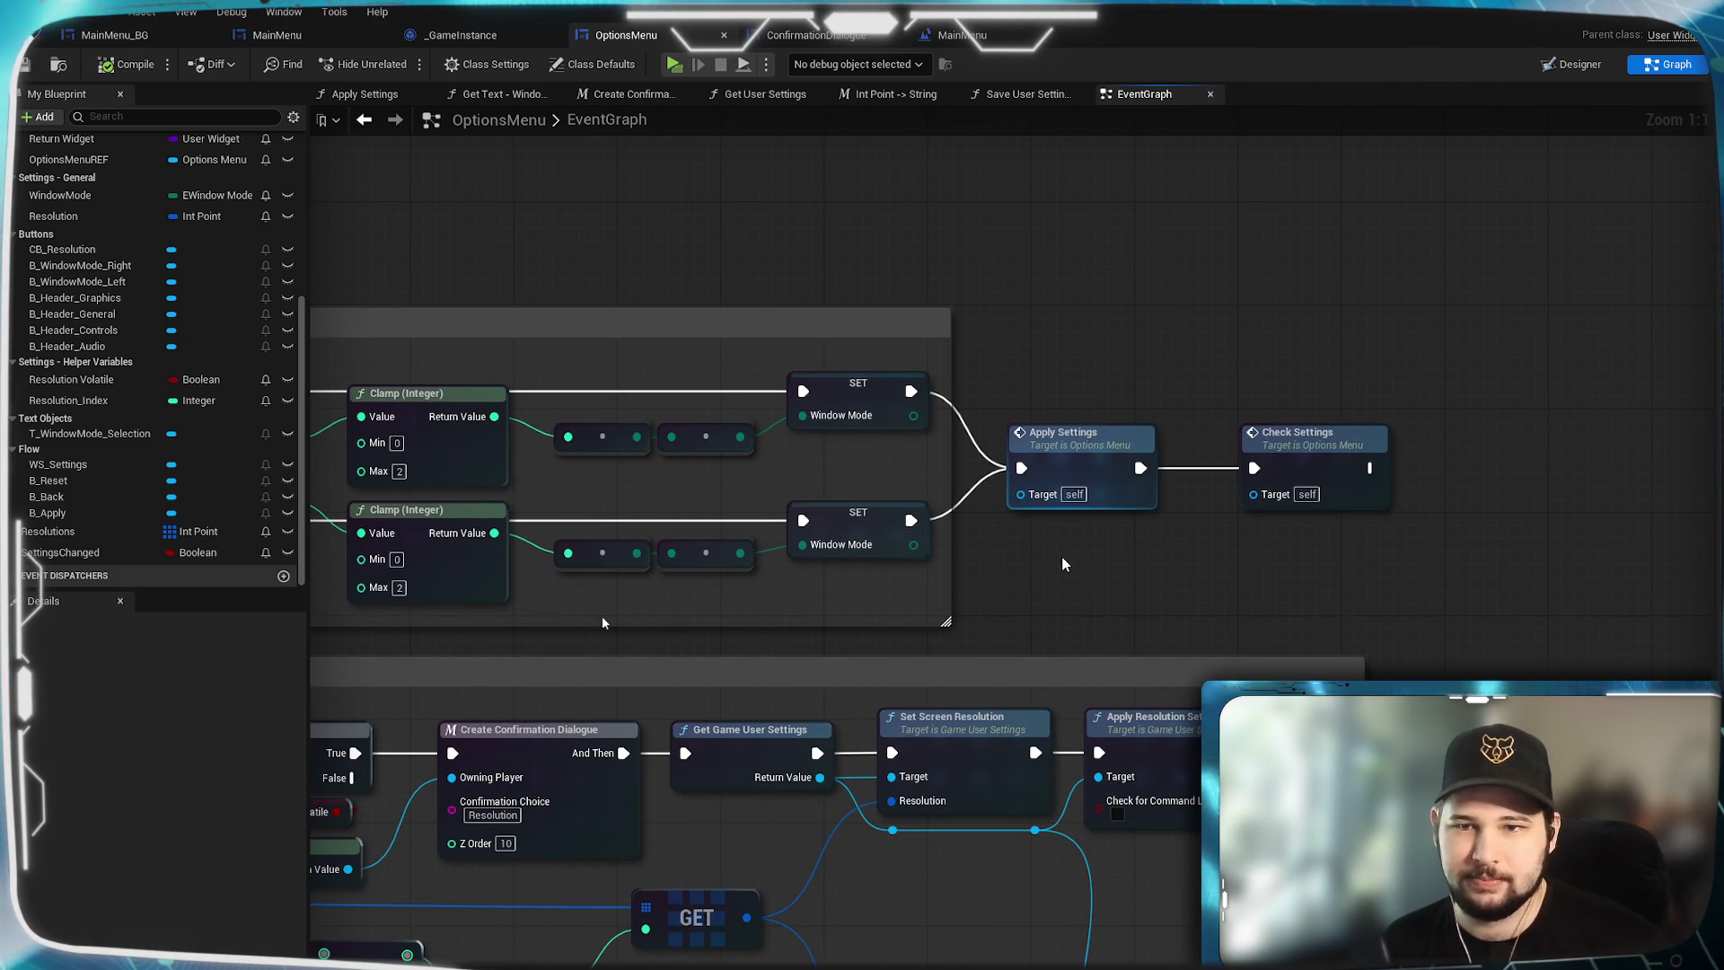
left_click_drag(1336, 461, 1266, 460)
left_click(1243, 526)
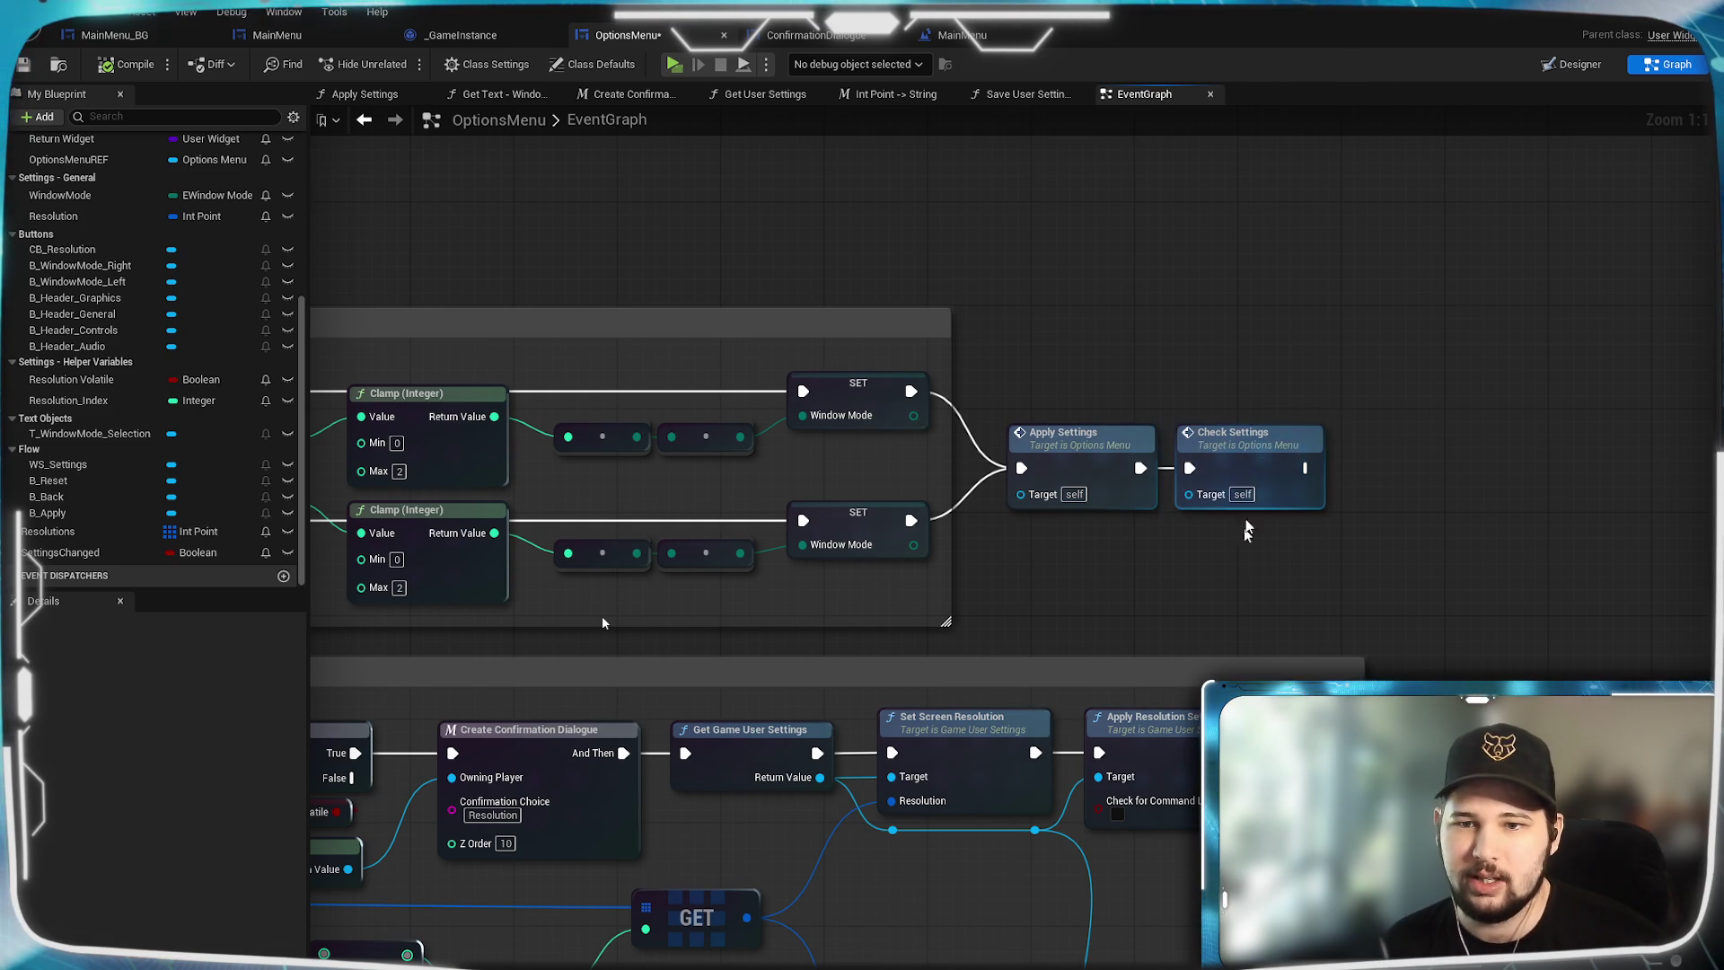
mouse_move(1074, 568)
left_mouse_down()
mouse_move(1281, 454)
mouse_move(1181, 184)
mouse_move(1265, 452)
left_mouse_up()
scroll(1273, 444, "down", 2)
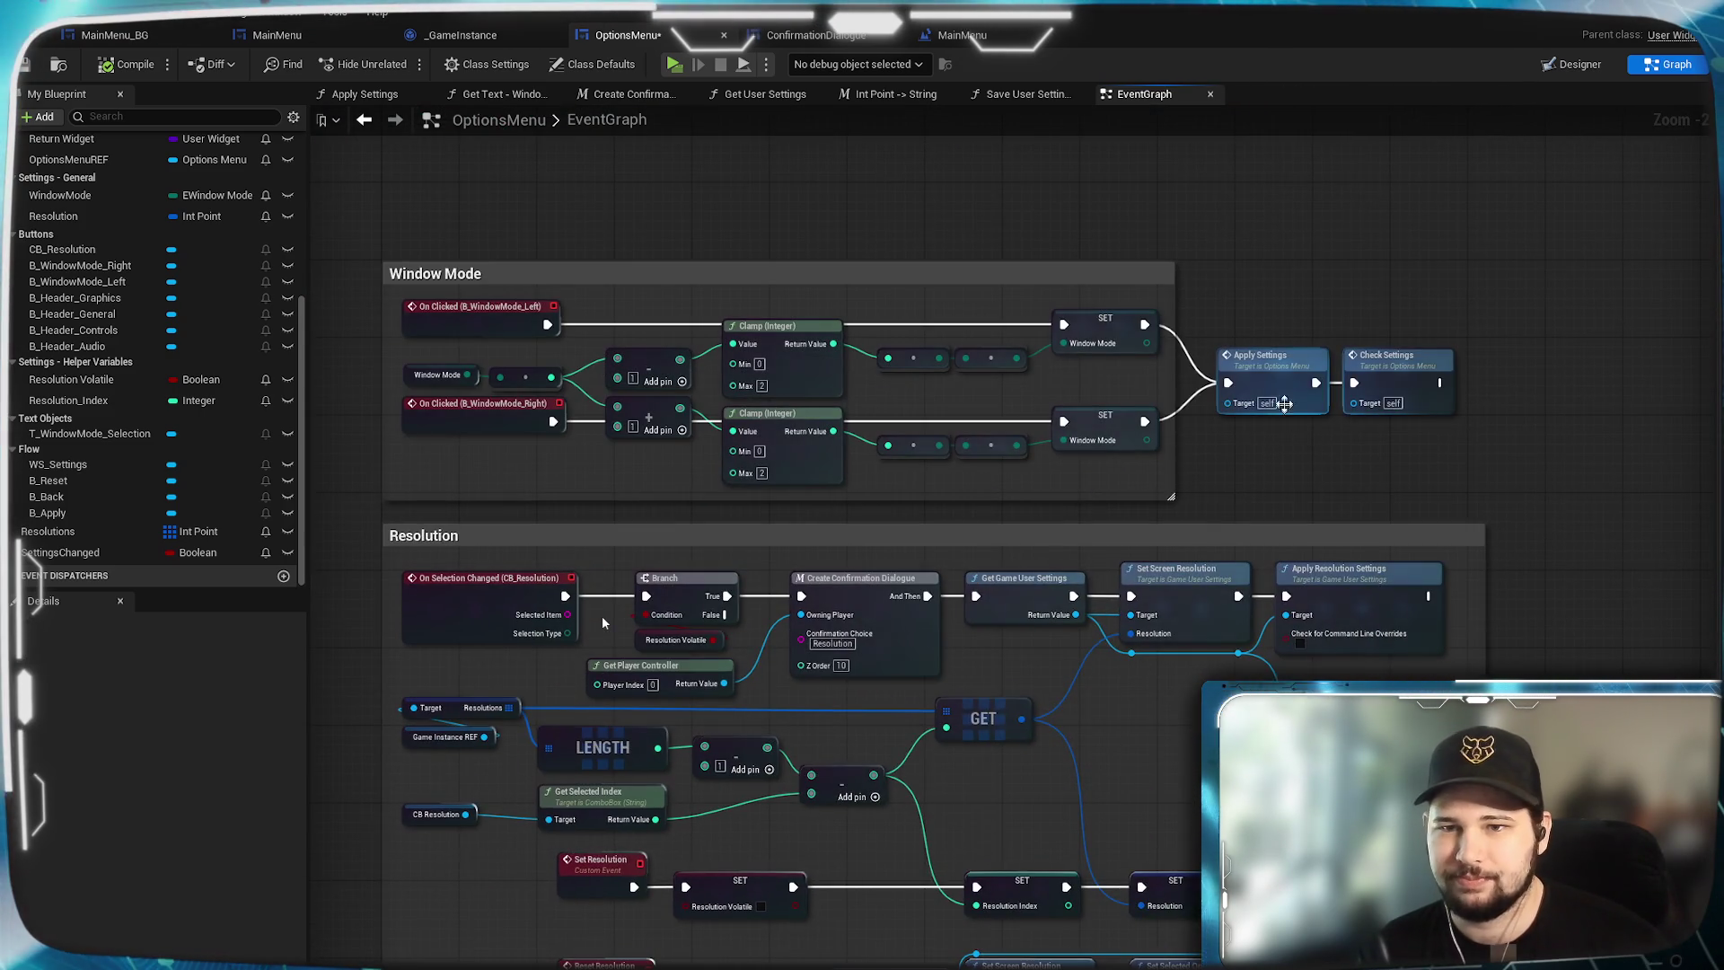
scroll(1274, 392, "up", 2)
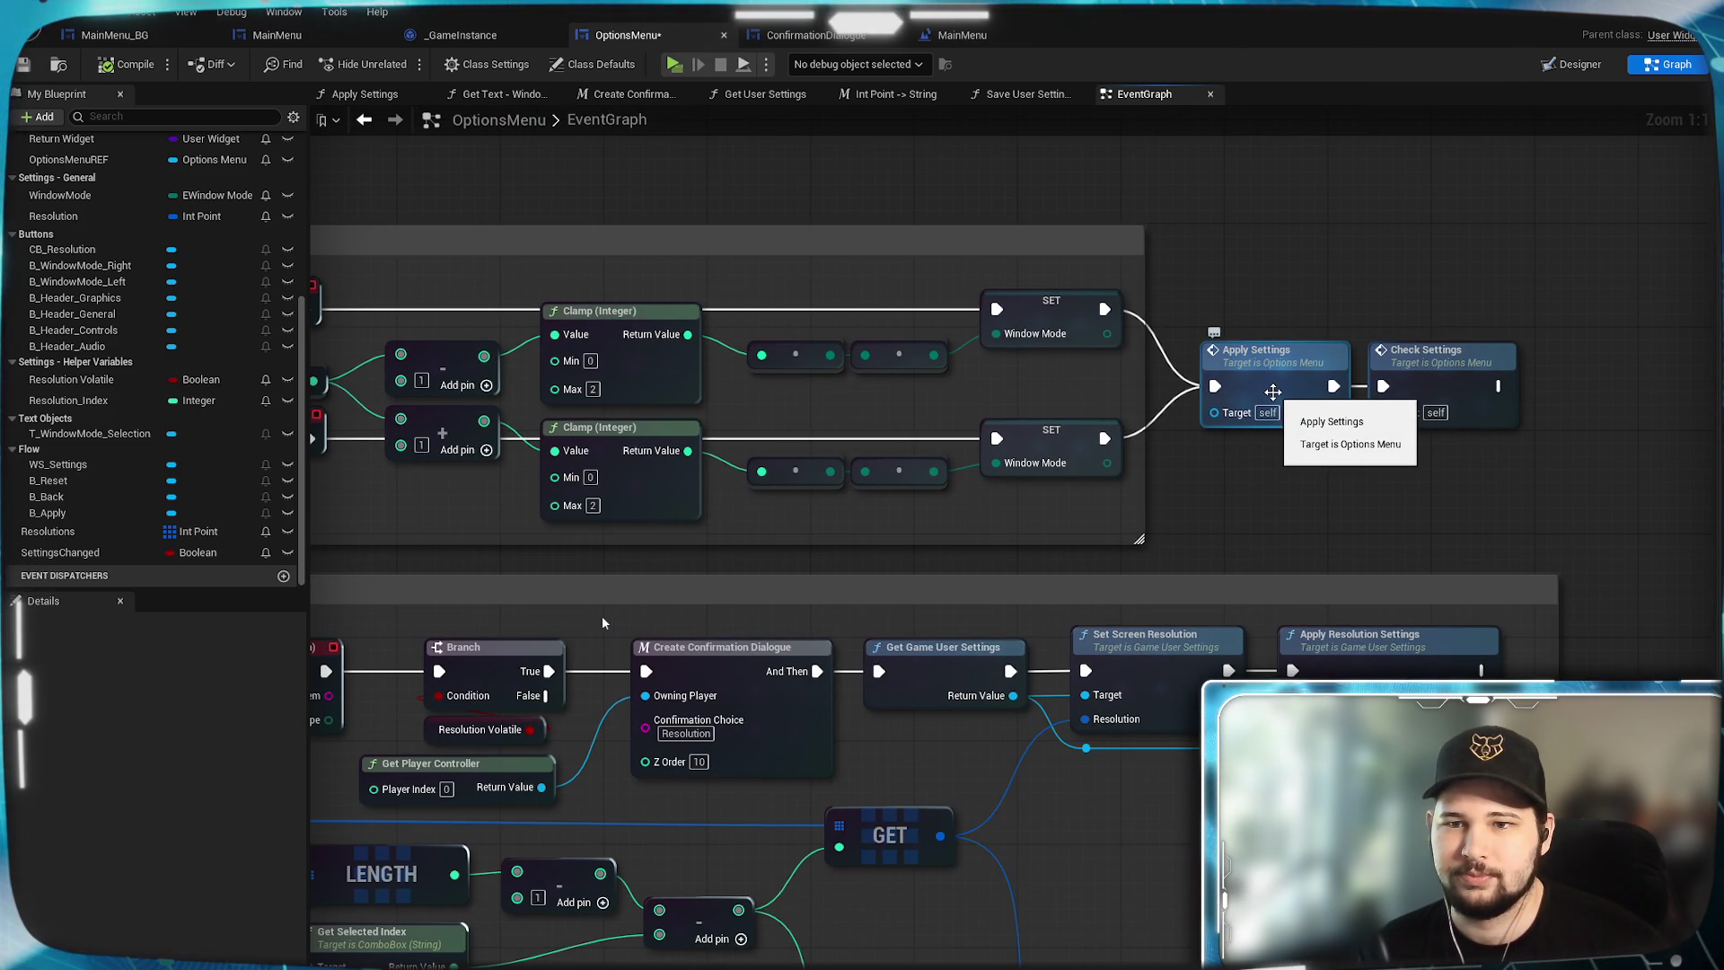
scroll(1268, 460, "down", 2)
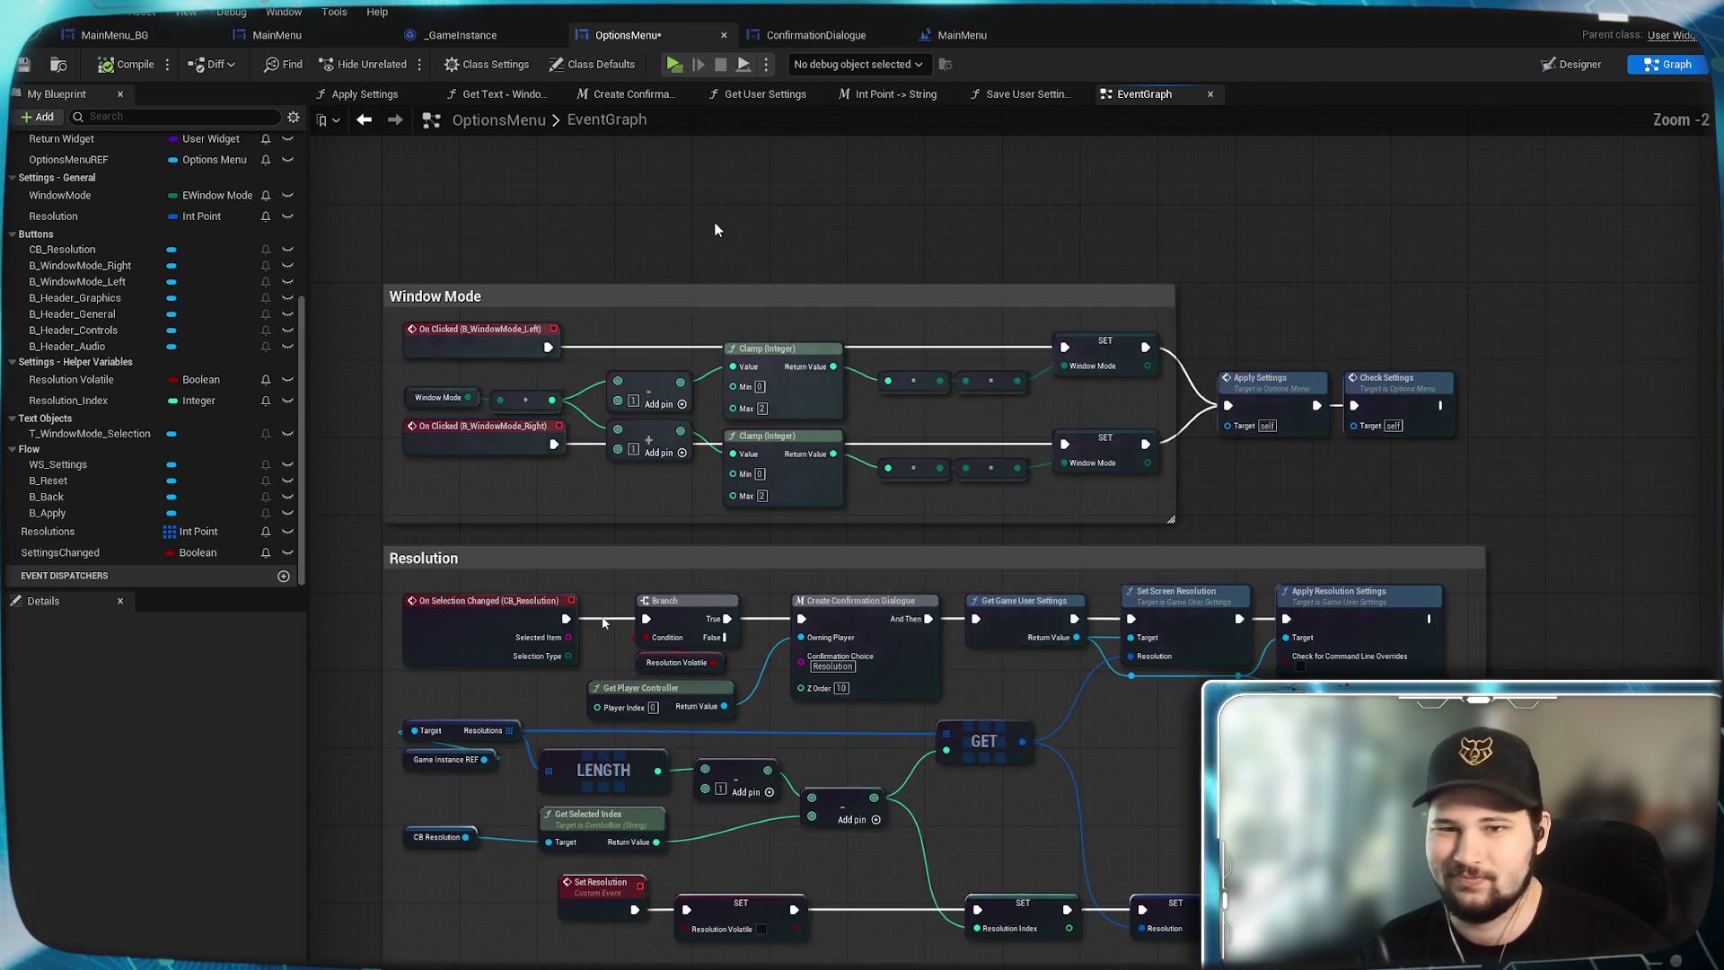
mouse_move(714, 220)
left_mouse_down()
mouse_move(711, 317)
mouse_move(557, 496)
left_mouse_up()
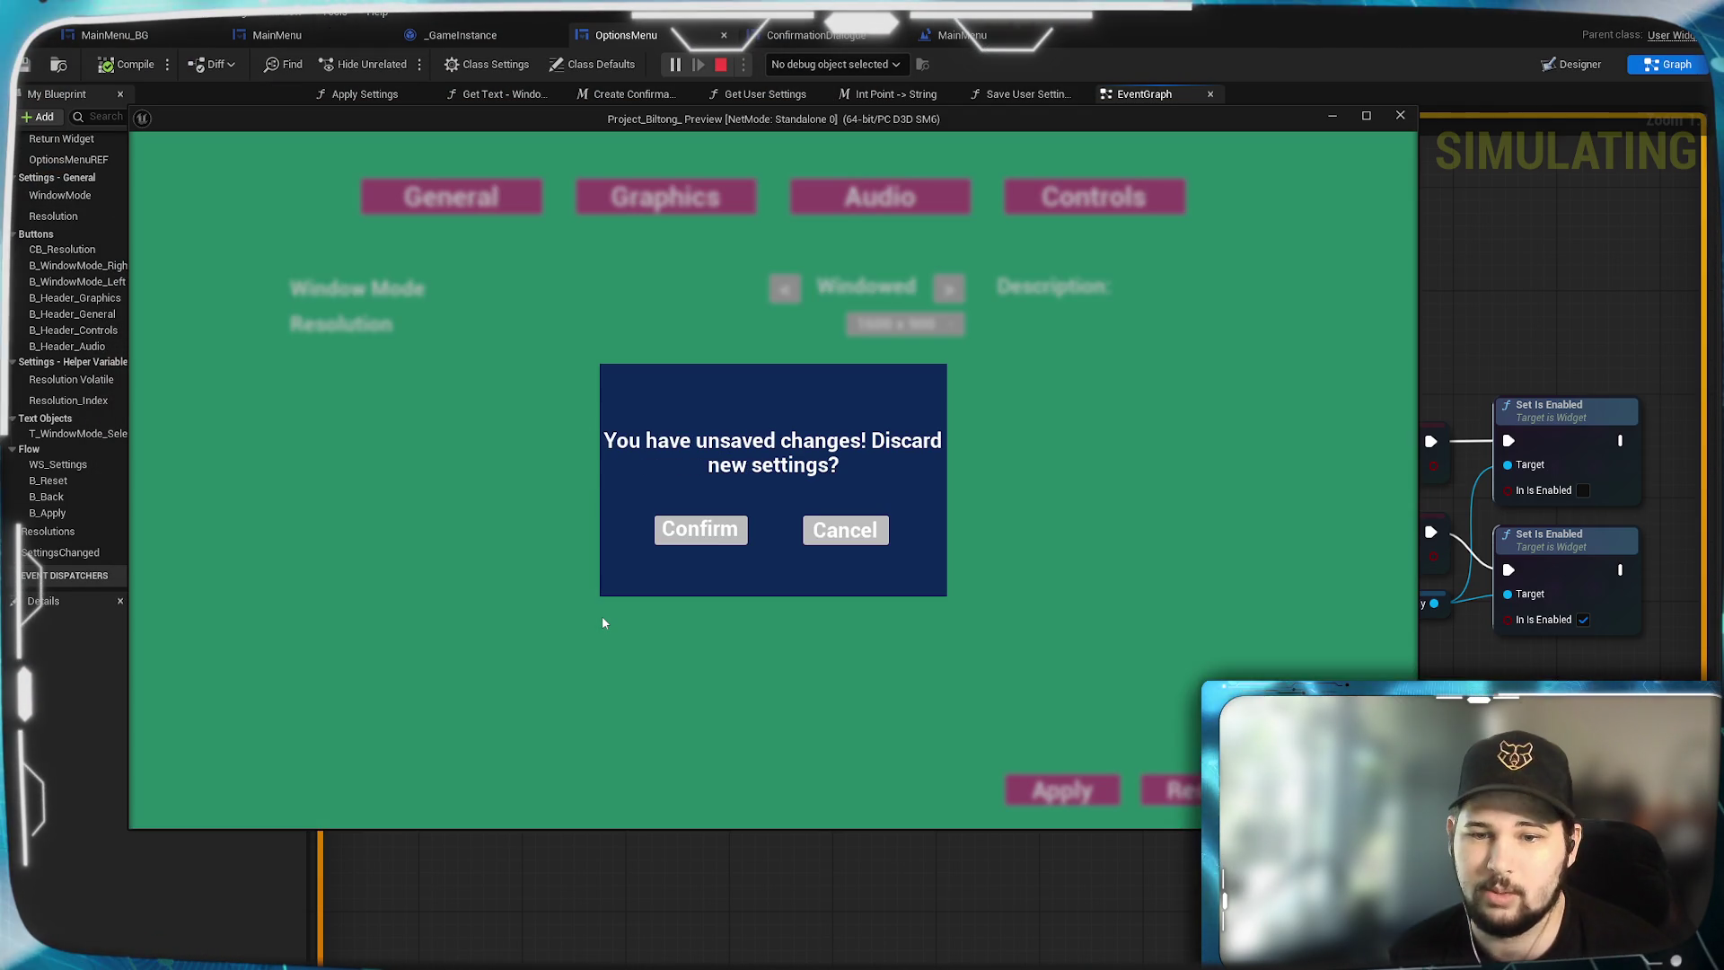
Discard the new settings and quit the game preview.
left_click(697, 531)
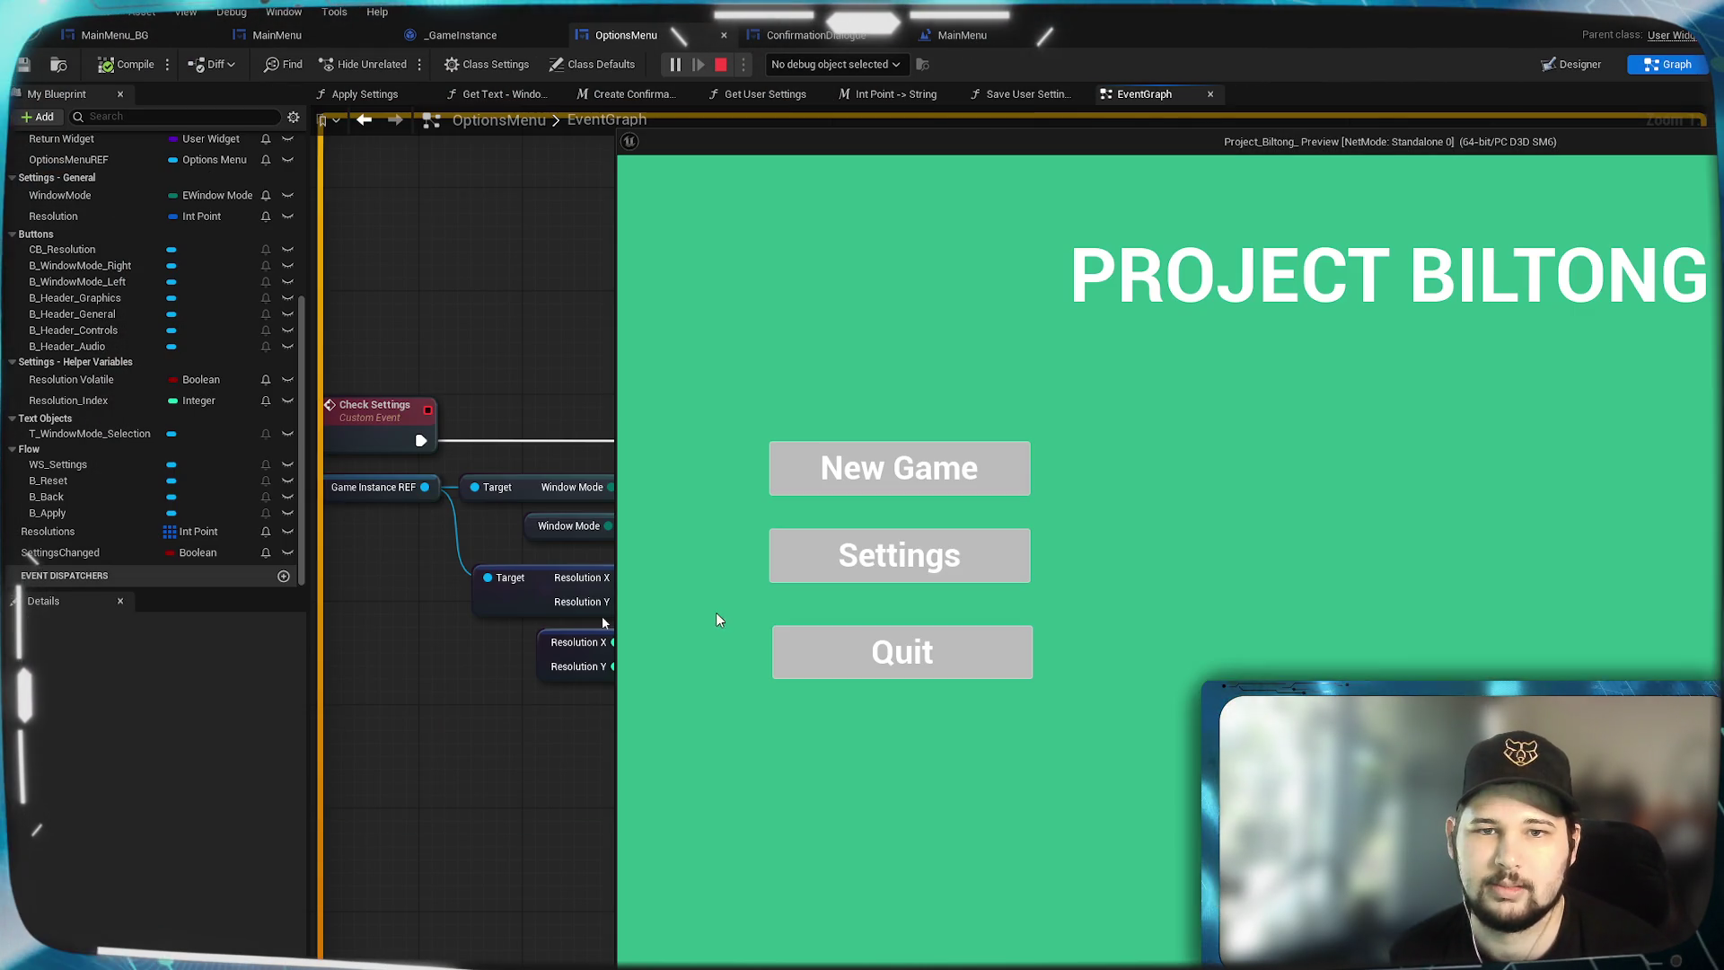
double_click(1362, 155)
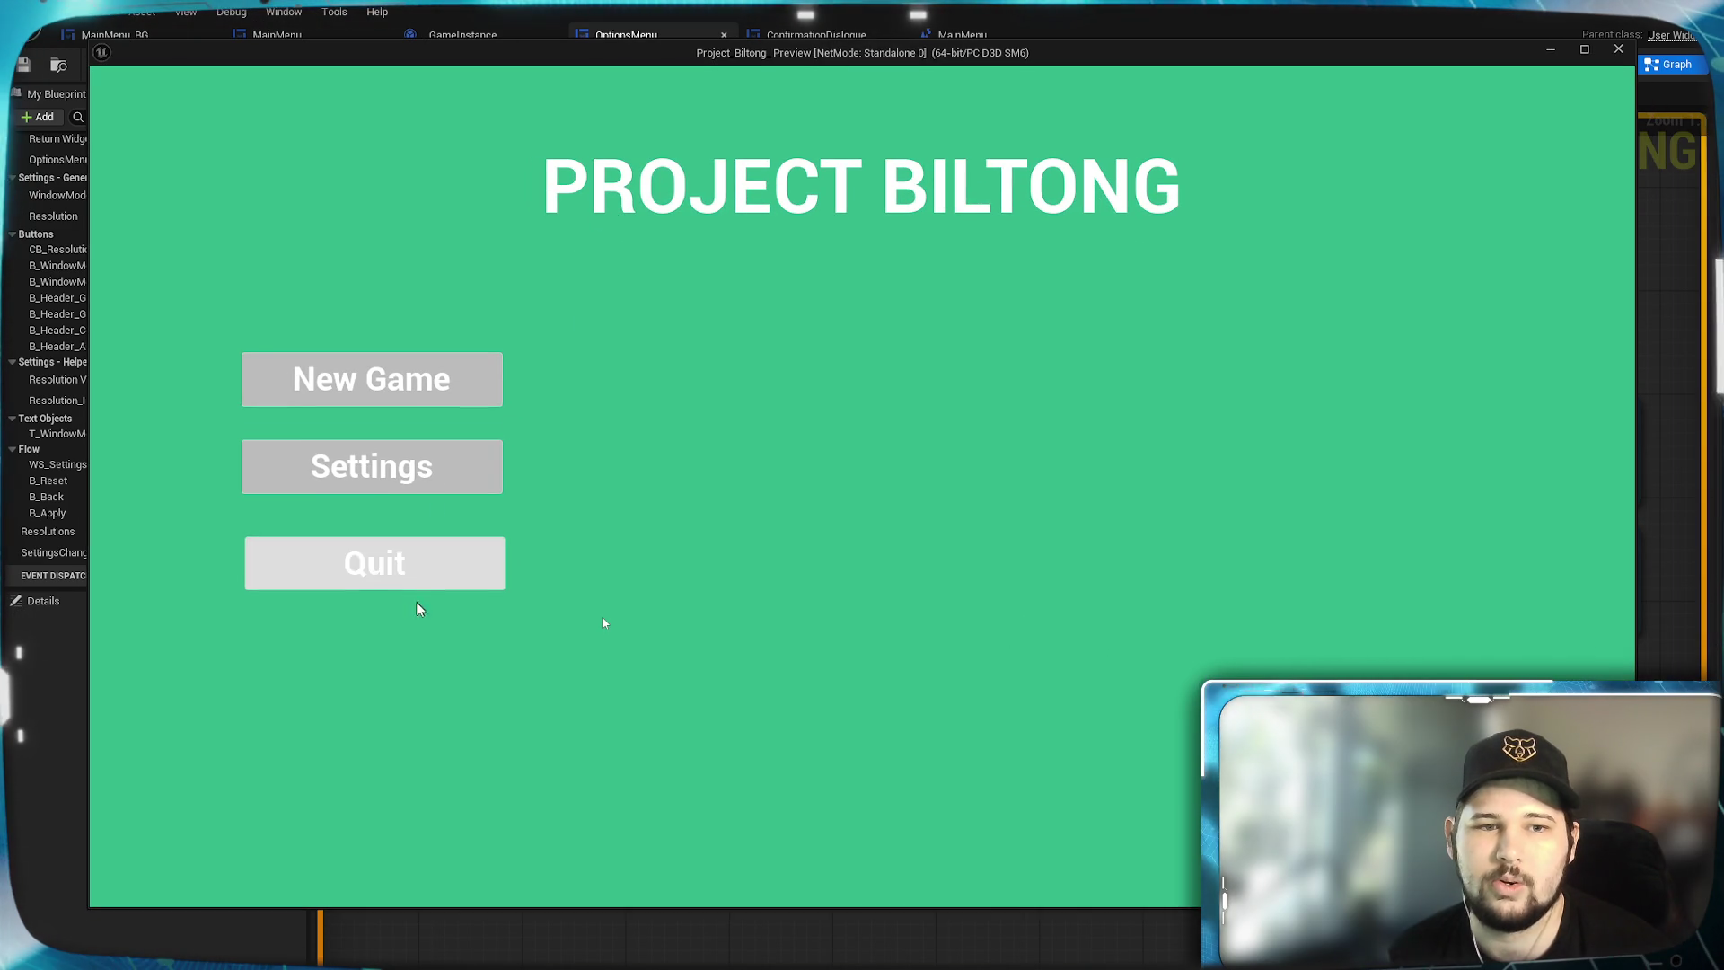
left_click(414, 575)
Delete the OR node, set the AND node in its place feeding the Branch, and save.
left_click(1007, 514)
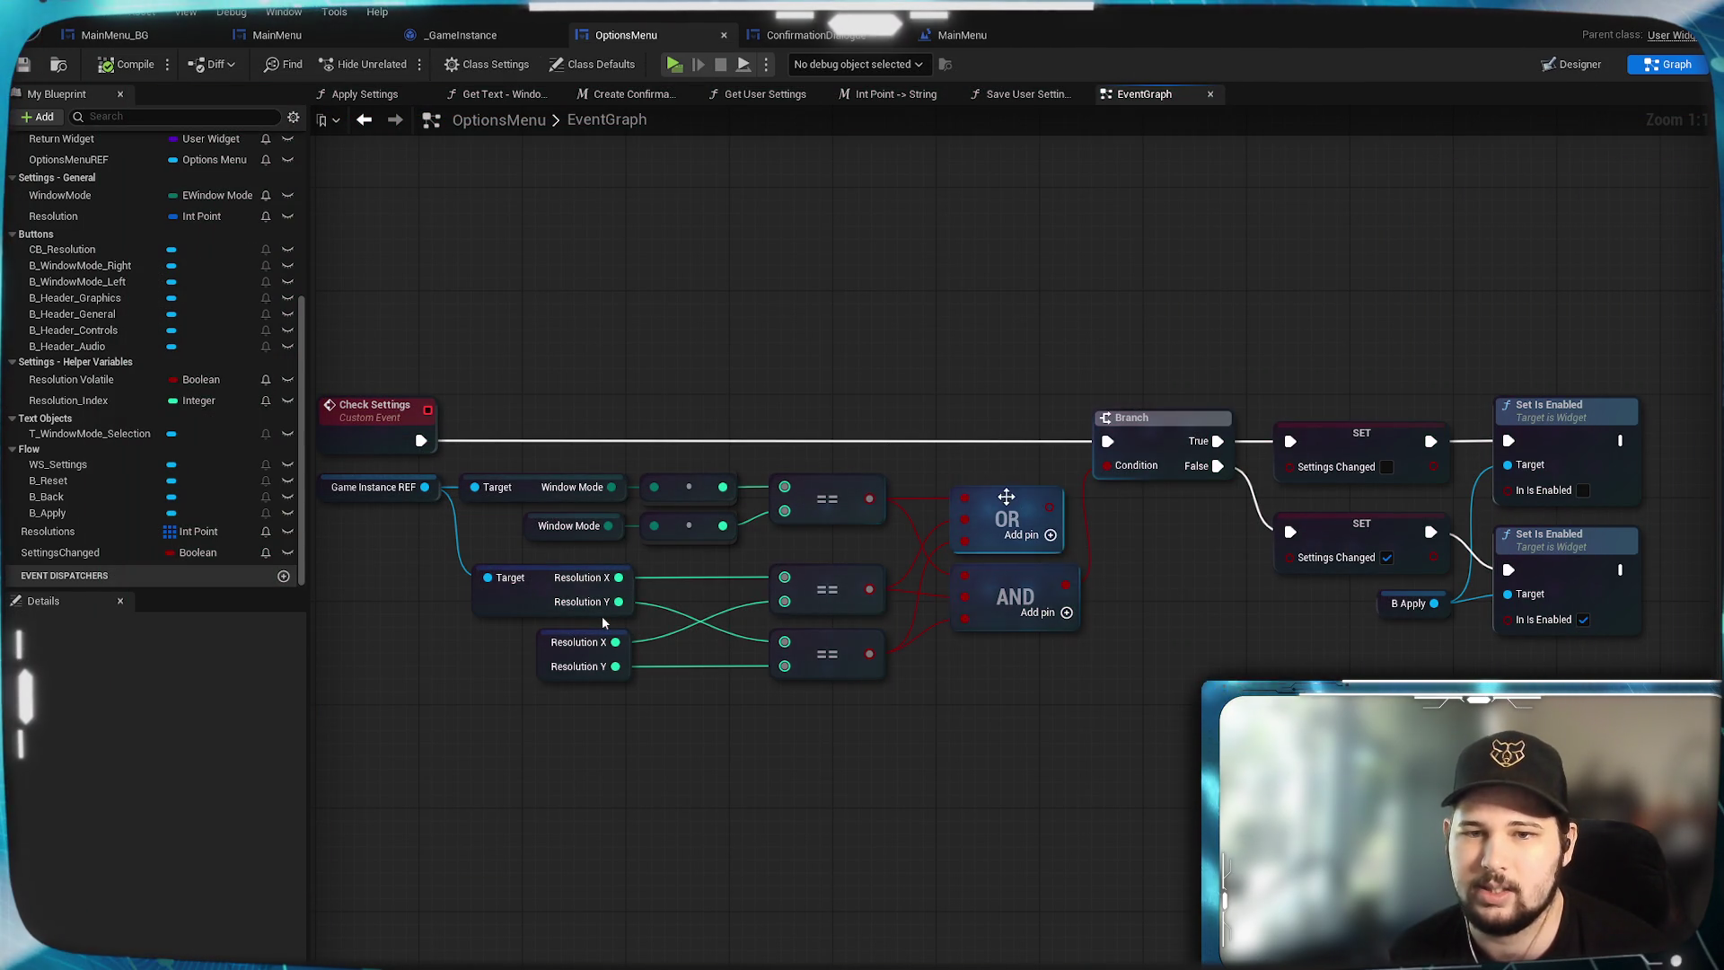
key("Delete")
mouse_move(998, 597)
left_mouse_down()
mouse_move(993, 509)
mouse_move(986, 587)
left_mouse_up()
left_click(1031, 584)
left_click(986, 729)
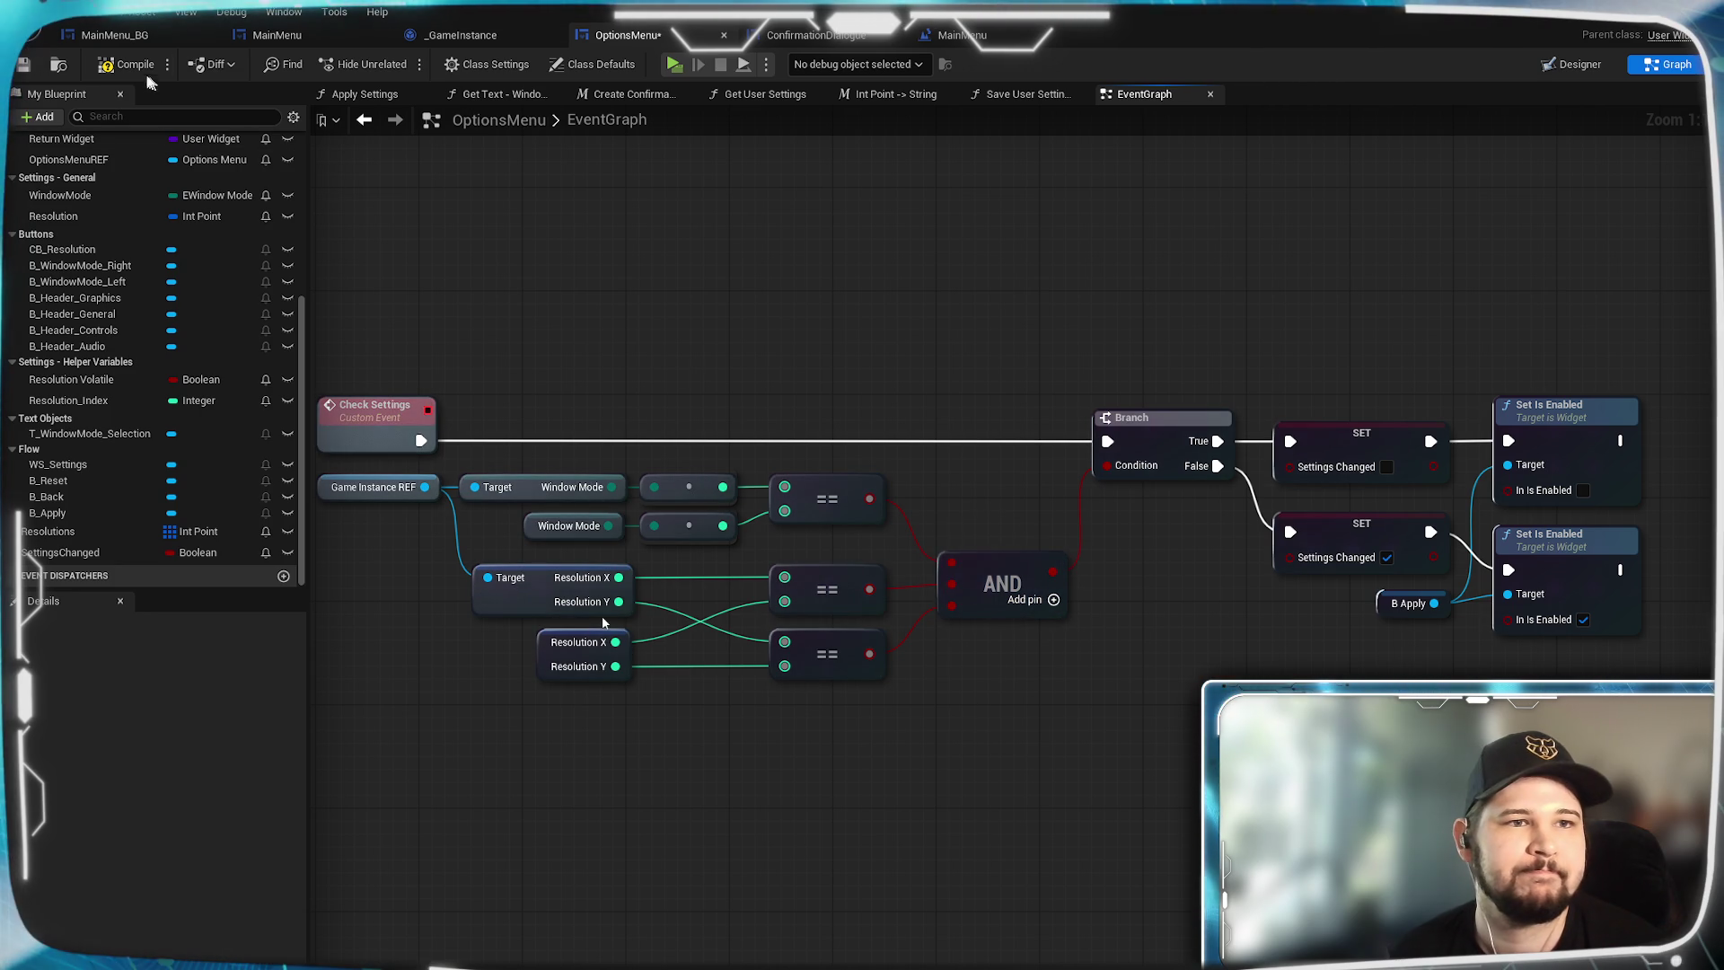
key("ctrl+s")
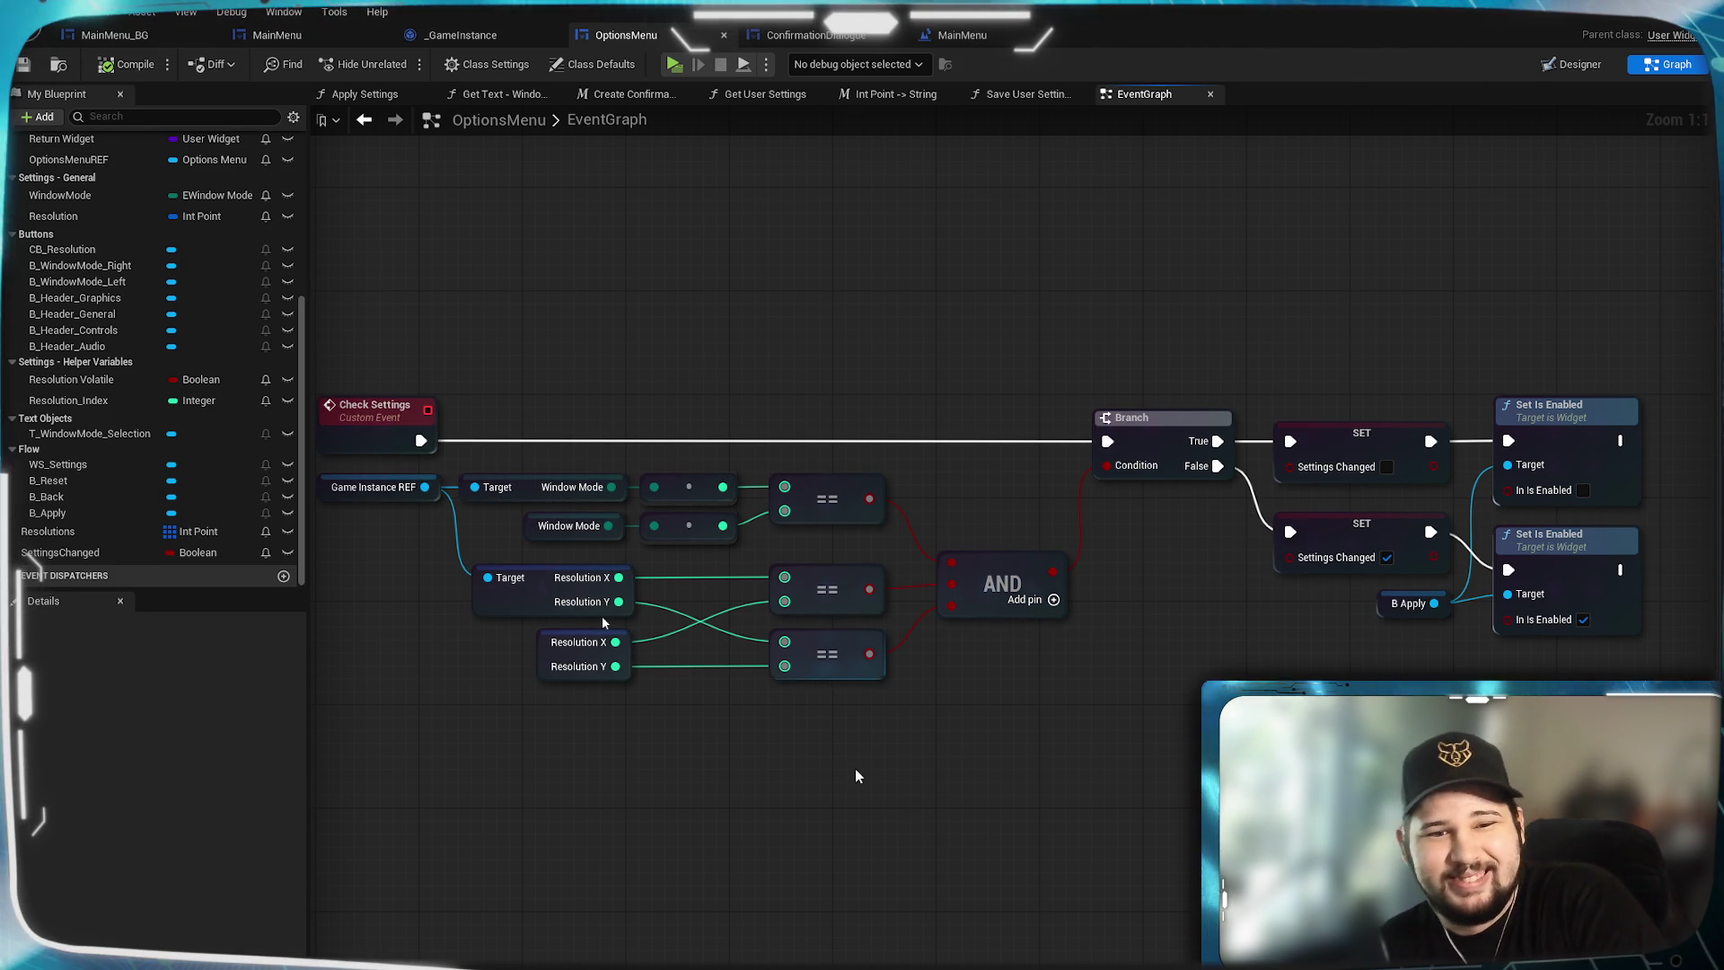
mouse_move(855, 775)
left_mouse_down()
mouse_move(1028, 697)
mouse_move(982, 758)
mouse_move(1021, 767)
mouse_move(956, 751)
mouse_move(1023, 749)
mouse_move(994, 747)
left_mouse_up()
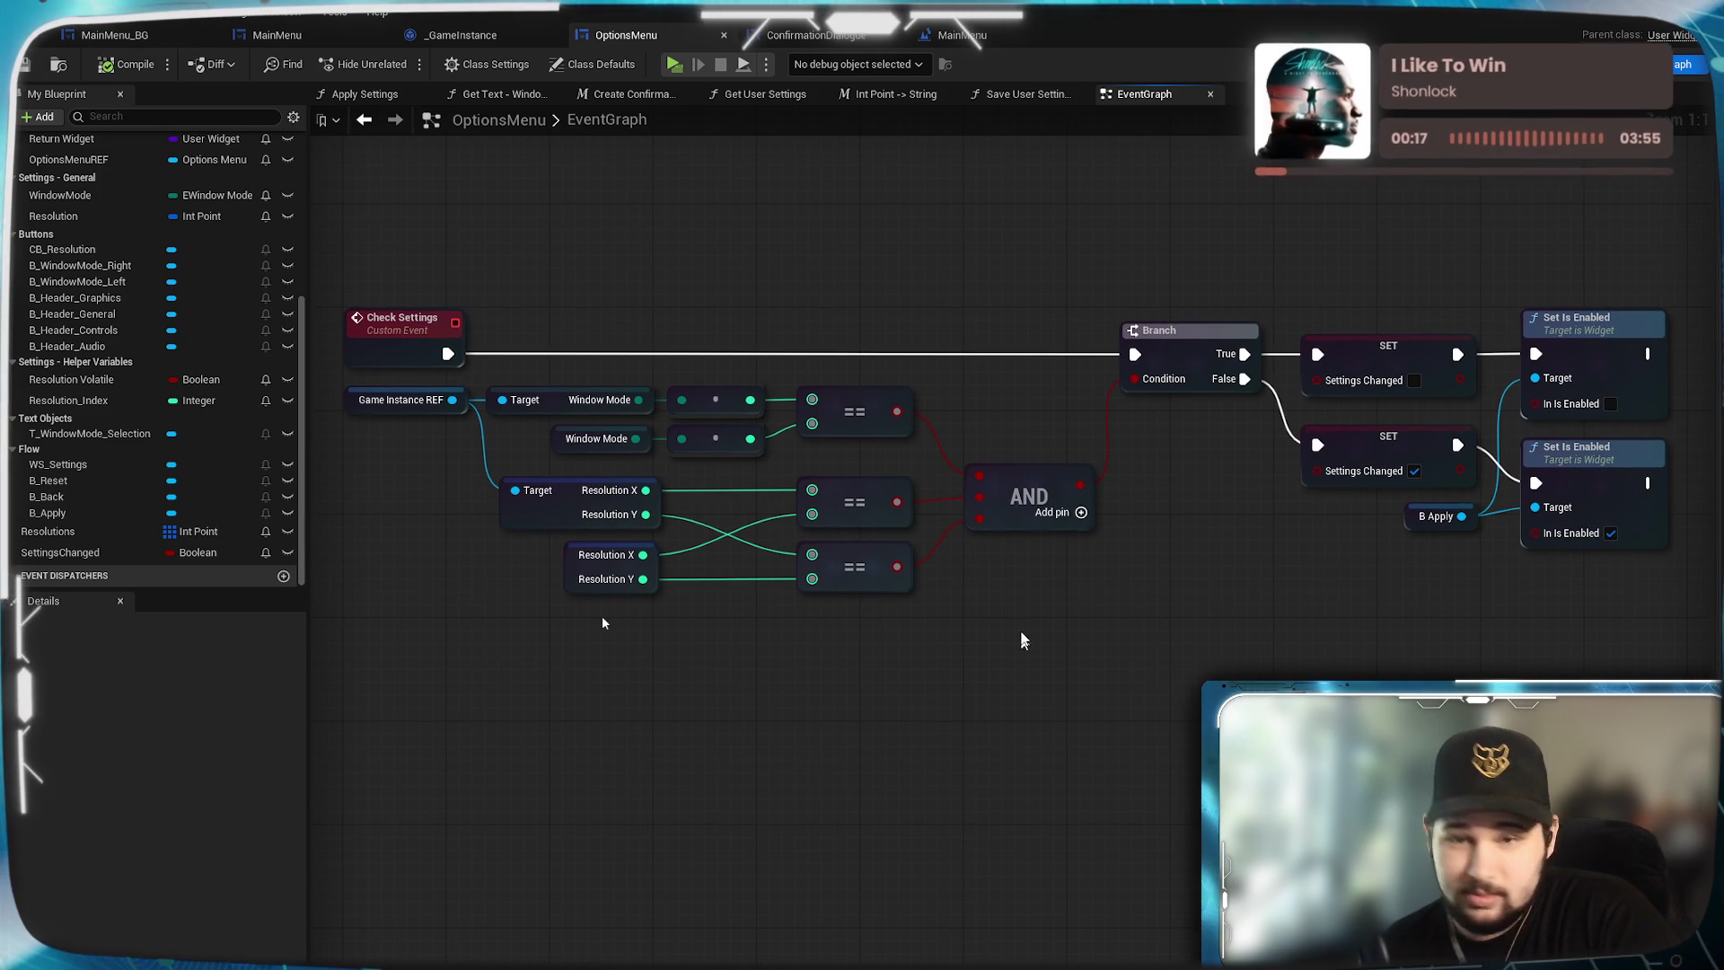
Pan around the OptionsMenu EventGraph to review the B_Apply, Reset to Previous, Resolution and Window Mode sections.
left_click_drag(1031, 634, 1069, 770)
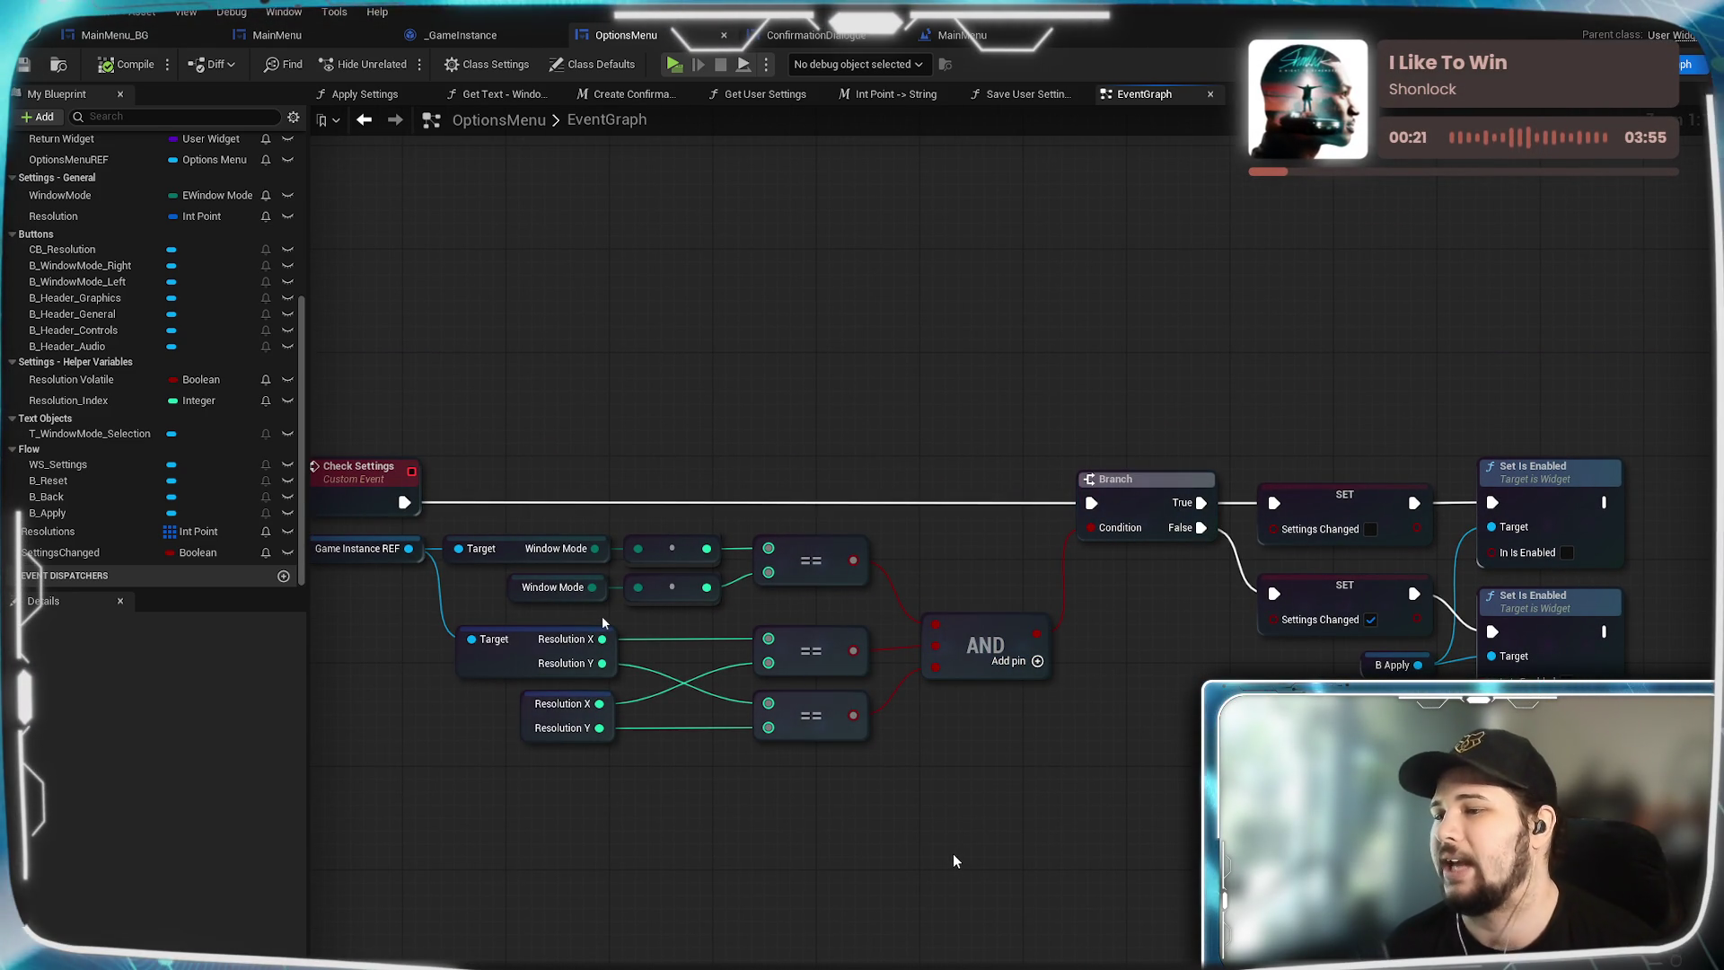
scroll(952, 858, "down", 2)
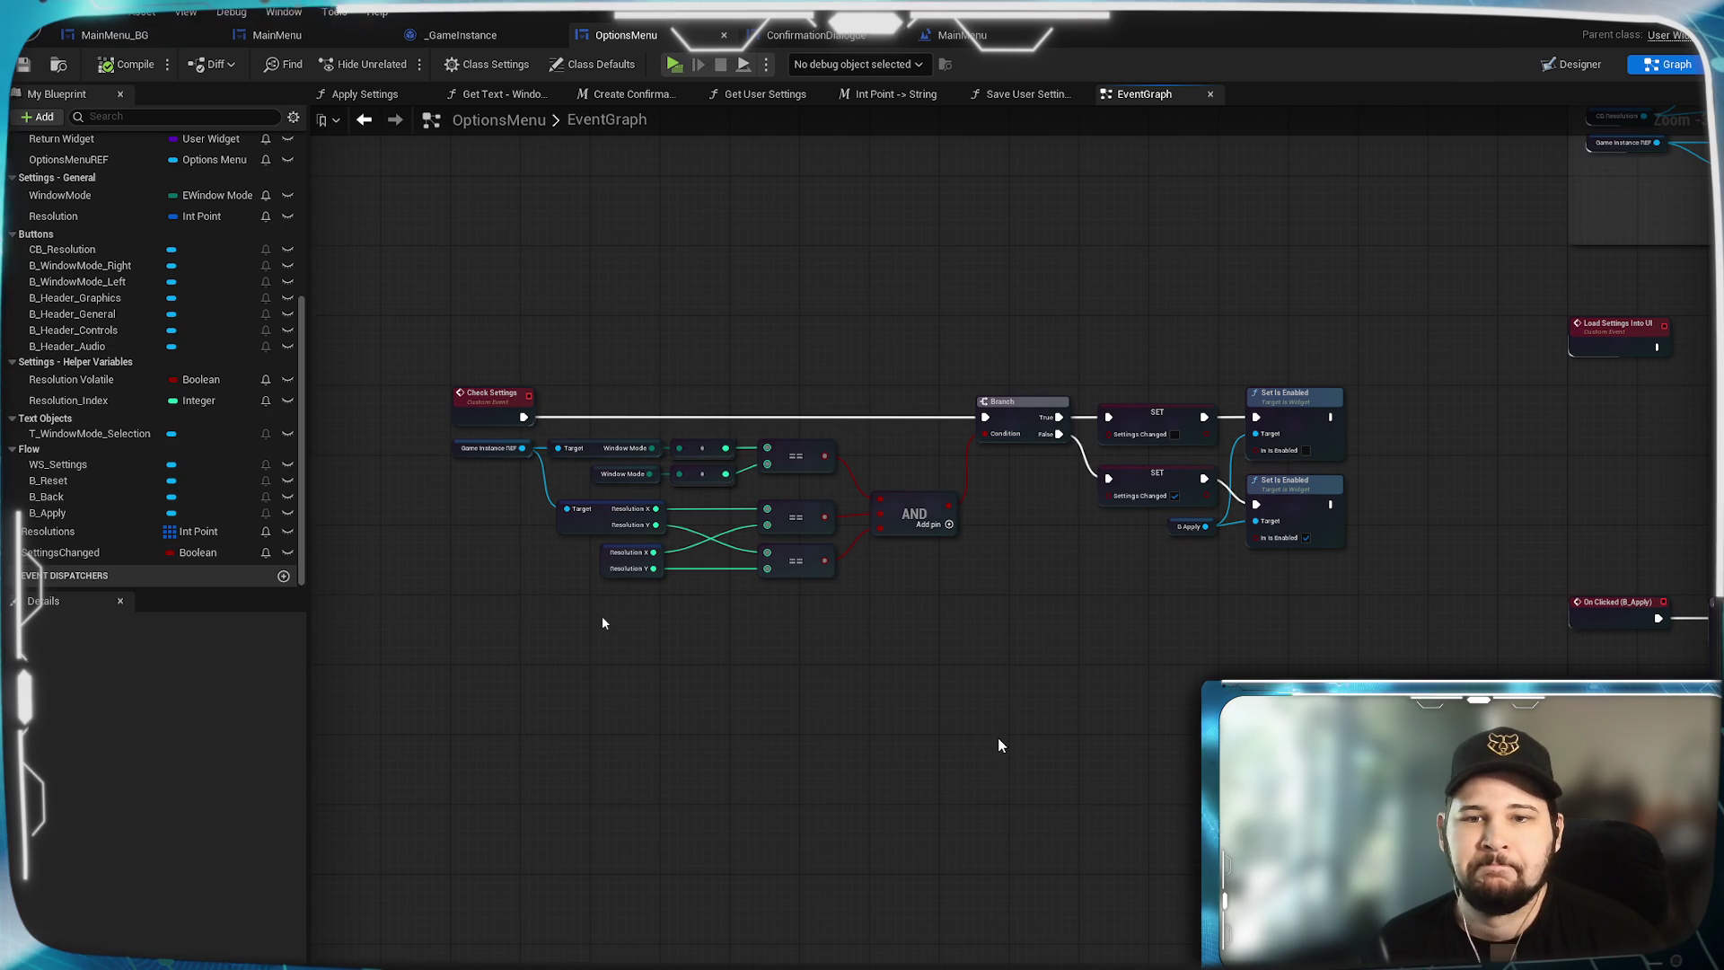
mouse_move(999, 743)
left_mouse_down()
mouse_move(970, 785)
mouse_move(885, 526)
left_mouse_up()
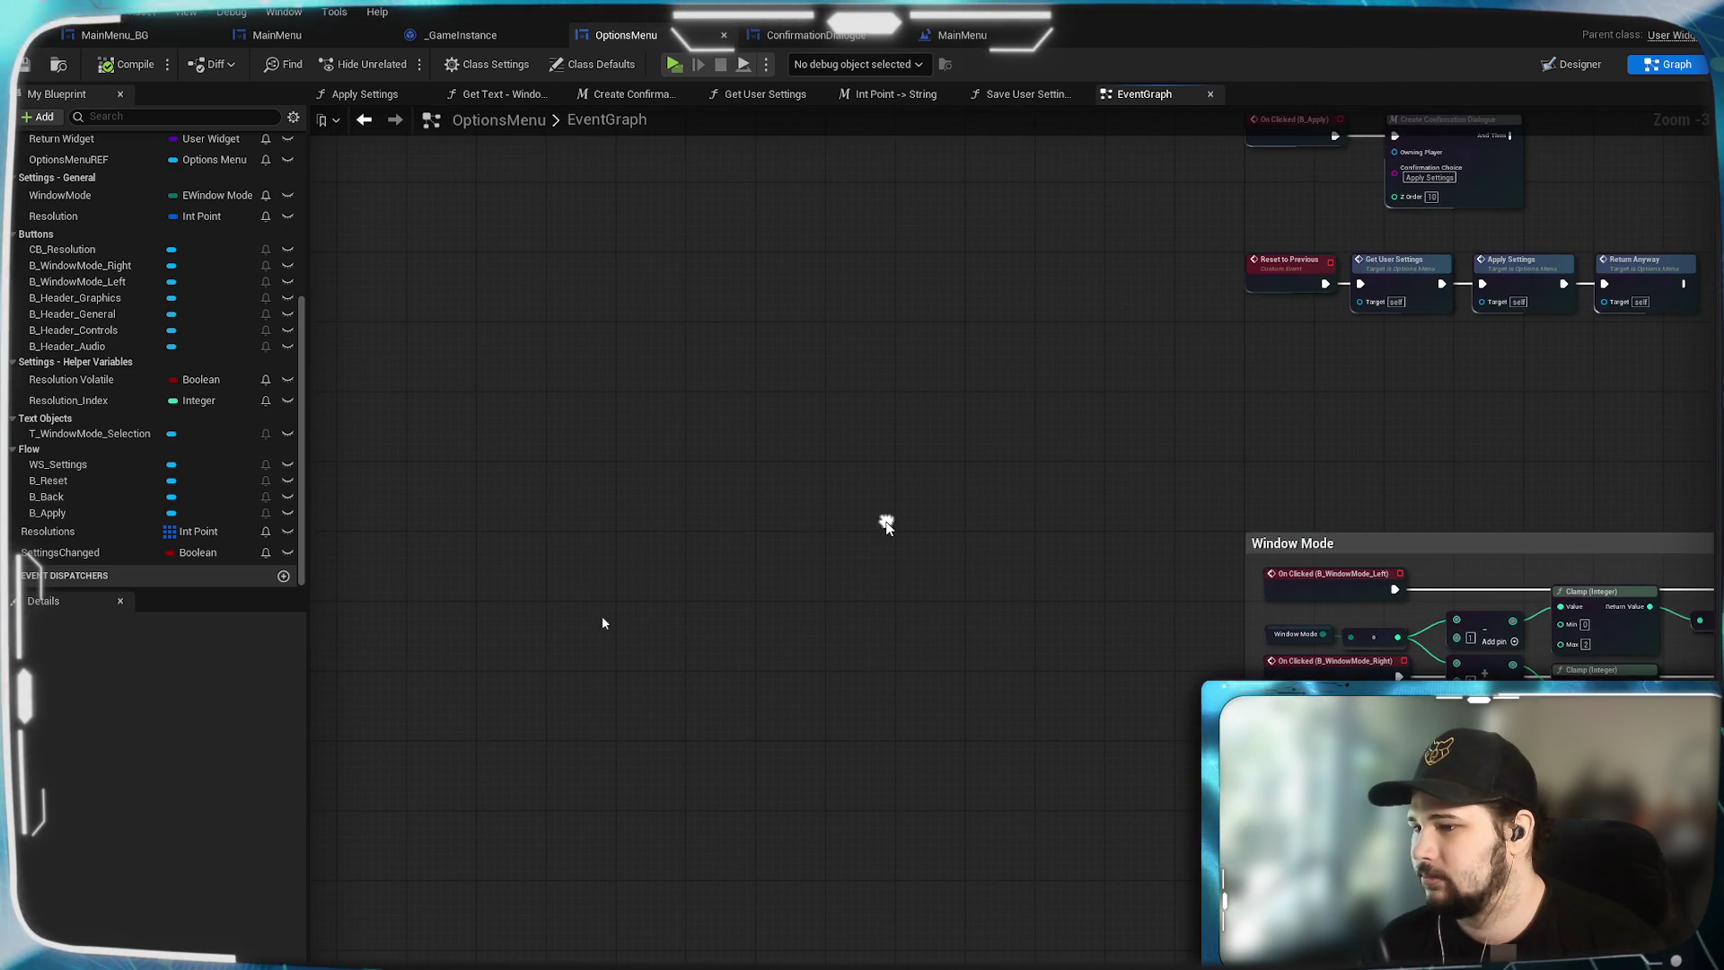
mouse_move(923, 616)
left_mouse_down()
mouse_move(877, 493)
mouse_move(724, 654)
mouse_move(816, 626)
mouse_move(734, 665)
left_mouse_up()
mouse_move(808, 623)
left_mouse_down()
mouse_move(791, 461)
mouse_move(741, 367)
mouse_move(675, 53)
left_mouse_up()
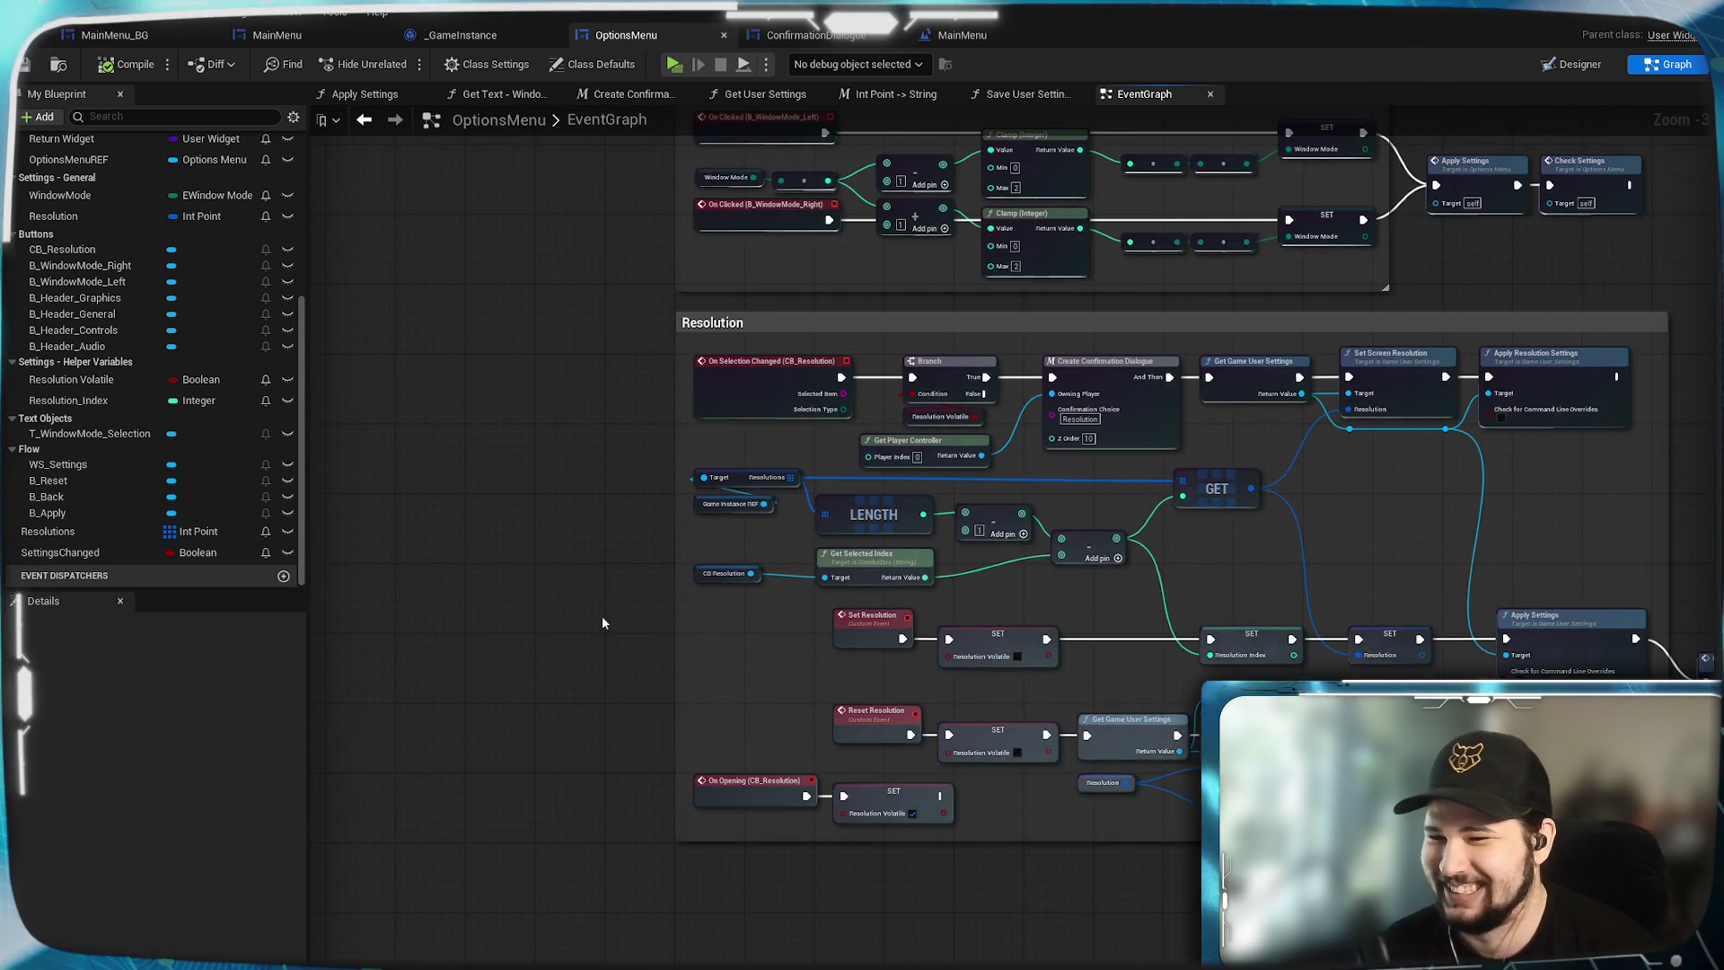
left_click_drag(1606, 573, 1221, 564)
left_click_drag(1166, 496, 1181, 620)
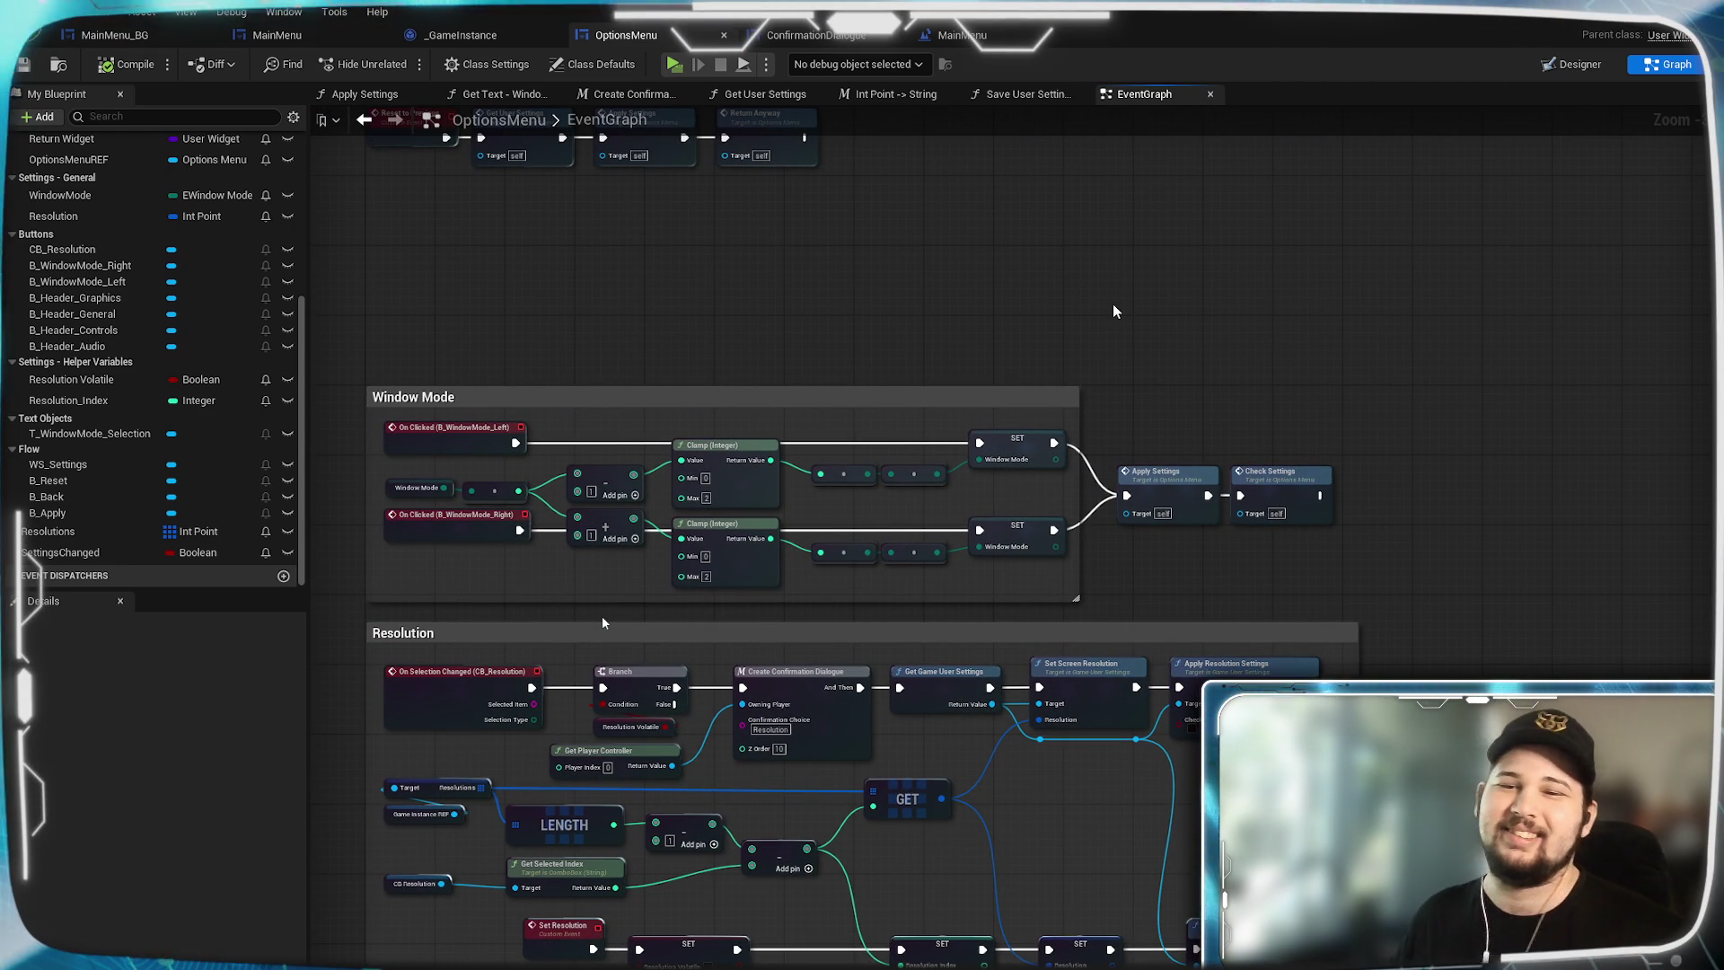
left_click_drag(1113, 311, 1112, 676)
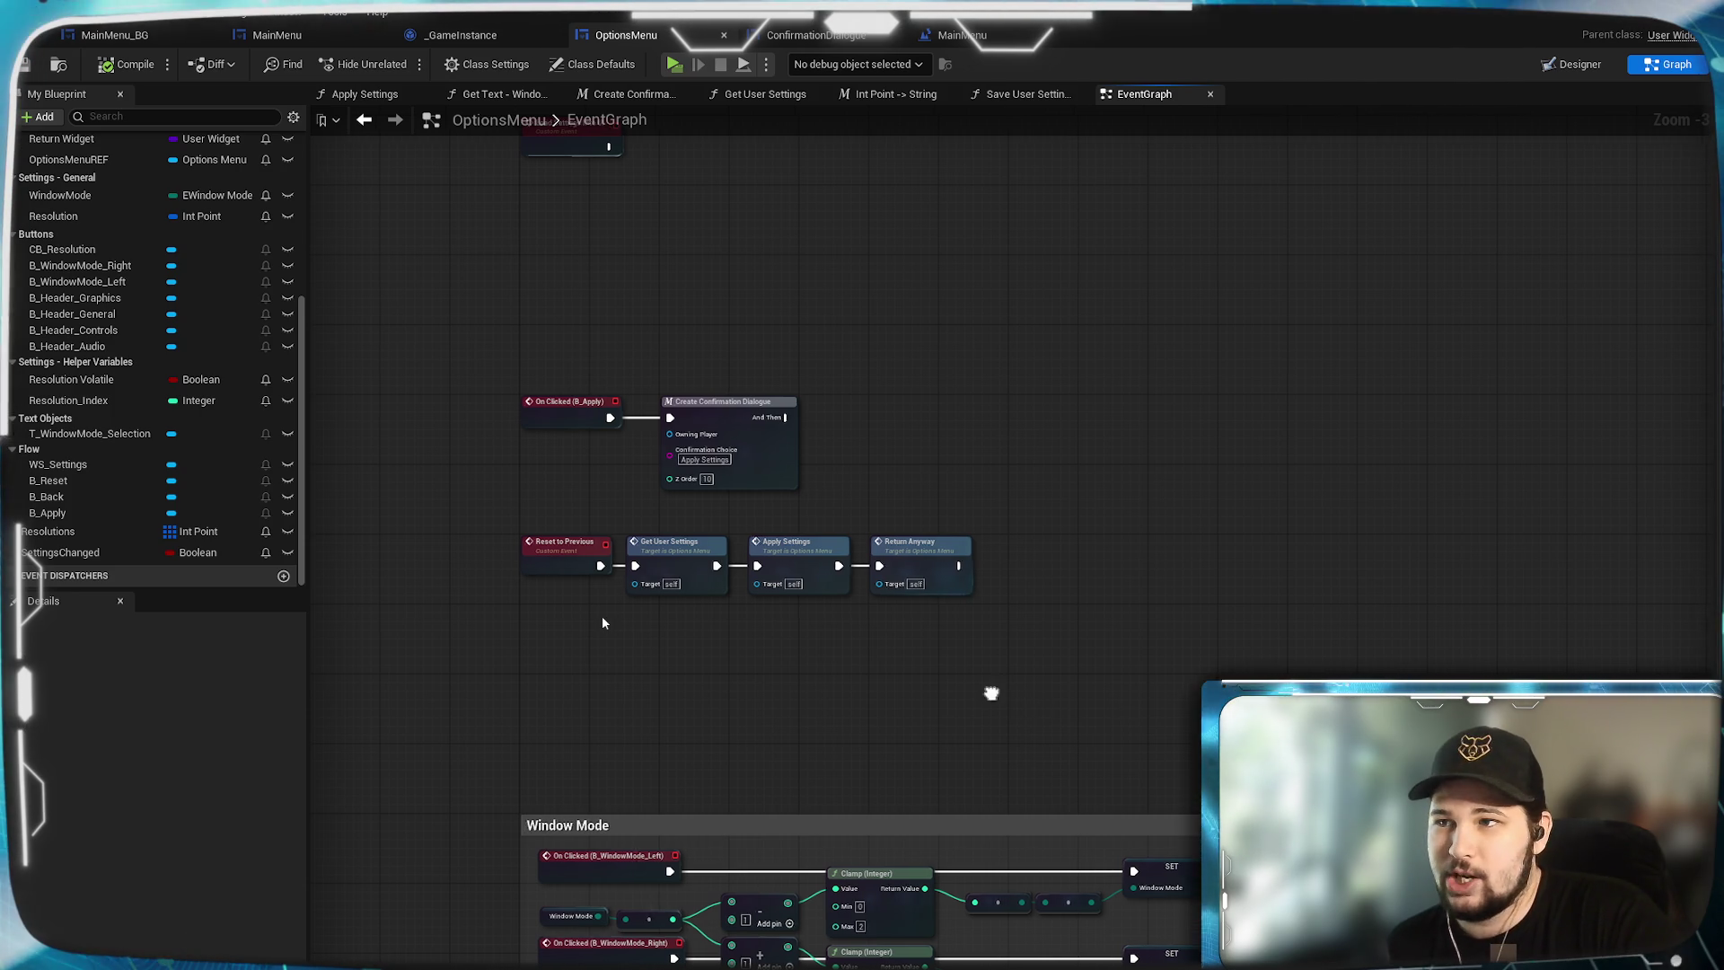
Review the Branch, SET and Load Settings Into UI nodes, then launch the standalone game preview.
left_click_drag(993, 697, 1203, 613)
scroll(882, 558, "up", 2)
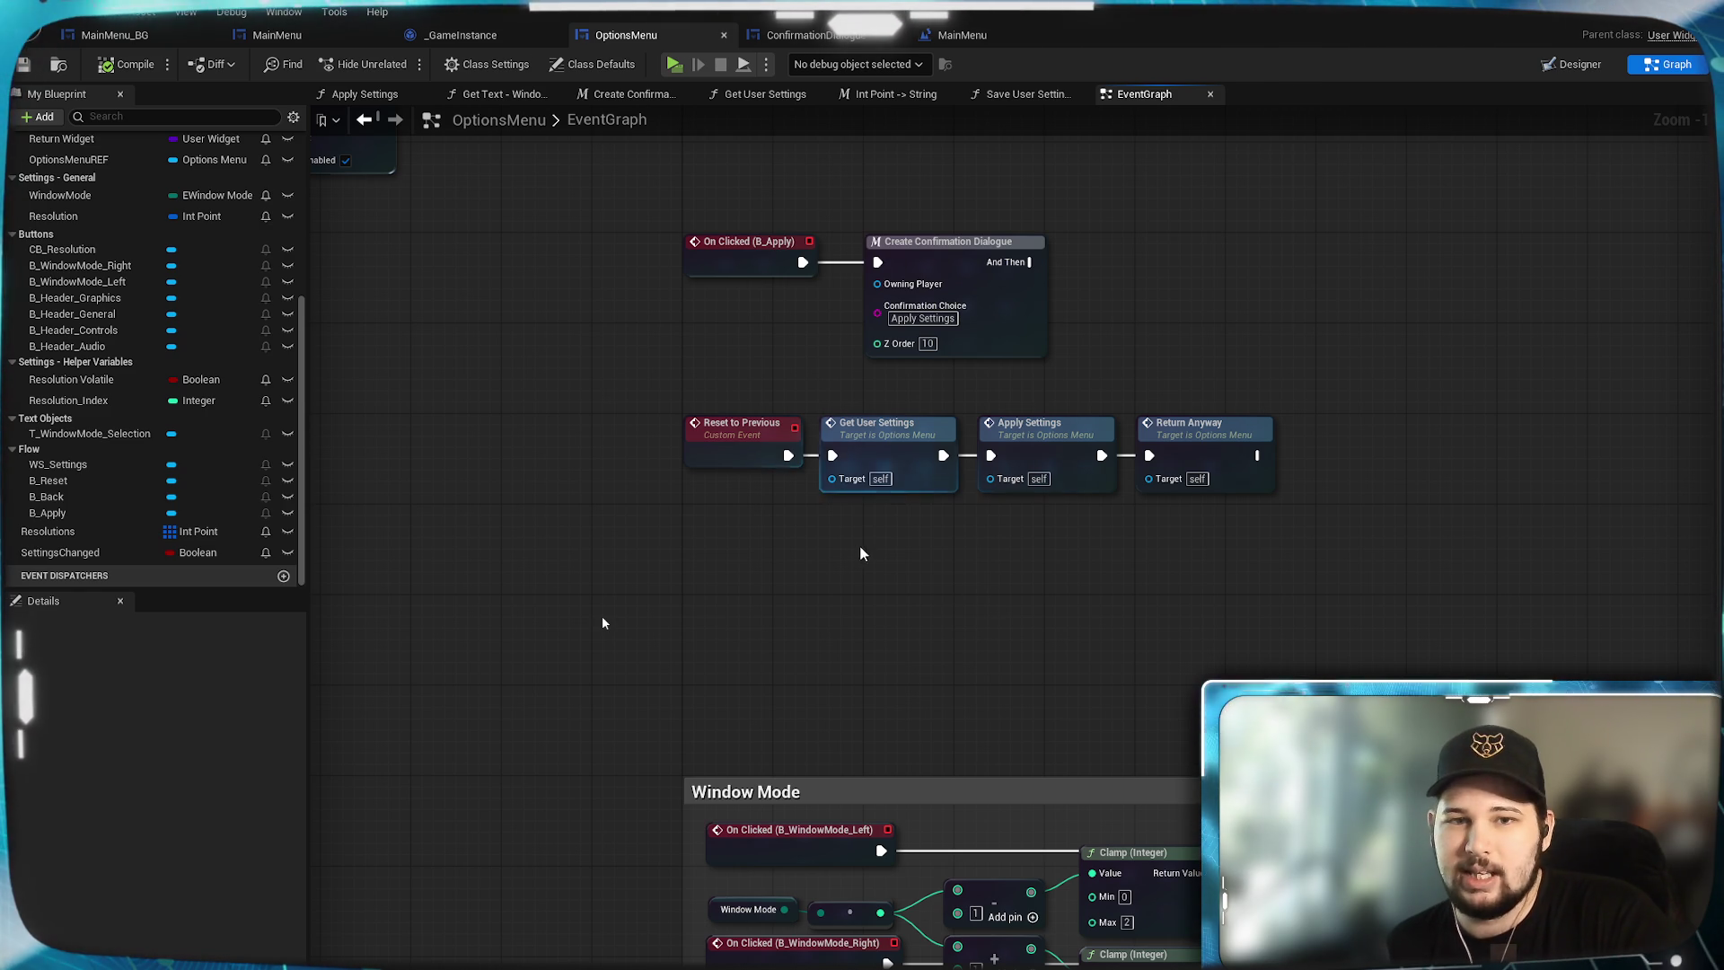
mouse_move(860, 546)
left_mouse_down()
mouse_move(1048, 690)
mouse_move(1125, 618)
mouse_move(1317, 622)
mouse_move(1032, 661)
mouse_move(1277, 629)
left_mouse_up()
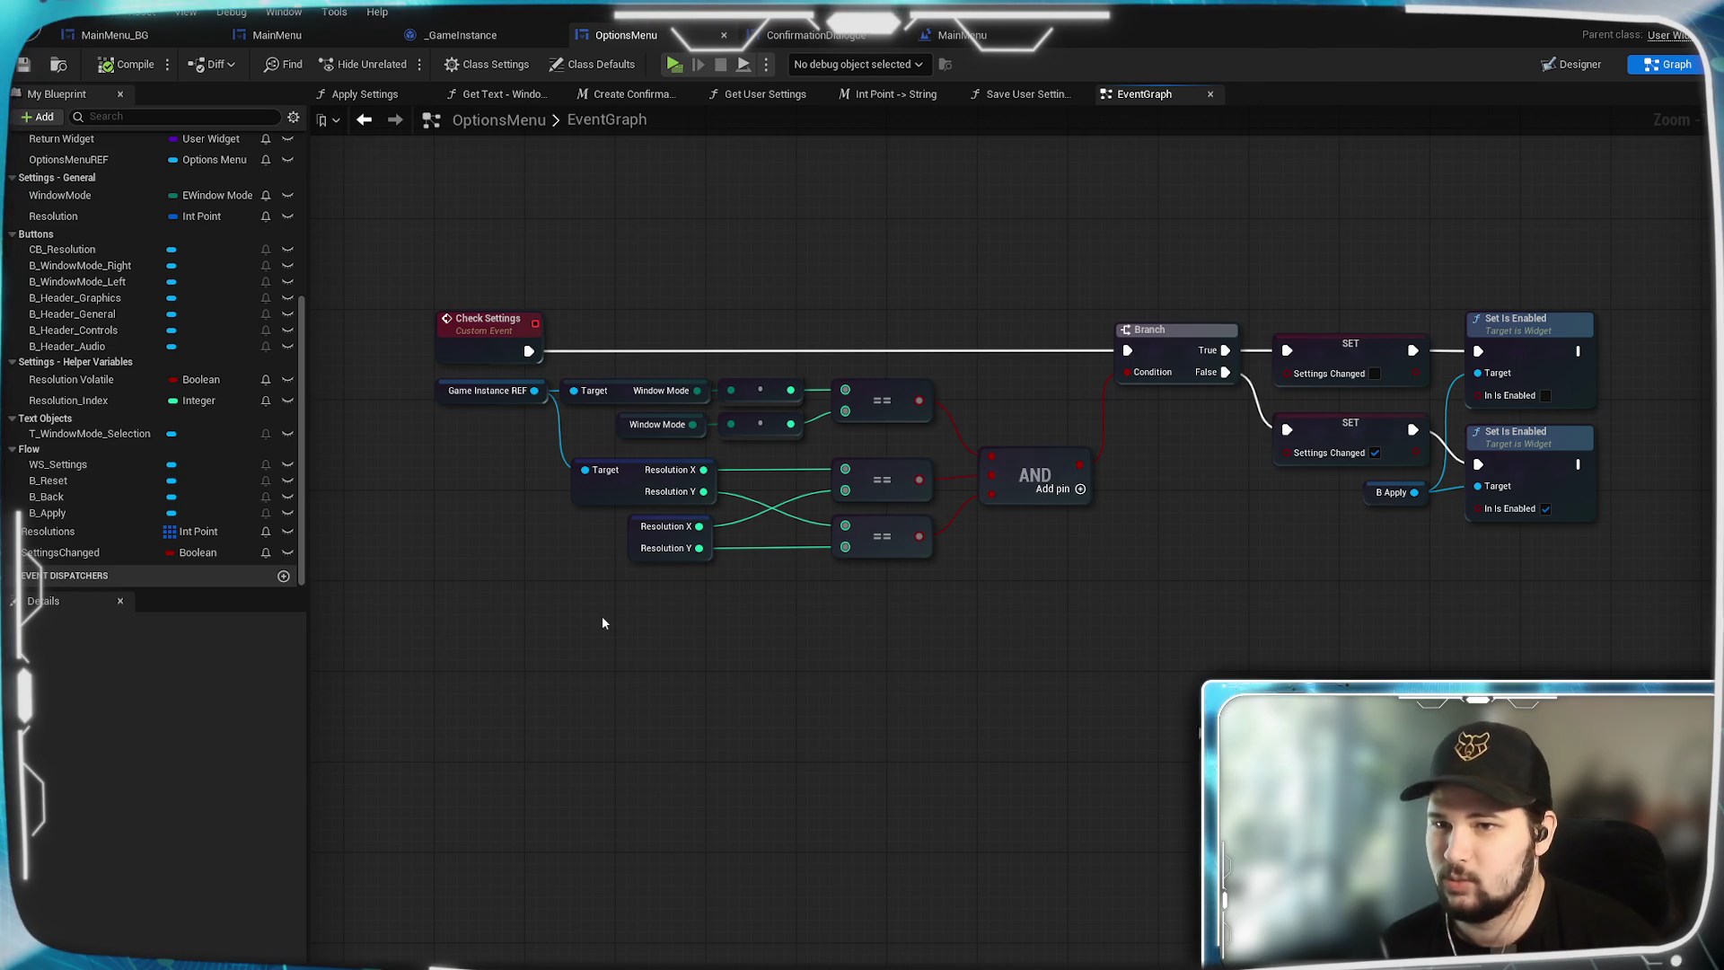
scroll(602, 623, "down", 2)
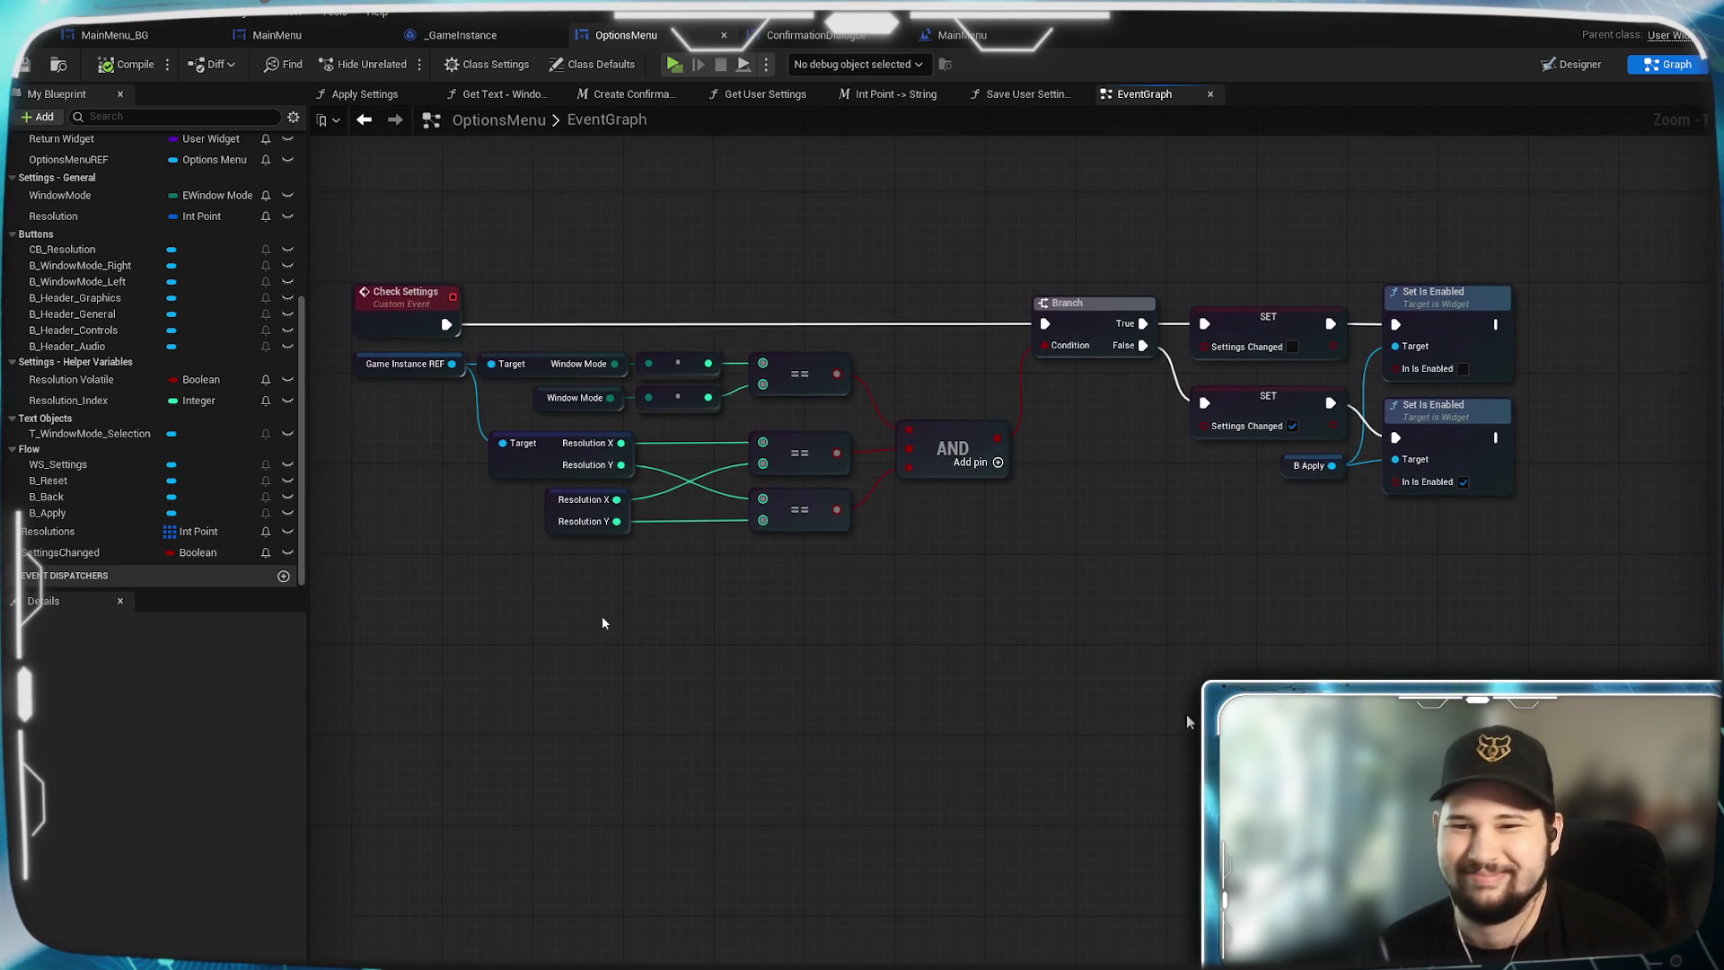
left_click_drag(1348, 770, 754, 654)
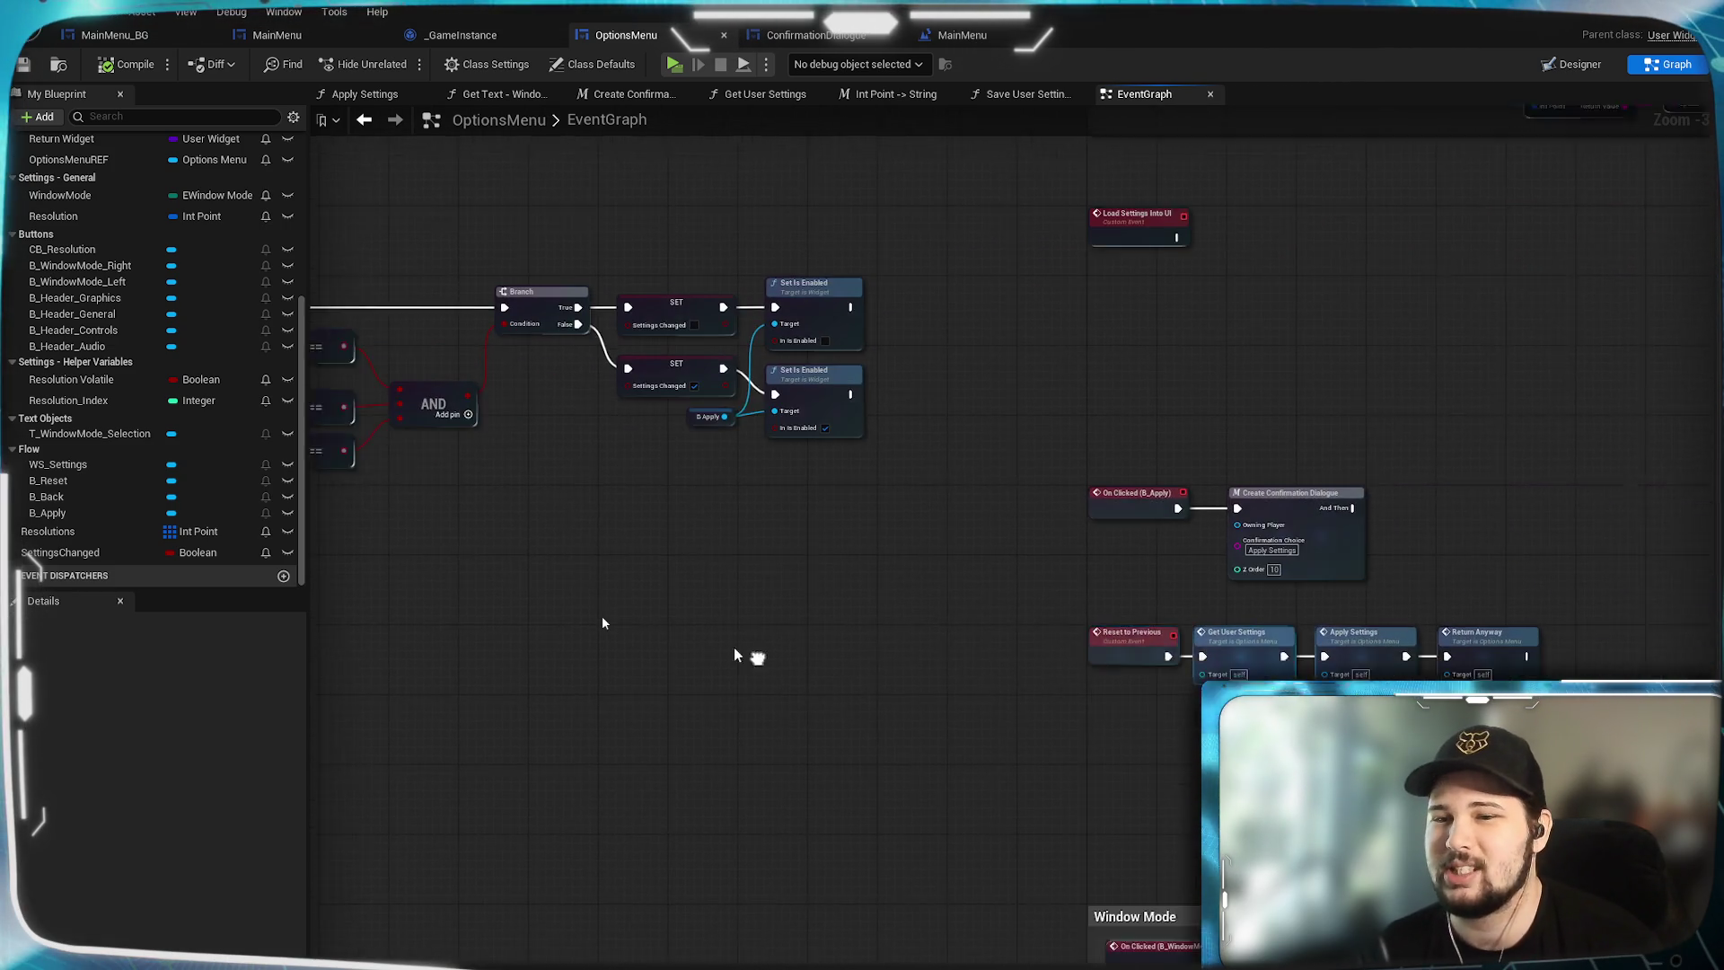
scroll(1162, 604, "up", 3)
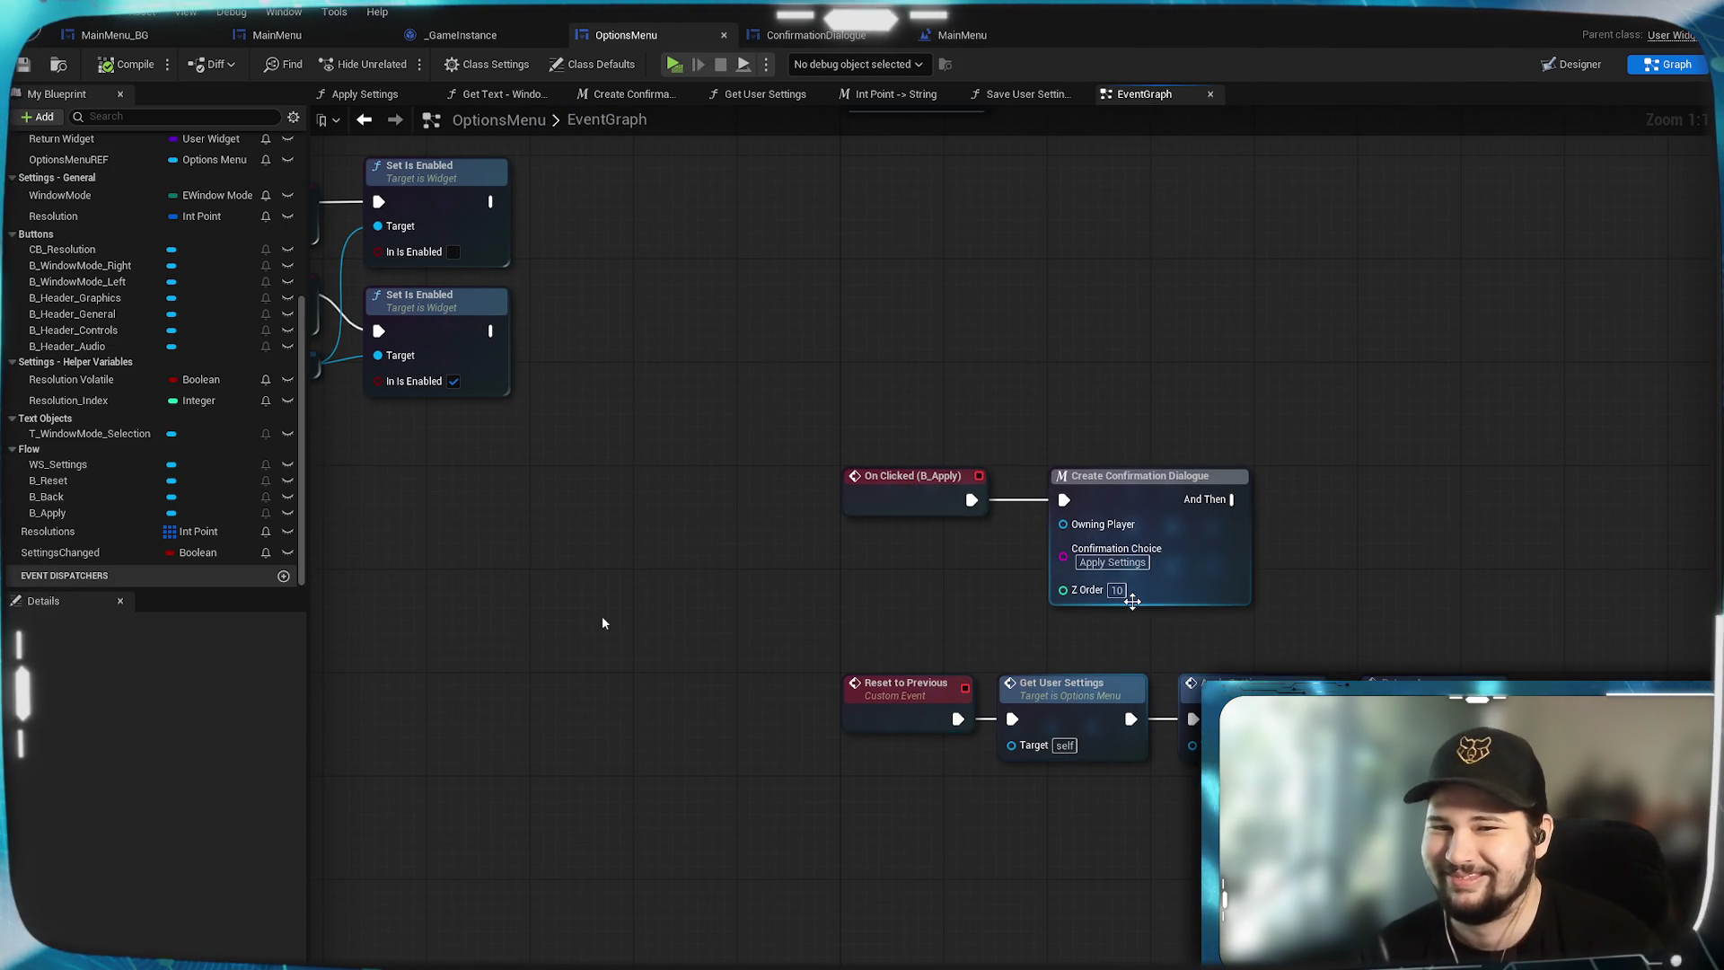
left_click_drag(1322, 396, 1275, 689)
scroll(603, 622, "down", 3)
scroll(602, 622, "up", 3)
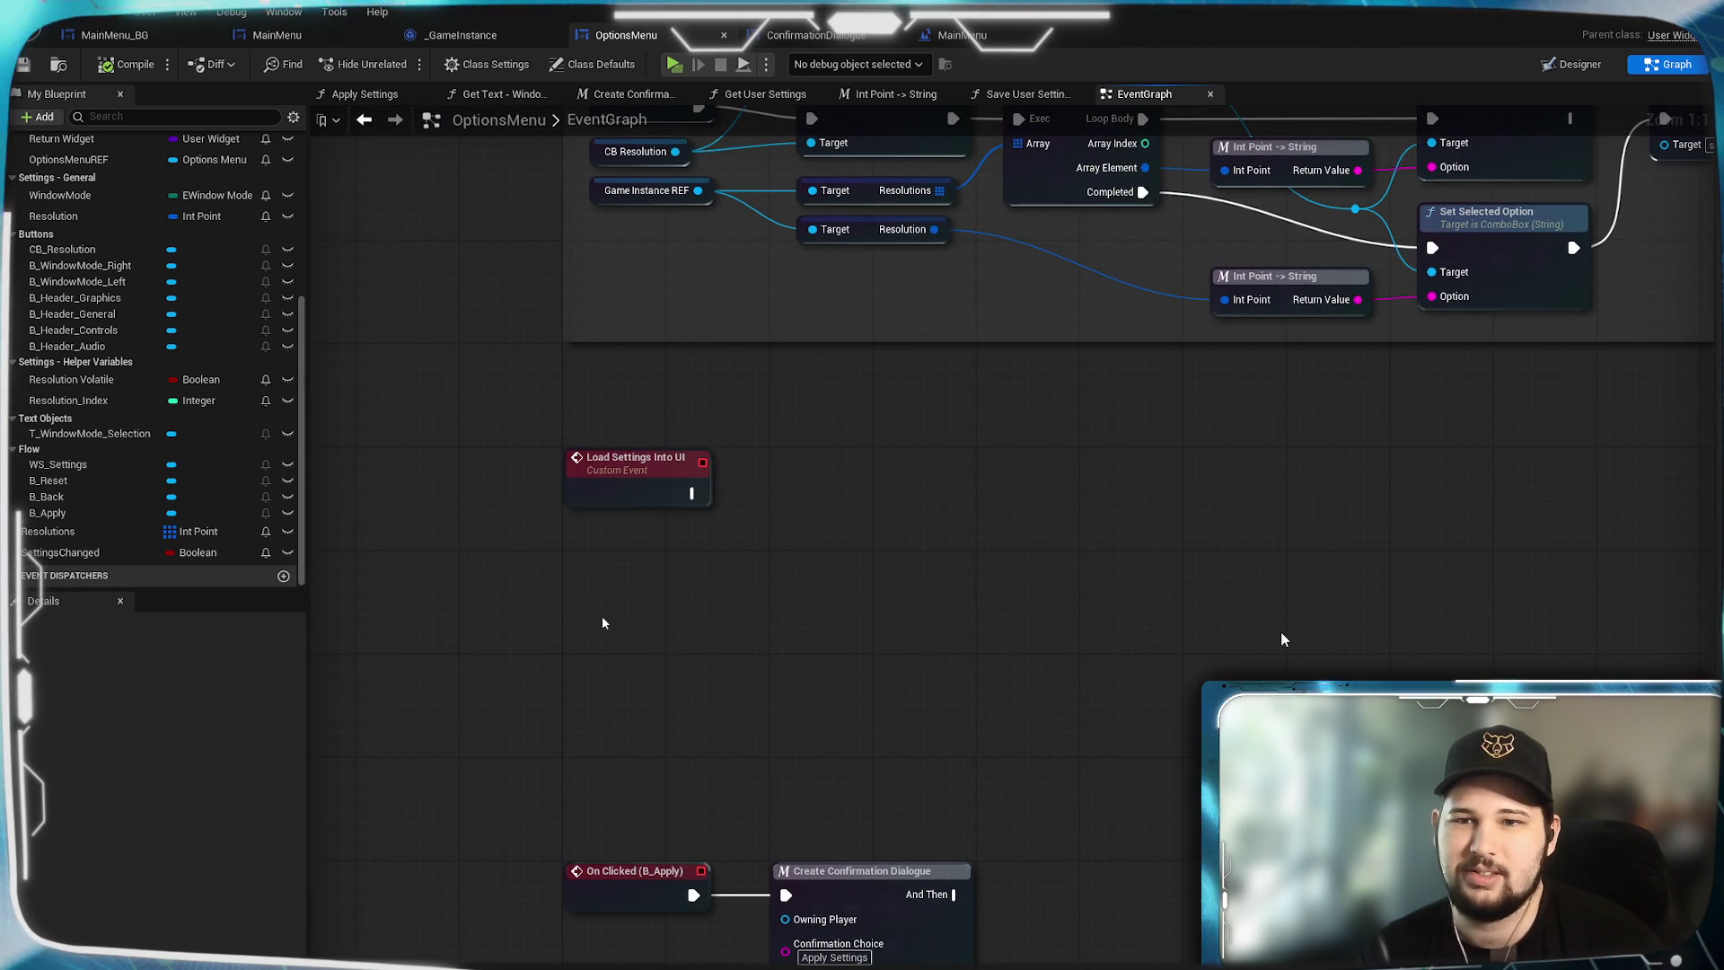
scroll(1281, 632, "down", 2)
mouse_move(1312, 665)
left_mouse_down()
mouse_move(1001, 605)
mouse_move(1042, 626)
mouse_move(1051, 654)
mouse_move(1066, 635)
mouse_move(913, 773)
mouse_move(1042, 712)
left_mouse_up()
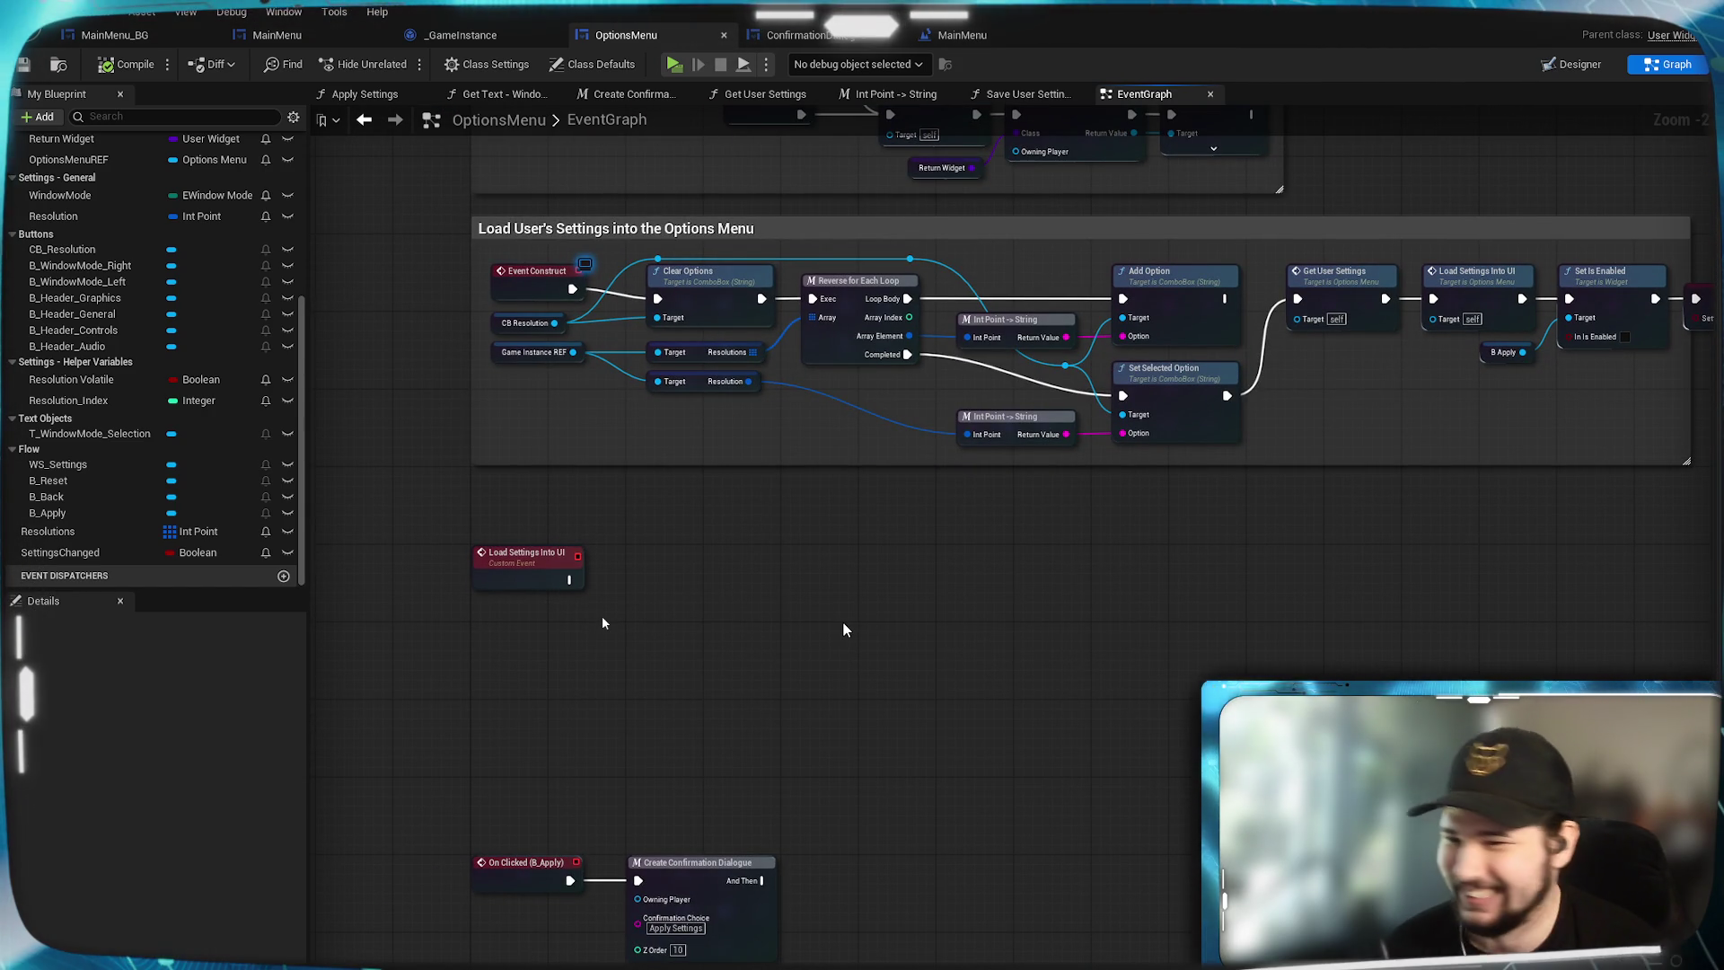
scroll(993, 596, "down", 1)
scroll(805, 628, "up", 1)
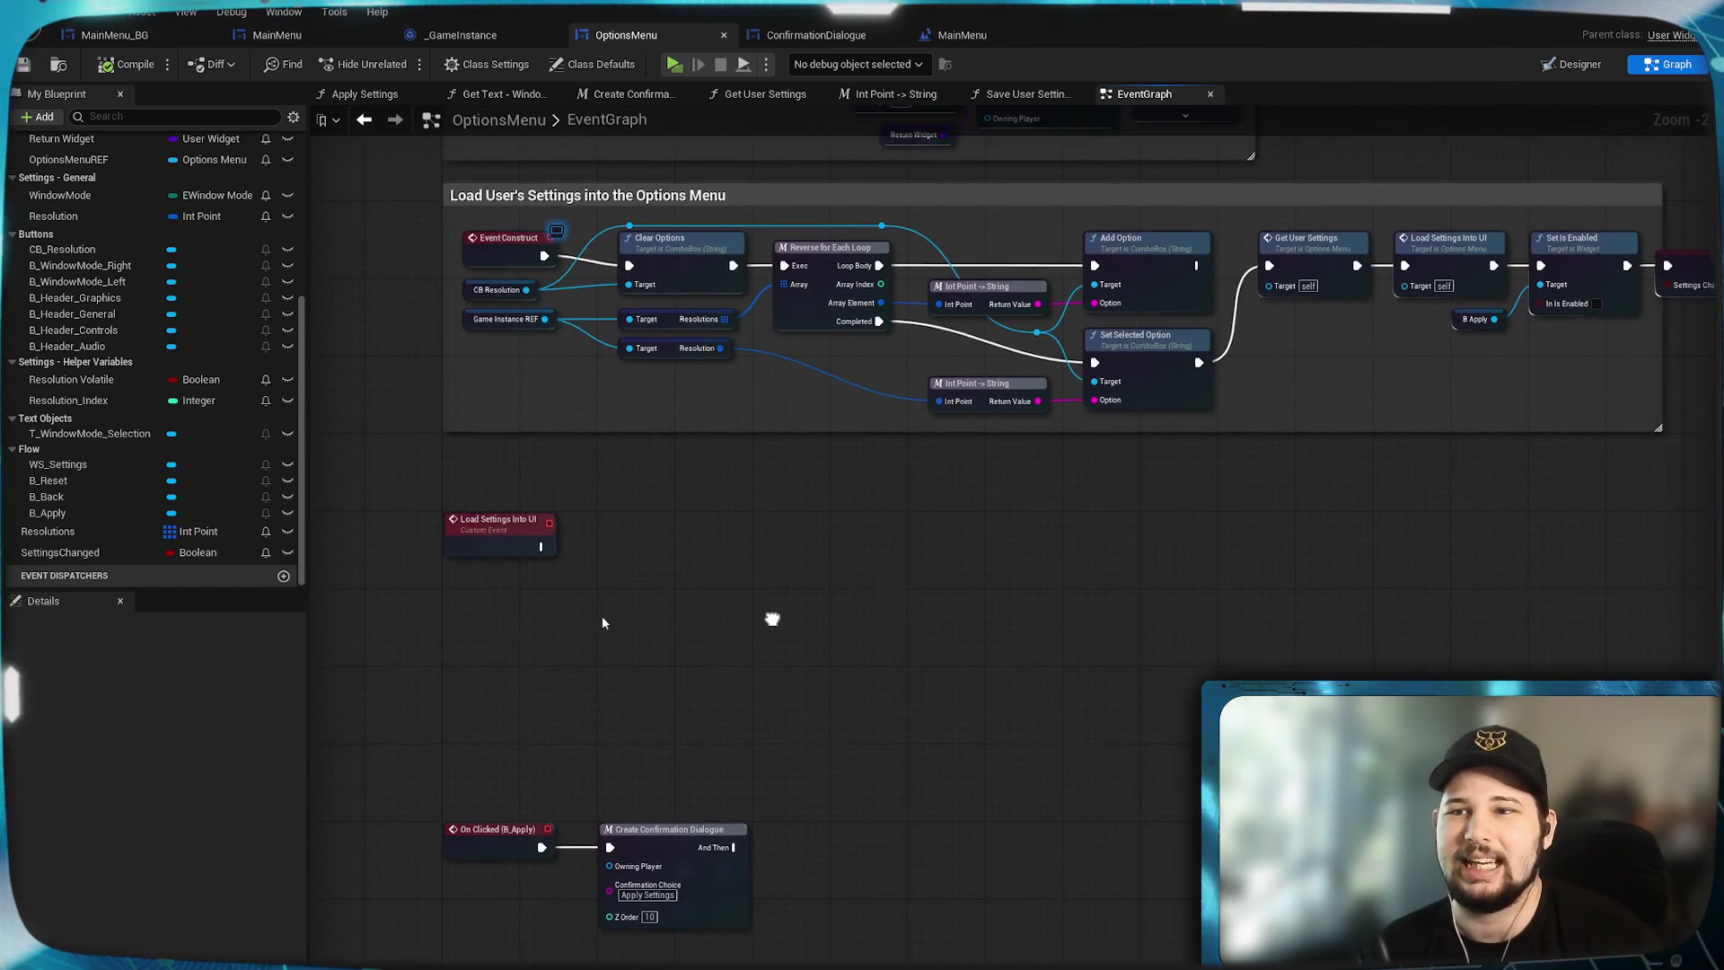
left_click(674, 64)
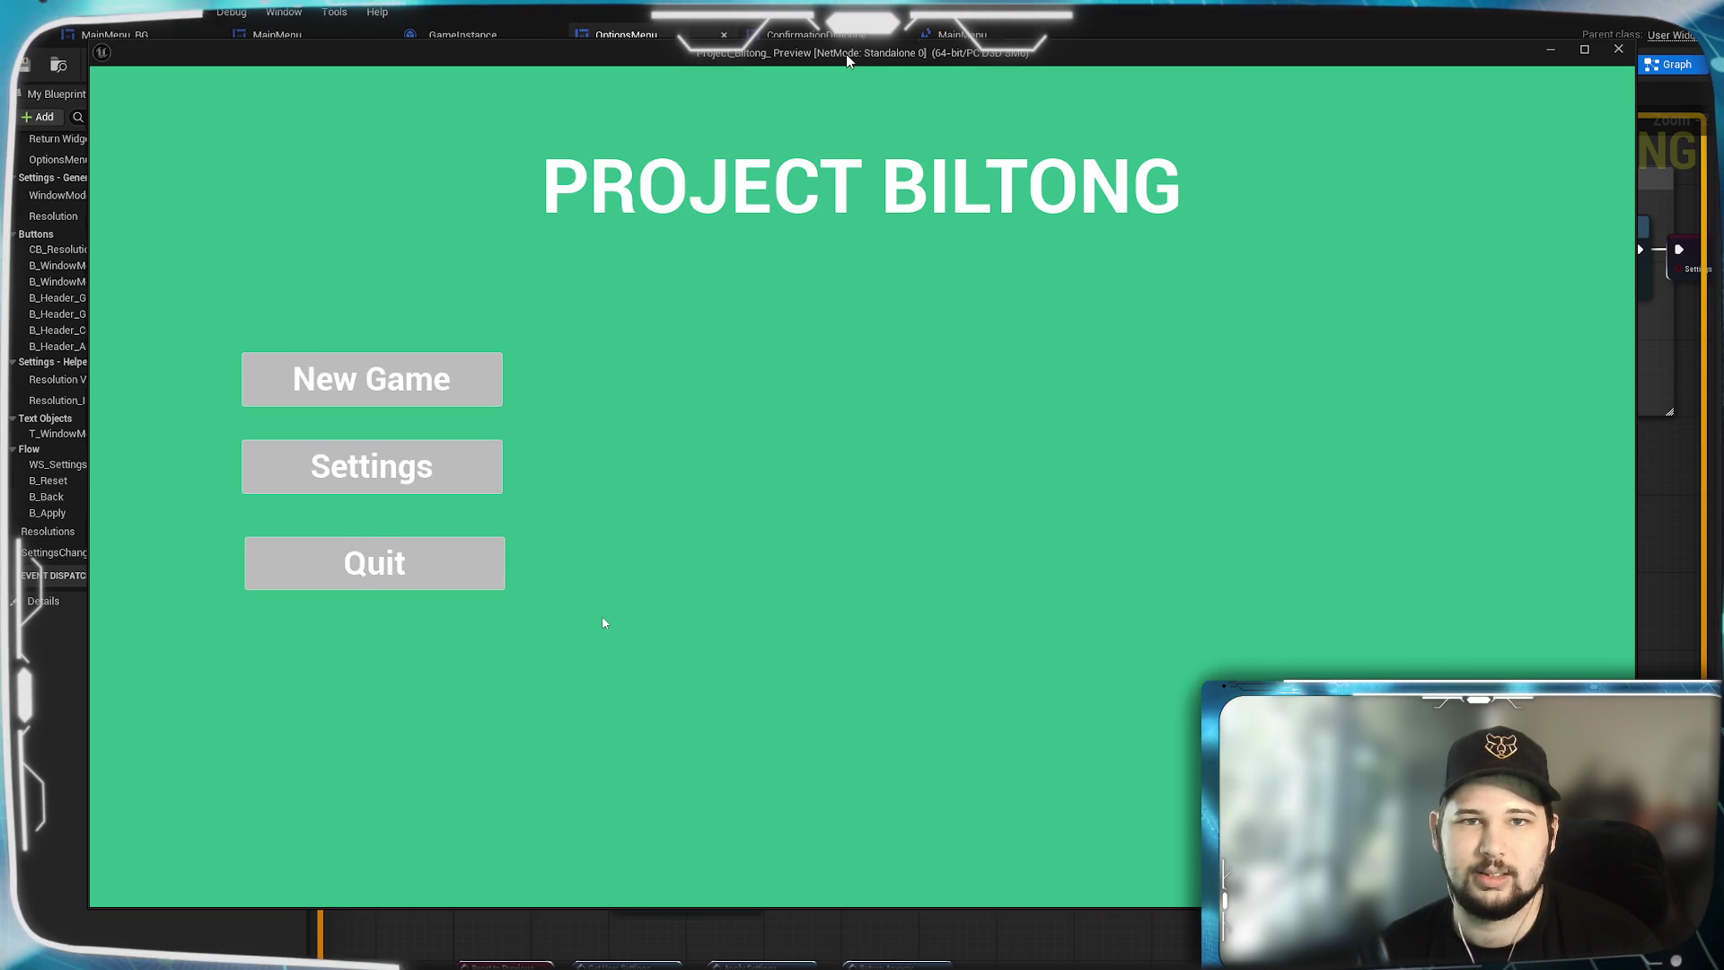
In the game settings, switch to 1600 x 900, keep, apply and confirm, then quit the preview.
left_click_drag(846, 54, 829, 76)
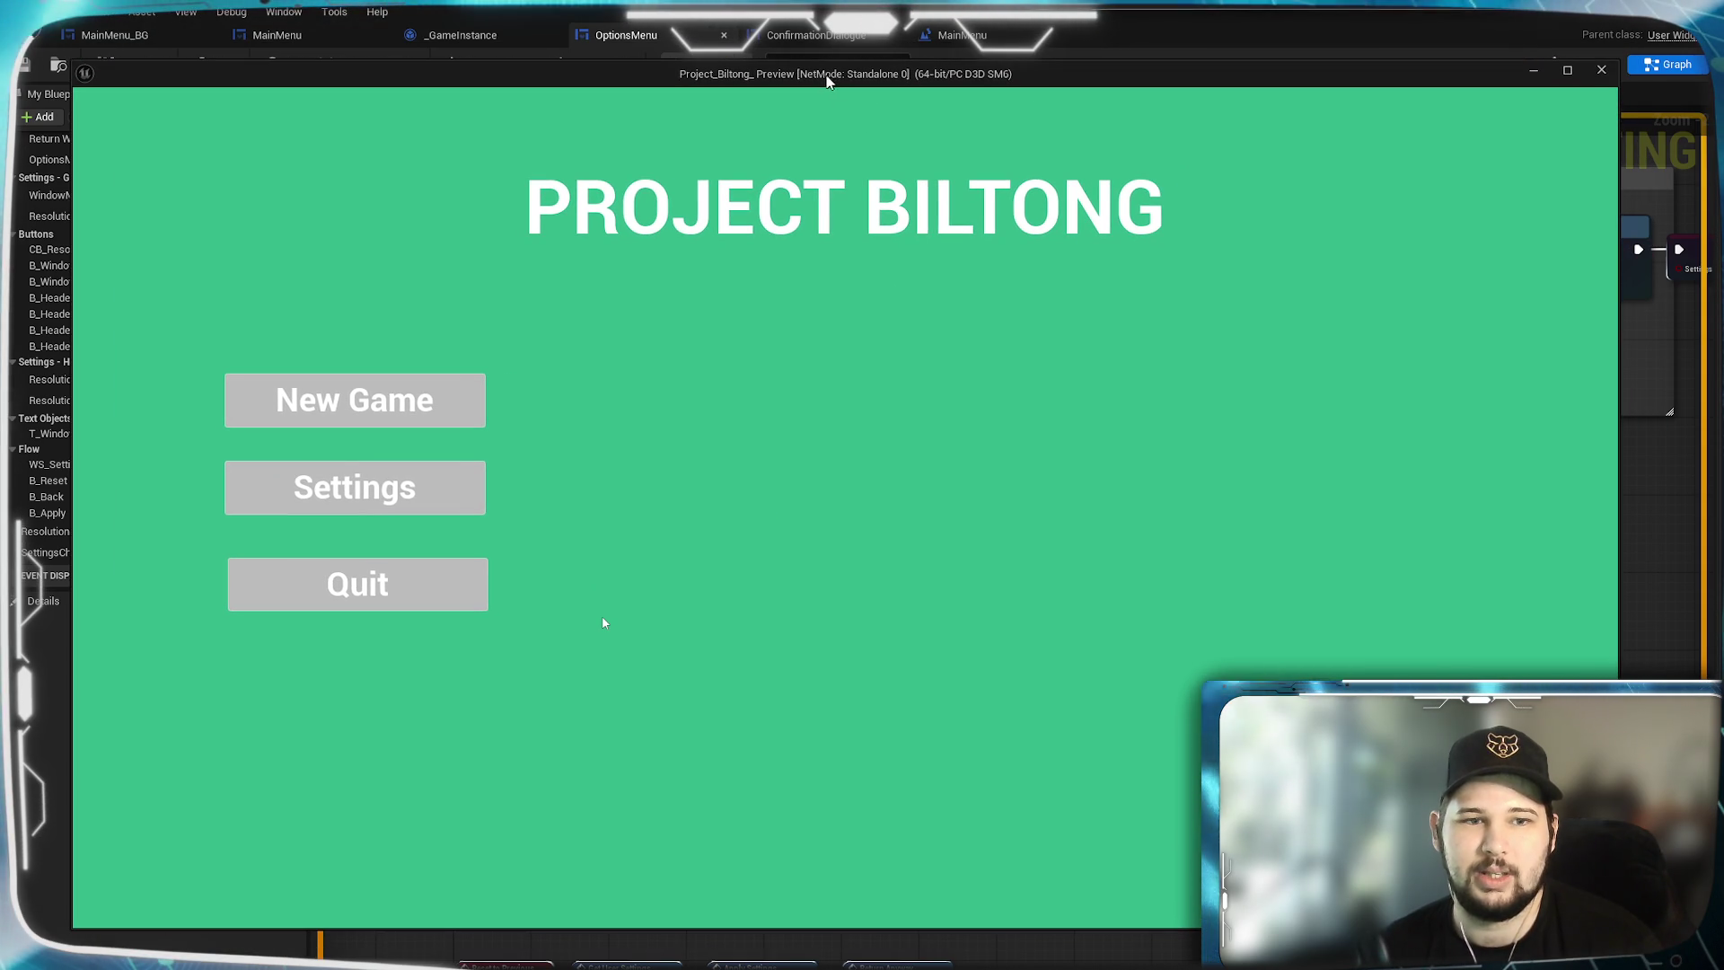
left_click(422, 507)
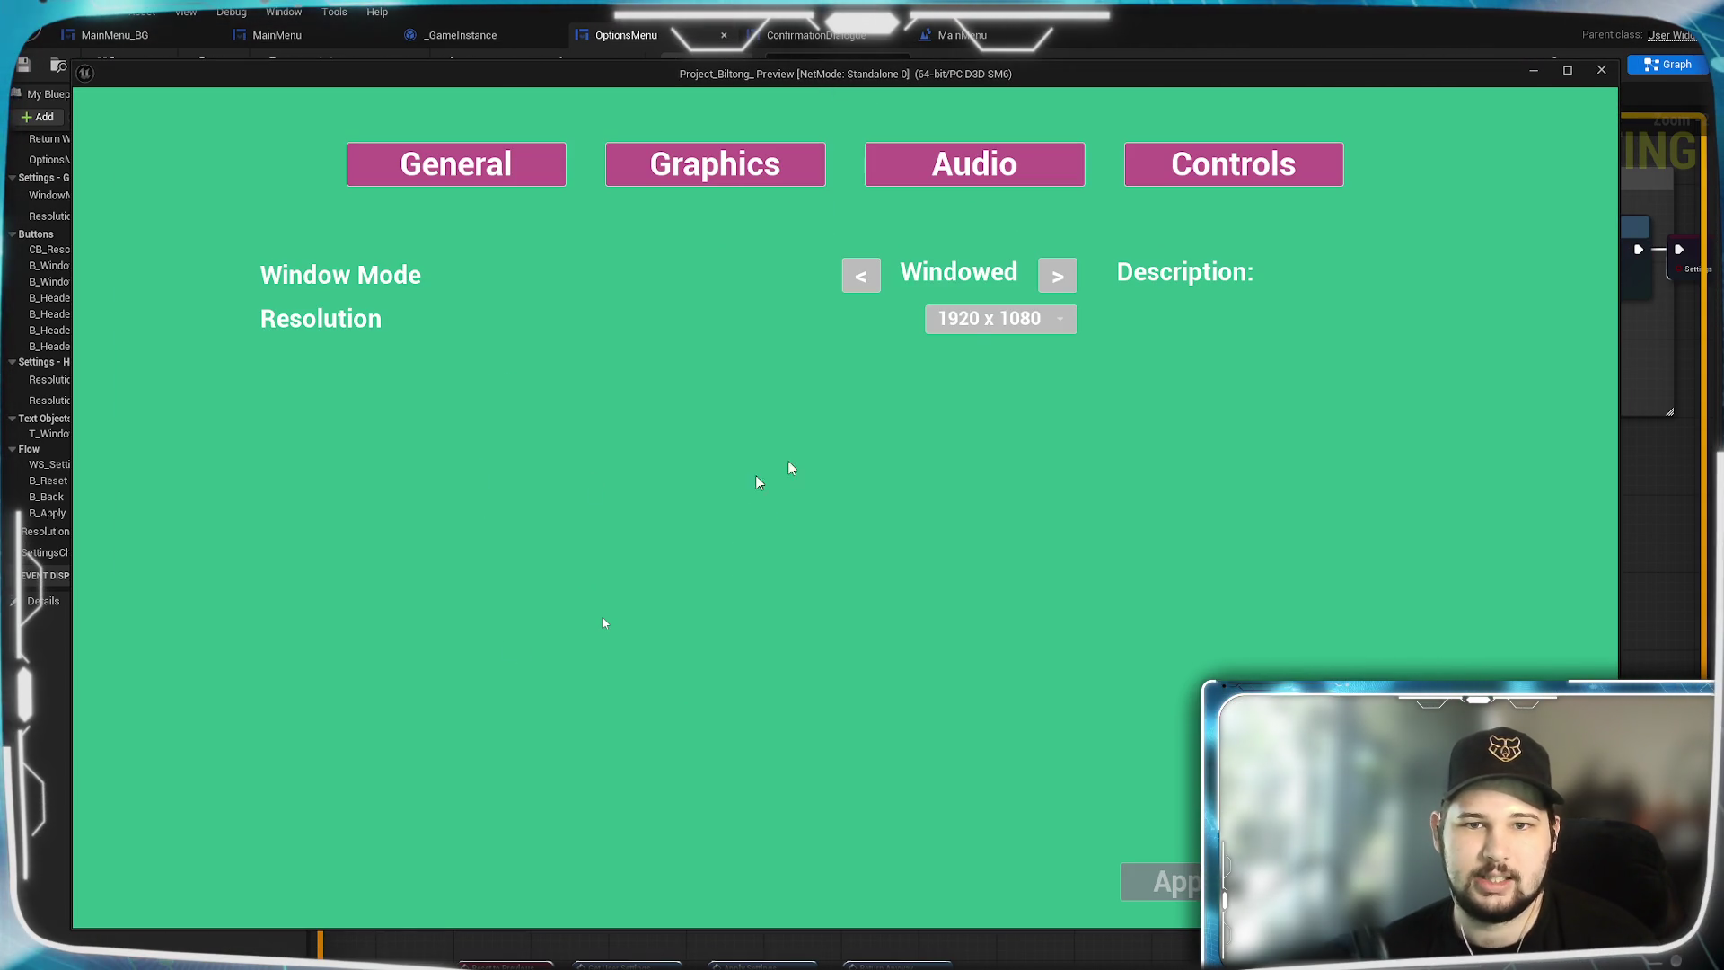
left_click(1065, 320)
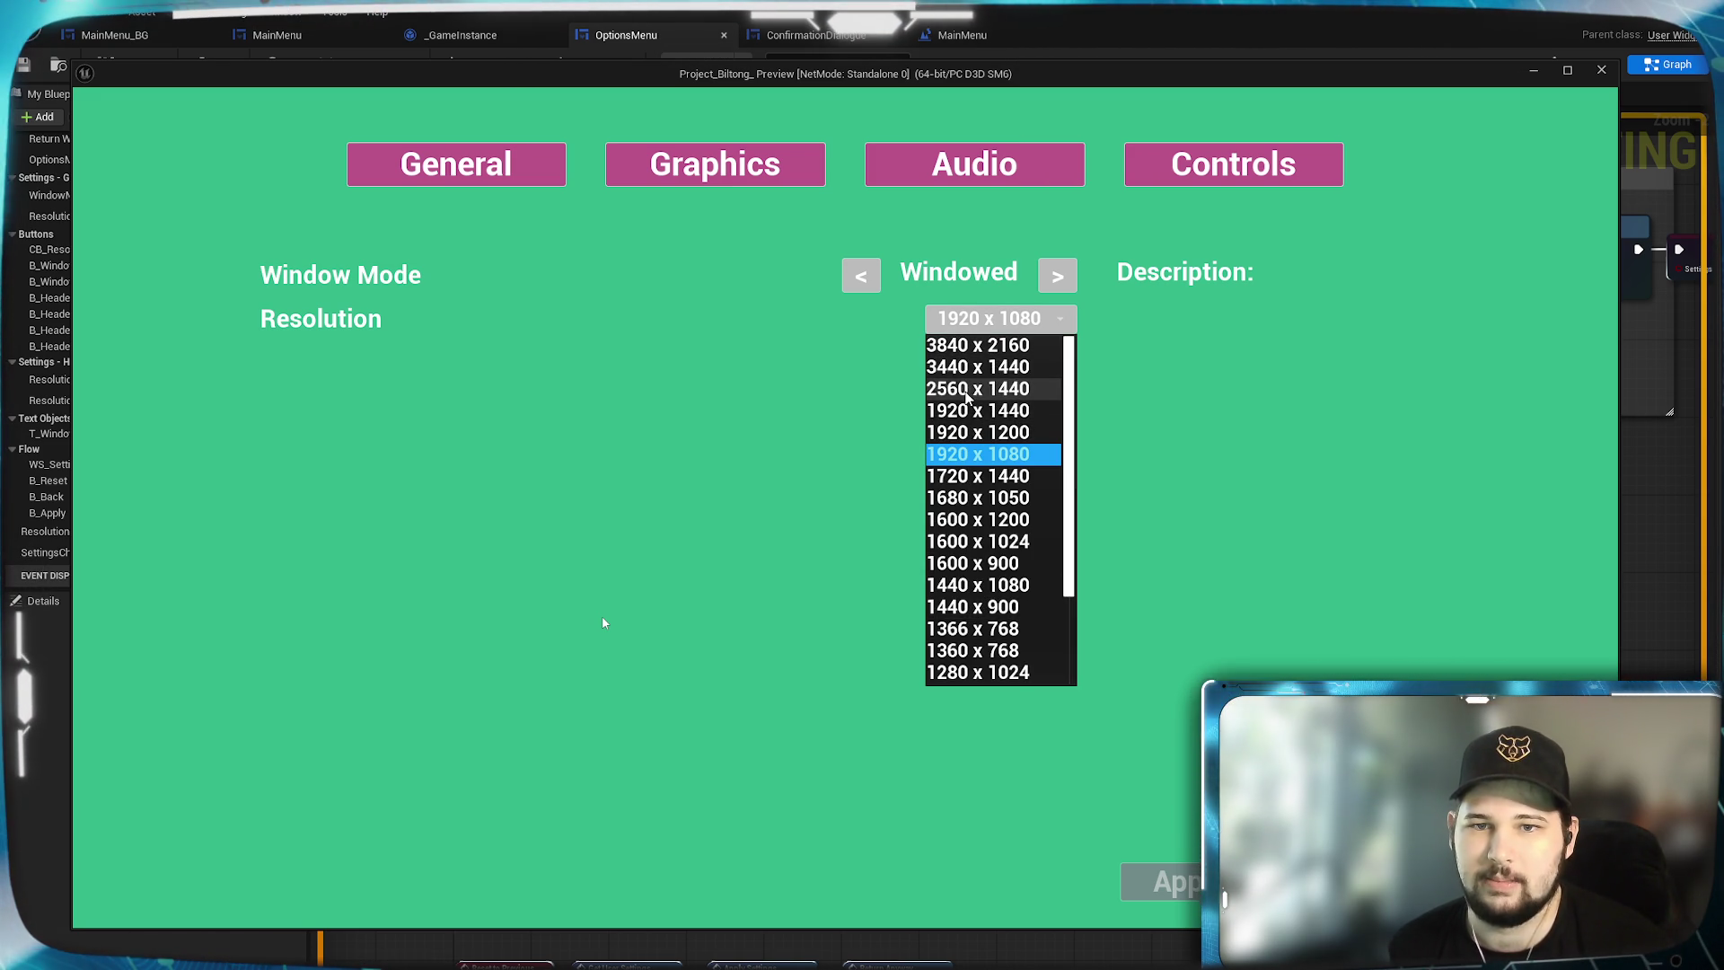
left_click(954, 564)
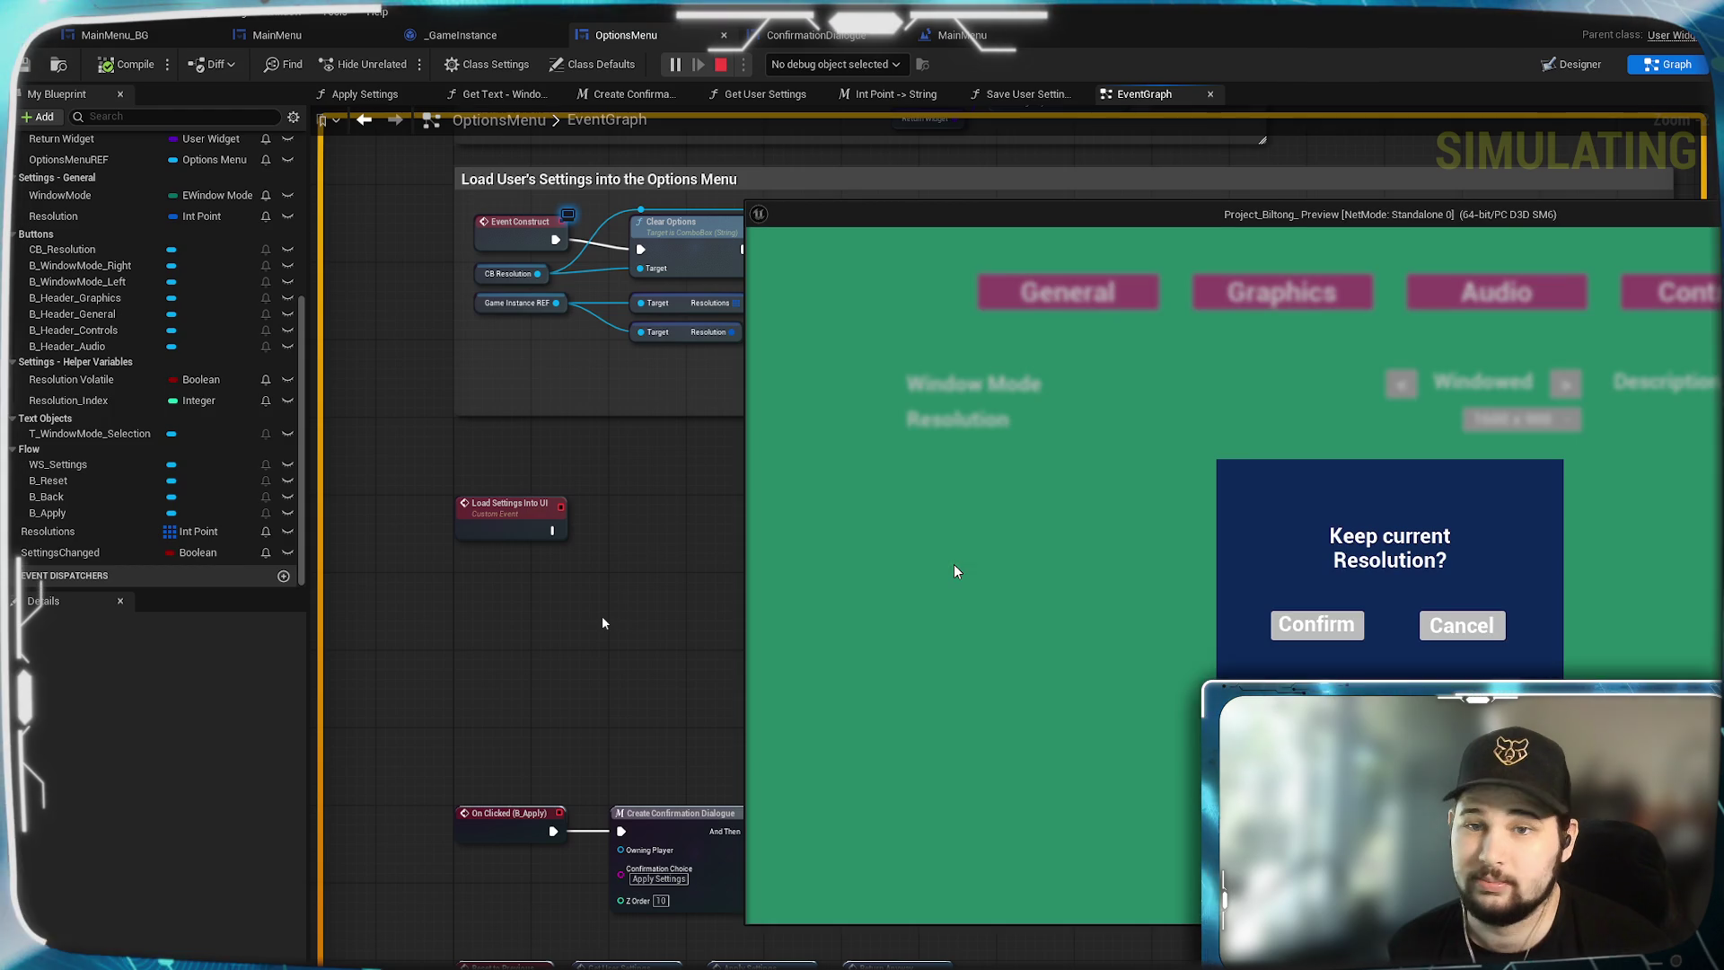
left_click(1301, 621)
left_click_drag(1445, 216, 845, 99)
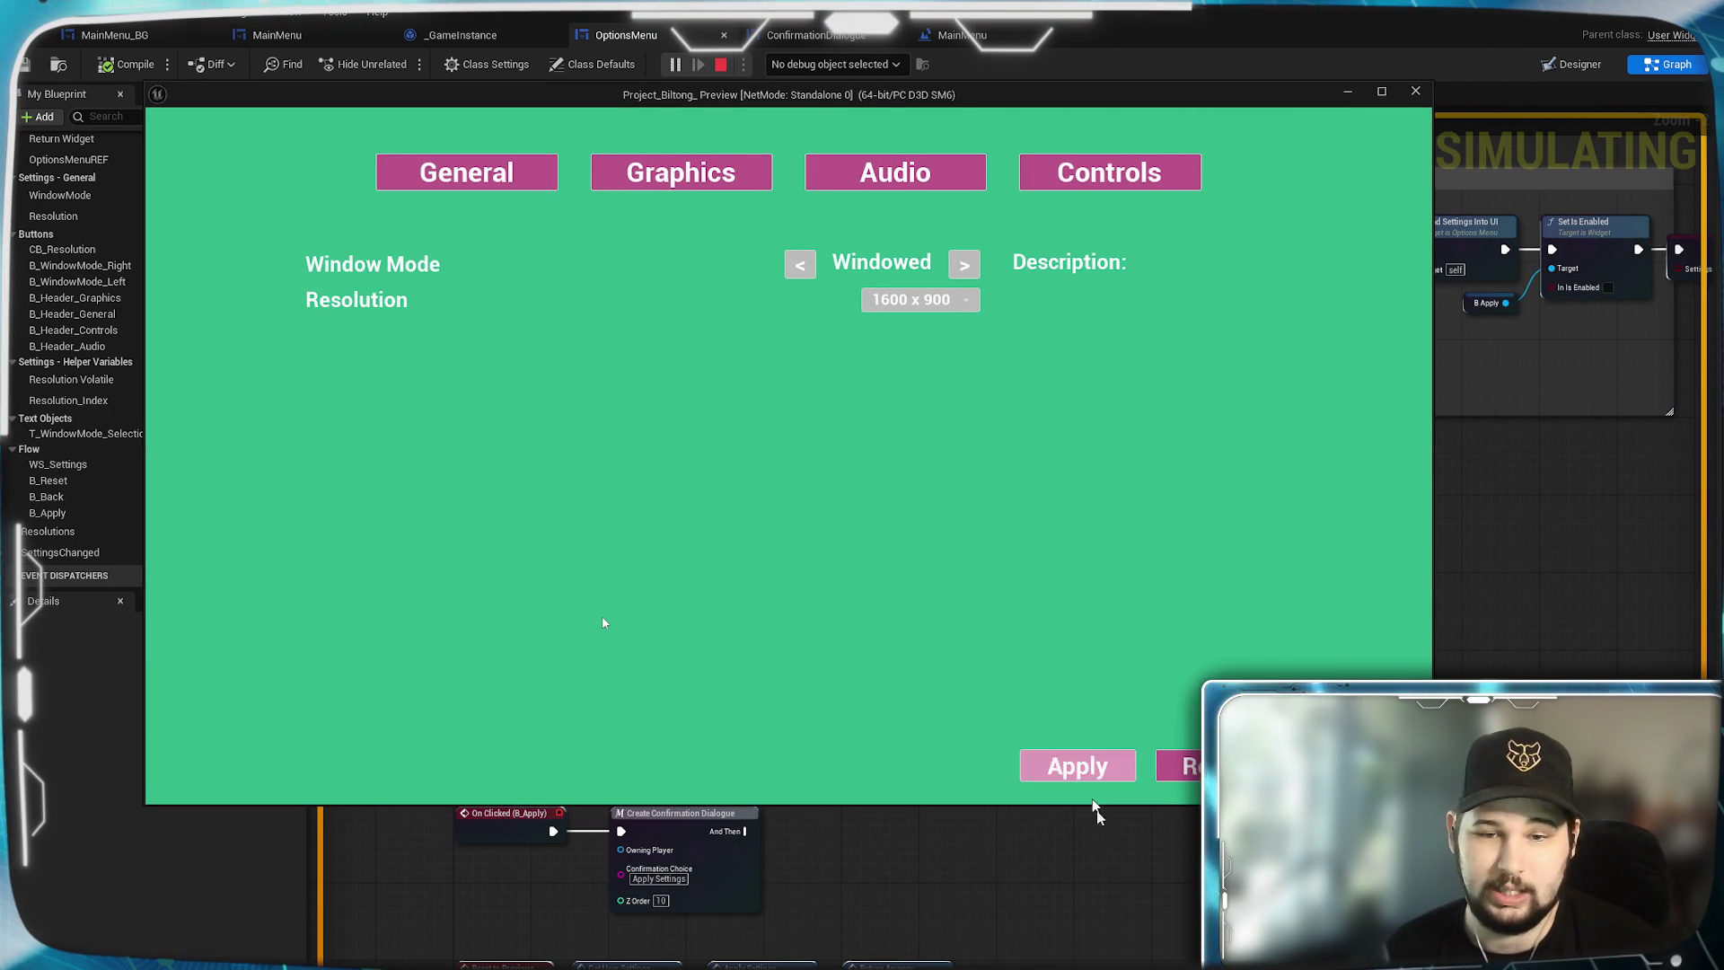
left_click(1082, 770)
left_click(729, 512)
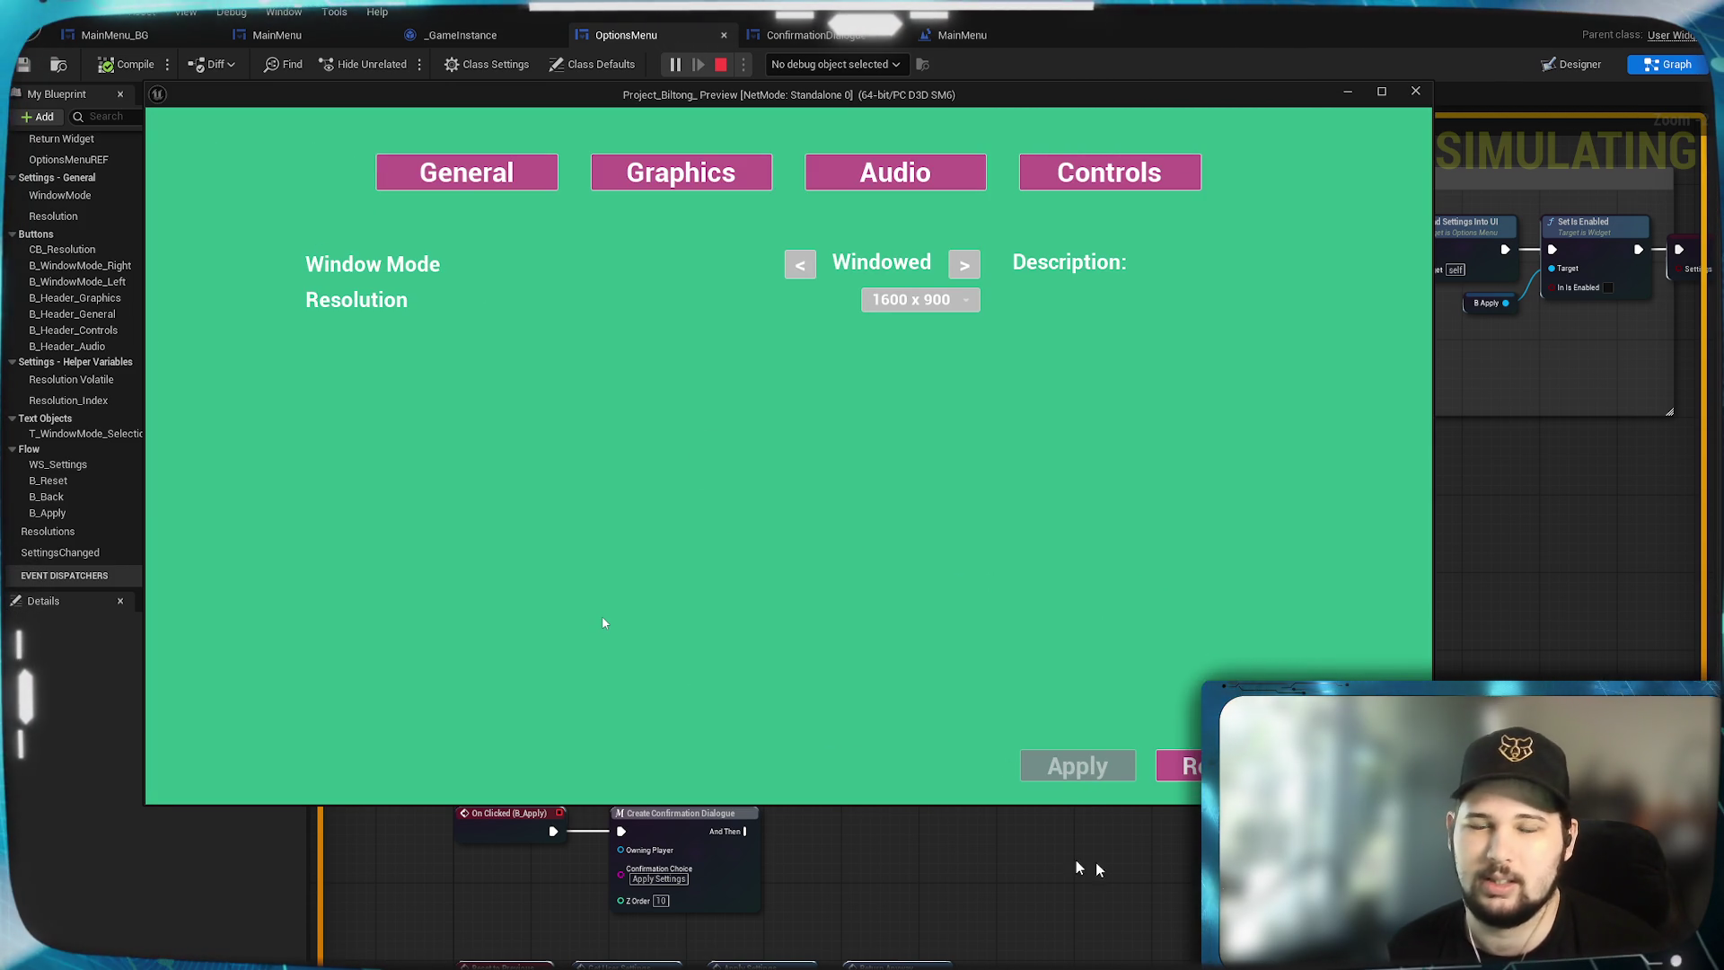
left_click(1311, 766)
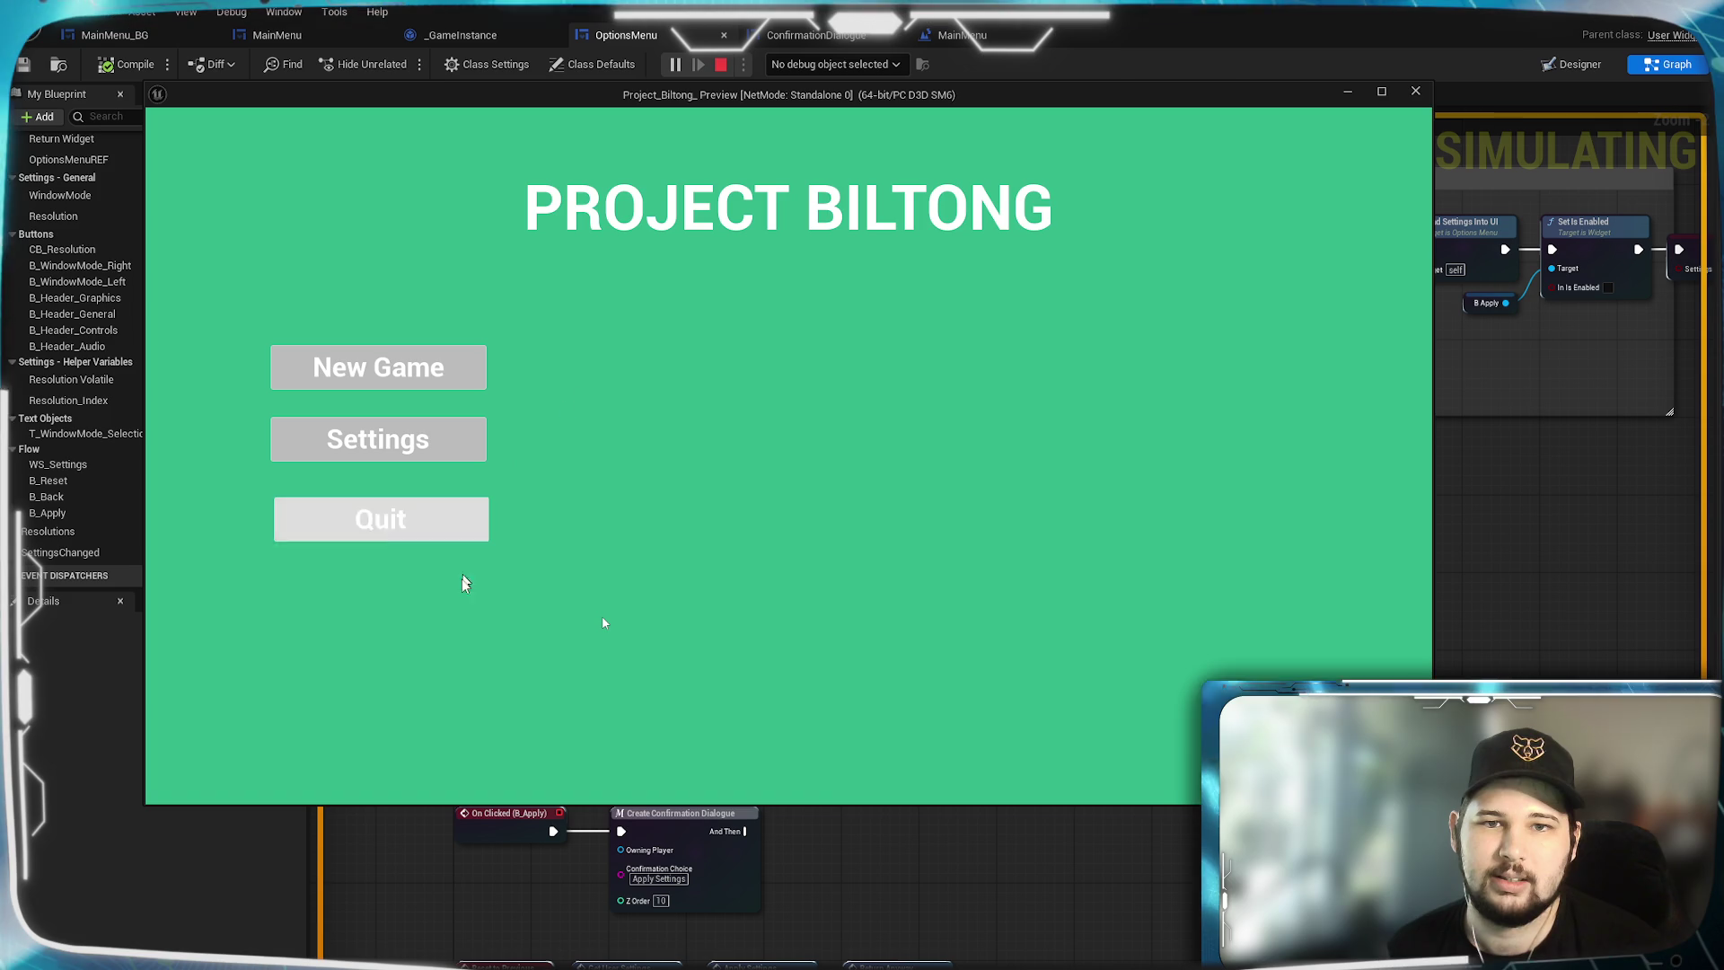
left_click(415, 518)
Relaunch the preview, set 1920 x 1080, keep, apply and save it, then quit.
left_click(680, 65)
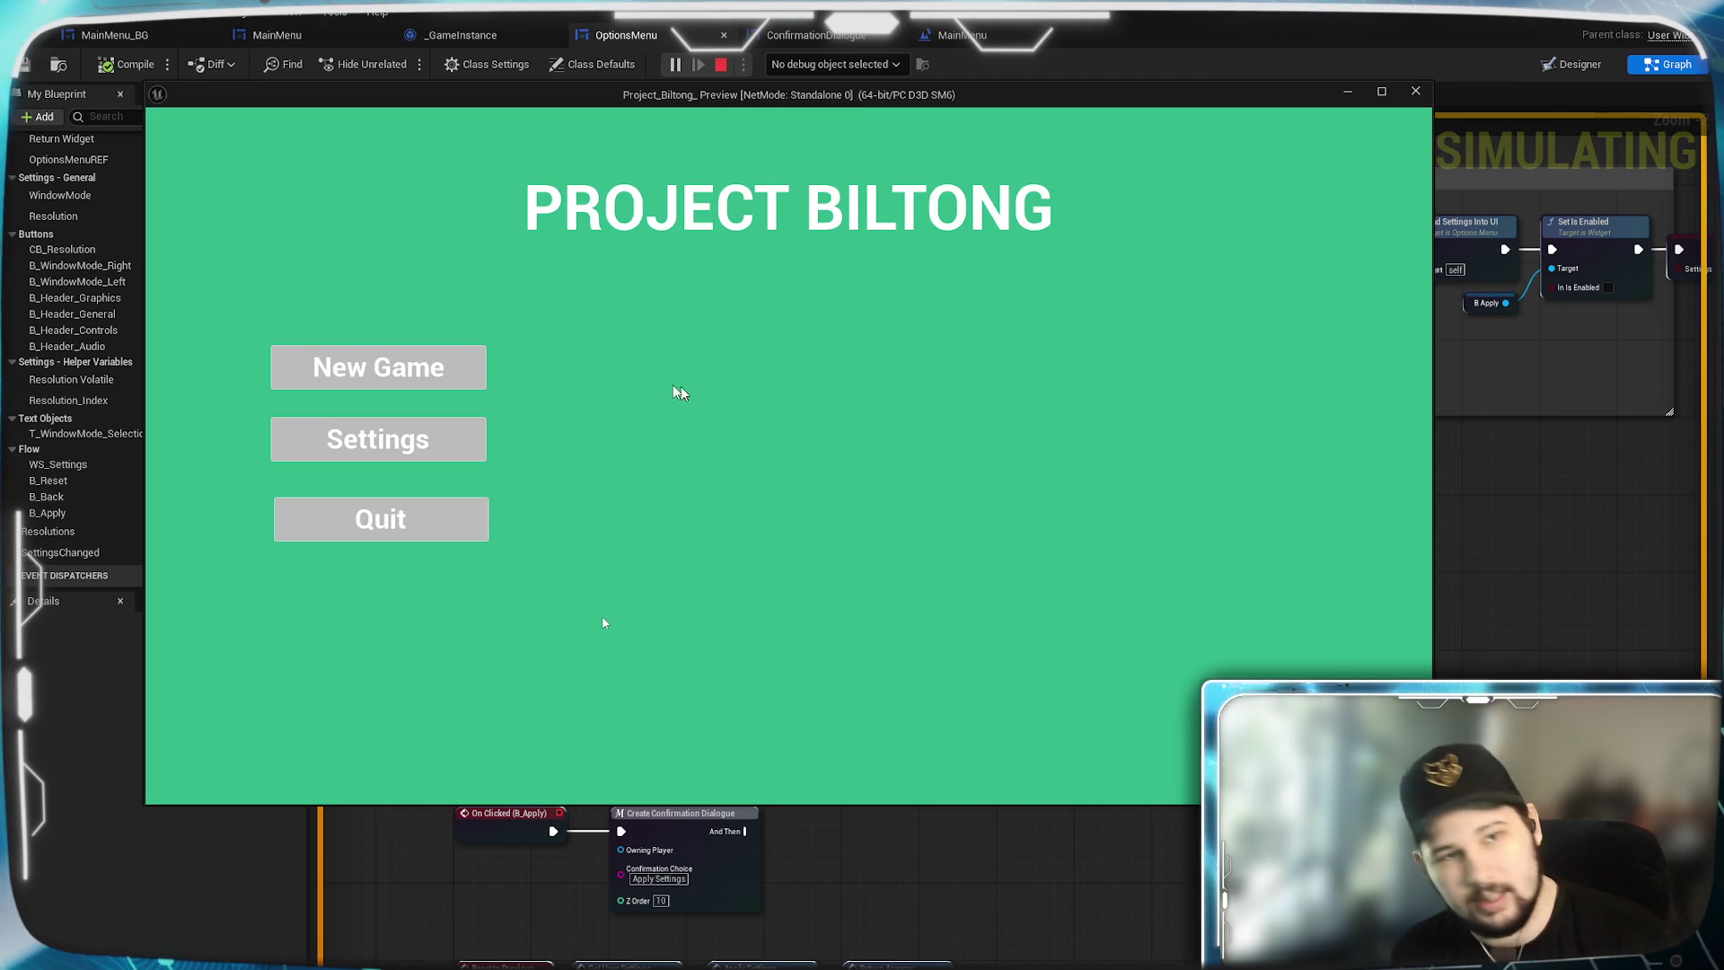
left_click(365, 452)
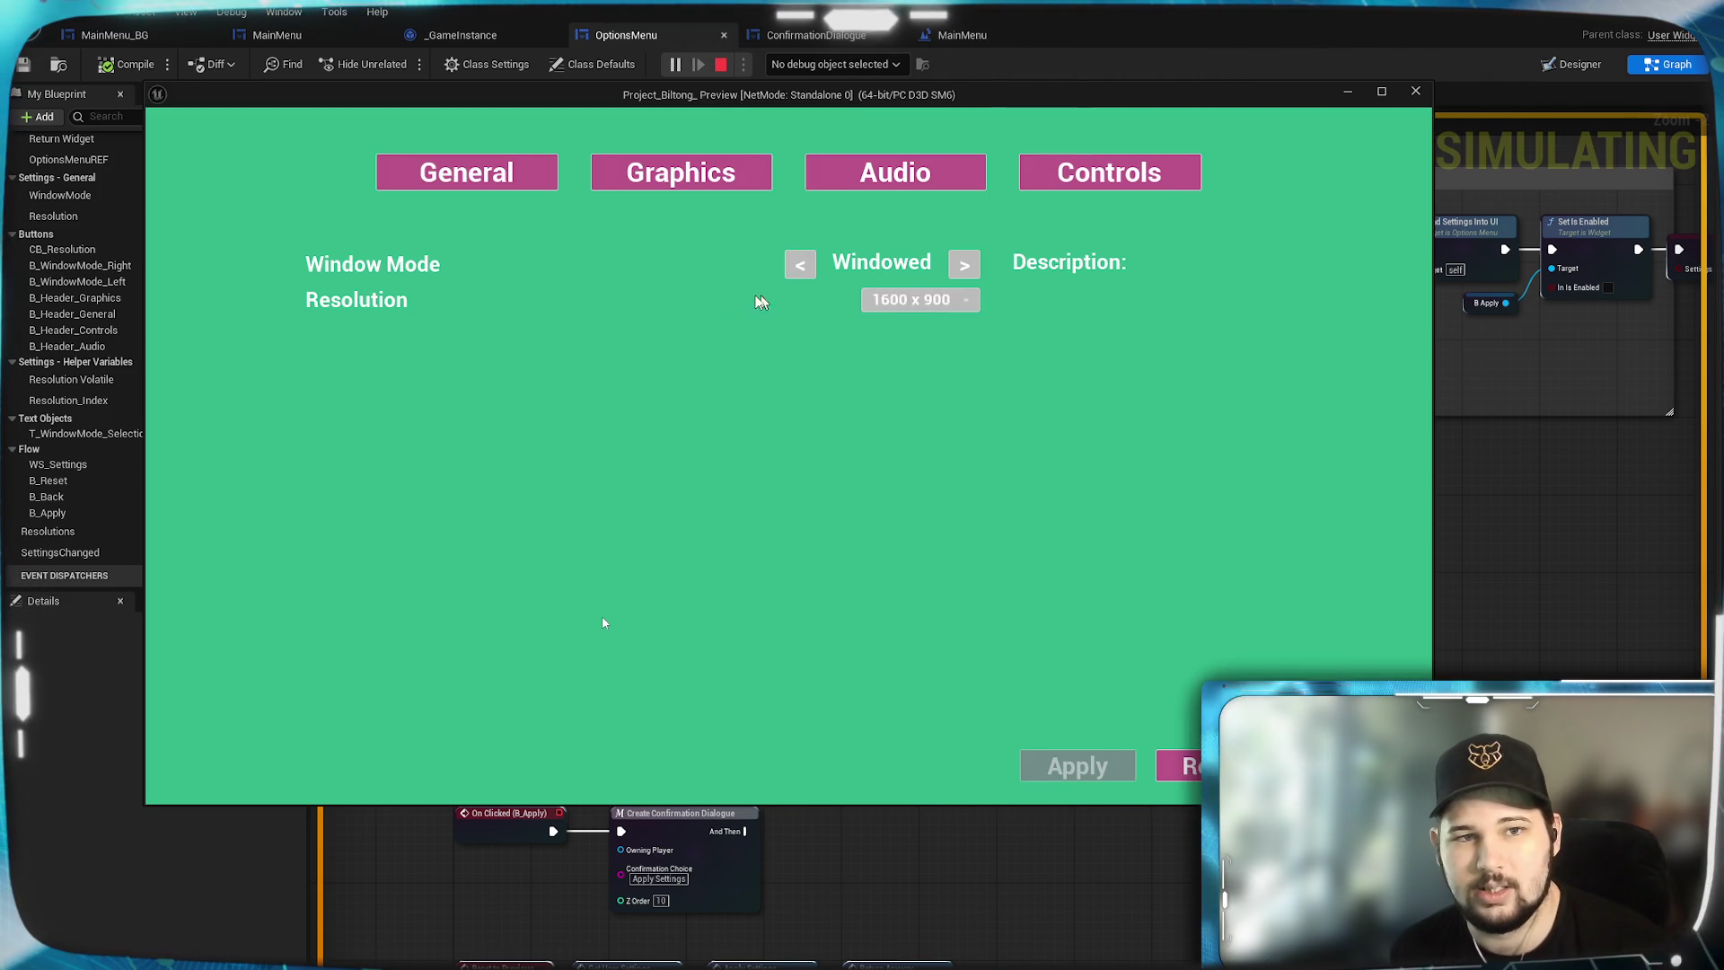
left_click(962, 300)
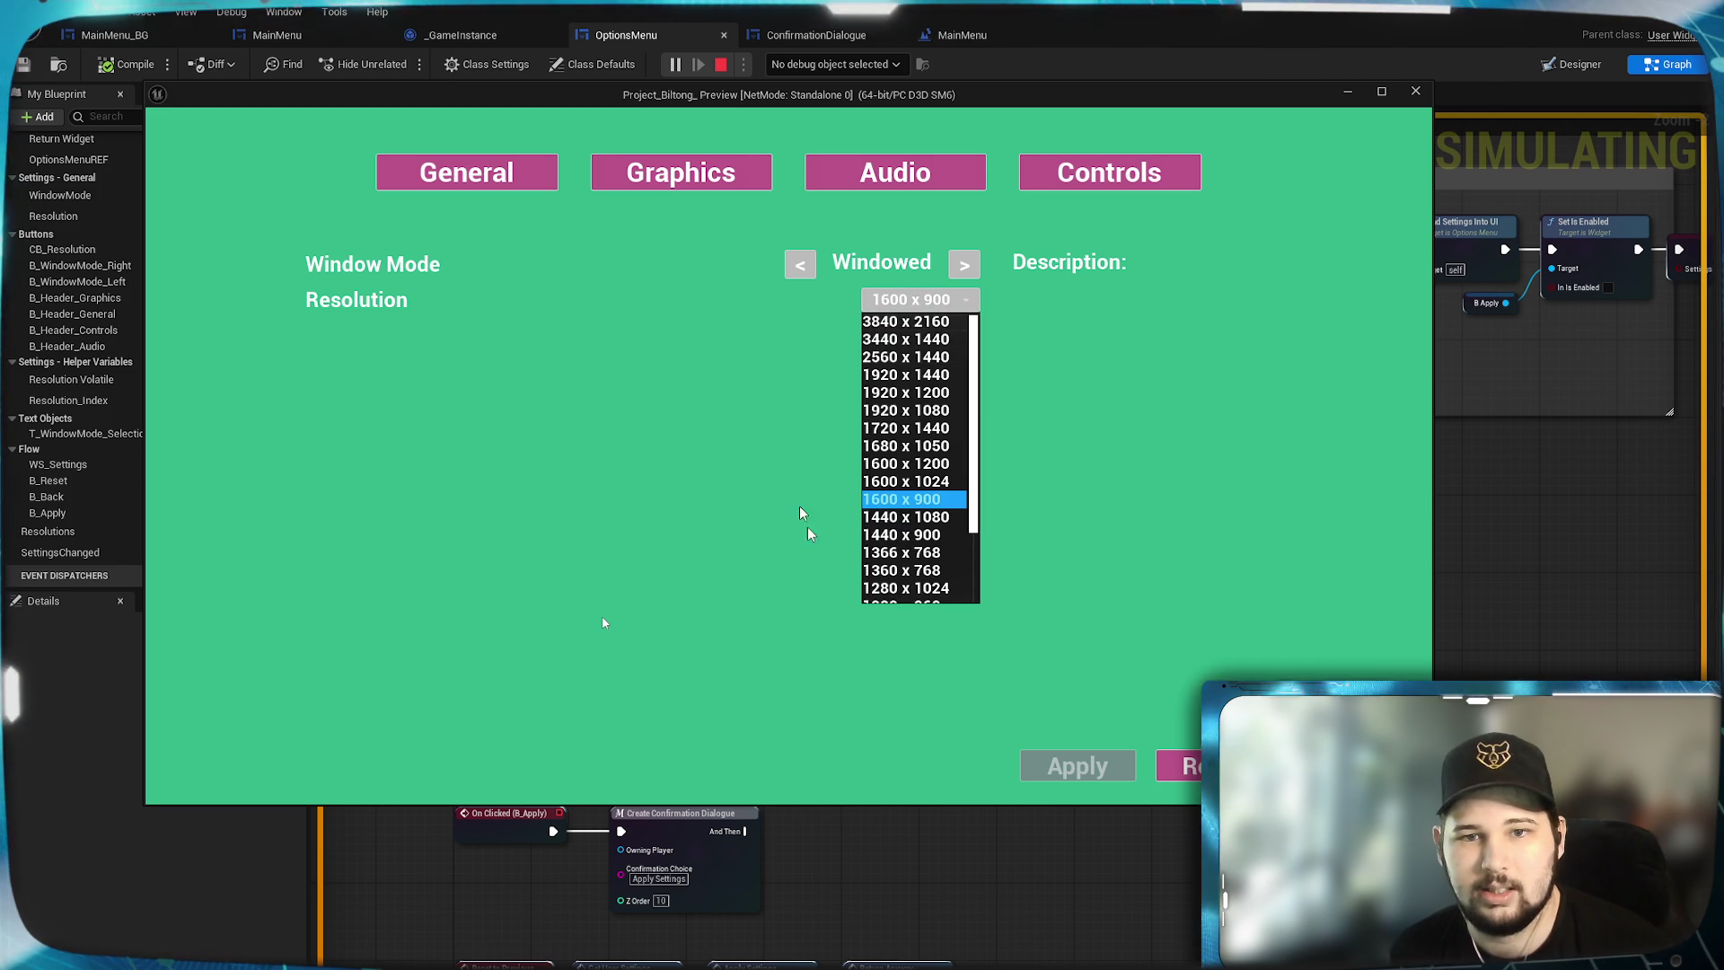
left_click(920, 418)
left_click(1282, 645)
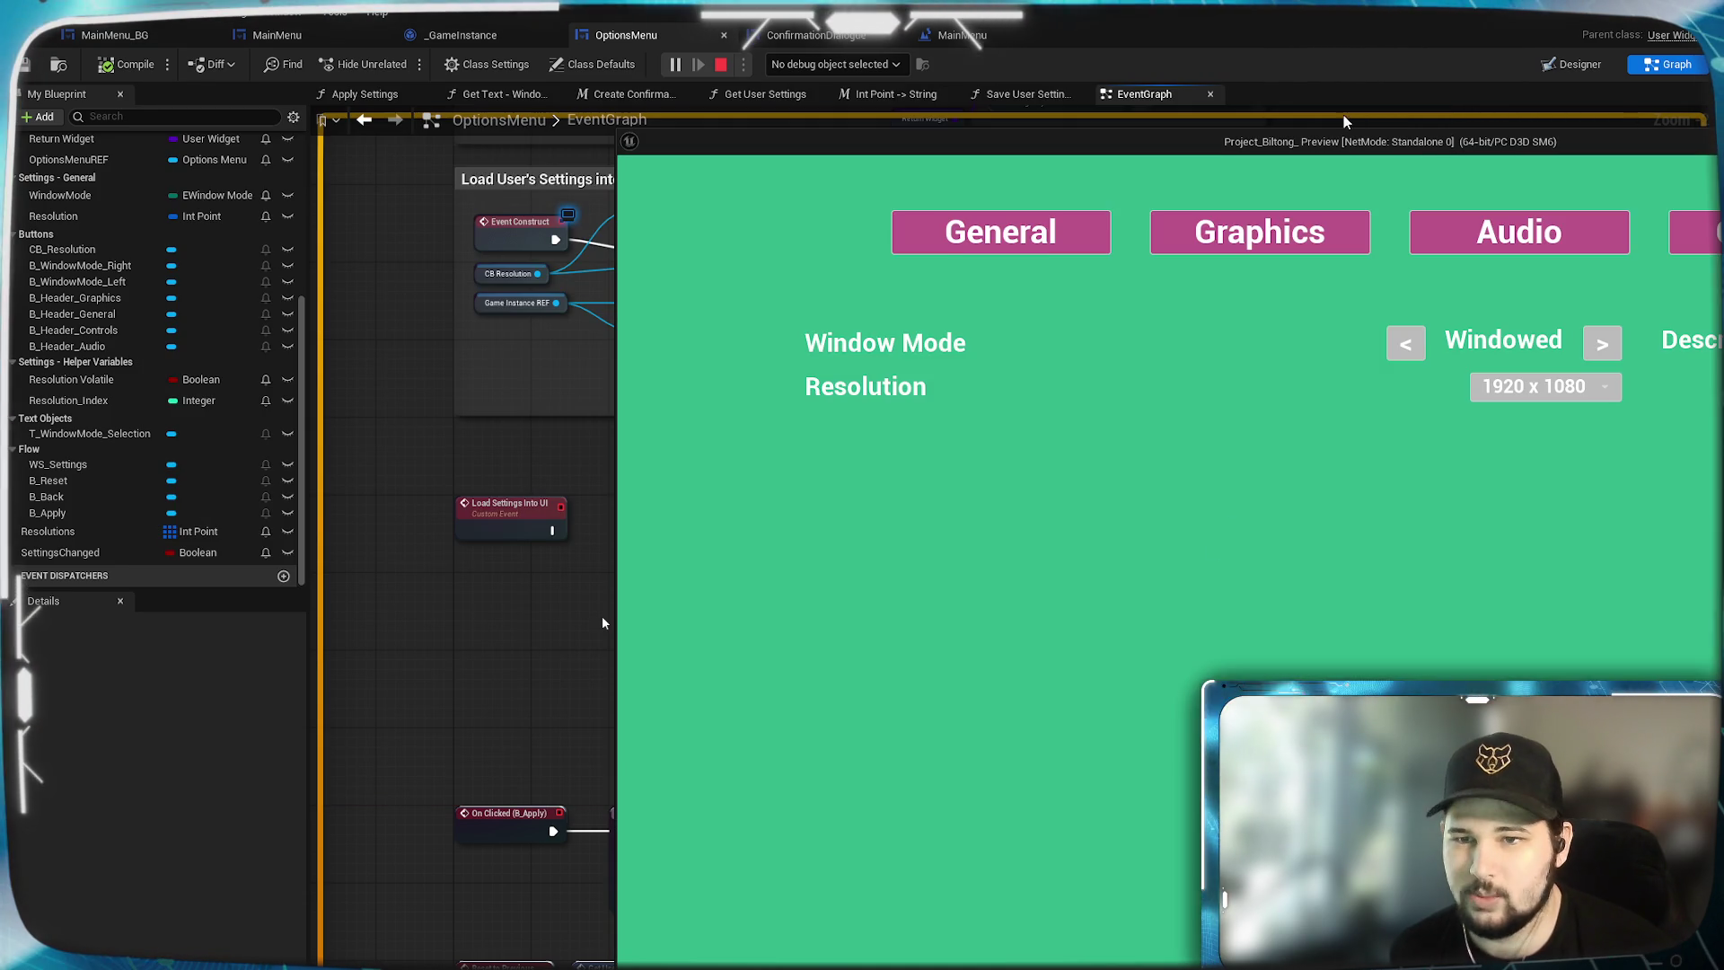
mouse_move(1426, 141)
left_mouse_down()
mouse_move(796, 88)
mouse_move(887, 75)
left_mouse_up()
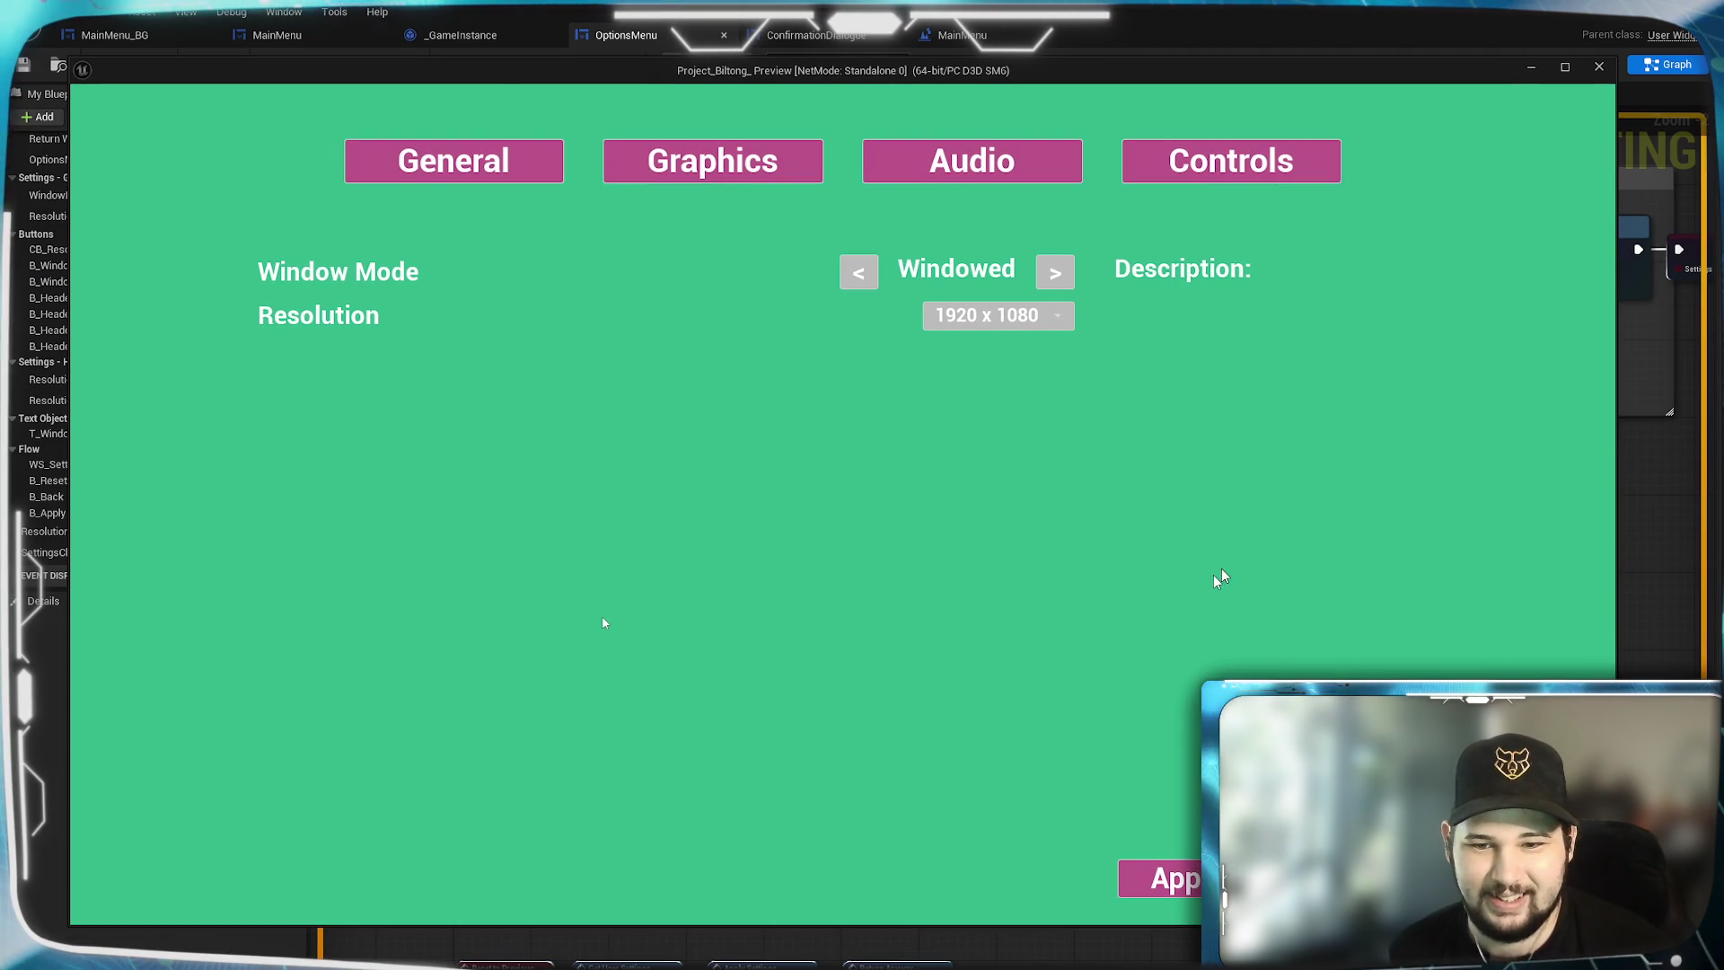
left_click(1168, 879)
left_click(764, 566)
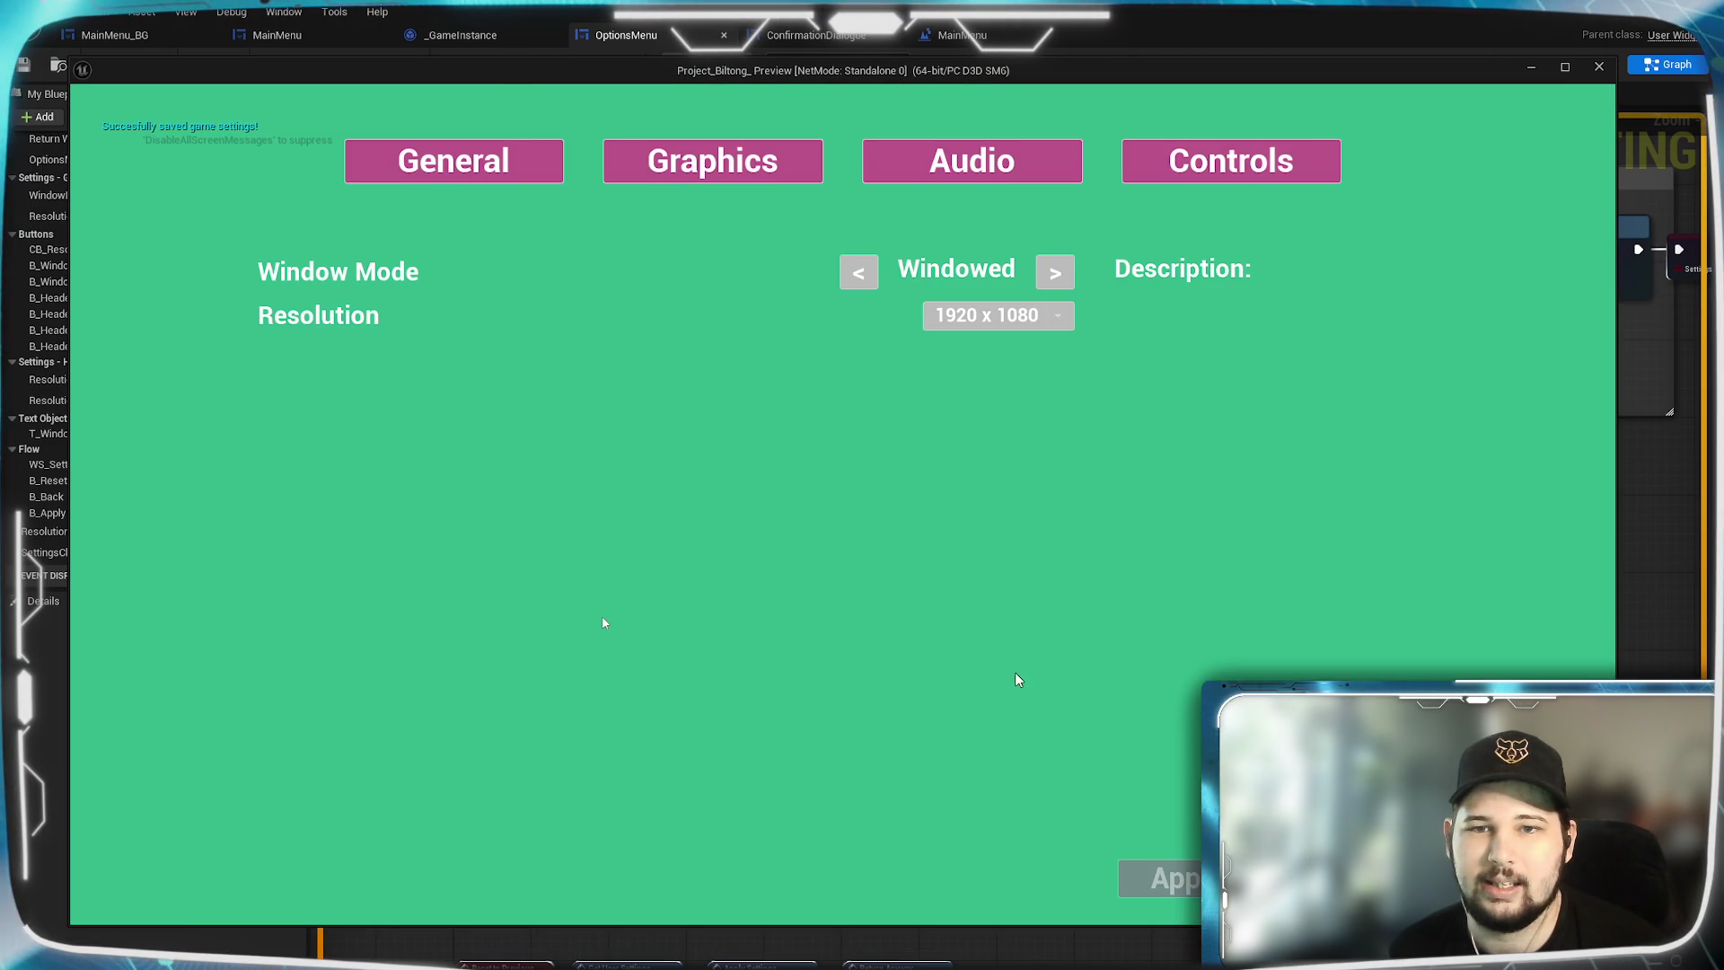
key("Escape")
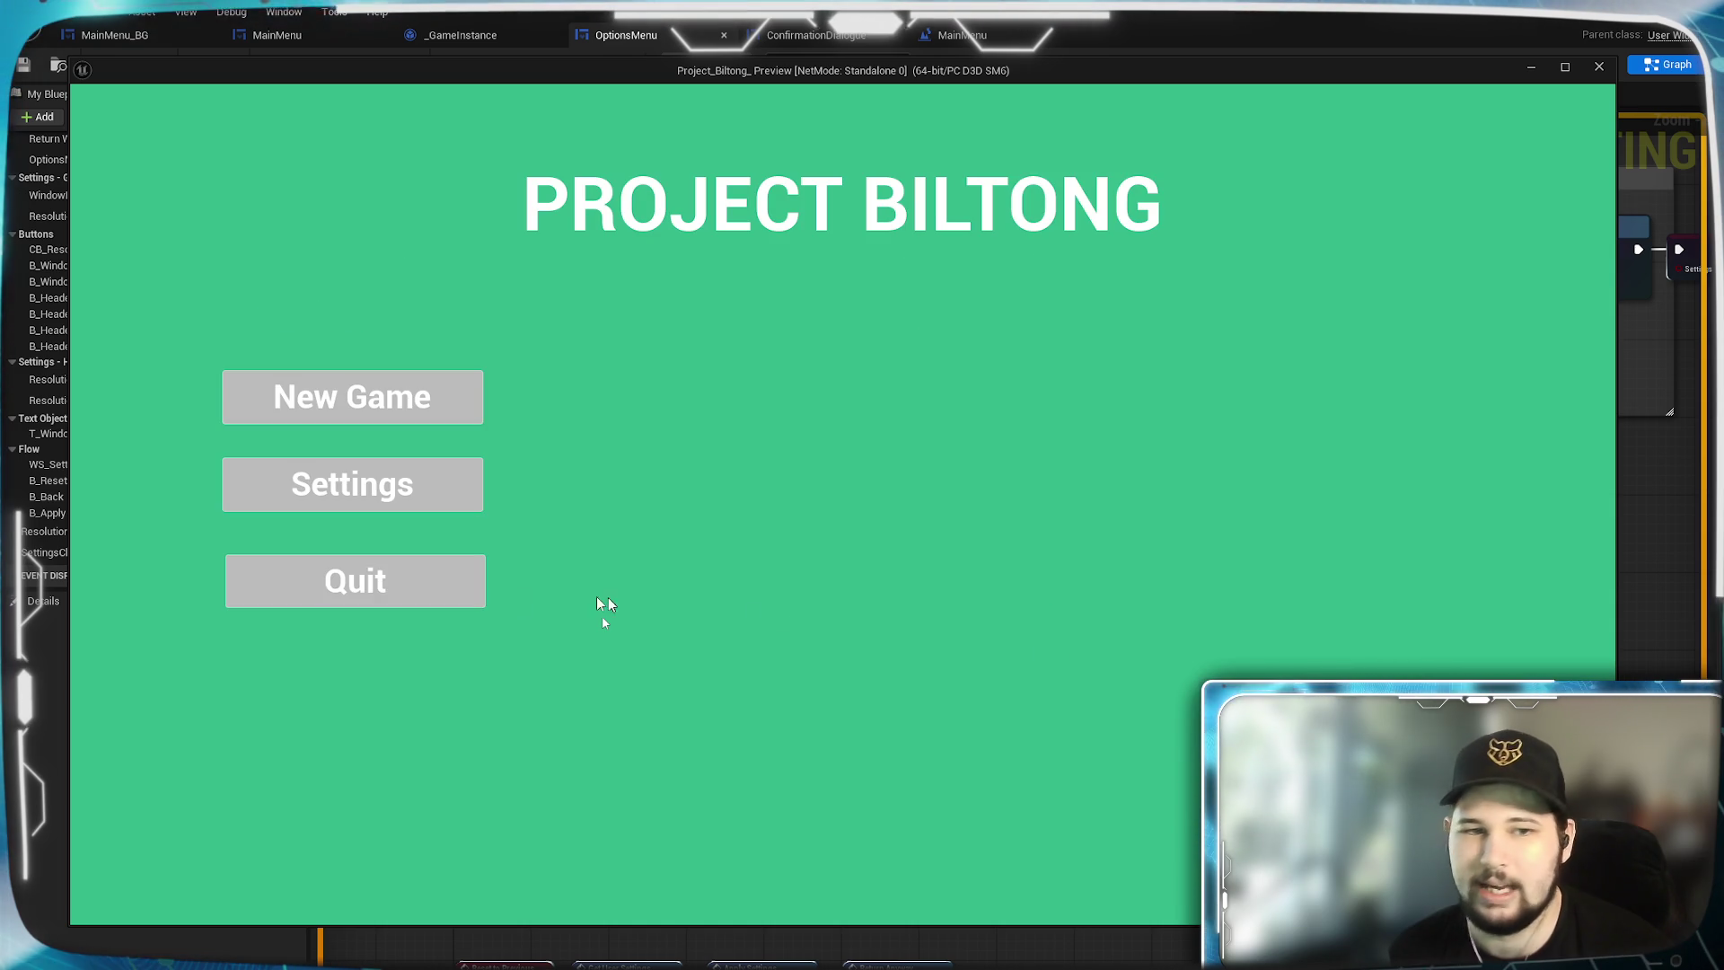
left_click(377, 578)
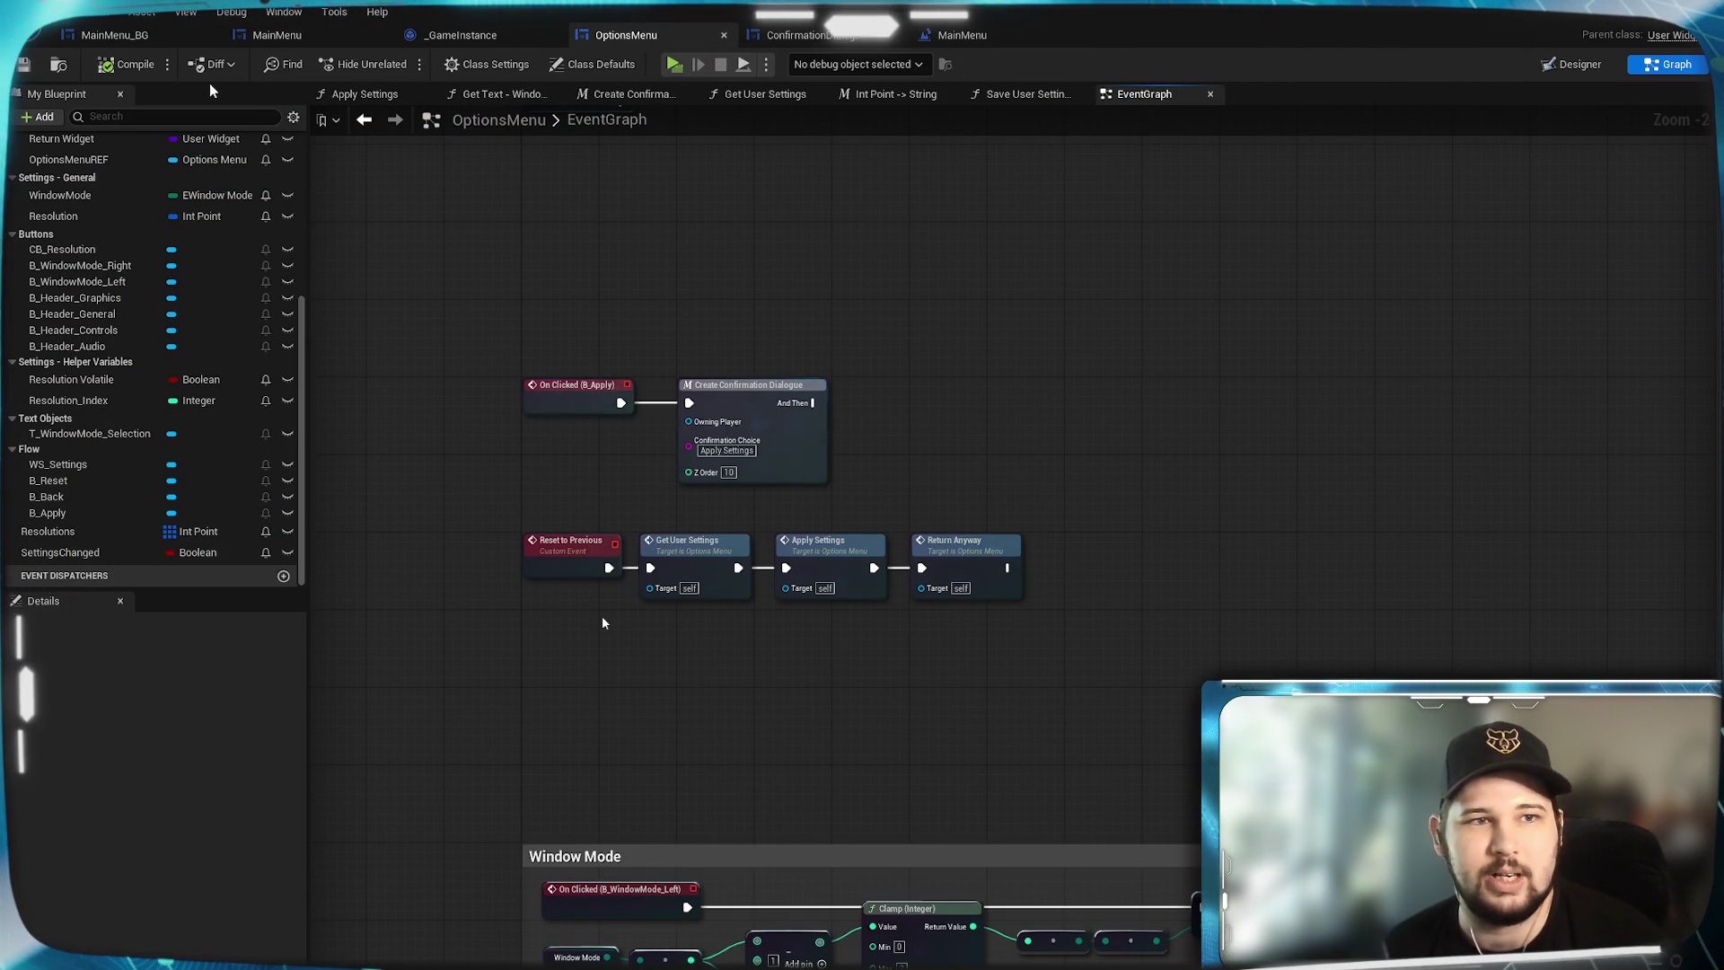
Pan the event graph, then view the Apply Settings function graph's node chain.
mouse_move(1108, 351)
left_mouse_down()
mouse_move(1076, 821)
mouse_move(1041, 378)
left_mouse_up()
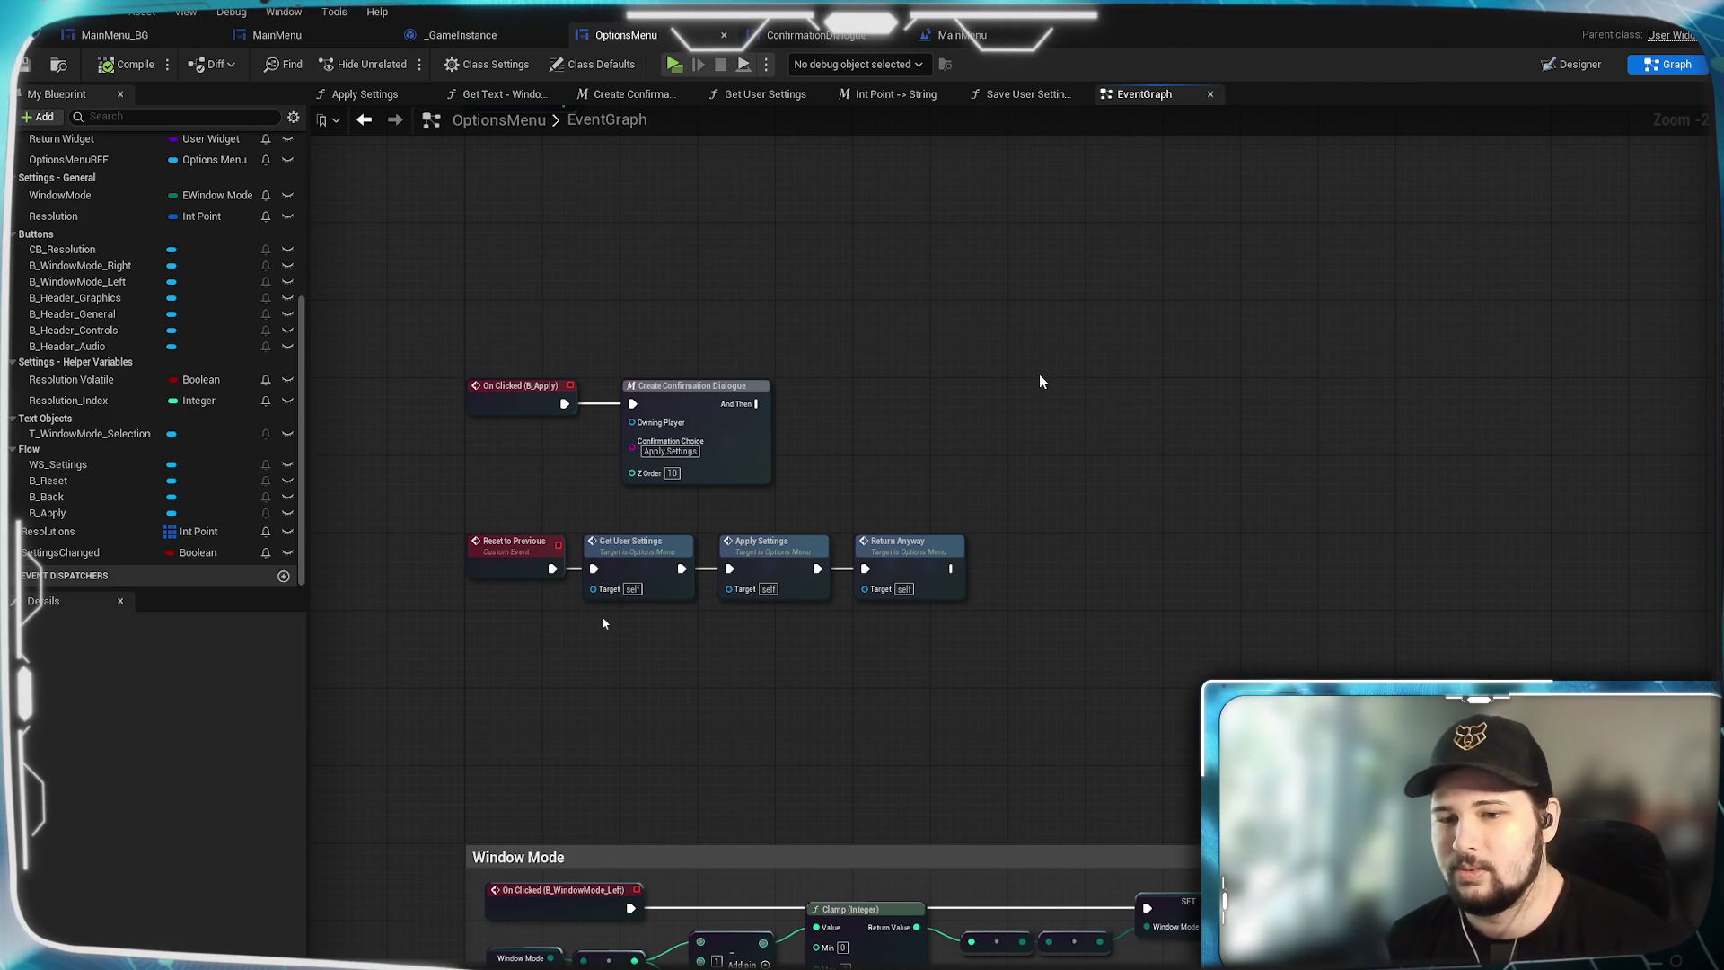
left_click_drag(1041, 421, 1047, 467)
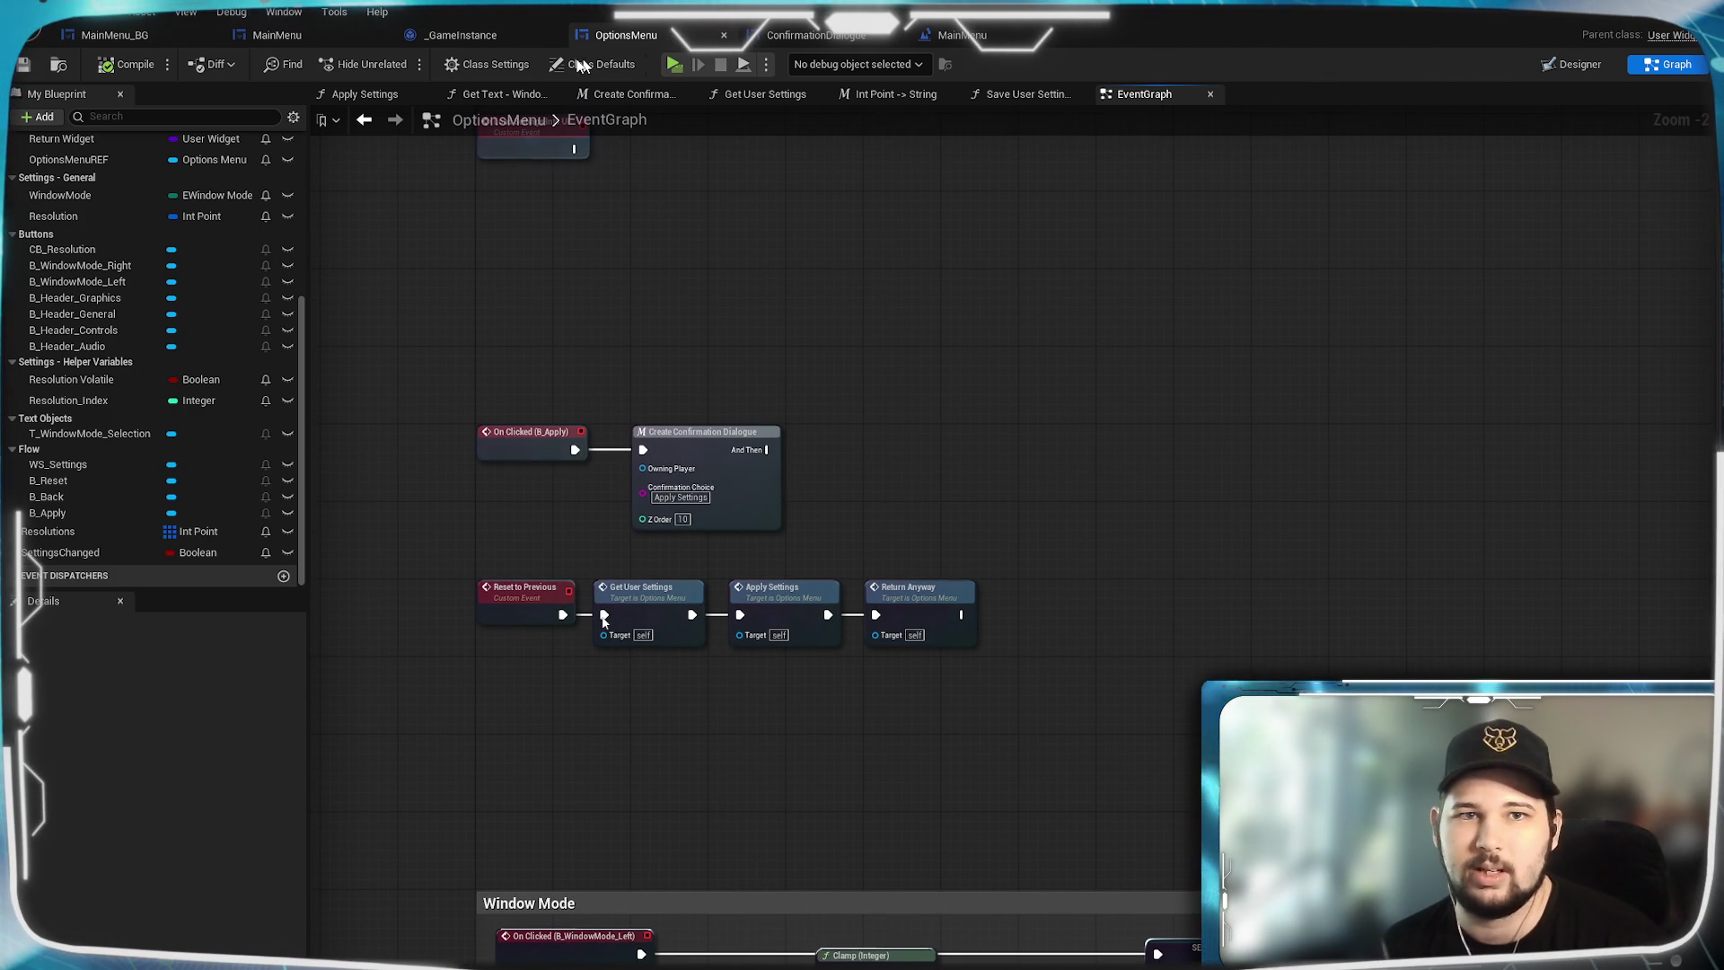
left_click_drag(723, 272, 703, 226)
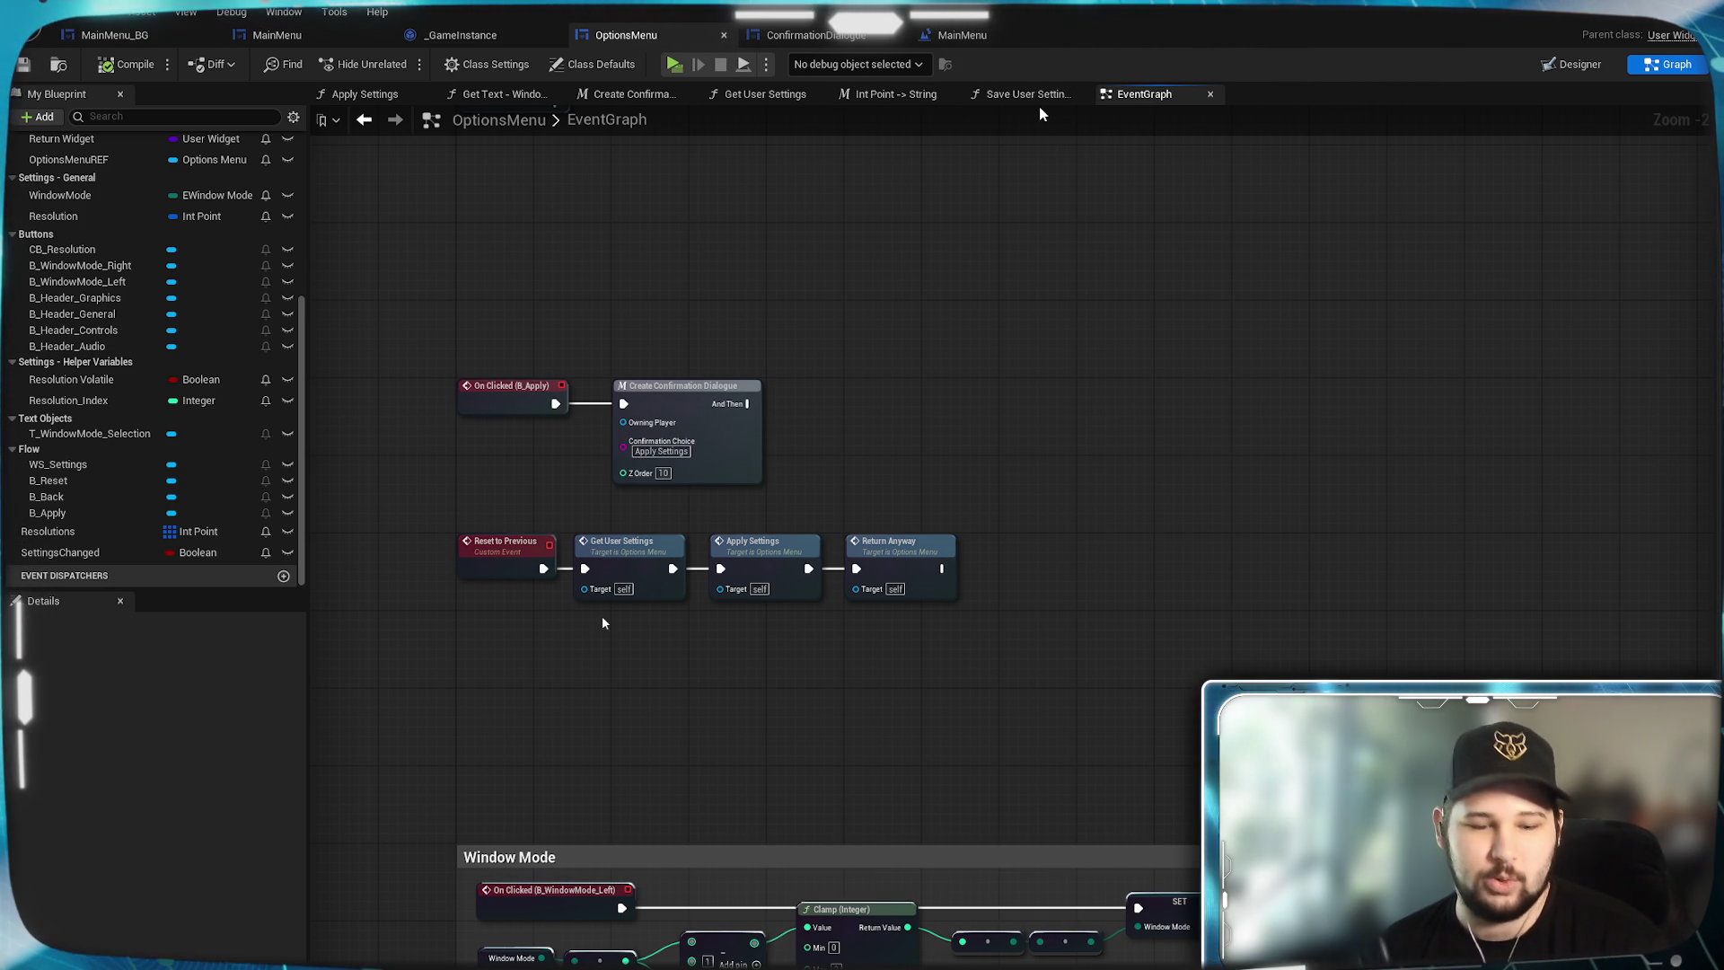
left_click(360, 95)
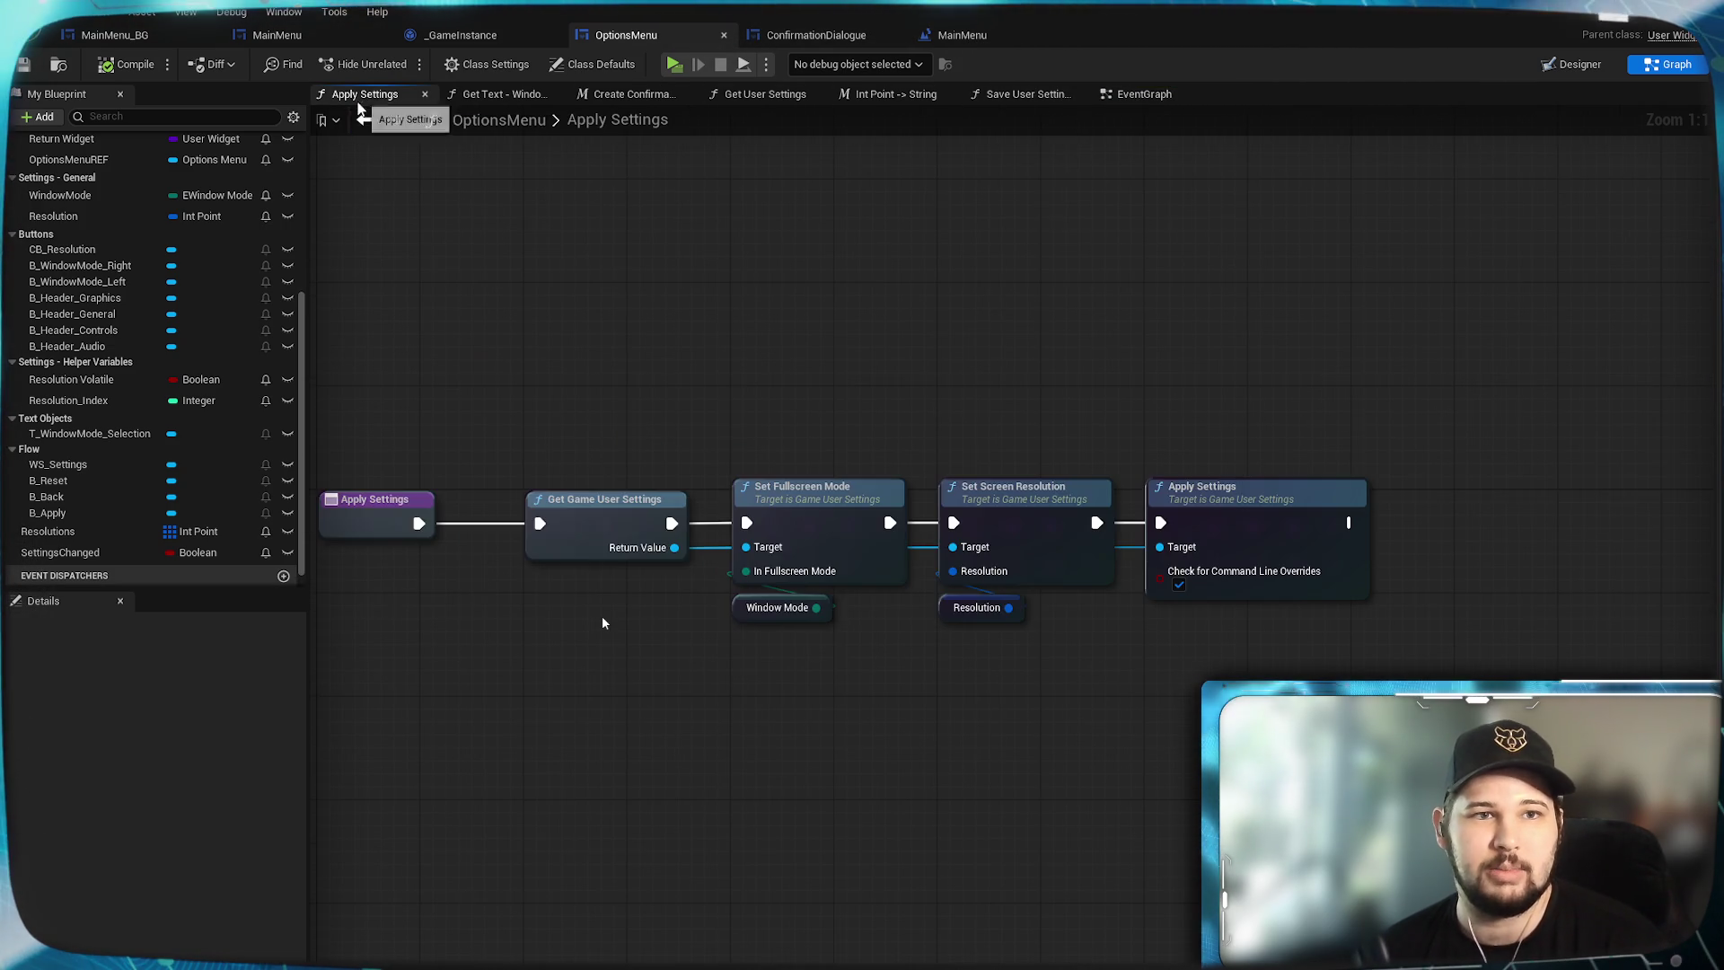
left_click_drag(569, 292, 704, 280)
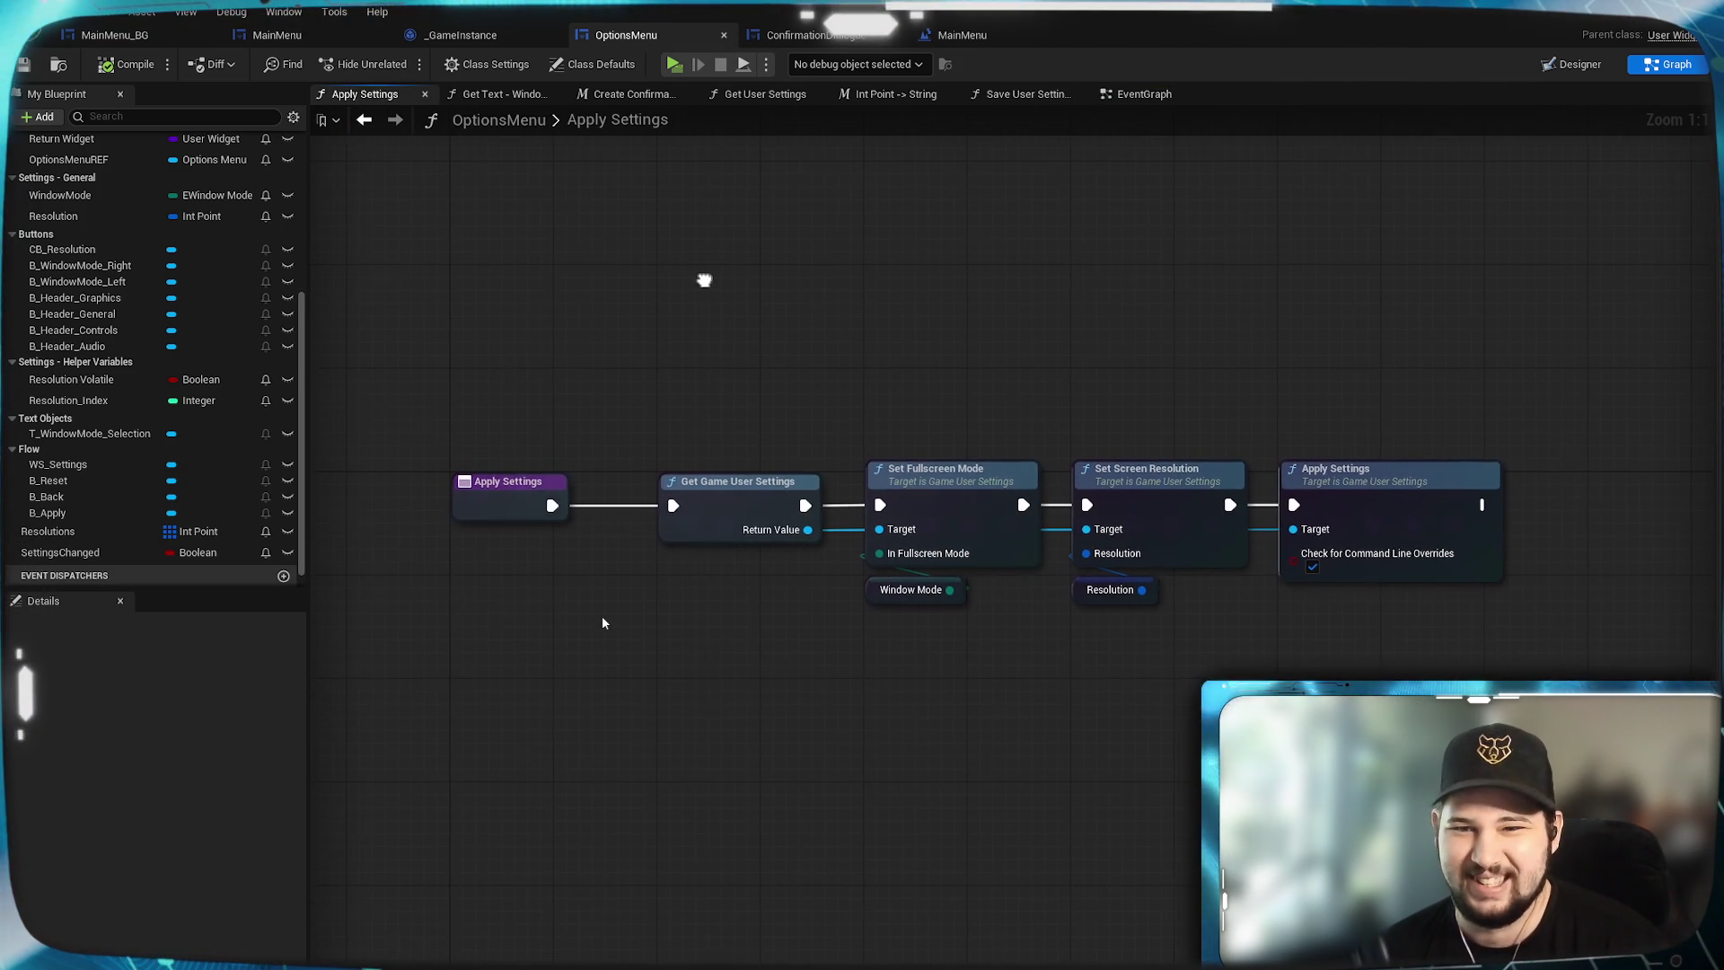
Return to the OptionsMenu event graph and pan to the nodes above the Window Mode group.
left_click(1145, 95)
scroll(1079, 293, "down", 3)
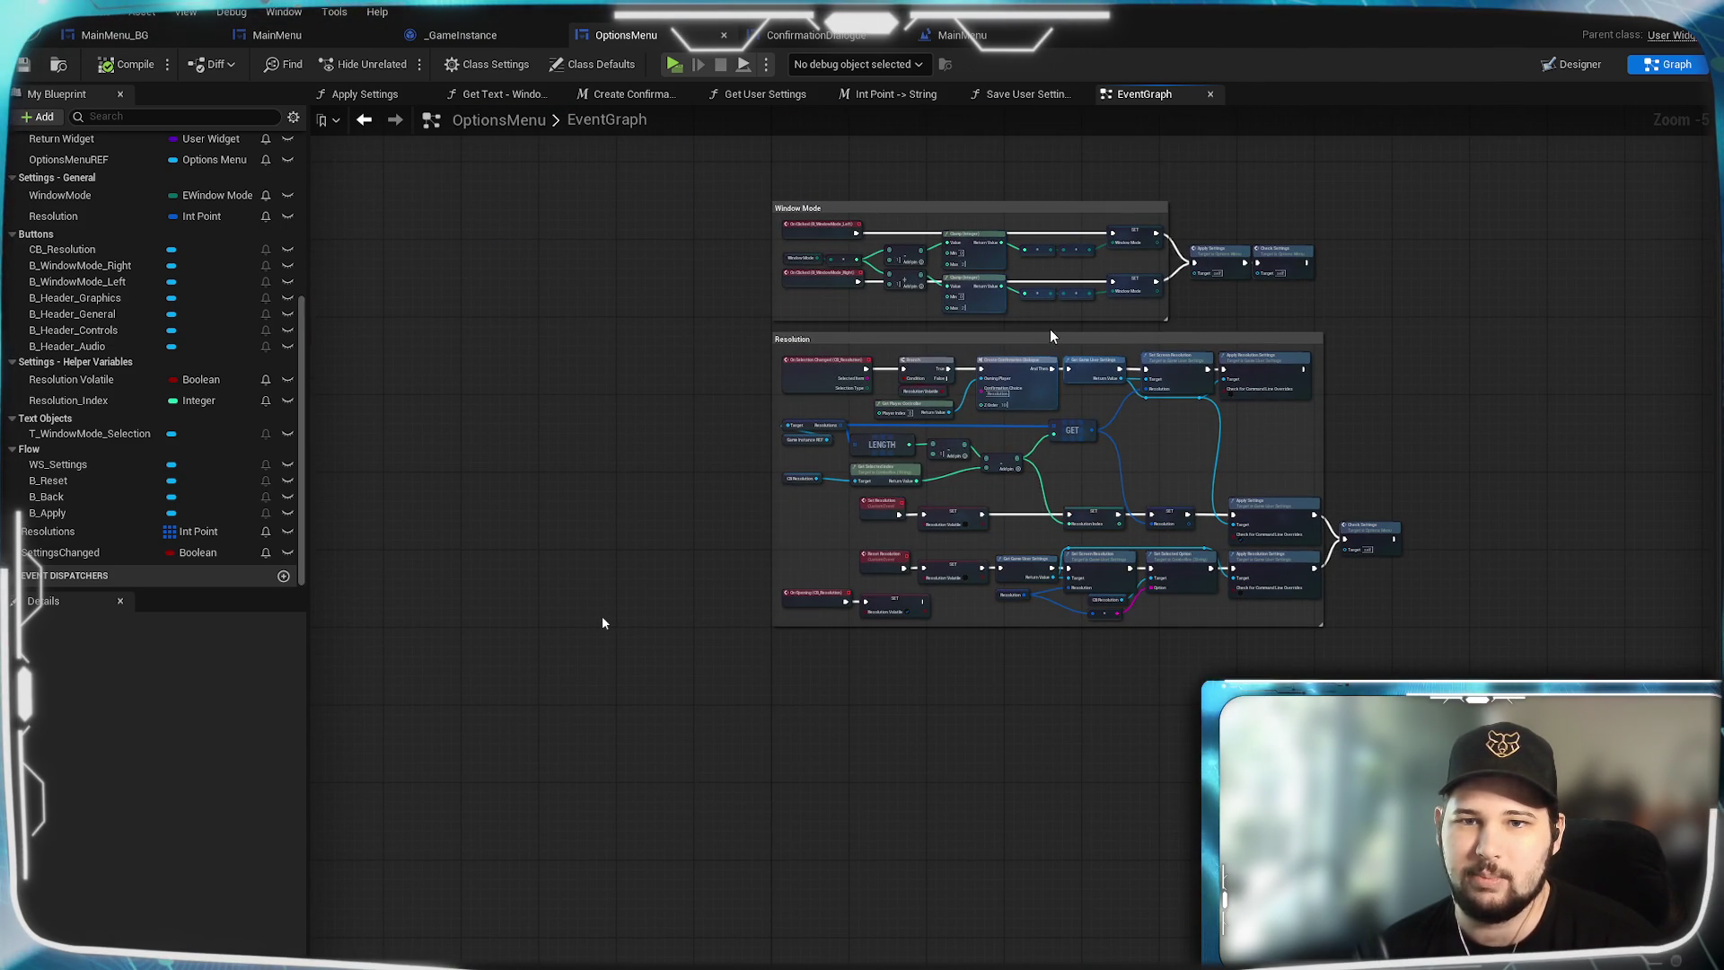
scroll(1049, 329, "up", 3)
left_click_drag(1371, 365, 1338, 471)
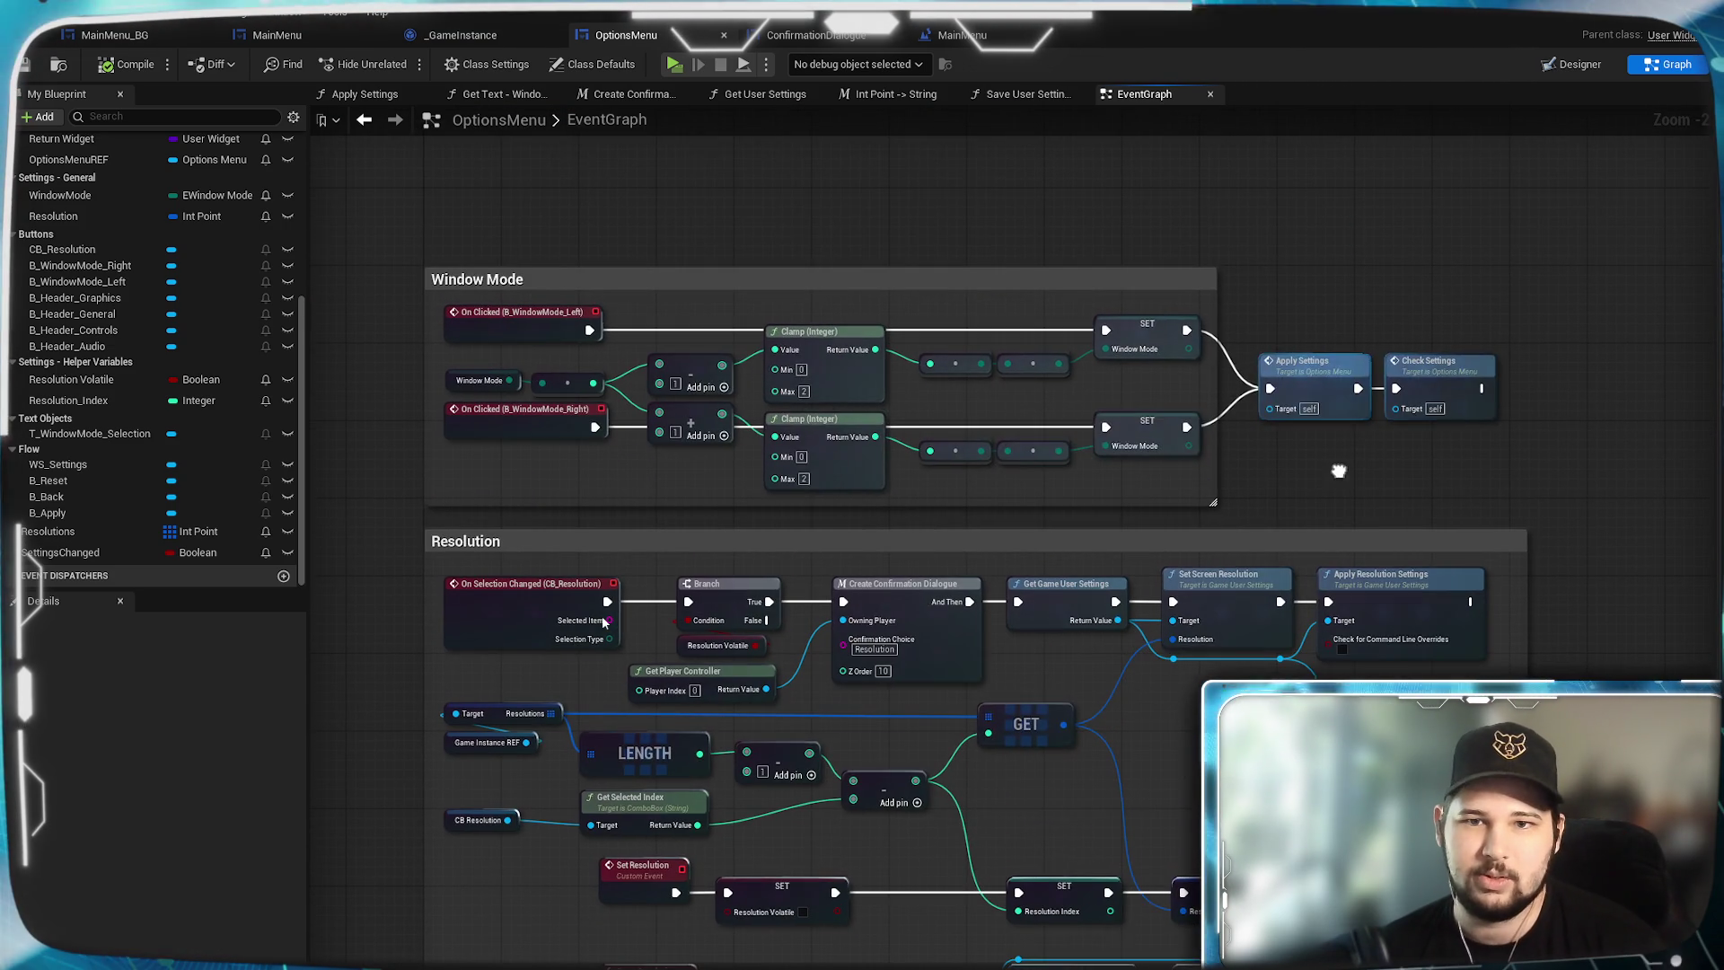
left_click_drag(1116, 185, 1176, 456)
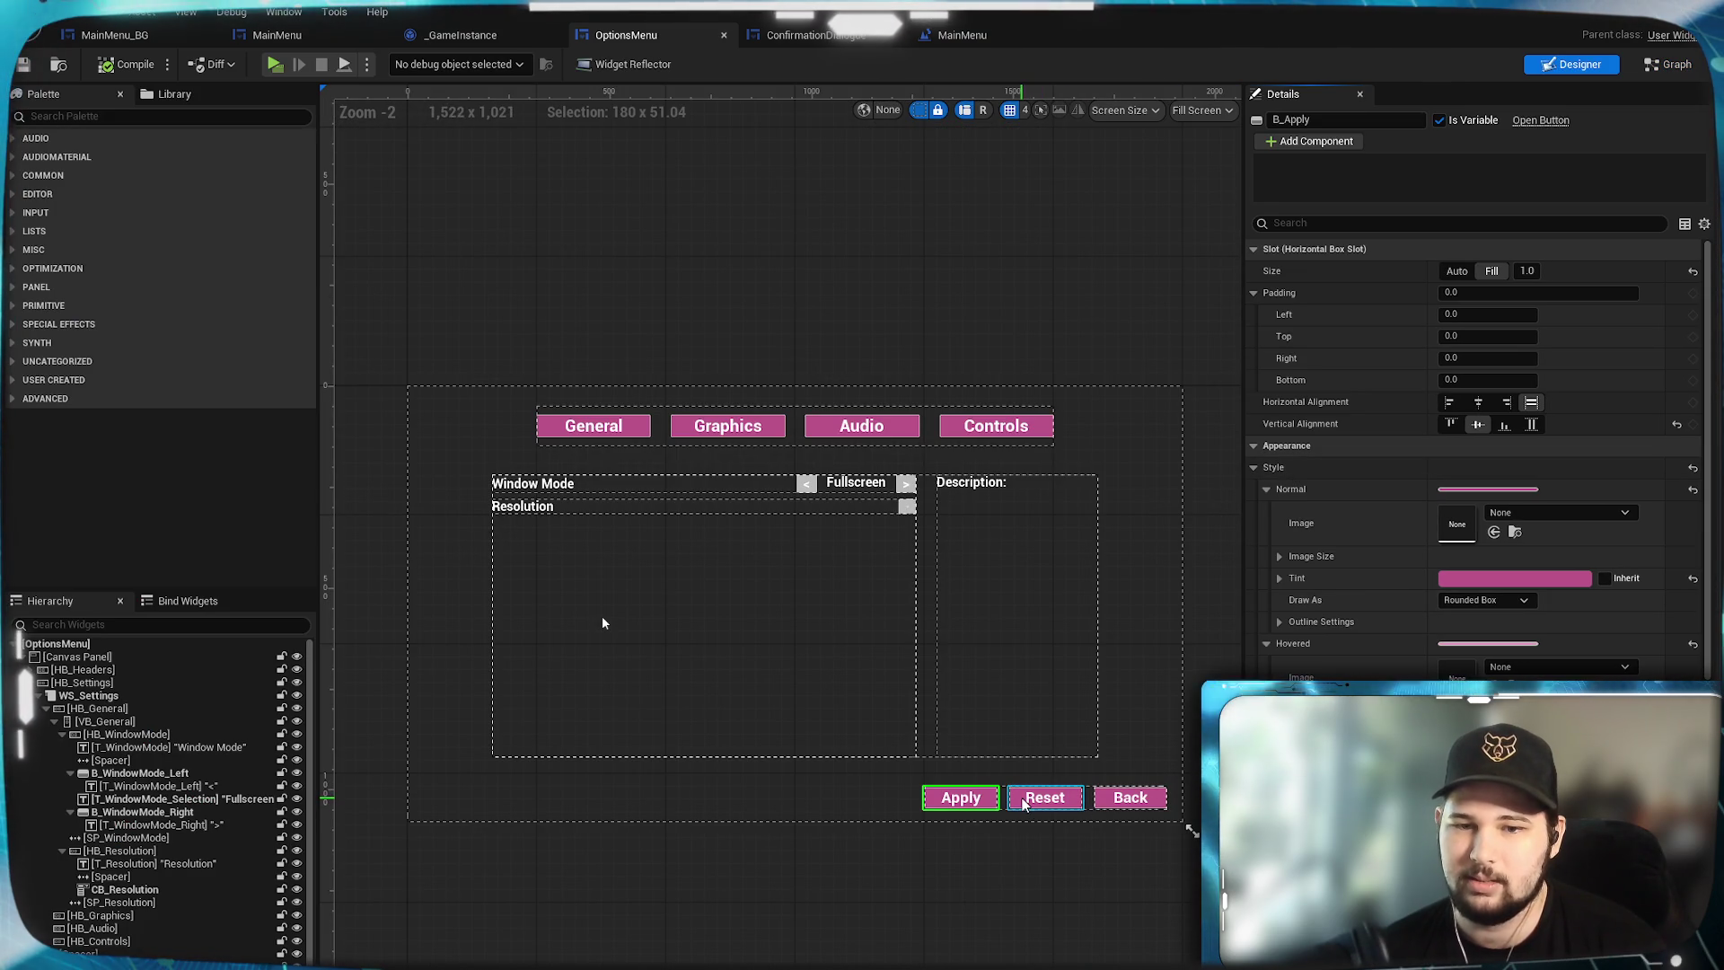
scroll(1473, 449, "down", 10)
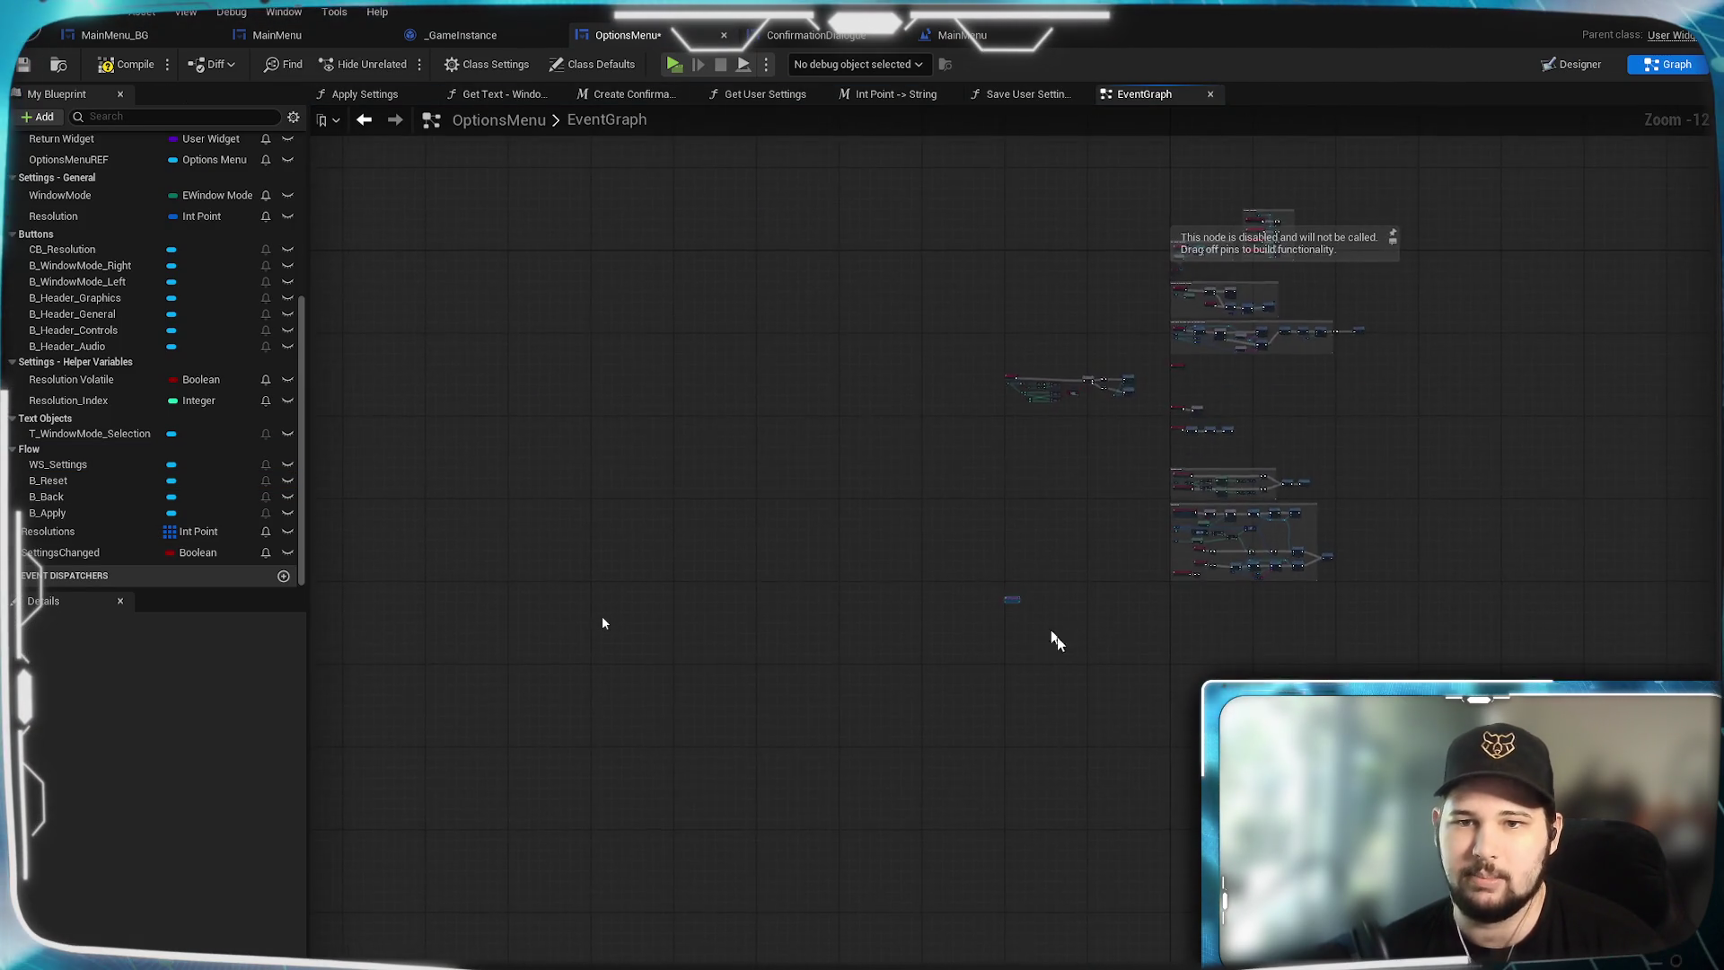
Wire On Clicked (B_Reset) to a pasted Create Confirmation Dialogue, delete the extra copy, and save.
scroll(635, 762, "down", 3)
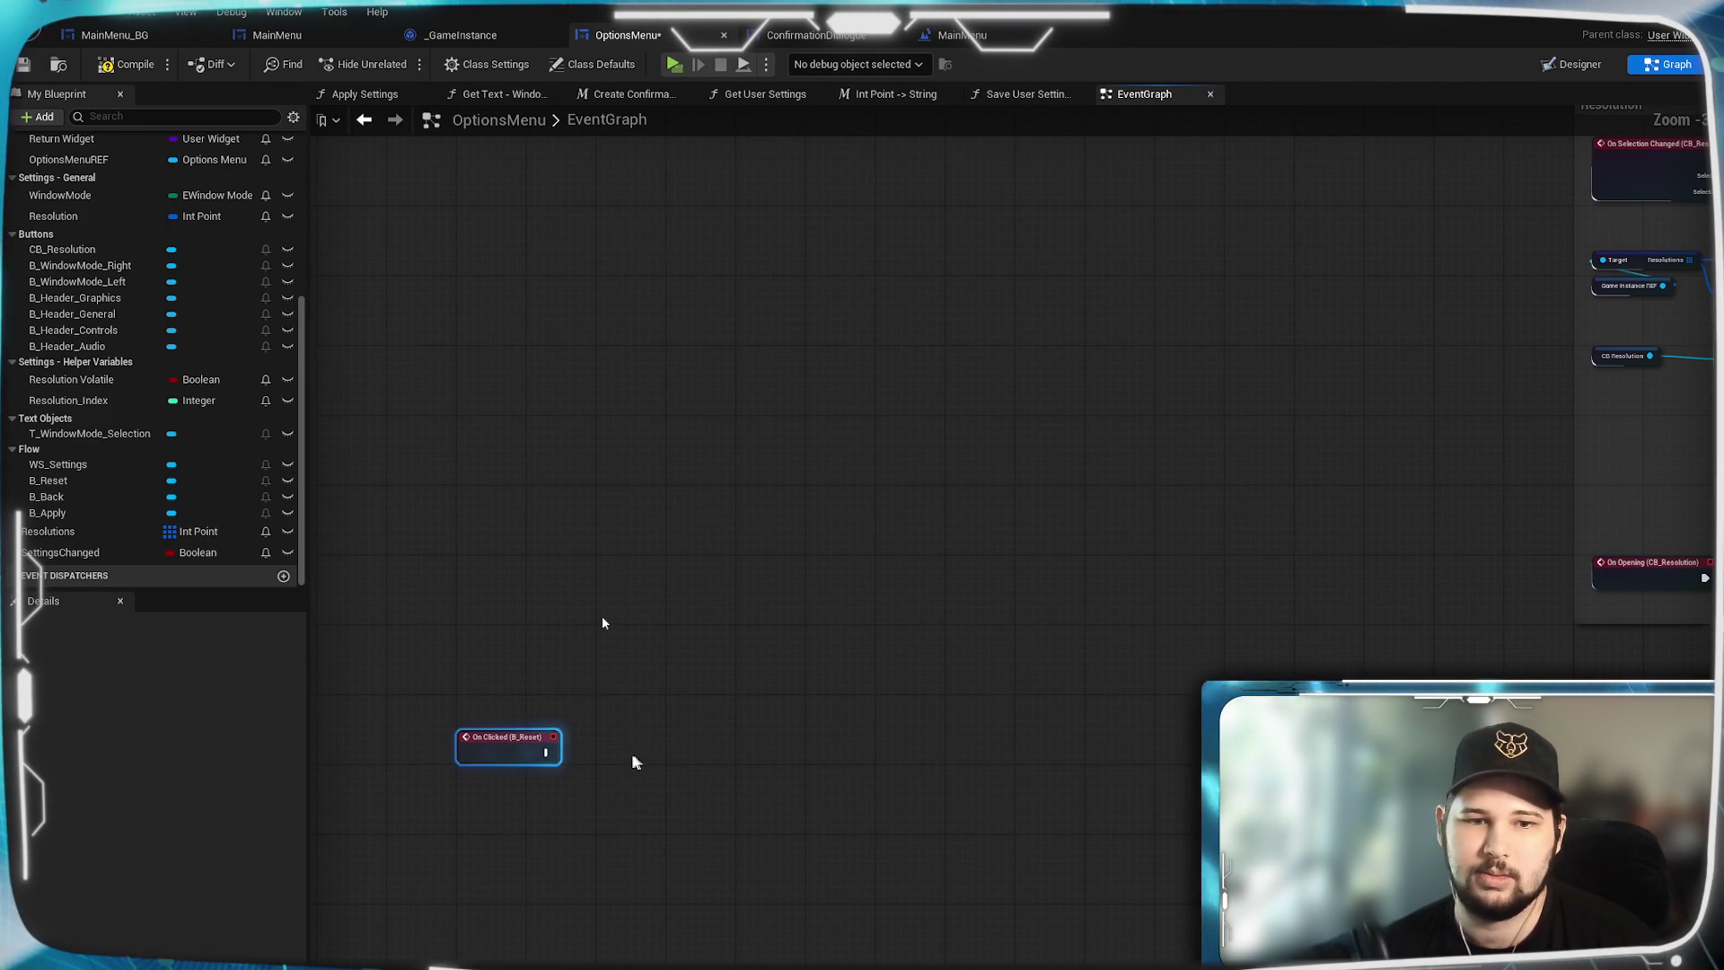
mouse_move(573, 720)
left_mouse_down()
mouse_move(1385, 273)
mouse_move(786, 753)
mouse_move(885, 575)
mouse_move(1244, 245)
mouse_move(1012, 616)
mouse_move(1063, 620)
mouse_move(931, 757)
mouse_move(808, 212)
mouse_move(719, 551)
mouse_move(719, 473)
left_mouse_up()
scroll(1012, 616, "up", 4)
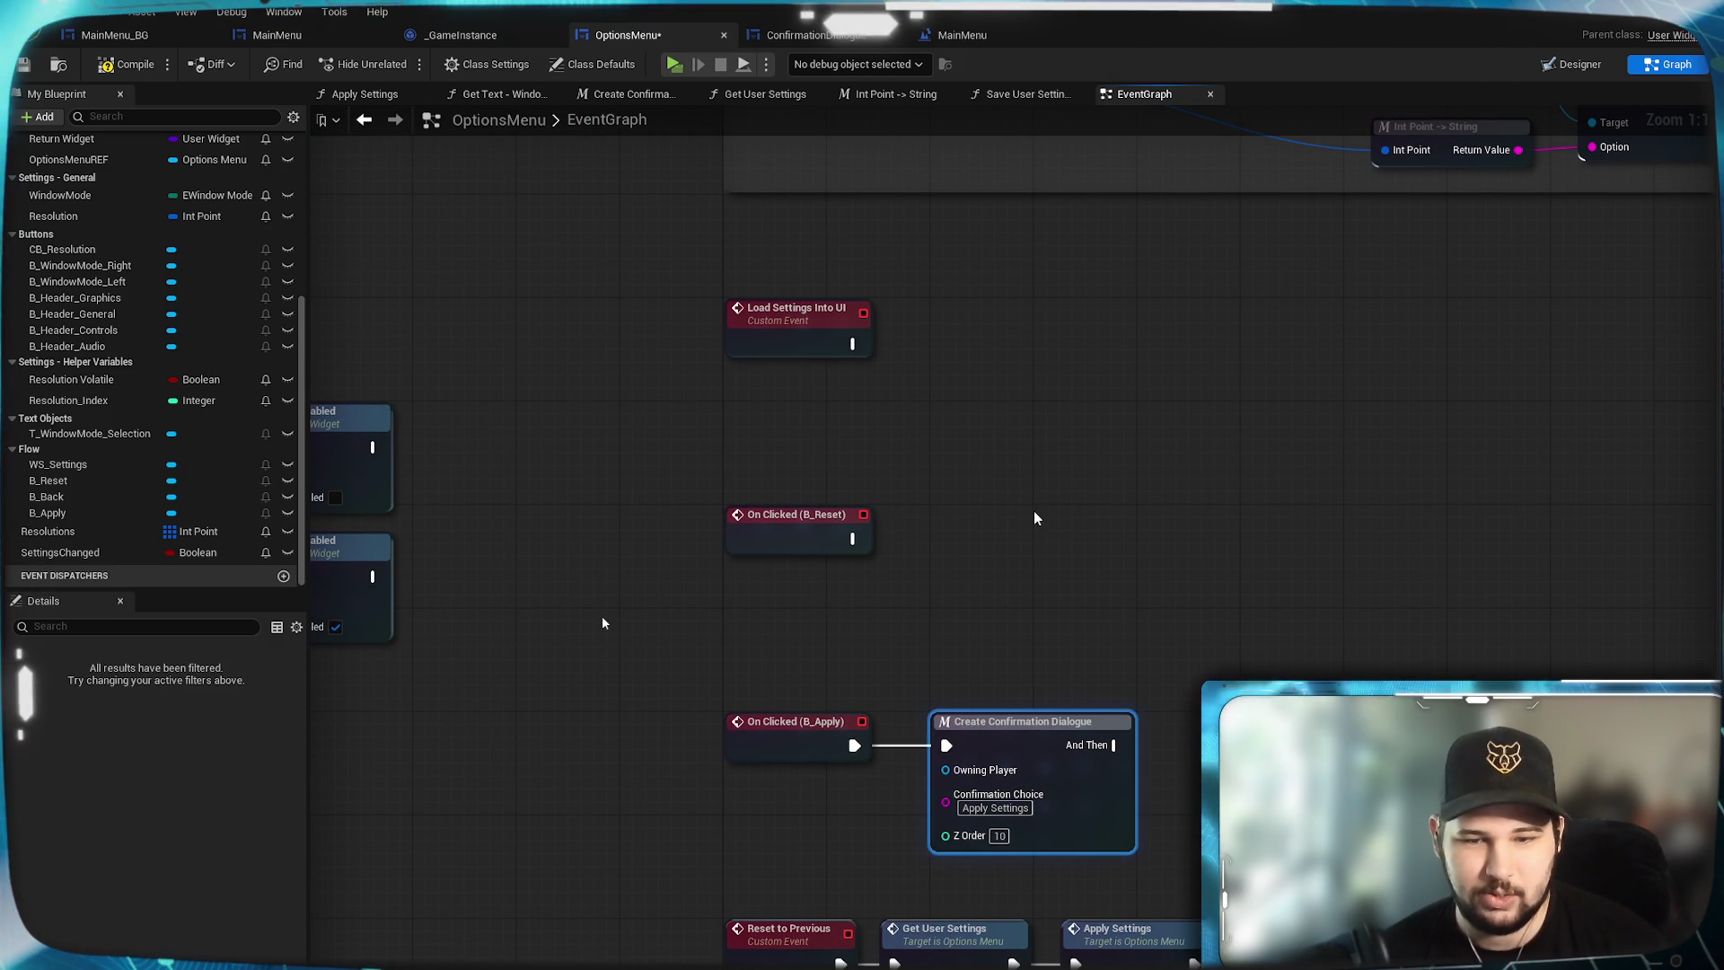
key("ctrl+v")
left_click(867, 532, "ctrl")
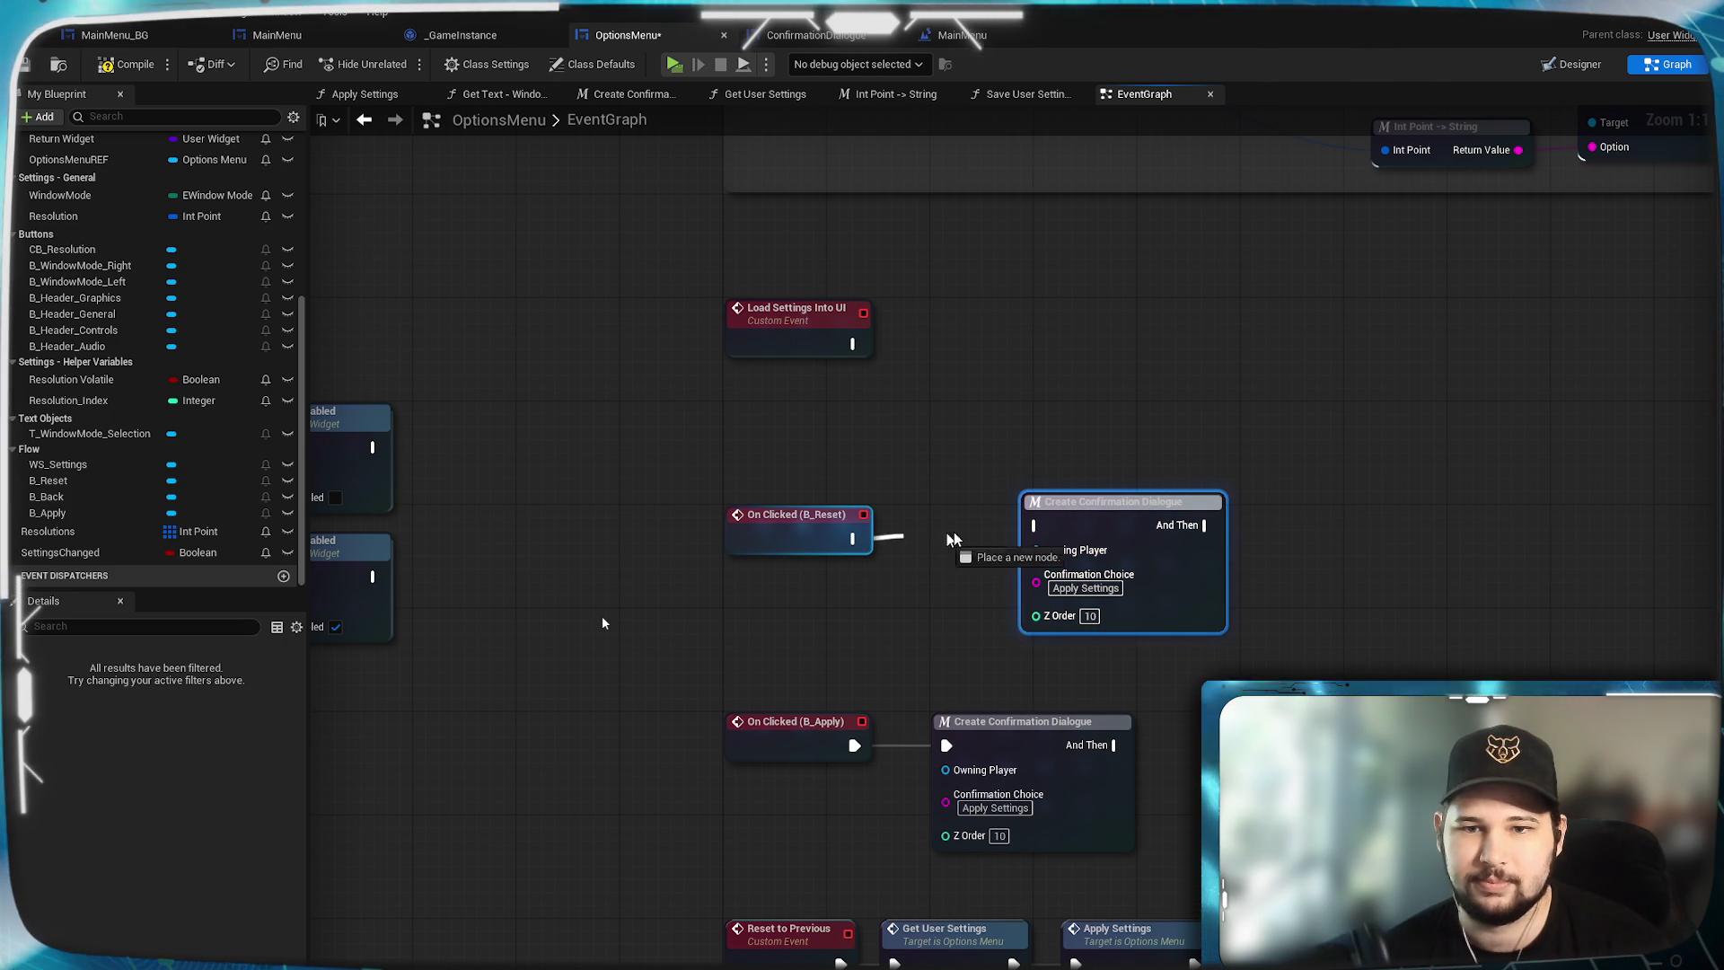
left_click(1033, 531)
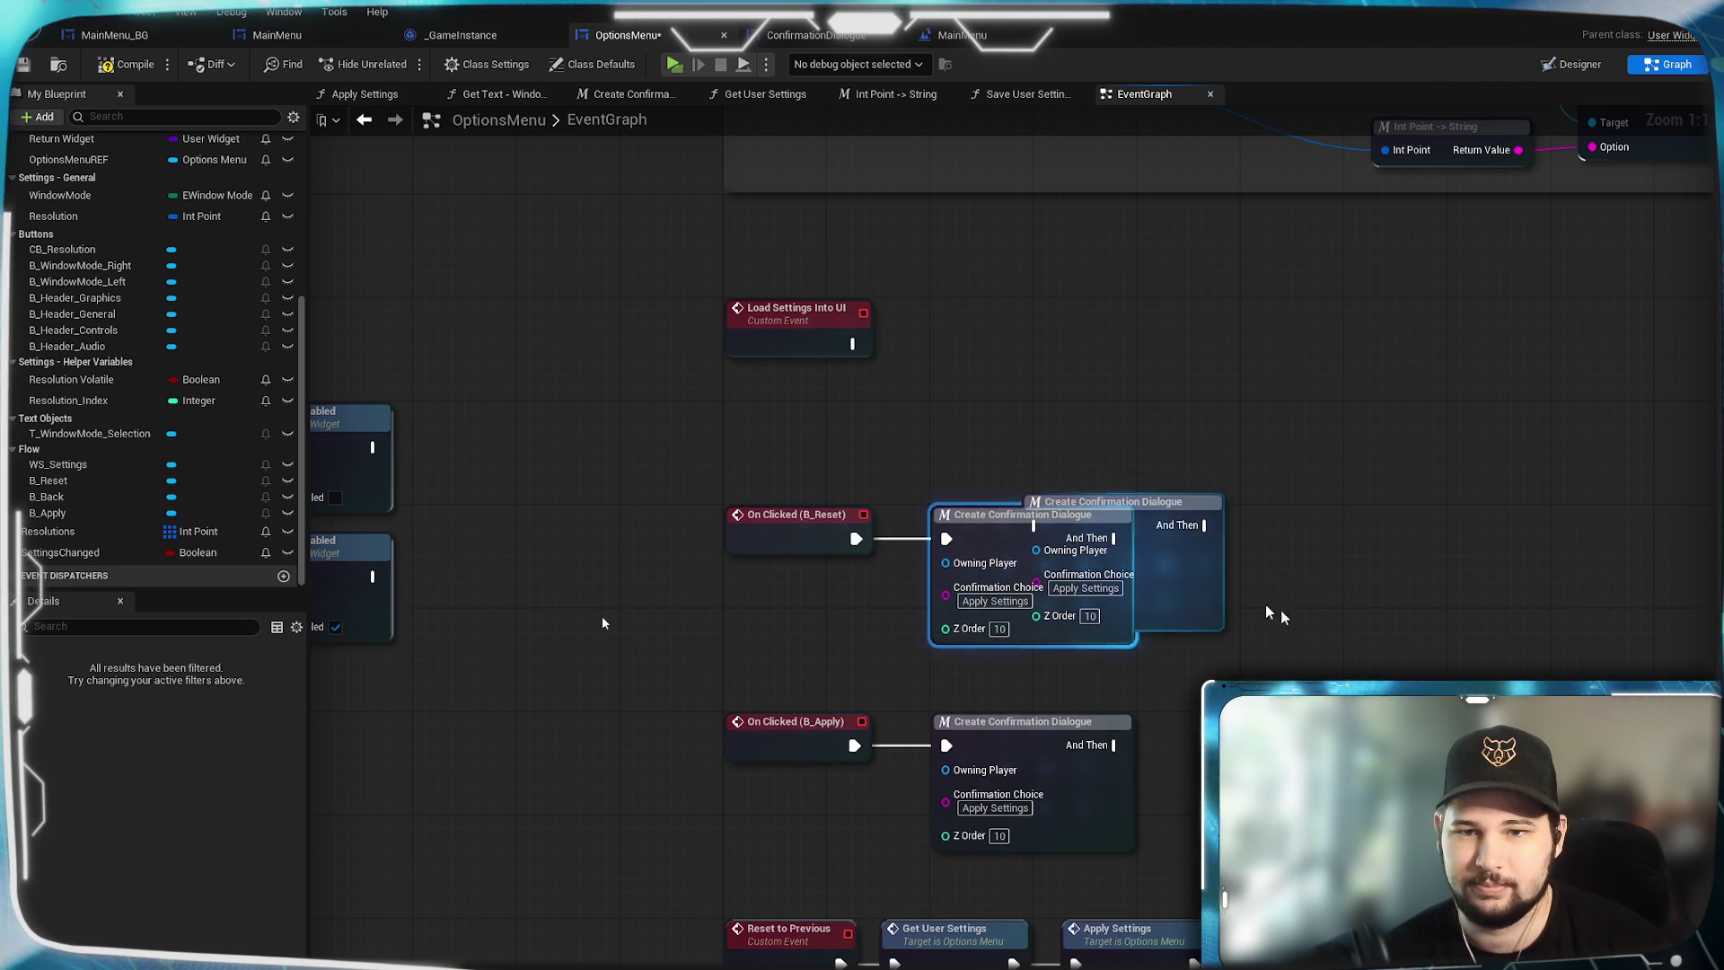
left_click_drag(1211, 574, 1364, 587)
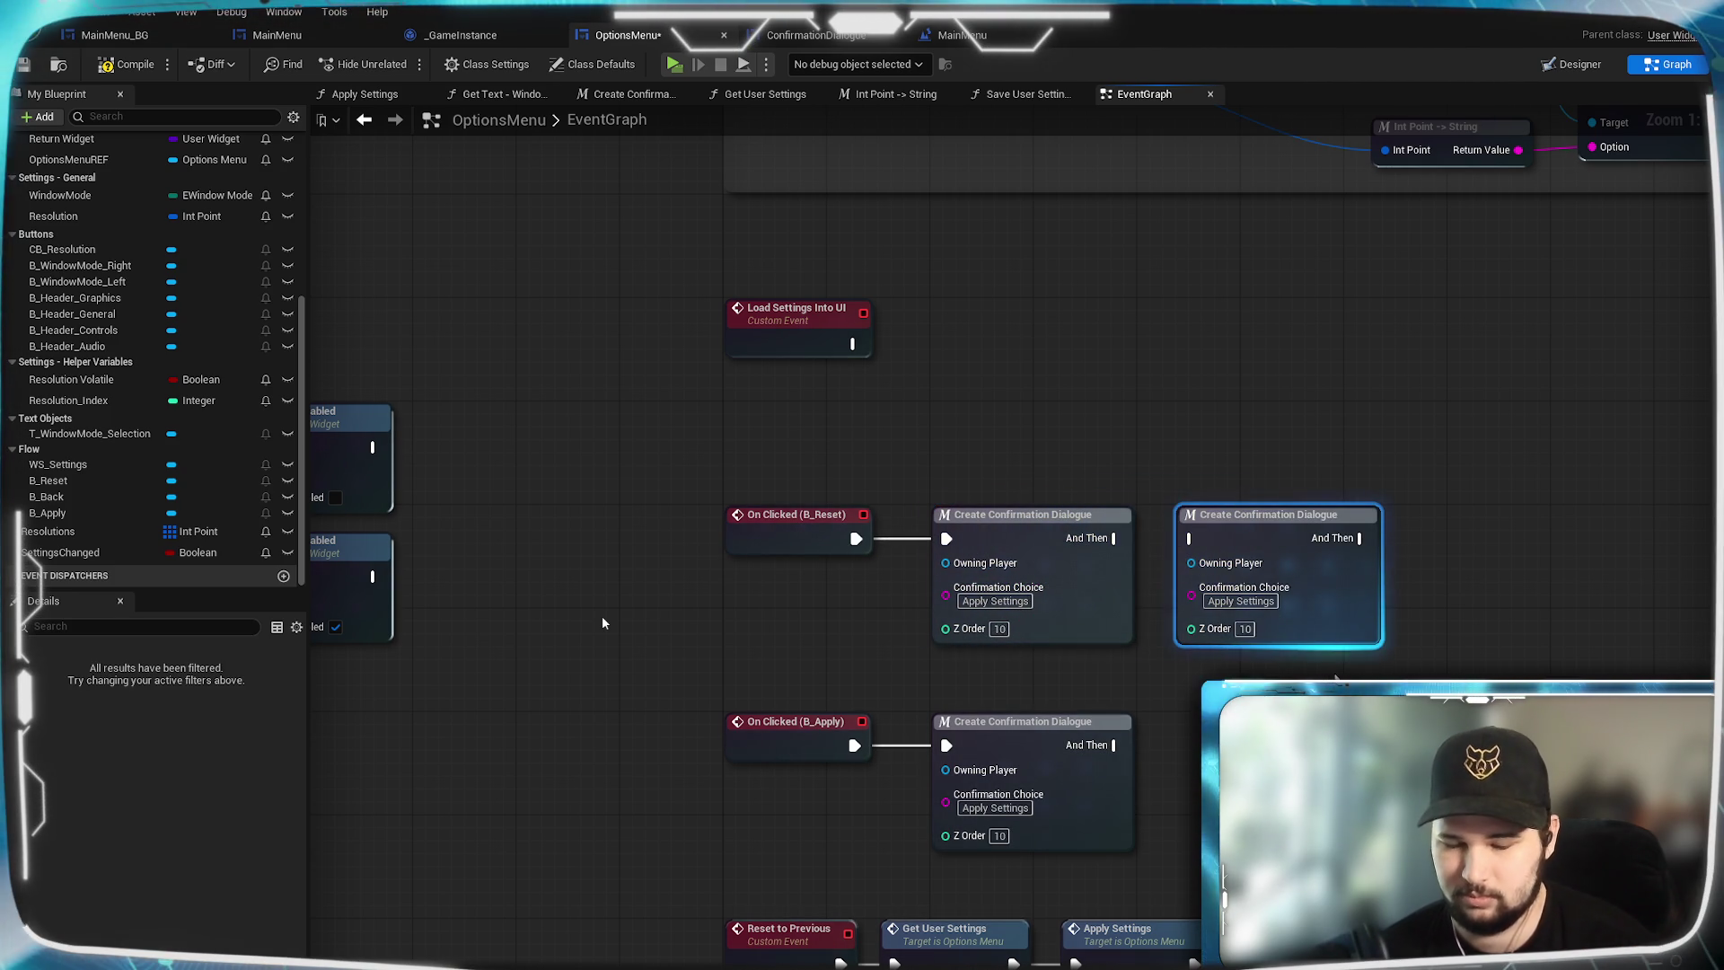
key("Delete")
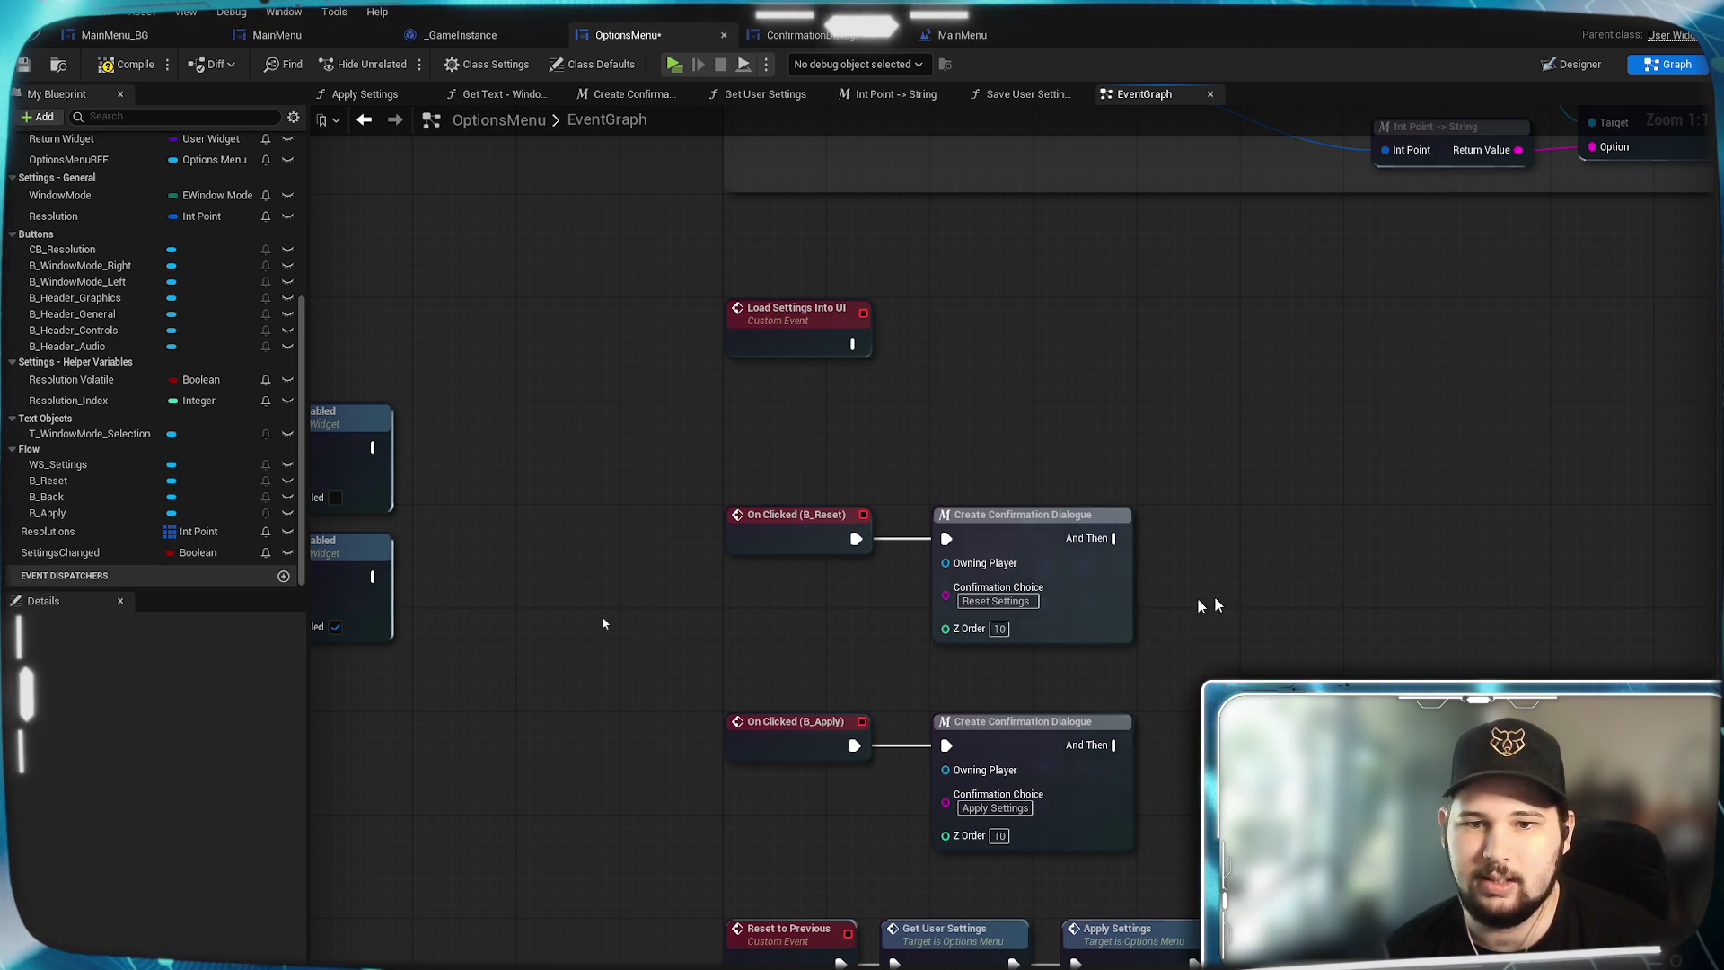
left_click(23, 64)
Look over ConfirmationDialogue's construct, tick and switch-on-string branches, then return to OptionsMenu.
left_click(799, 35)
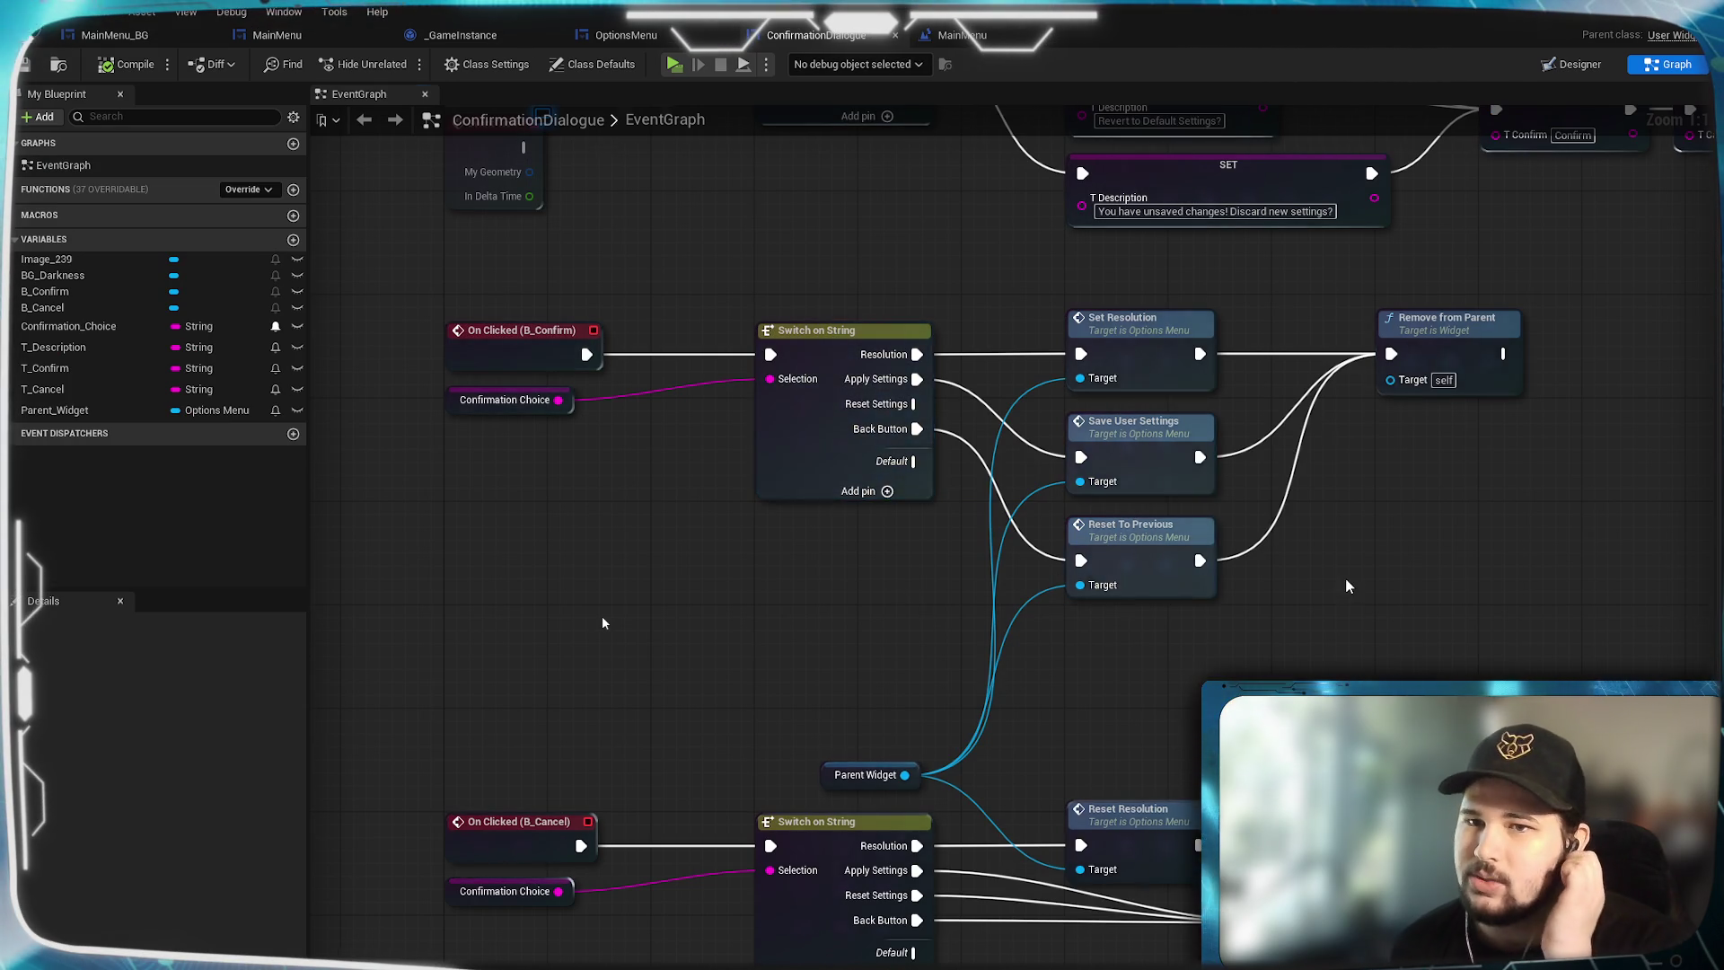
left_click_drag(602, 622, 603, 622)
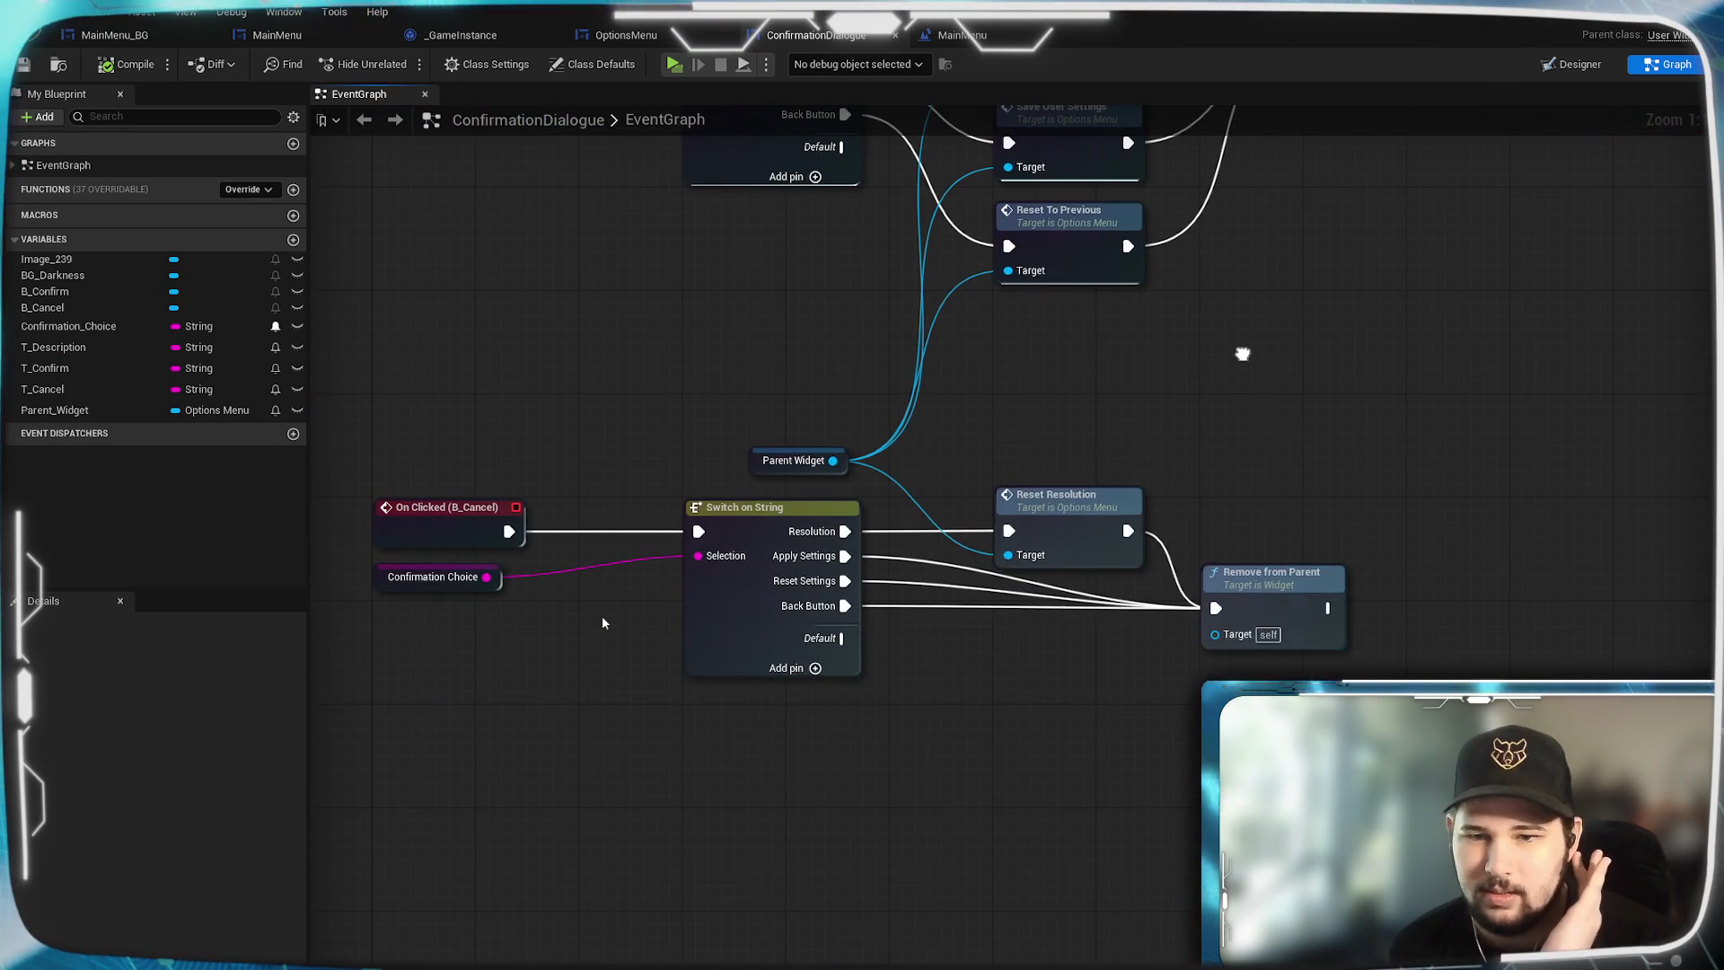
mouse_move(1243, 353)
left_mouse_down()
mouse_move(1327, 597)
mouse_move(878, 790)
mouse_move(1395, 727)
left_mouse_up()
mouse_move(706, 722)
left_mouse_down()
mouse_move(952, 634)
mouse_move(958, 840)
mouse_move(596, 635)
mouse_move(676, 235)
mouse_move(780, 279)
left_mouse_up()
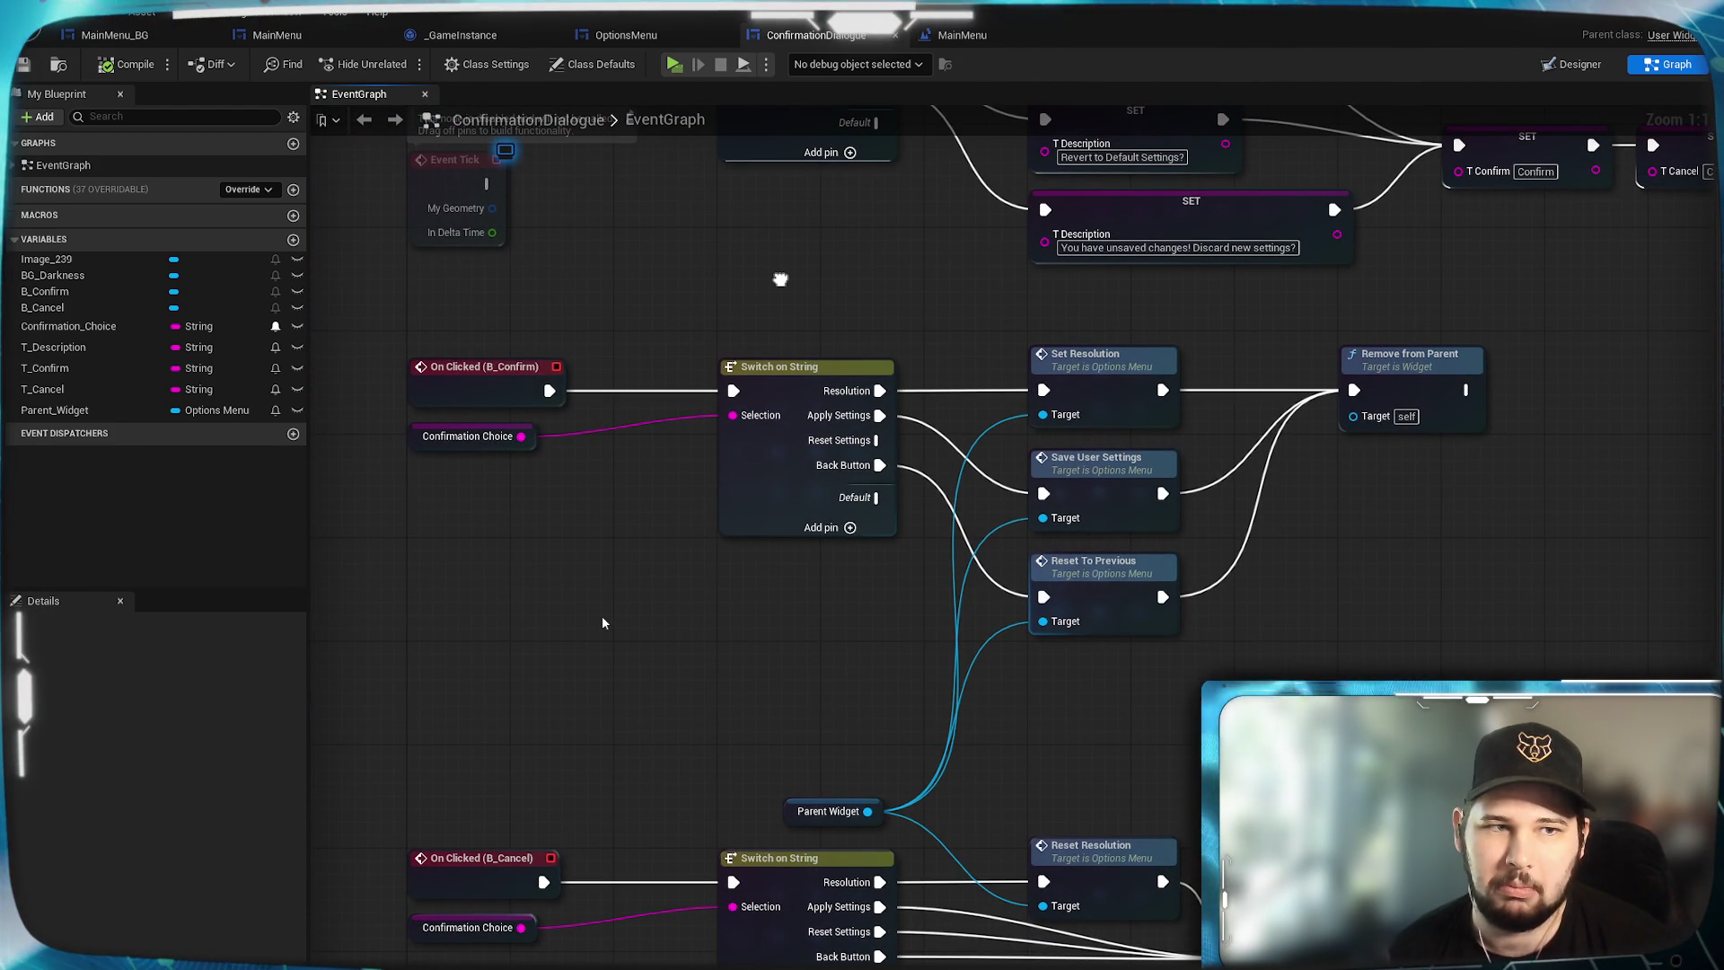
scroll(769, 306, "down", 3)
left_click_drag(770, 306, 799, 589)
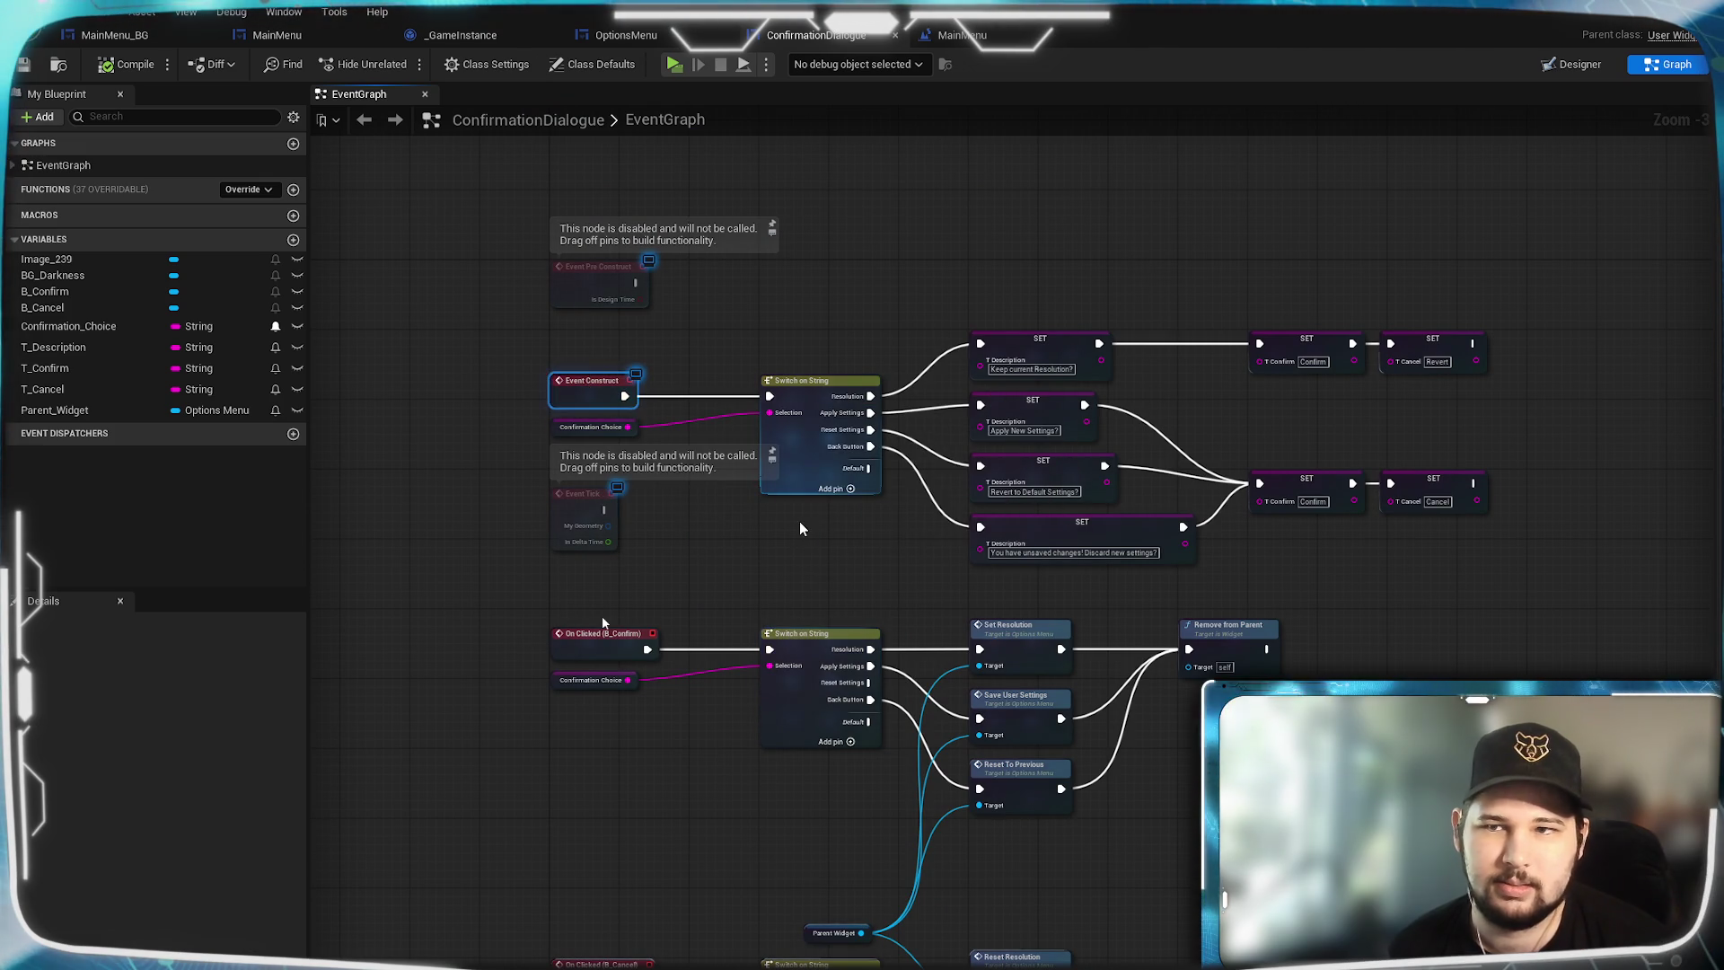
left_click(701, 116)
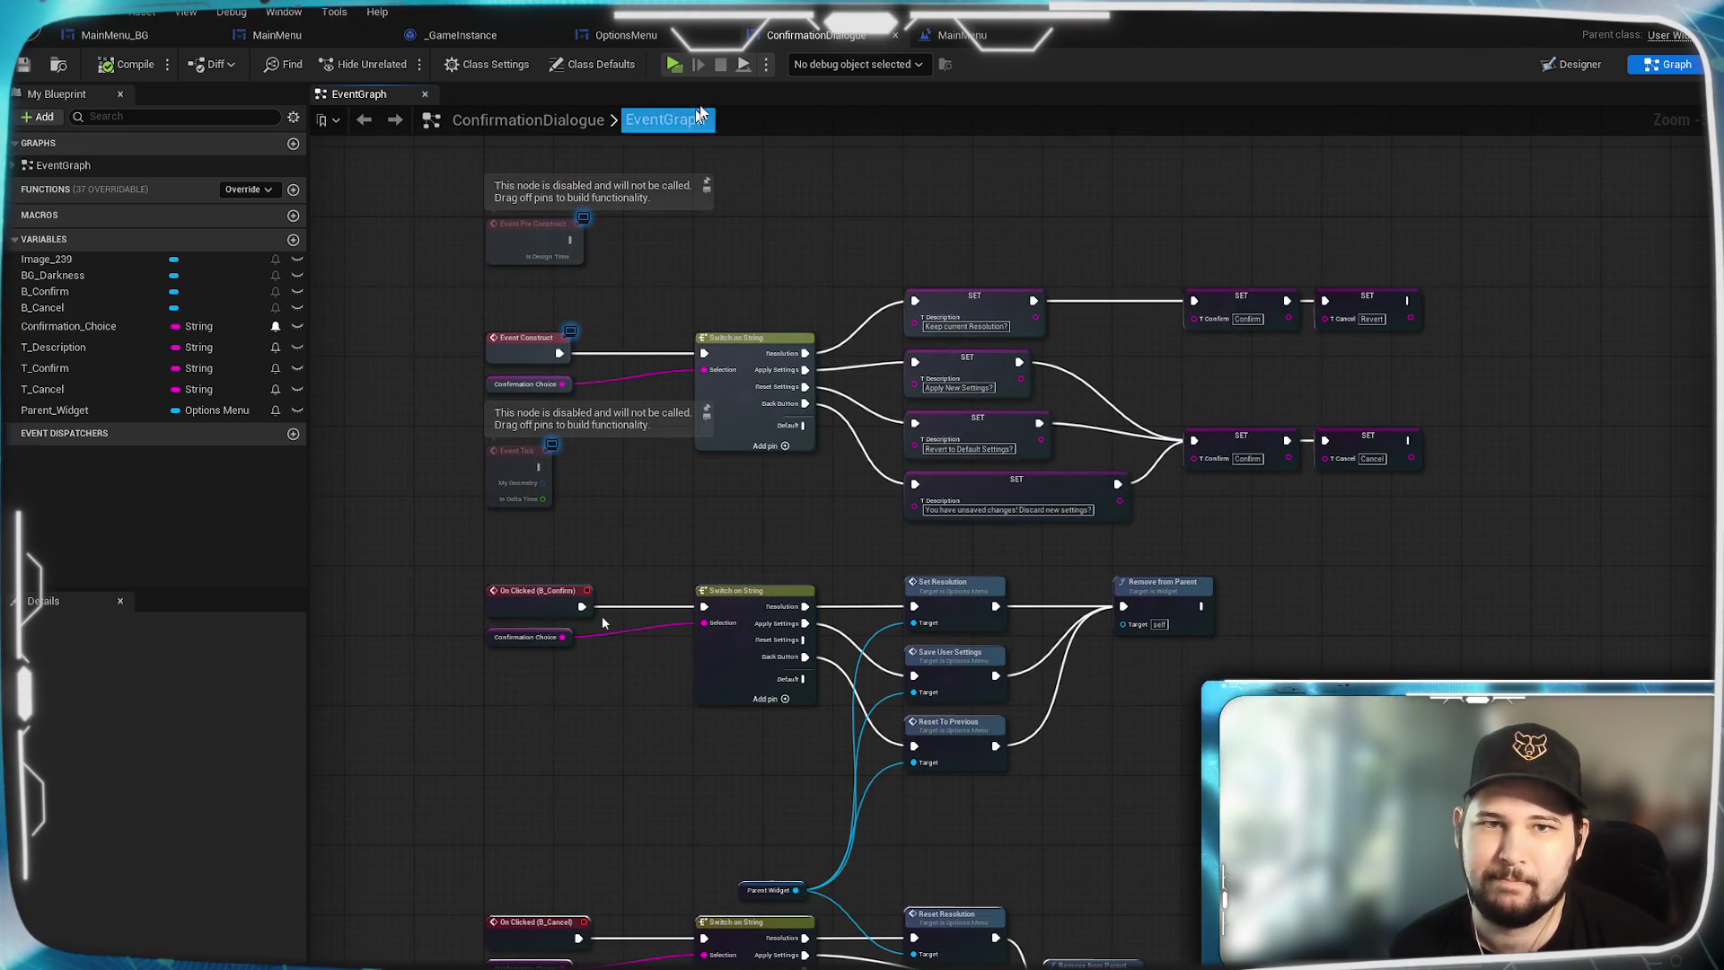
left_click(626, 35)
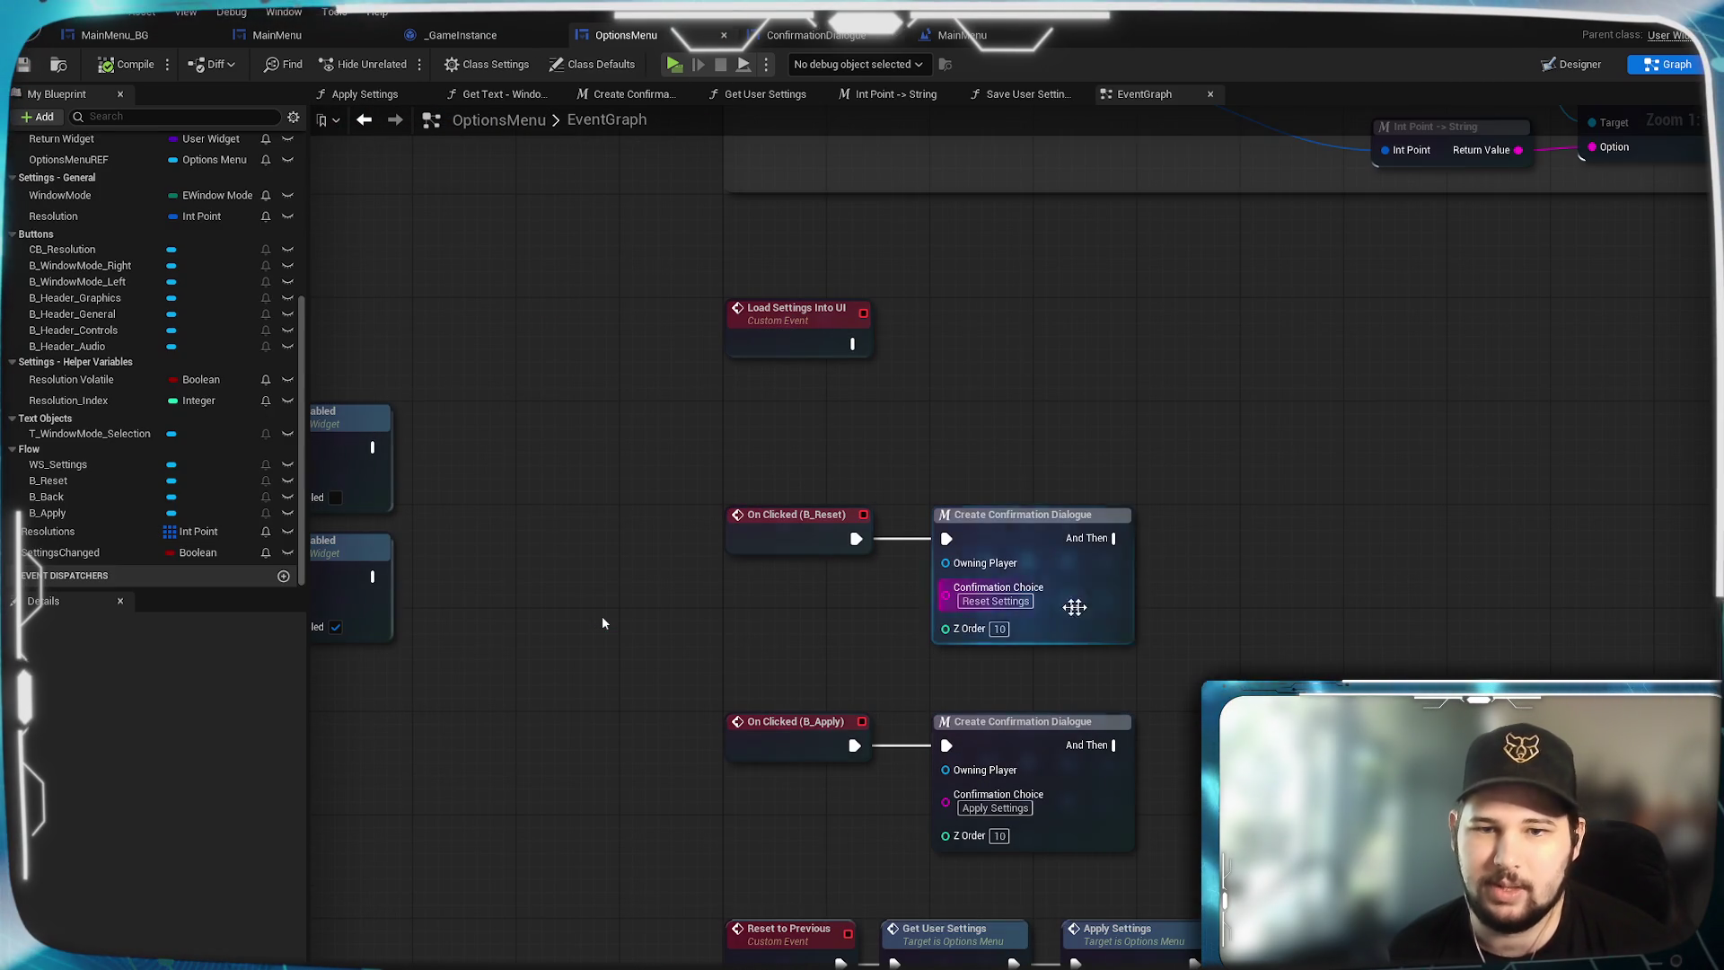
Inside the Create Confirmation Dialogue macro, rename the 'and then' output to 'then' and save.
double_click(1030, 540)
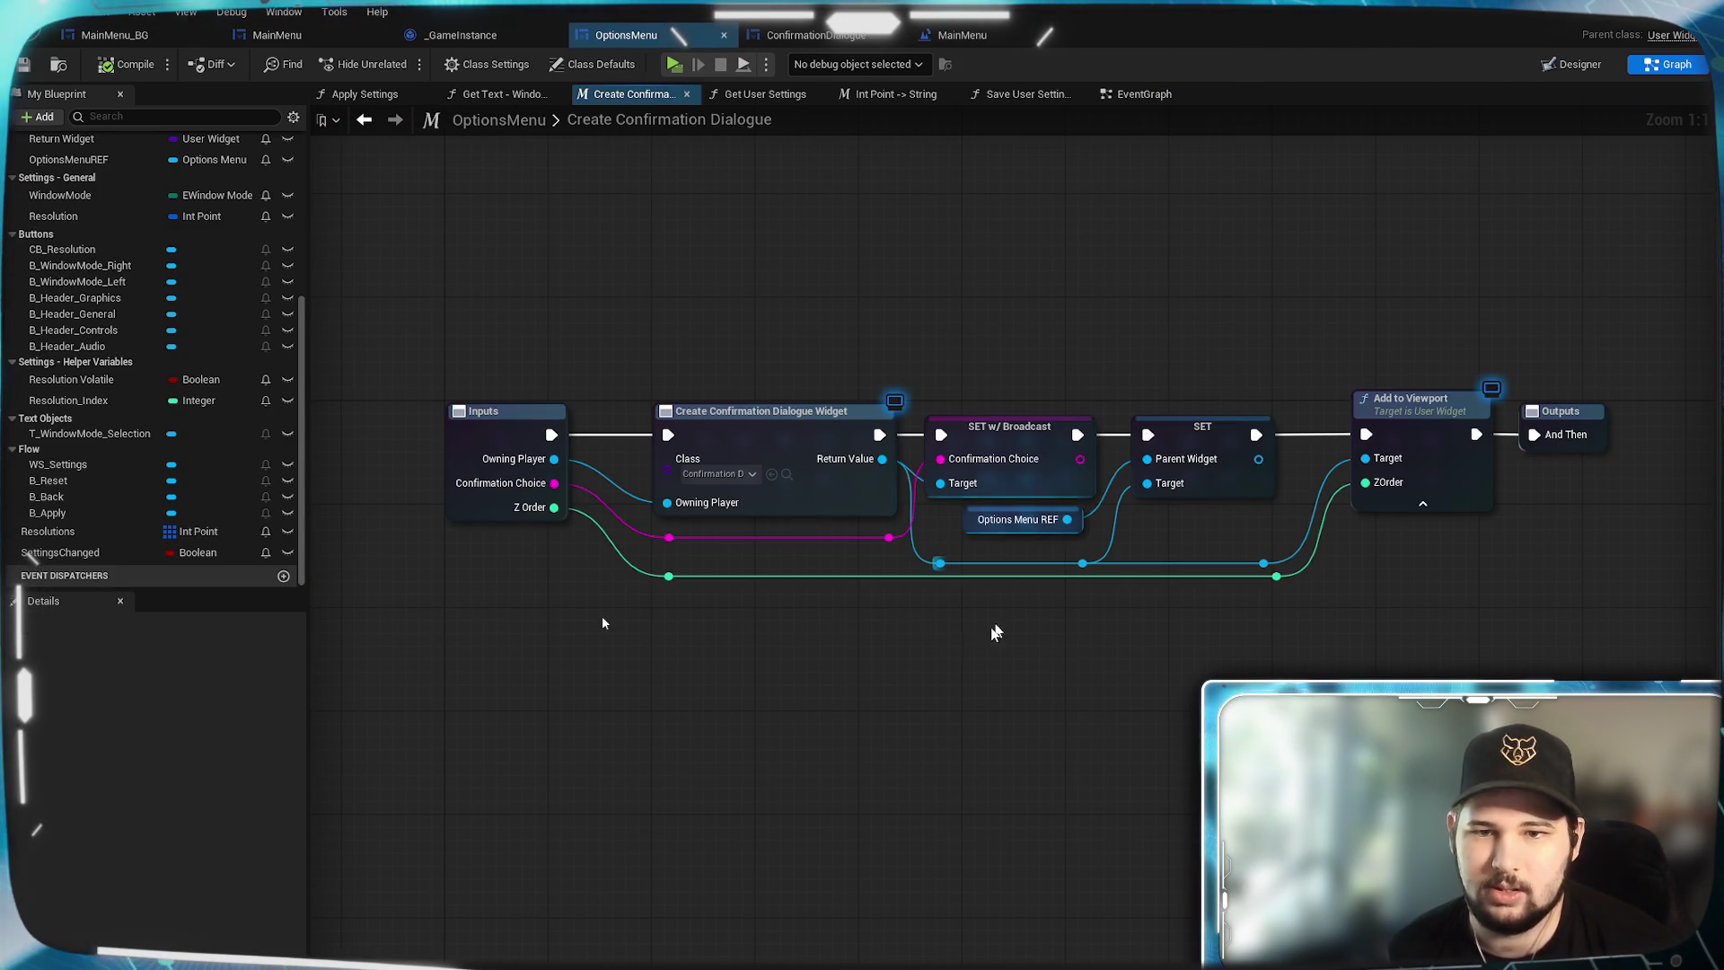
left_click_drag(995, 631, 669, 713)
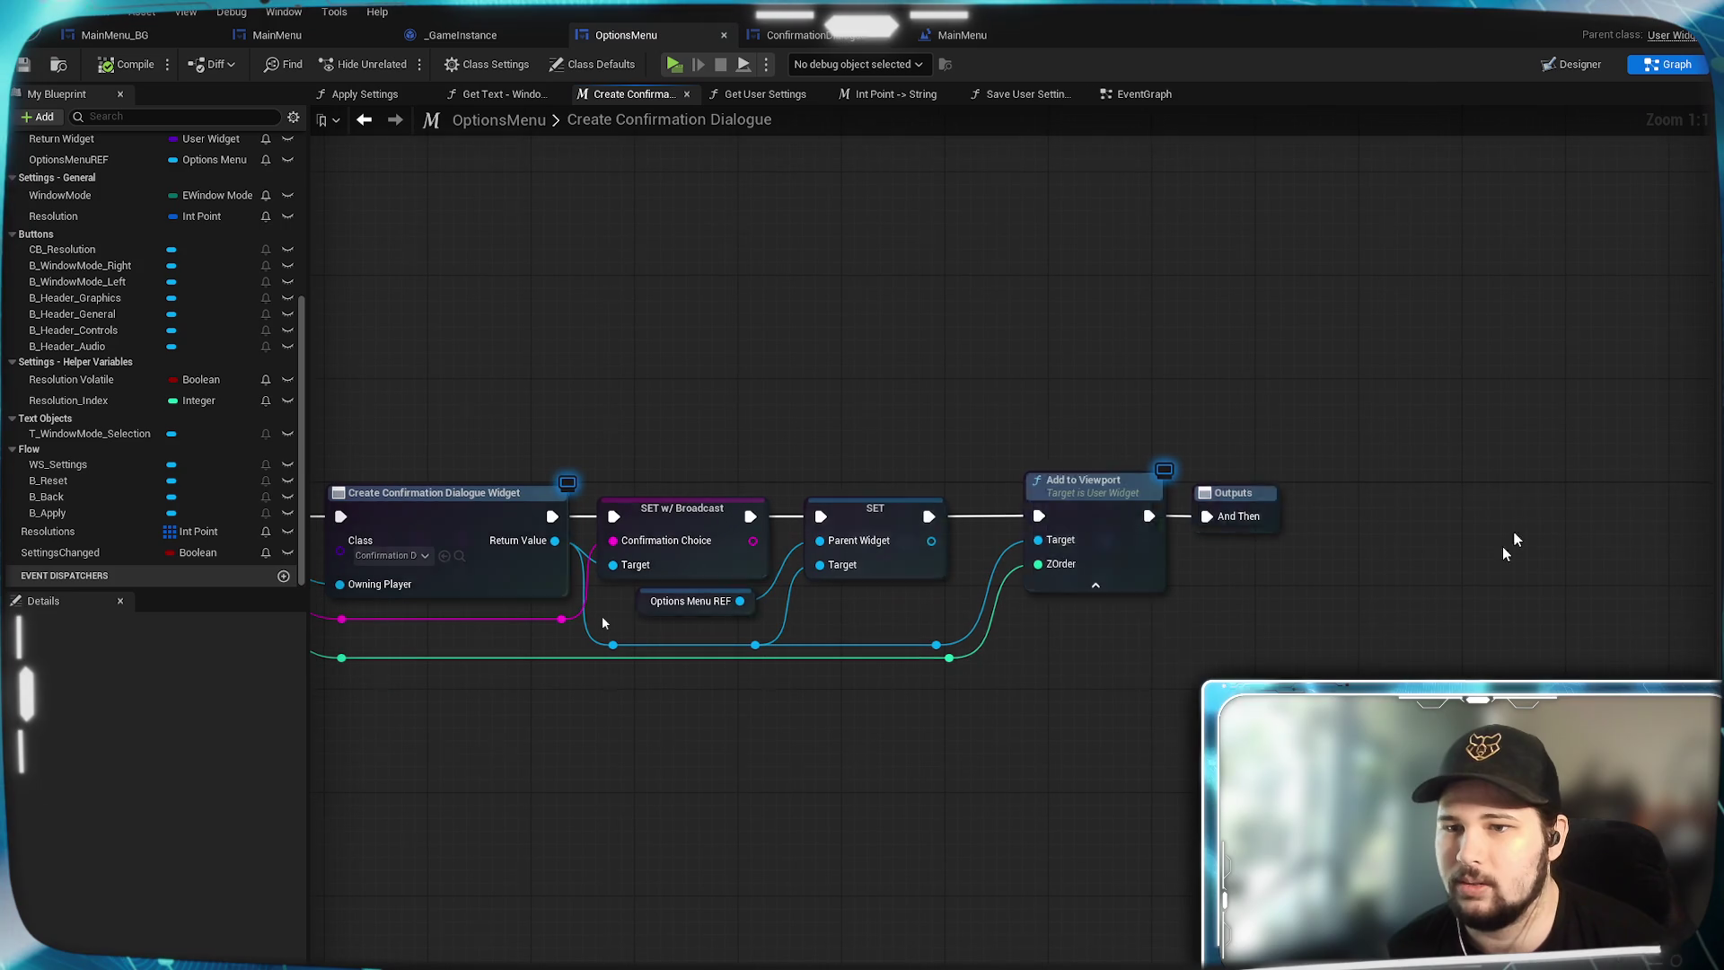
left_click(1284, 508)
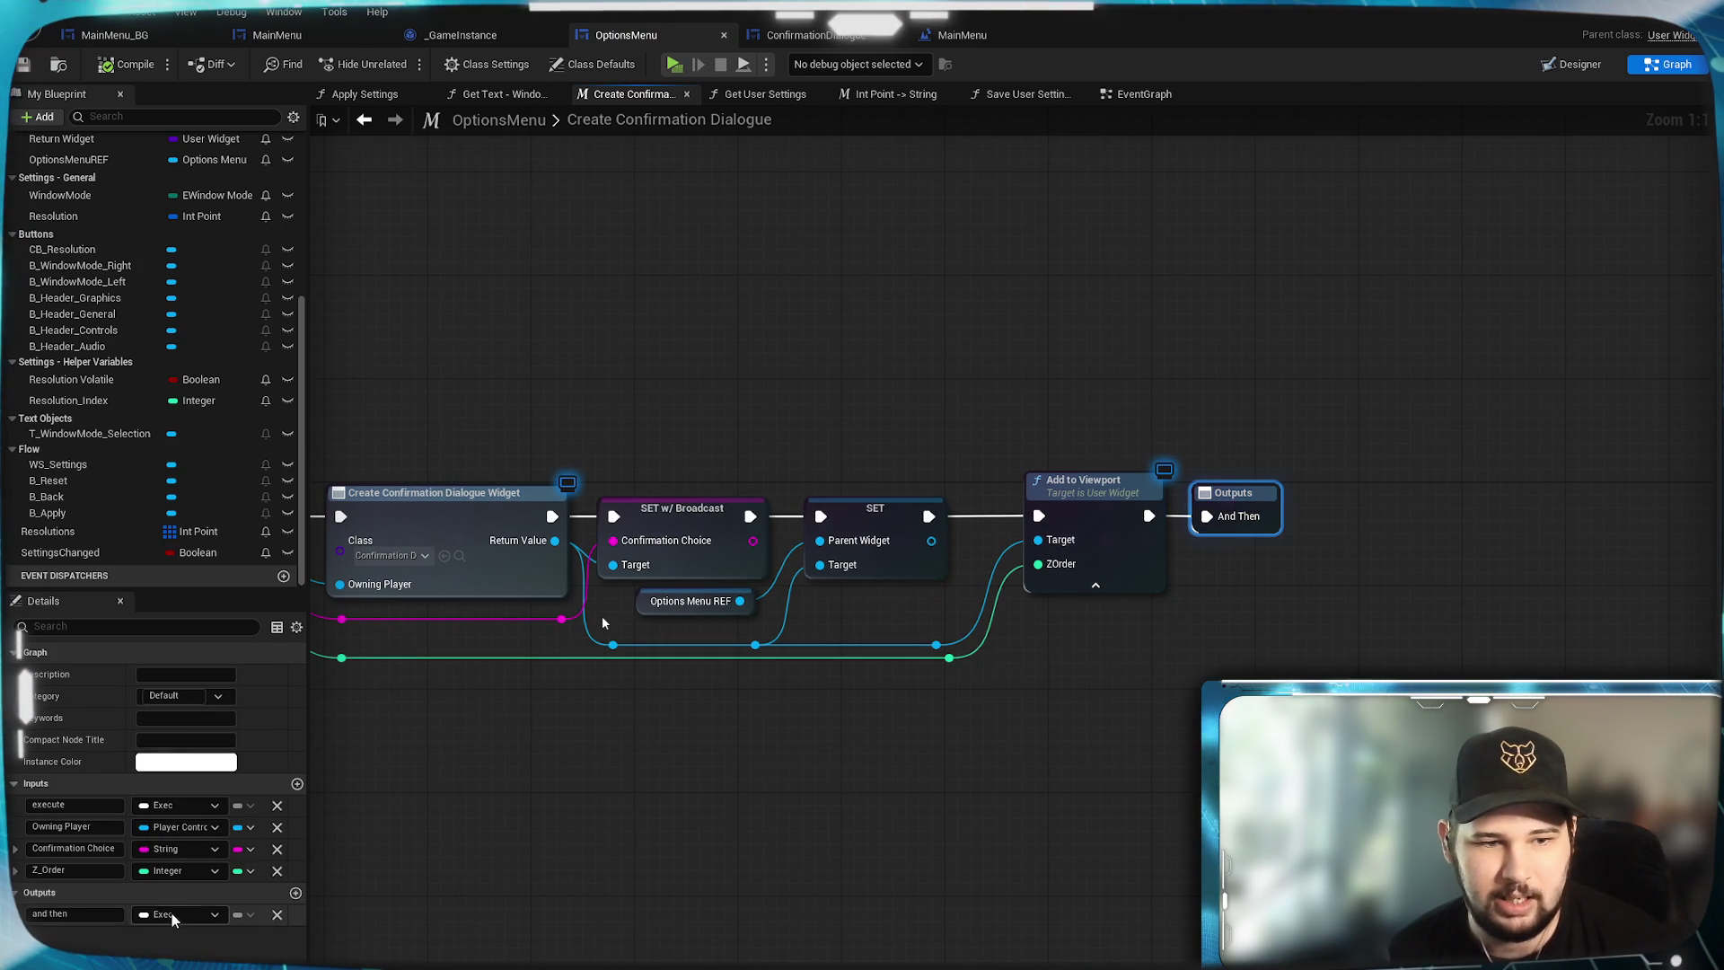
left_click(77, 913)
type("th")
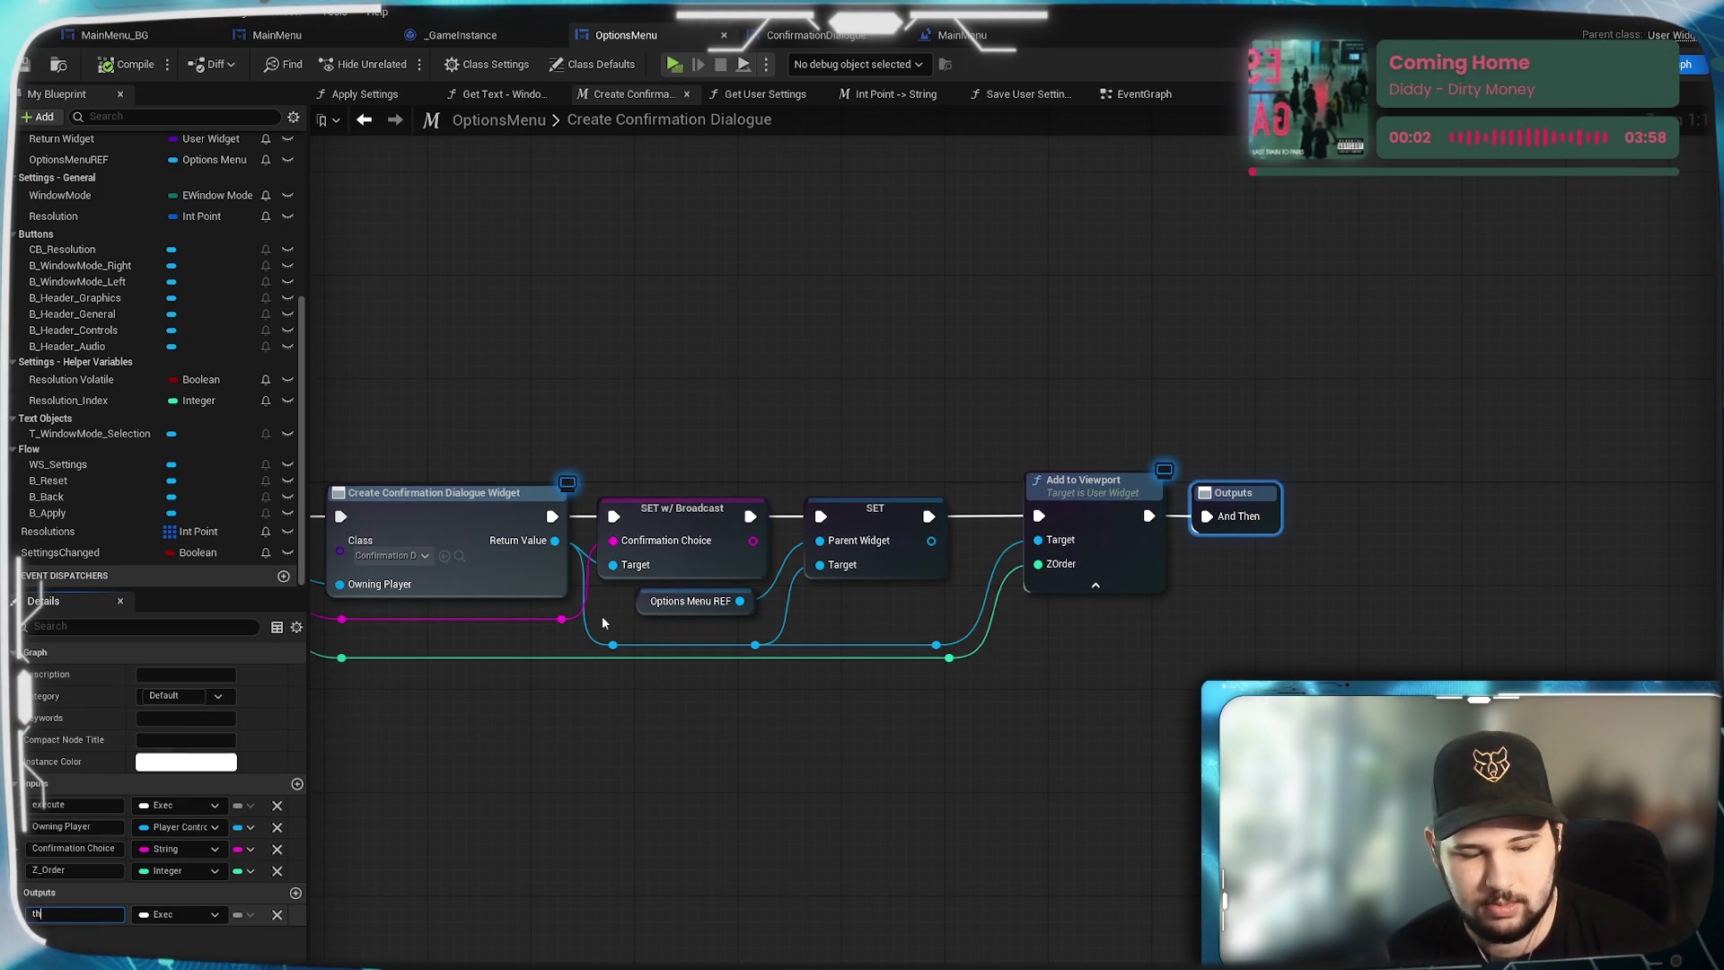
type("en")
key("Return")
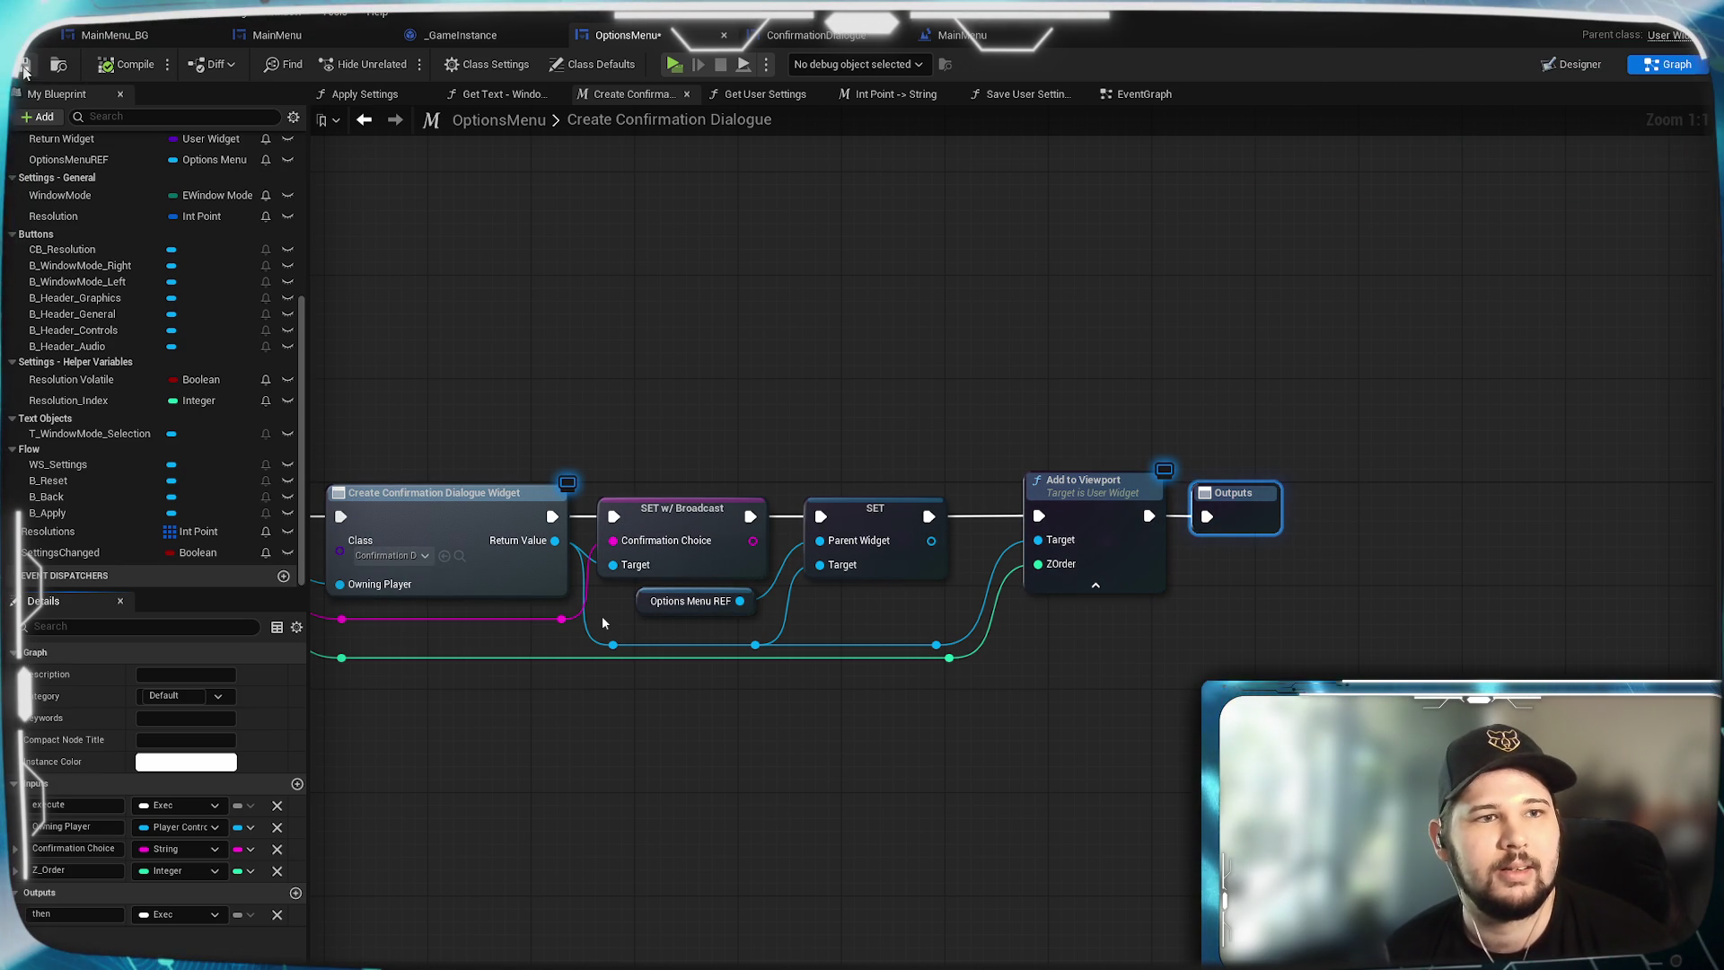
key("ctrl+s")
In ConfirmationDialogue's graph, pan to the confirm branch and shift Reset To Previous lower for room.
left_click(1144, 93)
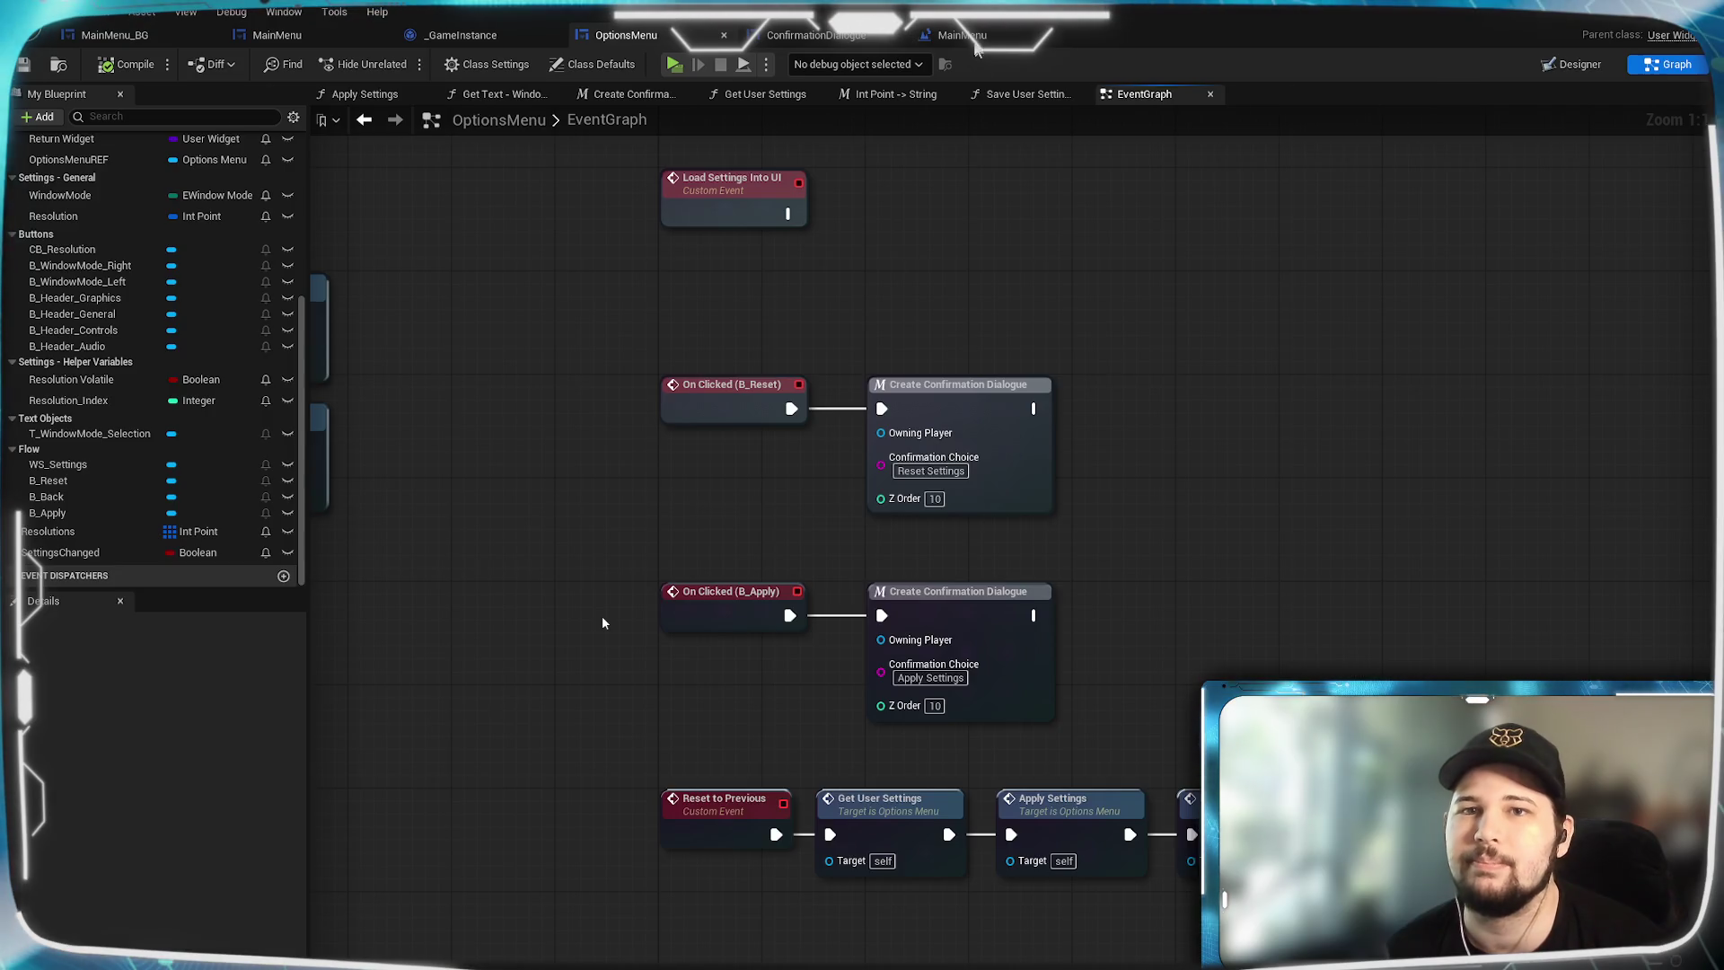
left_click(962, 34)
left_click(816, 34)
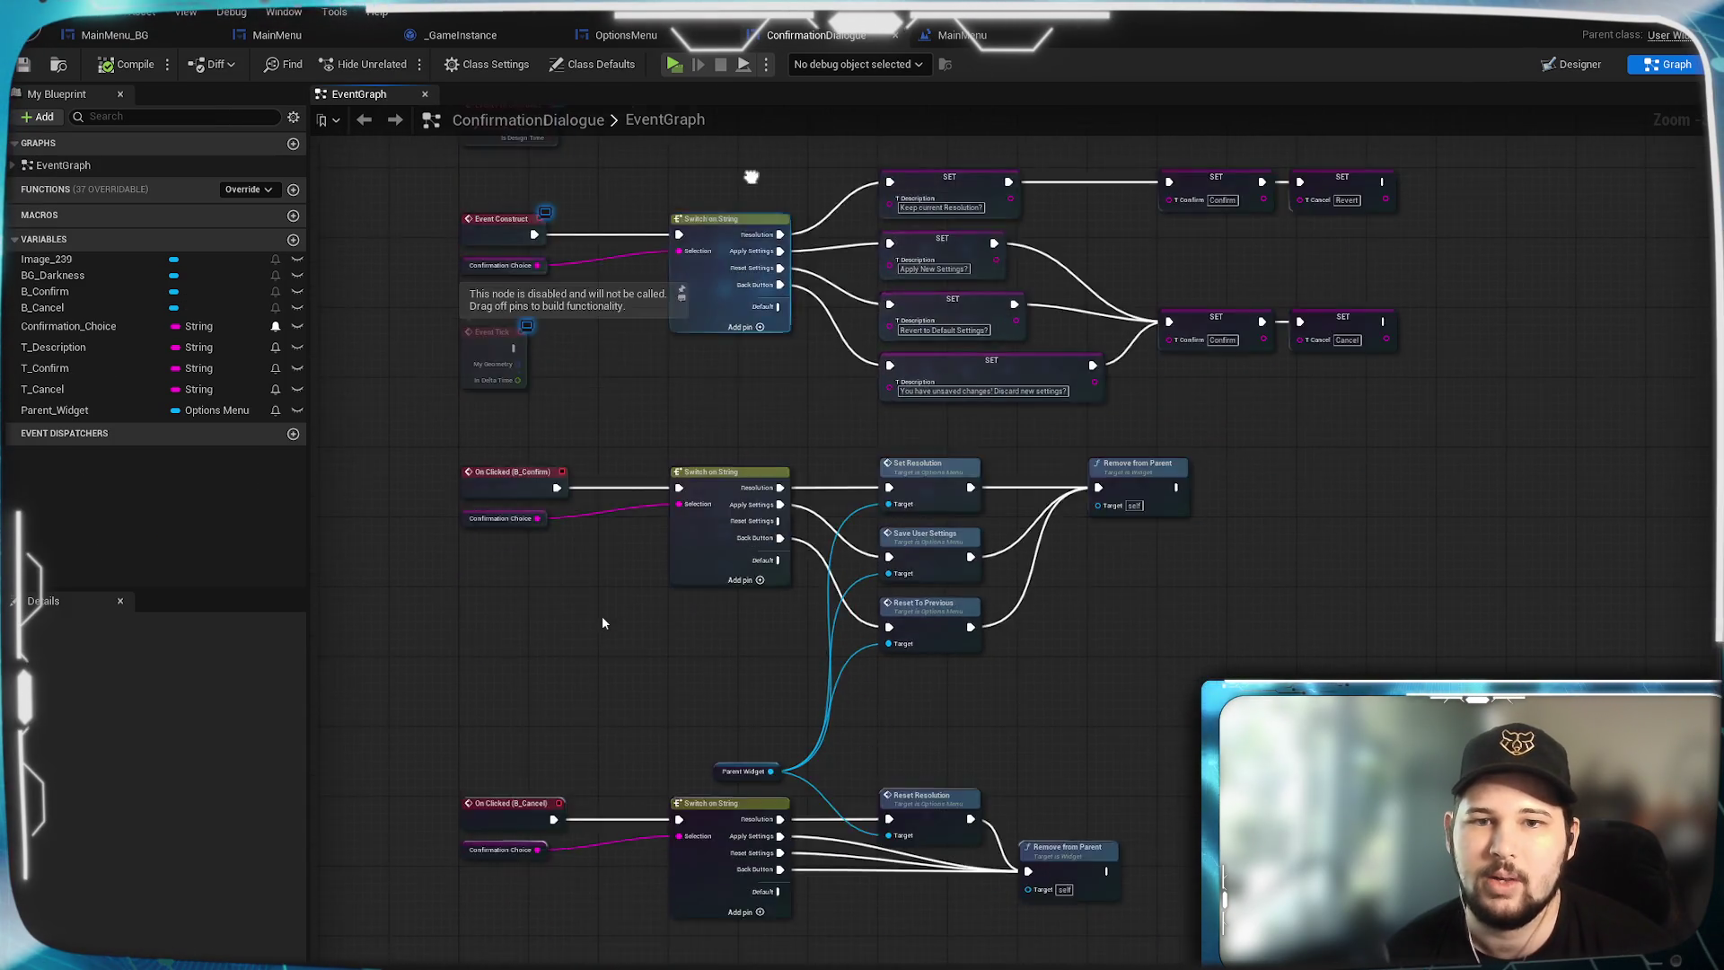
scroll(1074, 750, "up", 2)
left_click_drag(1074, 750, 1092, 532)
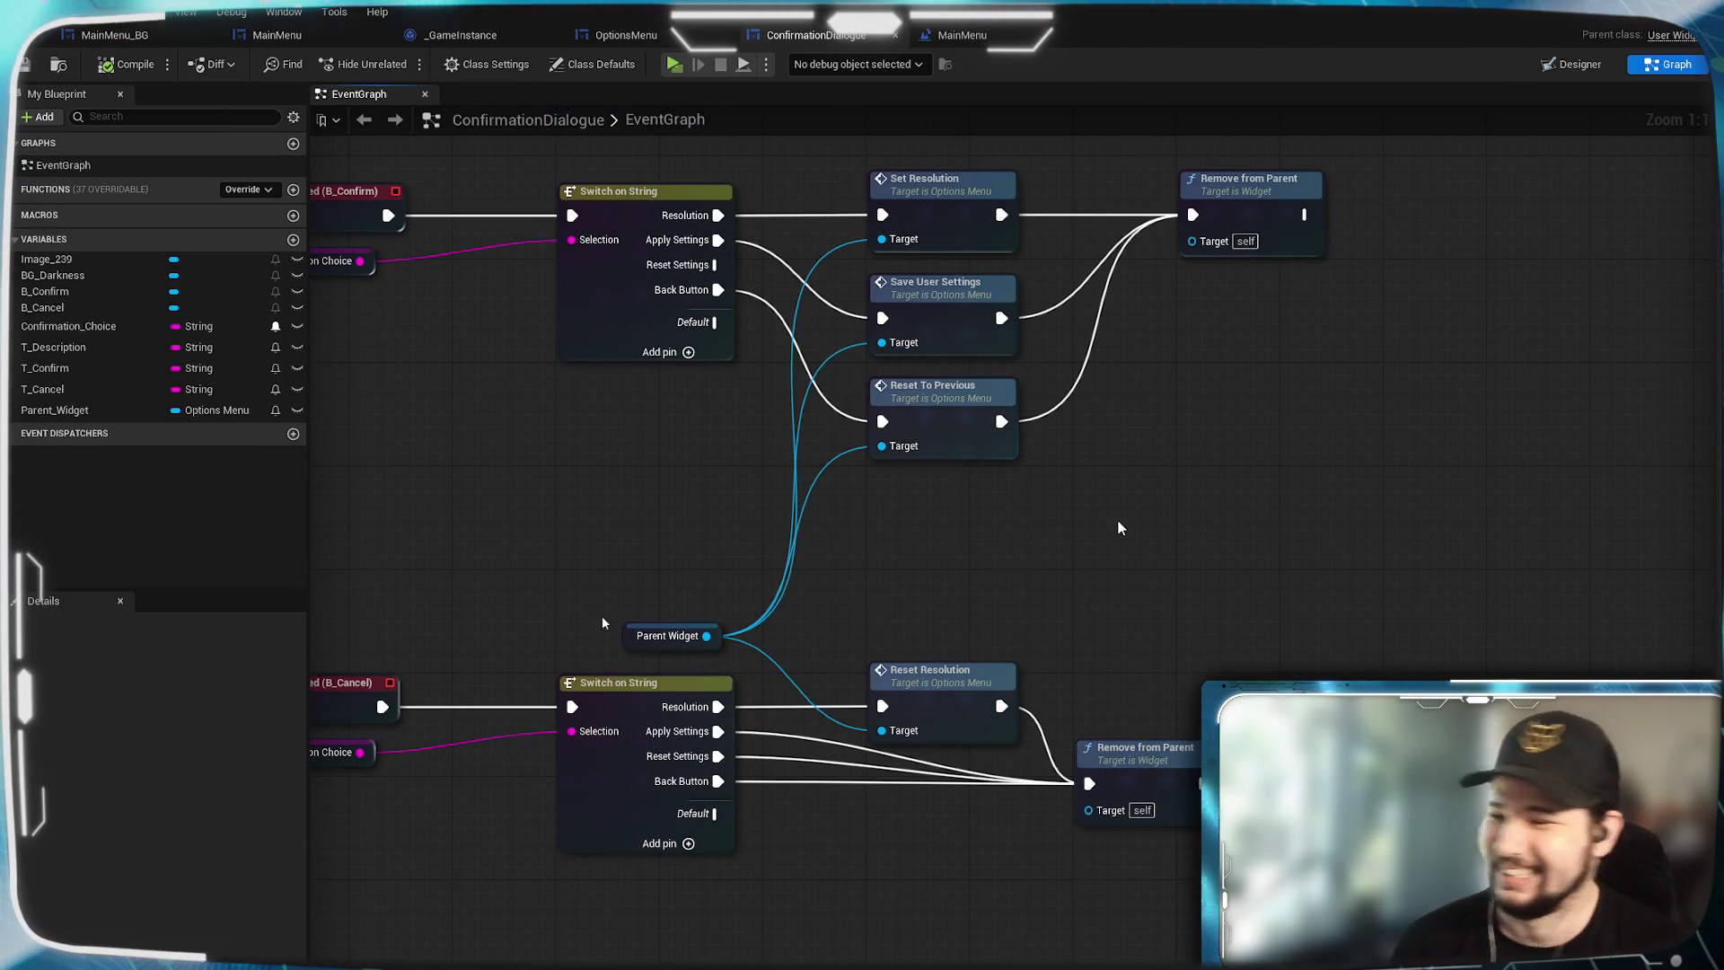
left_click_drag(1058, 438, 1290, 663)
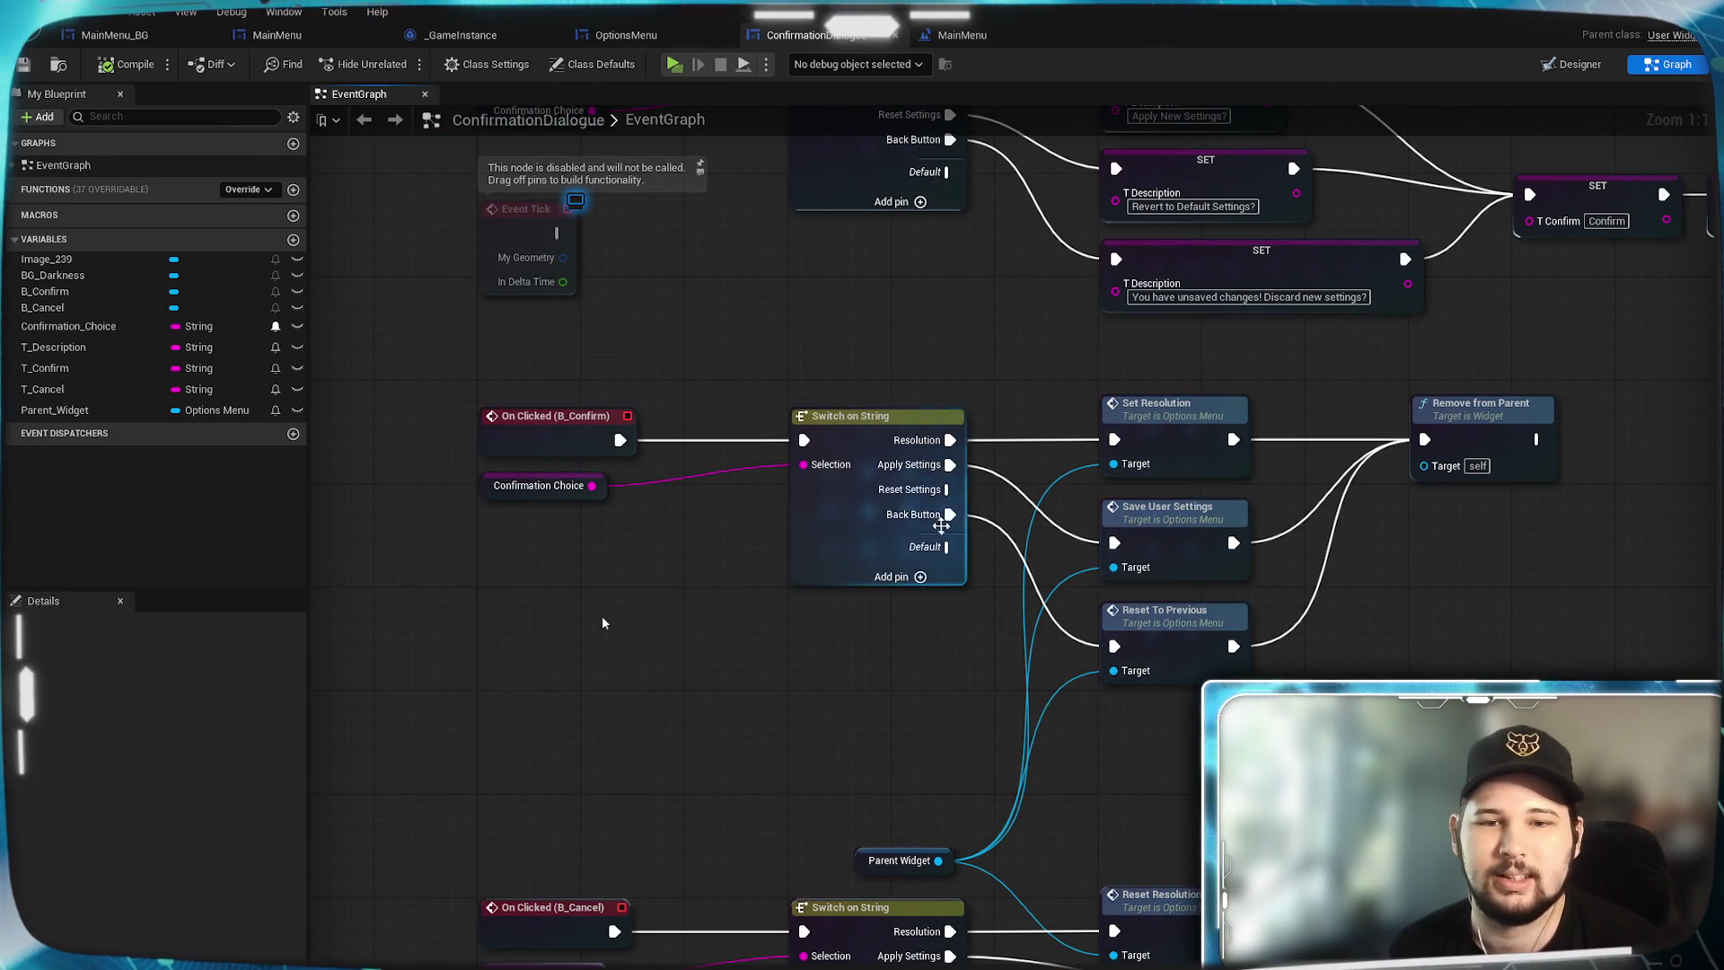
mouse_move(1019, 360)
left_mouse_down()
mouse_move(998, 587)
mouse_move(918, 299)
mouse_move(944, 665)
mouse_move(923, 380)
mouse_move(1024, 604)
left_mouse_up()
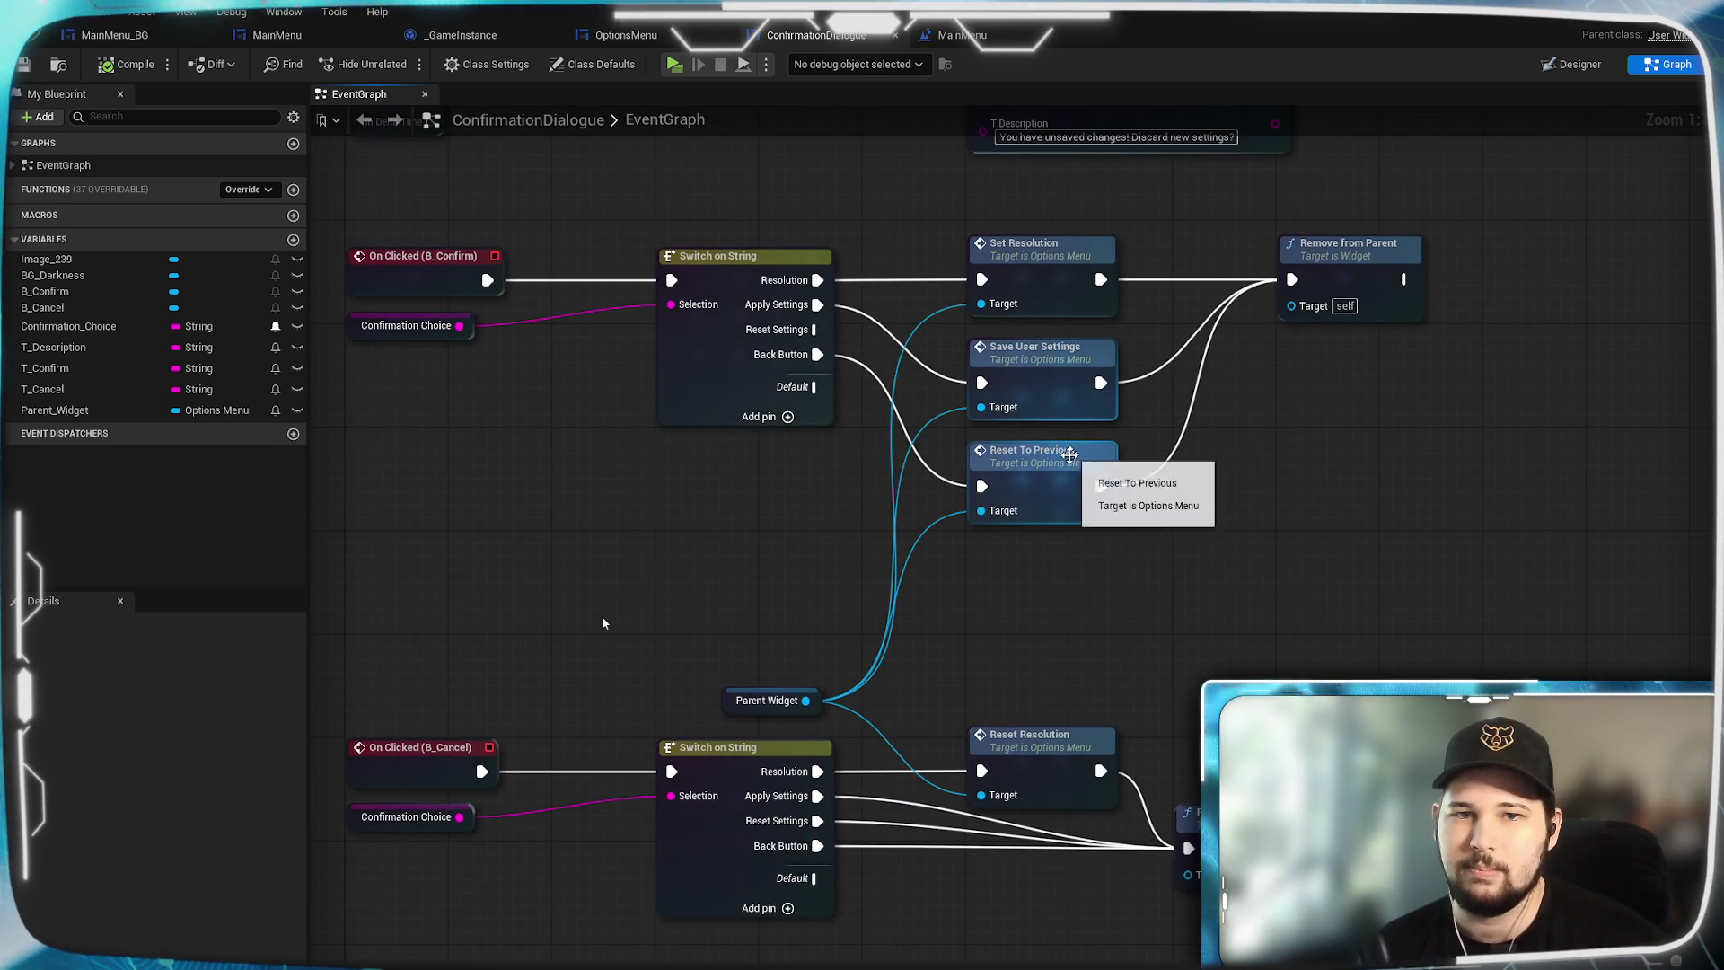
mouse_move(1065, 481)
left_mouse_down()
mouse_move(1065, 607)
mouse_move(1065, 584)
left_mouse_up()
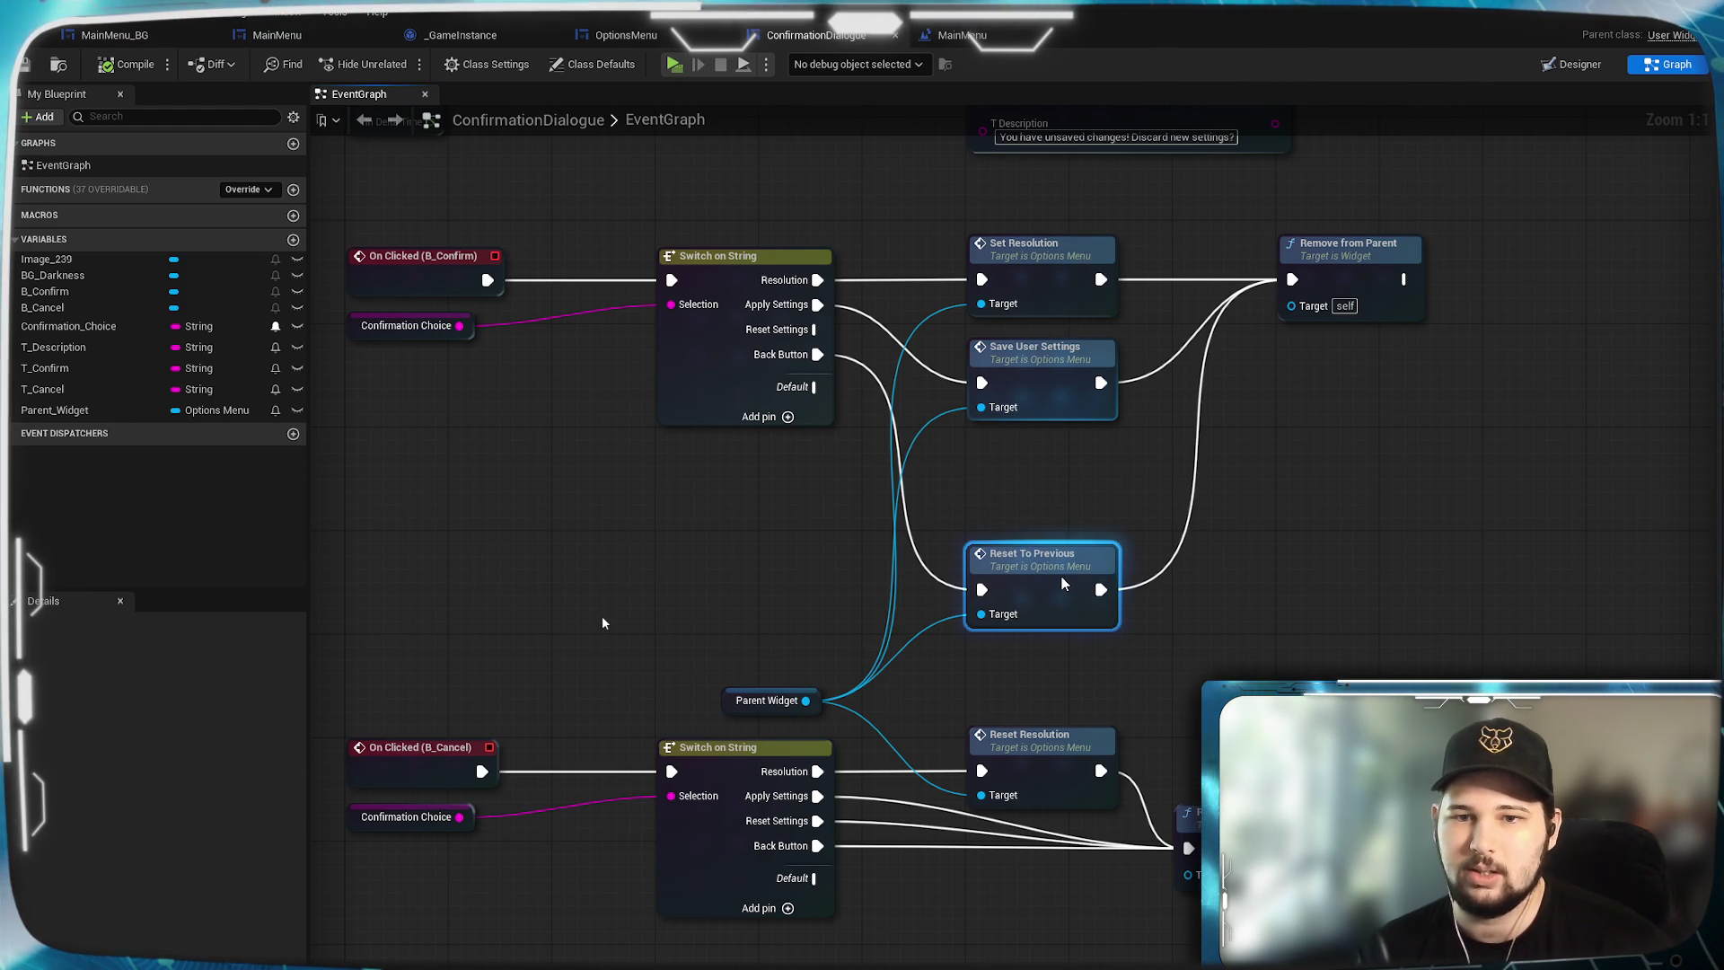
mouse_move(825, 333)
left_mouse_down()
mouse_move(819, 462)
mouse_move(963, 611)
left_mouse_up()
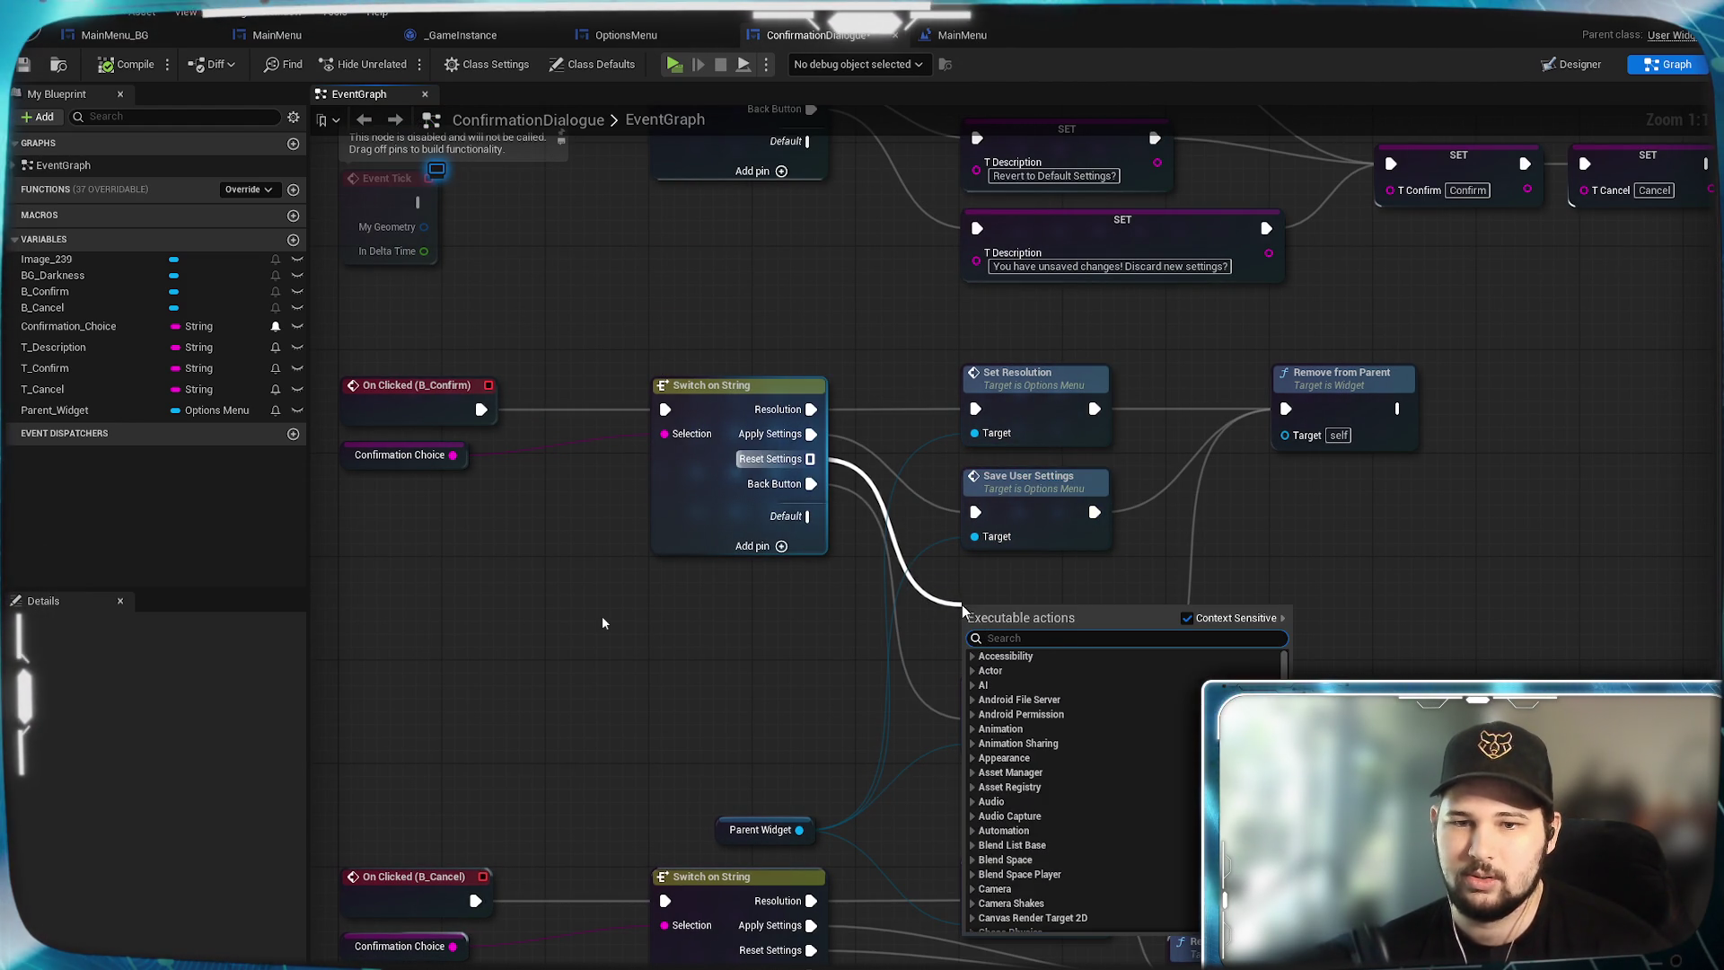
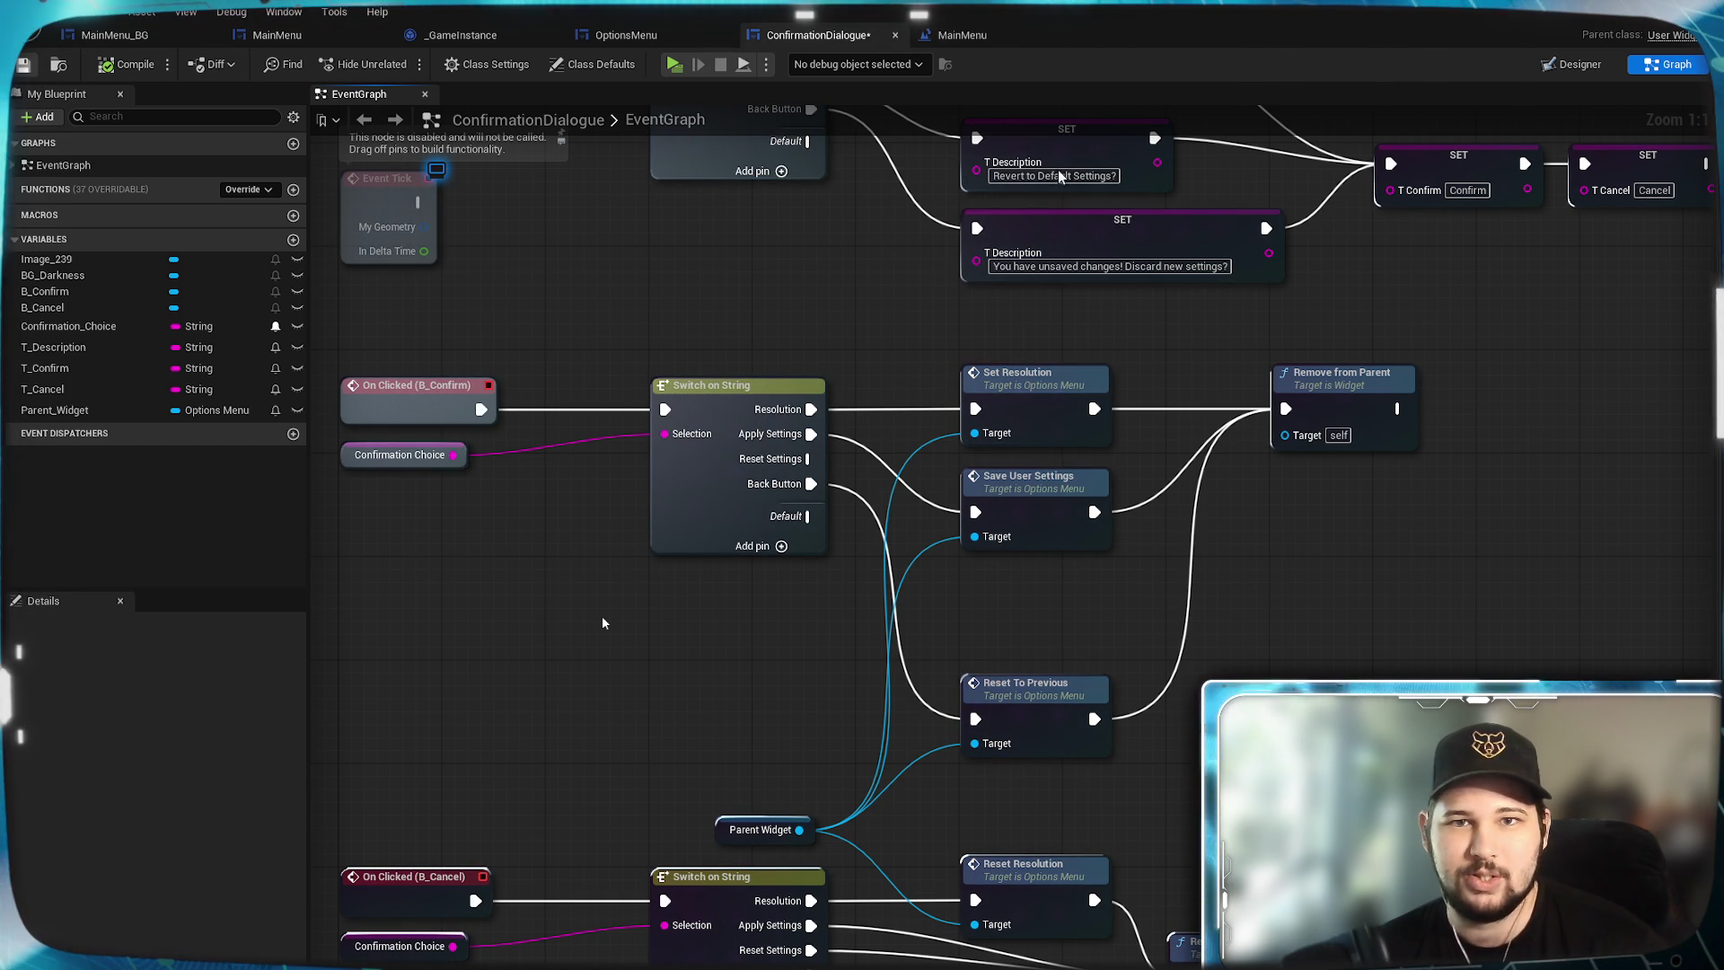
Review the OptionsMenu and _GameInstance event graphs, then return to ConfirmationDialogue.
left_click(626, 35)
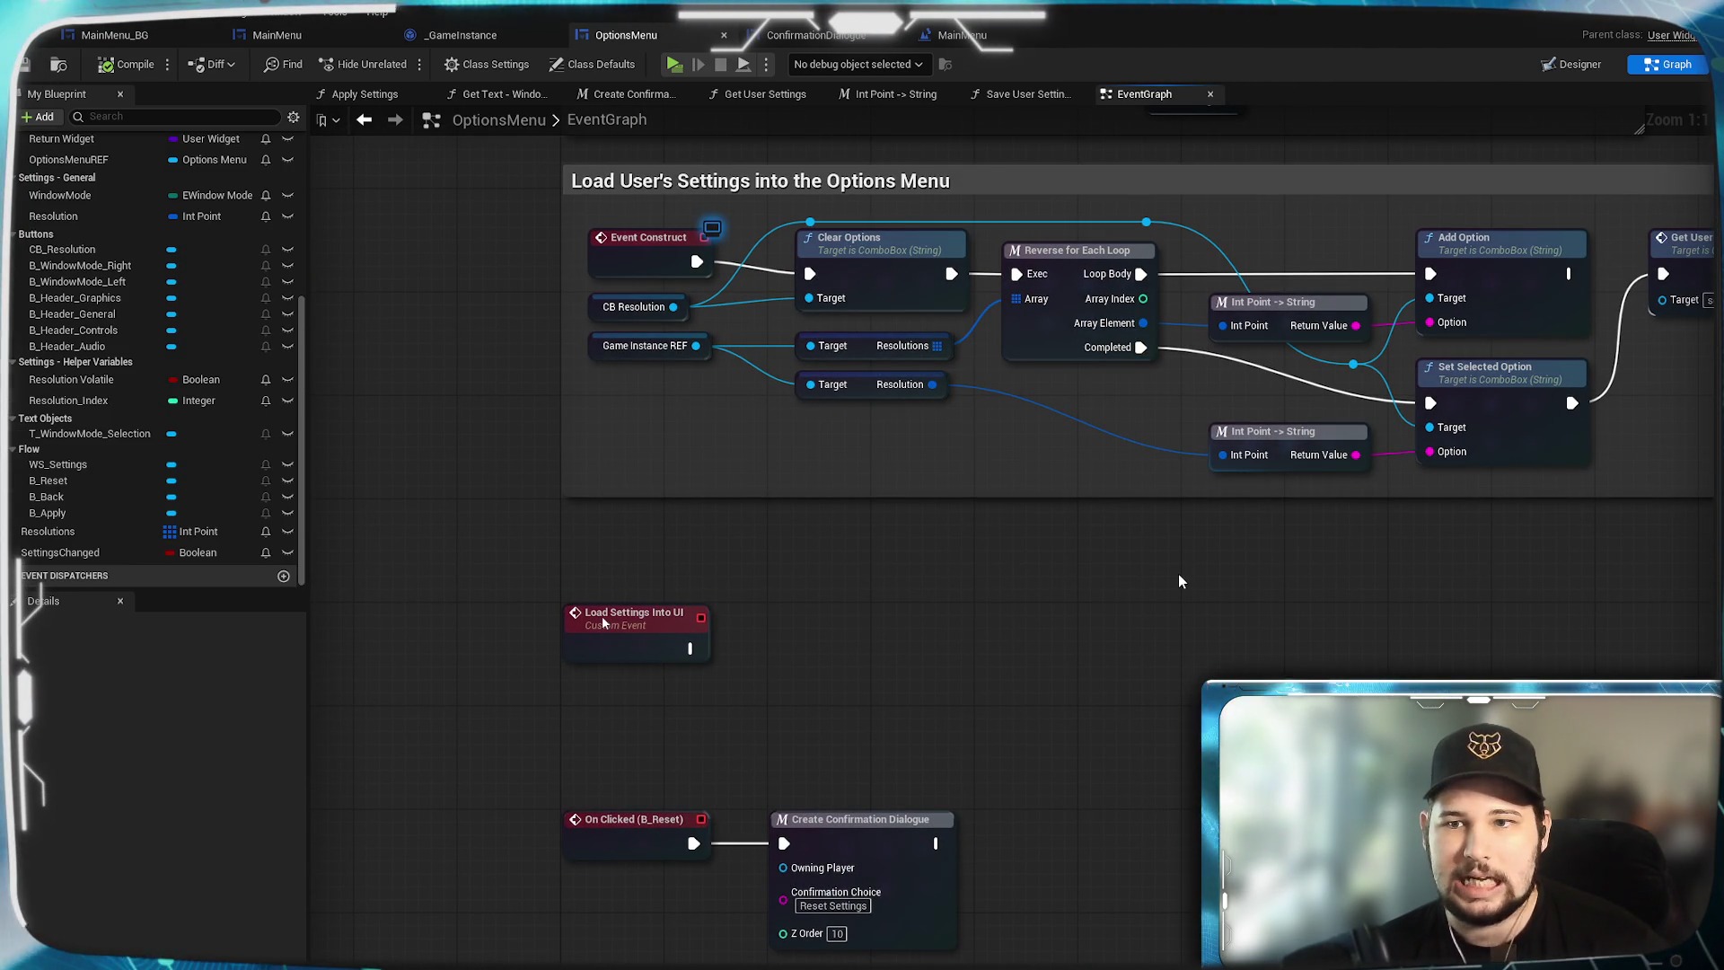
left_click_drag(1179, 581, 731, 577)
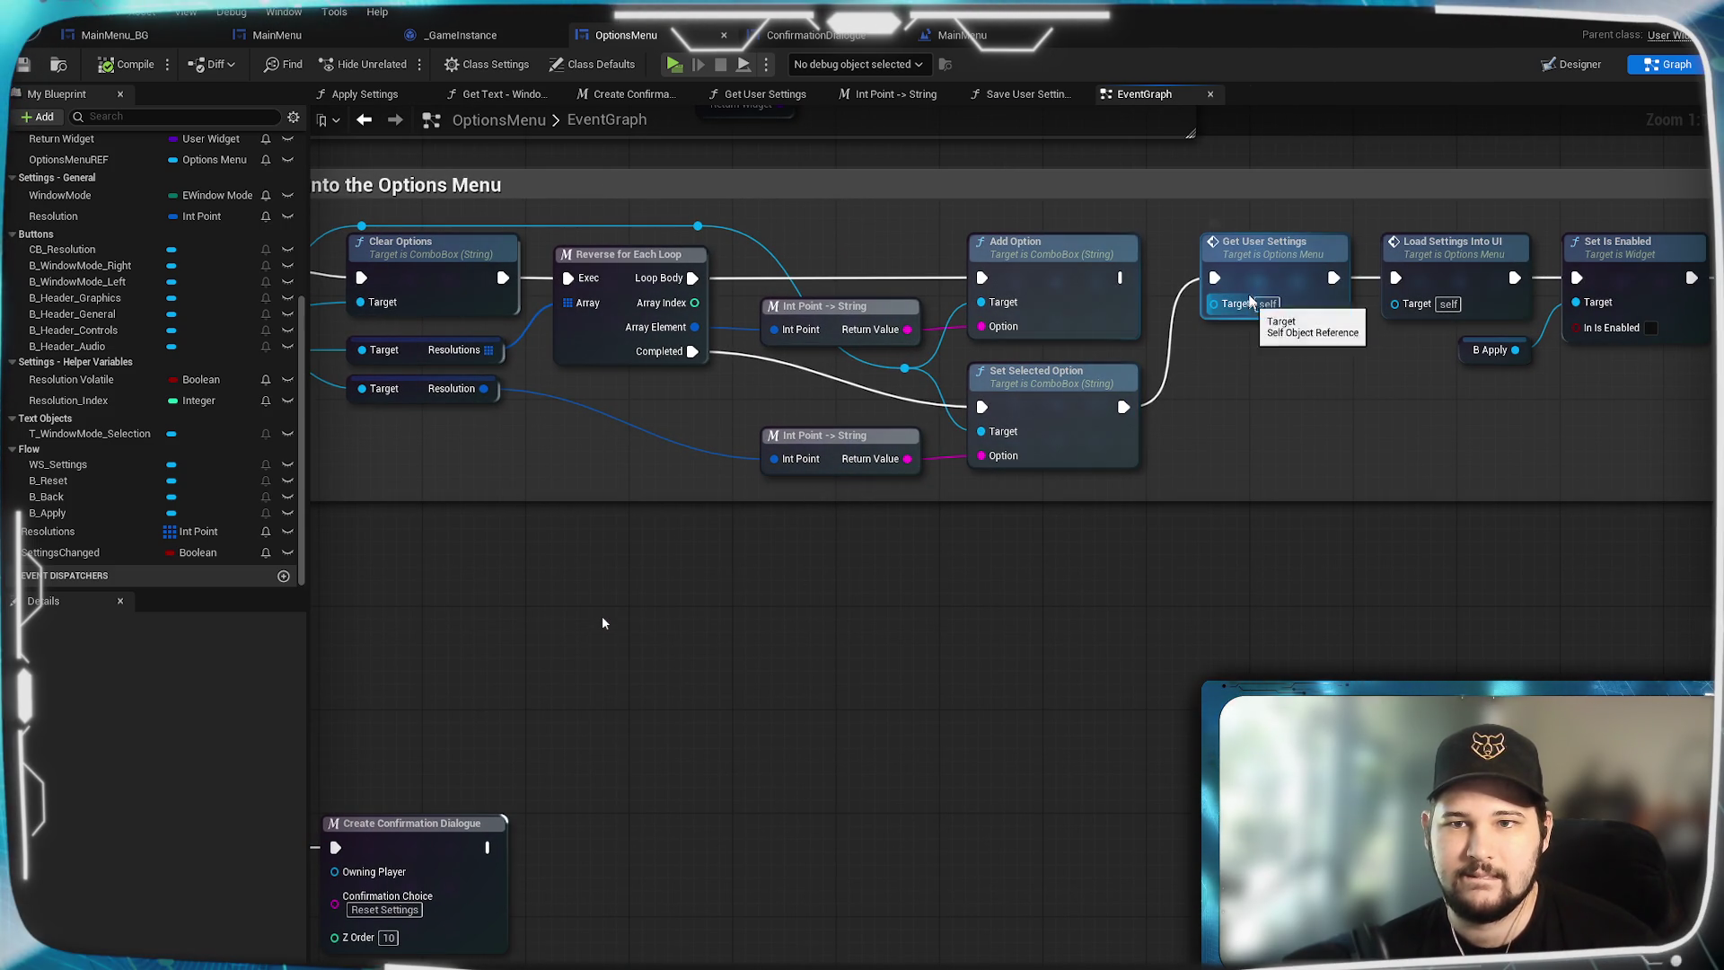
mouse_move(1214, 429)
left_mouse_down()
mouse_move(1509, 359)
mouse_move(1167, 503)
mouse_move(1230, 356)
mouse_move(654, 673)
mouse_move(635, 665)
mouse_move(678, 724)
mouse_move(1286, 358)
left_mouse_up()
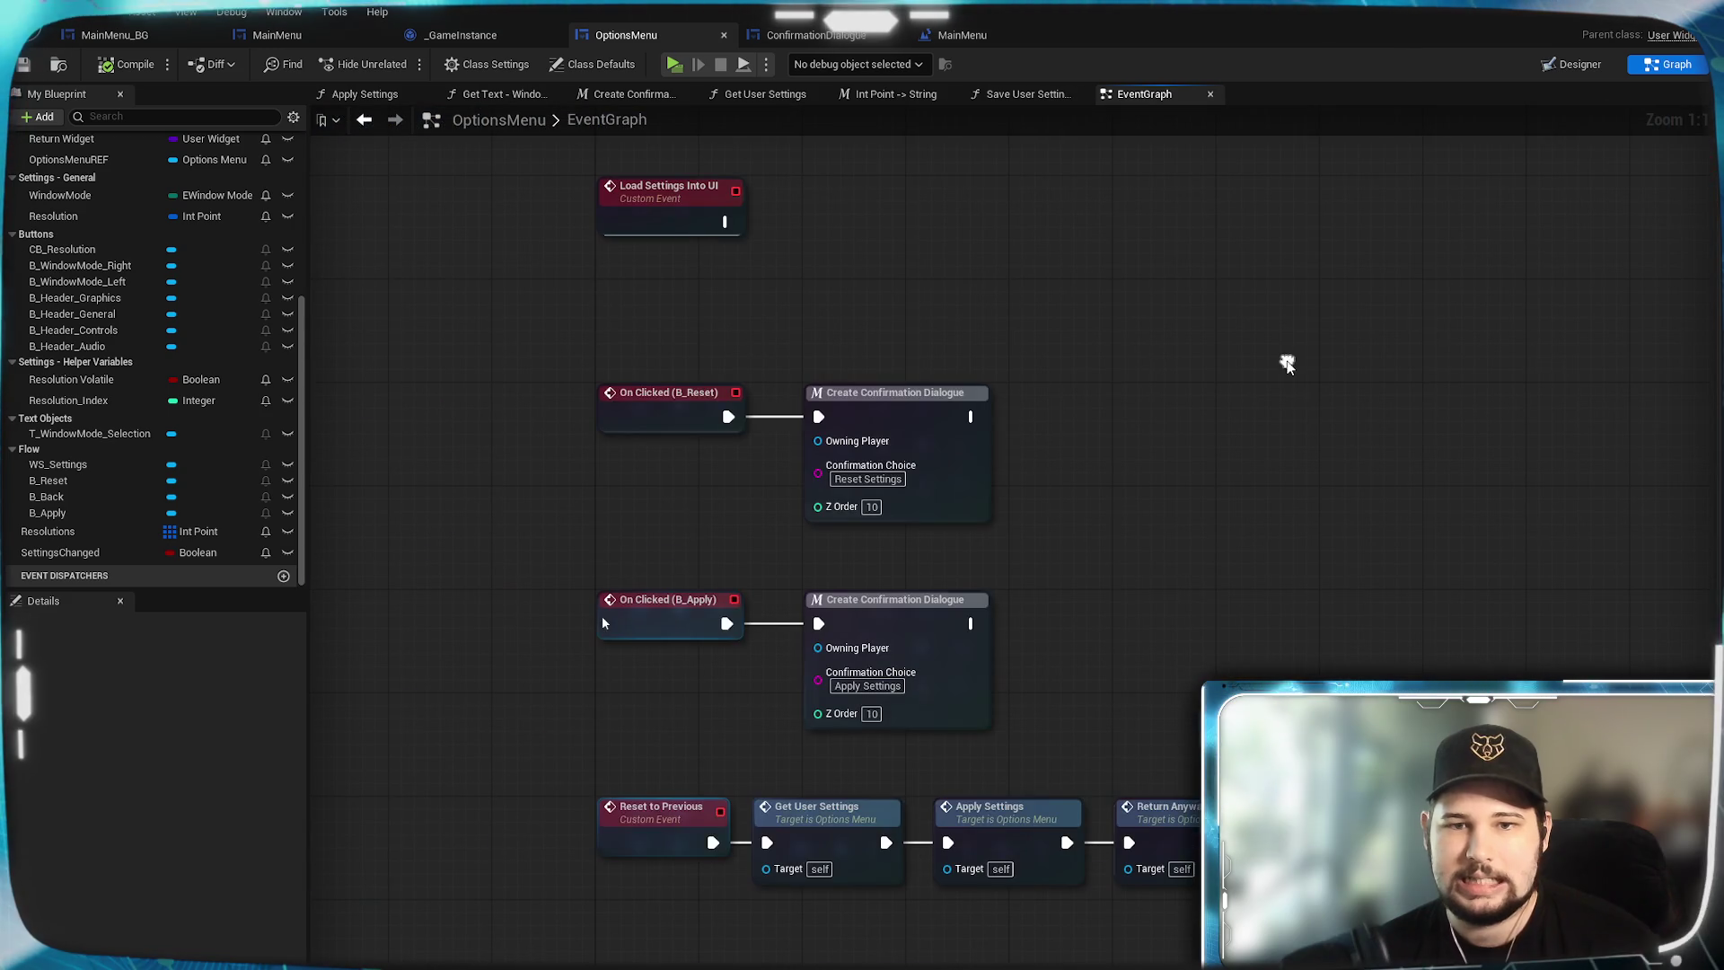
mouse_move(1353, 311)
left_mouse_down()
mouse_move(1237, 381)
mouse_move(1233, 359)
mouse_move(1164, 773)
left_mouse_up()
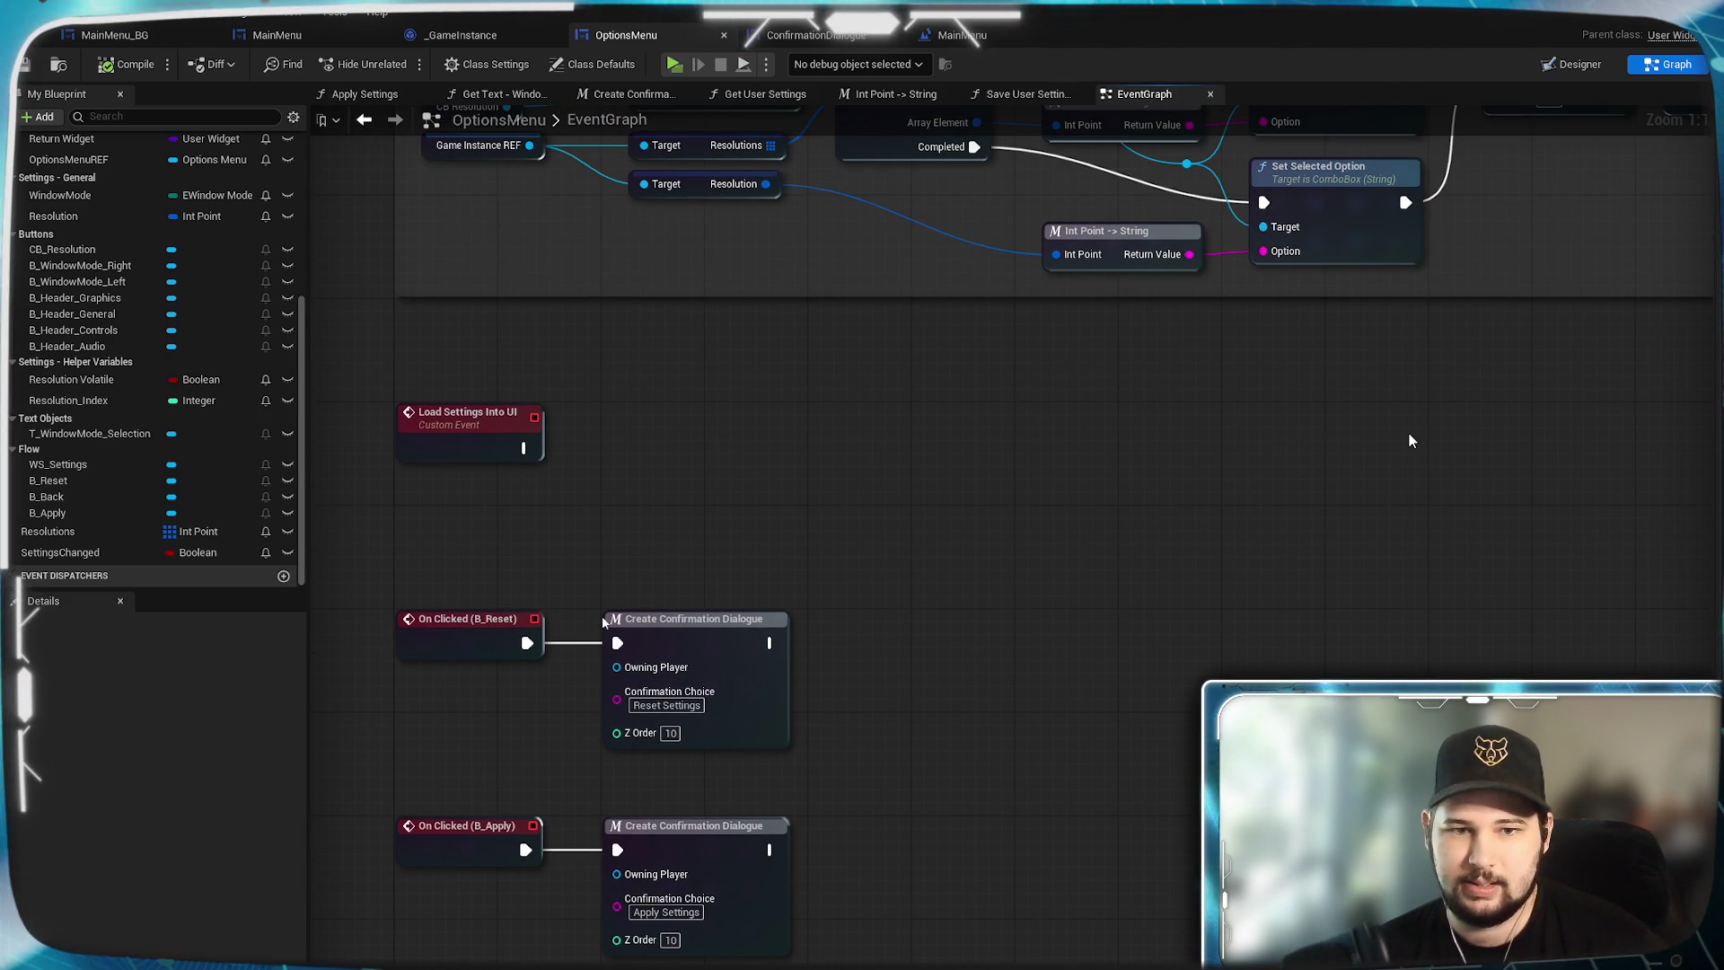
left_click(492, 32)
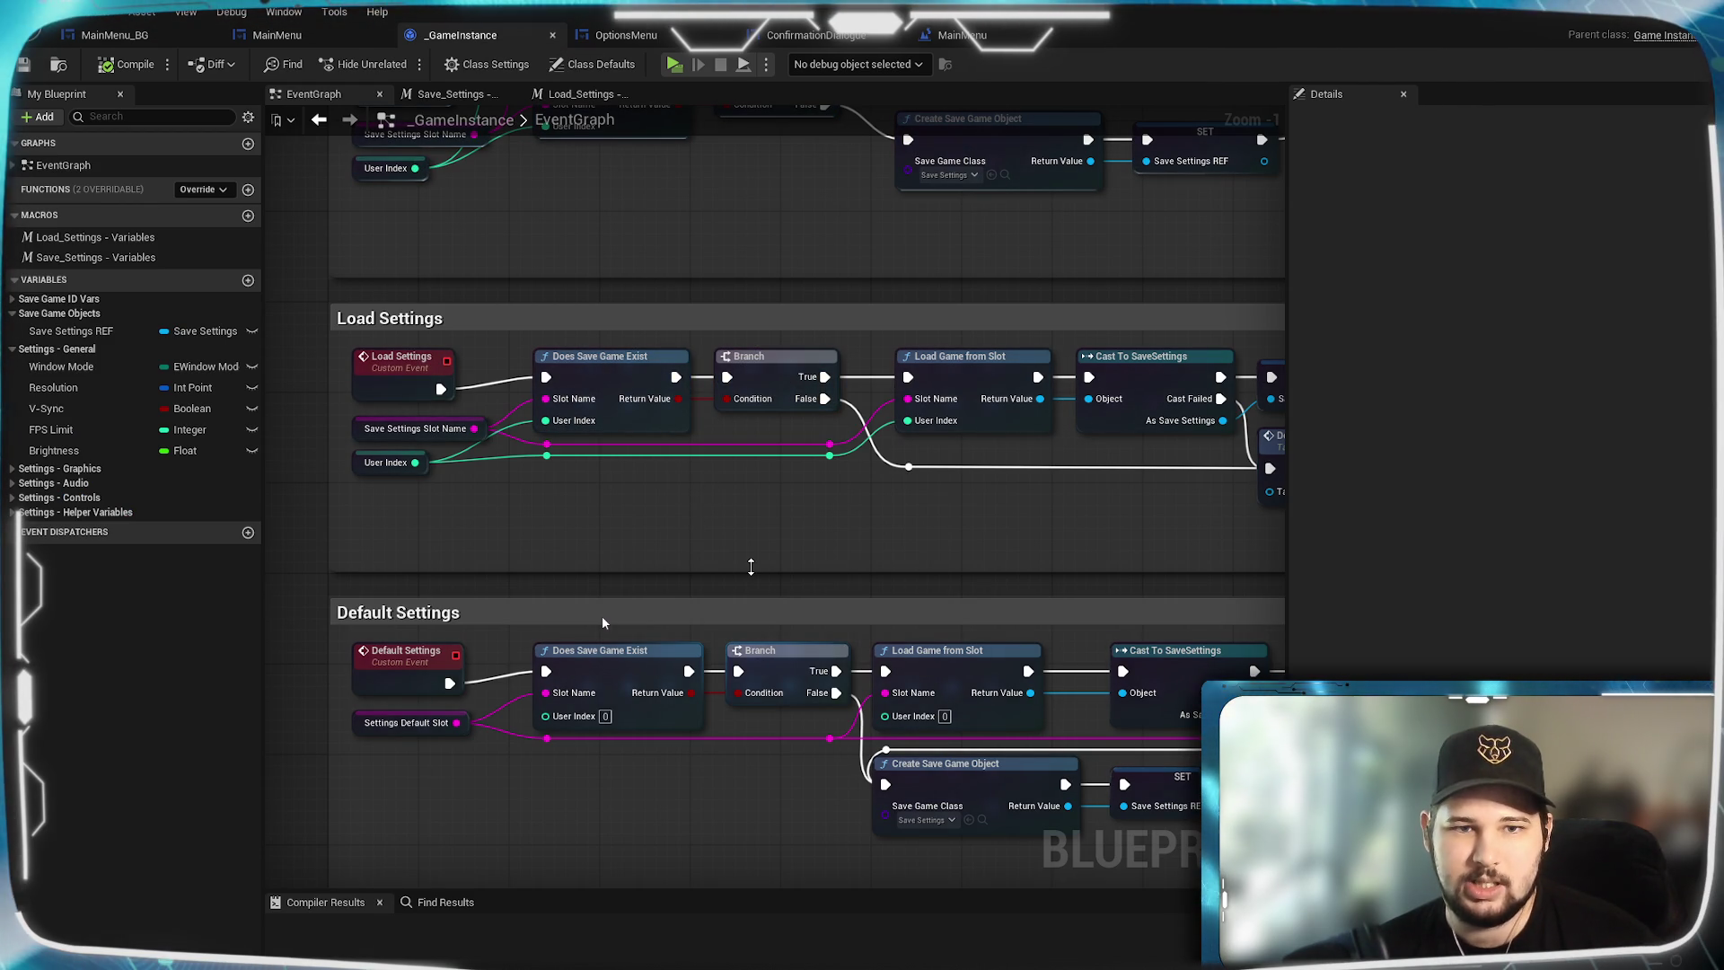
left_click_drag(731, 552, 734, 203)
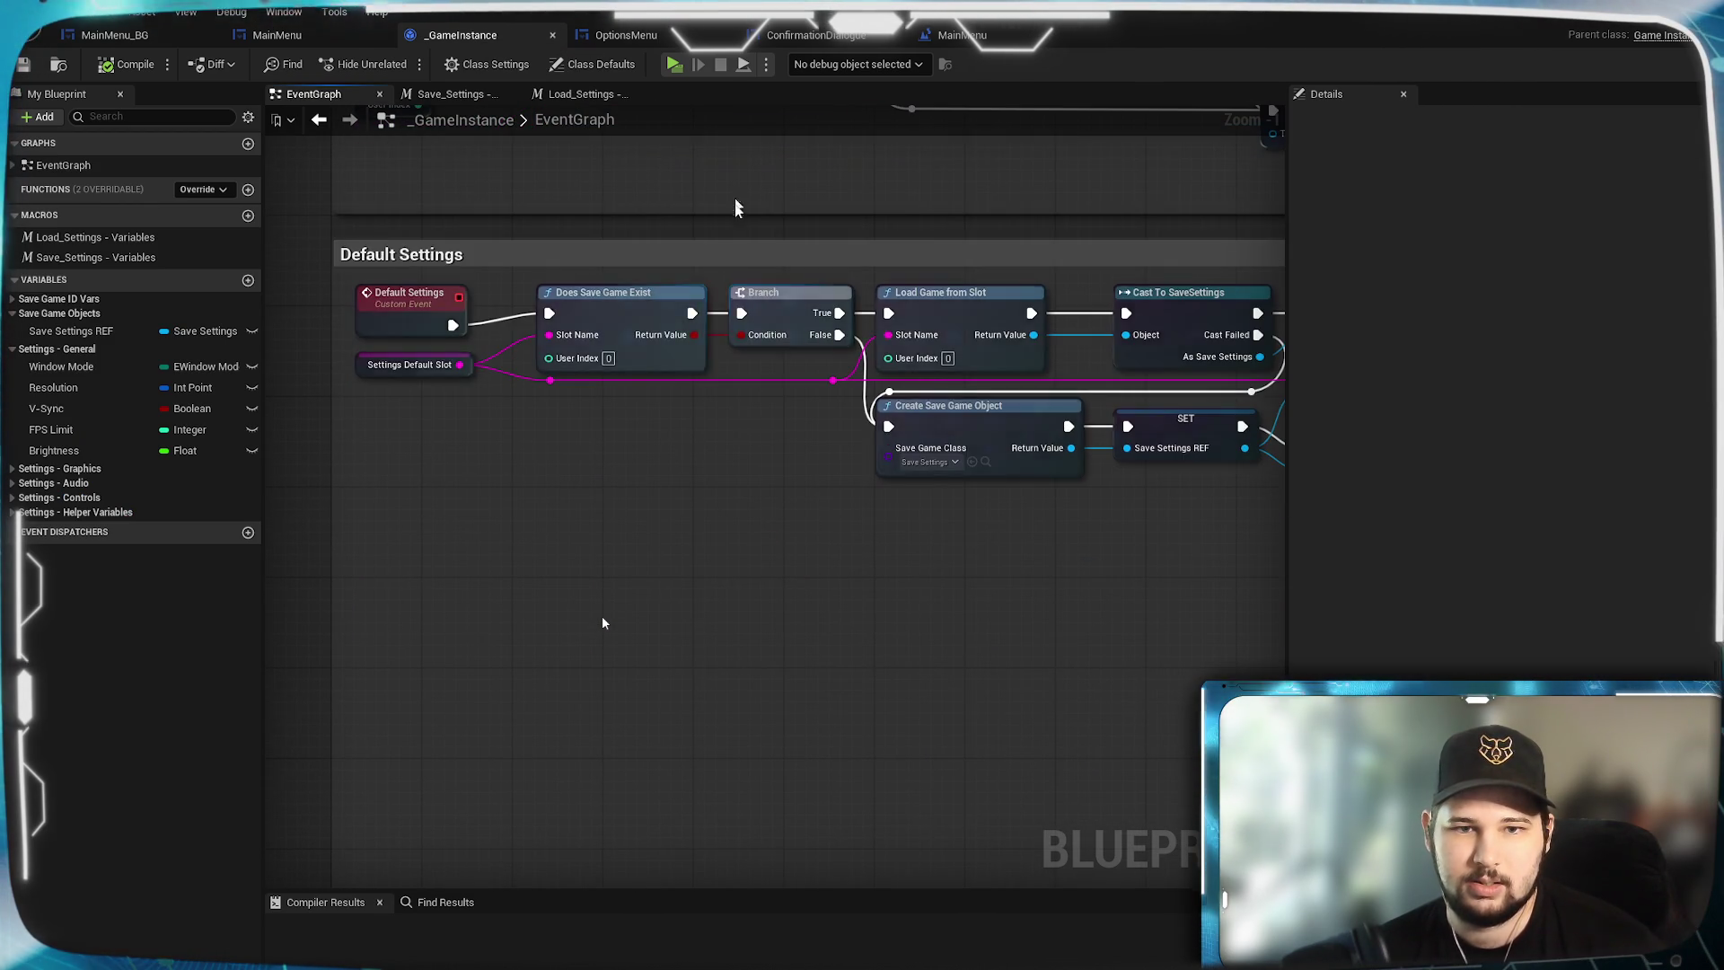
scroll(1043, 610, "down", 2)
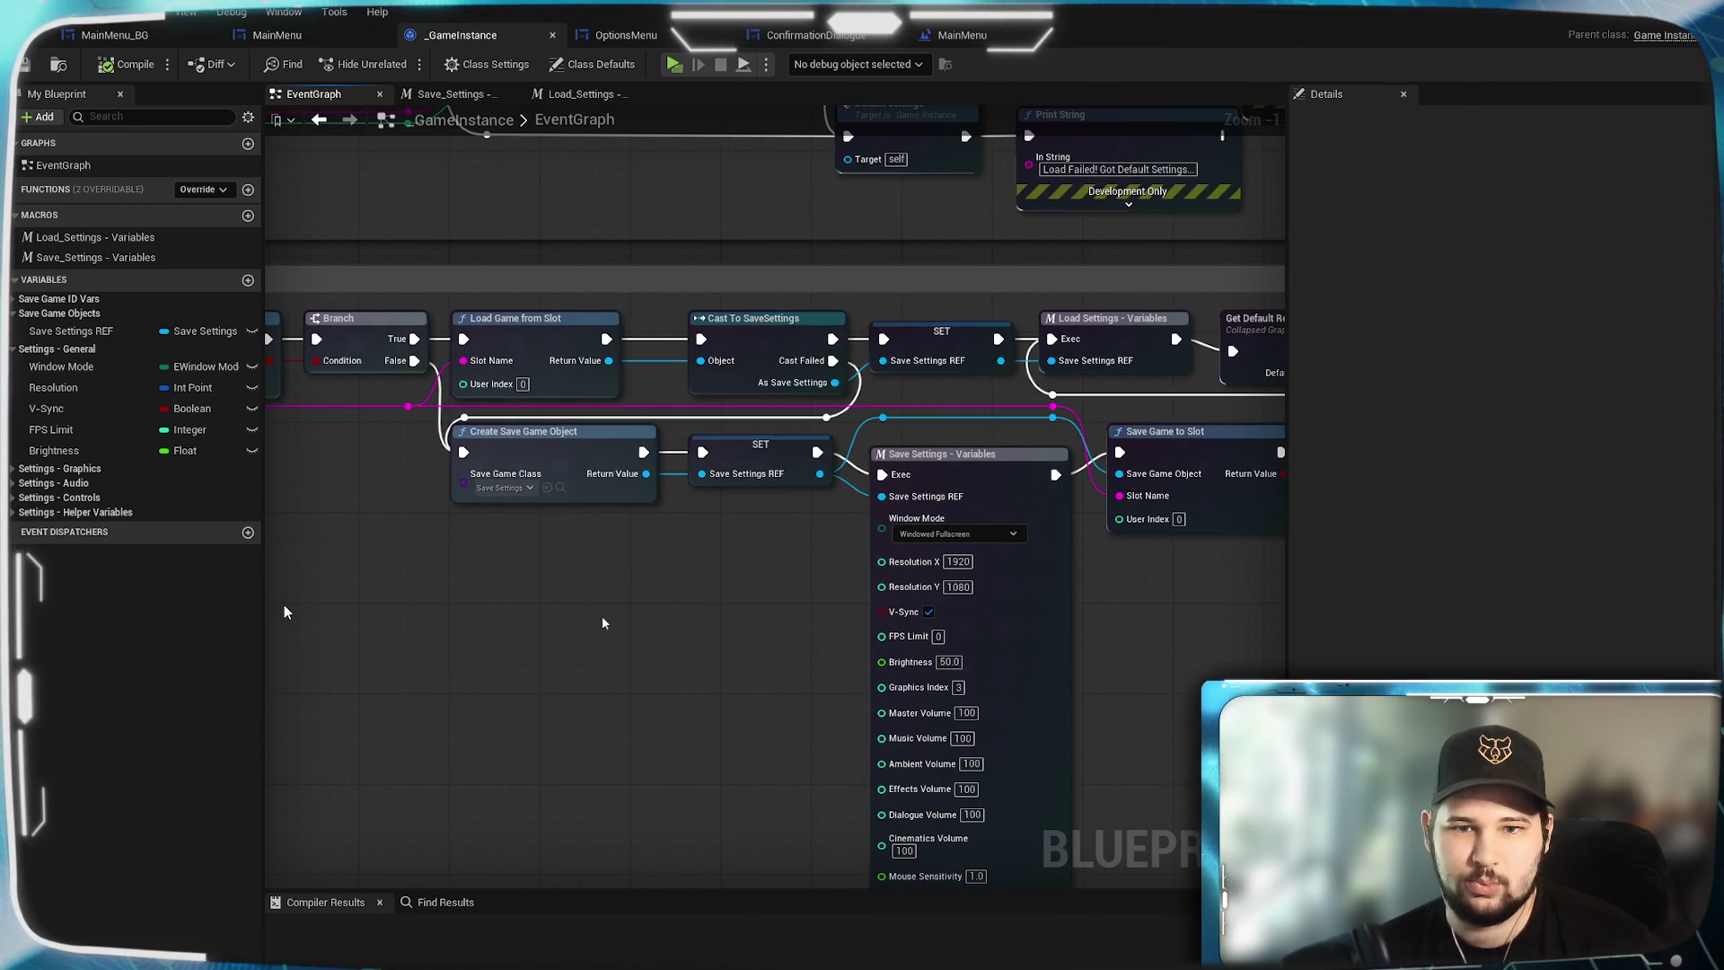
scroll(876, 633, "up", 2)
left_click(812, 34)
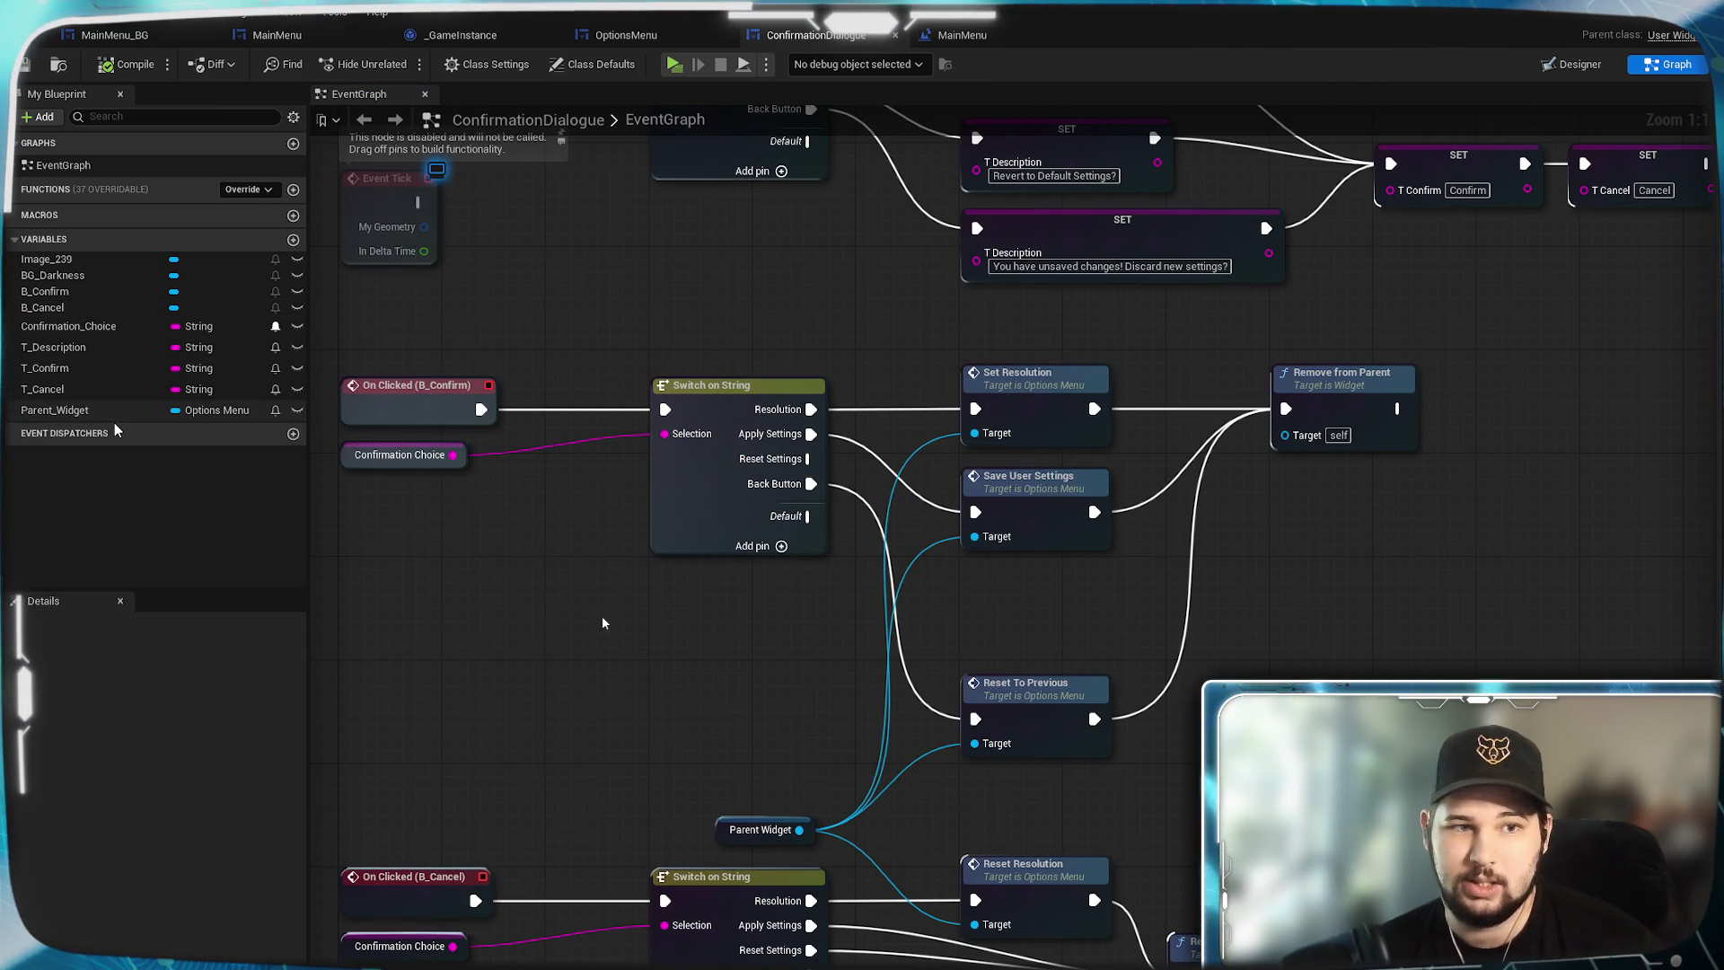
scroll(742, 703, "up", 5)
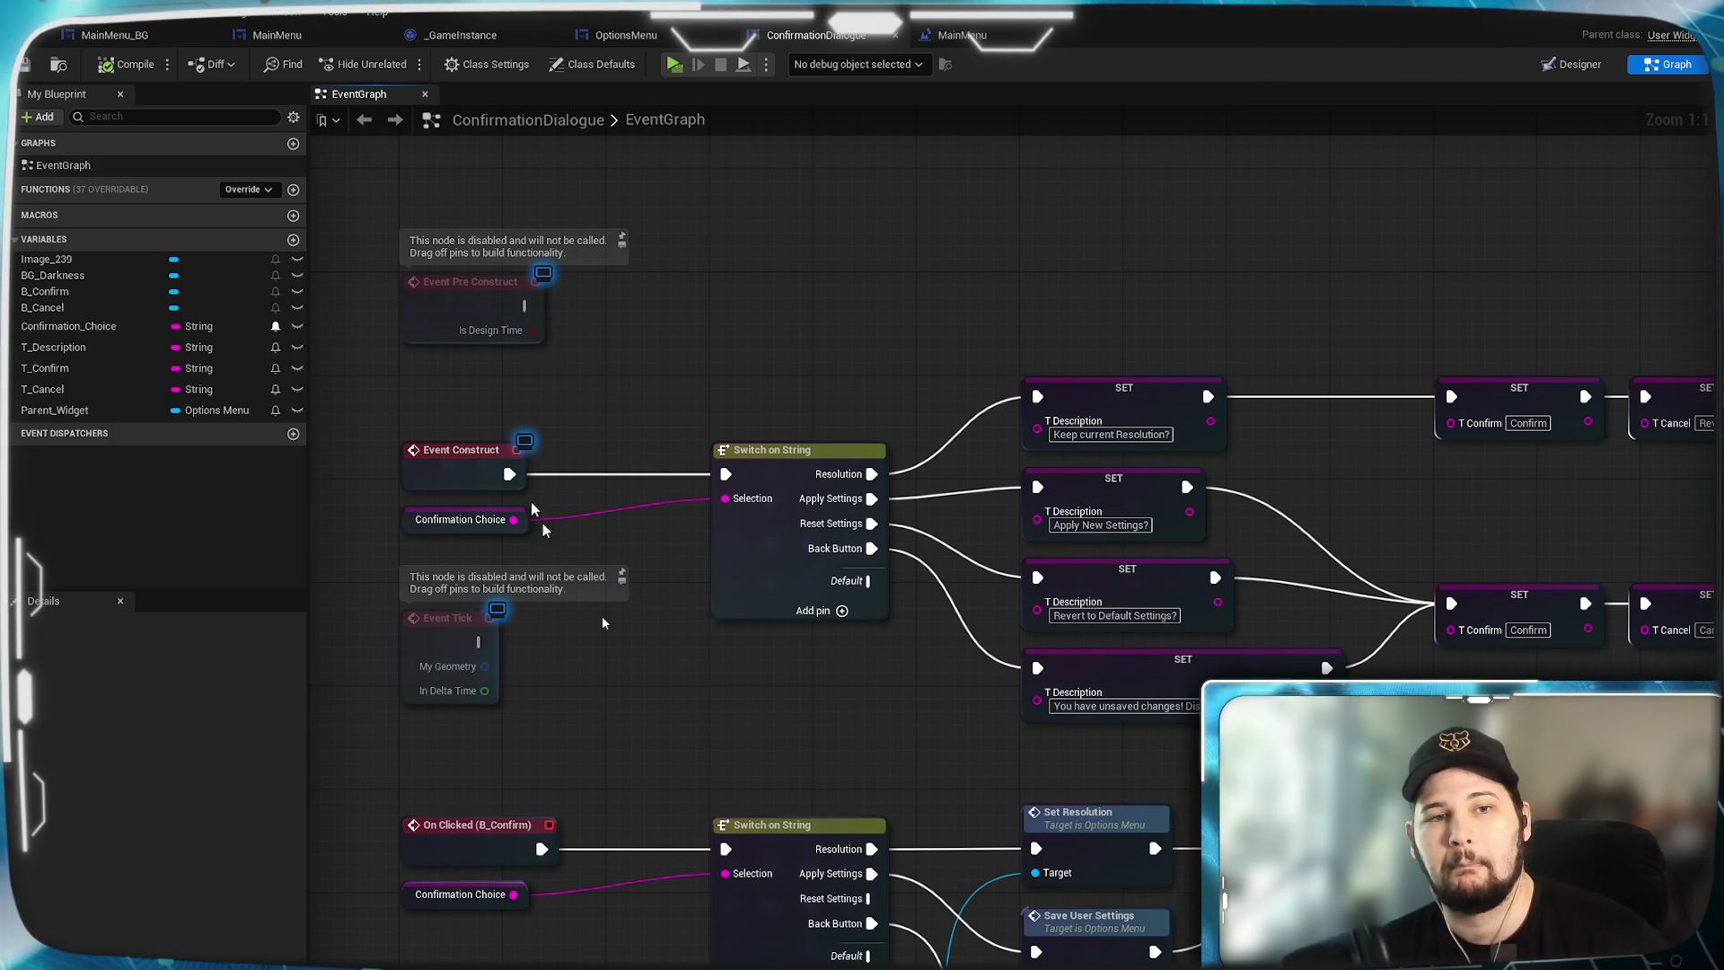
Copy OptionsMenu's Get Game Instance, Cast and SET nodes into ConfirmationDialogue.
left_click(626, 34)
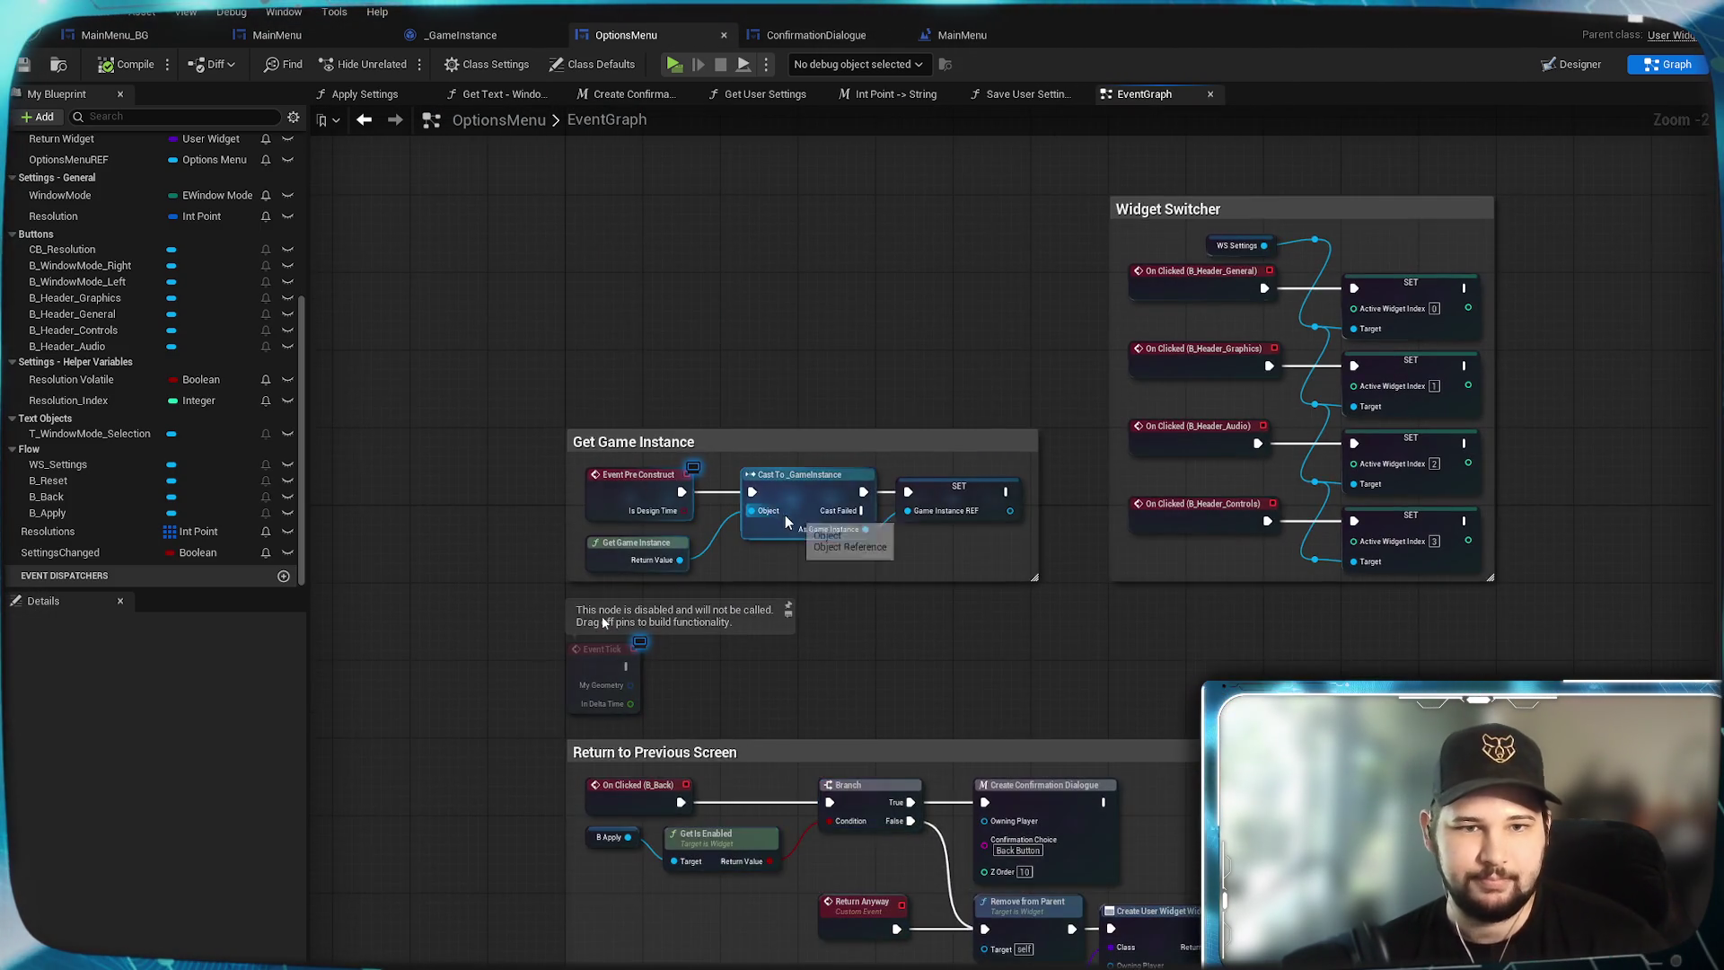
scroll(884, 629, "up", 2)
mouse_move(1012, 587)
left_mouse_down()
mouse_move(790, 539)
mouse_move(666, 529)
mouse_move(651, 553)
left_mouse_up()
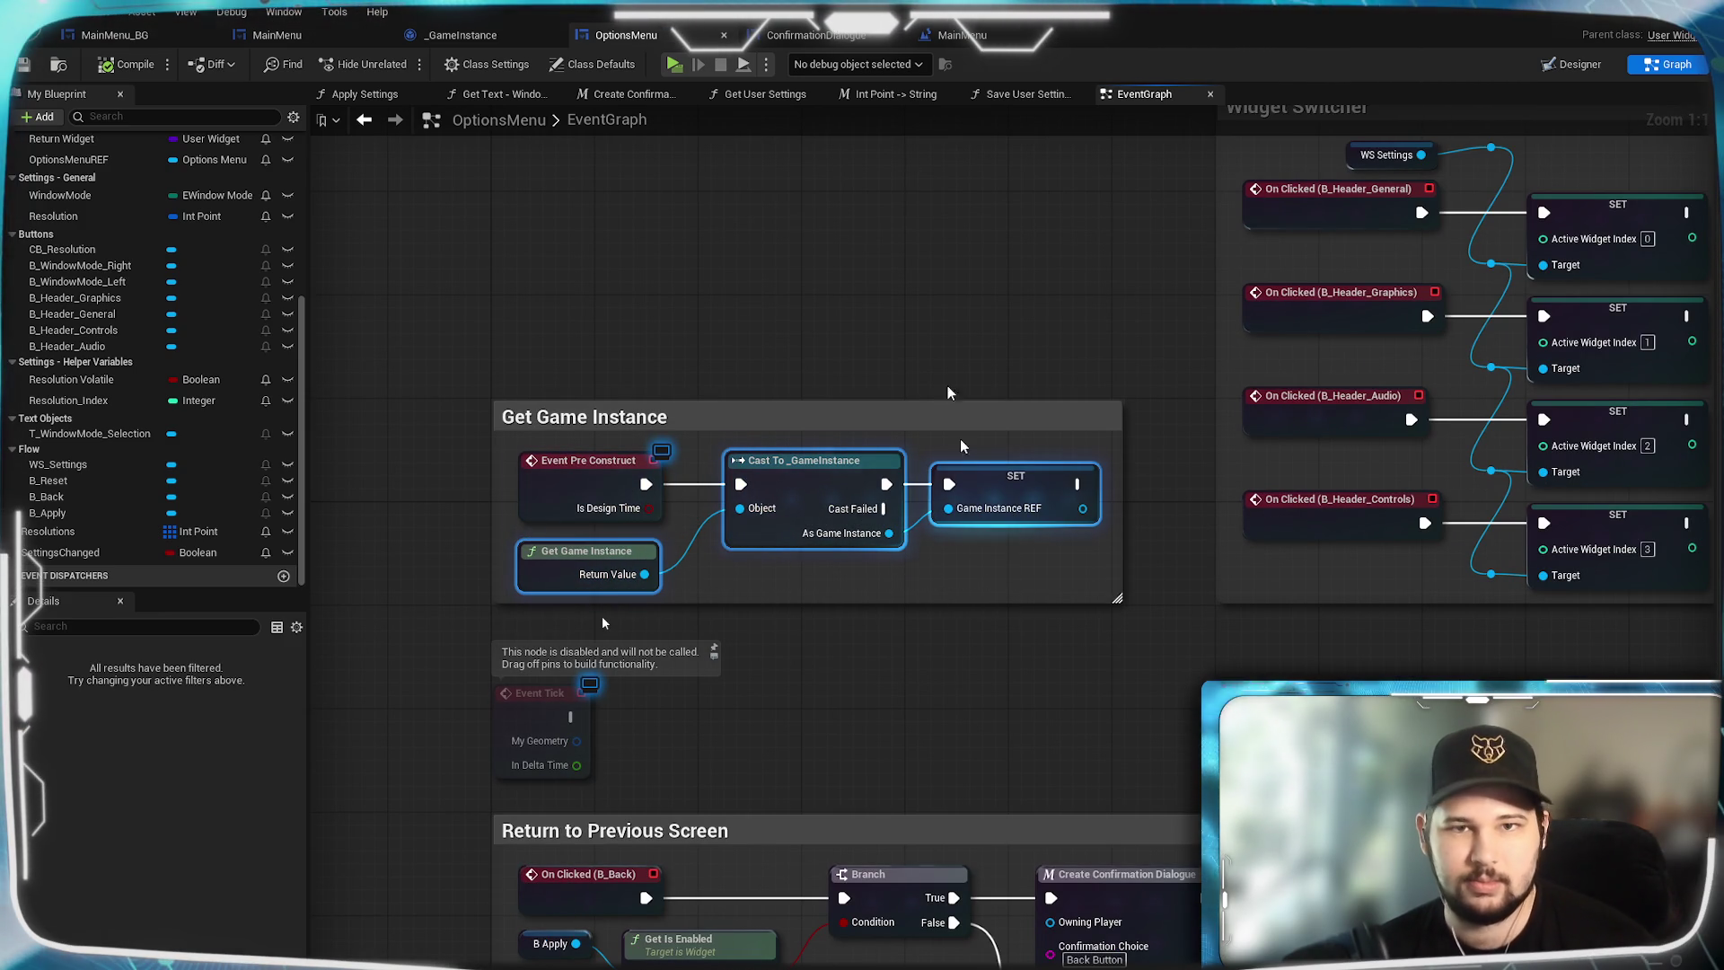
left_click(812, 35)
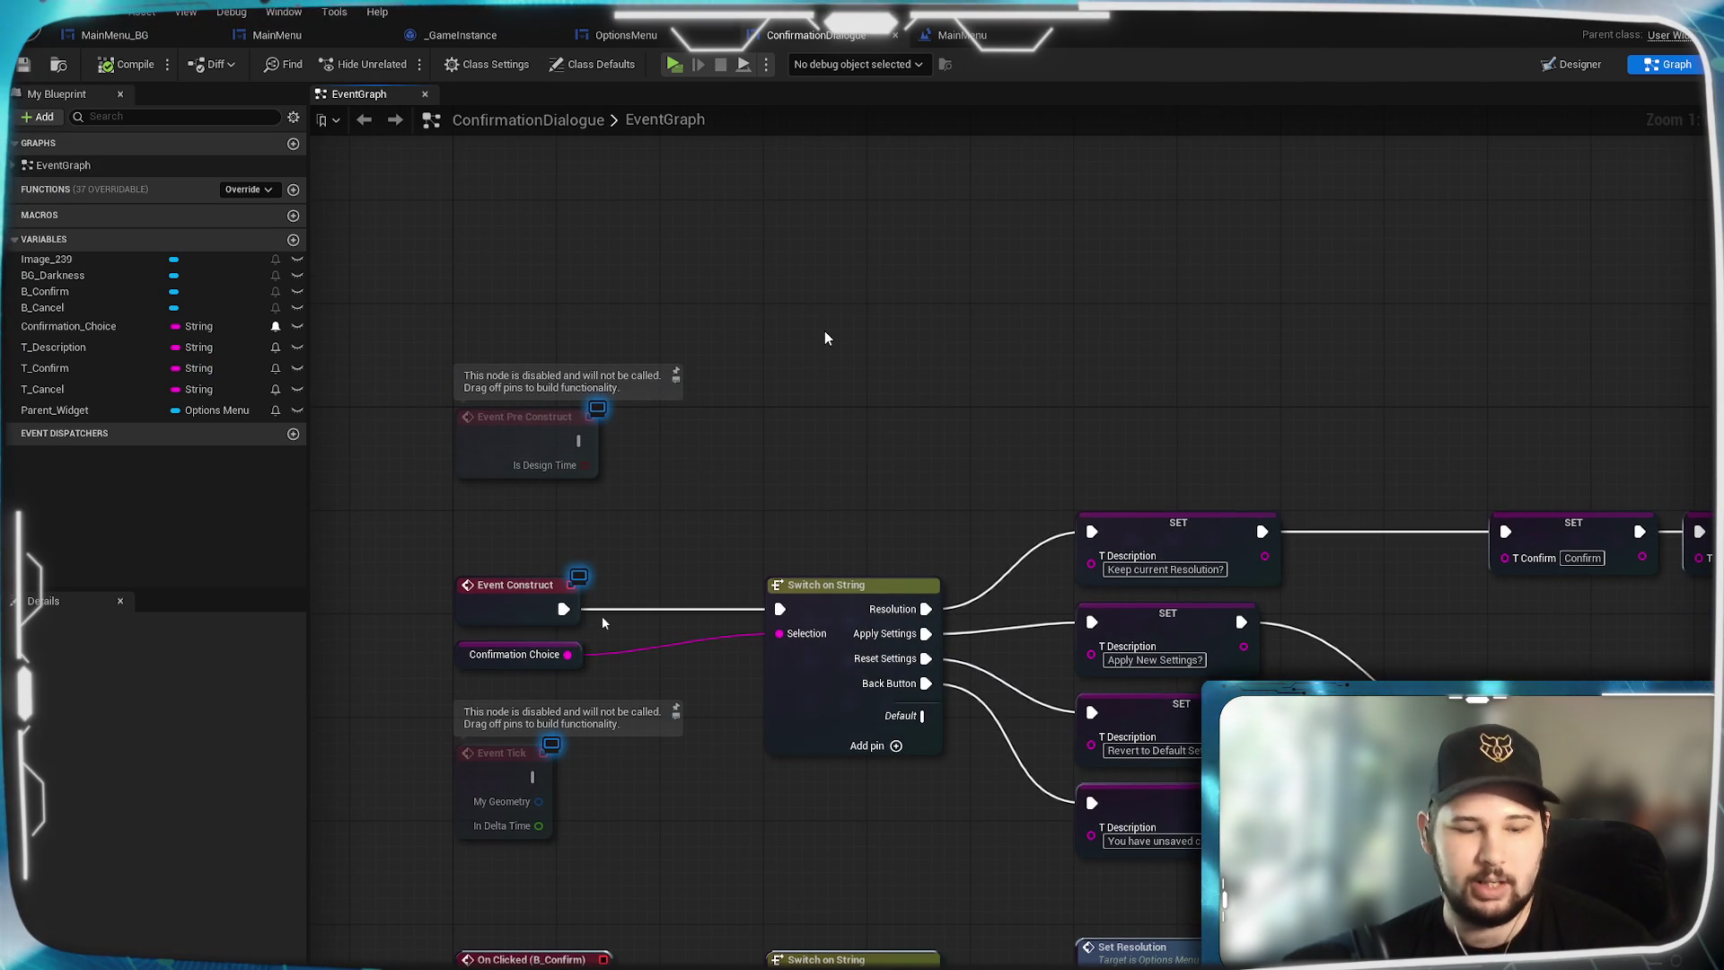
key("ctrl+v")
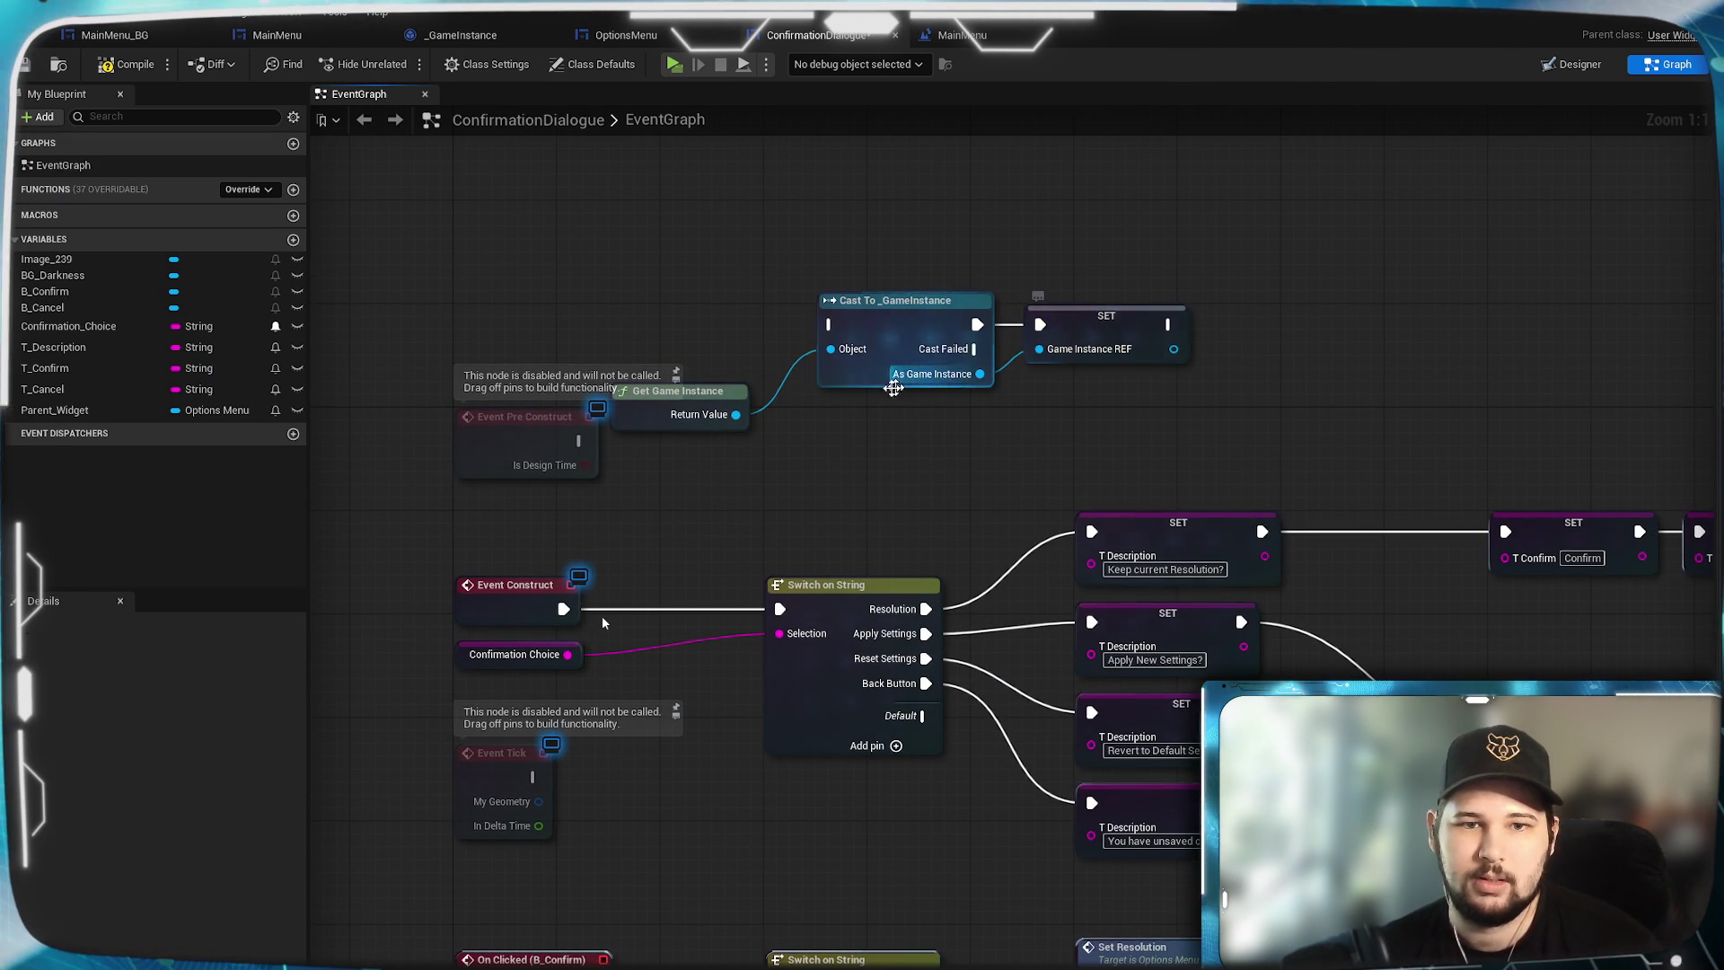
Add a new Game Instance REF variable of the Game Instance reference type.
left_click(293, 241)
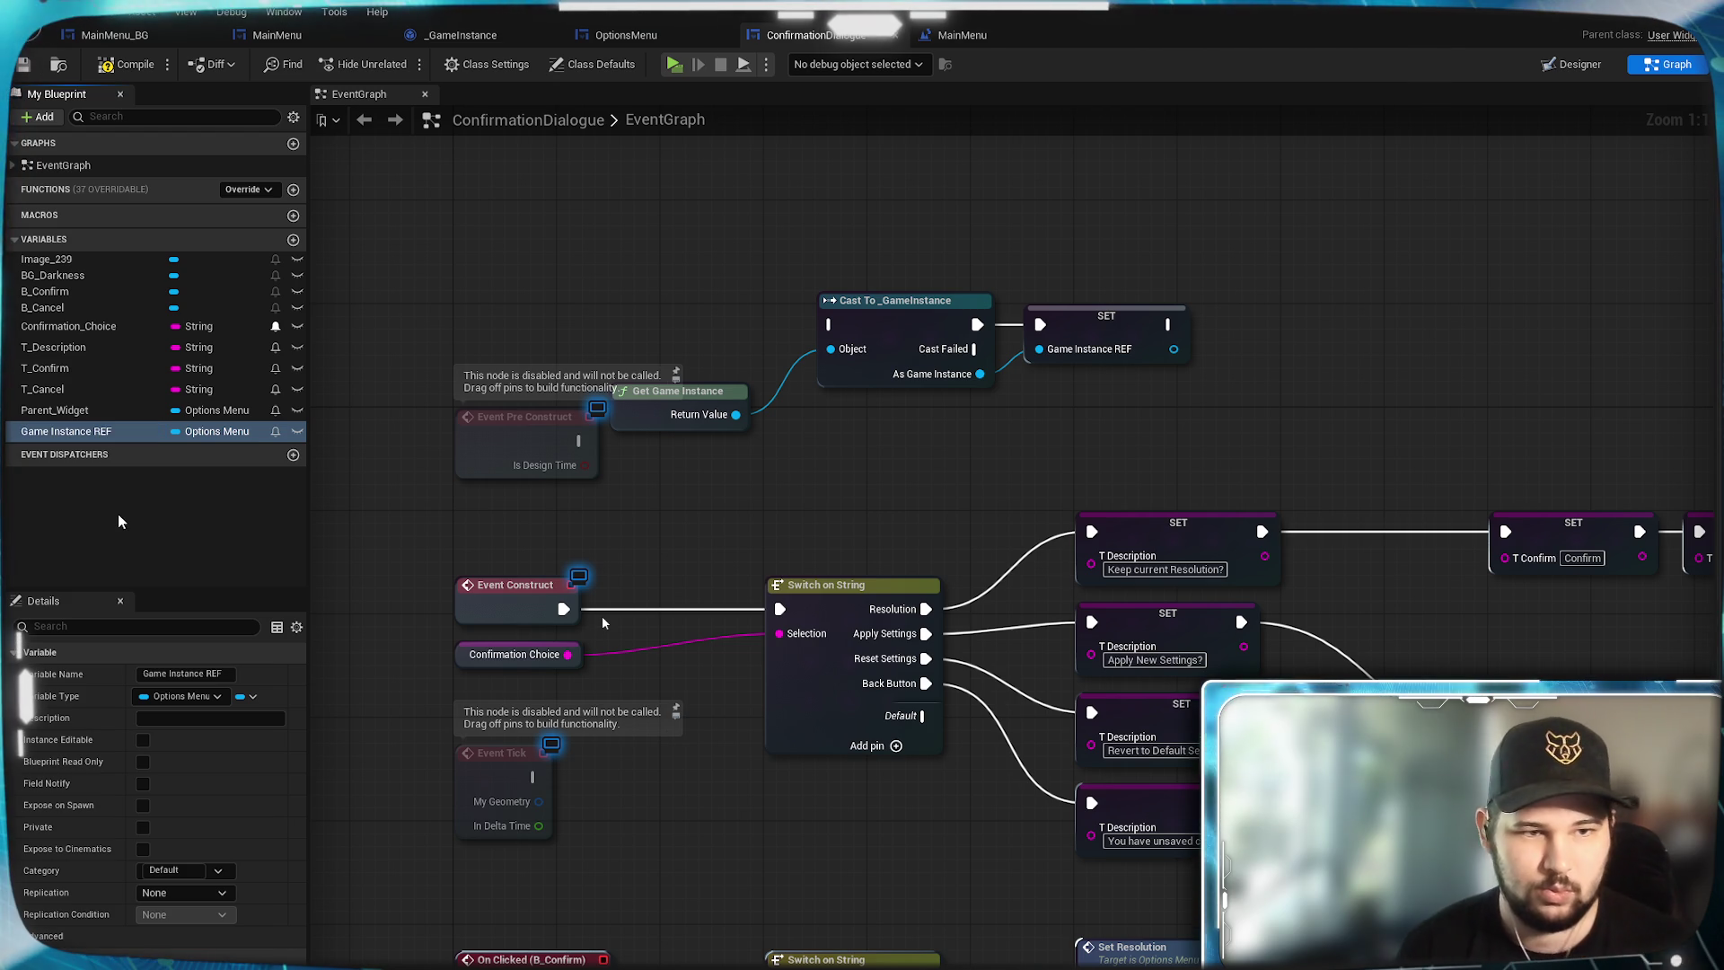
left_click(211, 431)
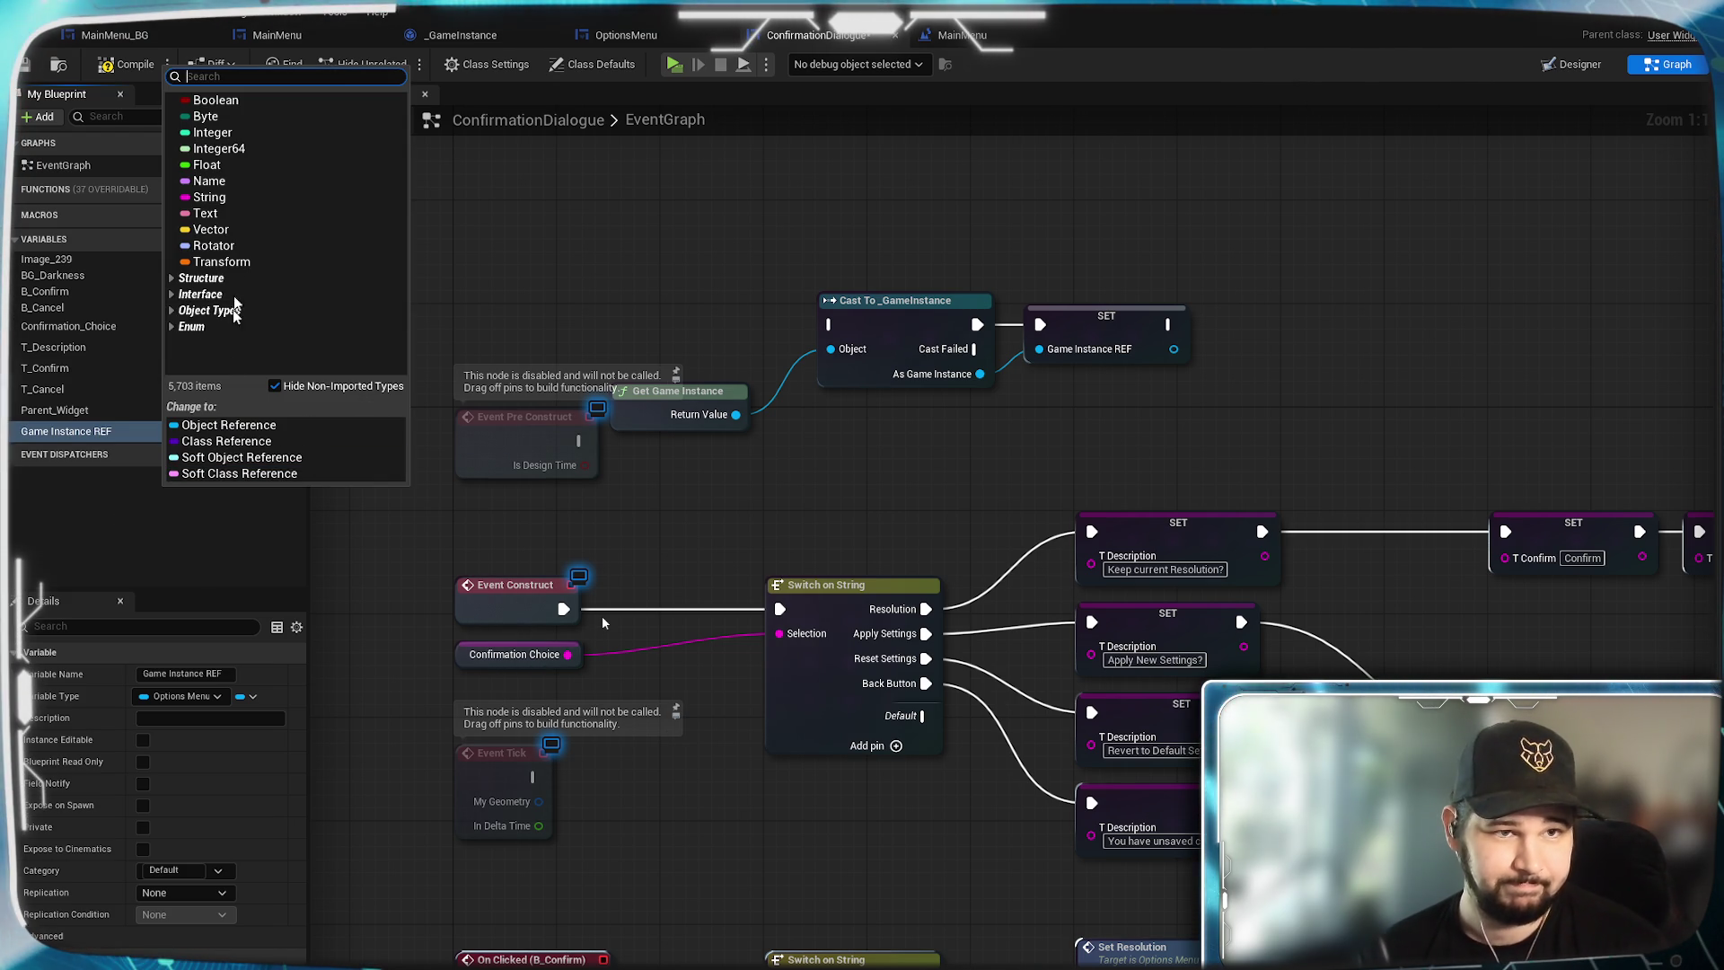
type("_Game")
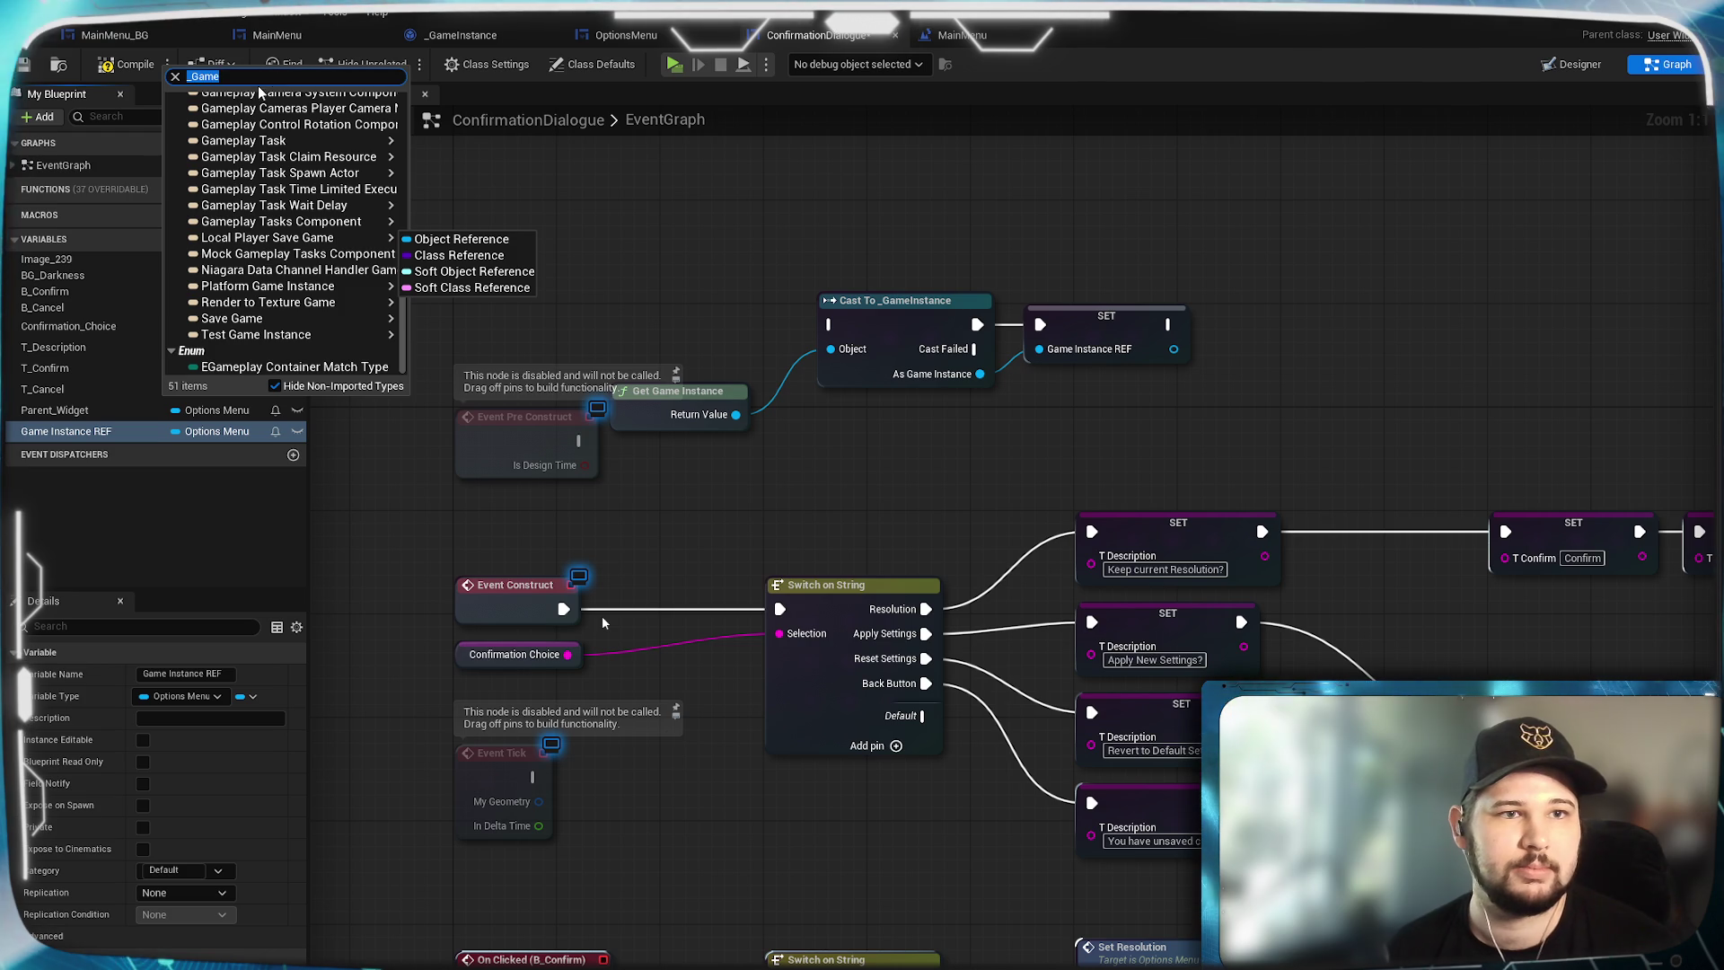
type("Insta")
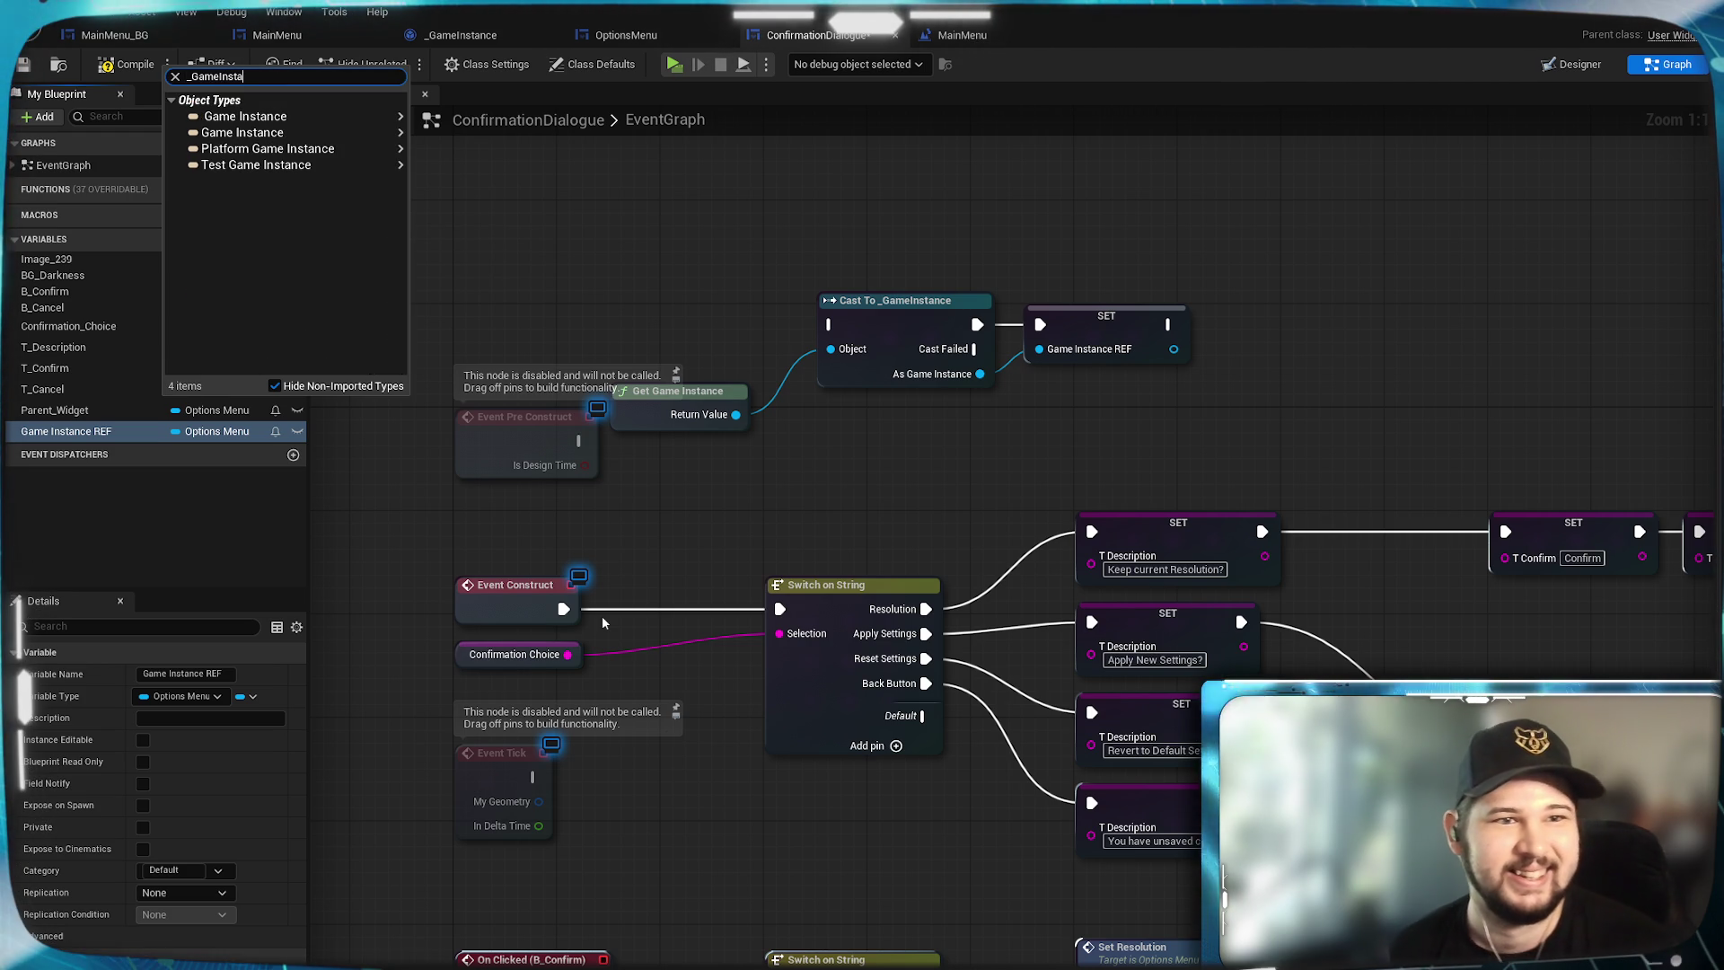
mouse_move(267, 124)
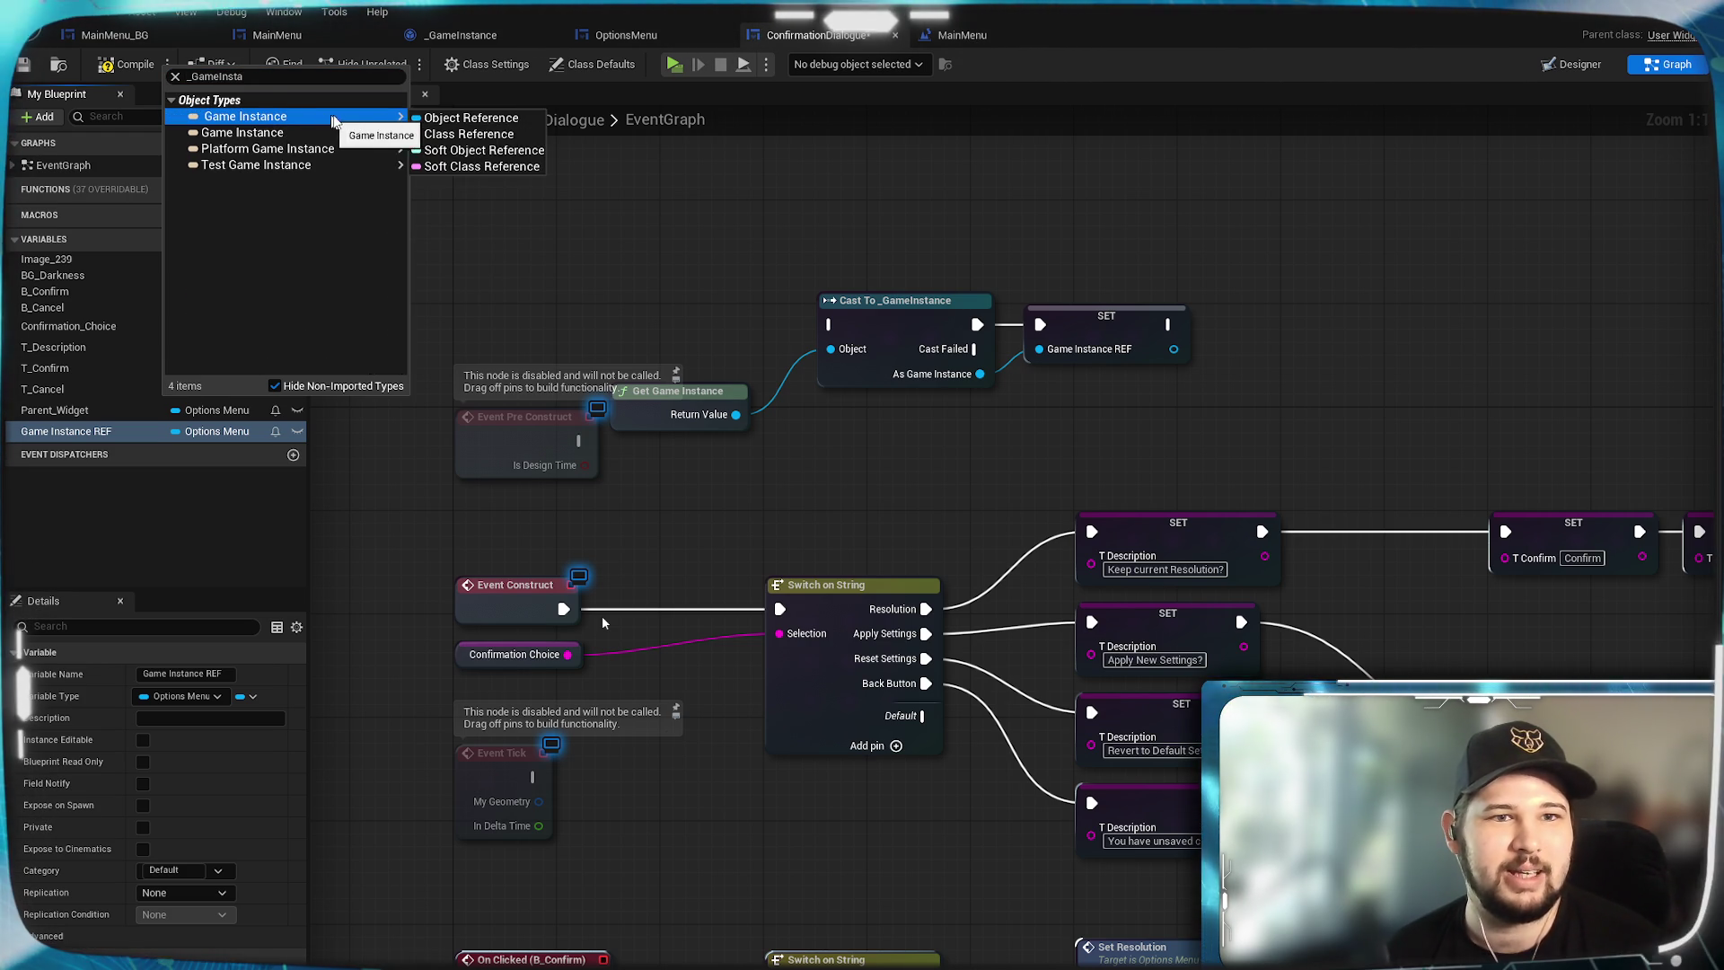
left_click(464, 120)
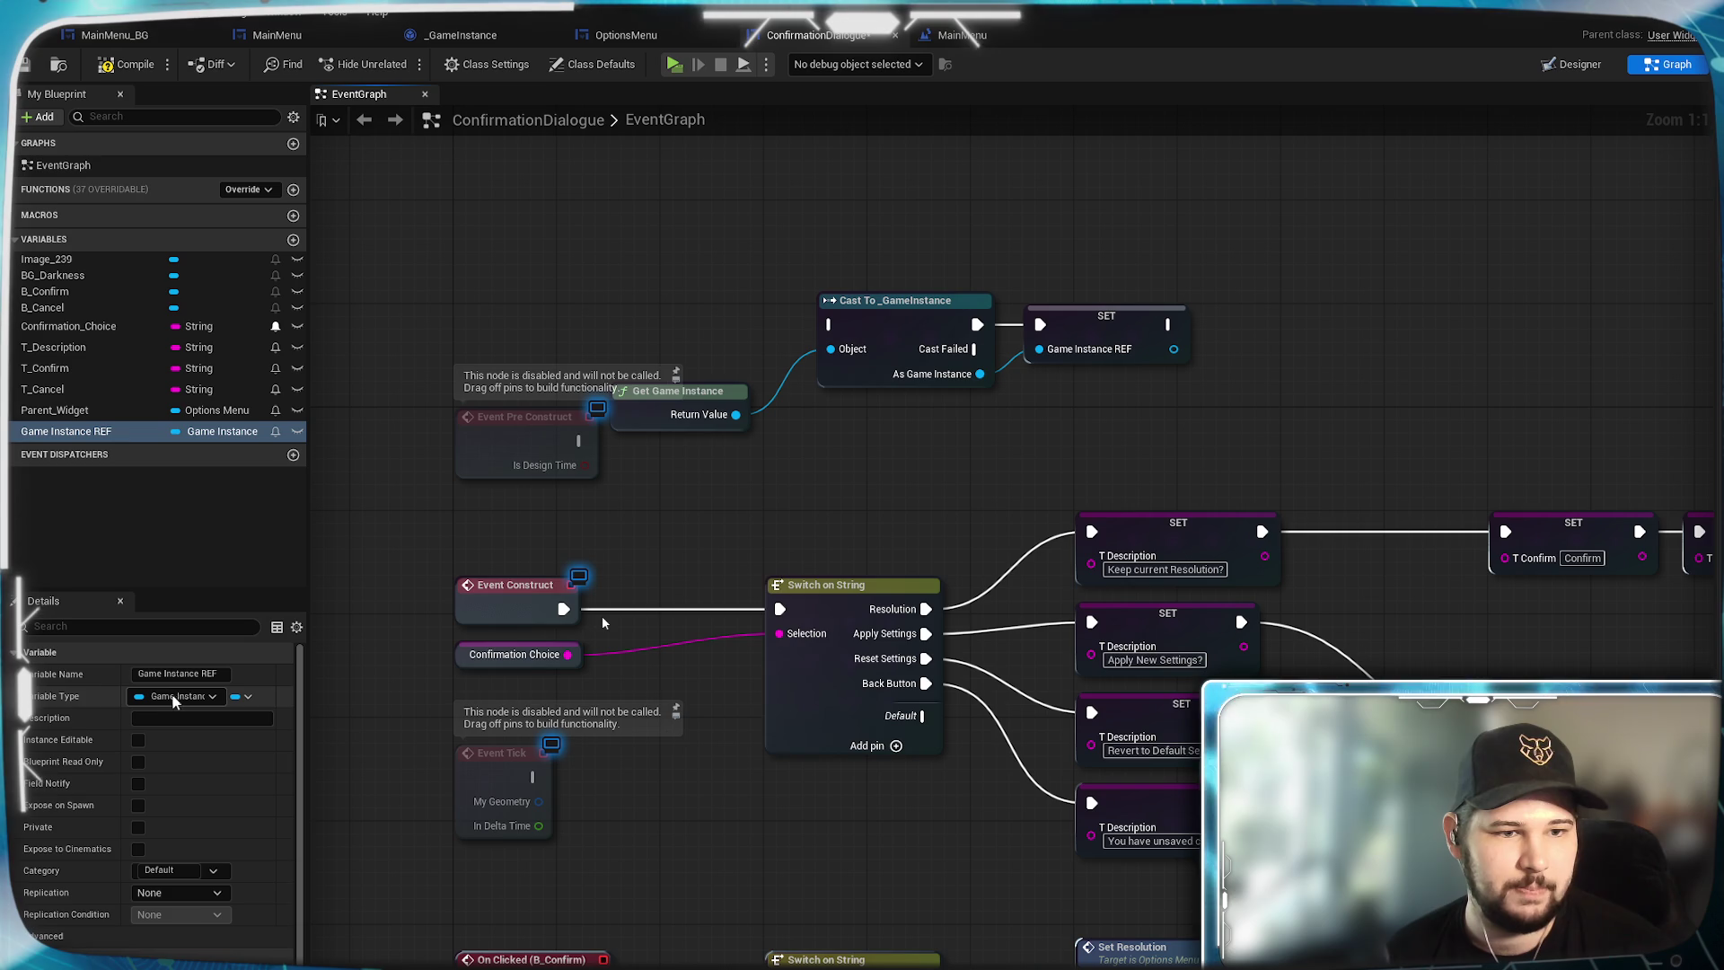
Replace the old SET with a Set Game Instance REF node fed by the cast.
left_click_drag(90, 439, 425, 457)
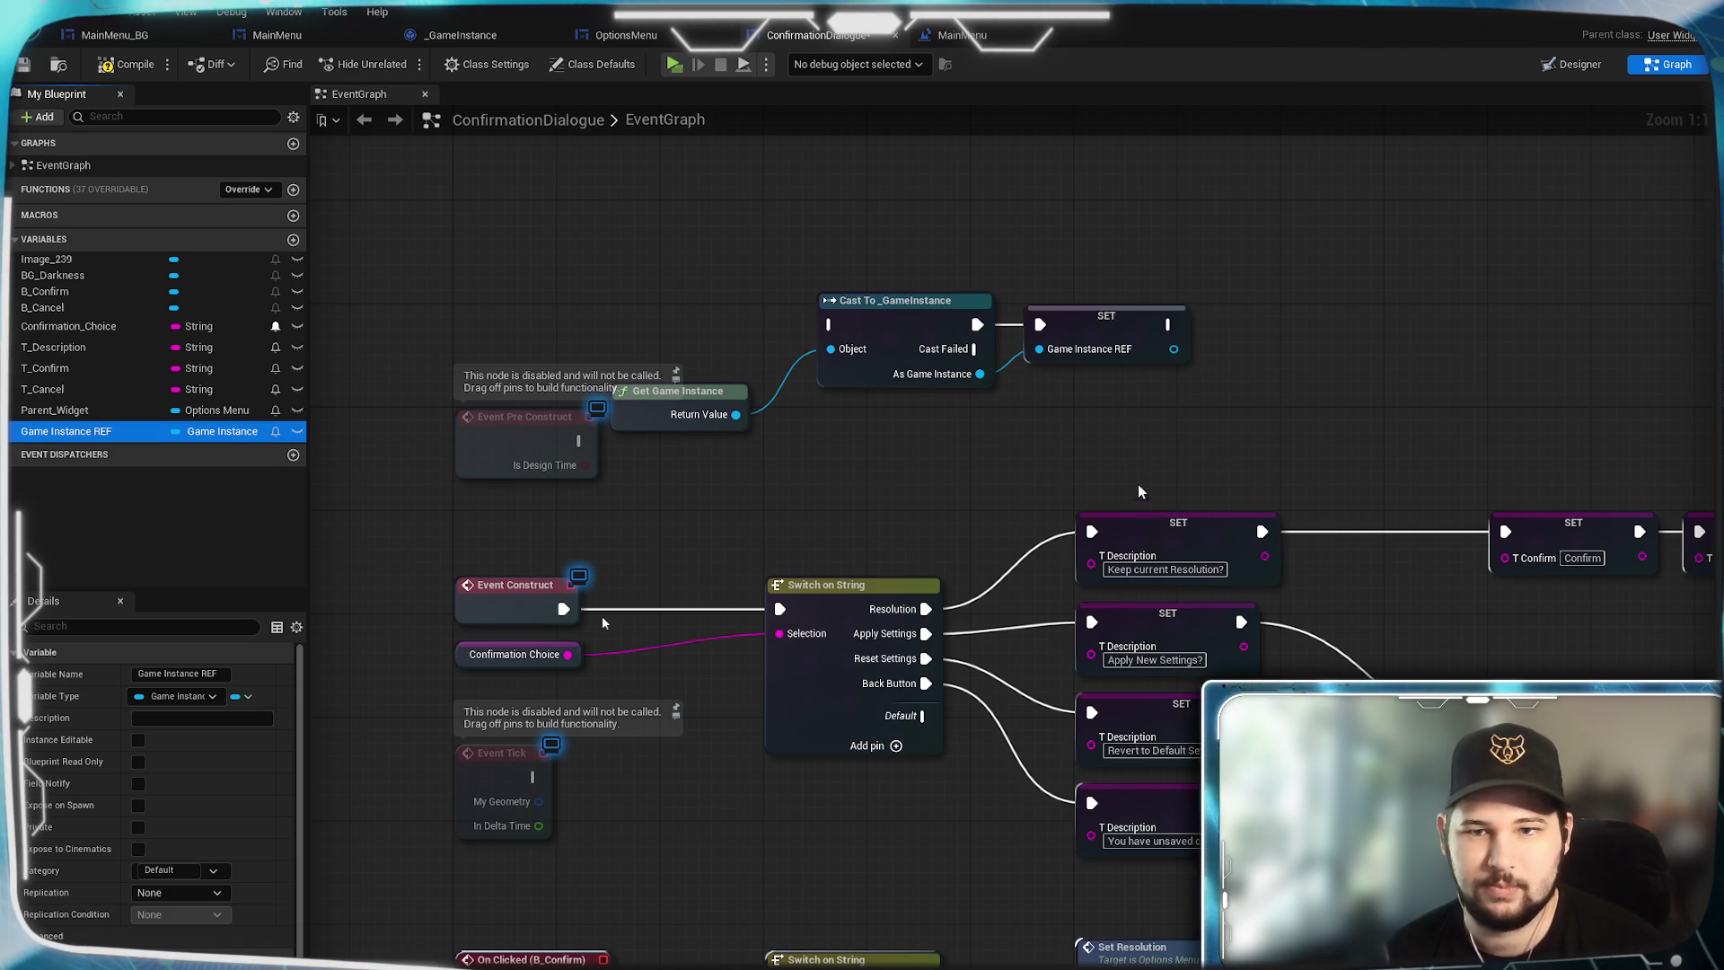
left_click_drag(1141, 492, 1166, 499)
left_click(1189, 474)
mouse_move(980, 374)
left_mouse_down()
mouse_move(1153, 528)
mouse_move(1157, 480)
left_mouse_up()
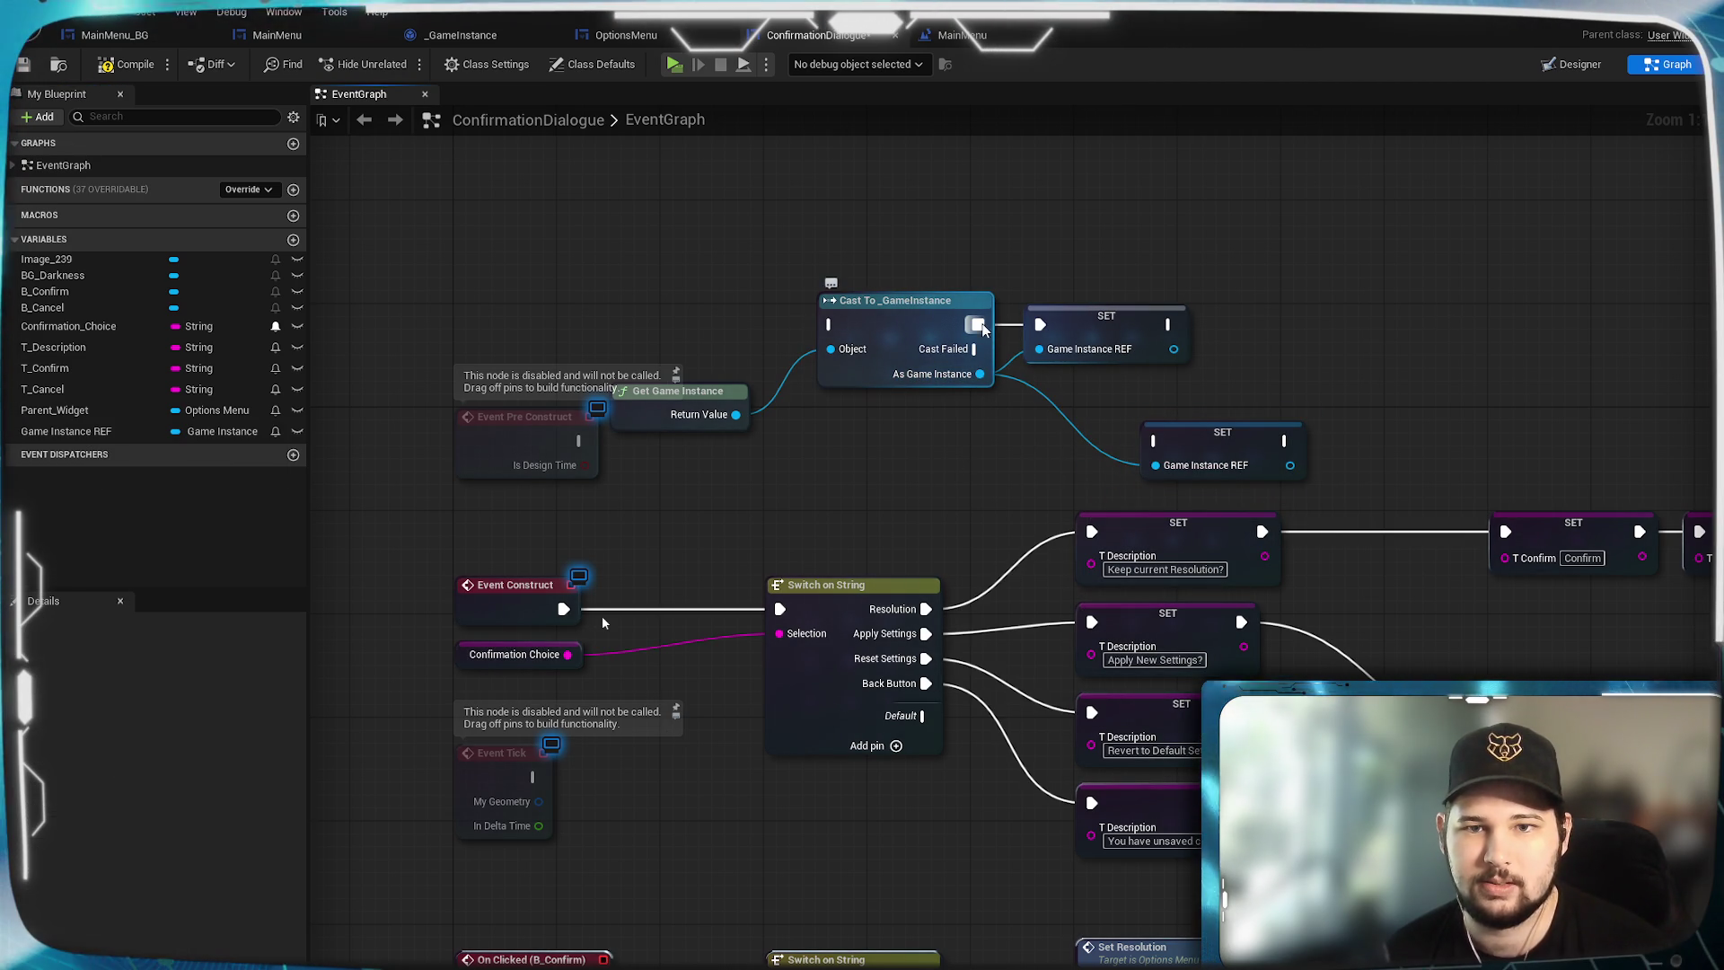
left_click_drag(977, 324, 1157, 441)
left_click(1177, 354)
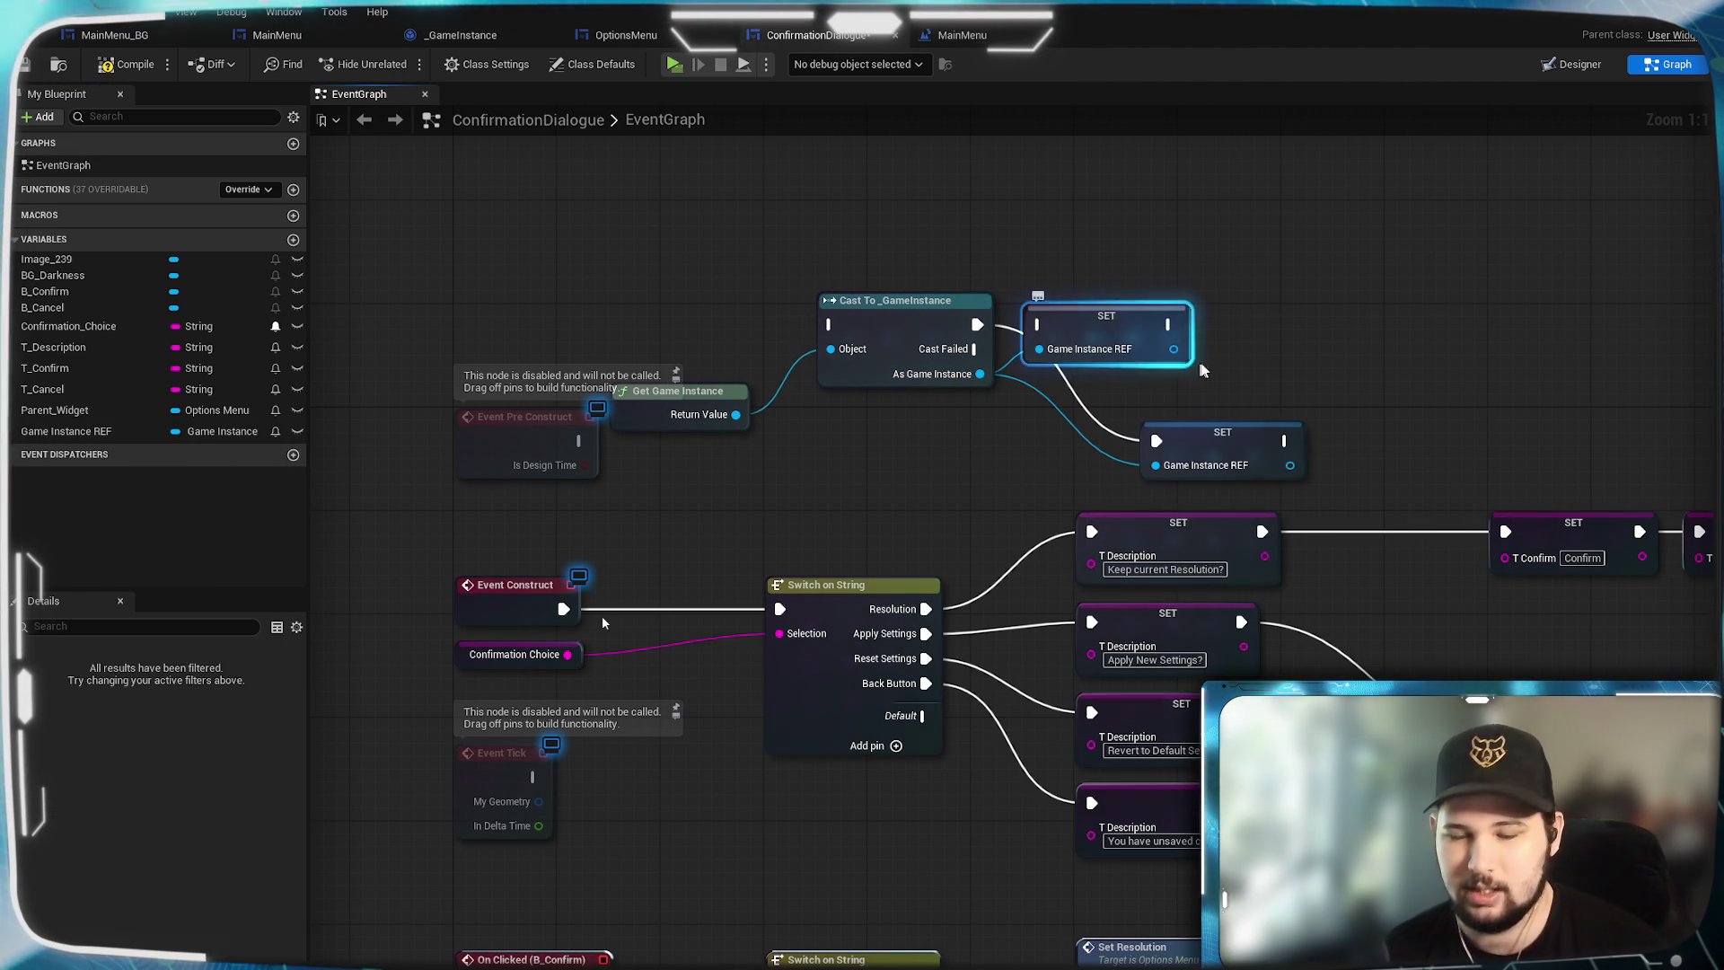
key("Delete")
left_click_drag(1194, 438, 1076, 320)
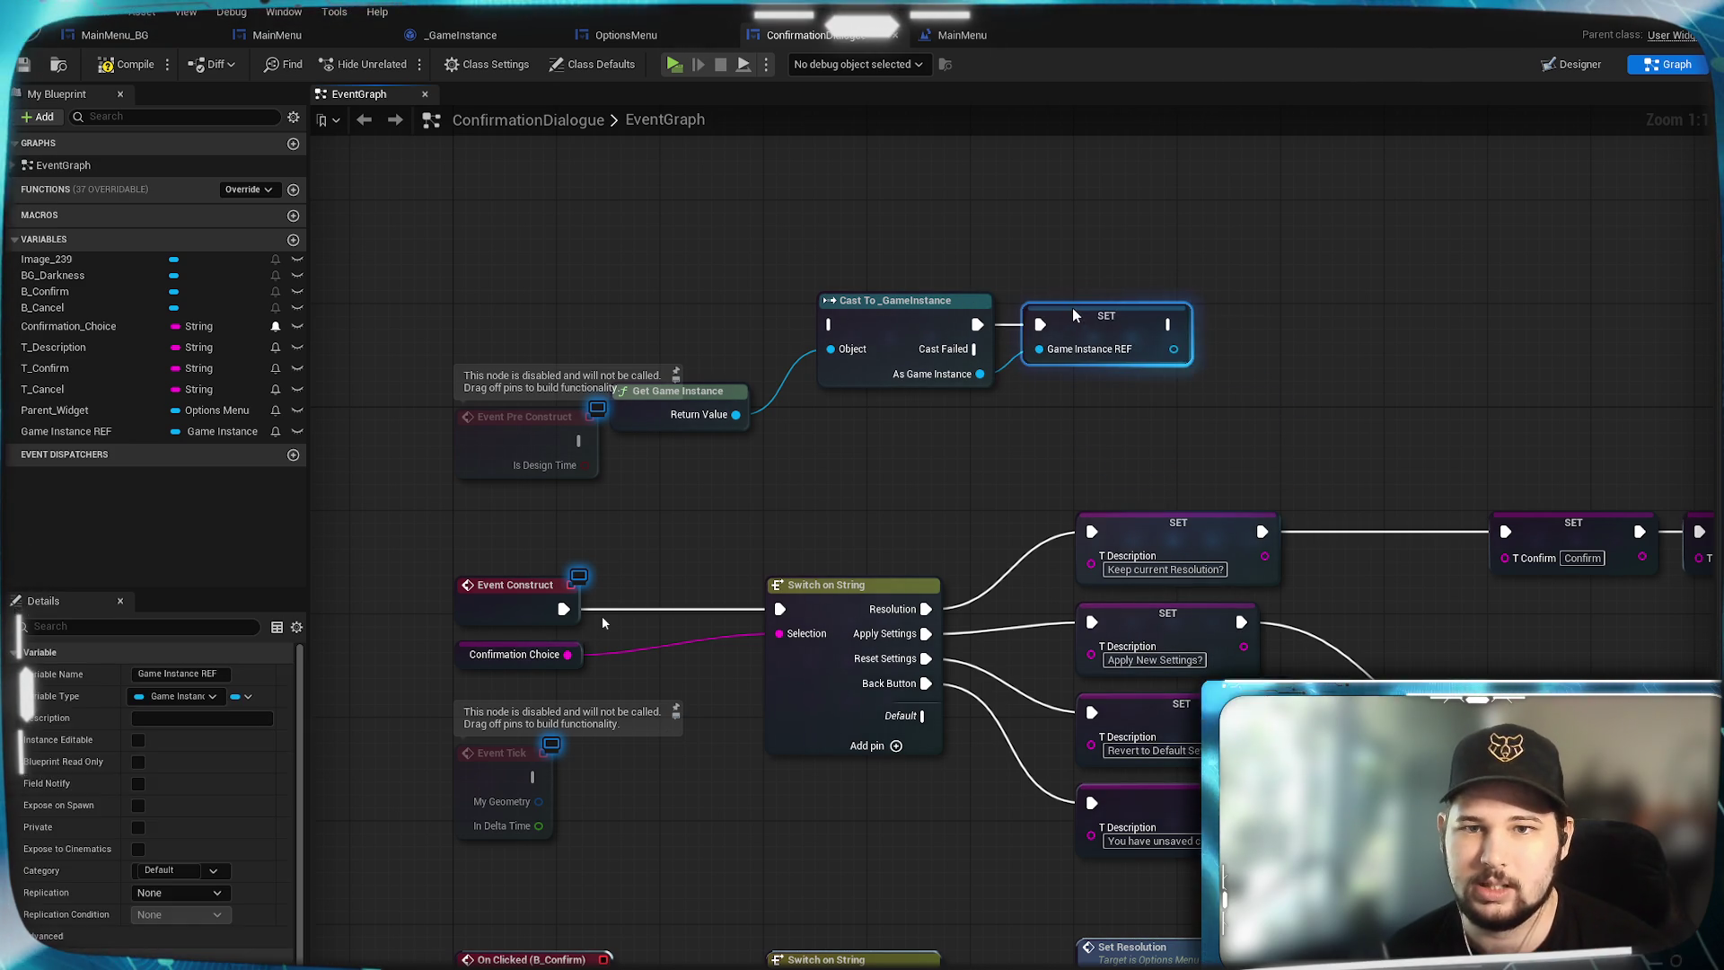
Wire Pre Construct into the cast and arrange the nodes beside it.
left_click_drag(600, 440, 829, 324)
left_click_drag(717, 401, 561, 505)
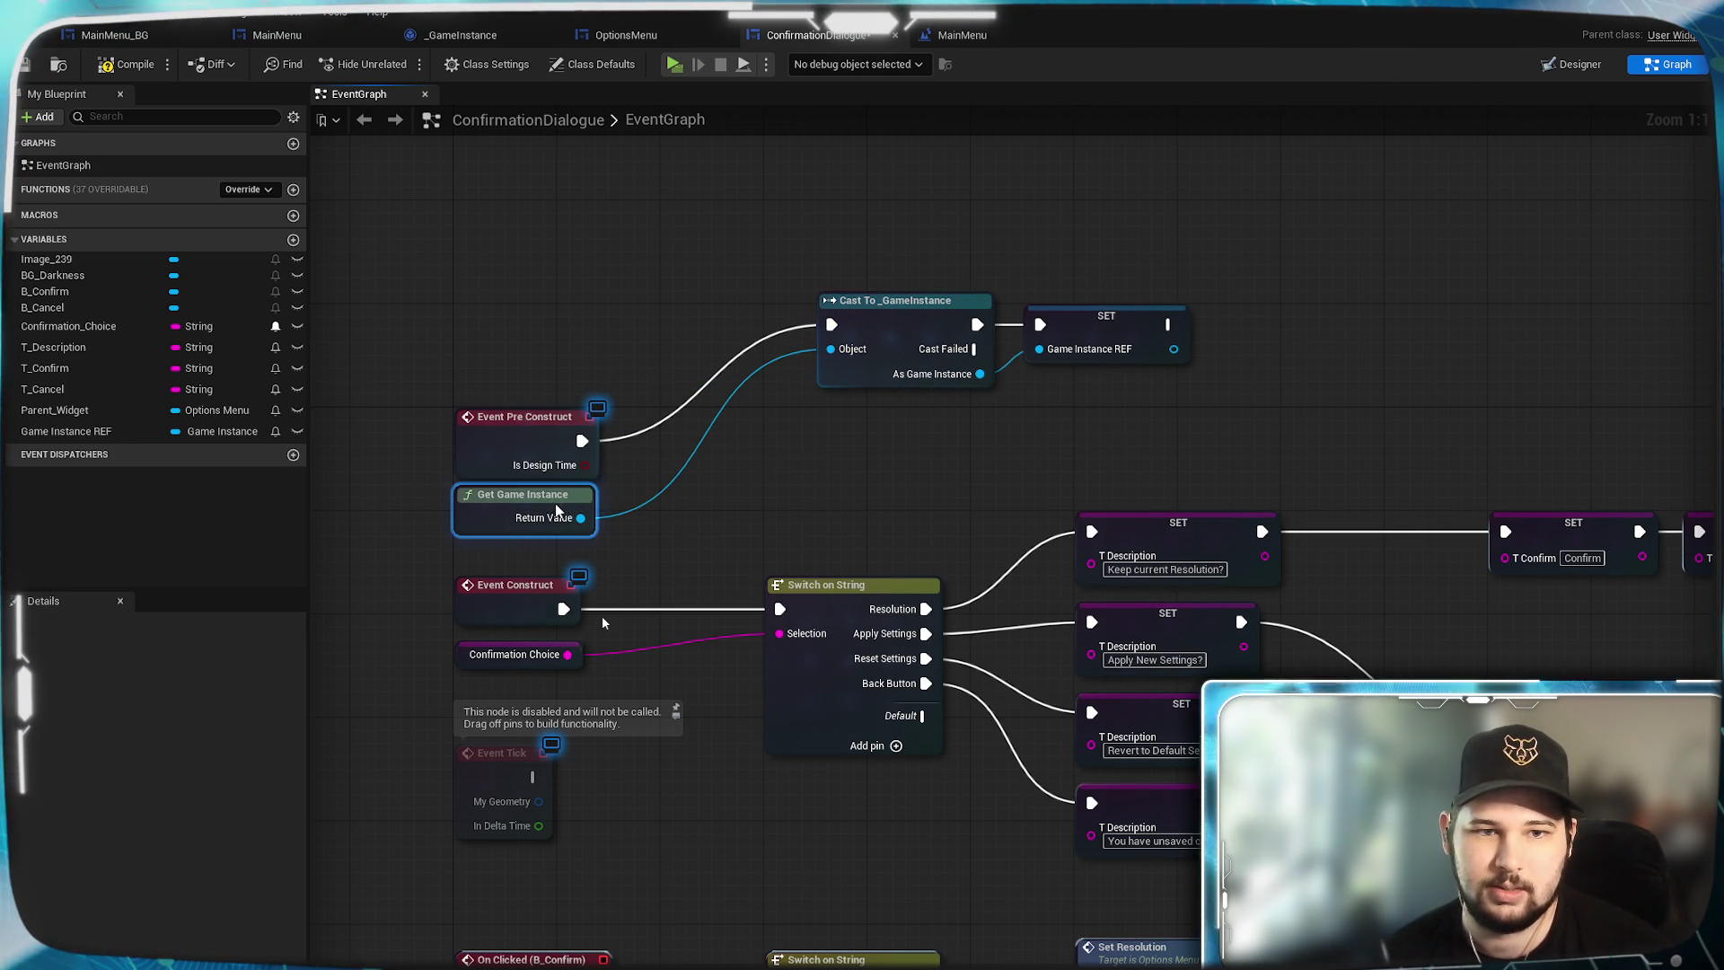
left_click(910, 334)
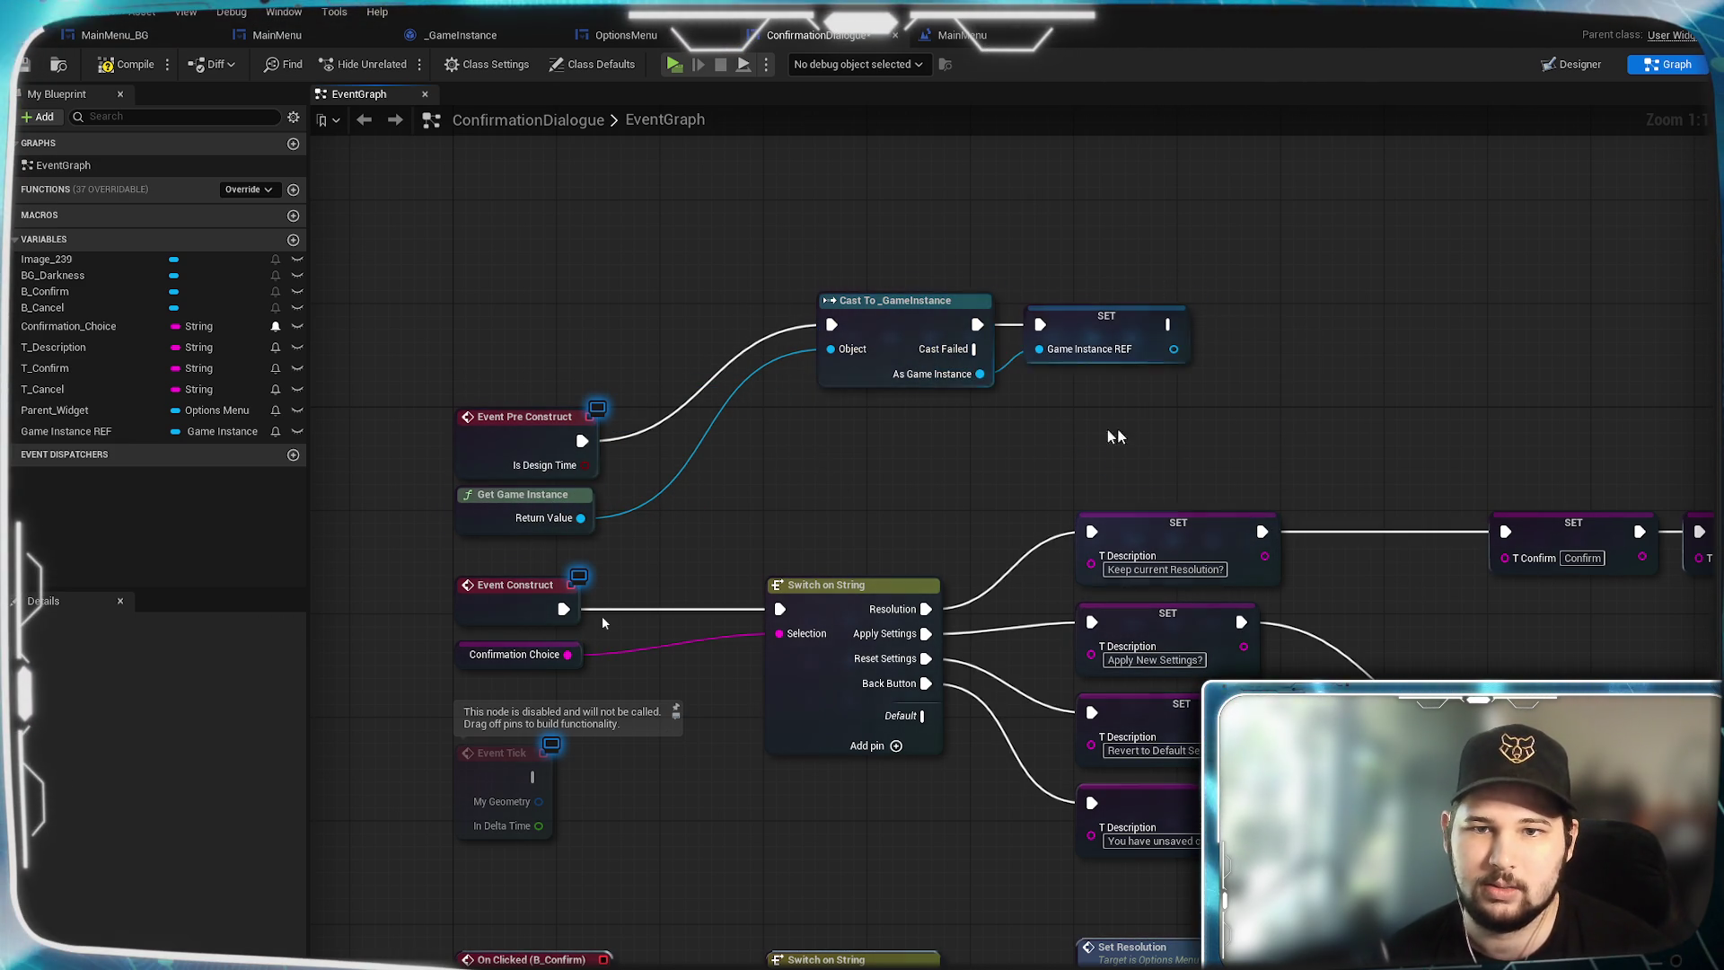
mouse_move(1116, 431)
left_mouse_down()
mouse_move(912, 327)
mouse_move(760, 458)
mouse_move(738, 449)
left_mouse_up()
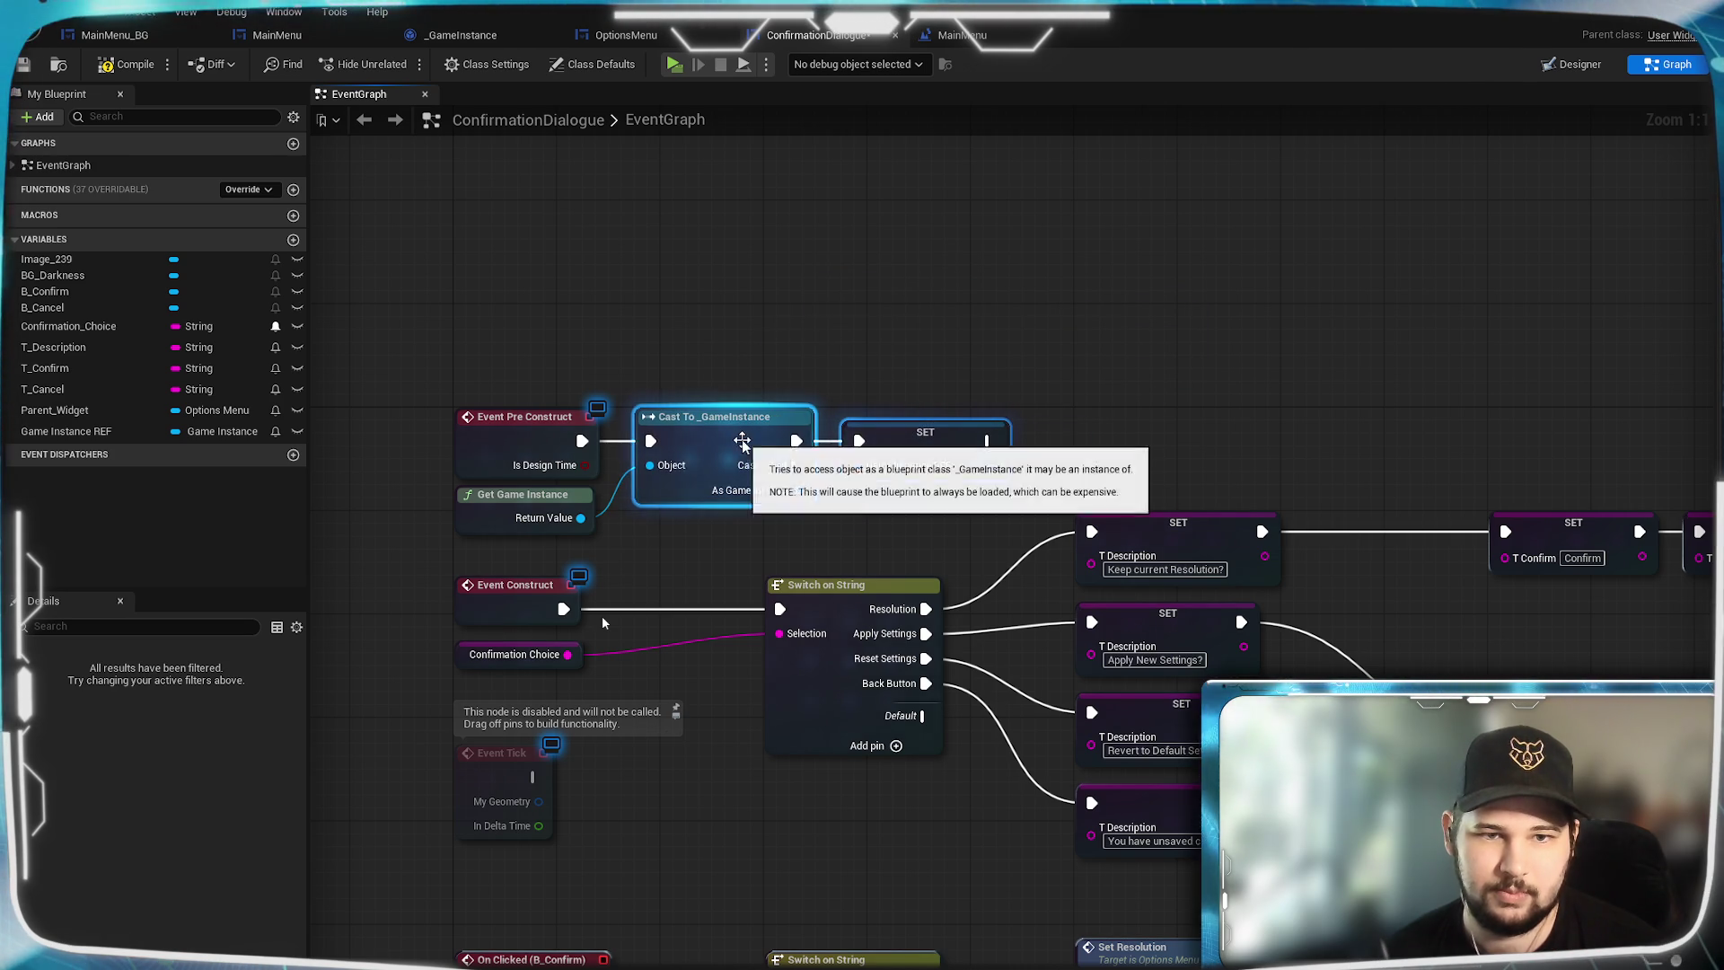
left_click(603, 622)
mouse_move(742, 835)
left_mouse_down()
mouse_move(602, 622)
mouse_move(601, 173)
mouse_move(601, 277)
left_mouse_up()
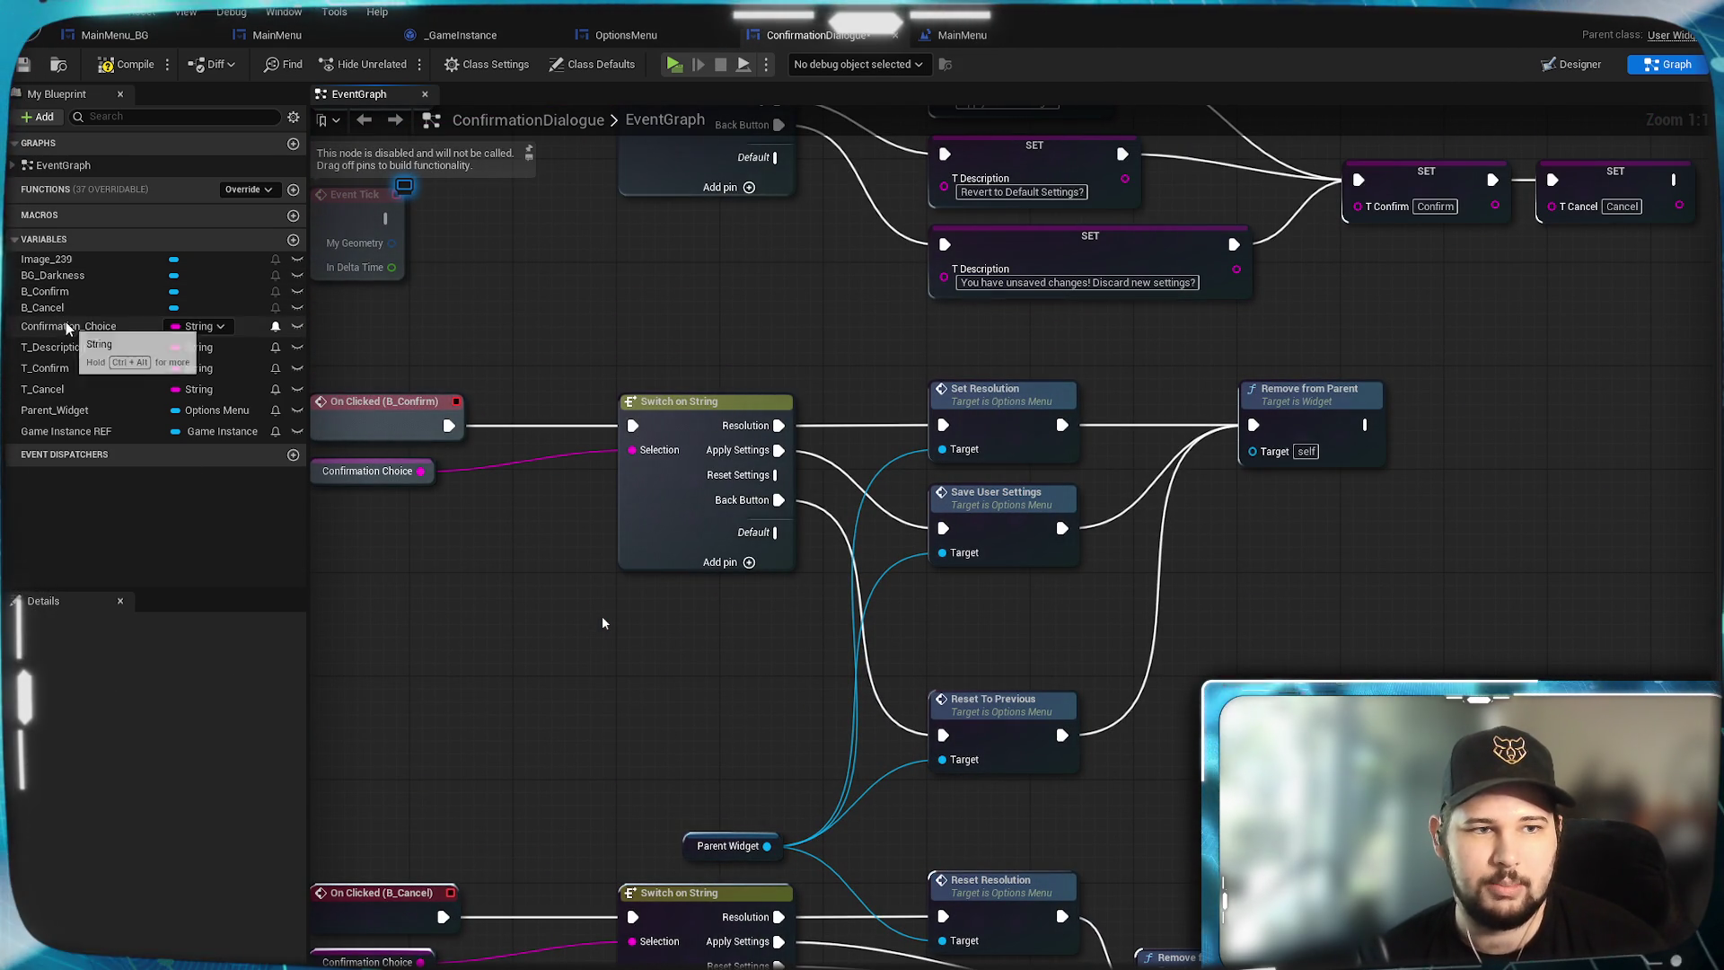
Connect the Reset Settings output to Default Settings on a Game Instance REF getter.
left_click(50, 430)
mouse_move(781, 716)
left_mouse_down()
mouse_move(756, 679)
mouse_move(720, 680)
mouse_move(741, 644)
mouse_move(1003, 640)
left_mouse_up()
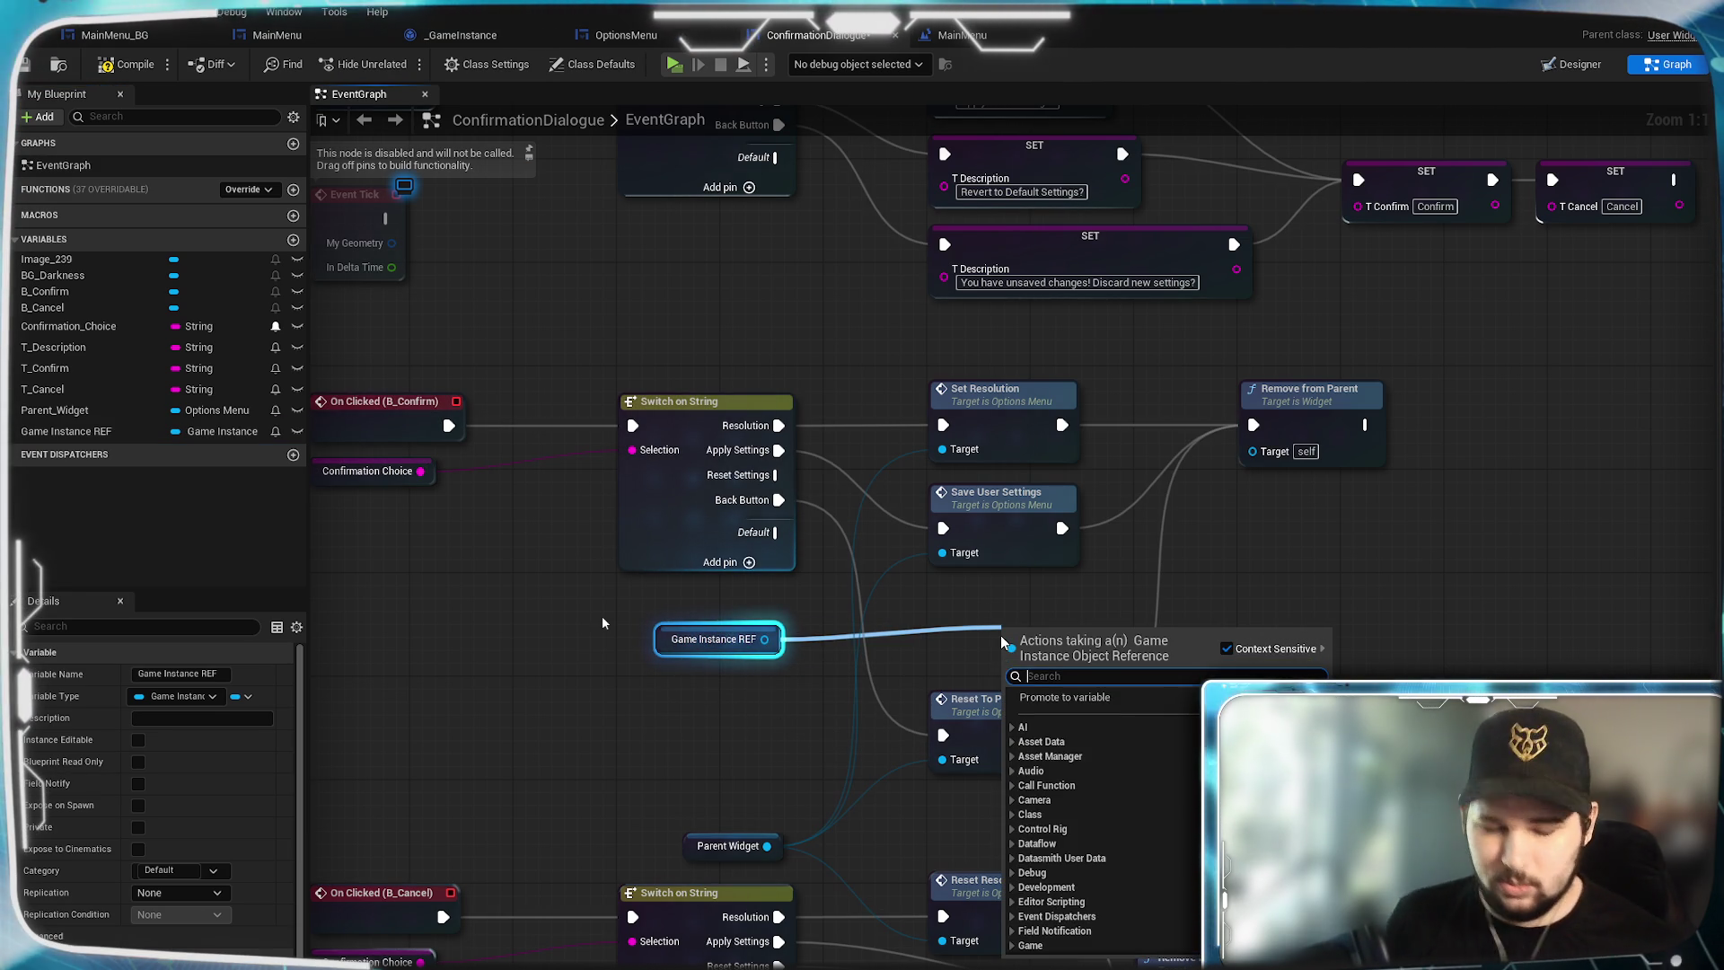
type("default")
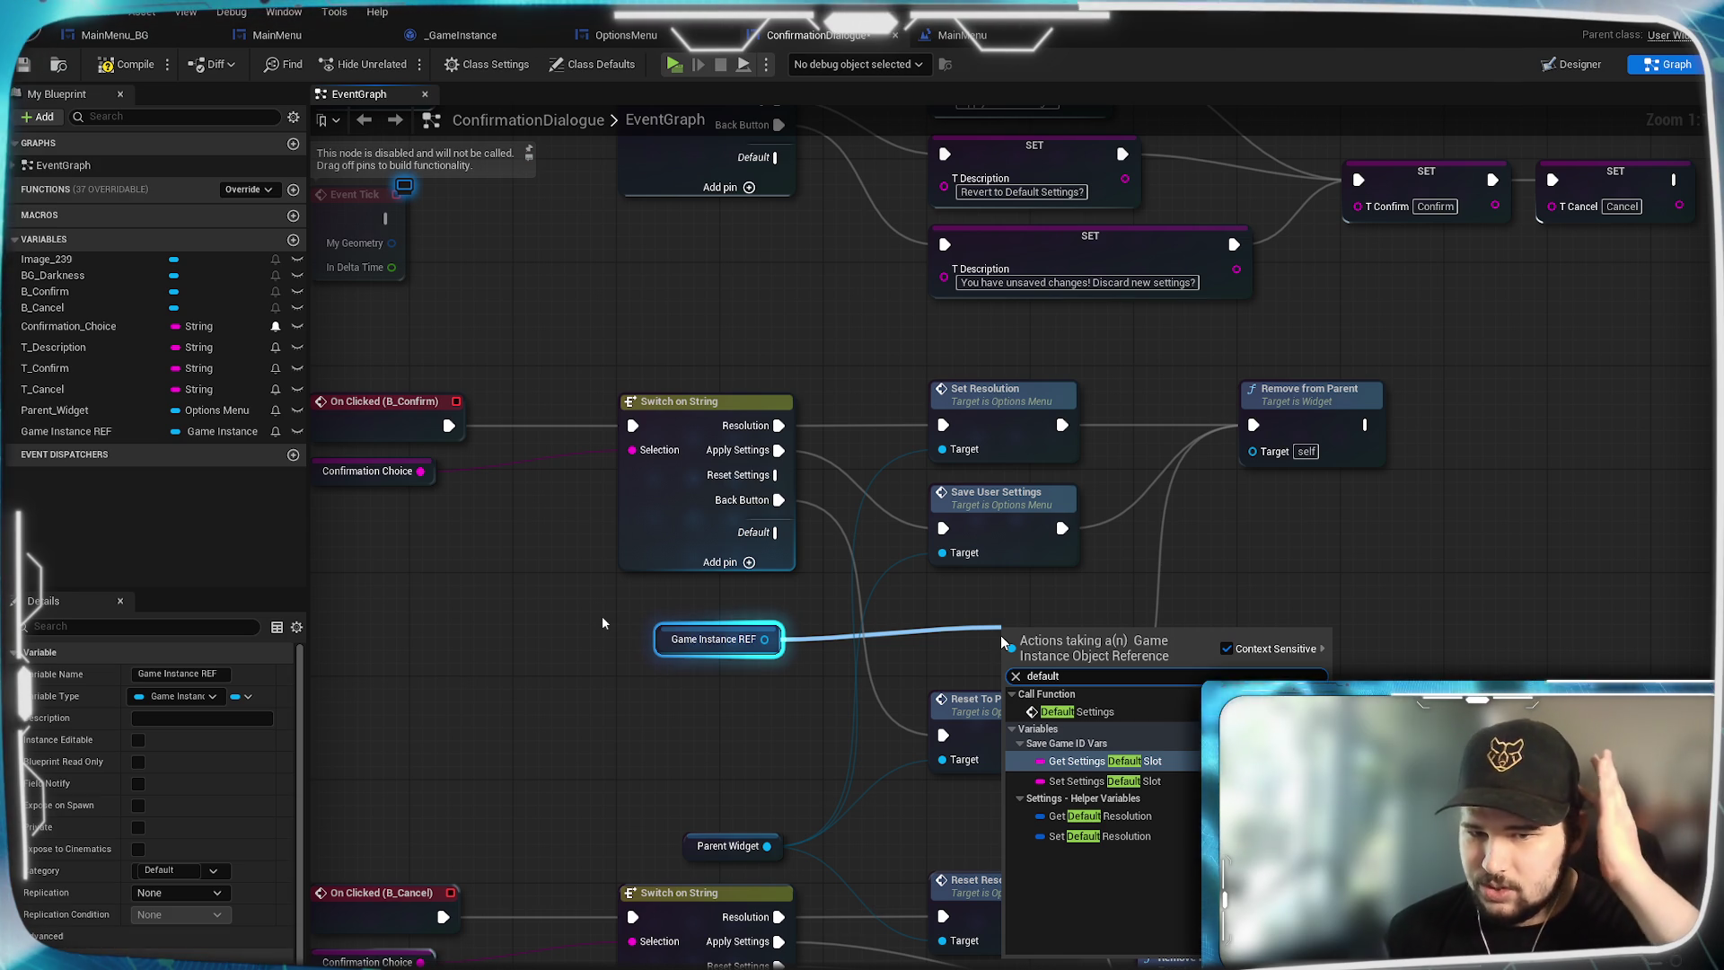
key("Escape")
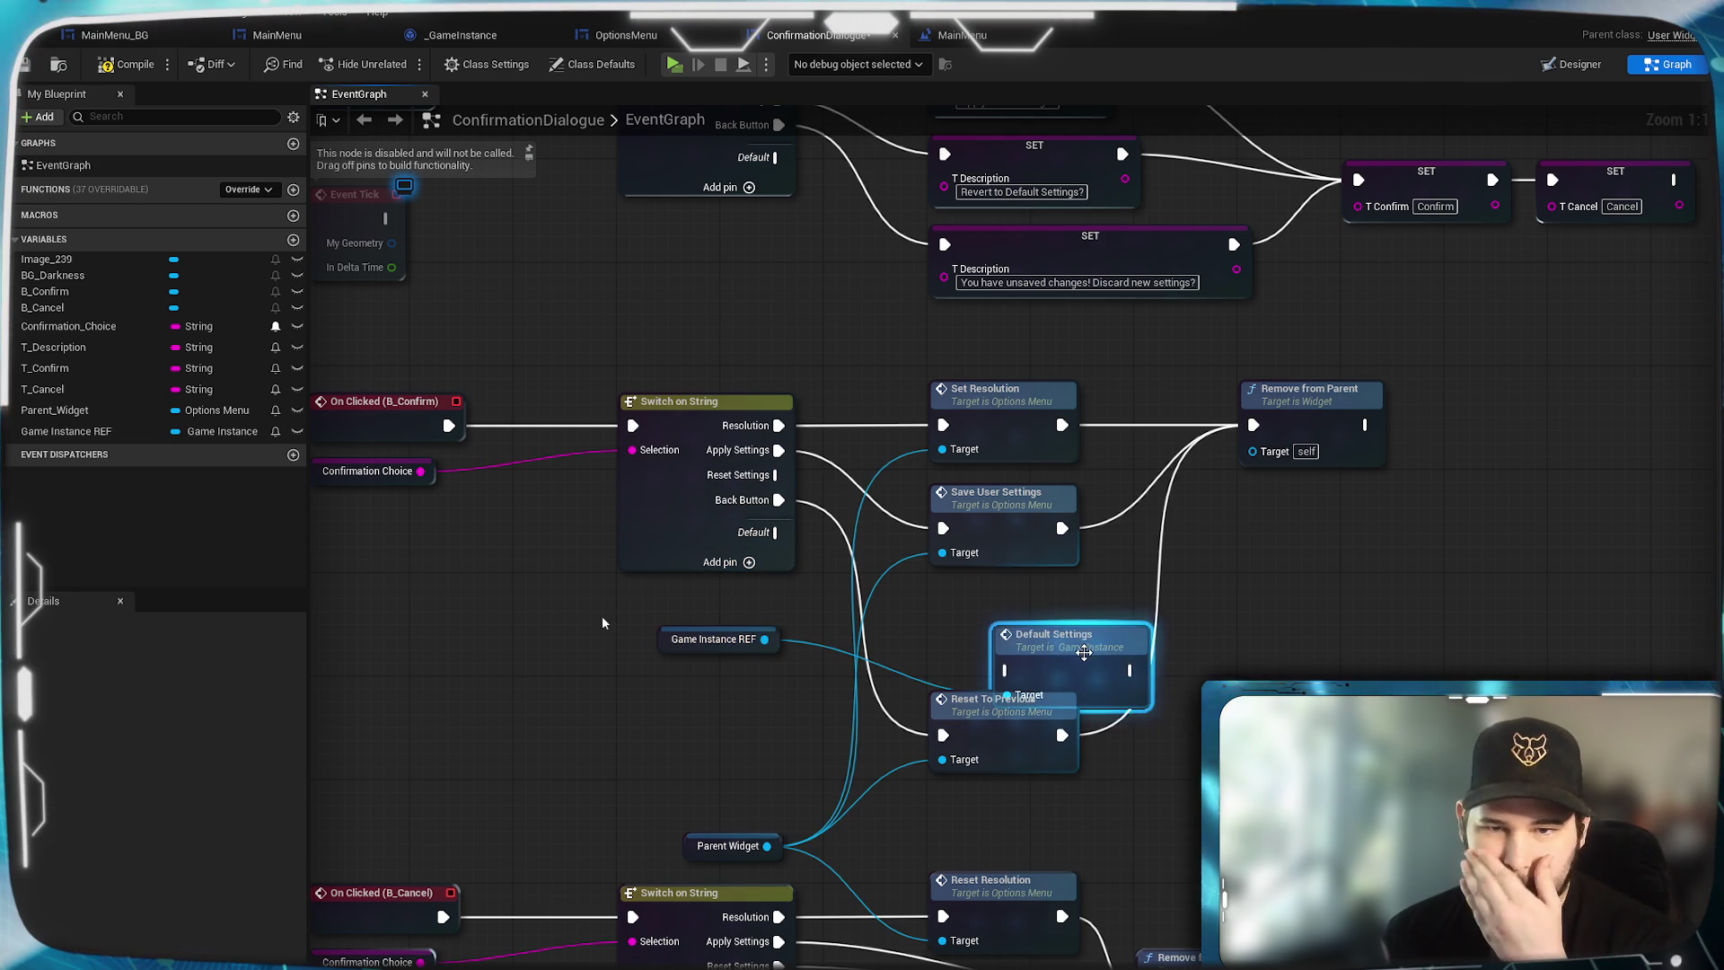
left_click_drag(1068, 643, 1004, 603)
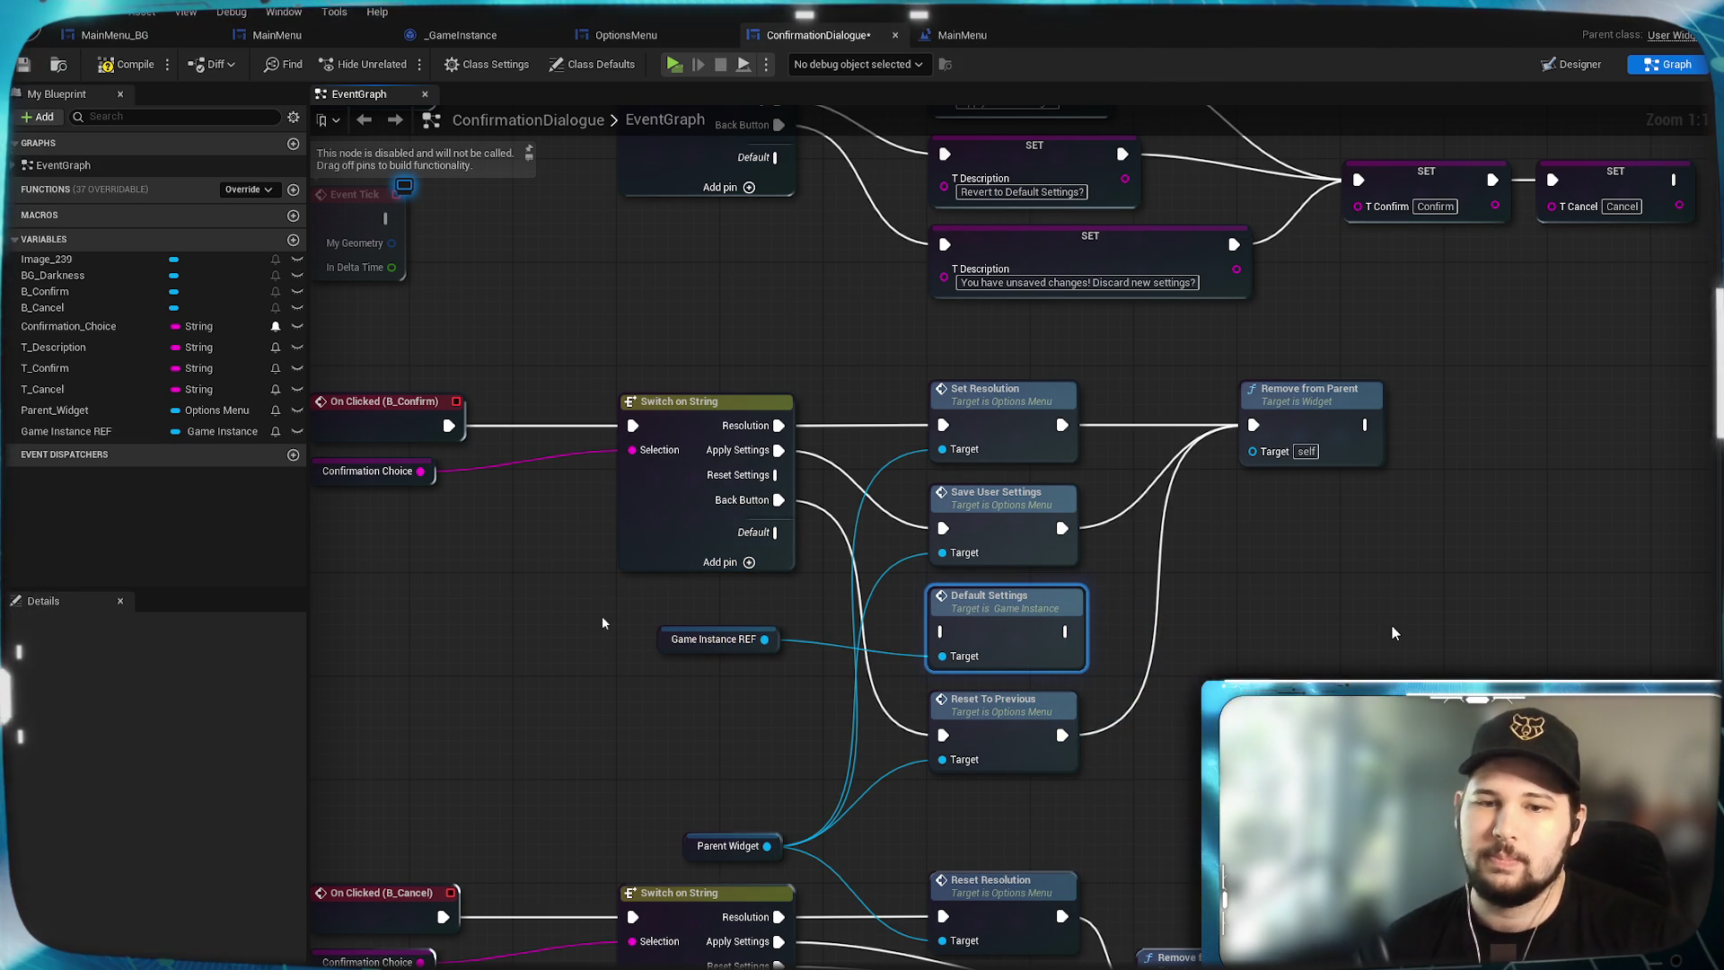
left_click(779, 640)
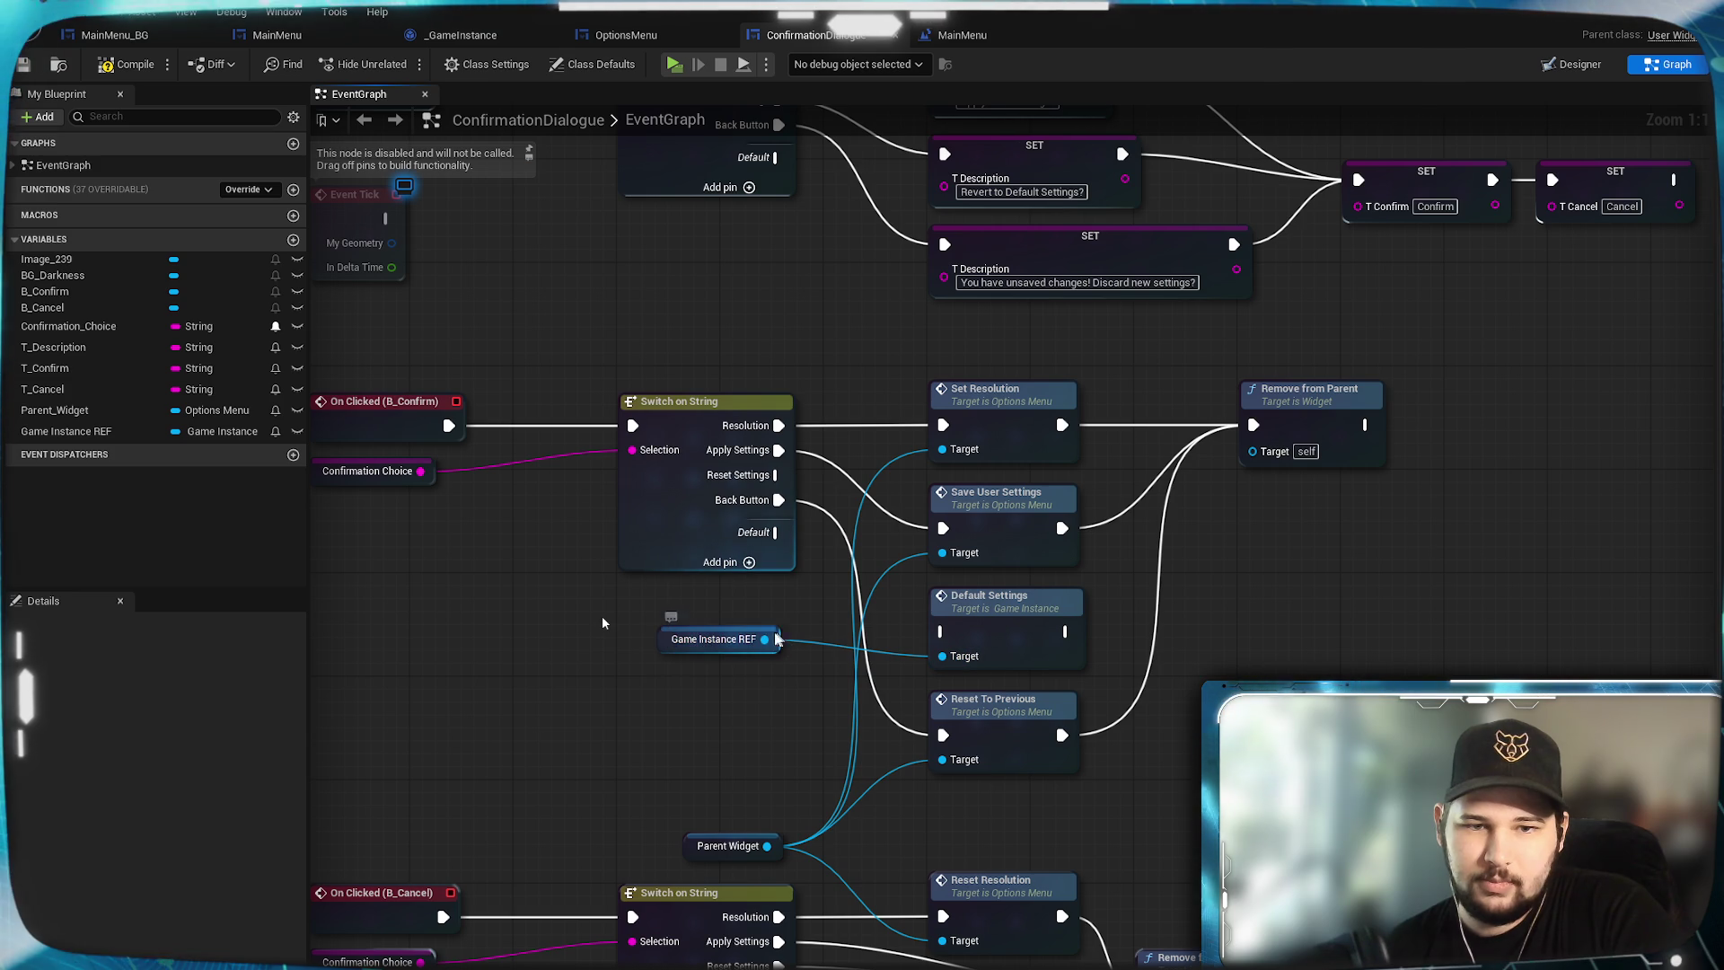
left_click_drag(781, 640, 743, 601)
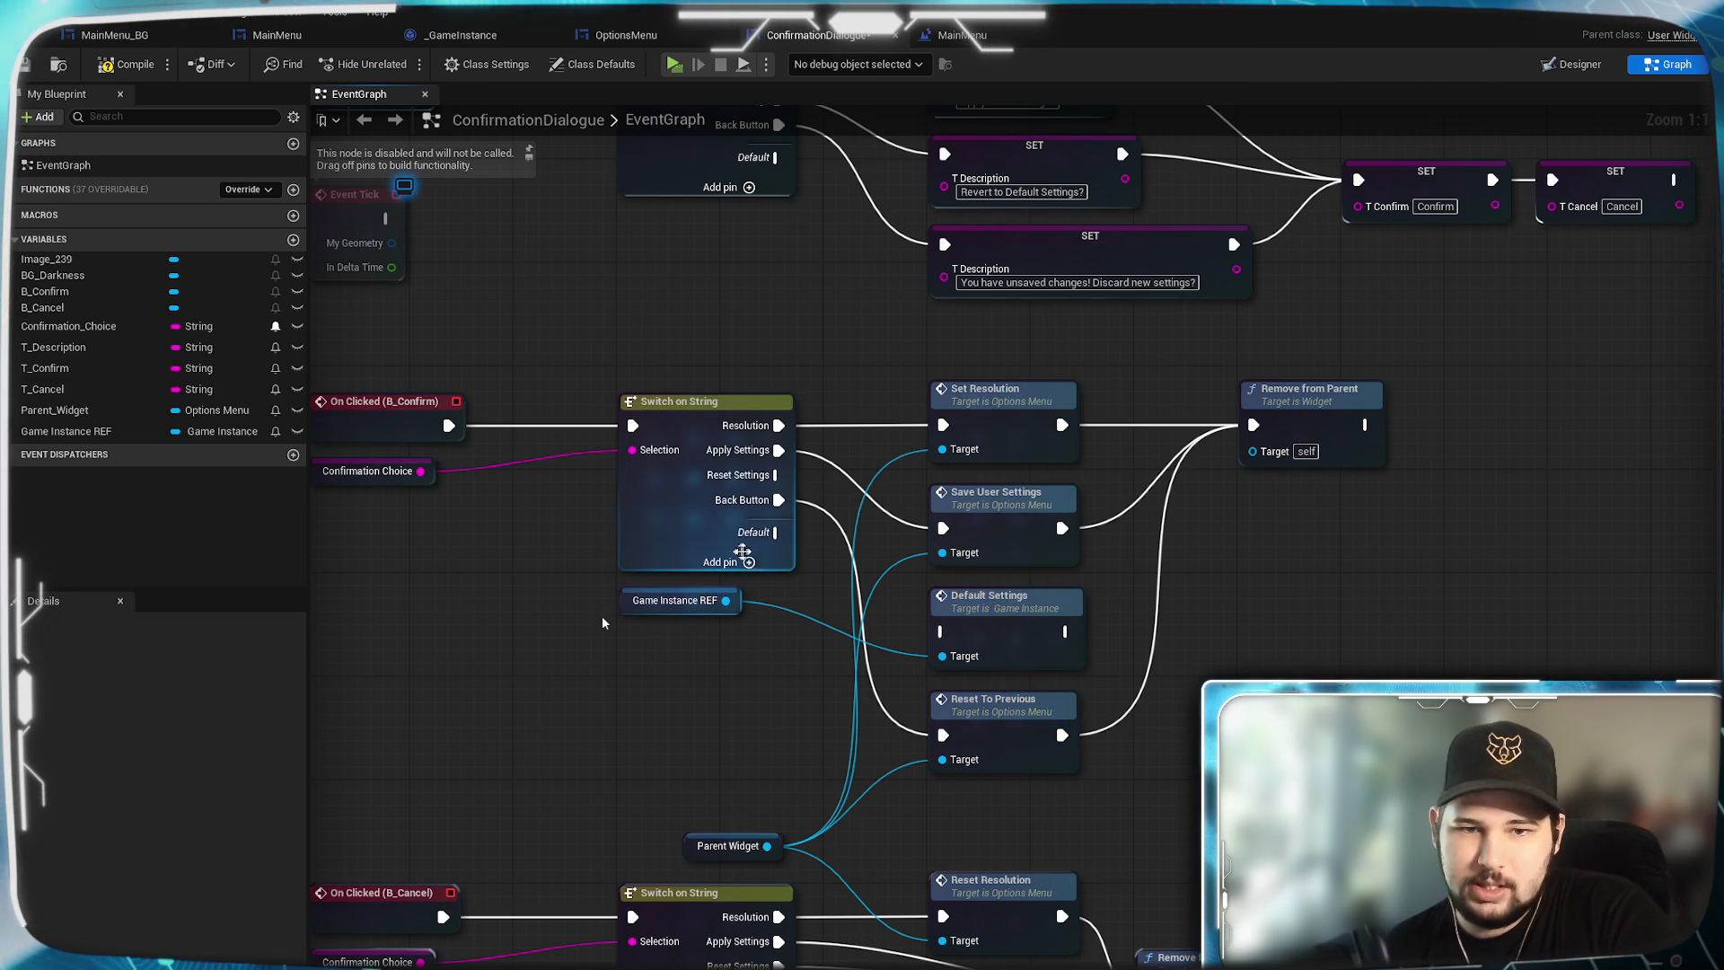
mouse_move(775, 475)
left_mouse_down()
mouse_move(918, 591)
mouse_move(939, 631)
left_mouse_up()
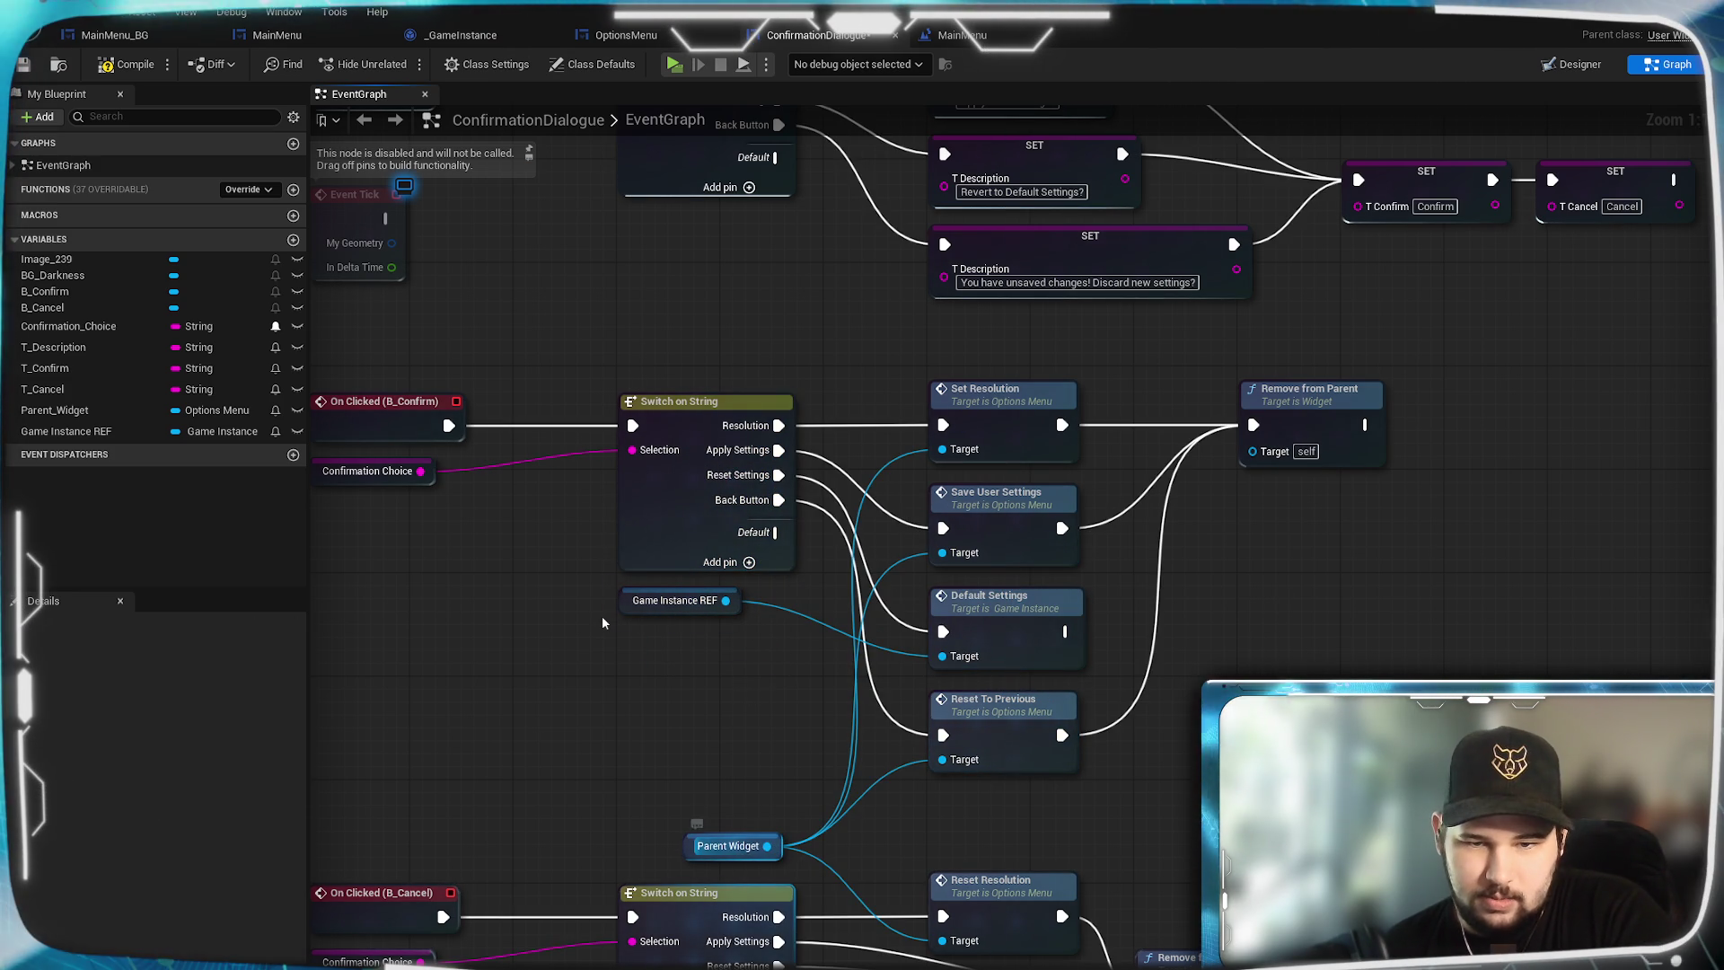
Add Get User Settings on Parent Widget to run after Default Settings.
left_click_drag(767, 846, 1180, 631)
type("get")
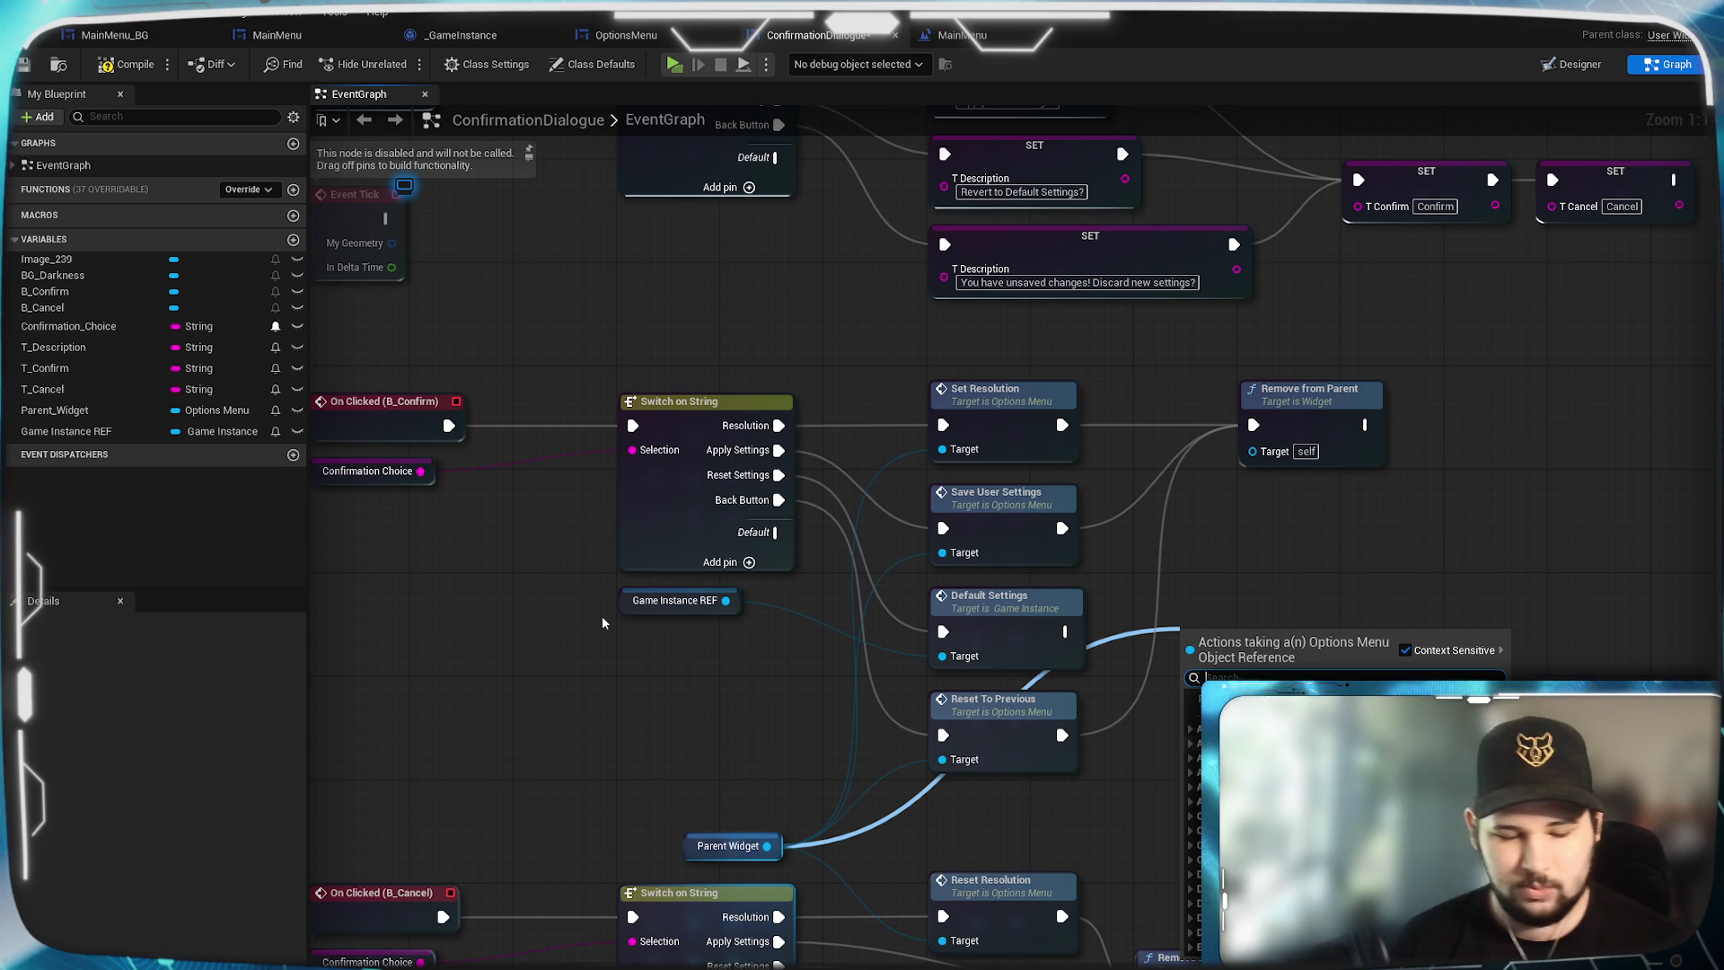
type(" s")
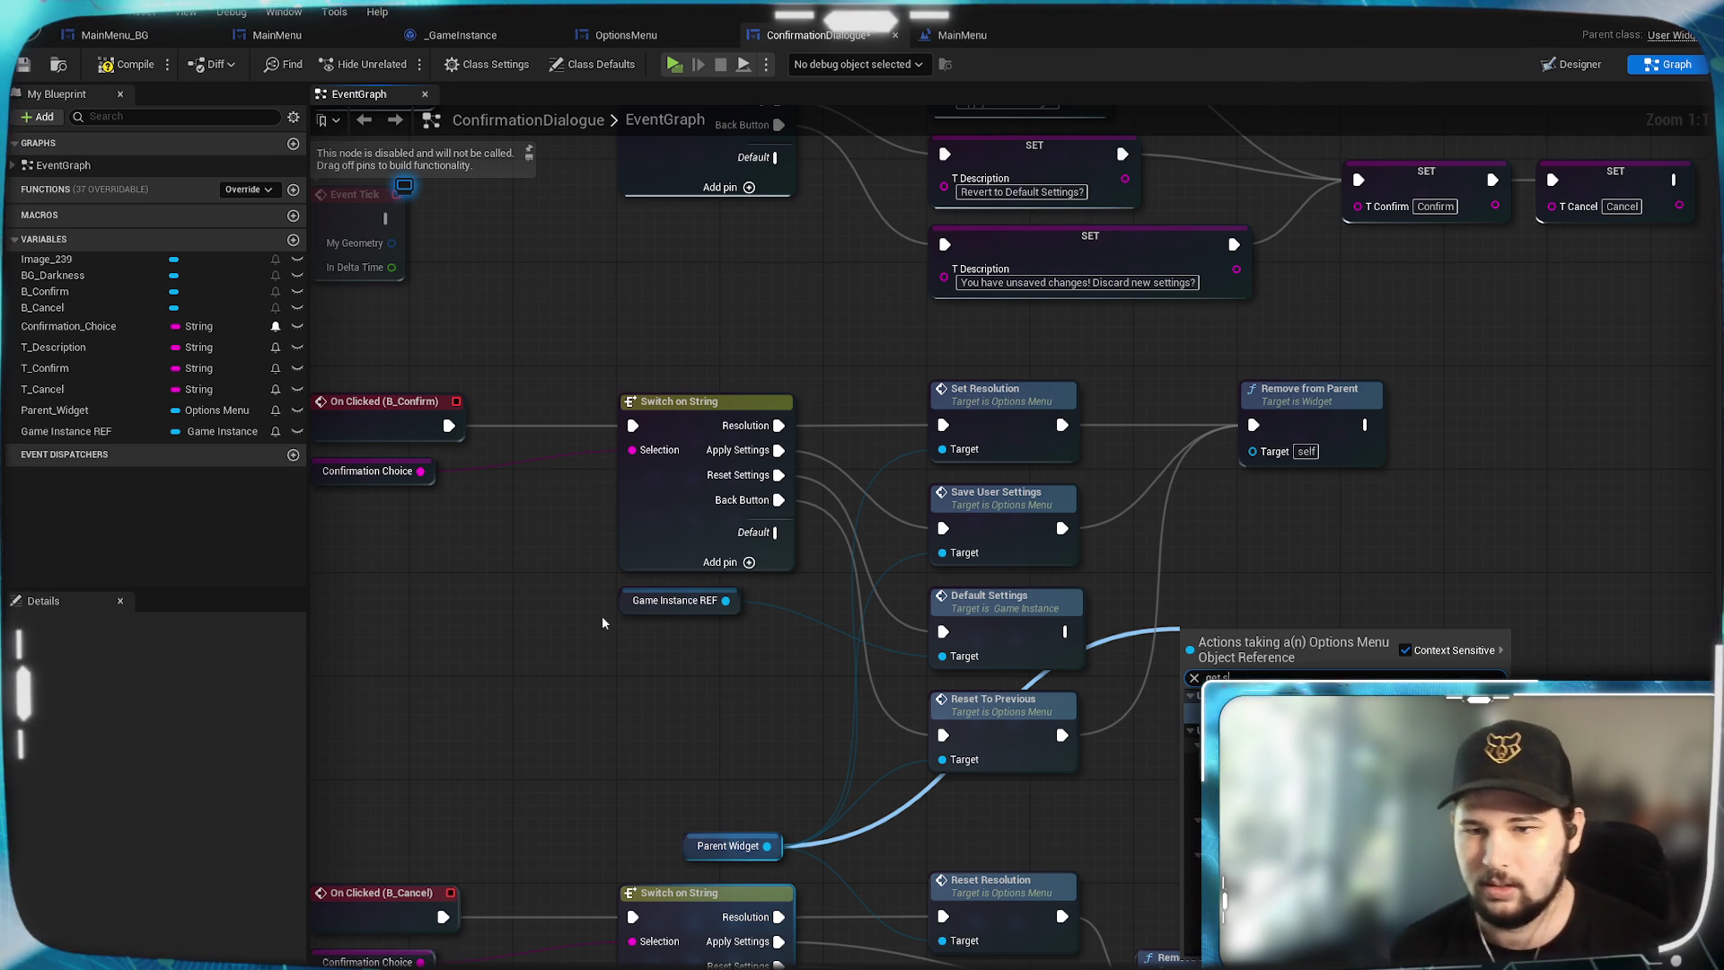
key("Return")
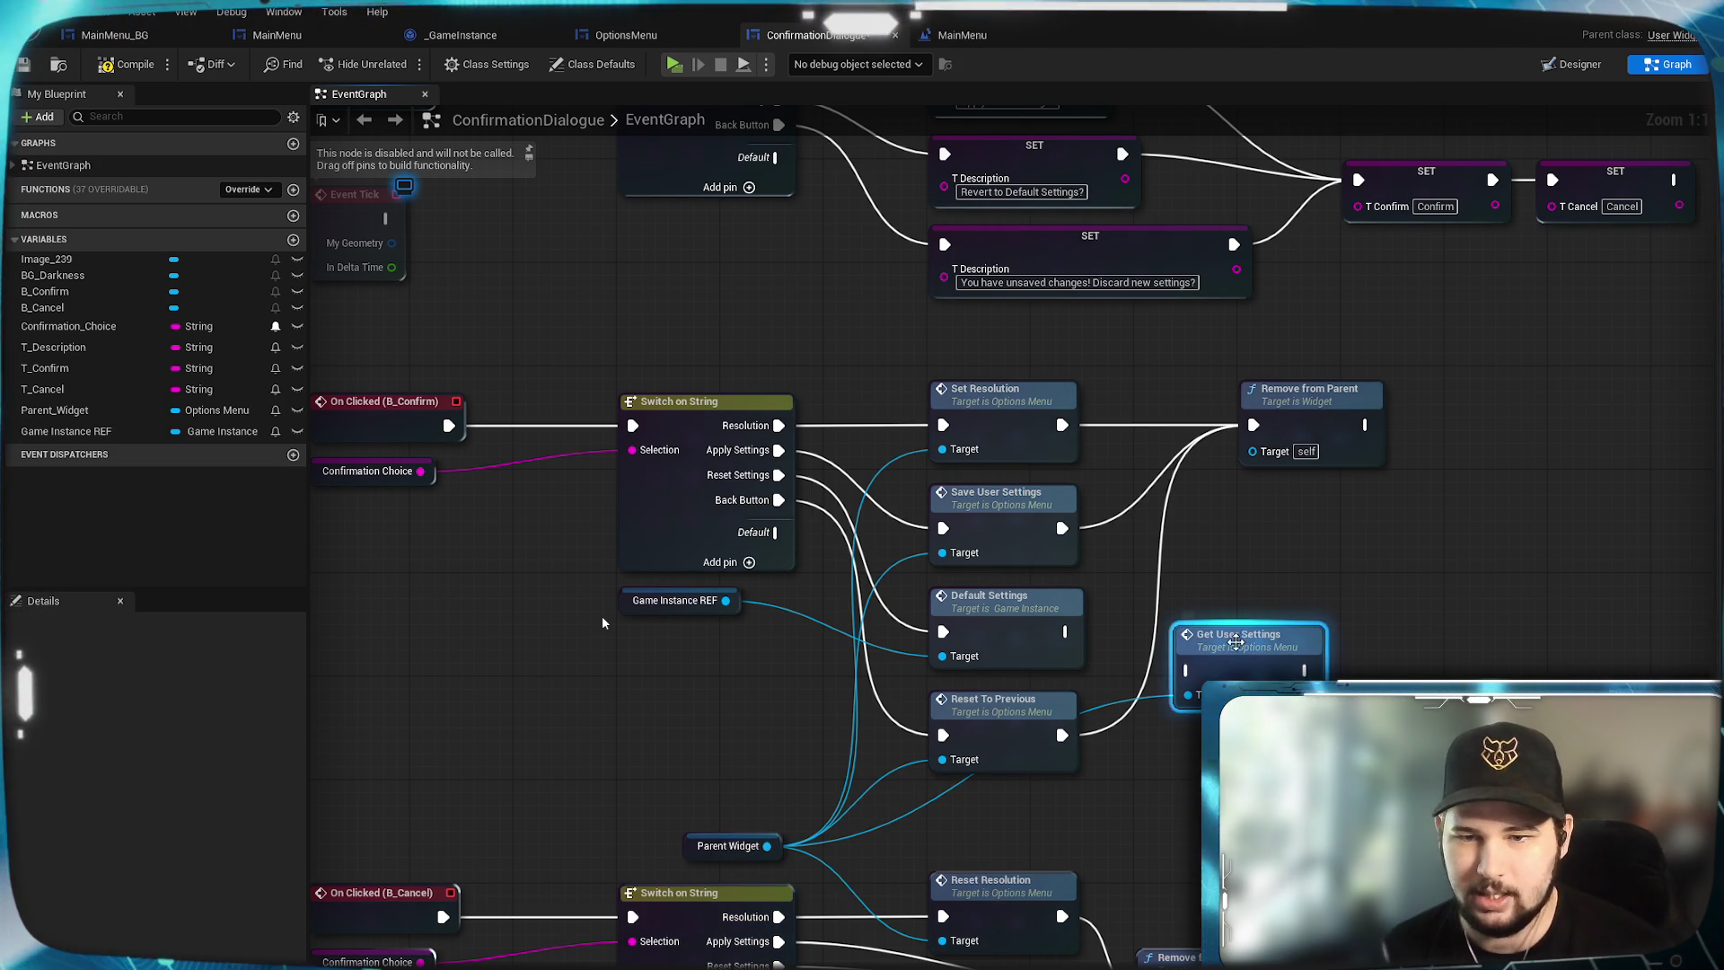
left_click_drag(1239, 637, 1188, 599)
left_click_drag(1065, 631, 1307, 631)
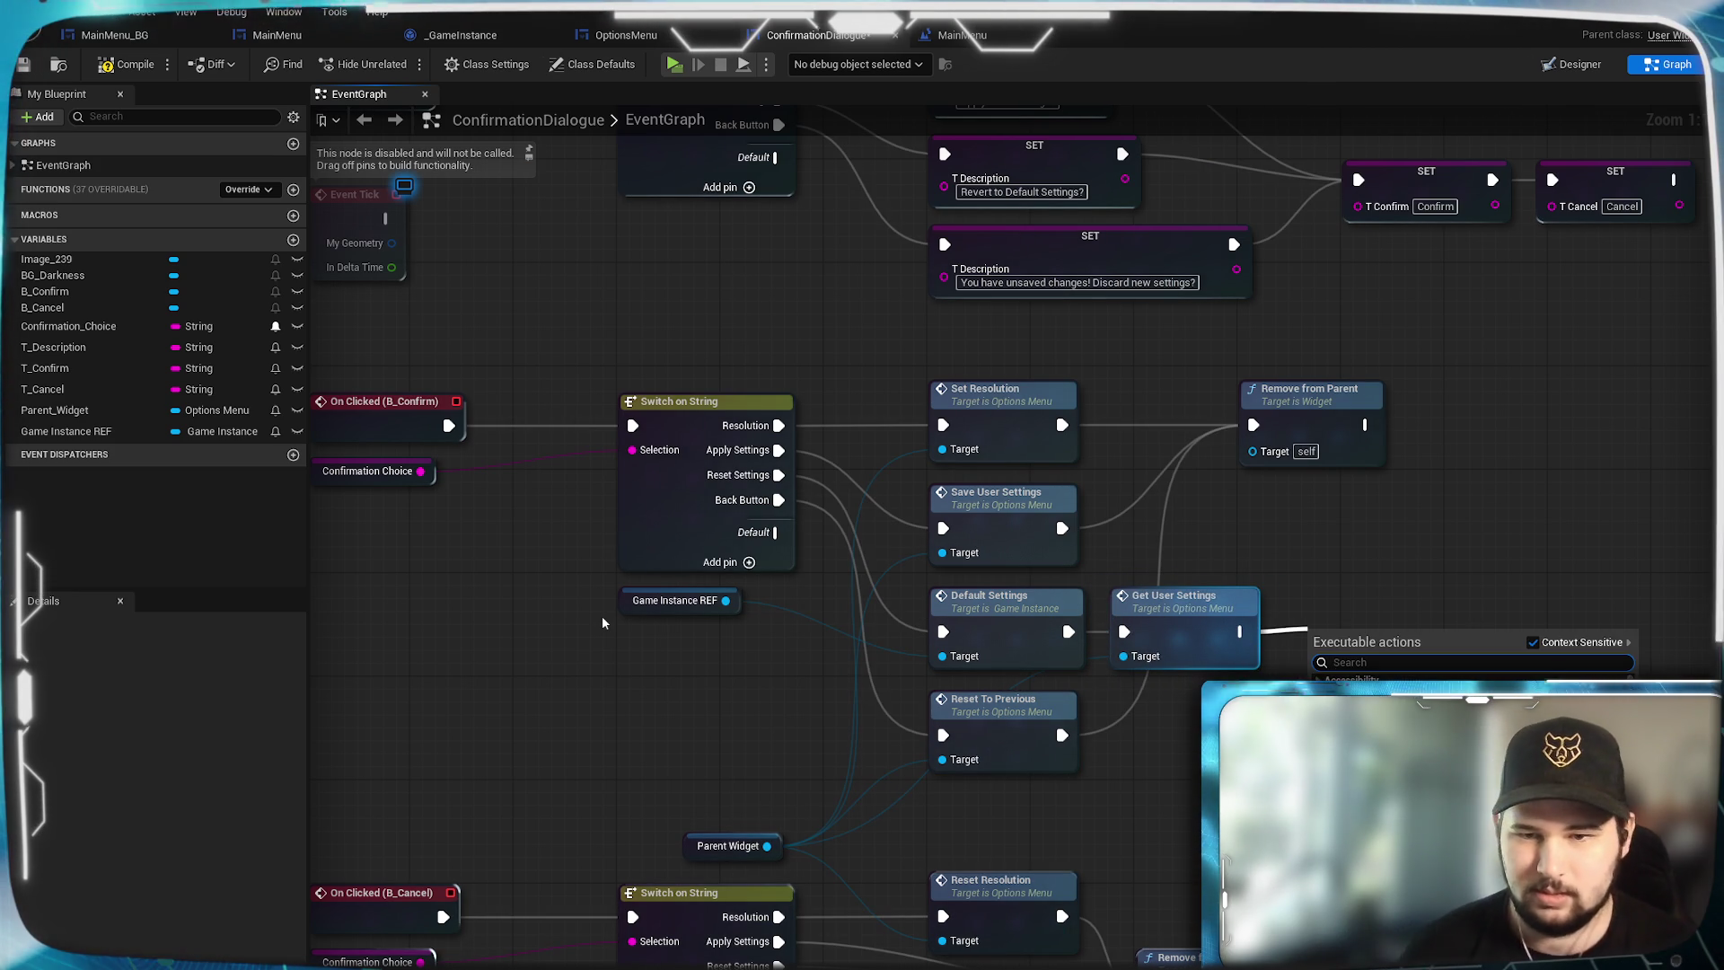
left_click(776, 845)
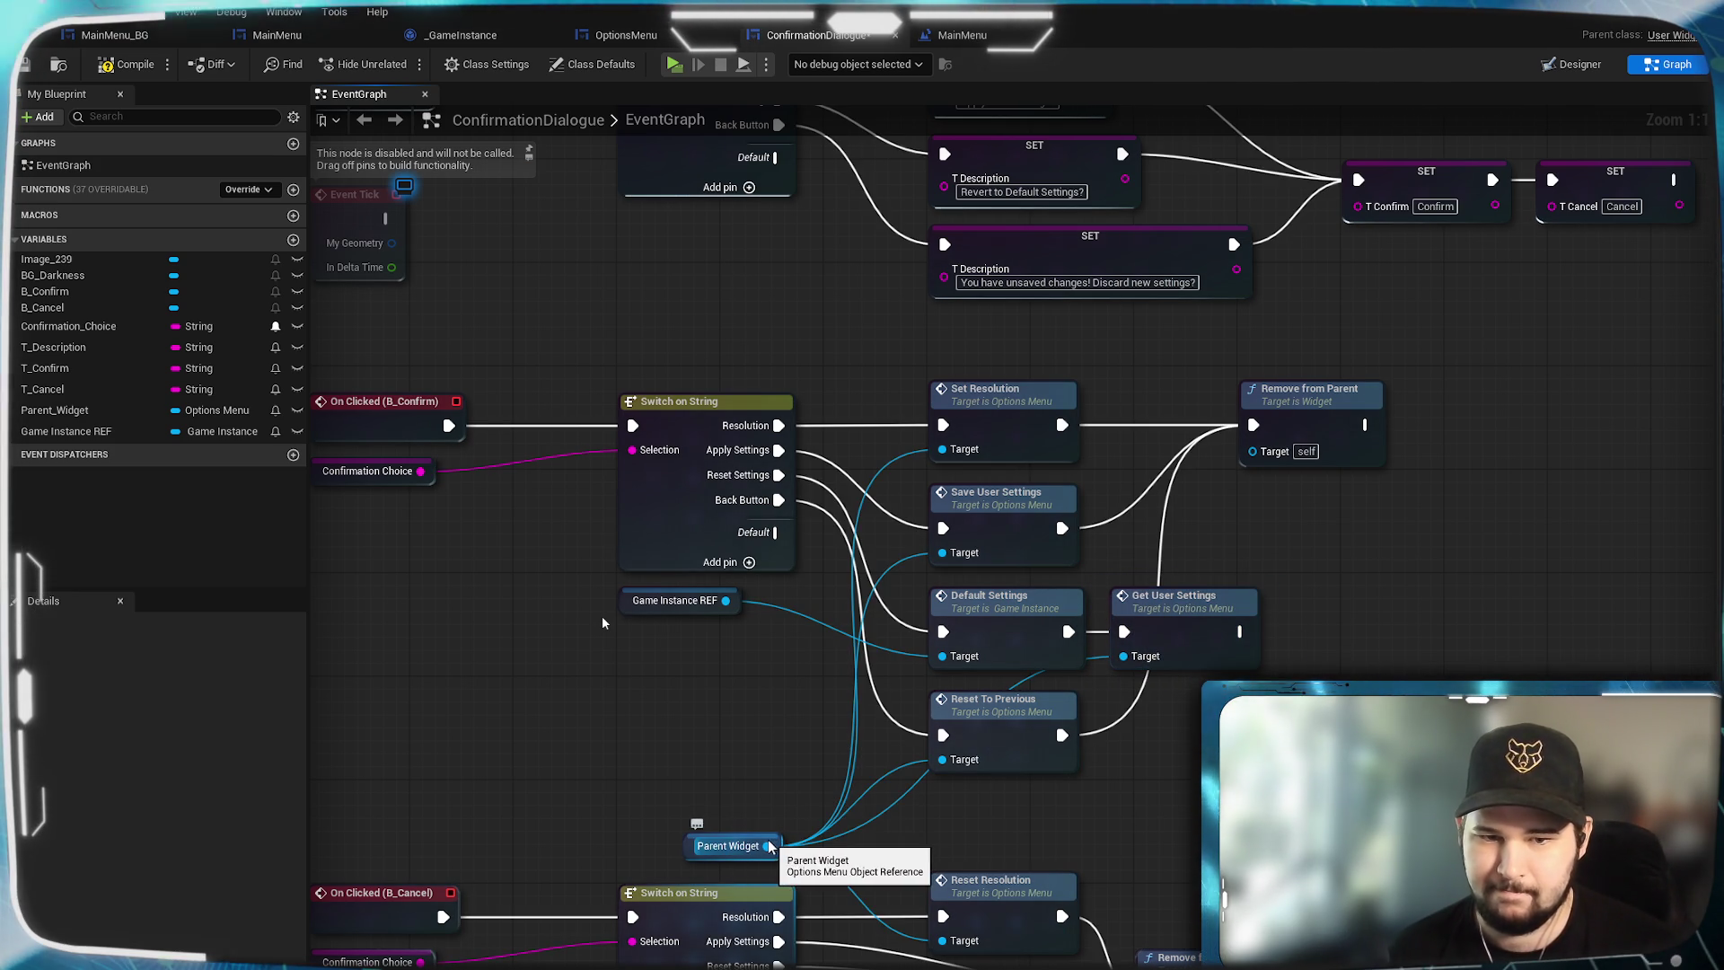
Chain Apply Settings on Parent Widget into Remove from Parent, then compile.
mouse_move(776, 845)
left_mouse_down()
mouse_move(1320, 680)
mouse_move(1330, 640)
left_mouse_up()
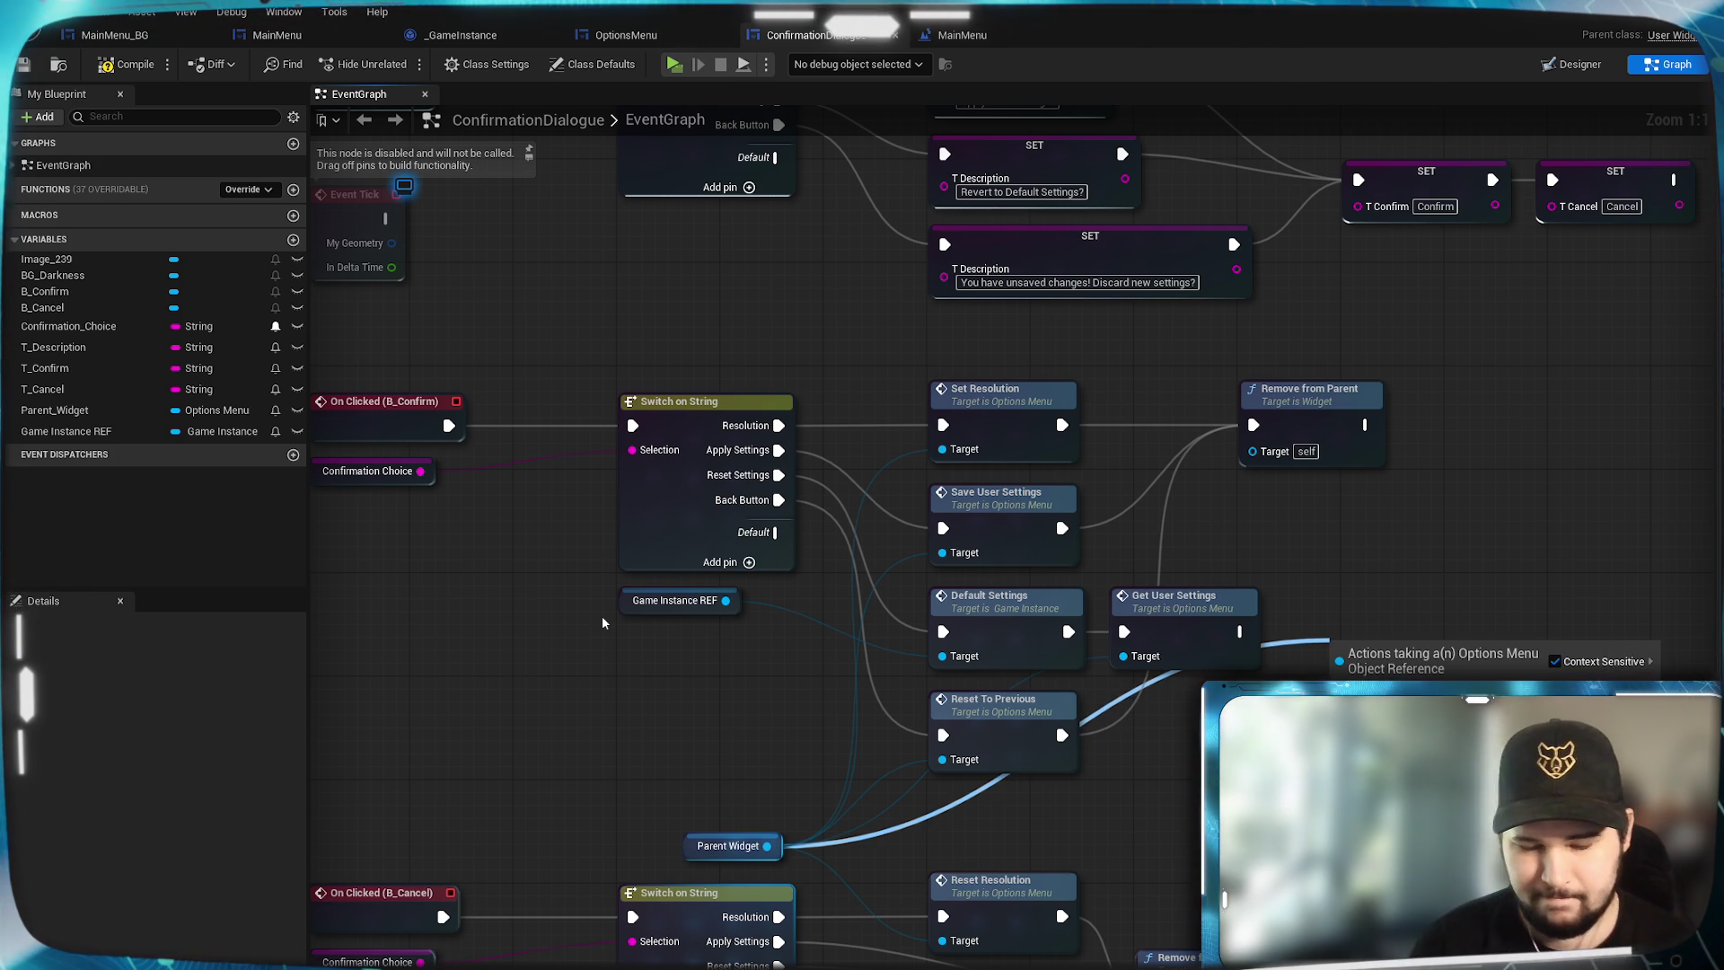
type("apply settings")
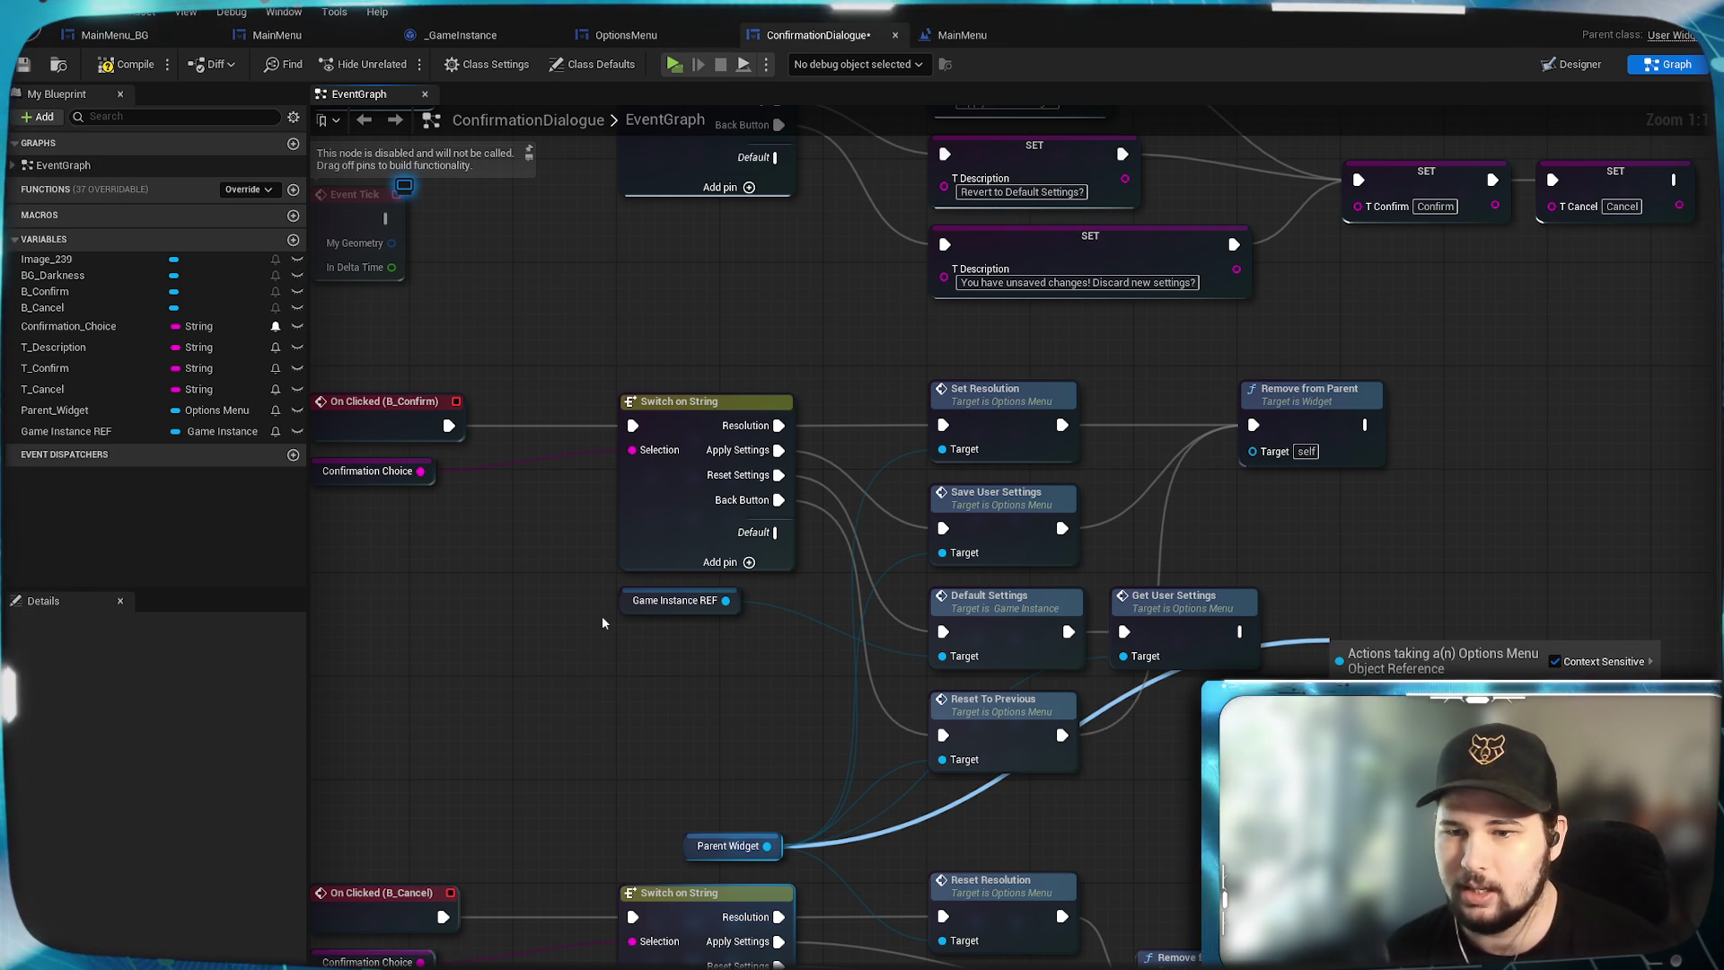
key("Return")
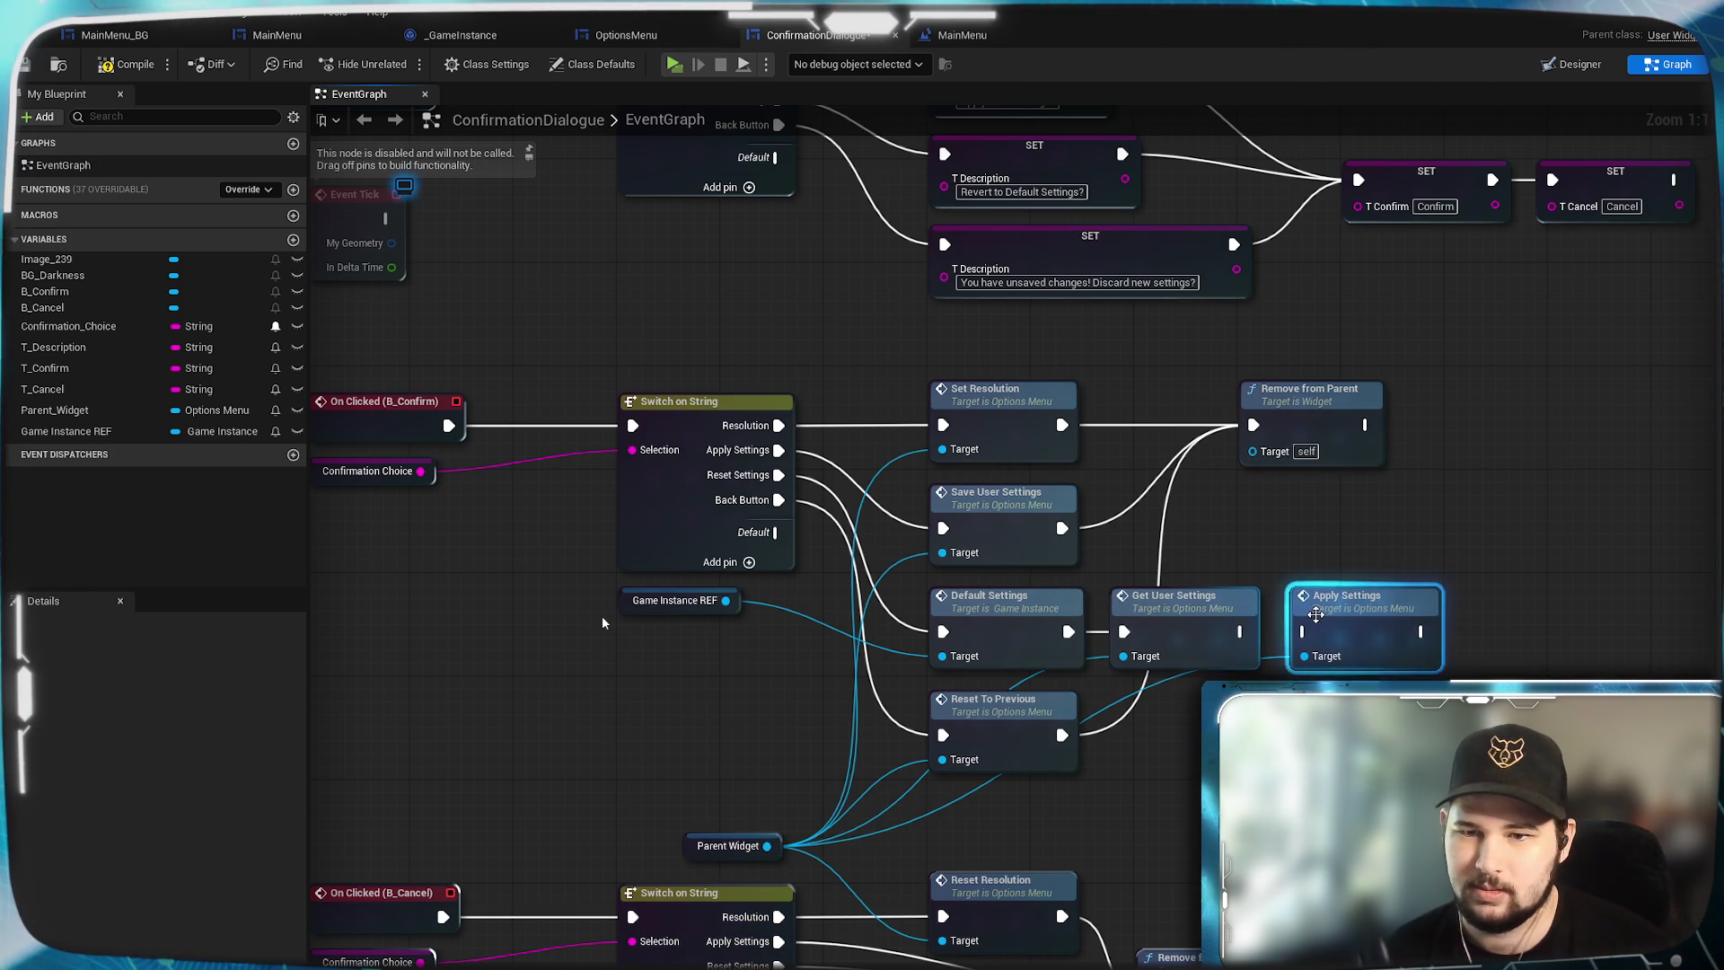
left_click_drag(1243, 631, 1305, 631)
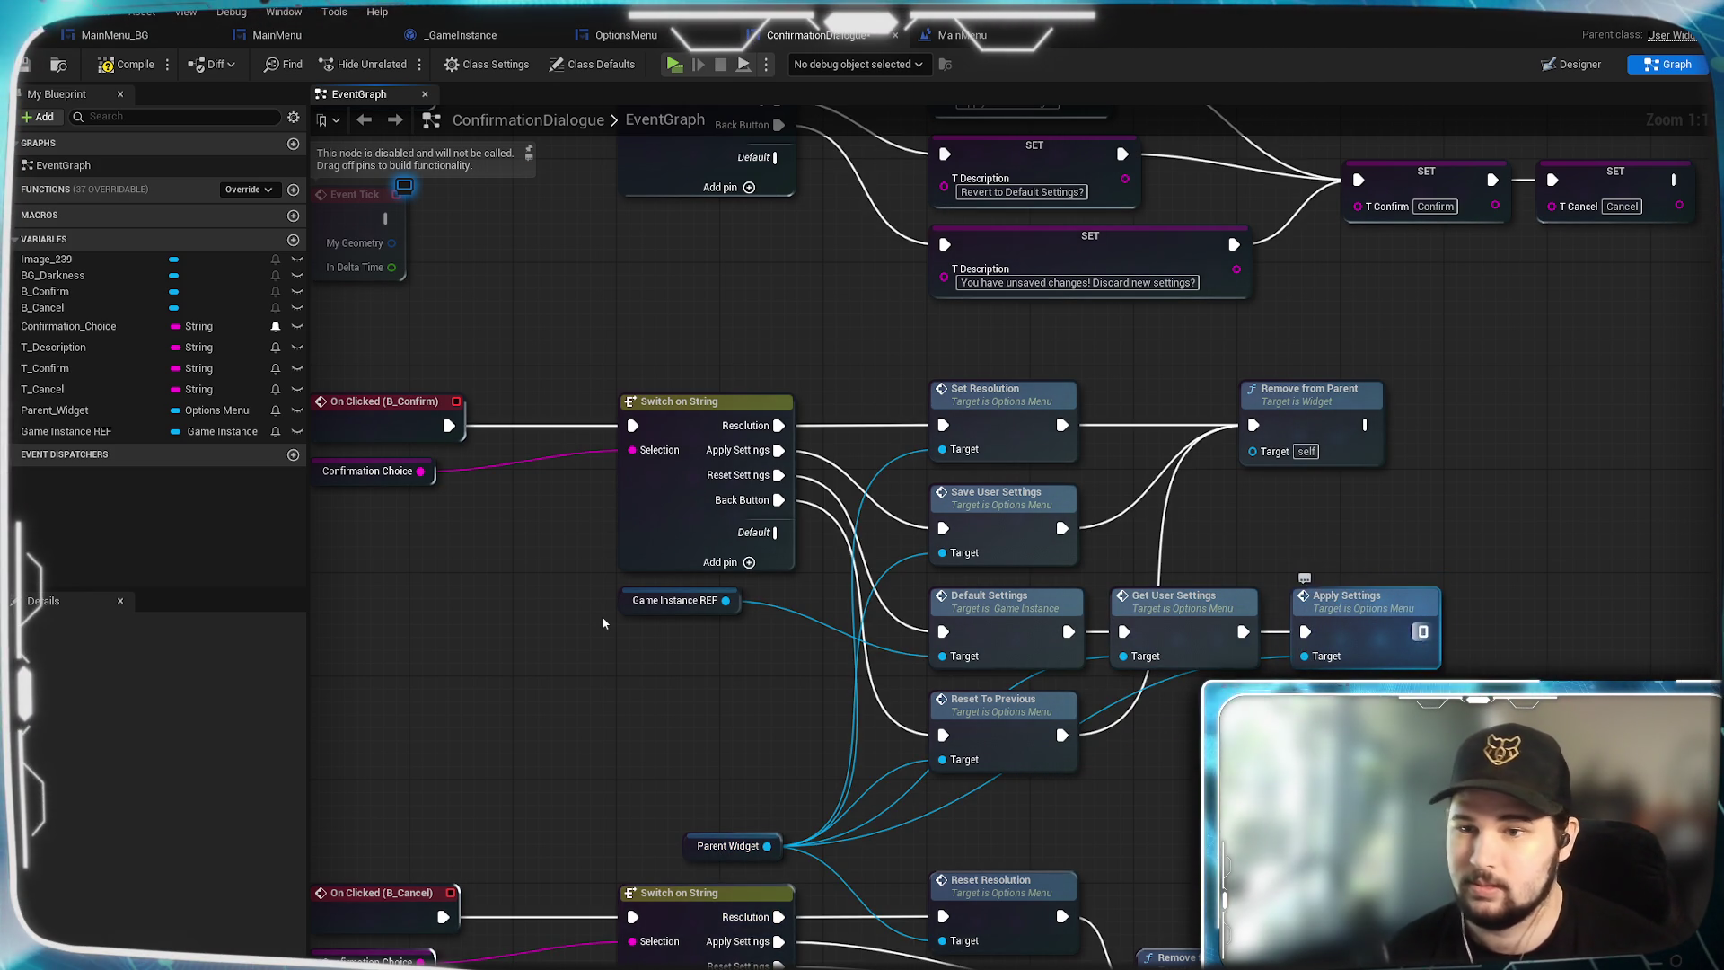
left_click_drag(1422, 632, 1253, 425)
key("F7")
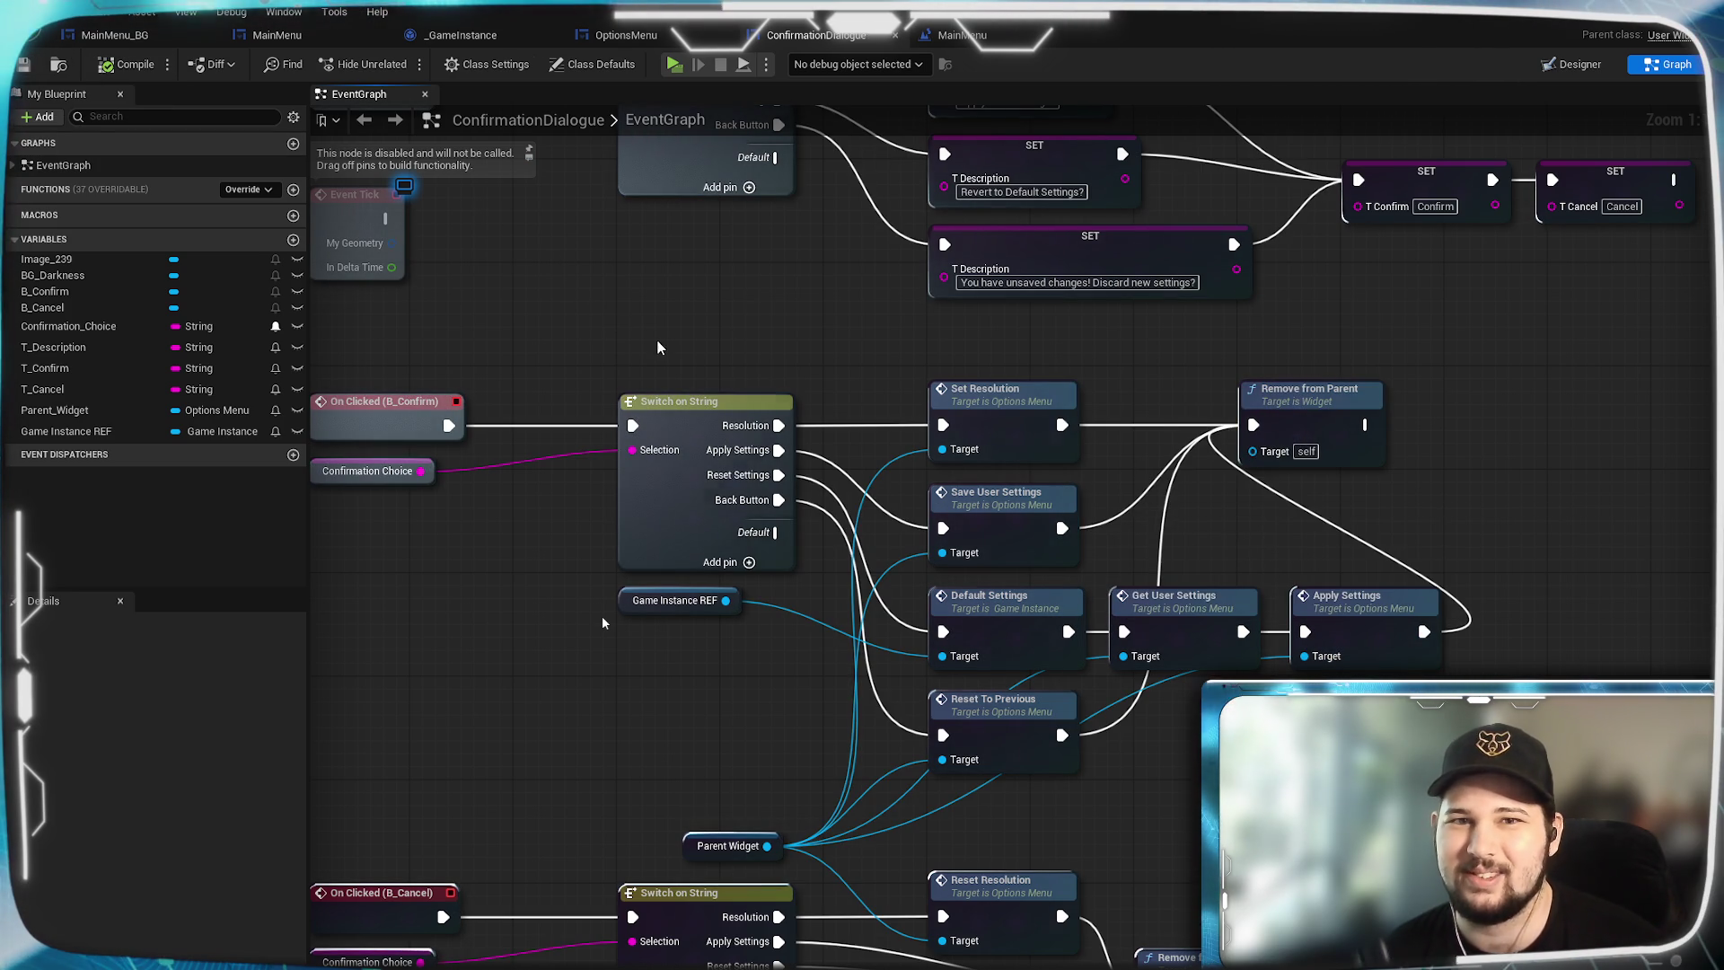
In a standalone preview, set the resolution to 1600 x 900, apply and confirm.
left_click(672, 64)
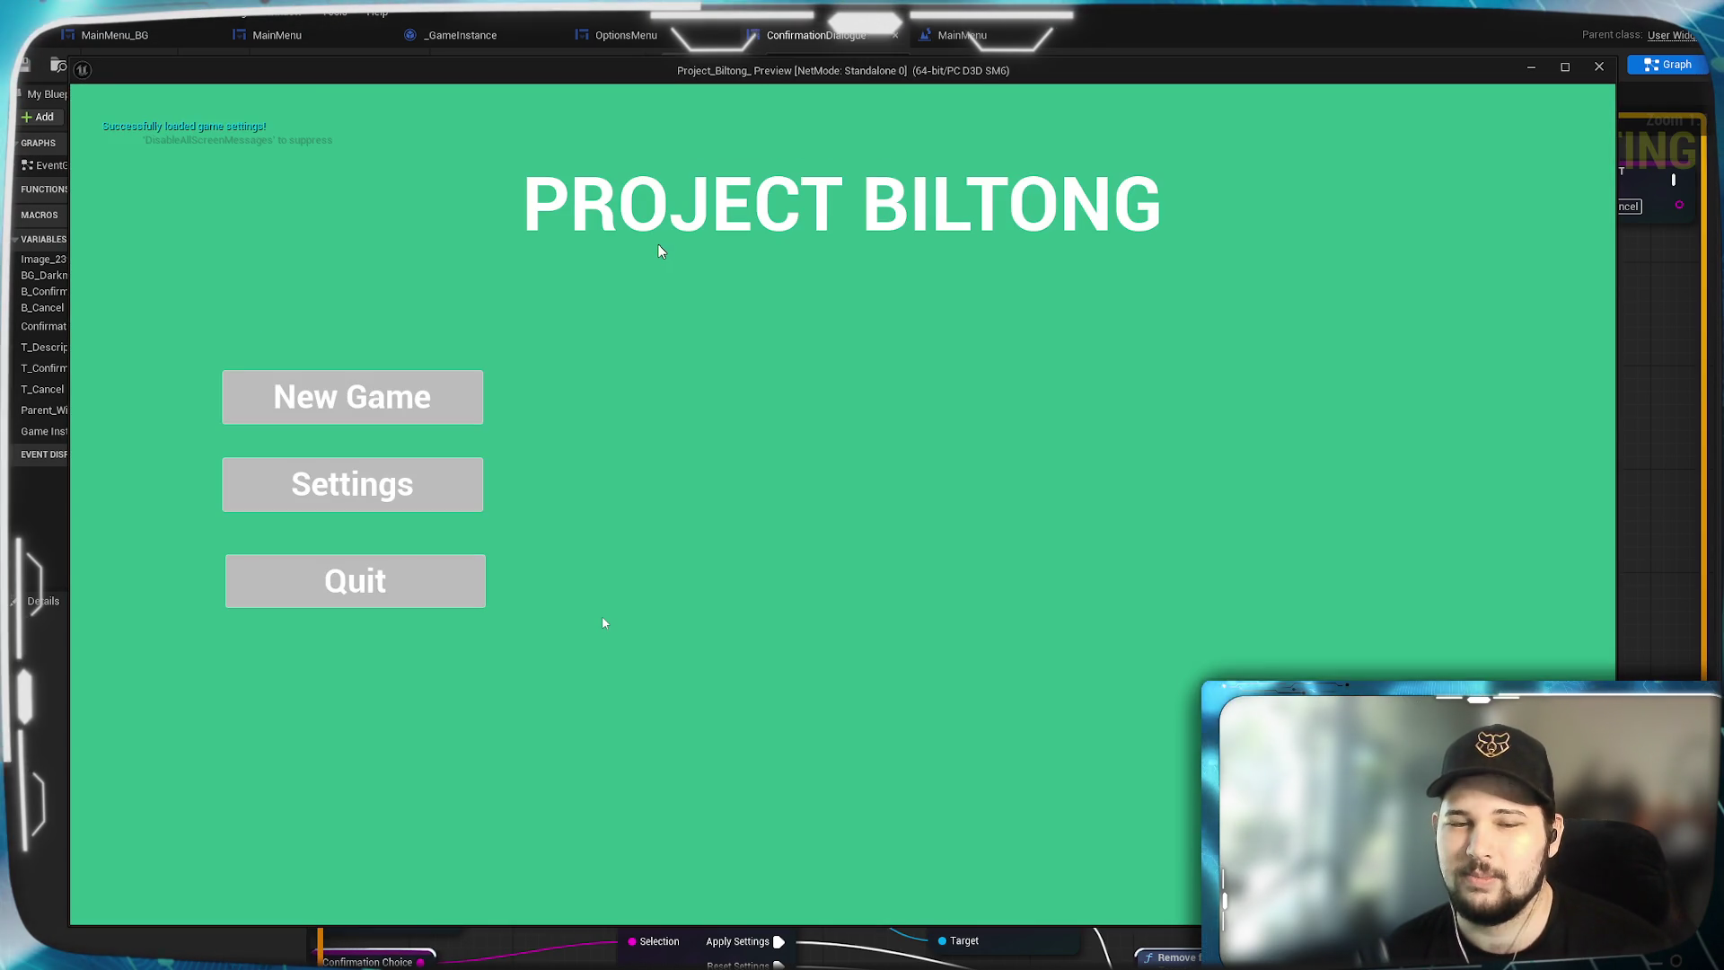
left_click(458, 485)
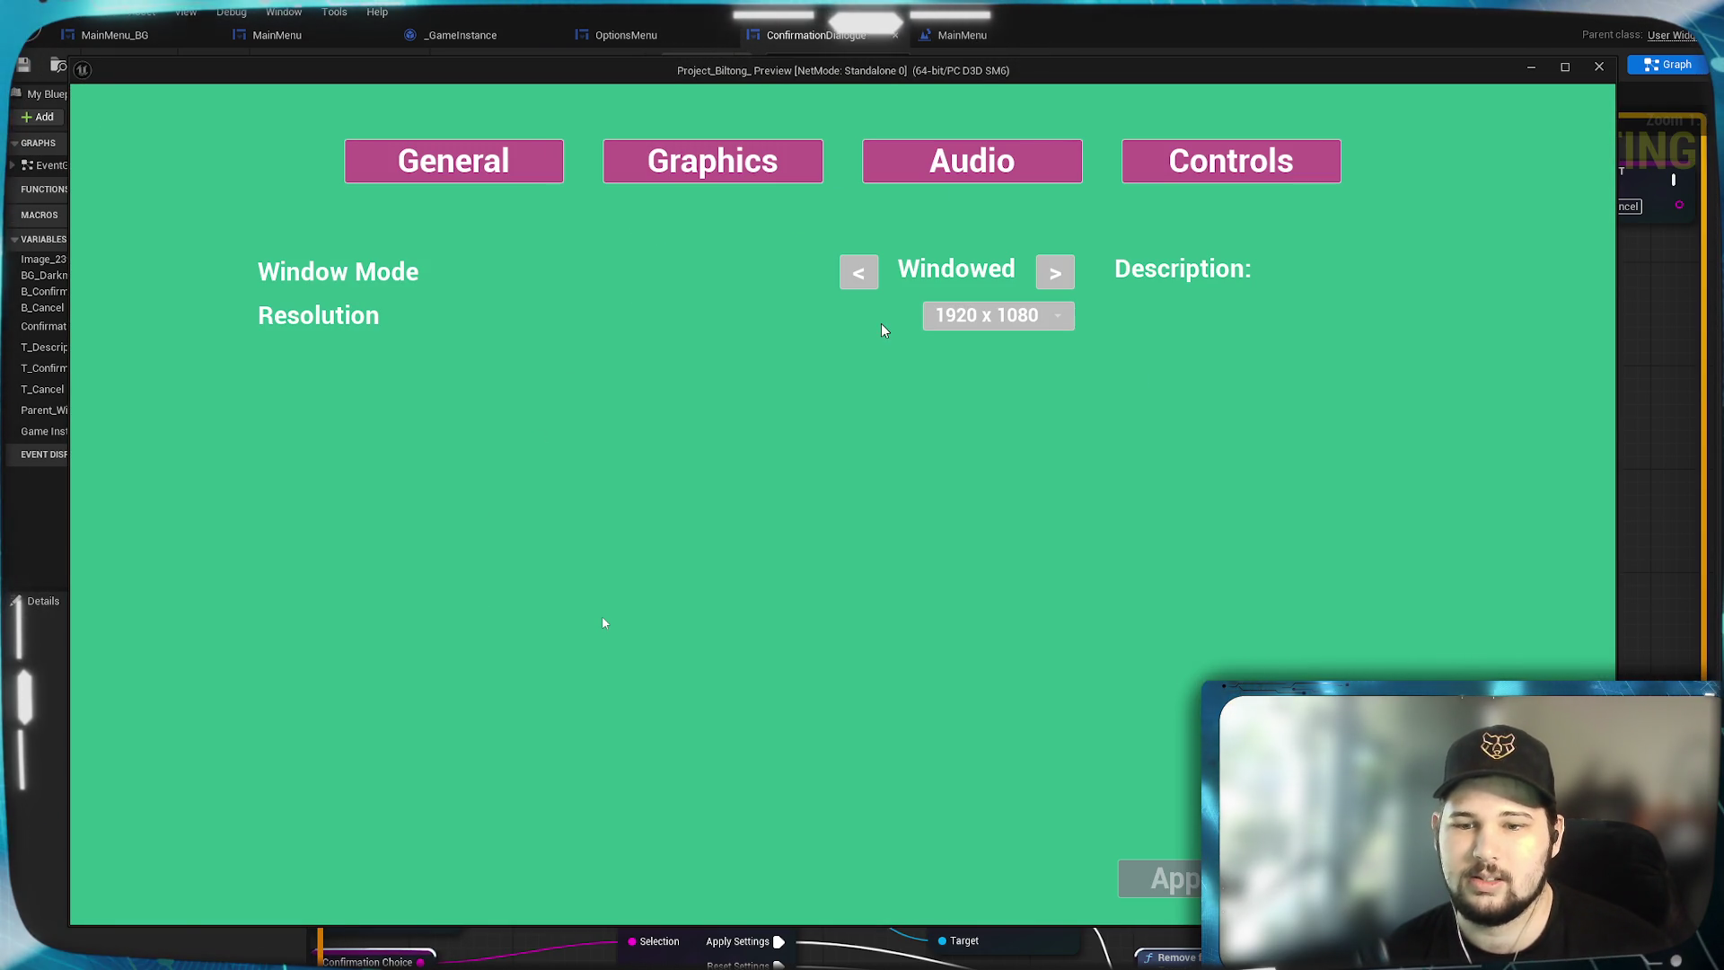
left_click(1058, 322)
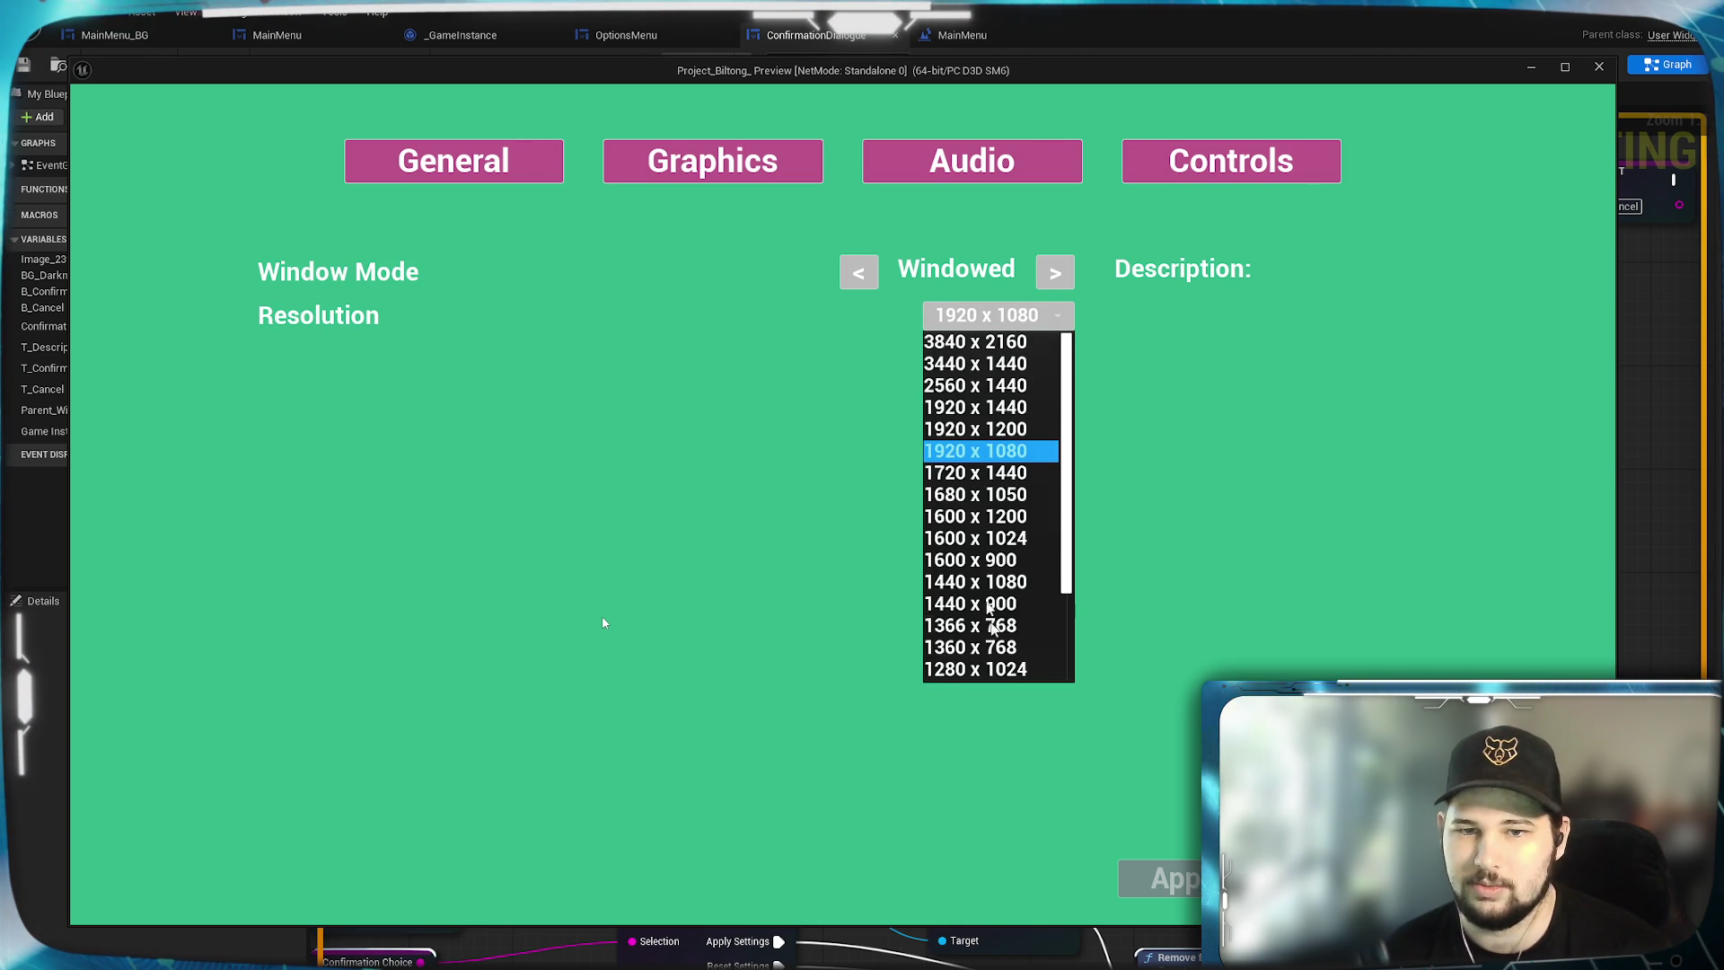
left_click(971, 559)
left_click(1316, 623)
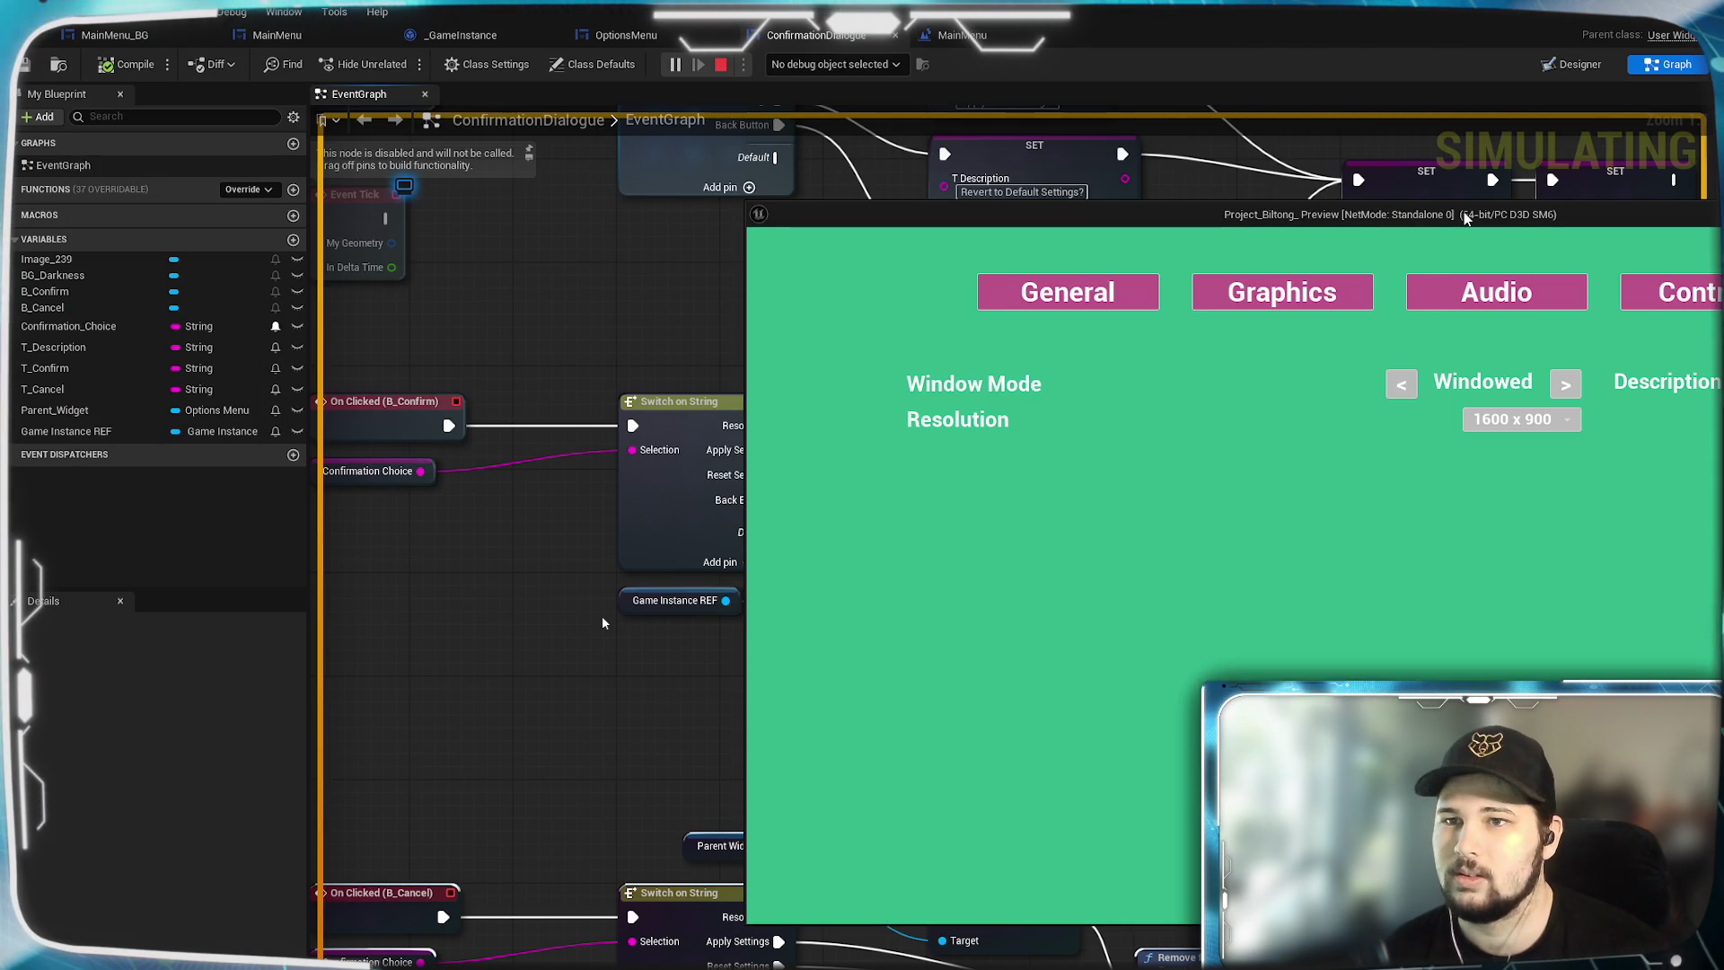
mouse_move(1465, 218)
left_mouse_down()
mouse_move(757, 133)
mouse_move(867, 109)
mouse_move(823, 154)
mouse_move(940, 90)
mouse_move(926, 189)
mouse_move(931, 95)
left_mouse_up()
left_click(1083, 778)
left_click(671, 523)
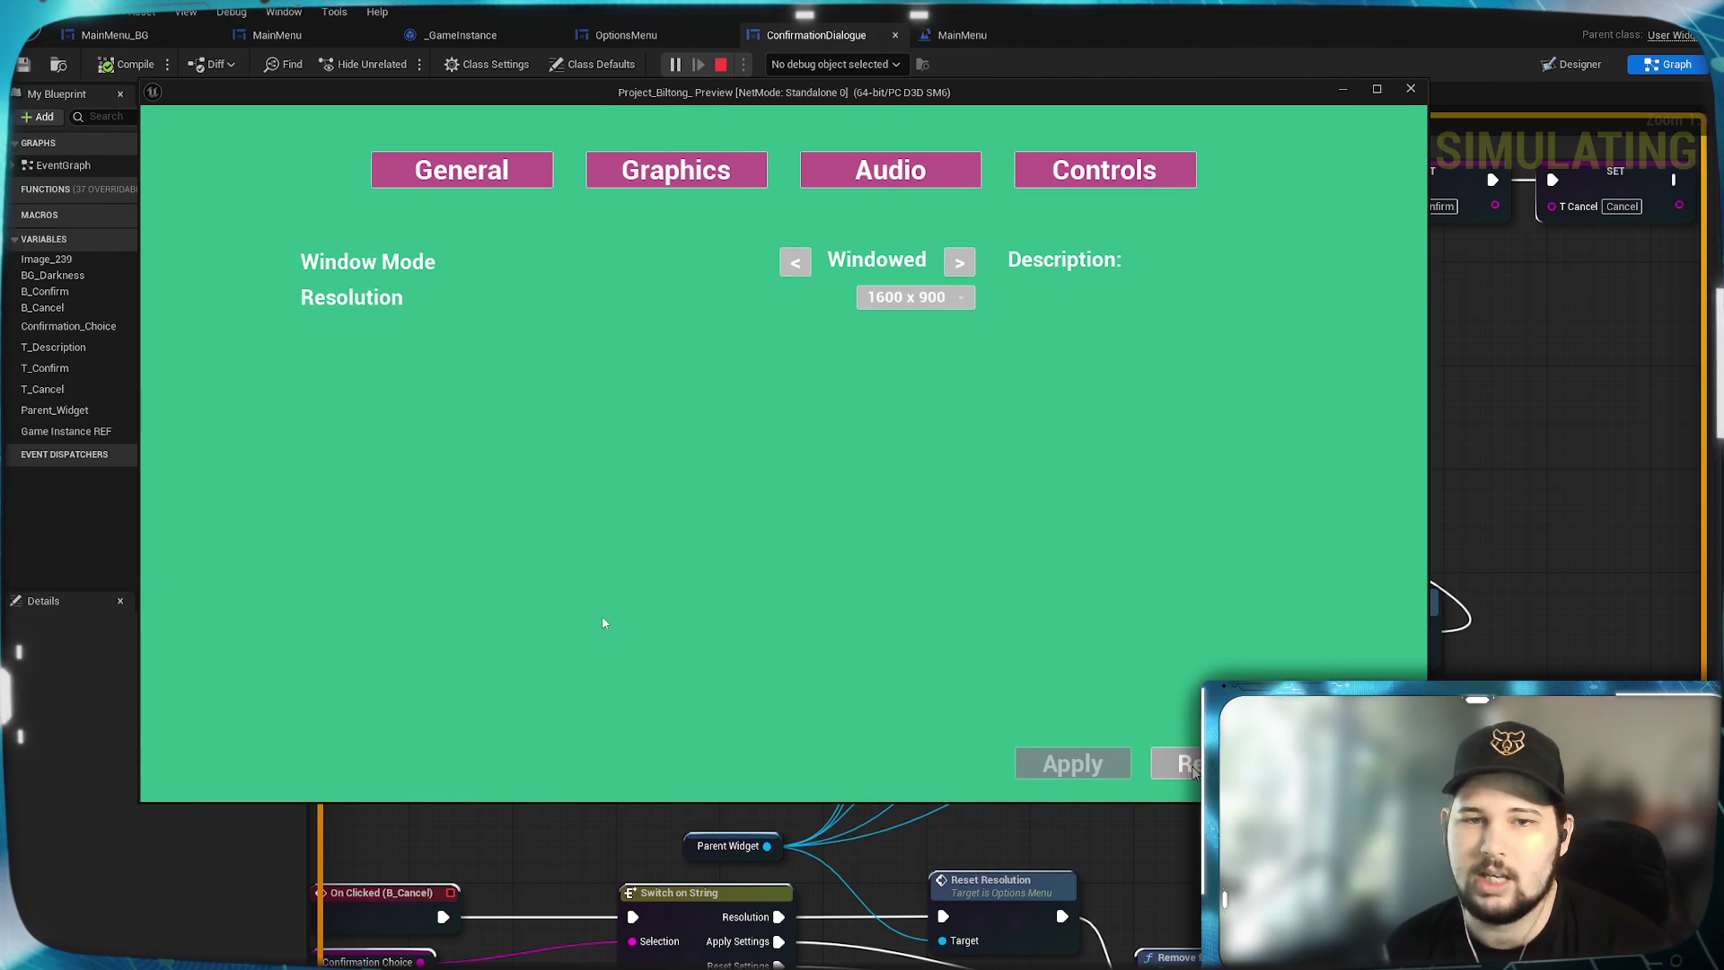
Cancel a reset once, then reset and confirm reverting to default settings.
left_click(1195, 773)
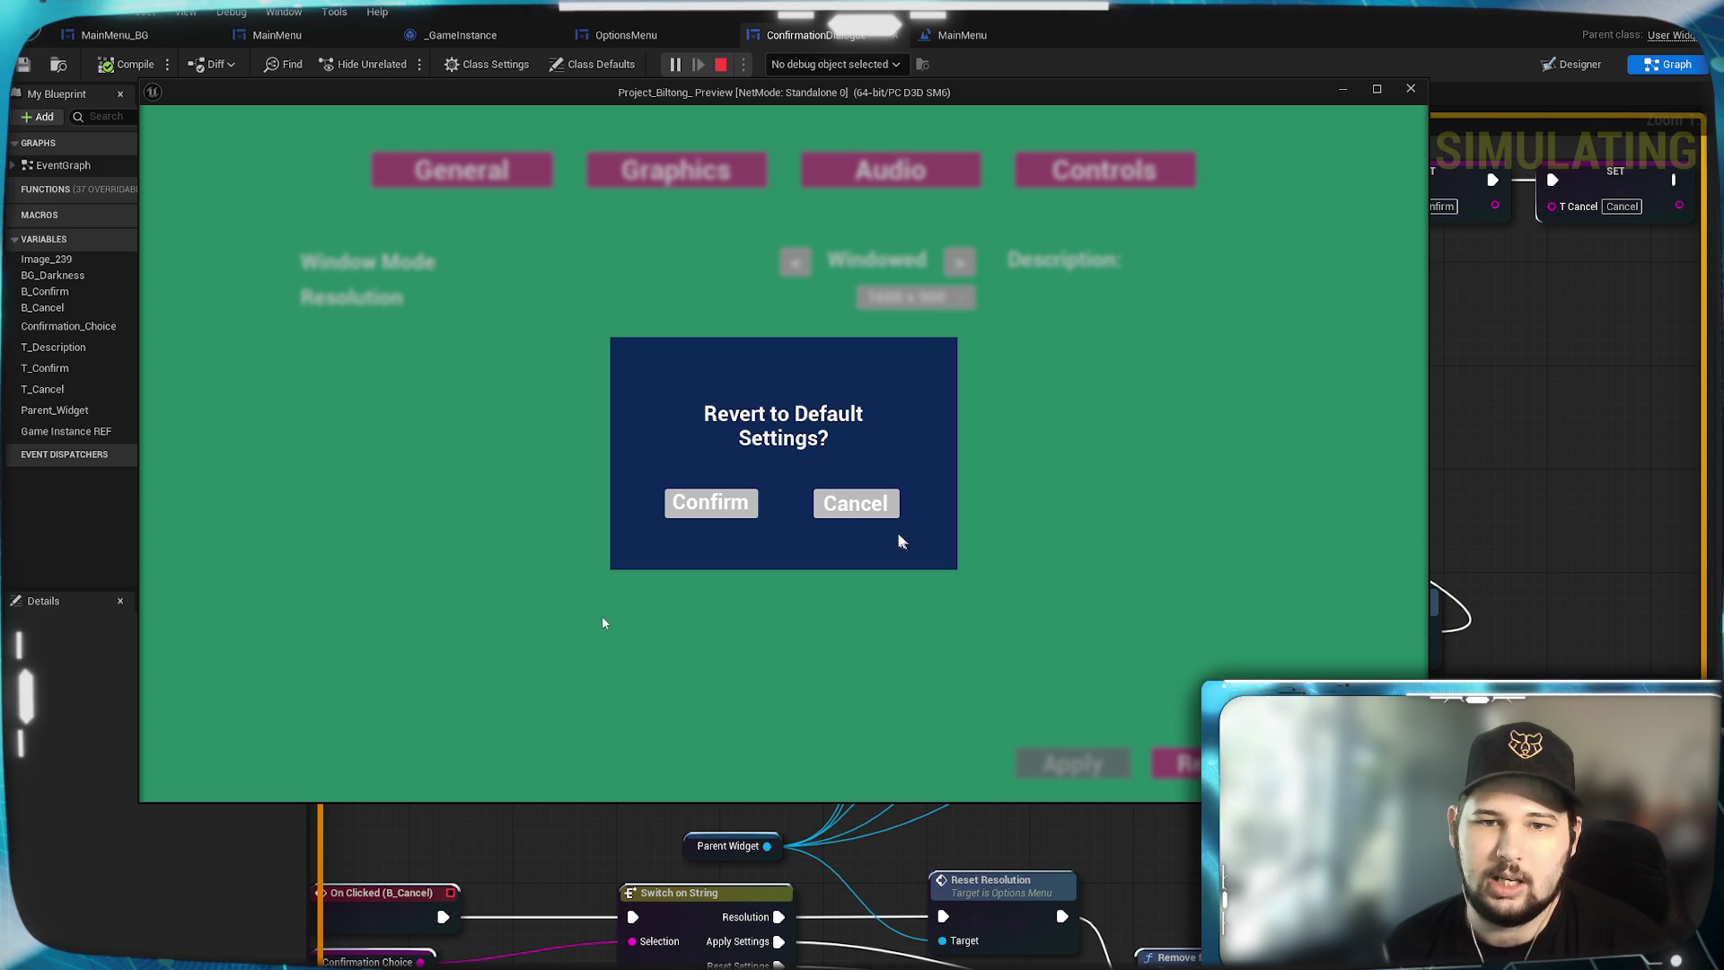
left_click(858, 508)
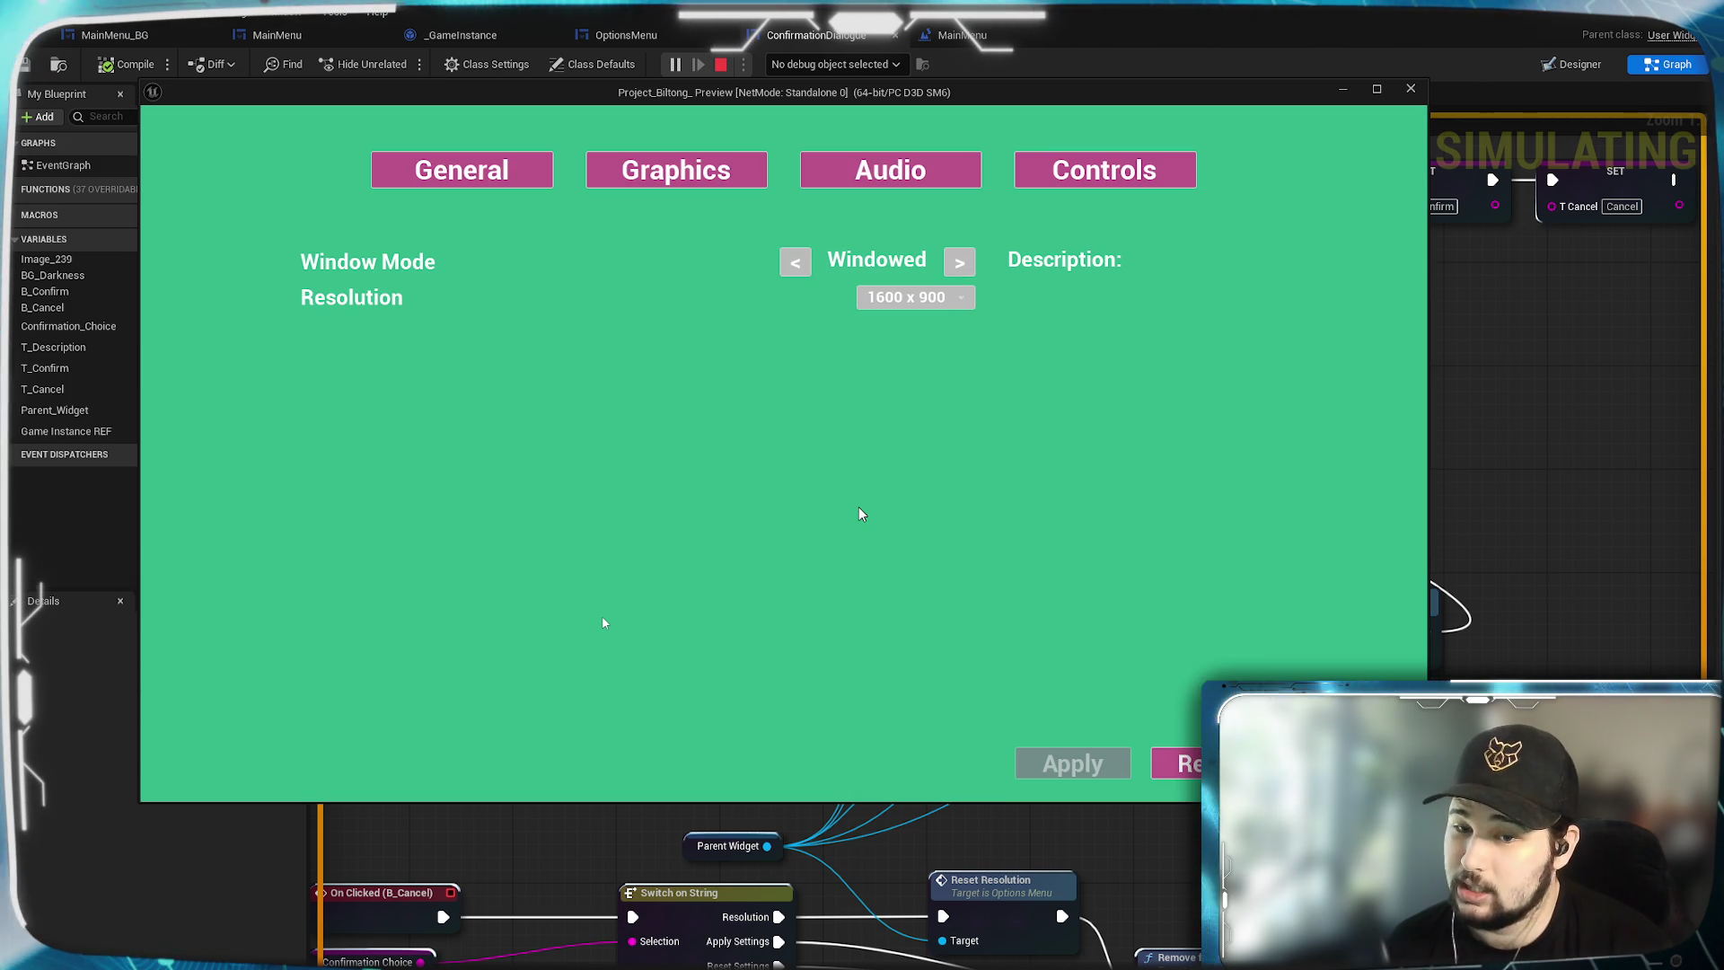
left_click(1184, 763)
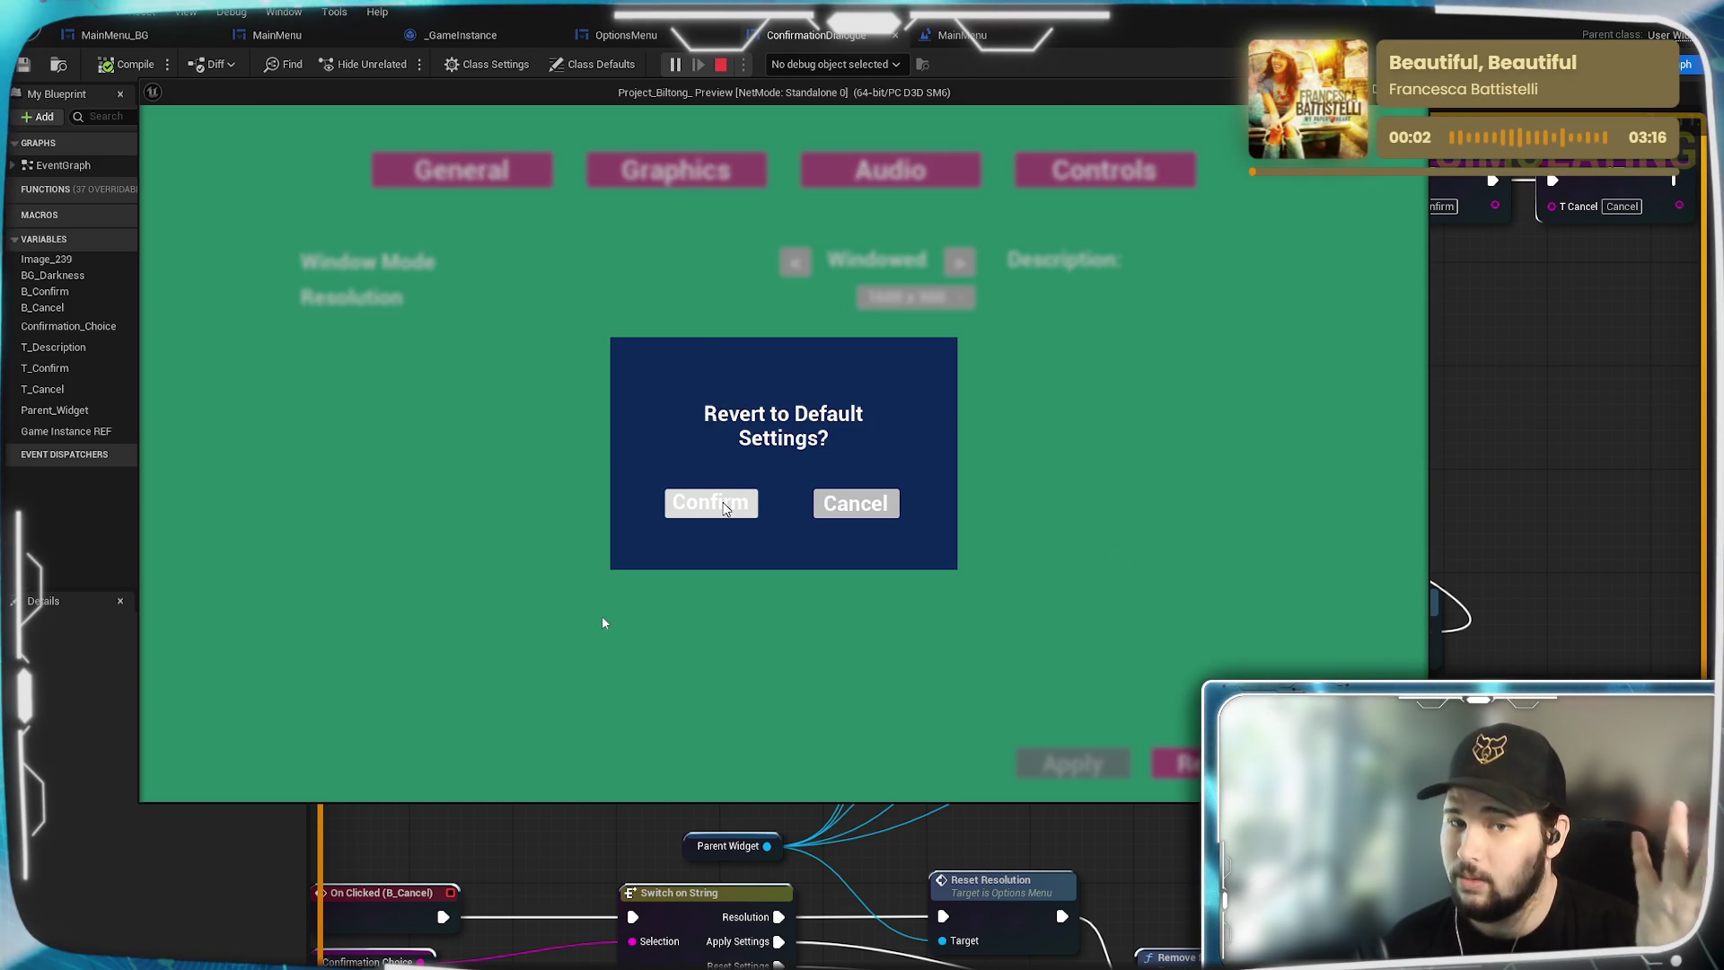
left_click(725, 507)
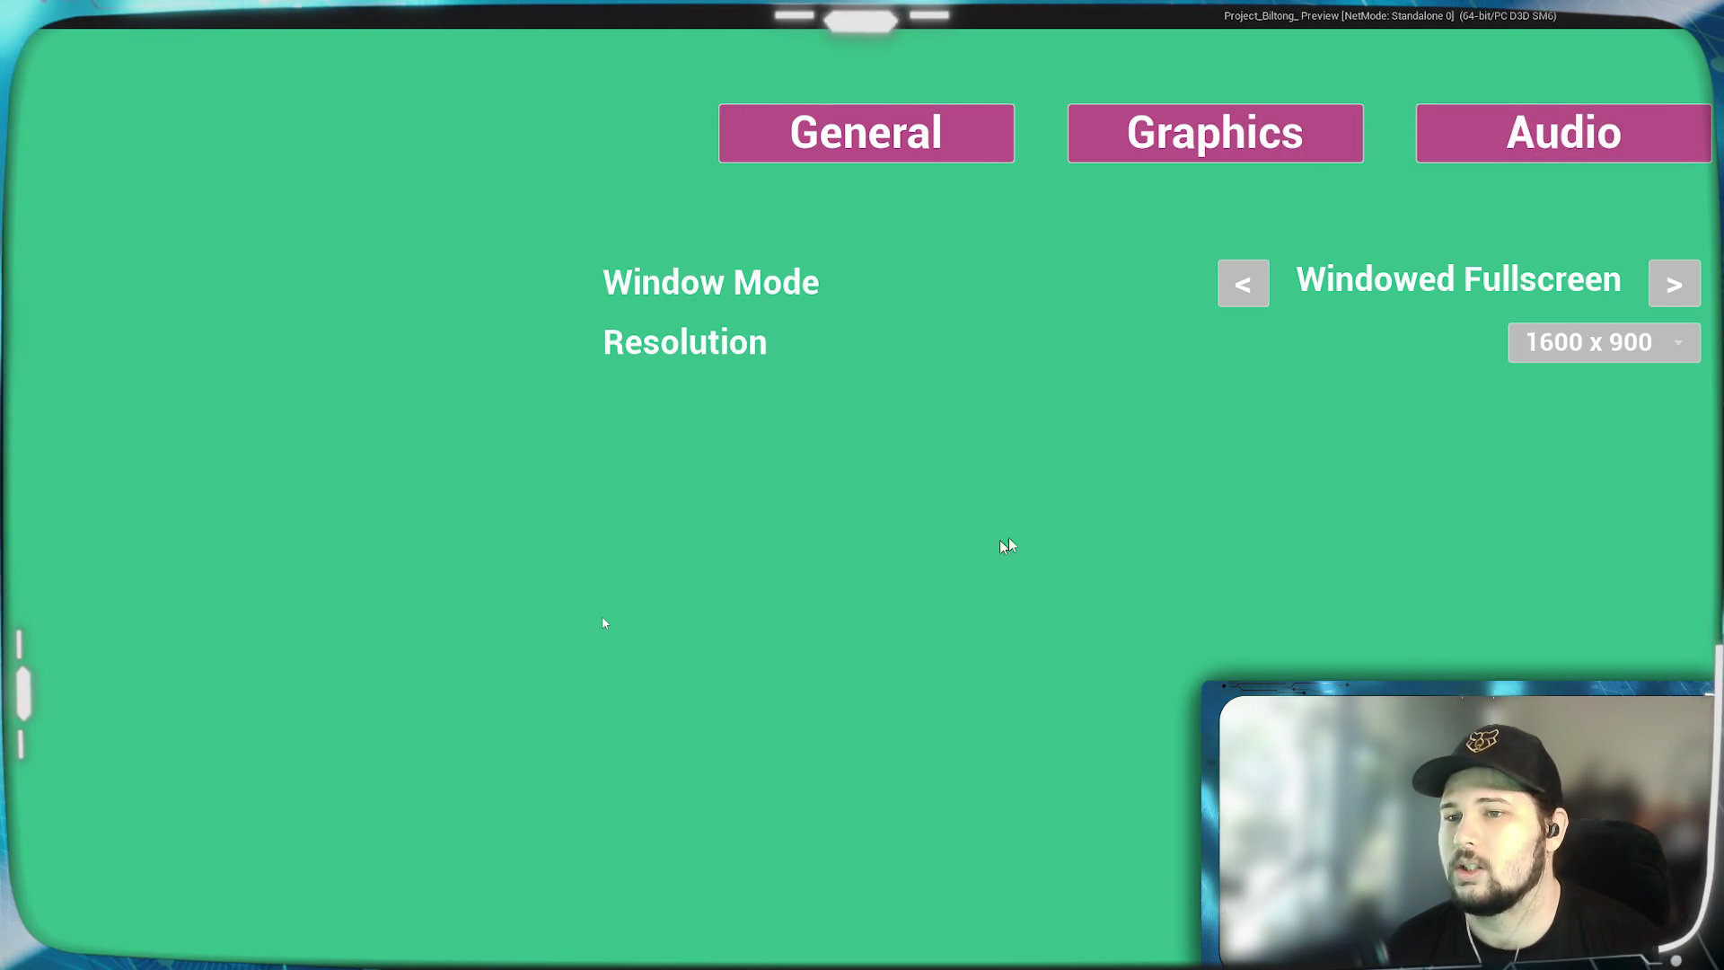
Try the 1600 x 900 and then 1920 x 1080 resolutions.
left_click(1659, 359)
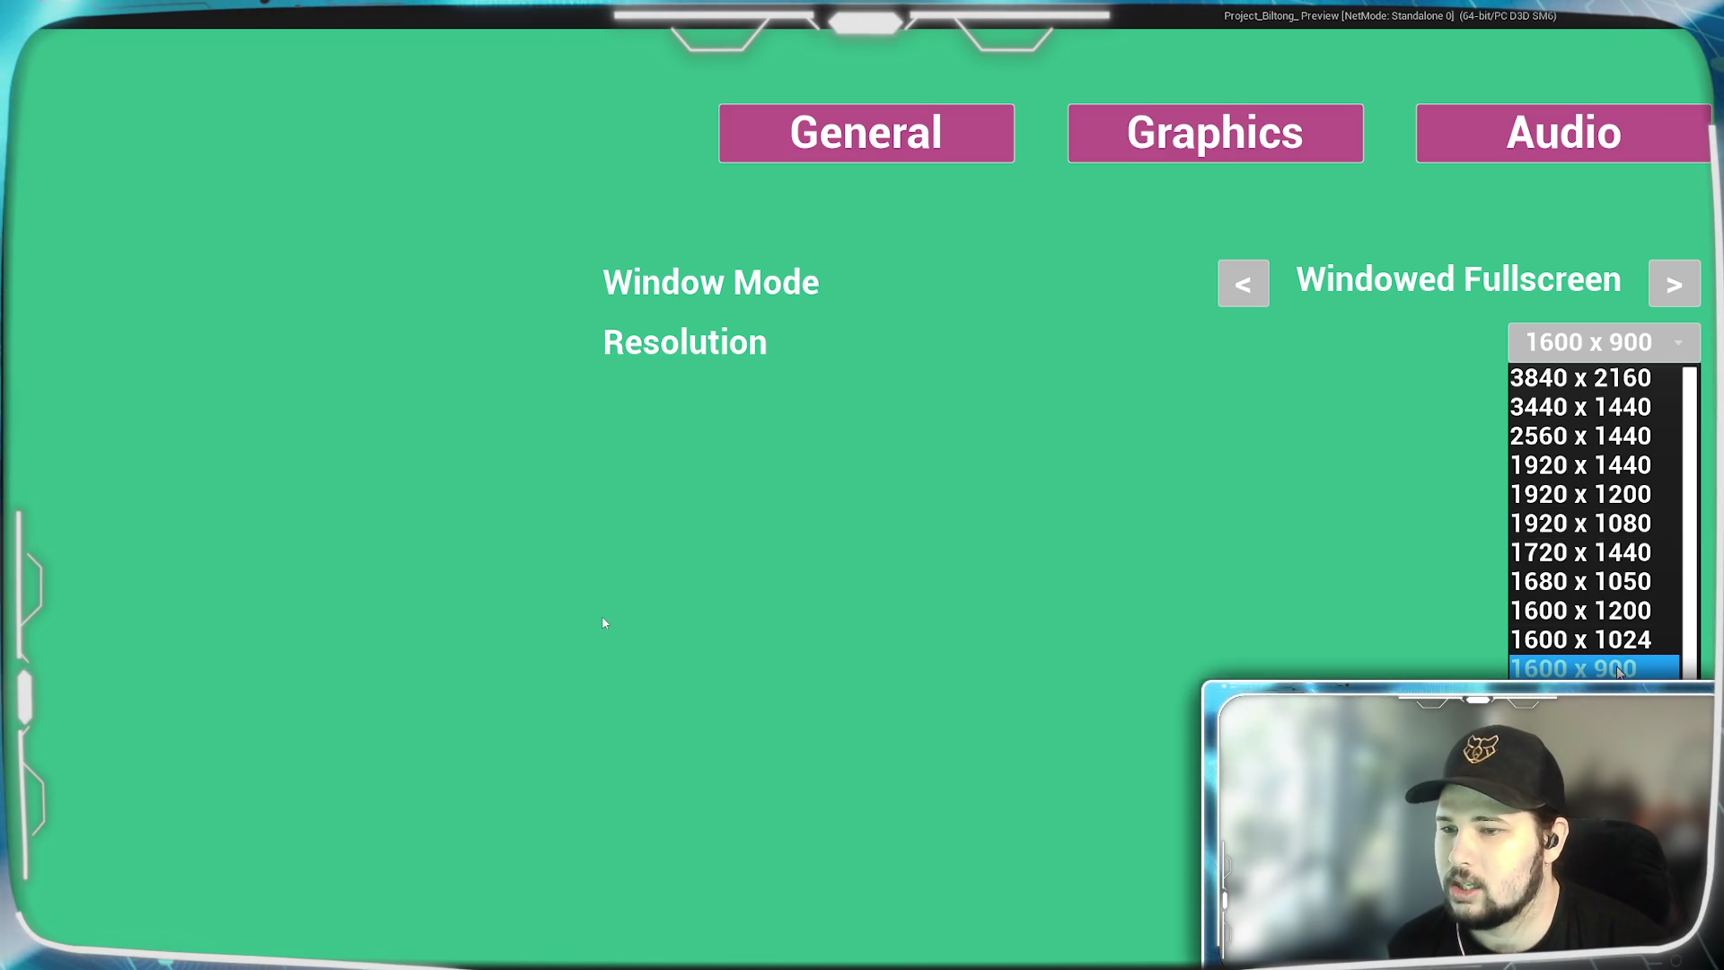
left_click(1627, 670)
left_click(1650, 347)
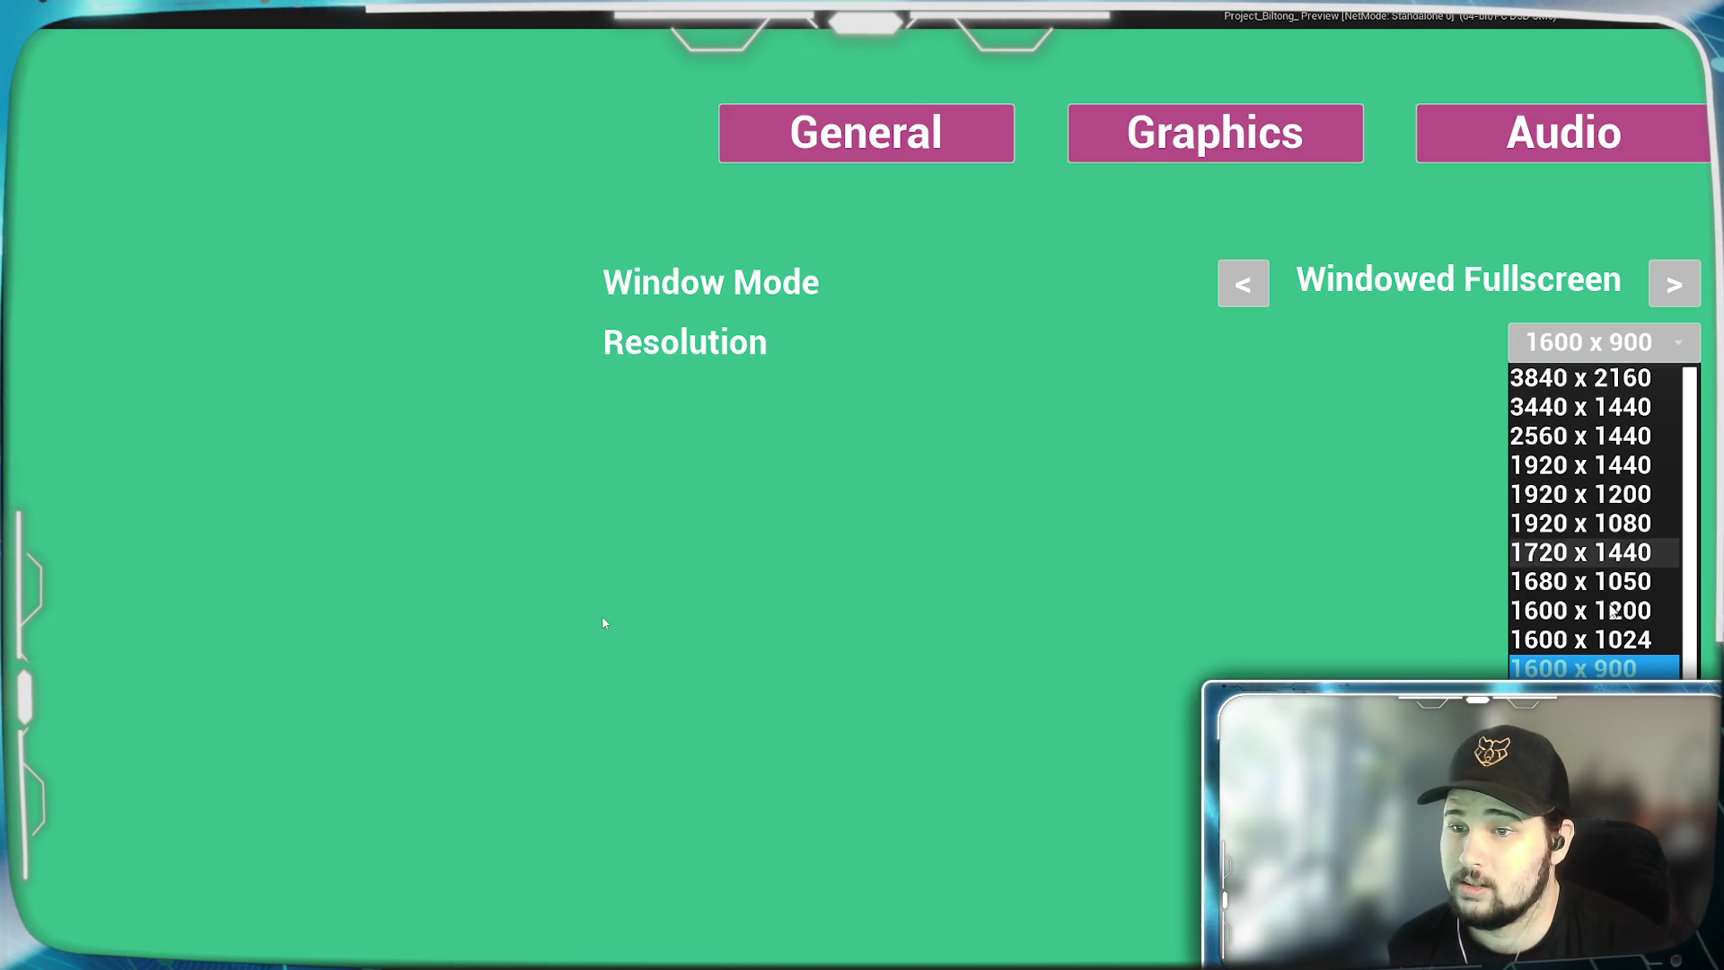
left_click(1602, 527)
left_click(1270, 687)
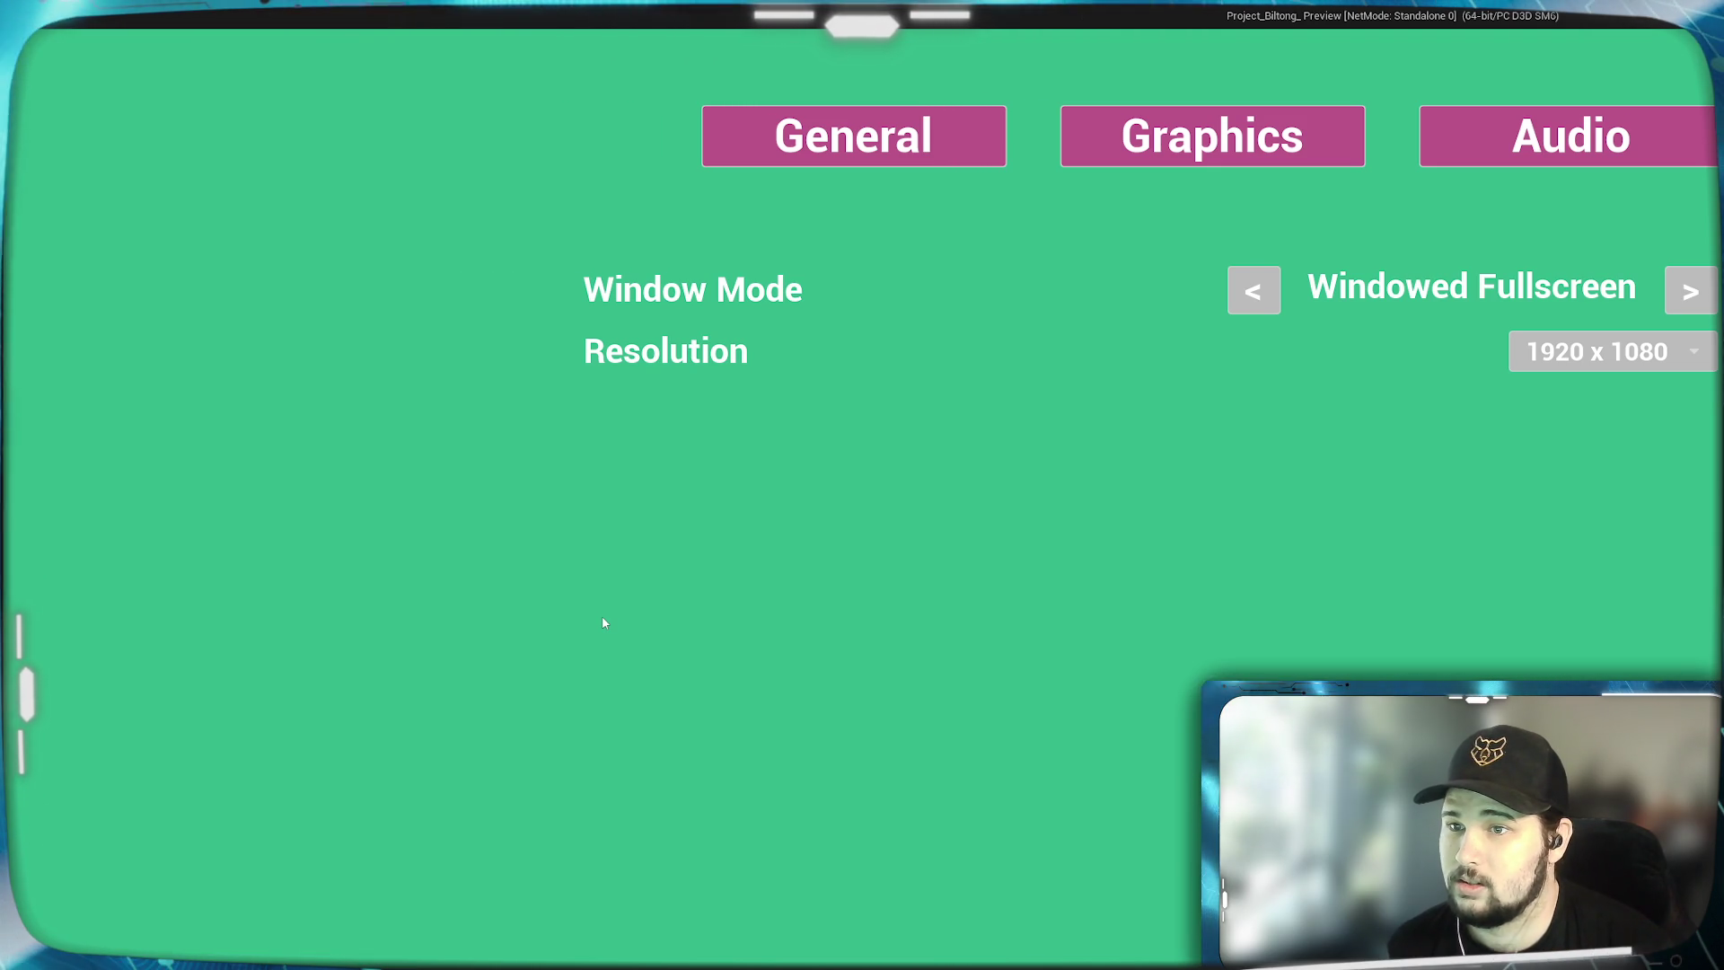
Switch to 3440 x 1440, then settle back on 1600 x 900.
left_click(1617, 353)
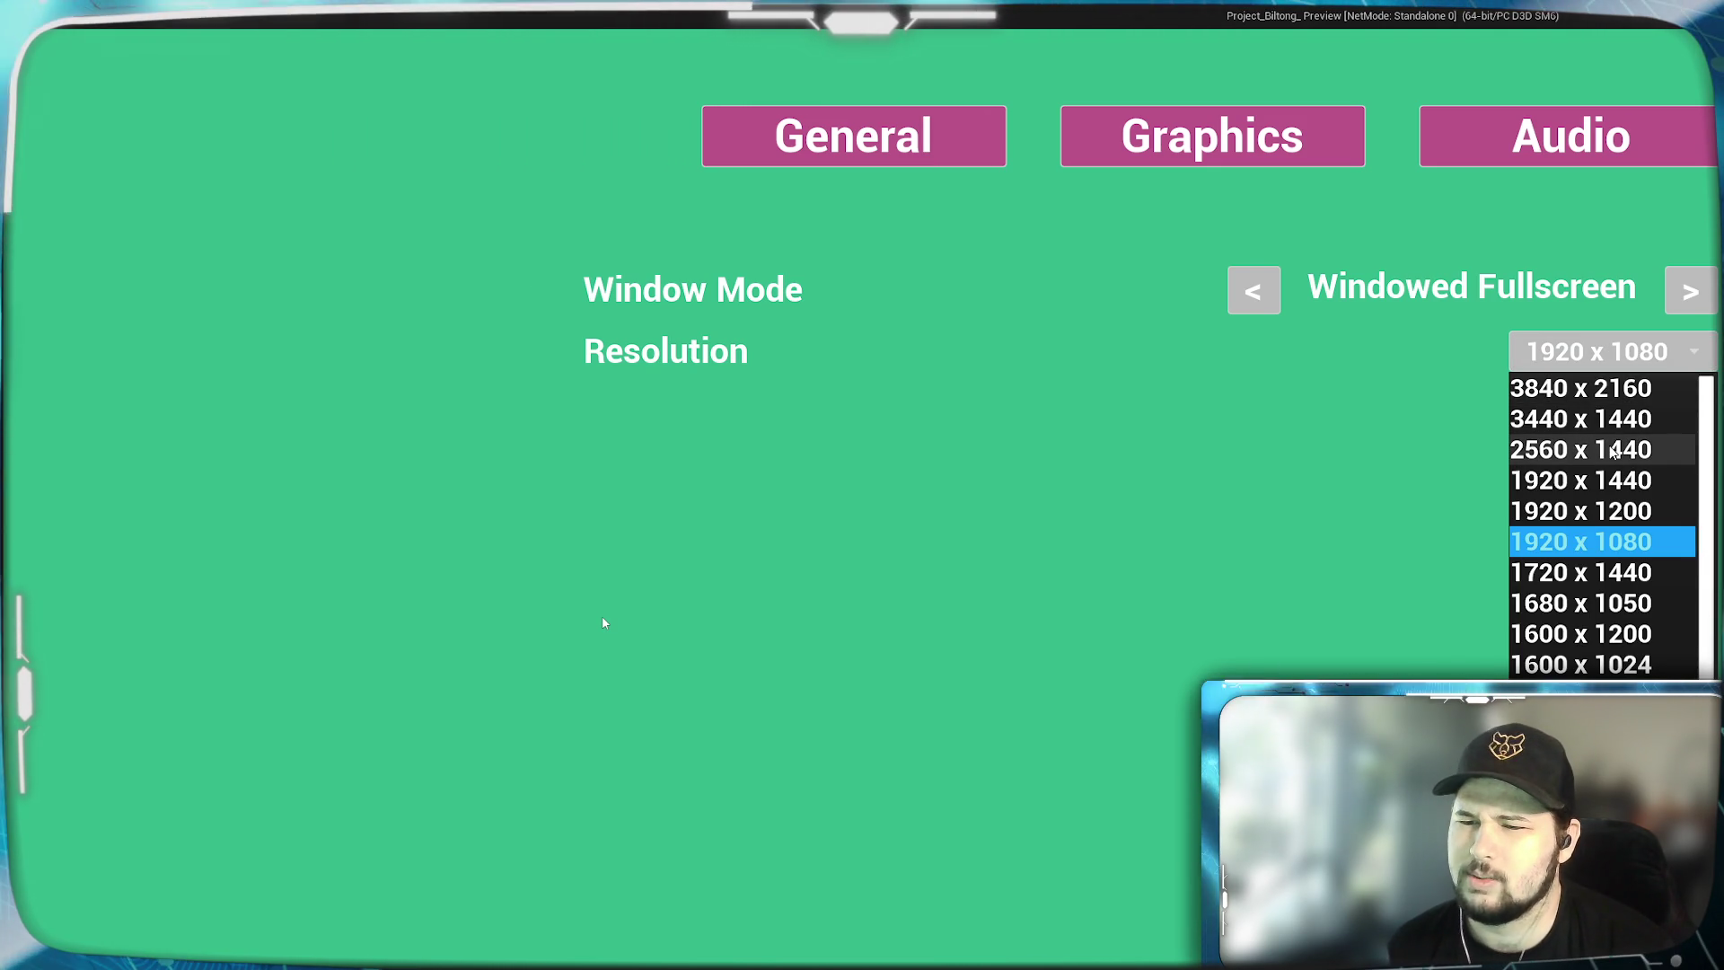
left_click(1634, 418)
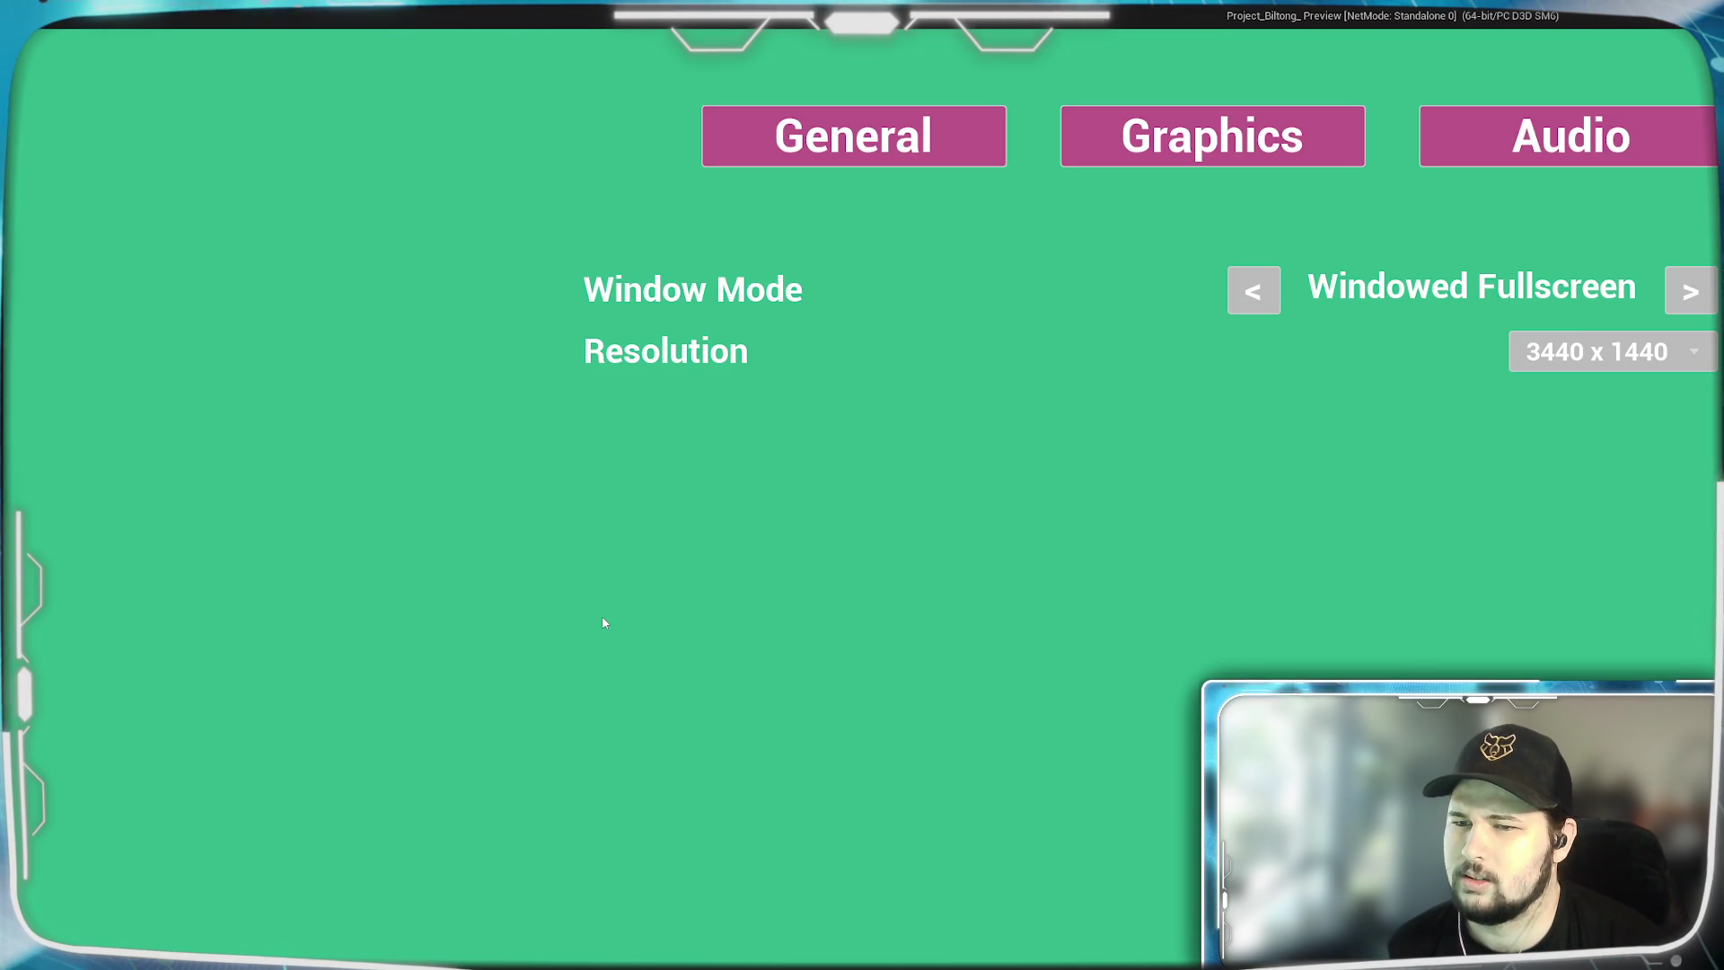
left_click(1699, 369)
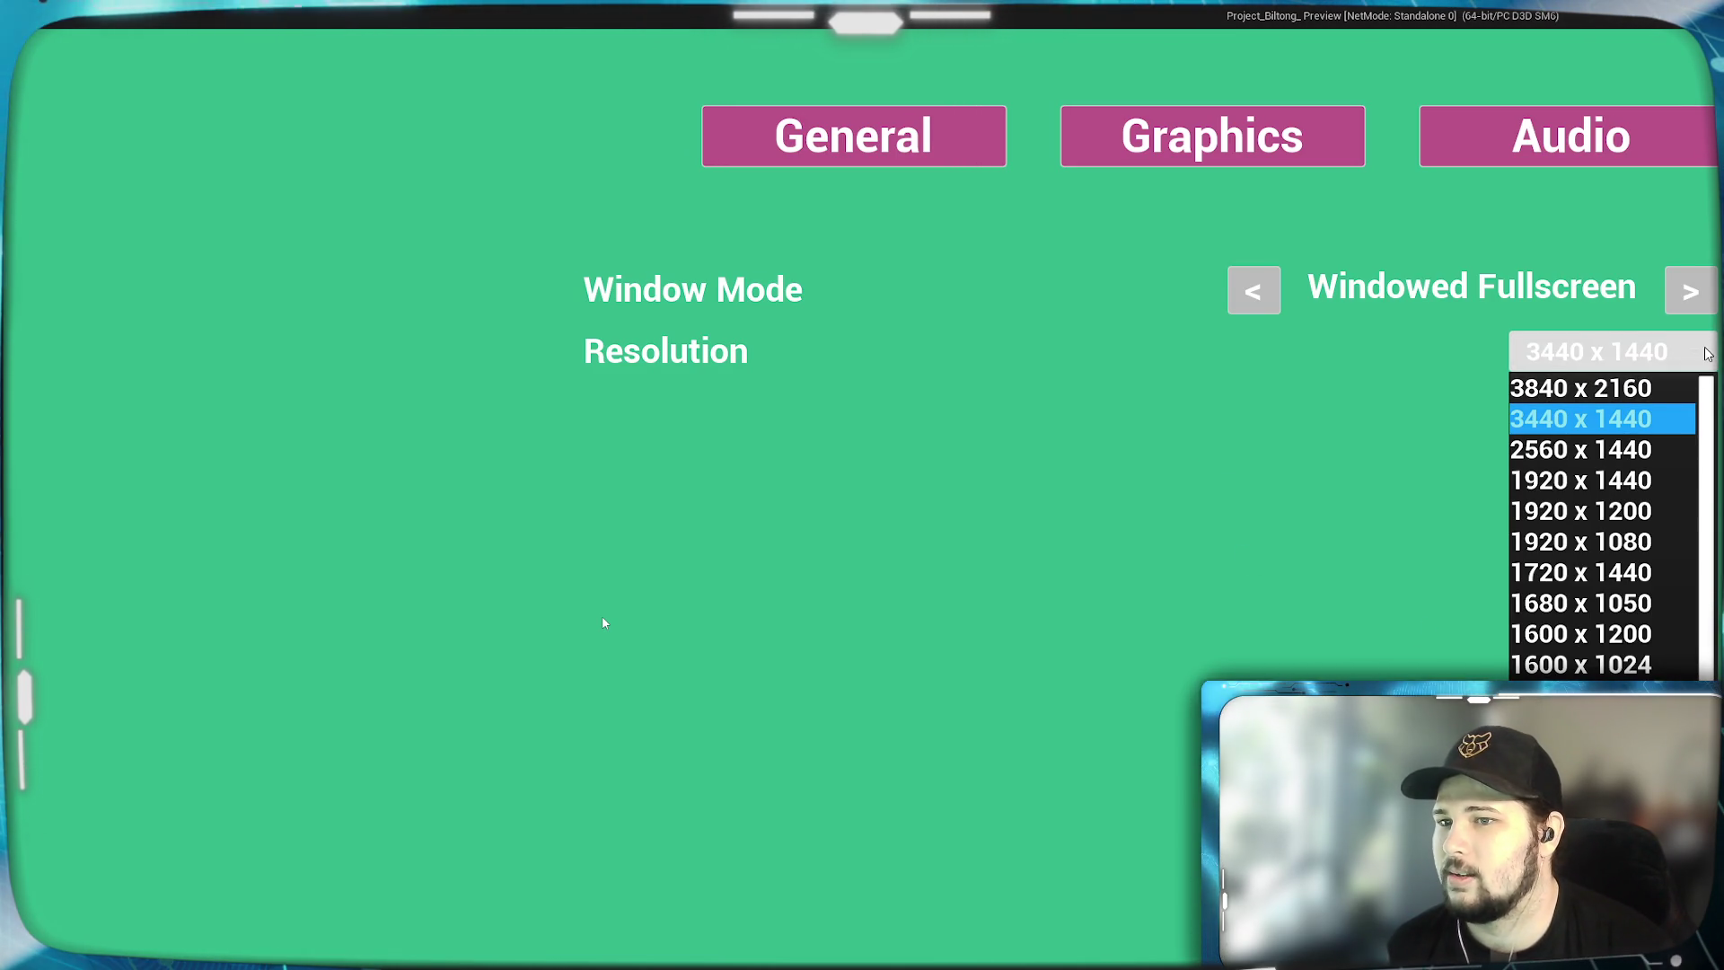
scroll(1637, 449, "down", 1)
scroll(1637, 449, "up", 1)
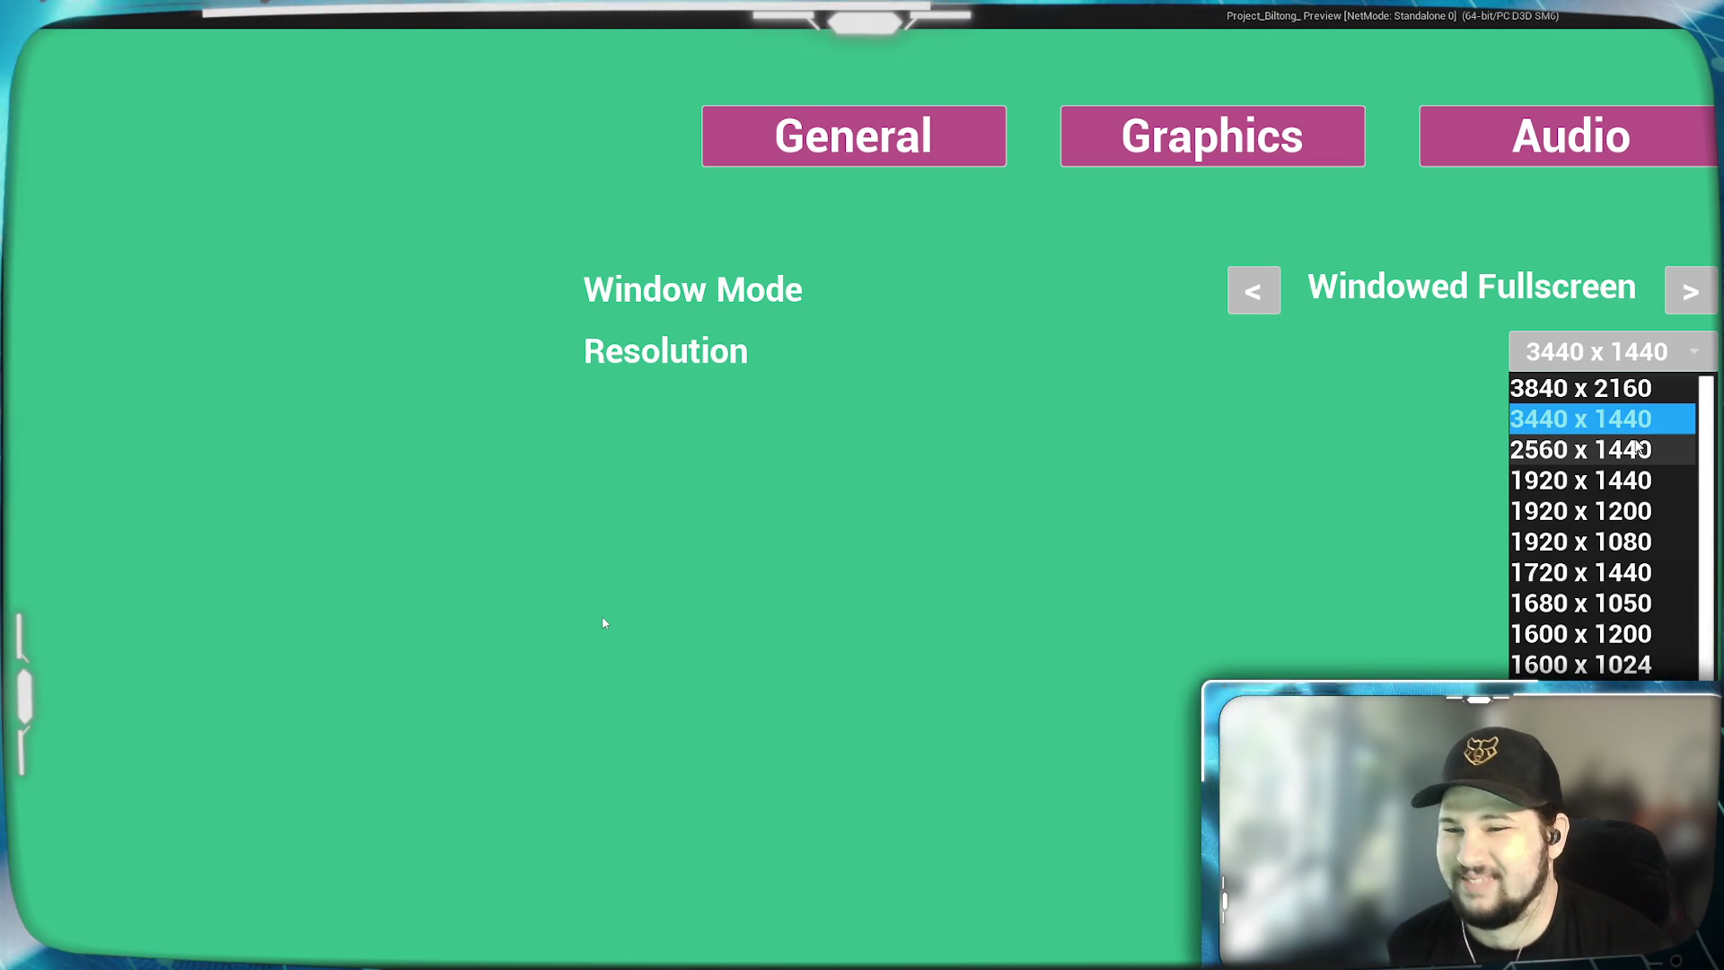
scroll(1629, 577, "down", 3)
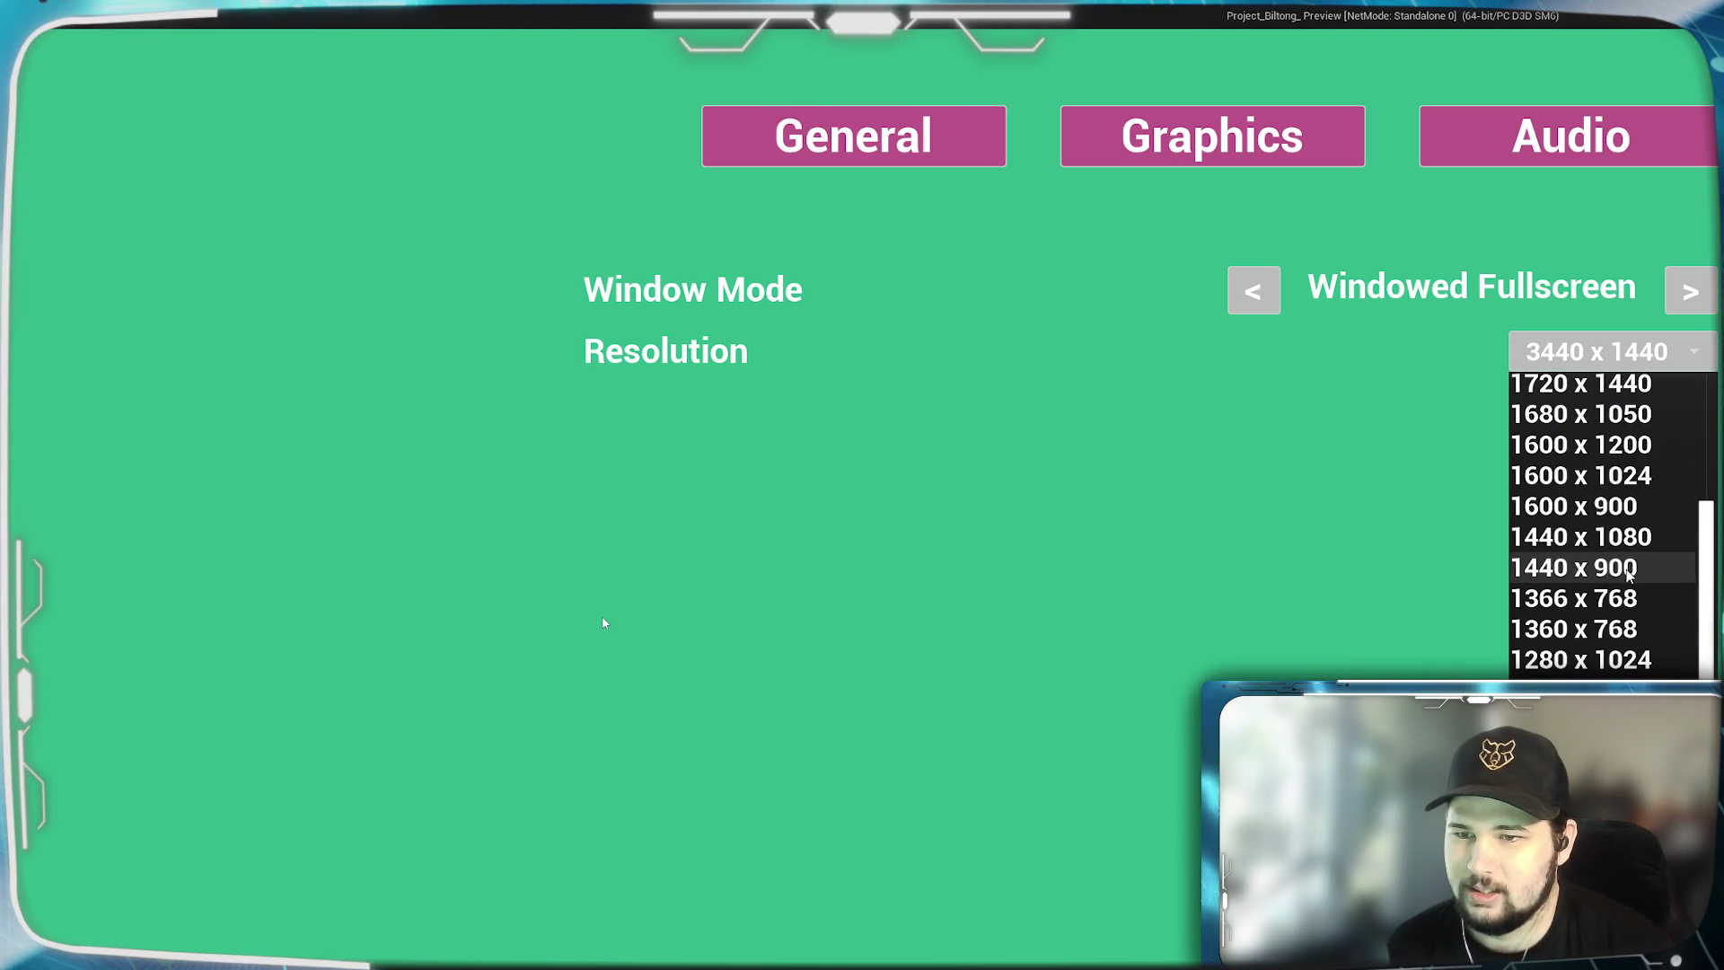
scroll(1627, 577, "up", 3)
scroll(1616, 576, "down", 3)
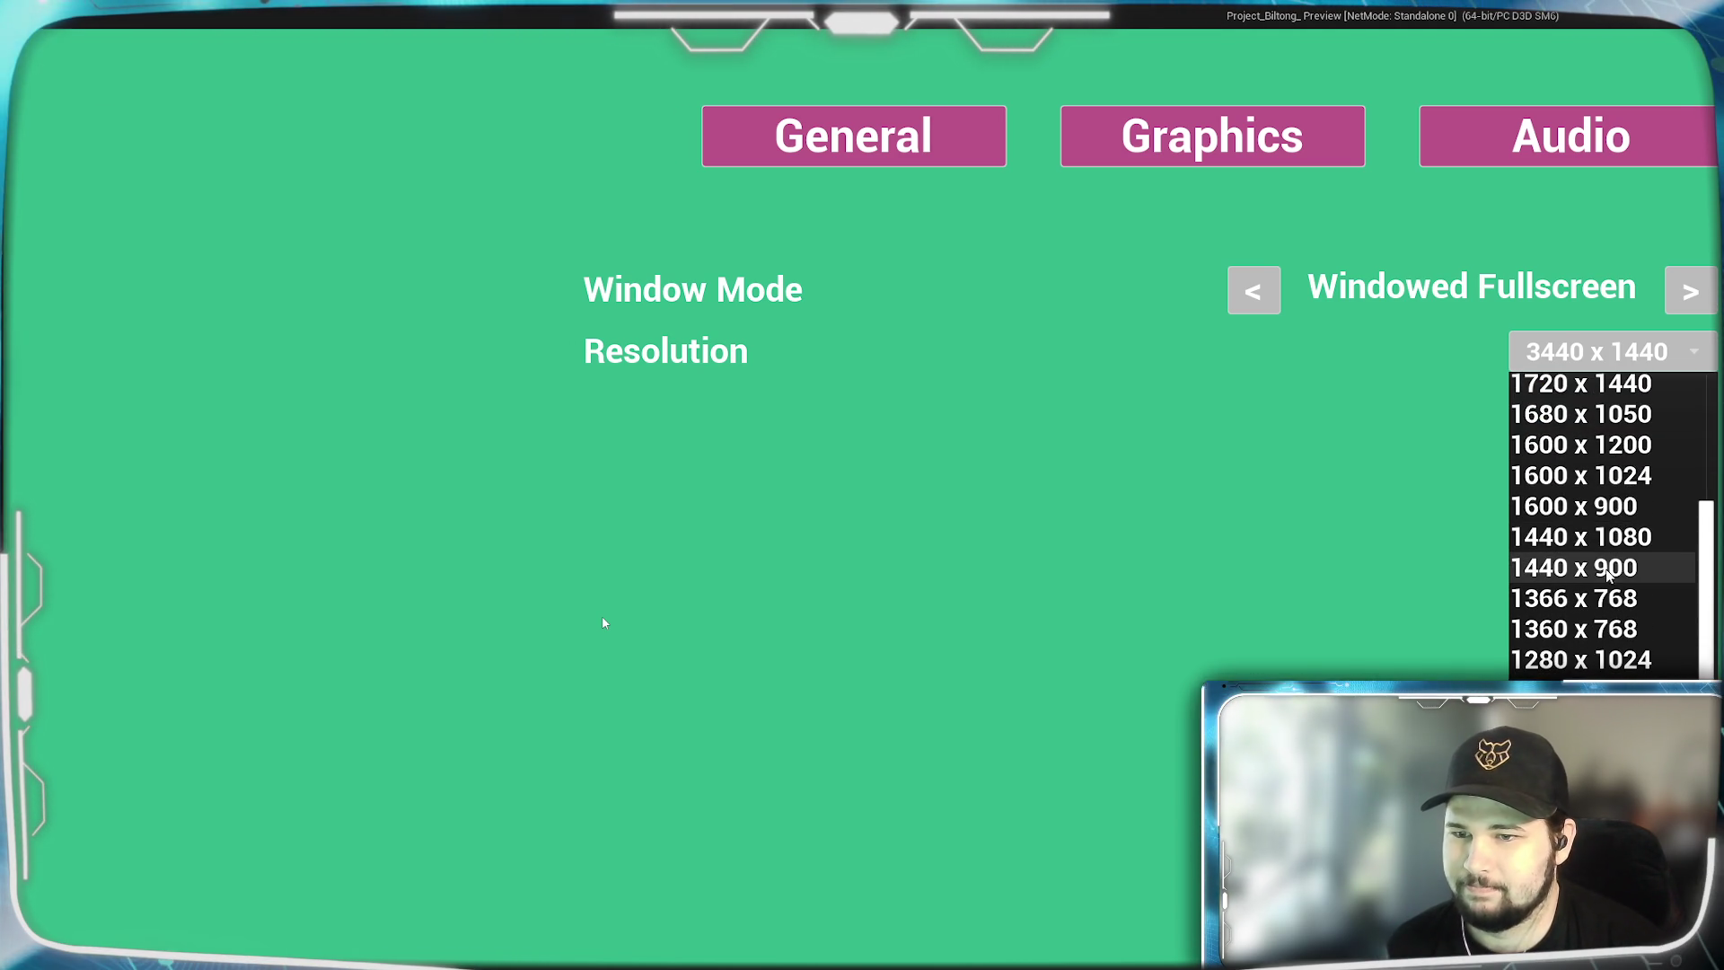
left_click(1599, 505)
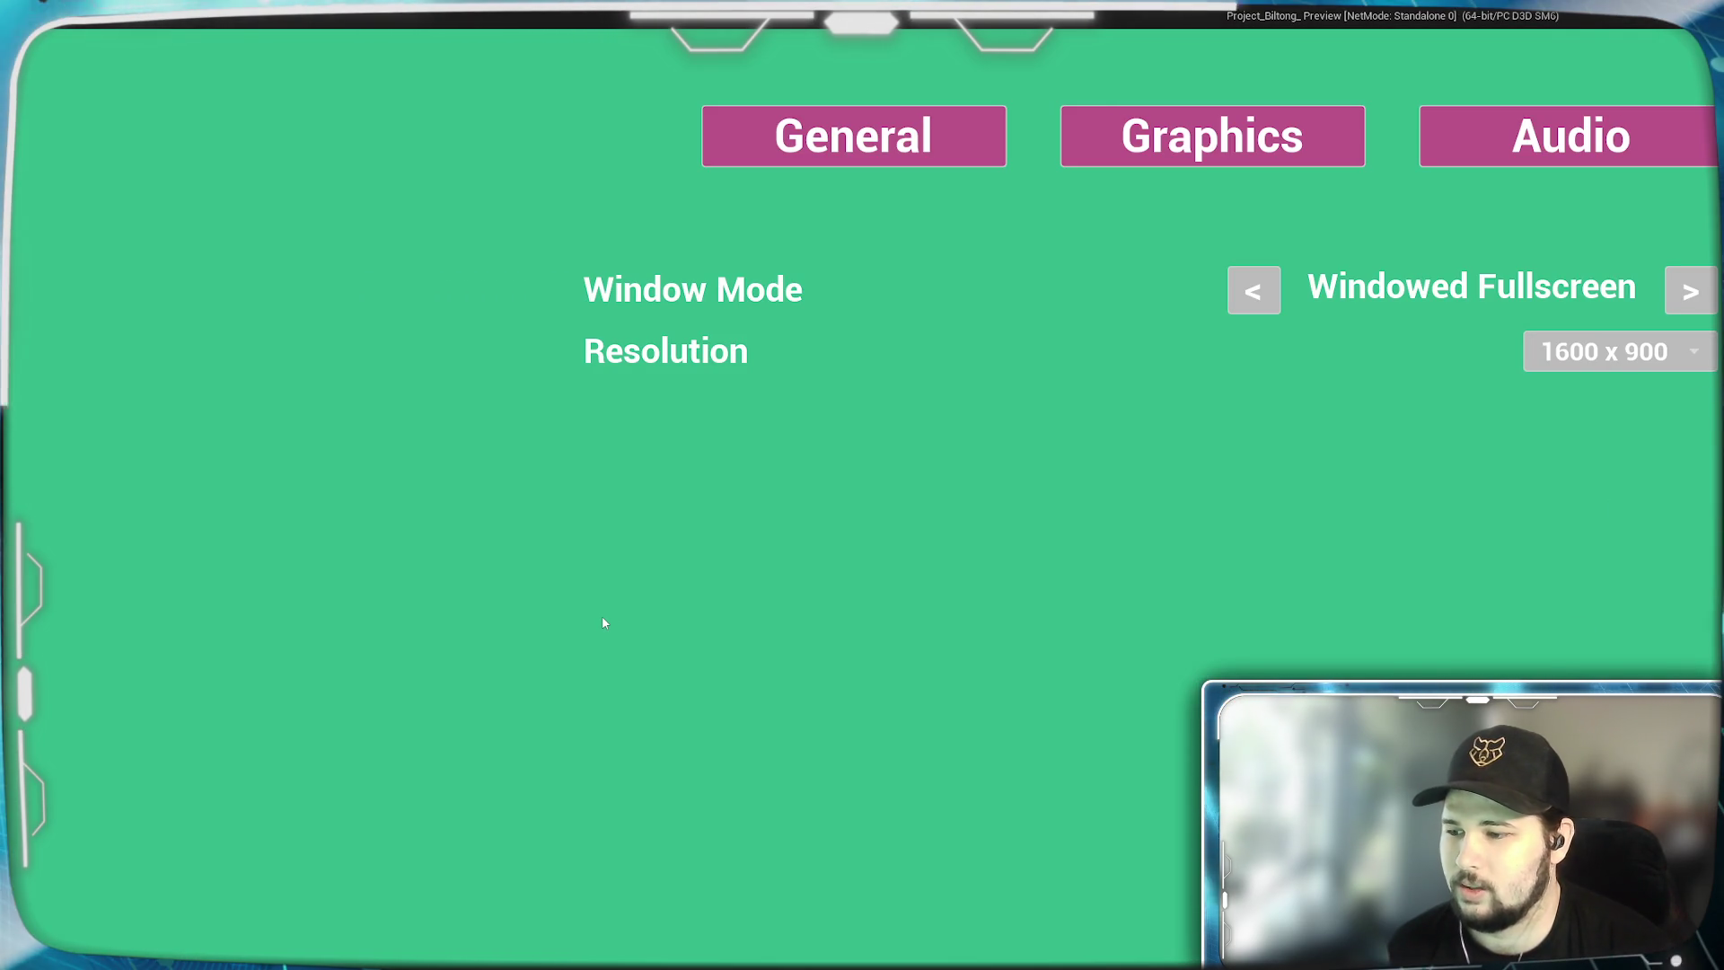
Leave settings discarding the unsaved change and stop the preview.
key("Escape")
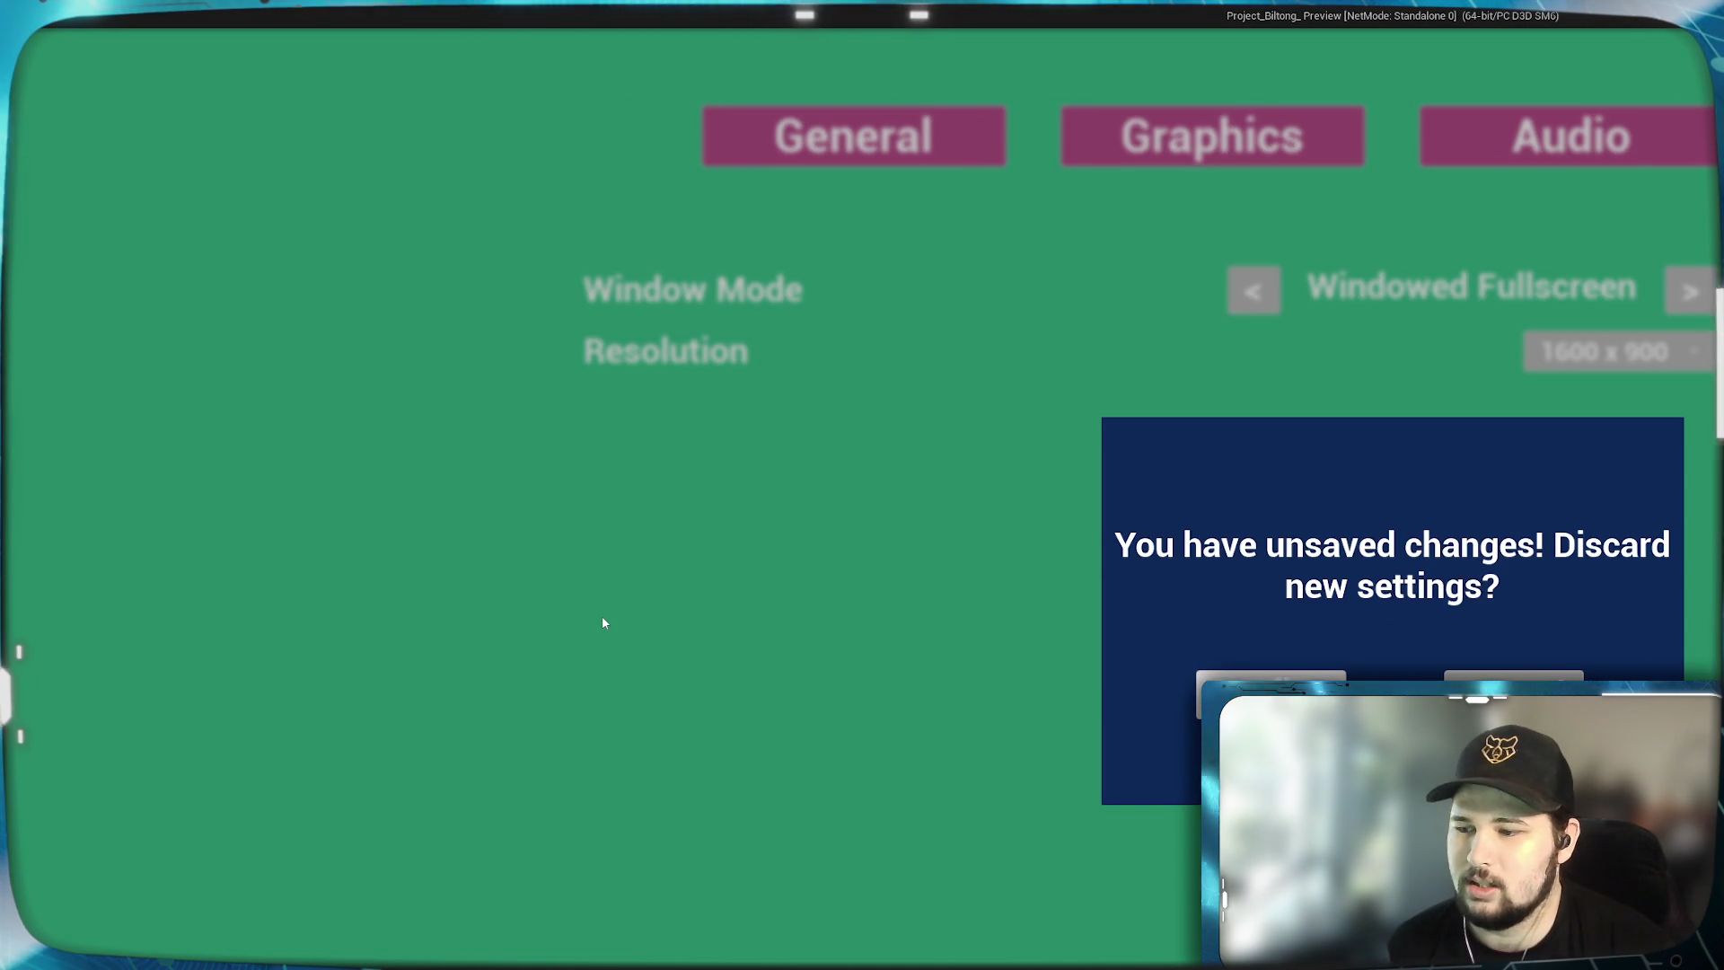
key("Return")
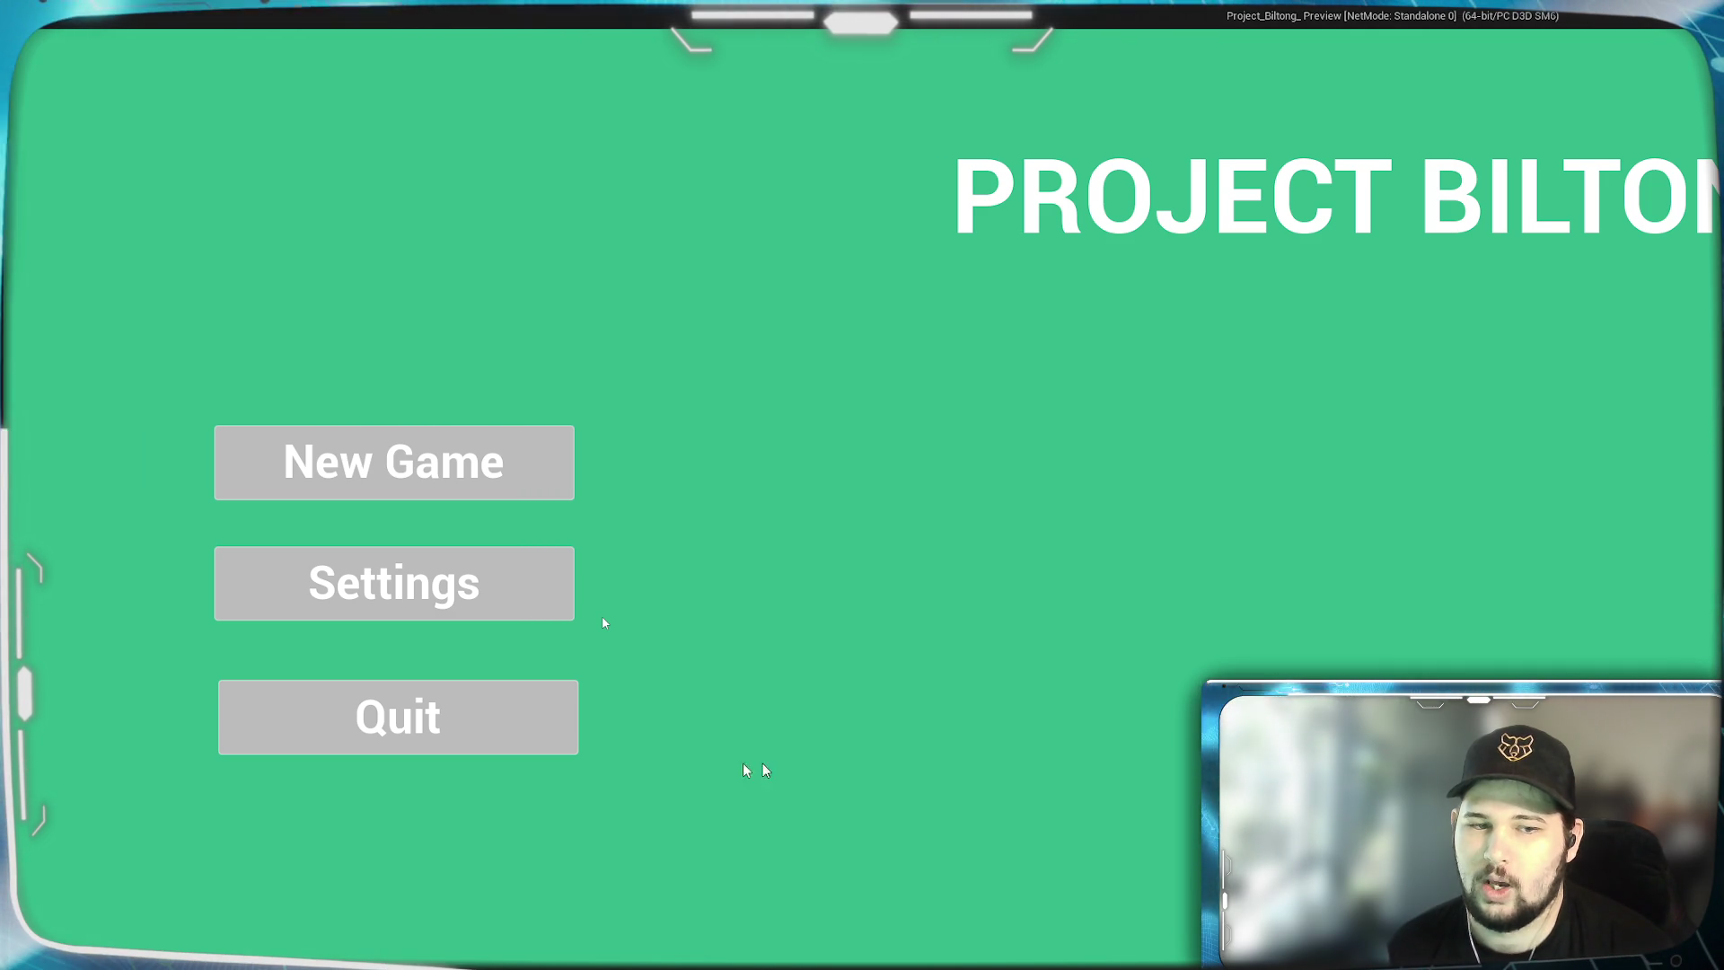
key("Escape")
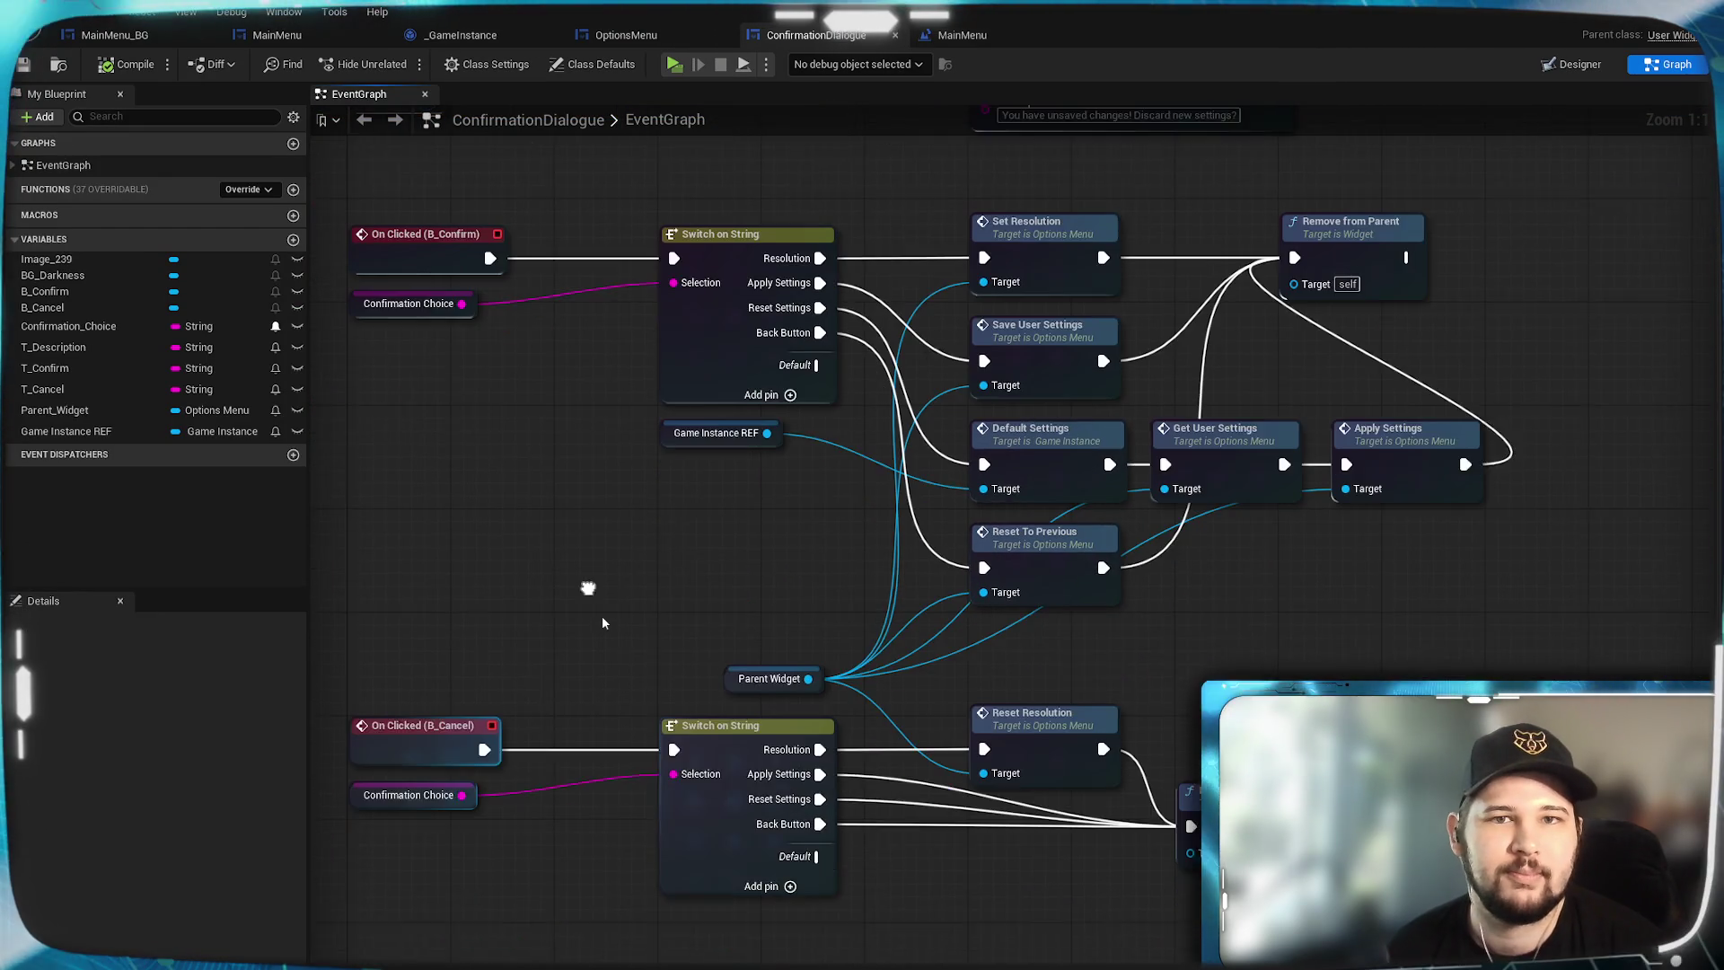
Pan the ConfirmationDialogue graph slightly downward.
left_click_drag(588, 589, 585, 623)
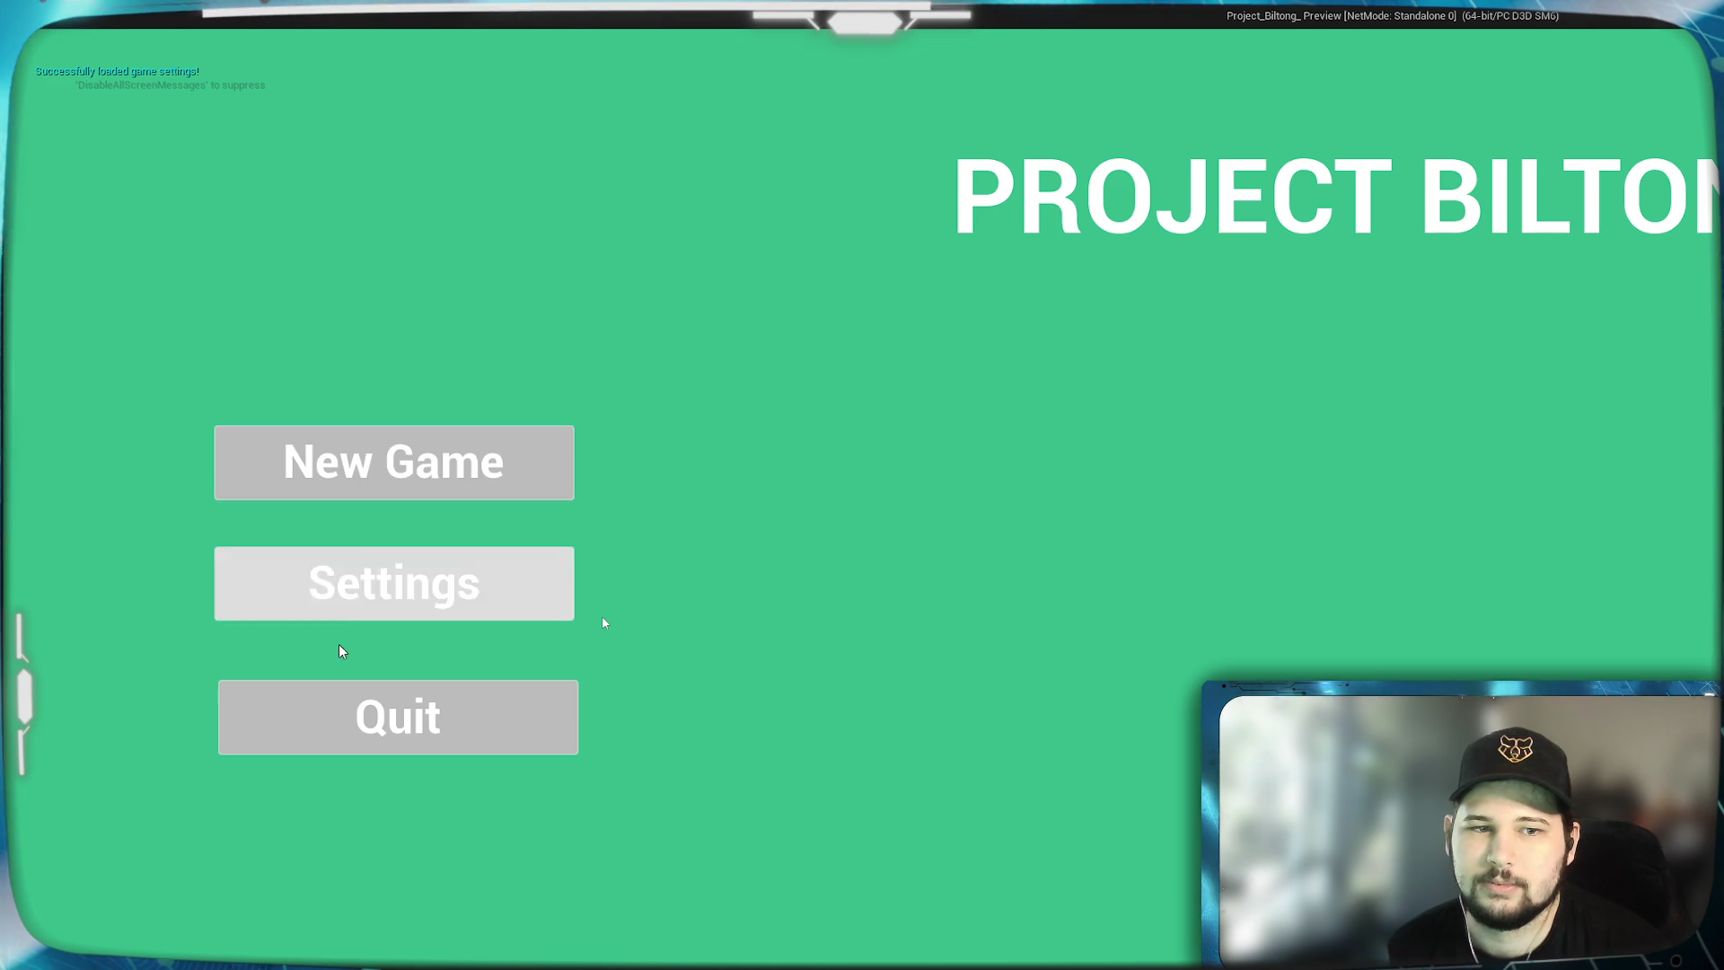
Set Window Mode to Windowed at 1920 x 1080 and confirm applying it.
left_click(392, 583)
left_click(1689, 290)
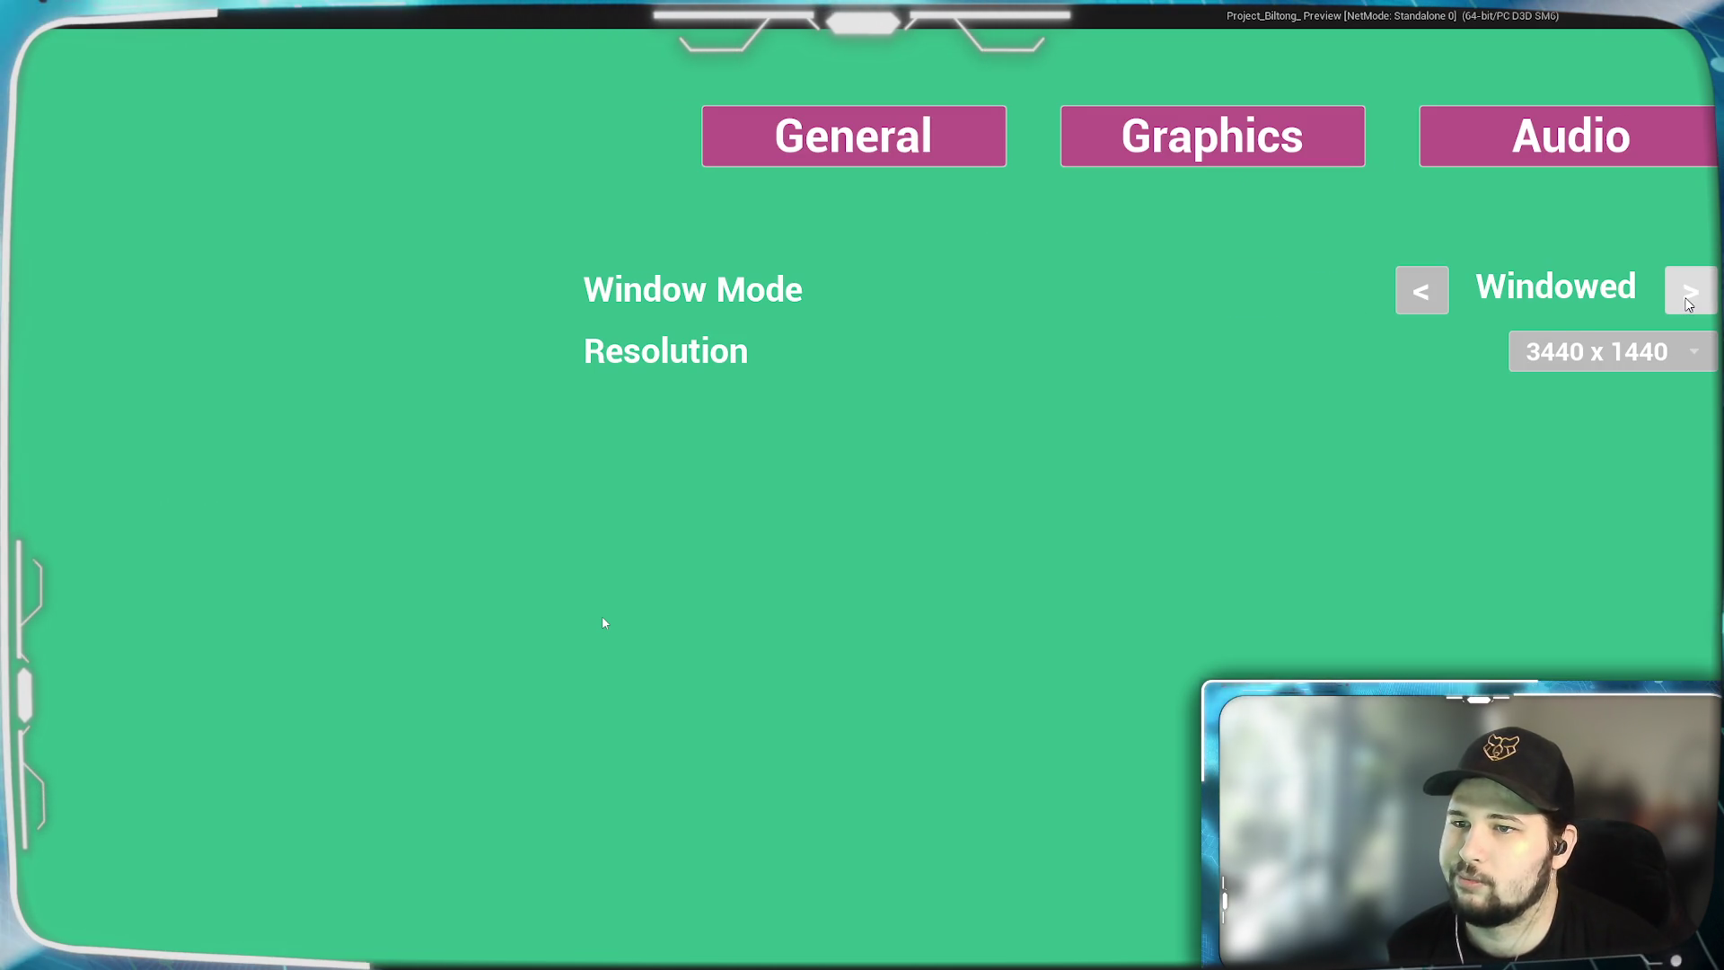
left_click(1600, 355)
left_click(1580, 541)
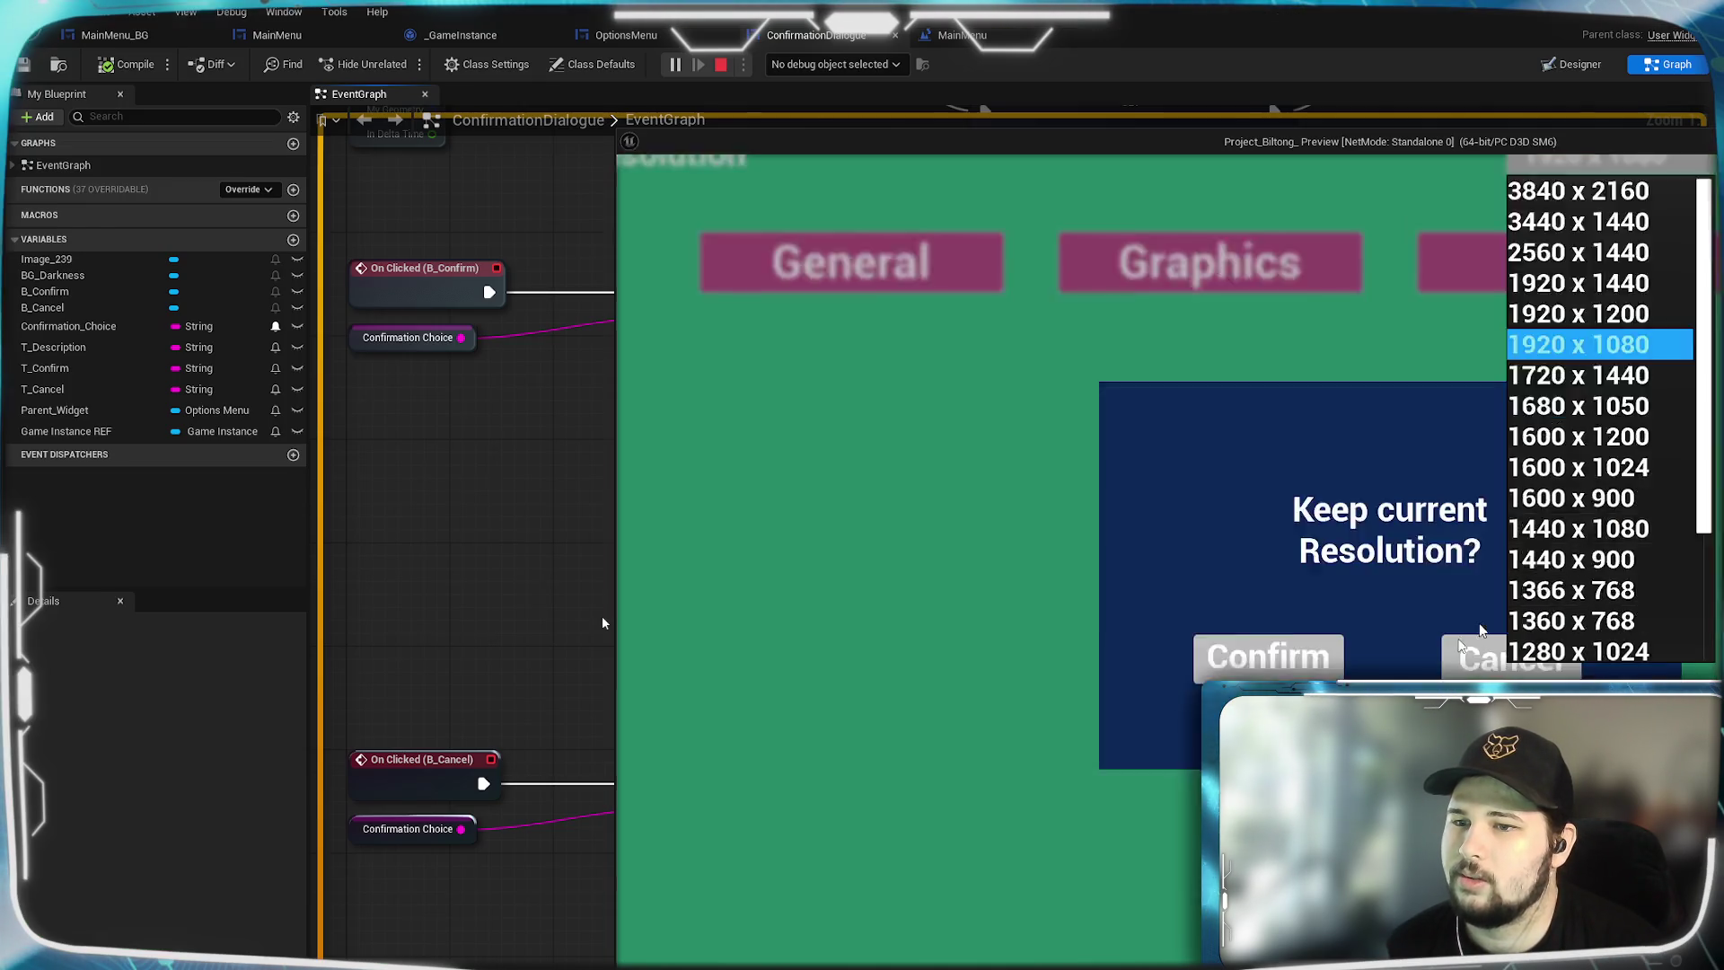
left_click(1339, 635)
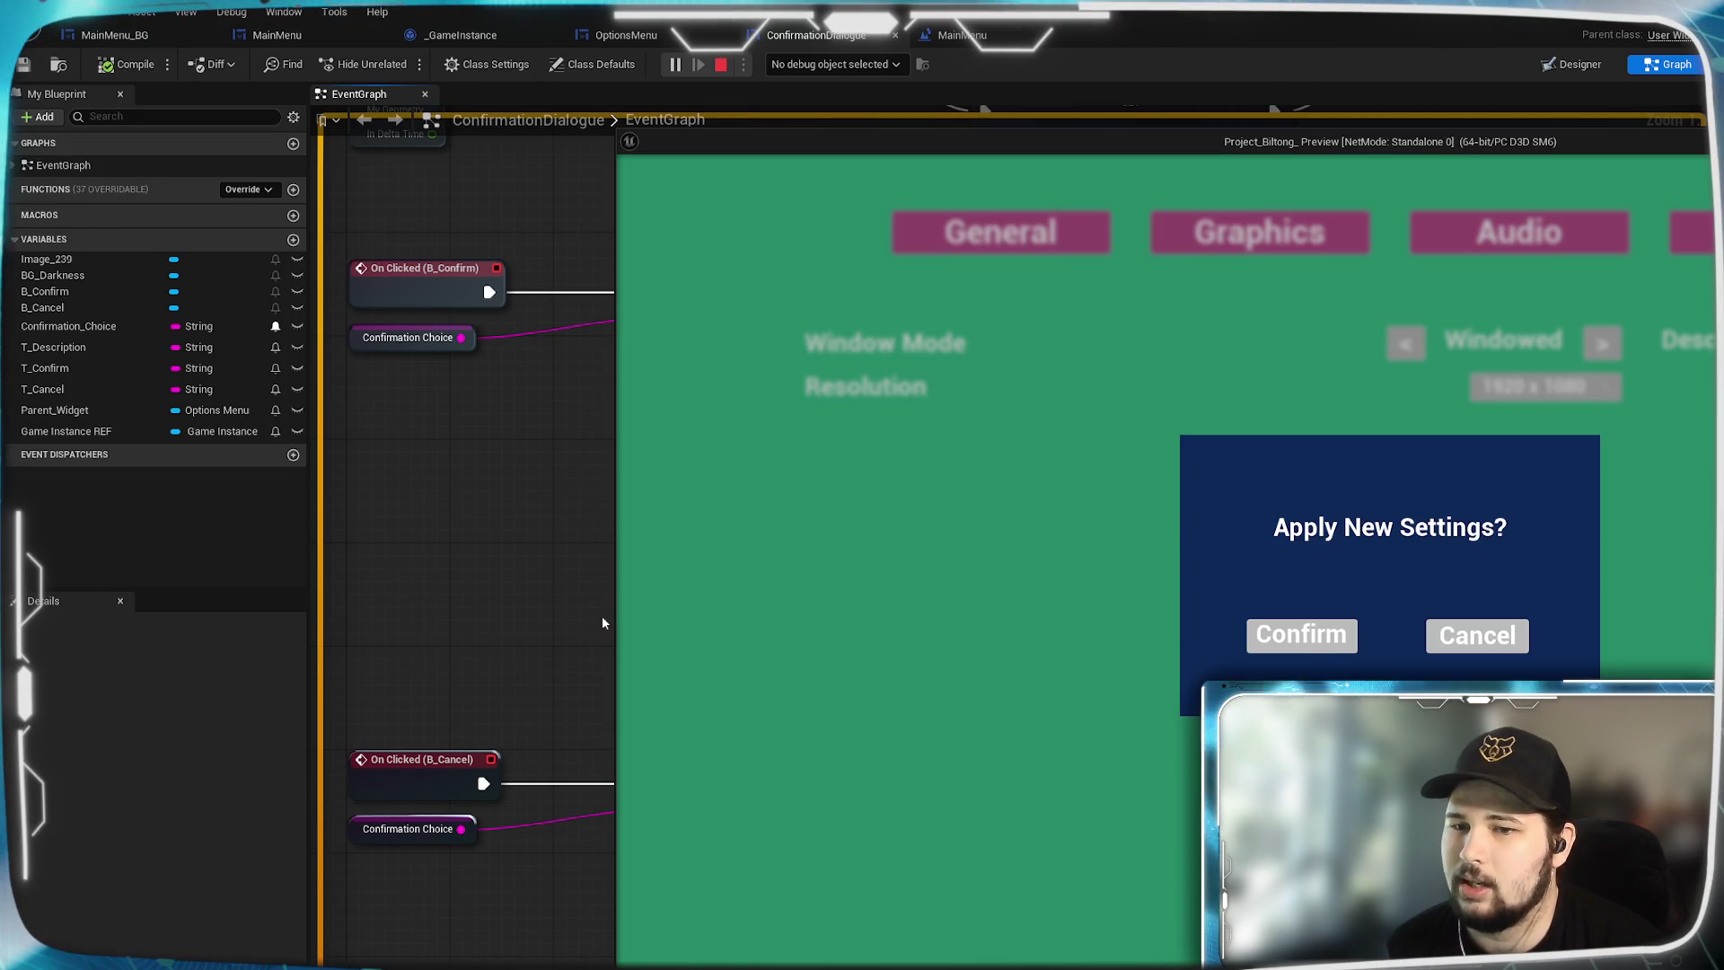
left_click(1301, 634)
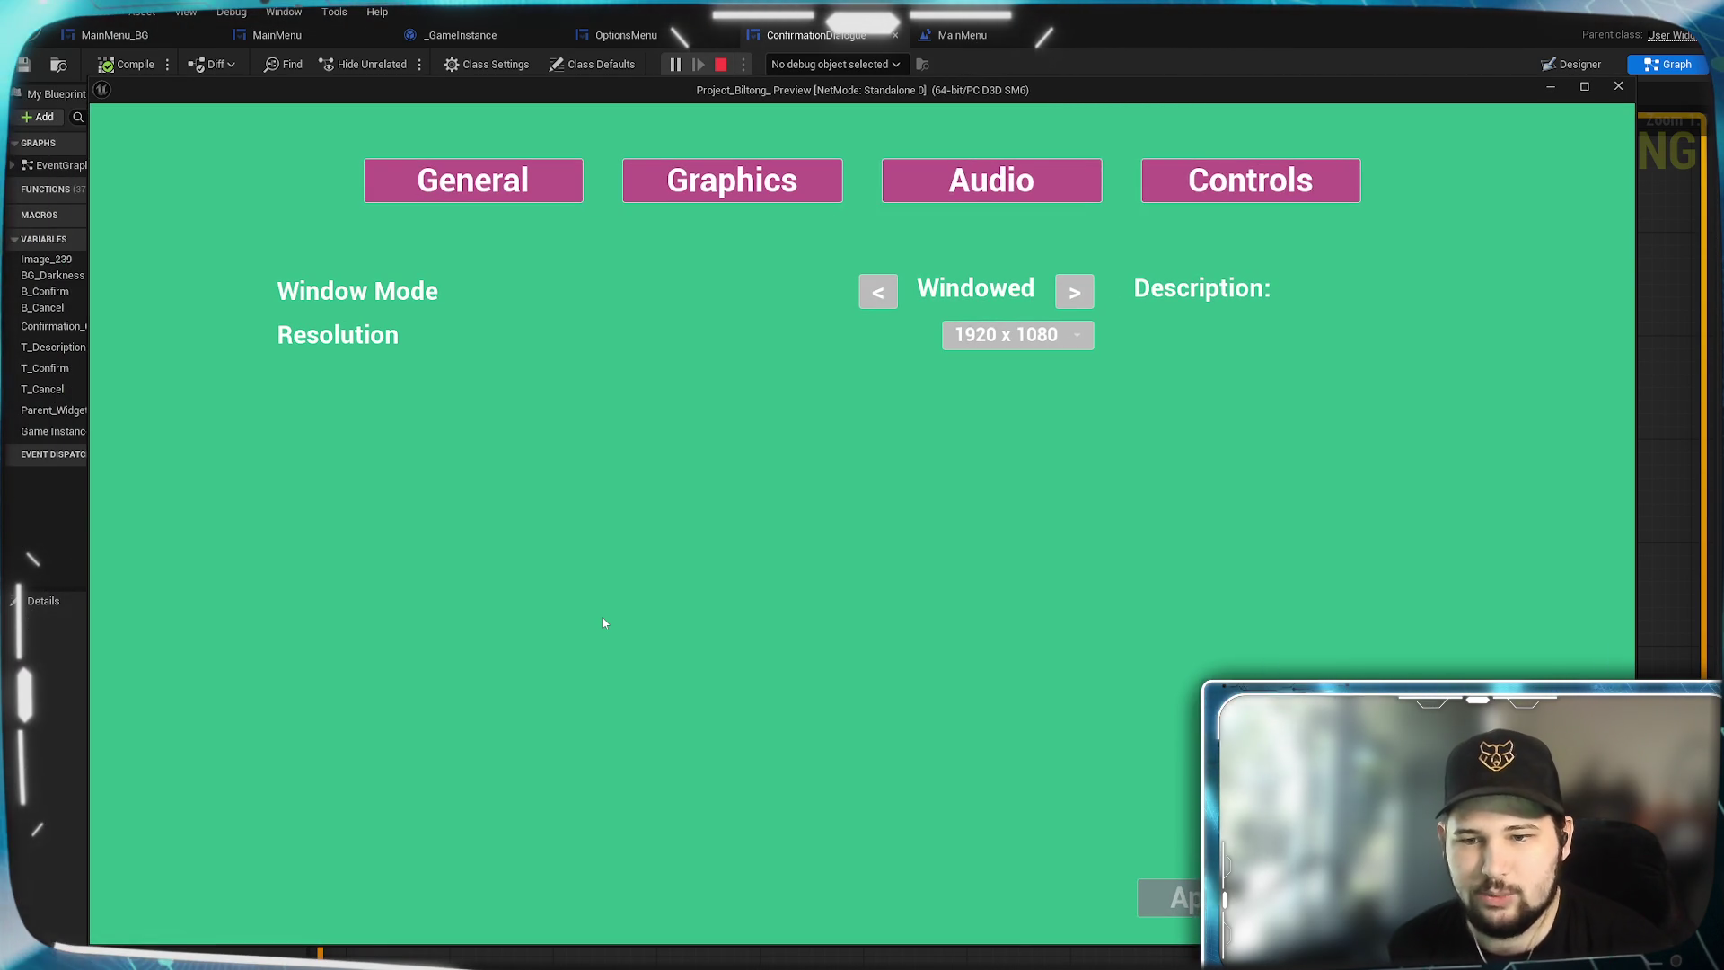
Revert to default settings, return to the main menu and quit the preview.
key("r")
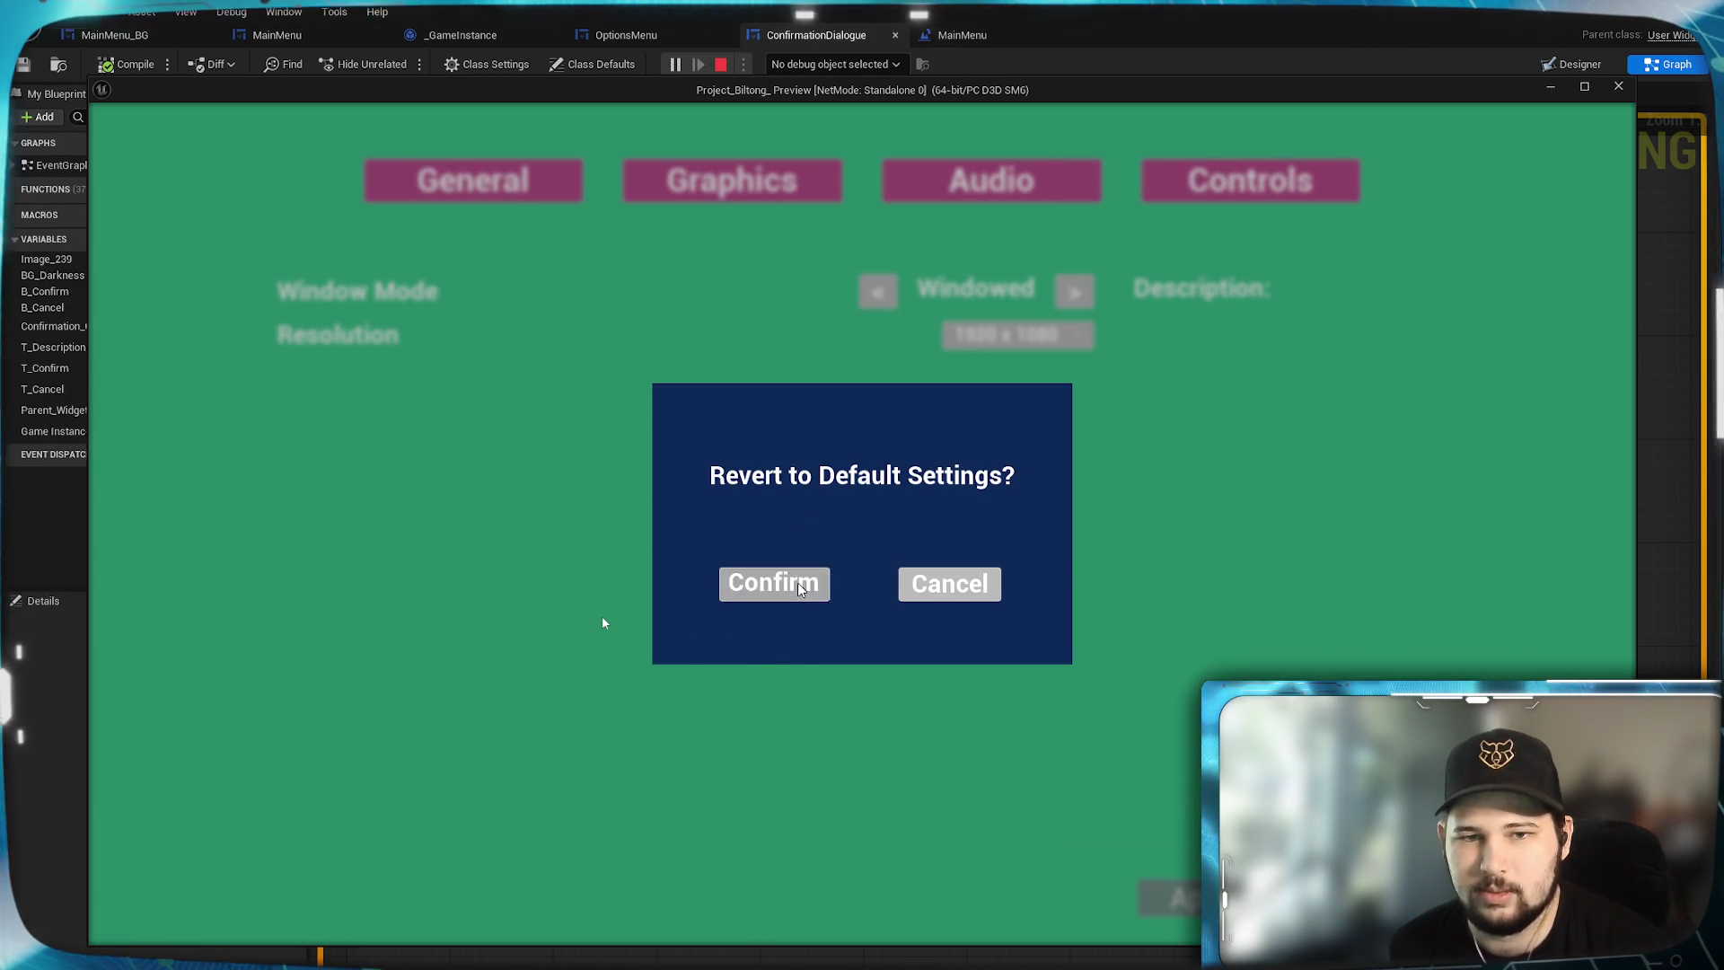
left_click(797, 585)
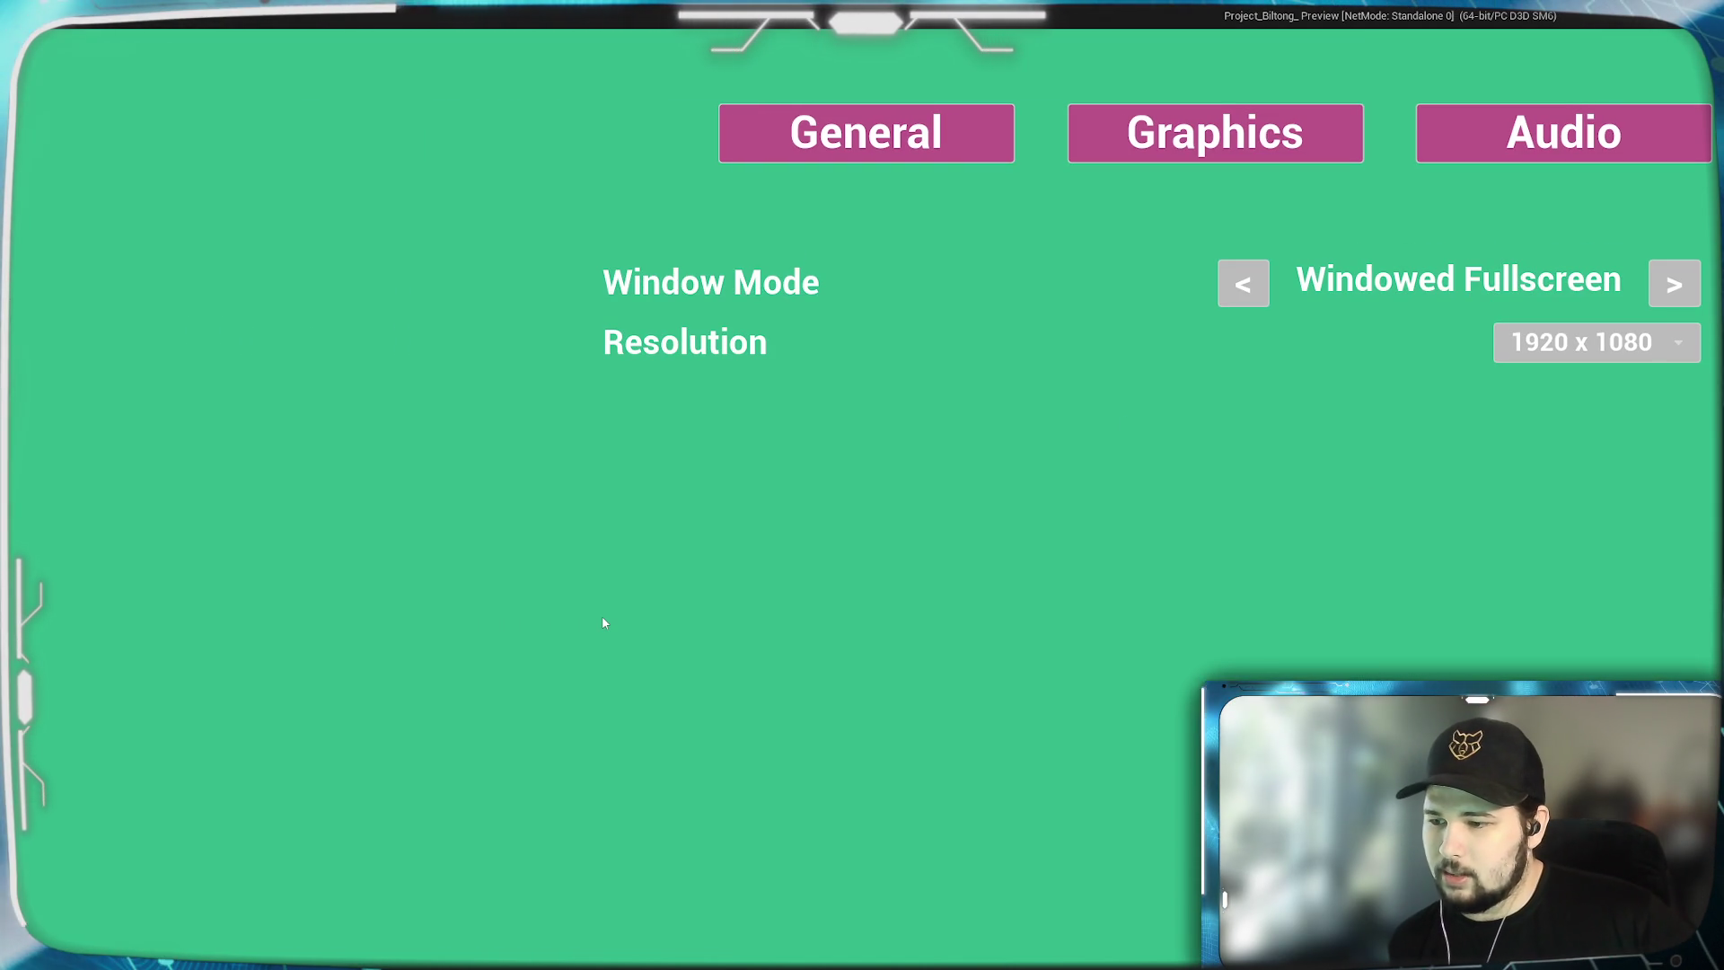
key("Escape")
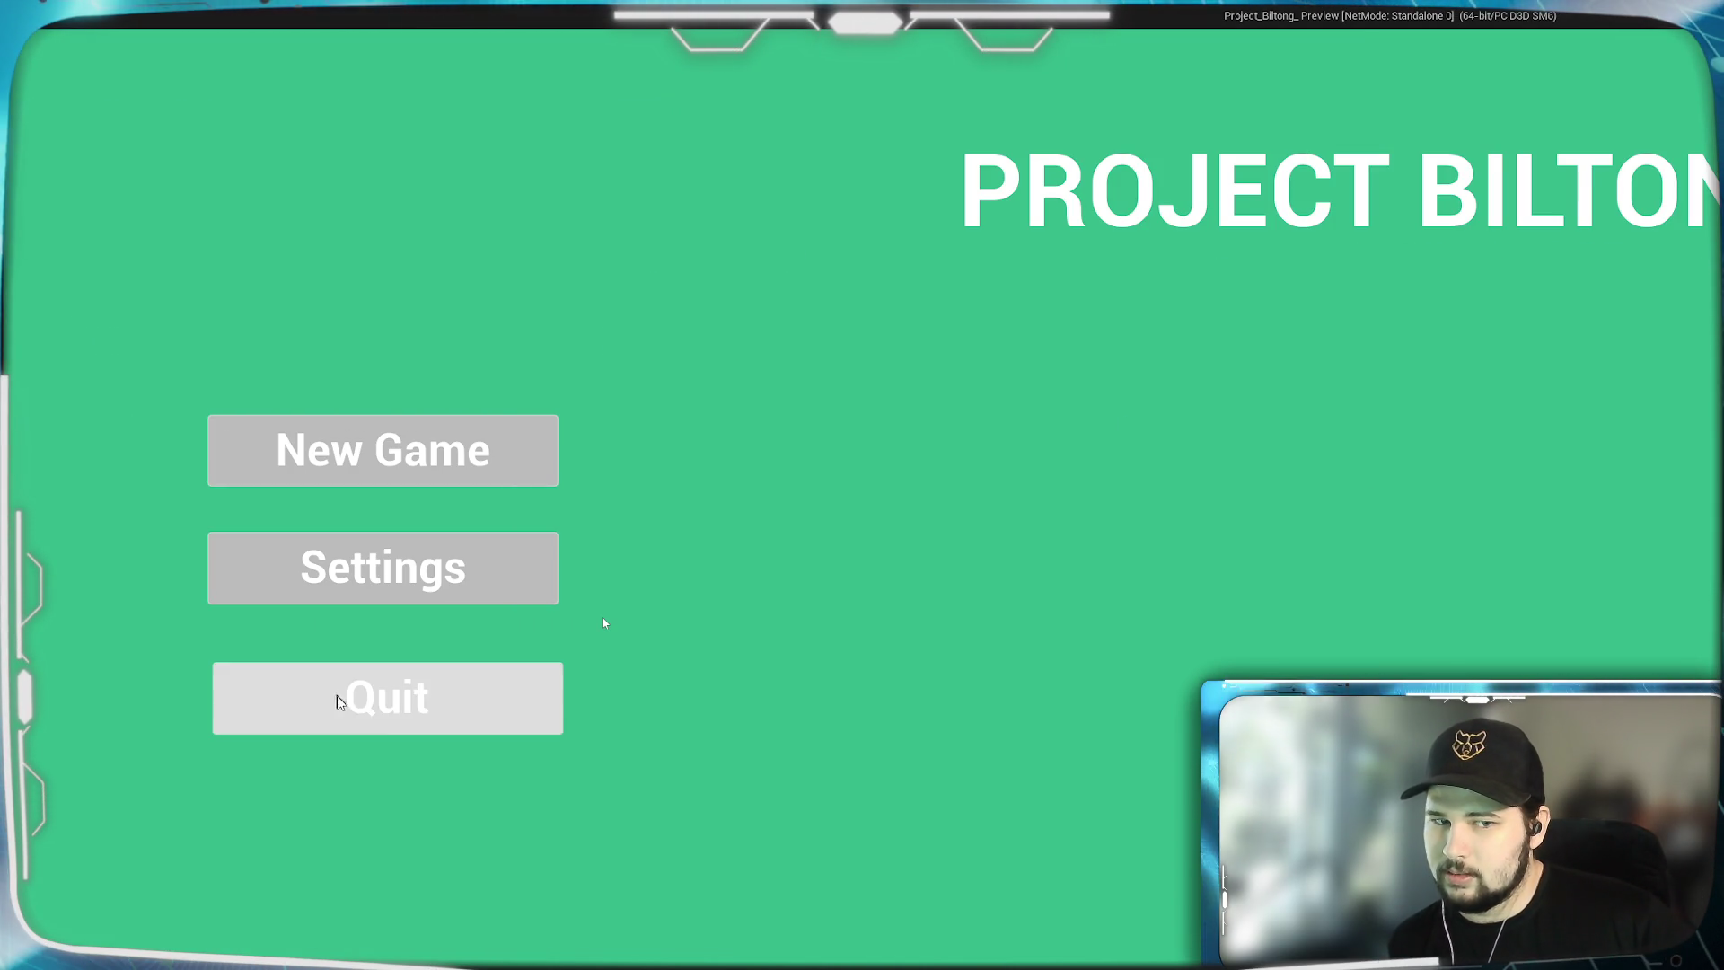
left_click(341, 702)
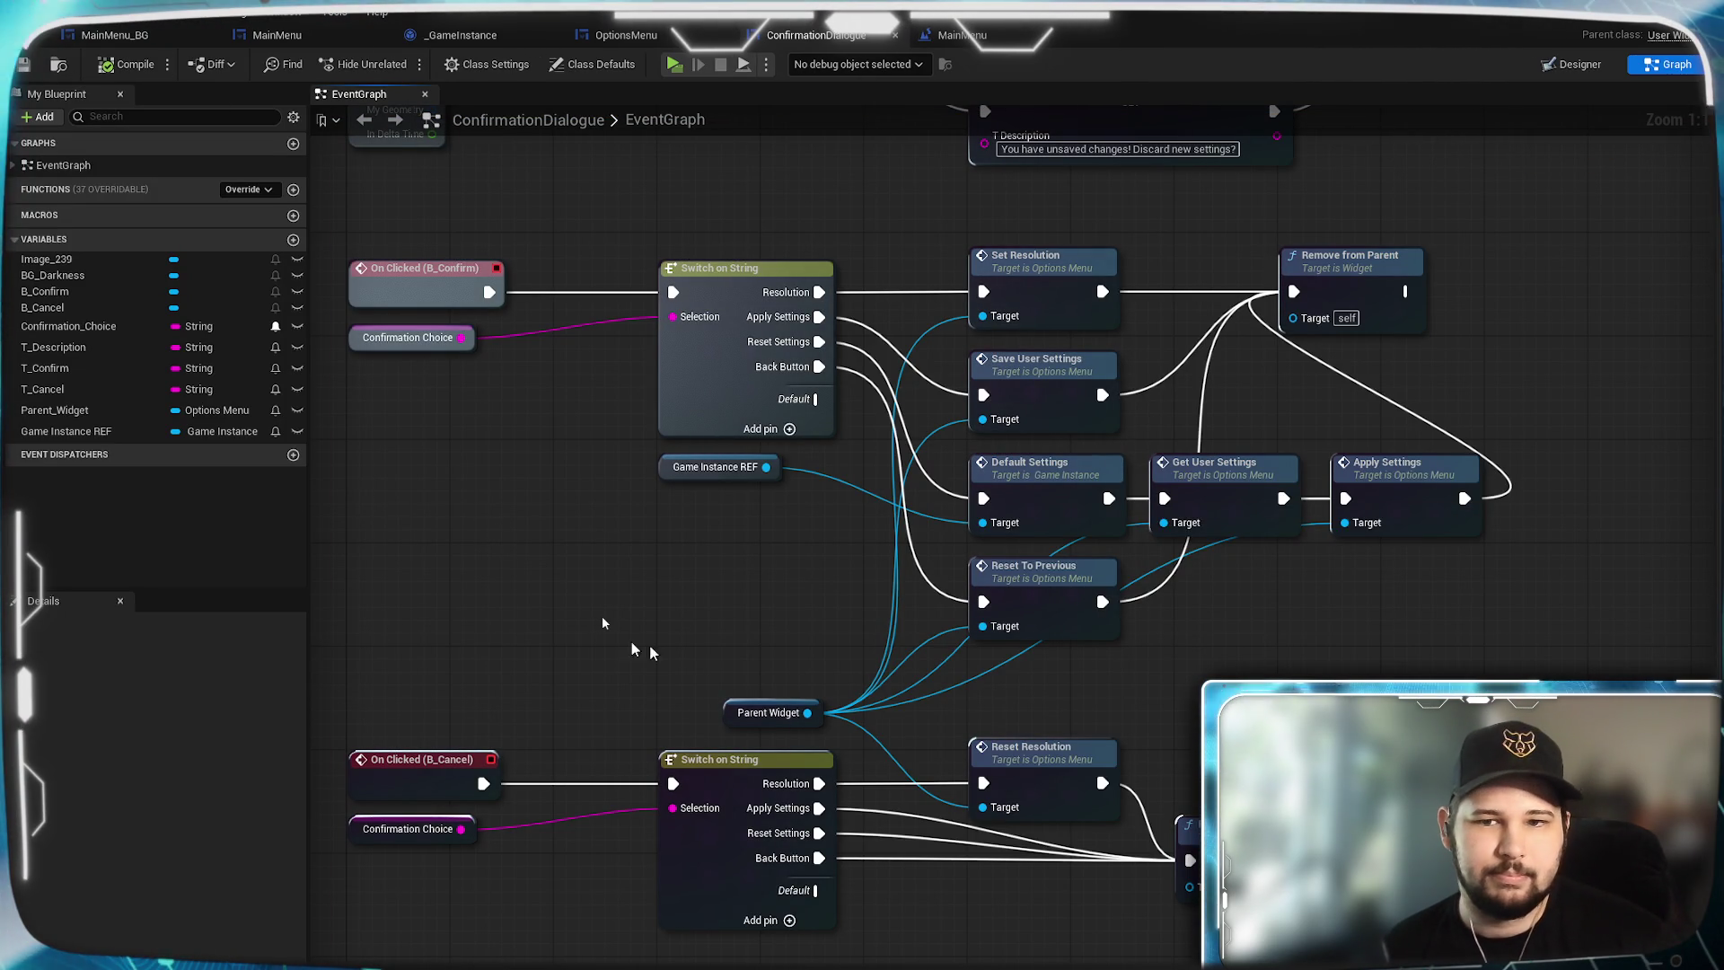
Shift Remove from Parent further right, then switch to the OptionsMenu graph.
mouse_move(1231, 660)
left_mouse_down()
mouse_move(1190, 684)
mouse_move(1225, 791)
mouse_move(1340, 860)
mouse_move(1289, 604)
mouse_move(1312, 757)
mouse_move(1260, 653)
left_mouse_up()
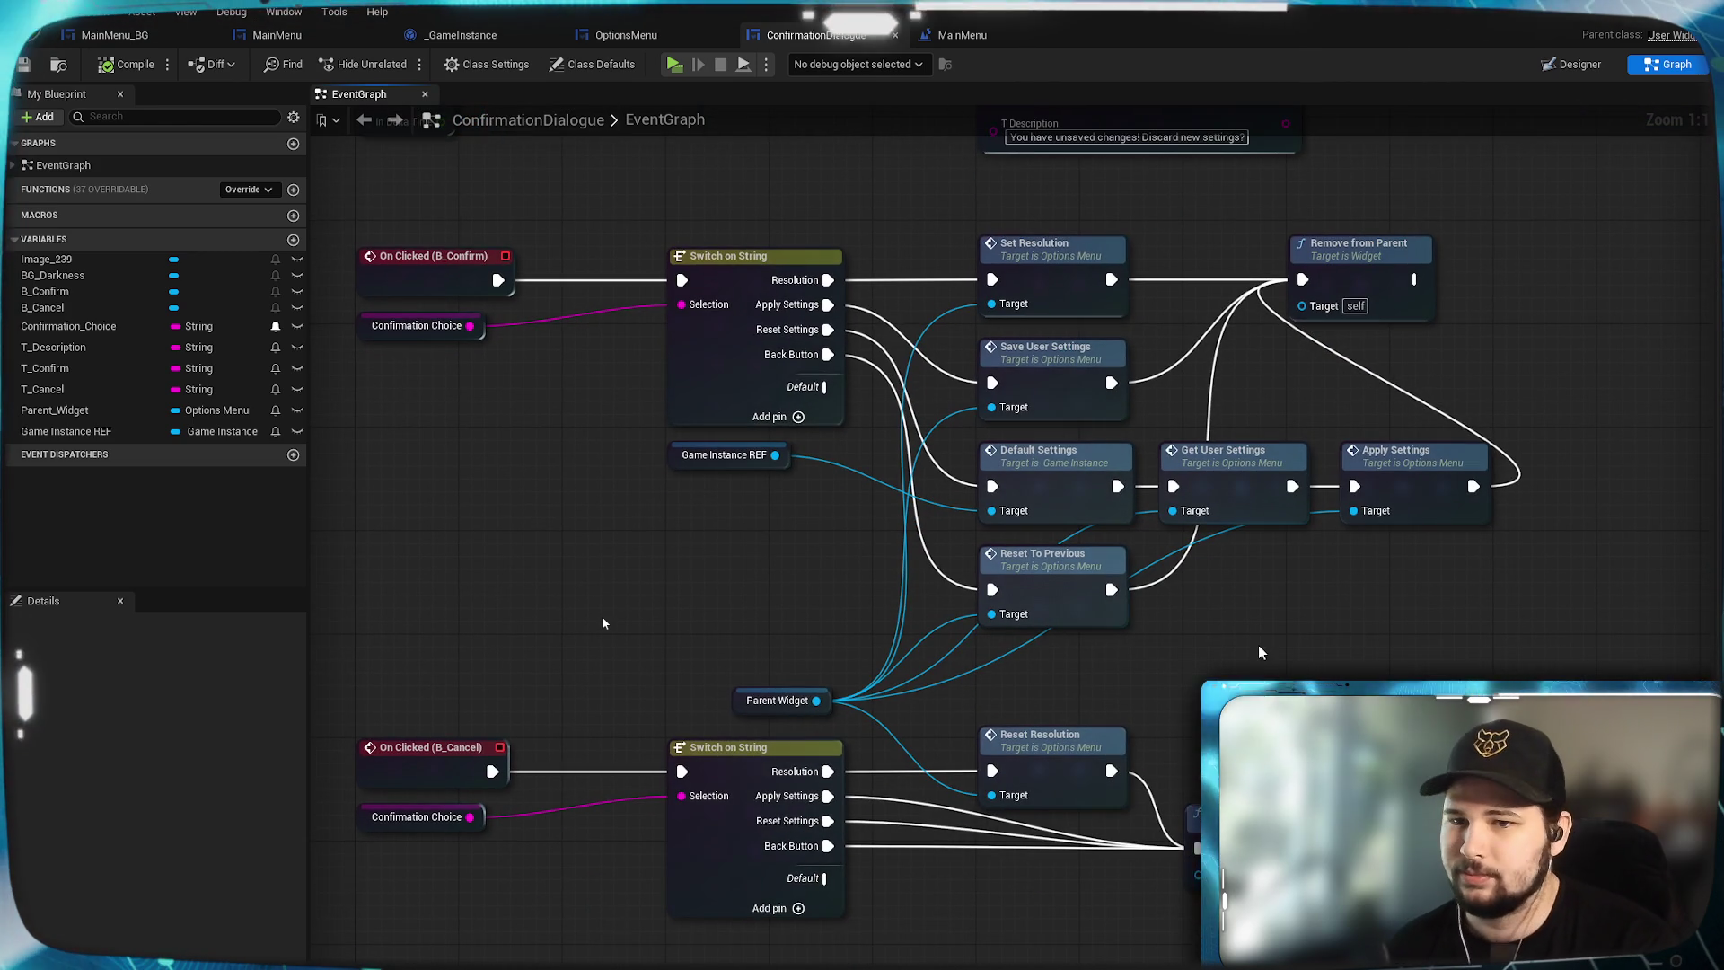
mouse_move(1391, 292)
left_mouse_down()
mouse_move(1630, 292)
mouse_move(1624, 279)
mouse_move(1655, 295)
left_mouse_up()
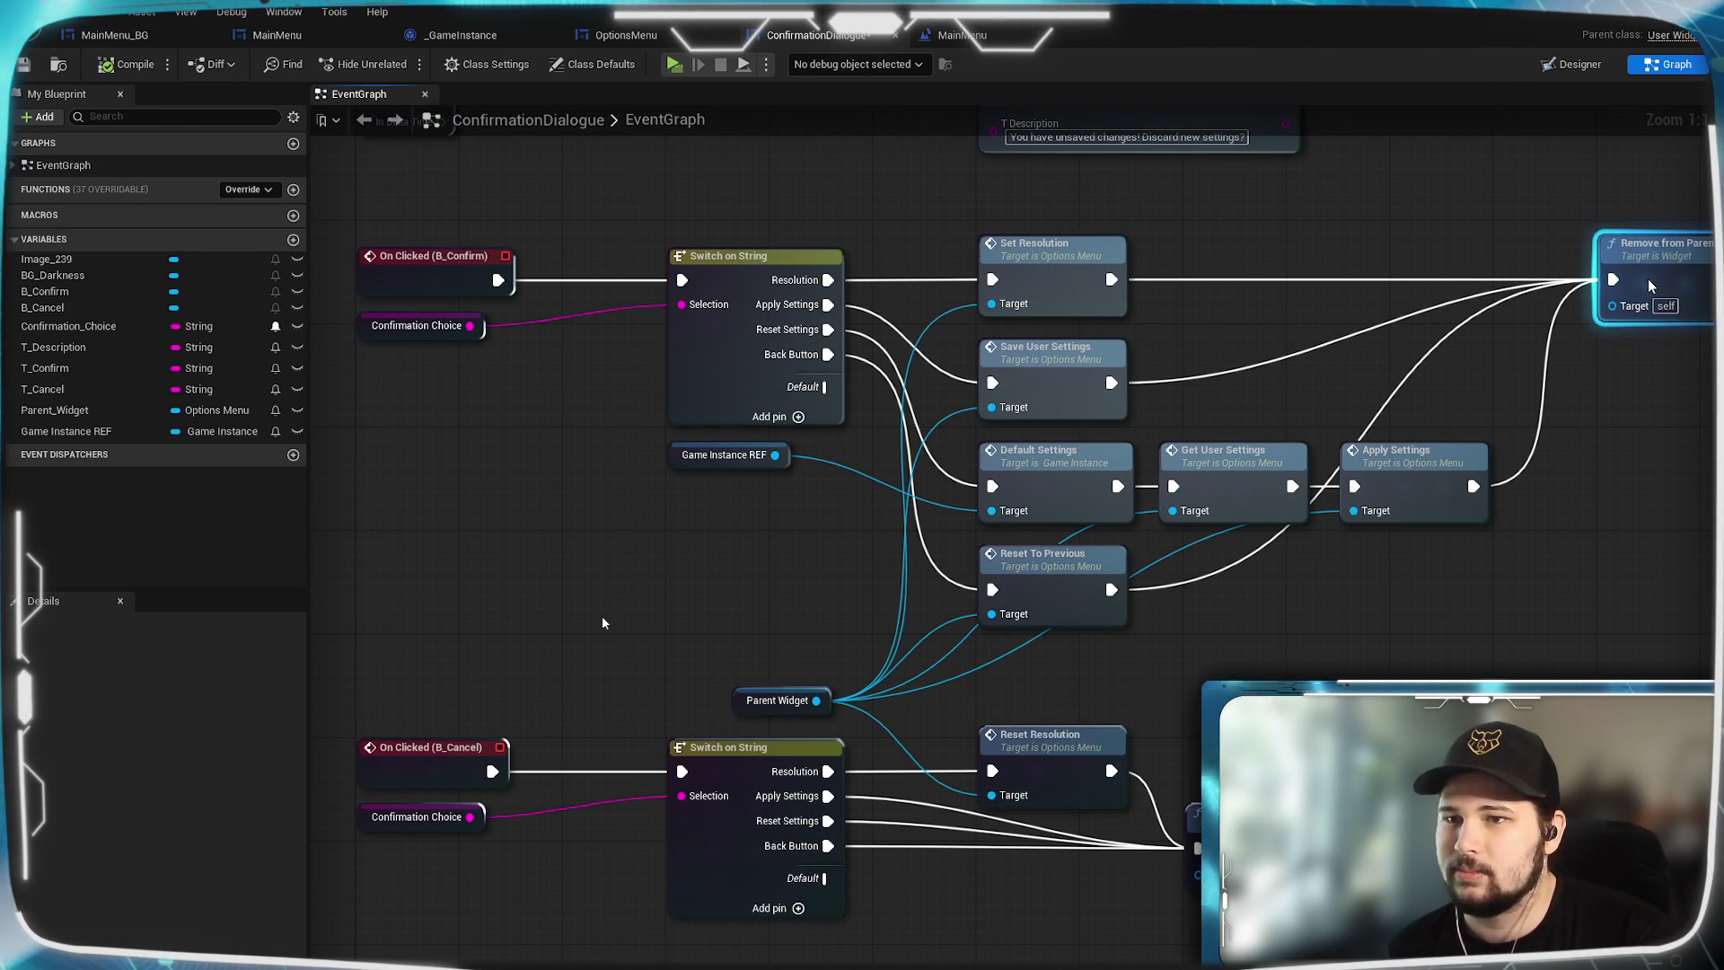
left_click(1583, 403)
left_click_drag(1539, 419, 1488, 448)
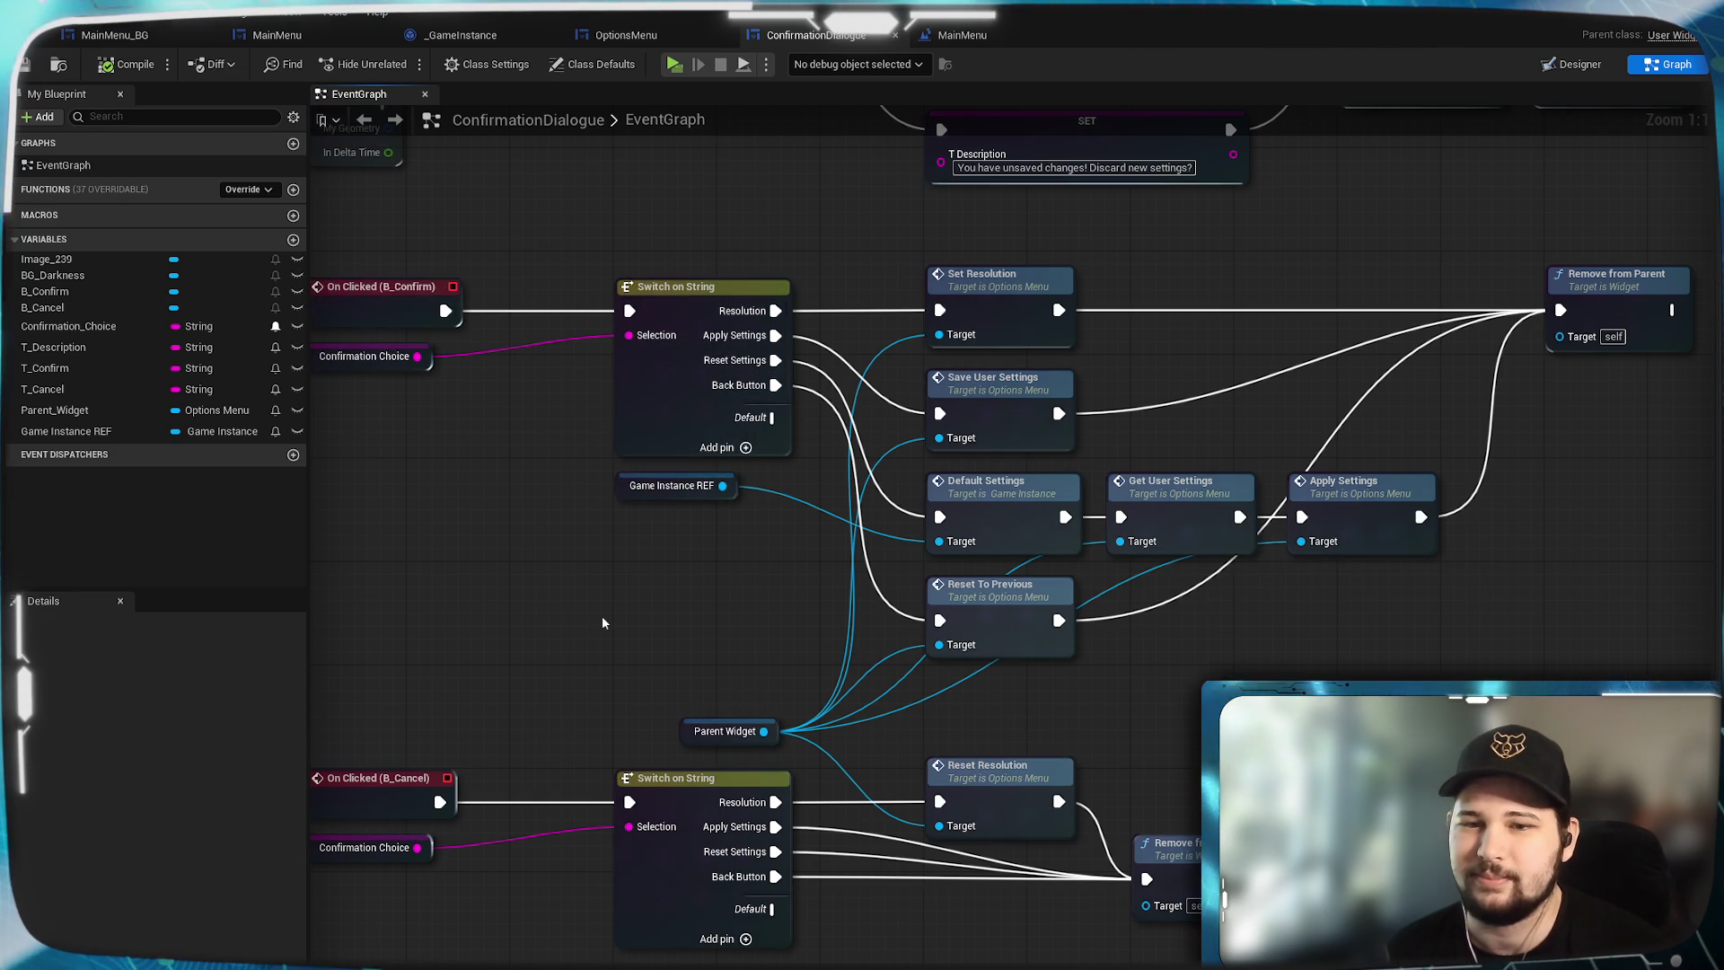
mouse_move(1248, 671)
left_mouse_down()
mouse_move(1359, 570)
mouse_move(1282, 727)
mouse_move(1057, 671)
mouse_move(1253, 749)
left_mouse_up()
left_click(669, 42)
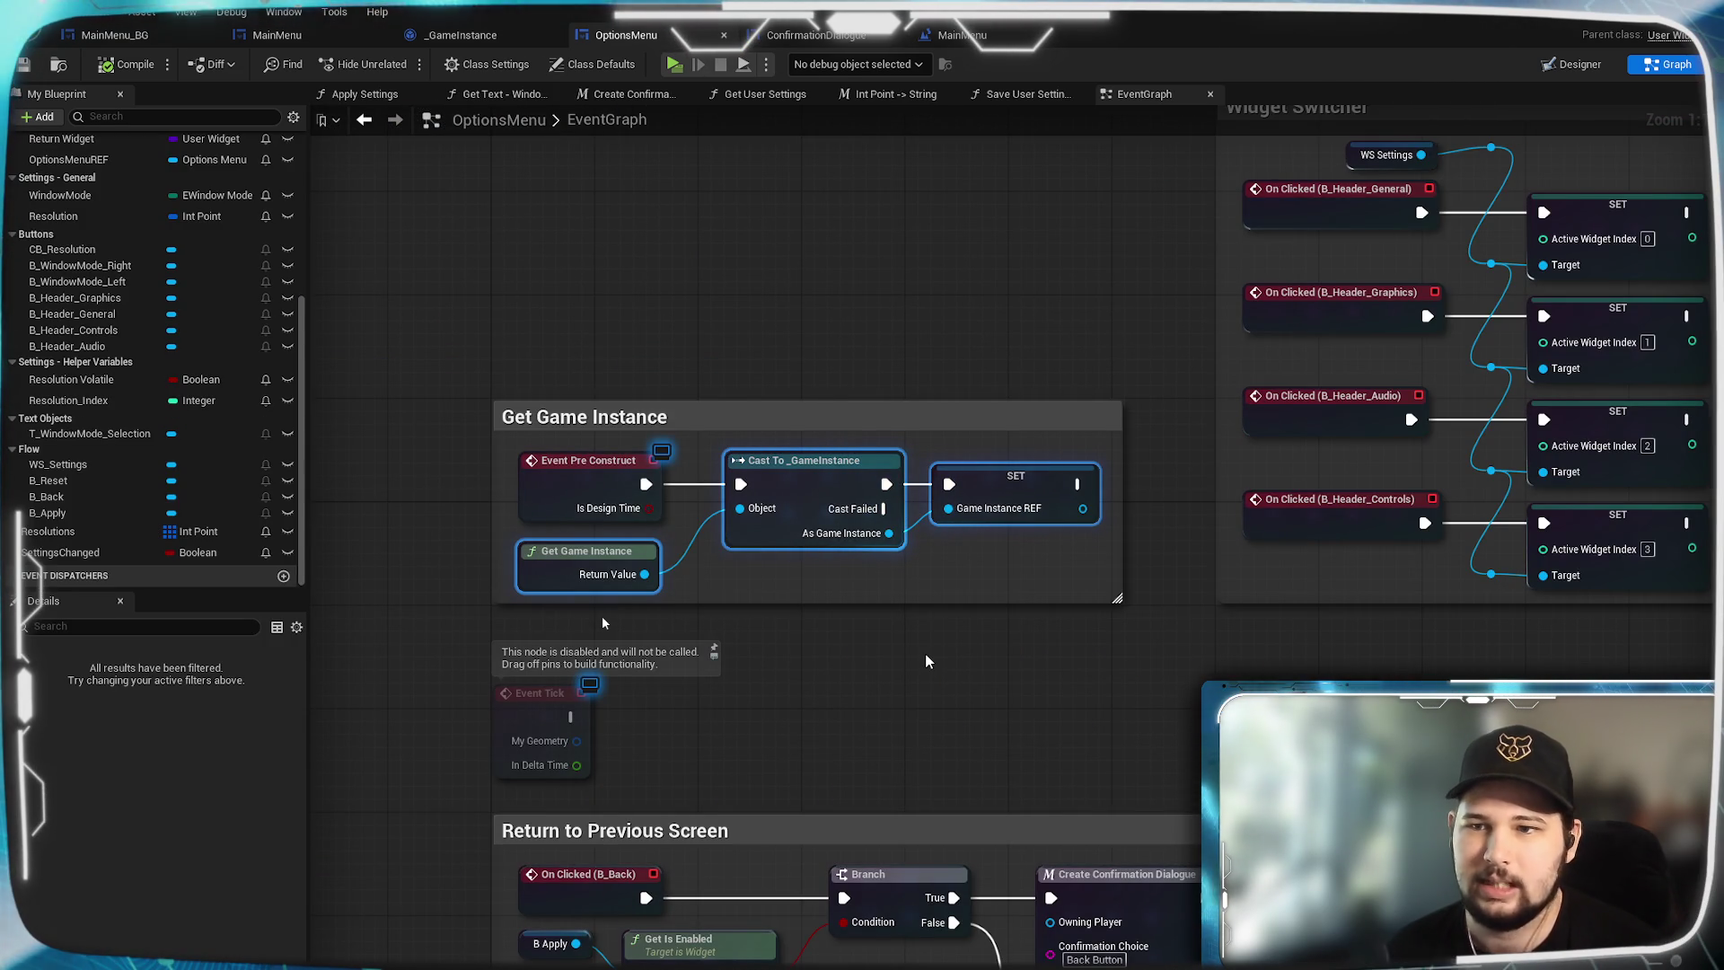
Locate the Load Settings Into UI custom event, then go back to ConfirmationDialogue.
scroll(927, 318, "down", 4)
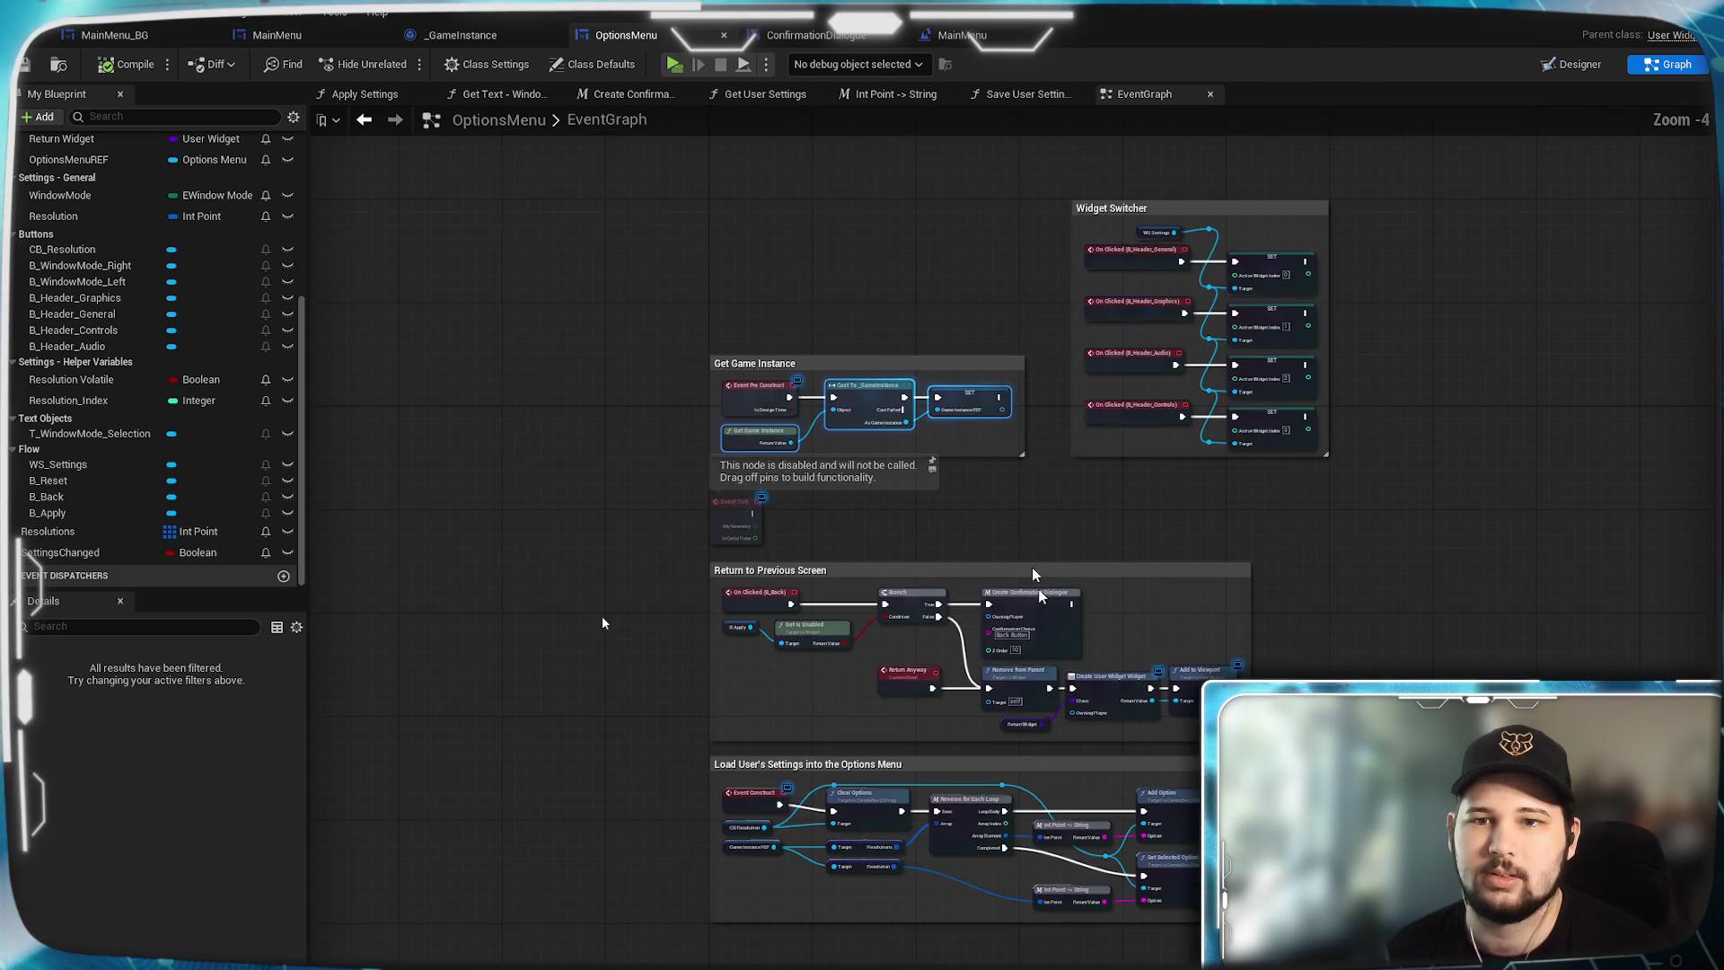
left_click_drag(1032, 568, 1031, 206)
scroll(1105, 765, "up", 3)
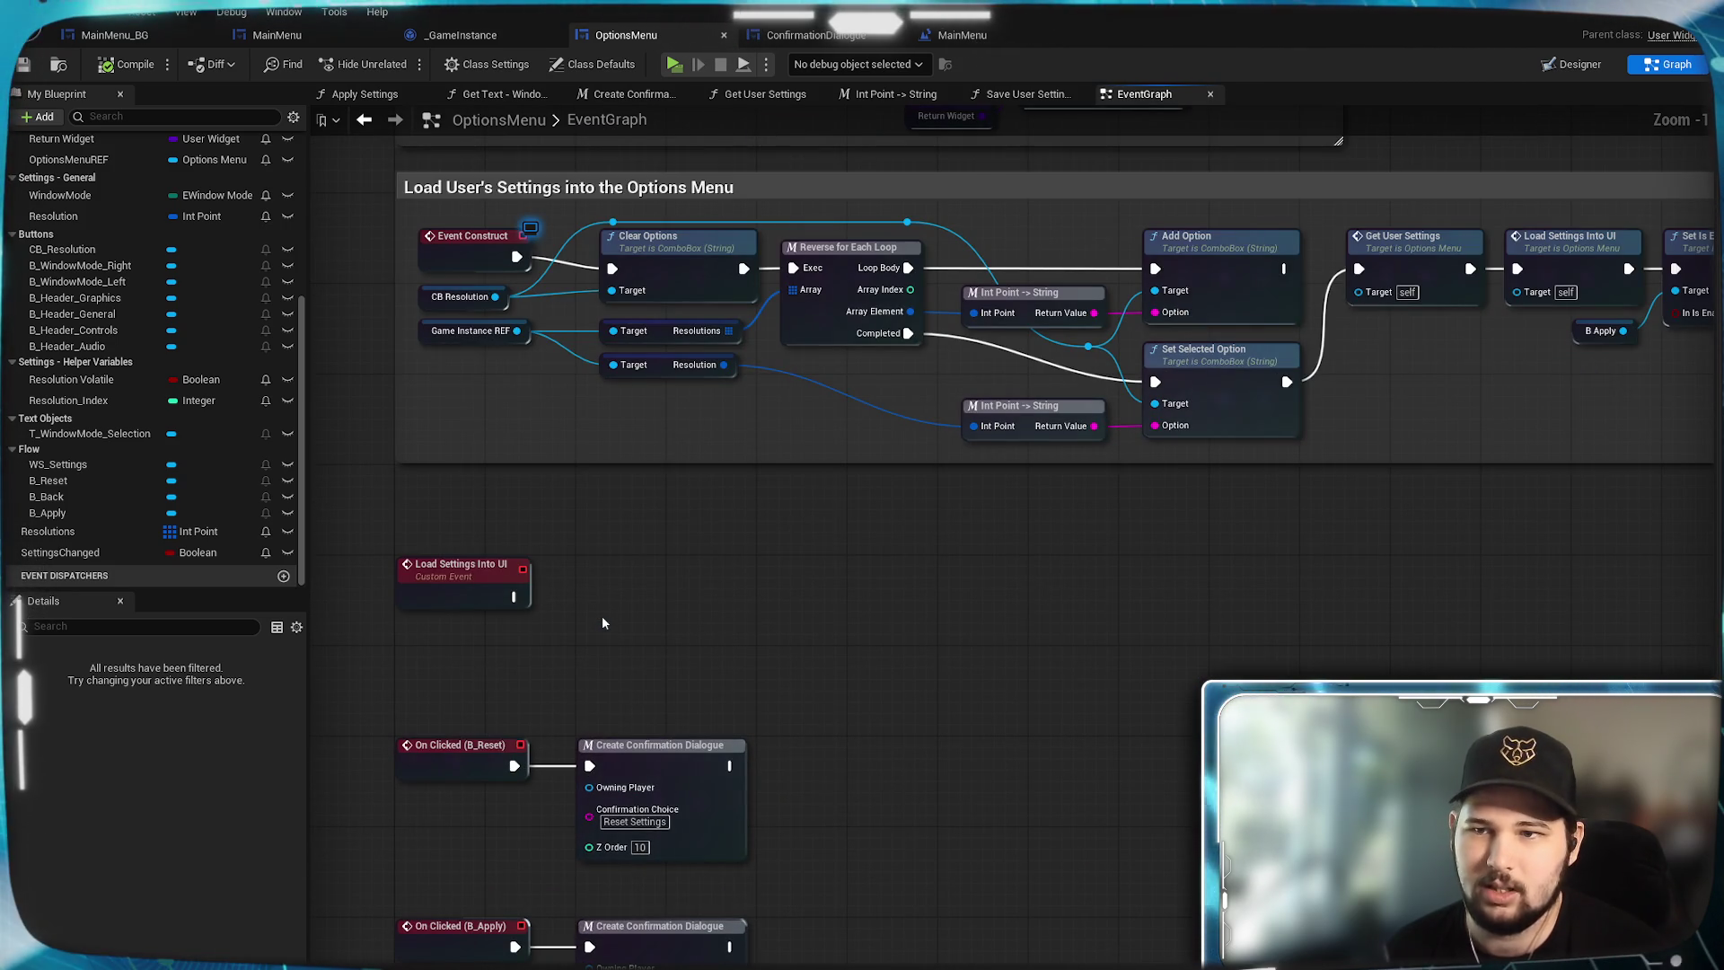
mouse_move(1469, 519)
left_mouse_down()
mouse_move(1090, 742)
mouse_move(1637, 606)
left_mouse_up()
left_click_drag(1282, 667, 1089, 632)
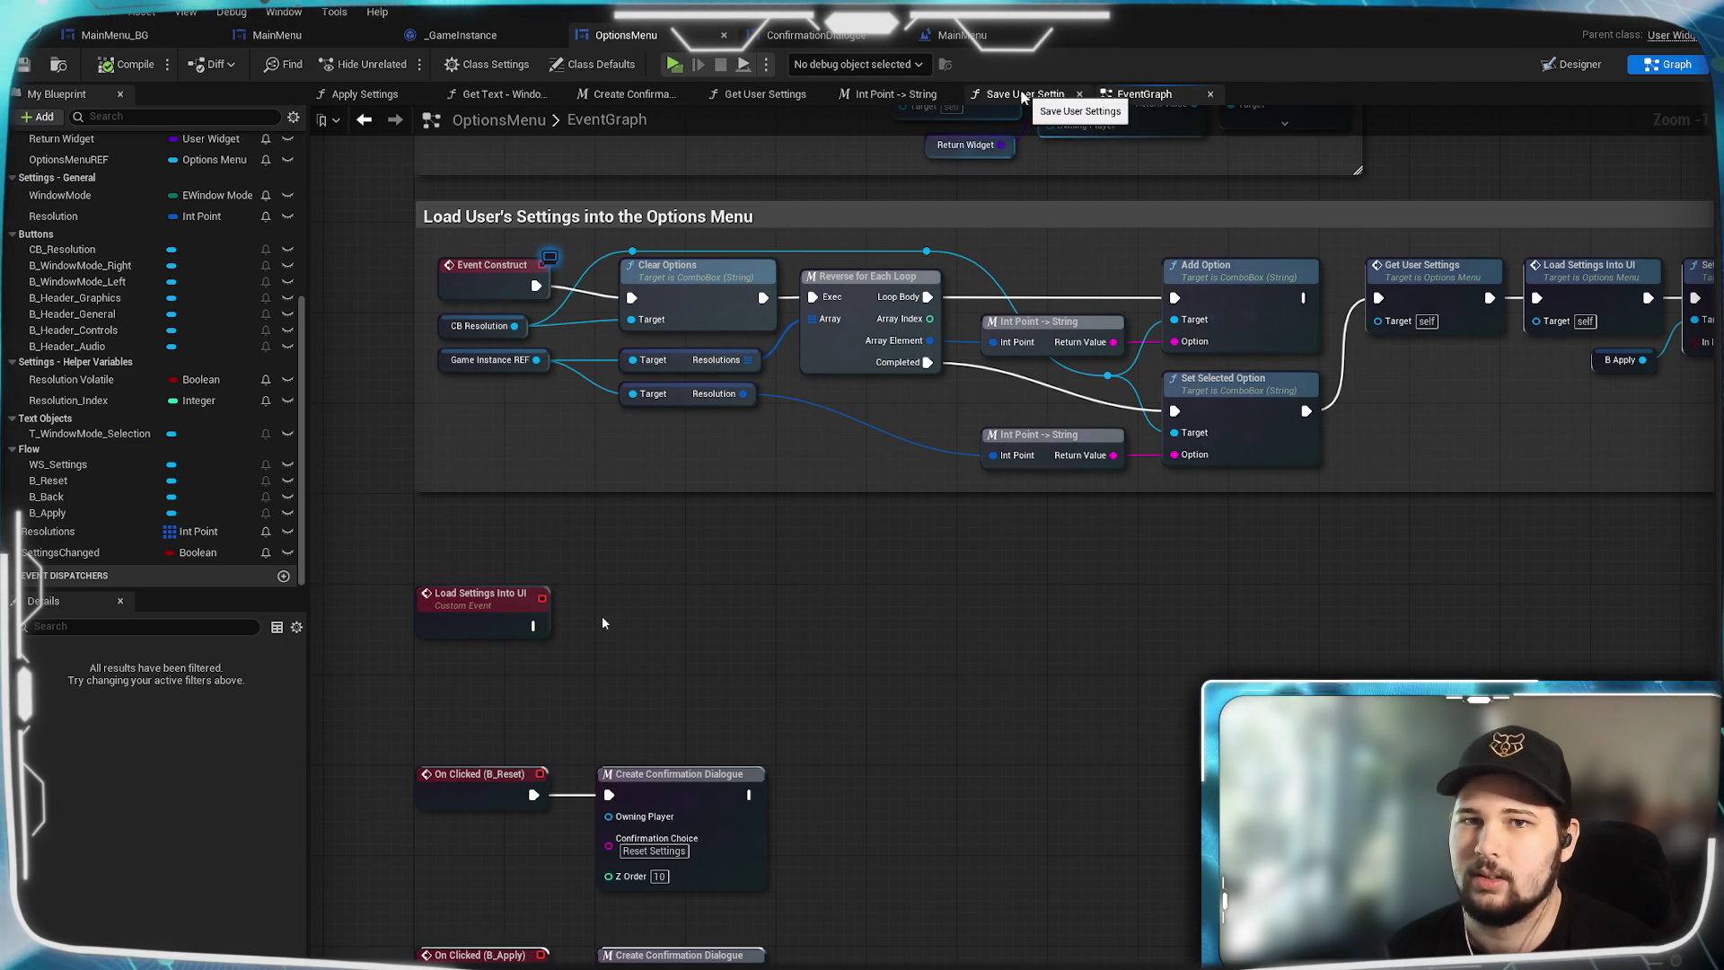
left_click(826, 35)
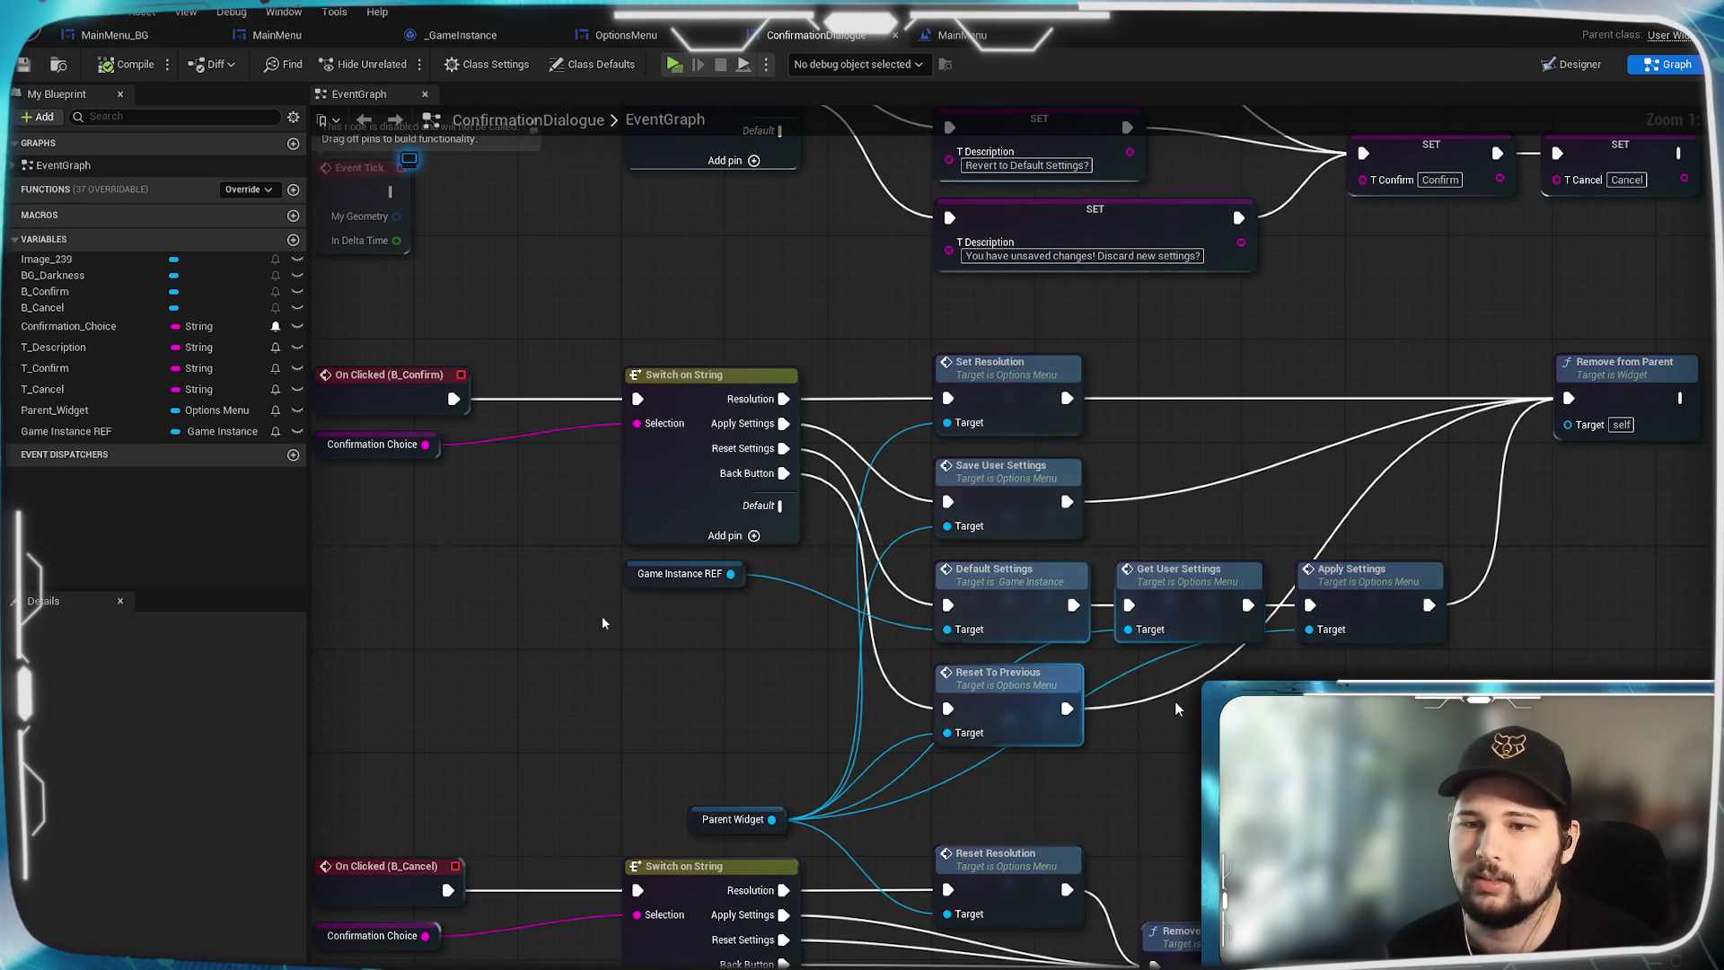
Insert Load Settings Into UI on Parent Widget between Get User Settings and Apply Settings.
mouse_move(1372, 611)
left_mouse_down()
mouse_move(1401, 610)
mouse_move(1032, 551)
mouse_move(1156, 557)
left_mouse_up()
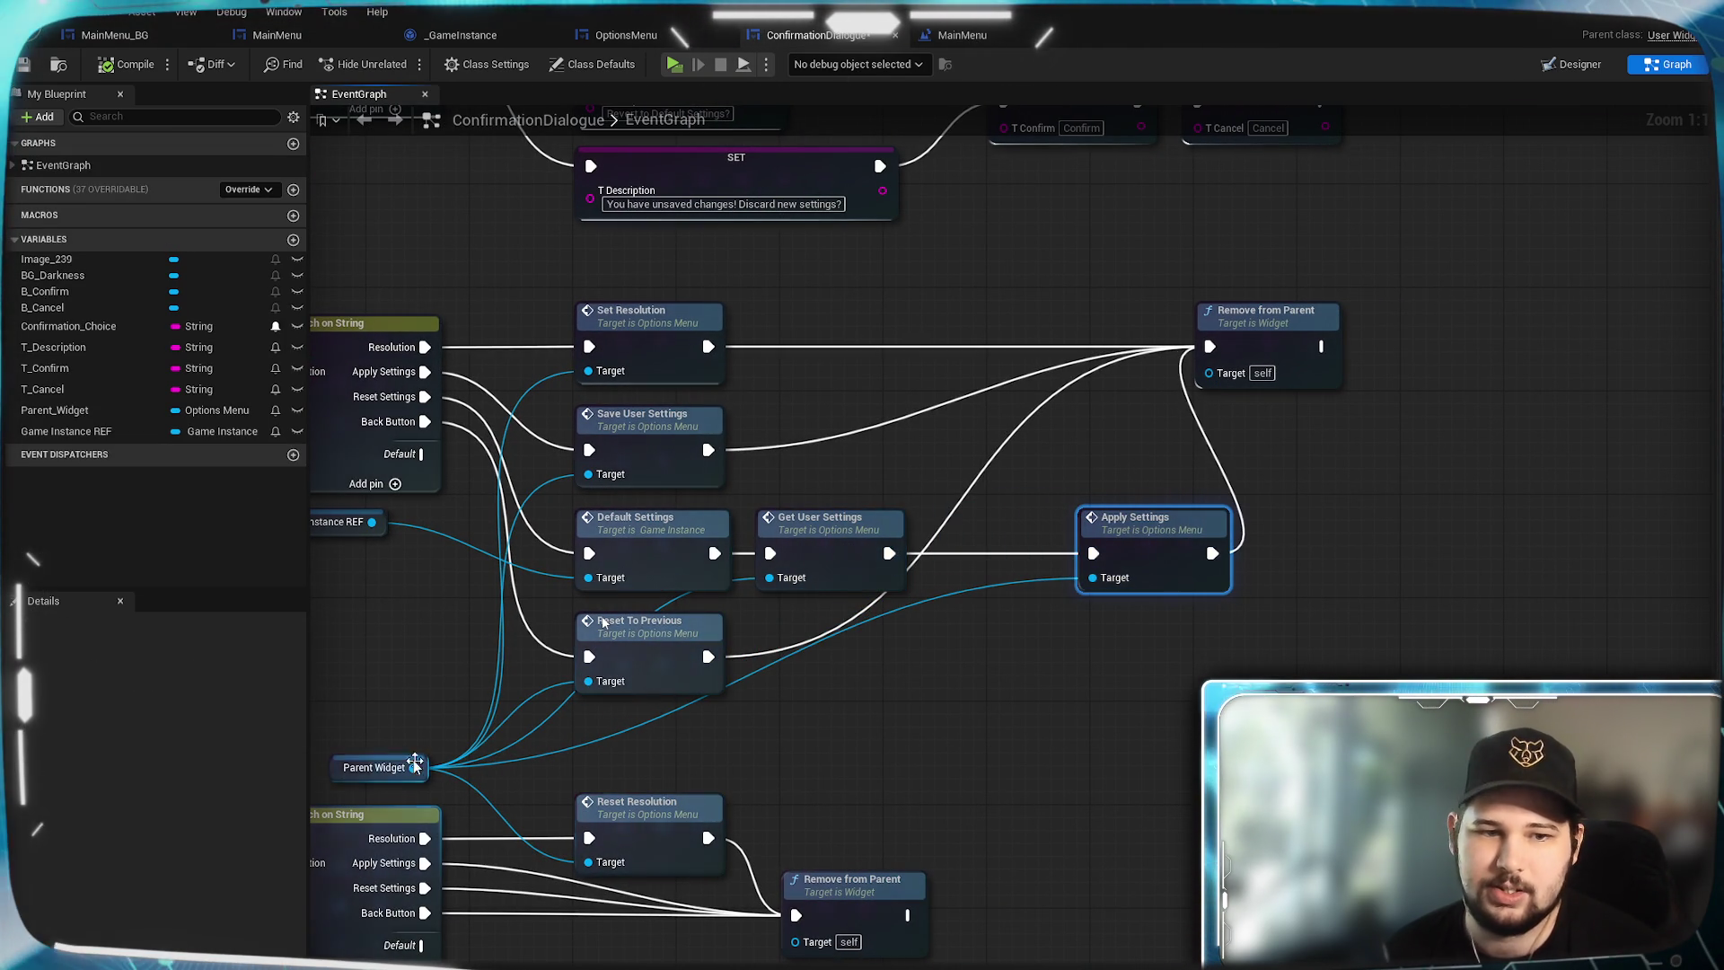
mouse_move(413, 767)
left_mouse_down()
mouse_move(942, 628)
mouse_move(957, 643)
left_mouse_up()
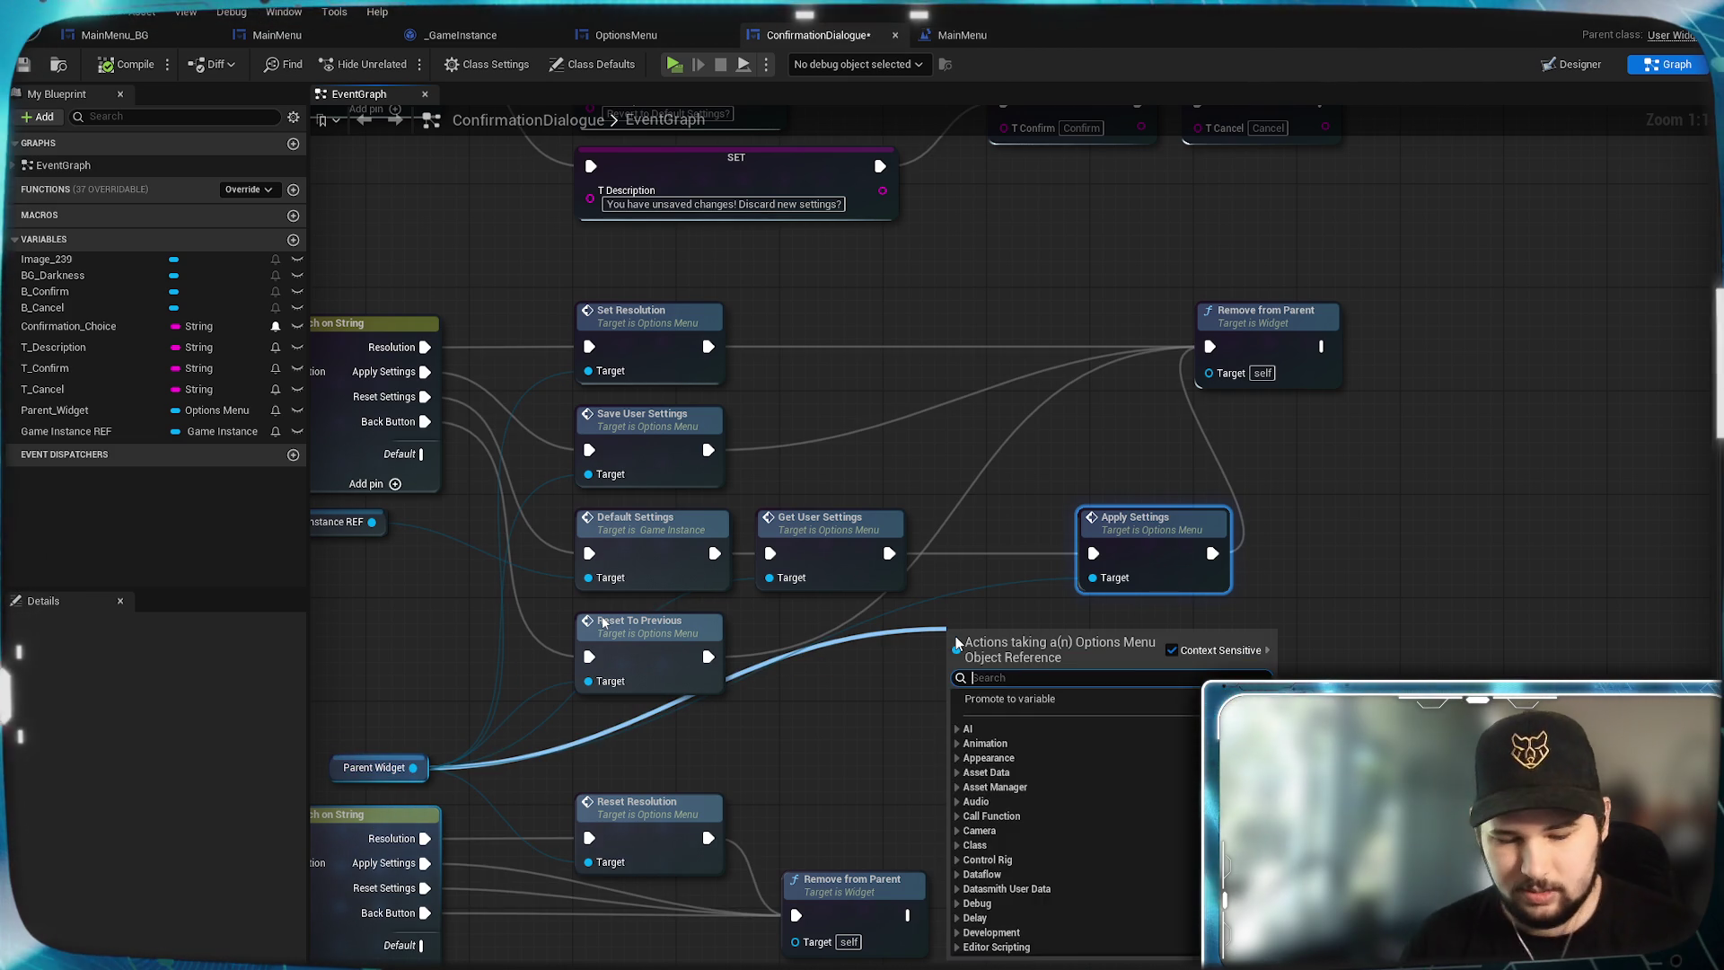
type("load")
key("Return")
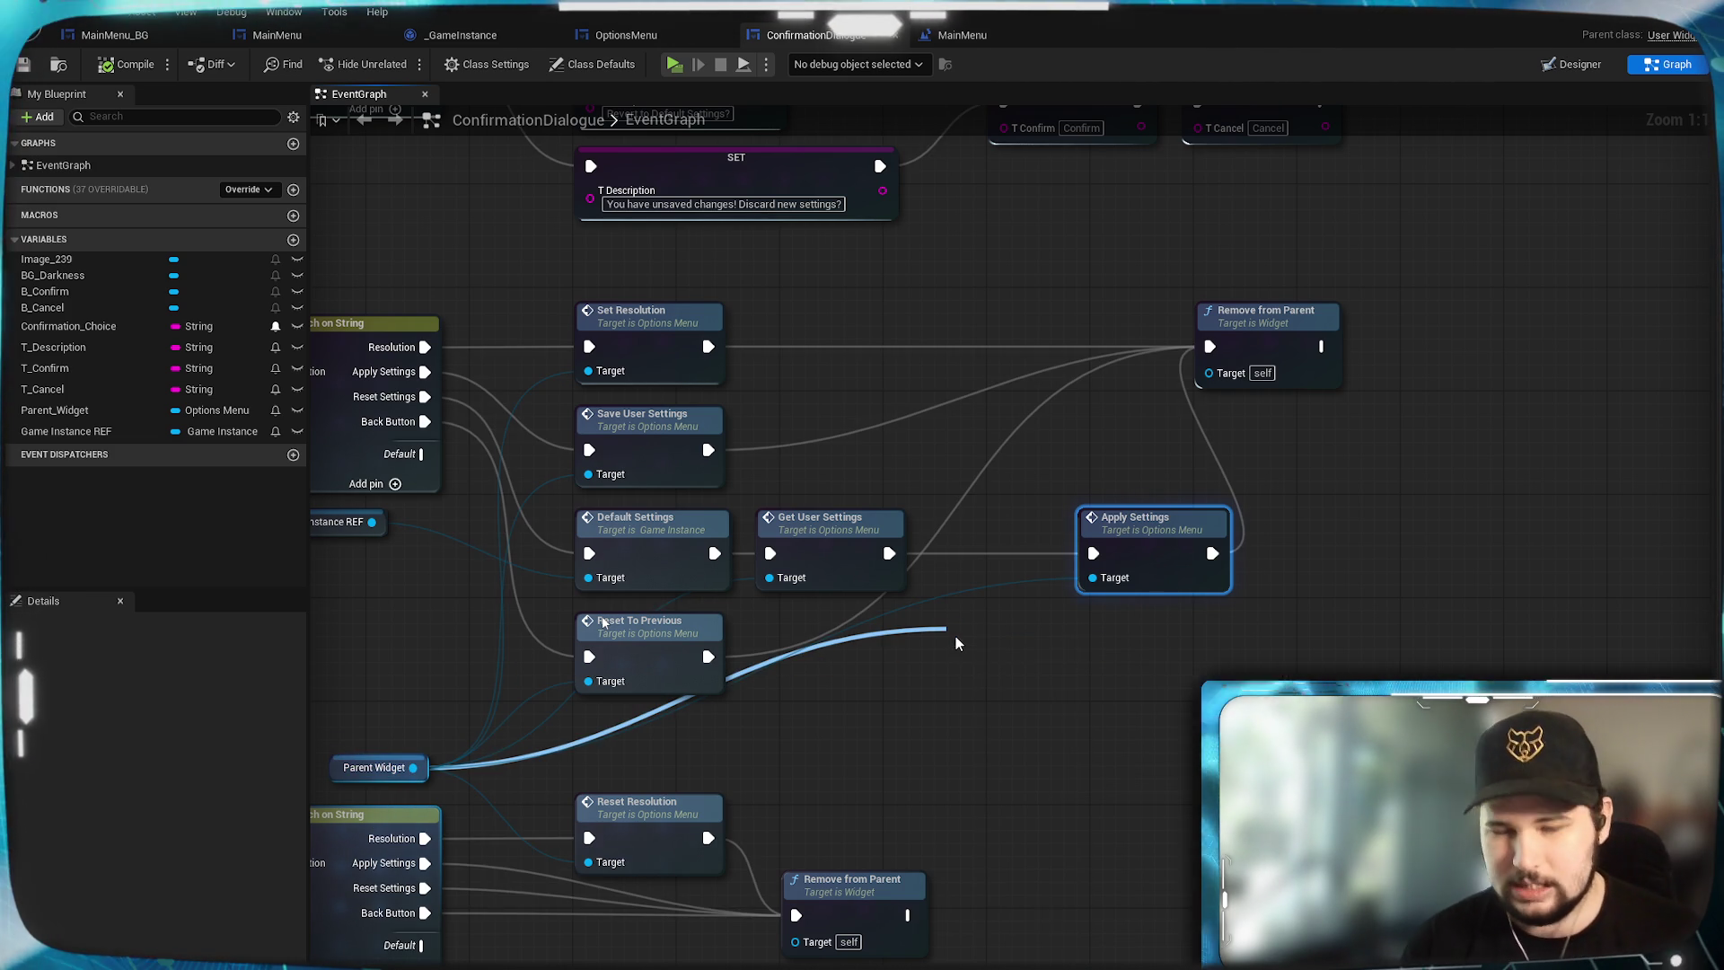
left_click_drag(889, 554, 951, 670)
mouse_move(1066, 669)
left_mouse_down()
mouse_move(1102, 595)
mouse_move(1091, 553)
mouse_move(1024, 626)
mouse_move(1021, 537)
left_mouse_up()
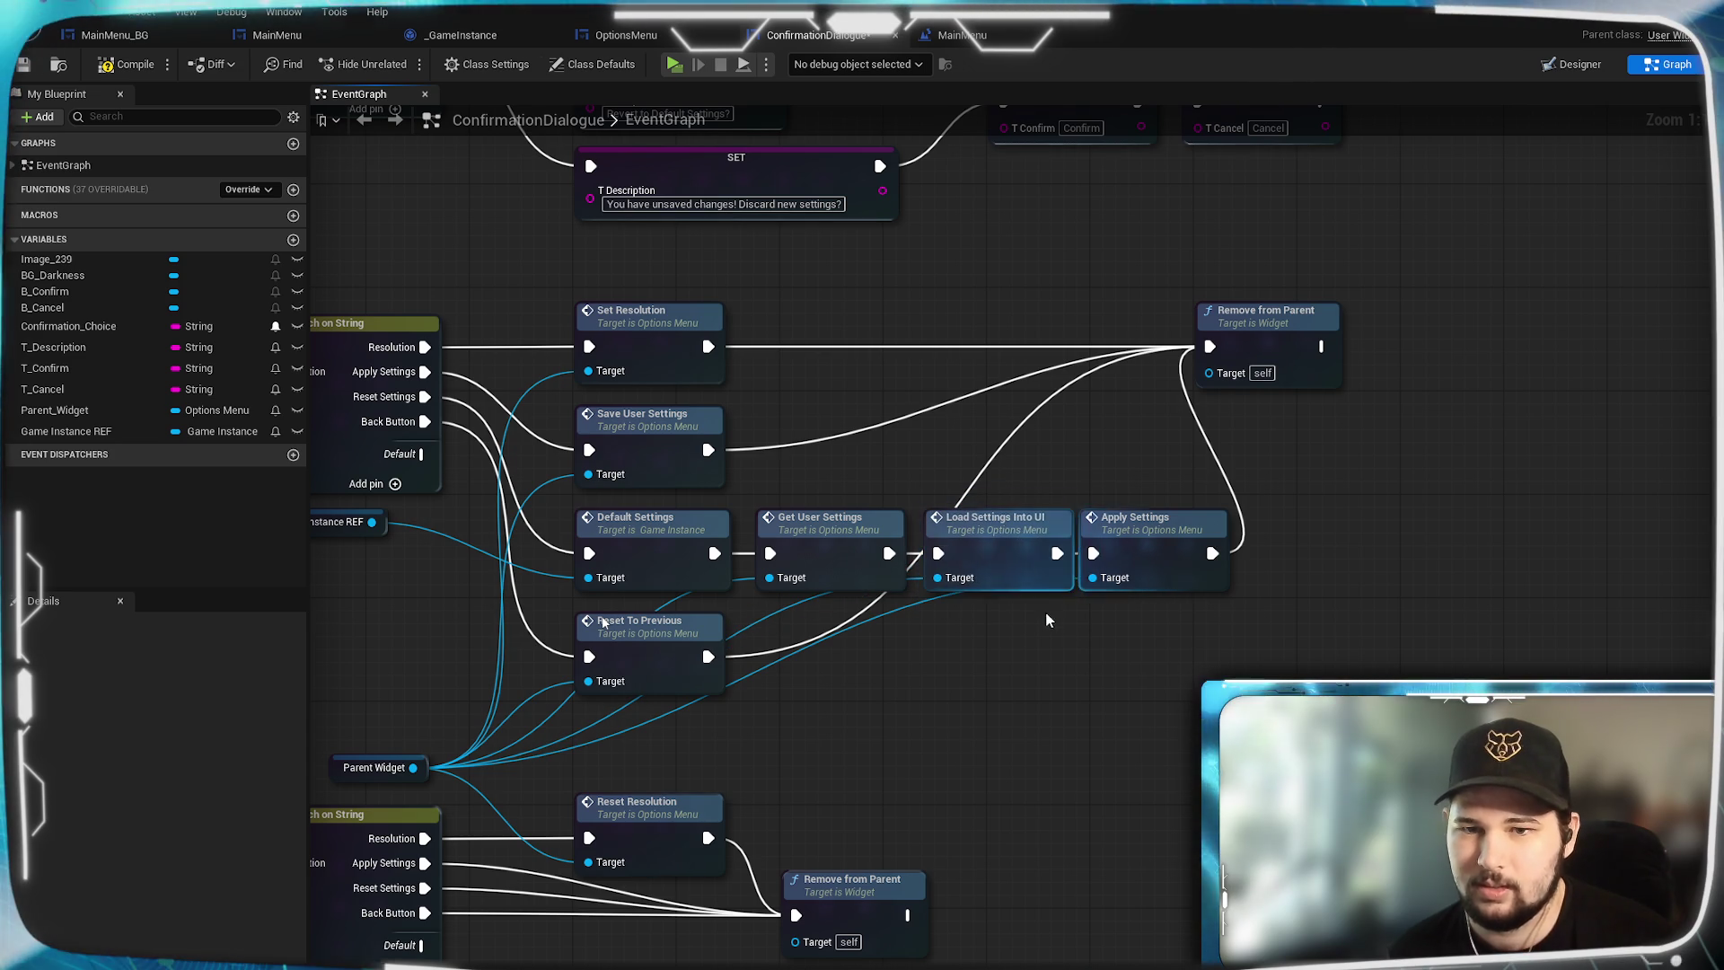
Nudge Apply Settings right to even the node spacing.
left_click_drag(1158, 559, 1185, 559)
left_click(1113, 665)
left_click(975, 545)
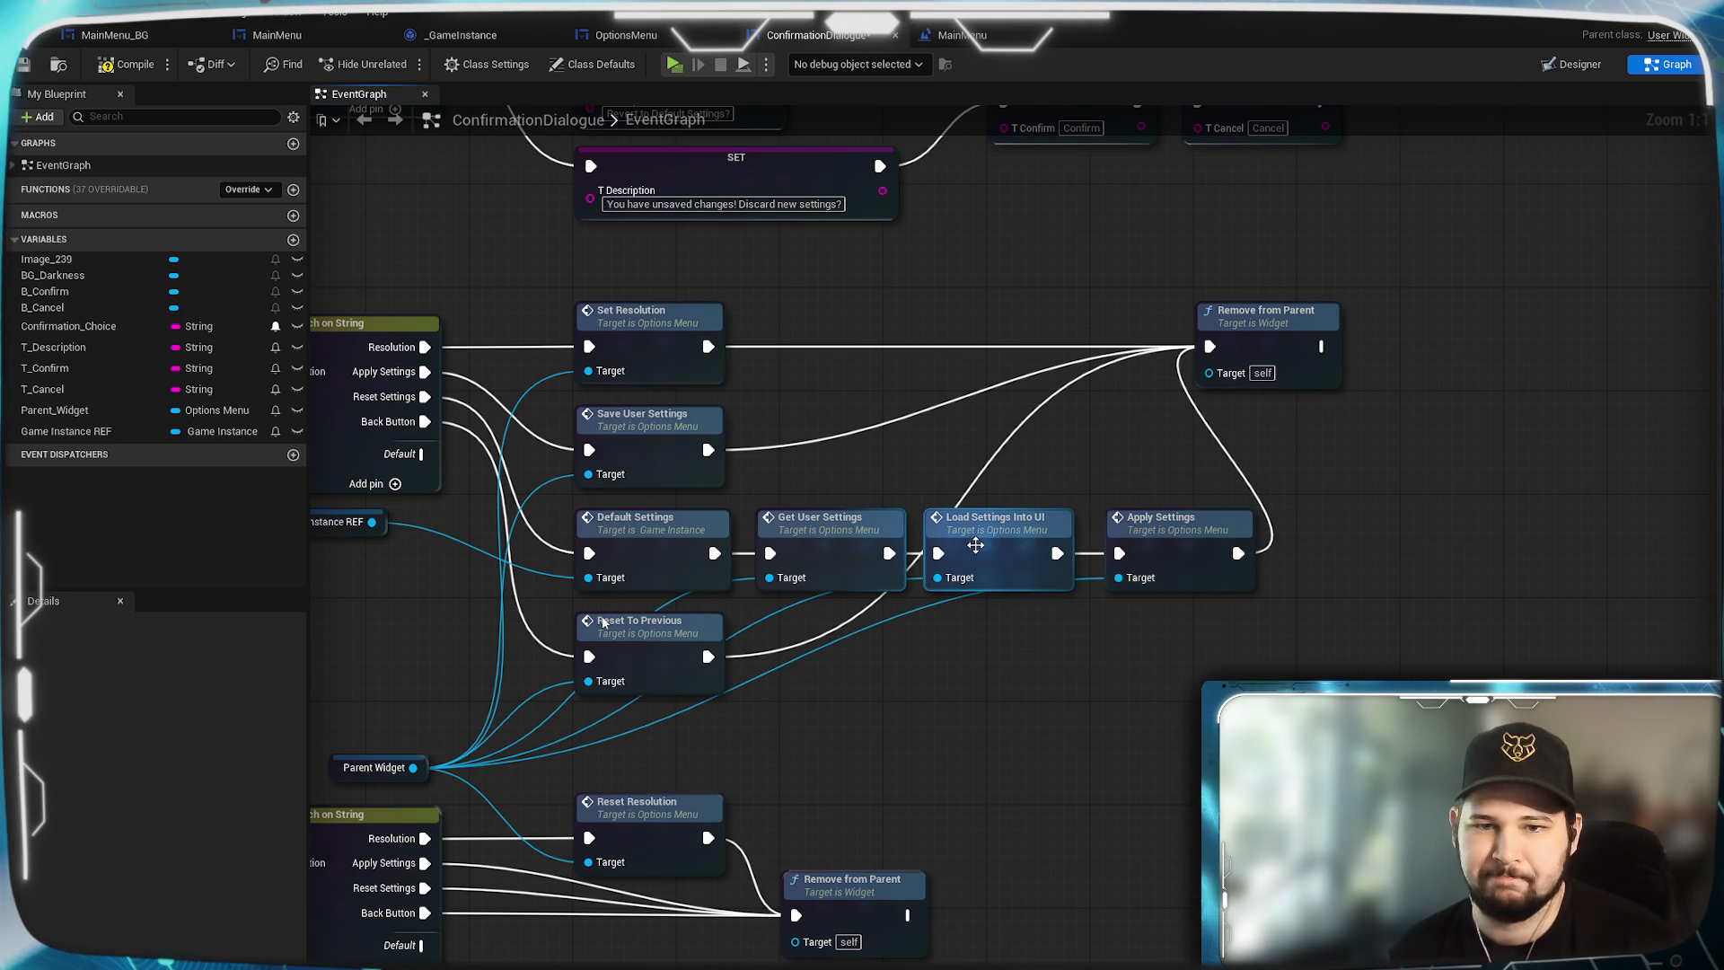
left_click(1180, 564)
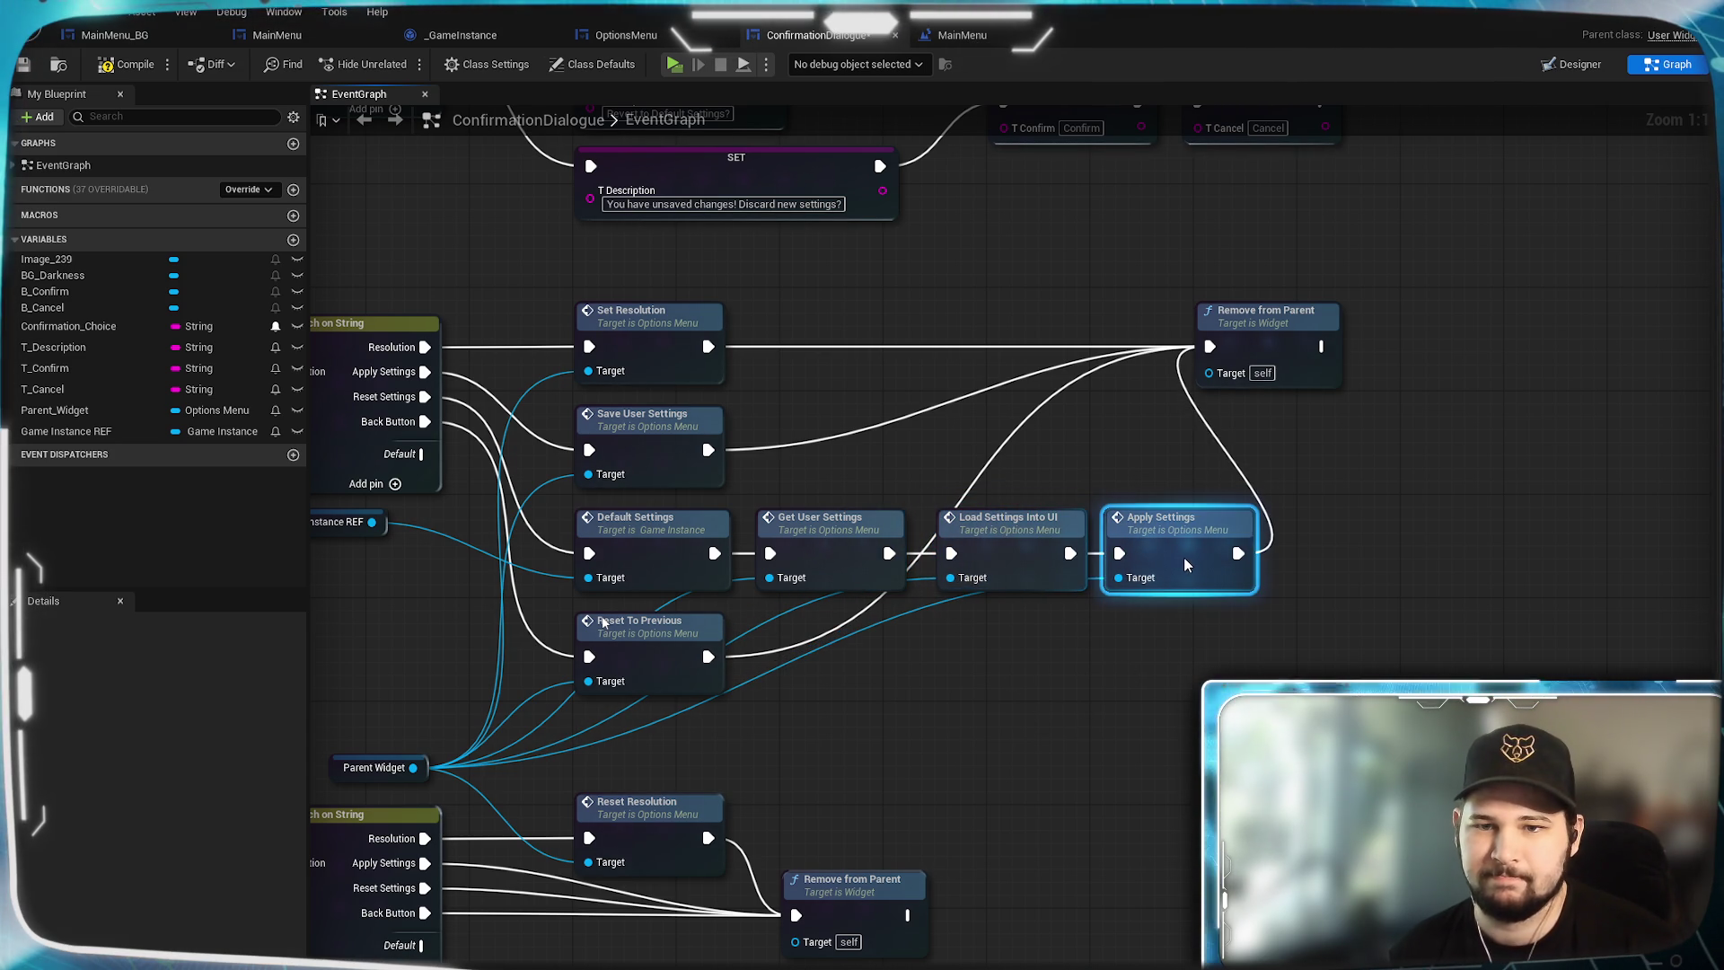
left_click_drag(1185, 564, 1198, 564)
left_click(1154, 721)
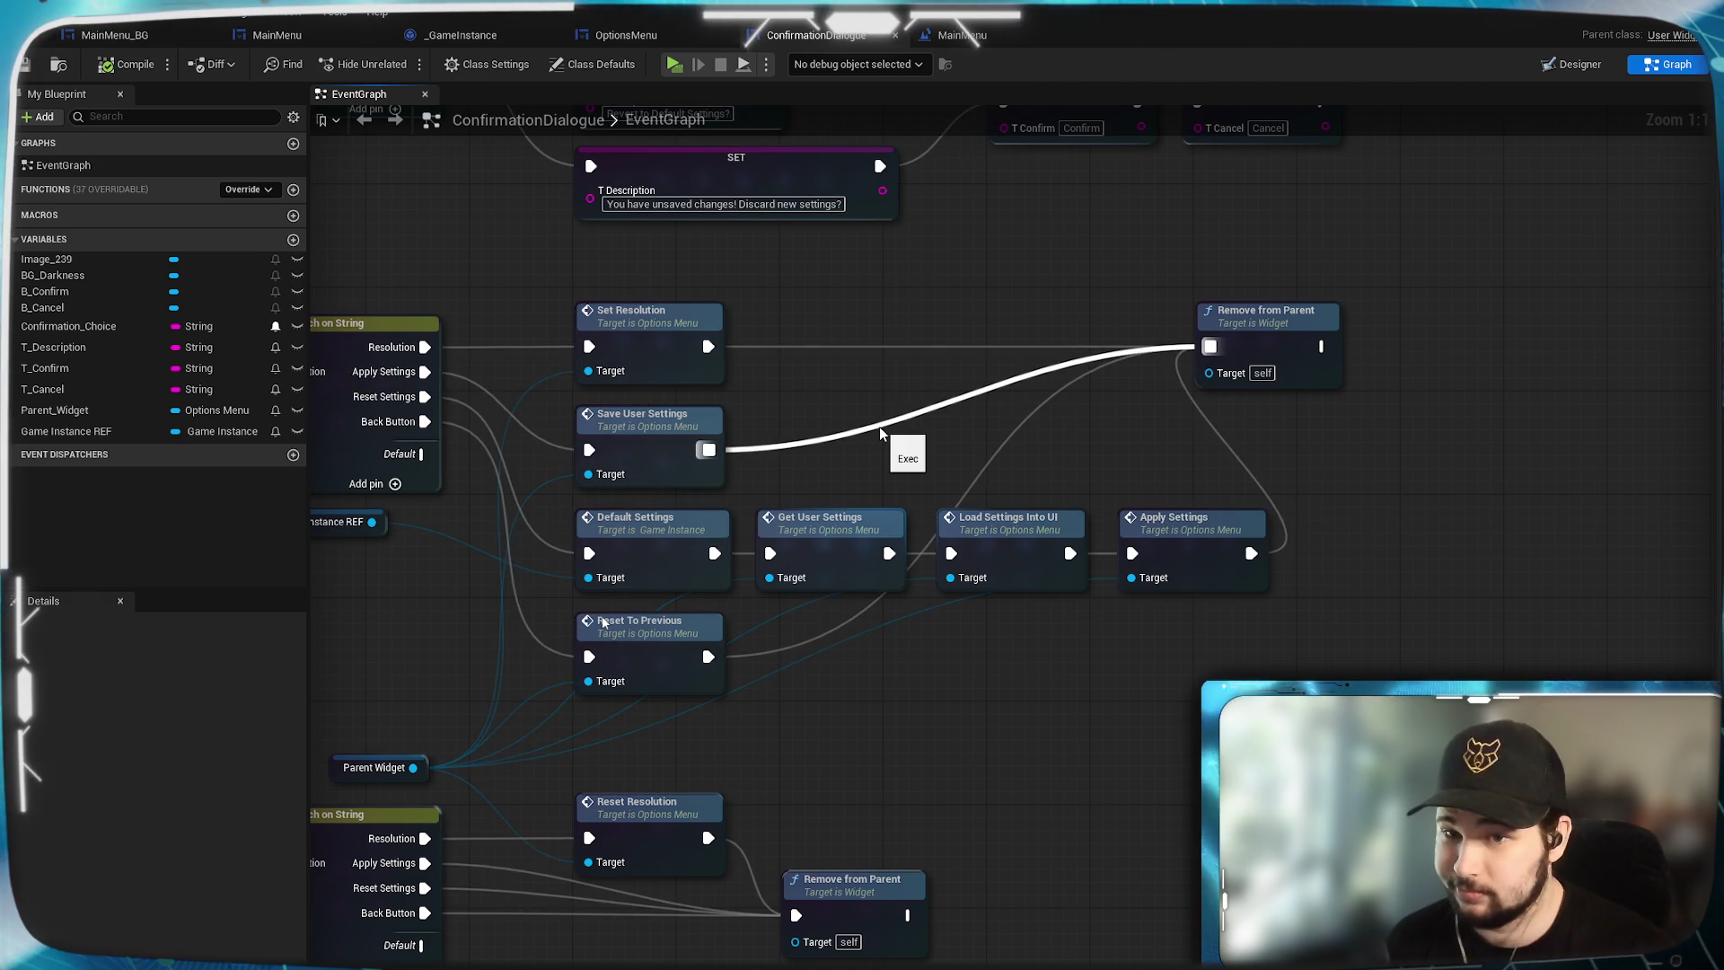
In OptionsMenu, check the Reset to Previous chain and open the add-node menu above Window Mode.
left_click(626, 35)
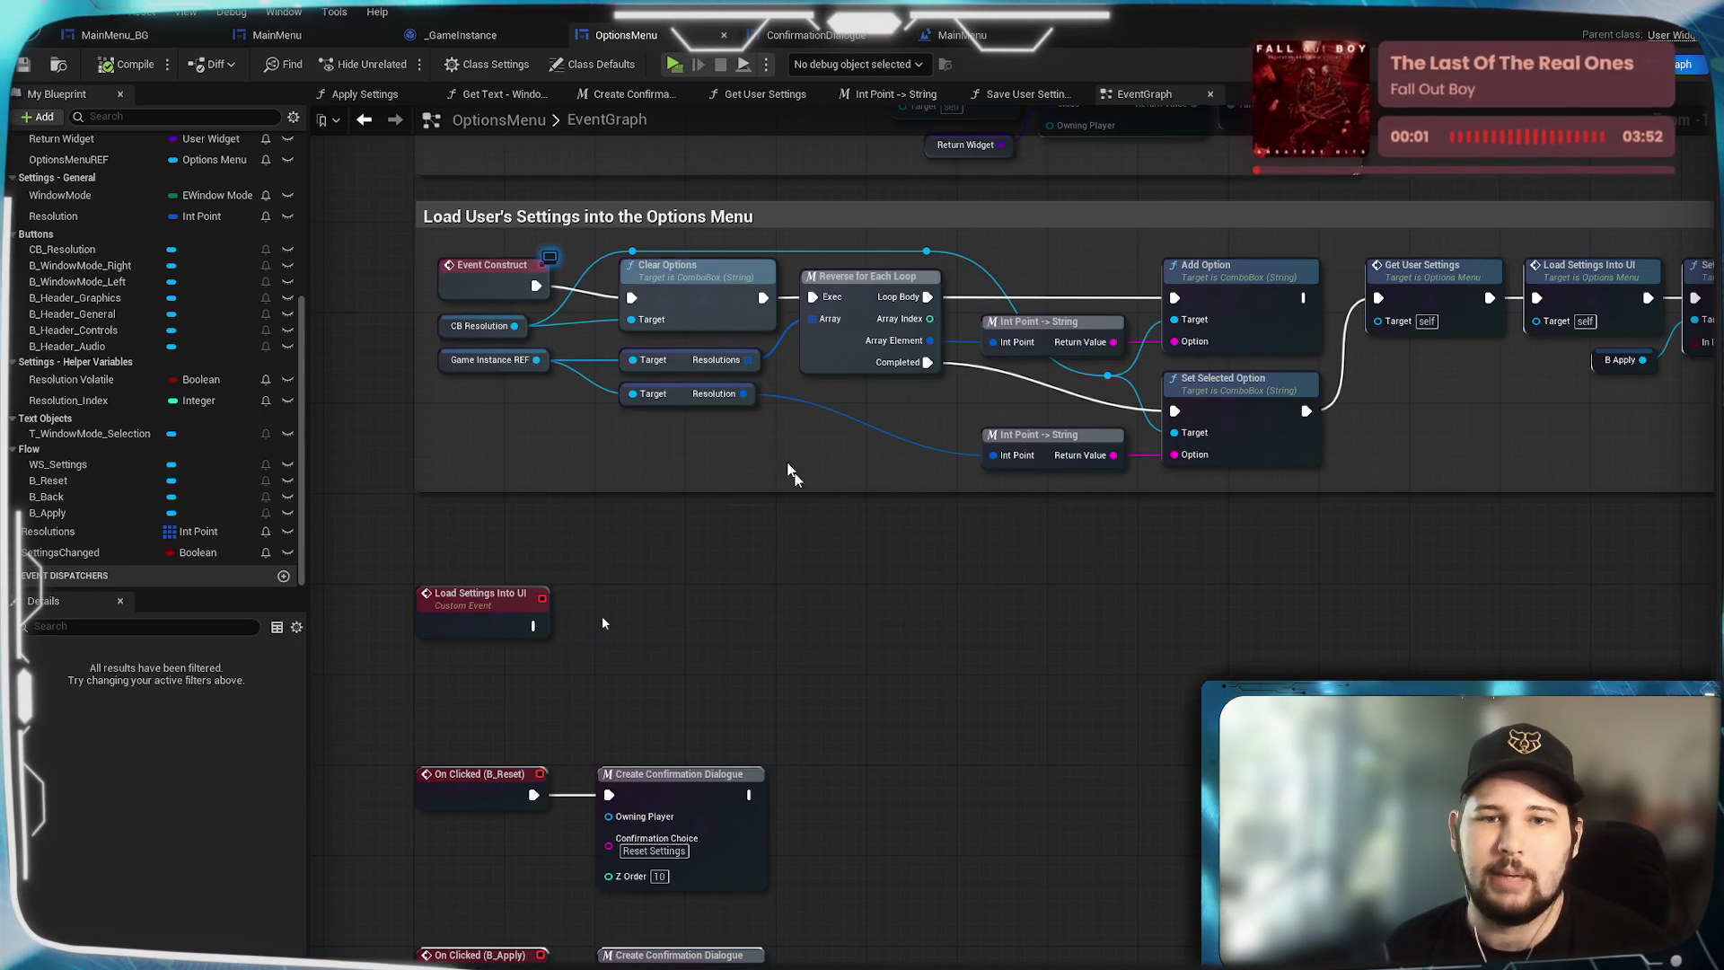
left_click_drag(828, 789, 1077, 341)
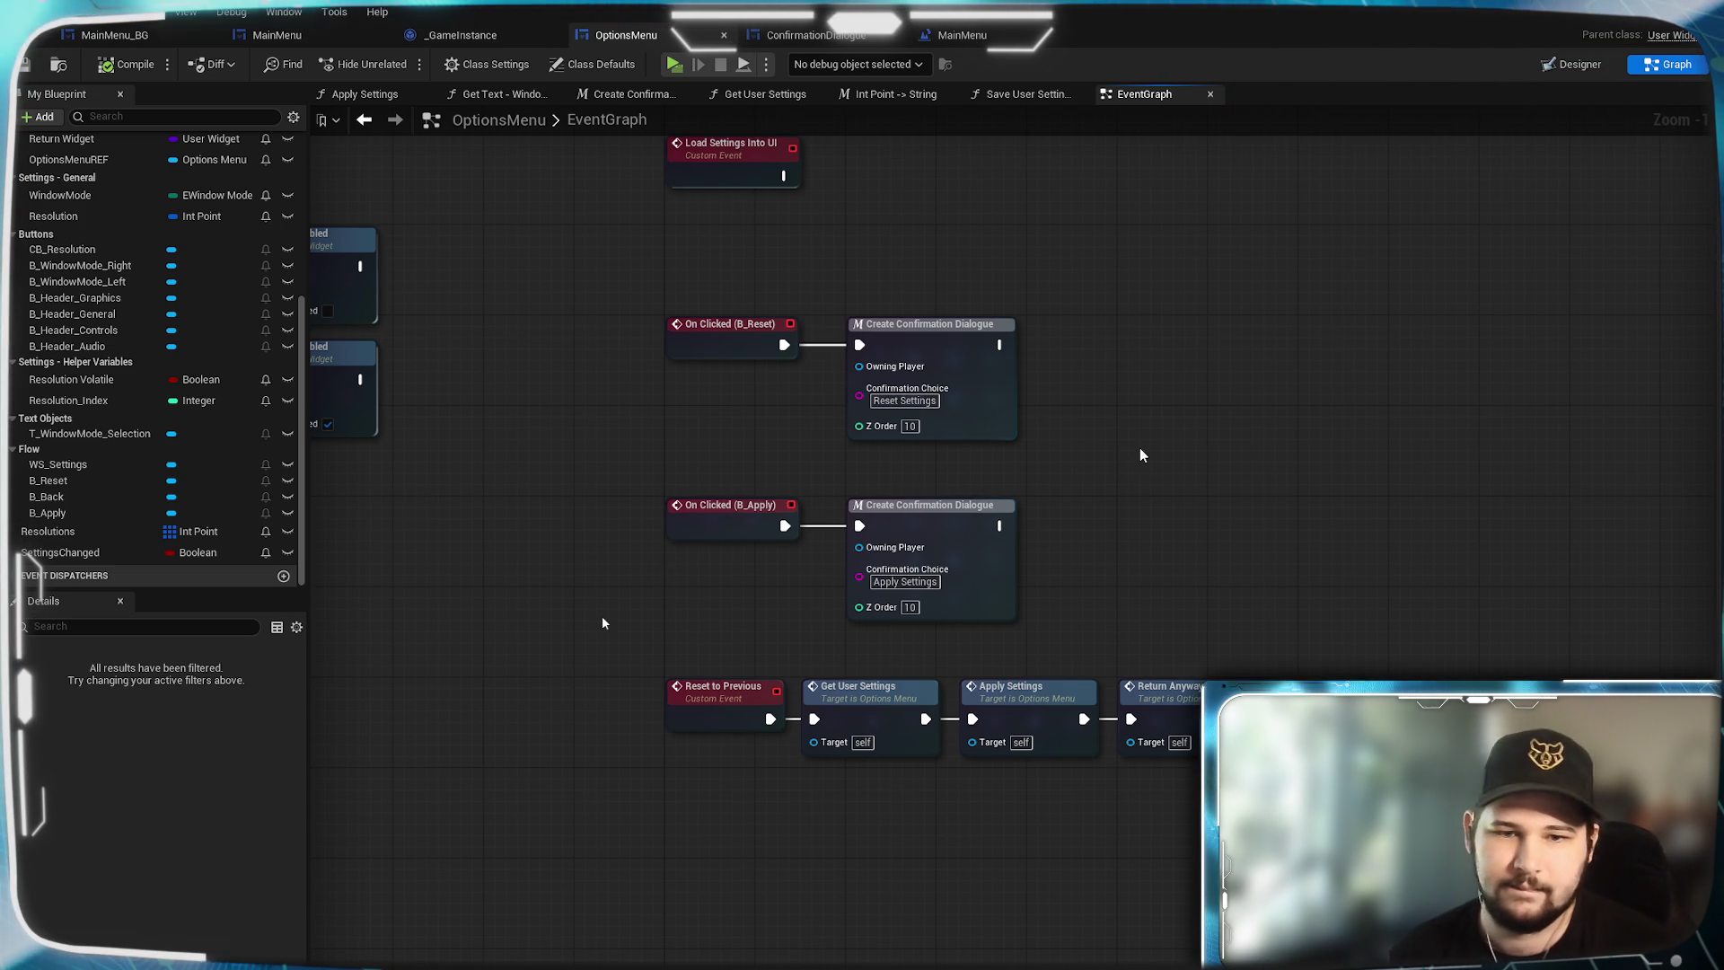
left_click(703, 721)
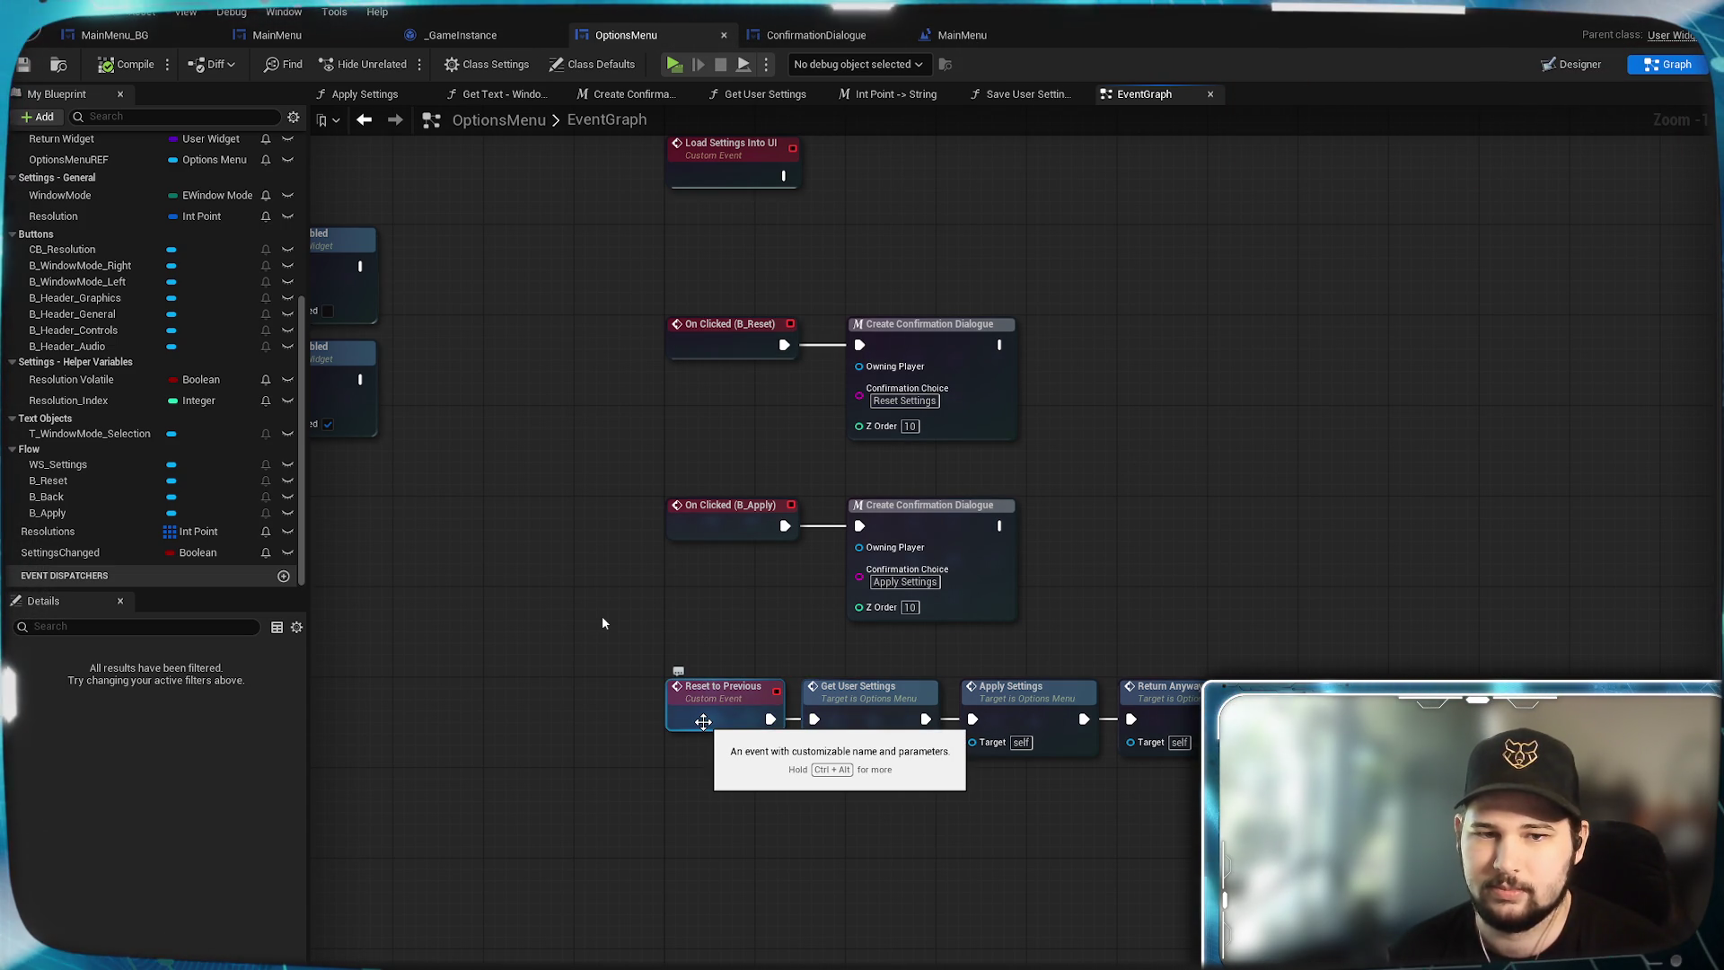
scroll(1175, 609, "down", 1)
scroll(1185, 782, "up", 1)
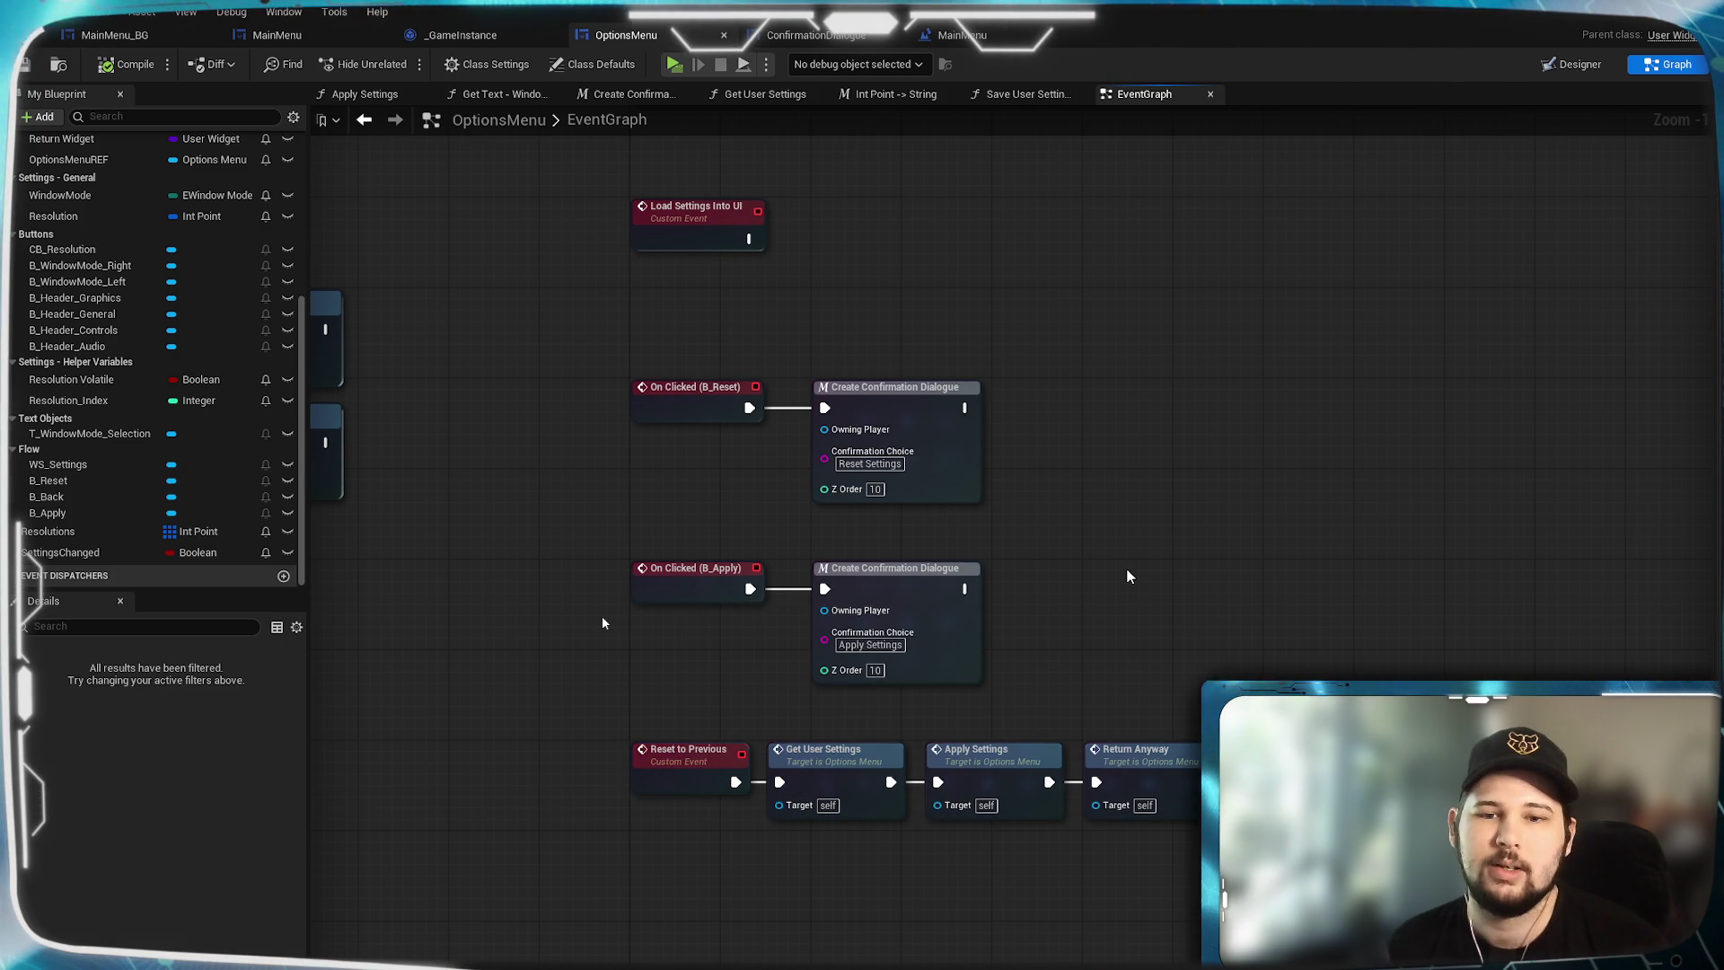
left_click_drag(1126, 567, 1147, 297)
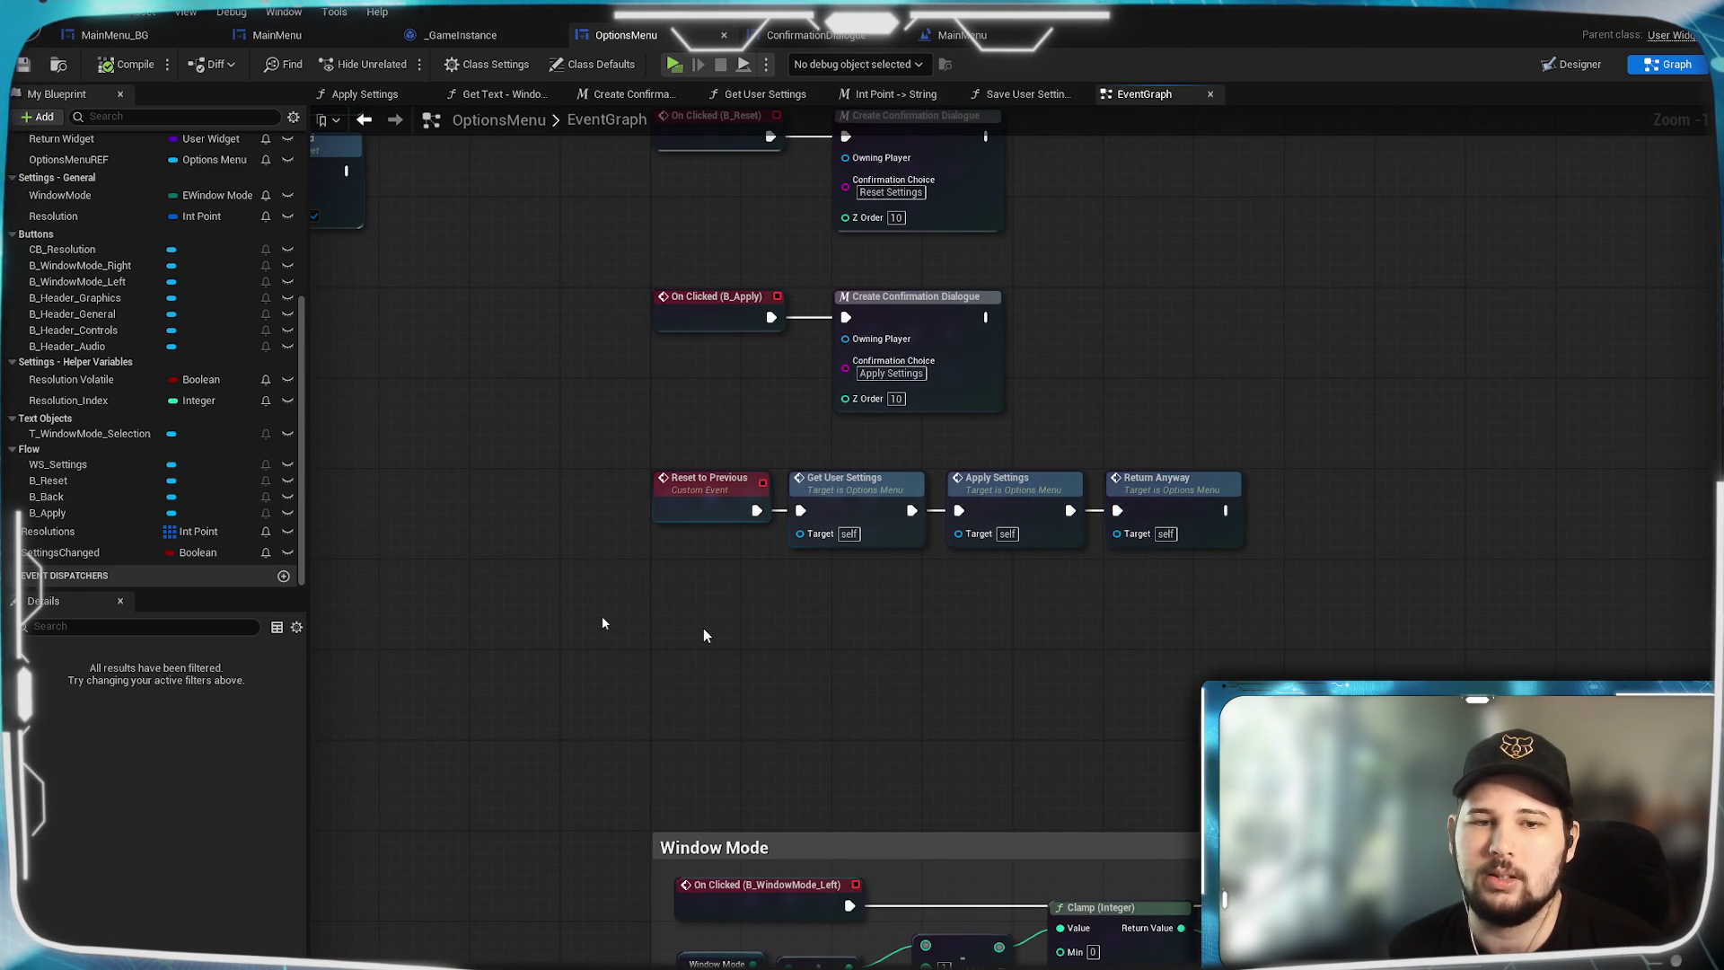
right_click(853, 699)
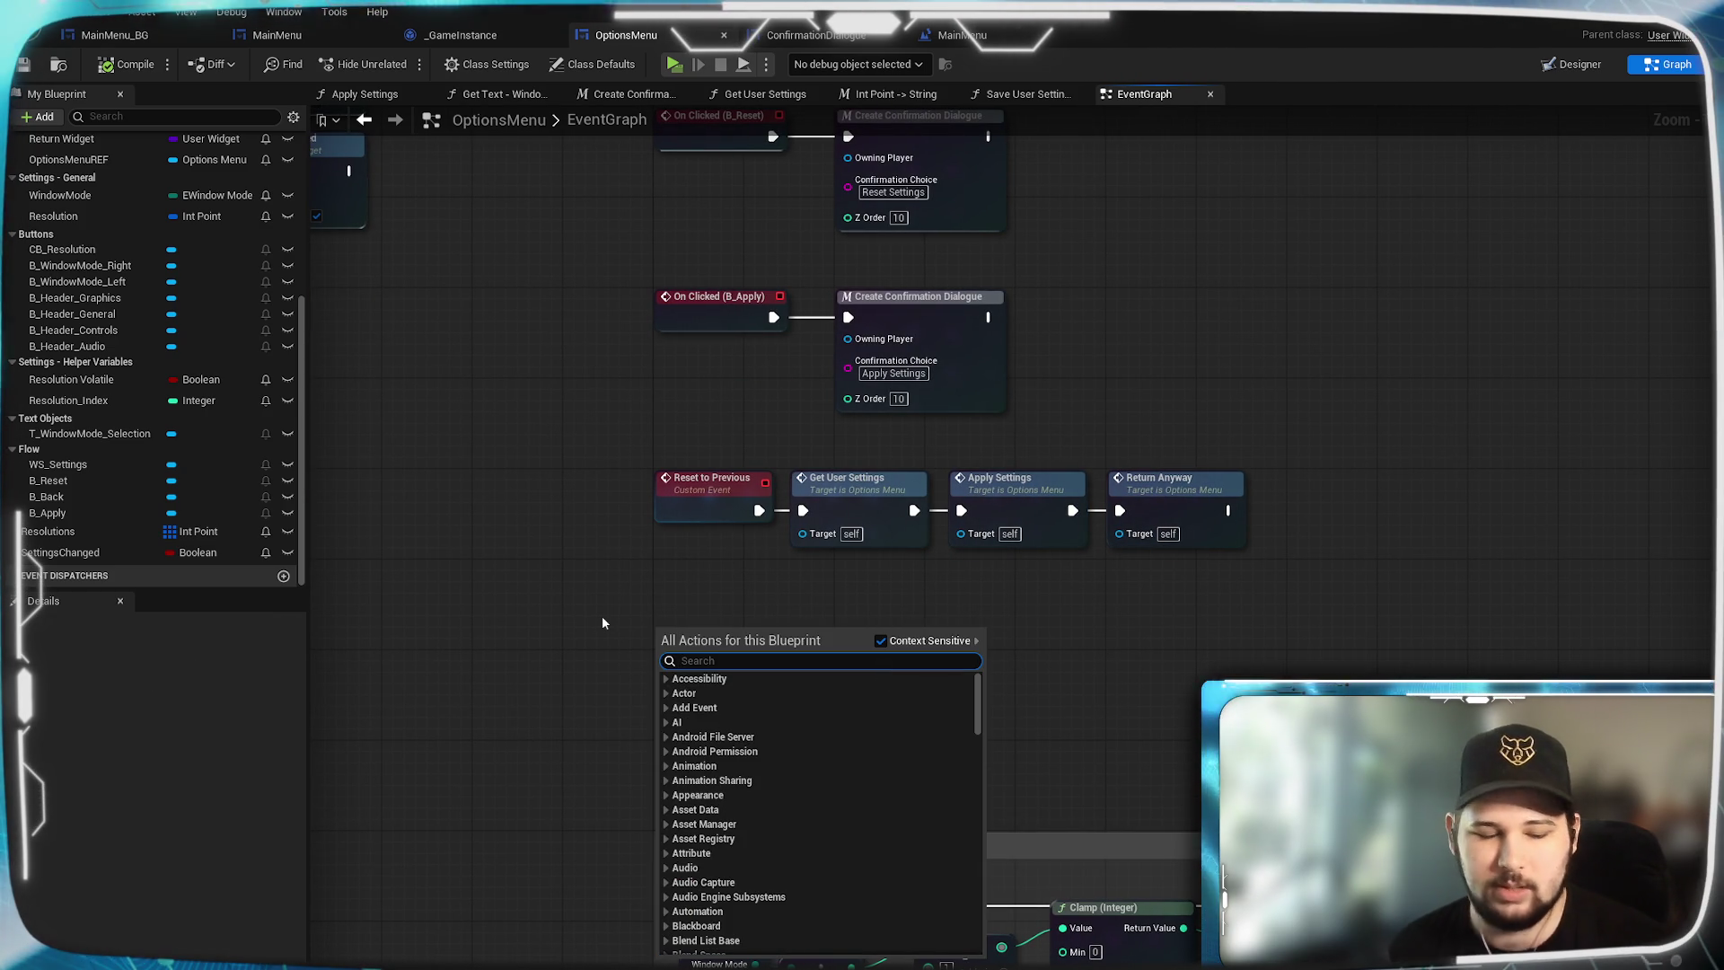
Add a custom event named 'Reset to Default' just below Reset to Previous, then return to ConfirmationDialogue.
type("custo")
key("Return")
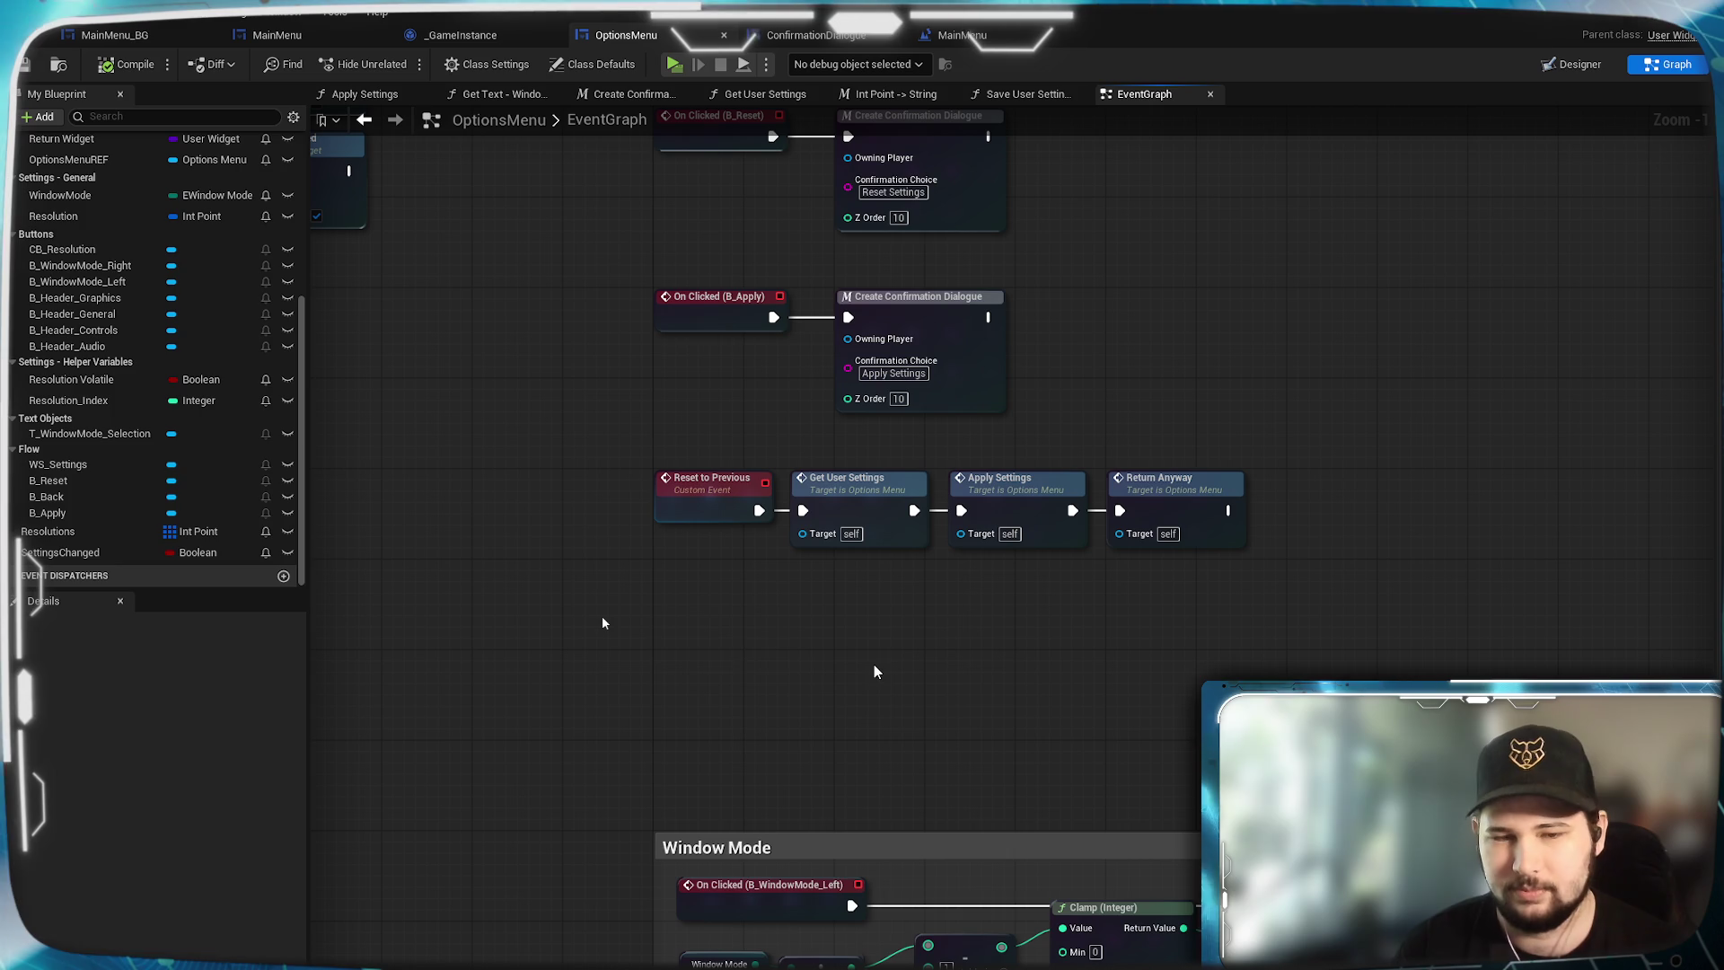
type("Reset to")
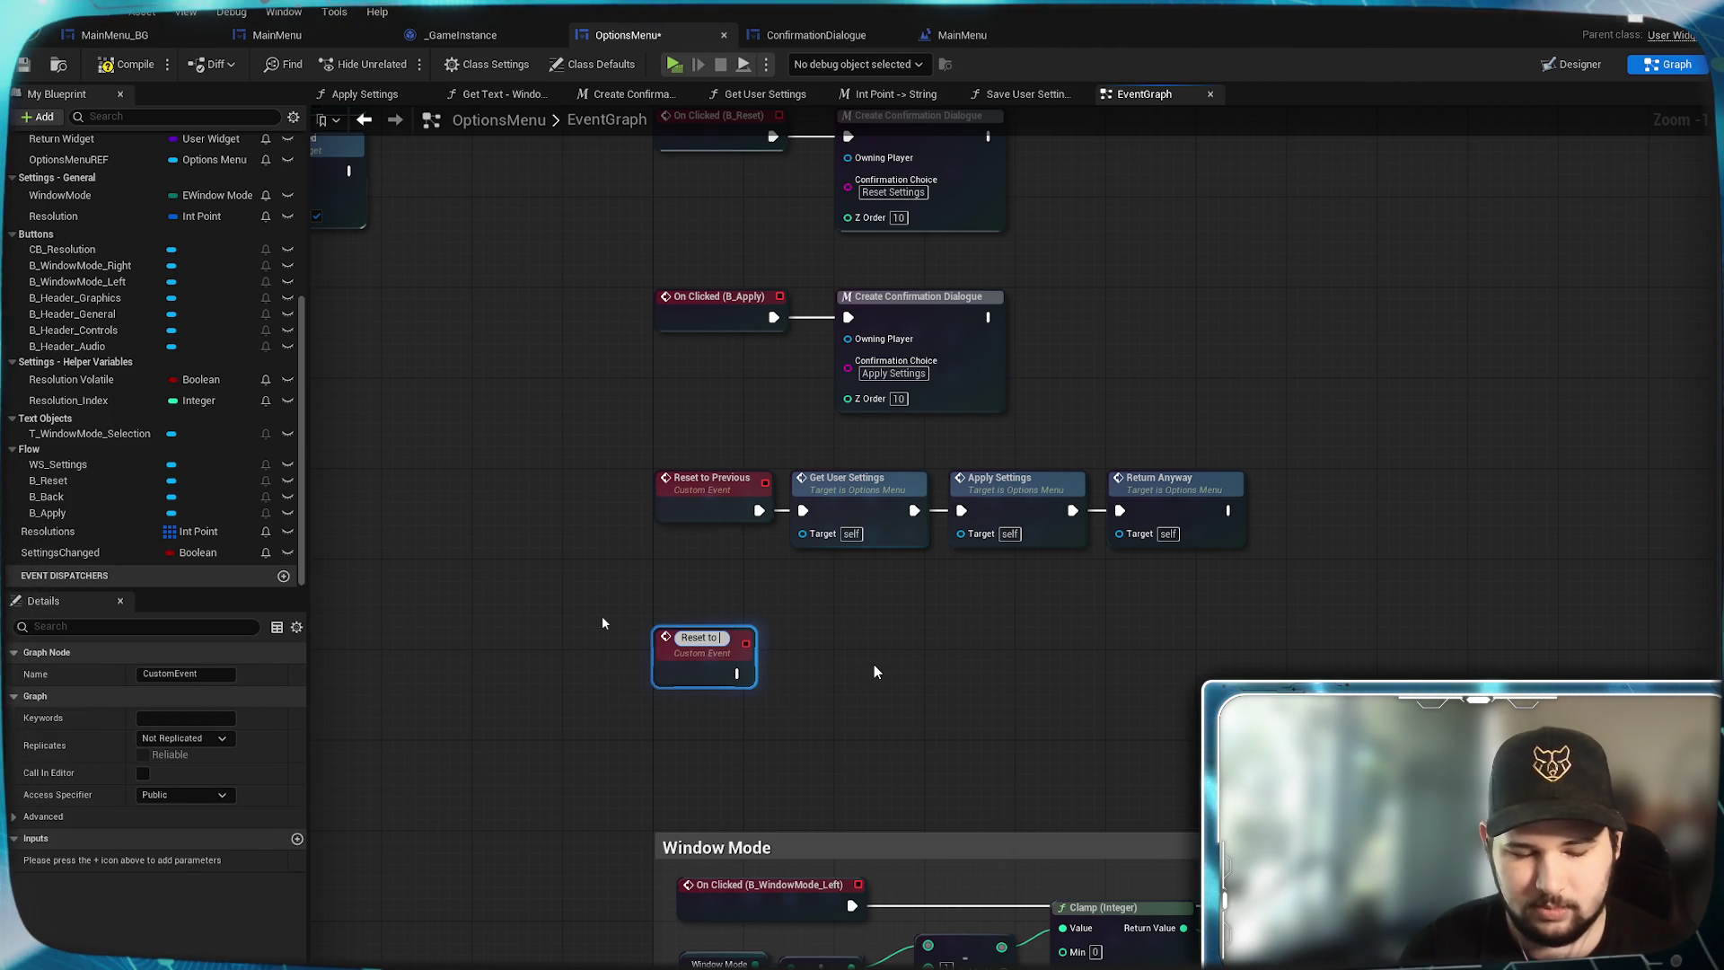
type(" Default")
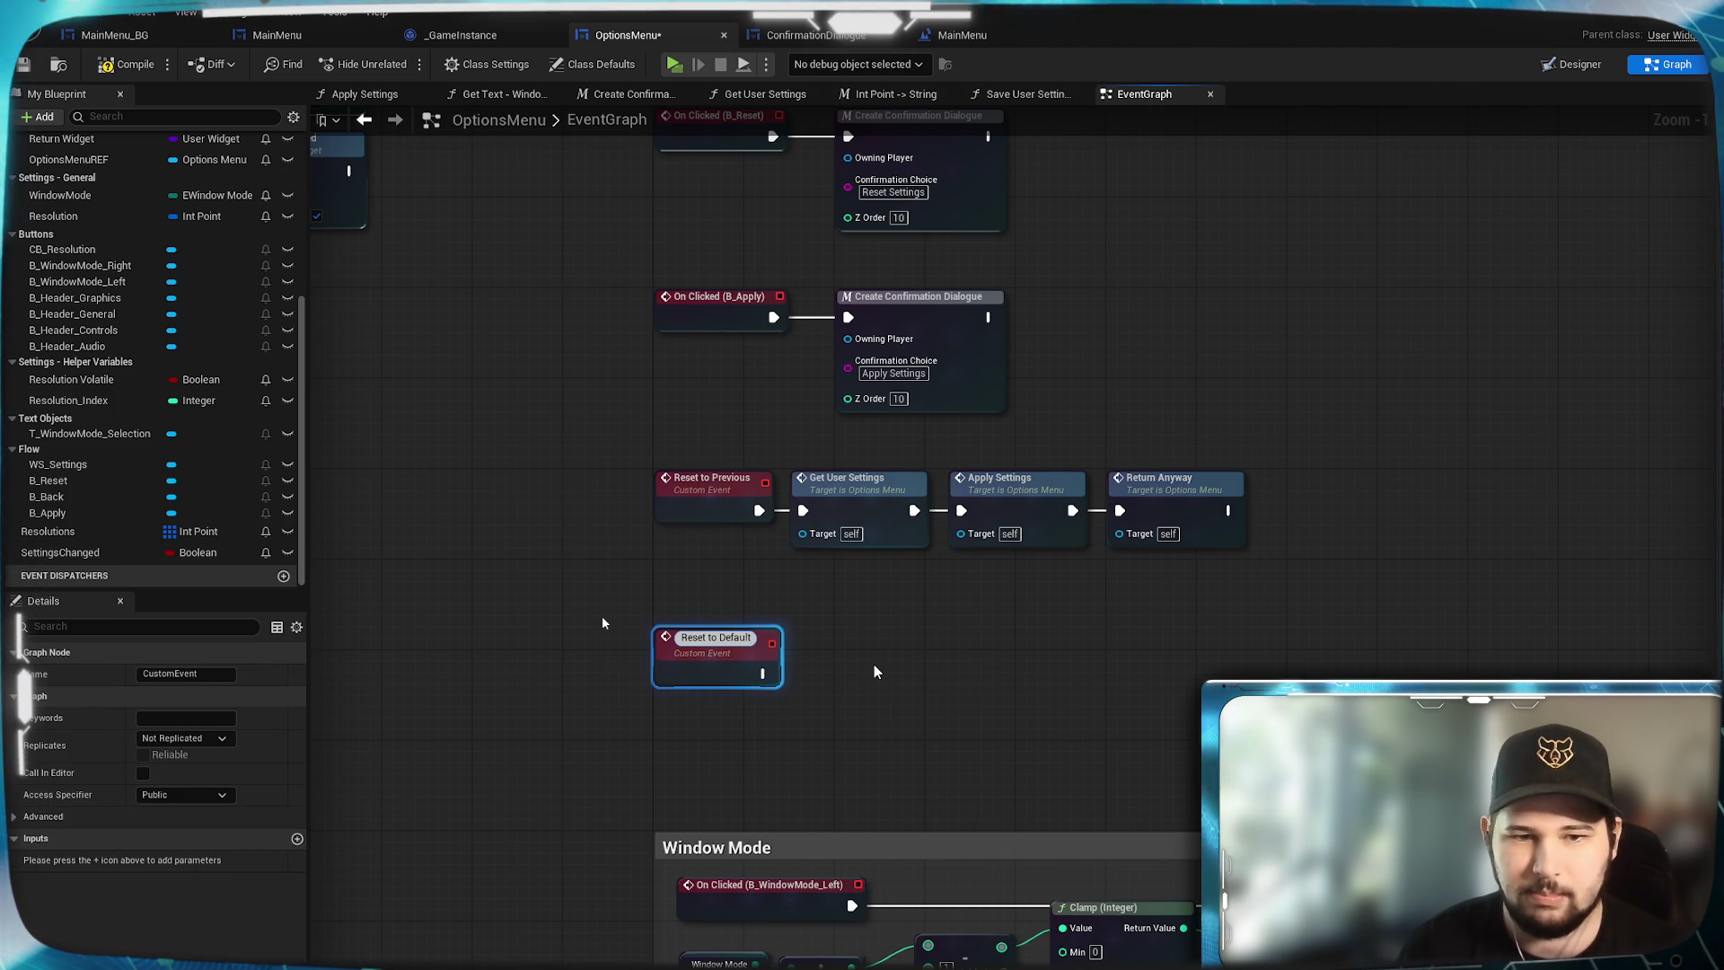
left_click(876, 672)
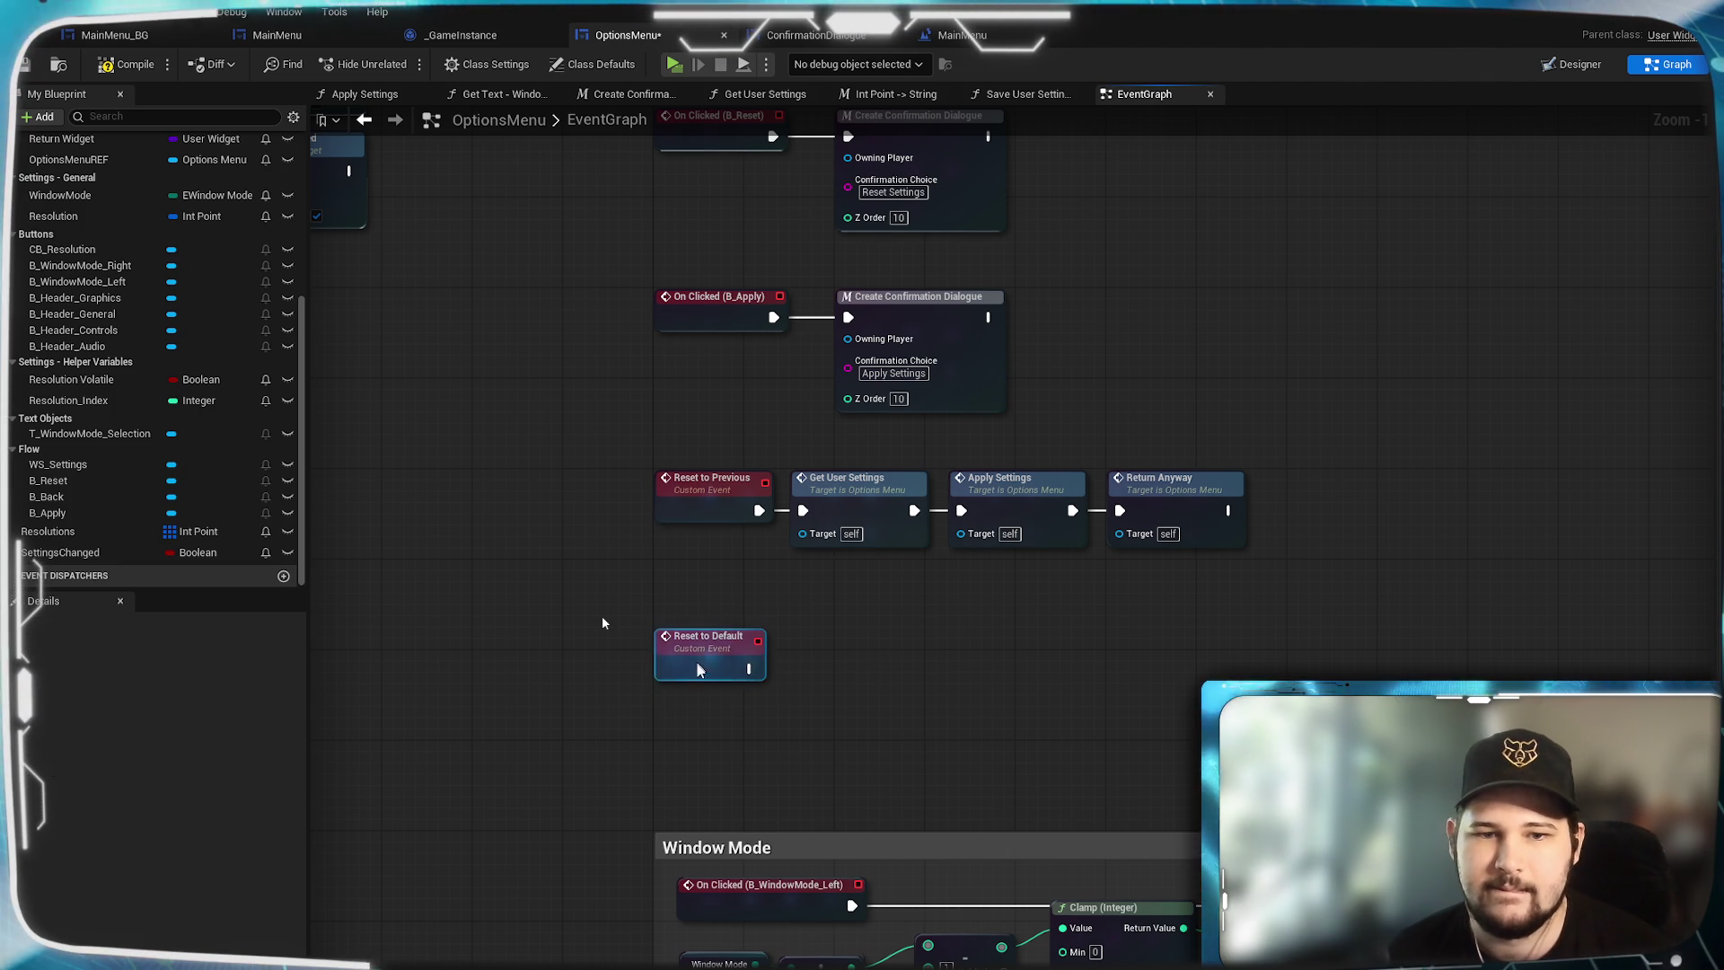
left_click_drag(697, 654, 698, 676)
left_click(891, 616)
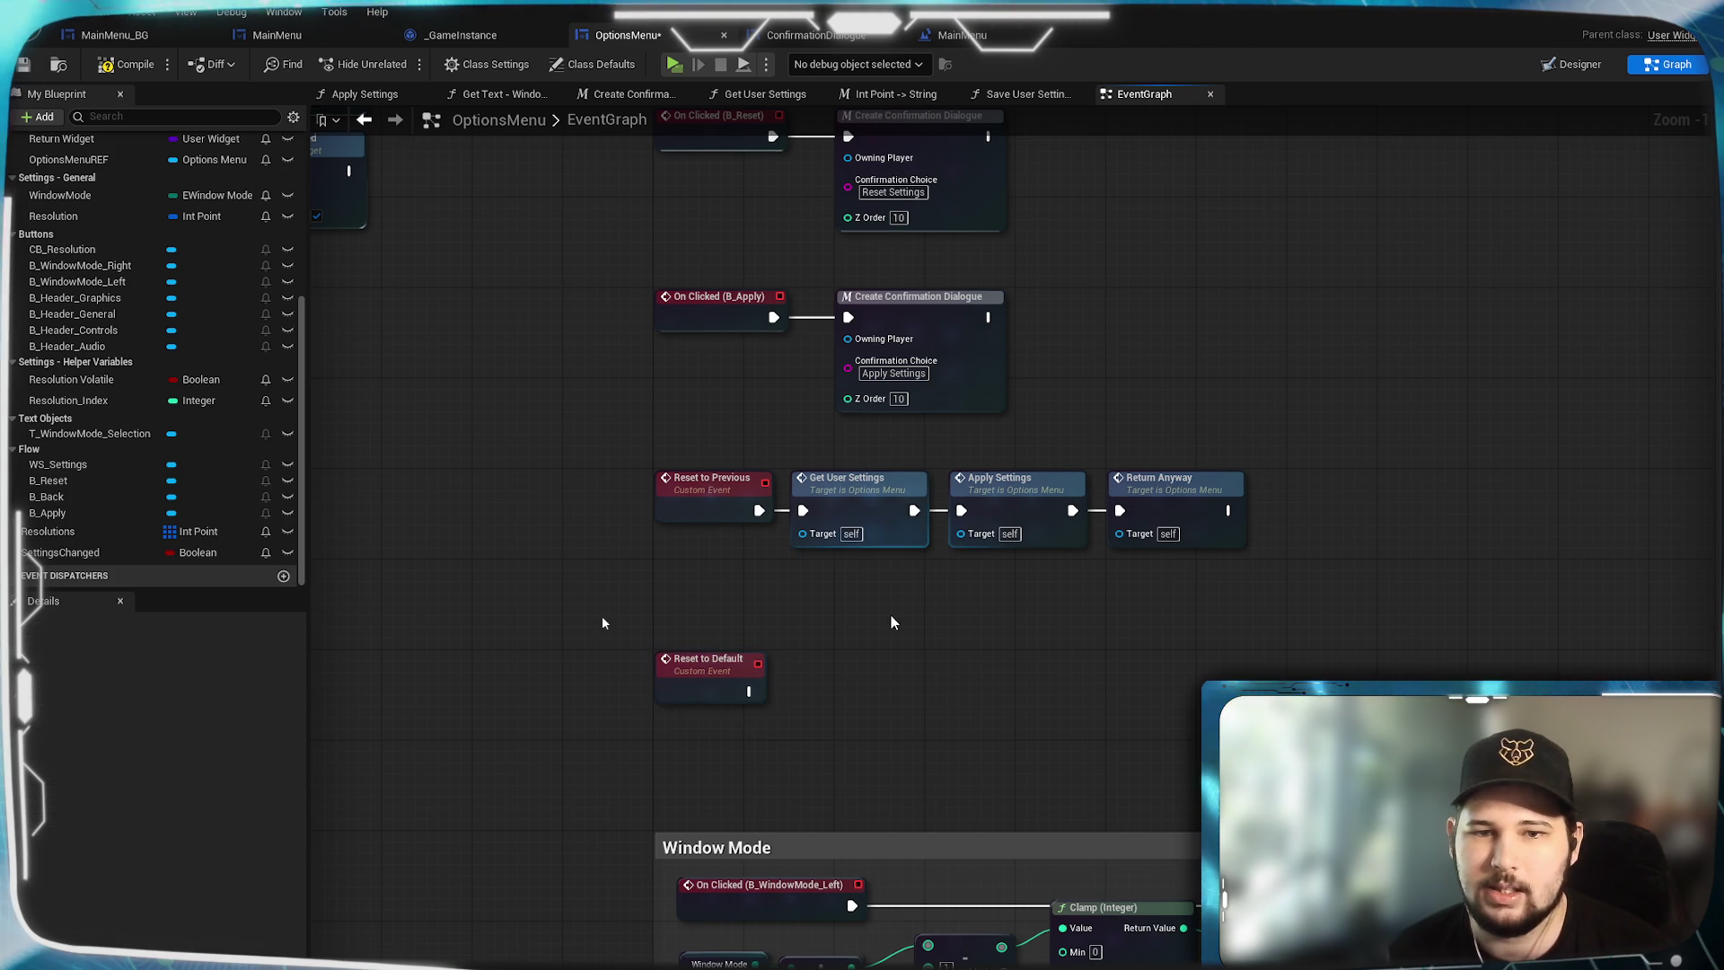
left_click(862, 36)
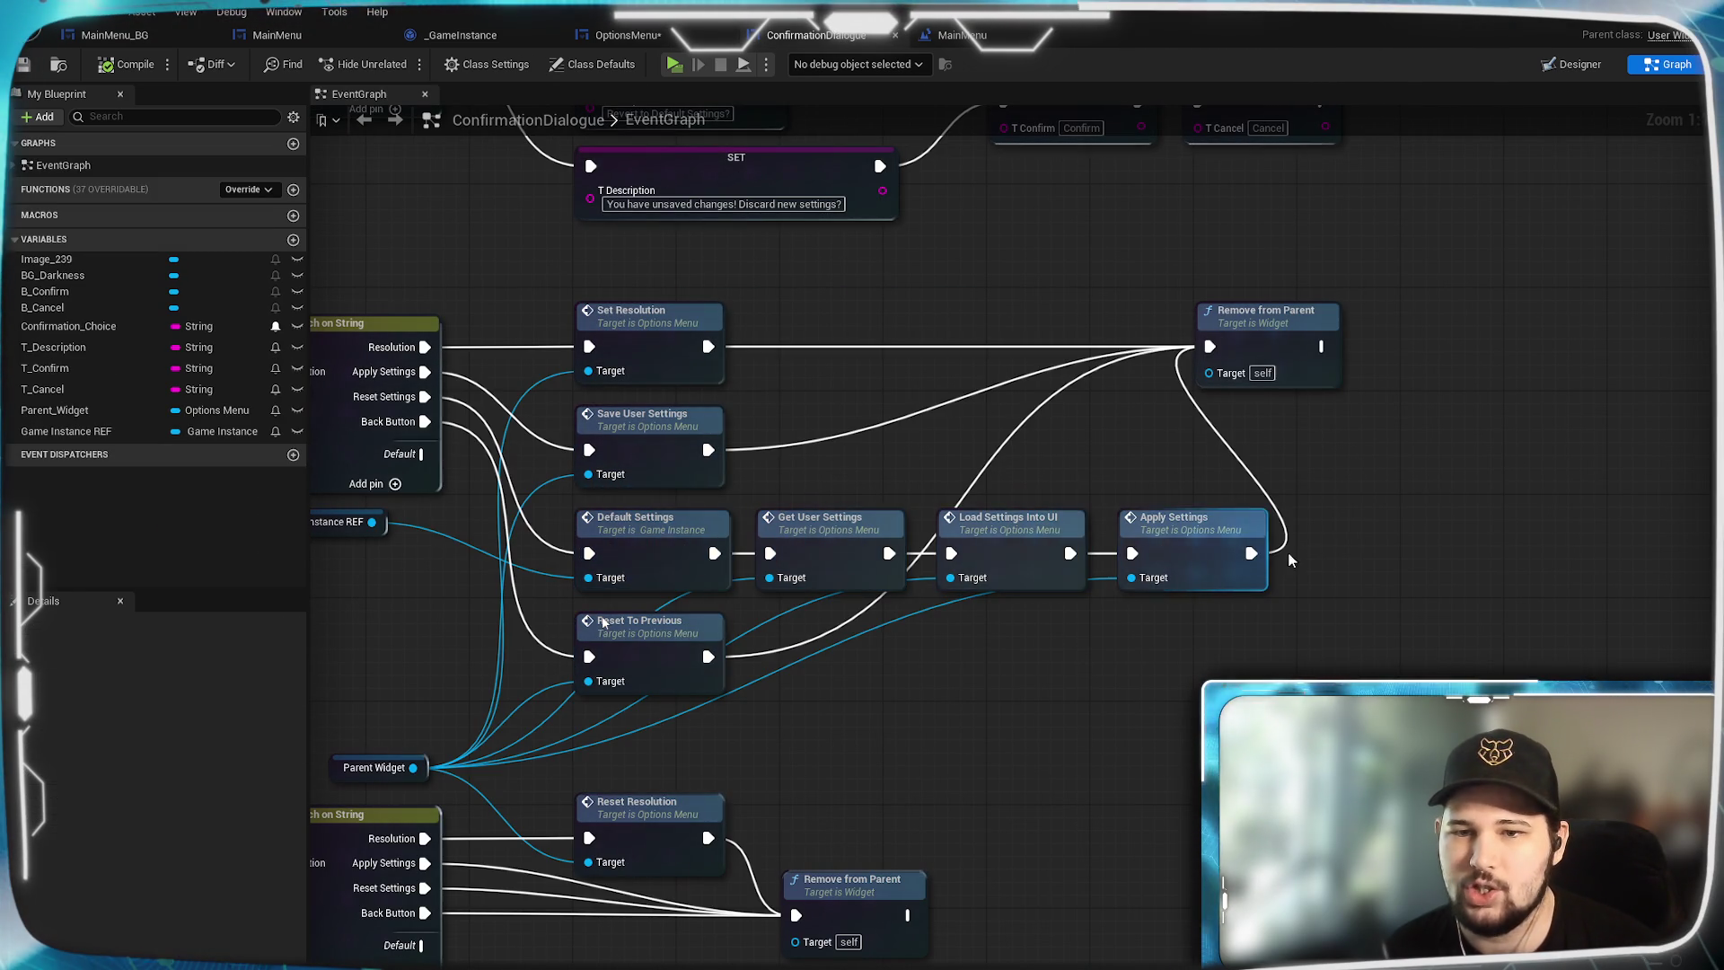
Copy the four Default Settings to Apply Settings nodes into OptionsMenu beside Reset to Default.
left_click_drag(1419, 564, 592, 554)
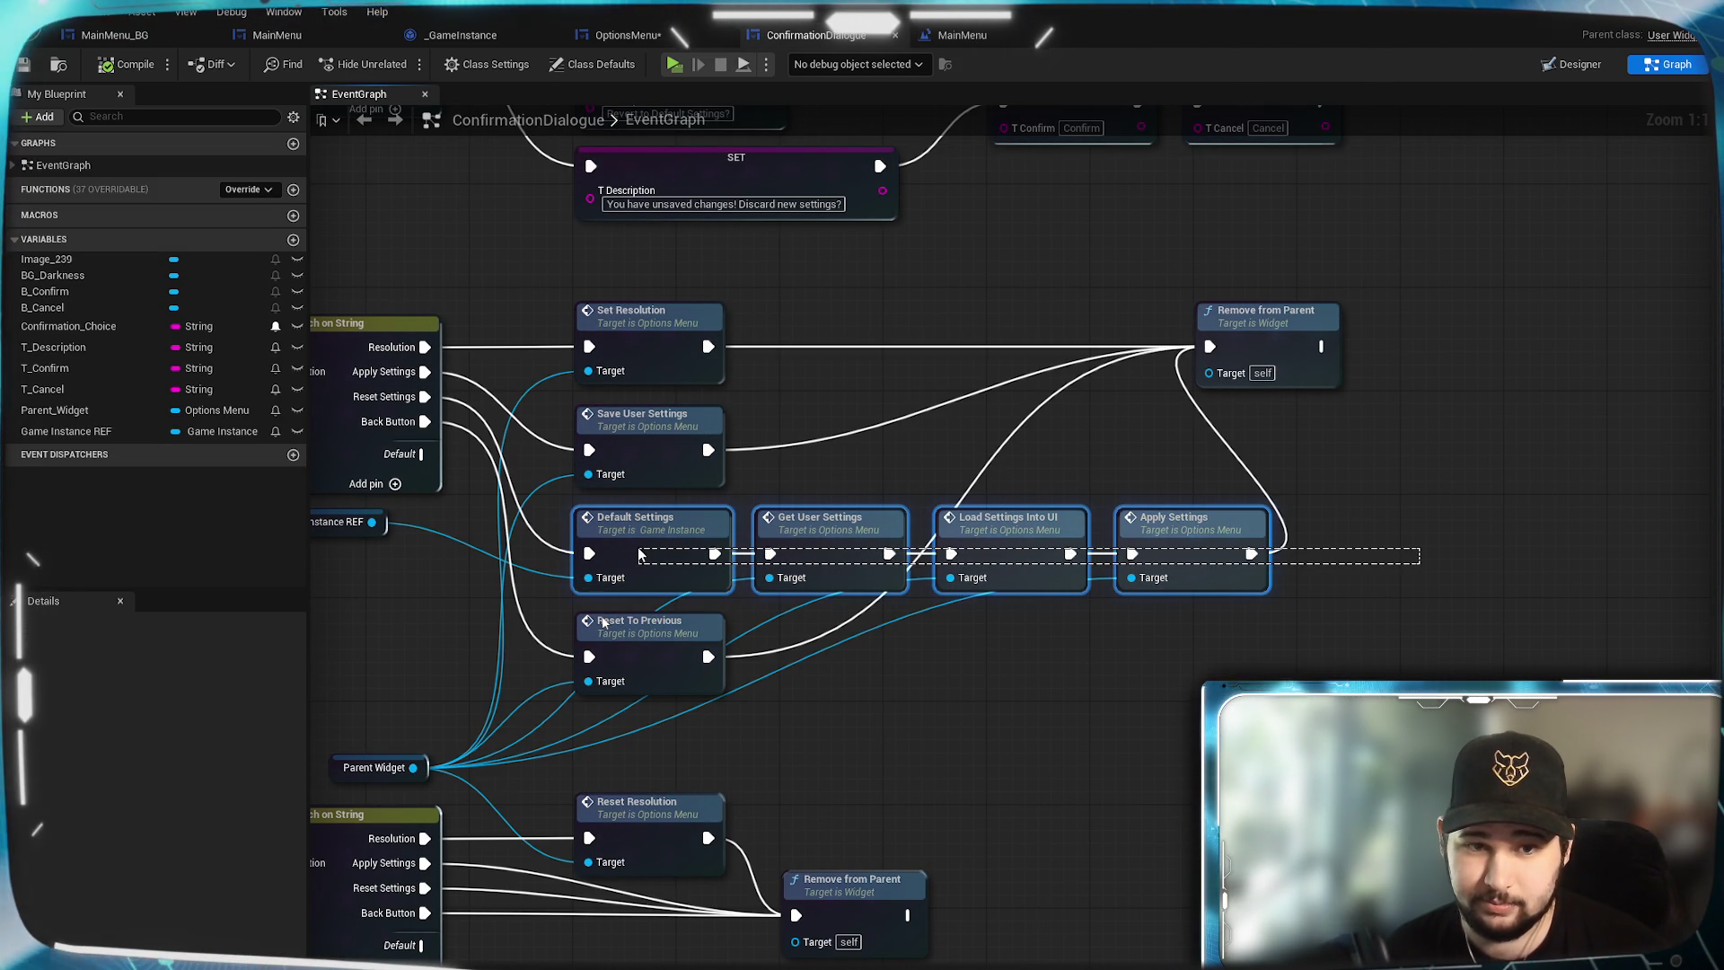
left_click_drag(630, 553, 630, 554)
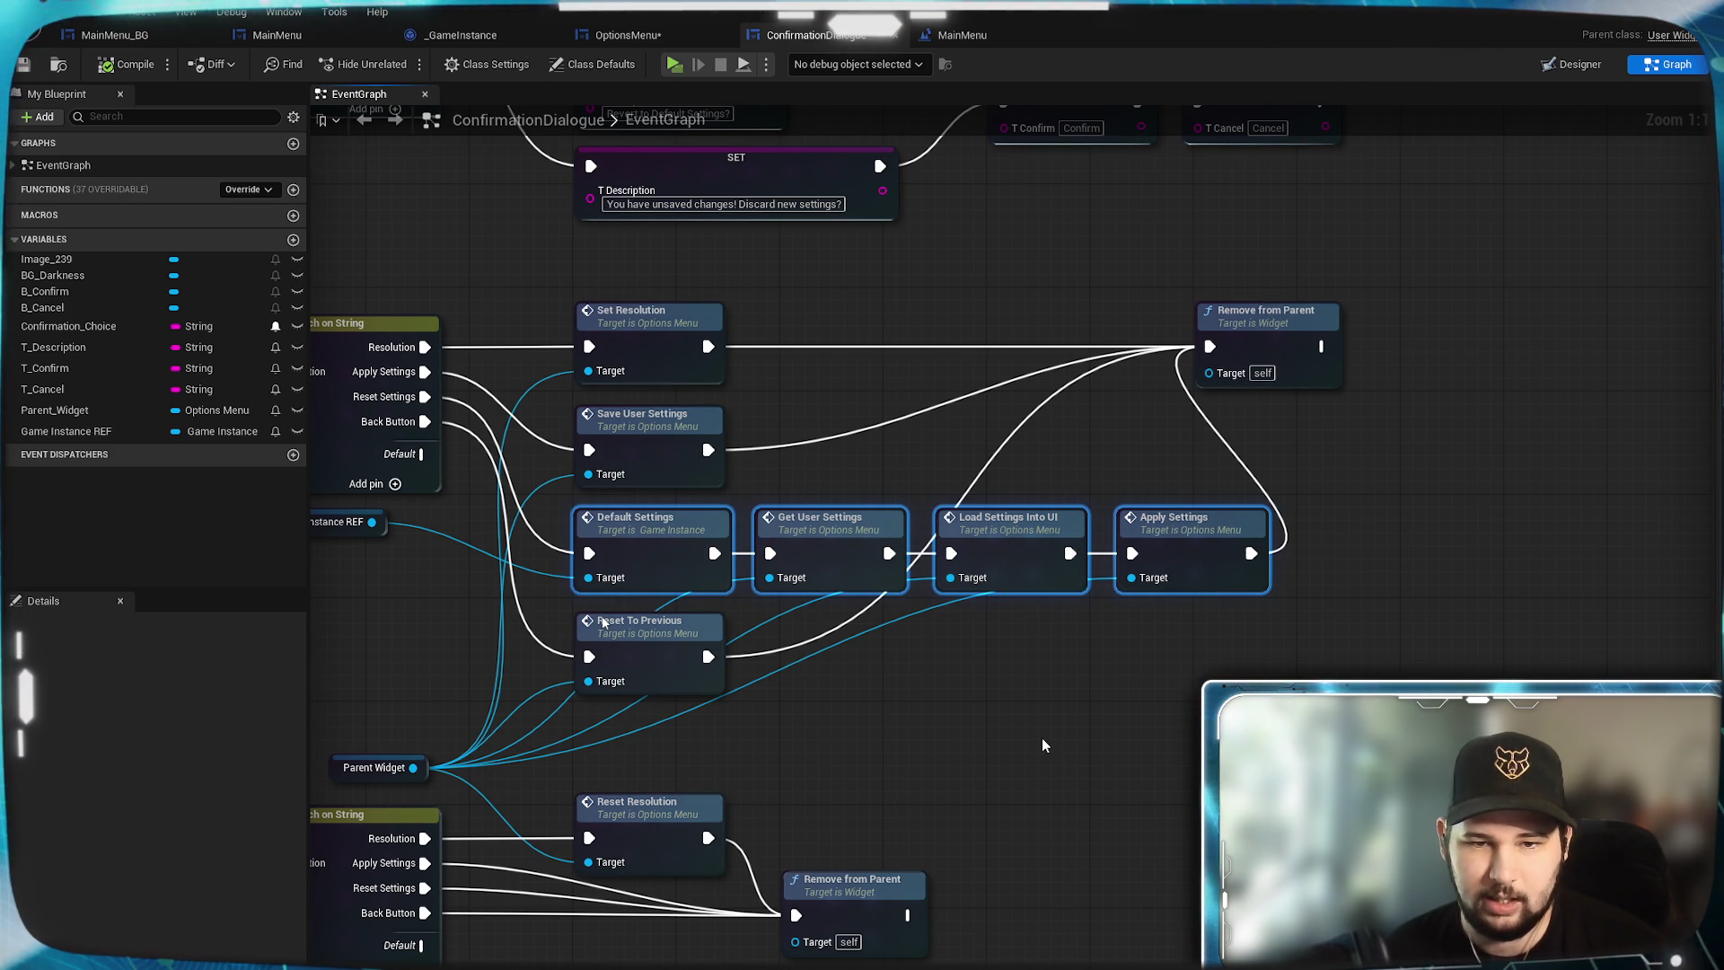
left_click(1004, 34)
left_click(659, 40)
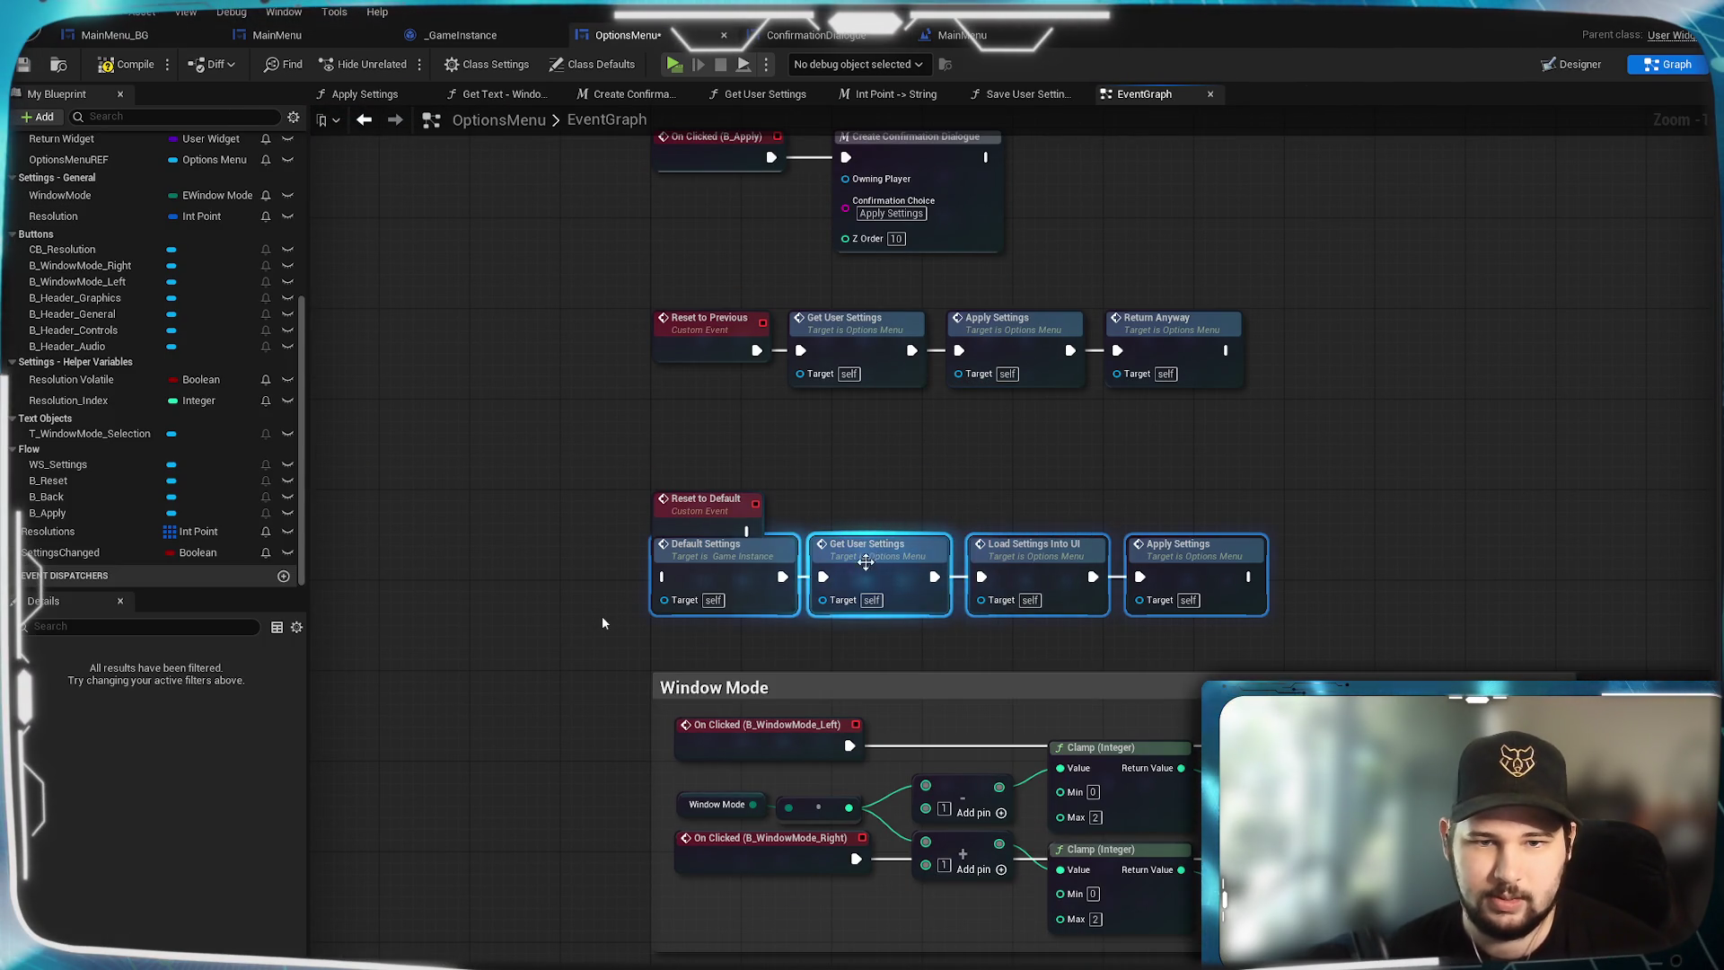
left_click_drag(867, 570, 1003, 524)
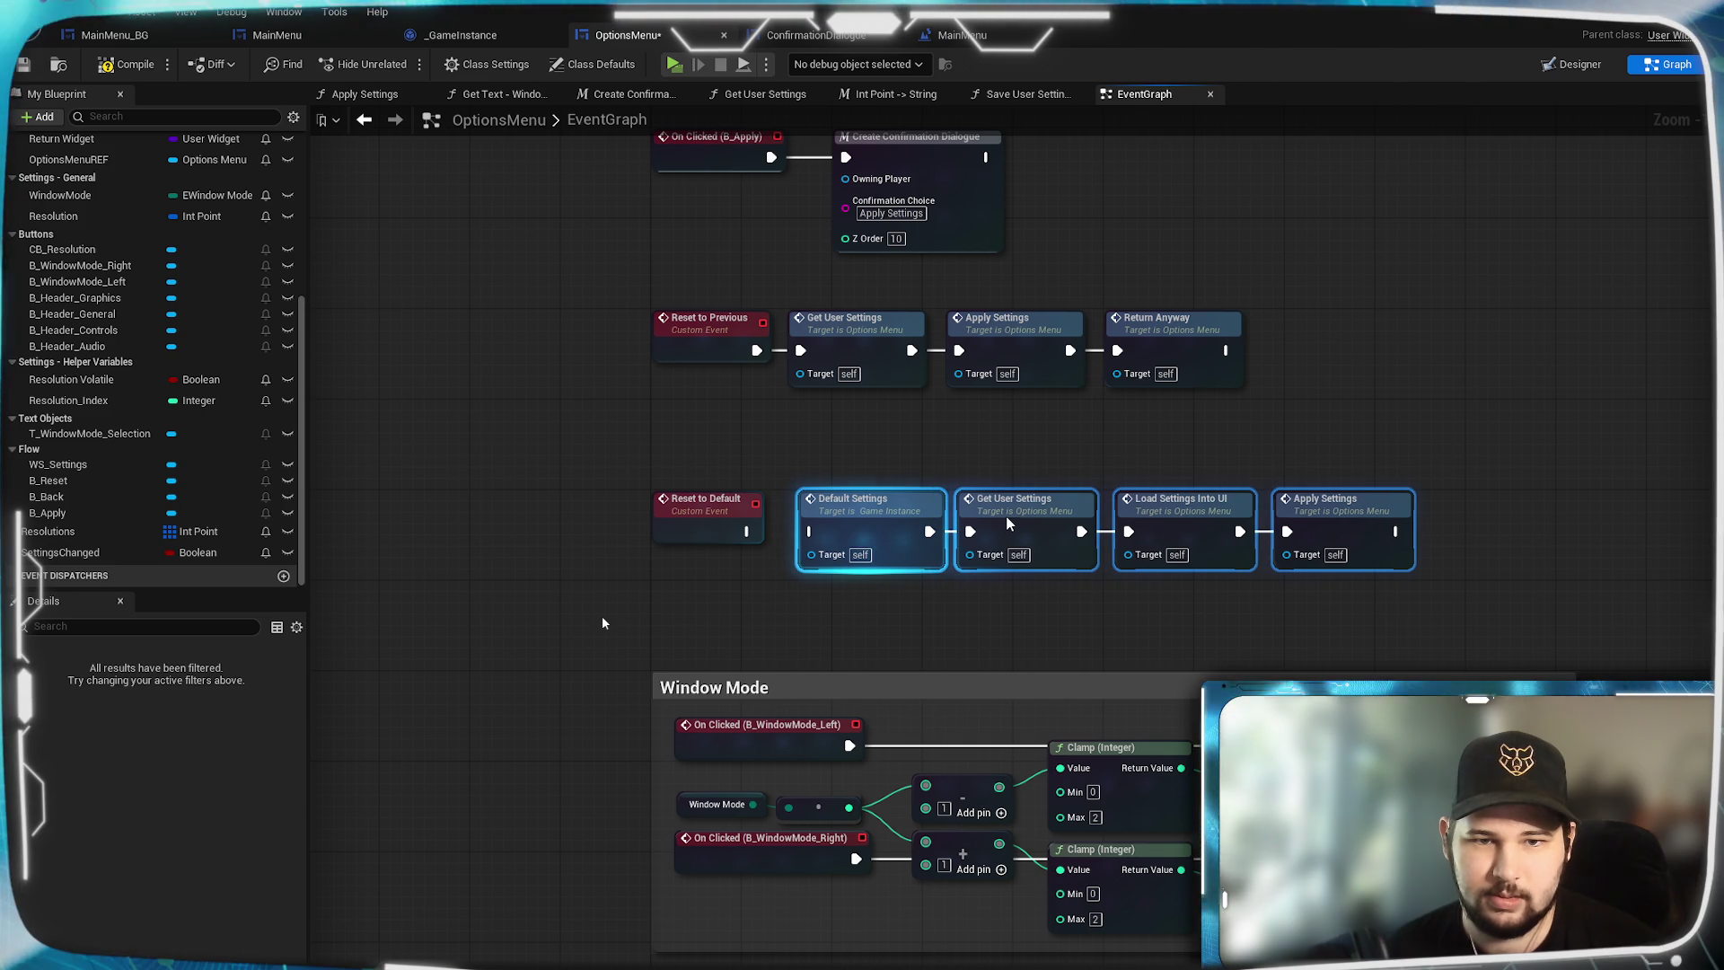
left_click(908, 596)
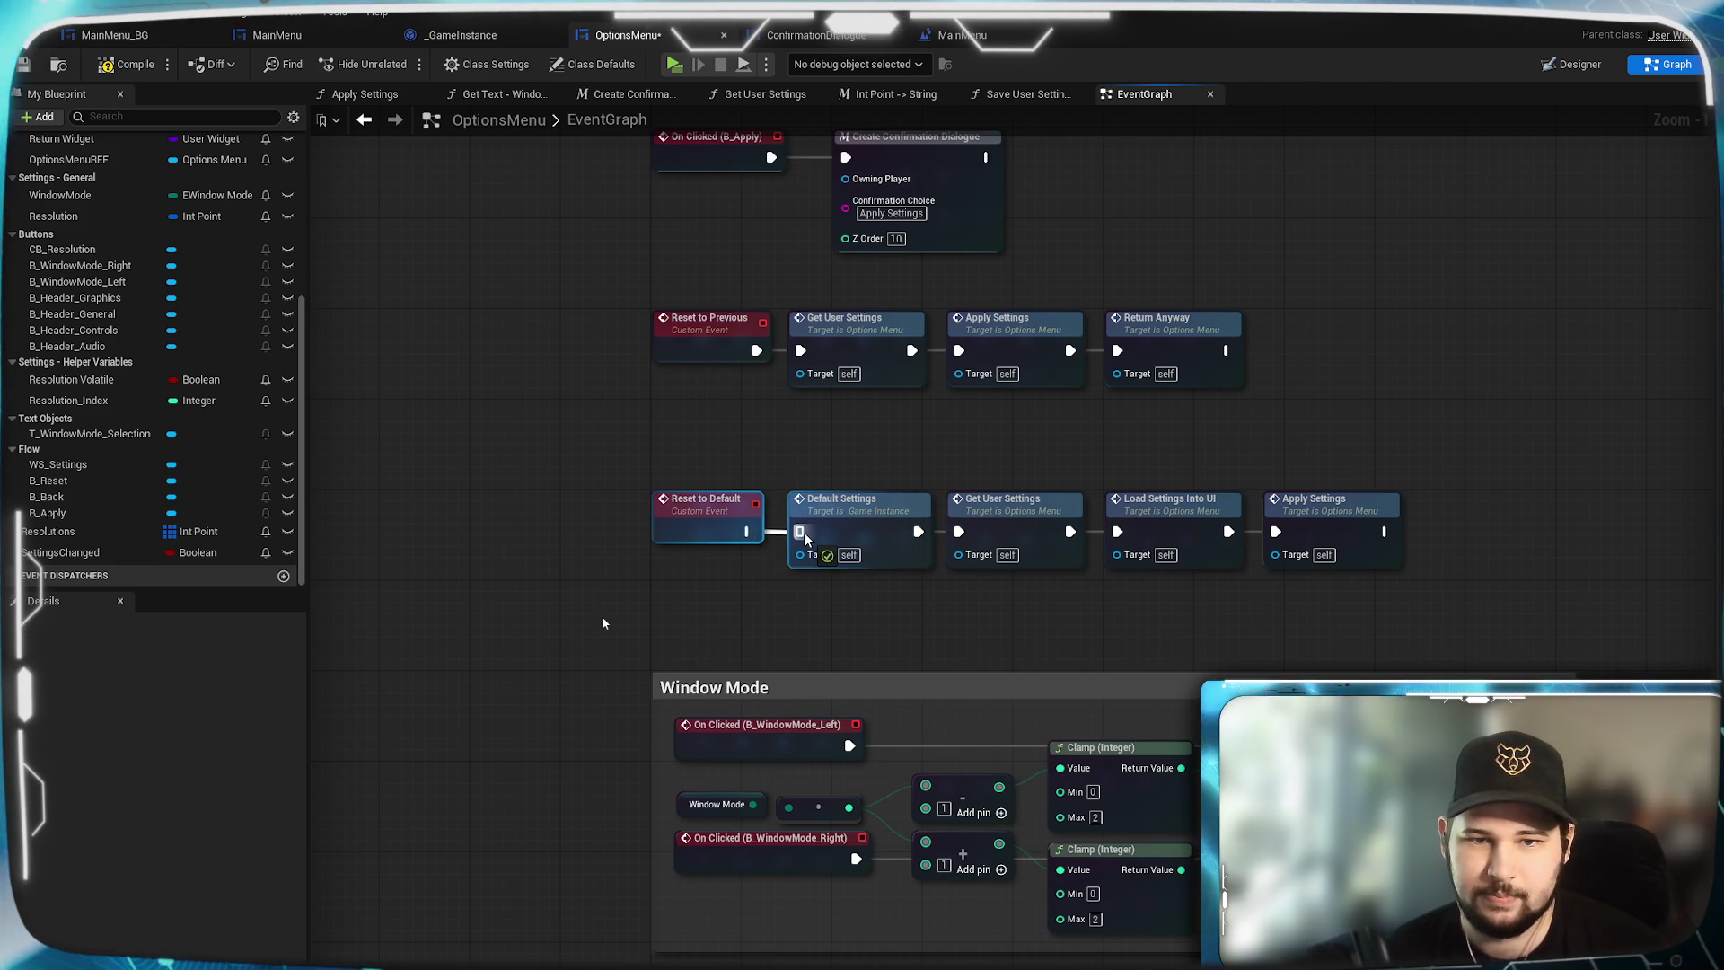
Add a Game Instance REF getter and connect it to Default Settings' Target.
scroll(104, 306, "up", 5)
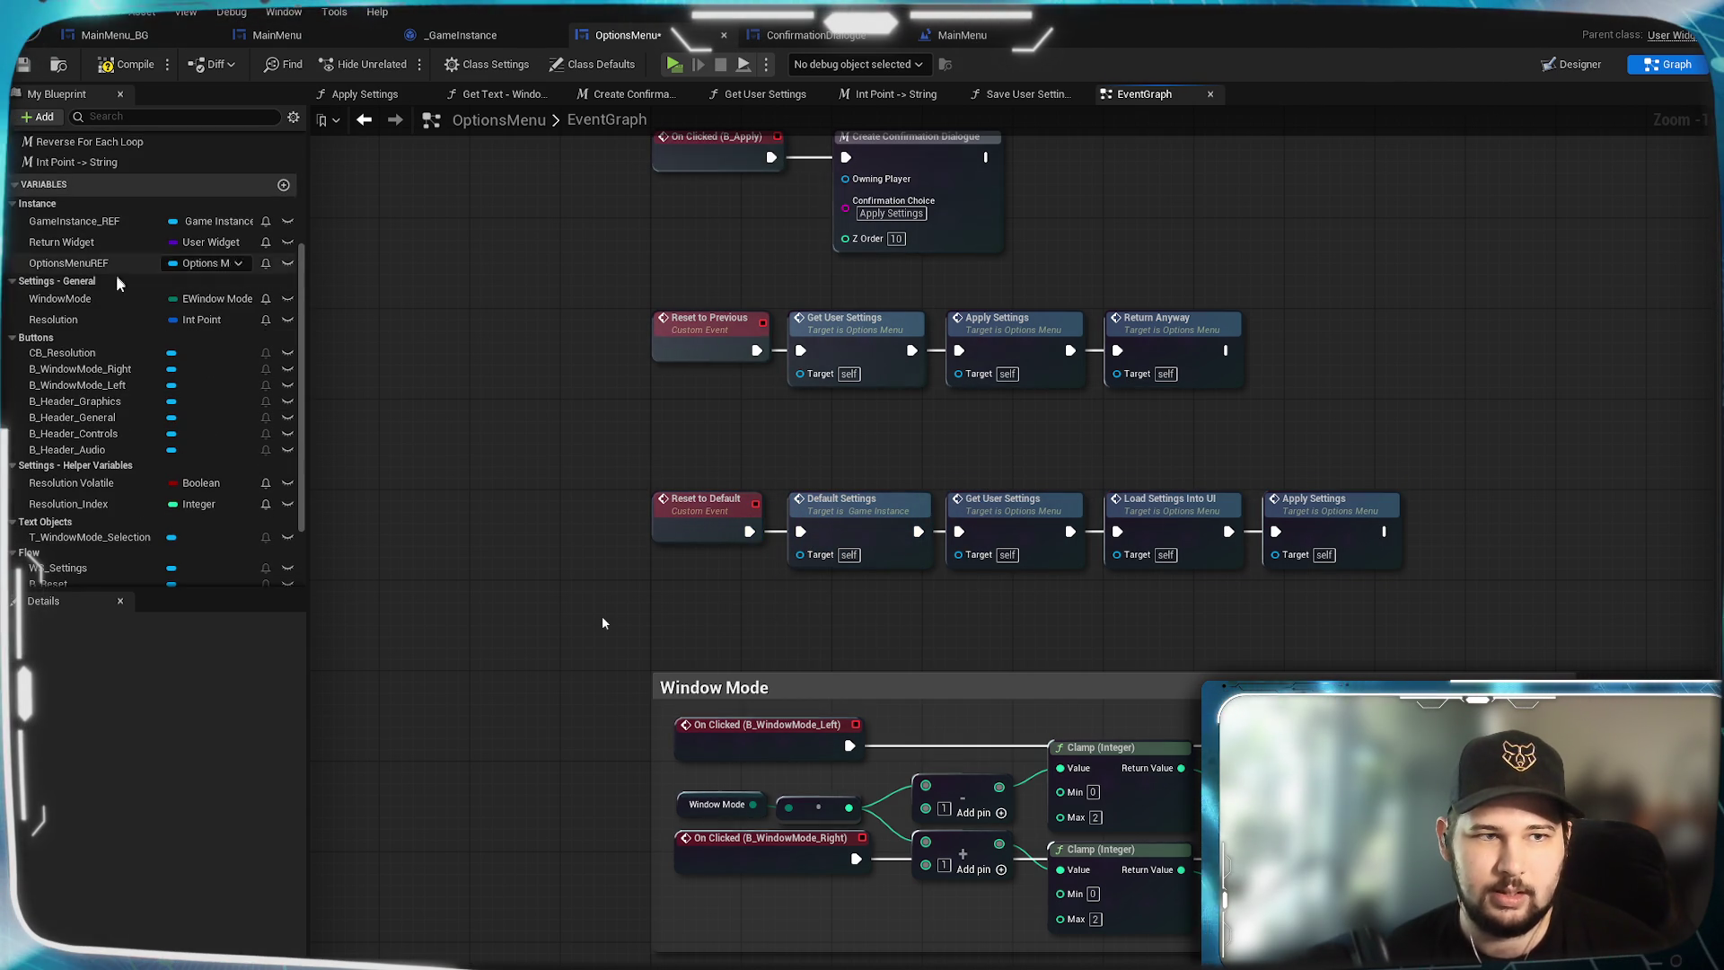
left_click_drag(84, 220, 436, 579)
left_click_drag(675, 596, 675, 595)
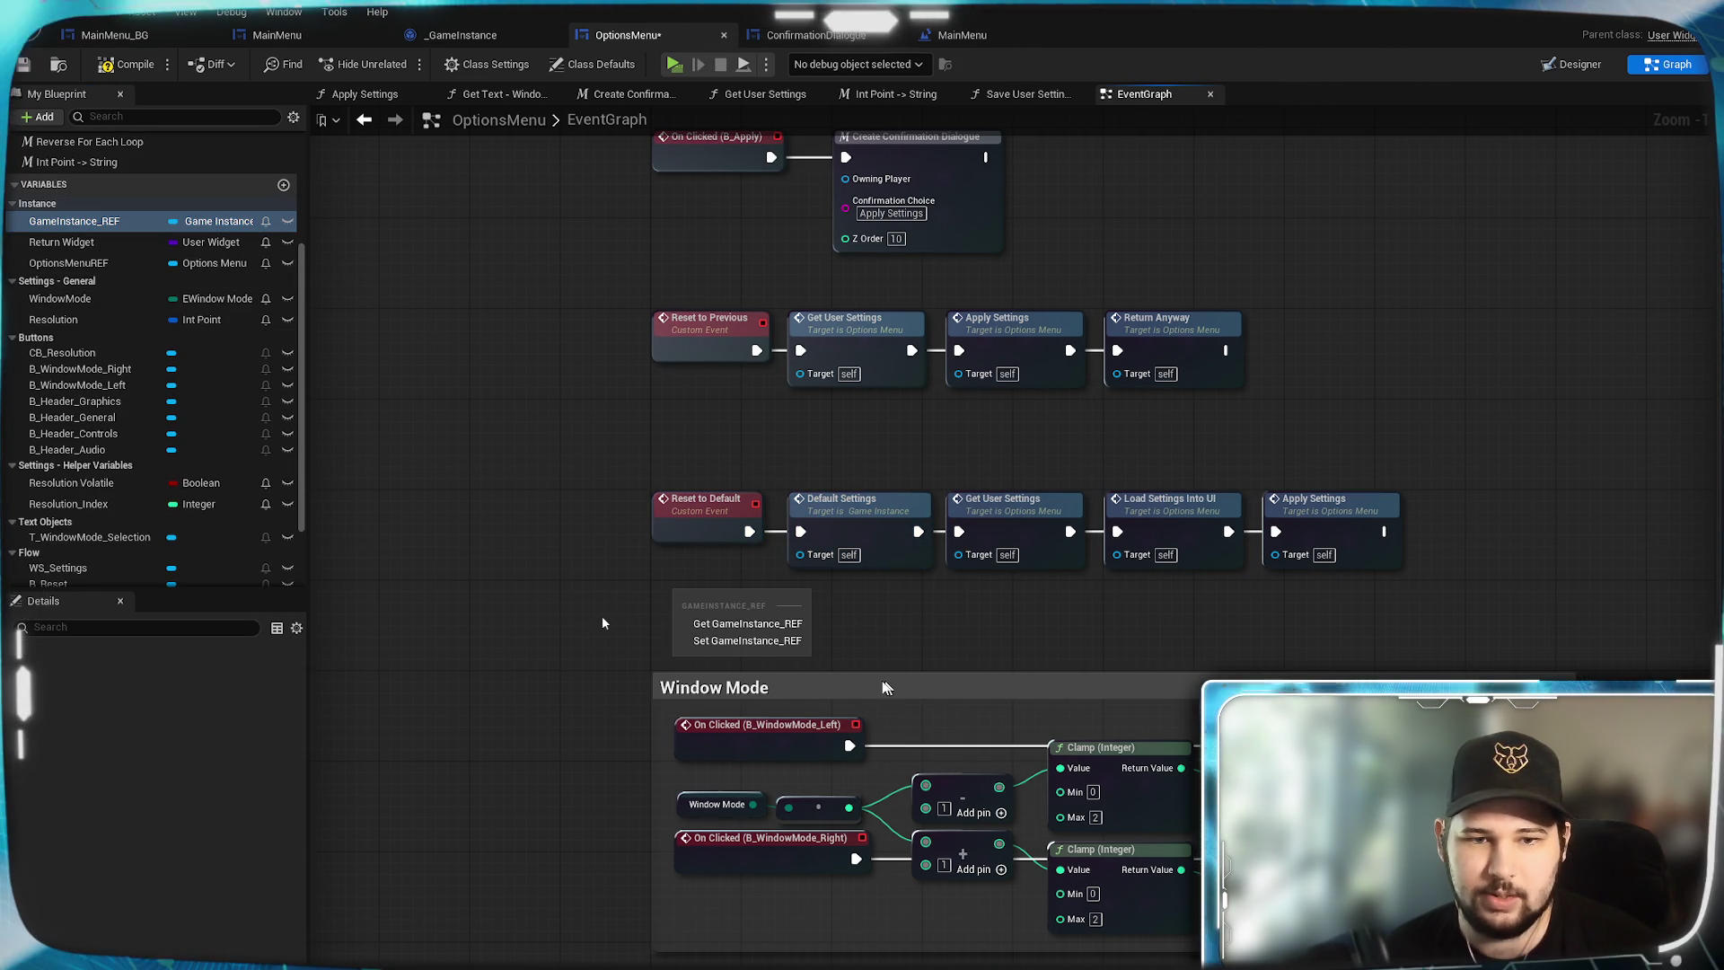
left_click(719, 624)
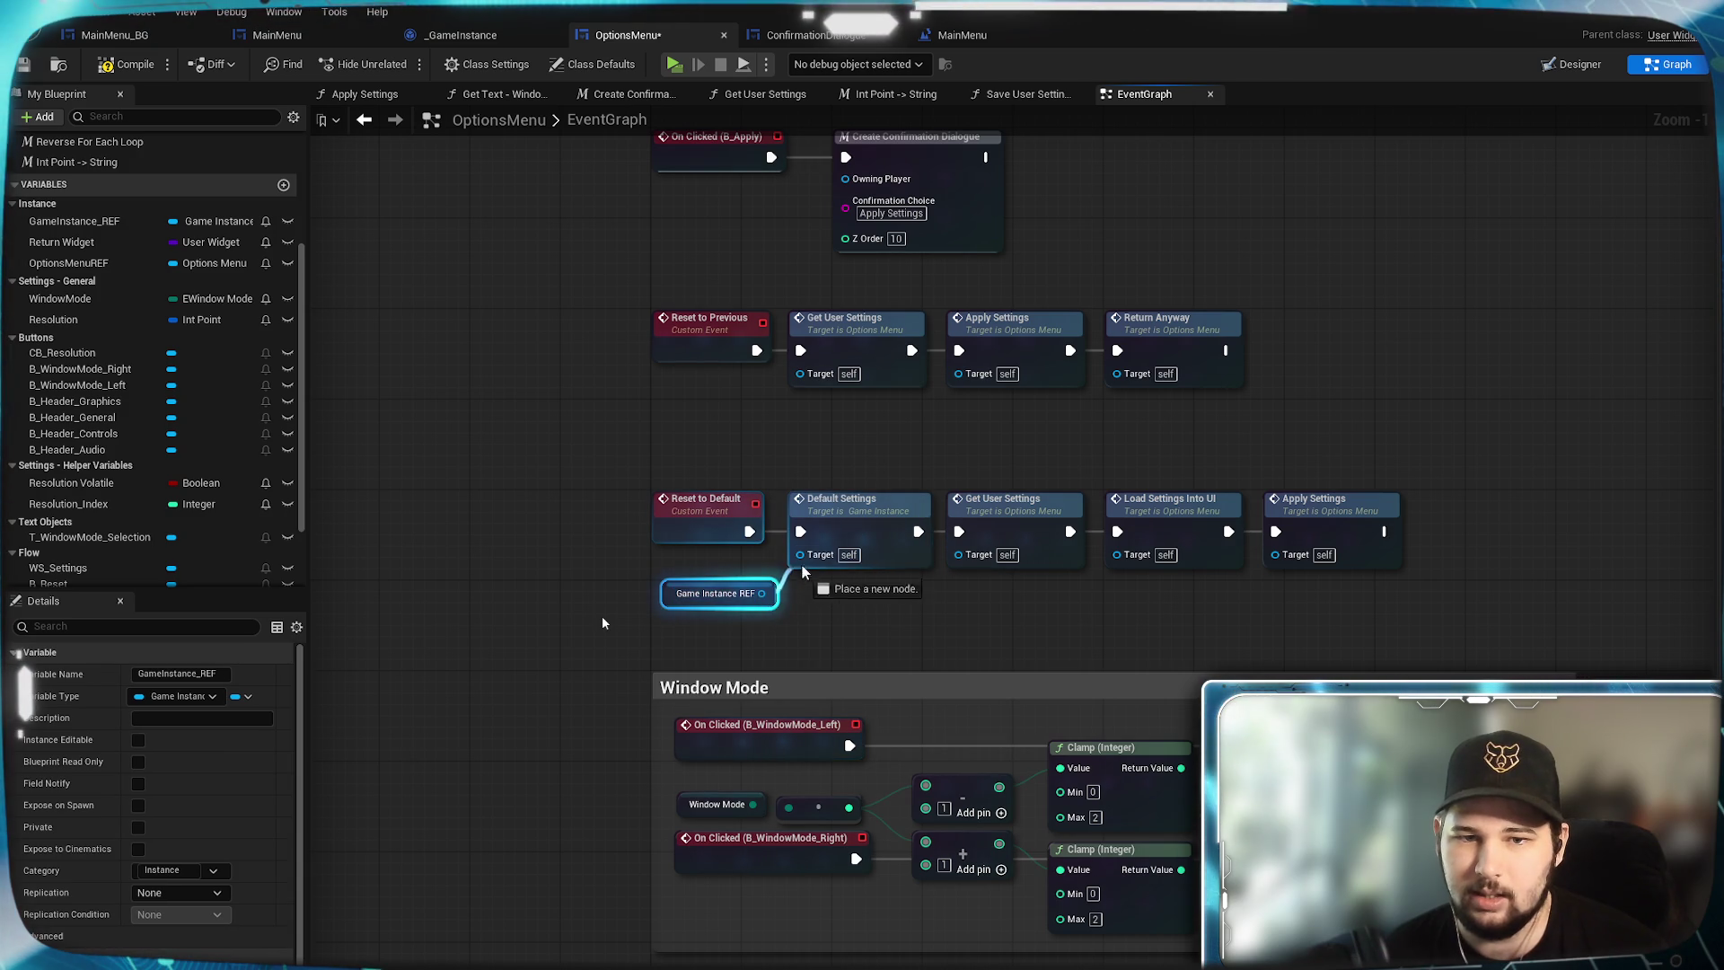
left_click_drag(802, 571, 800, 555)
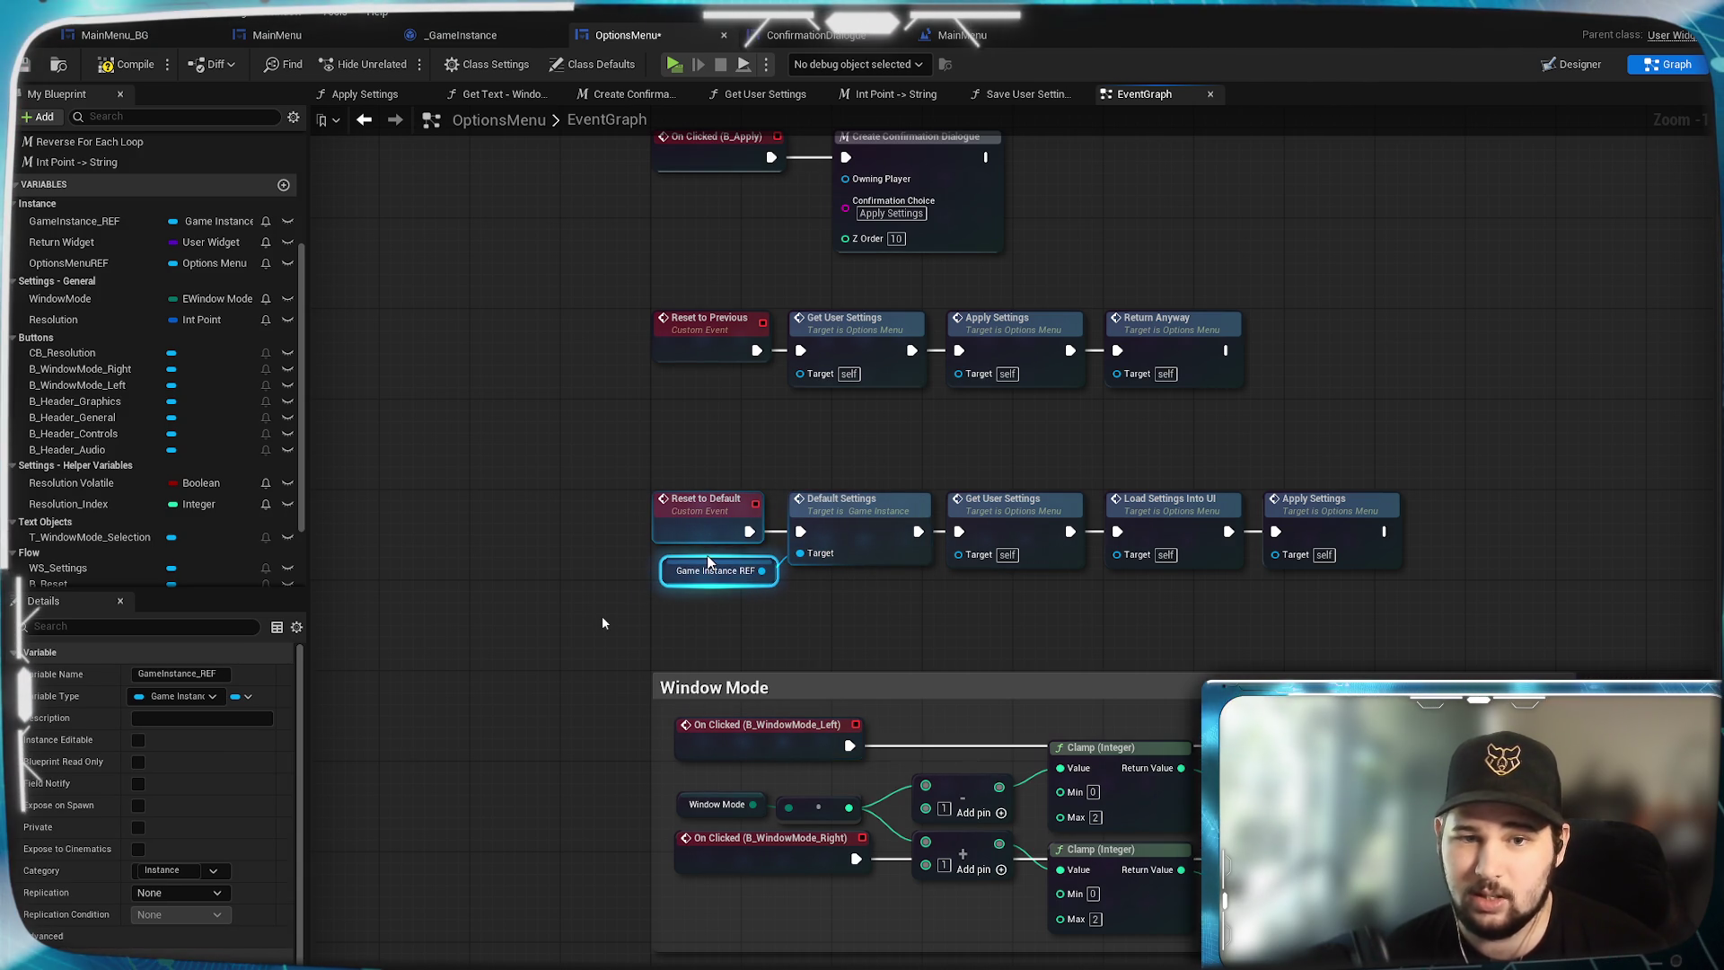
left_click(750, 600)
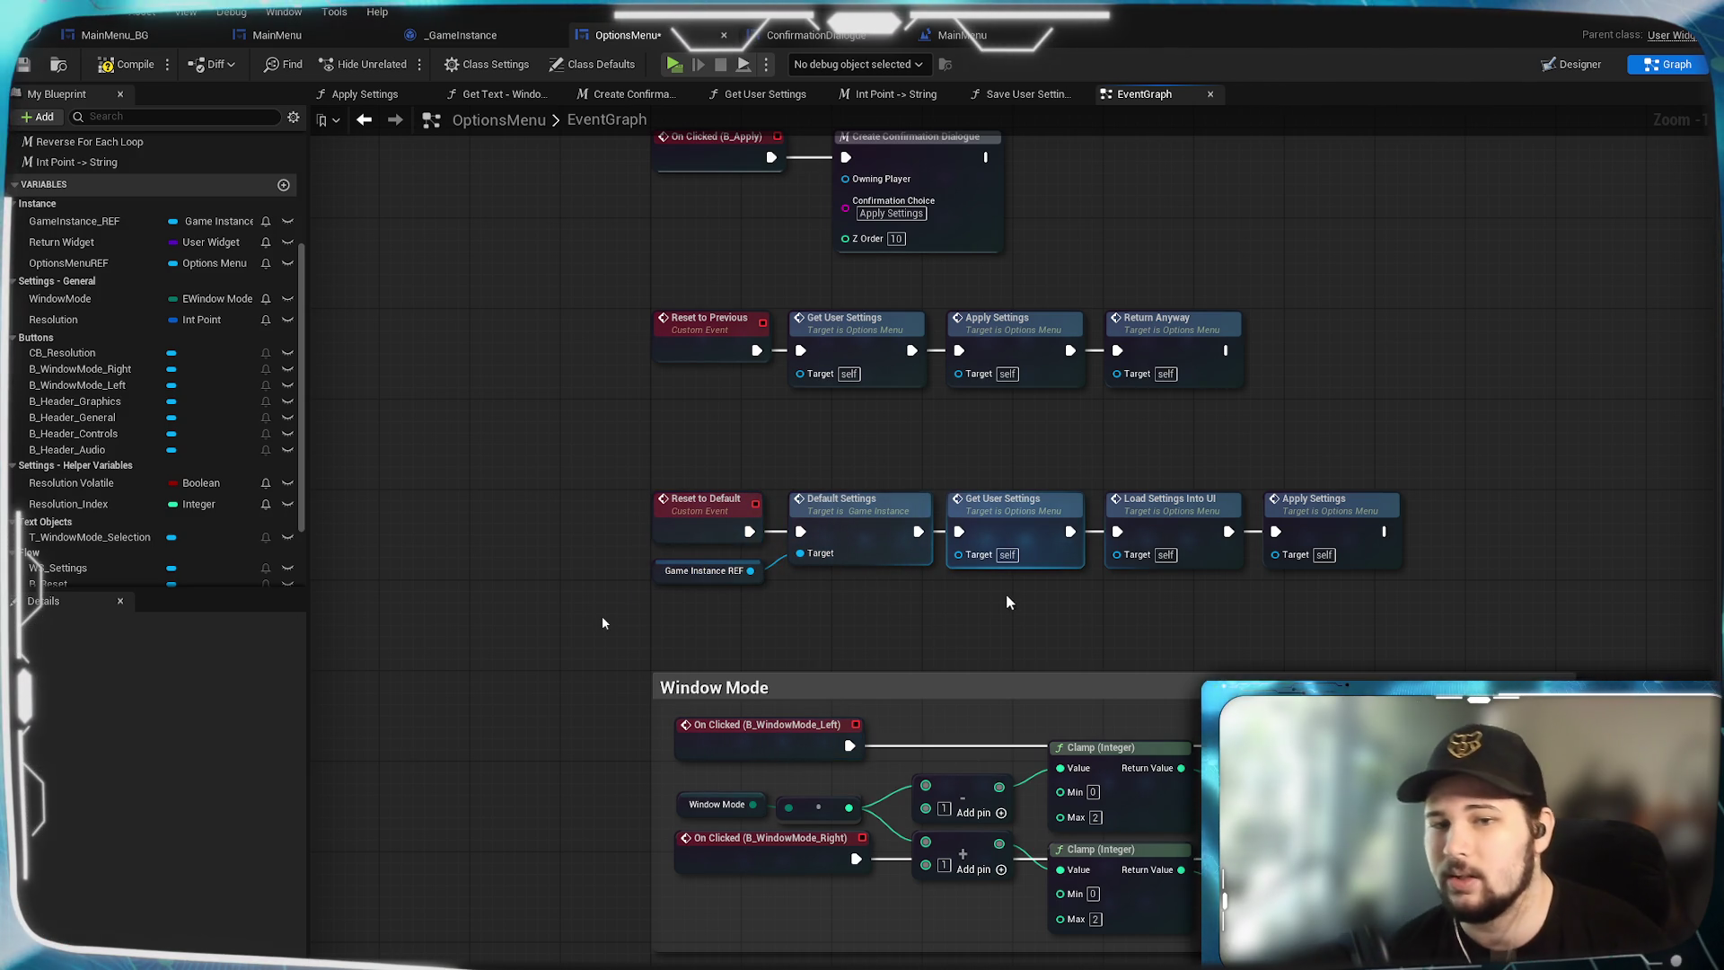
scroll(1001, 595, "up", 1)
mouse_move(995, 600)
left_mouse_down()
mouse_move(886, 654)
mouse_move(939, 657)
left_mouse_up()
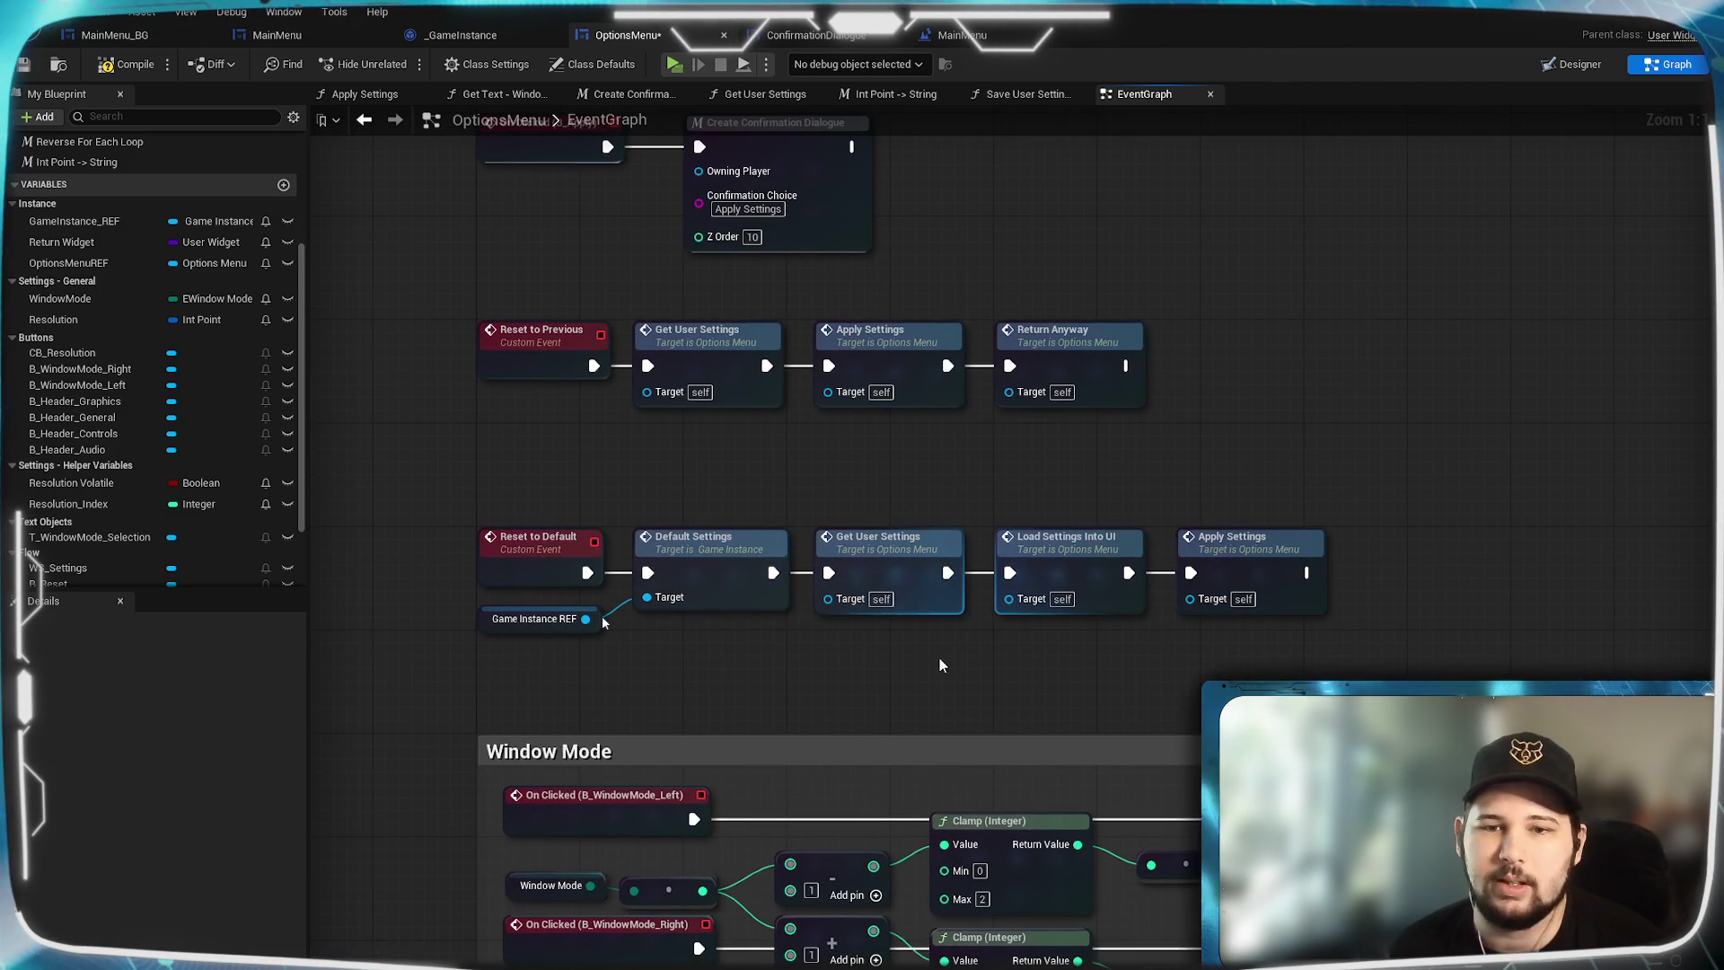
left_click(421, 313)
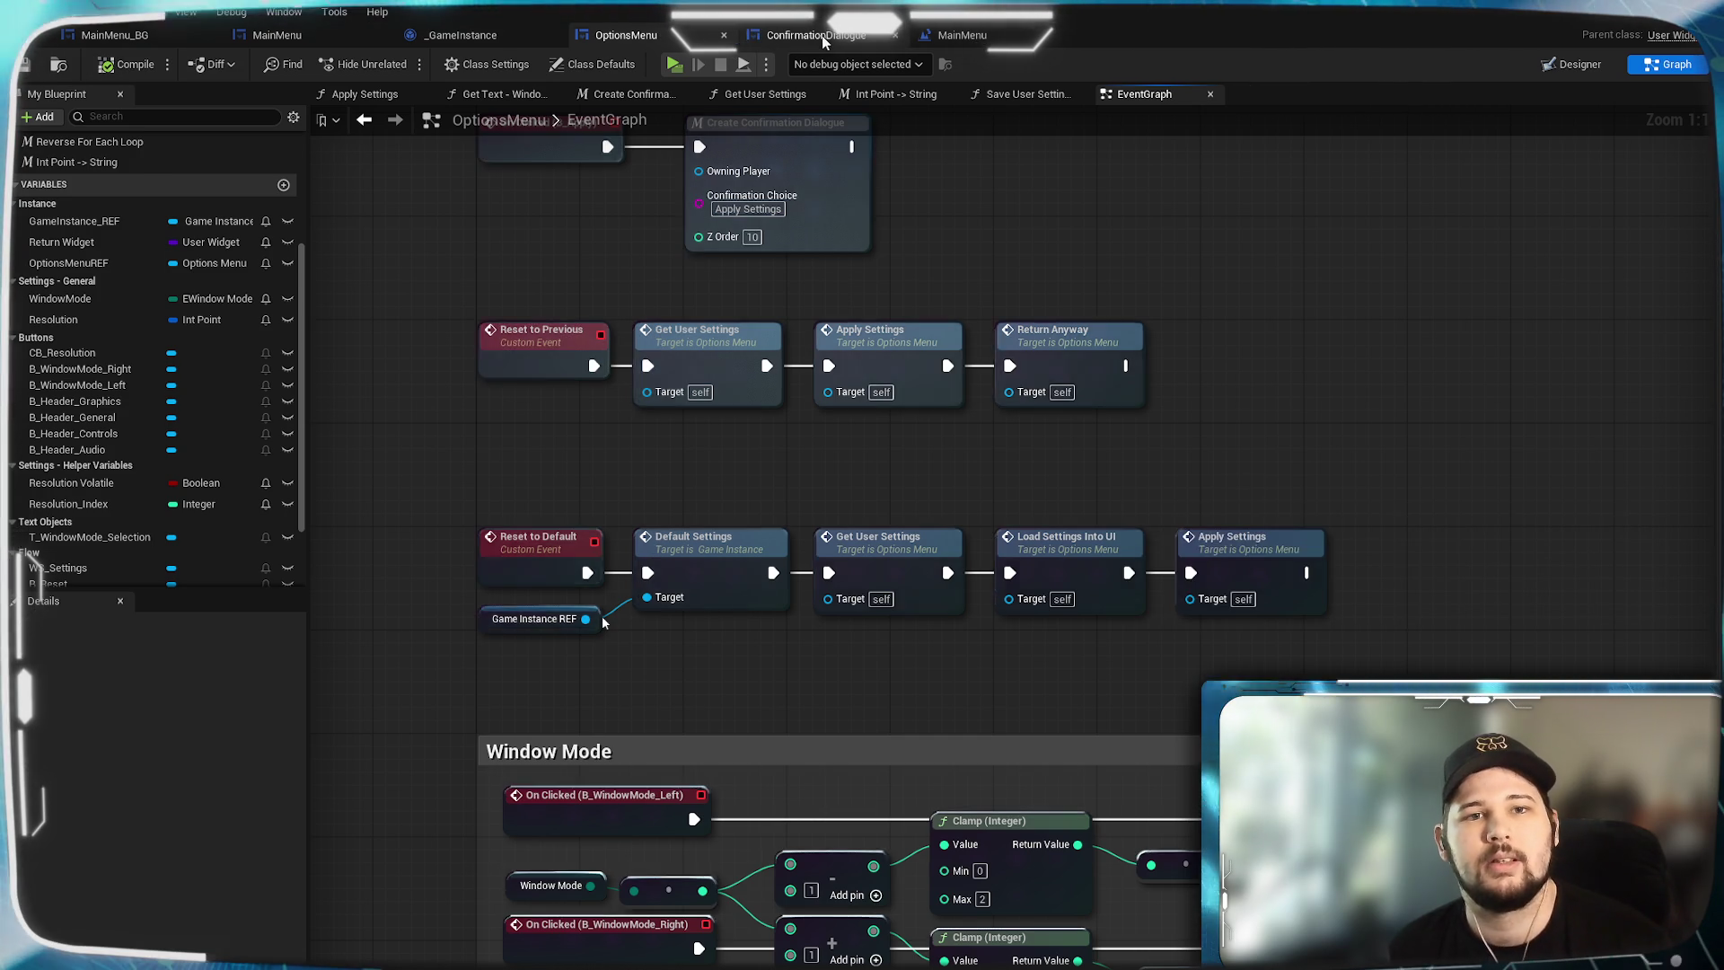
Delete the four settings nodes and the leftover Game Instance REF getter from ConfirmationDialogue.
left_click(737, 45)
left_click_drag(1546, 518, 1347, 524)
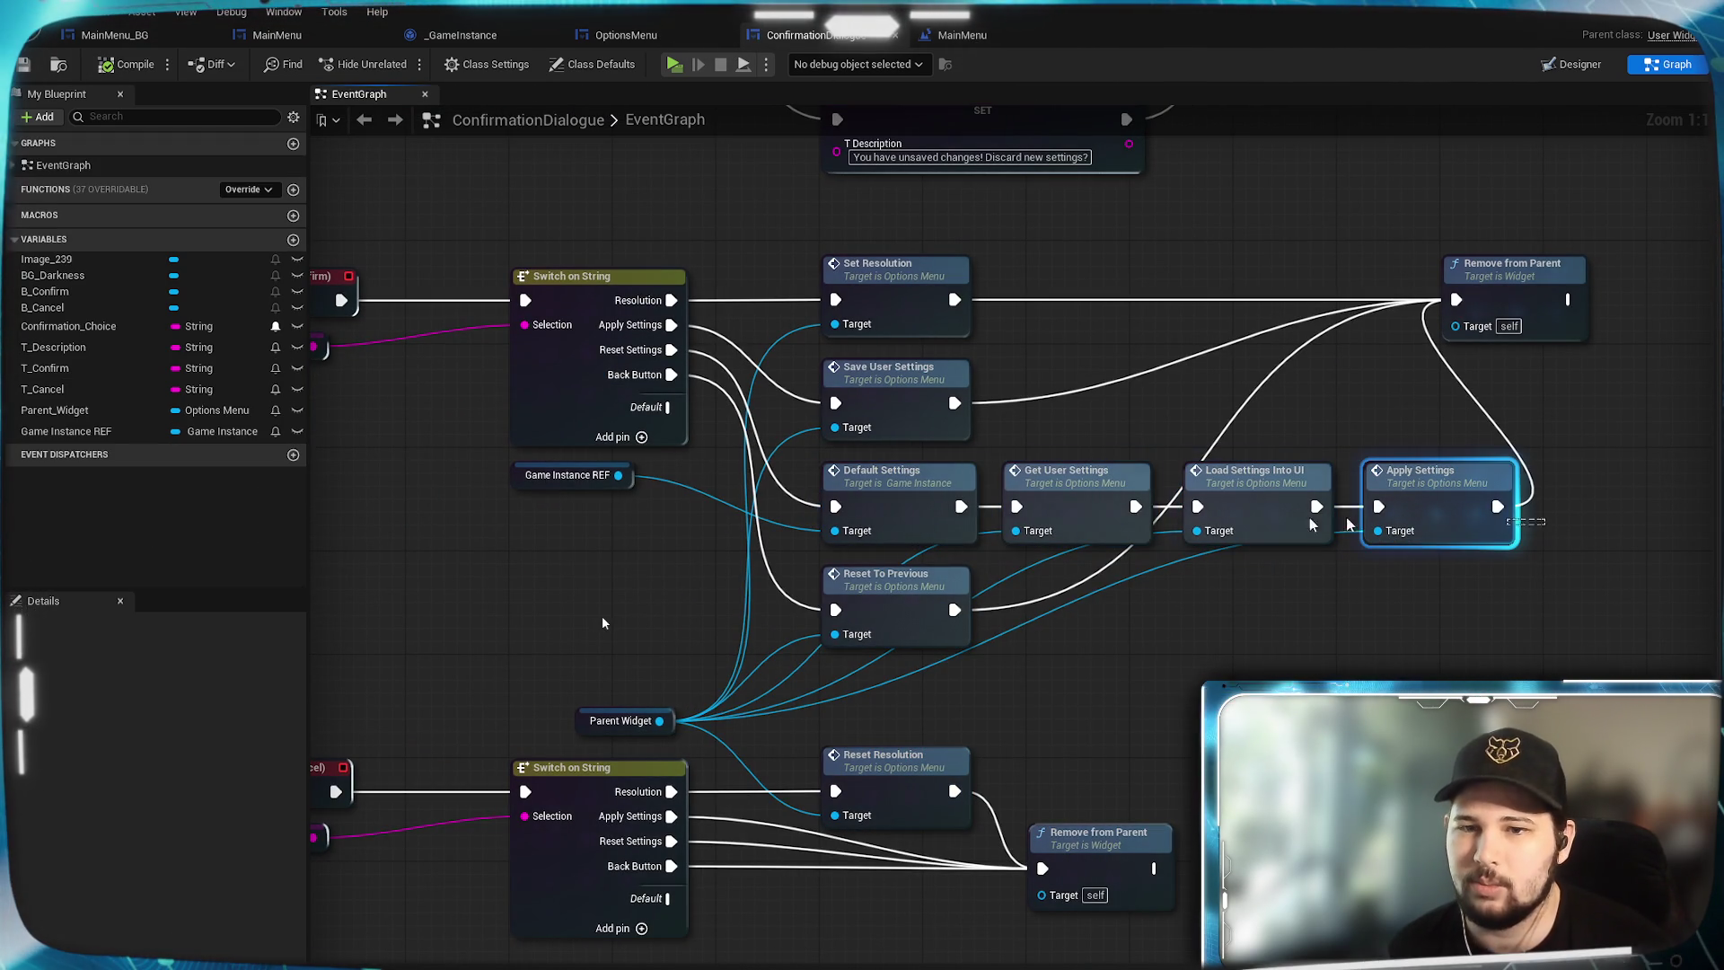
left_click_drag(890, 521, 887, 519)
key("Delete")
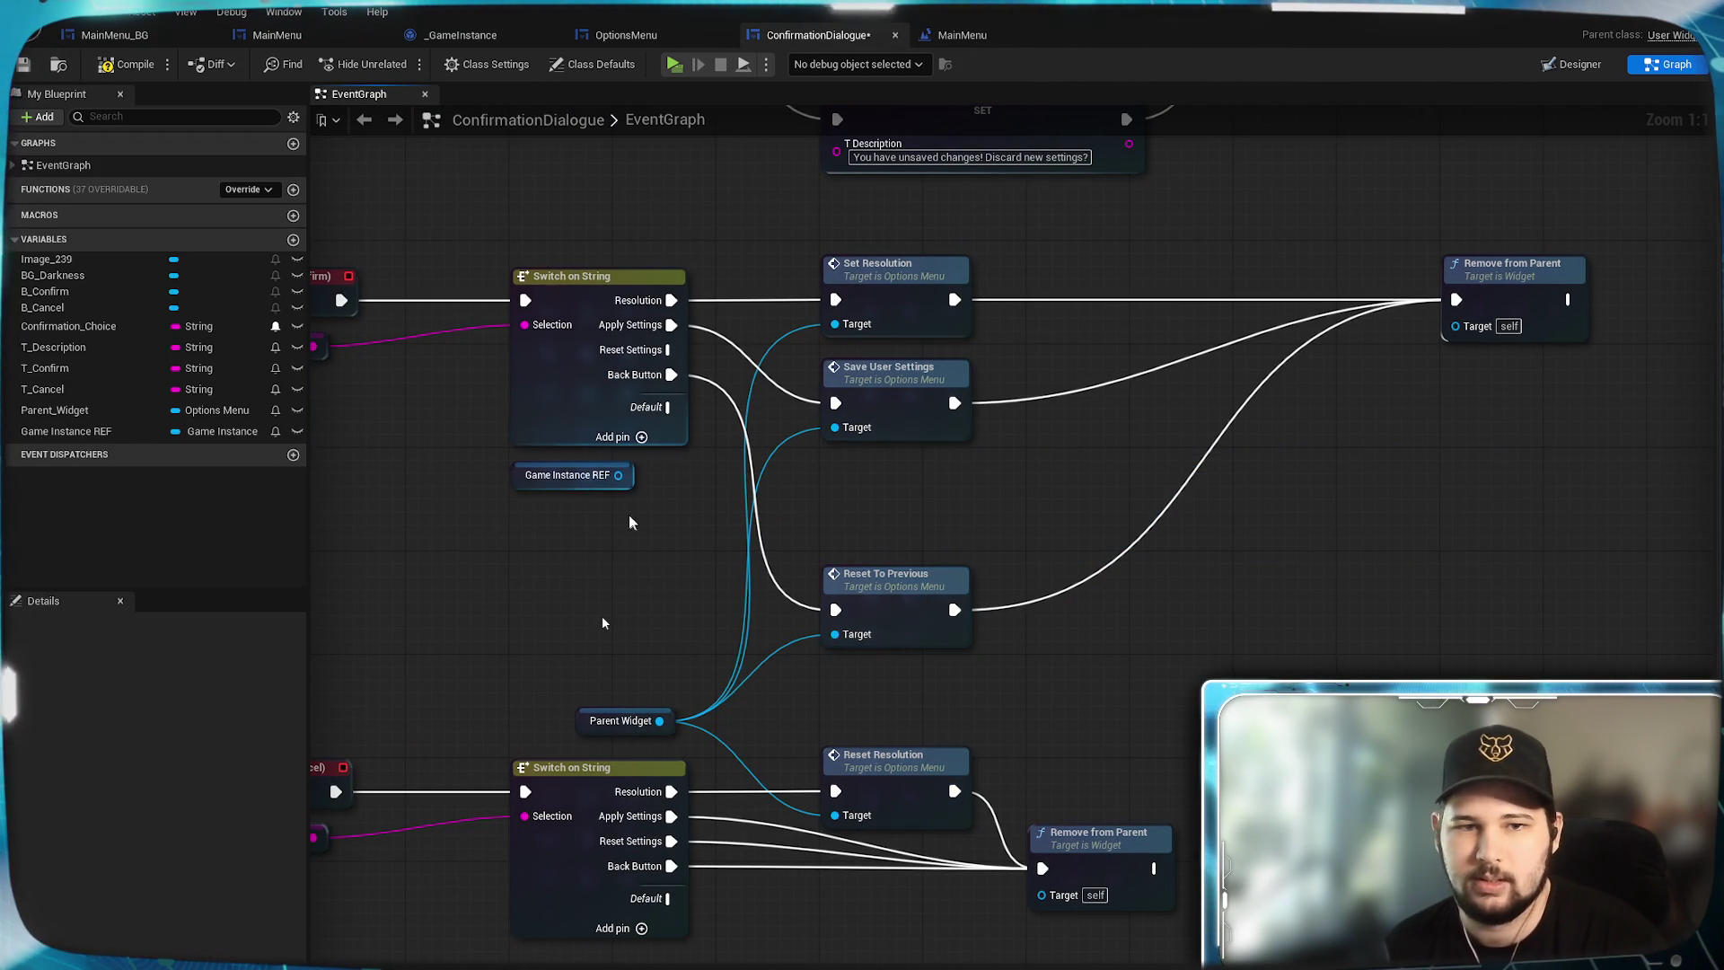
key("Delete")
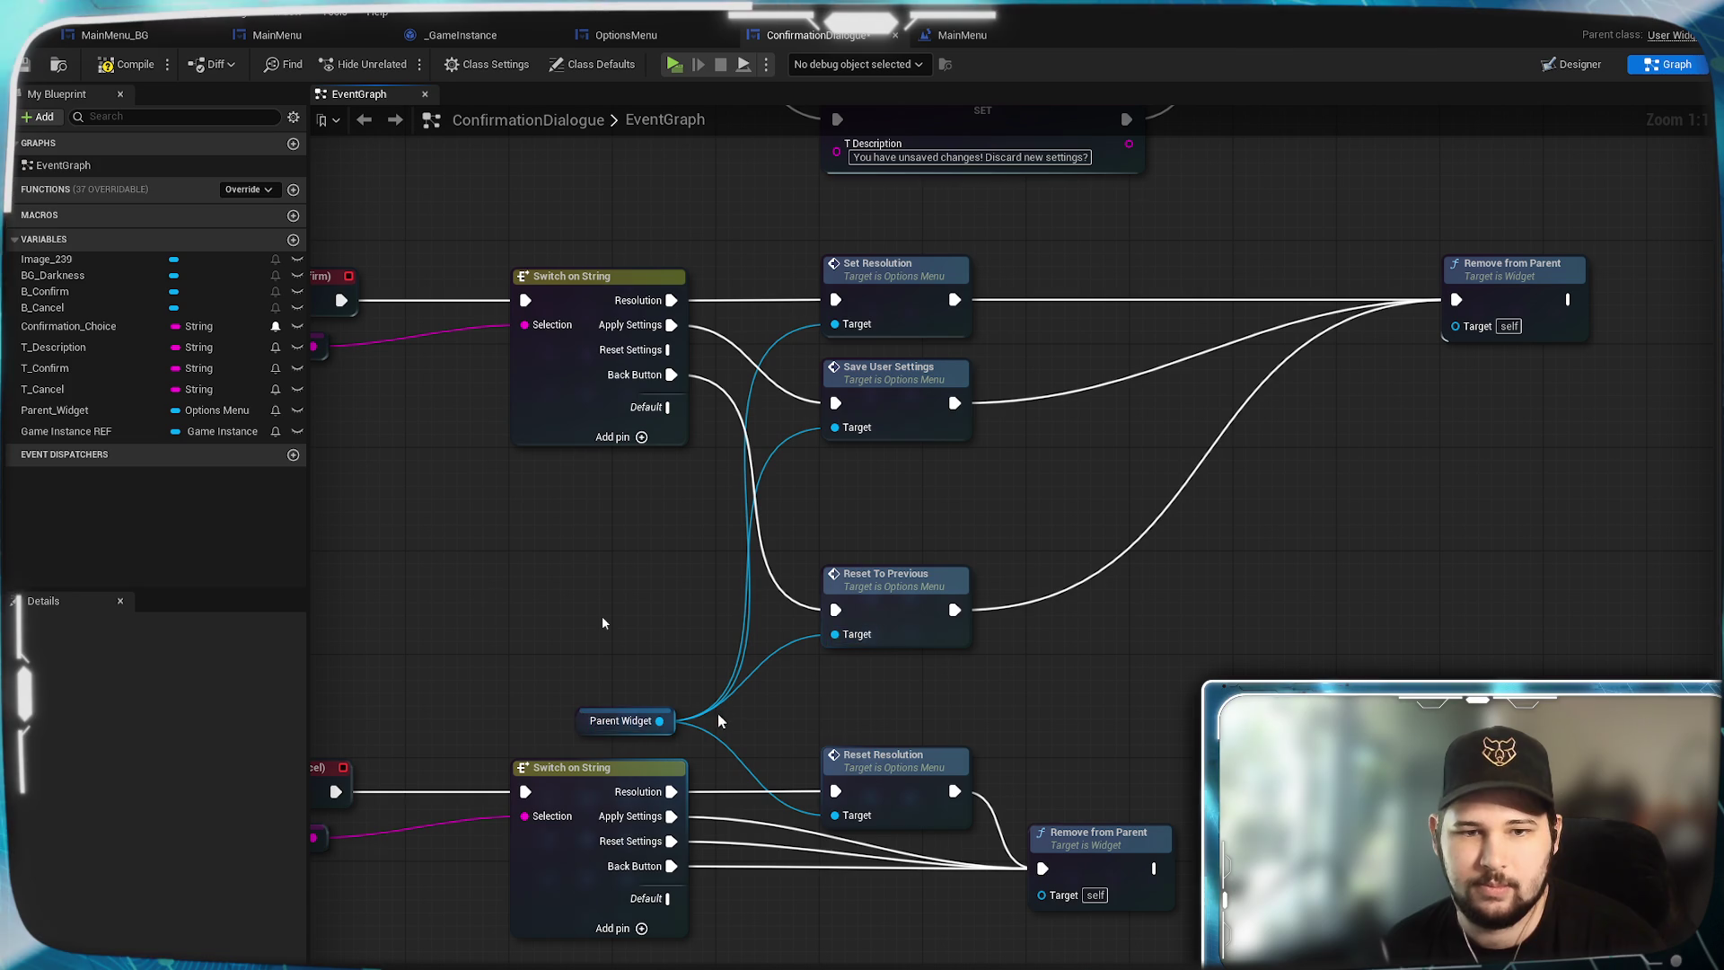
Add Parent Widget's Reset To Default call and wire Reset Settings through it toward Remove from Parent.
left_click_drag(659, 720, 875, 480)
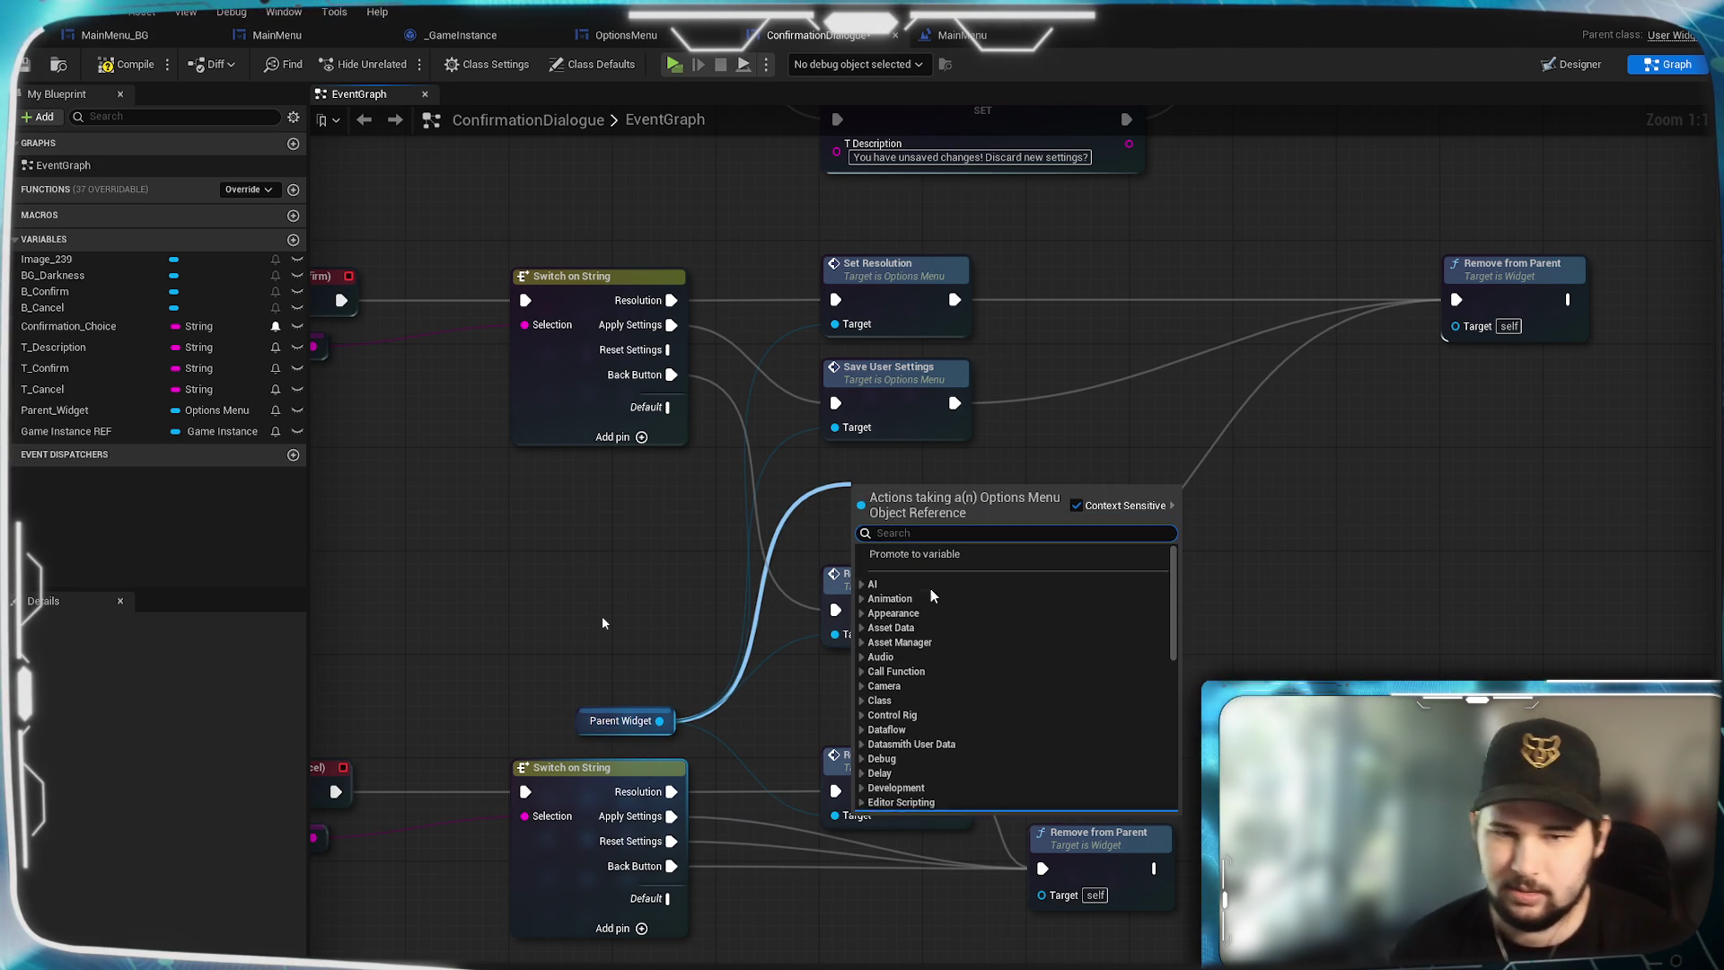
type("Resert")
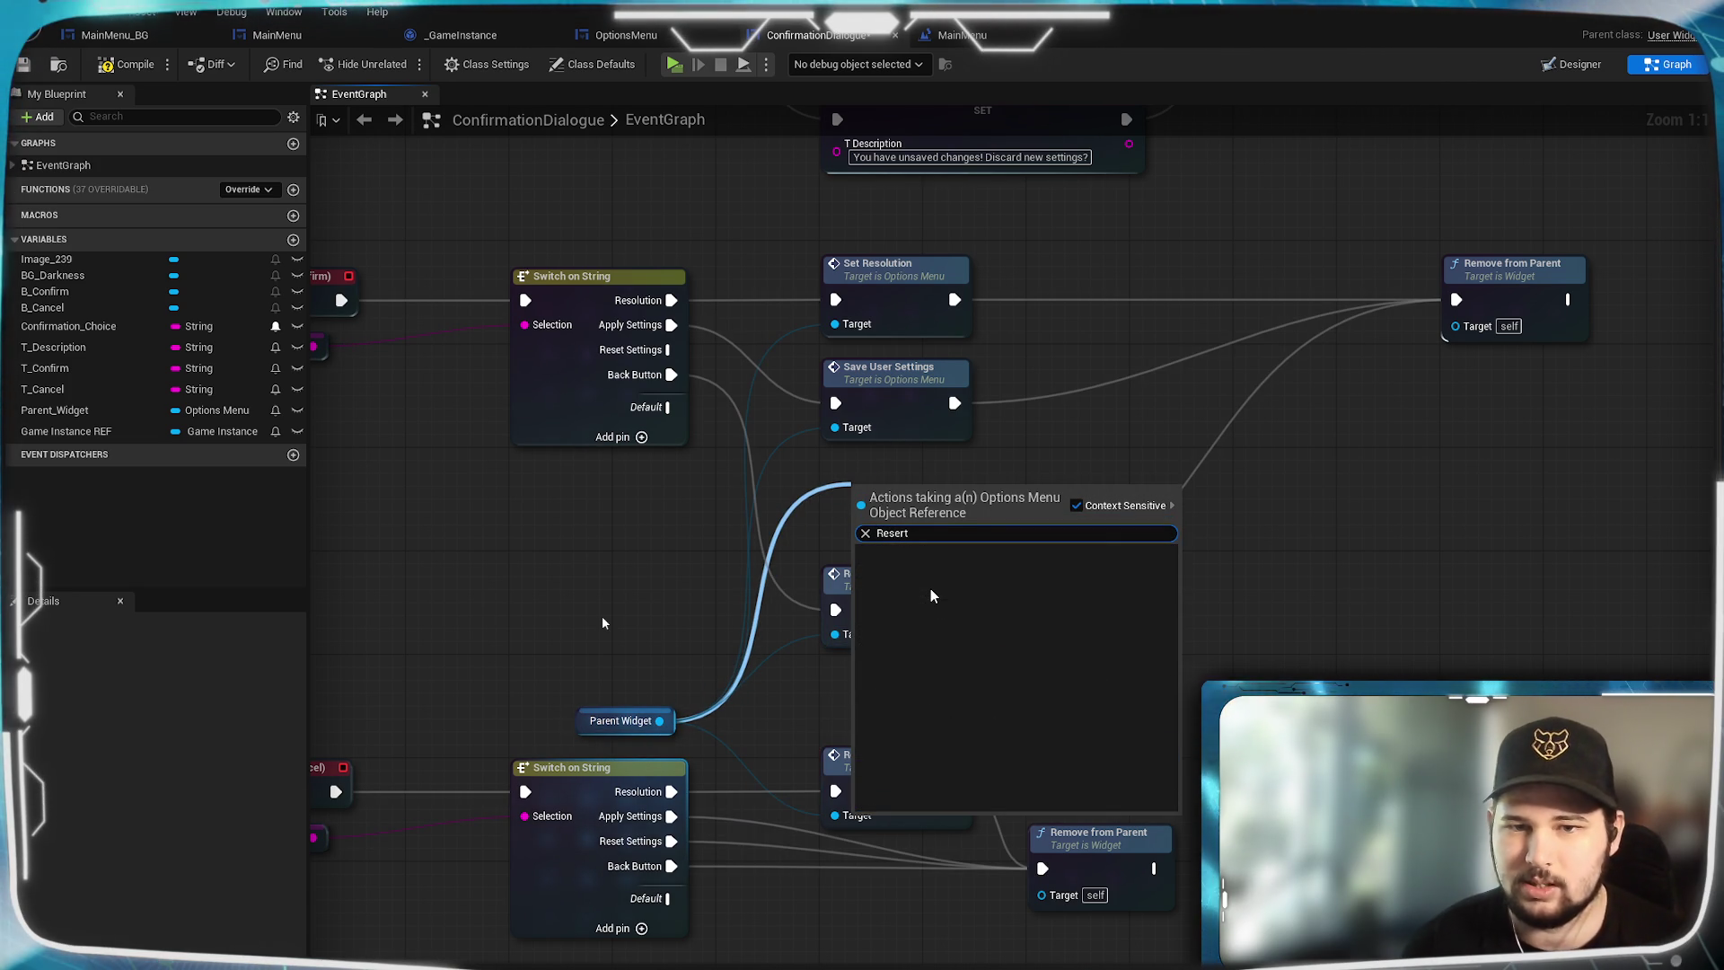
key("BackSpace")
key("BackSpace")
type("t")
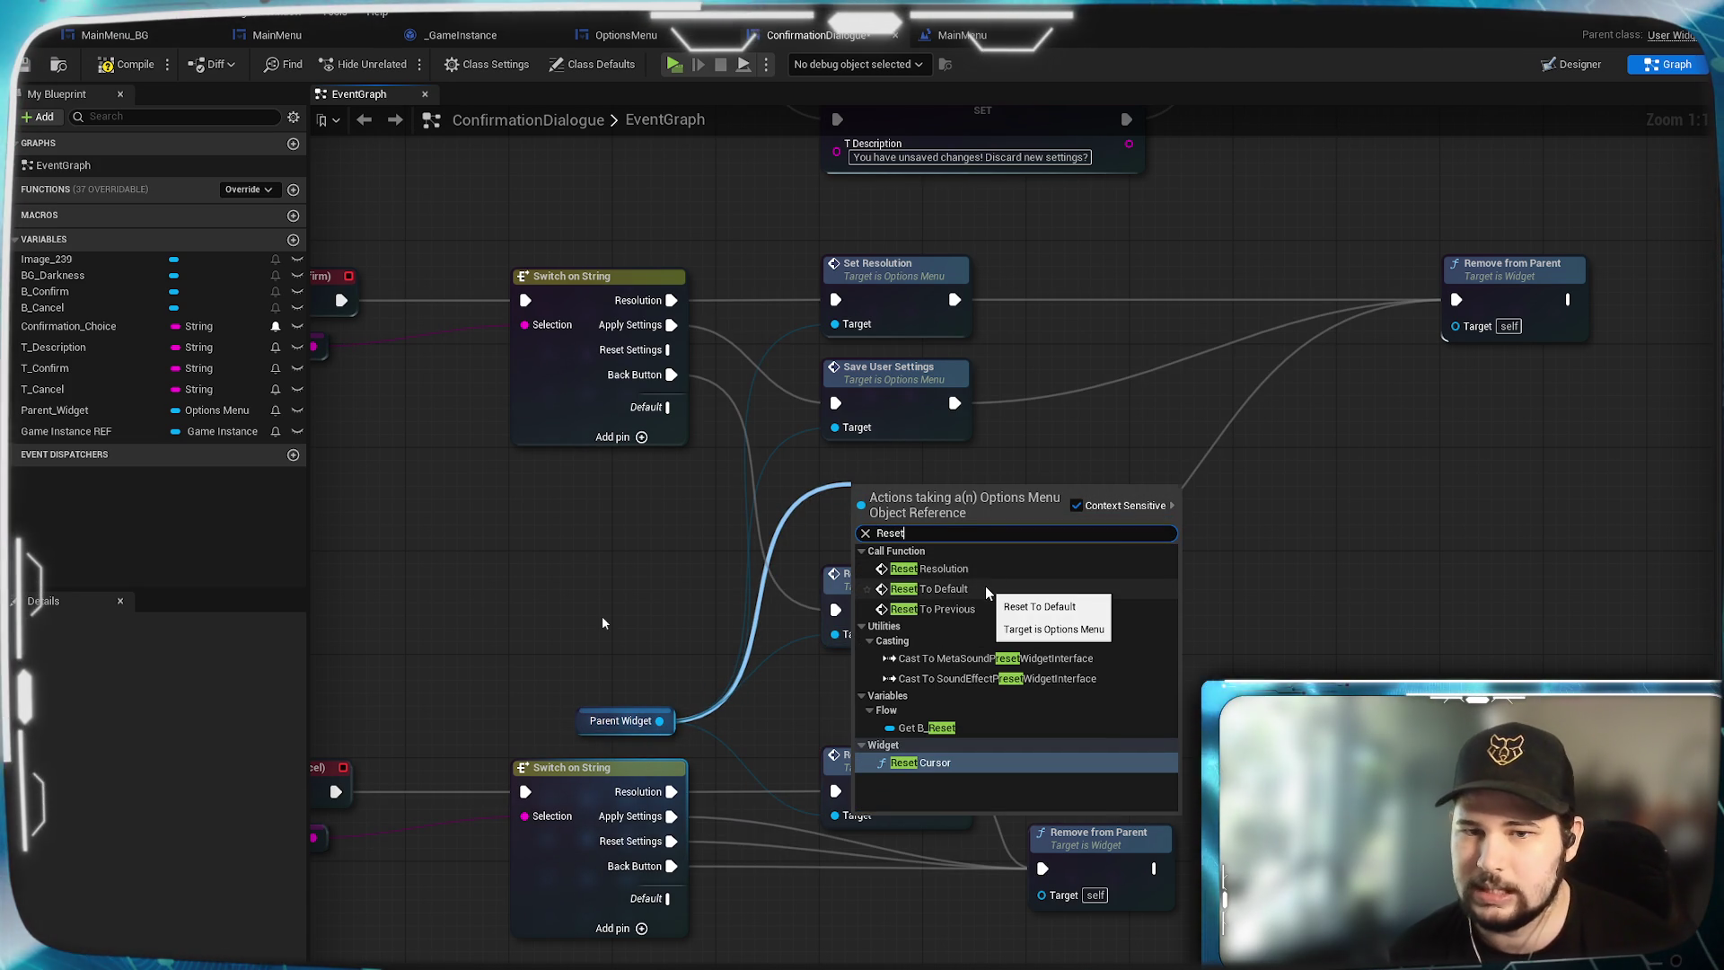
left_click(984, 588)
left_click_drag(923, 518, 897, 505)
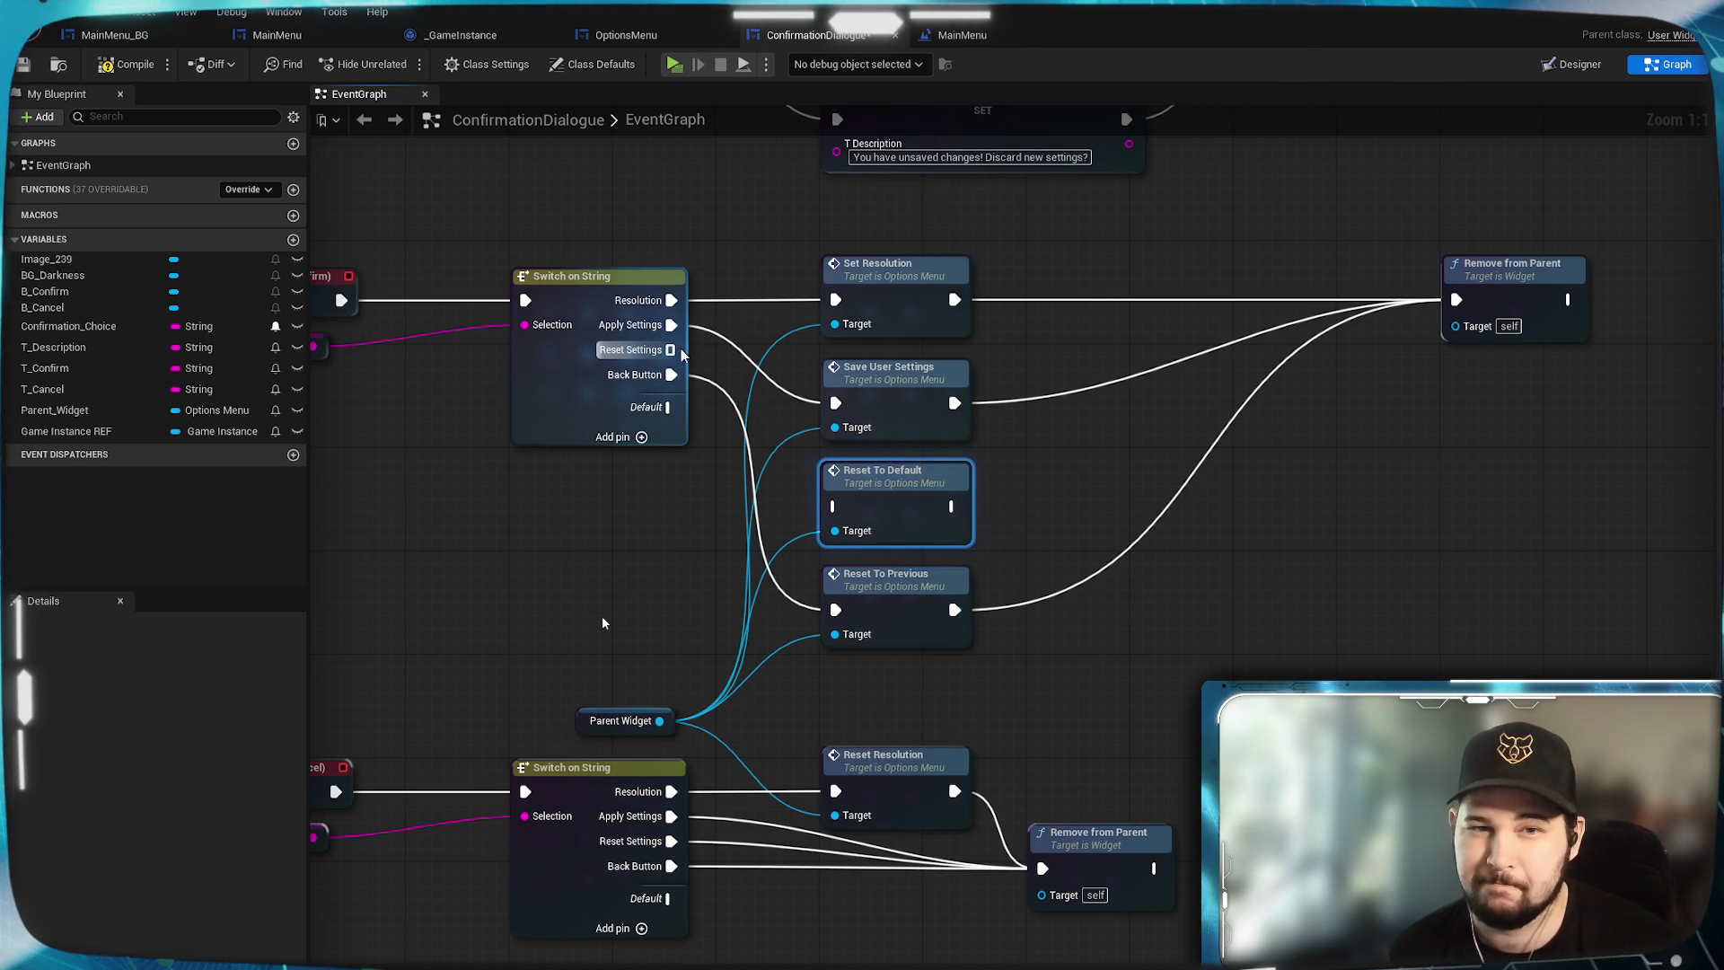
mouse_move(683, 355)
left_mouse_down()
mouse_move(790, 490)
mouse_move(835, 506)
left_mouse_up()
mouse_move(951, 506)
left_mouse_down()
mouse_move(1457, 300)
mouse_move(1132, 303)
mouse_move(1162, 442)
left_mouse_up()
left_click(659, 665)
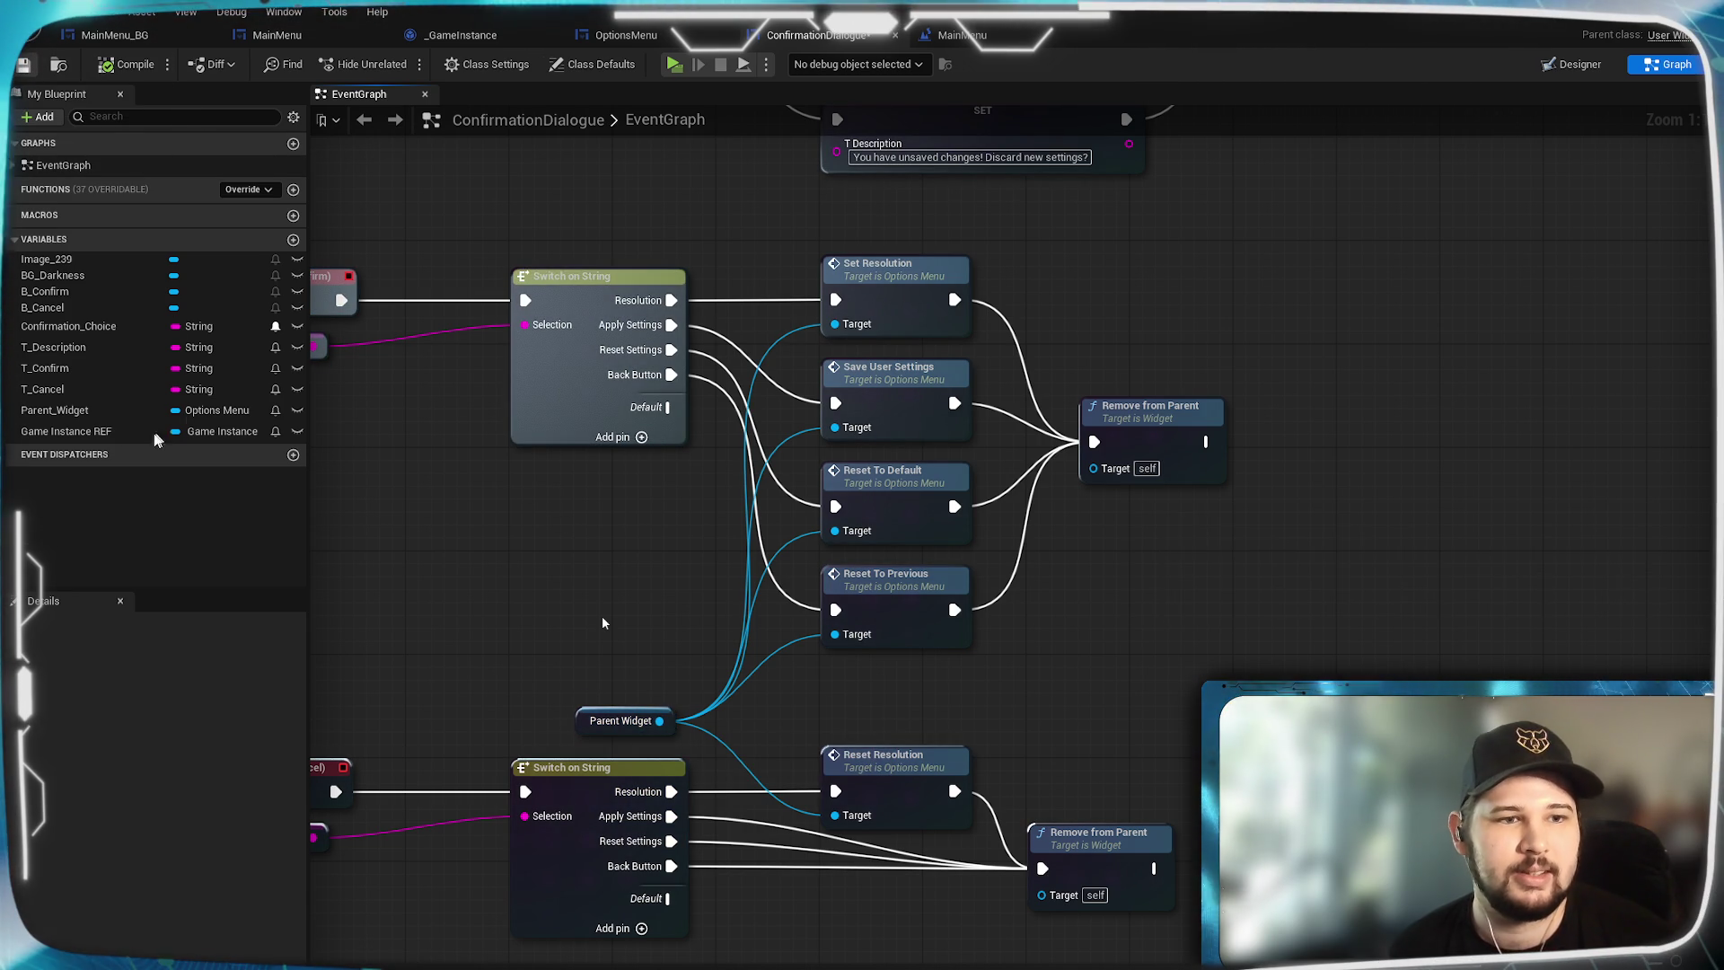
Delete the Game Instance REF variable, confirming despite its existing references.
left_click(87, 432)
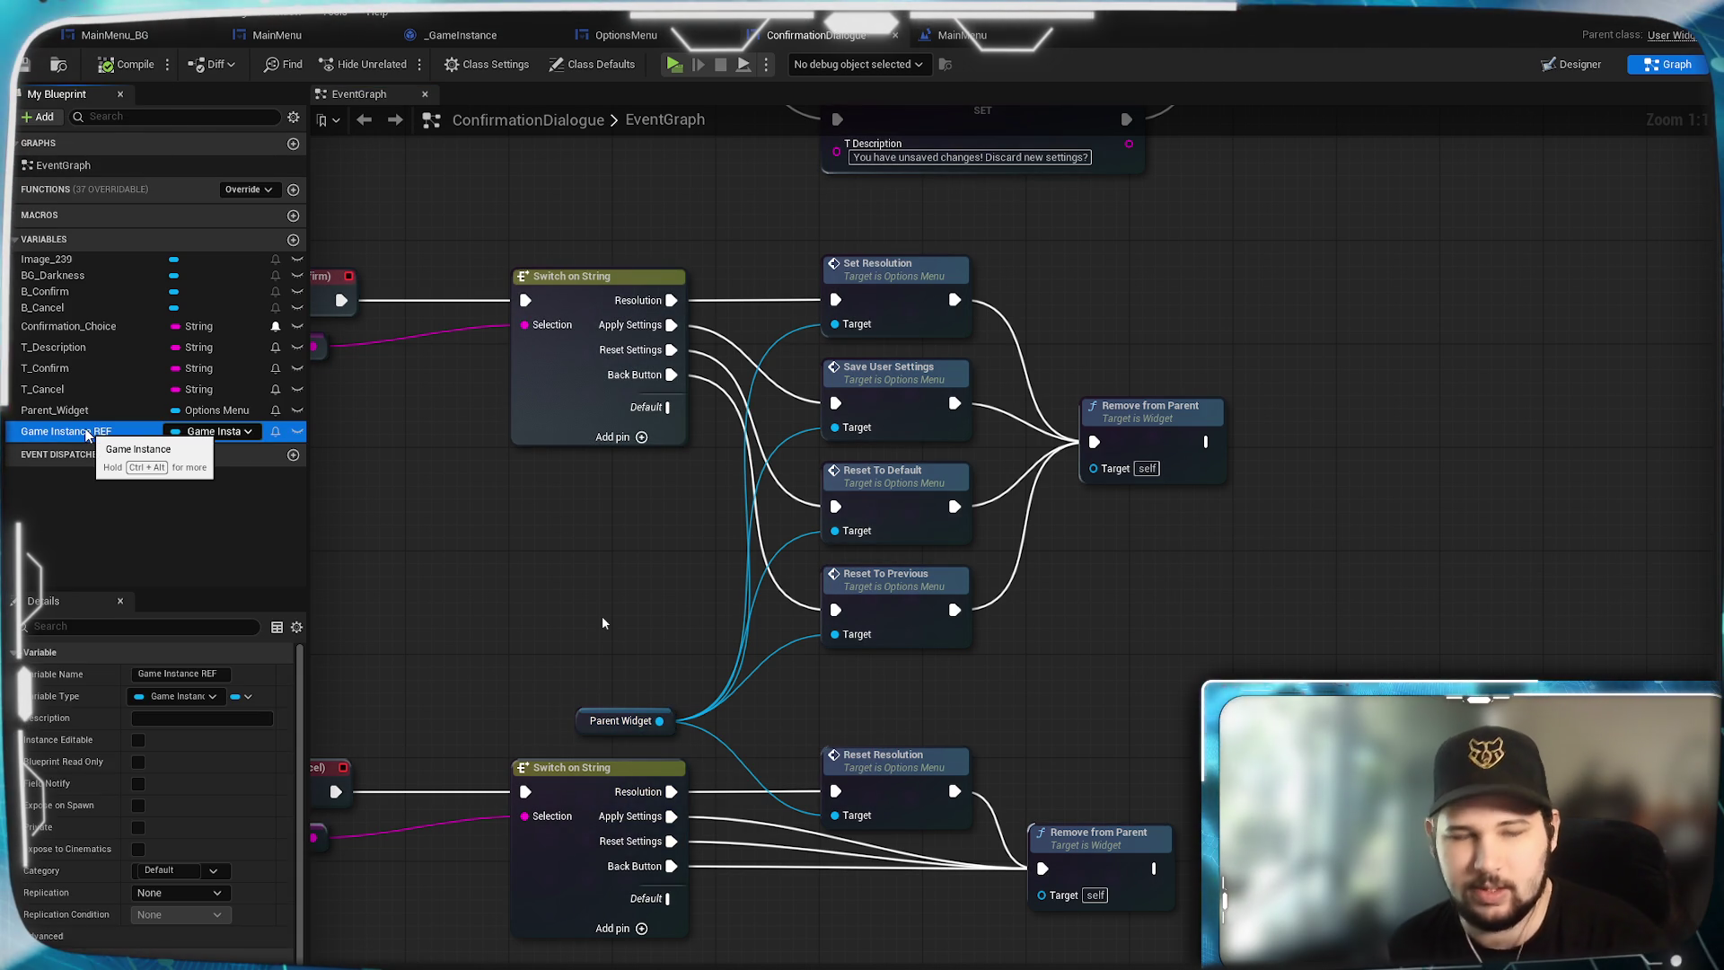
key("Delete")
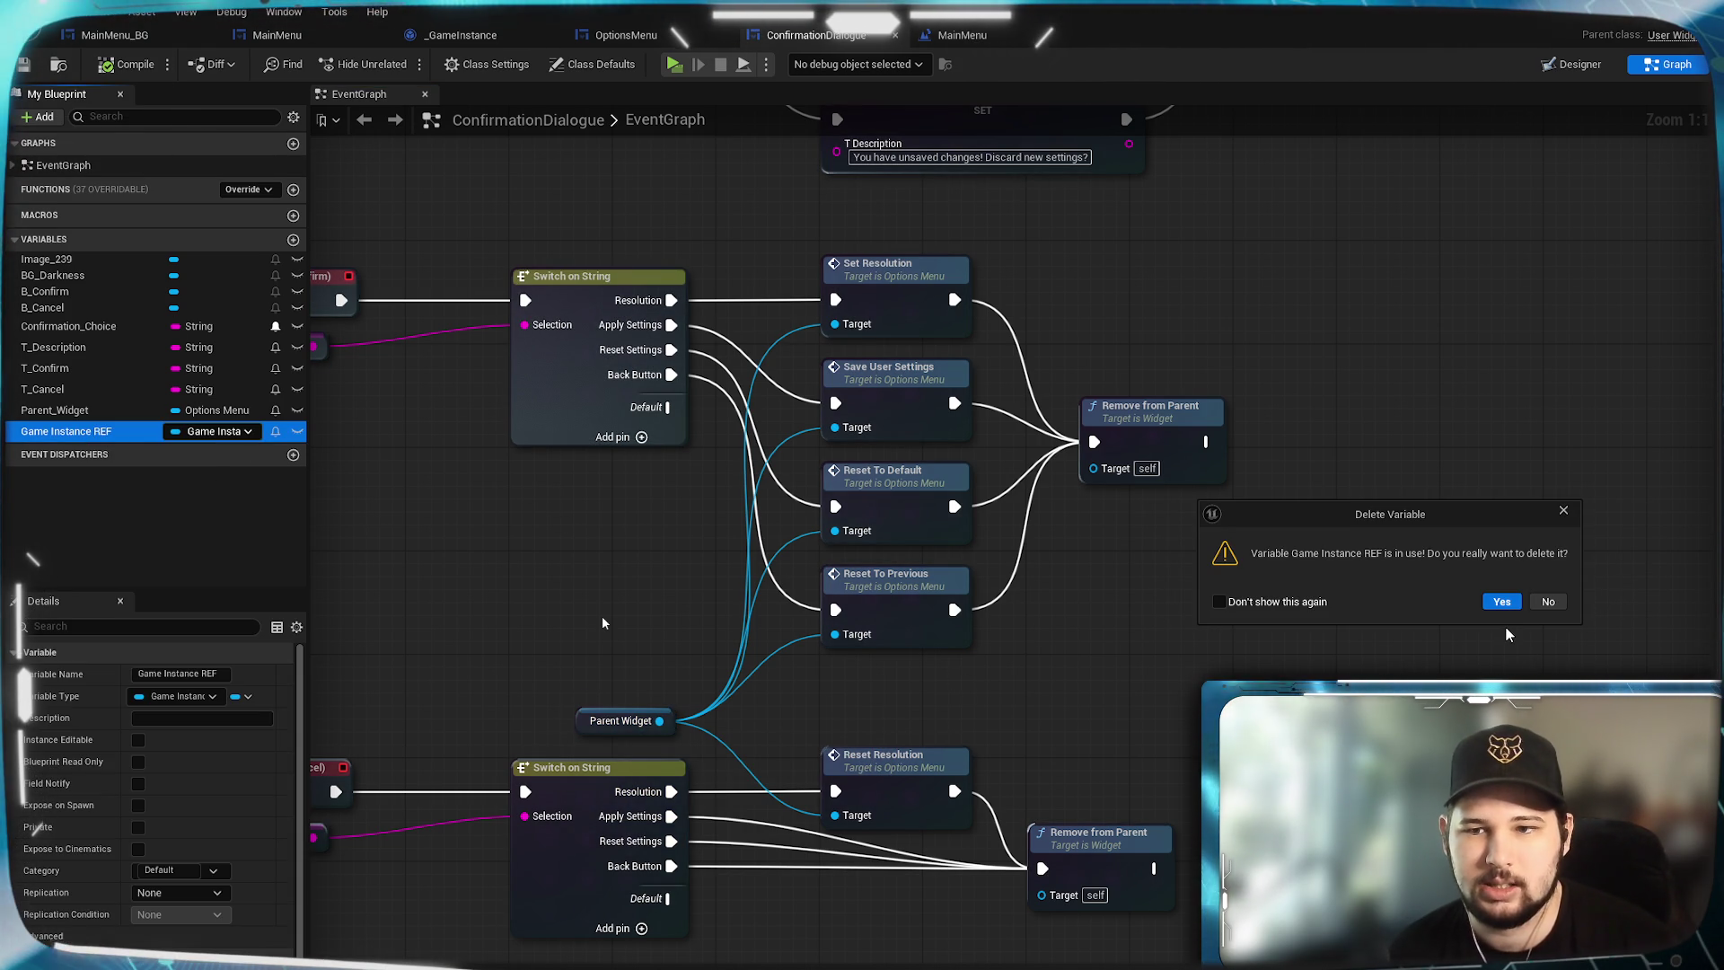
left_click(1501, 602)
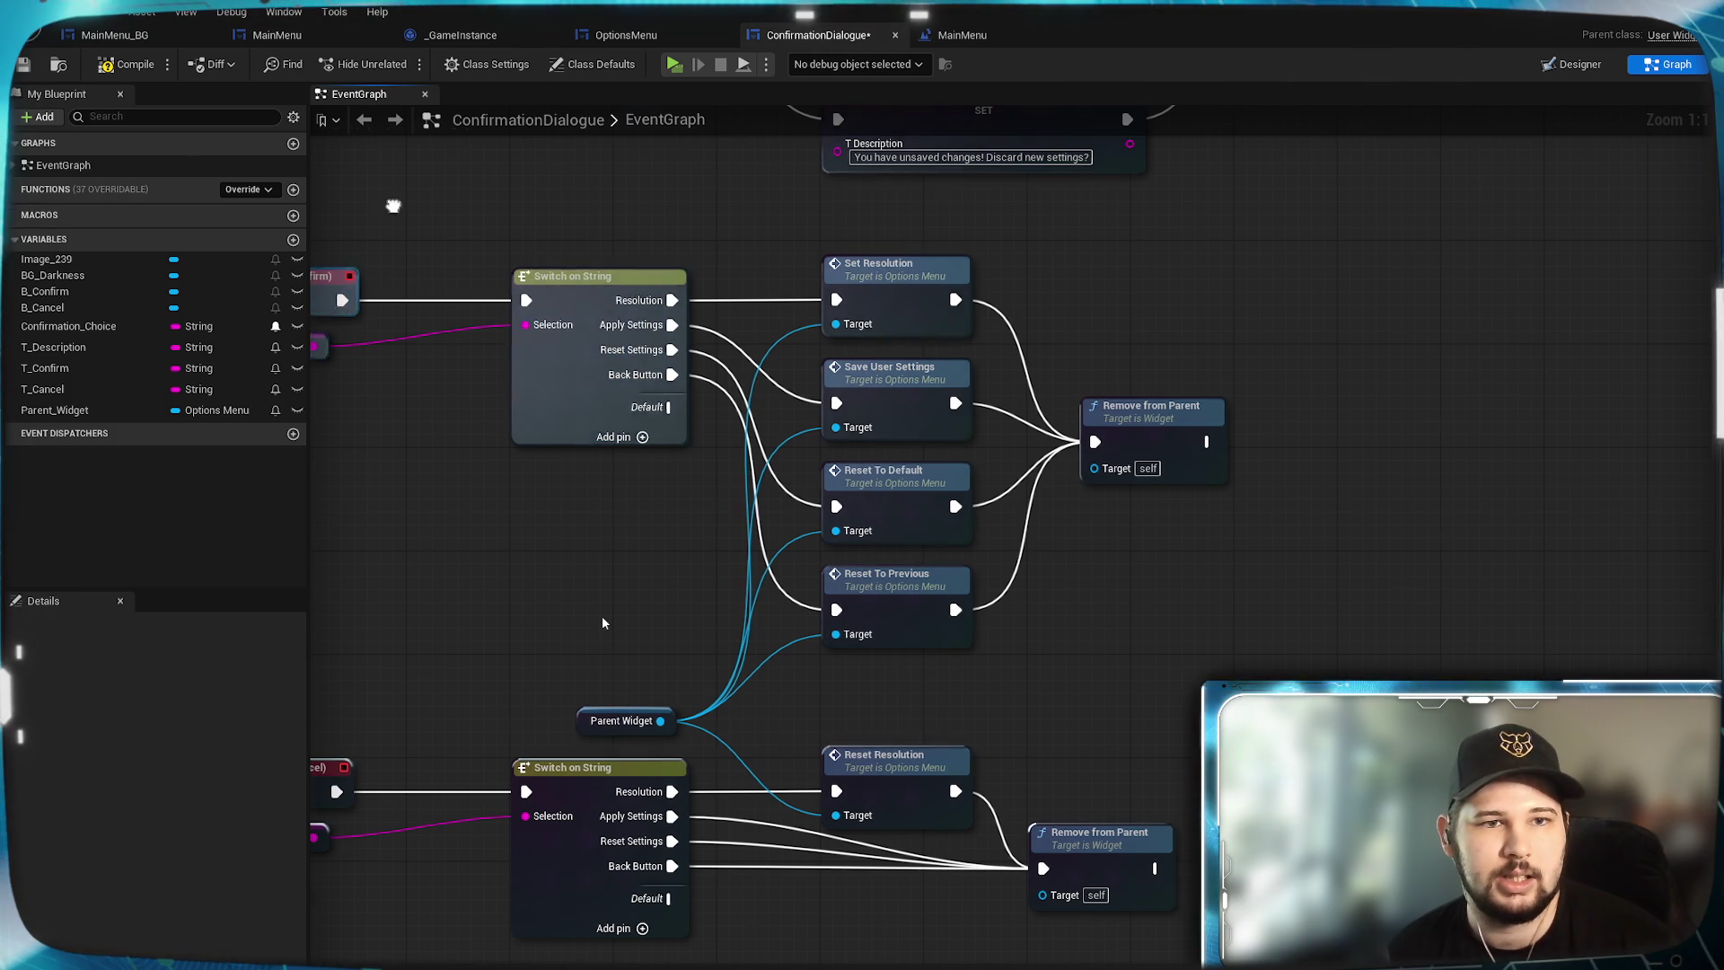
Remove the Cast To _GameInstance and Get Game Instance nodes from Event Pre Construct.
left_click_drag(393, 206, 678, 463)
left_click(752, 390)
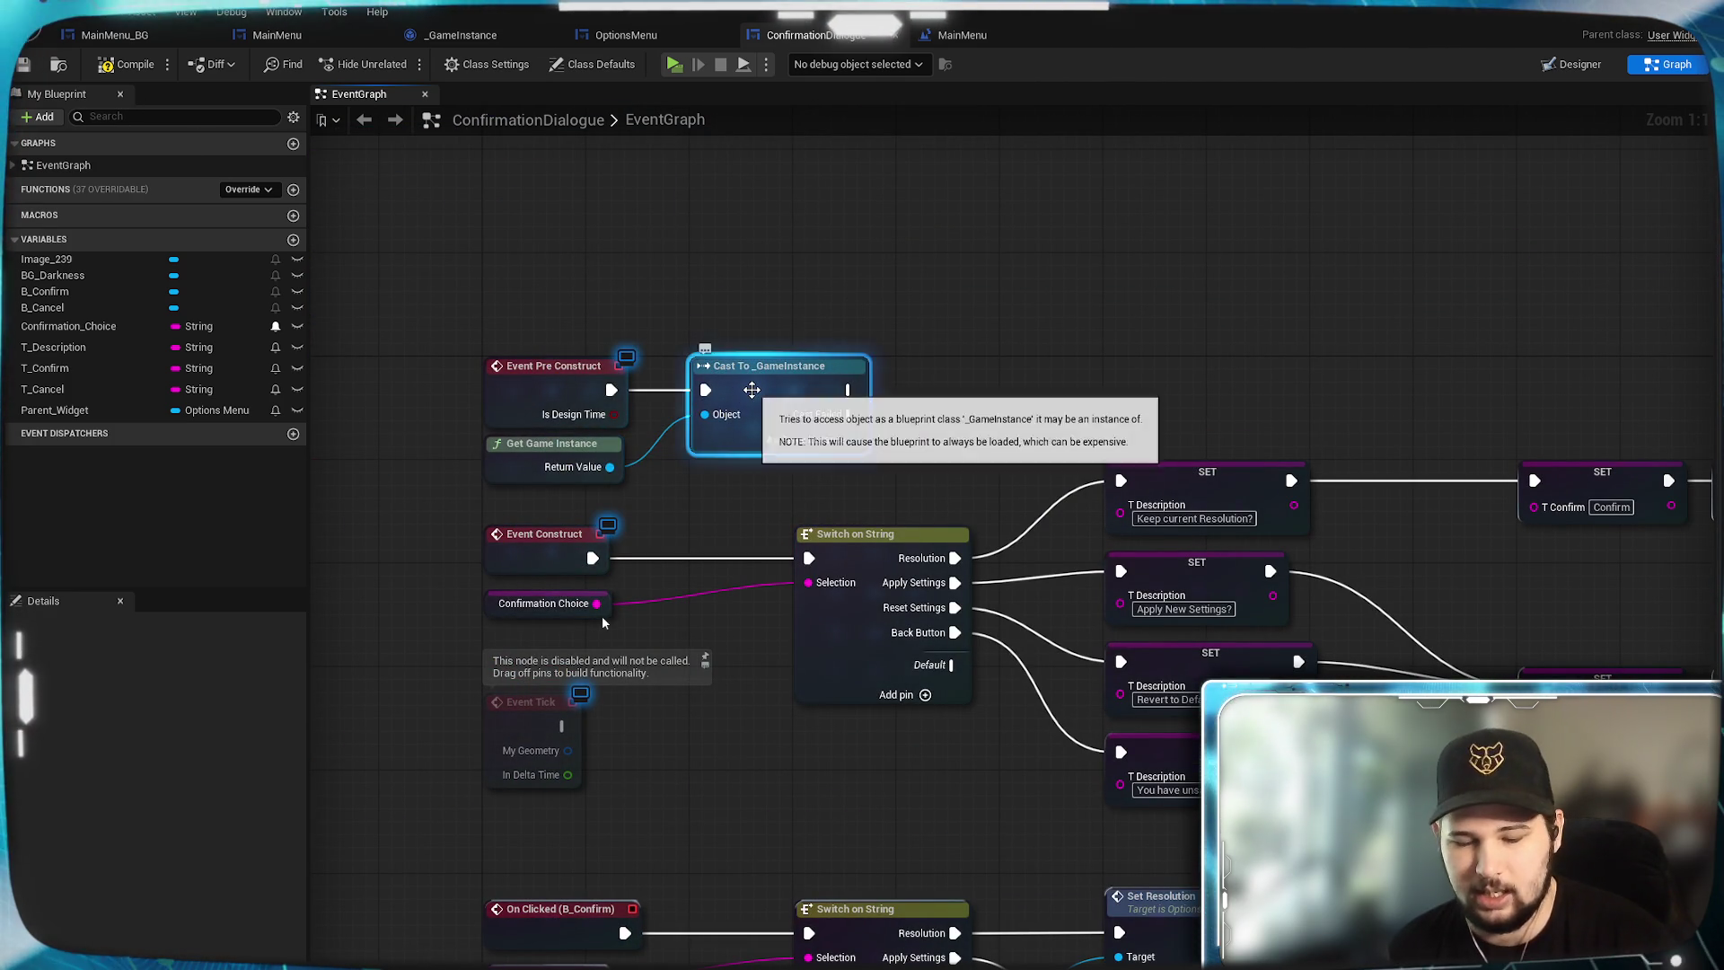
key("Delete")
left_click(538, 454)
key("Delete")
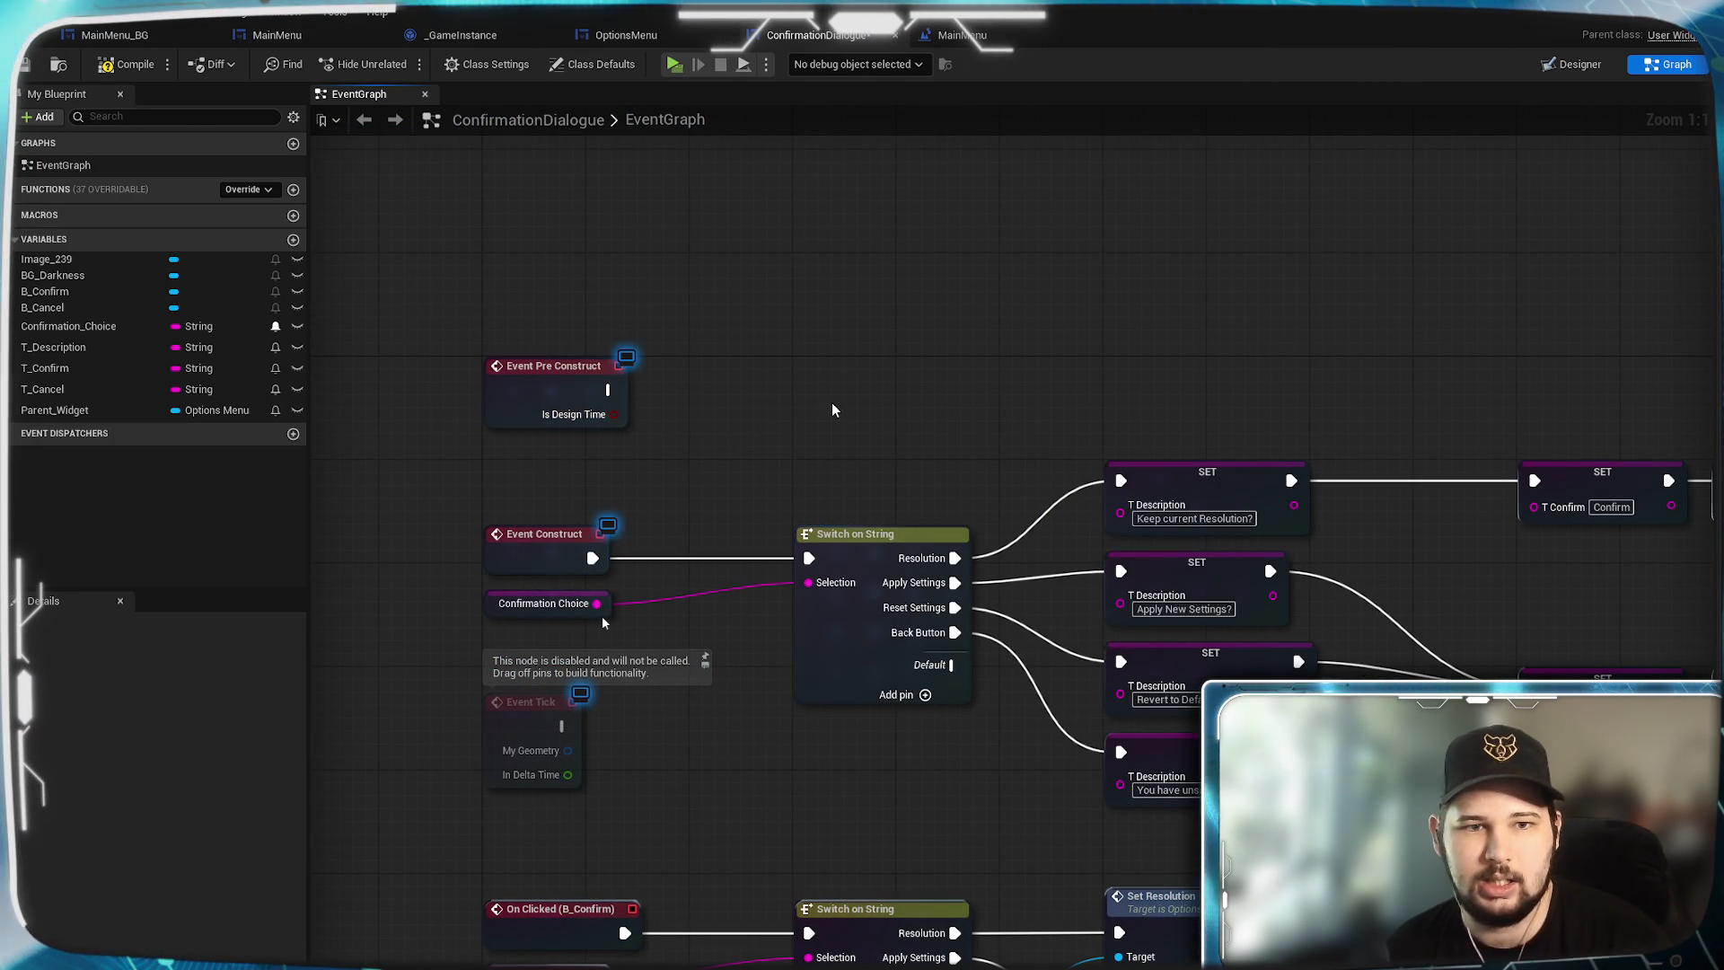
Save the ConfirmationDialogue blueprint.
left_click(25, 65)
mouse_move(769, 738)
left_mouse_down()
mouse_move(679, 357)
mouse_move(712, 608)
left_mouse_up()
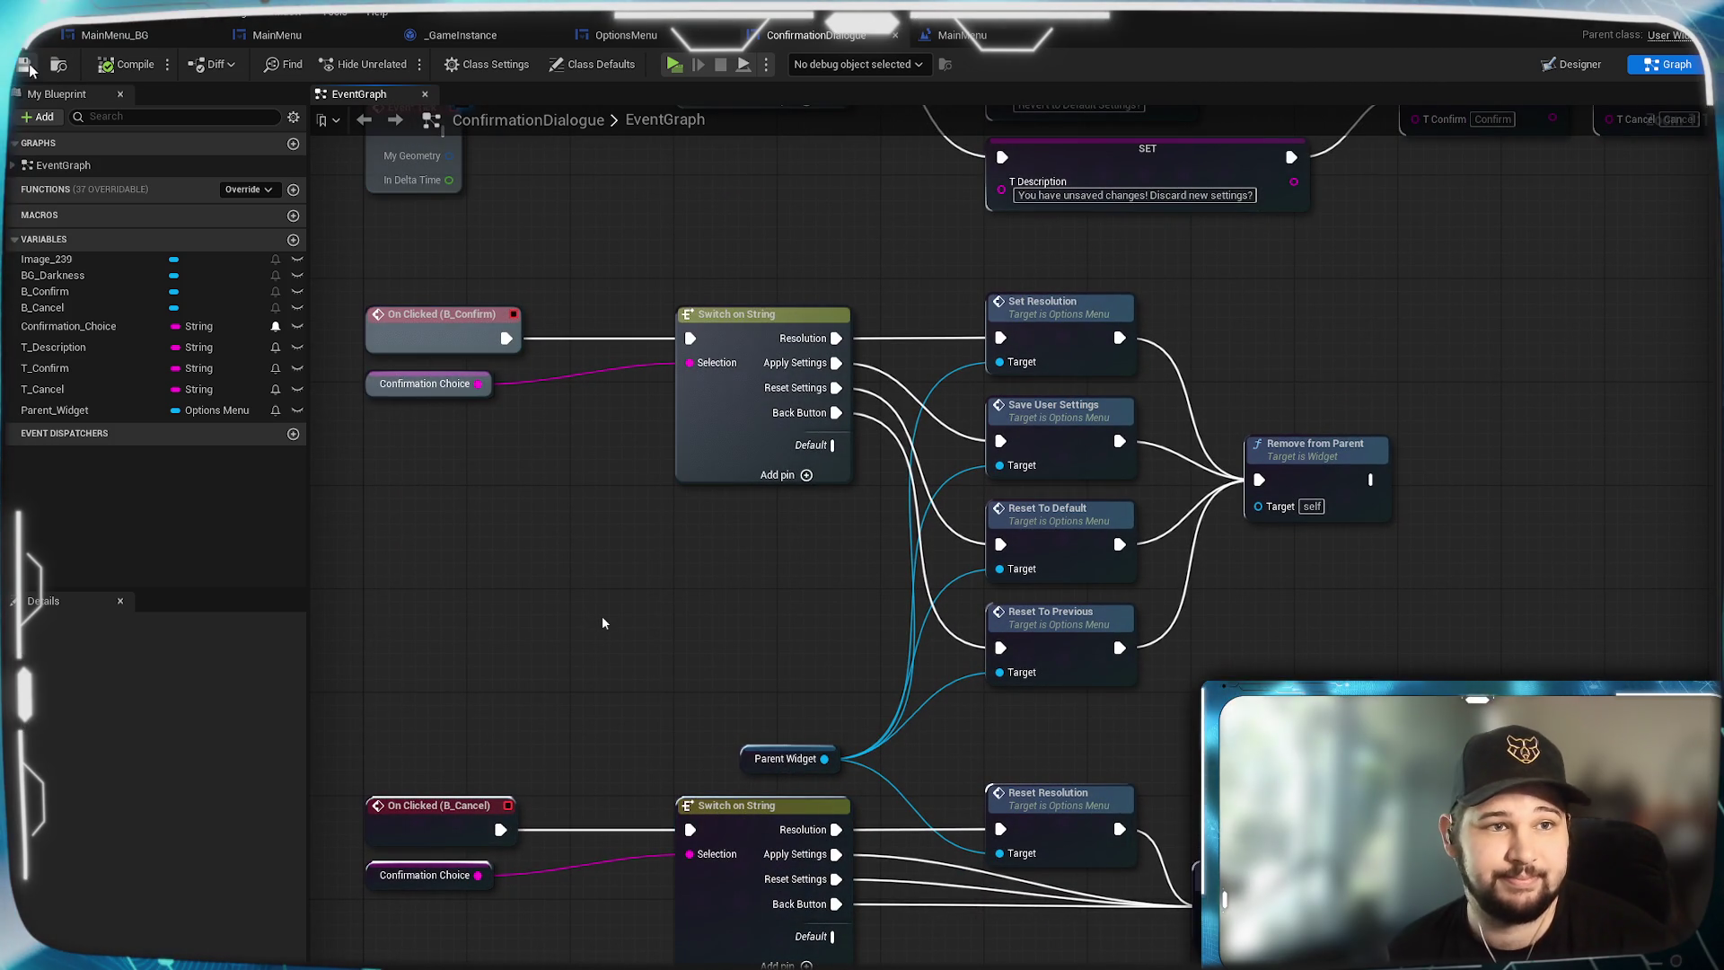
left_click_drag(1371, 297, 1386, 263)
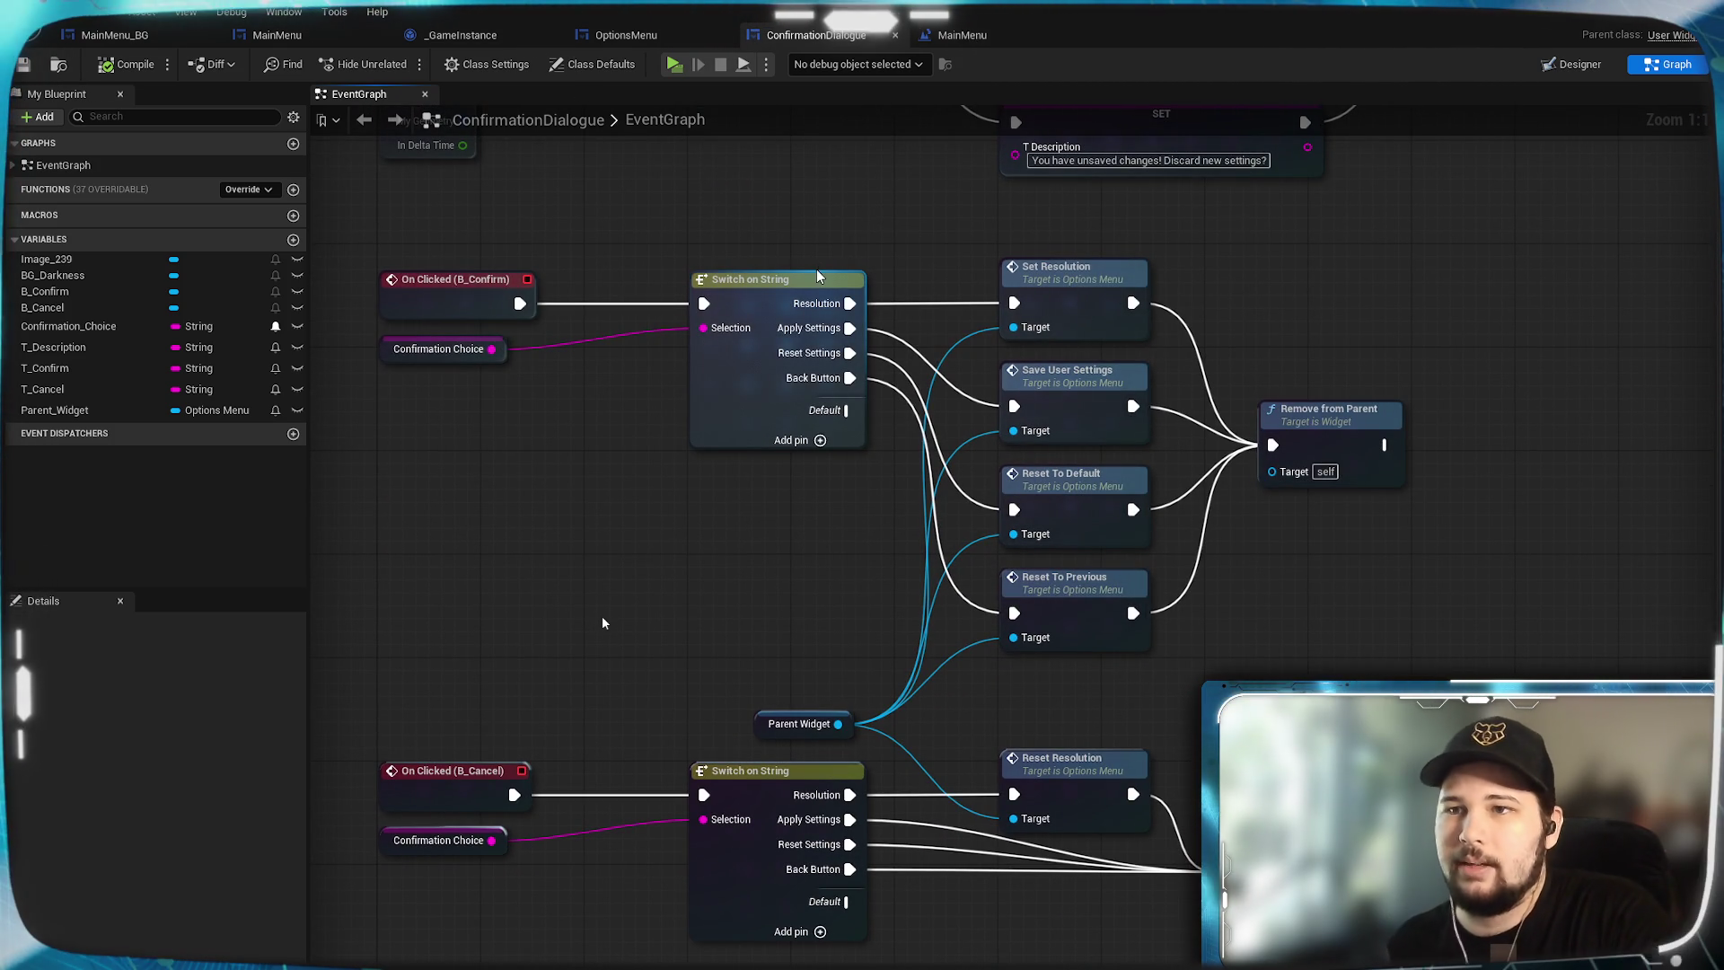
Move the four-node Reset to Previous row lower in the OptionsMenu graph.
left_click(667, 34)
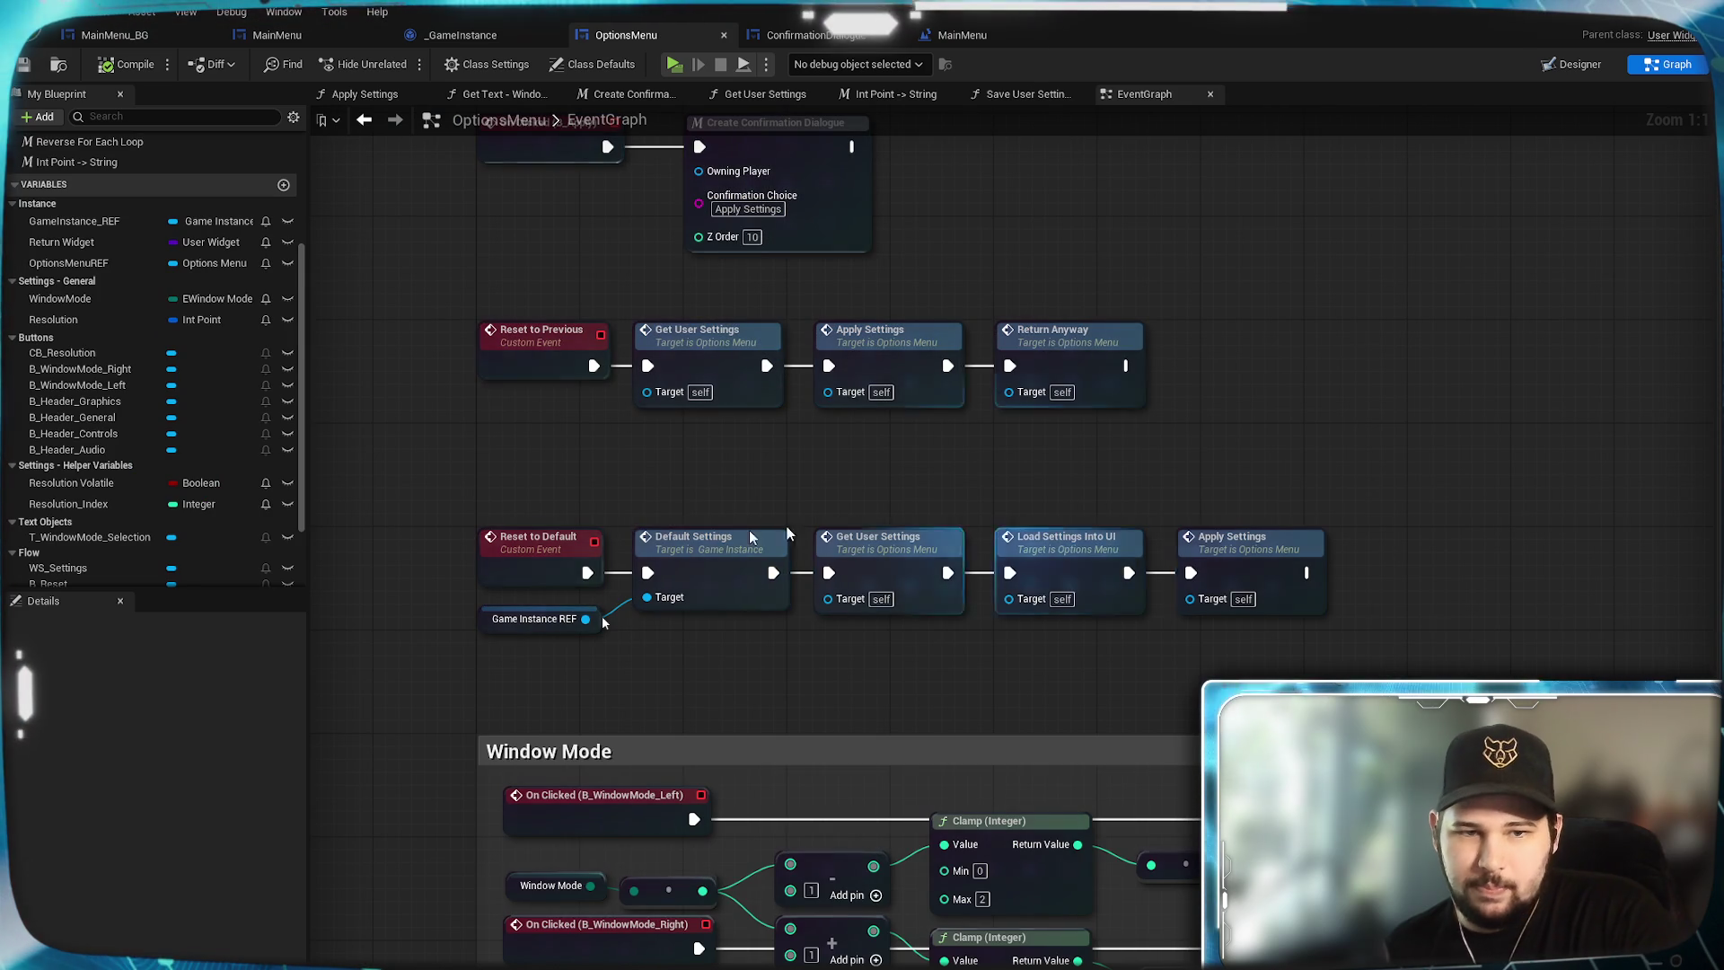
mouse_move(565, 474)
left_mouse_down()
mouse_move(717, 623)
mouse_move(747, 625)
left_mouse_up()
left_click_drag(1352, 609, 678, 469)
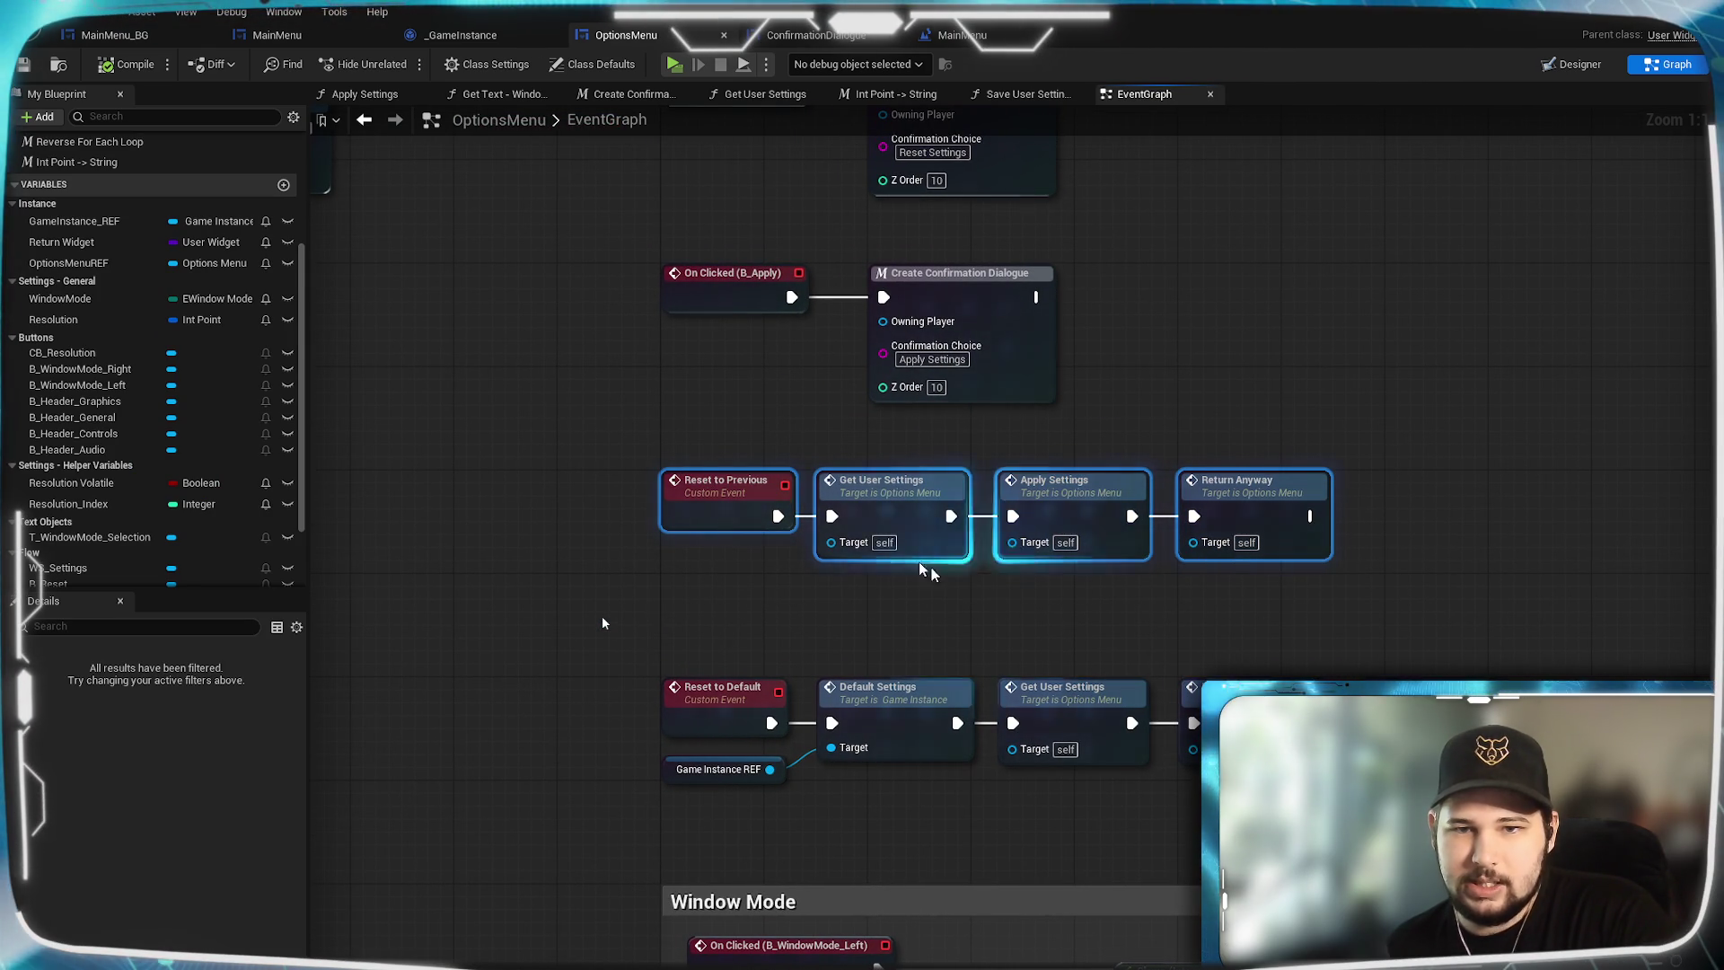
left_click_drag(734, 515, 735, 606)
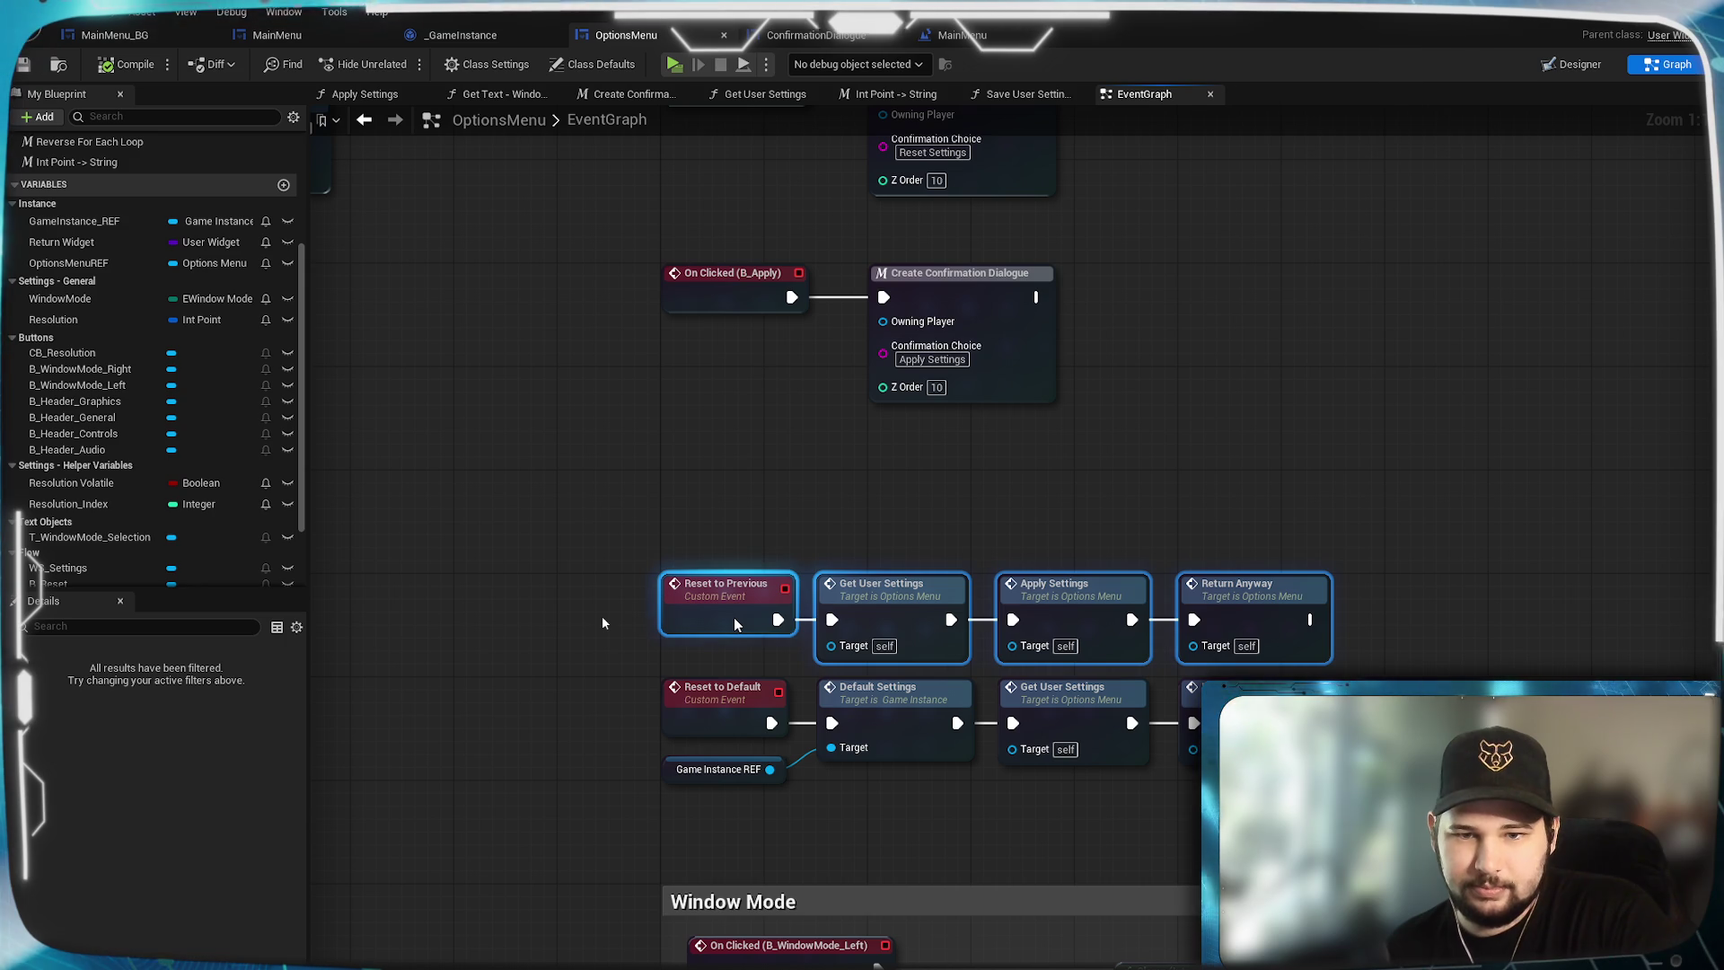
left_click(1011, 494)
Place the B_Apply and B_Reset click-handler pairs side by side above Reset to Previous.
mouse_move(1145, 482)
left_mouse_down()
mouse_move(1145, 653)
mouse_move(1088, 914)
mouse_move(1035, 599)
left_mouse_up()
left_click_drag(779, 402, 783, 558)
left_click(862, 451)
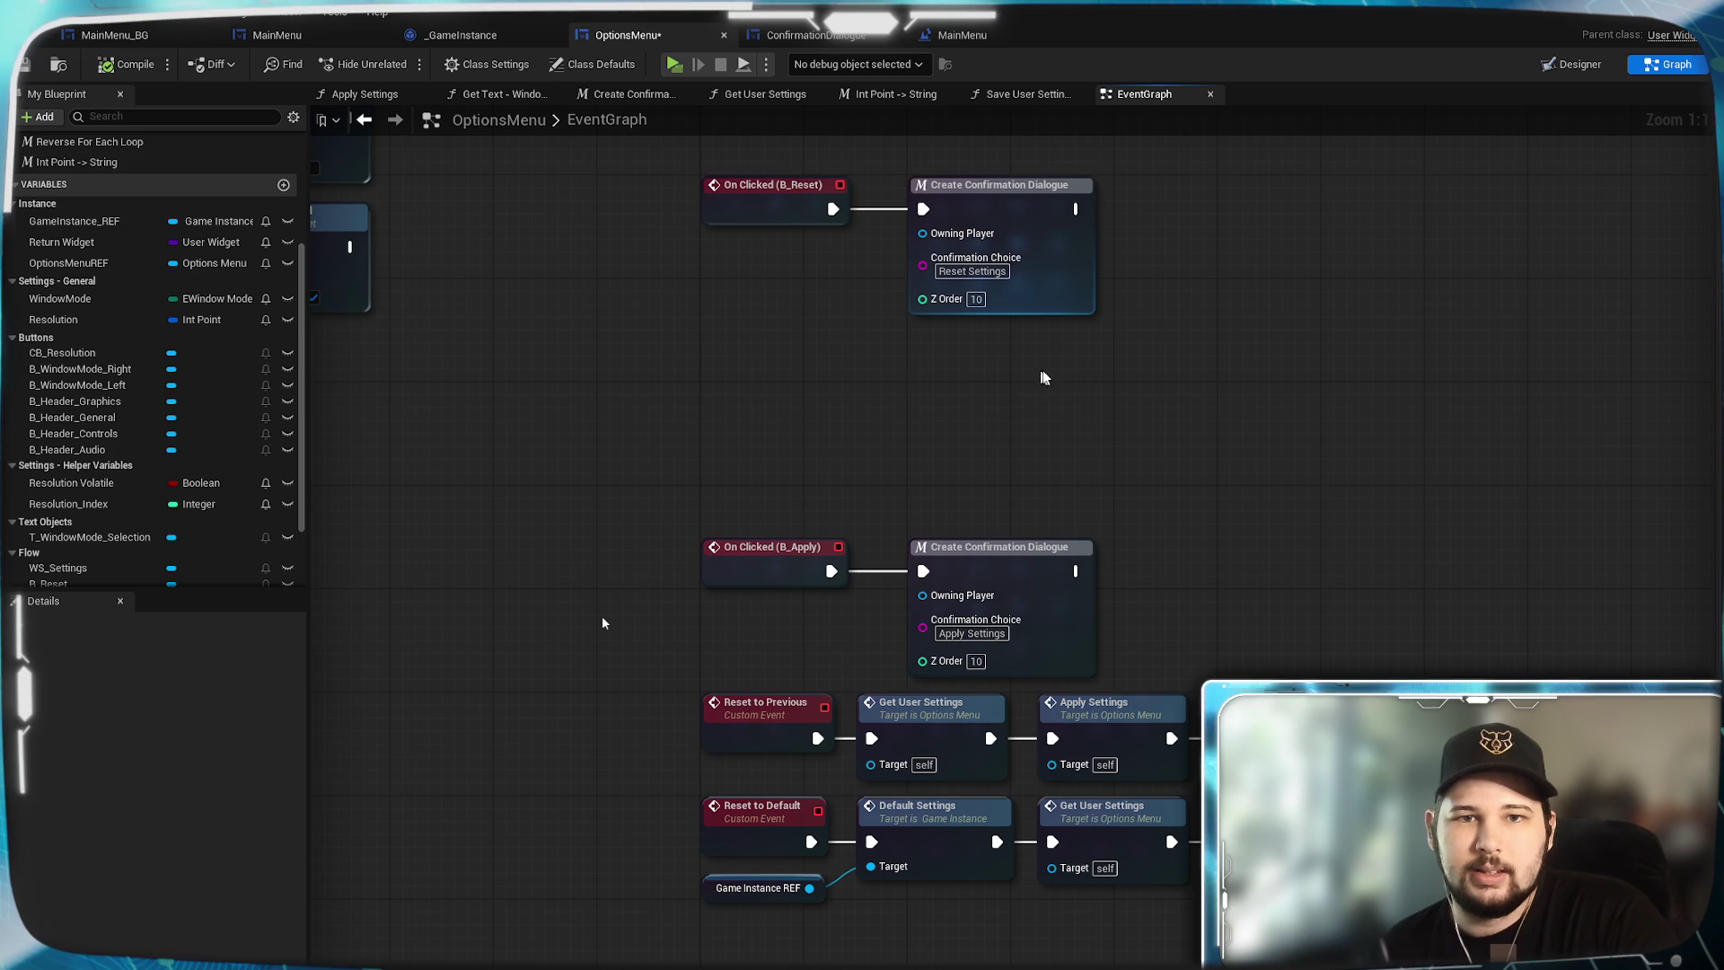
mouse_move(1043, 370)
left_mouse_down()
mouse_move(768, 219)
mouse_move(1190, 503)
mouse_move(1177, 578)
left_mouse_up()
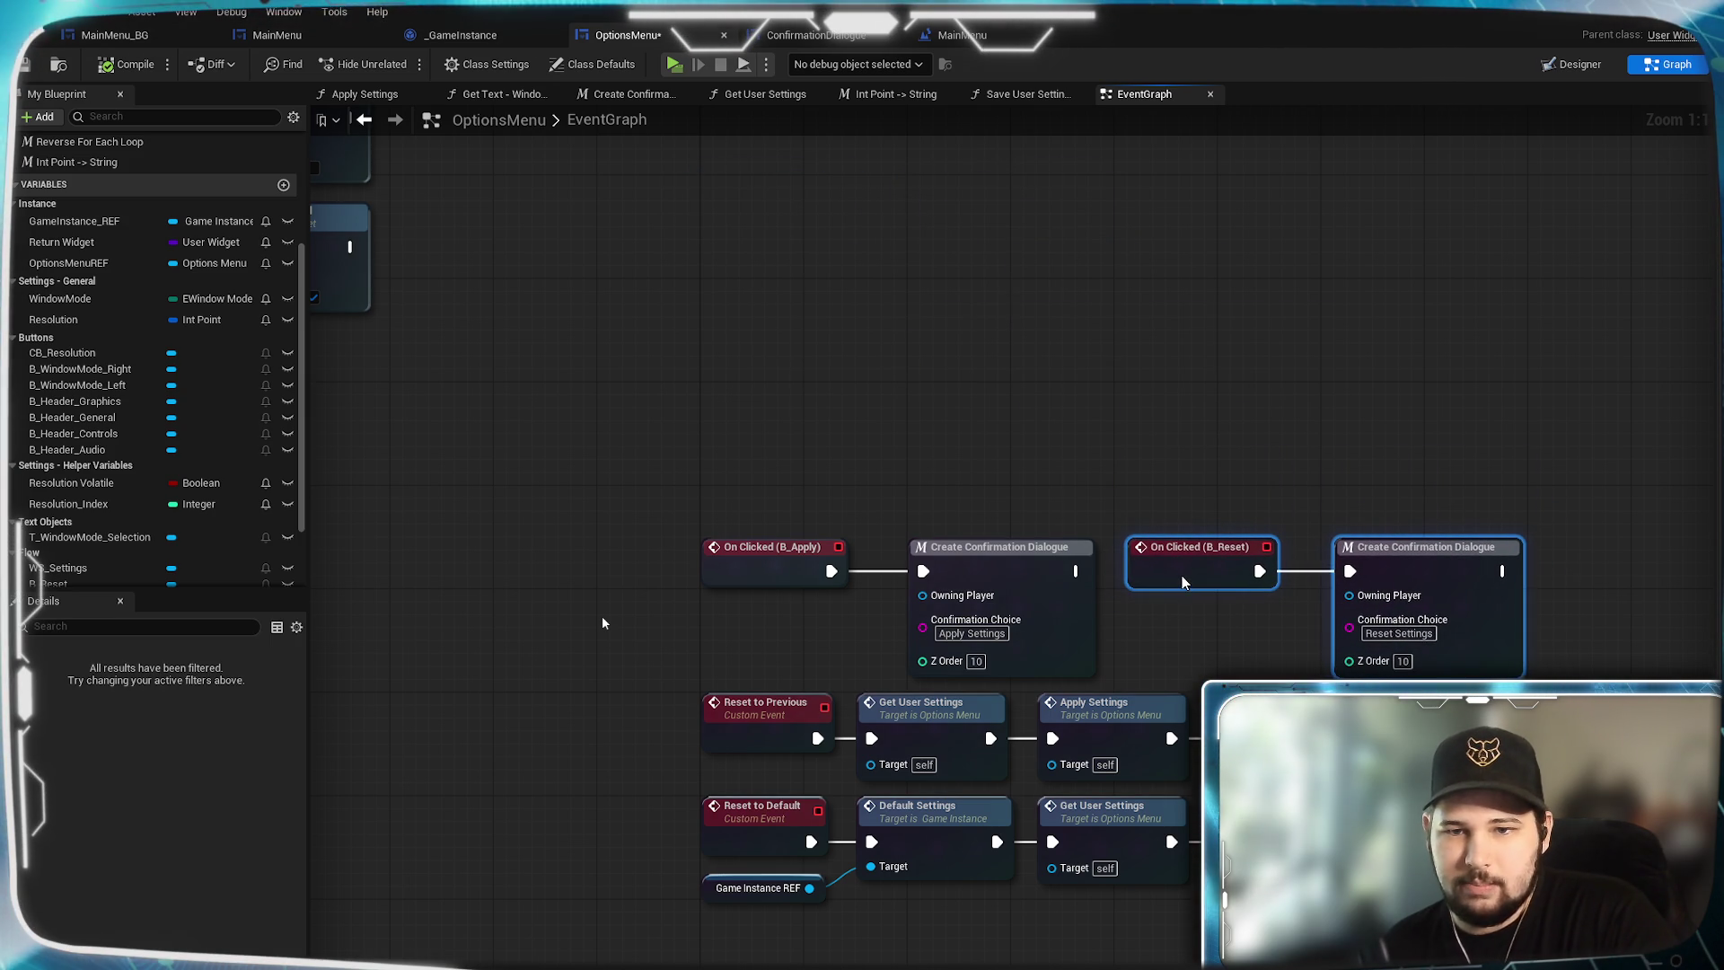
Pan and zoom across the OptionsMenu graph to review the click handlers and comment sections.
left_click(1276, 419)
left_click_drag(1276, 418, 1156, 643)
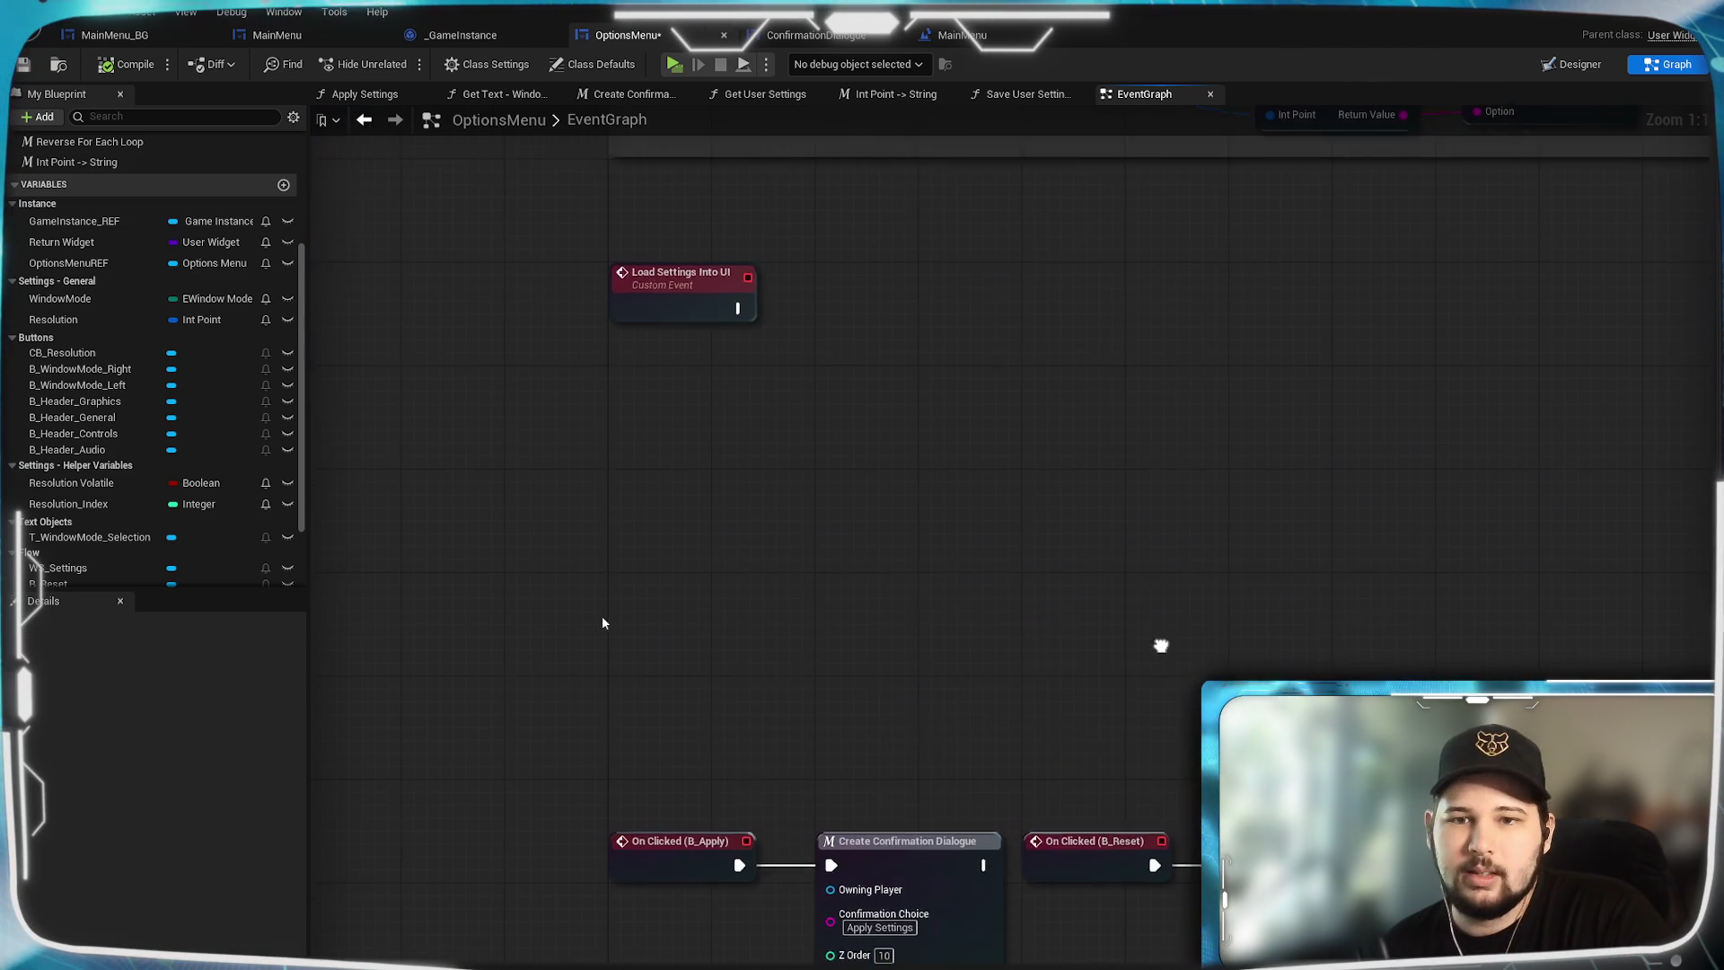
left_click_drag(977, 548, 1009, 191)
scroll(1086, 372, "down", 2)
scroll(1086, 372, "down", 1)
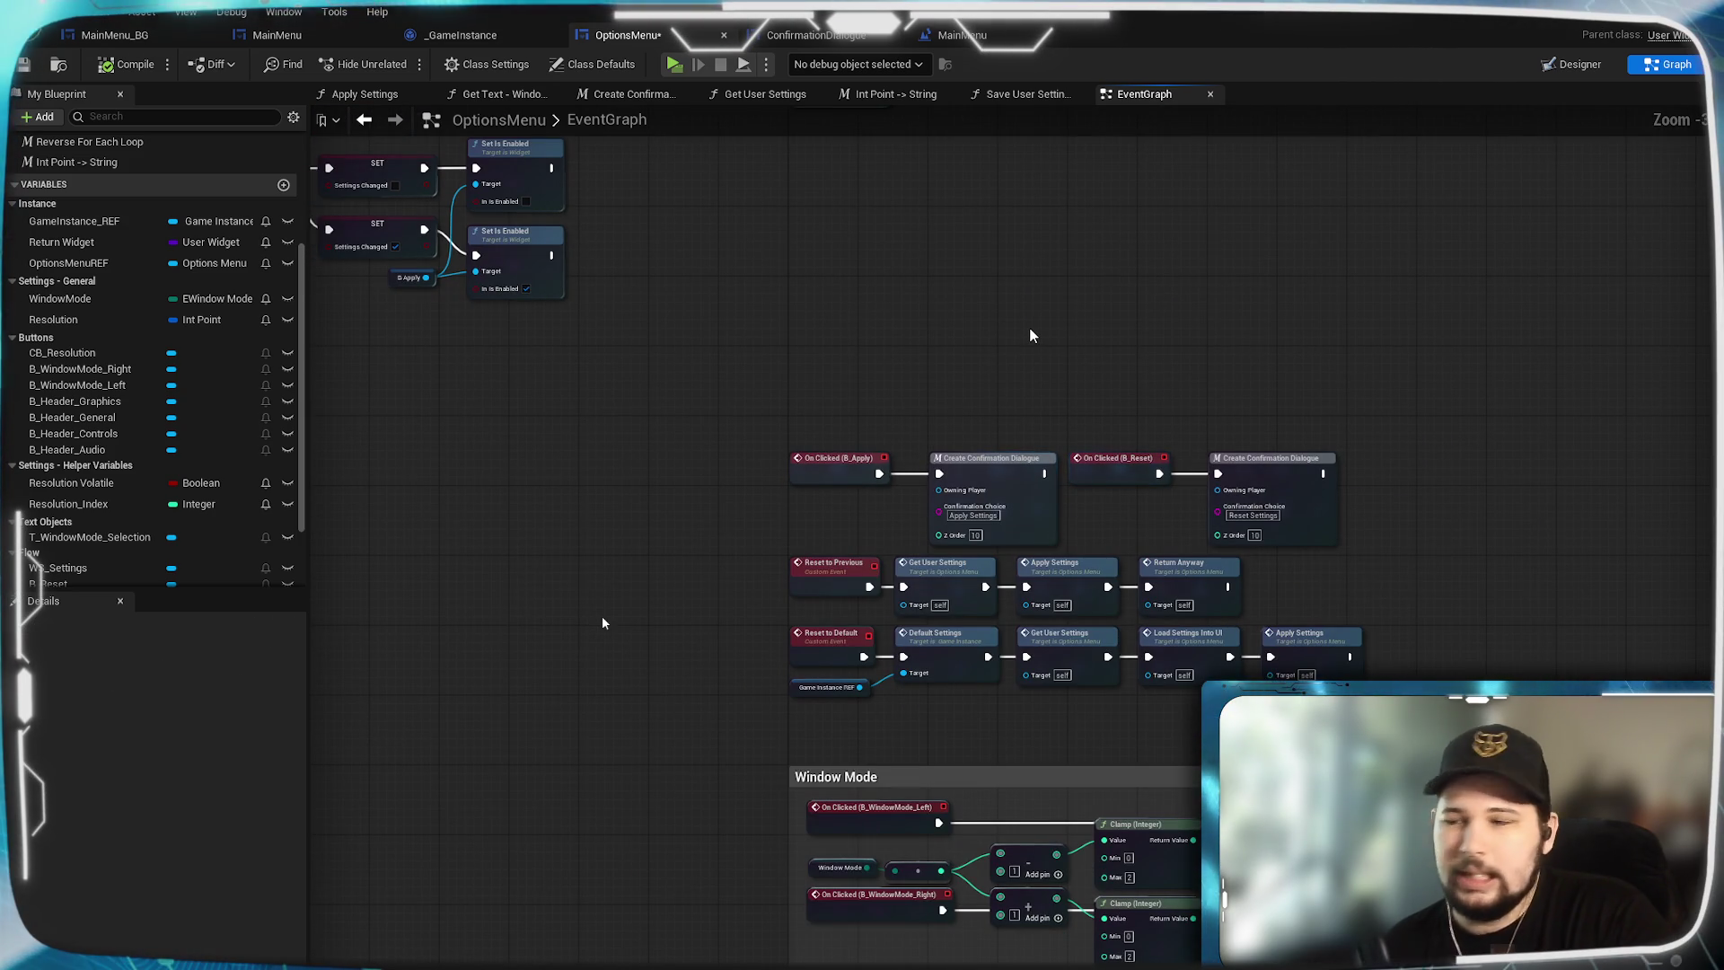
left_click_drag(1031, 335, 916, 608)
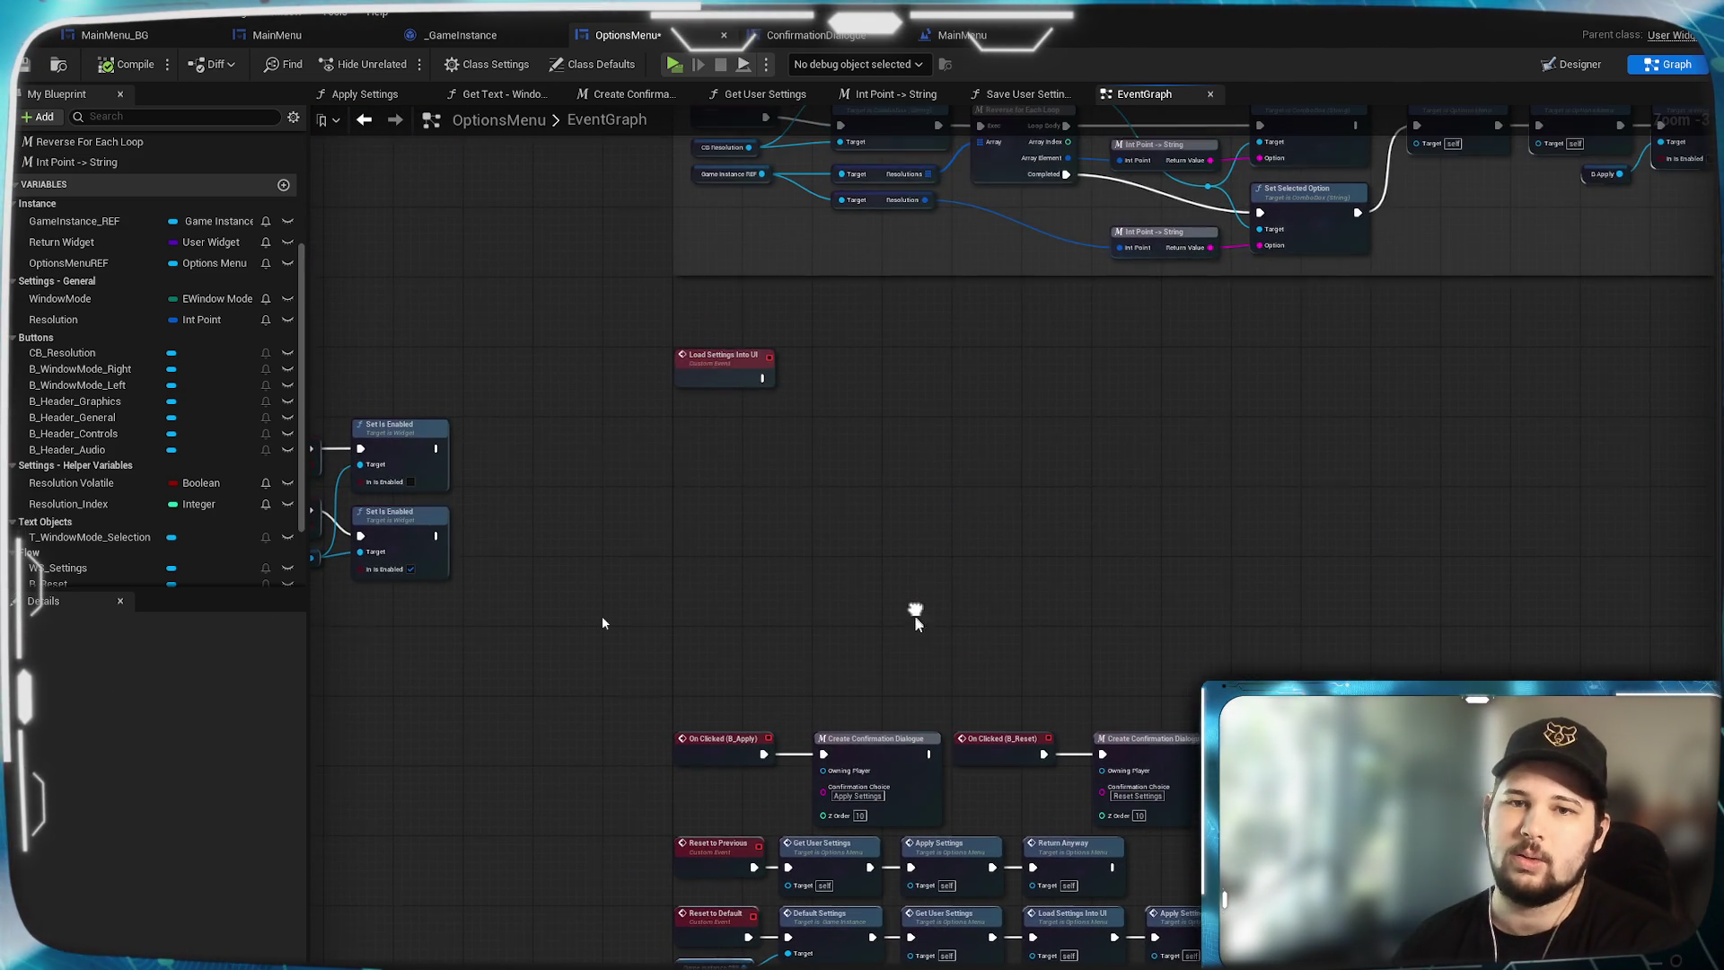
left_click_drag(833, 543, 1392, 508)
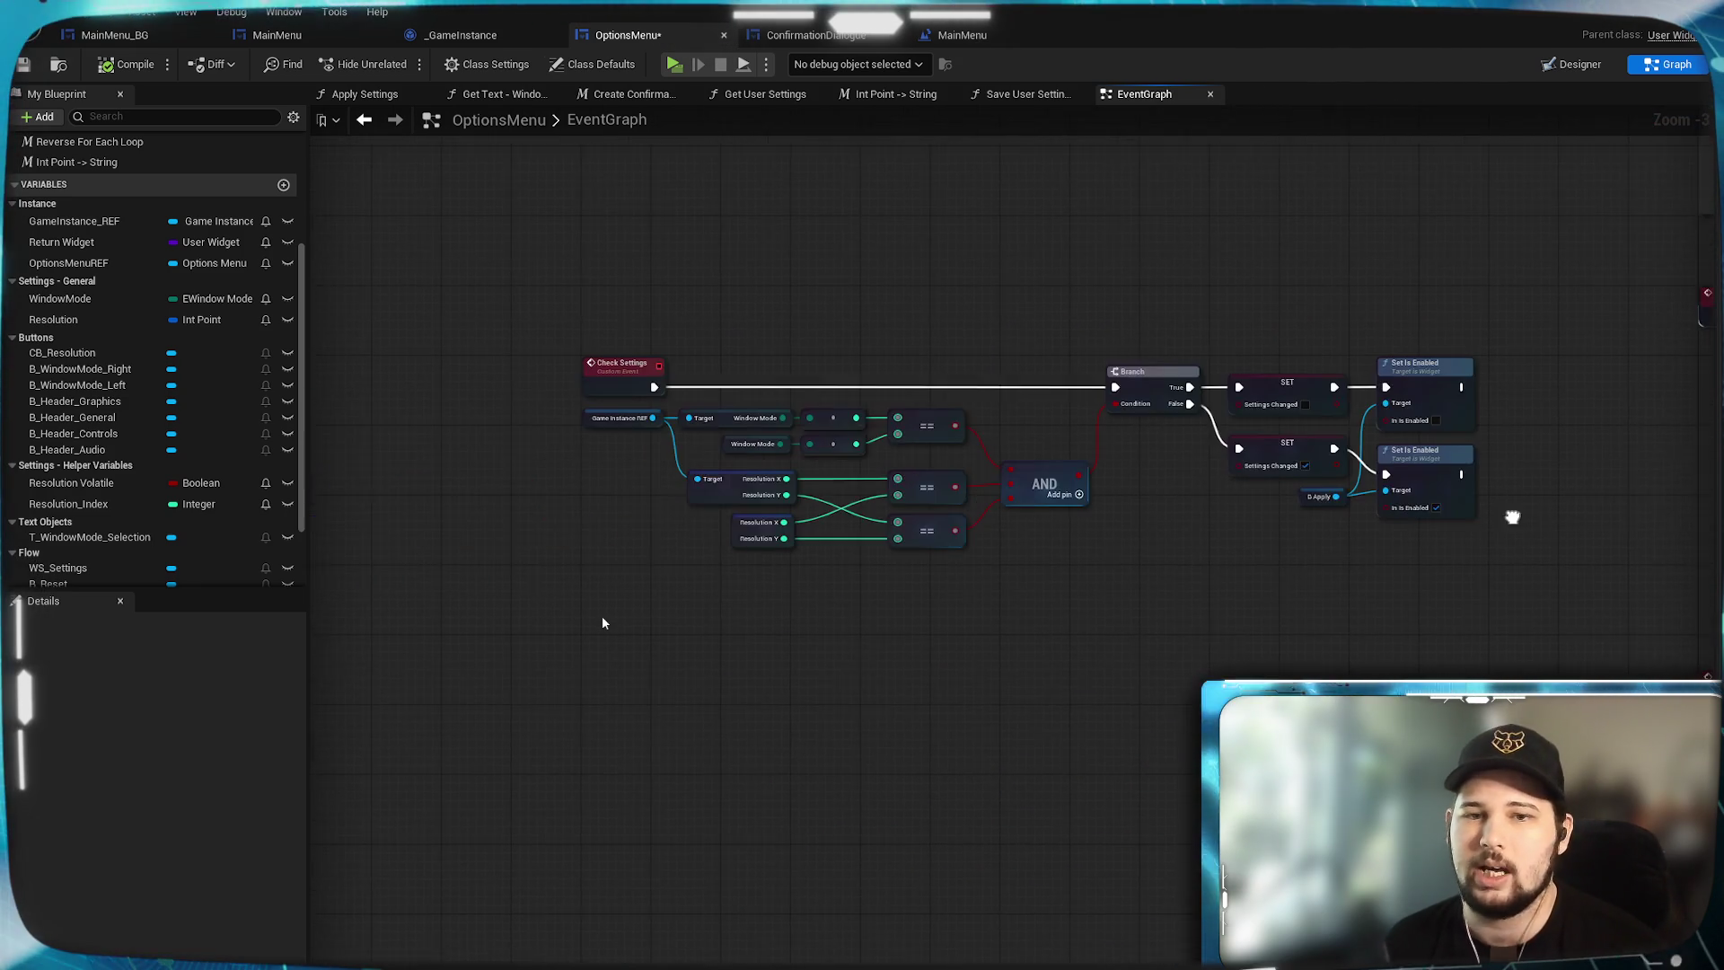
mouse_move(1712, 576)
left_mouse_down()
mouse_move(1282, 412)
mouse_move(1255, 385)
mouse_move(1247, 278)
mouse_move(1296, 421)
mouse_move(1139, 832)
mouse_move(1067, 907)
left_mouse_up()
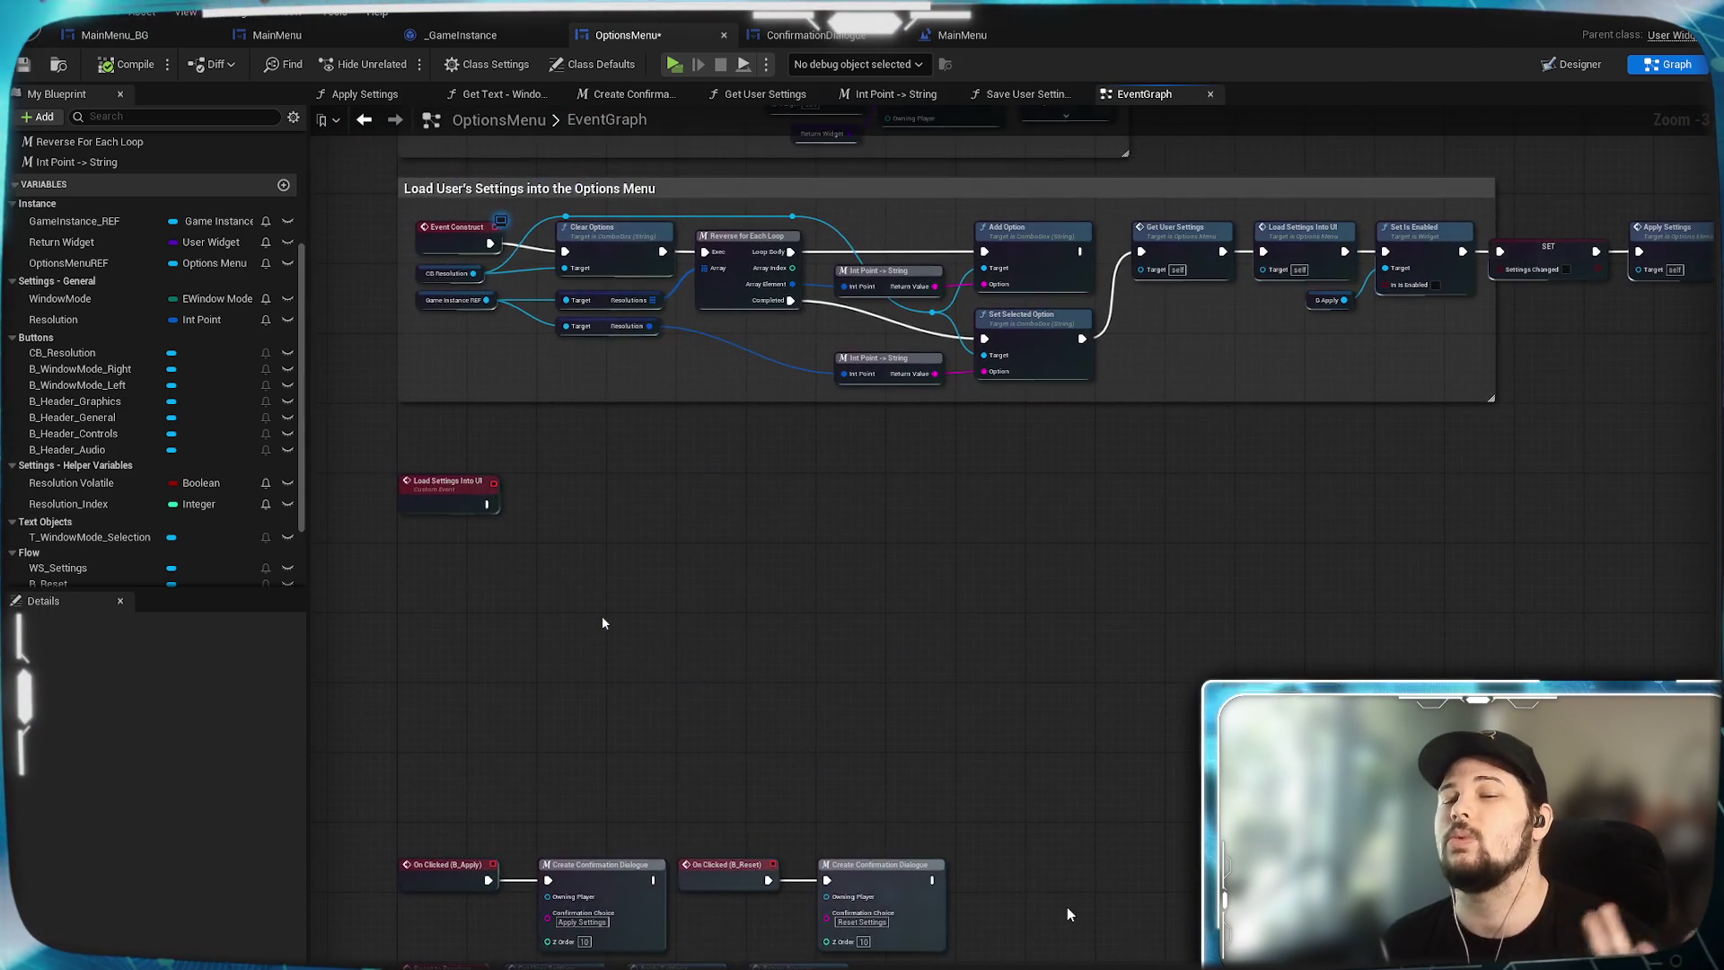
left_click_drag(1210, 645, 1031, 957)
left_click_drag(891, 912, 602, 622)
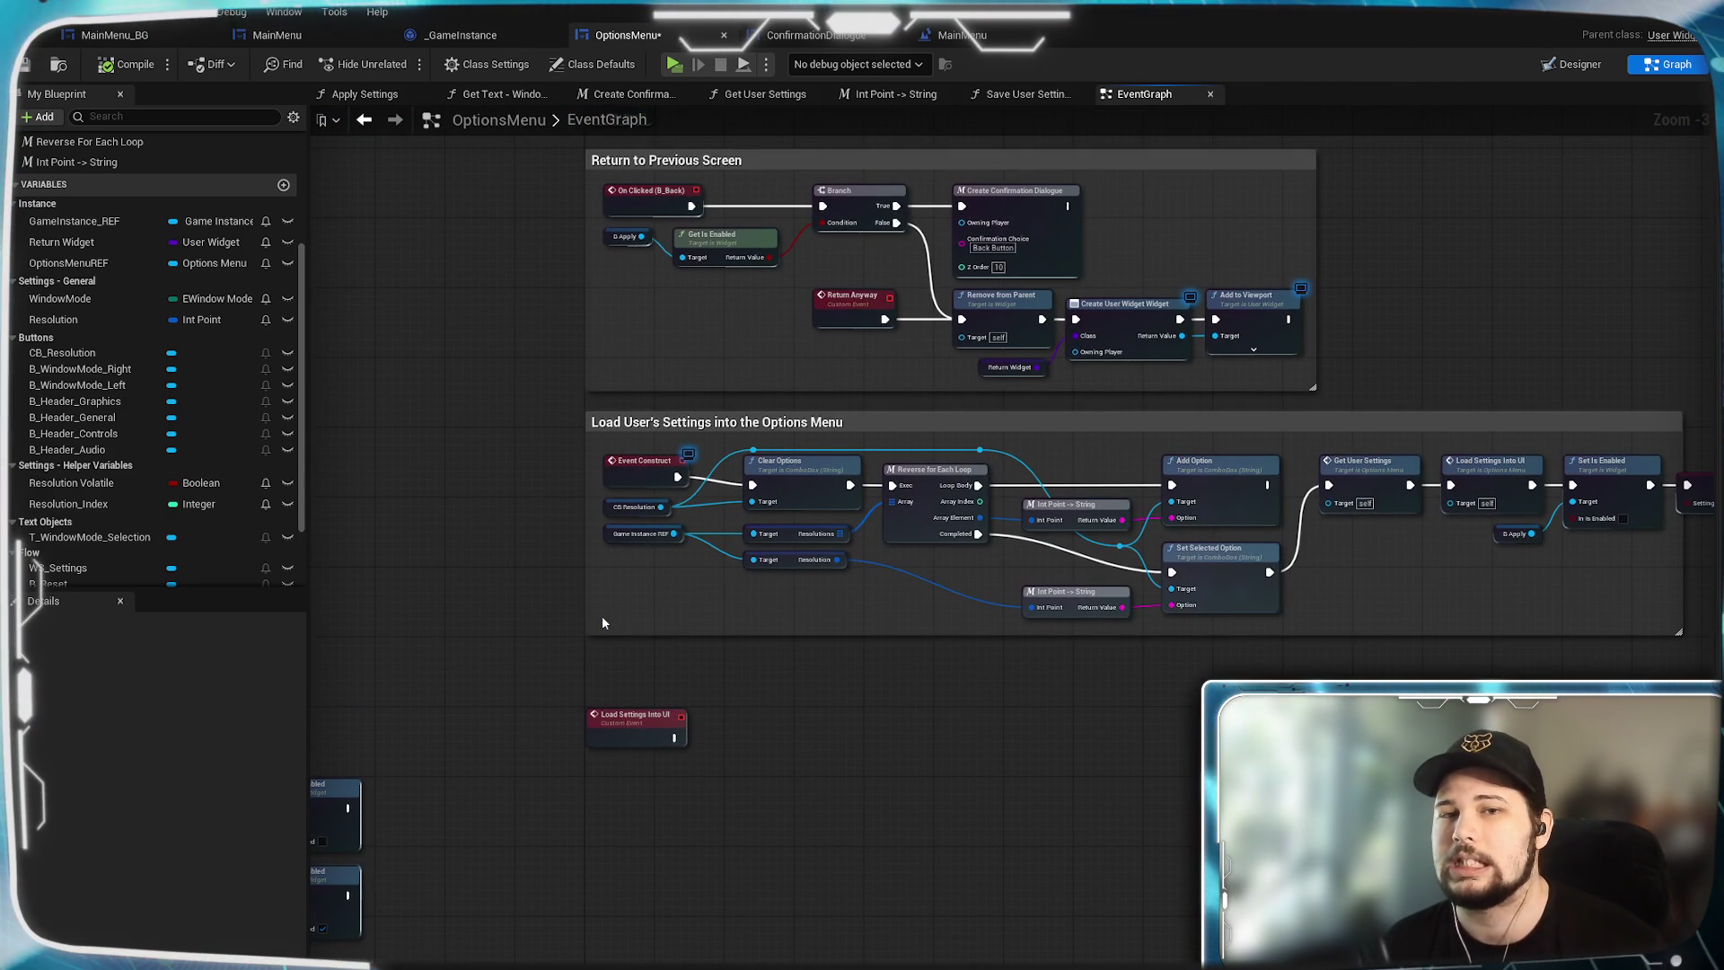
mouse_move(1293, 808)
left_mouse_down()
mouse_move(1039, 785)
mouse_move(1319, 785)
mouse_move(787, 793)
mouse_move(878, 744)
mouse_move(1112, 698)
left_mouse_up()
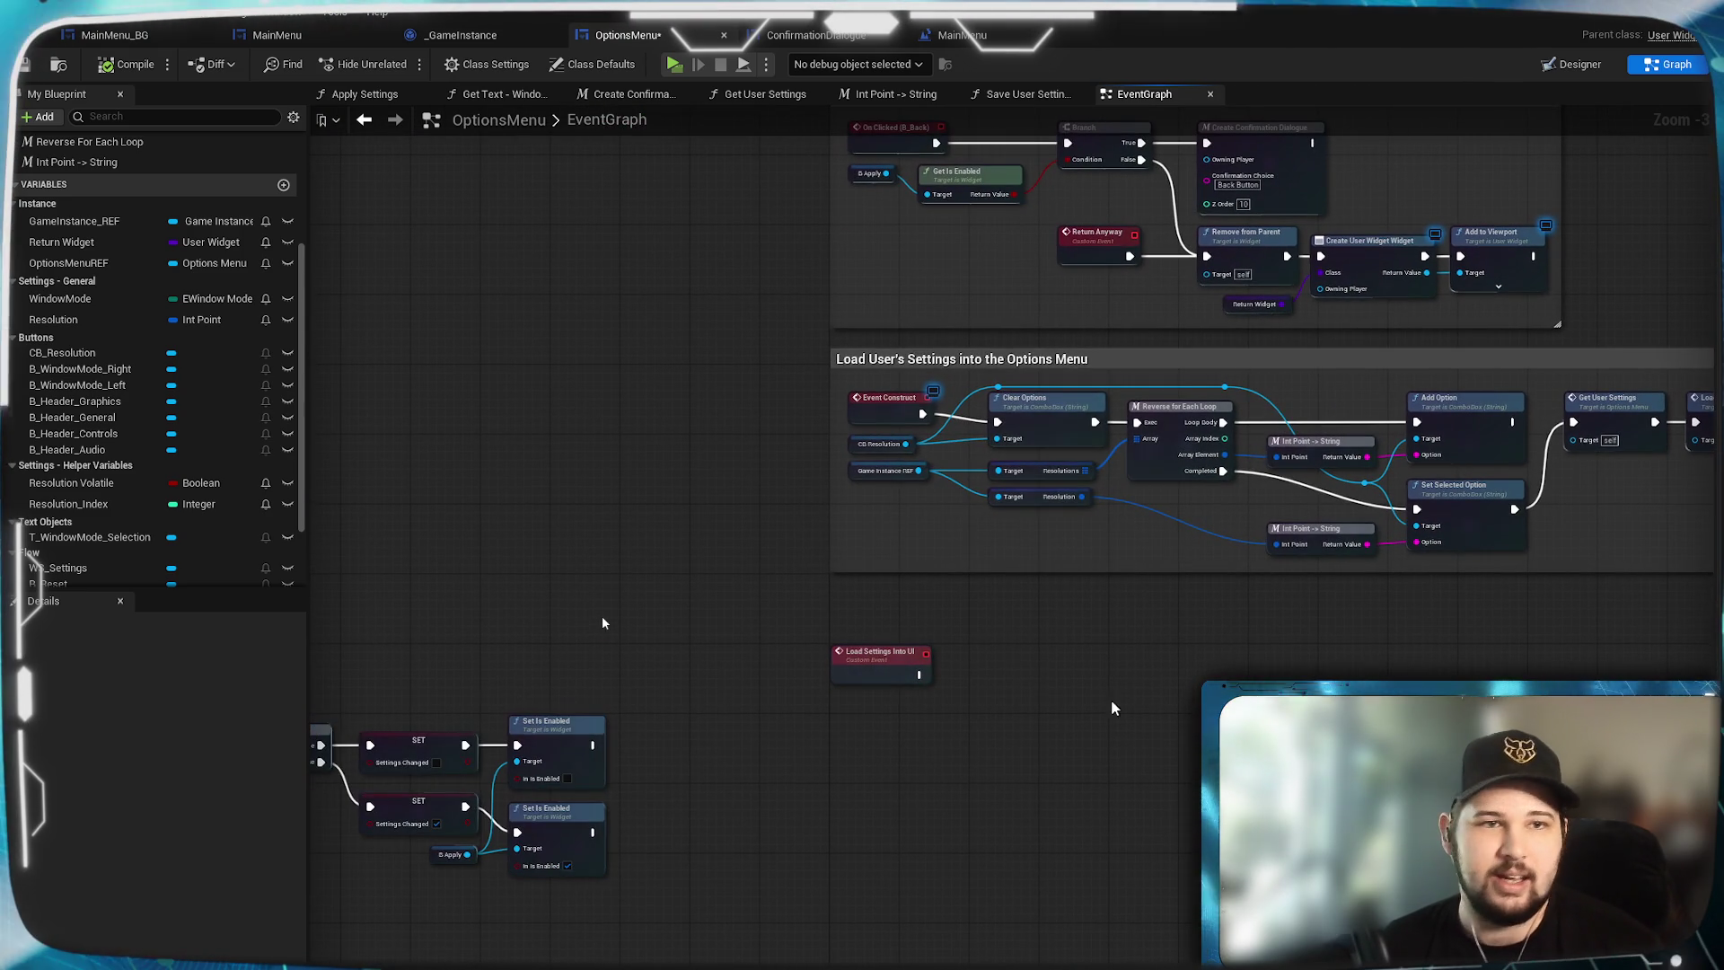
Save OptionsMenu and centre the view on the Event Construct comment box.
left_click(27, 67)
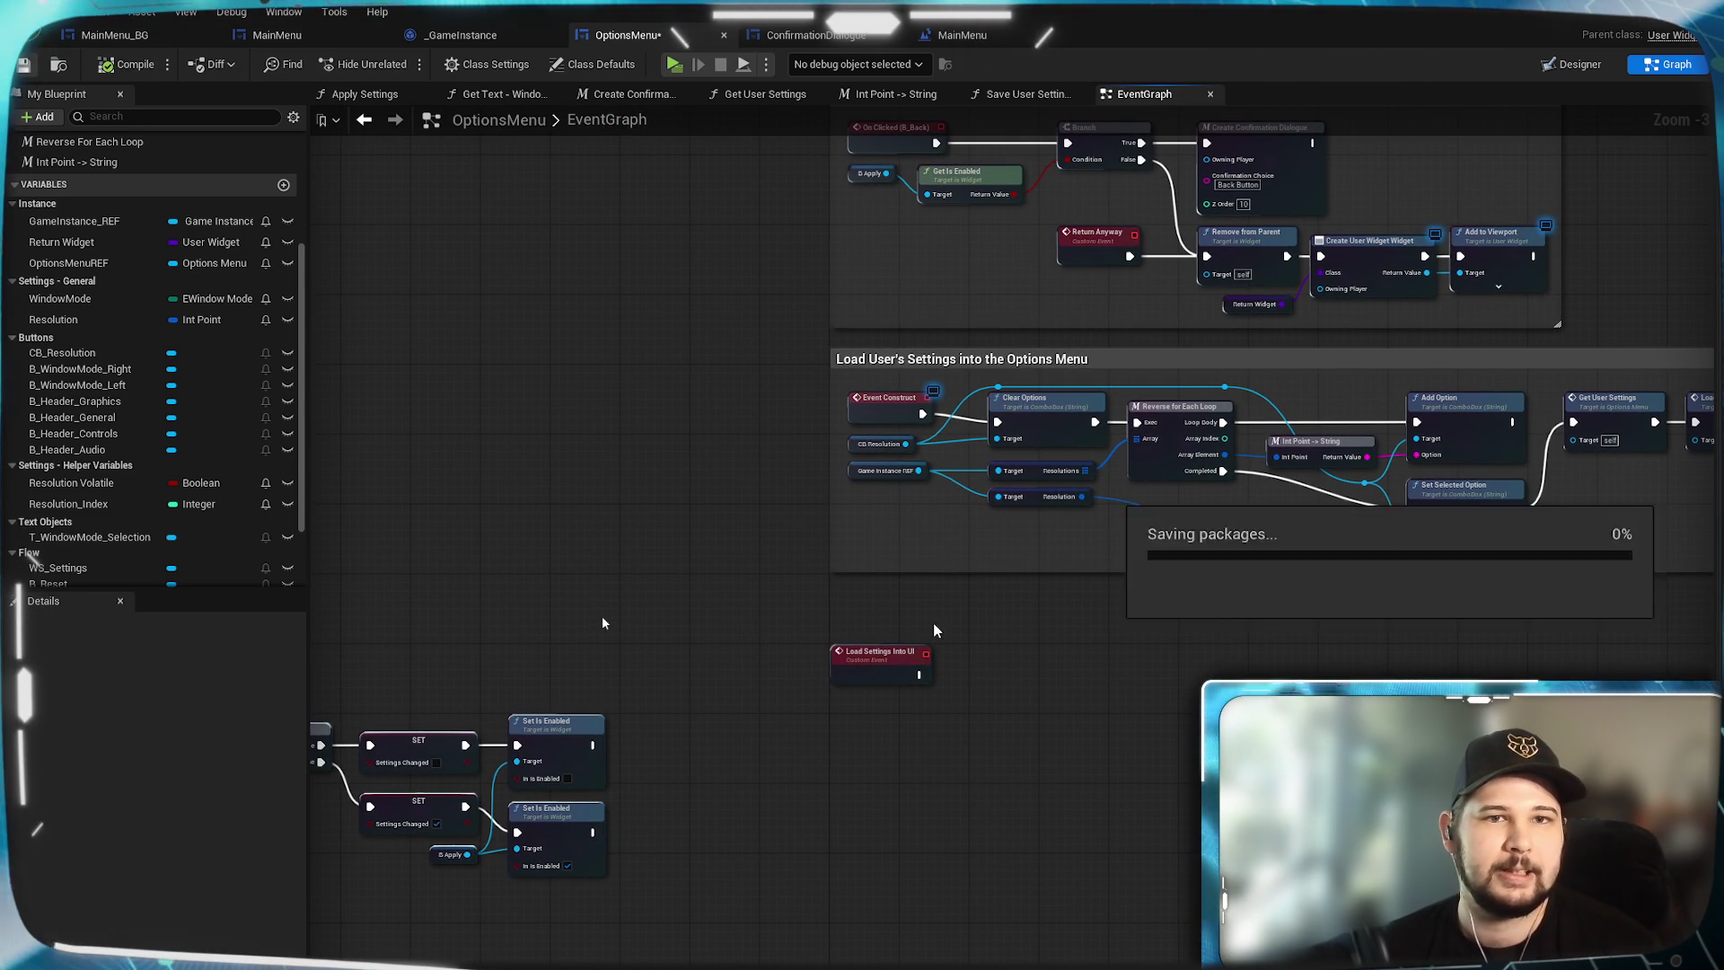
scroll(959, 746, "up", 3)
mouse_move(1107, 776)
left_mouse_down()
mouse_move(853, 678)
mouse_move(932, 508)
mouse_move(931, 562)
mouse_move(1178, 621)
mouse_move(978, 566)
mouse_move(812, 446)
left_mouse_up()
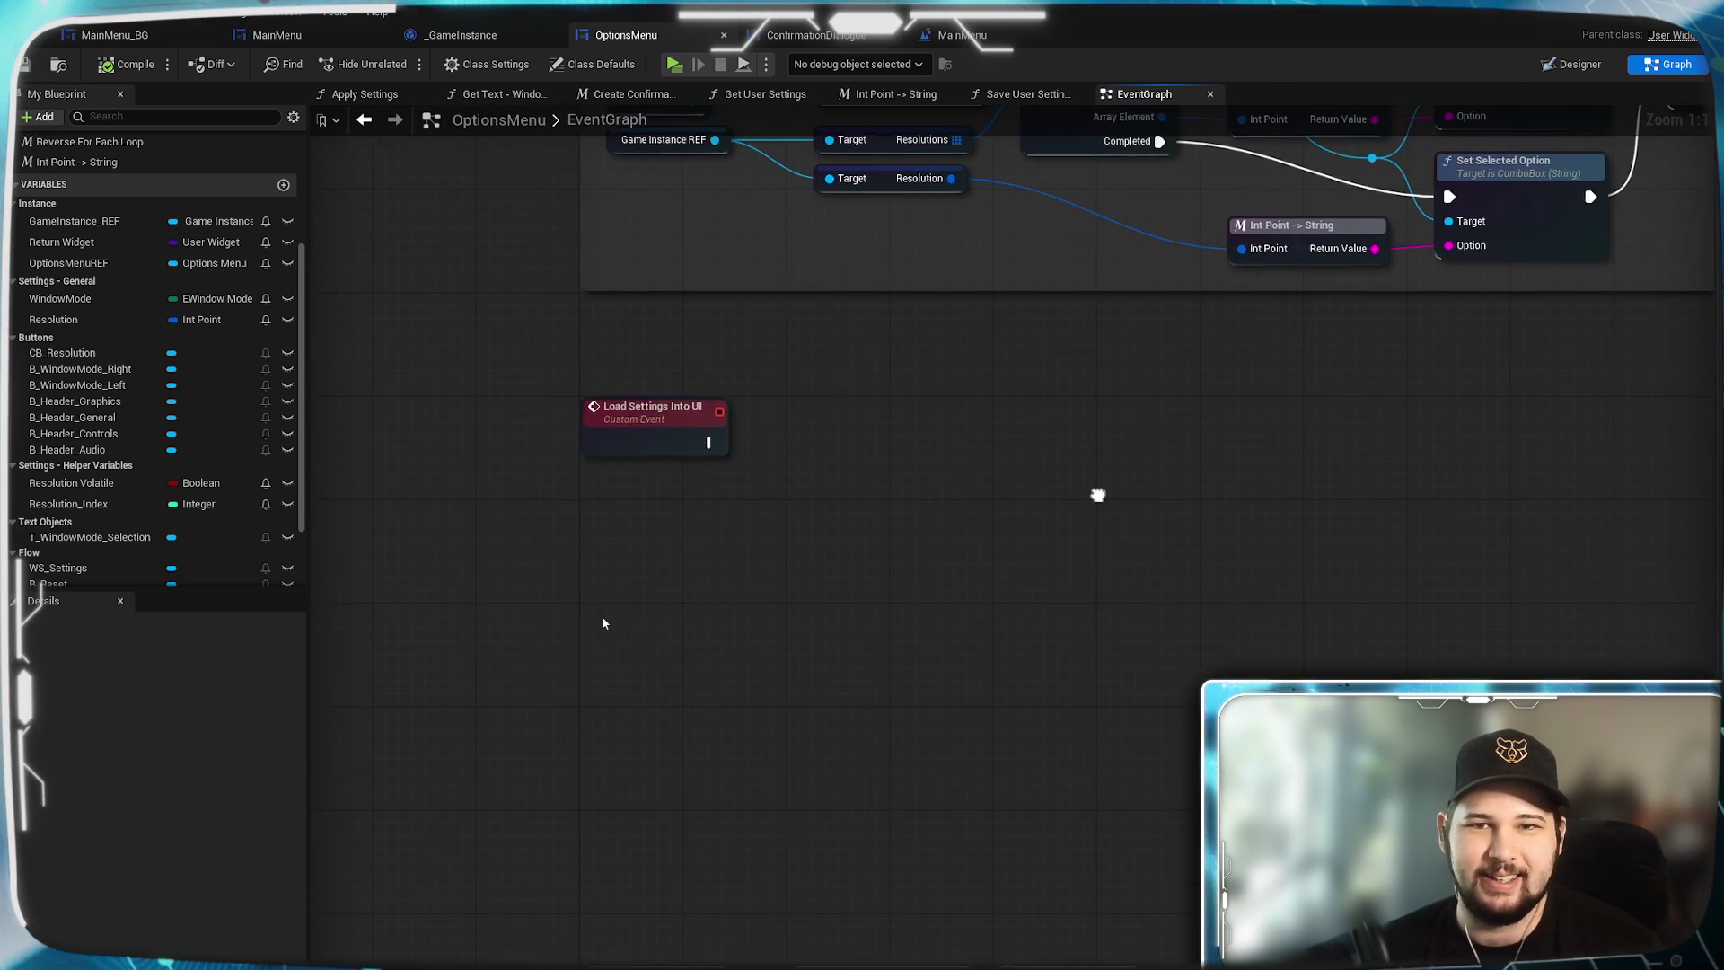
left_click_drag(1096, 493, 943, 655)
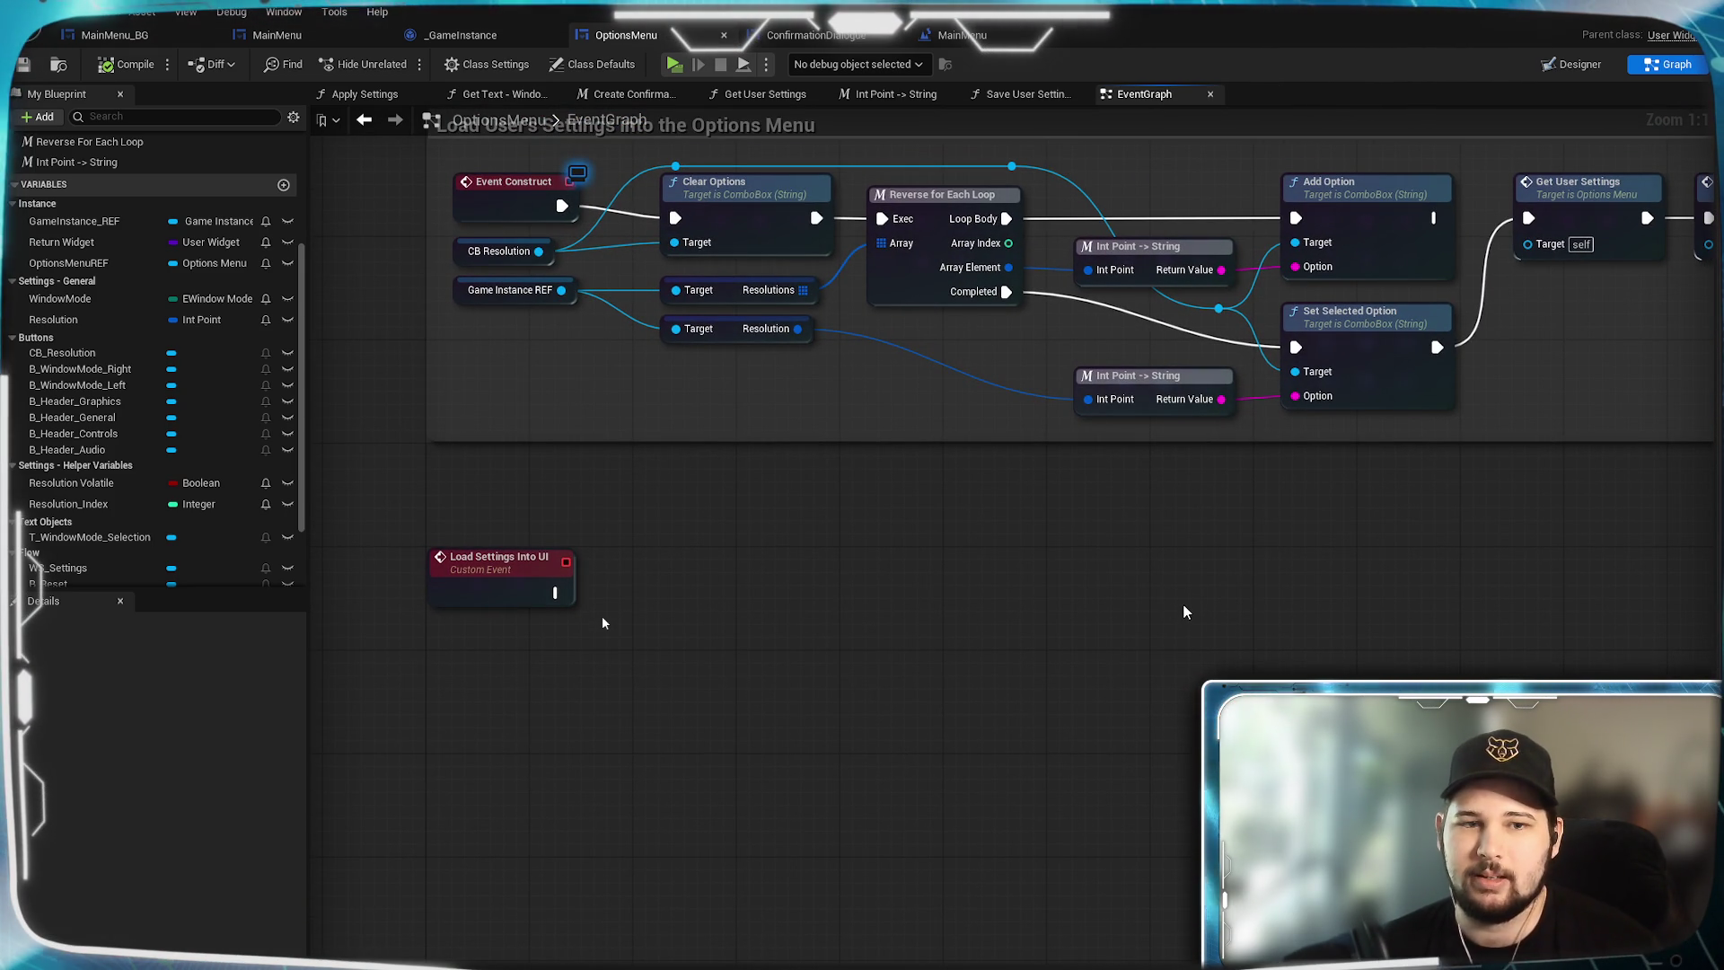
left_click(1369, 363)
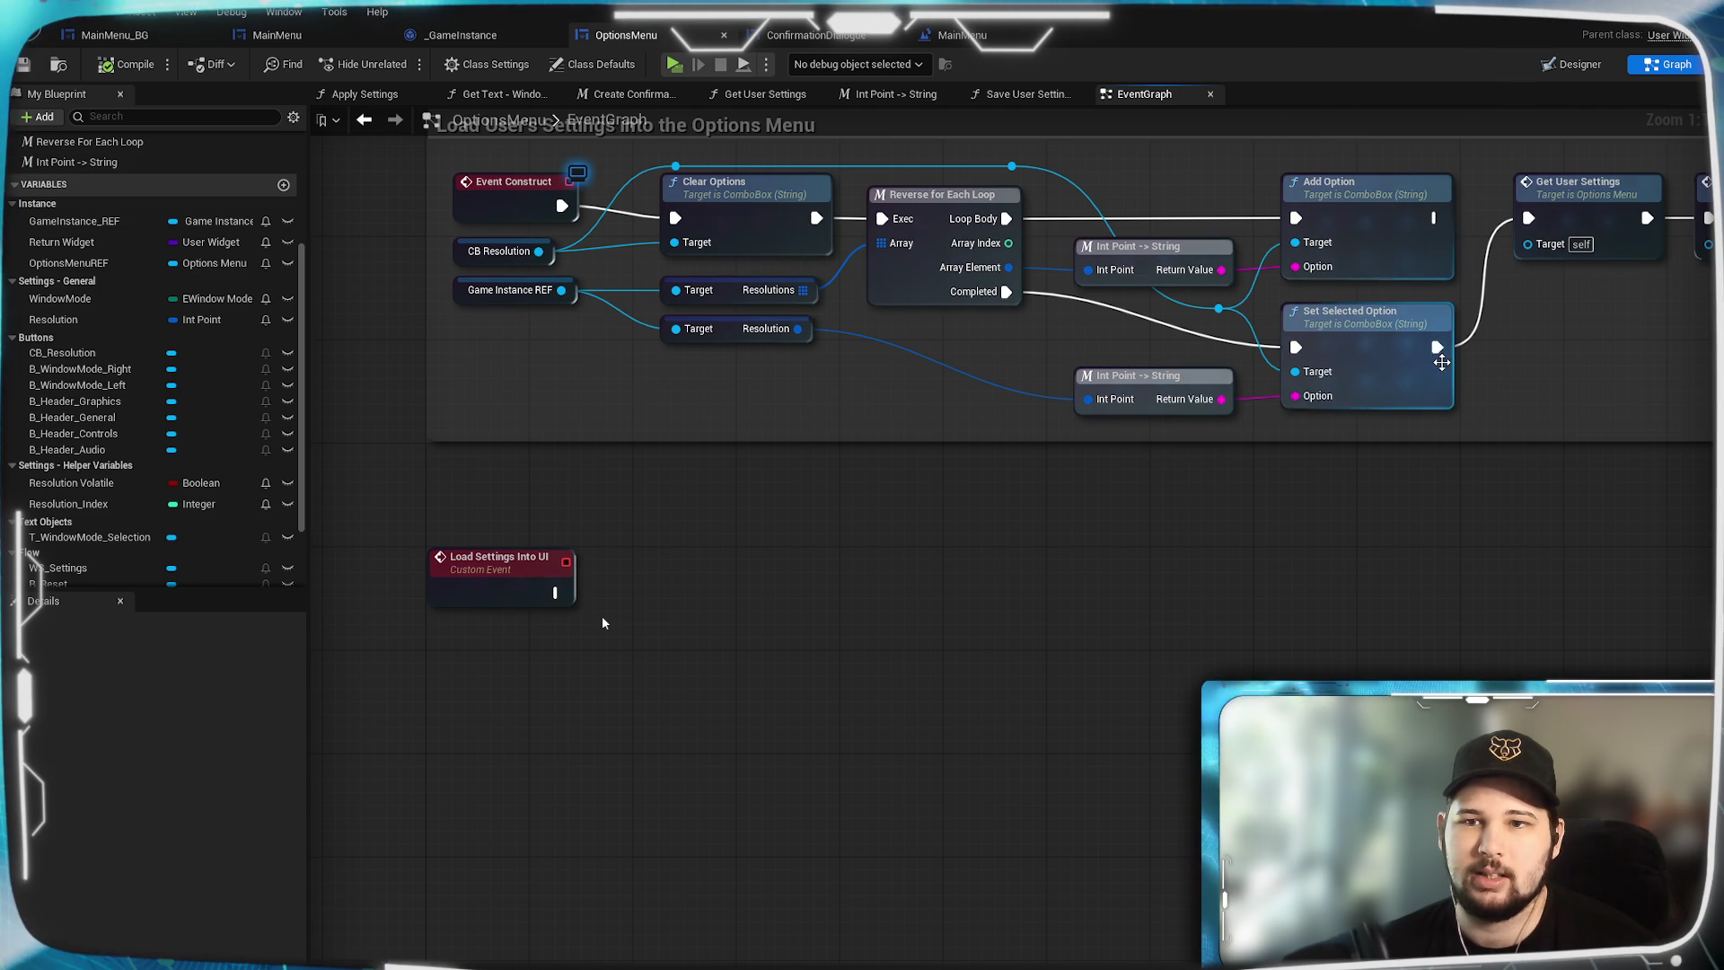
left_click(514, 263)
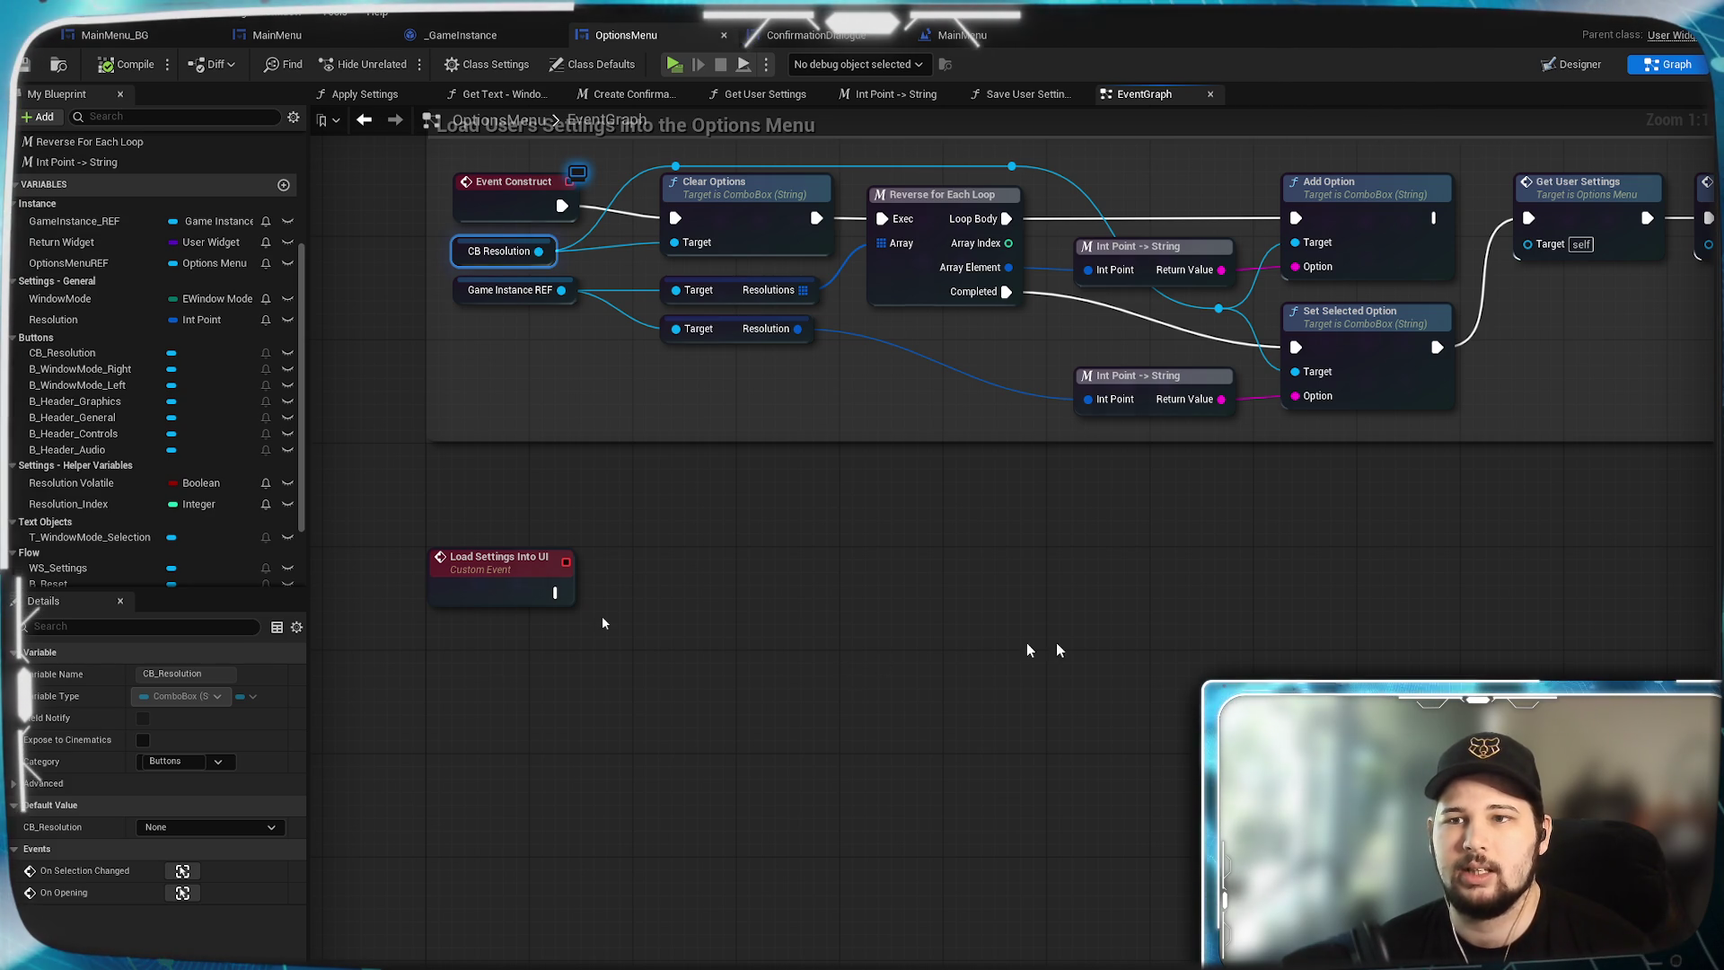
mouse_move(1047, 647)
left_mouse_down()
mouse_move(722, 718)
mouse_move(1311, 700)
mouse_move(1215, 698)
mouse_move(746, 718)
mouse_move(1387, 723)
left_mouse_up()
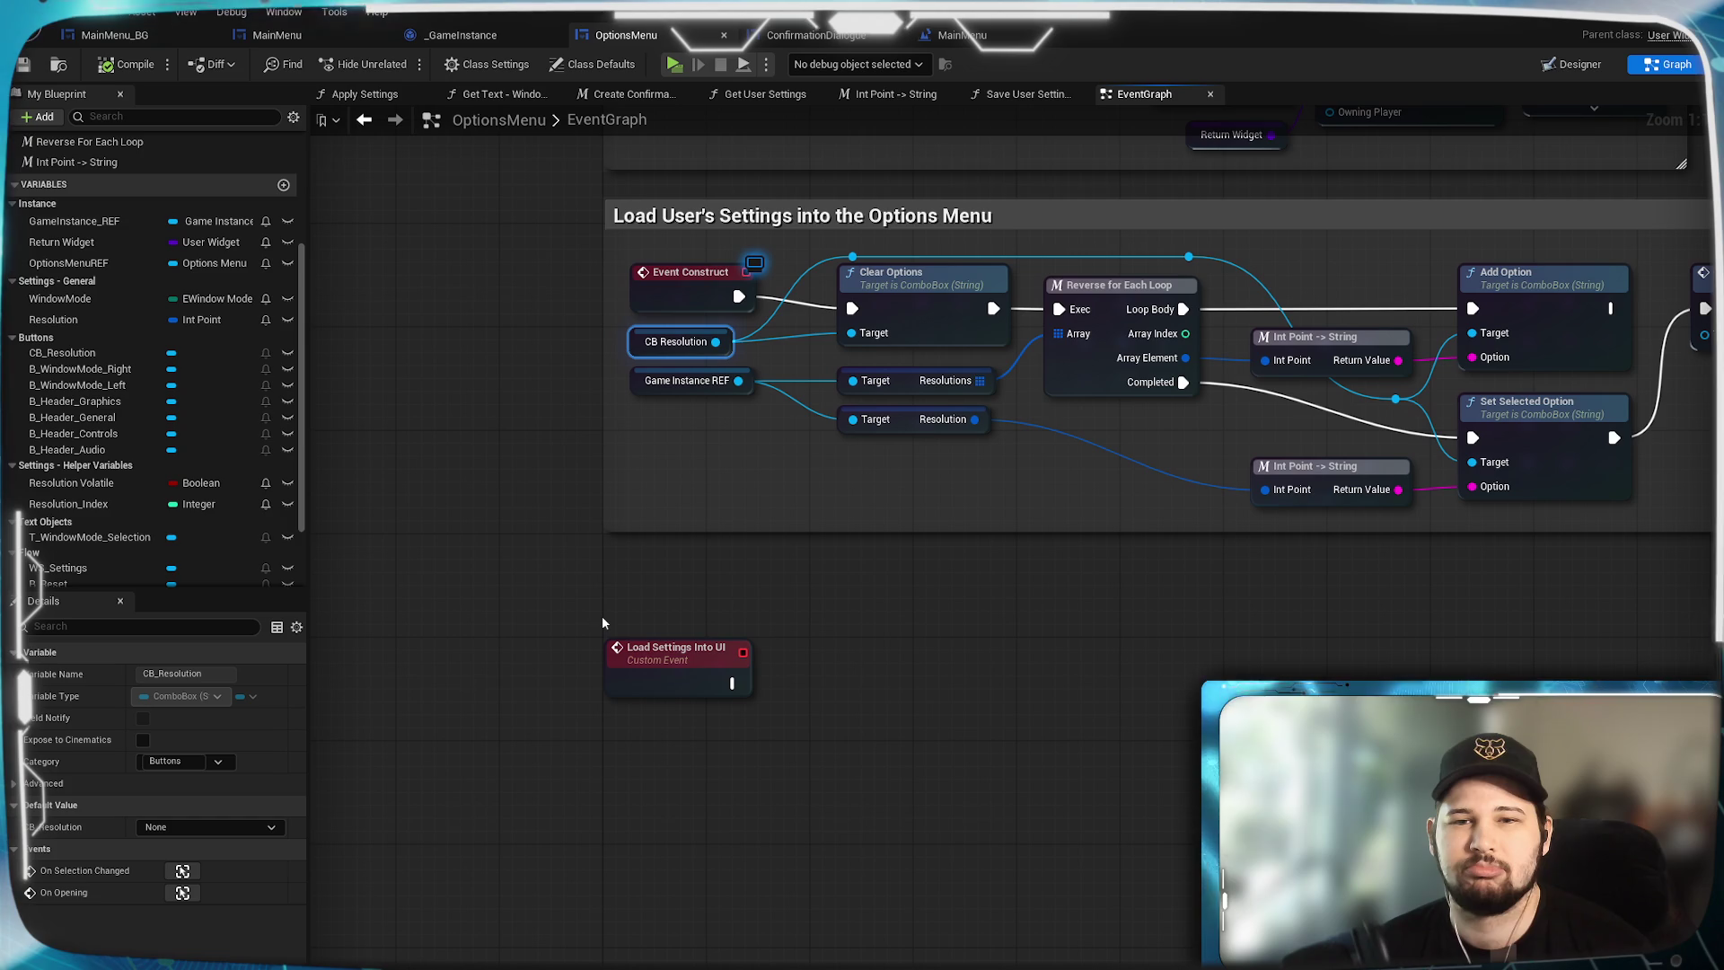
left_click_drag(1065, 567, 893, 578)
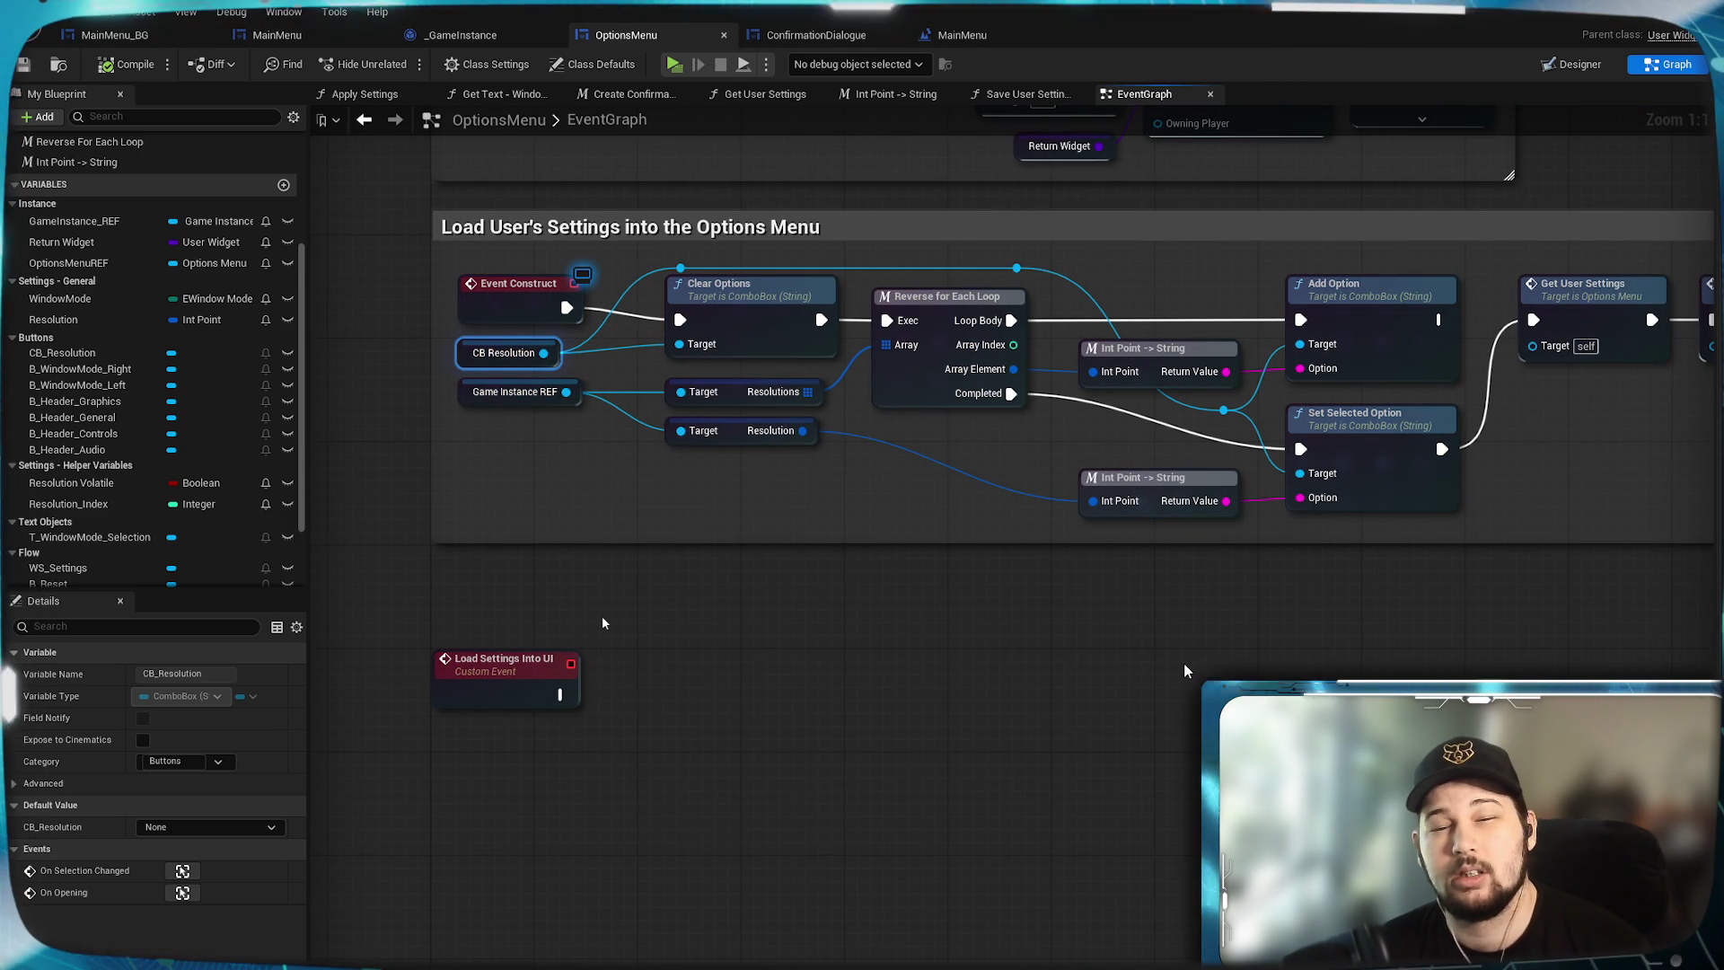
mouse_move(735, 713)
left_mouse_down()
mouse_move(897, 569)
mouse_move(853, 631)
mouse_move(742, 696)
left_mouse_up()
Paste a CB Resolution getter and add a Resolution variable getter below it.
key("ctrl+v")
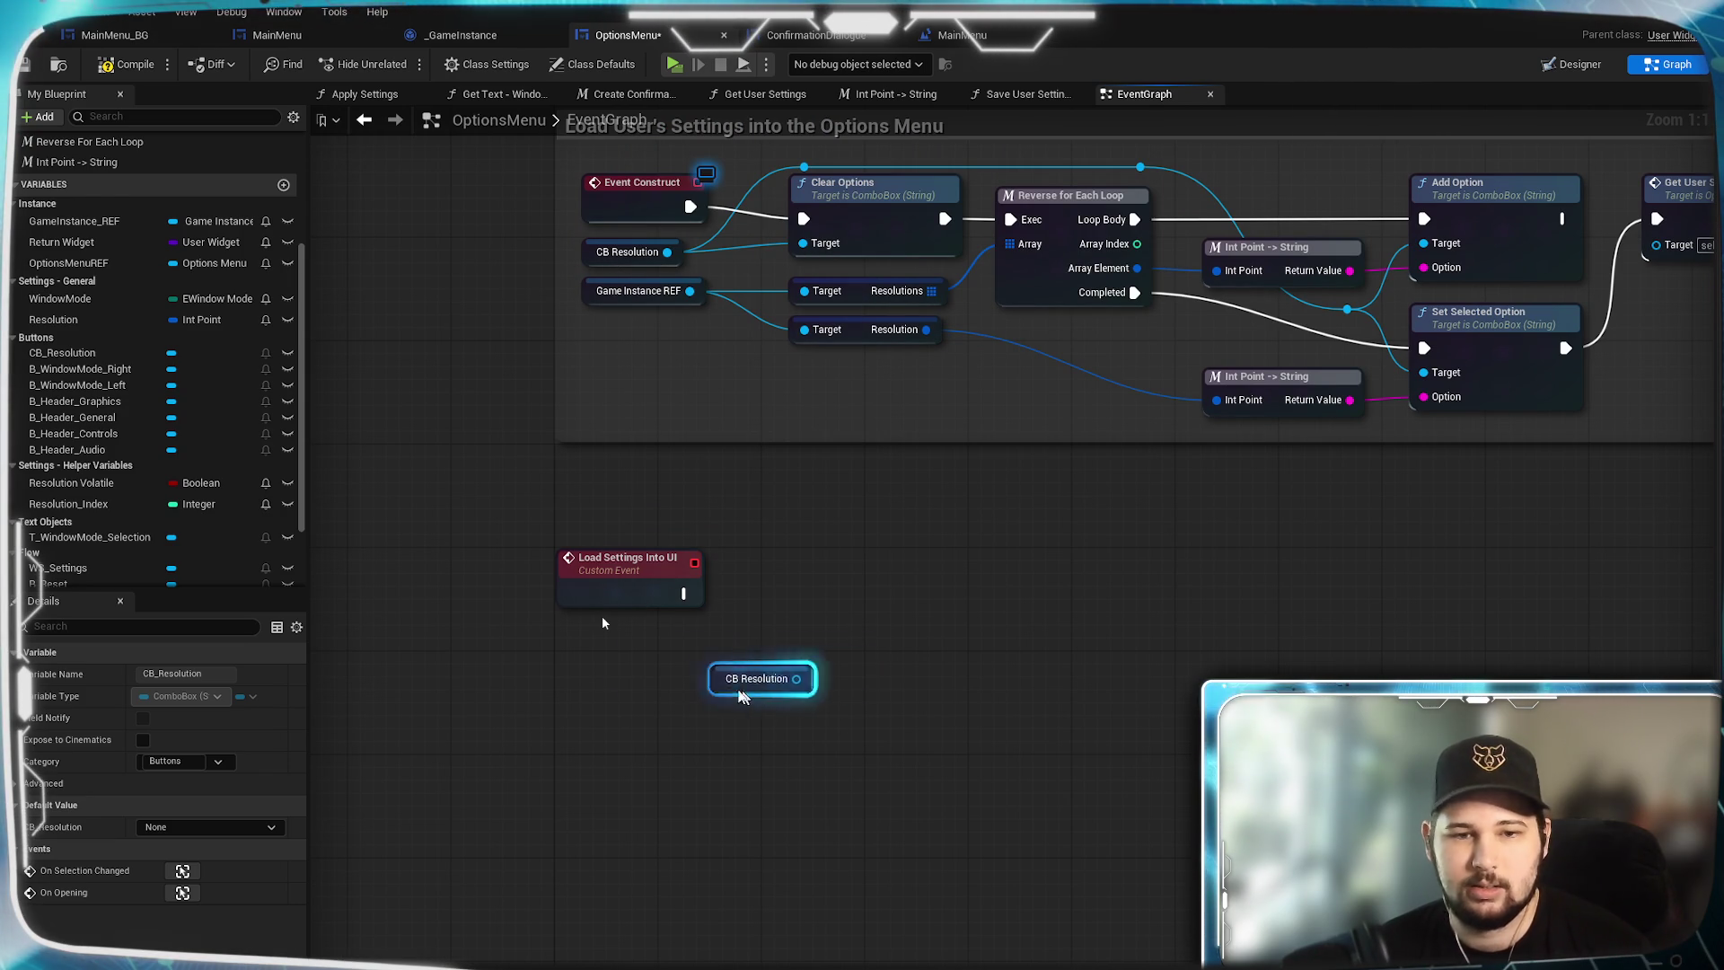
left_click_drag(613, 663, 601, 649)
left_click(781, 761)
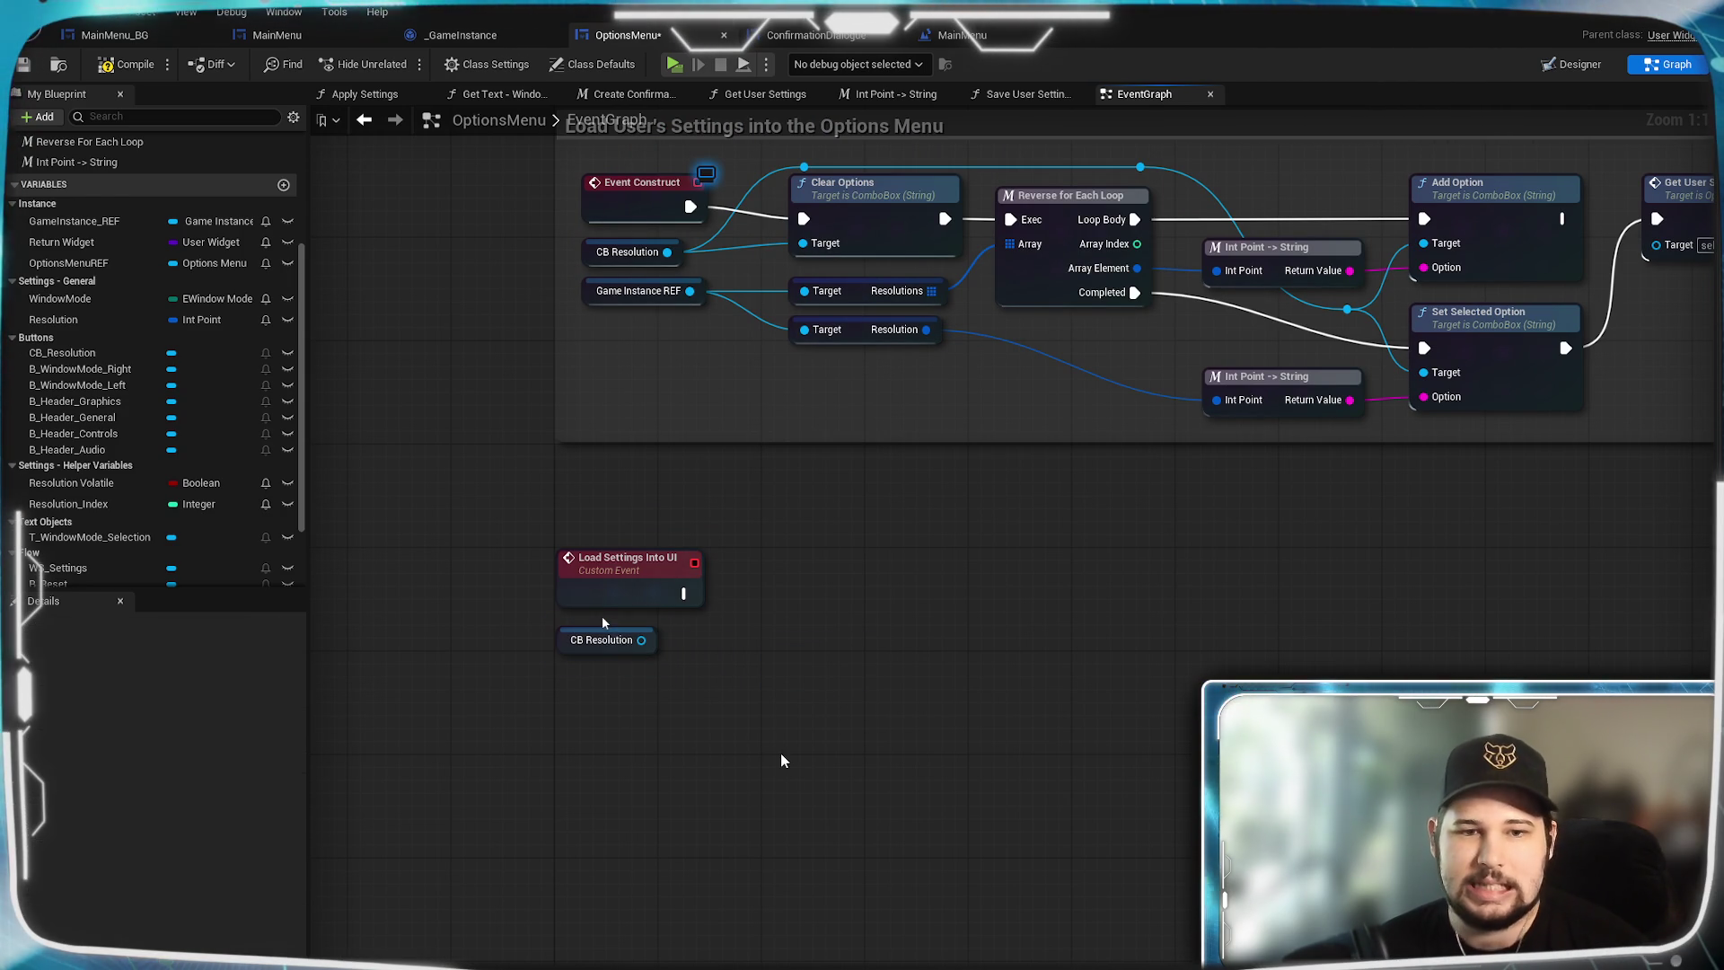
left_click_drag(961, 609, 903, 784)
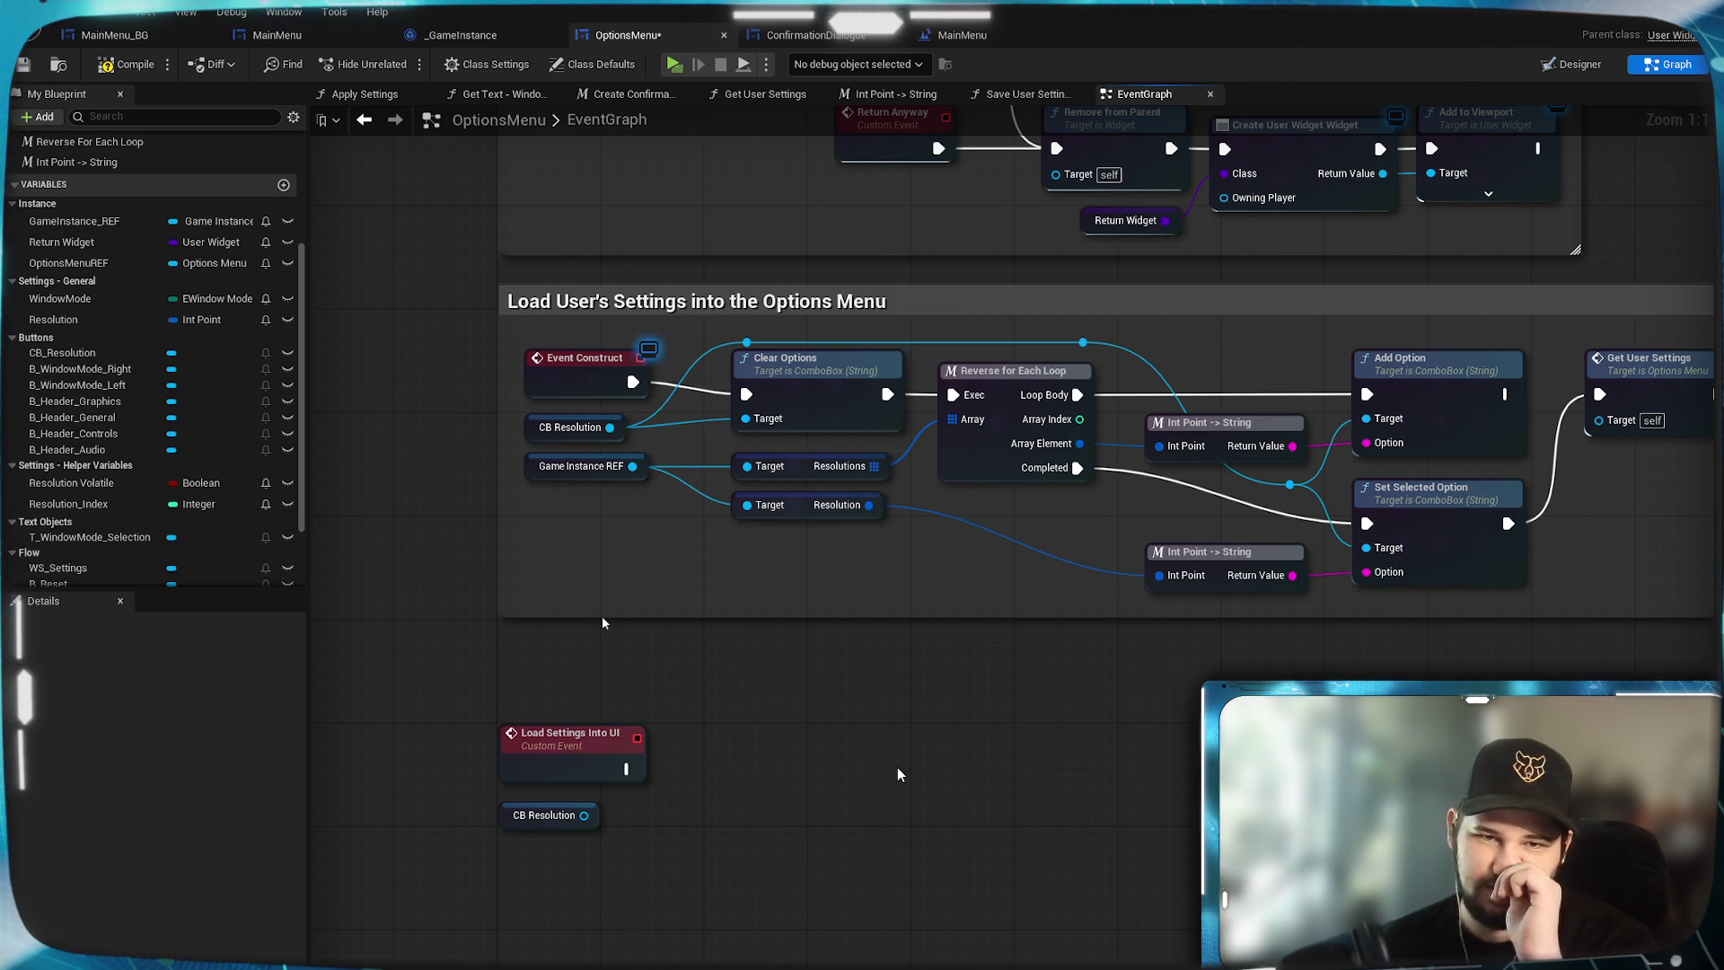
left_click(1437, 492)
left_click_drag(1300, 744, 1351, 608)
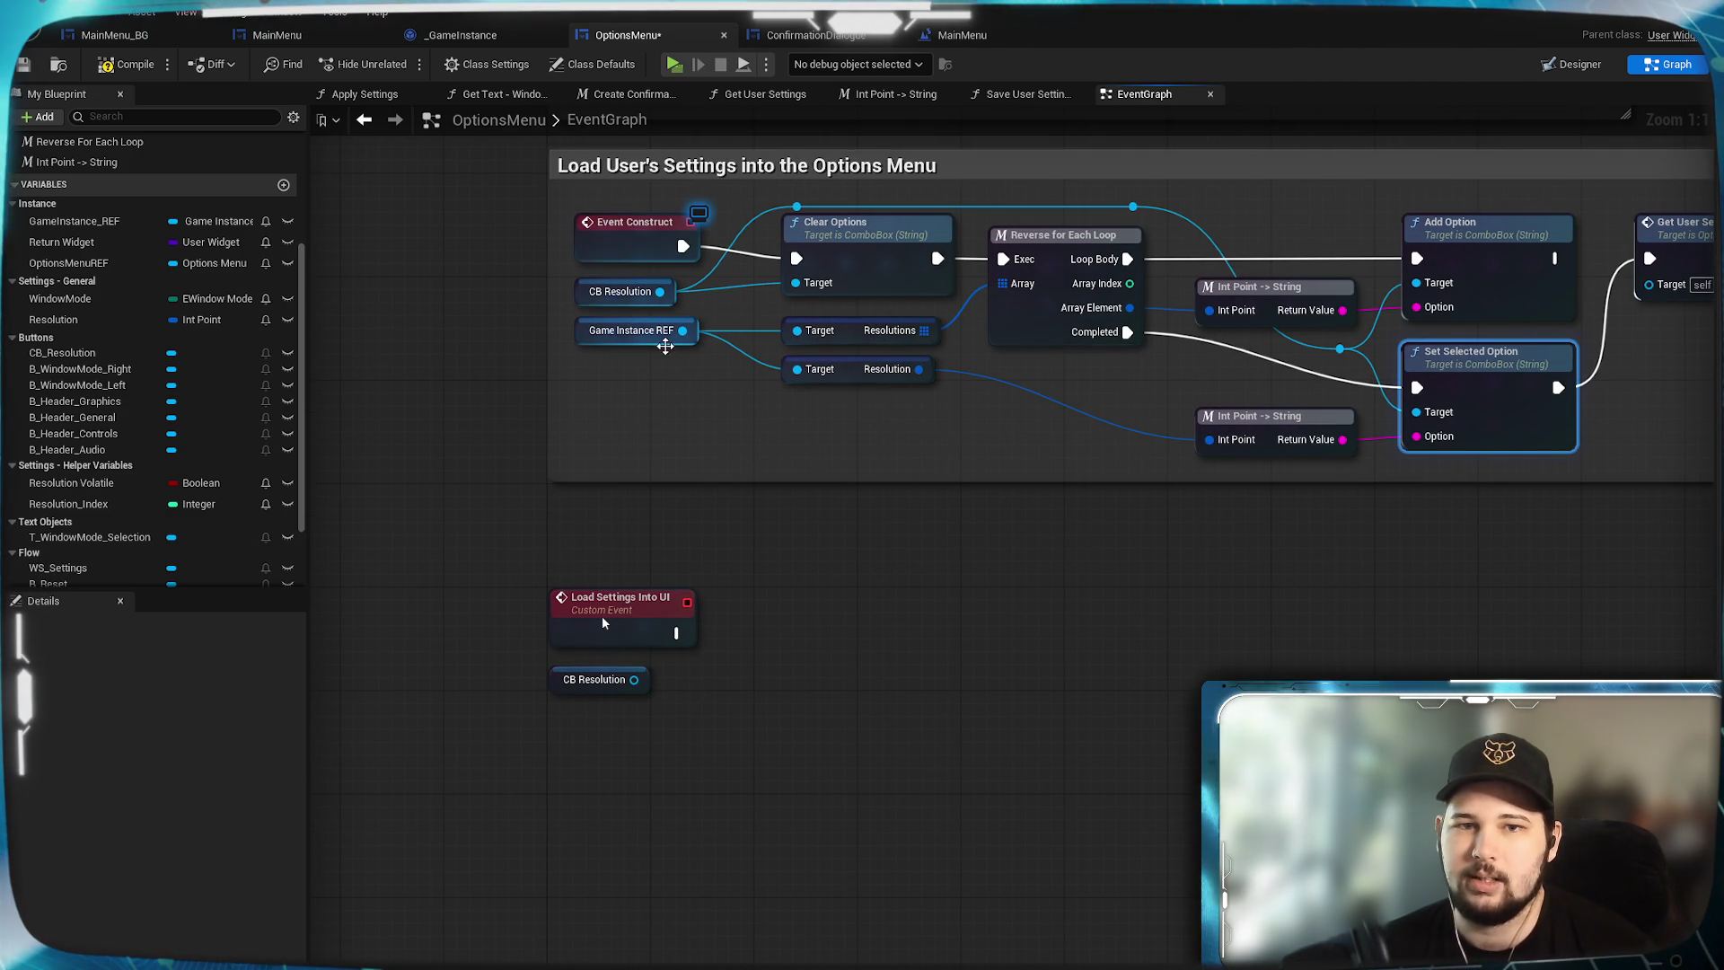
left_click(846, 622)
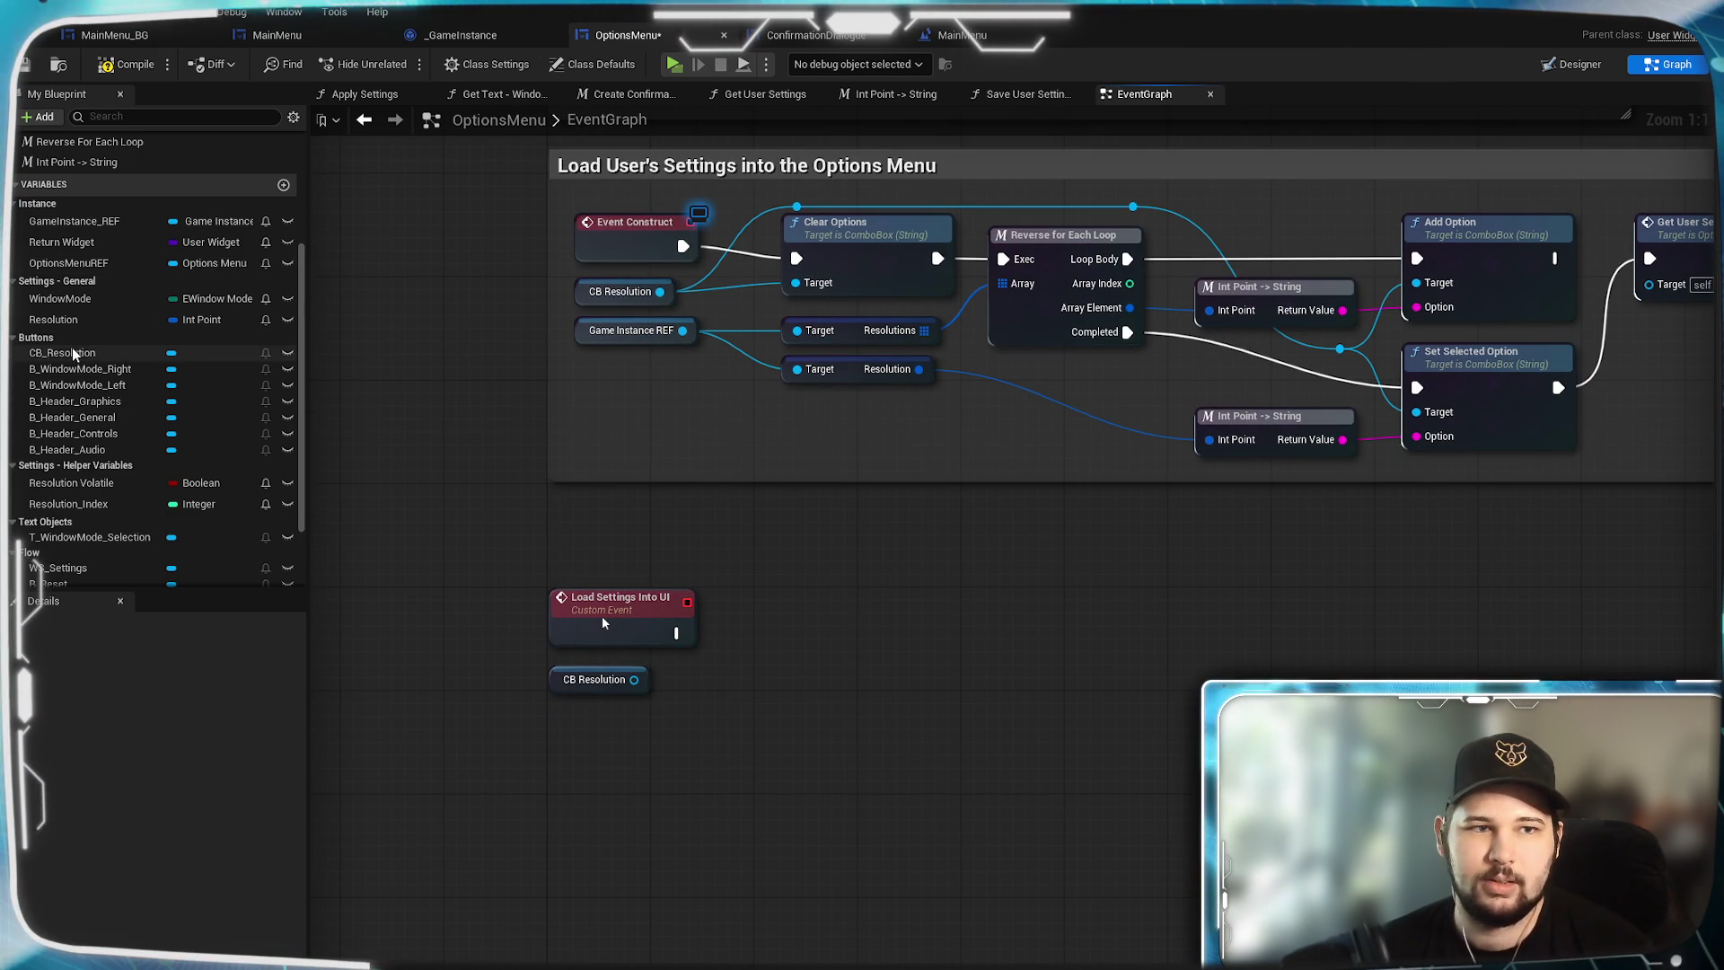
left_click_drag(291, 465, 571, 726)
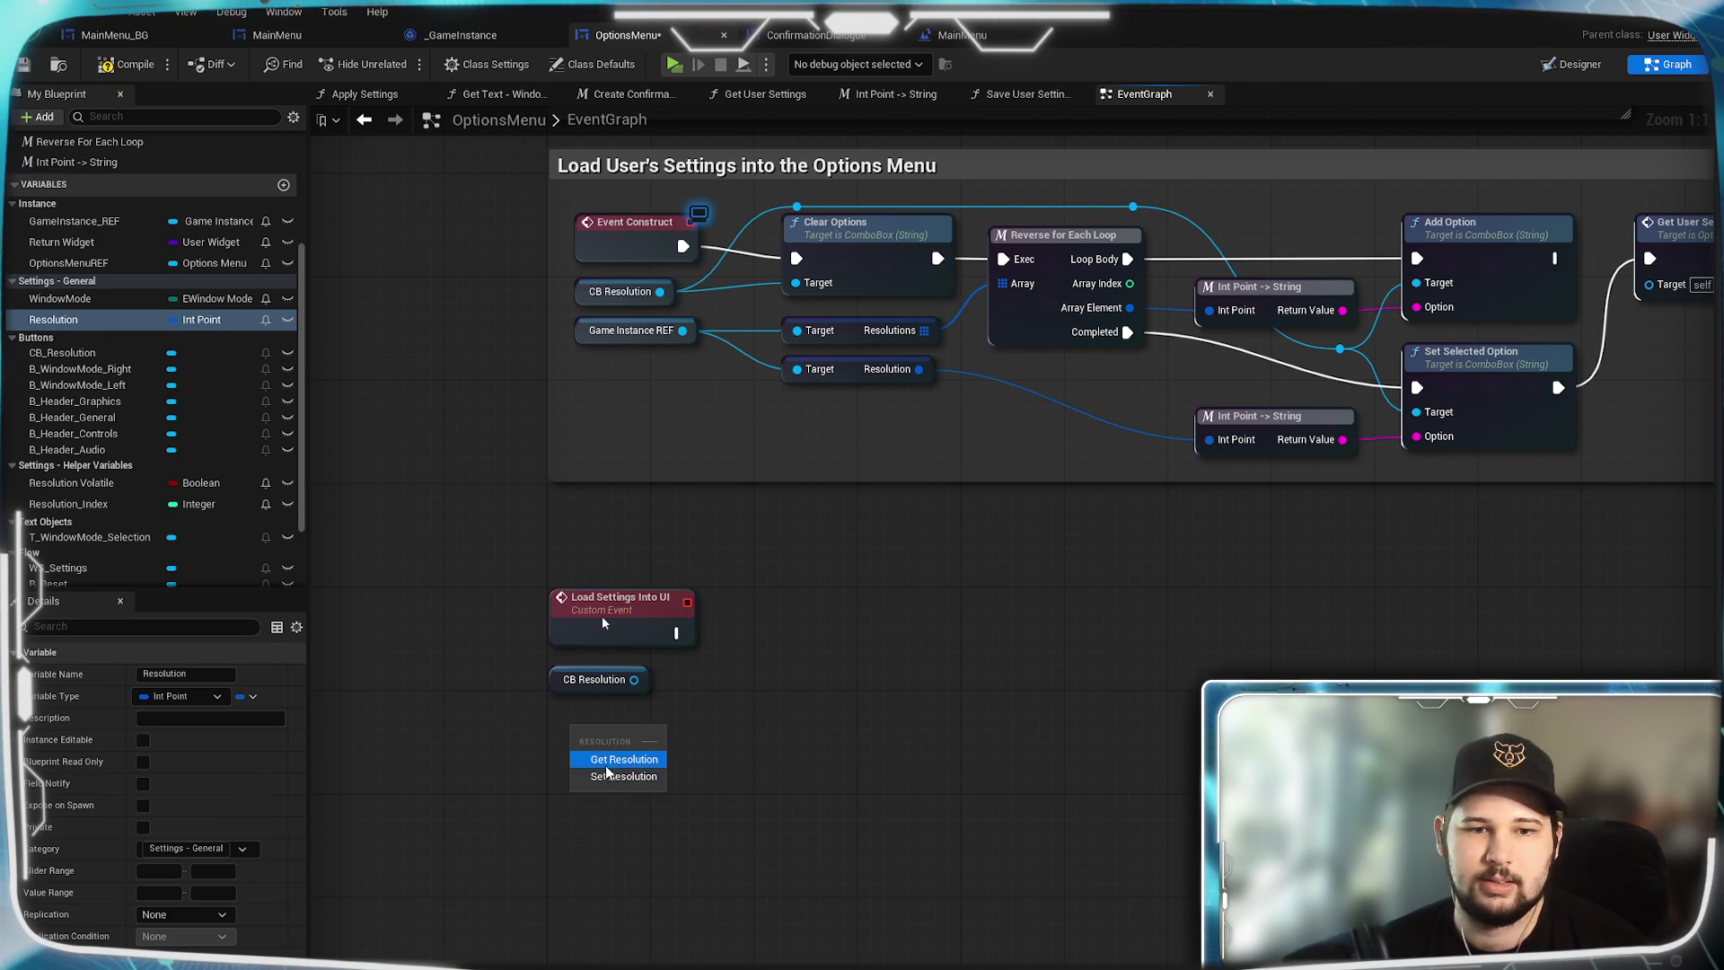
left_click(608, 763)
left_click(674, 705)
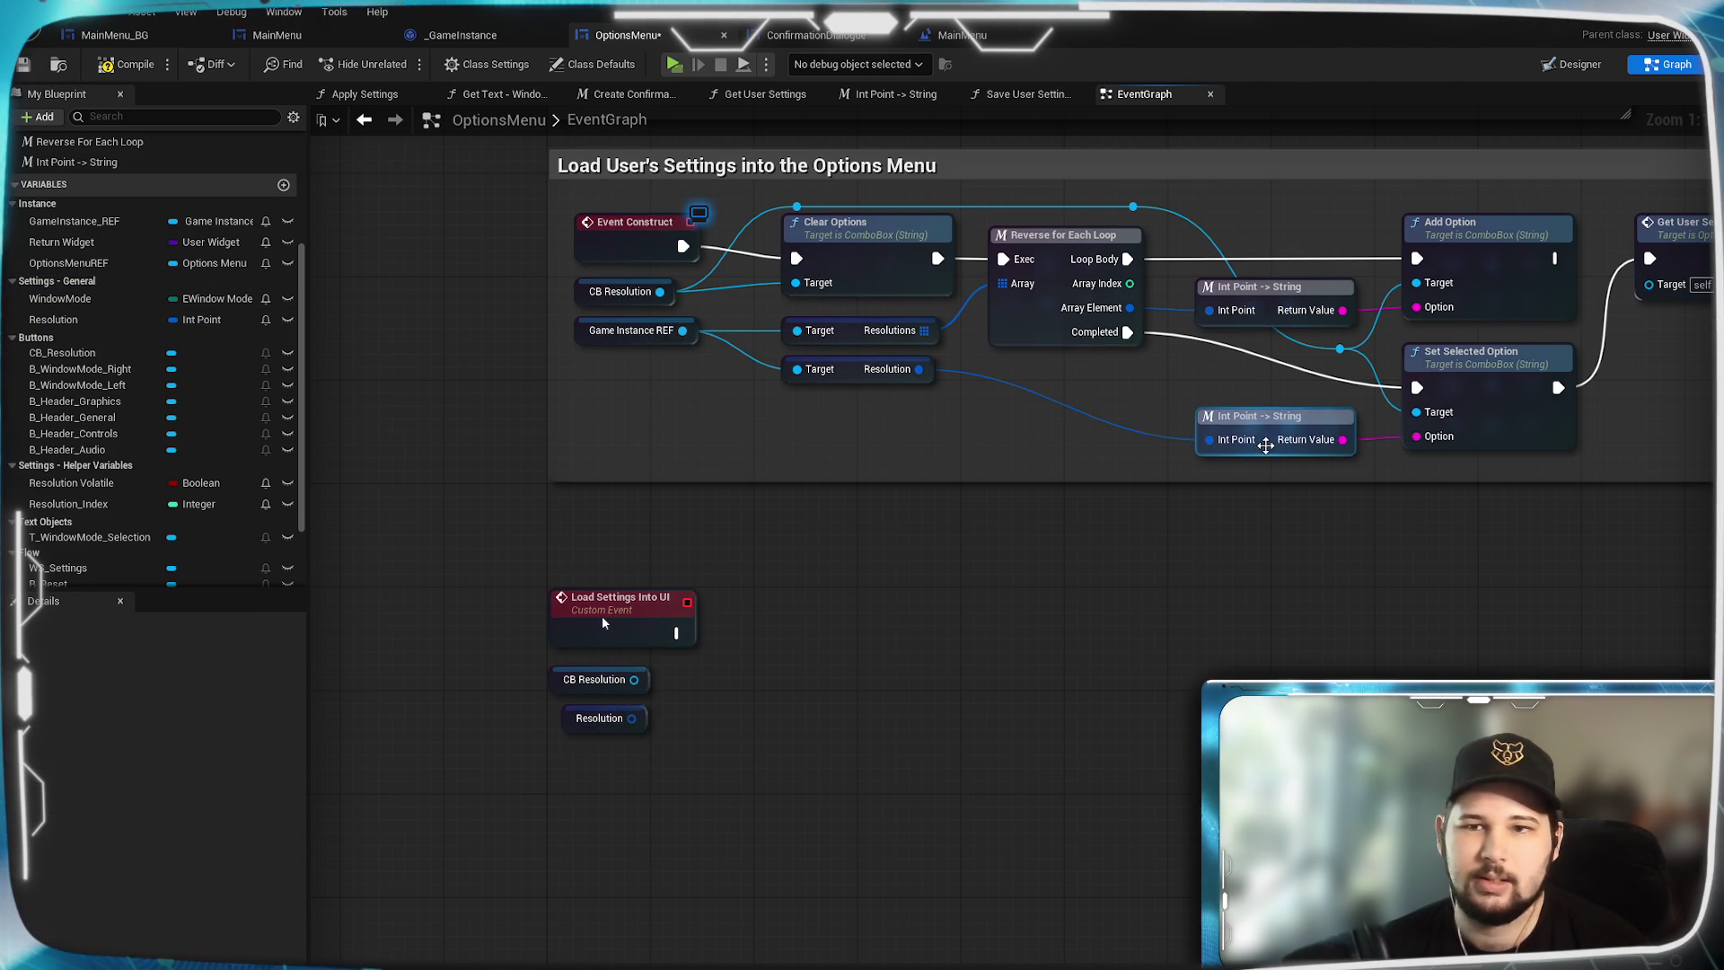
Duplicate the Int Point -> String and Set Selected Option nodes beside the new getters.
left_click(1293, 431)
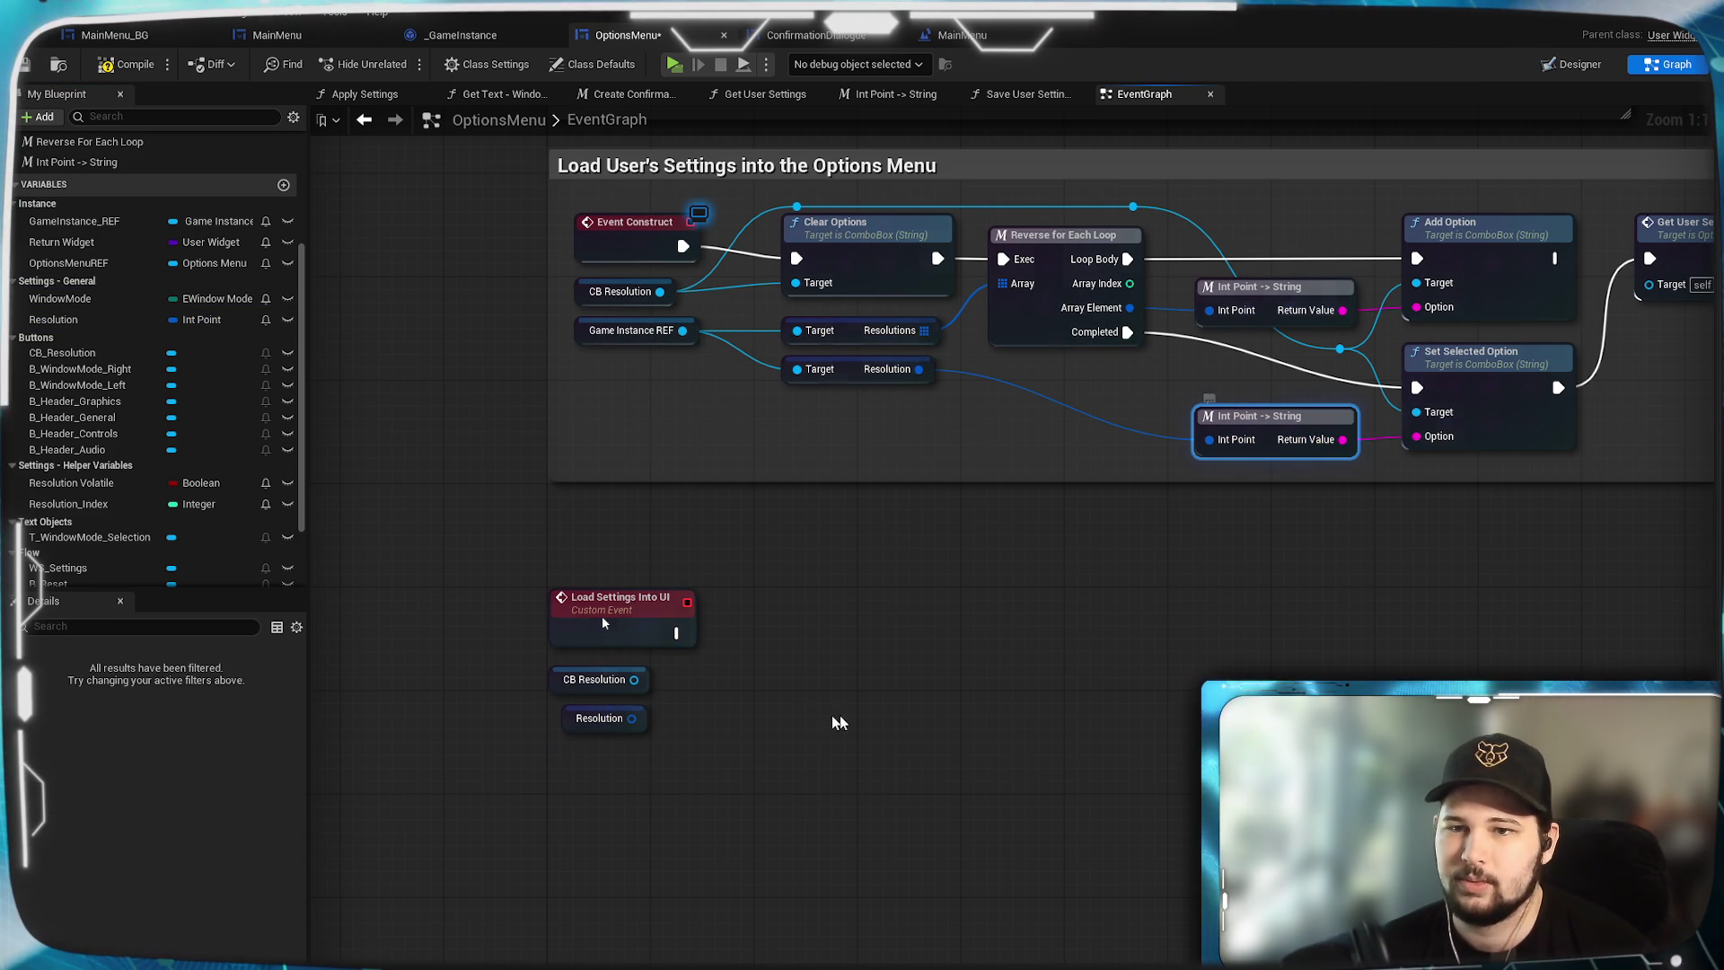
key("ctrl+c")
key("ctrl+v")
mouse_move(790, 707)
left_mouse_down()
mouse_move(680, 723)
mouse_move(708, 737)
left_mouse_up()
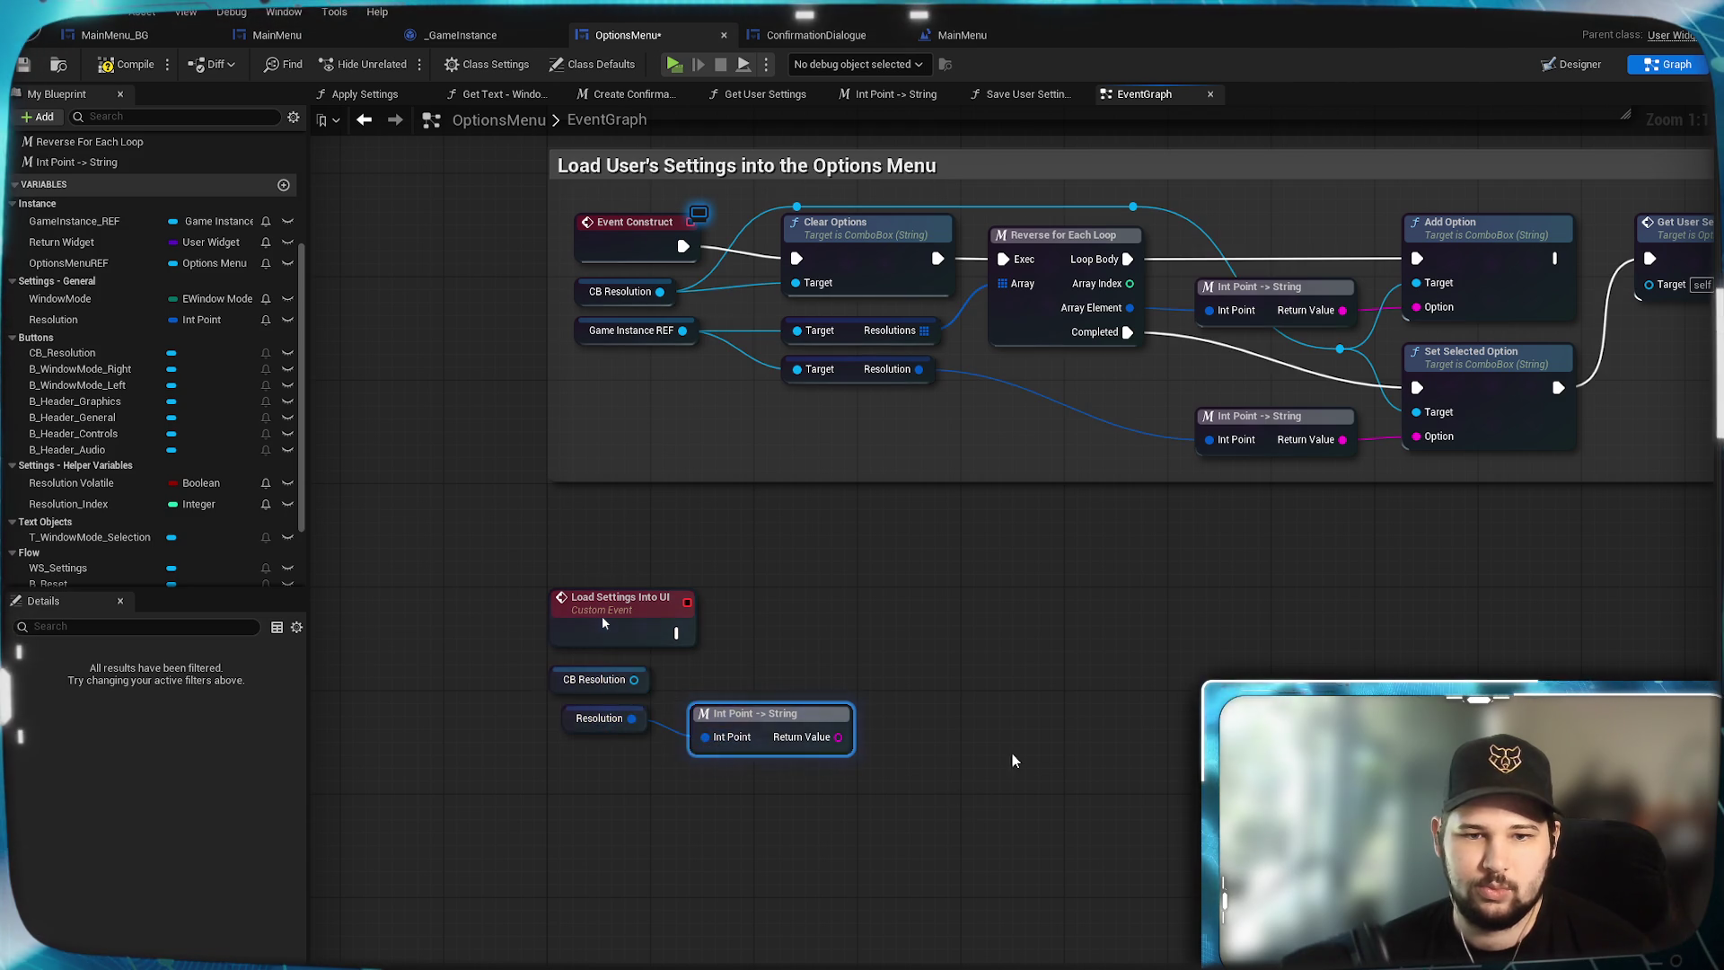
left_click(1481, 357)
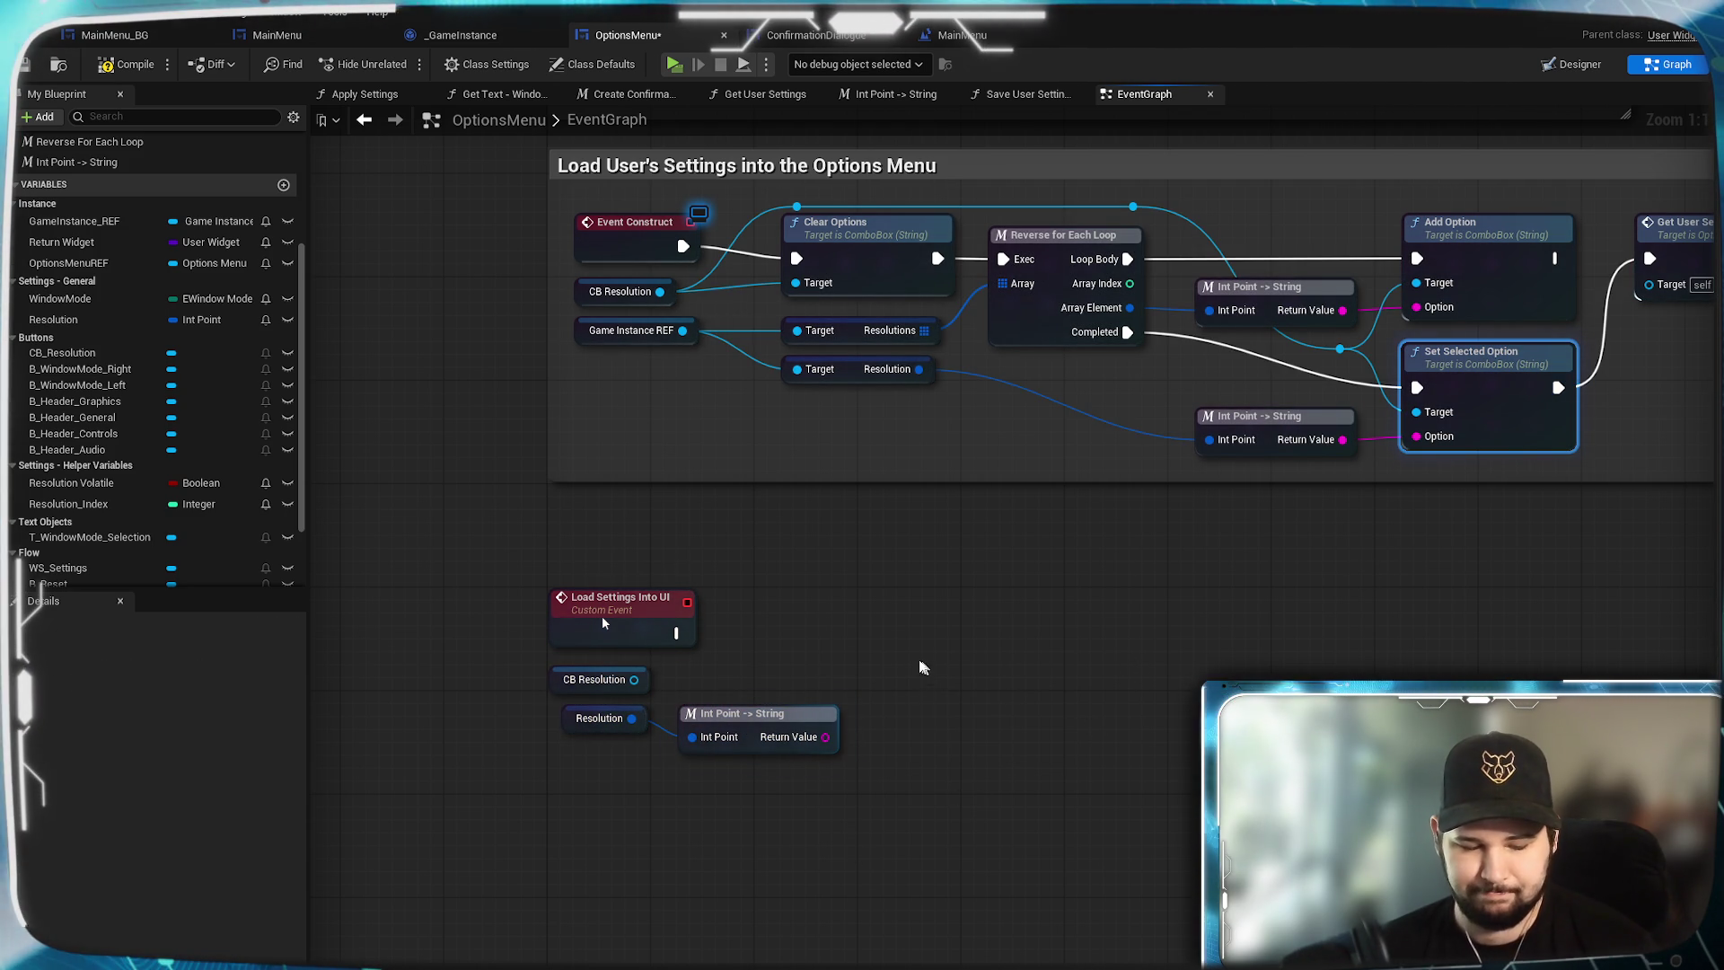
key("ctrl+c")
key("ctrl+v")
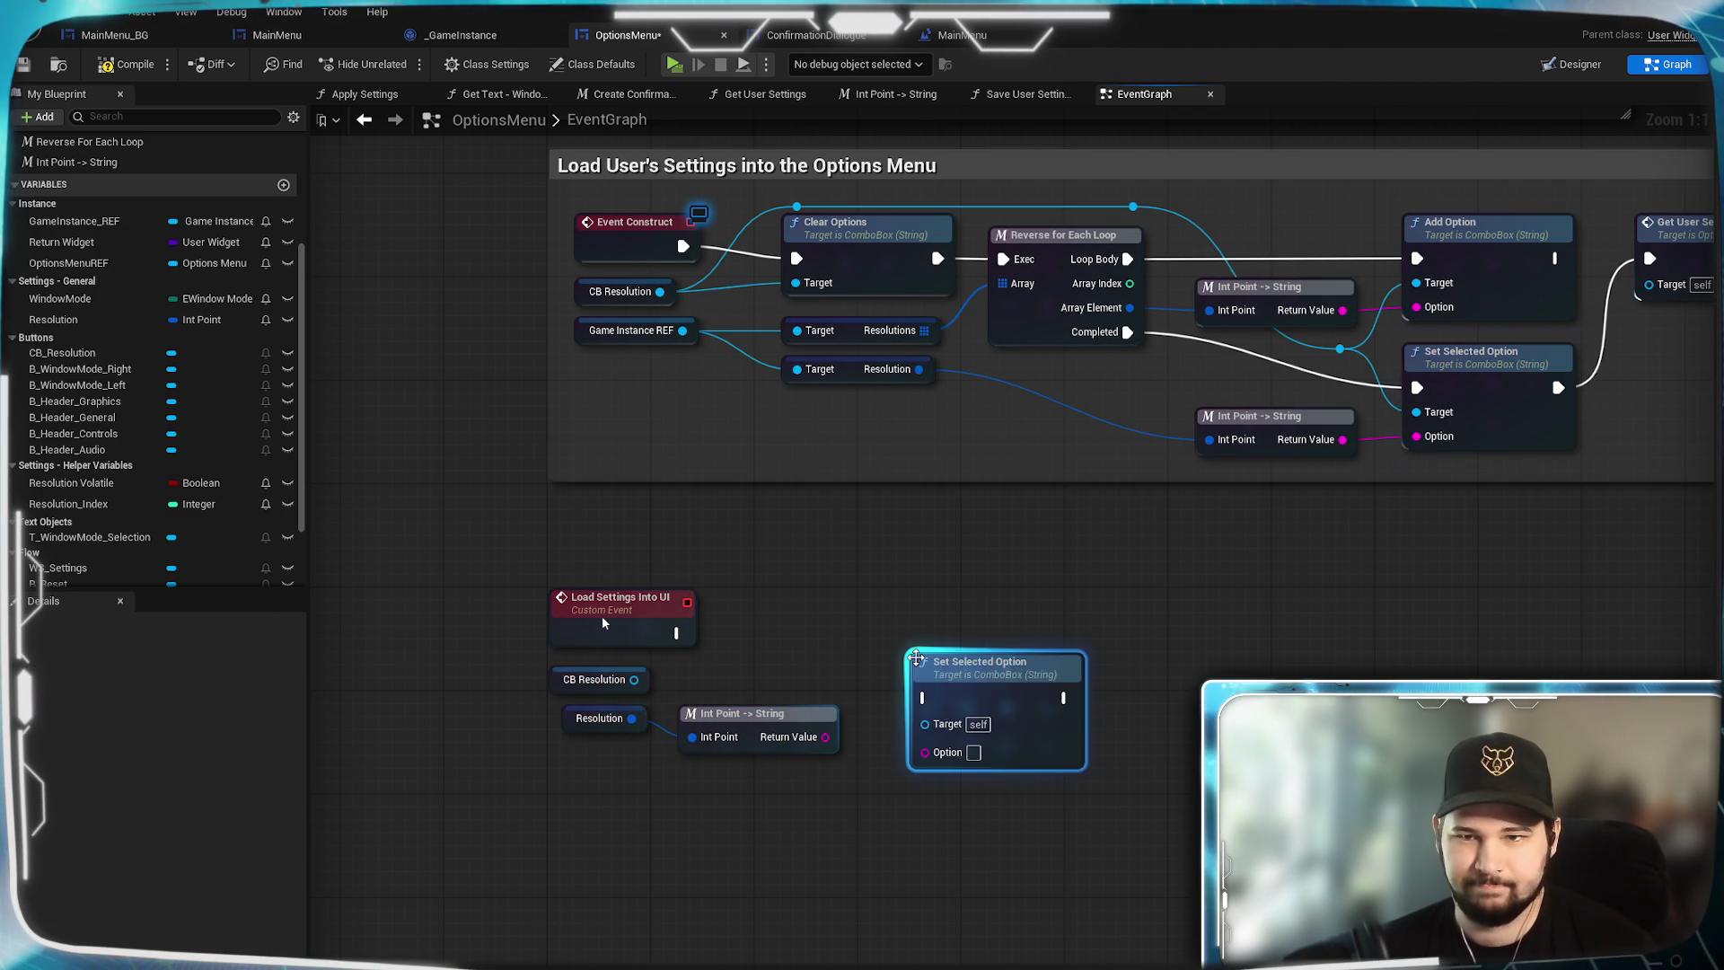
left_click_drag(971, 668, 931, 650)
Wire CB Resolution to Target, the converted Resolution to Option, and exec from Load Settings Into UI.
left_click_drag(539, 579, 676, 687)
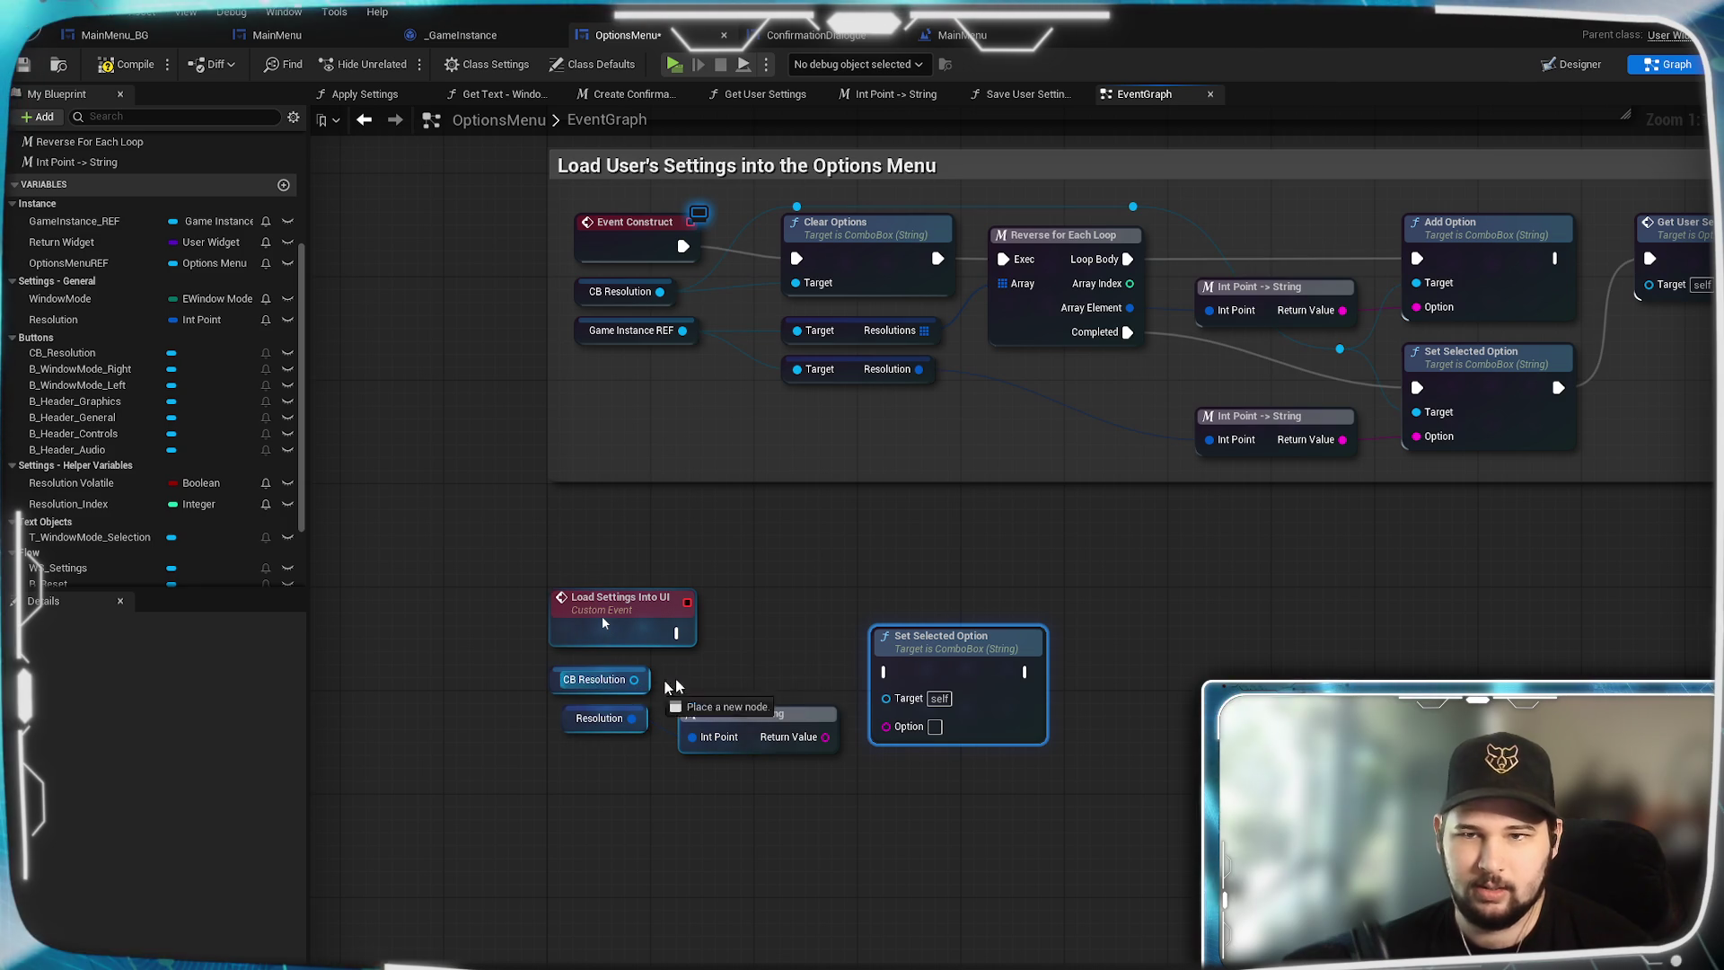
mouse_move(889, 701)
left_mouse_down()
mouse_move(889, 750)
mouse_move(887, 722)
left_mouse_up()
left_click(892, 788)
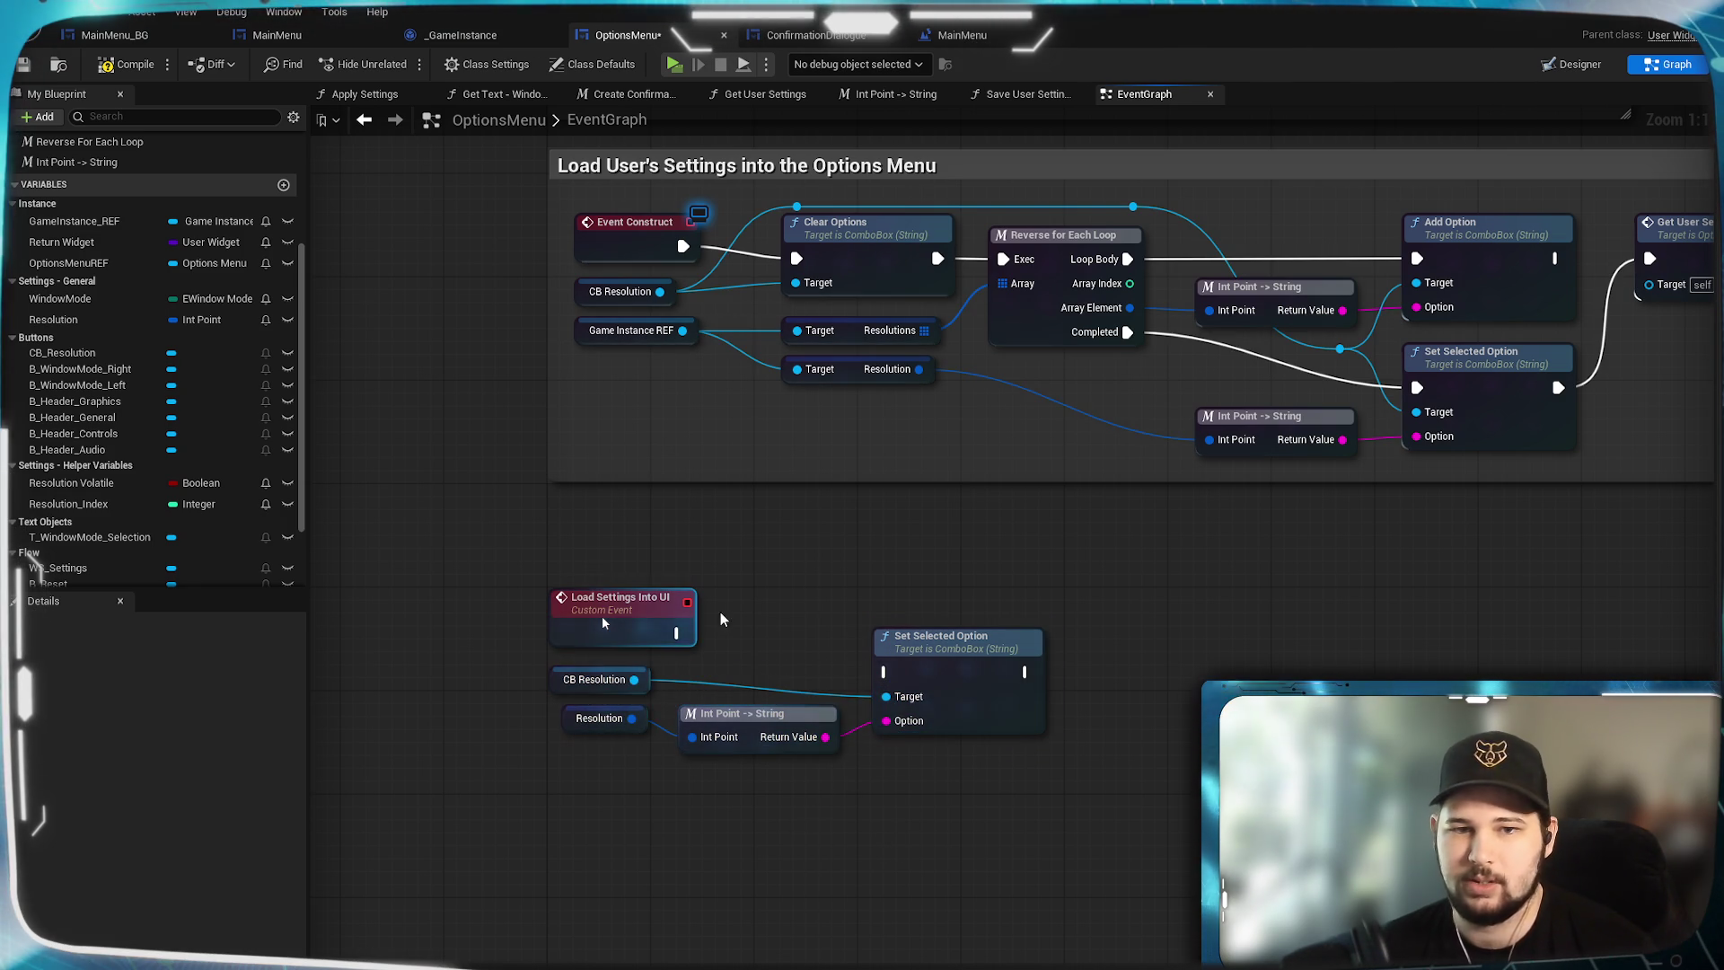
left_click_drag(677, 633, 682, 636)
mouse_move(898, 678)
left_mouse_down()
mouse_move(957, 654)
mouse_move(946, 629)
left_mouse_up()
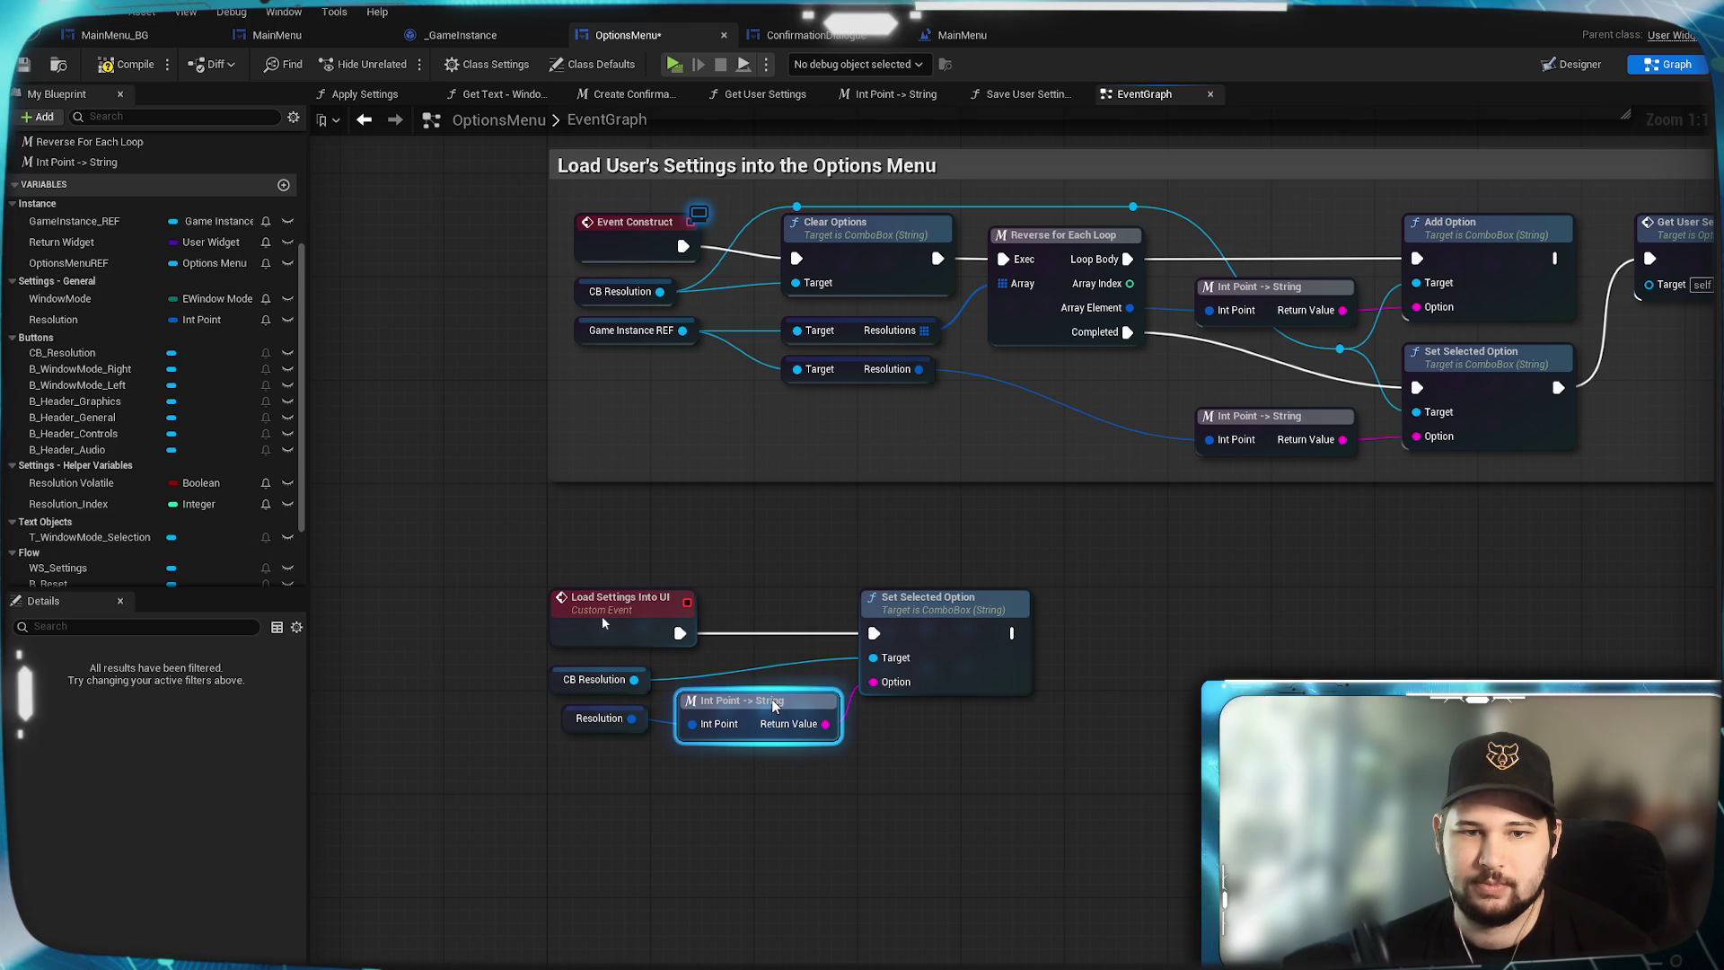
left_click(907, 810)
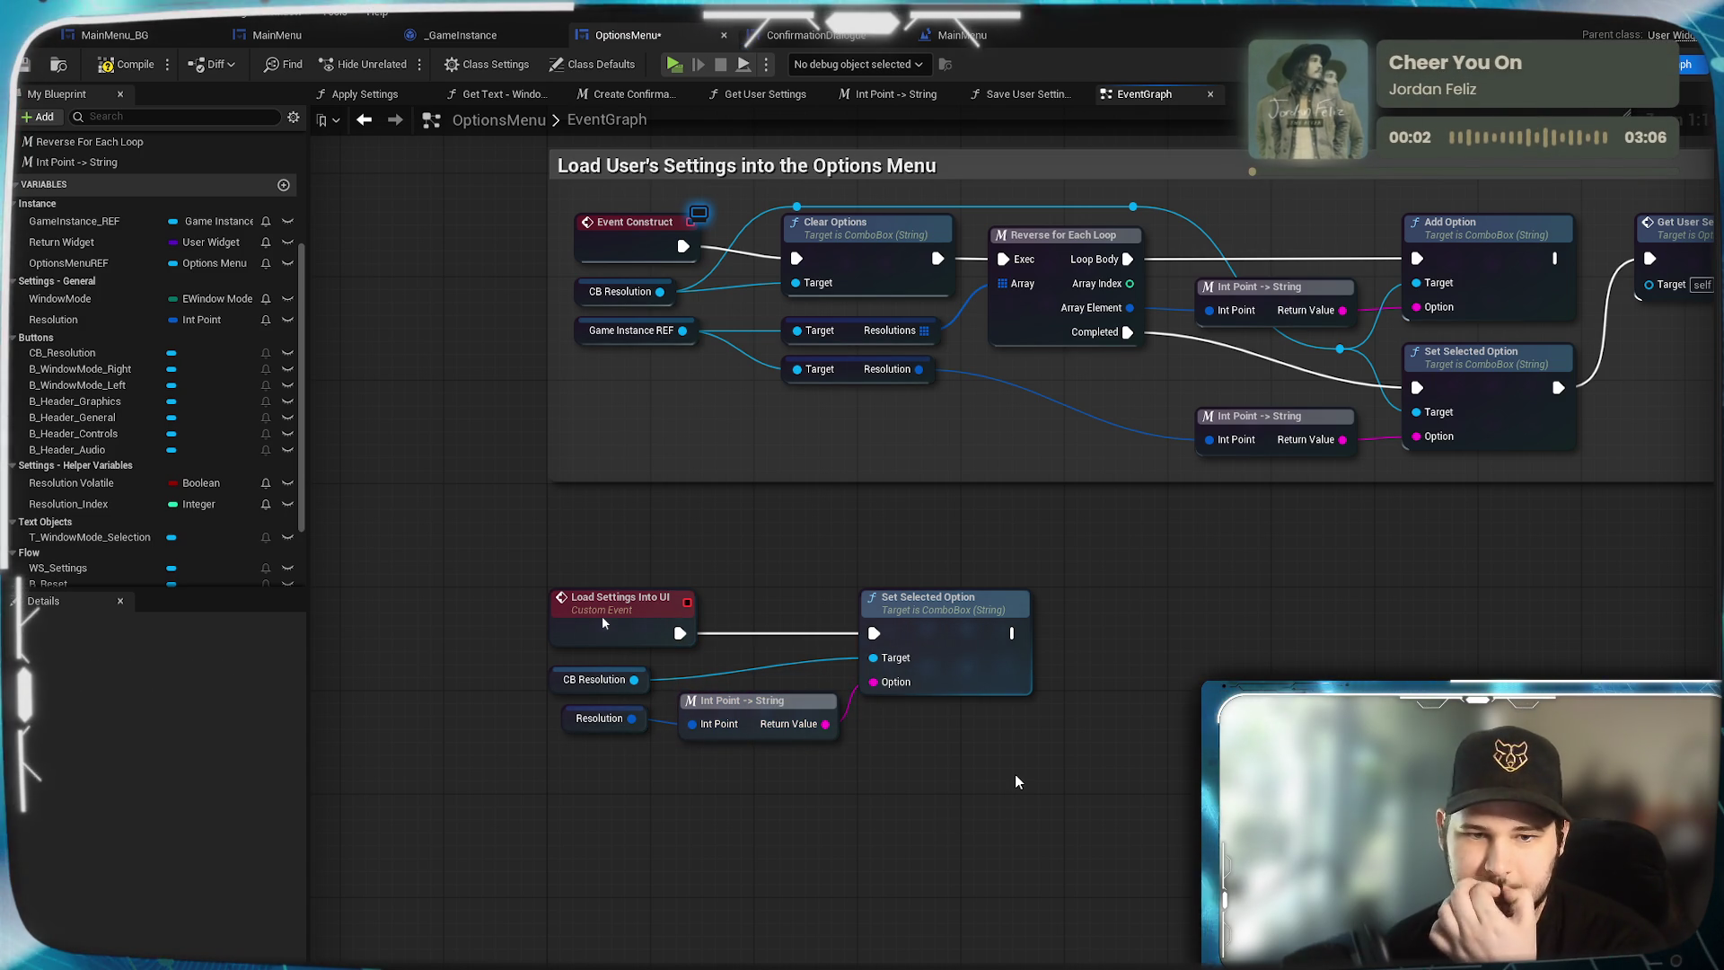
left_click_drag(1018, 782, 946, 858)
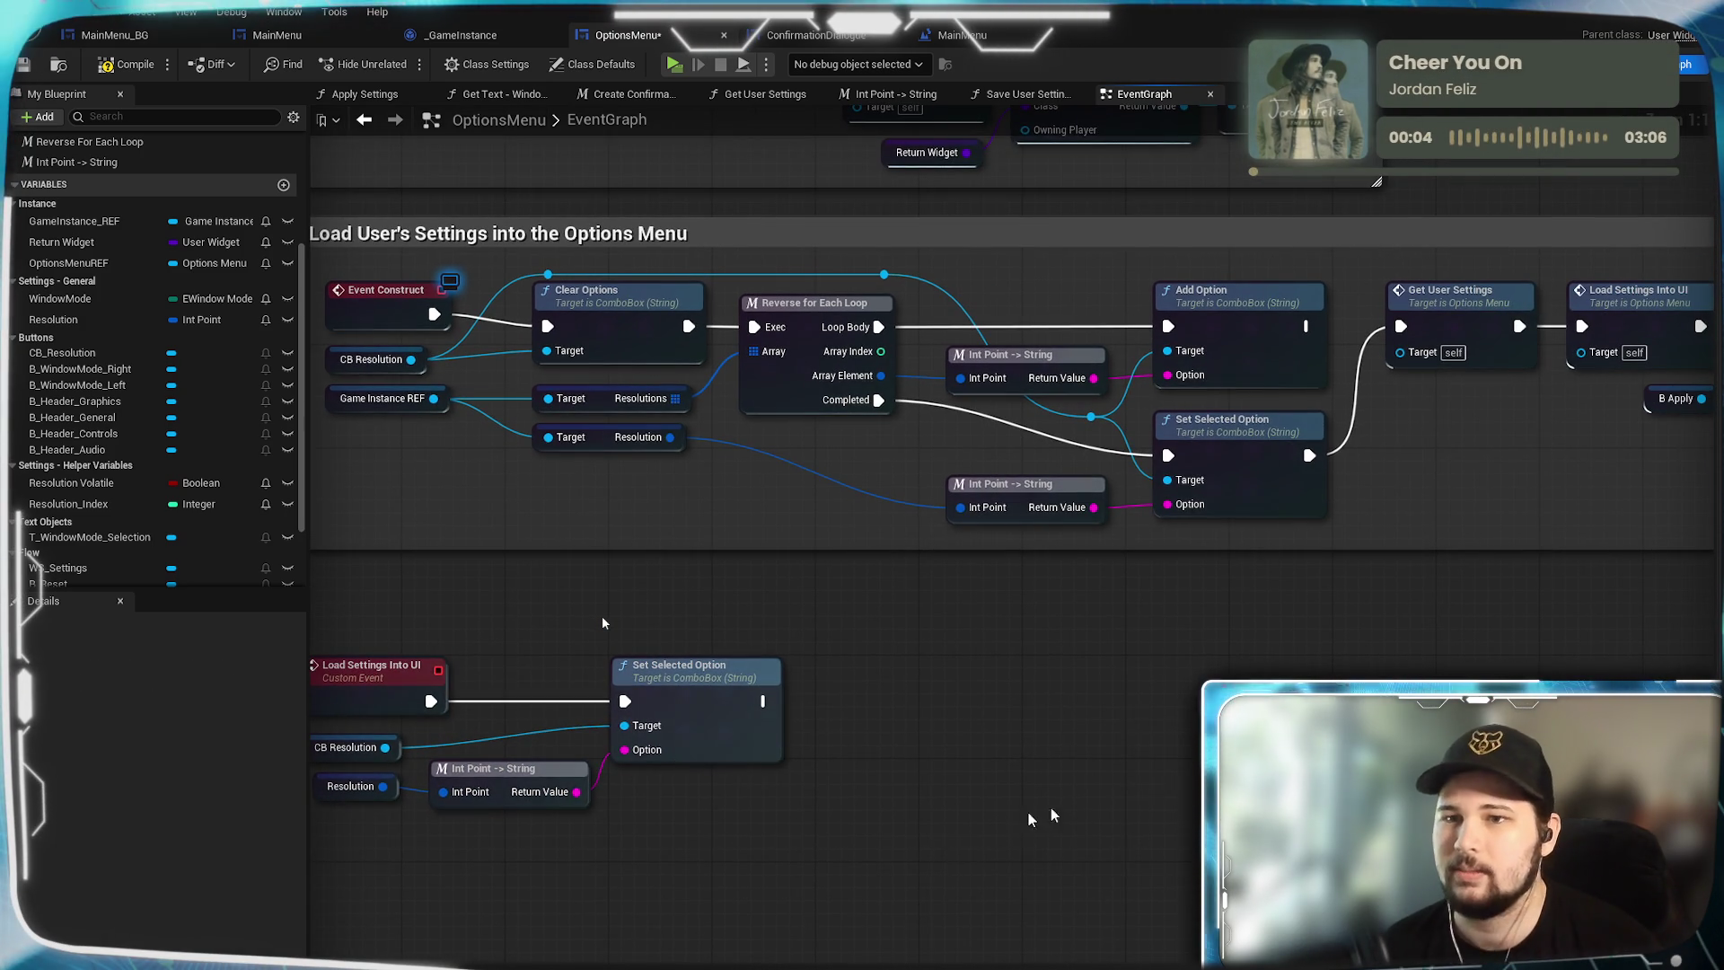
mouse_move(1046, 813)
left_mouse_down()
mouse_move(941, 729)
mouse_move(1580, 677)
left_mouse_up()
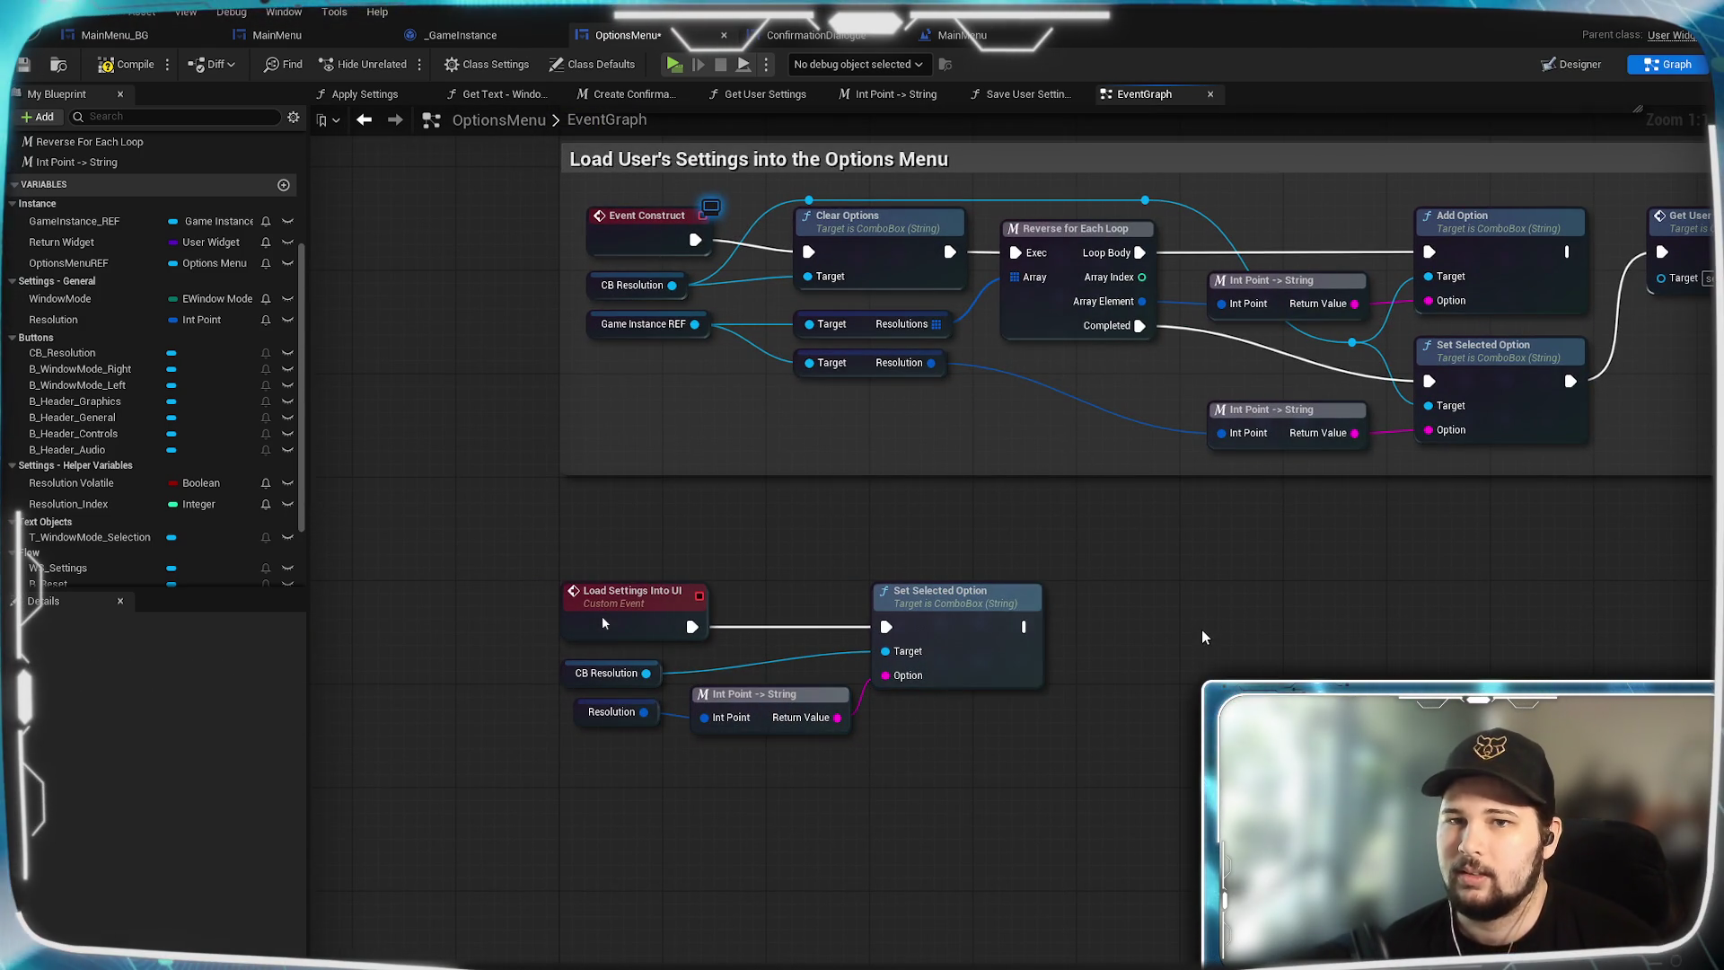
mouse_move(1201, 629)
left_mouse_down()
mouse_move(1174, 735)
mouse_move(1056, 965)
left_mouse_up()
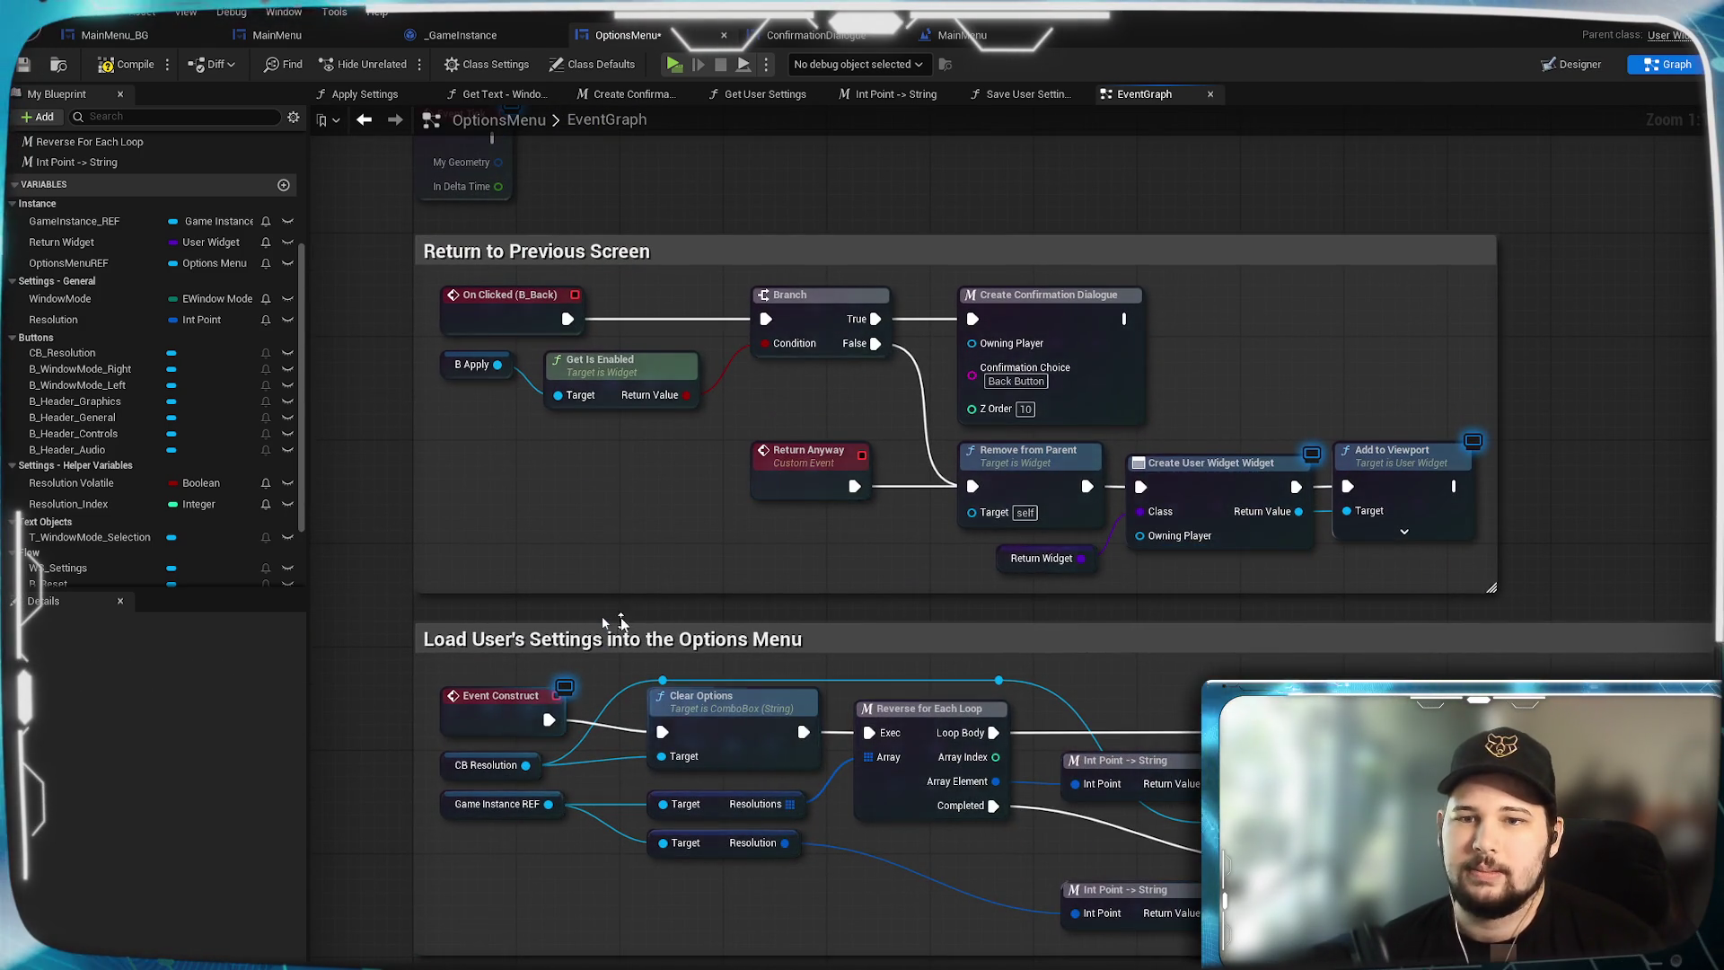
left_click_drag(620, 620, 619, 159)
left_click_drag(977, 732, 970, 300)
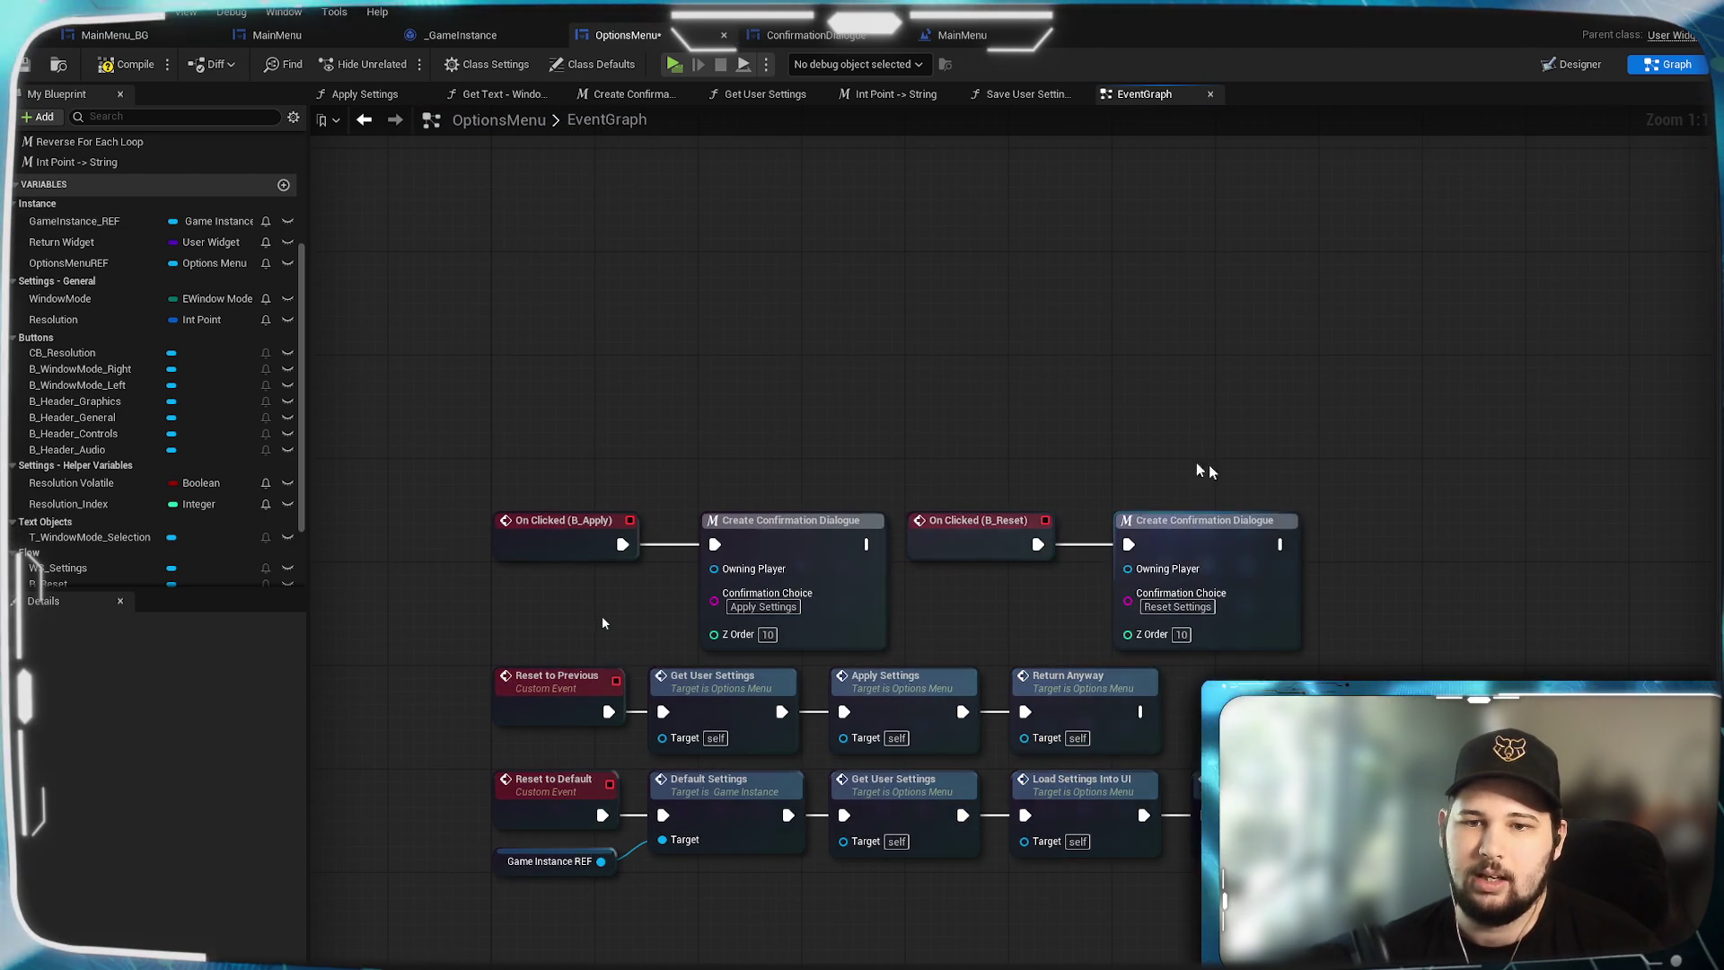
left_click_drag(1204, 471, 1158, 127)
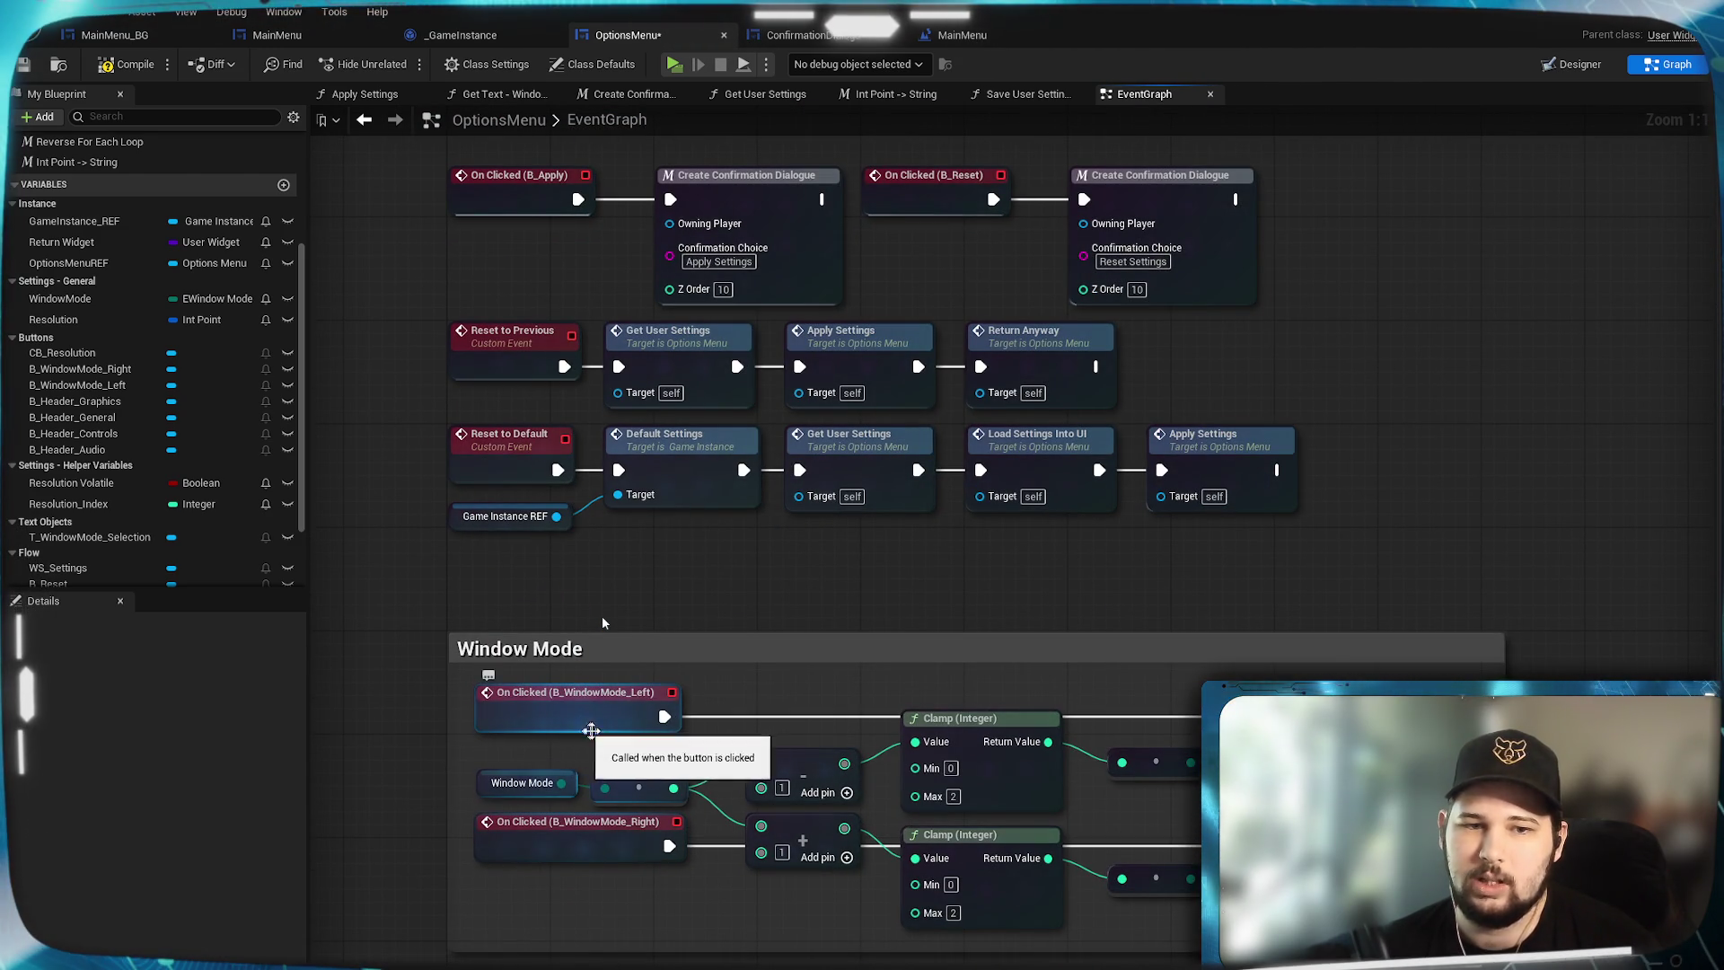
mouse_move(1101, 677)
left_mouse_down()
mouse_move(1028, 588)
mouse_move(970, 585)
mouse_move(1096, 594)
mouse_move(886, 561)
left_mouse_up()
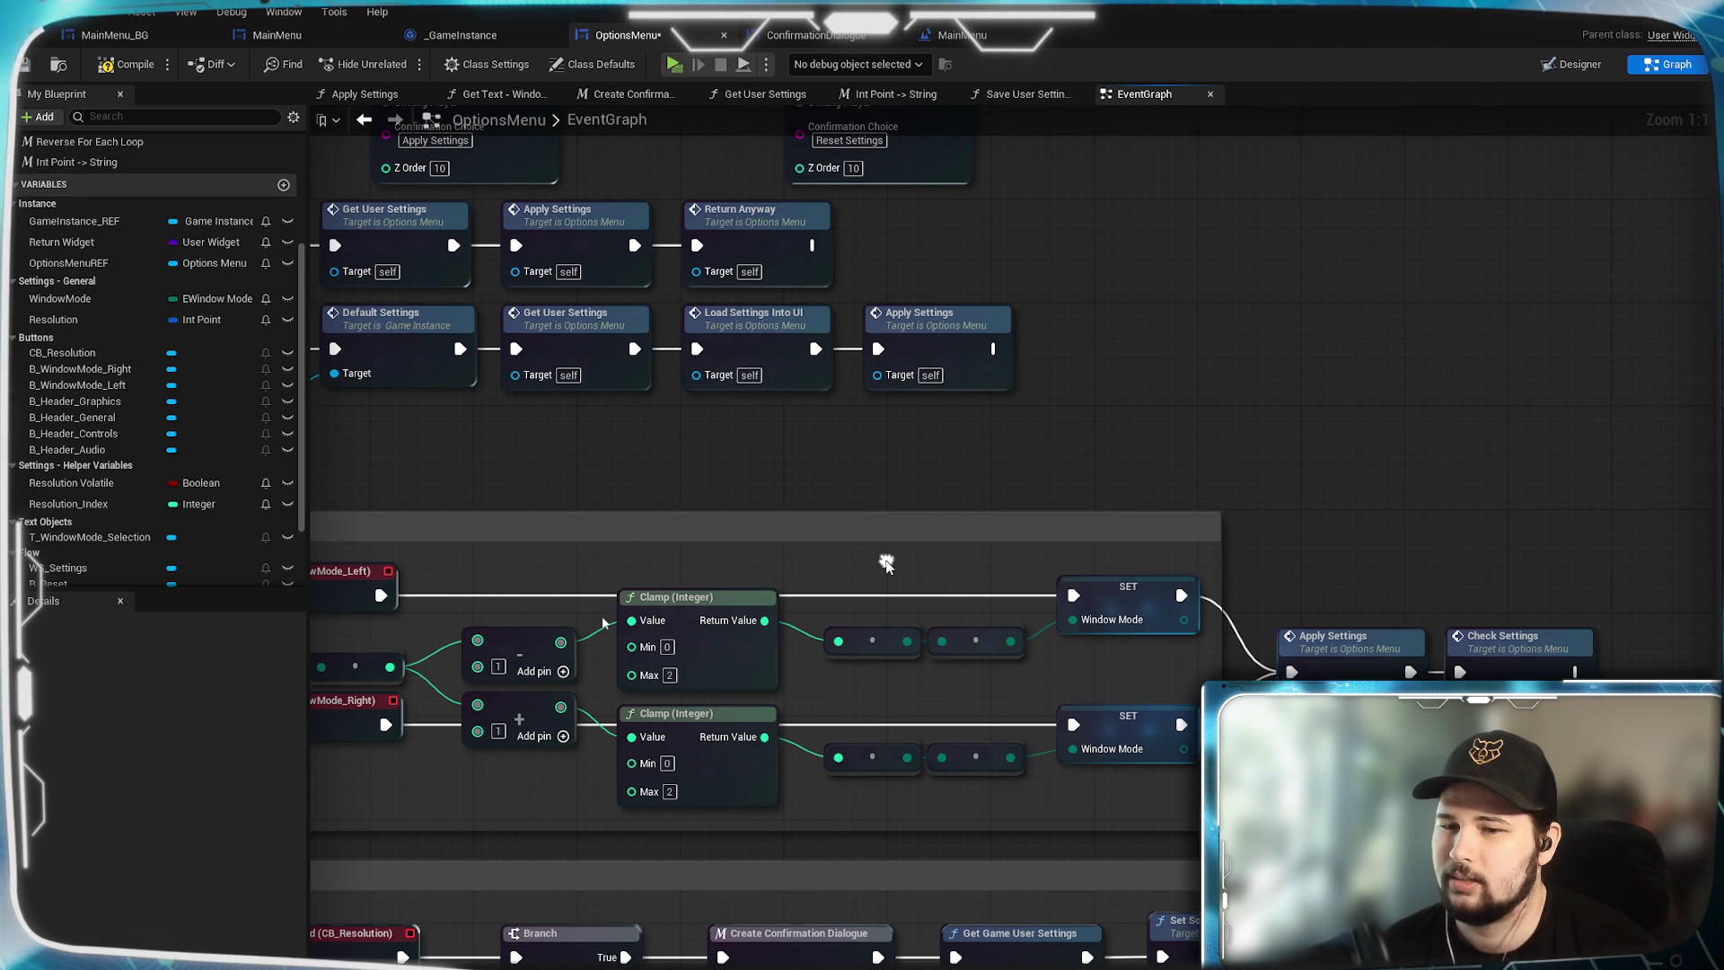
mouse_move(989, 289)
left_mouse_down()
mouse_move(1139, 587)
mouse_move(1228, 632)
left_mouse_up()
mouse_move(1136, 485)
left_mouse_down()
mouse_move(1152, 701)
mouse_move(1139, 695)
left_mouse_up()
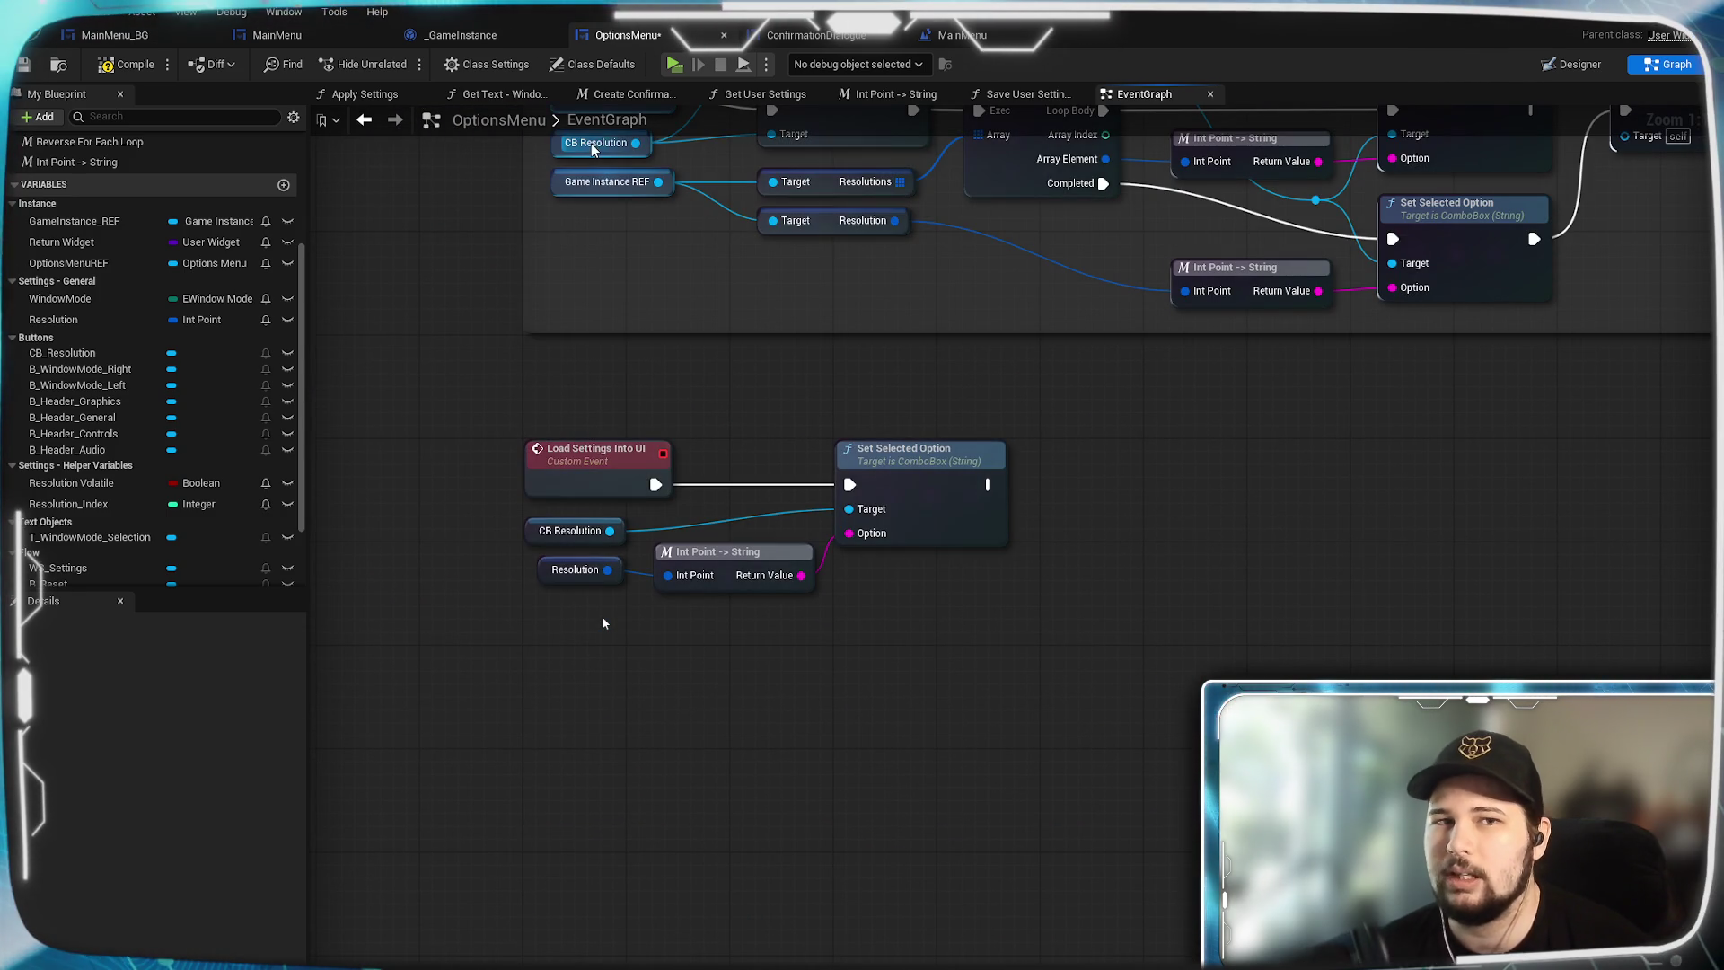
left_click(497, 100)
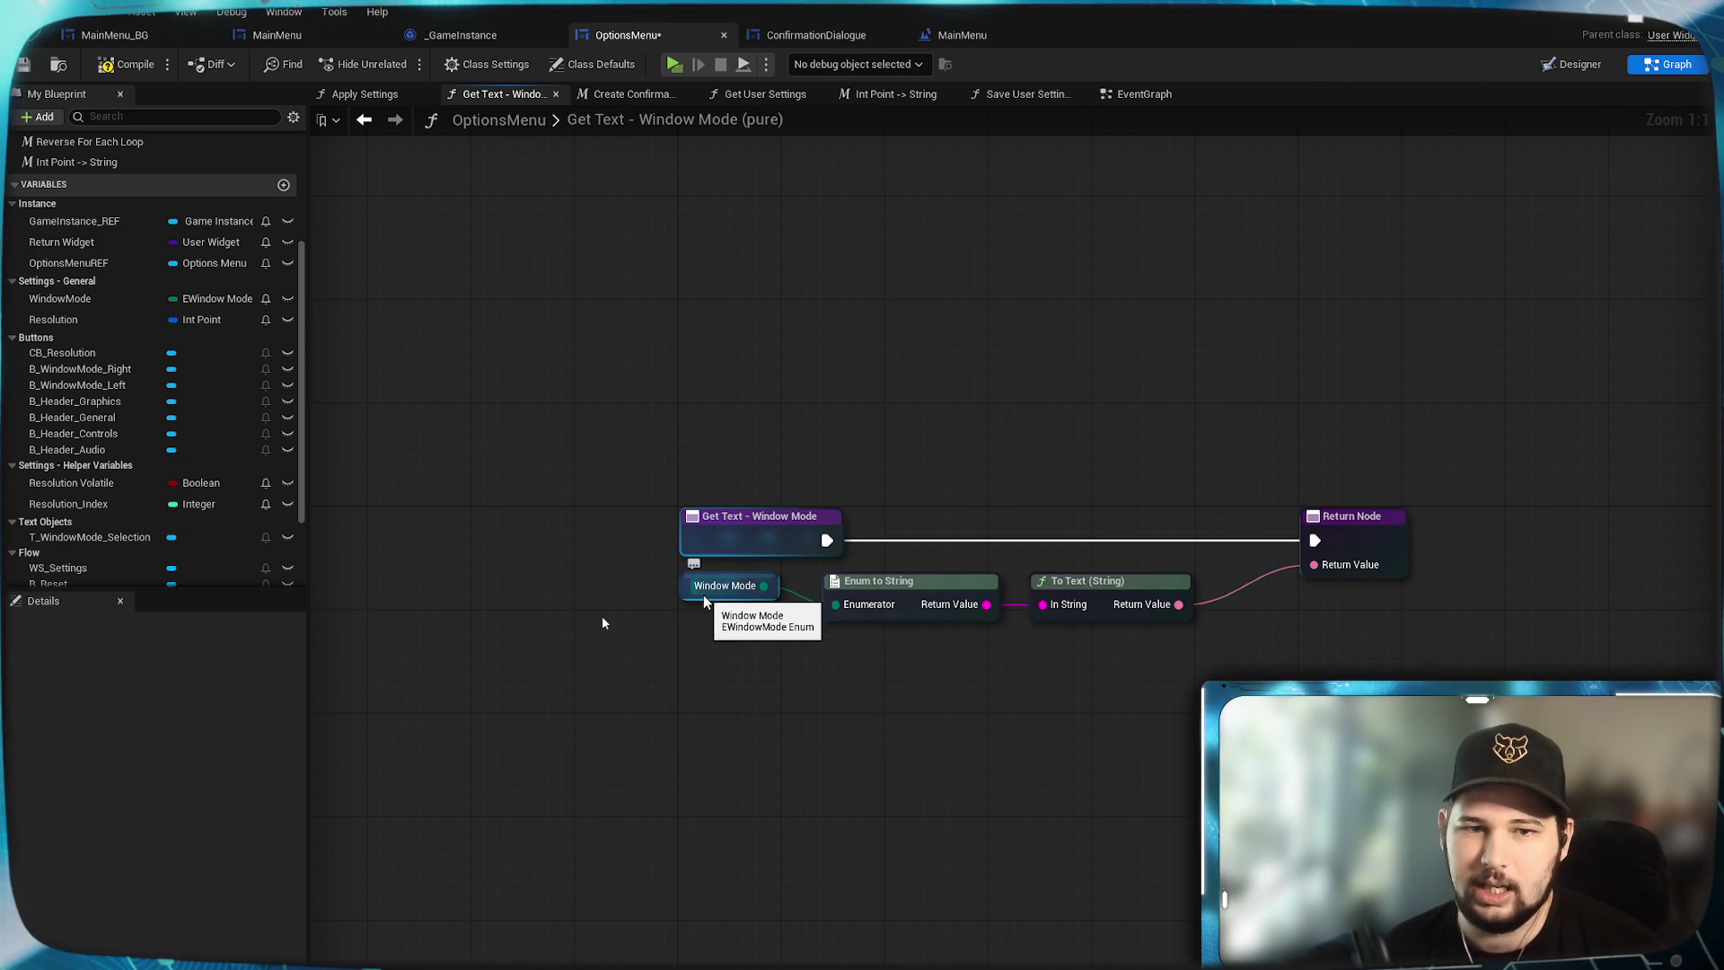
left_click(1136, 95)
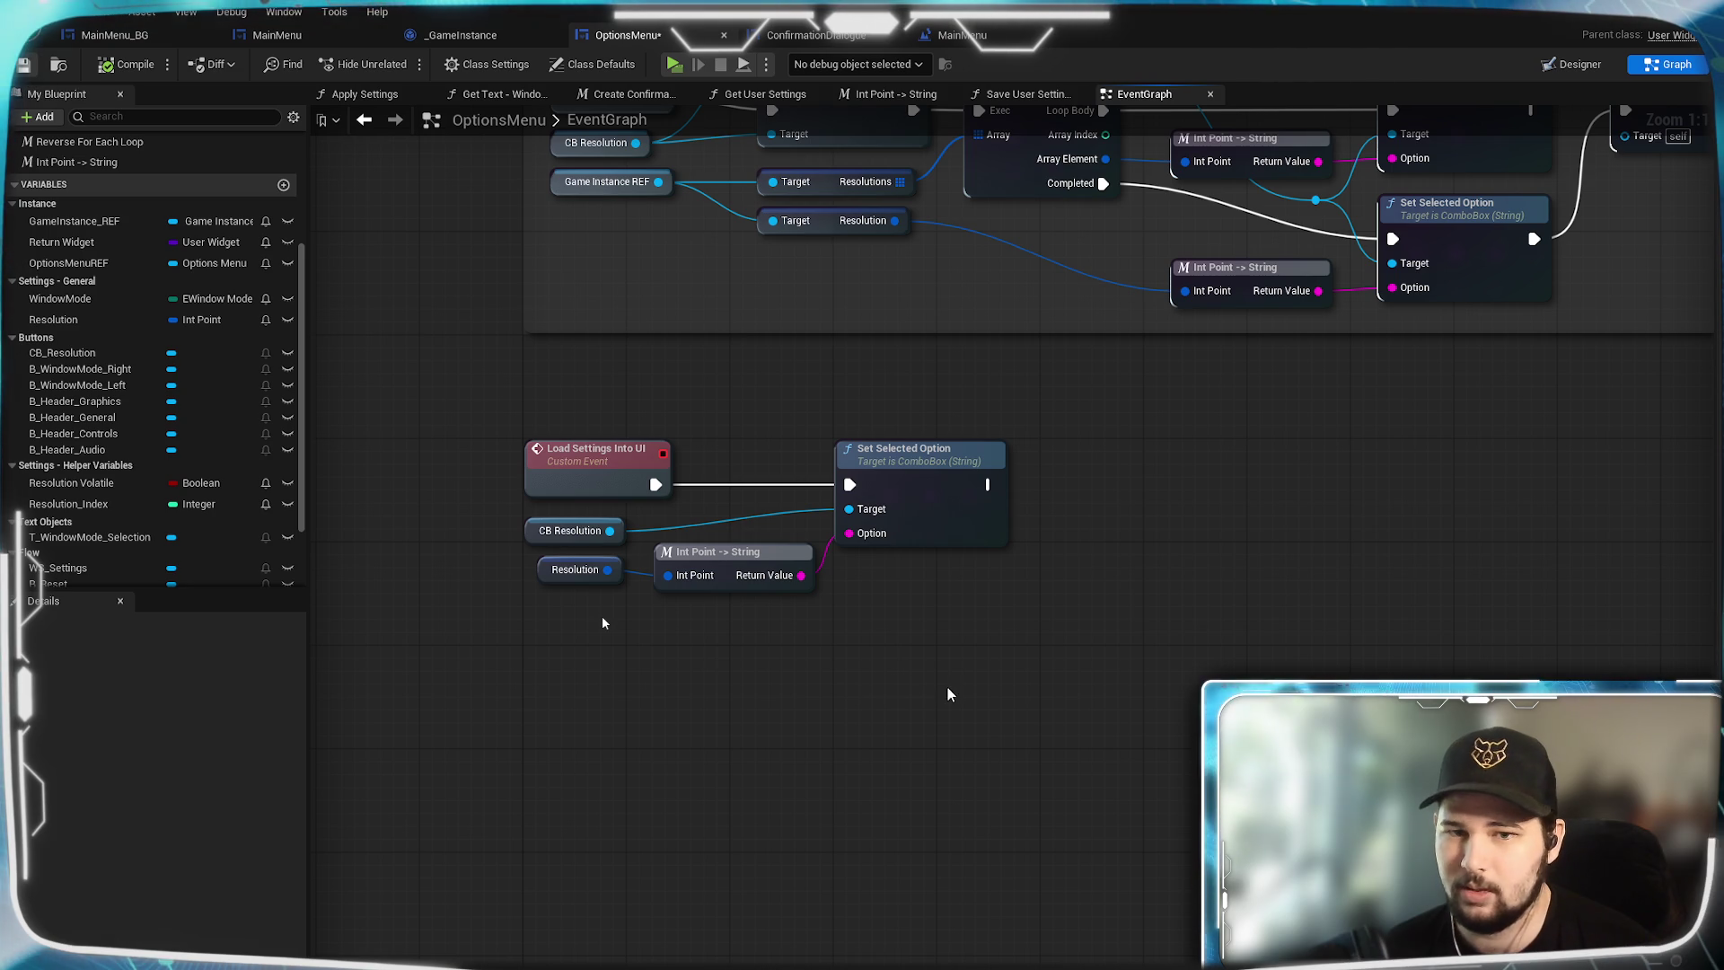
left_click_drag(812, 682, 800, 798)
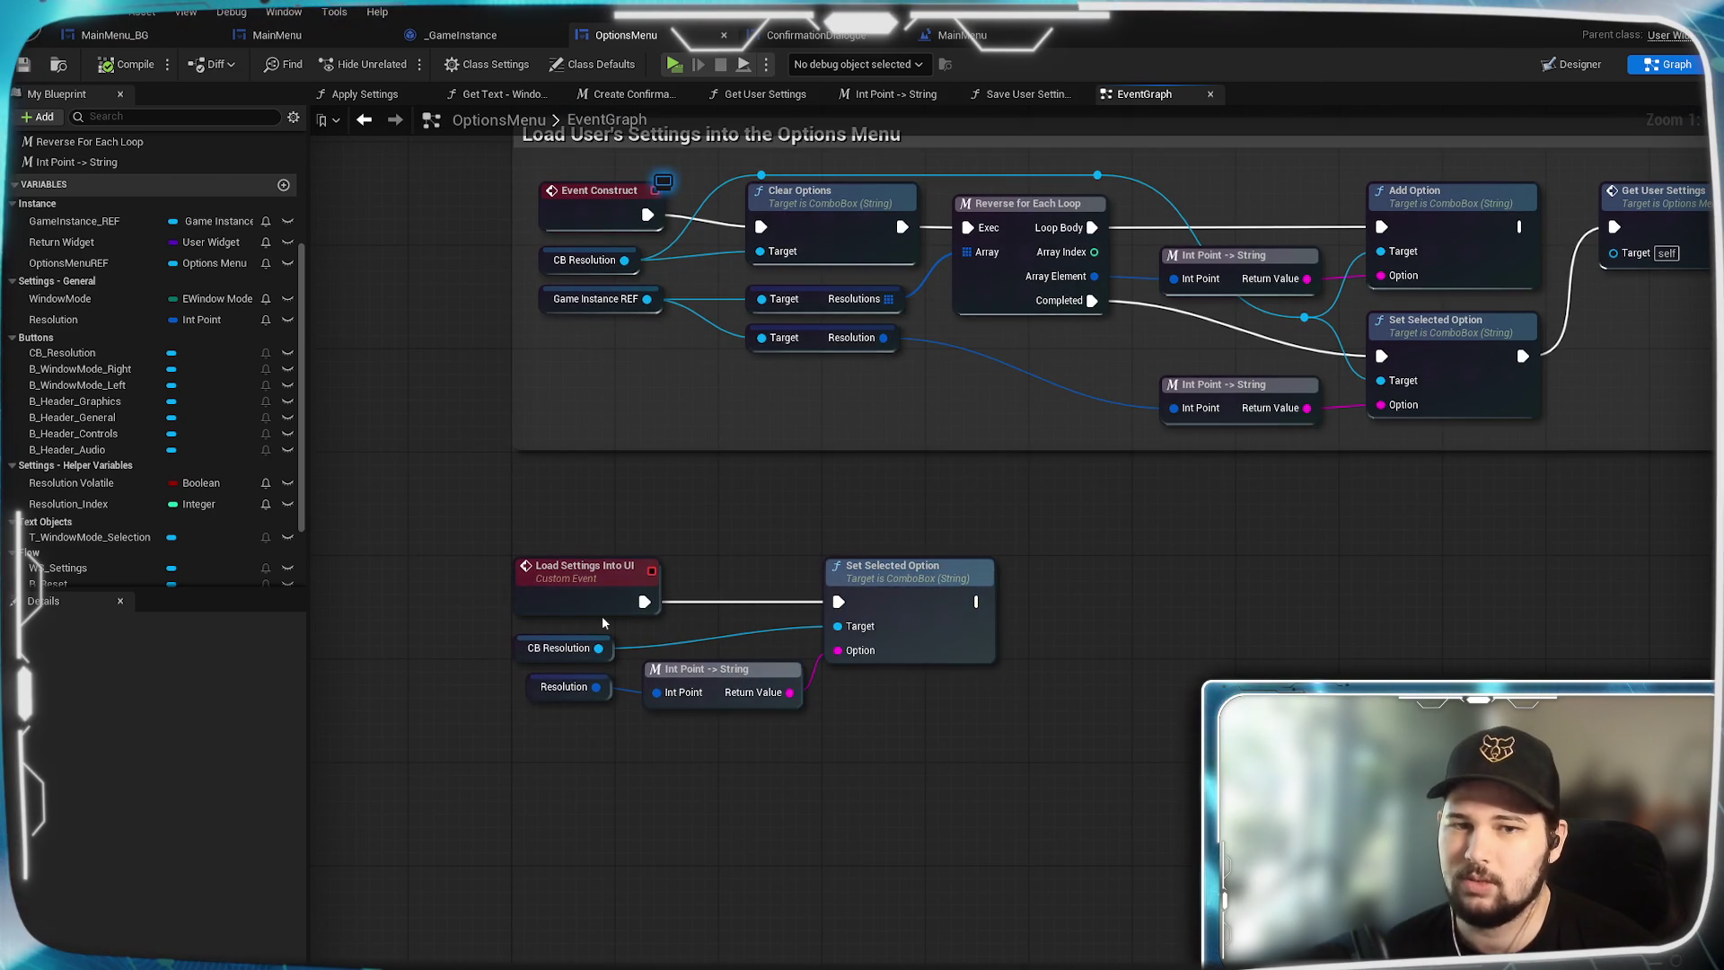
scroll(1086, 785, "down", 3)
scroll(1047, 797, "up", 1)
mouse_move(1047, 797)
left_mouse_down()
mouse_move(1454, 629)
mouse_move(1697, 638)
left_mouse_up()
left_click_drag(1086, 851, 1345, 850)
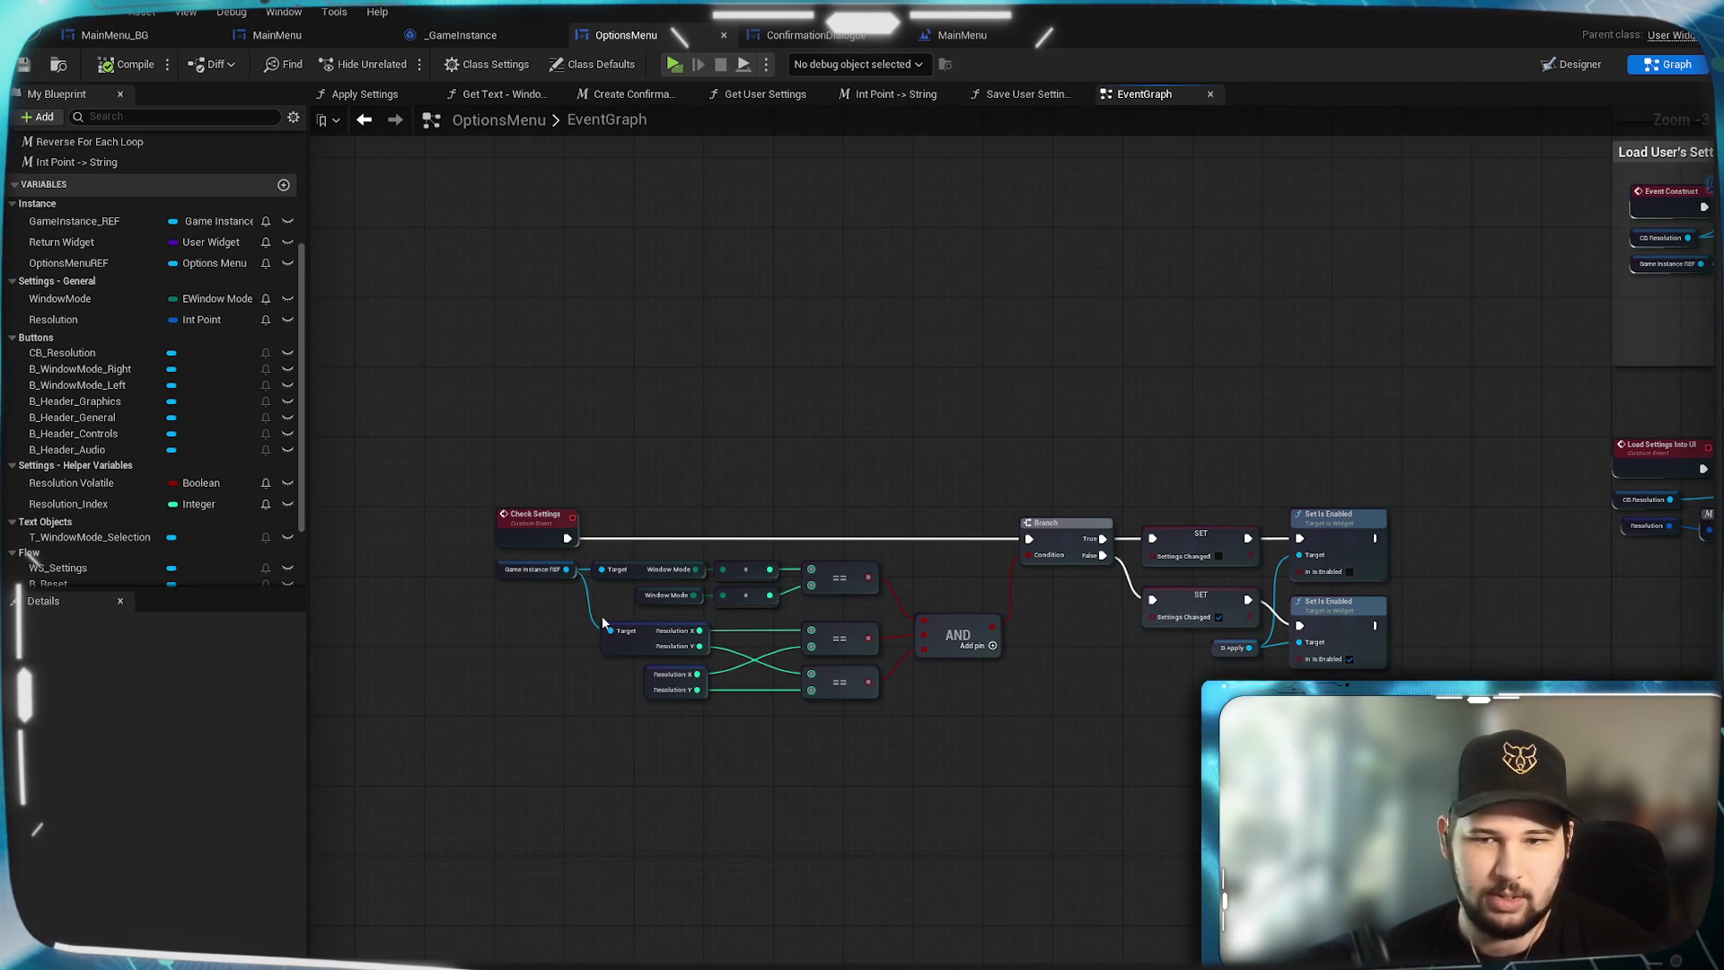
left_click_drag(1688, 683, 1049, 684)
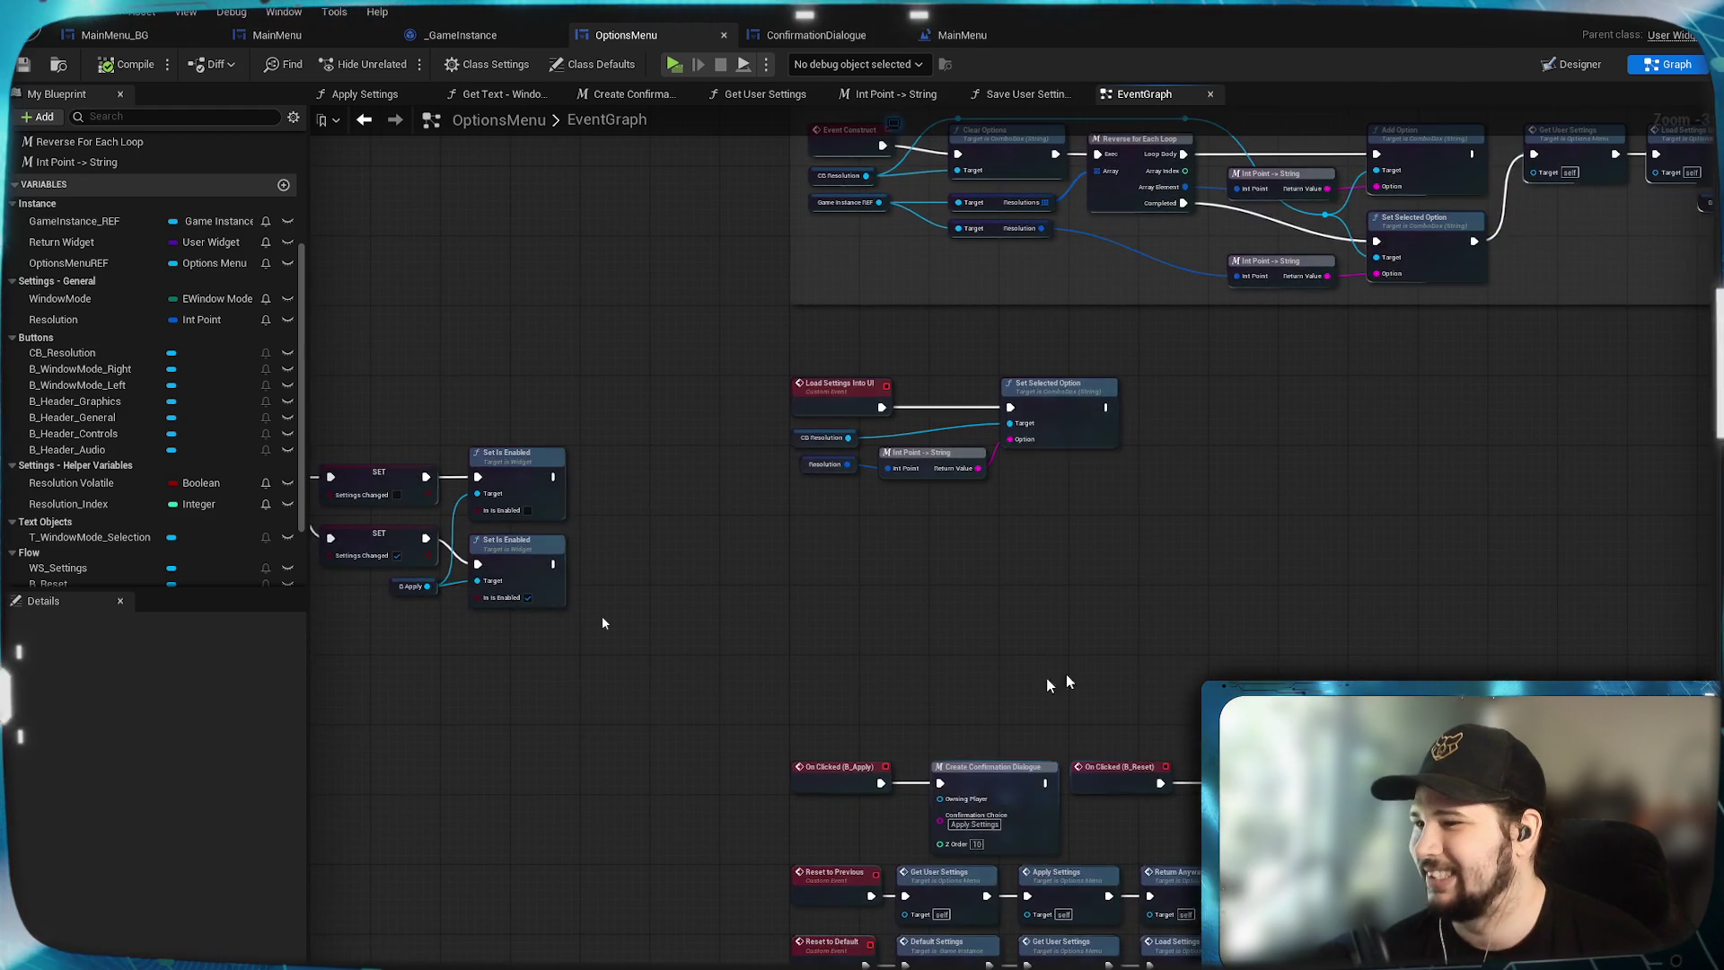
scroll(1107, 530, "down", 1)
scroll(1107, 530, "down", 1)
mouse_move(1264, 618)
left_mouse_down()
mouse_move(1282, 327)
mouse_move(1300, 508)
left_mouse_up()
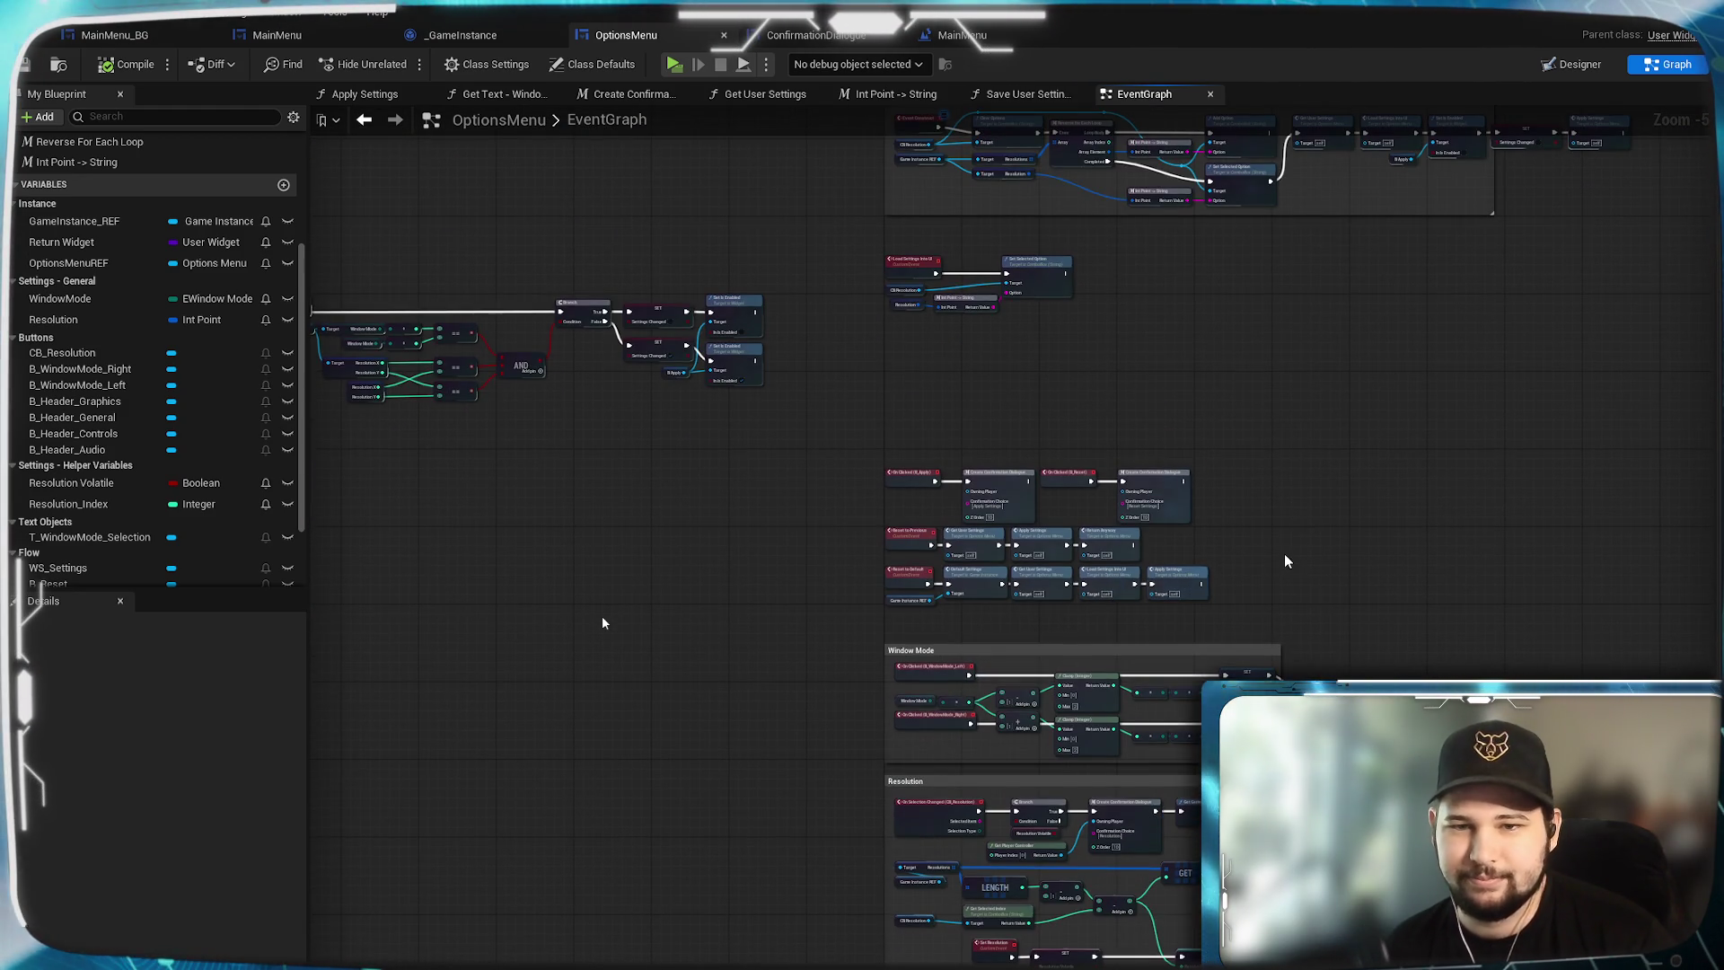
scroll(1284, 555, "up", 4)
Wrap the Apply and Reset button nodes in a comment titled 'Flow Buttons'.
left_click_drag(1461, 774, 528, 285)
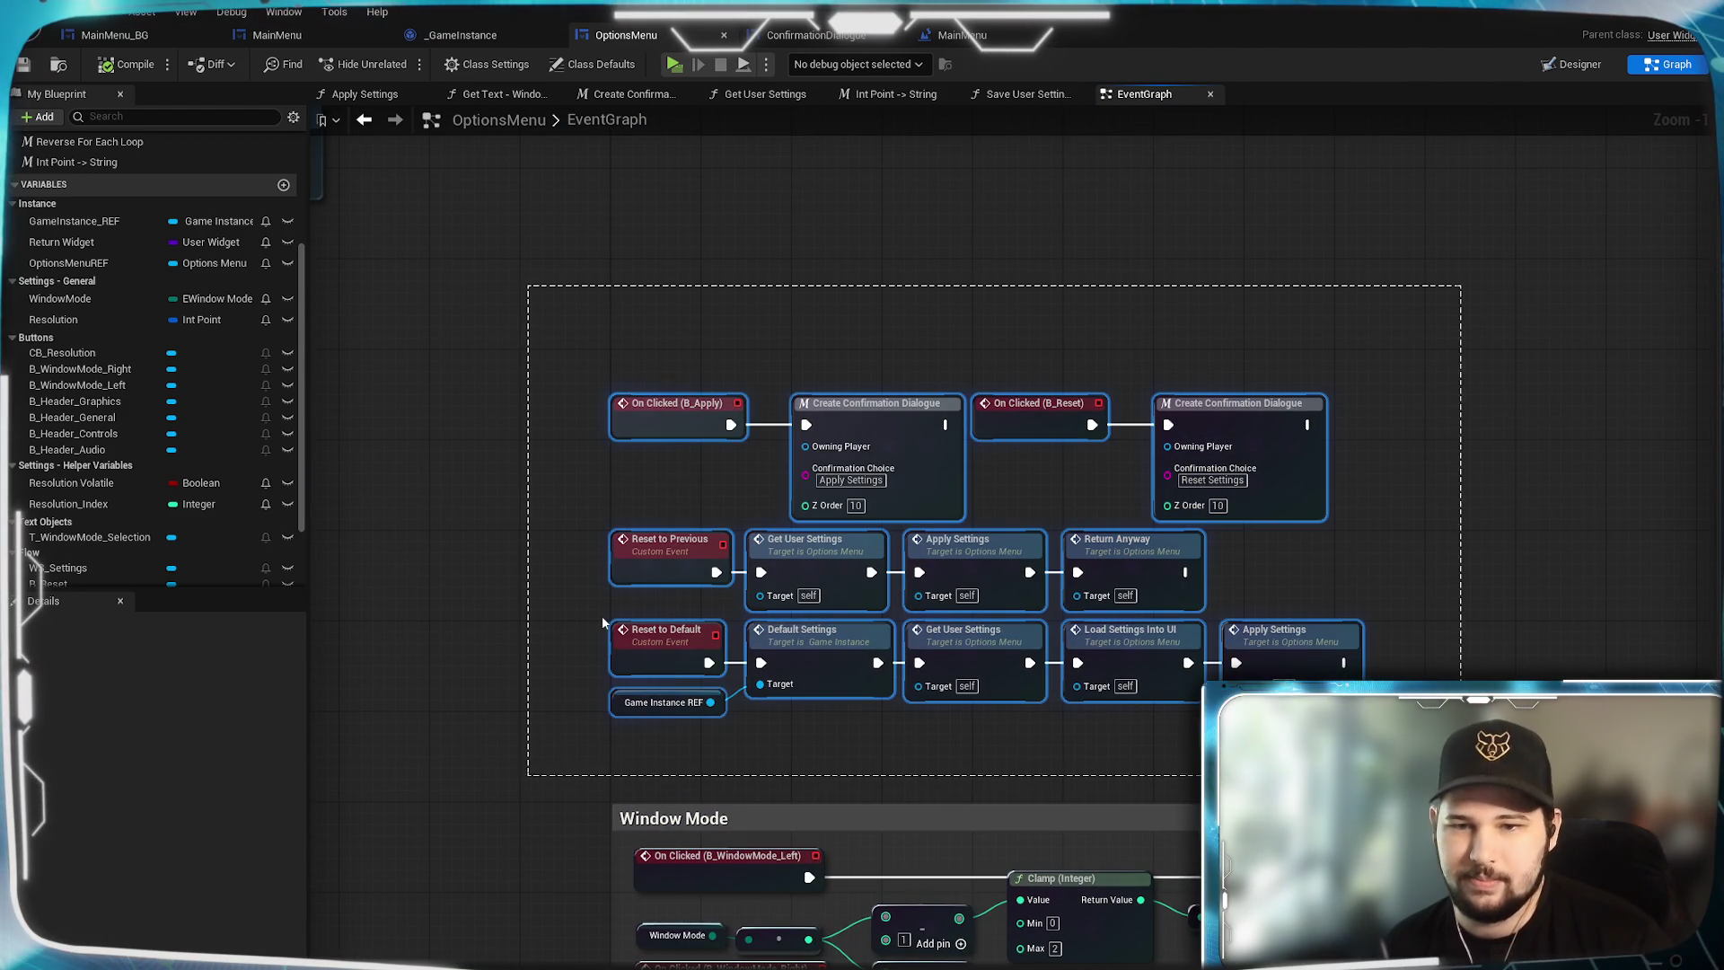
right_click(664, 571)
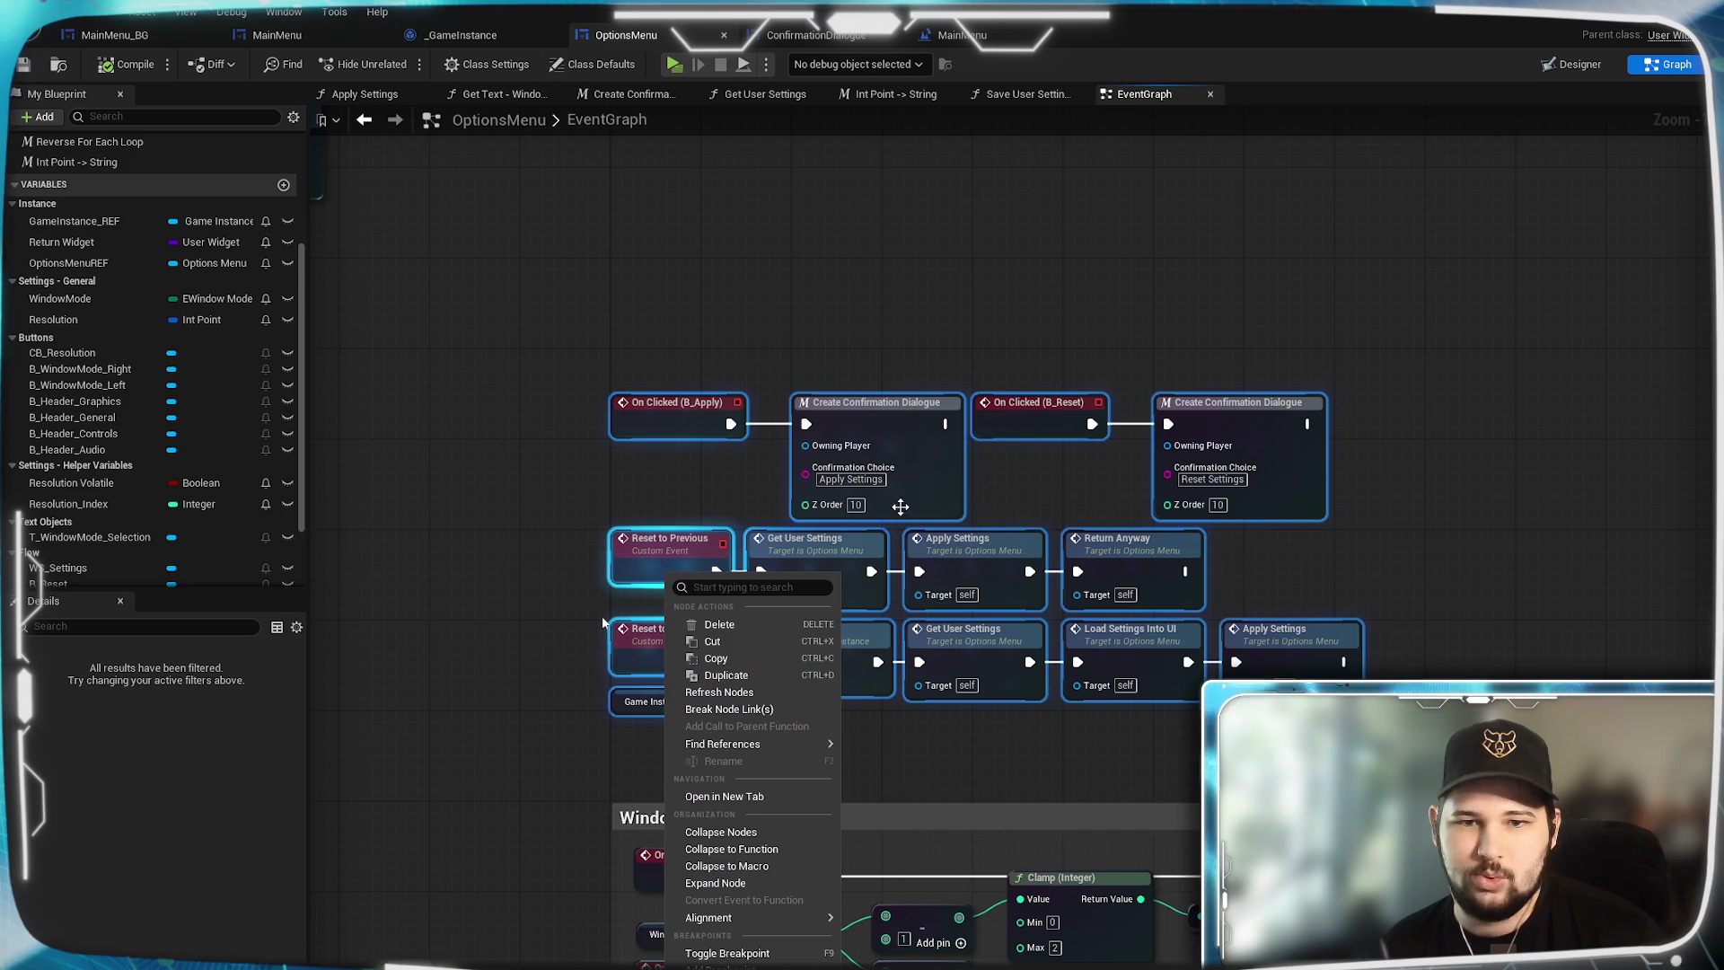
mouse_move(723, 743)
key("Escape")
type("c")
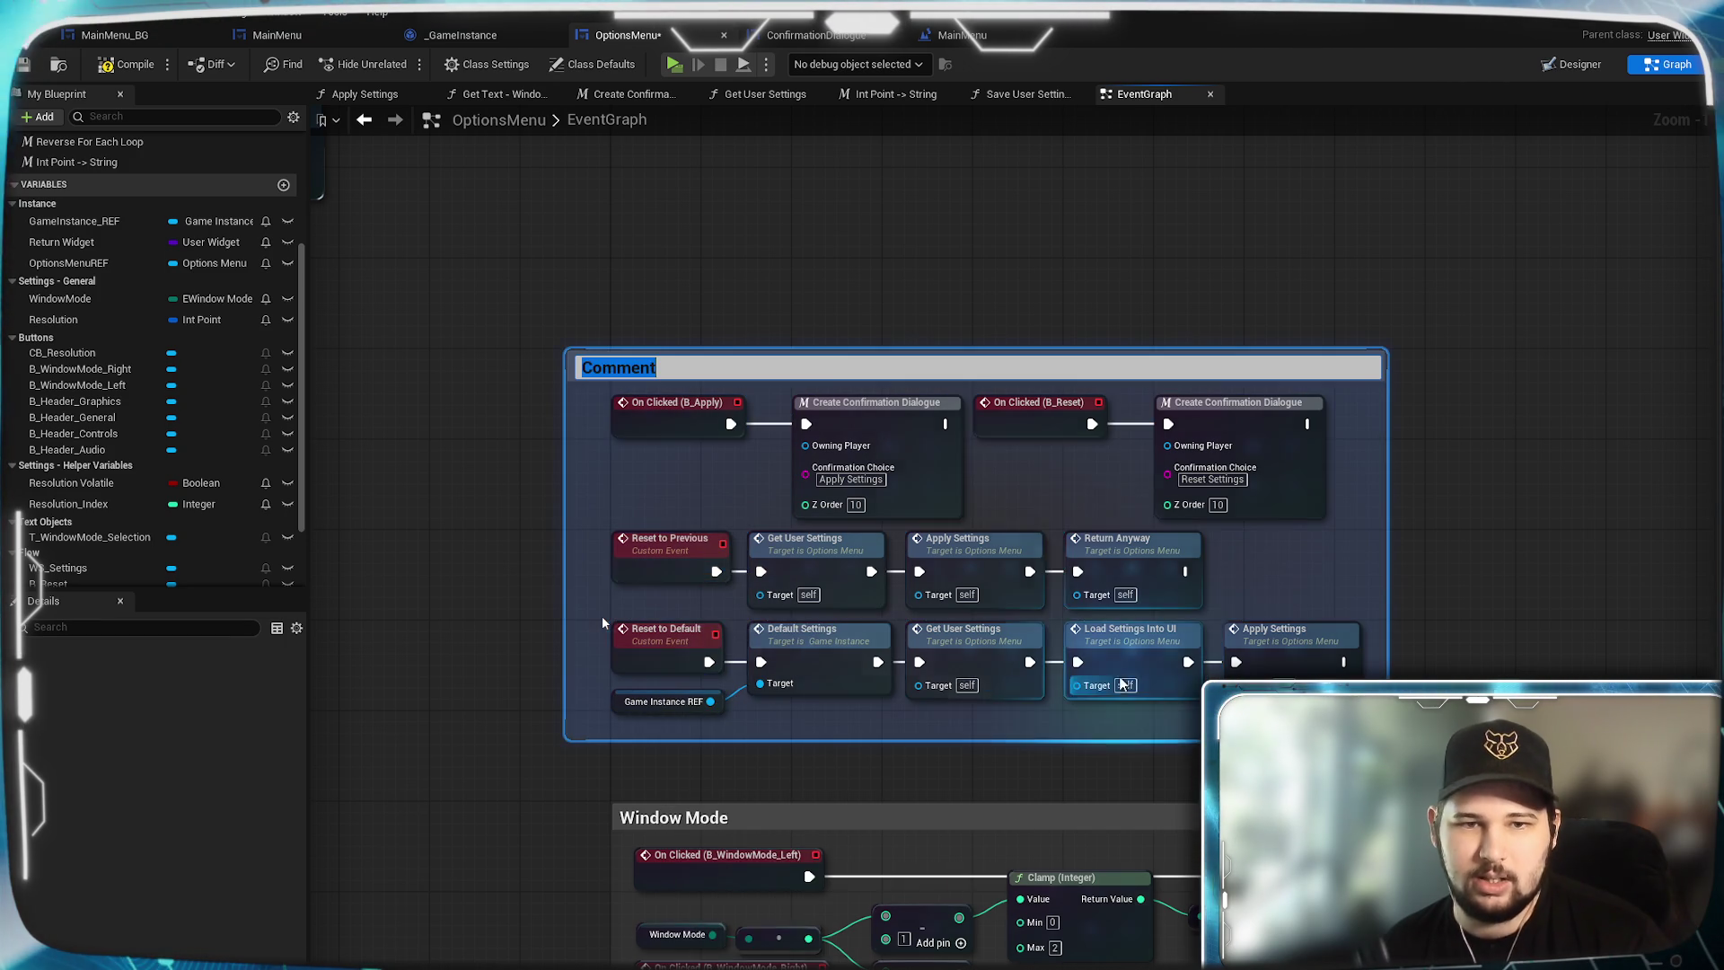
type("Flow Button")
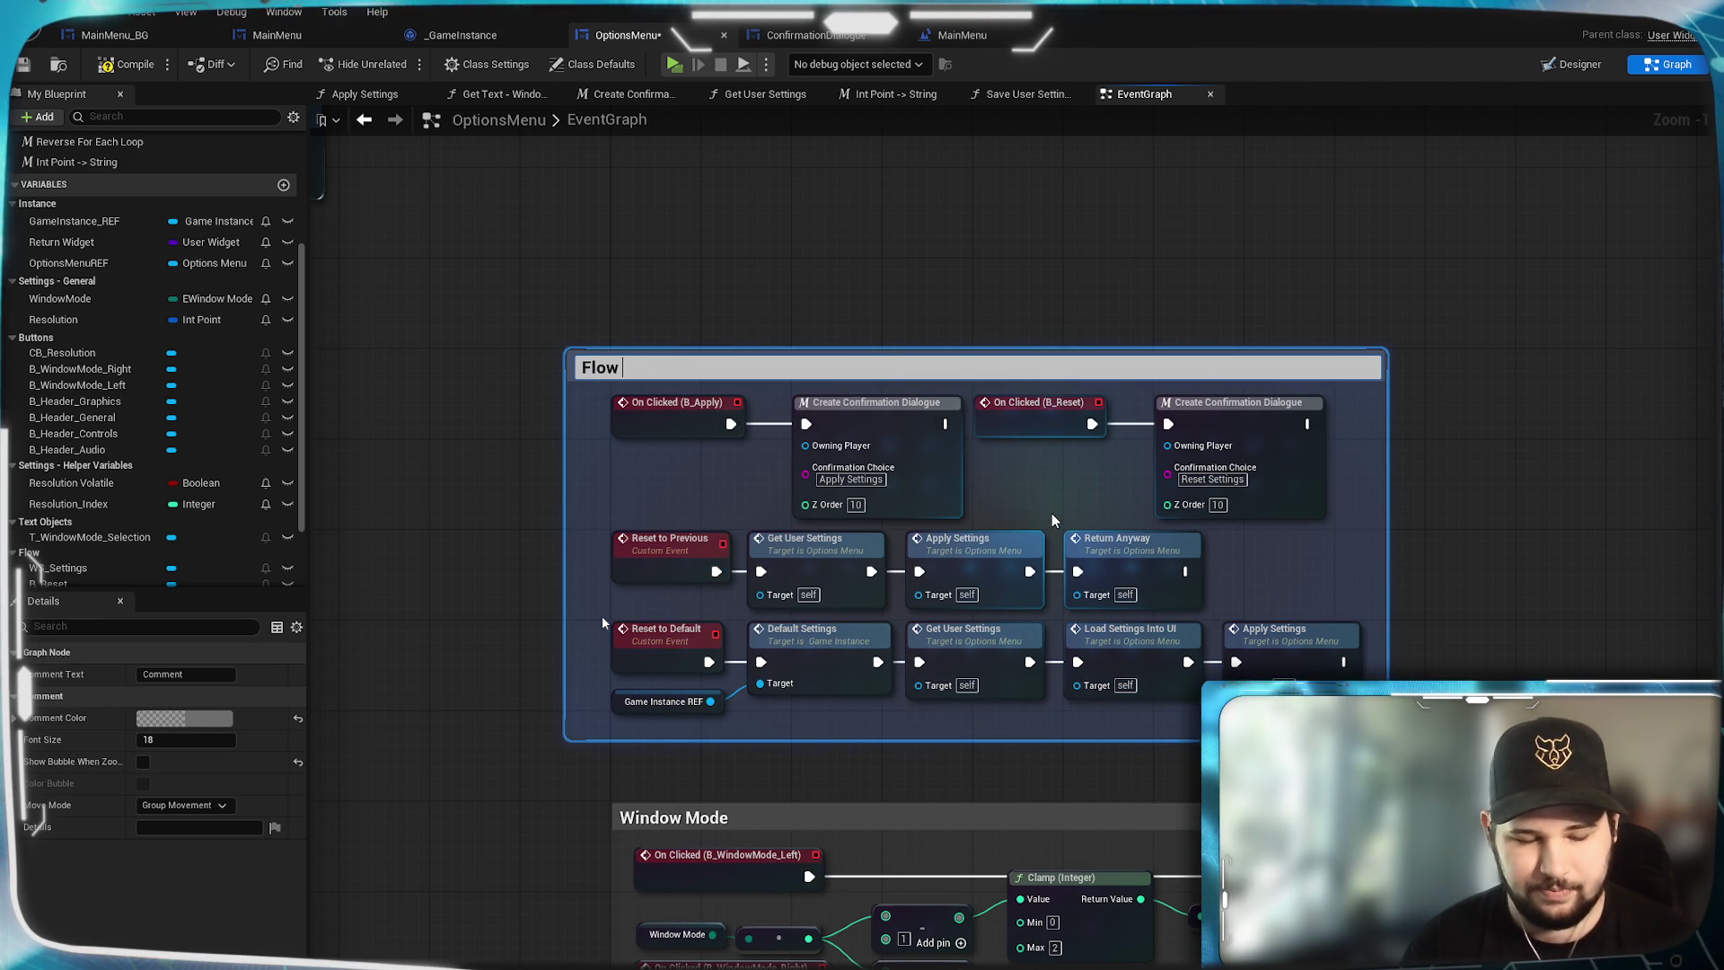
key("Return")
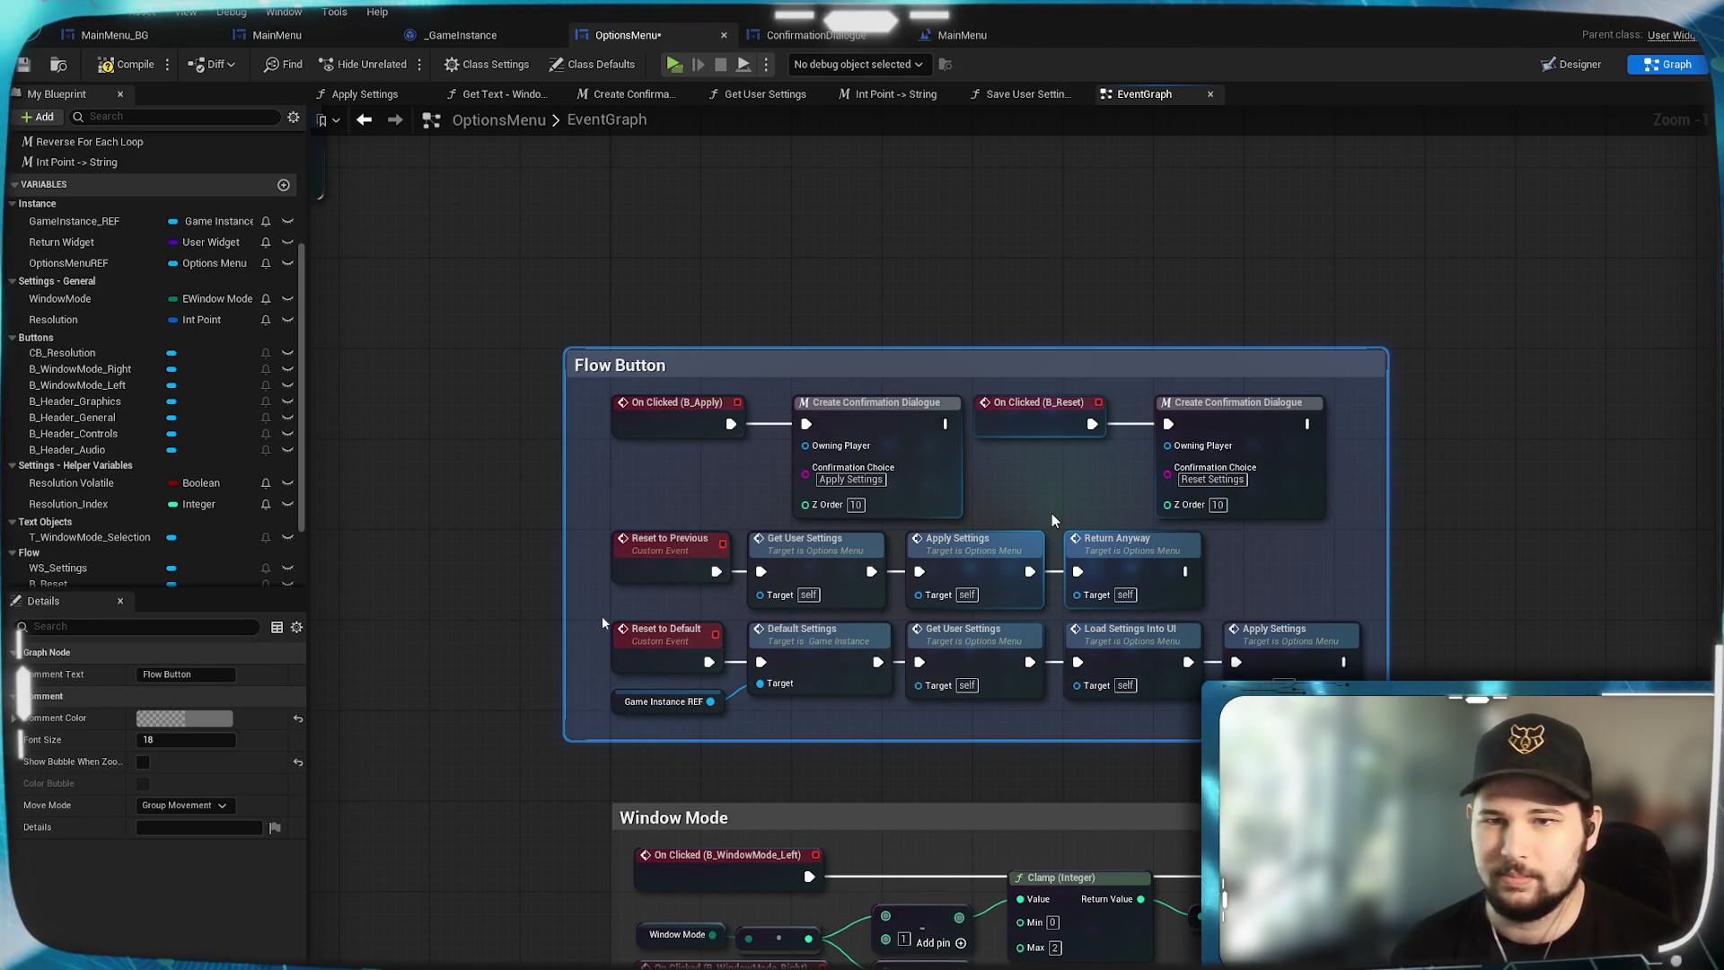
double_click(889, 366)
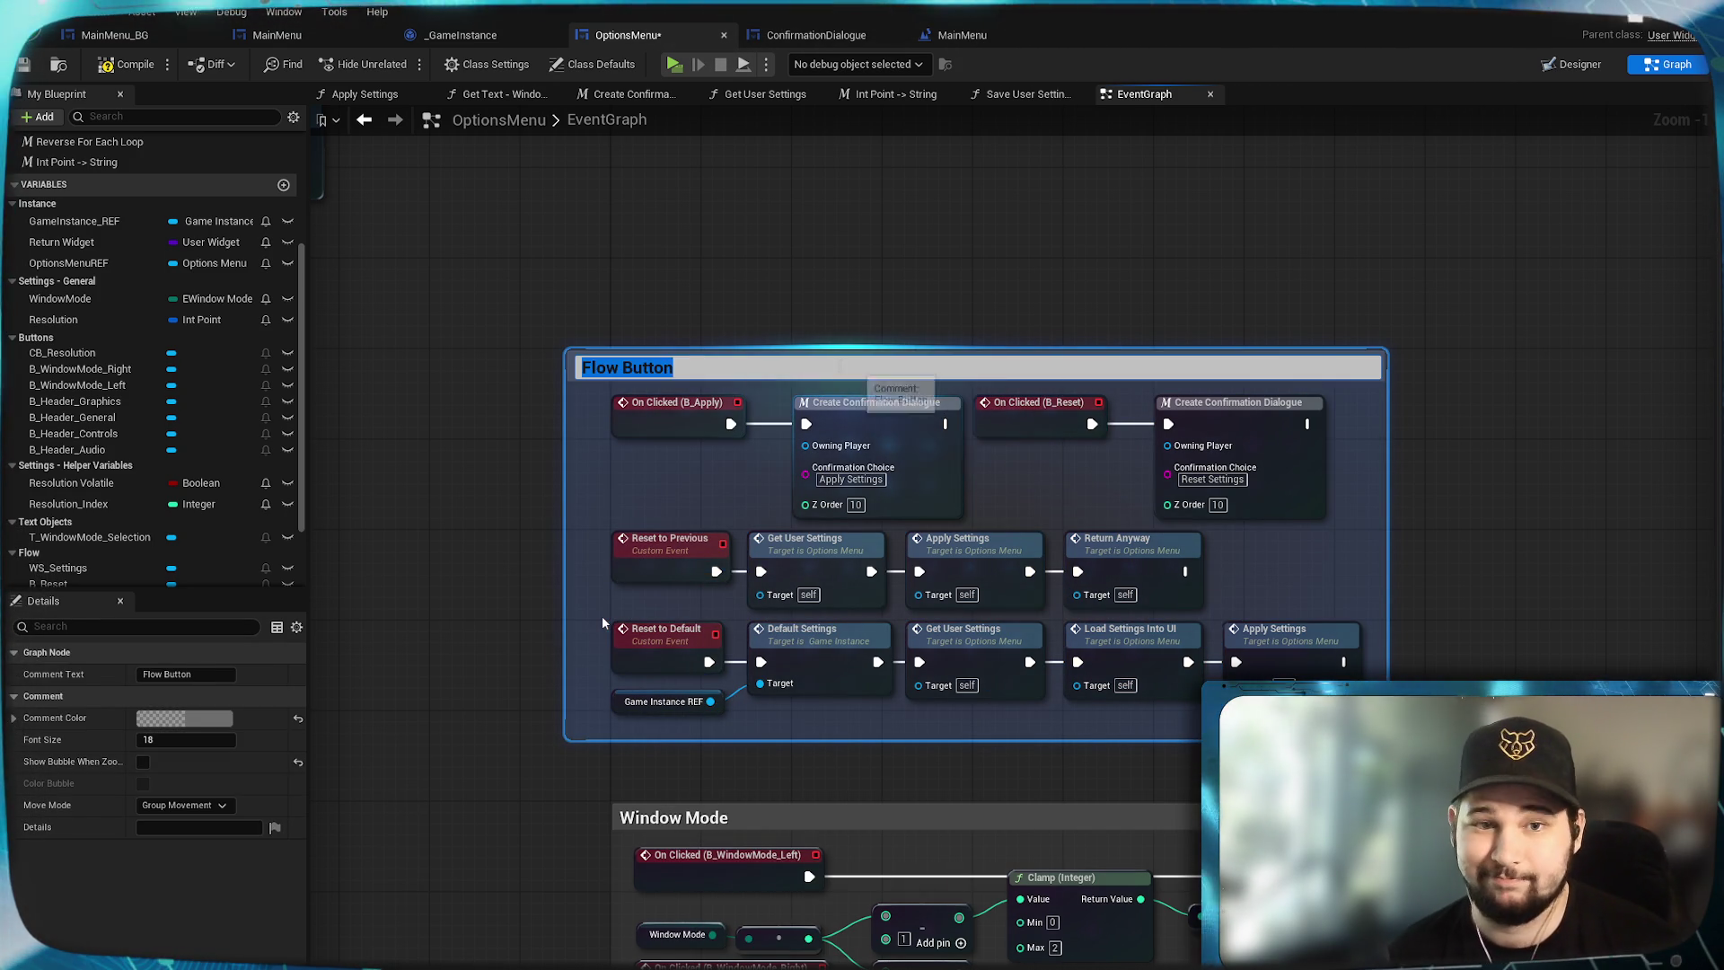
left_click(848, 282)
mouse_move(763, 377)
left_mouse_down()
mouse_move(563, 430)
mouse_move(595, 430)
left_mouse_up()
left_click(877, 294)
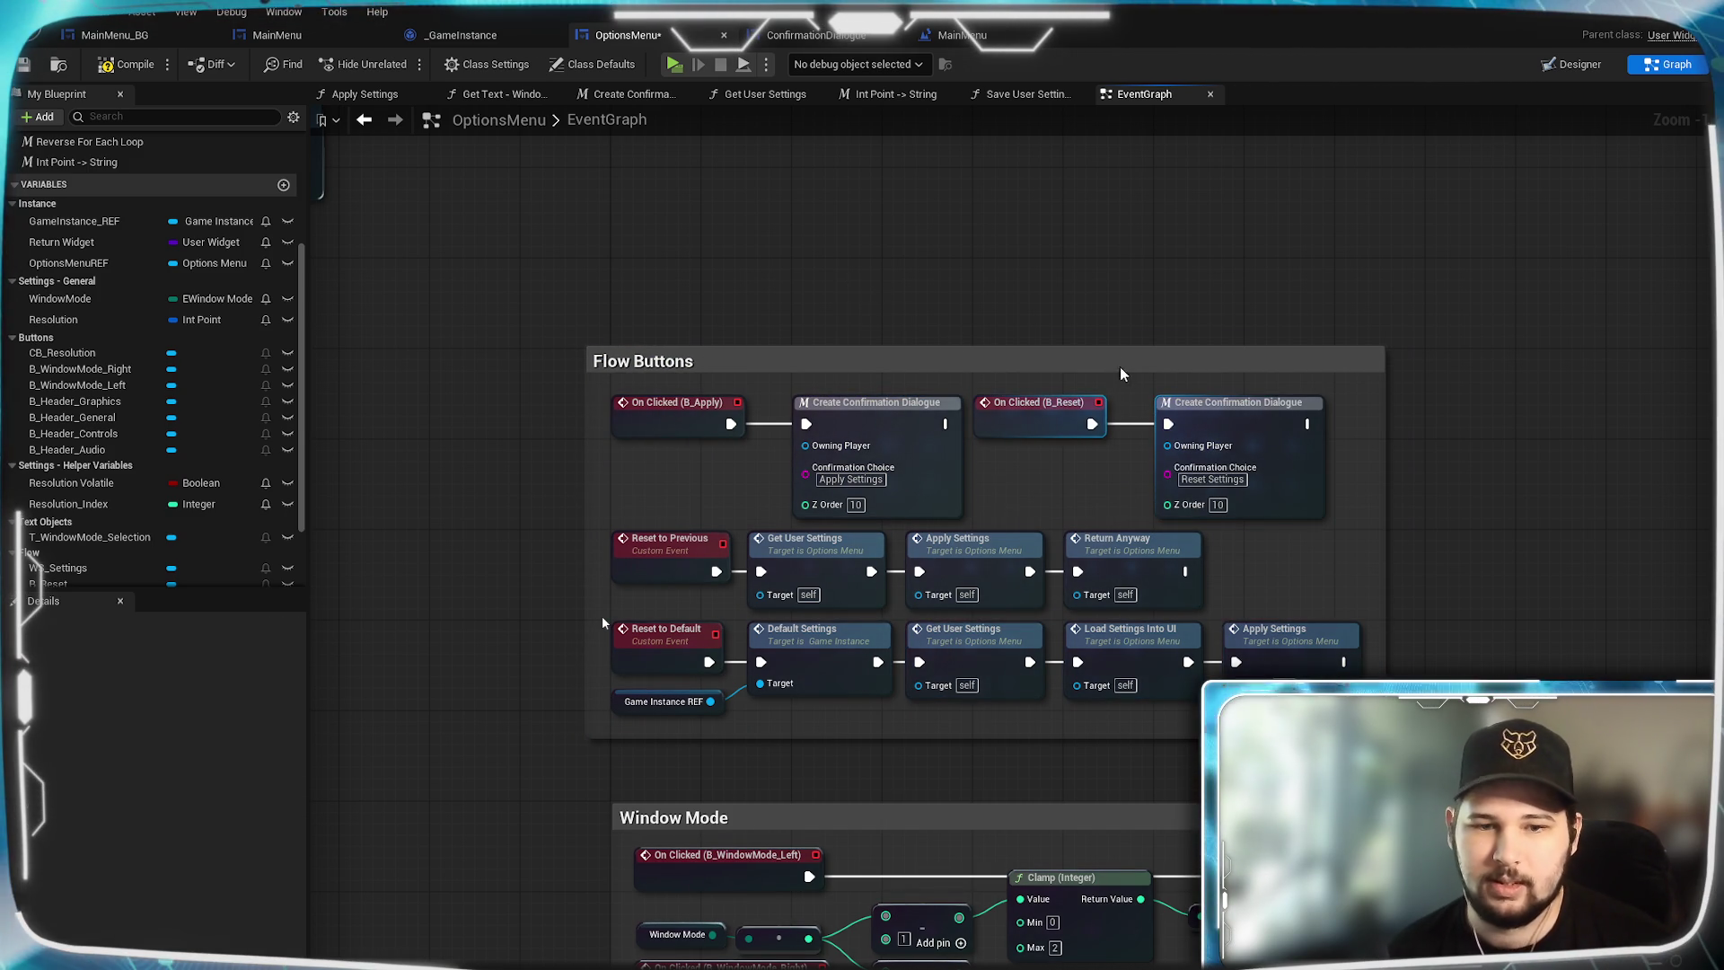
left_click(1145, 374)
left_click(1039, 404)
scroll(1034, 404, "down", 3)
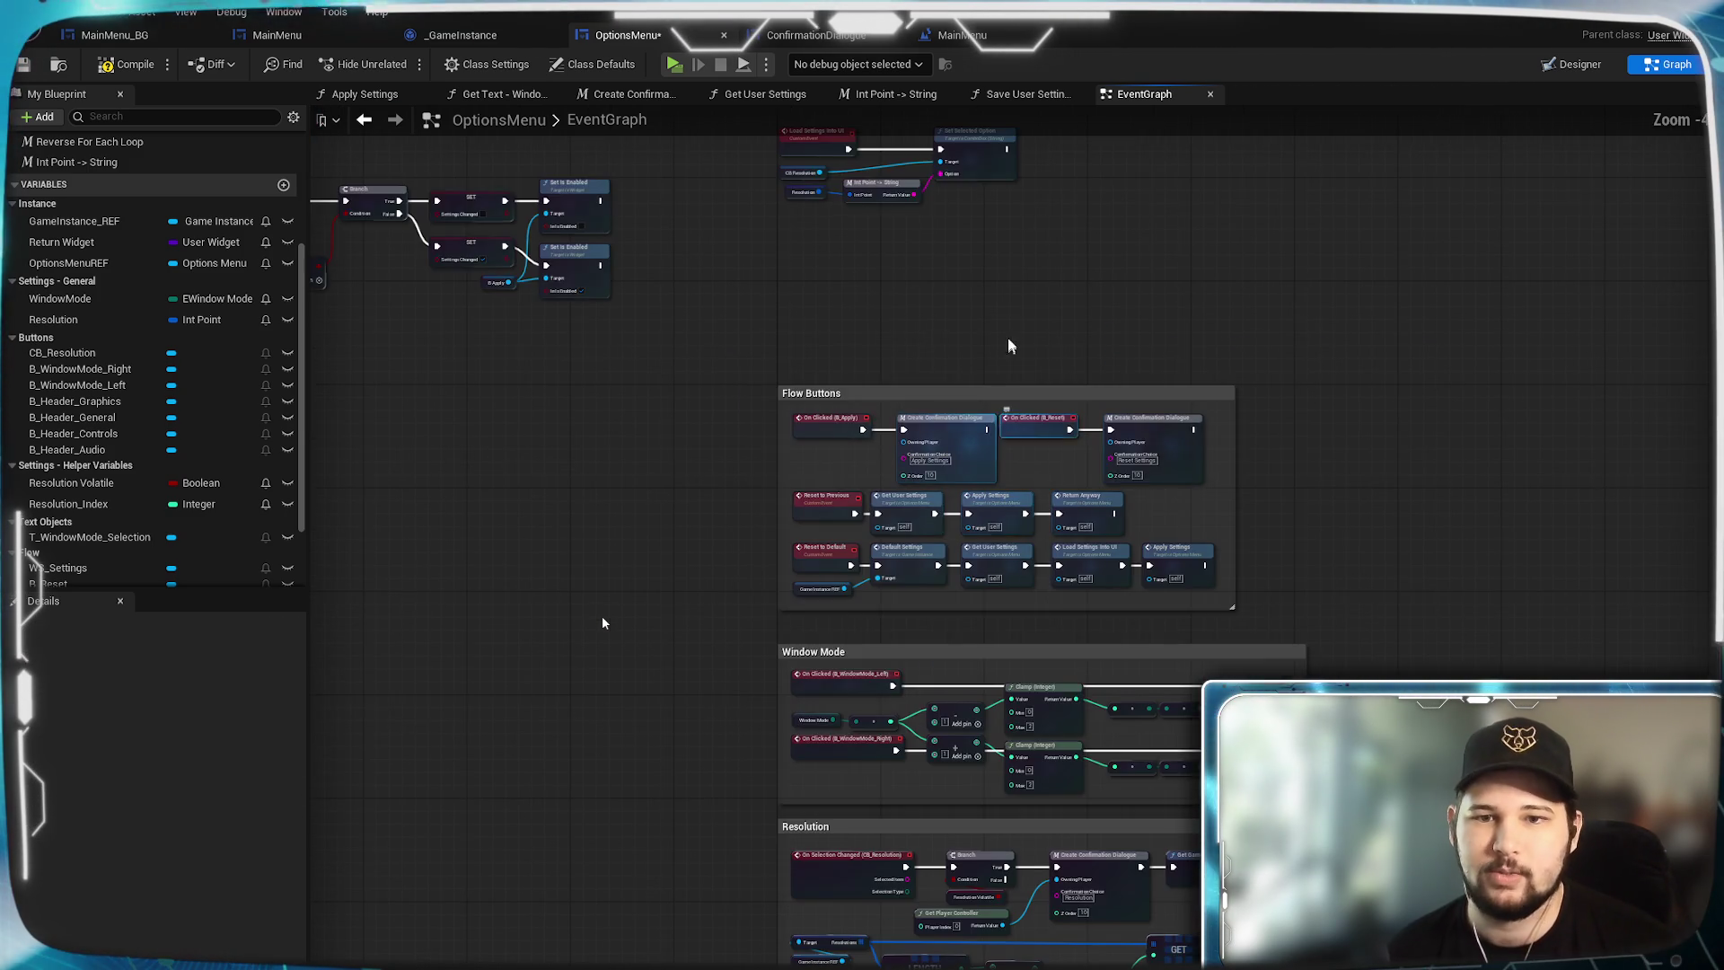
scroll(1010, 346, "up", 3)
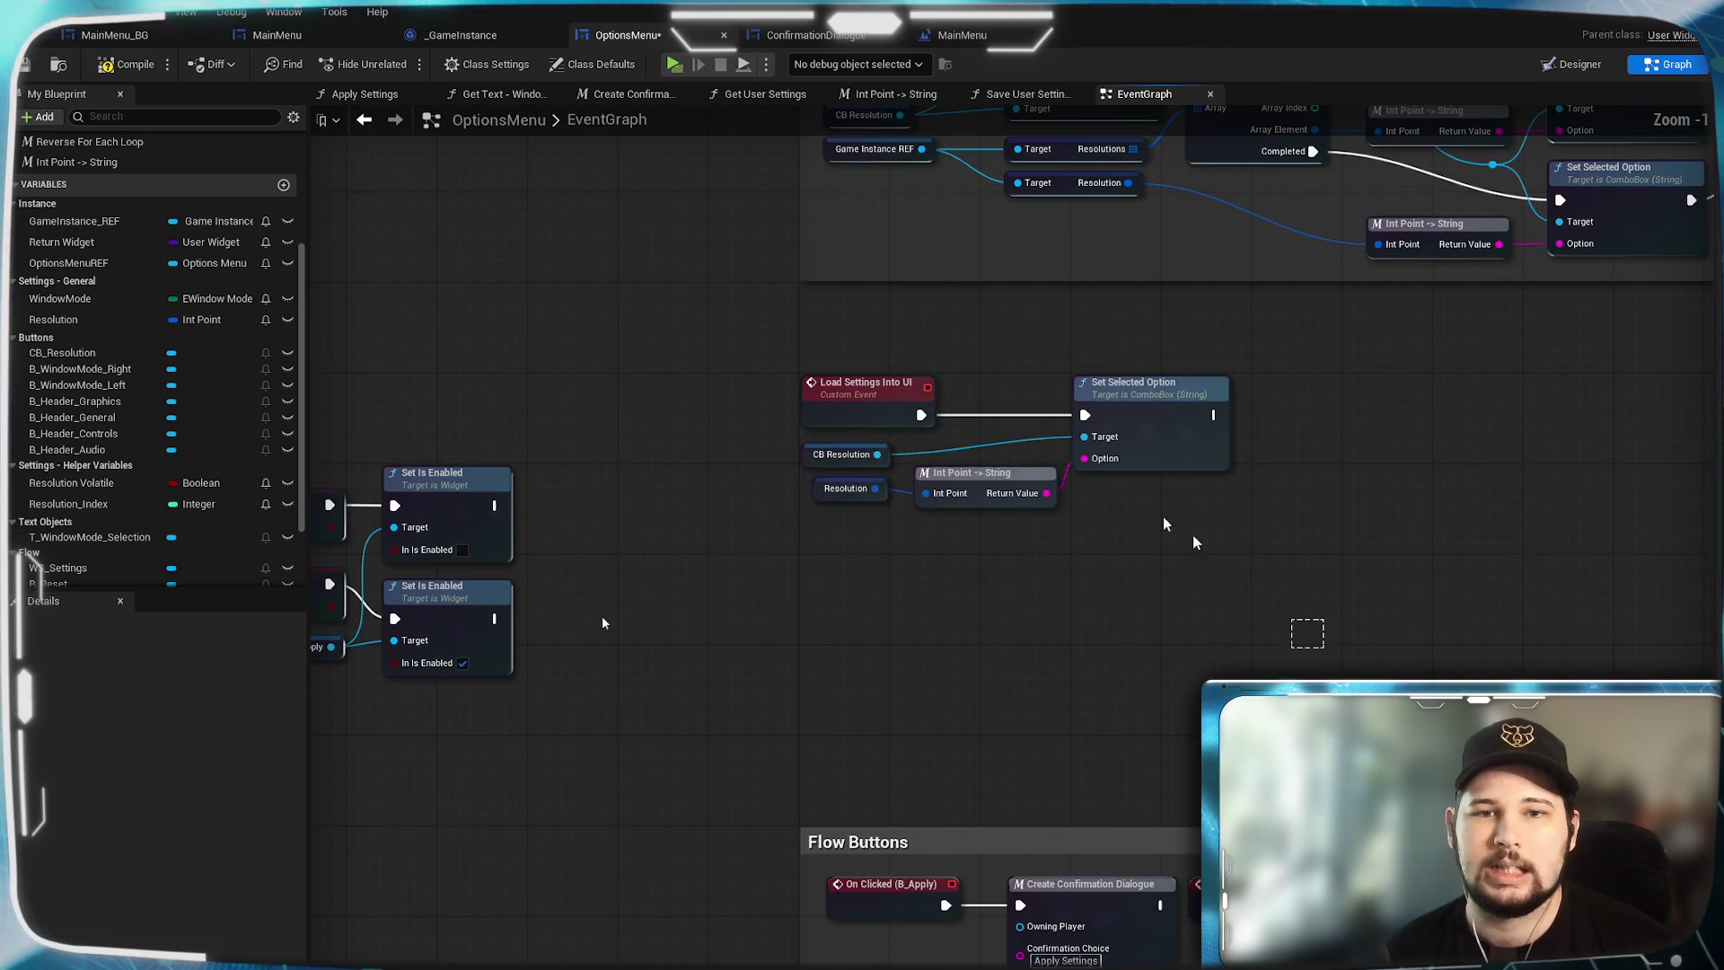
Box the Load Settings Into UI nodes in a comment titled 'Load Setting into UI'.
left_click_drag(1308, 633, 790, 368)
right_click(1188, 428)
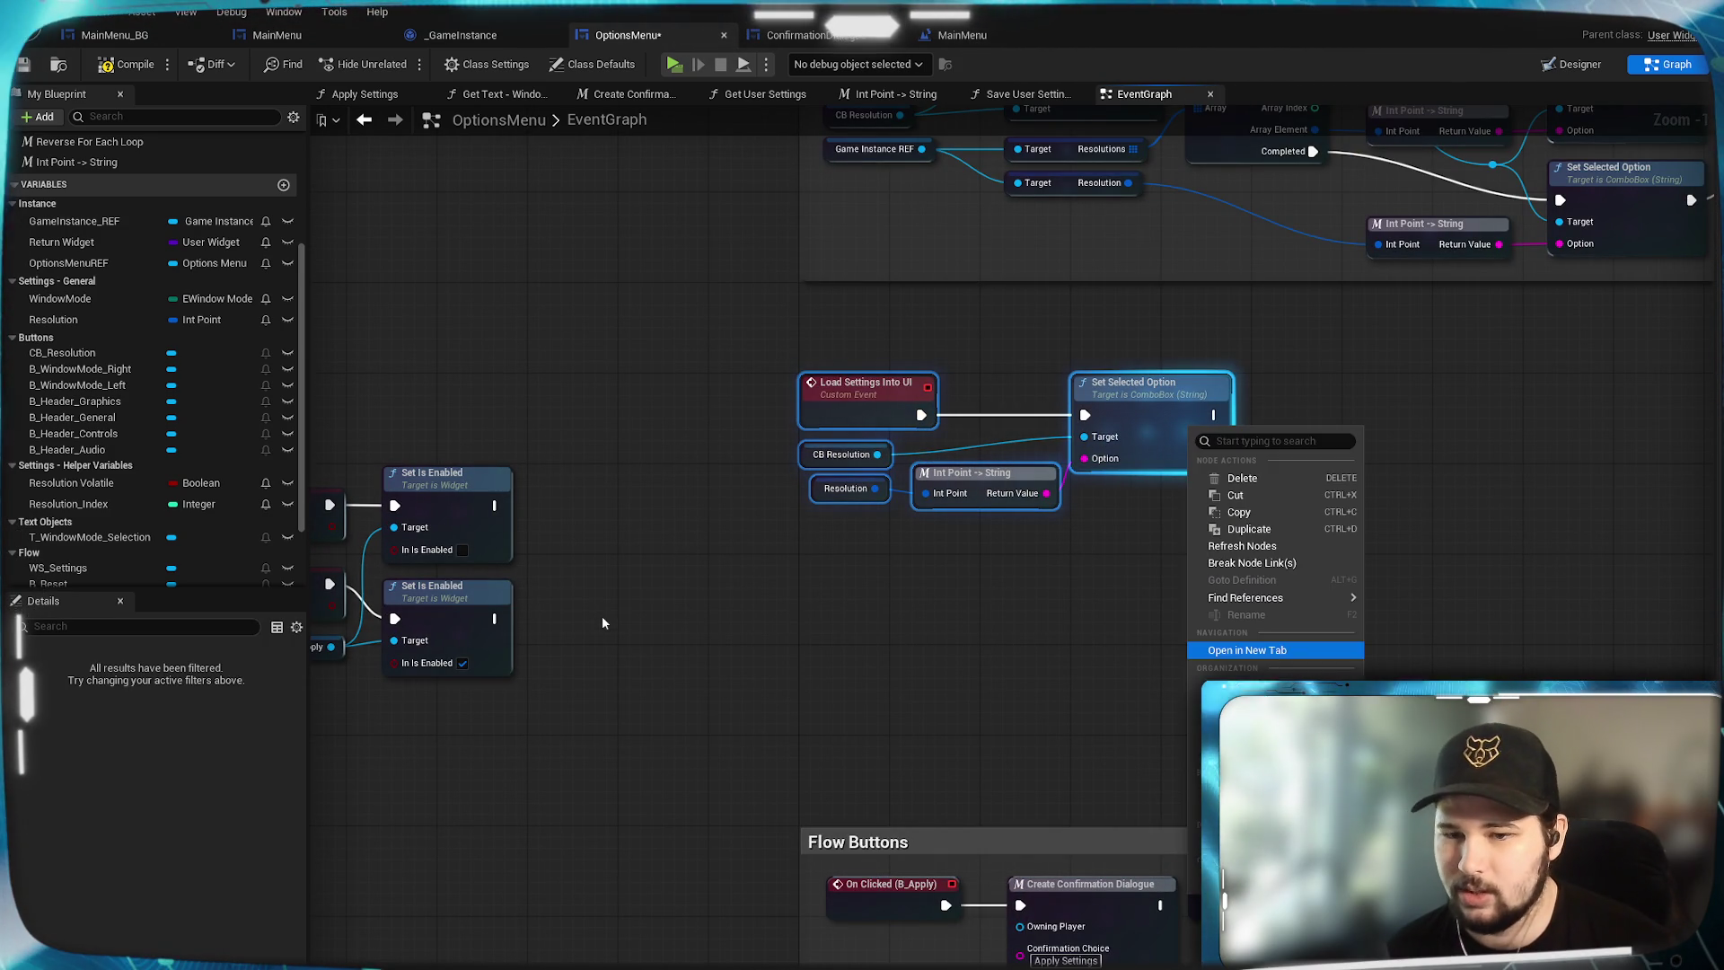
key("Escape")
type("c")
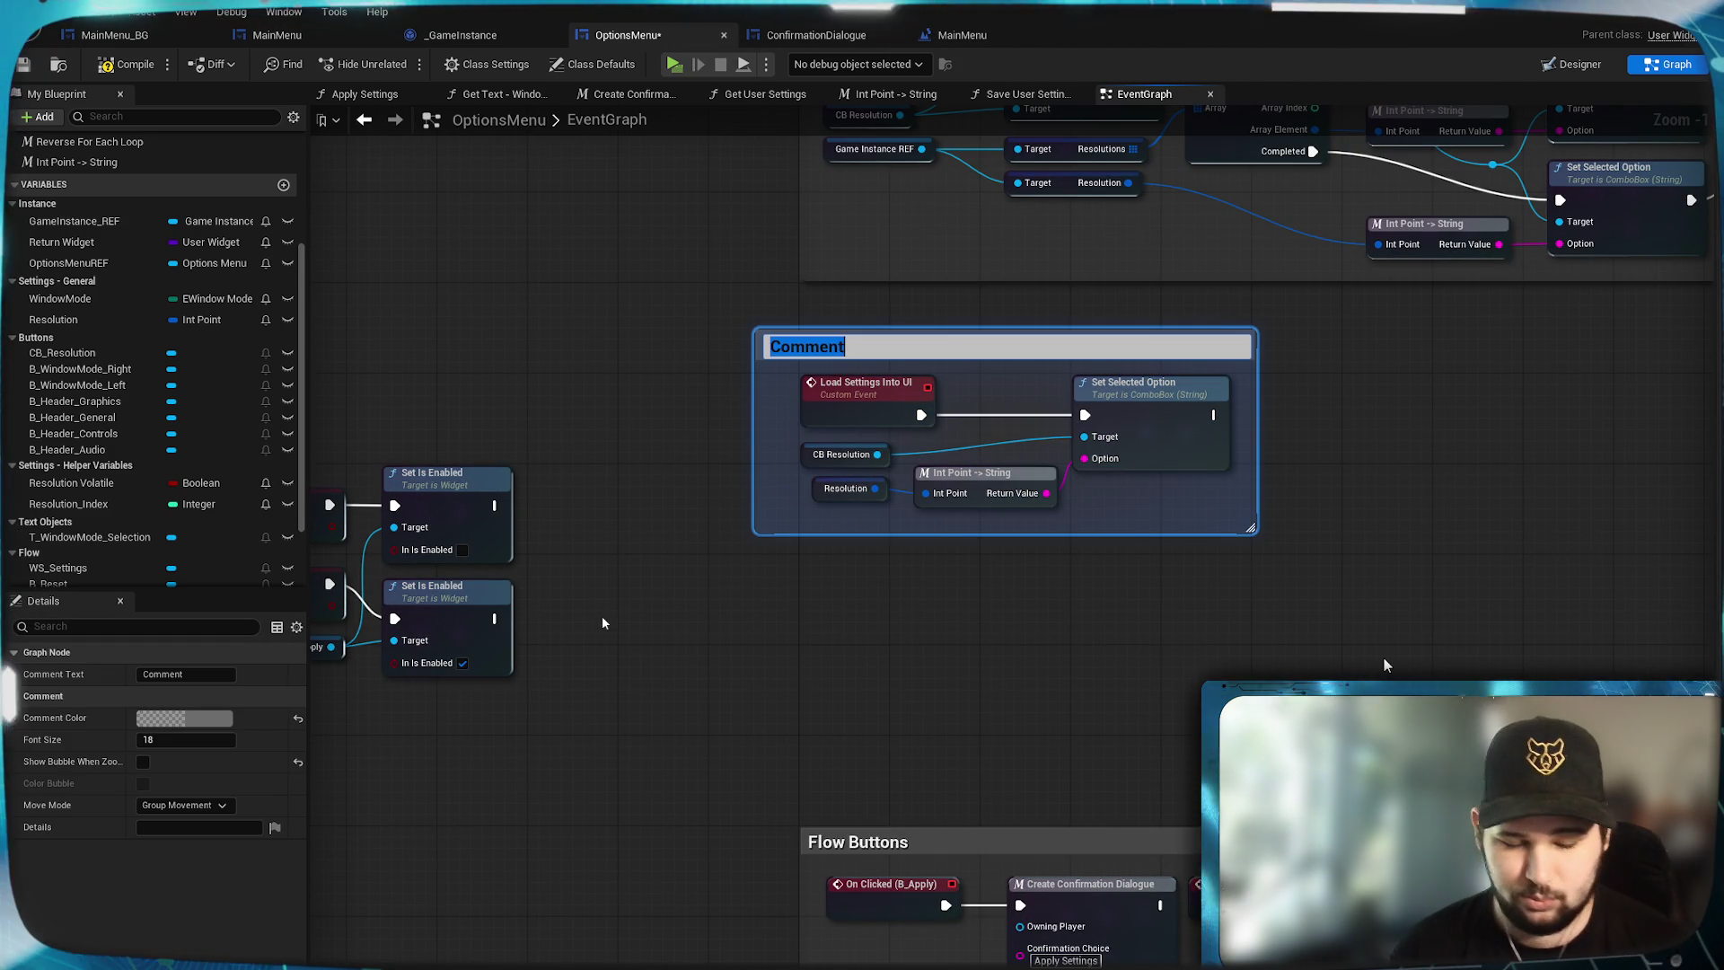
type("Load Se")
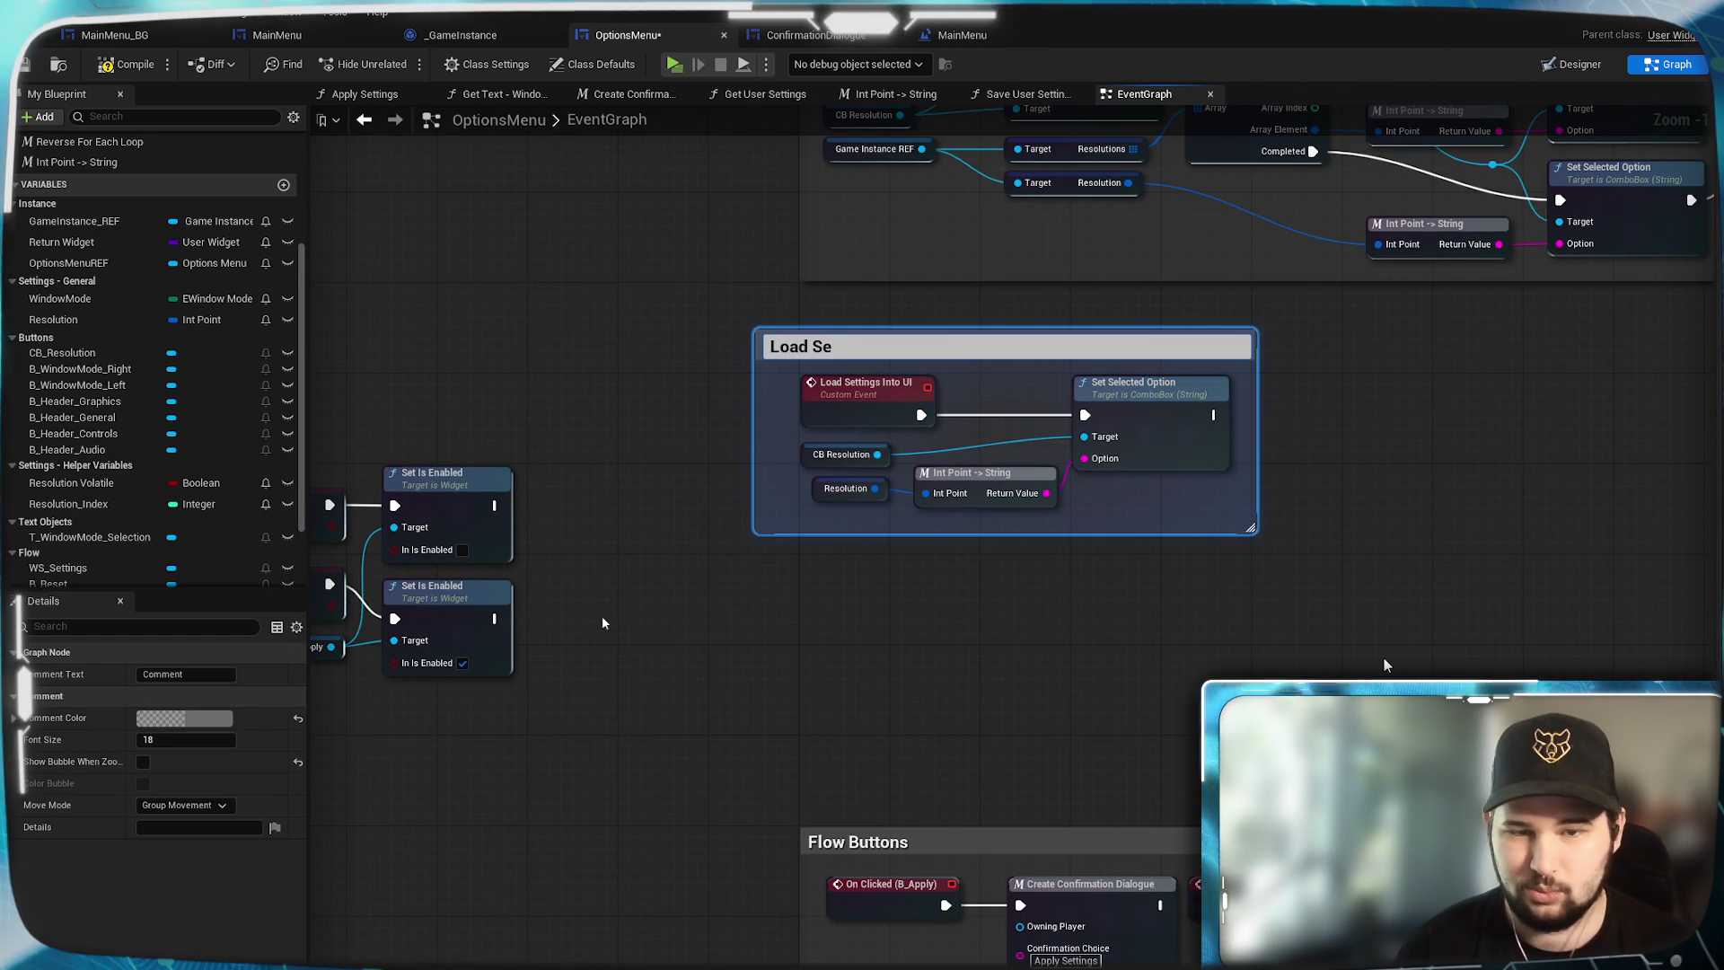
type("tting into ")
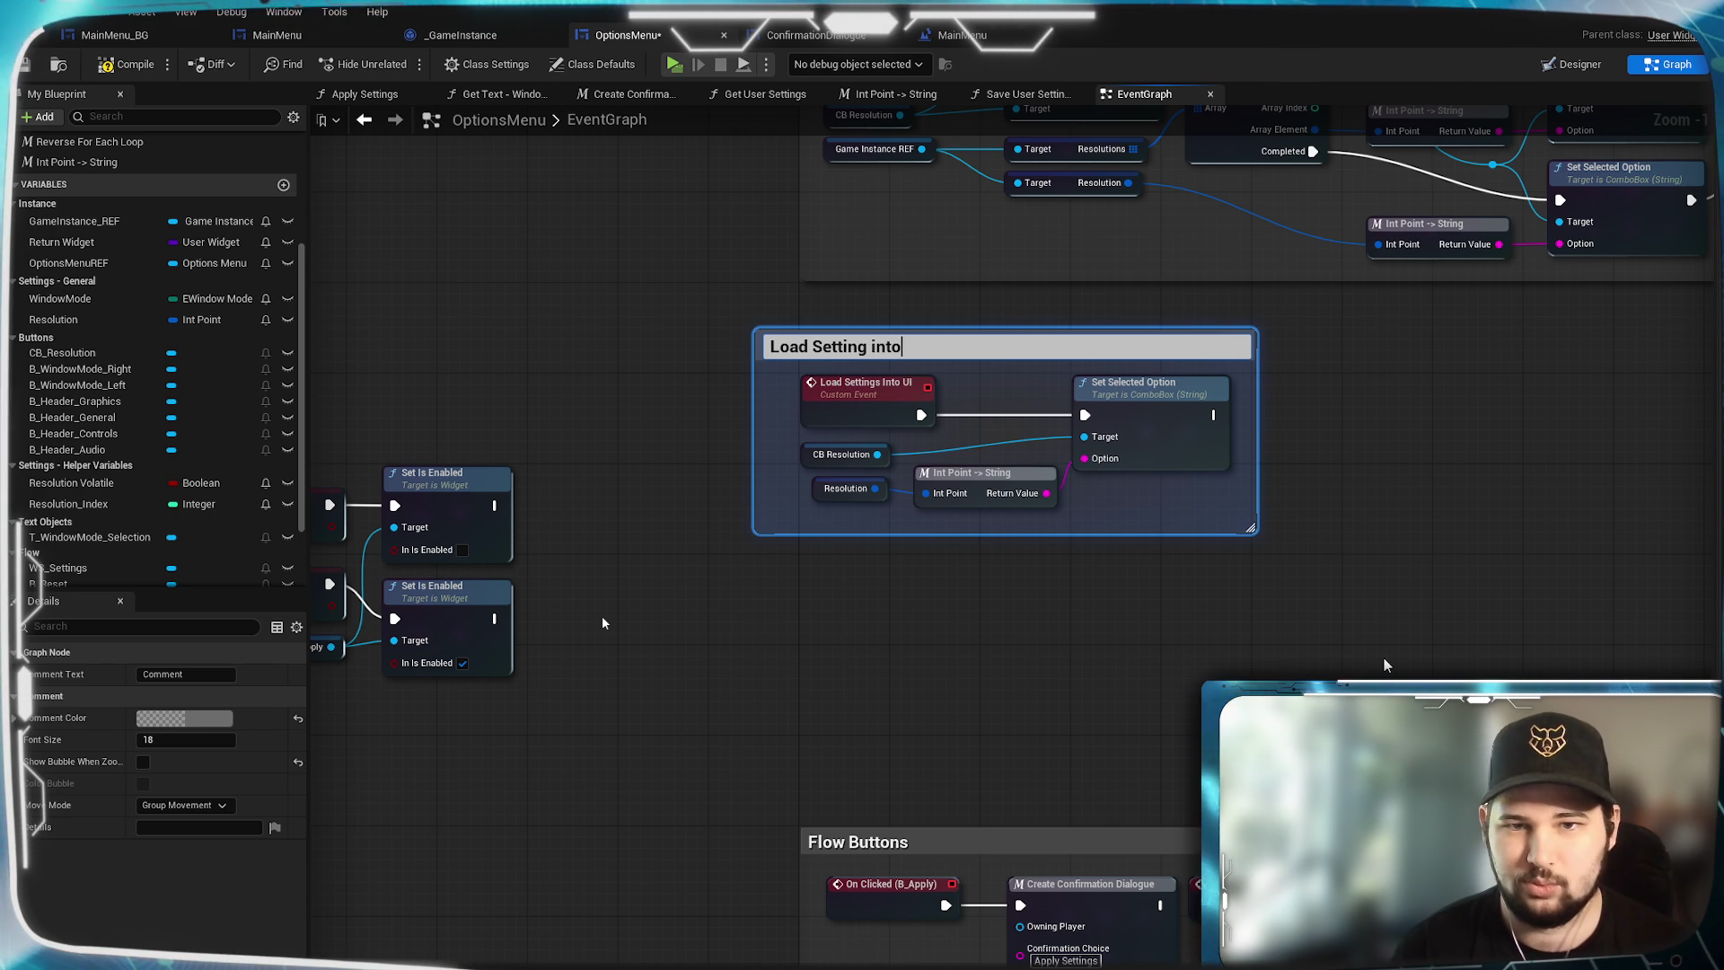
type("UI")
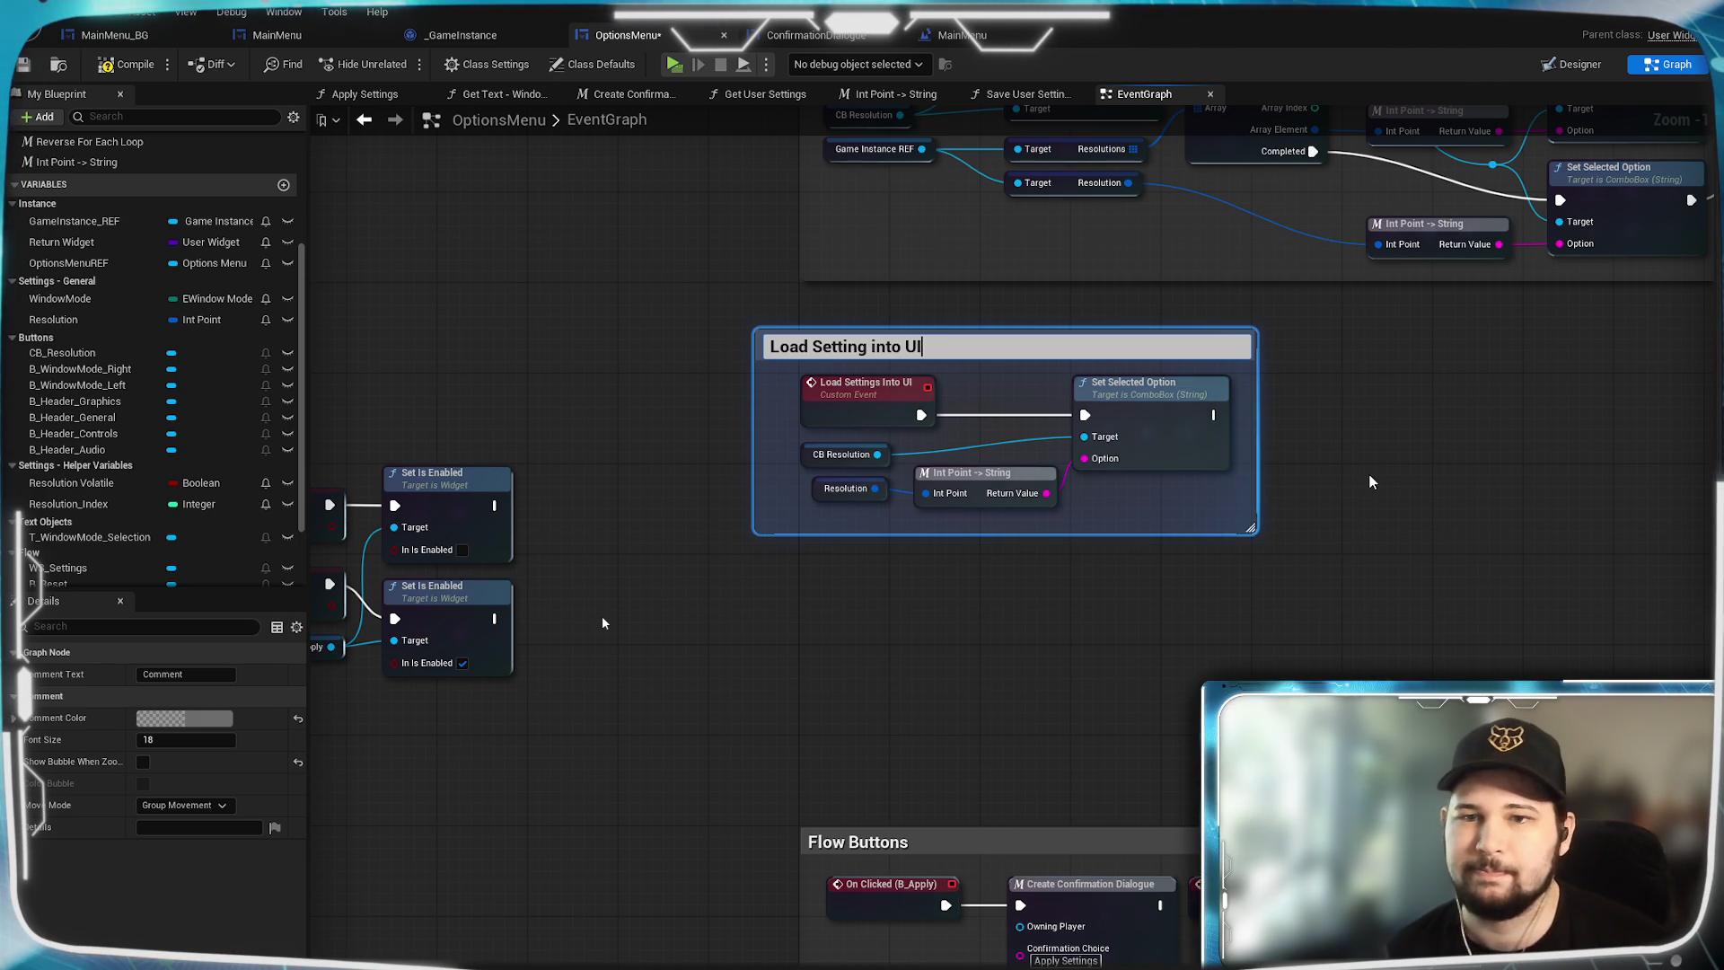
left_click(1368, 472)
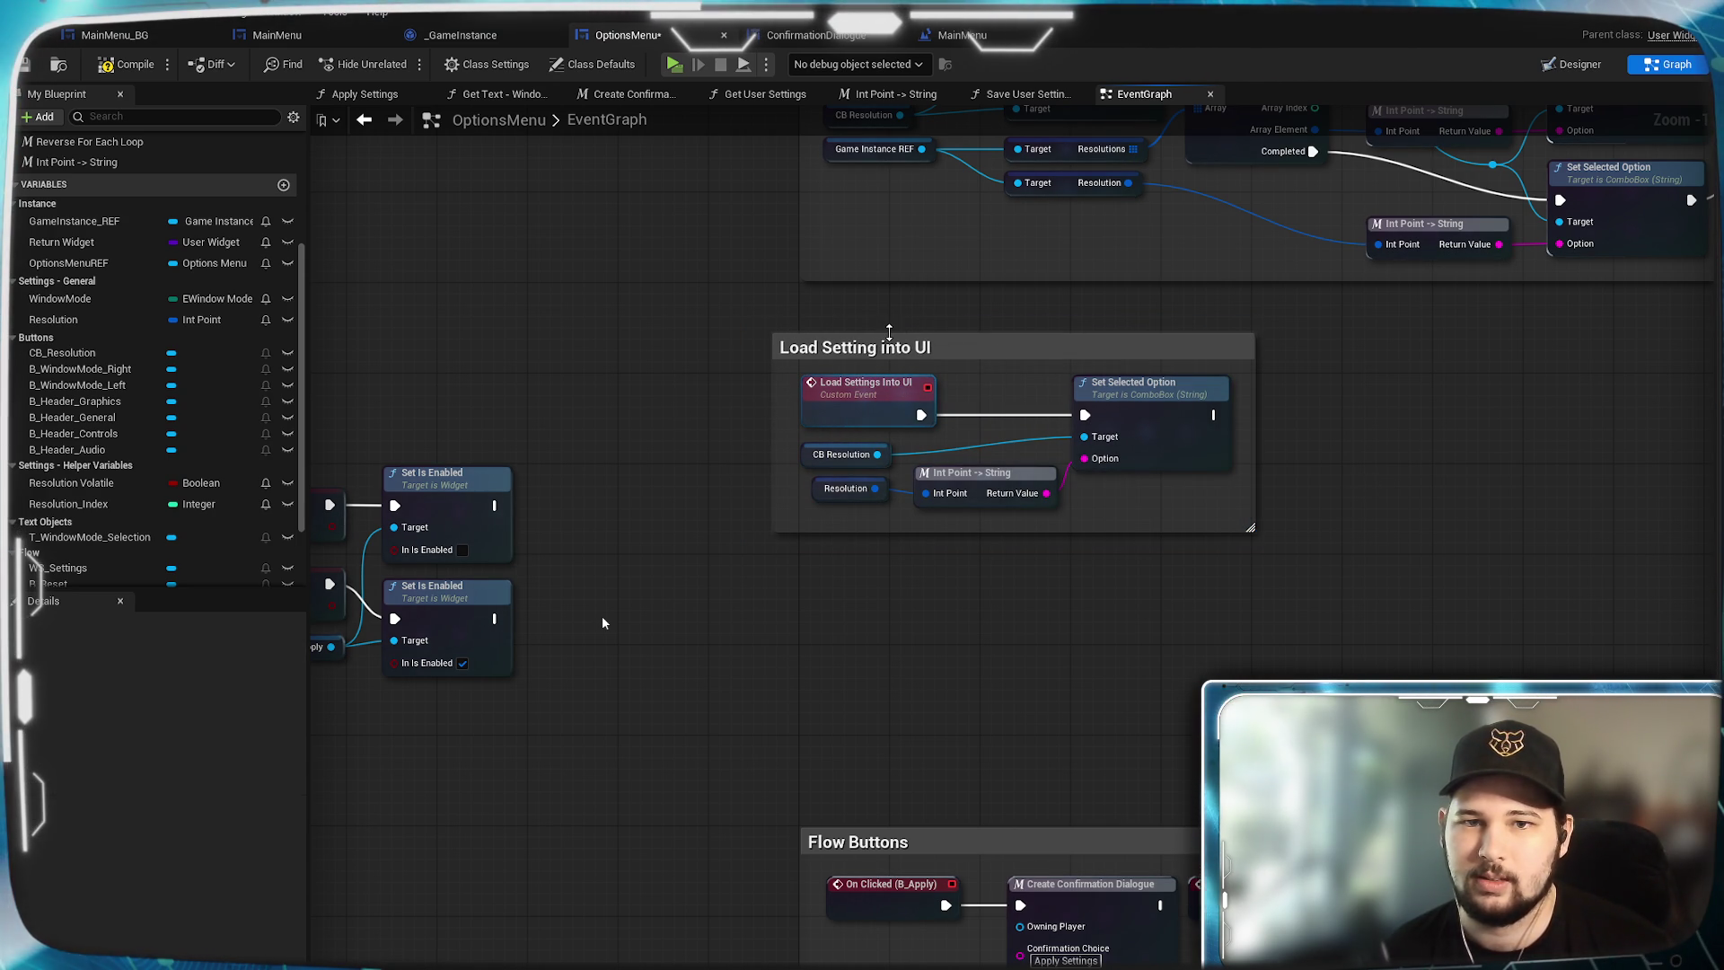
left_click_drag(889, 333, 889, 321)
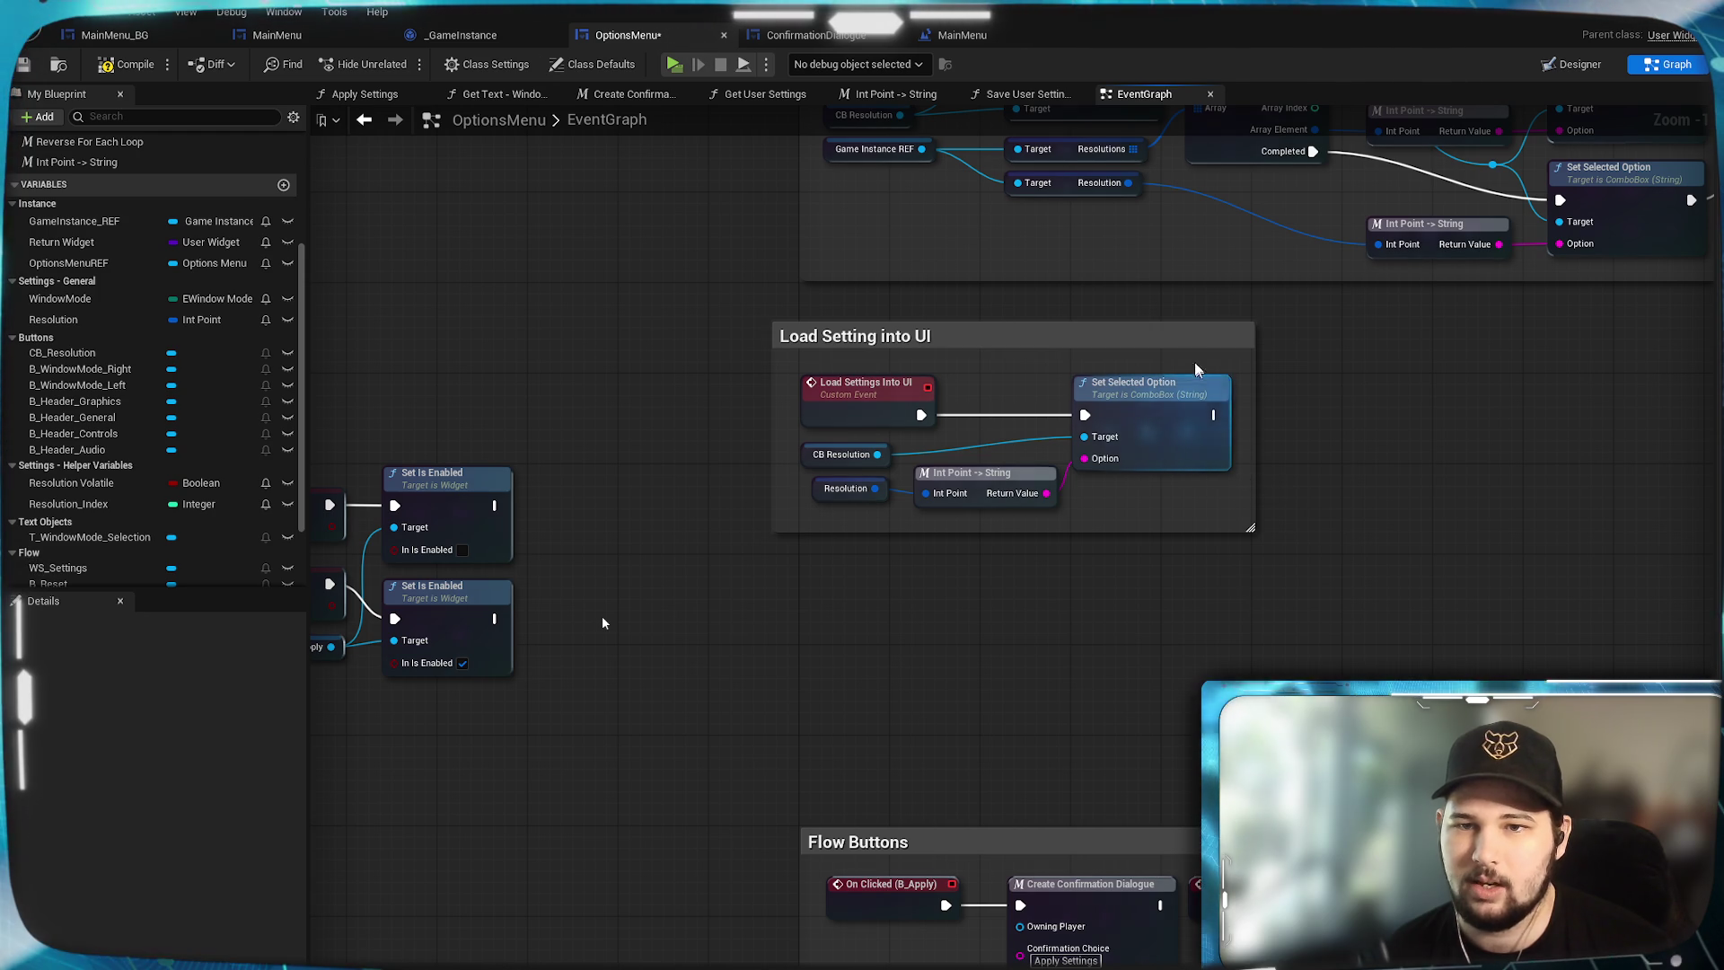
mouse_move(1185, 341)
left_mouse_down()
mouse_move(1214, 348)
mouse_move(1210, 389)
left_mouse_up()
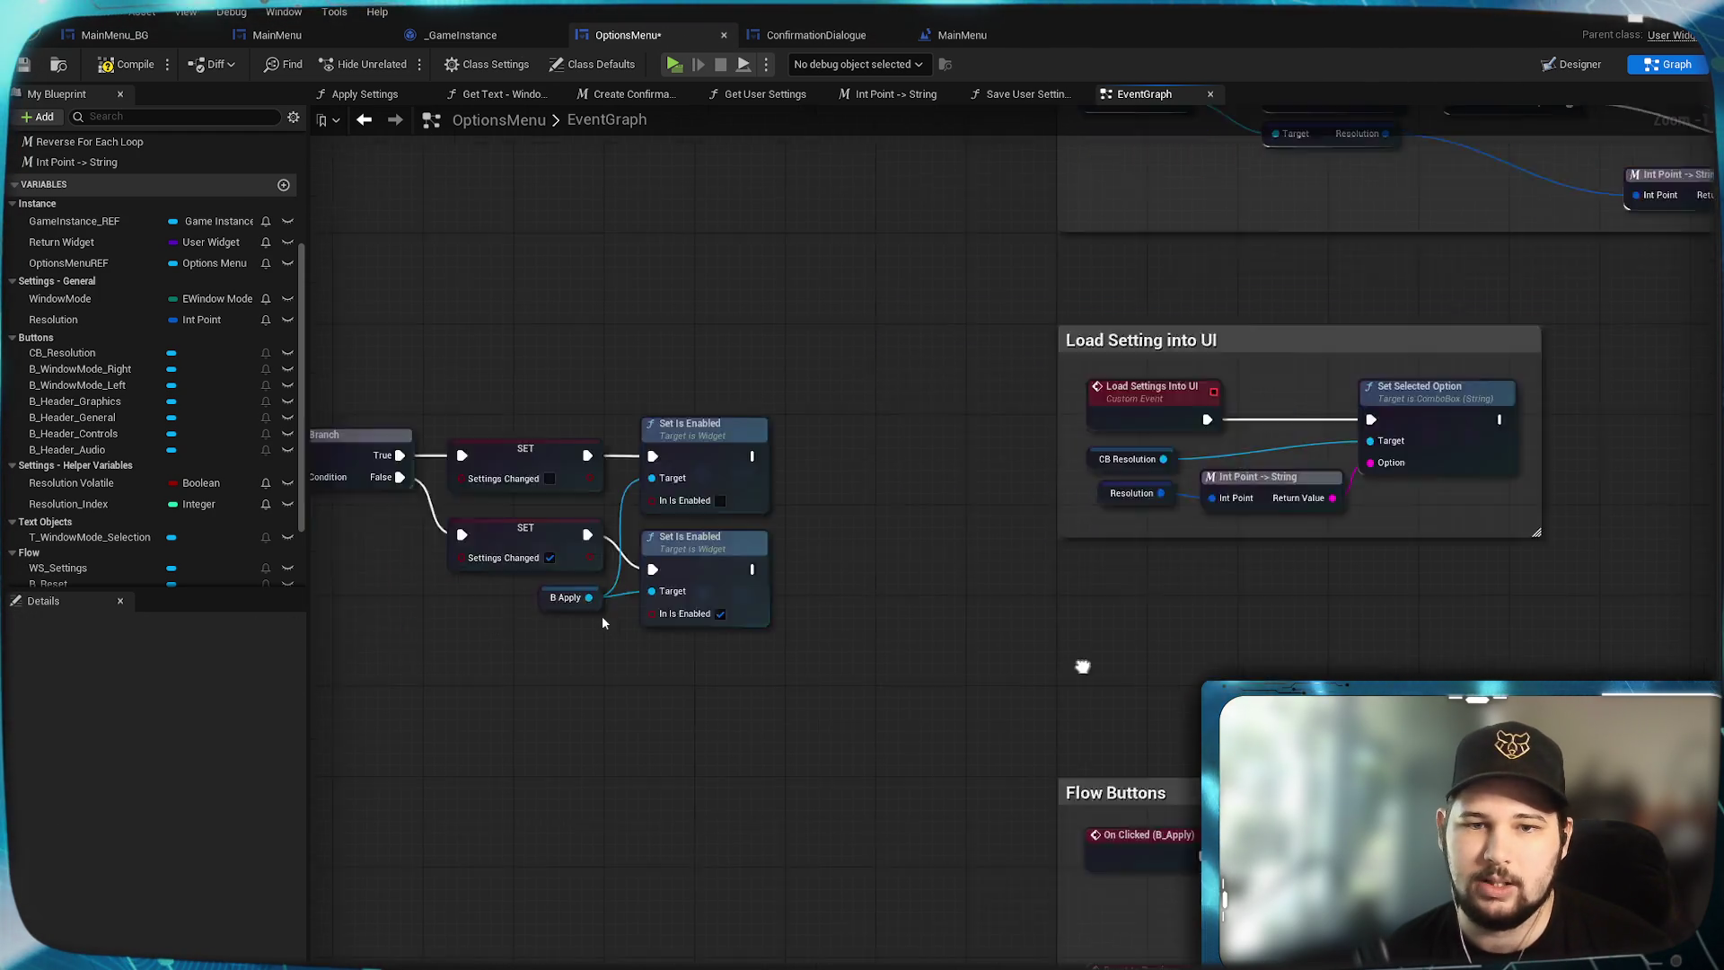
Wrap the Check Settings nodes in a comment titled 'Check Settings - Apply Button' and adjust its size.
mouse_move(1083, 666)
left_mouse_down()
mouse_move(1159, 718)
mouse_move(1143, 751)
mouse_move(1091, 737)
left_mouse_up()
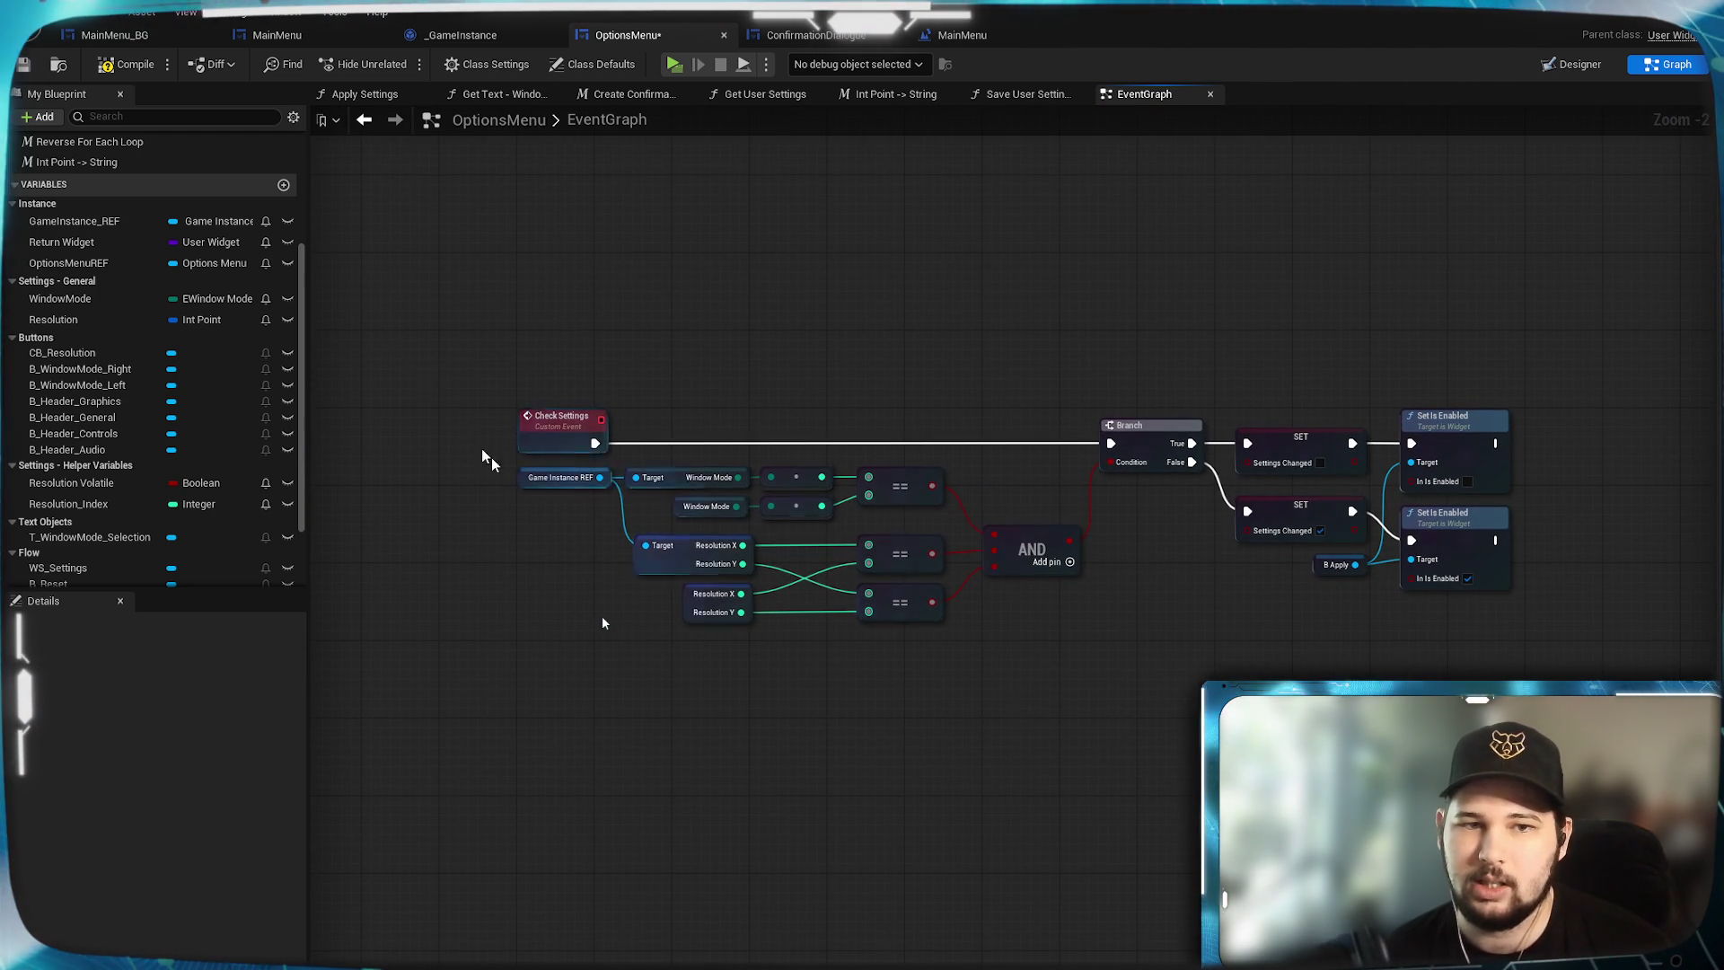
mouse_move(461, 277)
left_mouse_down()
mouse_move(1332, 597)
mouse_move(1527, 601)
left_mouse_up()
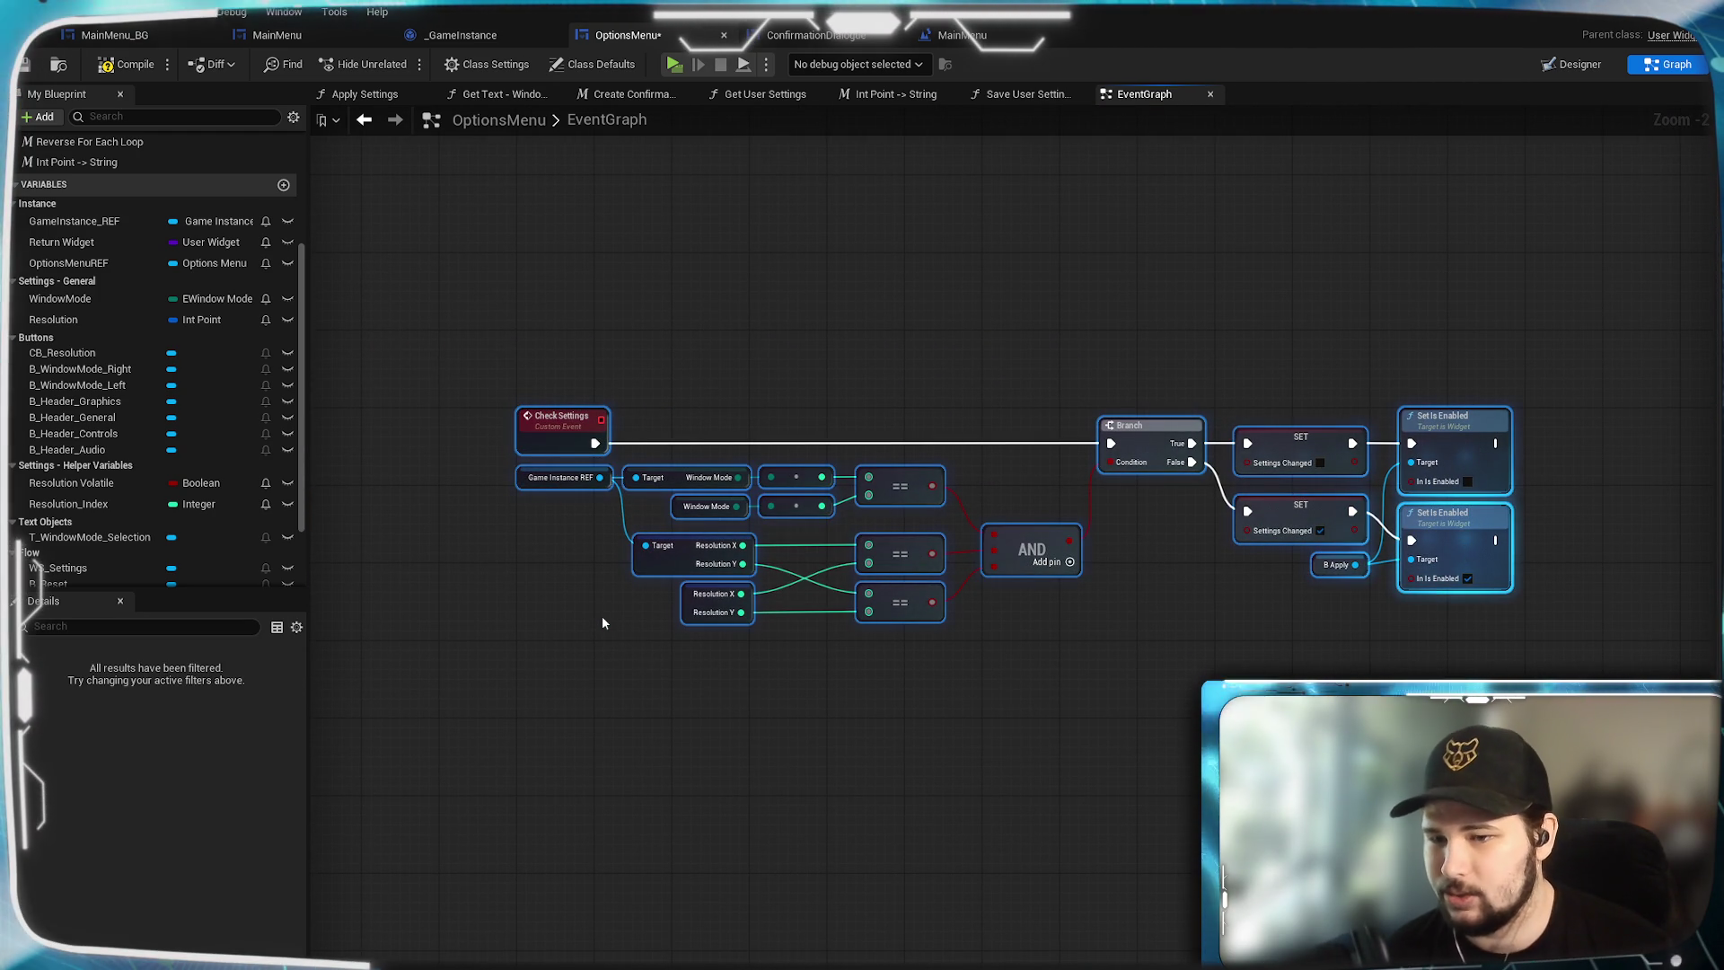
right_click(1465, 553)
type("c")
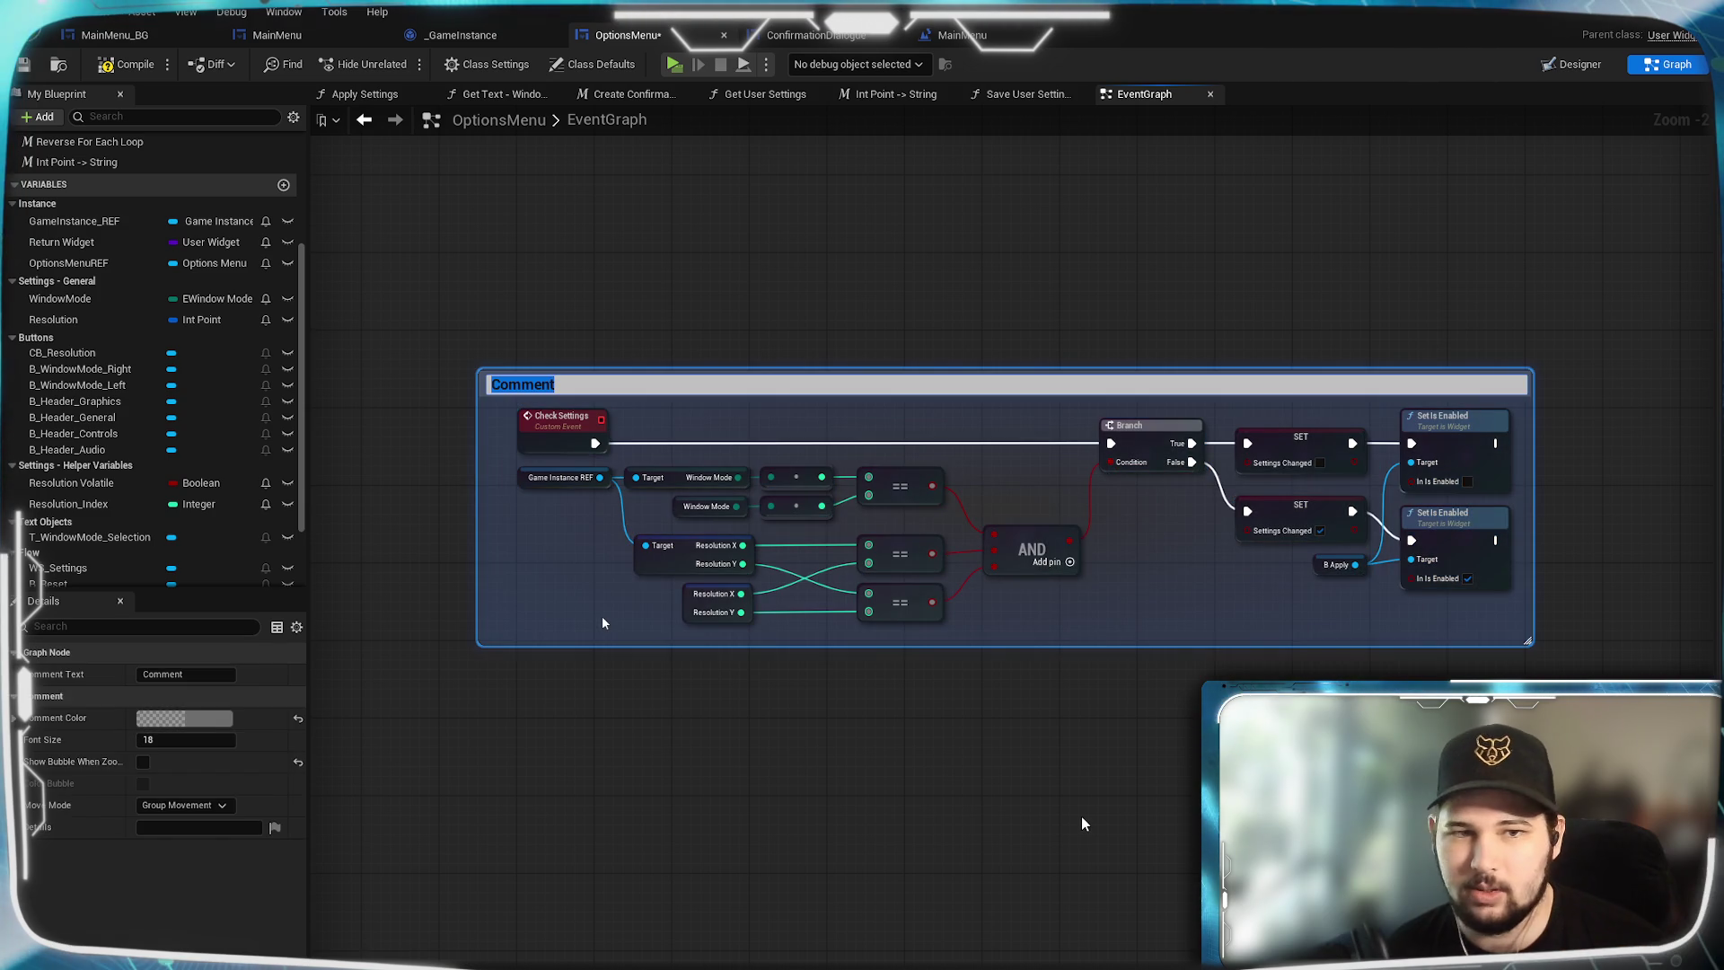
type("Check Settin")
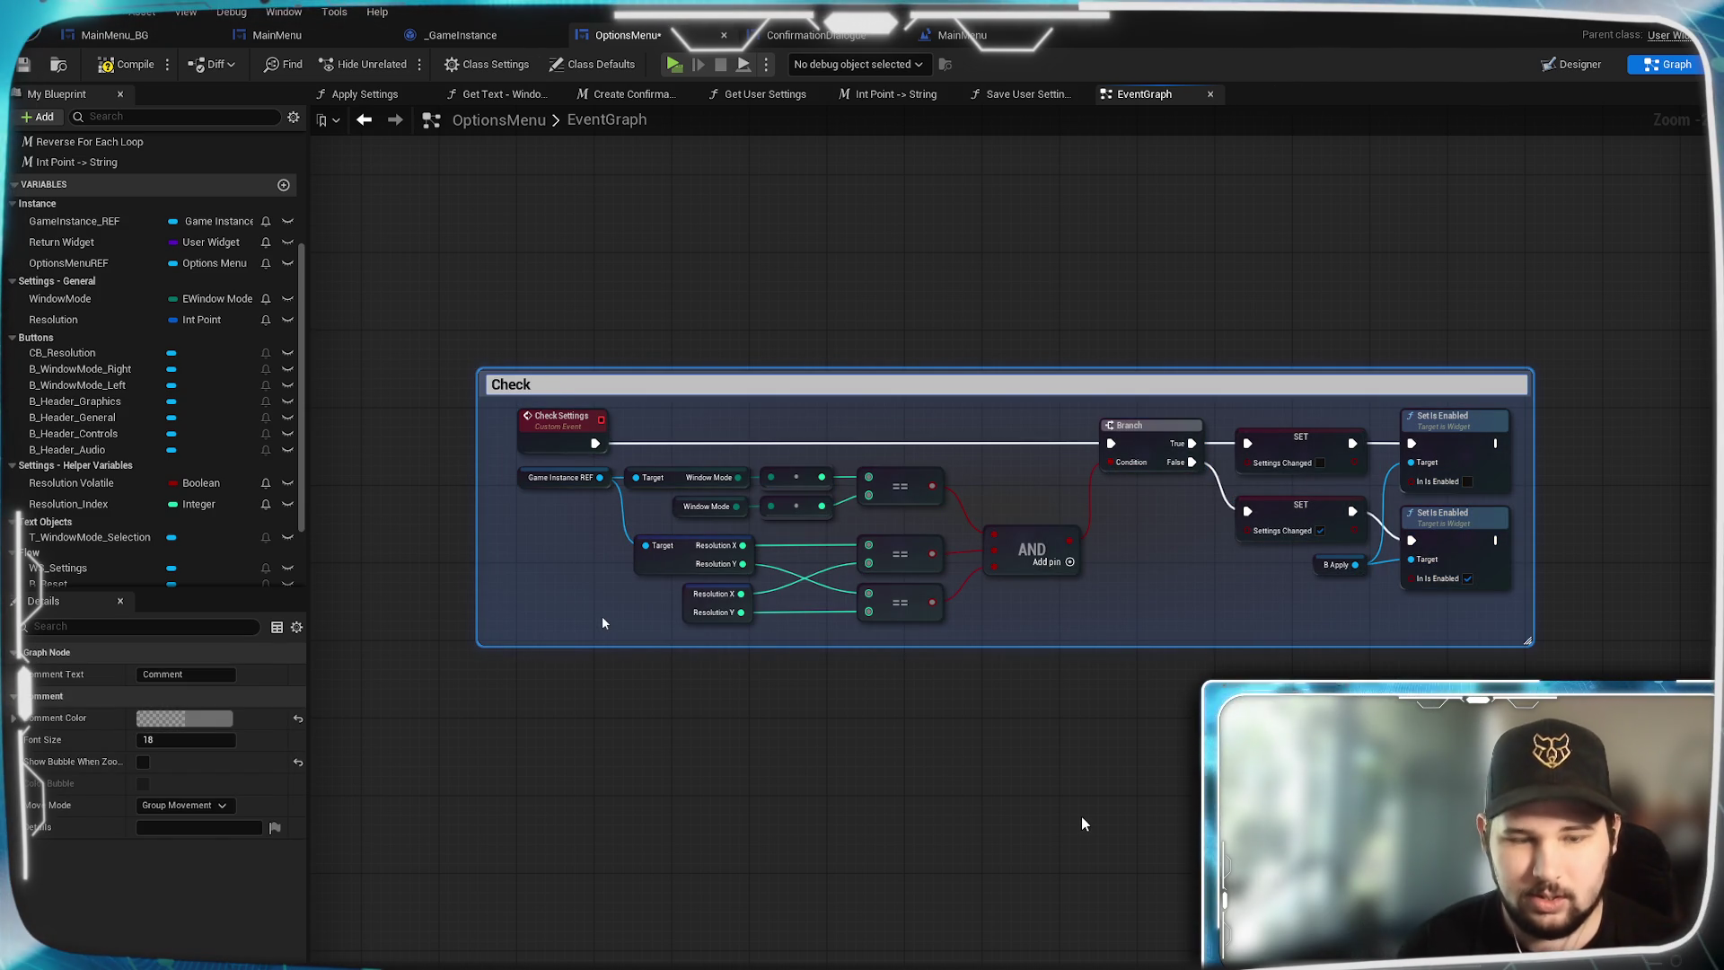
type("gs -")
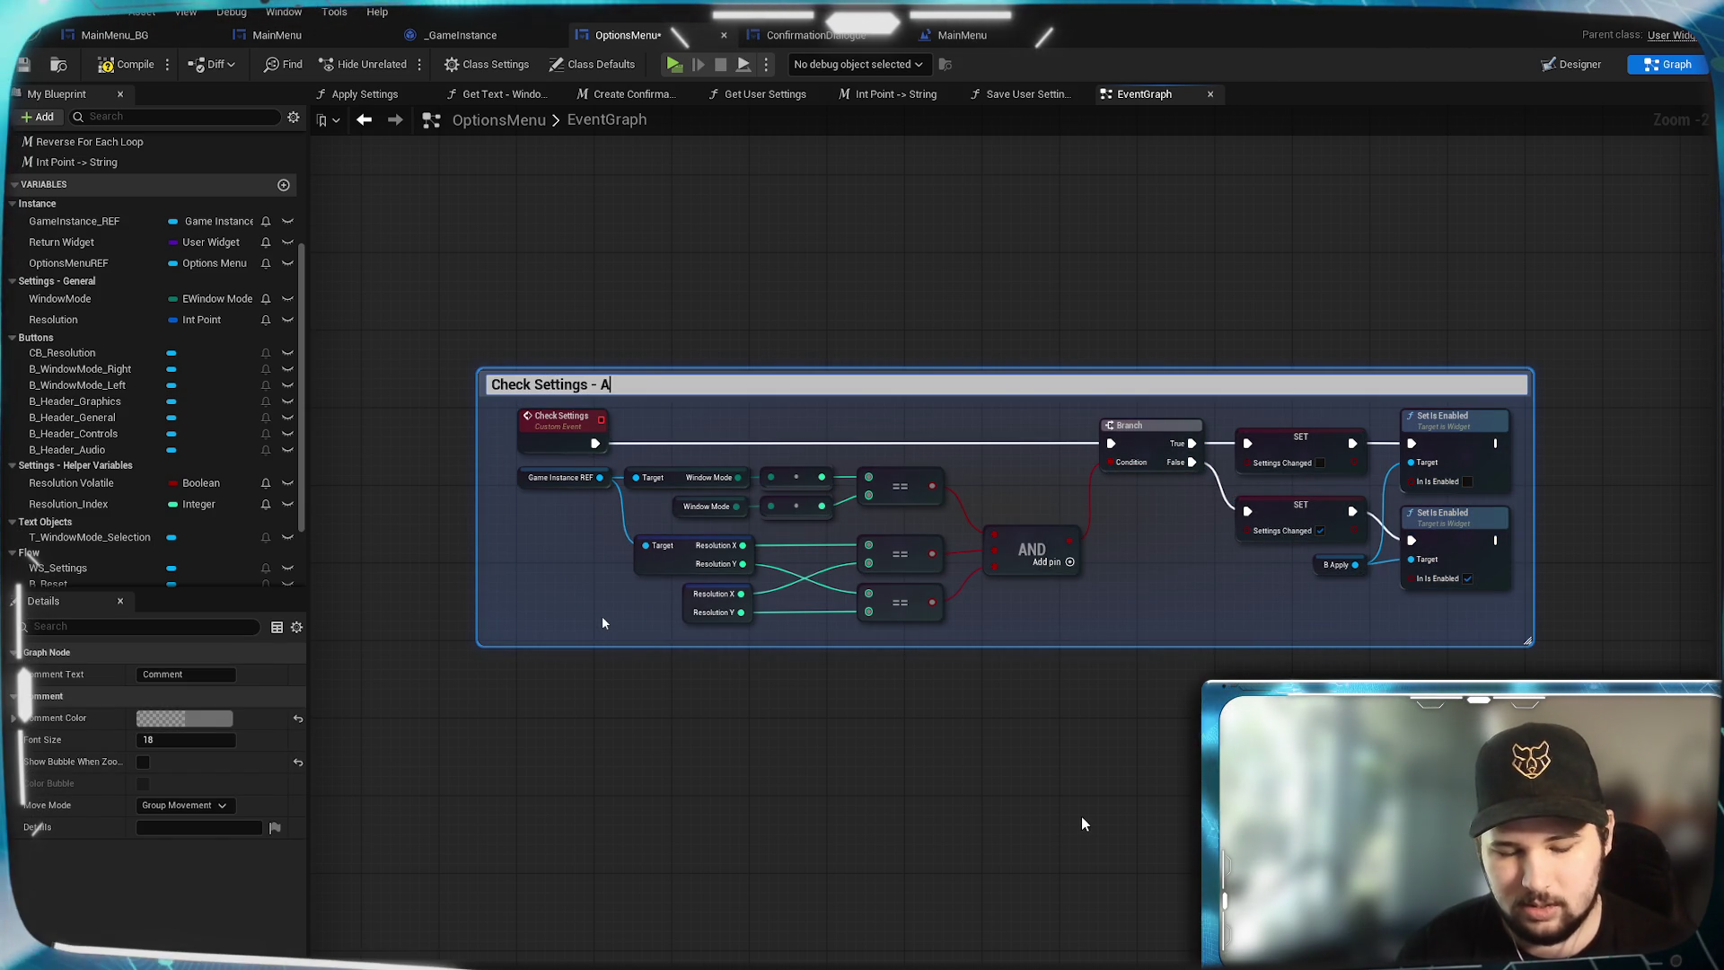
type(" App")
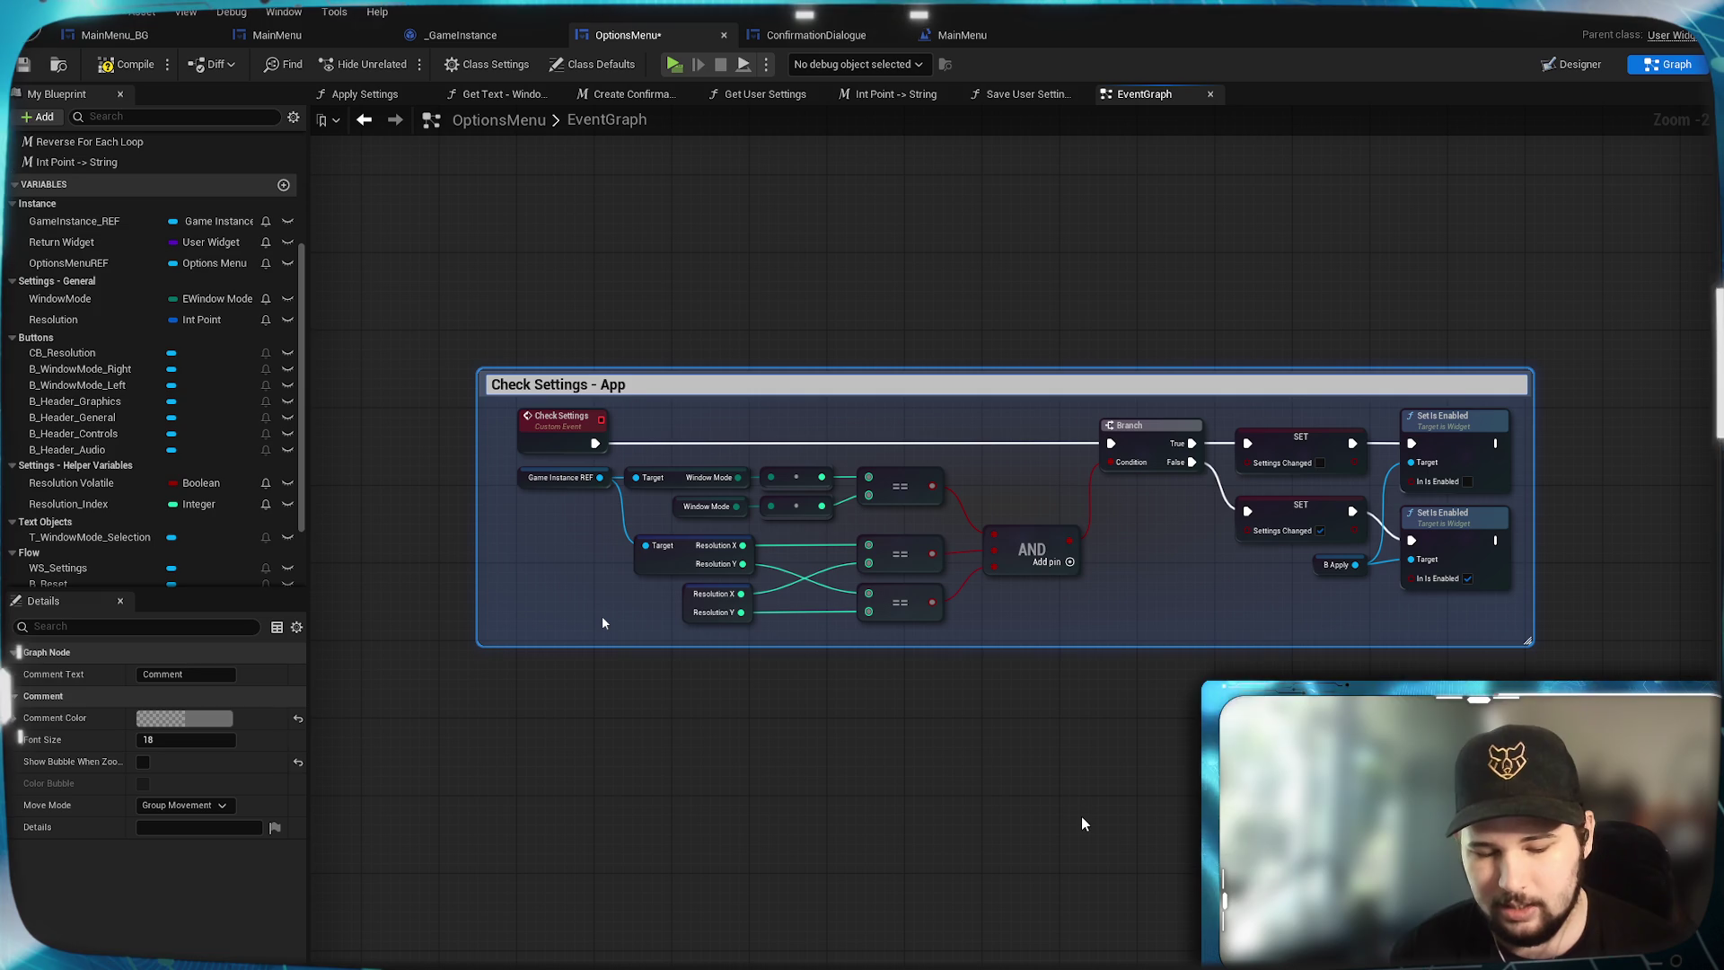
type("ly Button")
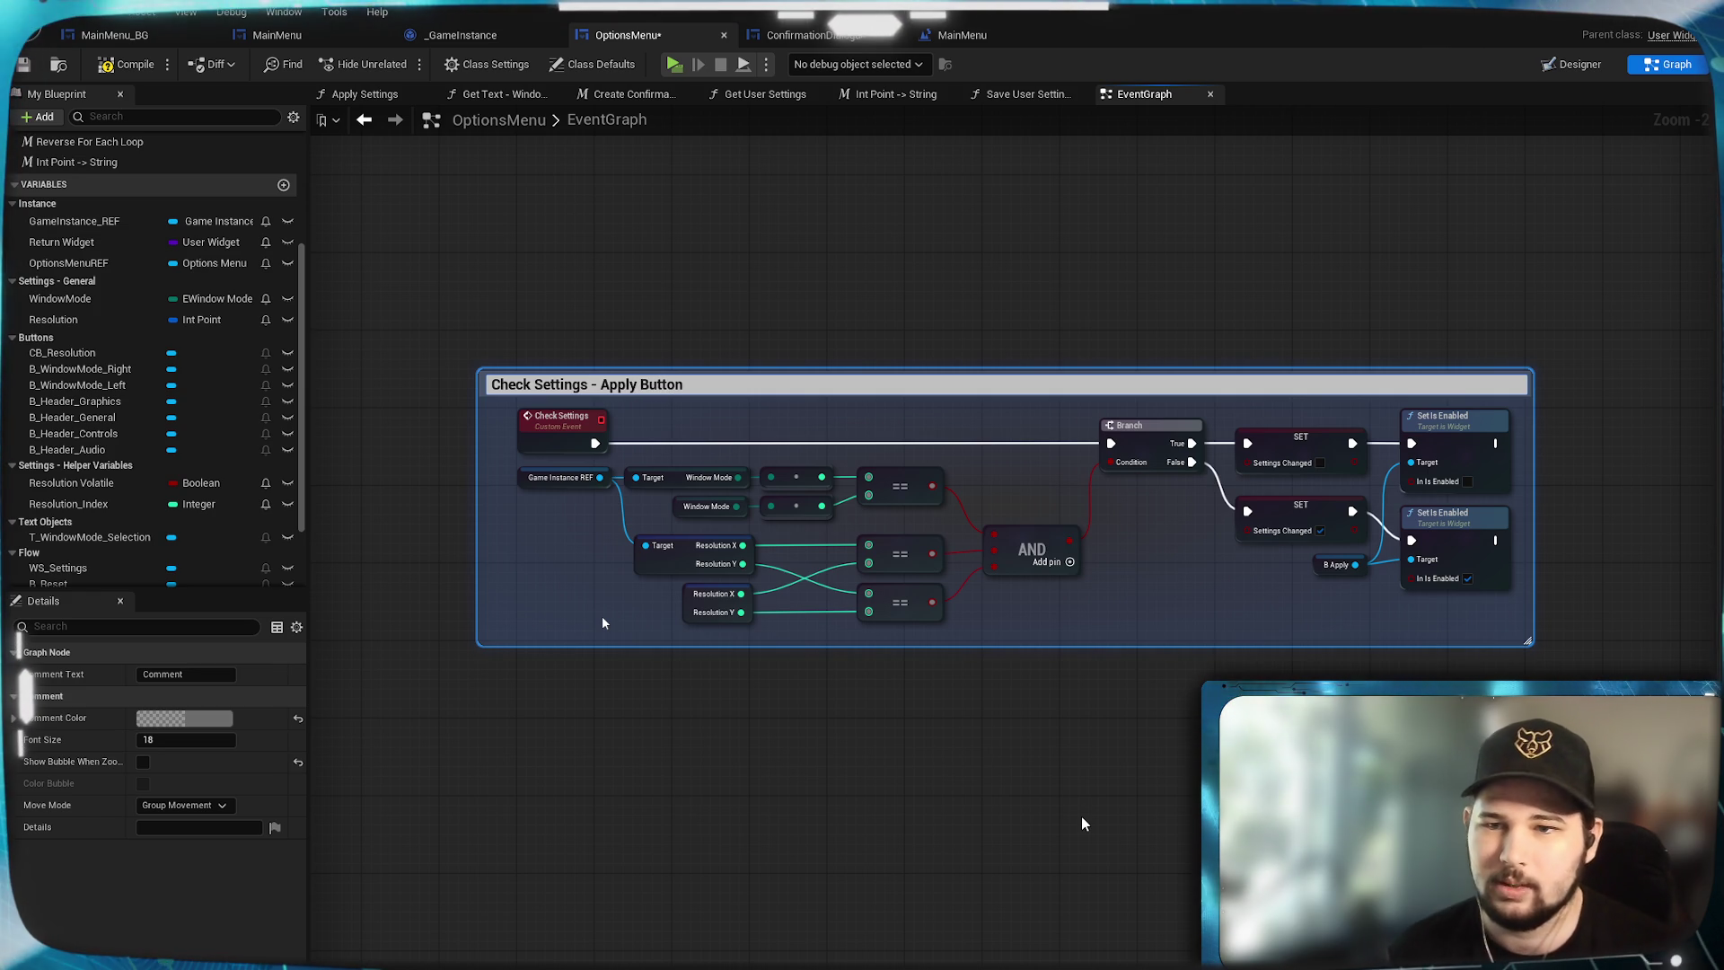
left_click(1081, 817)
scroll(520, 494, "up", 2)
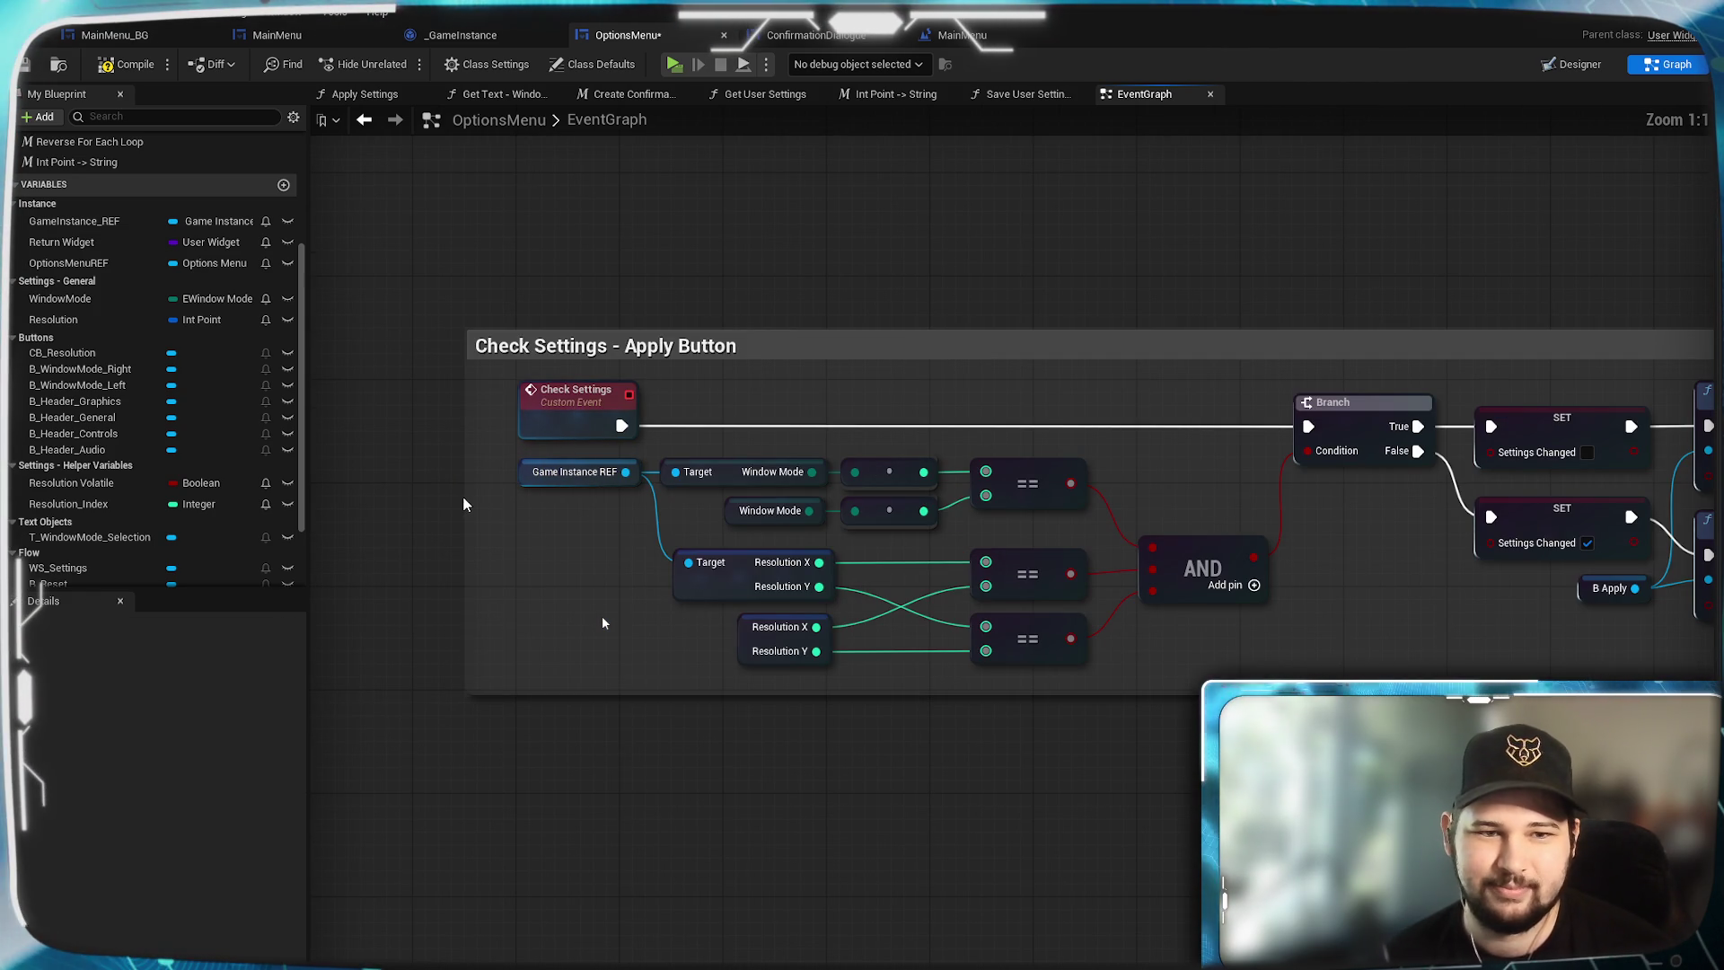
left_click_drag(465, 499, 489, 499)
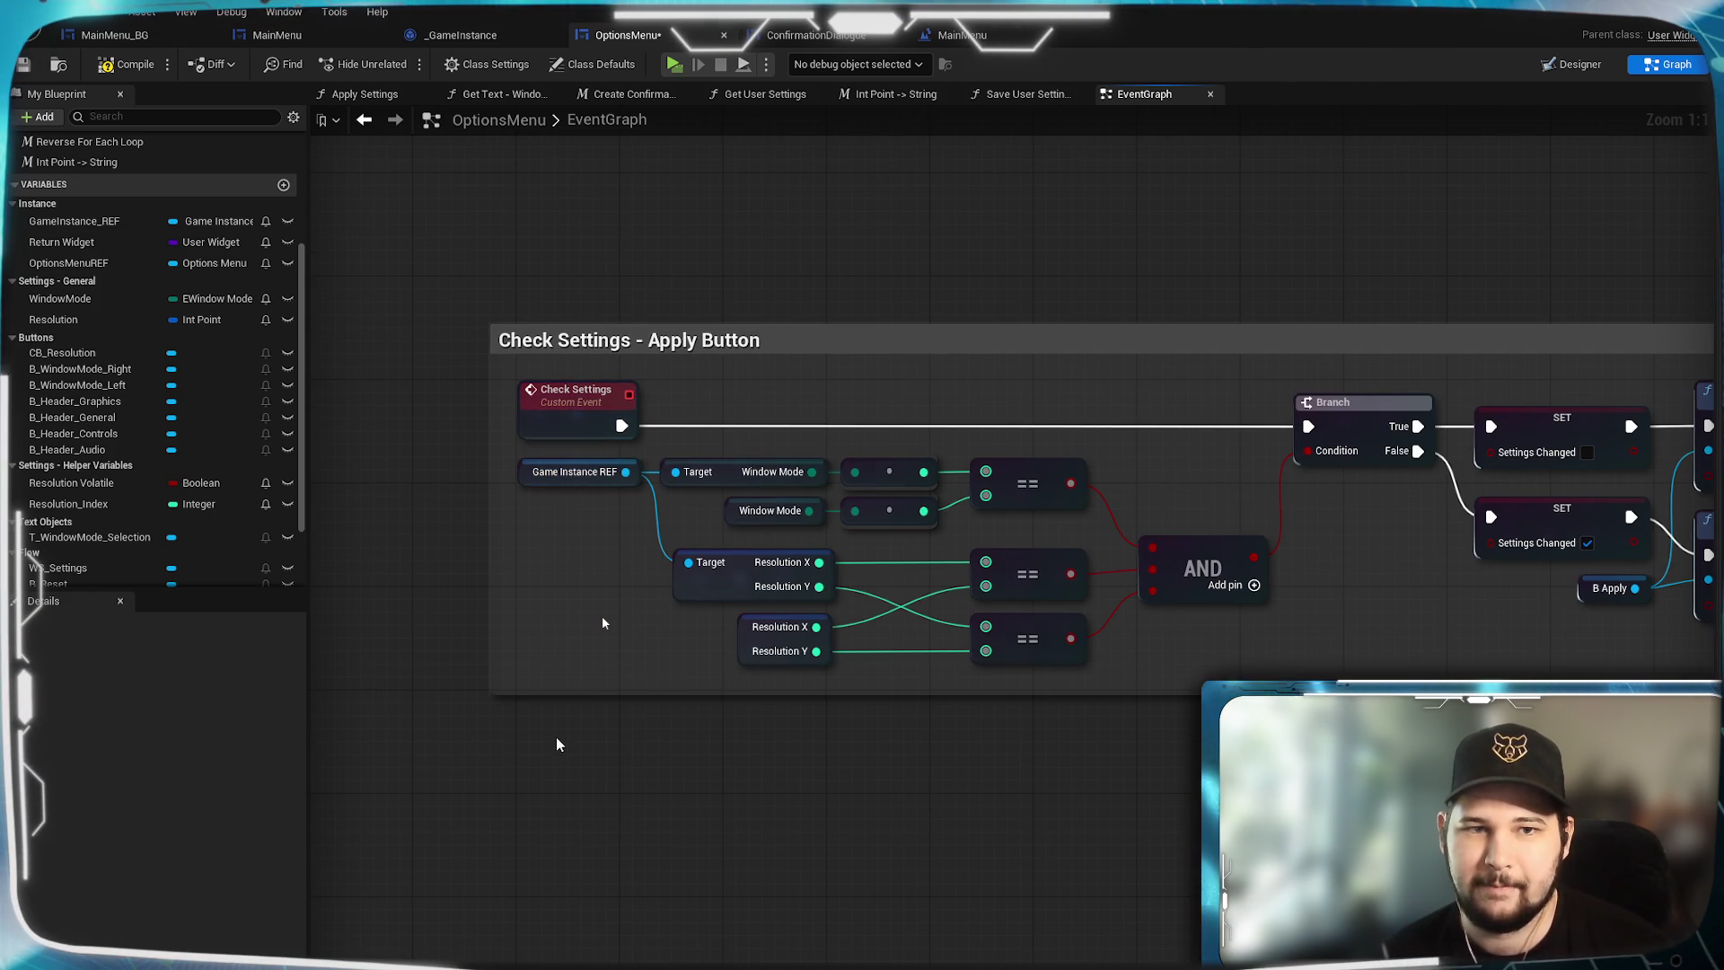
mouse_move(1194, 449)
left_mouse_down()
mouse_move(808, 469)
mouse_move(830, 475)
left_mouse_up()
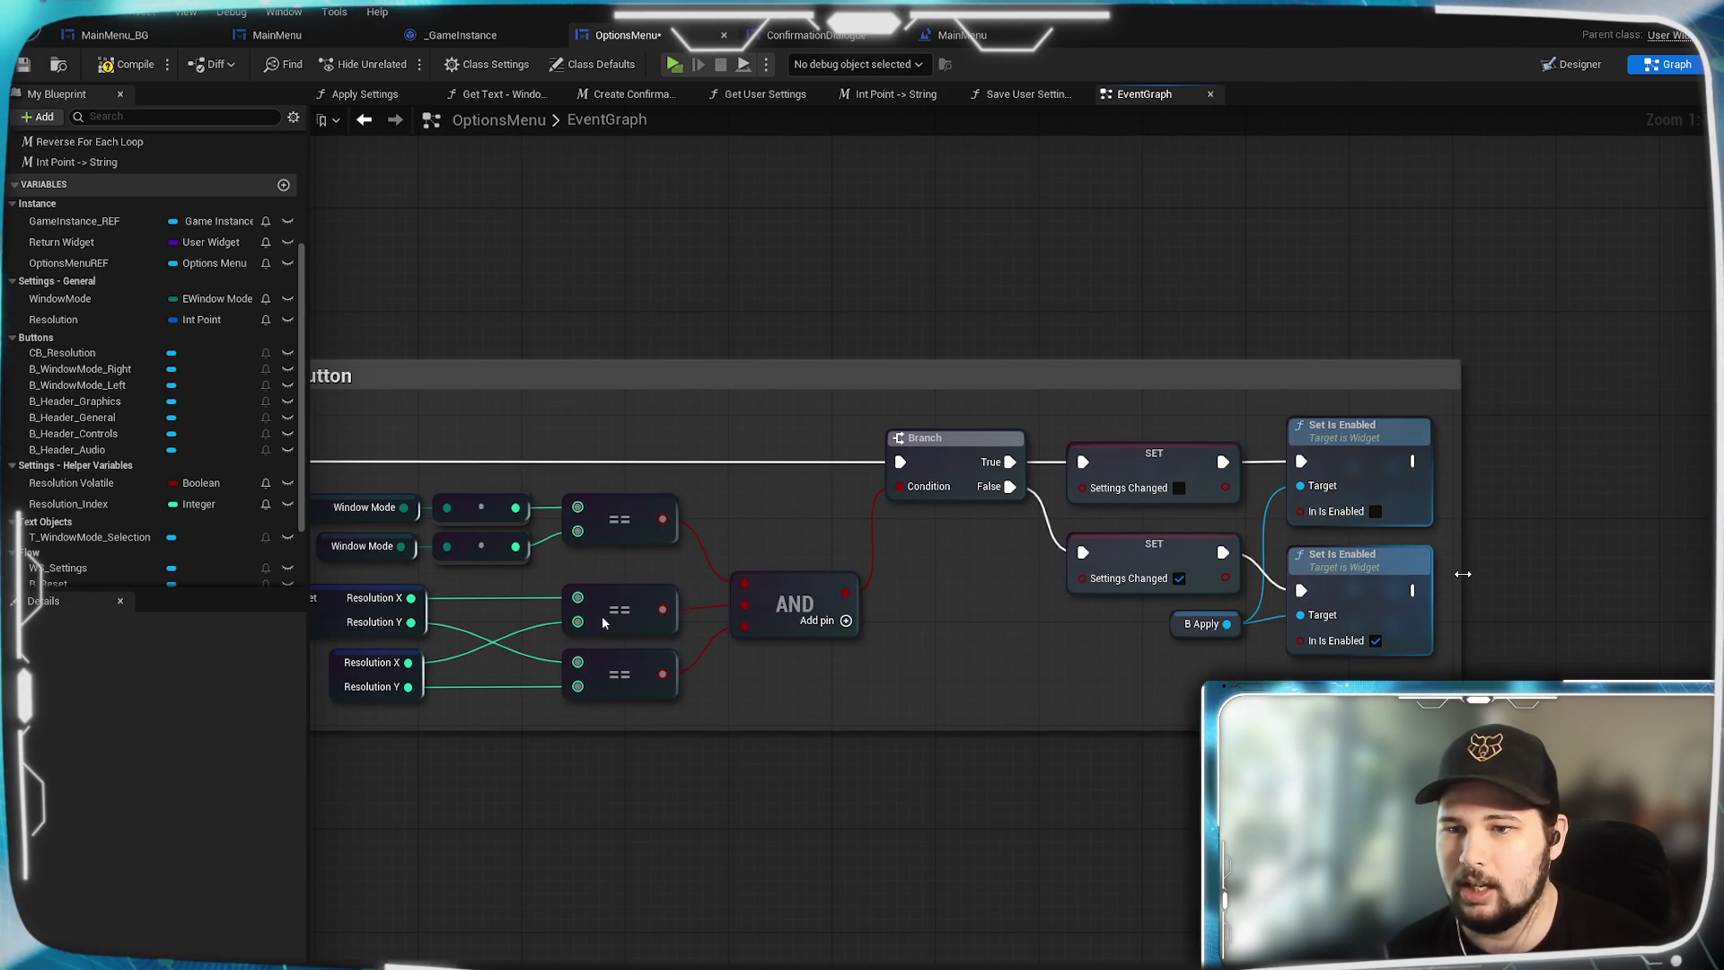
left_click_drag(1462, 573, 1473, 577)
key("Home")
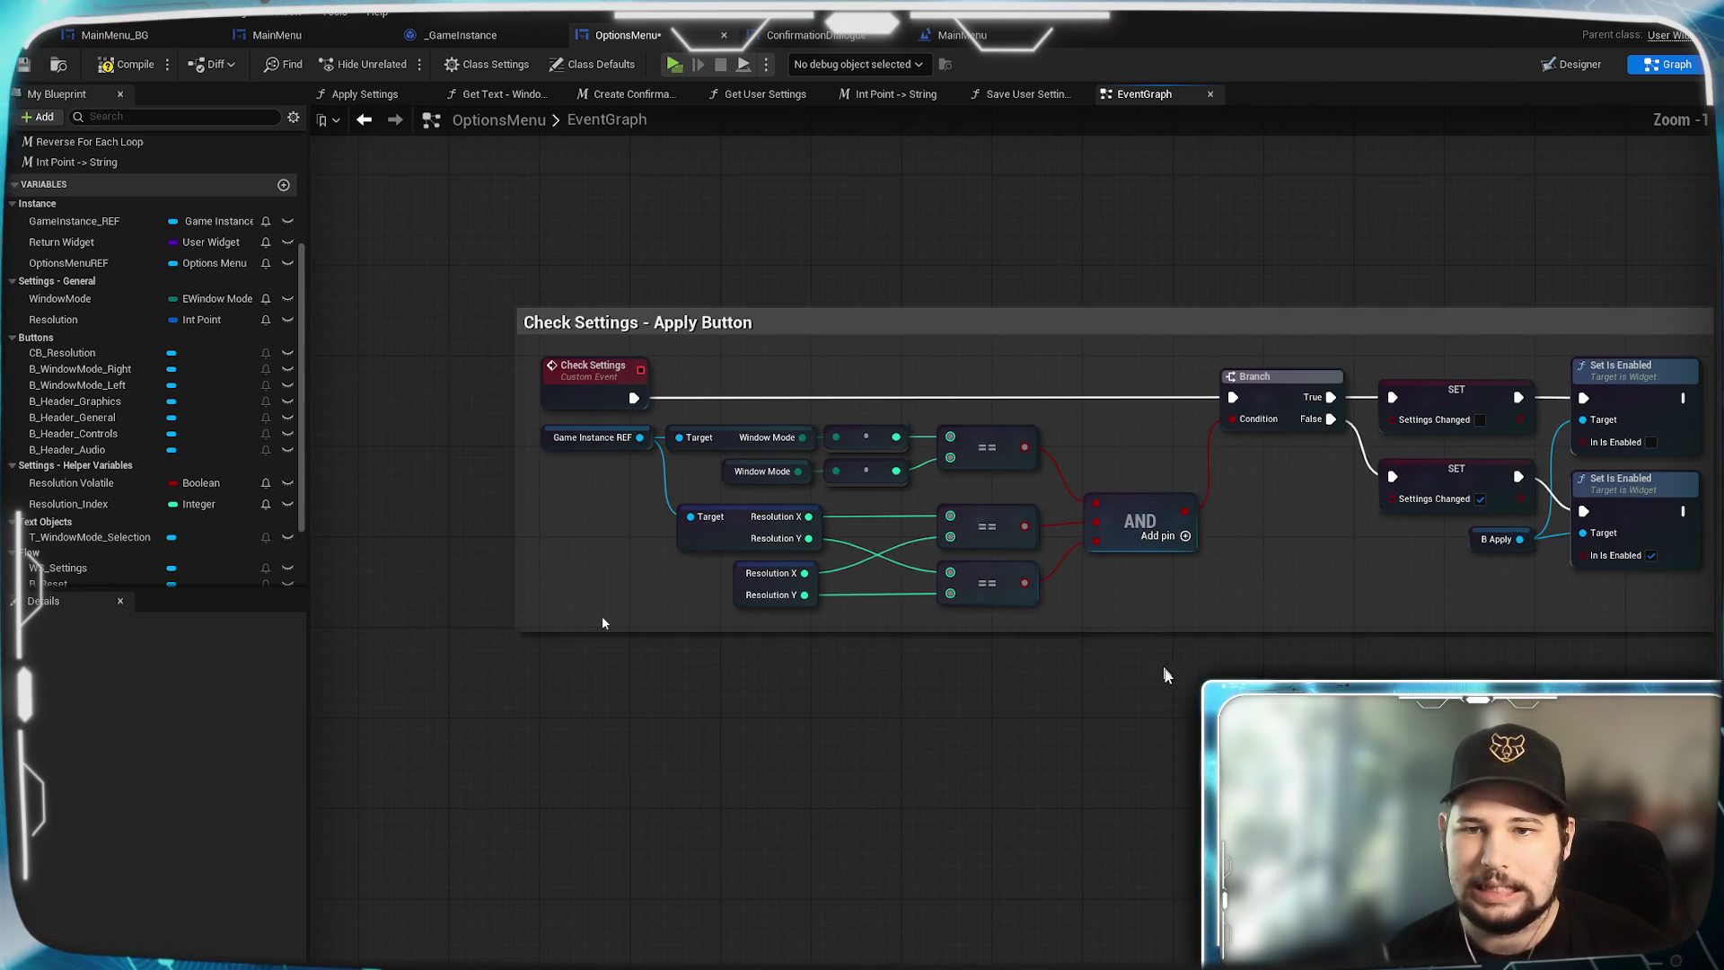
scroll(1165, 675, "down", 2)
mouse_move(992, 458)
left_mouse_down()
mouse_move(1077, 428)
mouse_move(1057, 418)
mouse_move(1143, 687)
left_mouse_up()
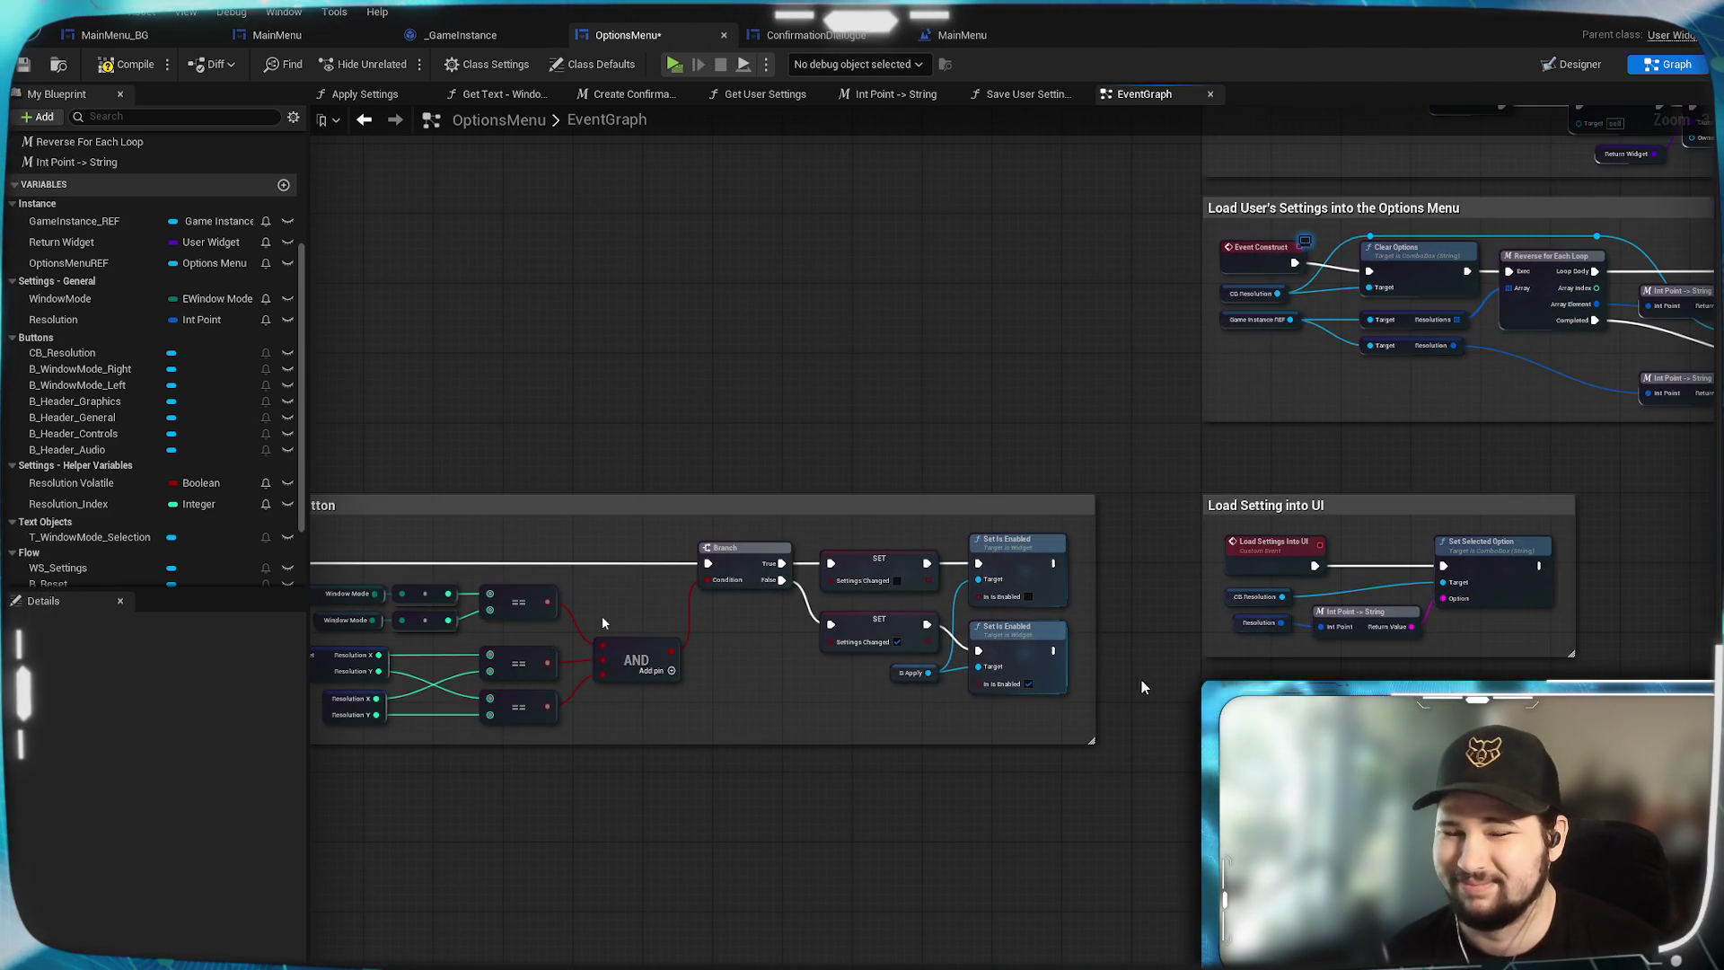
Compile the blueprint and widen the Window Mode comment box to enclose Check Settings.
left_click(126, 64)
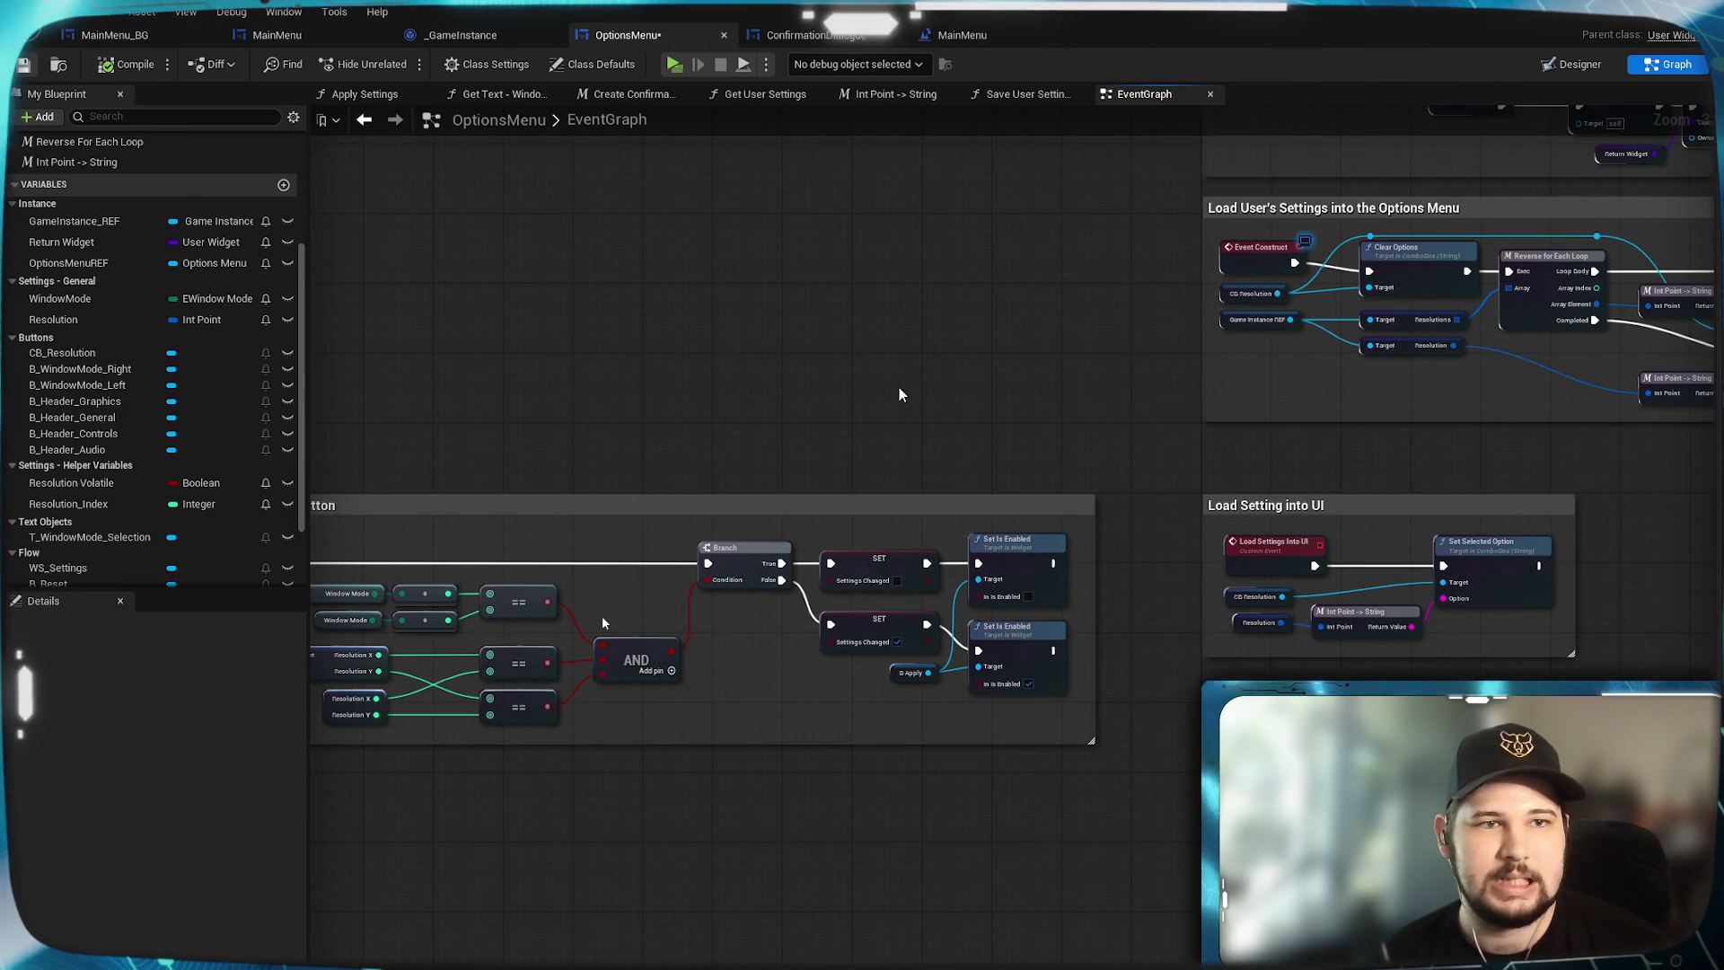
left_click_drag(991, 569, 954, 504)
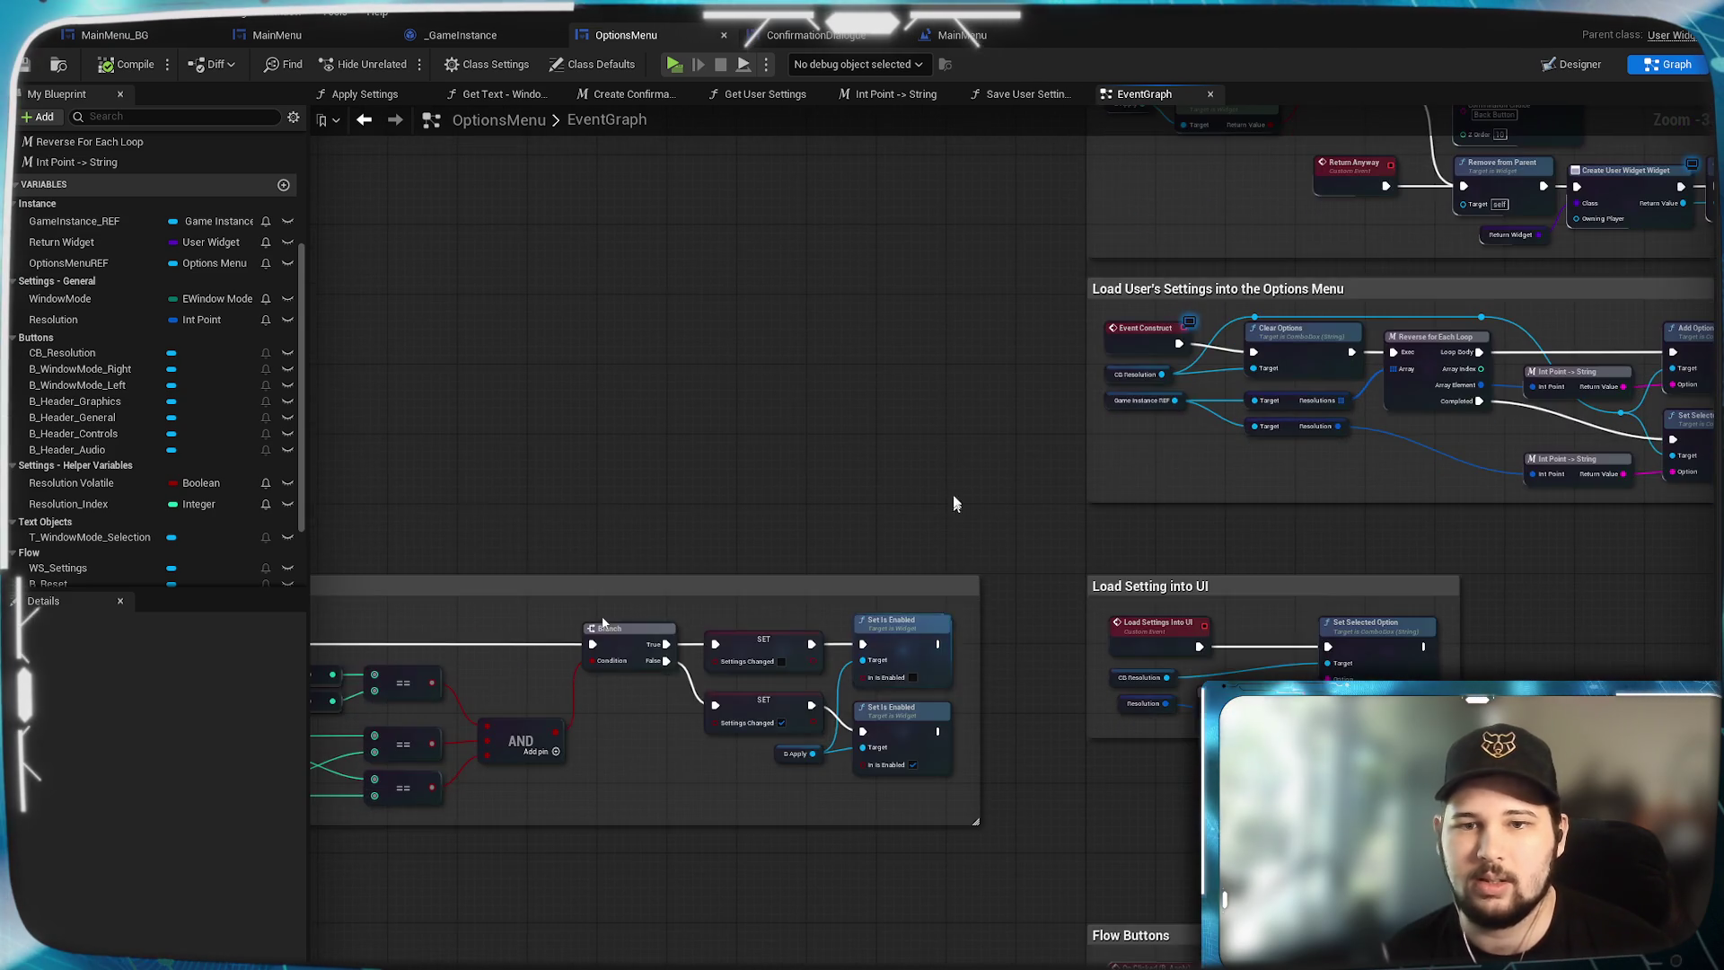
scroll(954, 504, "down", 3)
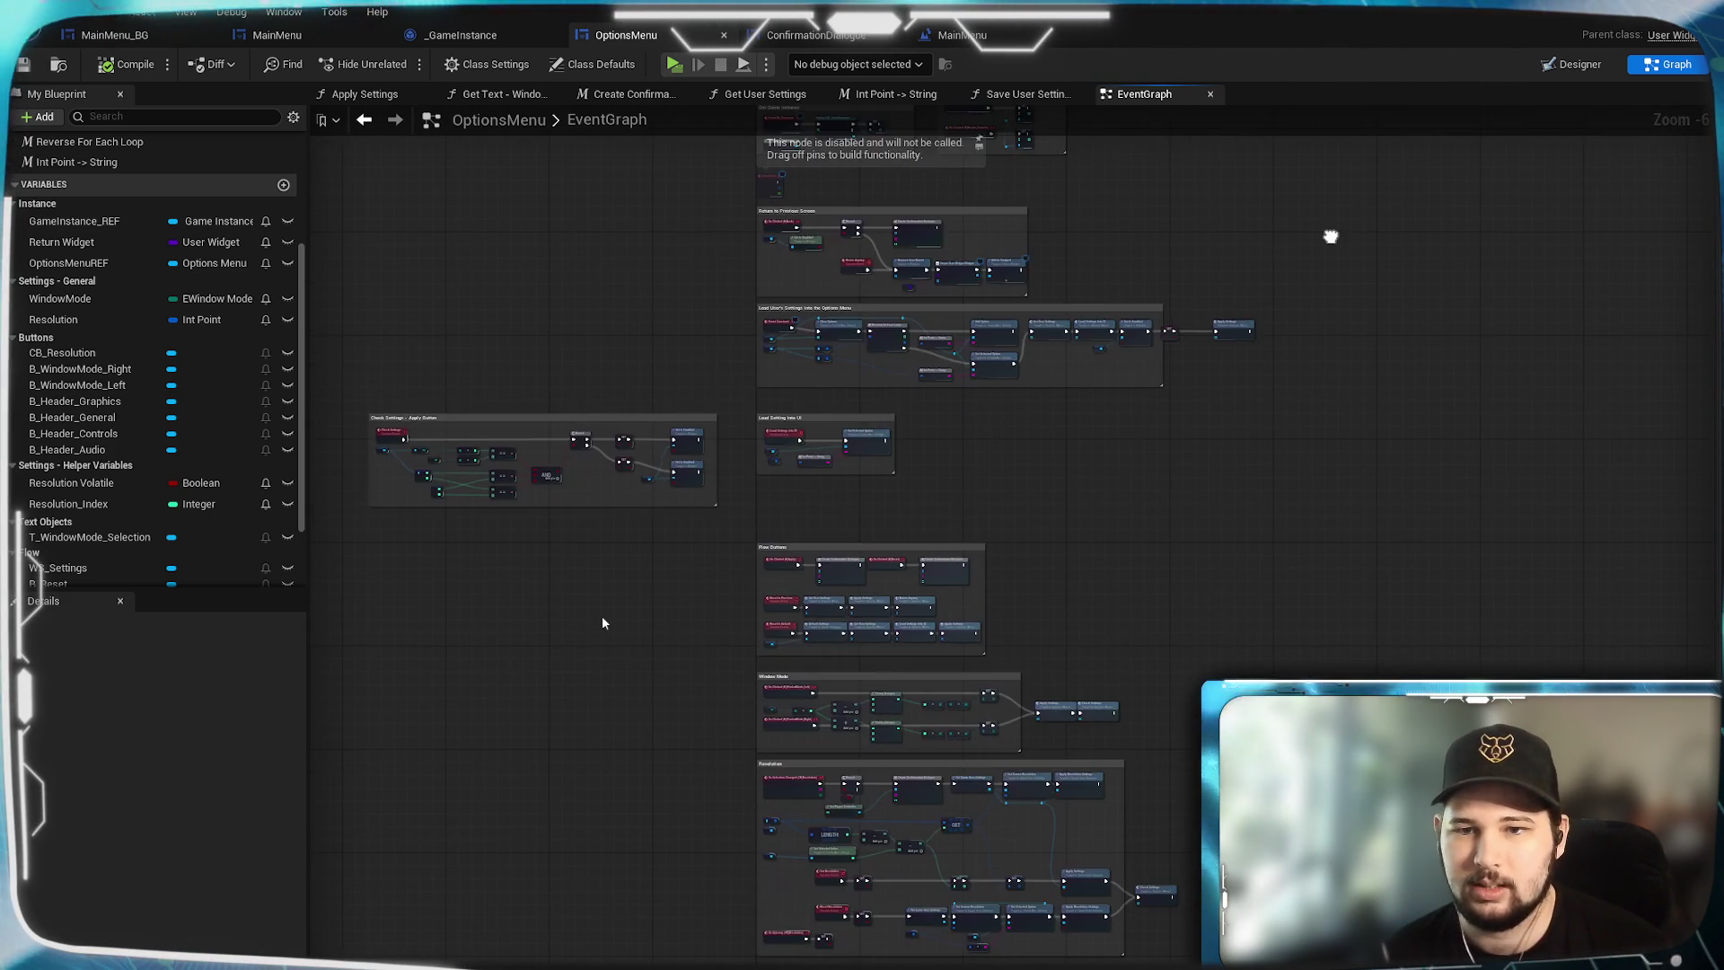
left_click_drag(1291, 604, 1310, 451)
scroll(1281, 633, "up", 5)
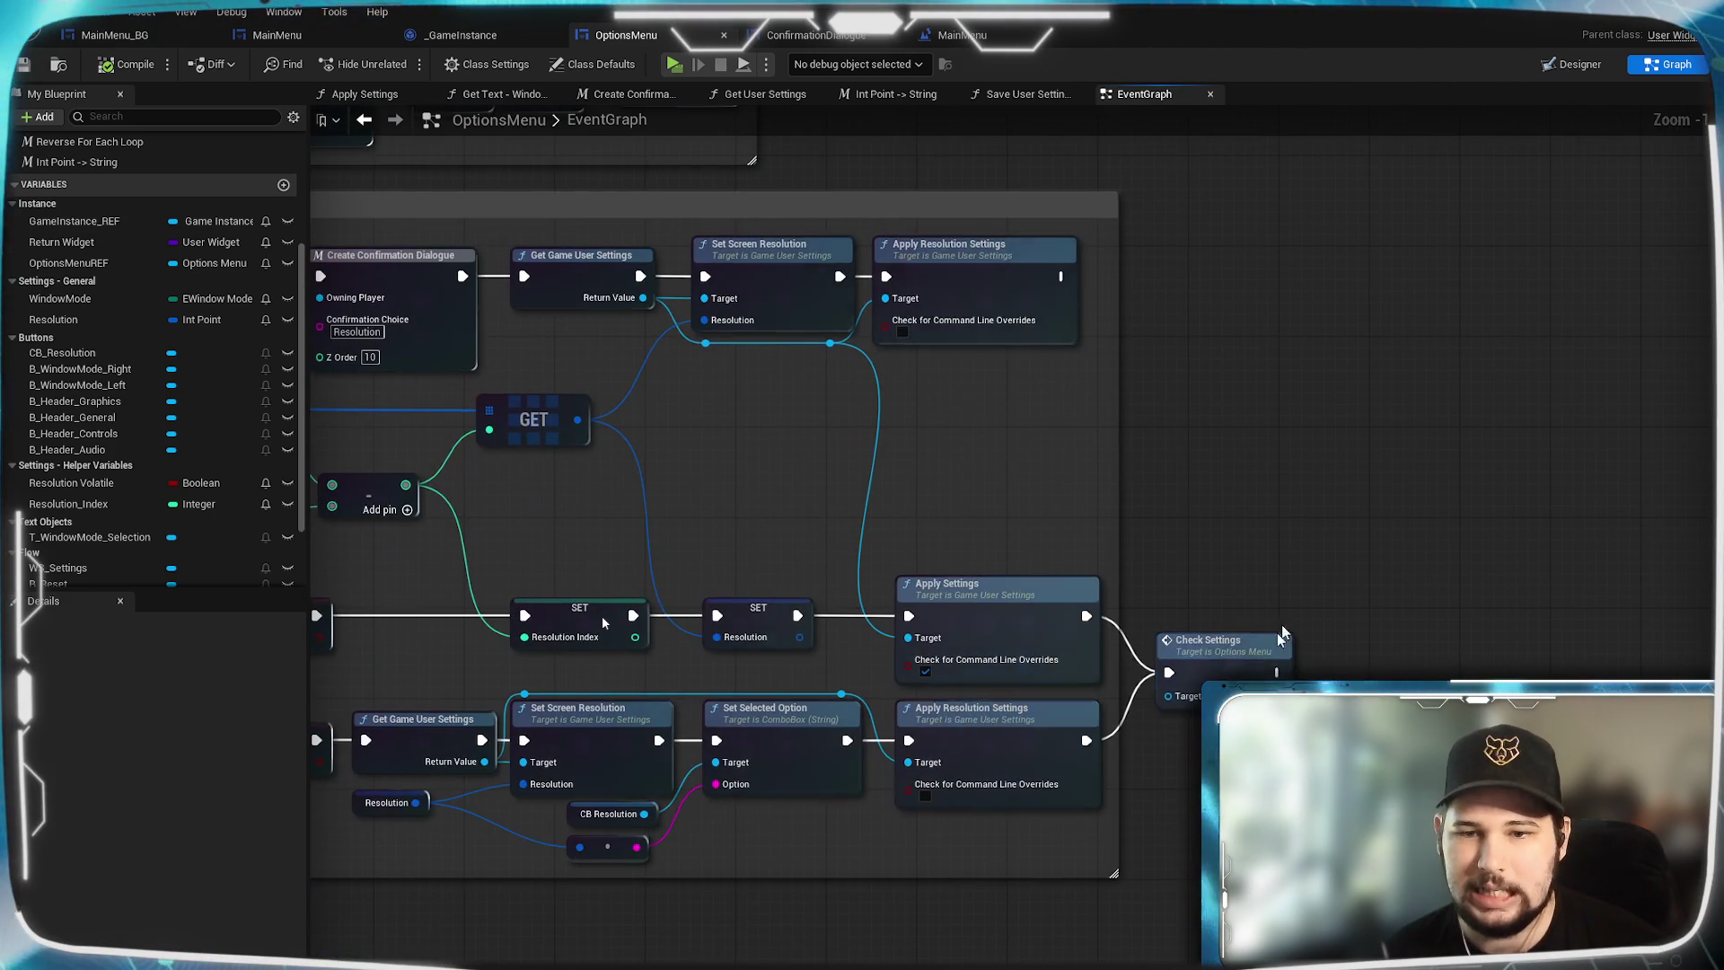
mouse_move(1180, 476)
left_mouse_down()
mouse_move(1706, 476)
mouse_move(1347, 502)
mouse_move(1263, 627)
mouse_move(1105, 434)
mouse_move(1049, 444)
mouse_move(1284, 653)
mouse_move(1261, 636)
left_mouse_up()
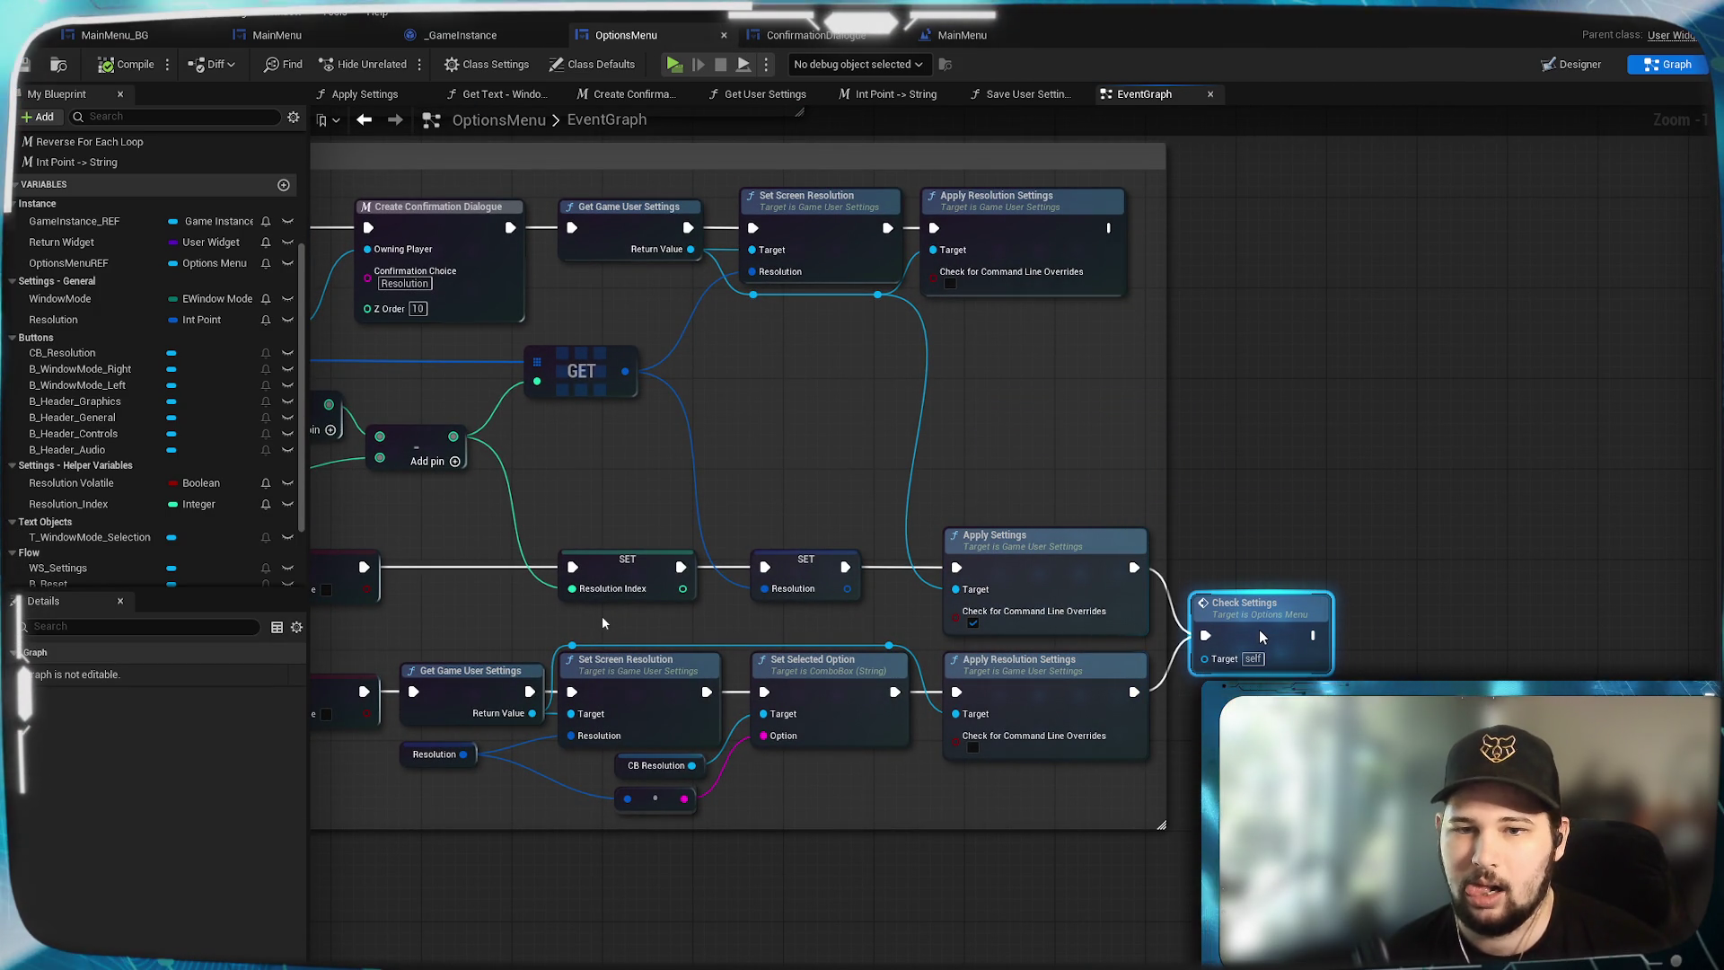
mouse_move(987, 355)
left_mouse_down()
mouse_move(1294, 408)
mouse_move(1494, 400)
mouse_move(859, 354)
mouse_move(866, 373)
left_mouse_up()
mouse_move(1043, 462)
left_mouse_down()
mouse_move(1228, 499)
mouse_move(1166, 438)
left_mouse_up()
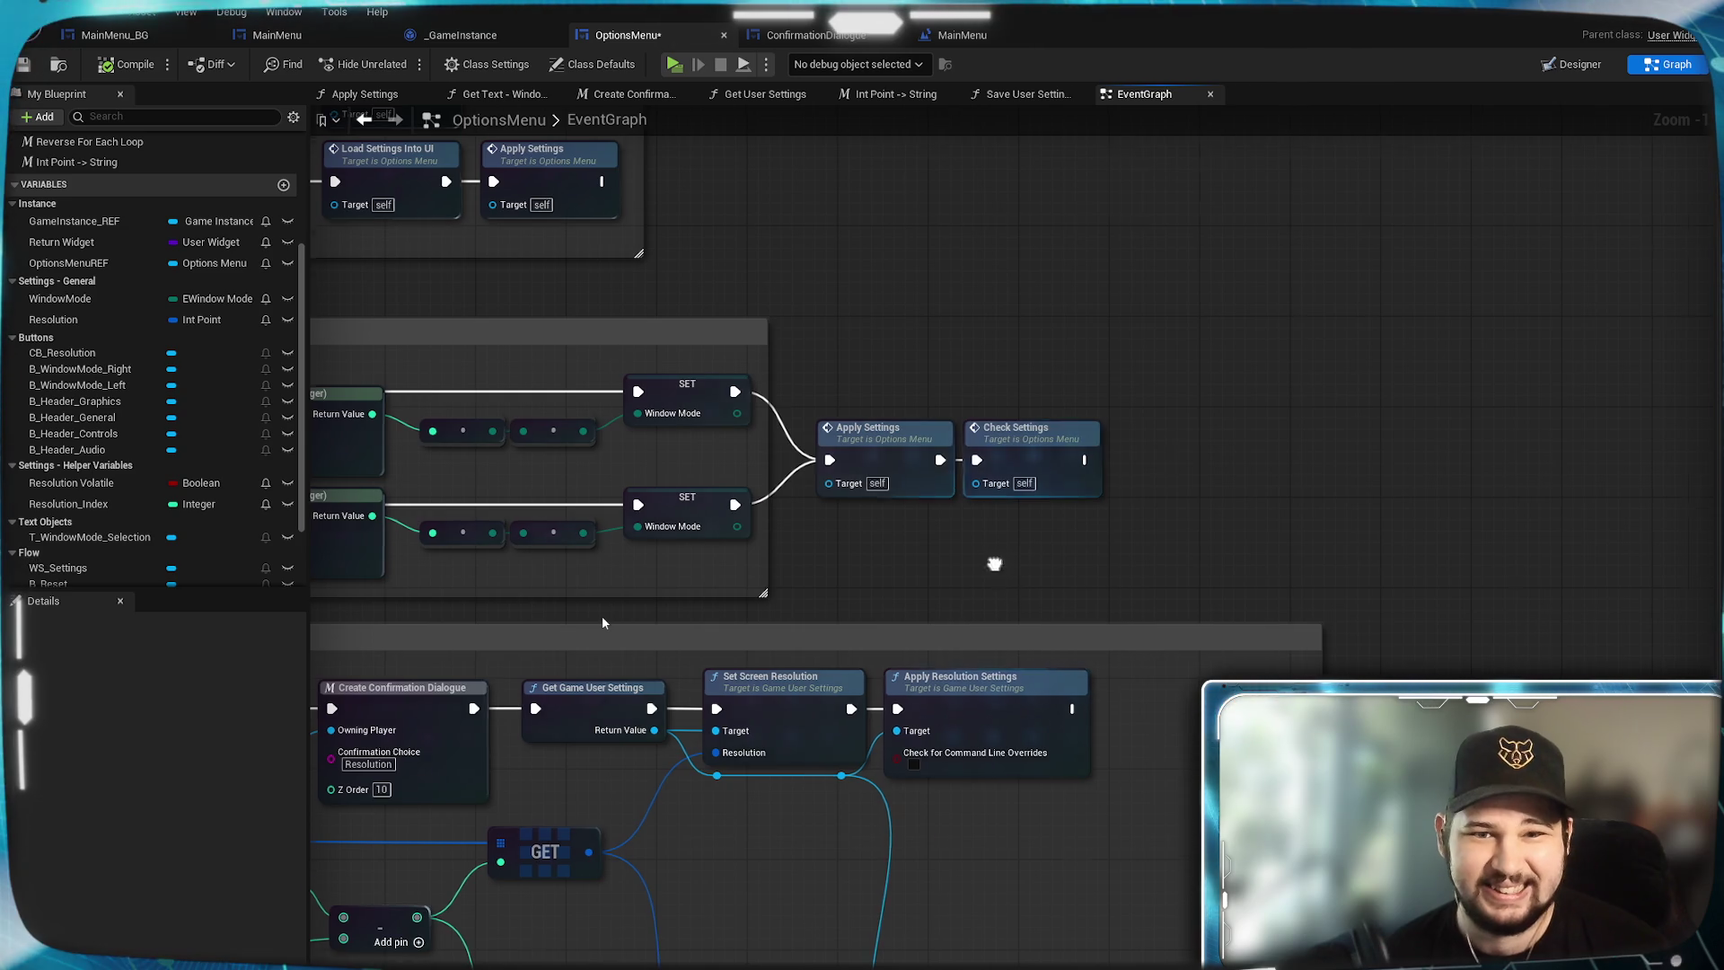
left_click_drag(994, 564, 1420, 602)
left_click_drag(1194, 592, 1584, 592)
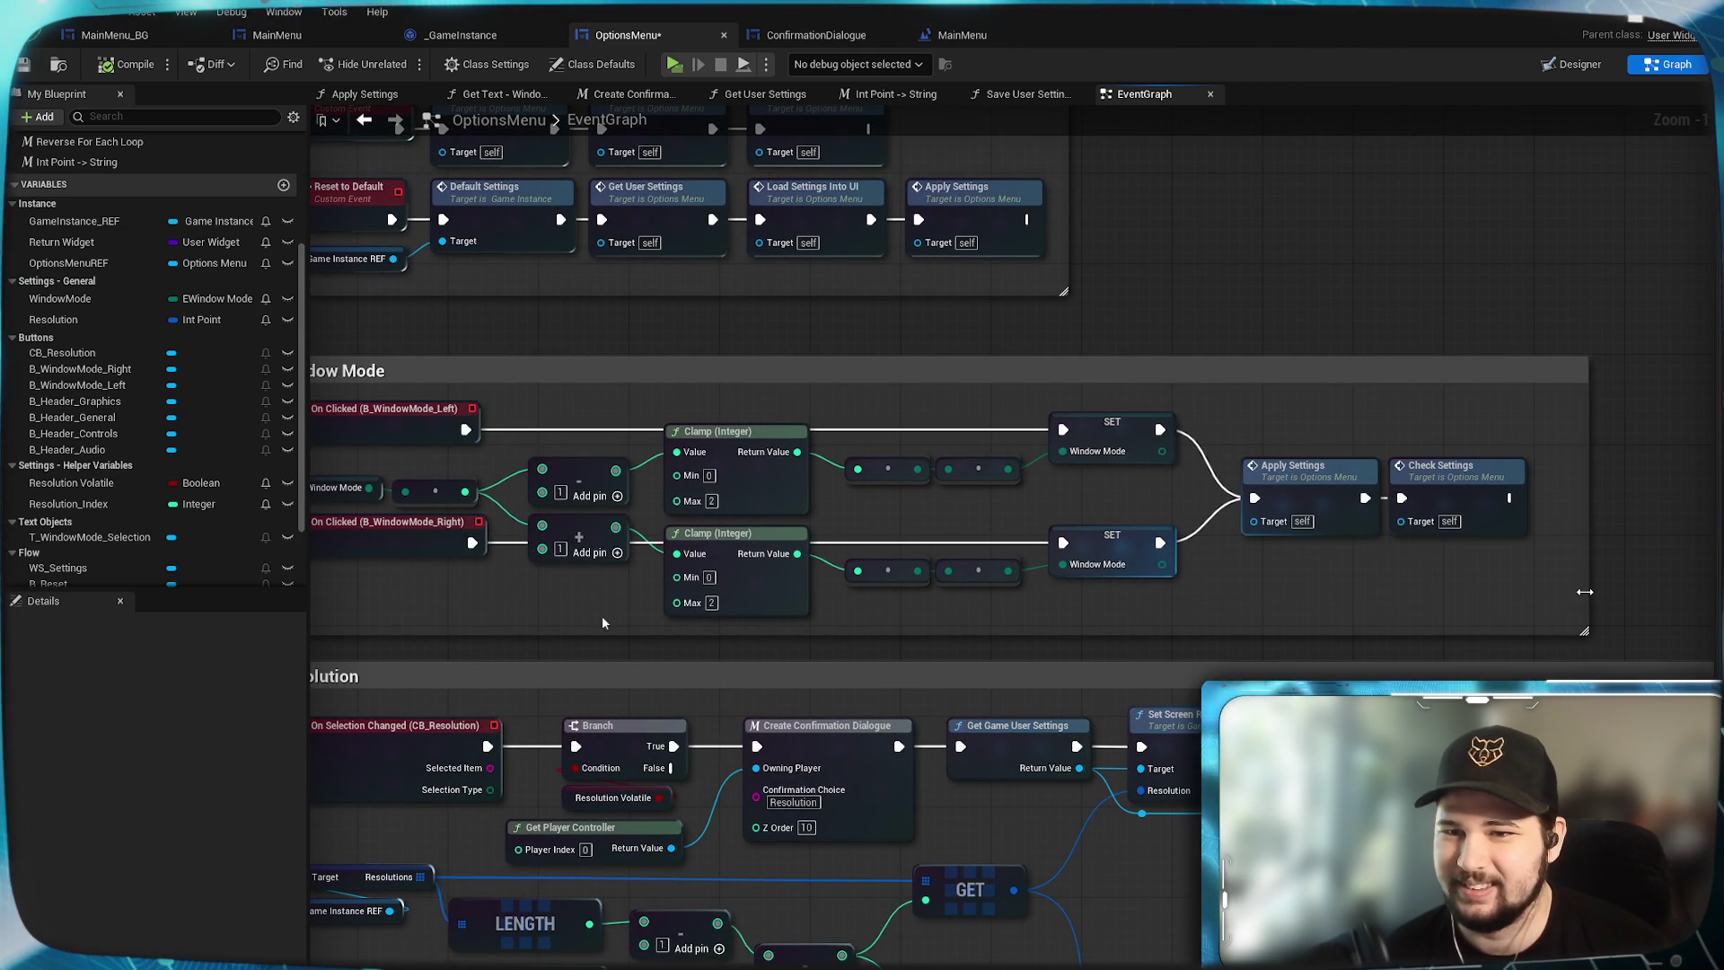
Stretch the settings-loading comment box to enclose Apply Settings, then save the OptionsMenu blueprint.
mouse_move(1227, 264)
left_mouse_down()
mouse_move(1487, 291)
mouse_move(1339, 635)
left_mouse_up()
scroll(1194, 732, "down", 1)
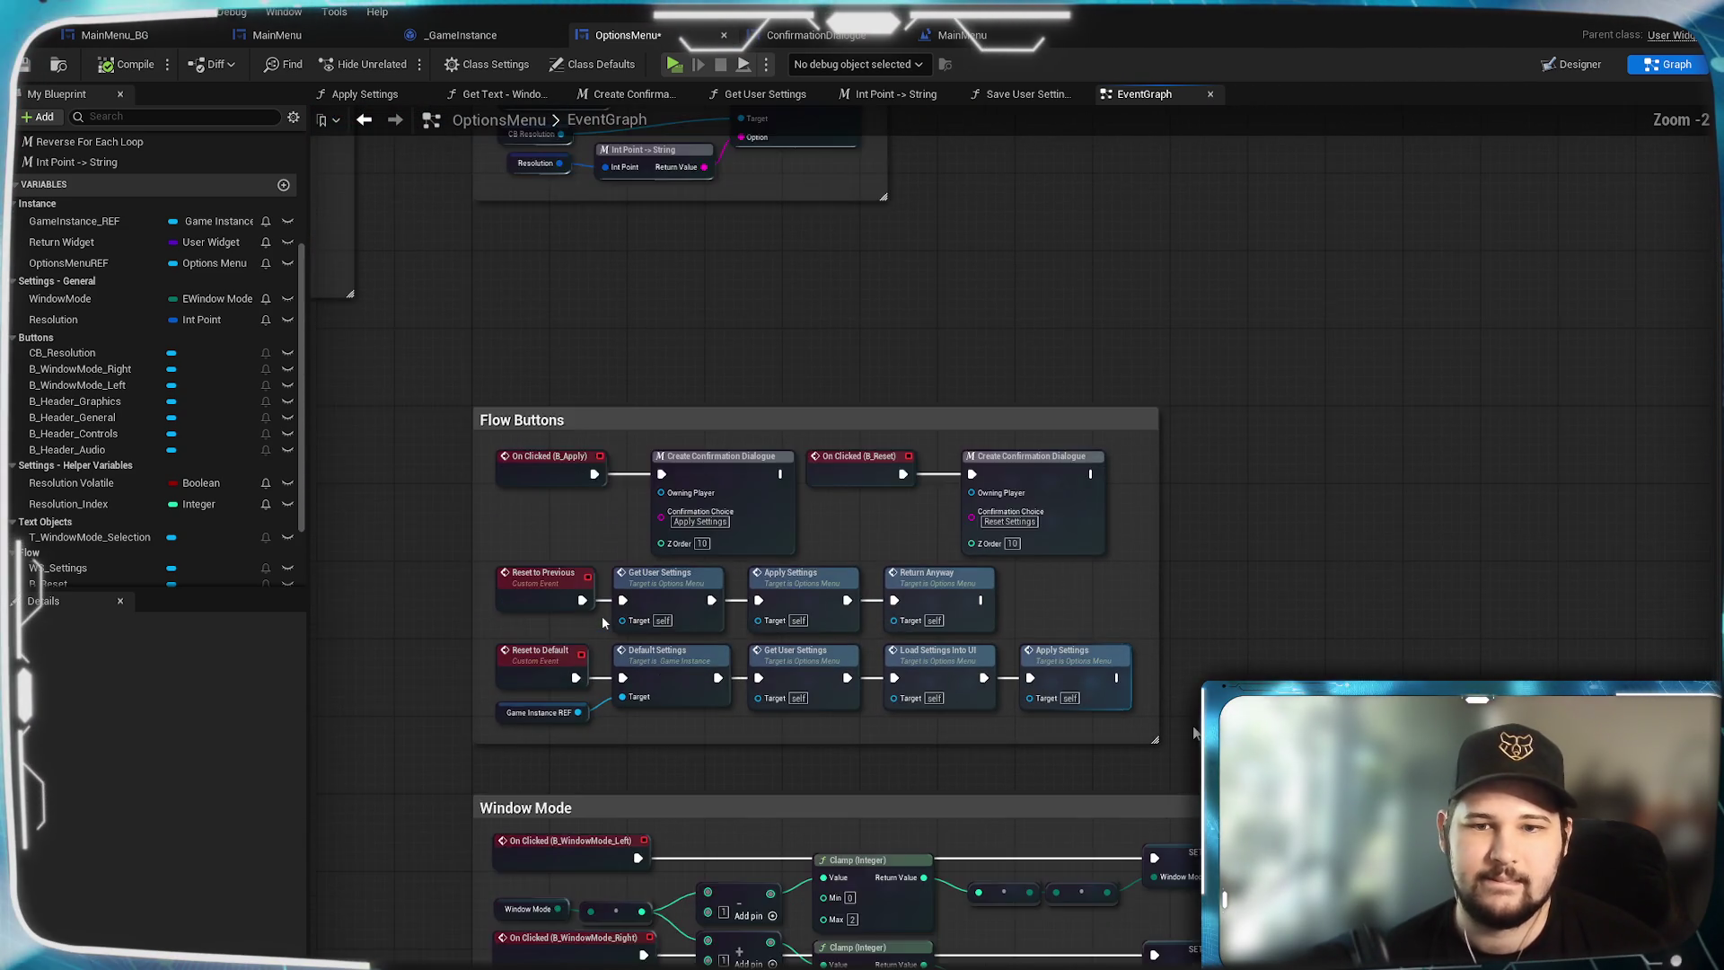
mouse_move(1195, 732)
left_mouse_down()
mouse_move(1231, 578)
mouse_move(1070, 826)
left_mouse_up()
scroll(996, 762, "up", 1)
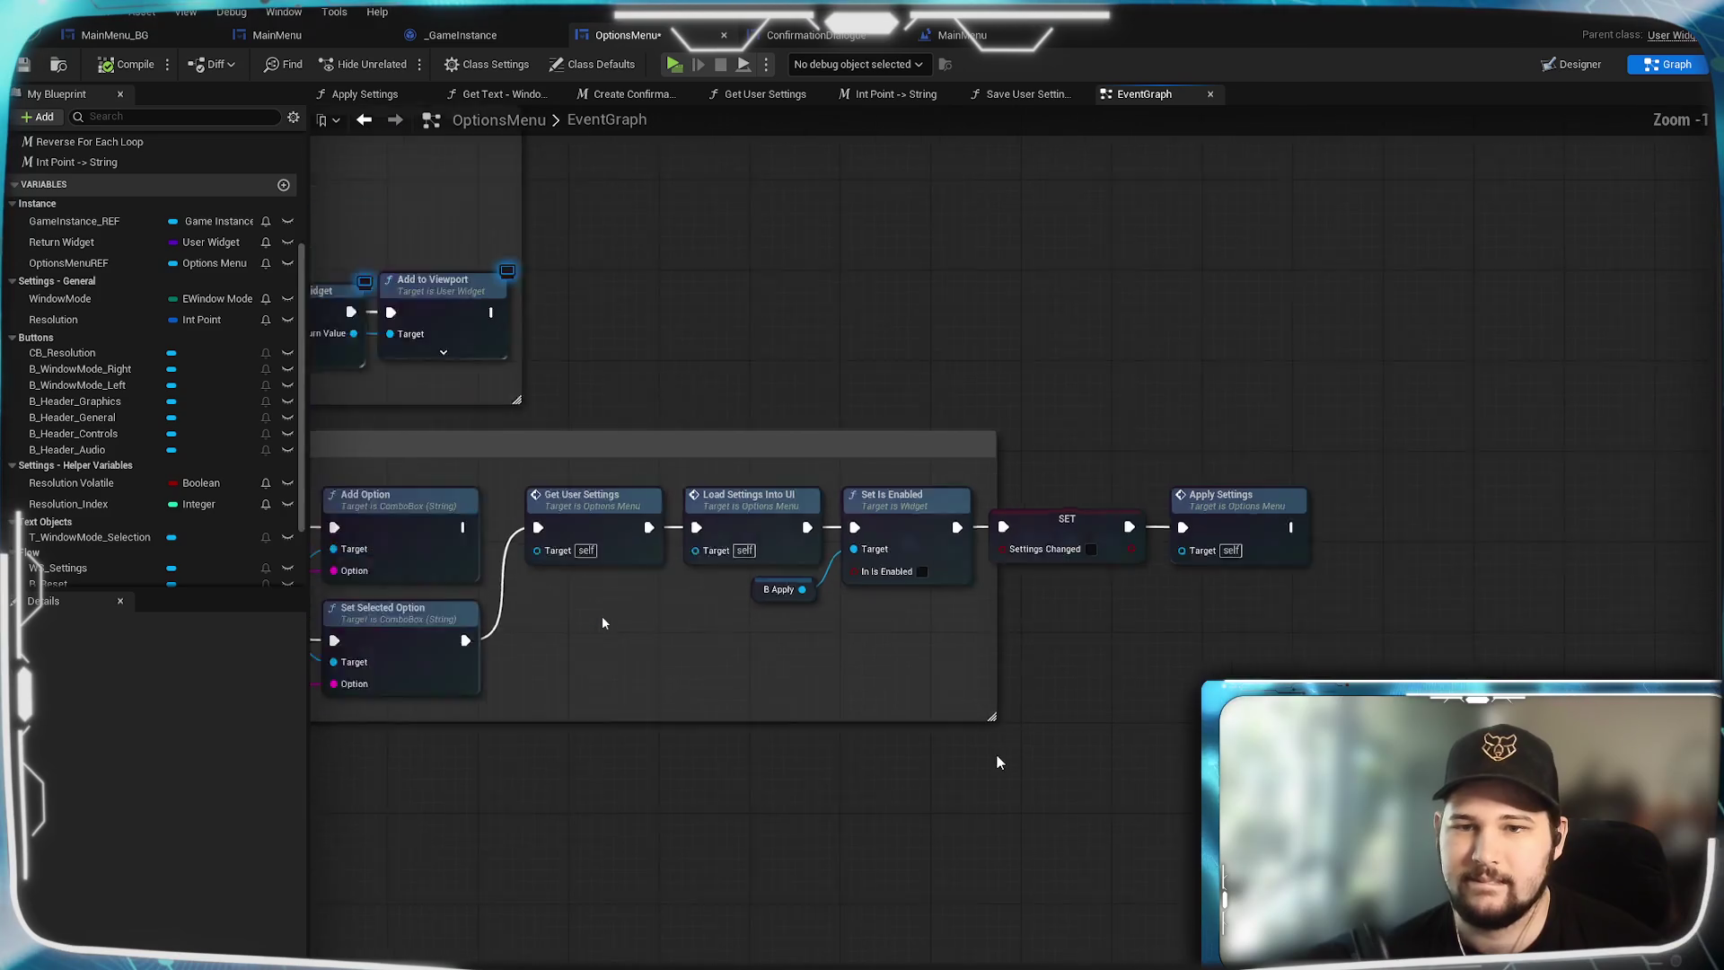
scroll(999, 762, "up", 1)
left_click_drag(993, 627, 1358, 632)
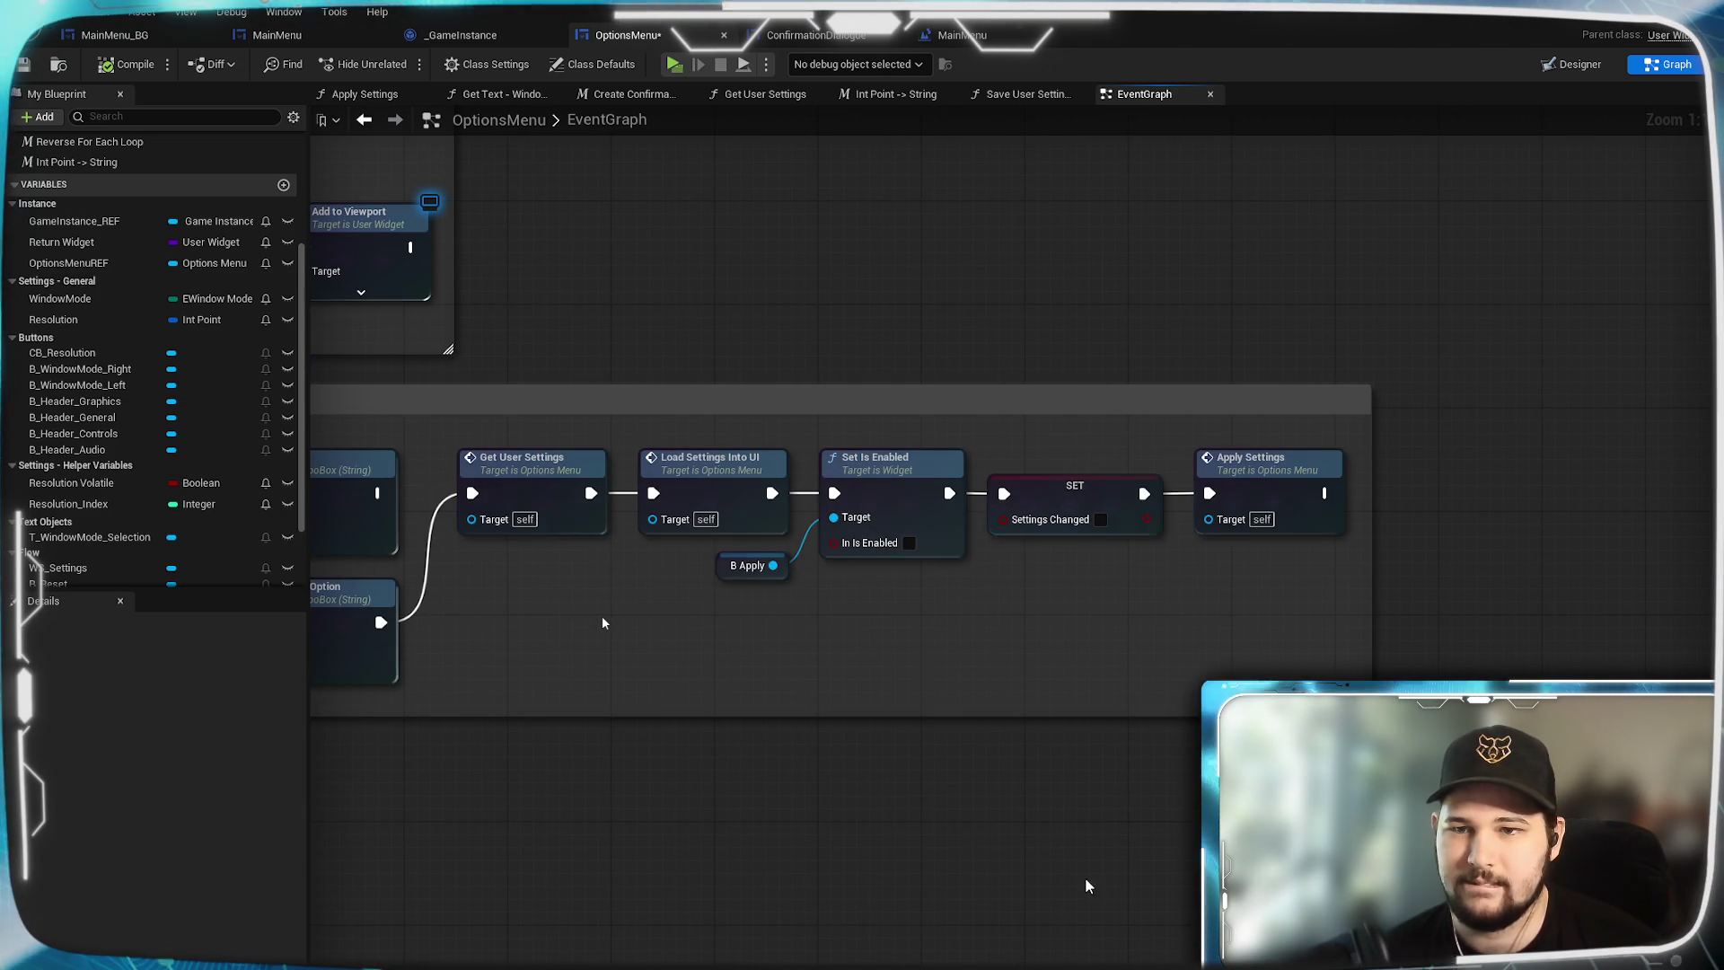
left_click(28, 66)
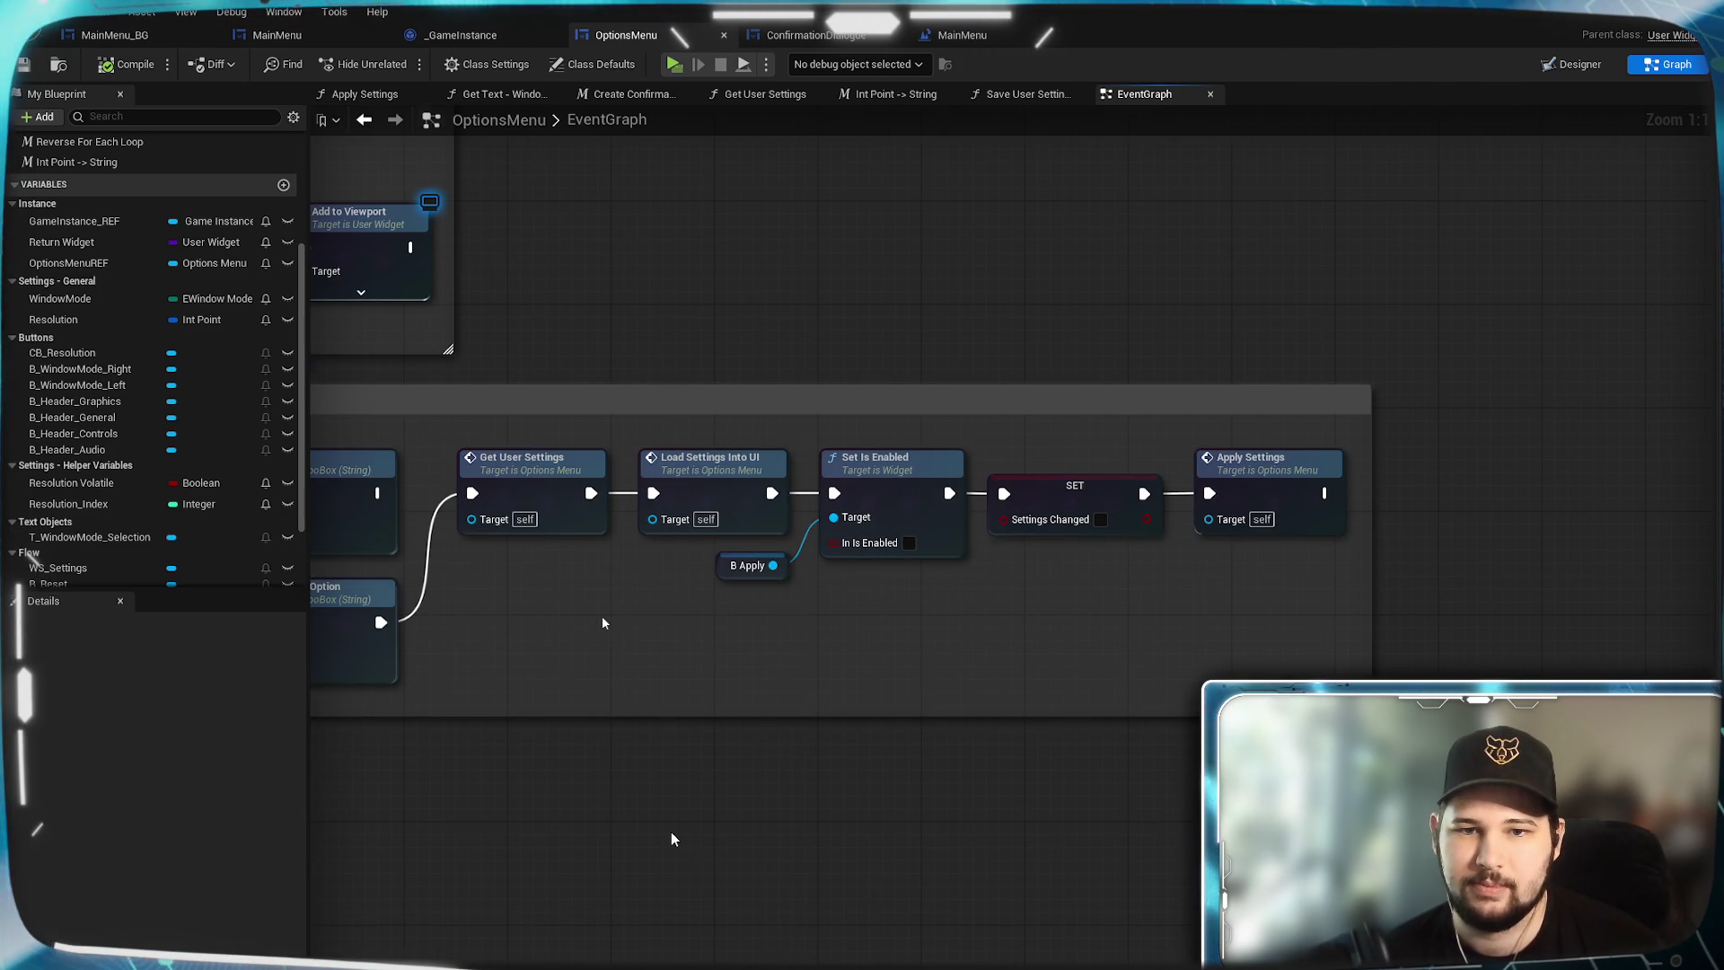
Pan and zoom across the graph to review the Flow Buttons and Load Setting into UI groups.
scroll(671, 839, "down", 6)
scroll(1220, 434, "up", 2)
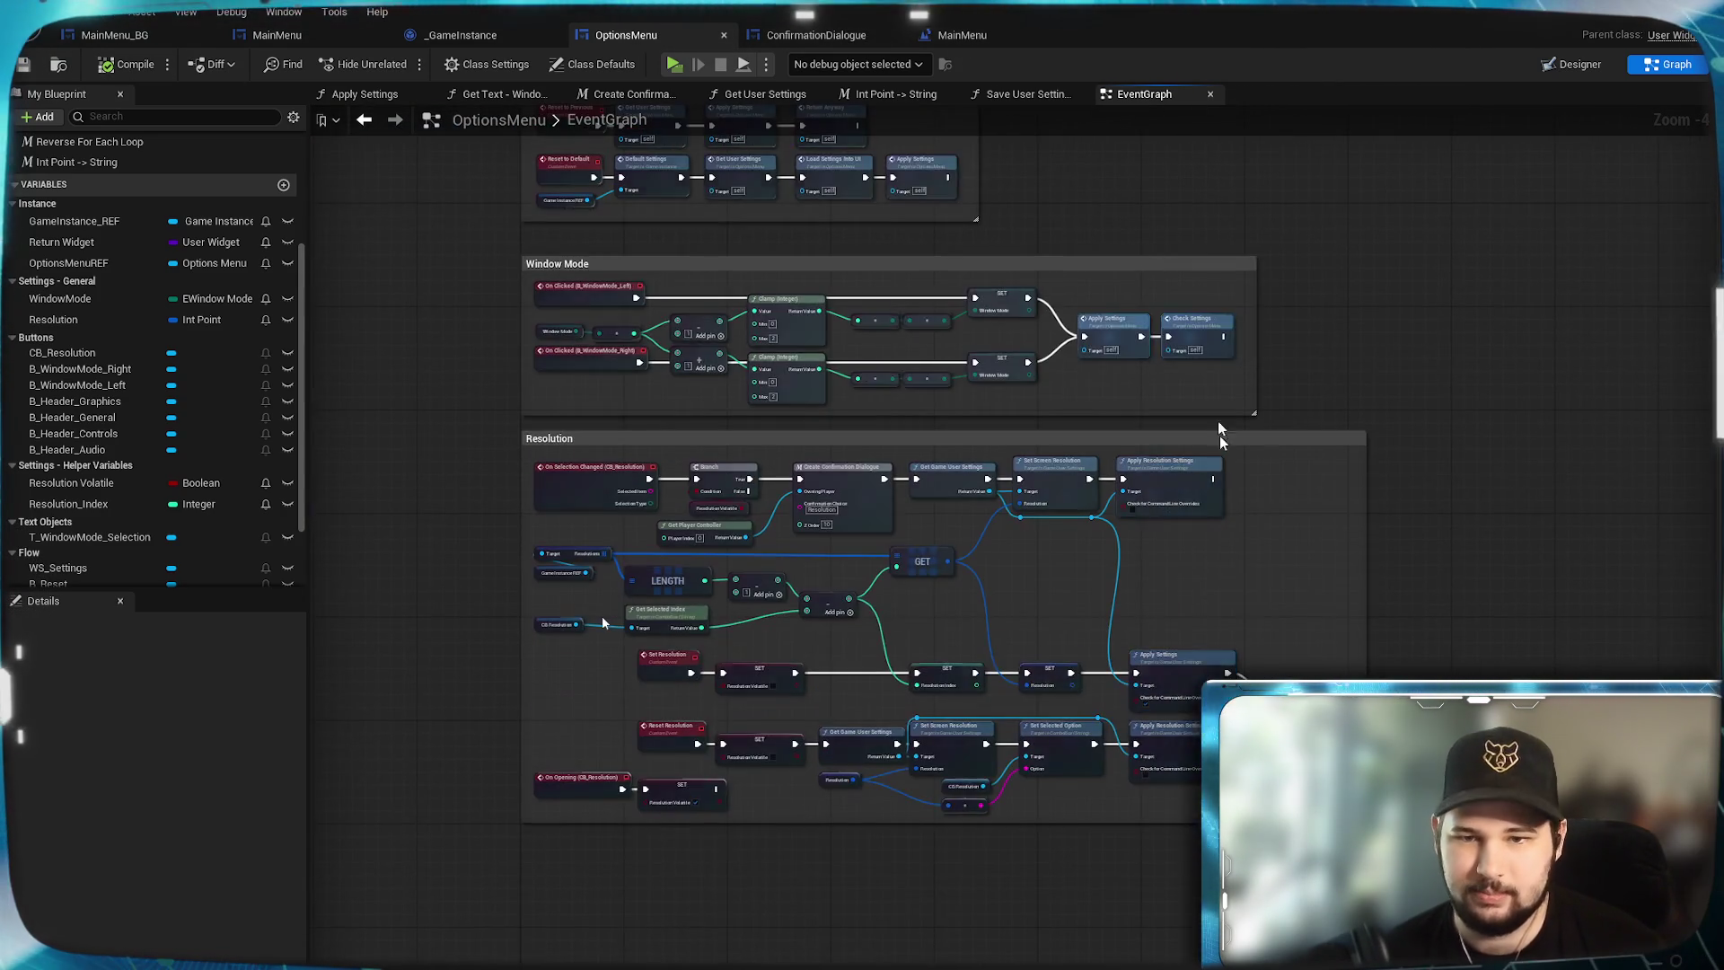
mouse_move(1220, 434)
left_mouse_down()
mouse_move(1331, 617)
mouse_move(1302, 543)
left_mouse_up()
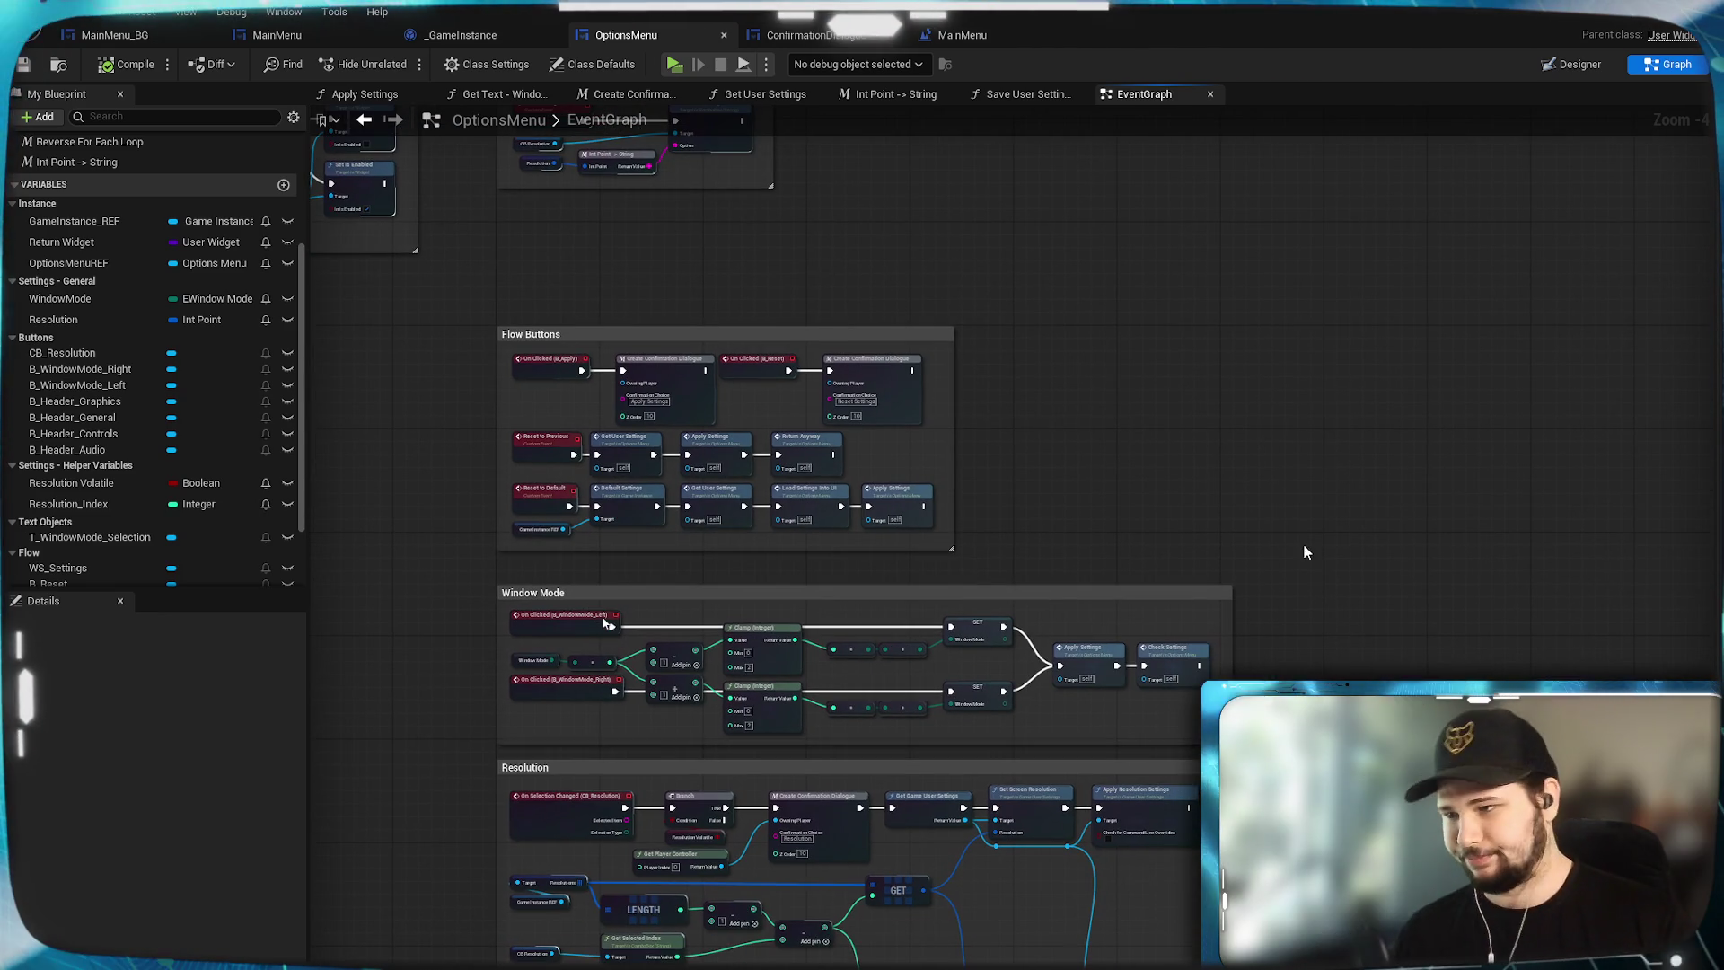
left_click_drag(1132, 427, 1089, 531)
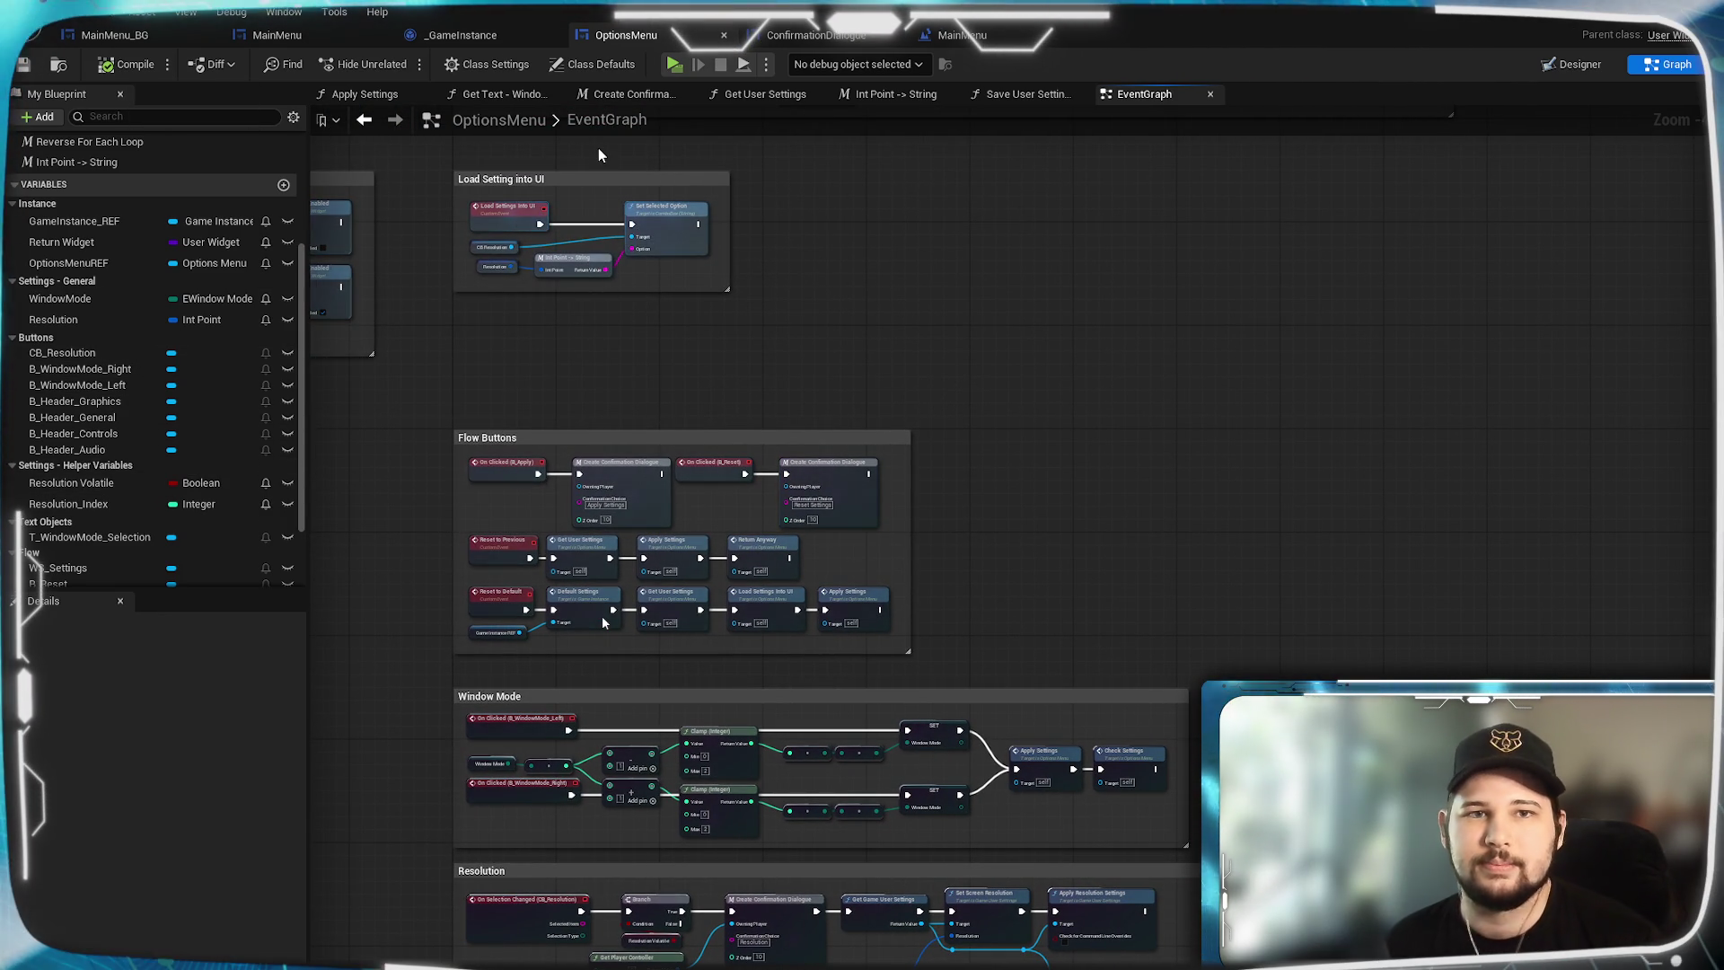
scroll(100, 375, "down", 3)
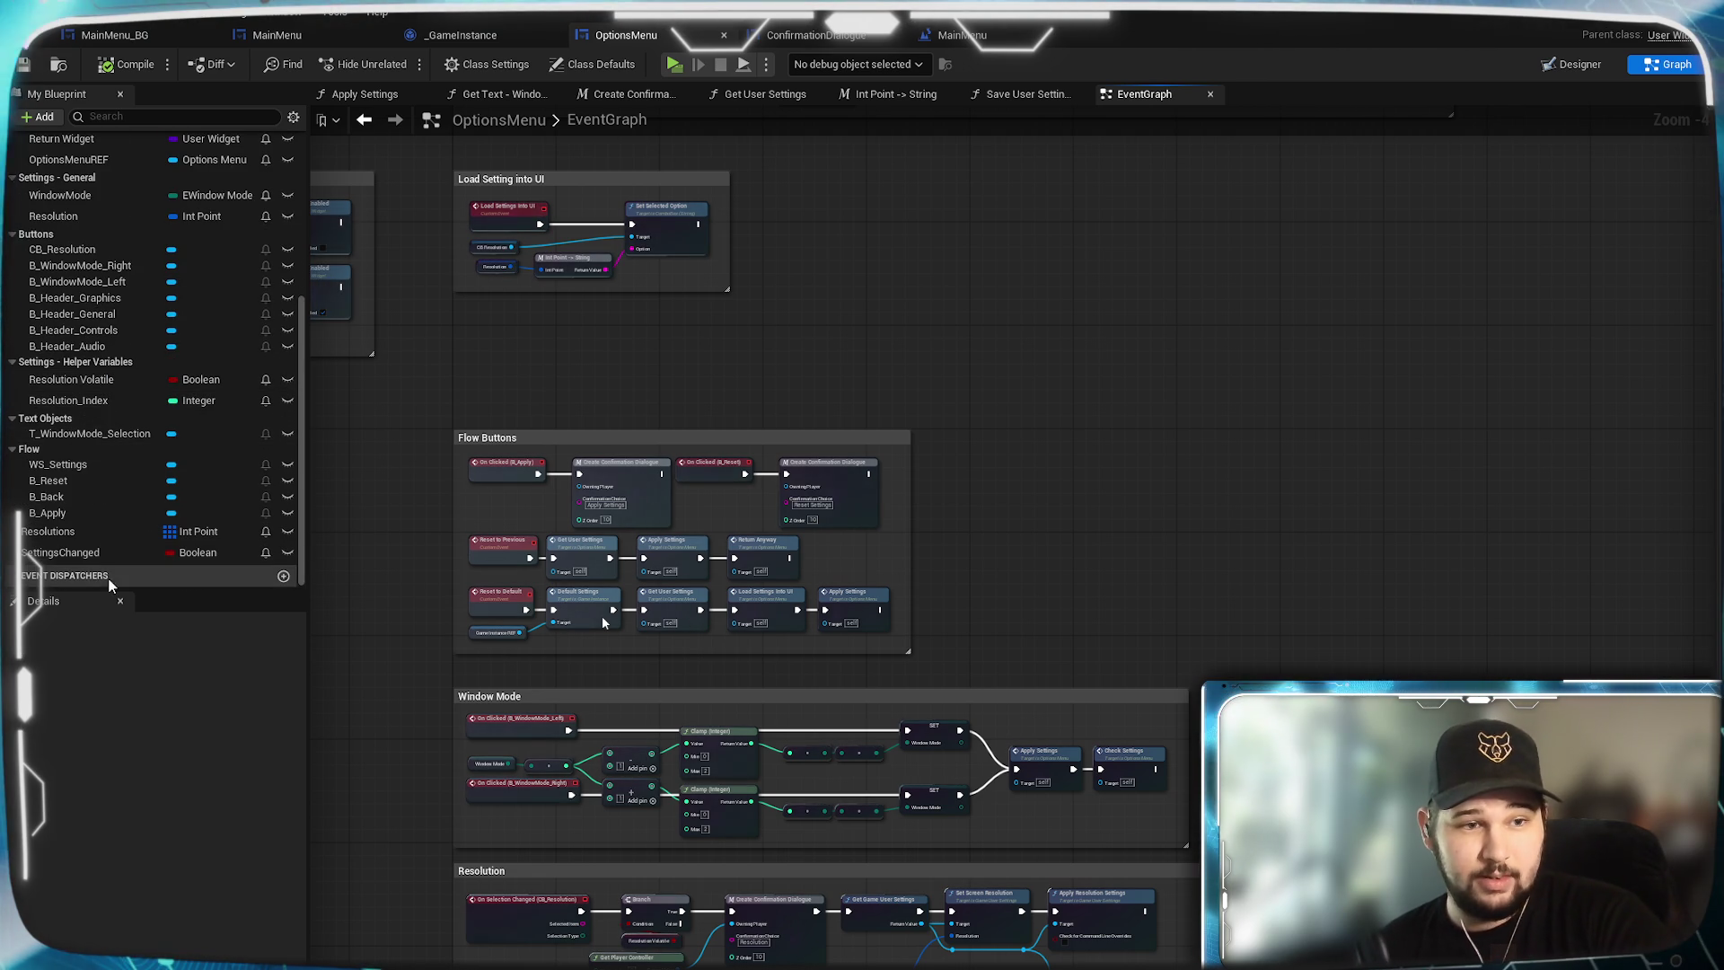
scroll(100, 471, "up", 3)
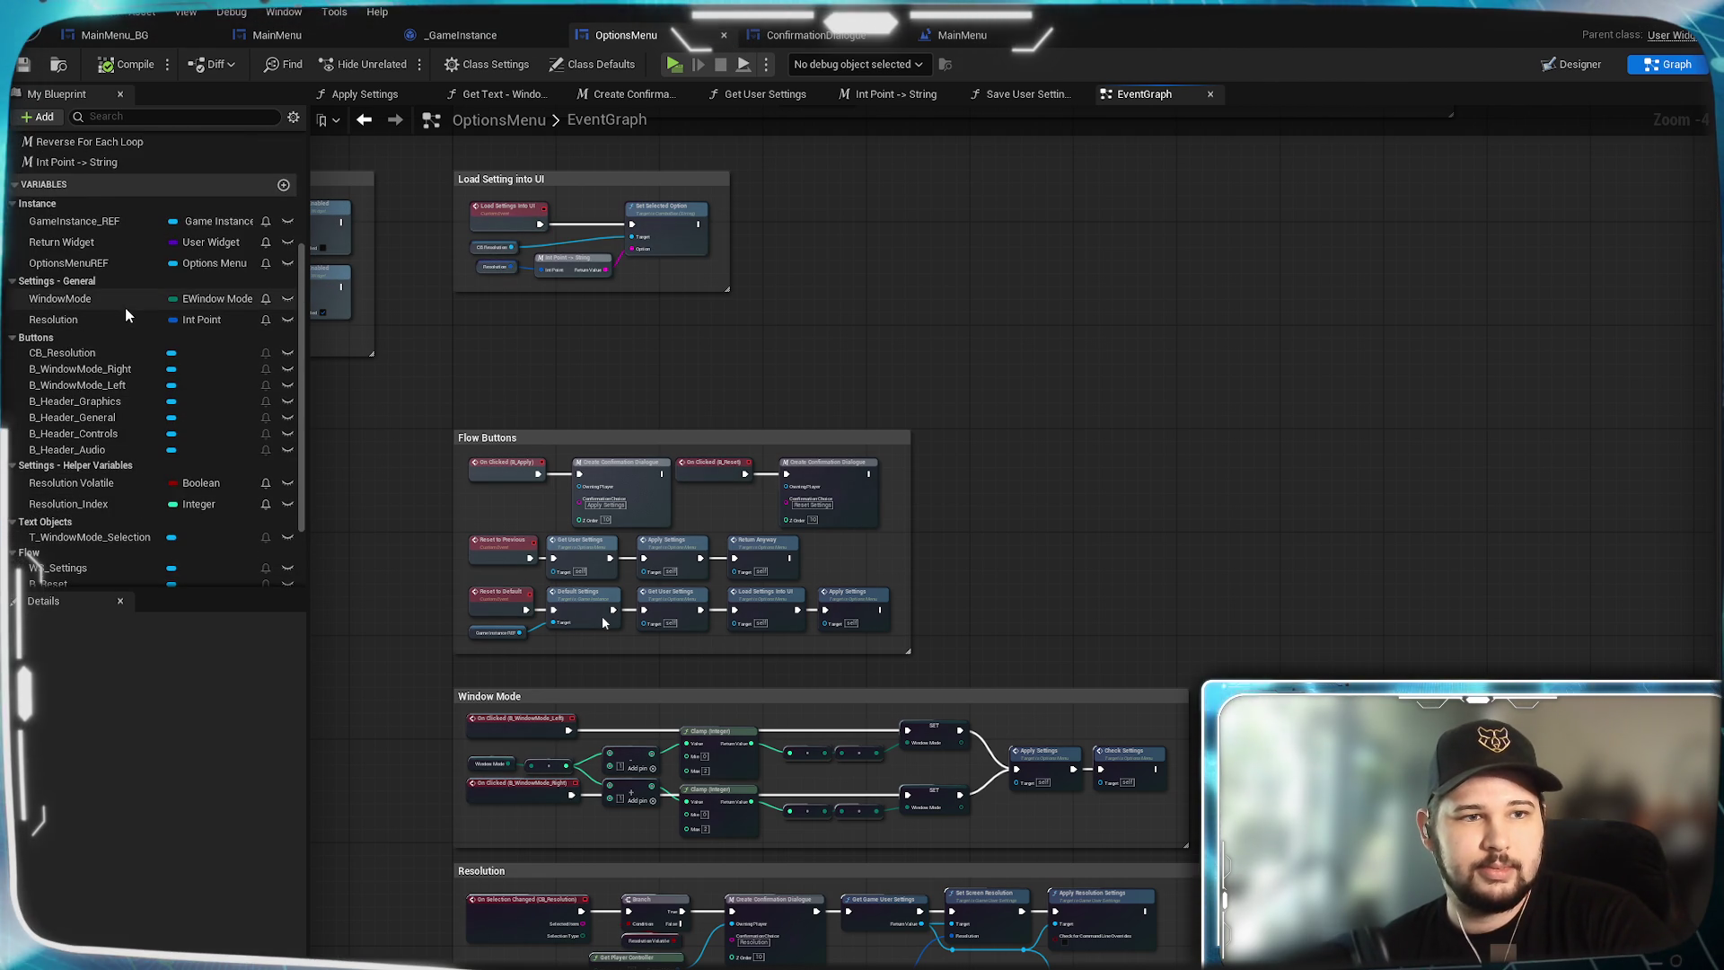
scroll(126, 312, "up", 1)
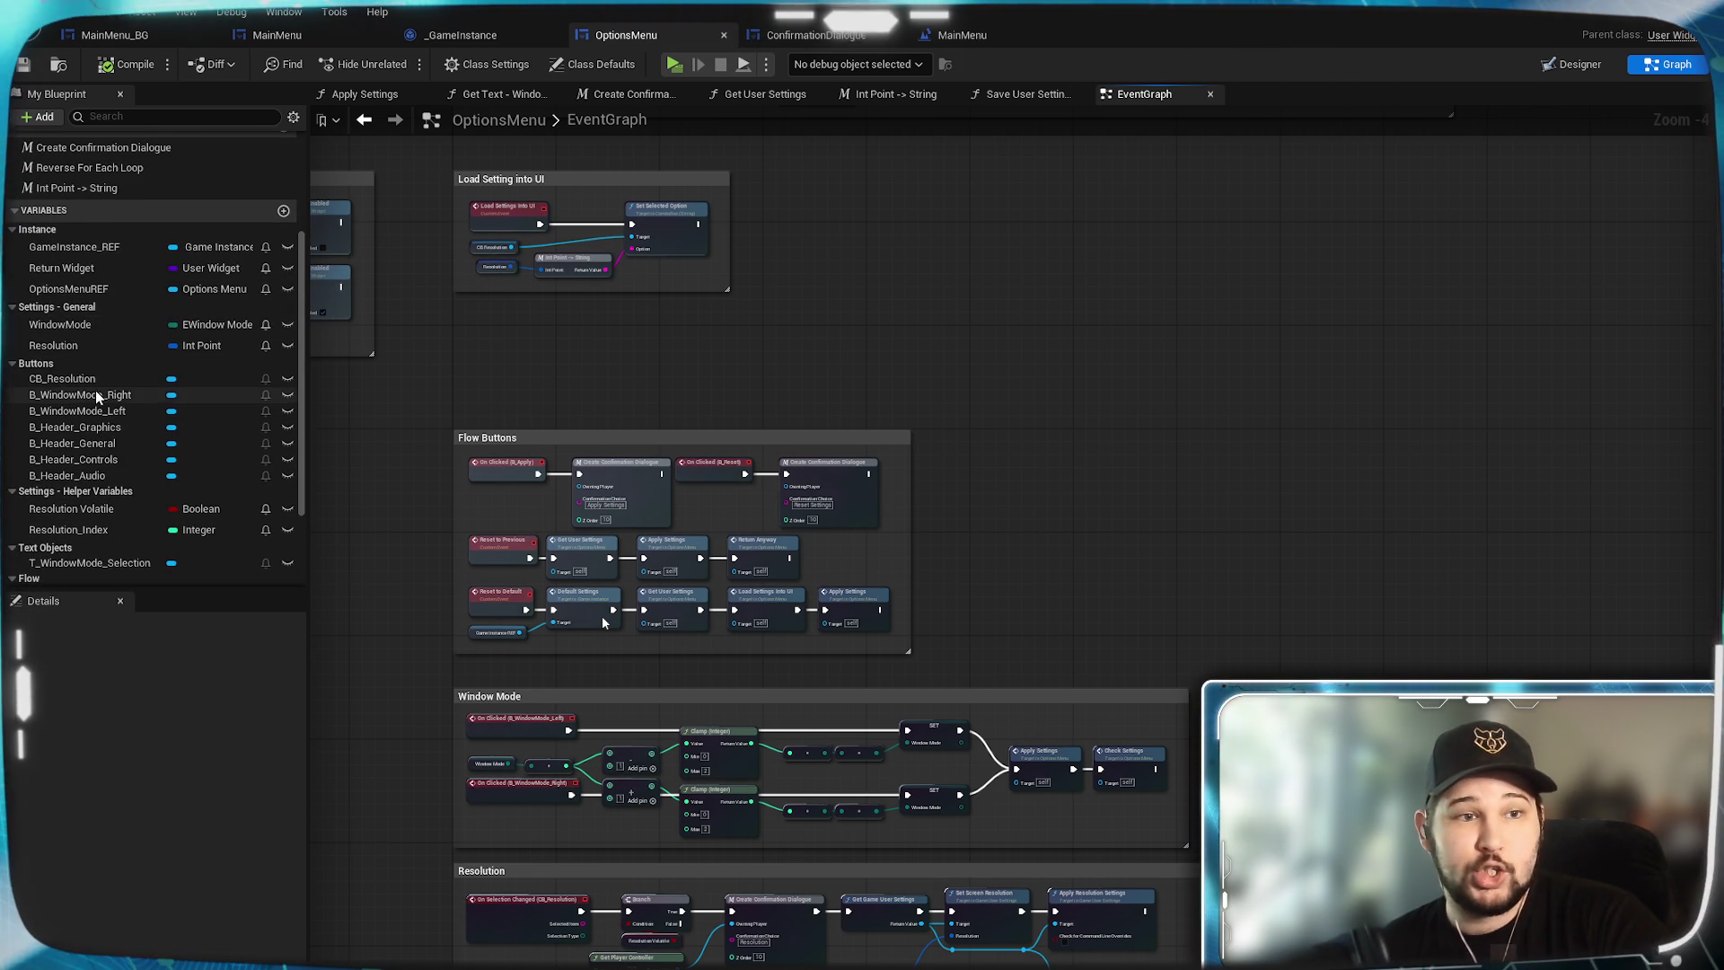
scroll(98, 395, "down", 5)
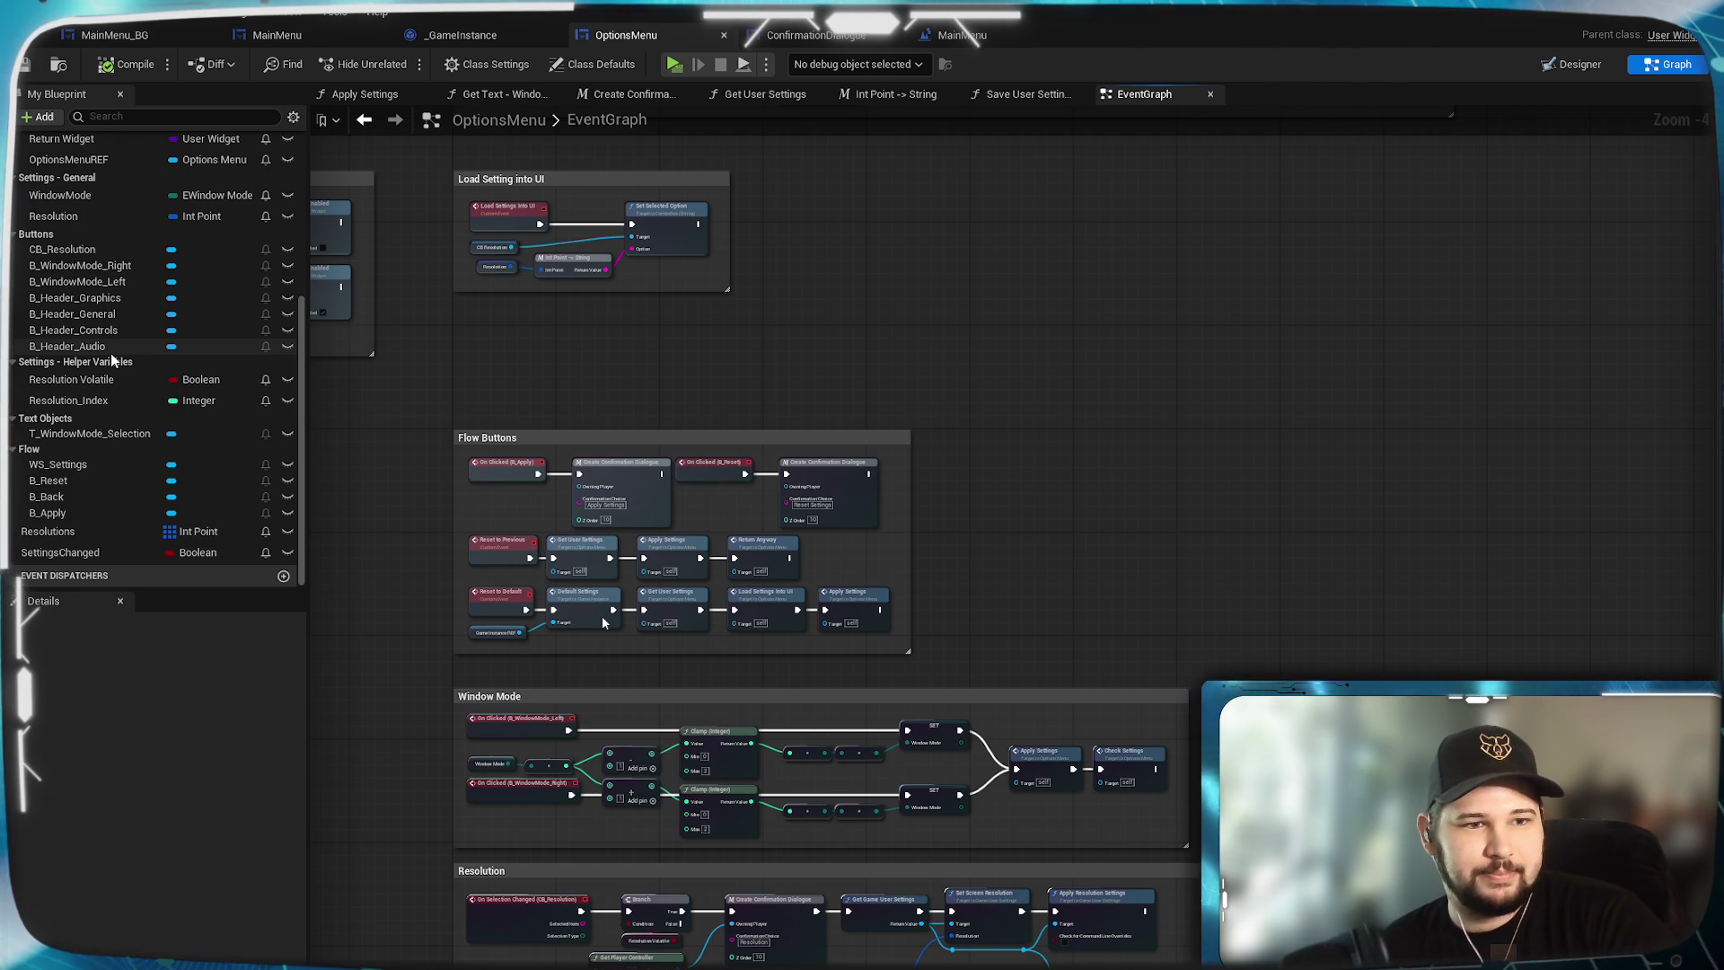
scroll(111, 353, "up", 3)
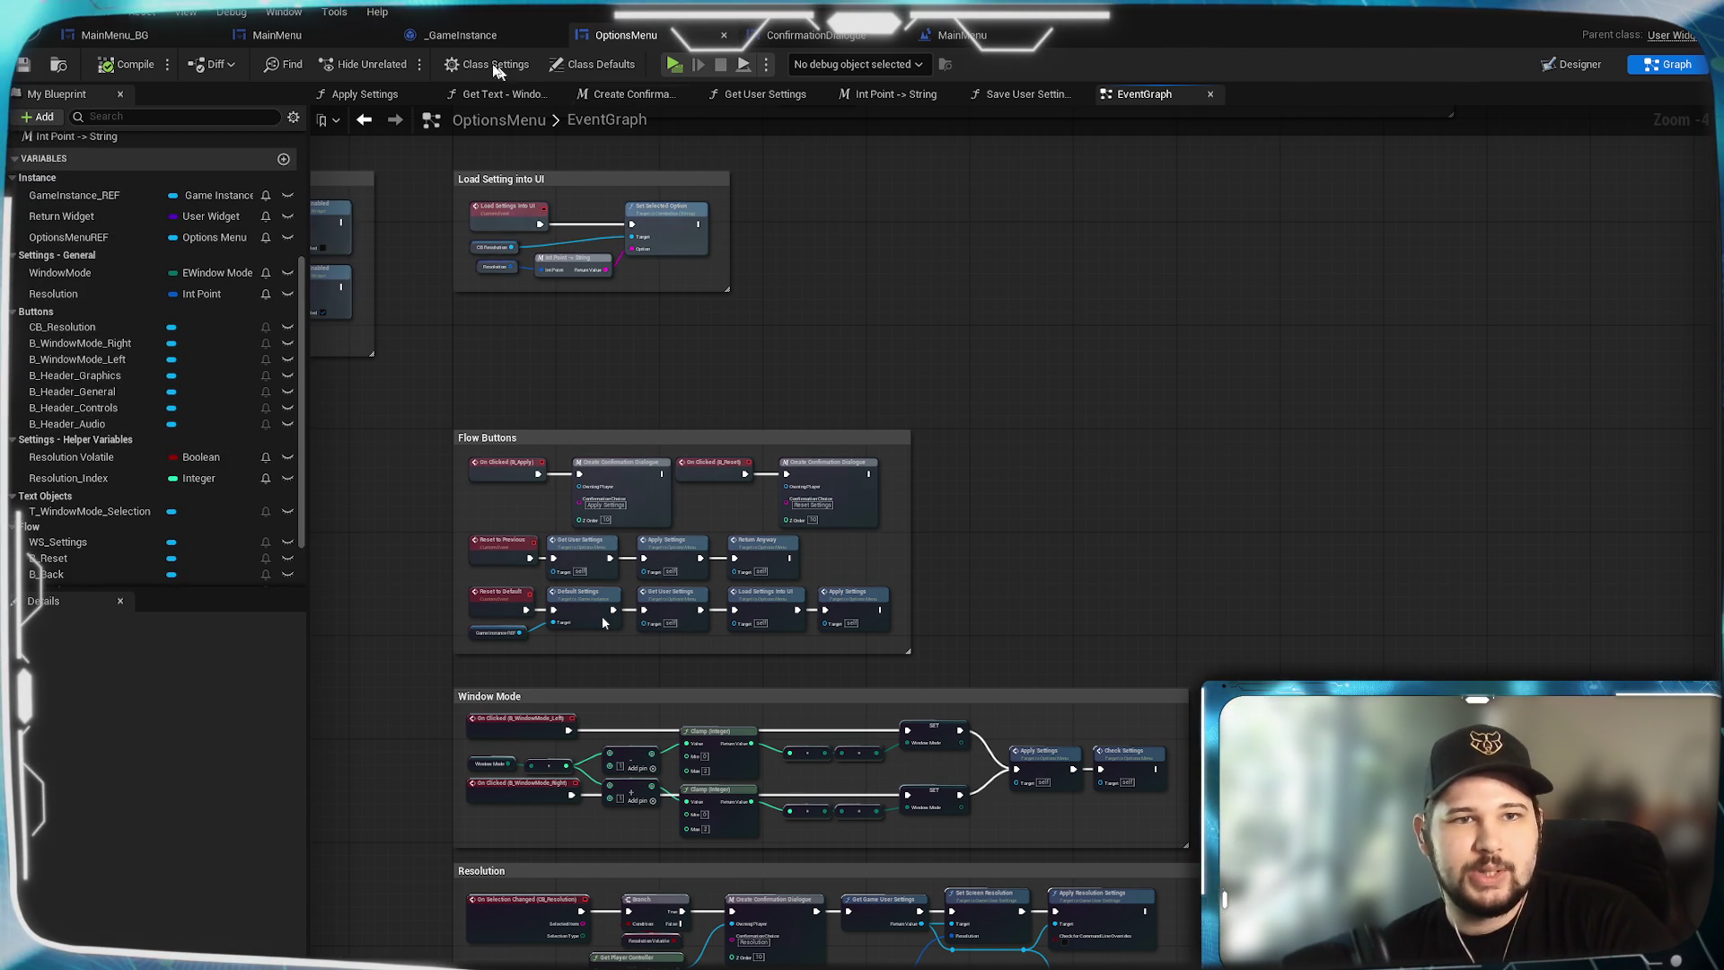
Glance at the _GameInstance blueprint, then return to the OptionsMenu blueprint.
left_click(458, 38)
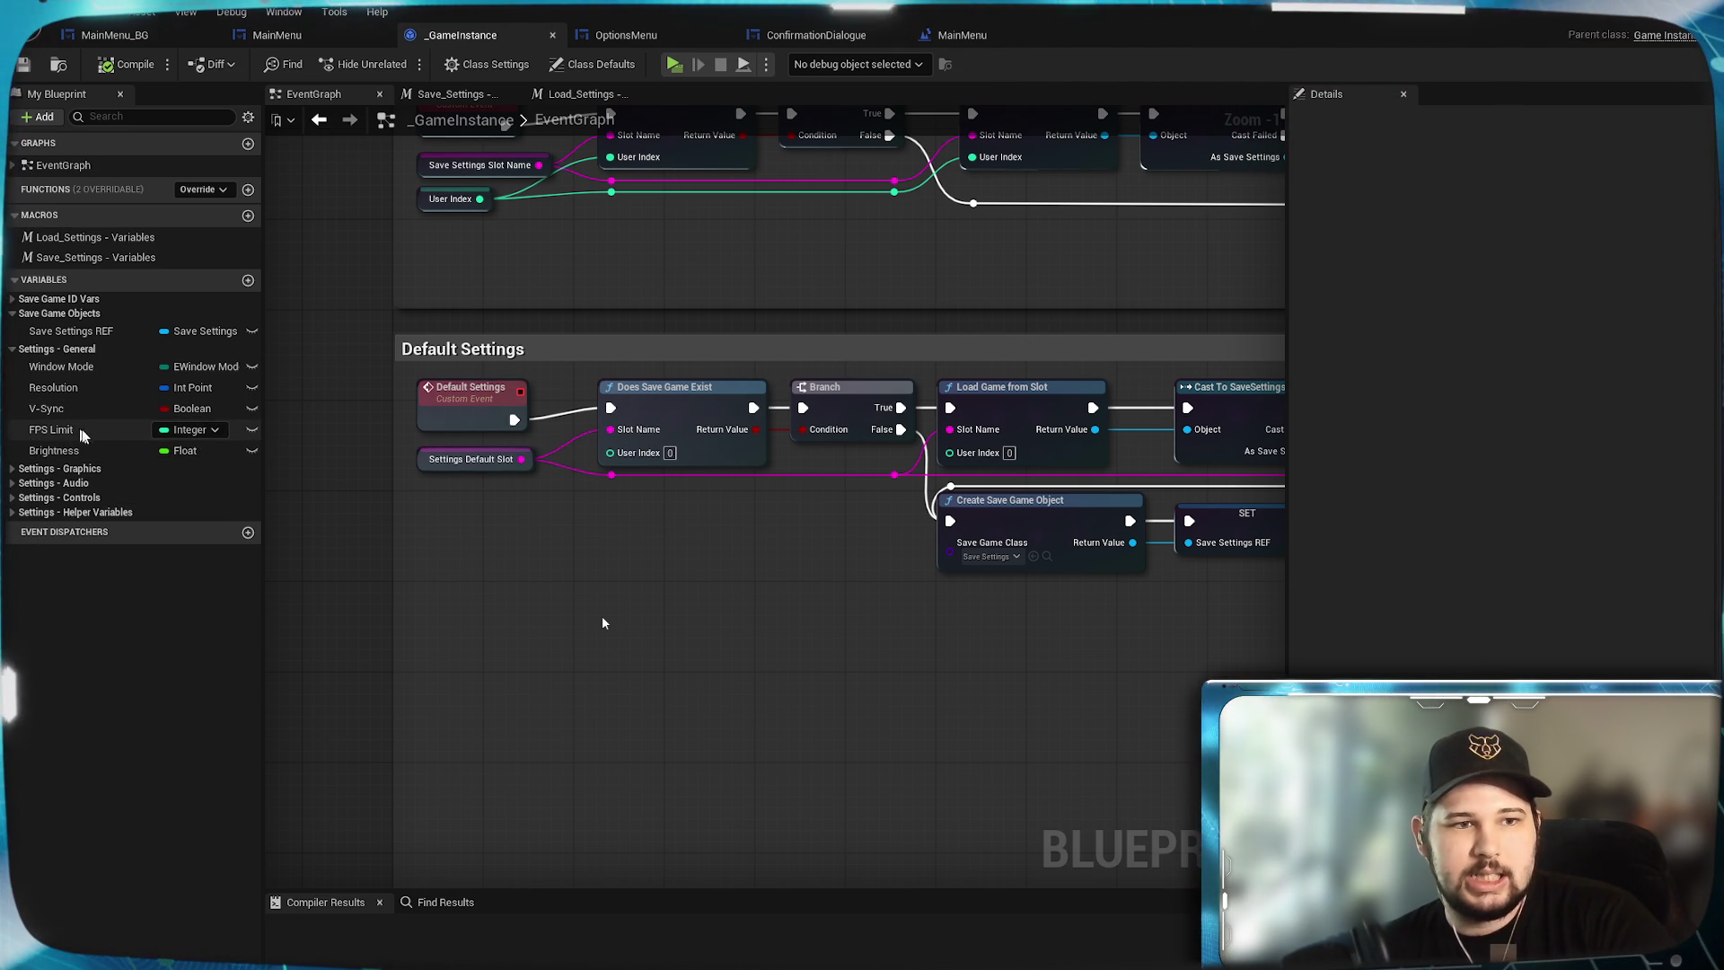
left_click(655, 36)
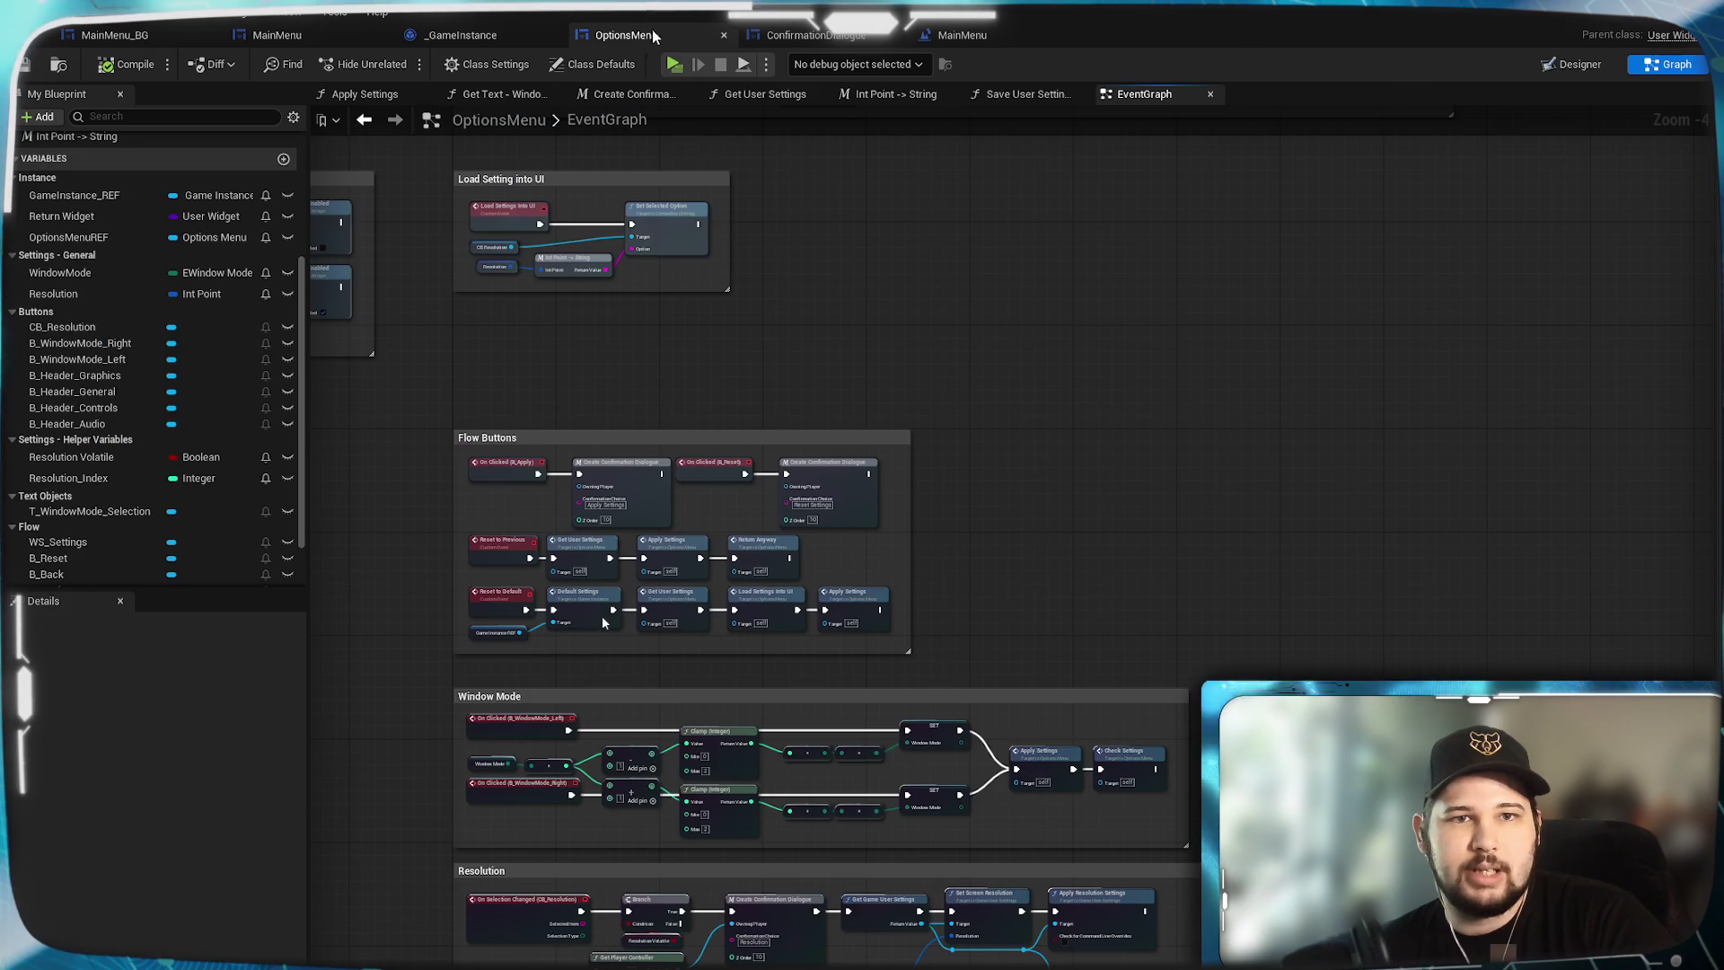
In the Designer view, duplicate the HB_Resolution row in the settings list.
left_click(1570, 64)
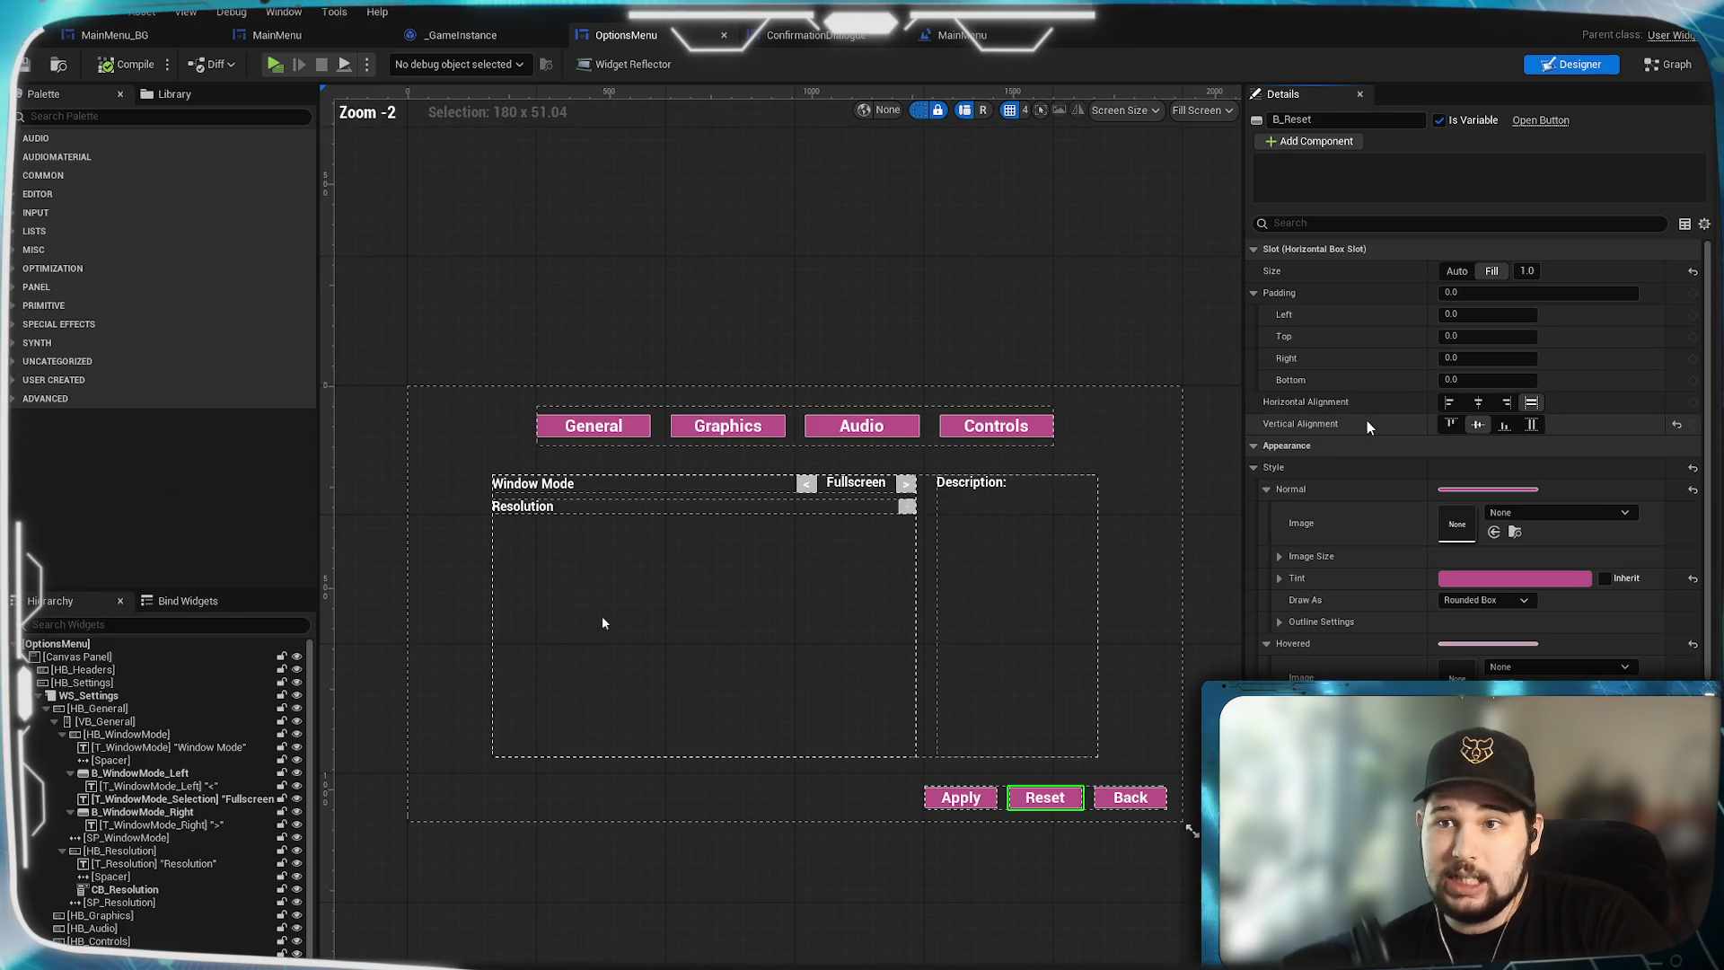
mouse_move(856, 559)
left_mouse_down()
mouse_move(834, 508)
mouse_move(958, 558)
mouse_move(947, 513)
left_mouse_up()
scroll(834, 508, "up", 3)
scroll(229, 860, "down", 1)
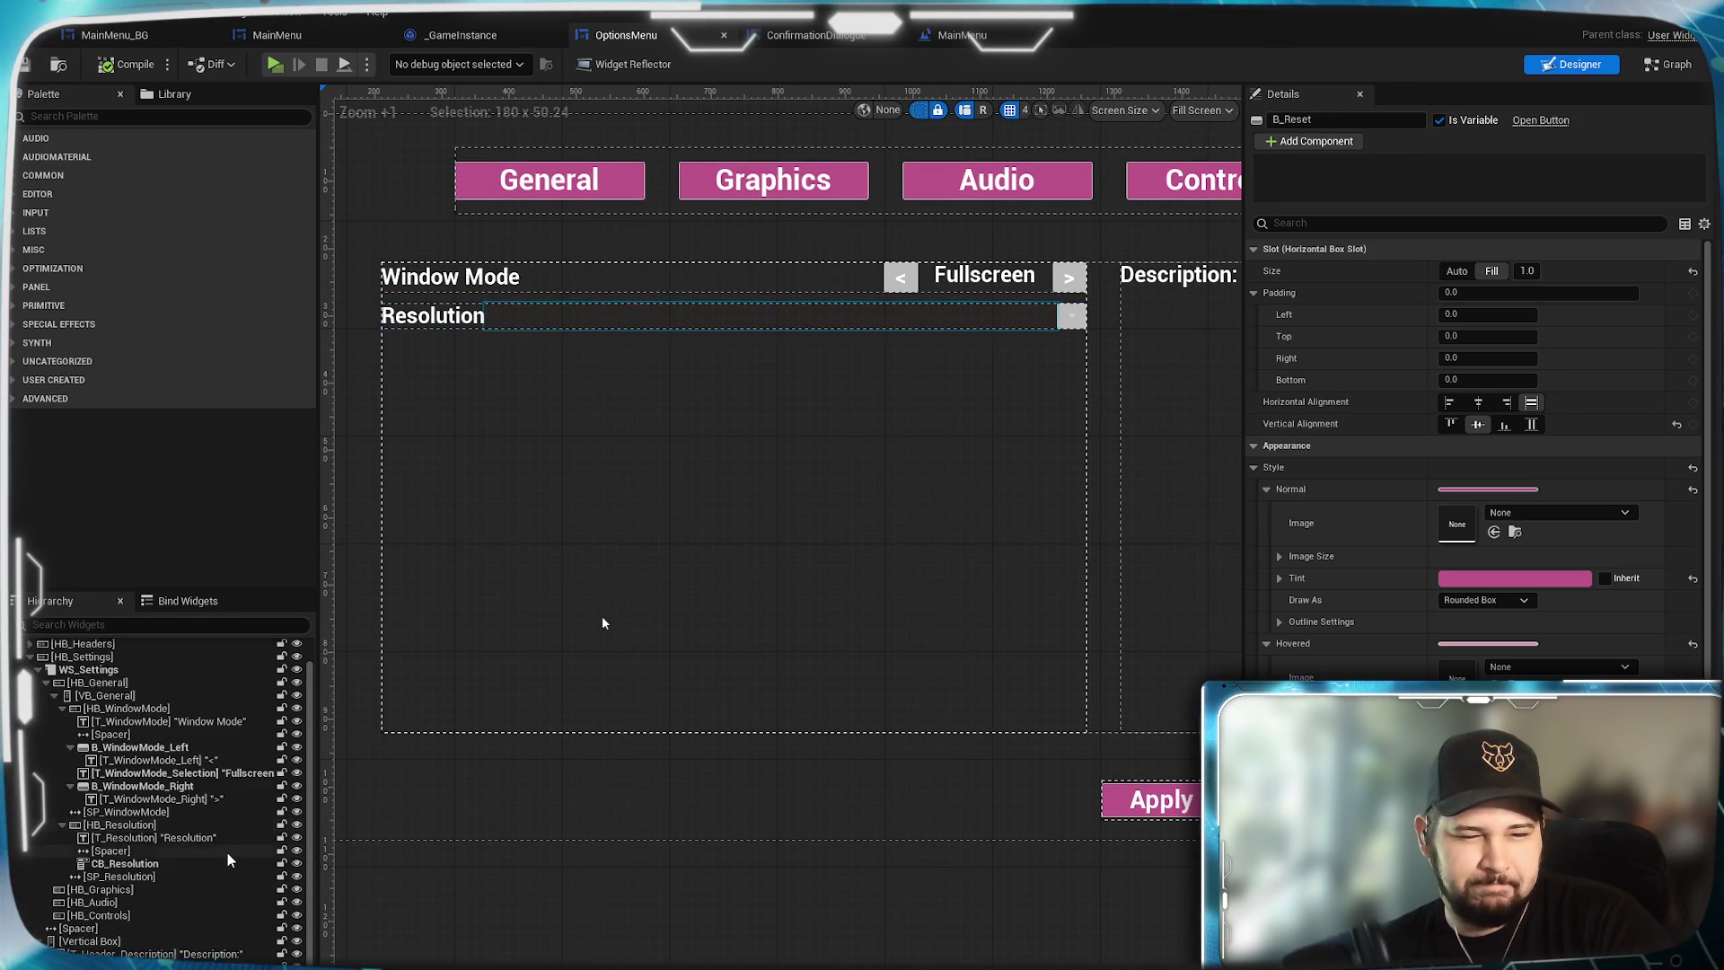
scroll(229, 860, "down", 2)
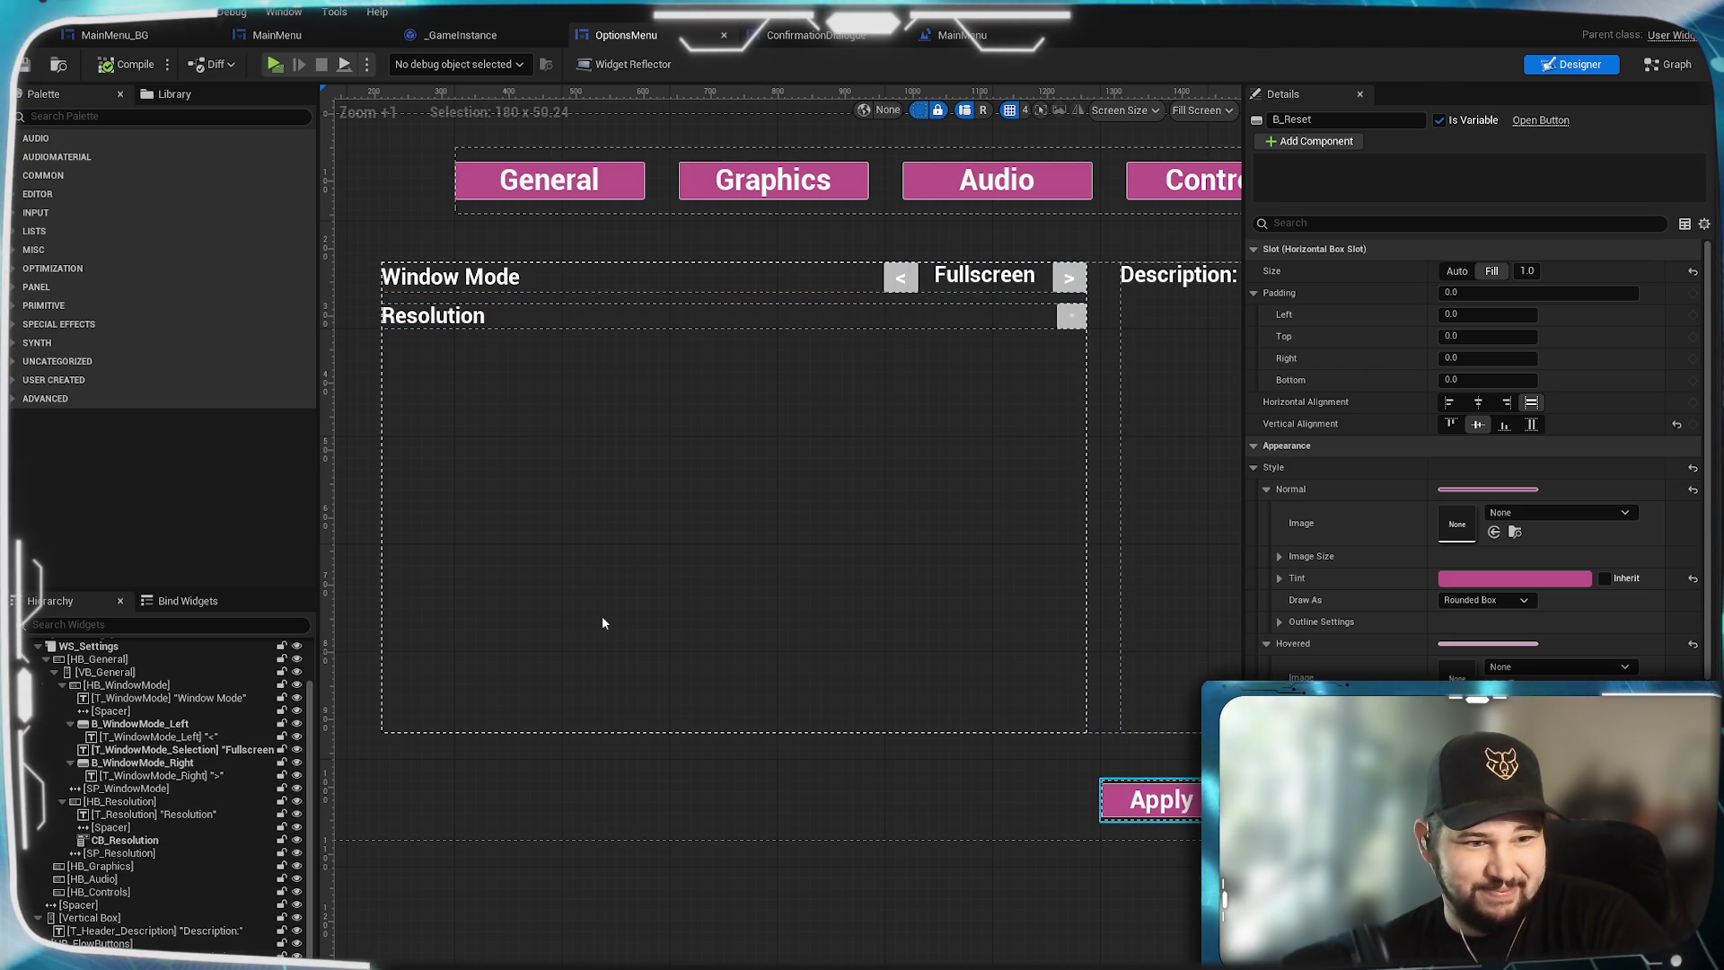
scroll(157, 819, "up", 1)
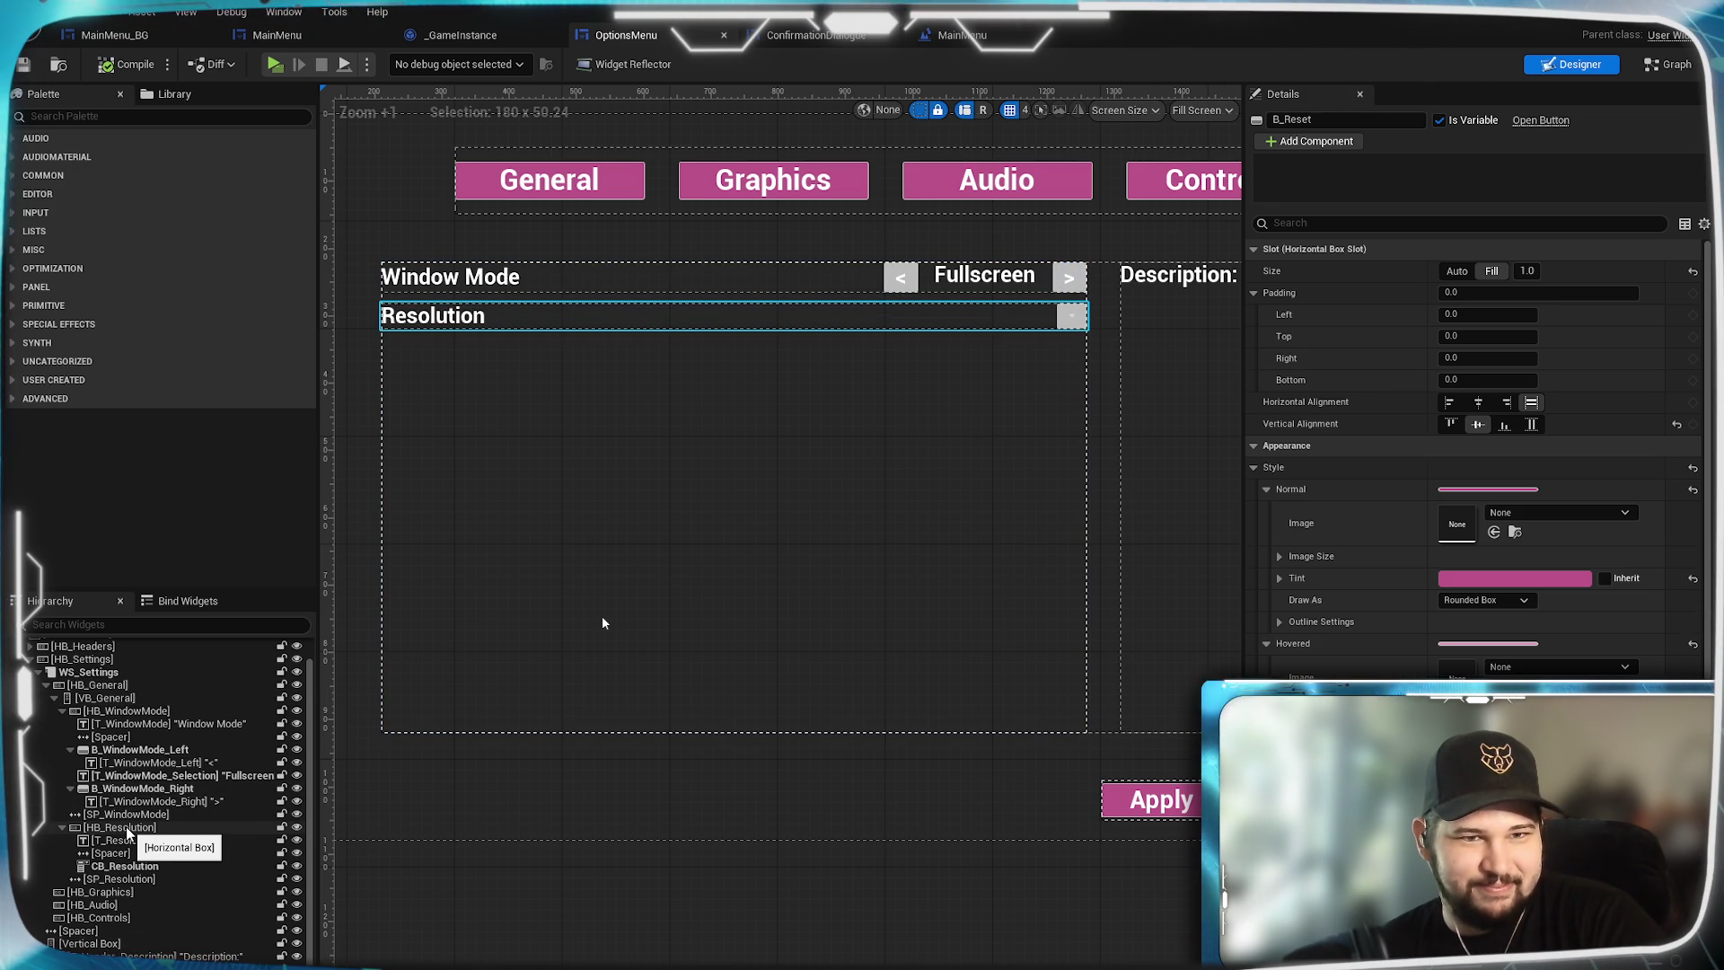
right_click(169, 827)
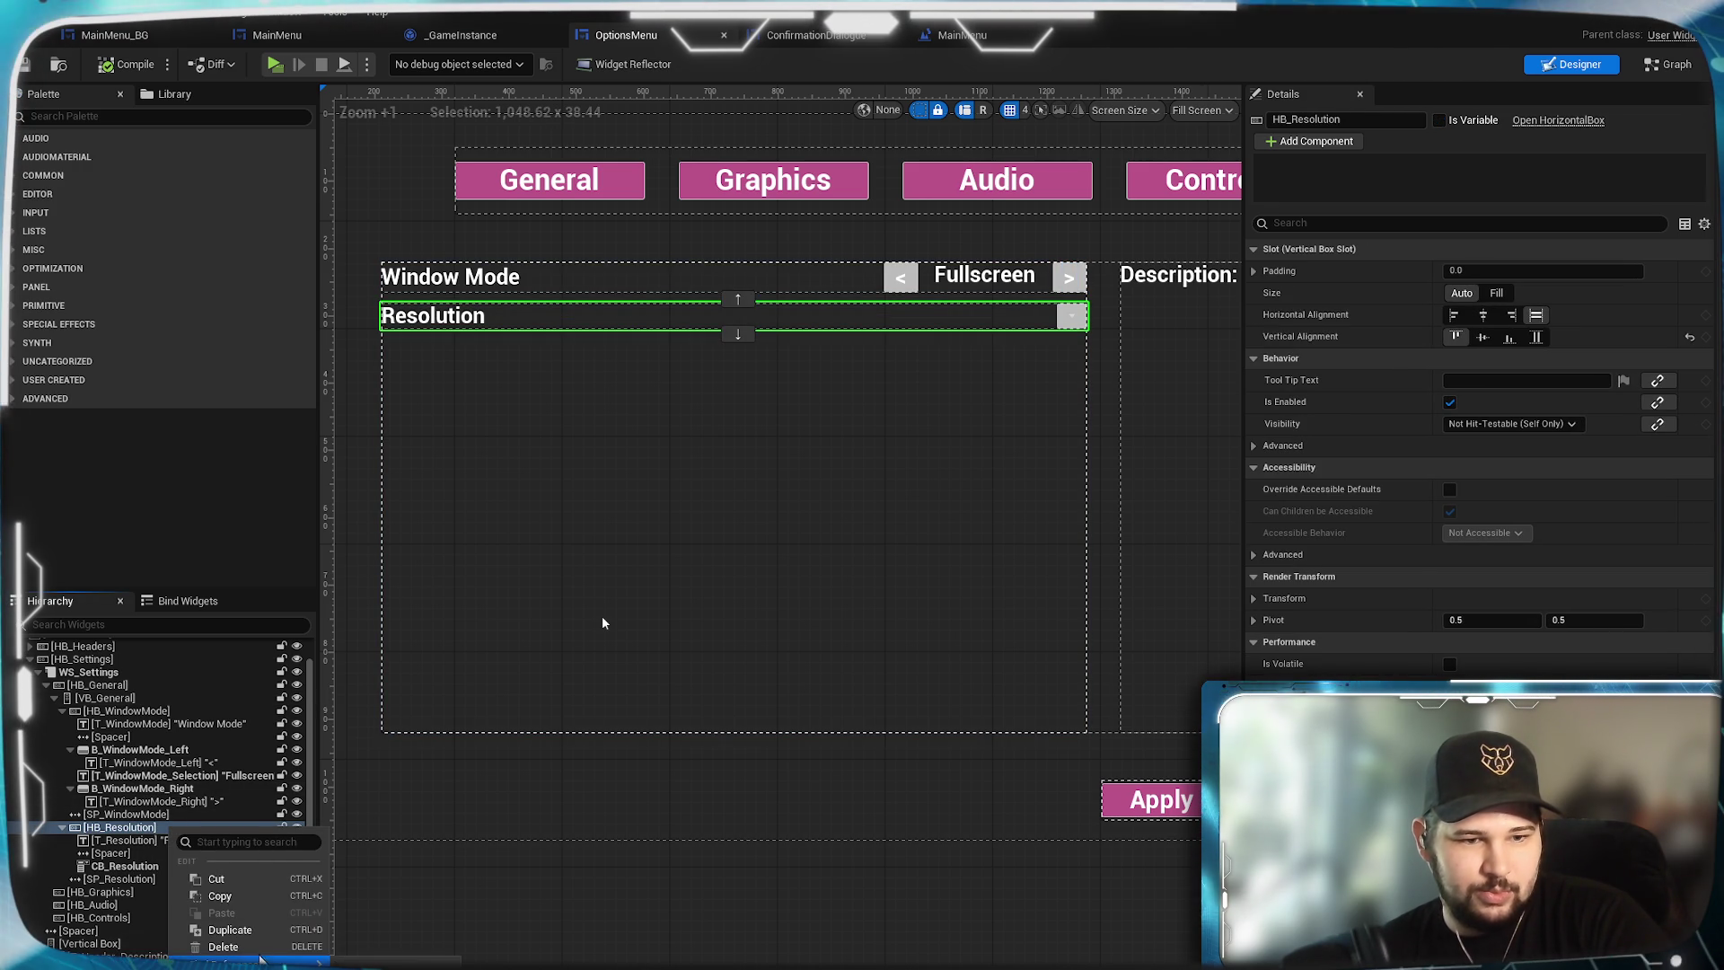
left_click(227, 933)
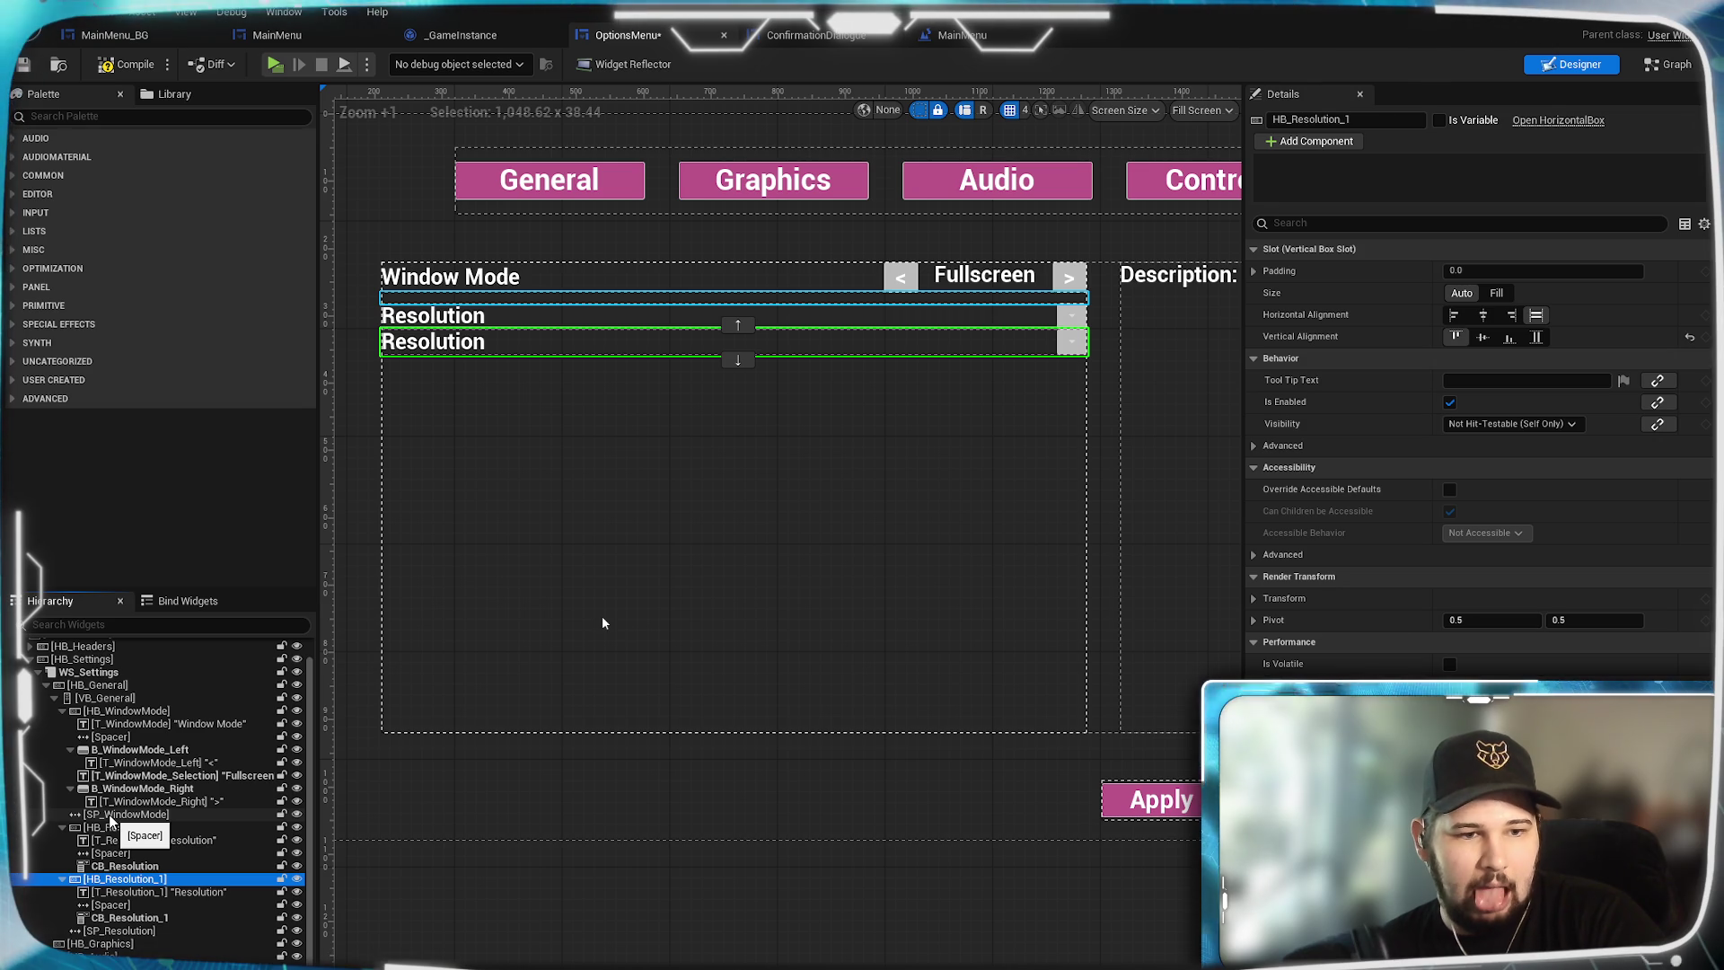
Duplicate the SP_WindowMode spacer twice, placing copies between and below the Resolution rows.
right_click(110, 817)
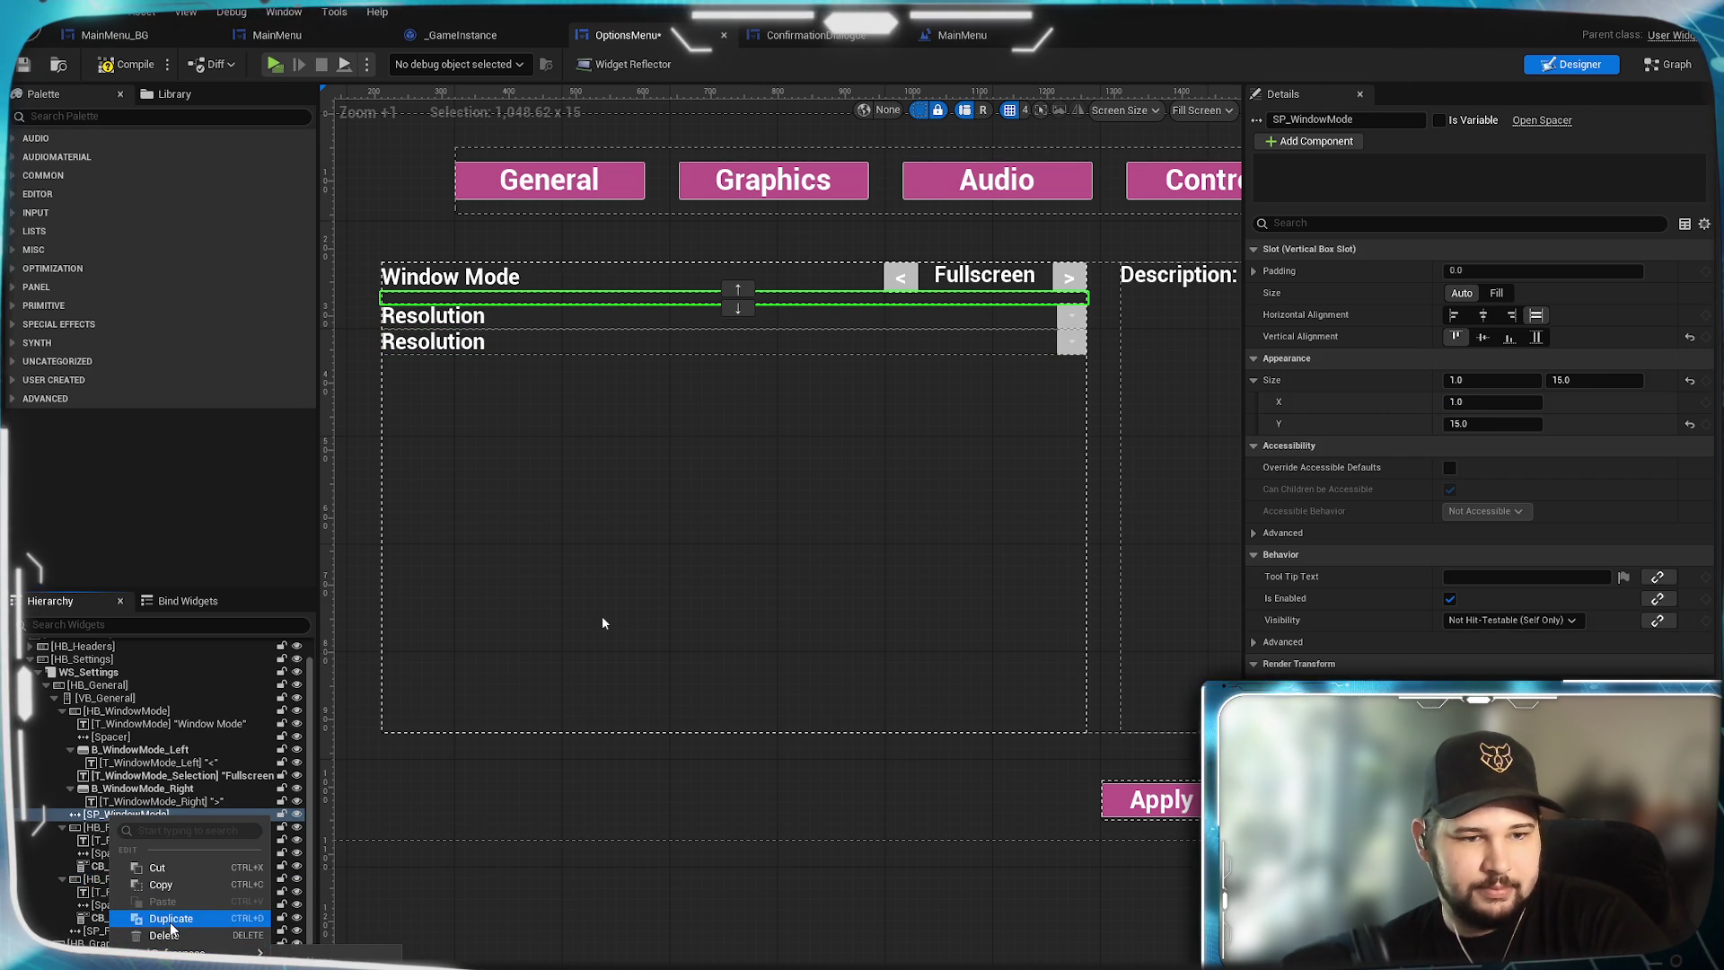
left_click(170, 925)
left_click_drag(141, 825, 133, 893)
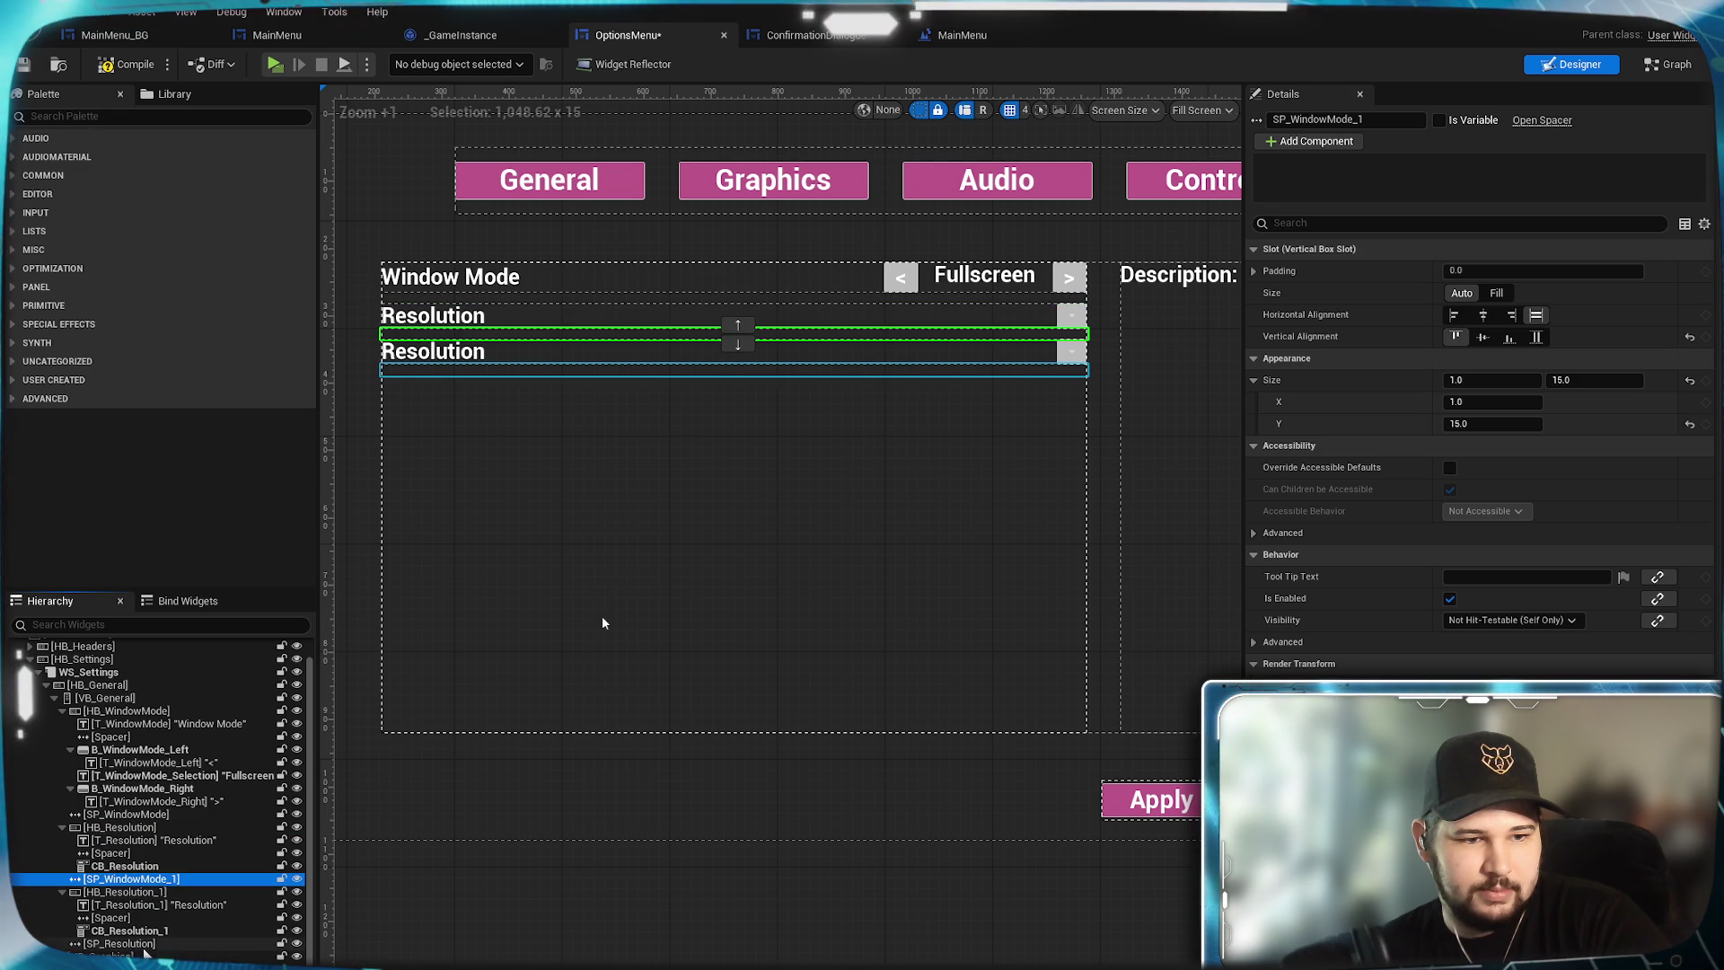
right_click(133, 880)
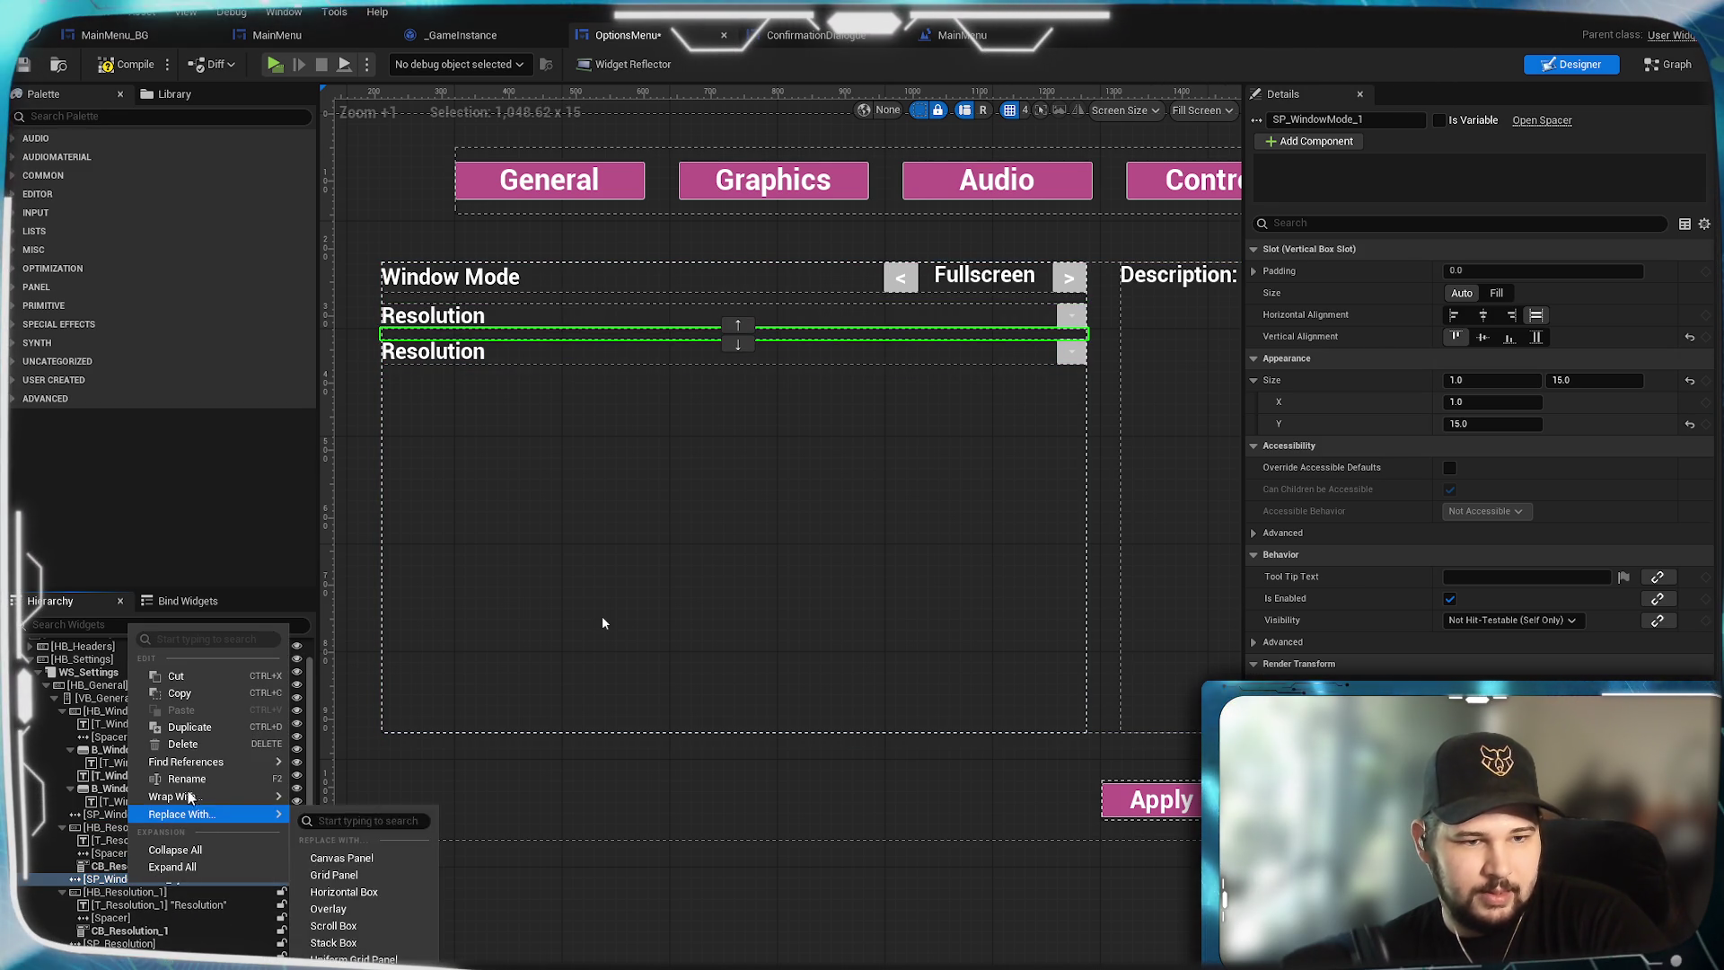
mouse_move(194, 759)
left_click(189, 726)
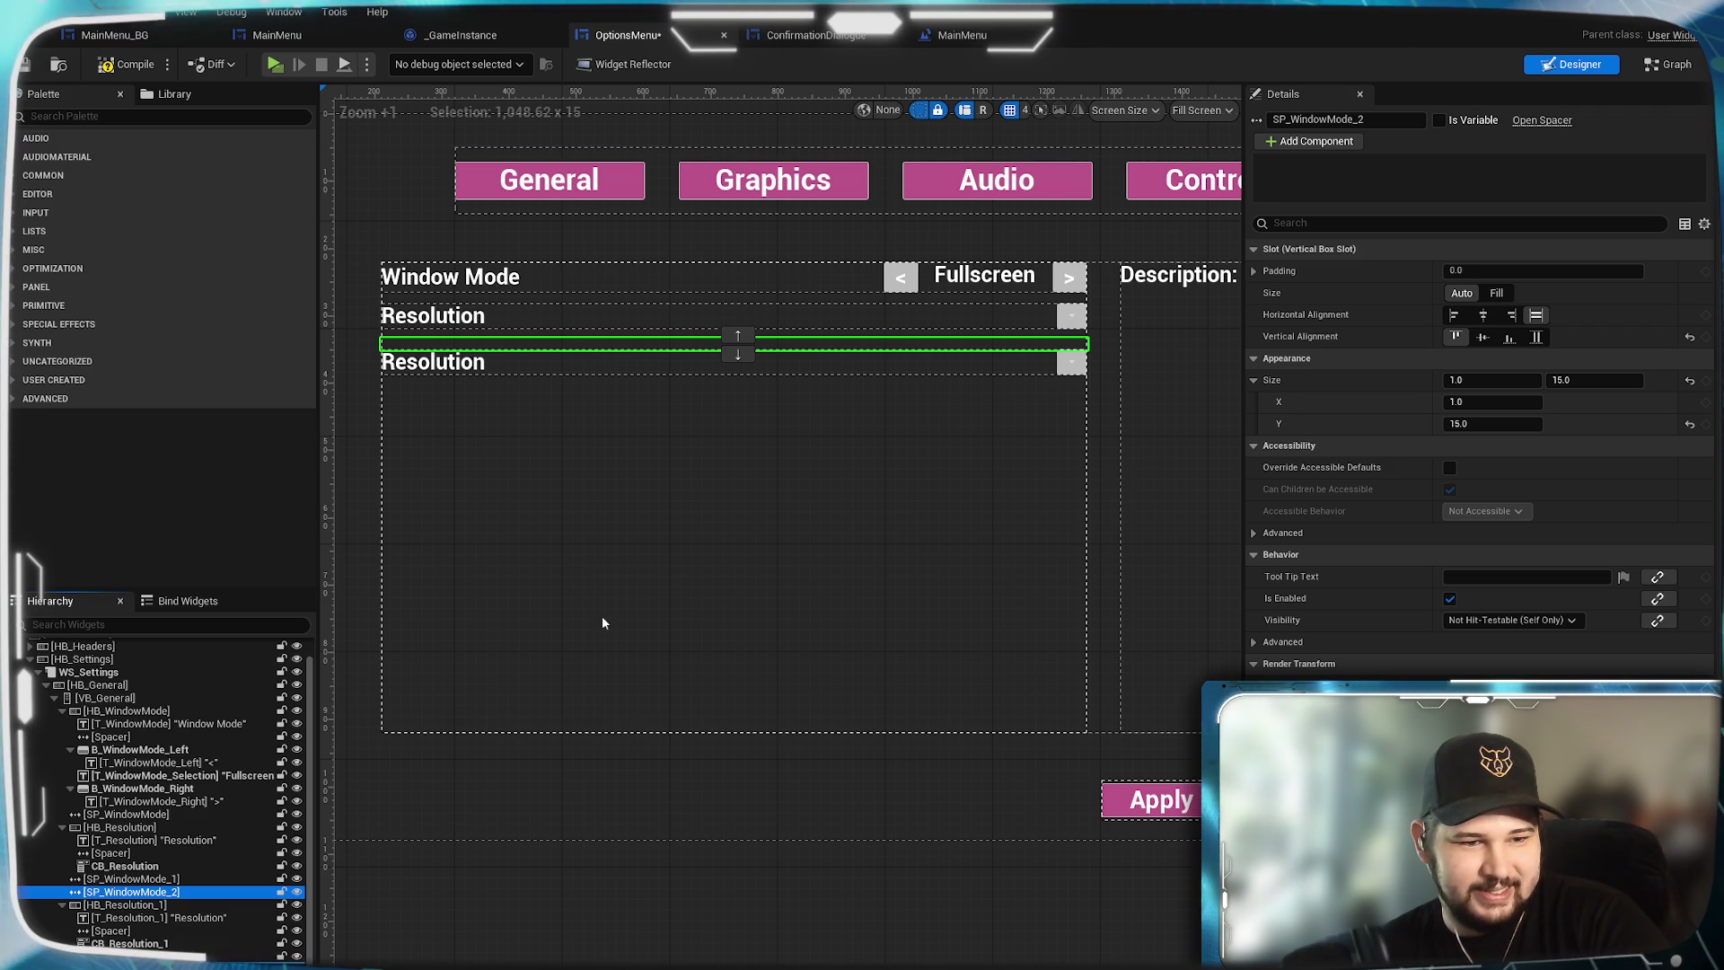
key("ctrl+x")
key("ctrl+v")
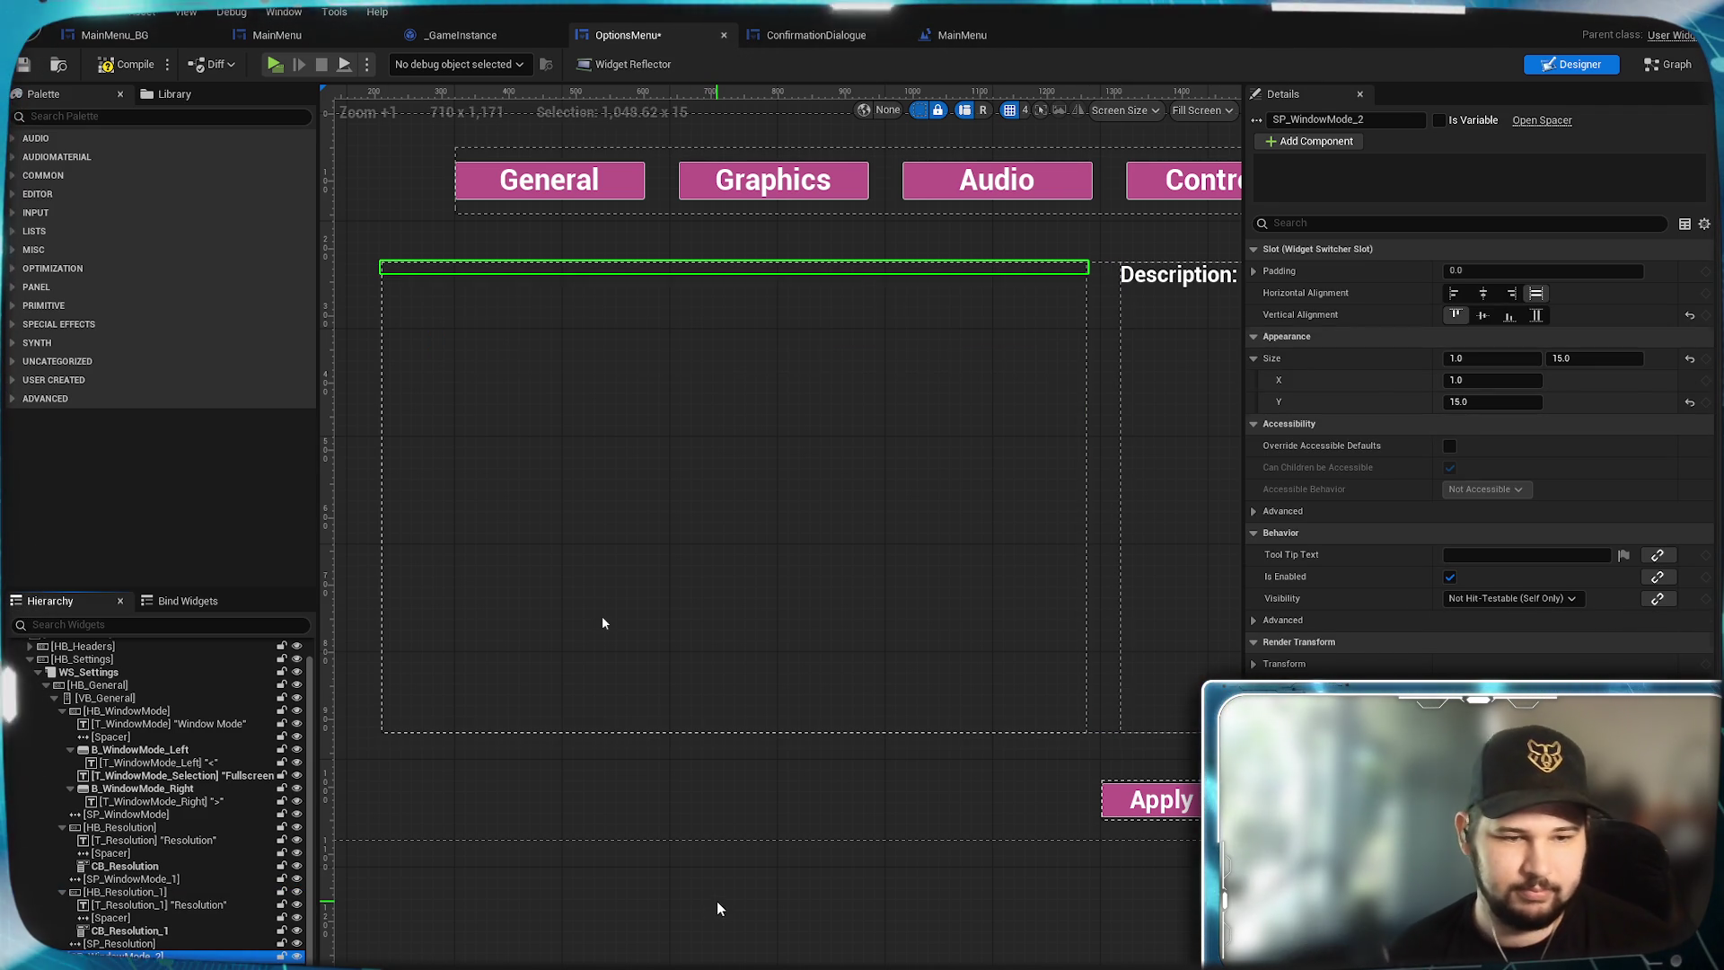
key("ctrl+z")
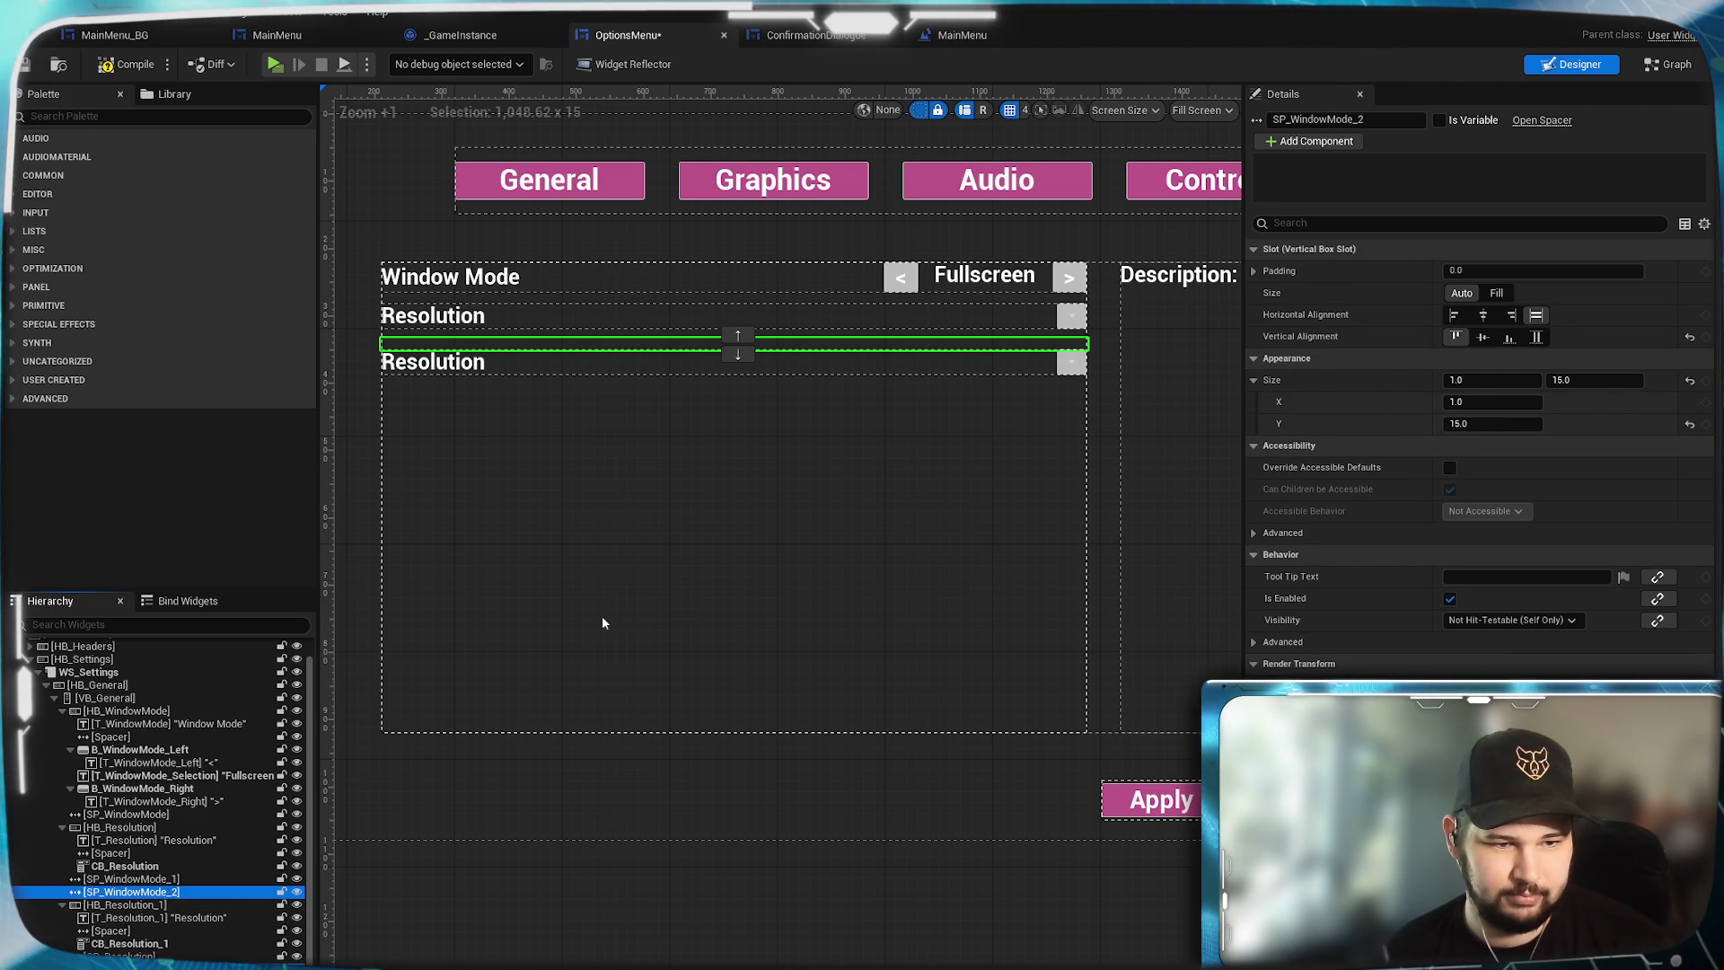
key("ctrl+z")
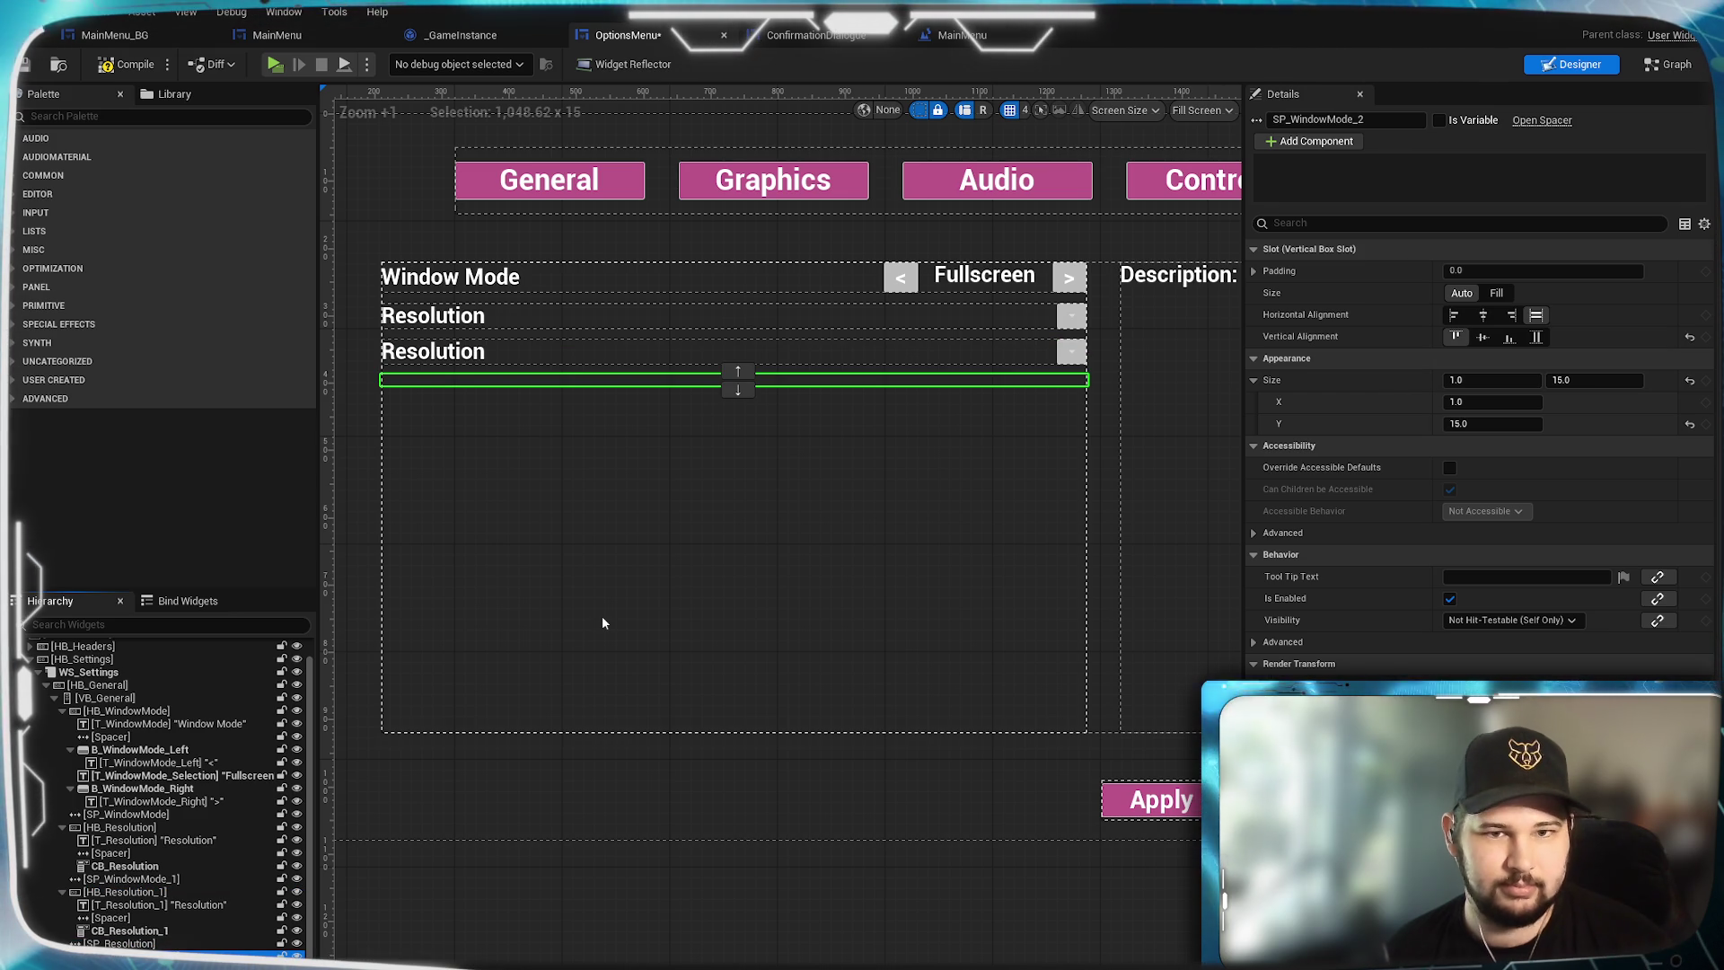
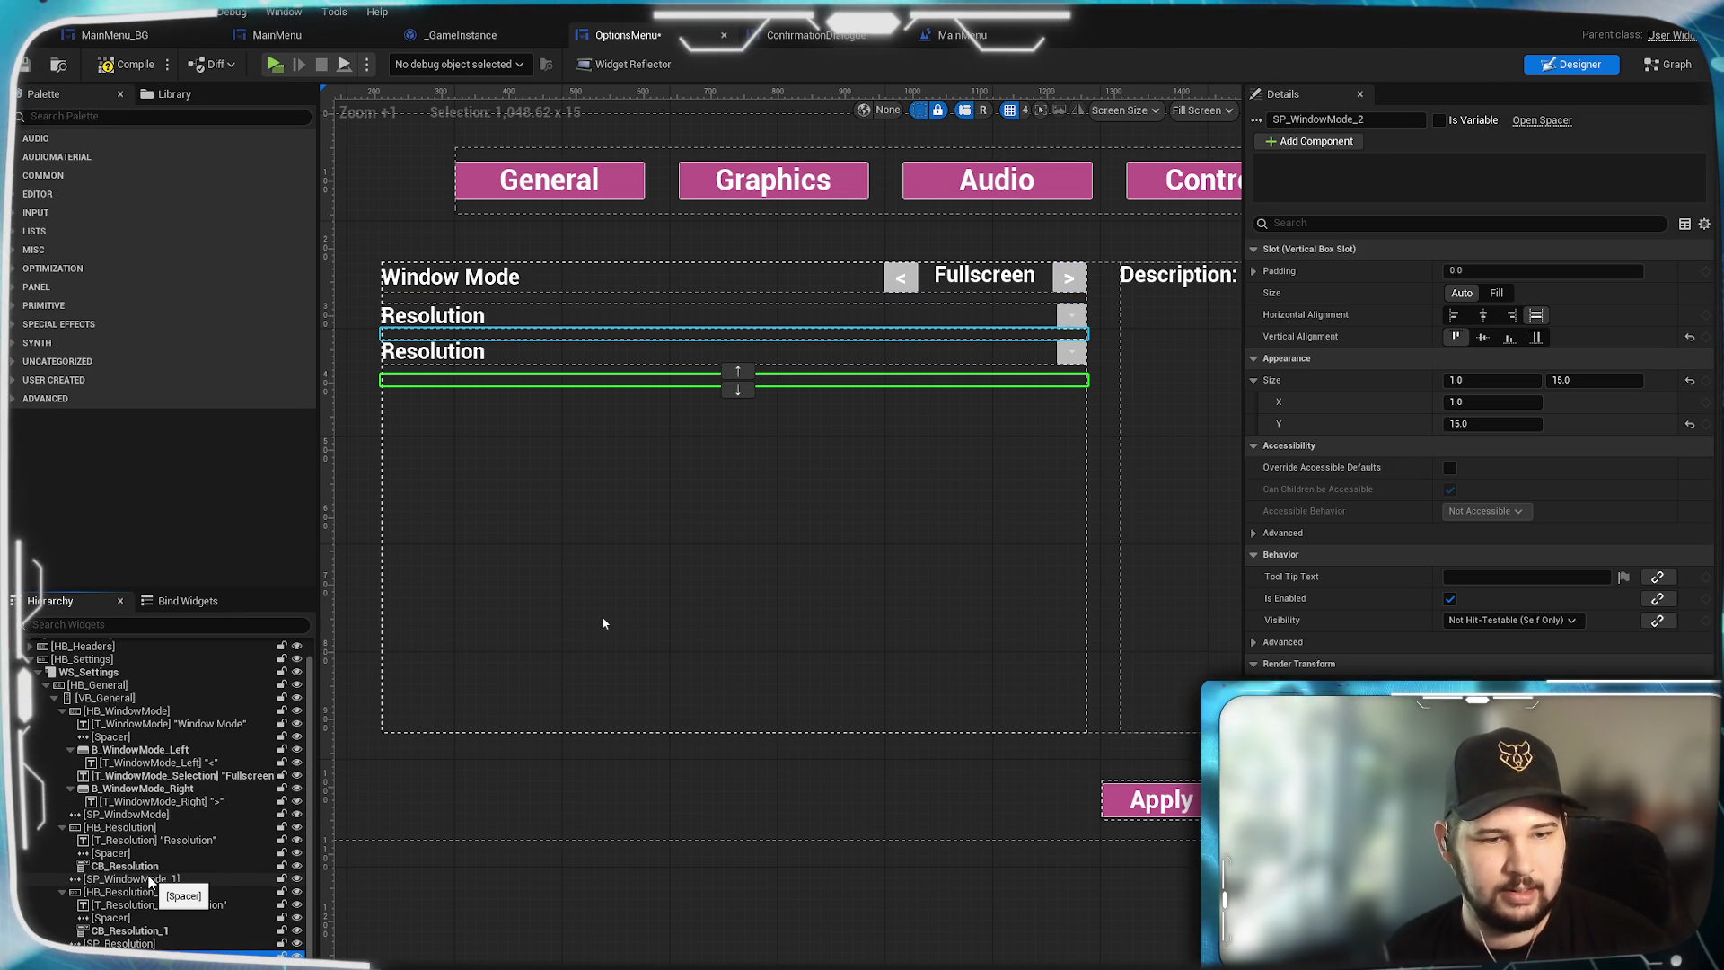
Move the Resolution spacer so it sits between the two Resolution rows.
left_click(139, 815)
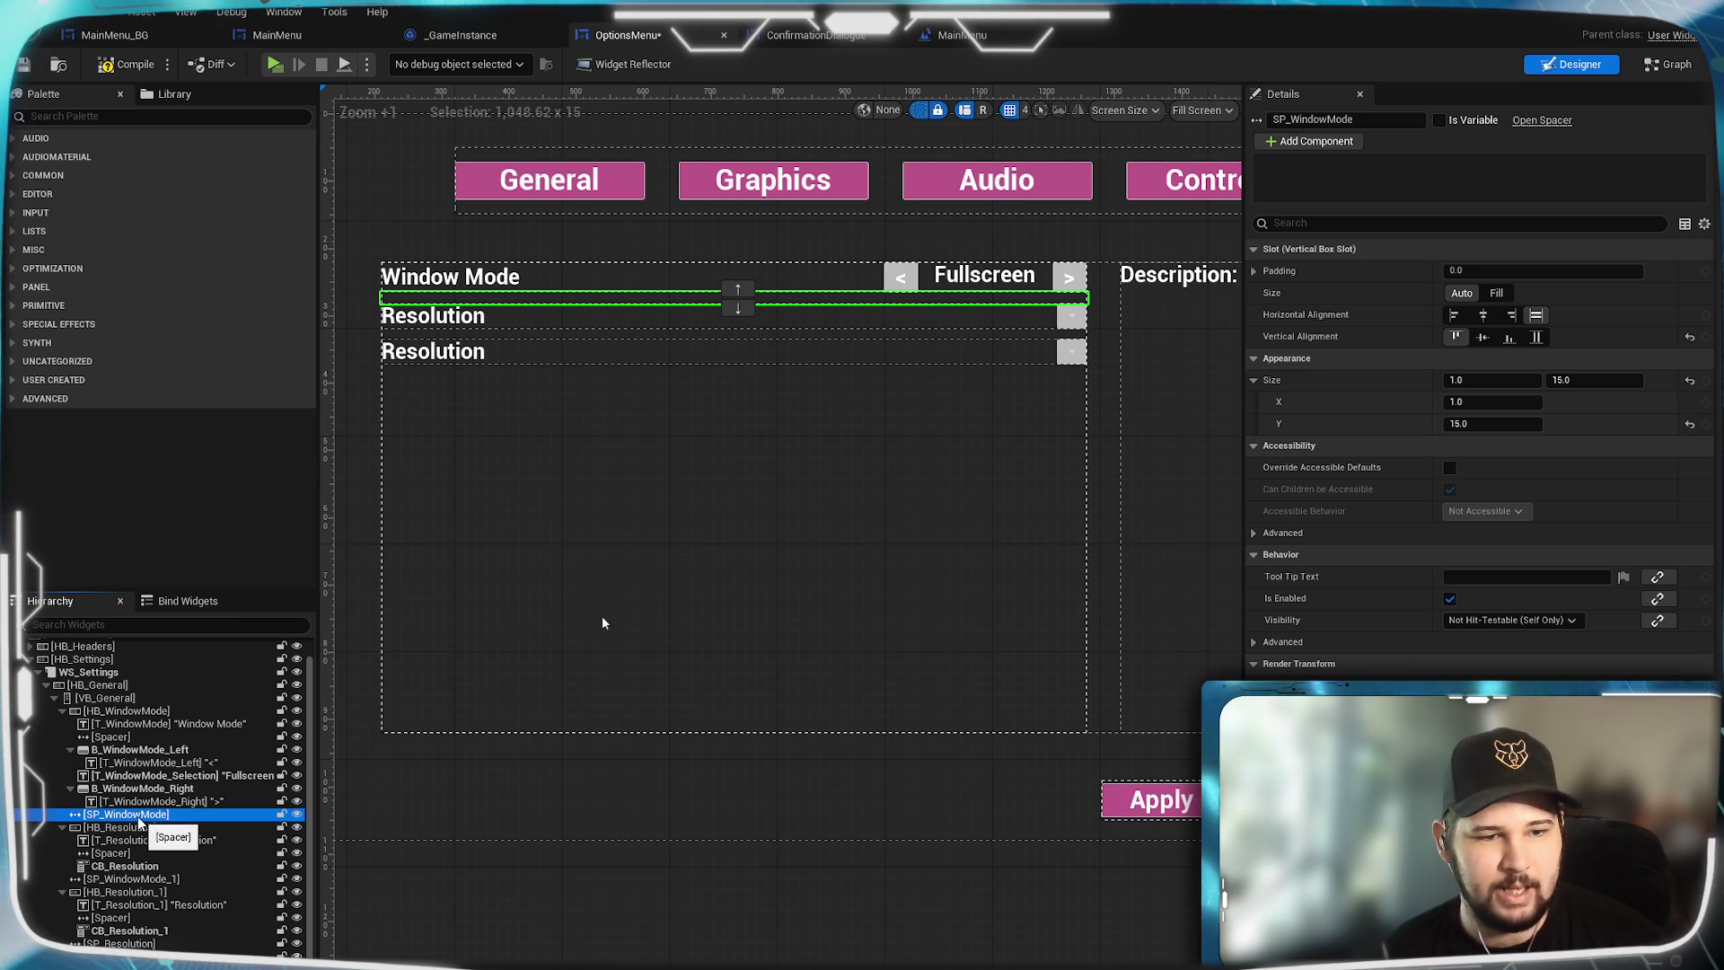
left_click(144, 879)
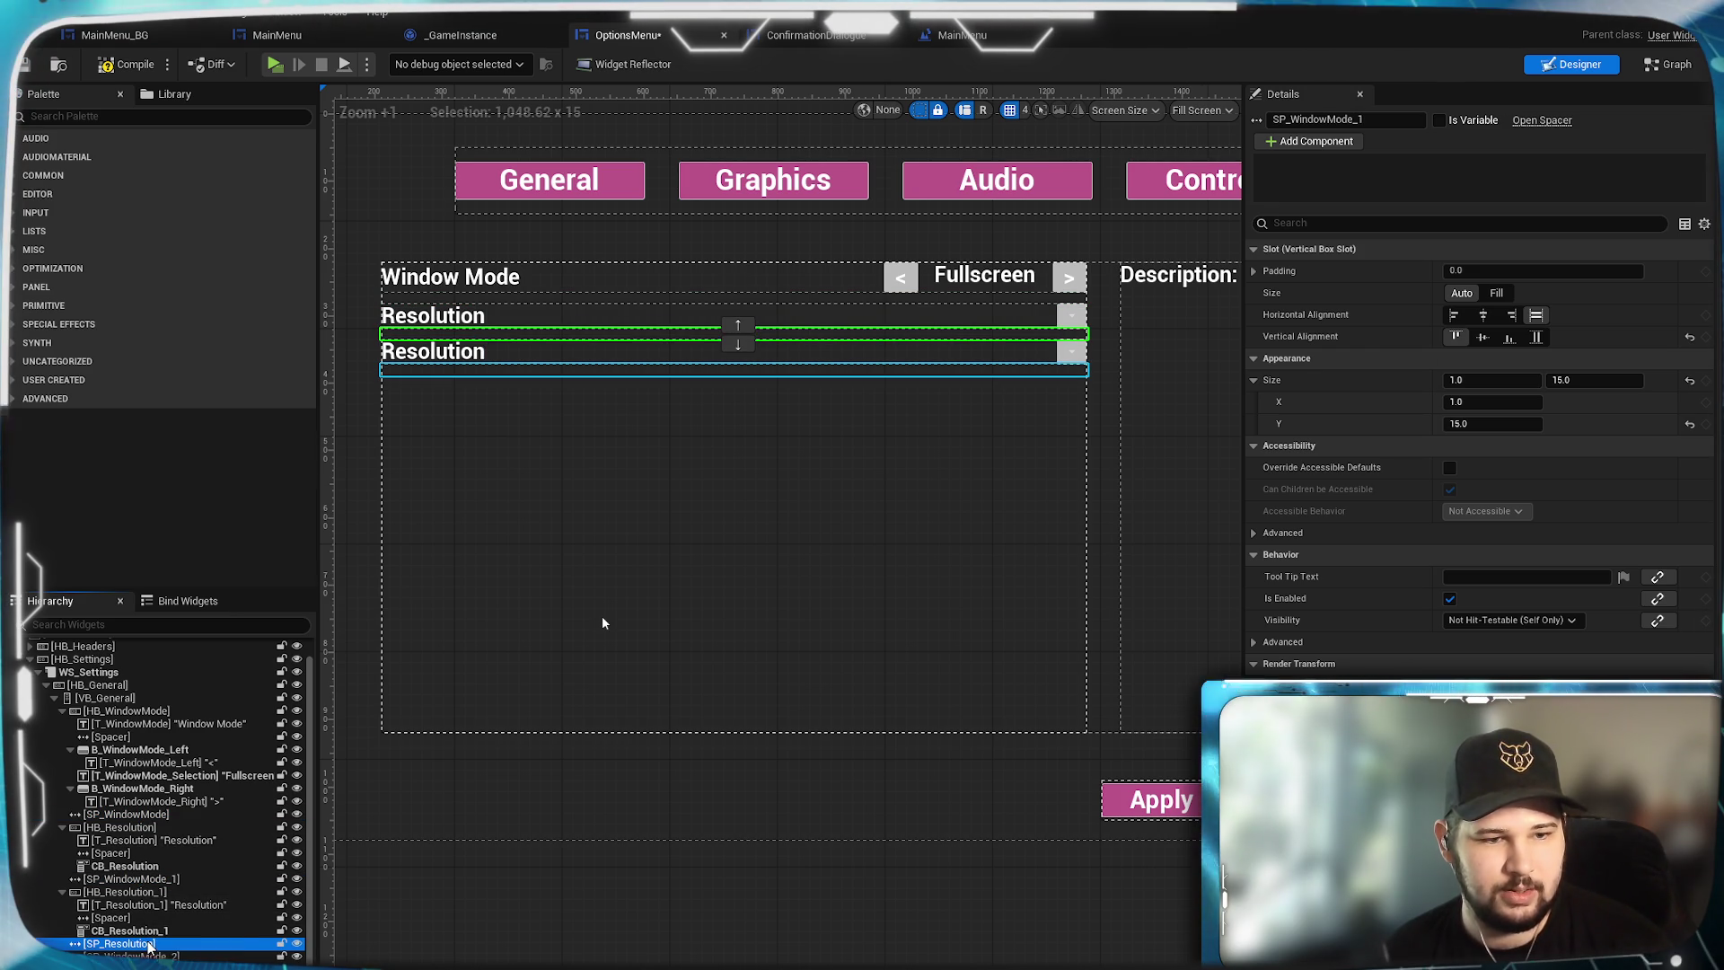
left_click_drag(150, 948, 149, 879)
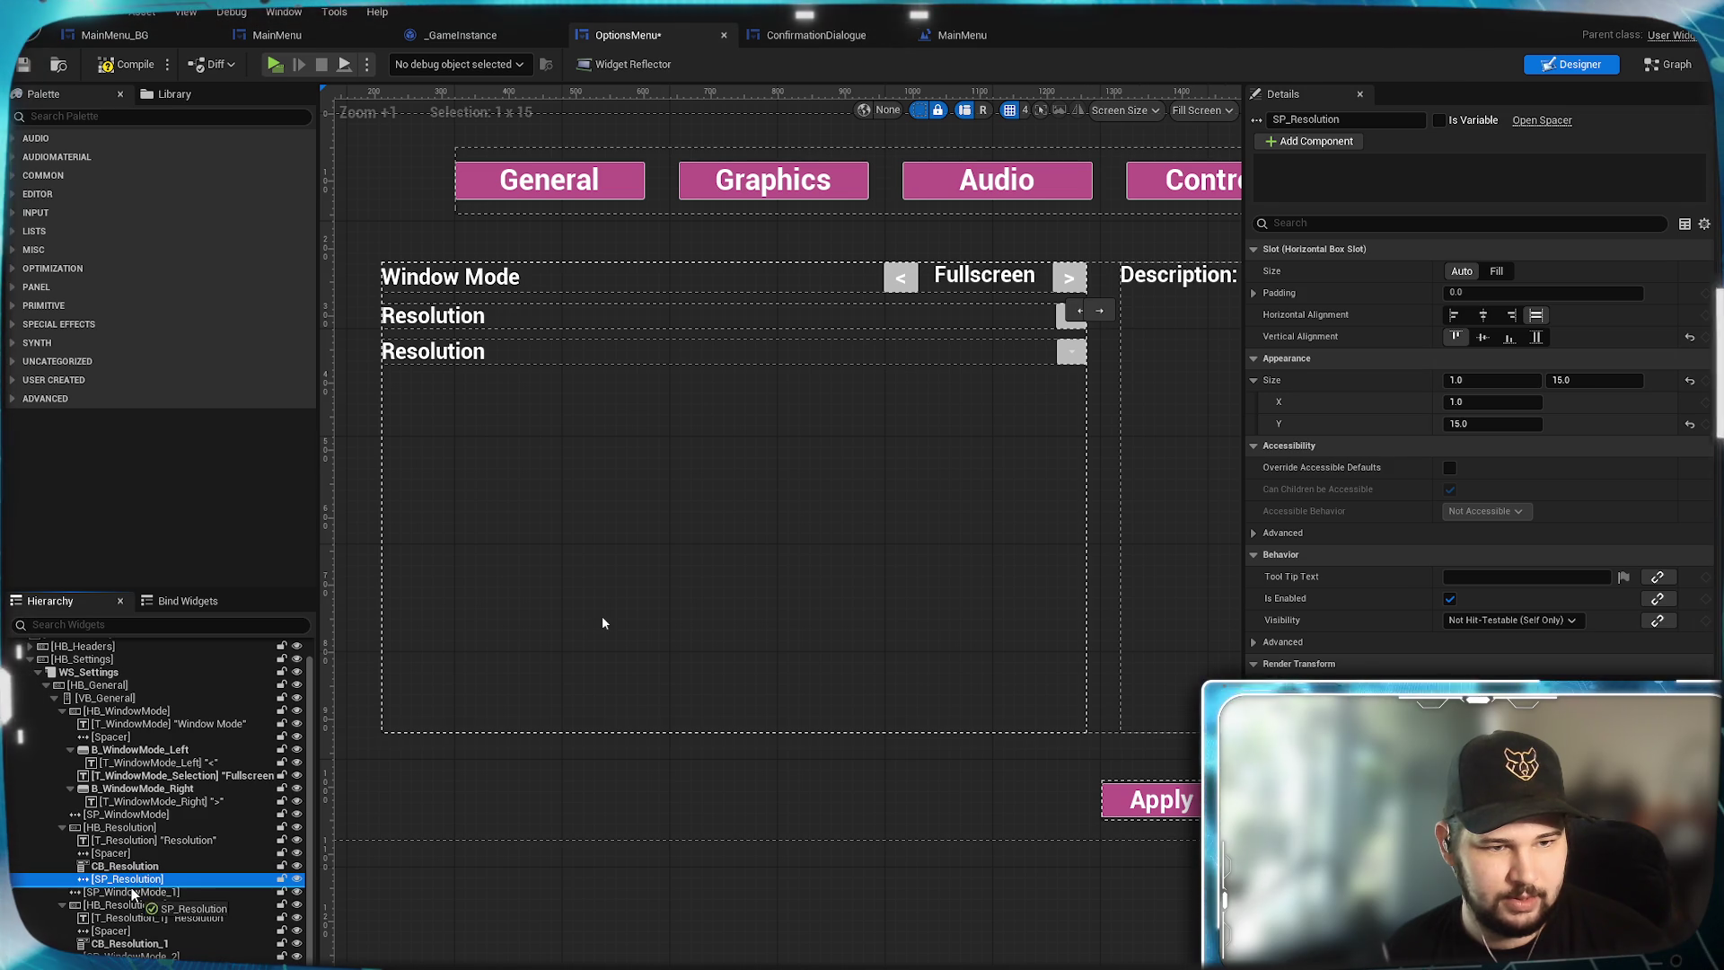
left_click_drag(128, 891, 130, 889)
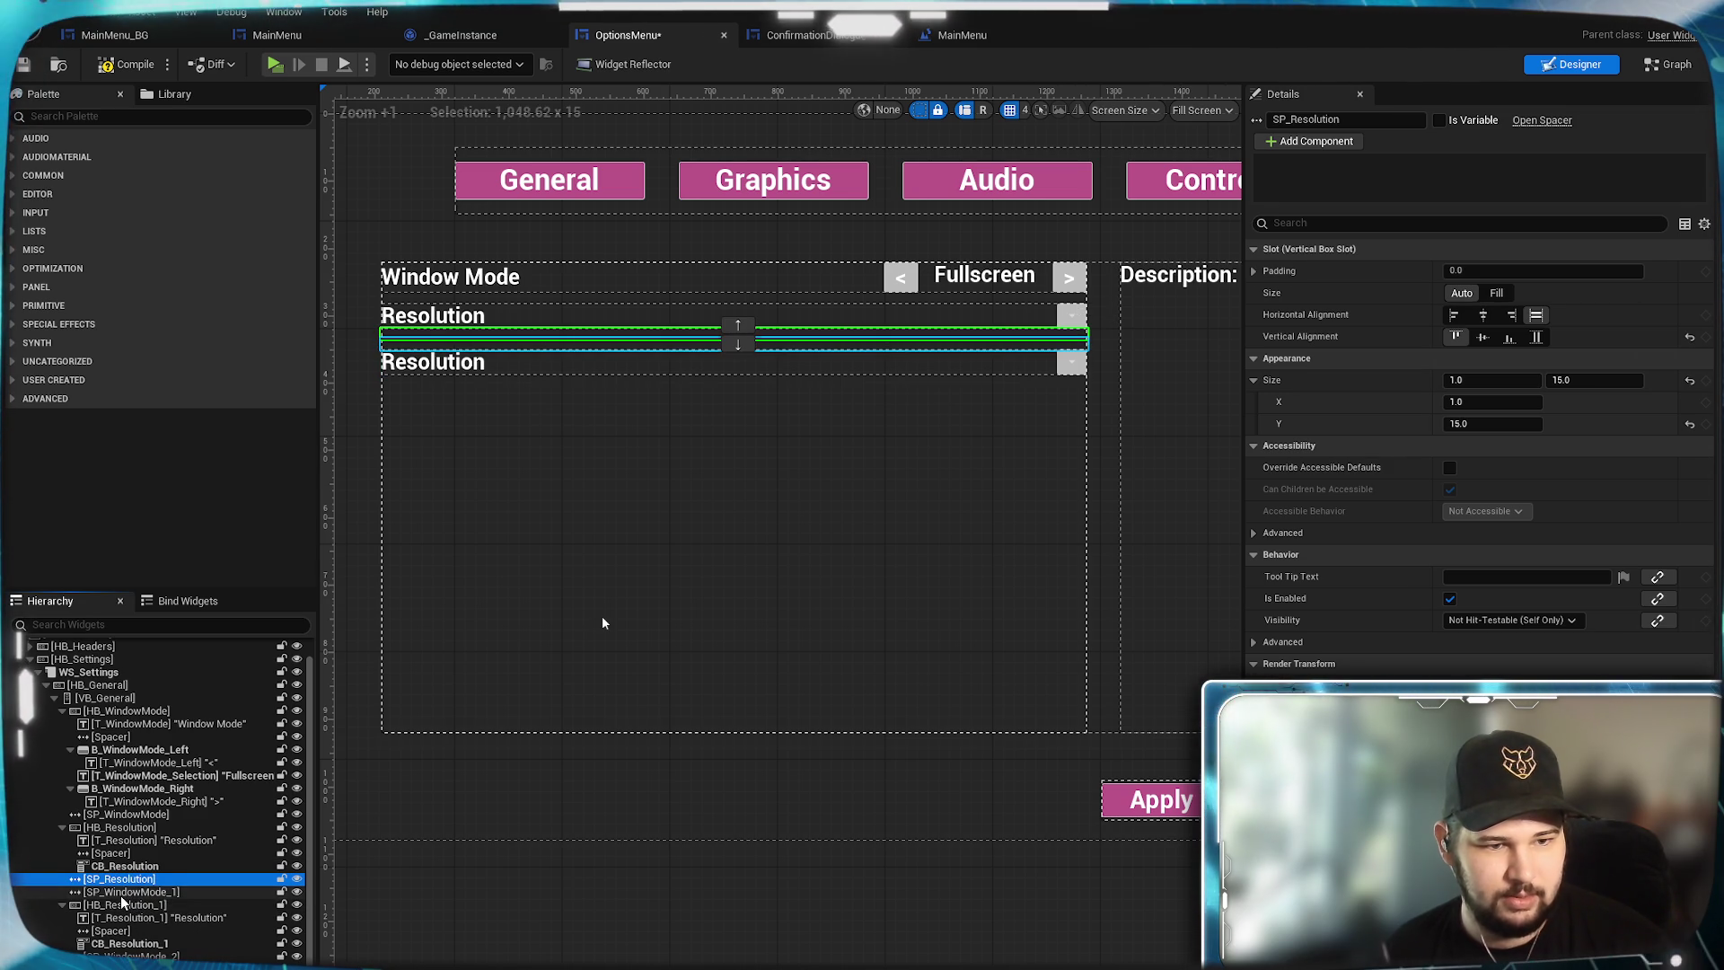
left_click(130, 891)
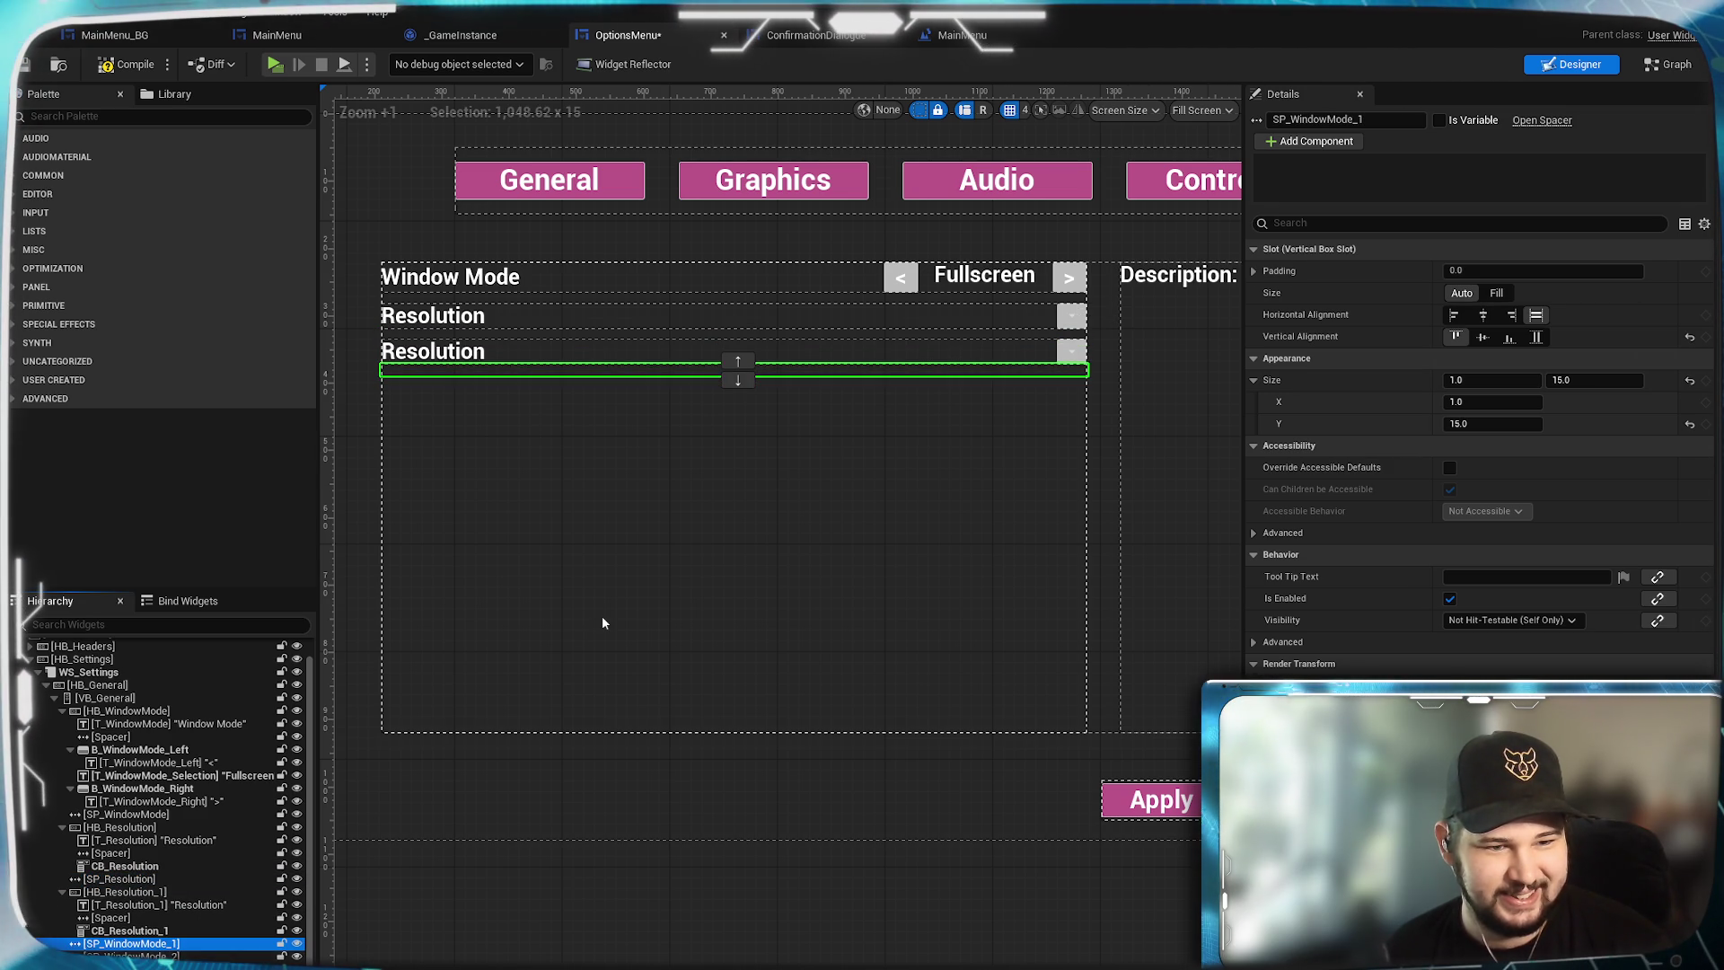
Duplicate the second Resolution row and paste a spacer above the new copy.
right_click(112, 894)
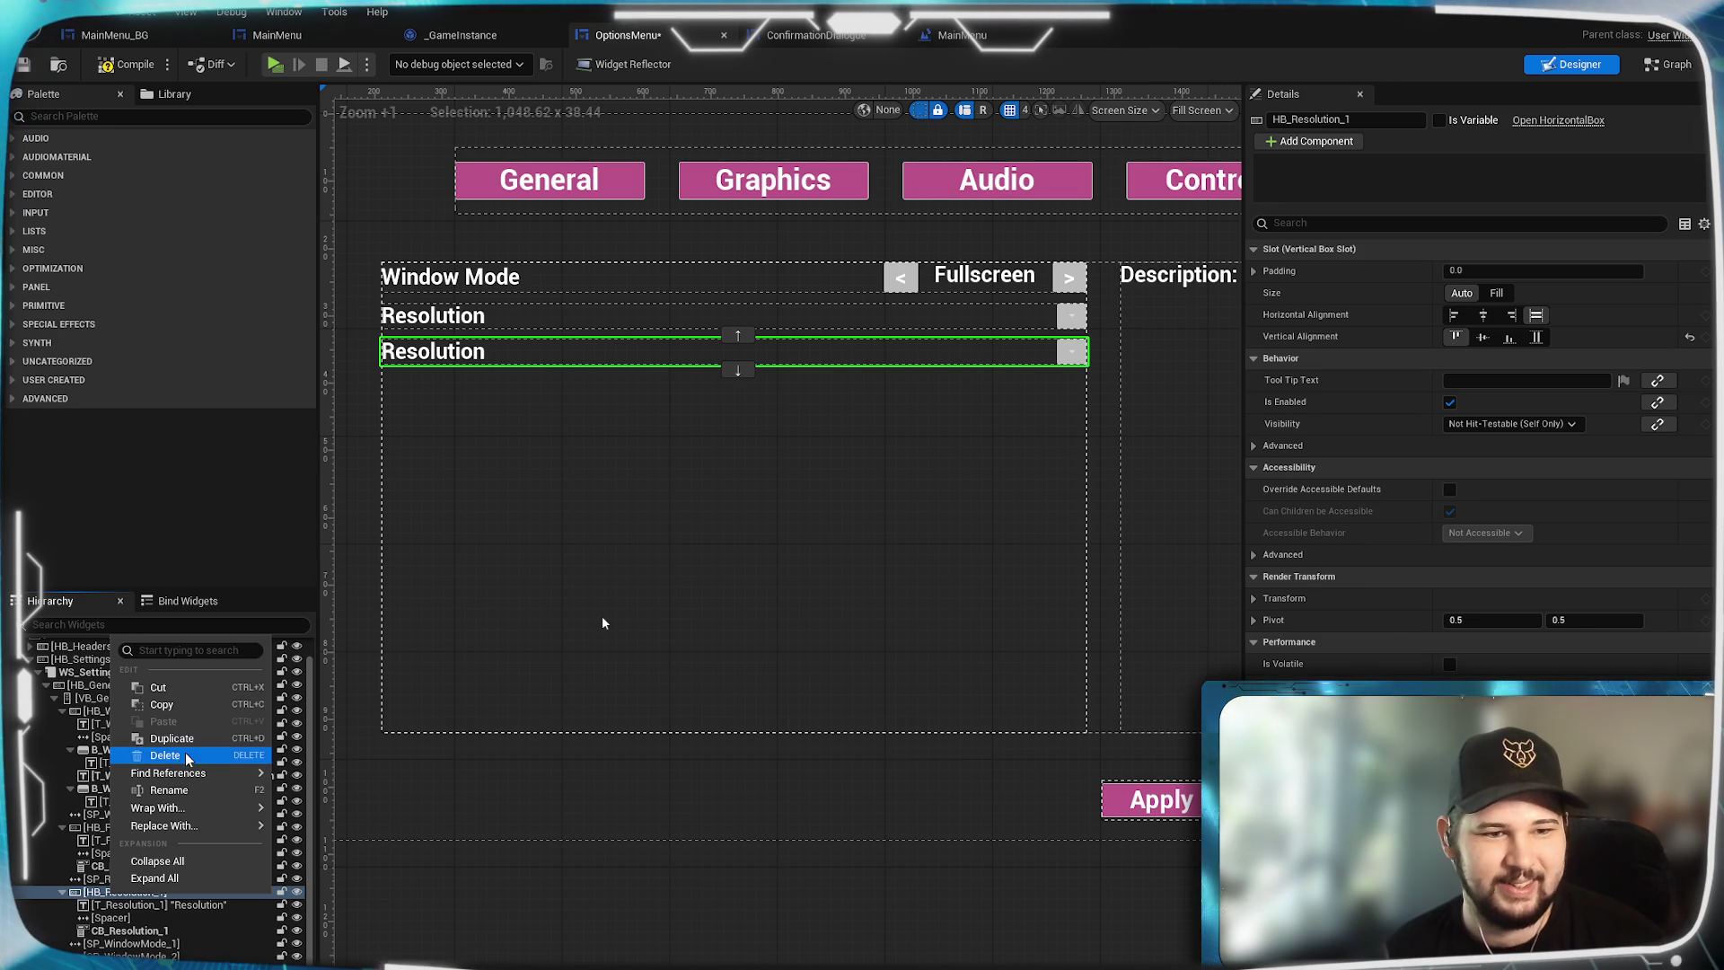
left_click(172, 738)
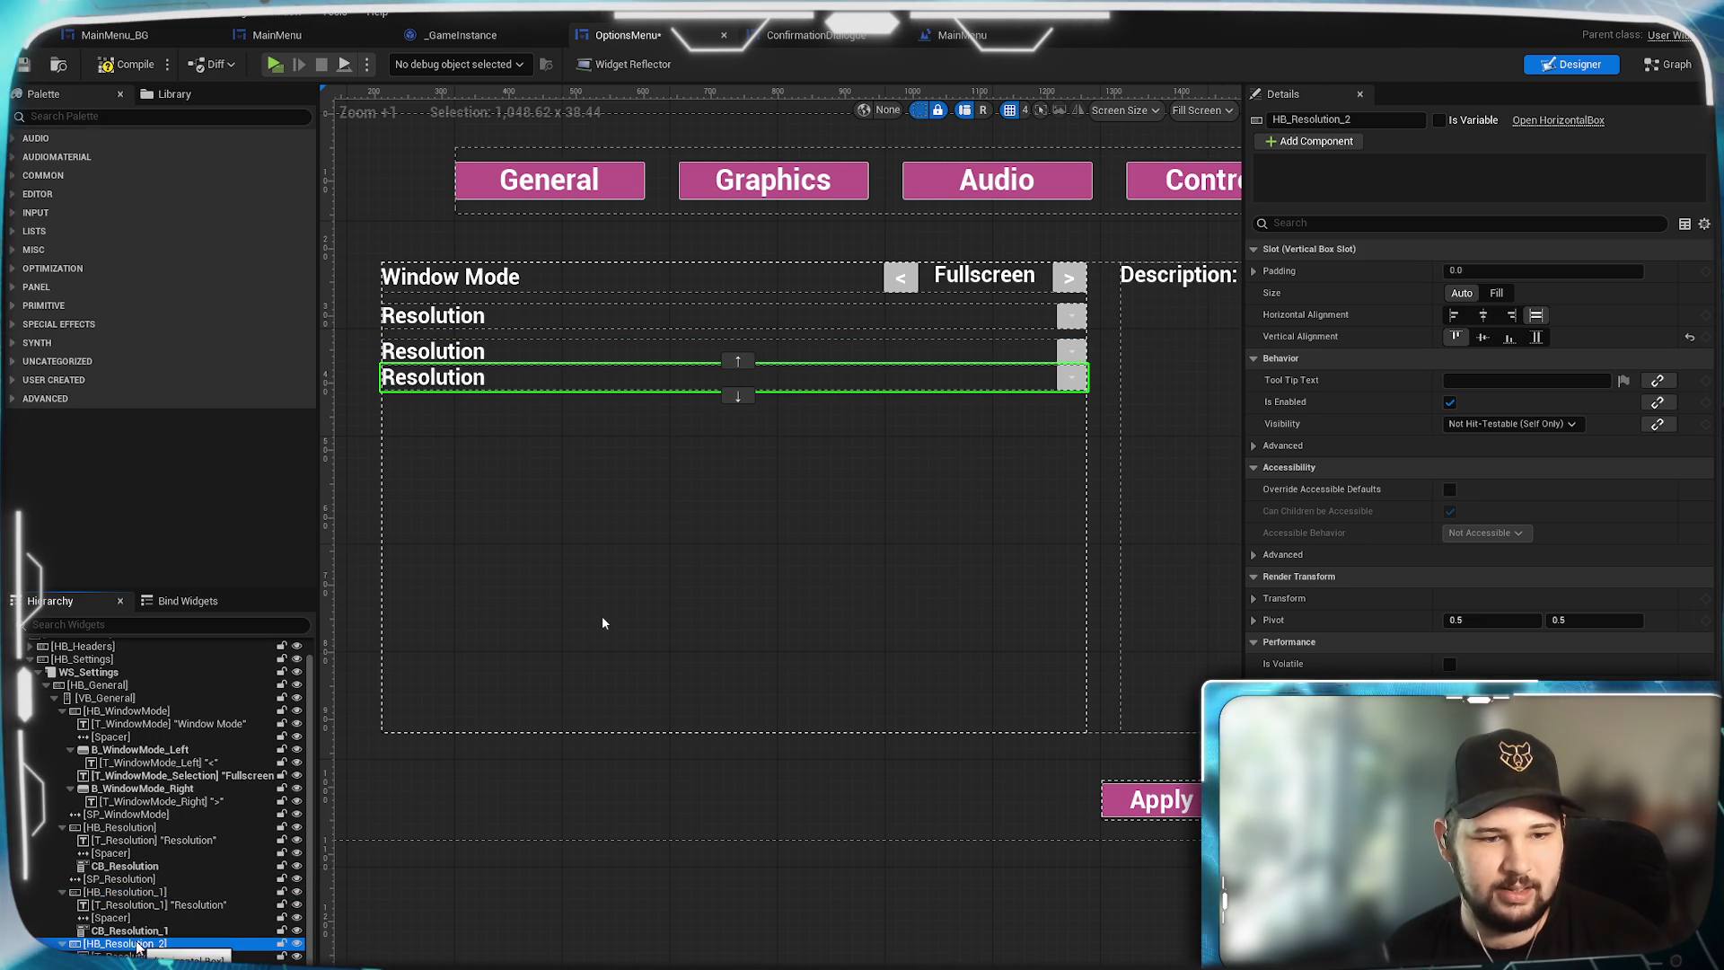
key("ctrl+v")
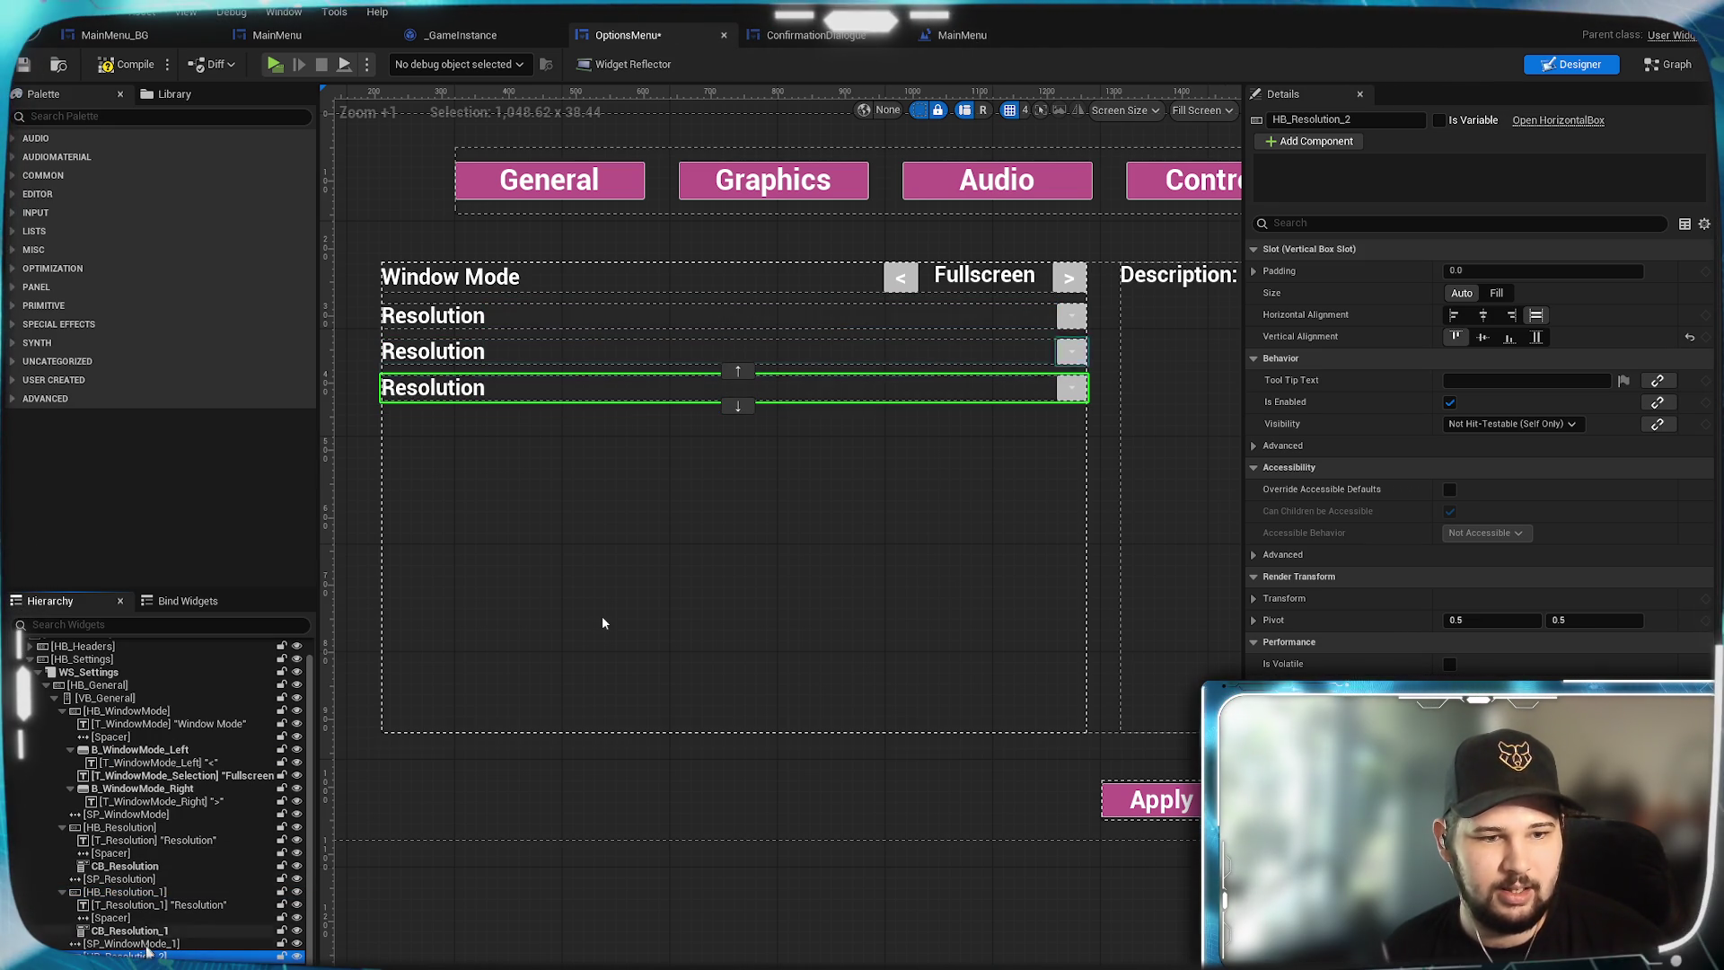
right_click(135, 698)
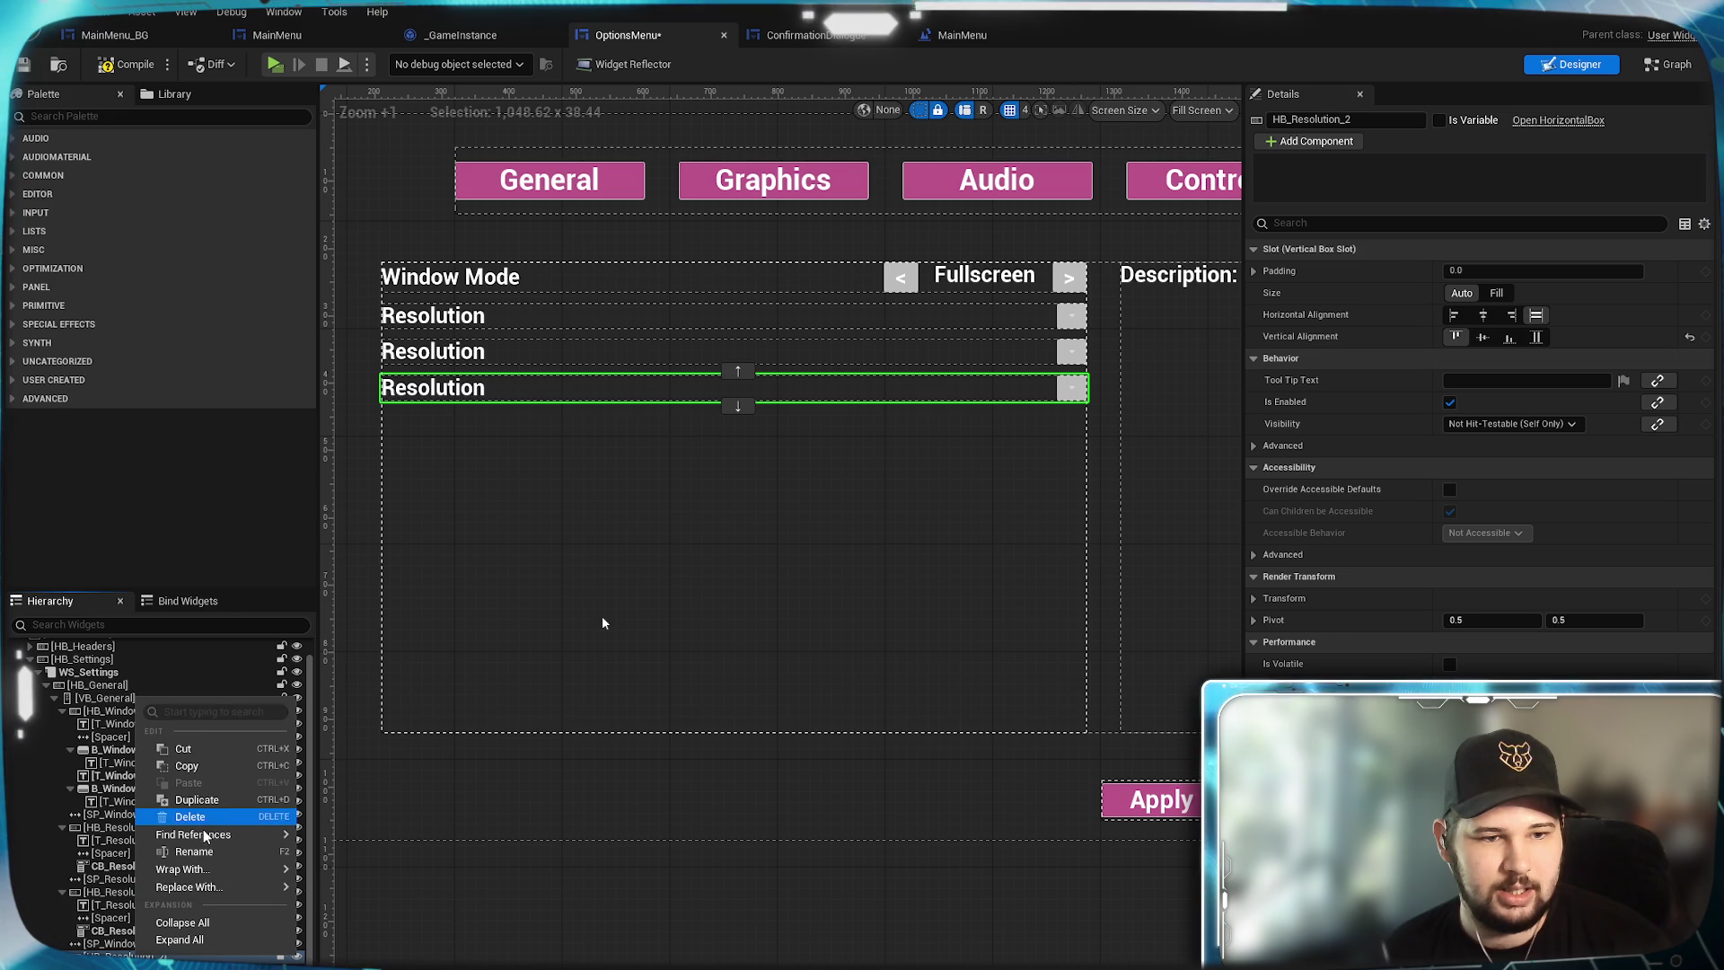
key("Escape")
scroll(171, 835, "down", 5)
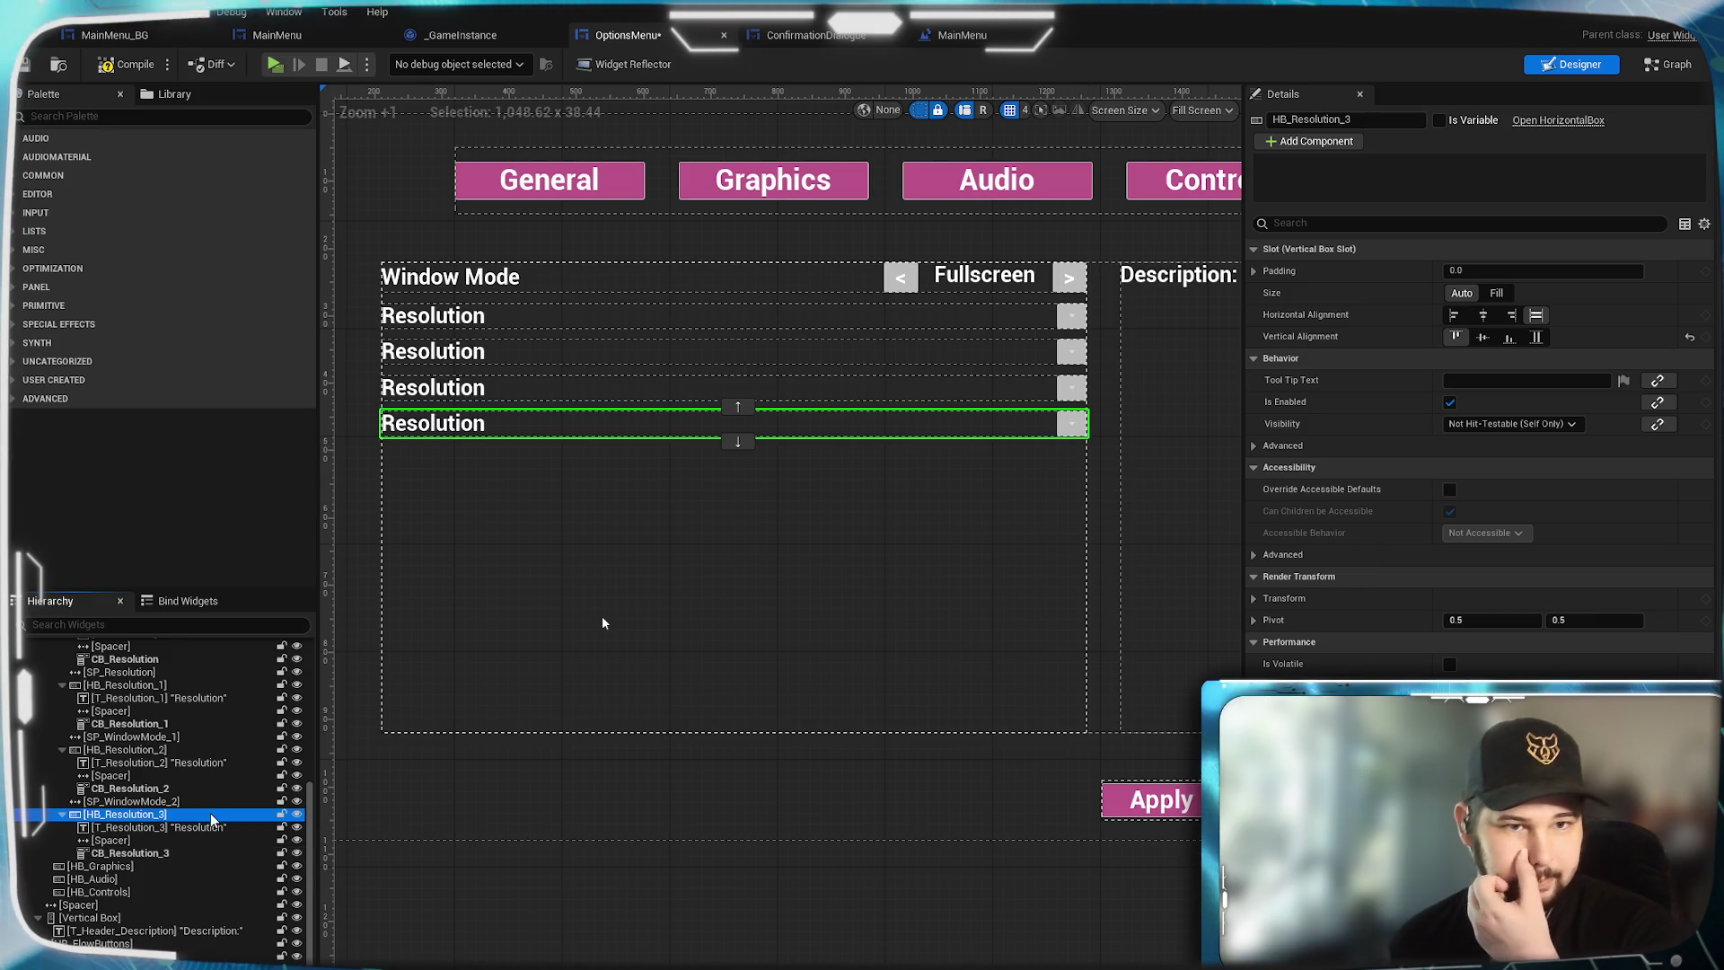
scroll(167, 817, "up", 3)
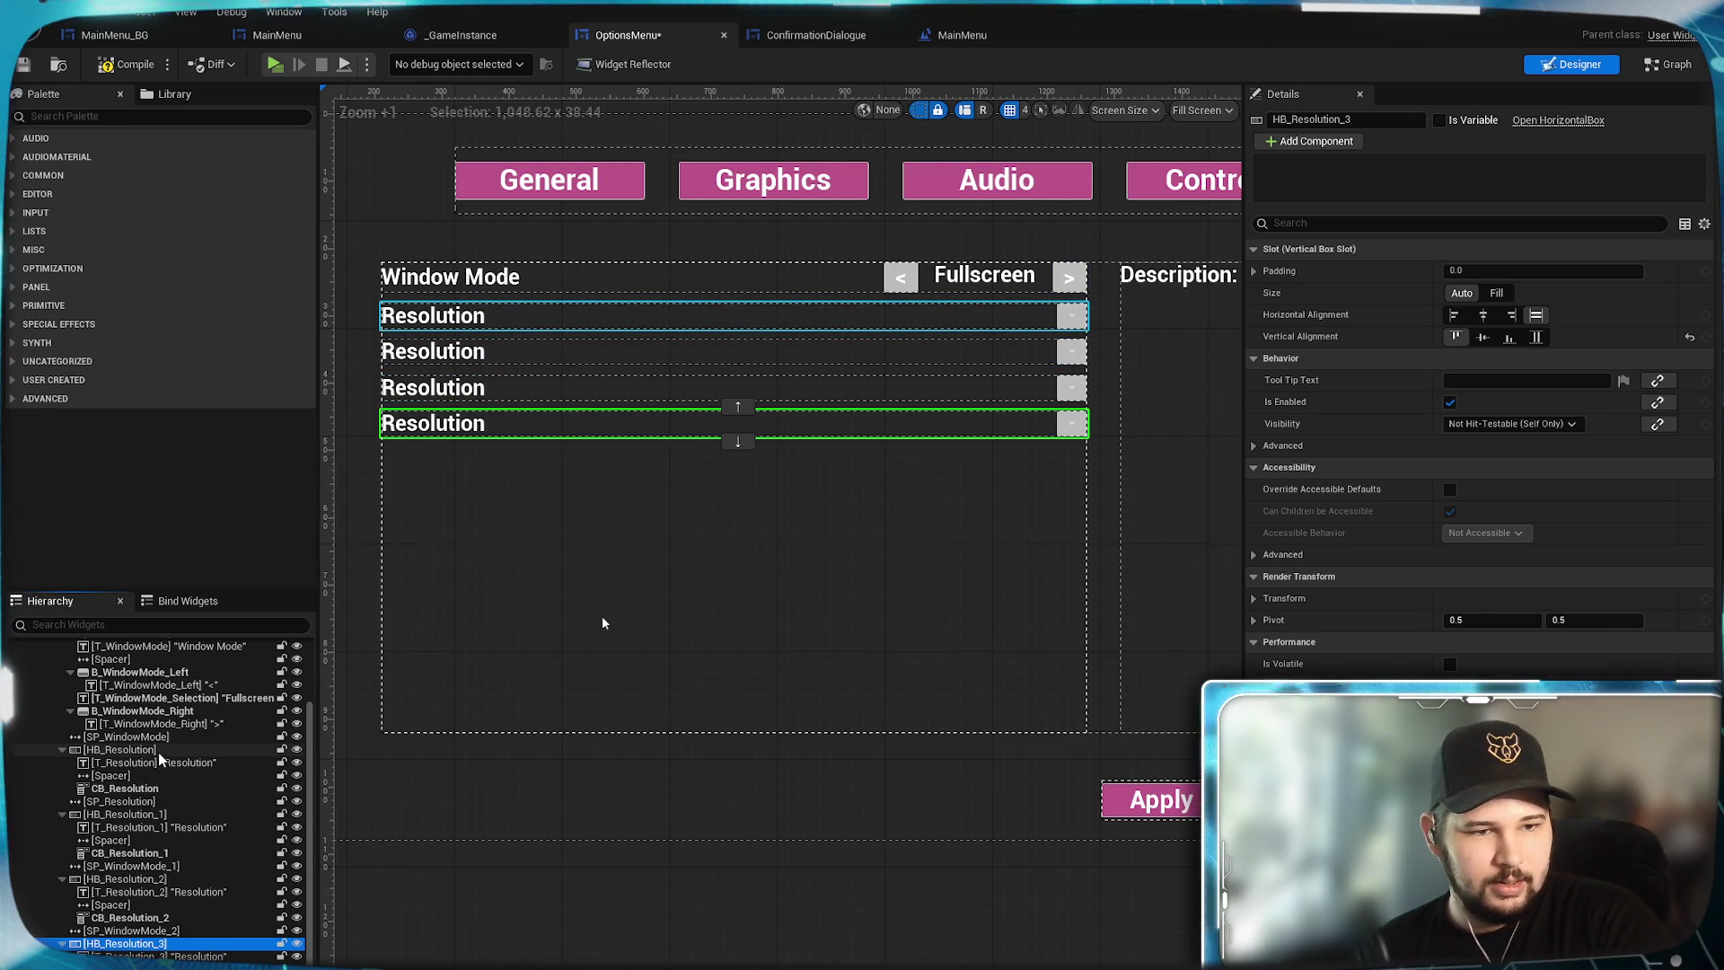
Rename the second row's box to HB_VSync and its label to T_VSync.
left_click(161, 816)
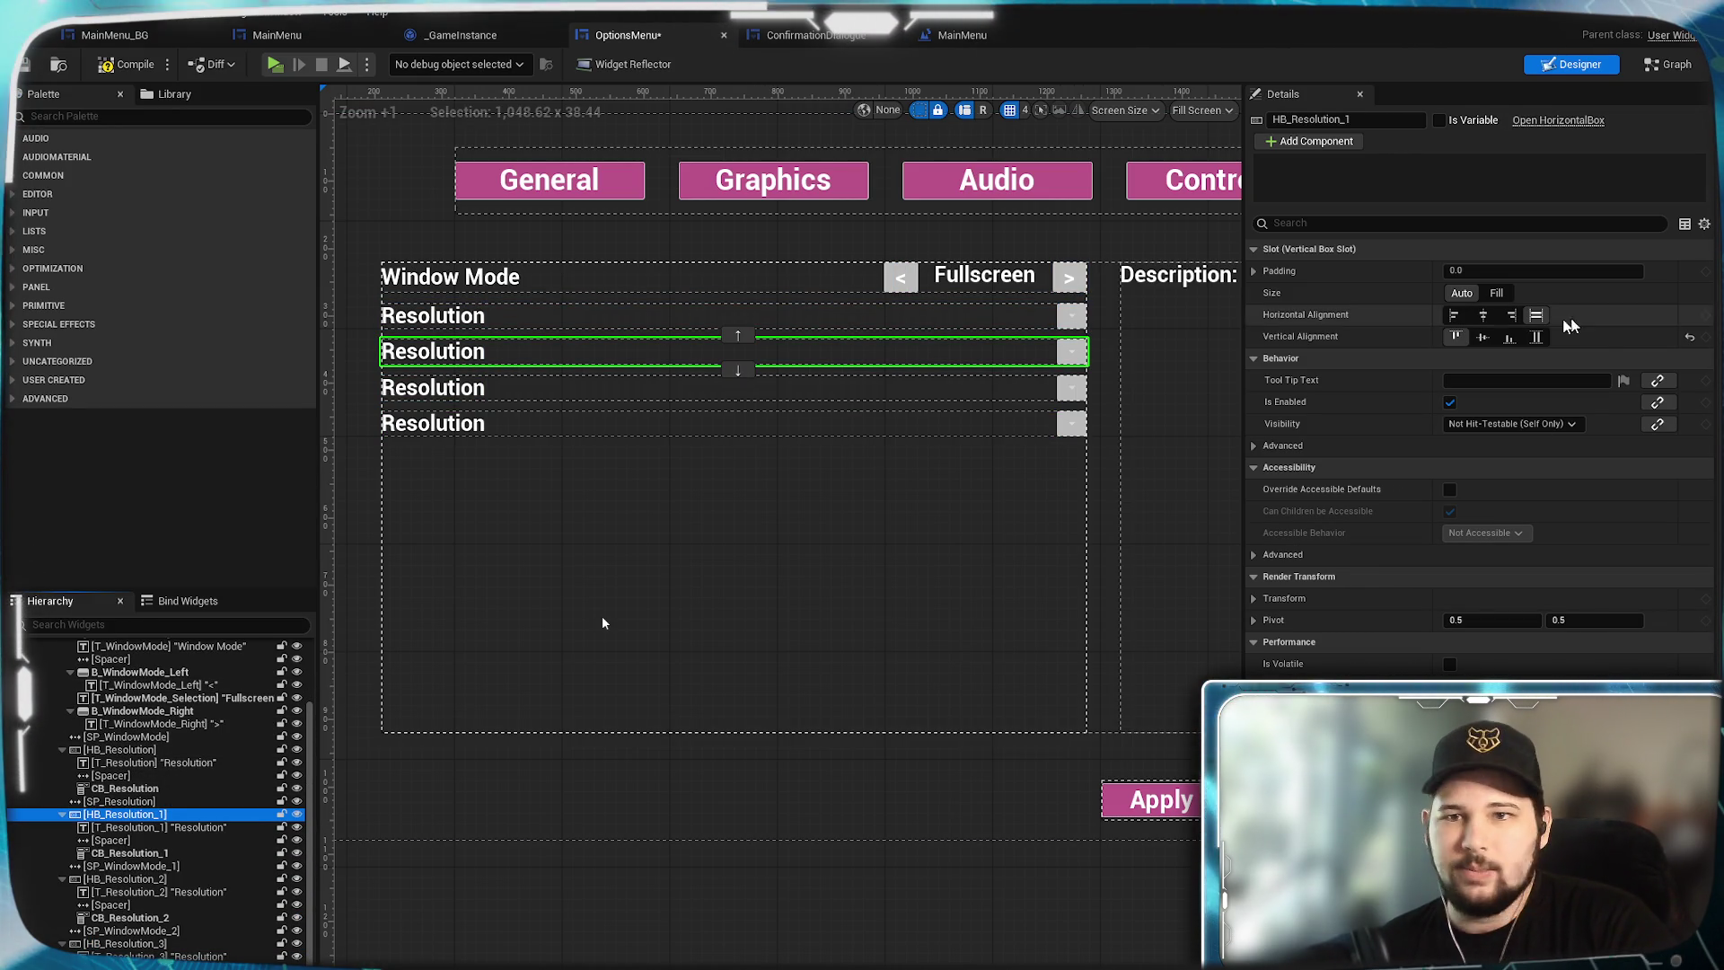
left_click(1347, 119)
type("HB_VSync")
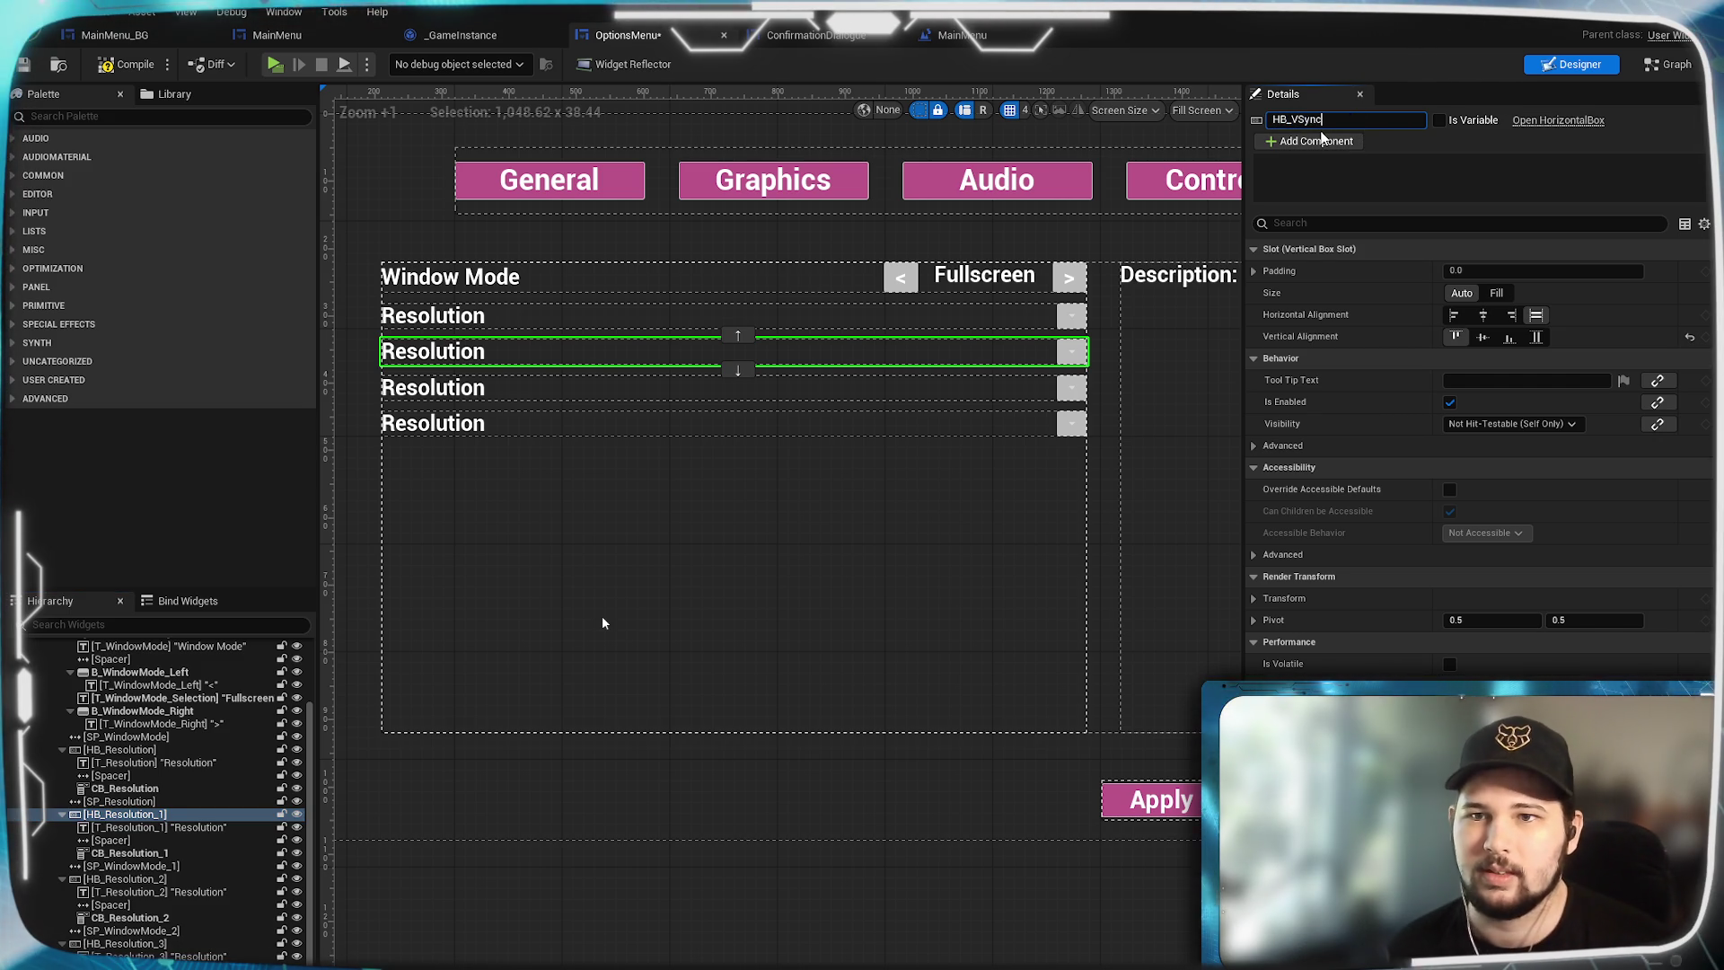
left_click(156, 818)
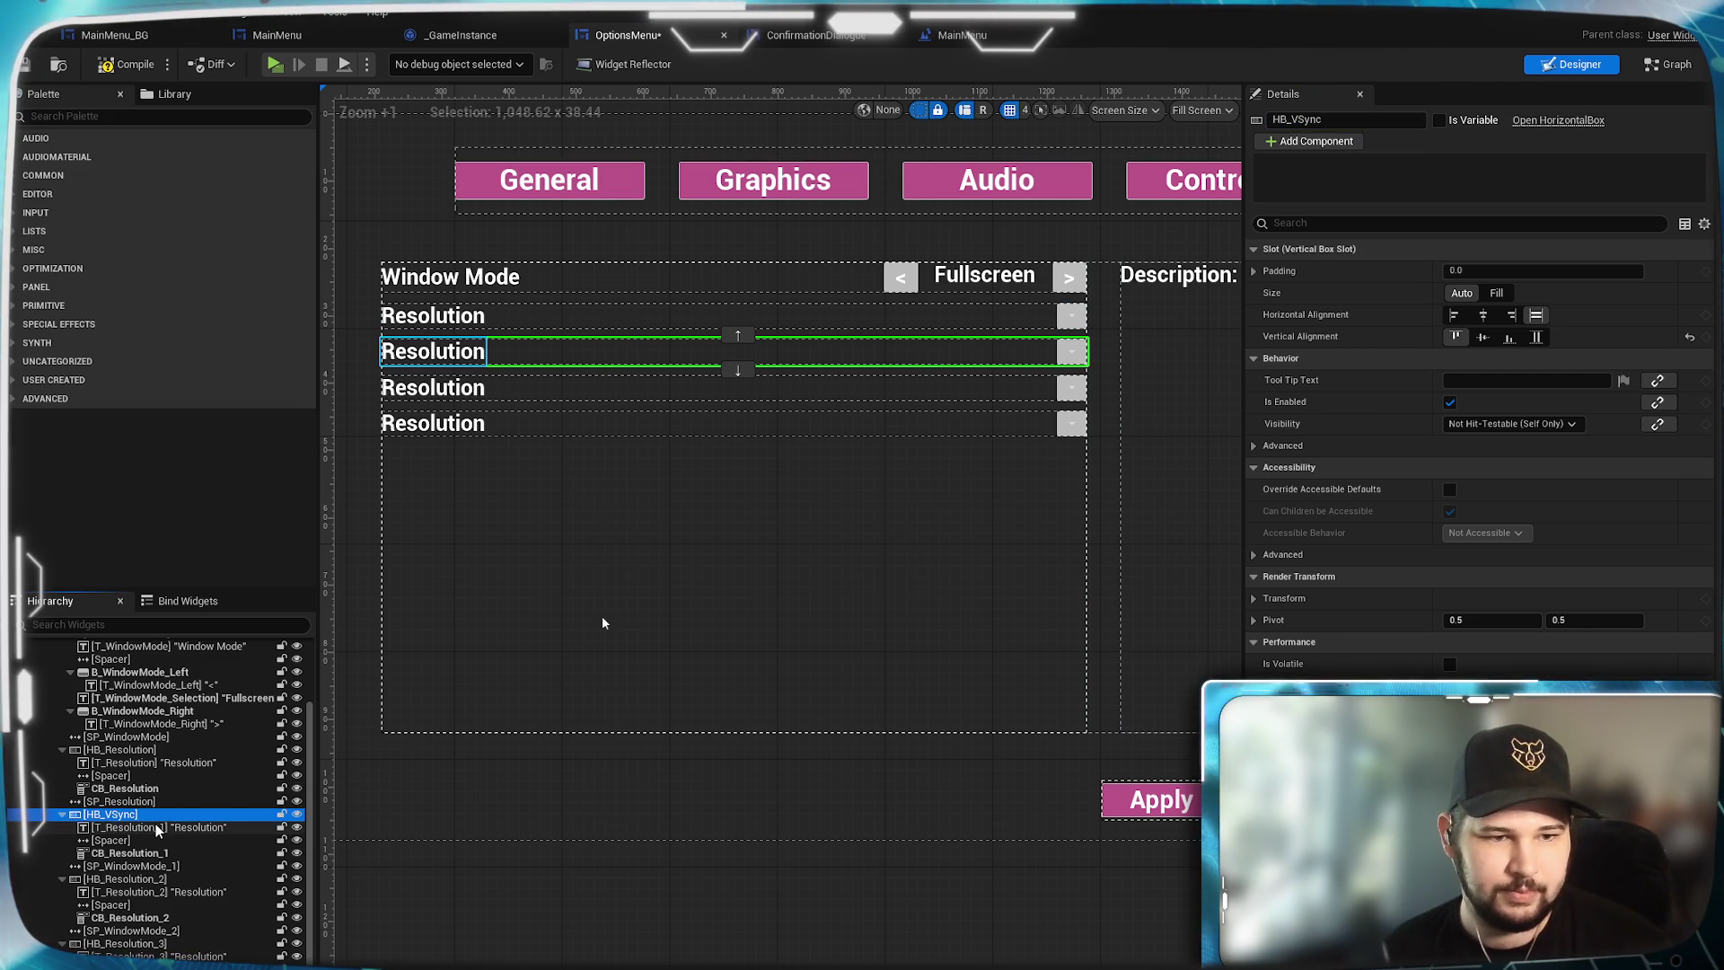
left_click(186, 827)
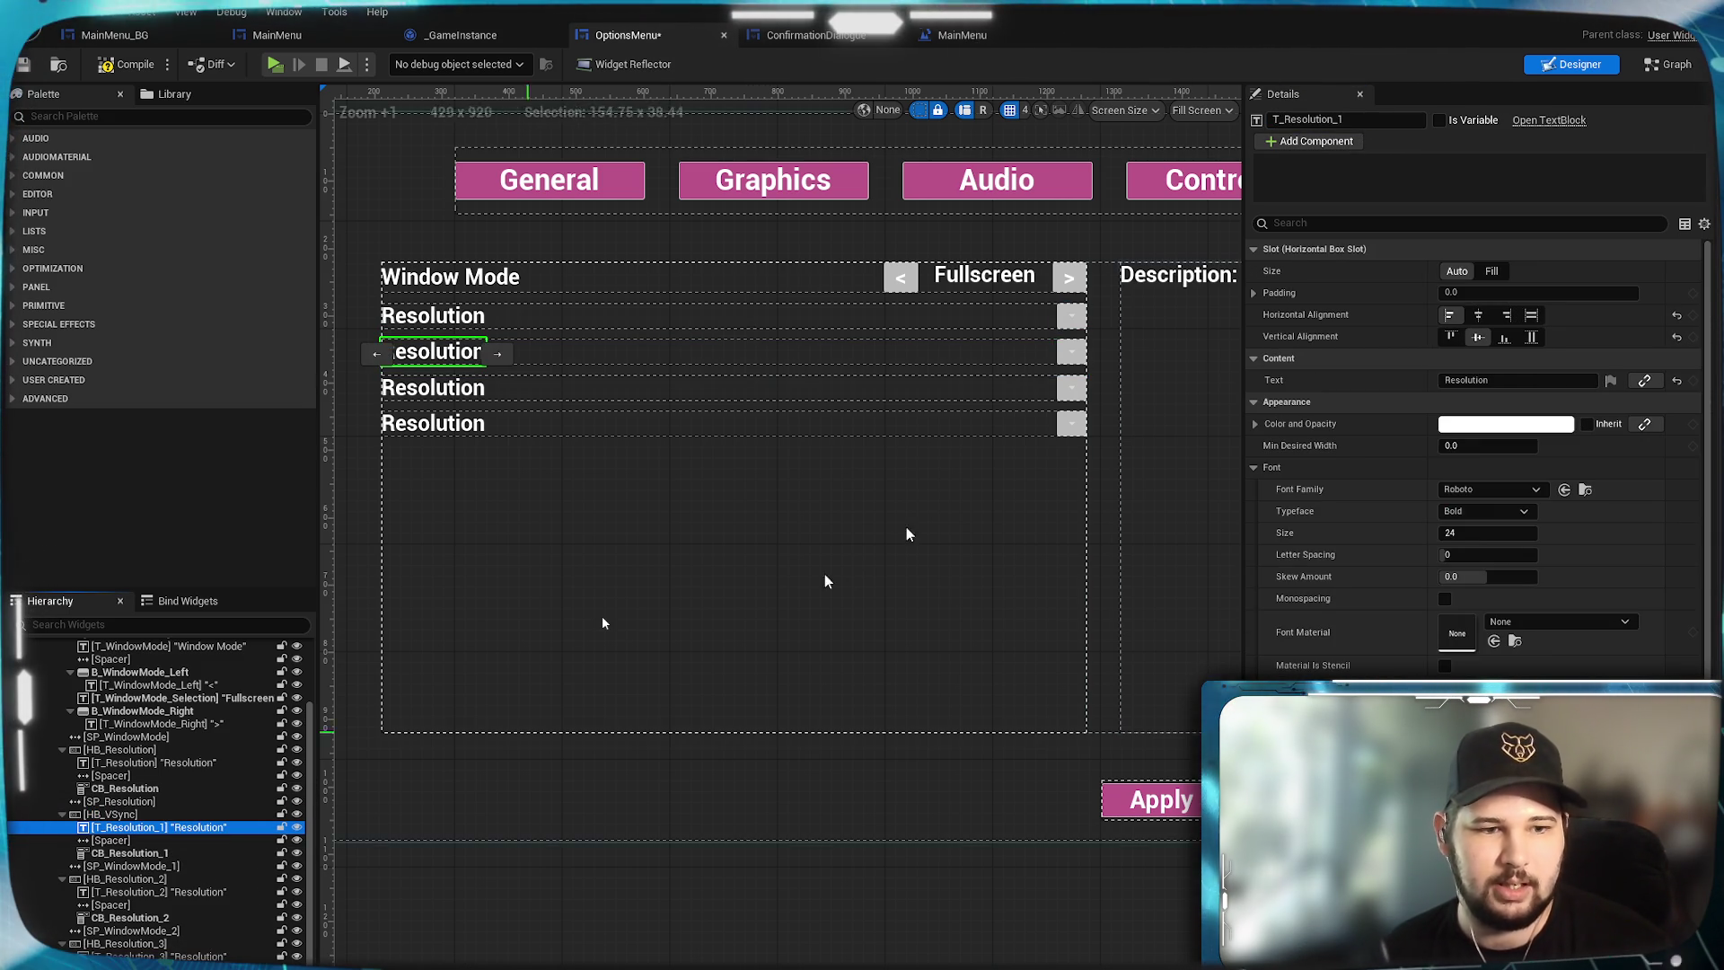
left_click_drag(1344, 120, 1285, 121)
type("T_VSync")
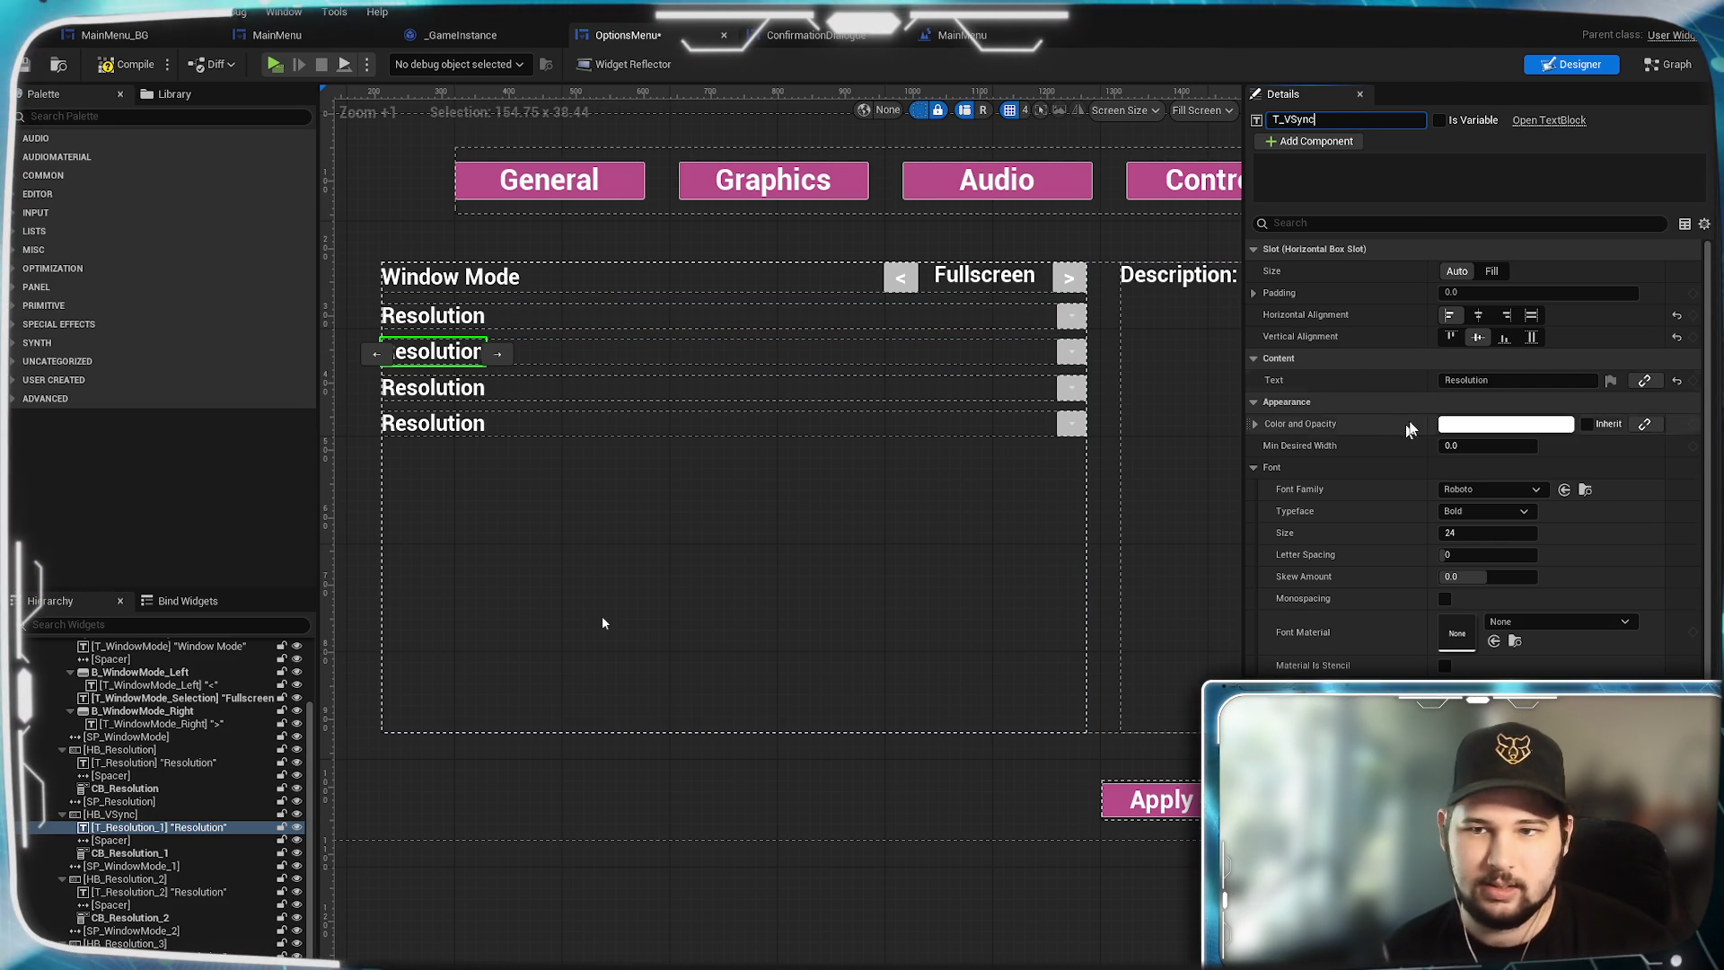
key("Return")
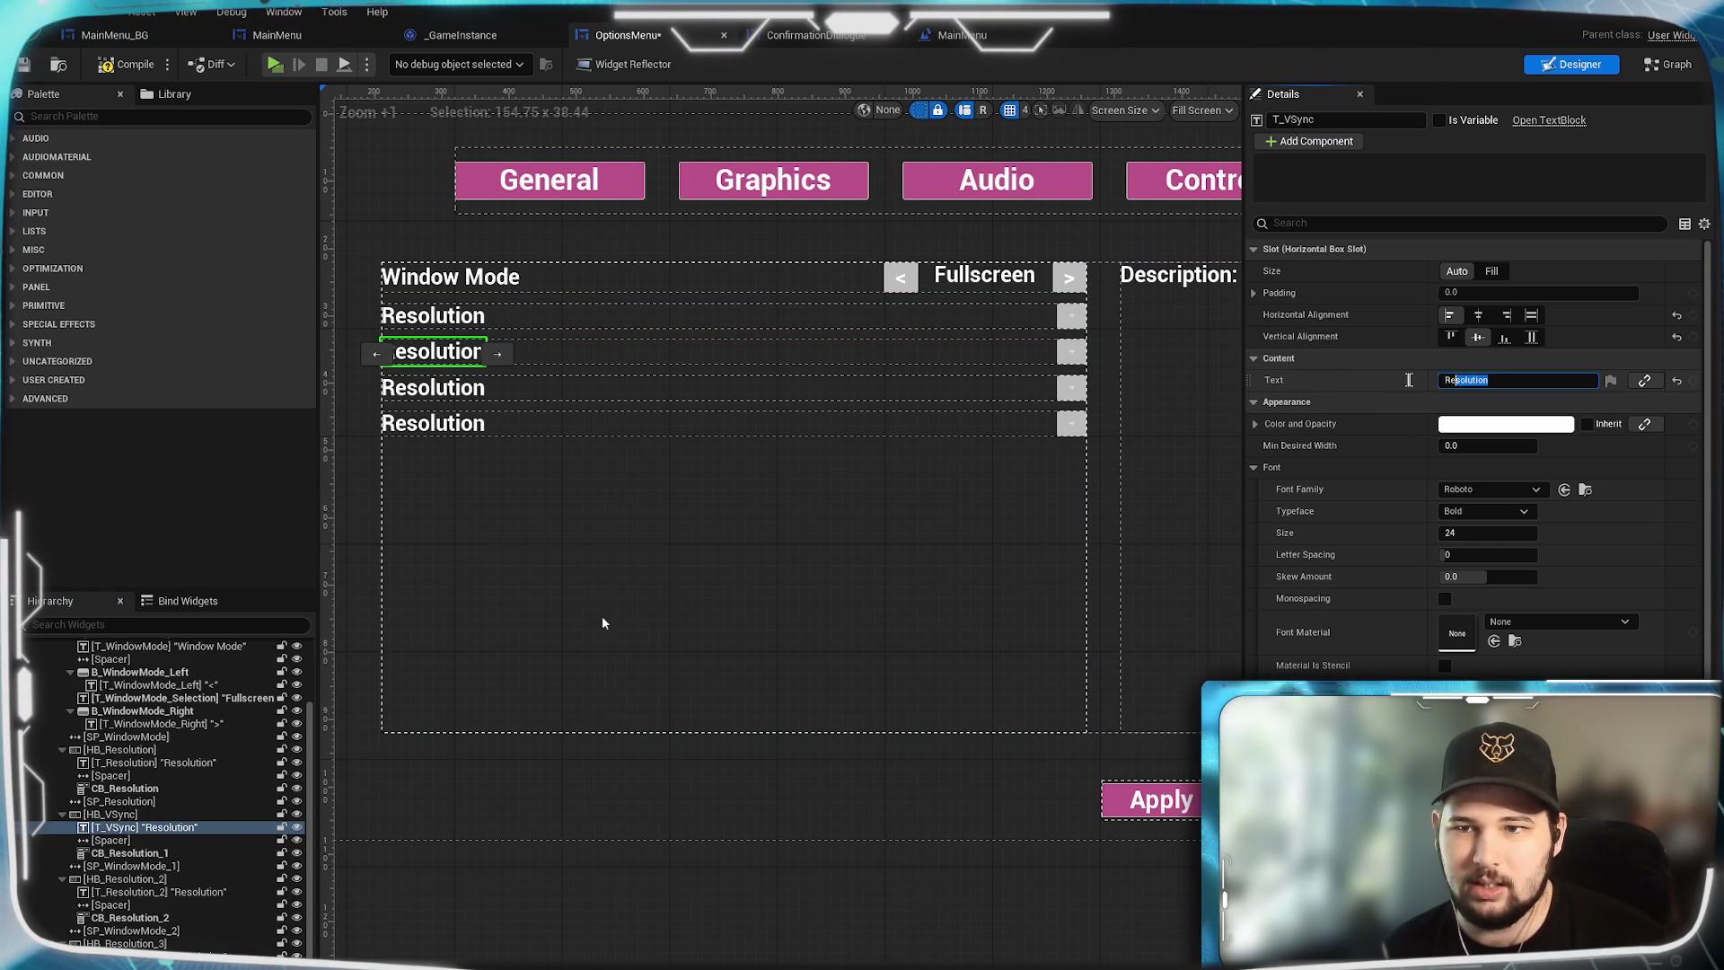
Set the T_VSync label's text to 'V-Sync'.
type("V0Syn")
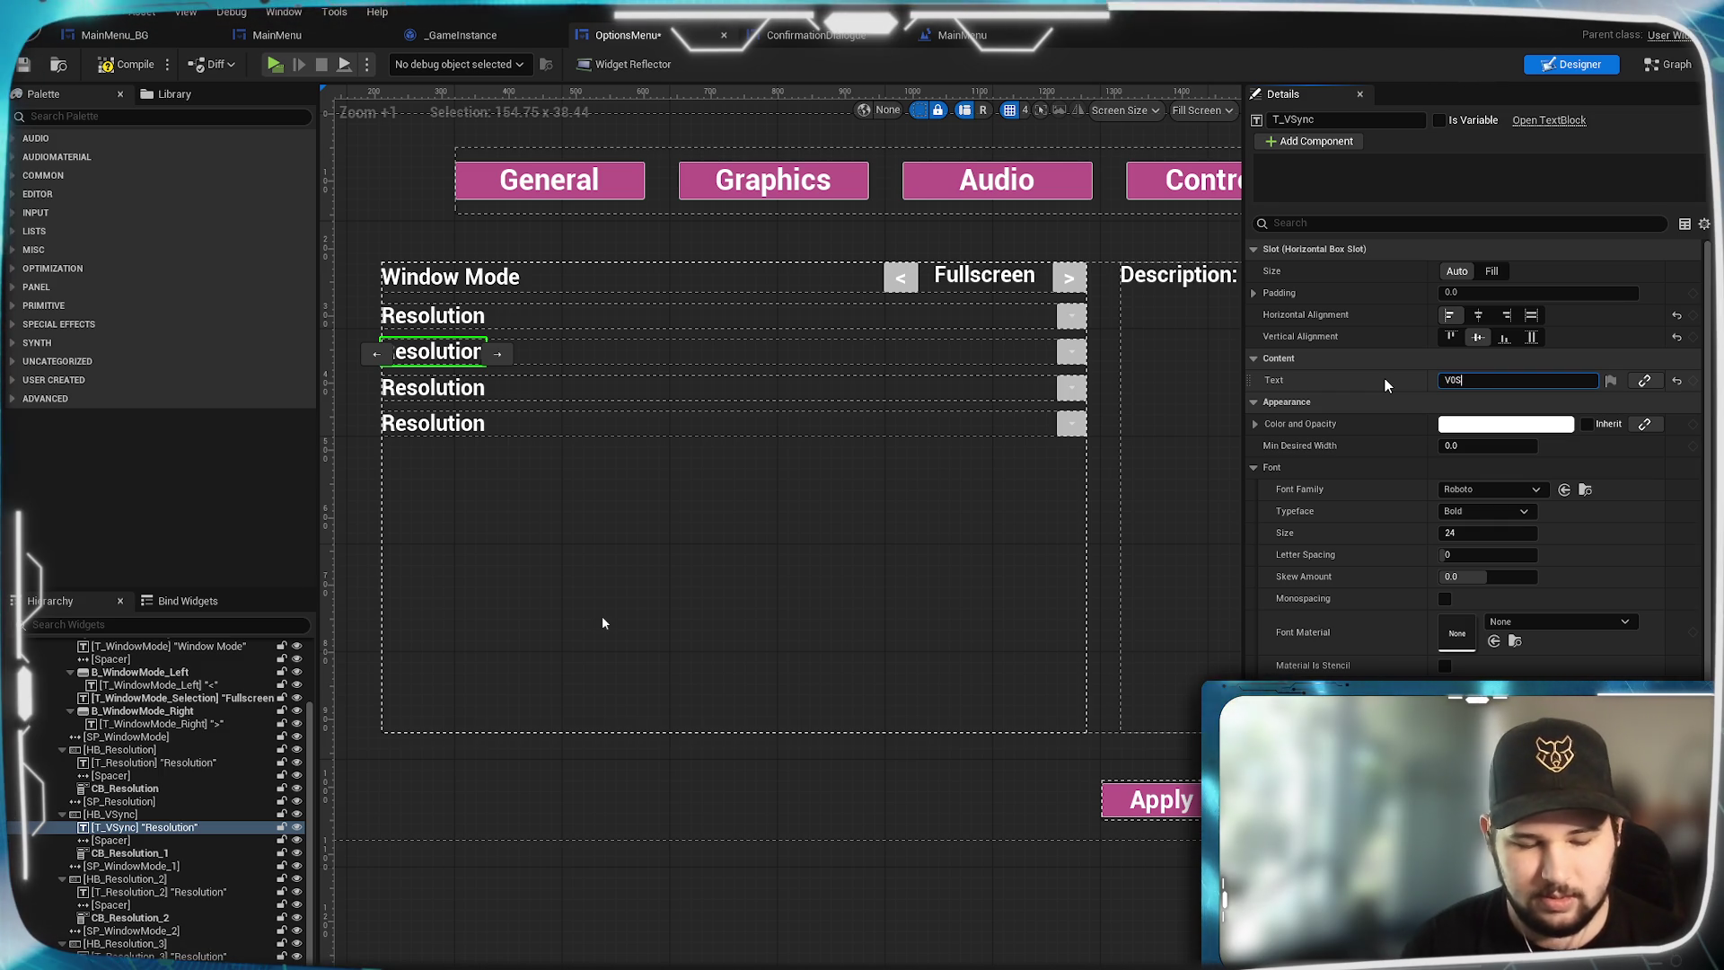
key("BackSpace")
key("BackSpace")
key("BackSpace")
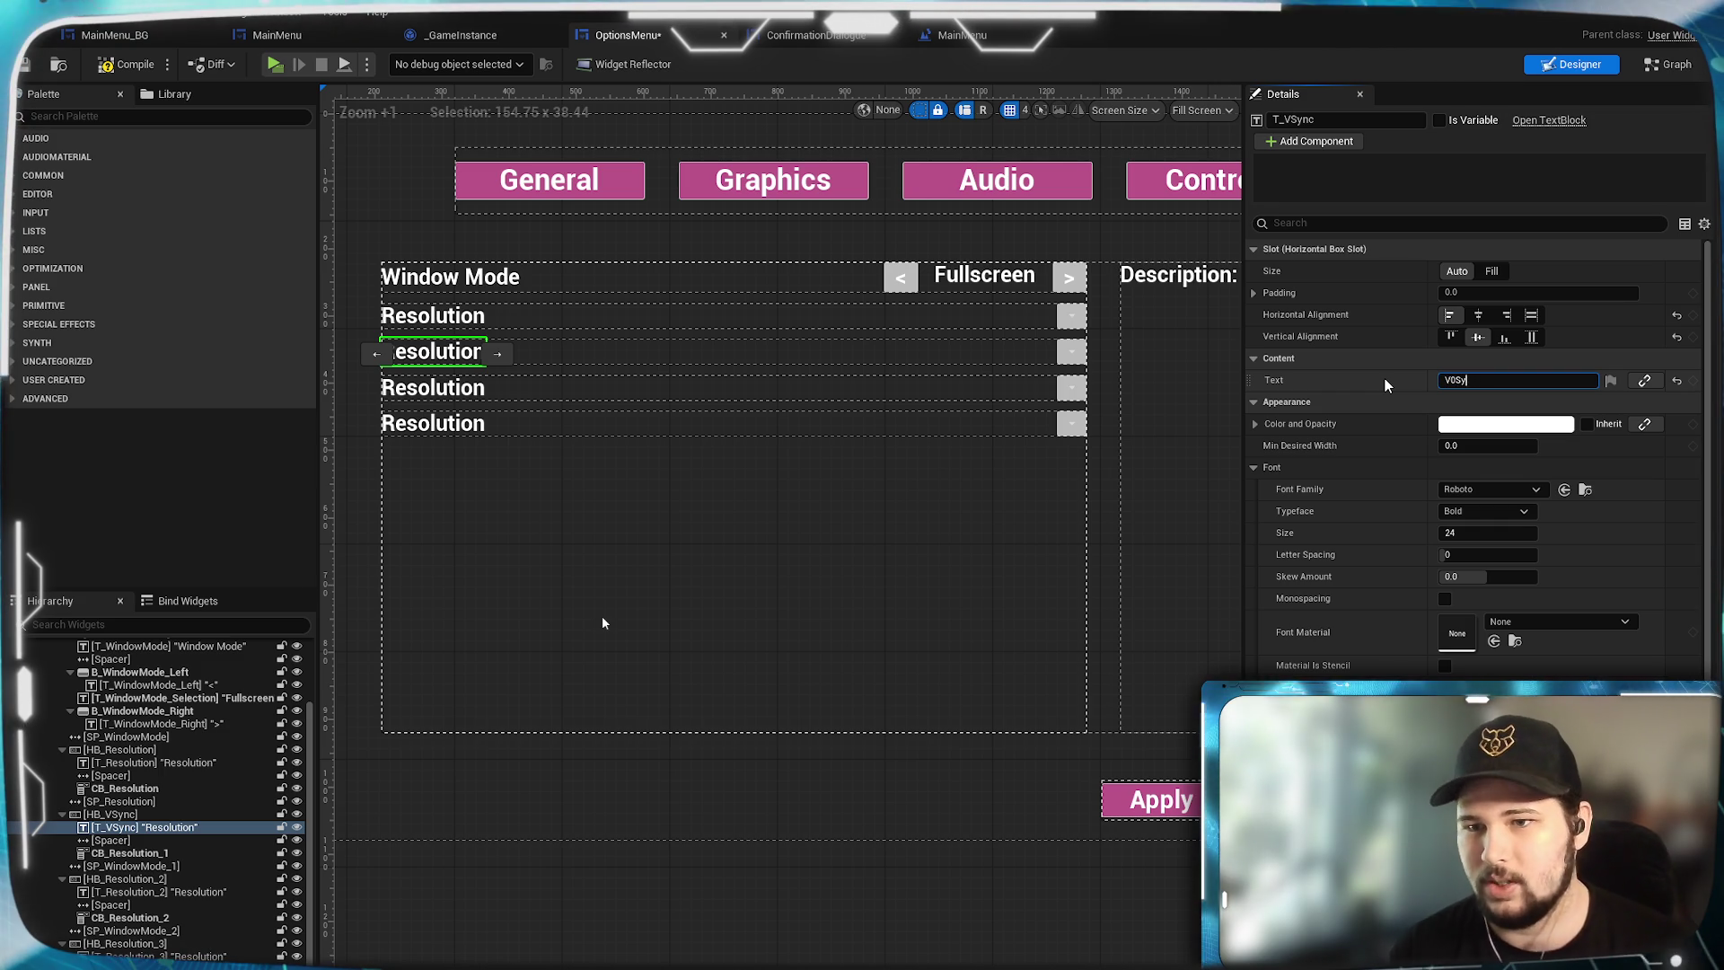
type("-Sync")
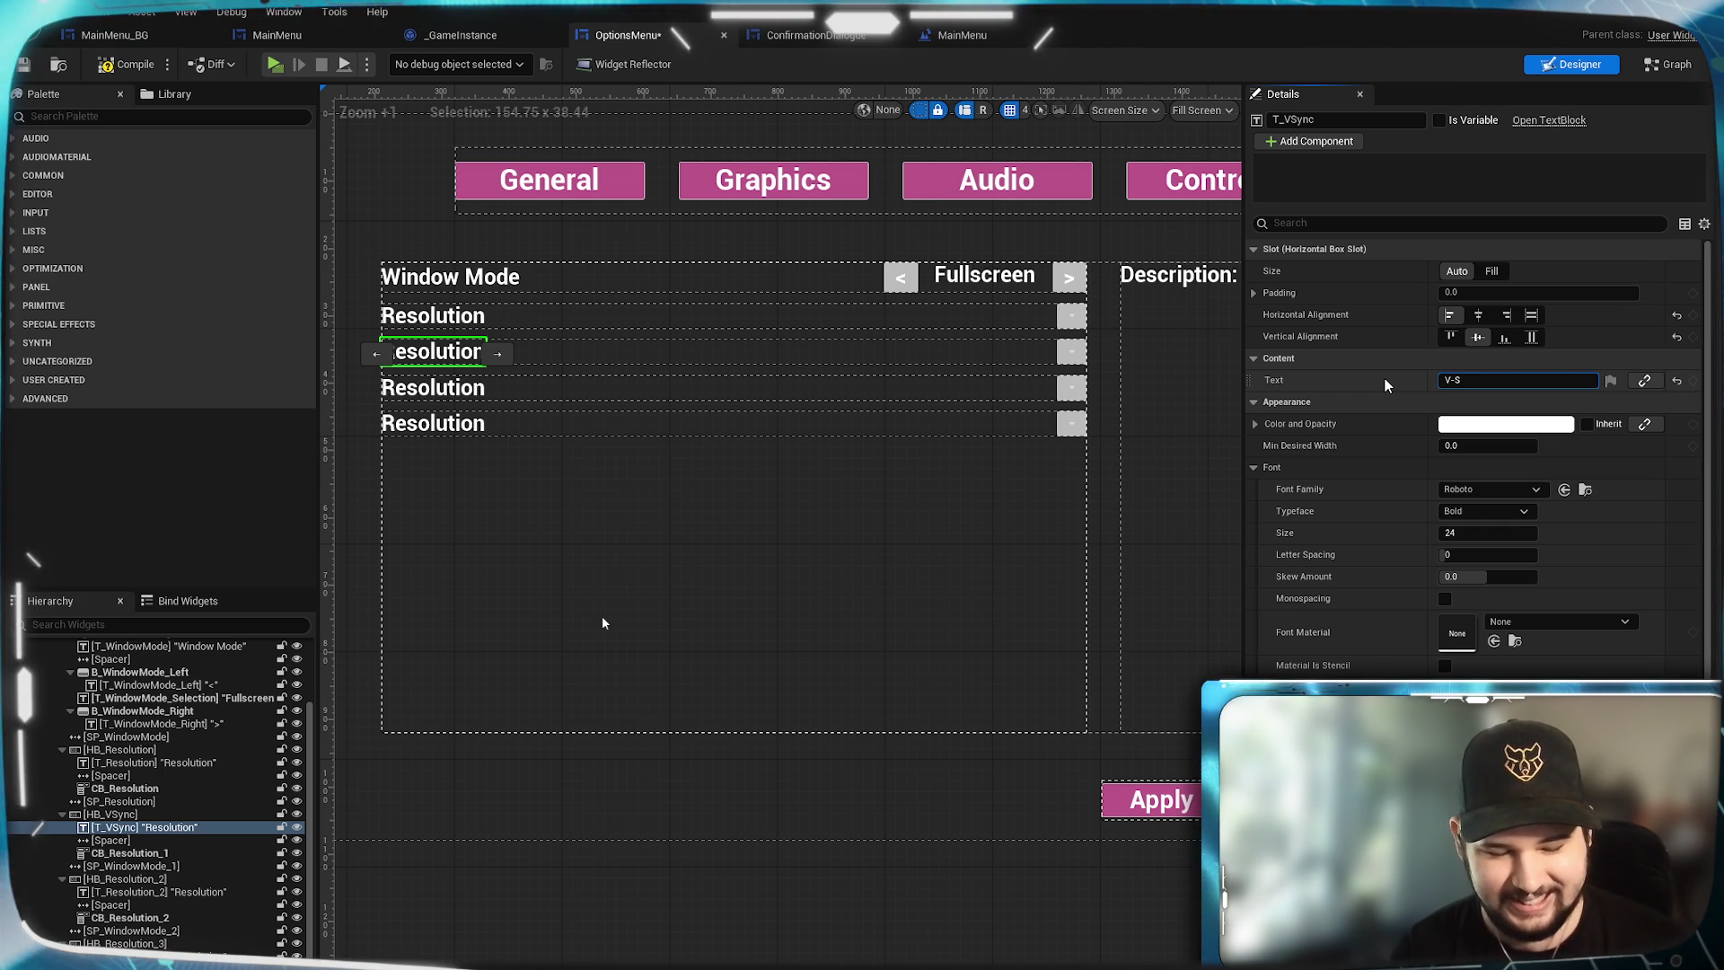
key("Return")
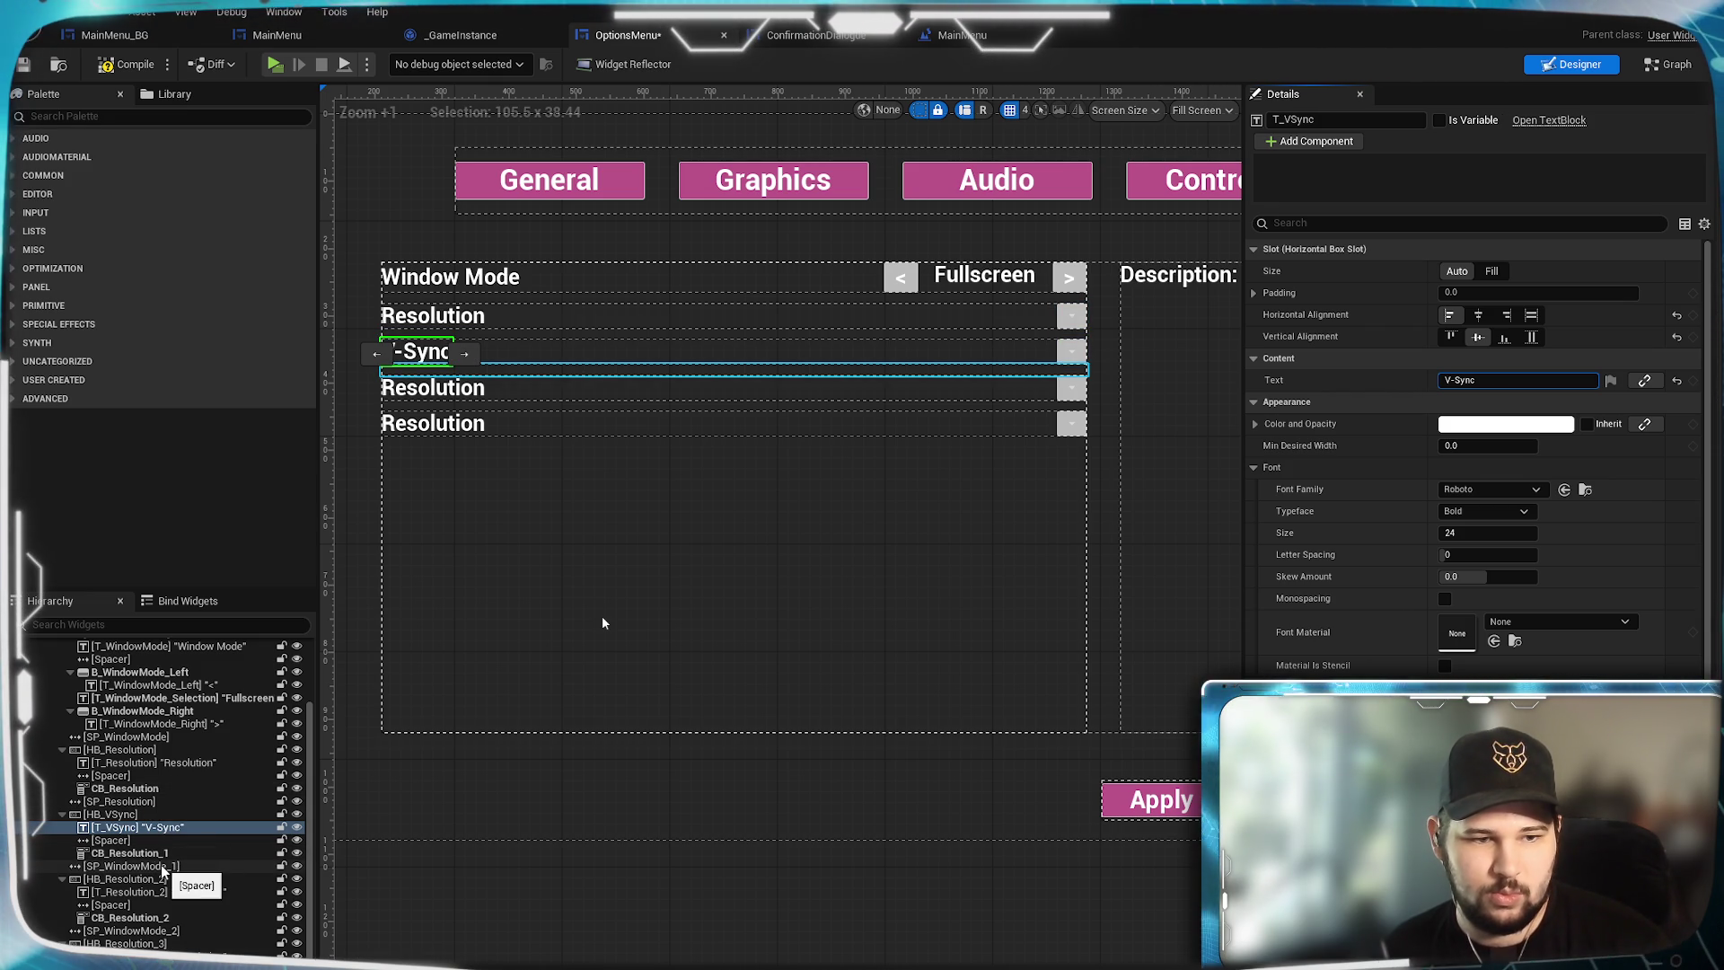
Rename the spacer under the V-Sync row to SP_VSync.
left_click(151, 854)
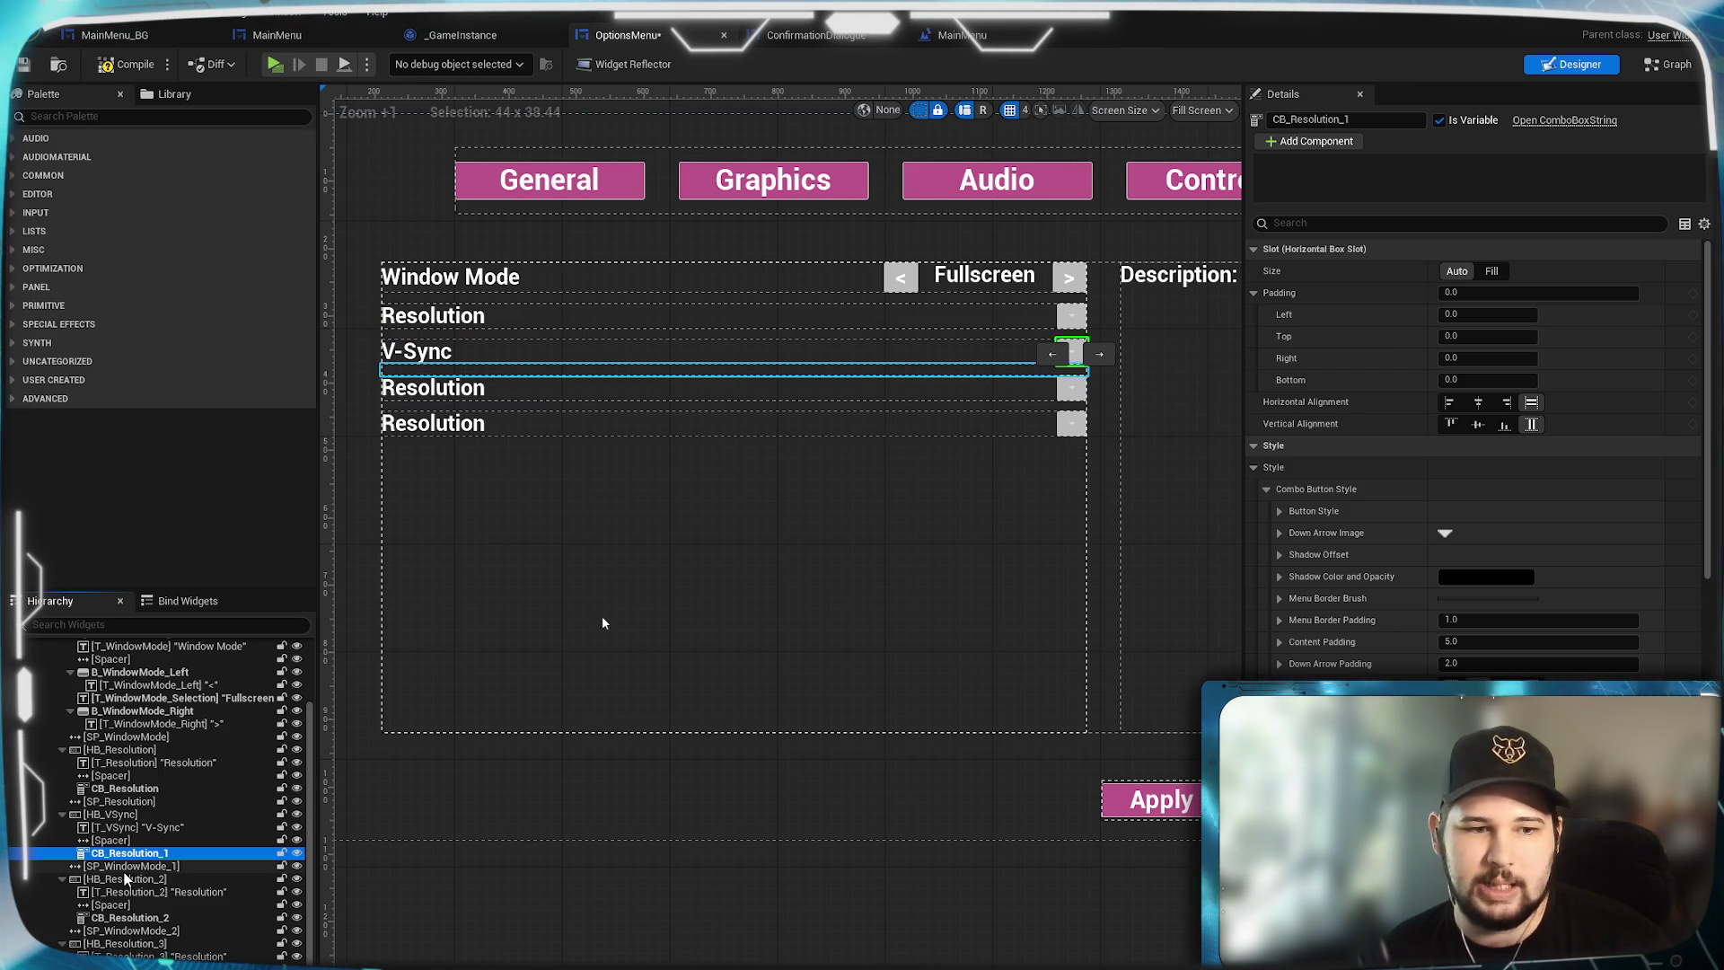
left_click(118, 868)
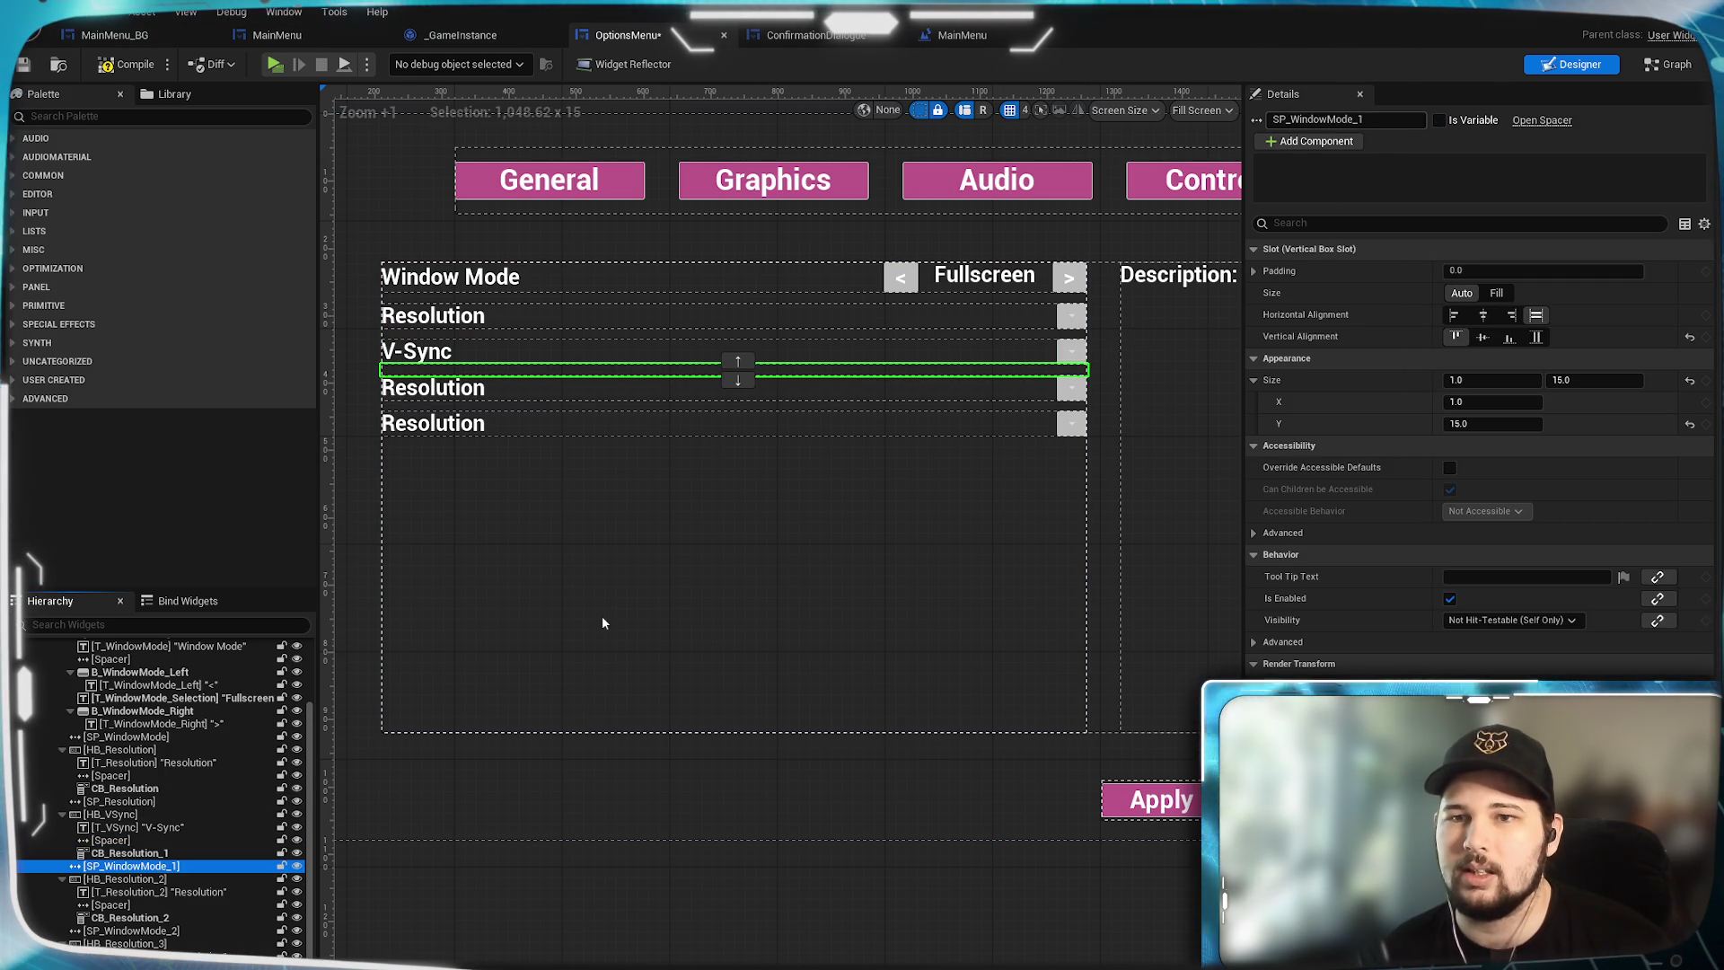
key("F2")
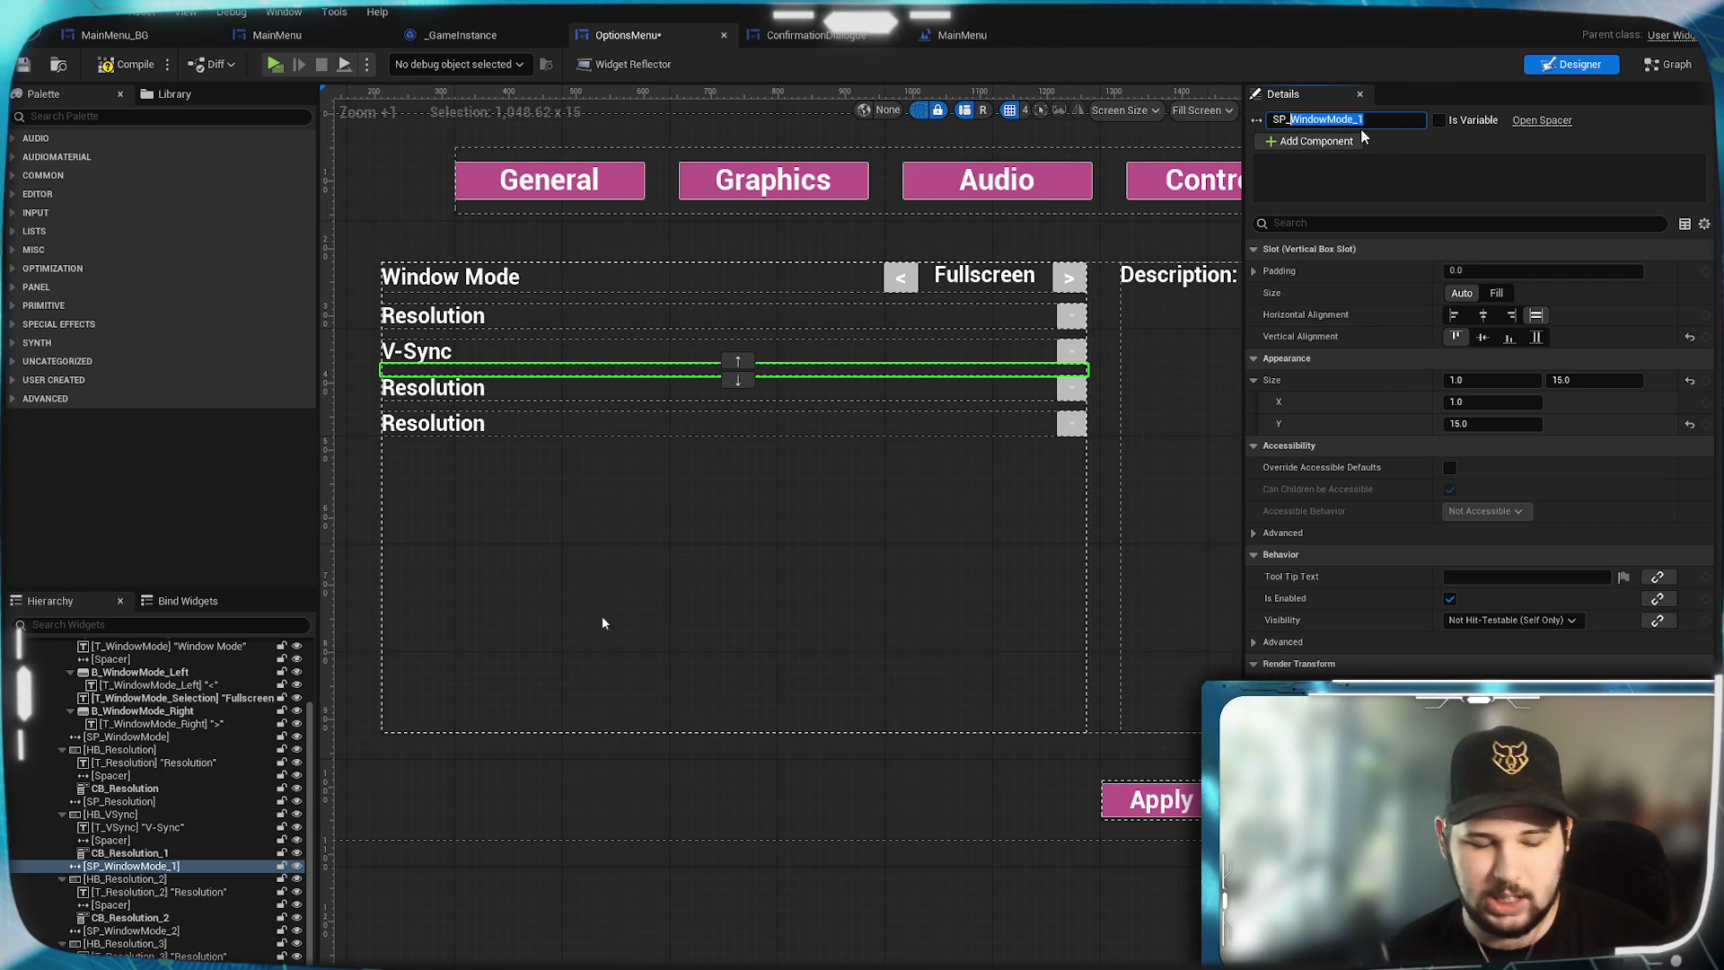
type("VSync")
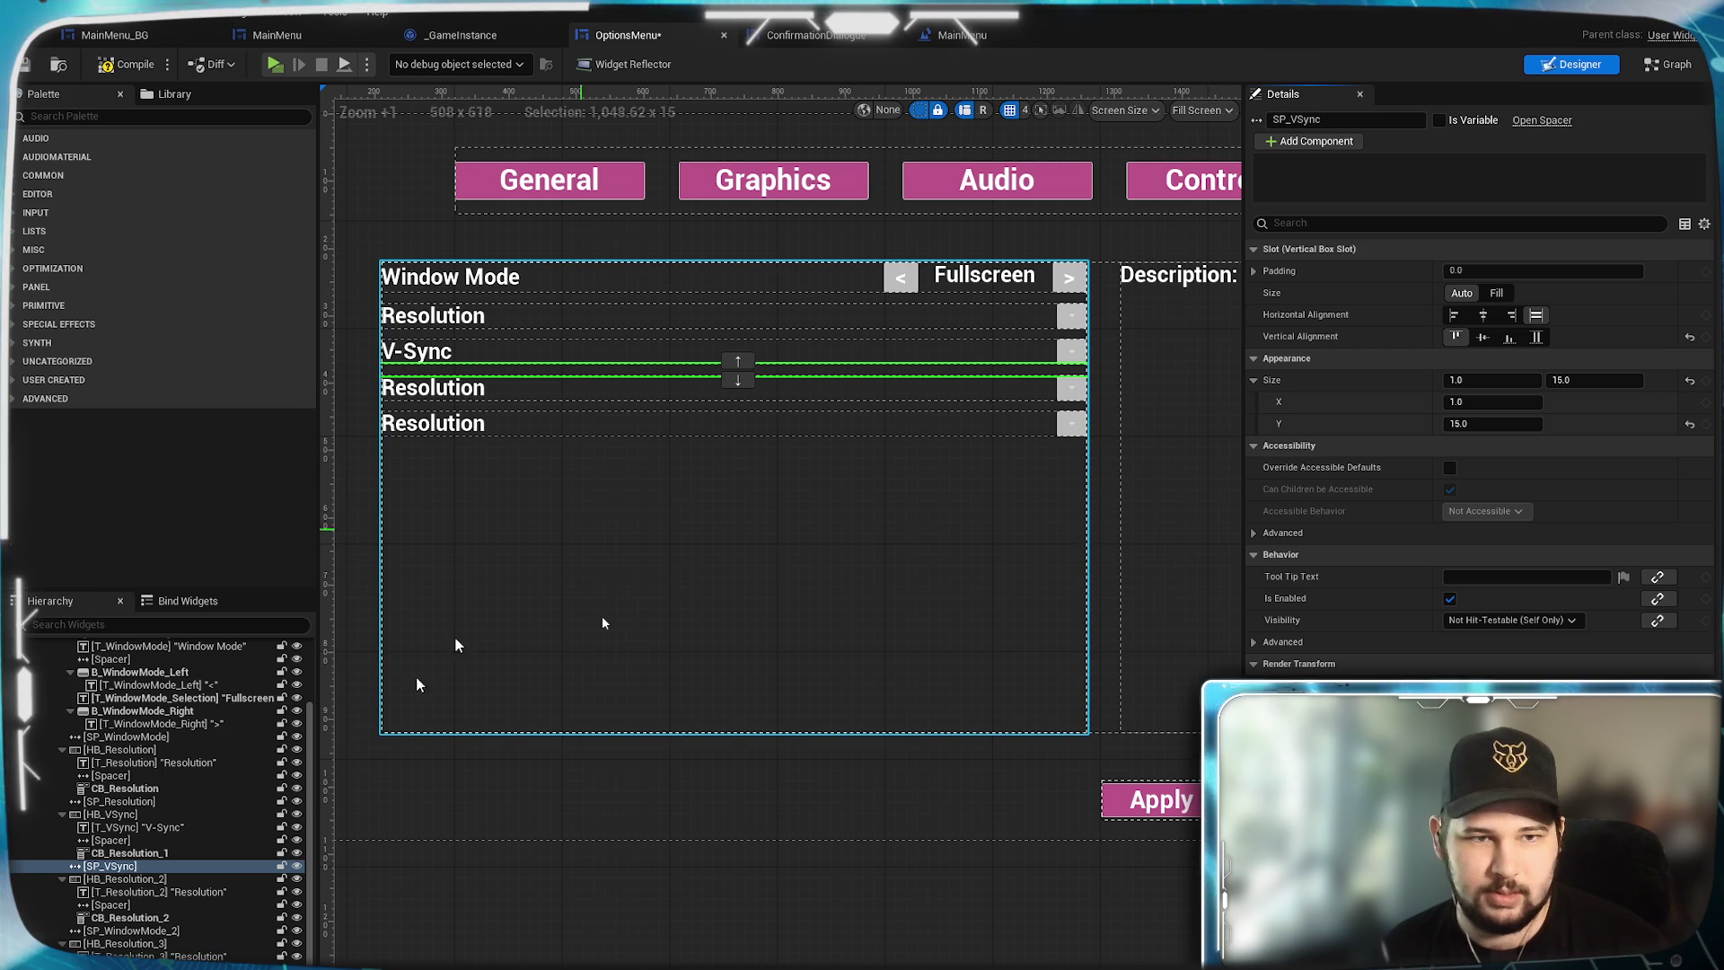
Rename the third row's container to HB_FPSLimit.
left_click(164, 882)
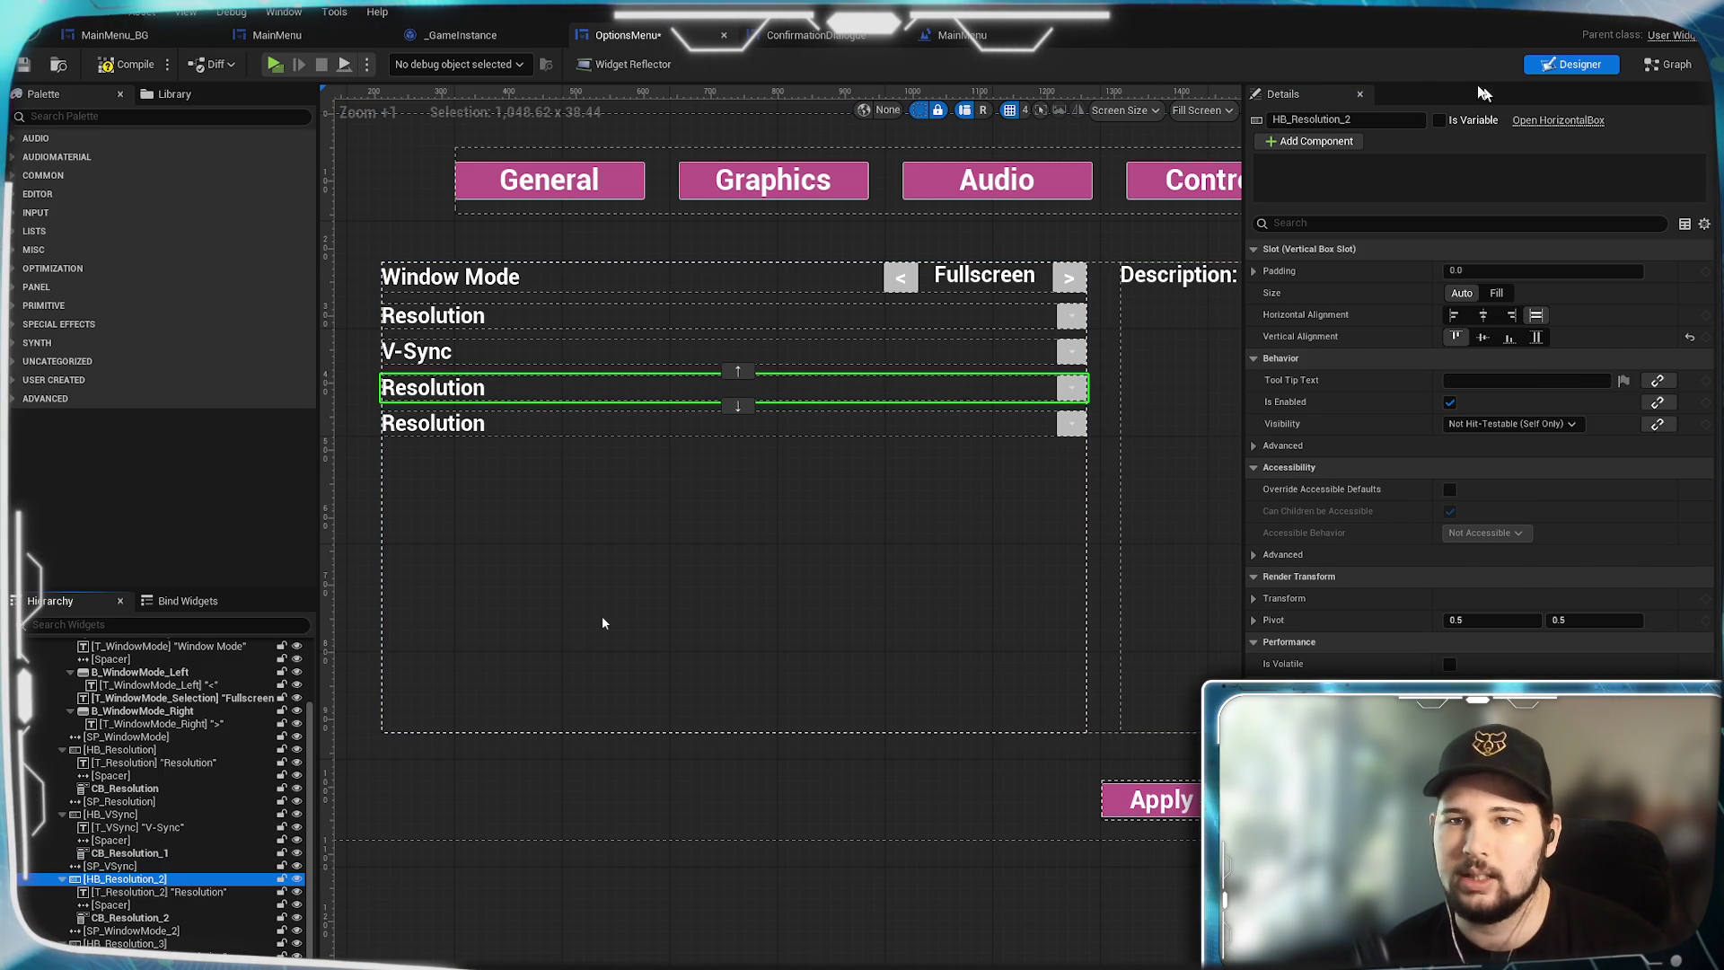
left_click(1331, 122)
type("HB_FPS")
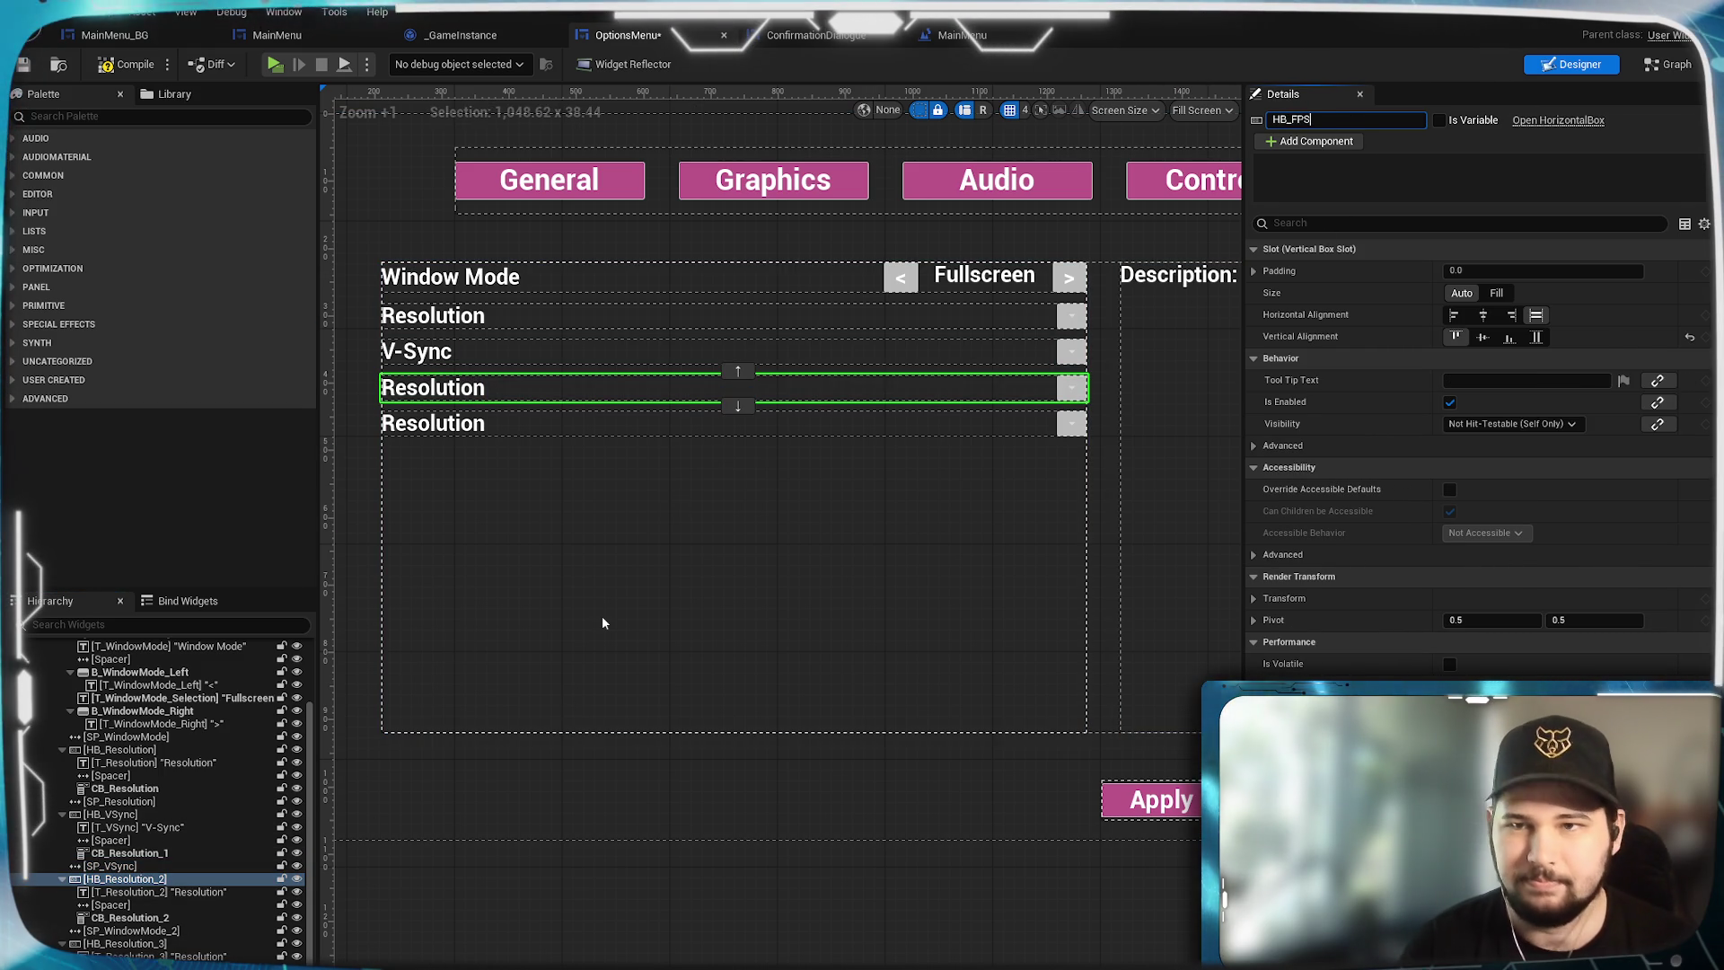
type("Limit")
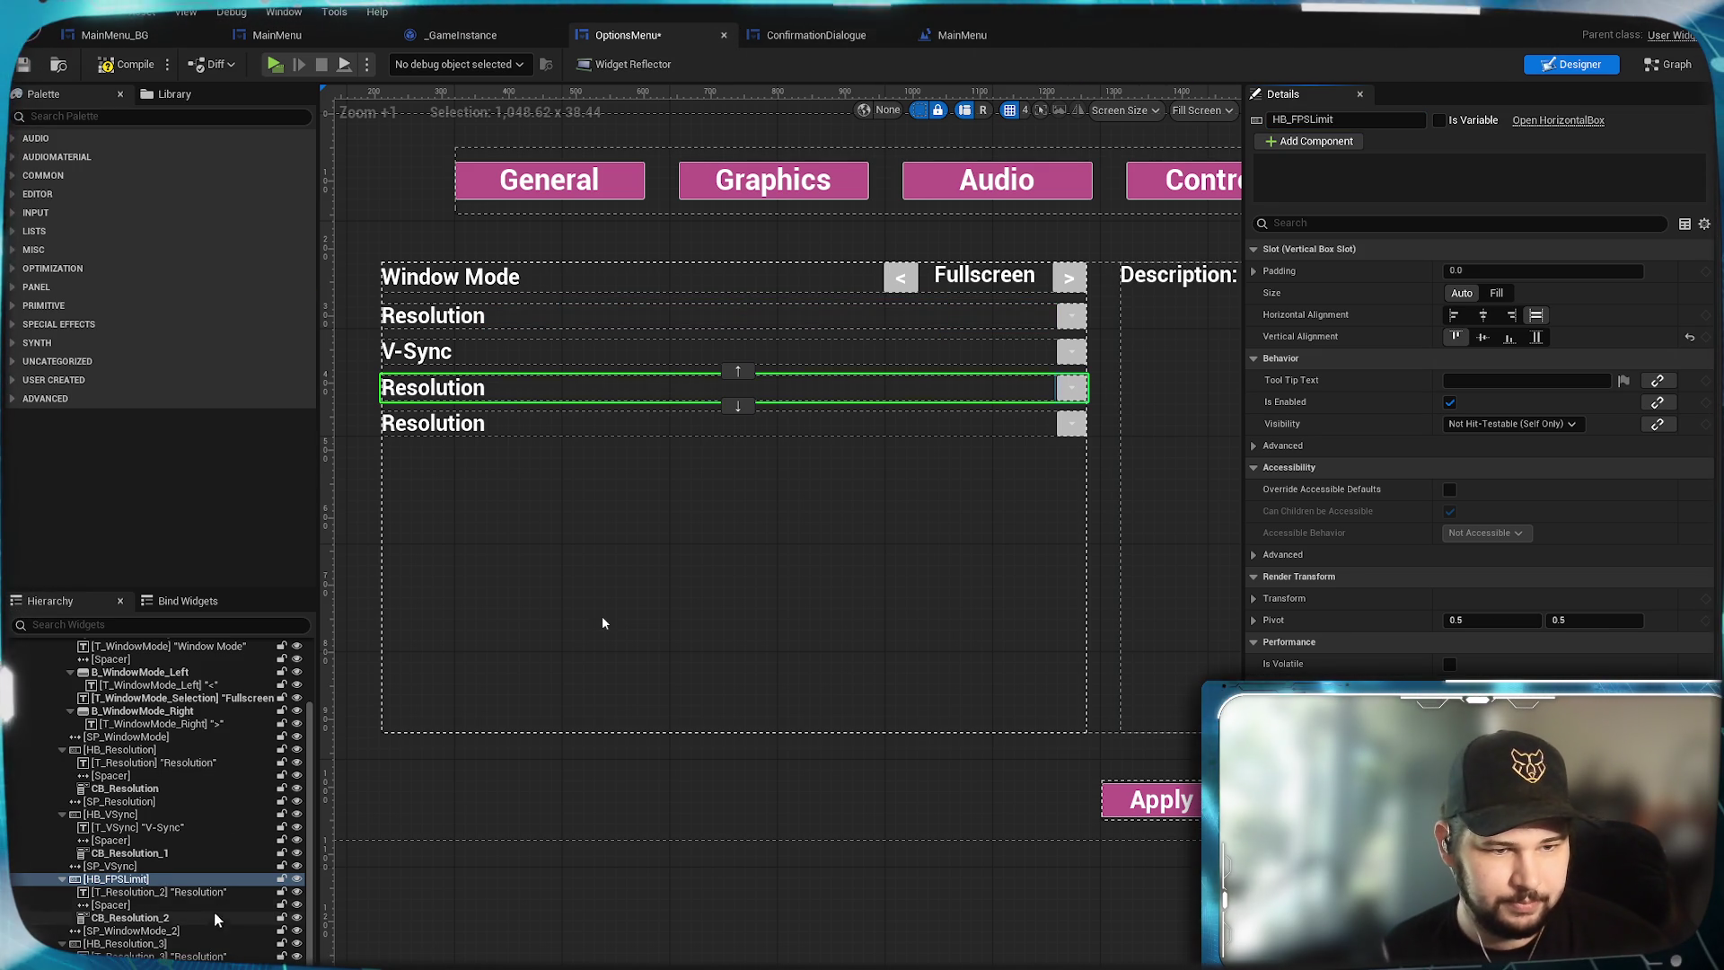
Rename the label T_FPSLimit with text 'FPS Limit', then rename the spacer below to SP_FPSLimit.
left_click(157, 892)
left_click(1335, 124)
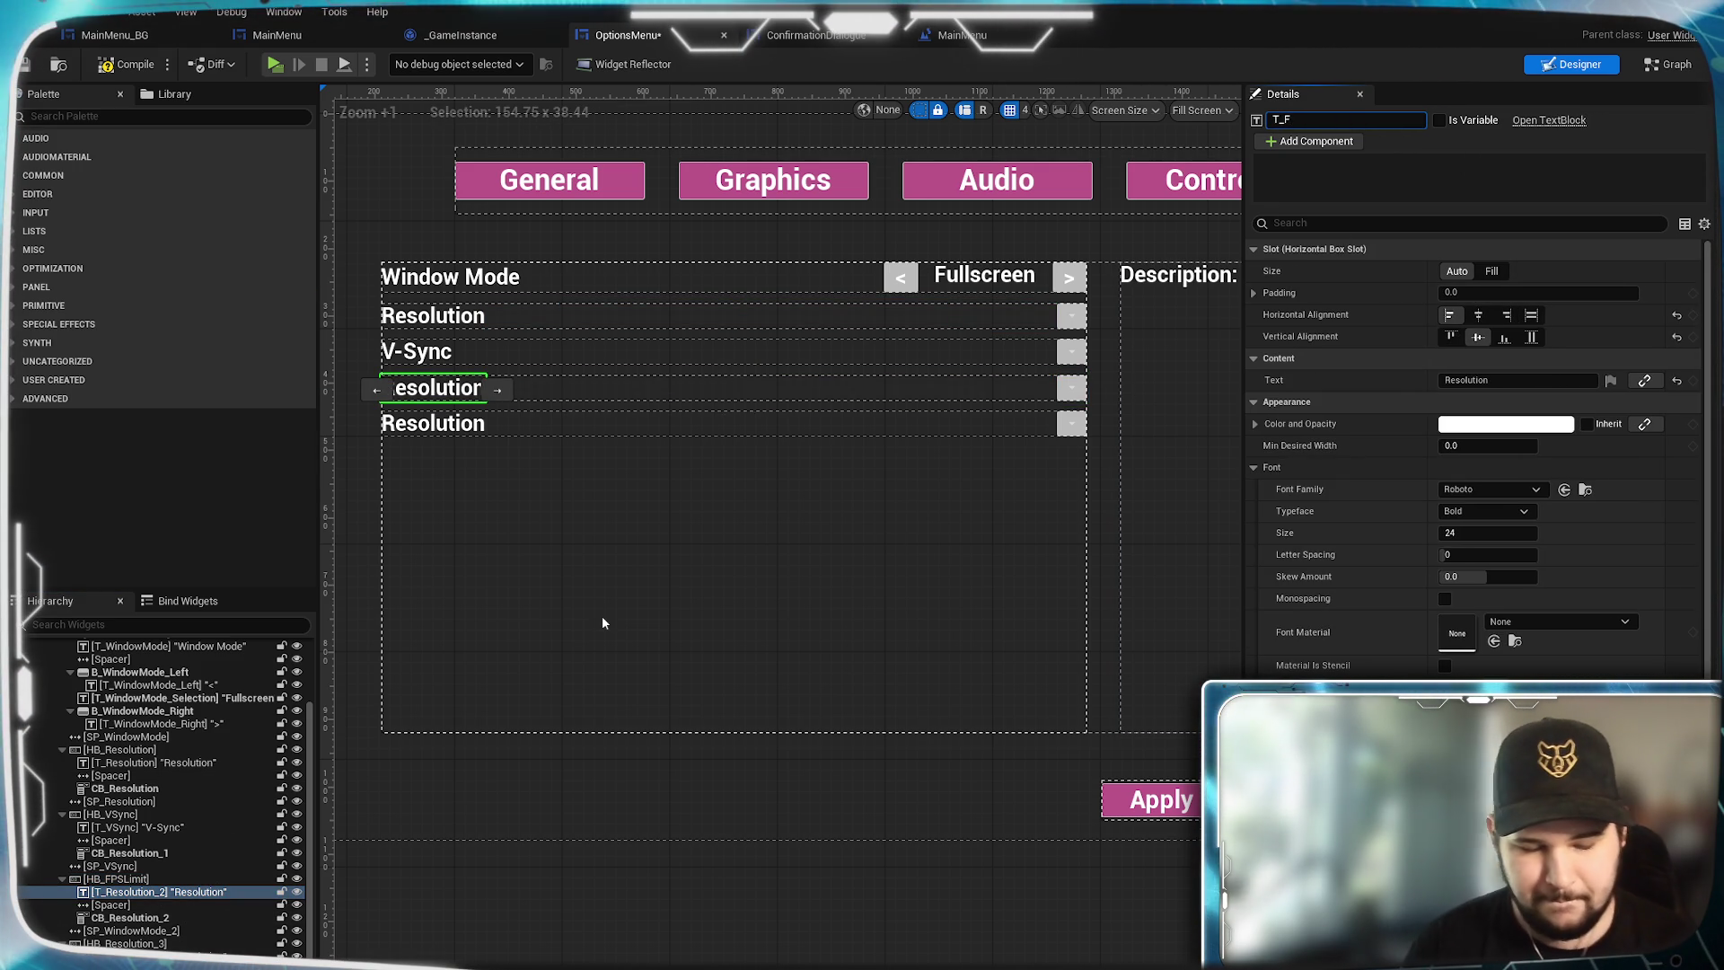
key("Return")
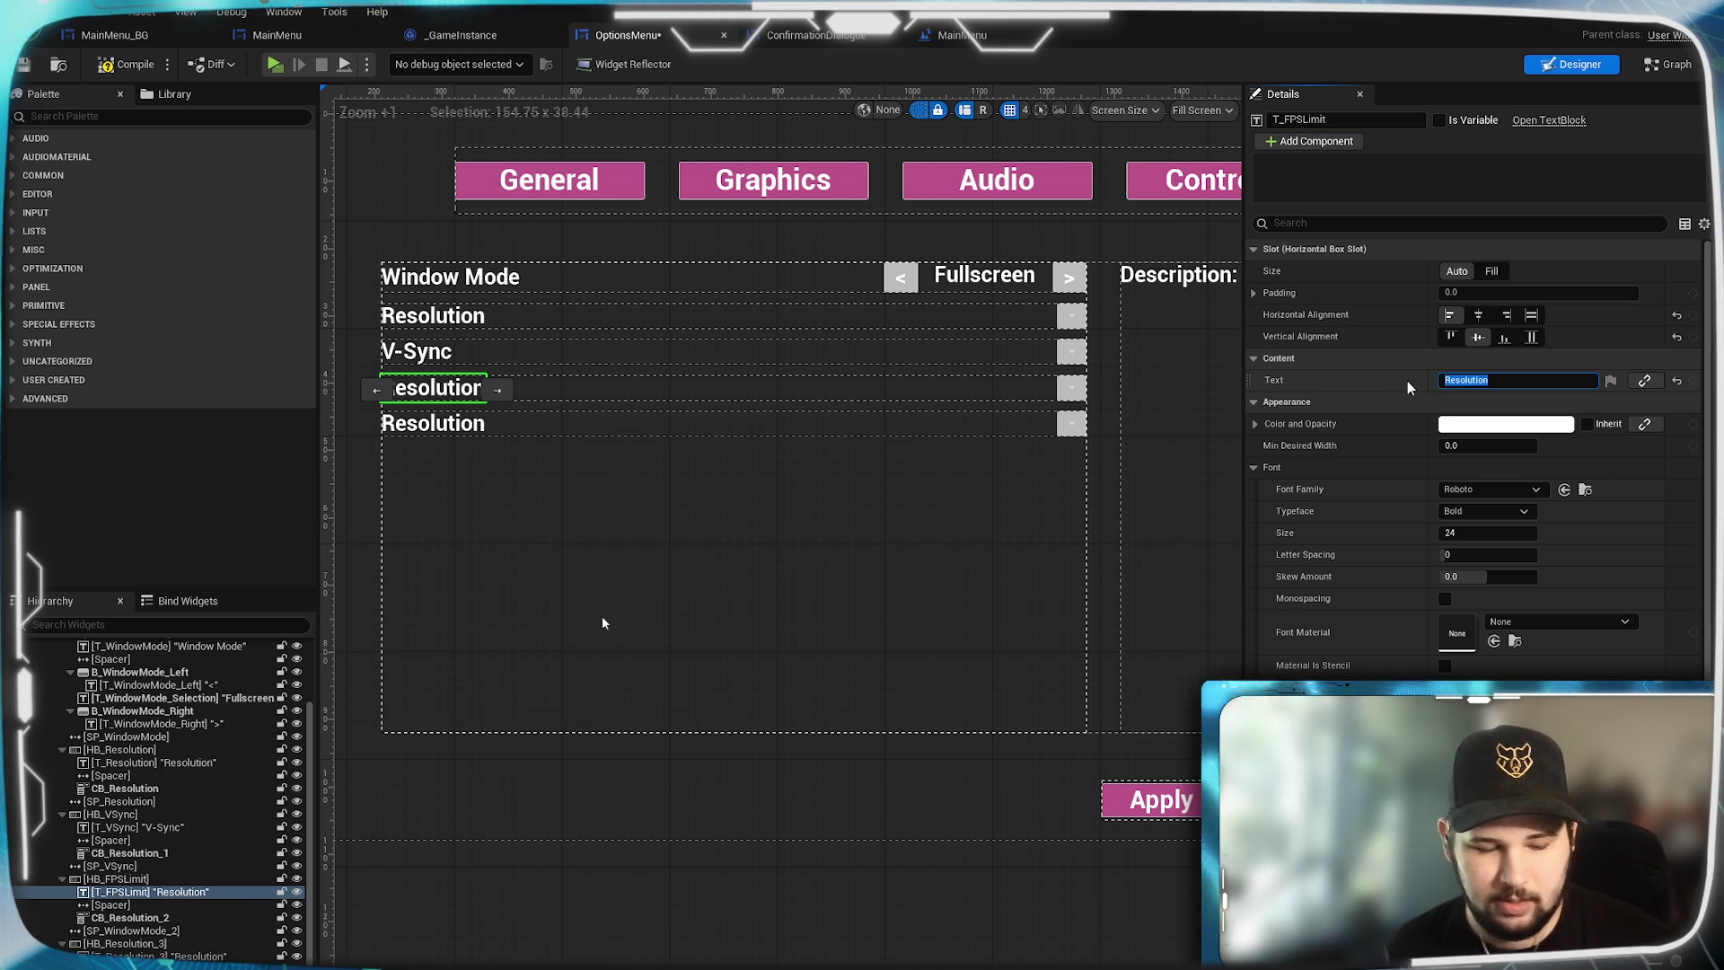
type("FPS Limi")
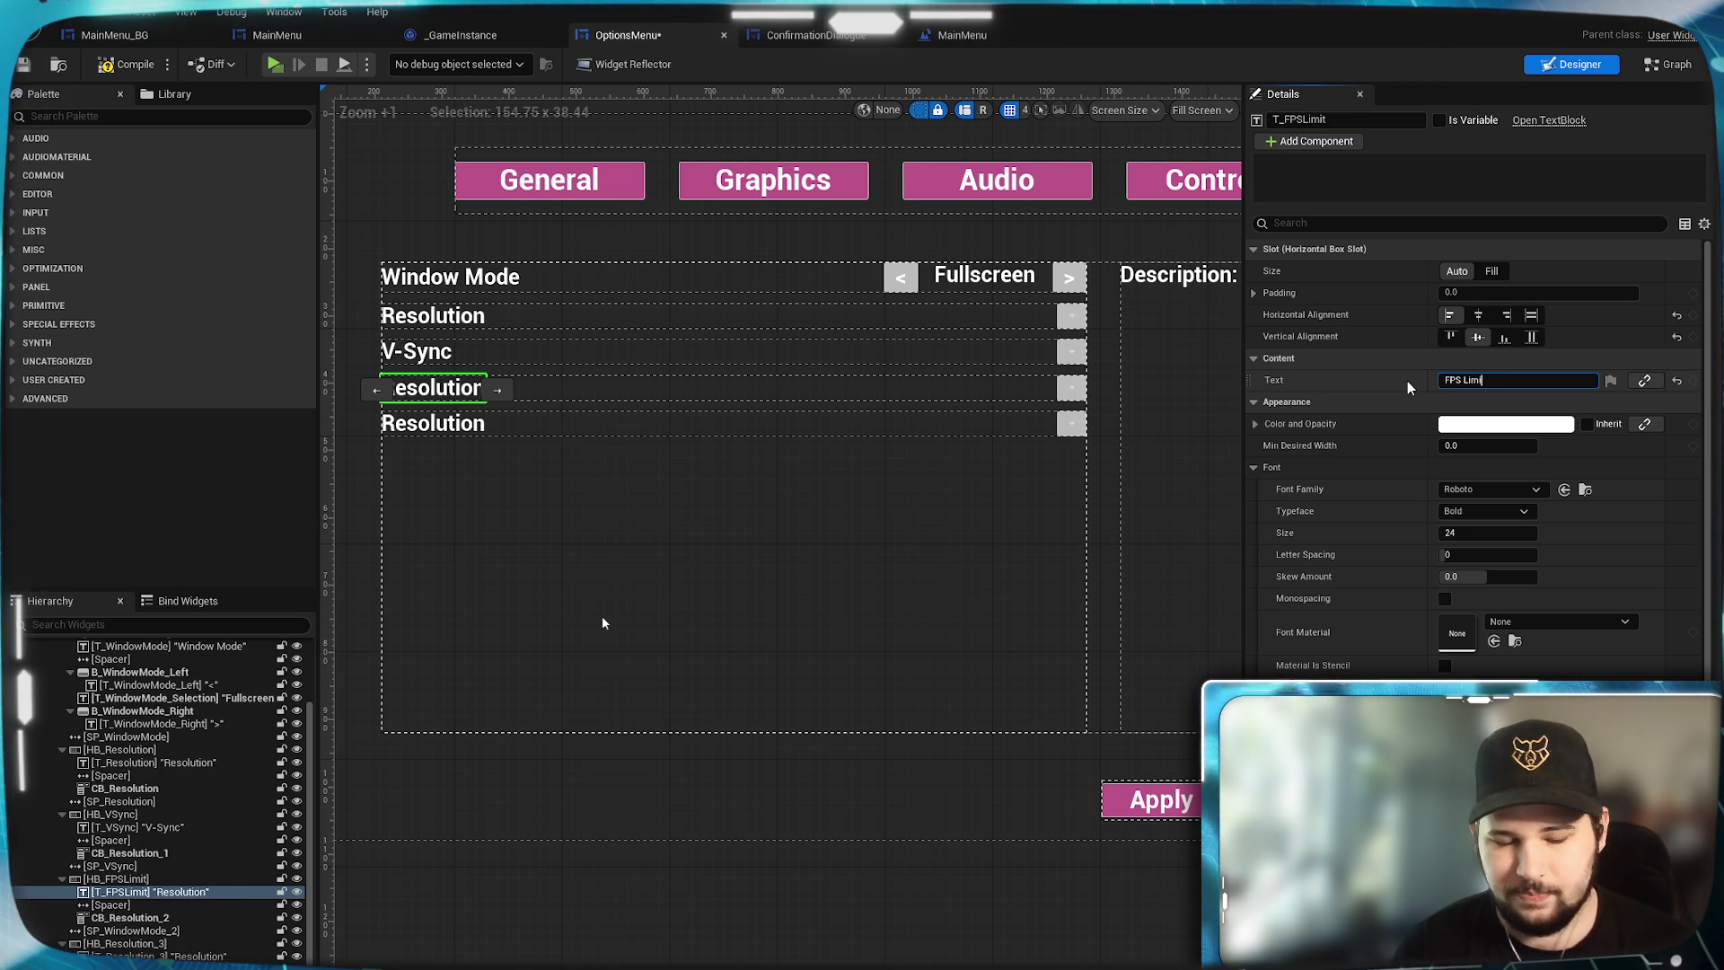
type("it")
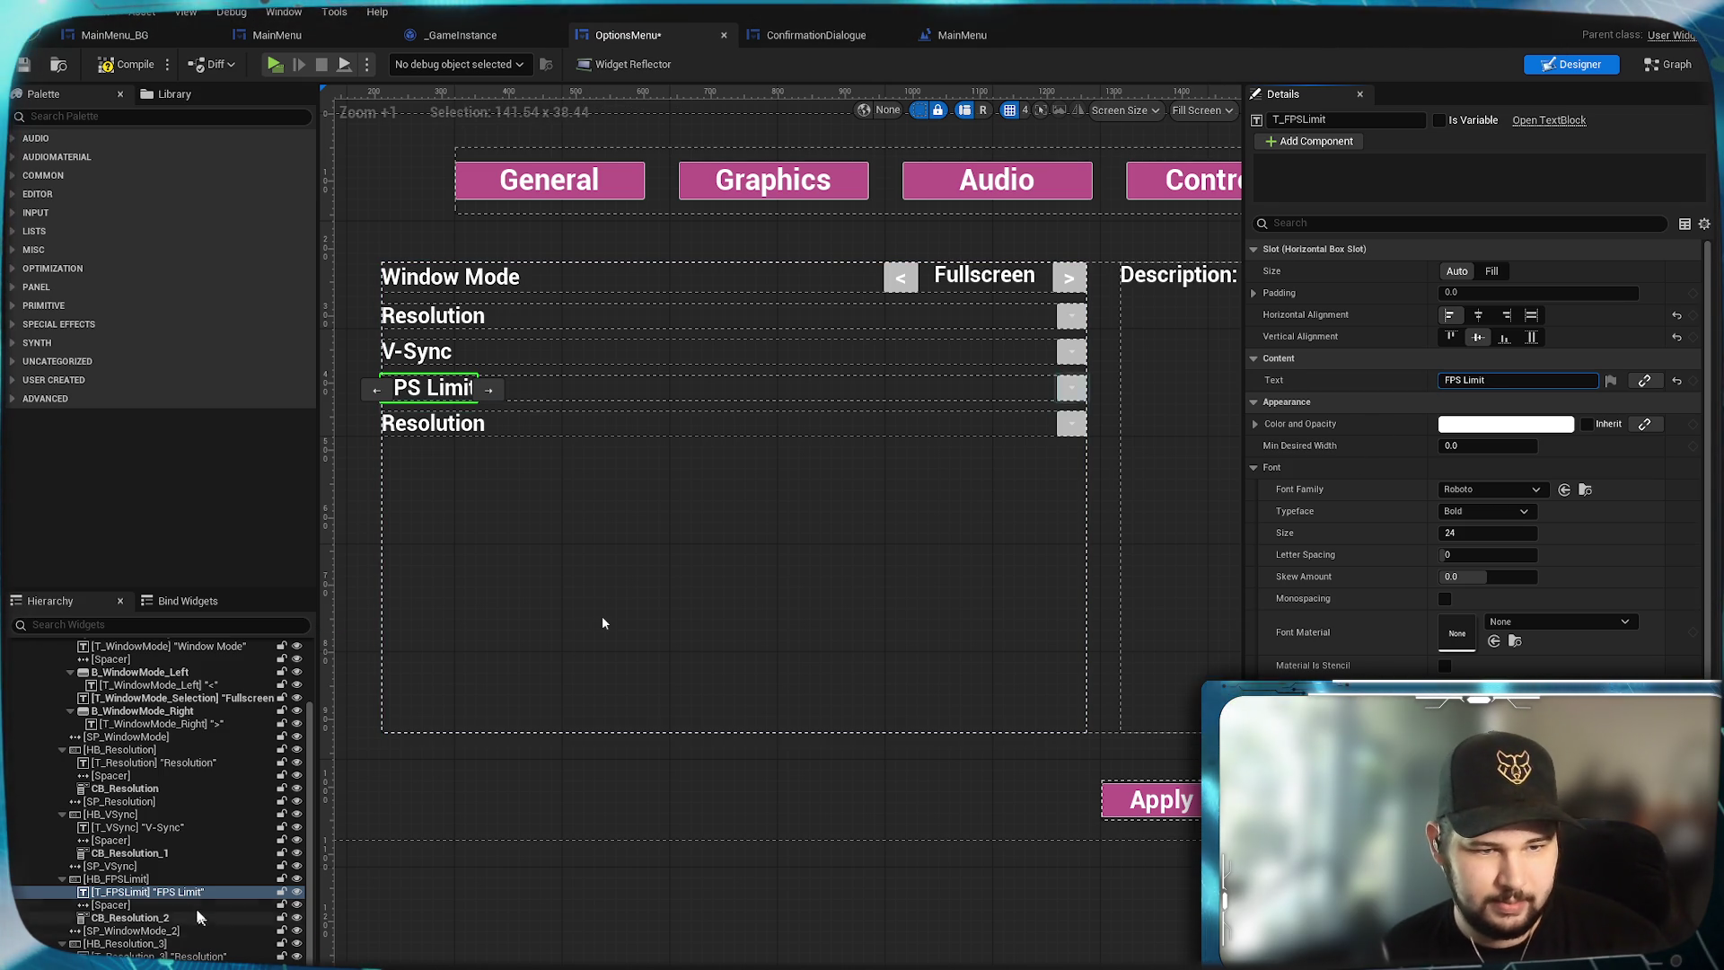
left_click(178, 917)
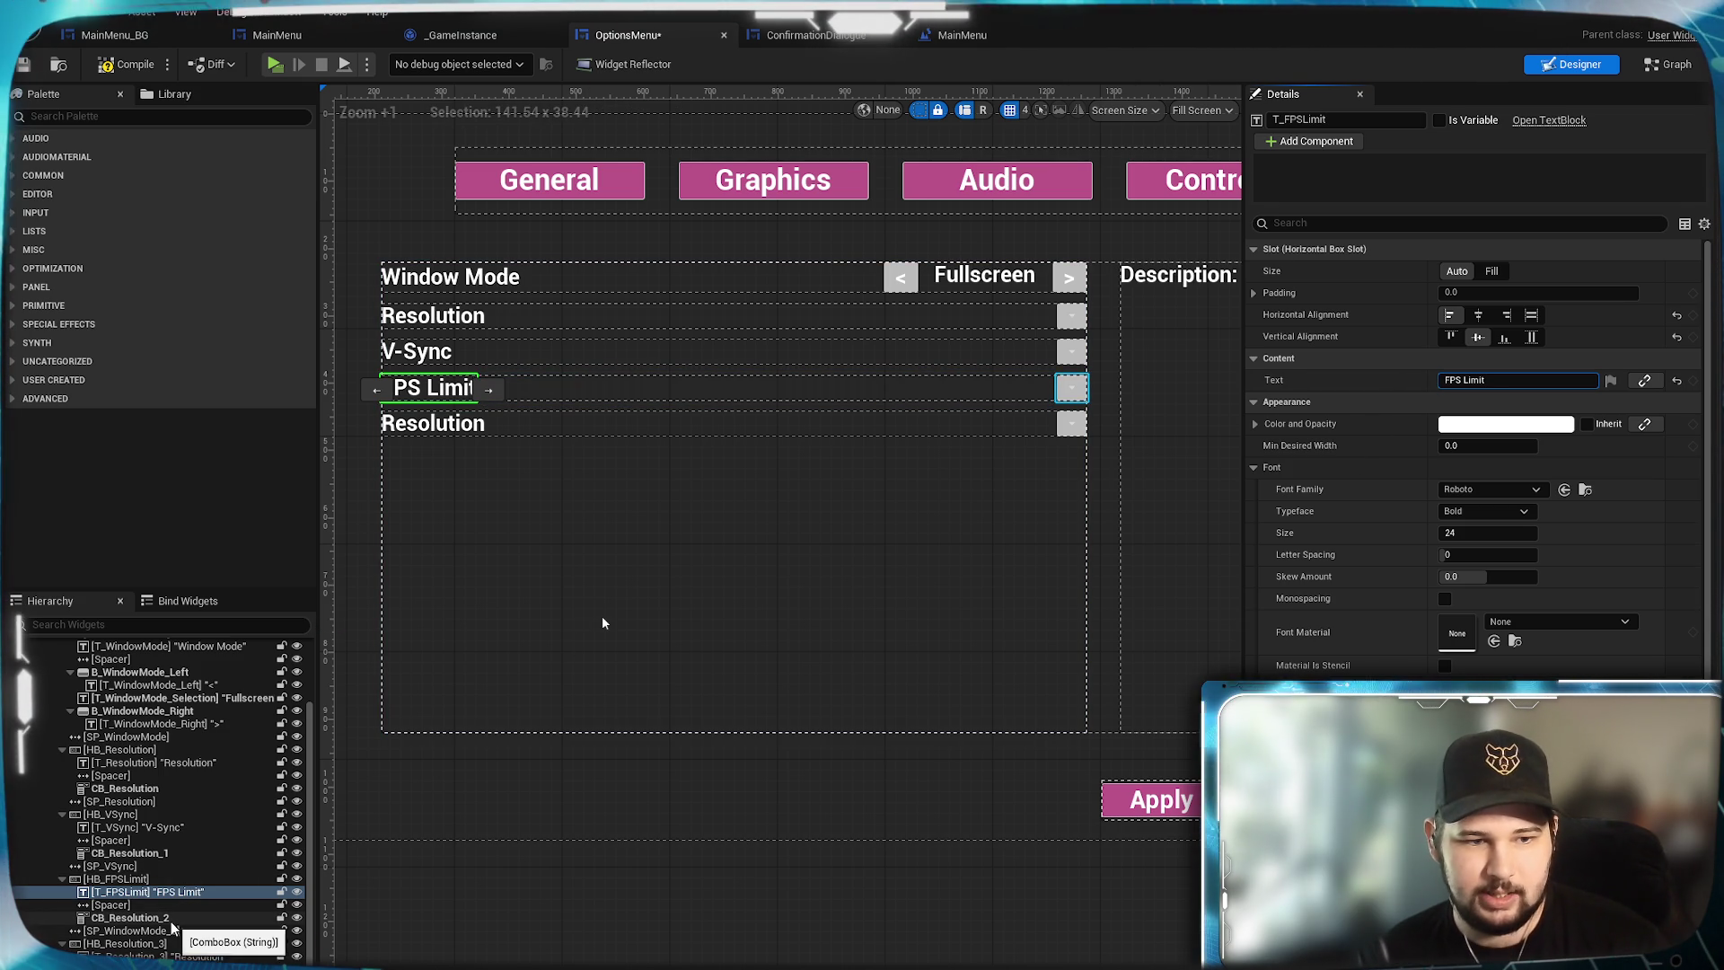
left_click(179, 930)
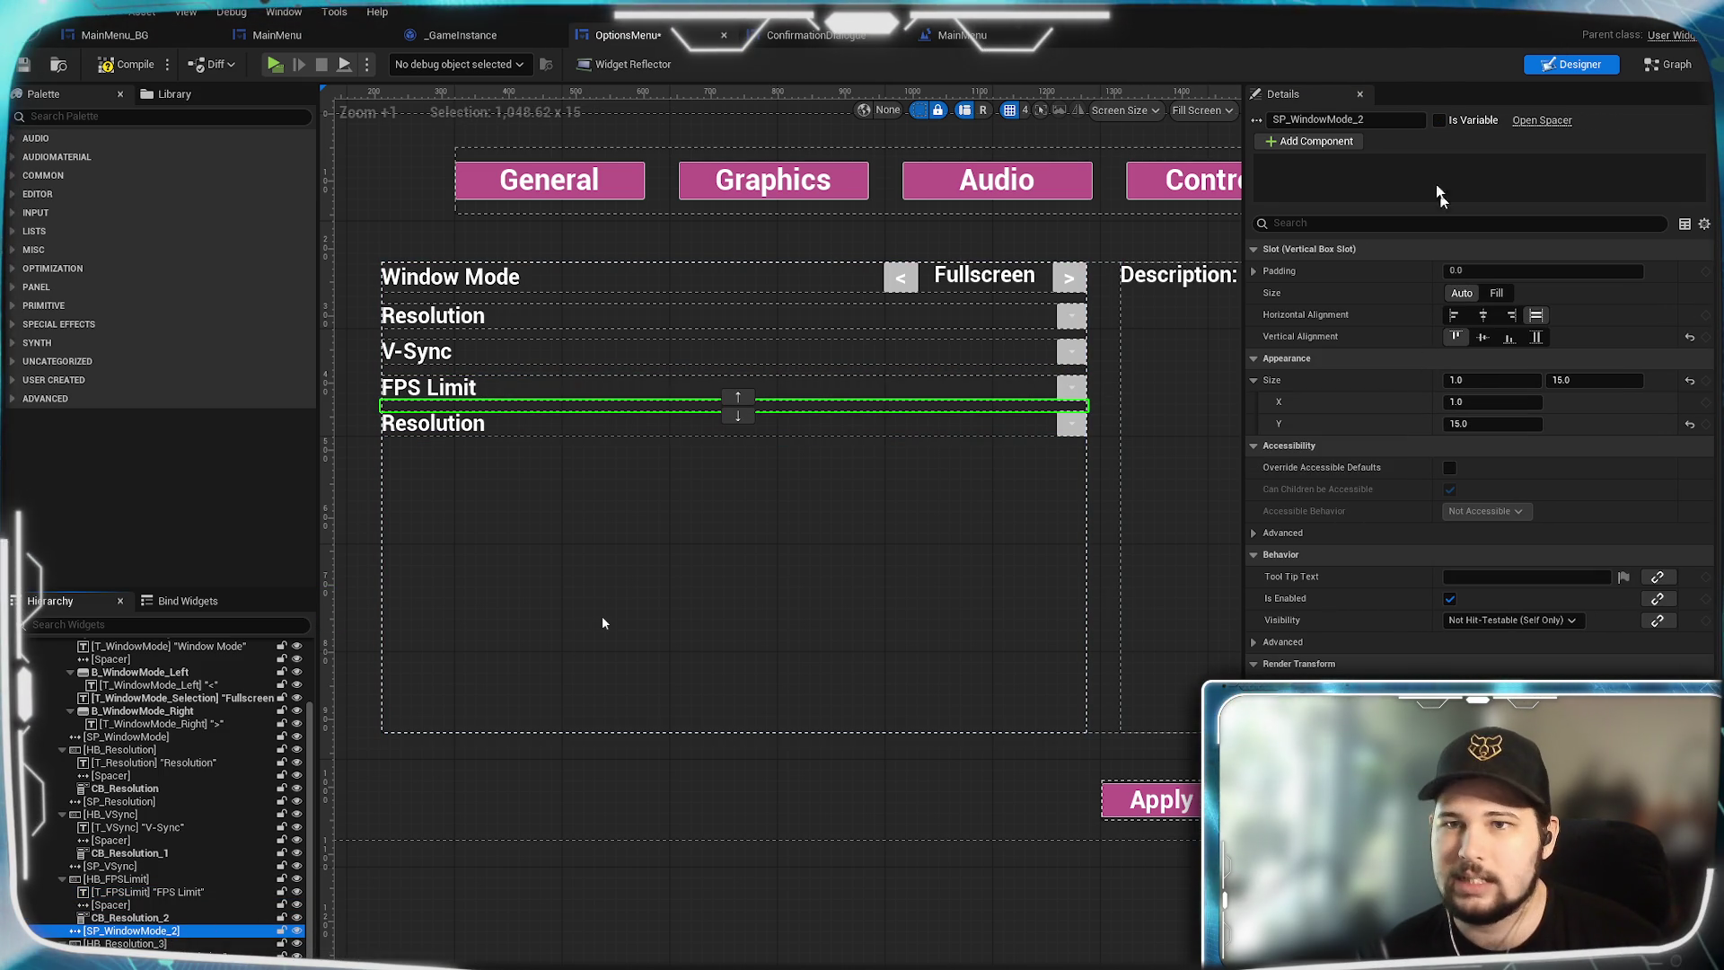
left_click(1391, 120)
type("SP_FPSLimit")
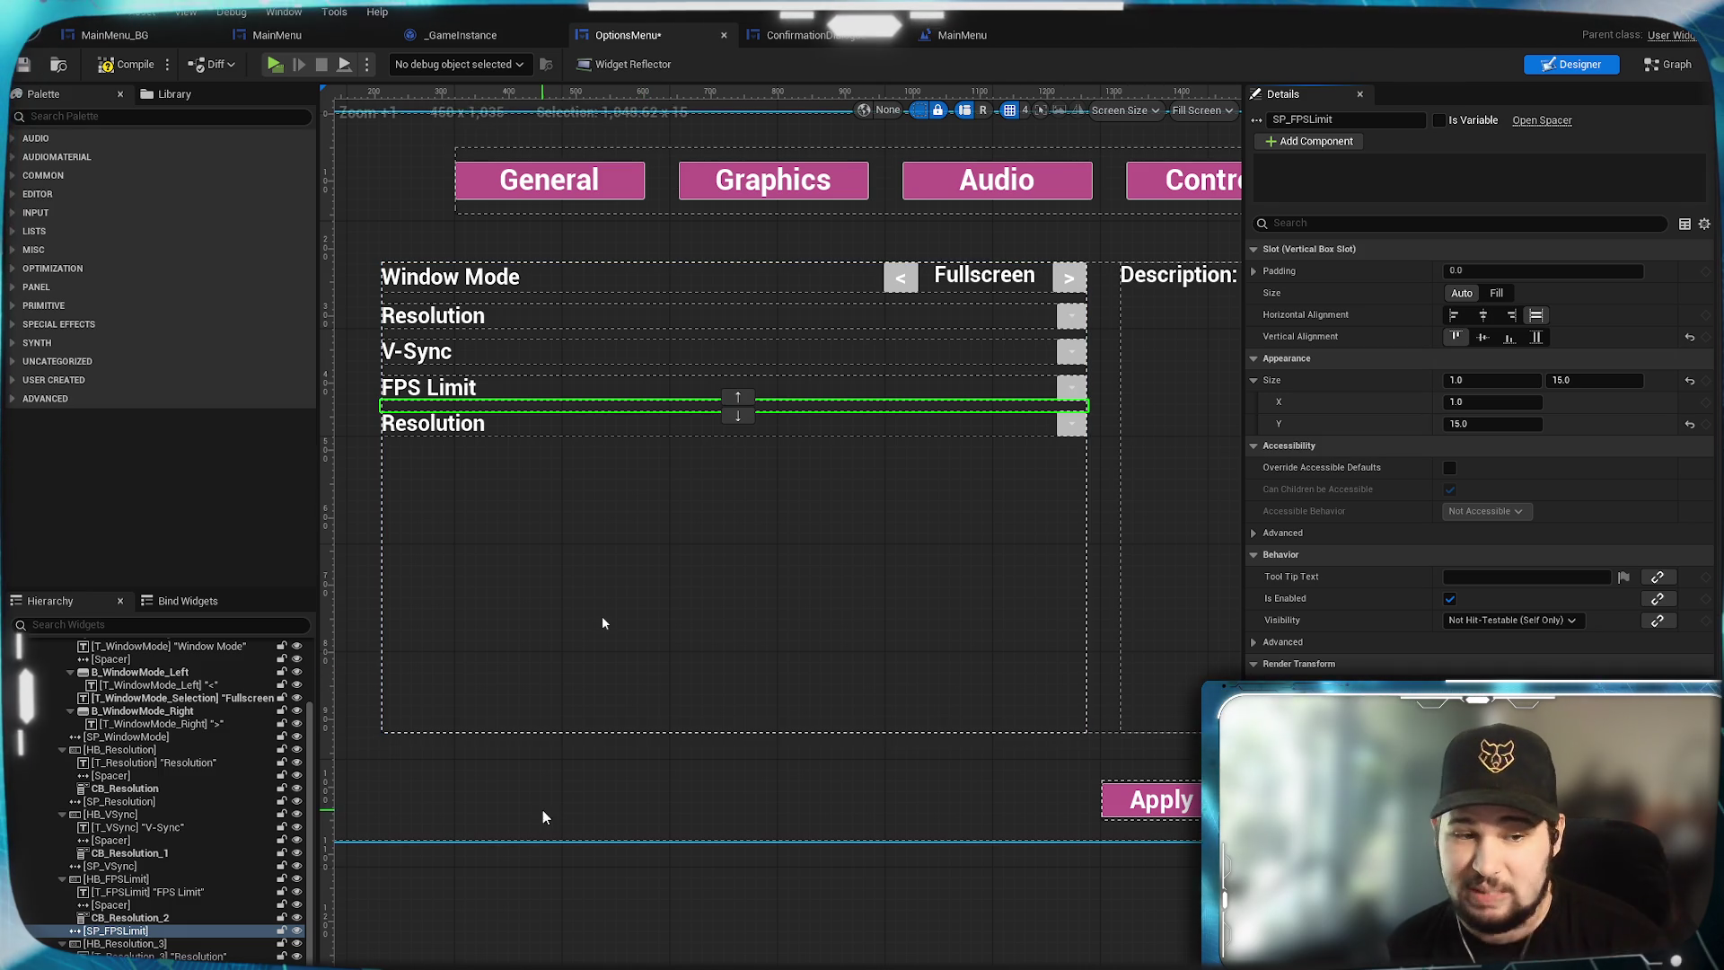
Rename the fifth row's container to HB_Brightness and its label to T_Brightness.
left_click(202, 945)
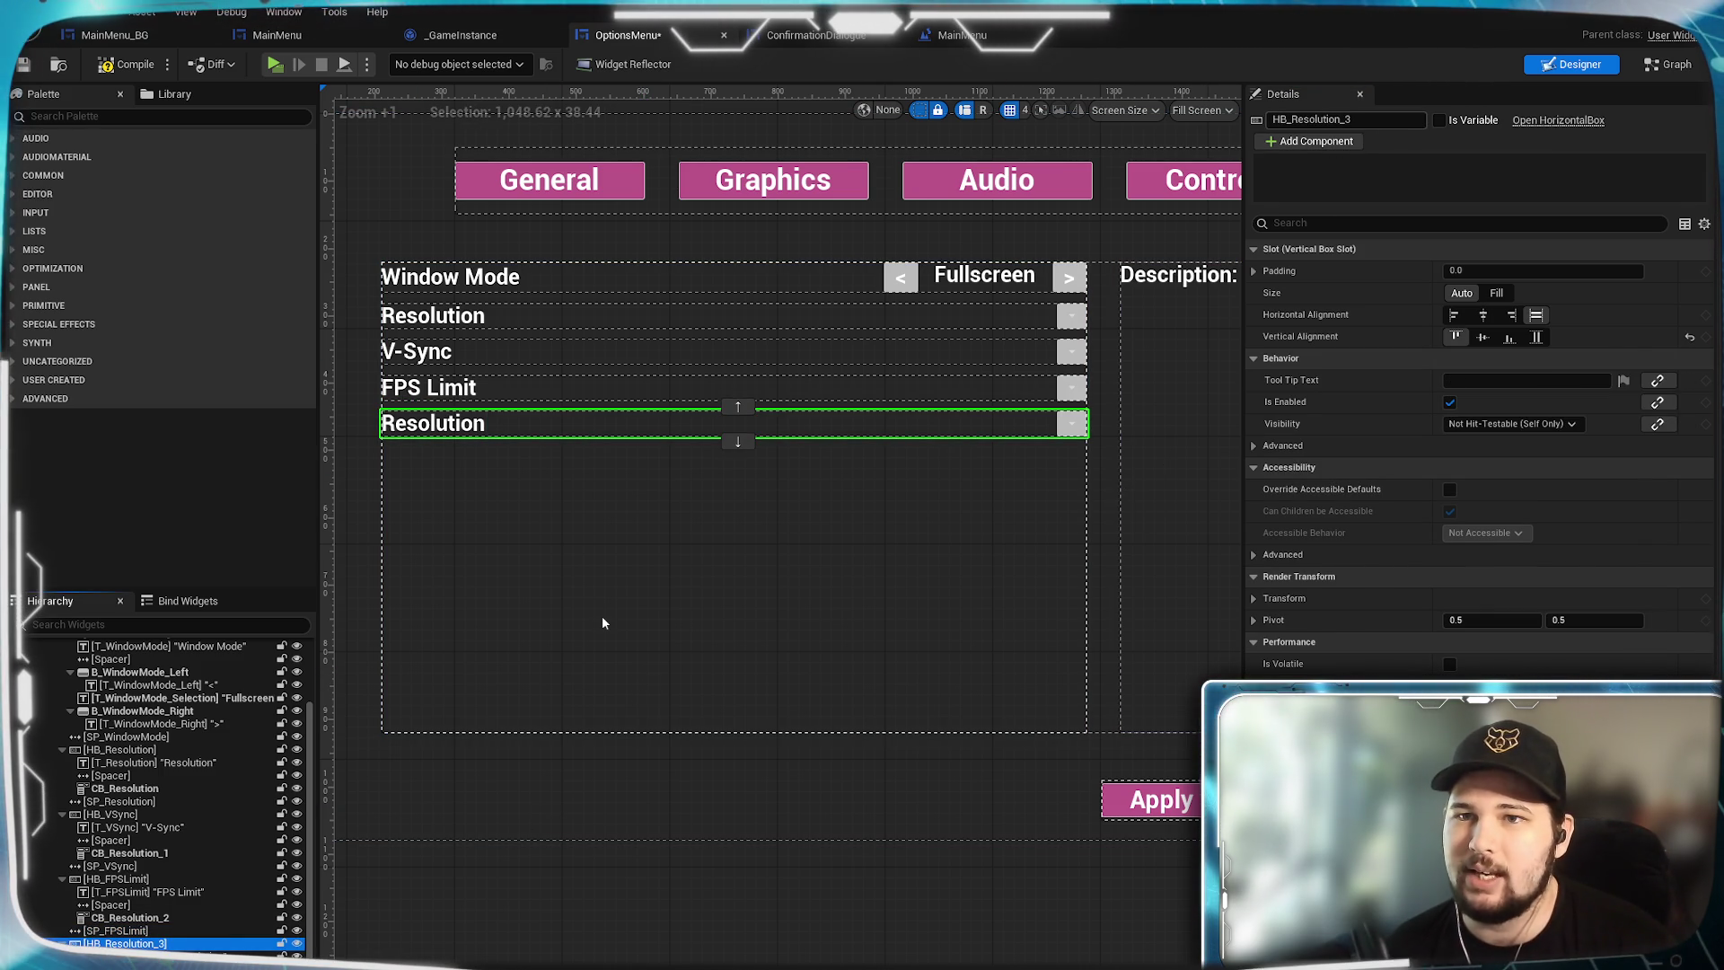
key("F2")
type("B_Brightness")
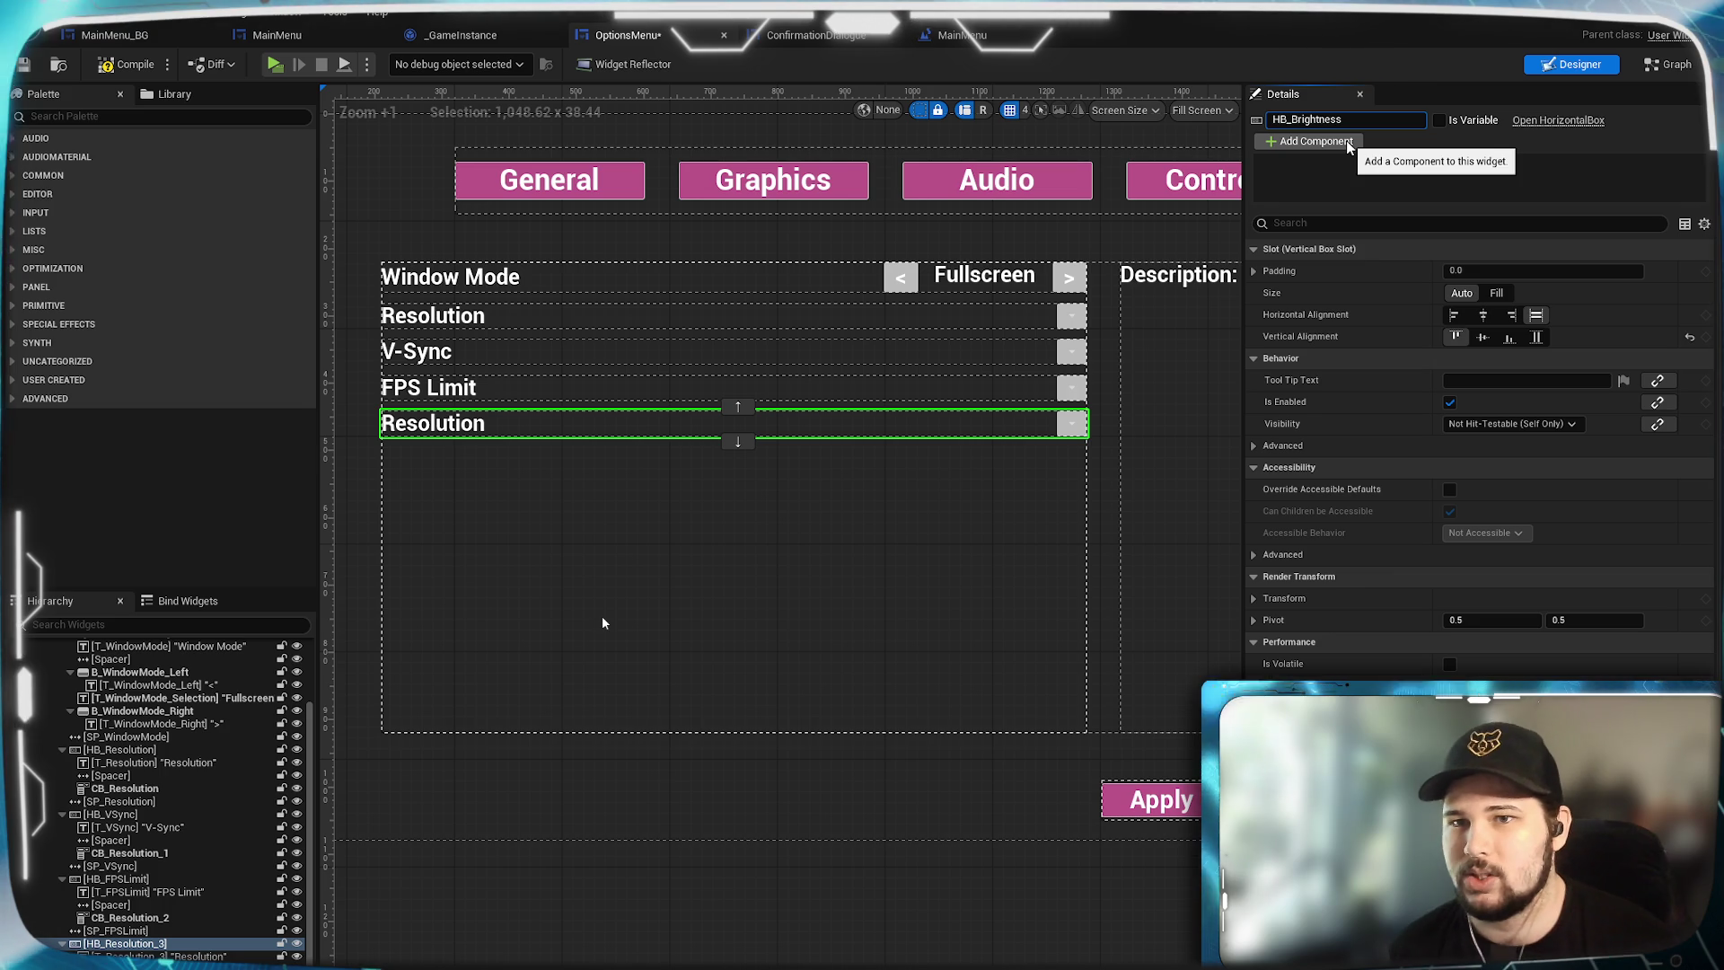
key("Return")
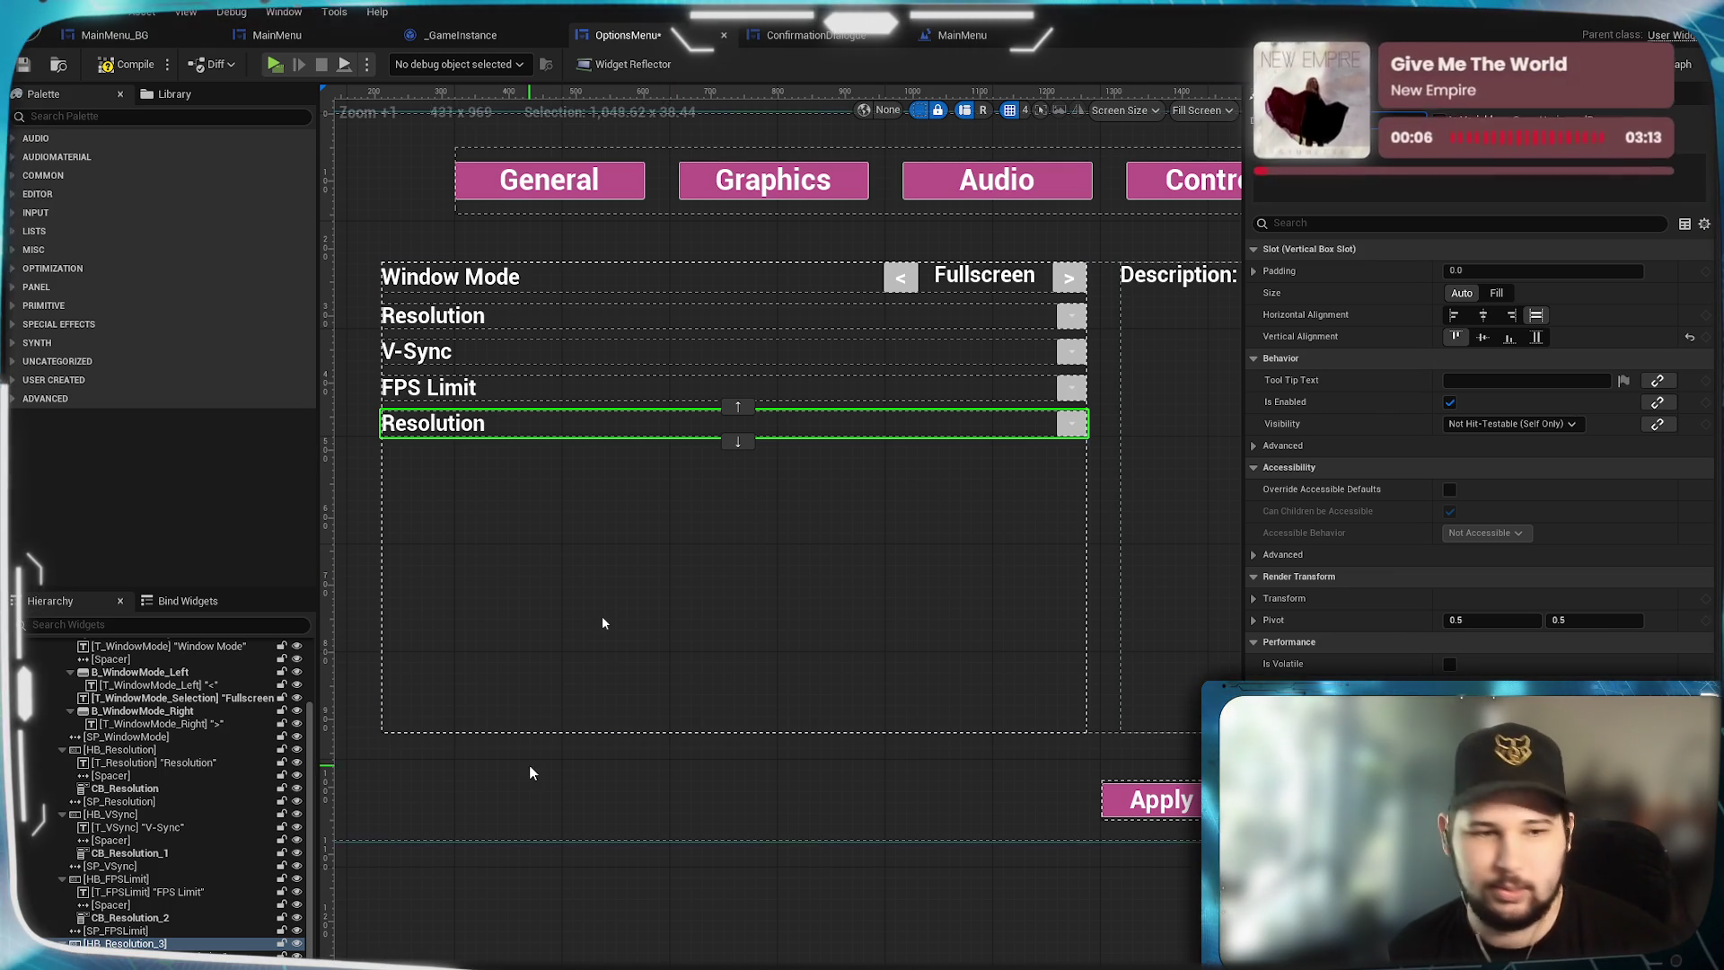
key("Down")
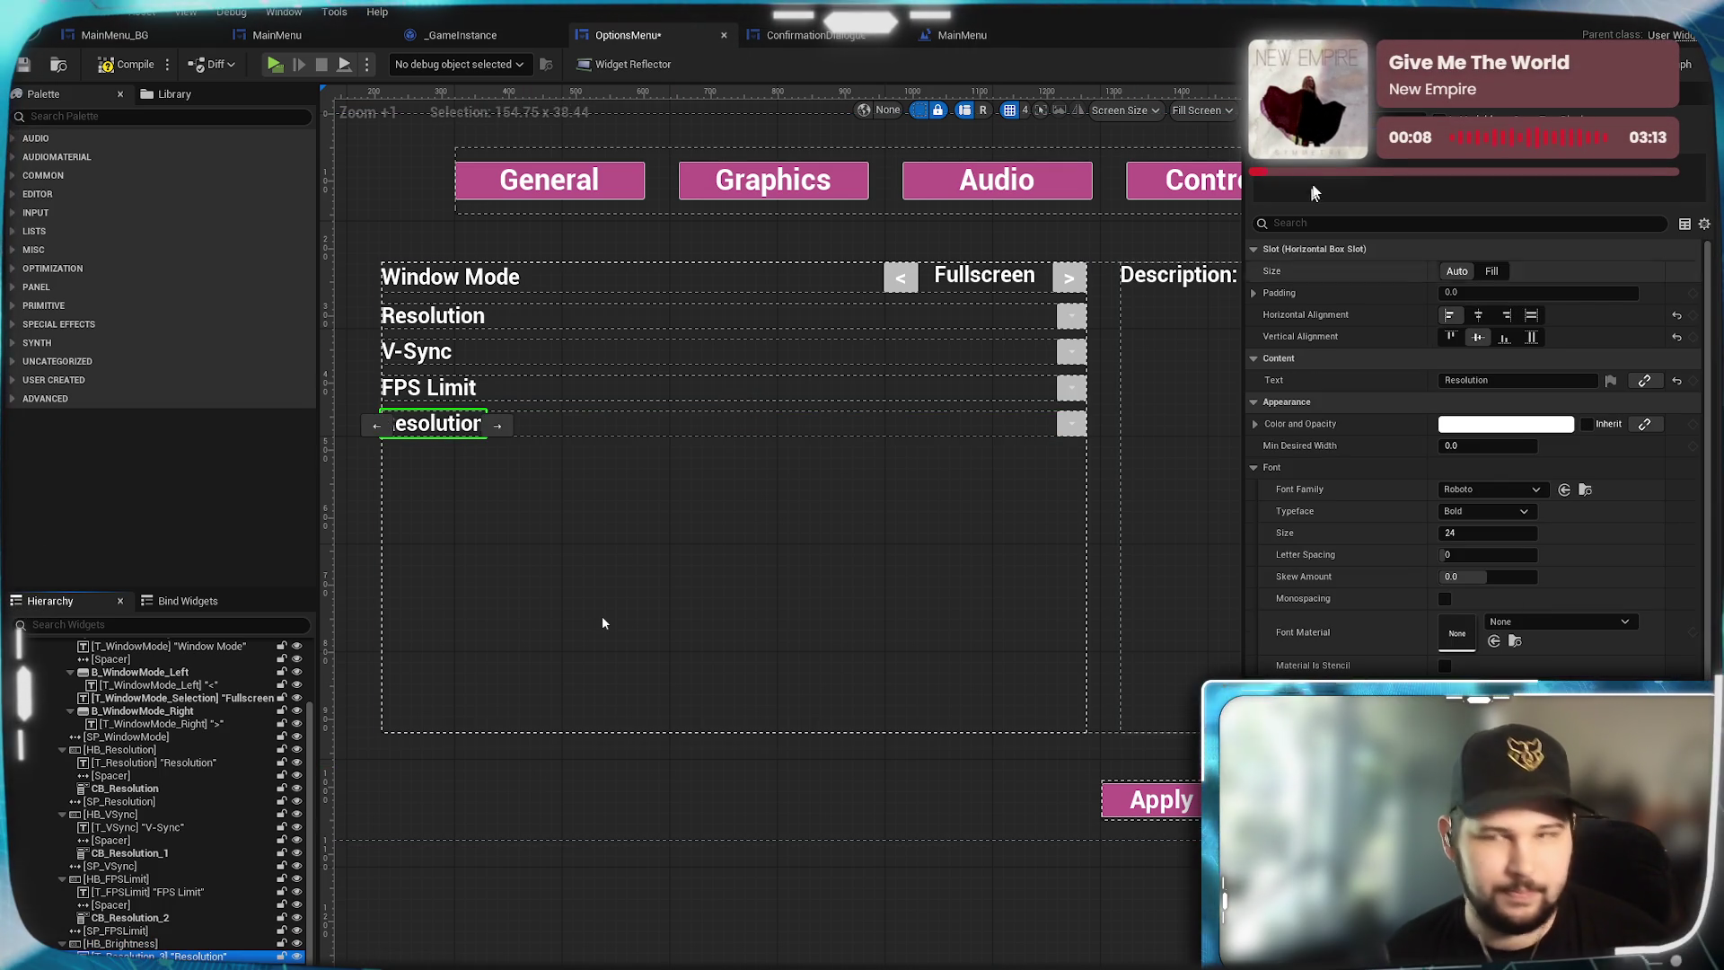
type("T_Brightnes")
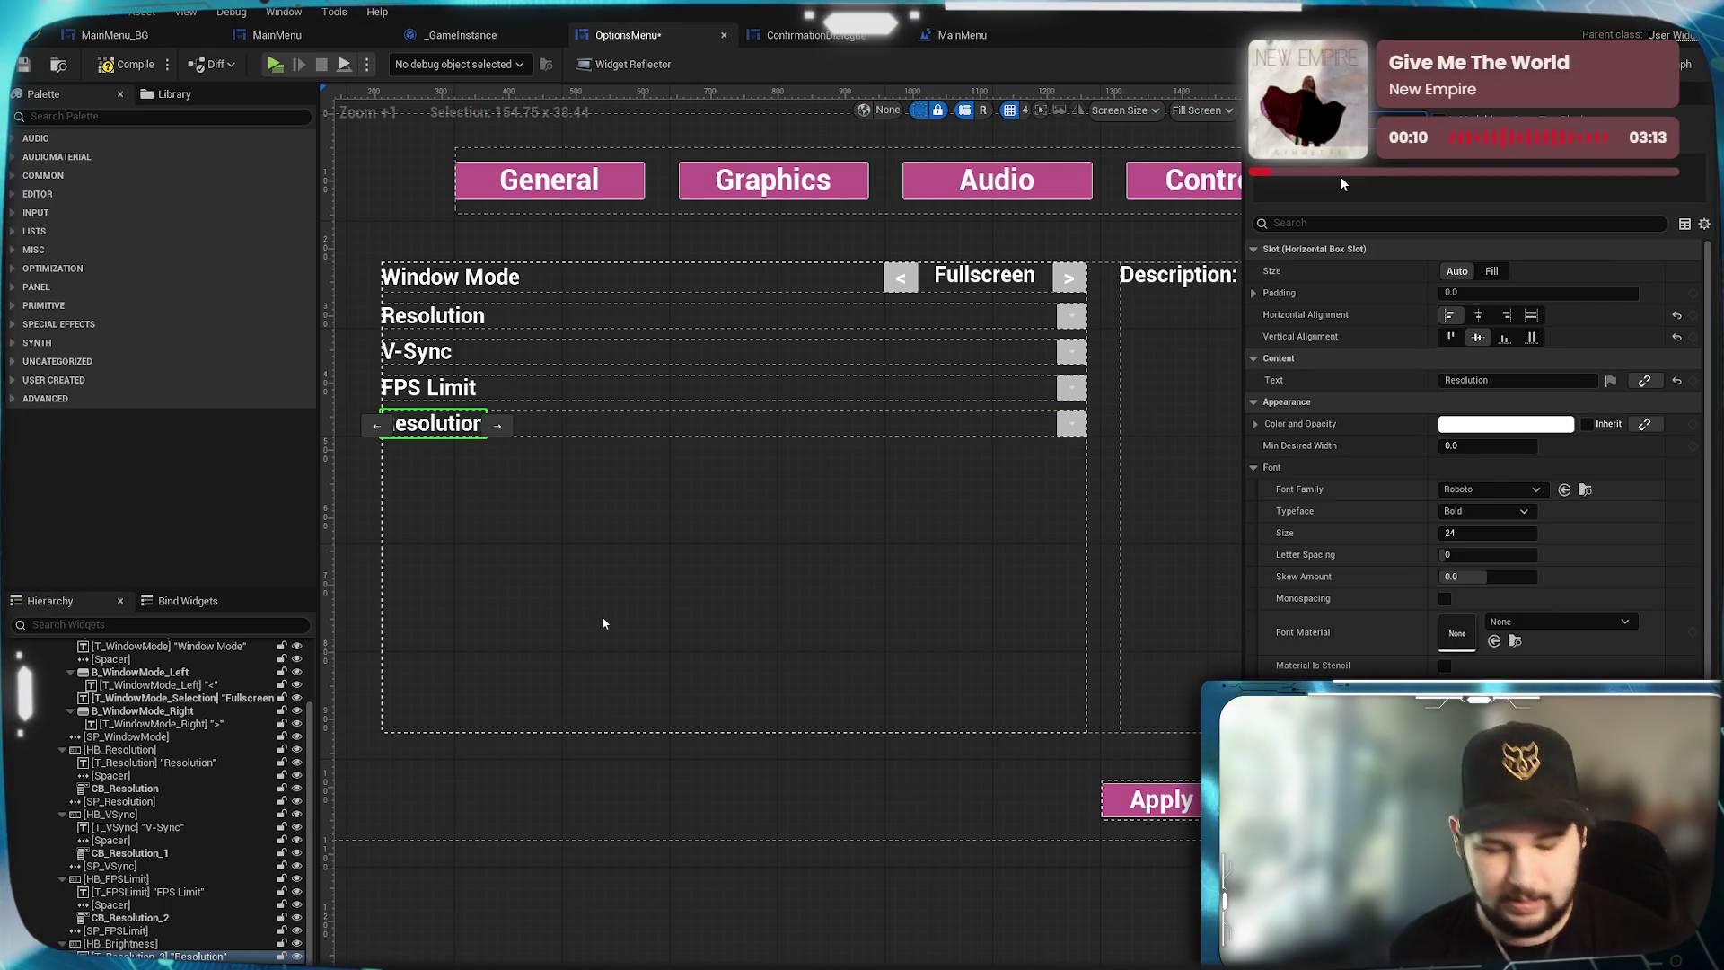
type("s")
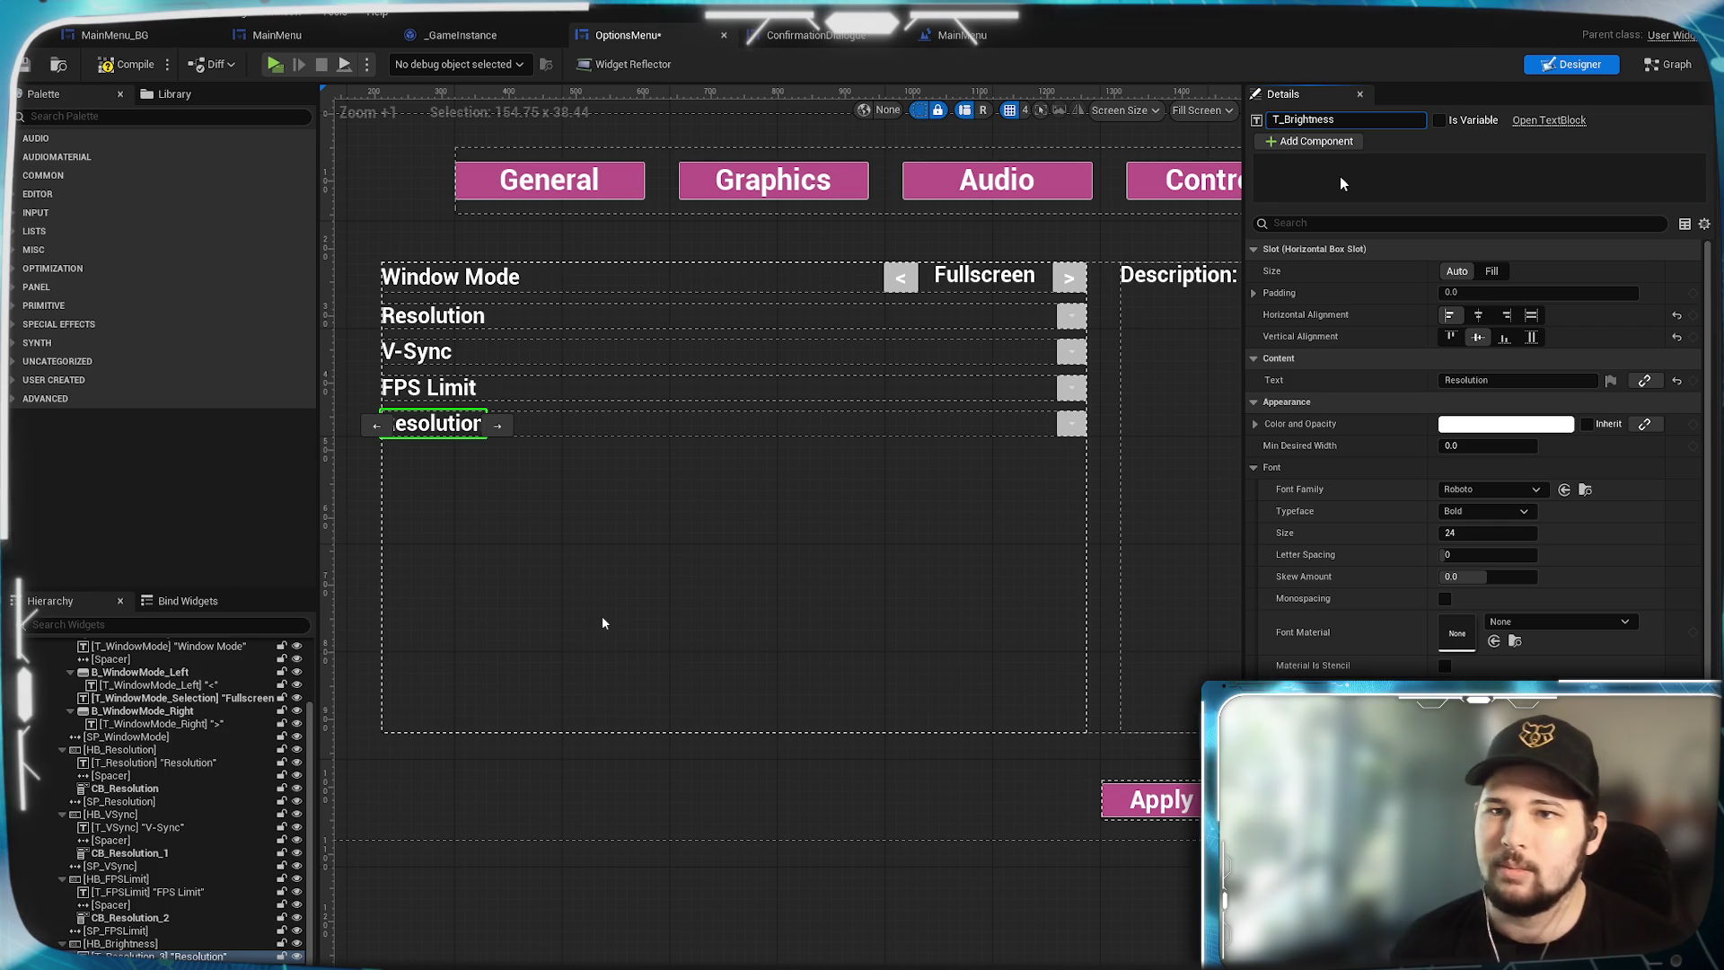
key("Return")
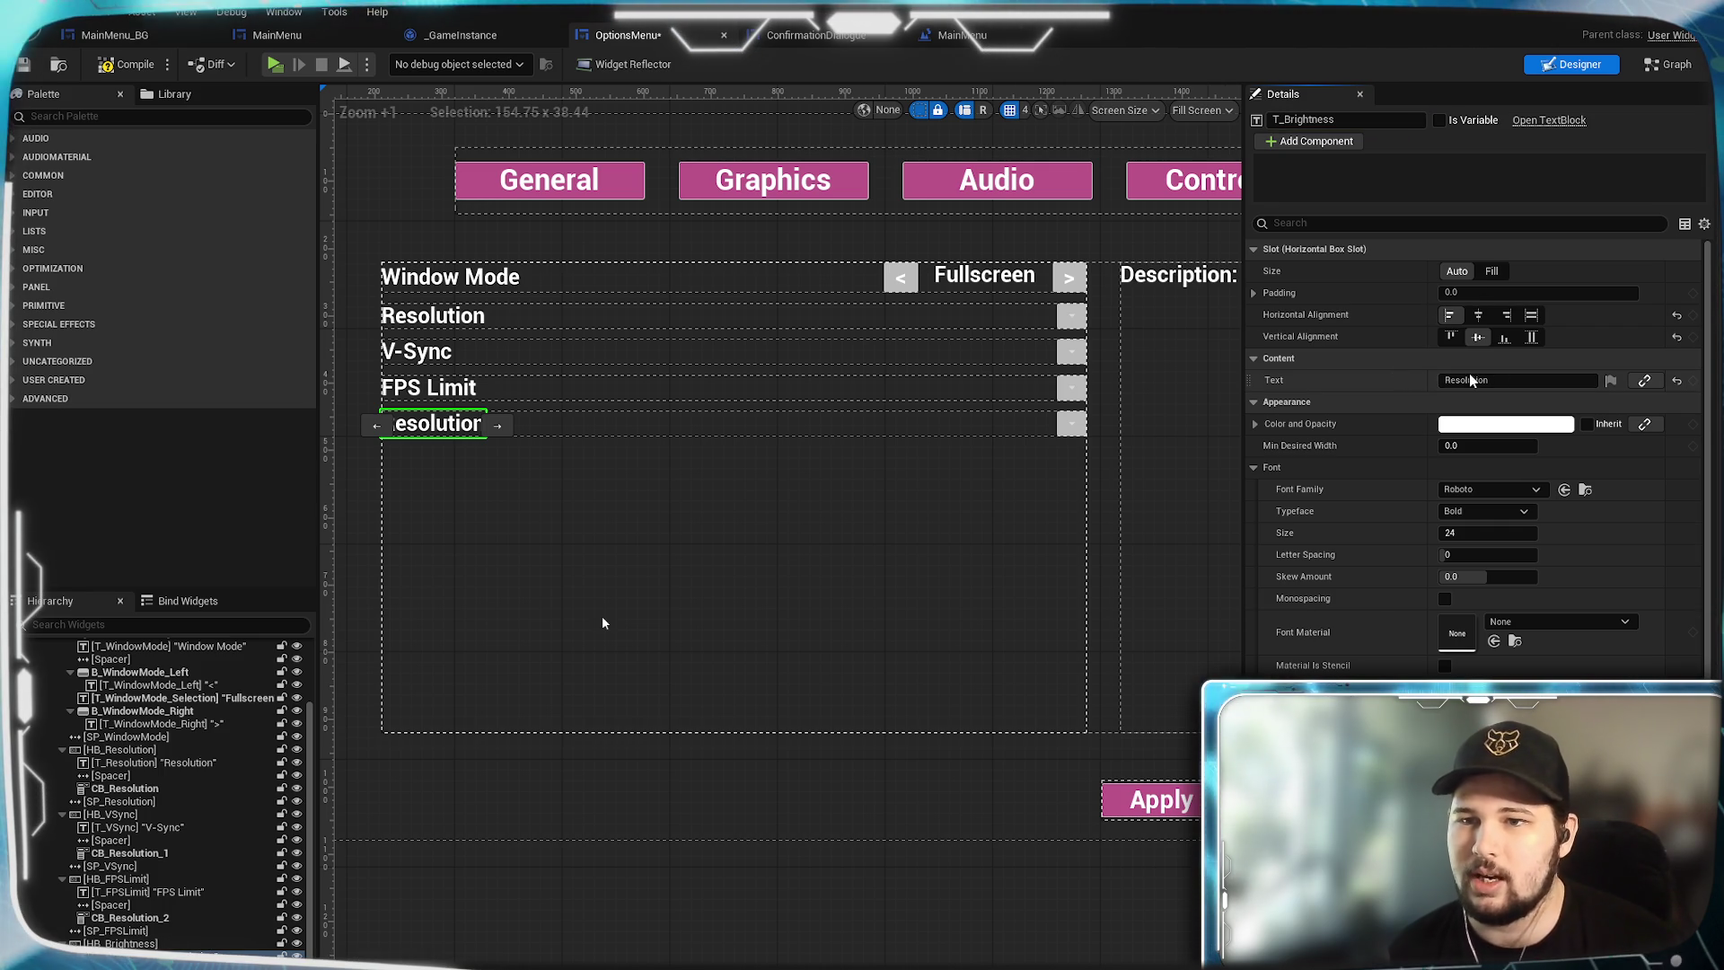
Set the T_Brightness label's displayed text to 'Brightness'.
left_click(1469, 376)
type("Brightness")
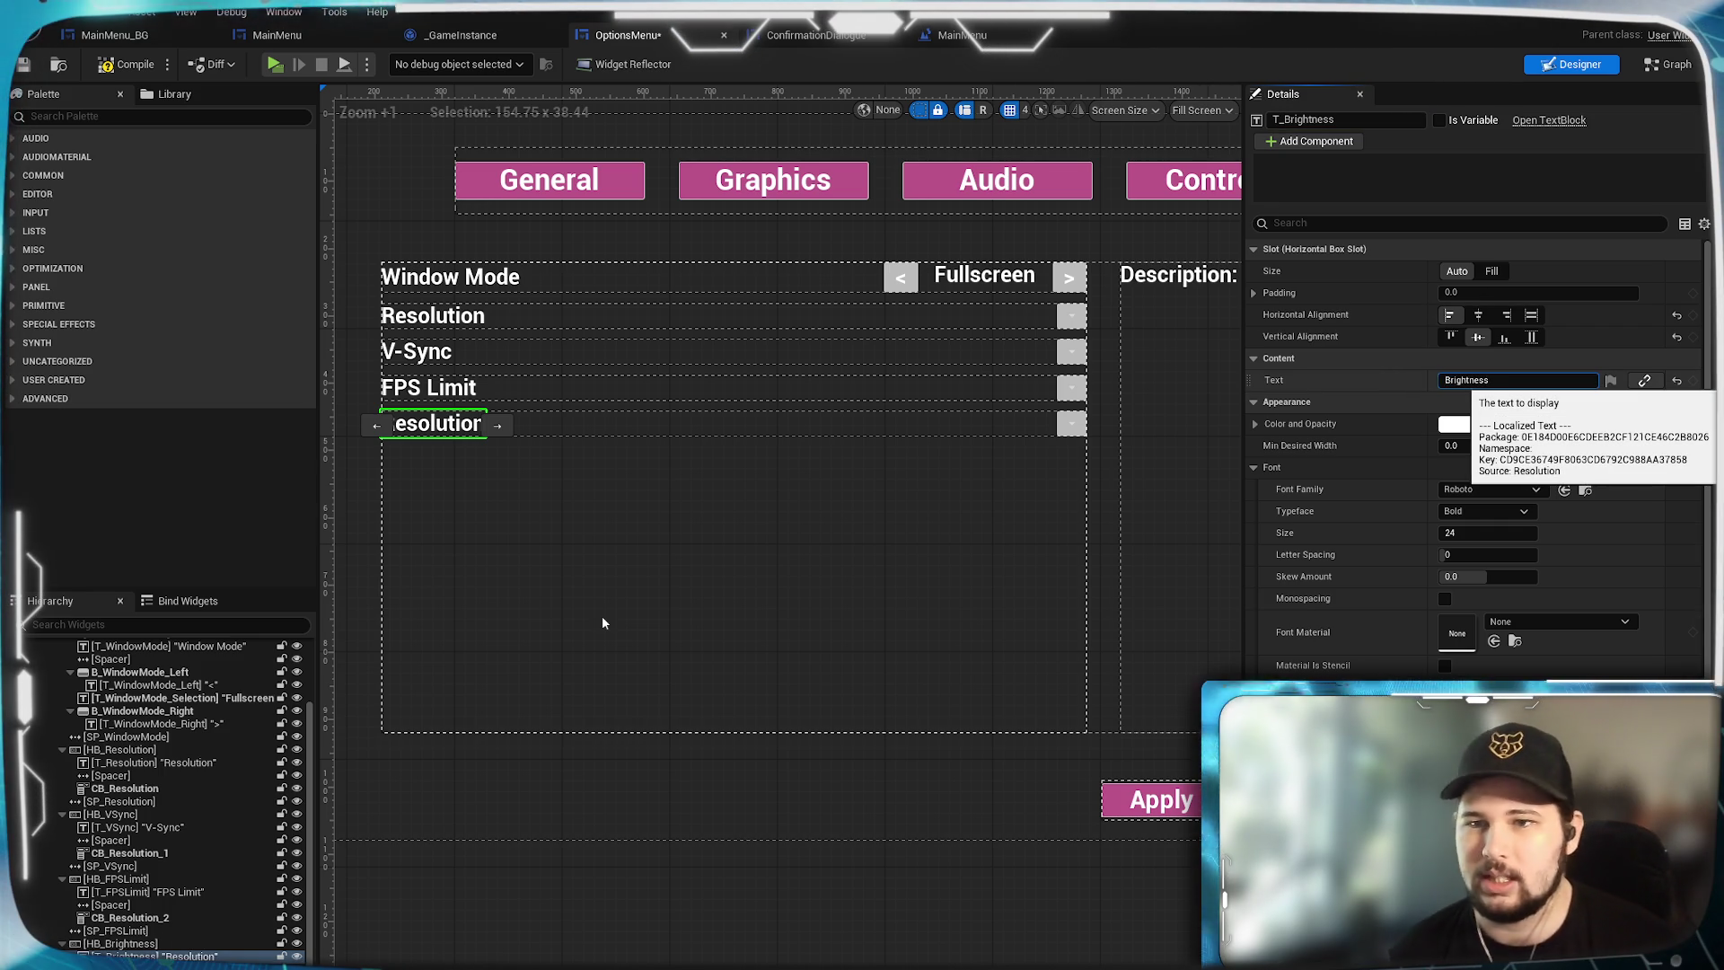
key("Return")
left_click(1071, 424)
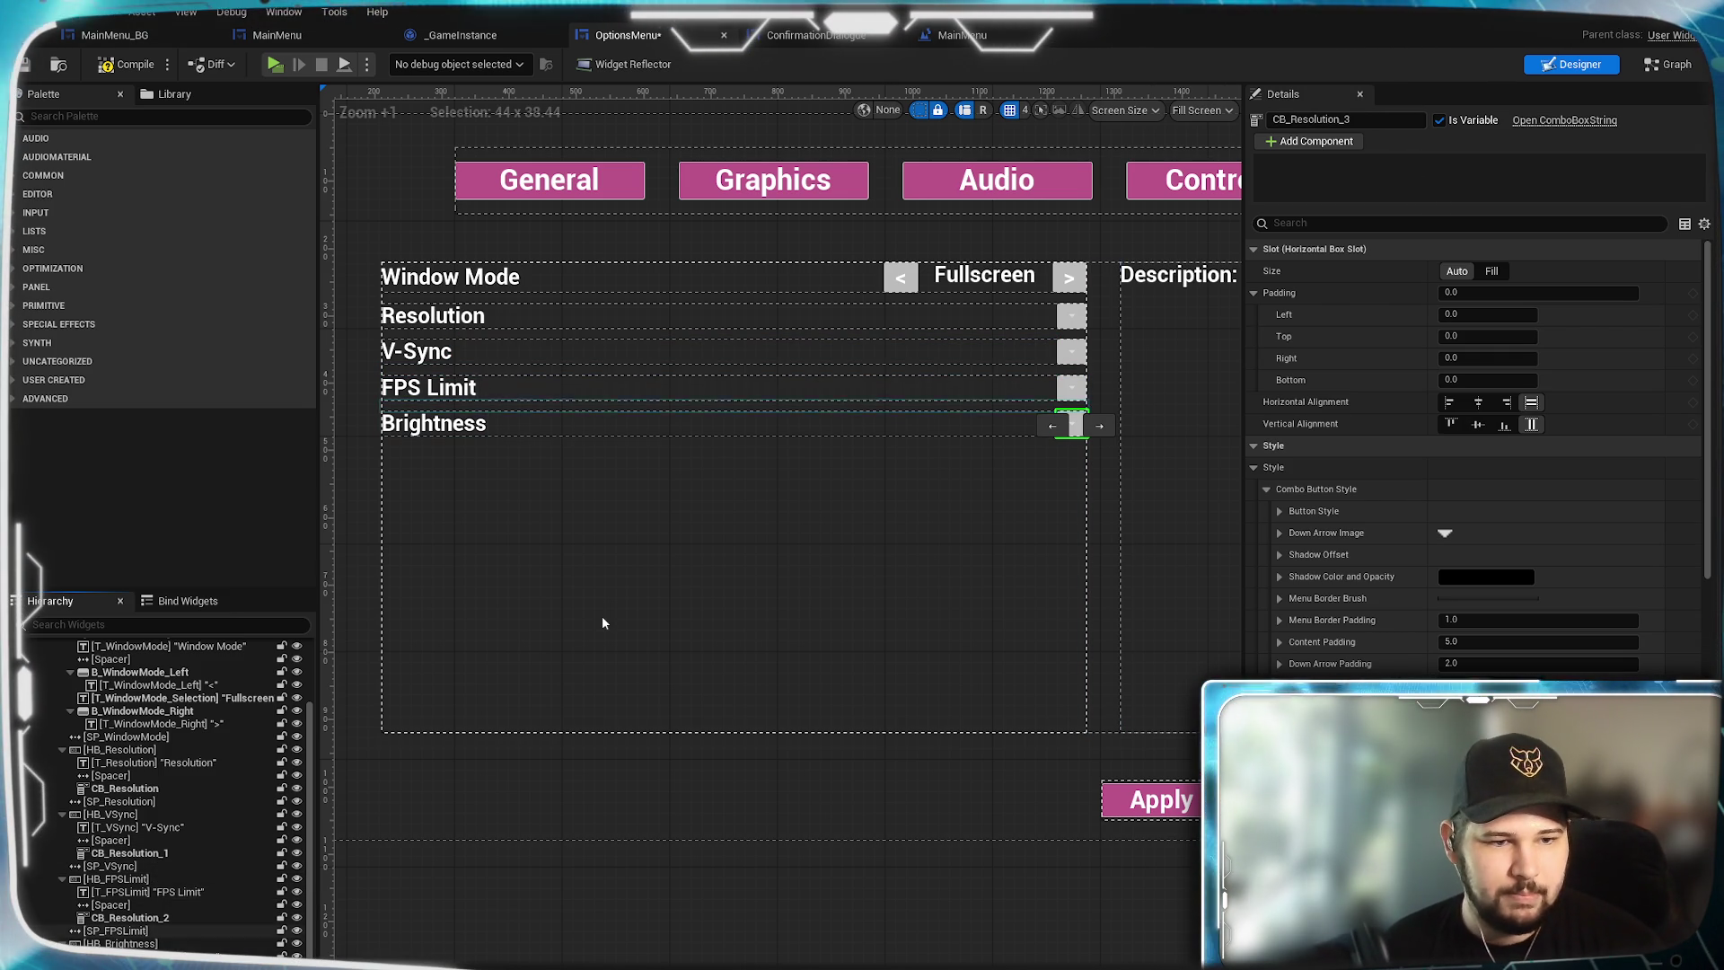
Duplicate the SP_FPSLimit spacer with Ctrl+D and place the copy below the Brightness row.
right_click(131, 936)
left_click(171, 941)
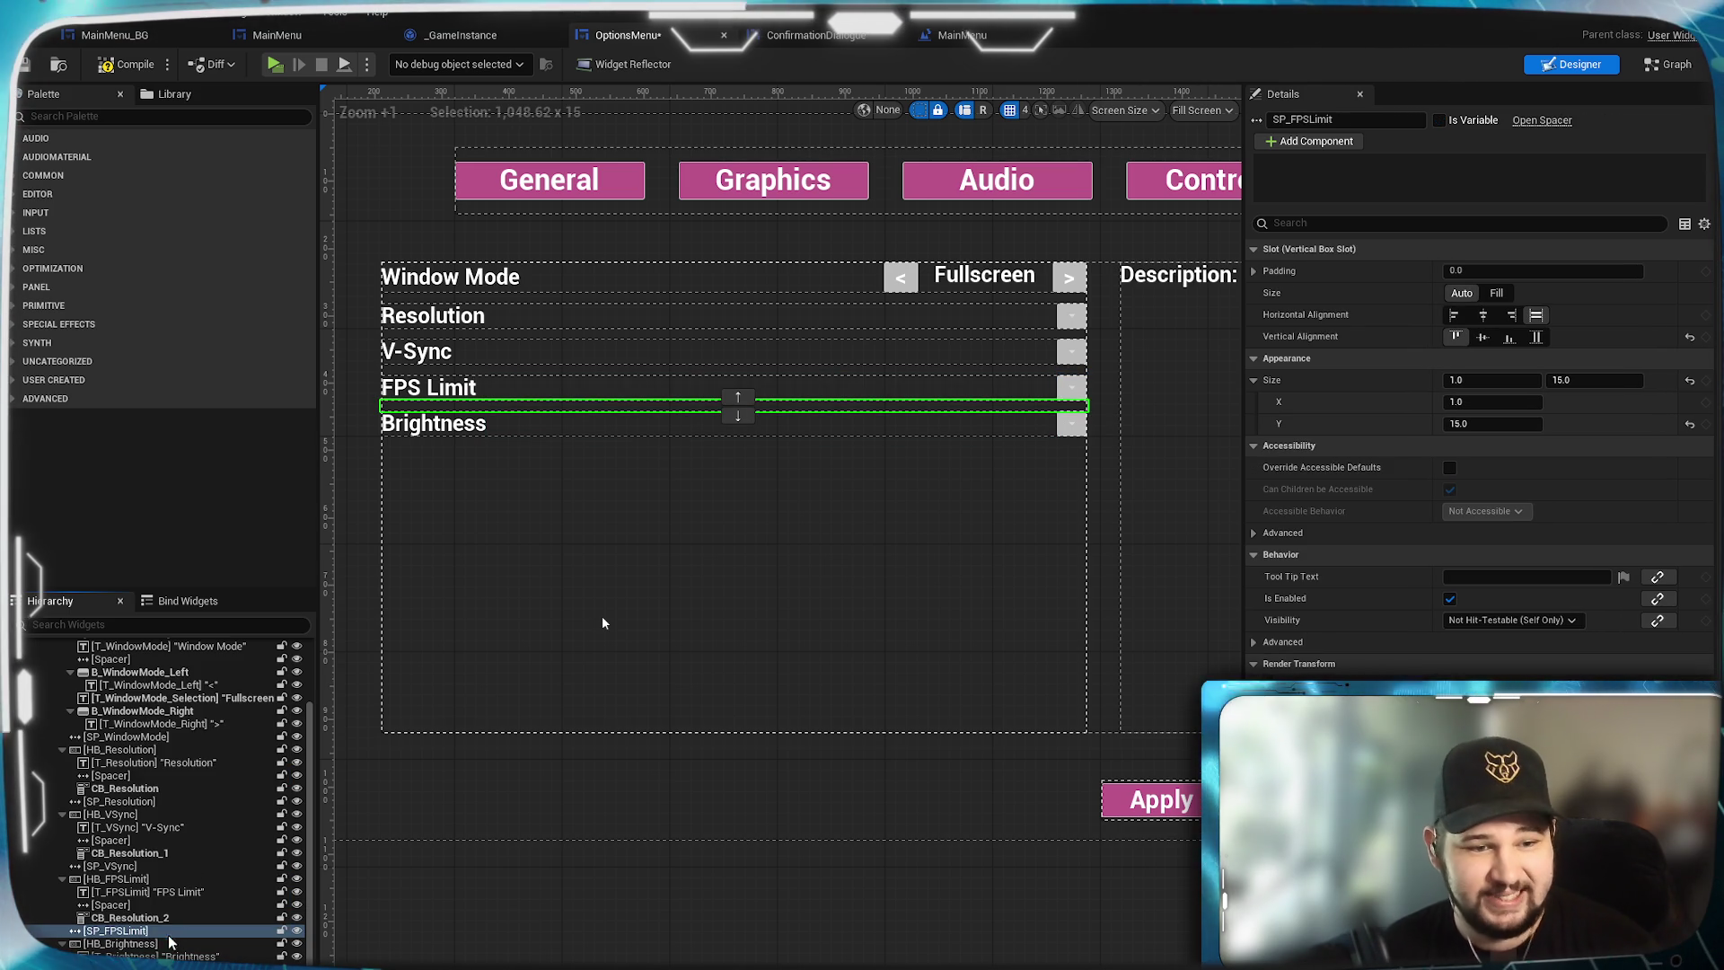
key("ctrl+d")
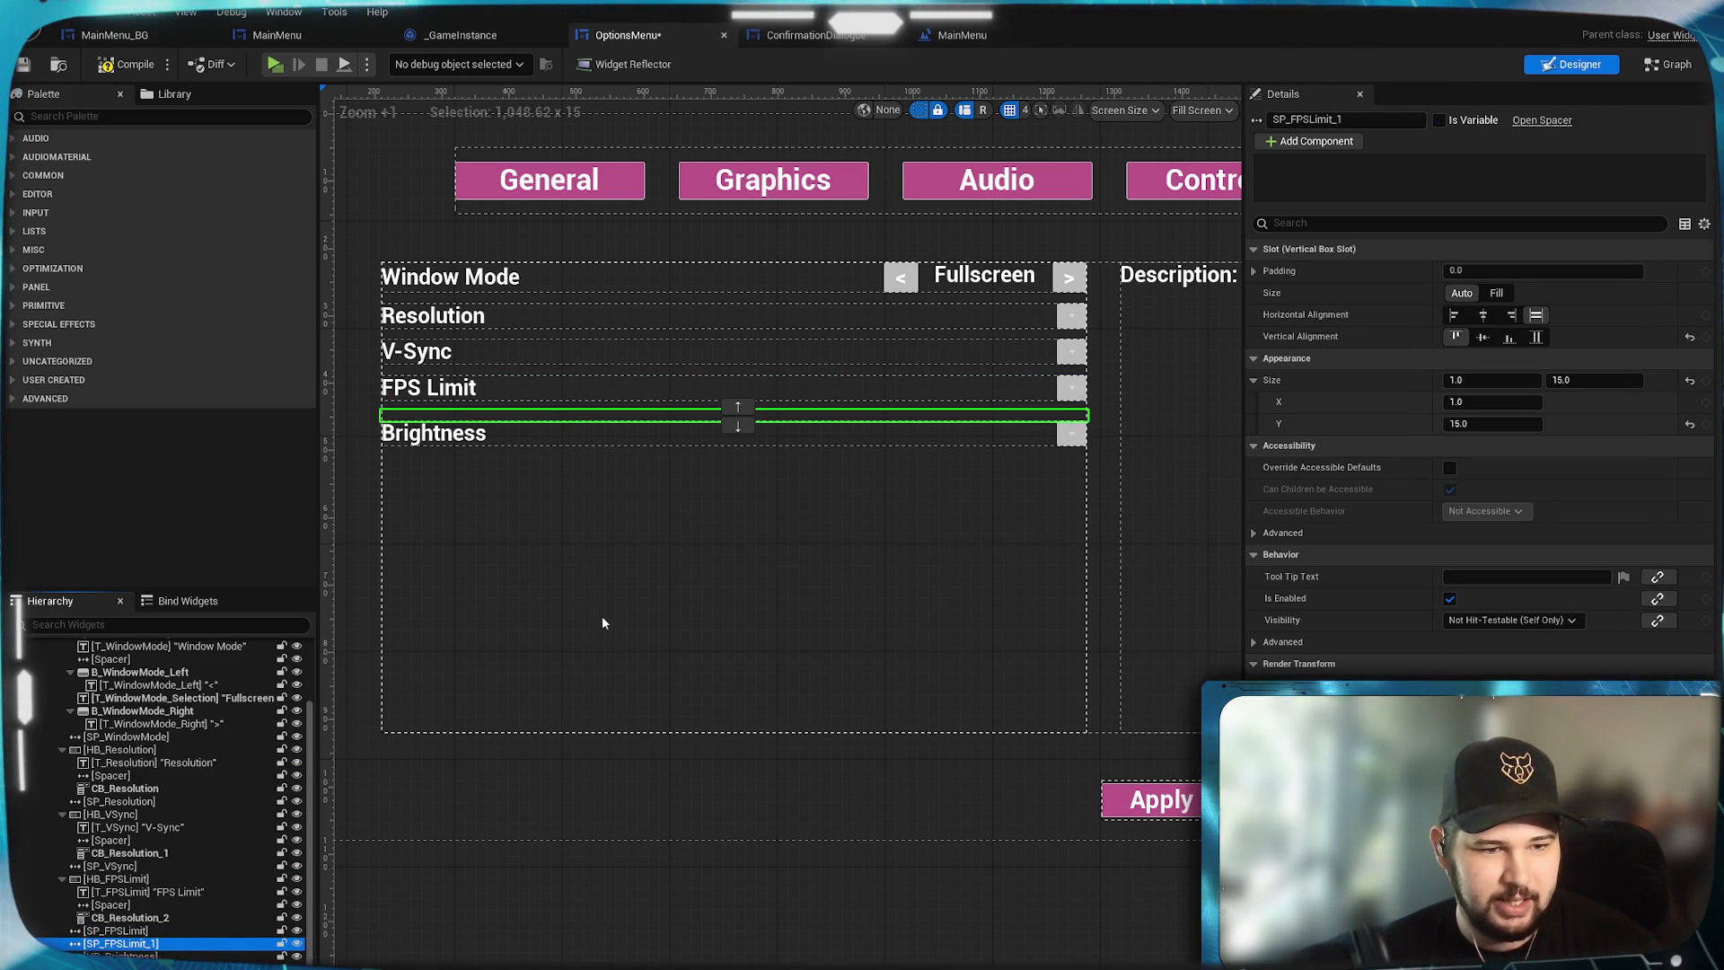
key("ctrl+x")
key("ctrl+v")
key("ctrl+z")
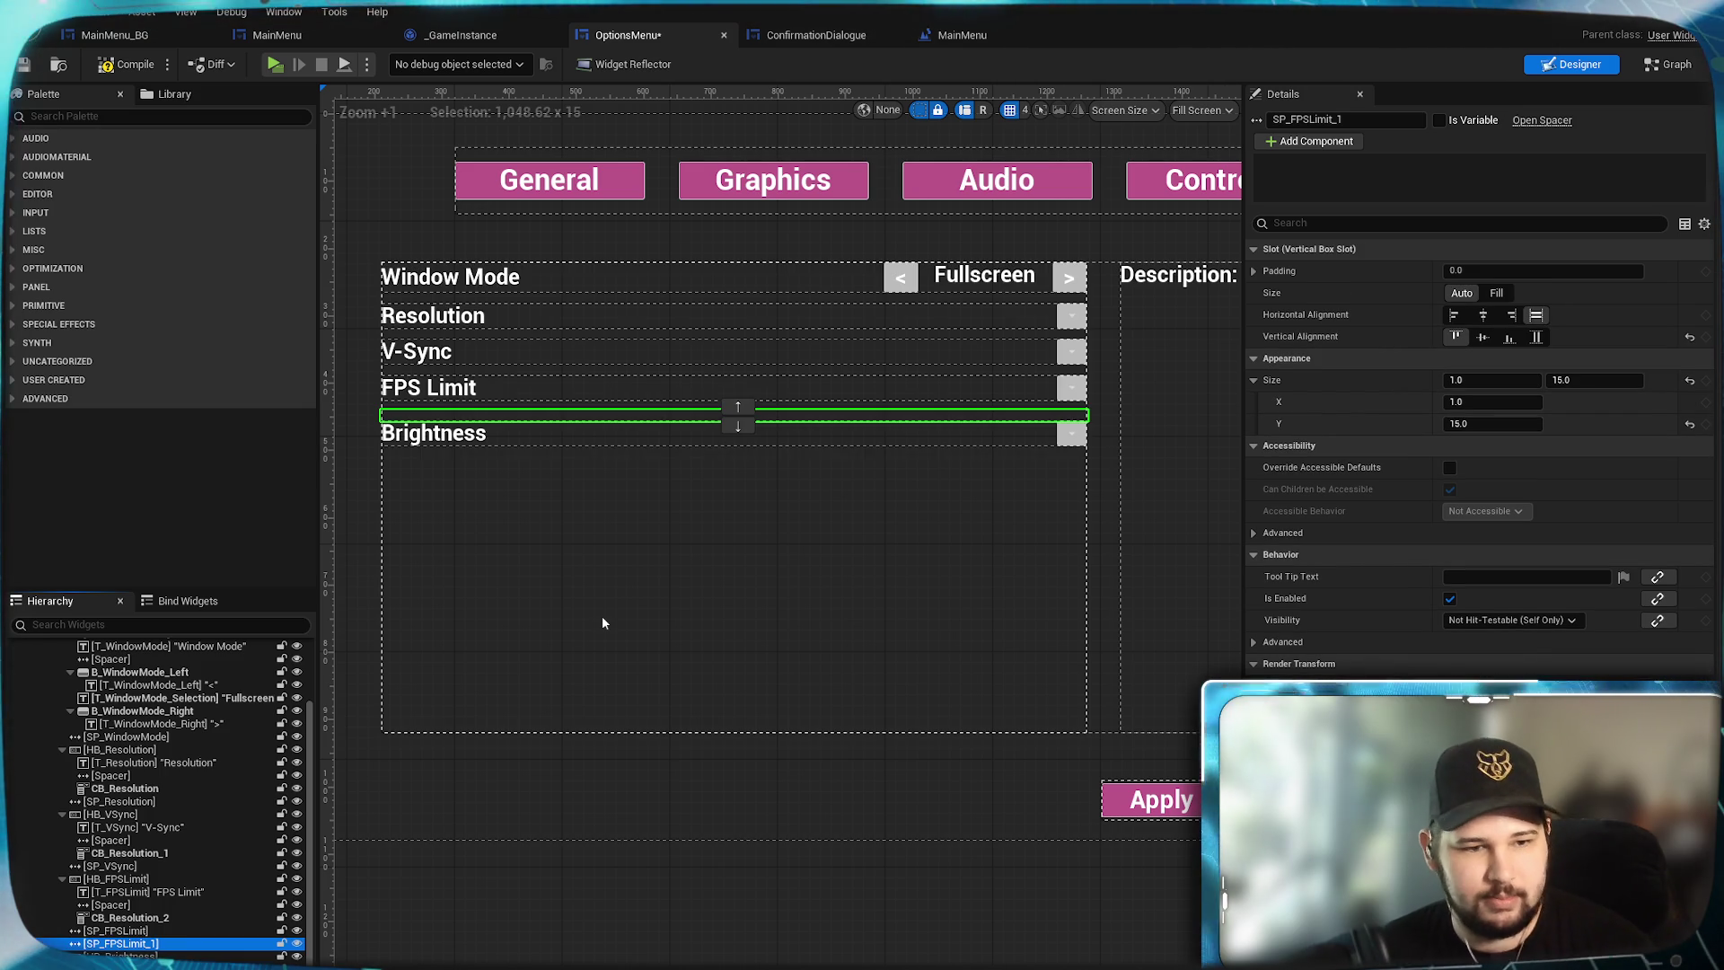
key("ctrl+z")
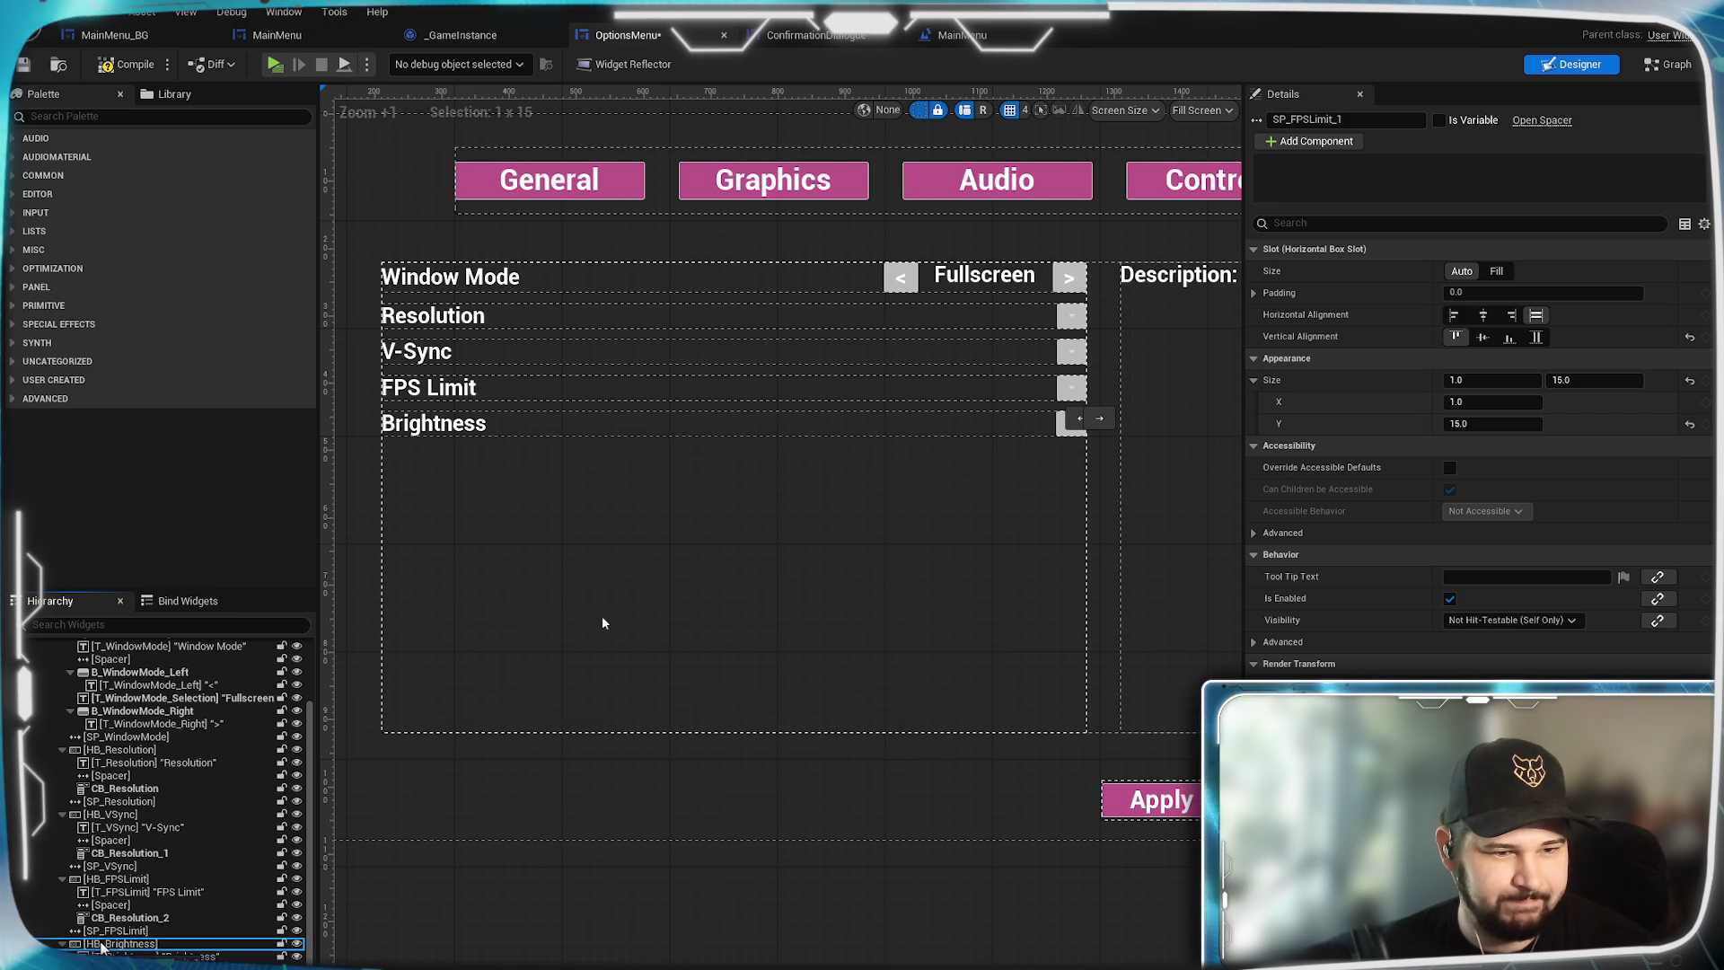
mouse_move(99, 944)
left_mouse_down()
mouse_move(117, 938)
mouse_move(108, 951)
left_mouse_up()
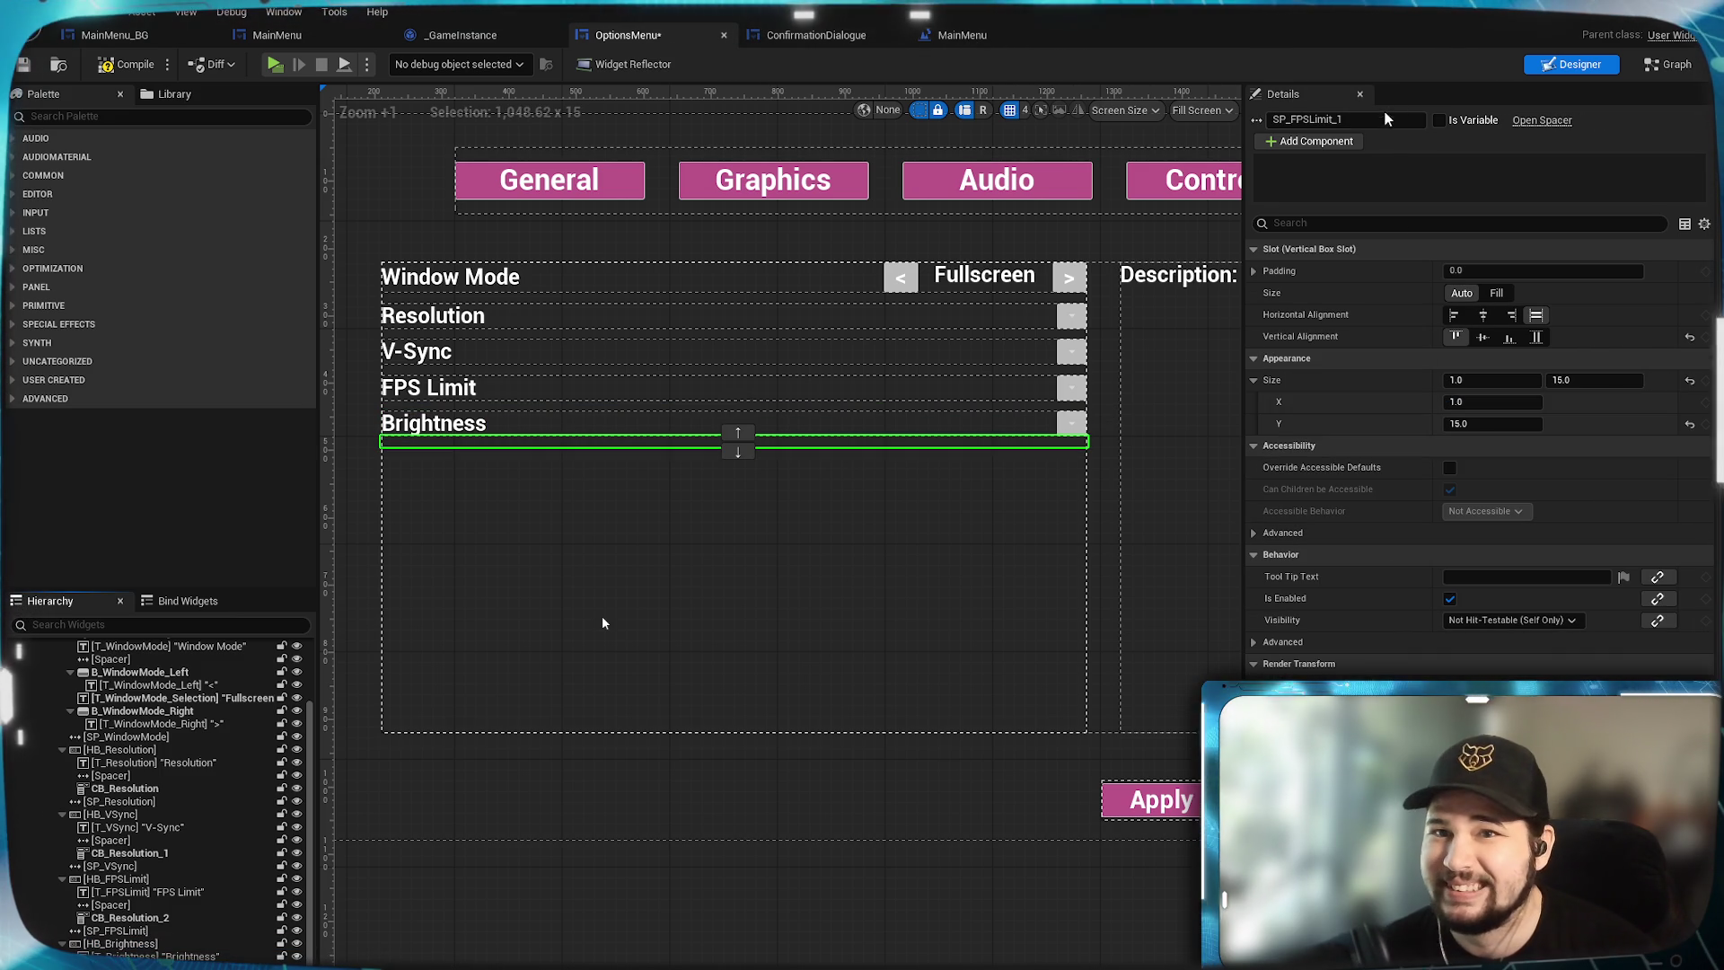
Rename the duplicated spacer to SP_Brightness.
left_click_drag(1296, 120, 1343, 120)
type("Brightn")
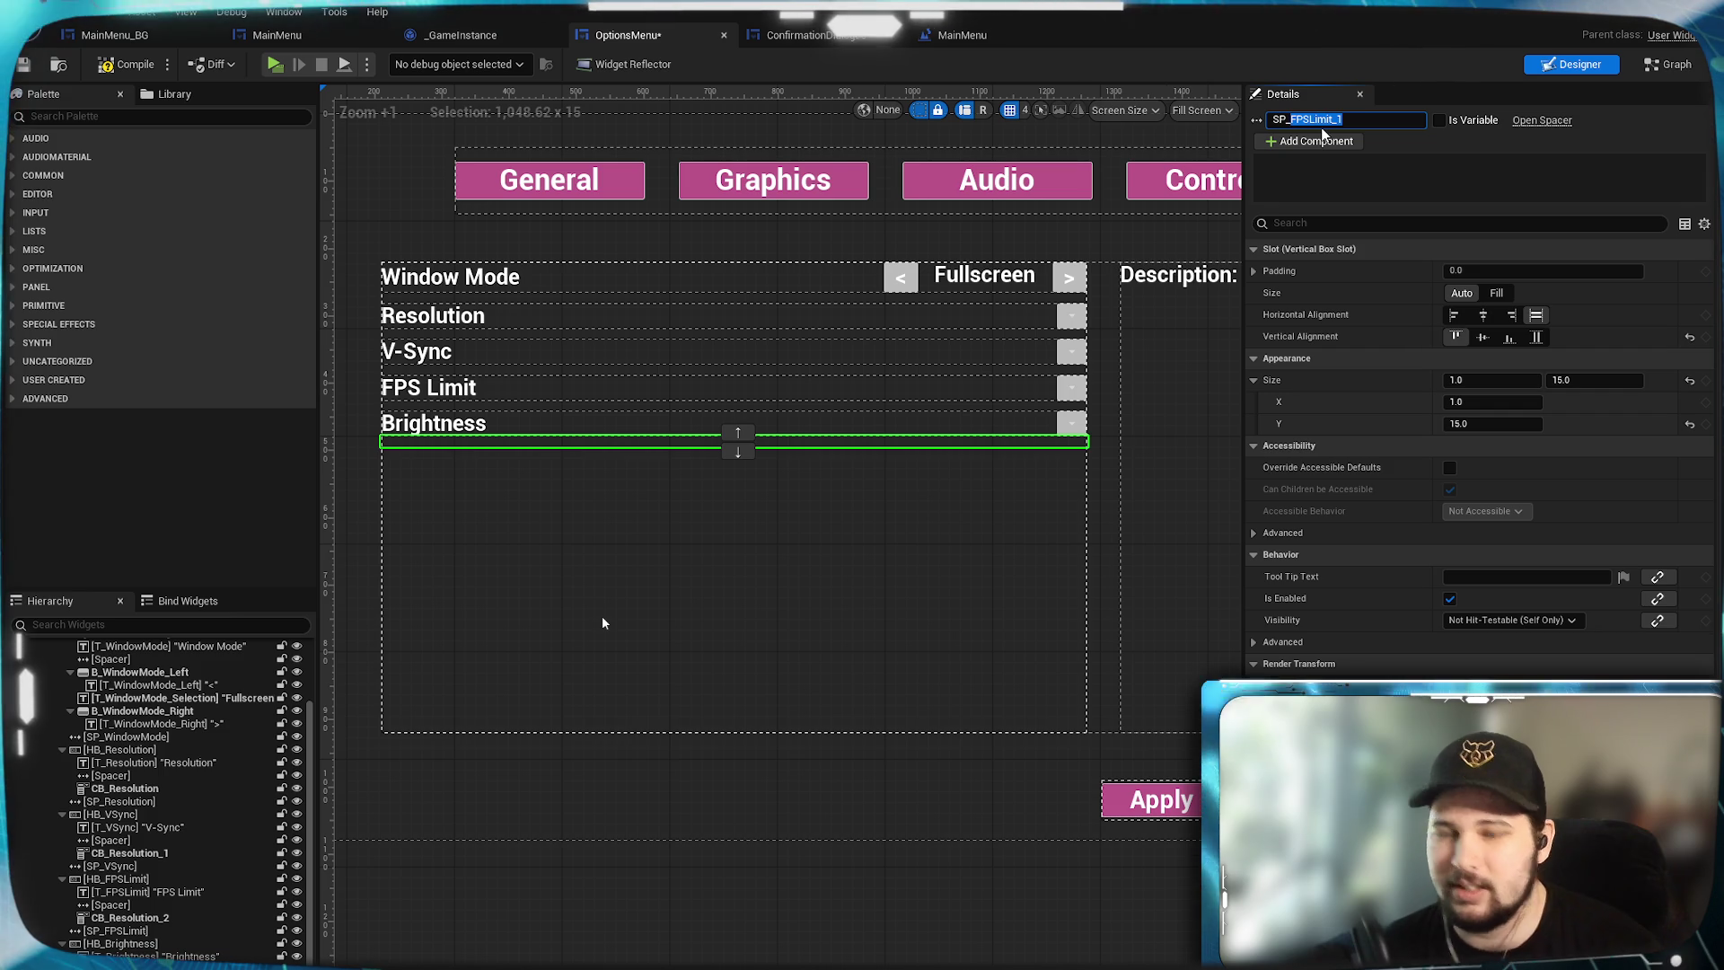
type("ess")
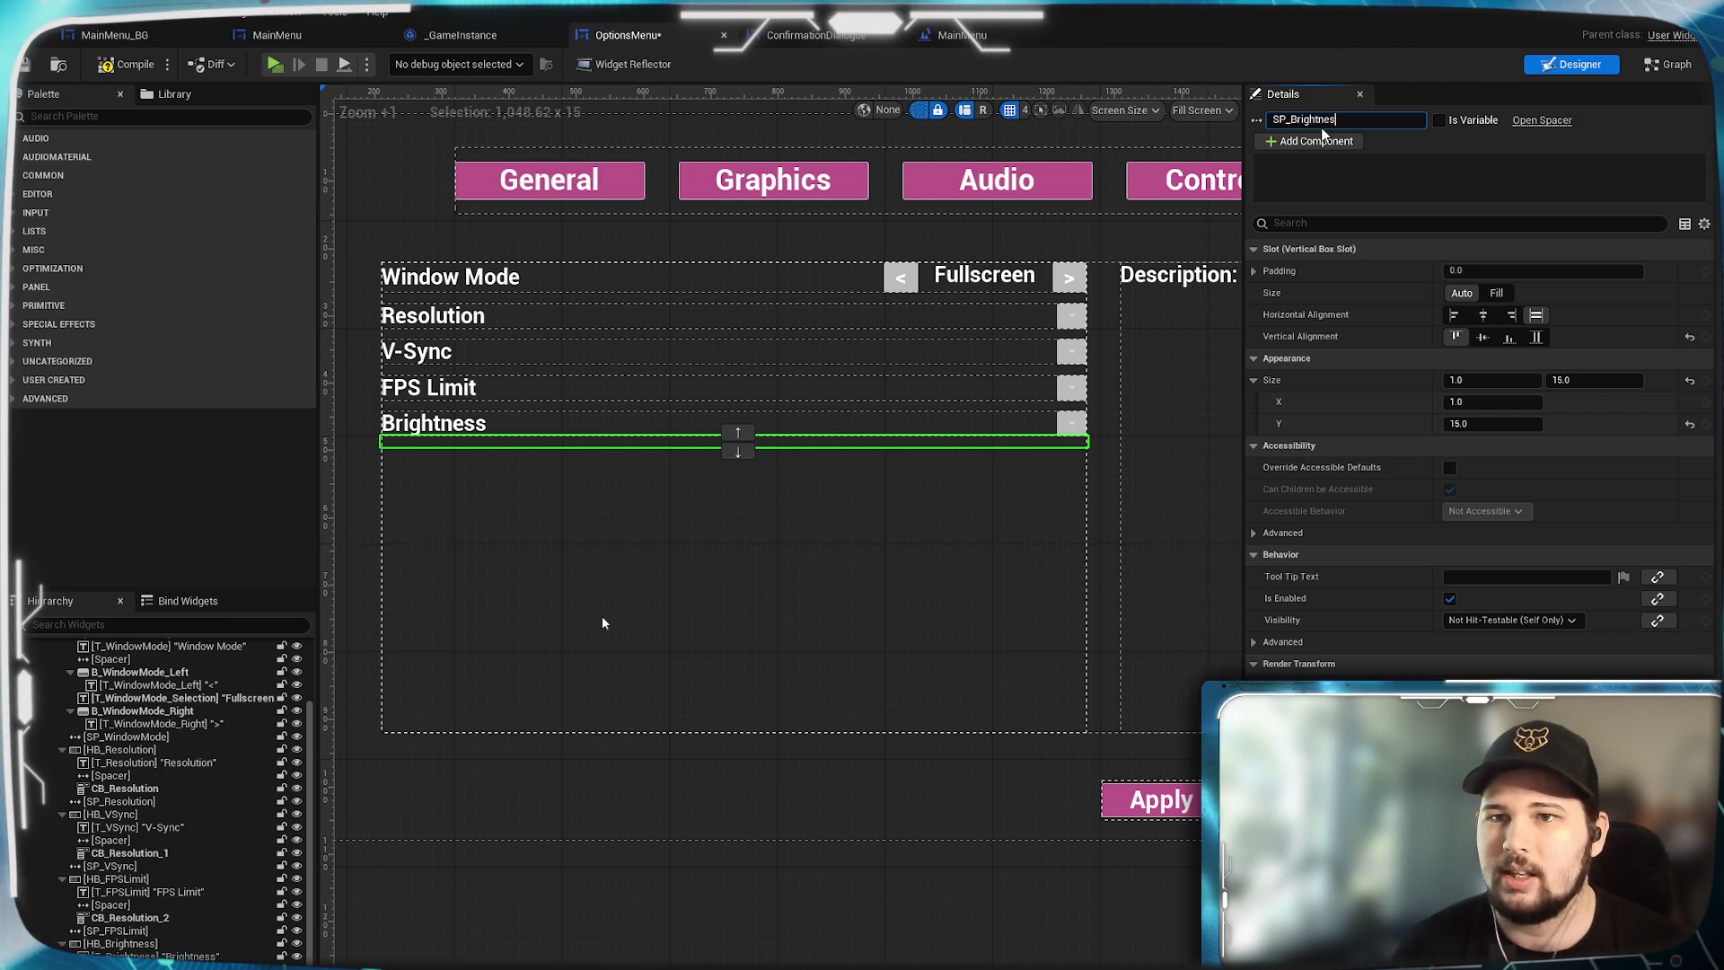
key("Return")
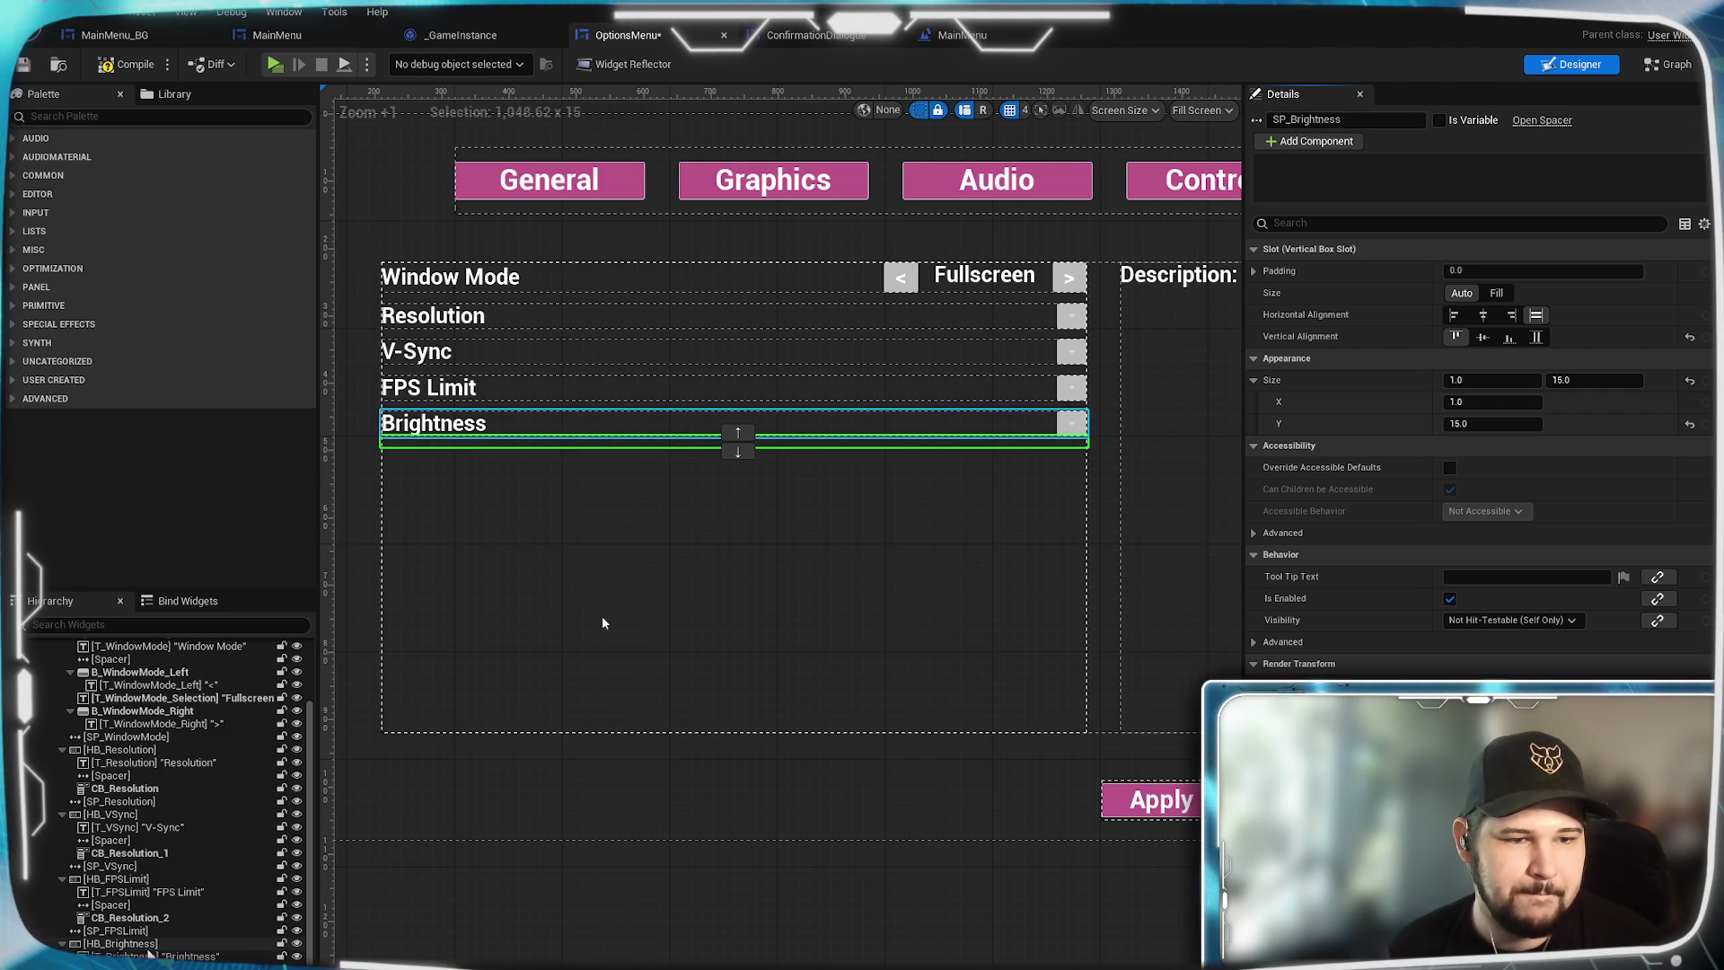
key("Up")
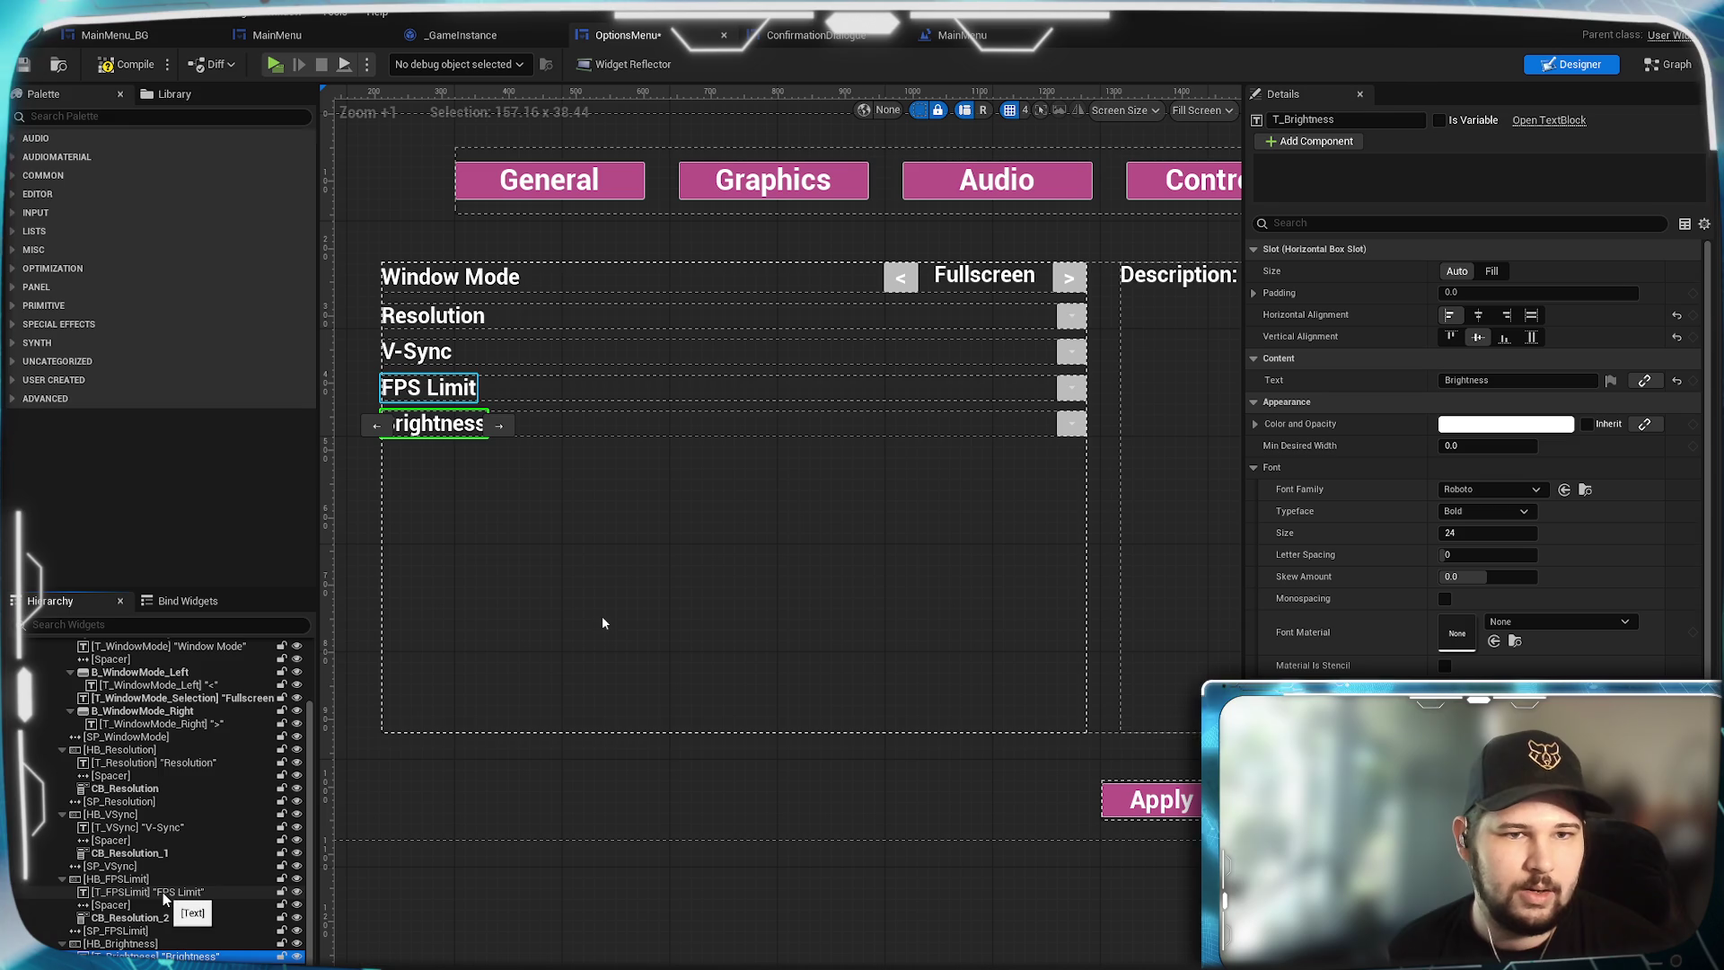
Drag a Check Box from the Palette into HB_VSync, just before the CB_Resolution_1 dropdown.
left_click(1071, 352)
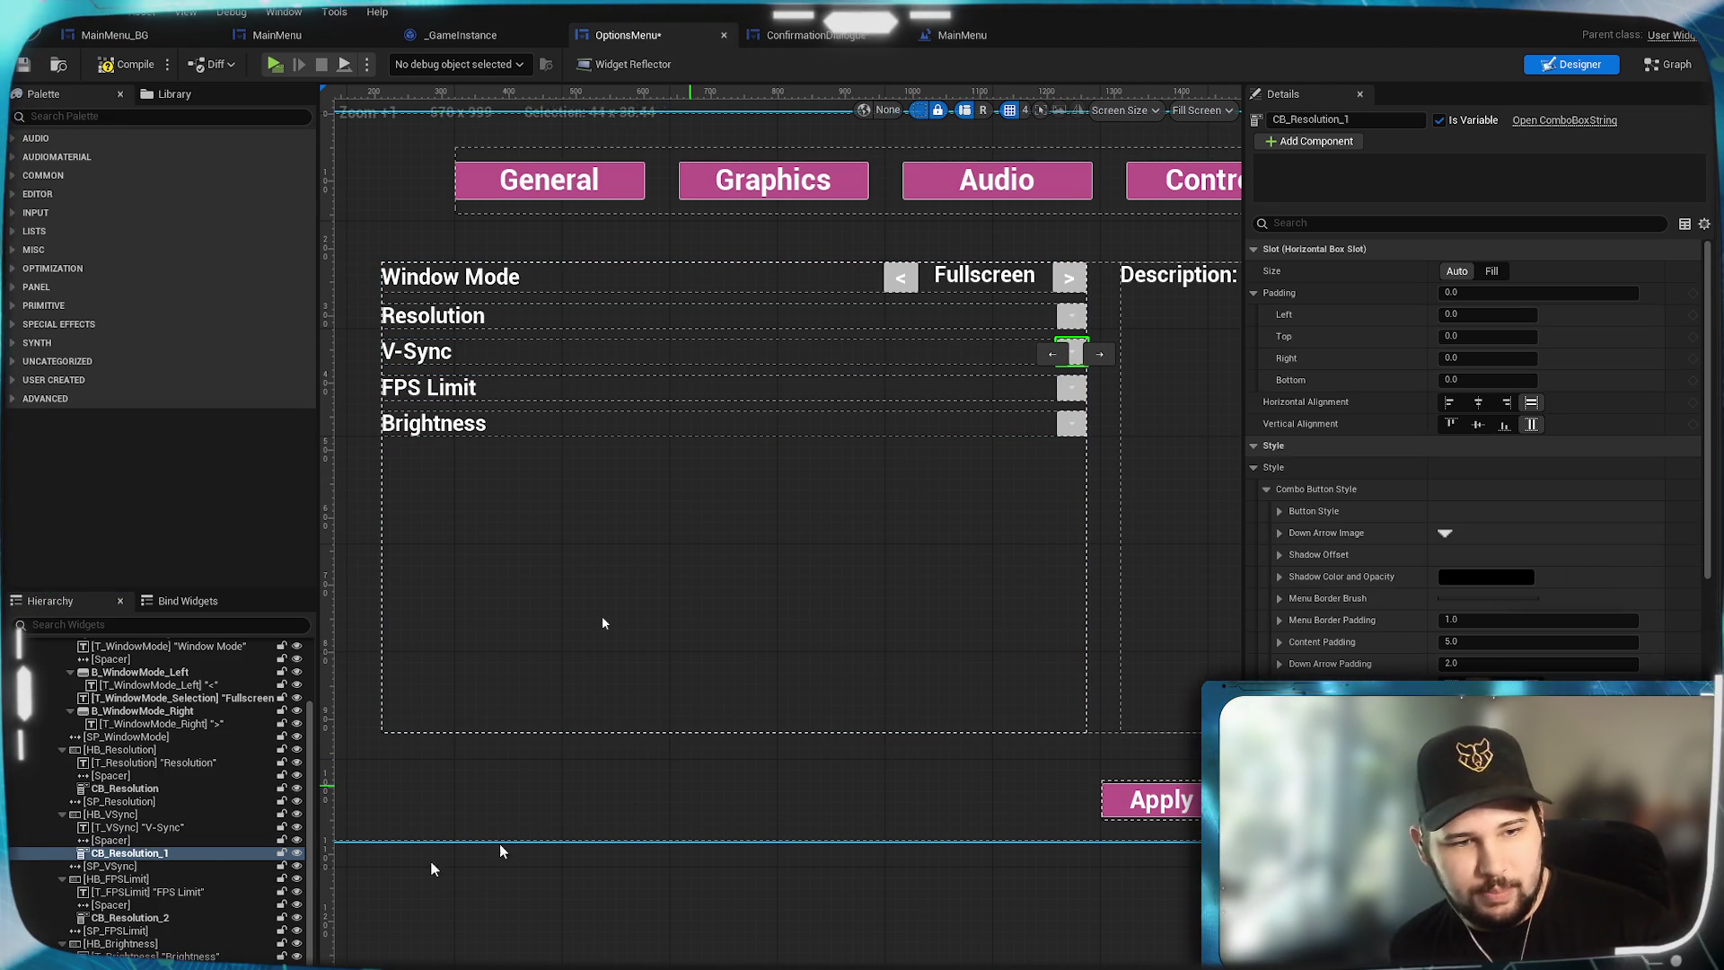
left_click(208, 120)
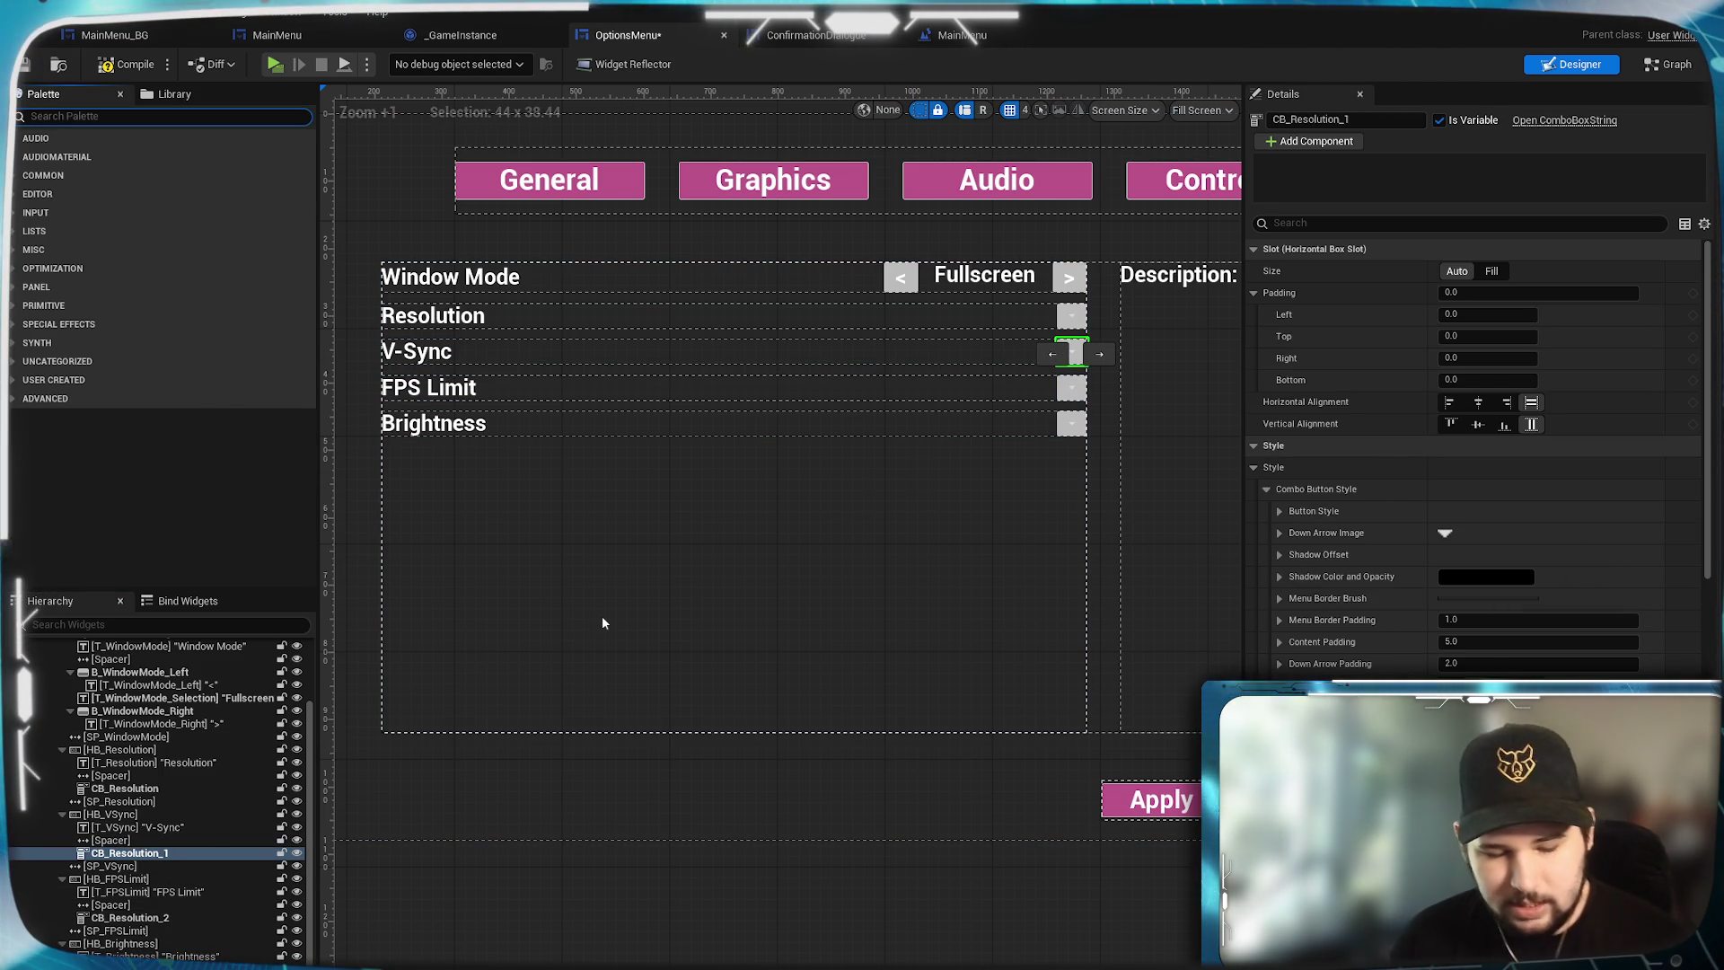
type("Check")
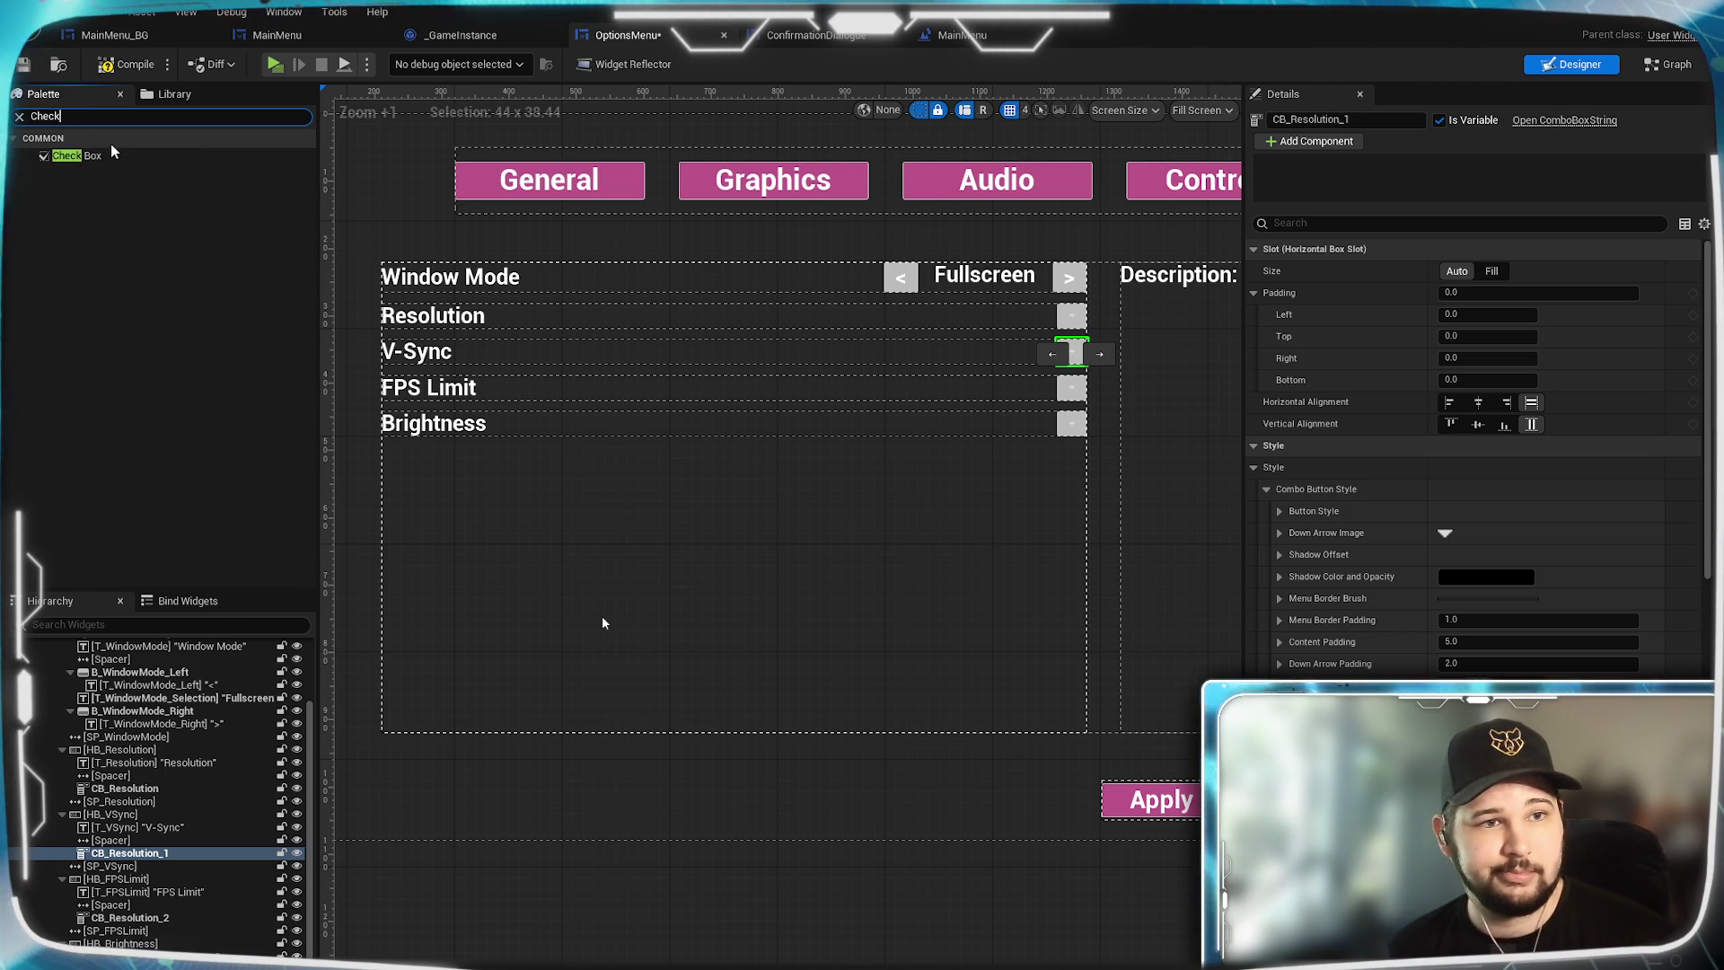
left_click_drag(77, 155, 134, 857)
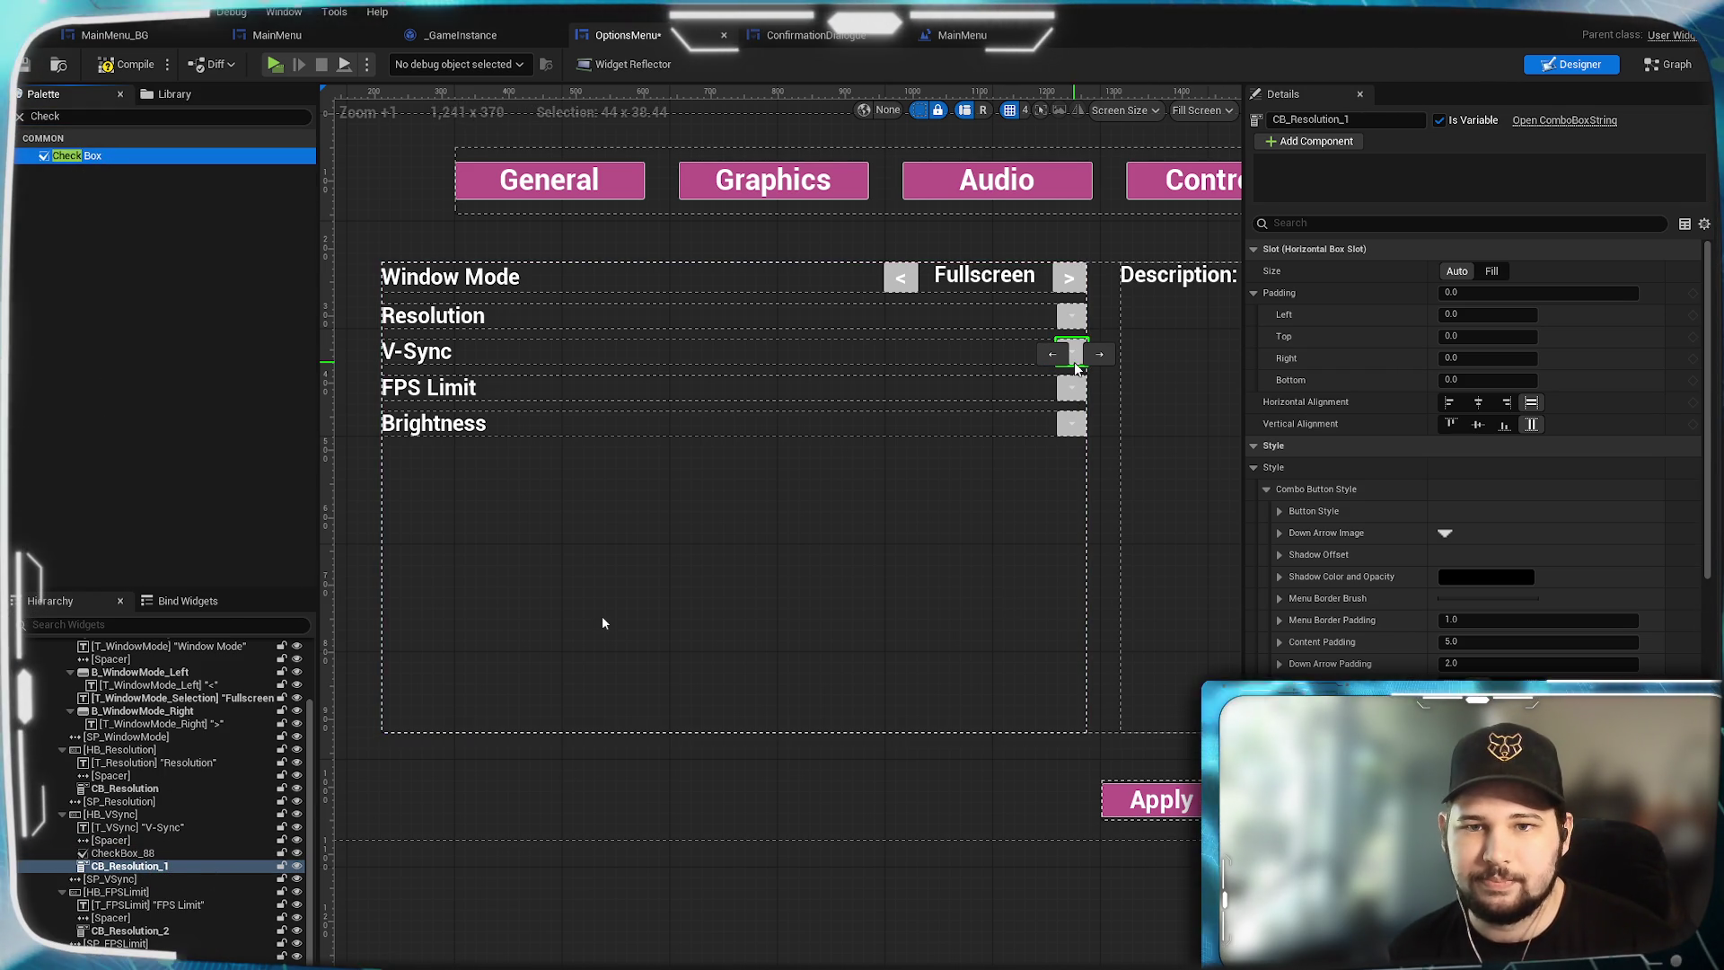
scroll(892, 694, "up", 5)
scroll(1006, 386, "up", 11)
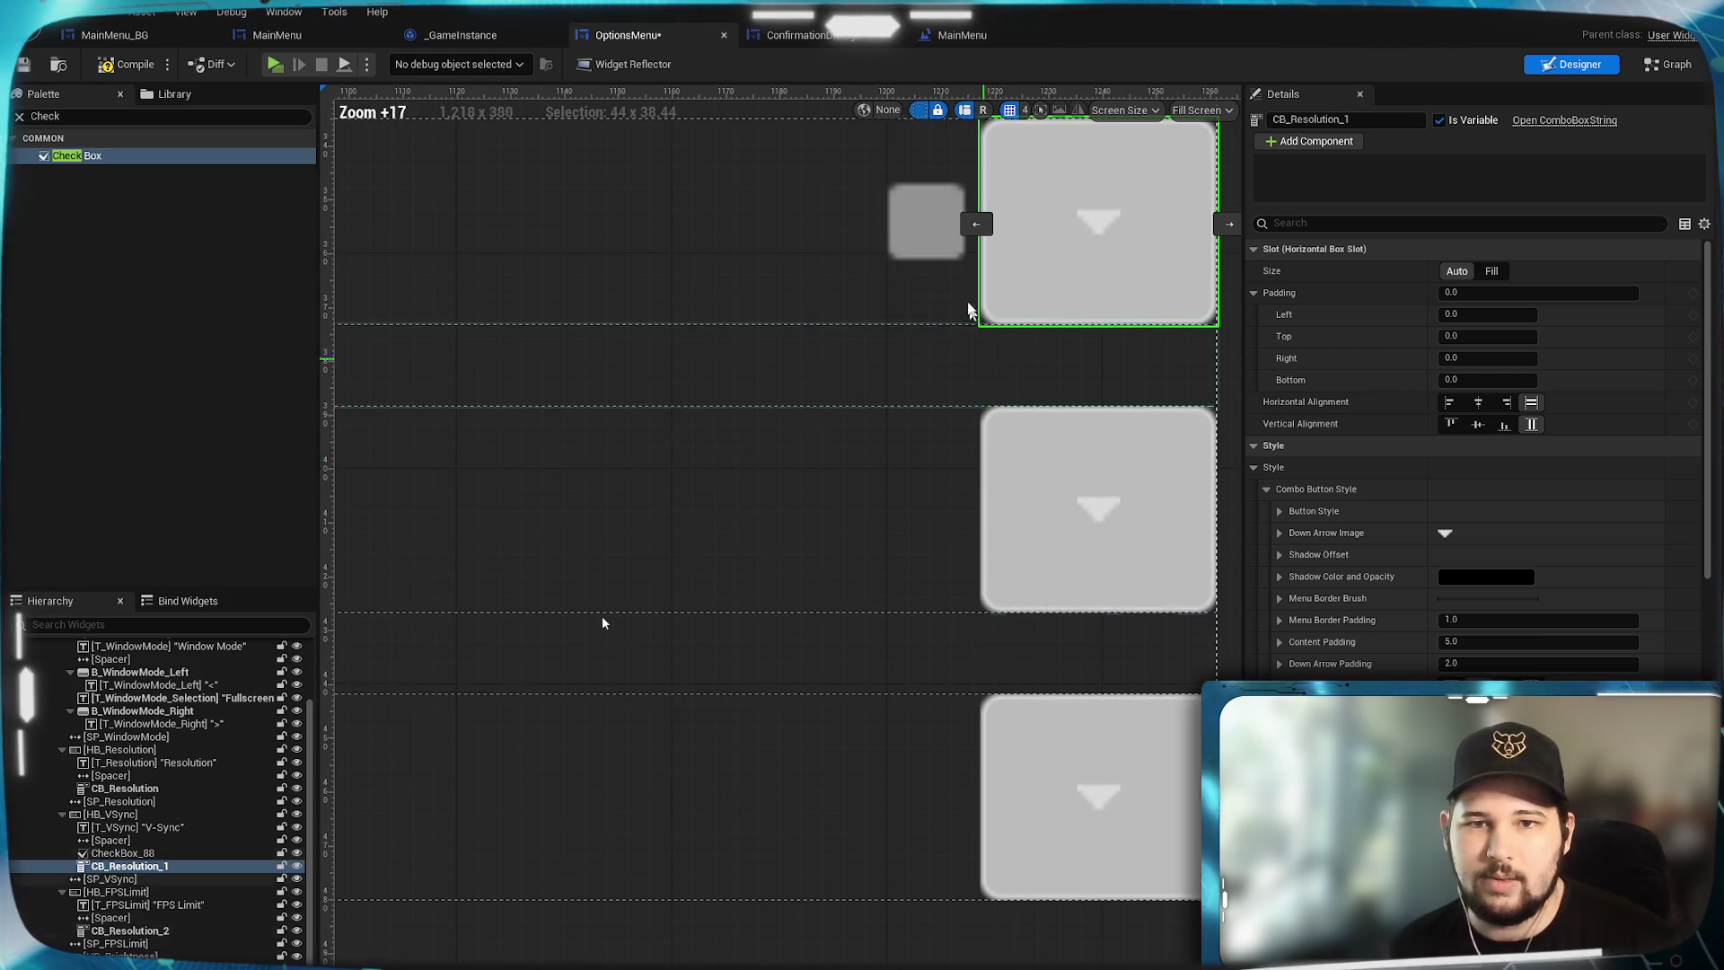
Set CheckBox_88's Style padding to 0 so the check box is 16 px wide.
left_click(912, 370)
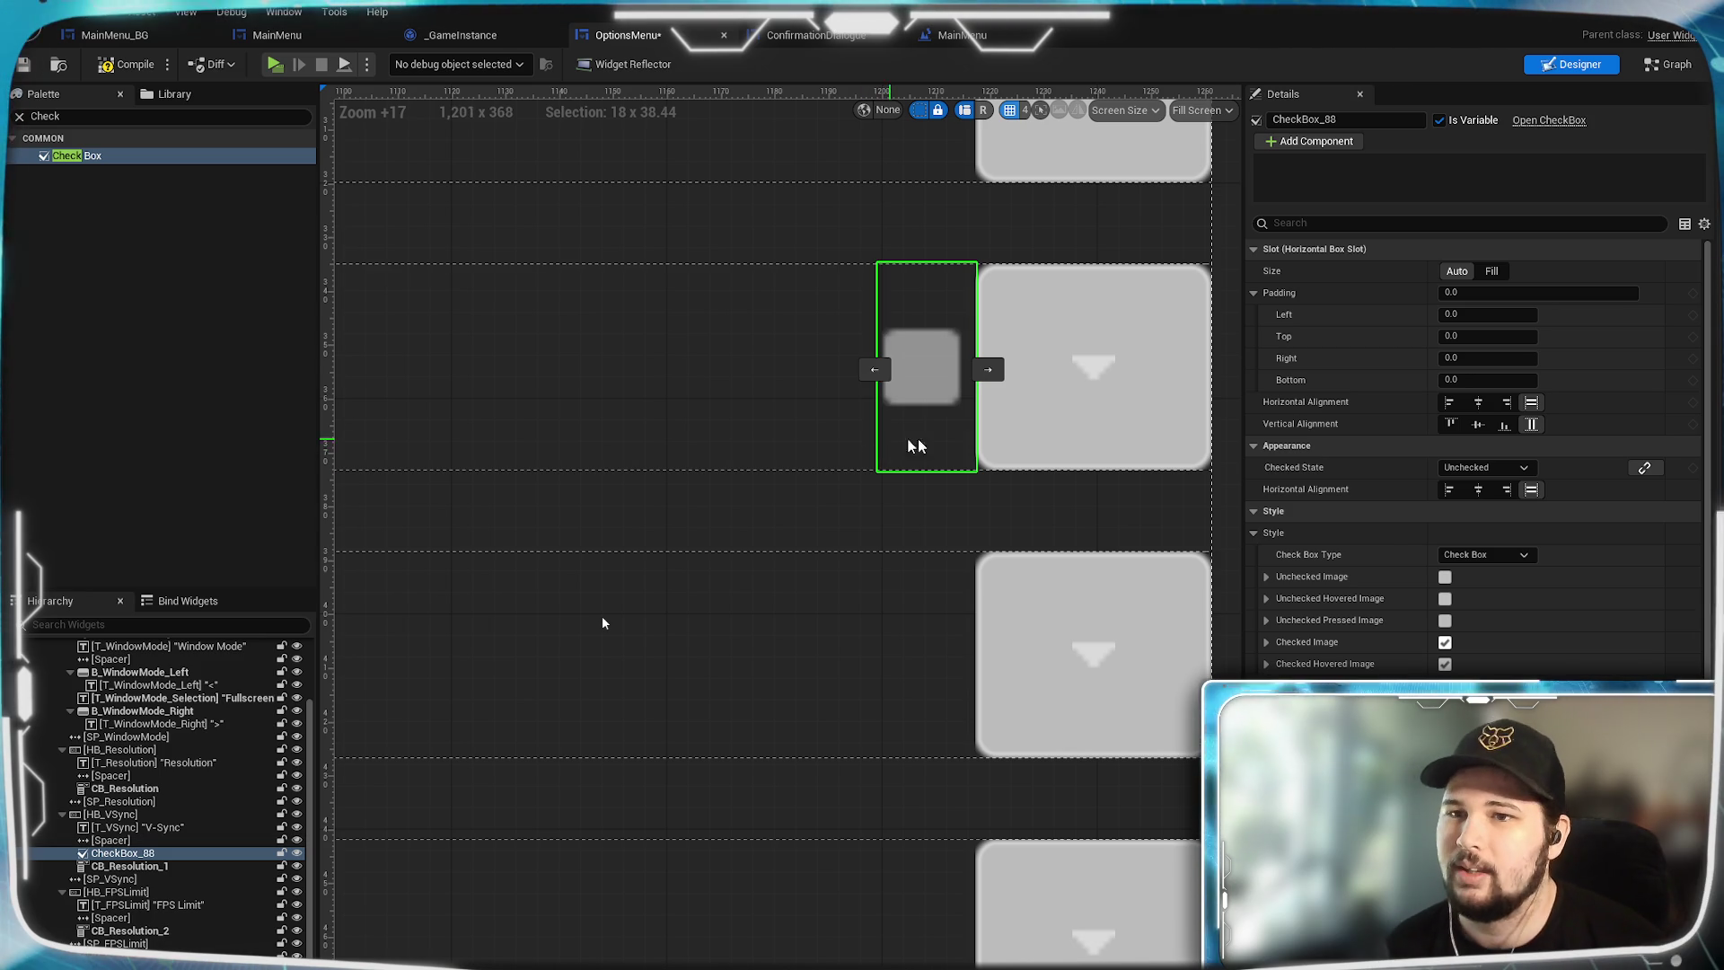
scroll(1401, 629, "down", 4)
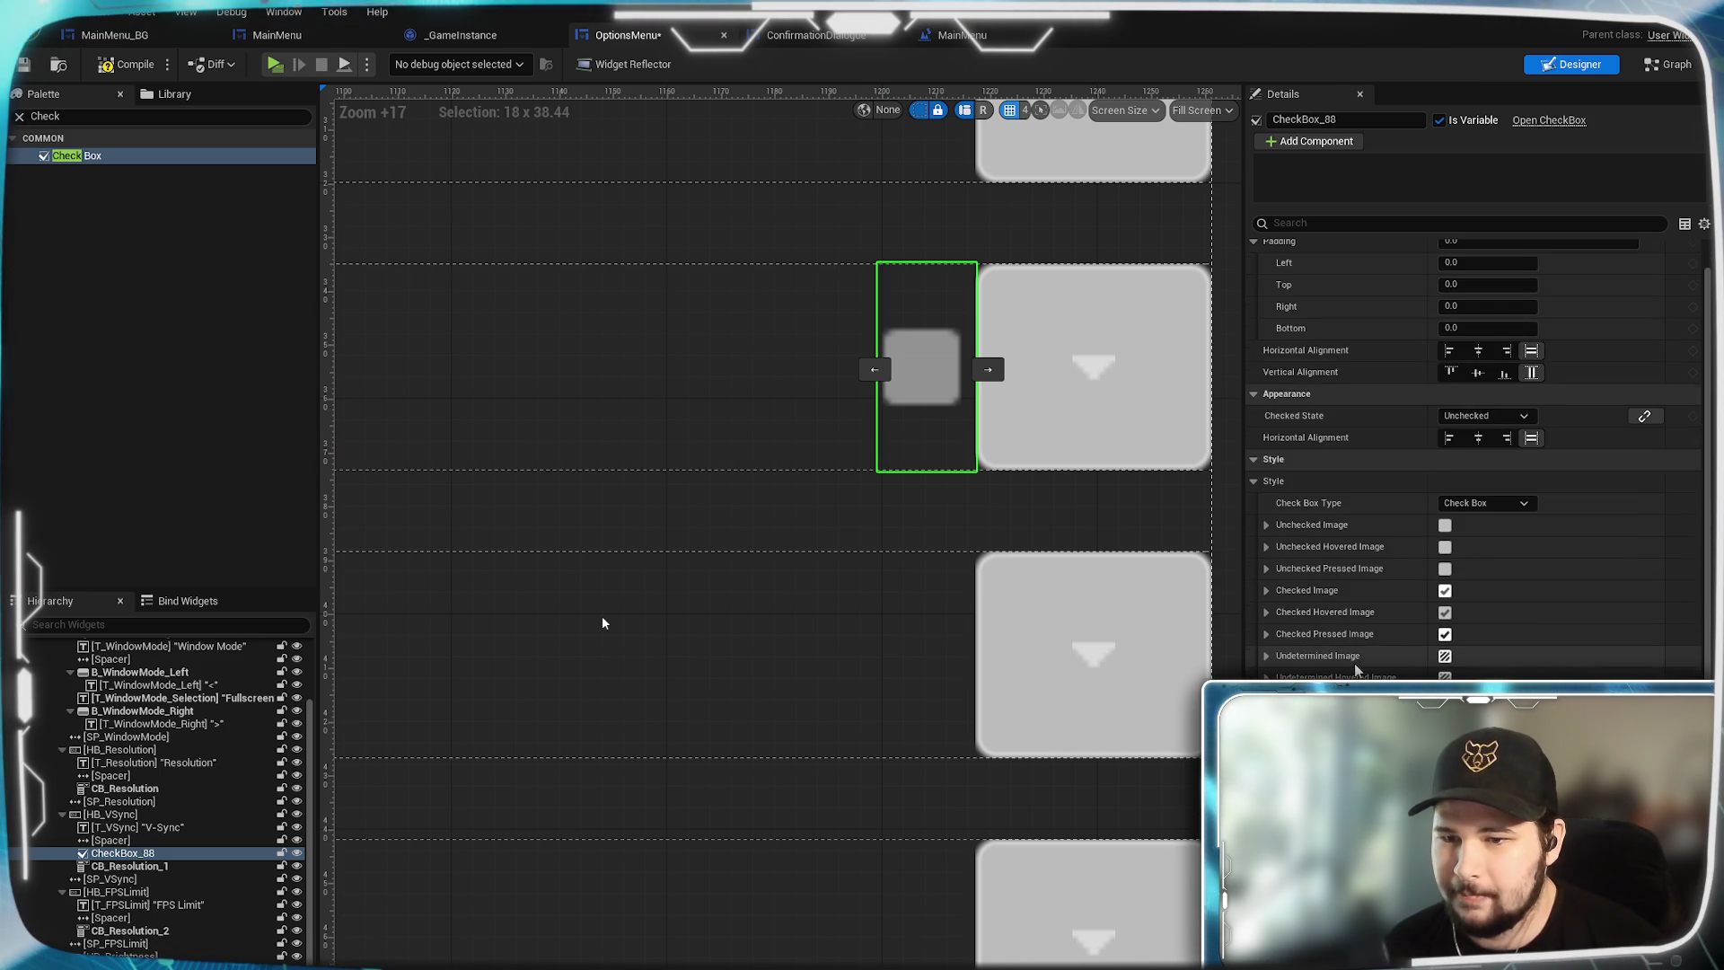
scroll(1354, 674, "up", 4)
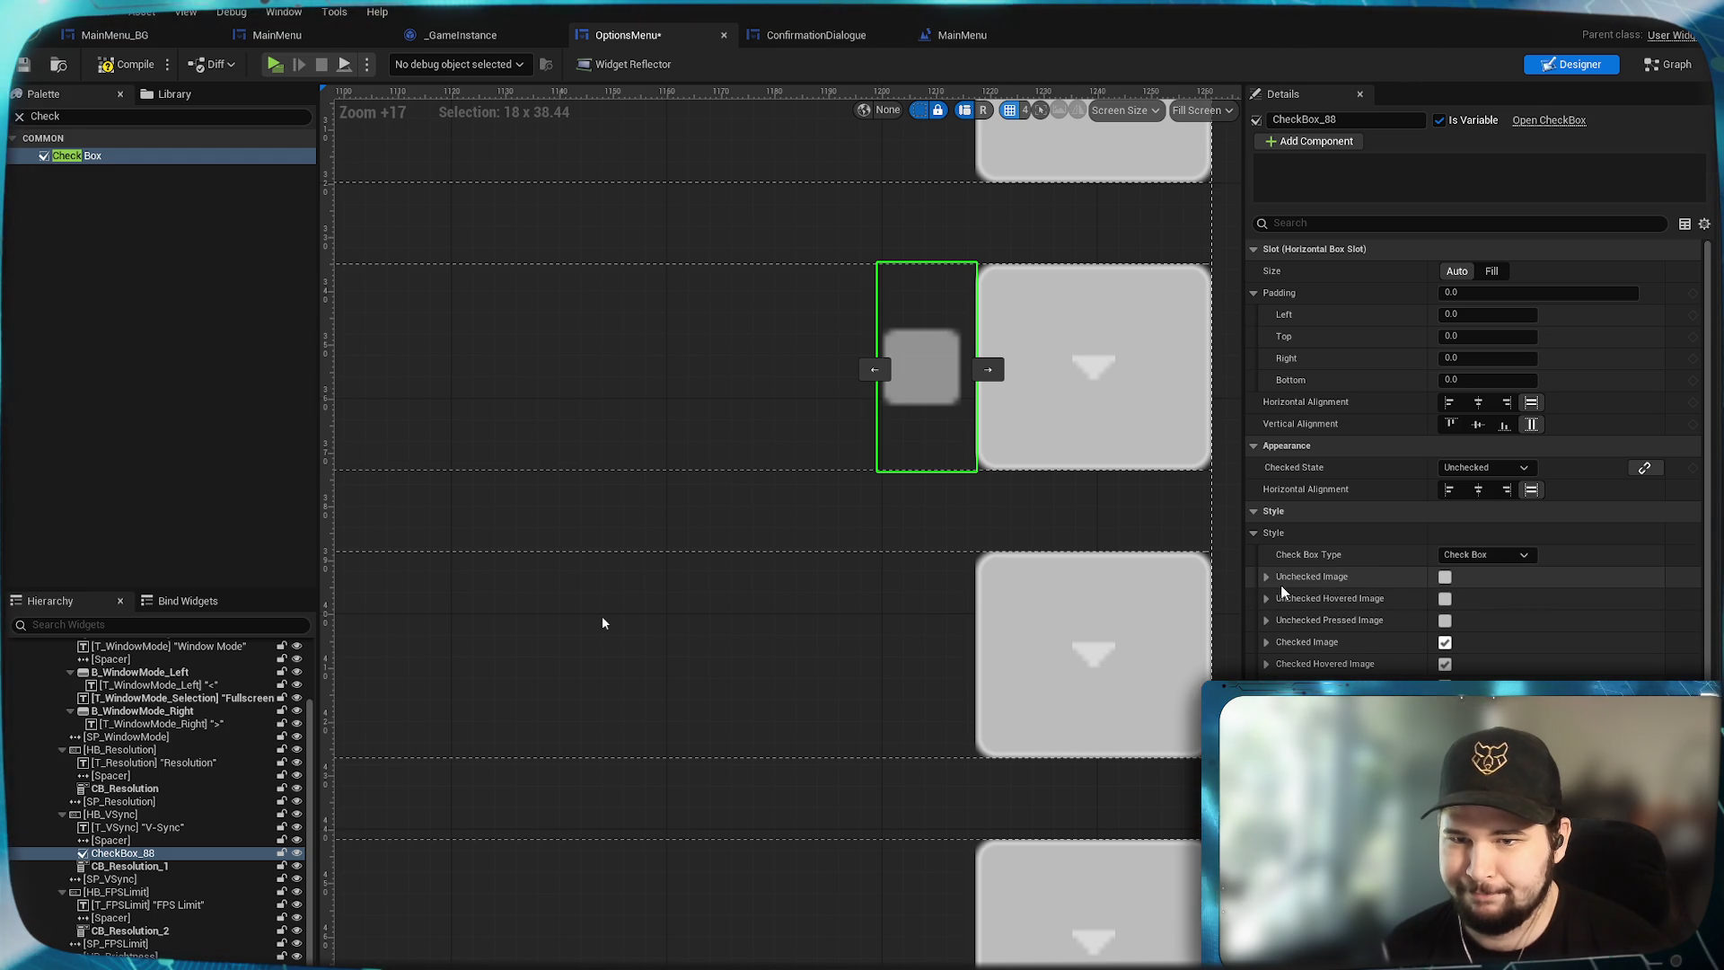
scroll(1285, 584, "down", 2)
left_click(1266, 499)
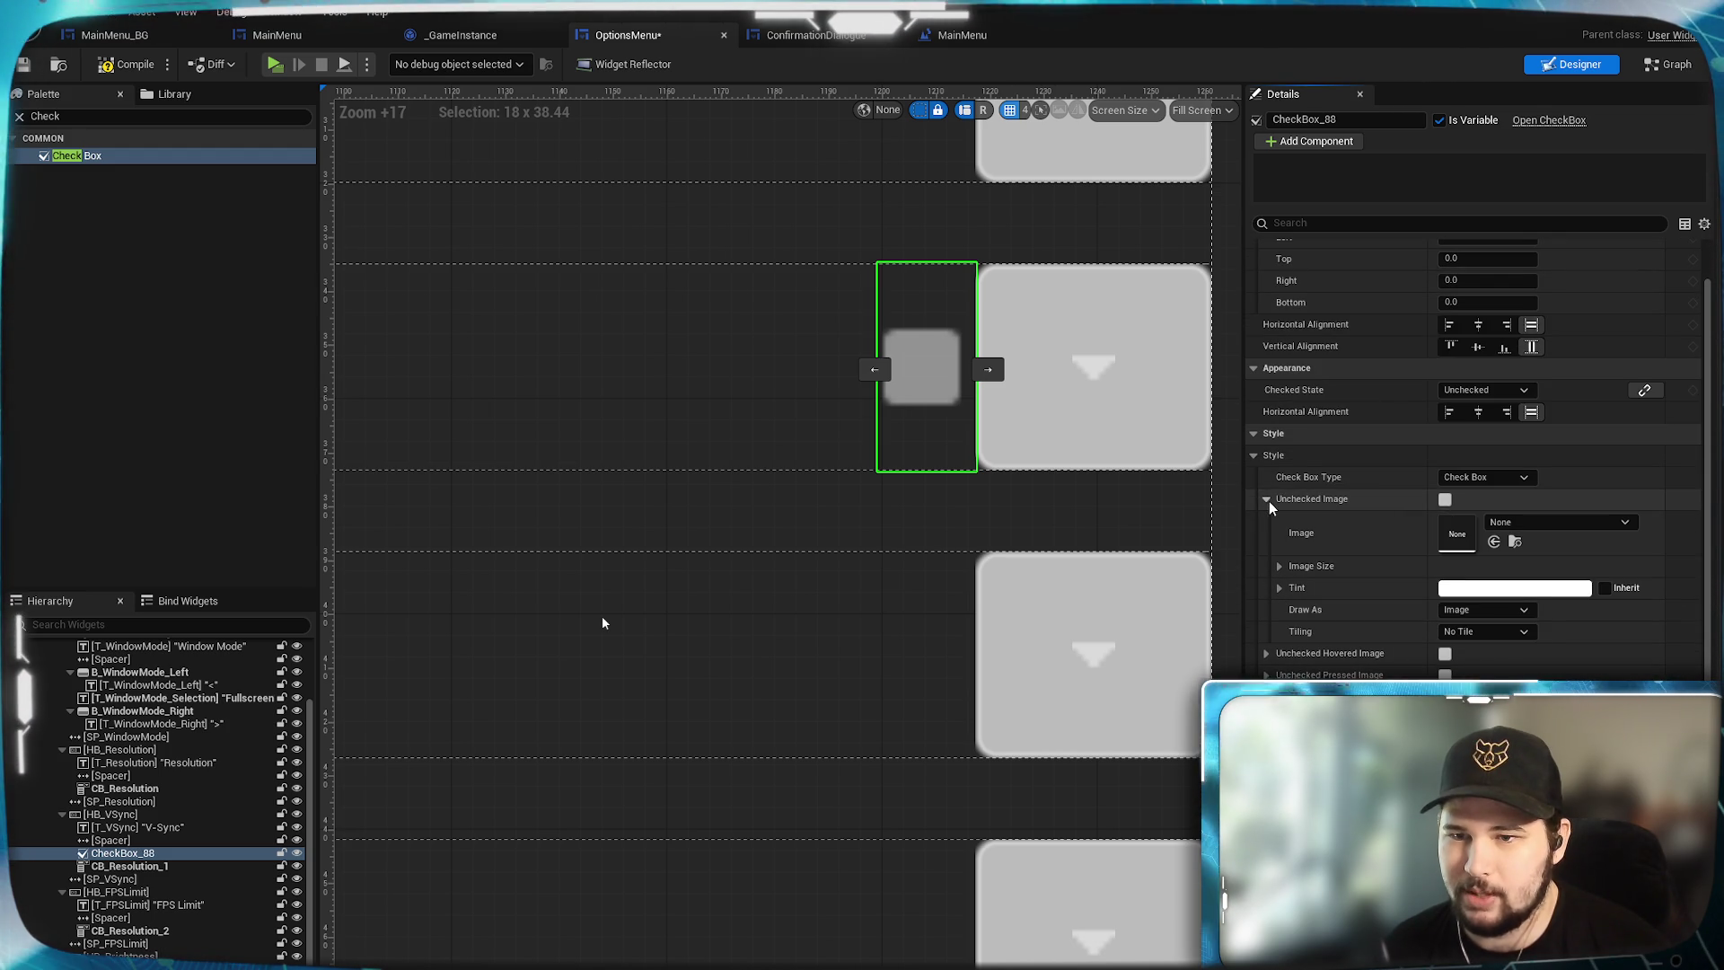
left_click(1266, 499)
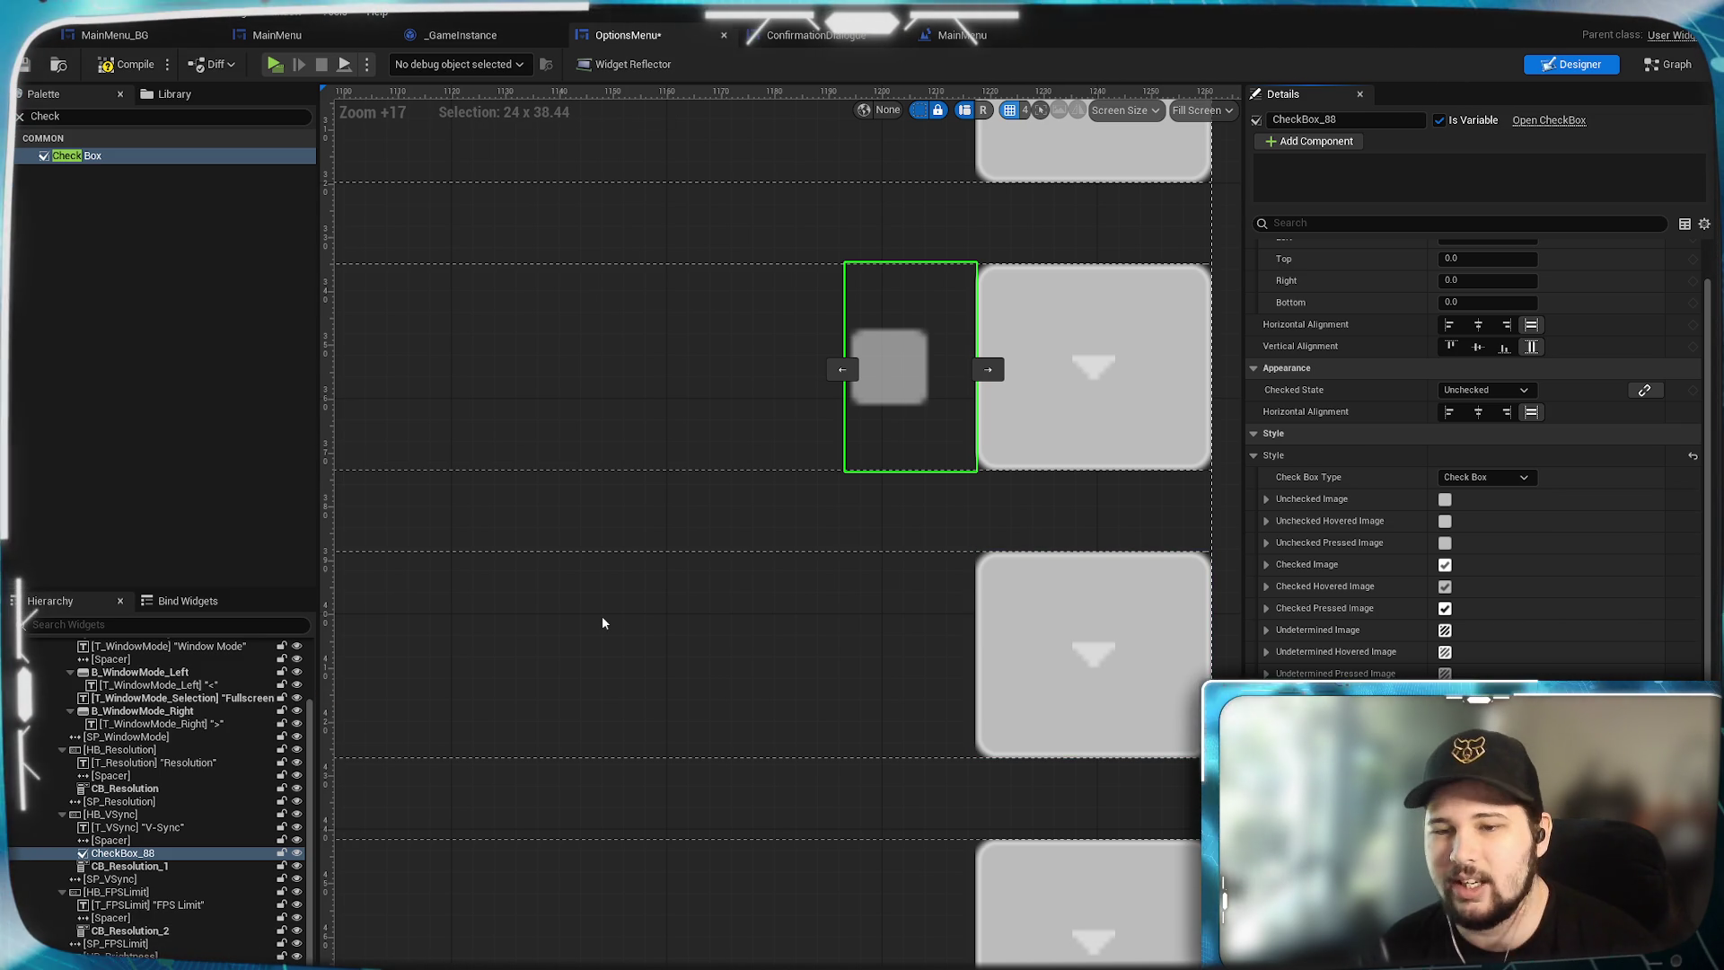
key("ctrl+z")
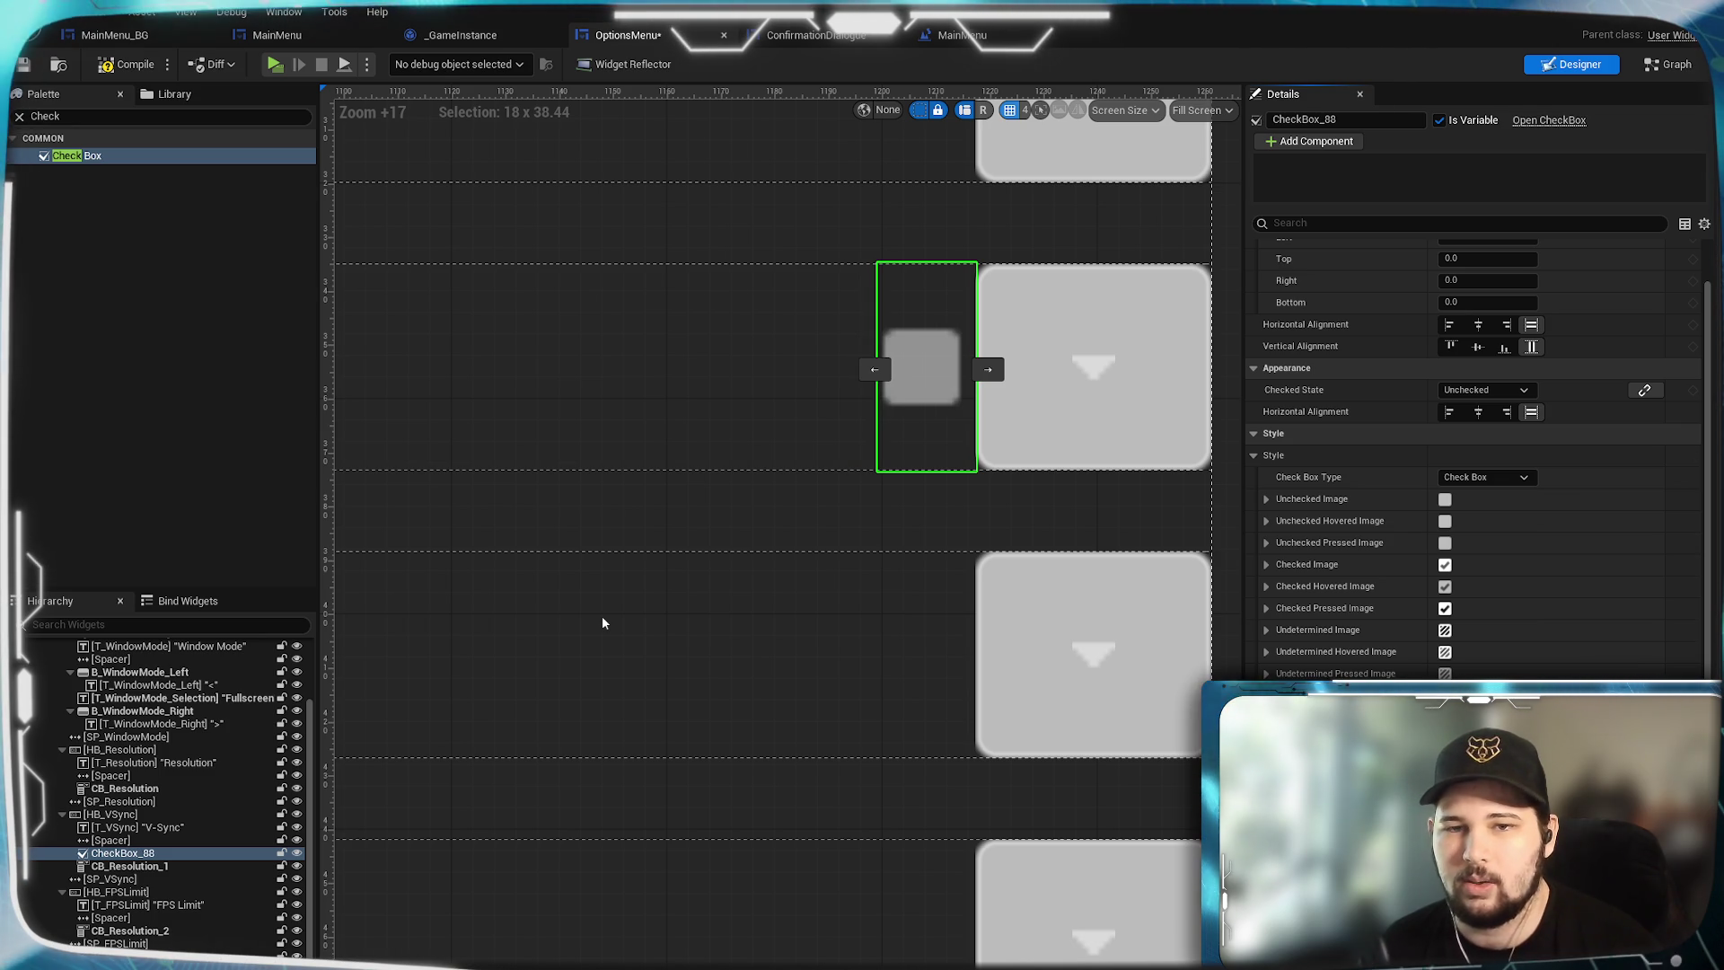
scroll(1362, 666, "up", 2)
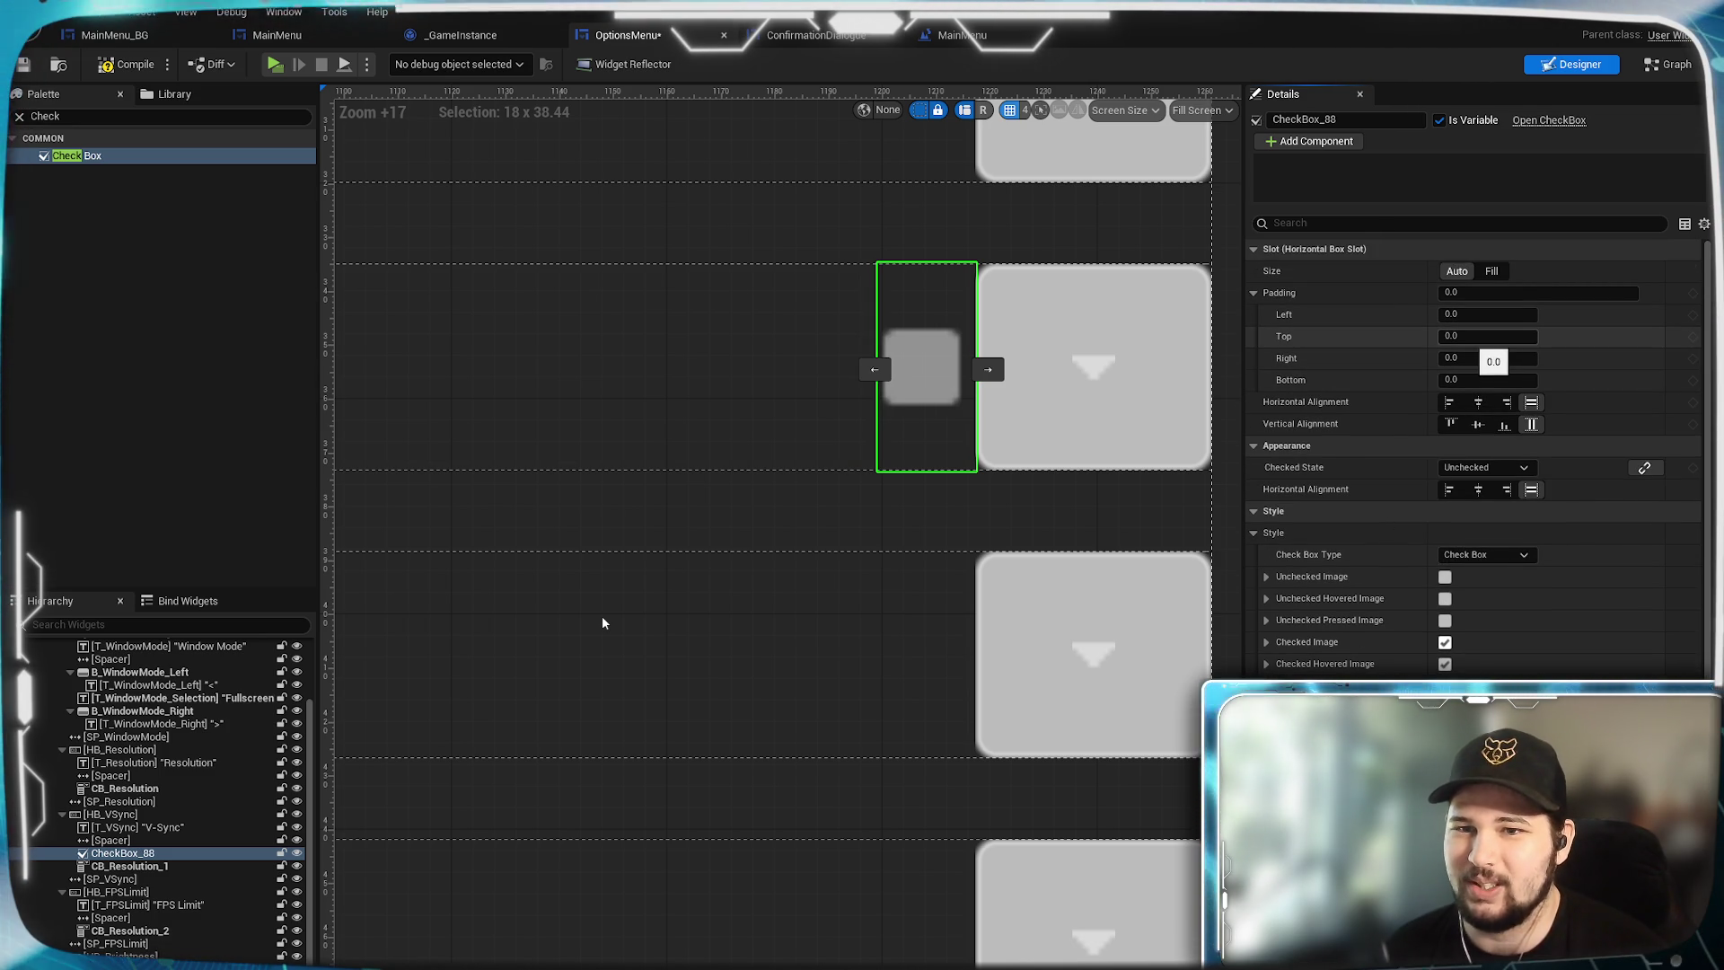
scroll(1473, 355, "down", 1)
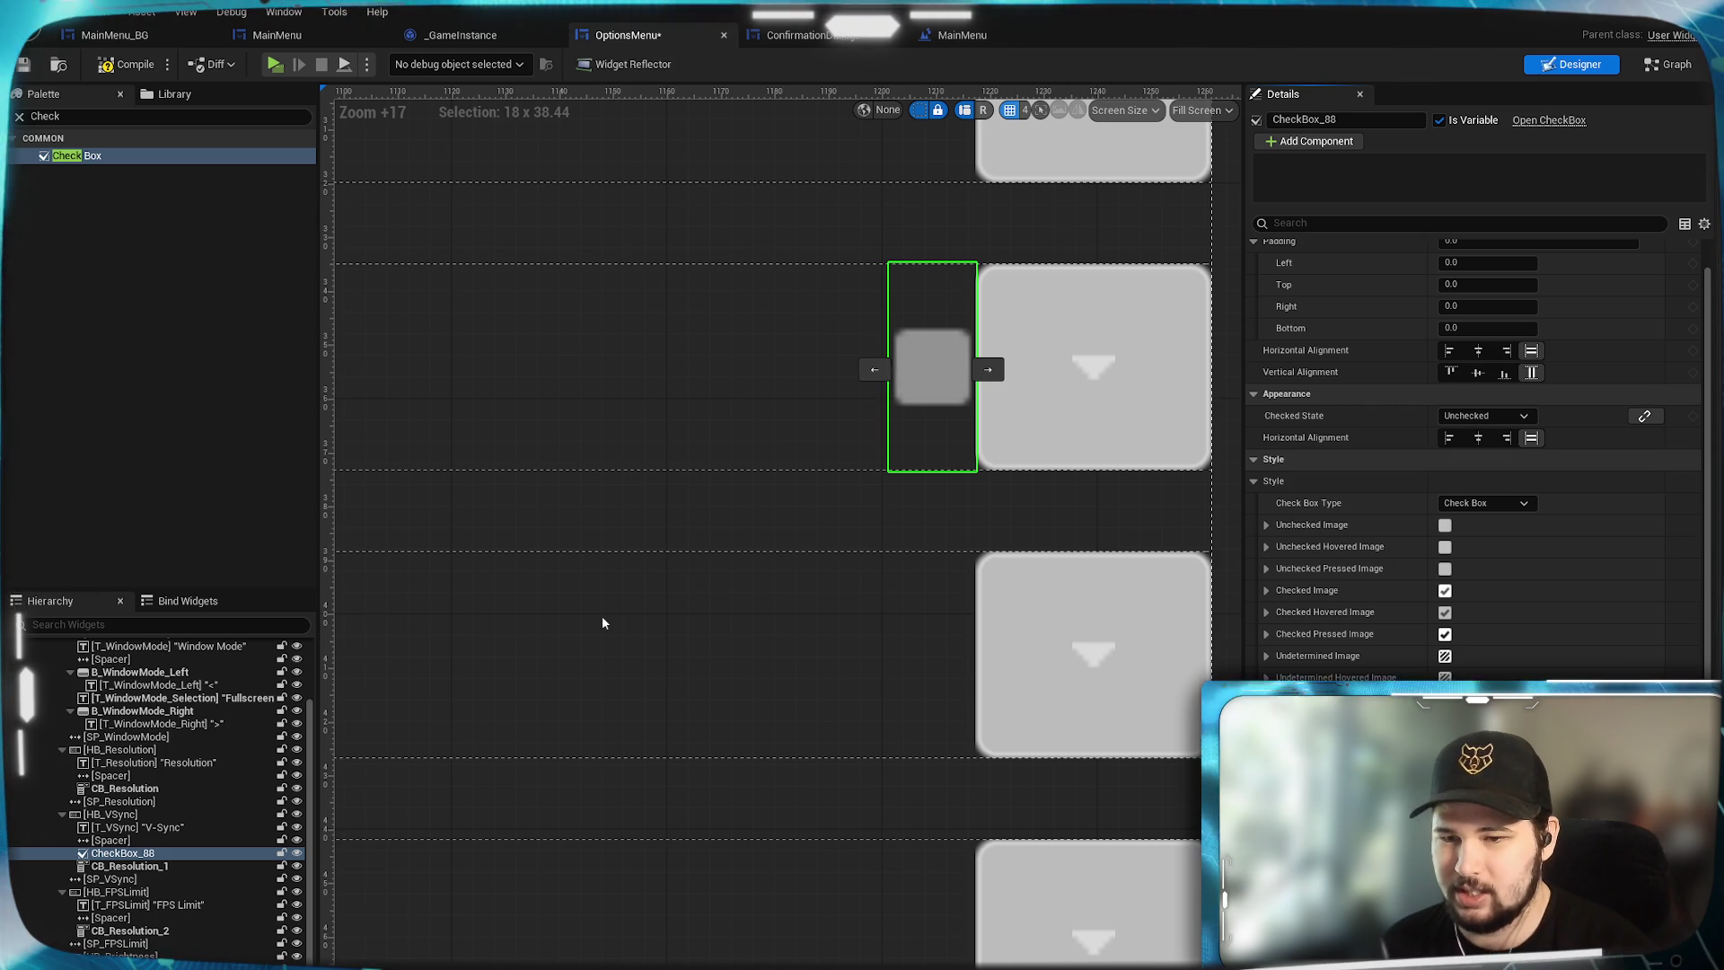
scroll(1326, 628, "down", 3)
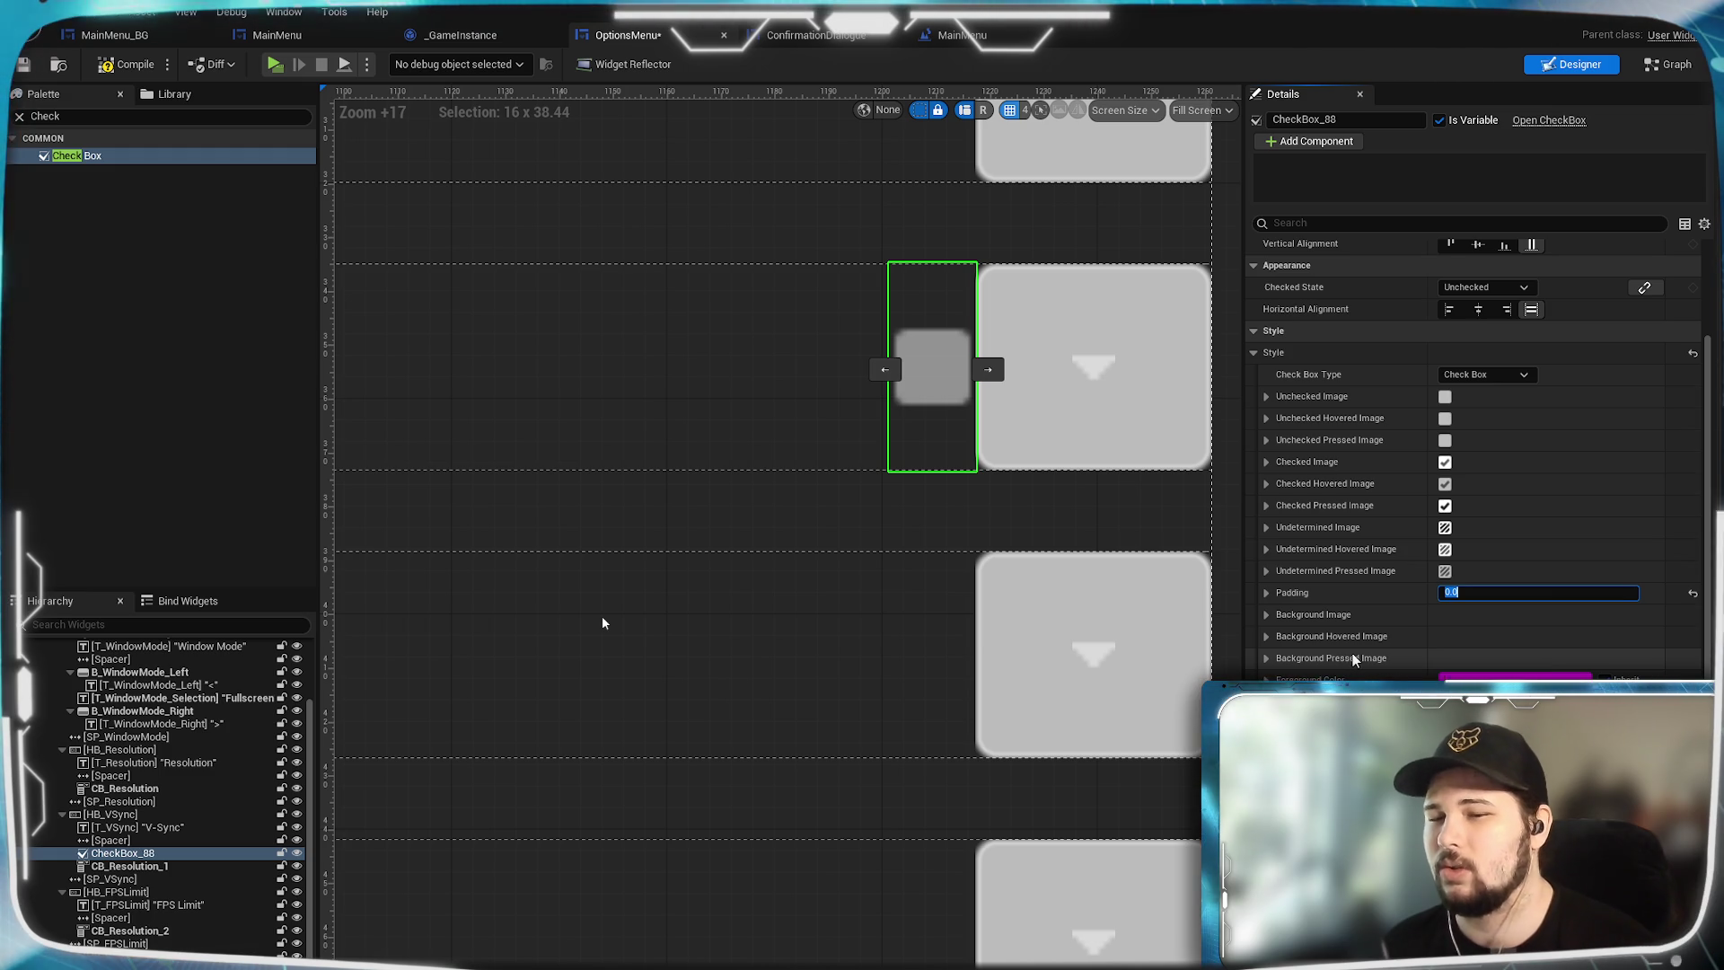
scroll(1354, 660, "down", 2)
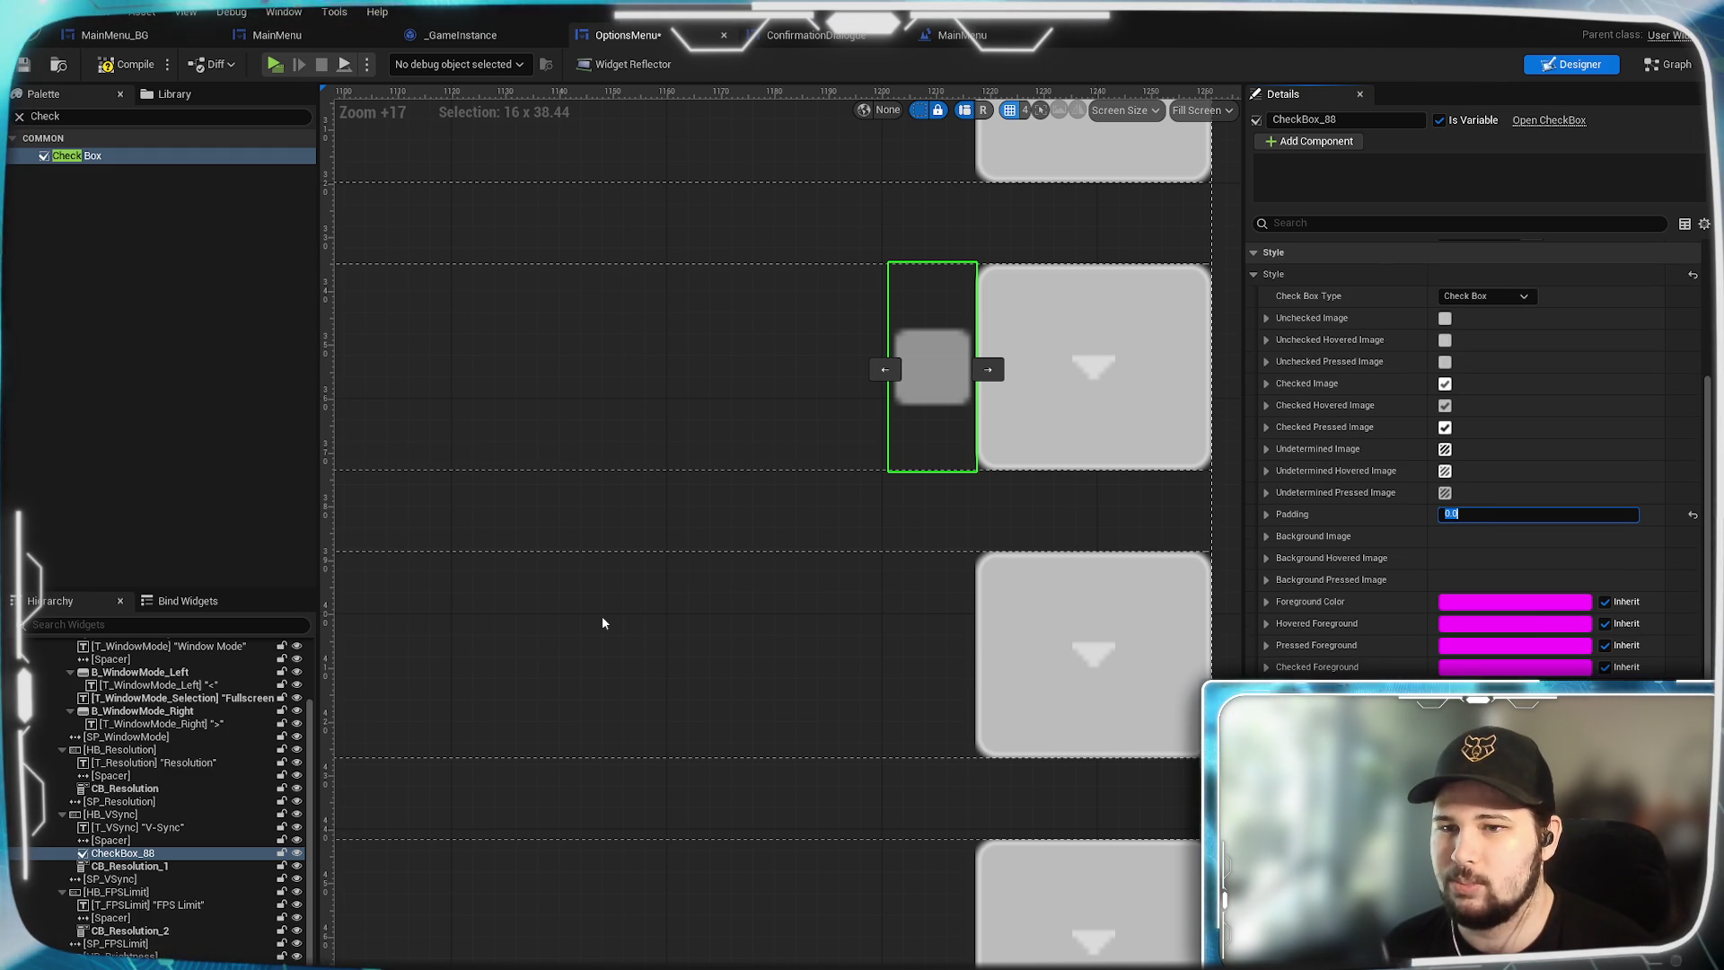
scroll(1473, 449, "up", 4)
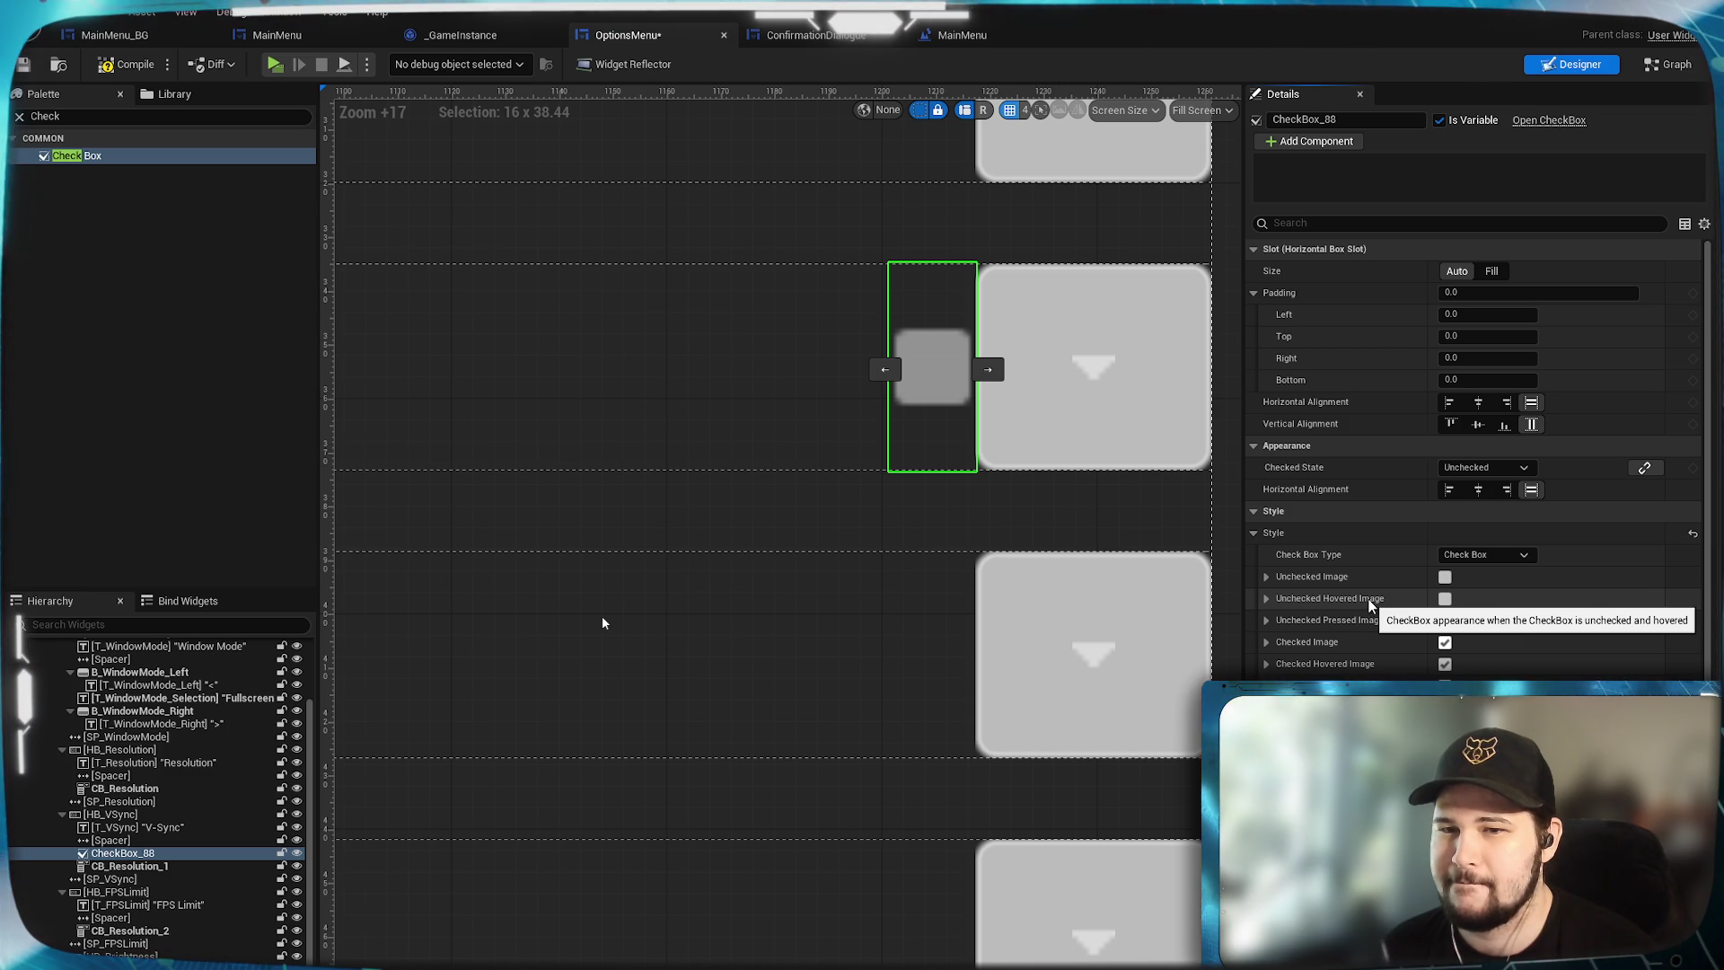
left_click(709, 332)
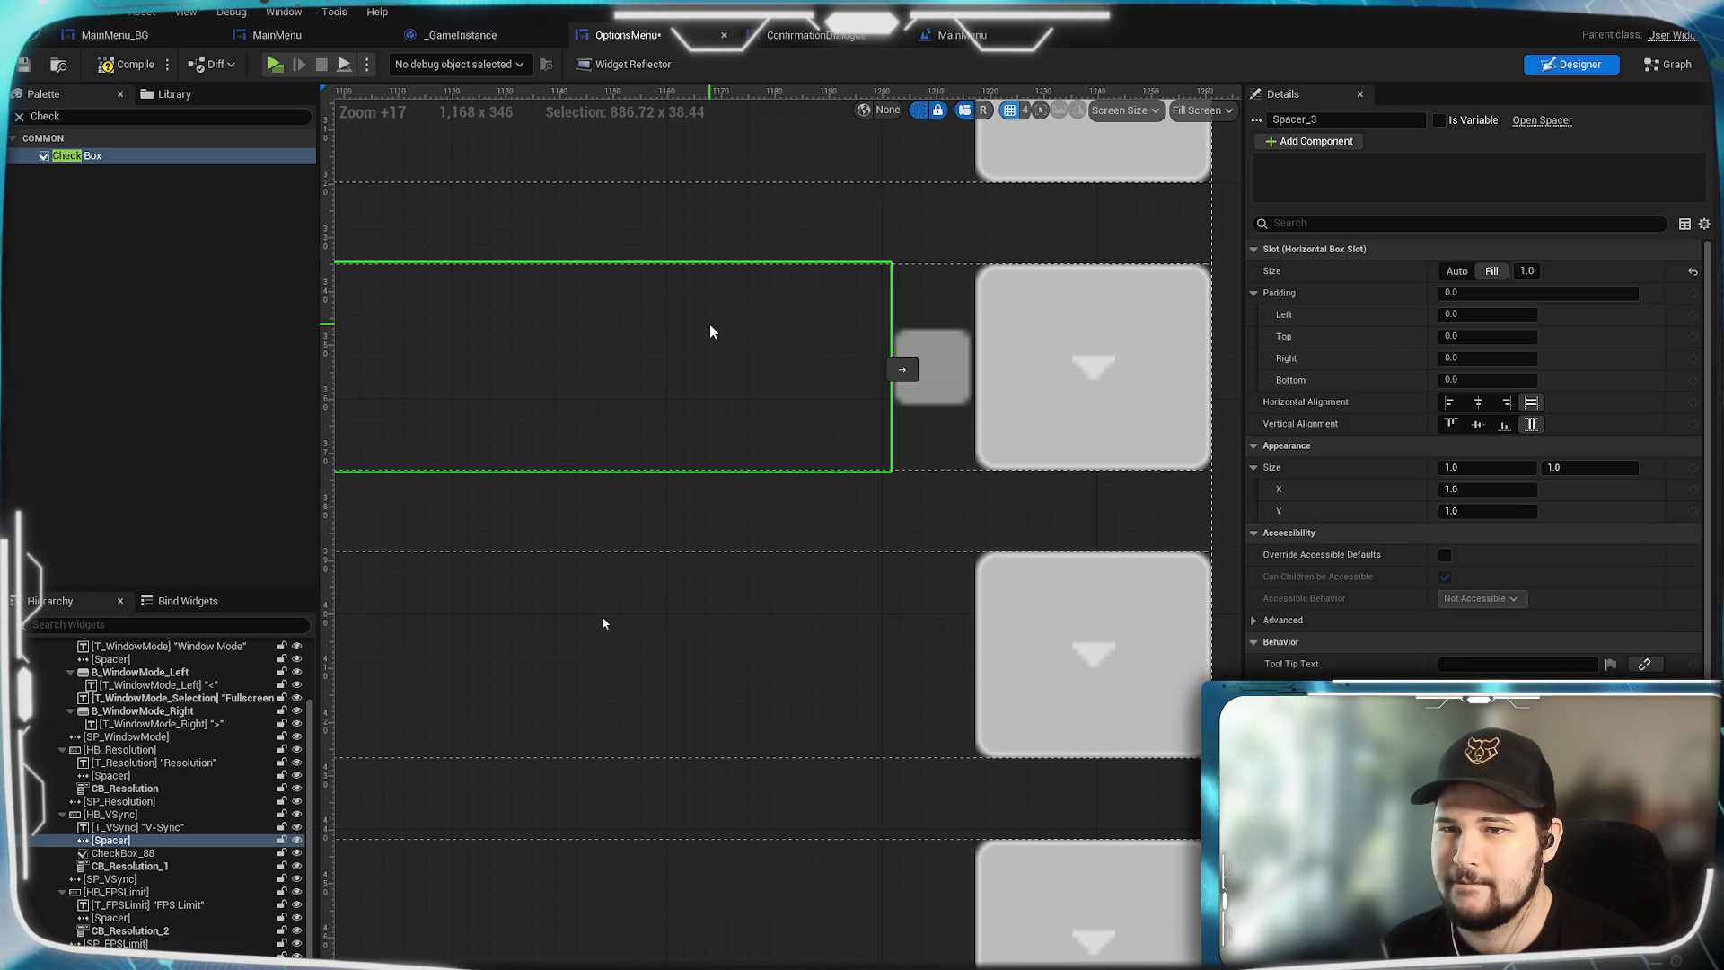
left_click(934, 401)
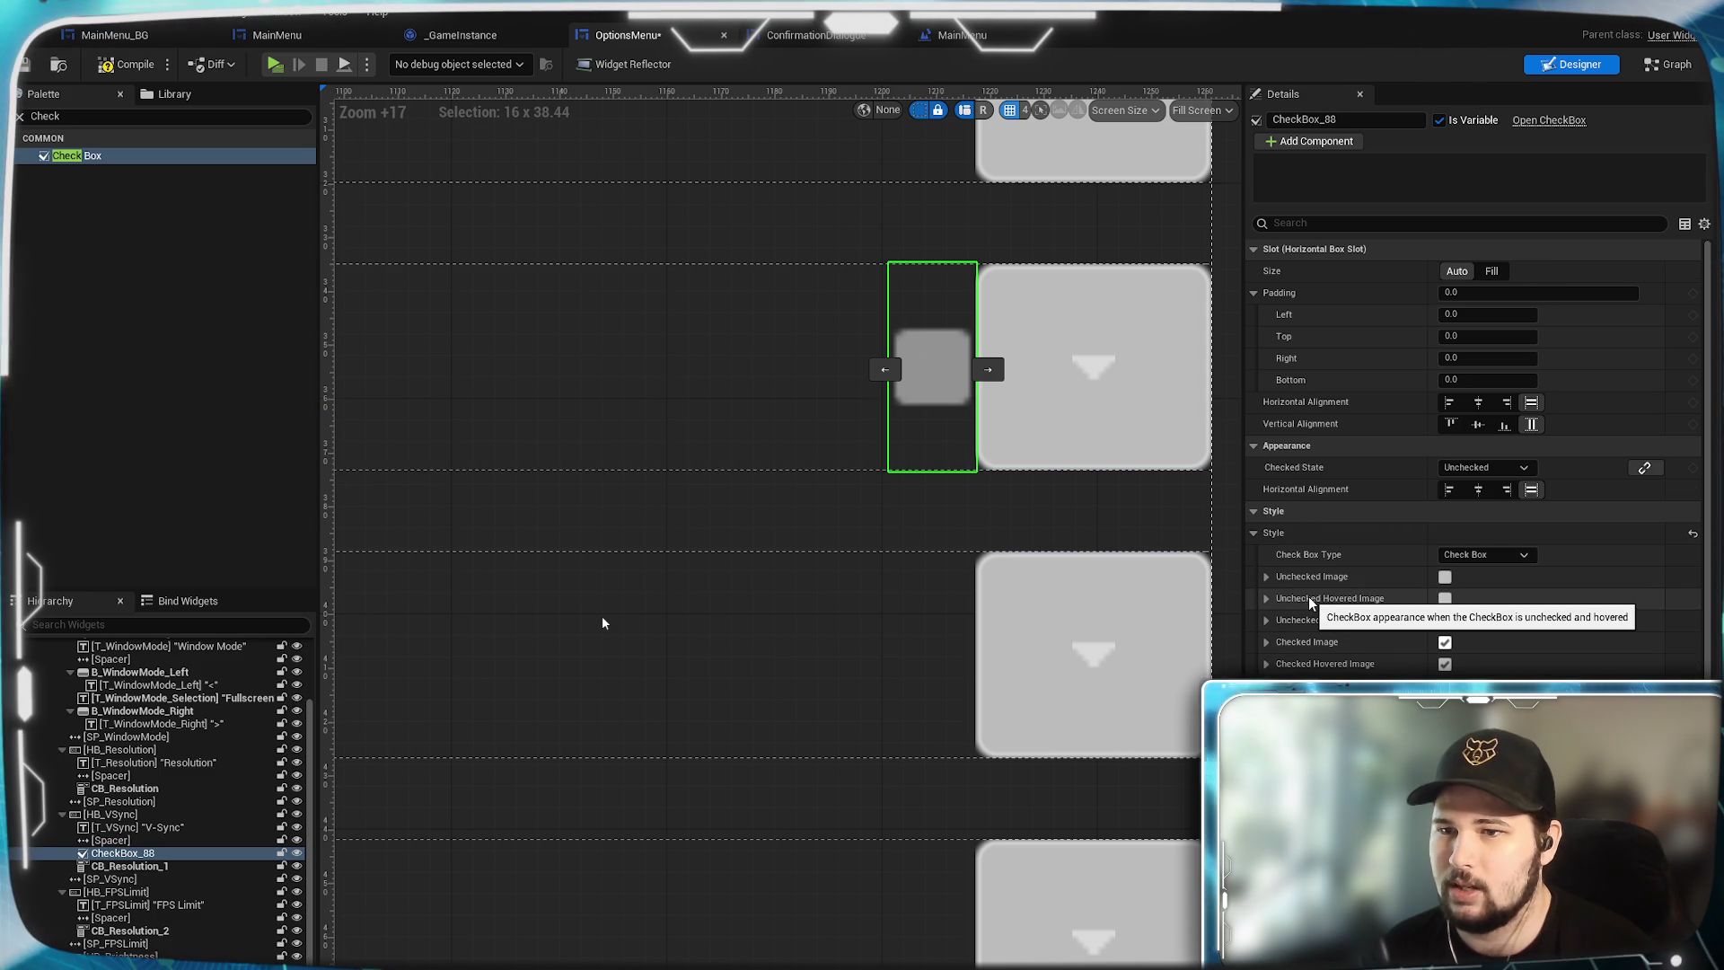
left_click(1491, 270)
scroll(444, 538, "down", 1)
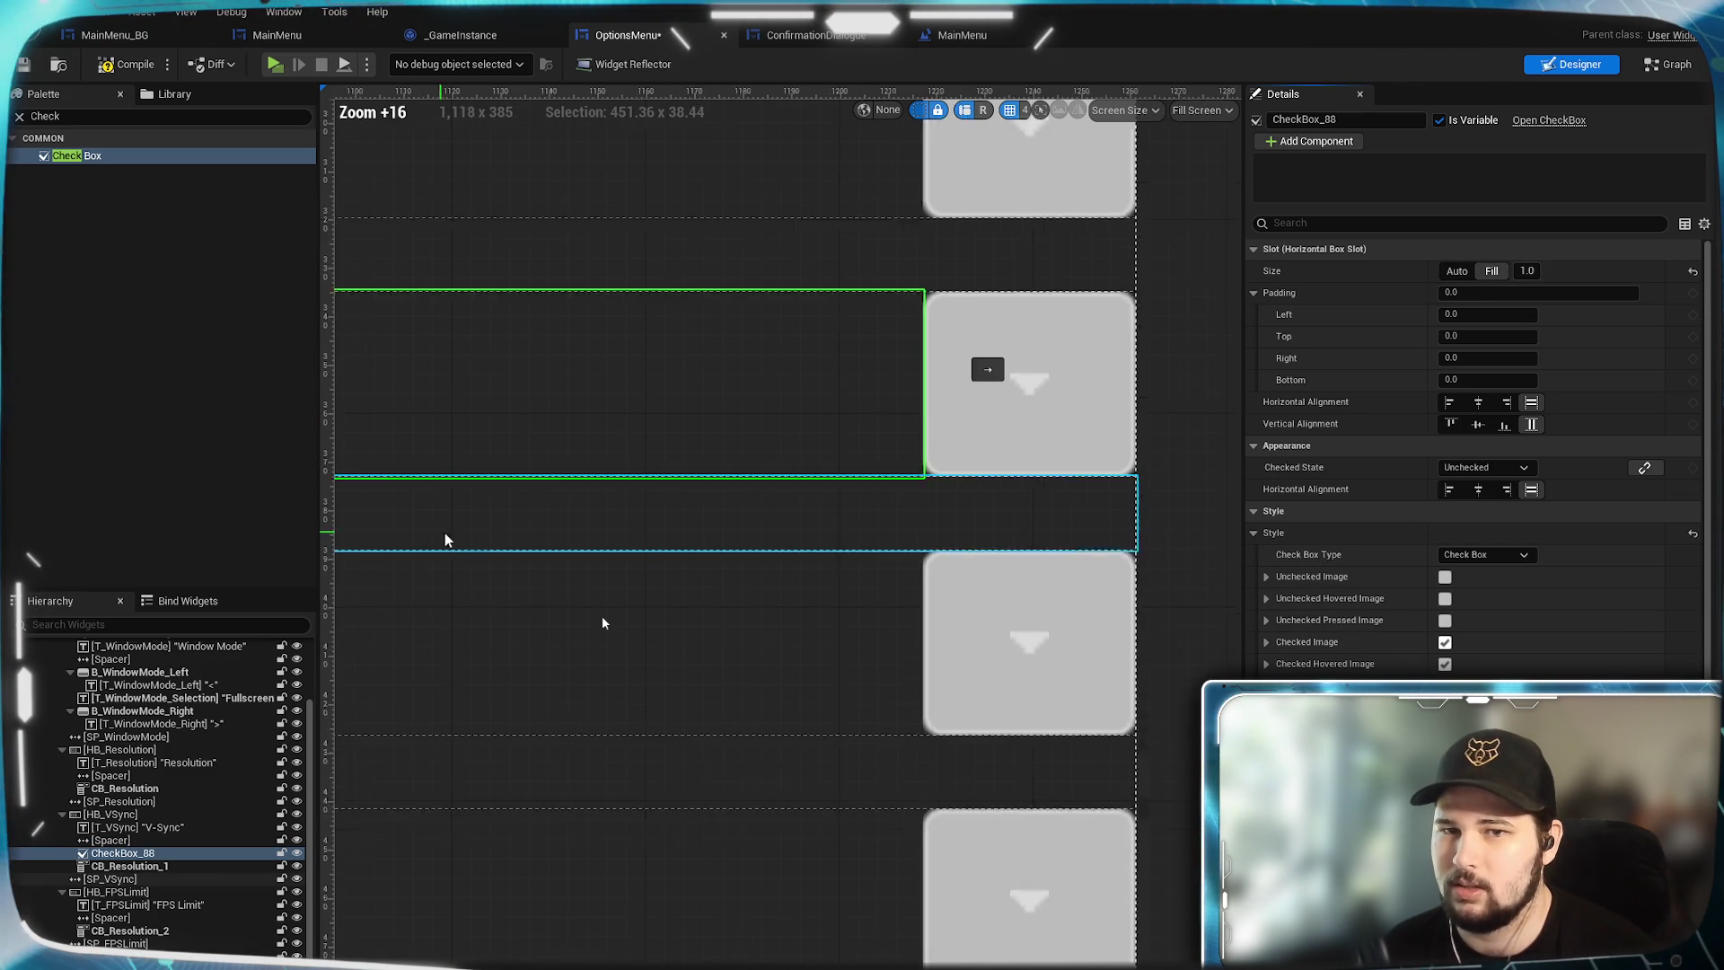
scroll(444, 539, "down", 4)
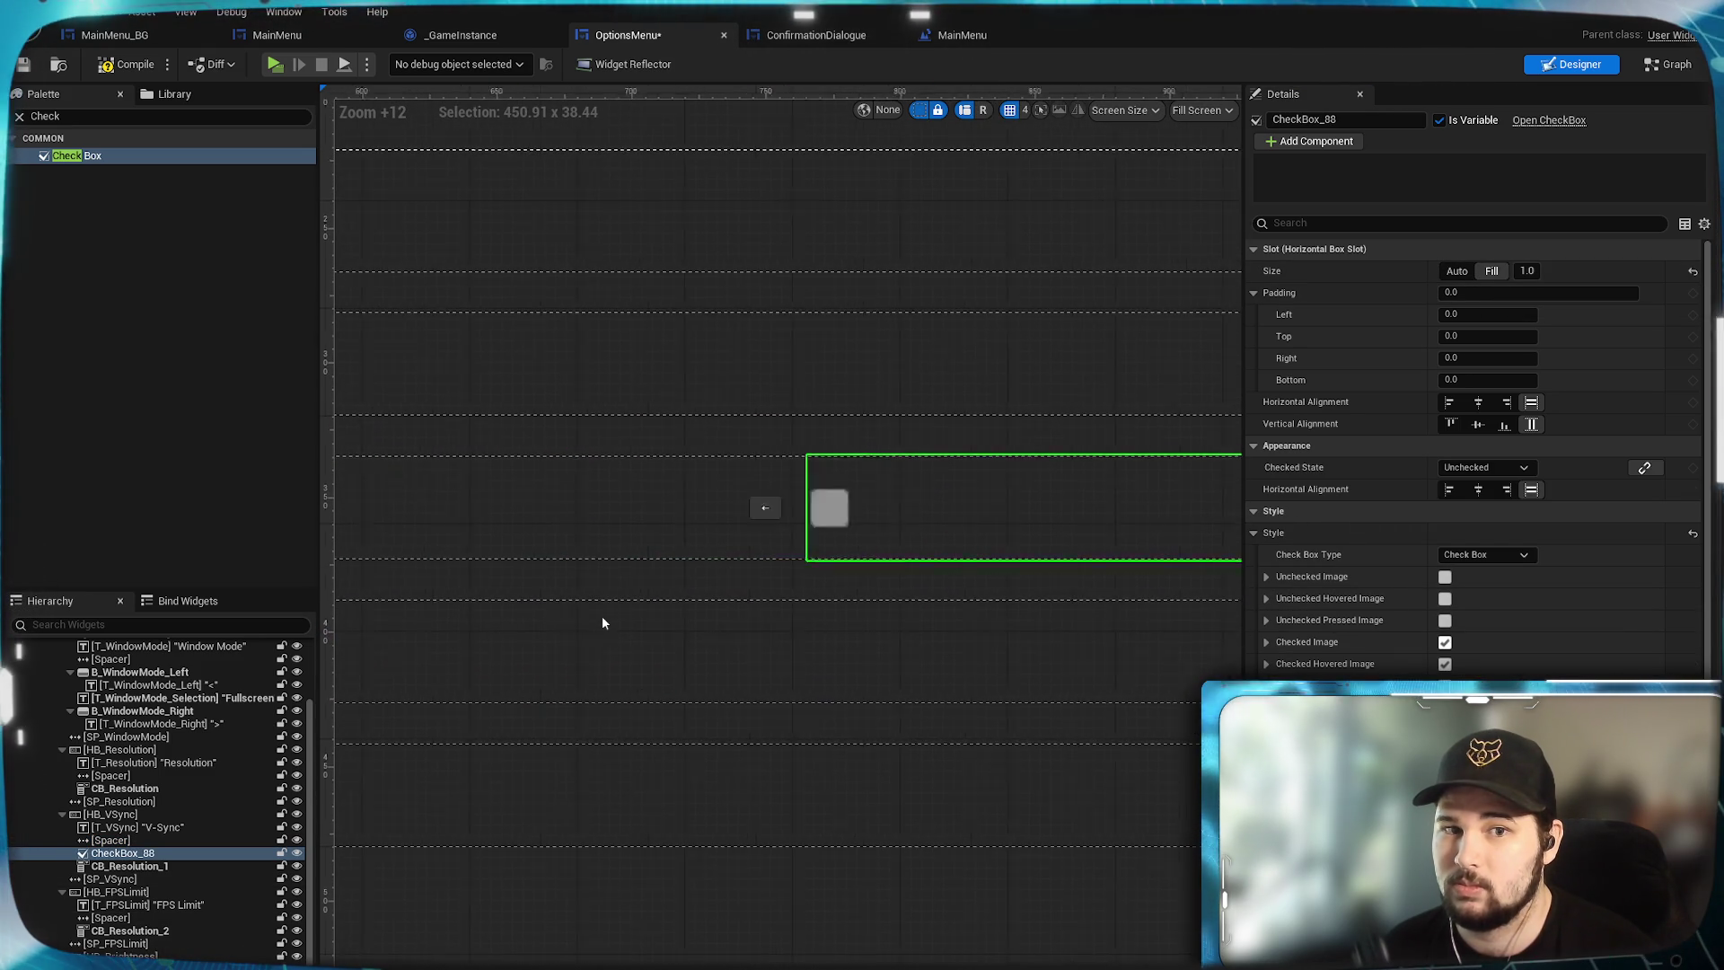
left_click_drag(602, 622, 600, 619)
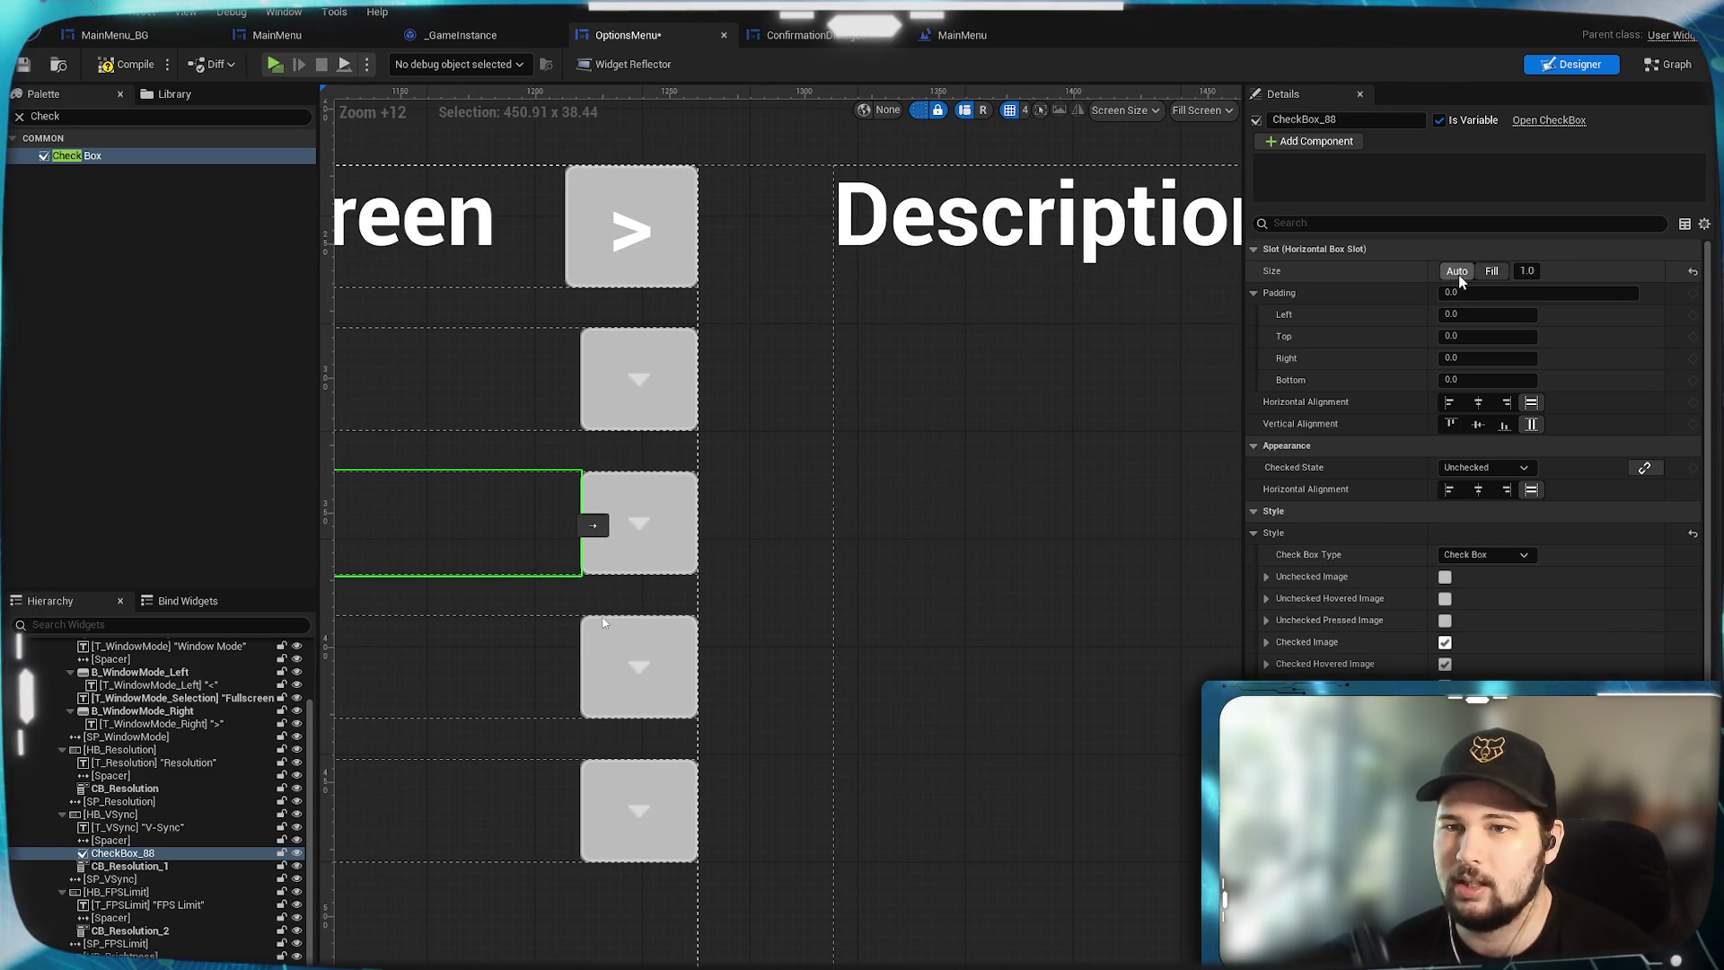
left_click(1458, 275)
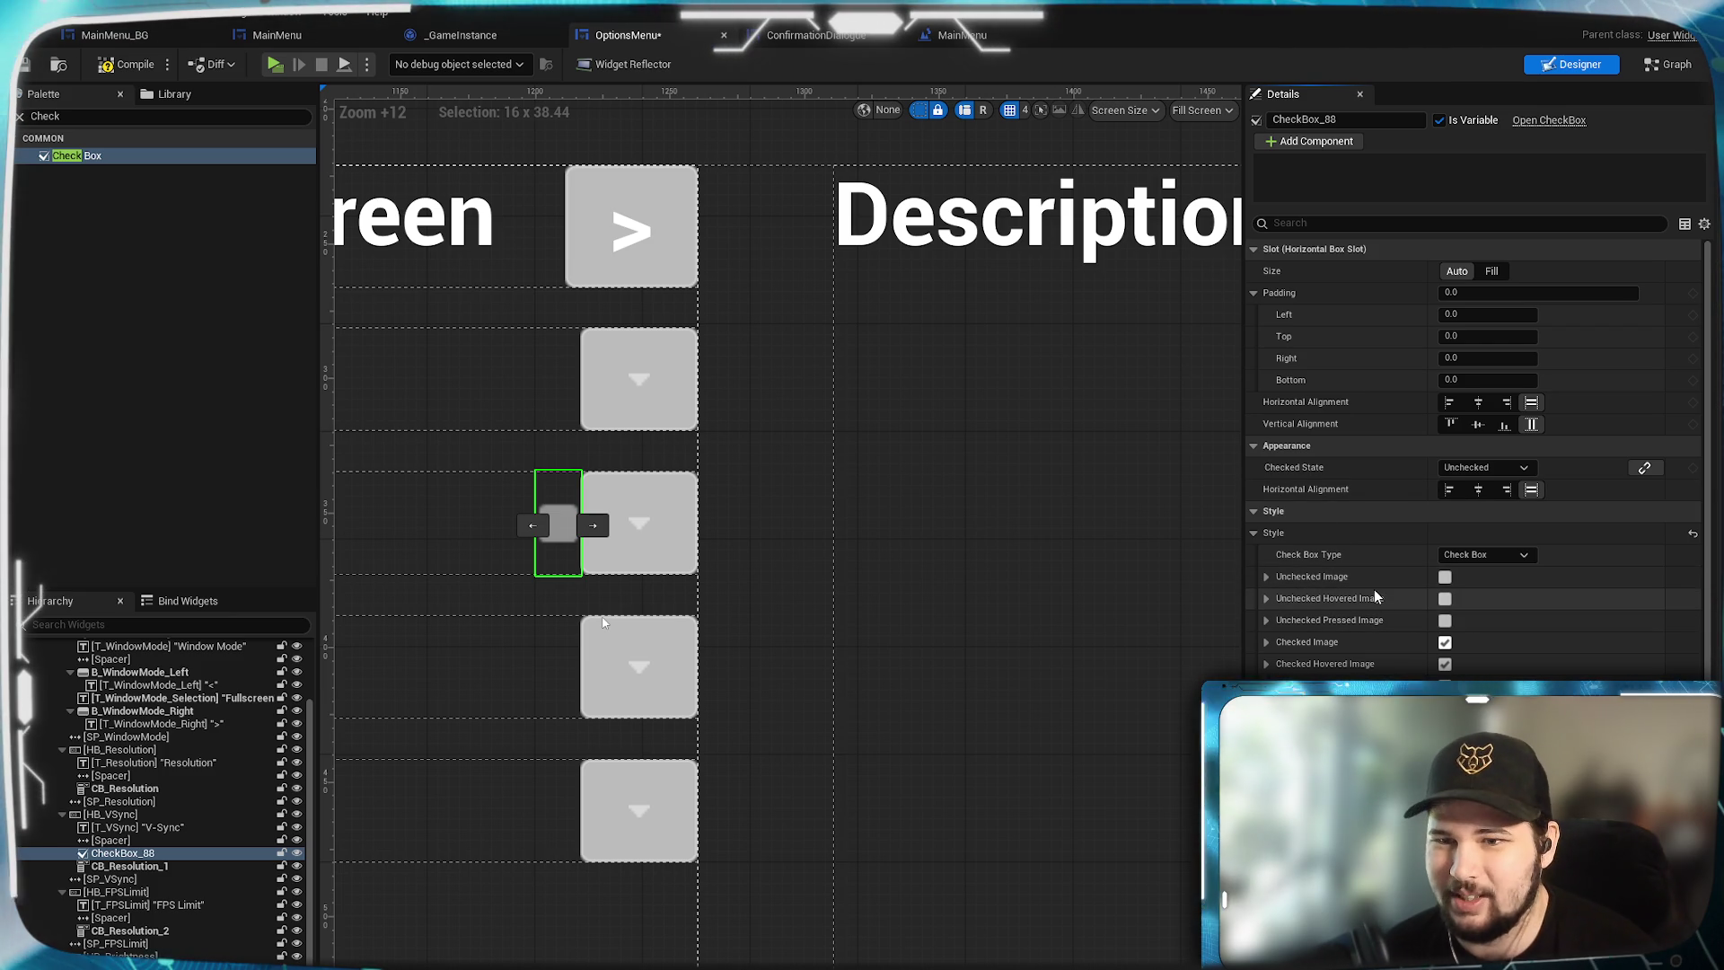
scroll(1376, 608, "down", 3)
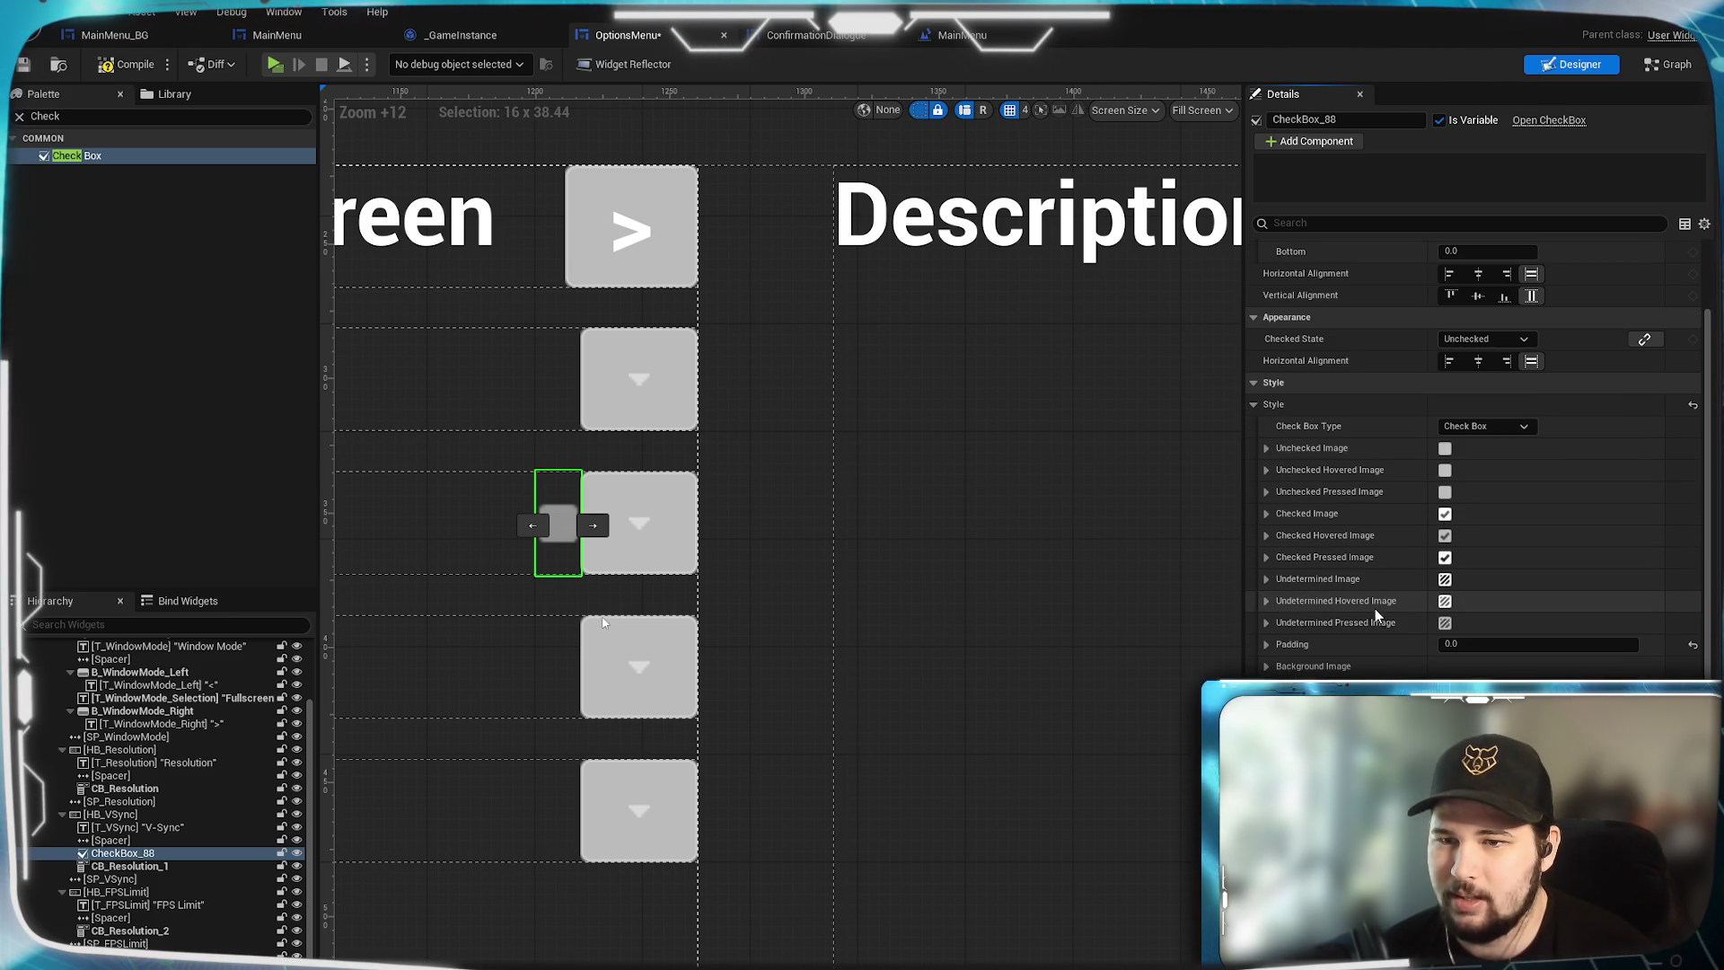
scroll(1328, 547, "up", 2)
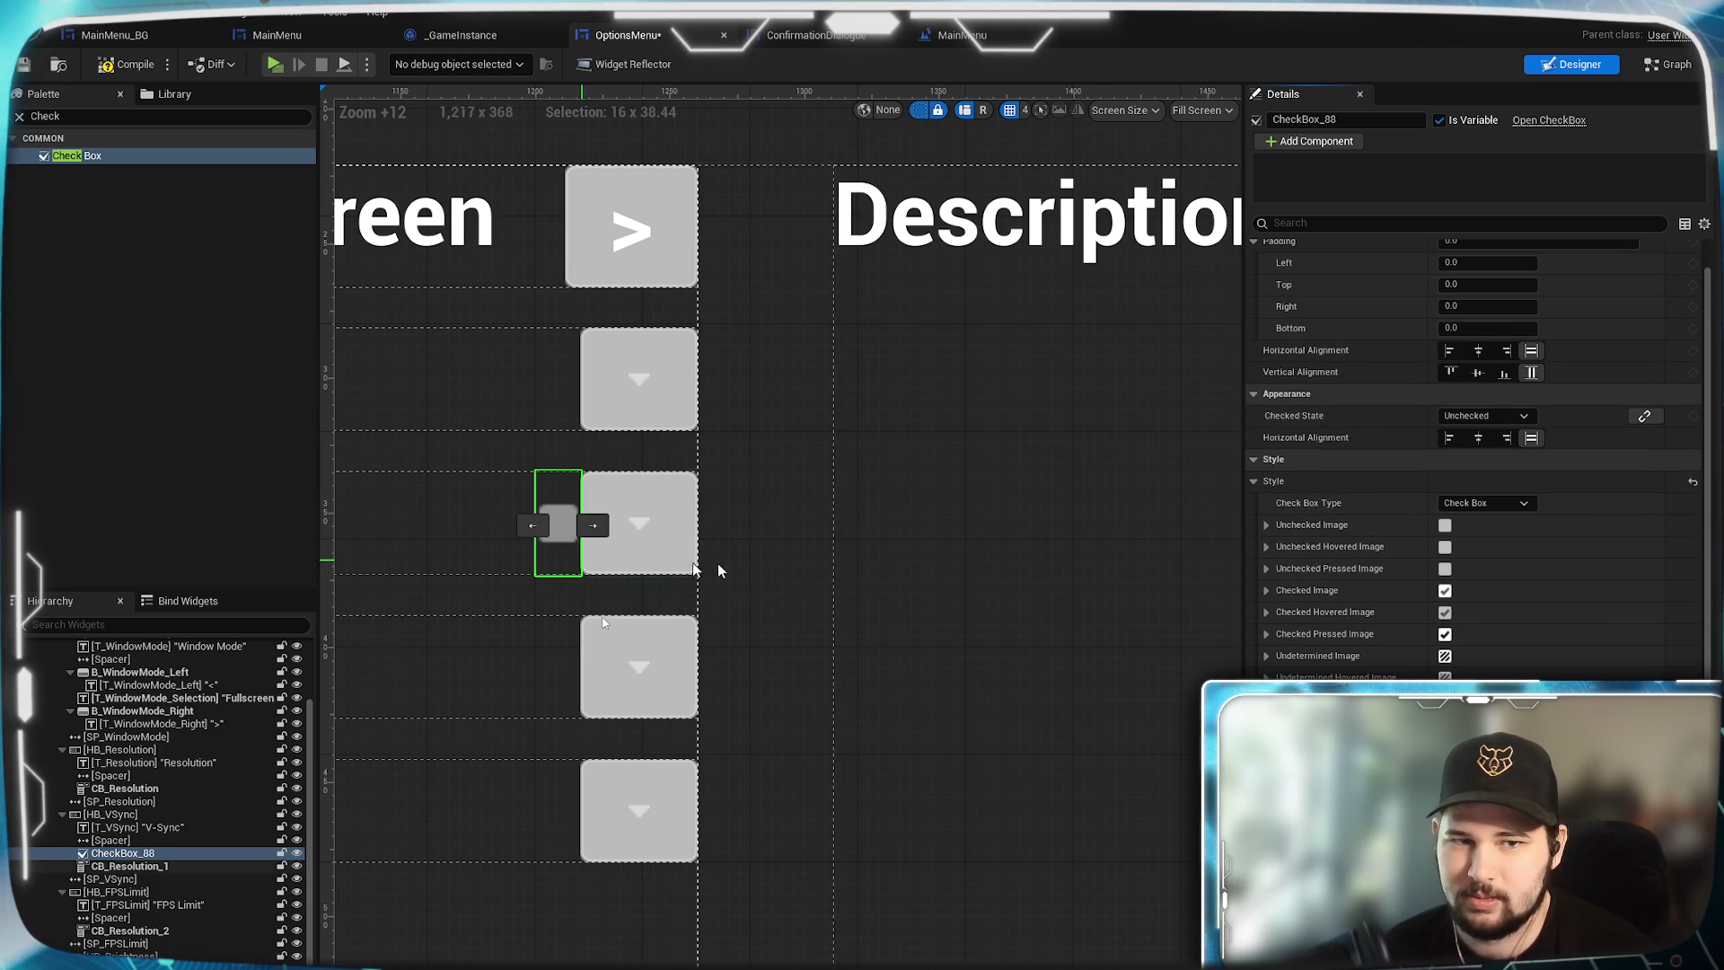
scroll(1313, 644, "up", 1)
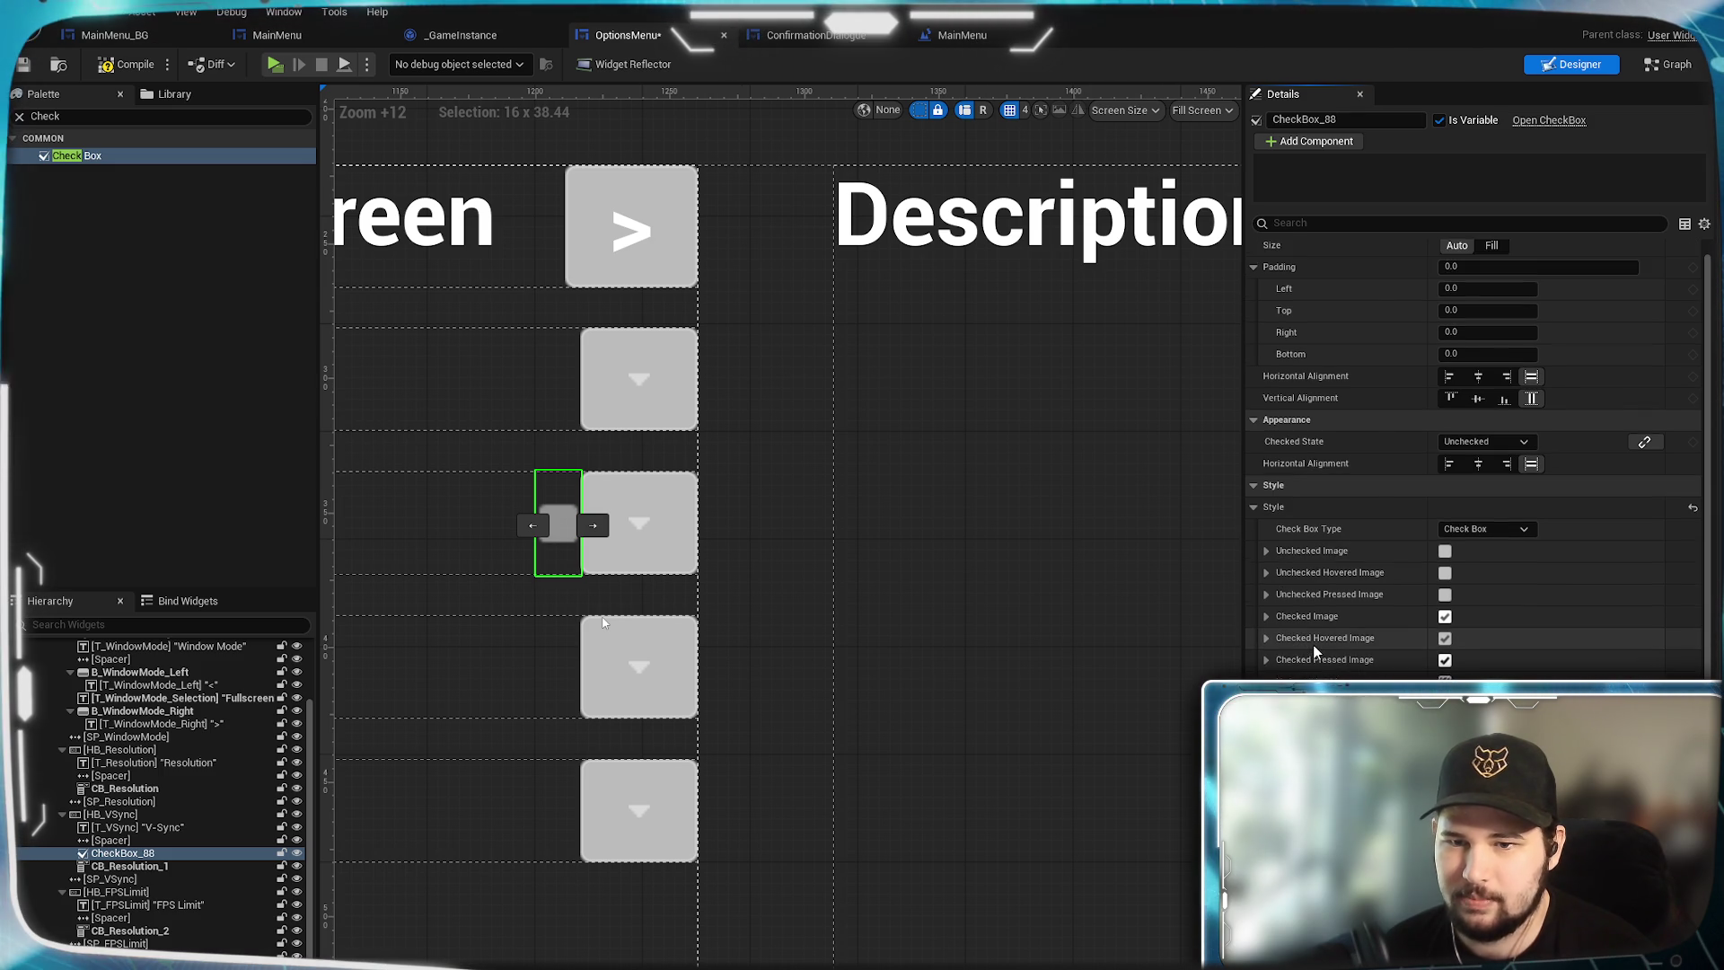
scroll(1312, 644, "down", 2)
scroll(589, 586, "up", 2)
mouse_move(590, 586)
left_mouse_down()
mouse_move(891, 589)
mouse_move(785, 634)
left_mouse_up()
scroll(941, 610, "up", 2)
Set the Unchecked Image size to 32 x 32.
left_click(1266, 499)
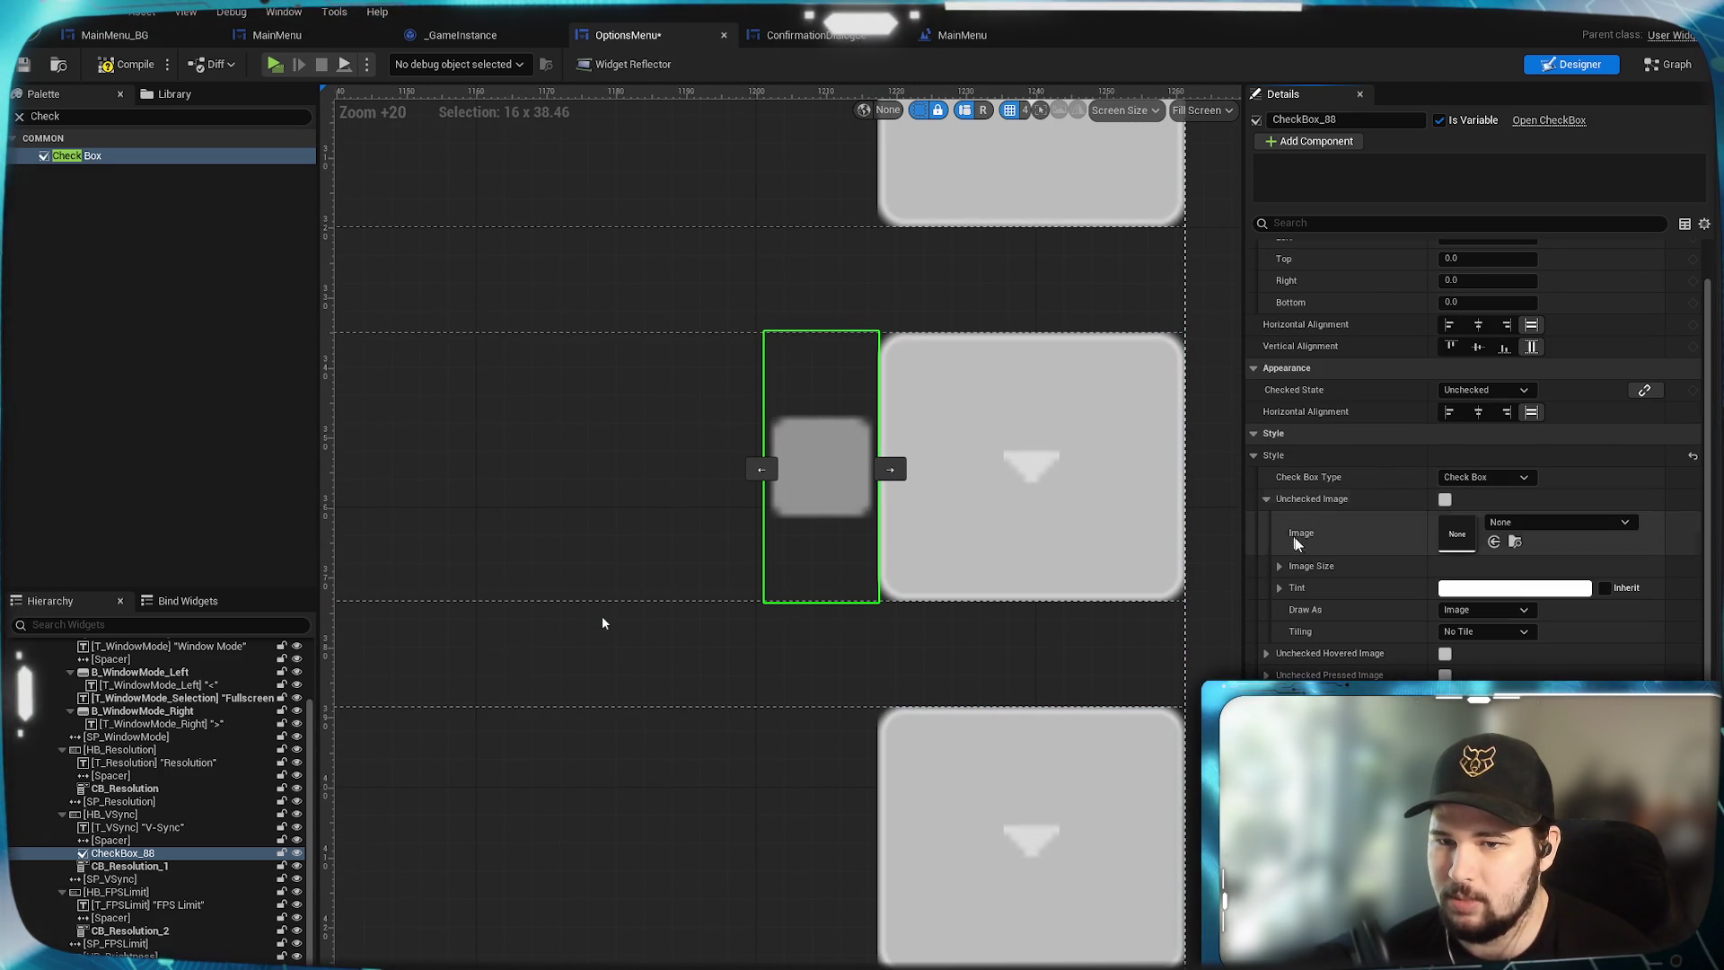
left_click(1280, 567)
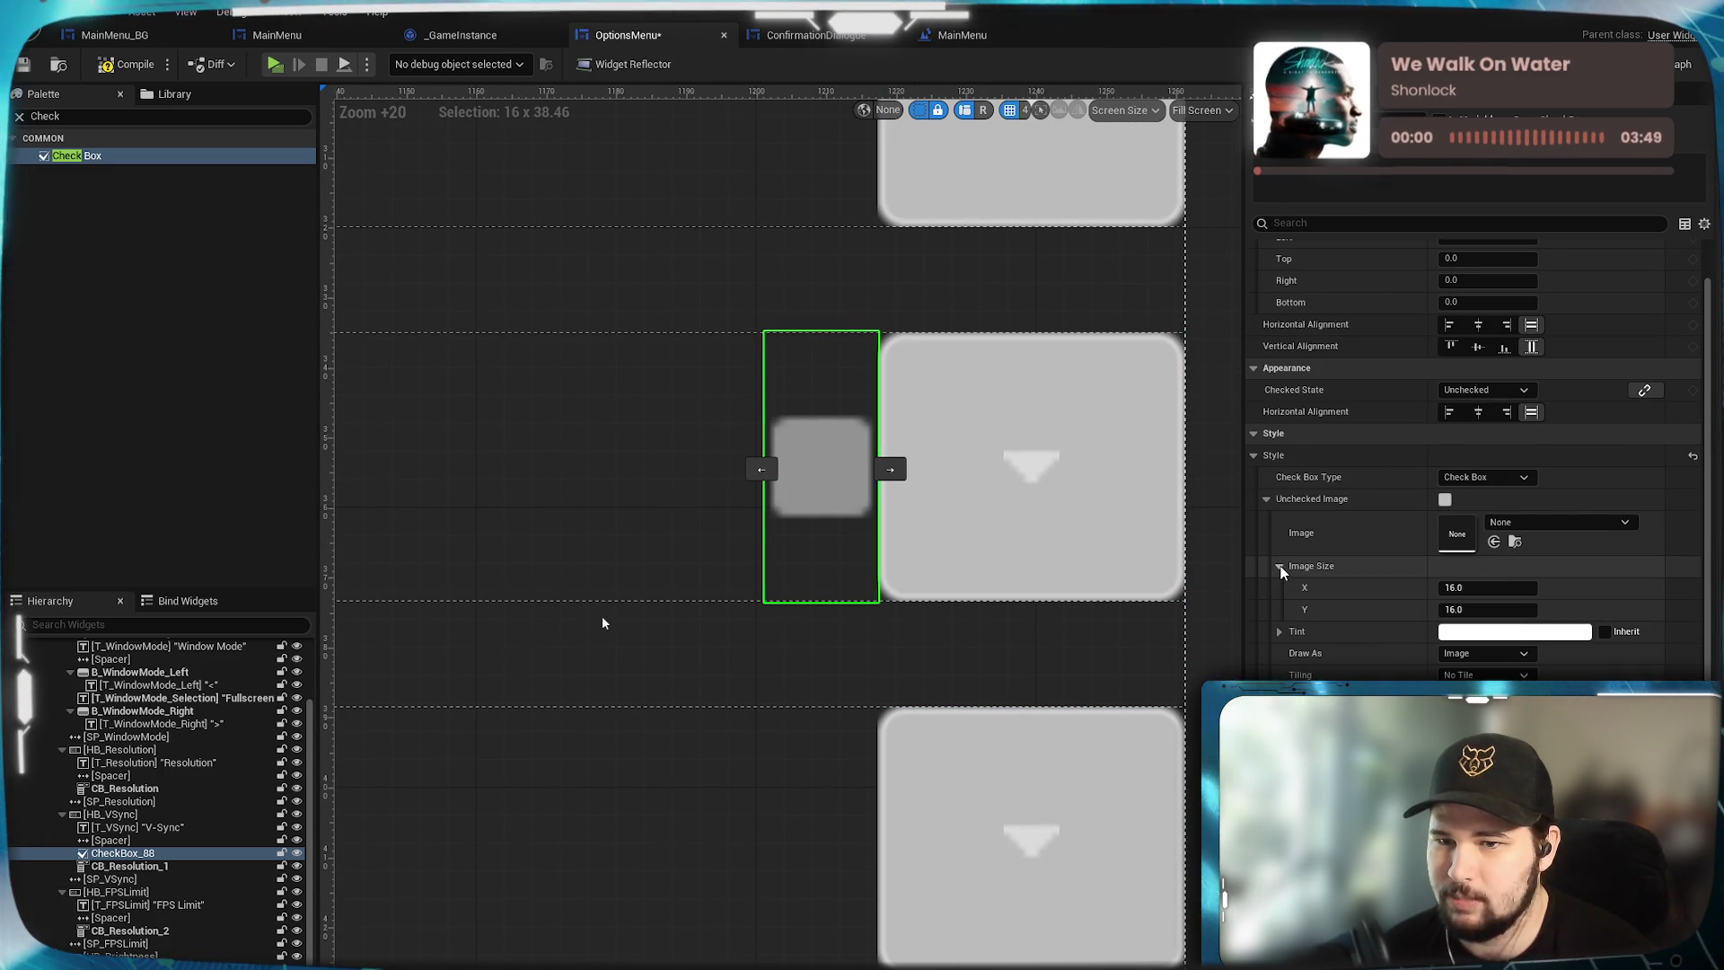
left_click(1483, 588)
type("32")
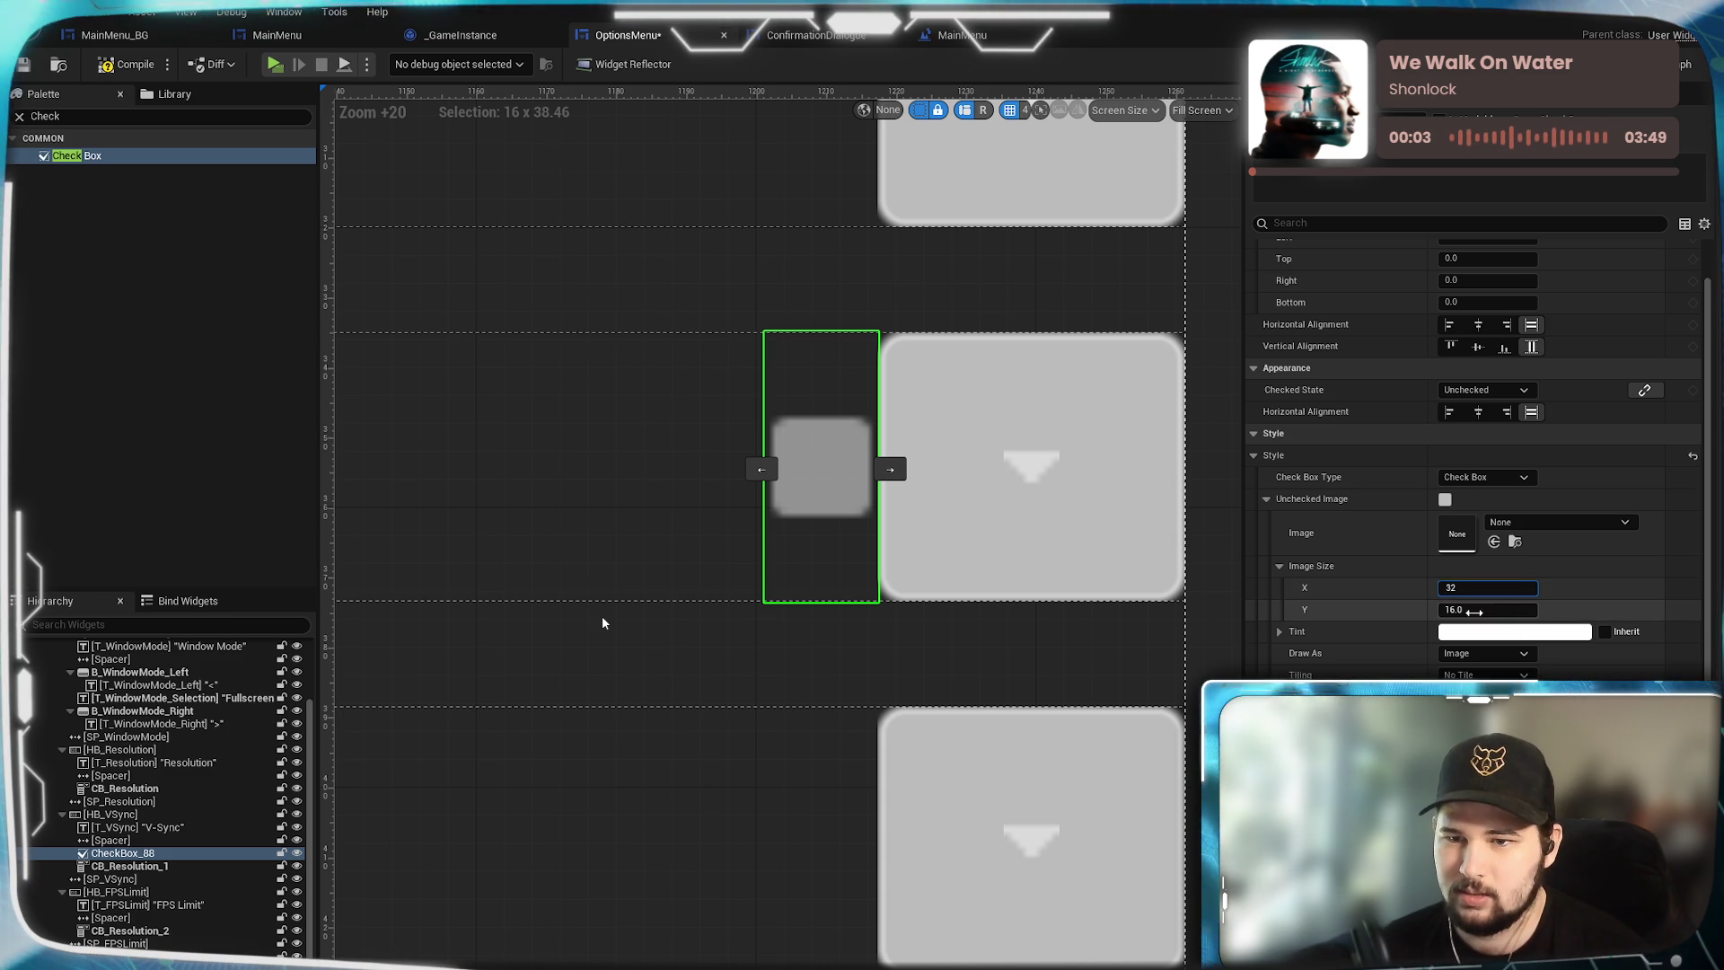
left_click(1474, 610)
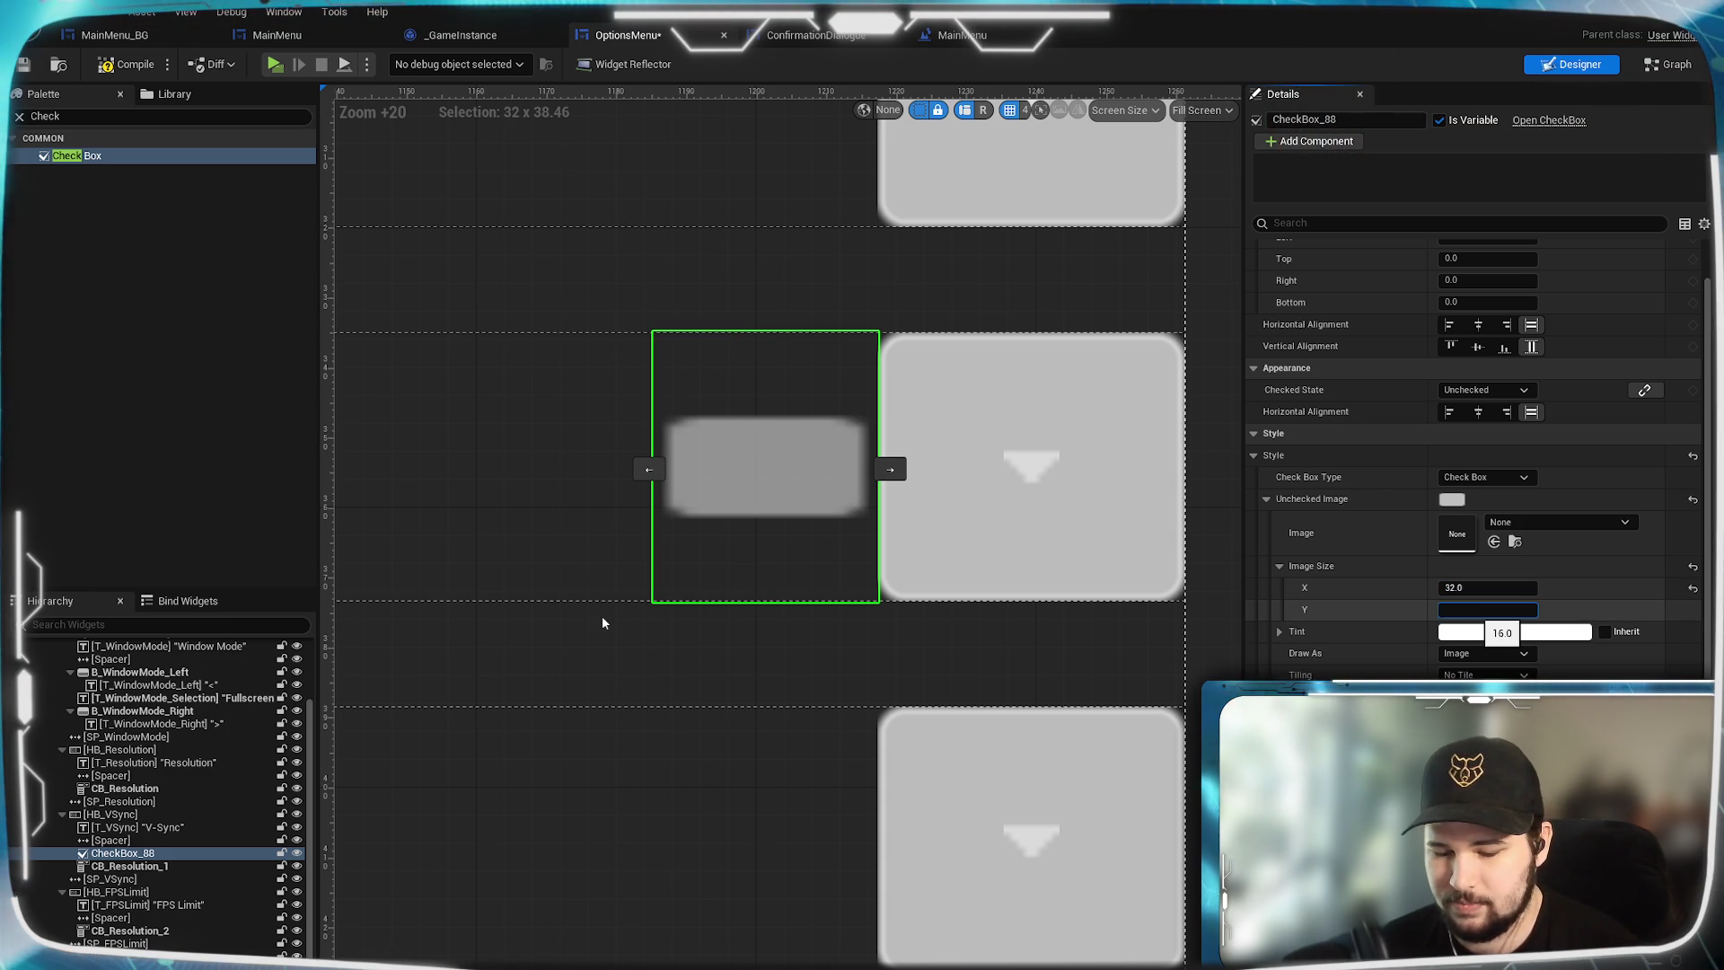
type("32")
key("Return")
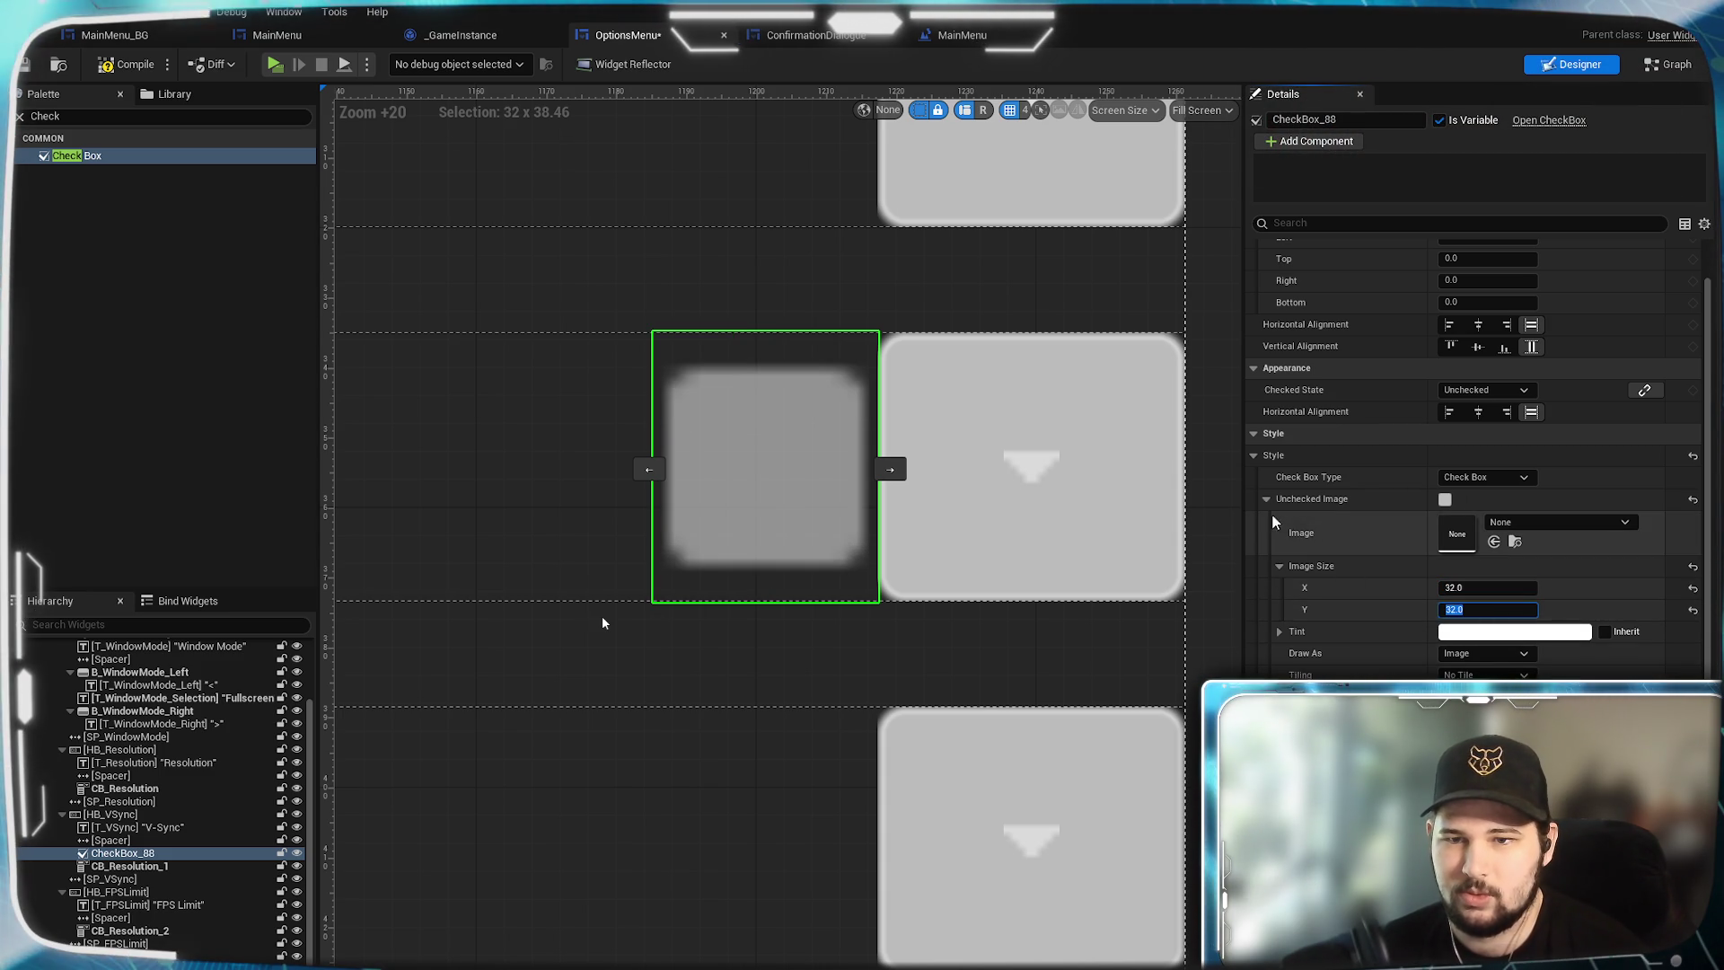
scroll(823, 633, "down", 10)
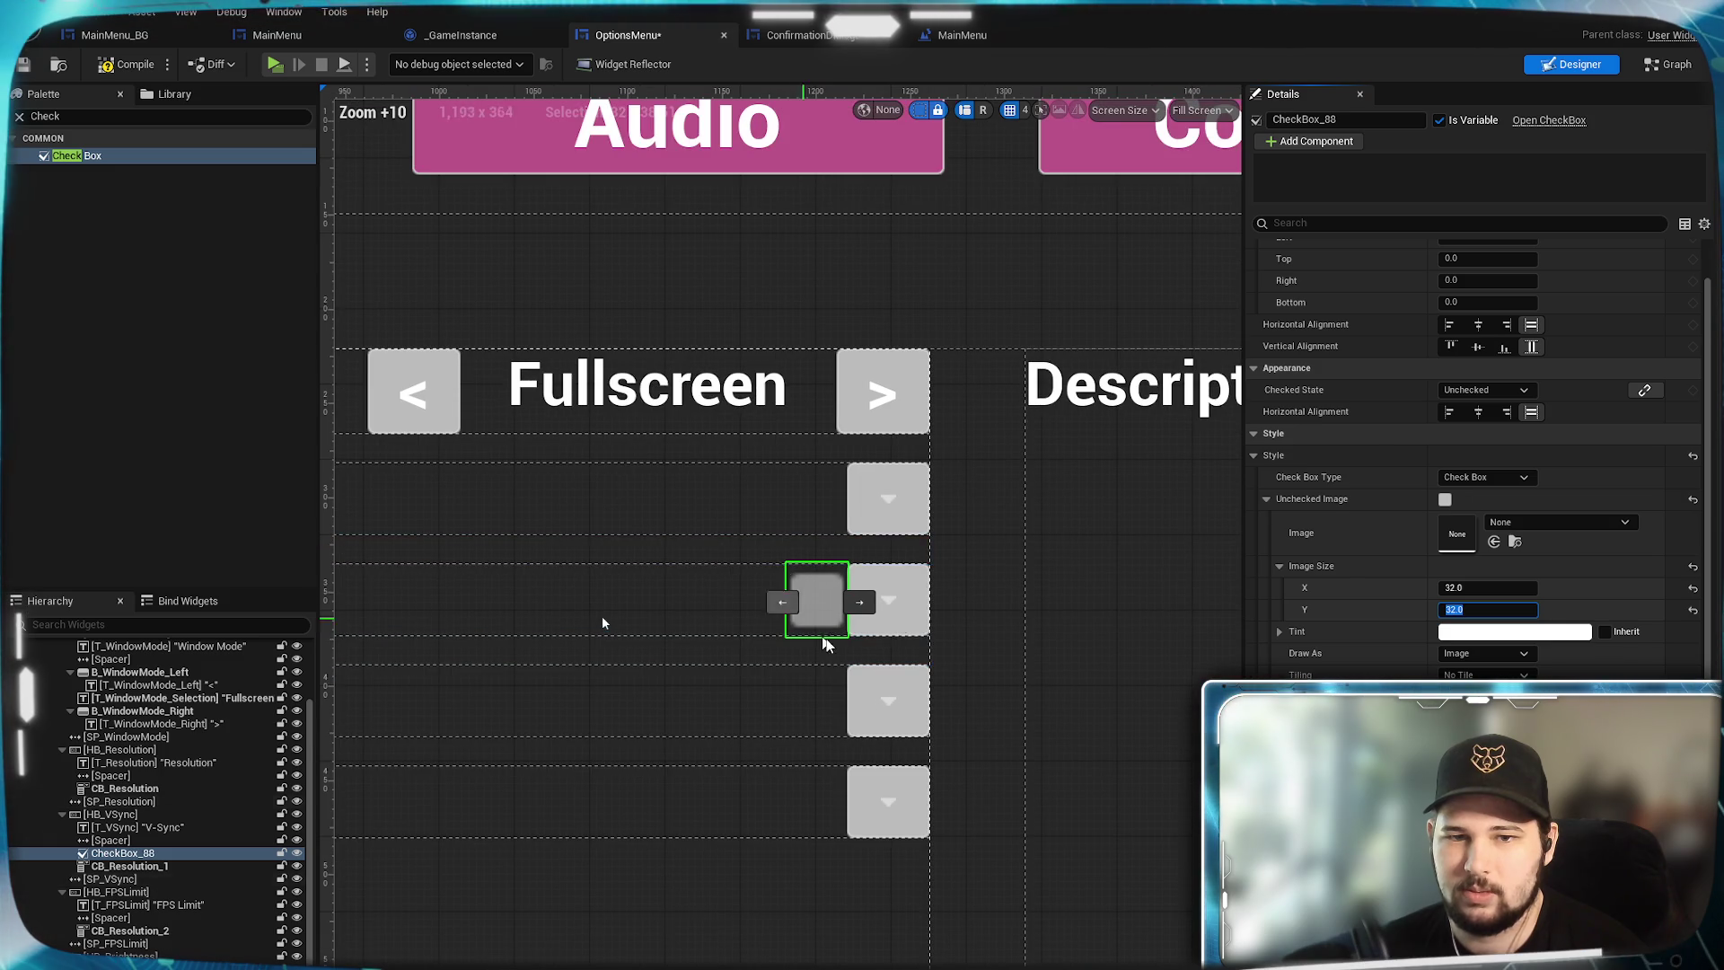
scroll(822, 633, "up", 9)
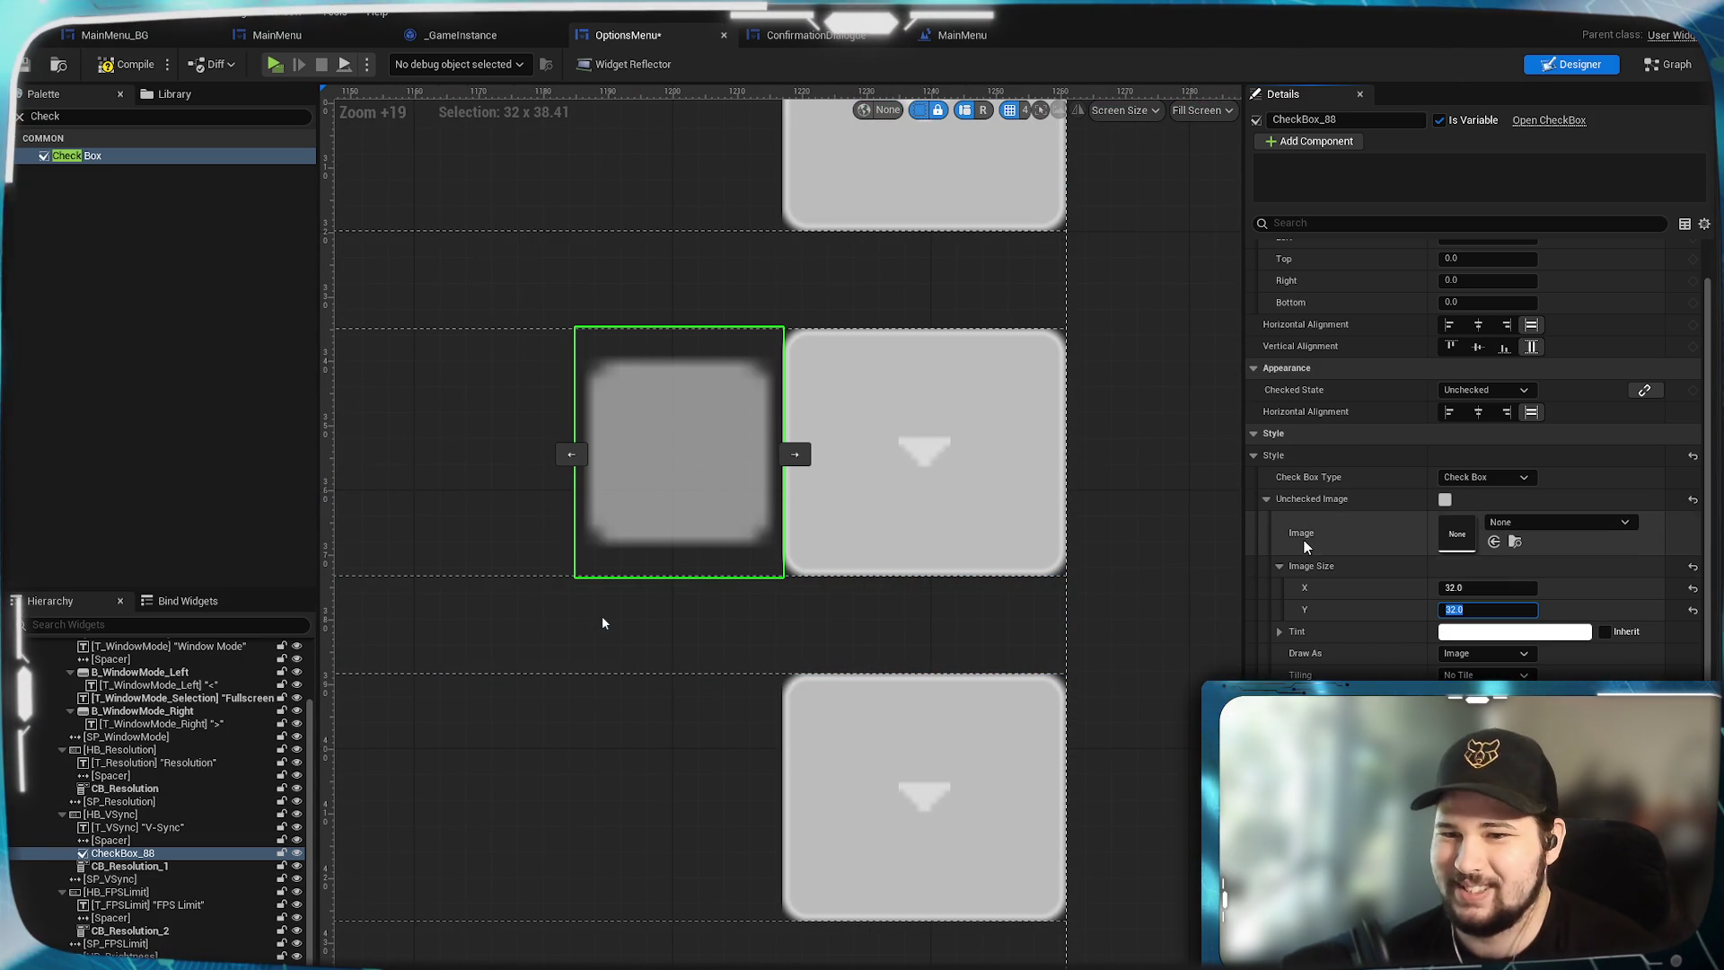
left_click(1267, 498)
Set the Unchecked Hovered Image size to 32 x 32.
left_click(1267, 520)
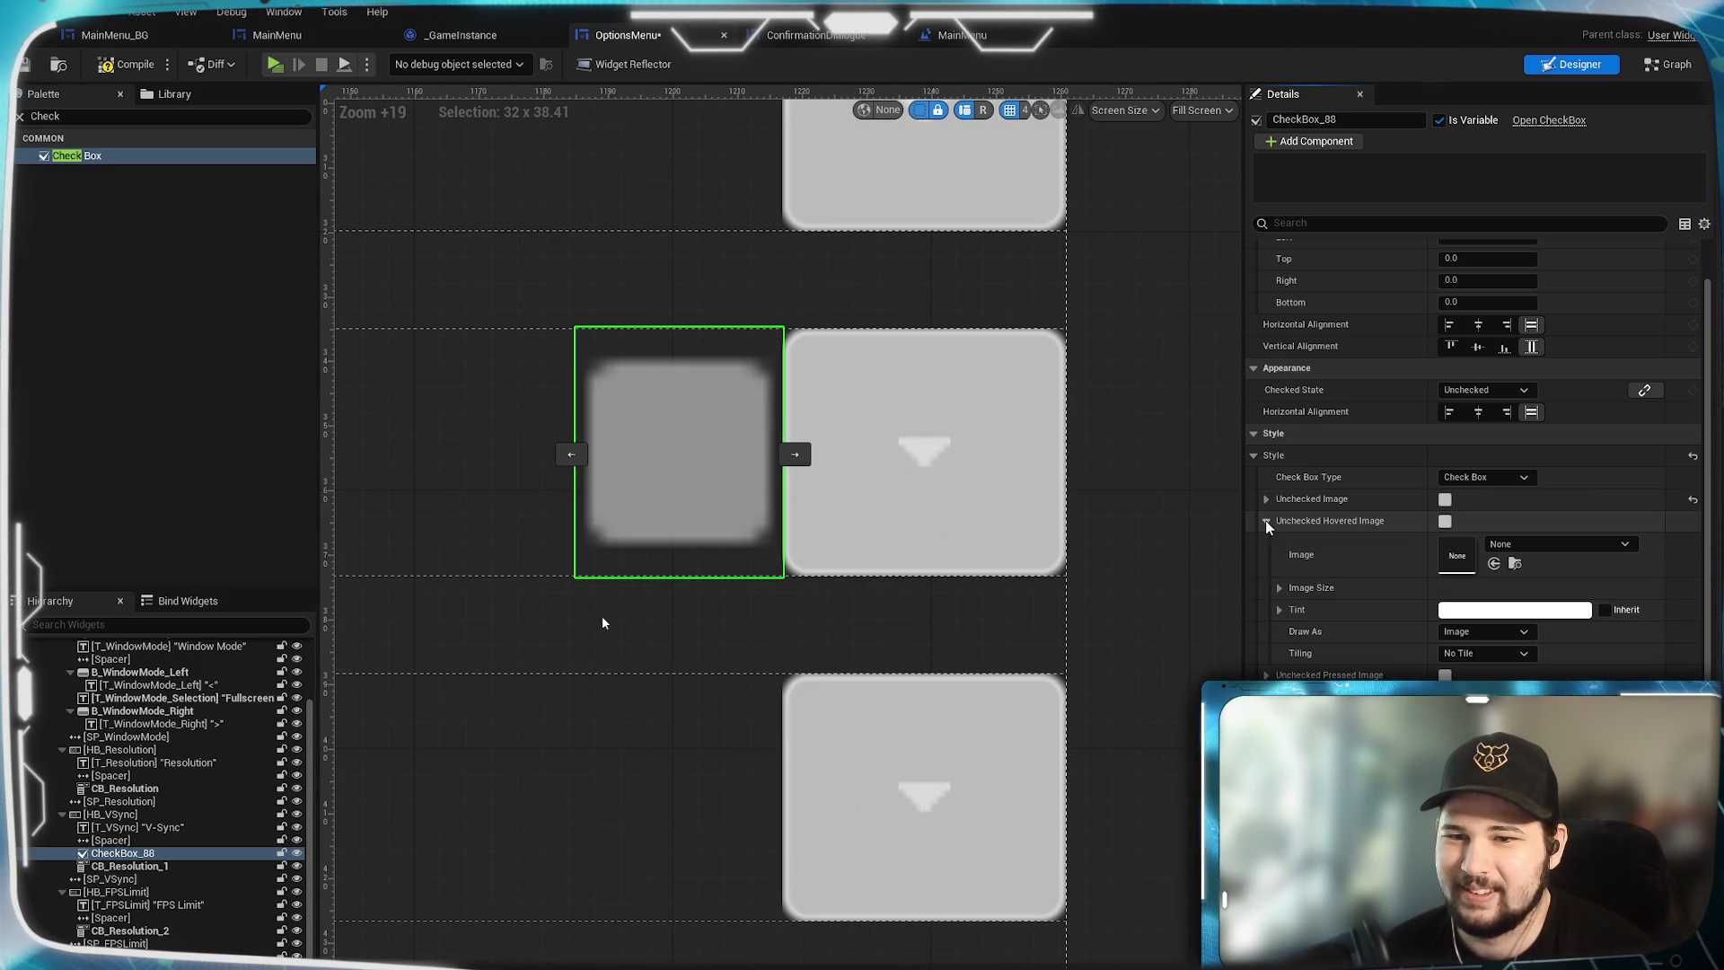
left_click(1278, 588)
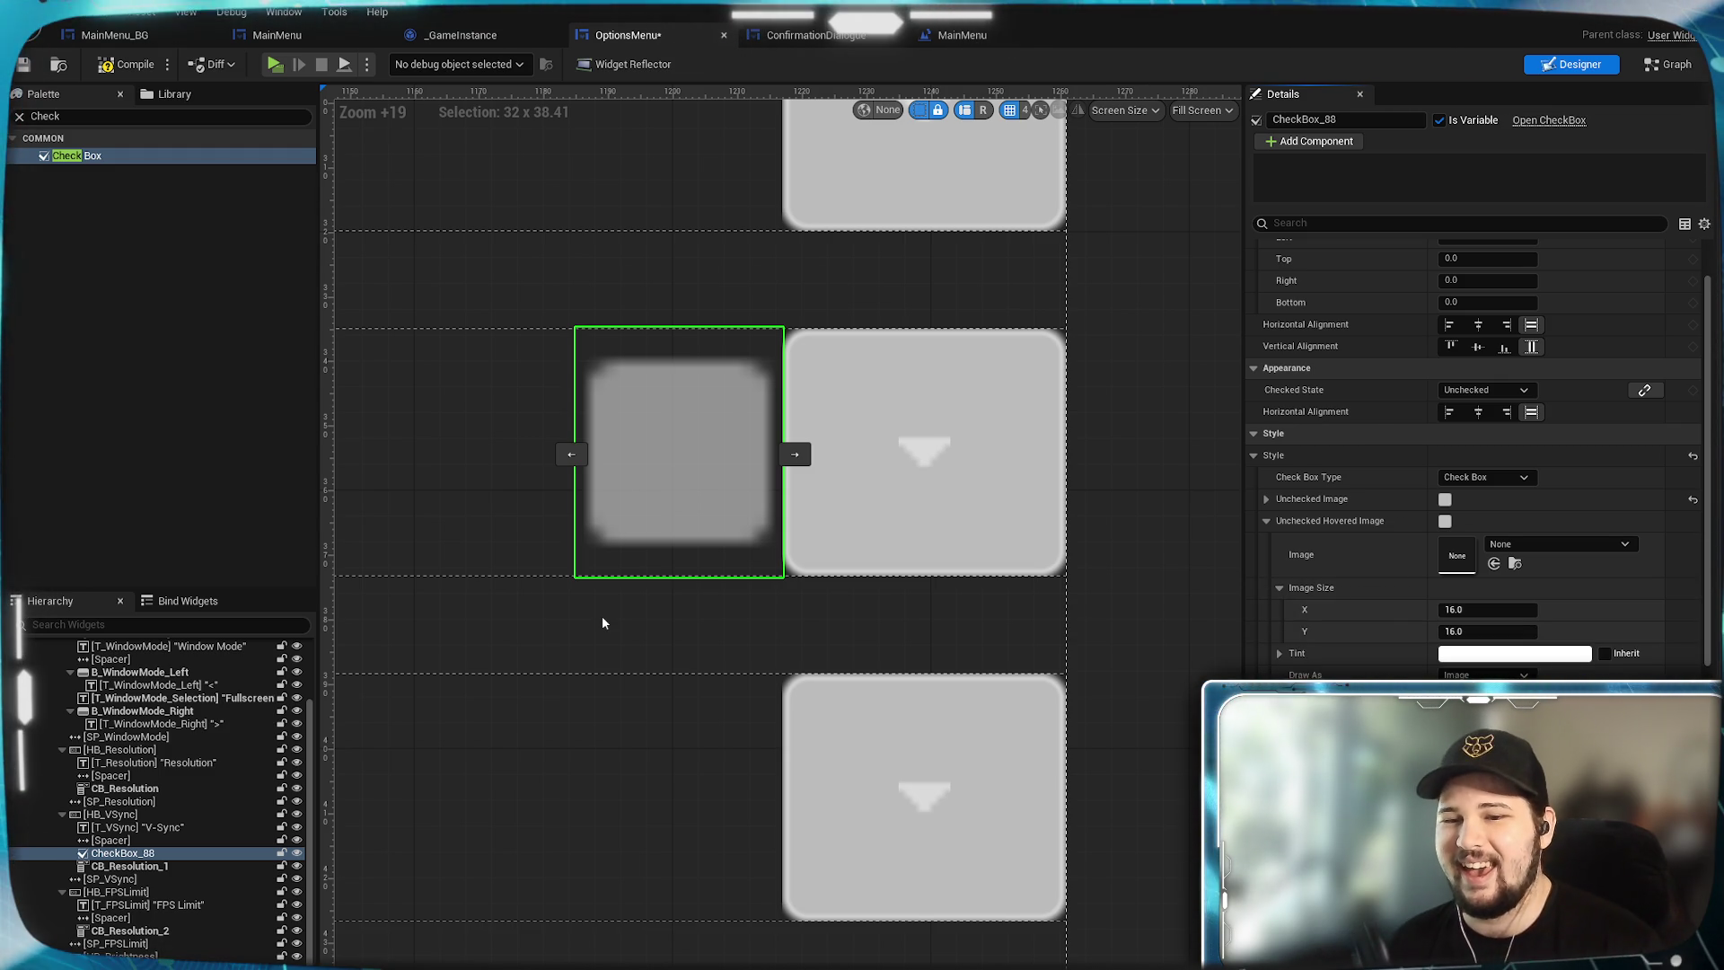
left_click(1460, 610)
type("32")
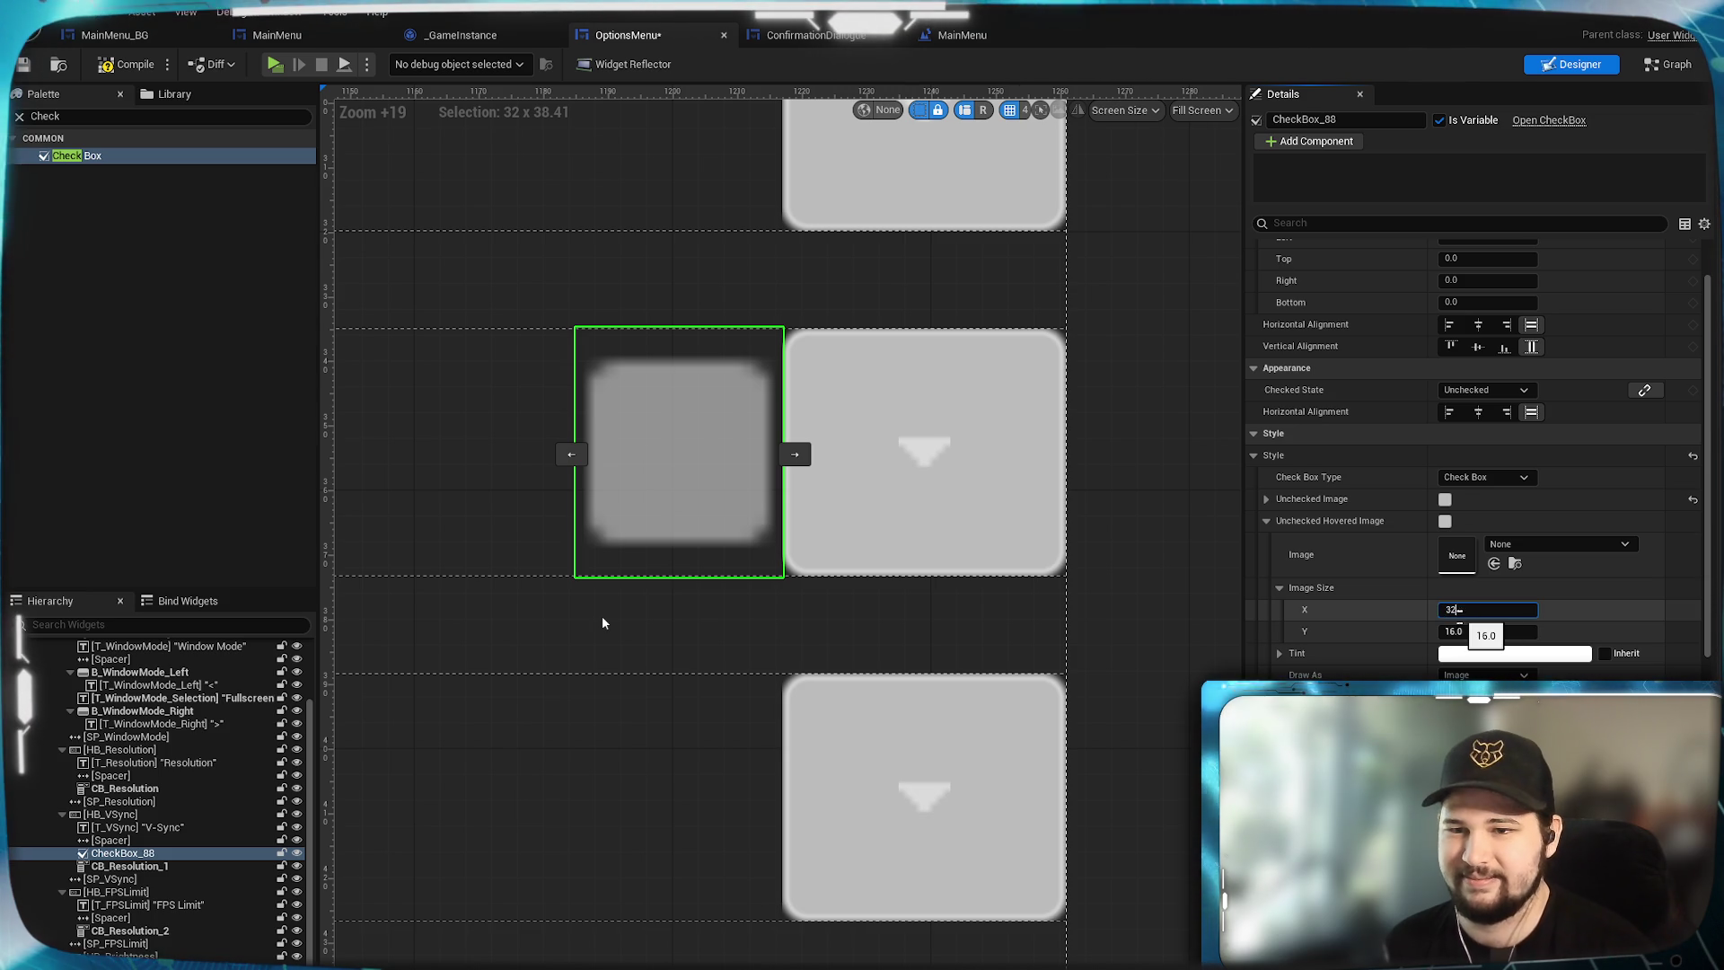
key("Tab")
type("32")
key("Return")
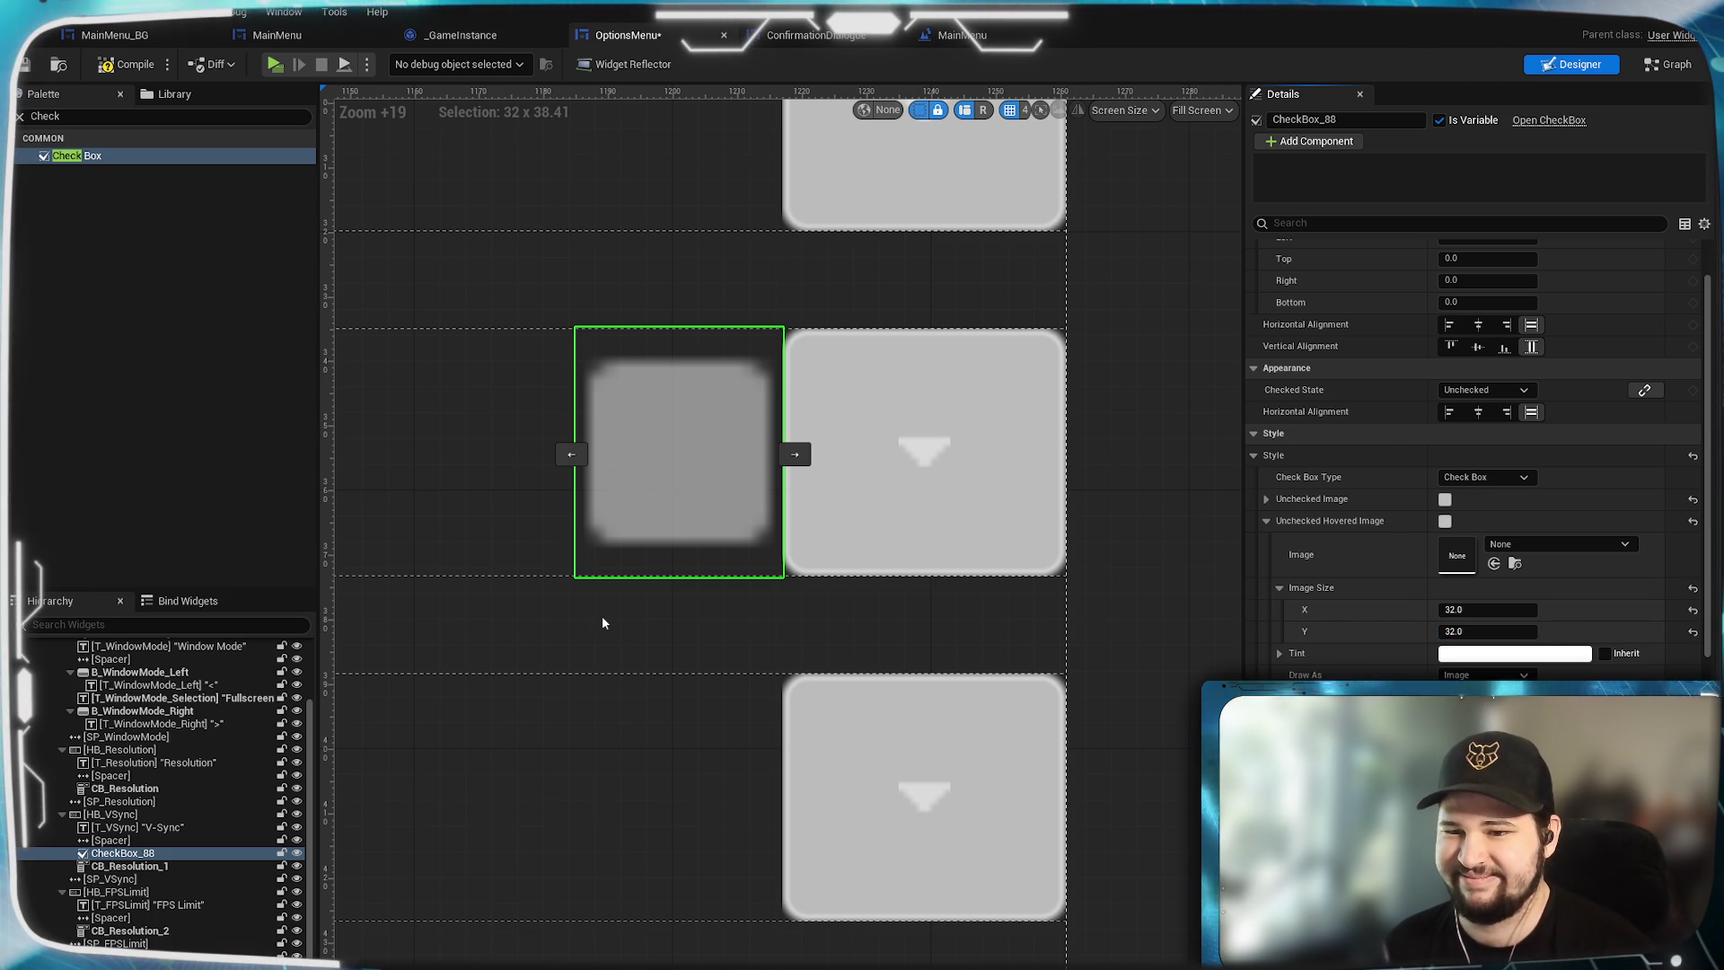
left_click(1267, 521)
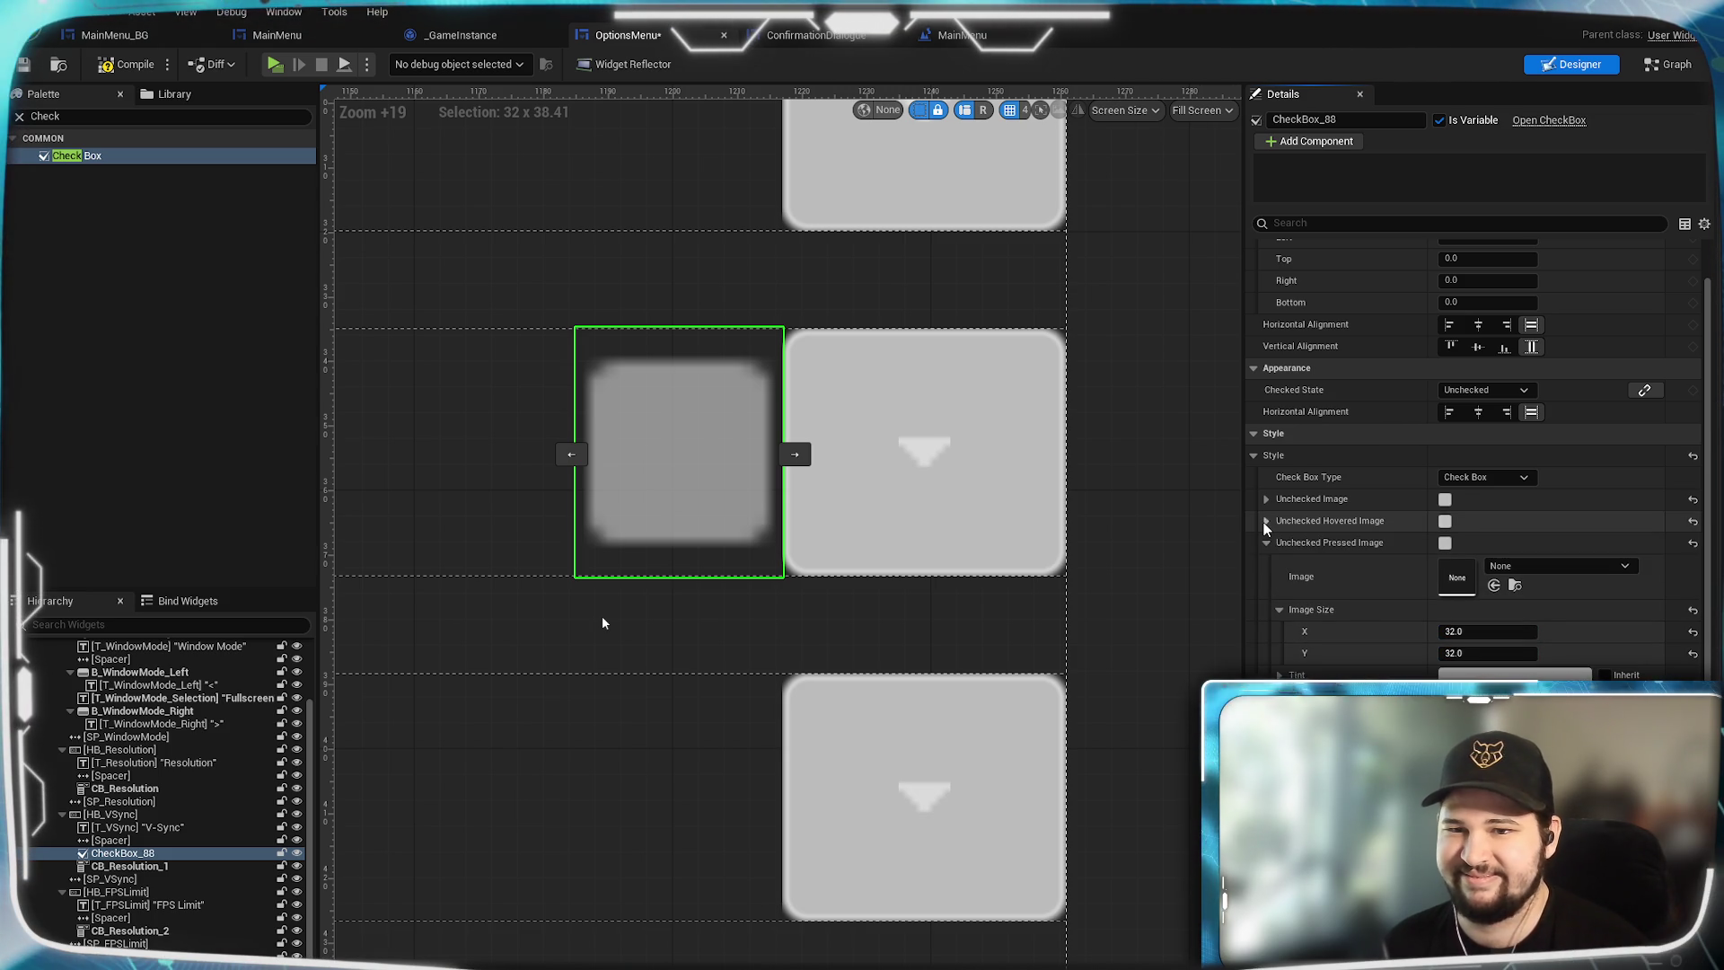
Set the Checked Image width to 32 and make the Checked Hovered Image 32 wide.
left_click(1267, 542)
left_click(1266, 564)
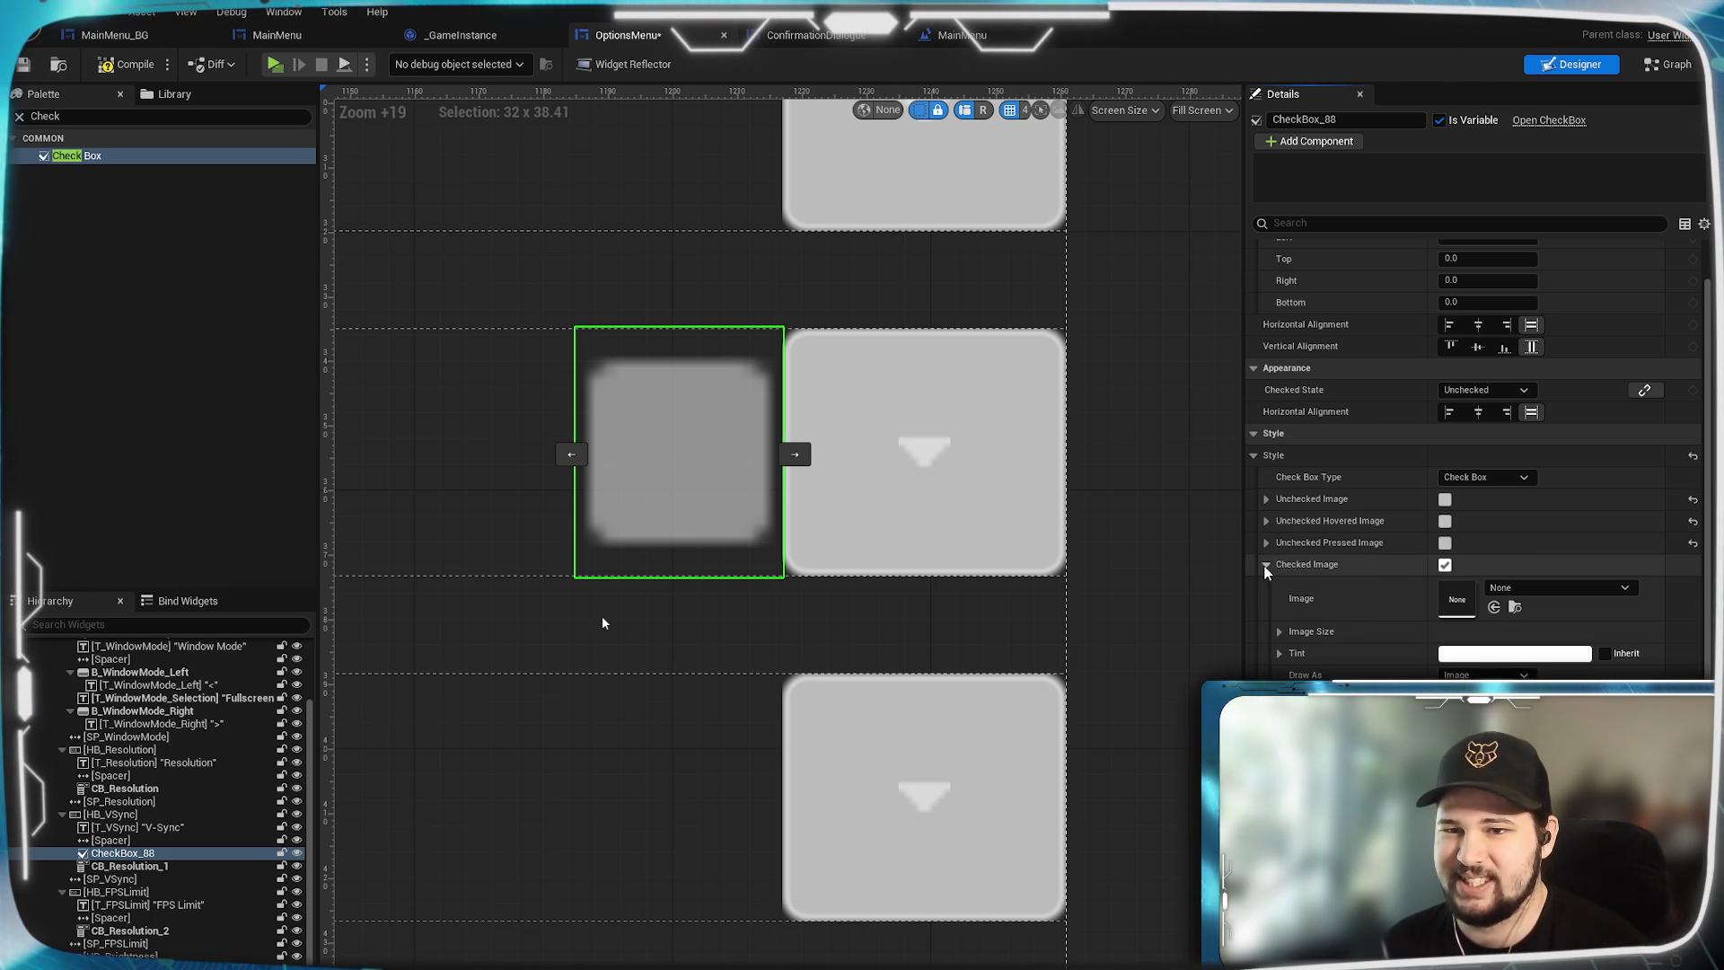
left_click(1281, 631)
left_click(1473, 653)
type("32")
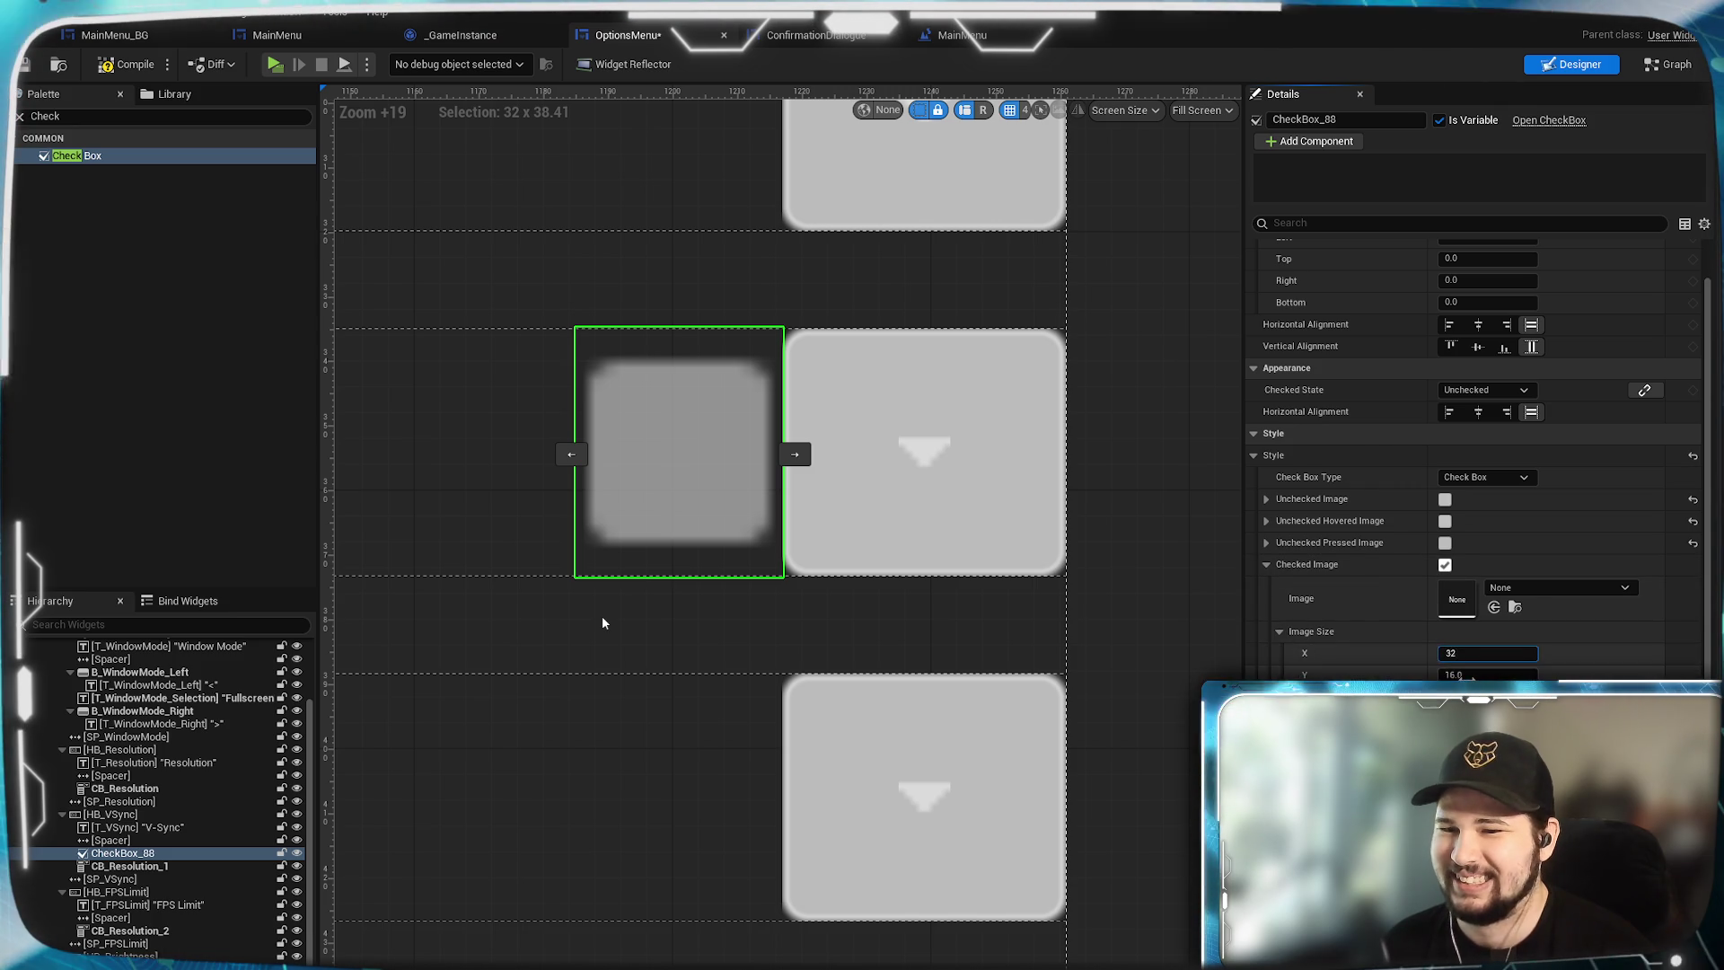
left_click(1268, 565)
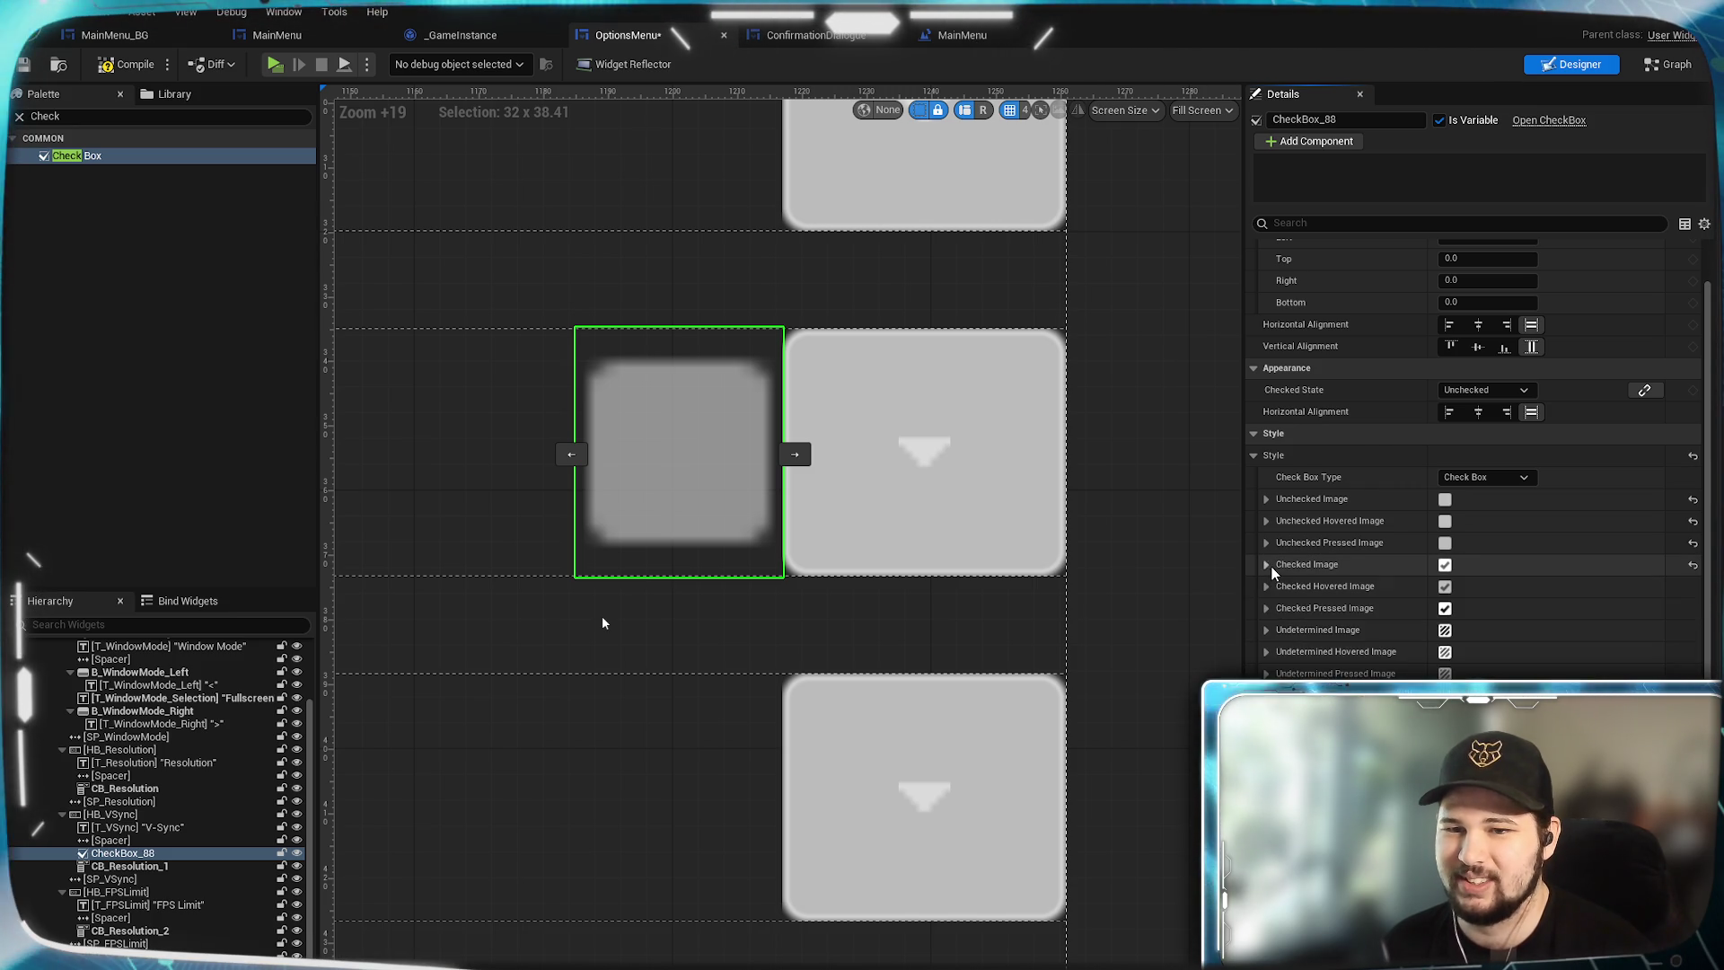
left_click(1267, 587)
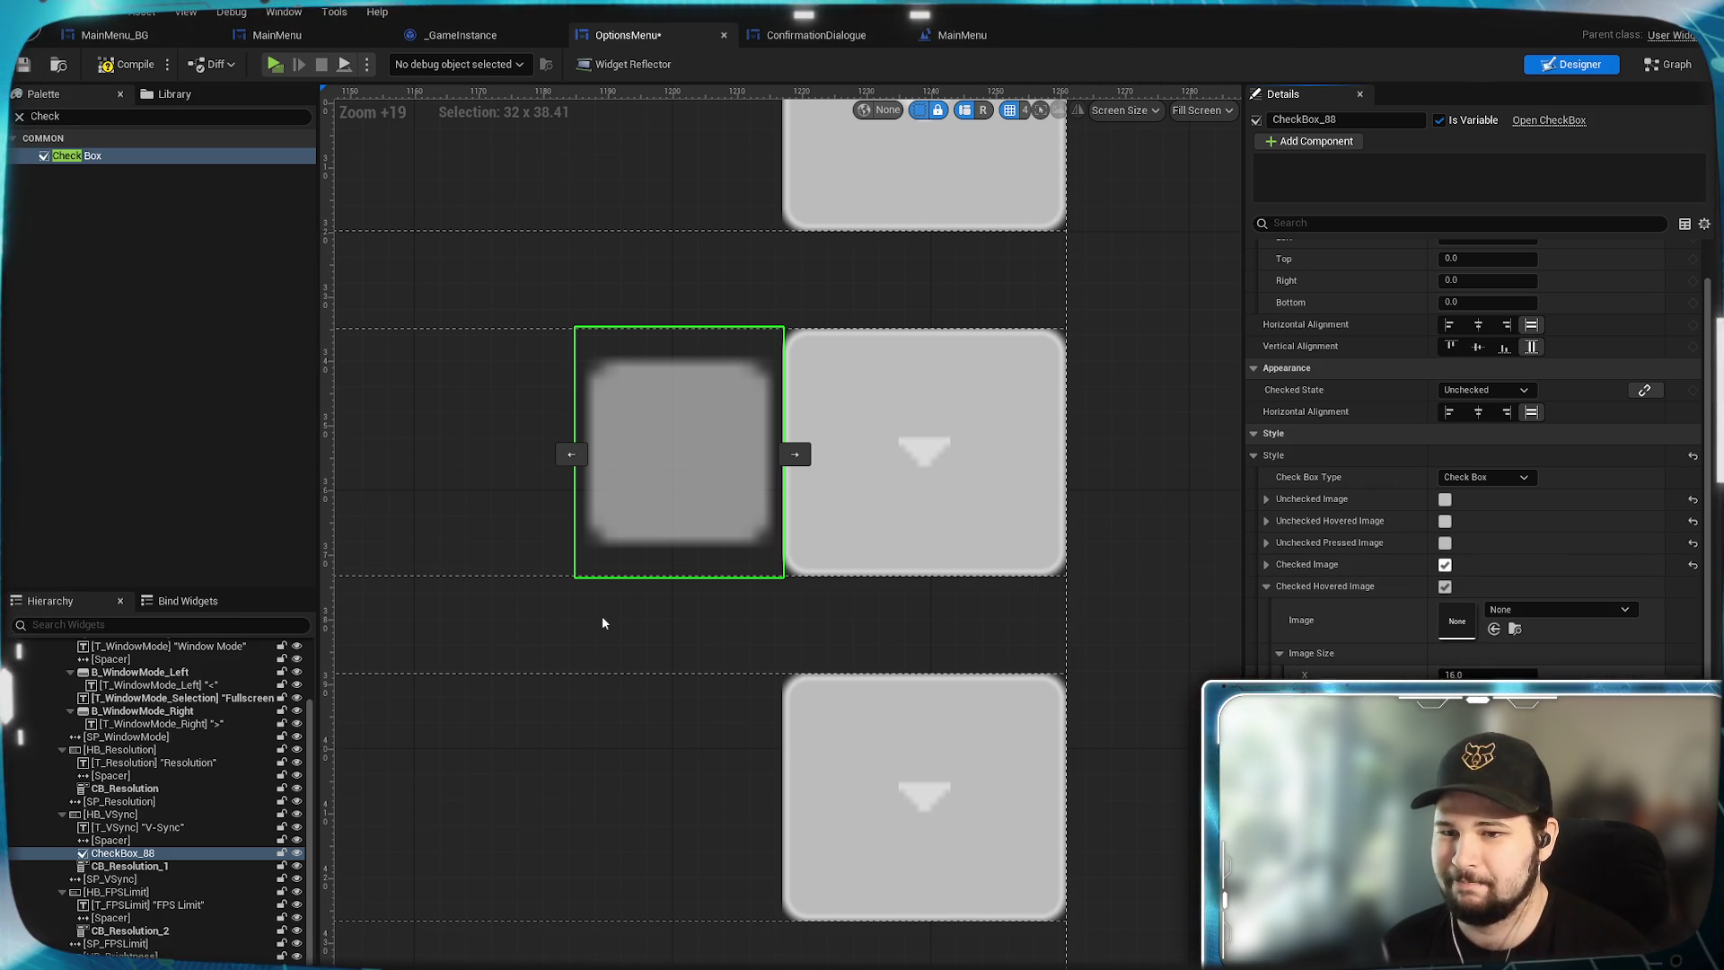
left_click(1276, 586, "shift")
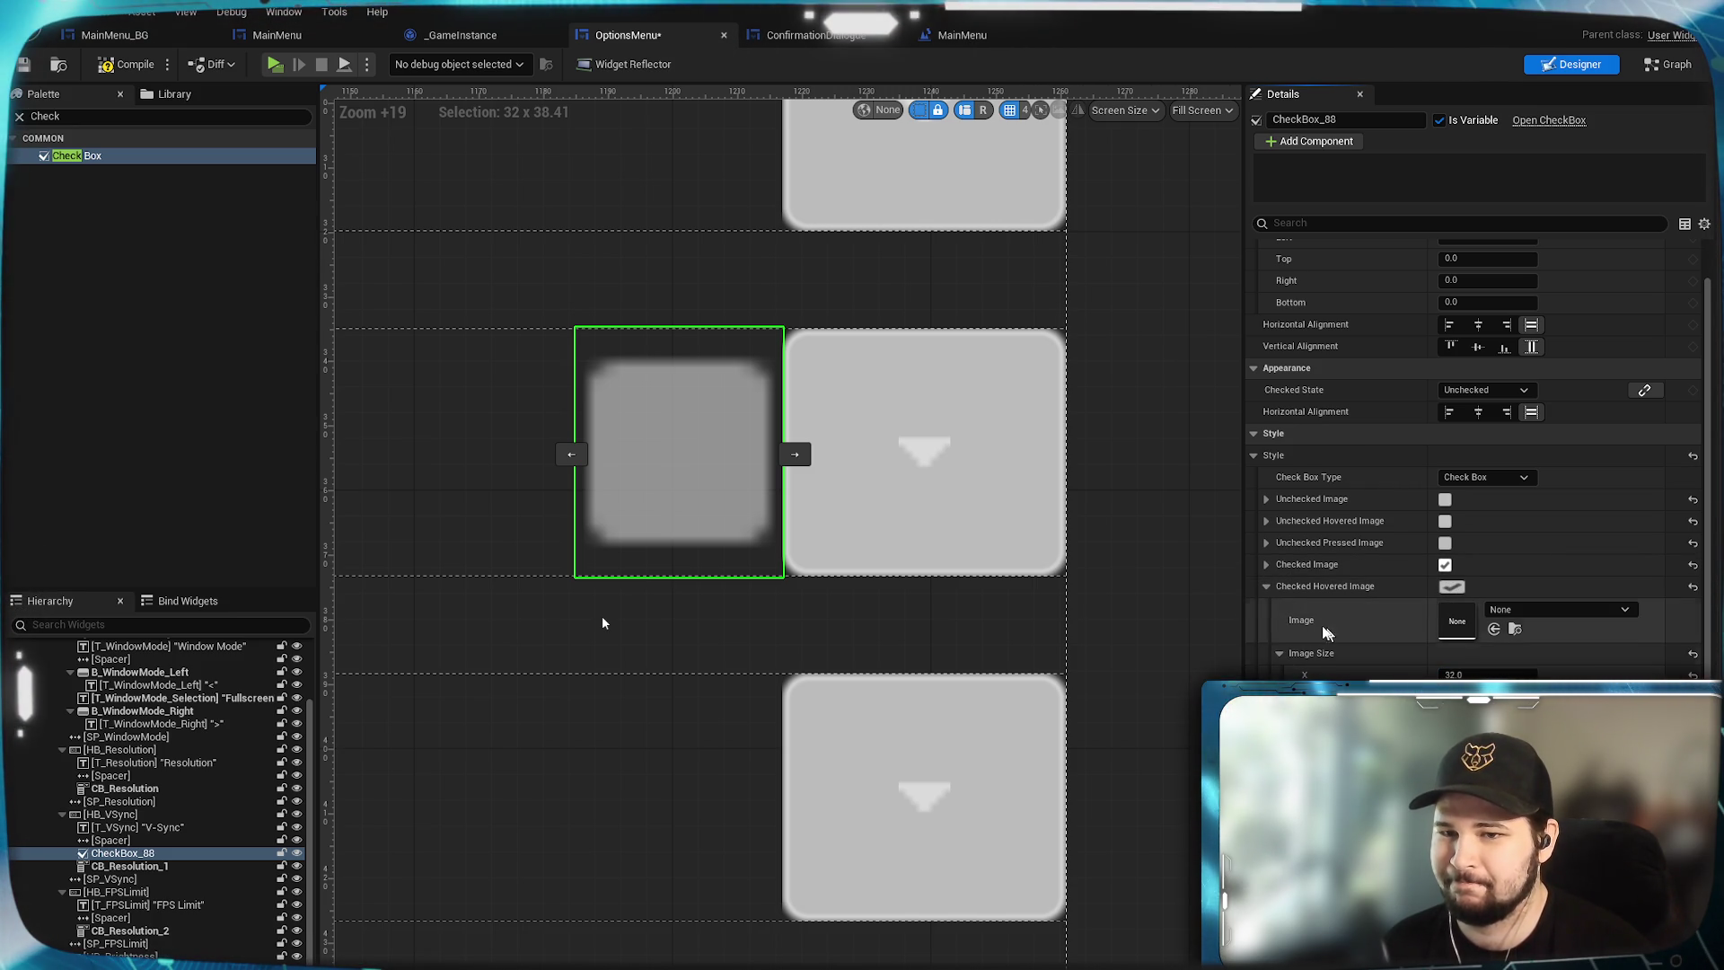
Expand the Checked Pressed and Undetermined, Undetermined Hovered and Pressed image entries.
left_click(1267, 587)
left_click(1266, 608)
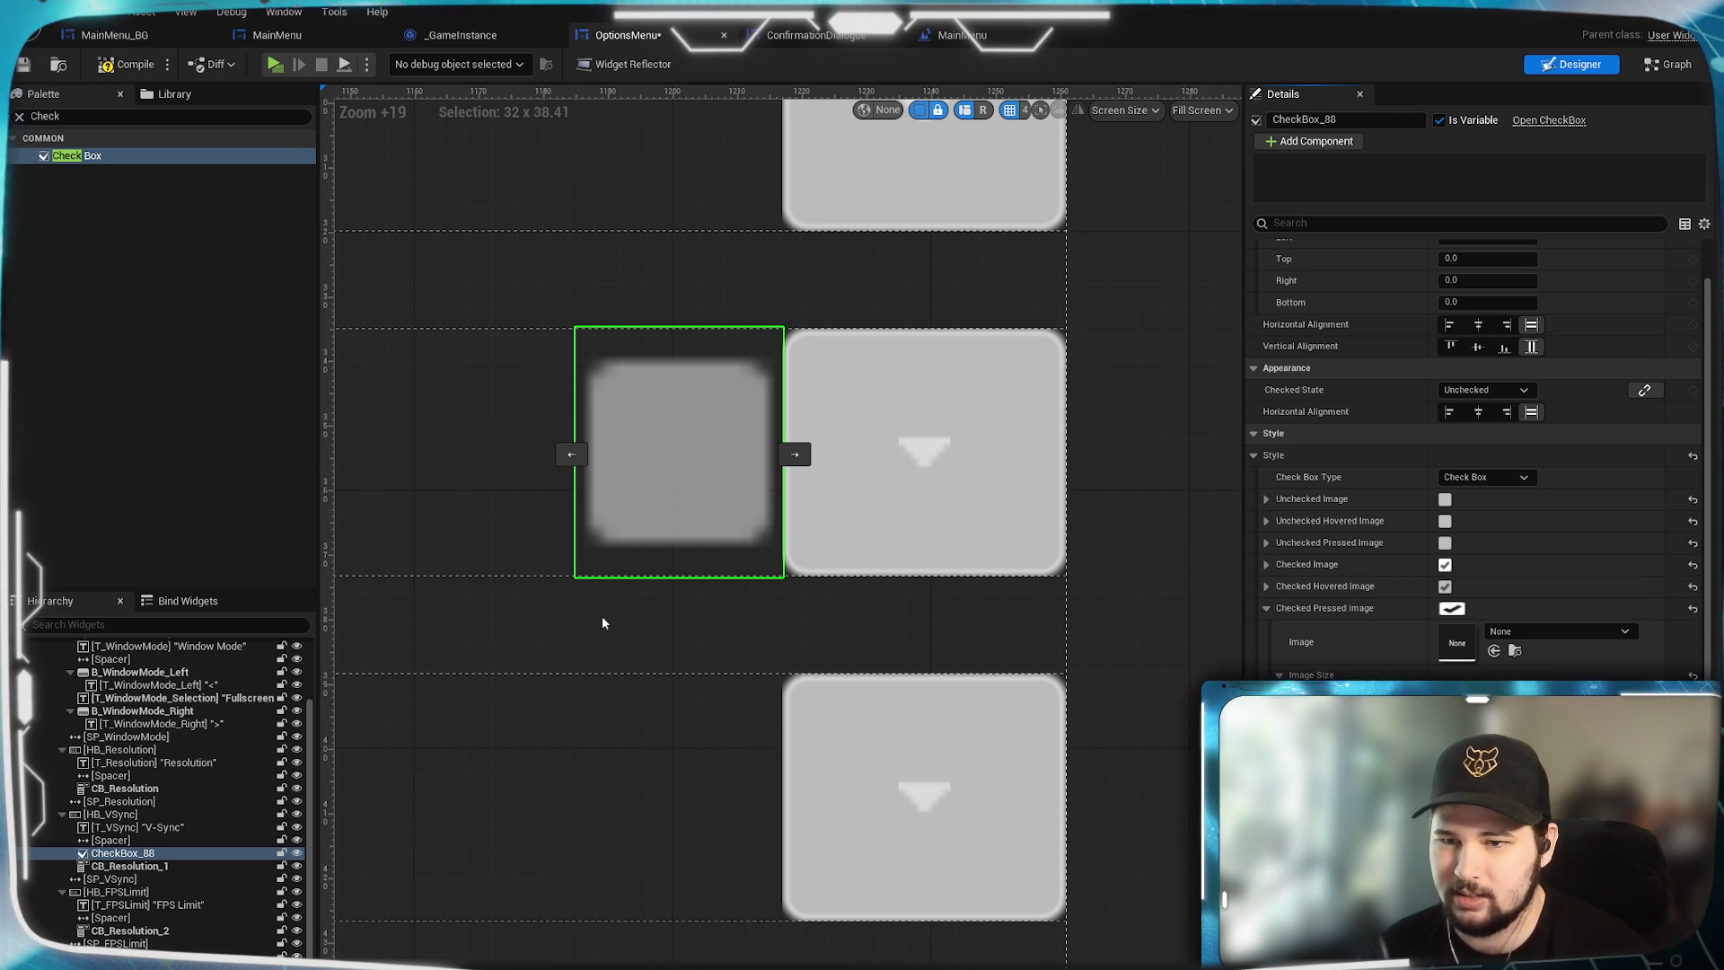
left_click(1267, 608)
left_click(1266, 630)
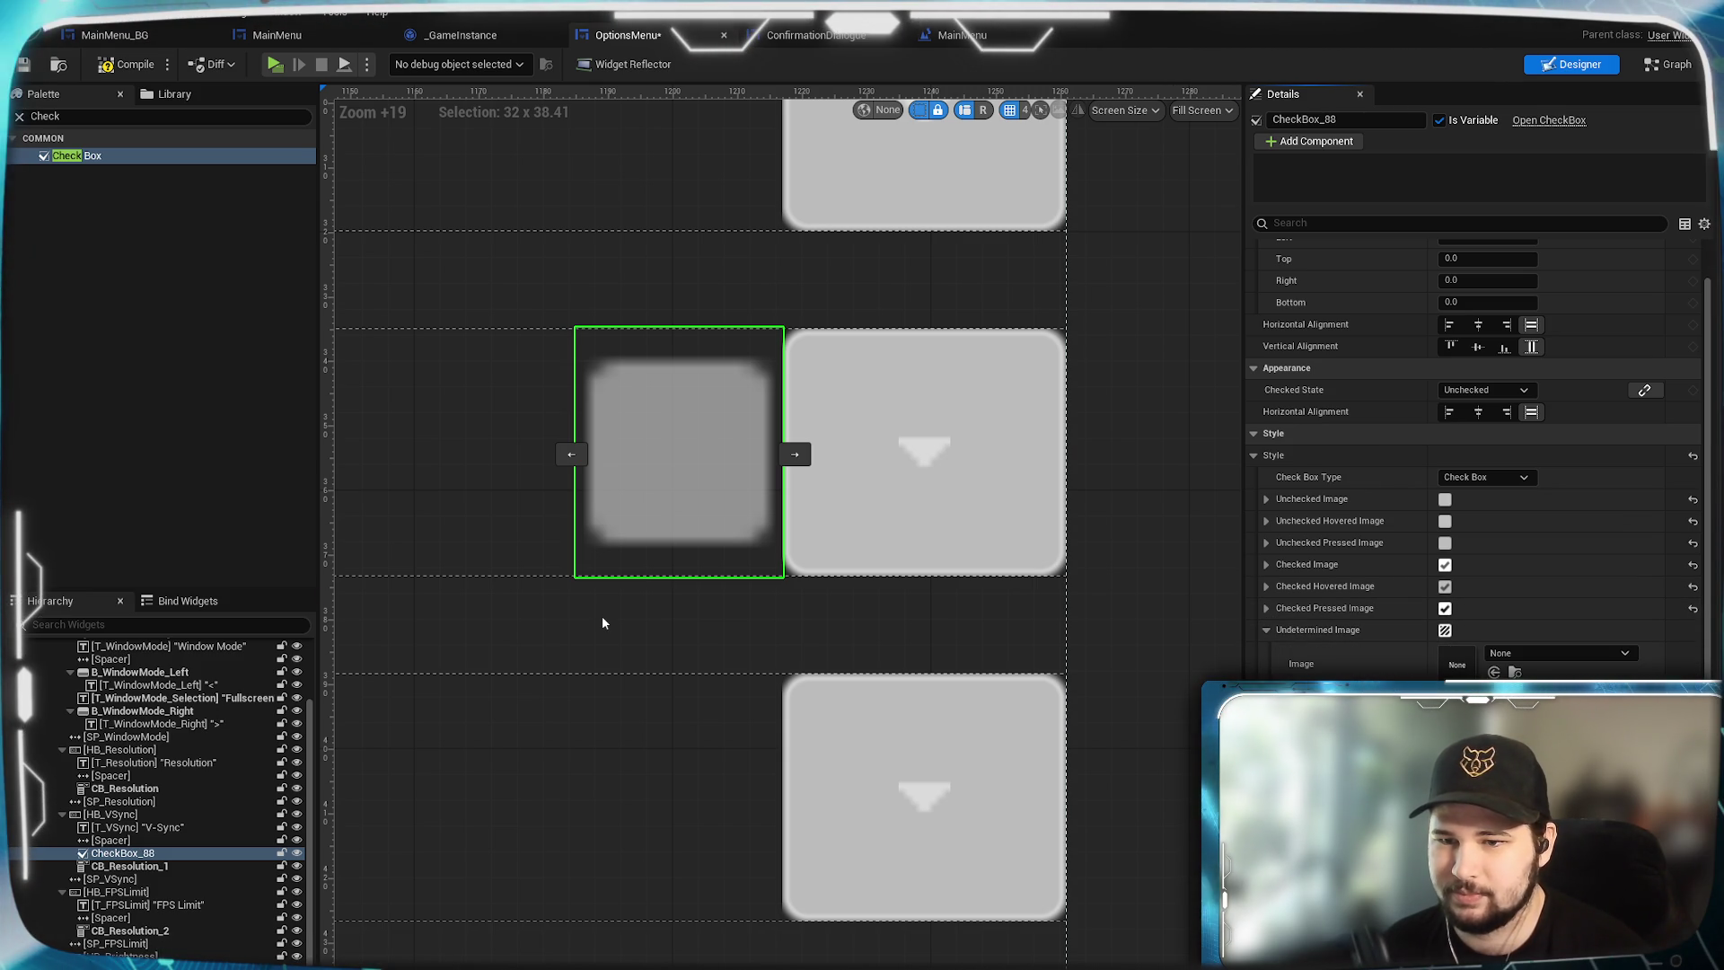
left_click(1267, 630)
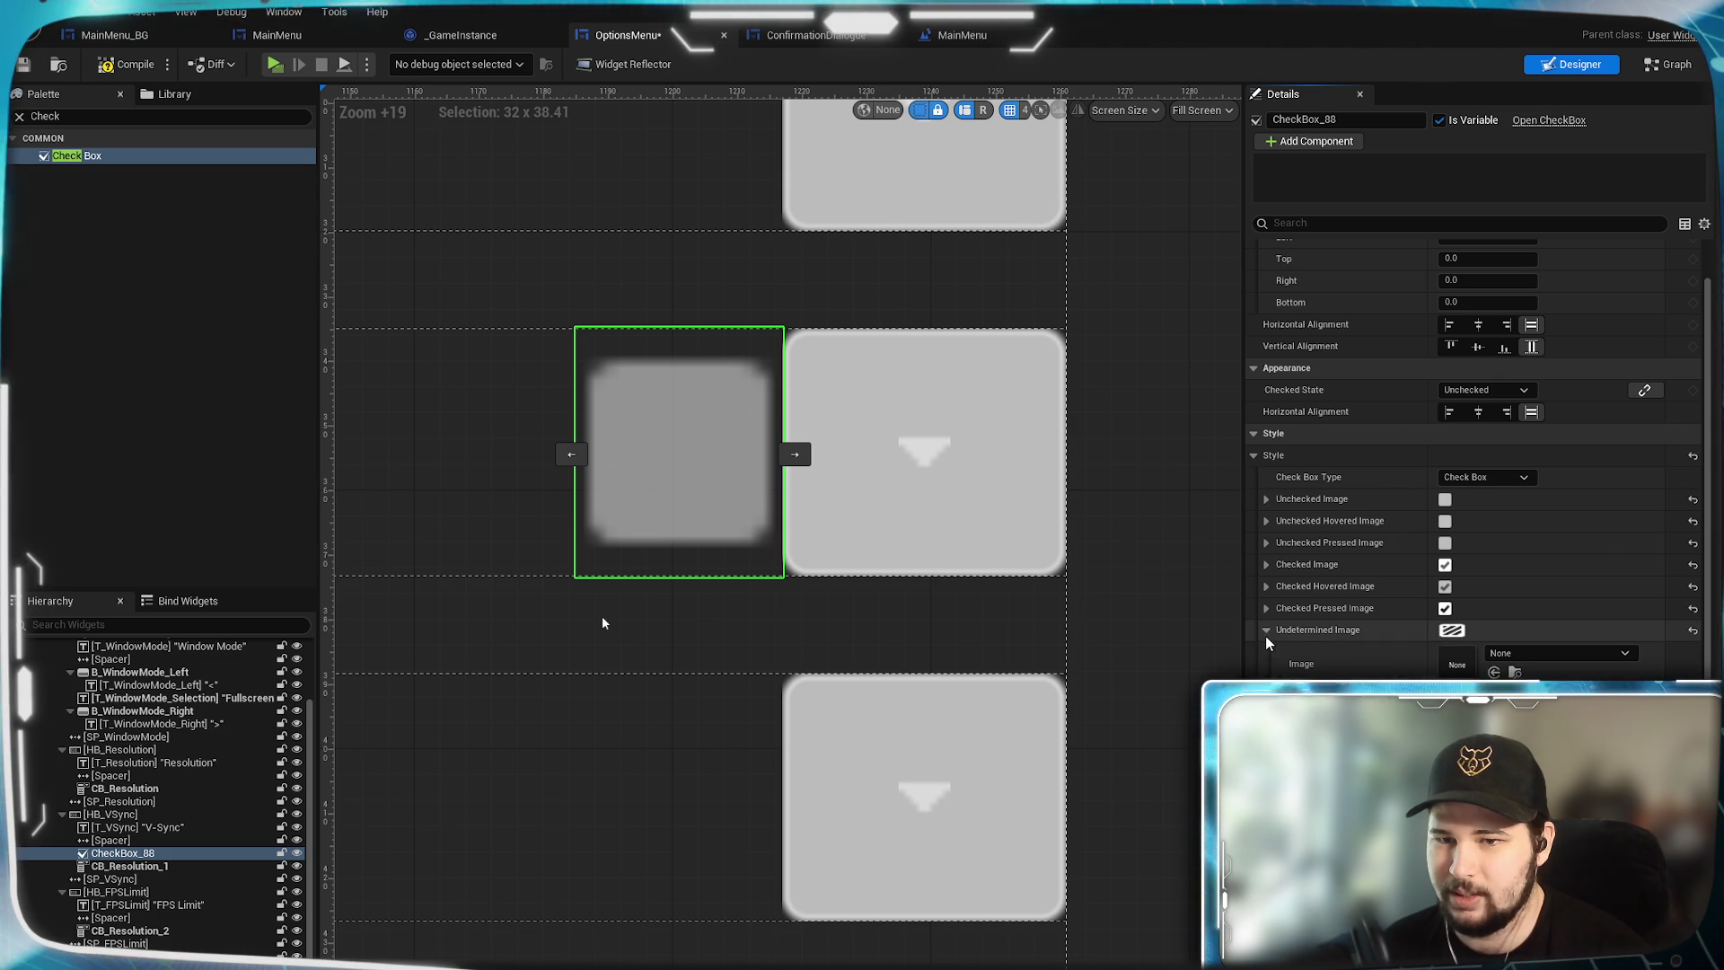
left_click(1267, 651)
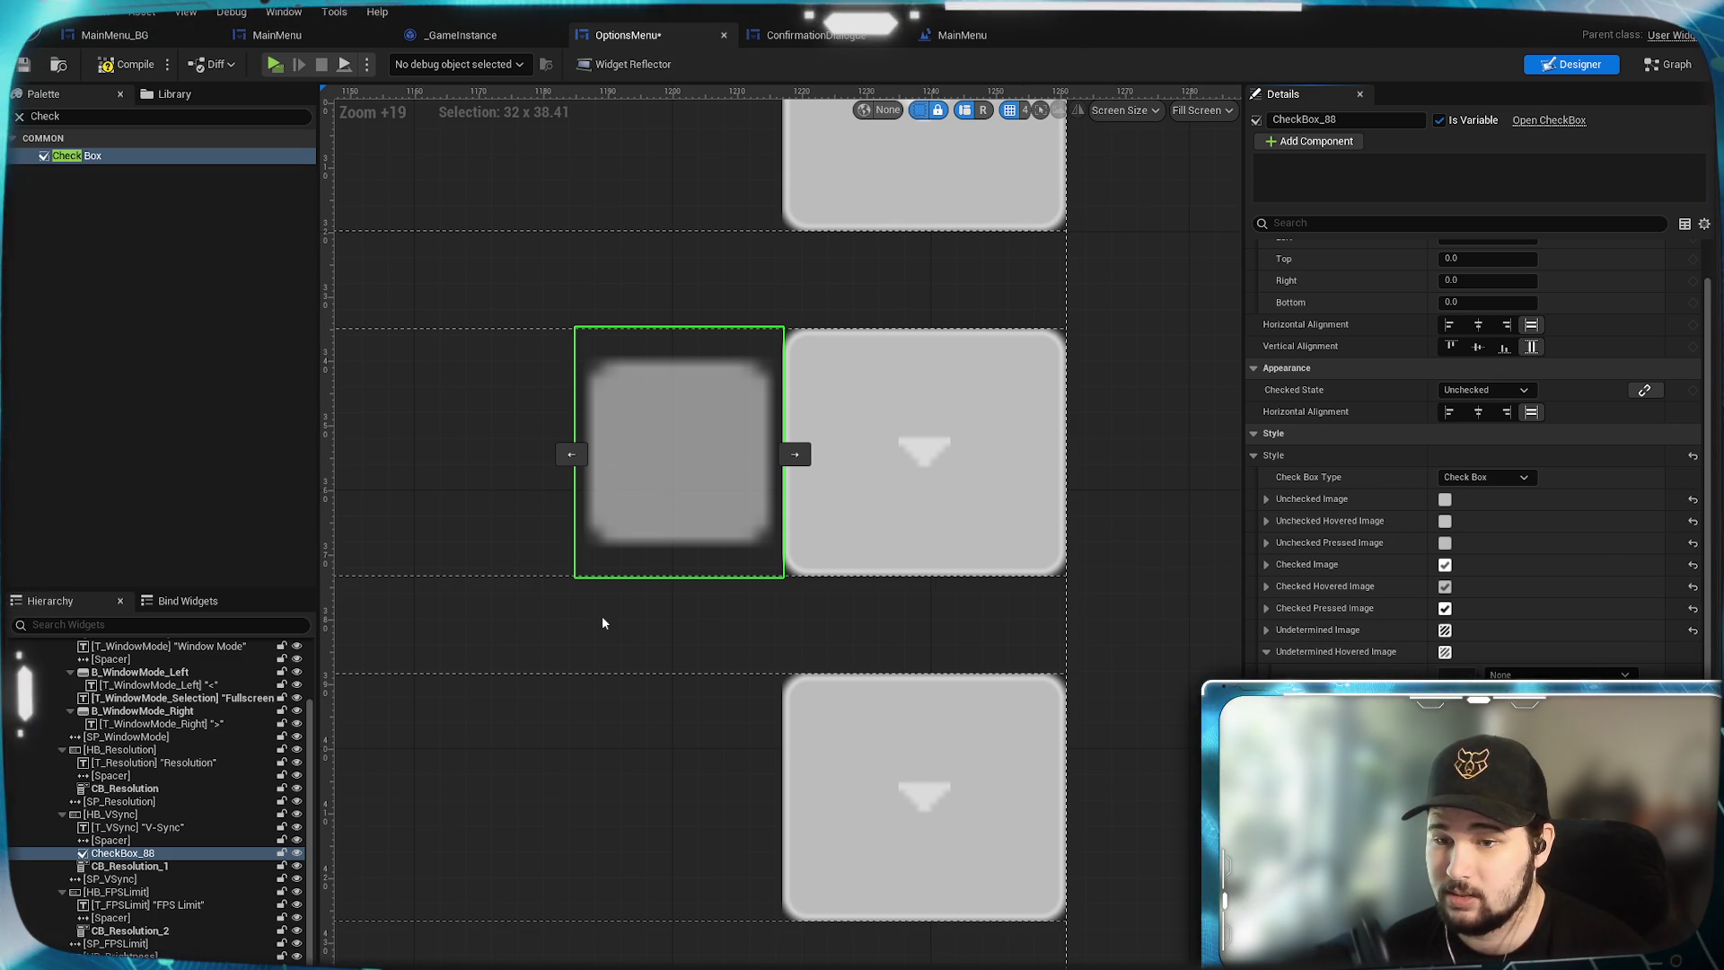
left_click(1267, 651)
left_click(1267, 672)
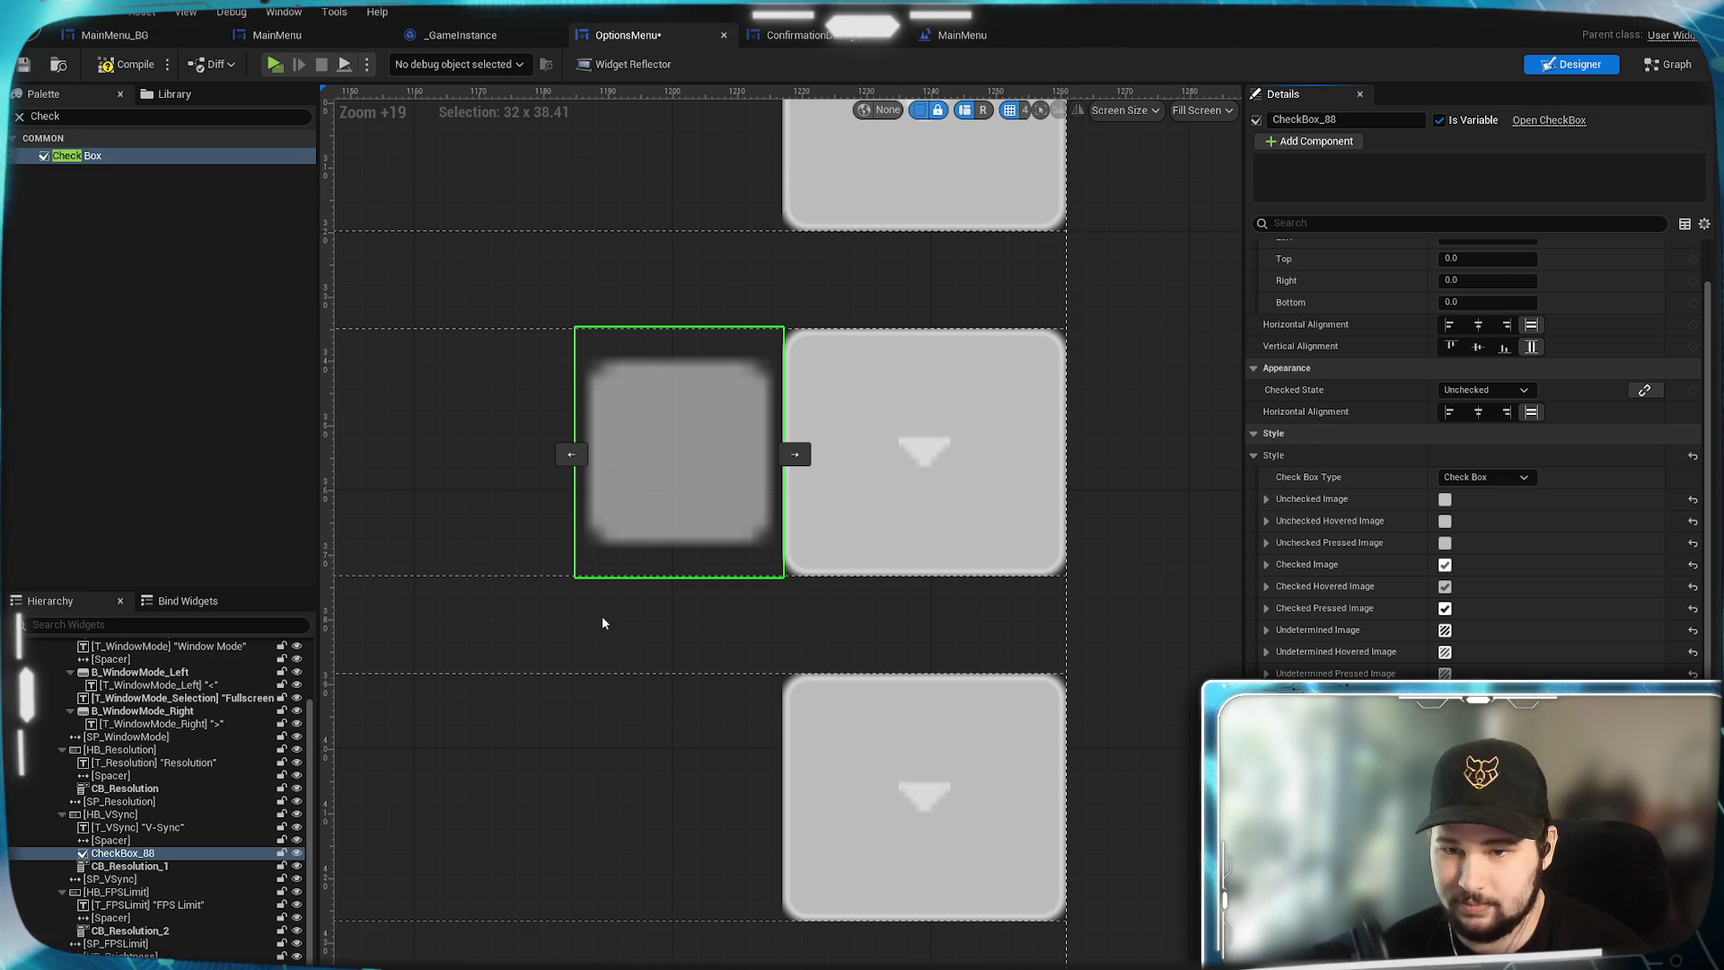
Review CheckBox_88's Details, select CB_Resolution_1, then reselect CheckBox_88.
scroll(1472, 449, "down", 3)
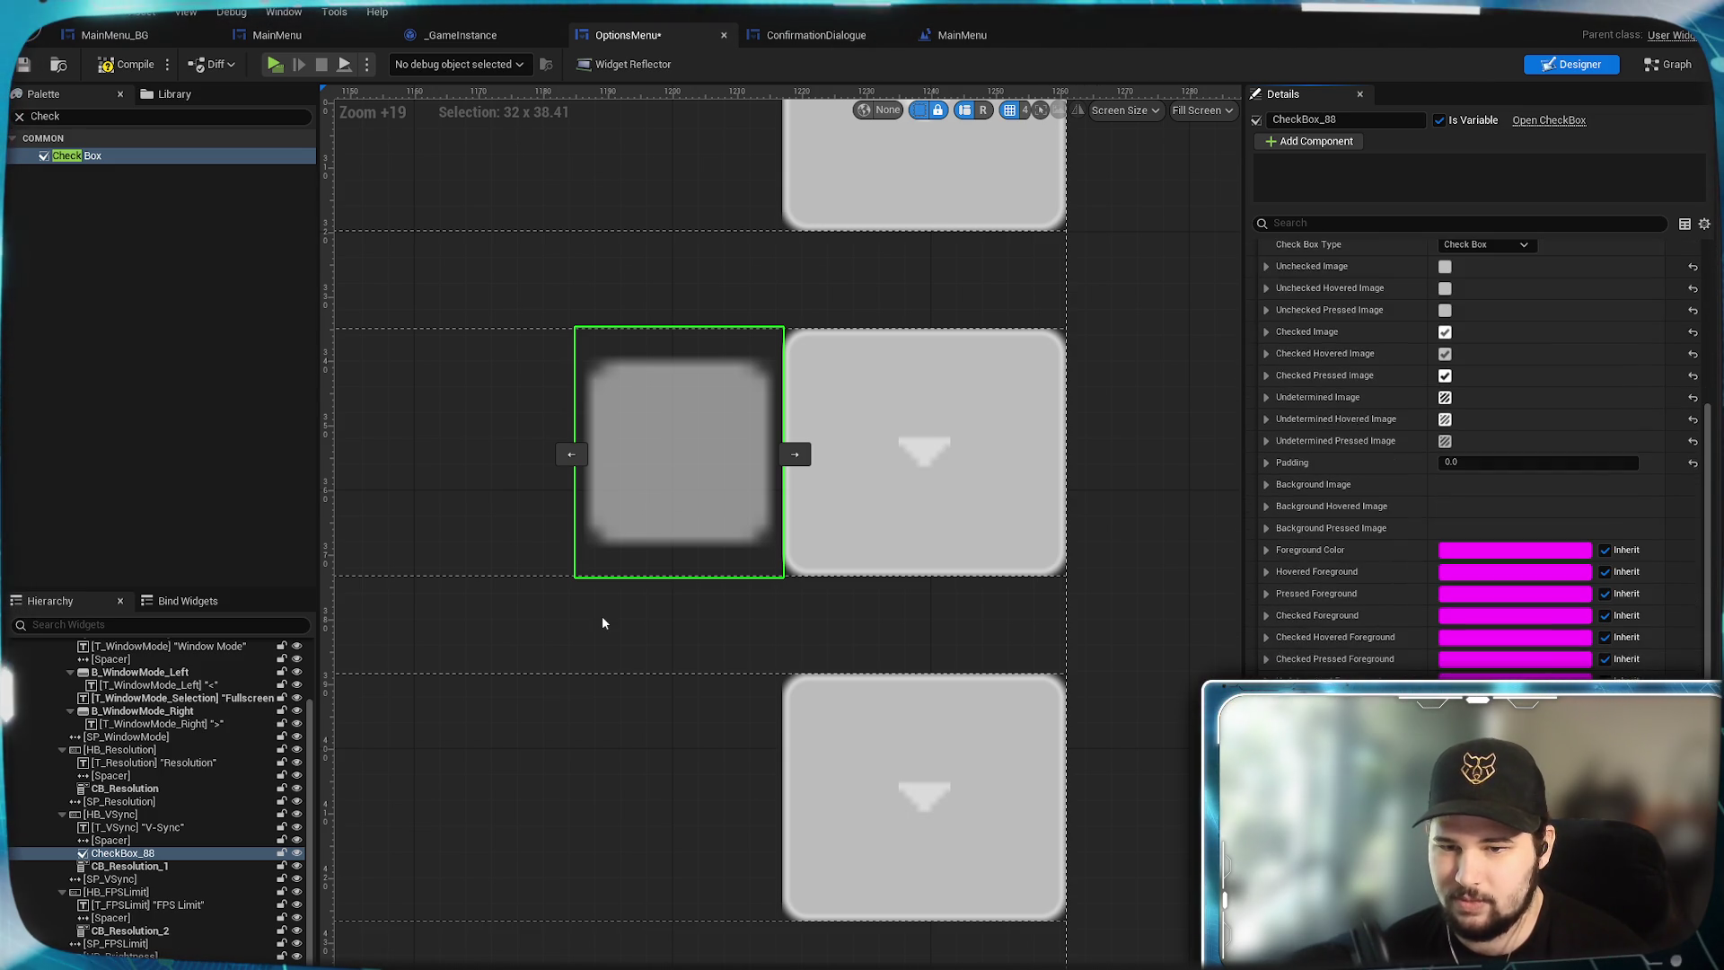
scroll(1472, 449, "down", 5)
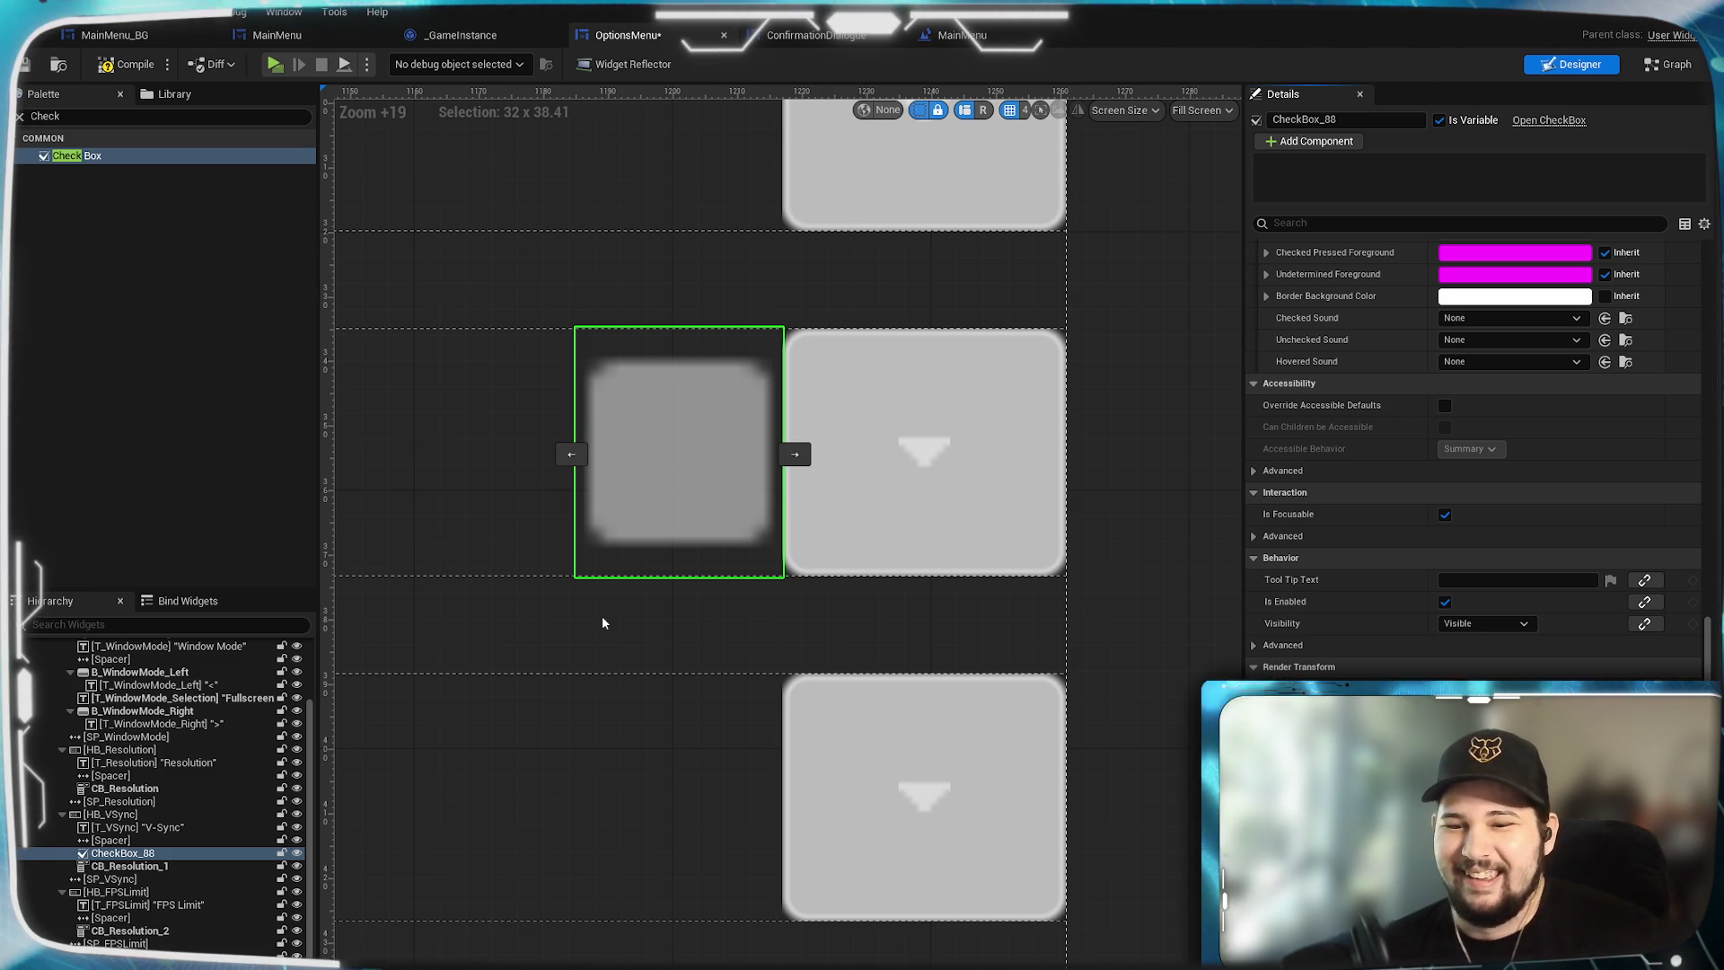
scroll(1473, 449, "up", 10)
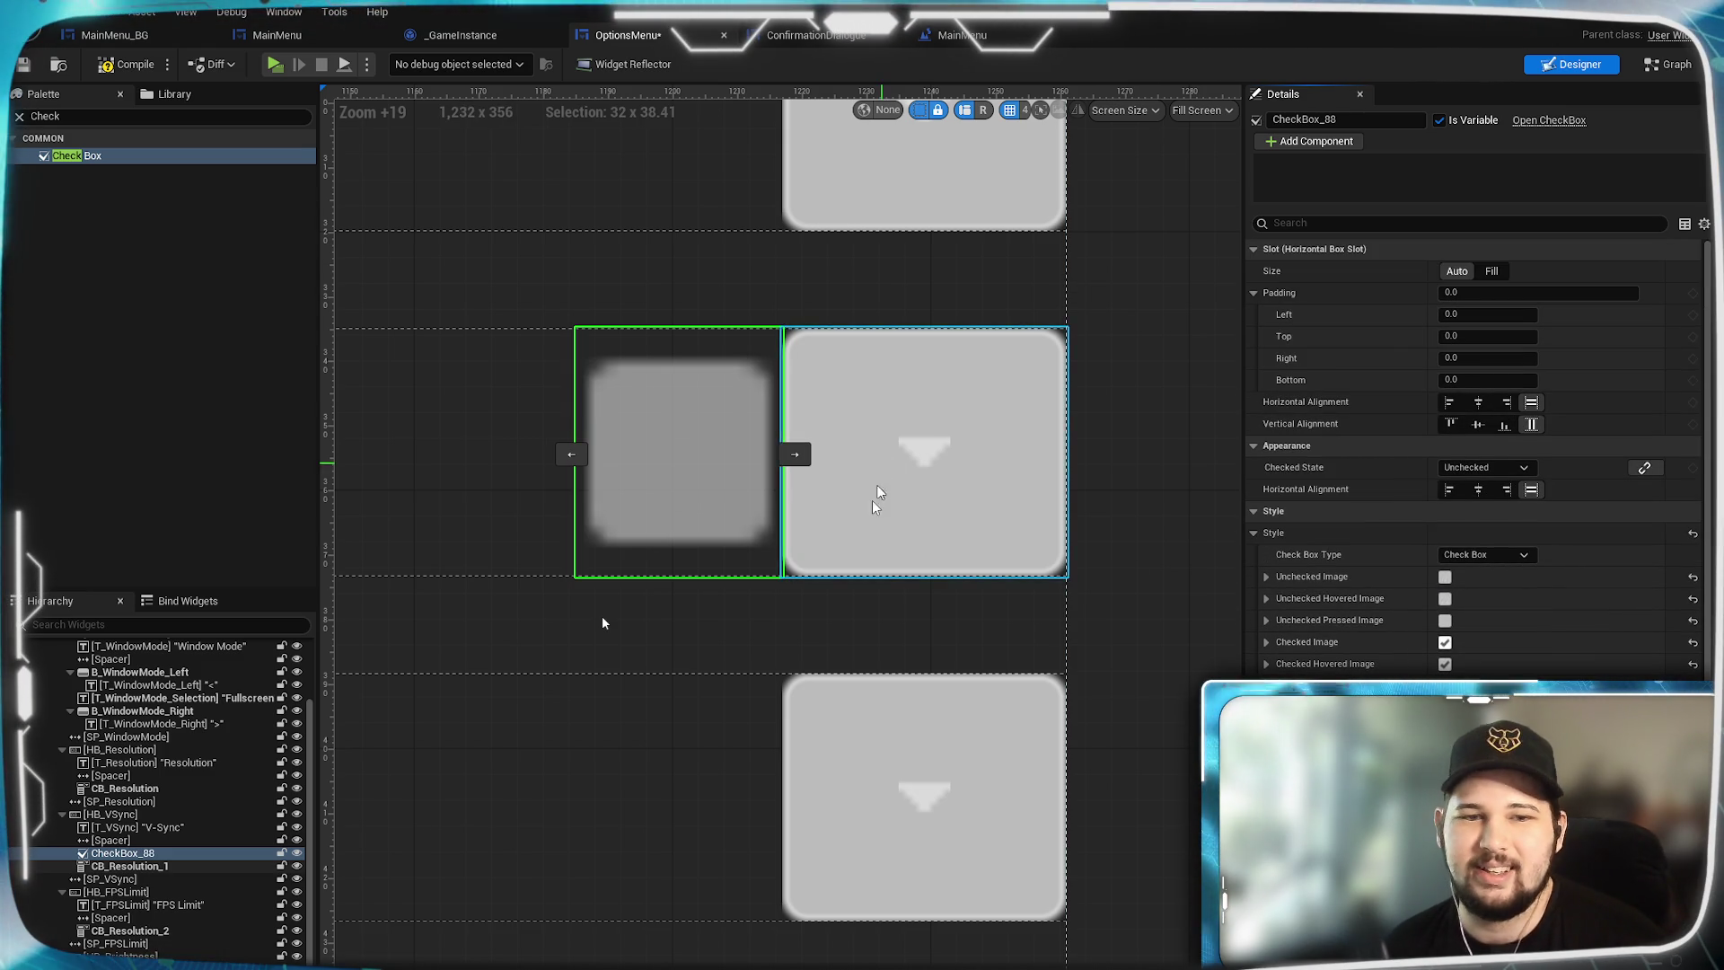
left_click(143, 867)
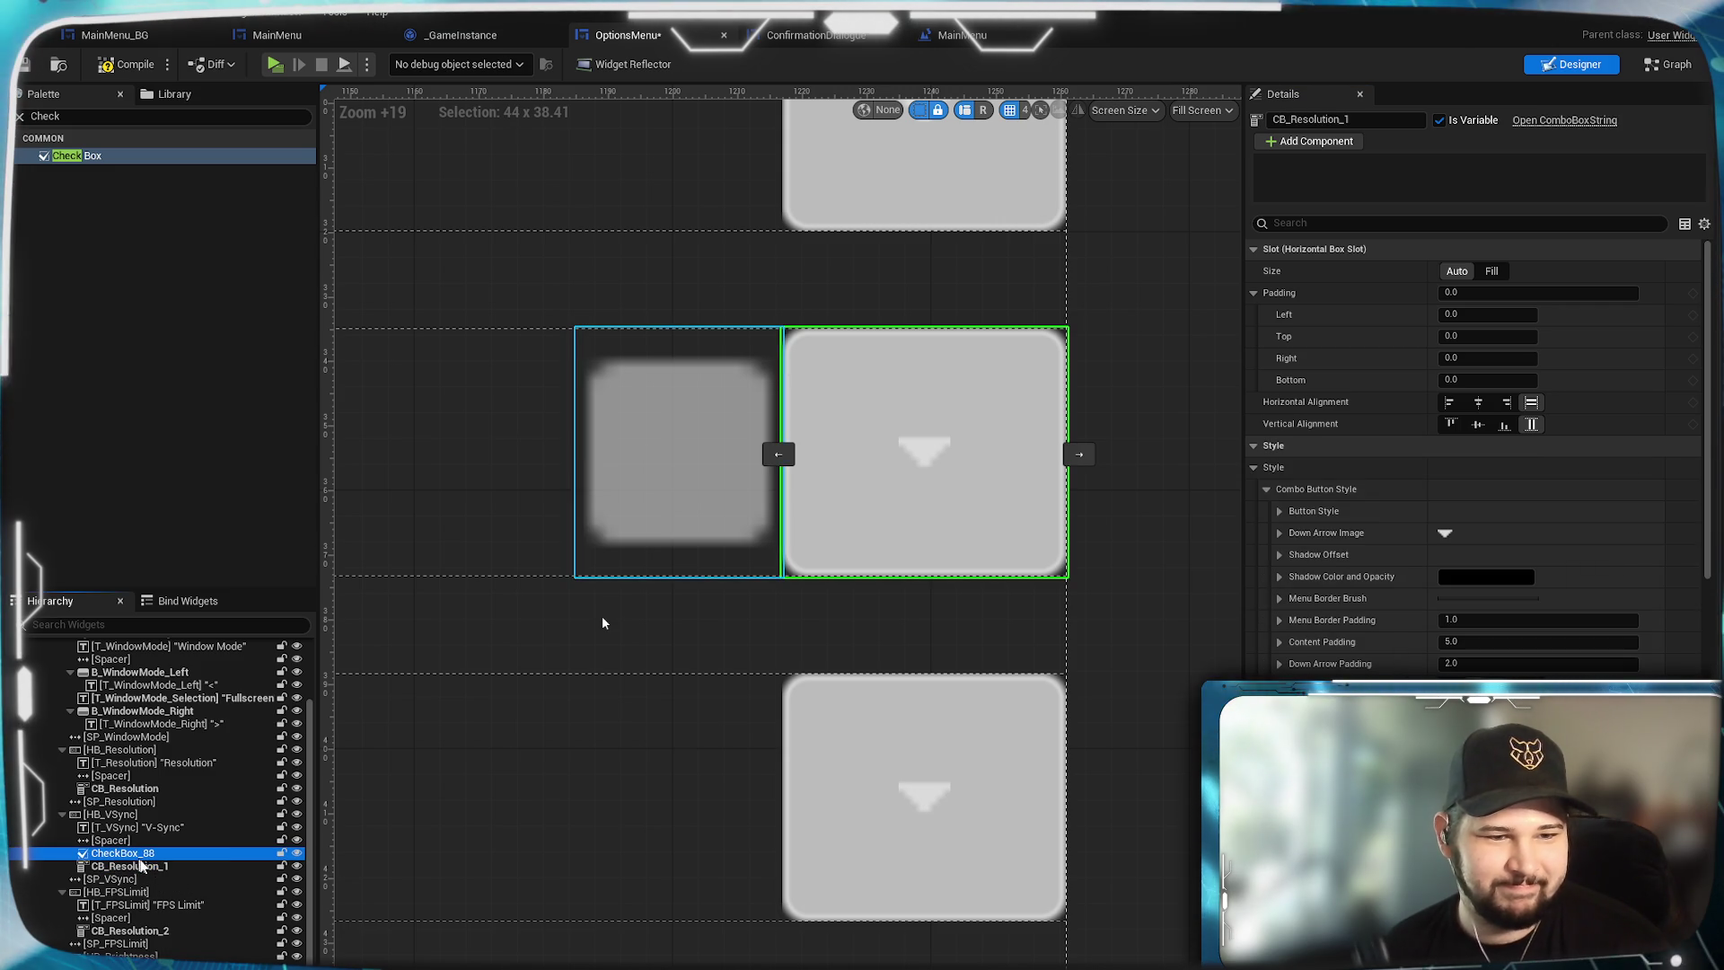
left_click(123, 853)
left_click(1272, 118)
type("CX")
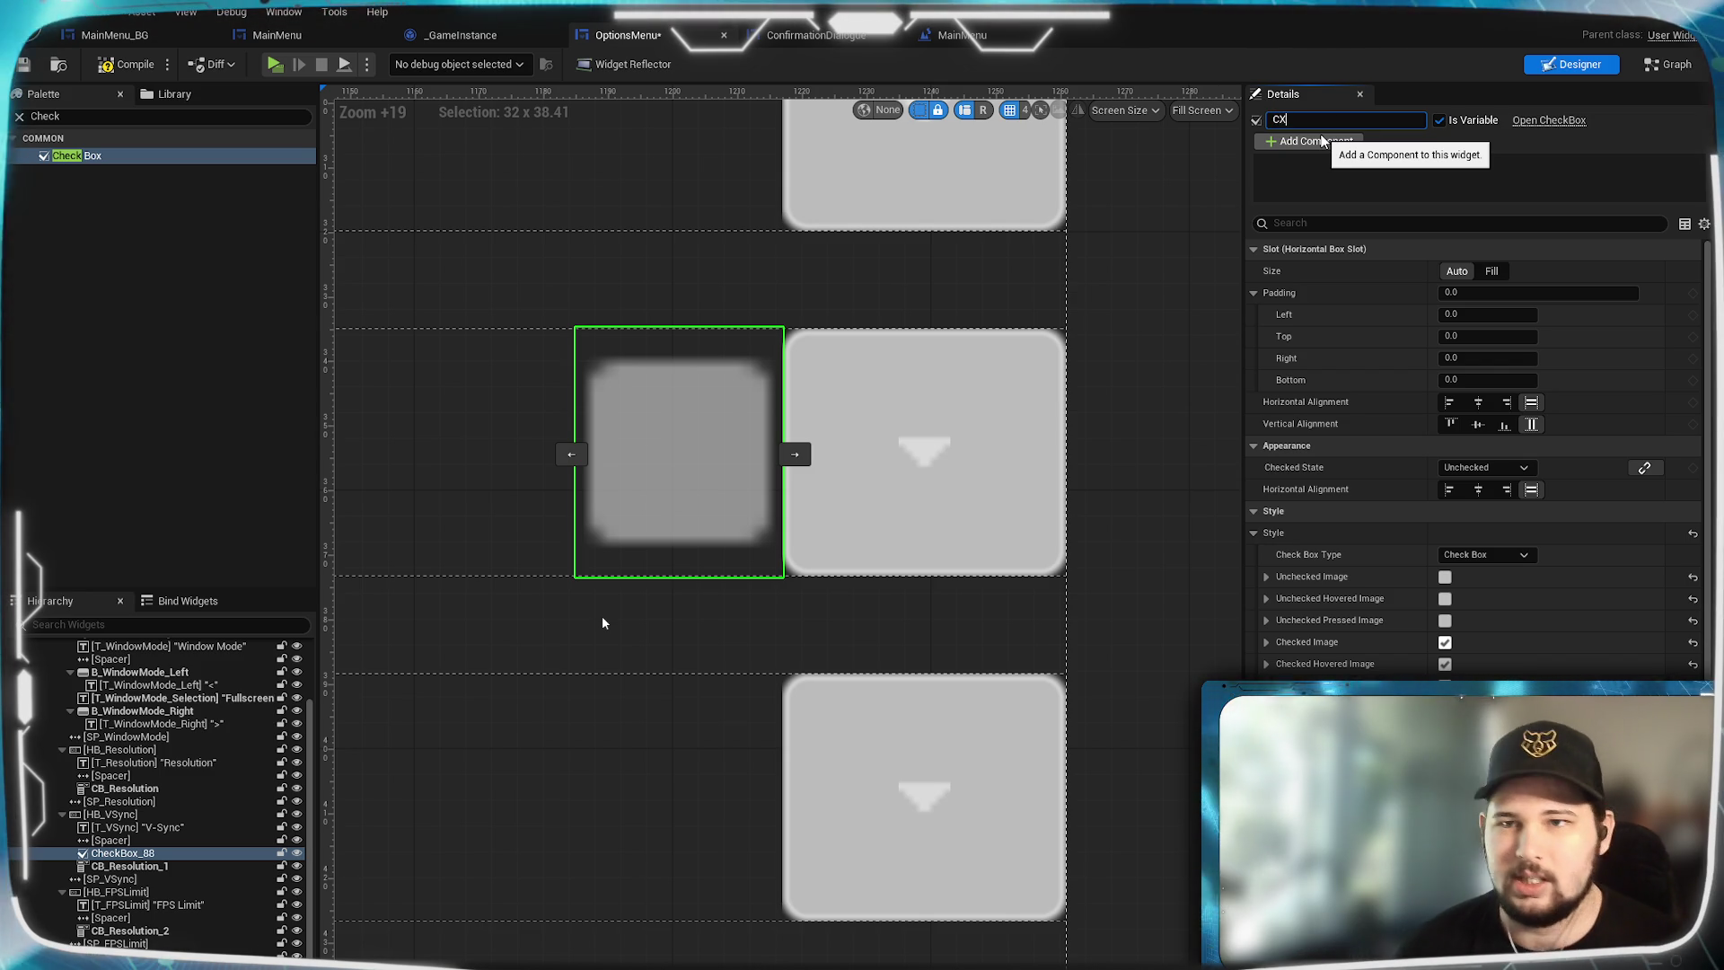
Rename the check box to CX_VSync and delete the CB_Resolution_1 combo box.
key("Return")
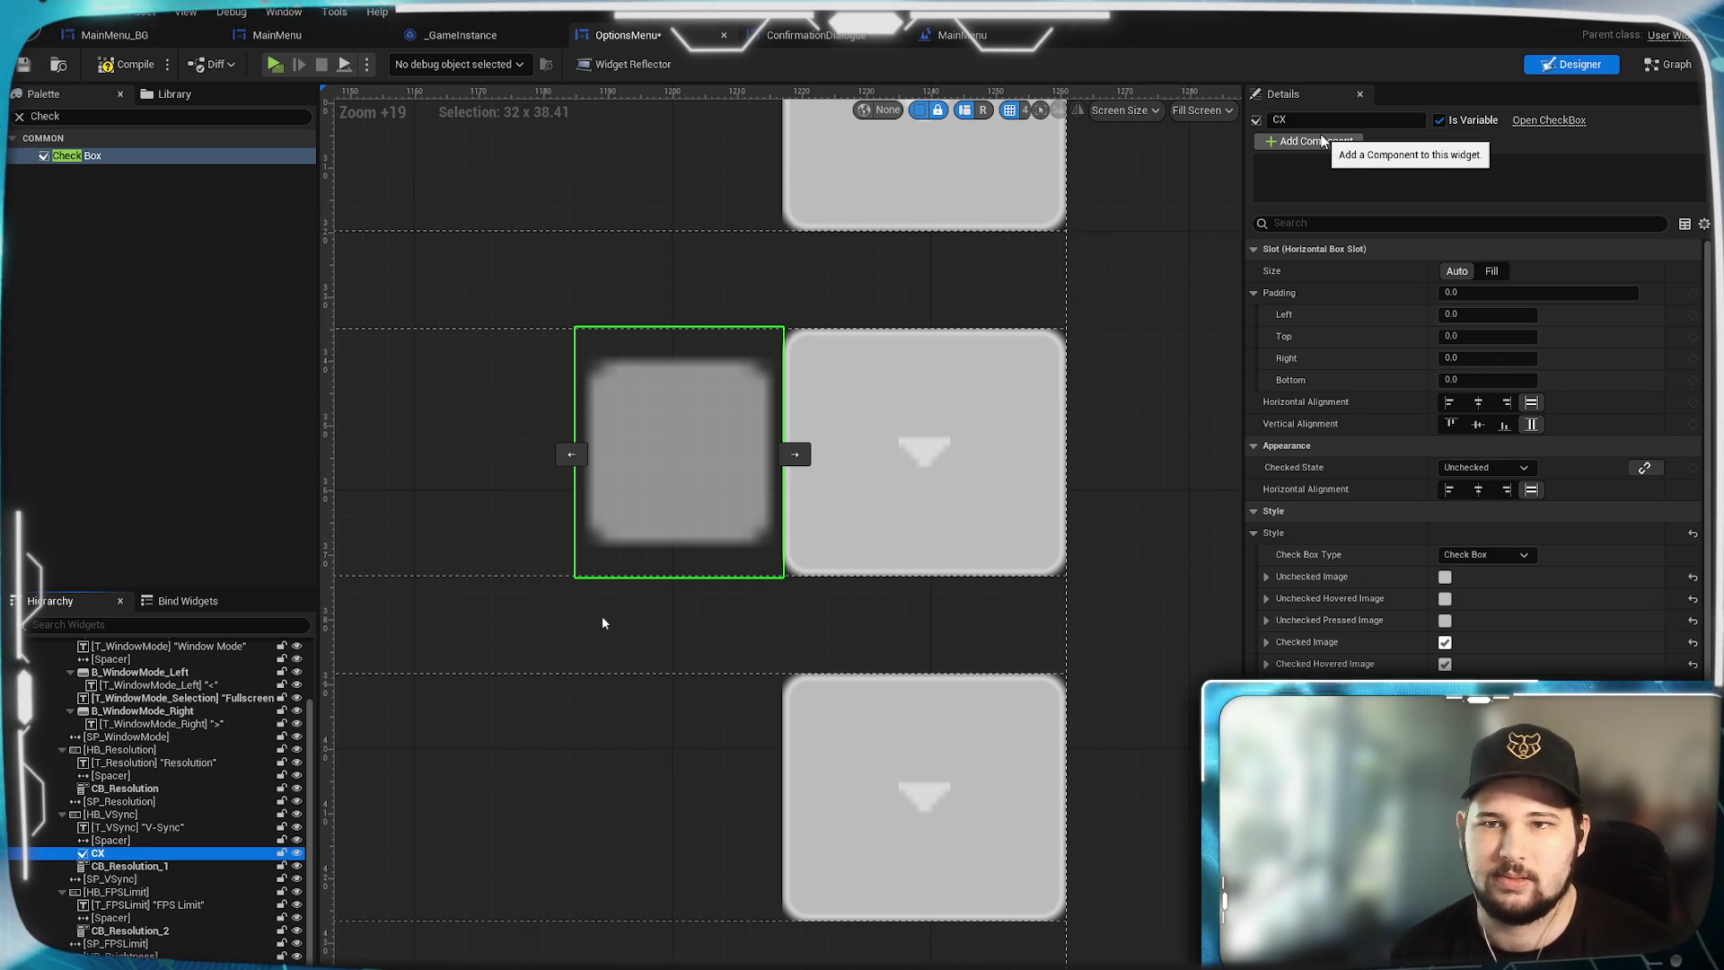
left_click(1312, 119)
type("_VSync")
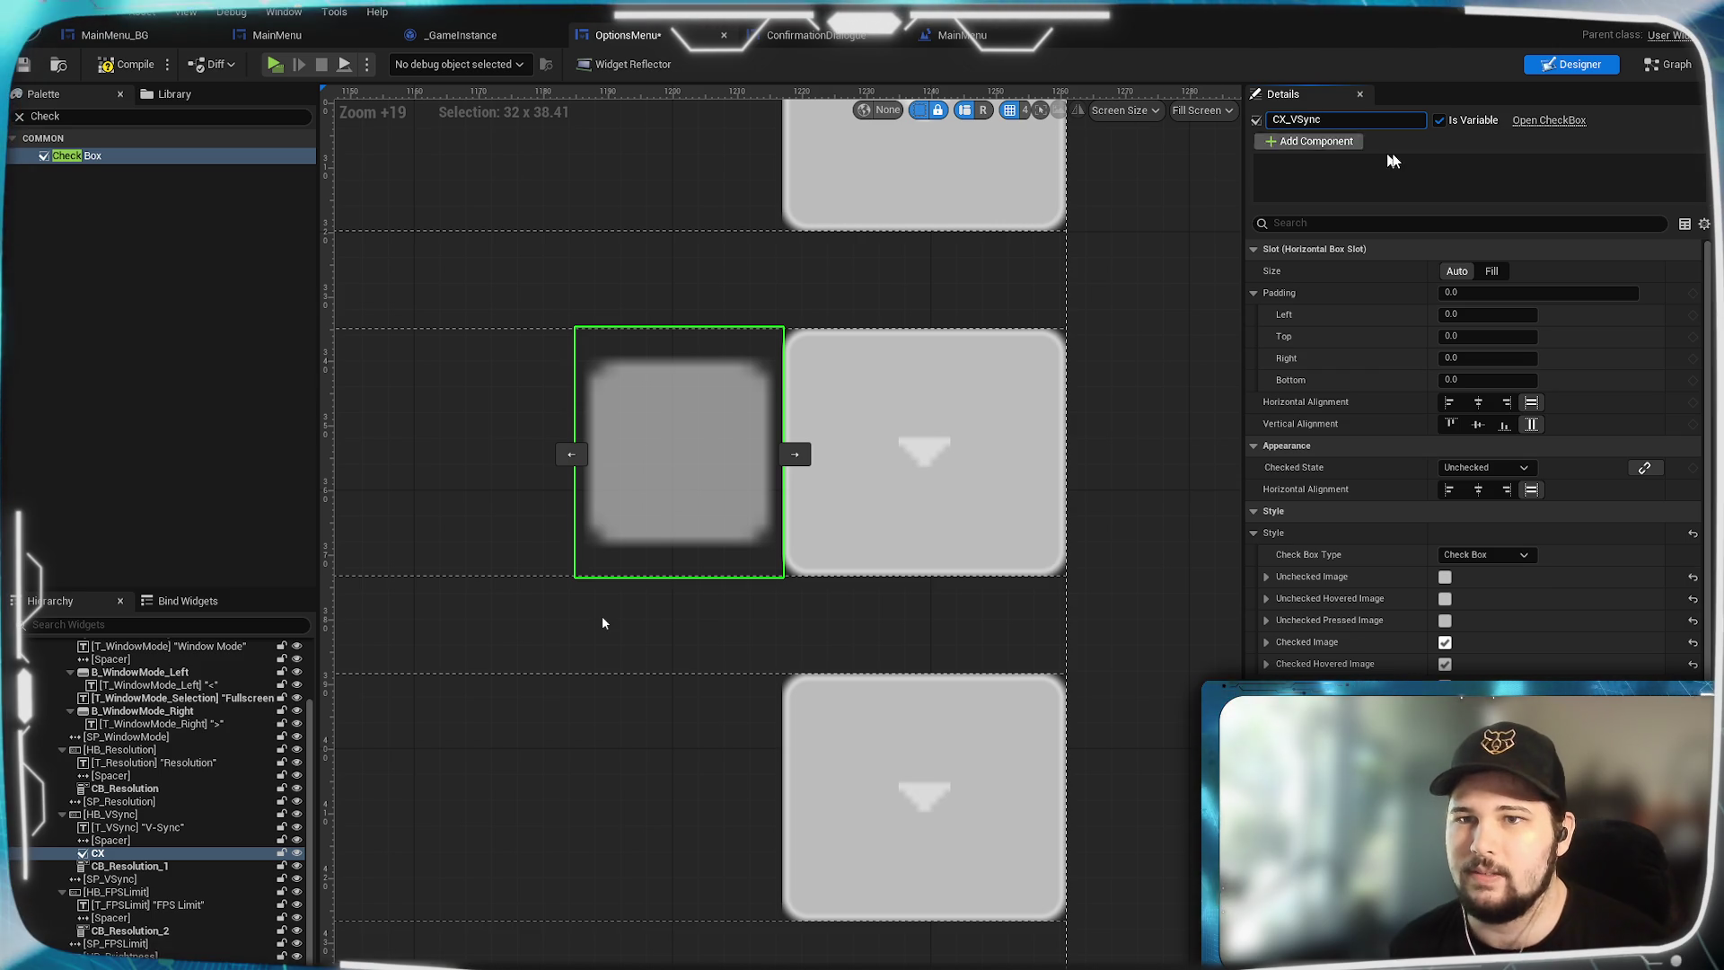
key("Return")
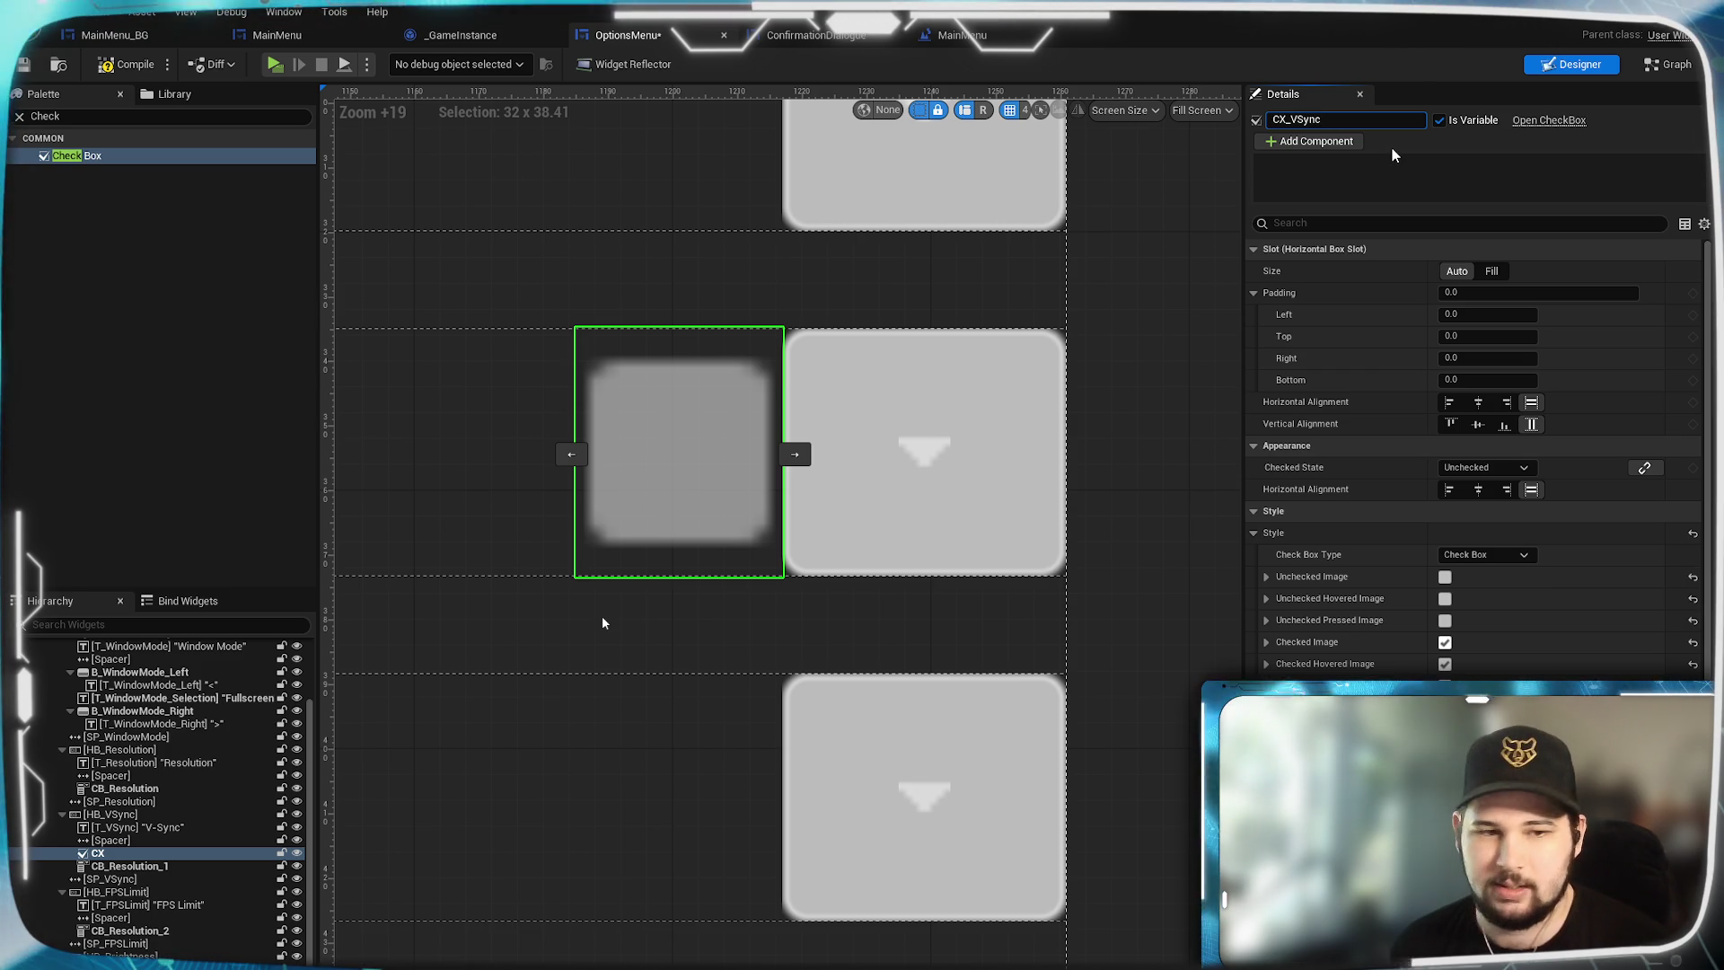
left_click(196, 868)
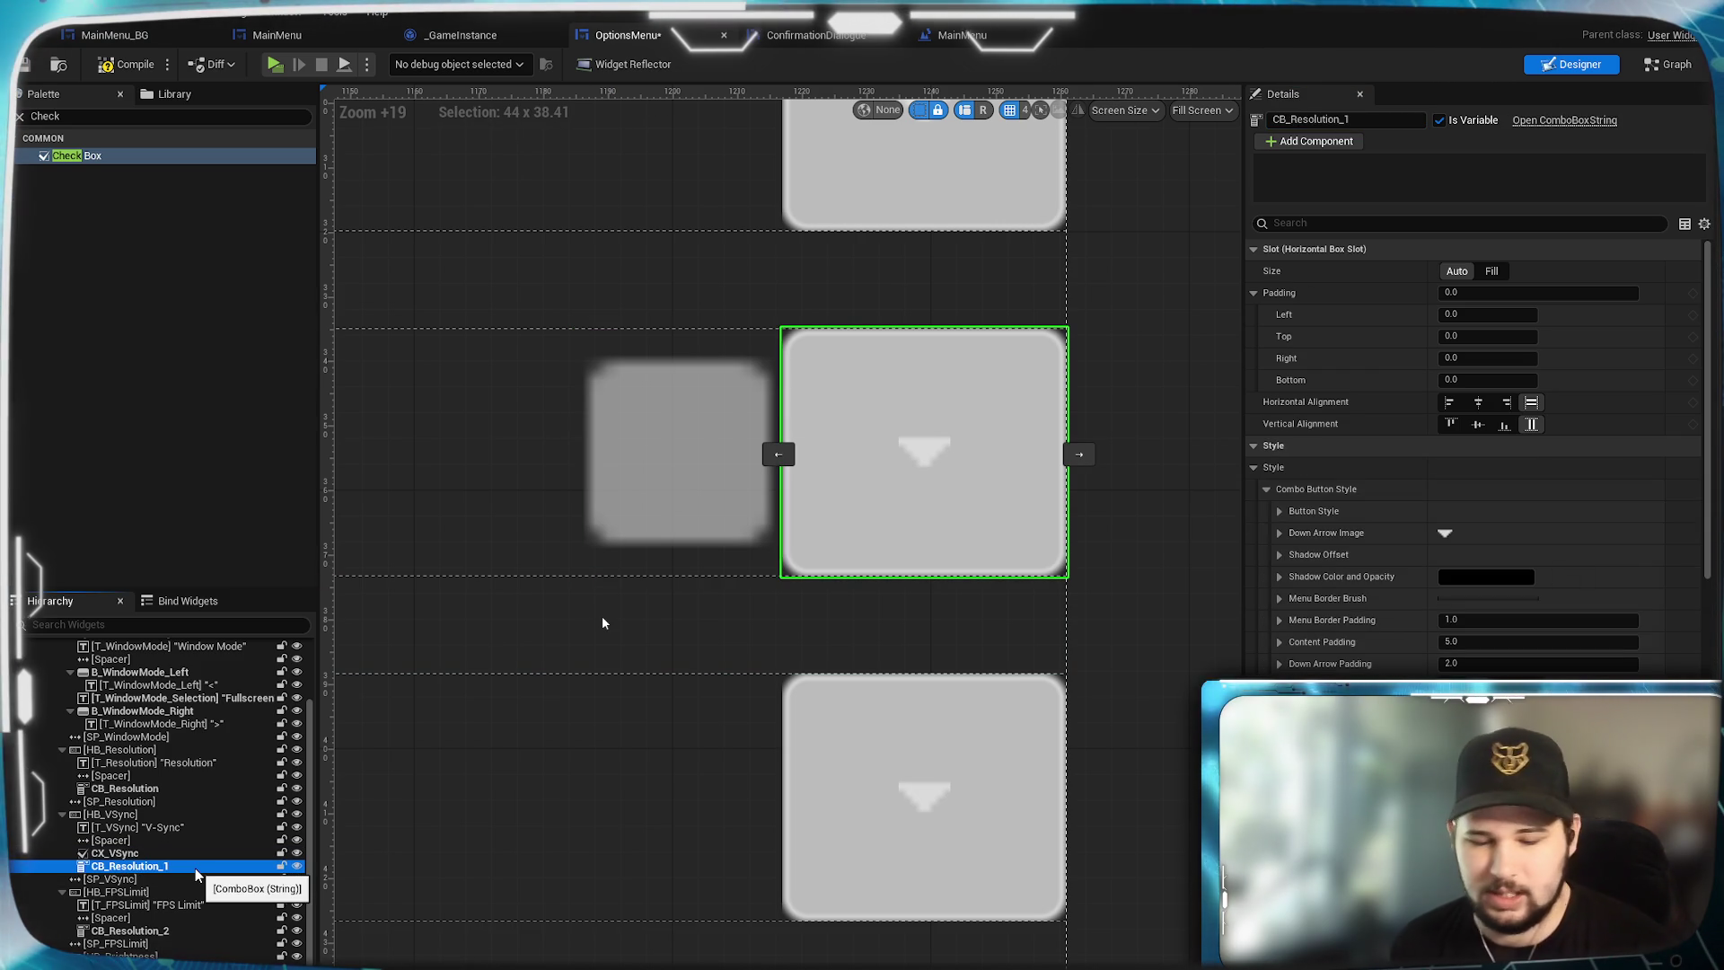
key("Delete")
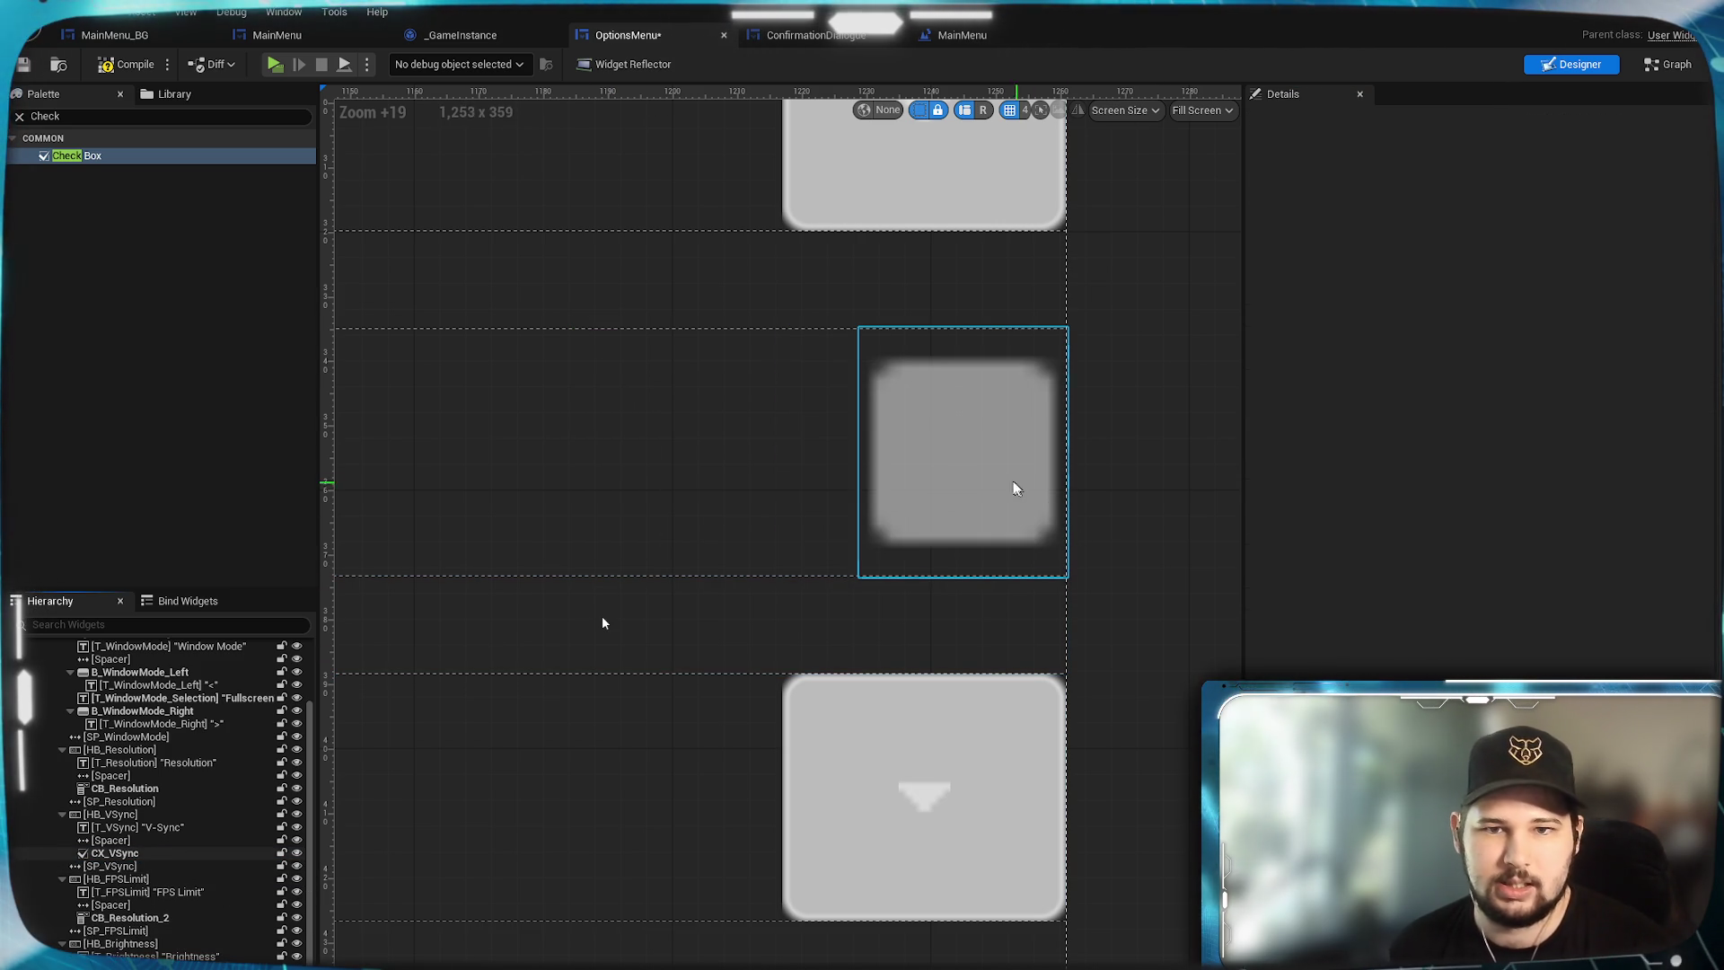
Set CX_VSync's right slot padding to 8.0, after trying 10 and 5.
left_click(1003, 482)
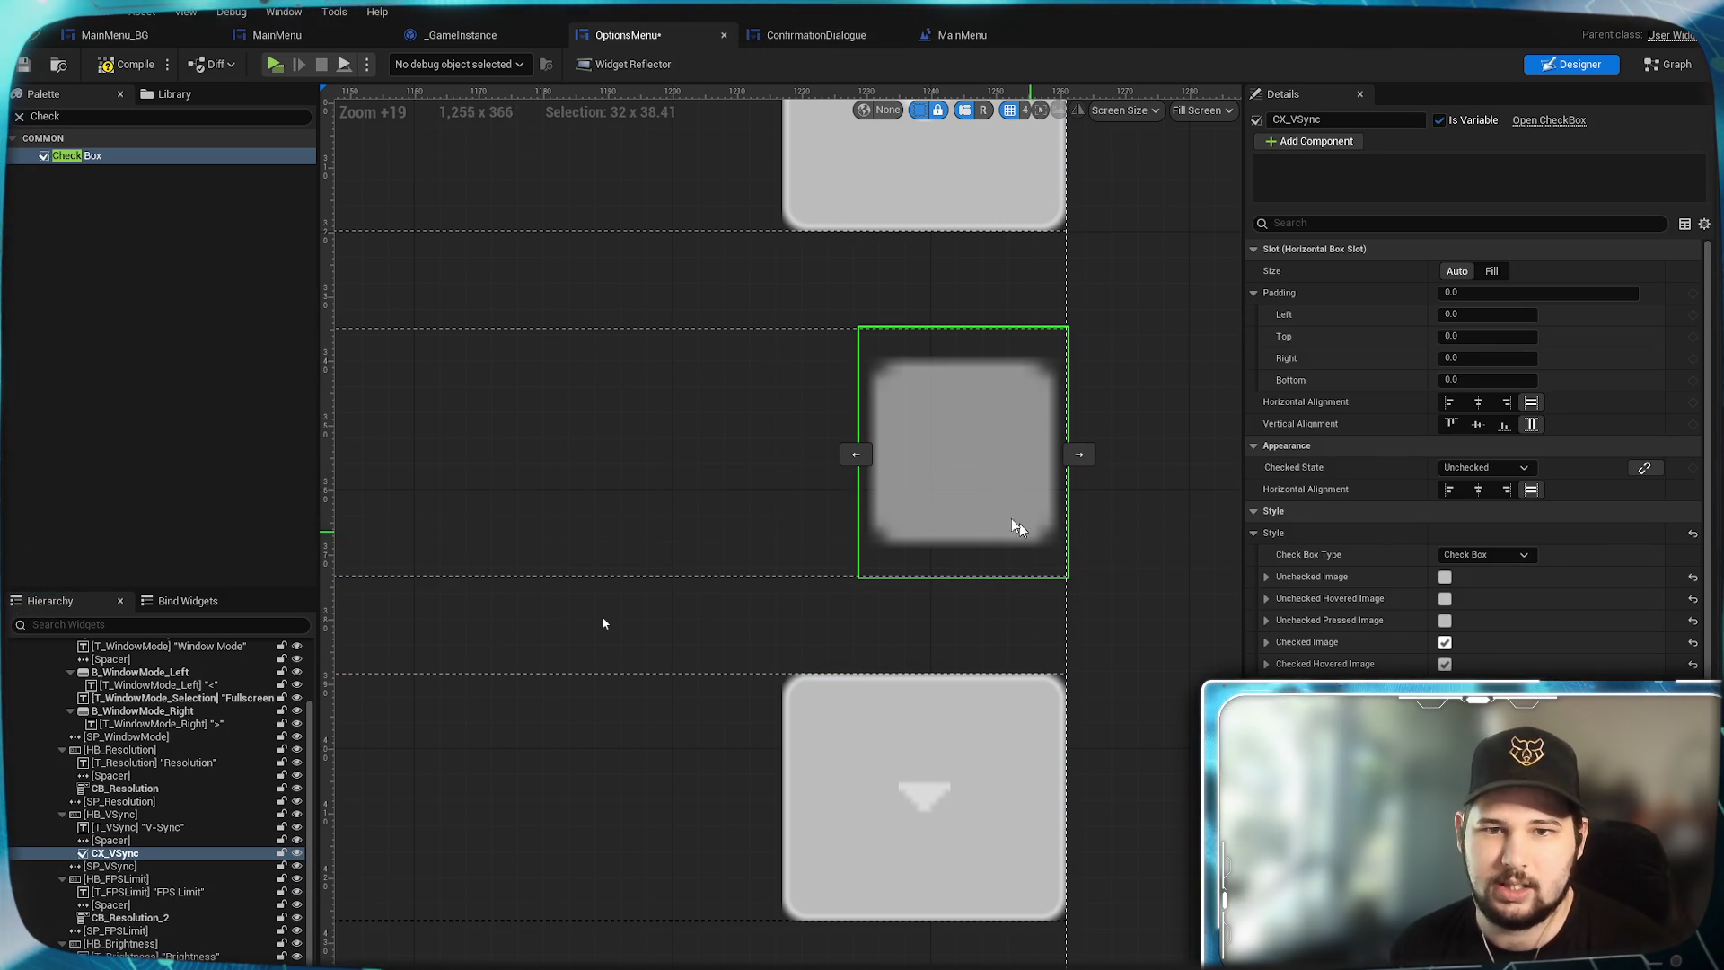
scroll(1027, 572, "down", 8)
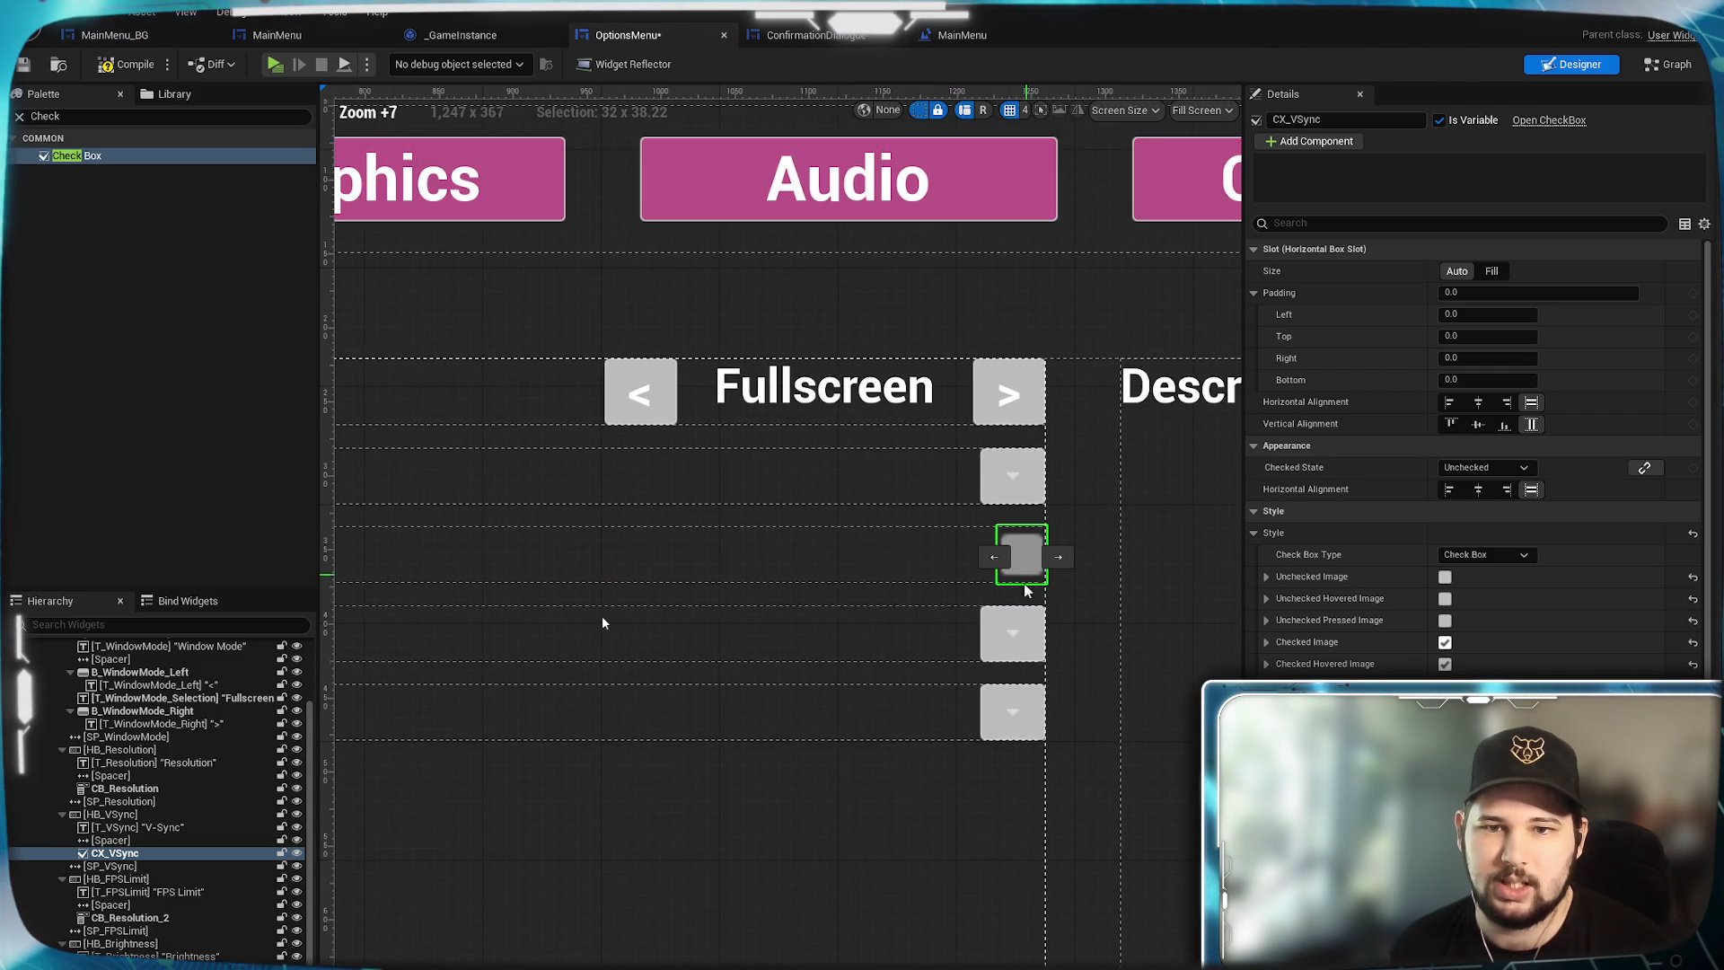
scroll(1046, 588, "up", 6)
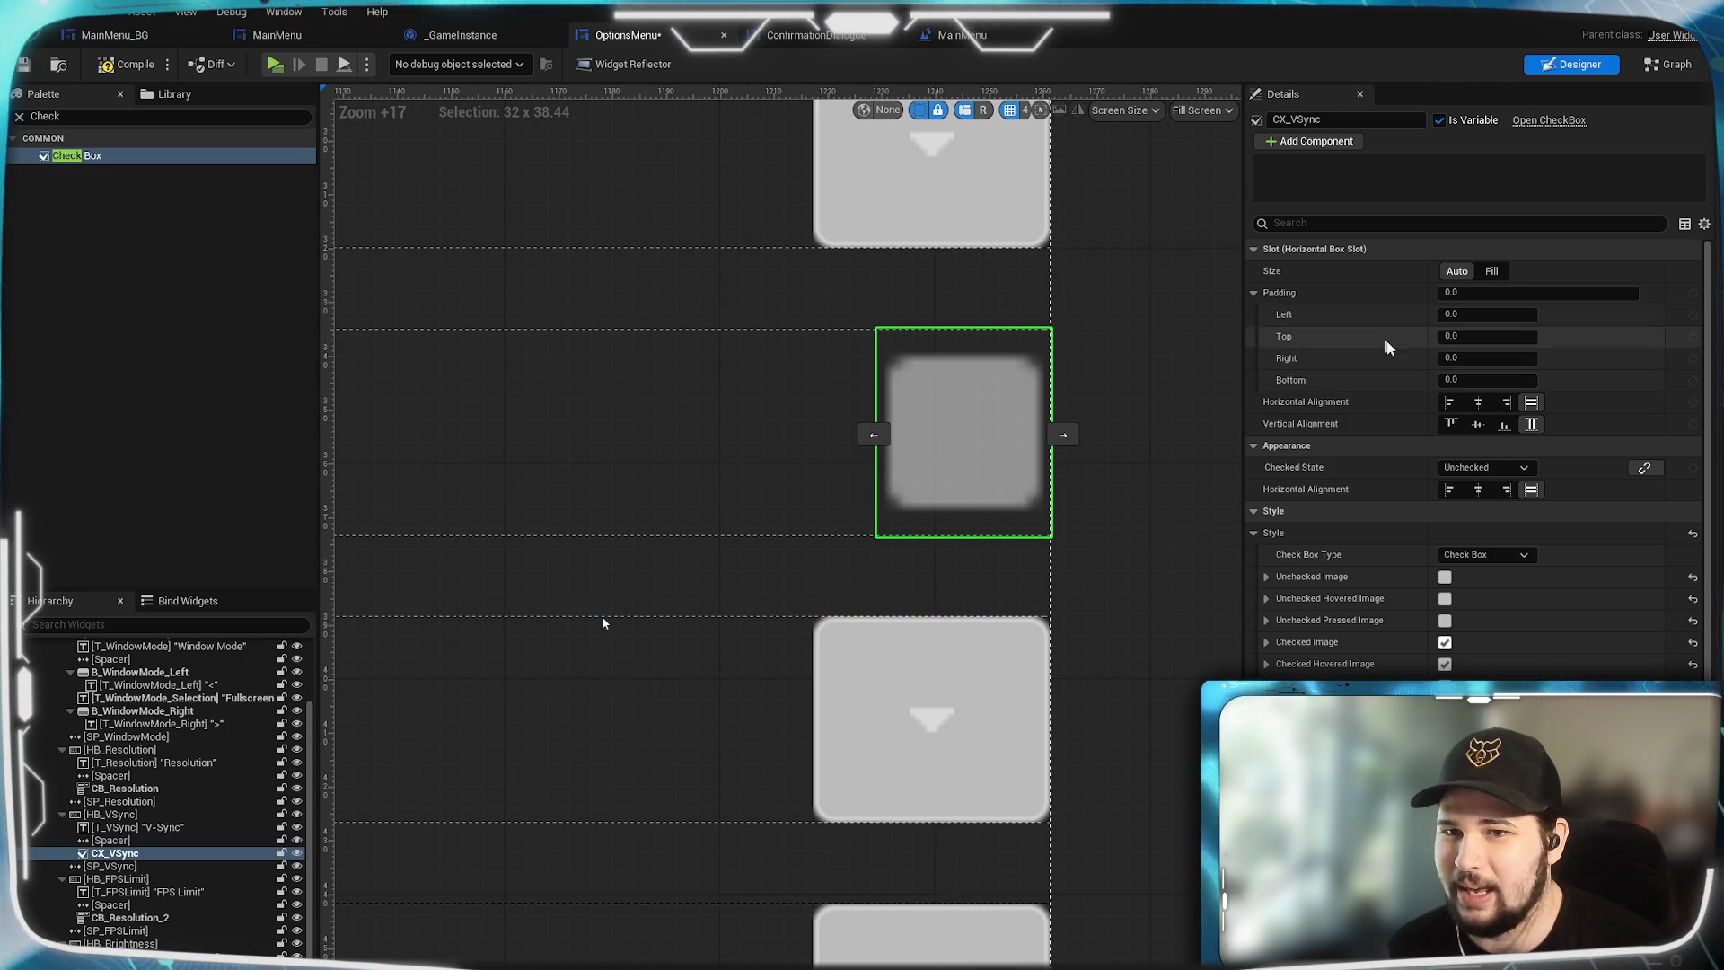
left_click(1488, 357)
type("10")
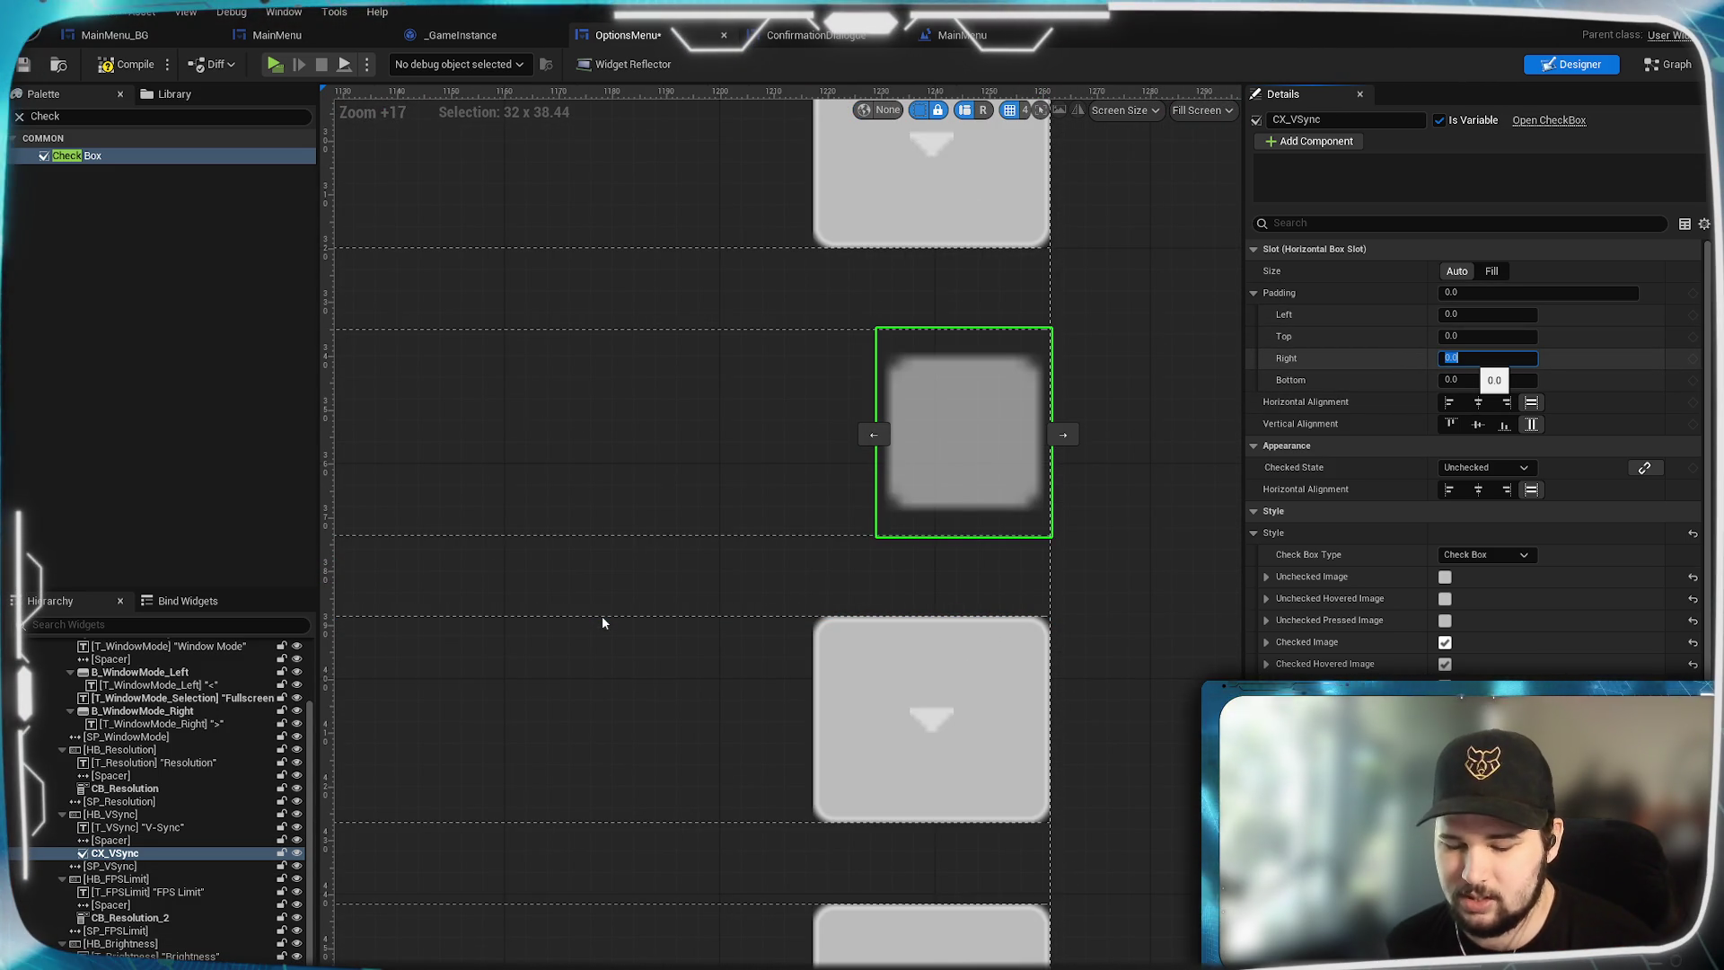
key("Return")
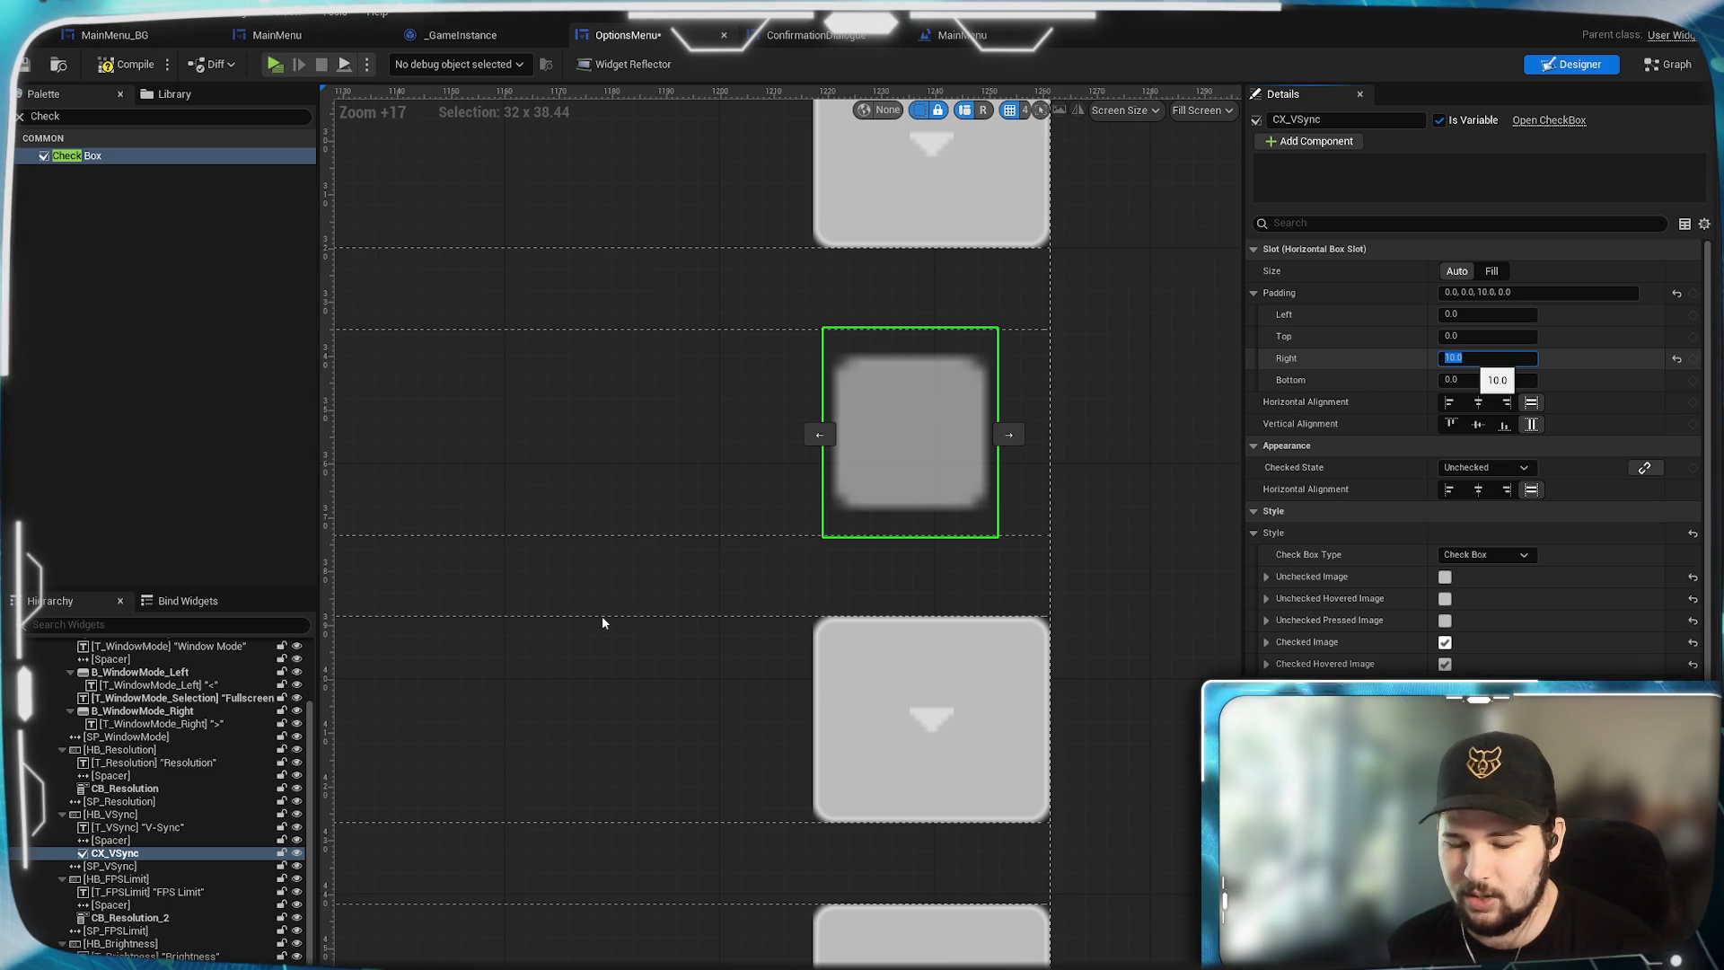
type("5")
key("Return")
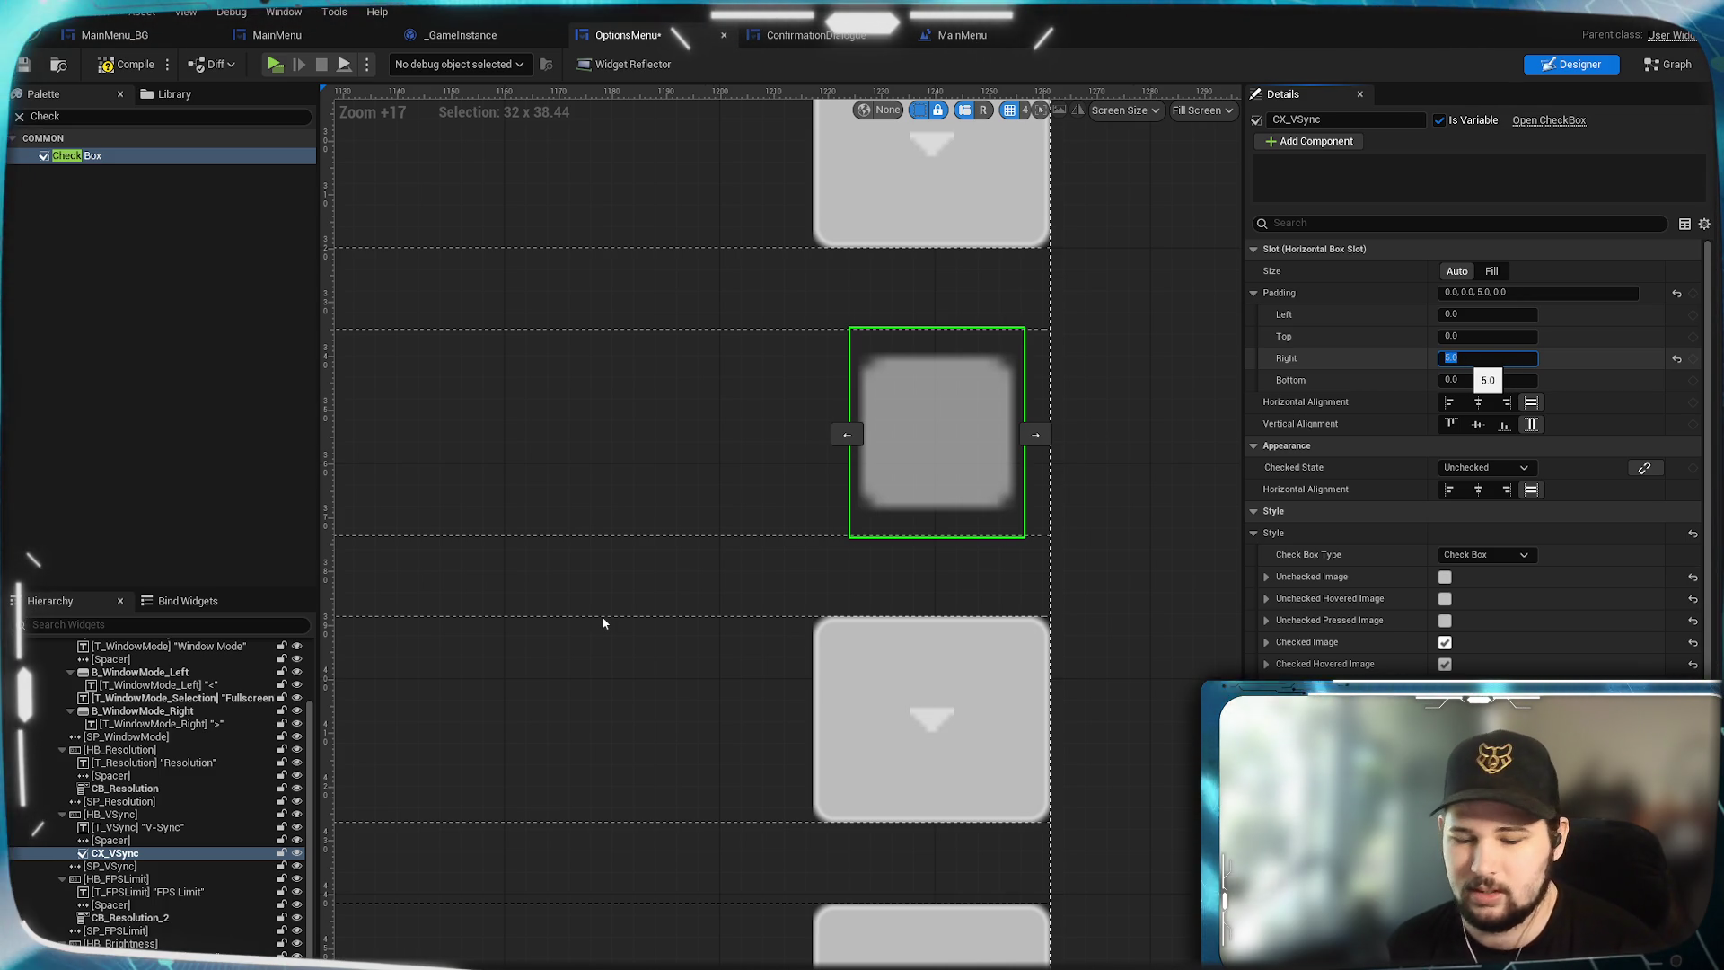
type("8")
key("Return")
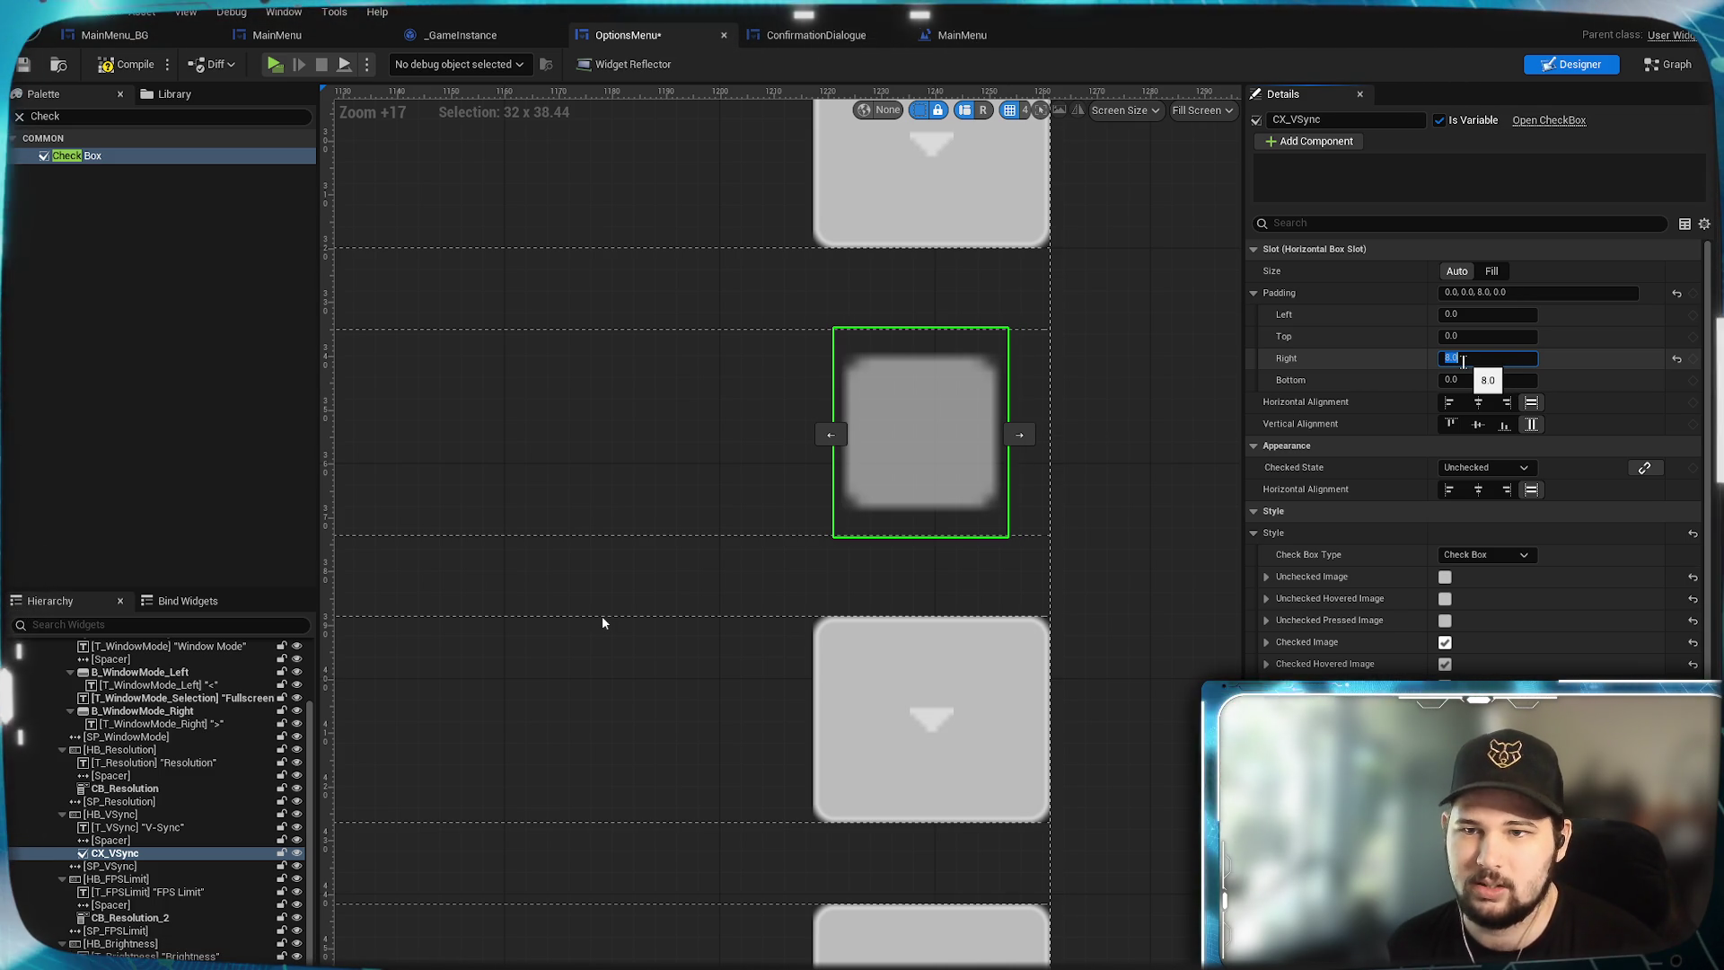
left_click(1144, 483)
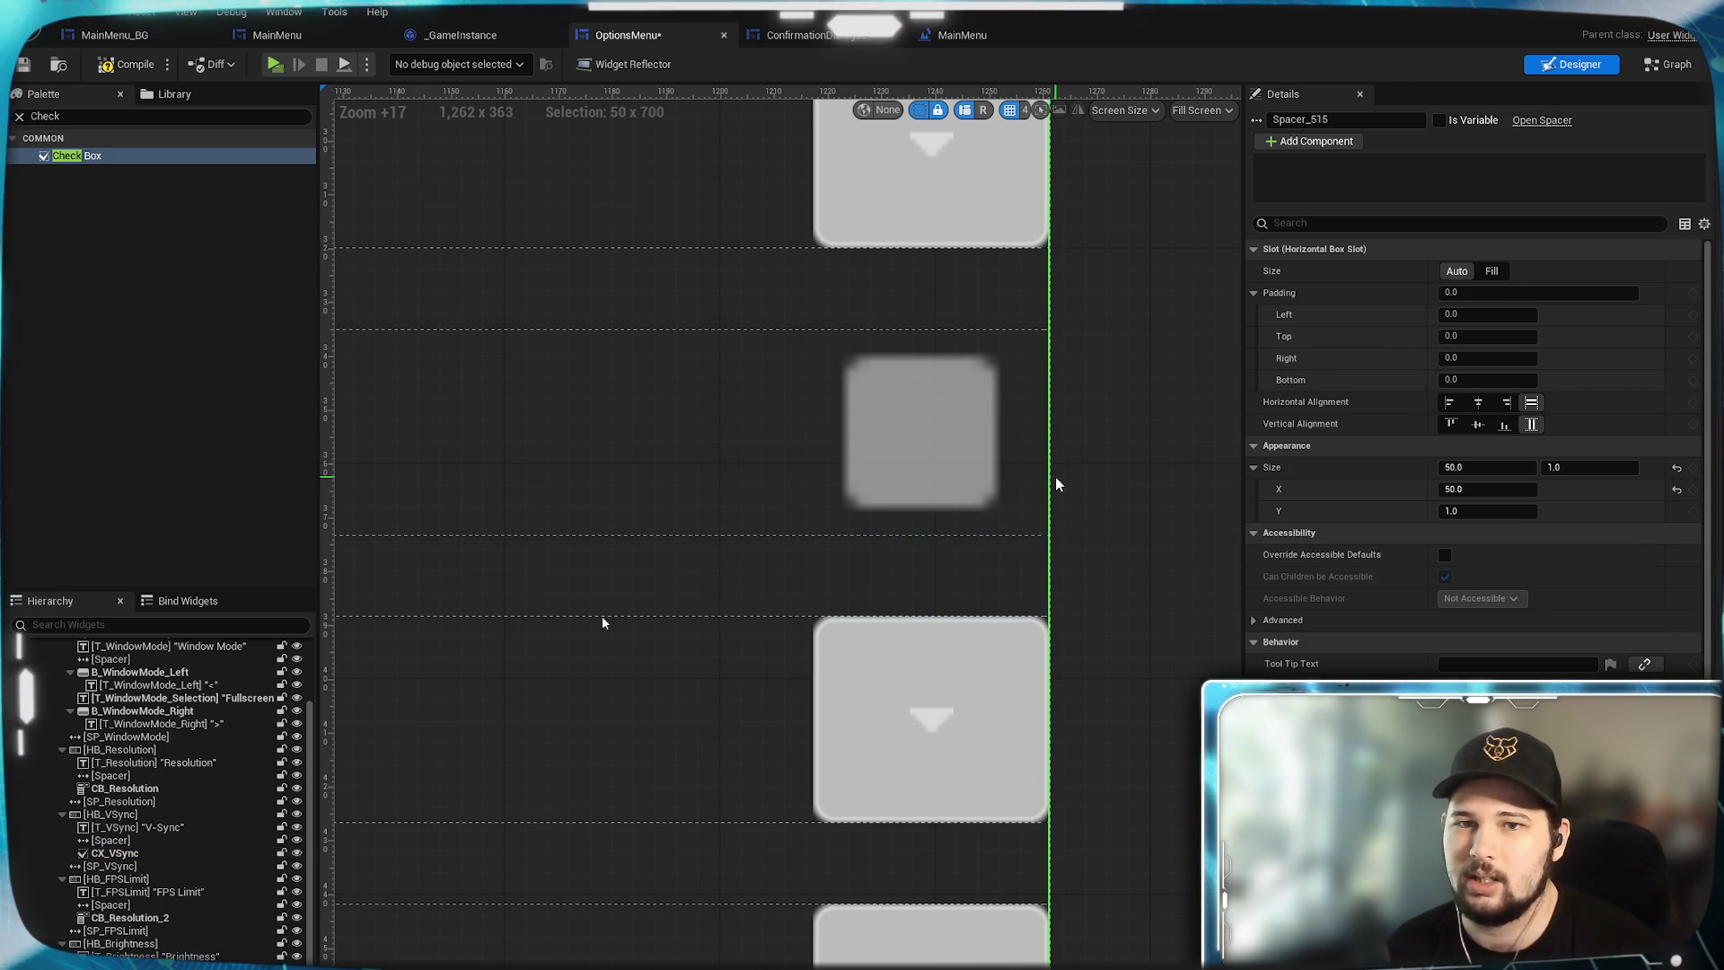
scroll(1054, 477, "down", 4)
scroll(914, 549, "down", 4)
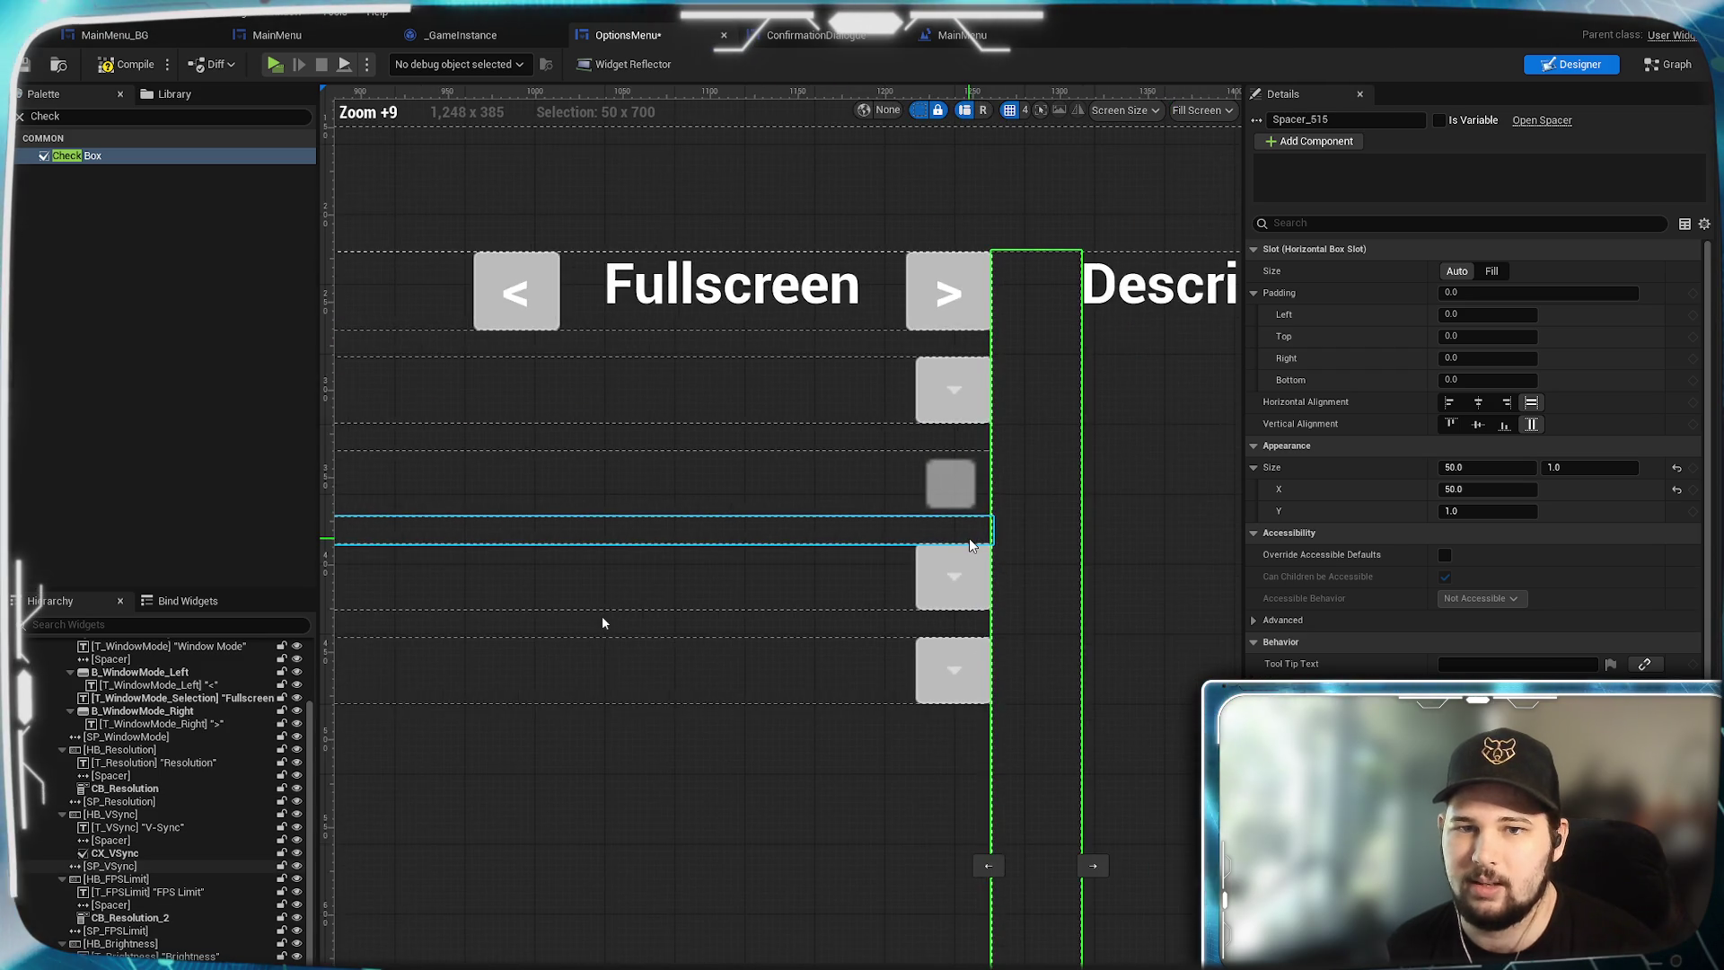
scroll(968, 537, "up", 5)
left_click(869, 388)
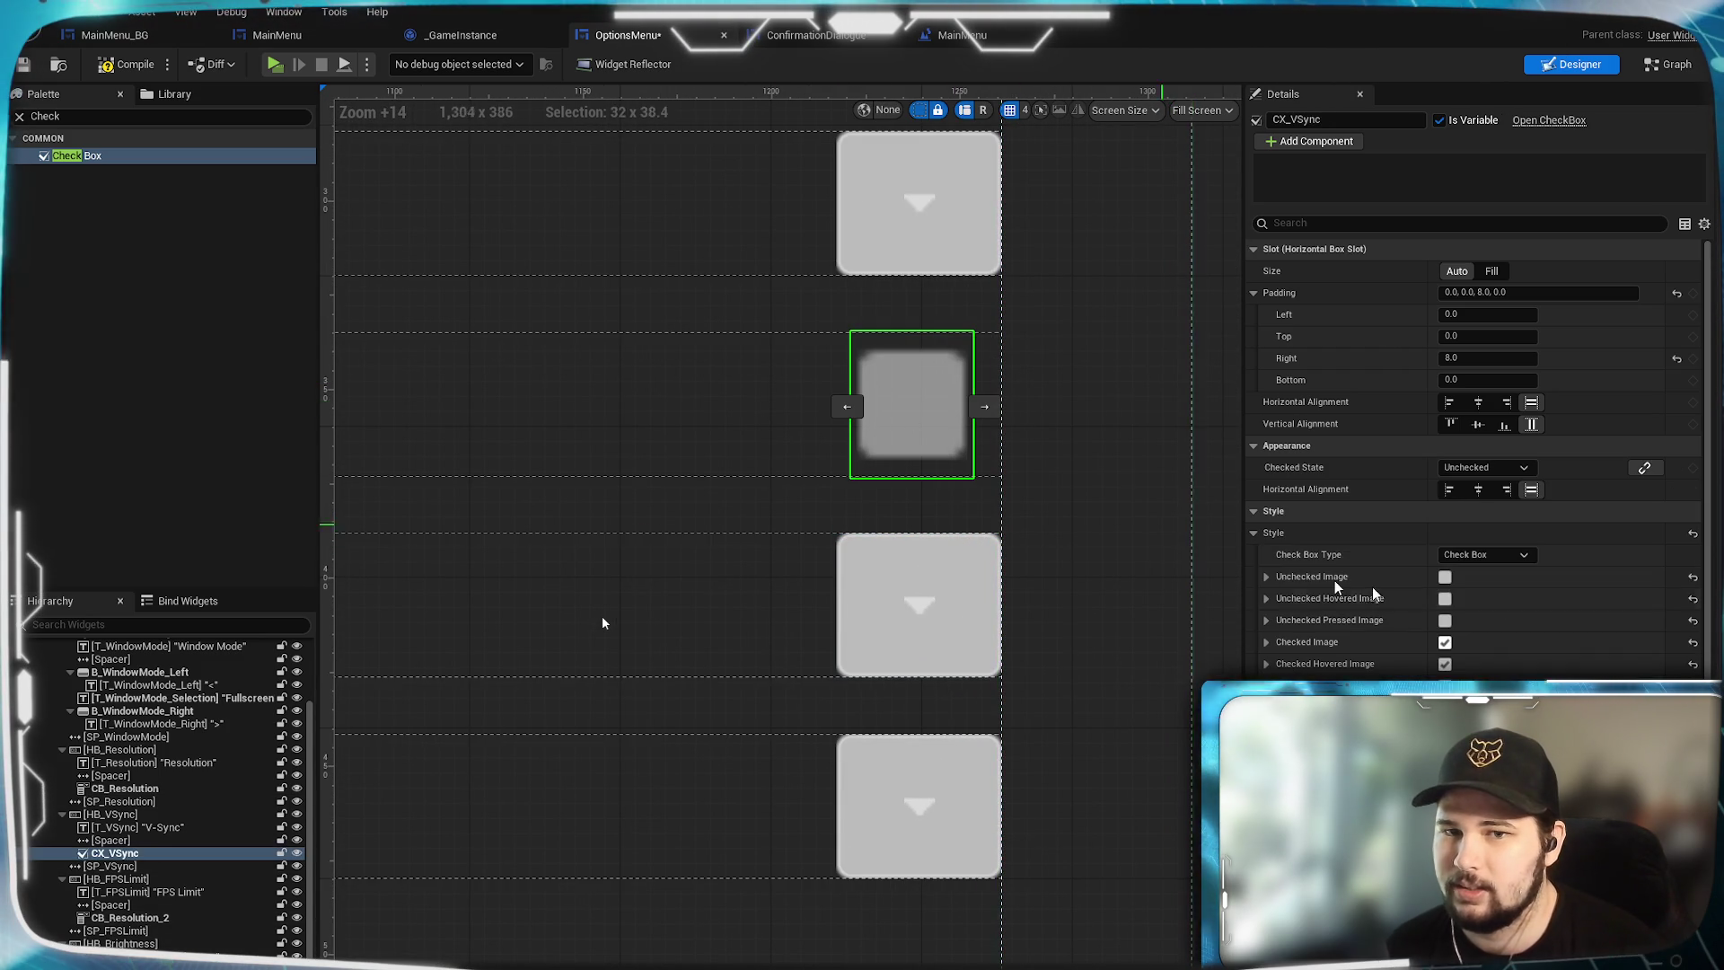
scroll(1566, 555, "down", 3)
scroll(1568, 558, "down", 10)
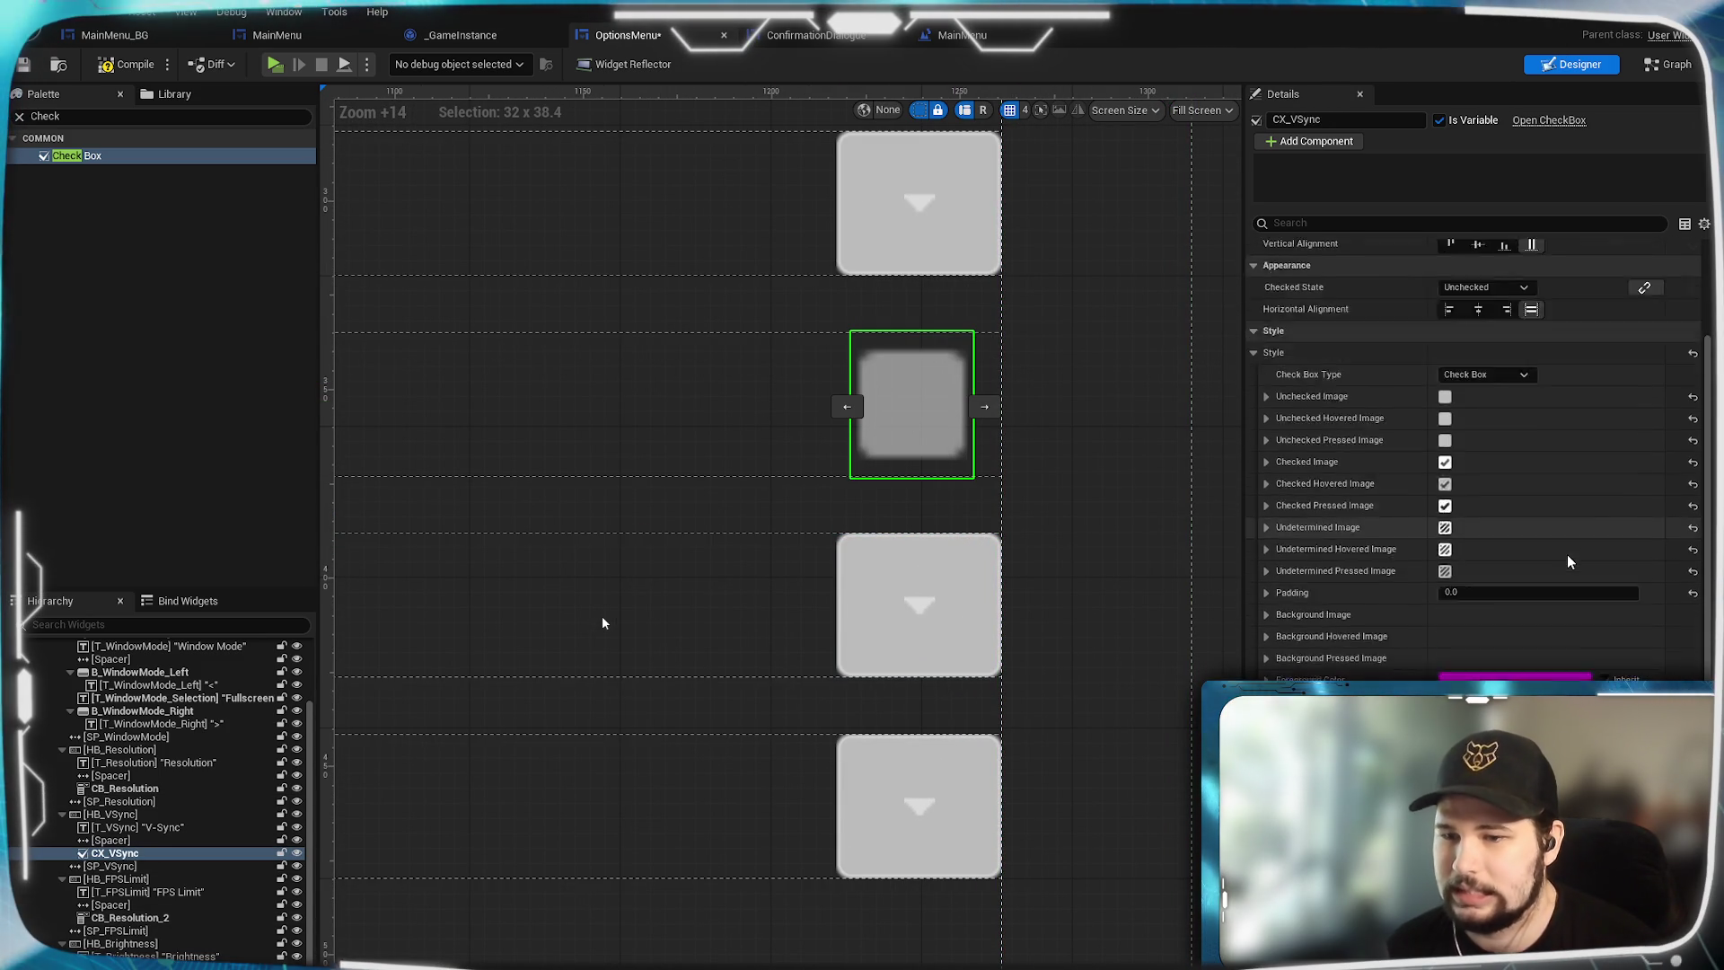
scroll(1567, 561, "down", 2)
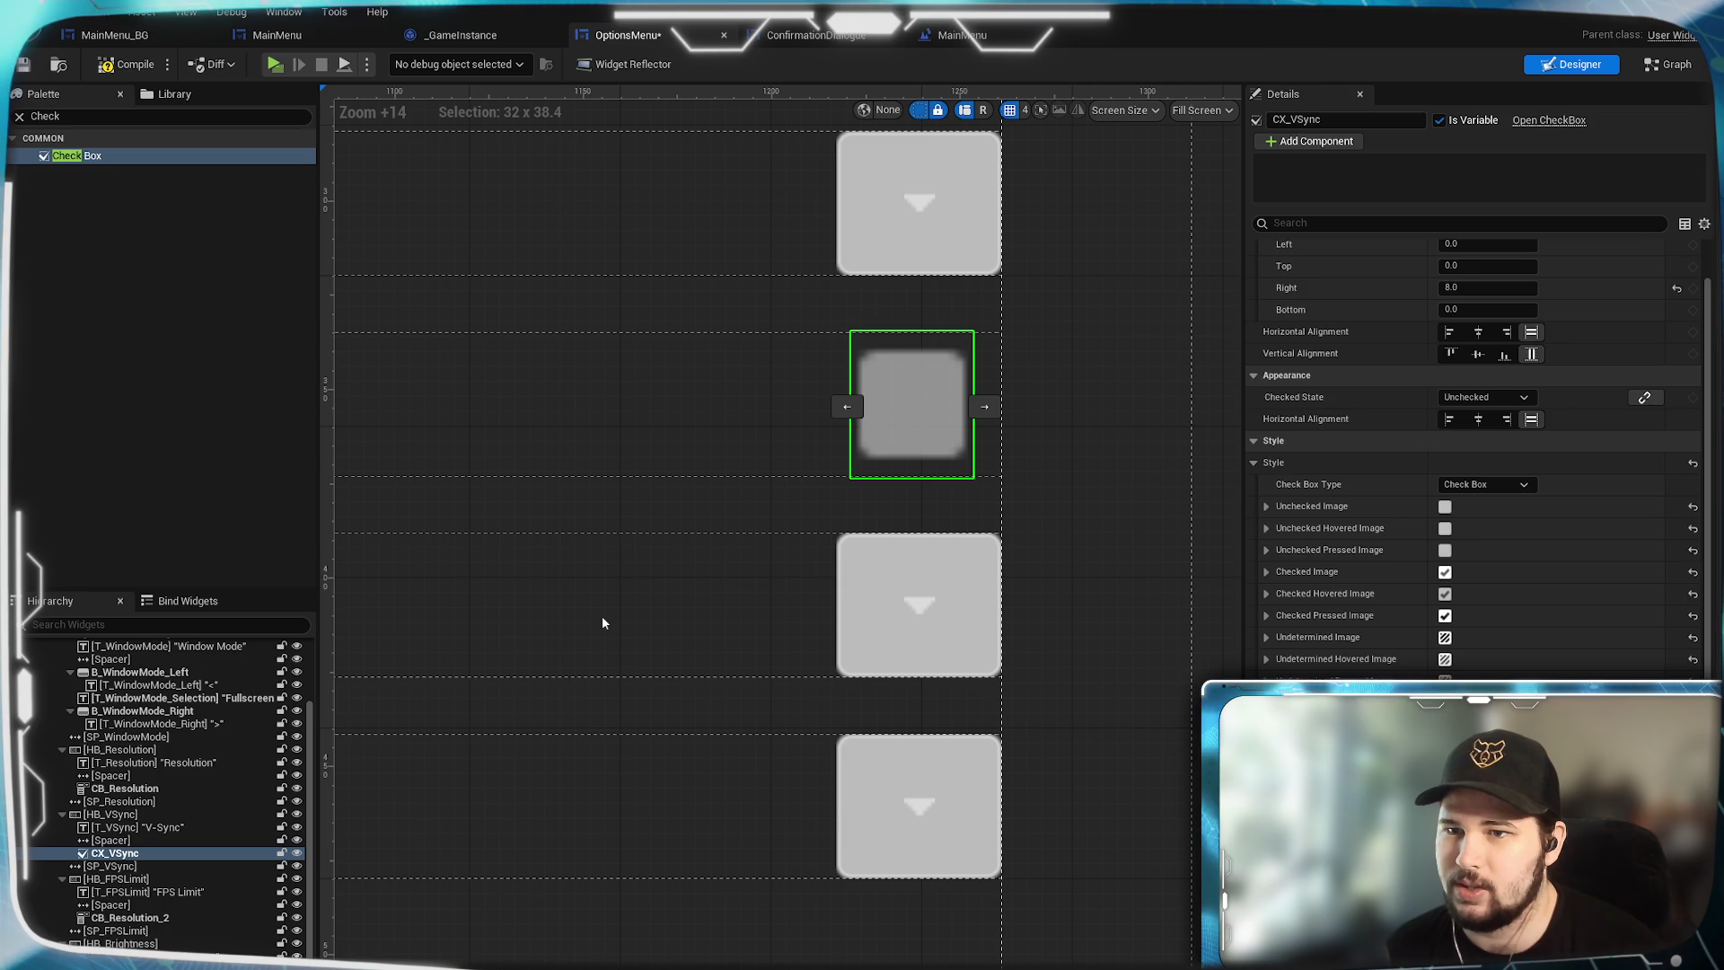
scroll(1360, 535, "up", 2)
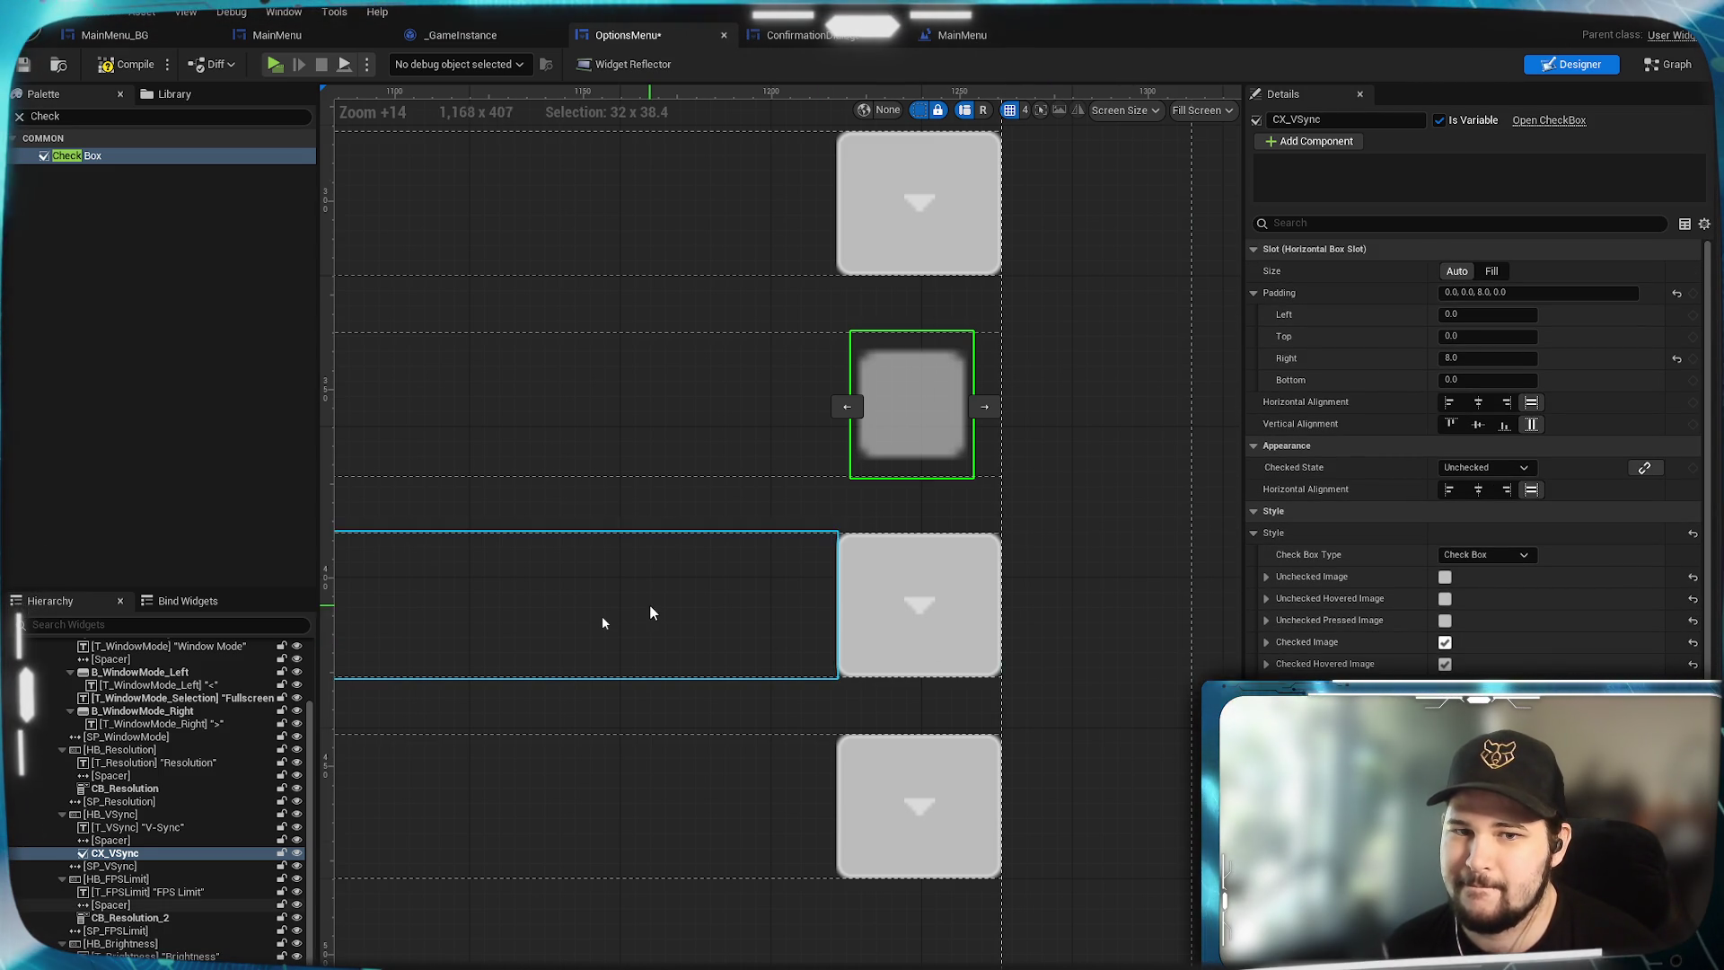
scroll(649, 611, "down", 4)
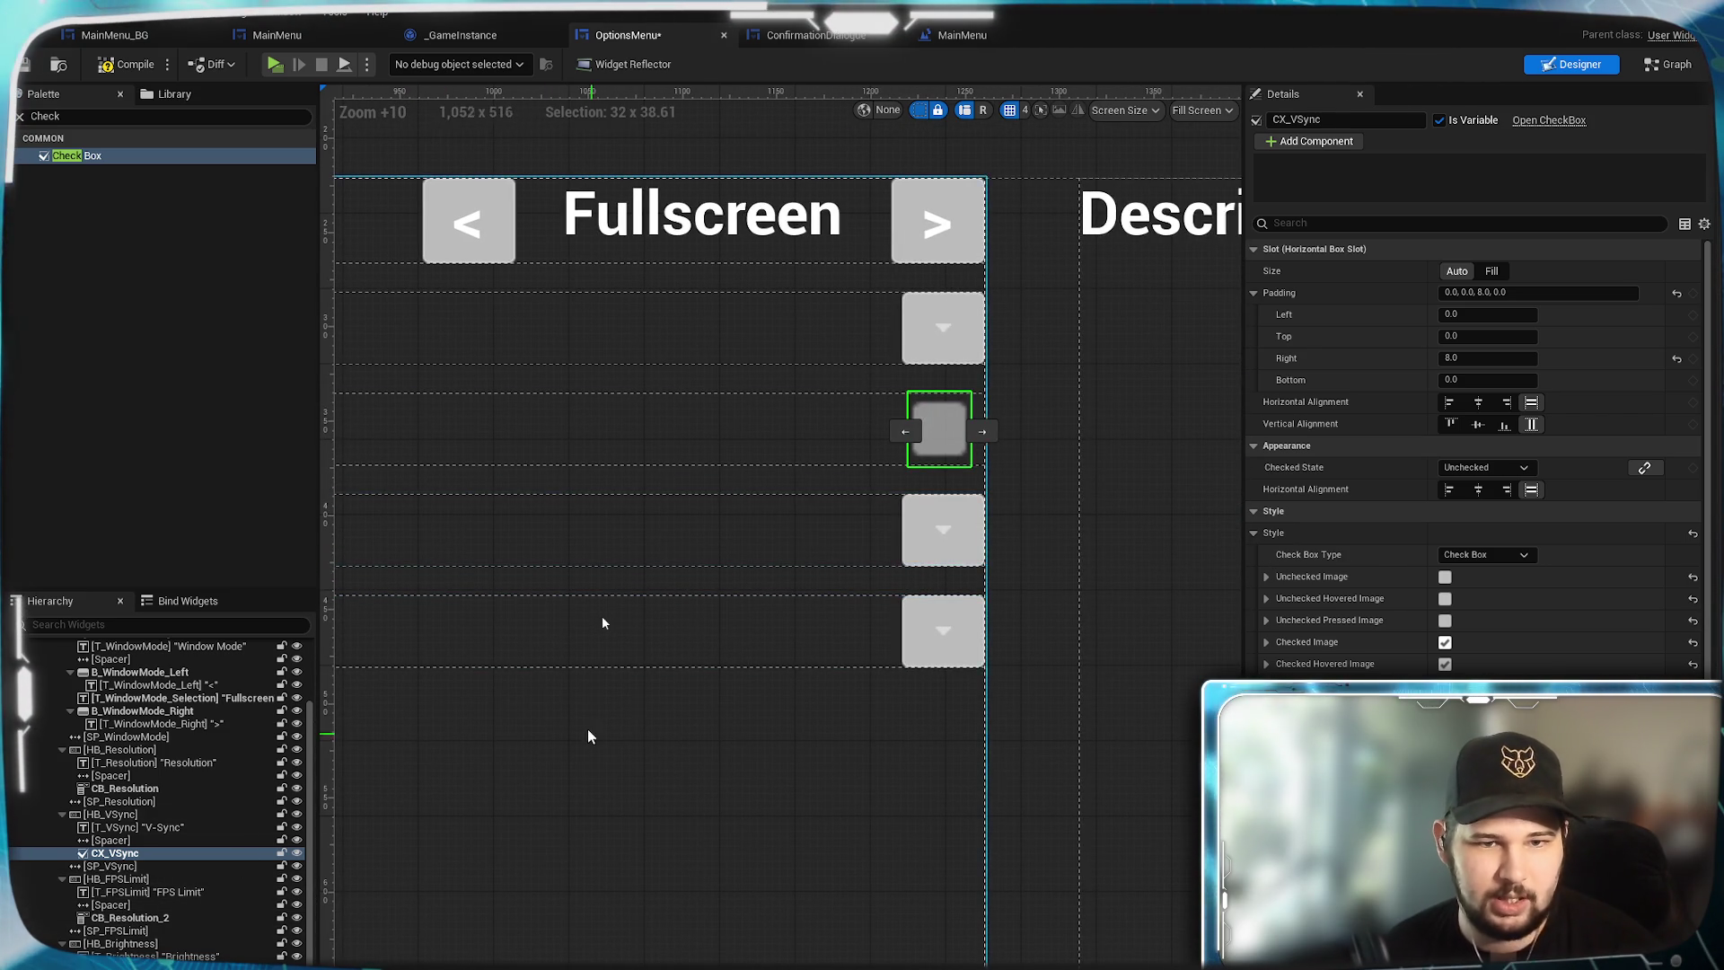
scroll(736, 735, "down", 4)
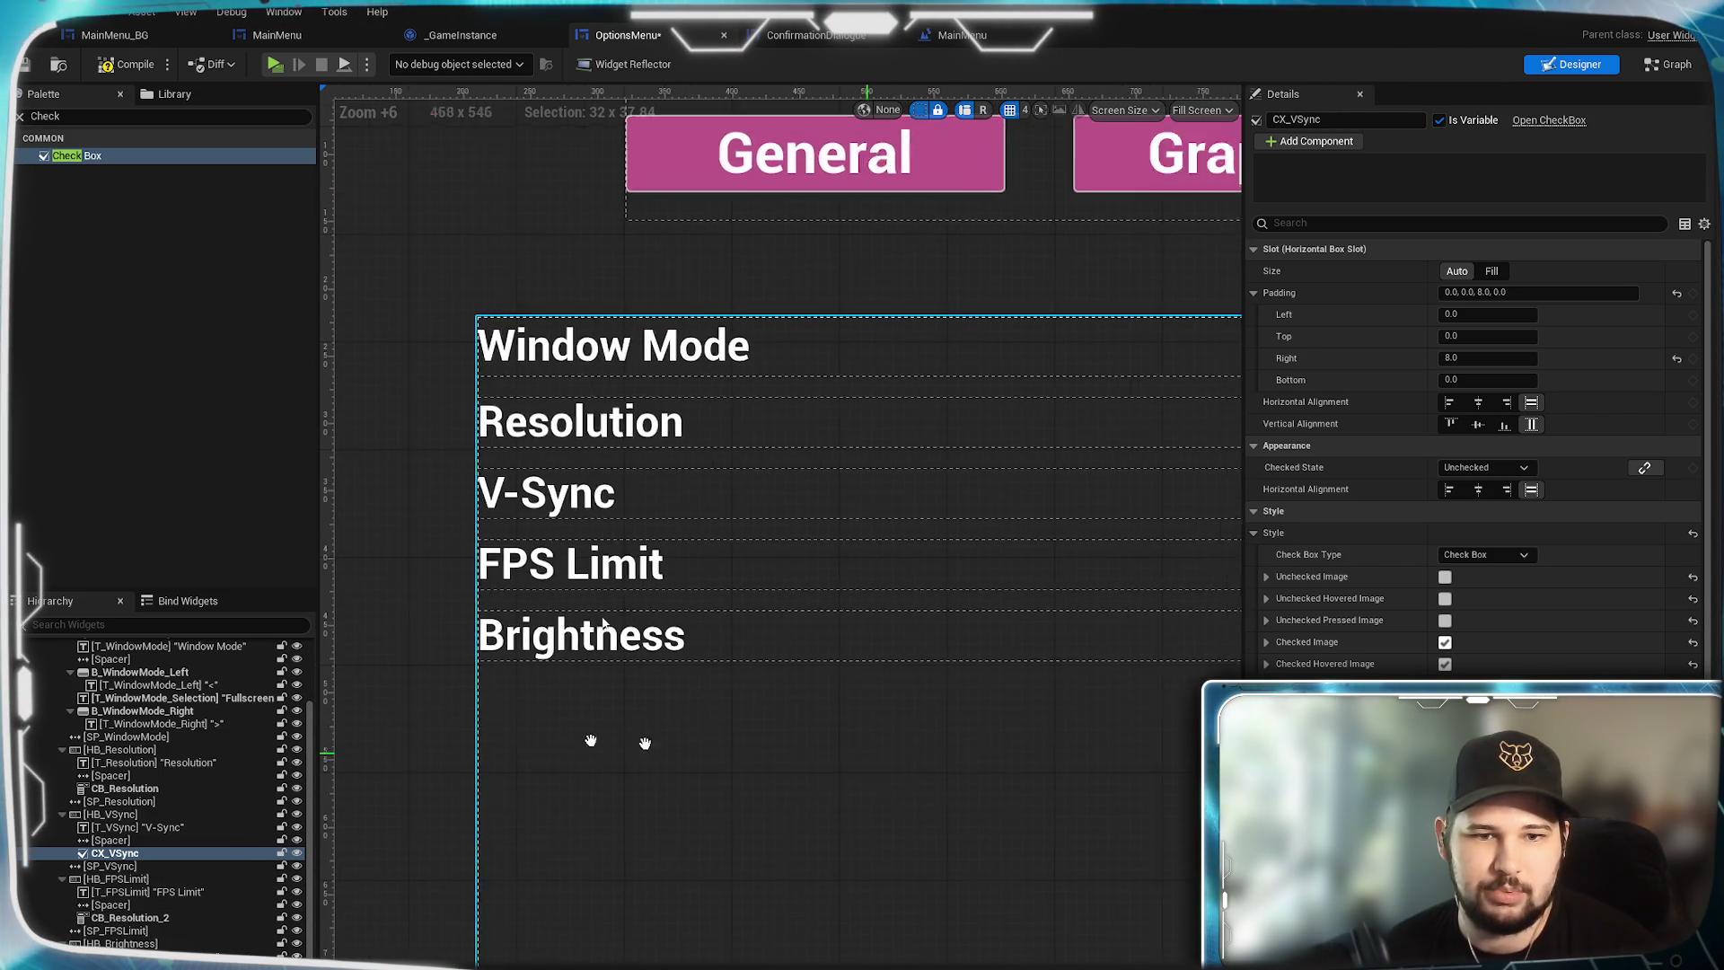
left_click_drag(645, 742, 777, 712)
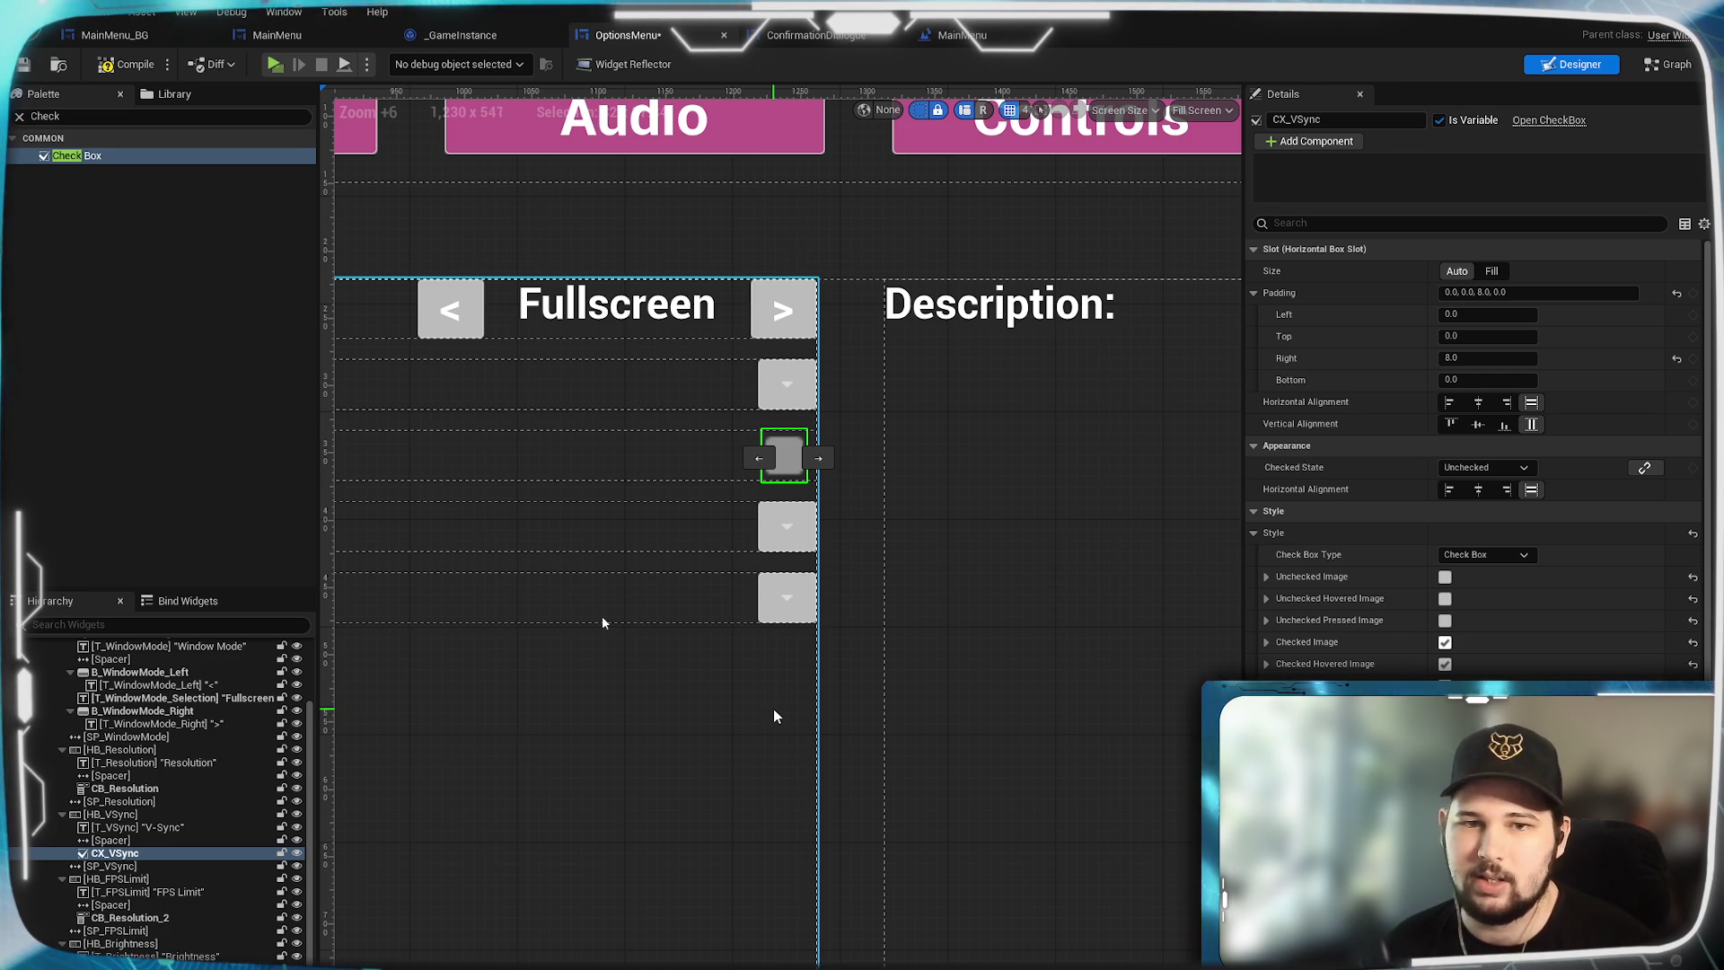
scroll(773, 709, "up", 2)
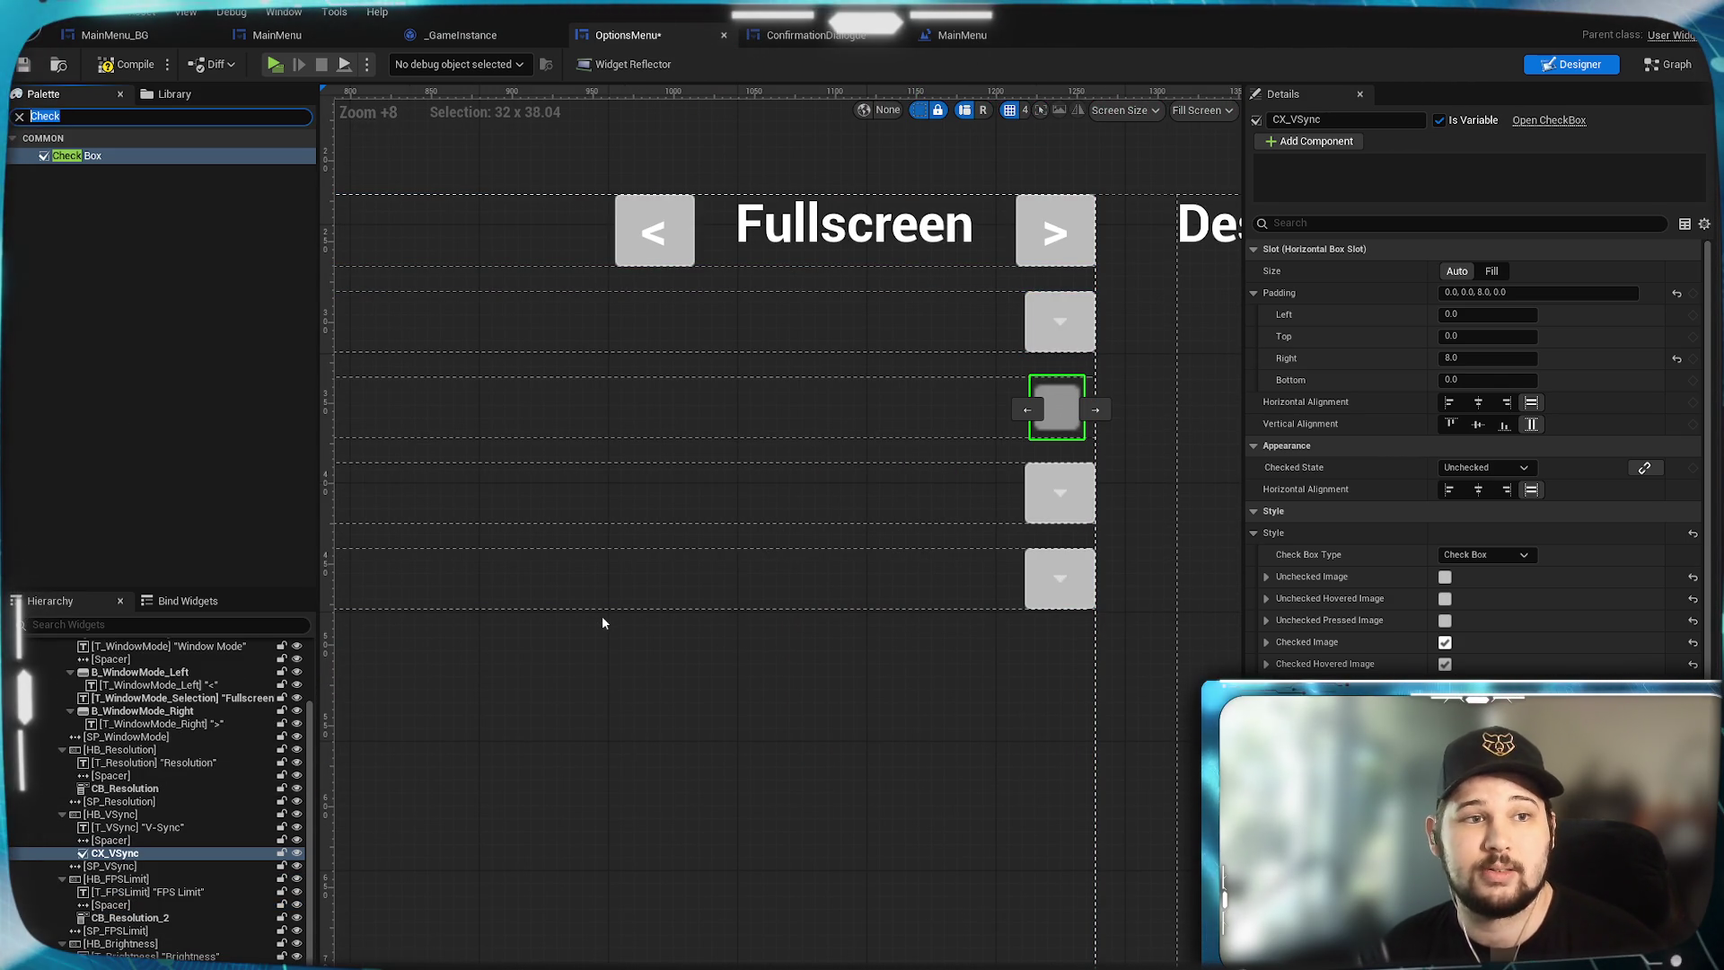
Search the Palette for 'slider' and drop a Slider into HB_FPSLimit ahead of CB_Resolution_2.
left_click(162, 310)
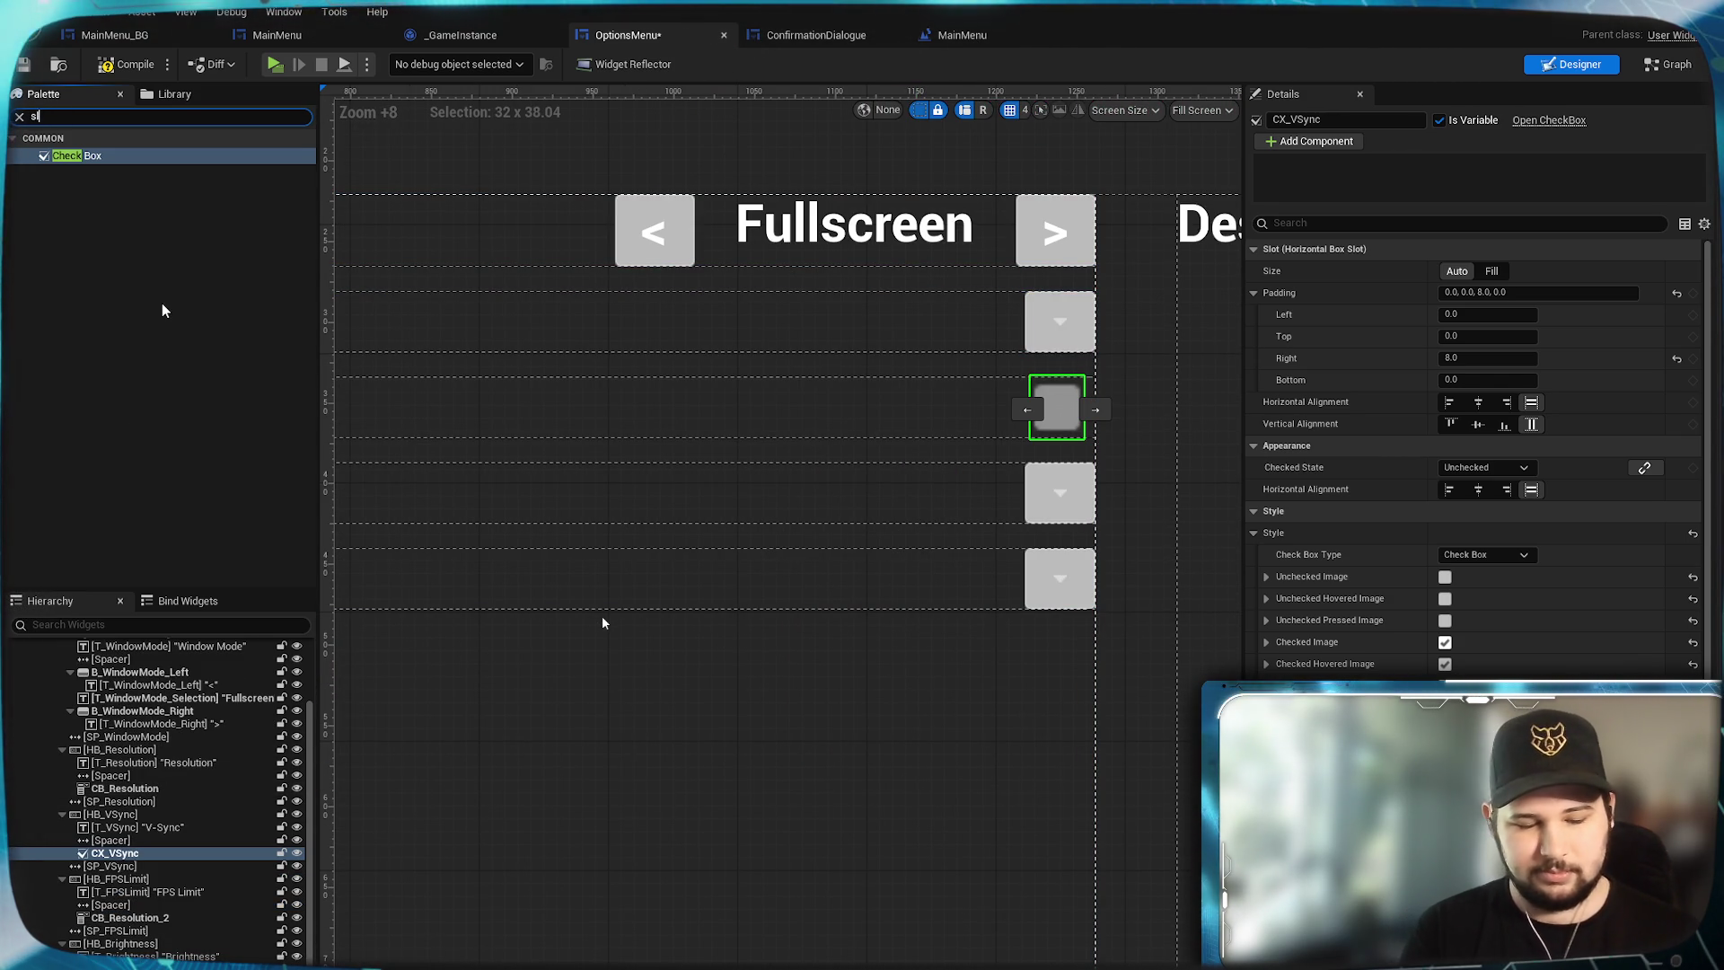
type("slider")
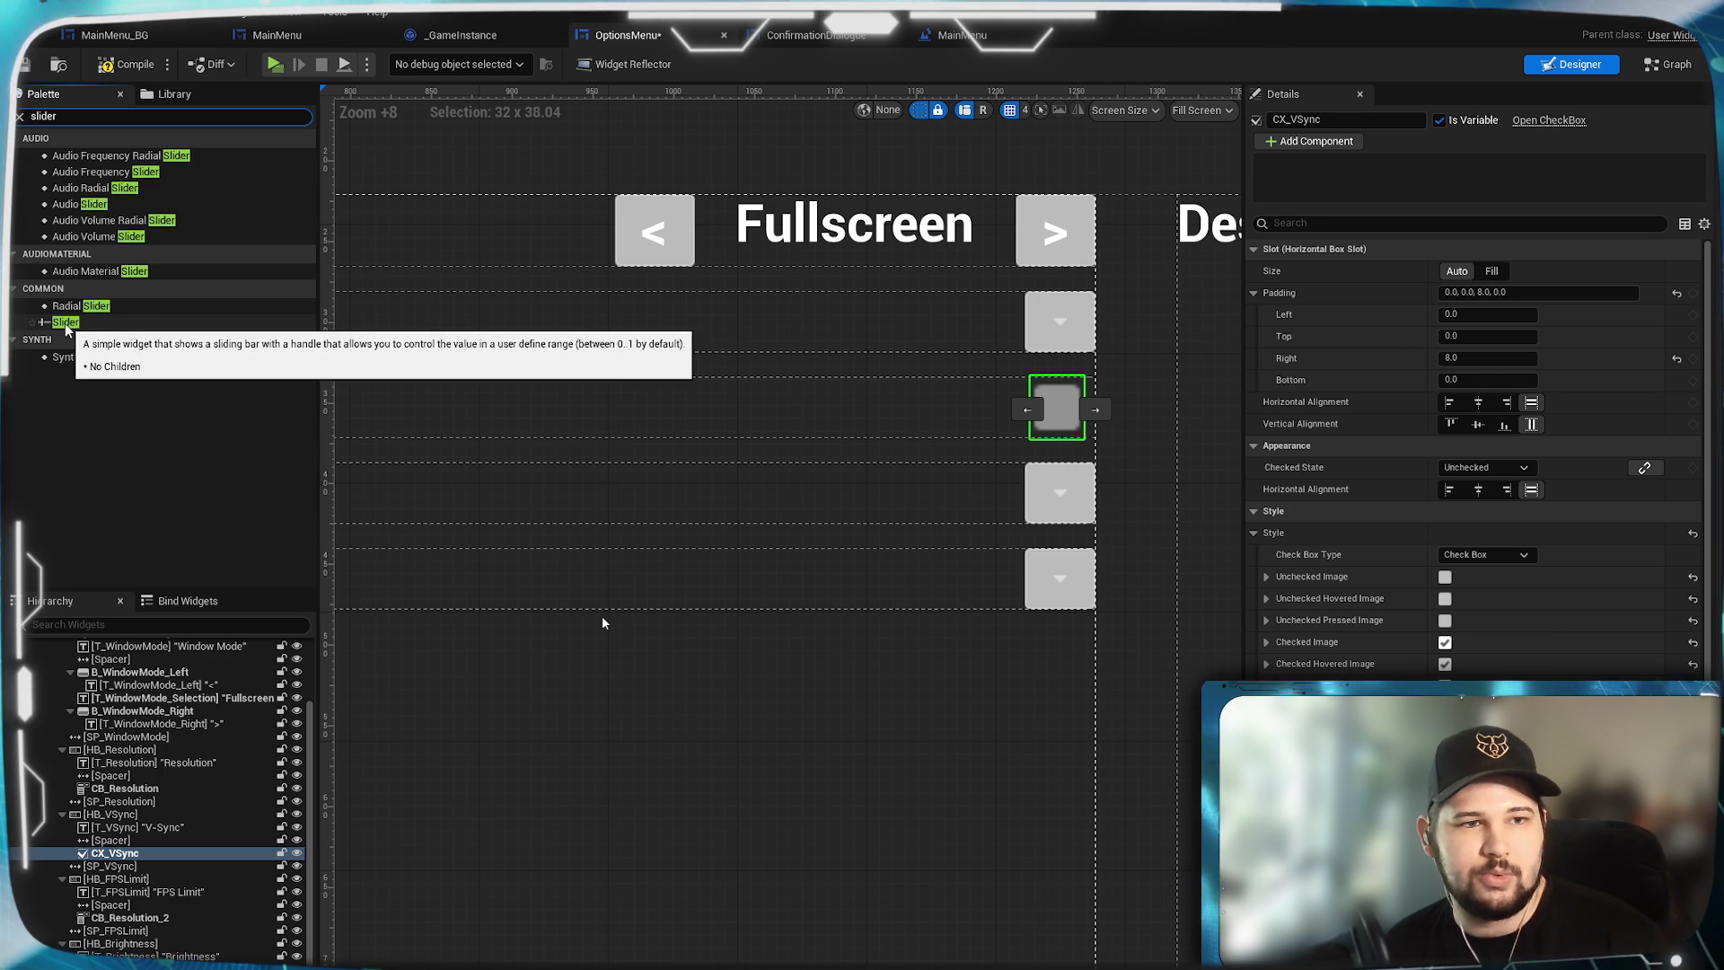
mouse_move(68, 306)
left_mouse_down()
mouse_move(741, 510)
mouse_move(655, 508)
mouse_move(87, 307)
left_mouse_up()
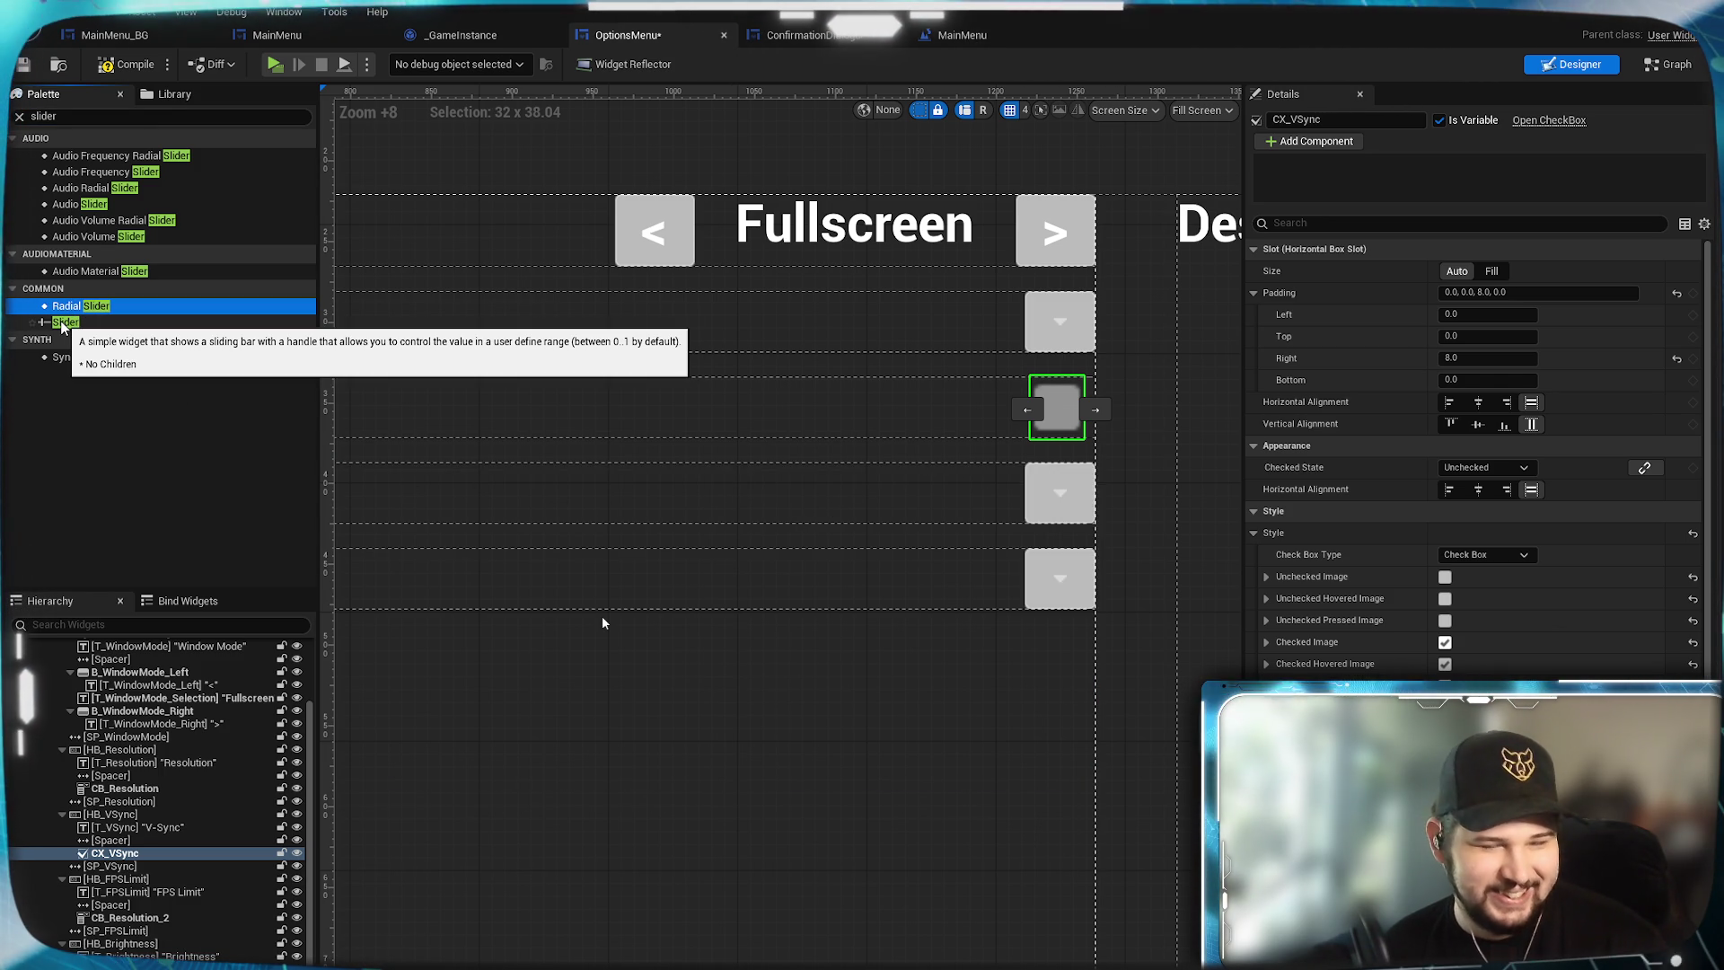
mouse_move(61, 321)
left_mouse_down()
mouse_move(967, 530)
mouse_move(1022, 499)
mouse_move(386, 813)
mouse_move(102, 925)
mouse_move(165, 933)
mouse_move(132, 917)
left_mouse_up()
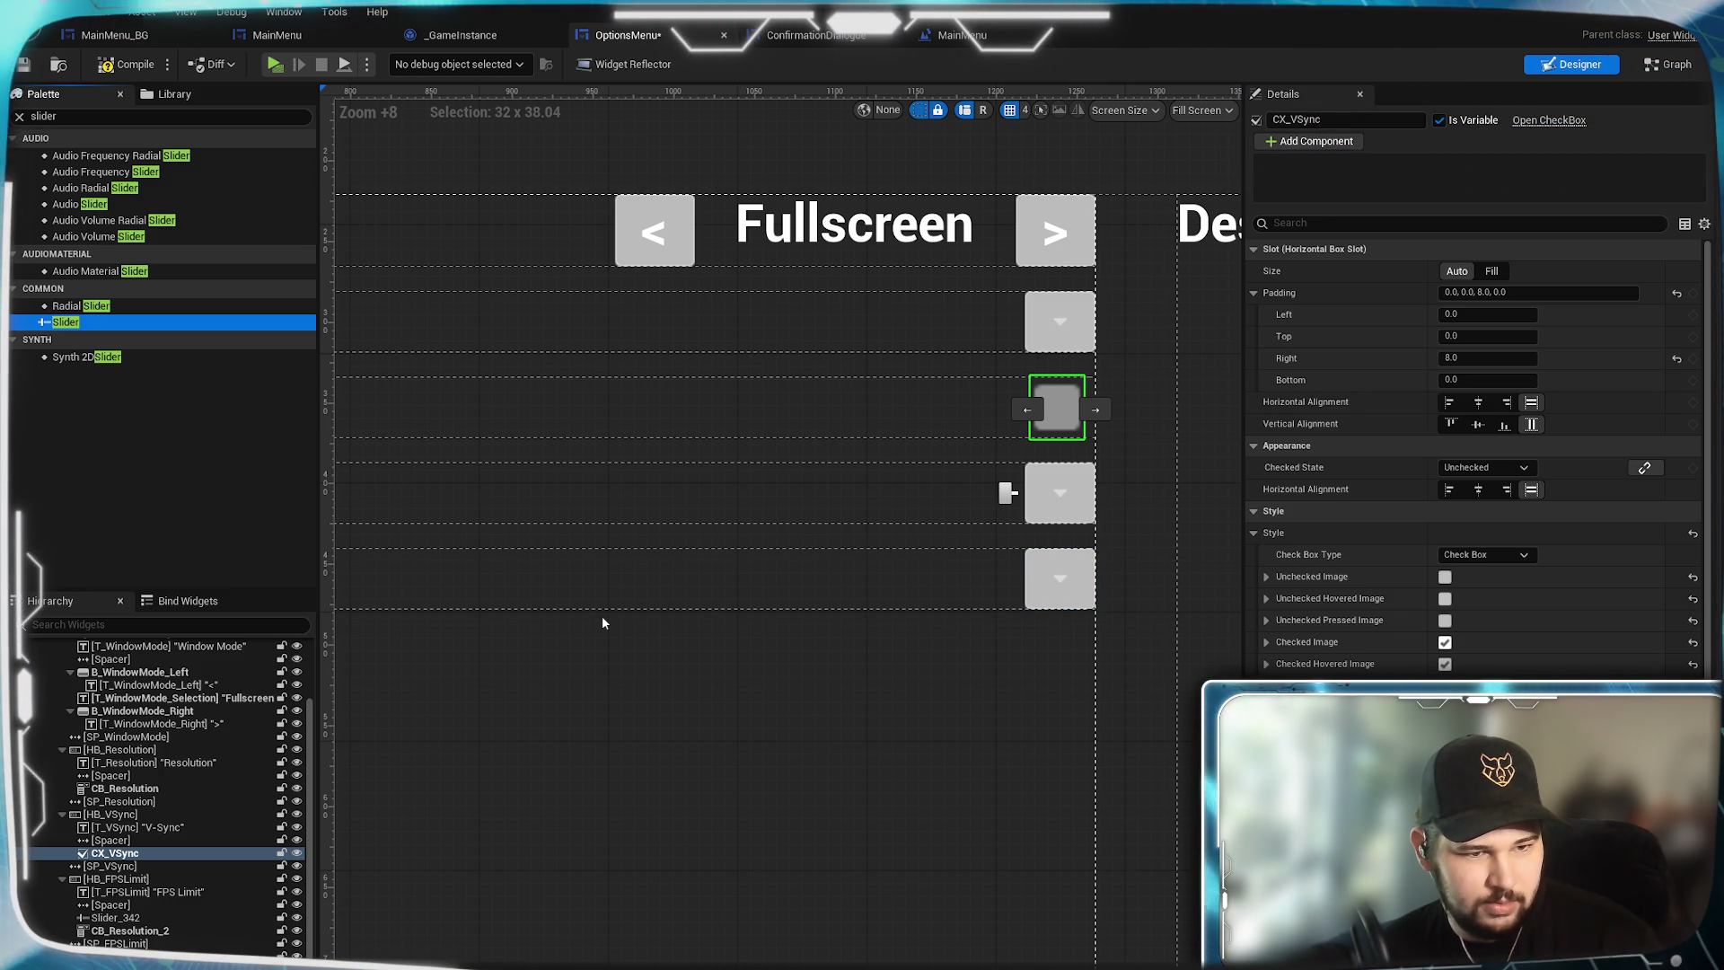
Drop a second Slider into the HB_Brightness row.
left_click(603, 622)
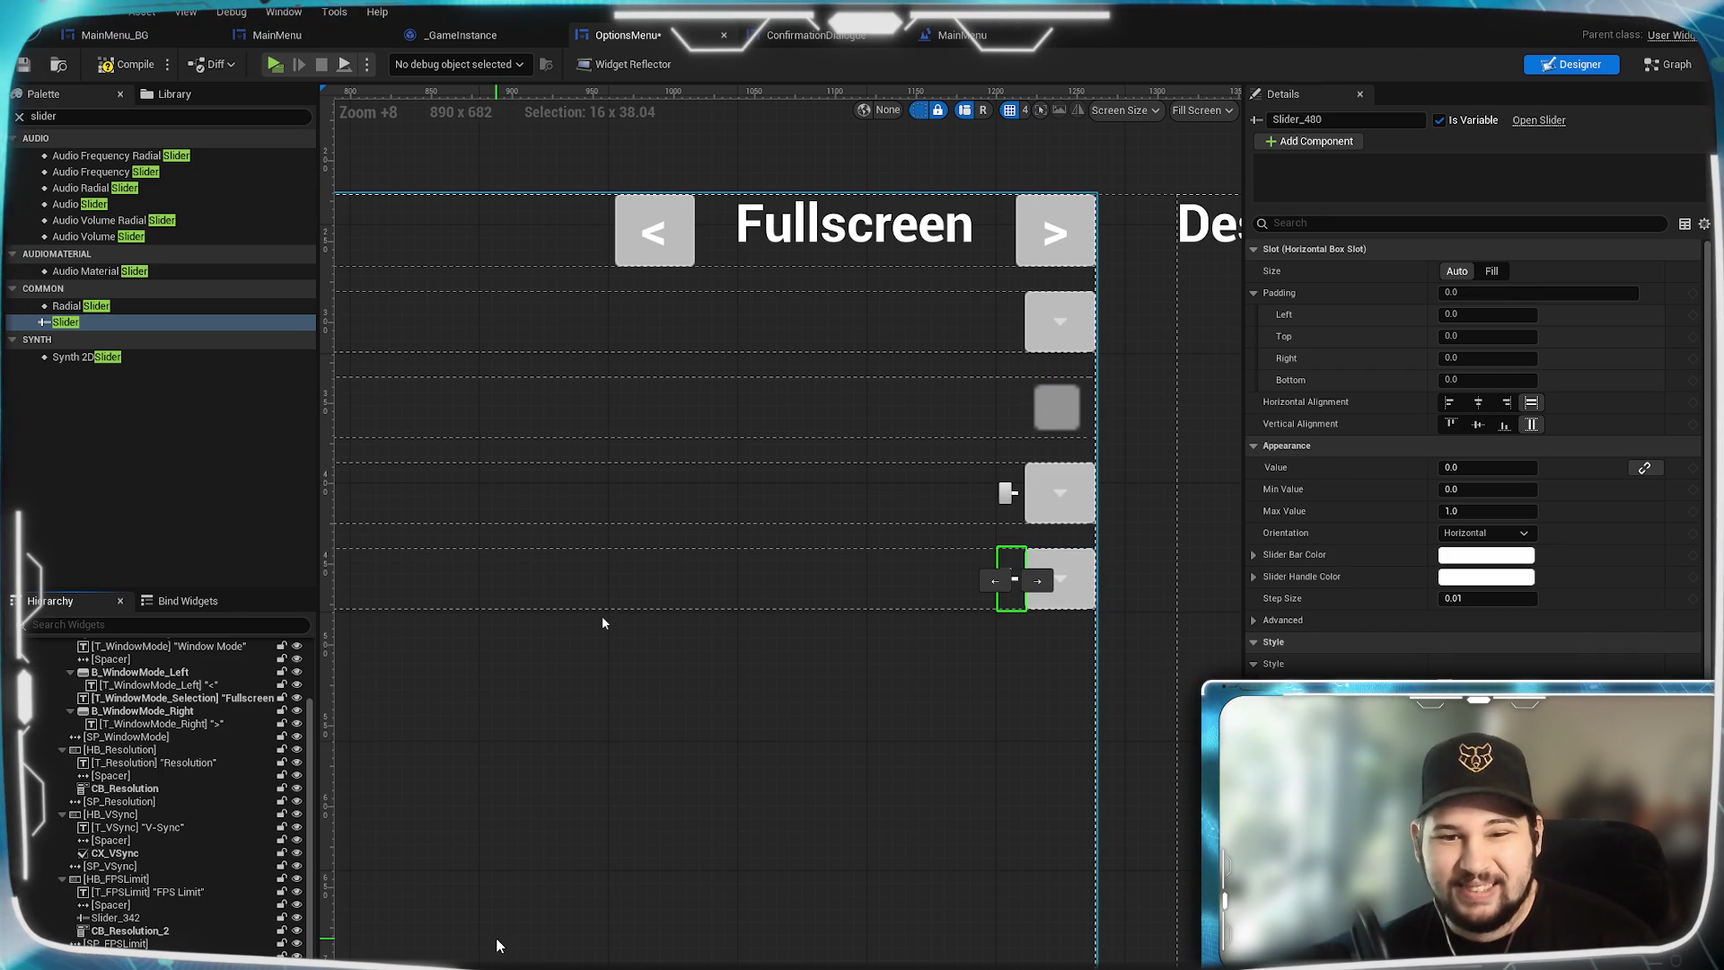
scroll(1017, 521, "up", 4)
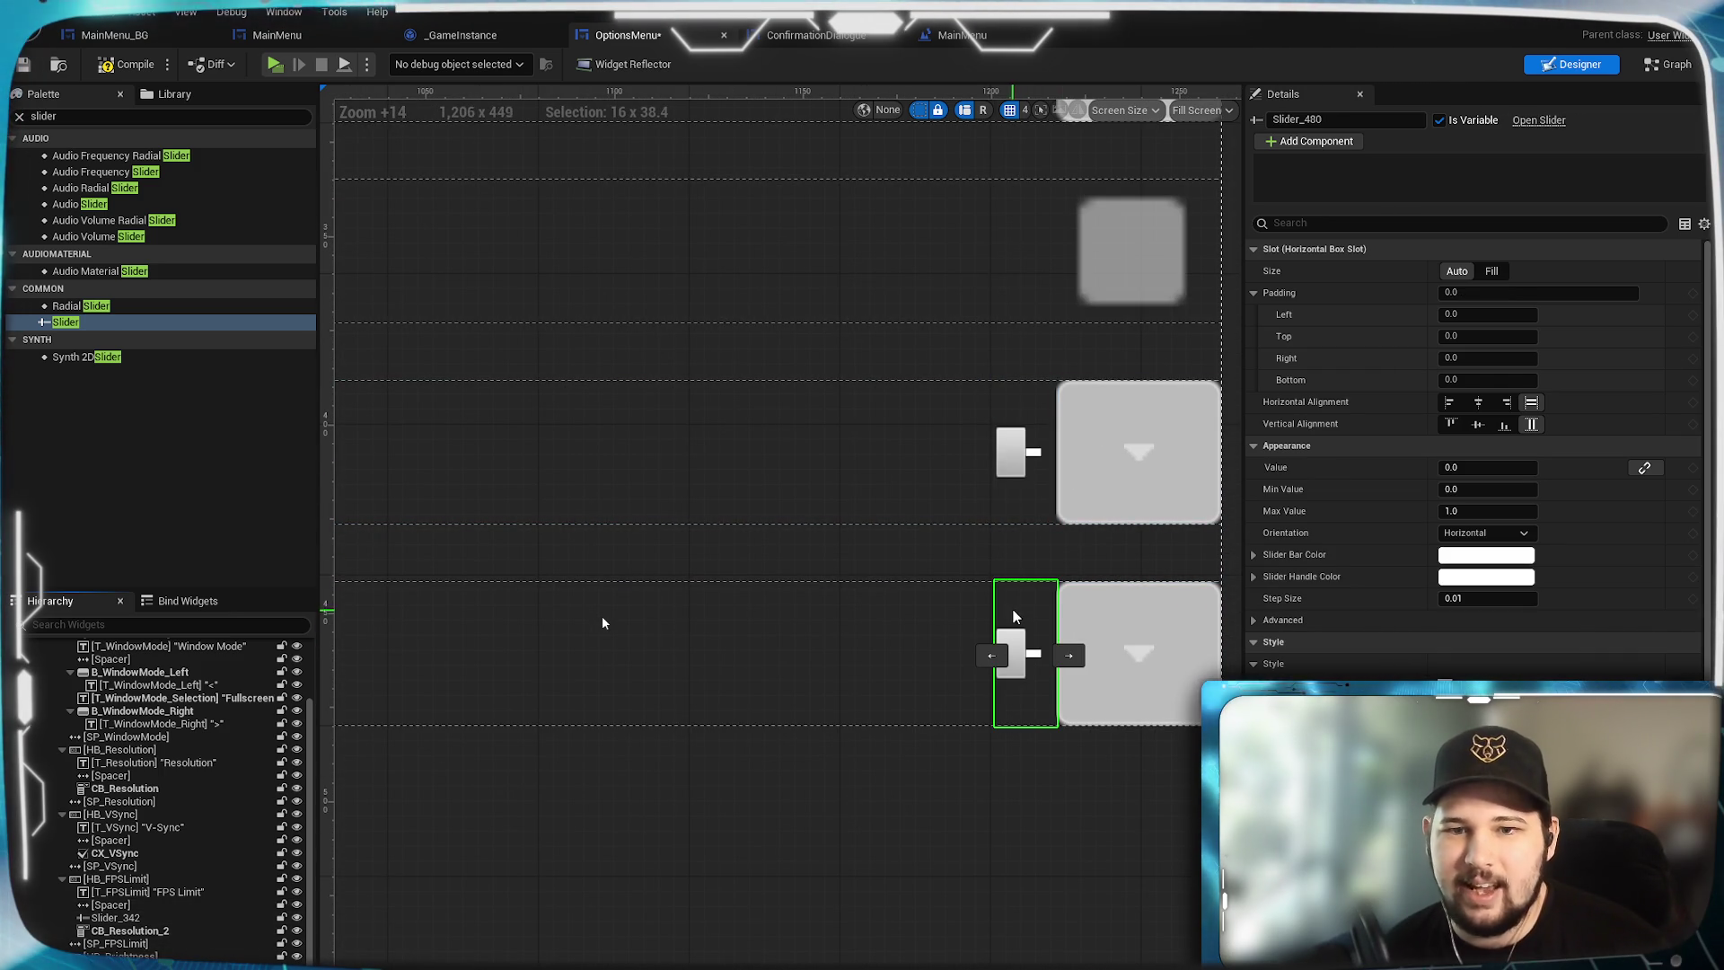
scroll(785, 728, "down", 2)
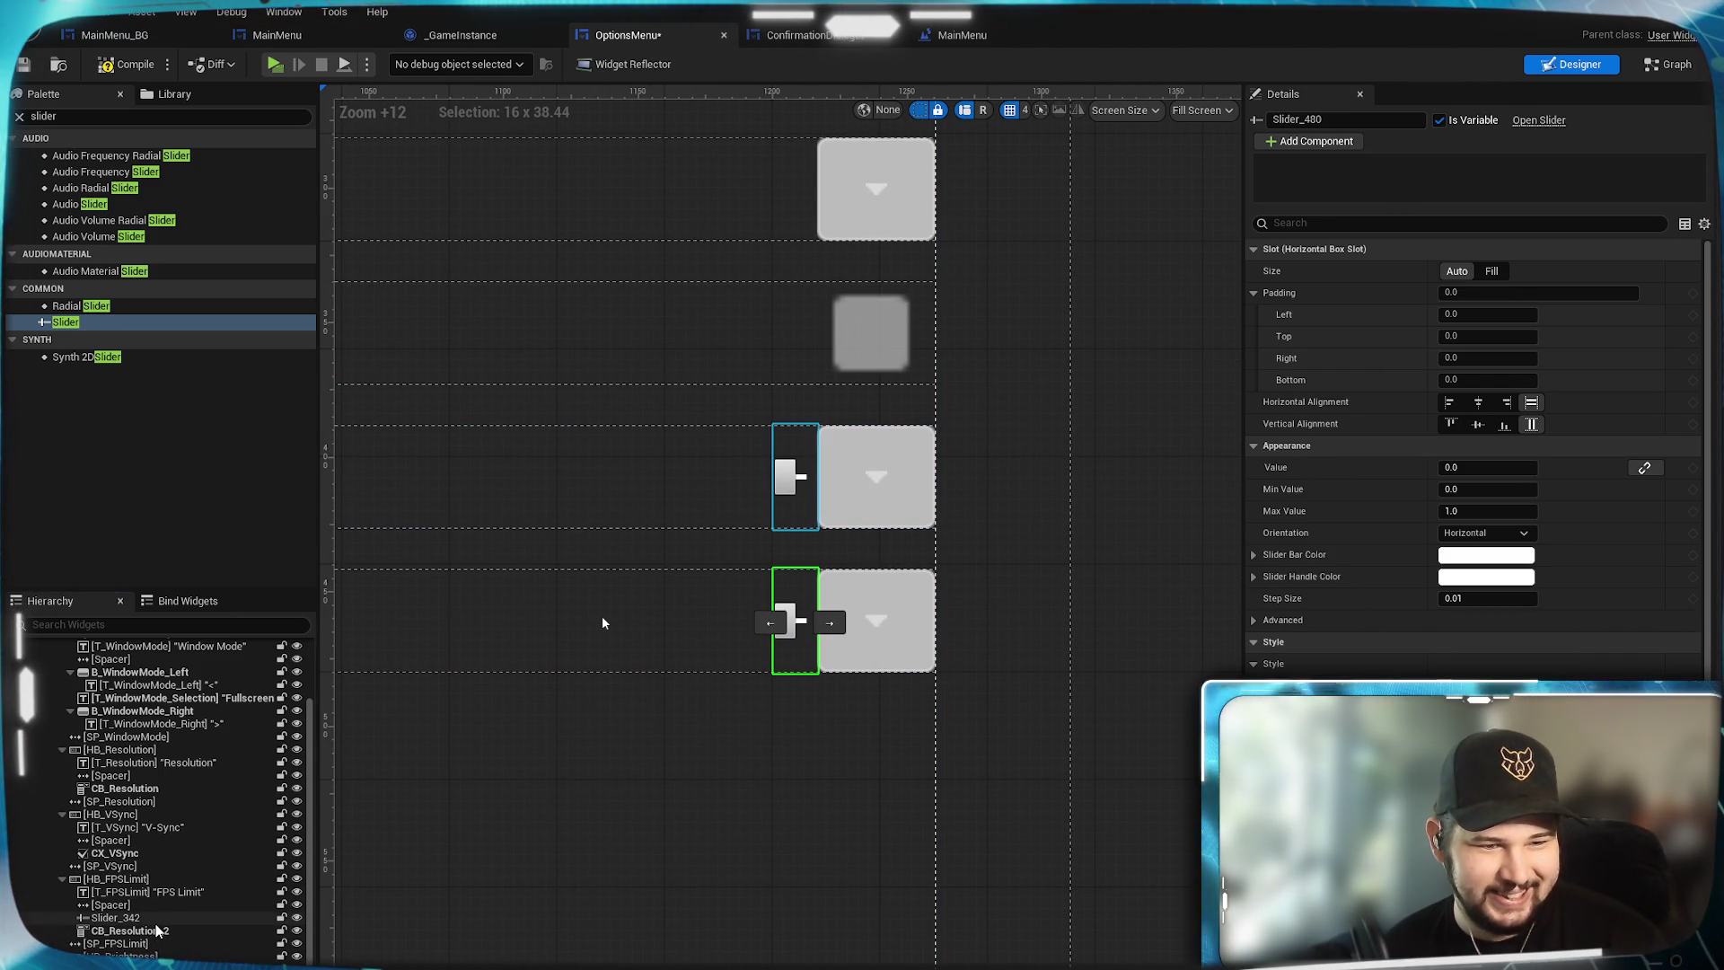
Delete the FPS Limit and Brightness combo boxes, then start renaming Slider_342 to SL_FPSLimit.
left_click(125, 930)
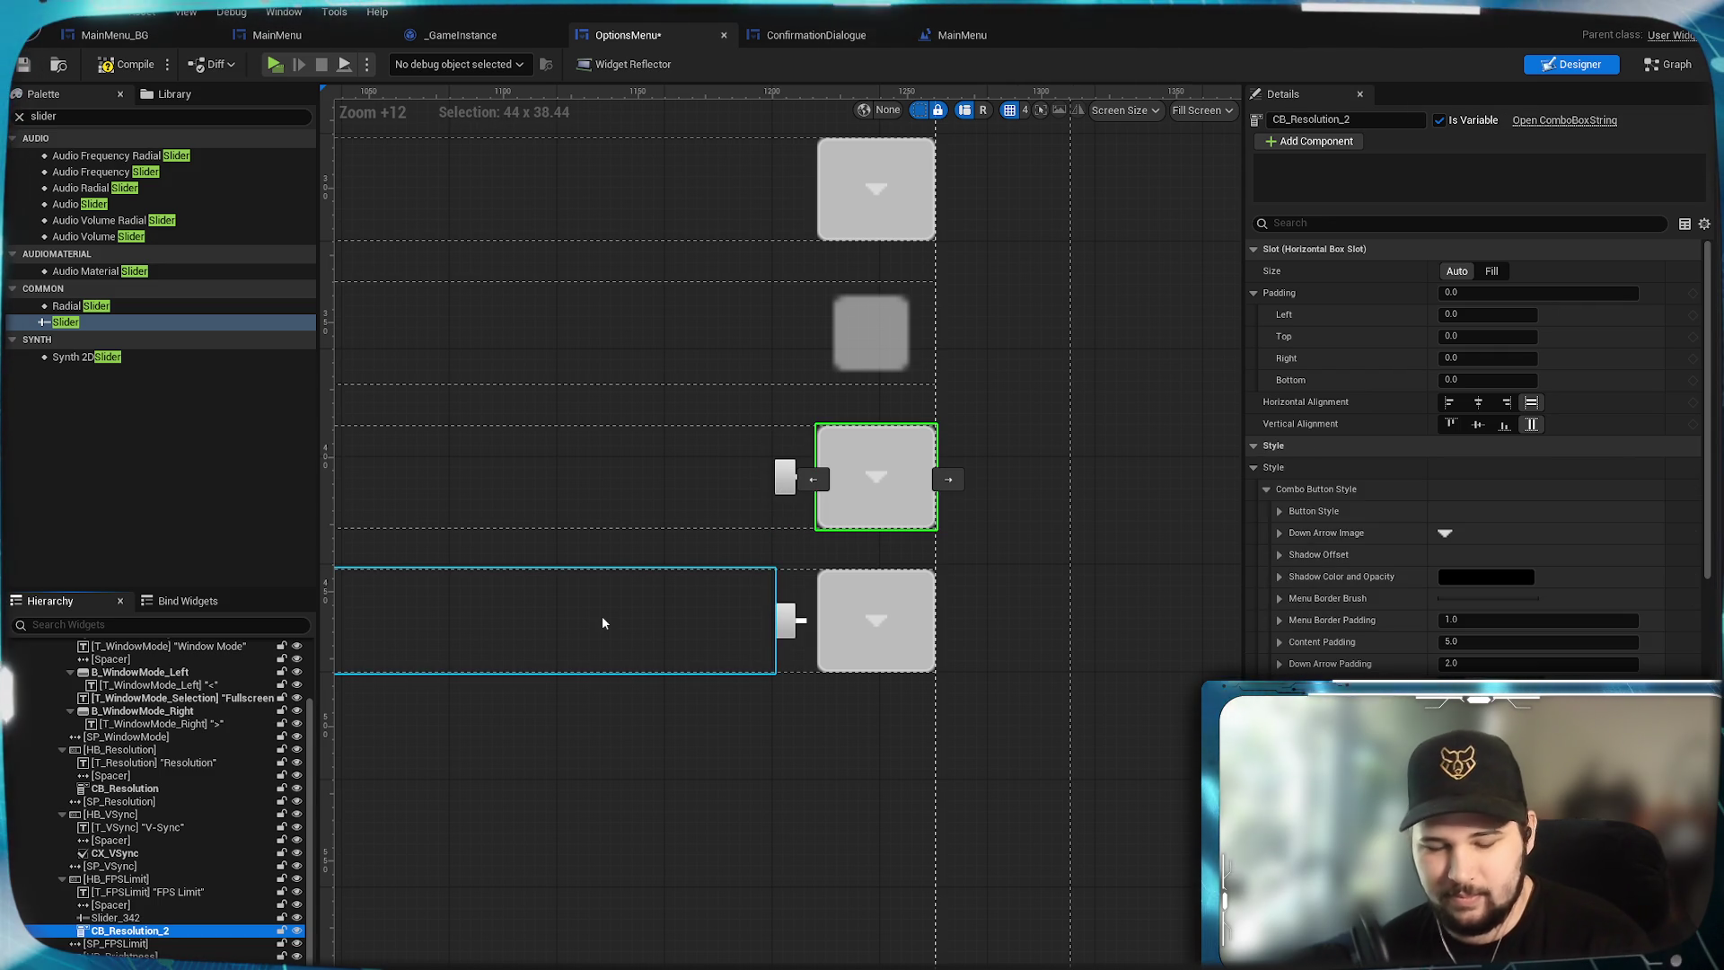
key("Delete")
left_click(880, 643)
key("Delete")
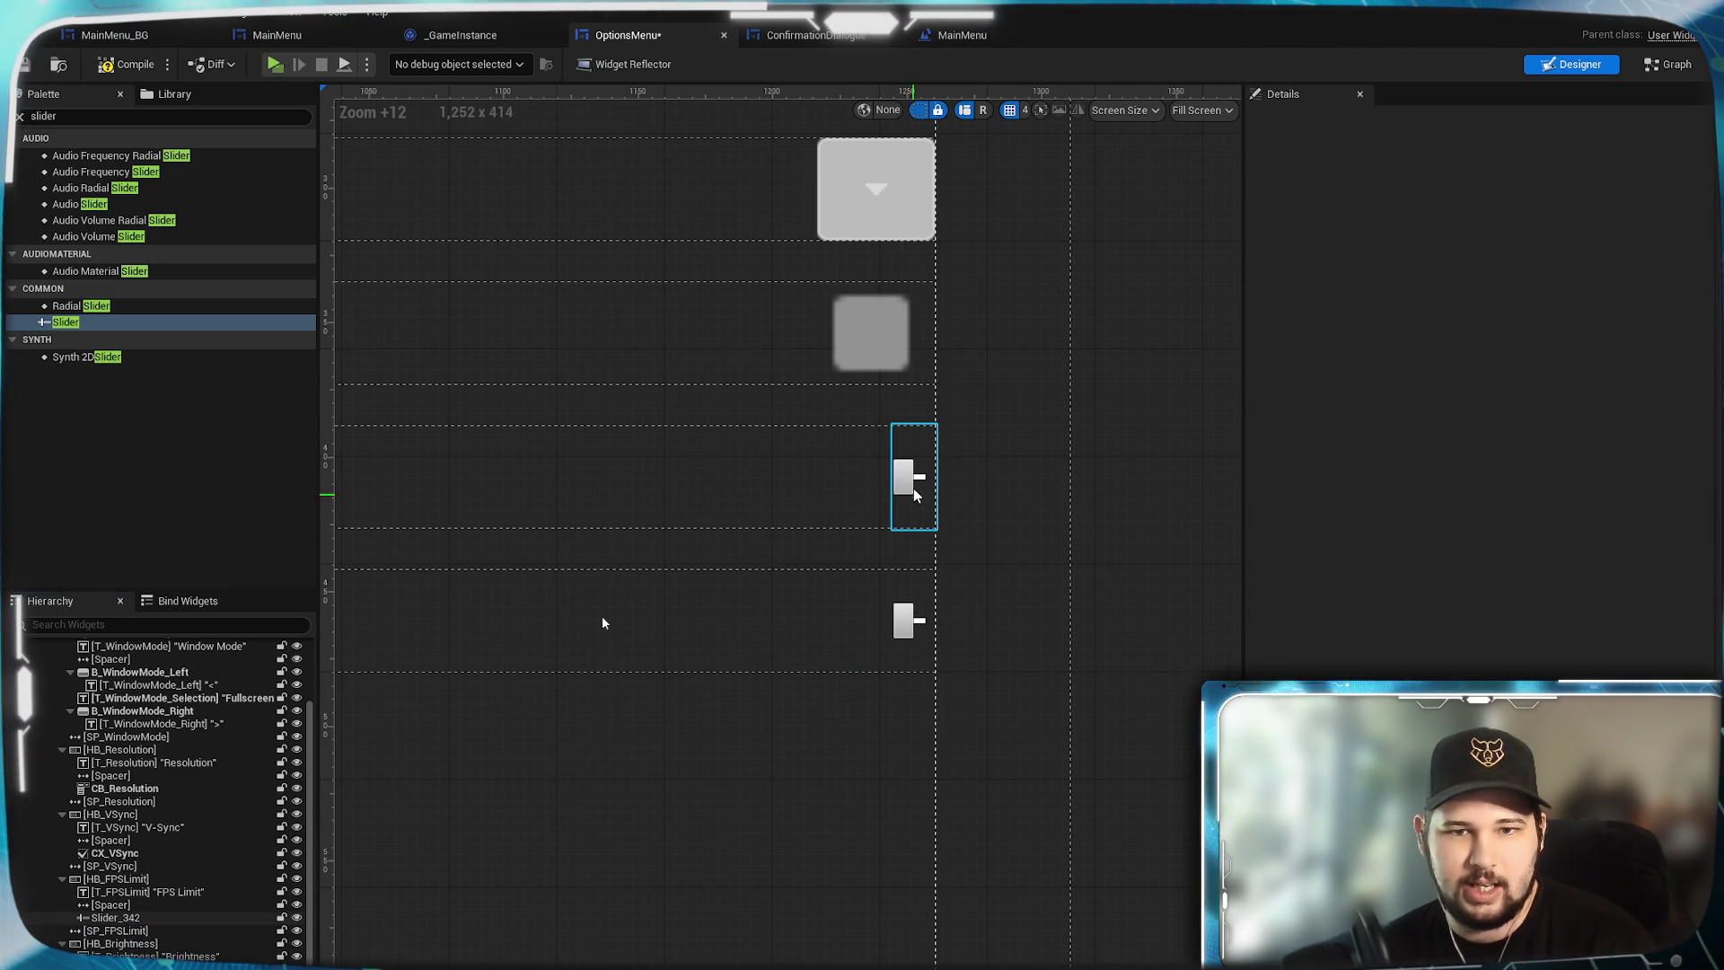
left_click(916, 495)
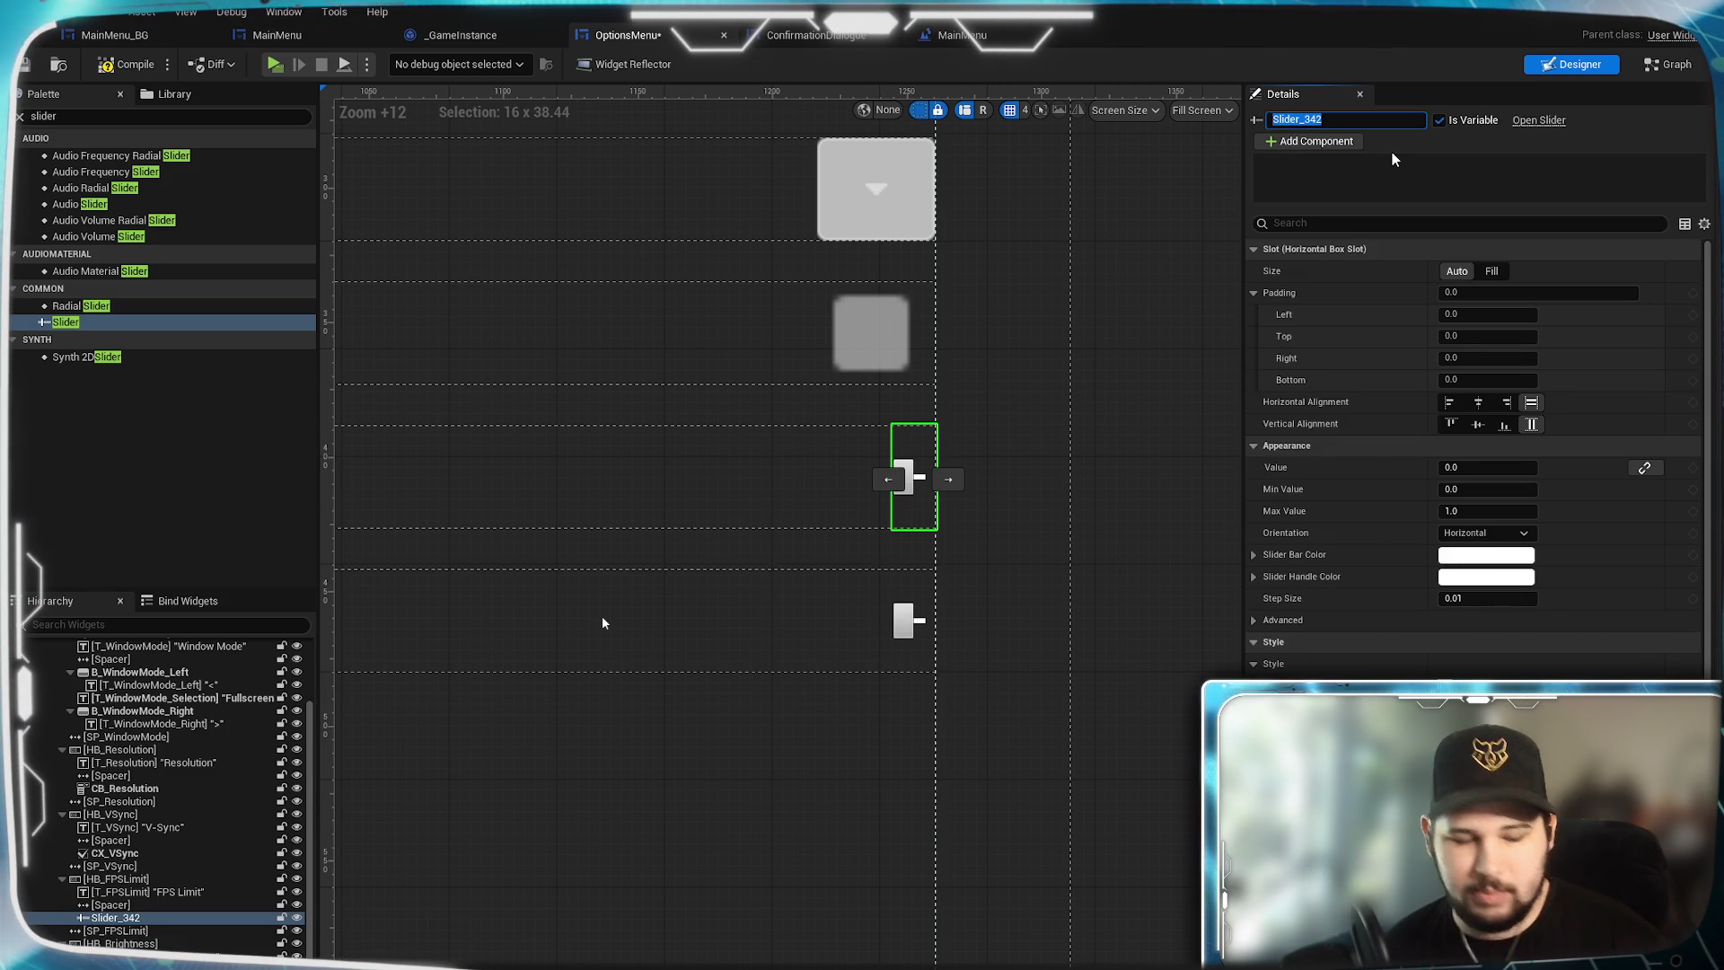
type("SL")
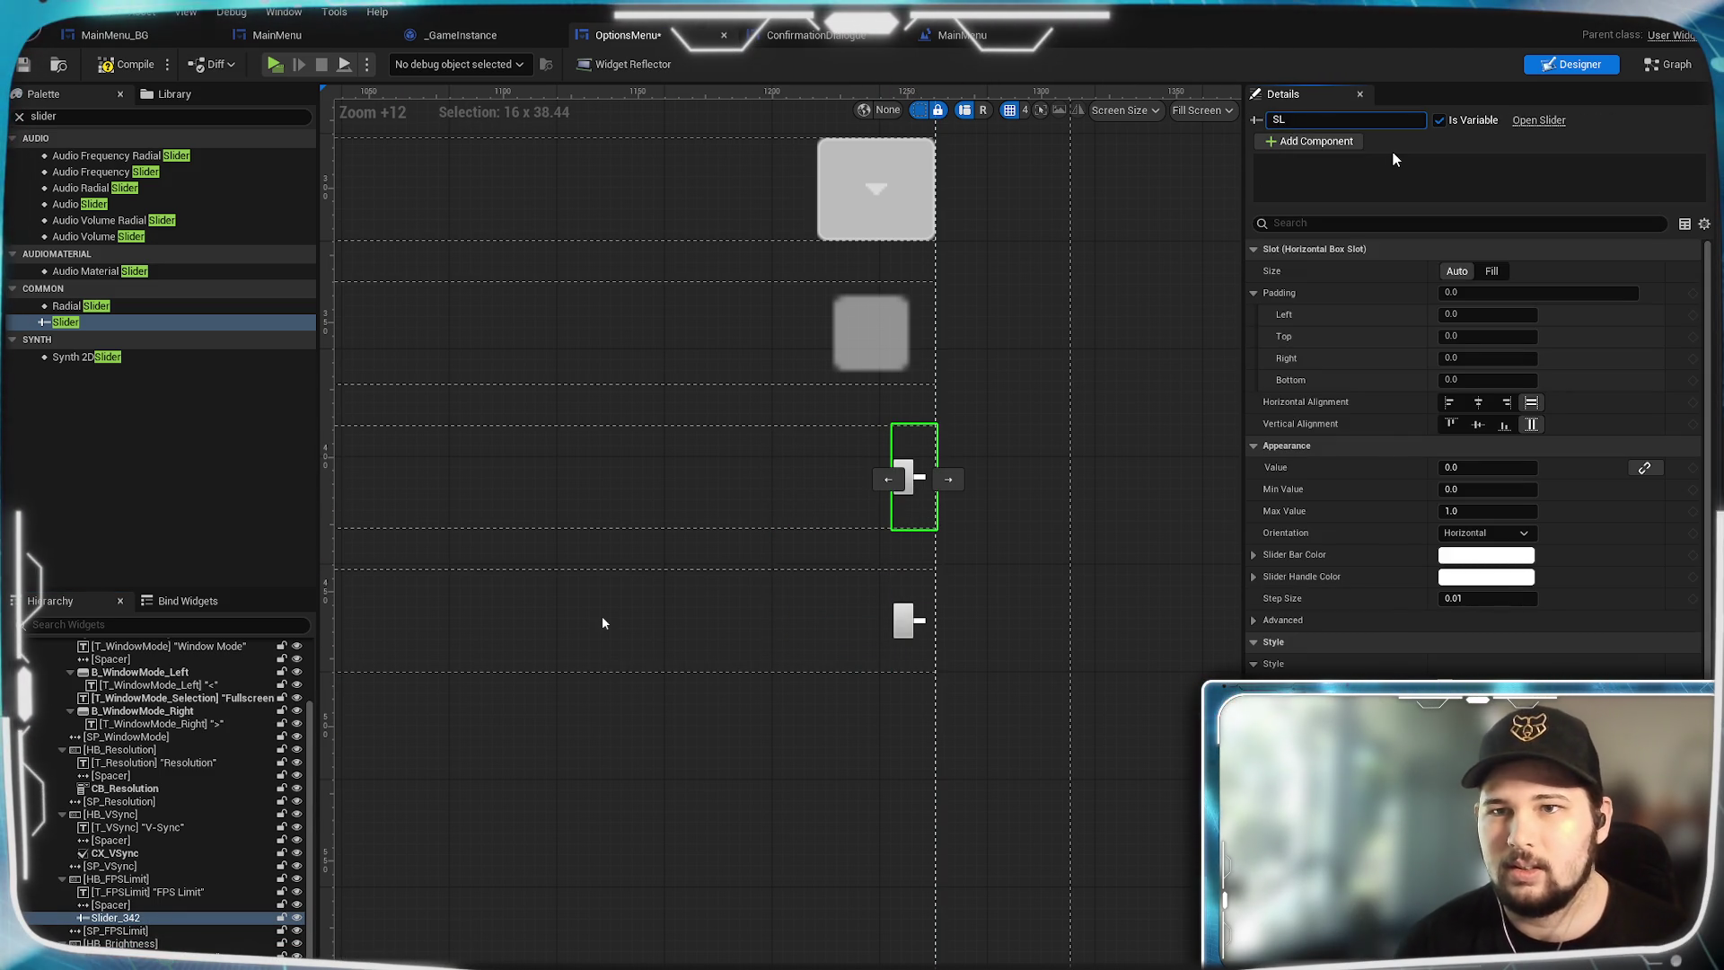
type("_")
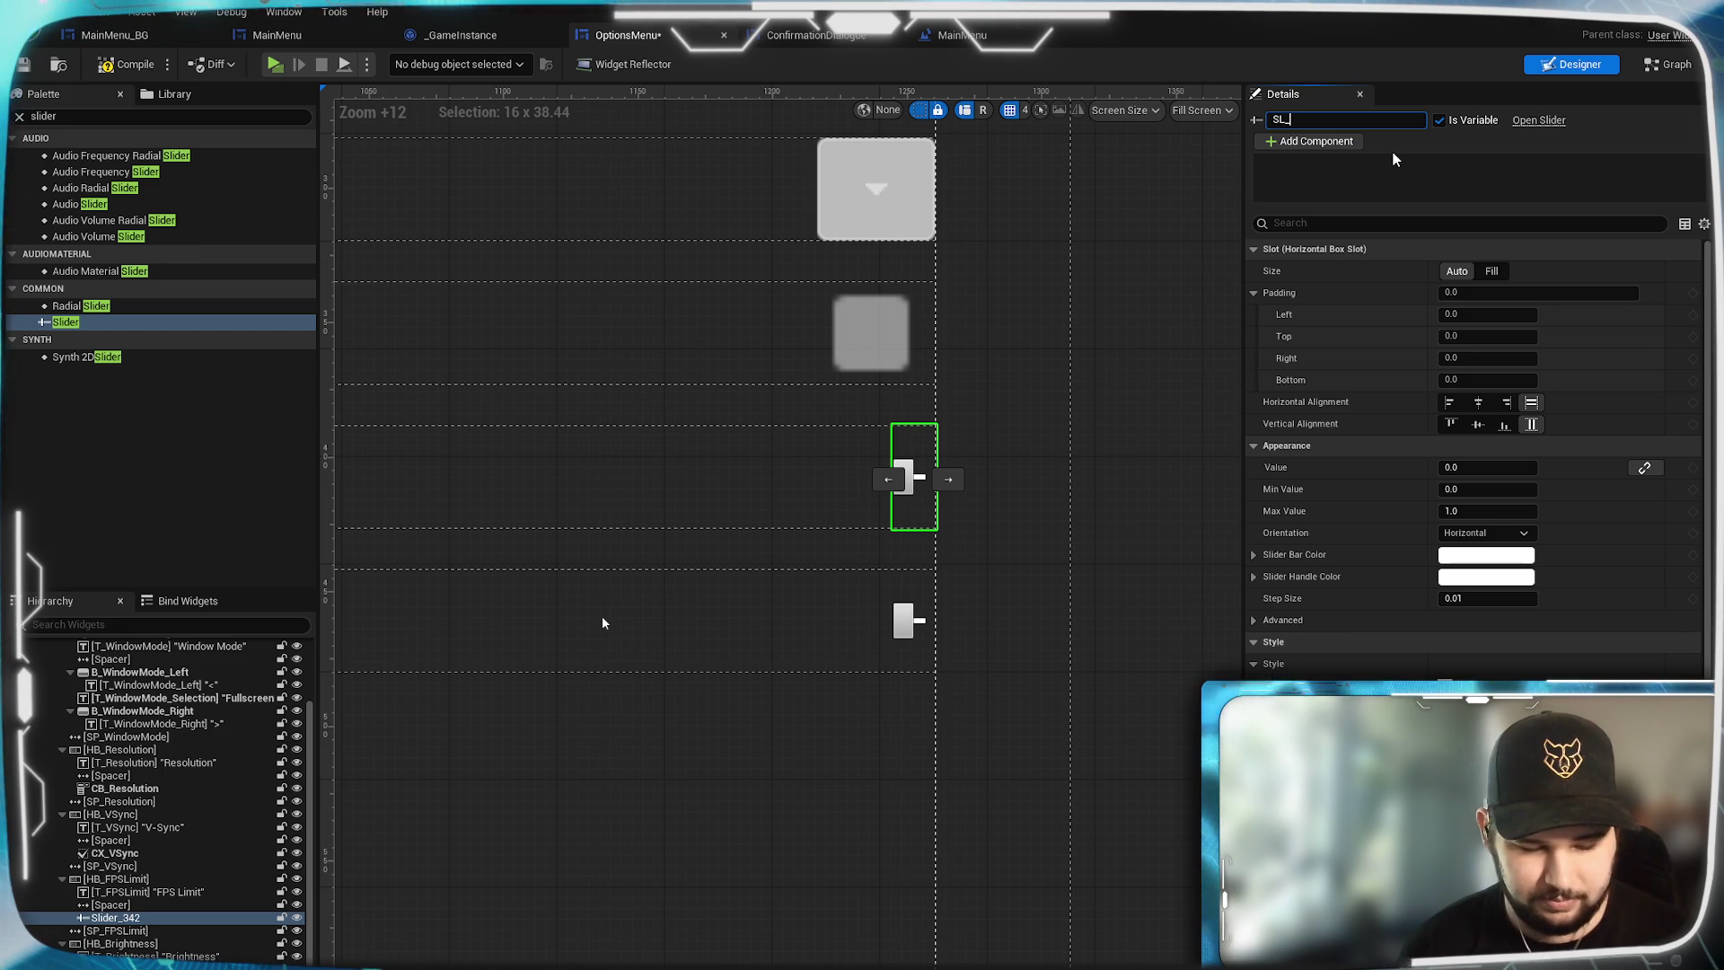
type("FPSL")
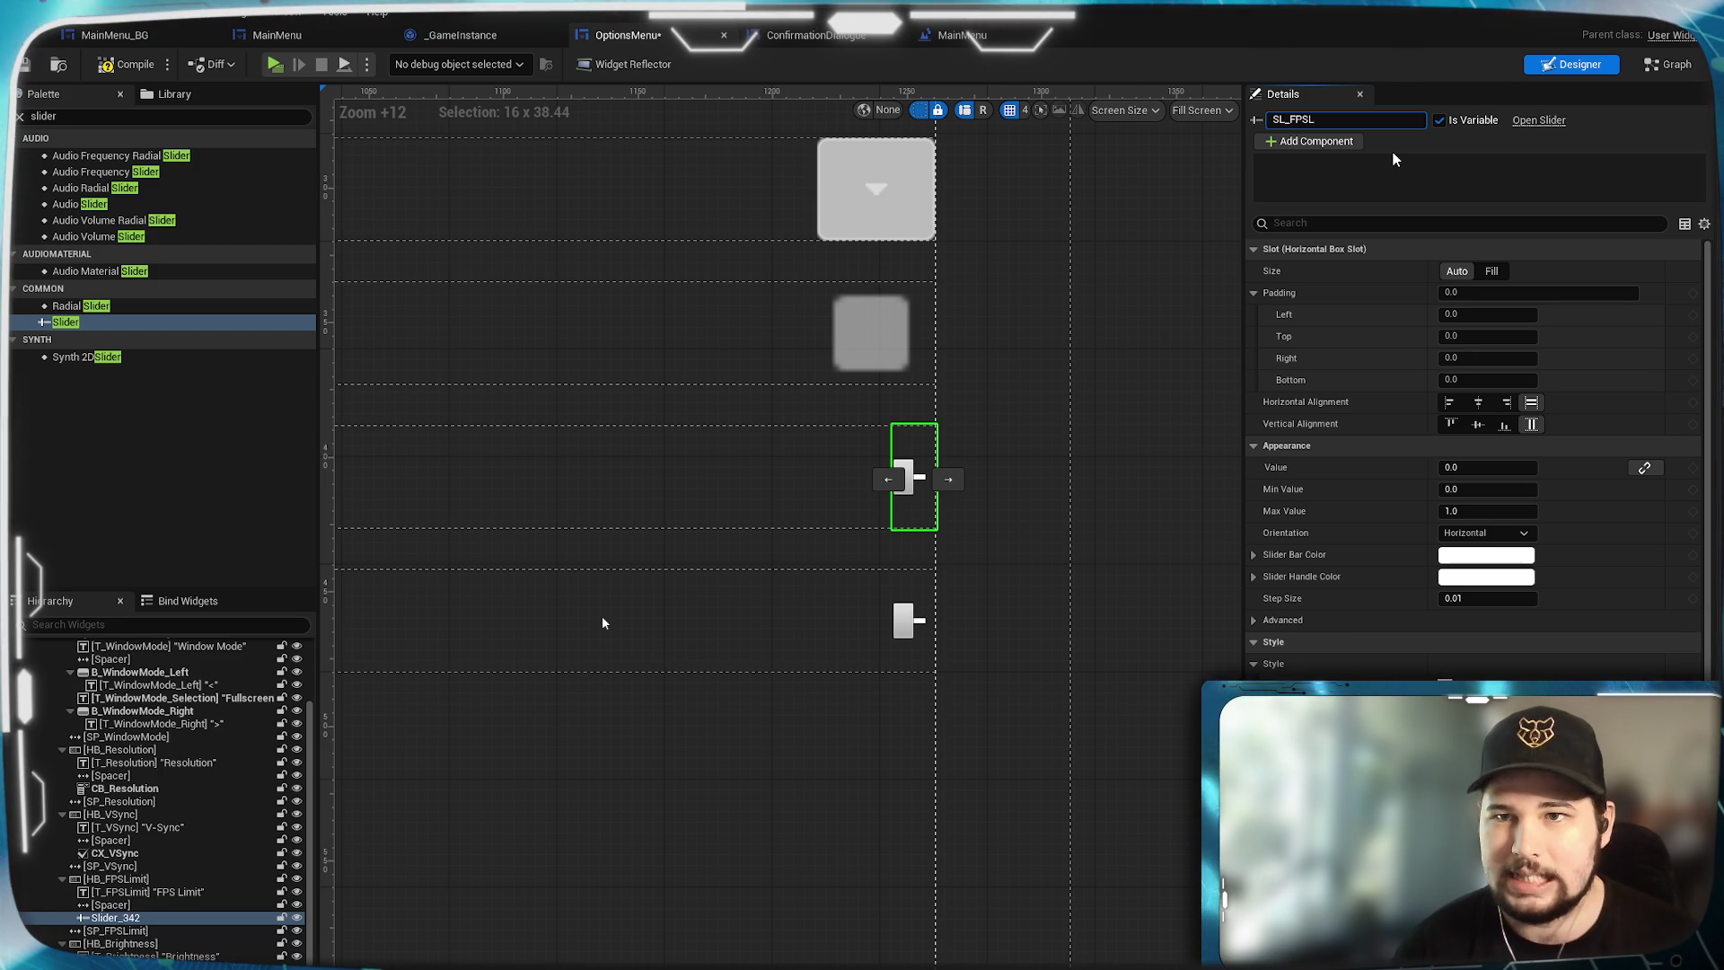
type("imit")
Rename Slider_342 to S_FPSLimit.
key("Return")
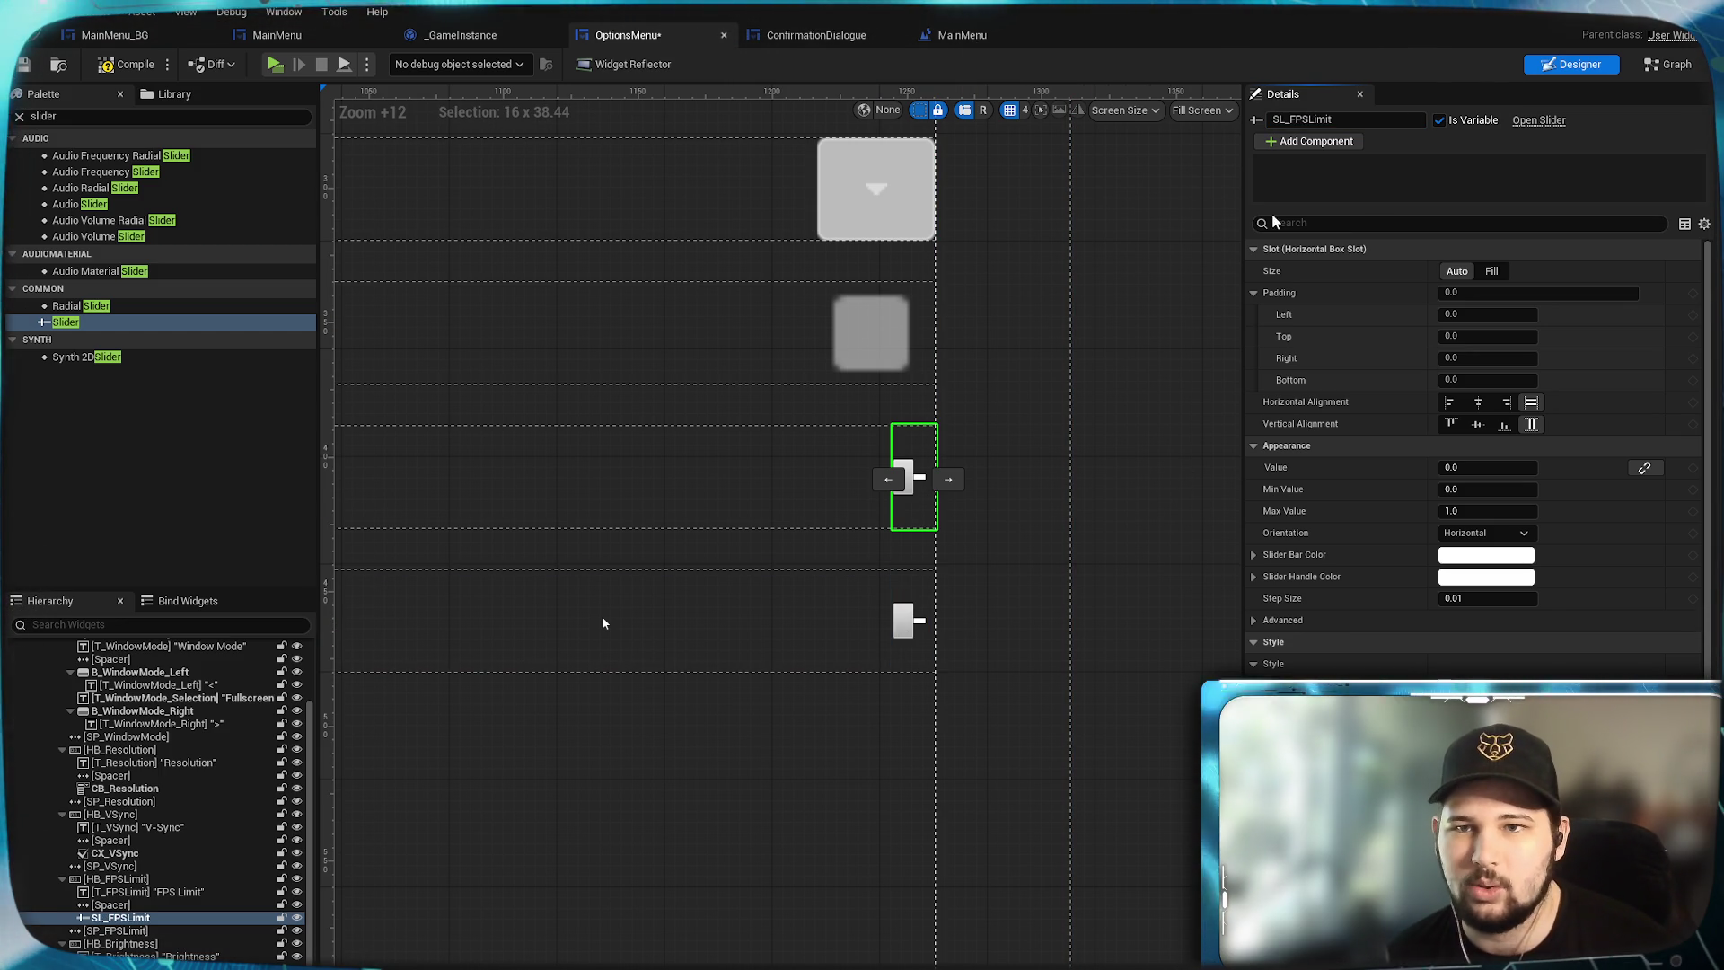
left_click(1286, 120)
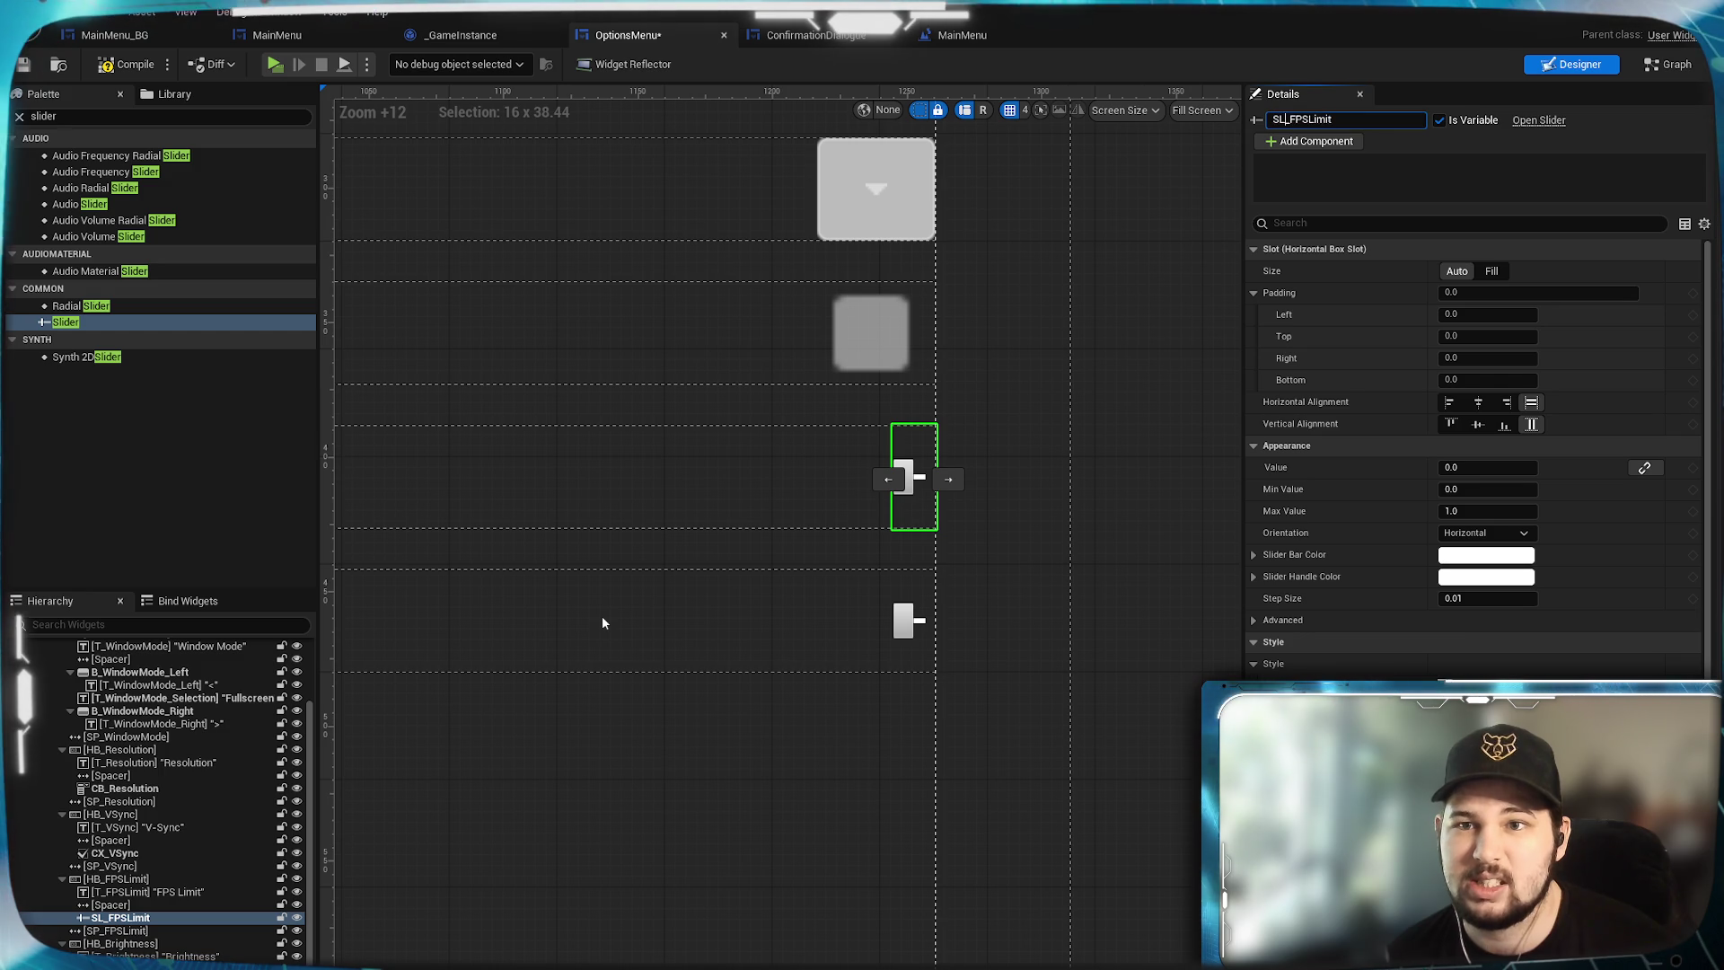
key("BackSpace")
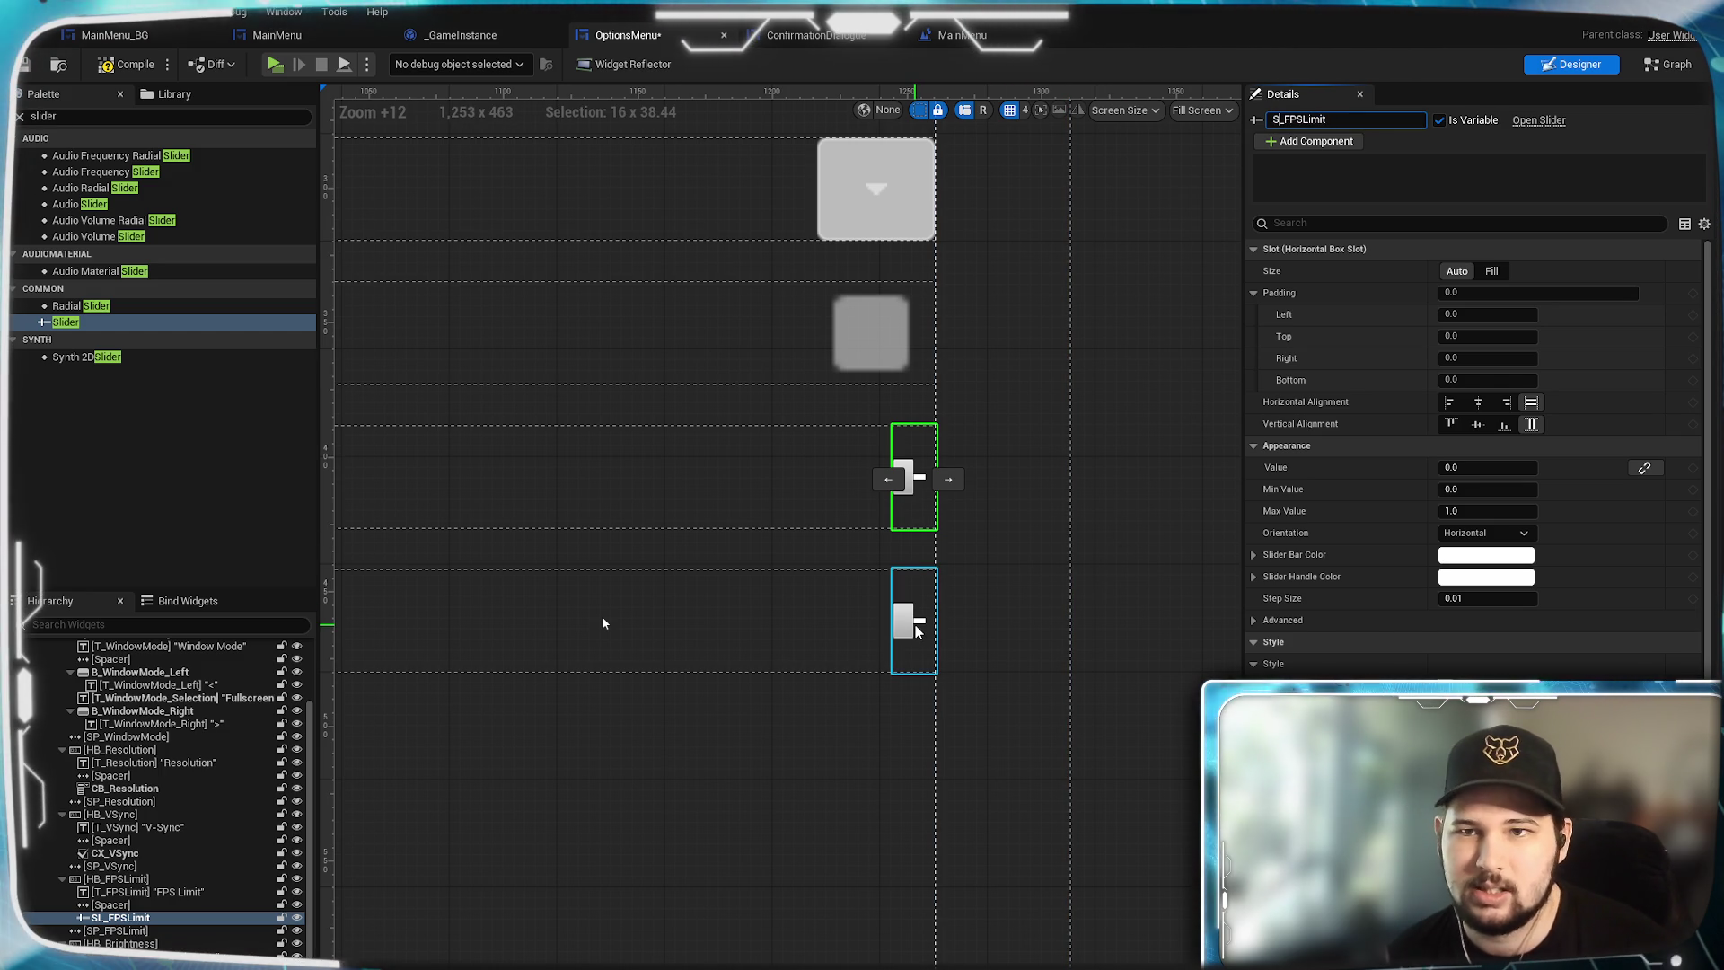
Rename the Brightness slider Slider_480 to S_Brightness.
left_click(916, 628)
left_click(1364, 119)
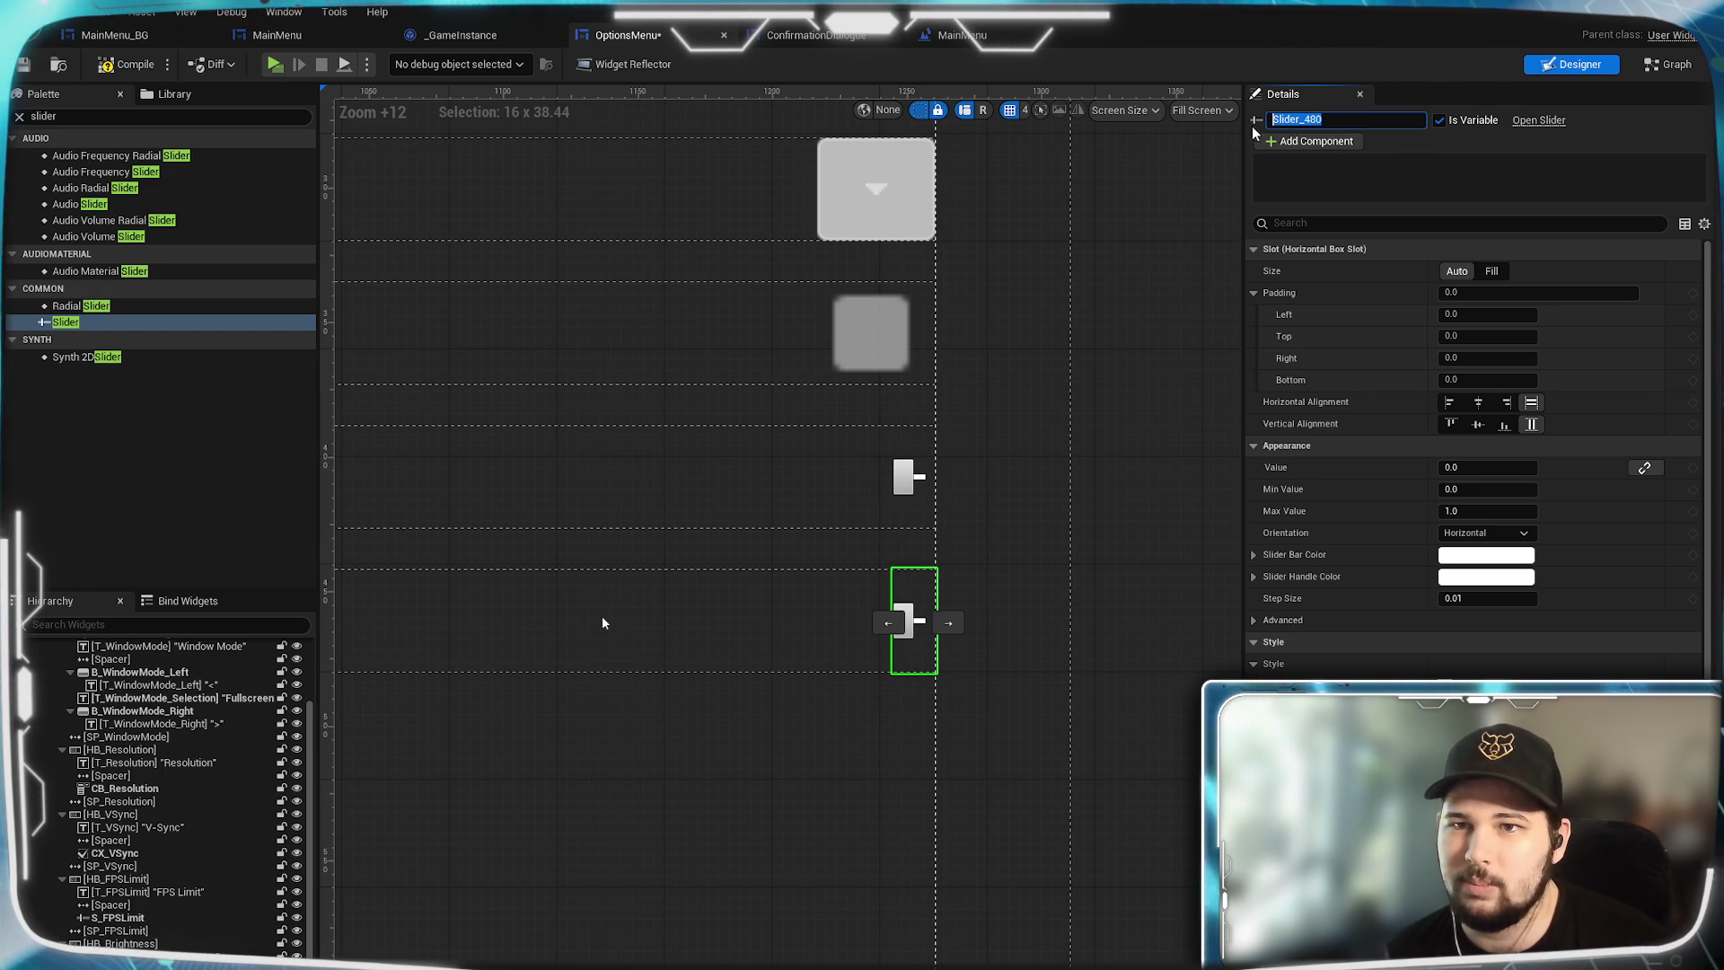
type("S_Brightness")
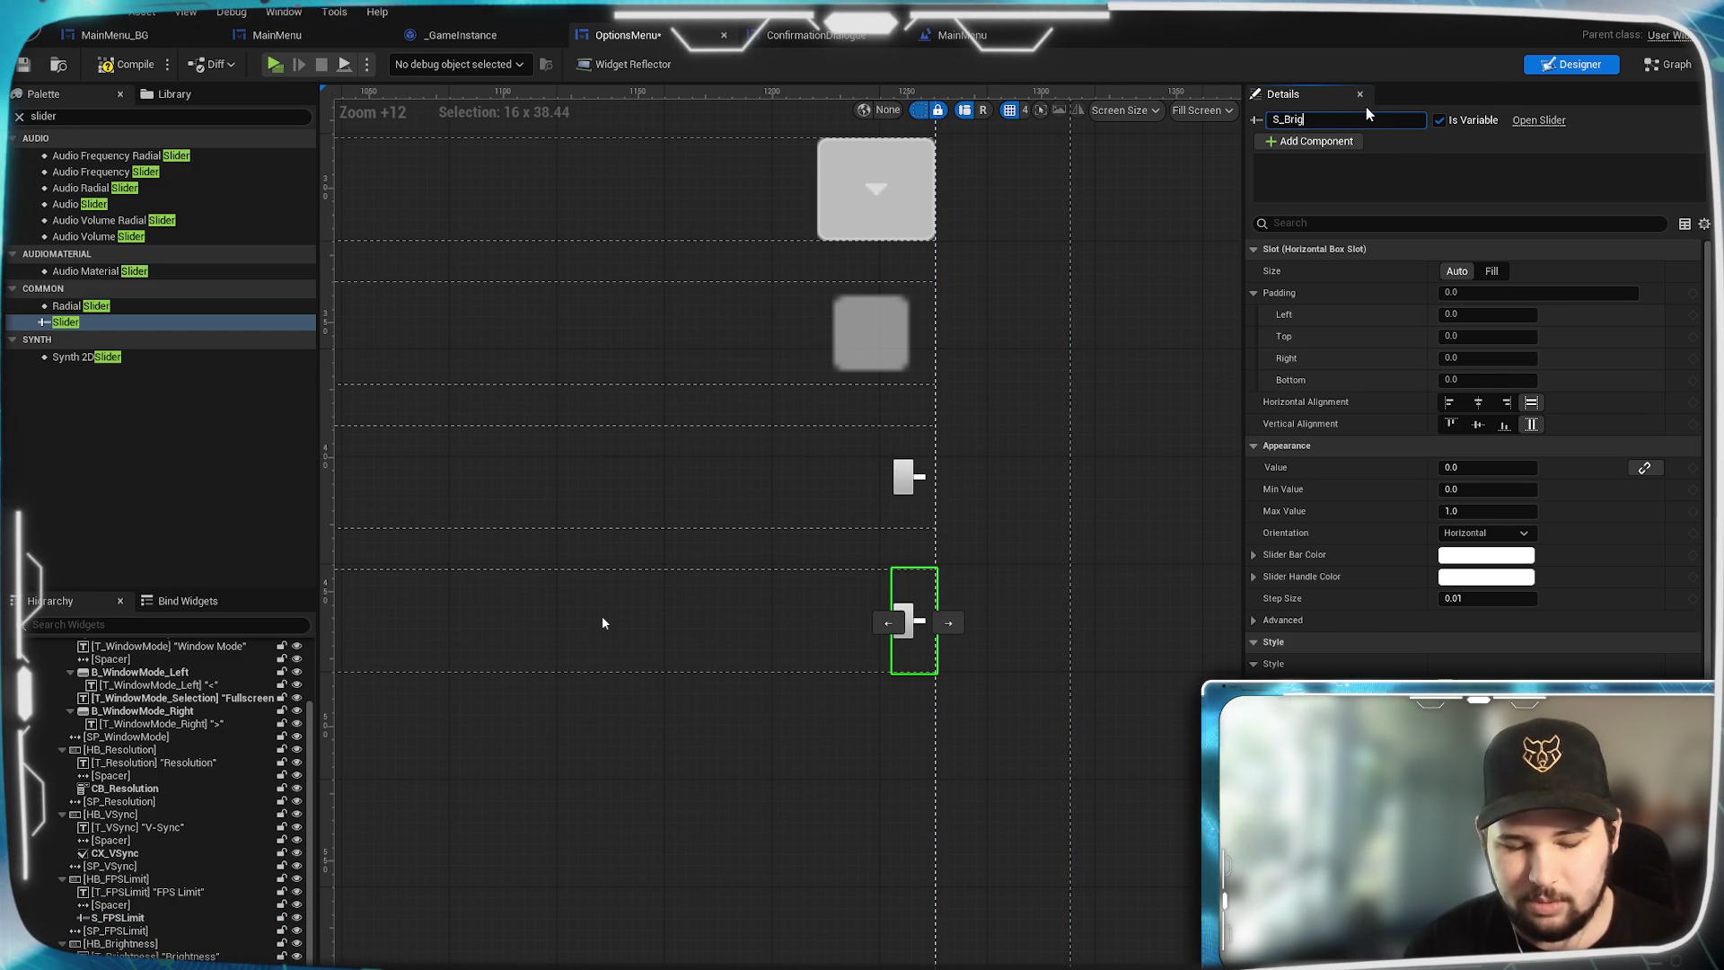
key("Return")
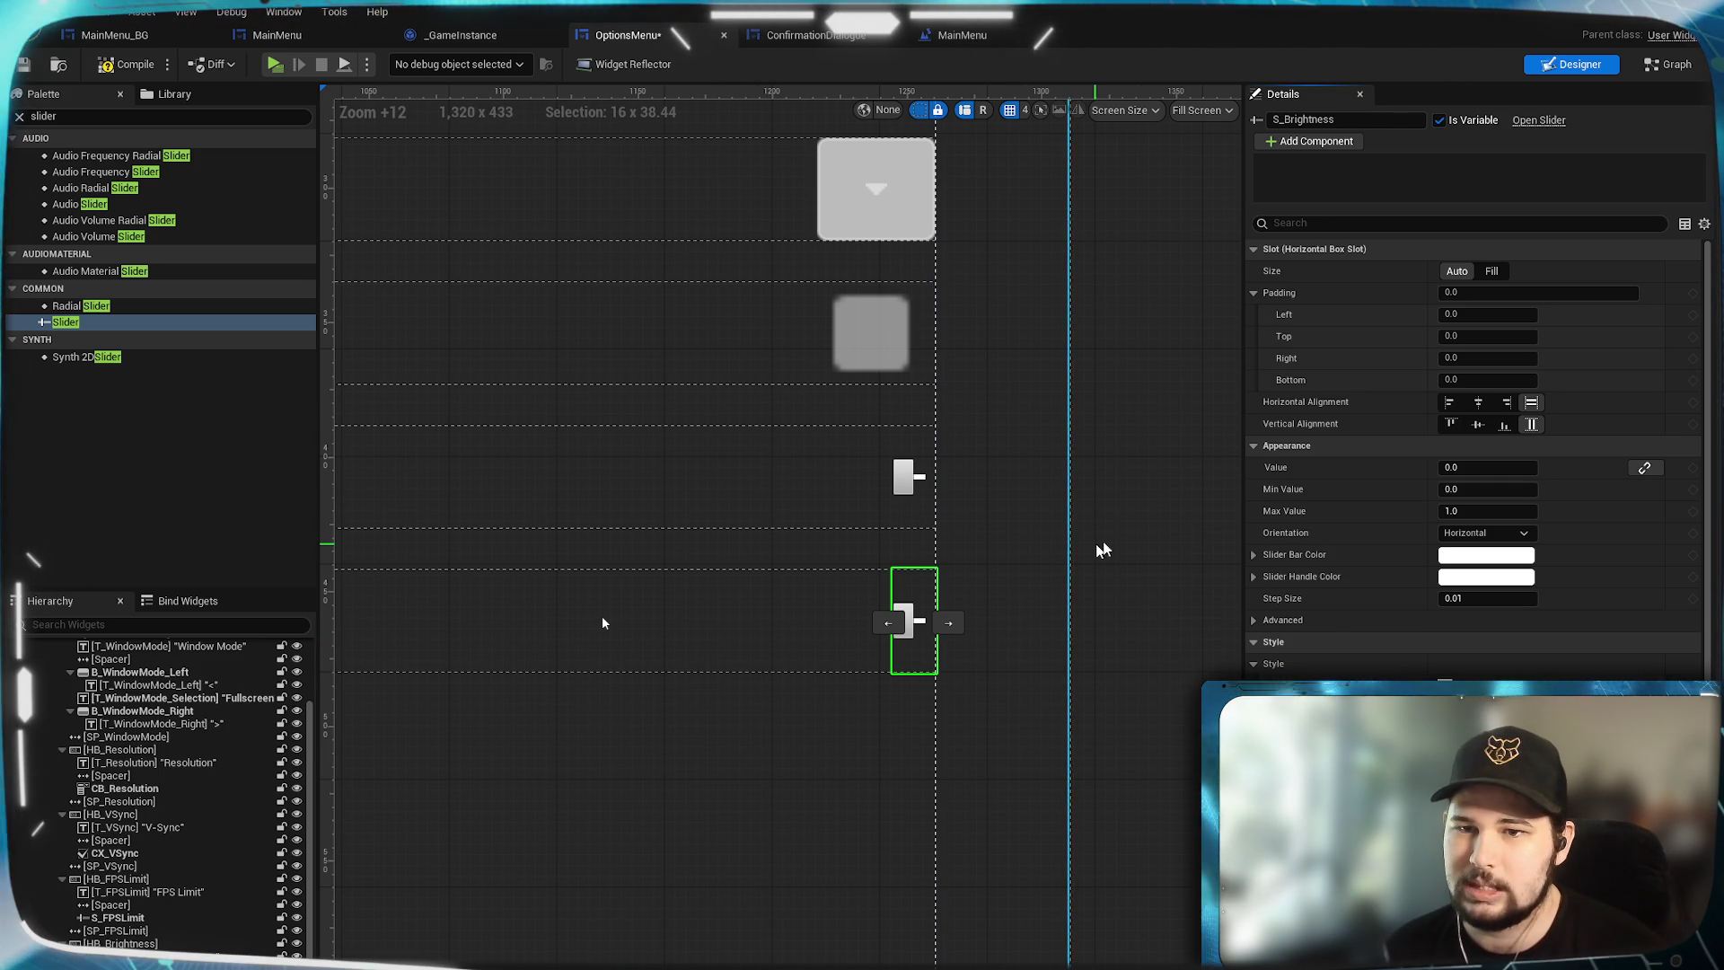
Set S_Brightness's Max Value to 100 and its Value to 50.
scroll(1424, 504, "down", 1)
left_click(1482, 485)
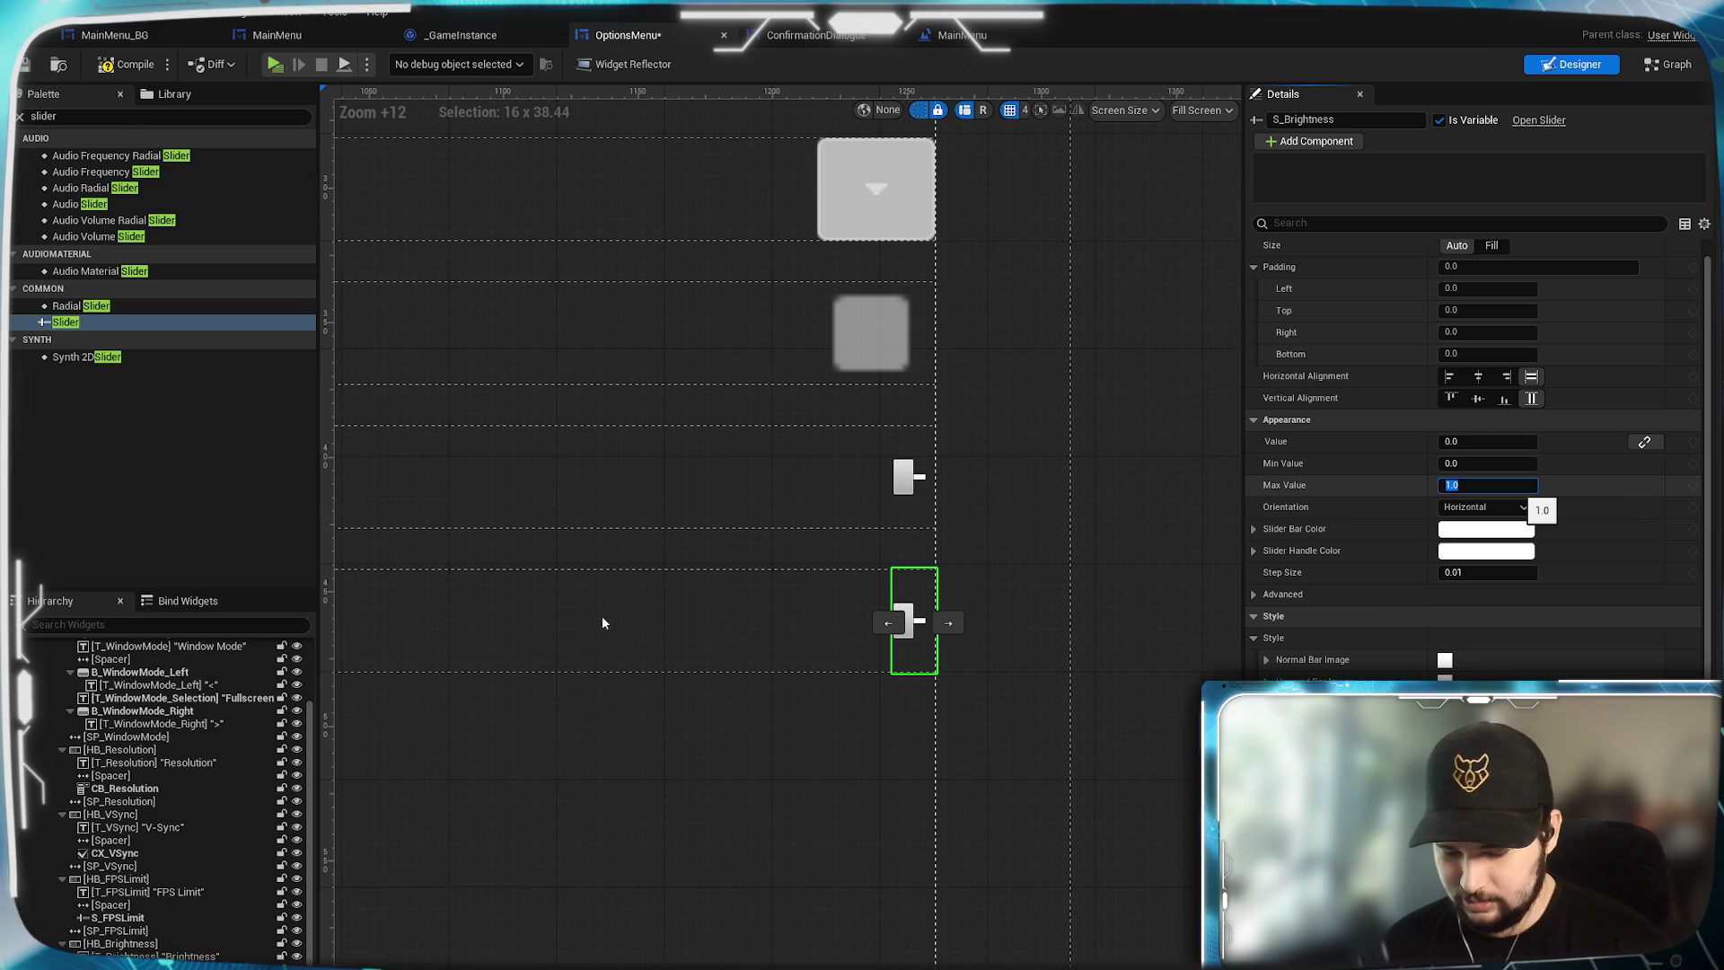
type("100")
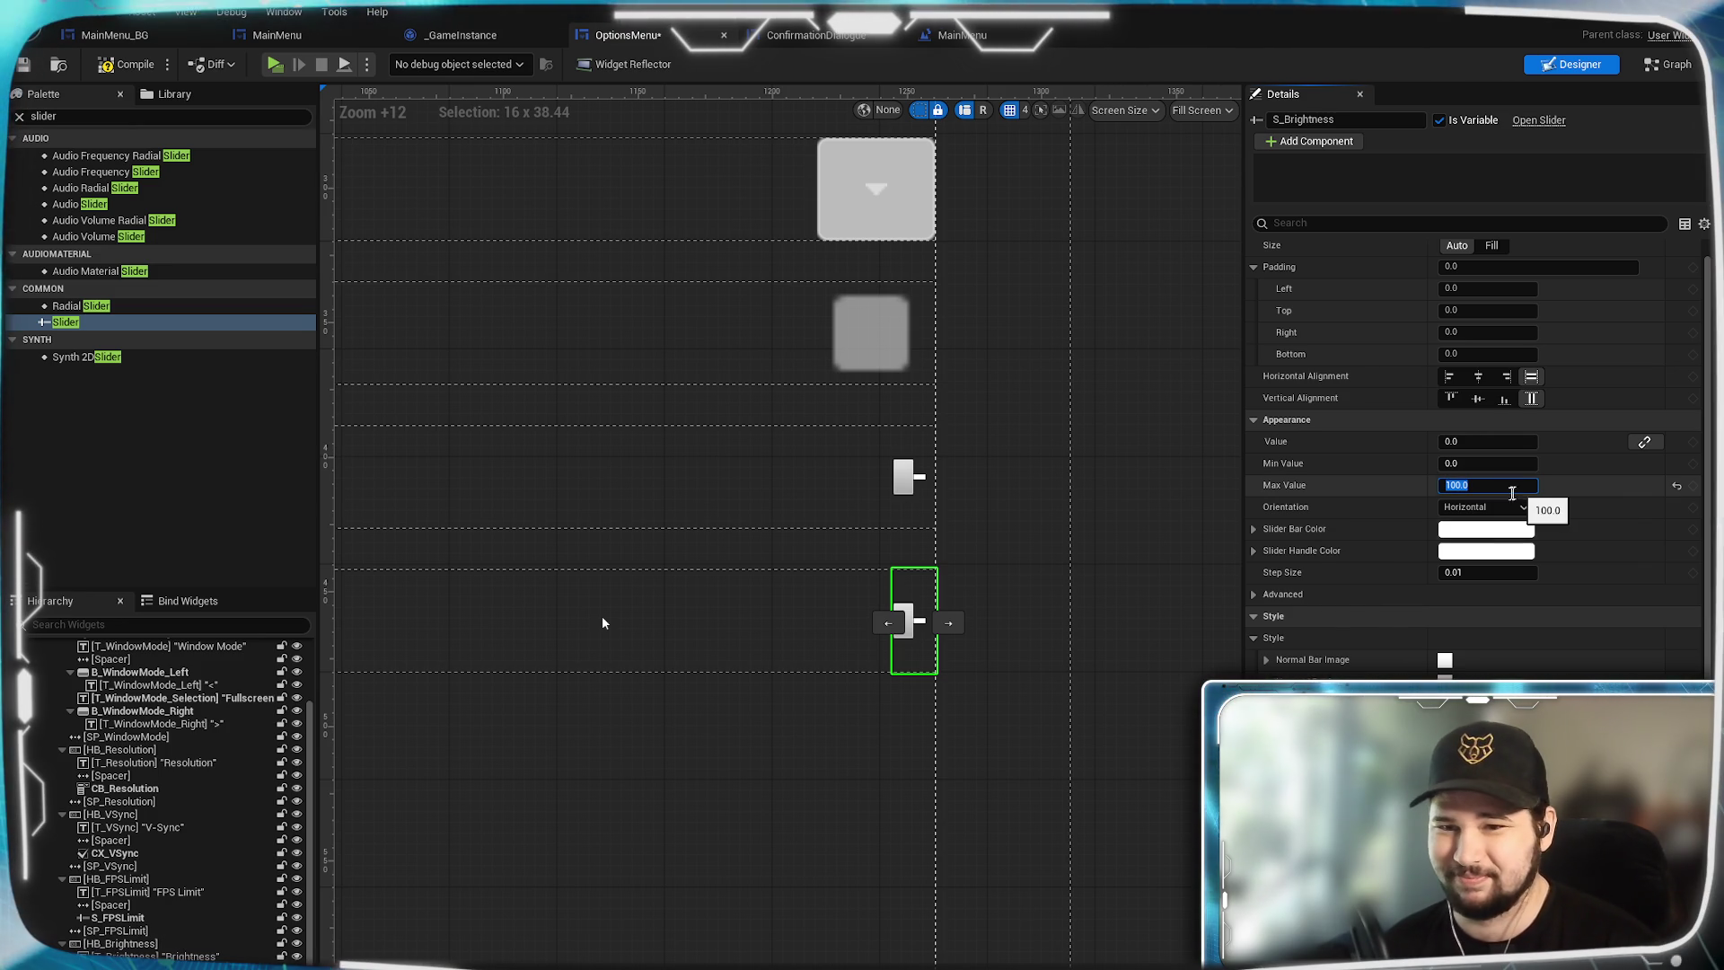
key("Return")
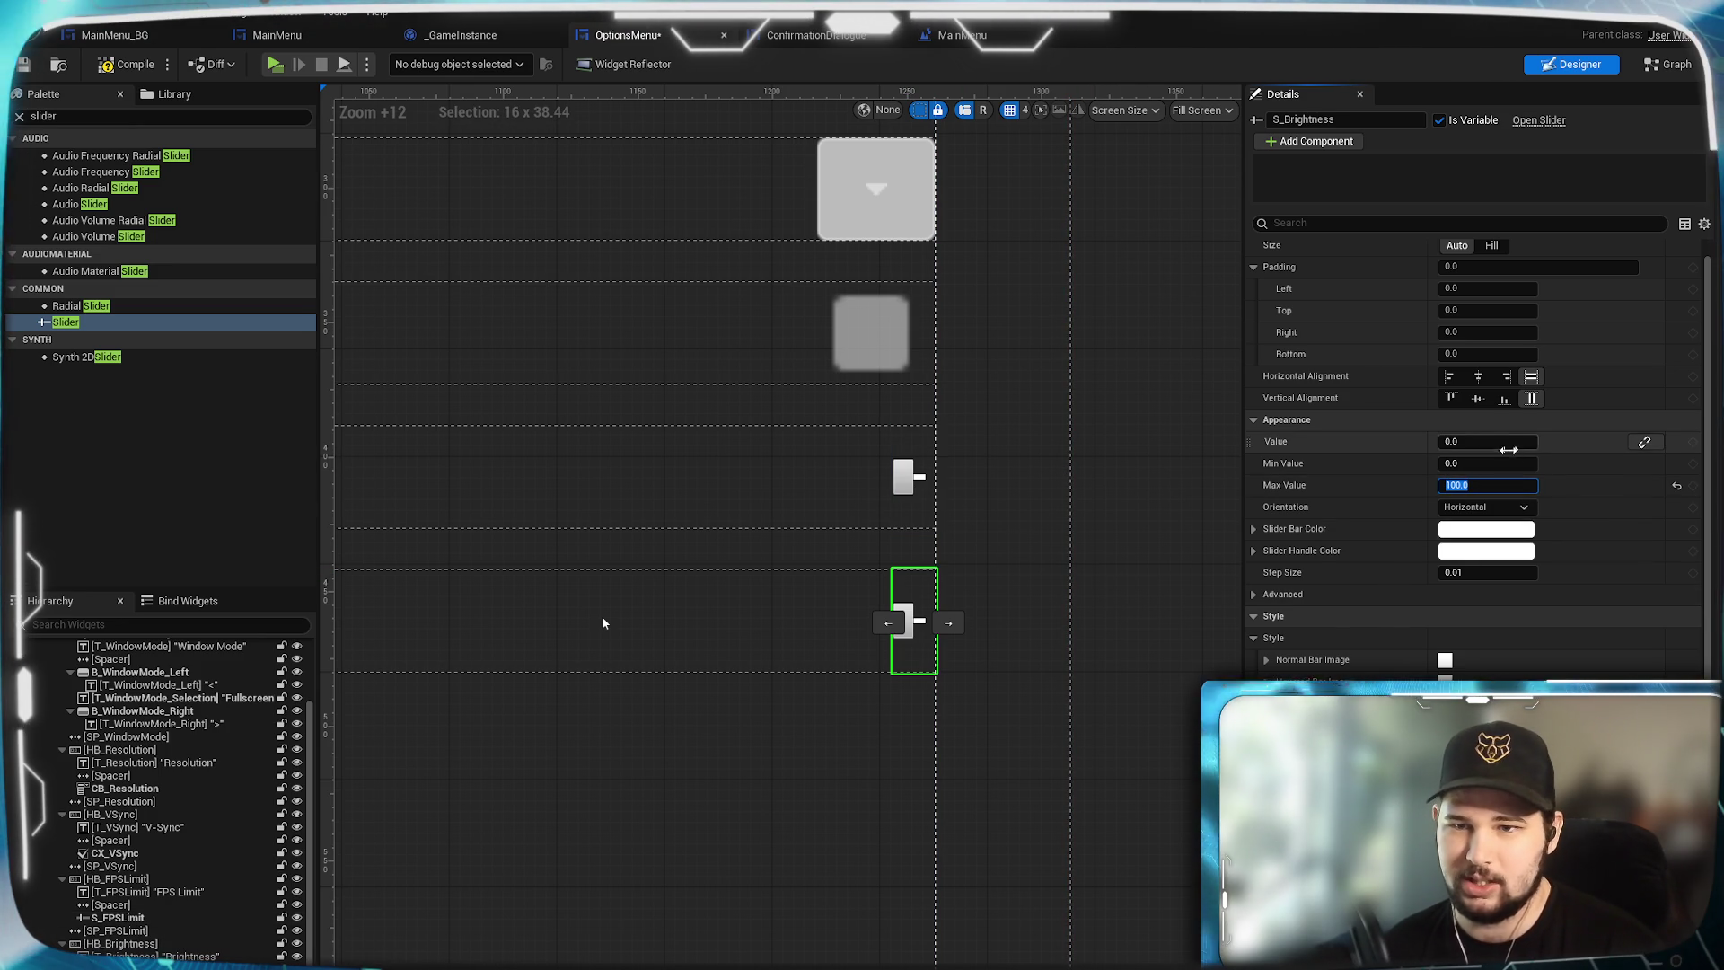
left_click(1487, 440)
type("50")
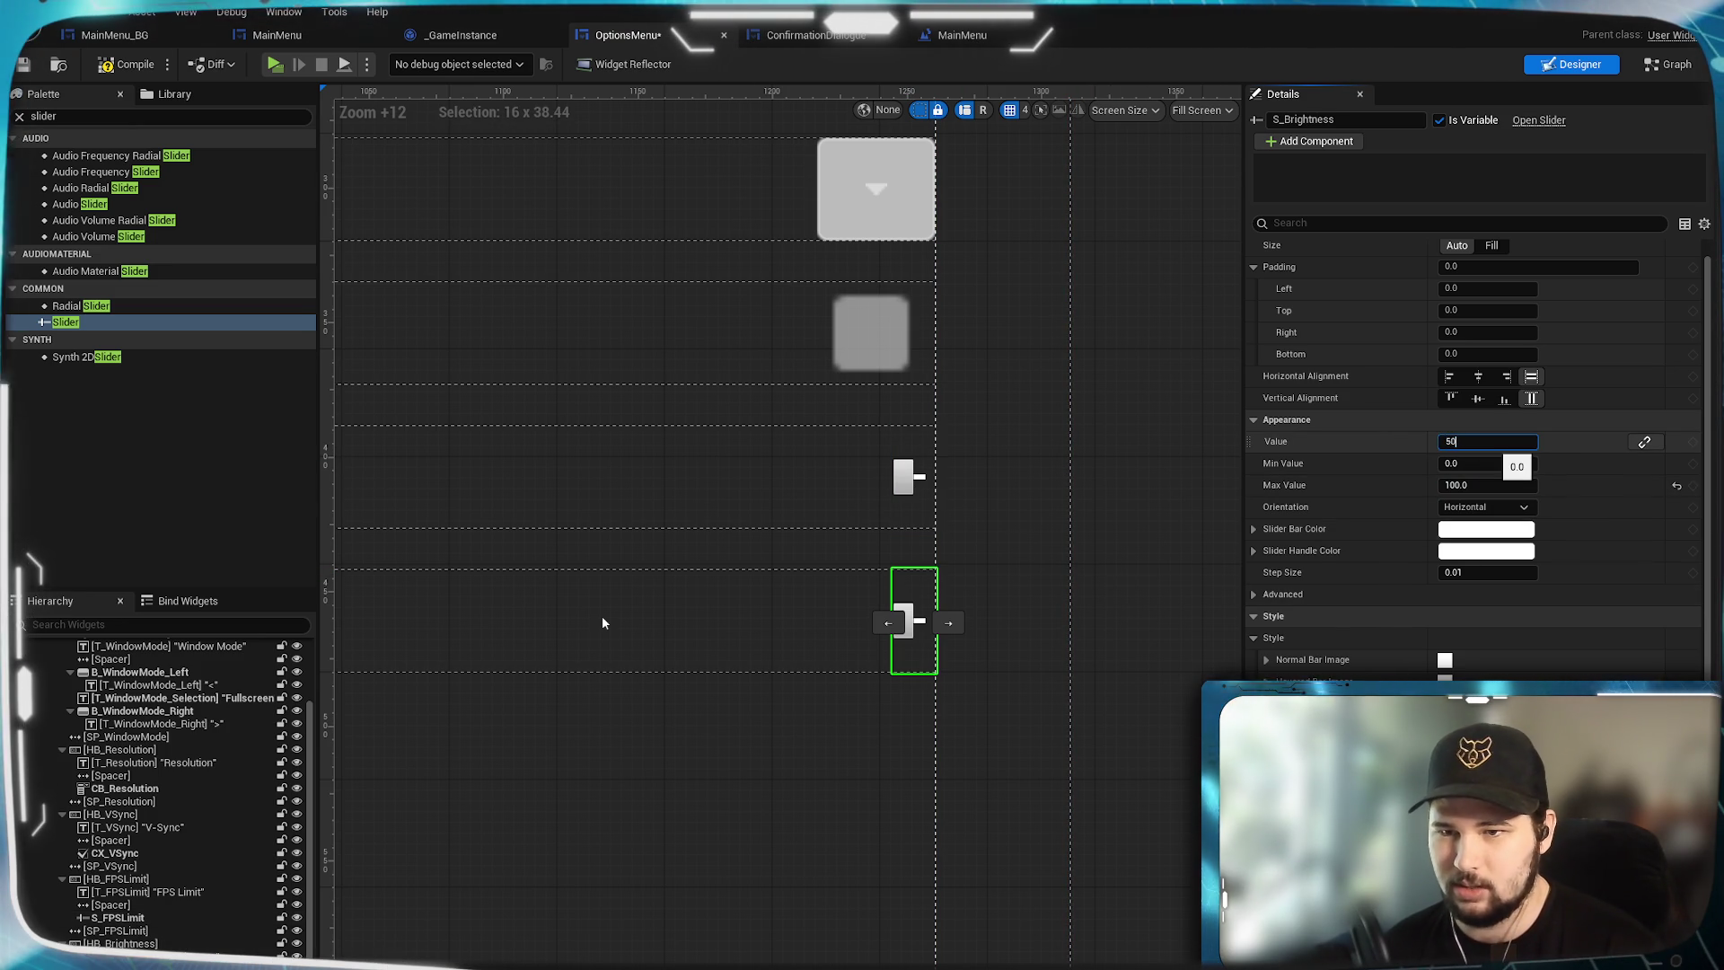
key("Return")
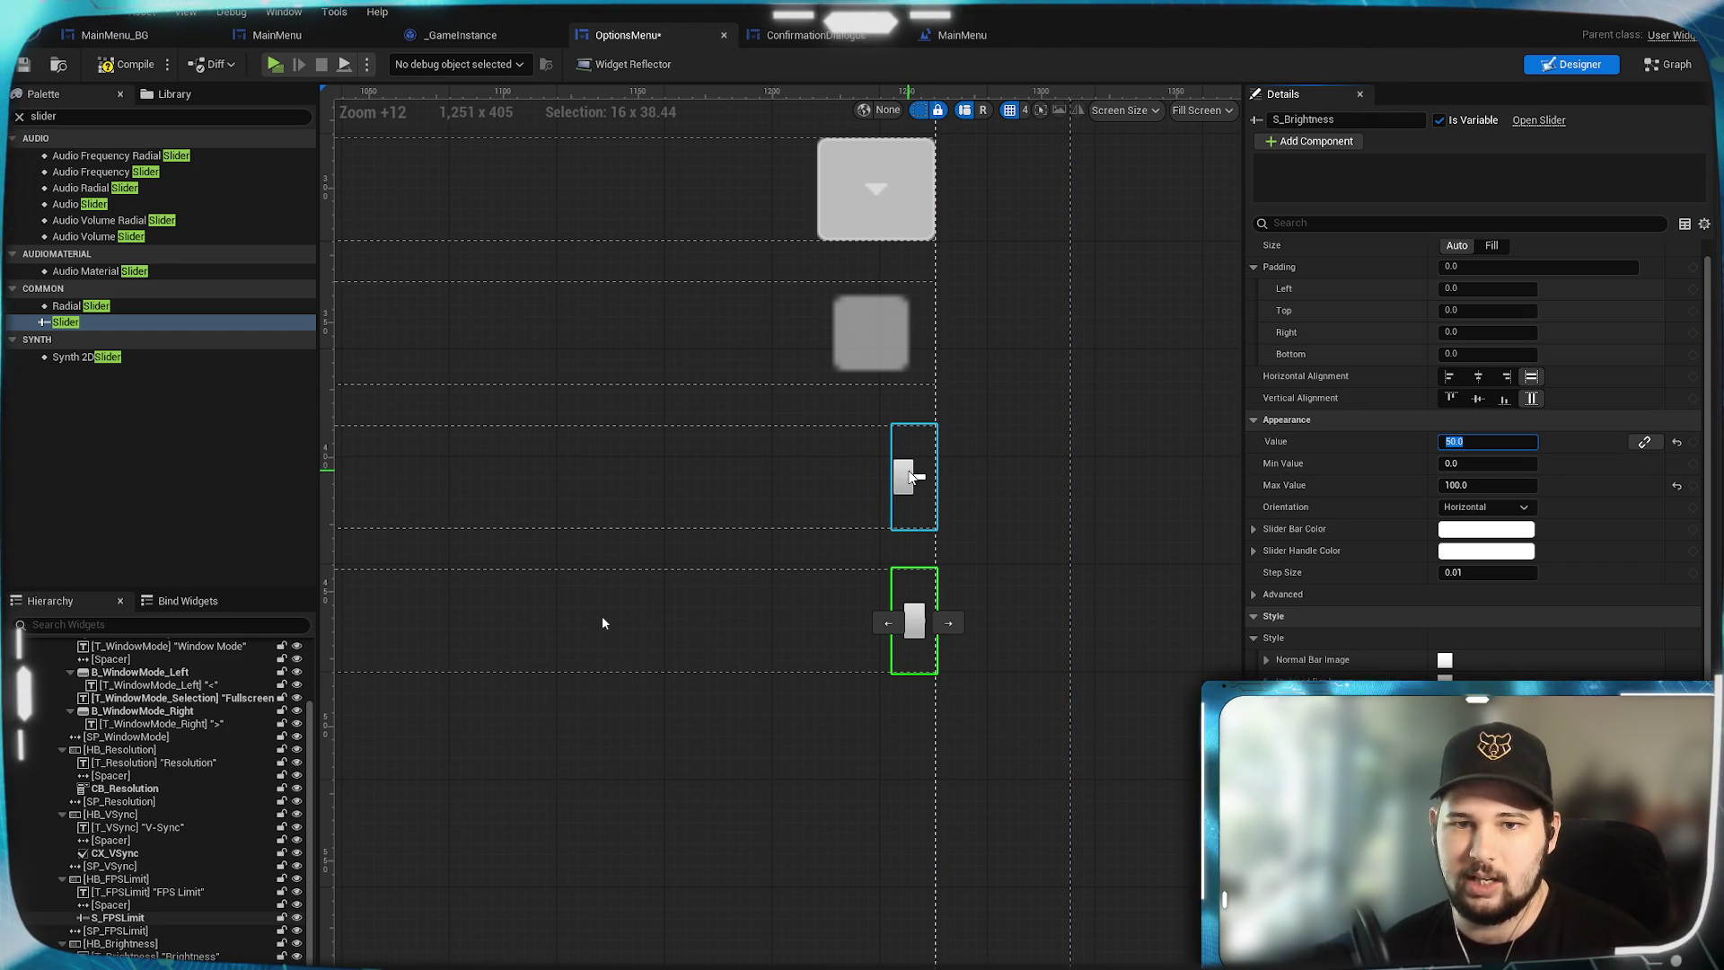
left_click(907, 476)
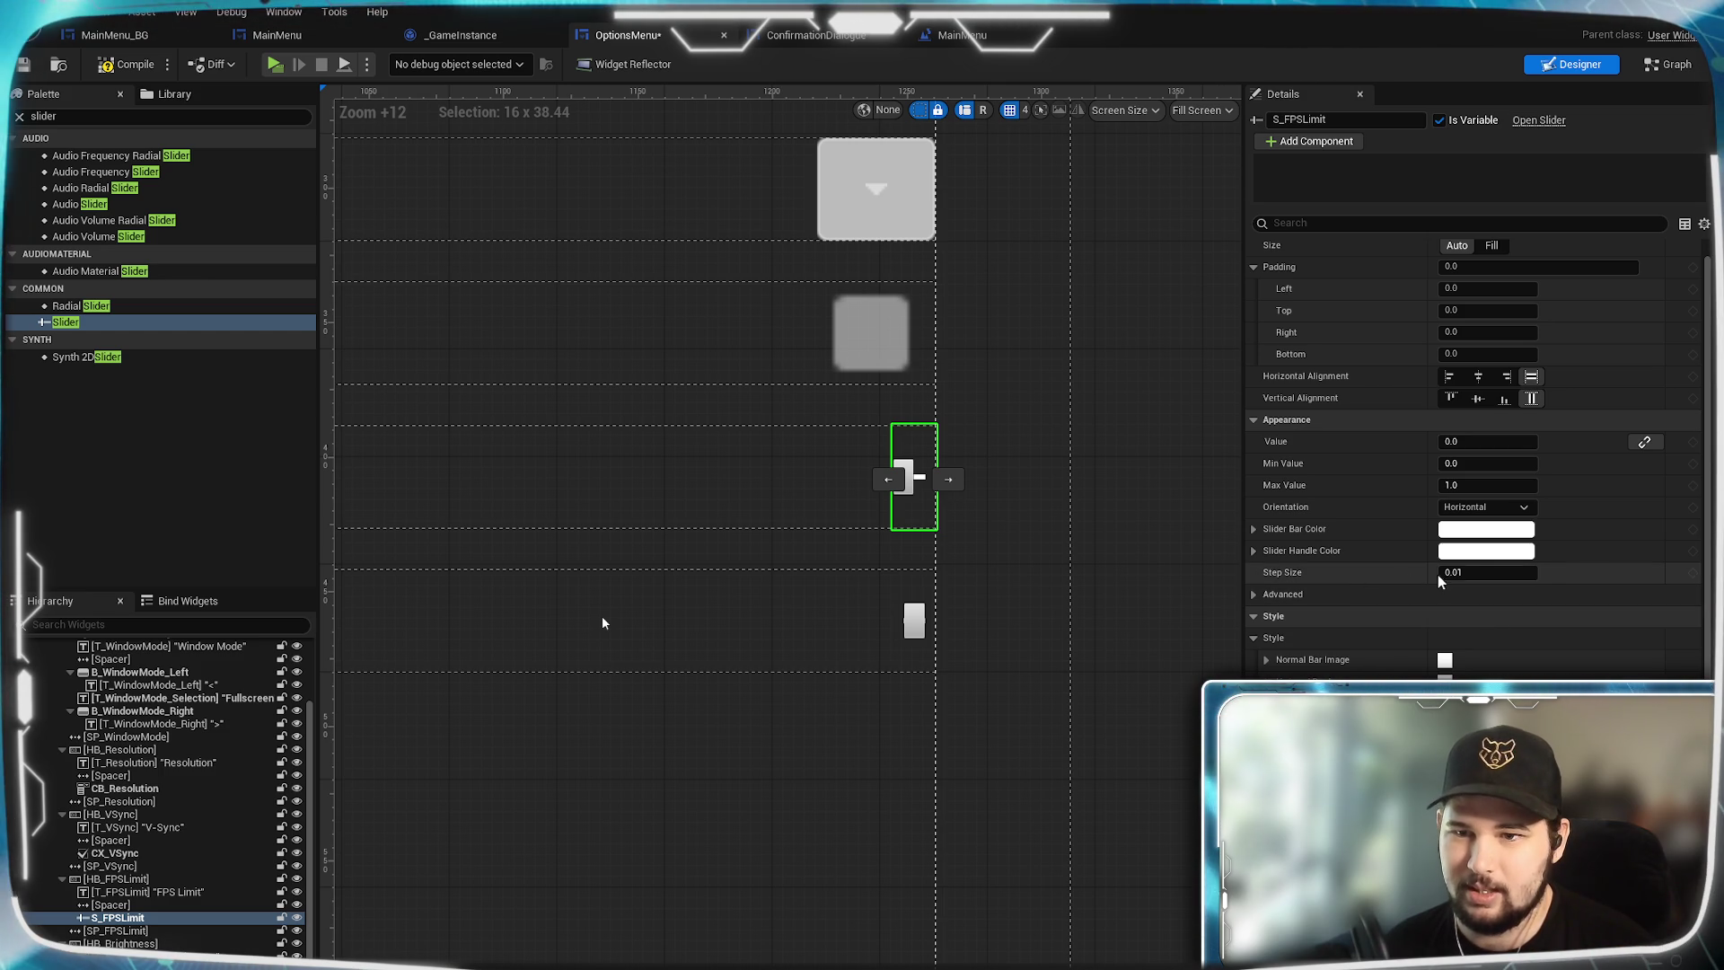
Give S_Brightness a step size of 1.
left_click(914, 620)
left_click(1487, 572)
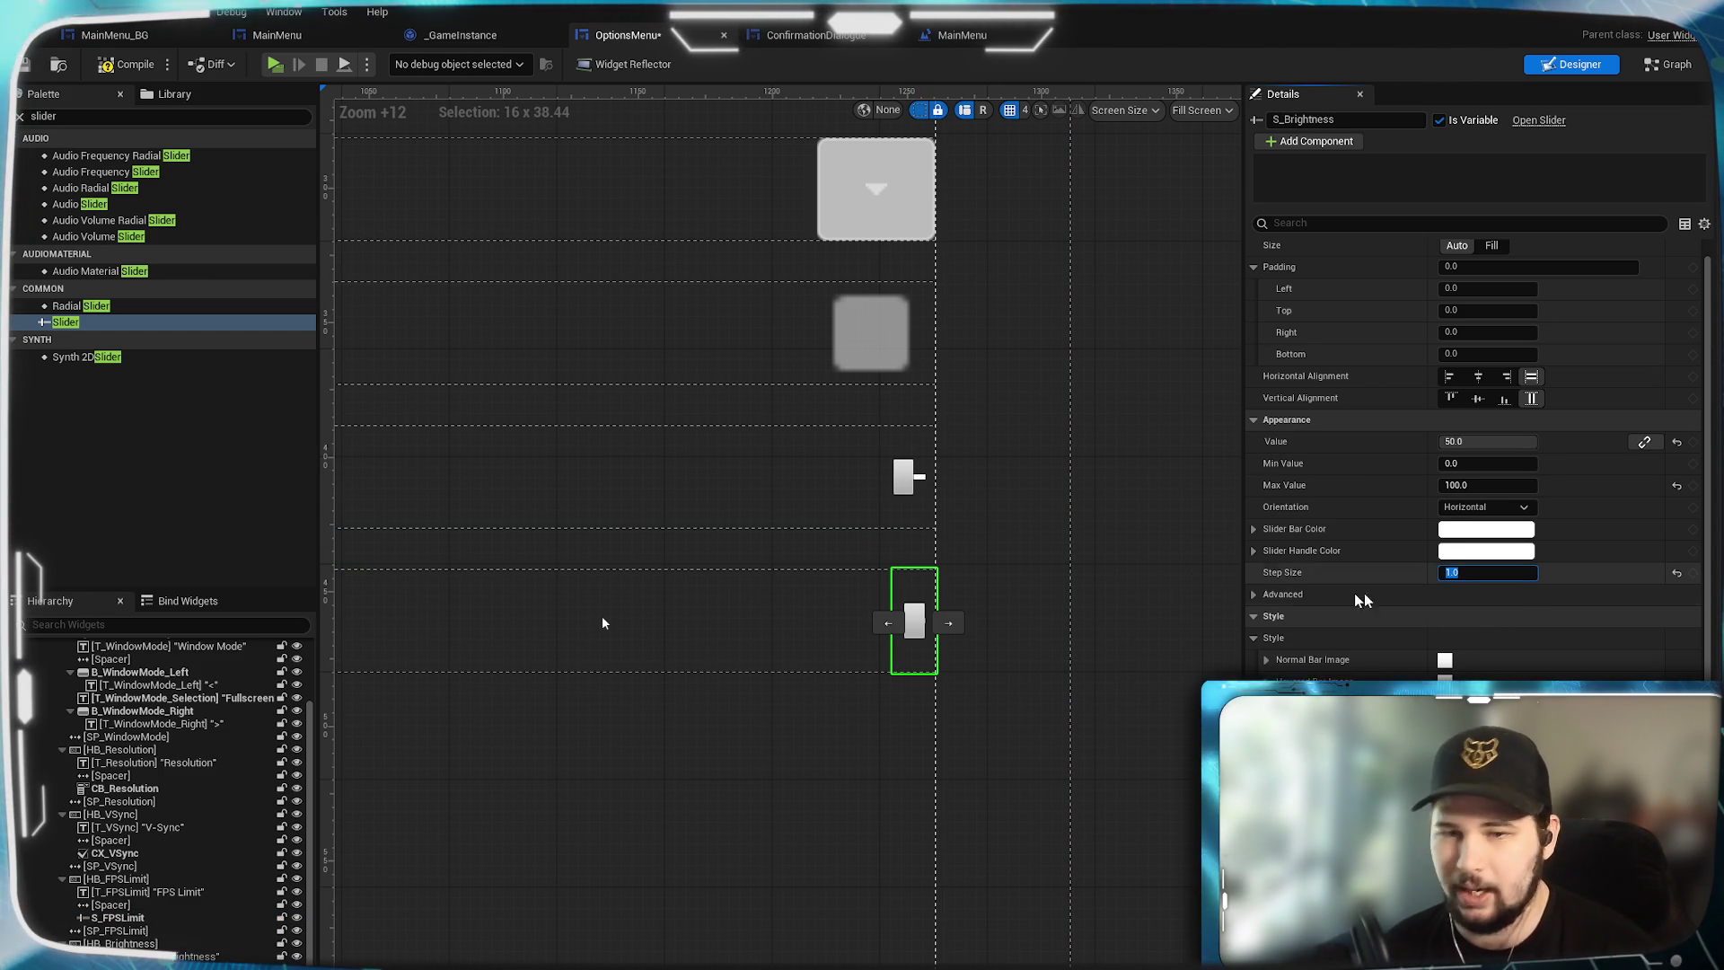
type("1")
key("Return")
Set S_FPSLimit's Max Value to 240.
left_click(920, 489)
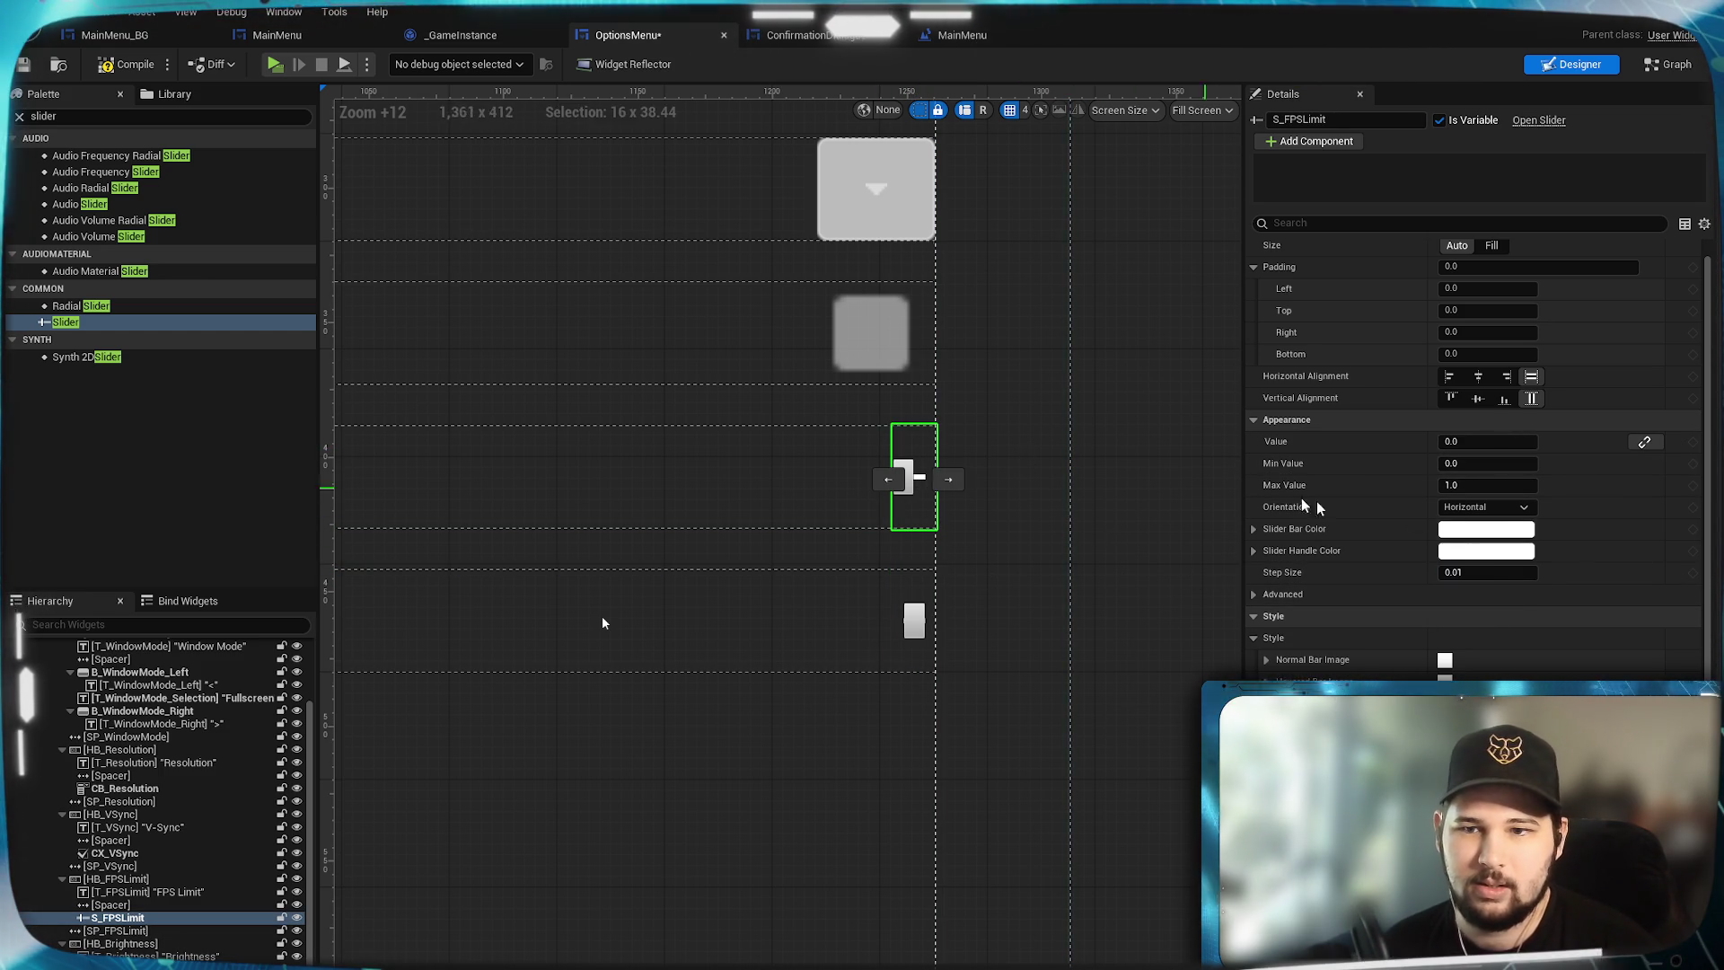
left_click(1464, 575)
type("1")
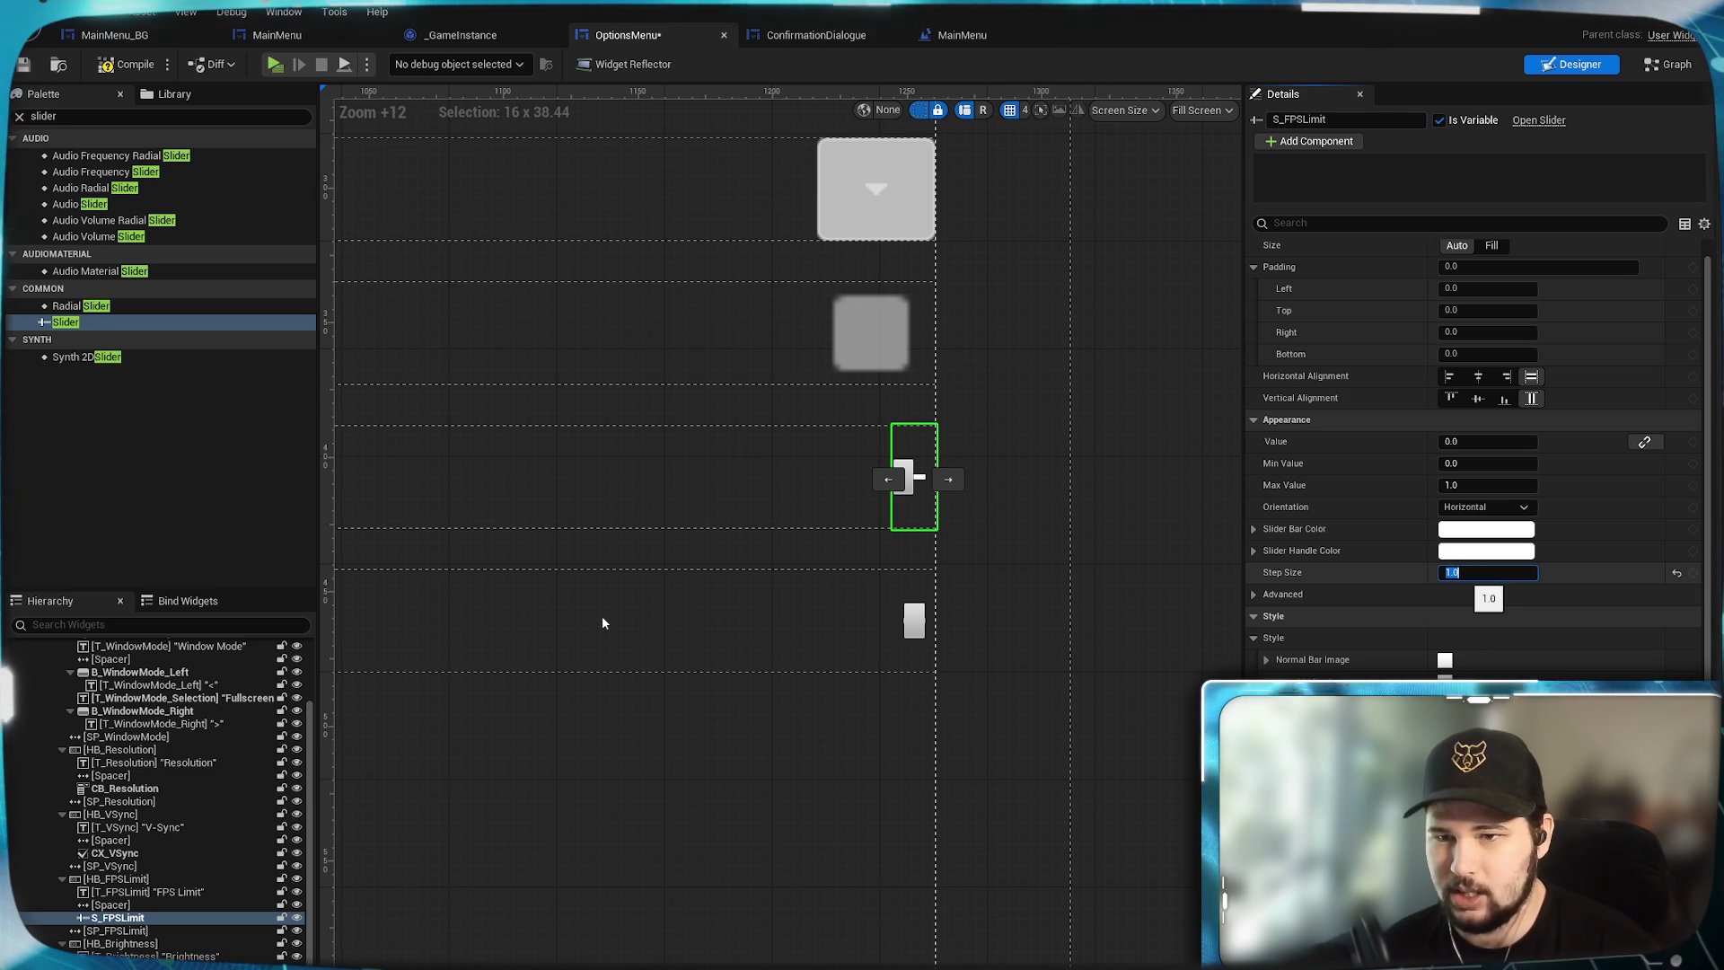
left_click(1474, 482)
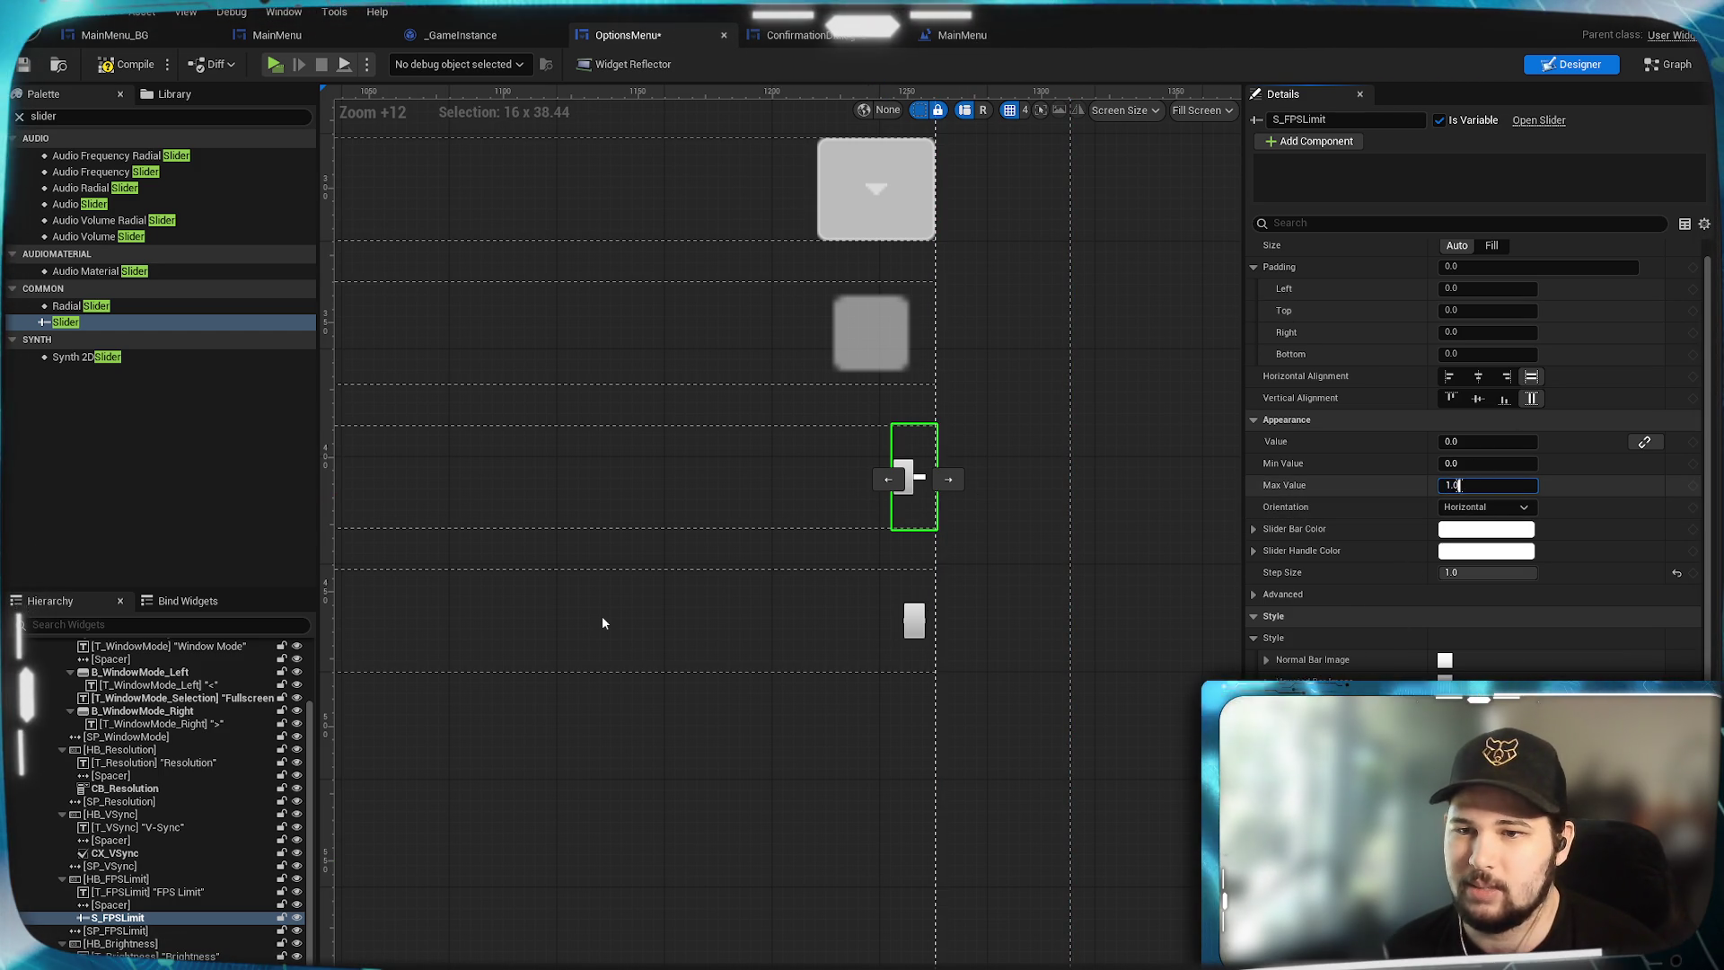
type("240")
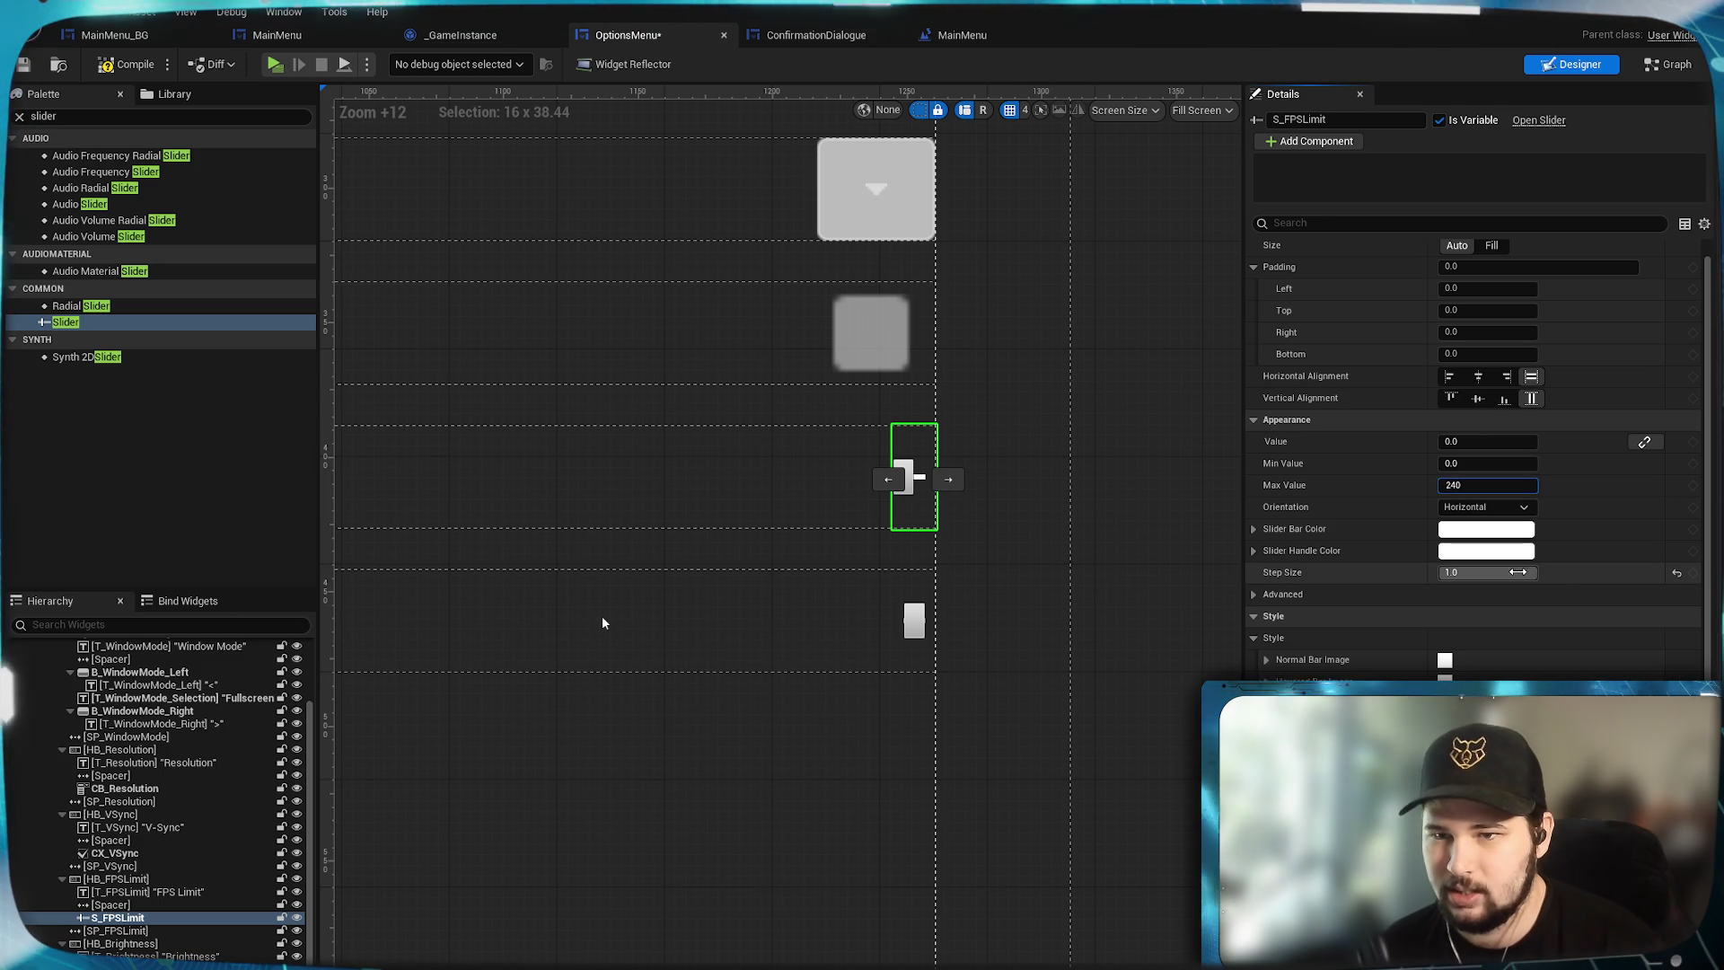
key("Return")
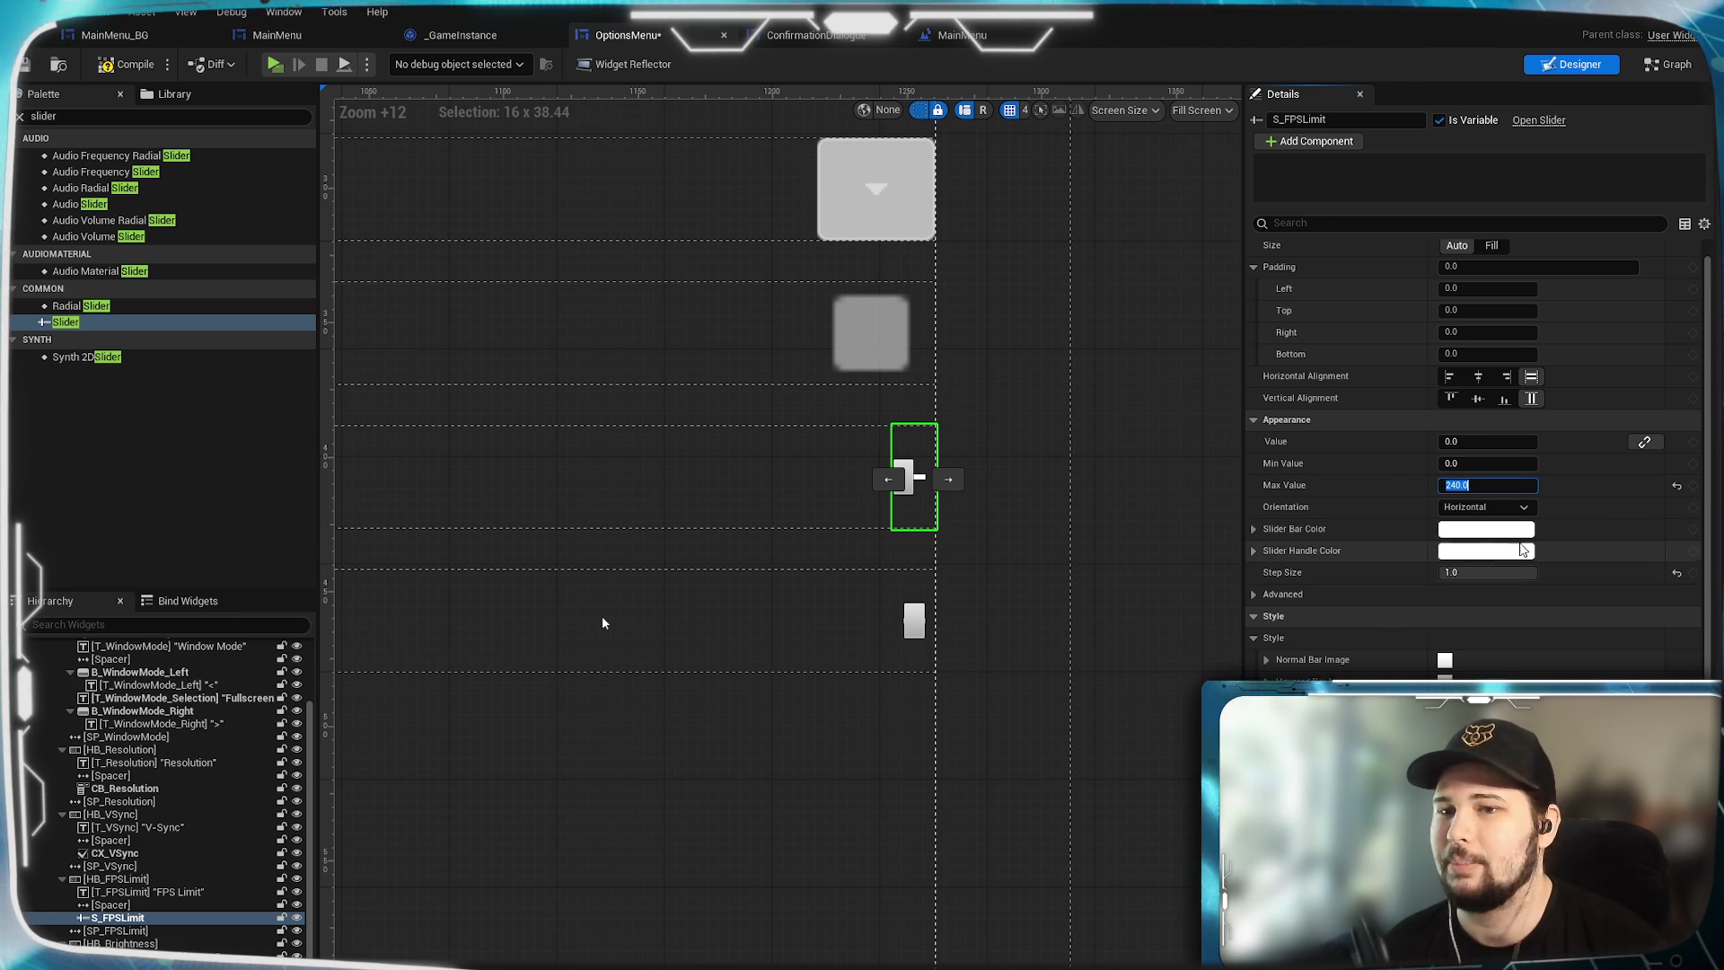
Compile and save the options menu, then set S_FPSLimit's Value to 60.
left_click(126, 71)
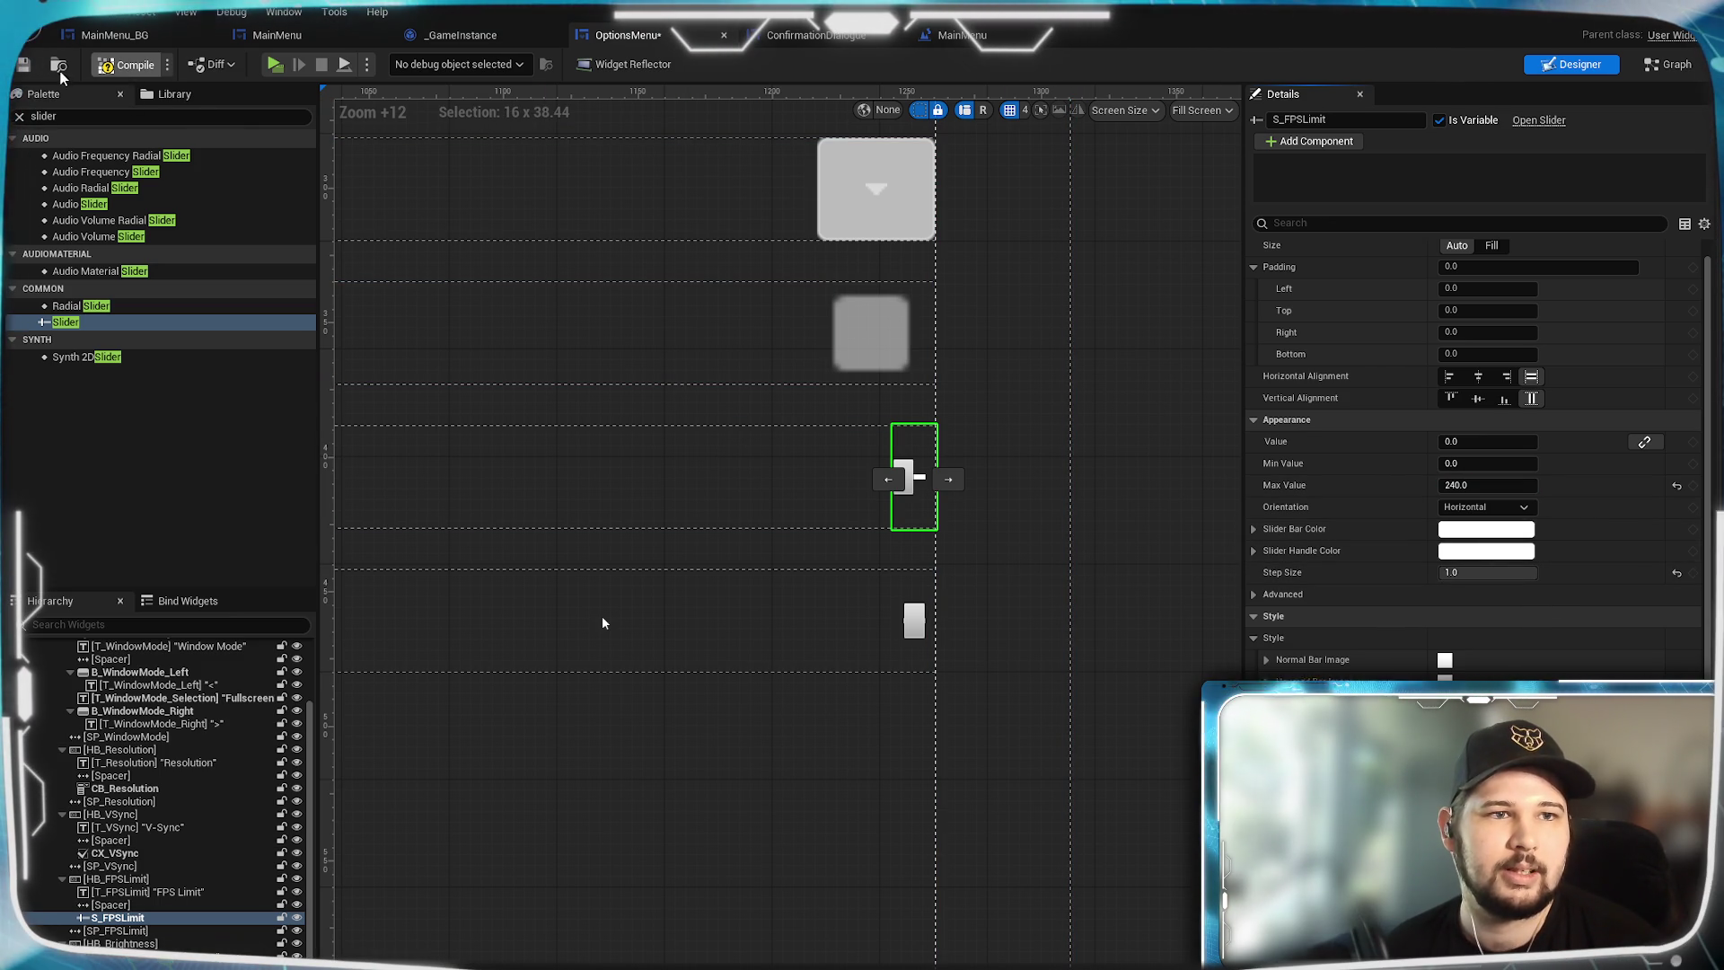
left_click(29, 67)
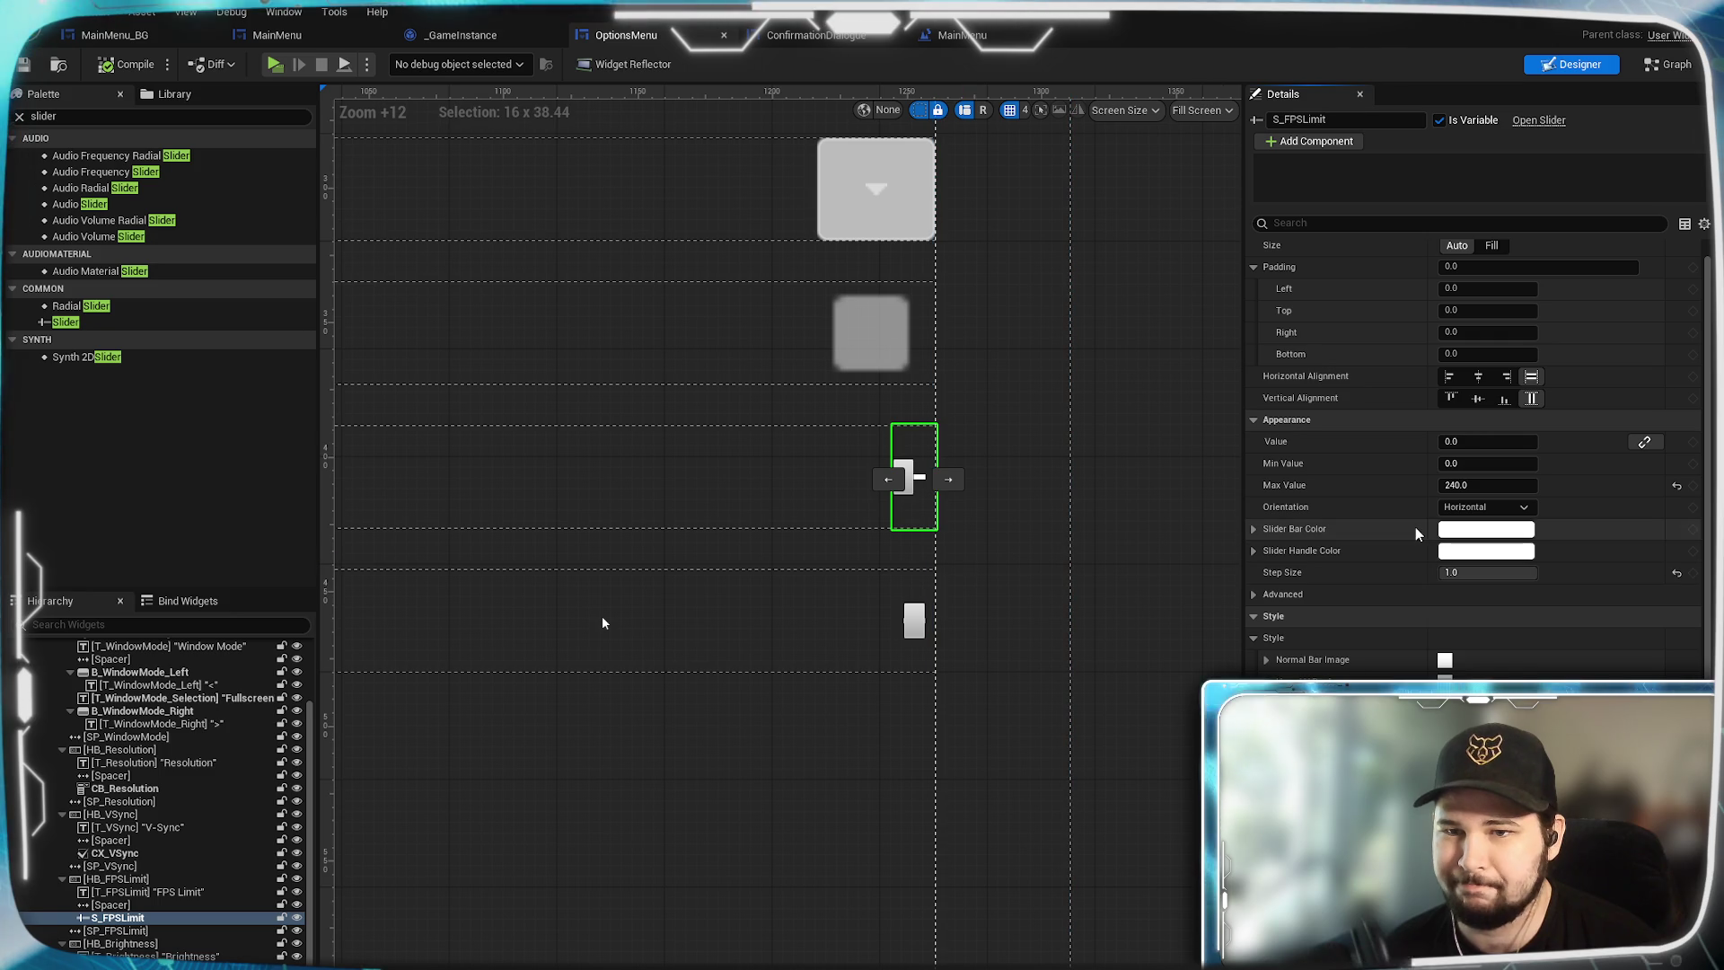
left_click(1473, 441)
type("6")
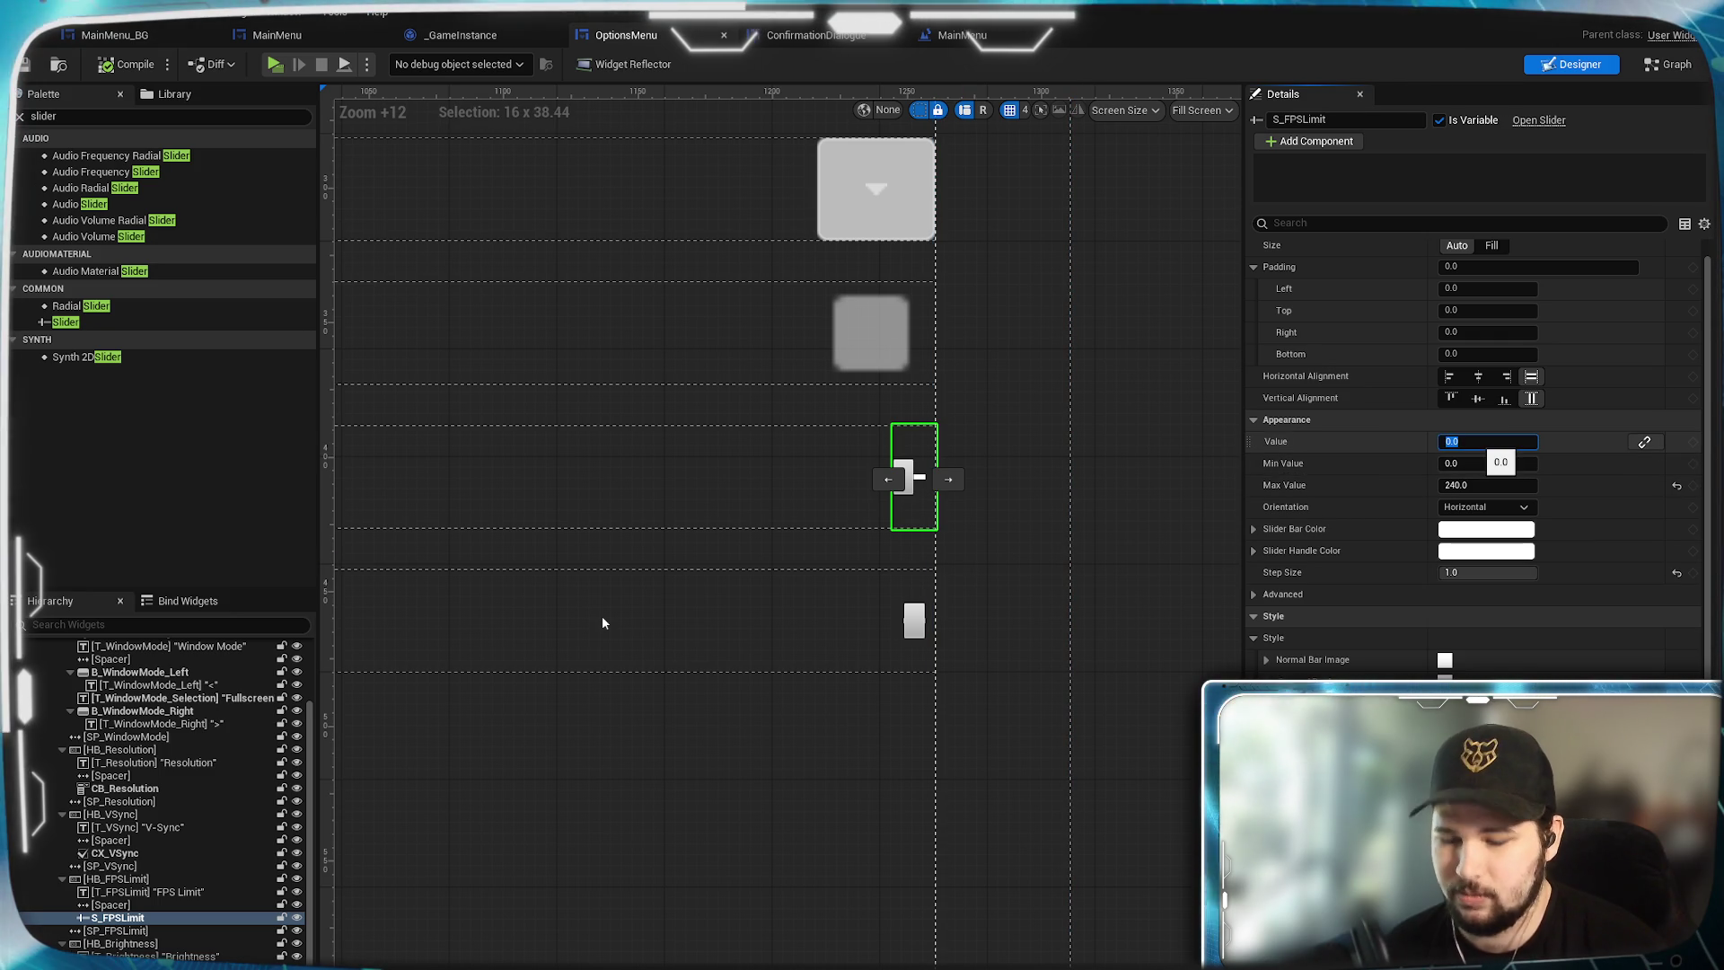
type("0")
key("Return")
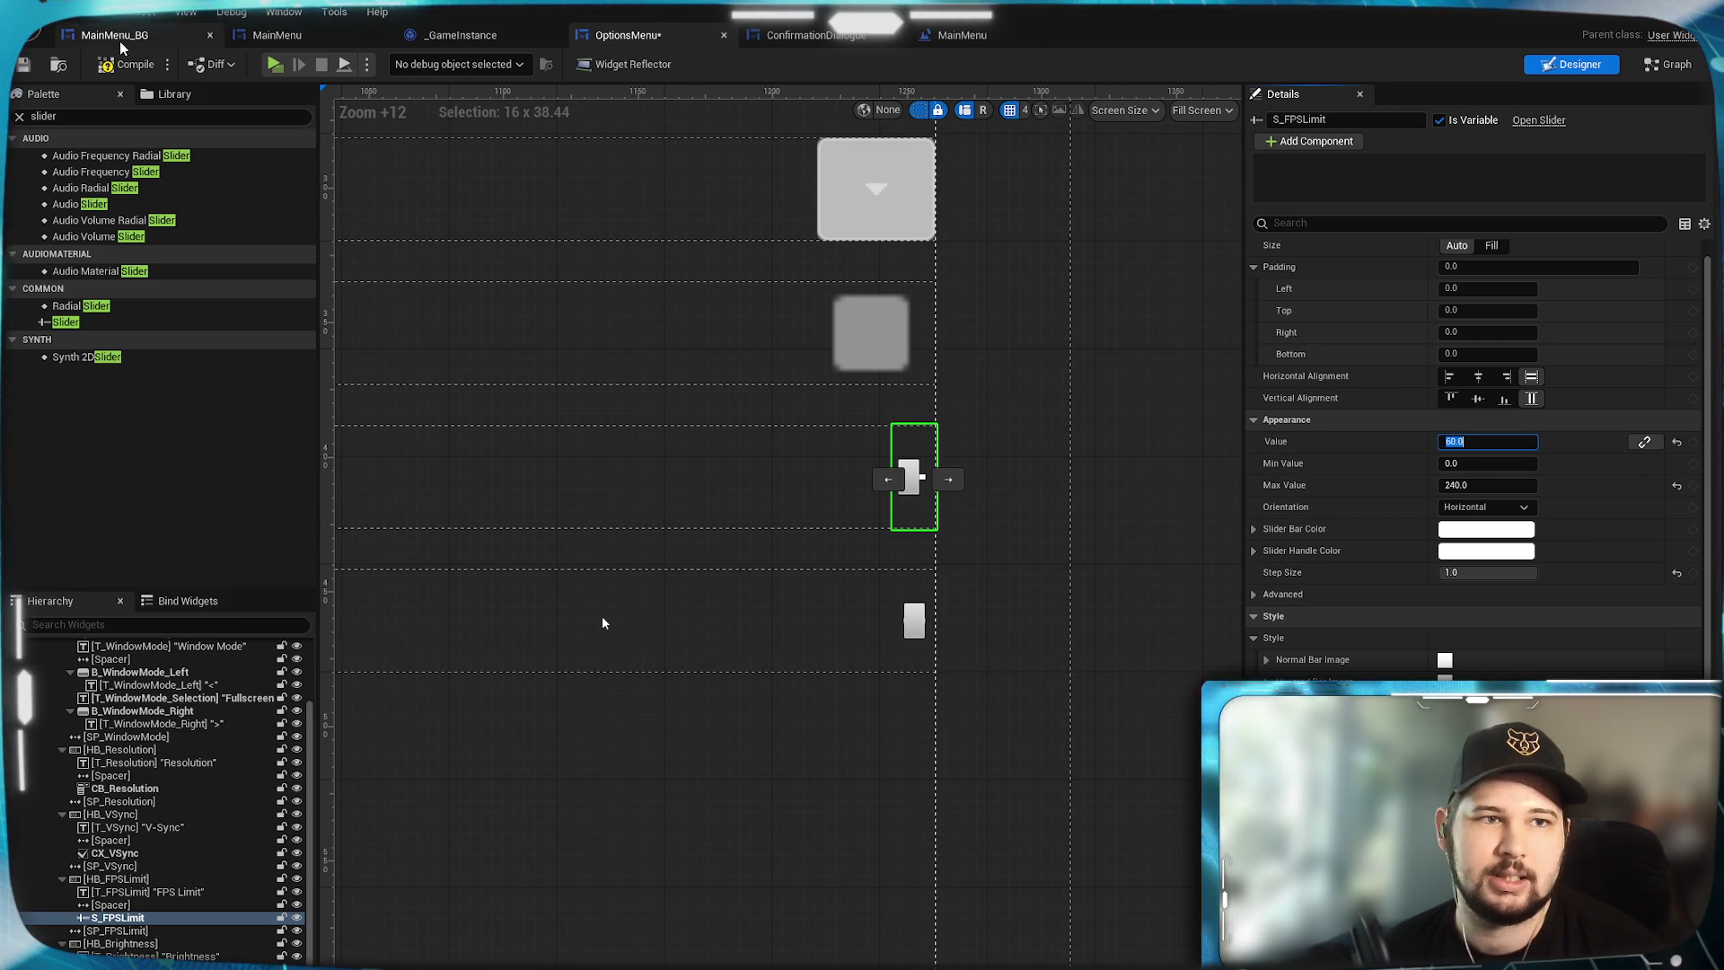
Save the options menu and set S_FPSLimit's slot size to Fill.
left_click(27, 68)
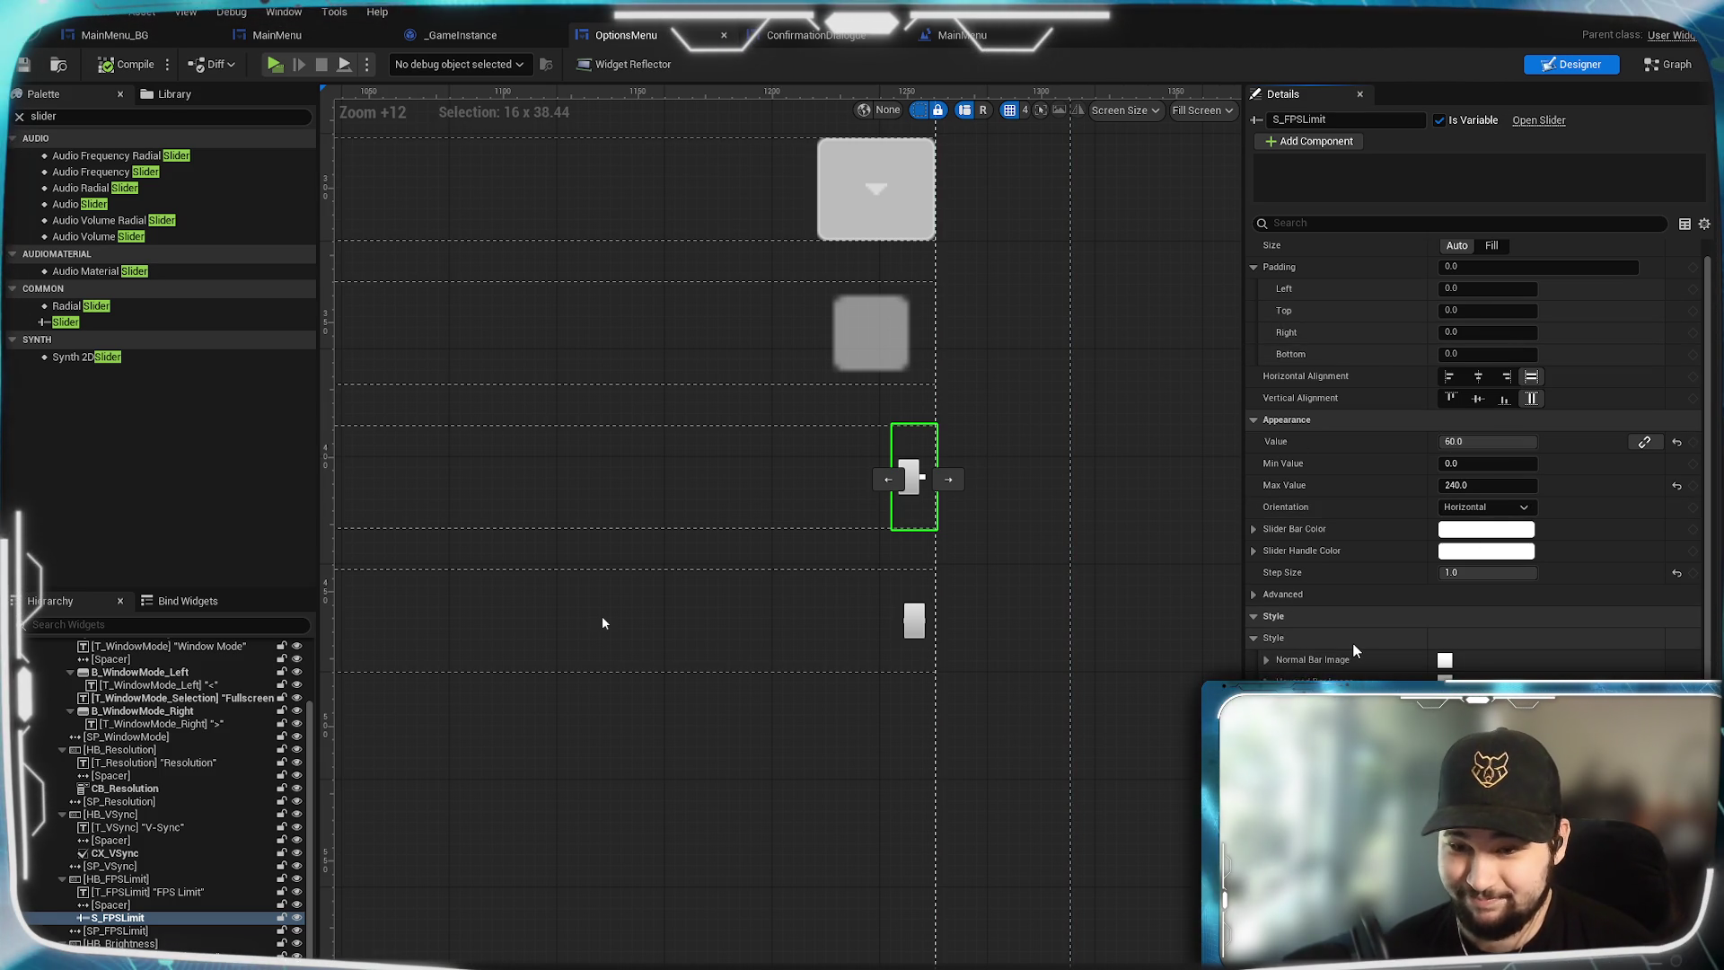
scroll(1353, 646, "down", 2)
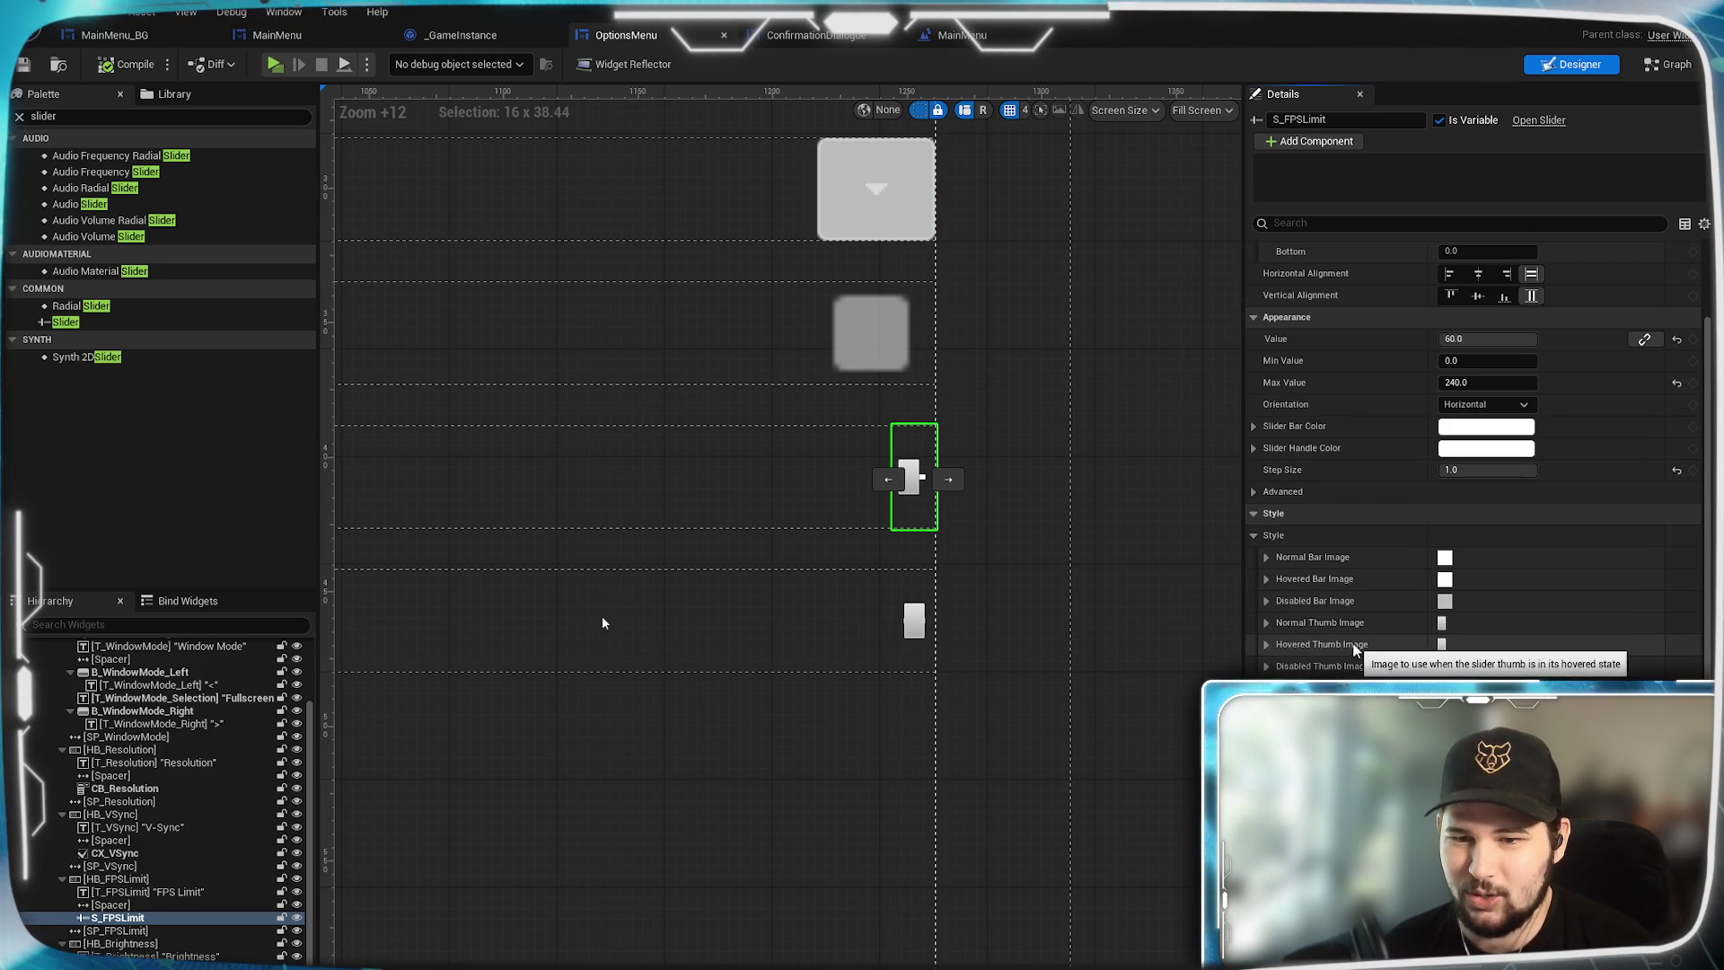
scroll(1403, 418, "down", 1)
scroll(1403, 418, "up", 4)
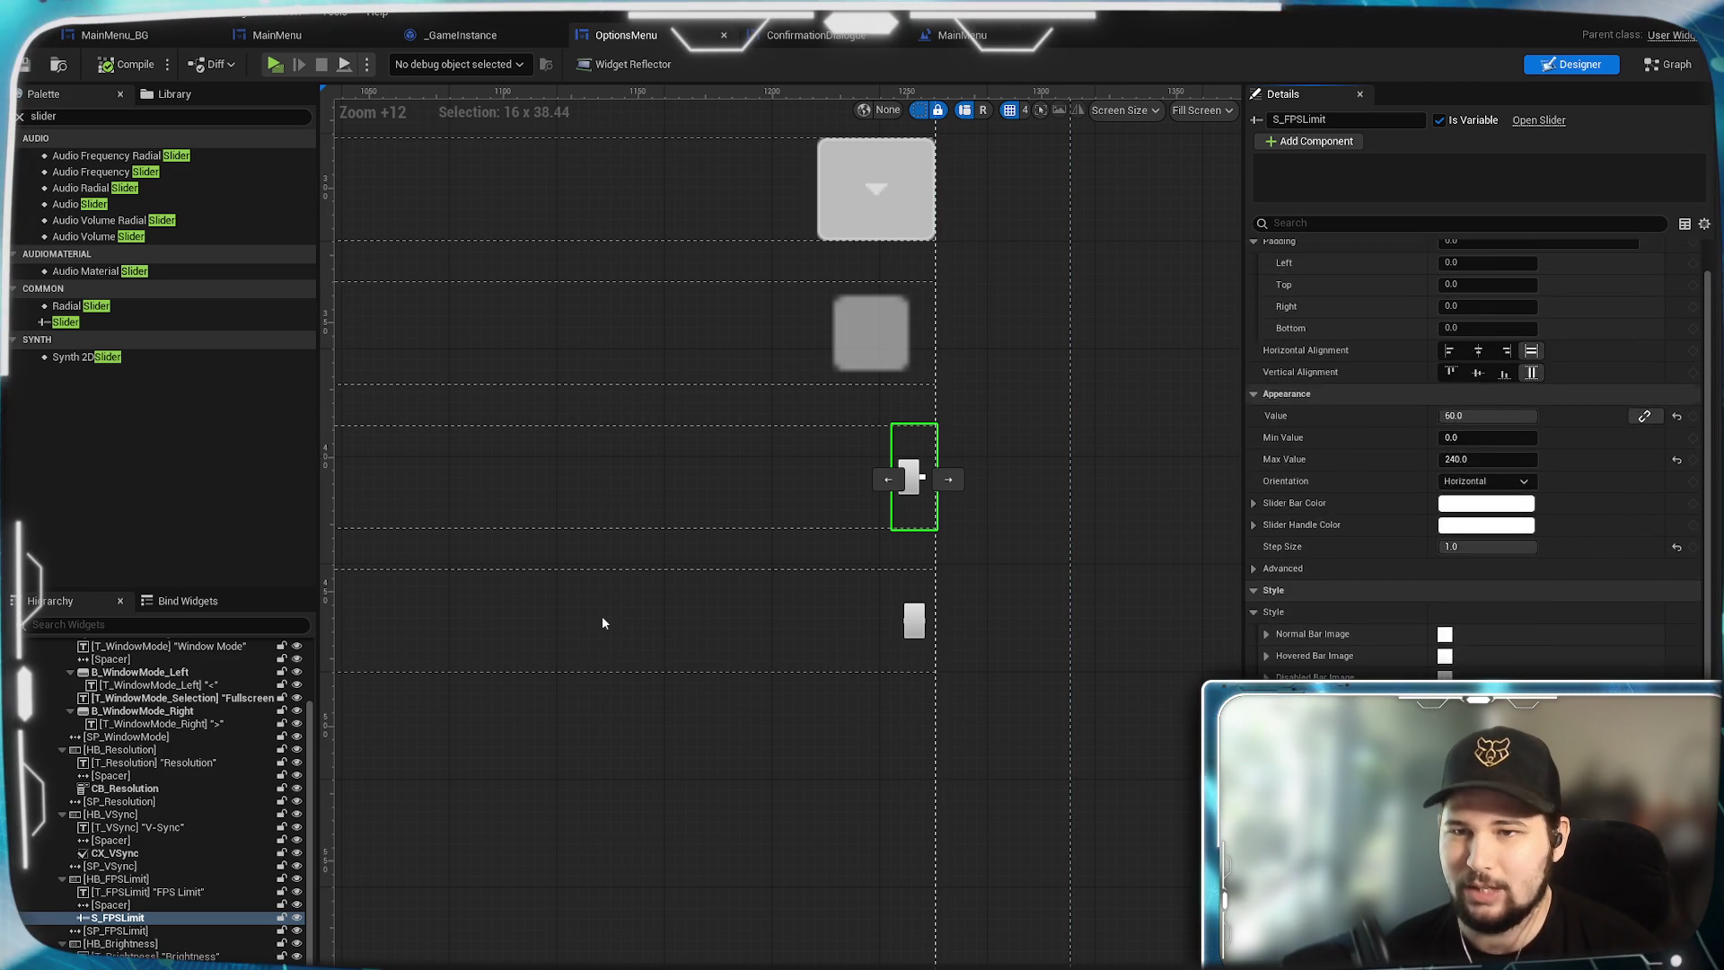
left_click(1492, 271)
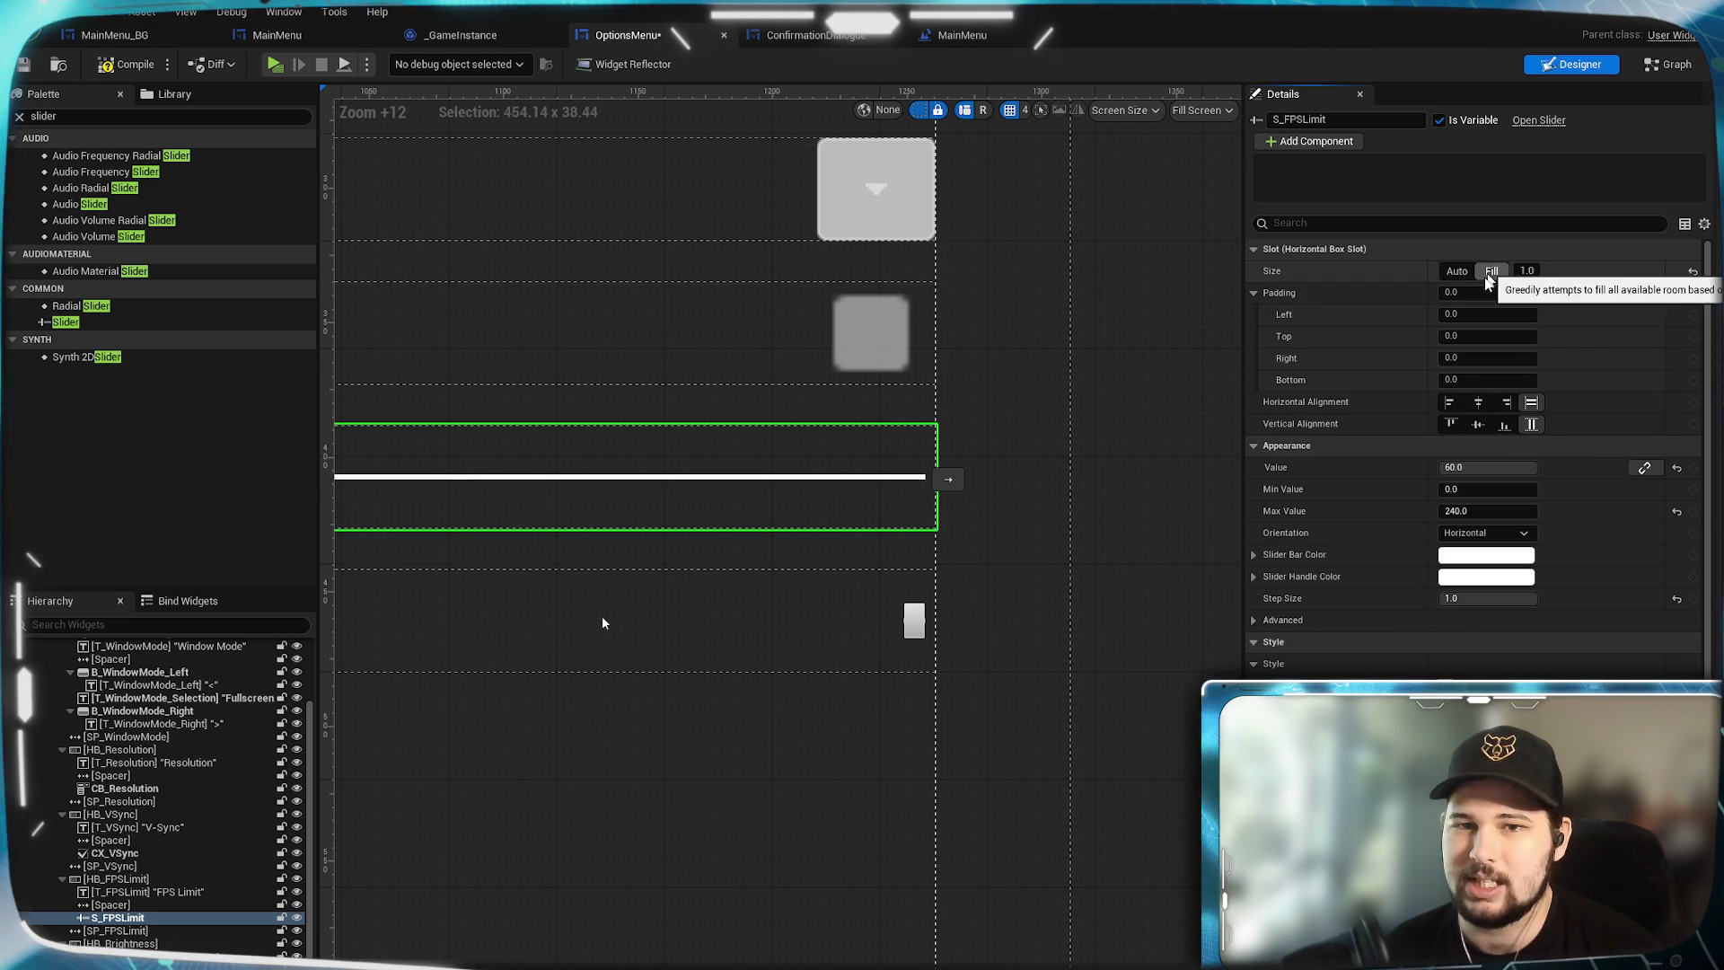
Set S_Brightness's slot size to Fill as well.
scroll(686, 730, "down", 10)
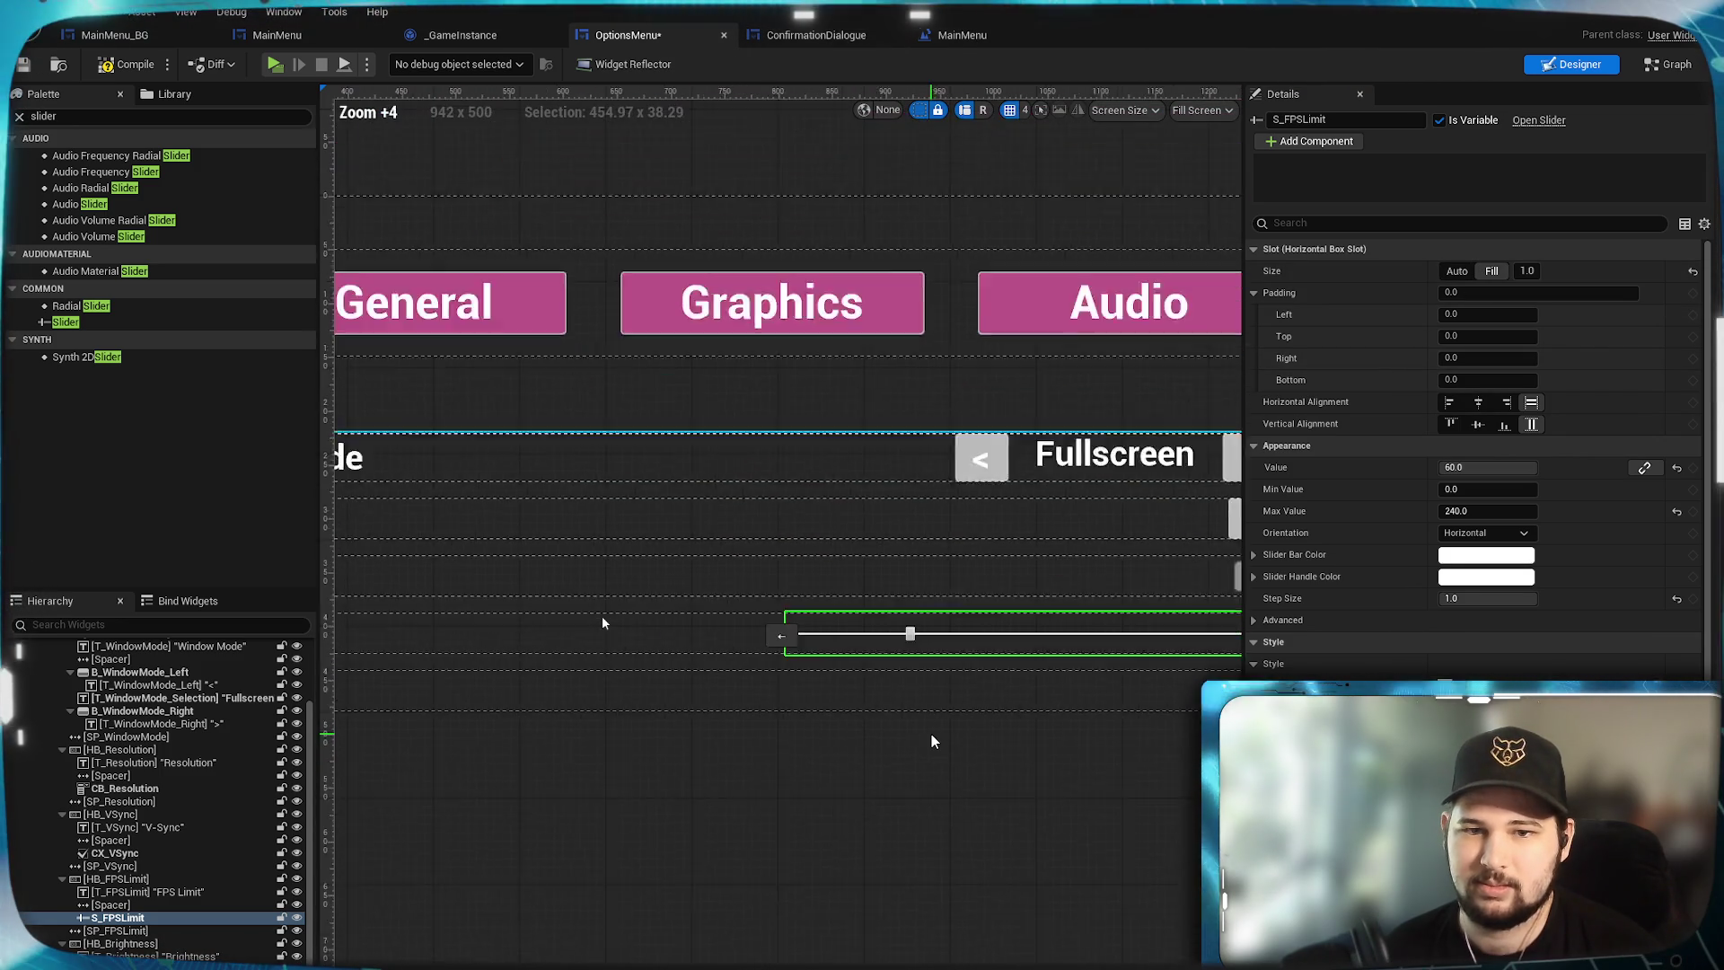
mouse_move(804, 714)
left_mouse_down()
mouse_move(731, 655)
mouse_move(1007, 644)
mouse_move(696, 611)
left_mouse_up()
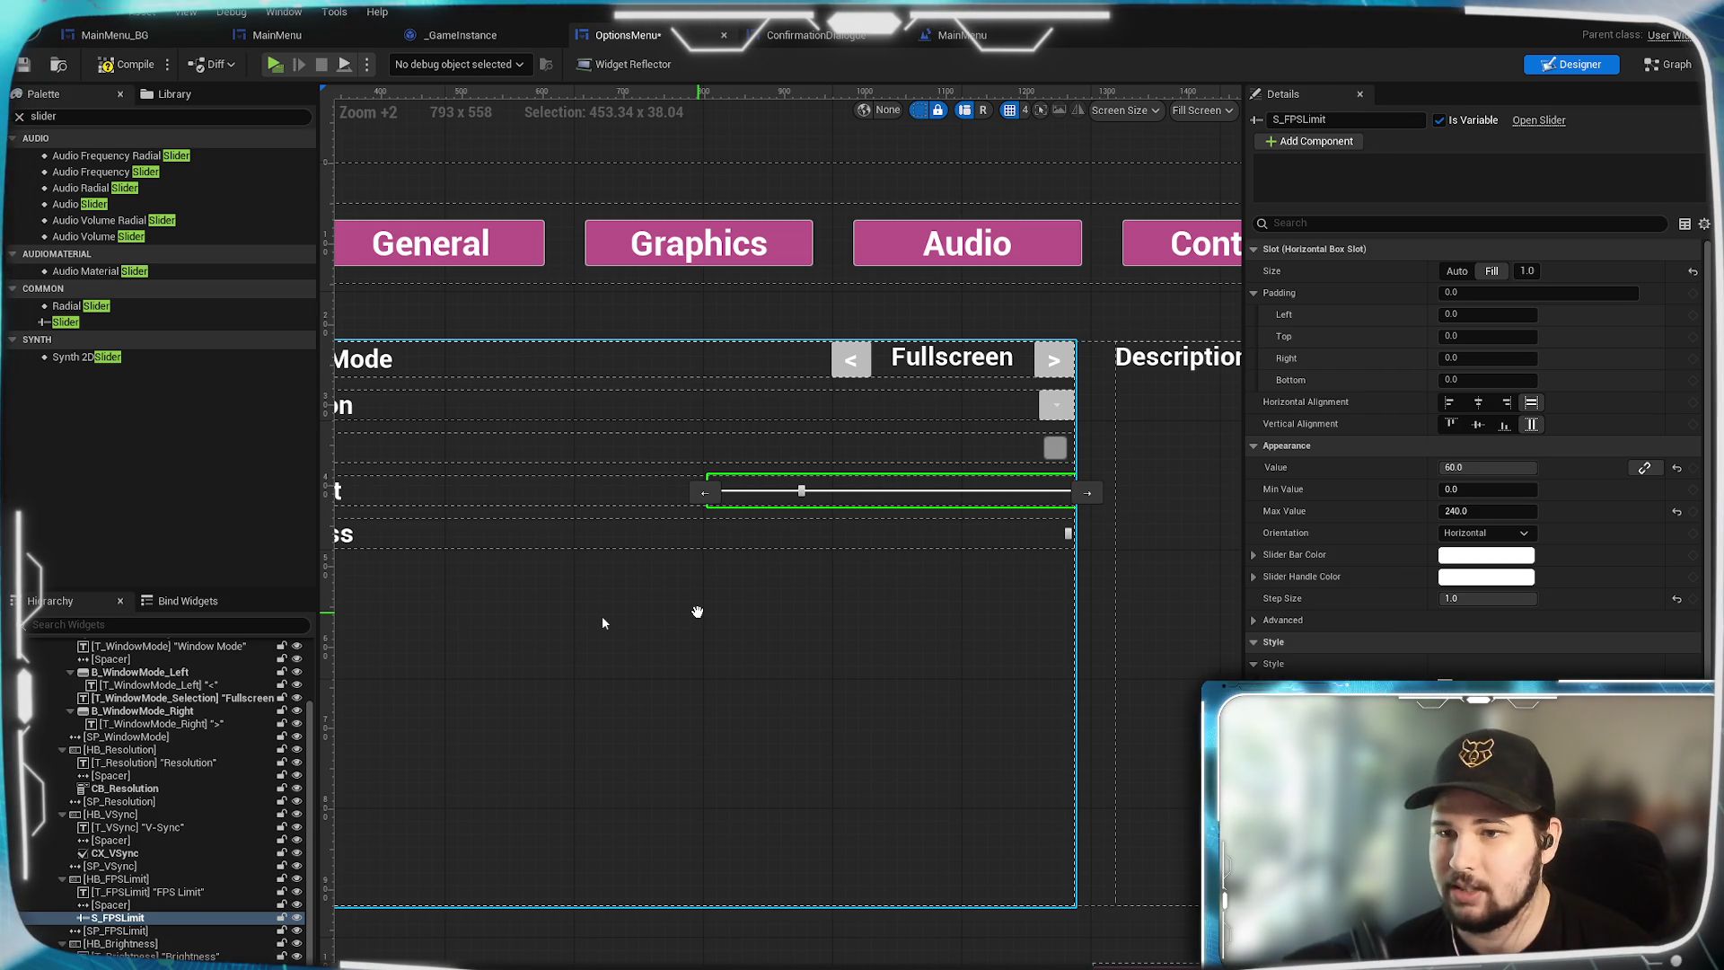
left_click_drag(697, 612, 675, 639)
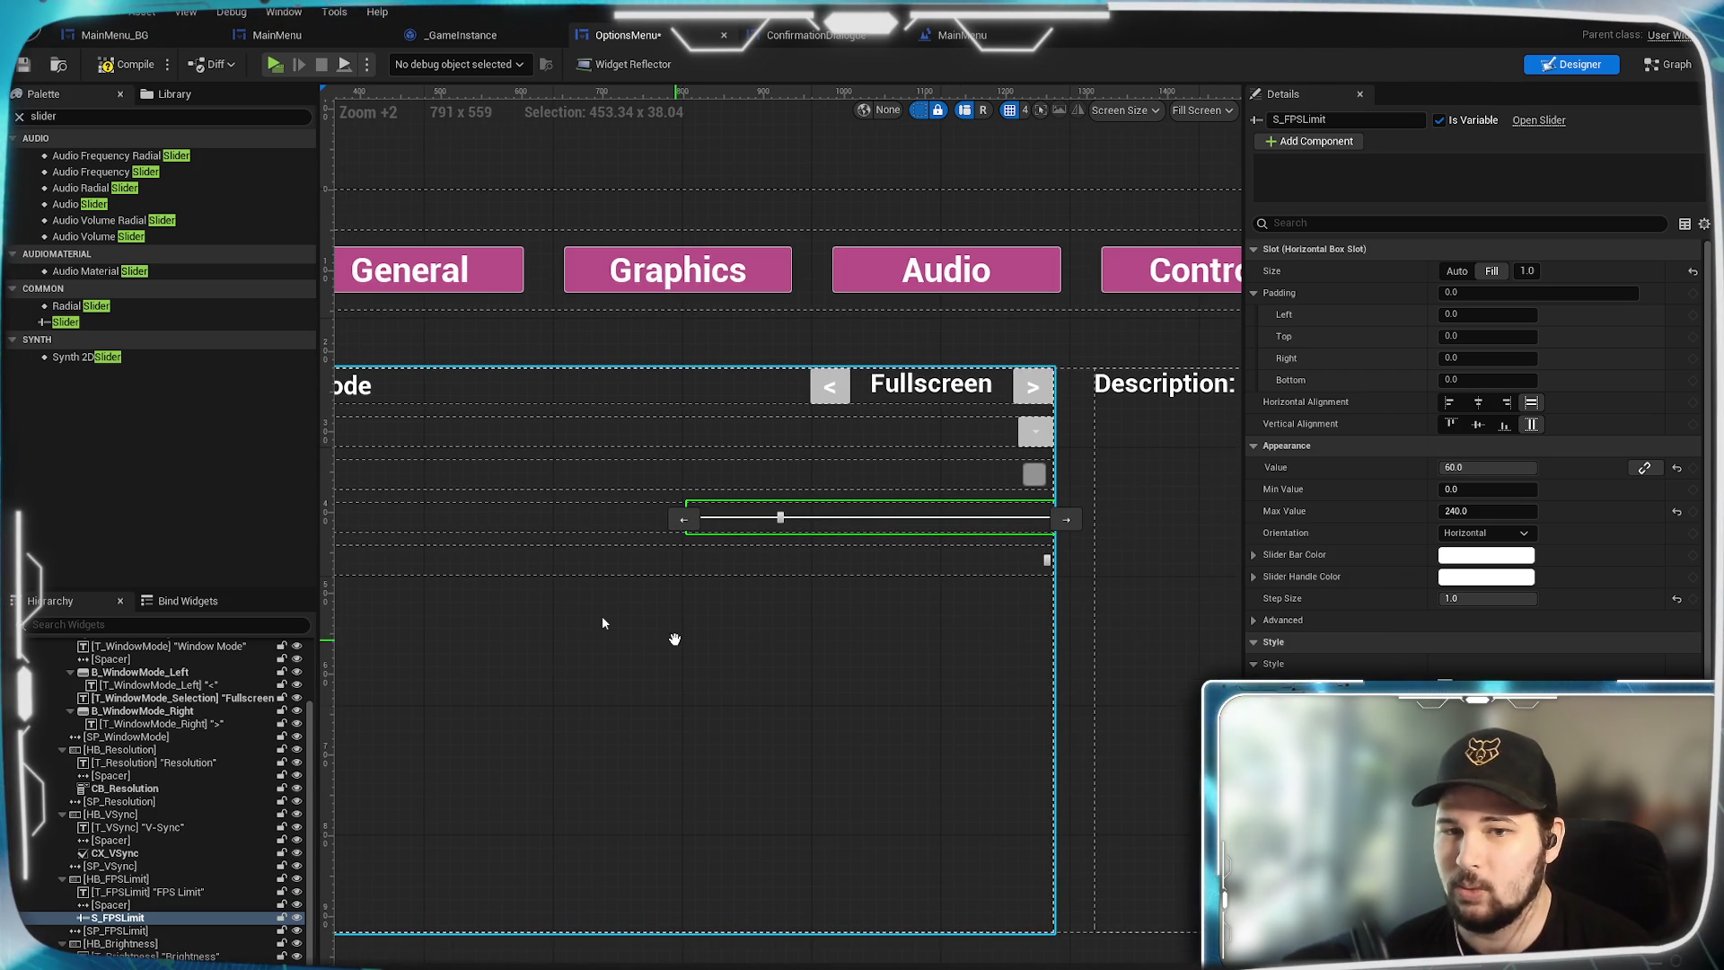
left_click(1046, 560)
left_click(1491, 271)
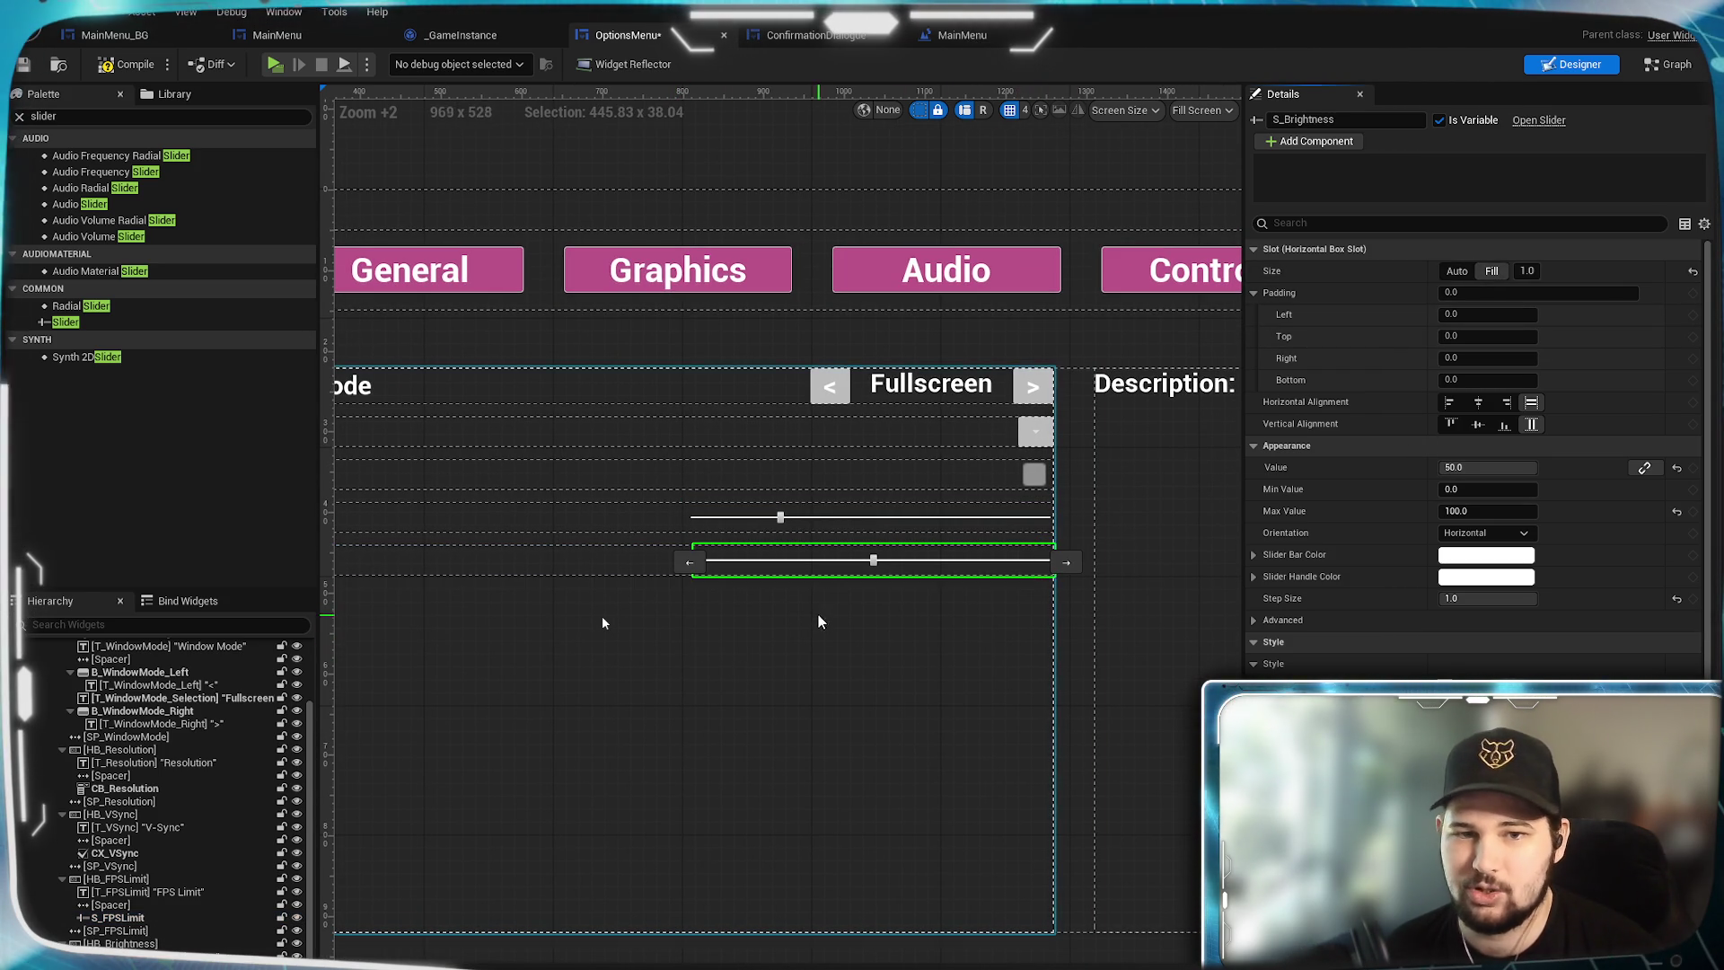
Set S_FPSLimit's horizontal alignment to Align Right.
scroll(815, 627, "up", 3)
left_click(908, 654)
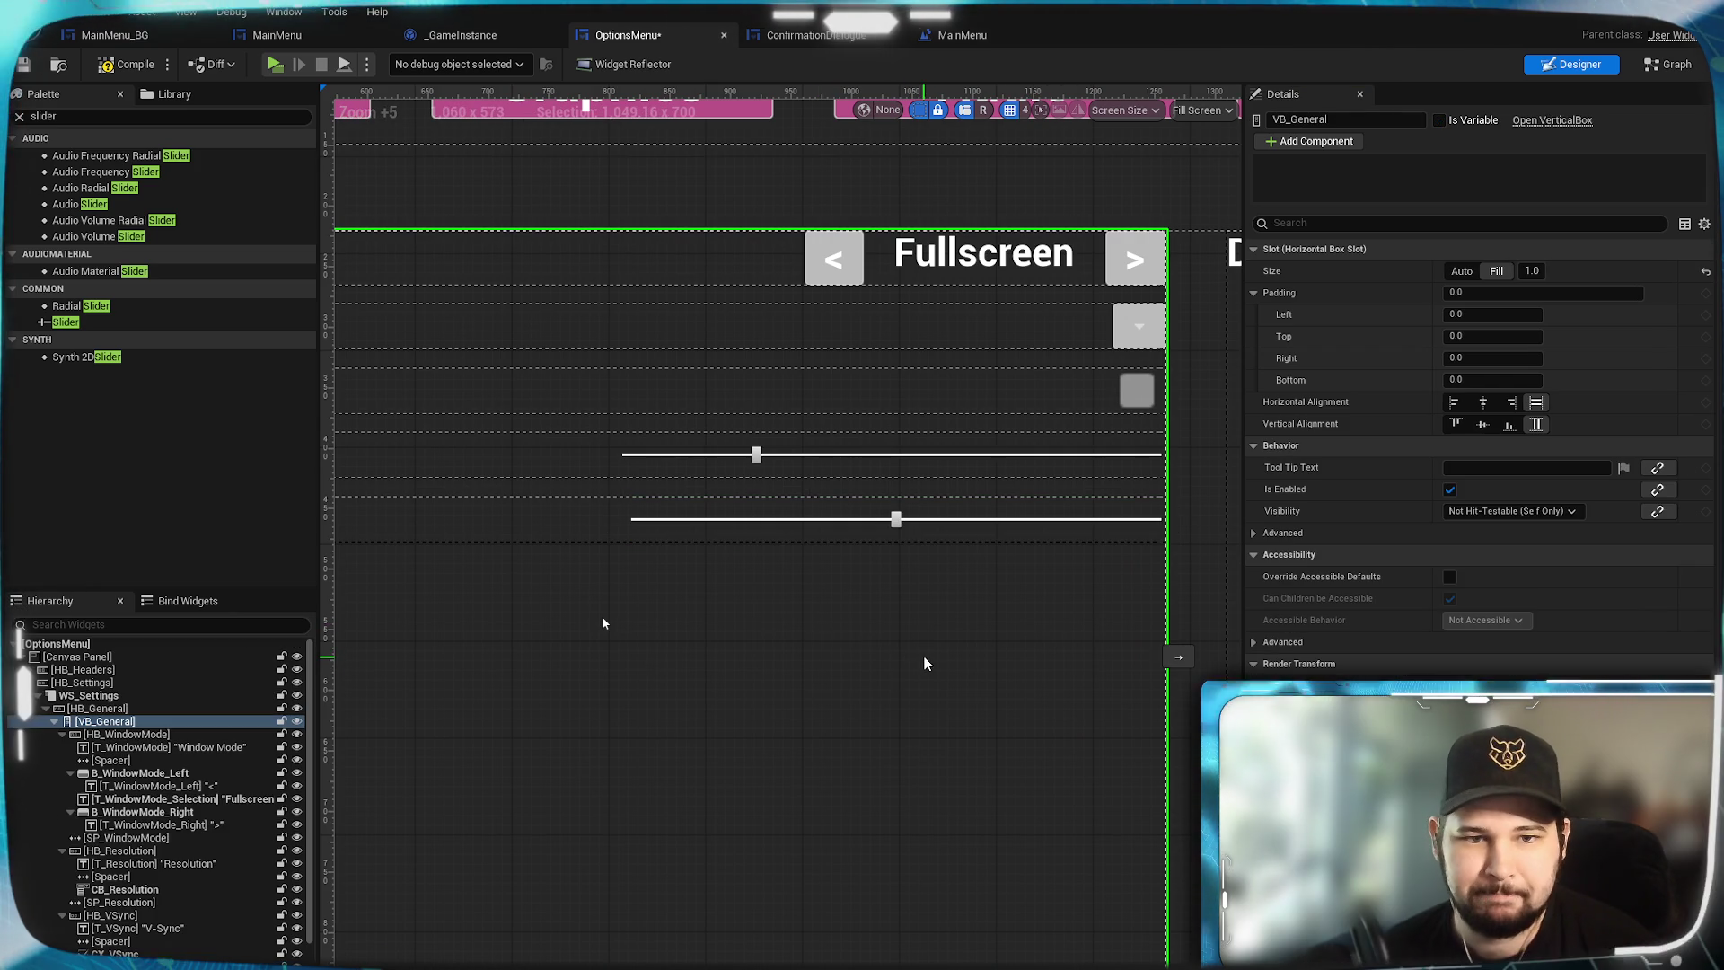
mouse_move(550, 661)
left_mouse_down()
mouse_move(1120, 628)
mouse_move(532, 662)
left_mouse_up()
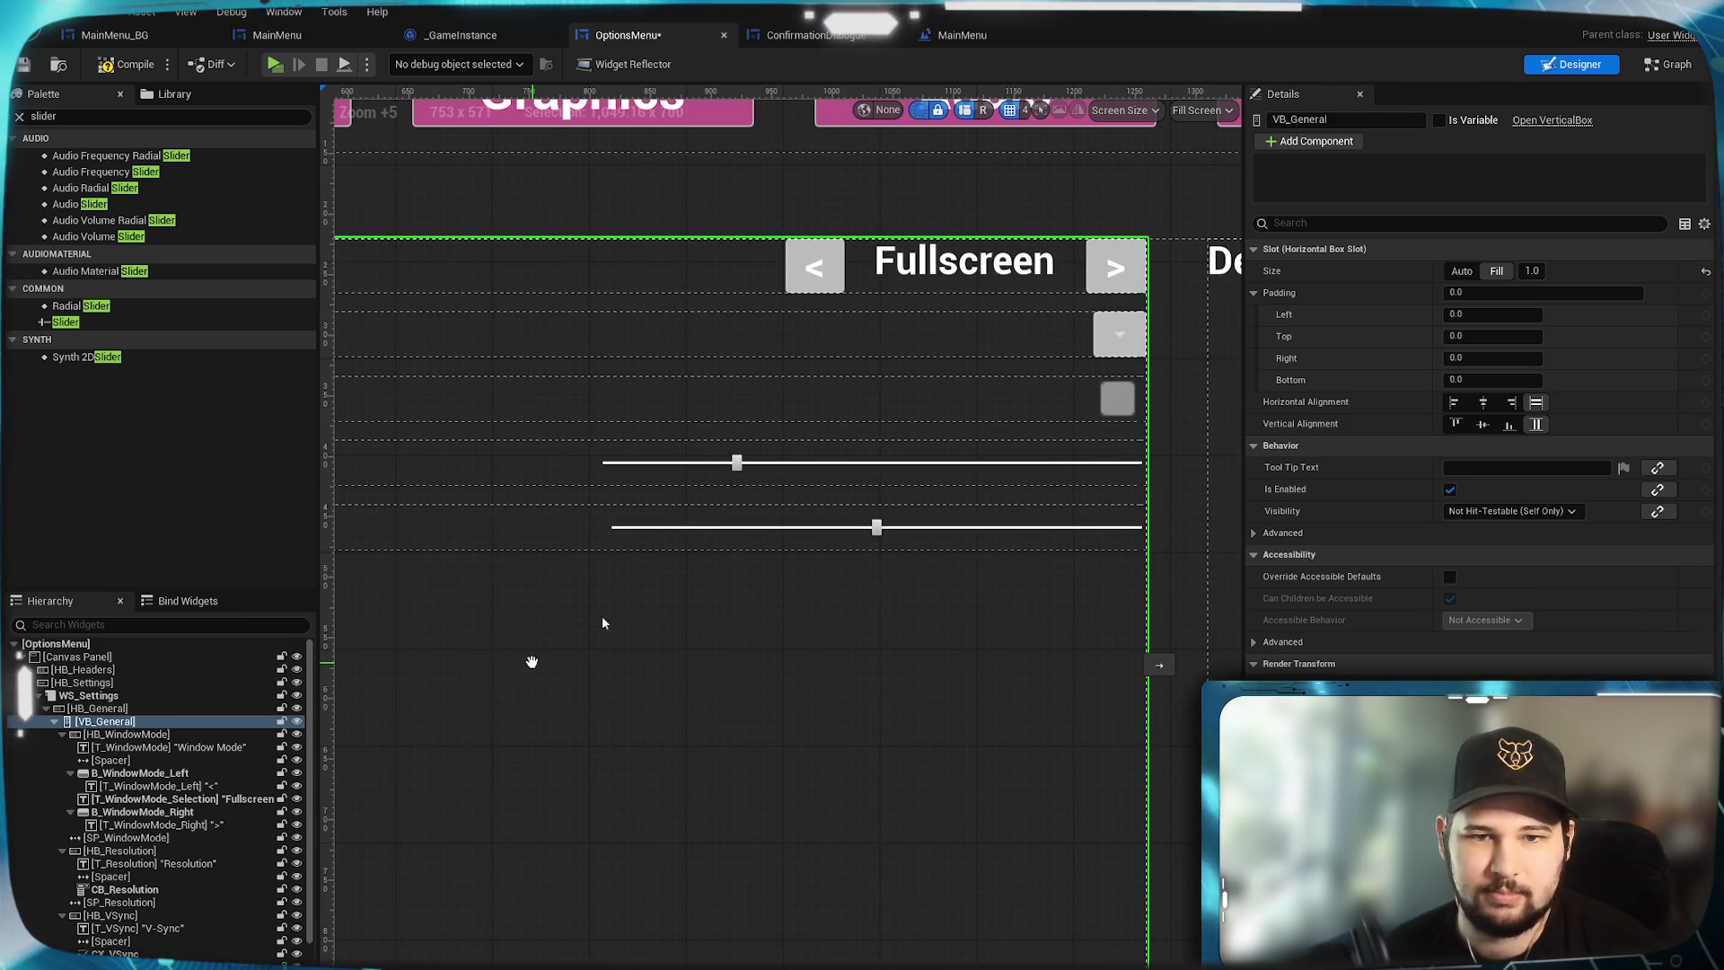
mouse_move(641, 500)
left_mouse_down()
mouse_move(924, 677)
mouse_move(832, 623)
mouse_move(805, 502)
left_mouse_up()
left_click(805, 502)
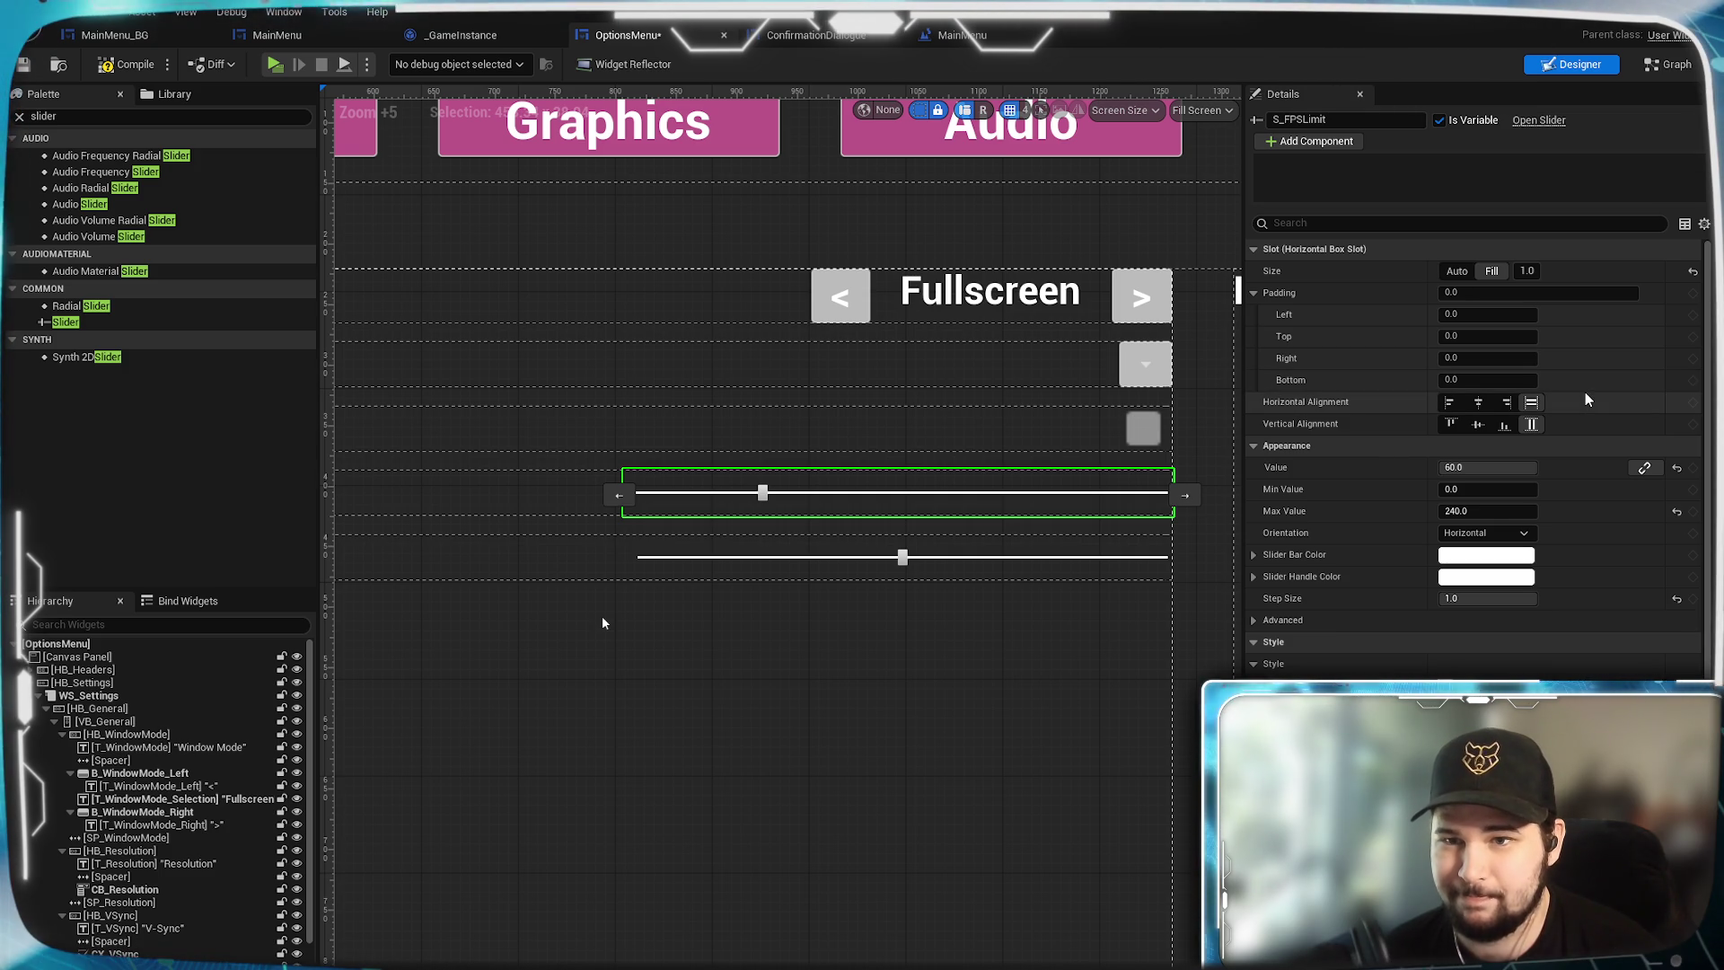
left_click(1503, 404)
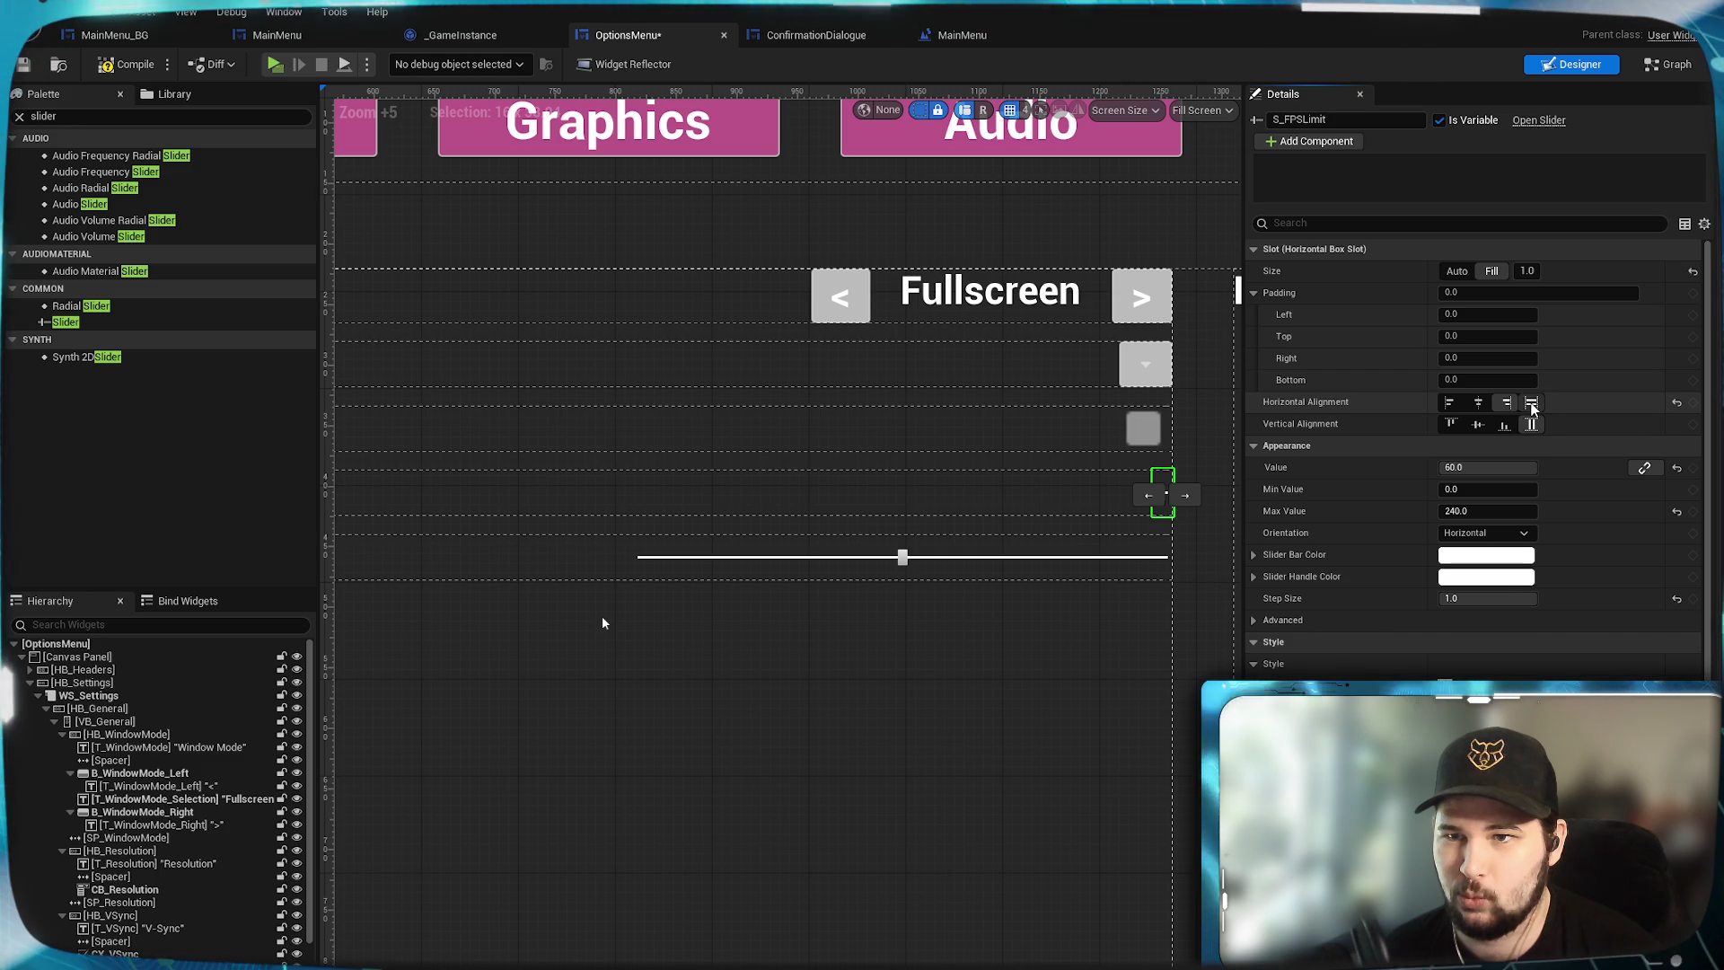
Return S_FPSLimit to Fill alignment with slot size Auto and bar thickness 2.
left_click(1532, 404)
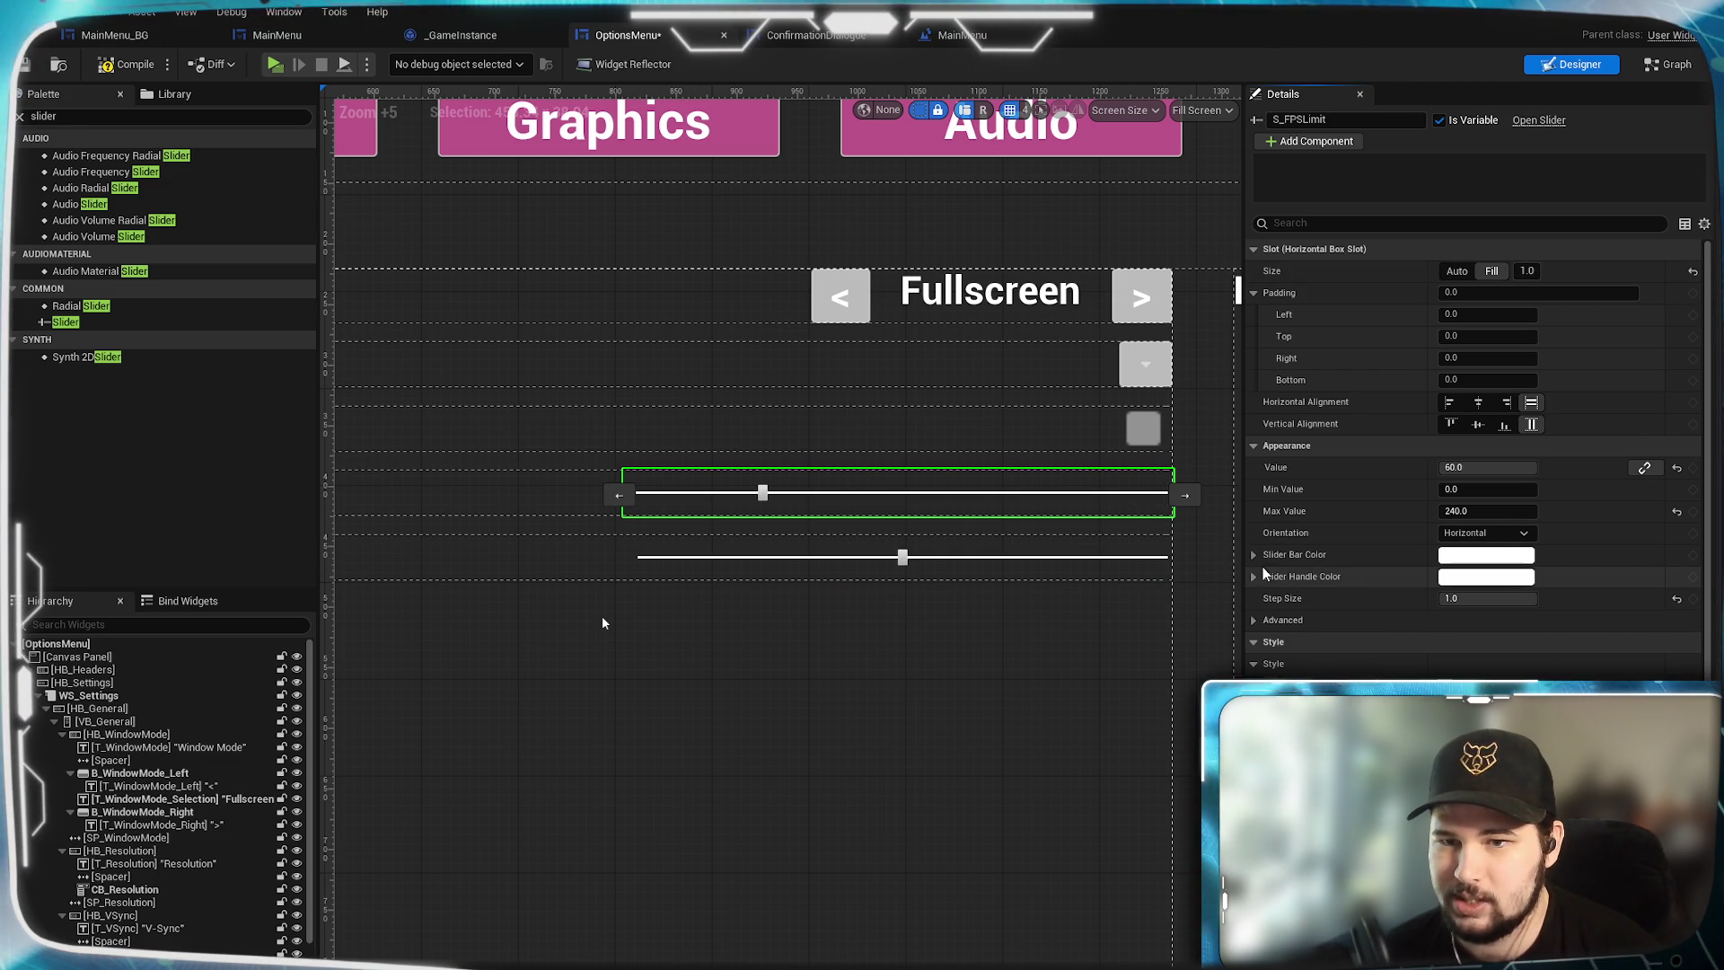
left_click(1456, 271)
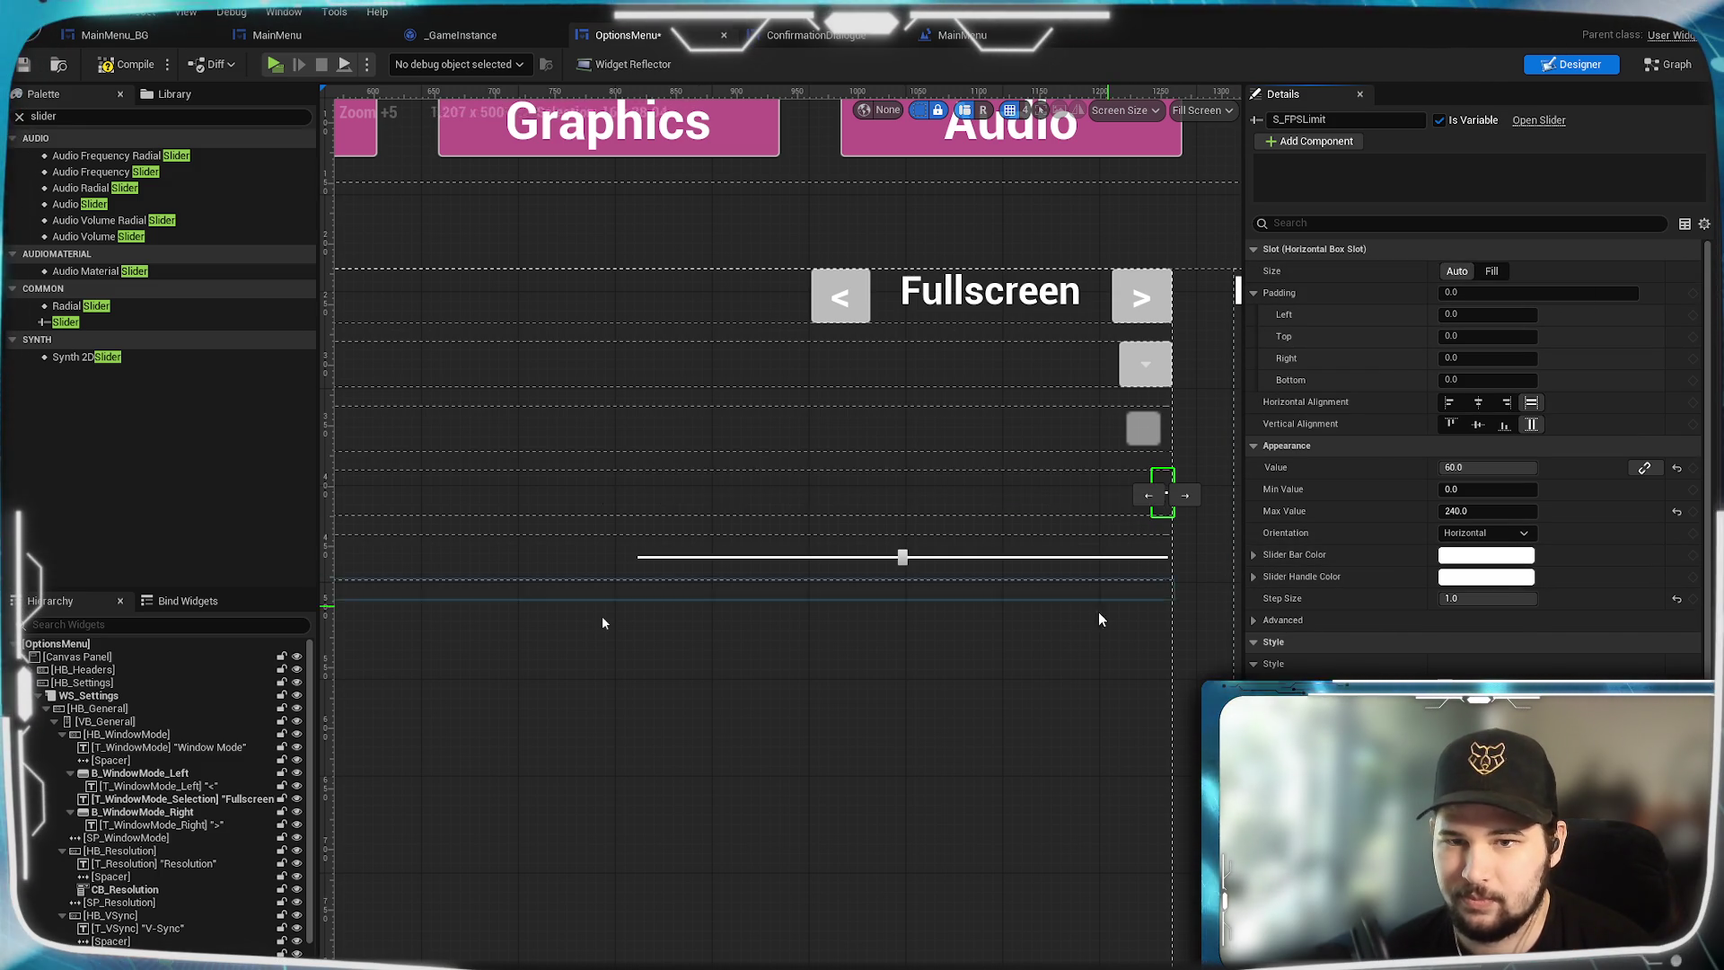
scroll(1098, 612, "up", 10)
scroll(1029, 611, "up", 1)
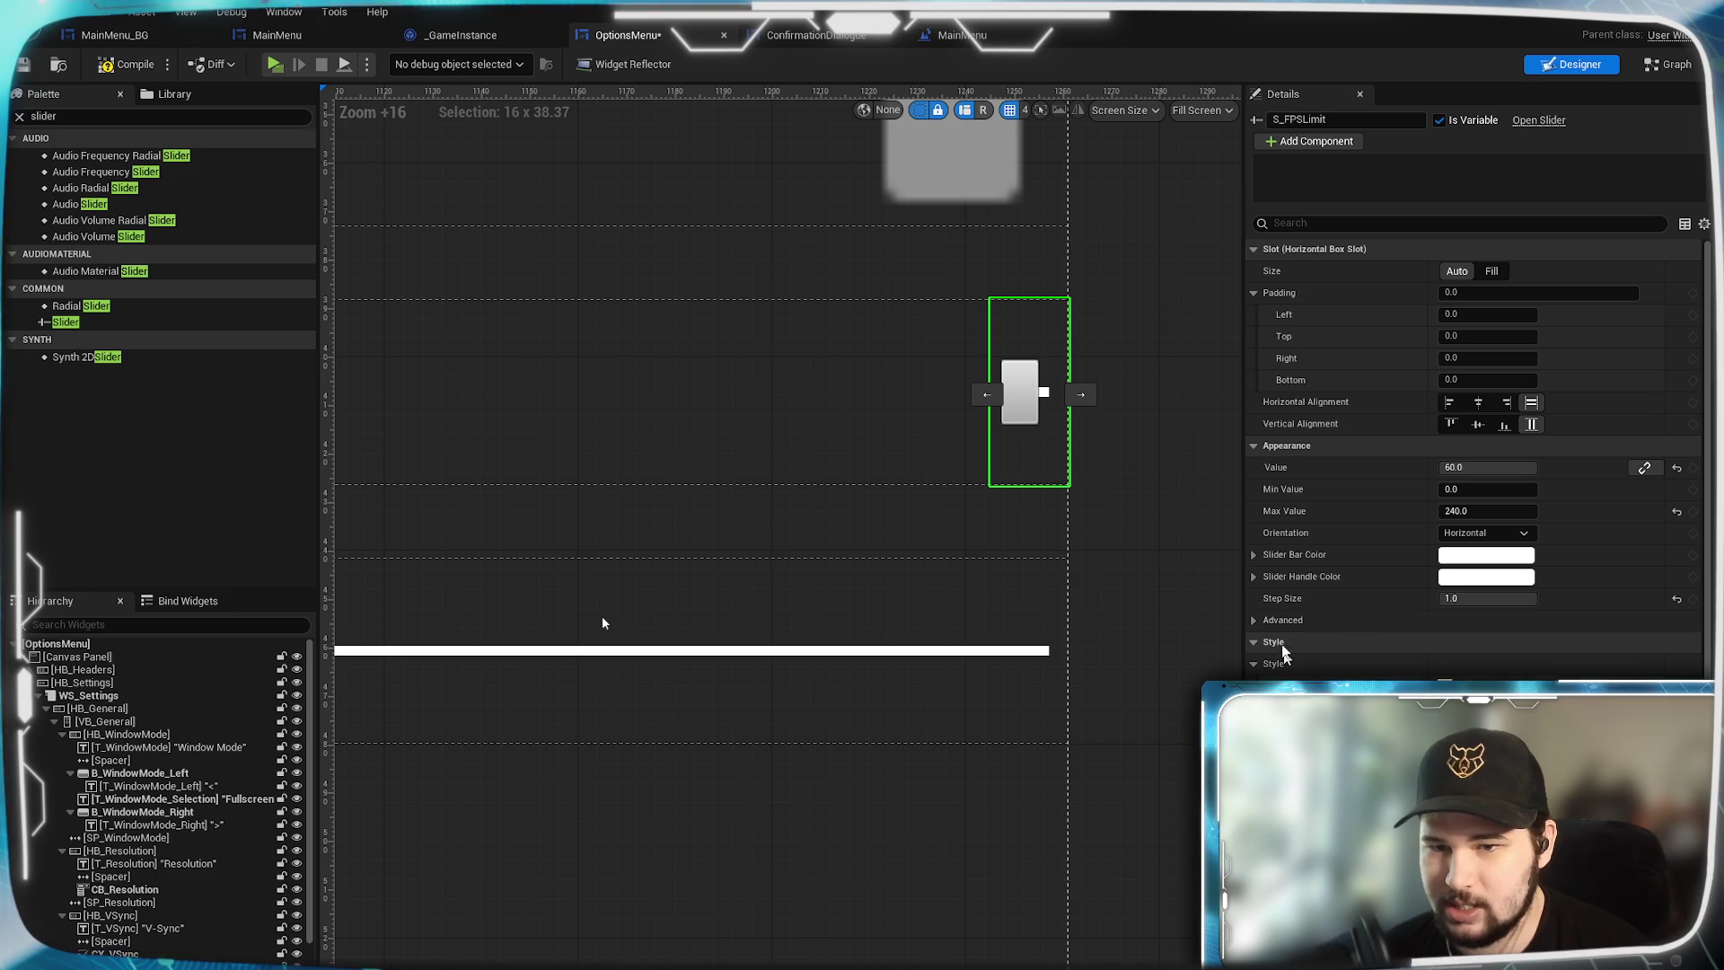
scroll(1473, 449, "down", 6)
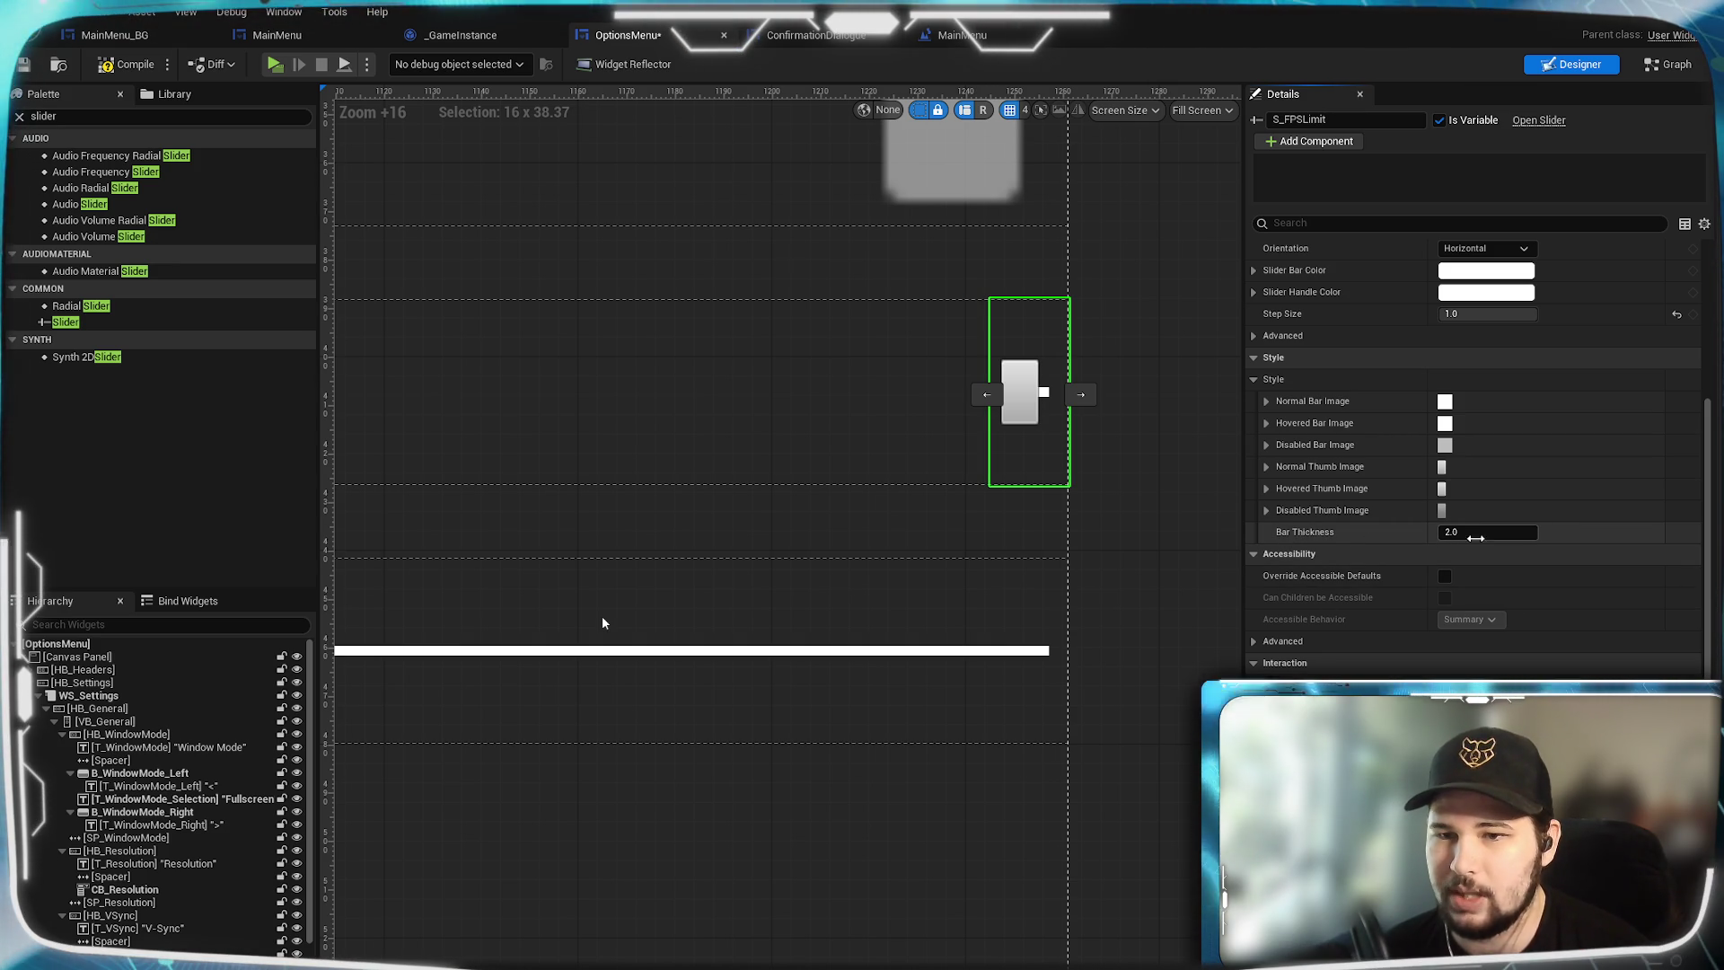
left_click_drag(1476, 537, 1527, 537)
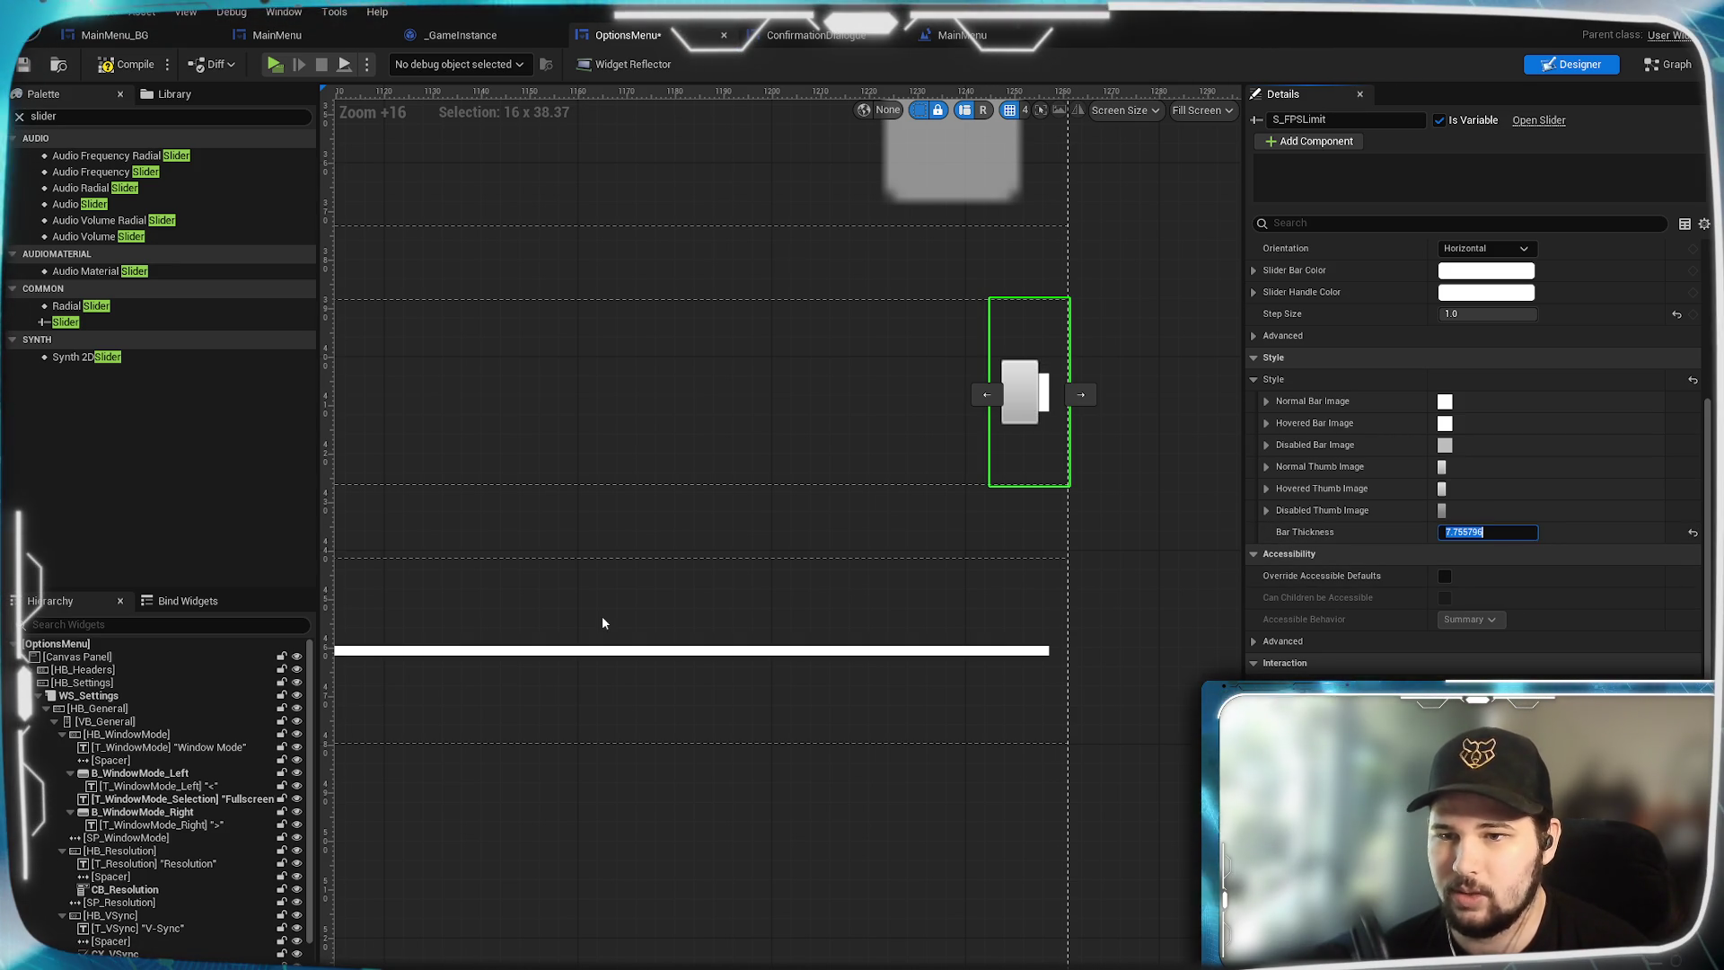
type("2")
key("Return")
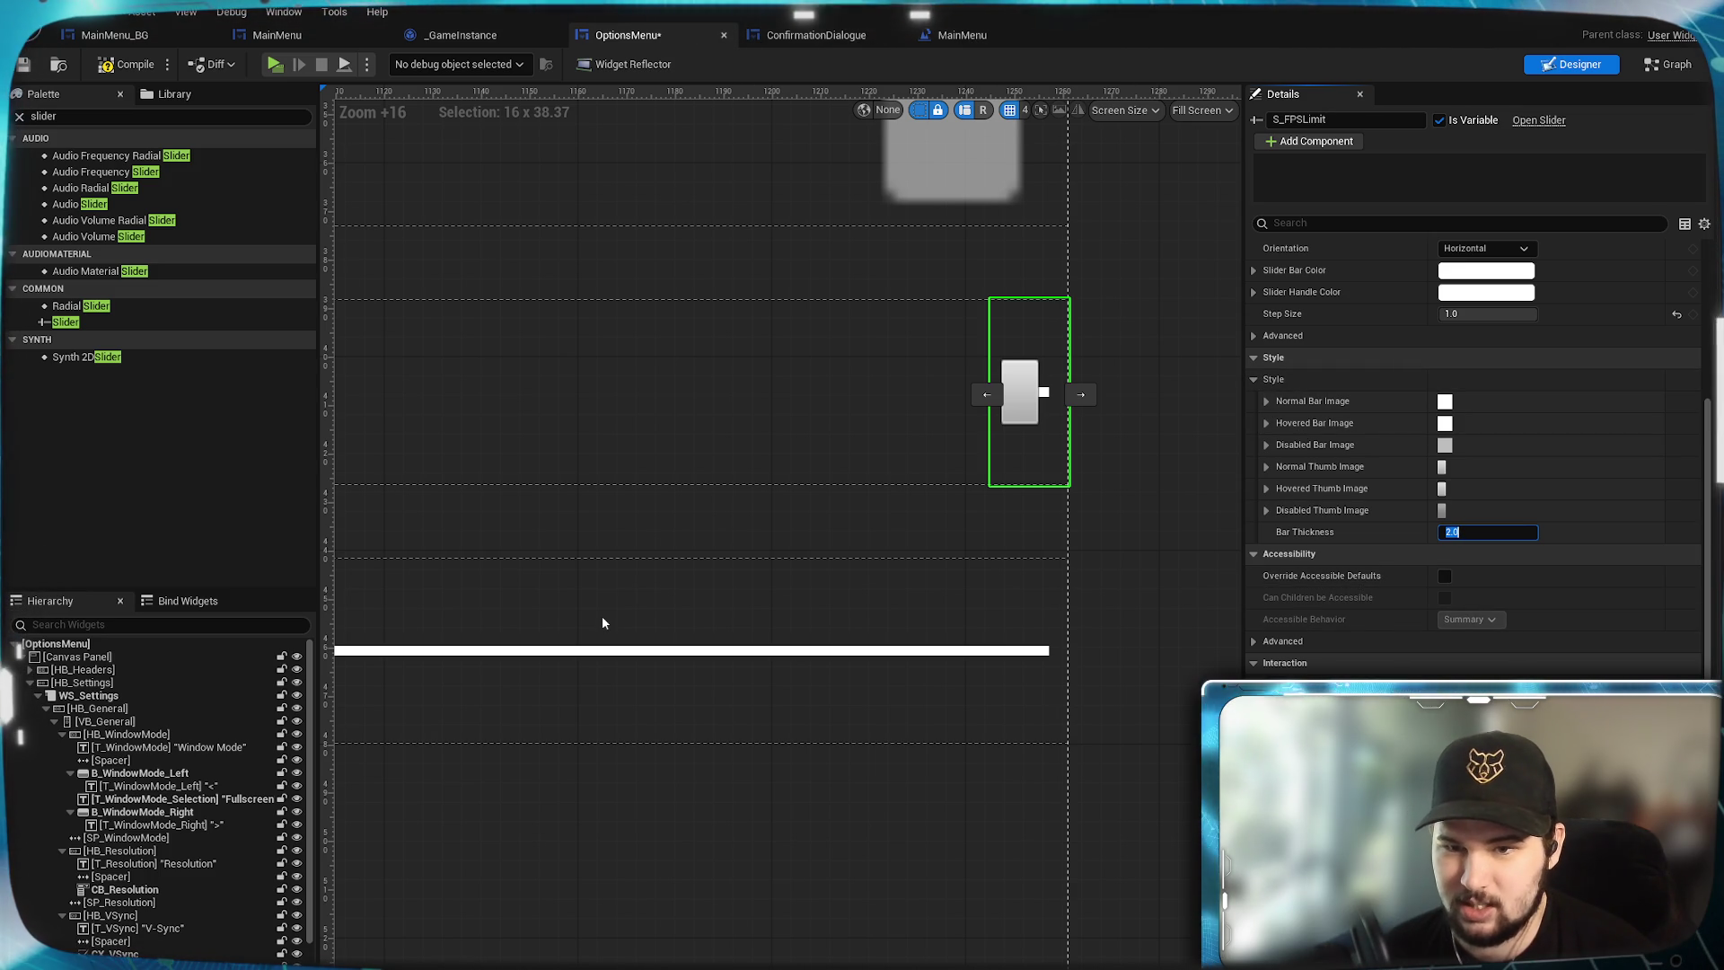
Set S_FPSLimit's slot size back to Fill and save the Options menu widget.
scroll(1347, 663, "down", 2)
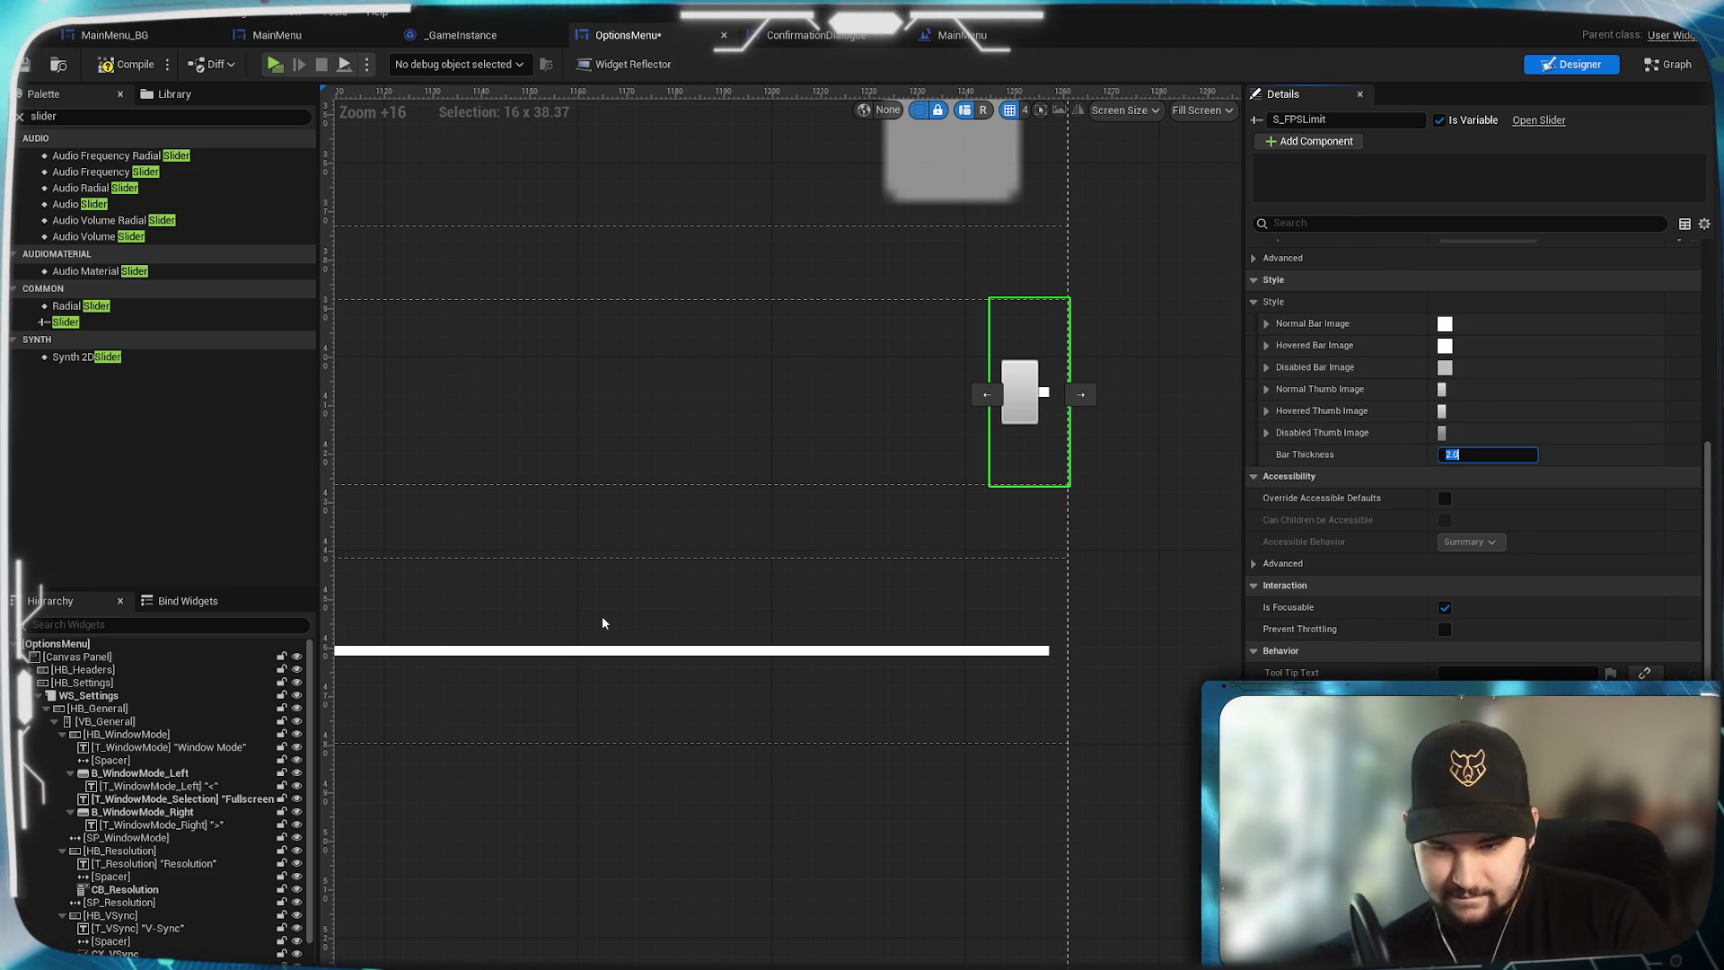
scroll(1473, 449, "down", 5)
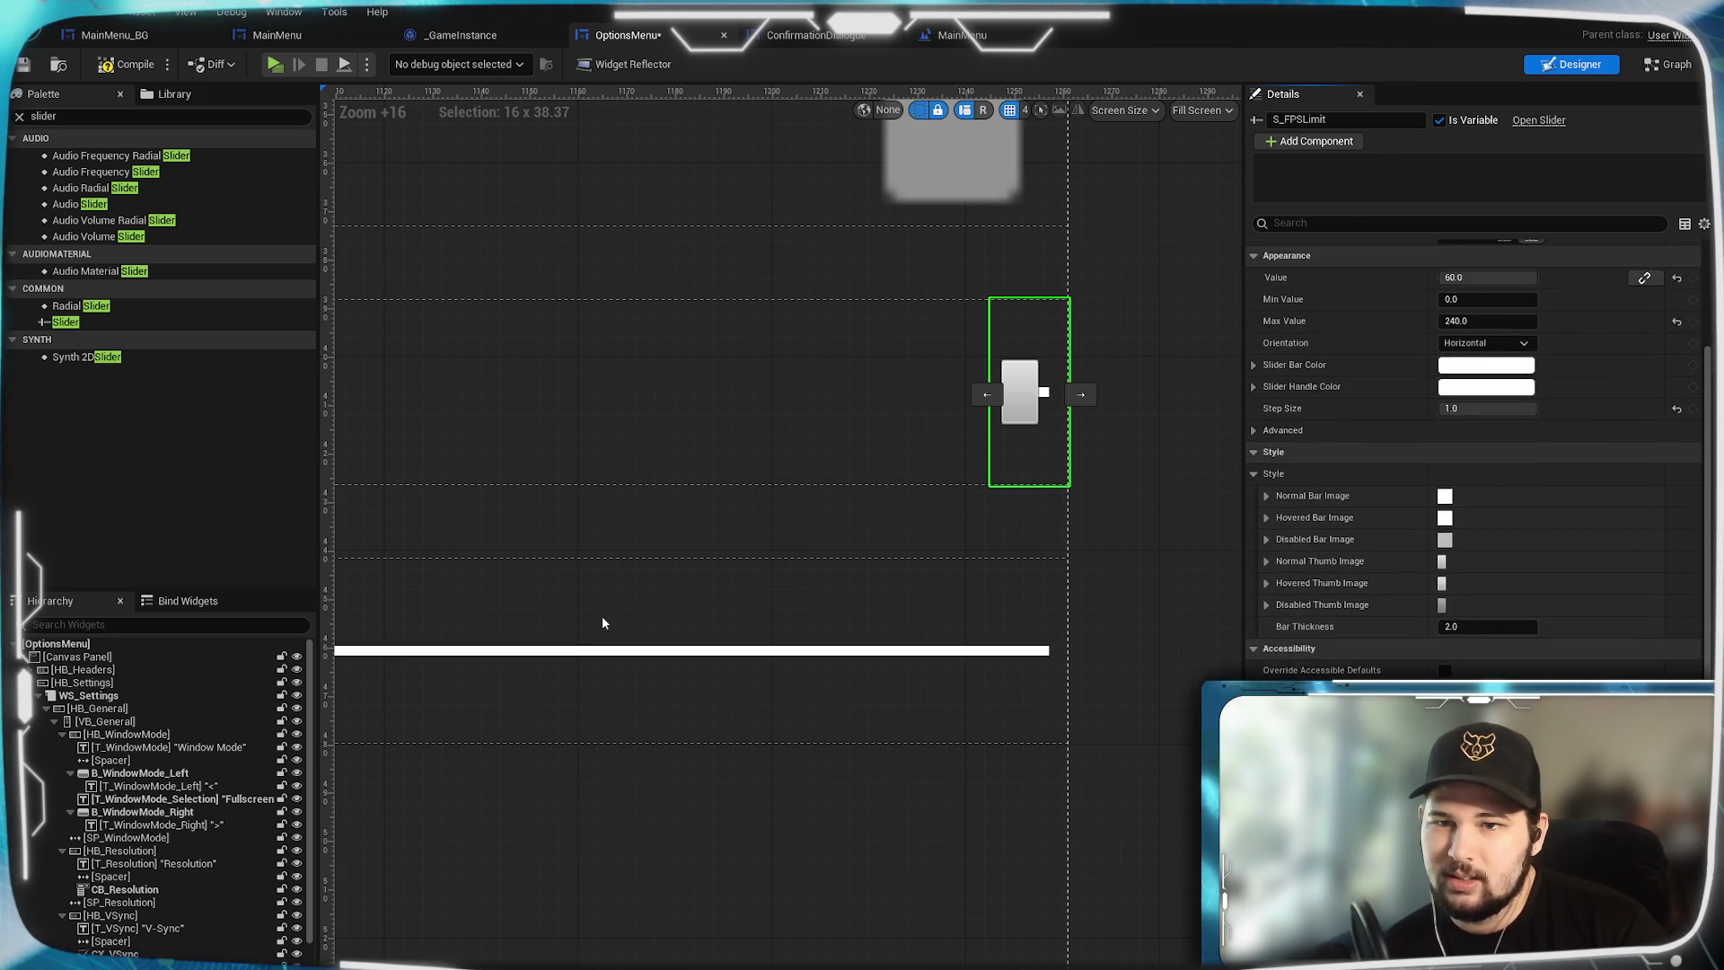
scroll(1347, 565, "up", 3)
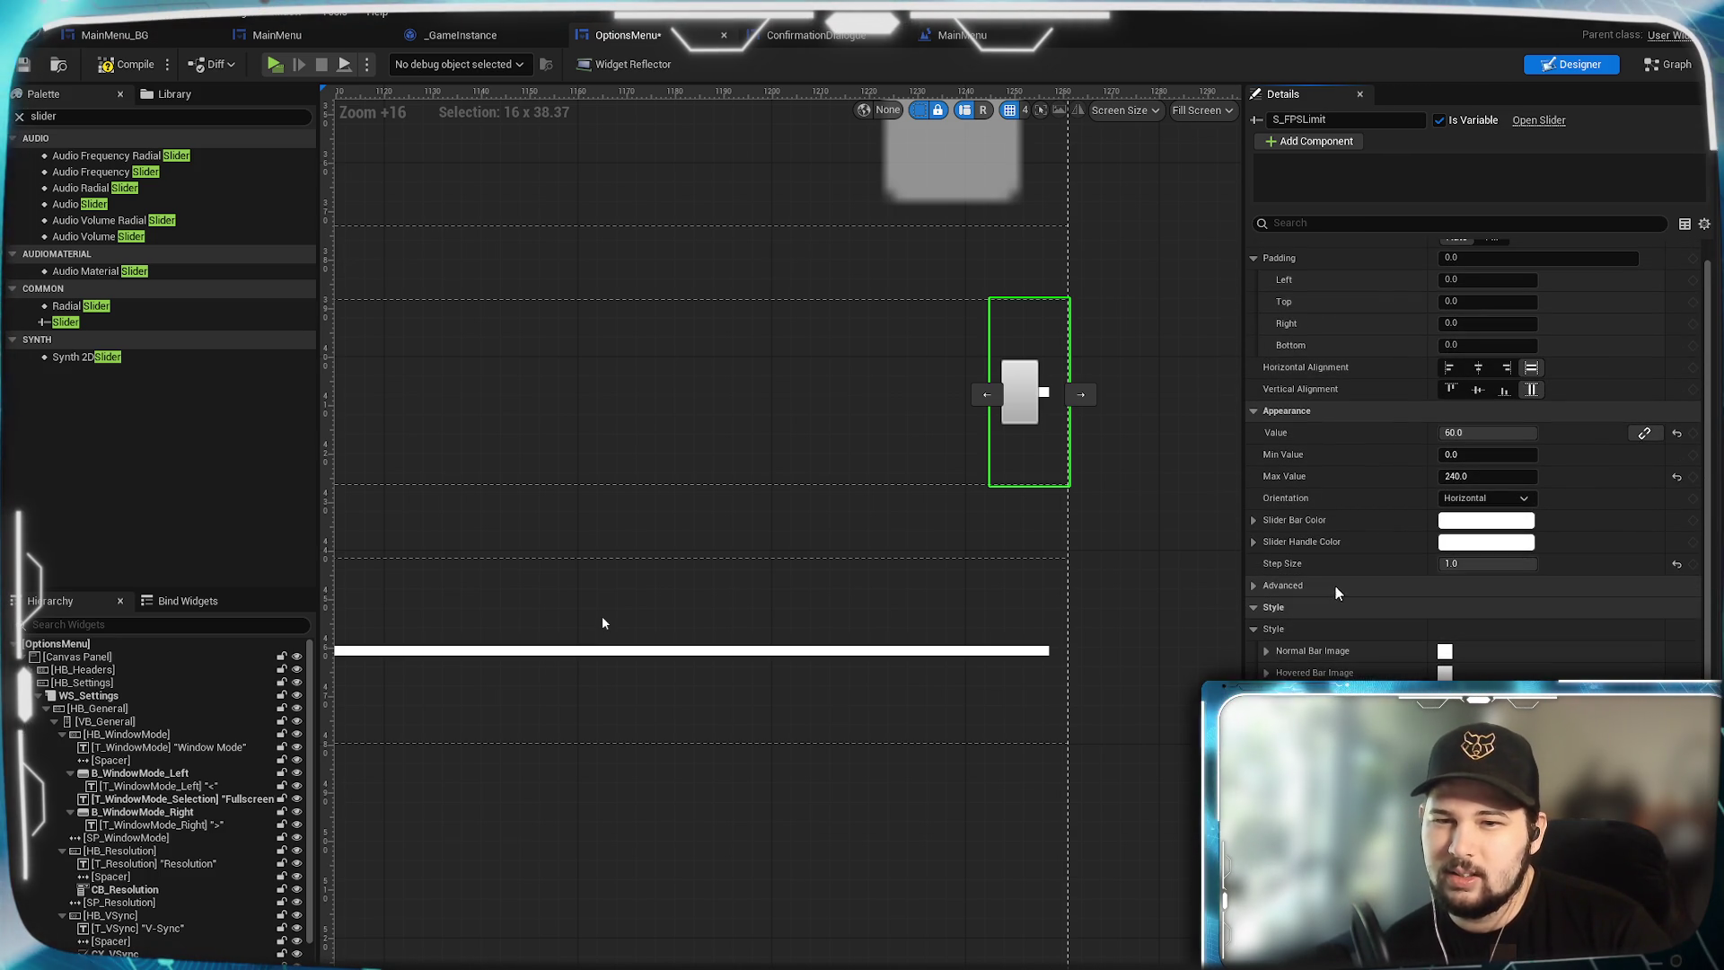
left_click(1253, 587)
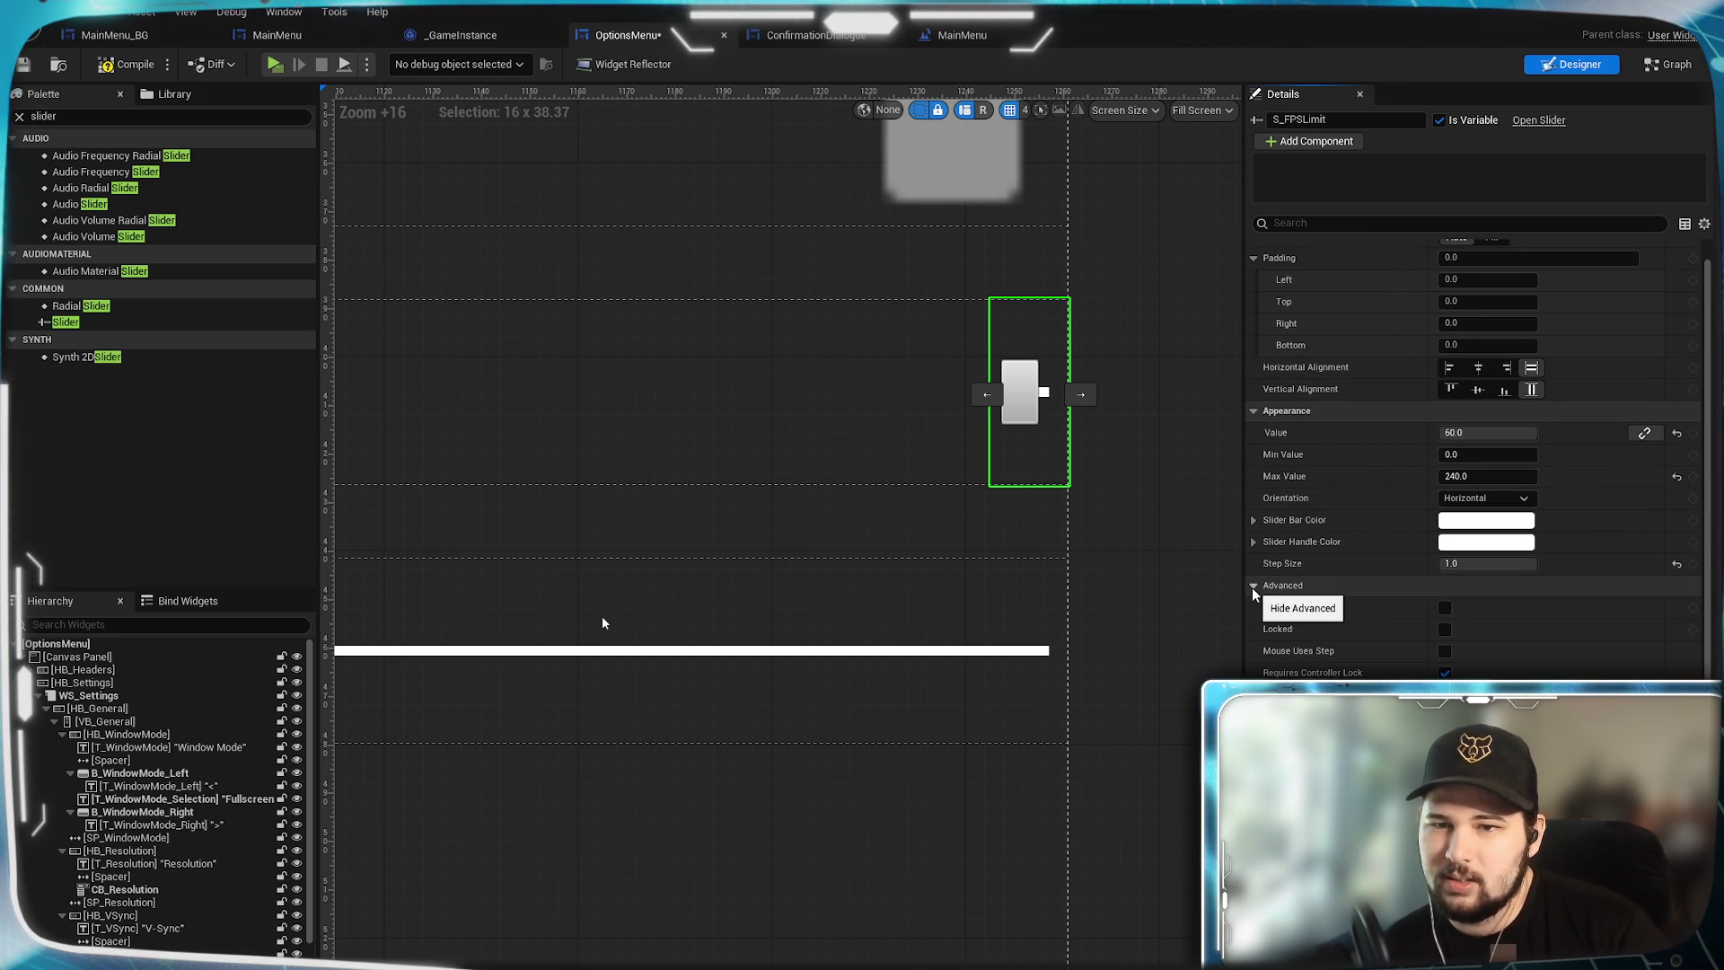
left_click(1254, 585)
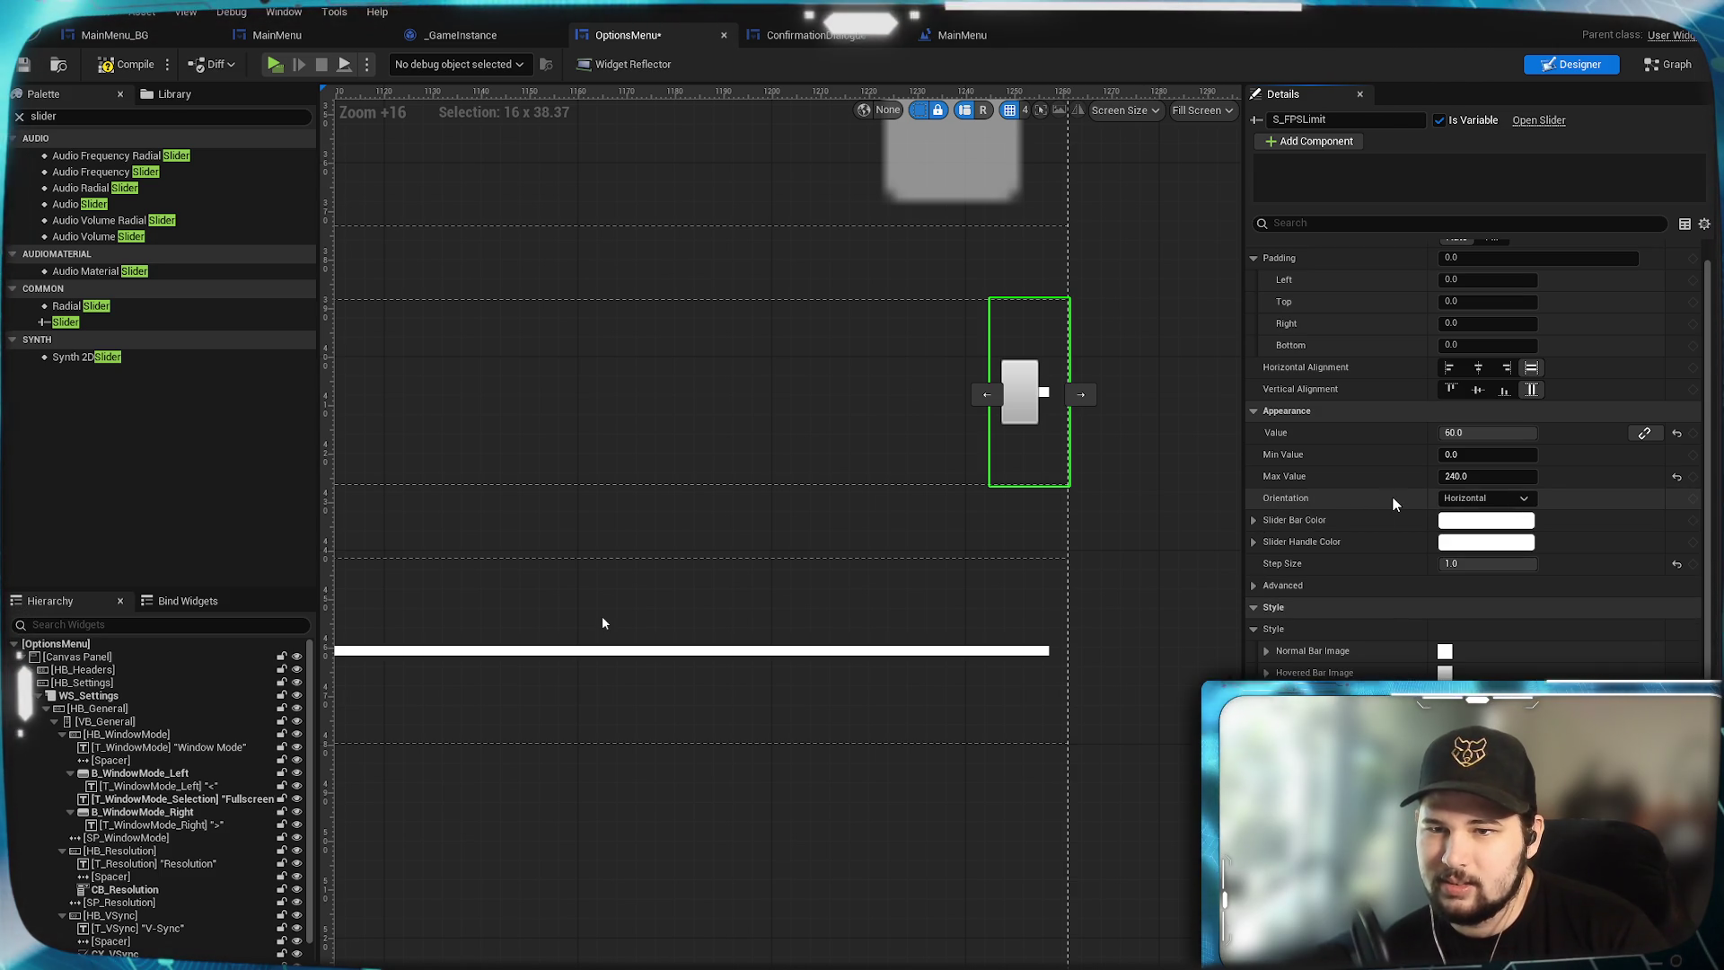
scroll(1392, 498, "up", 1)
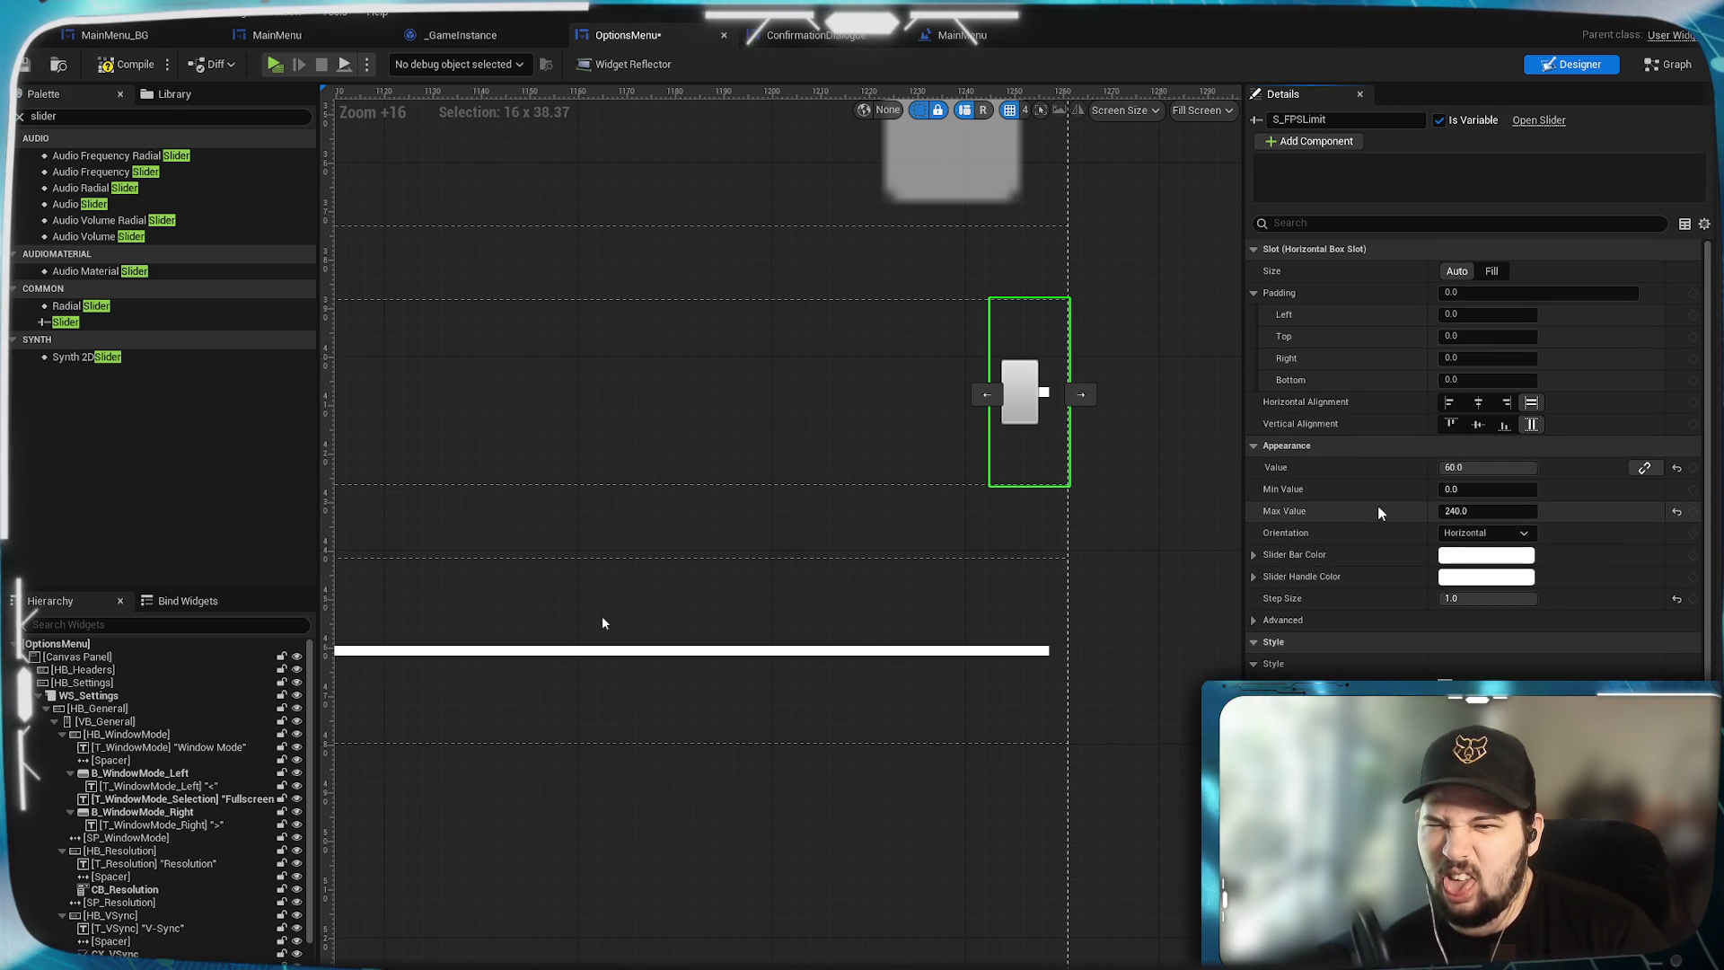
left_click(1492, 270)
scroll(893, 558, "down", 5)
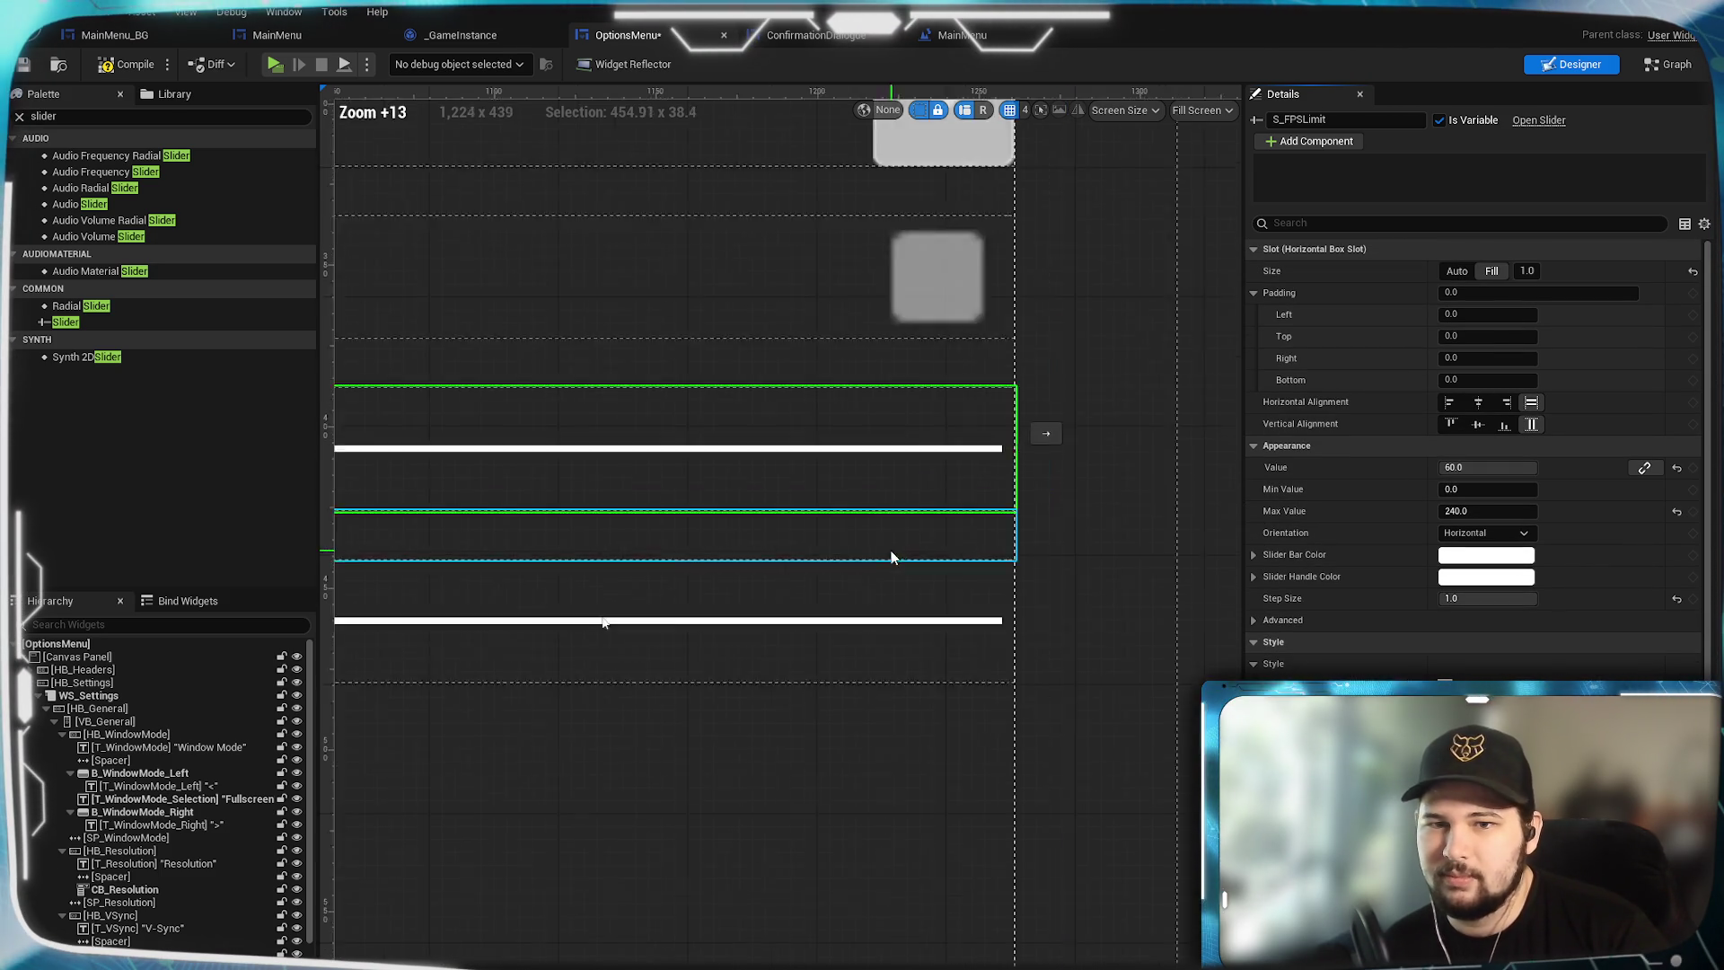
scroll(704, 686, "down", 9)
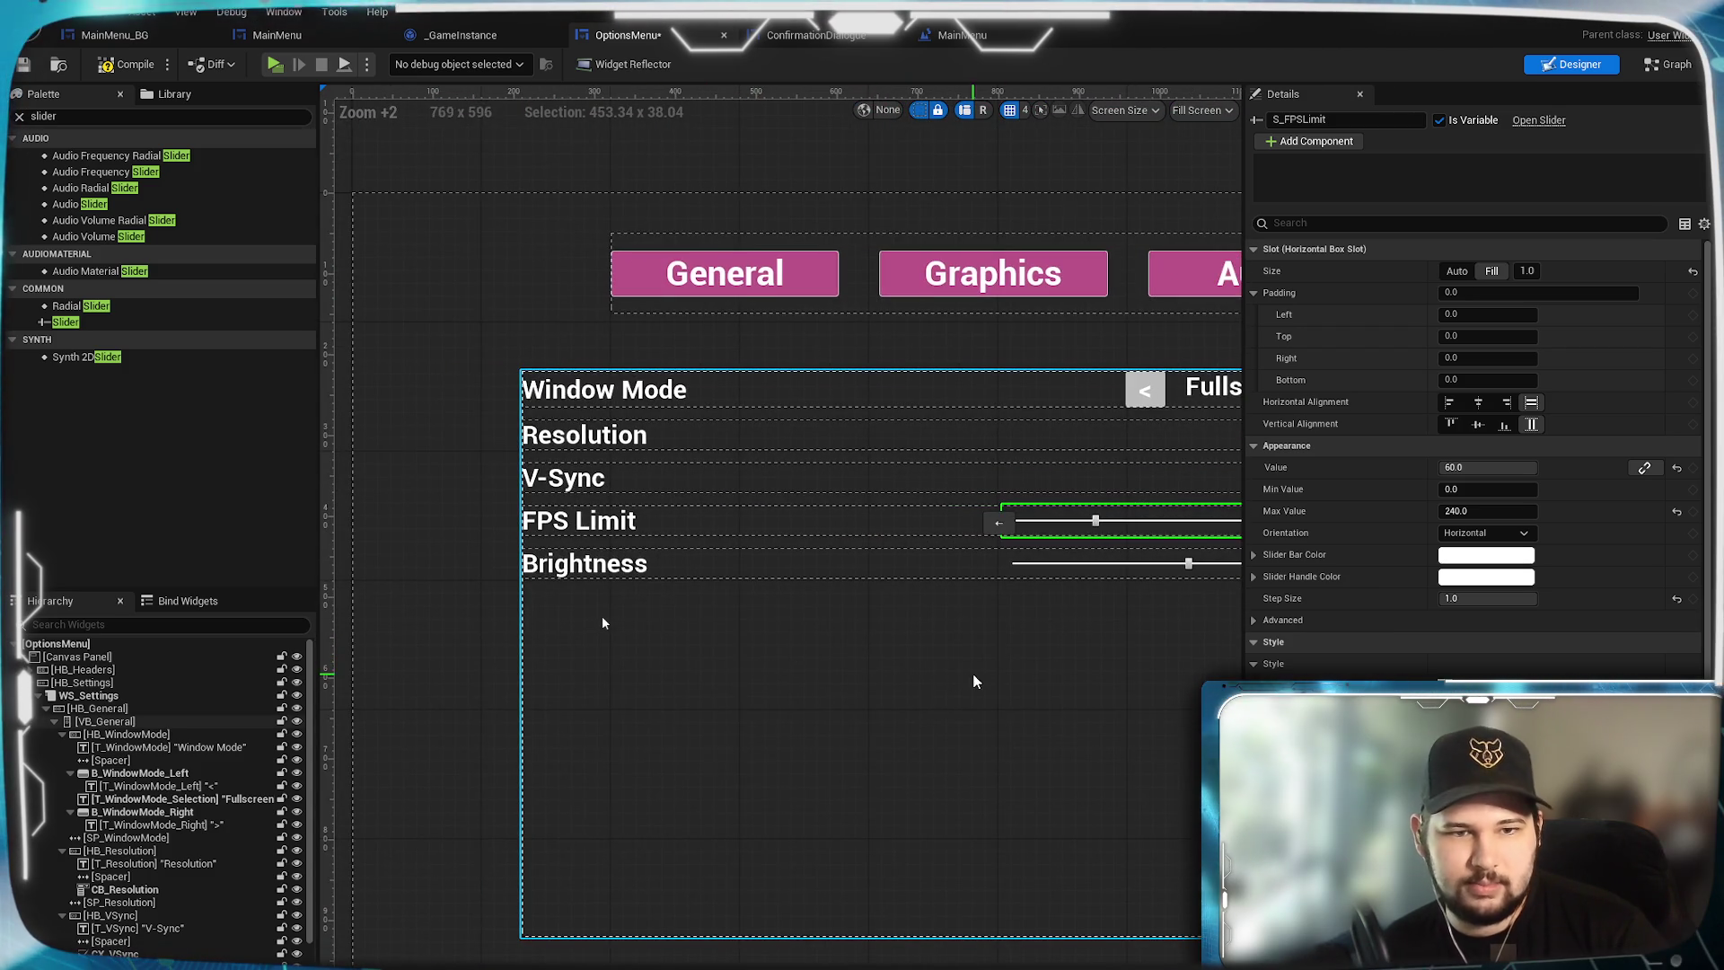
scroll(832, 636, "up", 5)
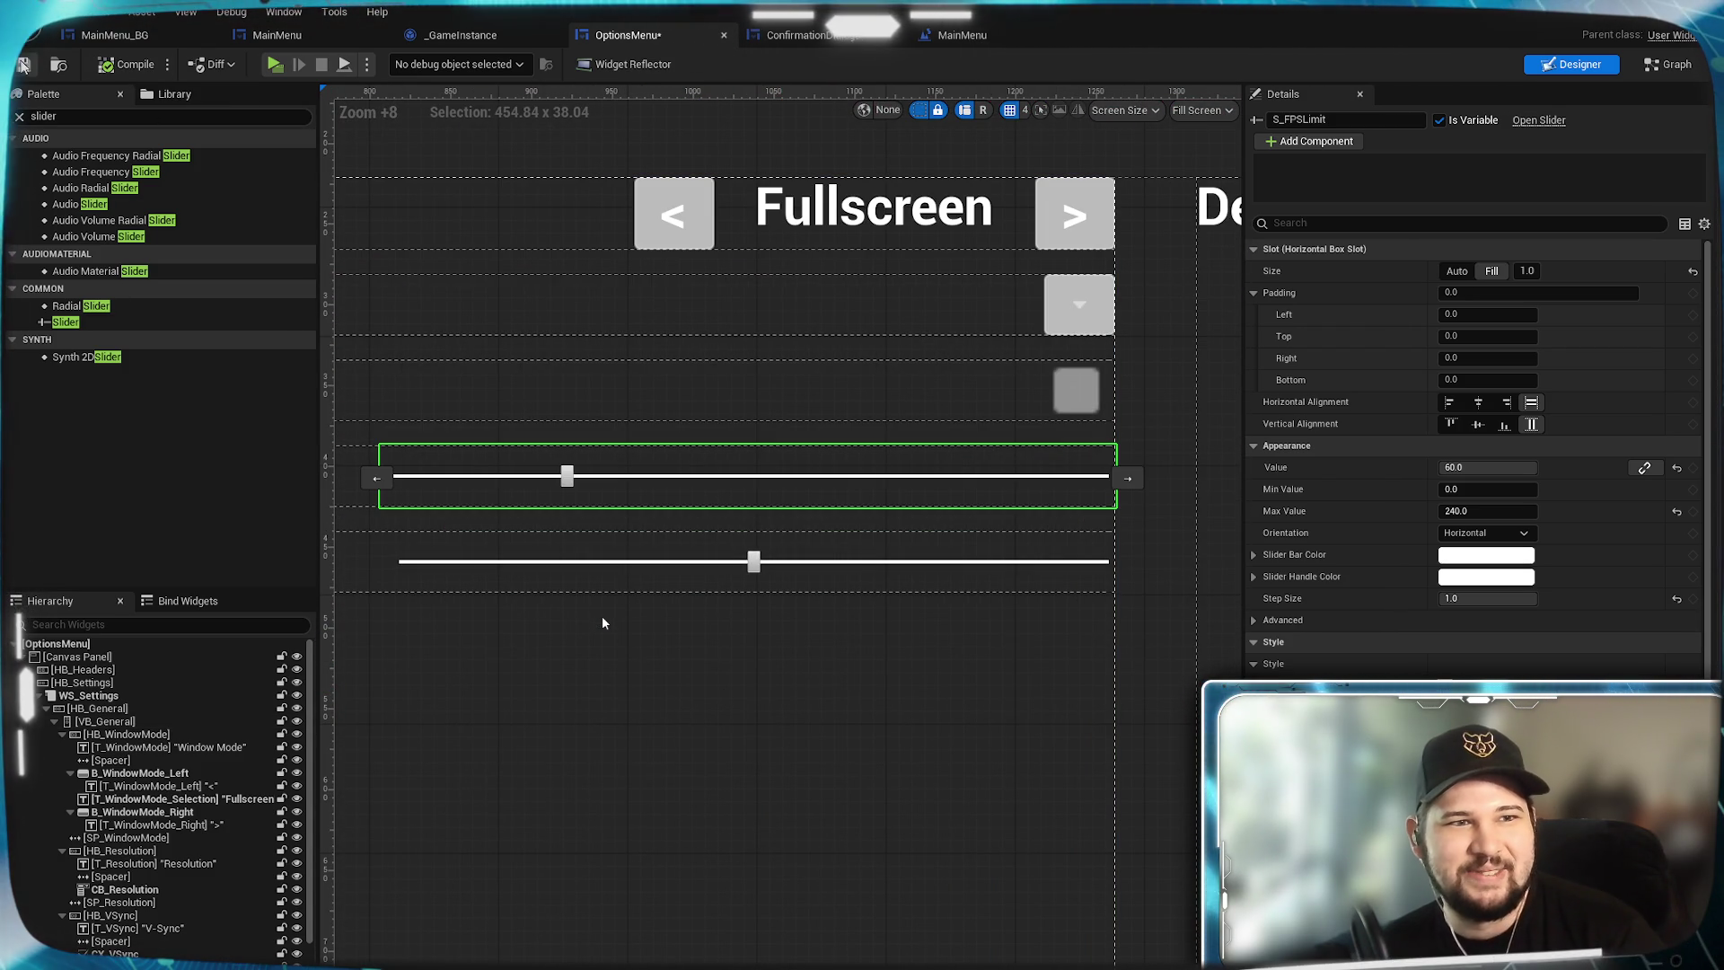
left_click(24, 66)
left_click_drag(709, 681, 754, 655)
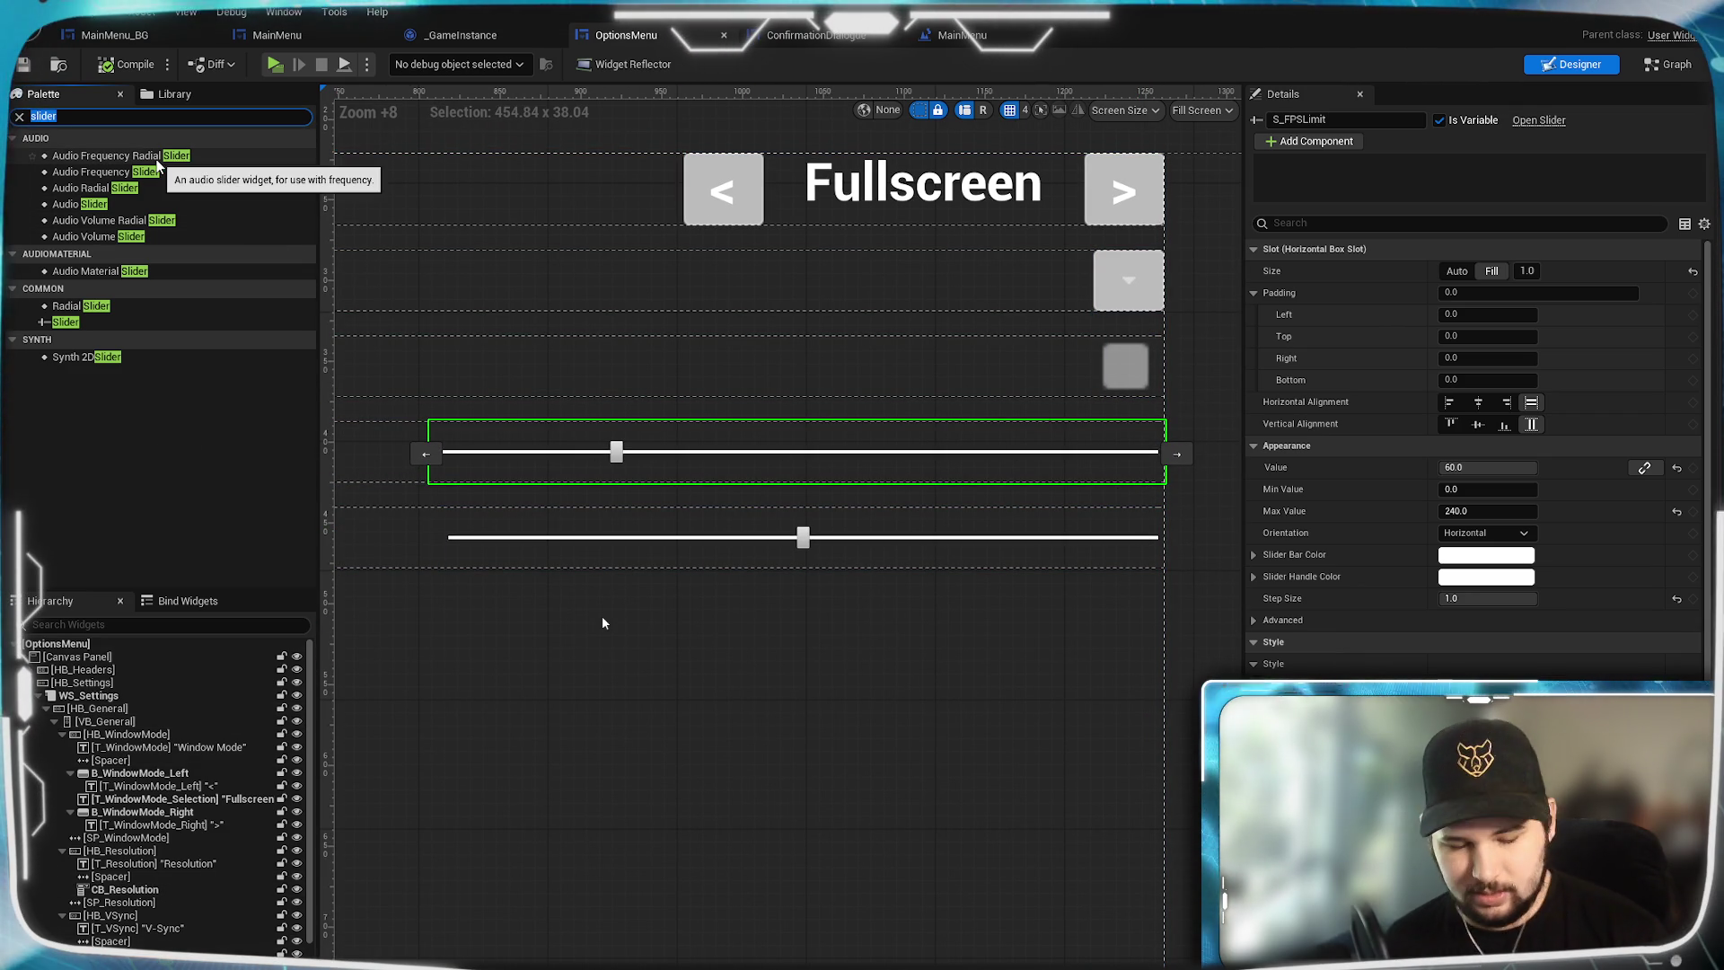
Add a Spacer from the Palette after the slider in the Hierarchy.
type("spacer")
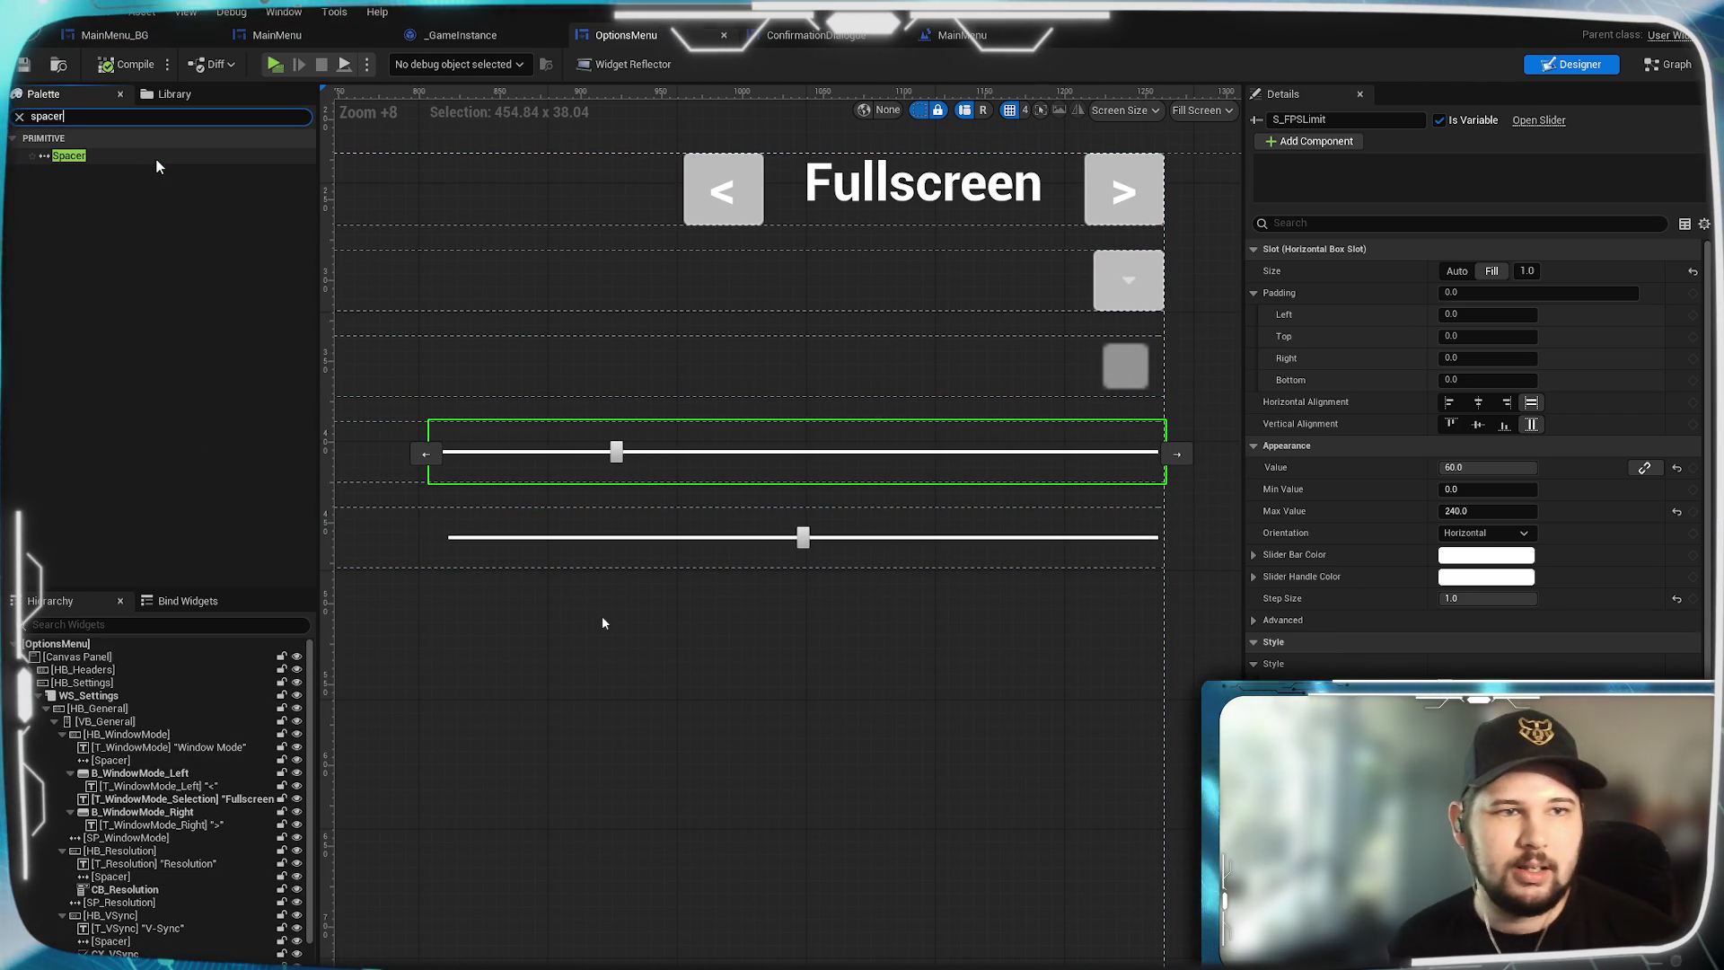
left_click(143, 159)
left_click_drag(130, 662, 178, 912)
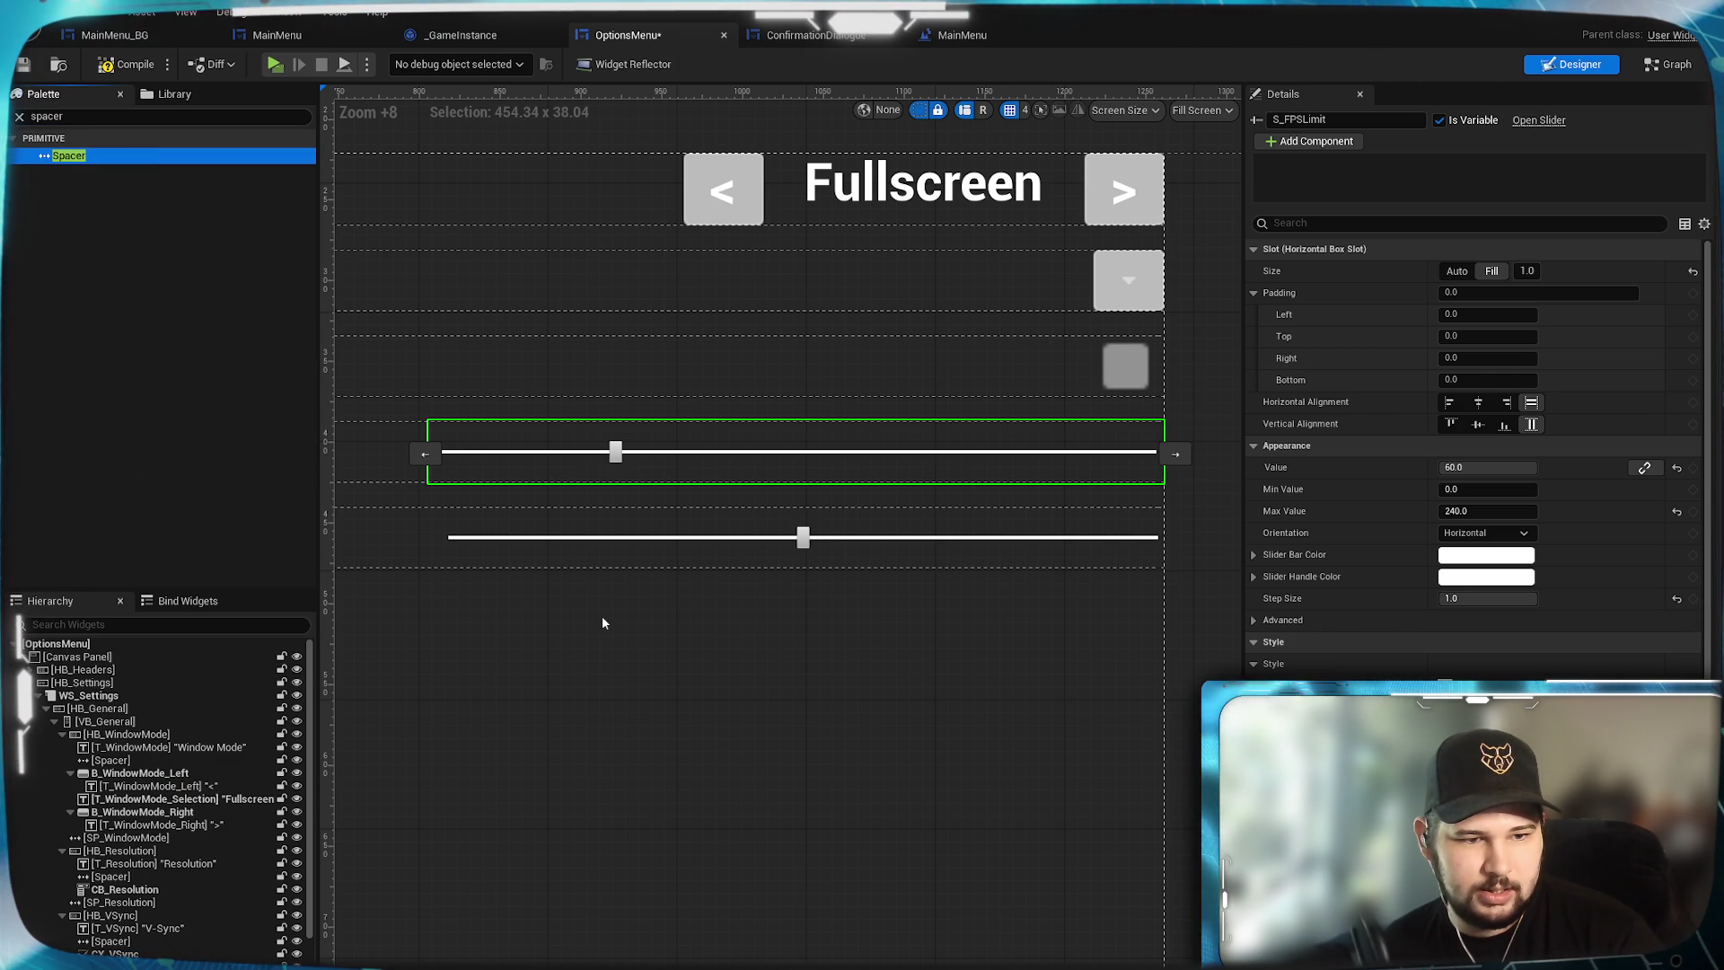
left_click_drag(1162, 454, 1163, 453)
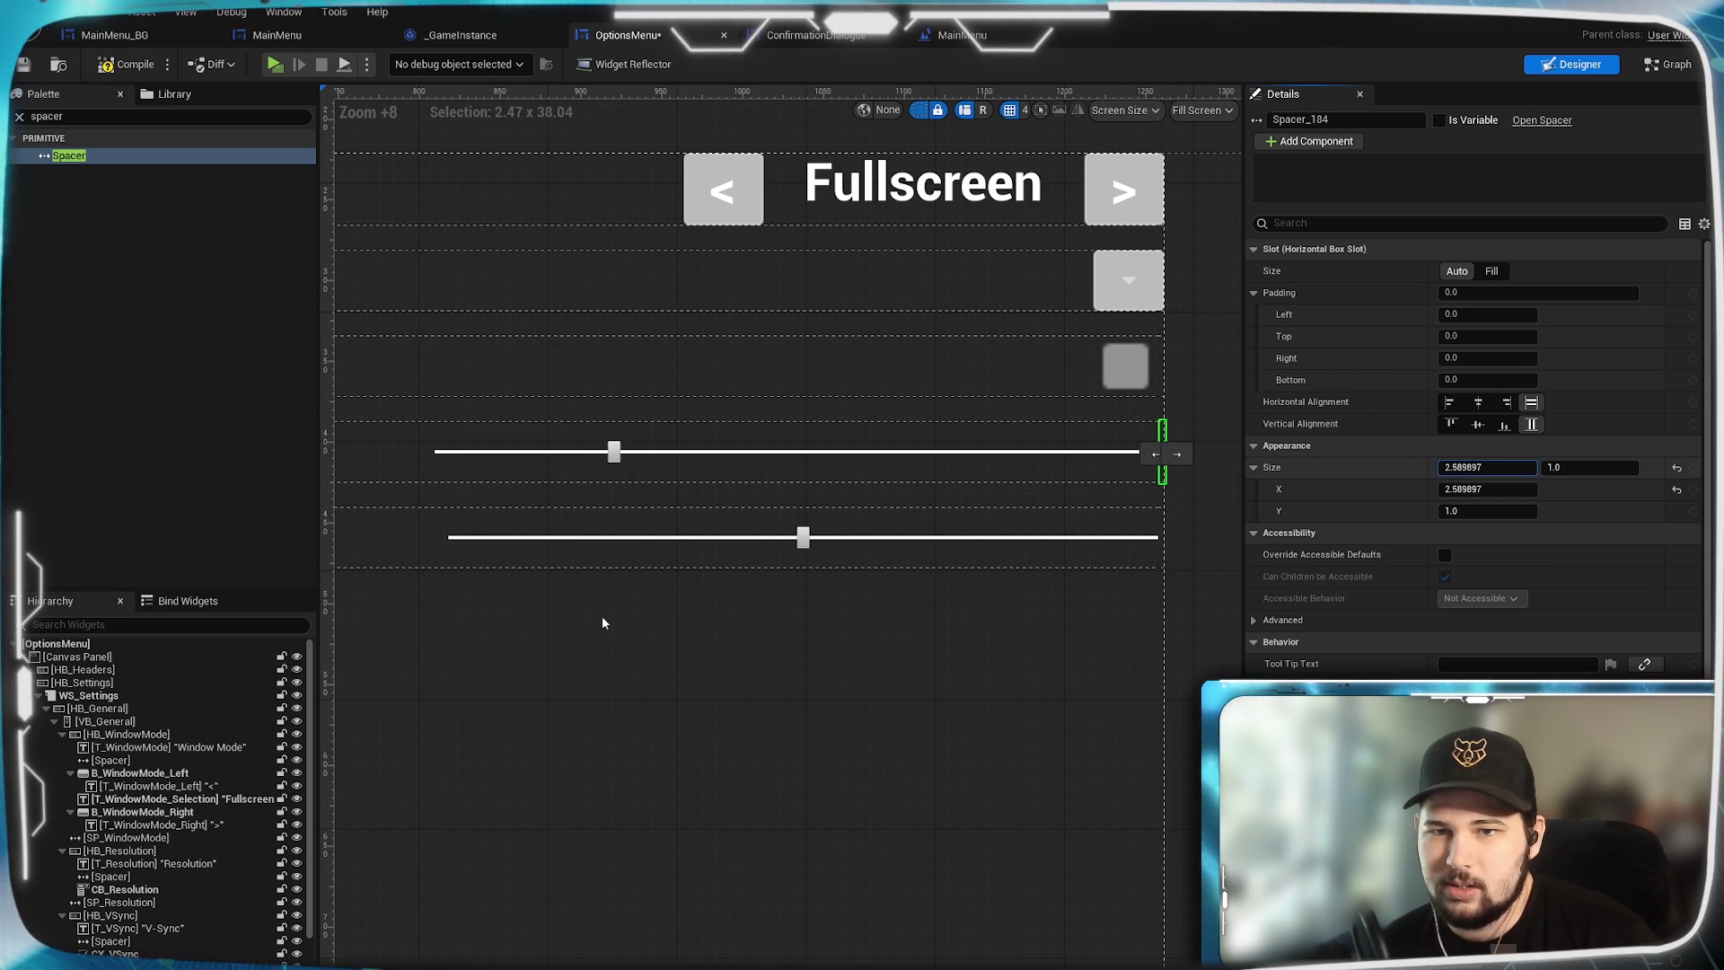
Set the Brightness row spacer's Size X to 15.
mouse_move(1487, 467)
left_mouse_down()
mouse_move(1527, 467)
mouse_move(1468, 467)
left_mouse_up()
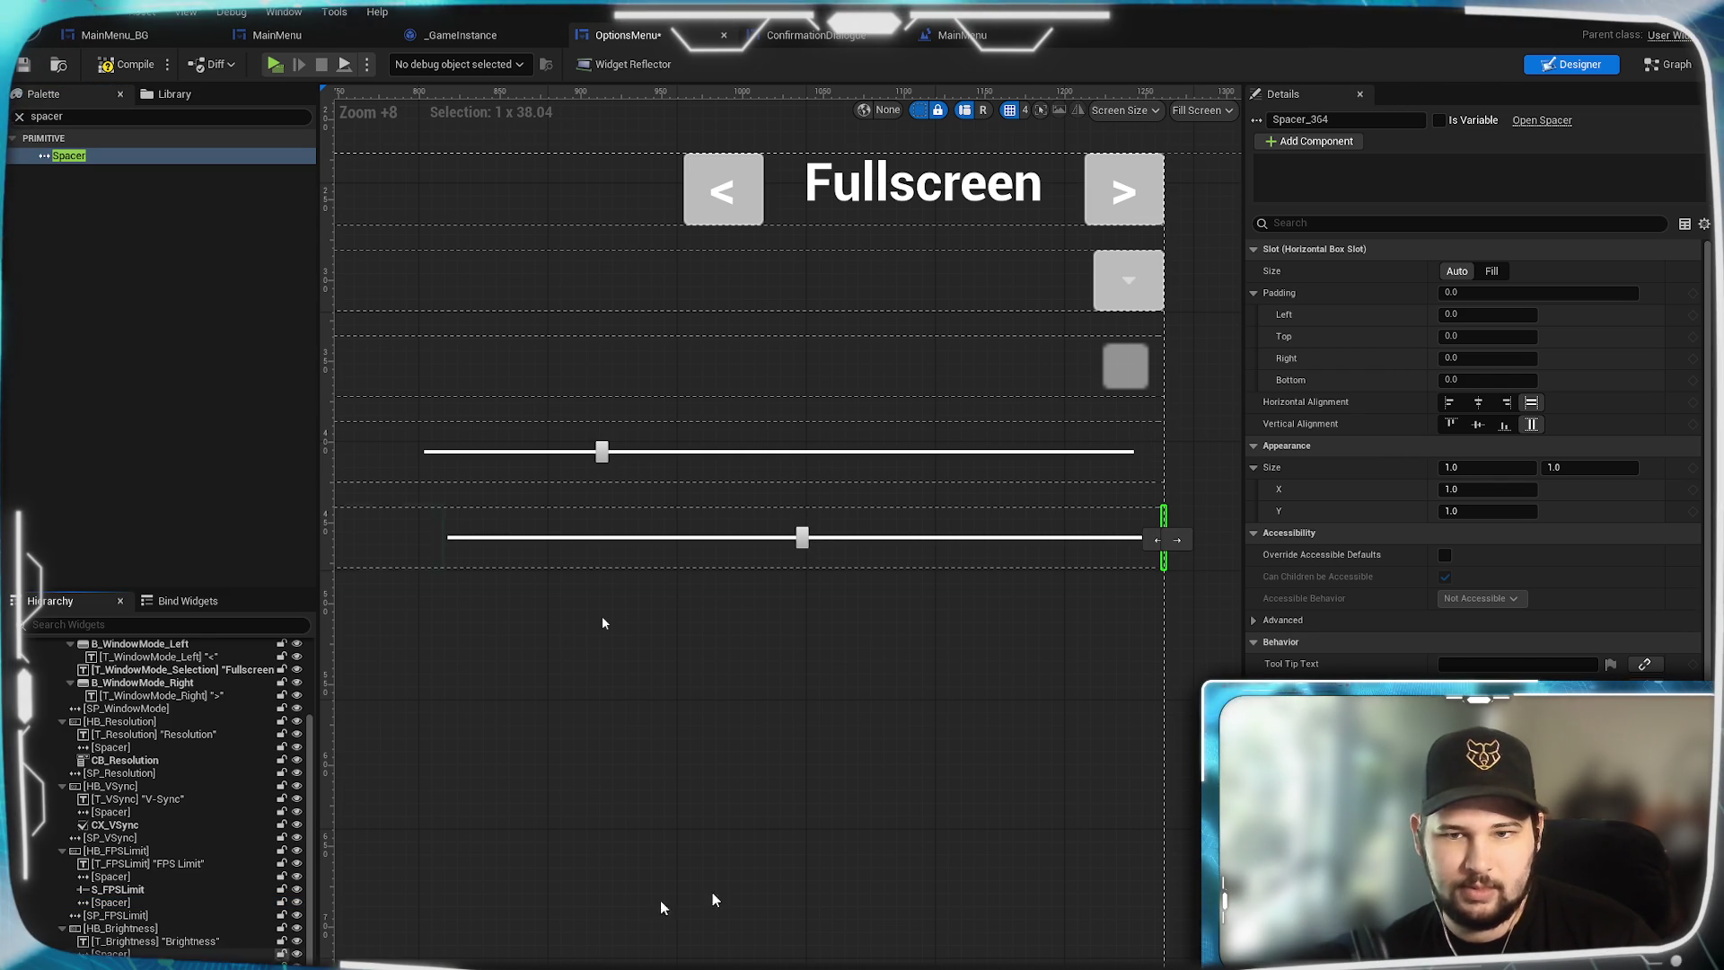
type("15")
key("Return")
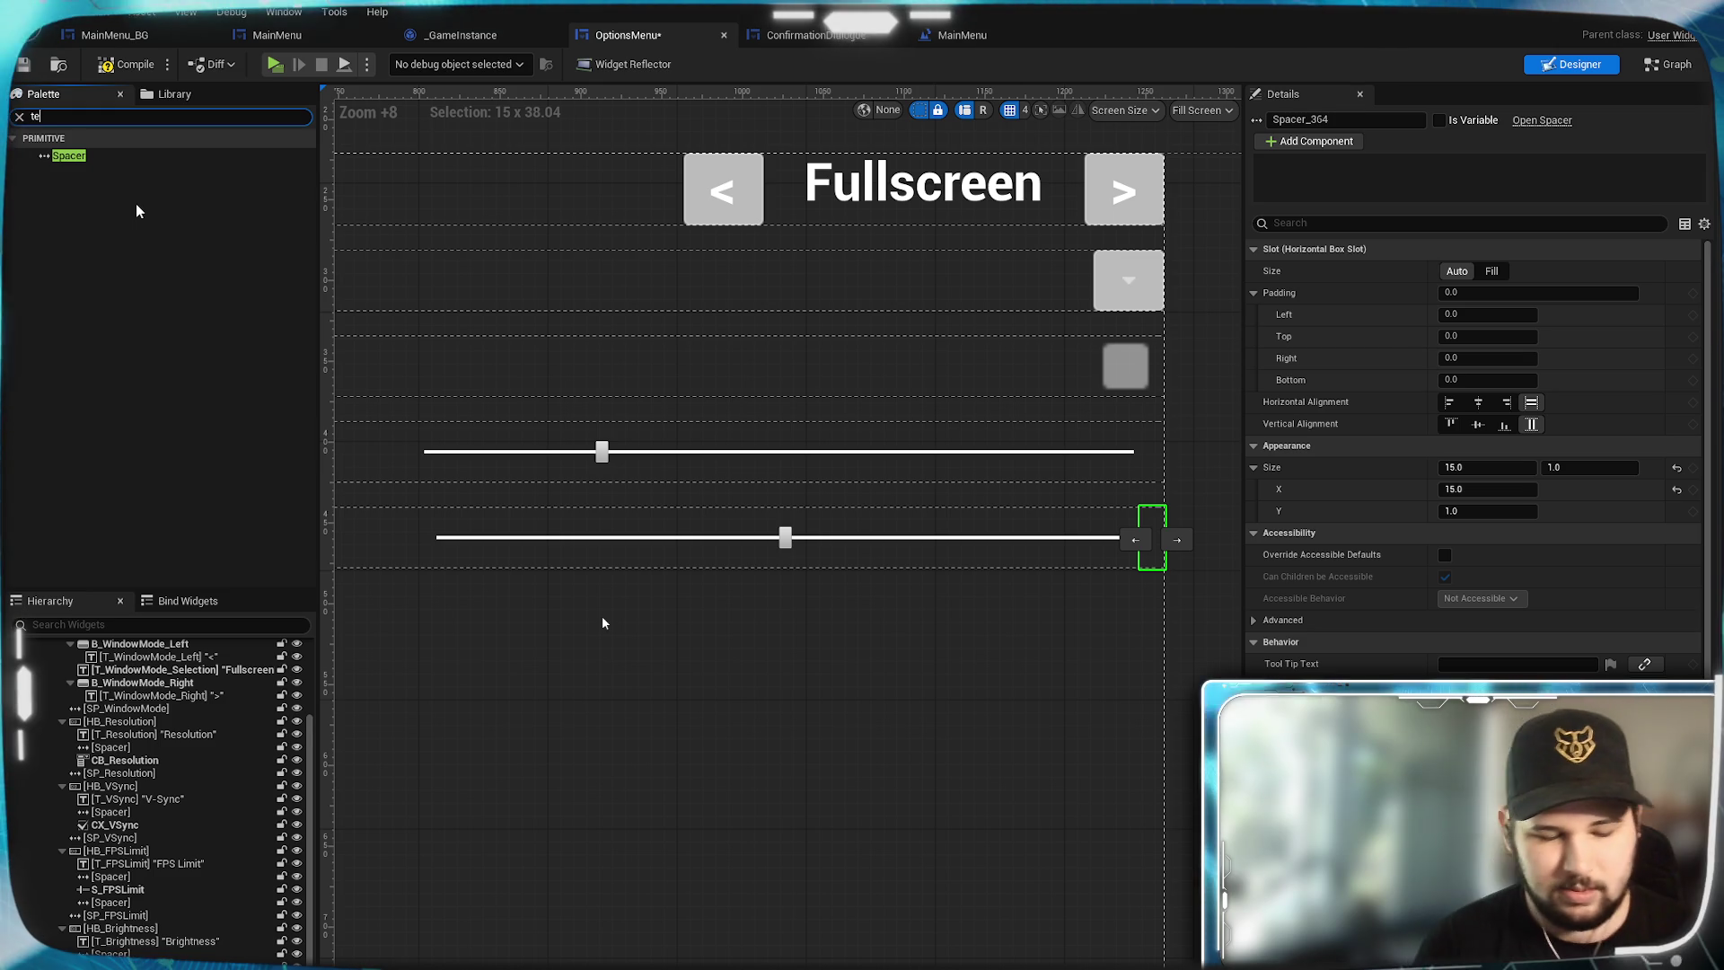
type("text")
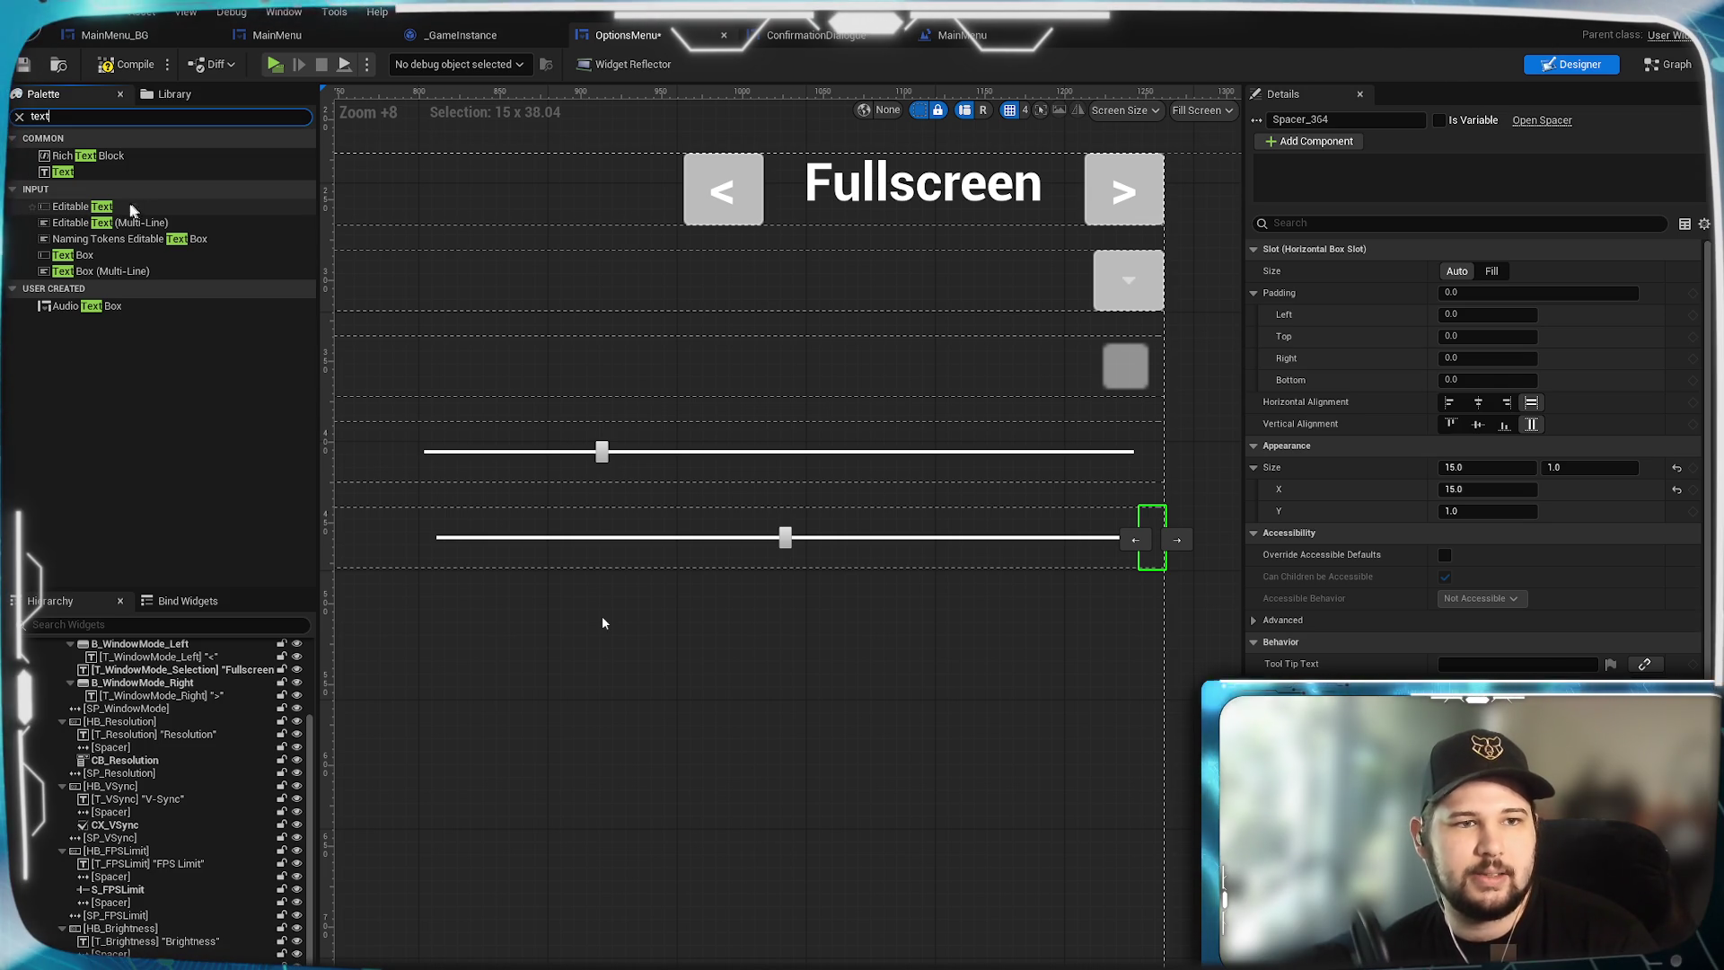
Add an Editable Text to the FPS Limit row and name it ET_FPSLimit.
mouse_move(178, 209)
left_mouse_down()
mouse_move(176, 905)
mouse_move(135, 931)
left_mouse_up()
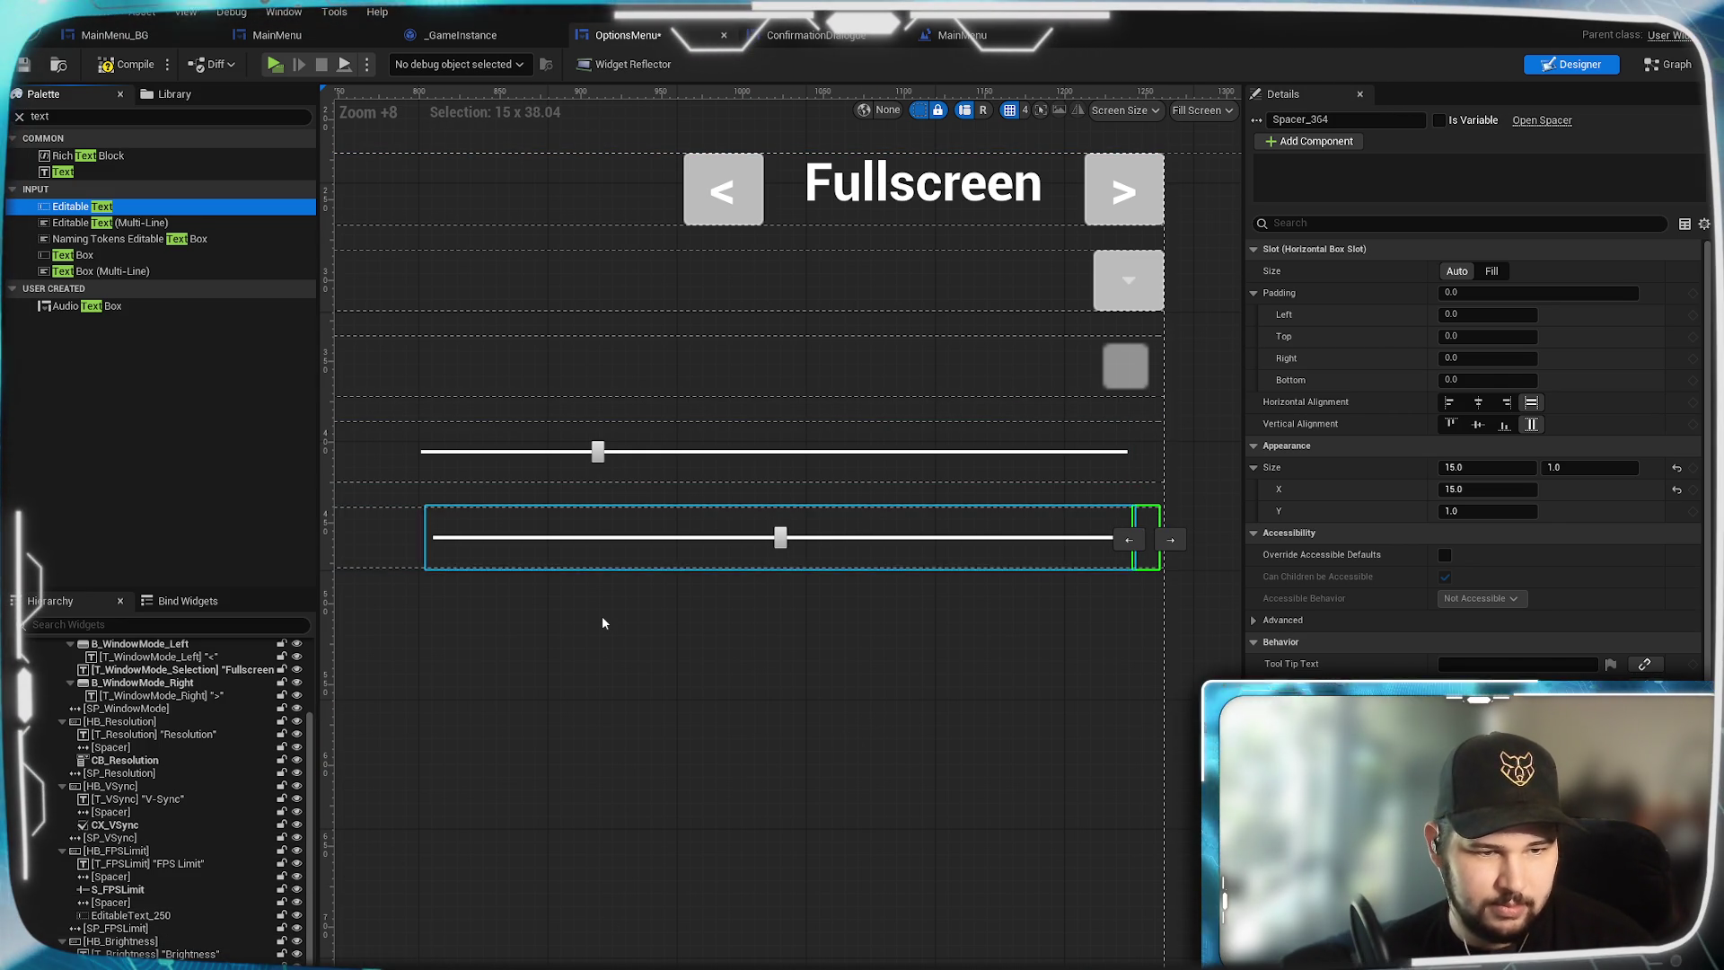
left_click(130, 915)
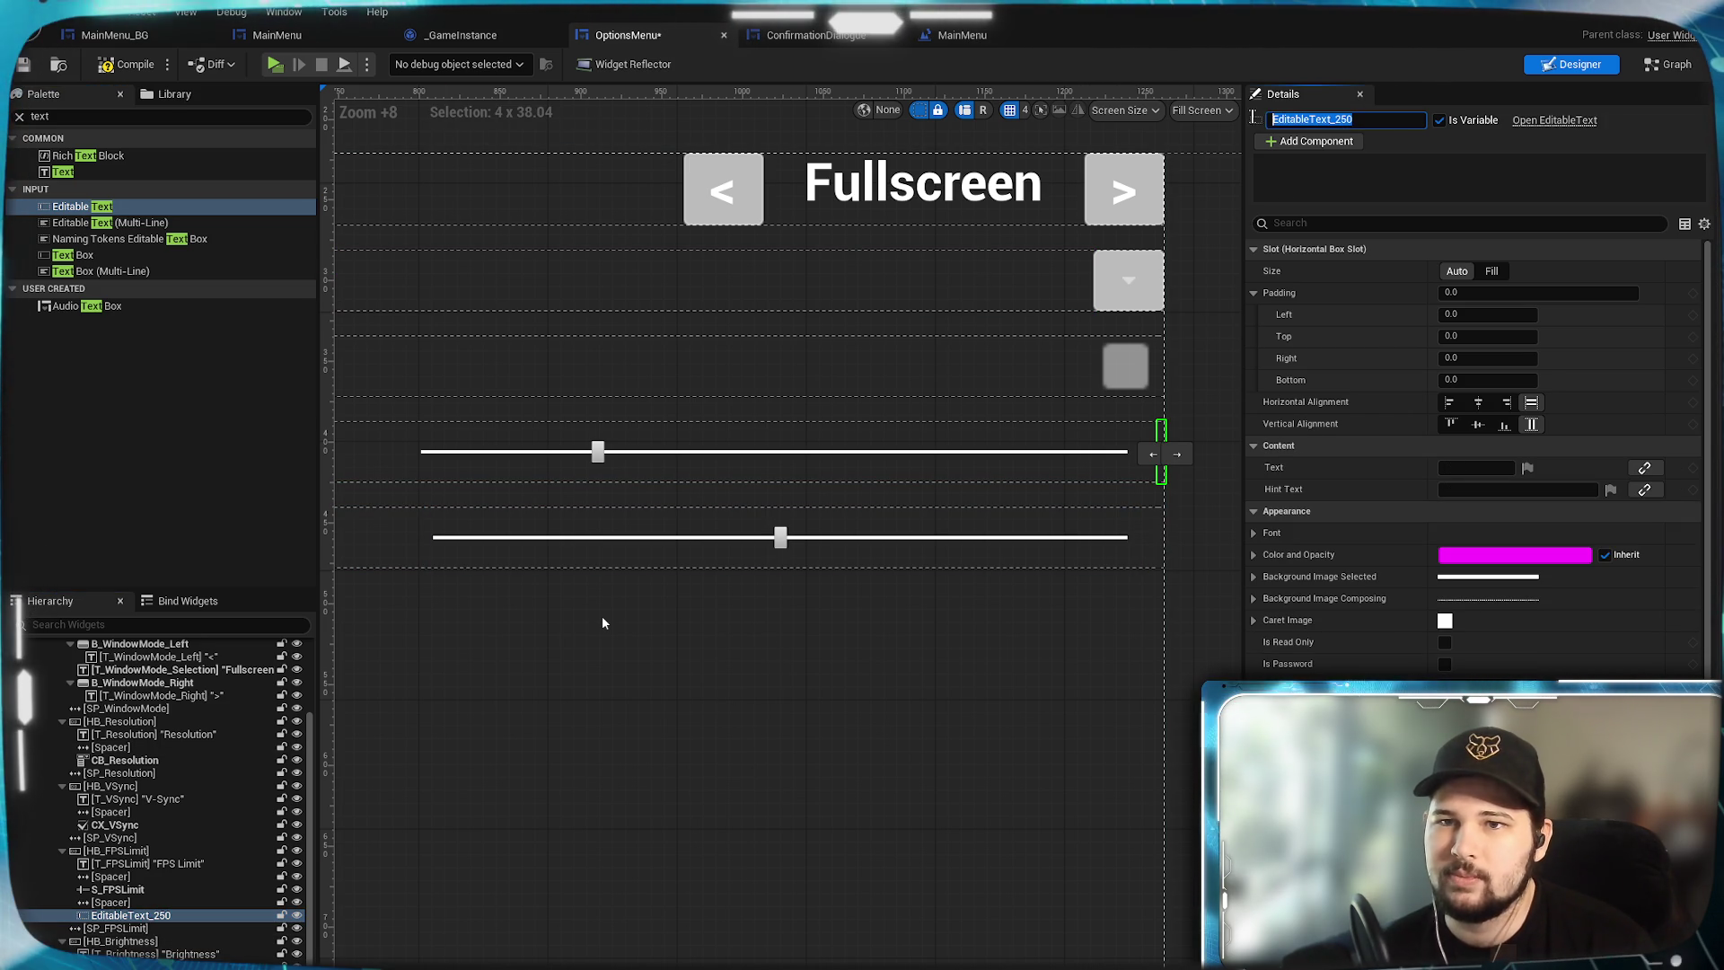
type("ET")
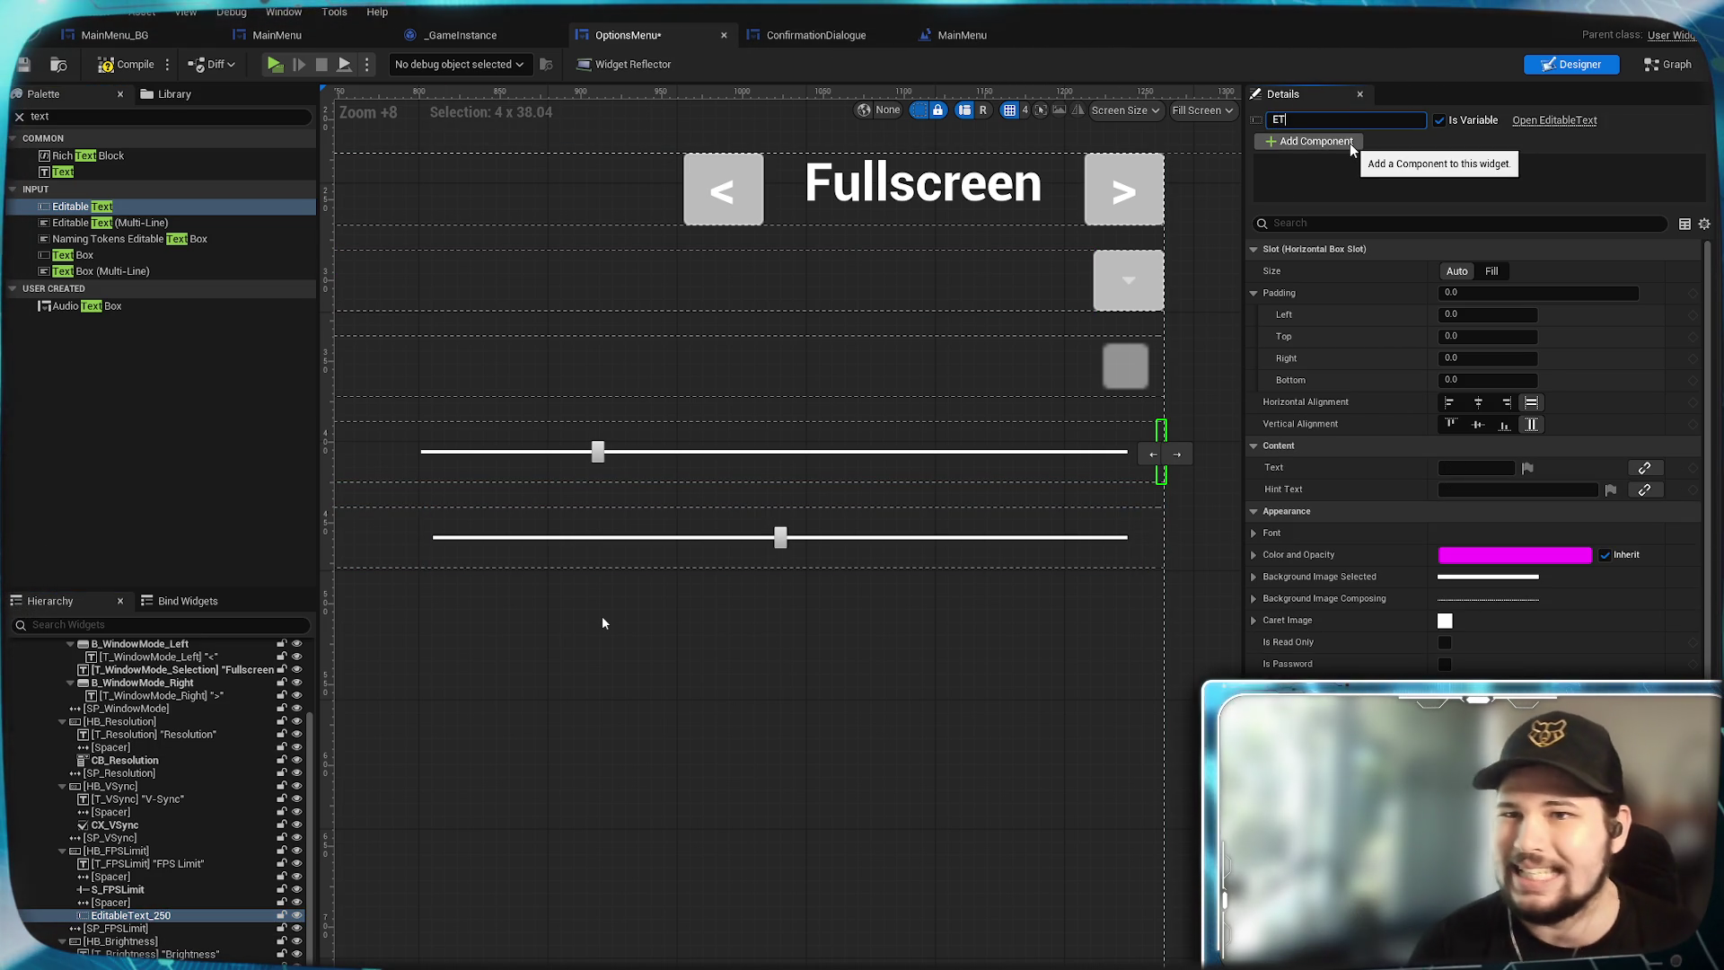
type("_")
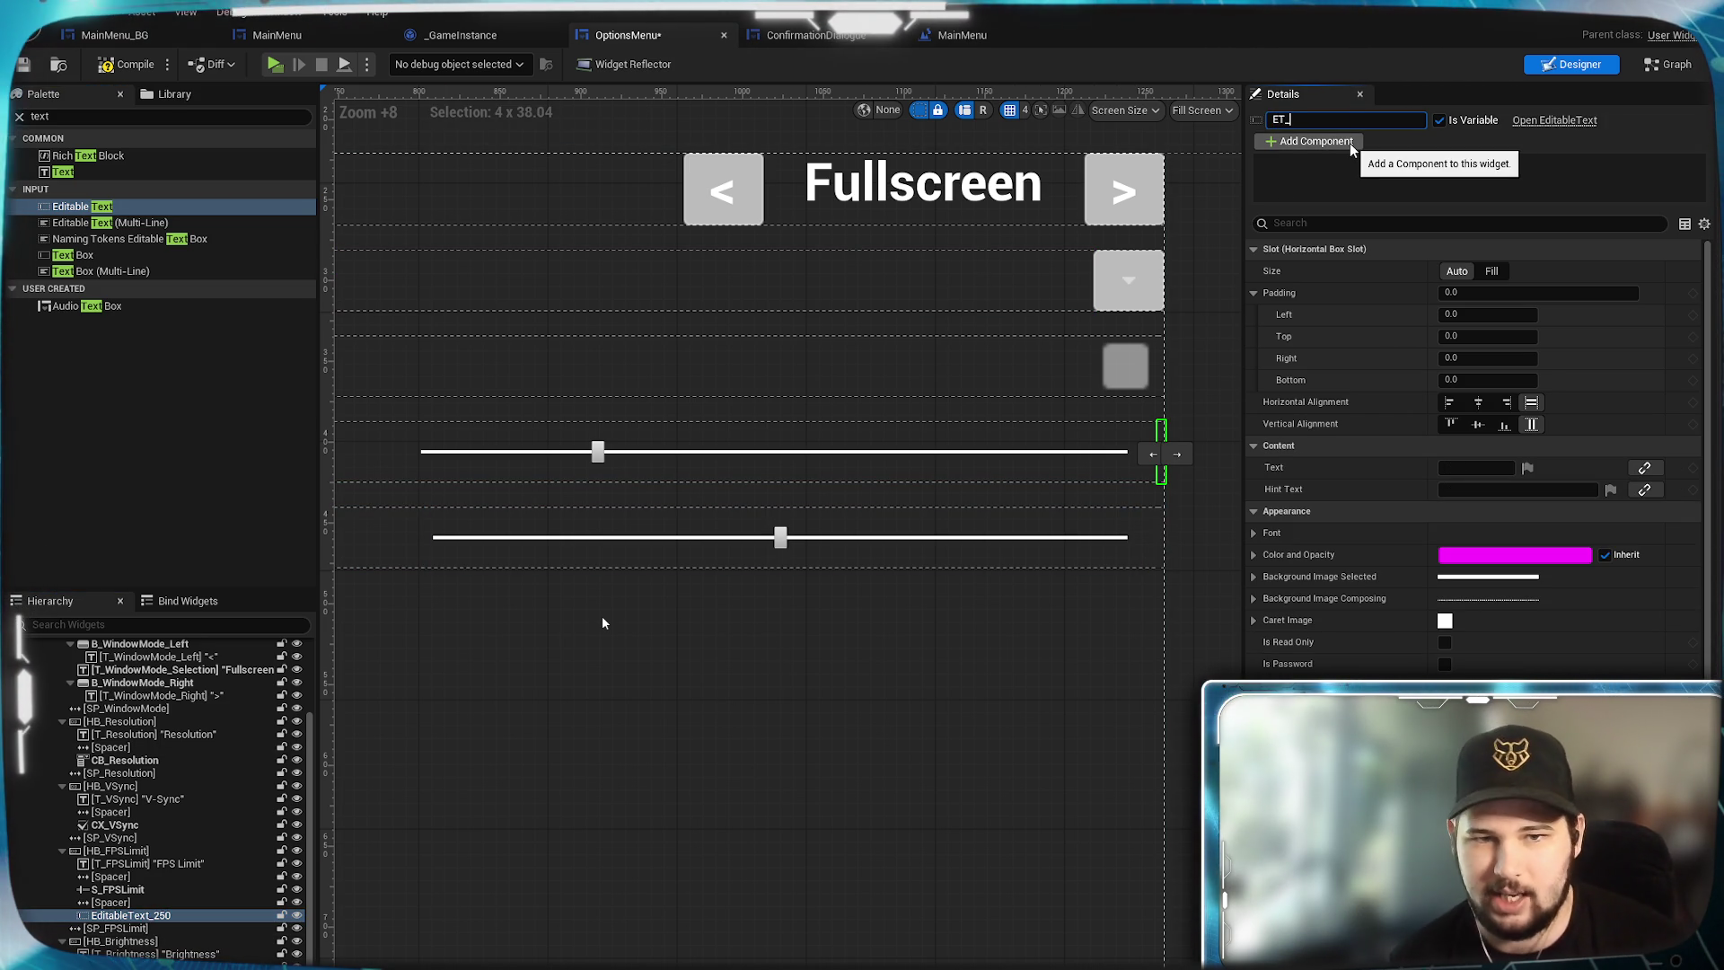
type("FPS")
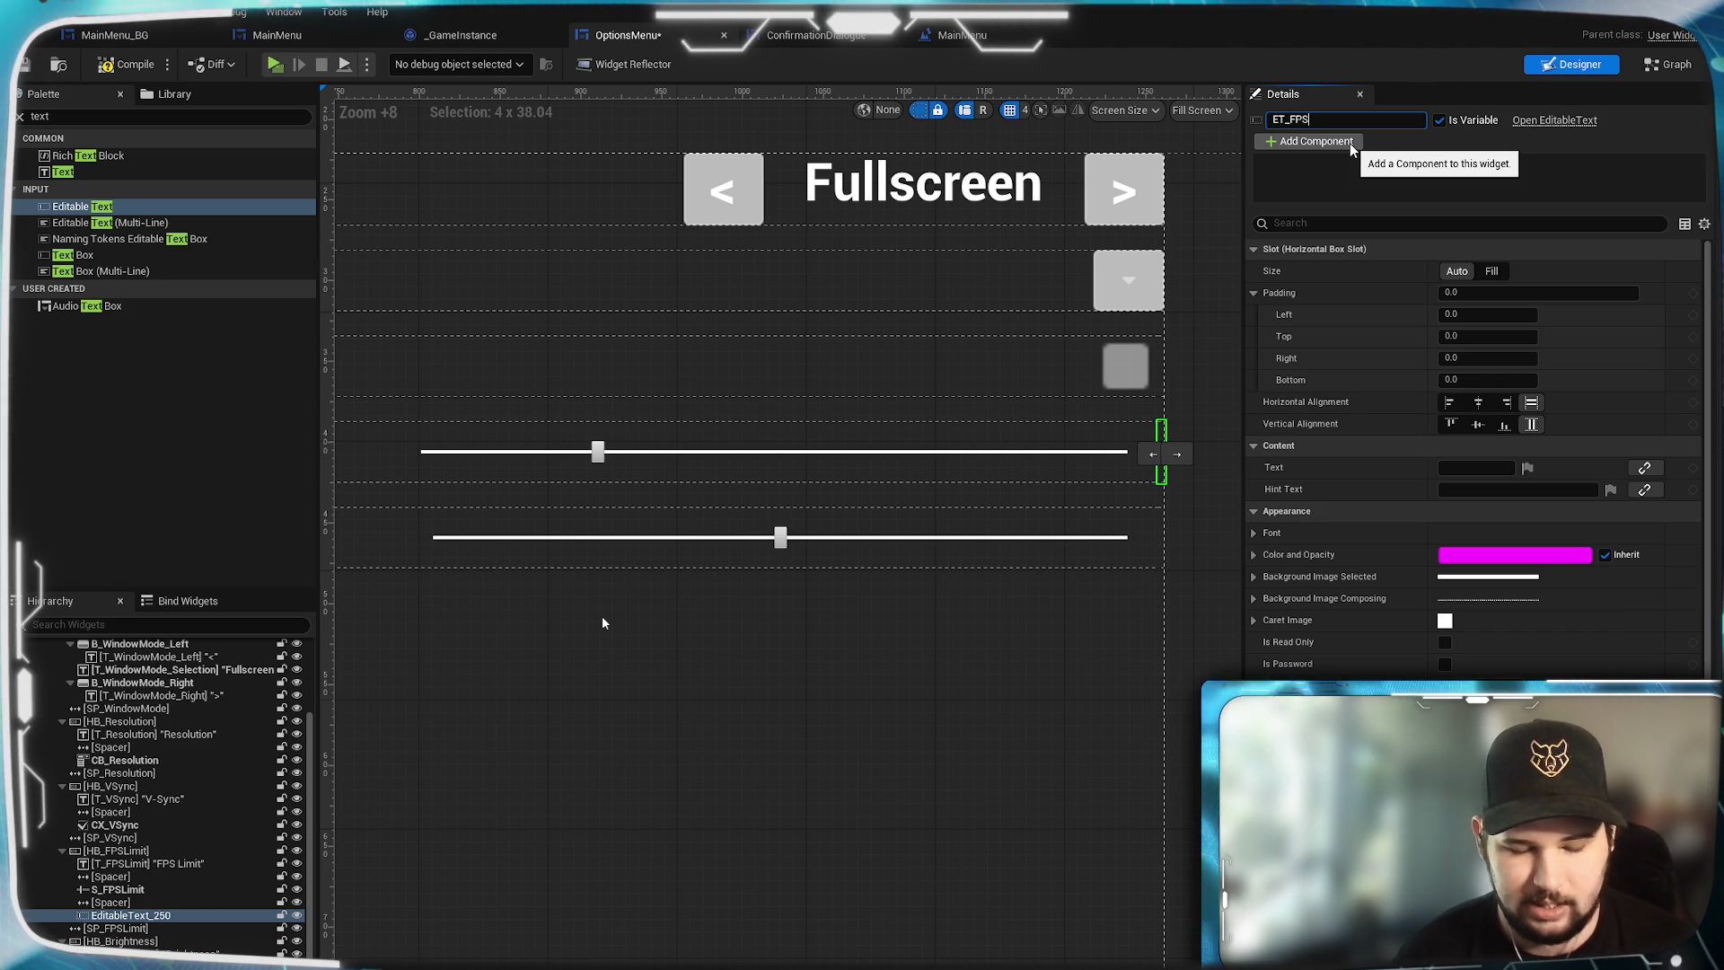
type("Limit")
key("Return")
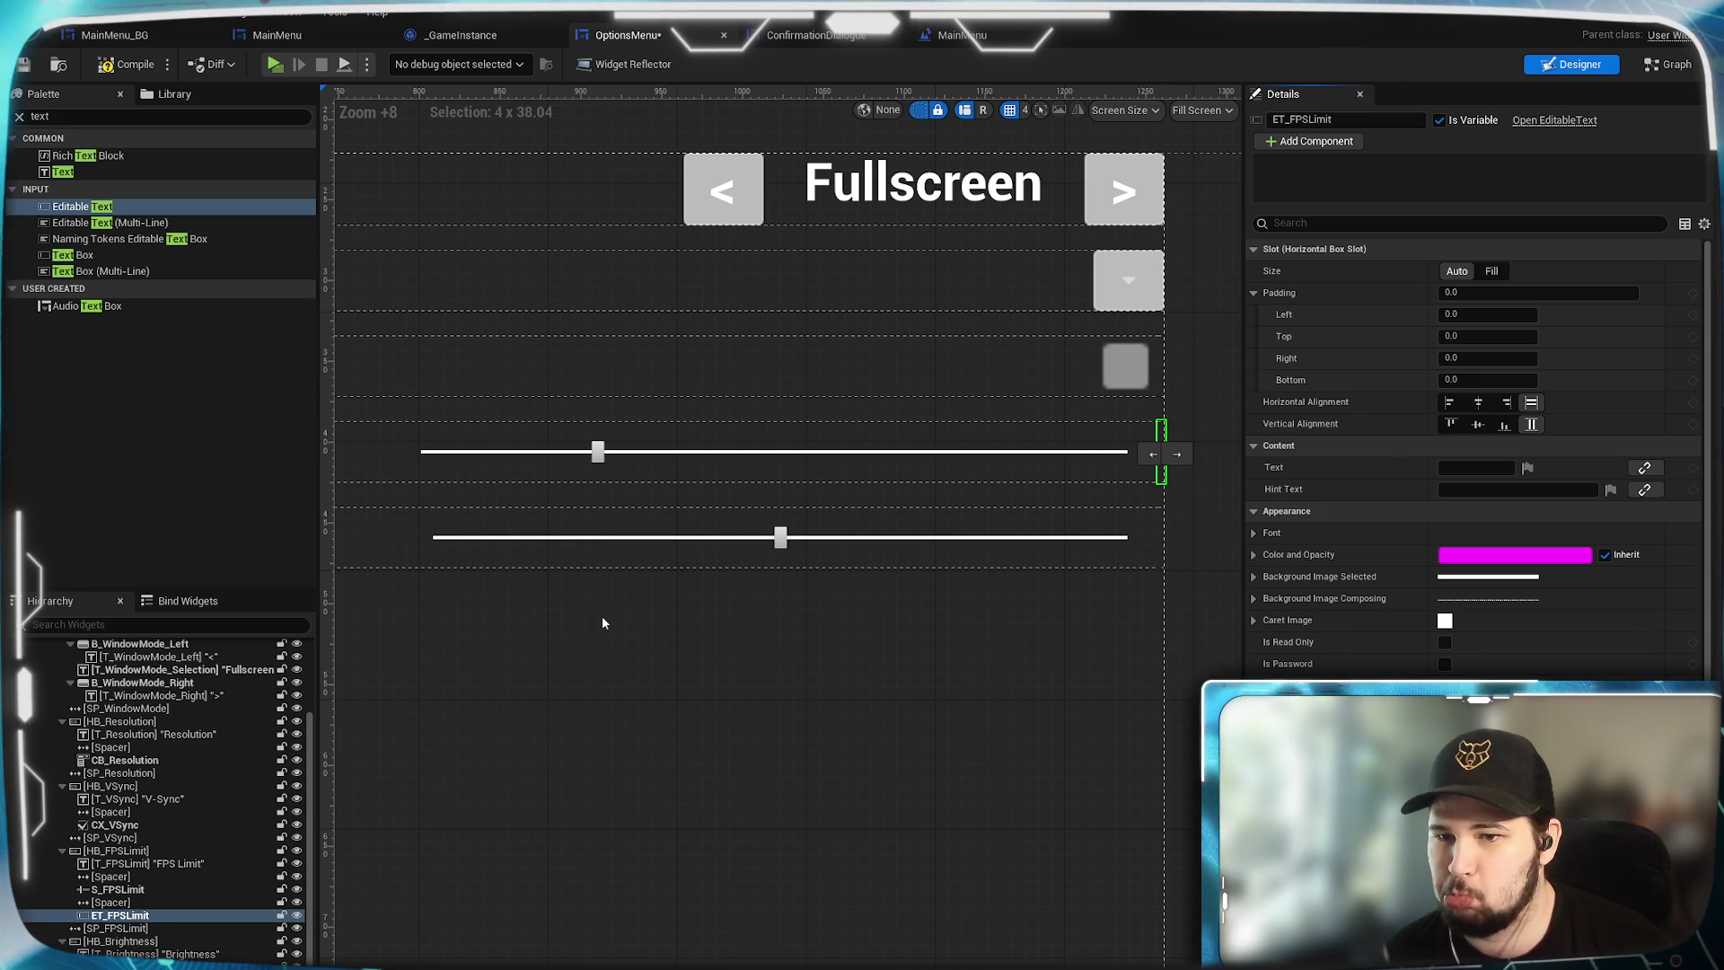
left_click(1255, 533)
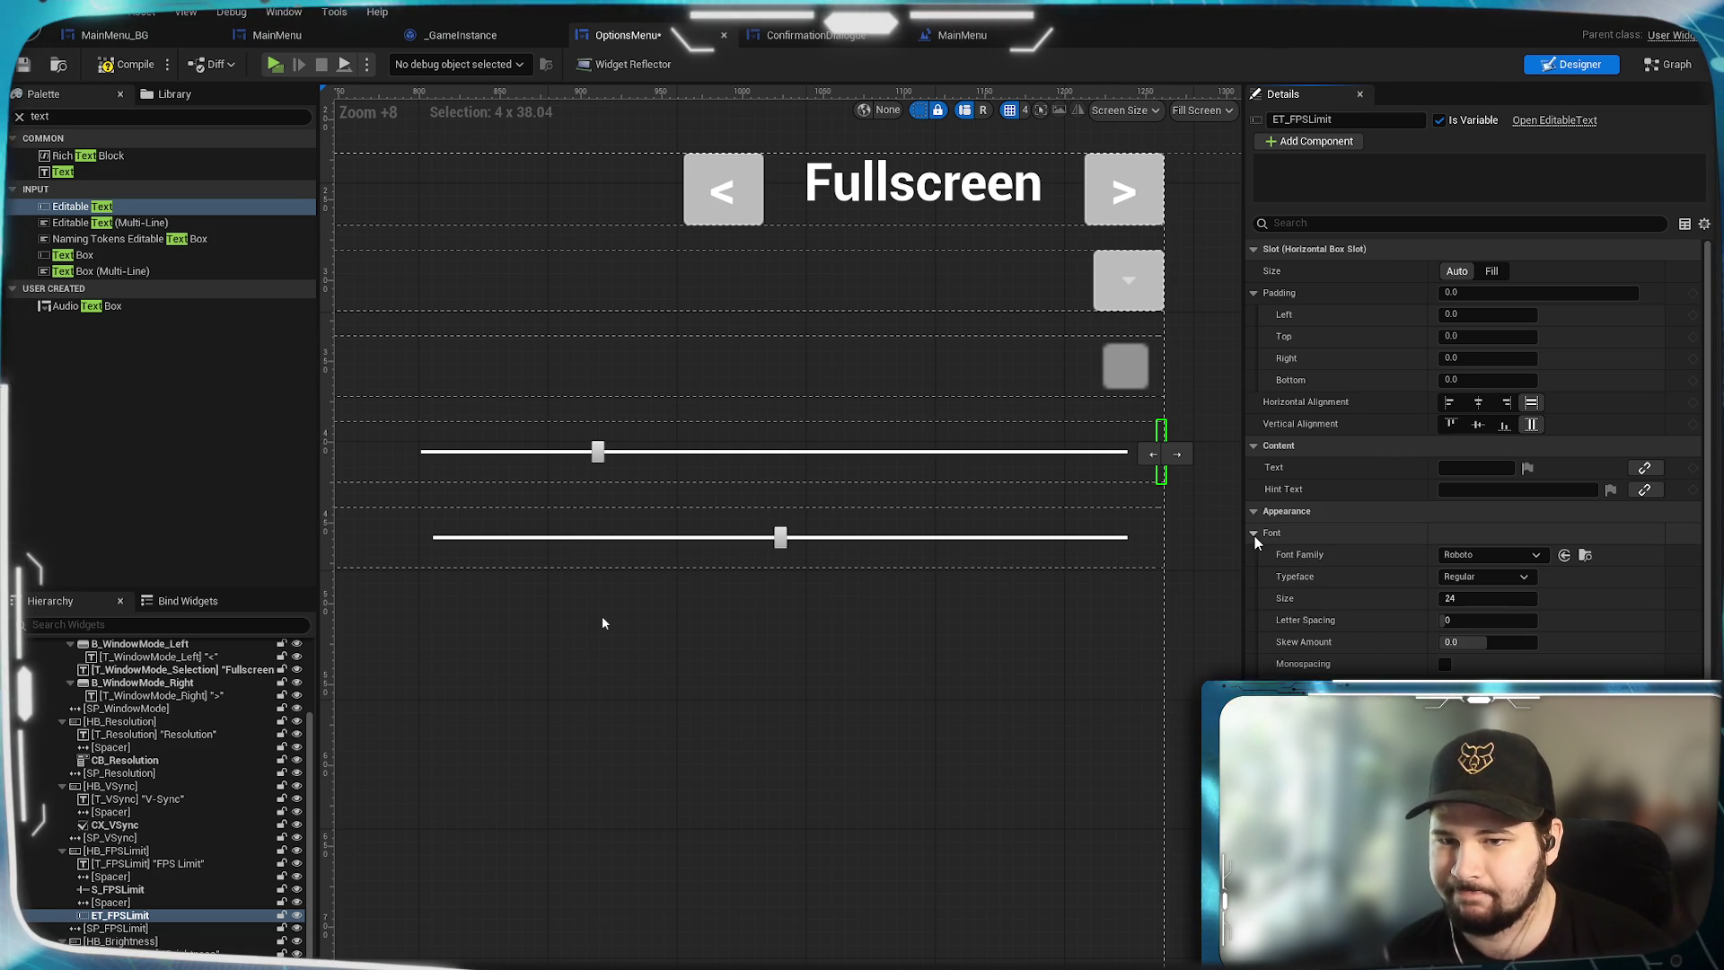
left_click(1254, 536)
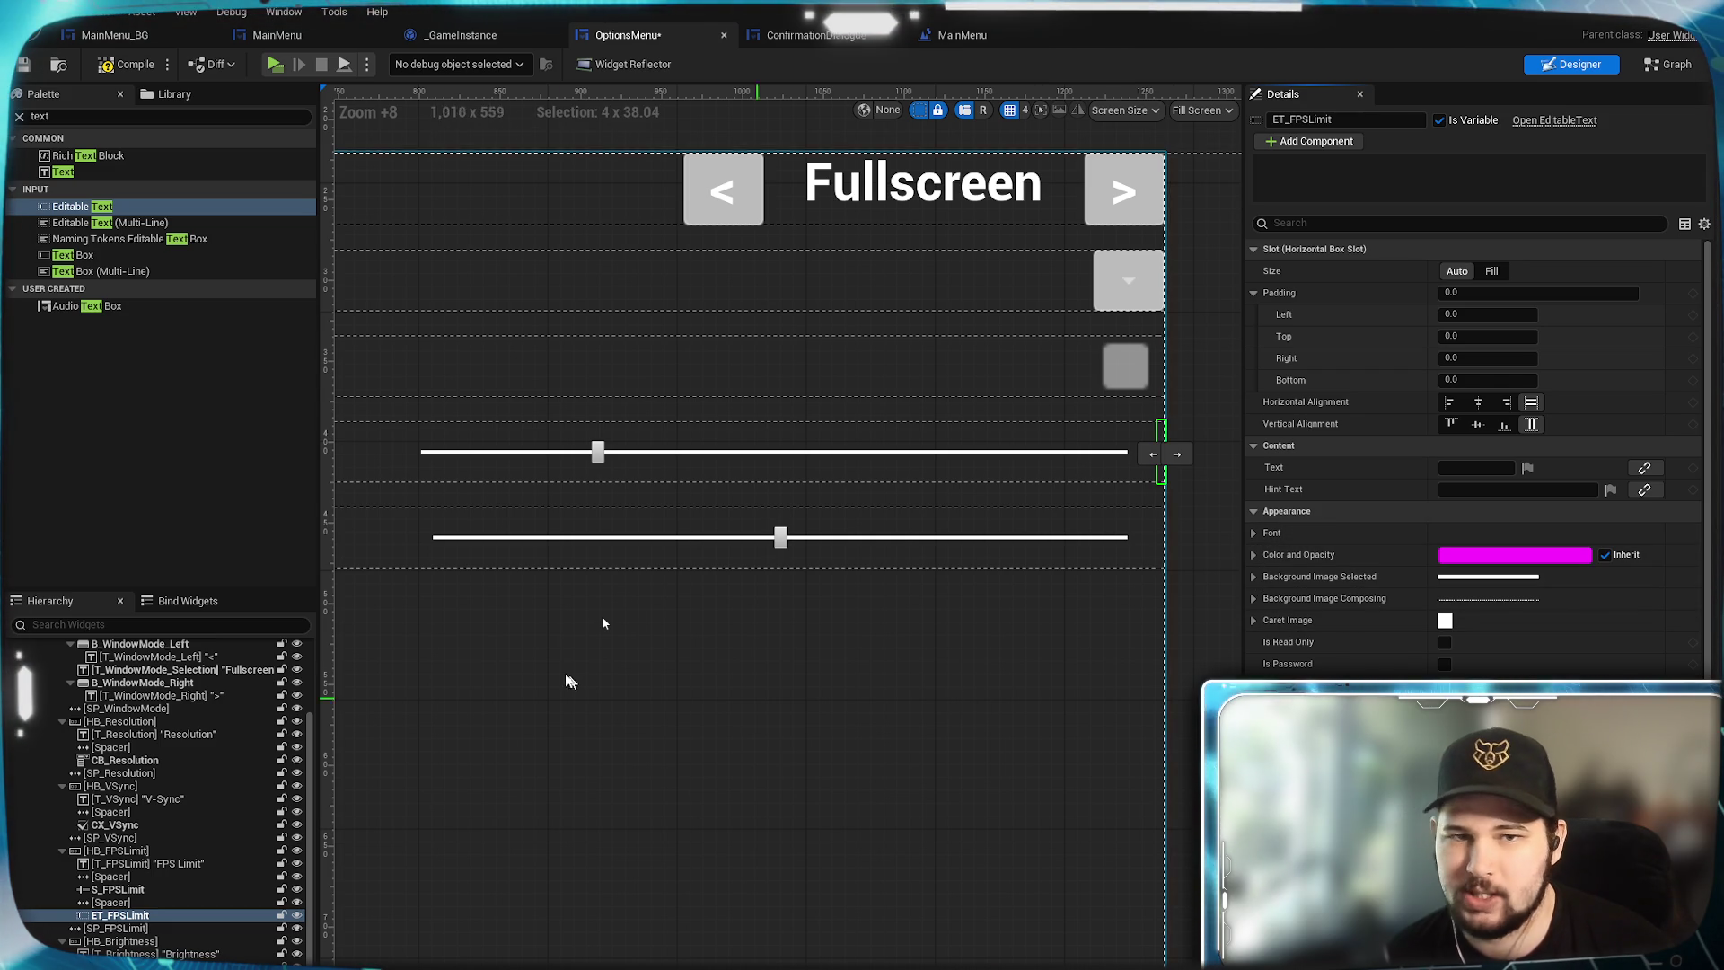
Add a second Editable Text beside the Brightness slider.
left_click_drag(83, 206, 126, 943)
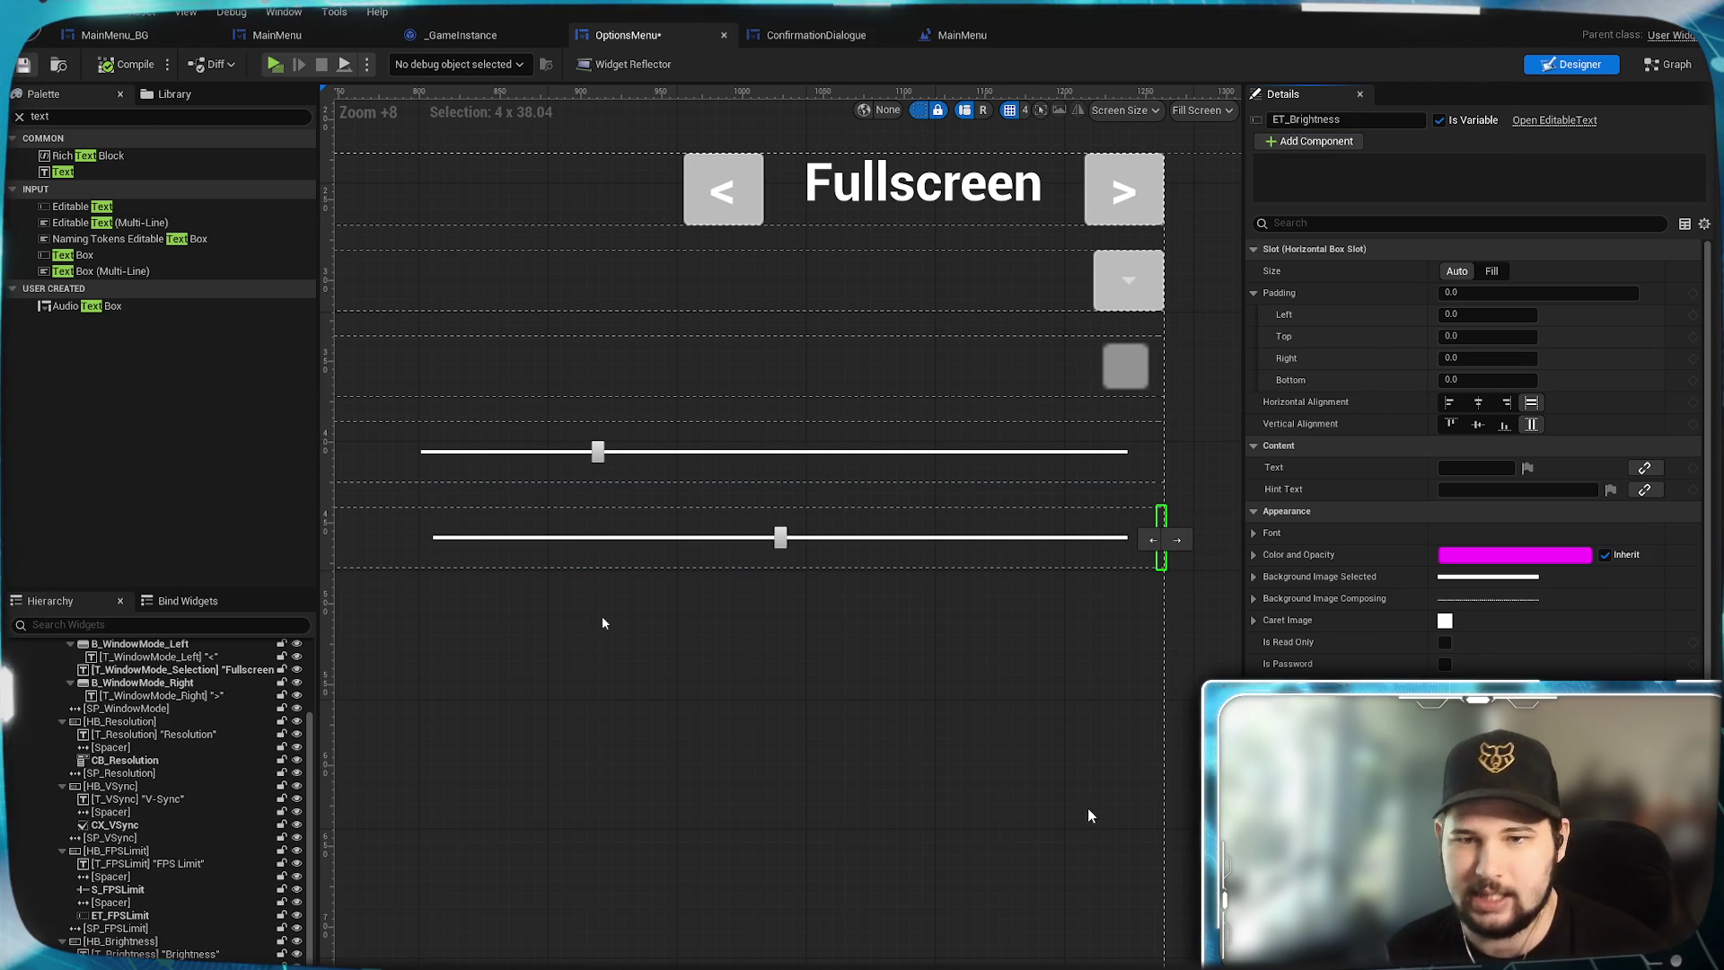
scroll(815, 671, "down", 3)
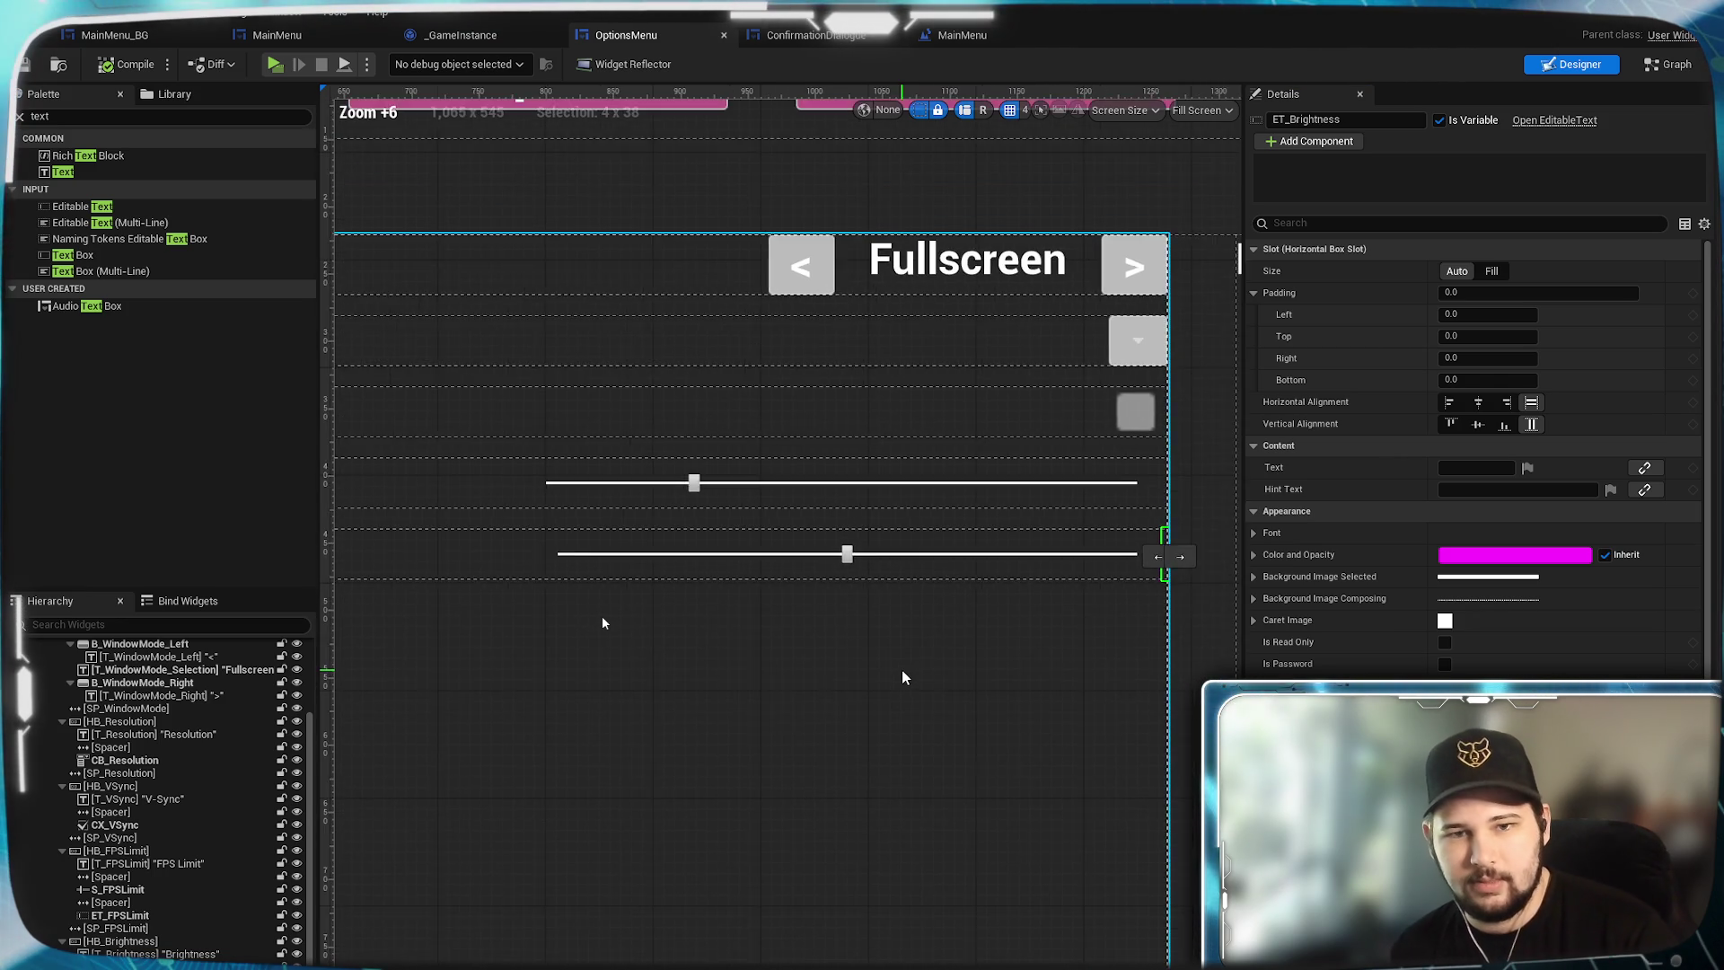
scroll(833, 696, "up", 2)
scroll(789, 627, "down", 2)
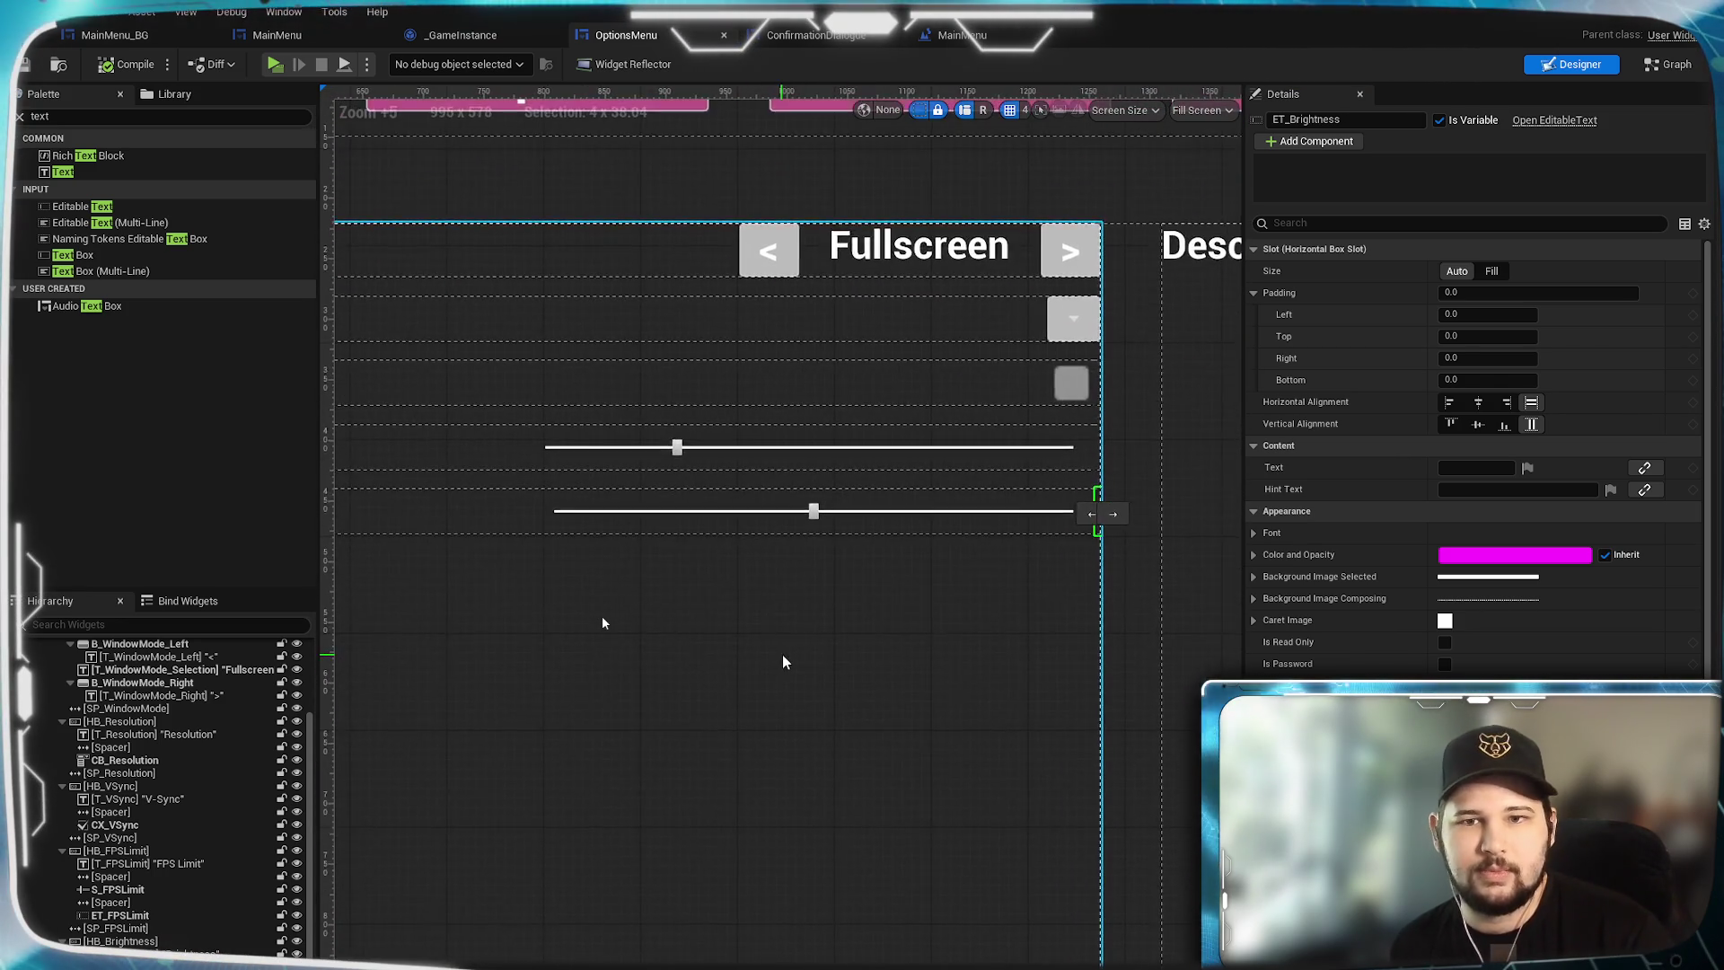
scroll(818, 692, "up", 1)
left_click_drag(818, 692, 758, 720)
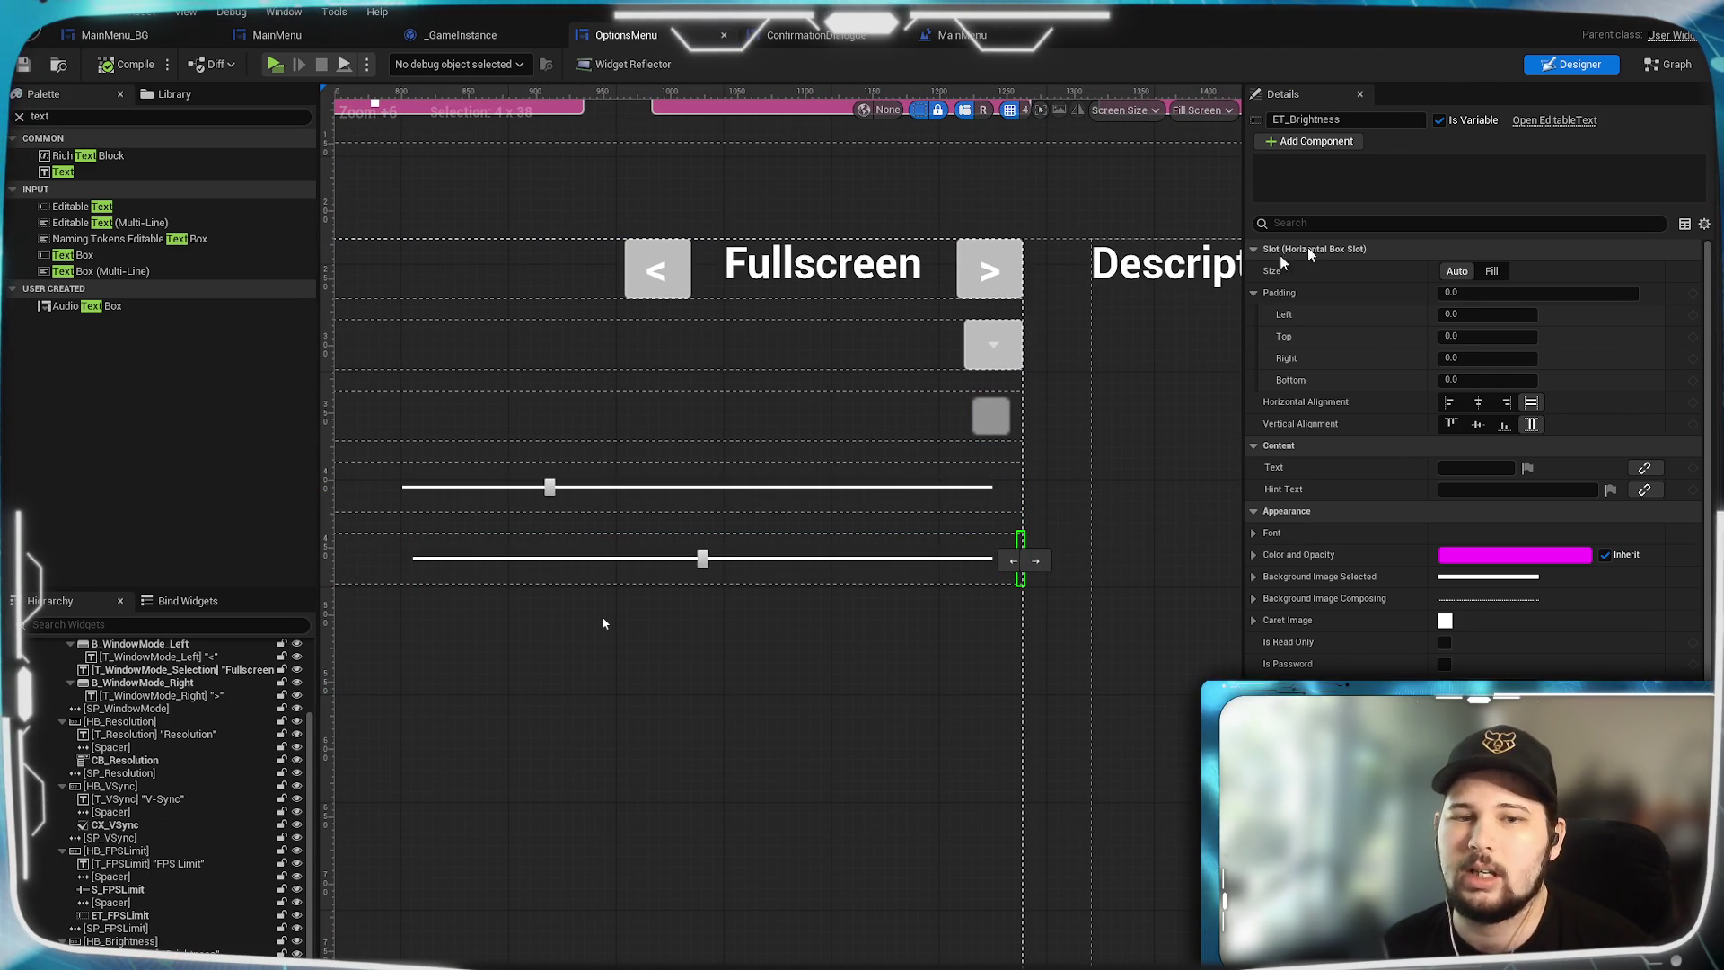
In the Event Graph, move the Load Setting into UI box upward.
left_click(1667, 64)
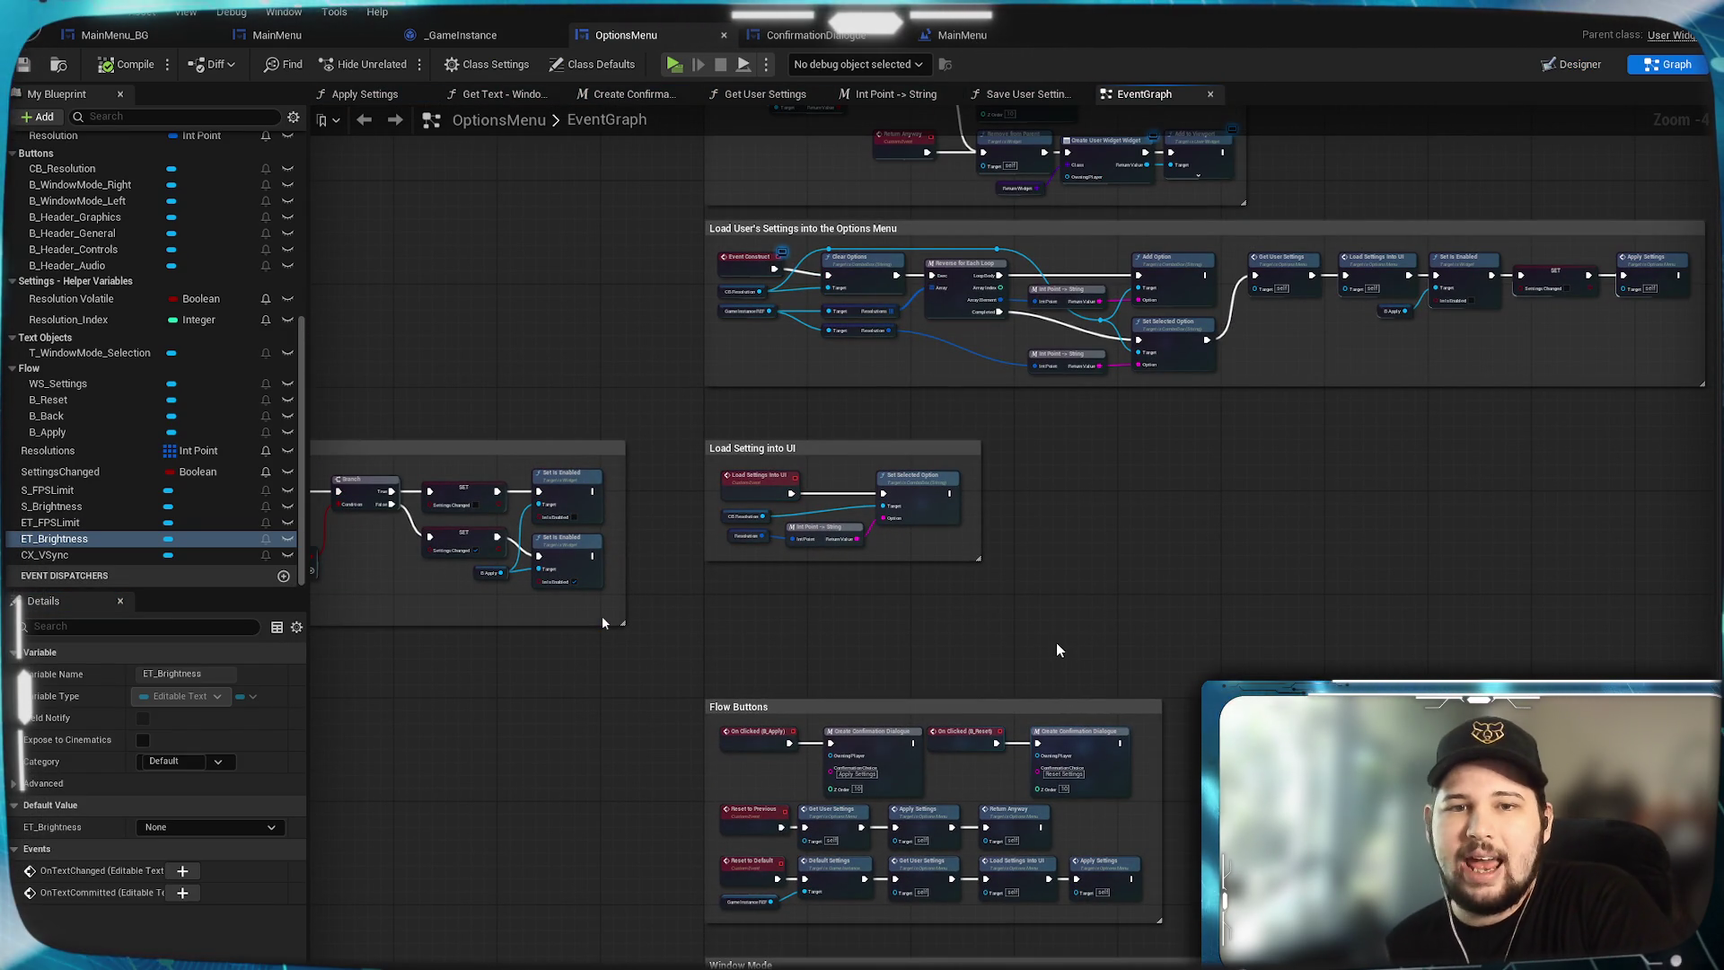
scroll(1031, 601, "up", 1)
scroll(1032, 602, "up", 1)
mouse_move(1031, 603)
left_mouse_down()
mouse_move(1059, 708)
mouse_move(1052, 424)
mouse_move(1103, 510)
mouse_move(806, 535)
mouse_move(839, 605)
mouse_move(762, 373)
left_mouse_up()
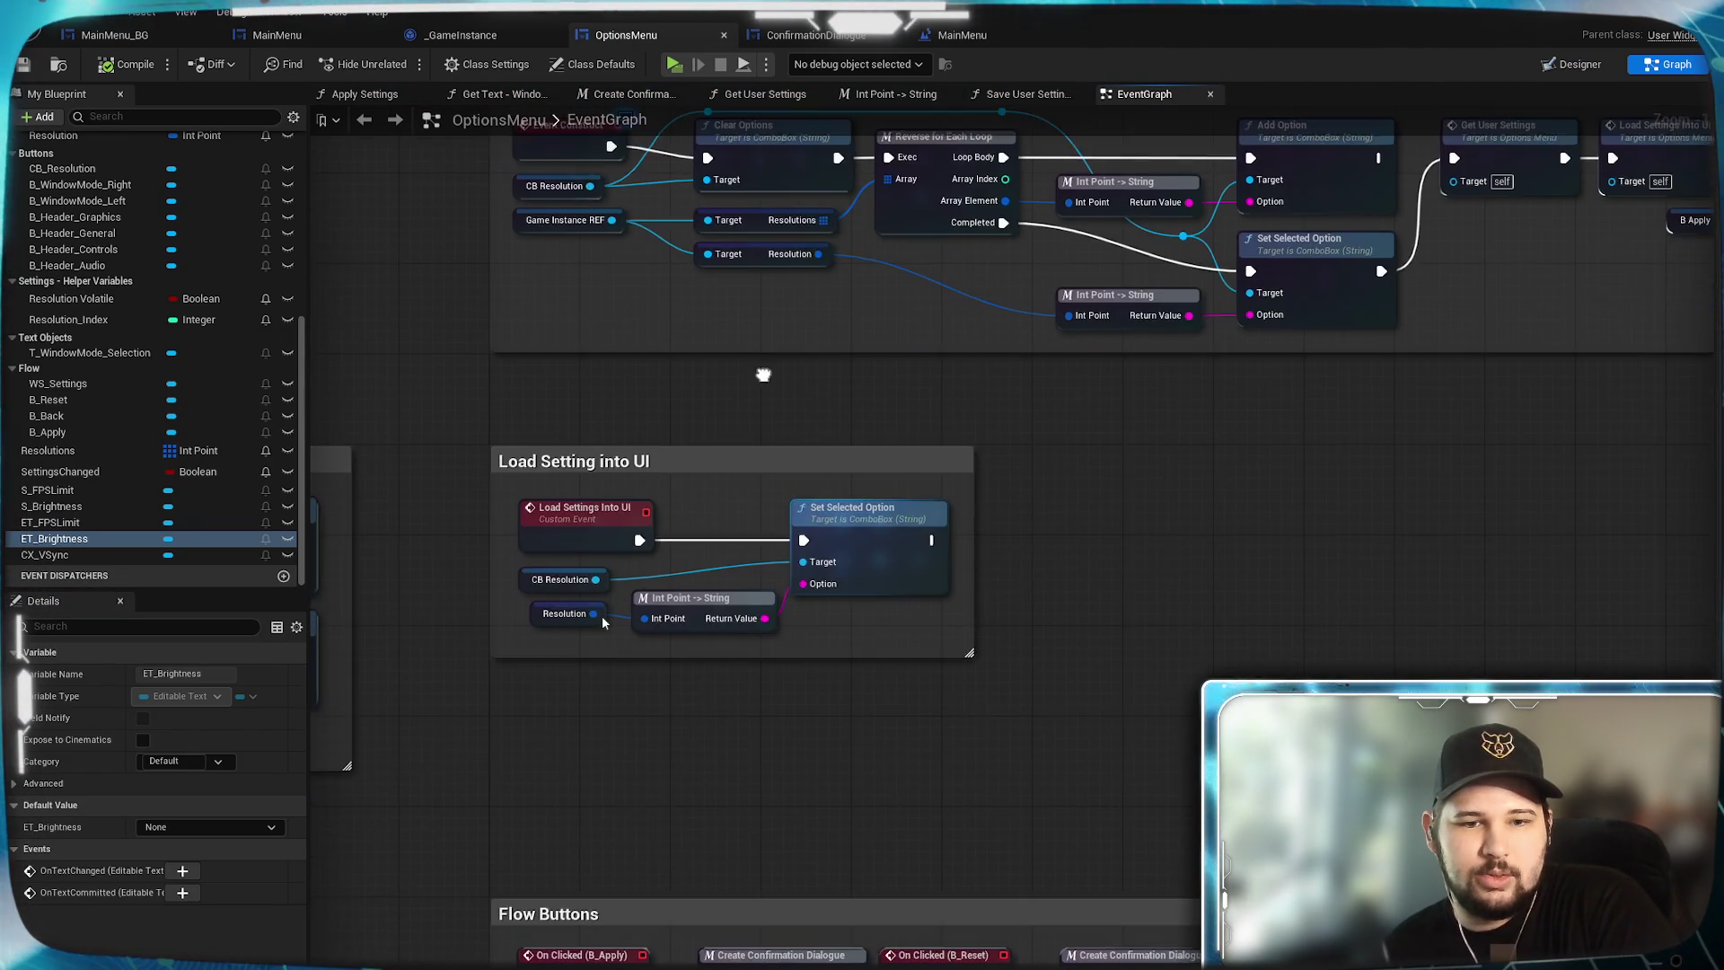
left_click_drag(725, 461, 727, 390)
left_click(1031, 815)
left_click_drag(1032, 815, 944, 763)
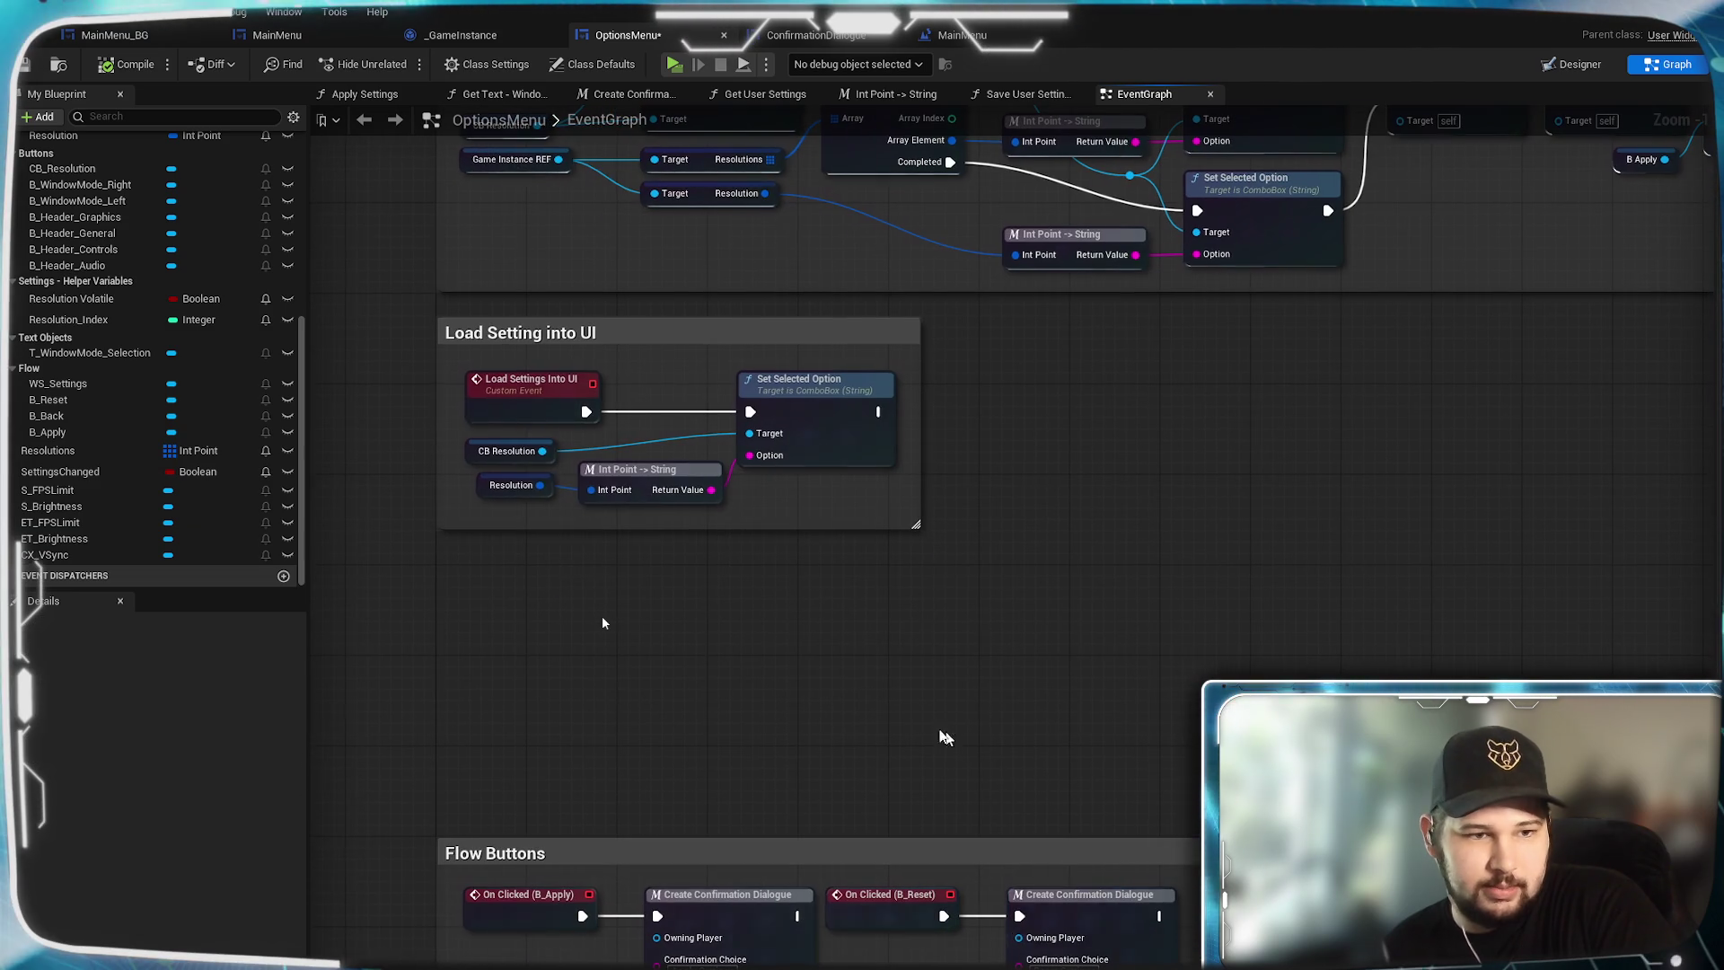
scroll(129, 467, "up", 2)
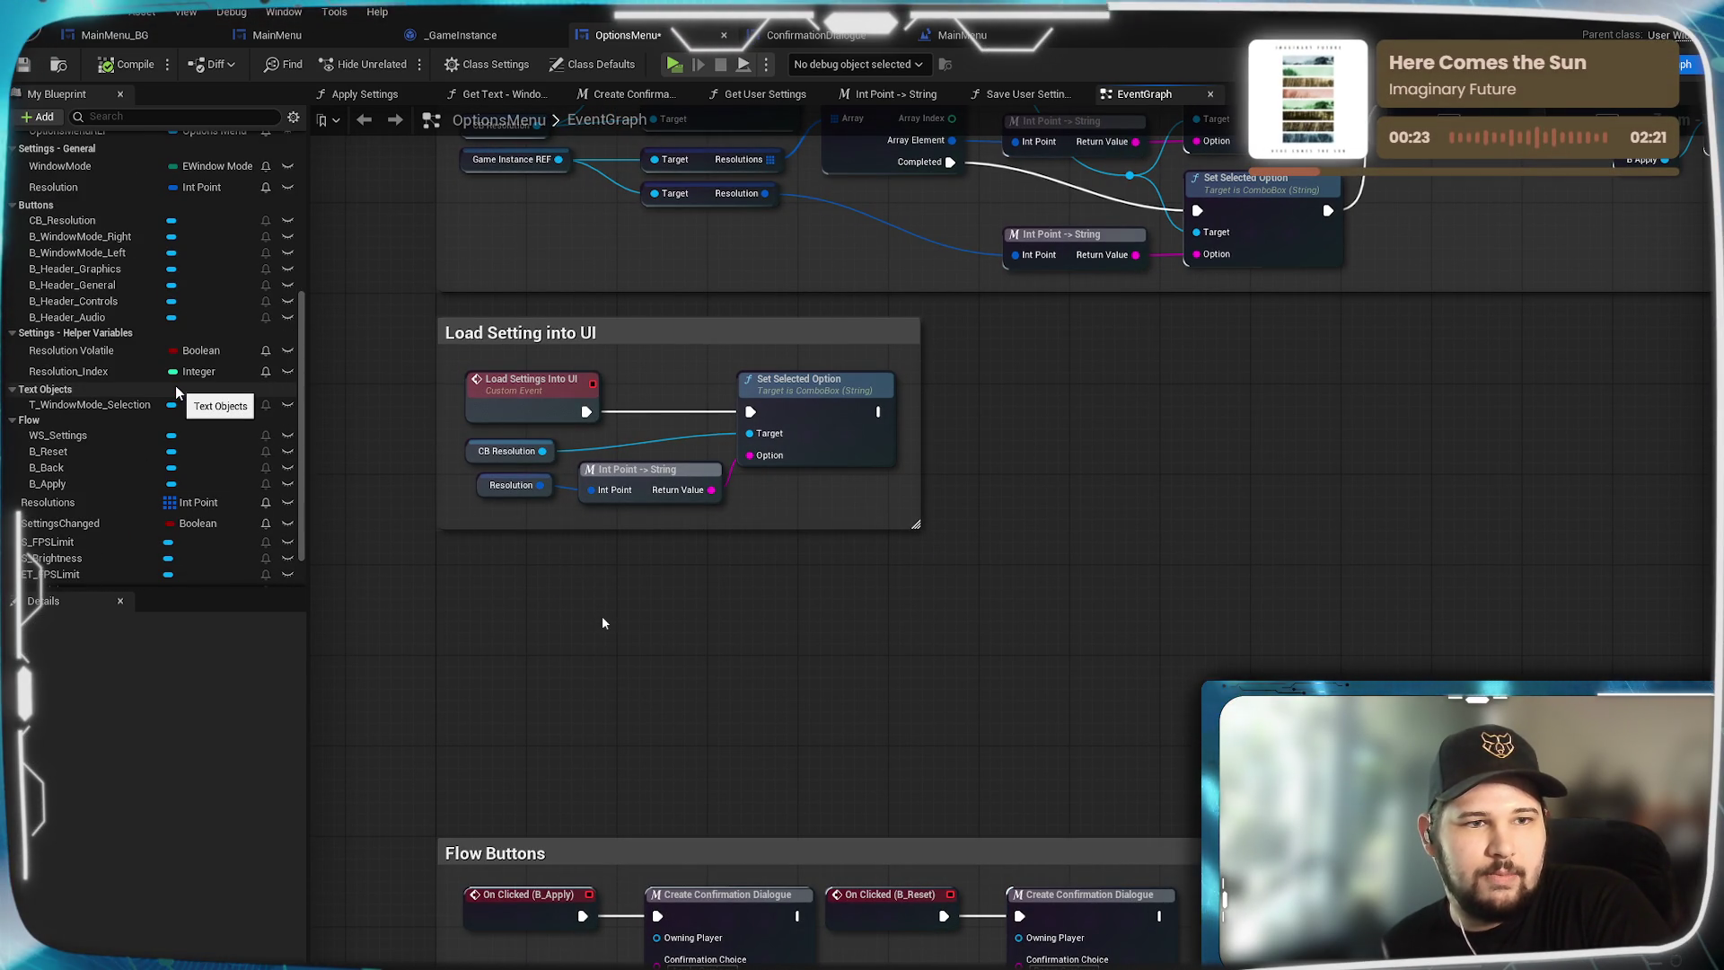
scroll(177, 392, "down", 2)
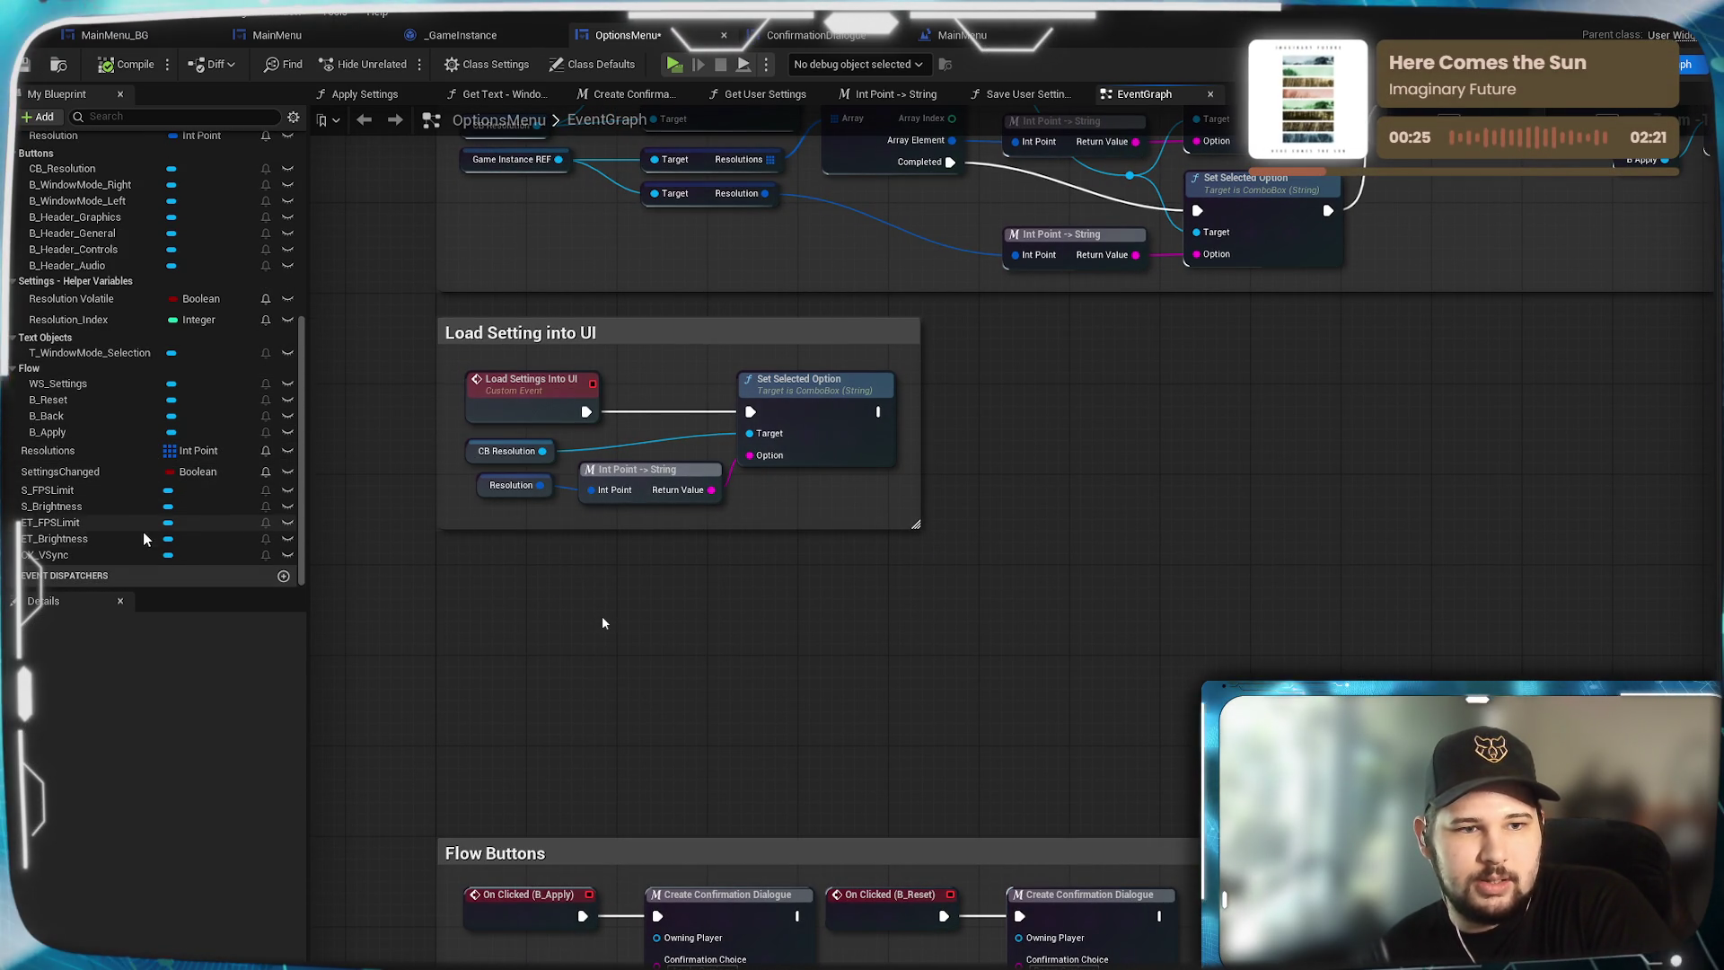
scroll(117, 514, "up", 10)
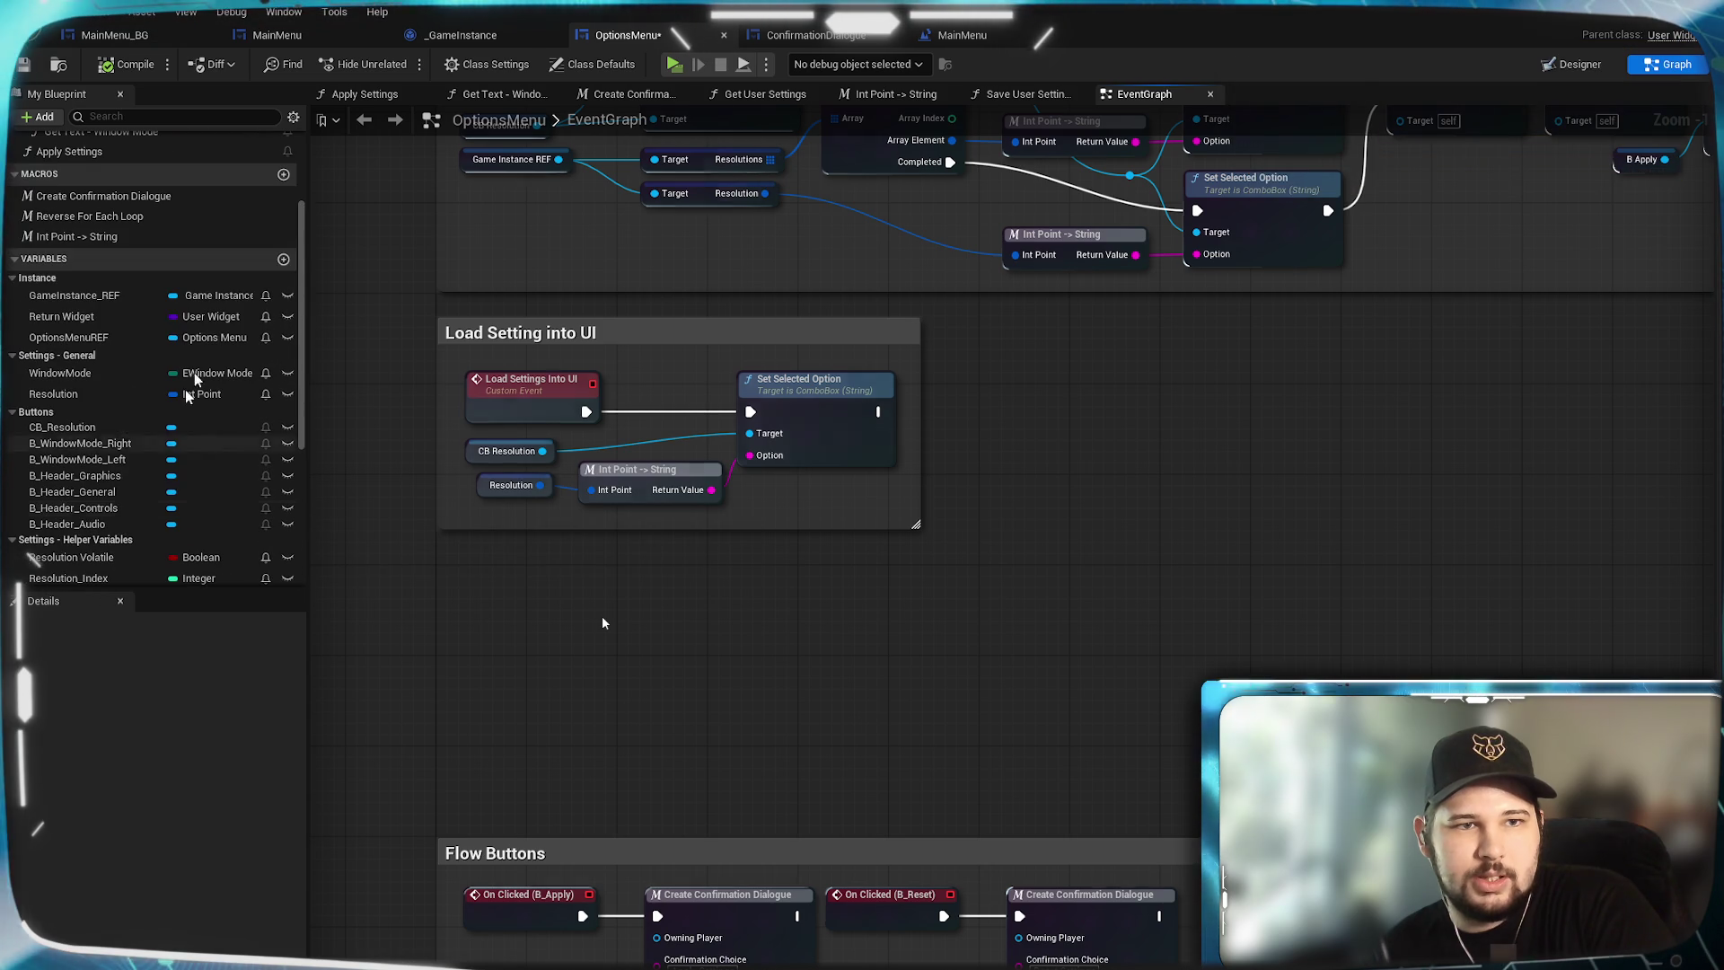
Add a Boolean variable VSync in the Settings - General category.
left_click(282, 259)
type("VSync")
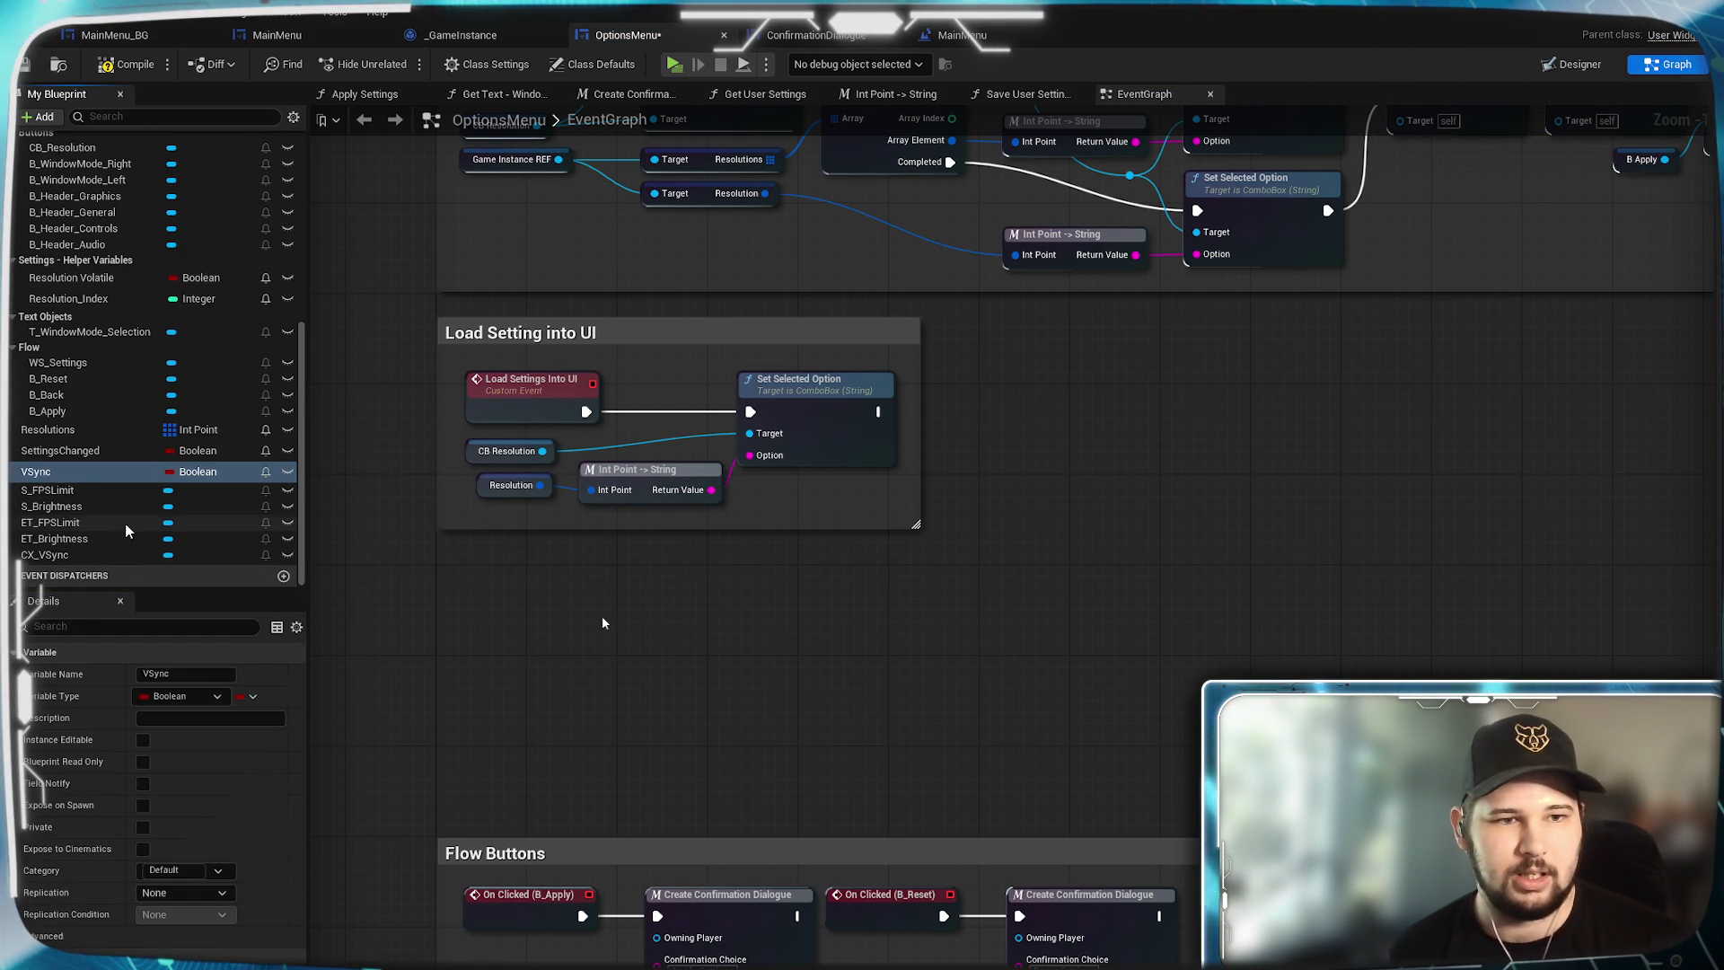
key("Return")
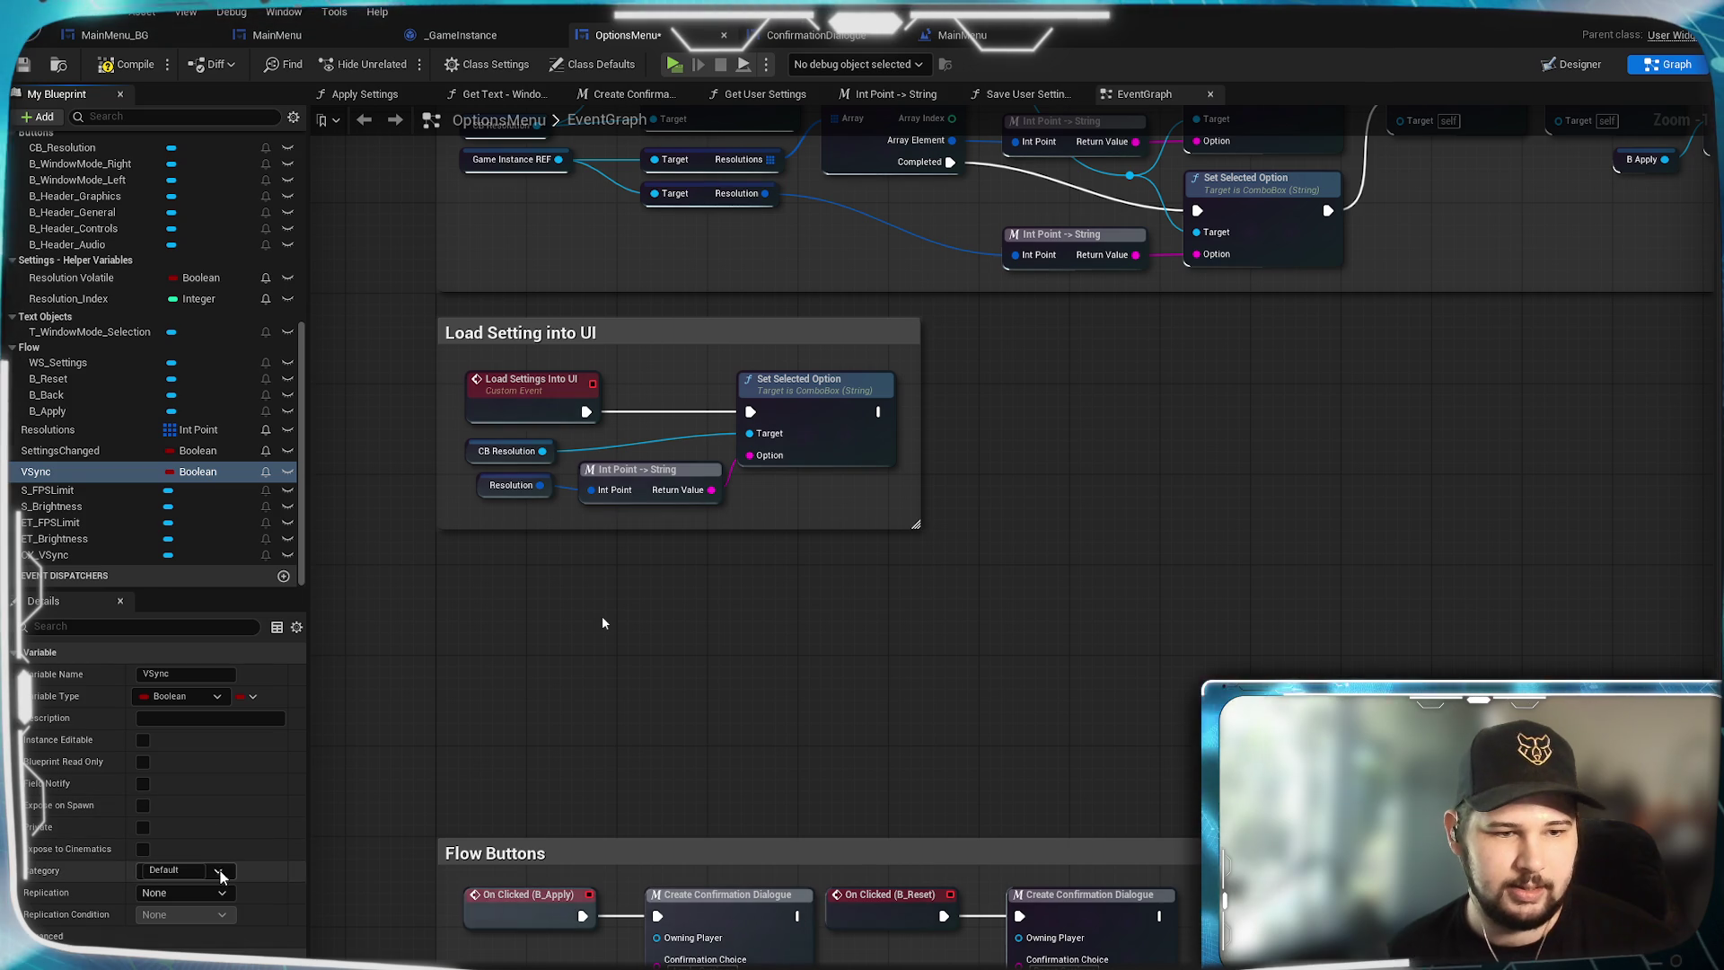
left_click(219, 871)
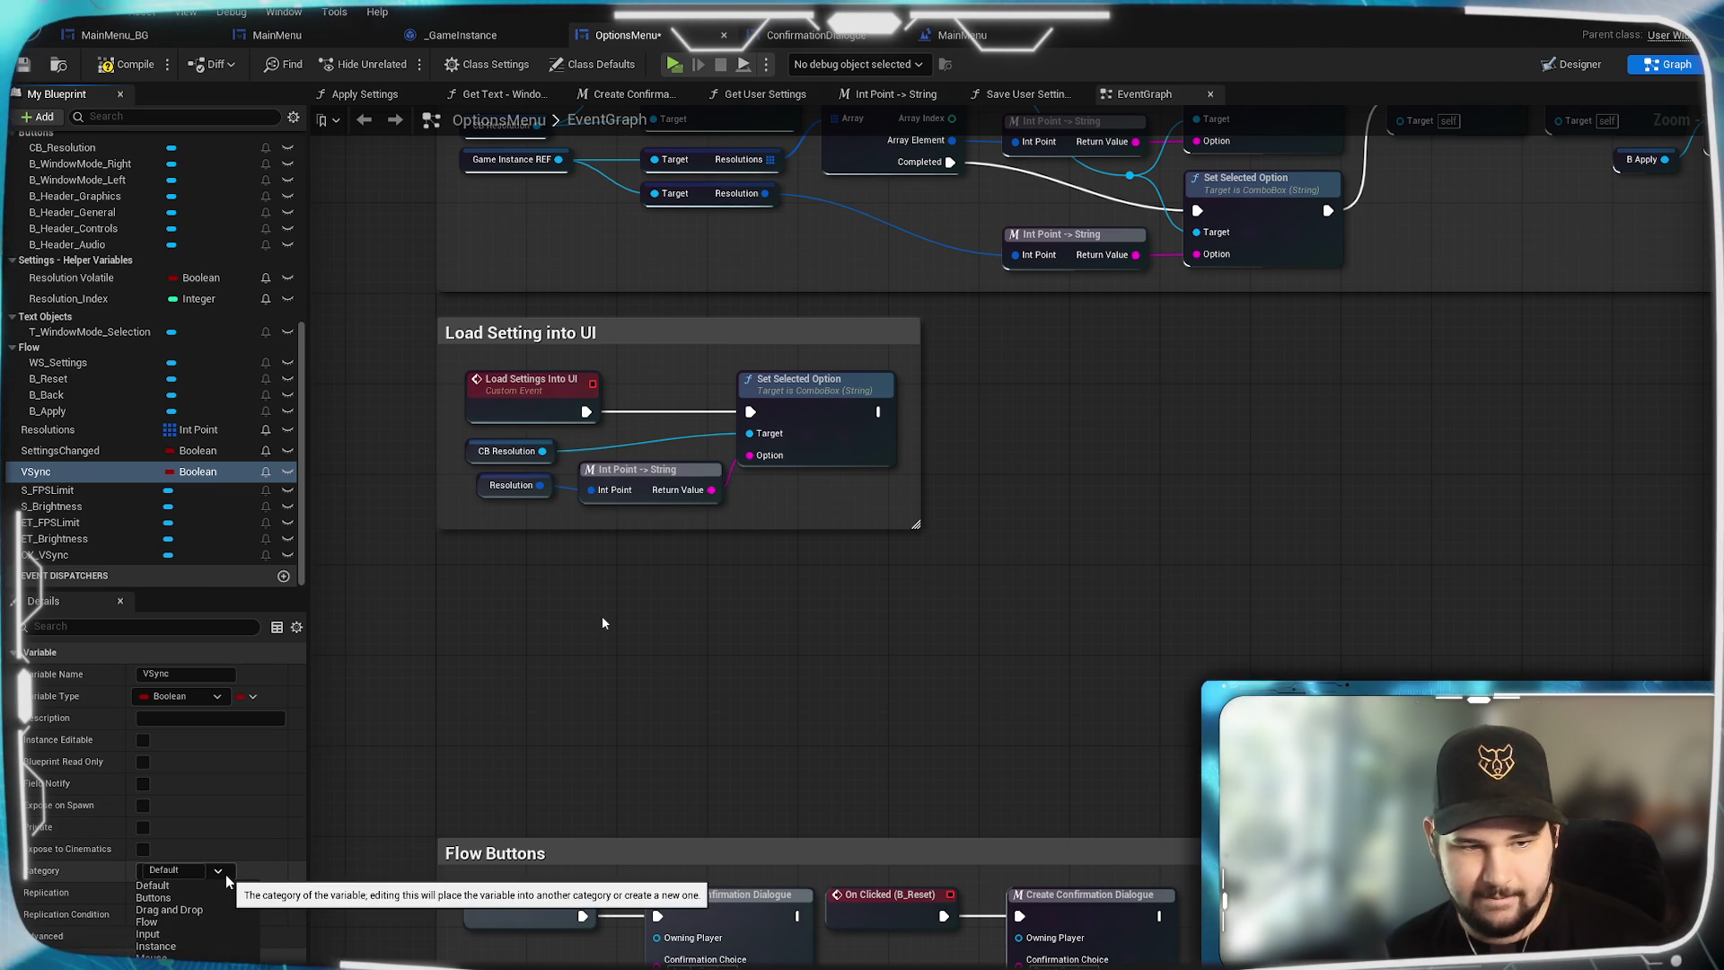
left_click(162, 870)
type("Set")
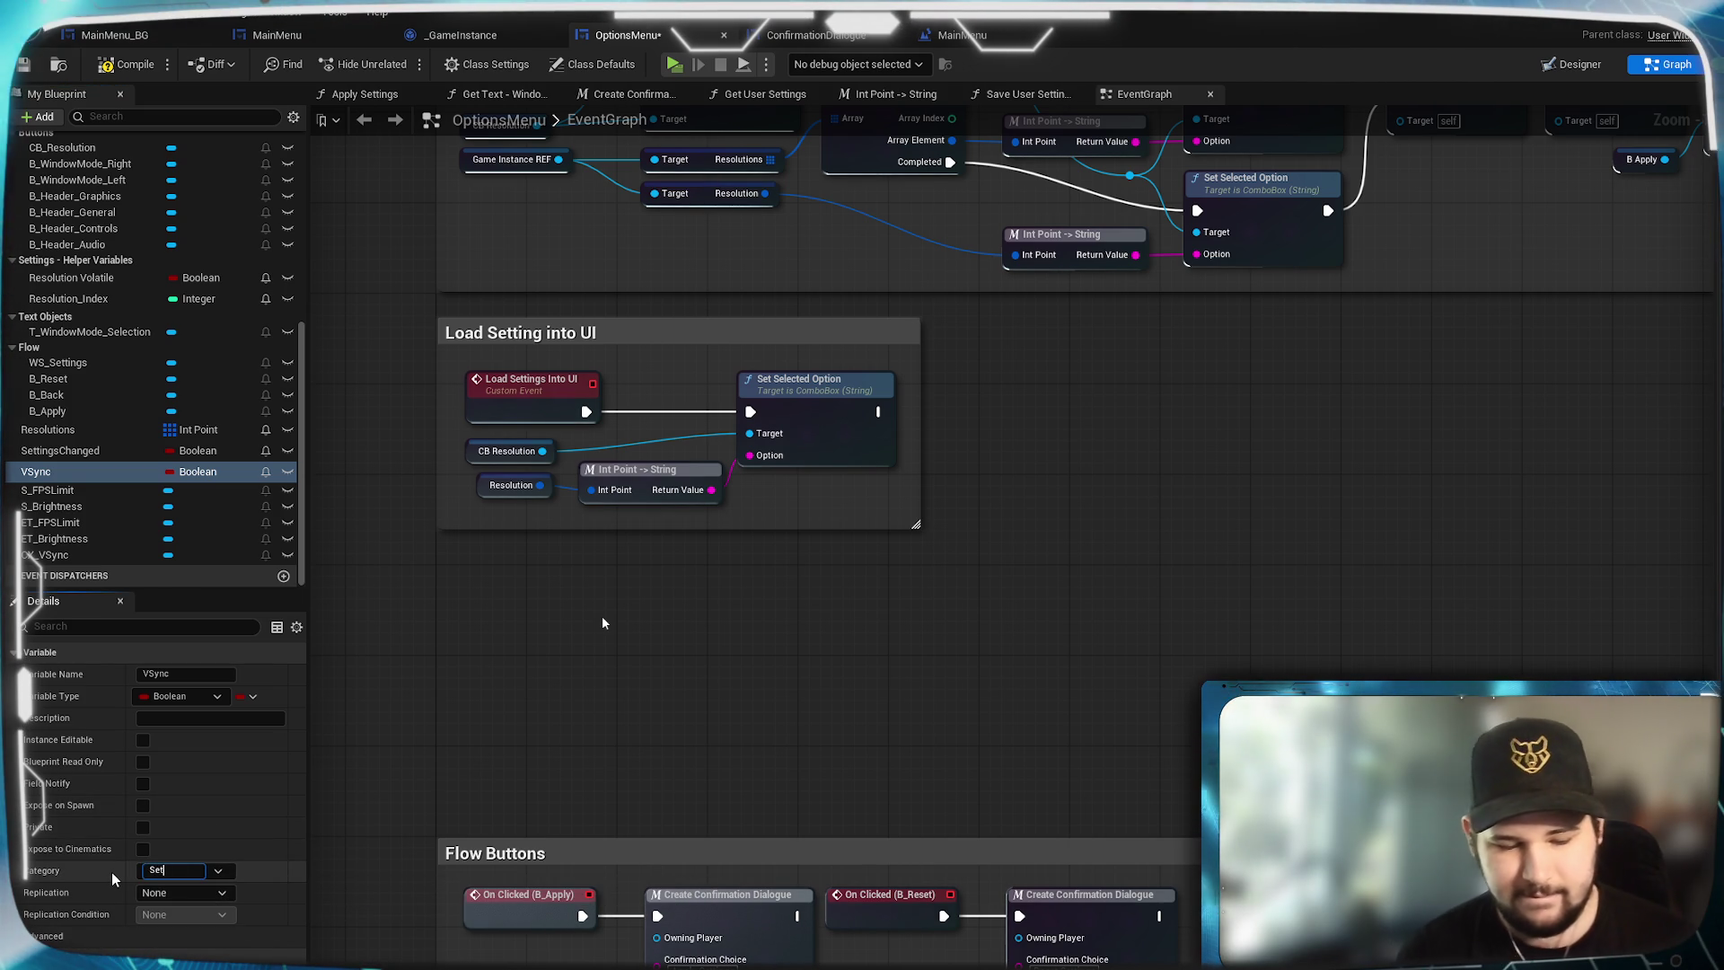
key("BackSpace")
key("BackSpace")
key("BackSpace")
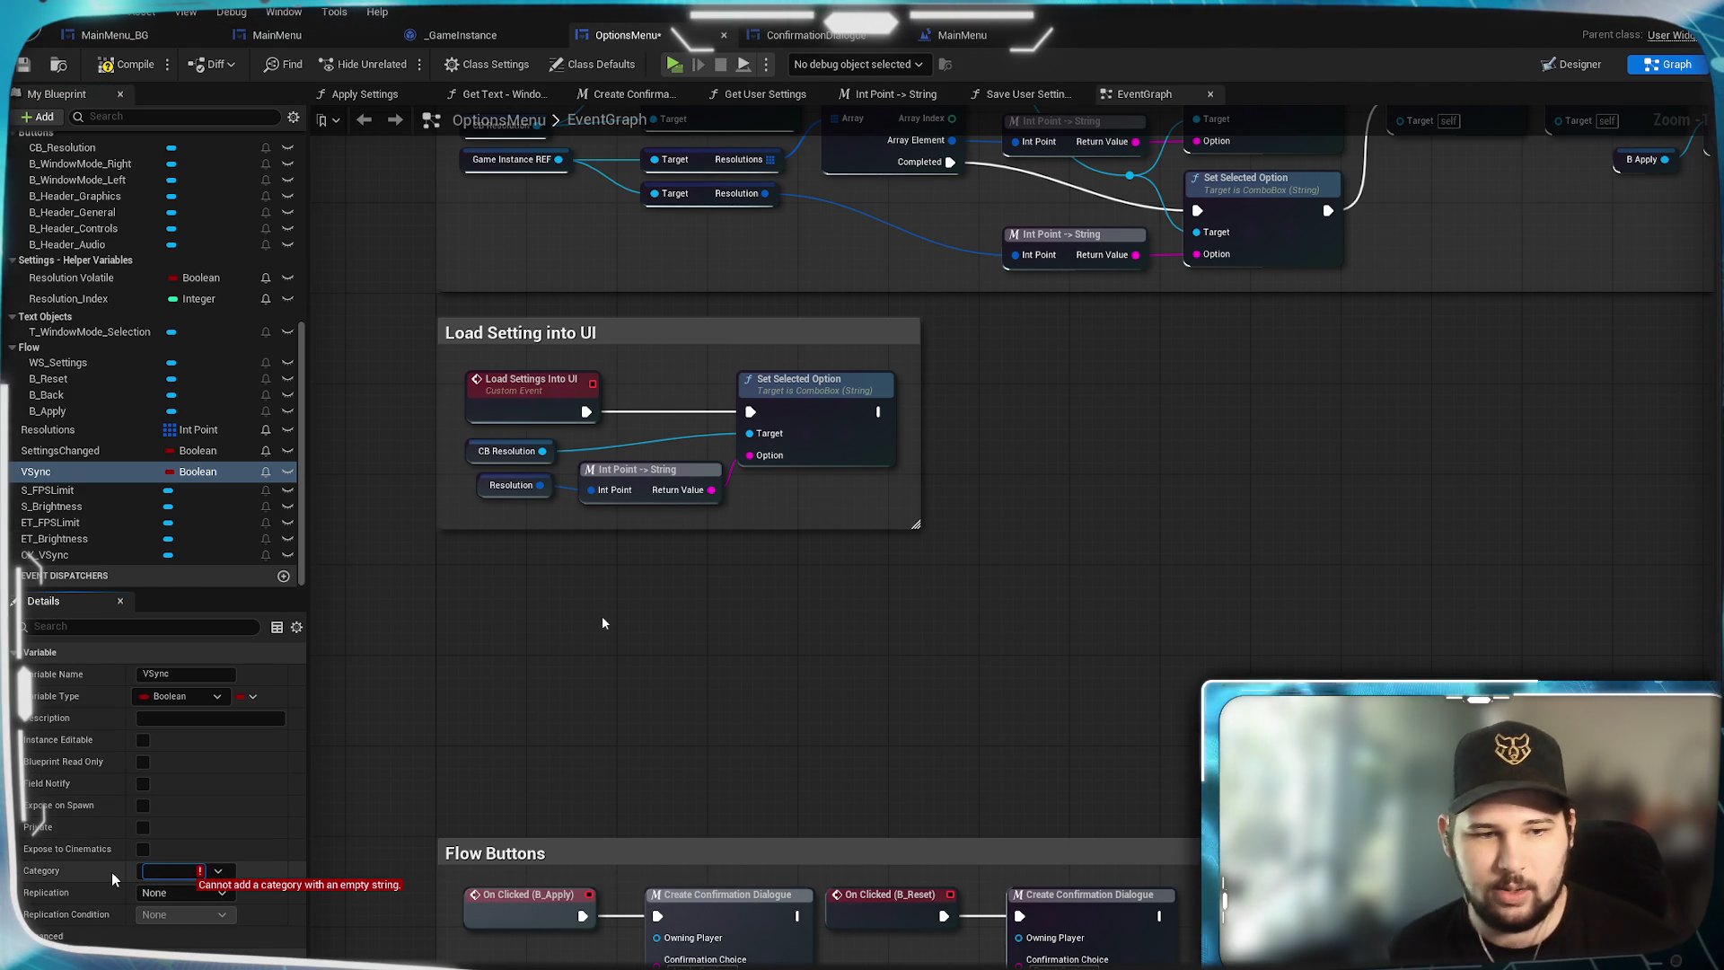
left_click(218, 871)
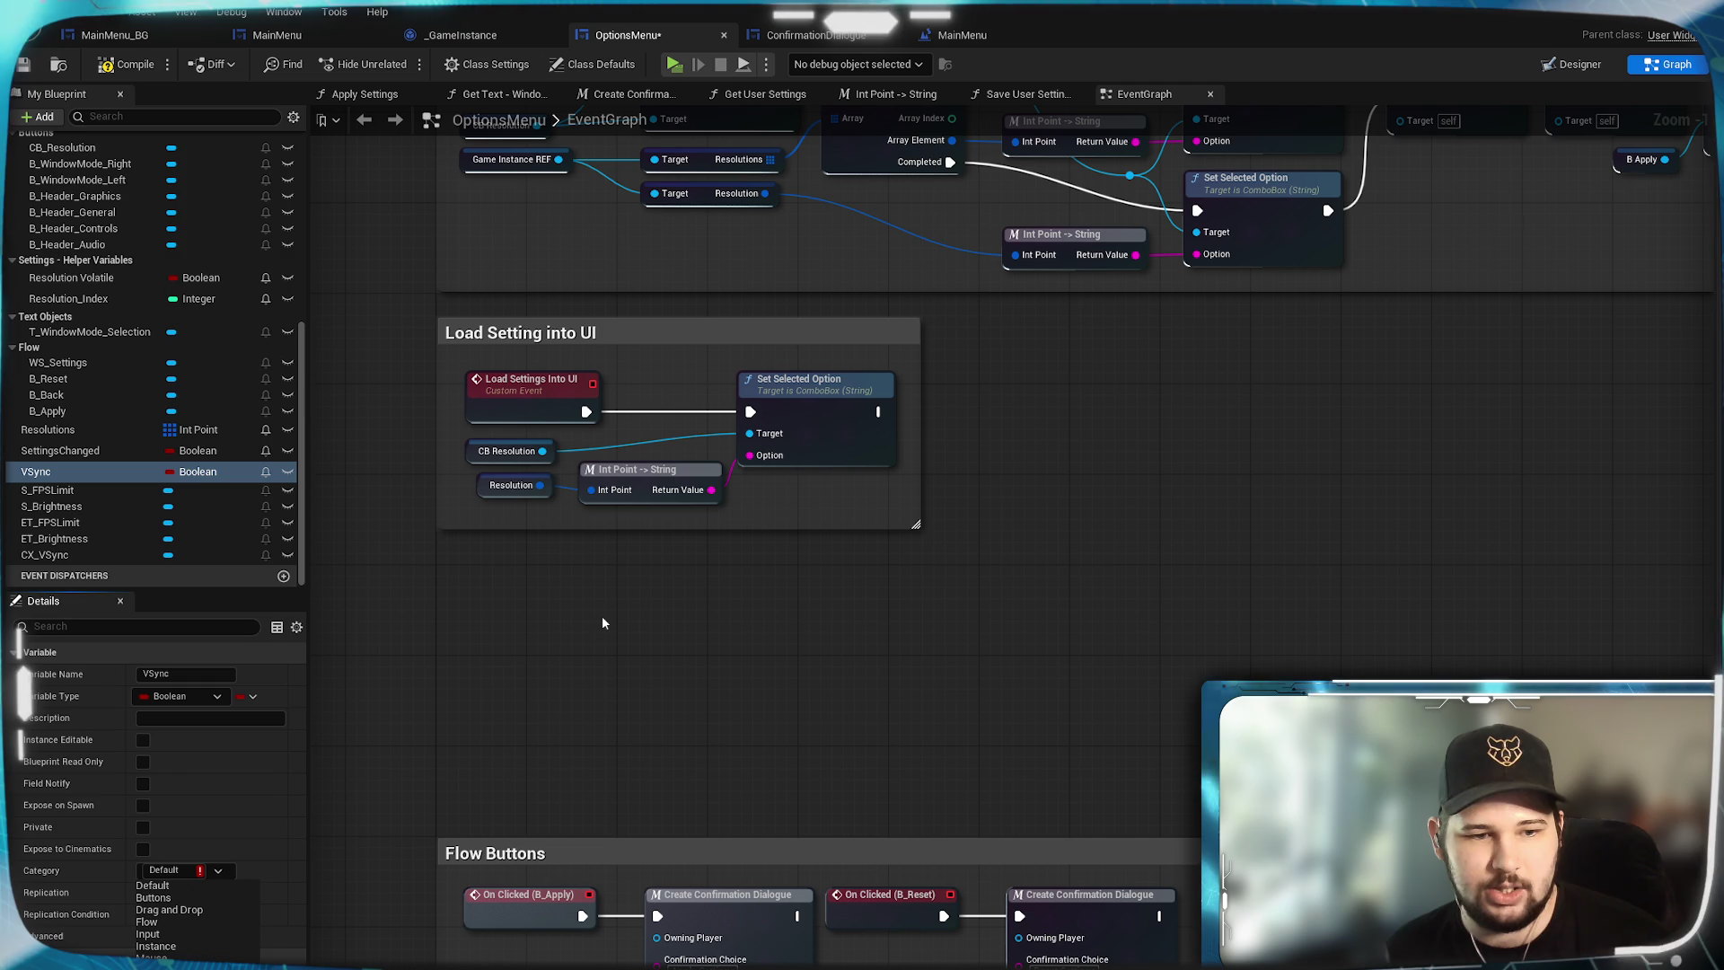
left_click(157, 957)
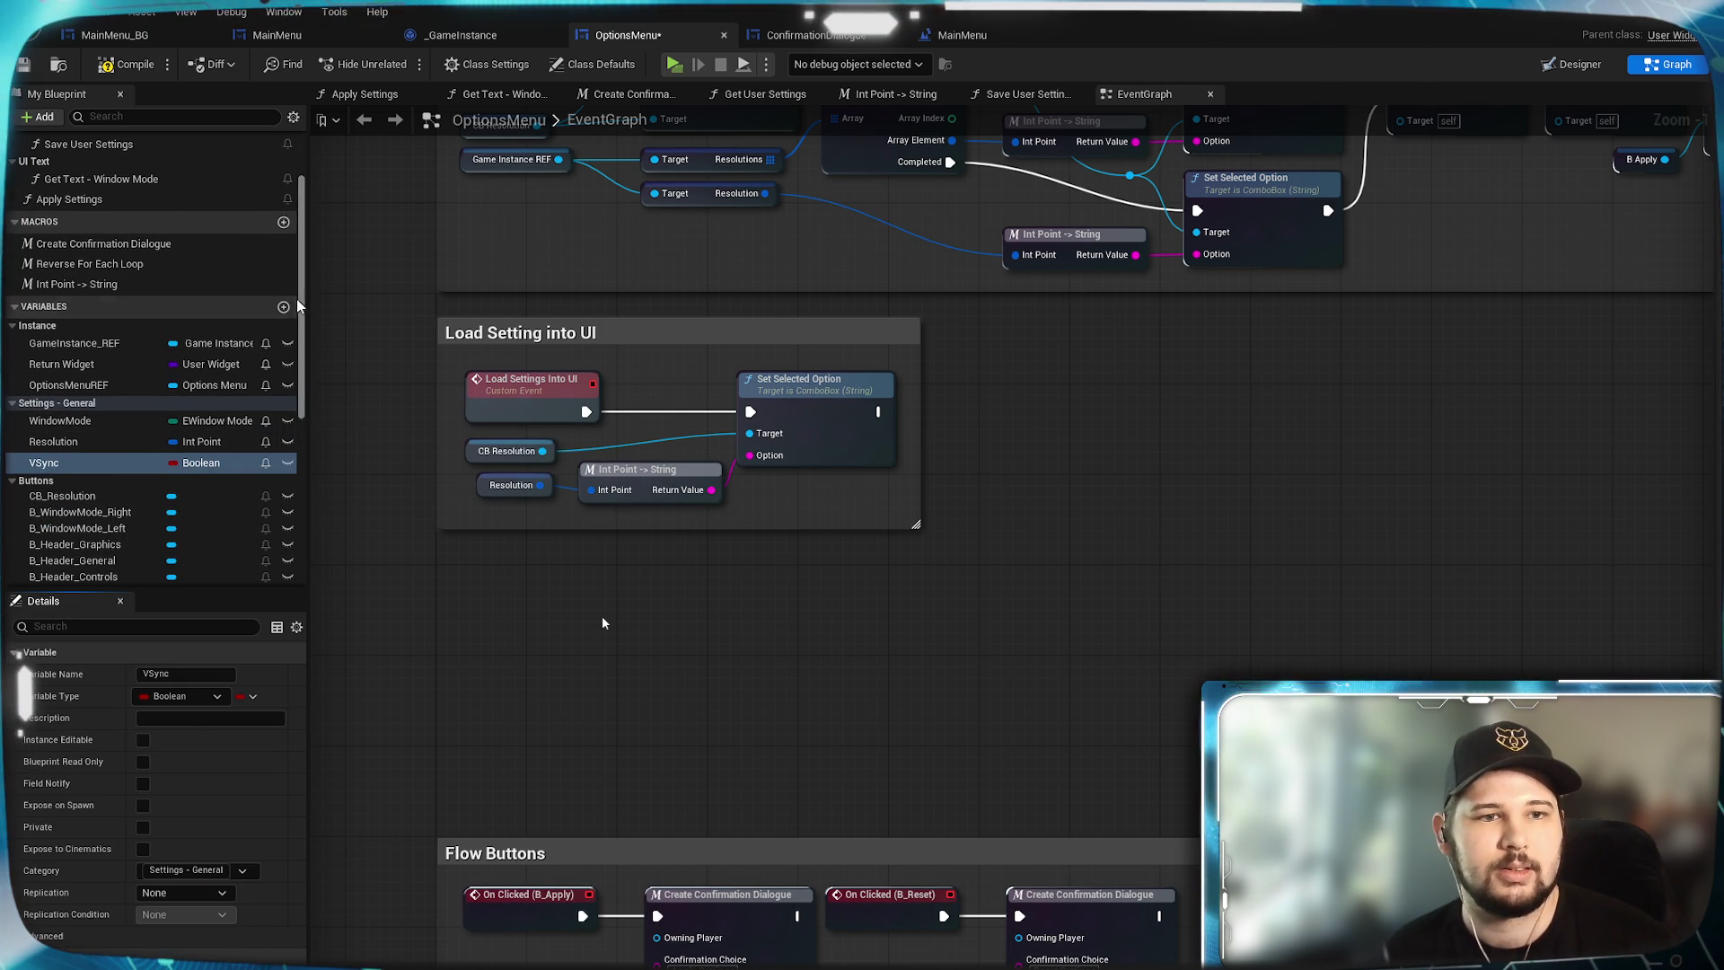
Add an Integer variable FPS Limit in the Settings - General category.
left_click(283, 306)
type("FPS Limit")
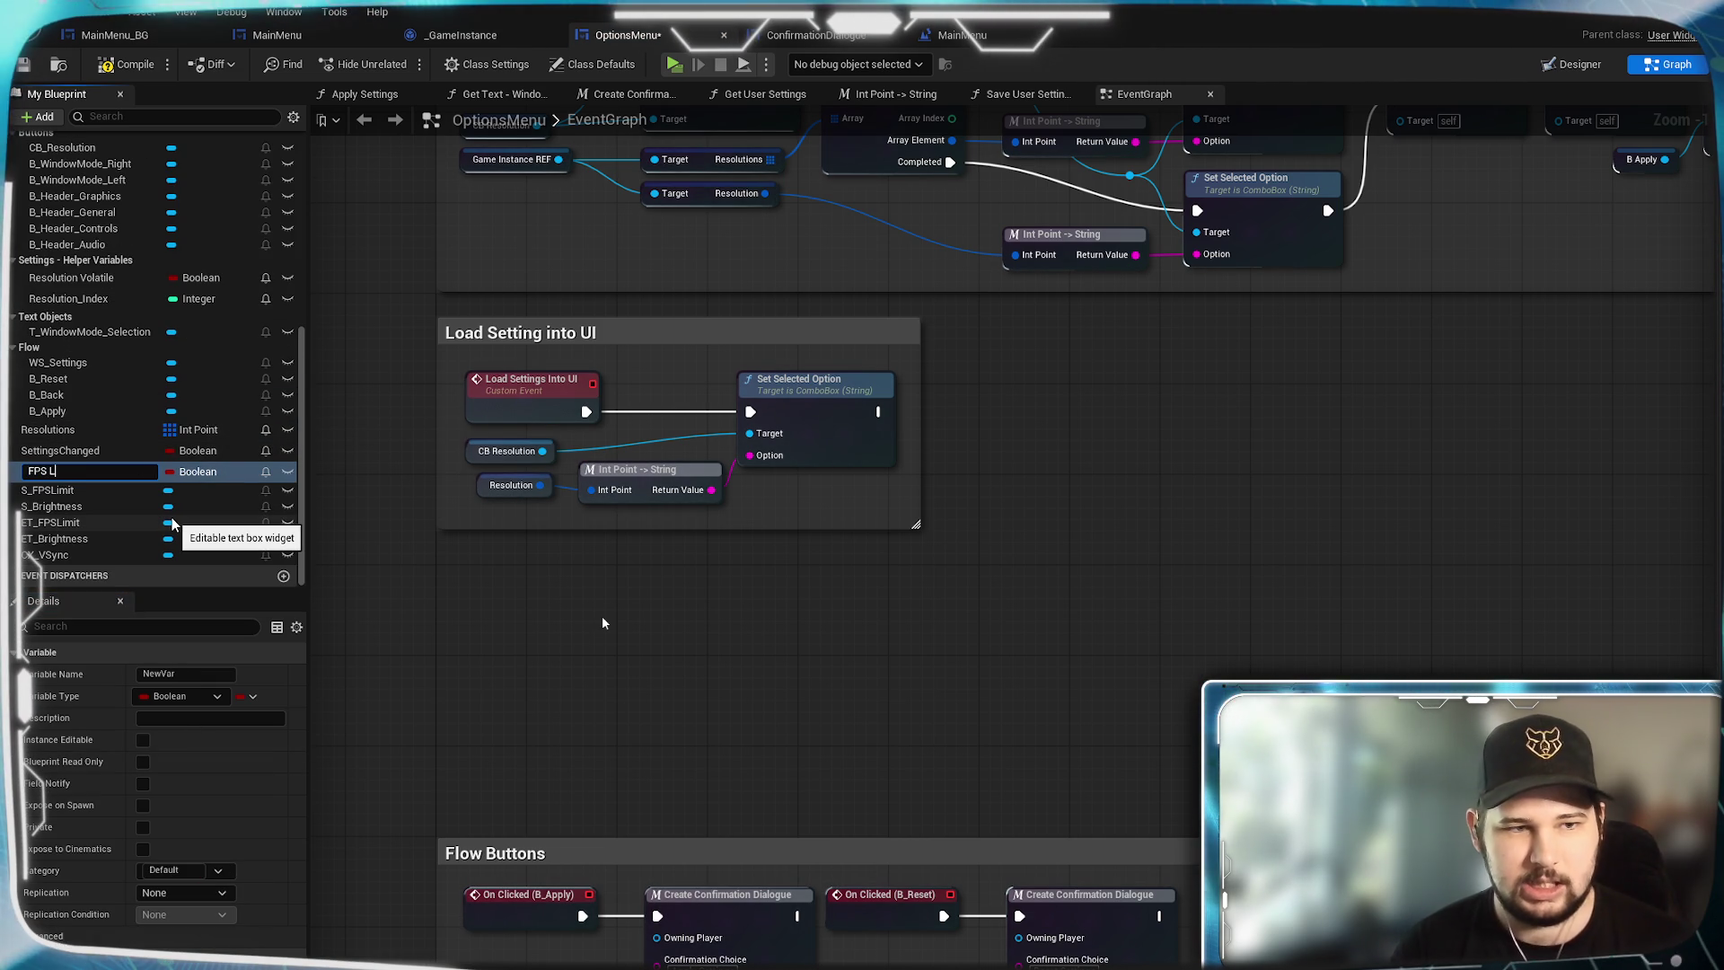
key("Return")
left_click(216, 705)
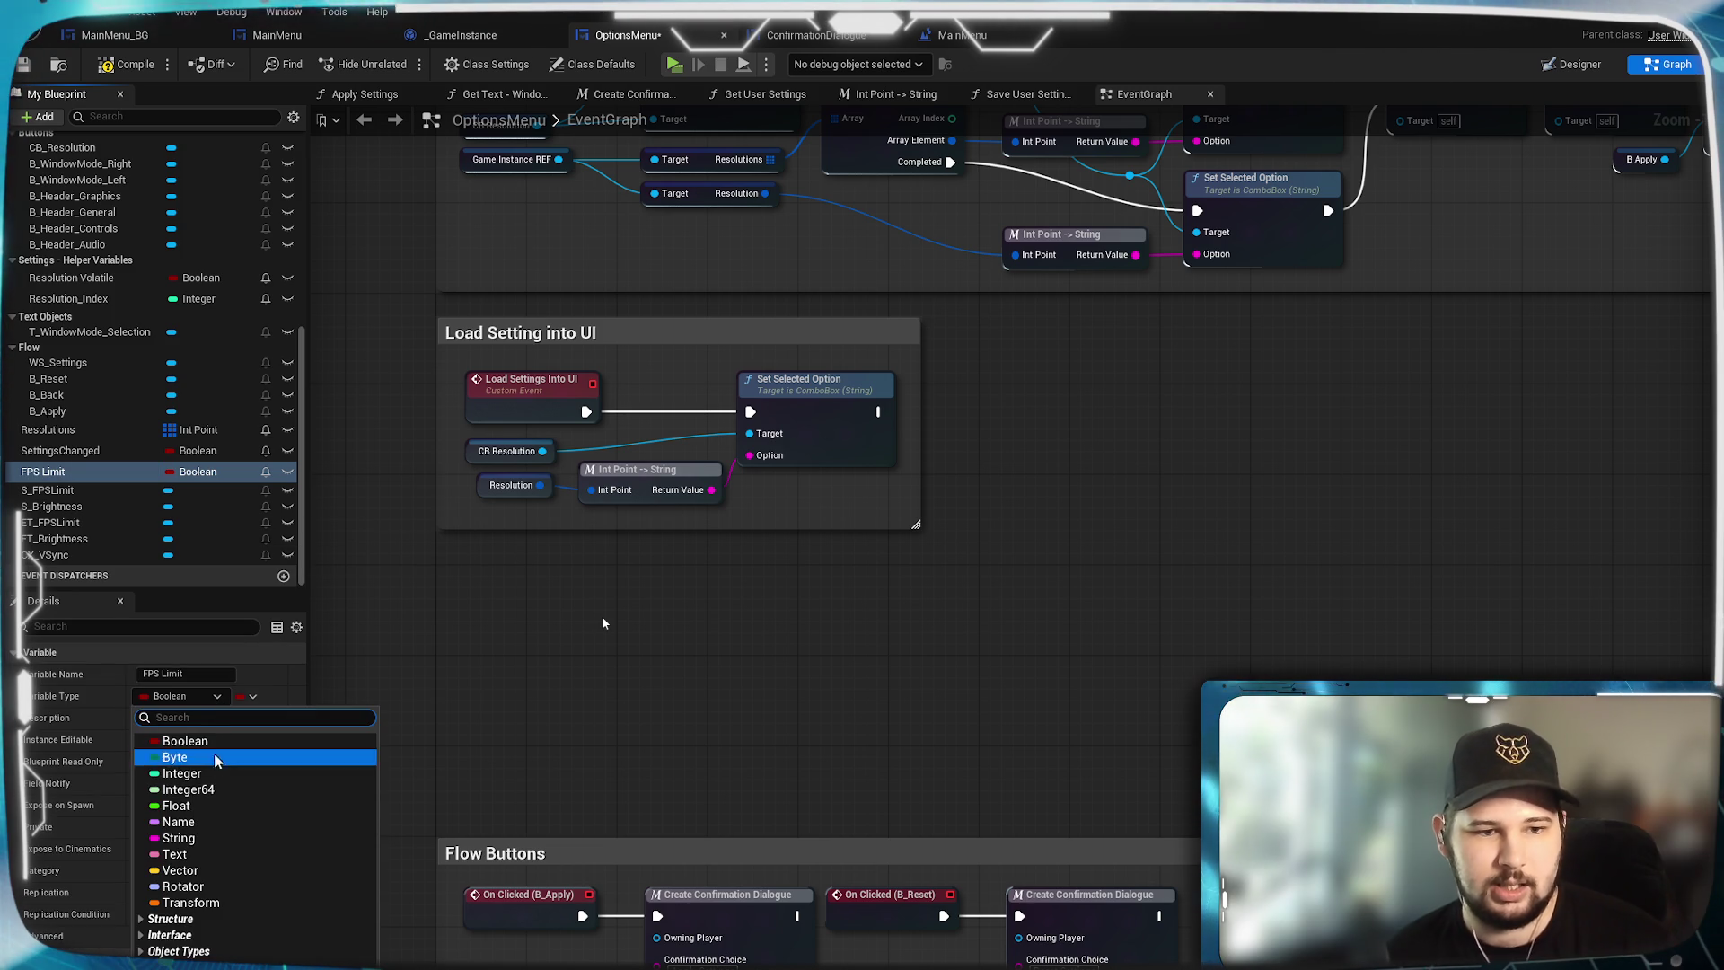
left_click(215, 774)
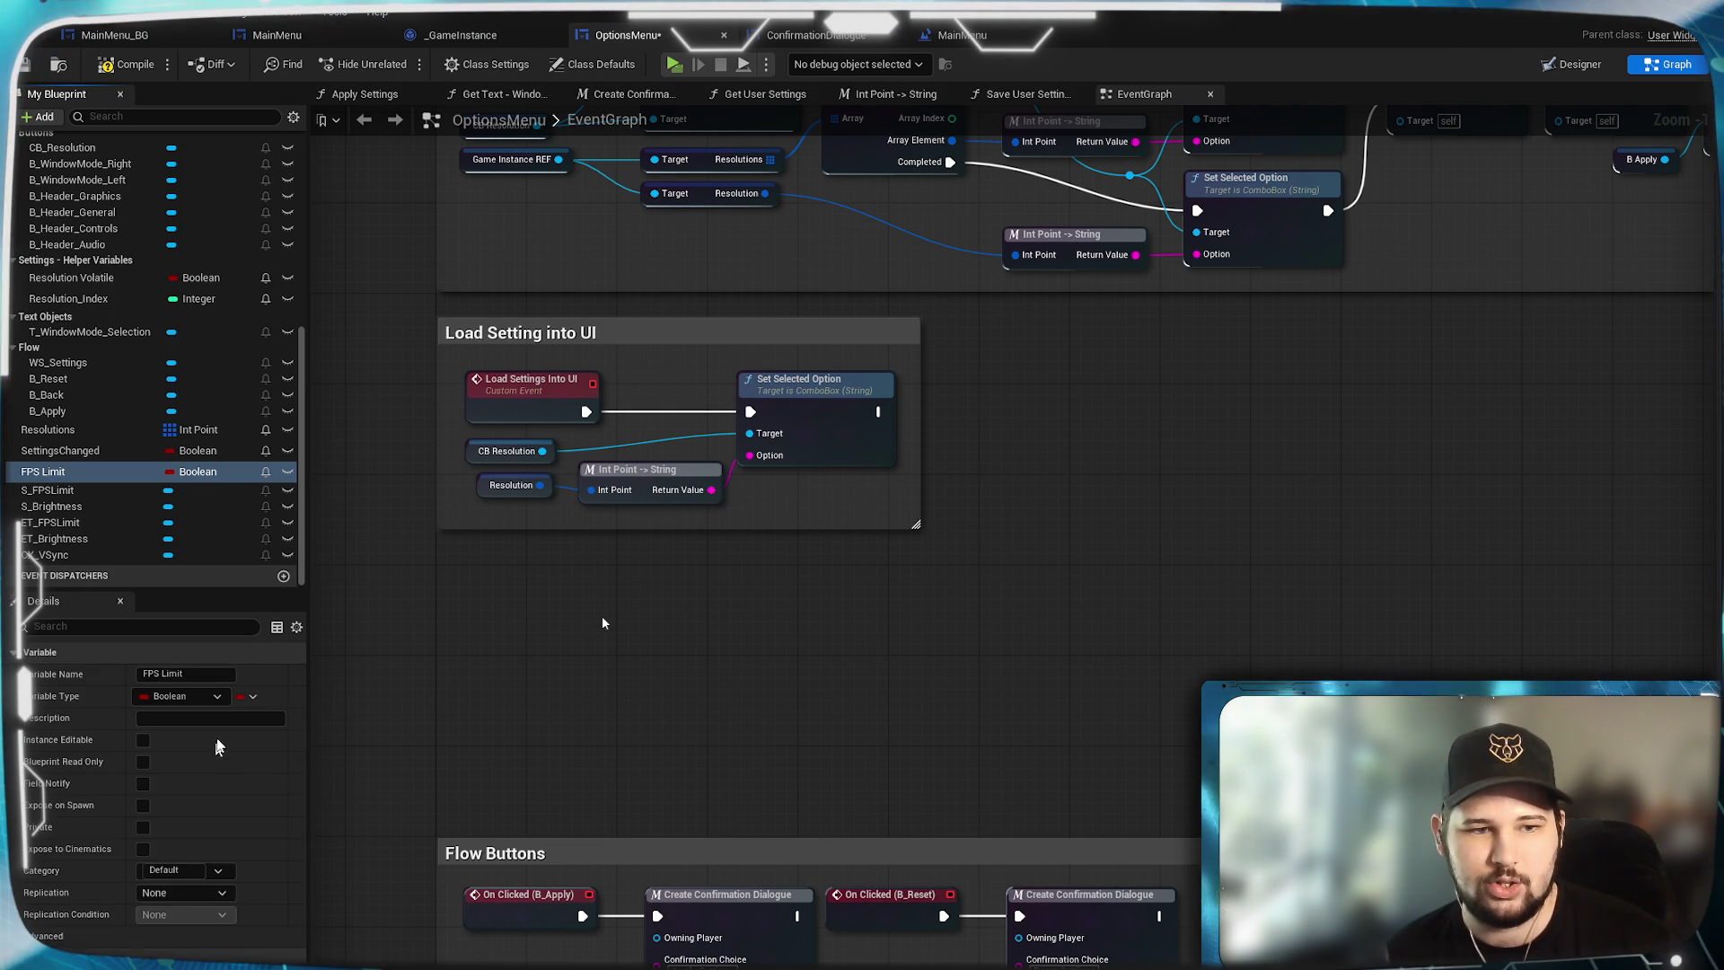
left_click(207, 870)
left_click(152, 954)
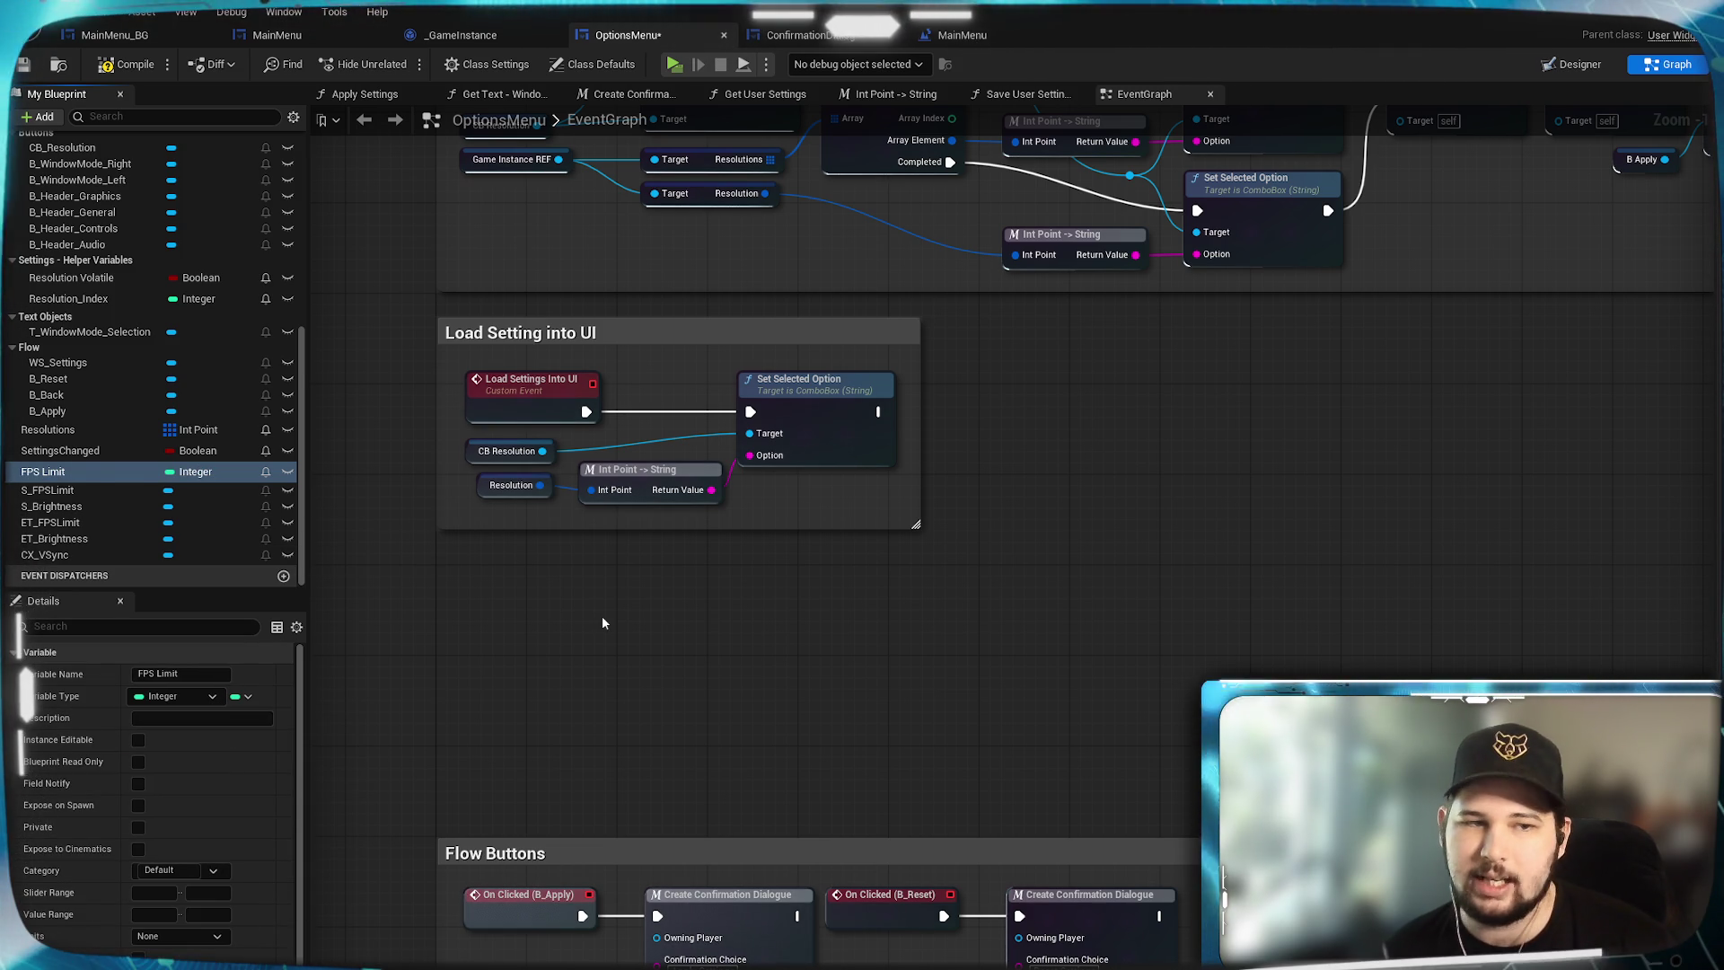
Add a Brightness variable, settle on Integer type, and file it under Settings - General.
left_click(284, 235)
type("Brightness")
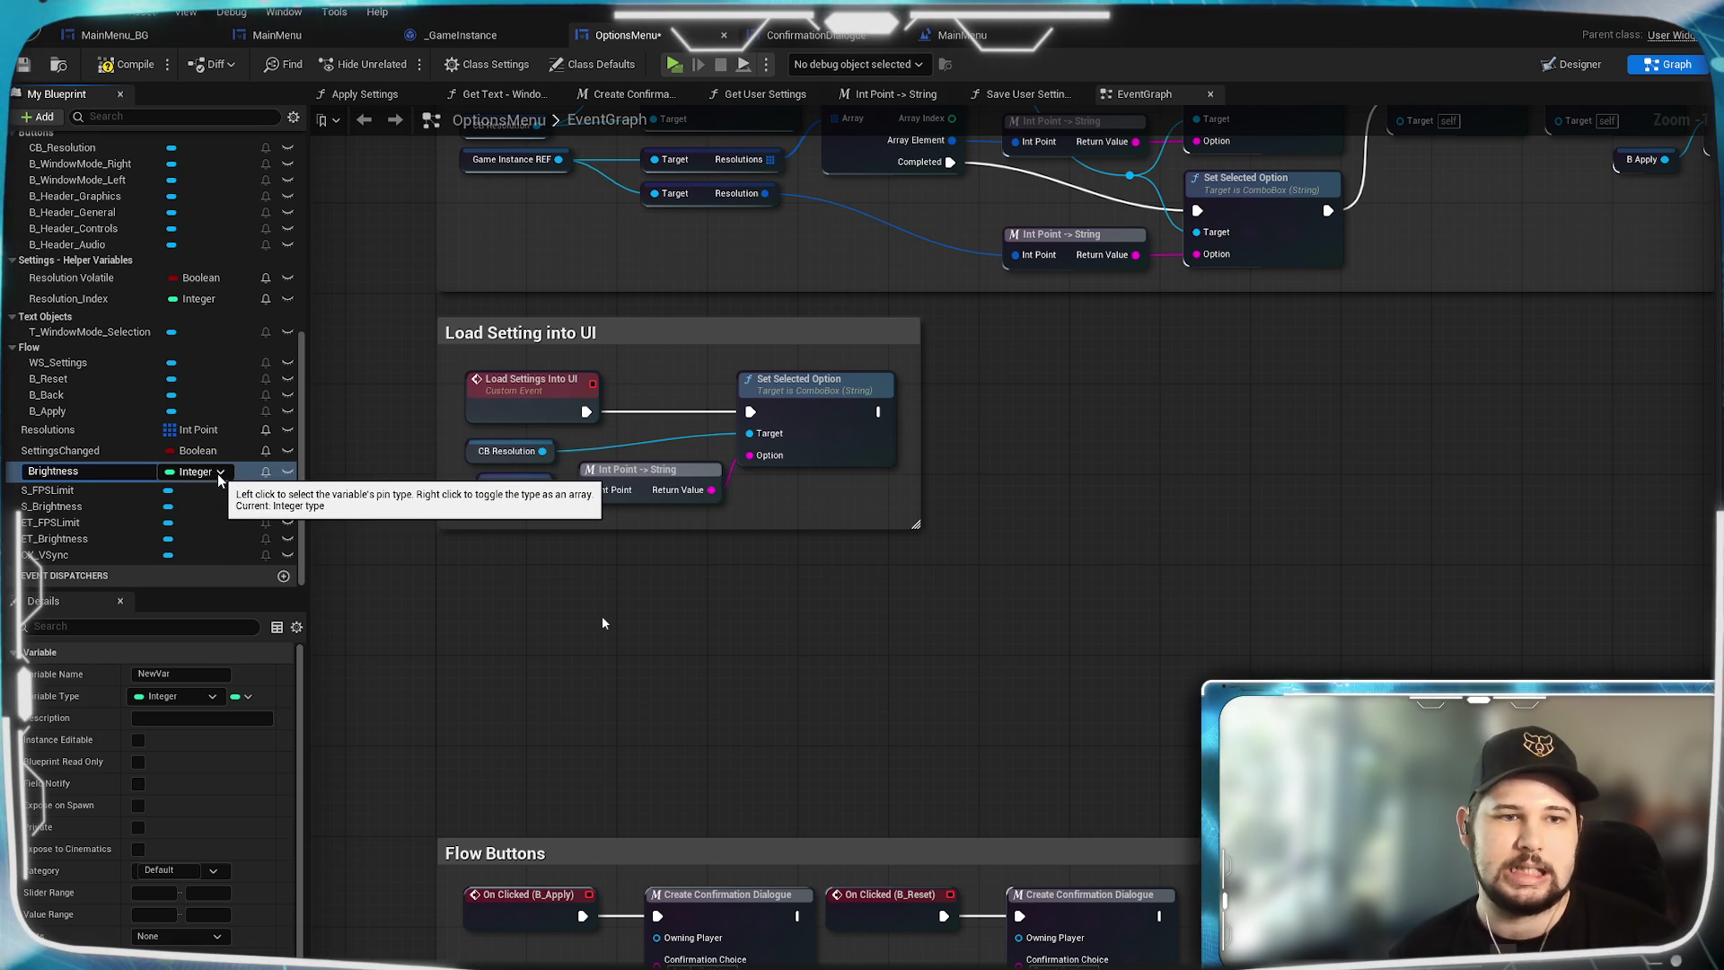
key("Return")
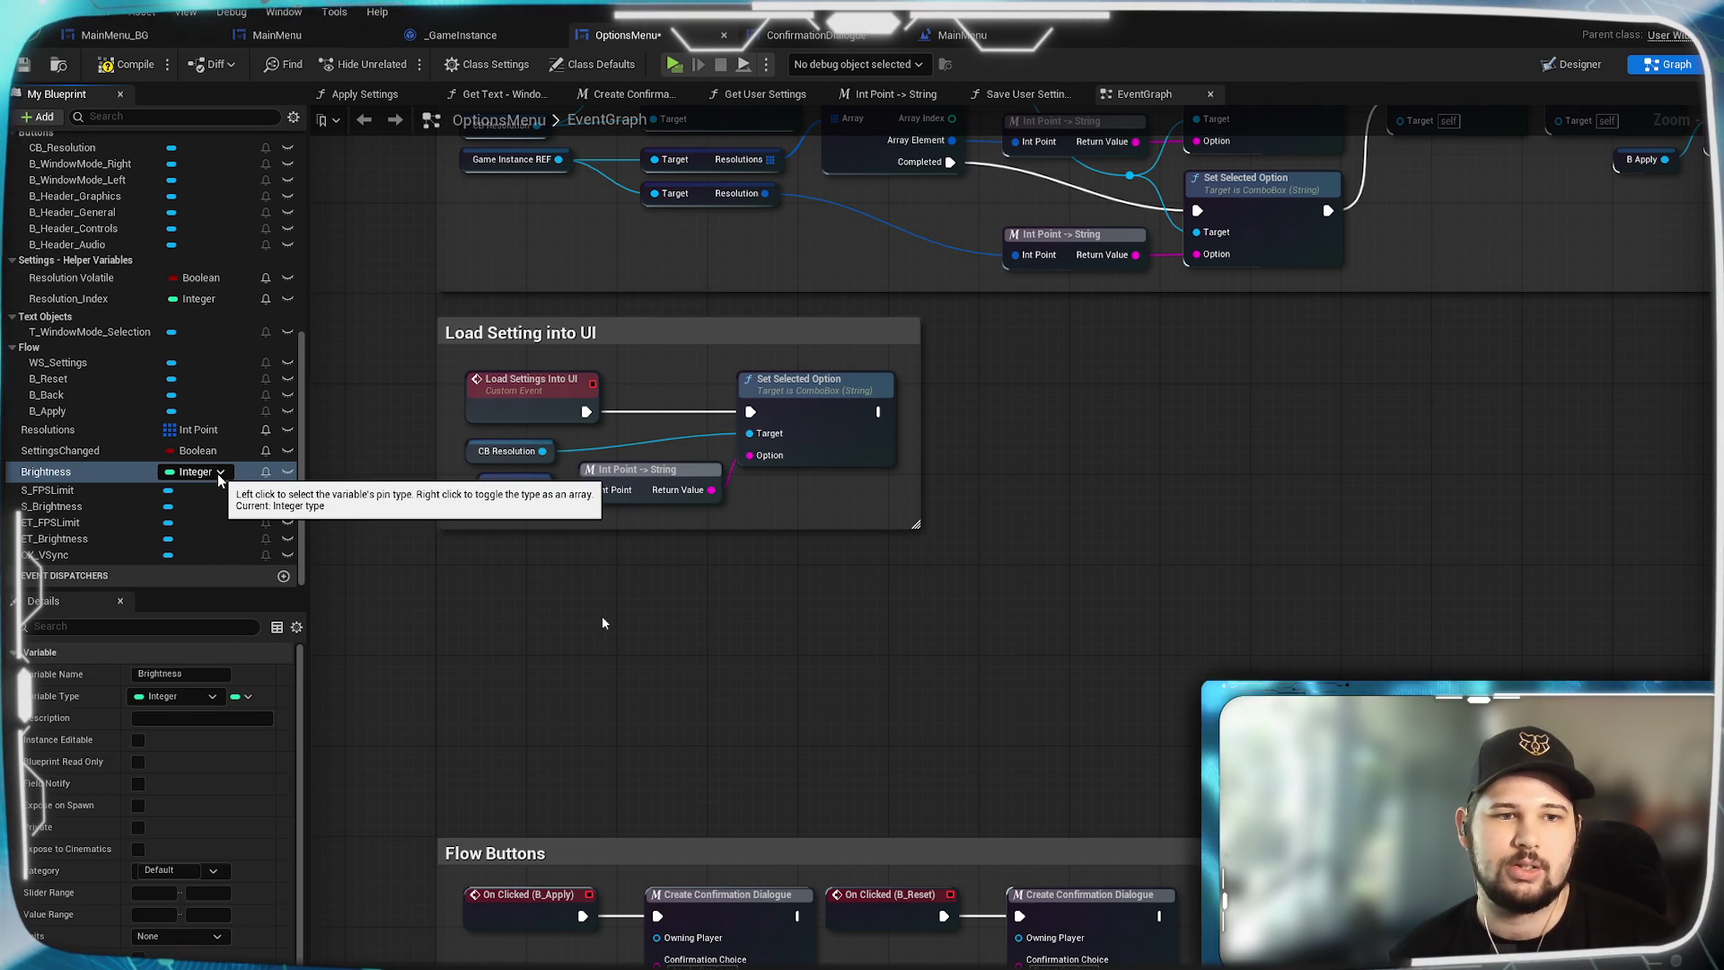
left_click(219, 473)
key("Escape")
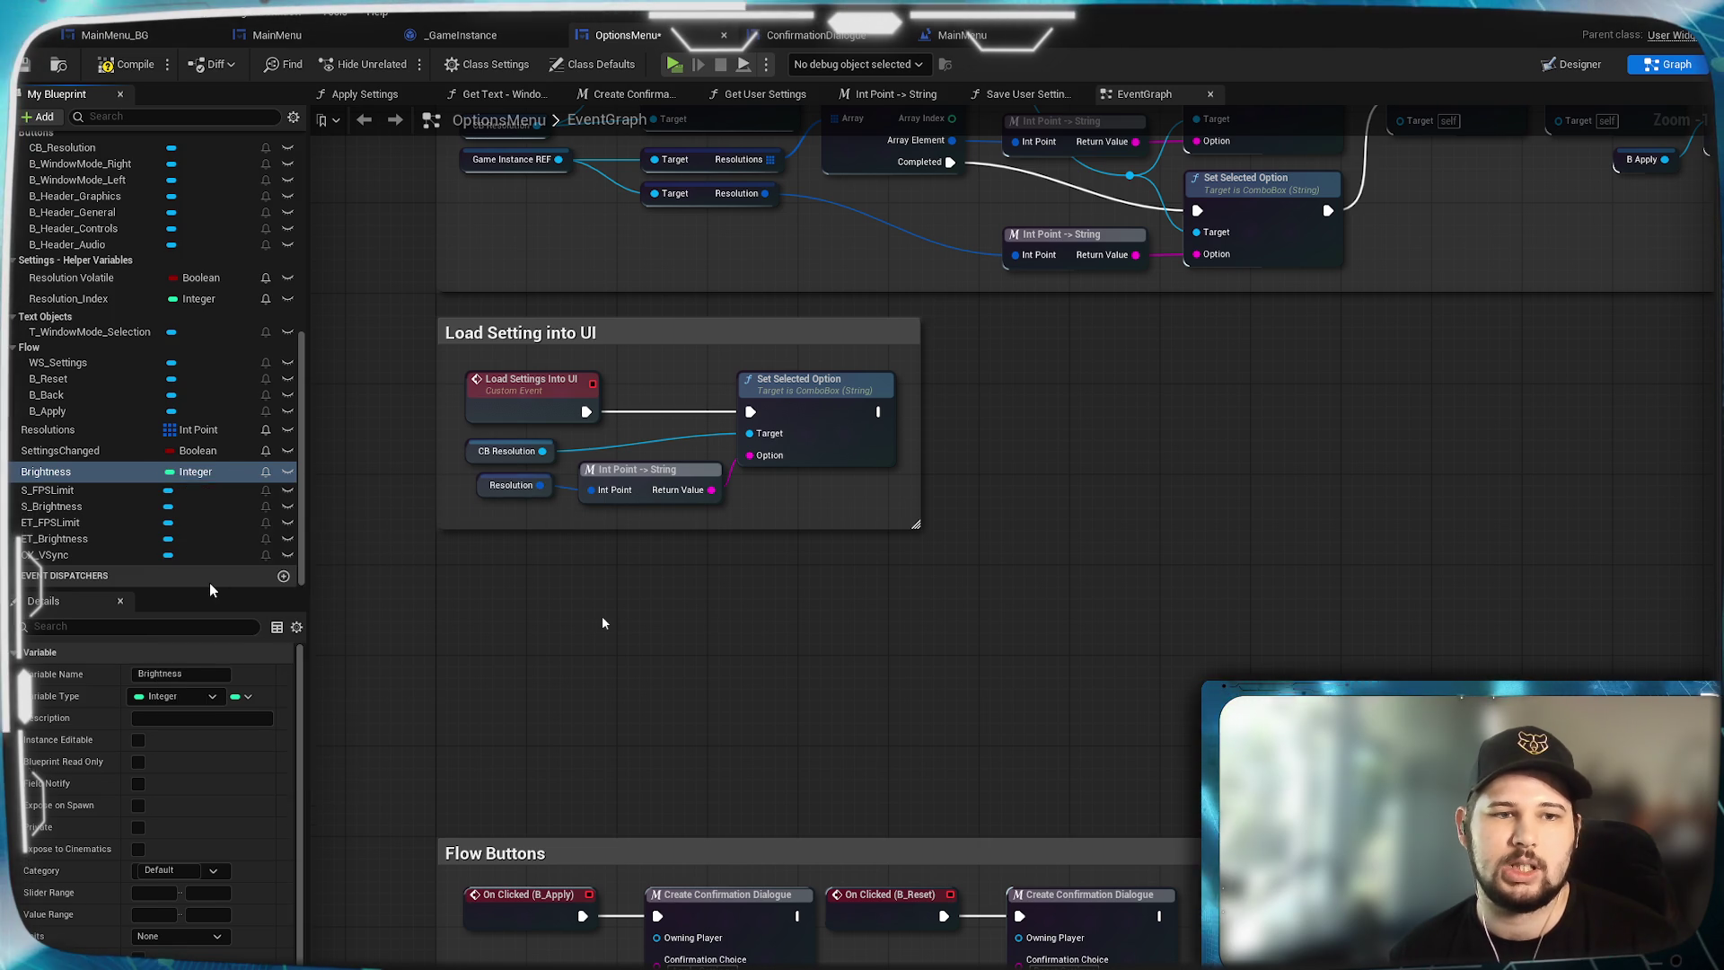
left_click(175, 696)
left_click(269, 761)
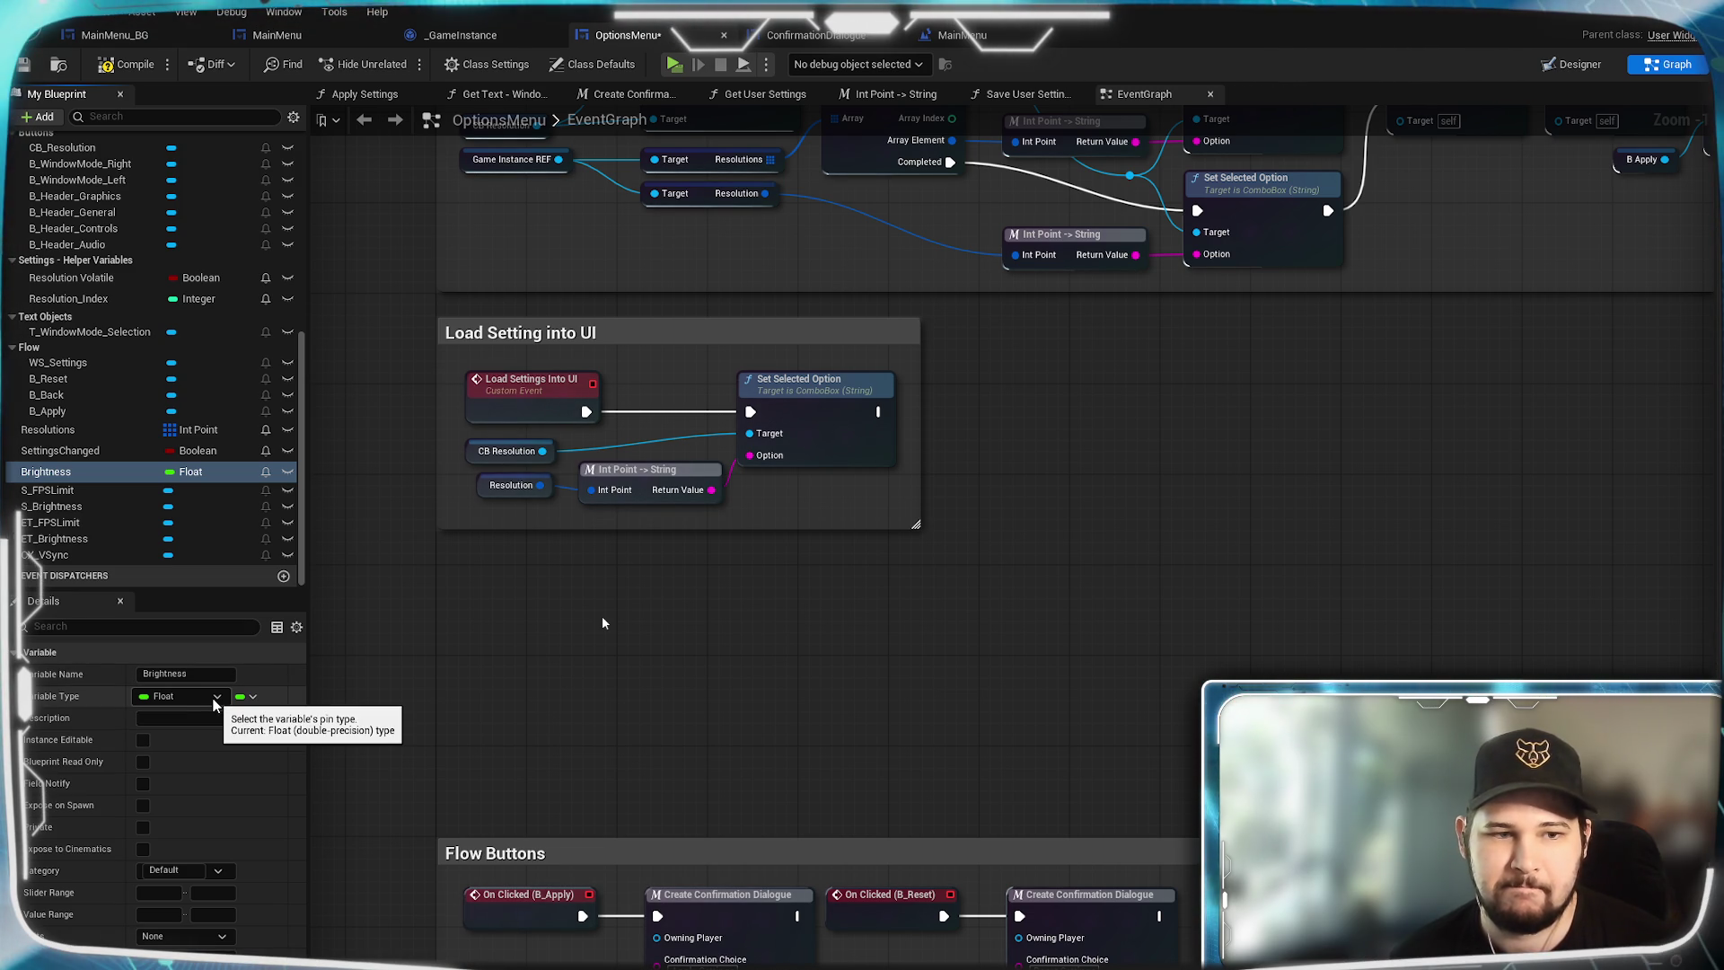
left_click(216, 697)
left_click(212, 759)
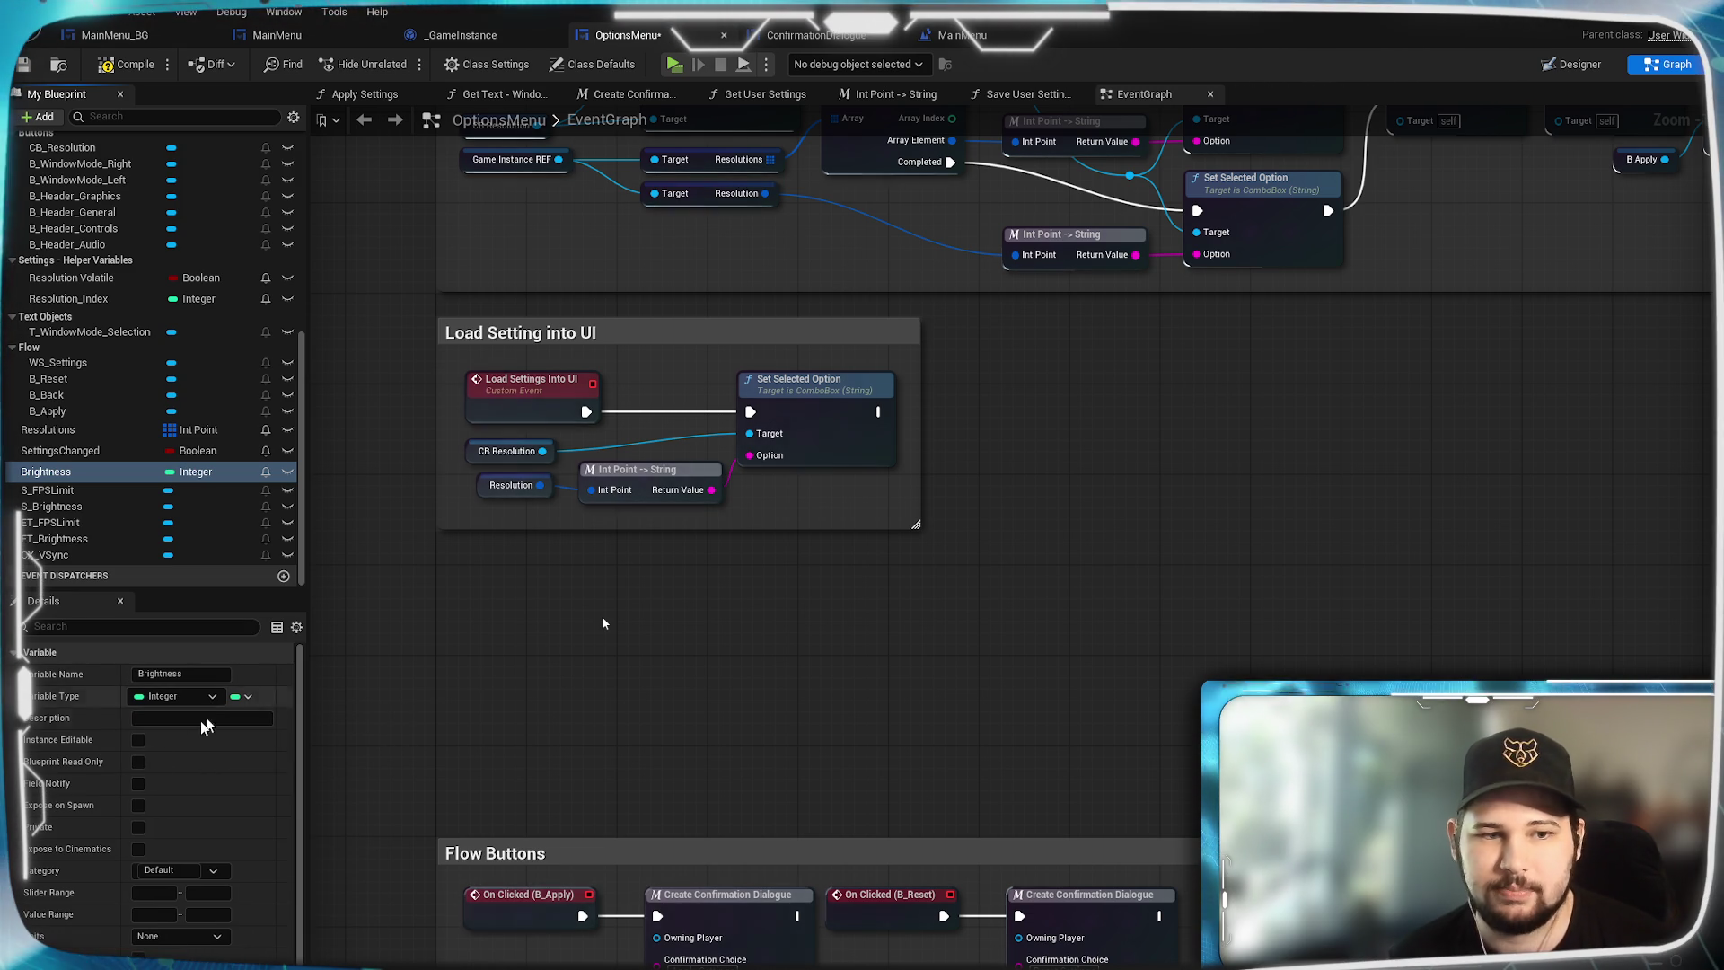
left_click(214, 870)
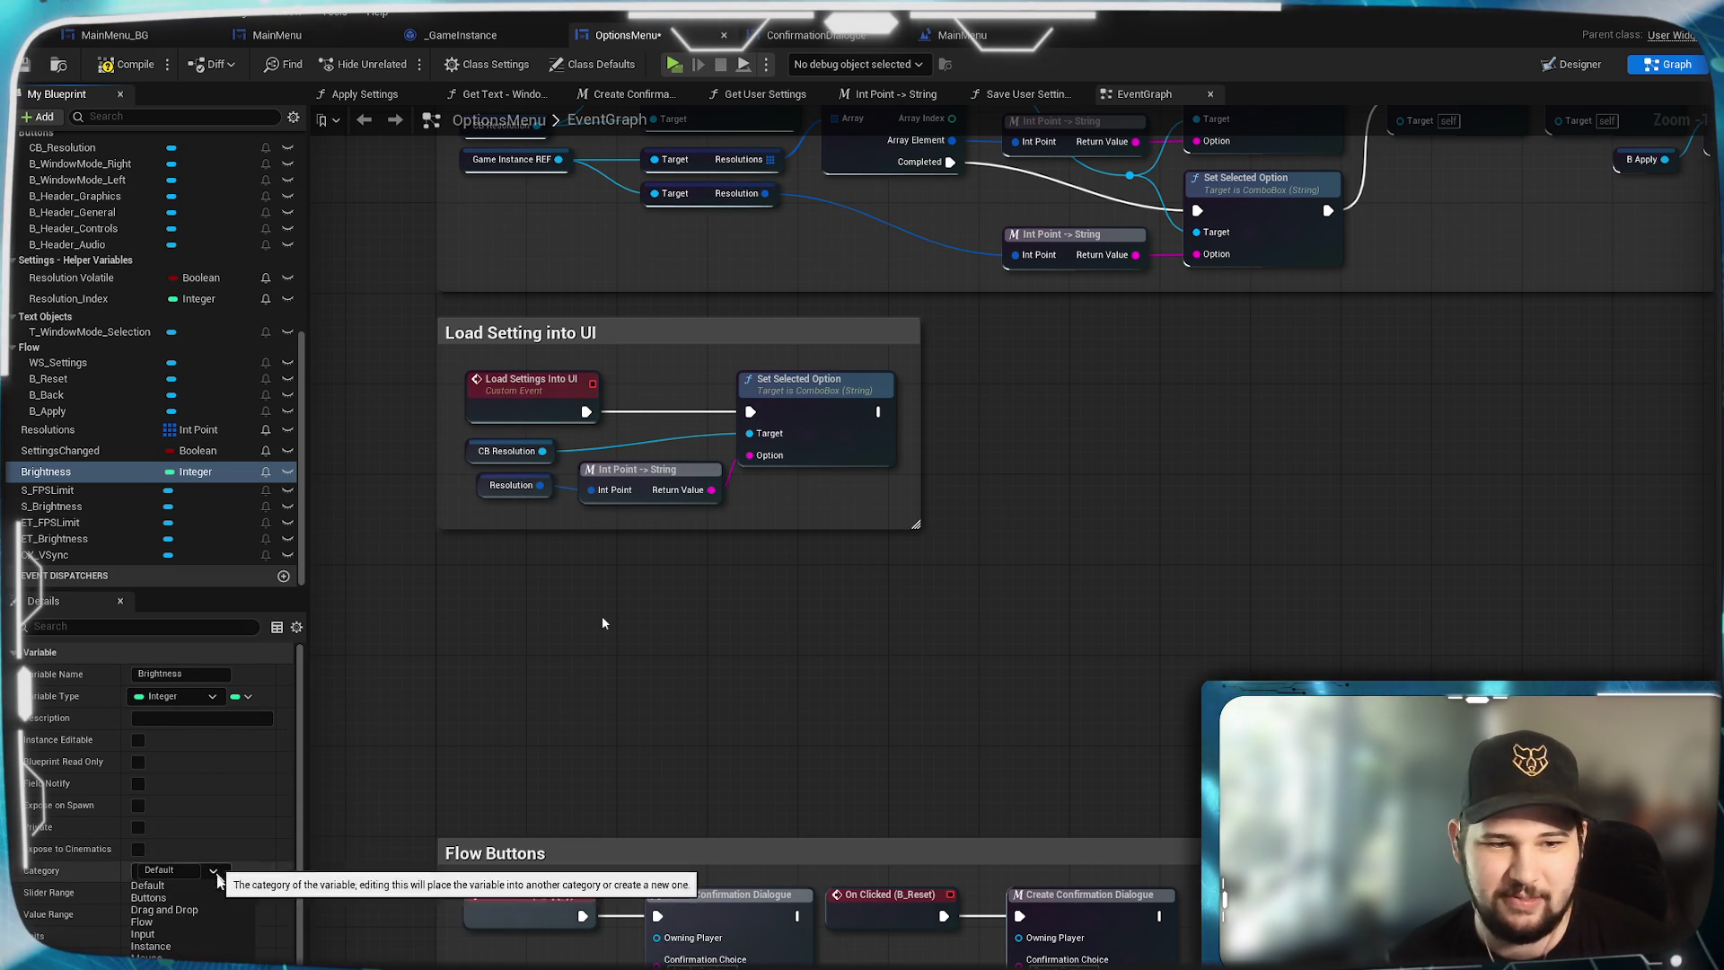
left_click(158, 934)
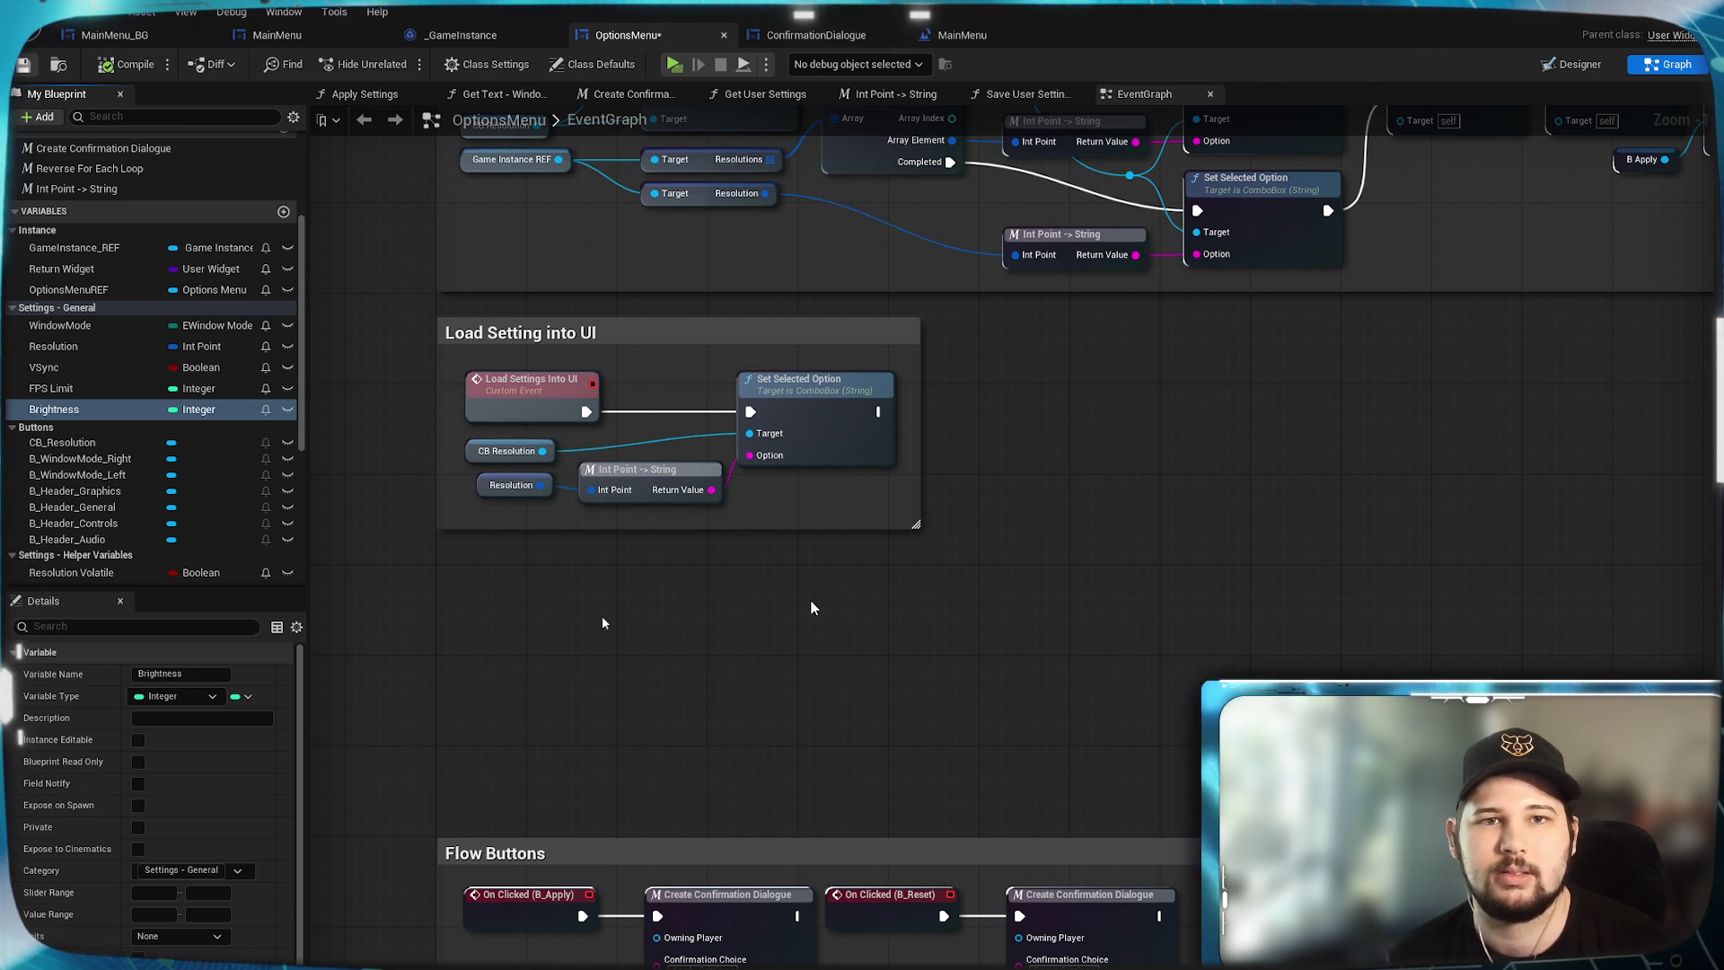
Save the OptionsMenu blueprint with Ctrl+S.
key("ctrl+s")
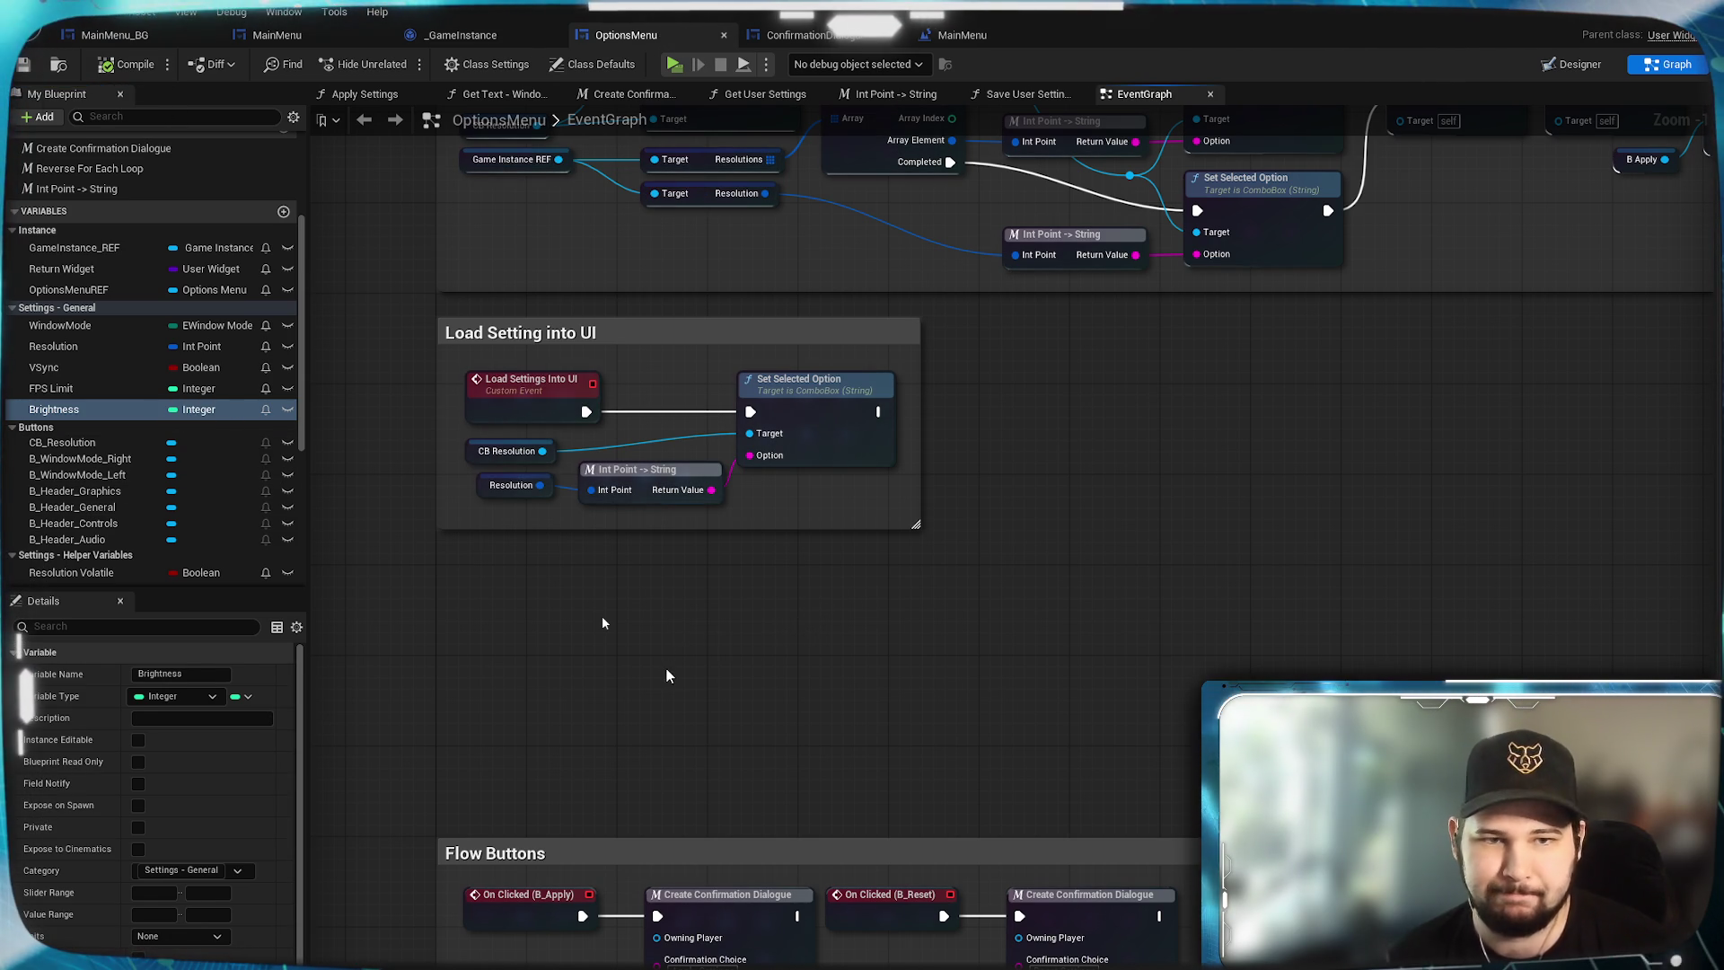
scroll(649, 666, "down", 5)
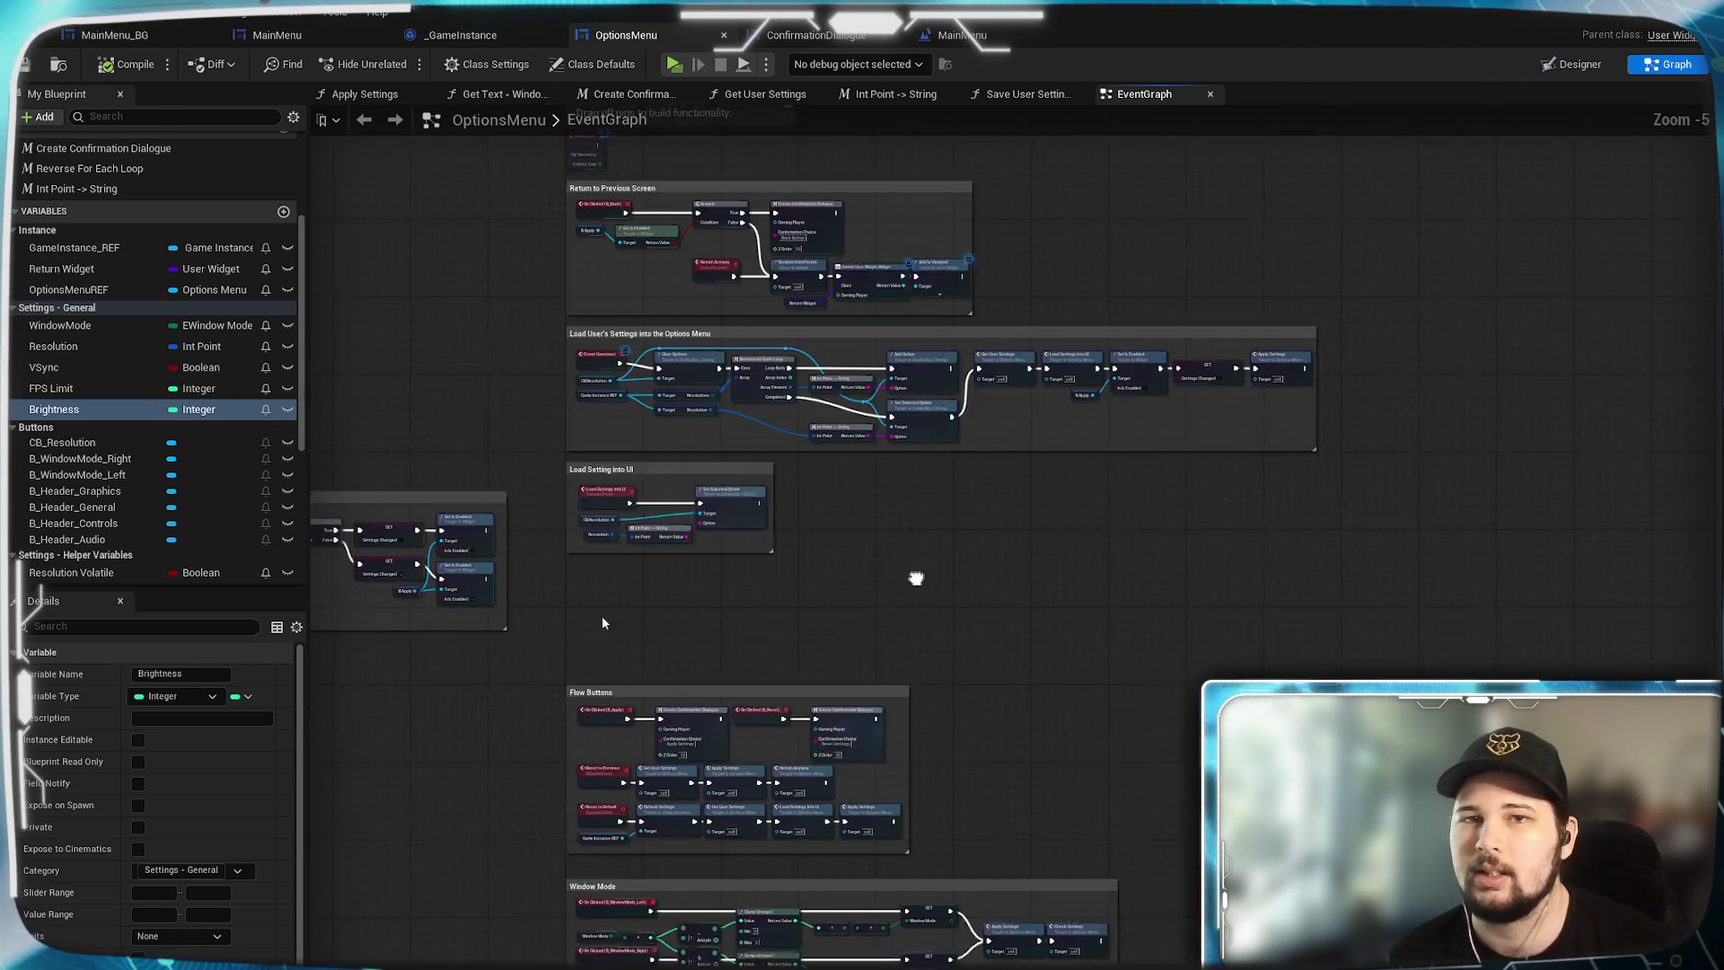
scroll(916, 577, "up", 2)
scroll(1058, 504, "down", 1)
scroll(840, 123, "up", 1)
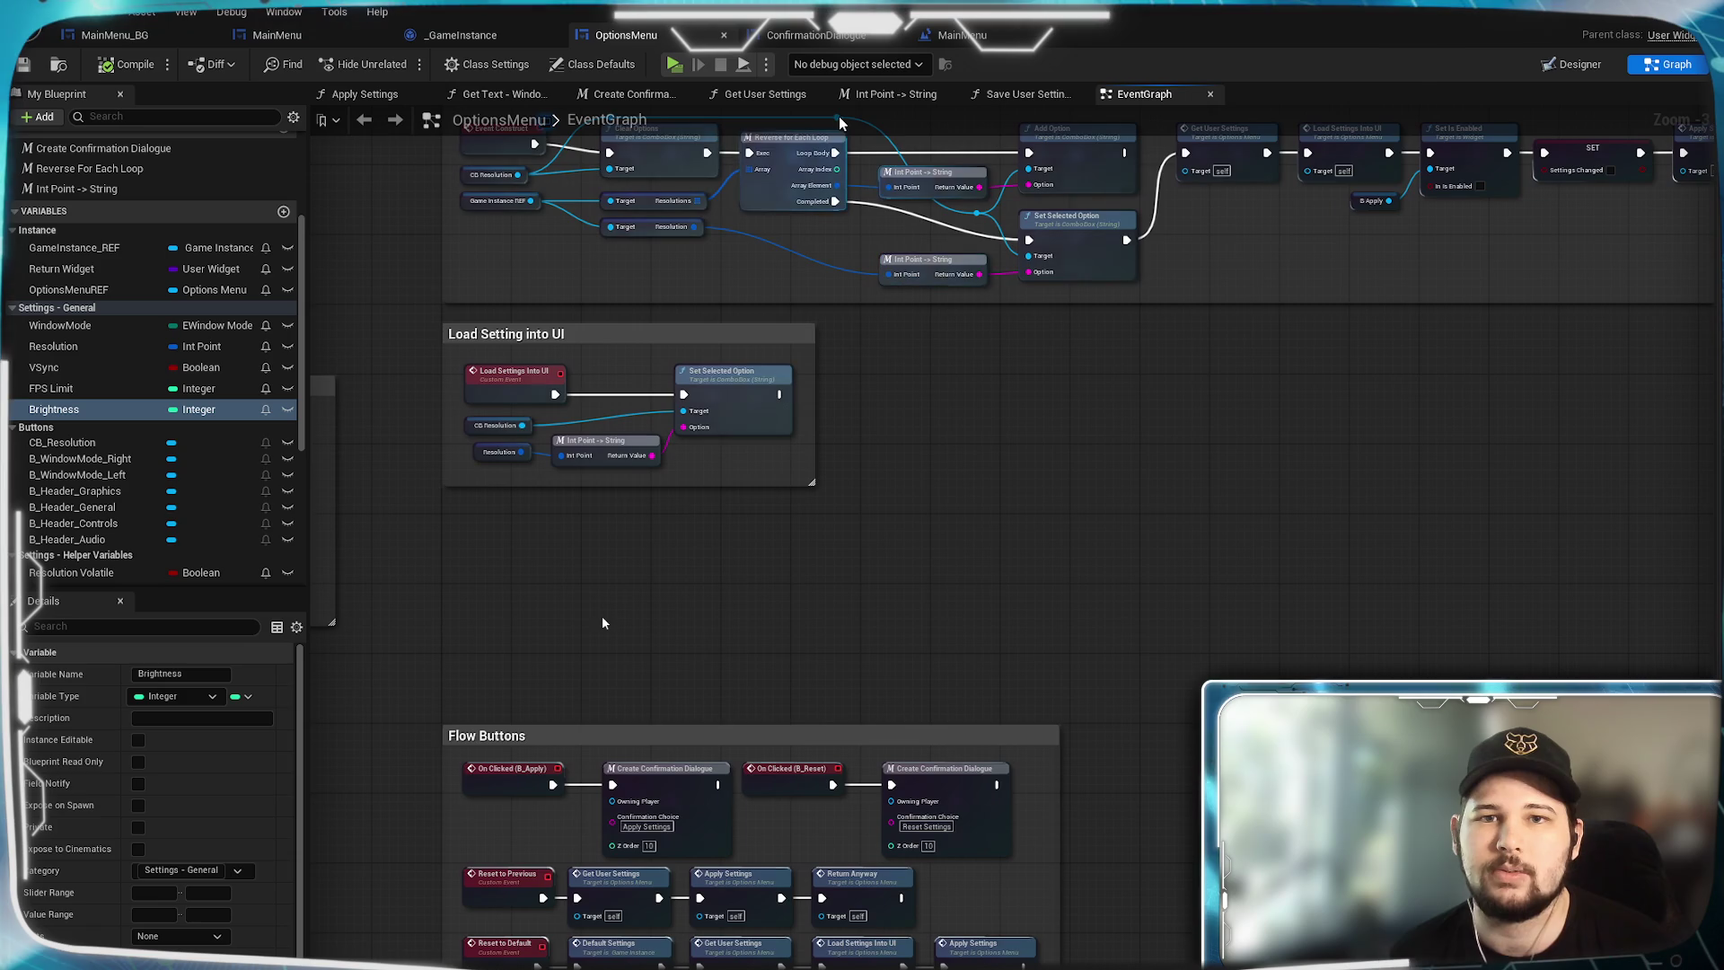
In the Get User Settings graph, move SET Resolution closer to SET Window Mode.
left_click(746, 95)
scroll(950, 721, "up", 2)
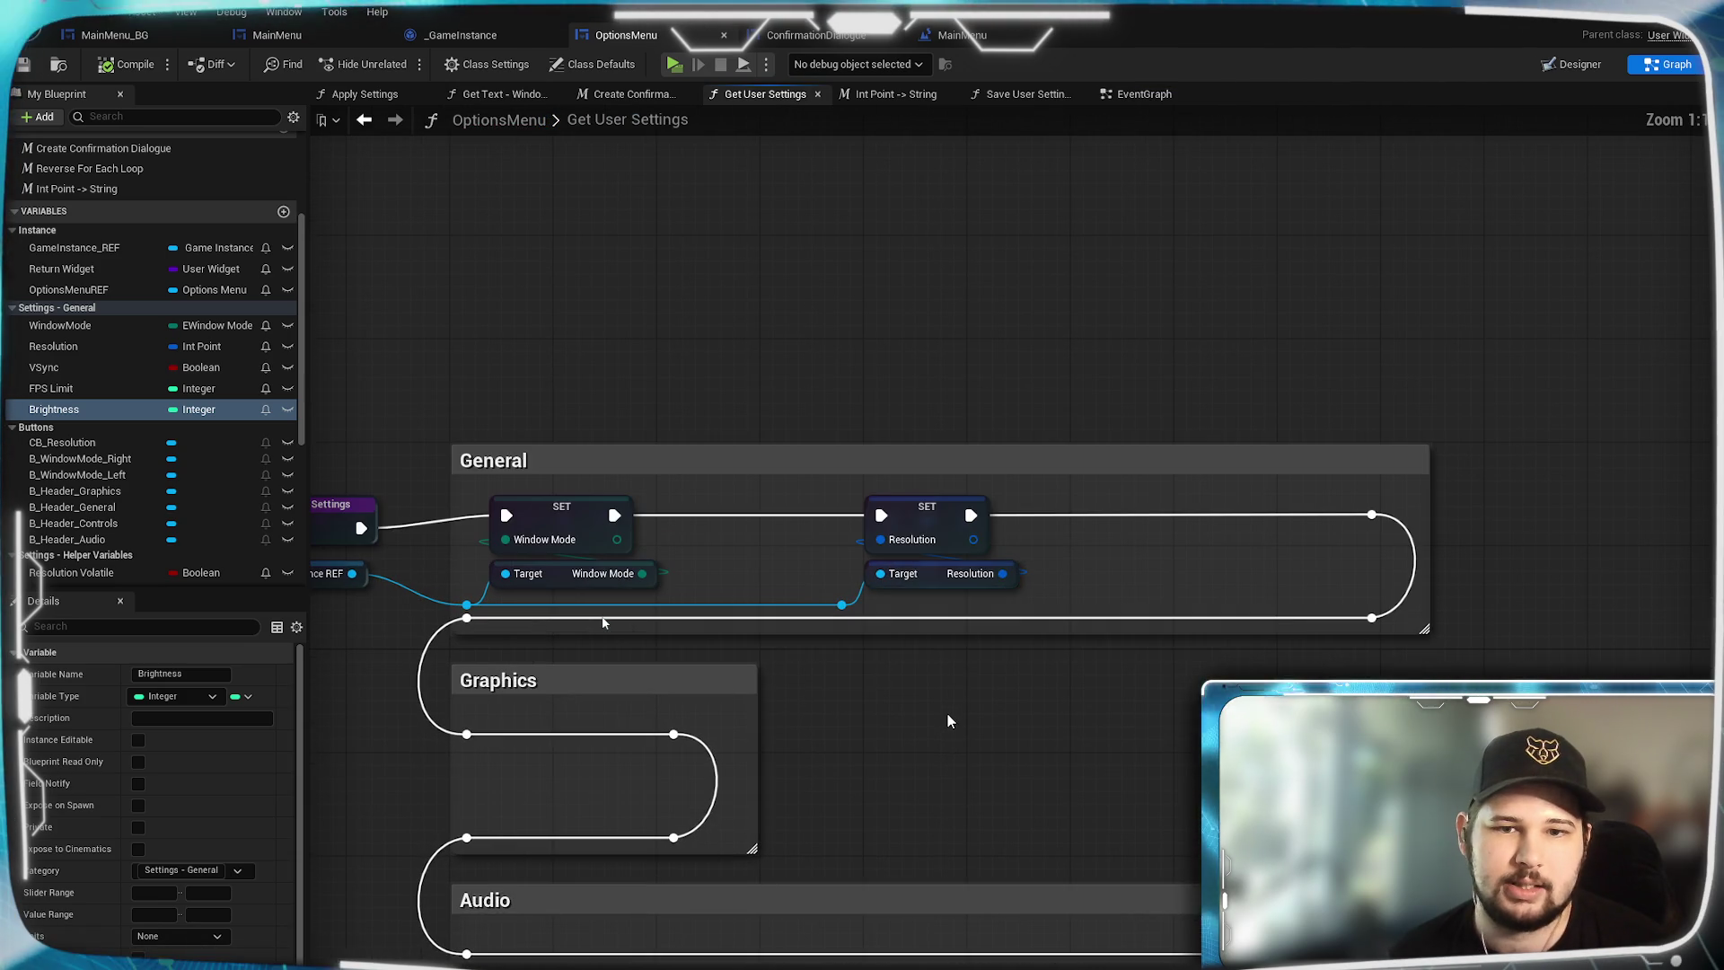
mouse_move(943, 762)
left_mouse_down()
mouse_move(865, 646)
mouse_move(893, 647)
left_mouse_up()
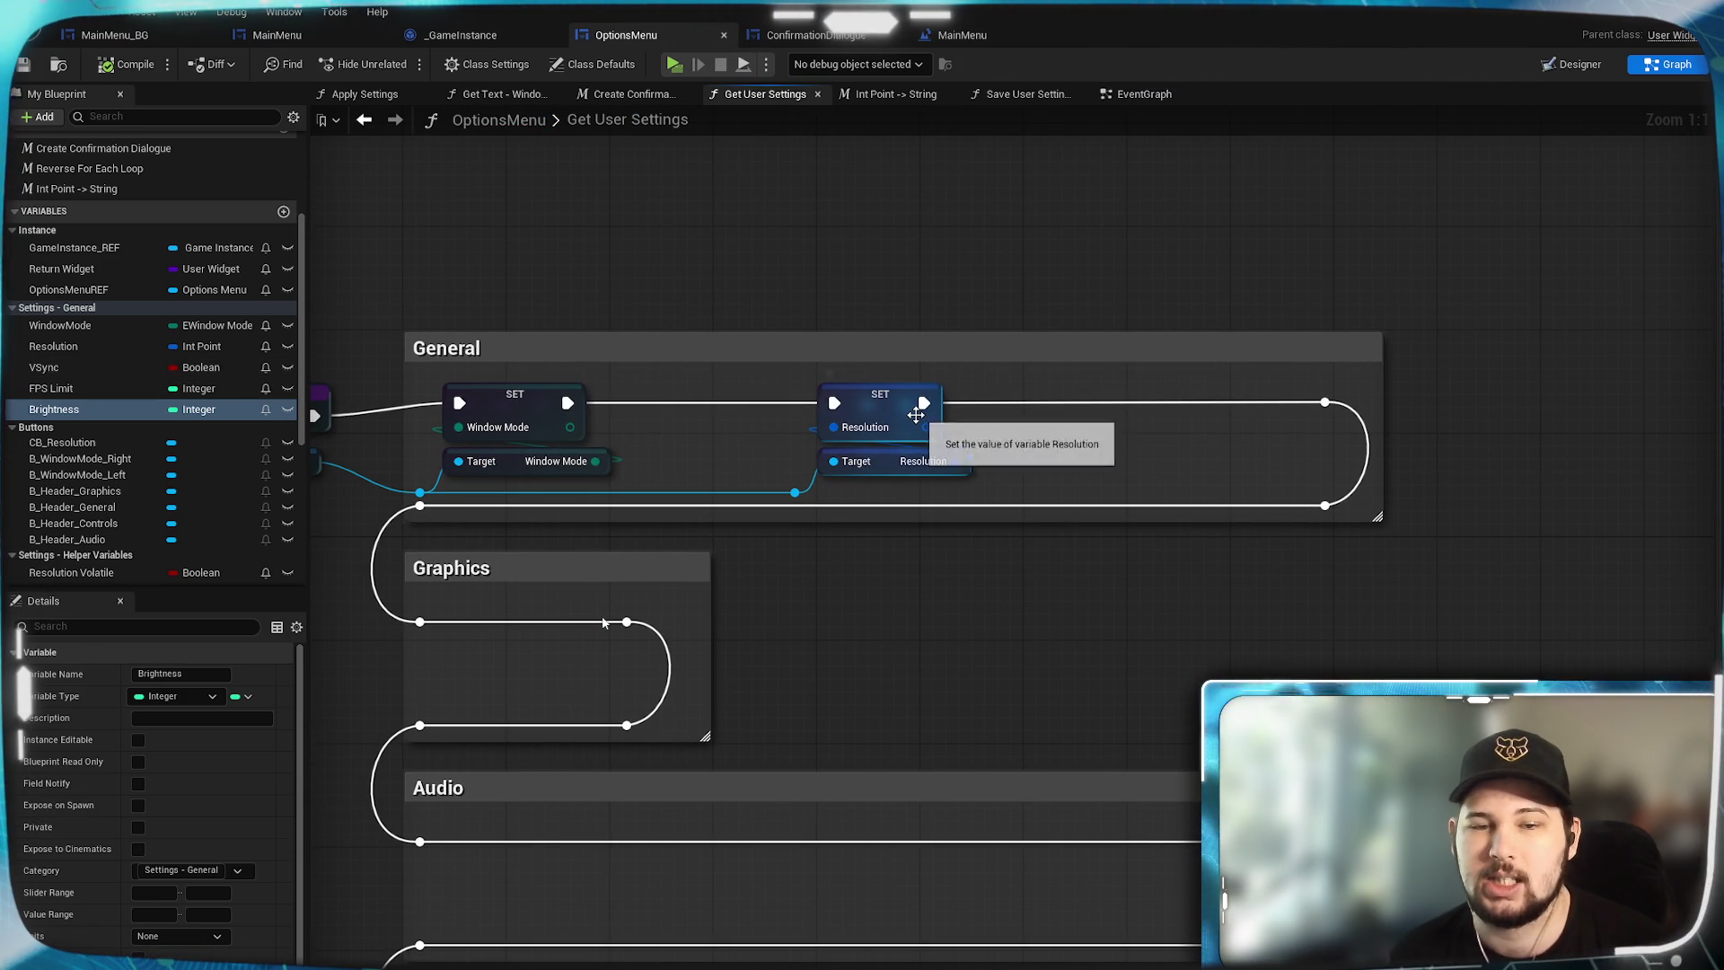
left_click_drag(807, 473, 967, 456)
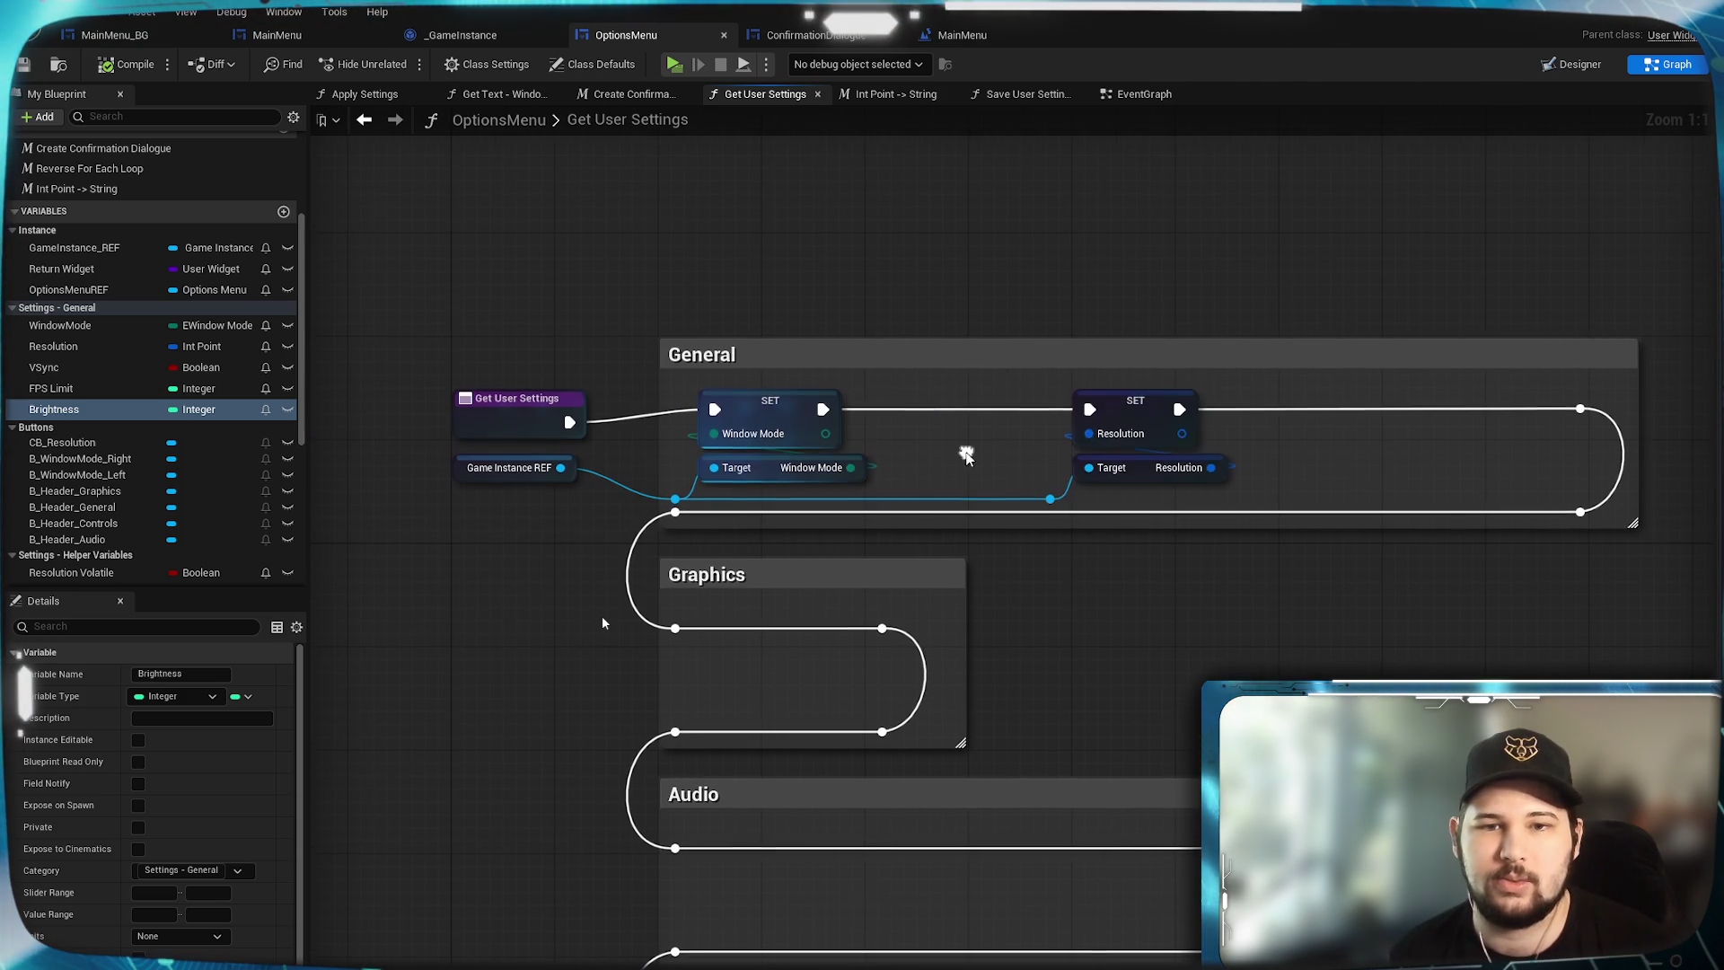
left_click_drag(1237, 407, 1040, 496)
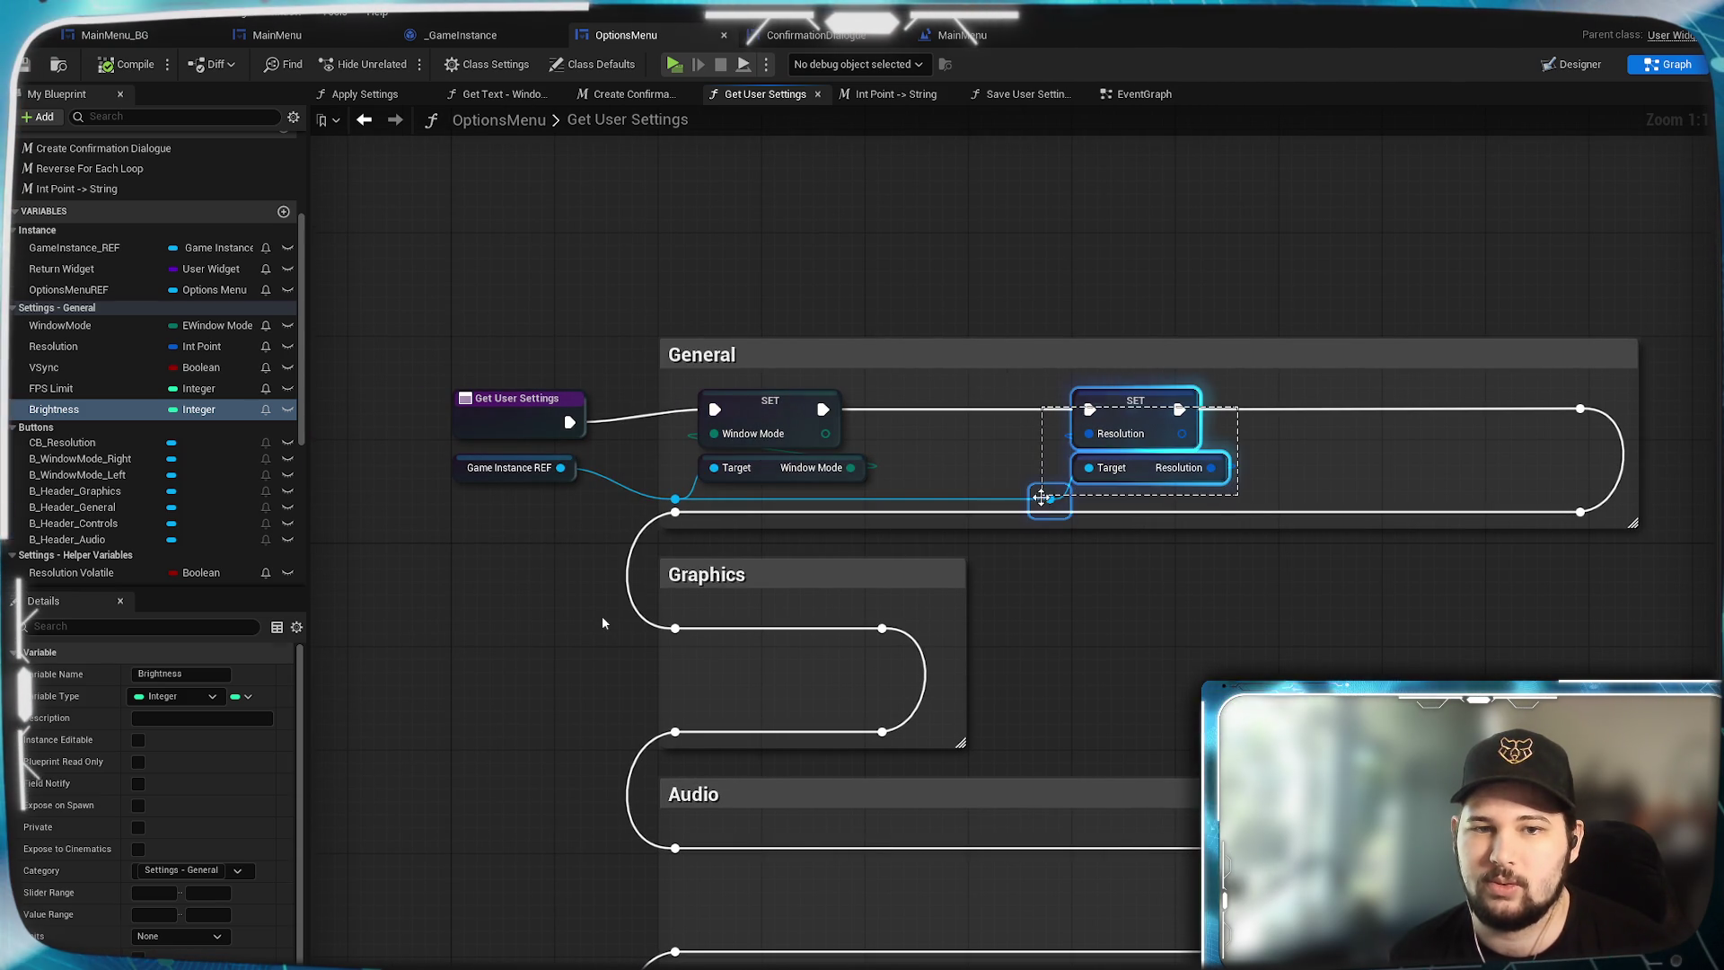
left_click_drag(1148, 431, 981, 431)
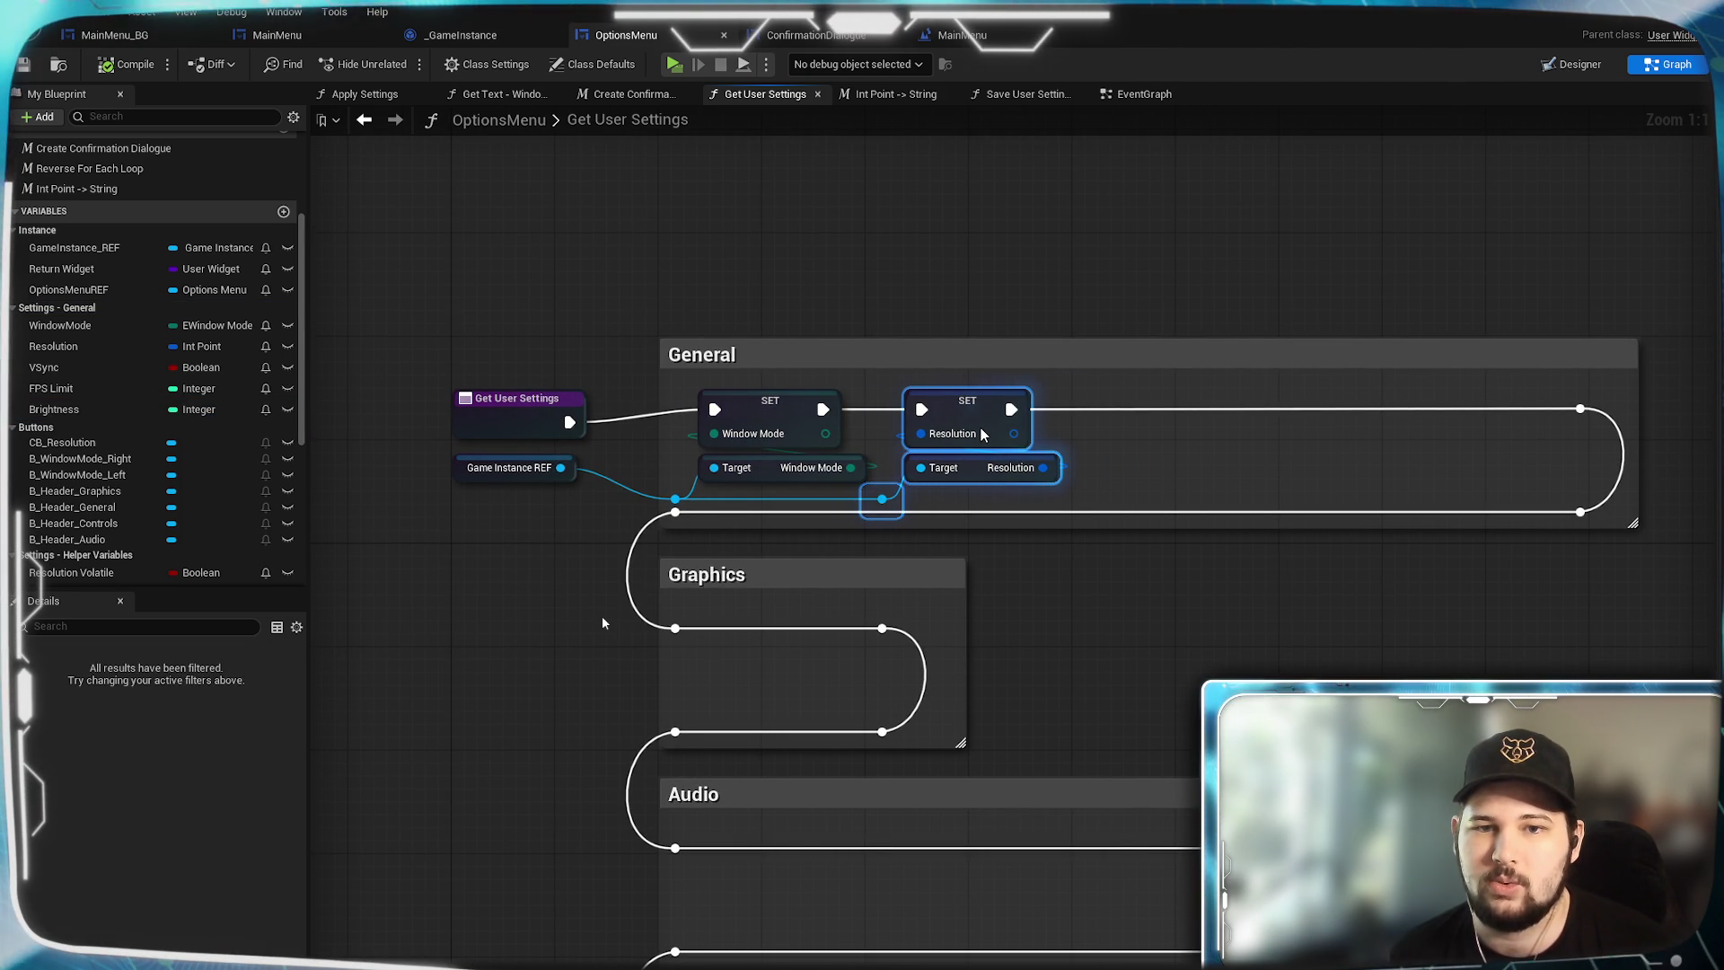
left_click(1130, 666)
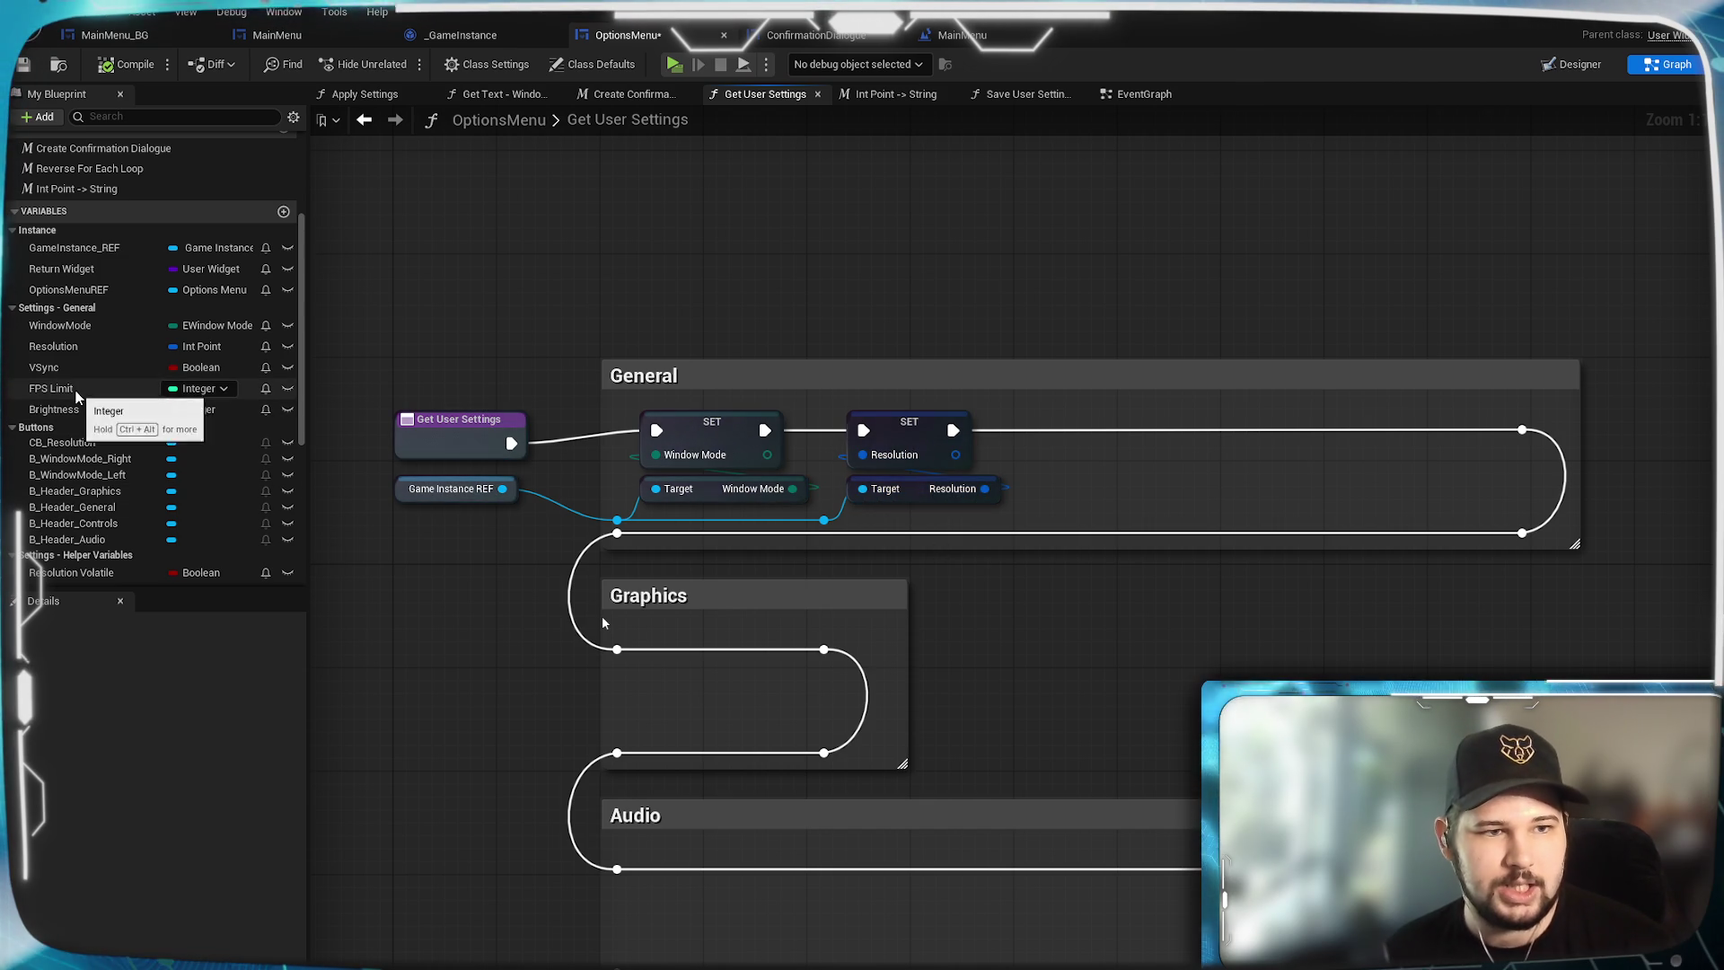
Add SET nodes for VSync, FPS Limit and Brightness into the General group.
mouse_move(45, 367)
left_mouse_down()
mouse_move(422, 433)
mouse_move(1073, 440)
left_mouse_up()
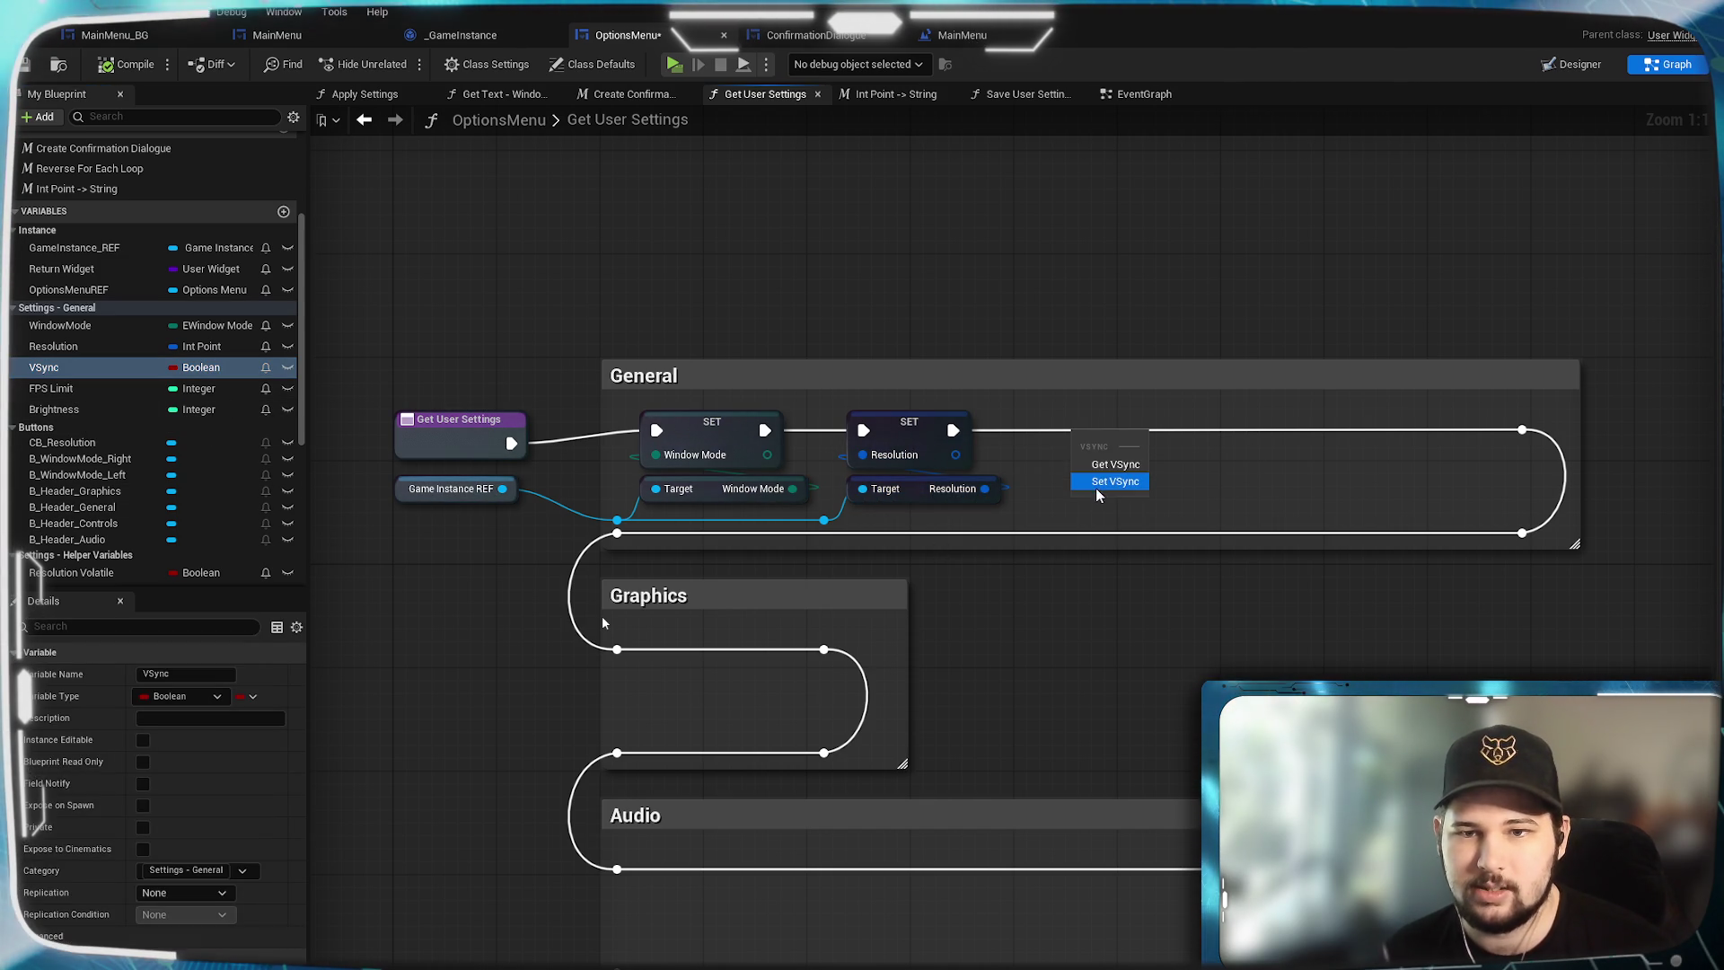
left_click(1114, 482)
left_click_drag(54, 388, 1247, 461)
left_click(1301, 501)
mouse_move(54, 409)
left_mouse_down()
mouse_move(1490, 476)
mouse_move(1441, 476)
left_mouse_up()
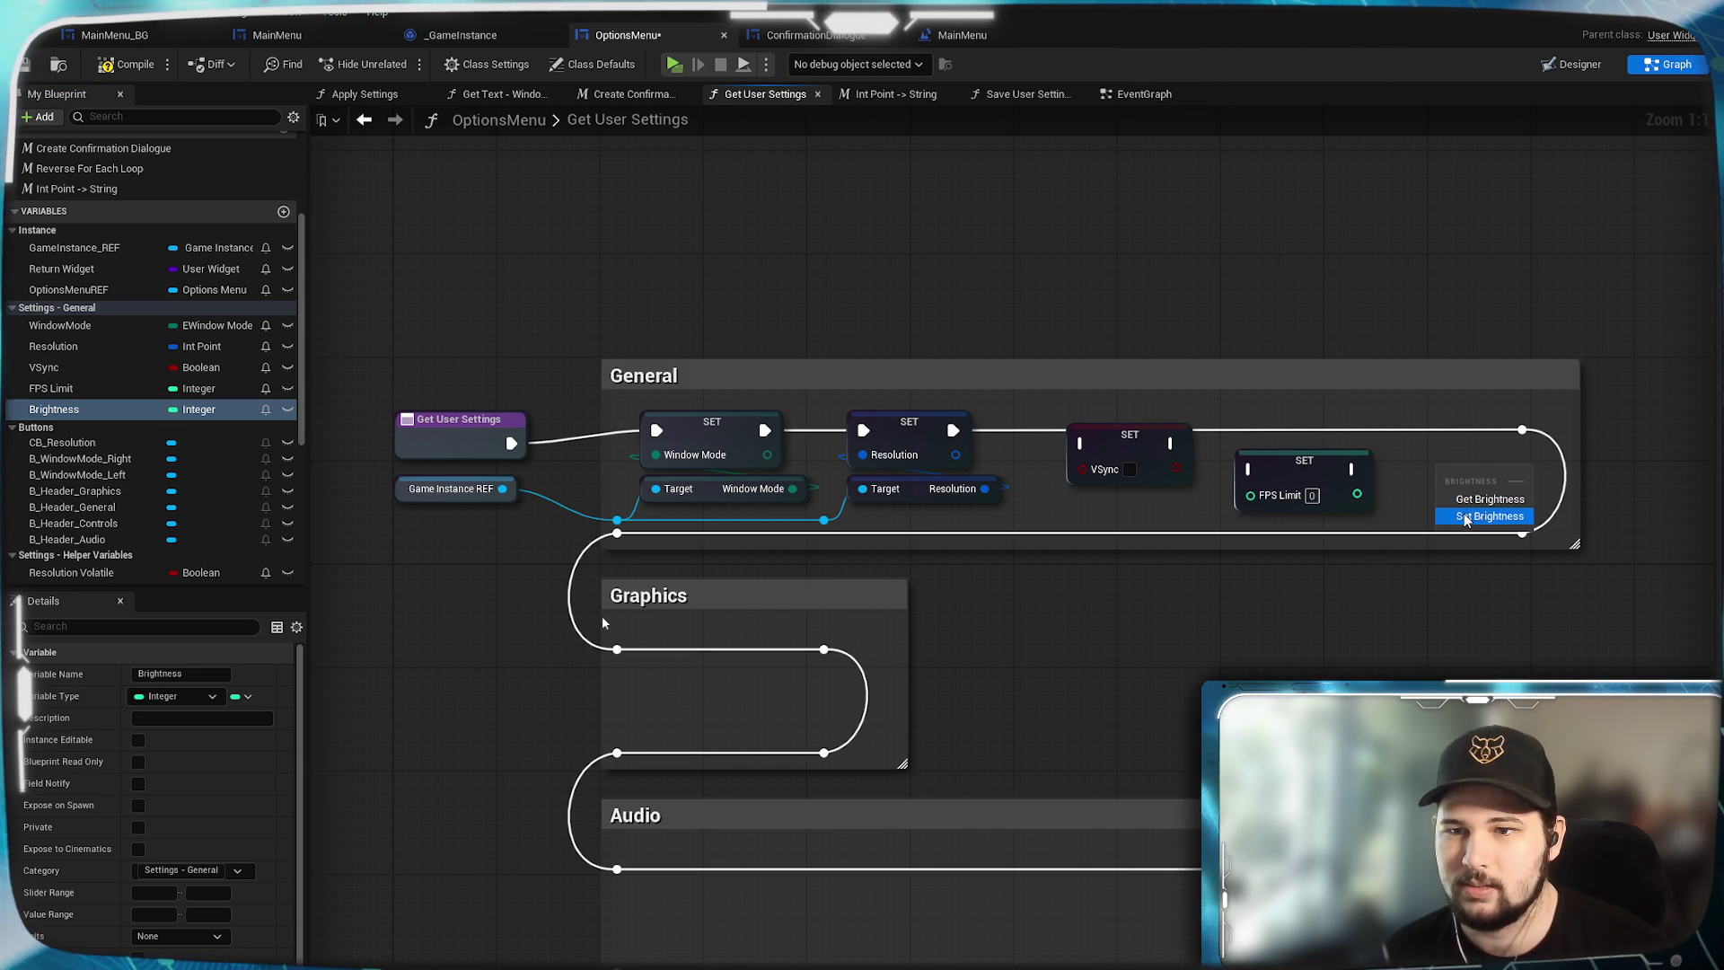
left_click(1465, 517)
Change the Brightness variable type to Float and confirm the change.
left_click(474, 38)
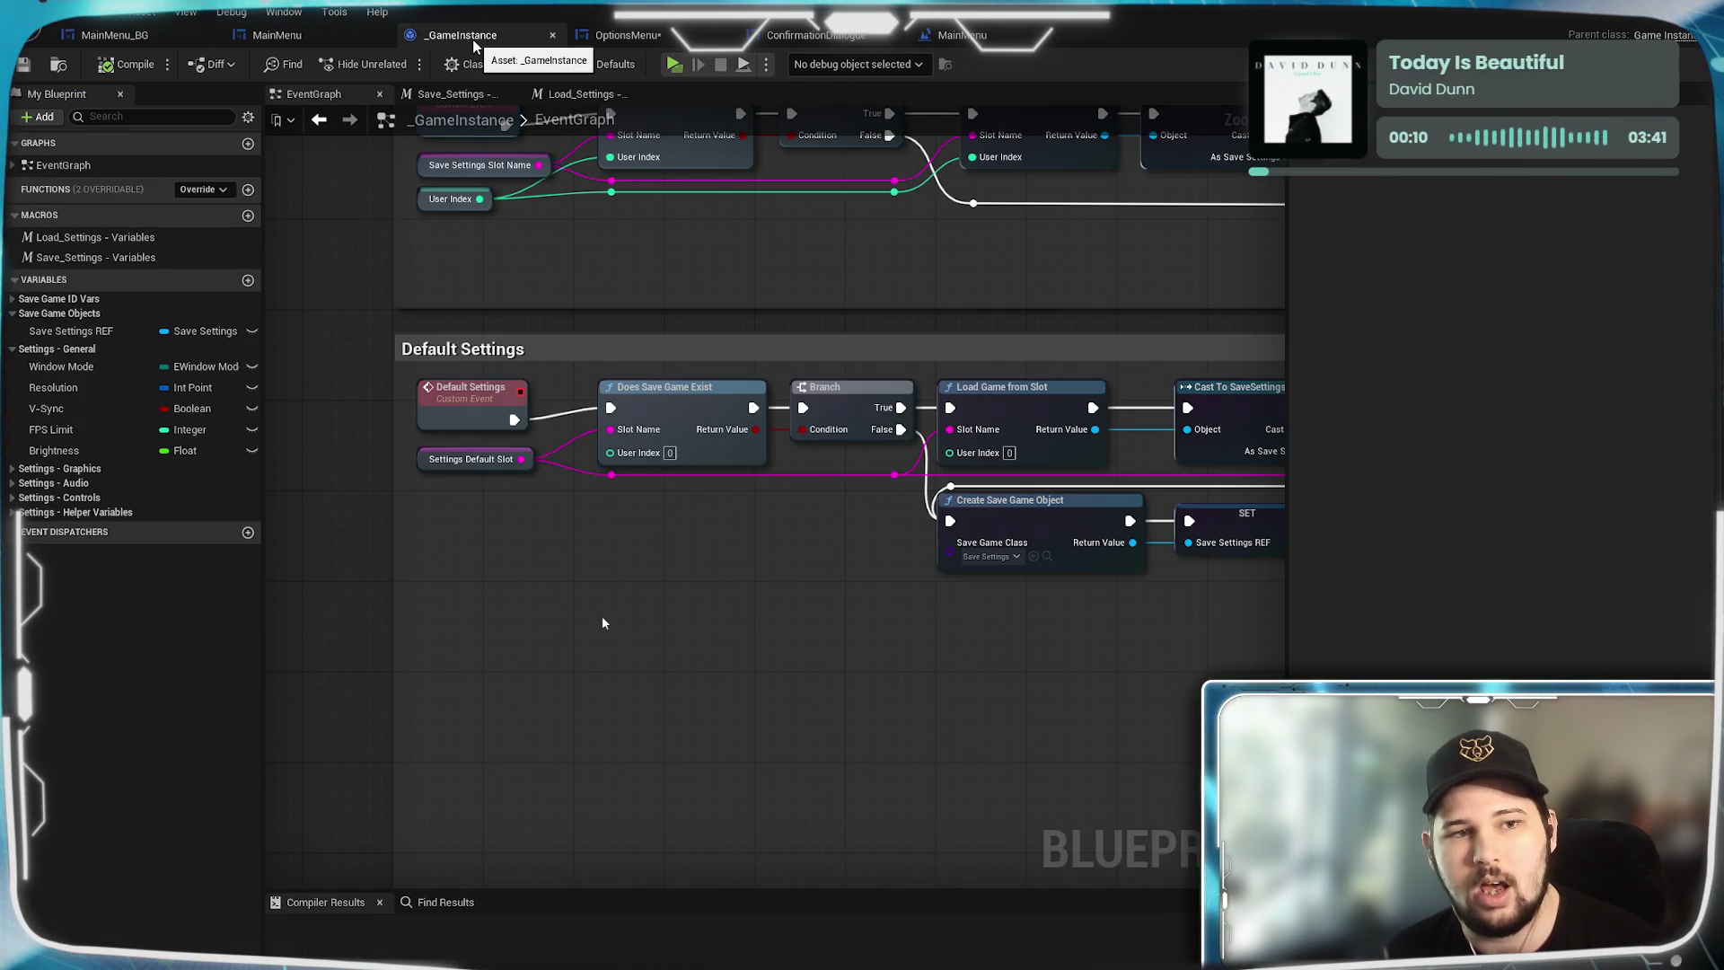
left_click(621, 35)
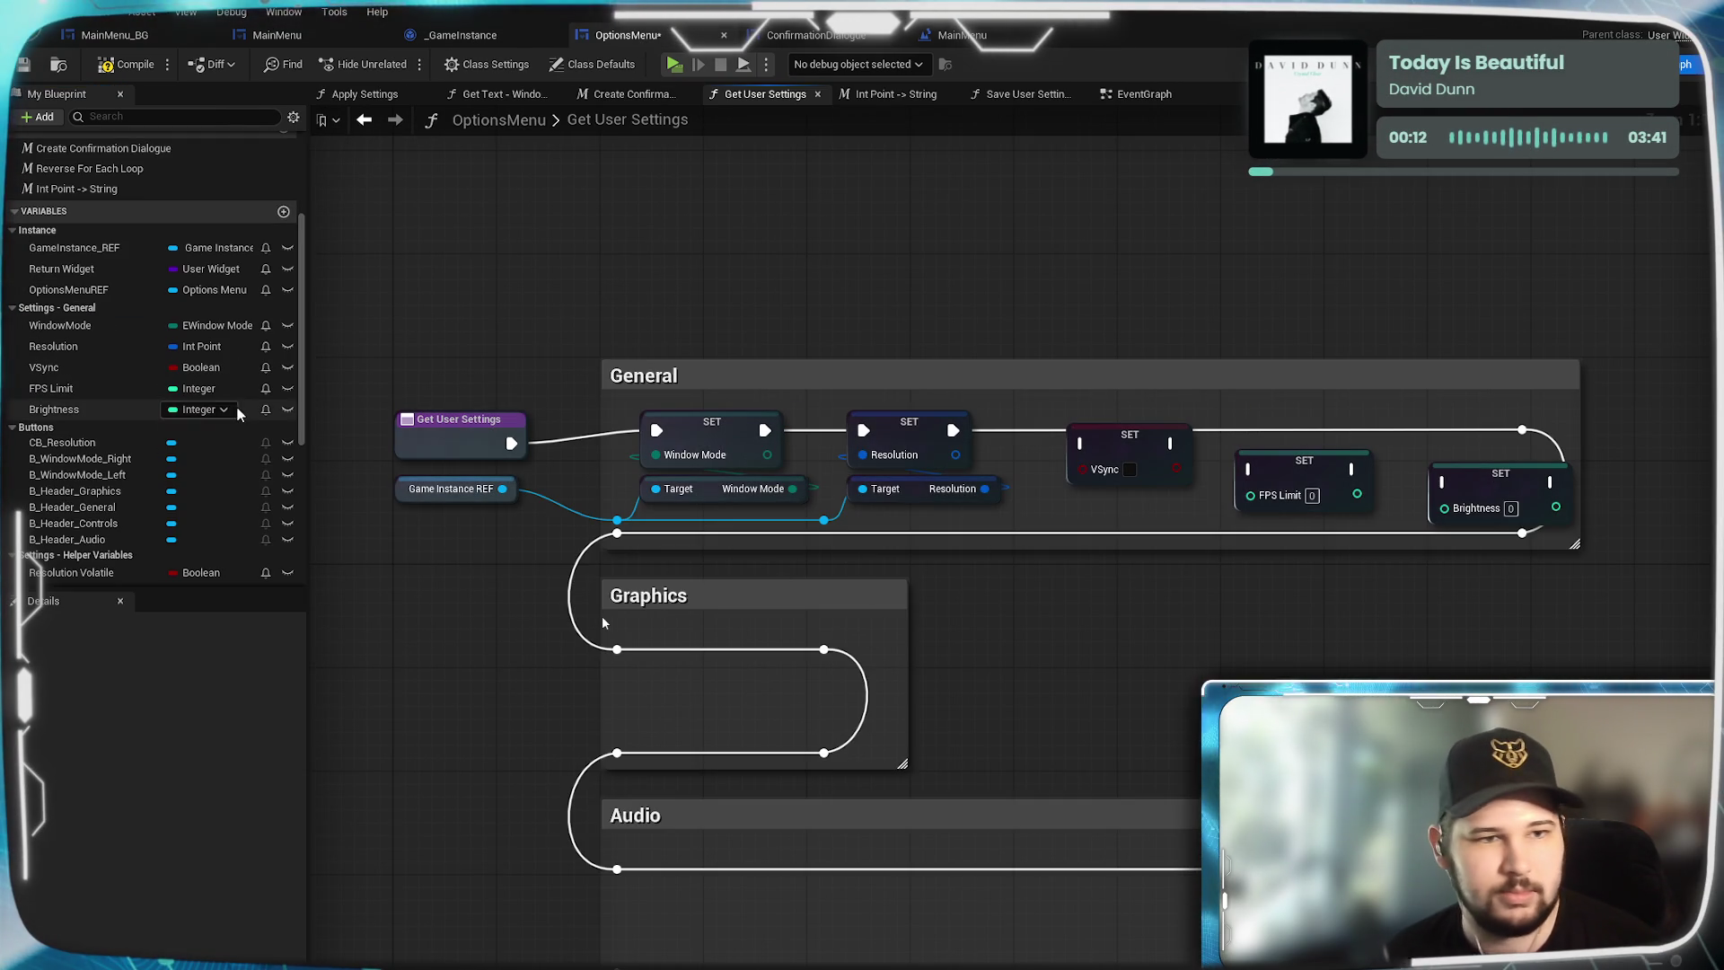
left_click(169, 411)
left_click(190, 410)
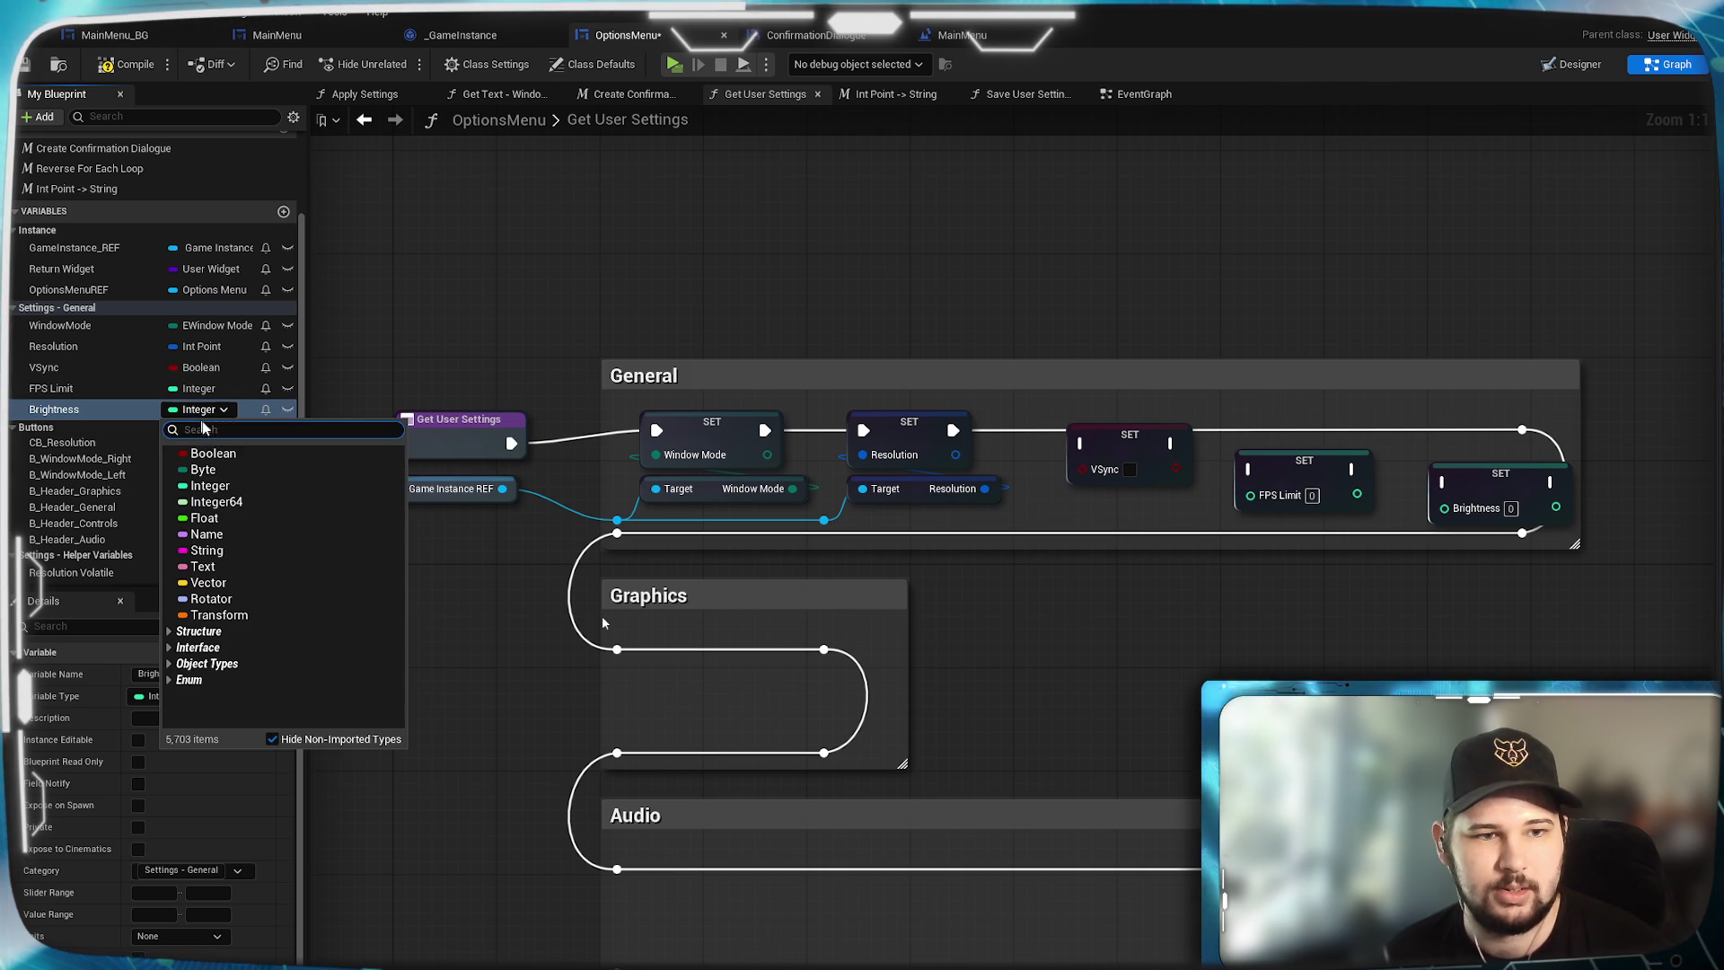
left_click(207, 512)
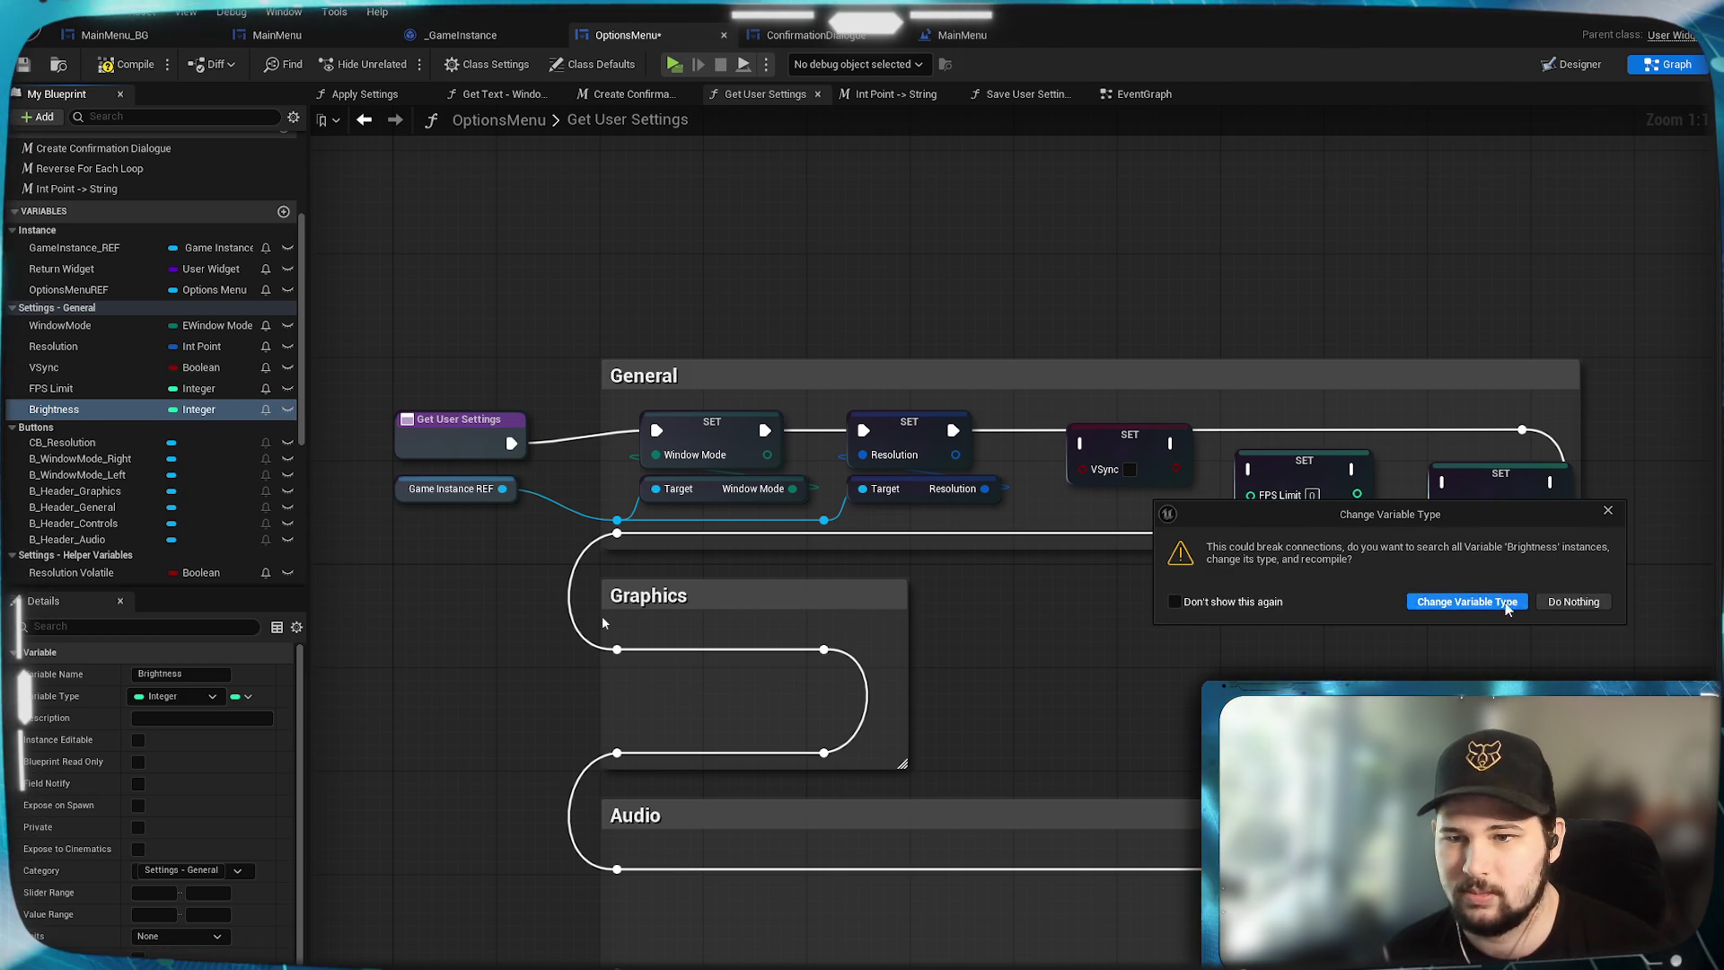
left_click(1468, 602)
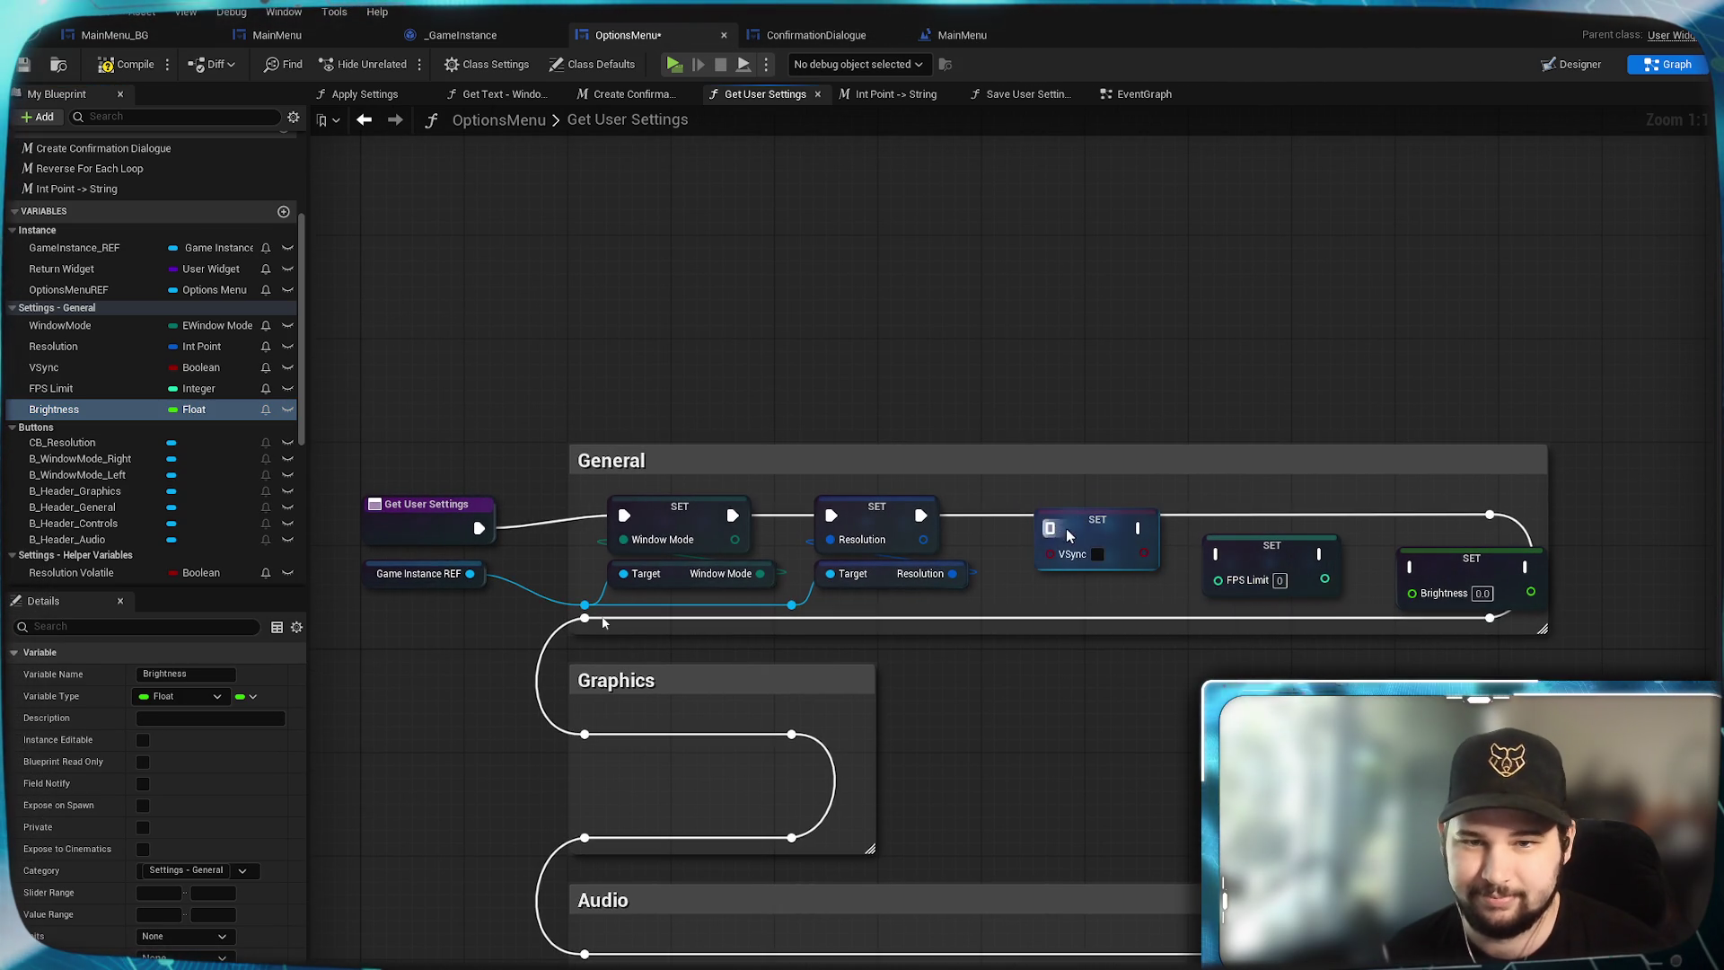
Line up the SET nodes and wire Resolution→VSync→FPS Limit→Brightness→reroute.
left_click_drag(1048, 528, 1051, 526)
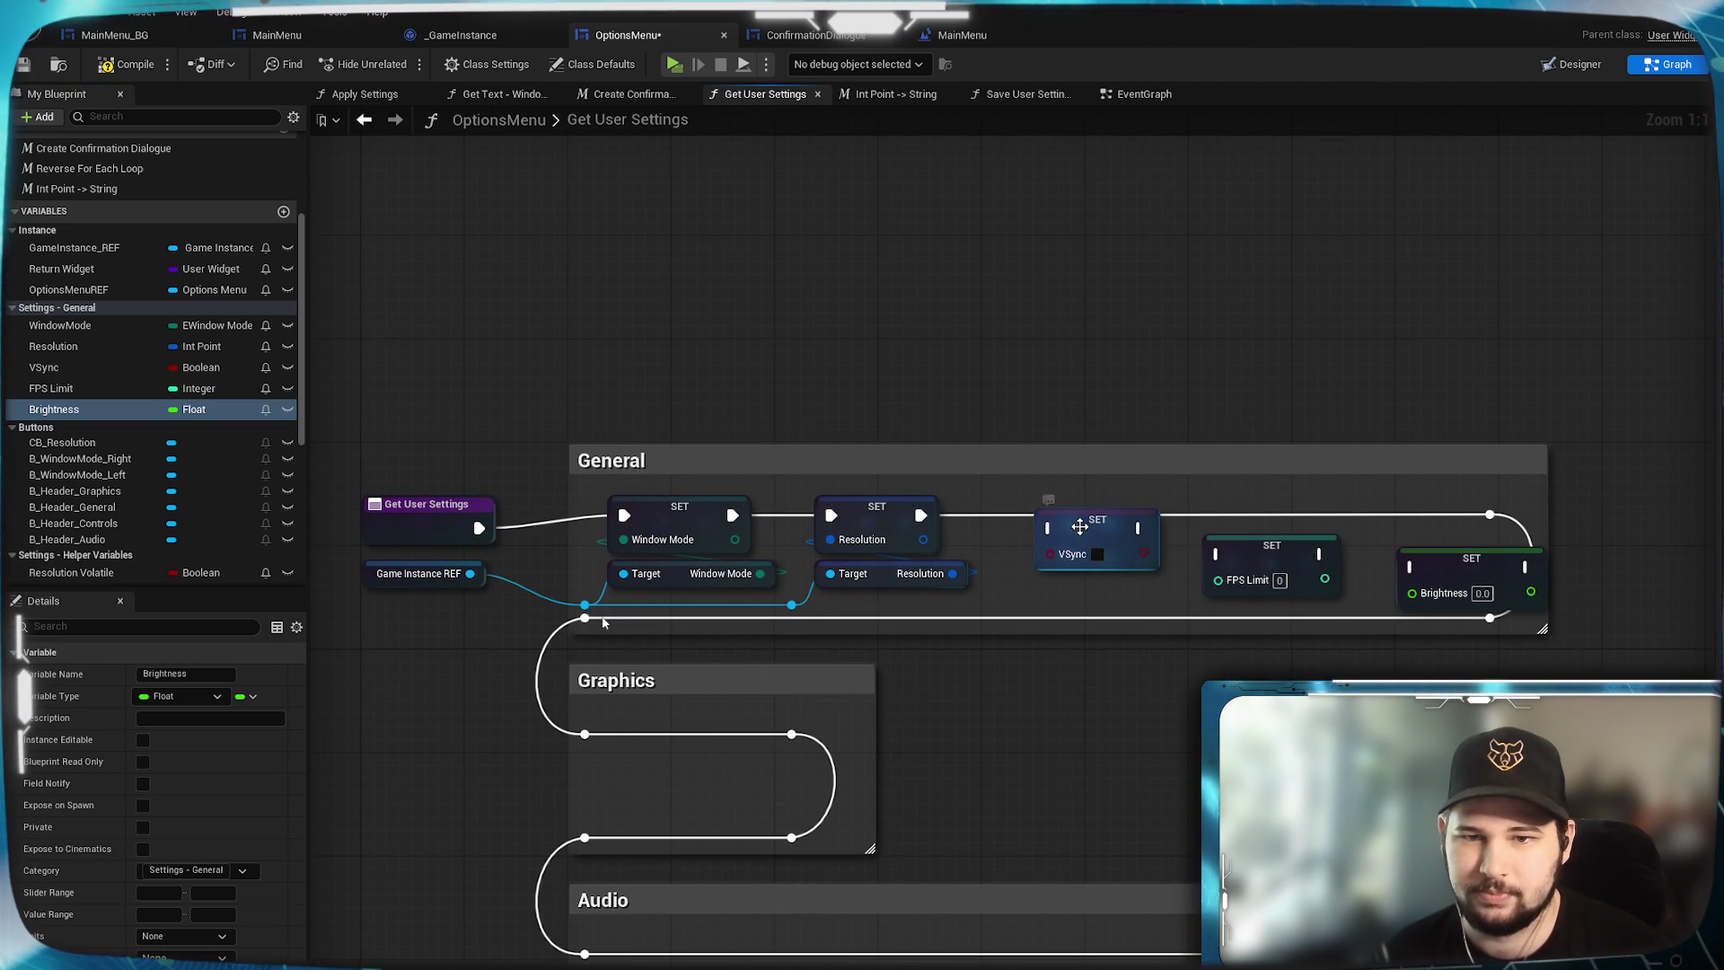
mouse_move(1175, 539)
left_mouse_down()
mouse_move(1158, 525)
mouse_move(1231, 511)
left_mouse_up()
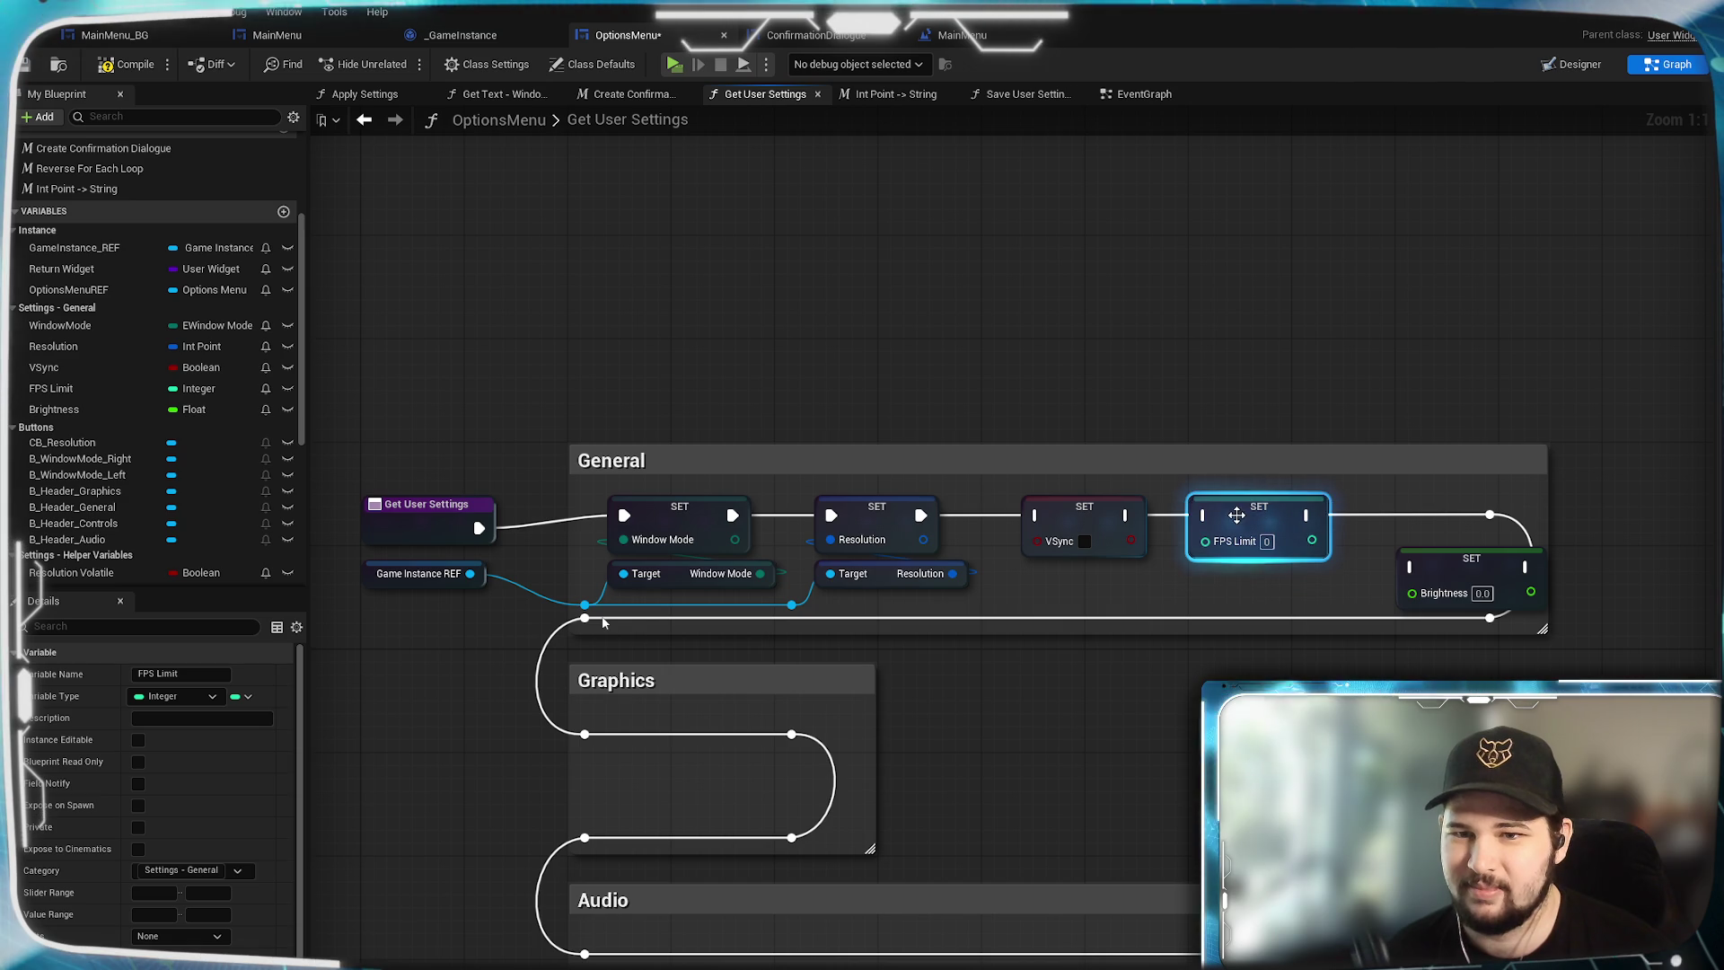
left_click_drag(1459, 582, 1405, 528)
left_click(1120, 685)
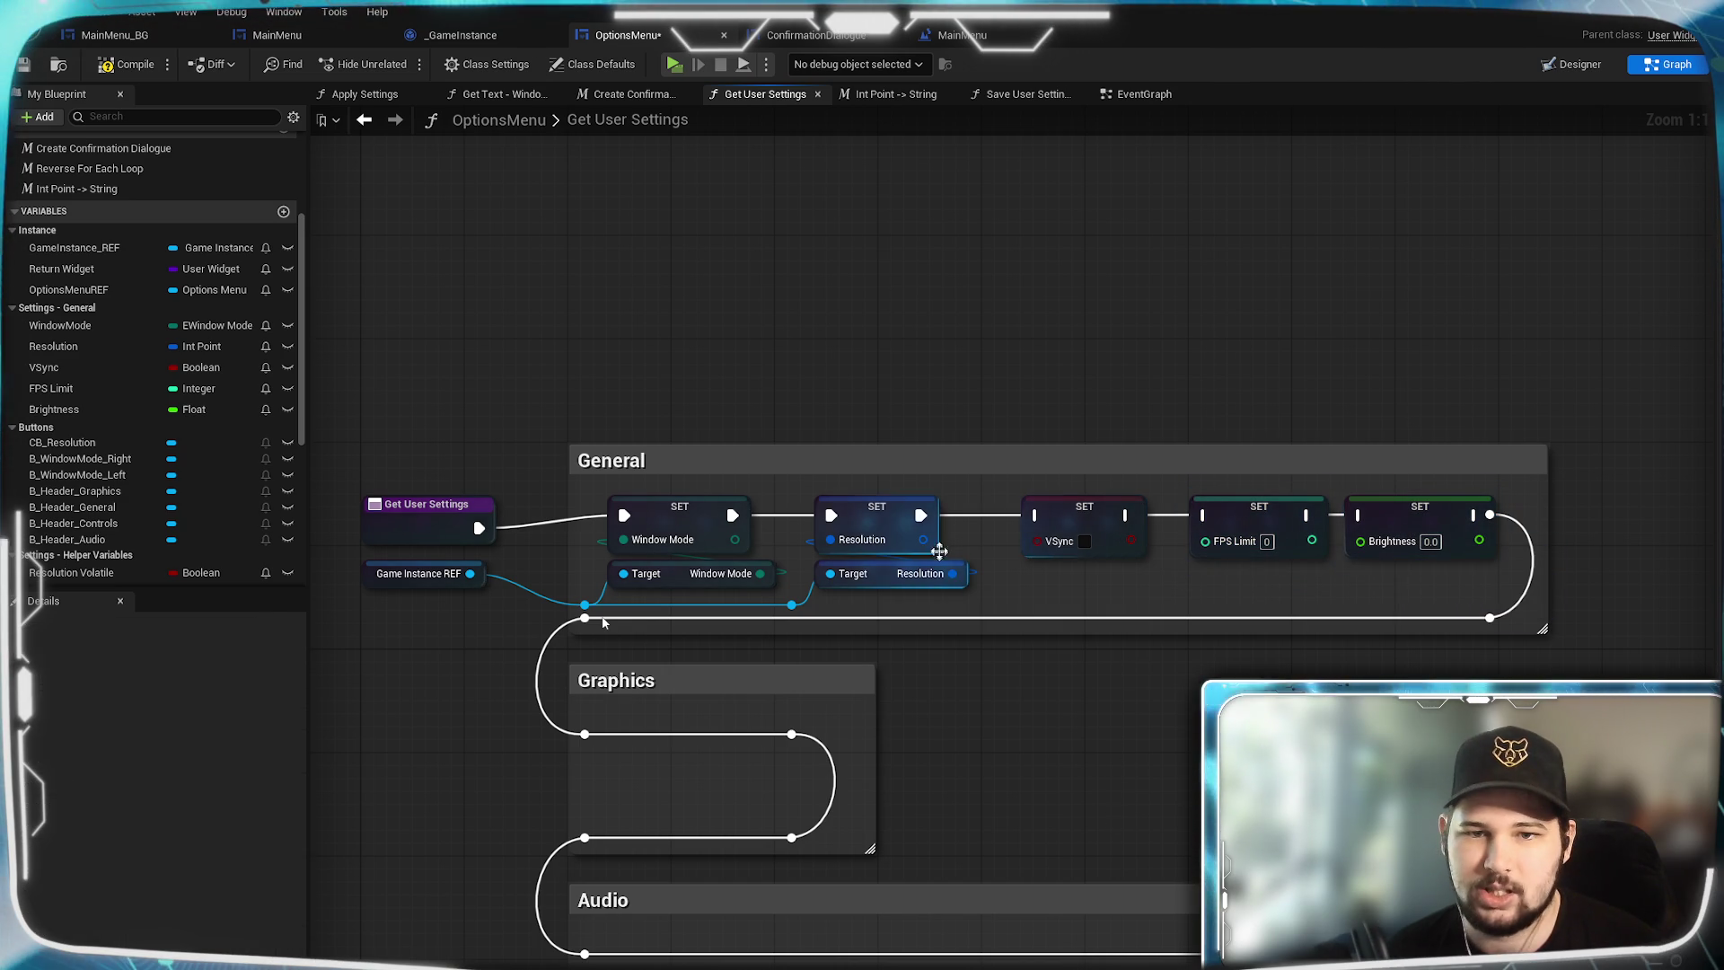
left_click_drag(923, 519, 1205, 516)
left_click_drag(1310, 516, 1348, 516)
left_click(1411, 525)
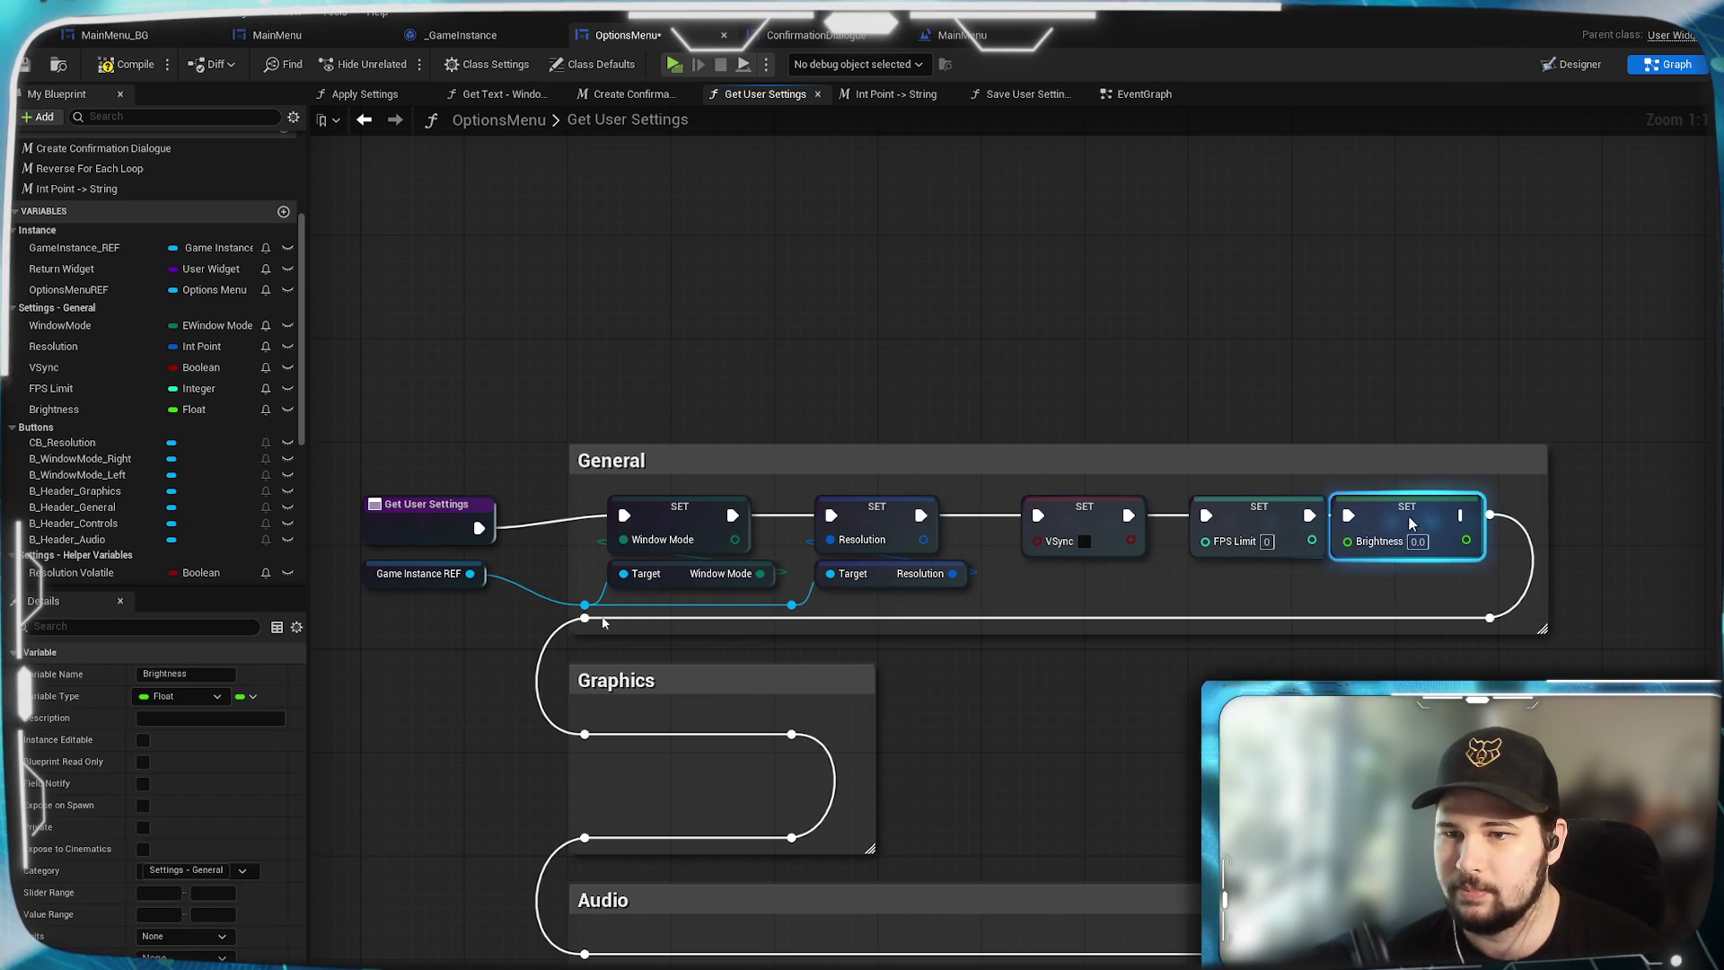
mouse_move(1490, 514)
left_mouse_down()
mouse_move(1518, 534)
mouse_move(1497, 520)
left_mouse_up()
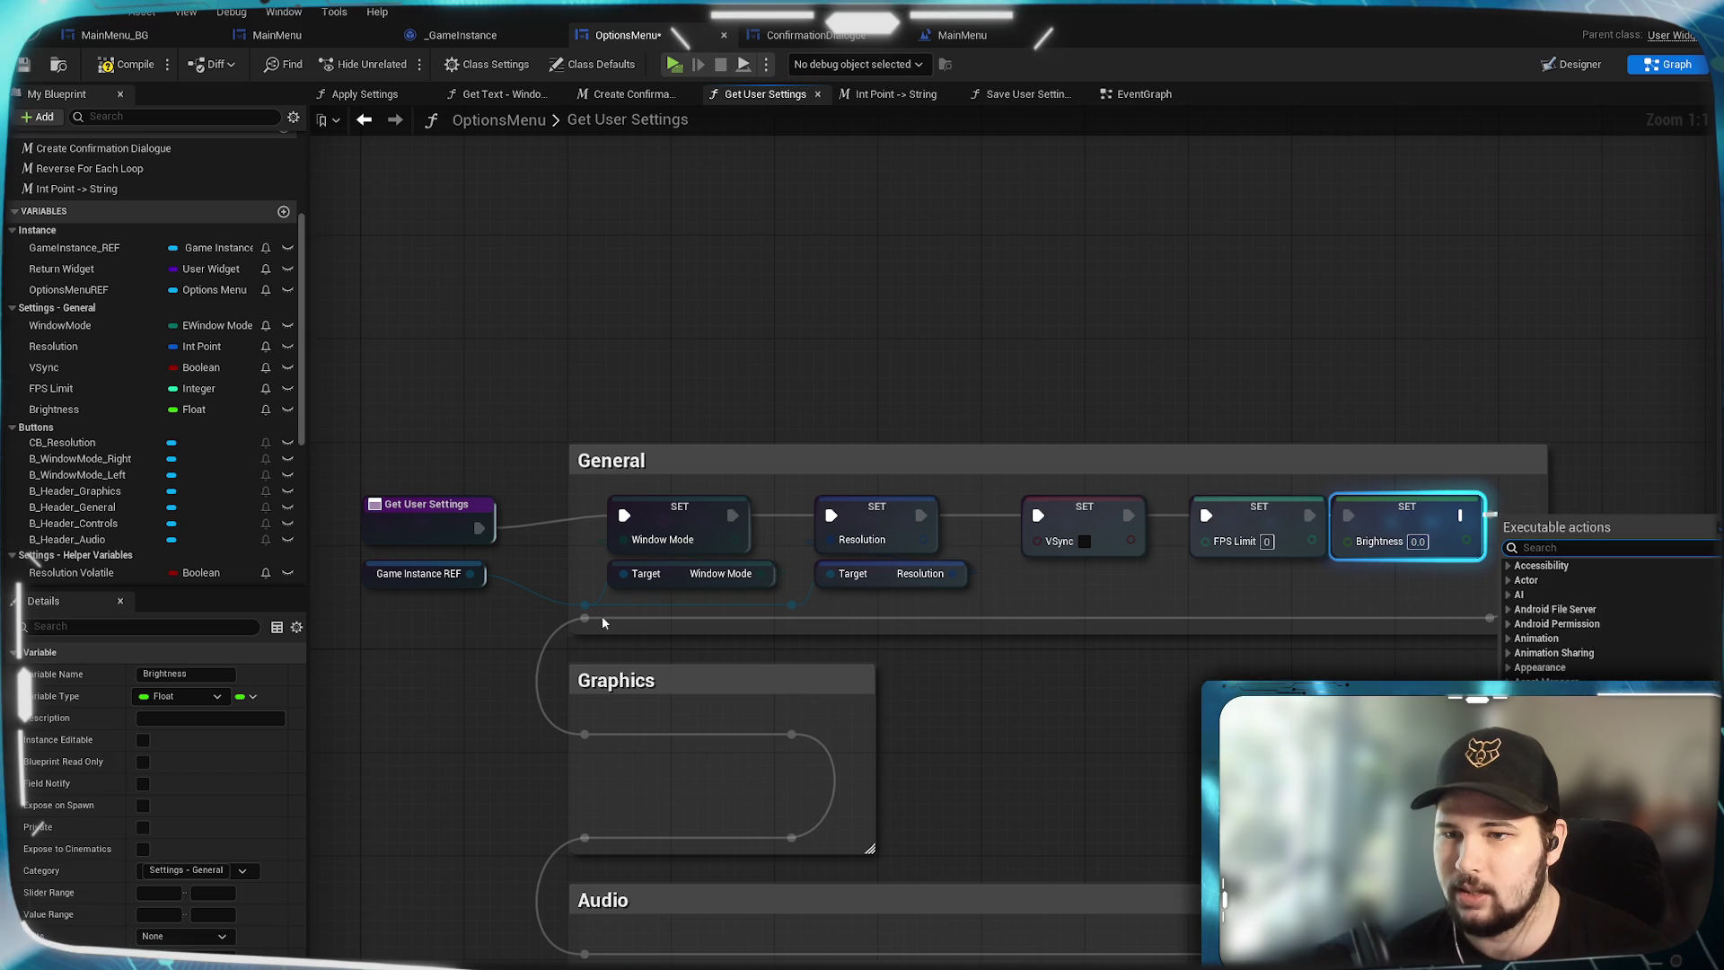
key("Escape")
left_click_drag(1357, 622, 1362, 520)
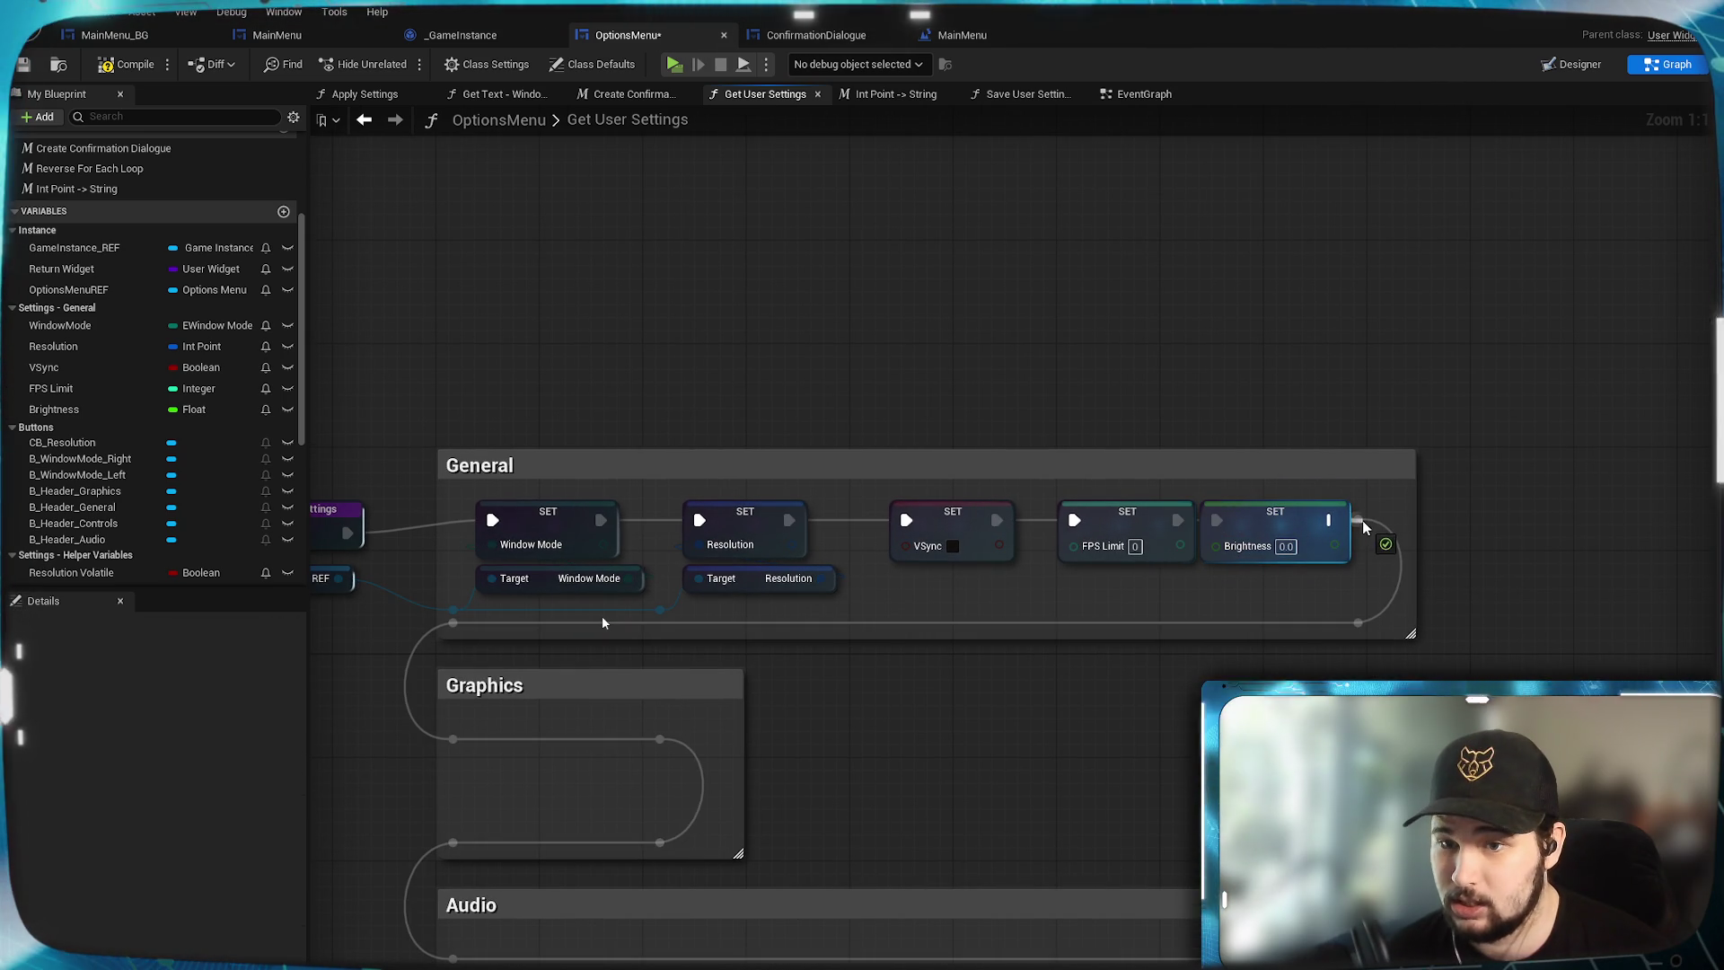
Try adding a VSync getter off the game instance reference, then delete the wrong node.
left_click(1340, 613)
left_click_drag(1036, 729, 1047, 649)
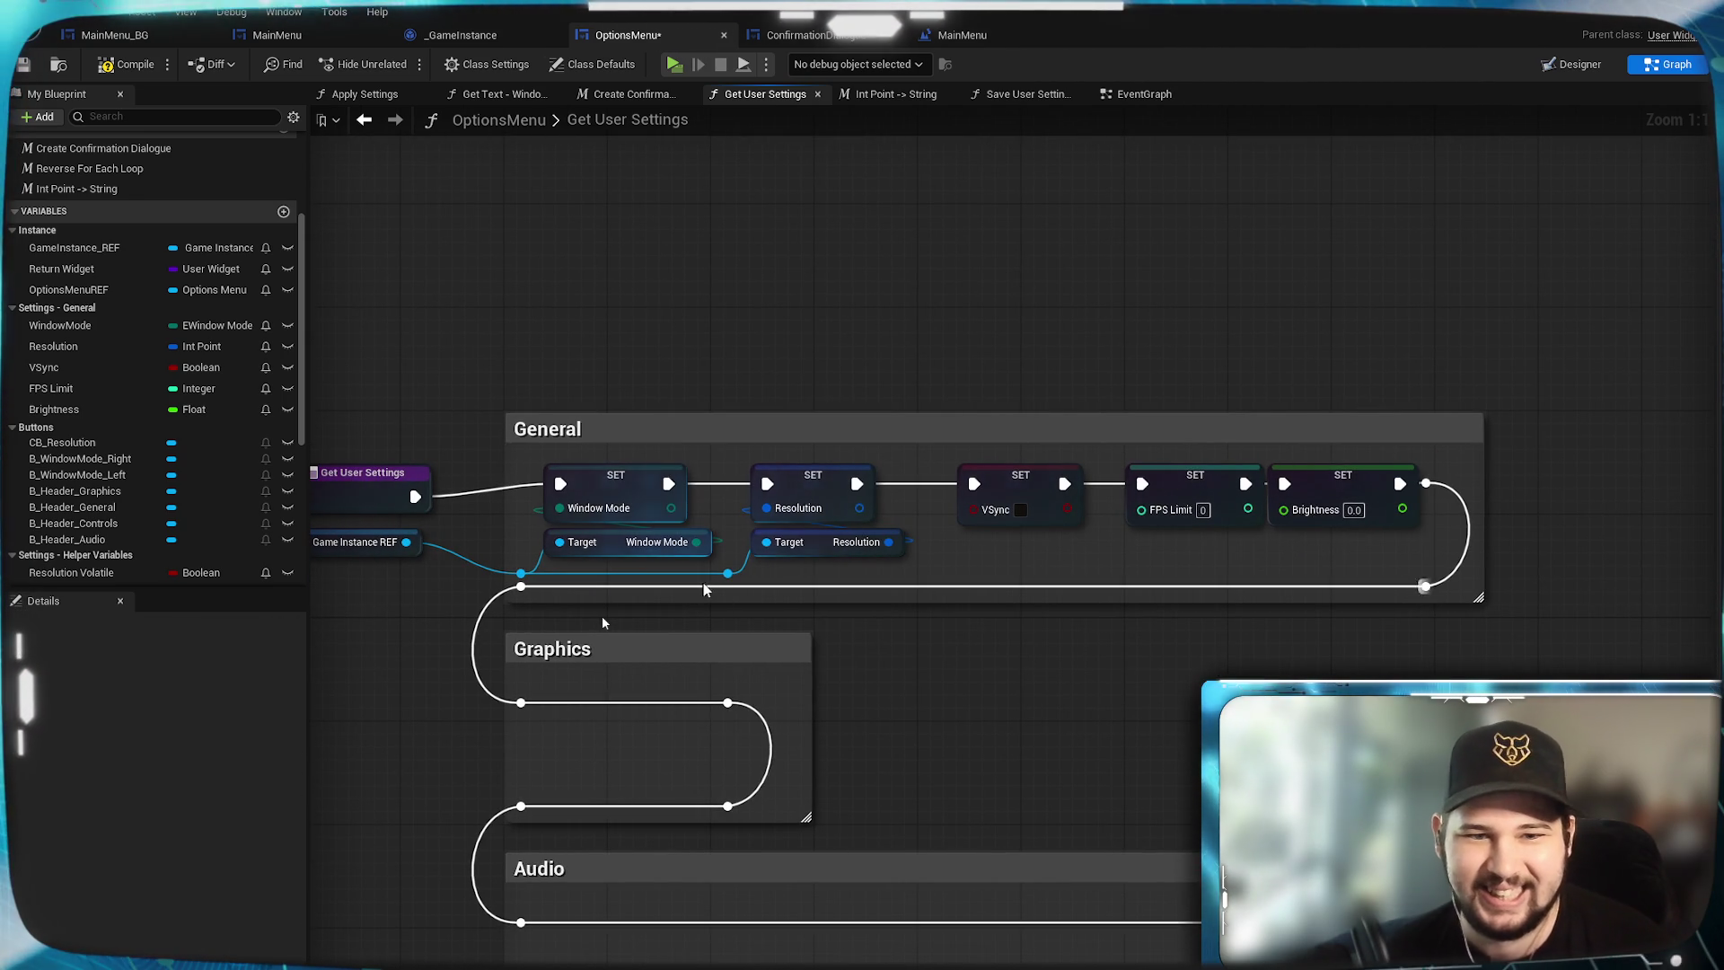
left_click_drag(727, 573, 959, 549)
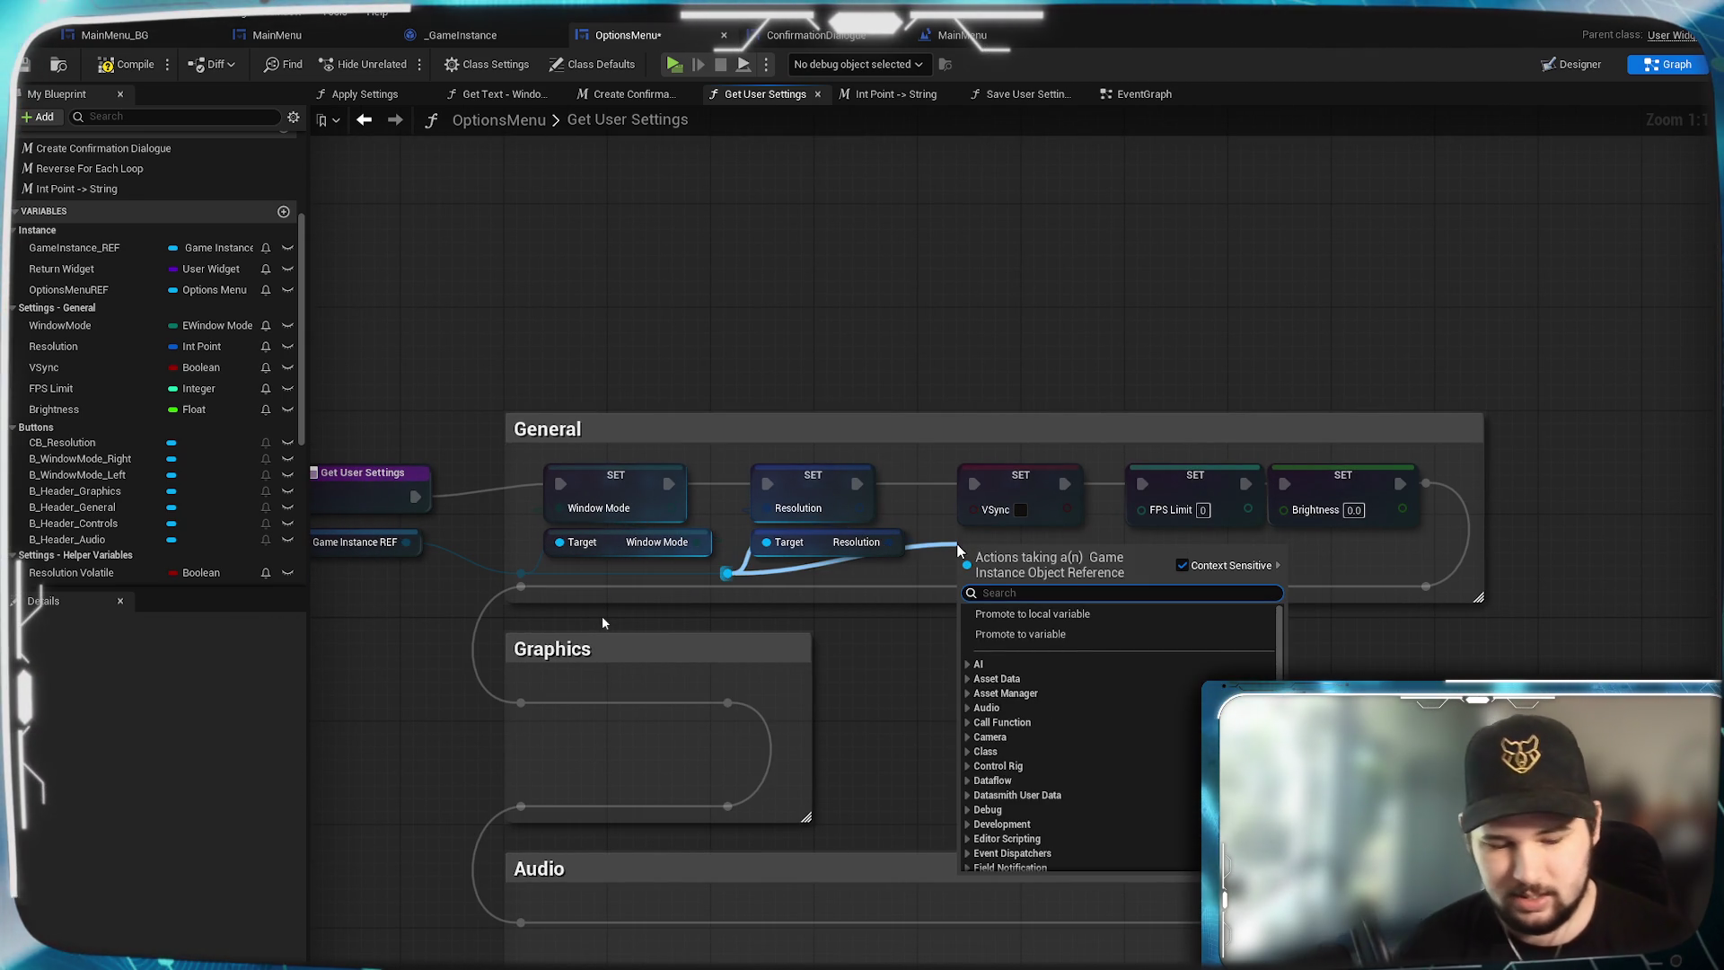
type("get vsy")
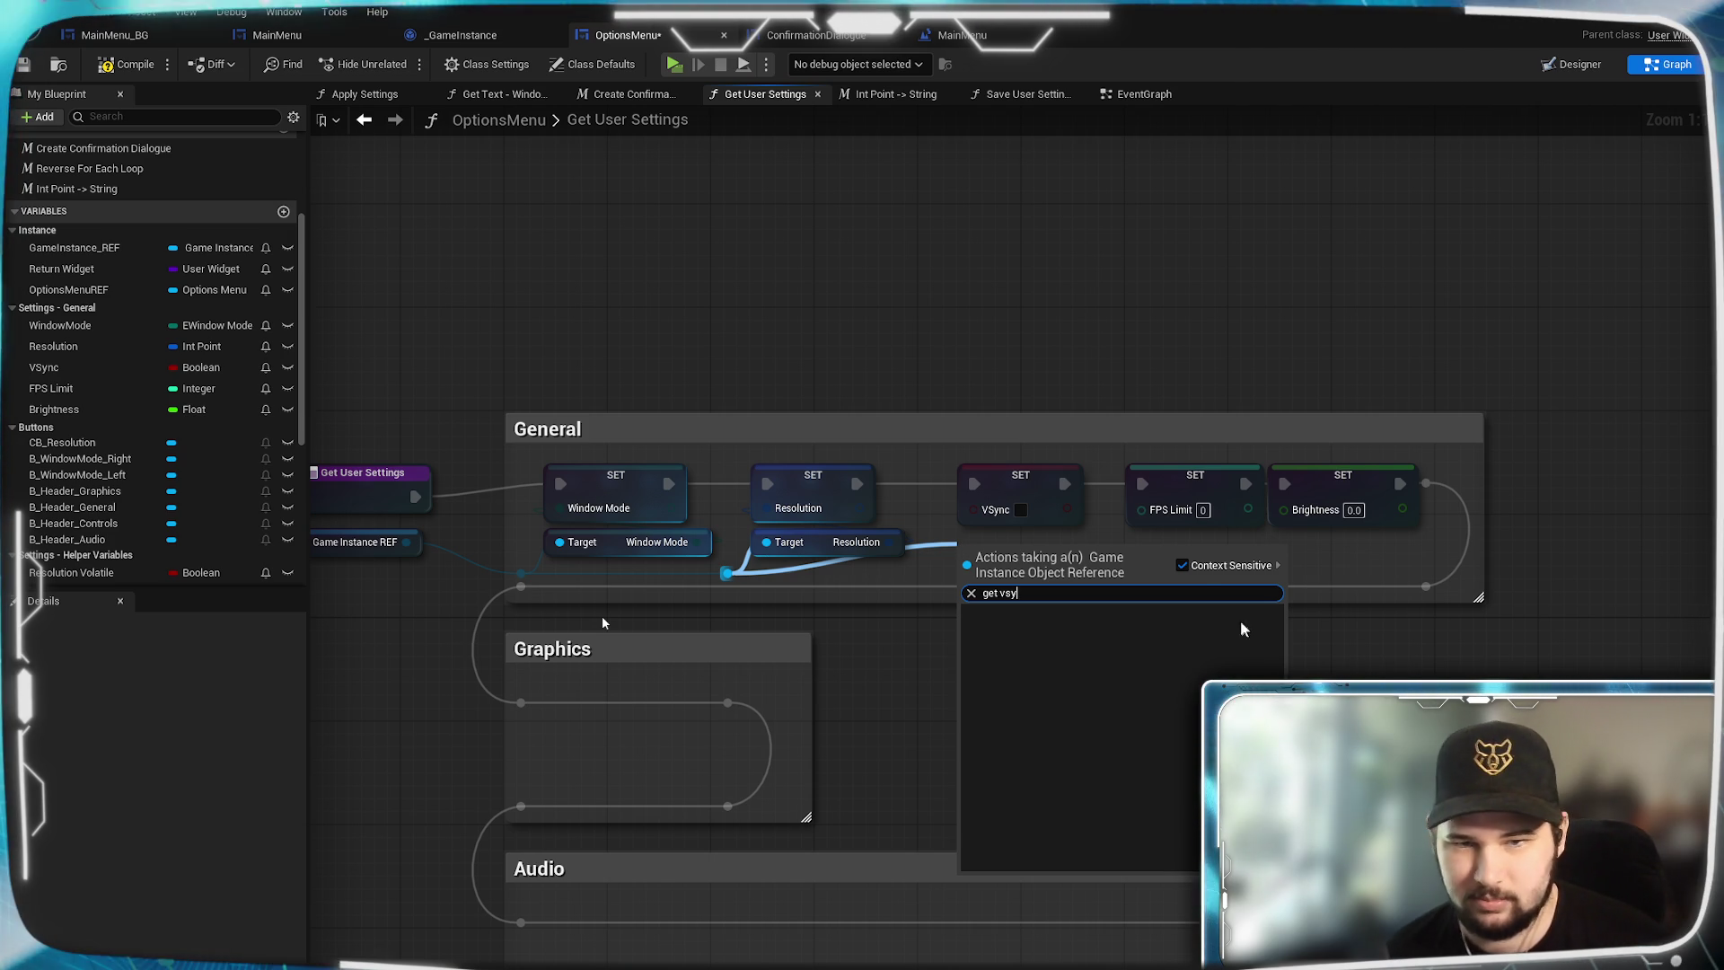
left_click(1182, 565)
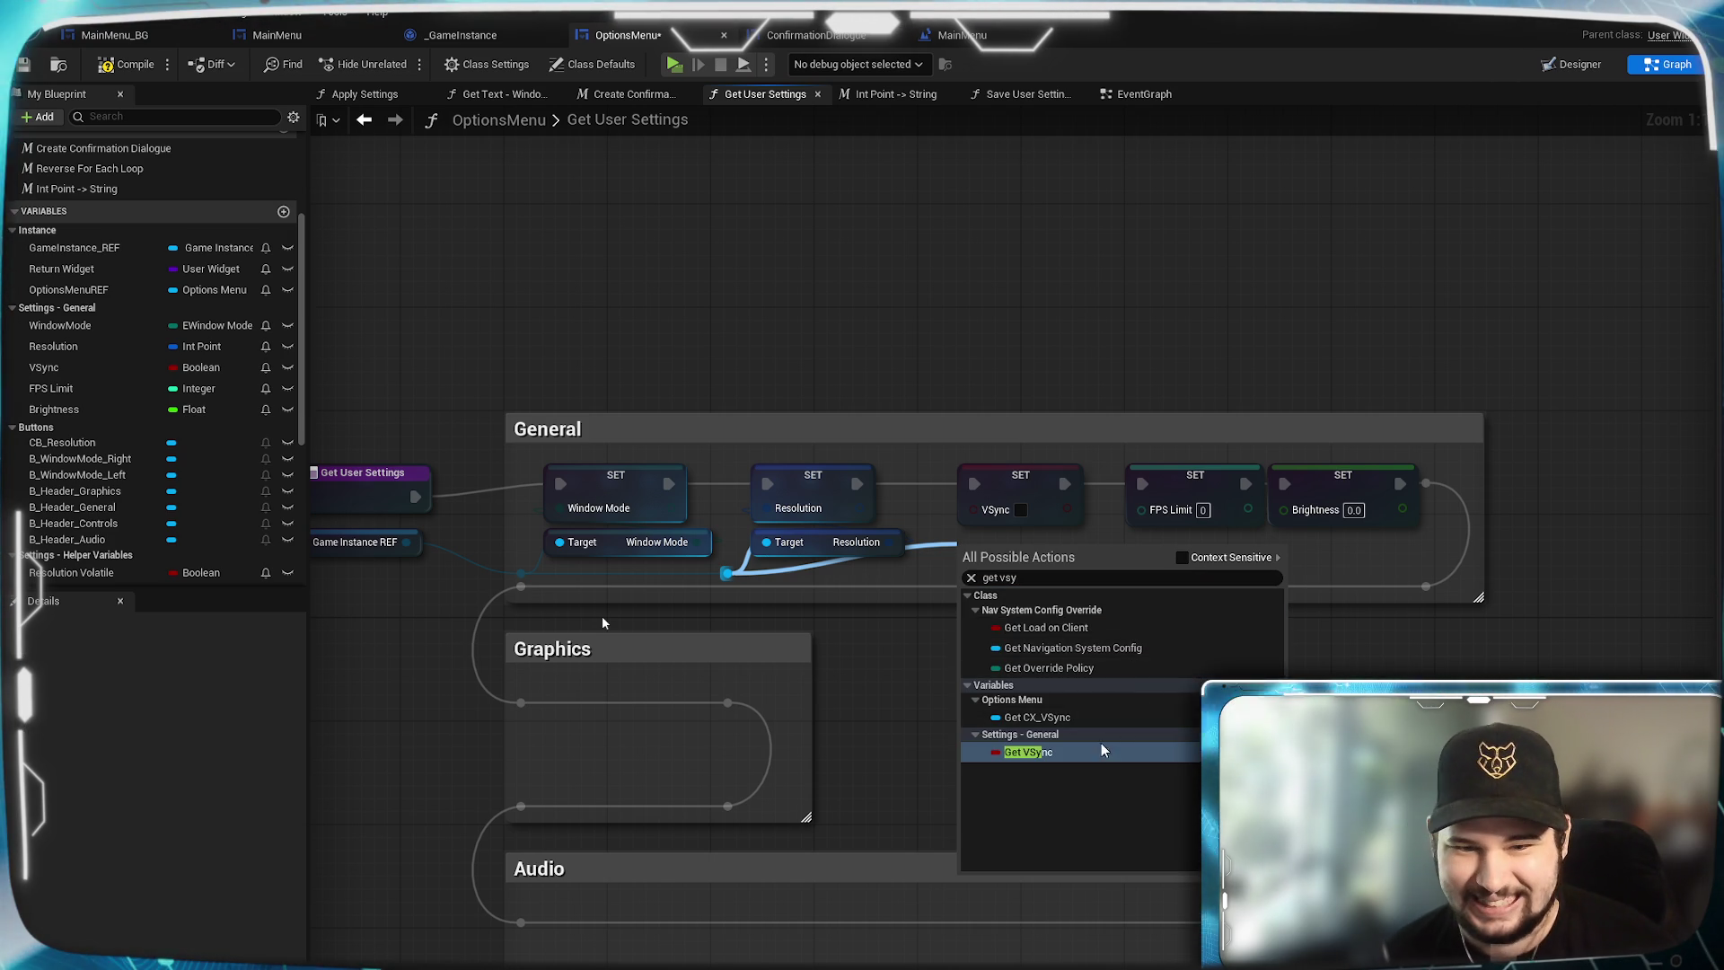
left_click(1104, 751)
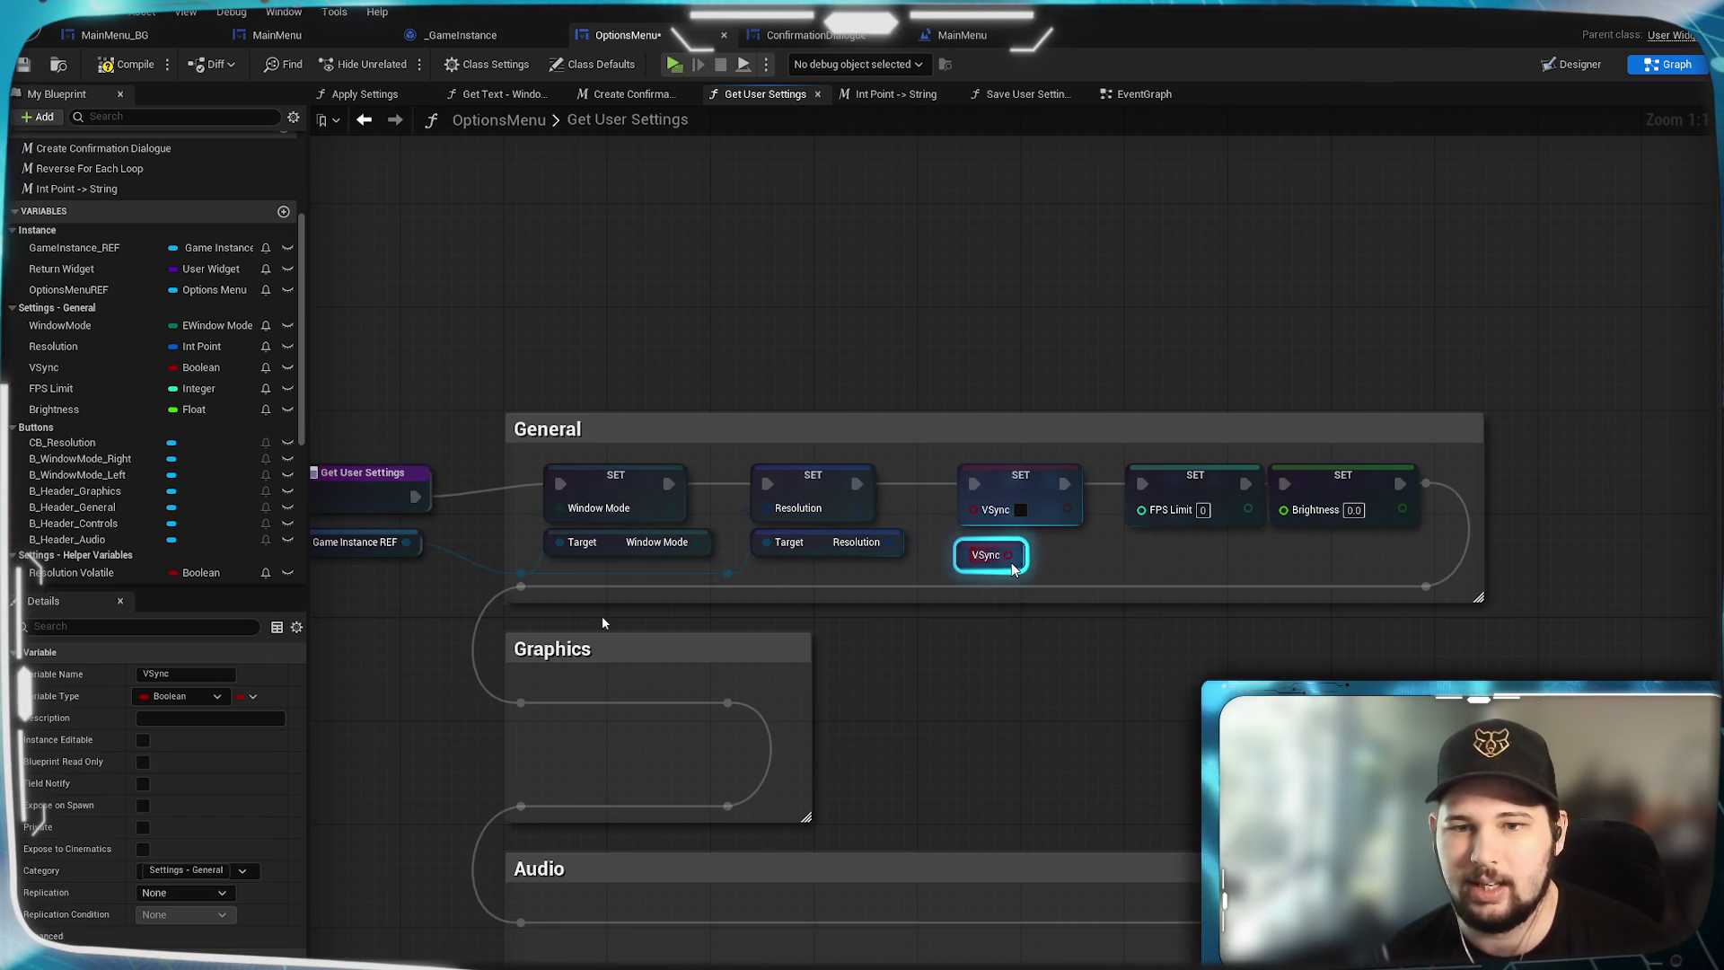
left_click_drag(1013, 569, 1024, 692)
key("Delete")
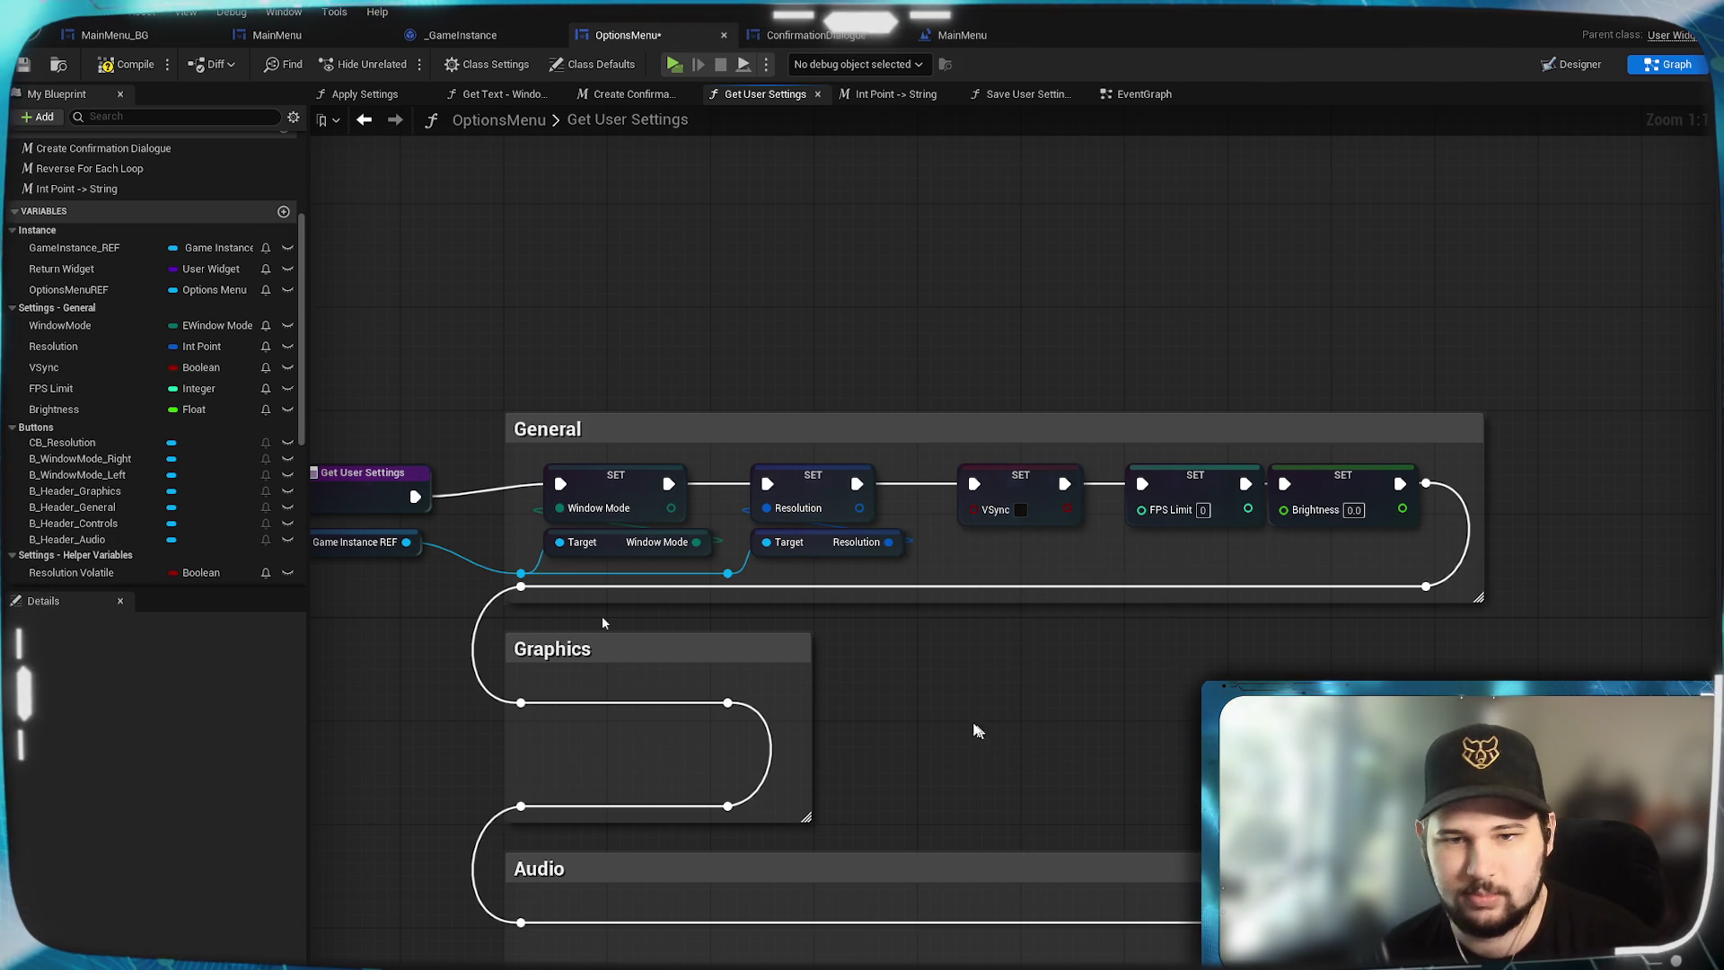
Add the game instance's Get V-Sync node off the game instance reroute.
left_click(469, 41)
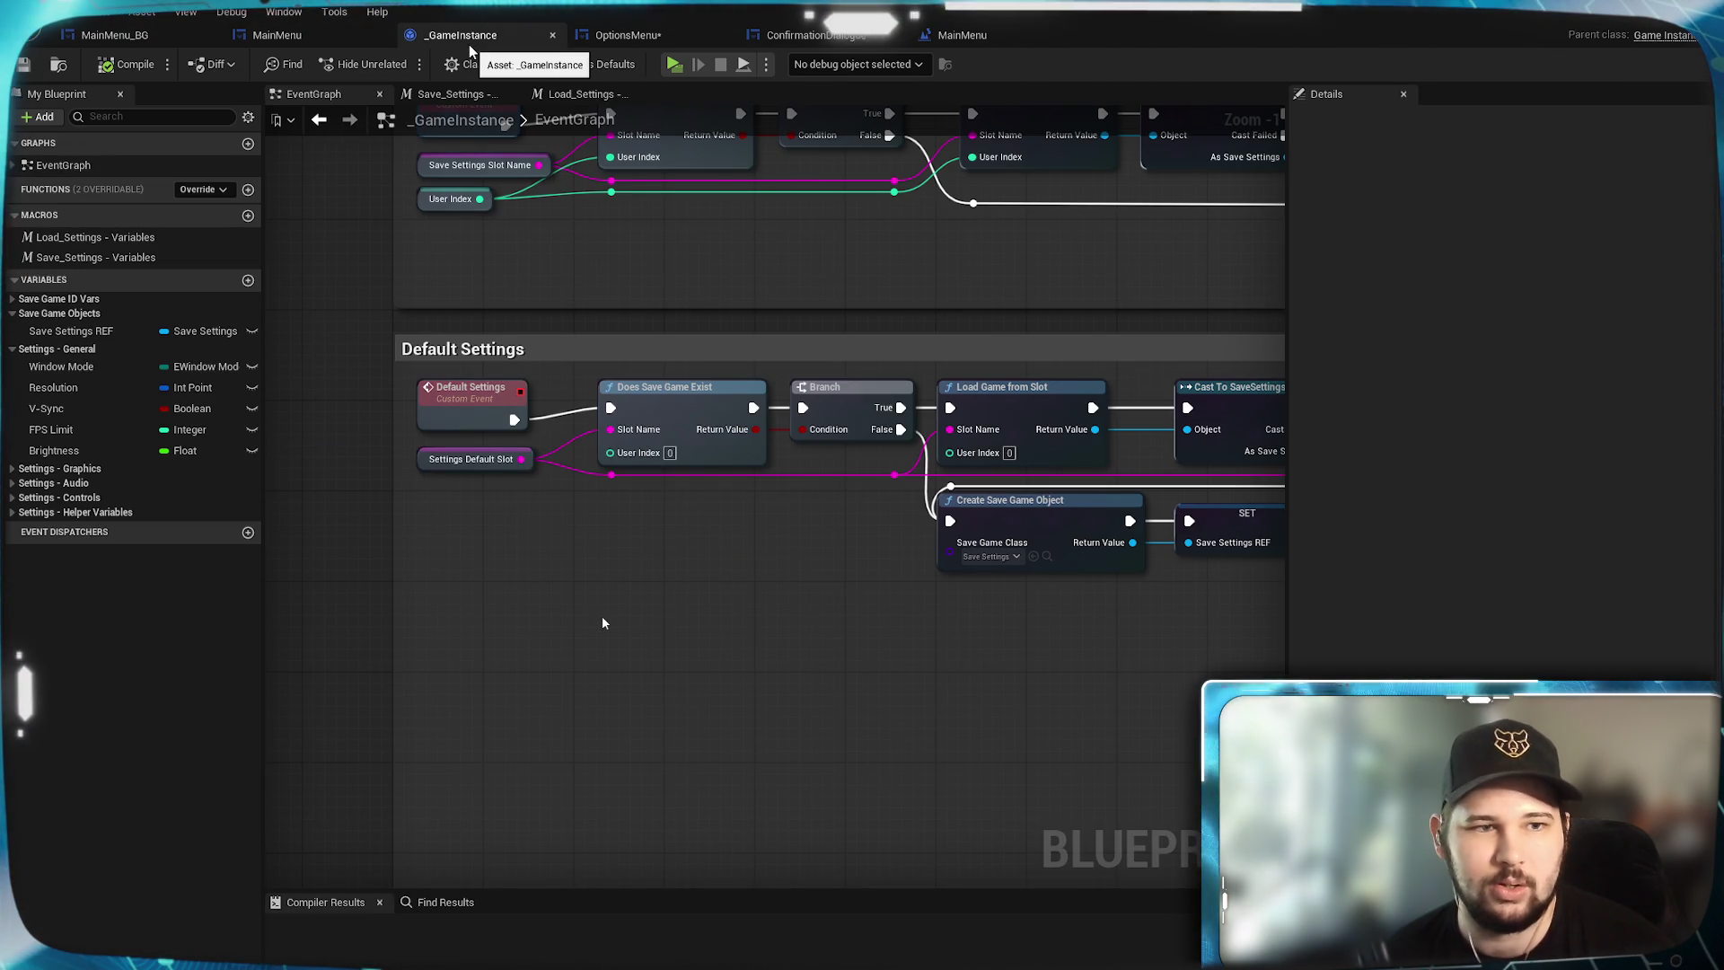
left_click(626, 36)
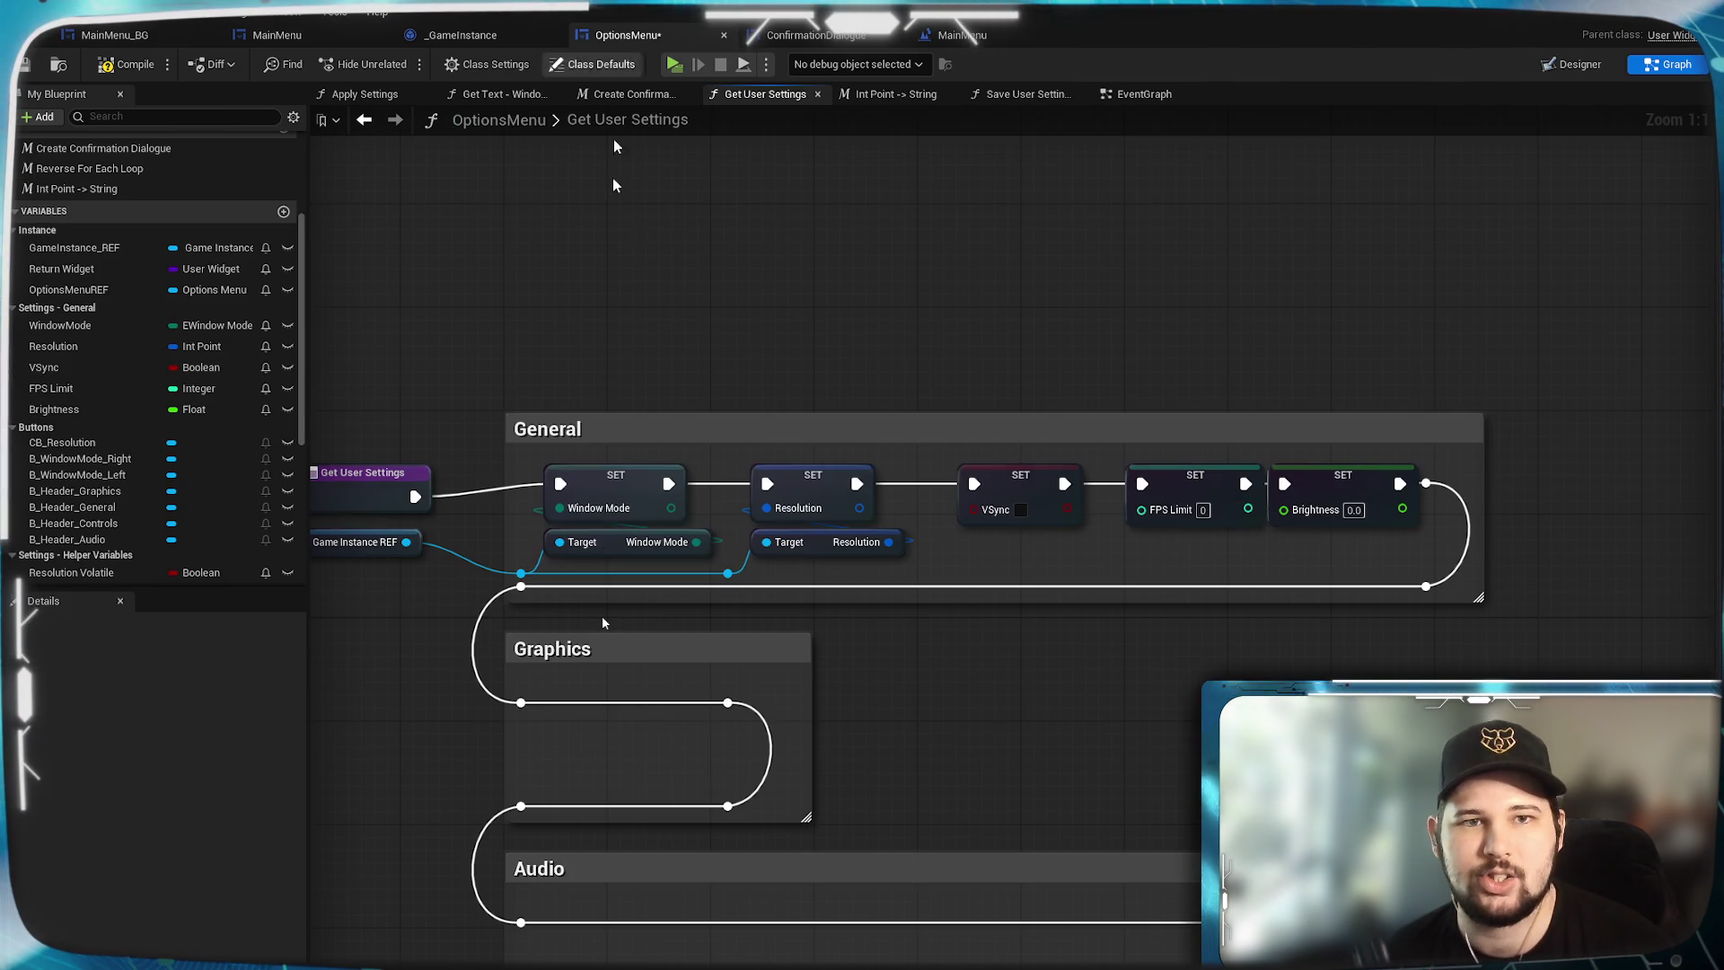
left_click_drag(729, 575, 1010, 550)
type("get v-s")
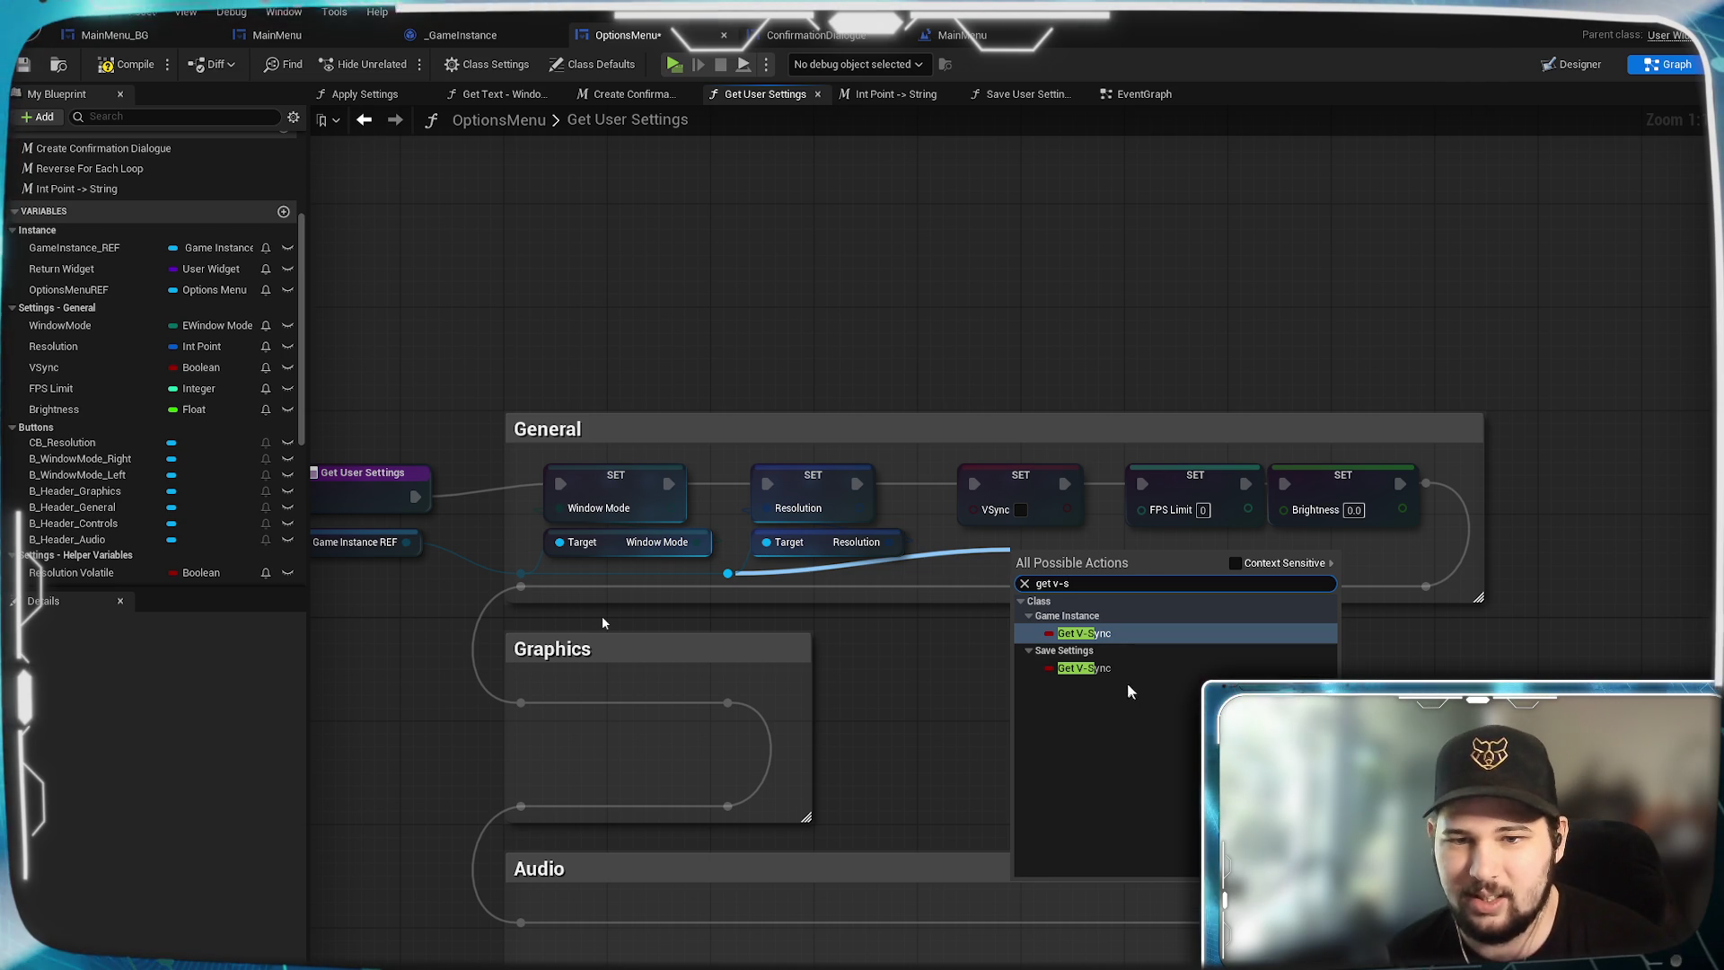
left_click(1113, 633)
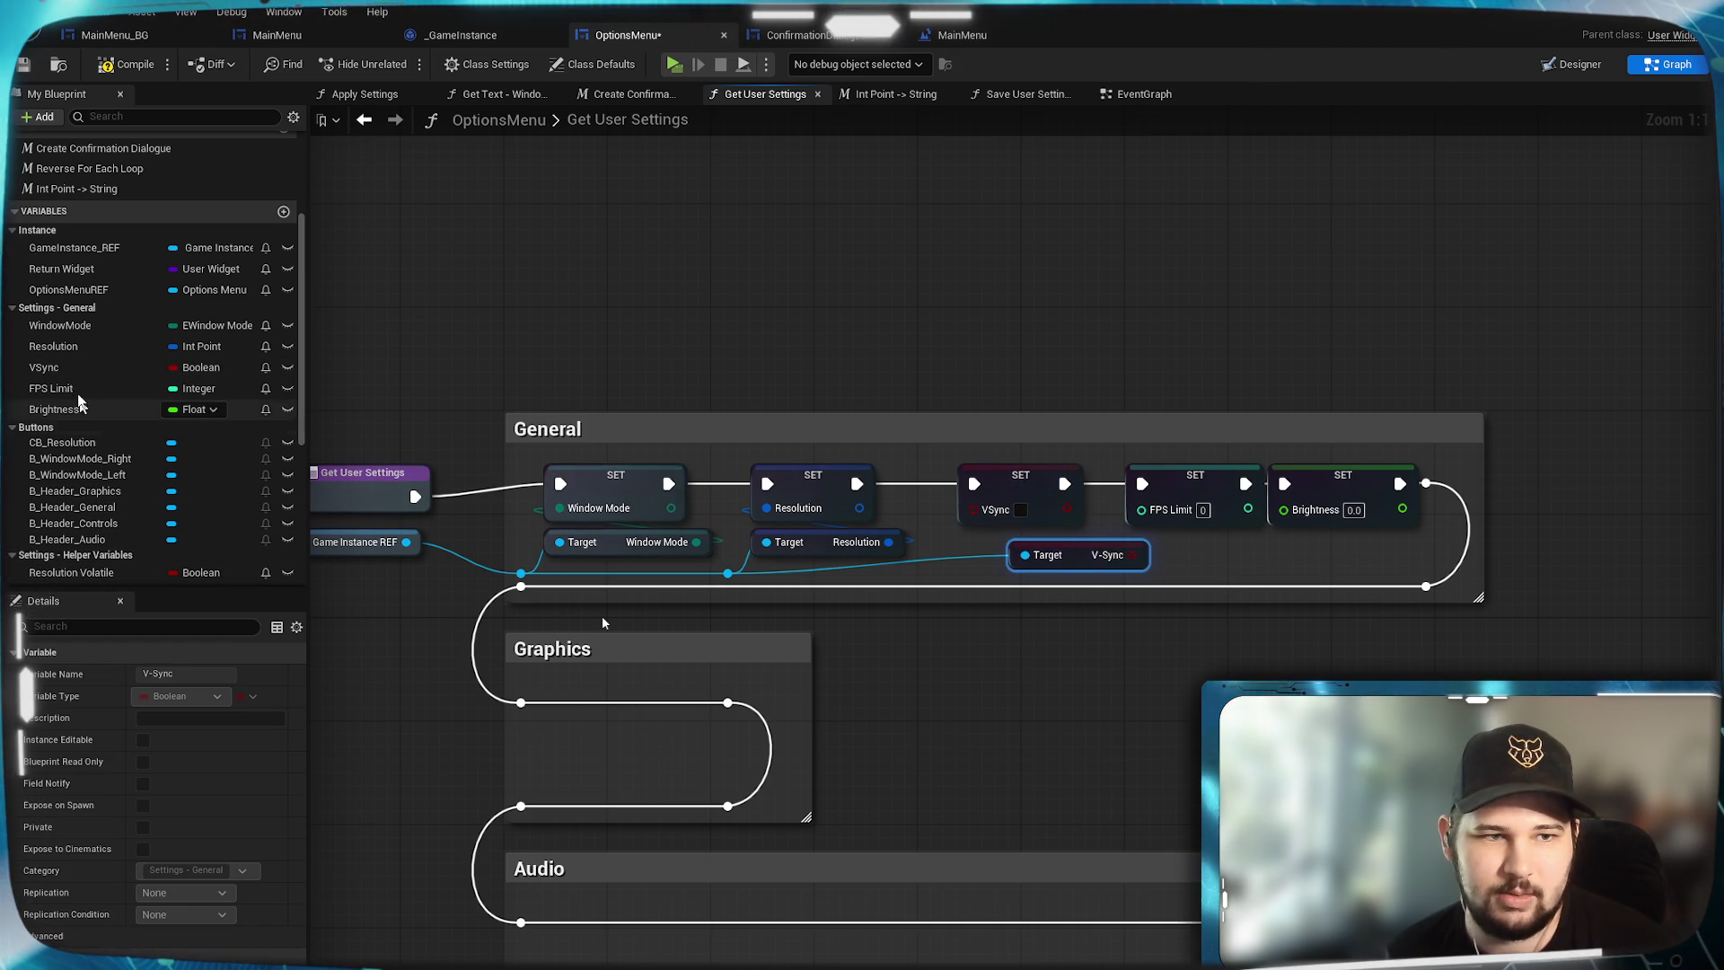
Rename the VSync variable to V-Sync.
left_click(45, 368)
left_click(145, 673)
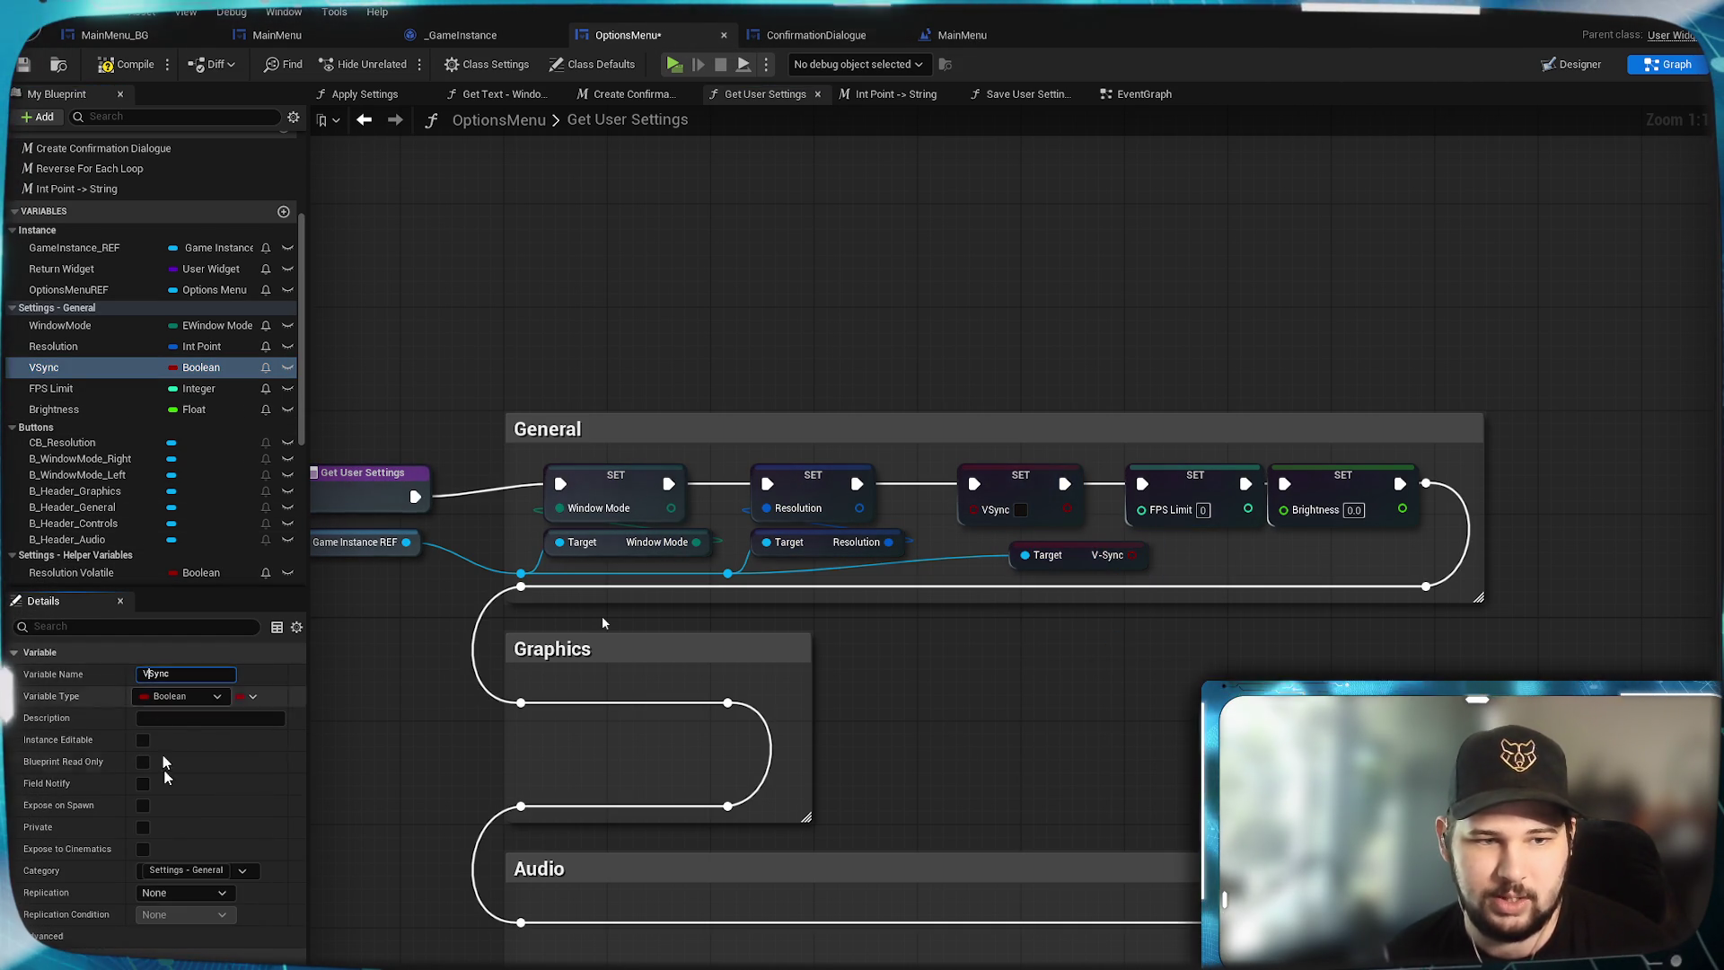
type("-")
key("Return")
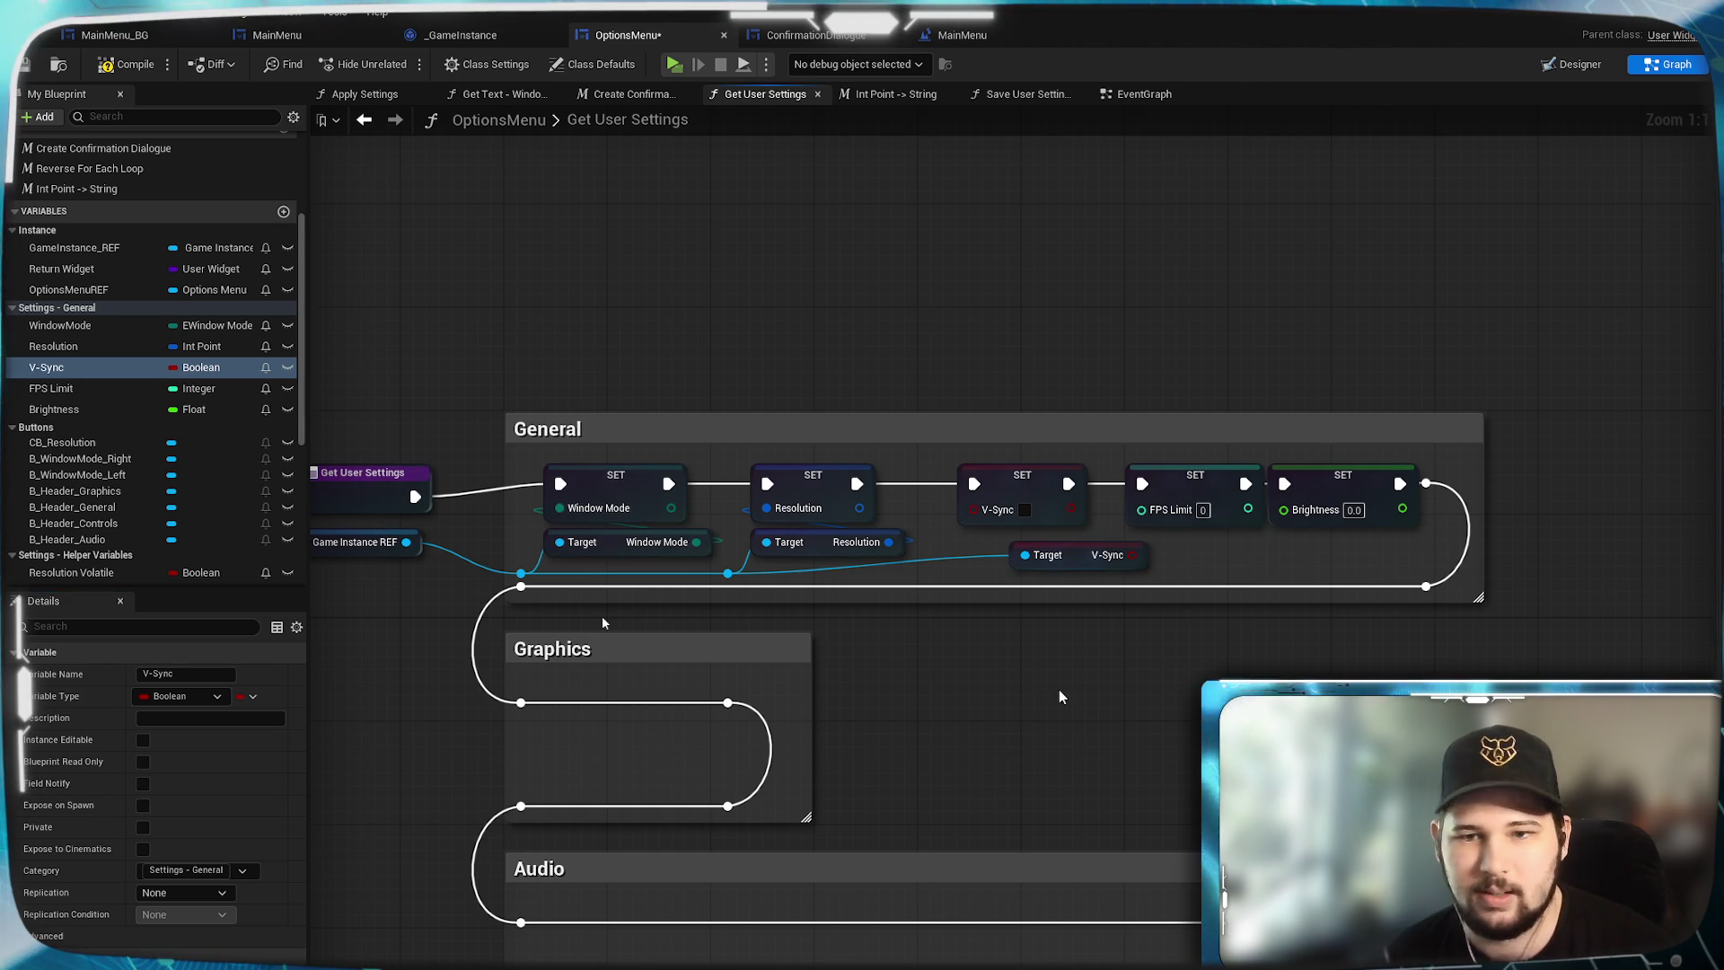
Wire the V-Sync getter into SET V-Sync and place it beneath with a reroute.
left_click_drag(1133, 555, 977, 508)
left_click_drag(1077, 555, 1031, 550)
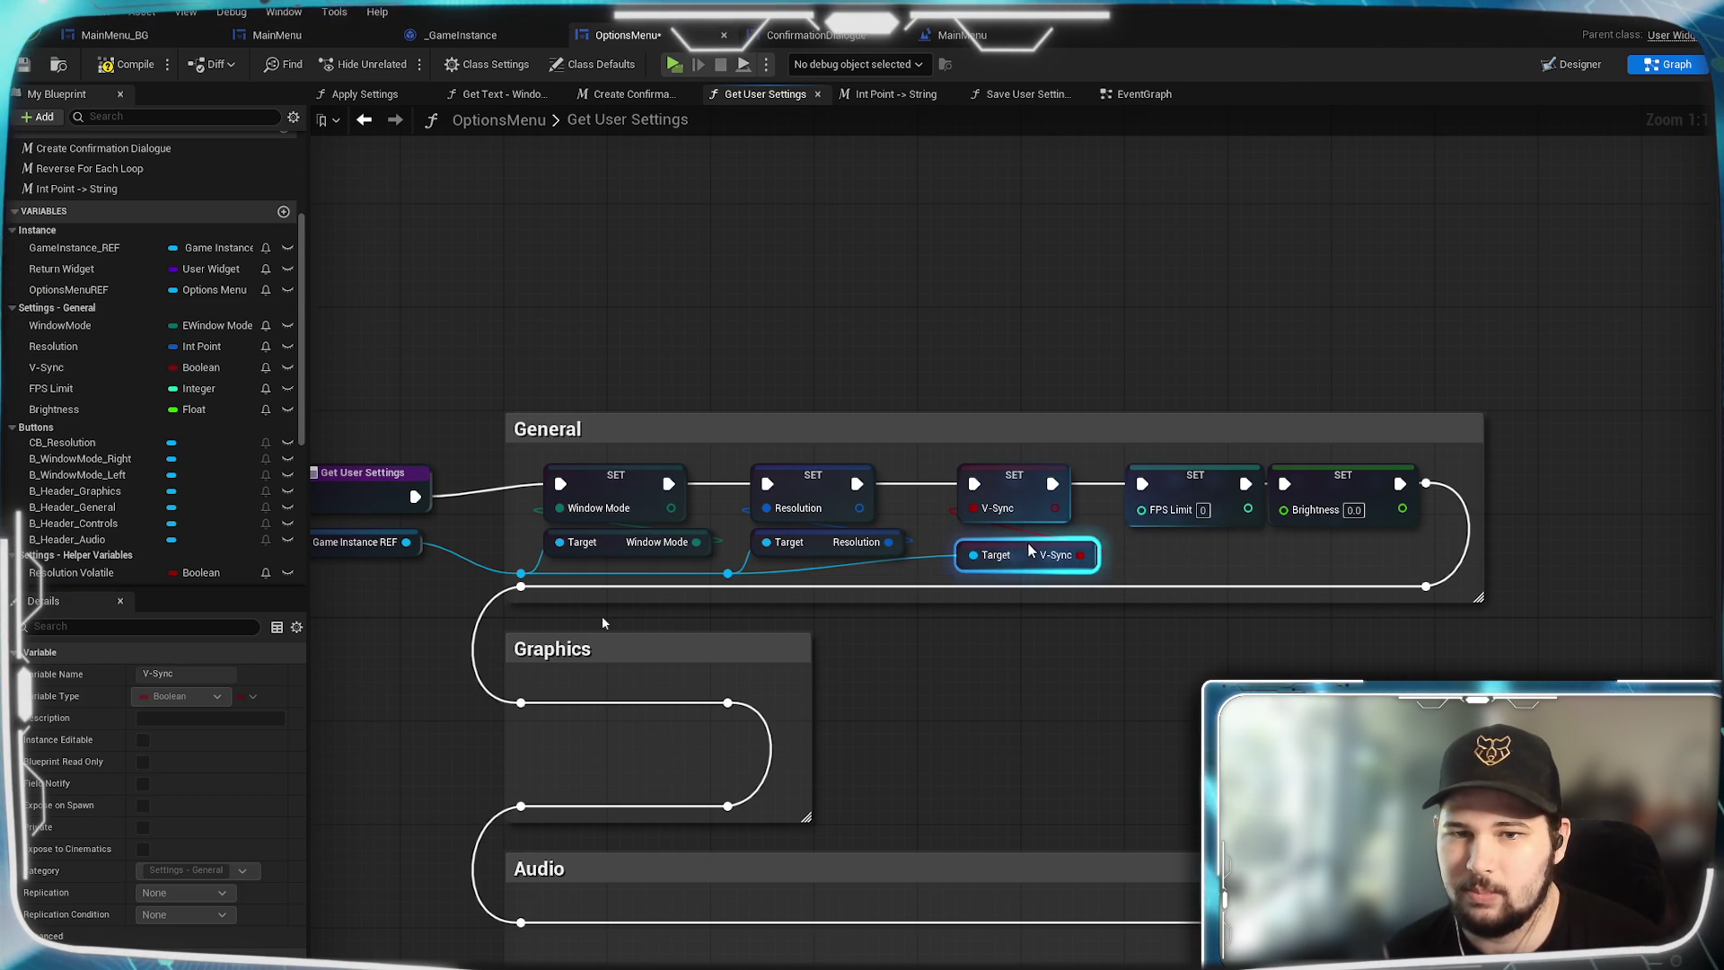
left_click(1040, 624)
double_click(930, 544)
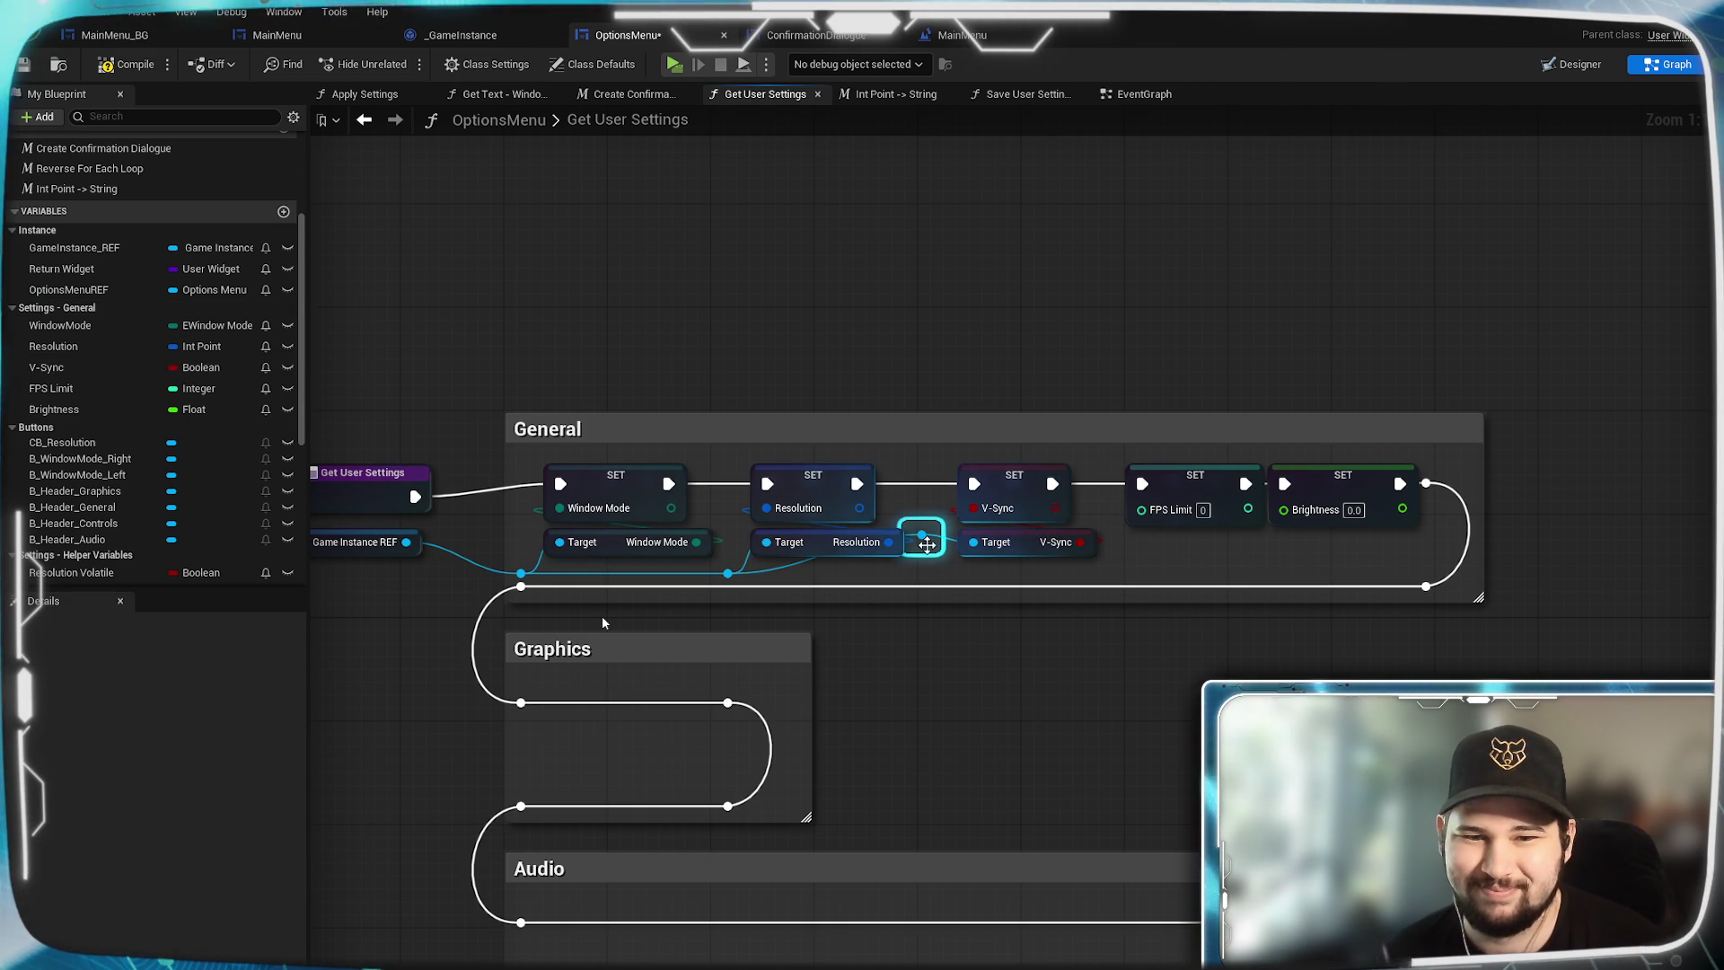
mouse_move(929, 545)
left_mouse_down()
mouse_move(929, 581)
mouse_move(1012, 487)
mouse_move(998, 487)
left_mouse_up()
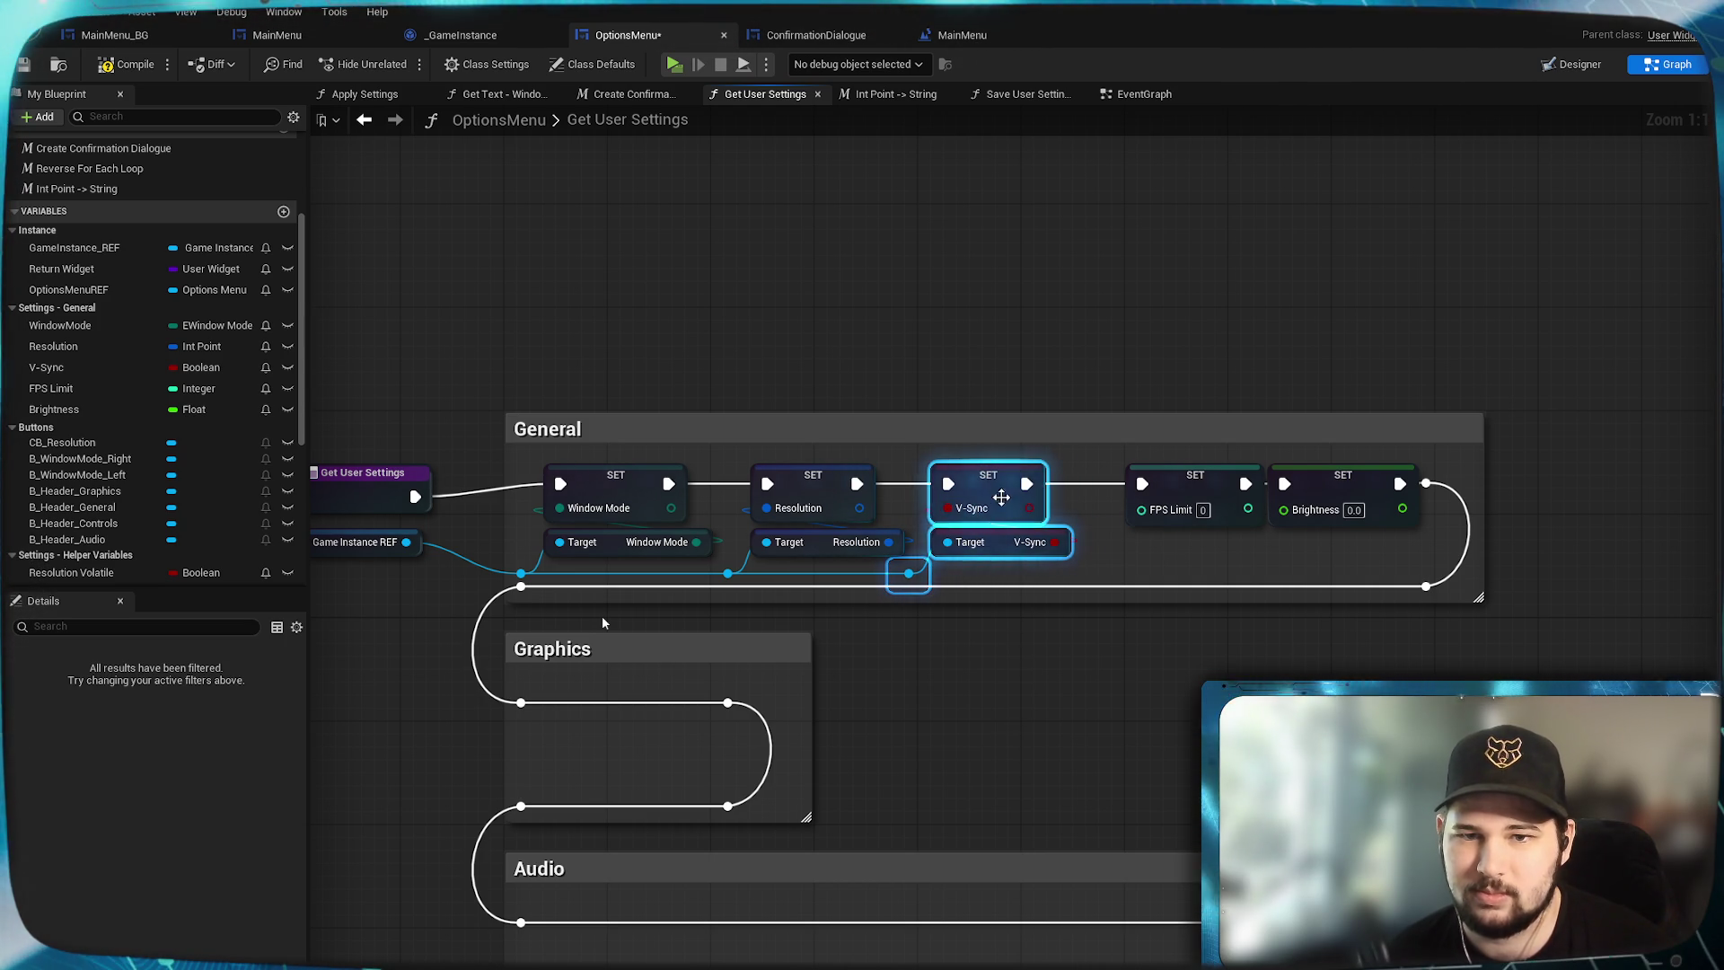
key("ctrl+z")
key("ctrl+z")
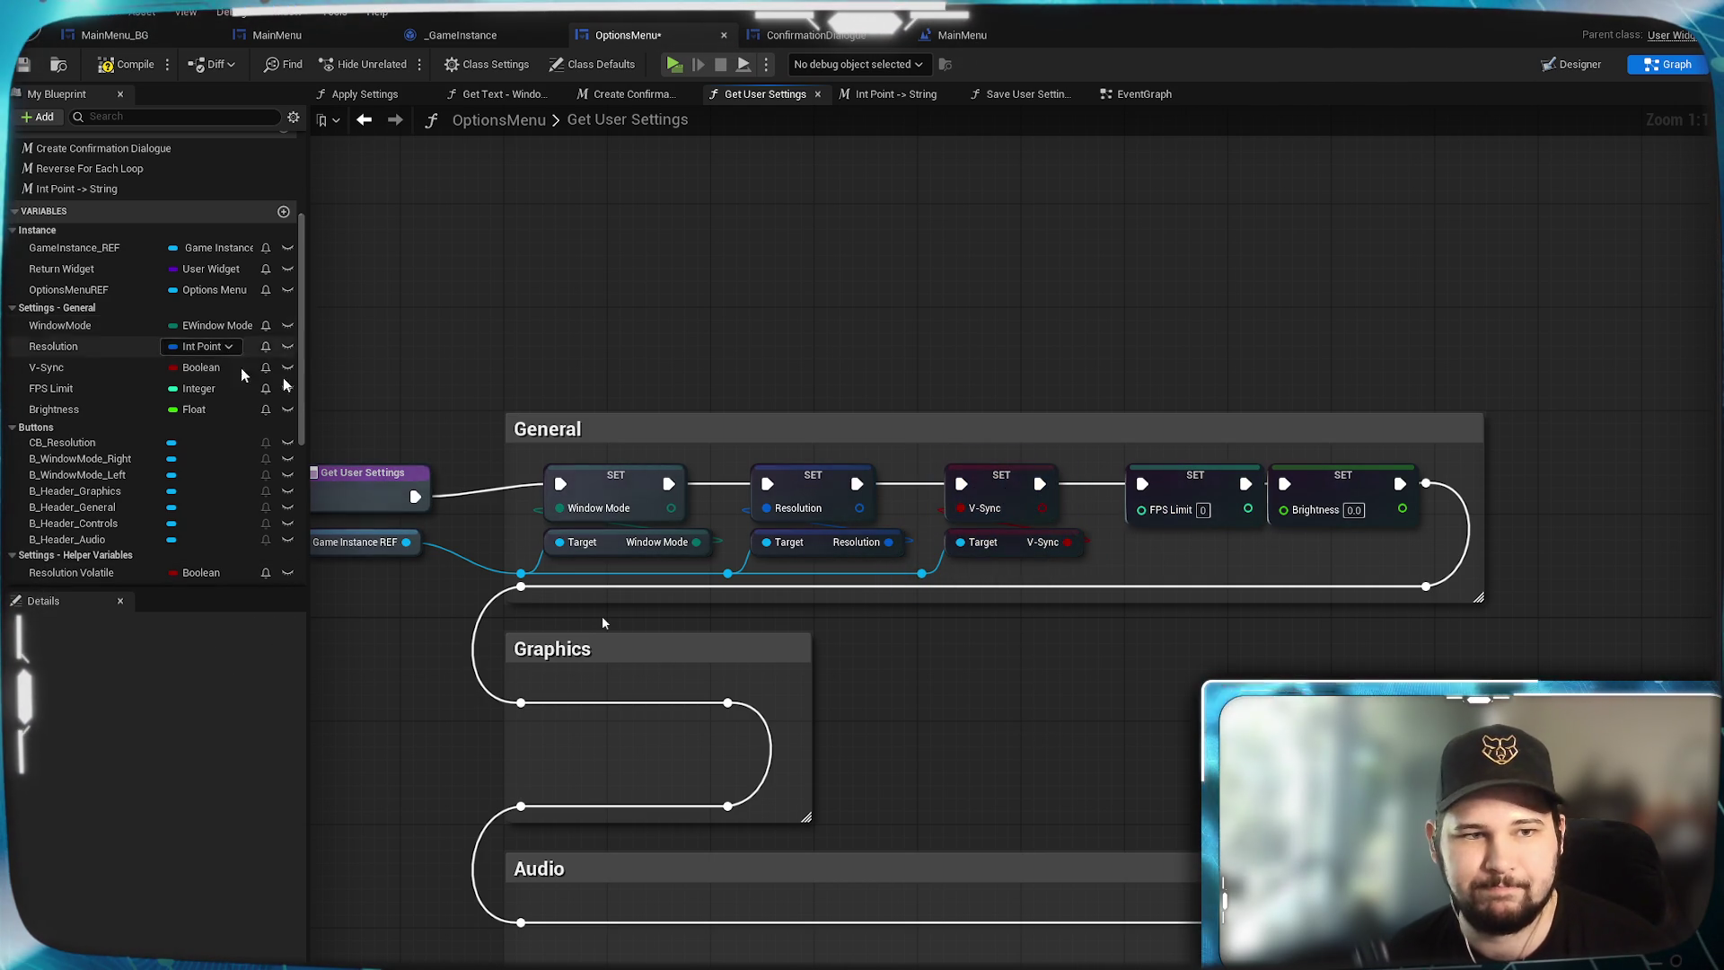
left_click_drag(920, 573, 1134, 550)
type("get")
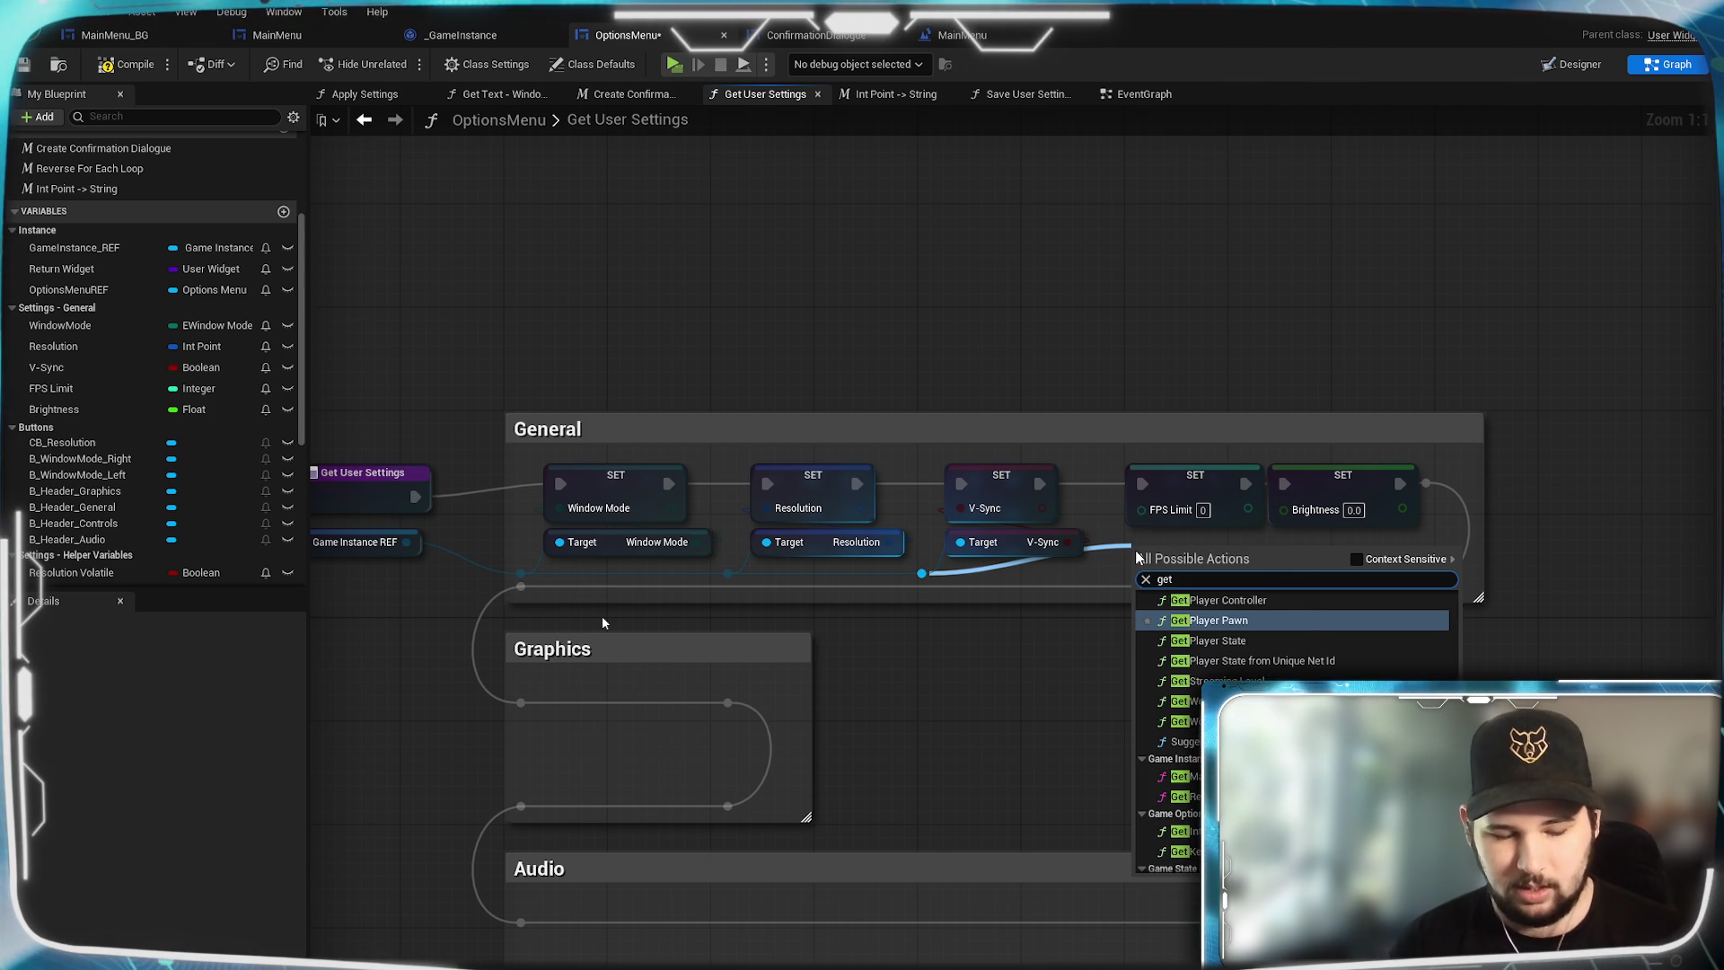
type(" fps")
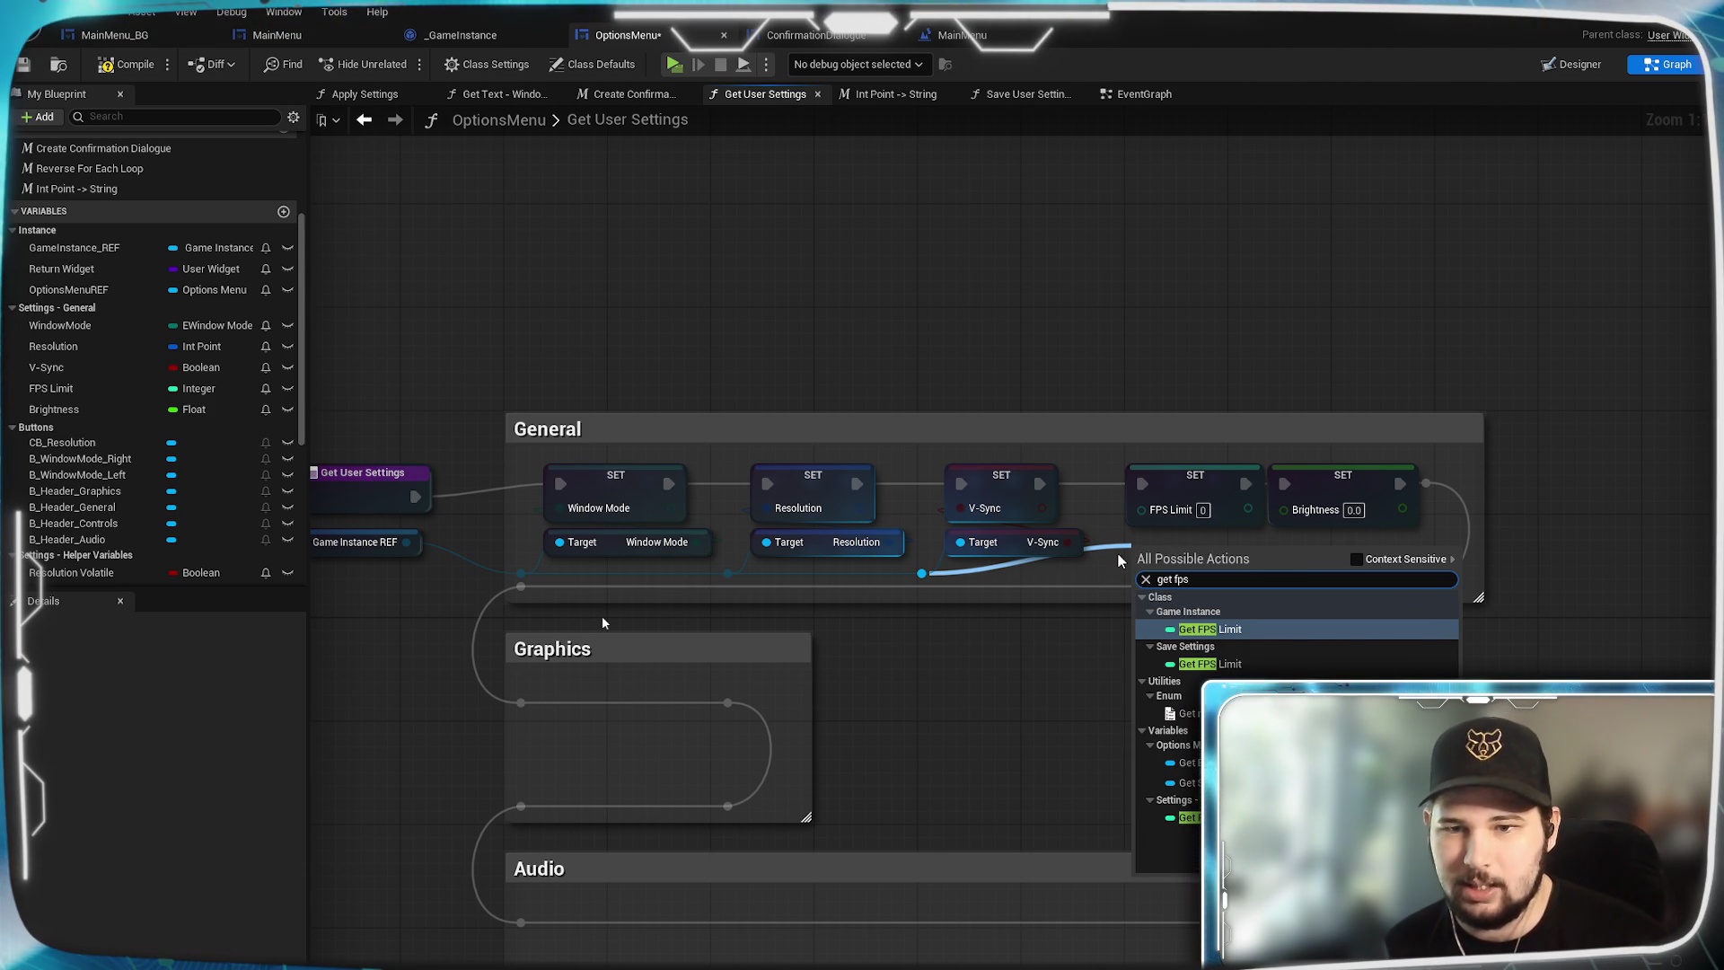